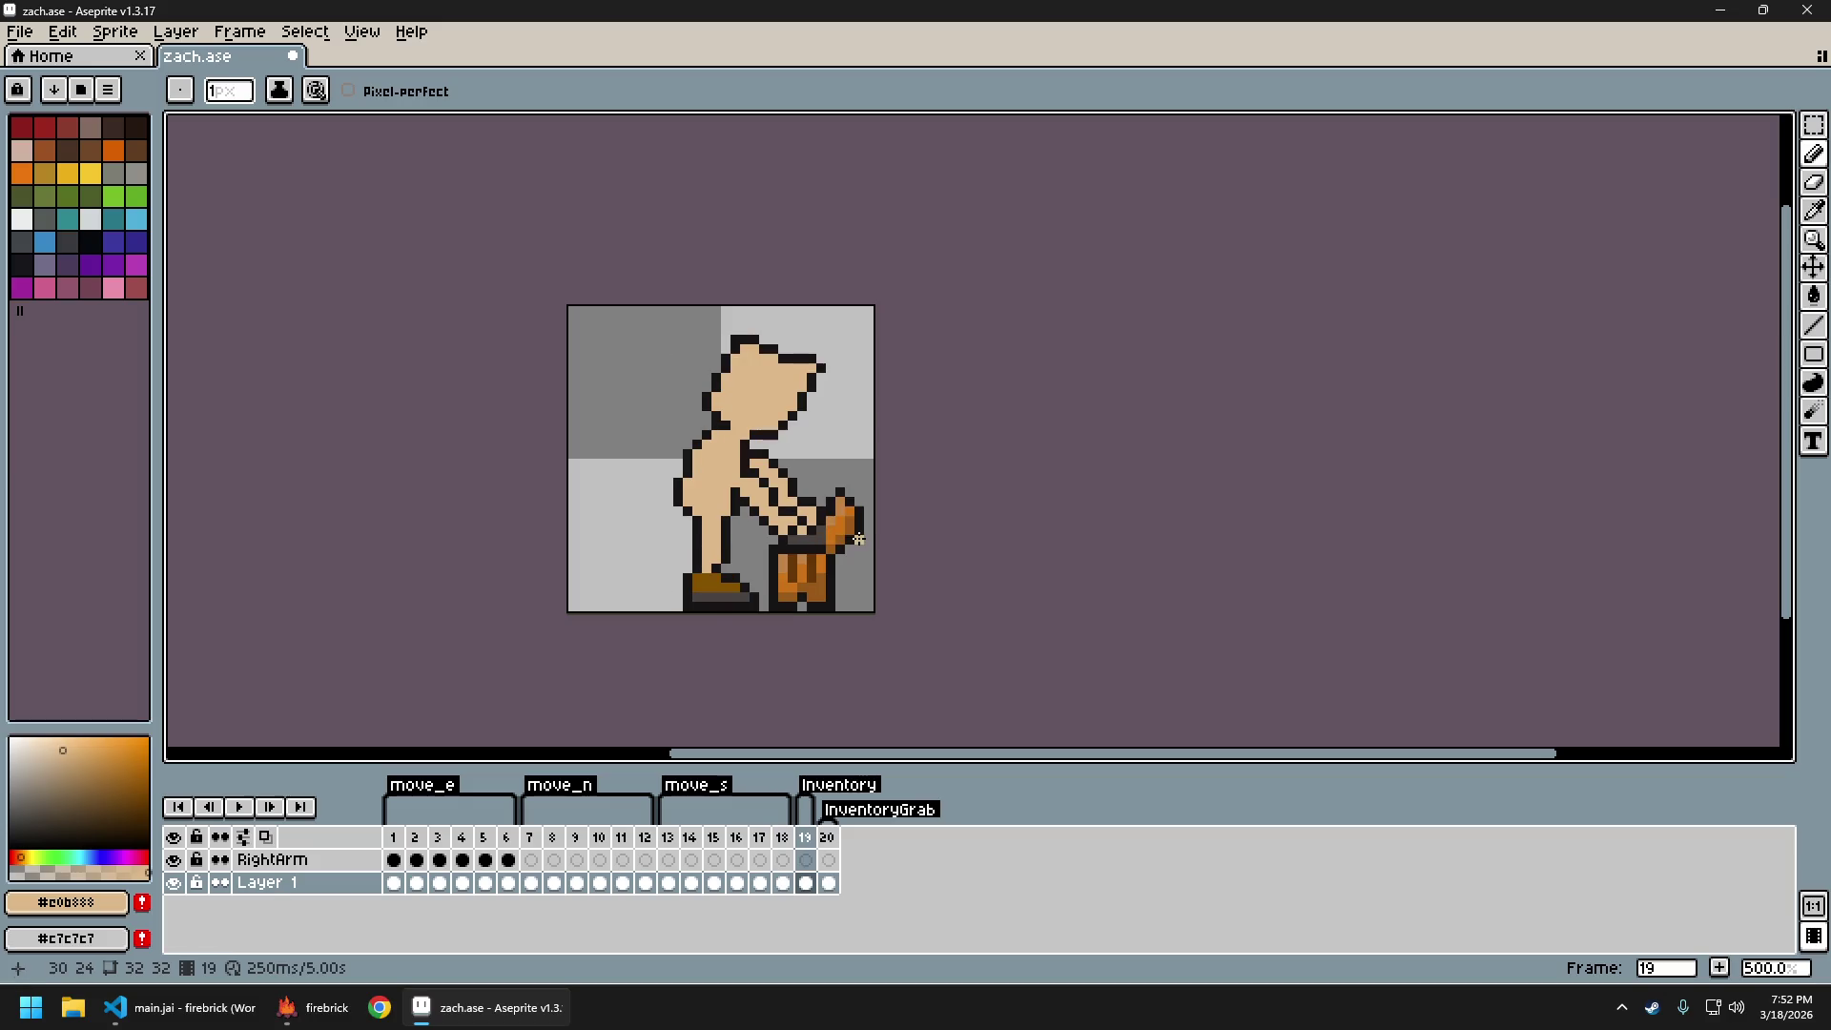
Play the move_s walk cycle, stop it, and step the frames to front-facing frame 15
{"action": "key", "text": "Return"}
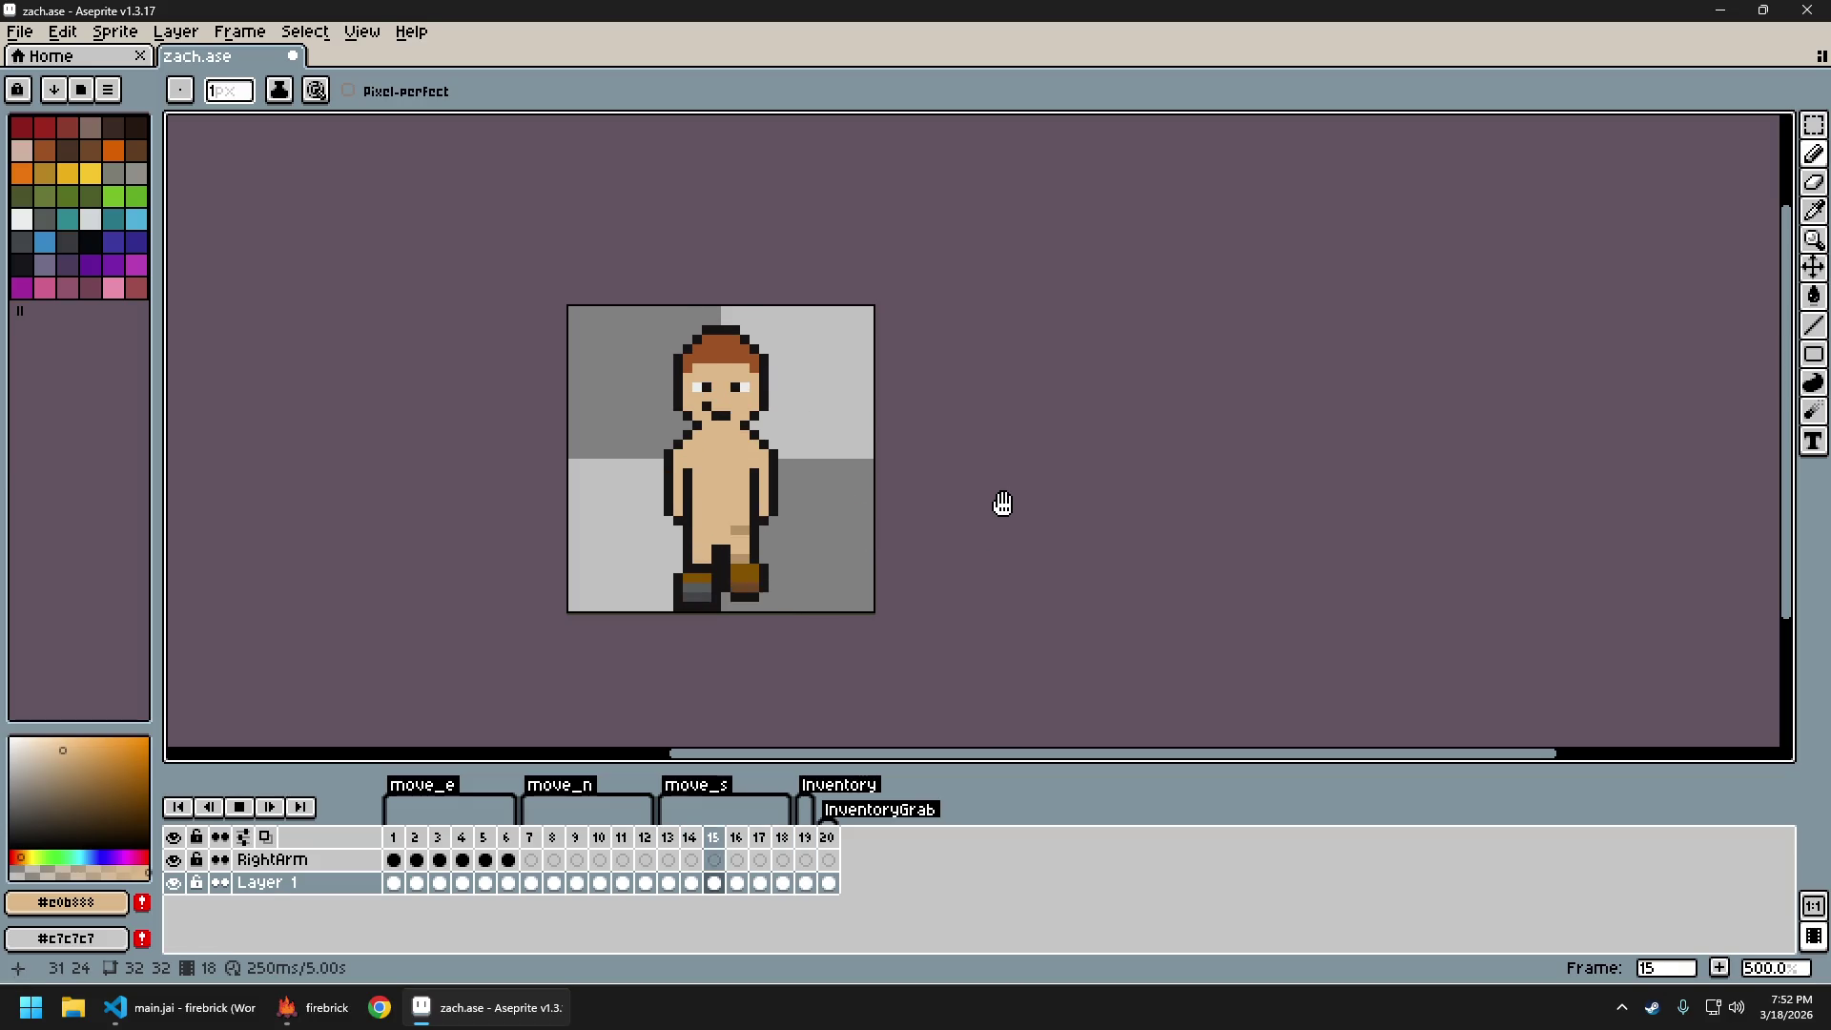
{"action": "scroll", "coordinate": [1007, 520], "scroll_direction": "down", "scroll_amount": 2}
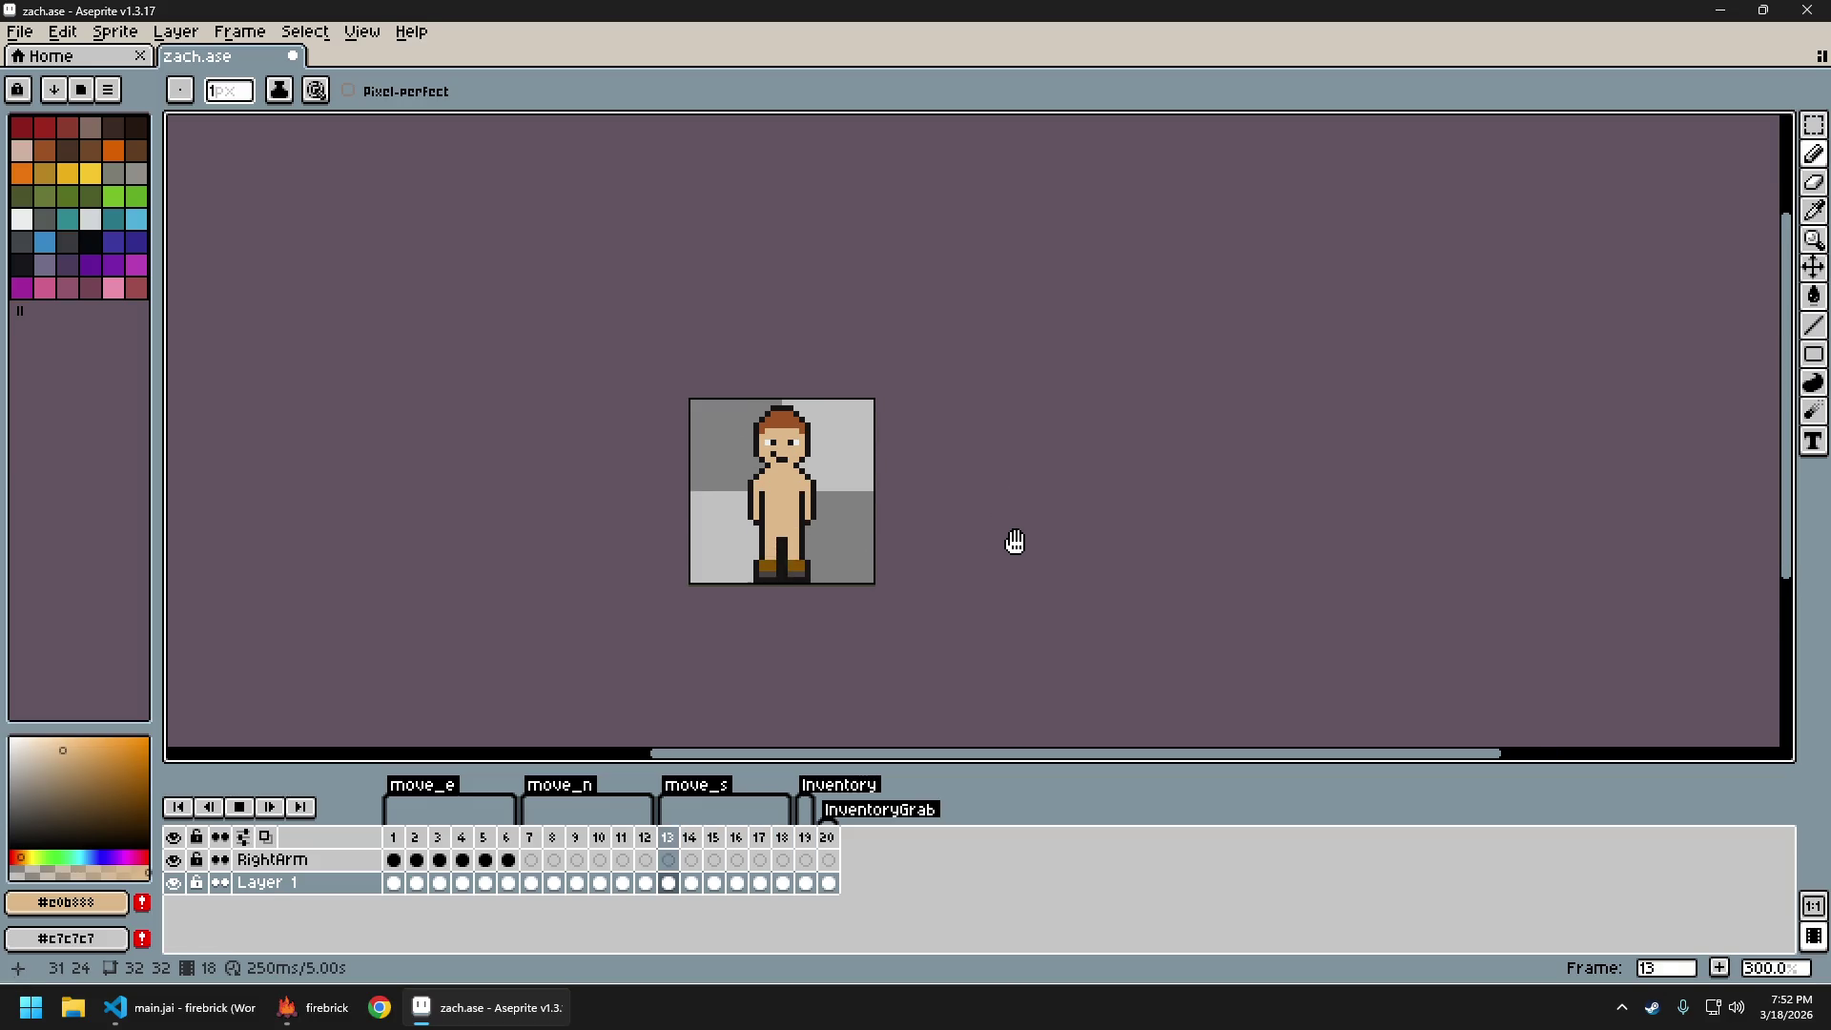
{"action": "key", "text": "Return"}
{"action": "key", "text": "period"}
{"action": "scroll", "coordinate": [873, 560], "scroll_direction": "up", "scroll_amount": 3}
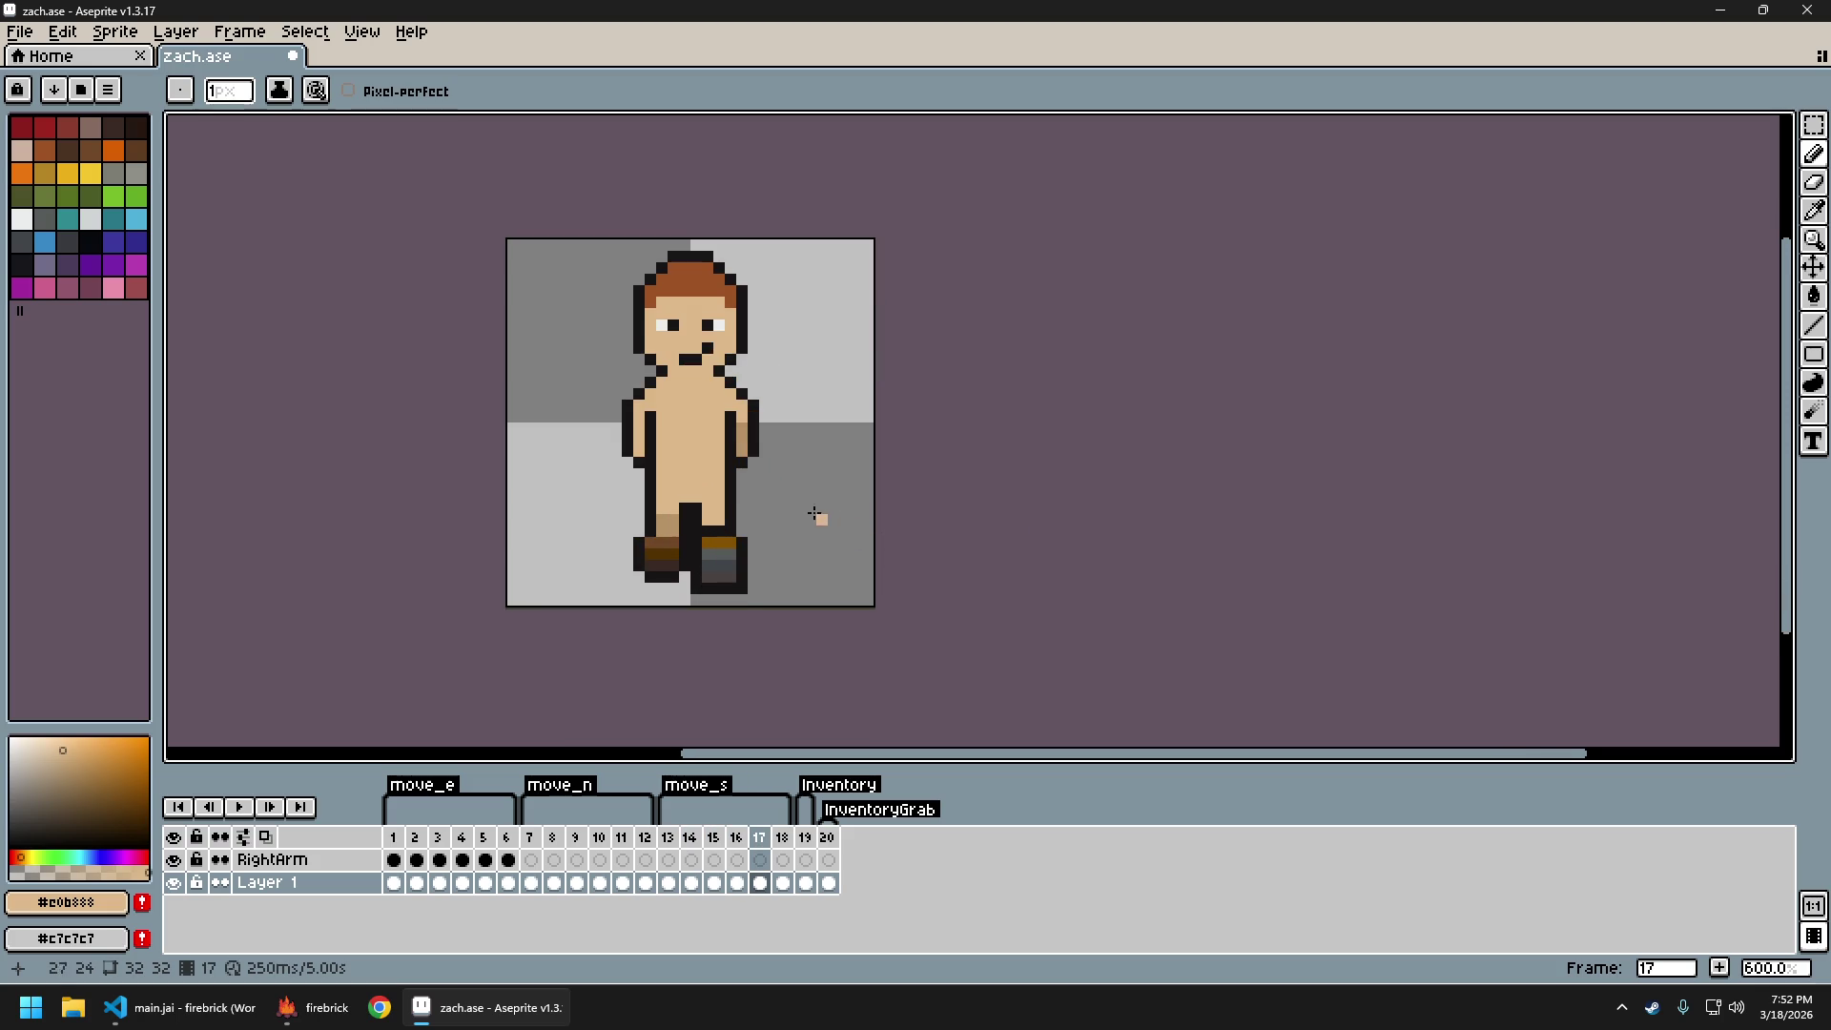
{"action": "key", "text": "comma"}
{"action": "key", "text": "comma"}
{"action": "key", "text": "comma"}
{"action": "key", "text": "comma"}
{"action": "key", "text": "comma"}
{"action": "key", "text": "period"}
{"action": "key", "text": "period"}
{"action": "key", "text": "period"}
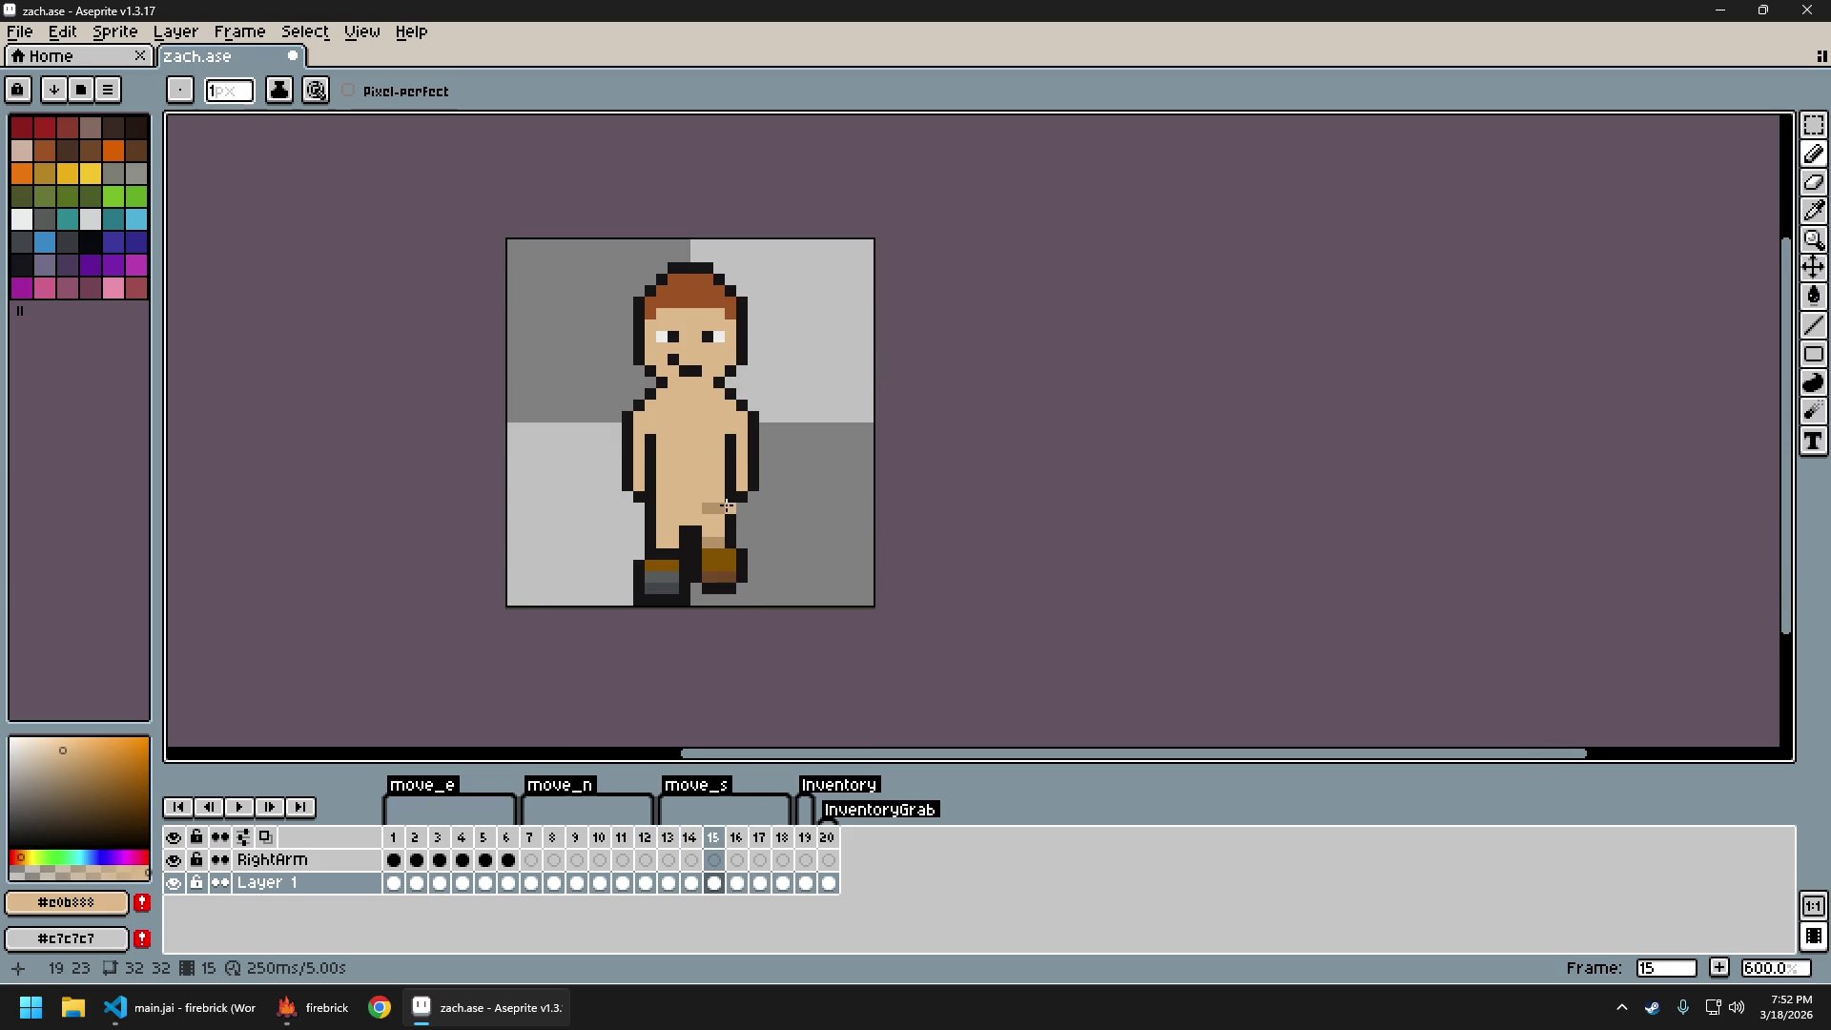
Sample the dark outline colour #171414 from the sprite and replay the walk, zooming in
{"action": "left_click", "coordinate": [704, 525], "text": "alt"}
{"action": "key", "text": "period"}
{"action": "key", "text": "period"}
{"action": "key", "text": "period"}
{"action": "key", "text": "Return"}
{"action": "scroll", "coordinate": [908, 561], "scroll_direction": "down", "scroll_amount": 4}
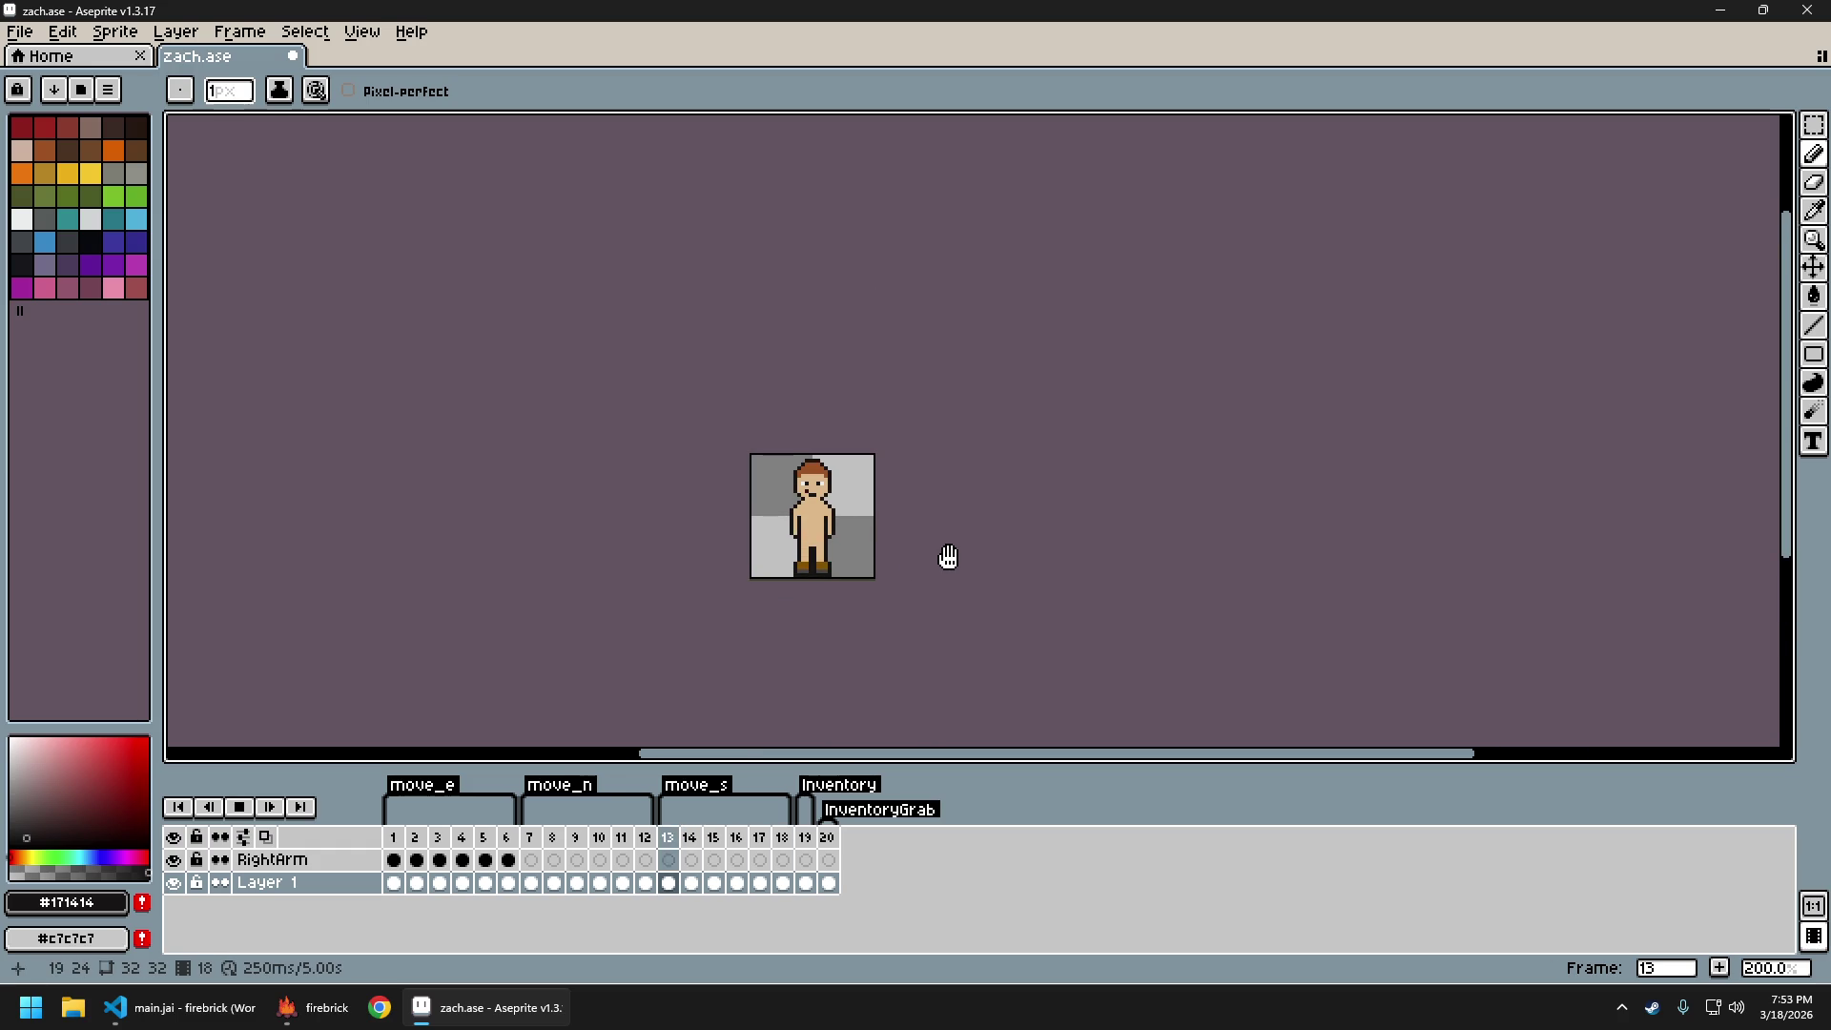
{"action": "left_click_drag", "start_coordinate": [913, 557], "coordinate": [831, 559]}
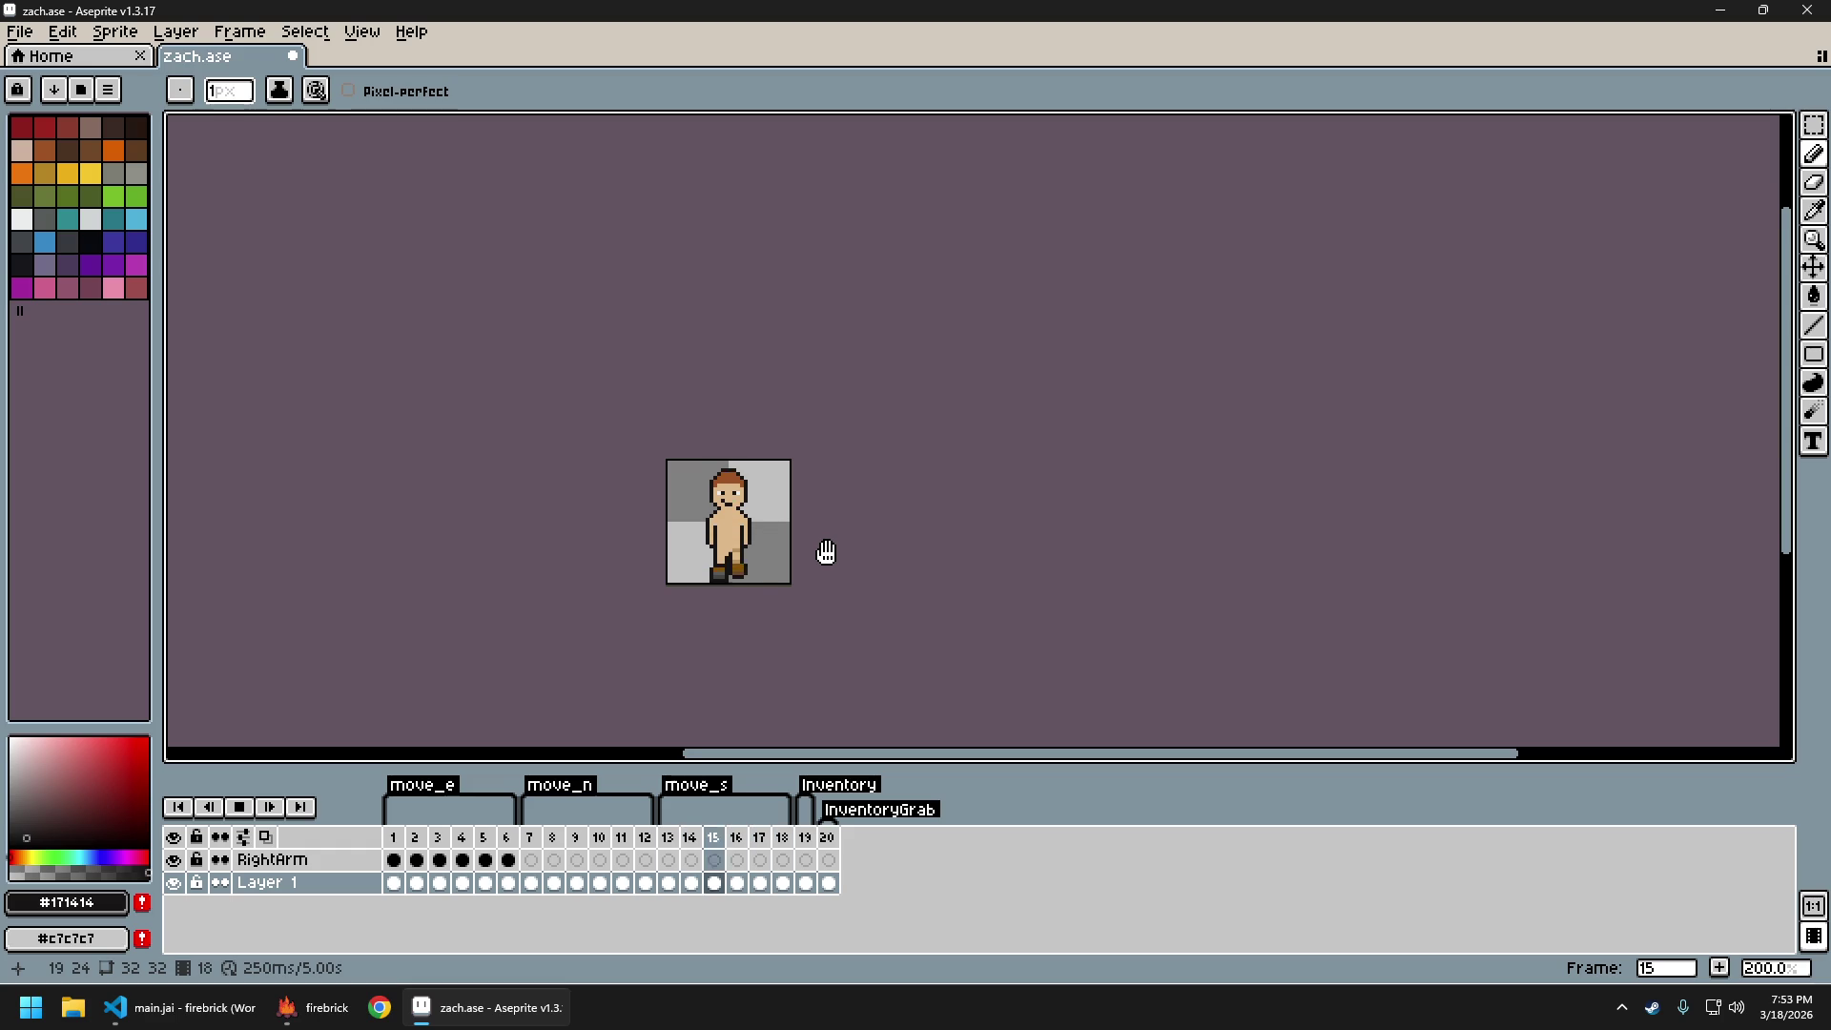
{"action": "scroll", "coordinate": [830, 555], "scroll_direction": "down", "scroll_amount": 3}
{"action": "scroll", "coordinate": [832, 556], "scroll_direction": "up", "scroll_amount": 1}
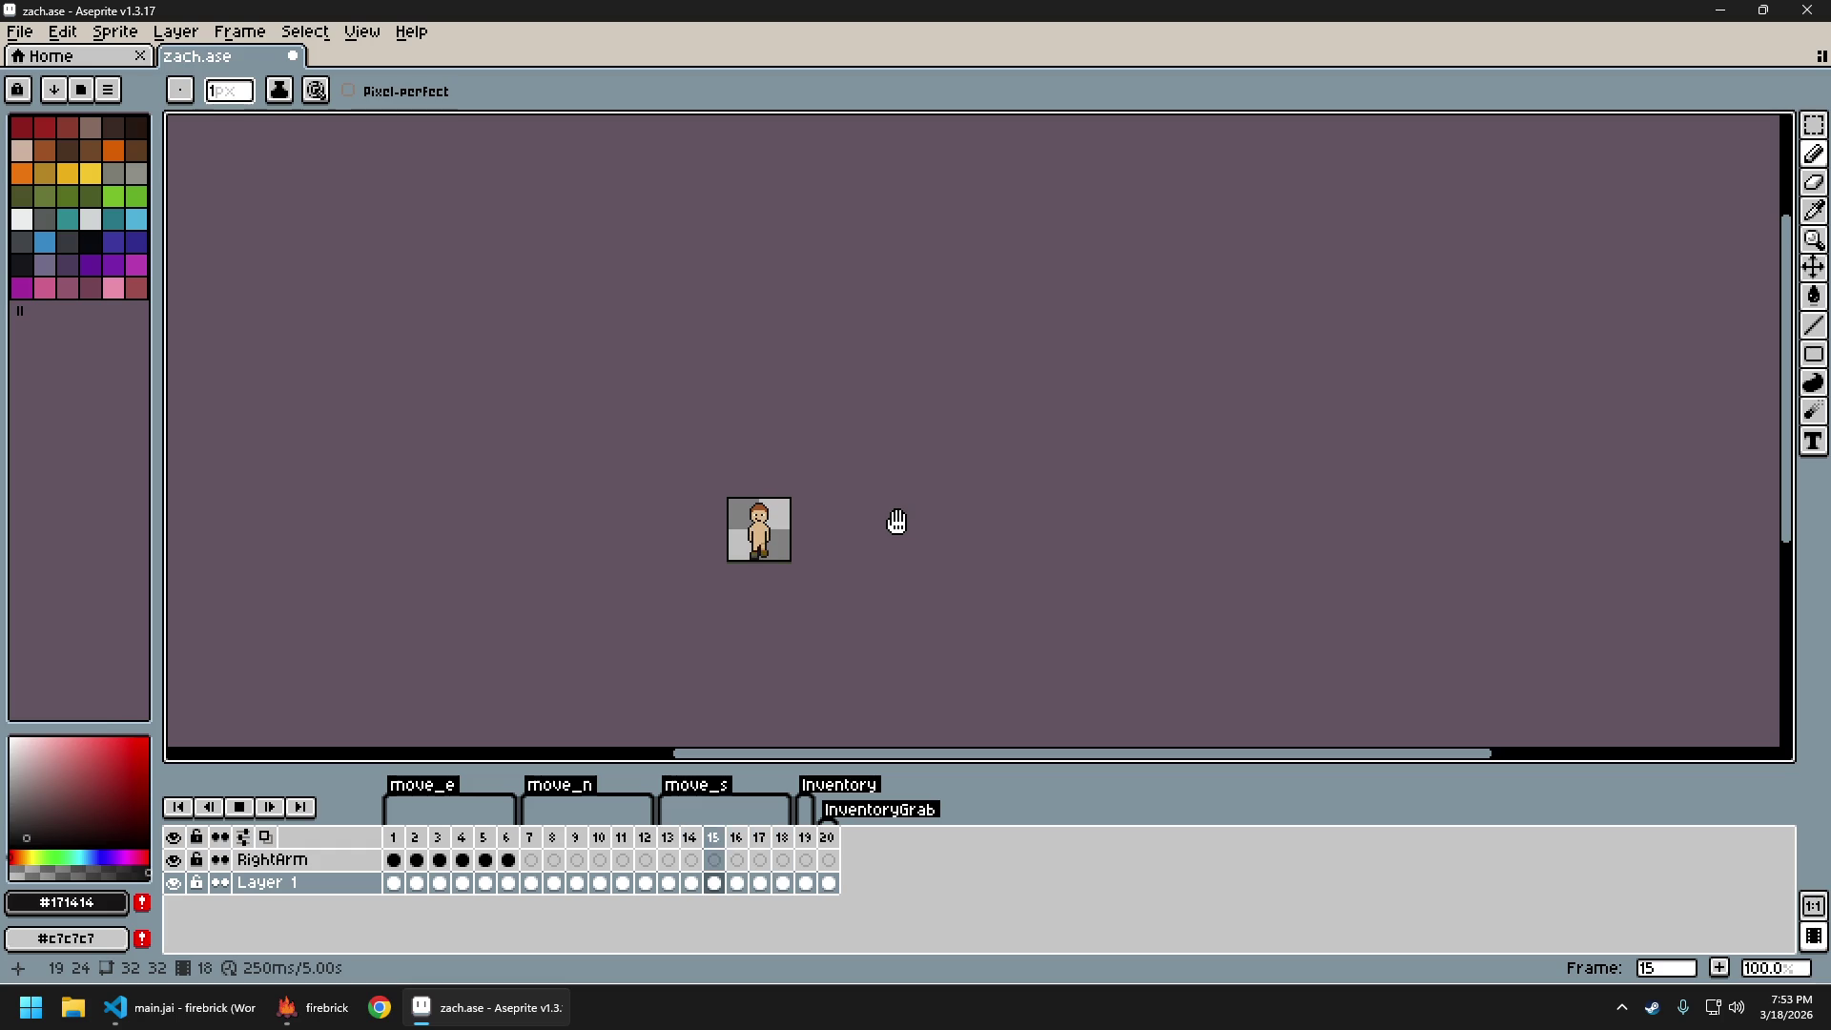
{"action": "scroll", "coordinate": [802, 535], "scroll_direction": "up", "scroll_amount": 2}
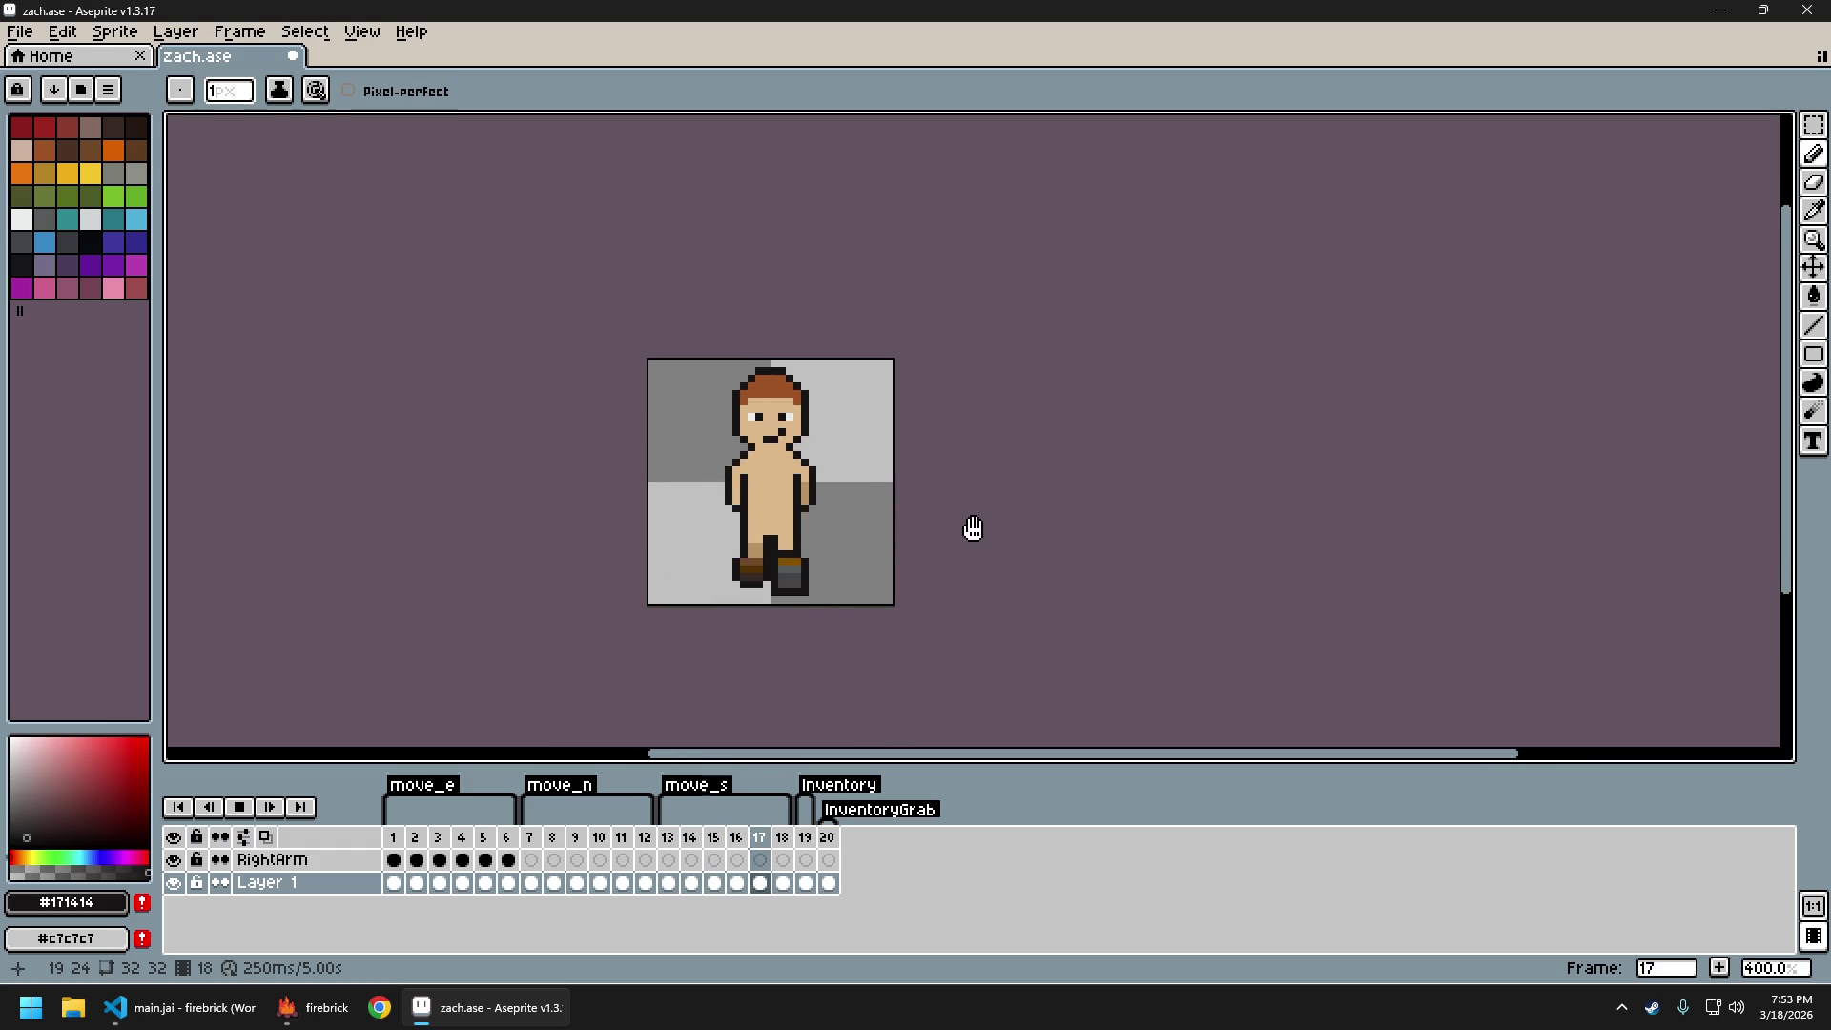
Stop playback on frame 11 and step forward to frame 15, zoomed in
{"action": "key", "text": "Return"}
{"action": "key", "text": "Left"}
{"action": "key", "text": "Left"}
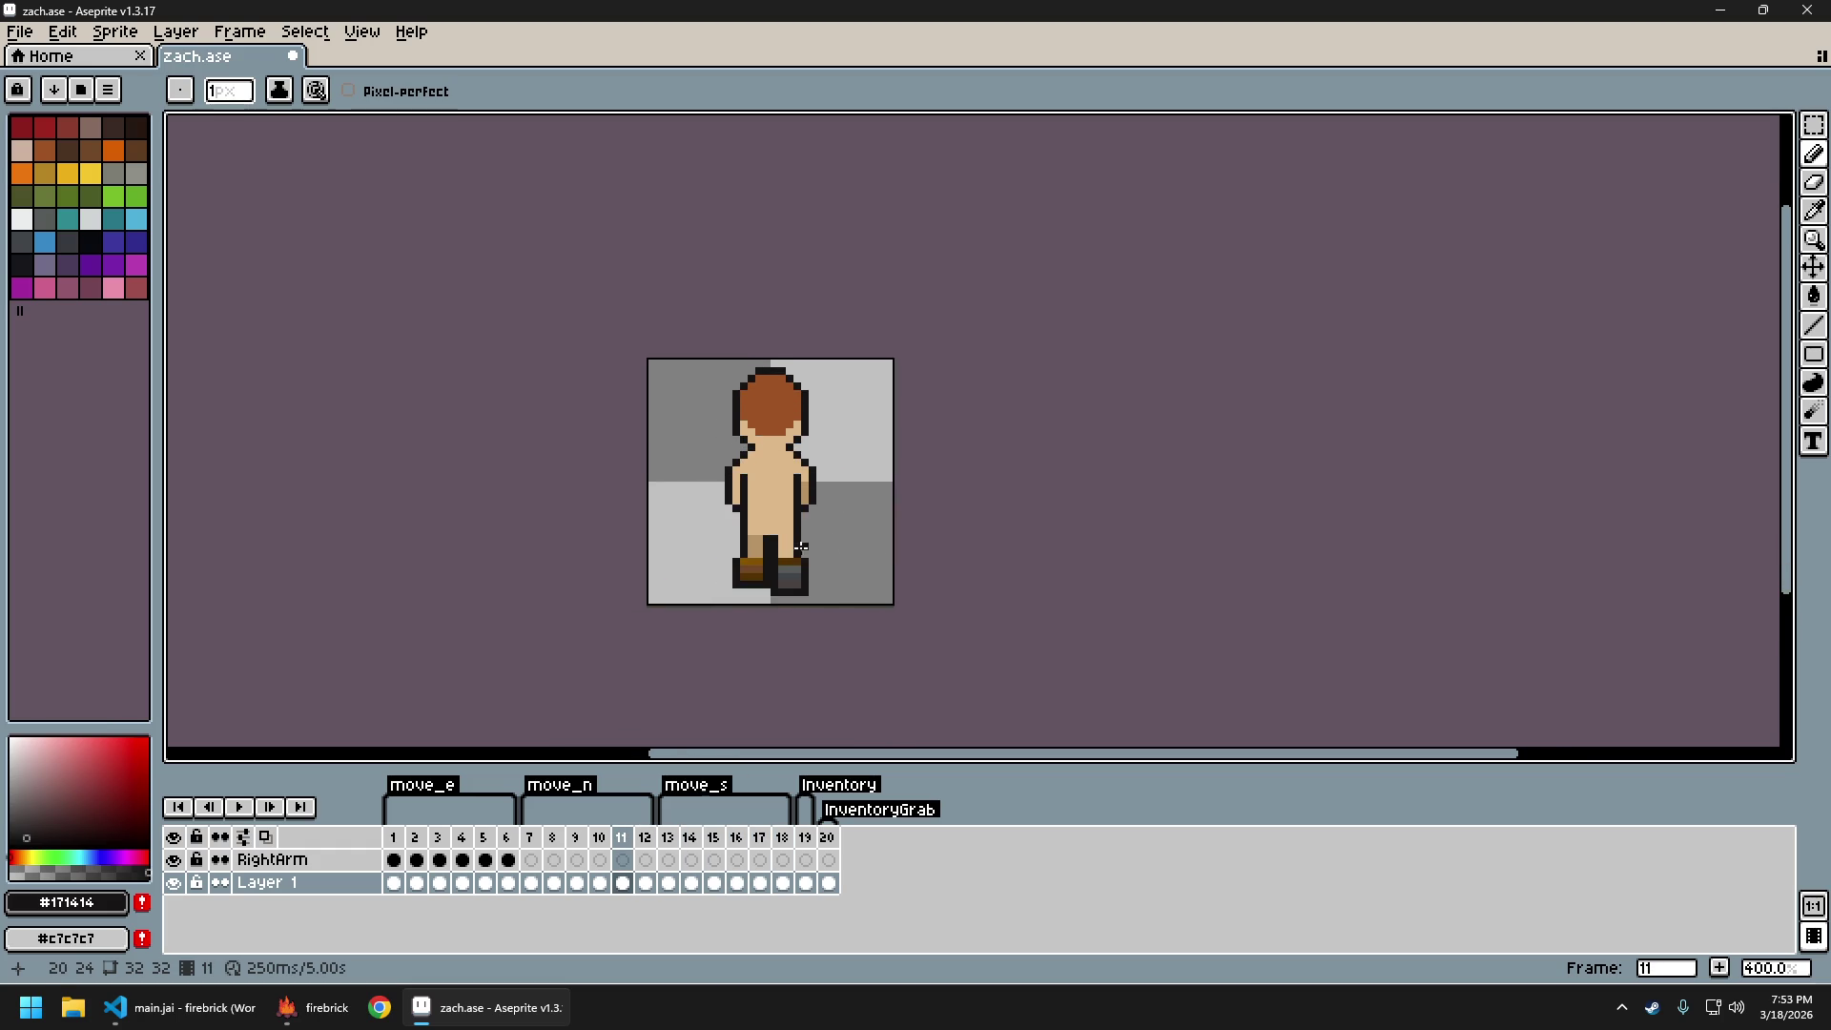
{"action": "key", "text": "Right"}
{"action": "key", "text": "Right"}
{"action": "key", "text": "Right"}
{"action": "scroll", "coordinate": [758, 553], "scroll_direction": "up", "scroll_amount": 5}
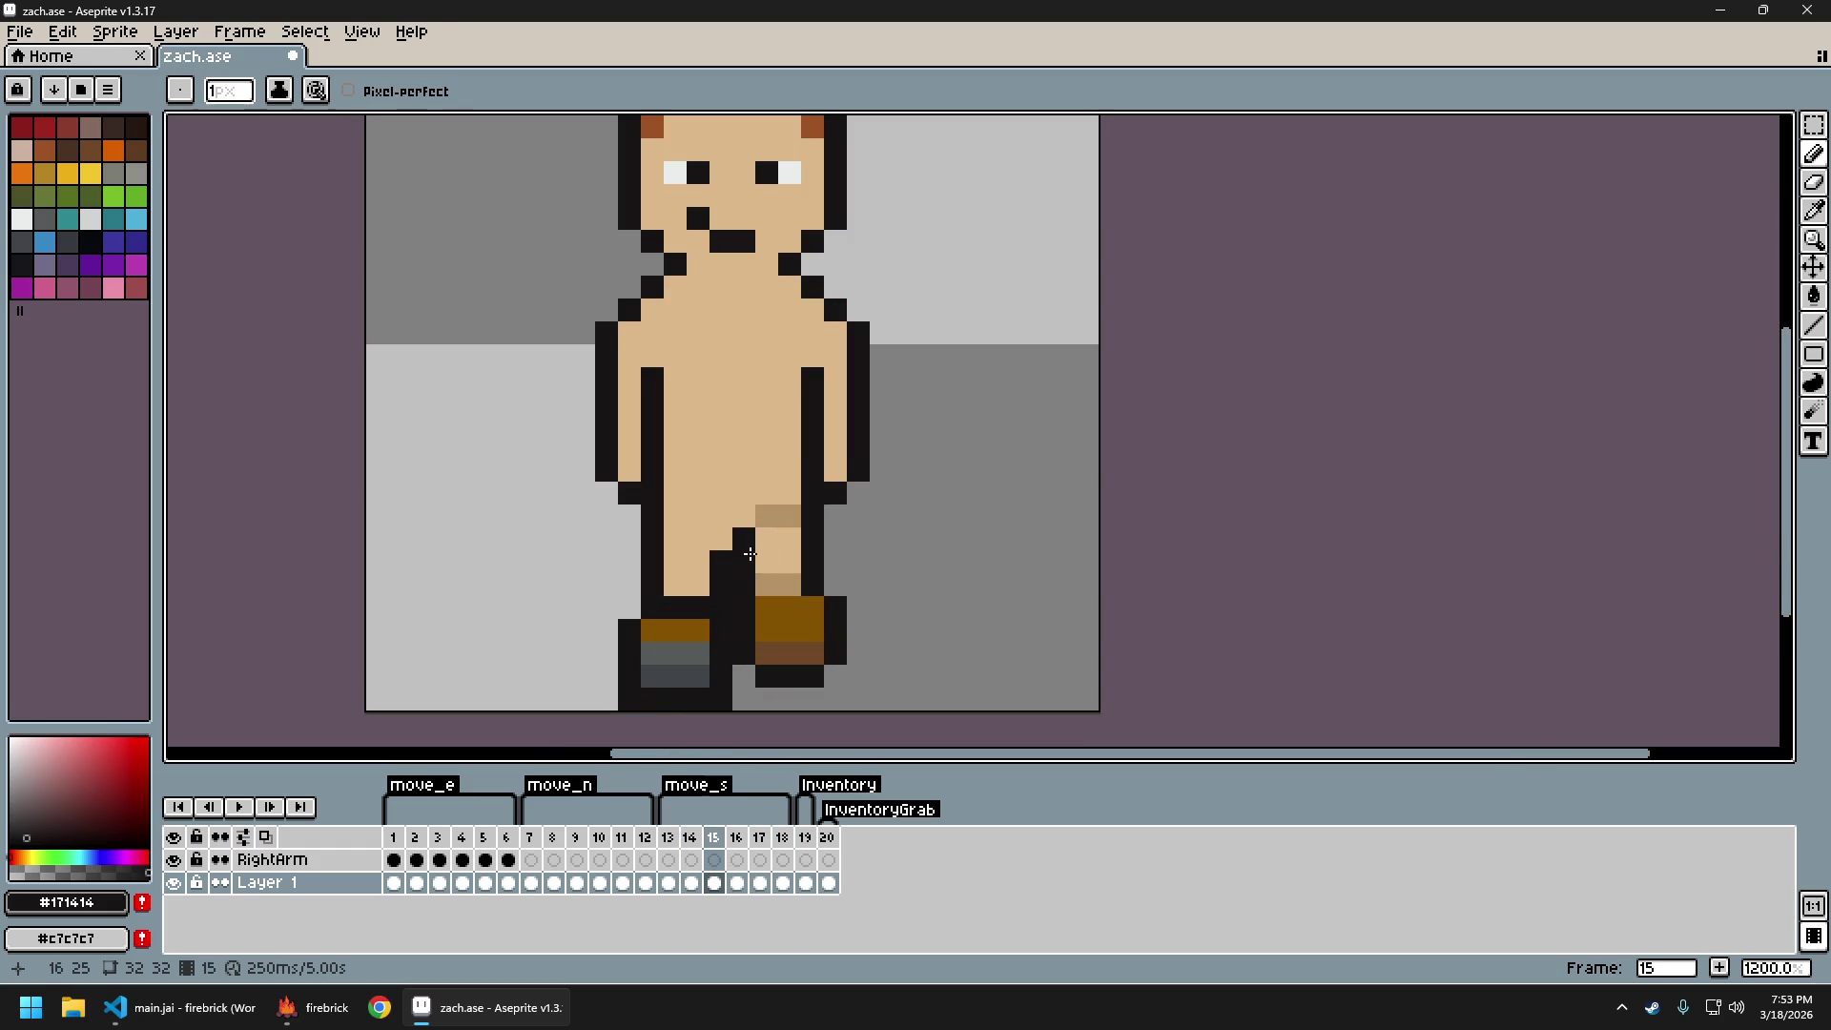
Sample the pale skin colour from the leg, checking the darker tan shade along the way
{"action": "left_click", "coordinate": [750, 545], "text": "alt"}
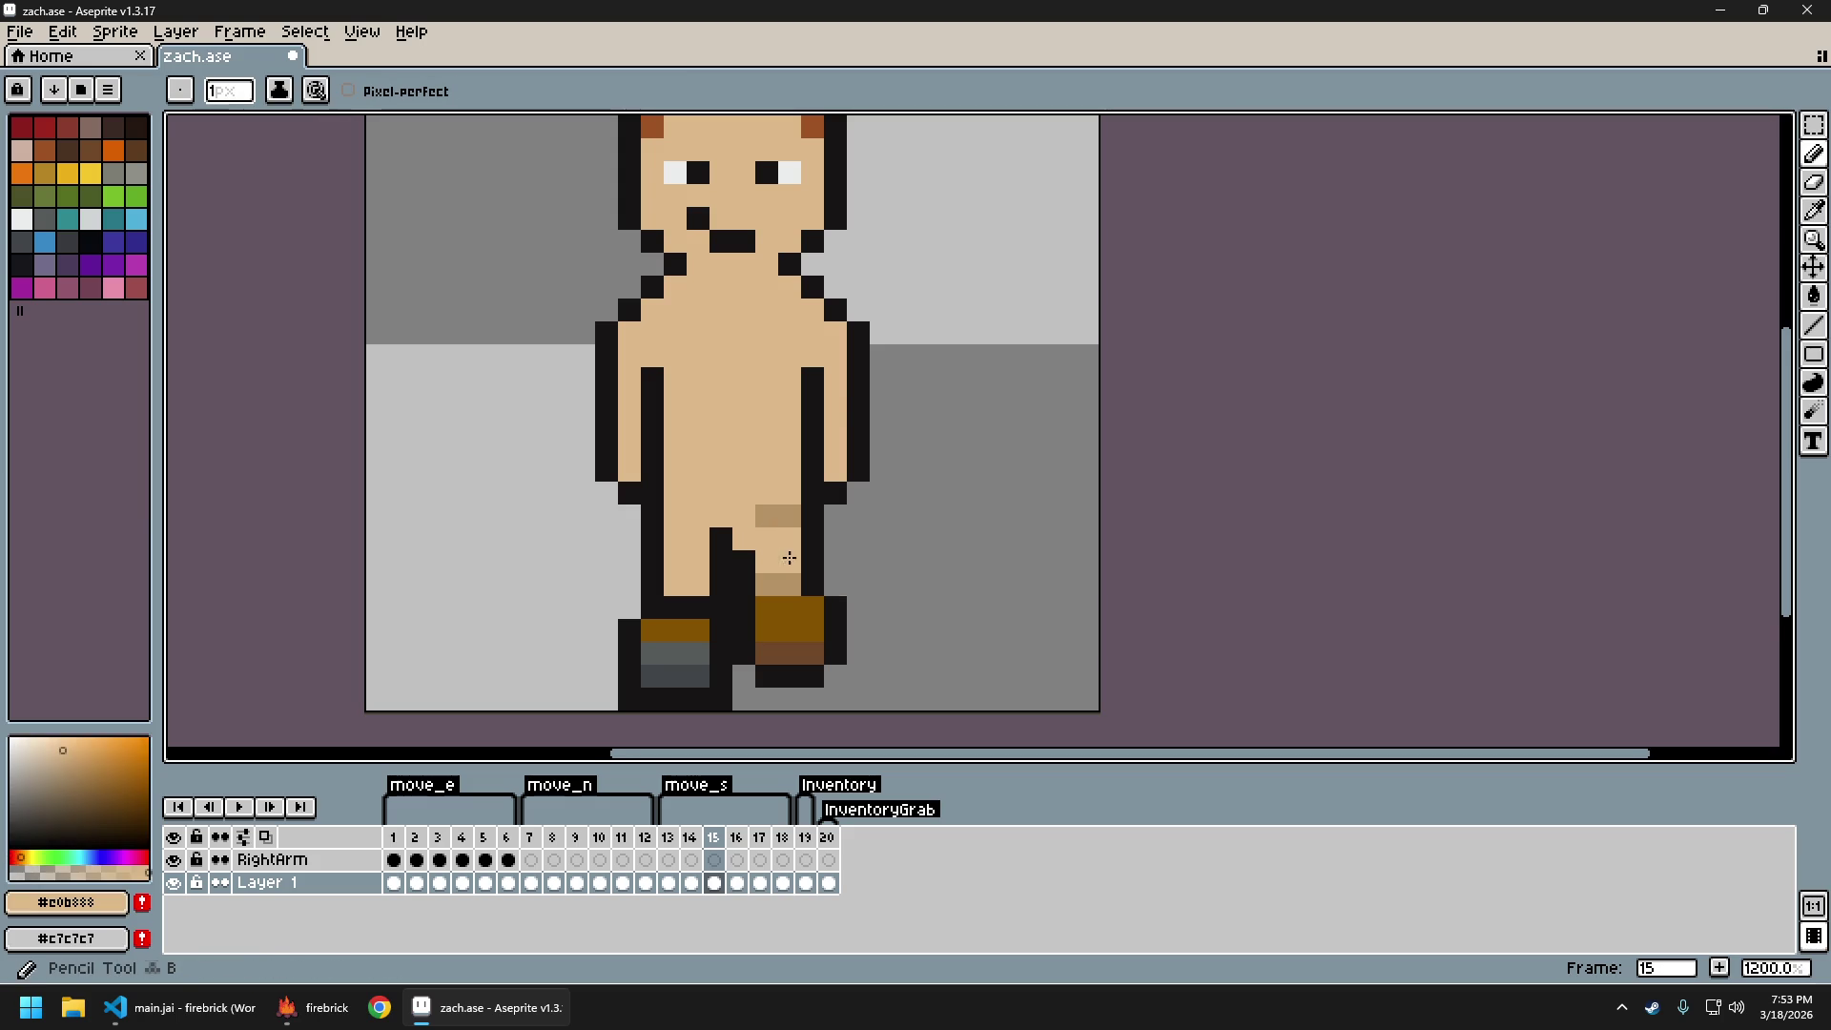
{"action": "scroll", "coordinate": [774, 552], "scroll_direction": "down", "scroll_amount": 5}
{"action": "scroll", "coordinate": [779, 515], "scroll_direction": "up", "scroll_amount": 5}
{"action": "left_click", "coordinate": [779, 514], "text": "alt"}
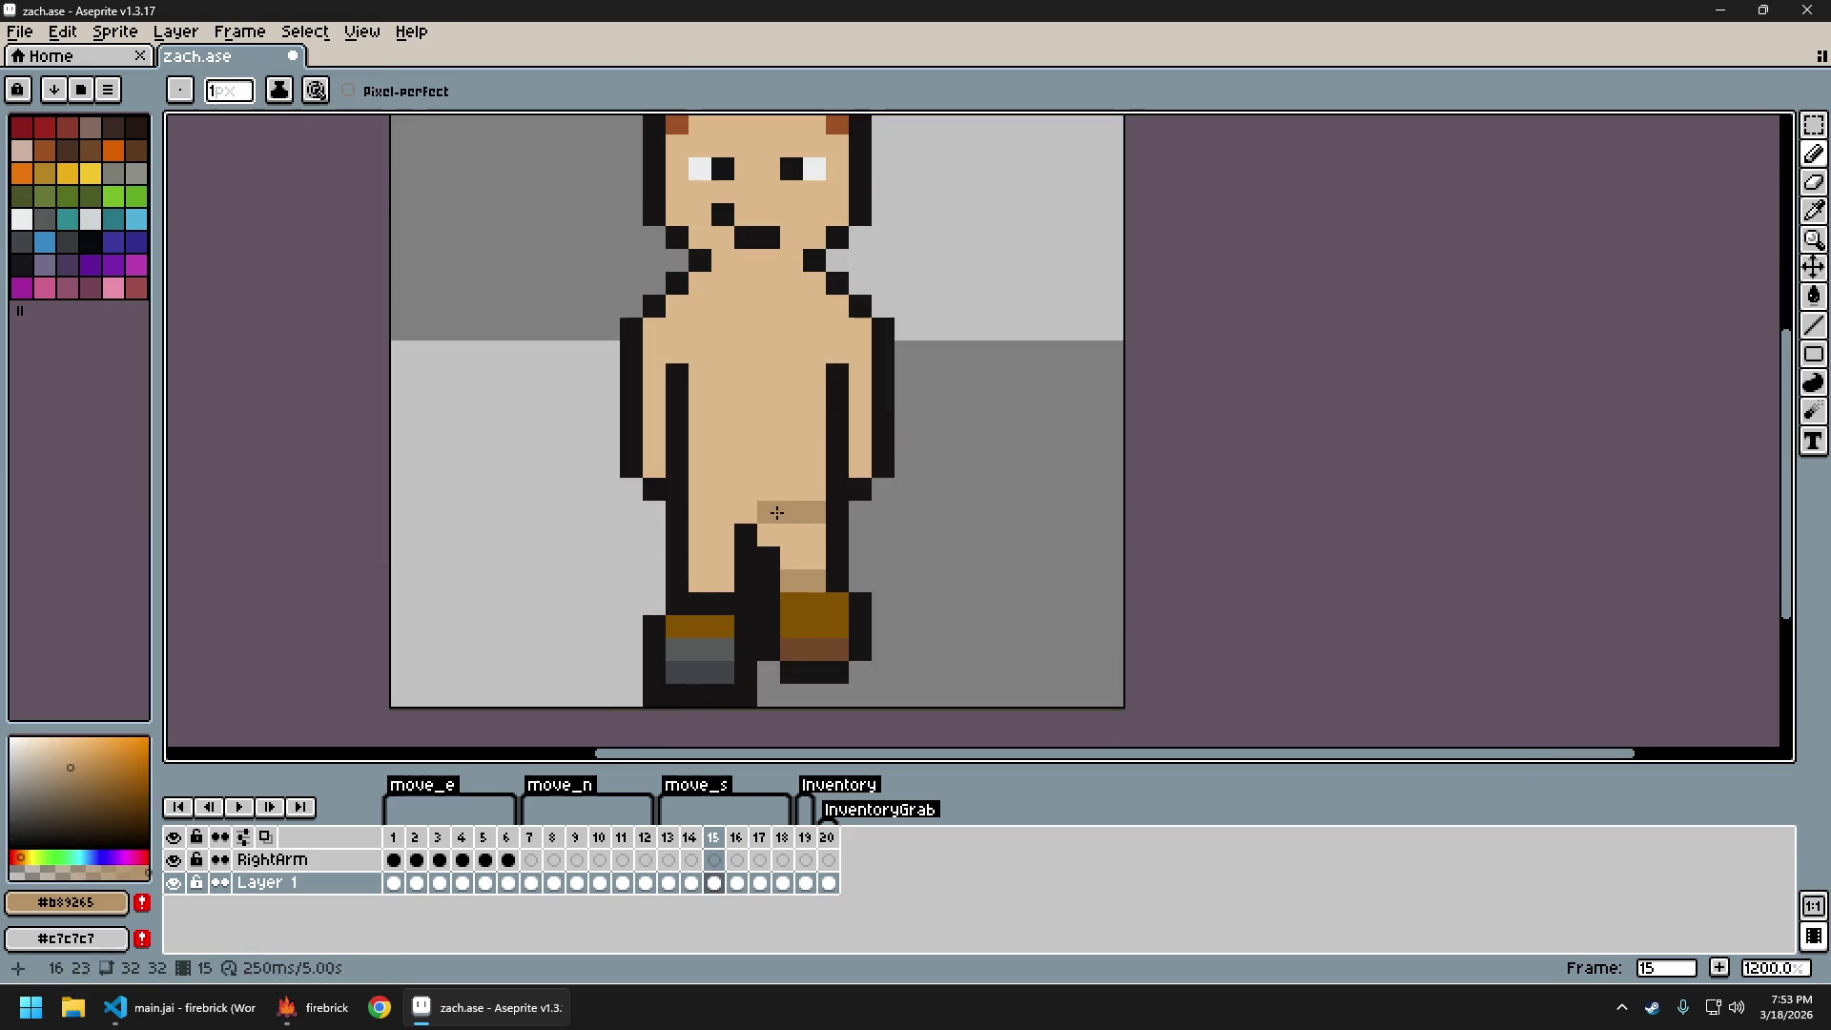
{"action": "scroll", "coordinate": [779, 514], "scroll_direction": "down", "scroll_amount": 5}
{"action": "scroll", "coordinate": [837, 592], "scroll_direction": "up", "scroll_amount": 3}
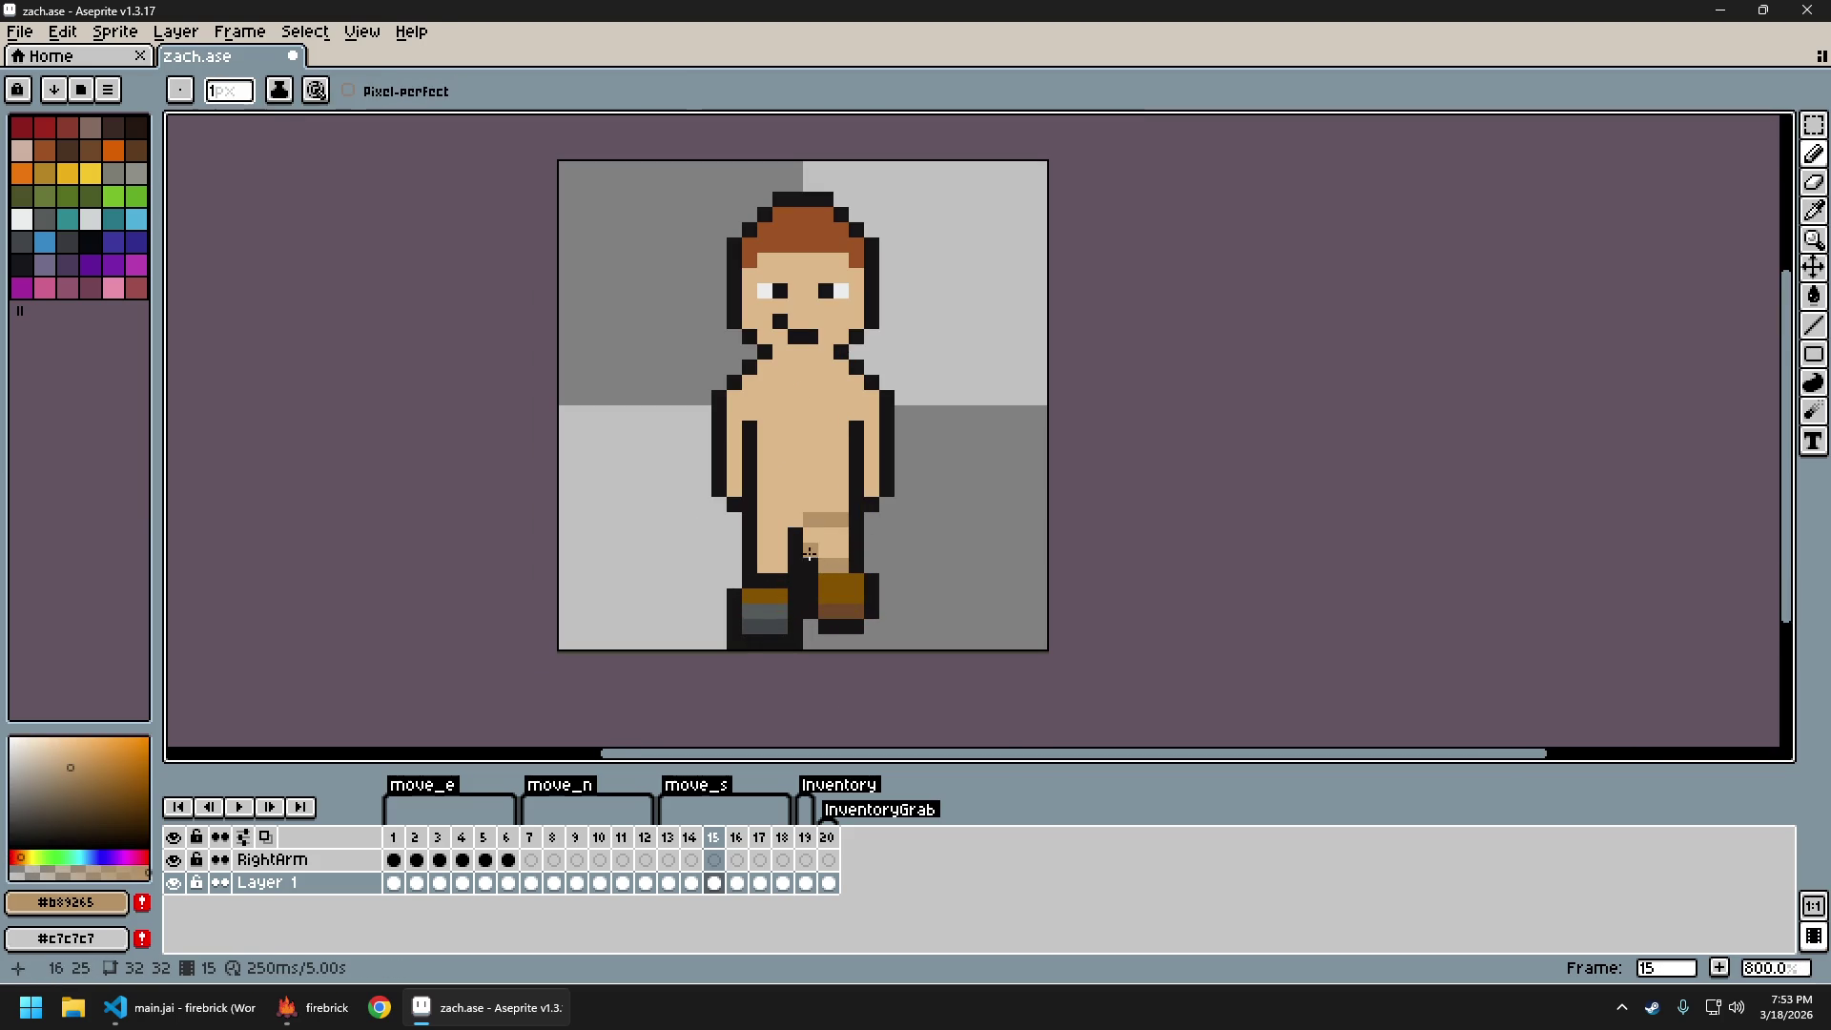
{"action": "left_click", "coordinate": [818, 550], "text": "alt"}
{"action": "scroll", "coordinate": [906, 595], "scroll_direction": "down", "scroll_amount": 4}
{"action": "left_click_drag", "start_coordinate": [923, 585], "coordinate": [826, 589]}
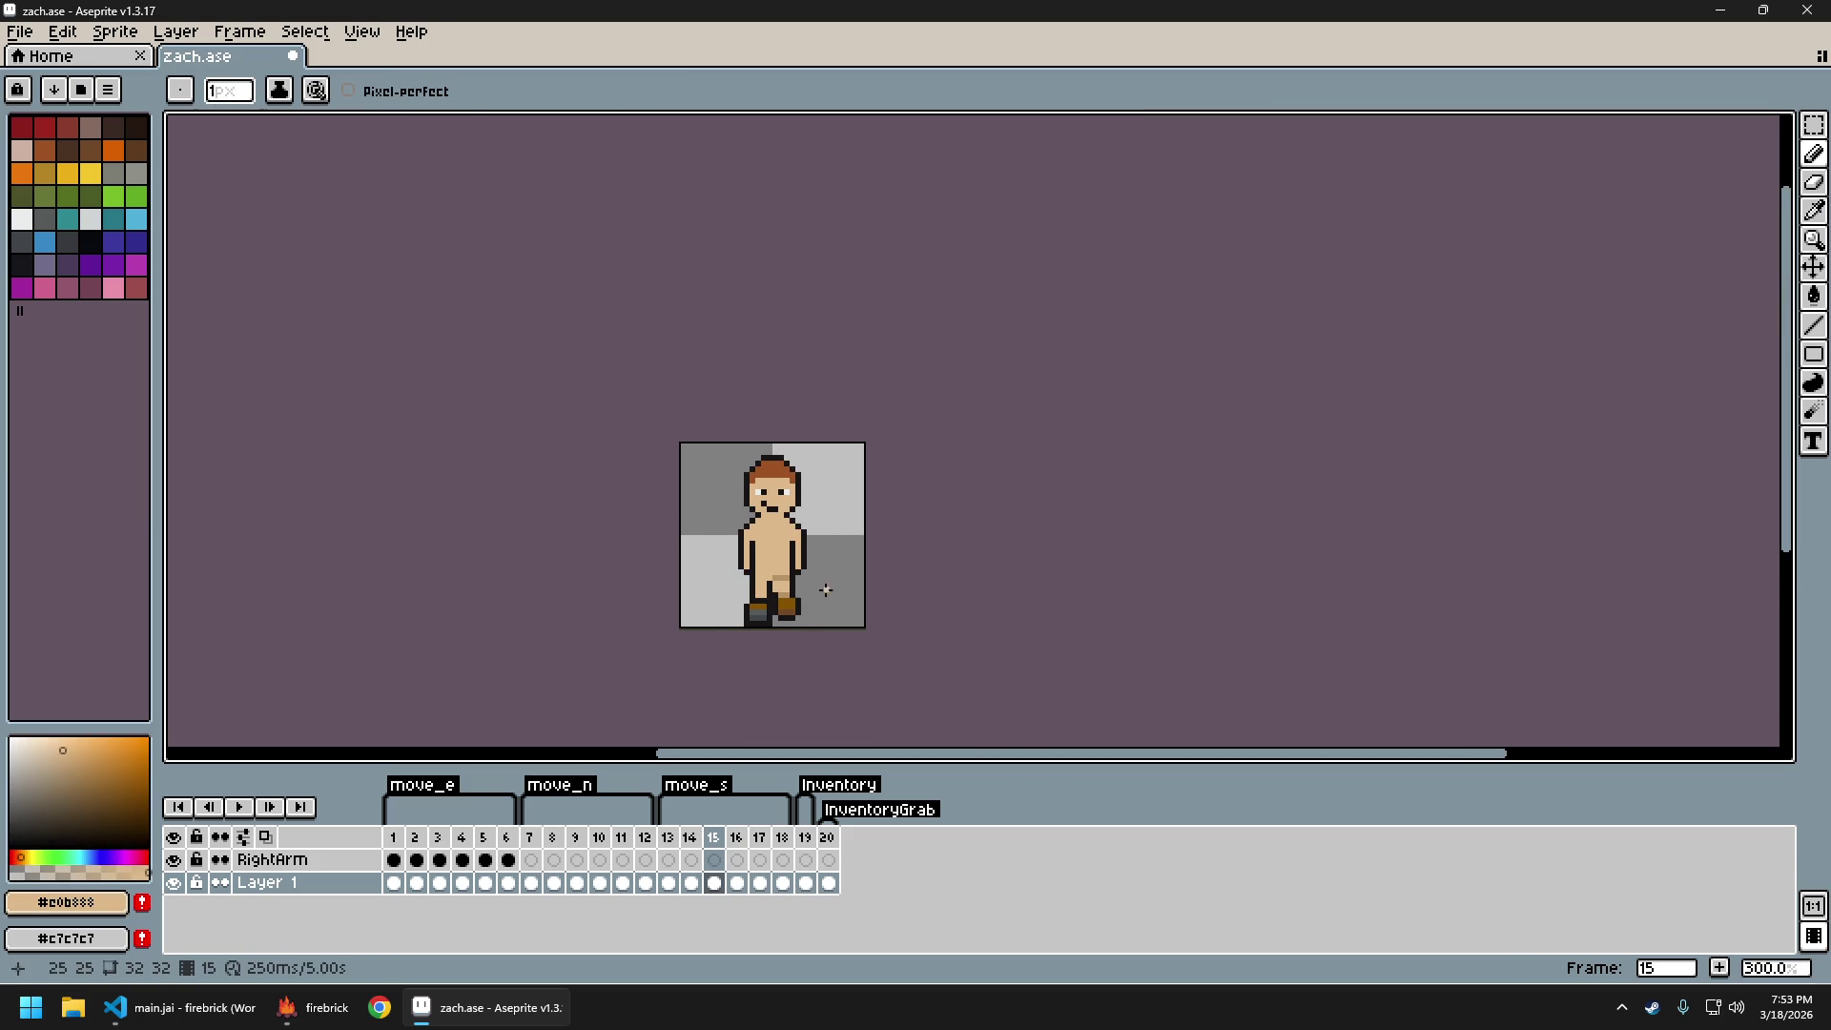
Flip between frames 14 and 15 to compare, redoing then undoing the pencil stroke
{"action": "key", "text": "Left"}
{"action": "key", "text": "Right"}
{"action": "key", "text": "Left"}
{"action": "key", "text": "Right"}
{"action": "key", "text": "ctrl"}
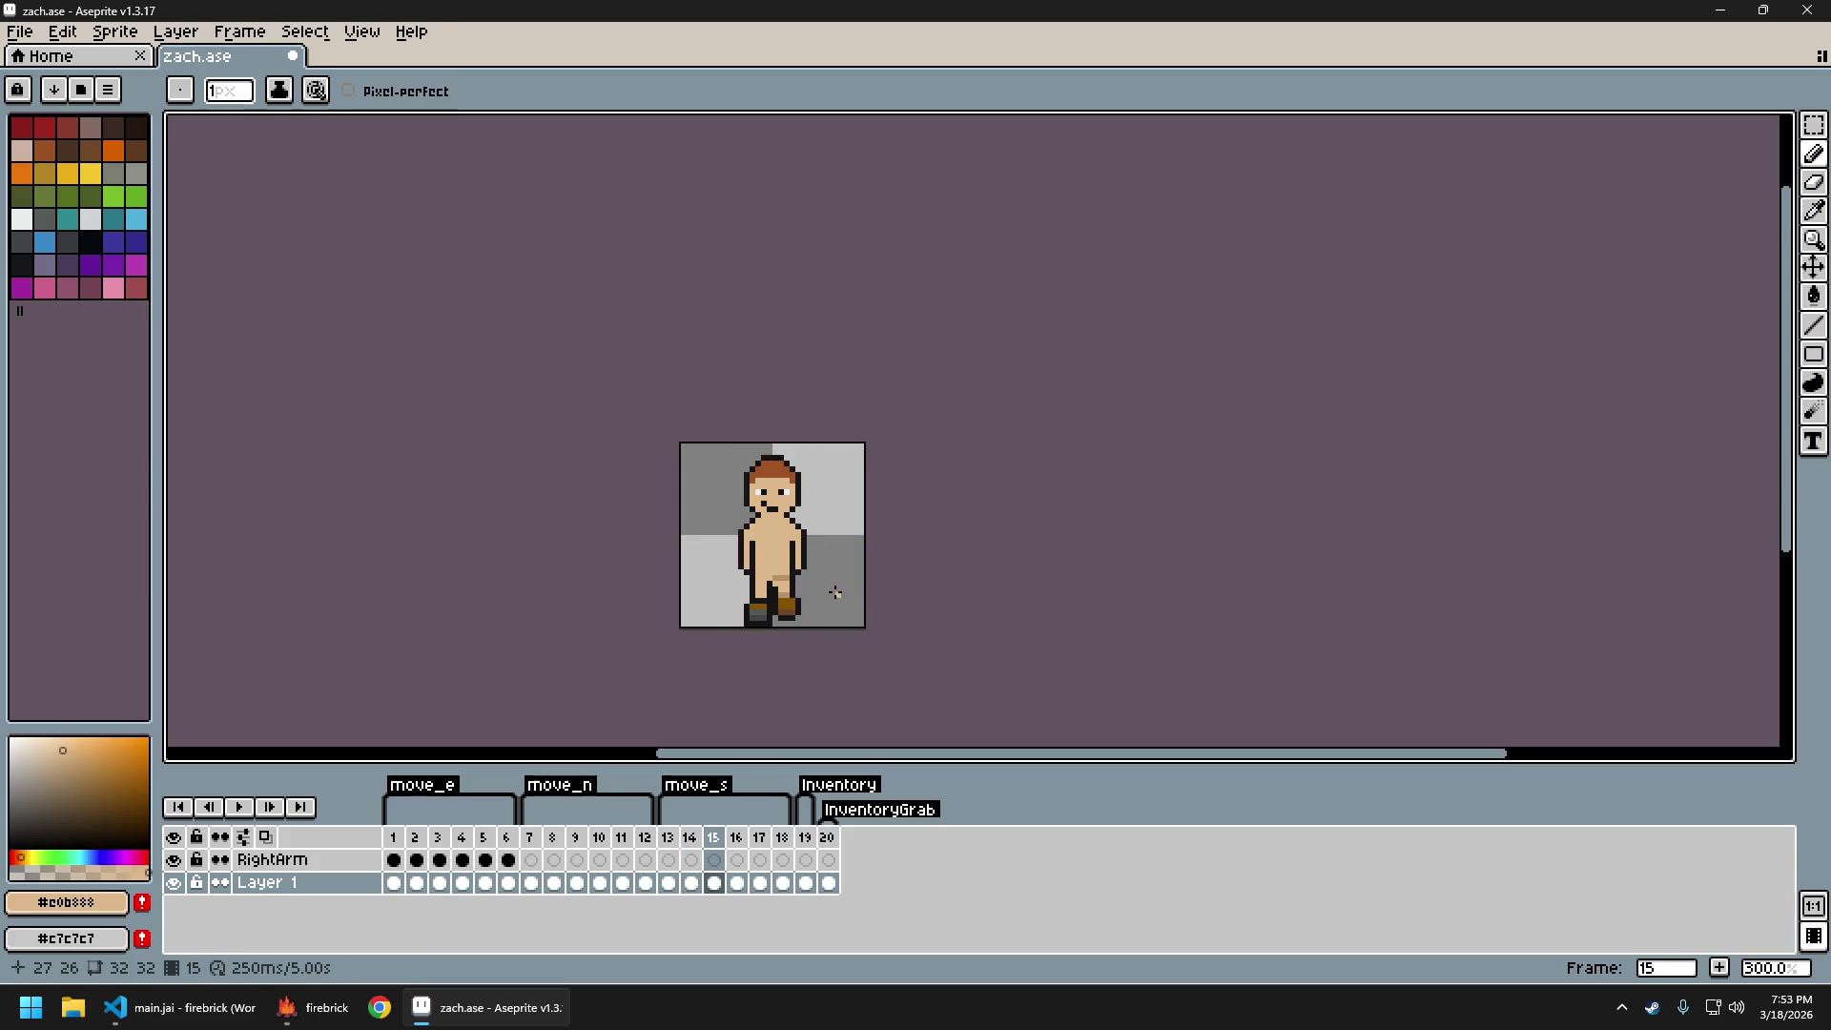
{"action": "key", "text": "Left"}
{"action": "key", "text": "Right"}
{"action": "key", "text": "Left"}
{"action": "key", "text": "Right"}
{"action": "key", "text": "ctrl"}
{"action": "key", "text": "Left"}
{"action": "key", "text": "Right"}
{"action": "scroll", "coordinate": [834, 607], "scroll_direction": "down", "scroll_amount": 1}
{"action": "key", "text": "Left"}
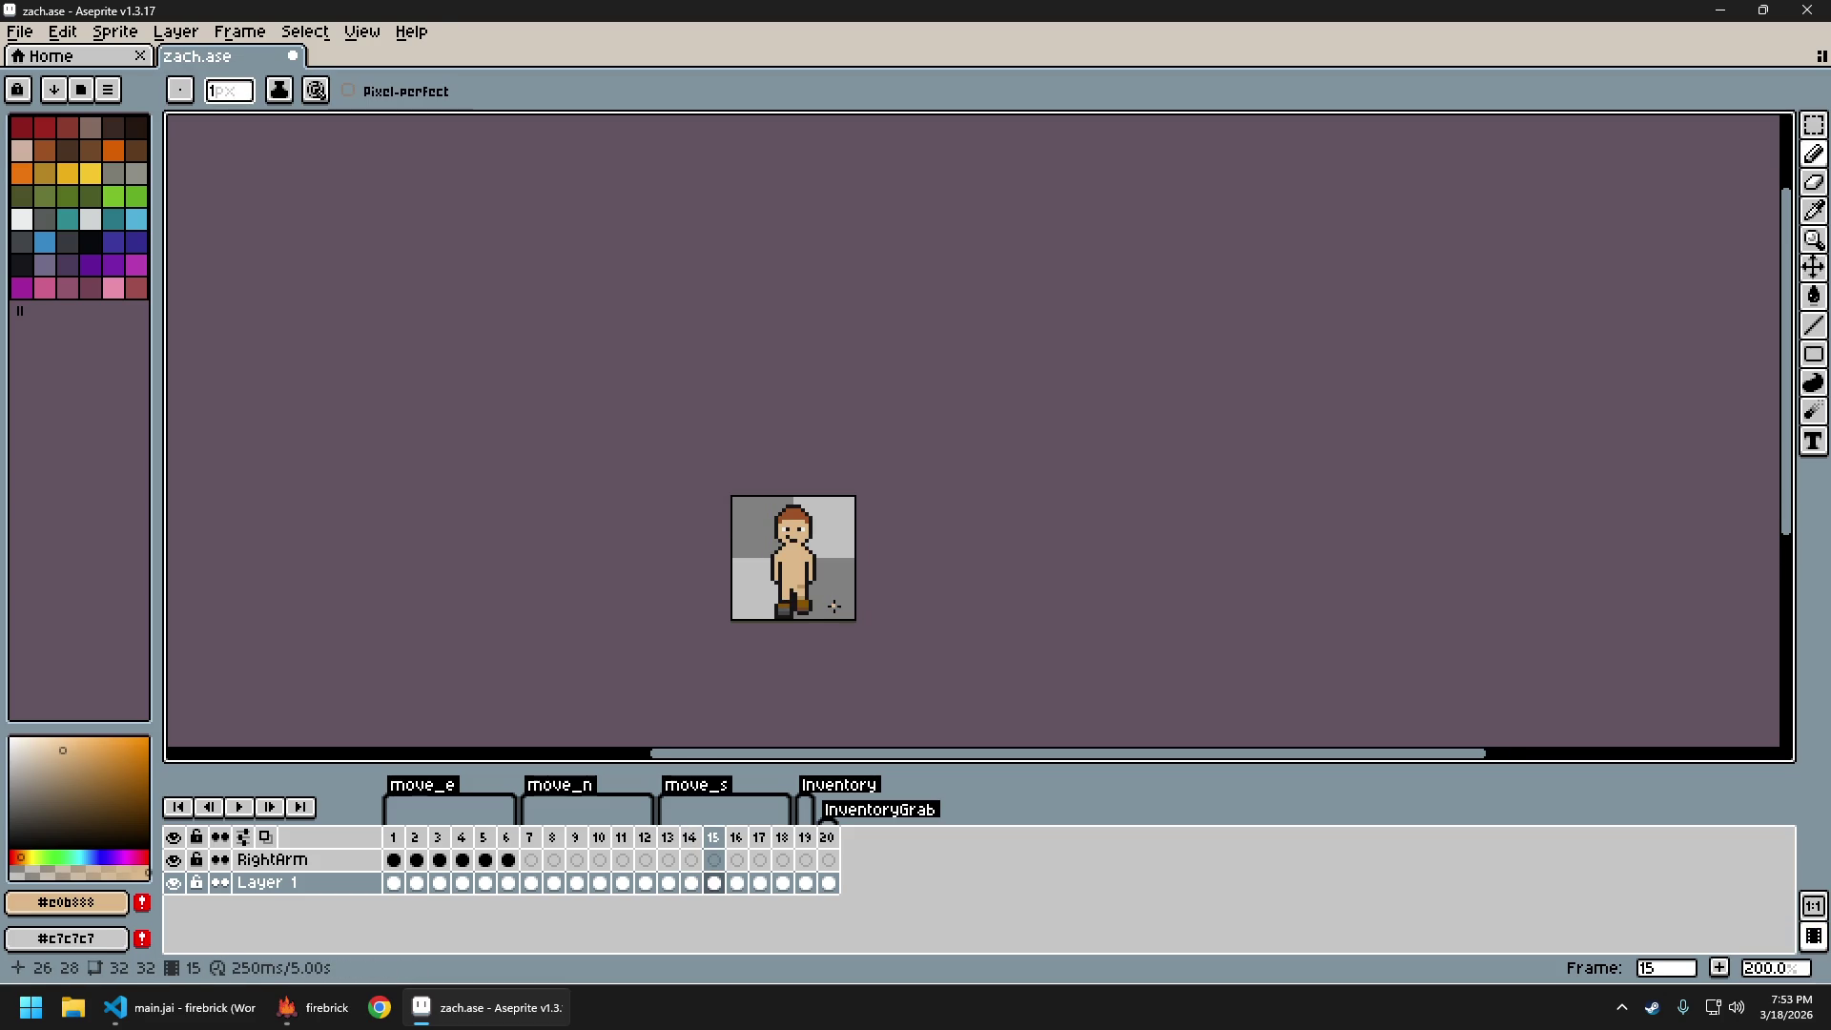
{"action": "key", "text": "Right"}
{"action": "key", "text": "Left"}
{"action": "key", "text": "Right"}
{"action": "key", "text": "Left"}
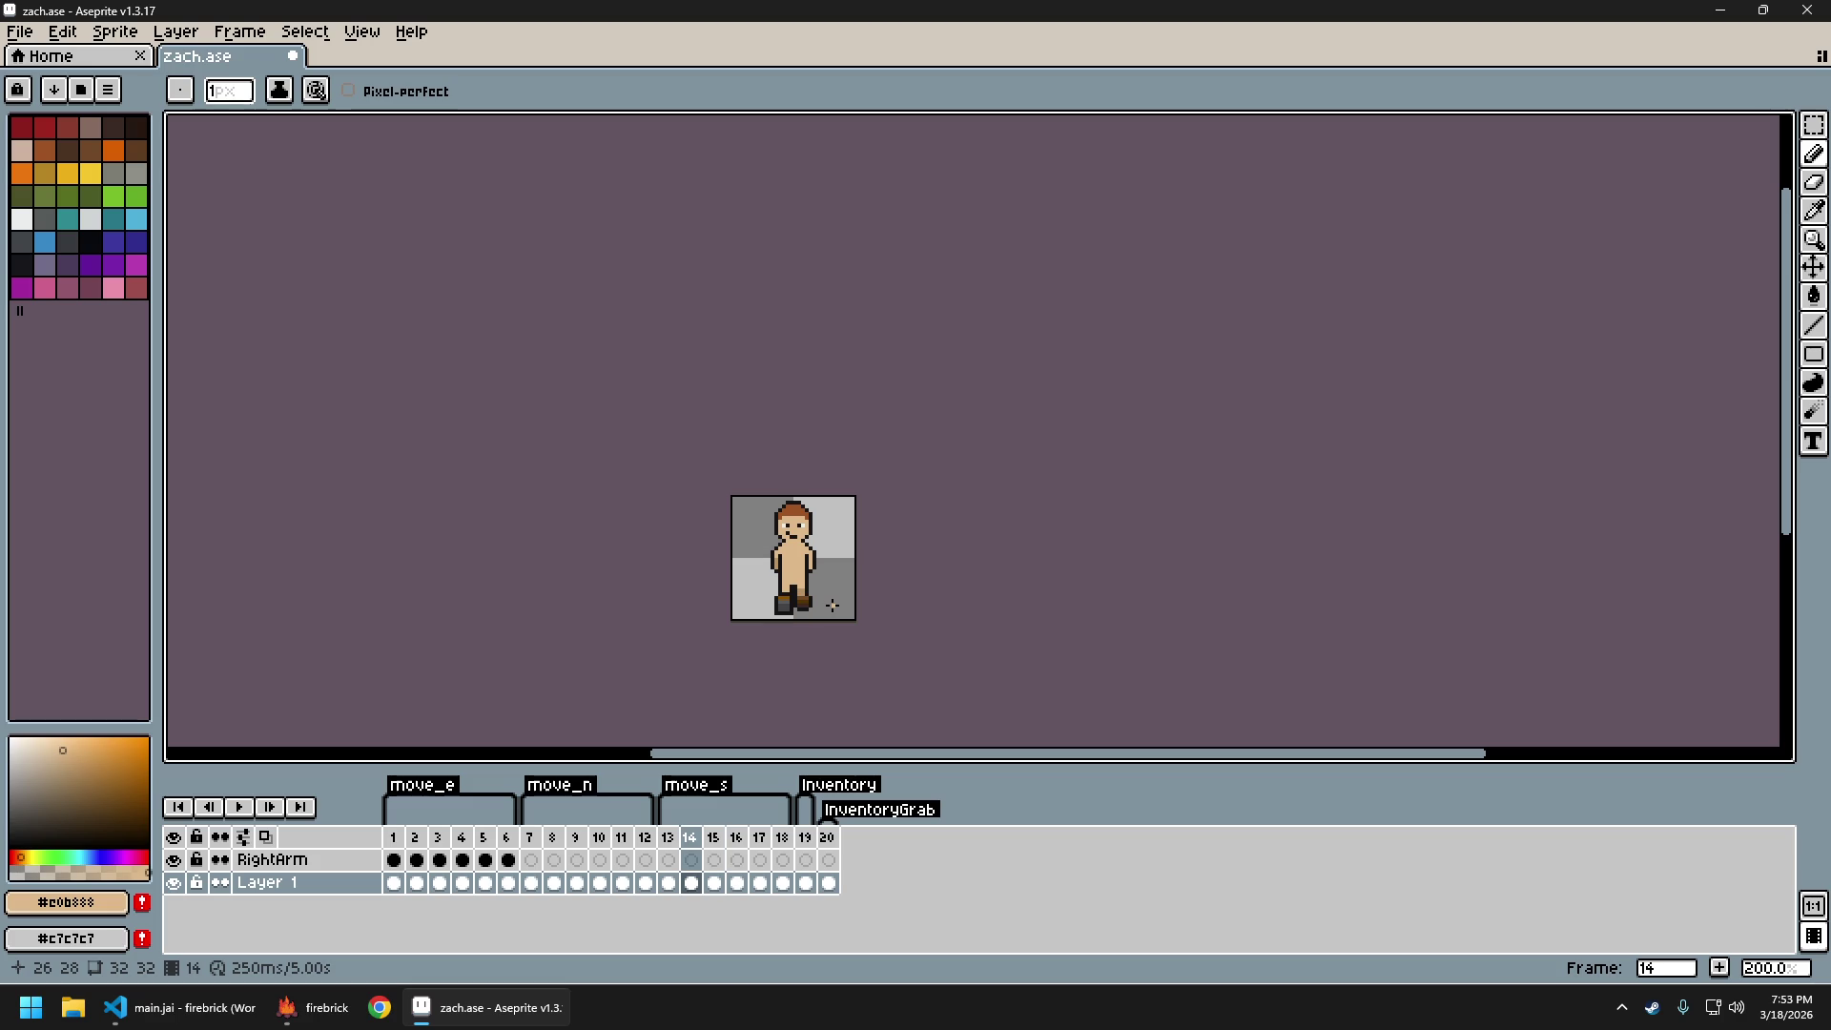
{"action": "key", "text": "Right"}
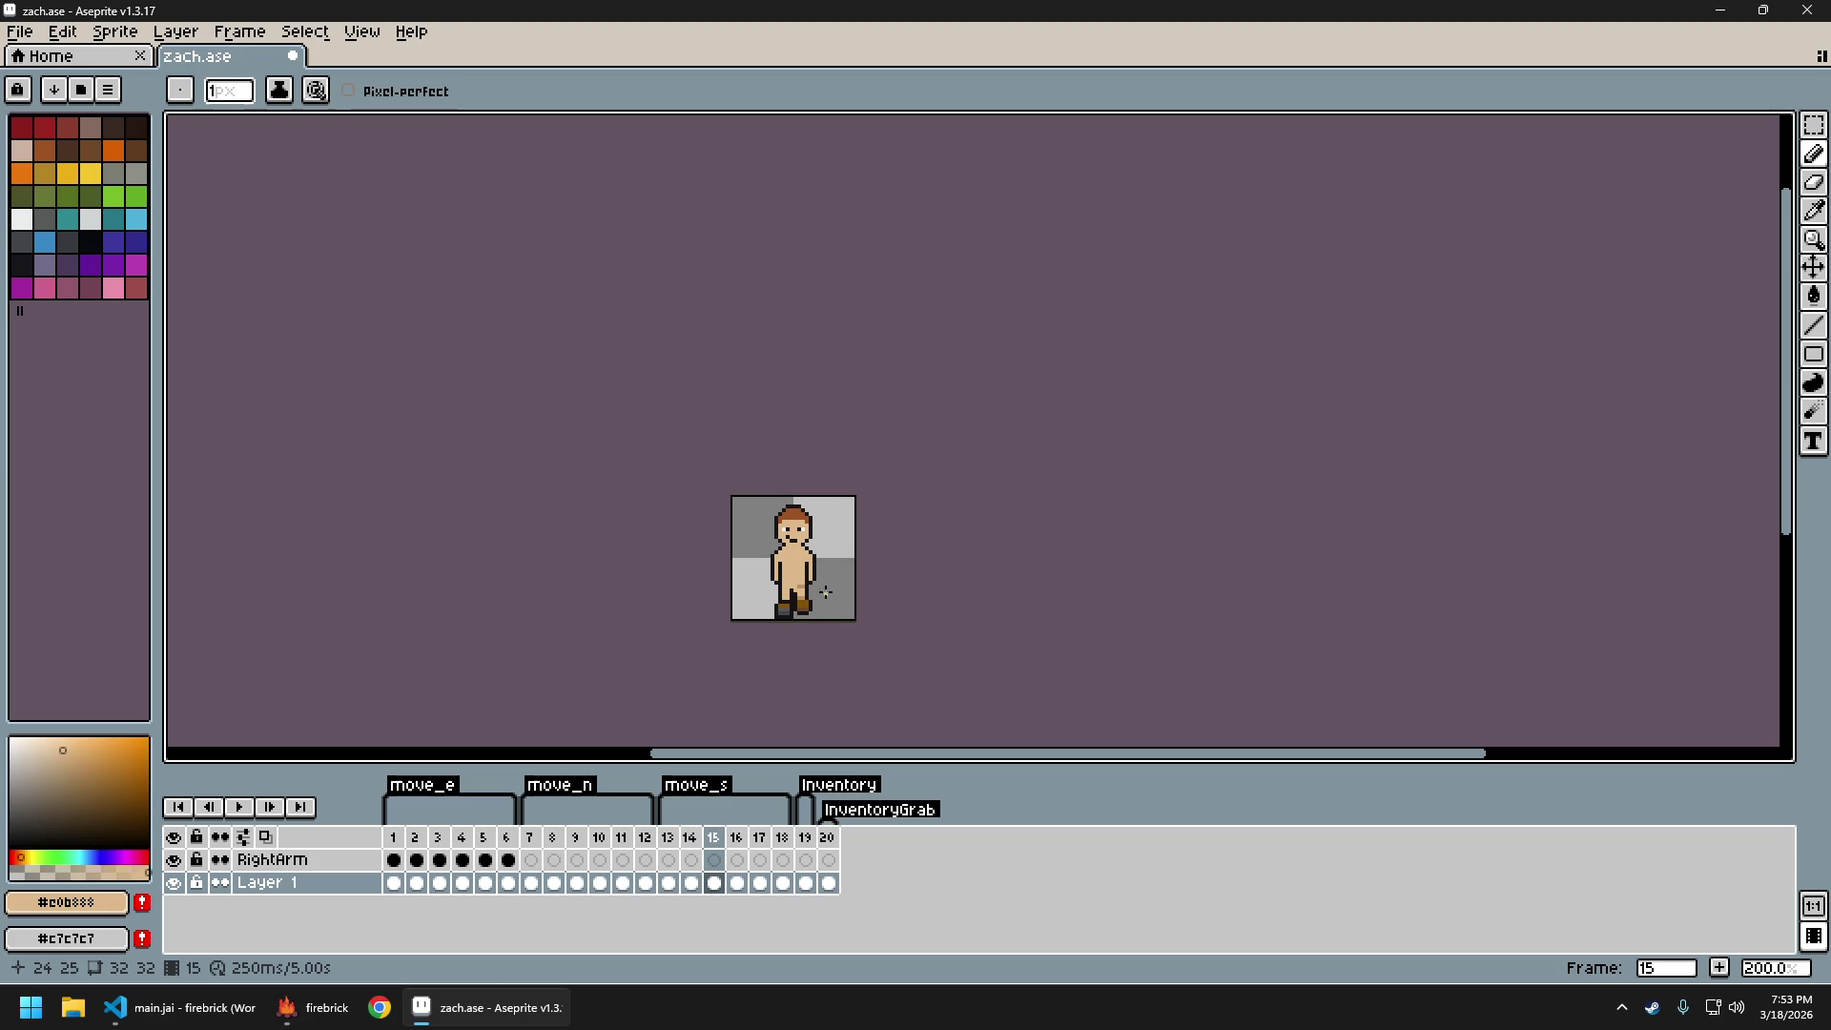
{"action": "key", "text": "ctrl+y"}
{"action": "key", "text": "ctrl+z"}
Pick the dark outline colour and compare poses across frames 16 to 18
{"action": "scroll", "coordinate": [789, 592], "scroll_direction": "up", "scroll_amount": 4}
{"action": "left_click", "coordinate": [826, 584], "text": "alt"}
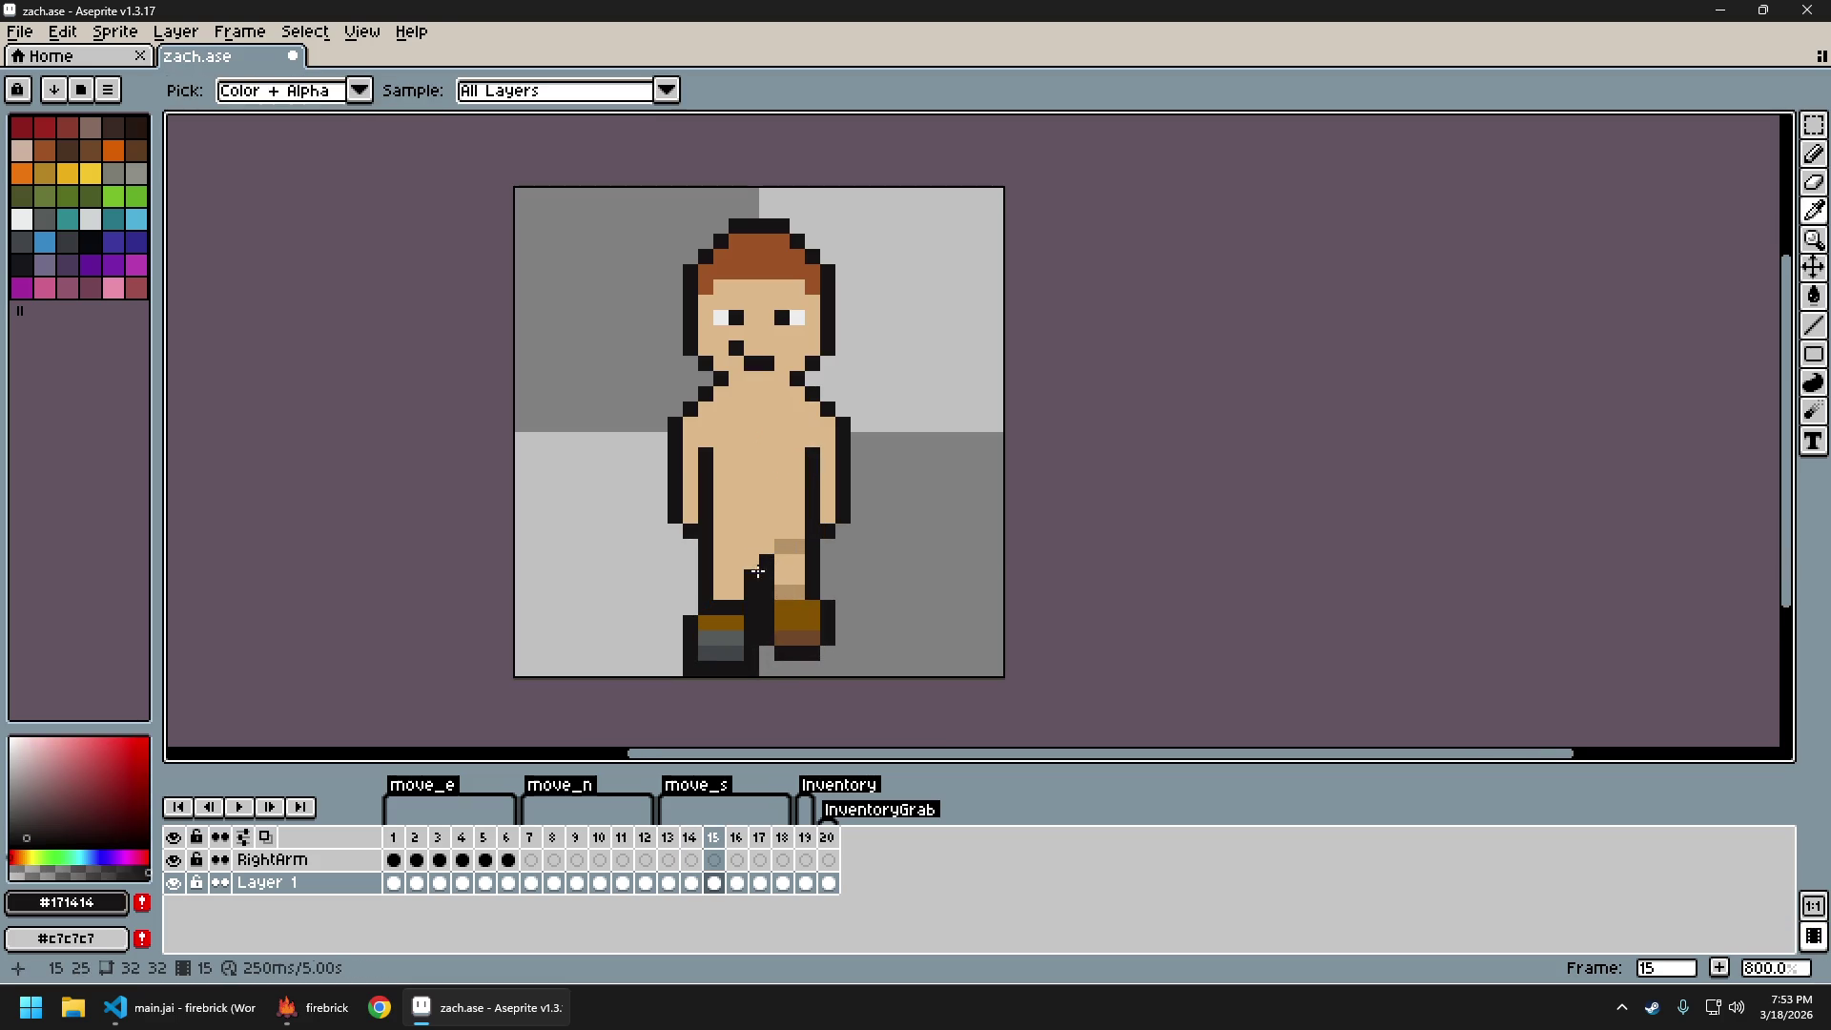
{"action": "scroll", "coordinate": [826, 590], "scroll_direction": "down", "scroll_amount": 4}
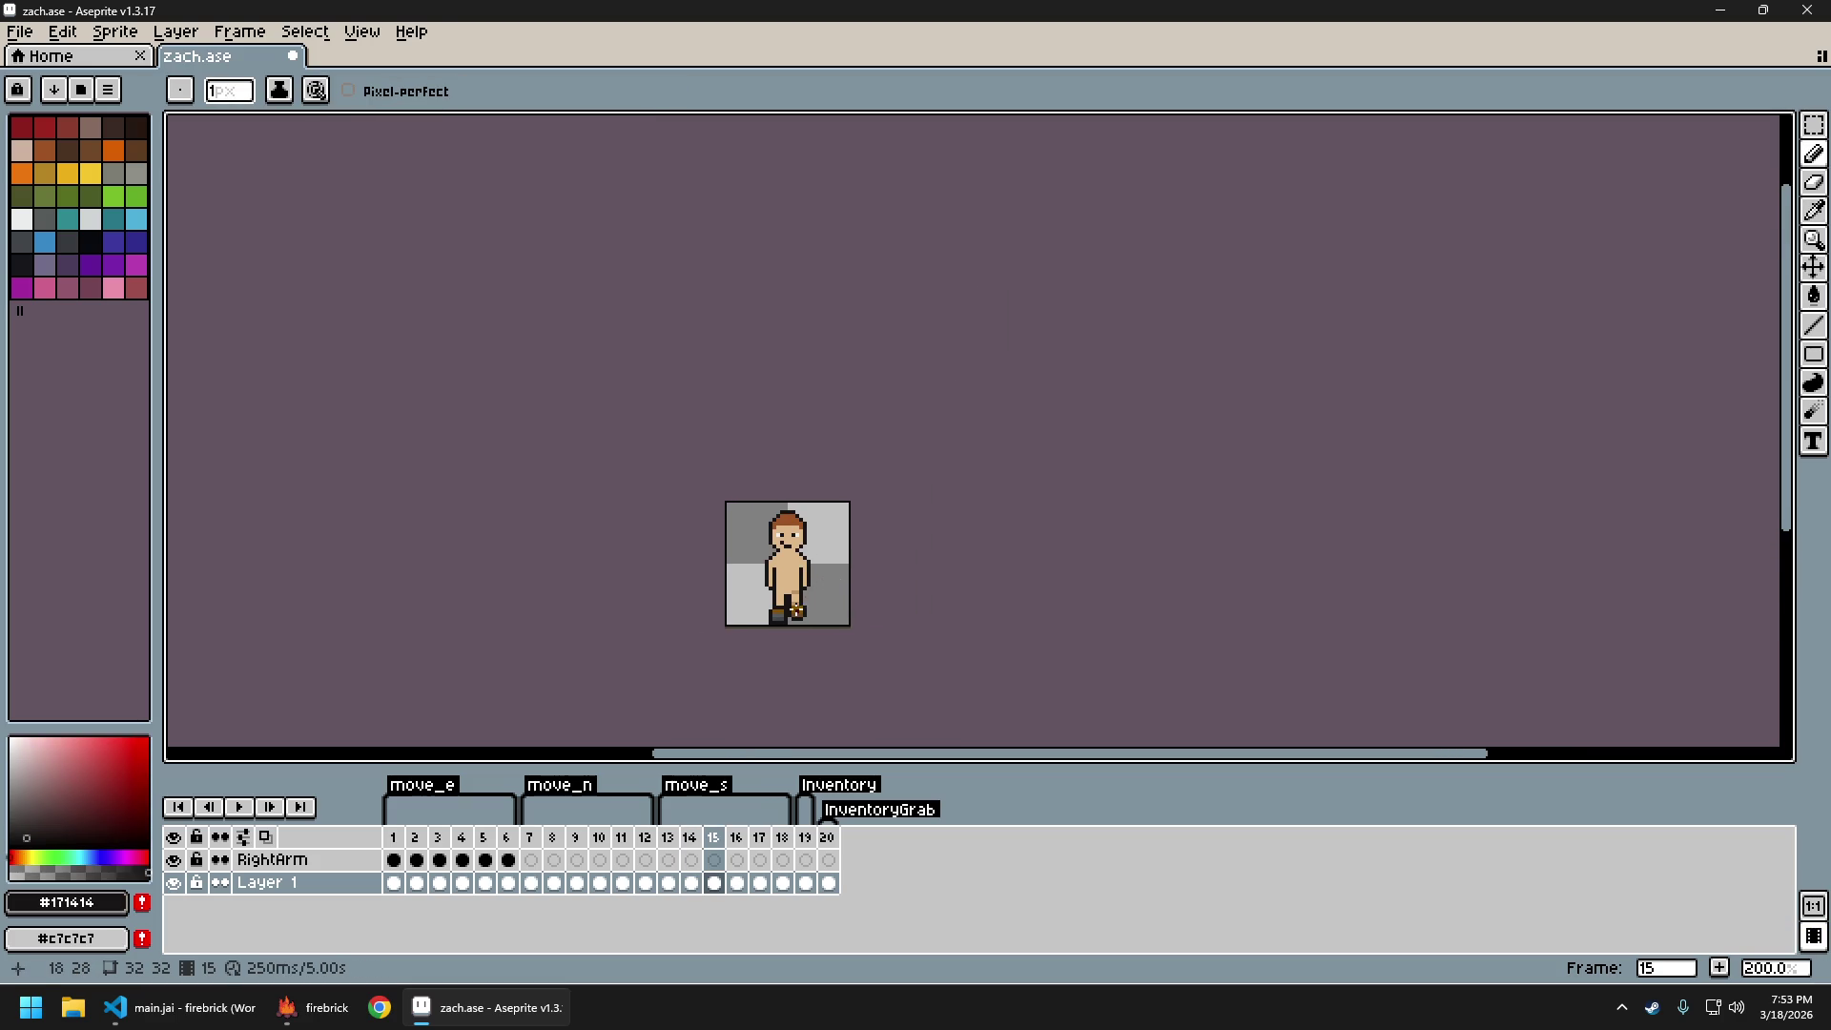
{"action": "scroll", "coordinate": [796, 608], "scroll_direction": "up", "scroll_amount": 2}
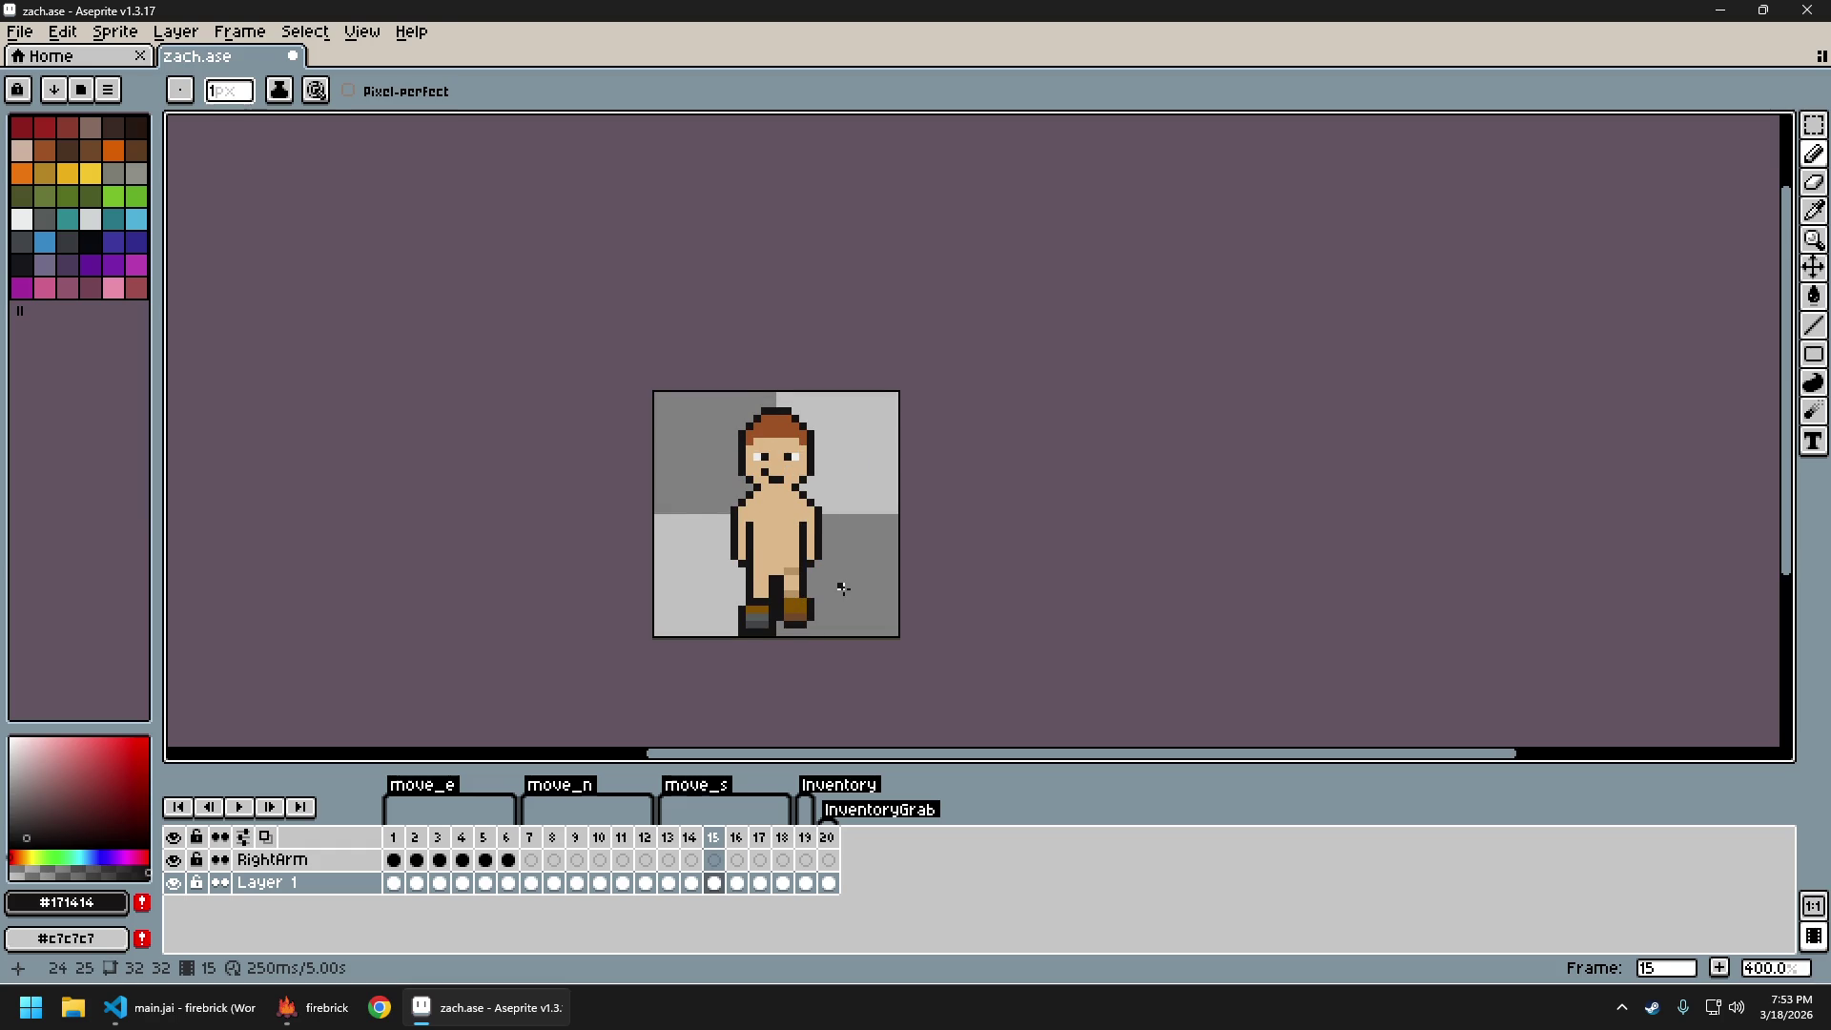
{"action": "scroll", "coordinate": [845, 596], "scroll_direction": "down", "scroll_amount": 2}
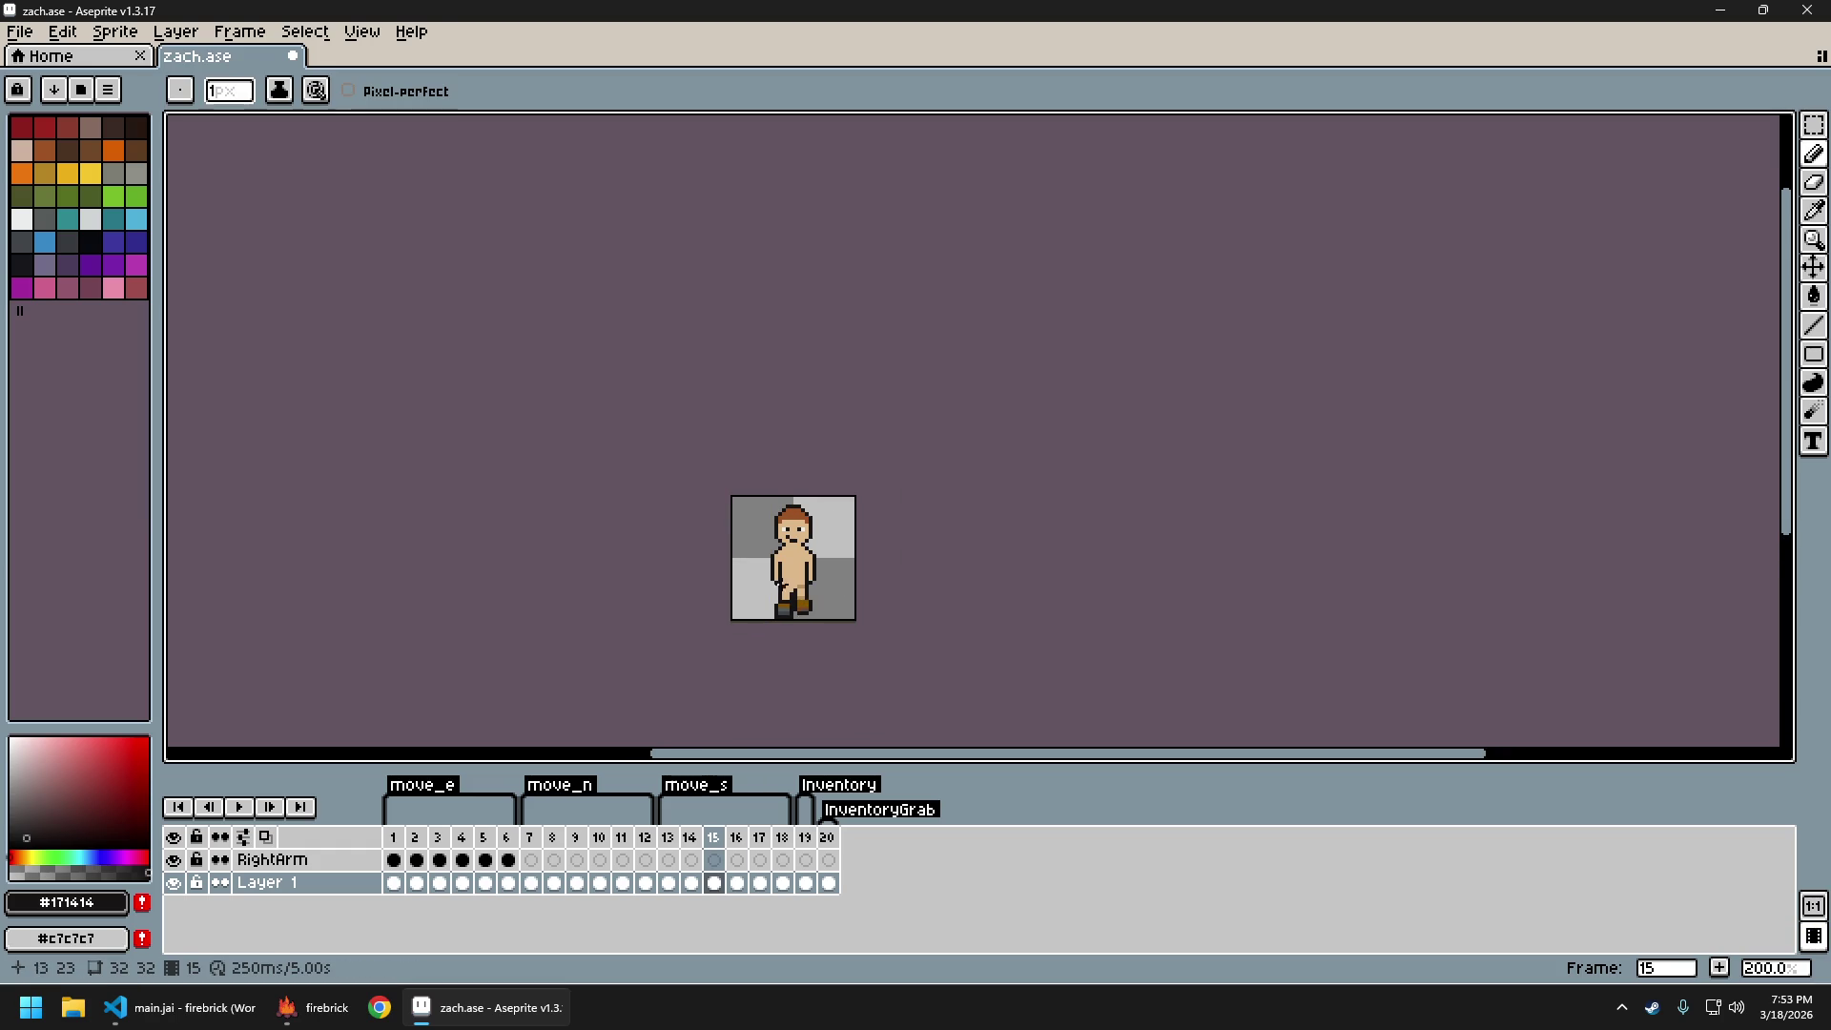
{"action": "key", "text": "Right"}
{"action": "key", "text": "Right"}
{"action": "key", "text": "Right"}
{"action": "key", "text": "Right"}
{"action": "key", "text": "Left"}
{"action": "key", "text": "Left"}
{"action": "key", "text": "Left"}
{"action": "key", "text": "Left"}
{"action": "key", "text": "Right"}
{"action": "key", "text": "Right"}
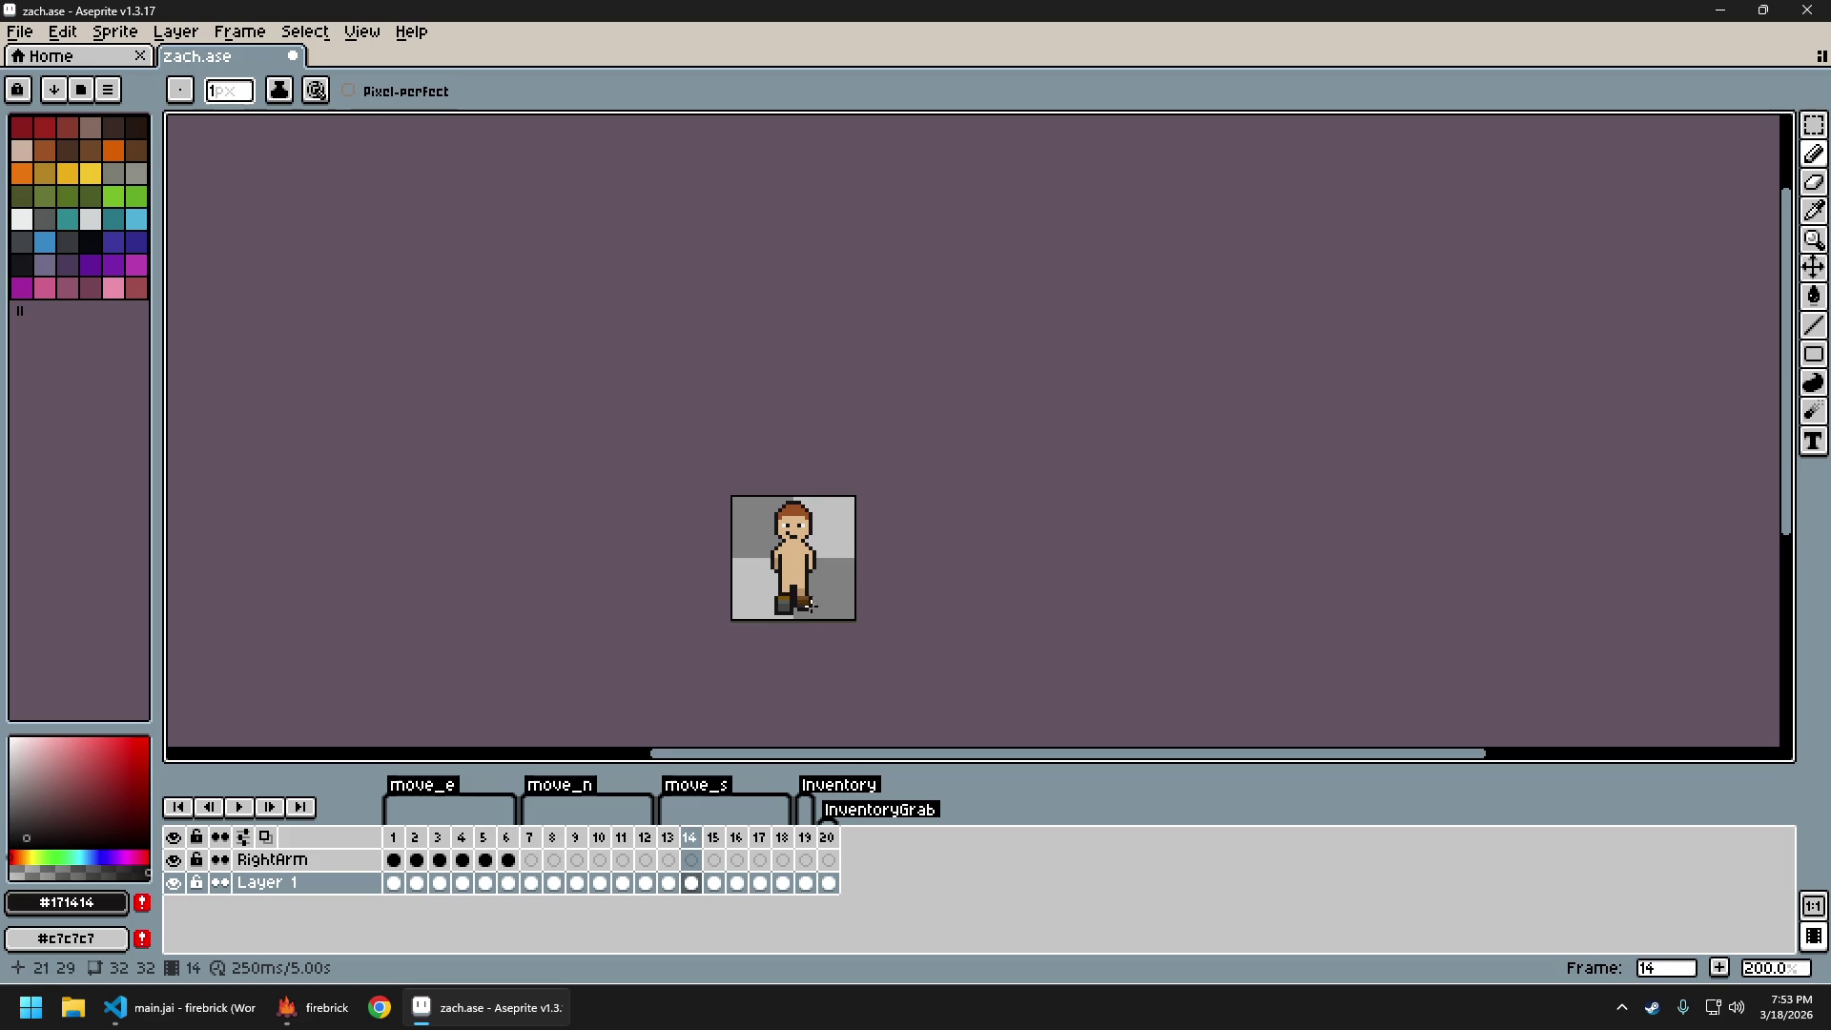
{"action": "scroll", "coordinate": [809, 605], "scroll_direction": "up", "scroll_amount": 2}
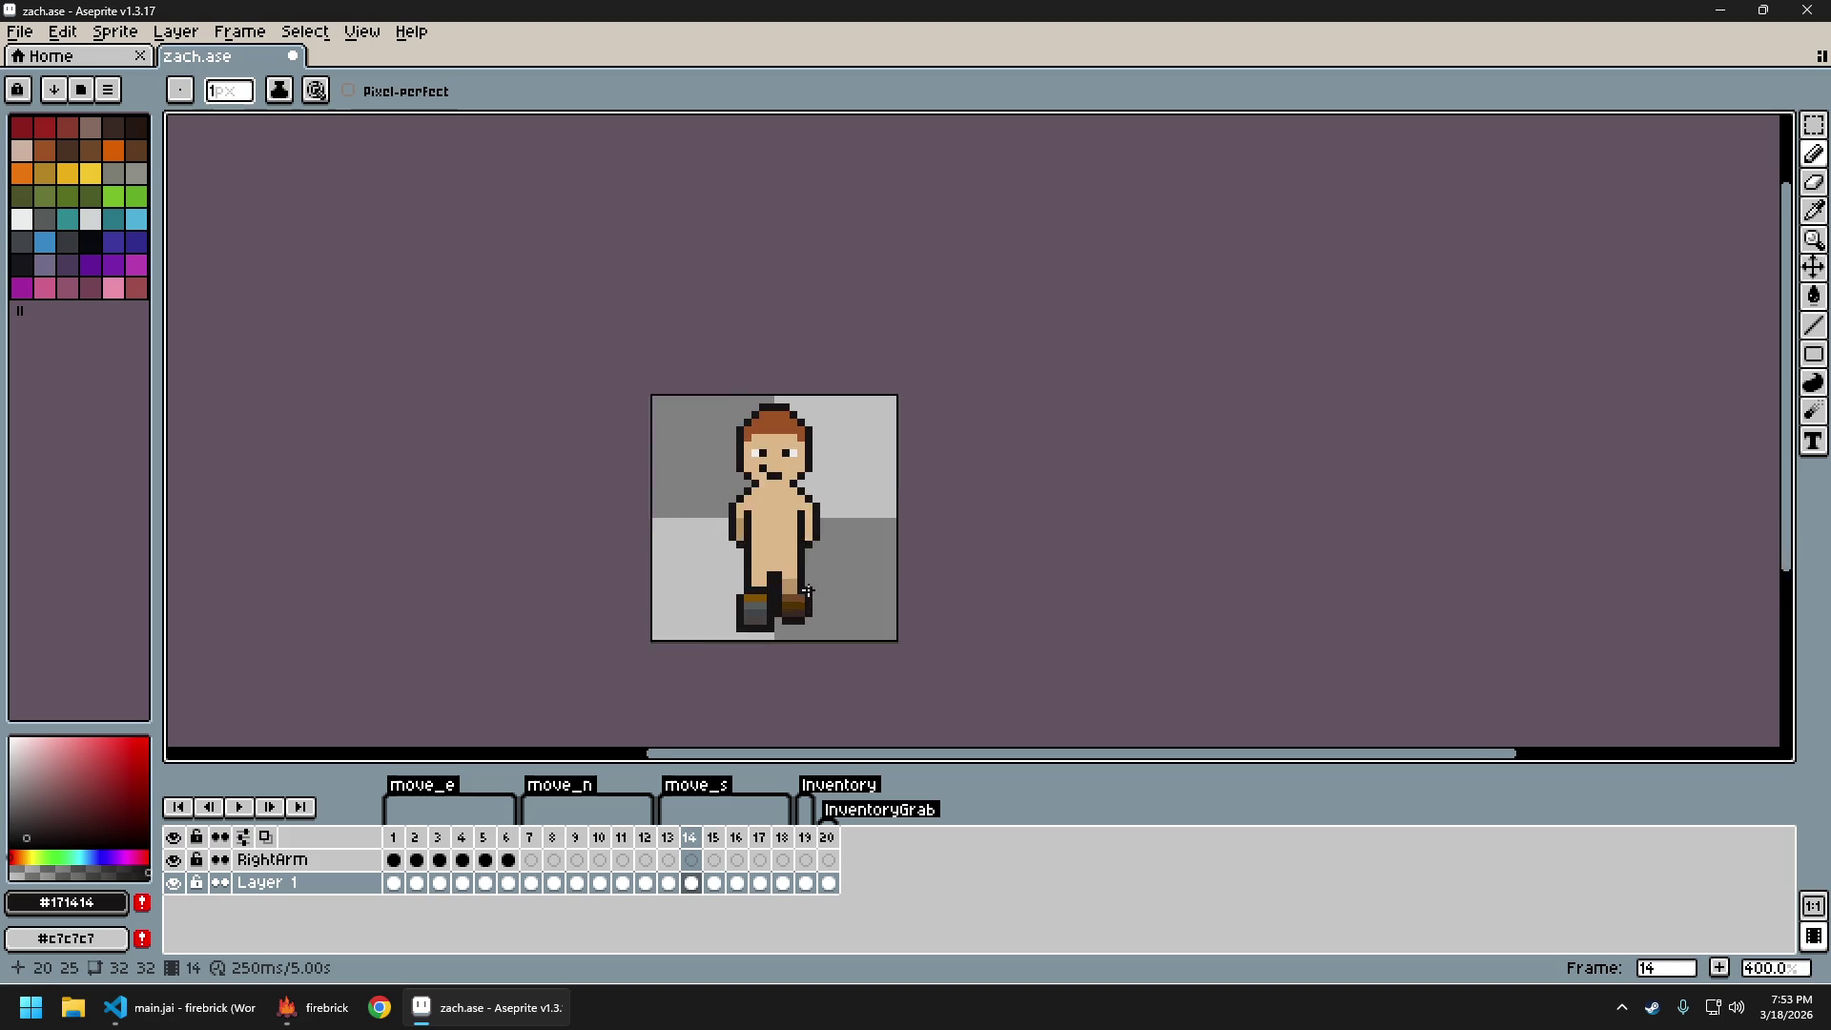
Paint the dark pixels between the legs skin tan #e0b888, comparing frames 13 and 14
{"action": "left_click", "coordinate": [763, 551], "text": "alt"}
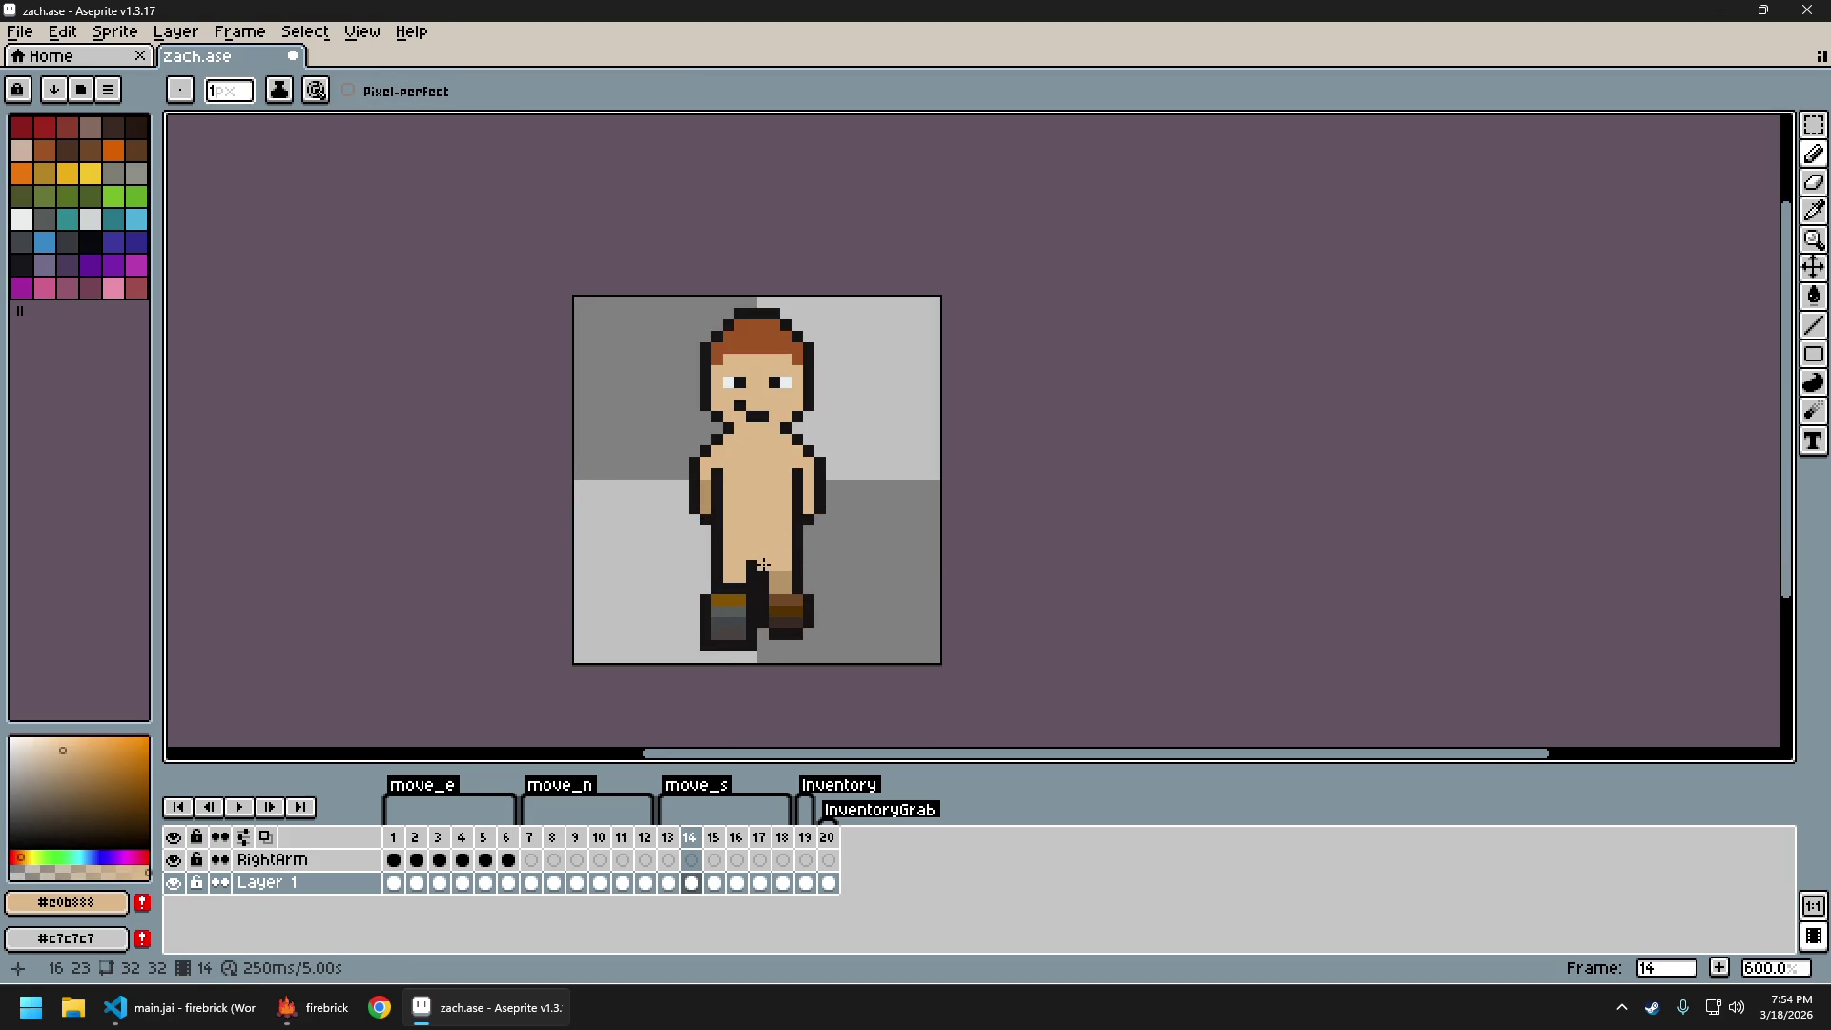
{"action": "left_click", "coordinate": [763, 563]}
{"action": "scroll", "coordinate": [830, 593], "scroll_direction": "down", "scroll_amount": 1}
{"action": "key", "text": "Left"}
{"action": "key", "text": "Right"}
{"action": "key", "text": "Left"}
{"action": "key", "text": "Right"}
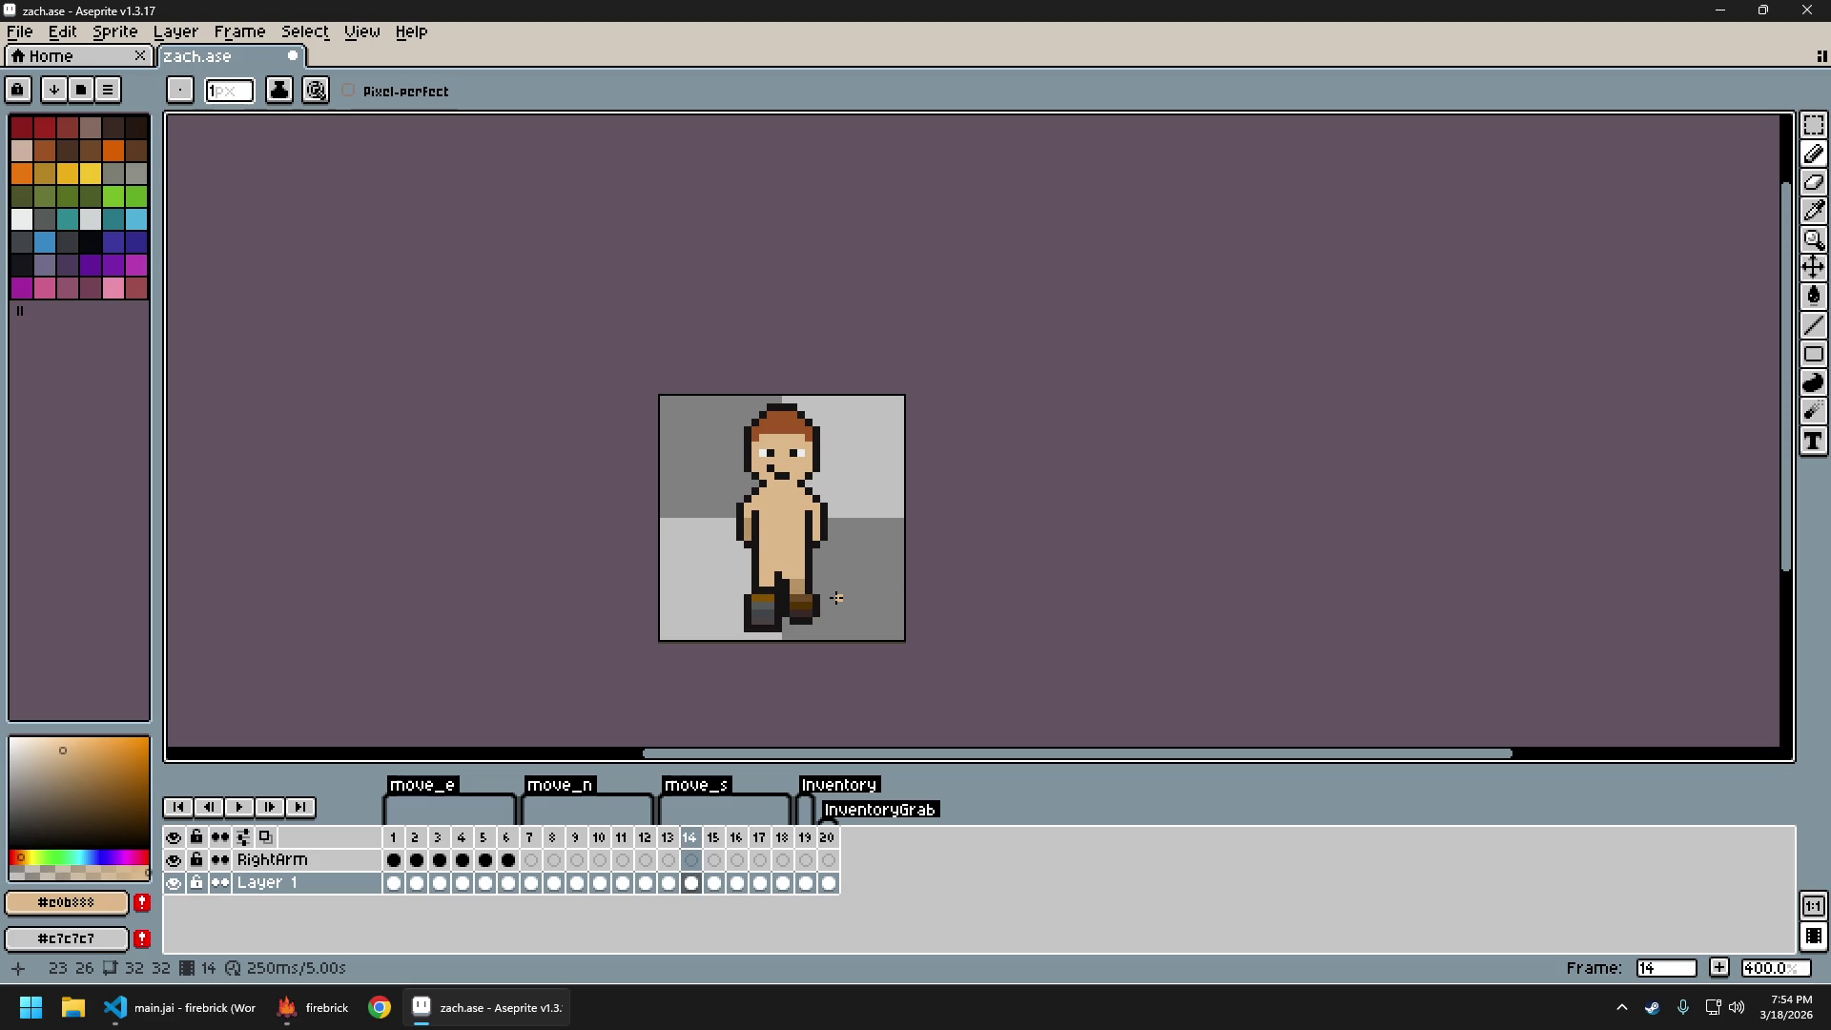
{"action": "key", "text": "Right"}
{"action": "key", "text": "Right"}
{"action": "key", "text": "Right"}
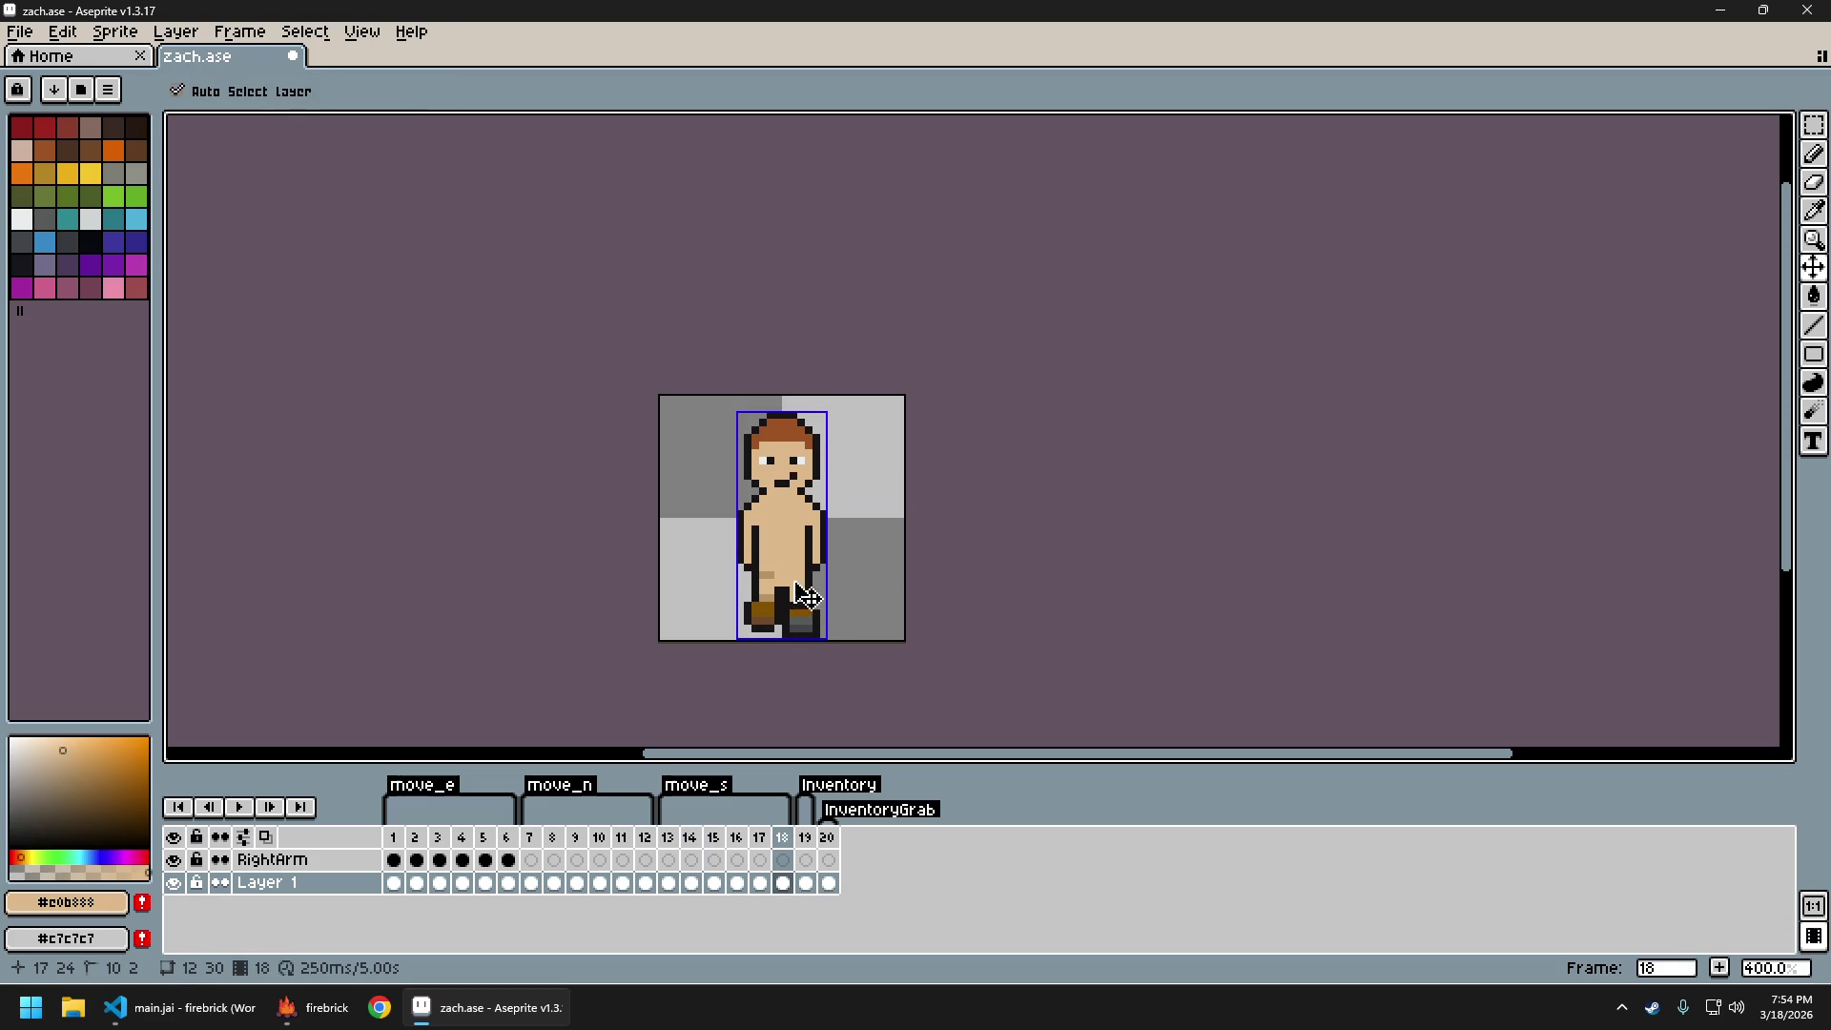
{"action": "key", "text": "ctrl"}
{"action": "key", "text": "Right"}
{"action": "key", "text": "Left"}
{"action": "key", "text": "Left"}
{"action": "key", "text": "Left"}
{"action": "key", "text": "Left"}
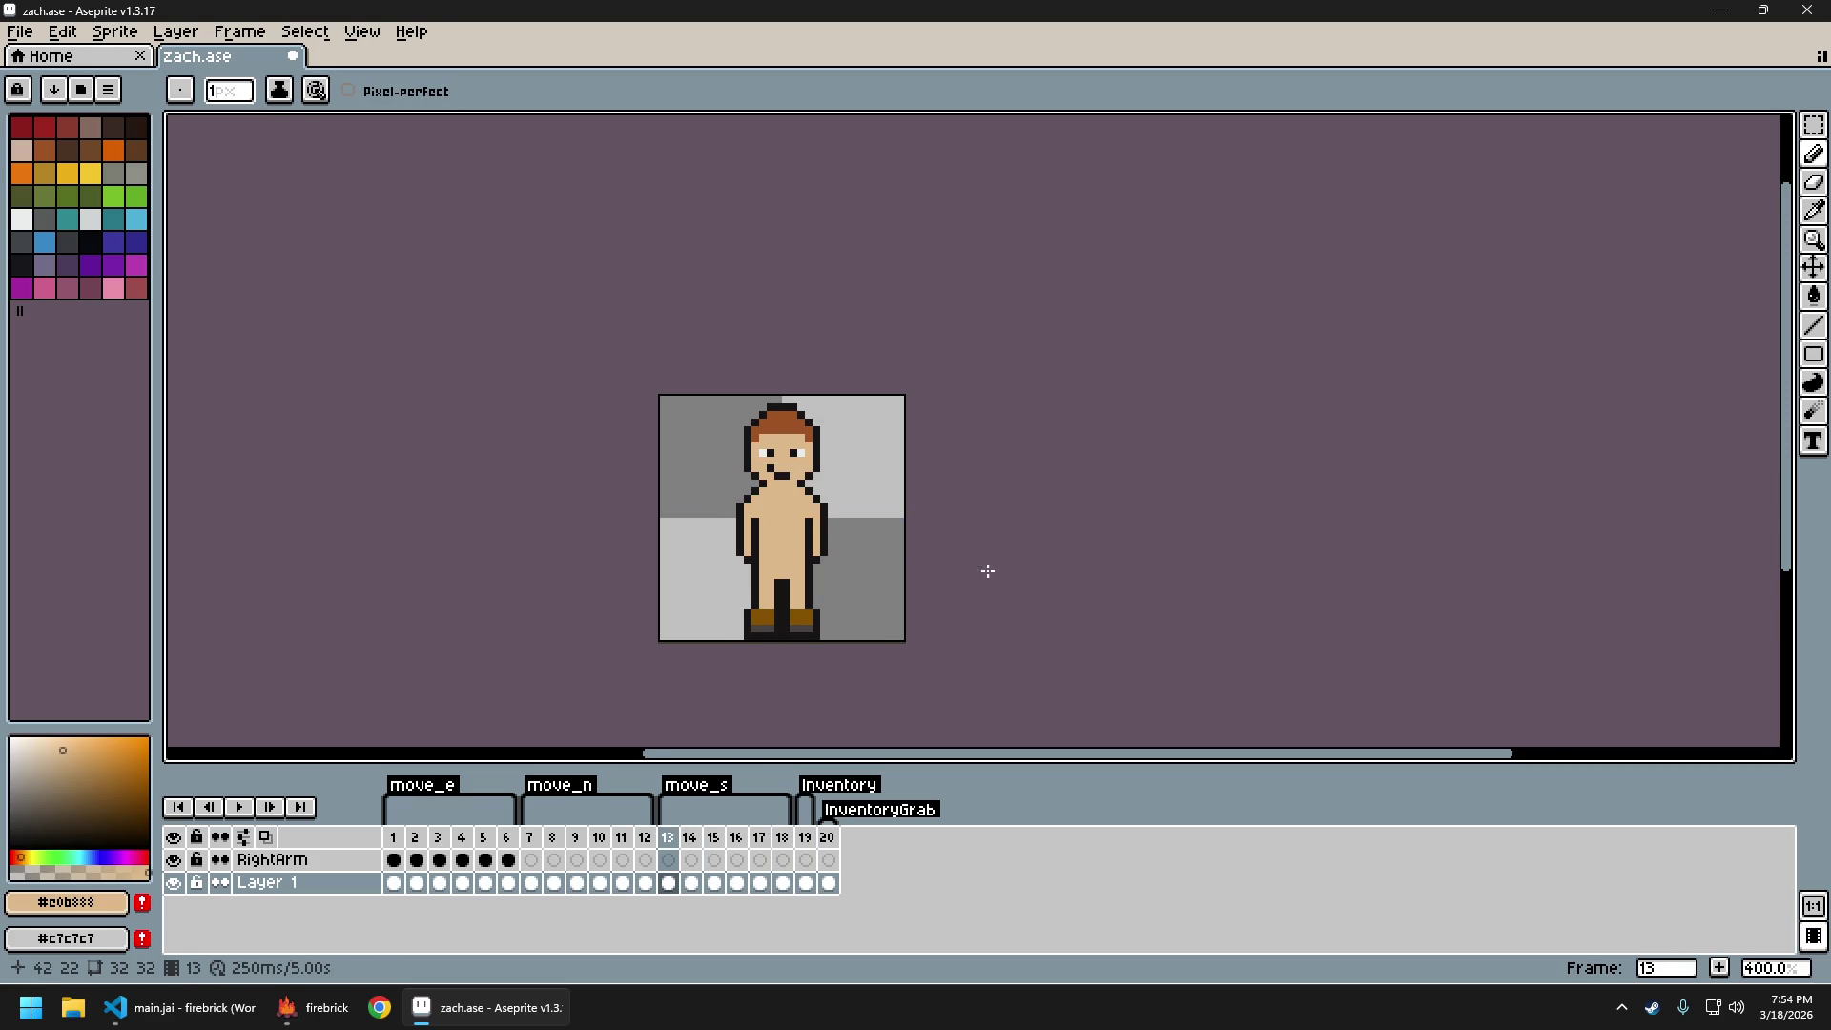
{"action": "scroll", "coordinate": [877, 572], "scroll_direction": "up", "scroll_amount": 2}
{"action": "key", "text": "Right"}
{"action": "scroll", "coordinate": [763, 601], "scroll_direction": "up", "scroll_amount": 1}
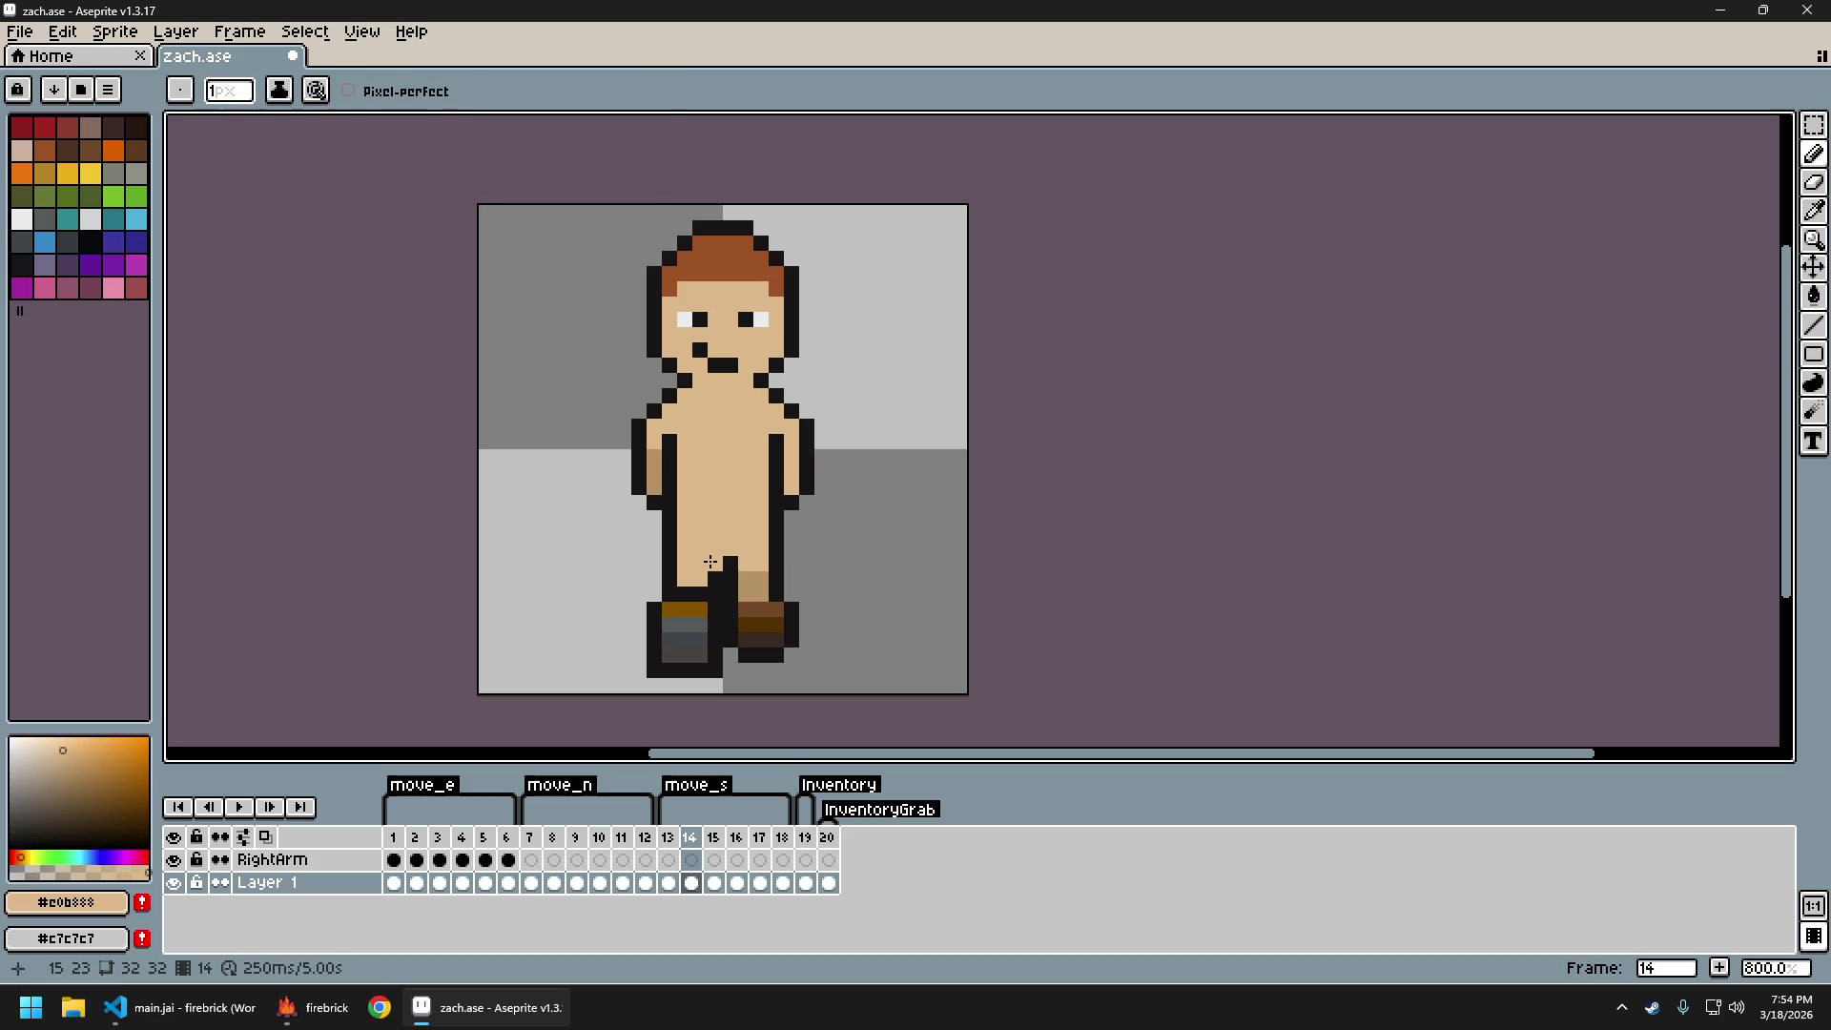
{"action": "scroll", "coordinate": [720, 568], "scroll_direction": "down", "scroll_amount": 3}
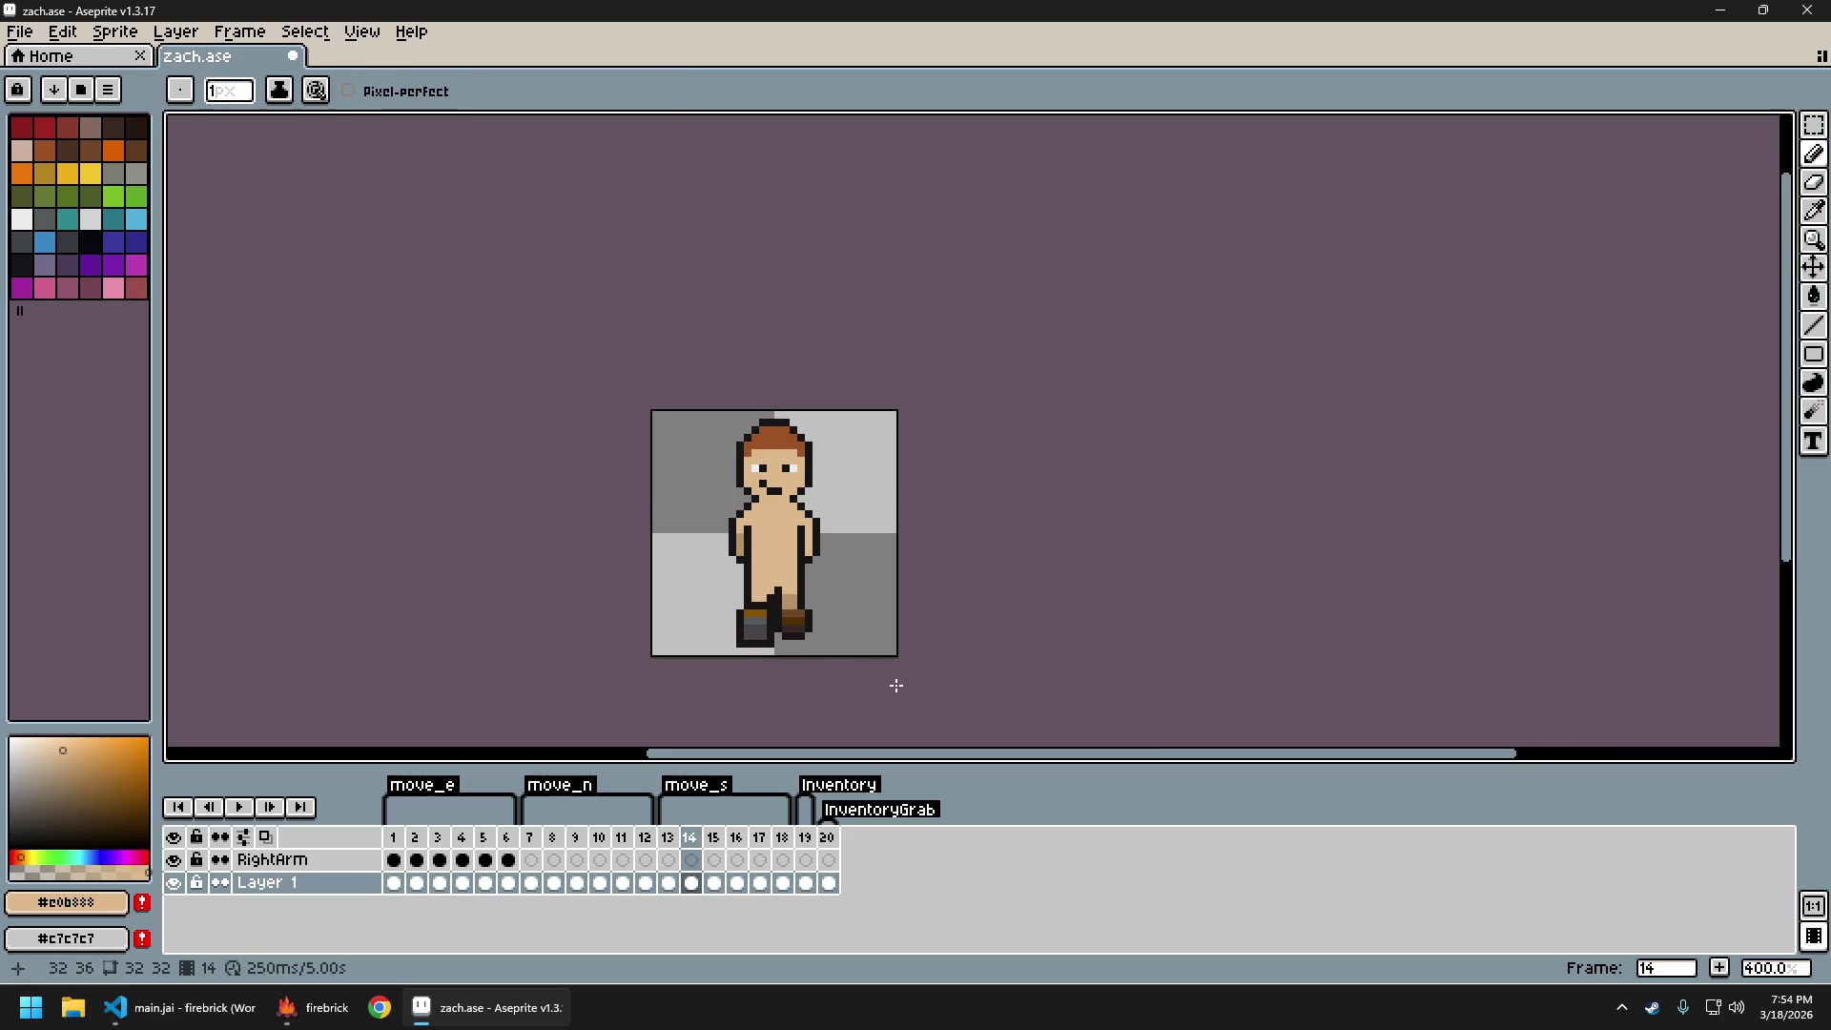
{"action": "key", "text": "Right"}
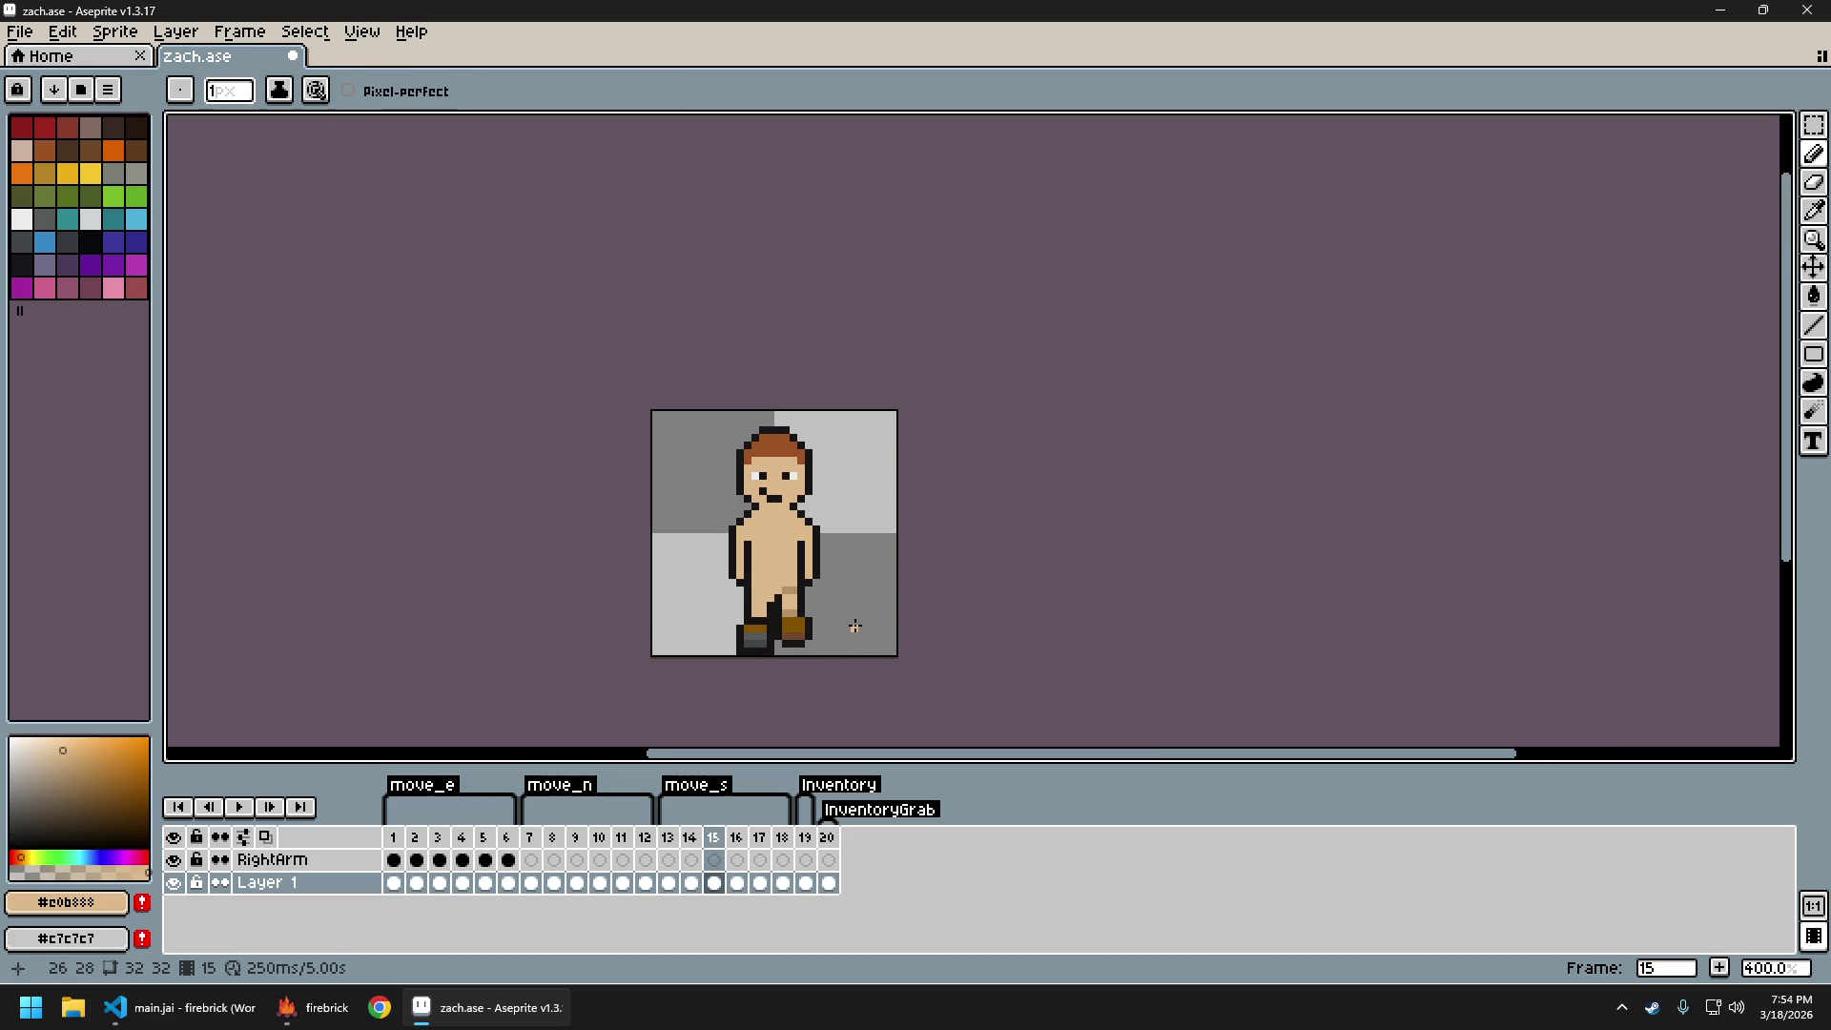
{"action": "key", "text": "Left"}
{"action": "key", "text": "Right"}
{"action": "key", "text": "Left"}
{"action": "key", "text": "Left"}
{"action": "key", "text": "Right"}
{"action": "key", "text": "Right"}
{"action": "key", "text": "Right"}
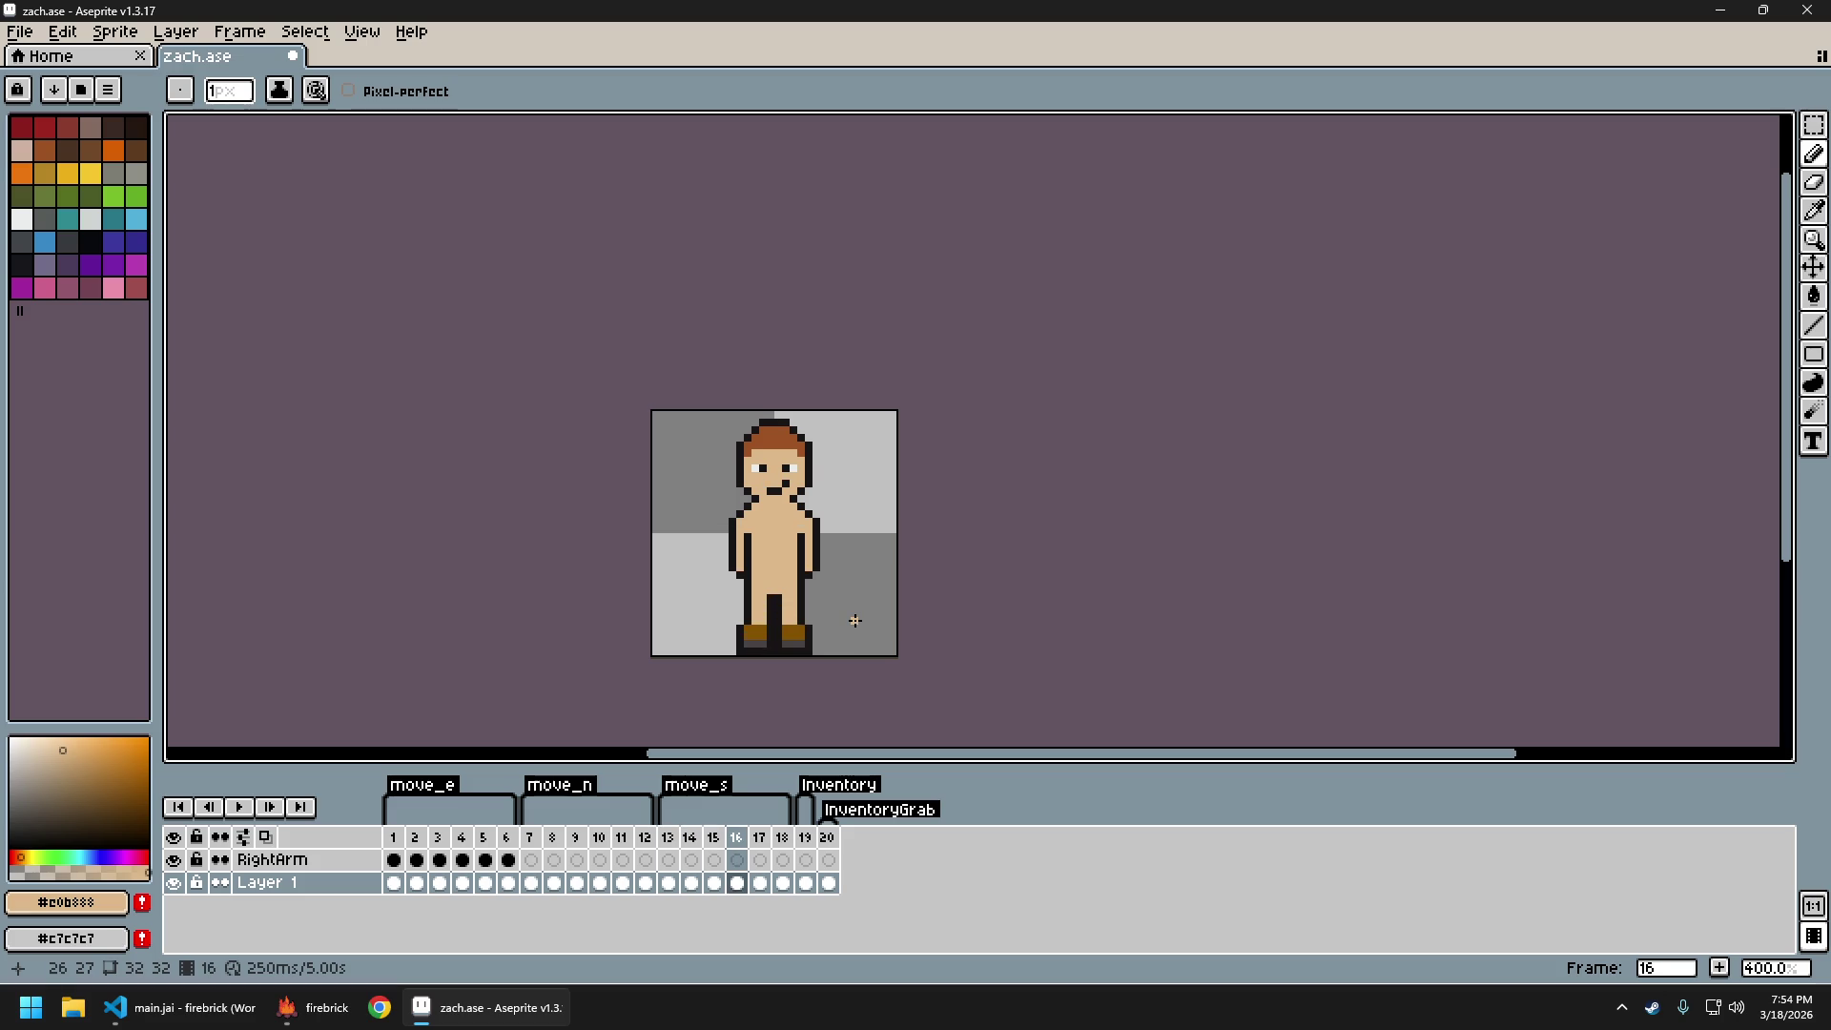
{"action": "key", "text": "Right"}
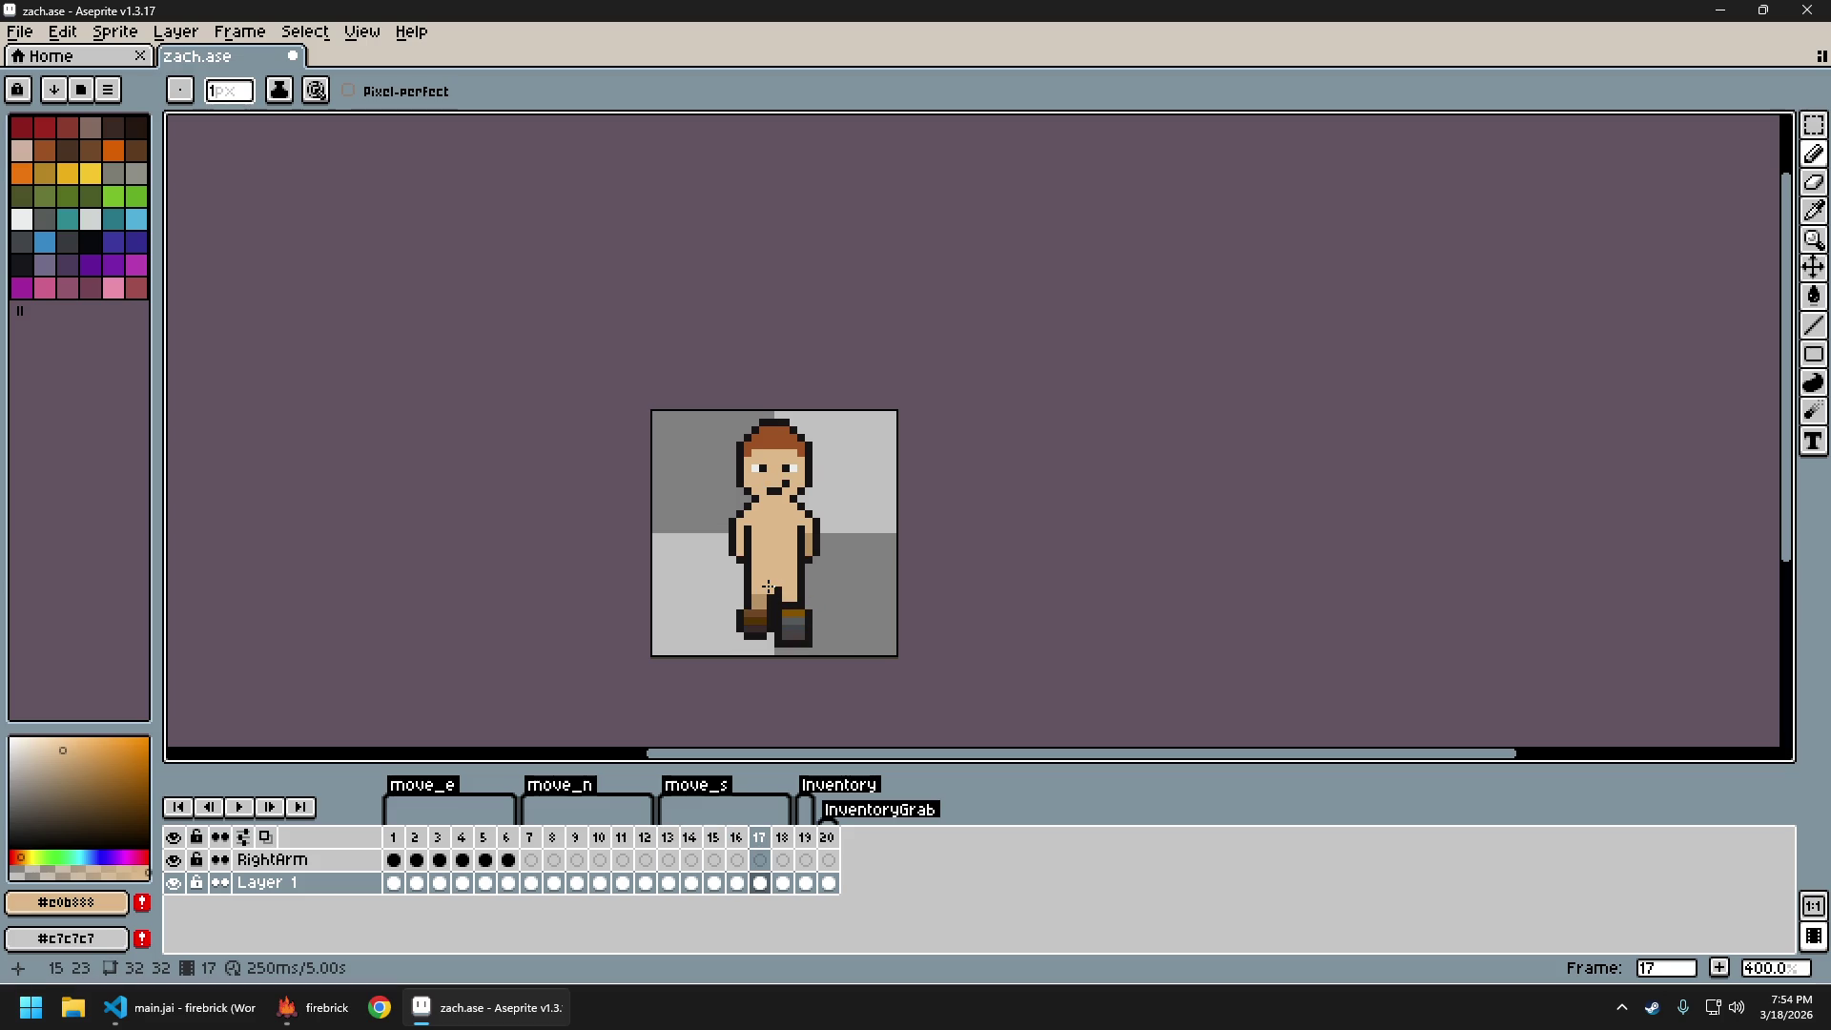
{"action": "key", "text": "Right"}
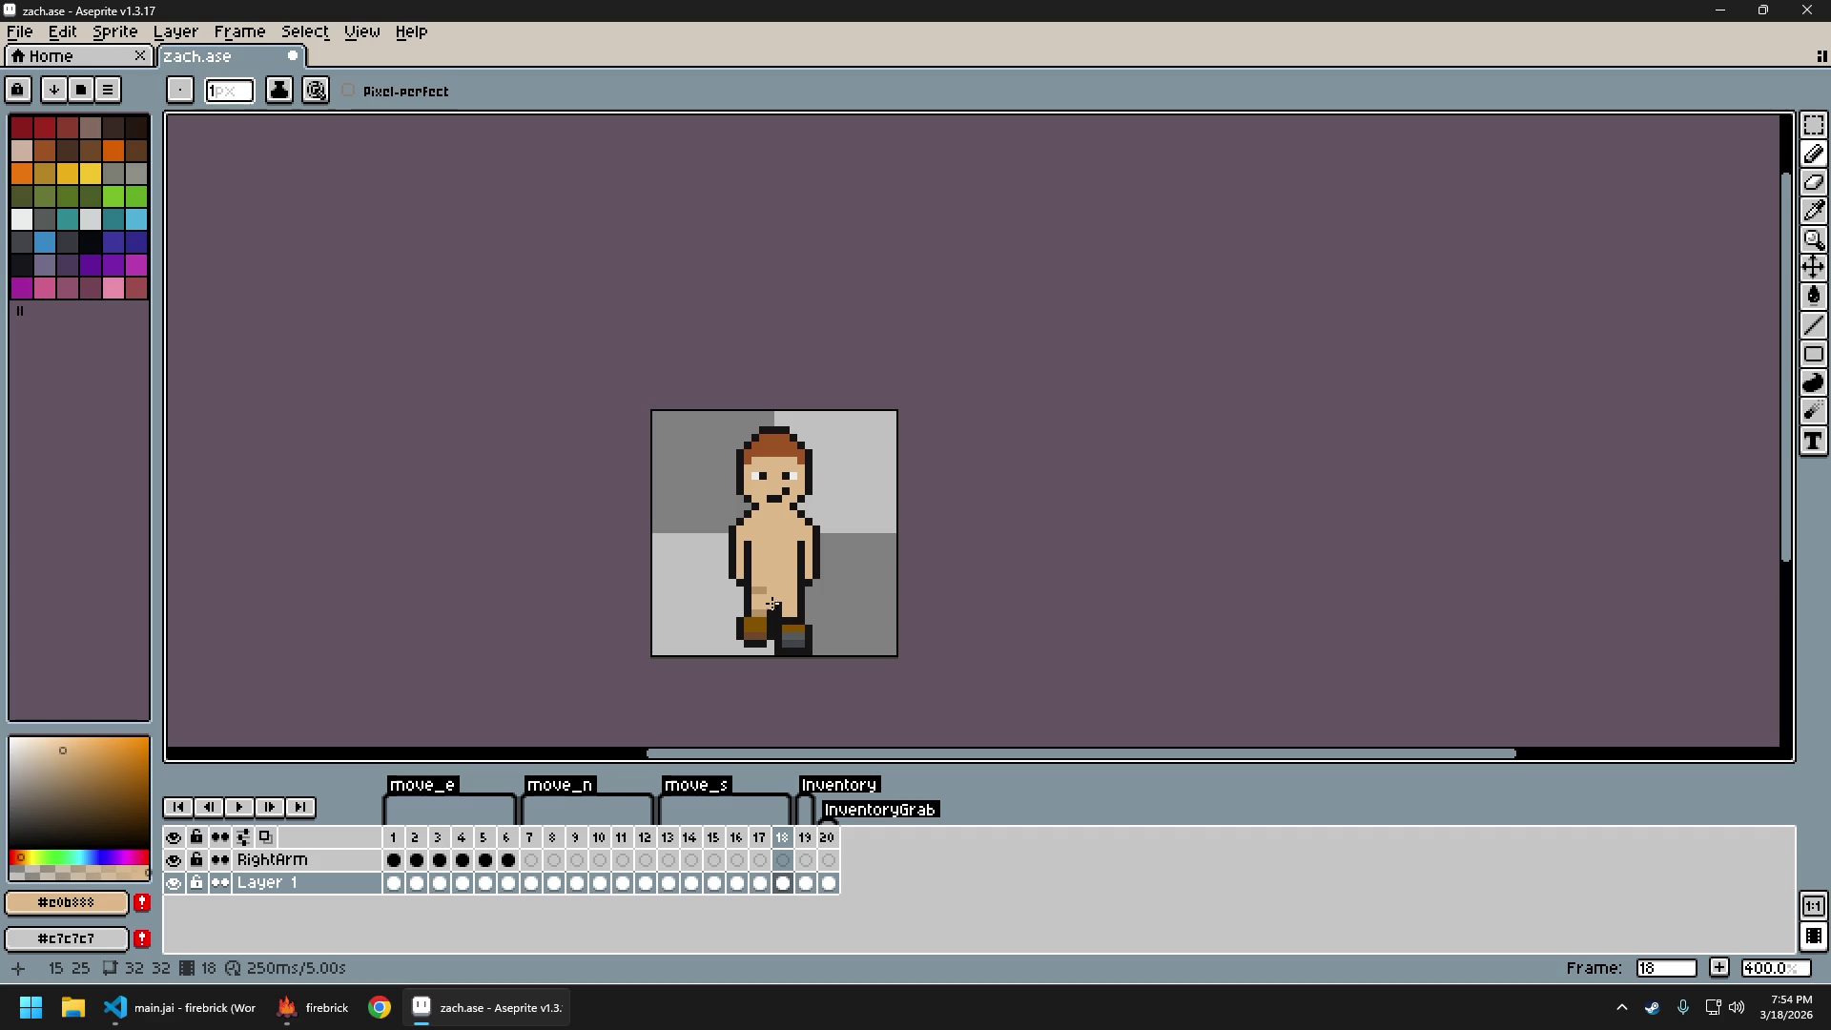
{"action": "key", "text": "ctrl+z"}
{"action": "key", "text": "ctrl+z"}
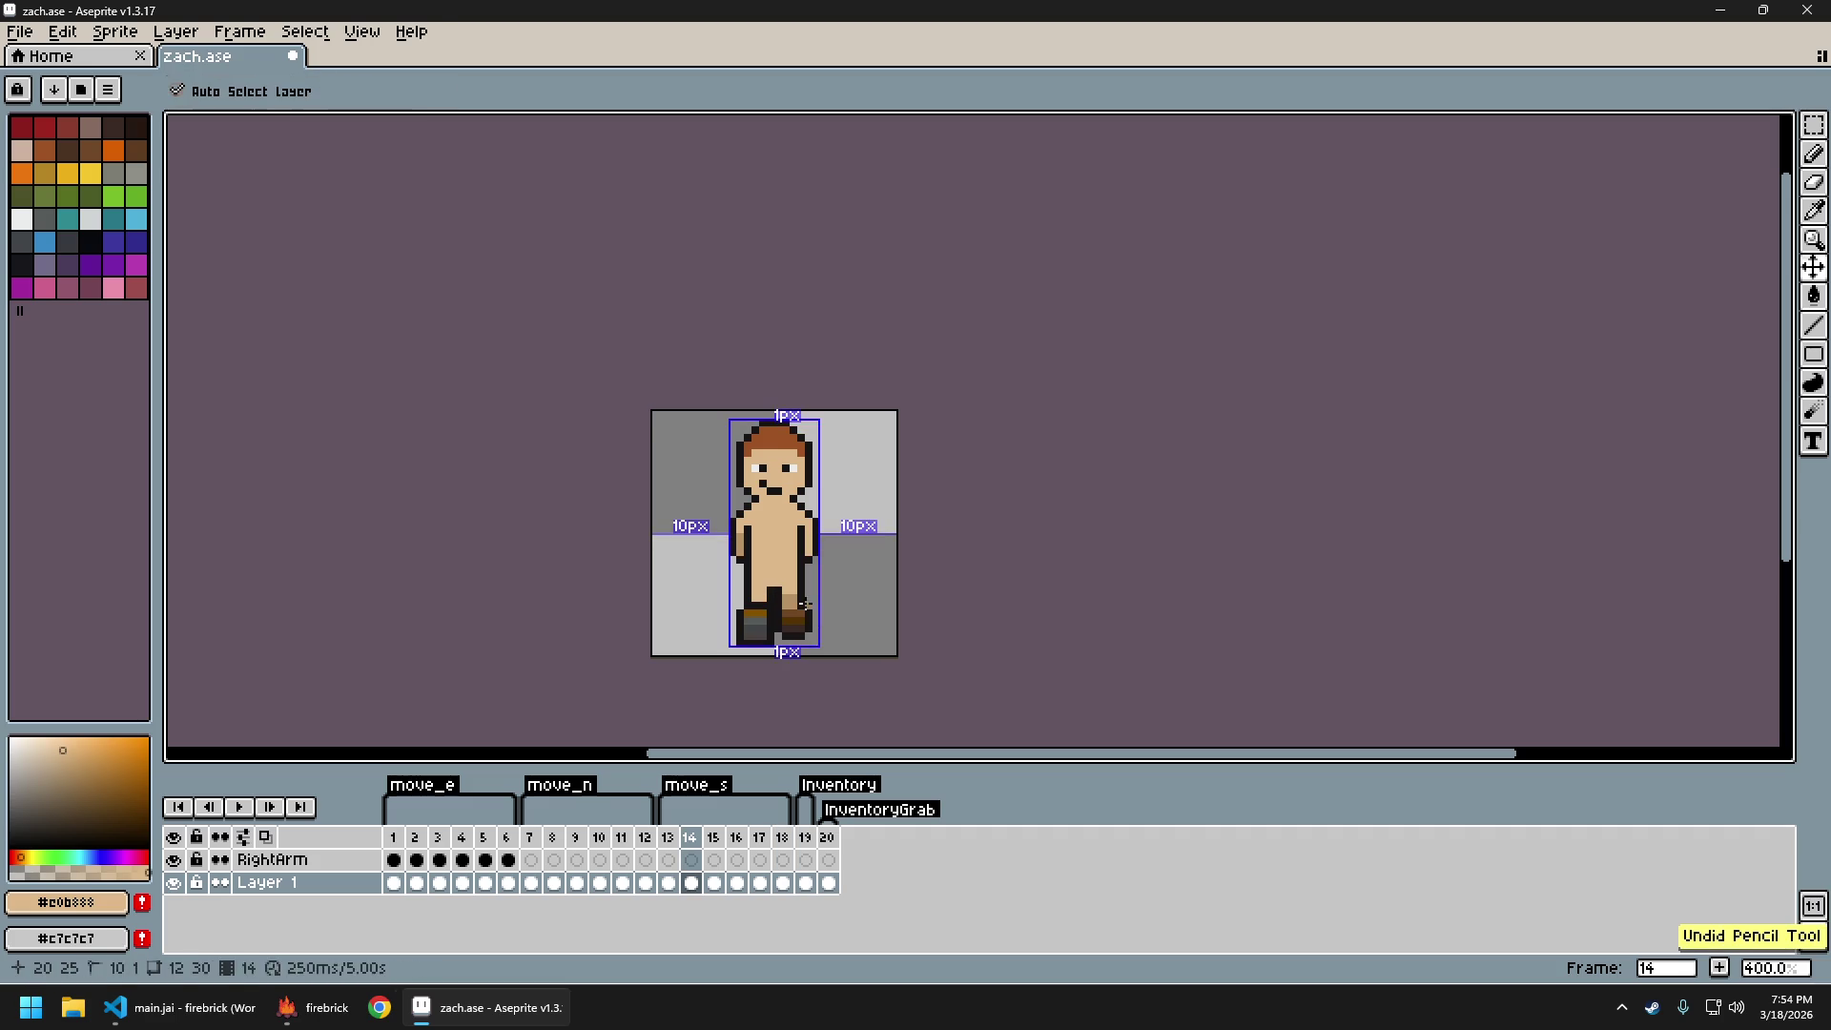
{"action": "key", "text": "ctrl+y"}
{"action": "key", "text": "ctrl+y"}
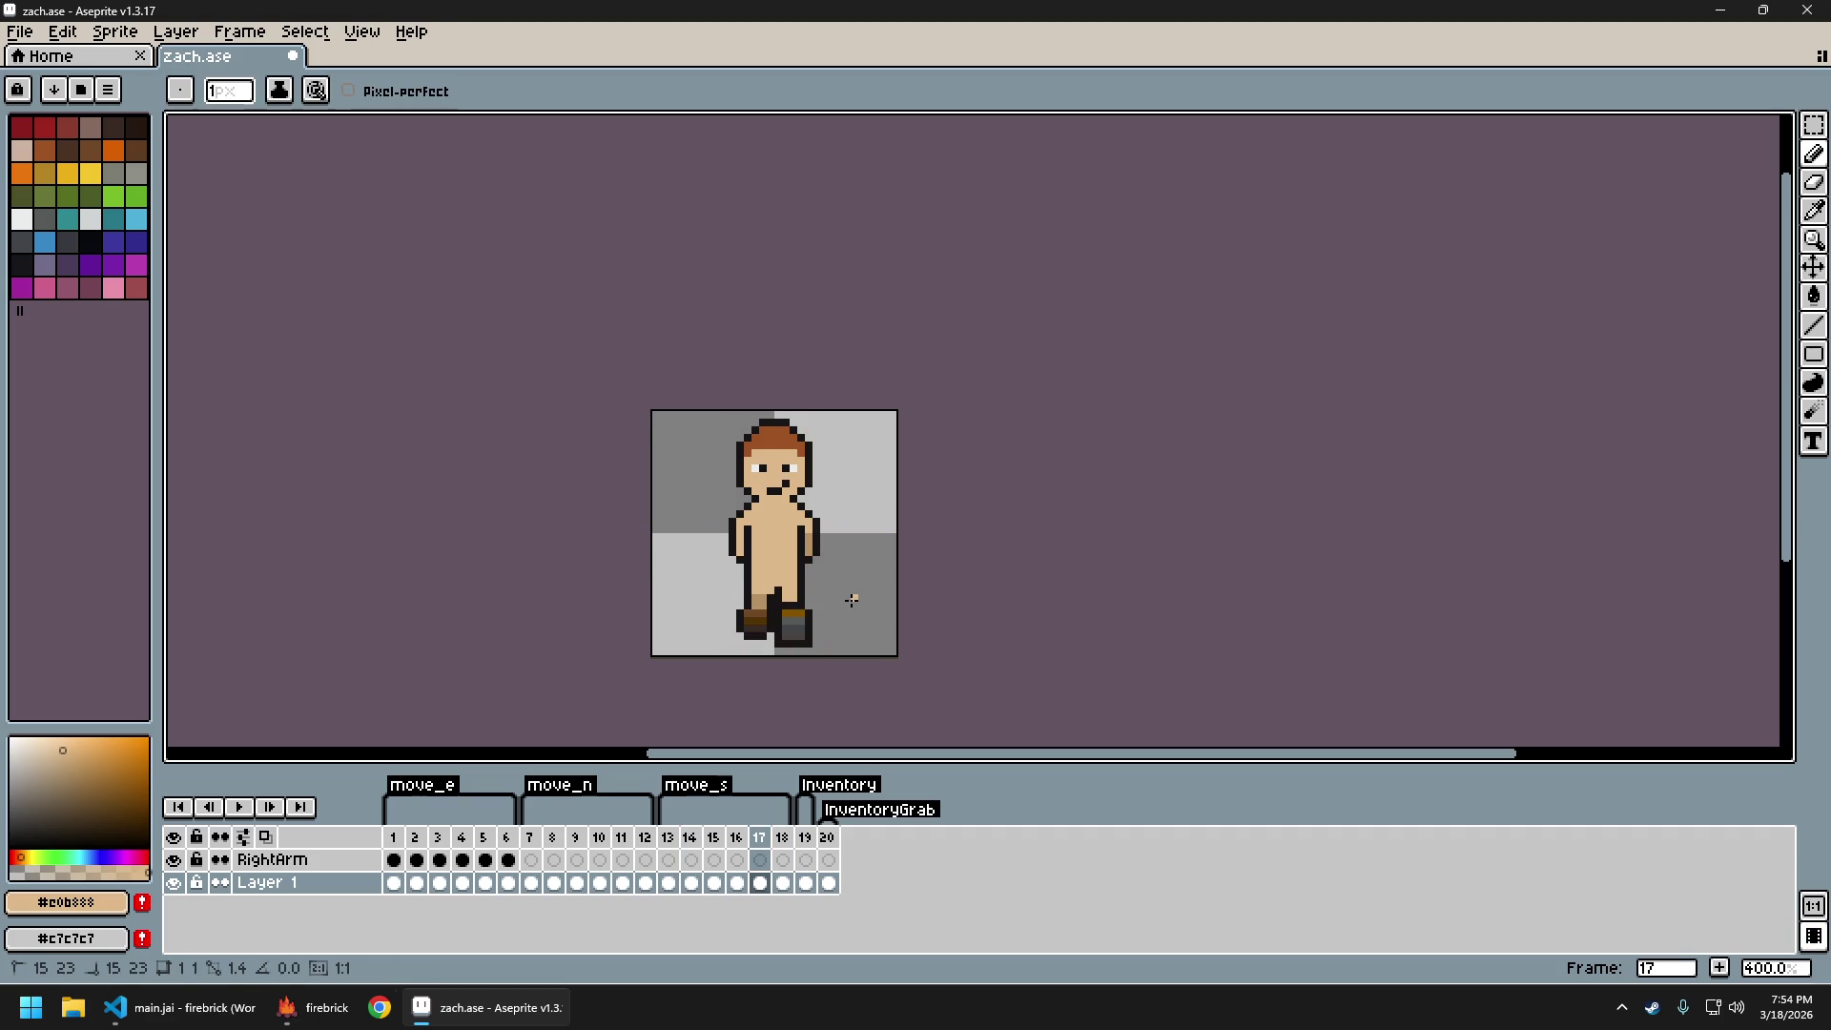
{"action": "key", "text": "ctrl+z"}
{"action": "key", "text": "ctrl+z"}
{"action": "key", "text": "ctrl+y"}
{"action": "key", "text": "ctrl+y"}
{"action": "key", "text": "ctrl+y"}
{"action": "key", "text": "ctrl+y"}
{"action": "scroll", "coordinate": [789, 615], "scroll_direction": "up", "scroll_amount": 2}
{"action": "left_click", "coordinate": [775, 590], "text": "alt"}
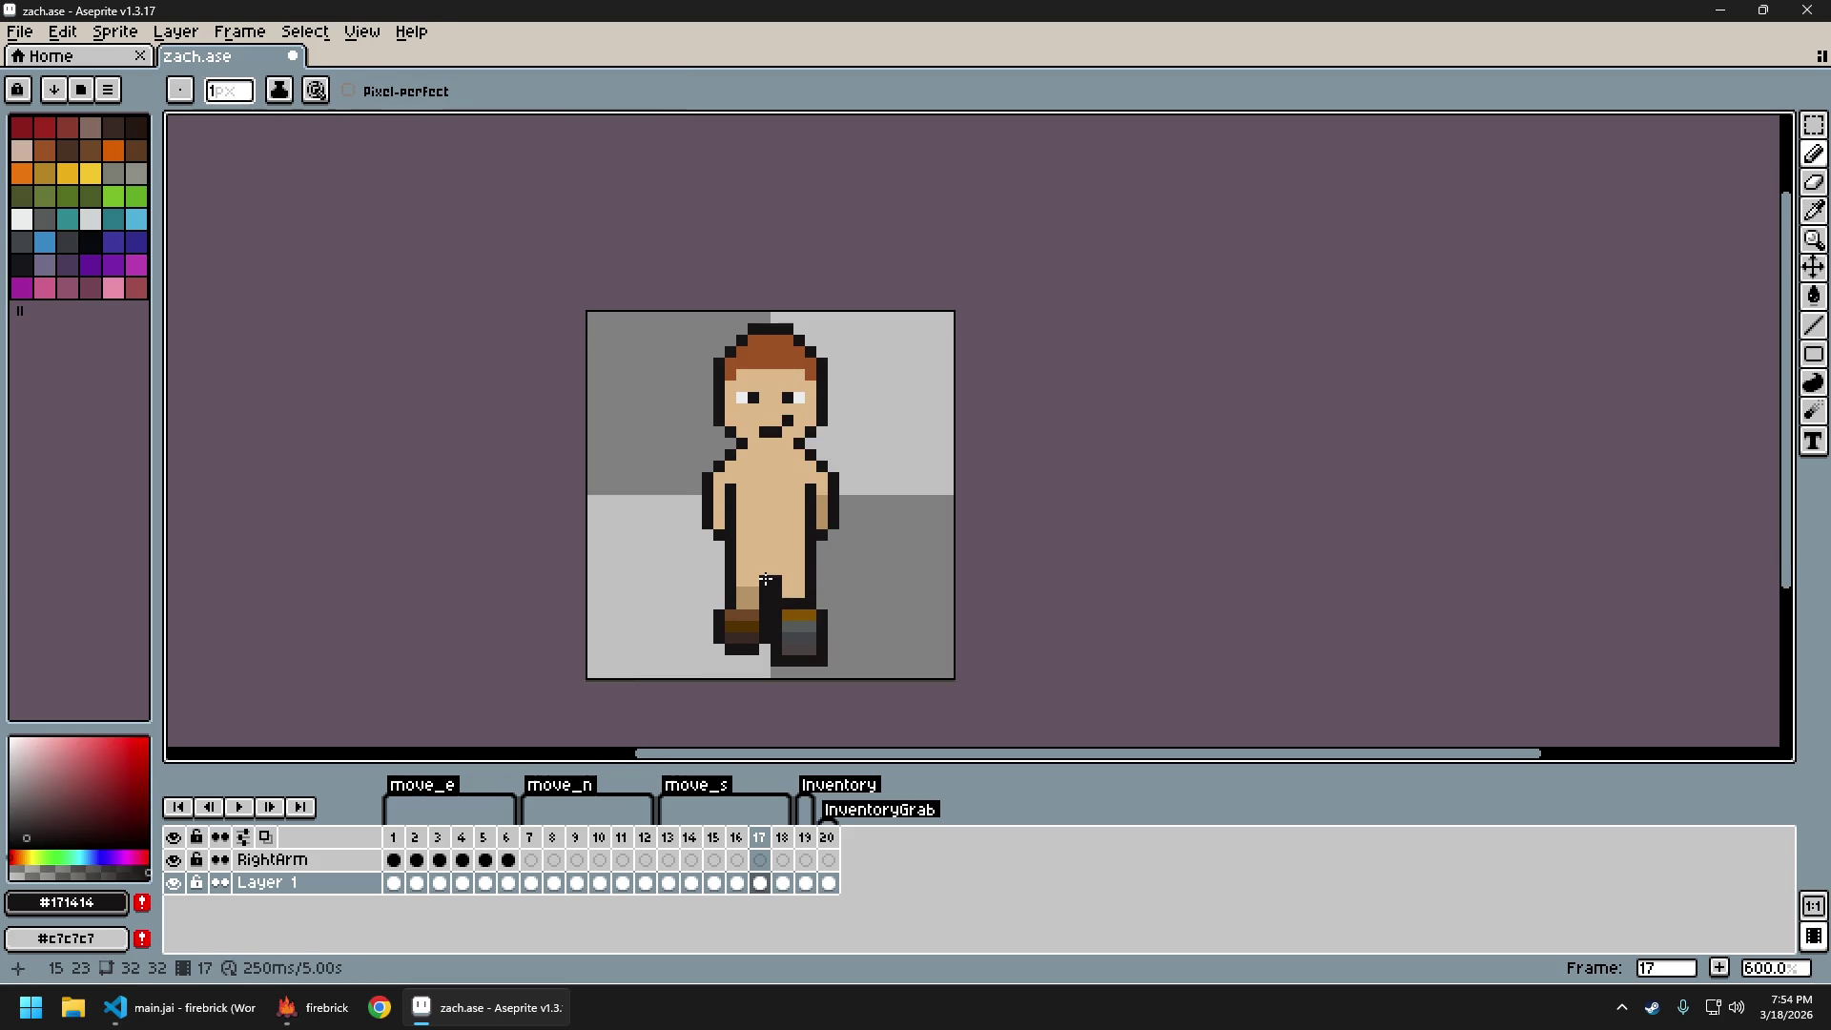
{"action": "left_click", "coordinate": [777, 580], "text": "alt"}
{"action": "key", "text": "Right"}
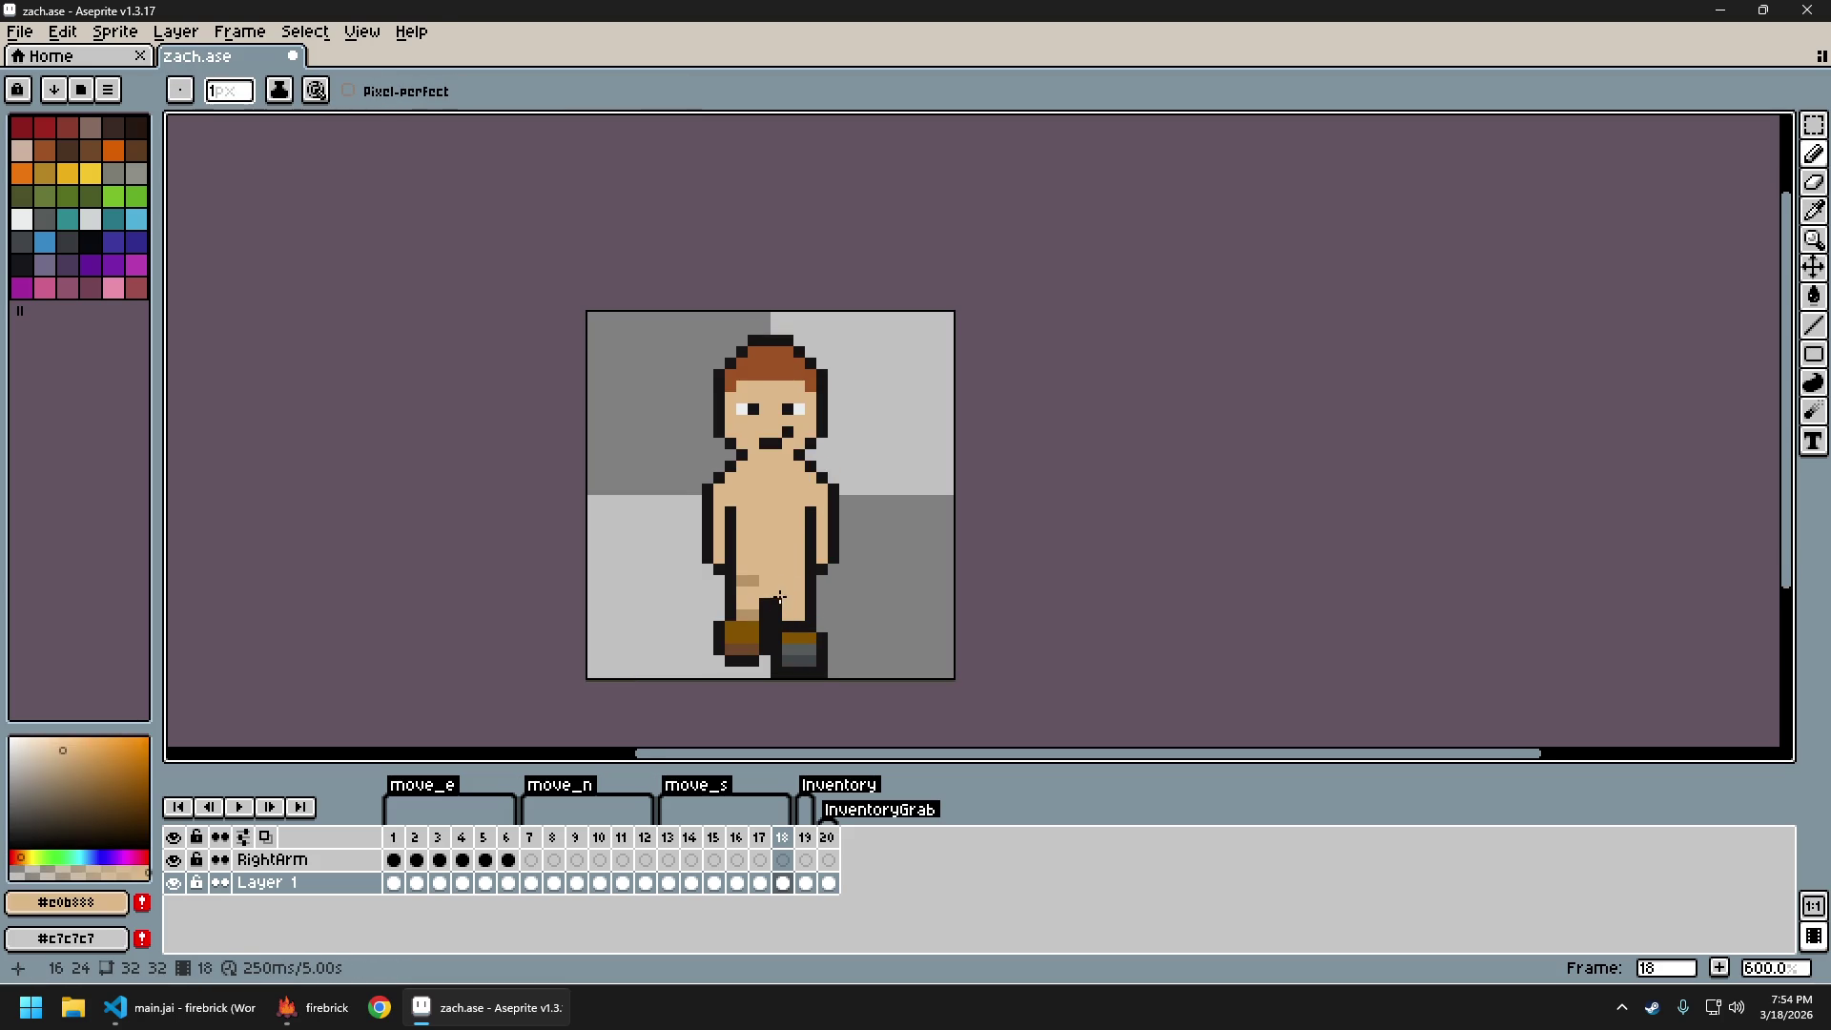
{"action": "left_click", "coordinate": [772, 599], "text": "alt"}
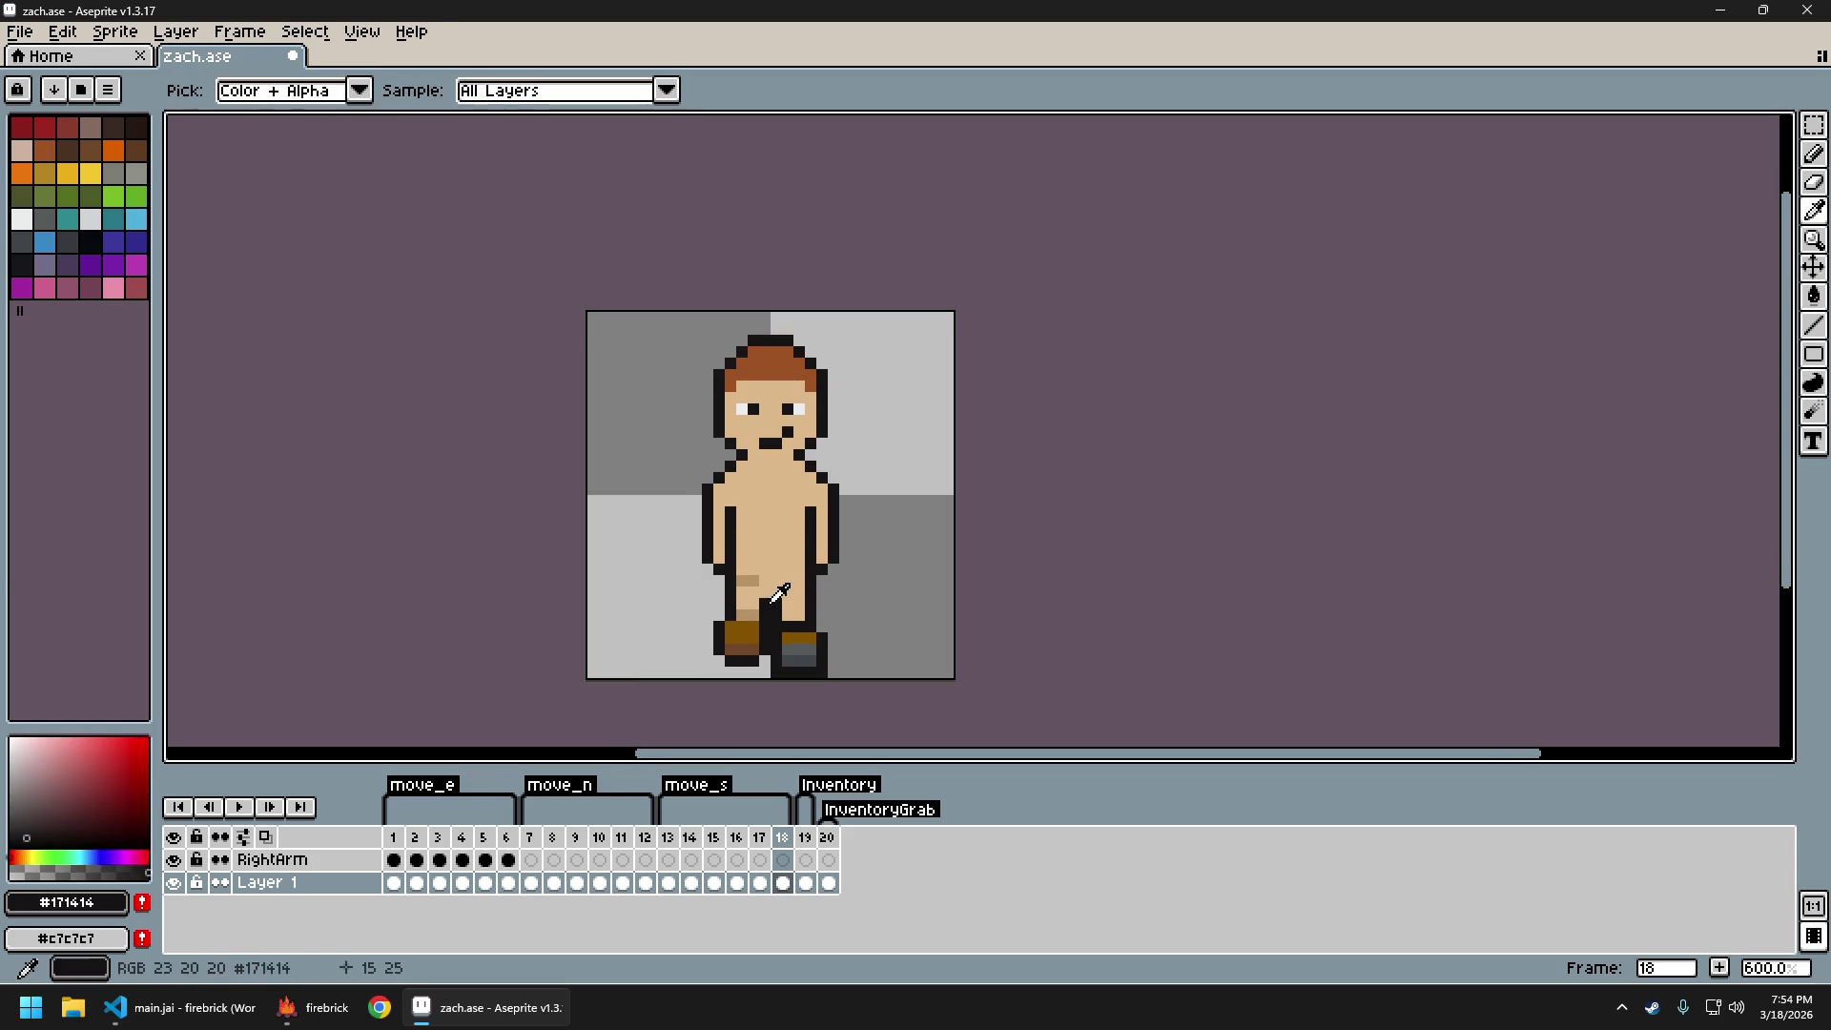
{"action": "scroll", "coordinate": [892, 615], "scroll_direction": "down", "scroll_amount": 3}
{"action": "key", "text": "Left"}
{"action": "key", "text": "Left"}
{"action": "key", "text": "Left"}
{"action": "key", "text": "Left"}
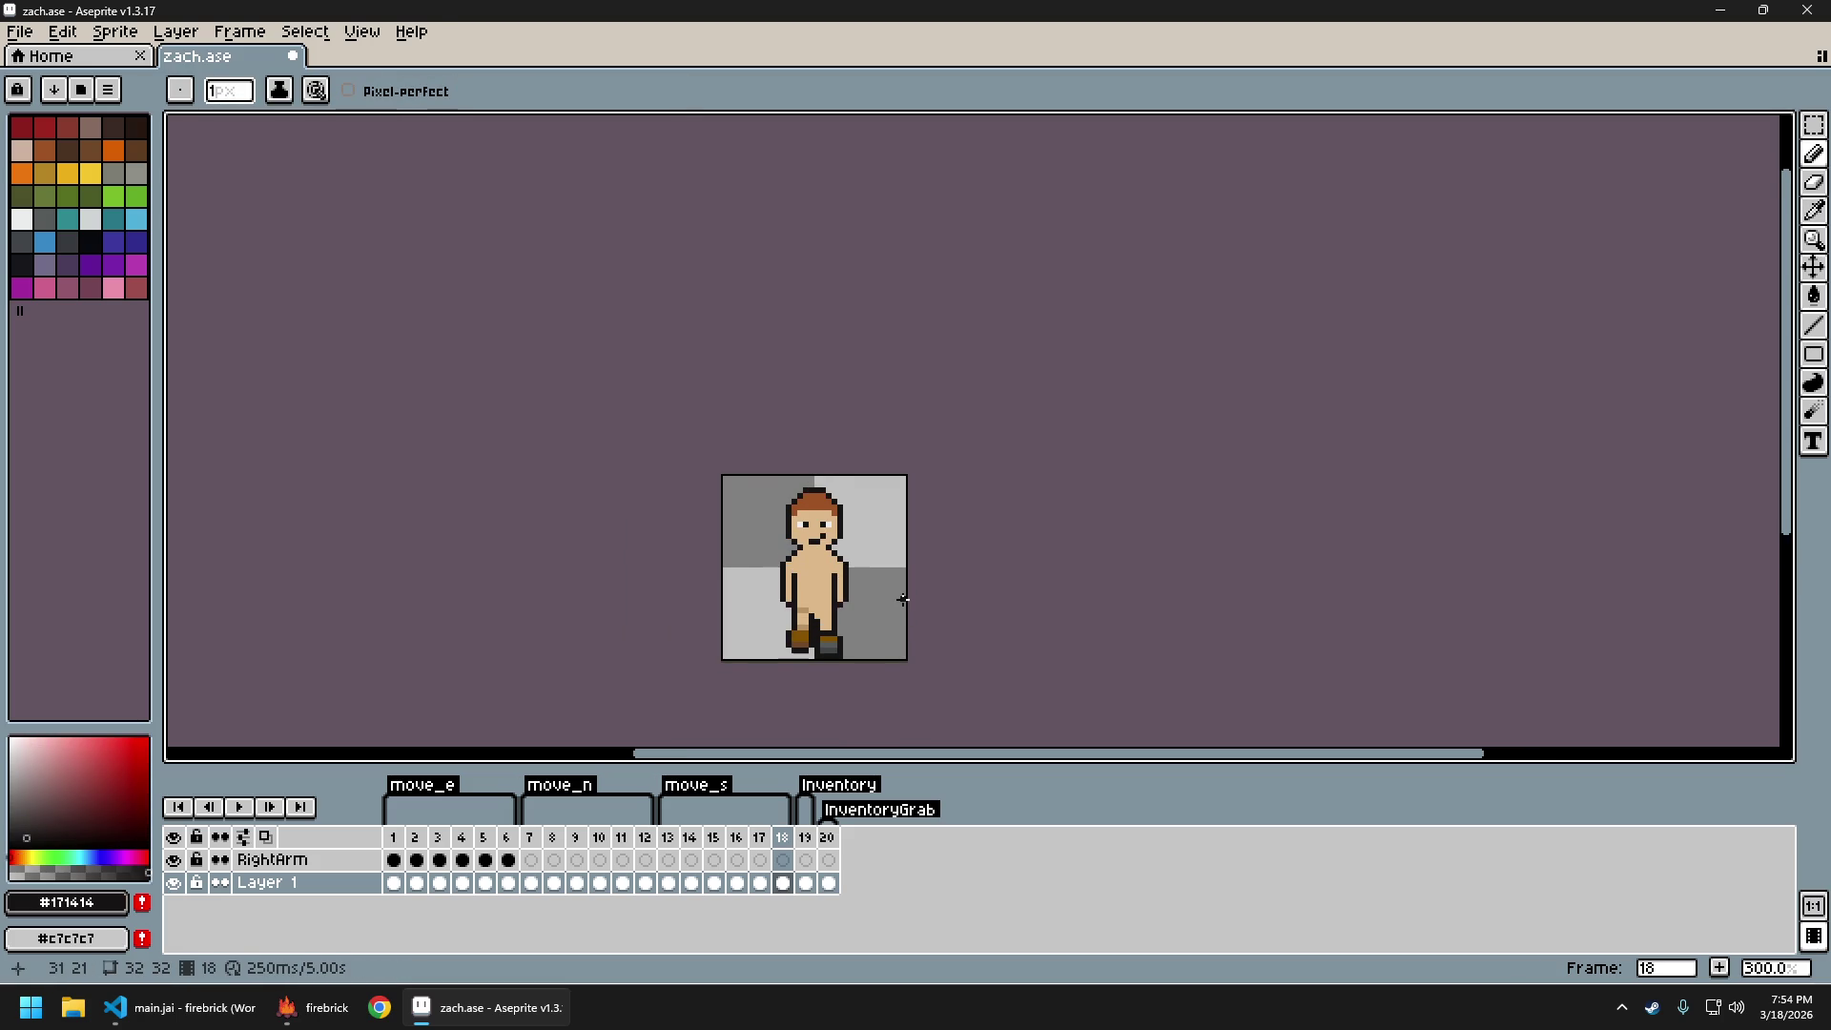
{"action": "scroll", "coordinate": [900, 604], "scroll_direction": "right", "scroll_amount": 2}
{"action": "key", "text": "Right"}
{"action": "key", "text": "Right"}
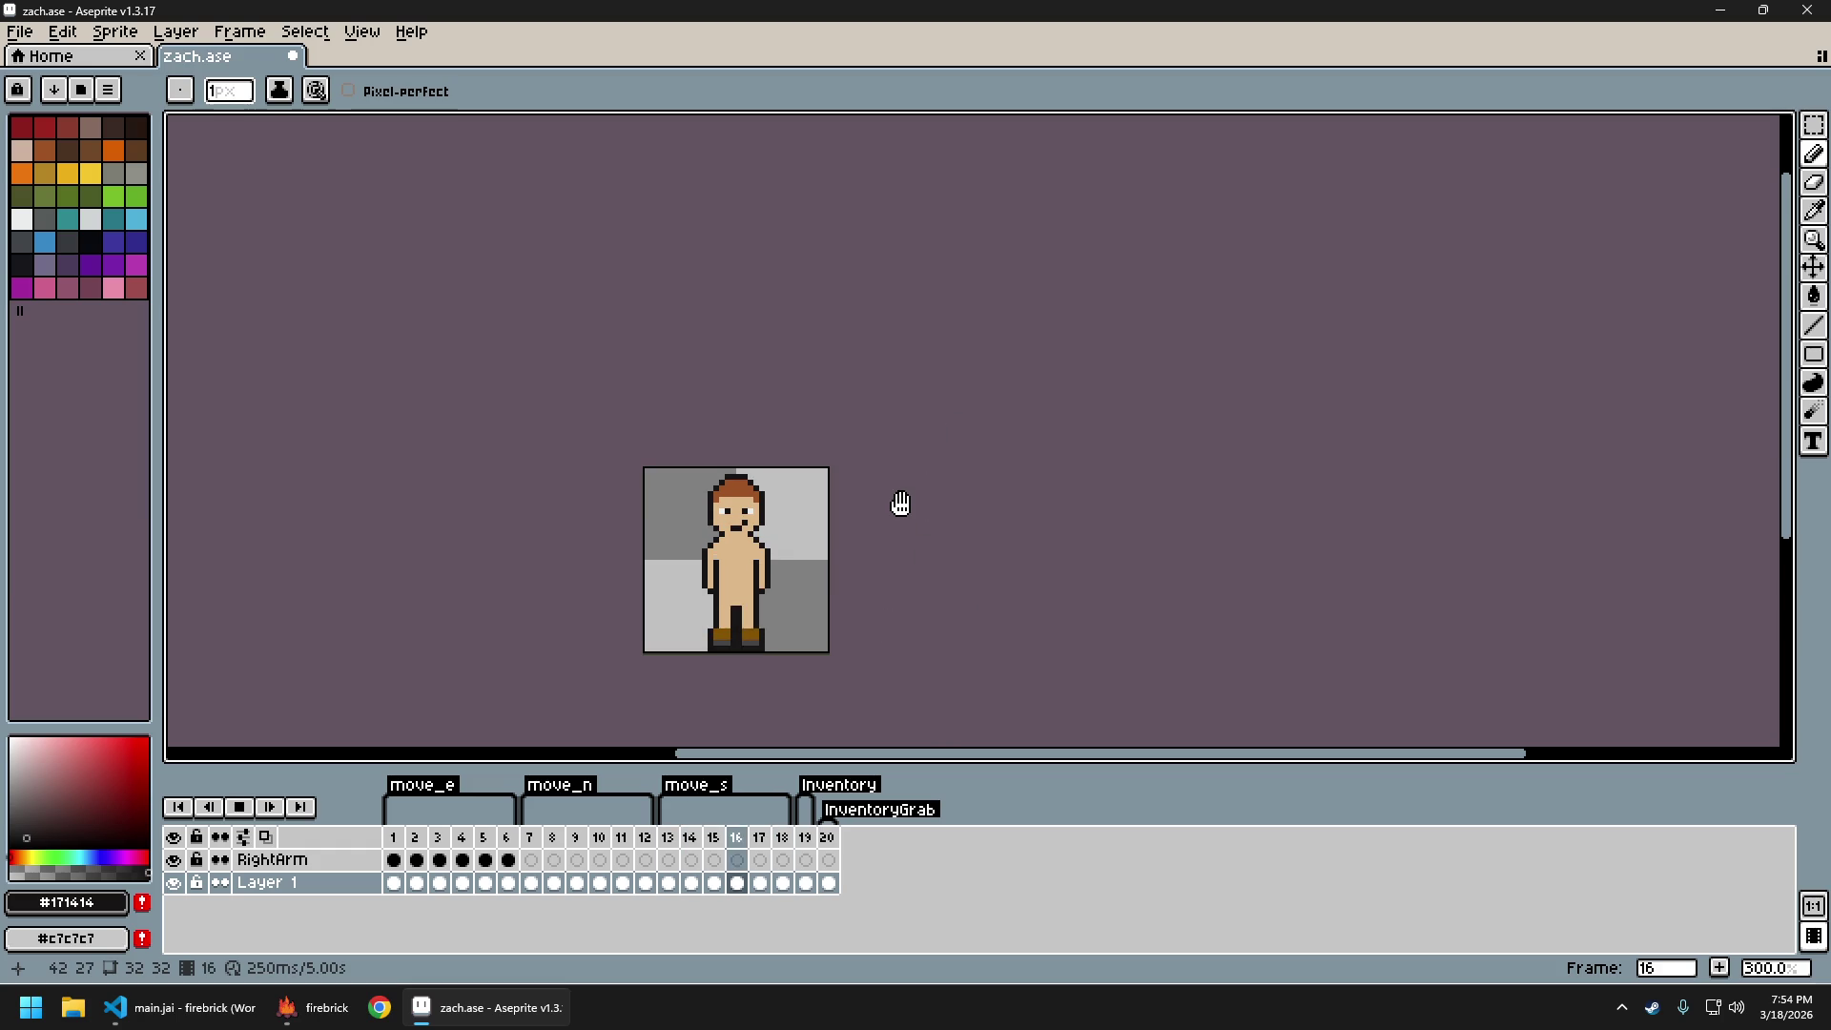
{"action": "scroll", "coordinate": [894, 566], "scroll_direction": "down", "scroll_amount": 3}
{"action": "scroll", "coordinate": [894, 566], "scroll_direction": "up", "scroll_amount": 3}
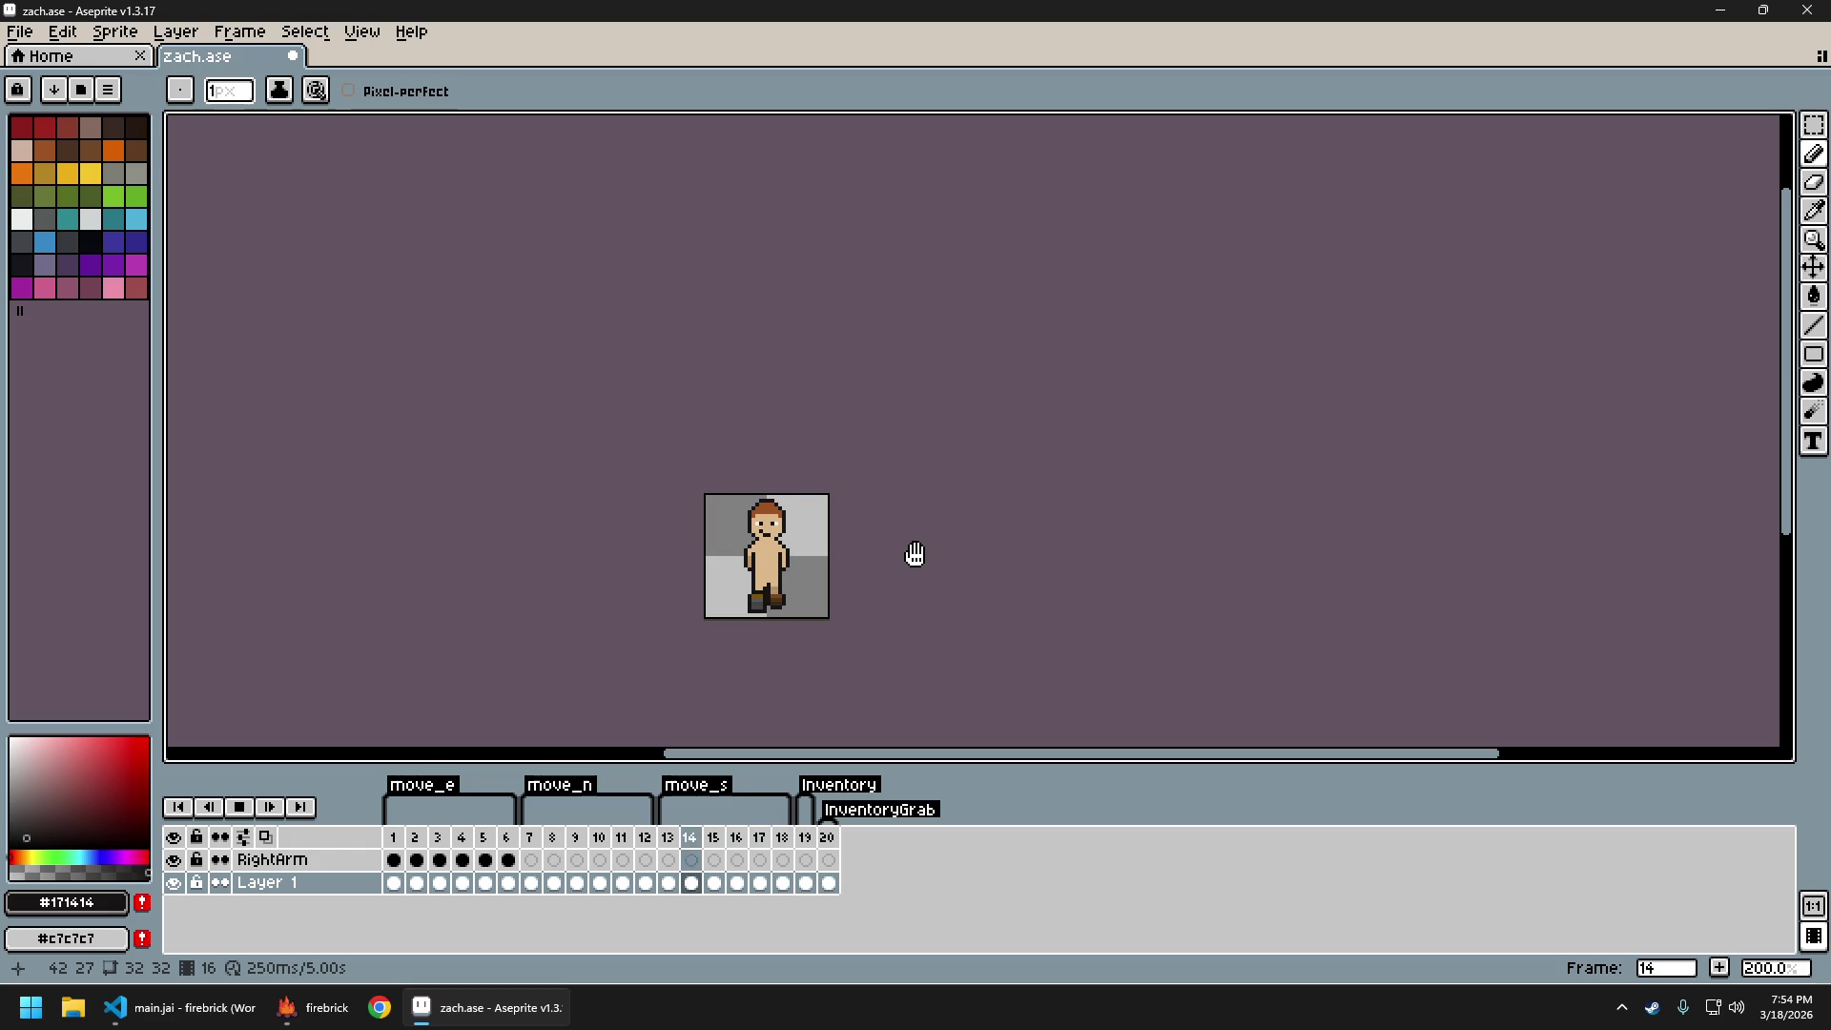
{"action": "scroll", "coordinate": [846, 563], "scroll_direction": "up", "scroll_amount": 3}
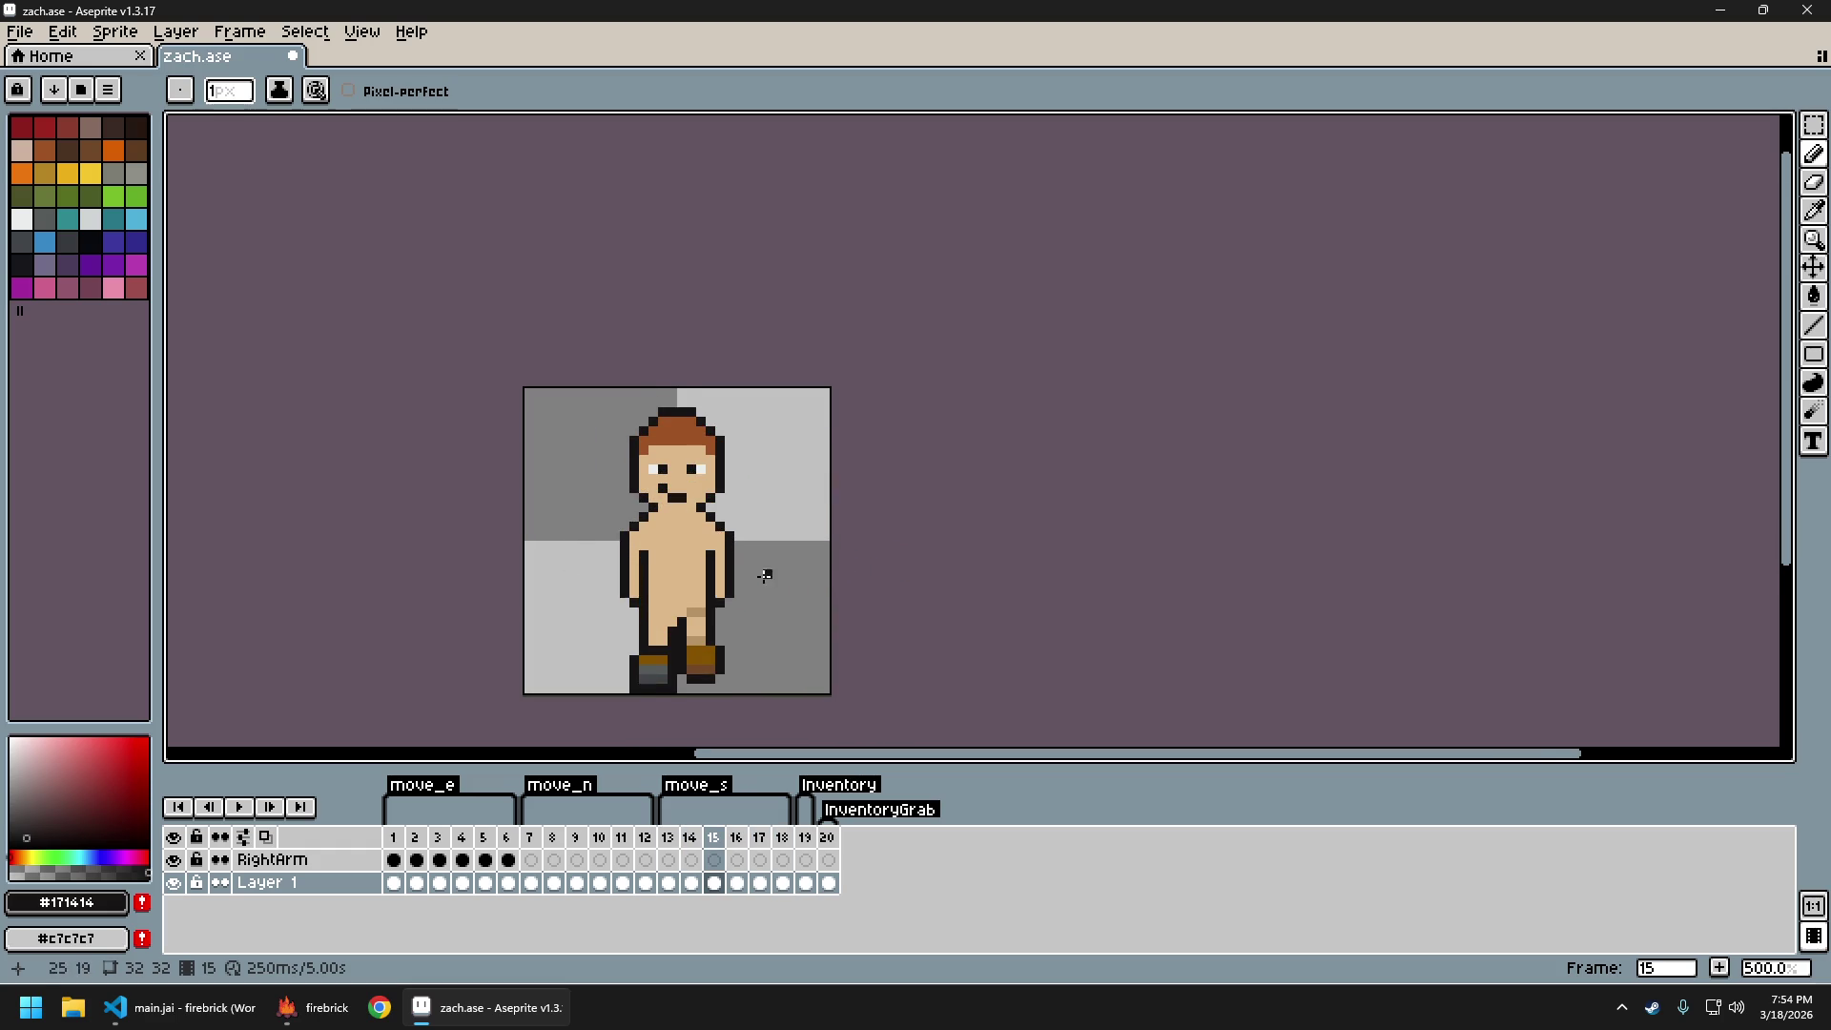
{"action": "left_click_drag", "start_coordinate": [801, 538], "coordinate": [858, 515]}
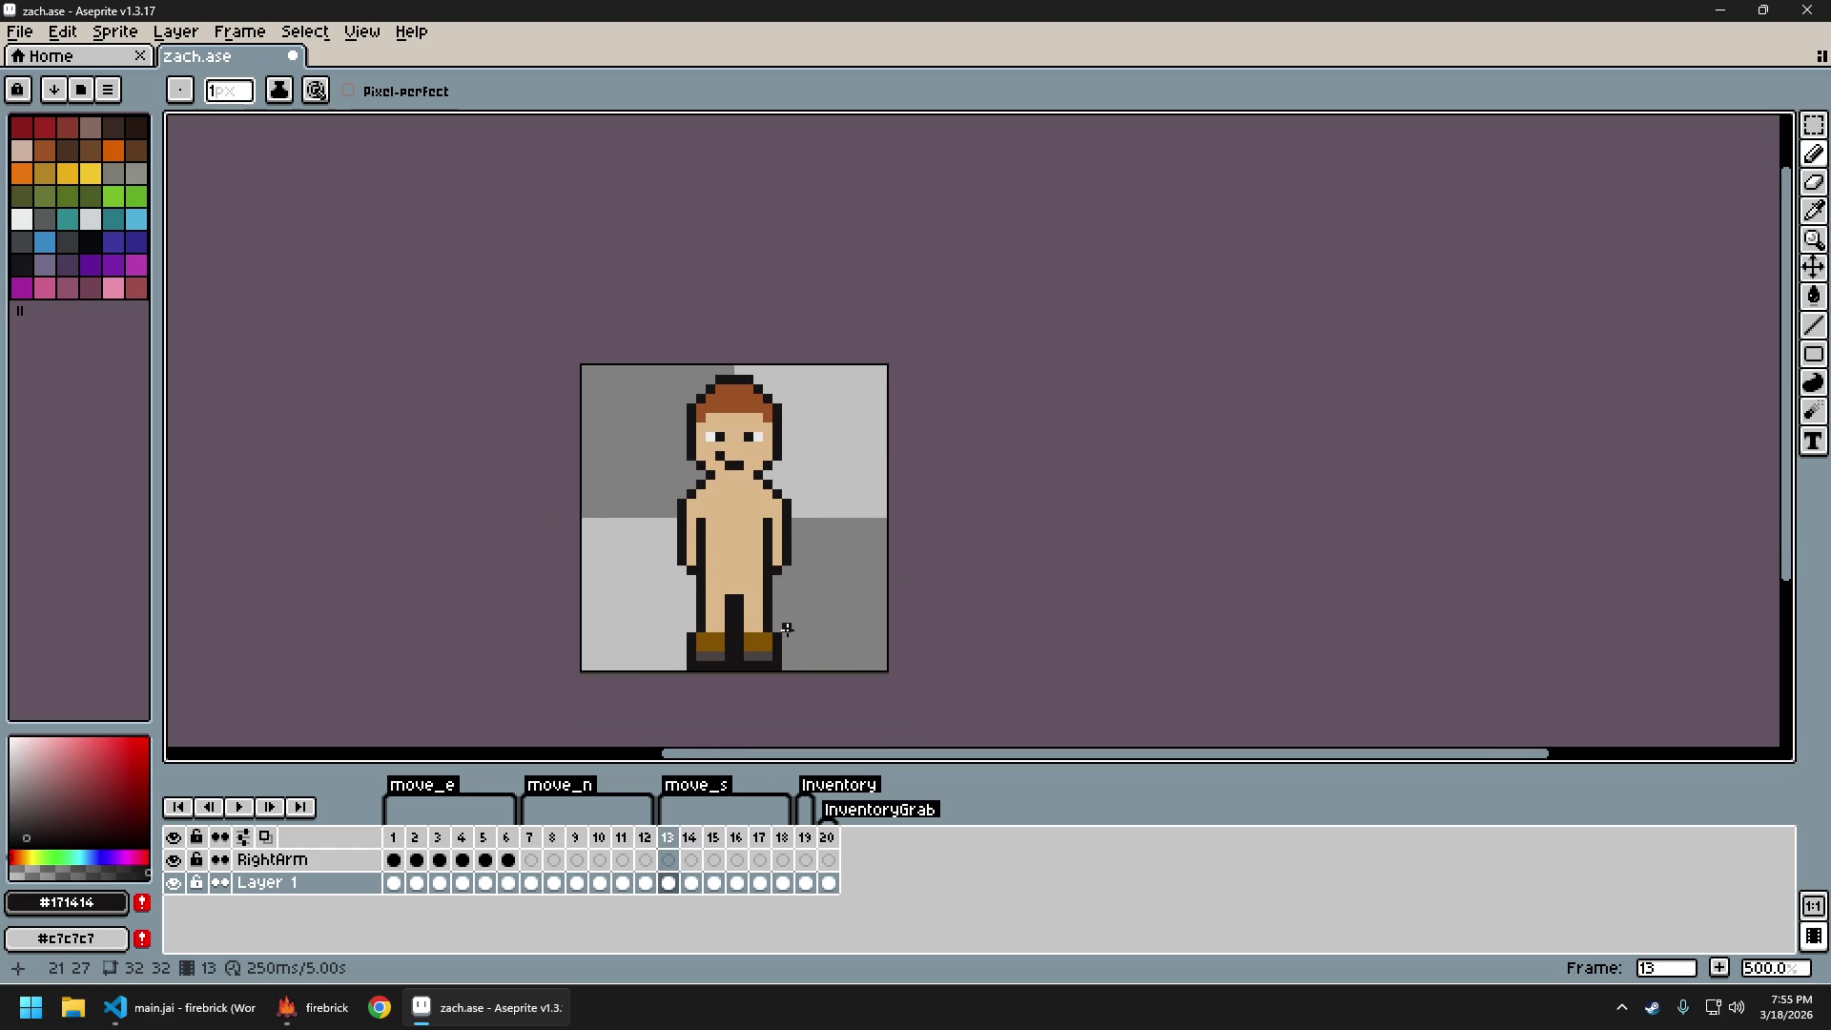
{"action": "key", "text": "Right"}
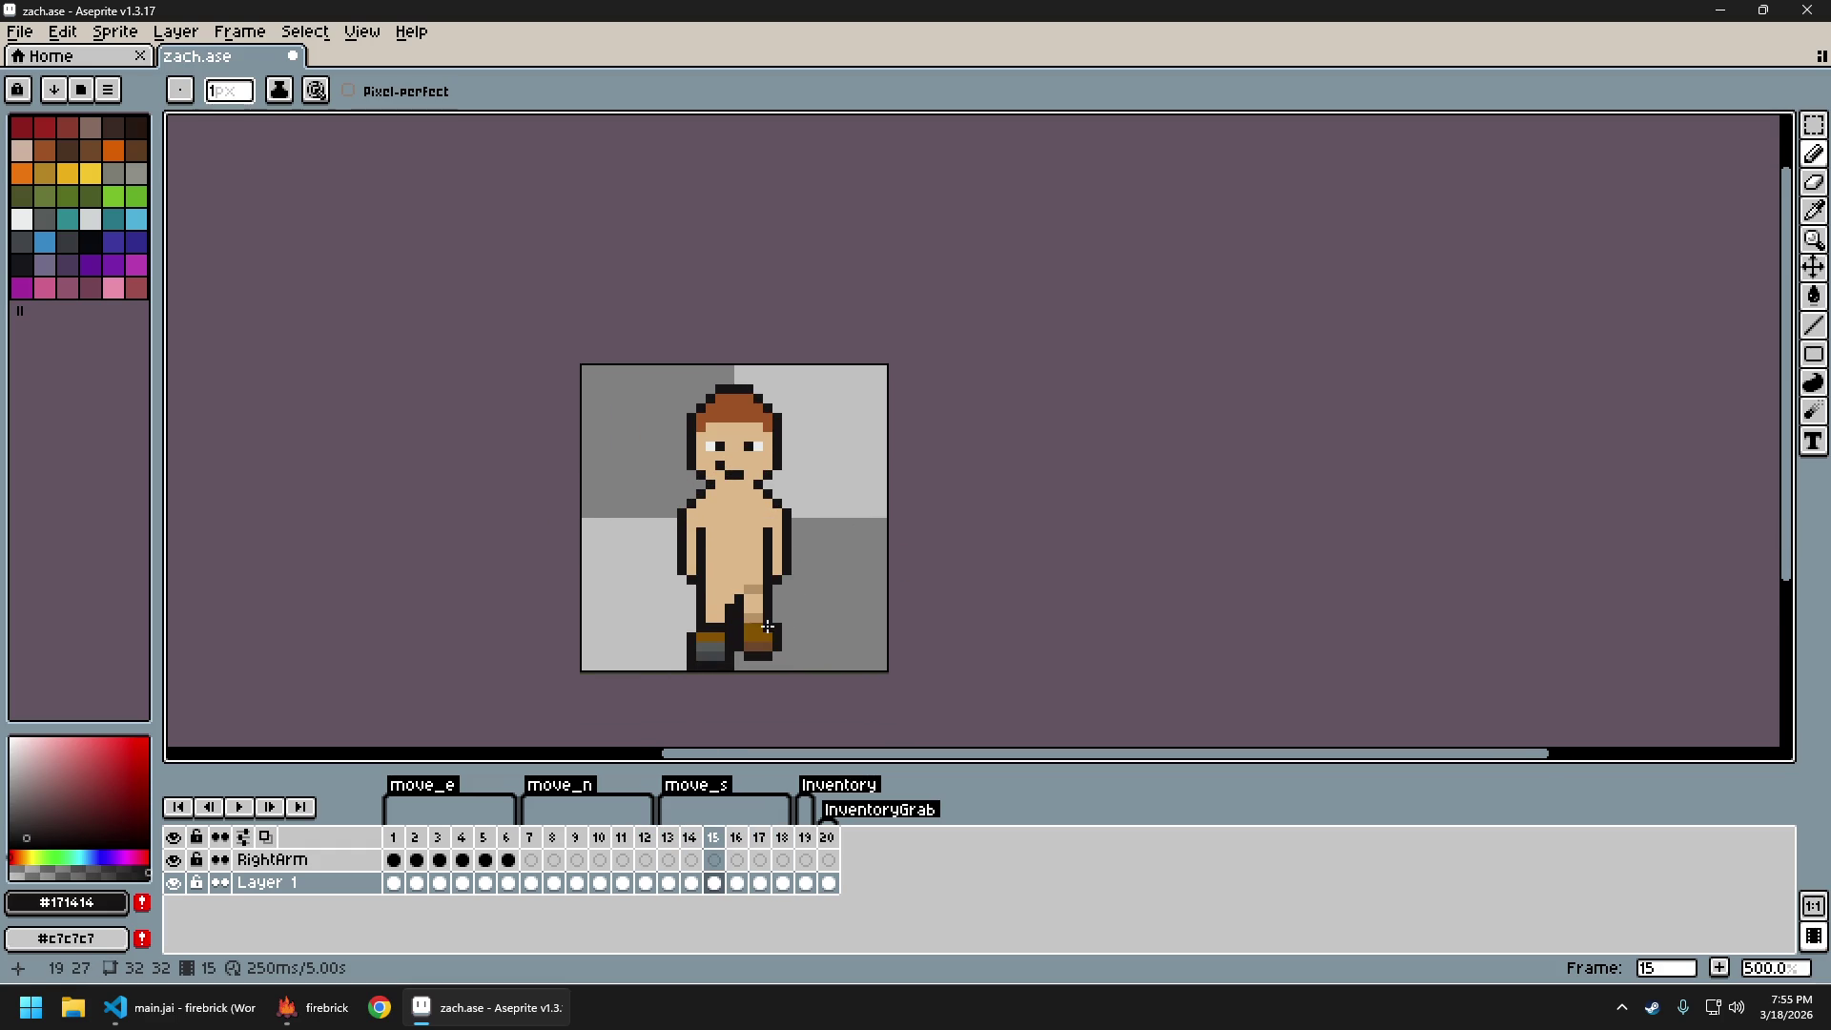
{"action": "scroll", "coordinate": [756, 619], "scroll_direction": "up", "scroll_amount": 2}
{"action": "left_click", "coordinate": [712, 596], "text": "alt"}
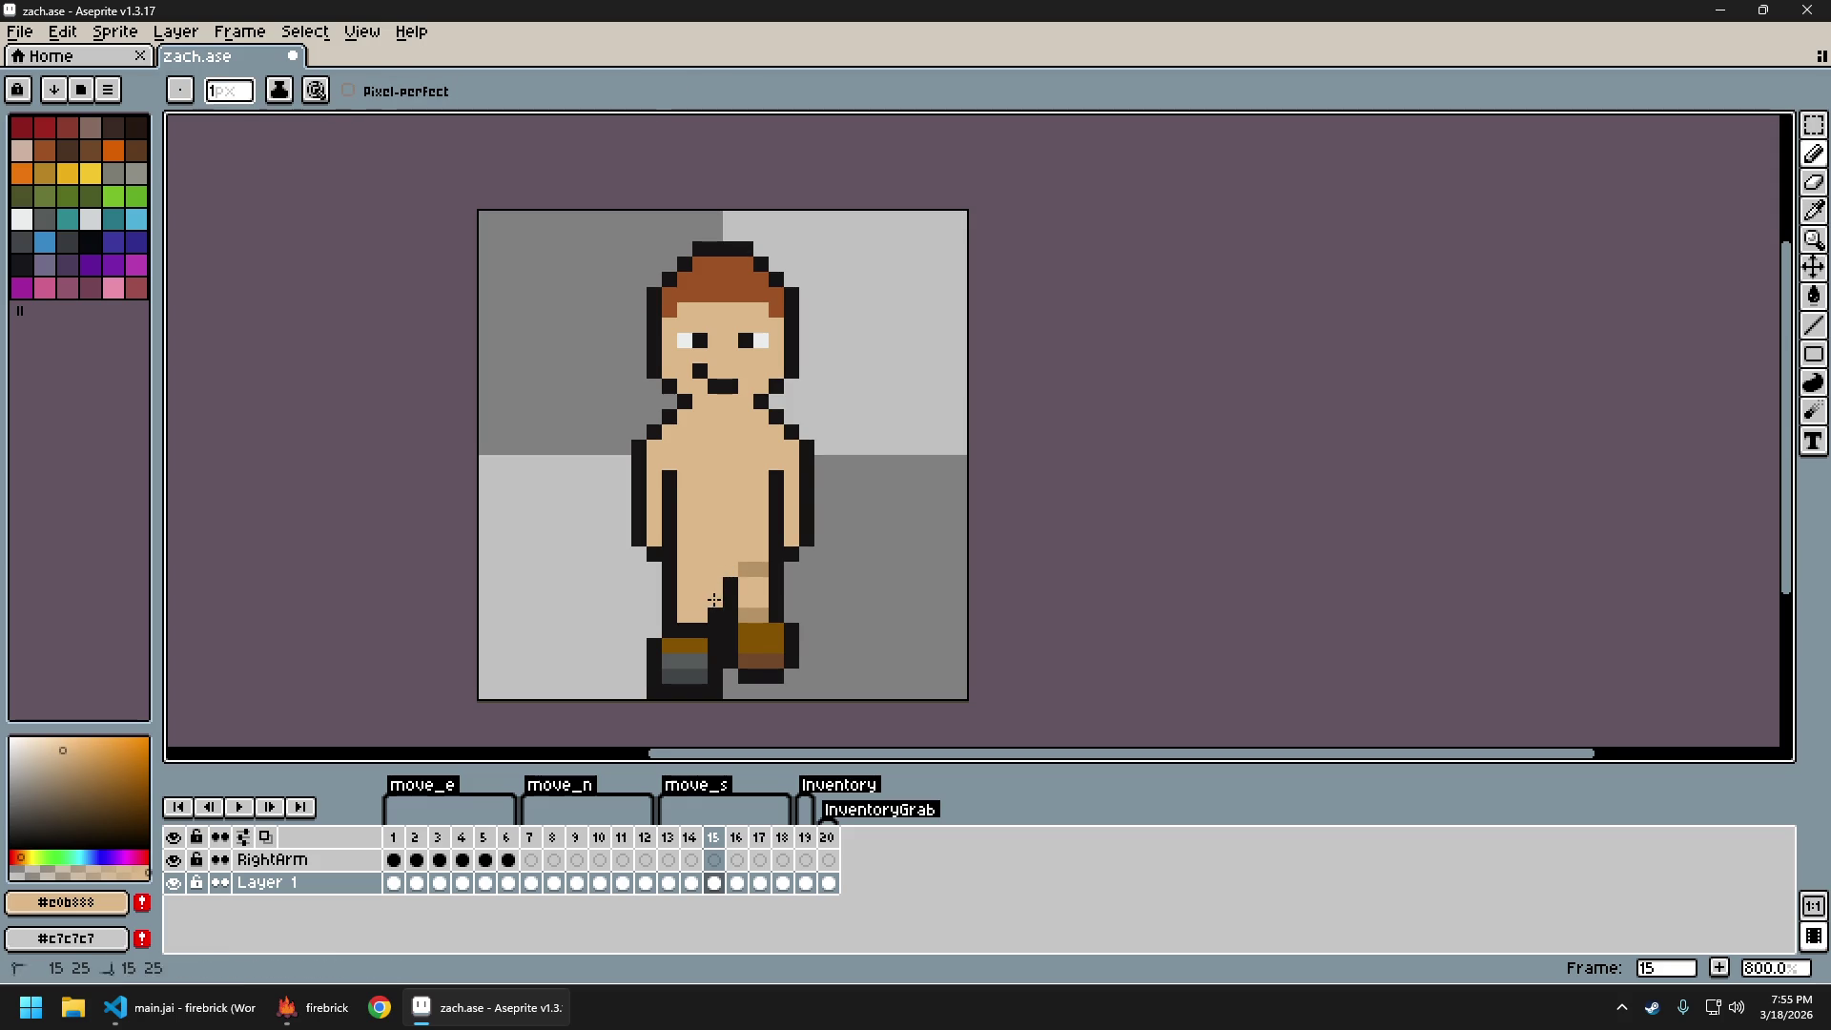
{"action": "scroll", "coordinate": [849, 631], "scroll_direction": "down", "scroll_amount": 3}
{"action": "key", "text": "Left"}
{"action": "key", "text": "Right"}
{"action": "key", "text": "Right"}
{"action": "key", "text": "Left"}
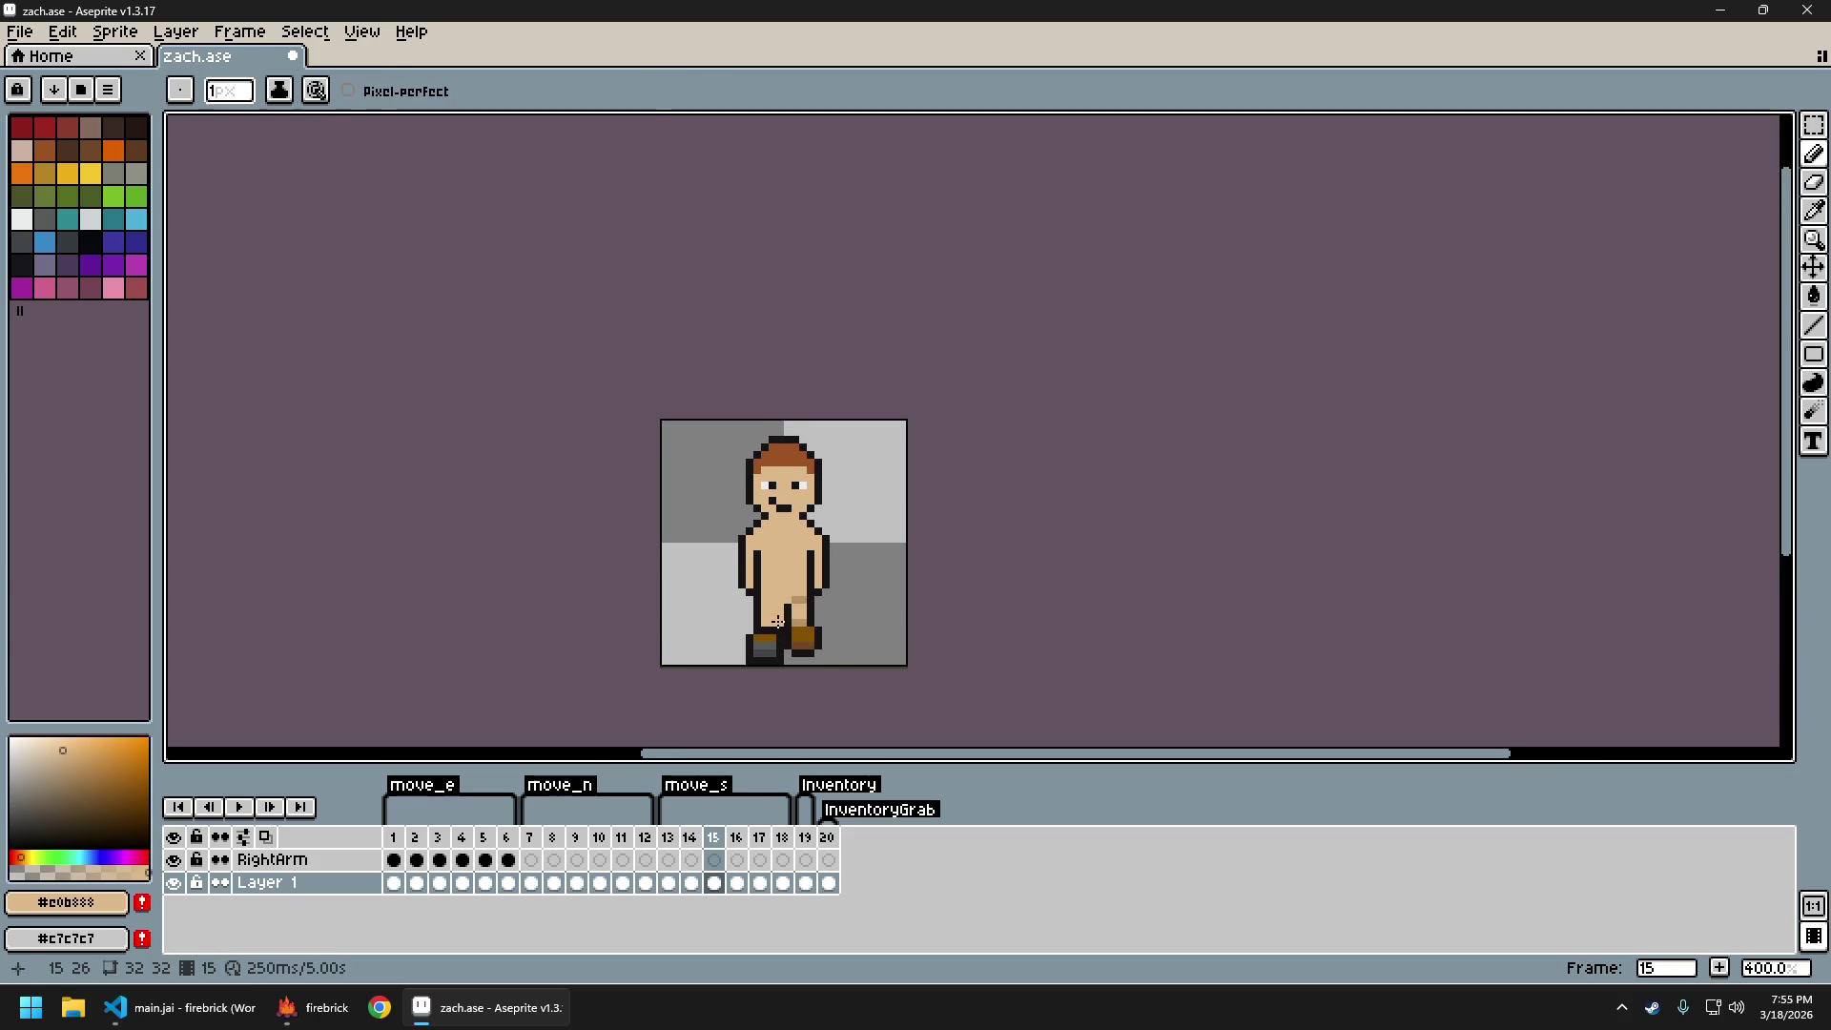
{"action": "scroll", "coordinate": [849, 621], "scroll_direction": "down", "scroll_amount": 2}
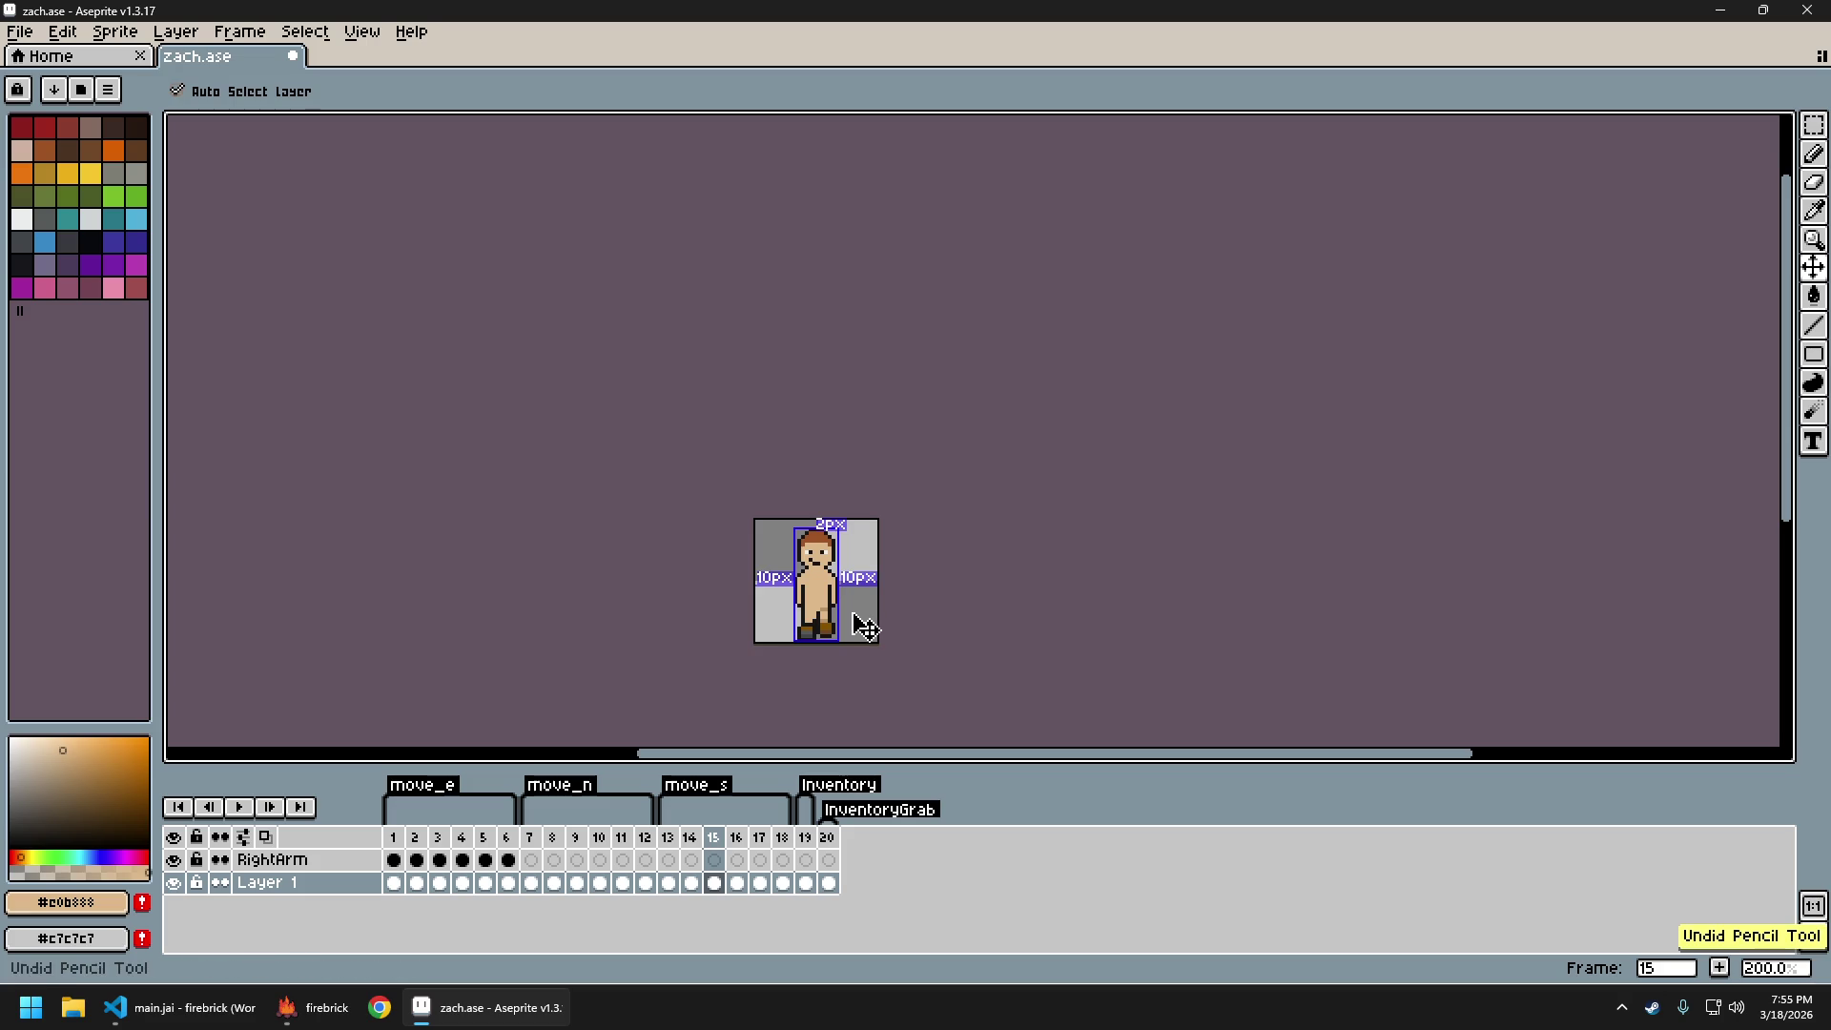
{"action": "scroll", "coordinate": [859, 624], "scroll_direction": "up", "scroll_amount": 3}
{"action": "key", "text": "Right"}
{"action": "key", "text": "Right"}
{"action": "key", "text": "Right"}
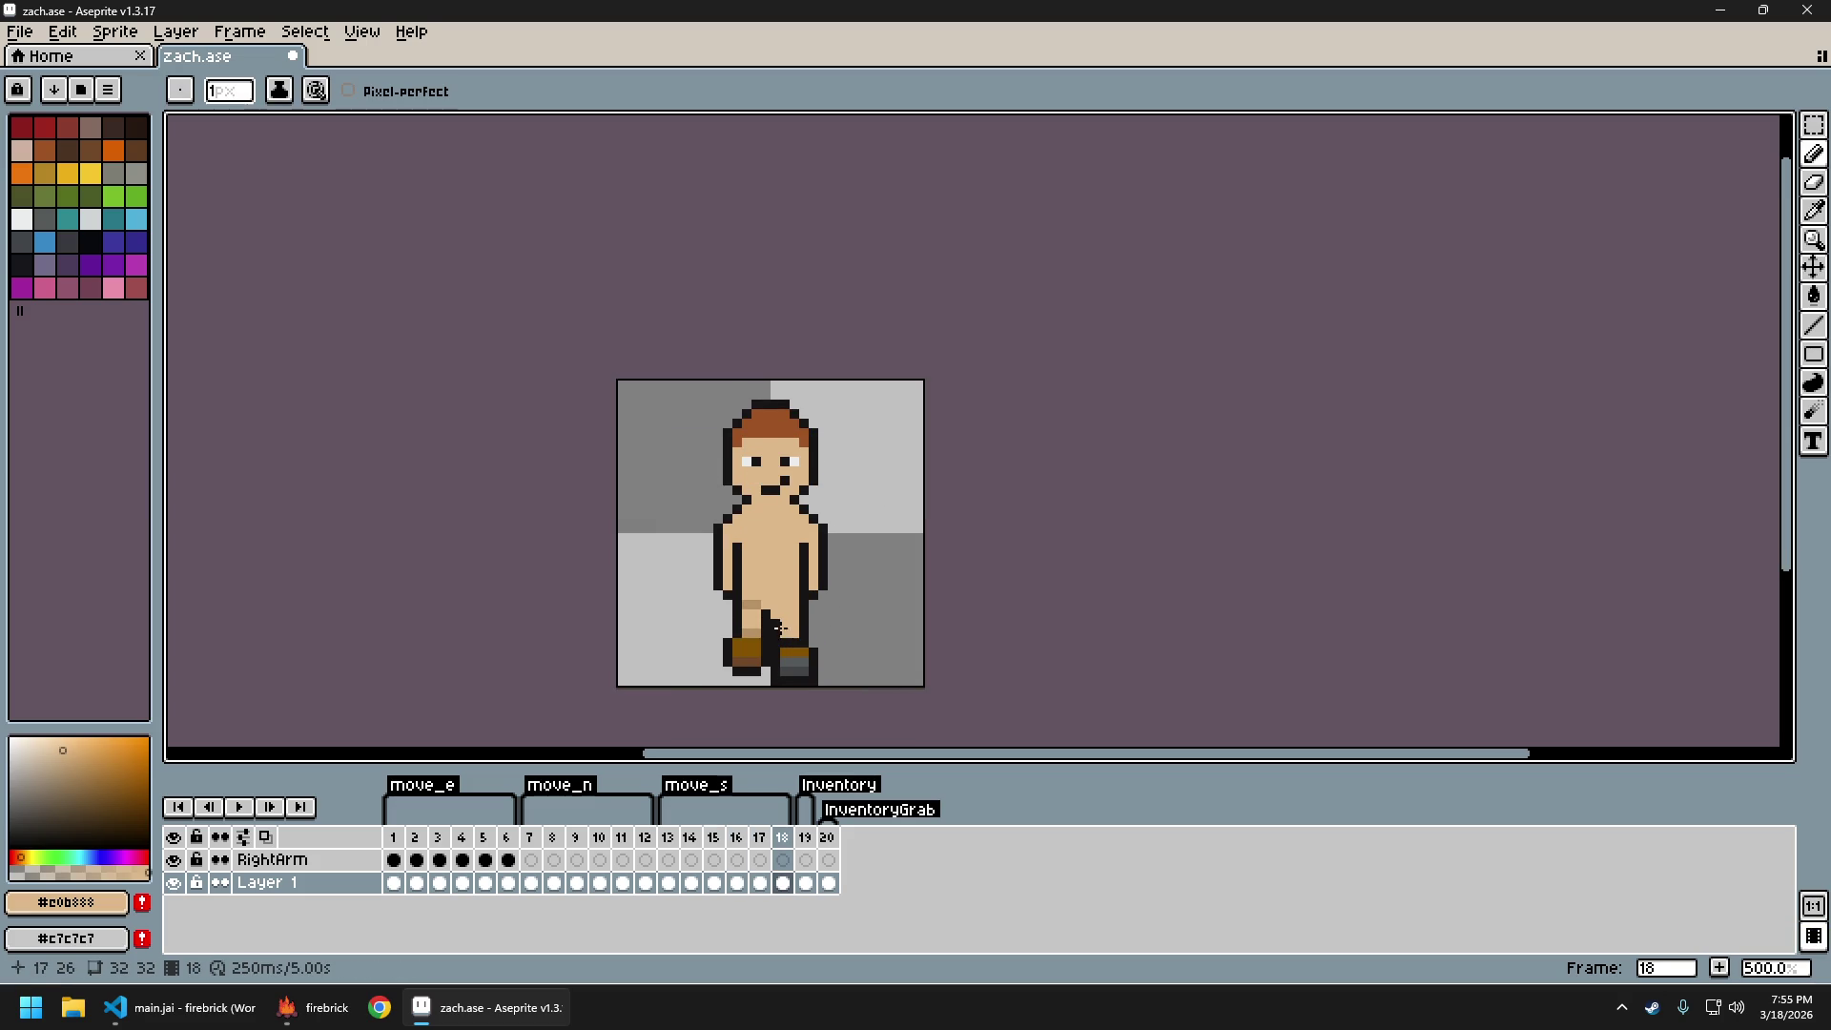
{"action": "scroll", "coordinate": [894, 629], "scroll_direction": "down", "scroll_amount": 3}
{"action": "key", "text": "Return"}
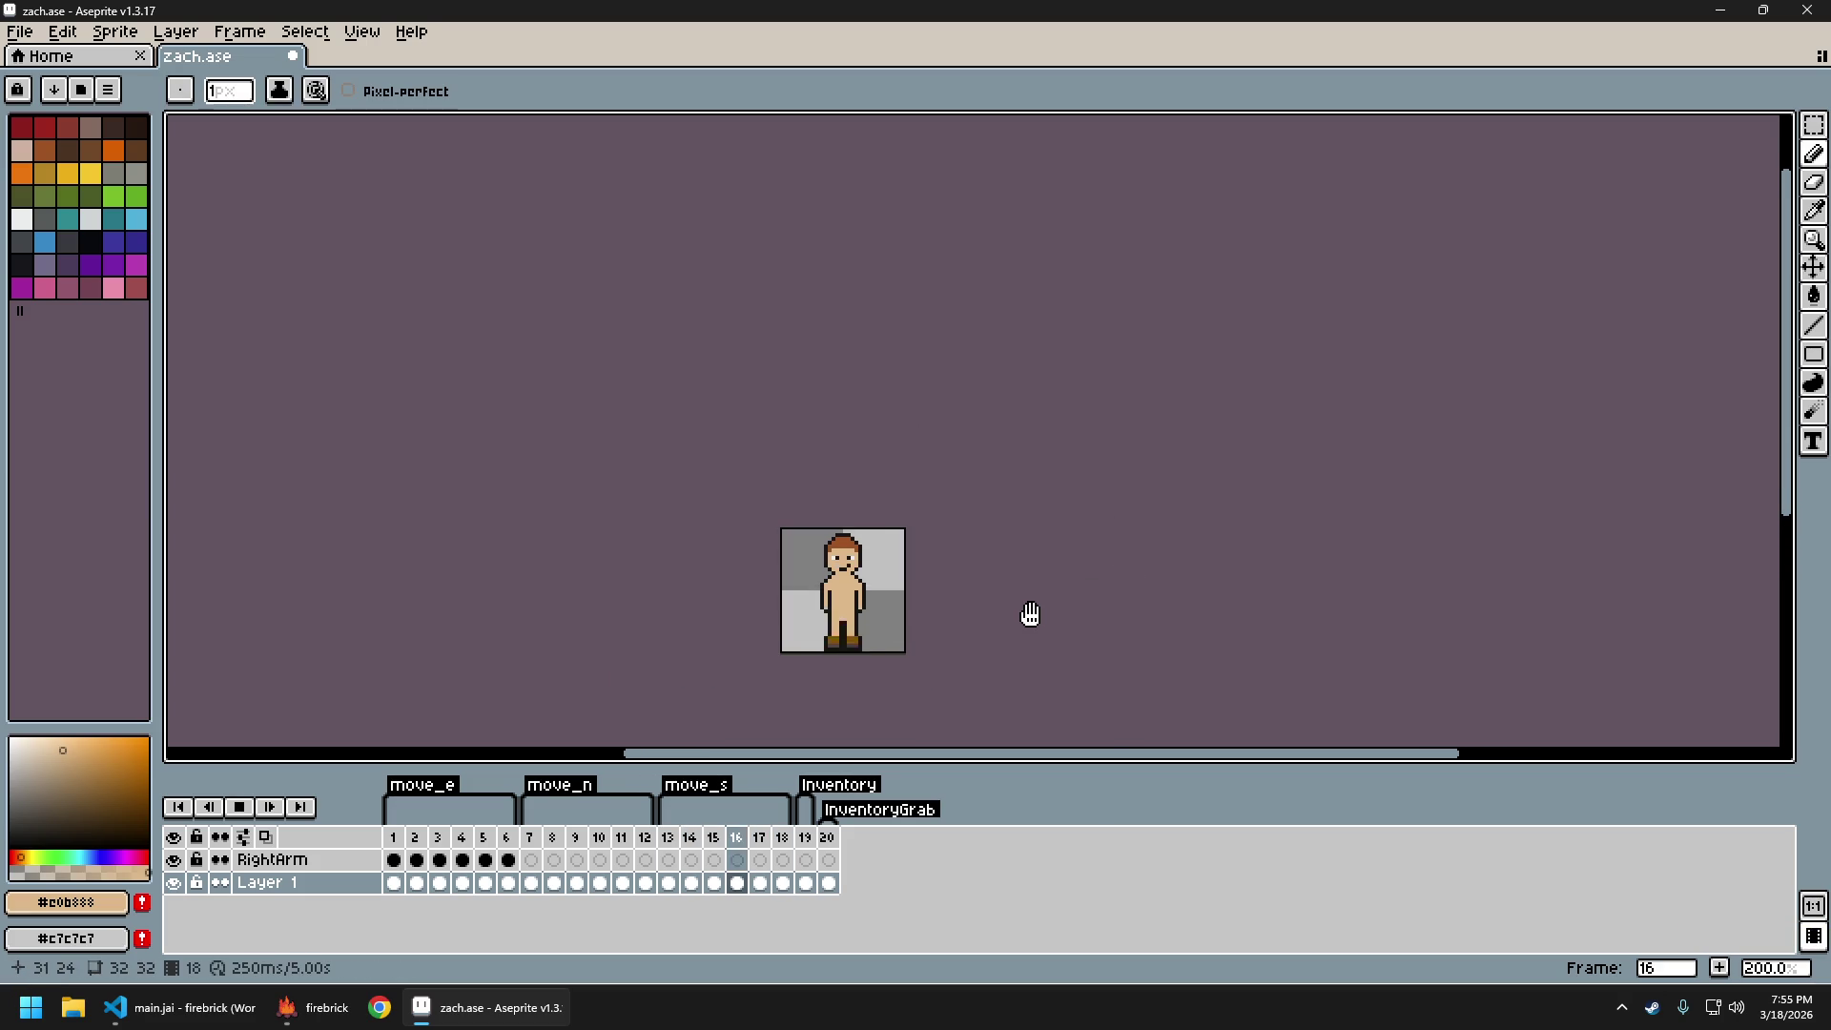
{"action": "scroll", "coordinate": [1032, 619], "scroll_direction": "down", "scroll_amount": 1}
{"action": "left_click_drag", "start_coordinate": [1035, 616], "coordinate": [948, 613]}
{"action": "scroll", "coordinate": [891, 625], "scroll_direction": "up", "scroll_amount": 1}
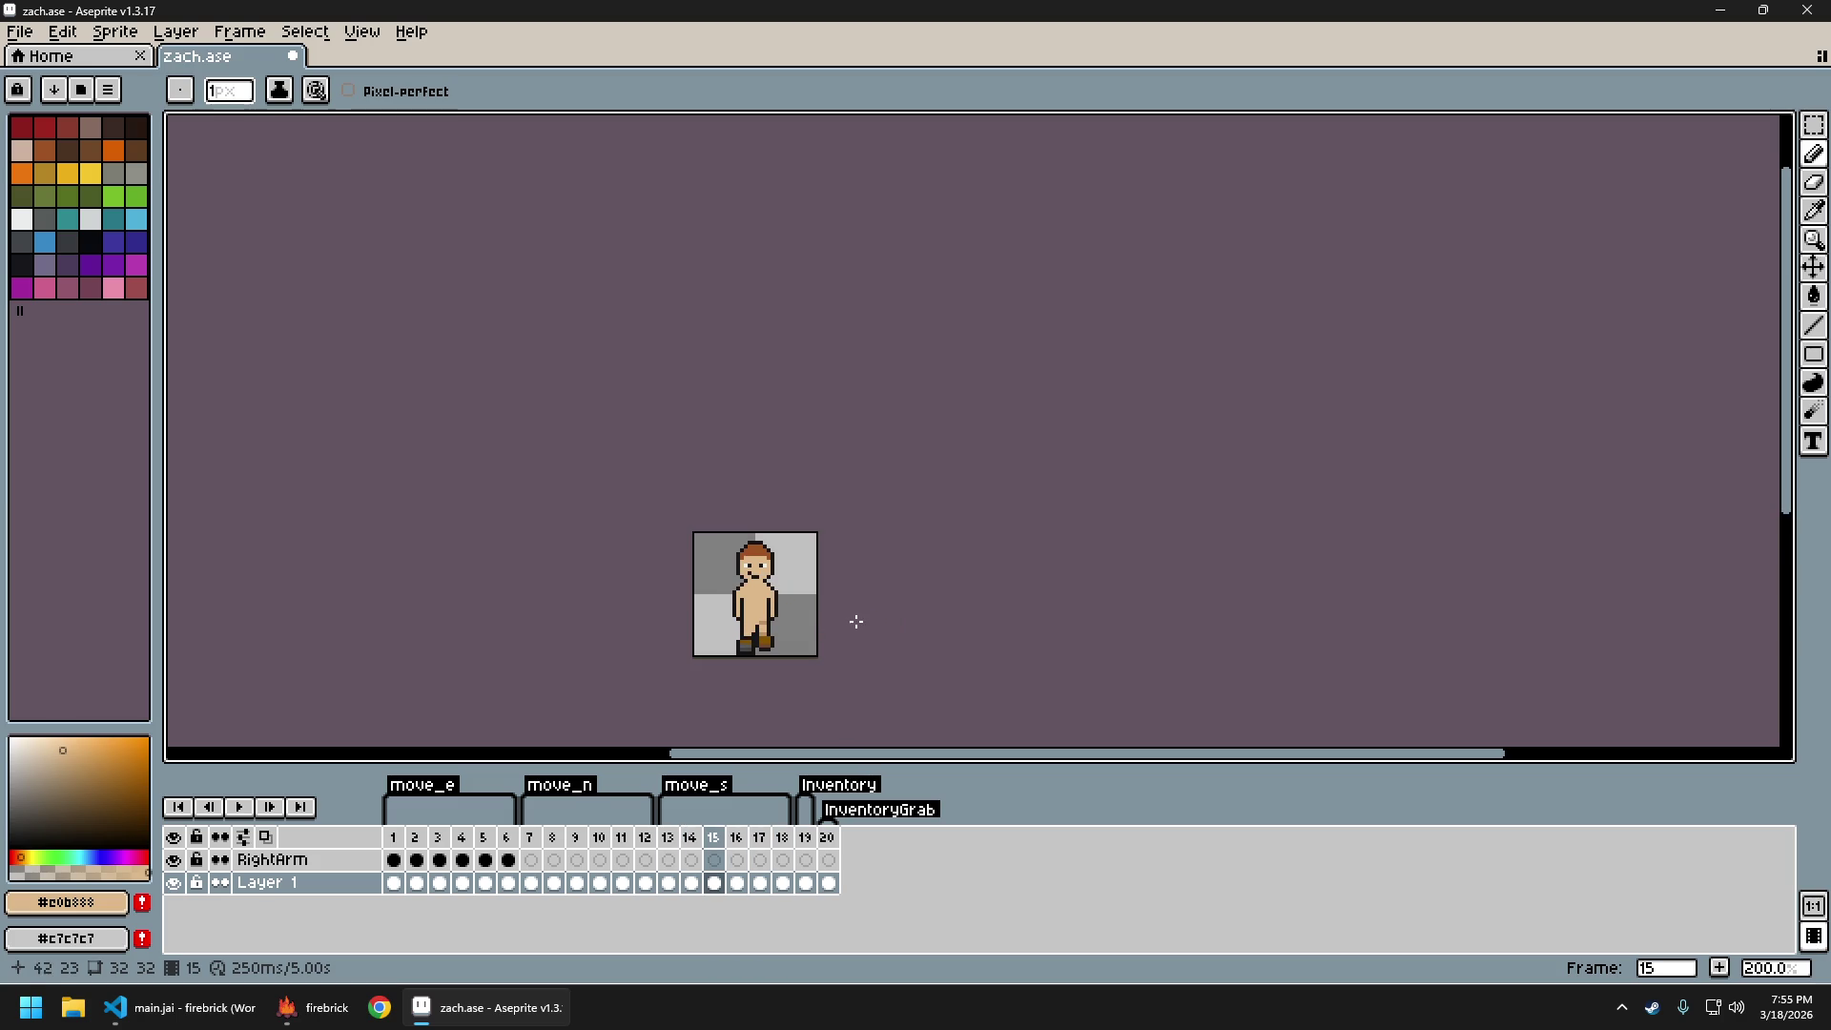
{"action": "scroll", "coordinate": [840, 618], "scroll_direction": "up", "scroll_amount": 1}
{"action": "key", "text": "Return"}
{"action": "key", "text": "Right"}
{"action": "key", "text": "Right"}
{"action": "scroll", "coordinate": [763, 611], "scroll_direction": "up", "scroll_amount": 2}
{"action": "key", "text": "Right"}
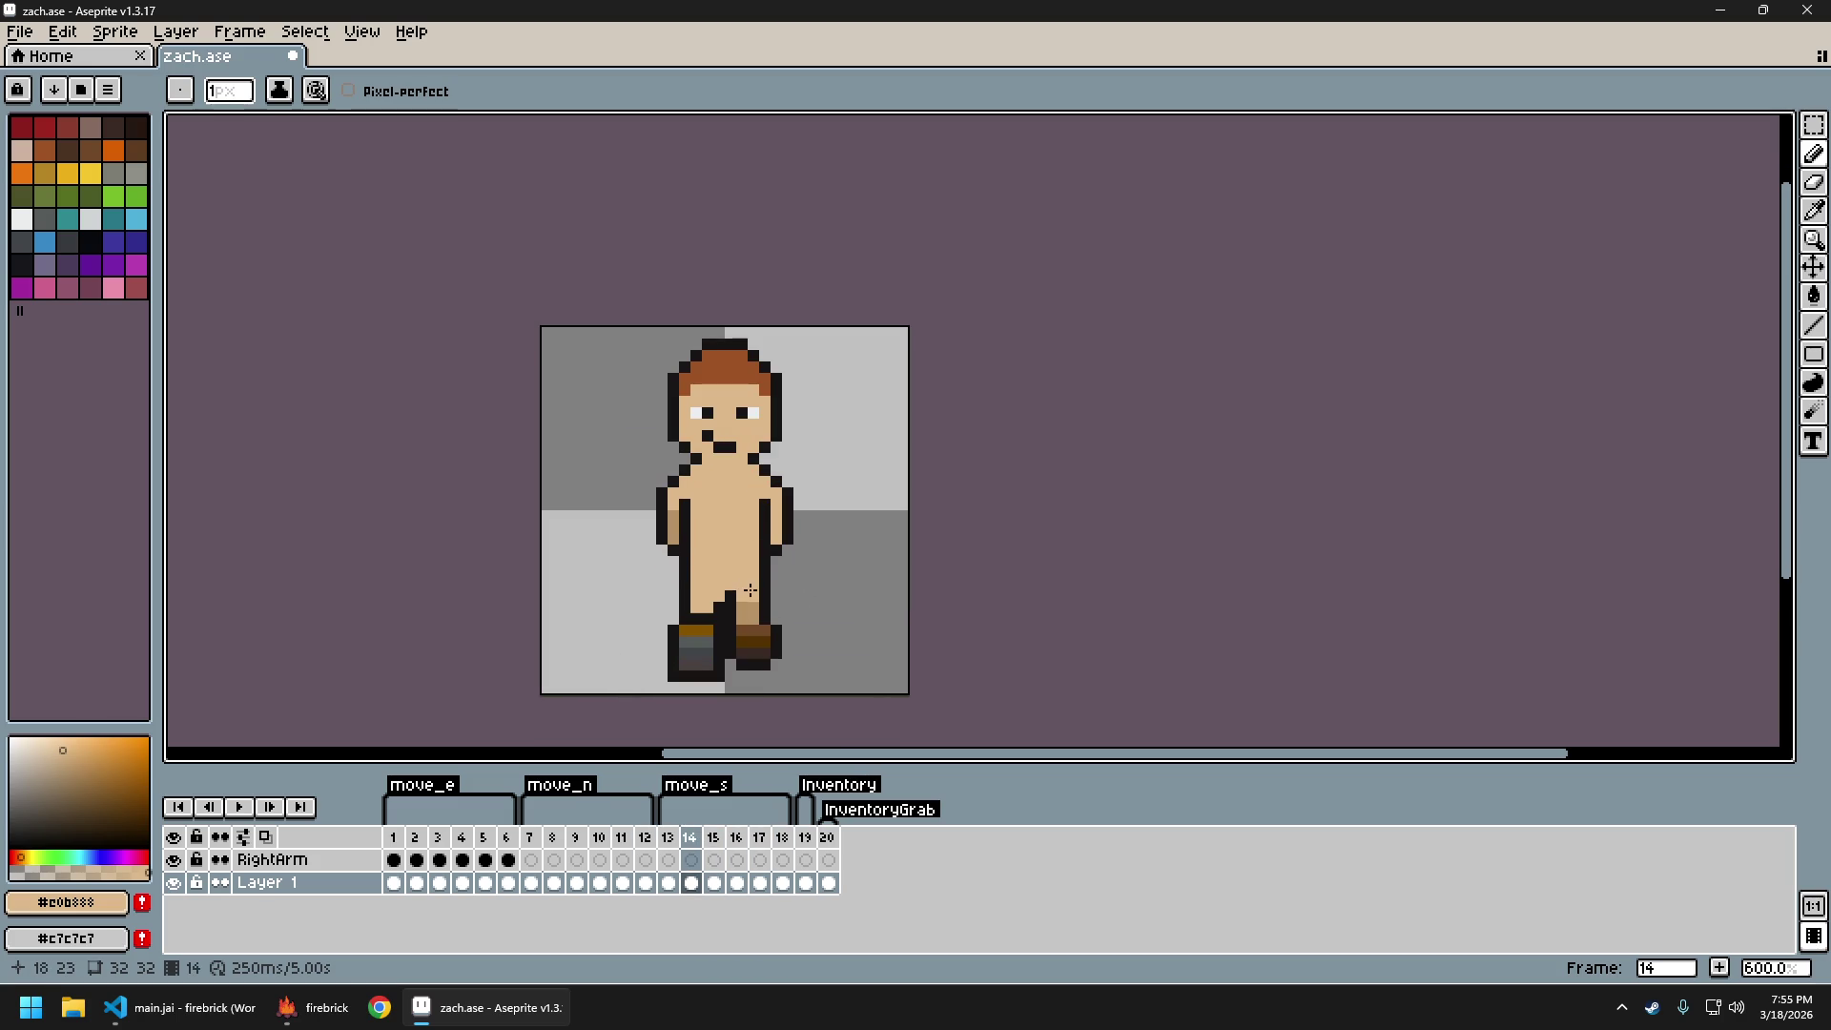
Pick the dark outline colour and compare frames 15 and 14 of the walk
{"action": "left_click", "coordinate": [720, 598], "text": "alt"}
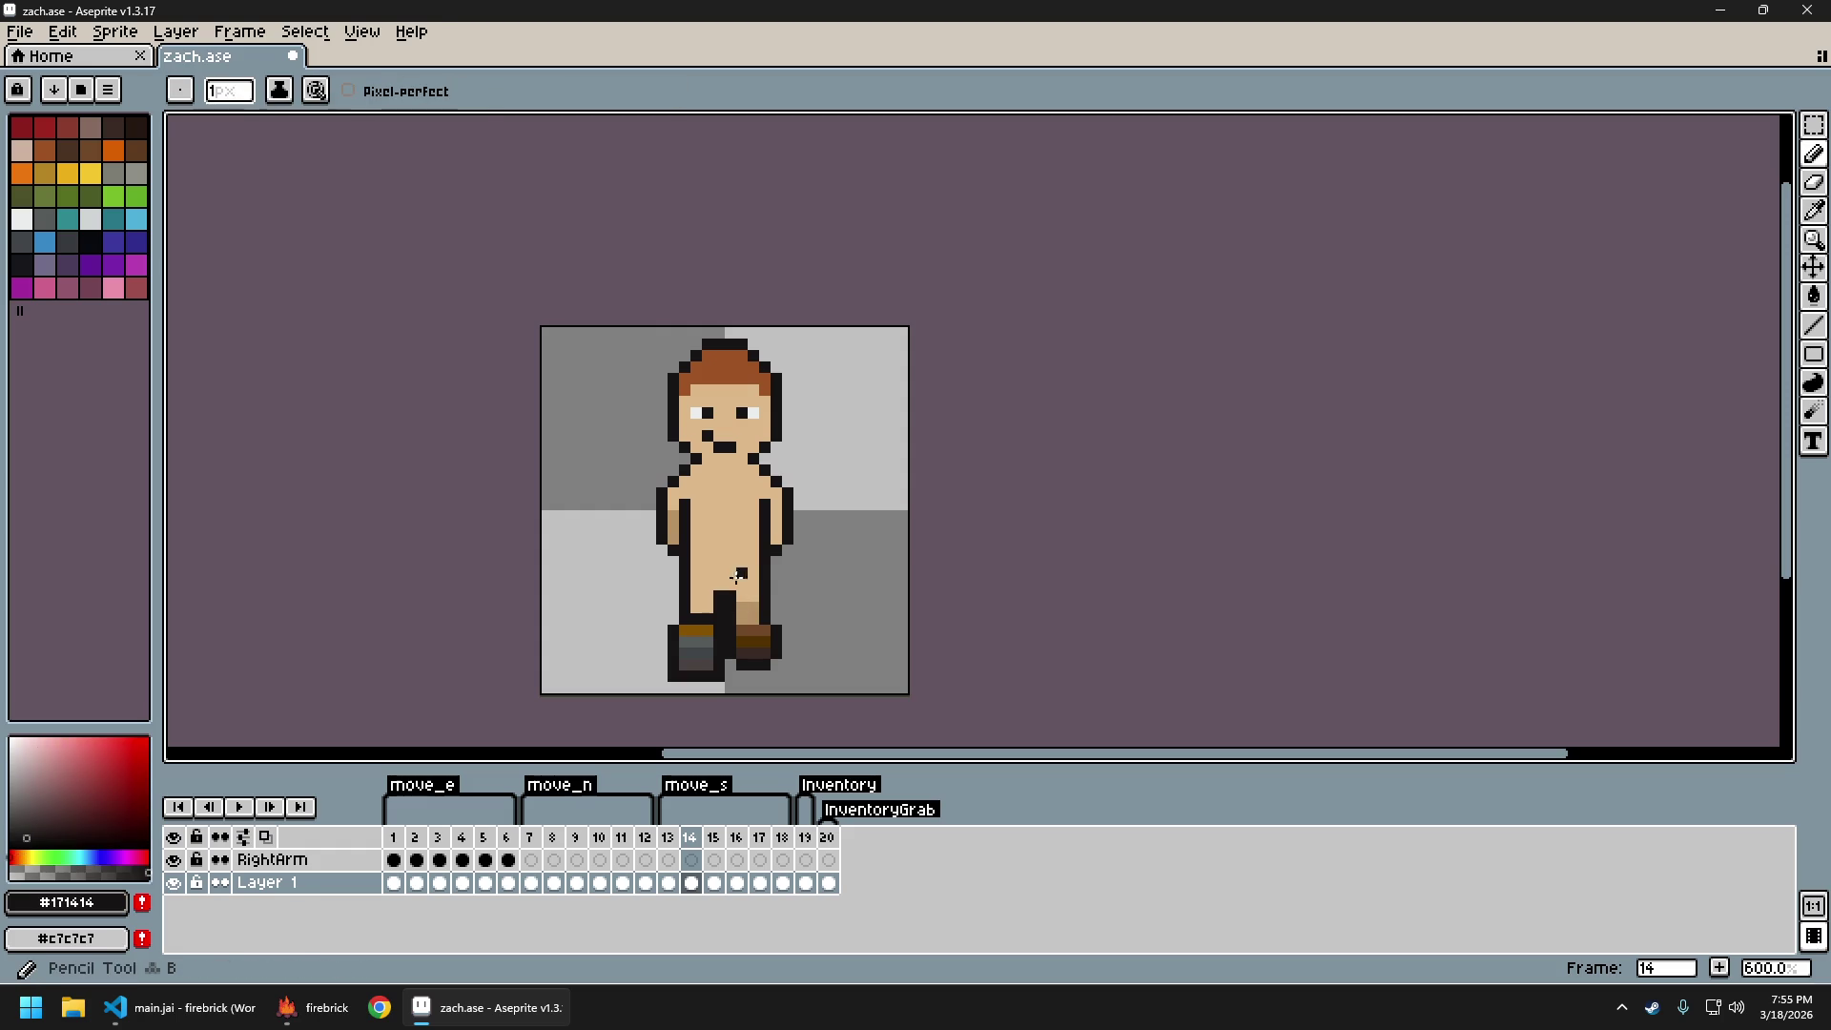
{"action": "scroll", "coordinate": [738, 585], "scroll_direction": "down", "scroll_amount": 3}
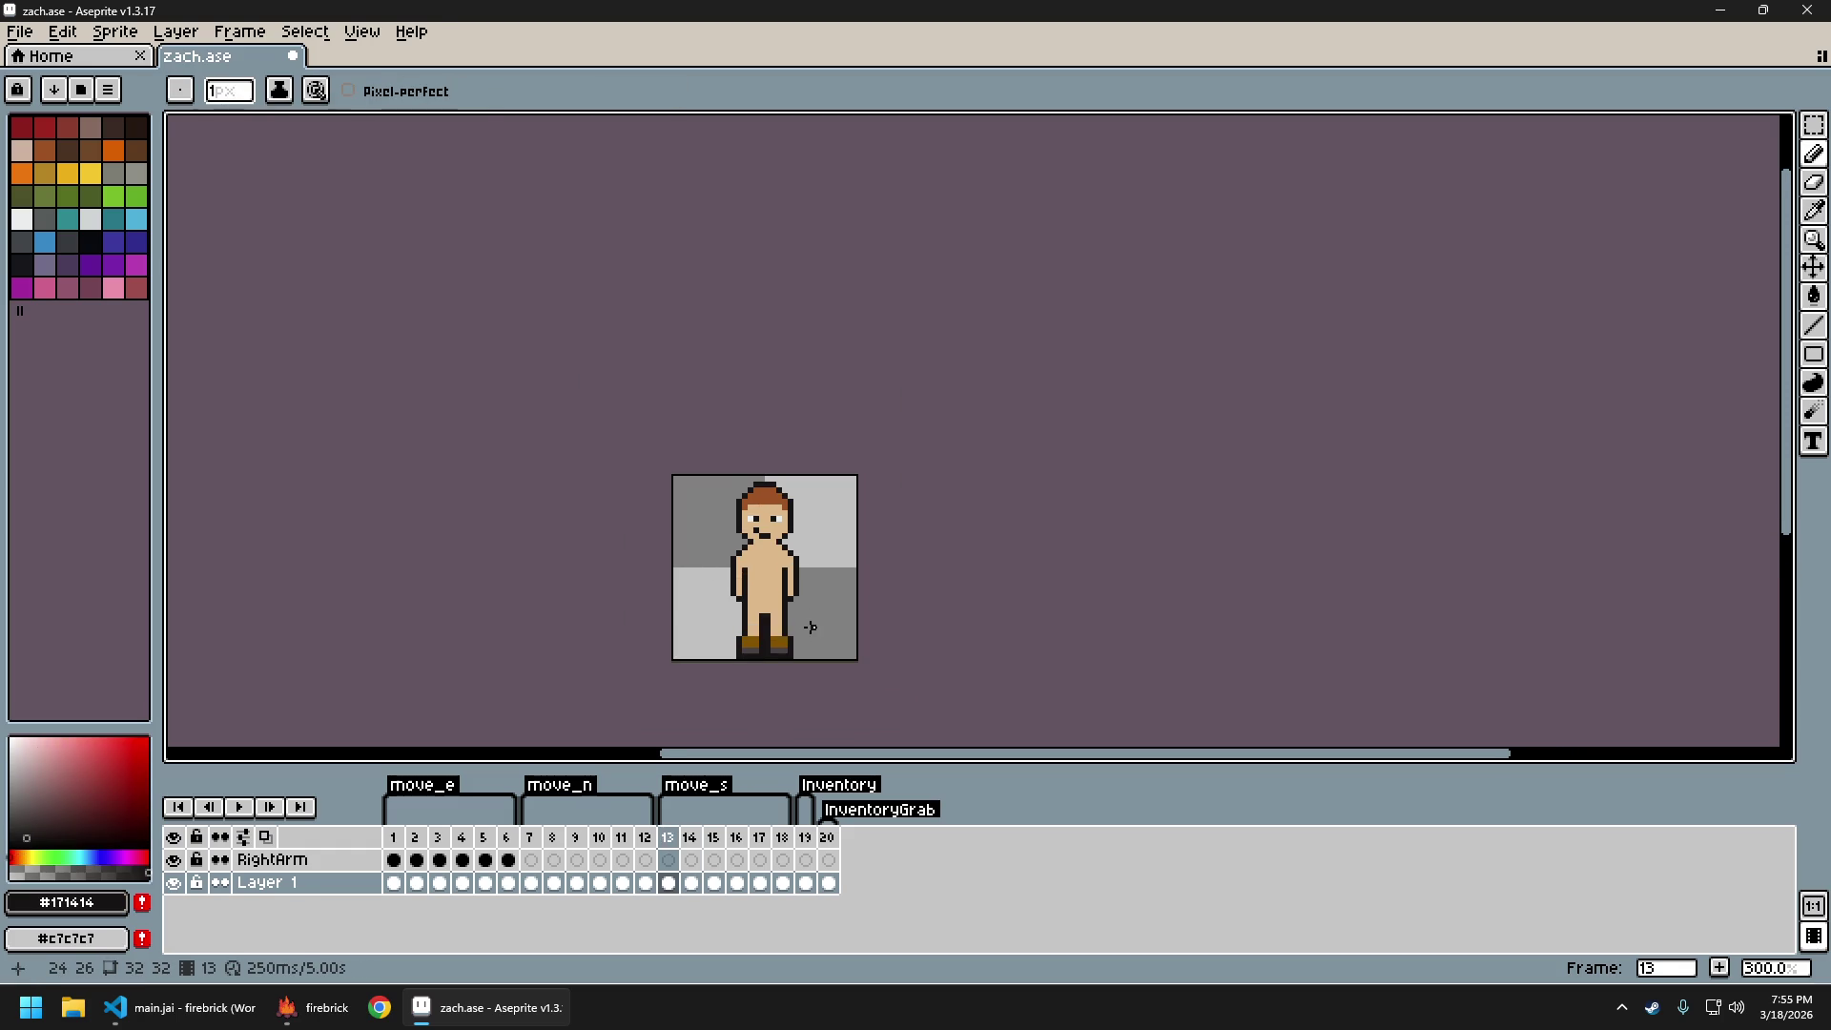
{"action": "key", "text": "Right"}
{"action": "scroll", "coordinate": [797, 633], "scroll_direction": "up", "scroll_amount": 2}
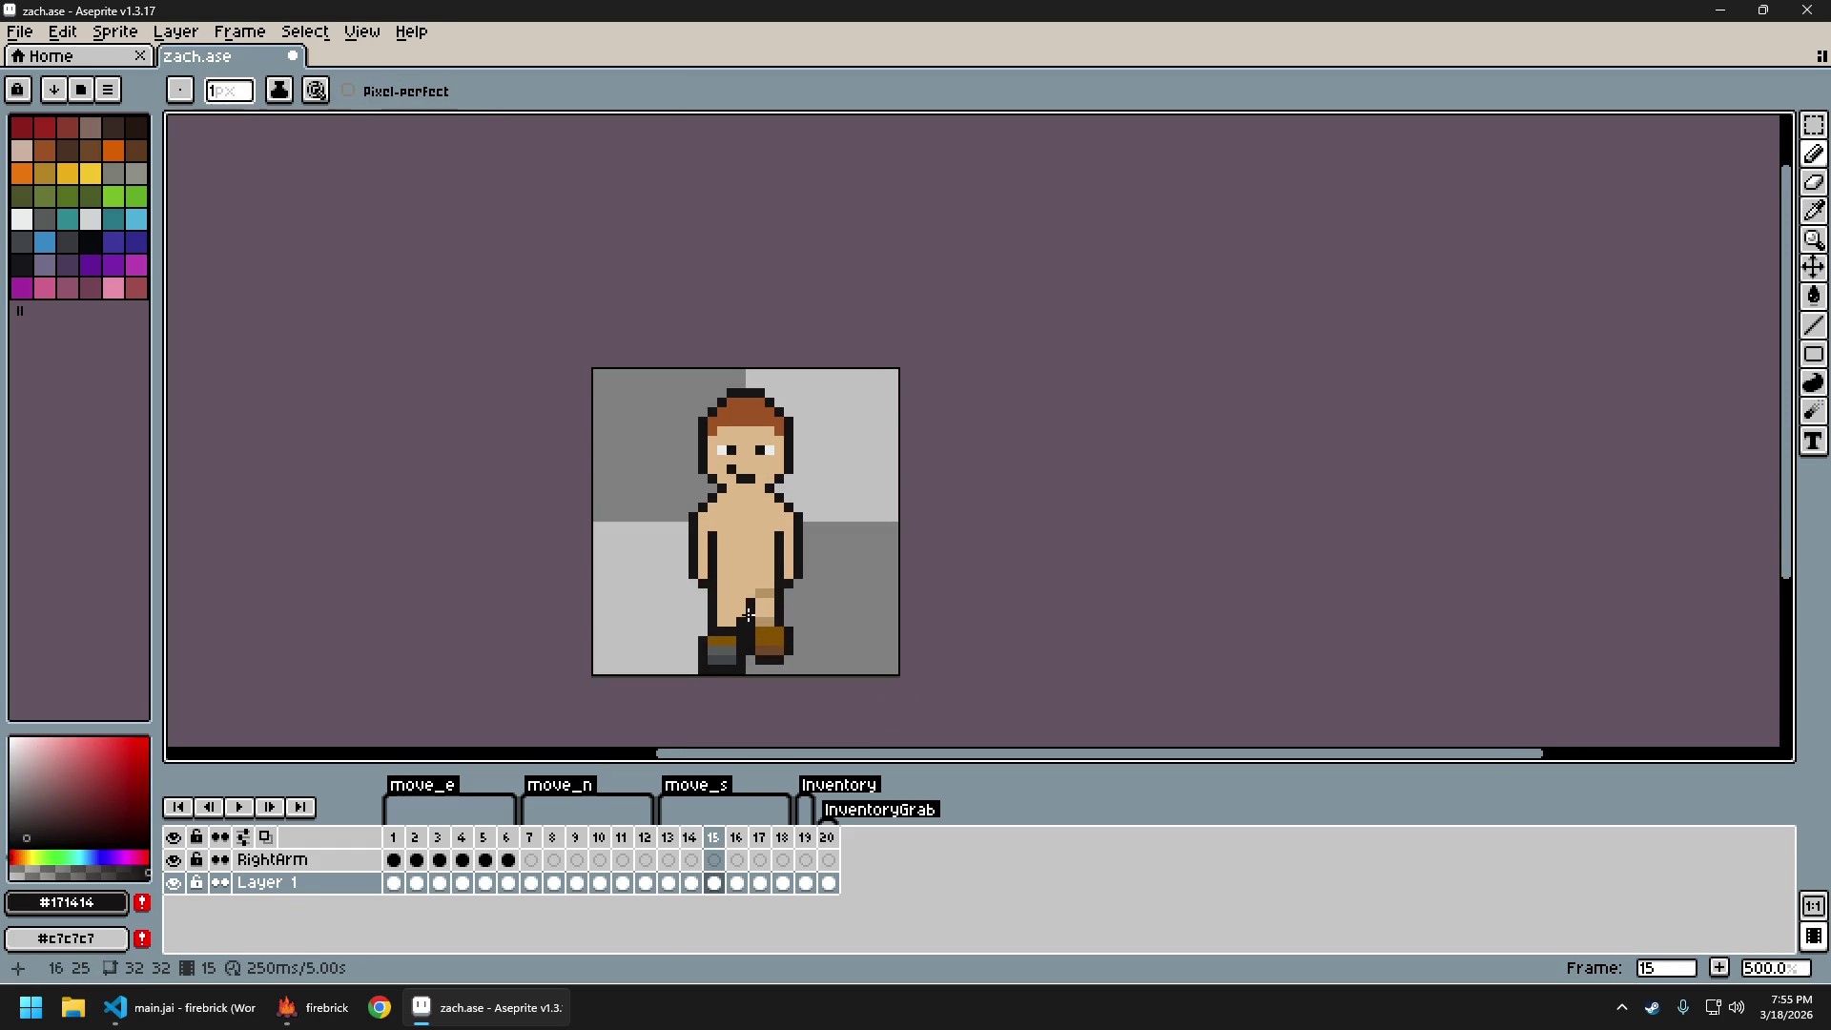
{"action": "scroll", "coordinate": [740, 615], "scroll_direction": "down", "scroll_amount": 2}
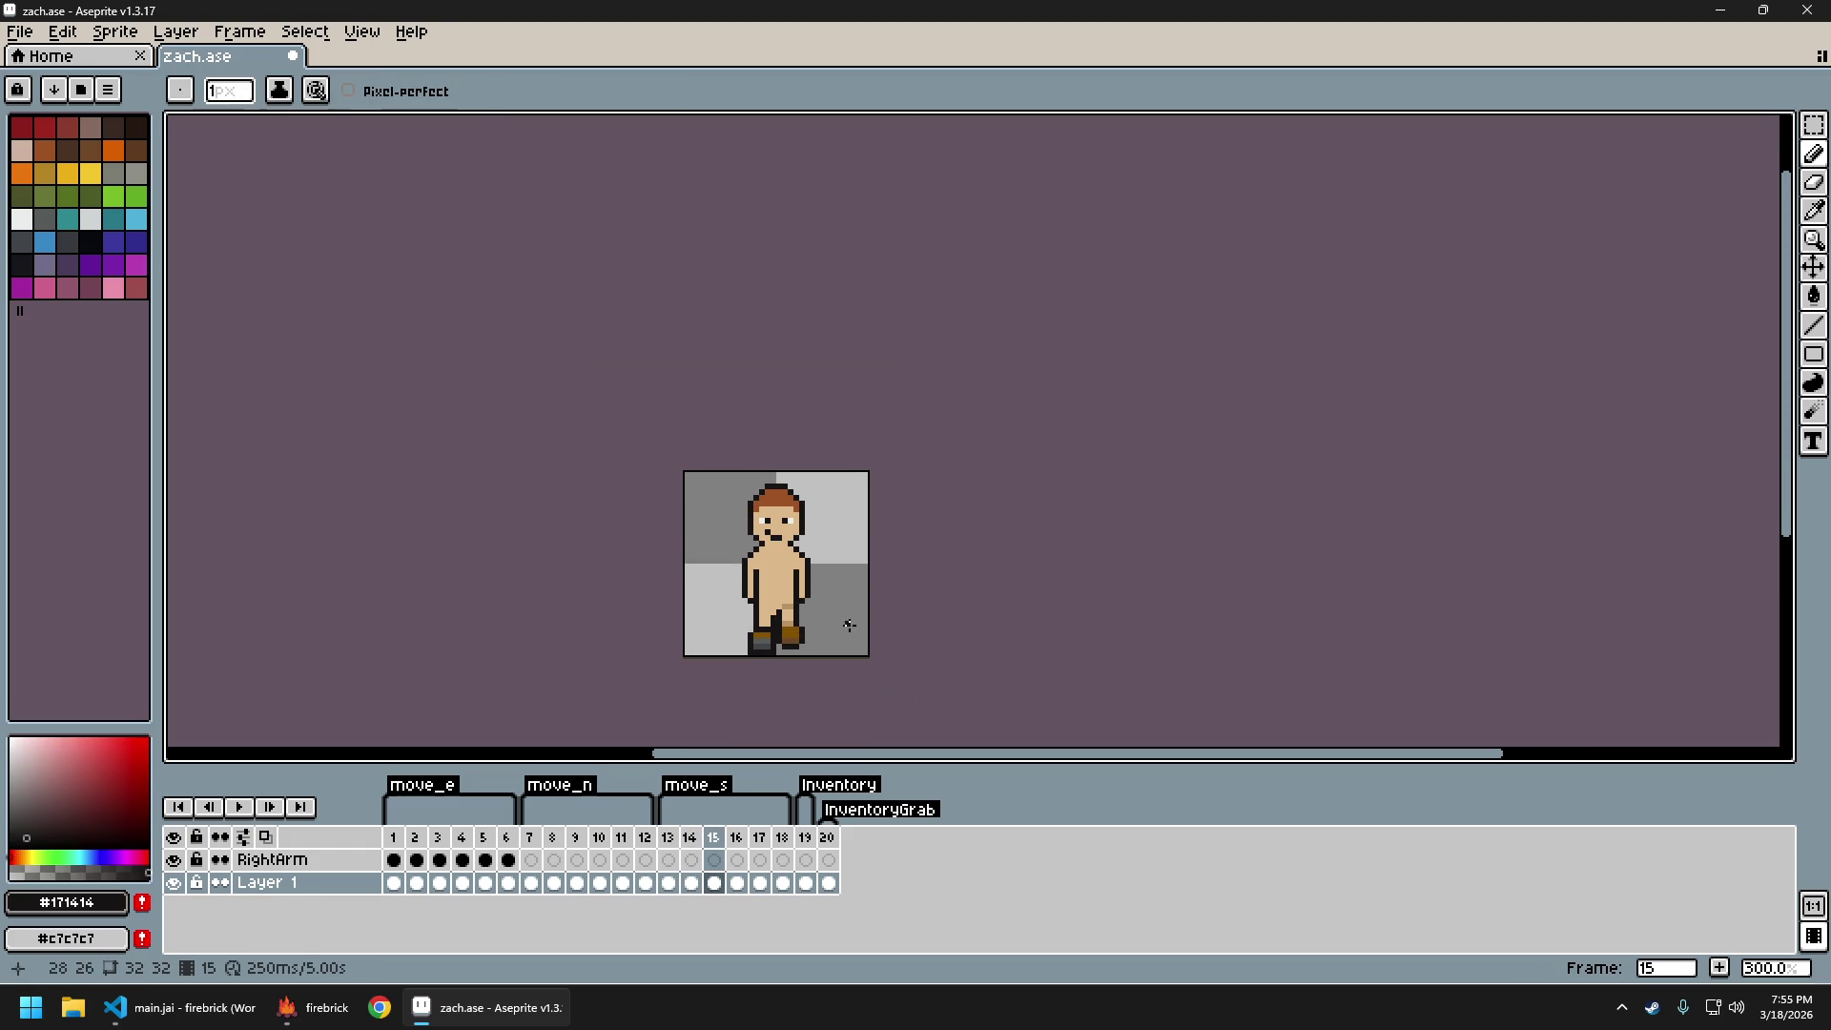
{"action": "scroll", "coordinate": [796, 625], "scroll_direction": "up", "scroll_amount": 1}
{"action": "scroll", "coordinate": [795, 624], "scroll_direction": "up", "scroll_amount": 1}
{"action": "scroll", "coordinate": [868, 616], "scroll_direction": "down", "scroll_amount": 3}
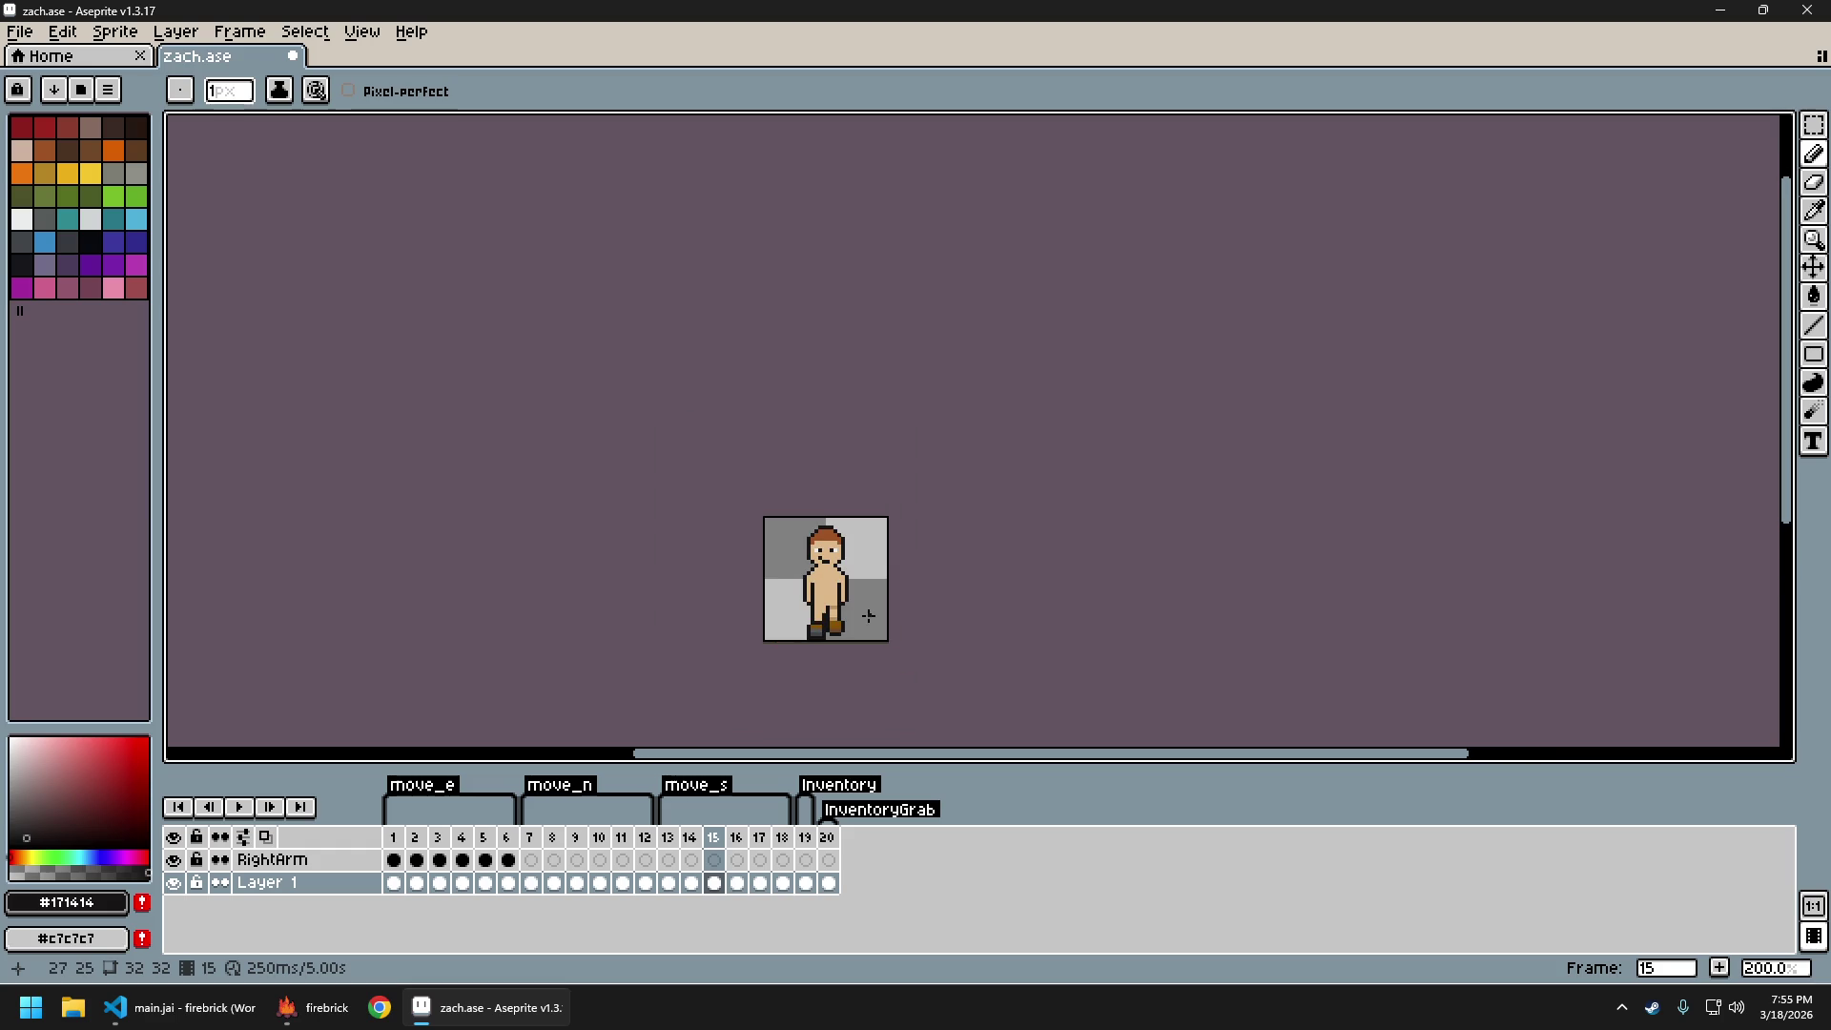
{"action": "key", "text": "Left"}
Shift the sprite left in view and step forward through frames 16, 17 and 18
{"action": "left_click_drag", "start_coordinate": [875, 621], "coordinate": [813, 624]}
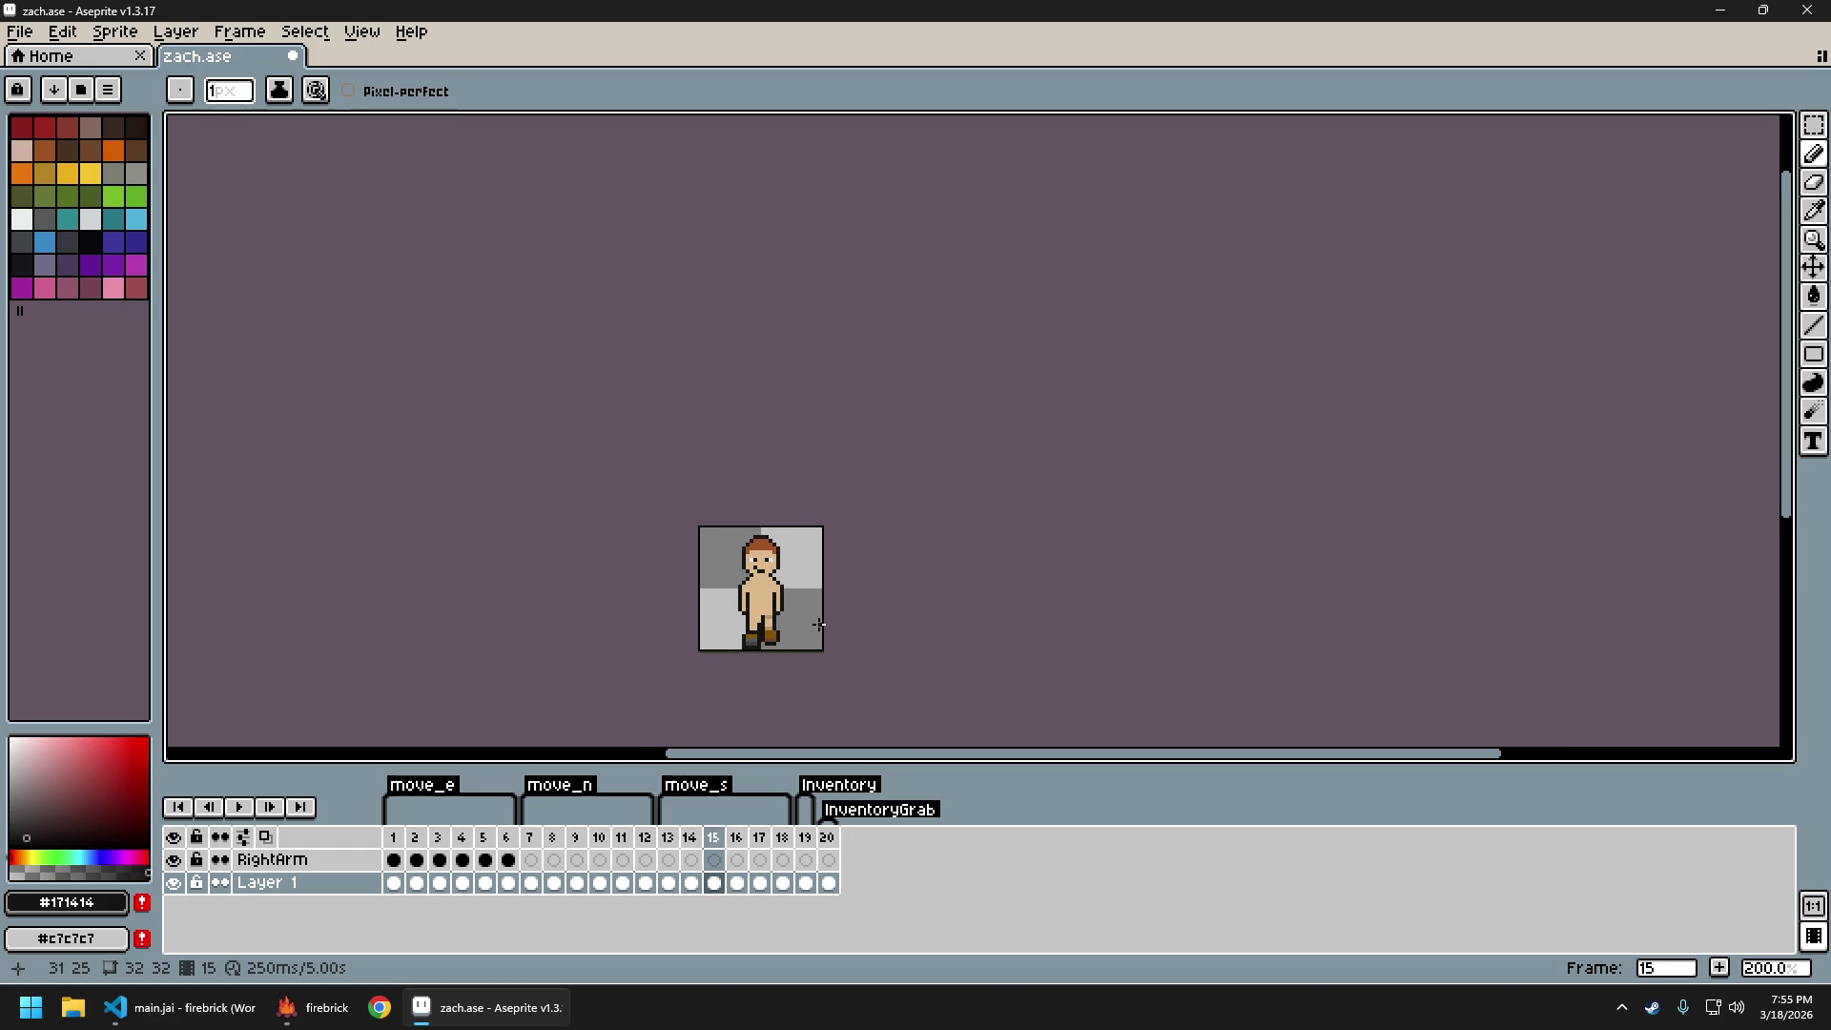
{"action": "key", "text": "Right"}
{"action": "scroll", "coordinate": [788, 625], "scroll_direction": "up", "scroll_amount": 2}
{"action": "key", "text": "Right"}
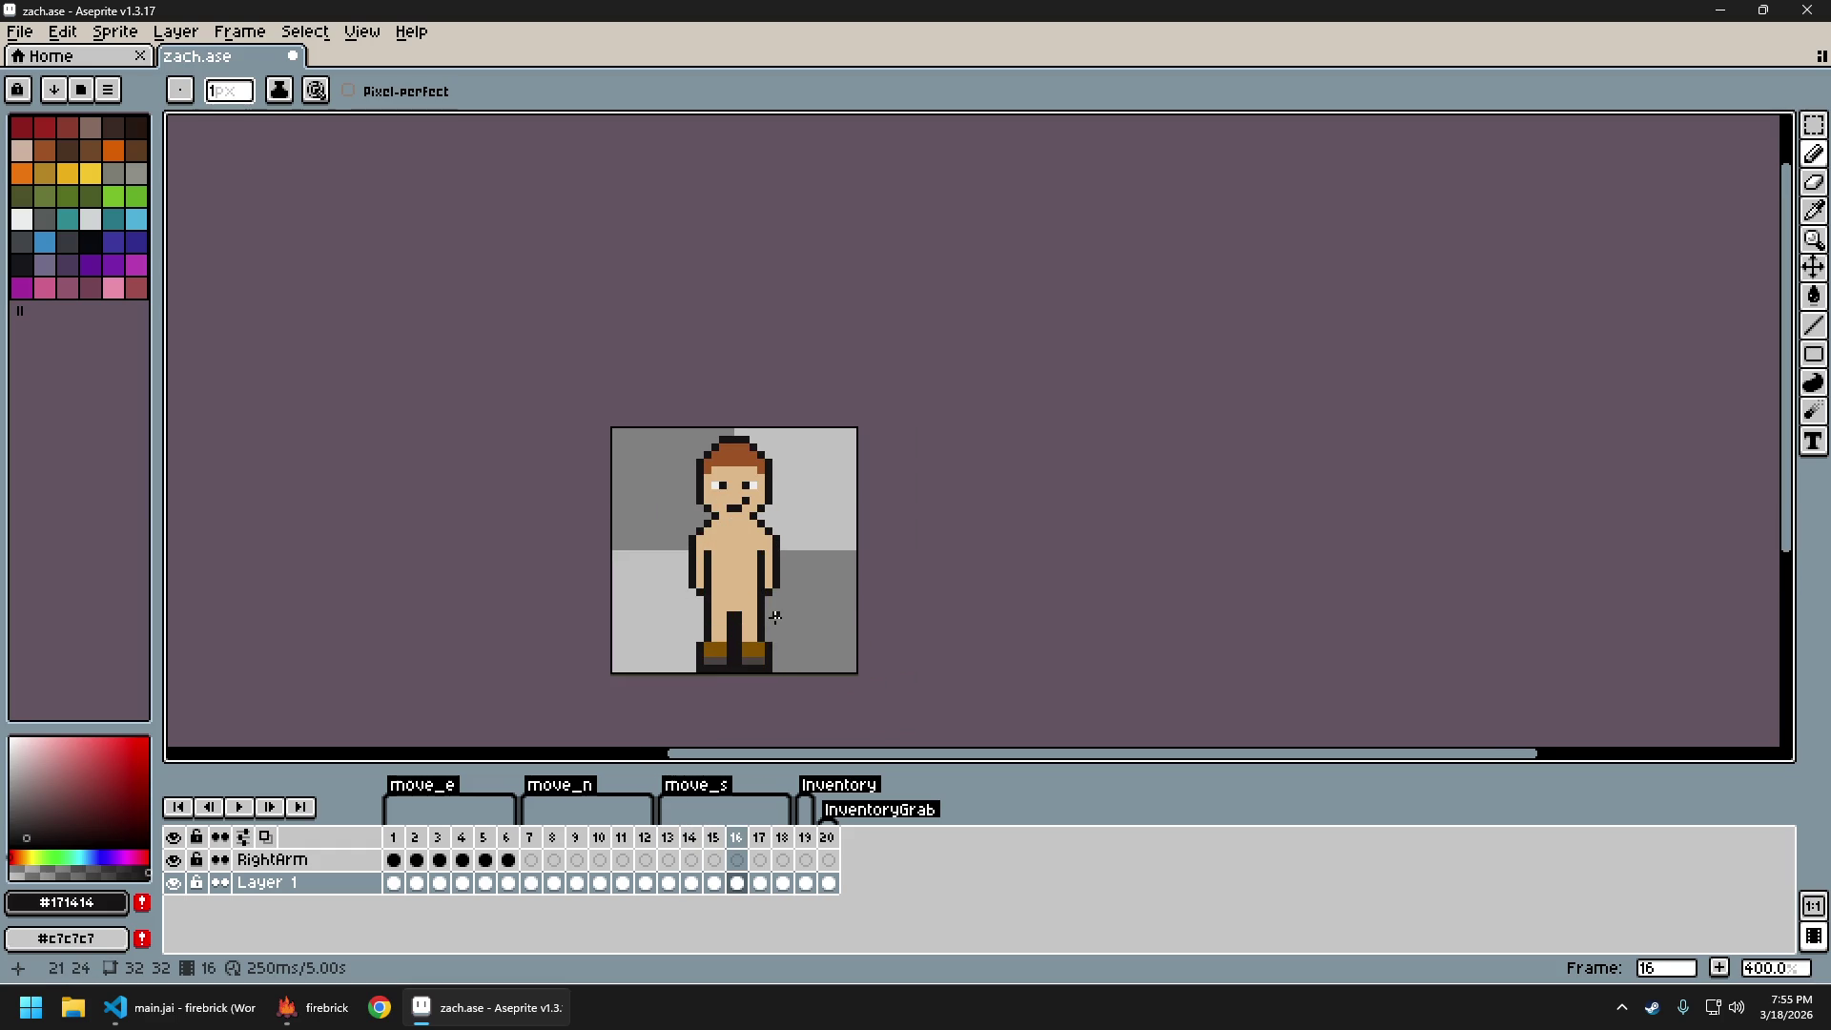
{"action": "key", "text": "Right"}
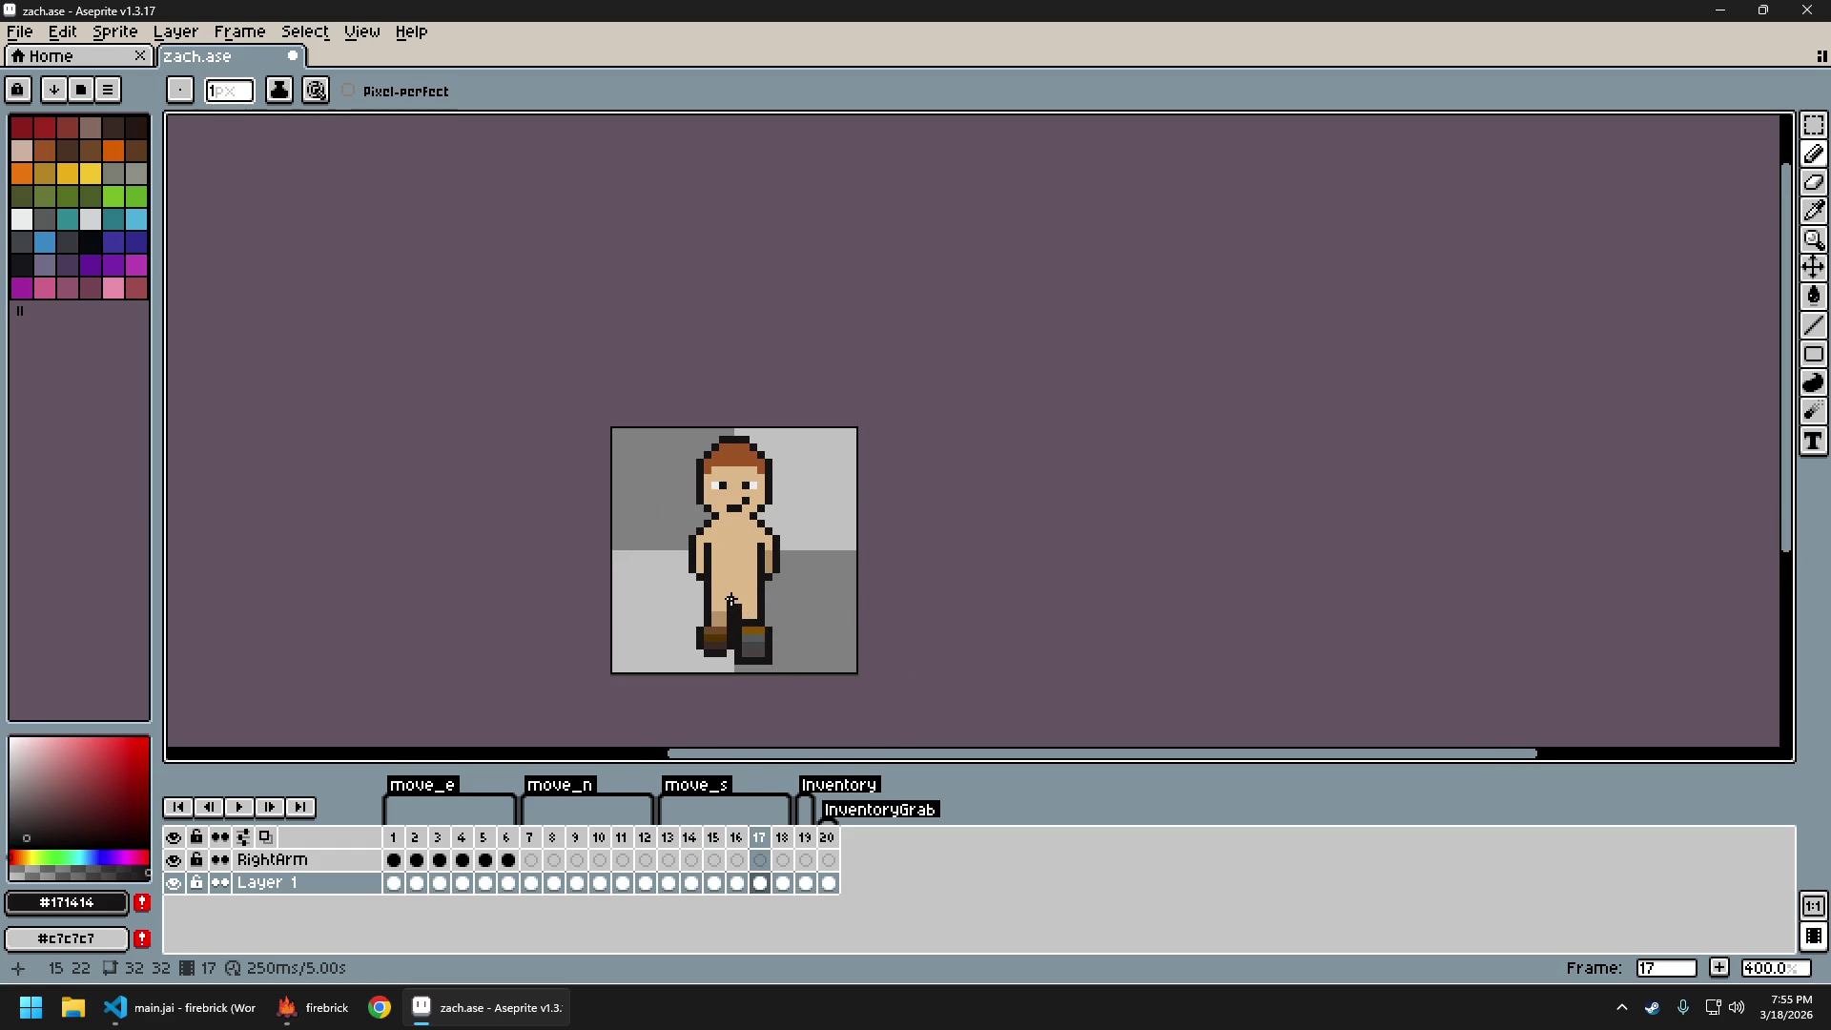
{"action": "key", "text": "Right"}
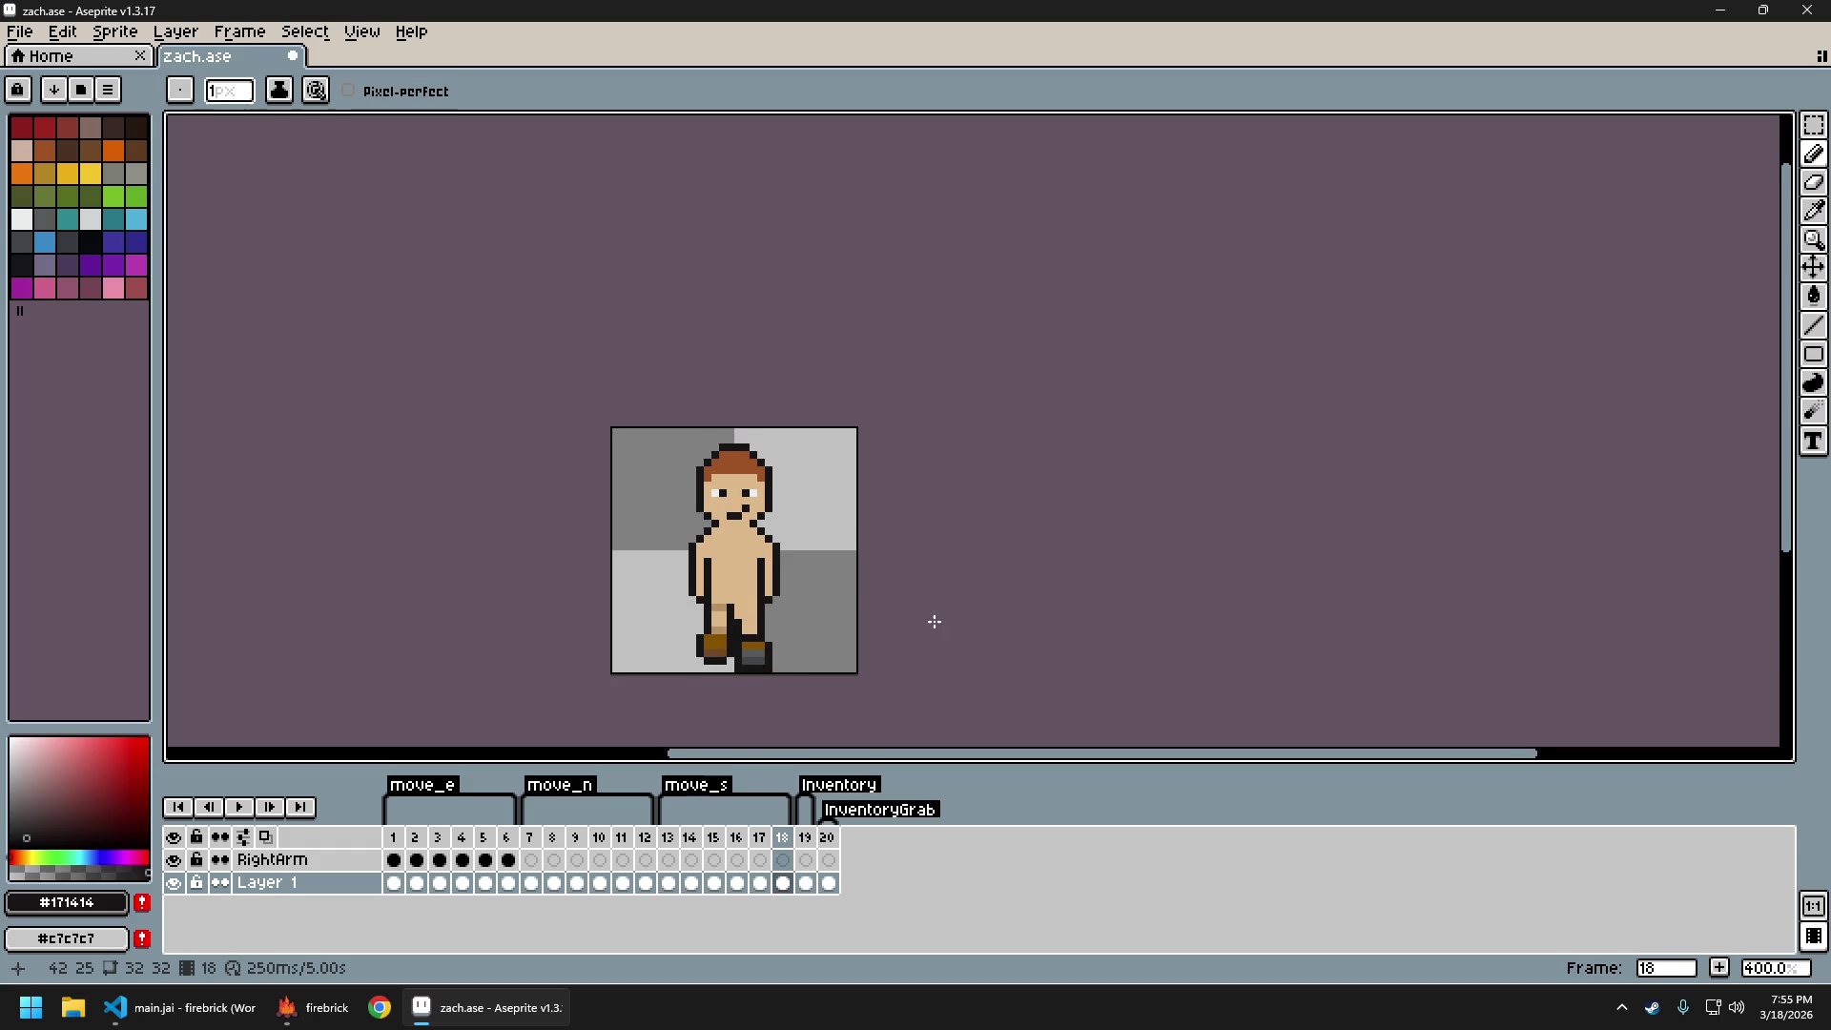
{"action": "scroll", "coordinate": [953, 628], "scroll_direction": "down", "scroll_amount": 2}
Play the move_s walk loop and stop it on frame 15
{"action": "key", "text": "Return"}
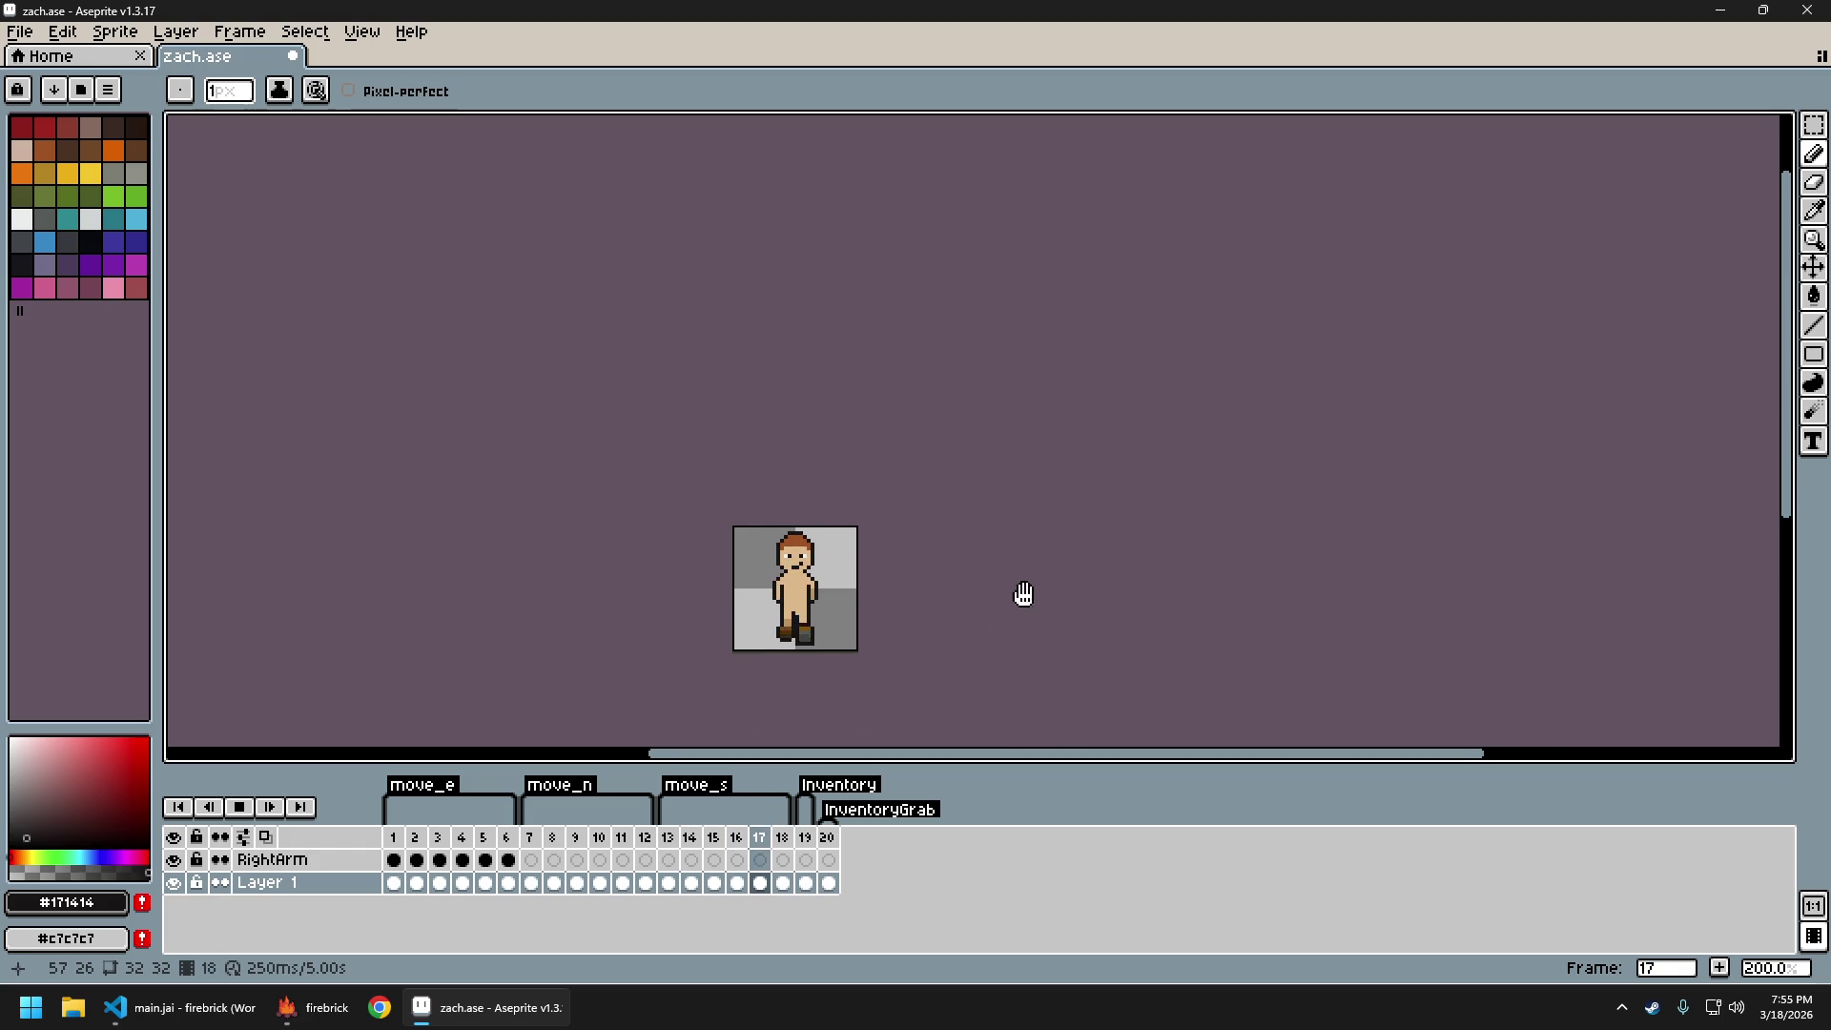
{"action": "scroll", "coordinate": [1017, 635], "scroll_direction": "down", "scroll_amount": 2}
{"action": "scroll", "coordinate": [1001, 641], "scroll_direction": "up", "scroll_amount": 2}
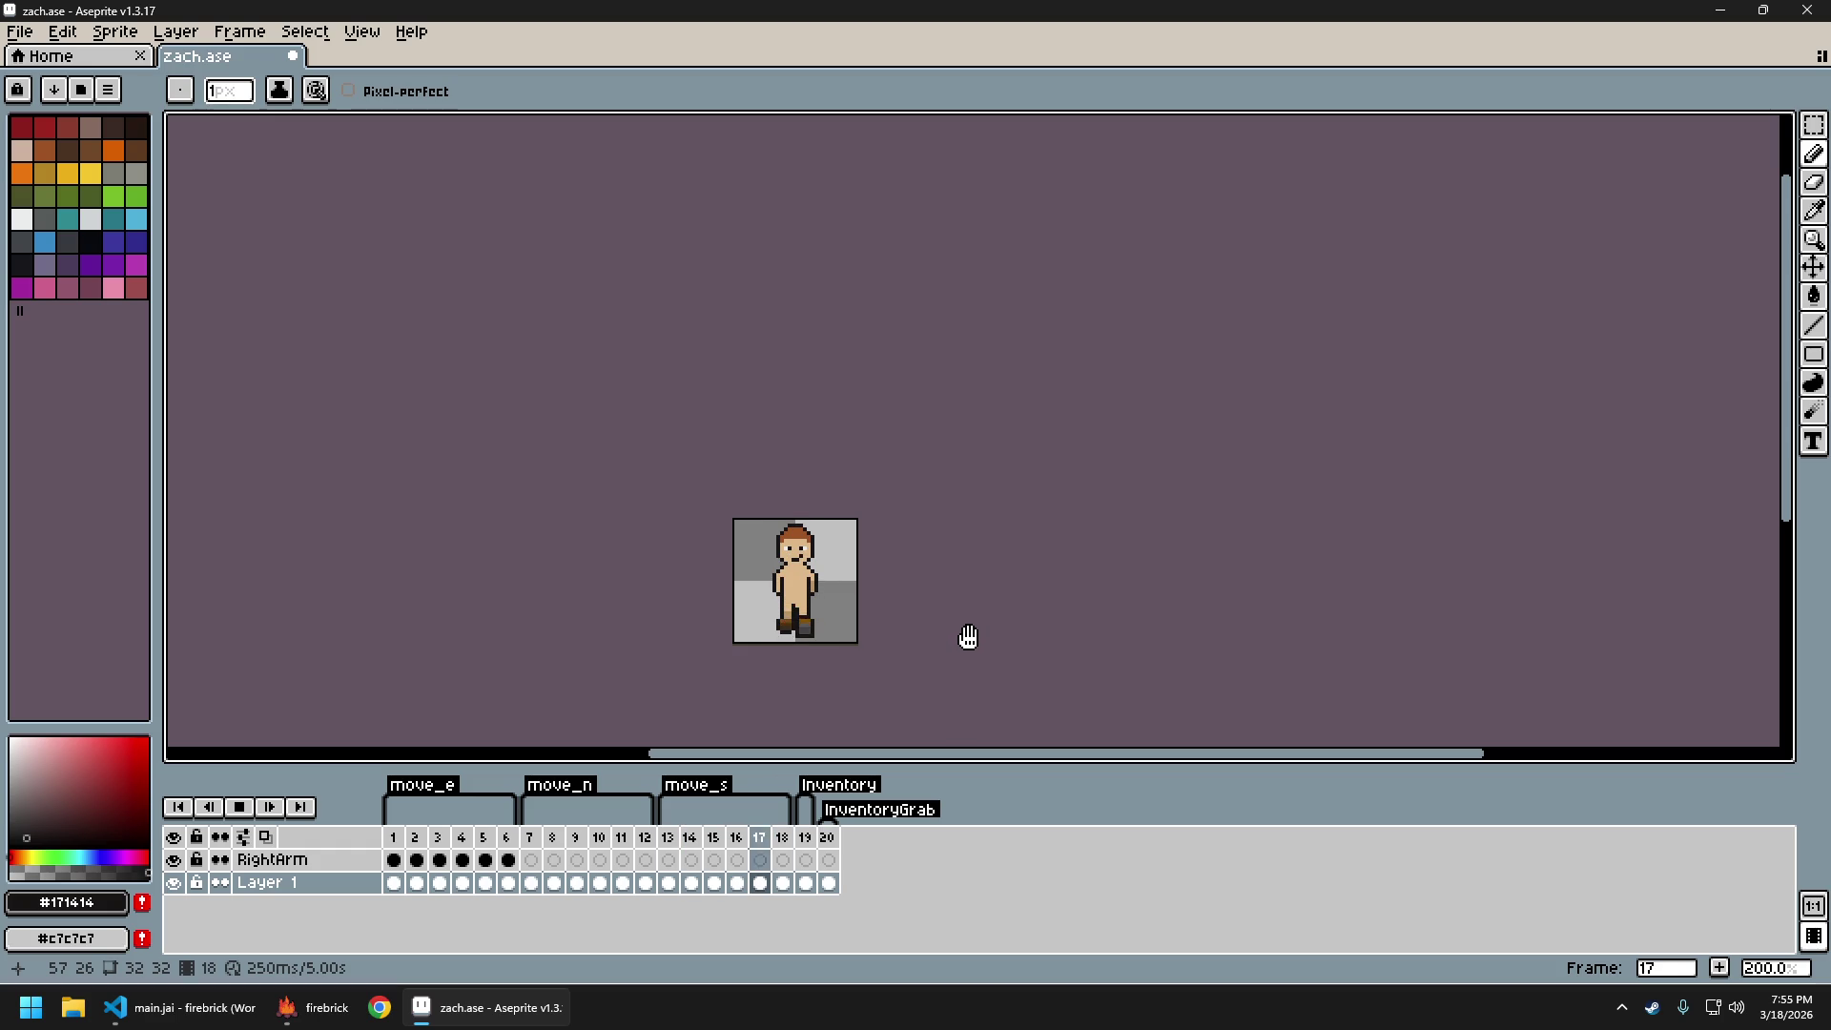
{"action": "type", "text": "13"}
{"action": "key", "text": "Return"}
{"action": "scroll", "coordinate": [847, 615], "scroll_direction": "up", "scroll_amount": 2}
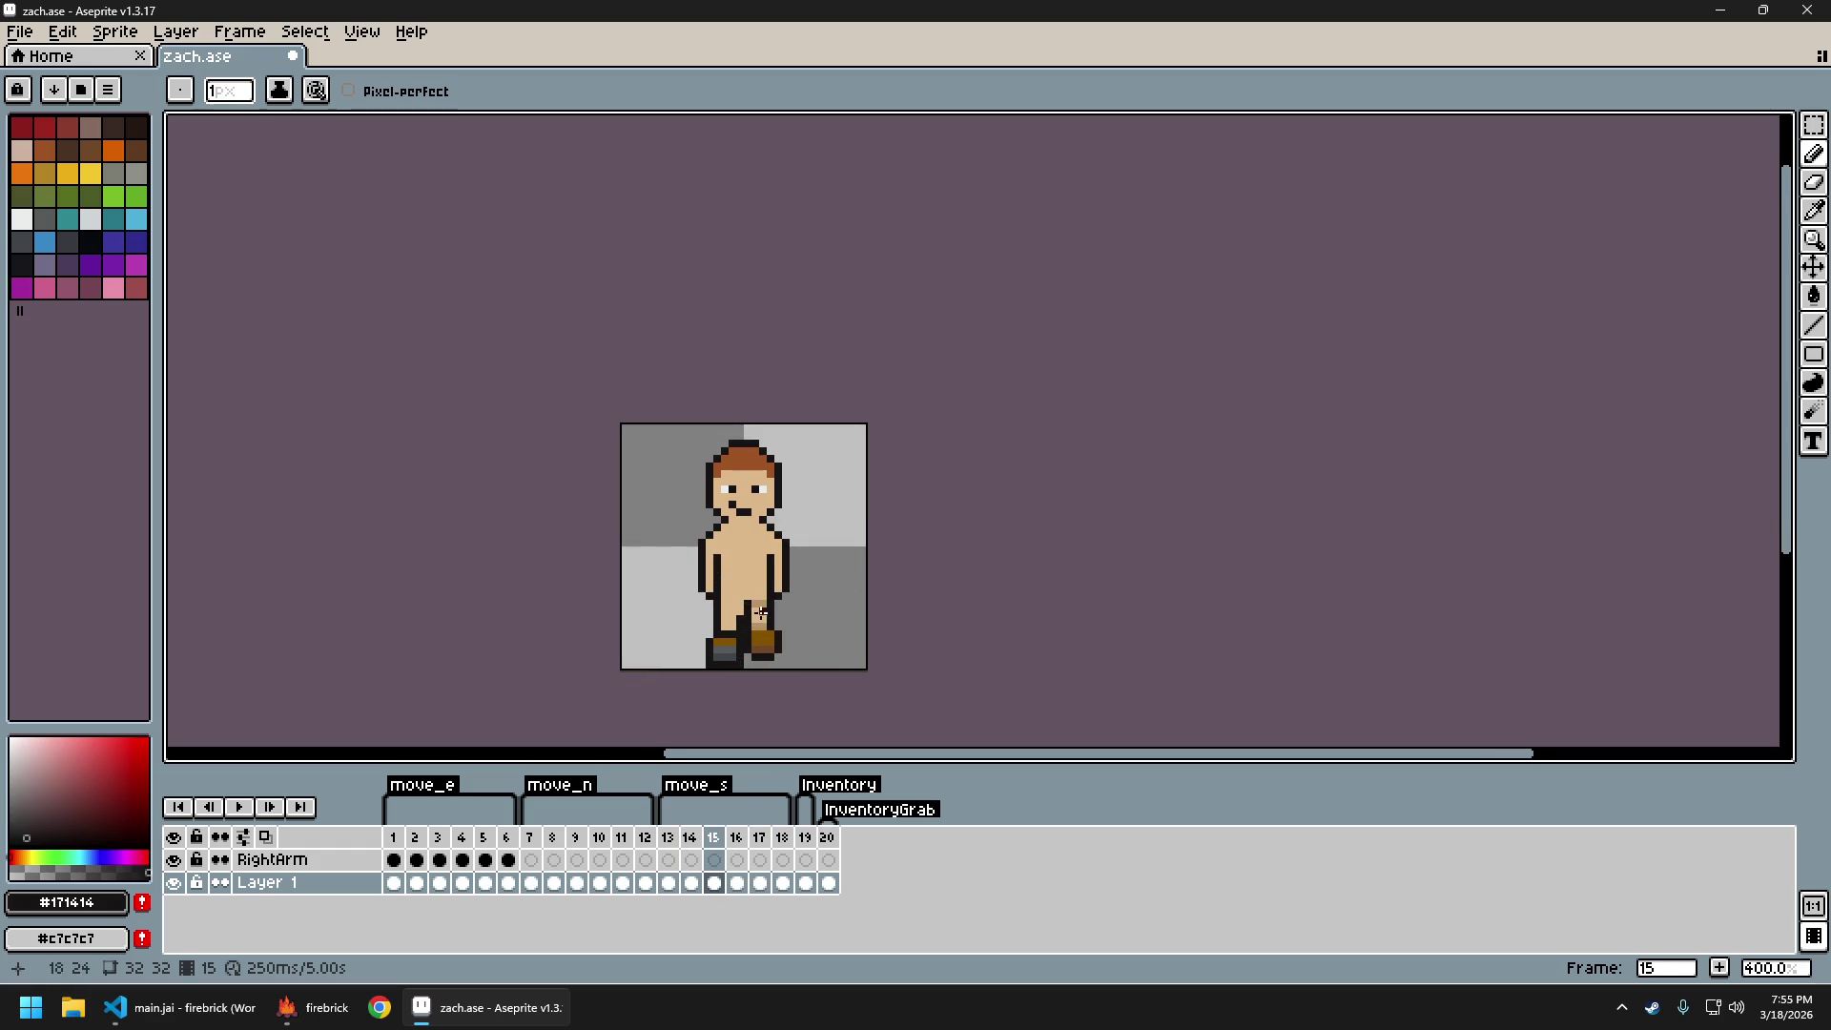
{"action": "scroll", "coordinate": [747, 597], "scroll_direction": "up", "scroll_amount": 1}
Sample the skin tone, replay the walk from frame 18, and undo the last pencil stroke
{"action": "left_click", "coordinate": [747, 602], "text": "alt"}
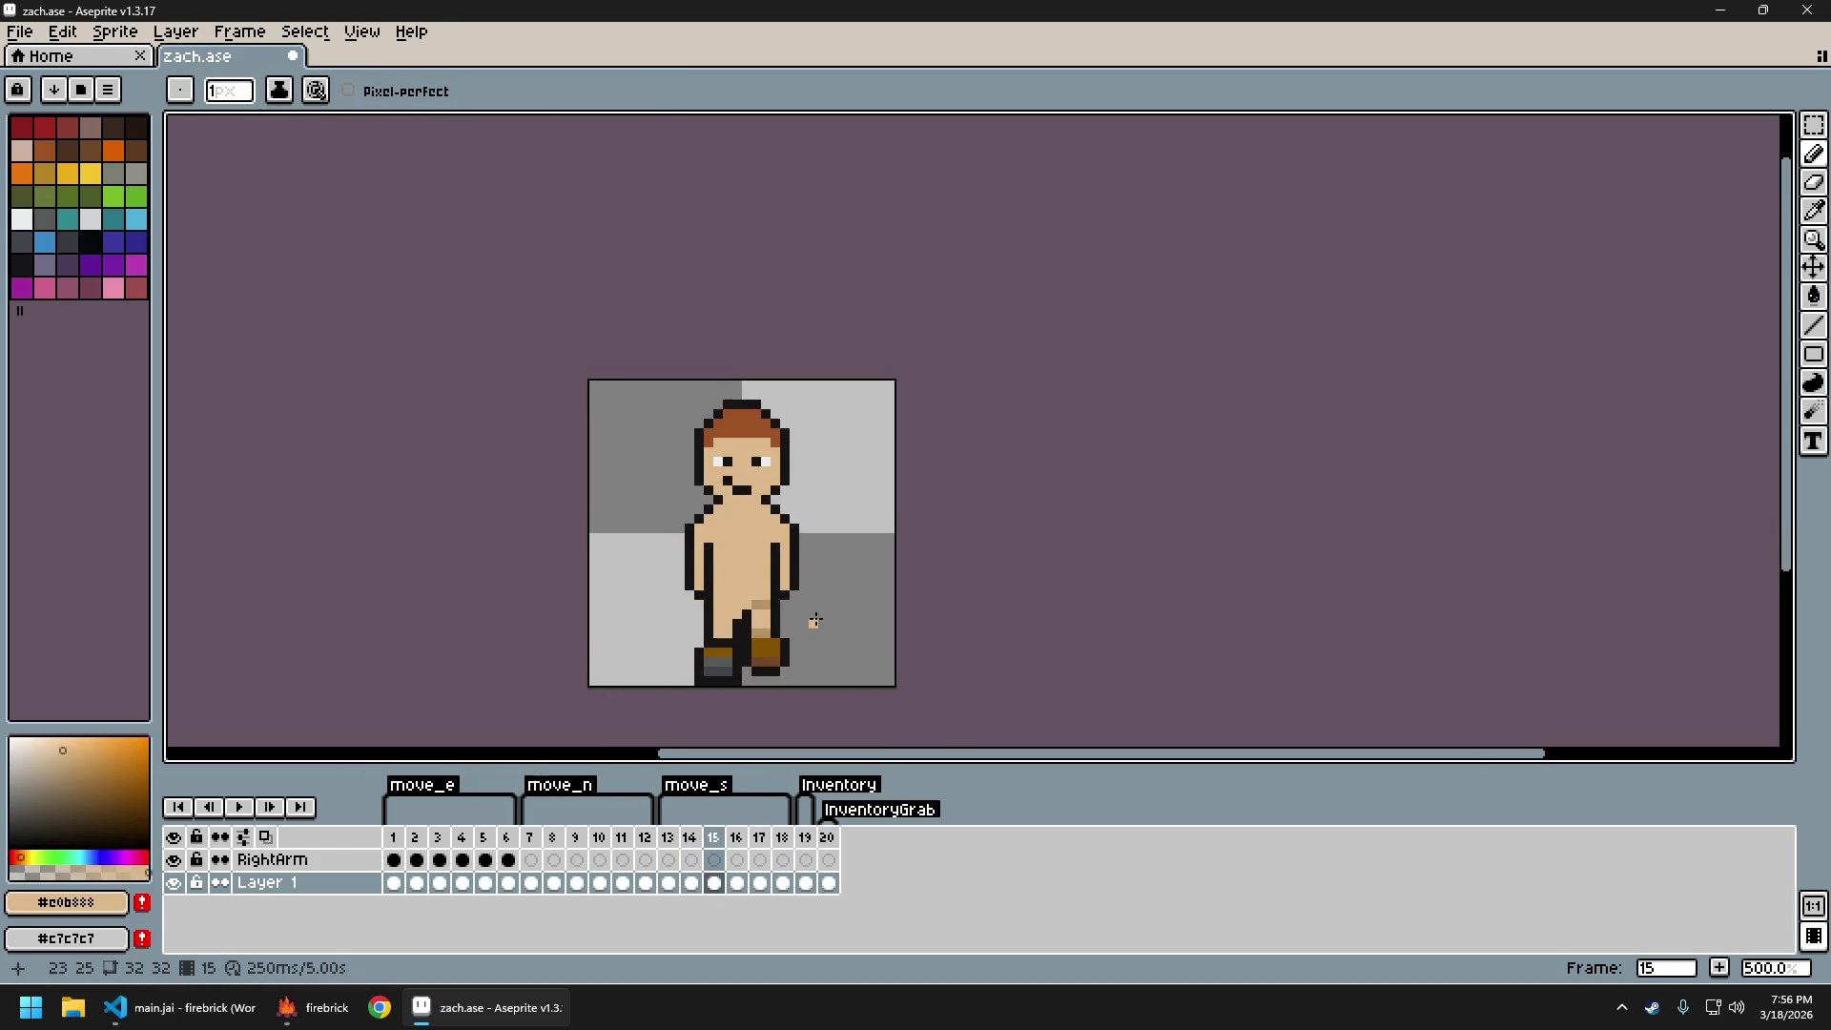
{"action": "key", "text": "Left"}
{"action": "key", "text": "Left"}
{"action": "key", "text": "Left"}
{"action": "key", "text": "Right"}
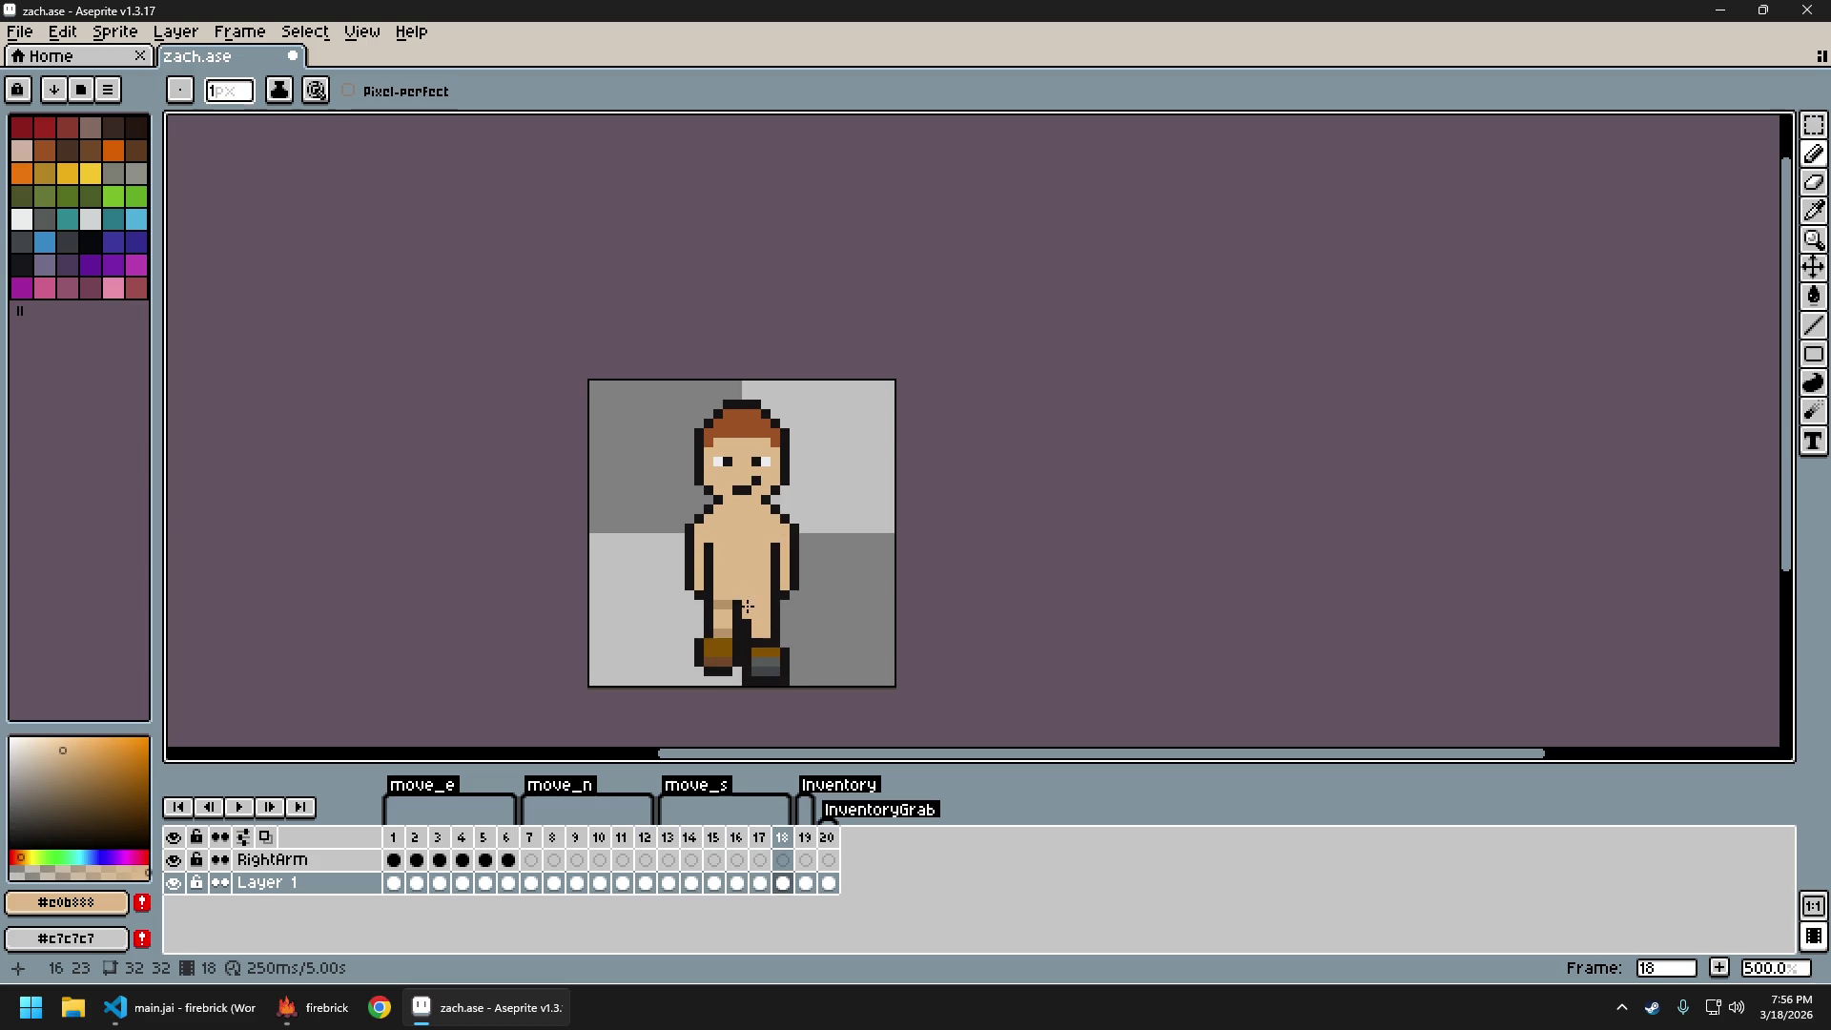
{"action": "scroll", "coordinate": [739, 603], "scroll_direction": "down", "scroll_amount": 3}
{"action": "key", "text": "Return"}
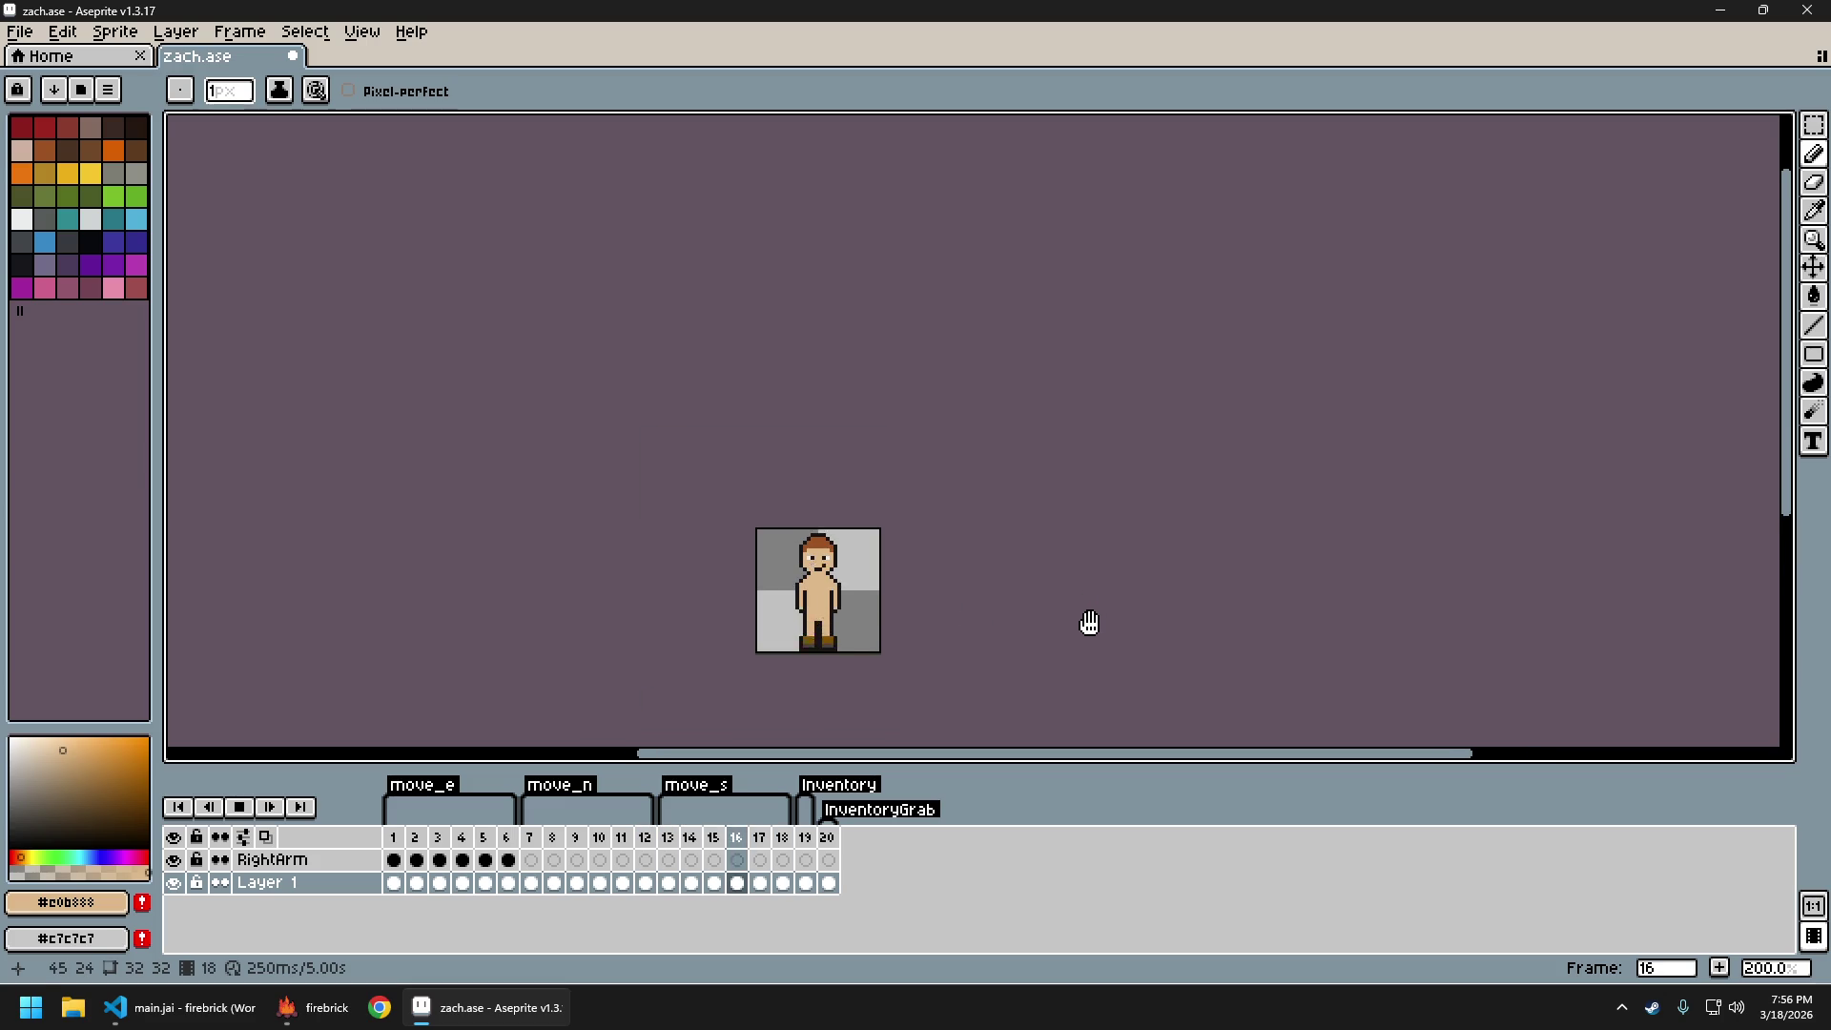
{"action": "scroll", "coordinate": [1078, 625], "scroll_direction": "down", "scroll_amount": 1}
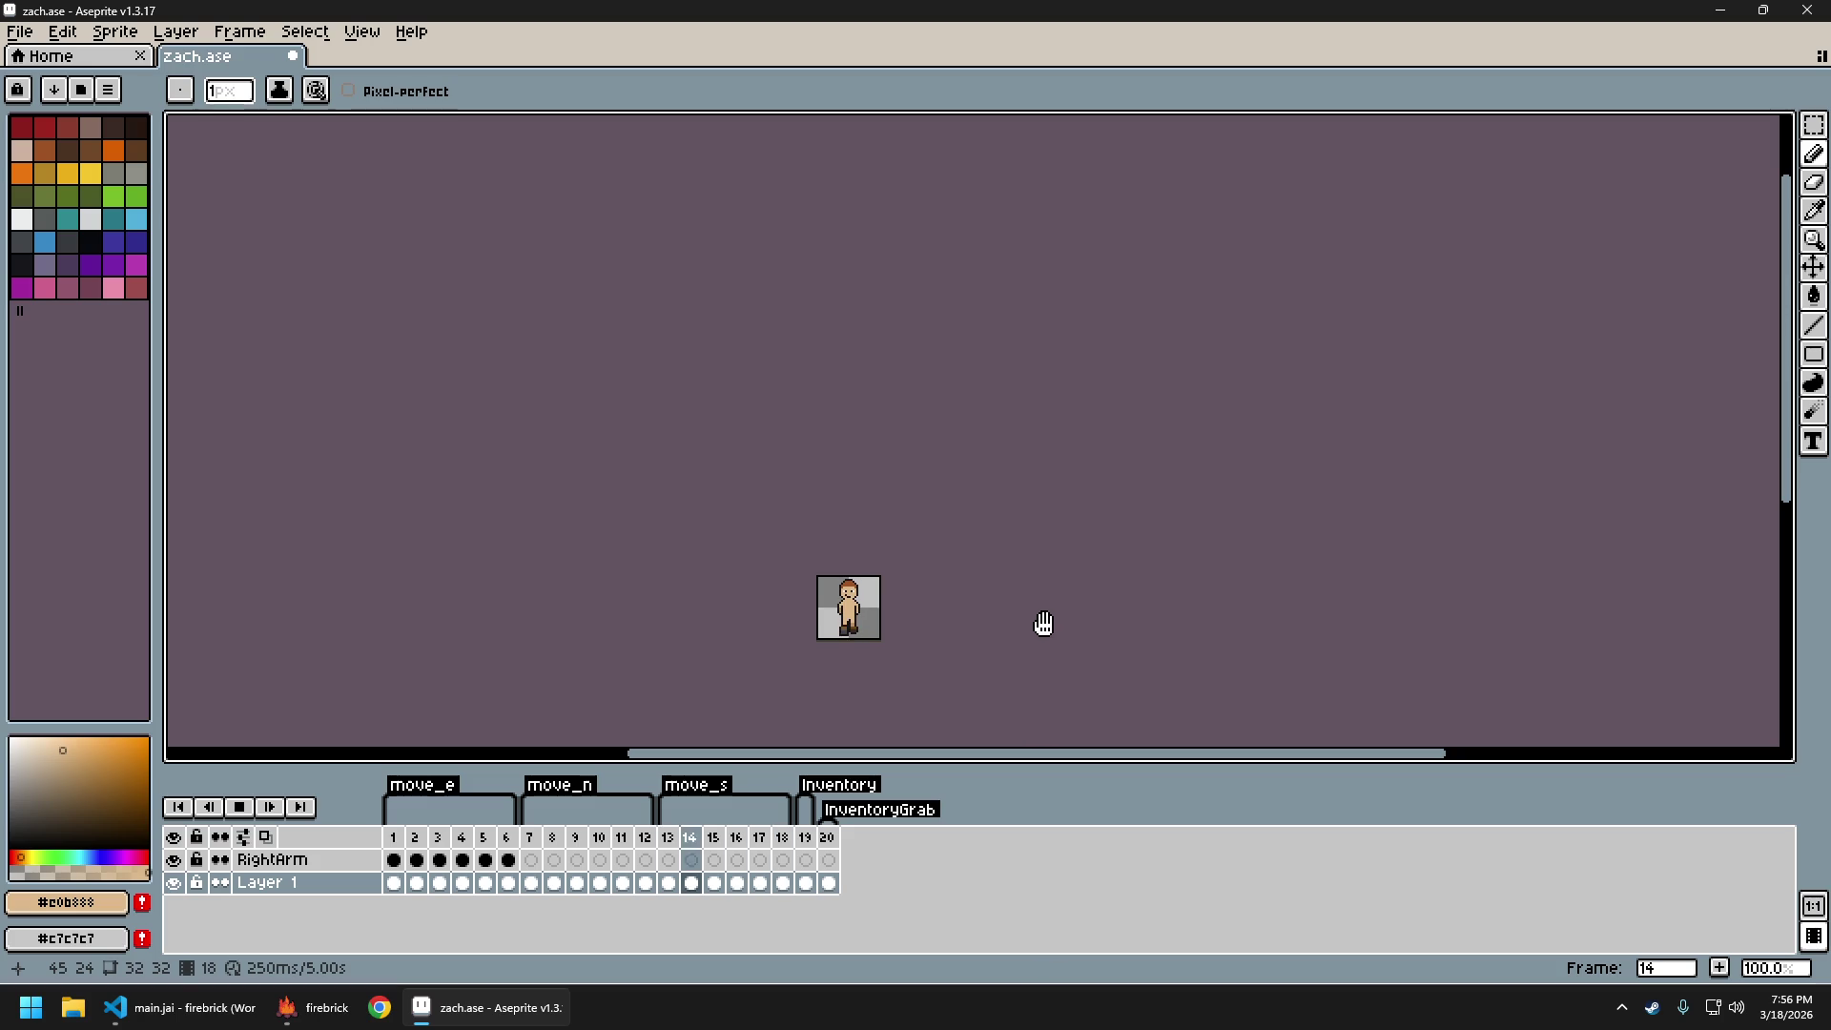
{"action": "scroll", "coordinate": [969, 638], "scroll_direction": "up", "scroll_amount": 2}
{"action": "key", "text": "ctrl+z"}
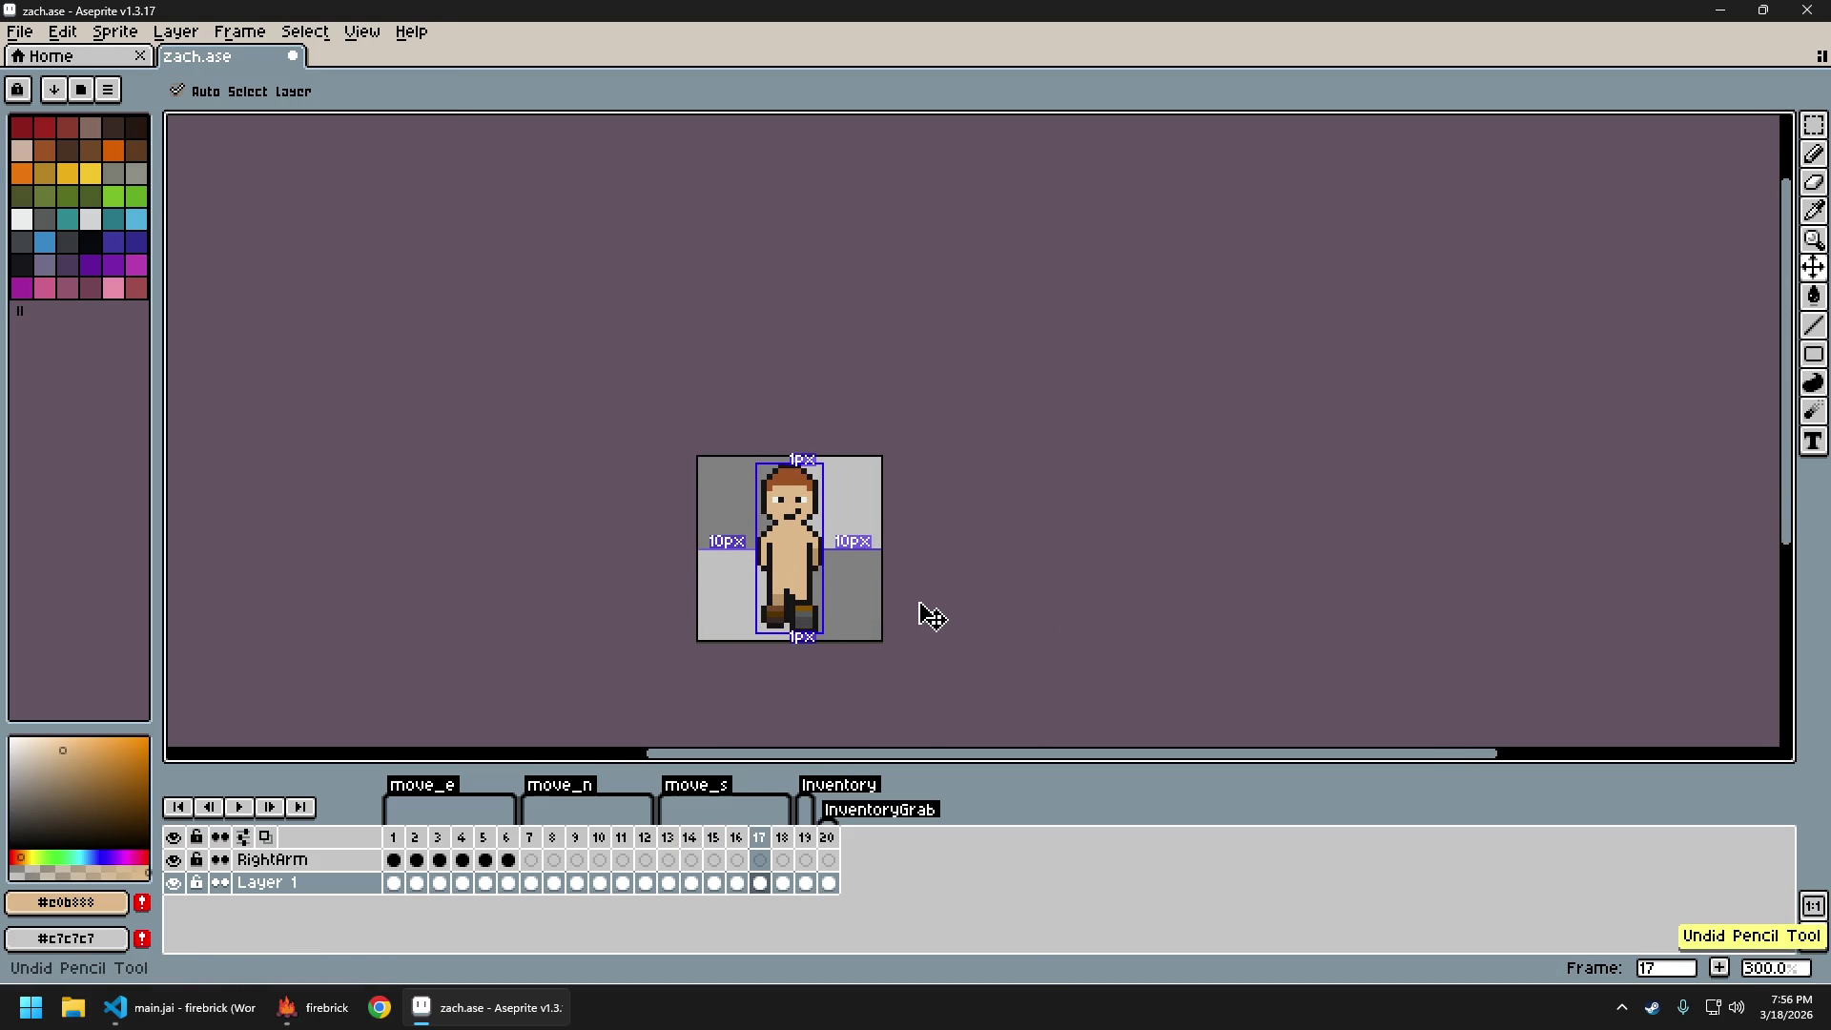
Compare frames 14, 18 and 15 while toggling the pencil stroke off and back on
{"action": "key", "text": "Left"}
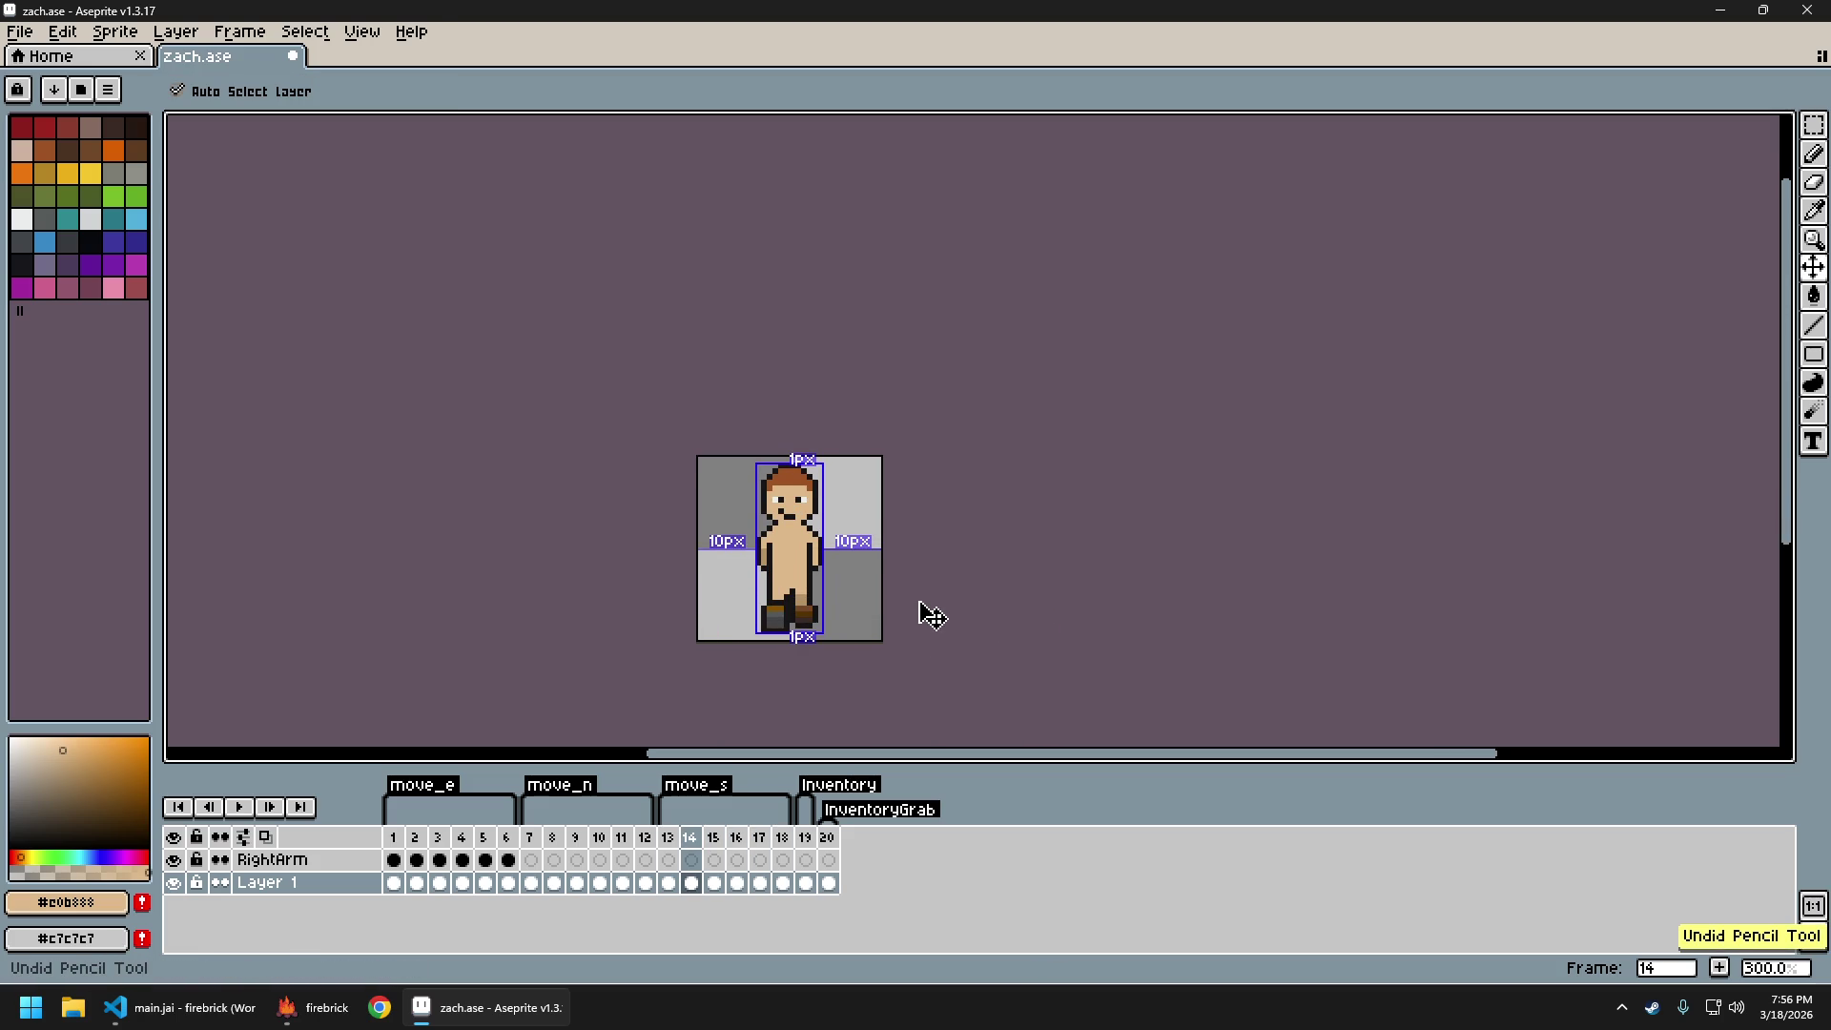
{"action": "key", "text": "Right"}
{"action": "key", "text": "Right"}
{"action": "key", "text": "Right"}
{"action": "key", "text": "Left"}
{"action": "key", "text": "Left"}
{"action": "key", "text": "Left"}
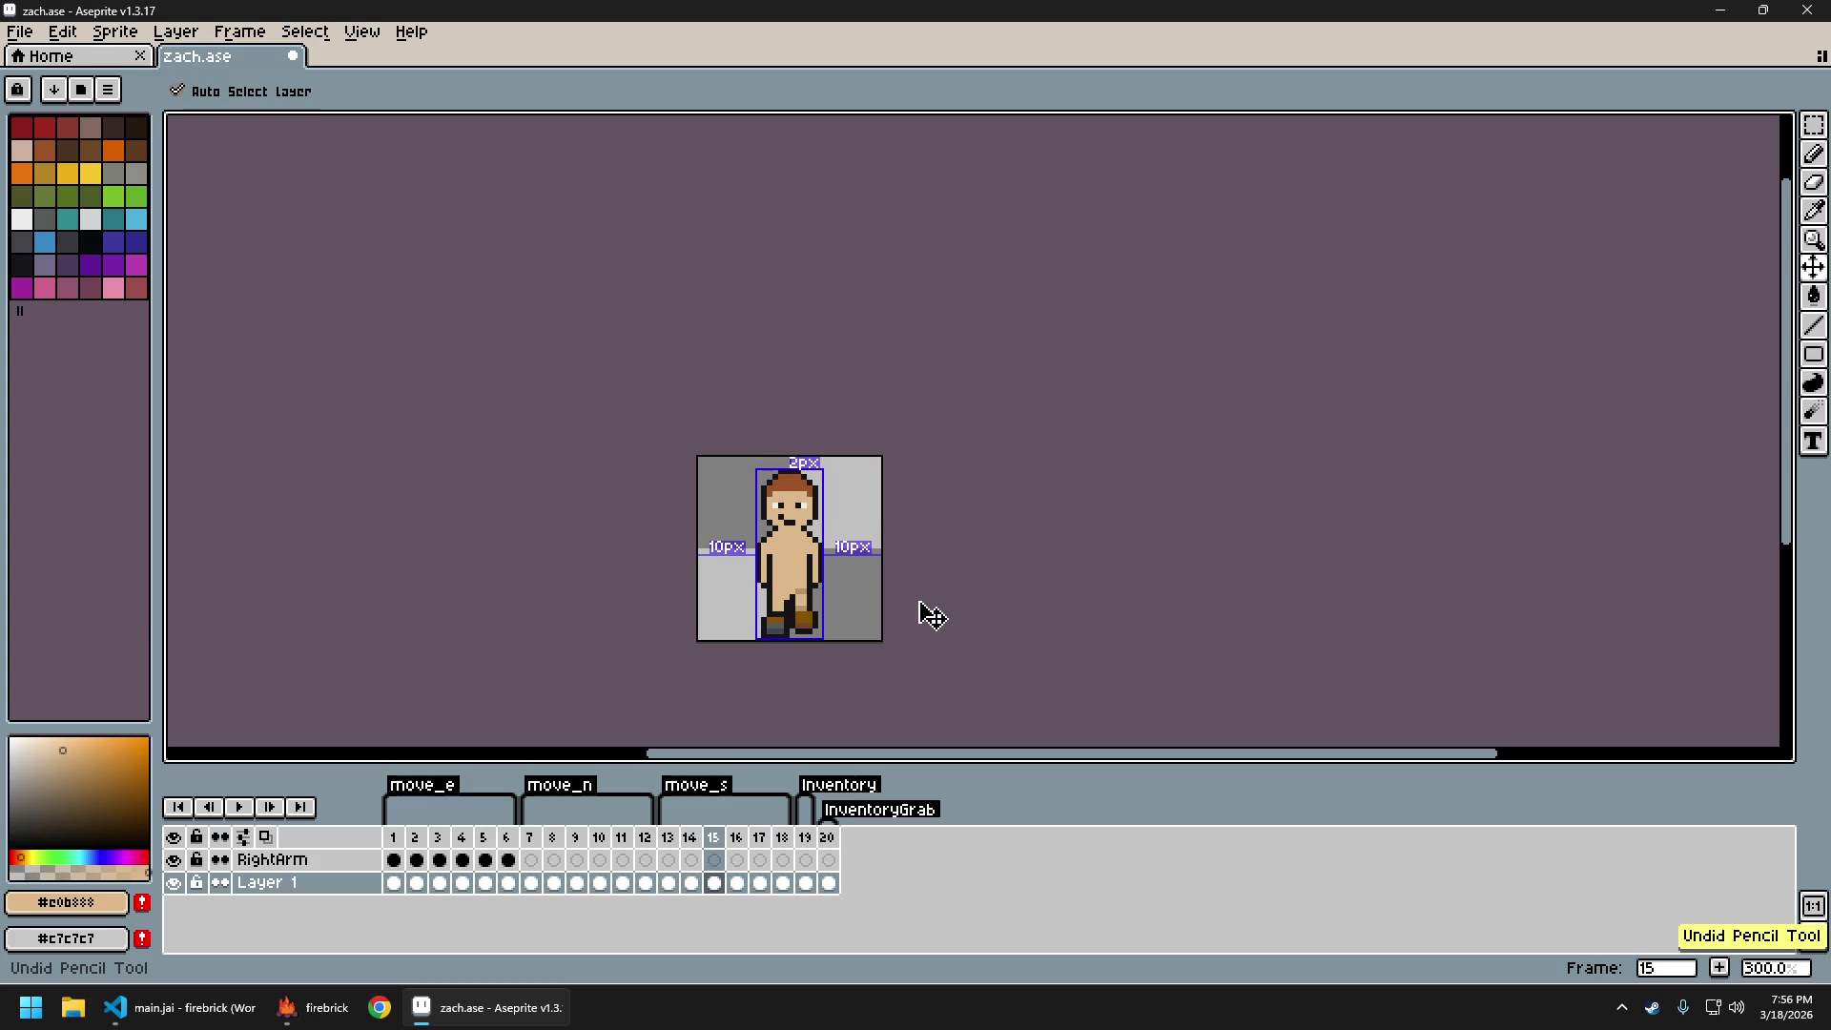
{"action": "key", "text": "ctrl+z"}
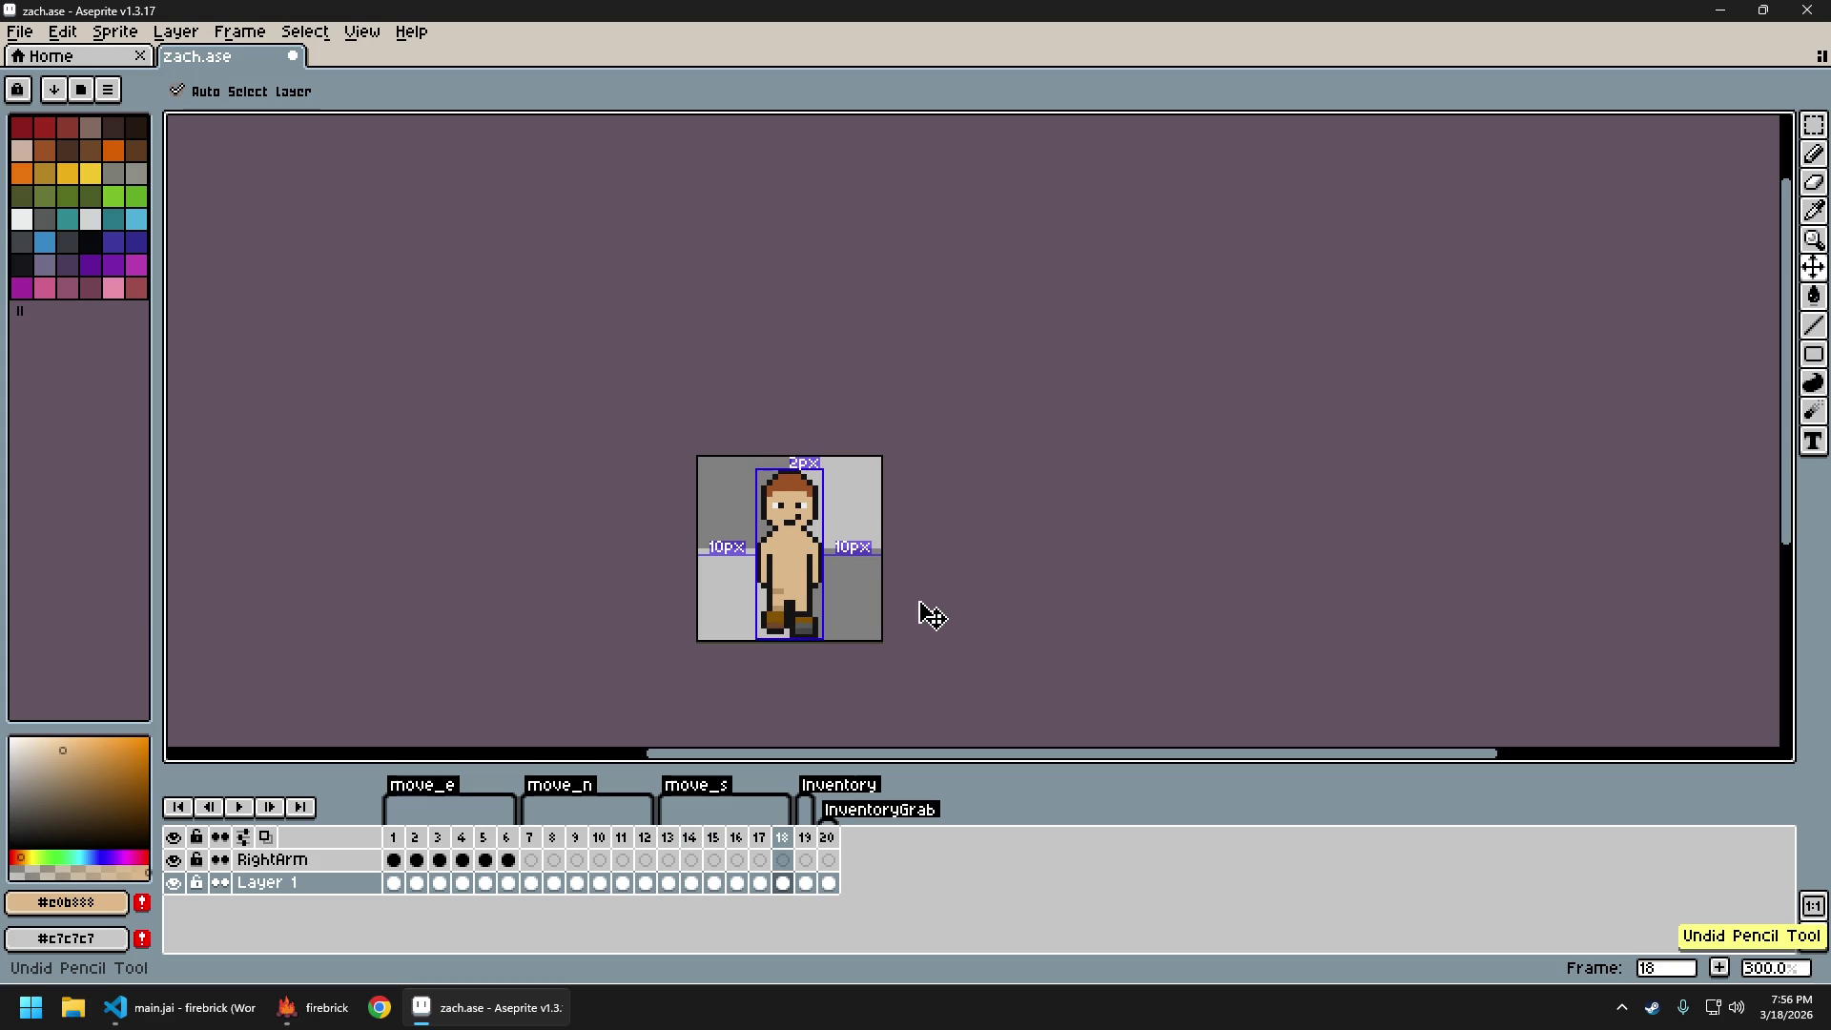
{"action": "key", "text": "ctrl+y"}
{"action": "key", "text": "Left"}
{"action": "key", "text": "Left"}
{"action": "key", "text": "Left"}
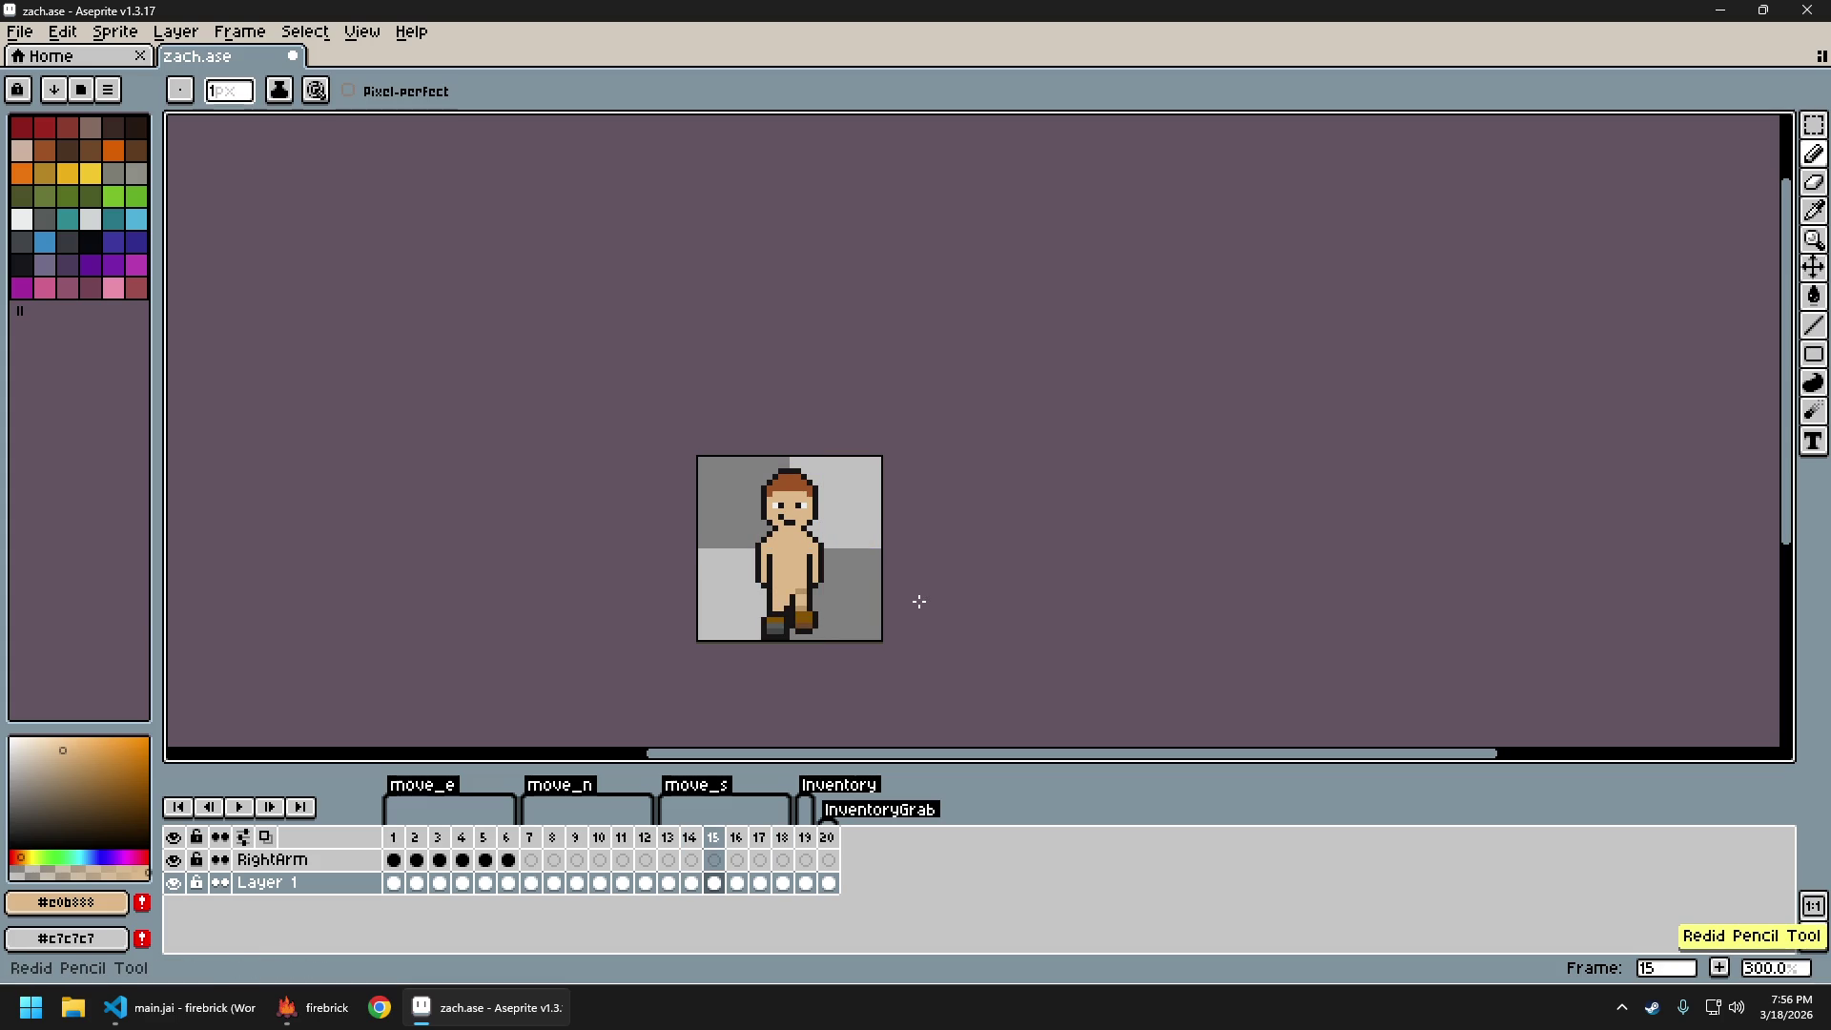
{"action": "key", "text": "ctrl+y"}
Undo and redo the stroke once more, then step through frames 17, 18, 14 and 15
{"action": "key", "text": "ctrl+z"}
{"action": "key", "text": "Left"}
{"action": "key", "text": "ctrl+y"}
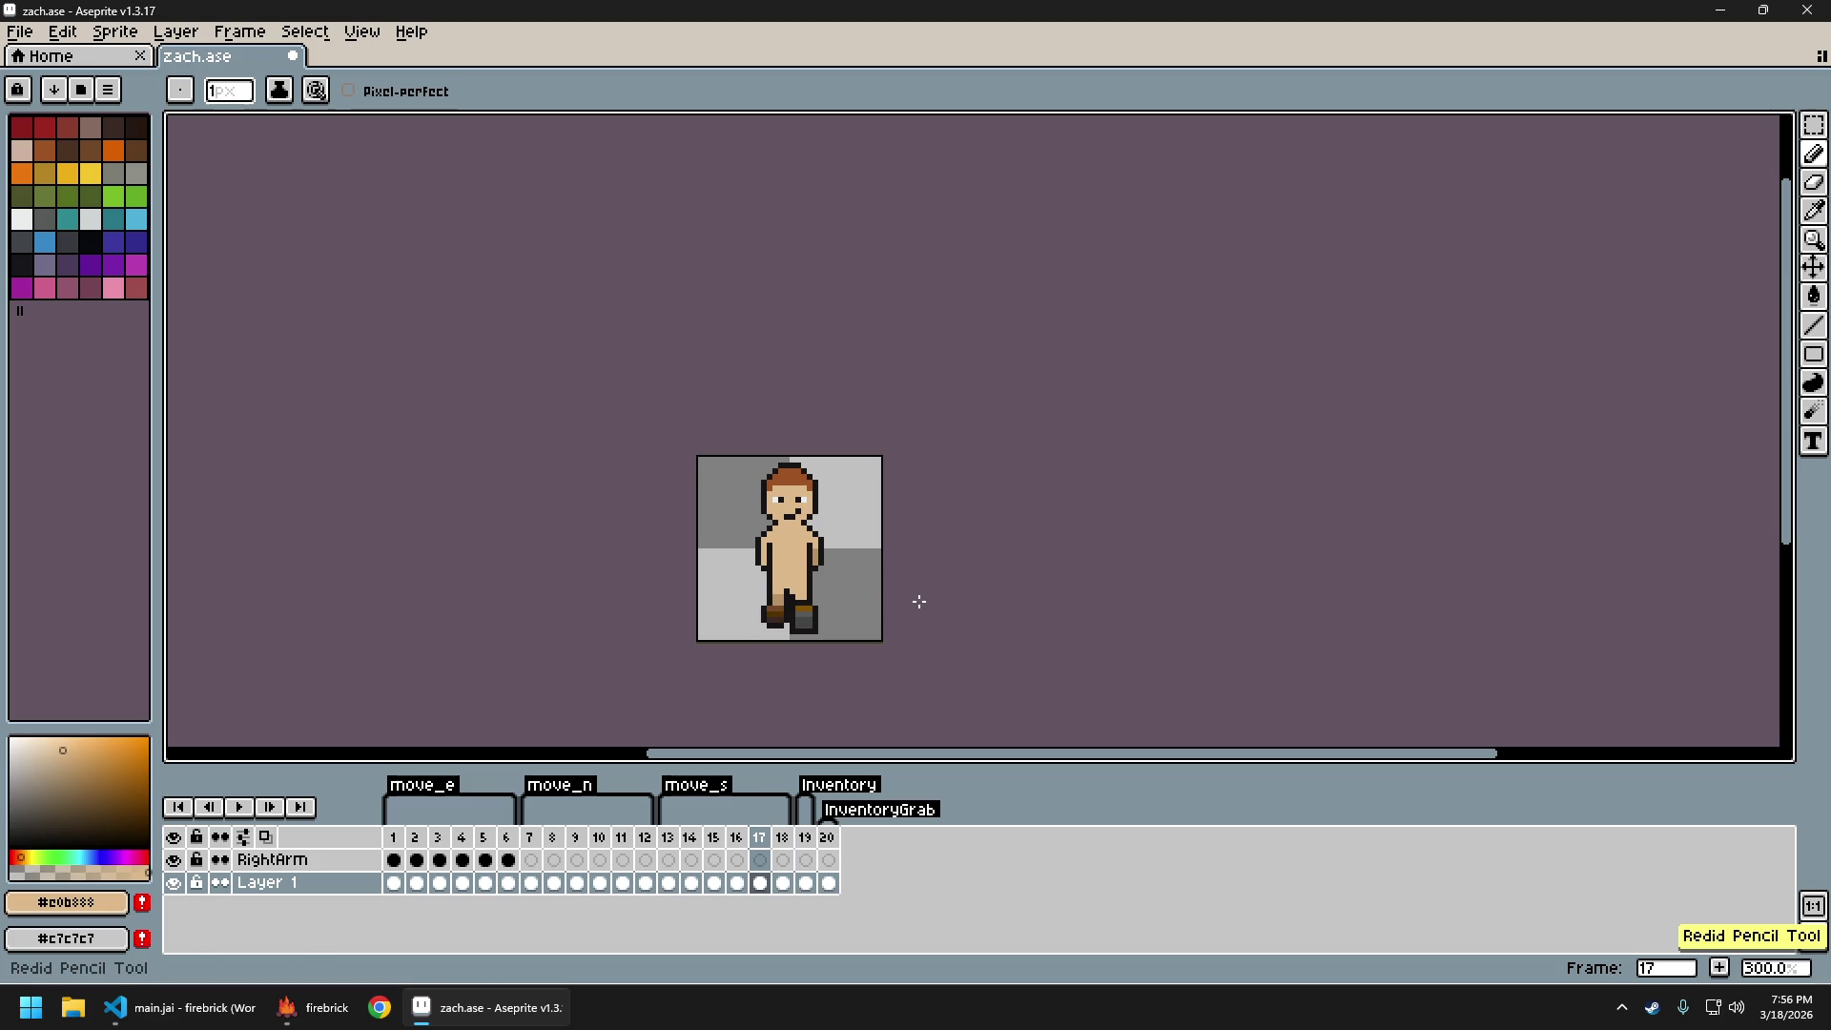
{"action": "key", "text": "Right"}
{"action": "key", "text": "Left"}
{"action": "key", "text": "Left"}
{"action": "key", "text": "Left"}
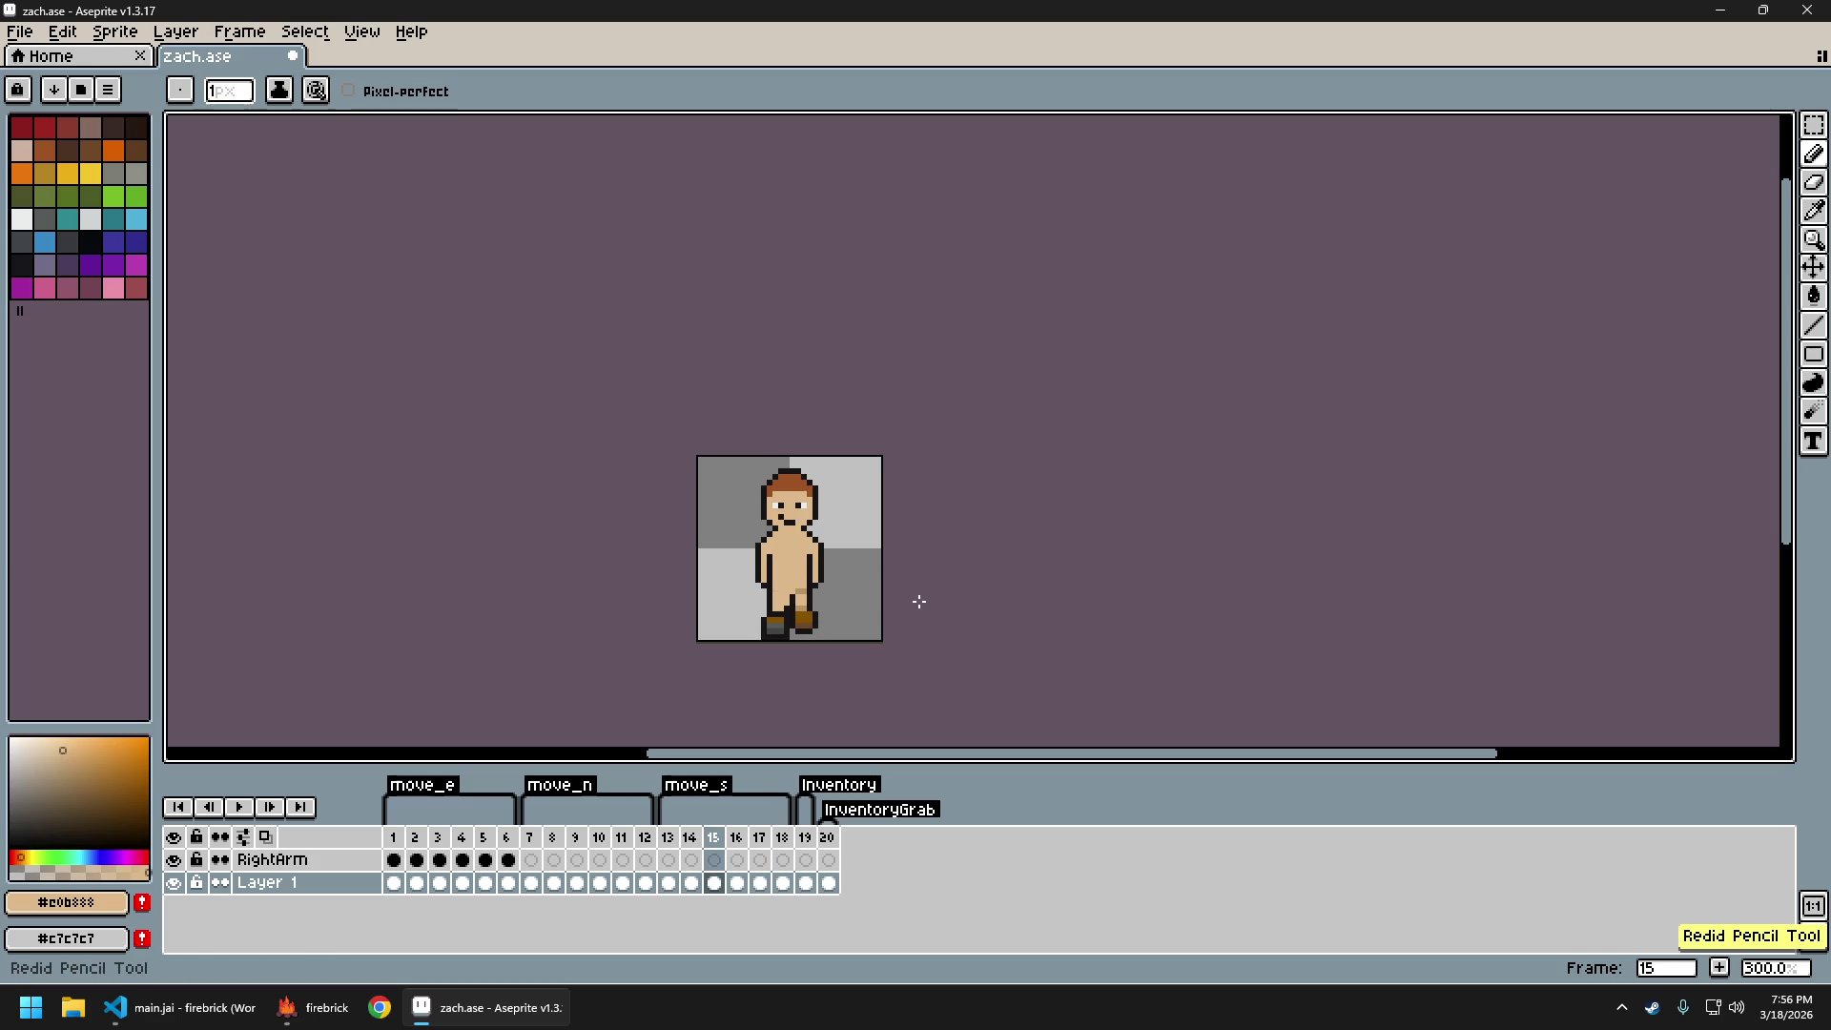
{"action": "key", "text": "Left"}
{"action": "key", "text": "Left"}
{"action": "key", "text": "Left"}
{"action": "key", "text": "Right"}
{"action": "key", "text": "Right"}
{"action": "key", "text": "Right"}
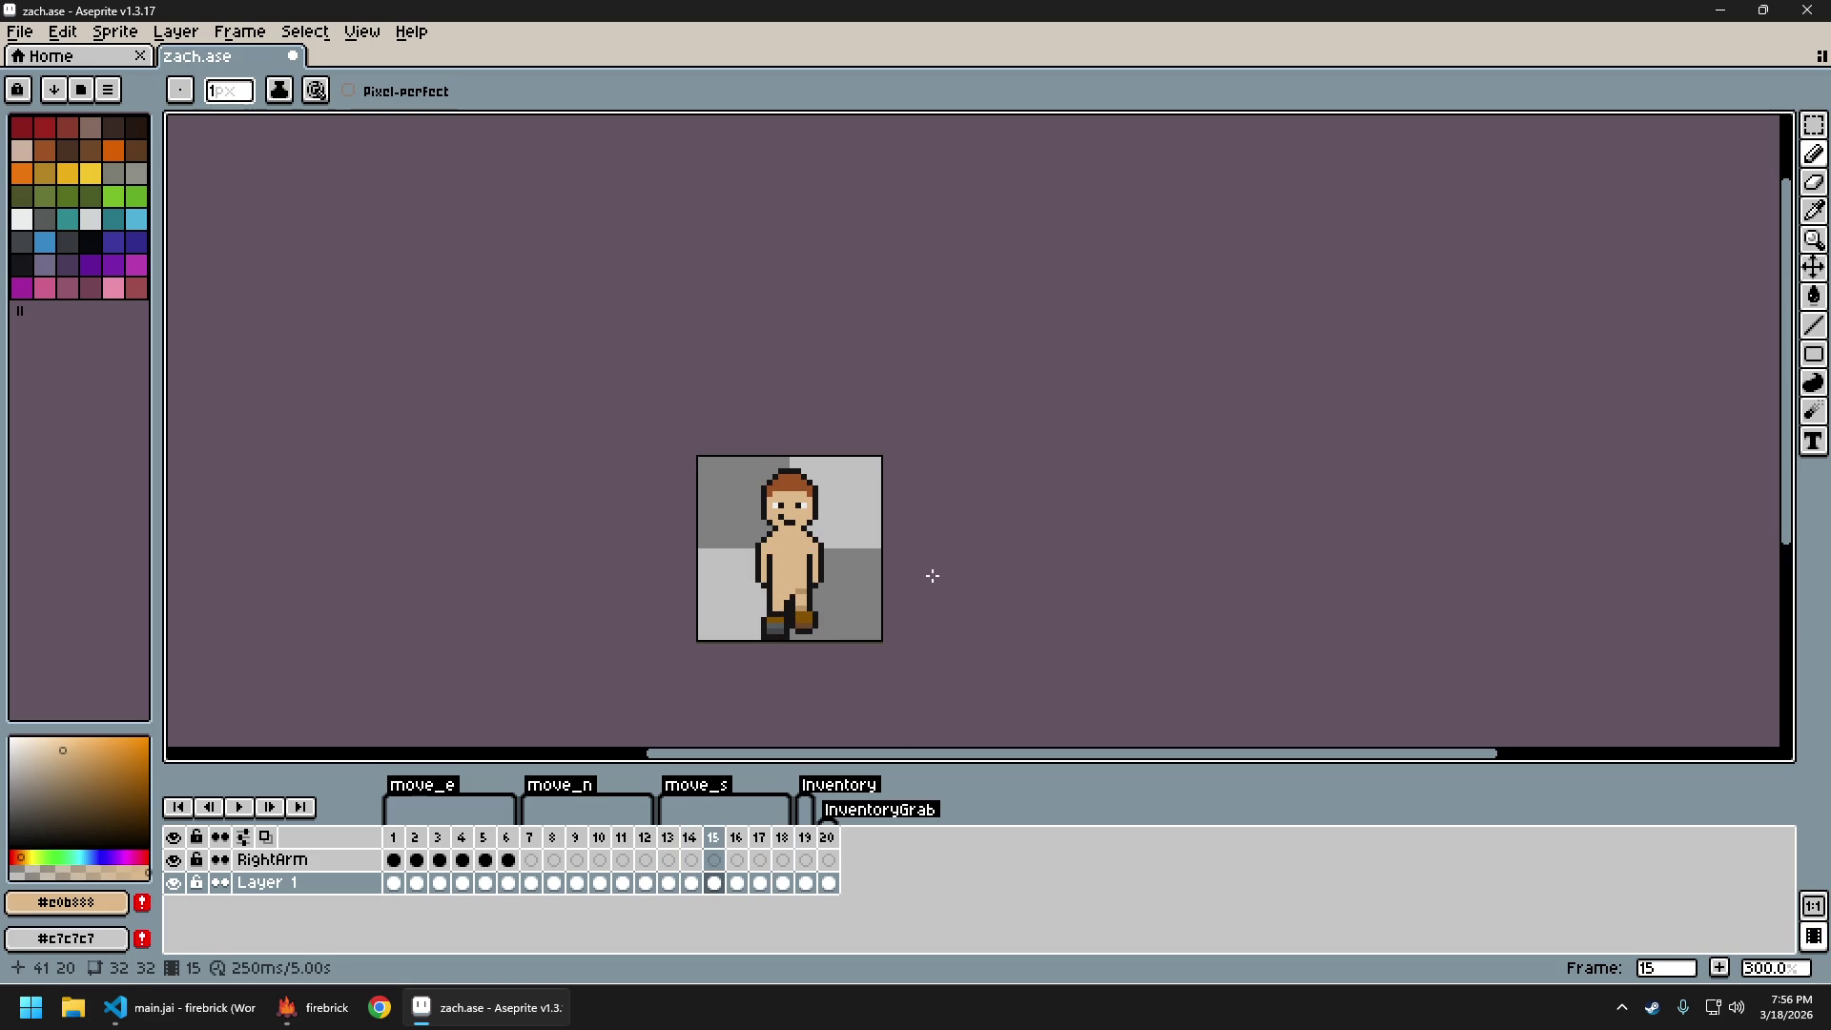
{"action": "key", "text": "Right"}
{"action": "key", "text": "Right"}
{"action": "key", "text": "Right"}
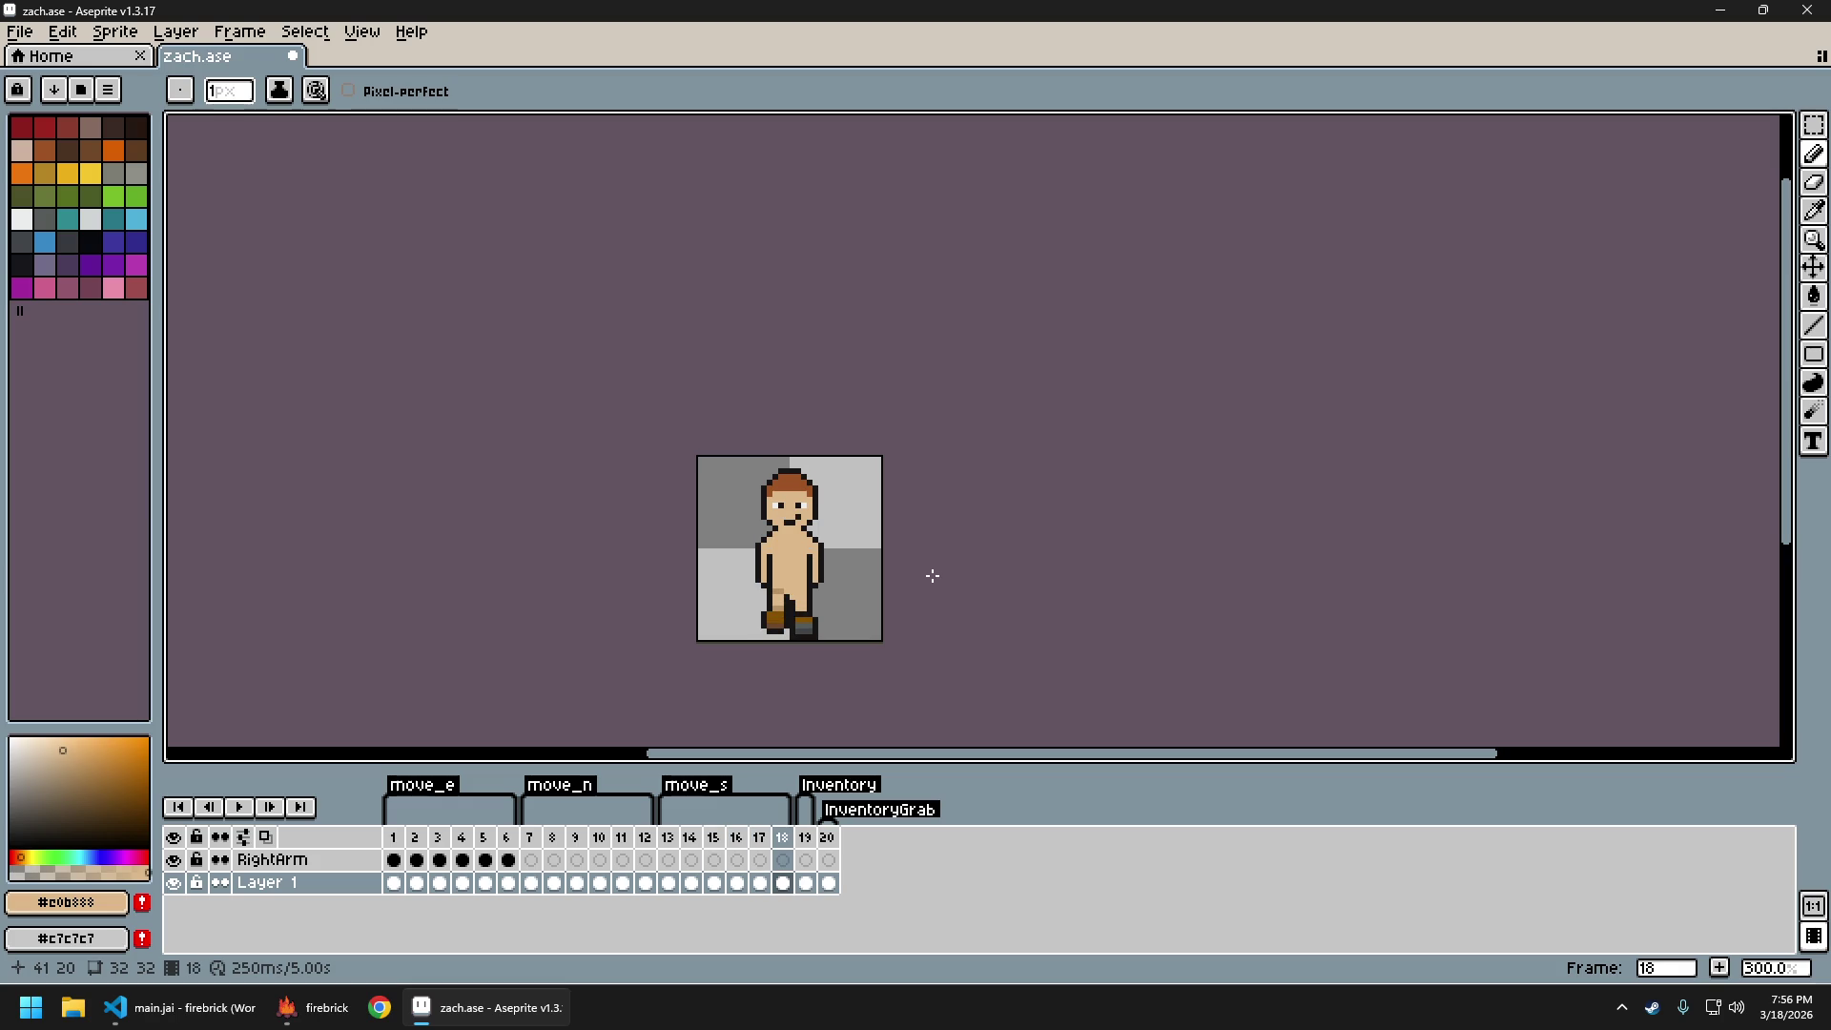
Play the move_s walk loop with the stroke restored
{"action": "key", "text": "Return"}
{"action": "scroll", "coordinate": [1002, 591], "scroll_direction": "down", "scroll_amount": 2}
{"action": "scroll", "coordinate": [1005, 593], "scroll_direction": "up", "scroll_amount": 1}
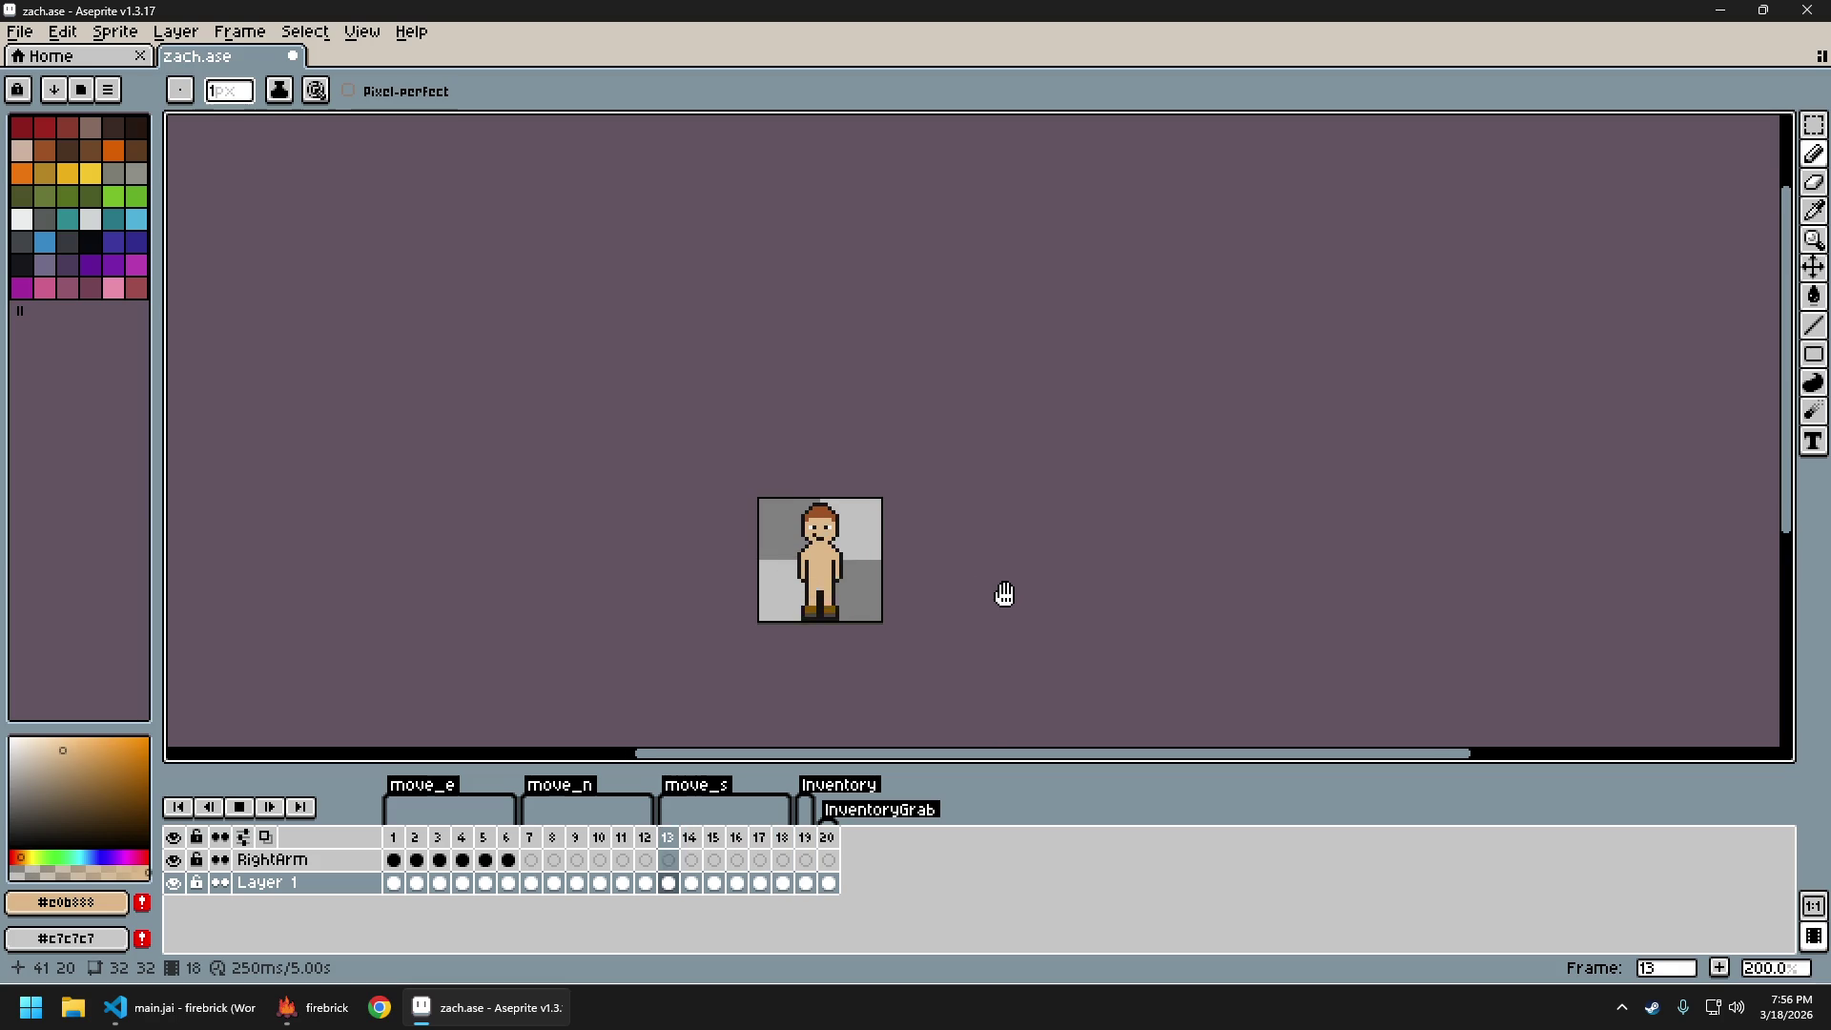
Stop the animation on frame 18, pick the dark outline colour and undo the last pencil stroke
{"action": "scroll", "coordinate": [1004, 593], "scroll_direction": "down", "scroll_amount": 1}
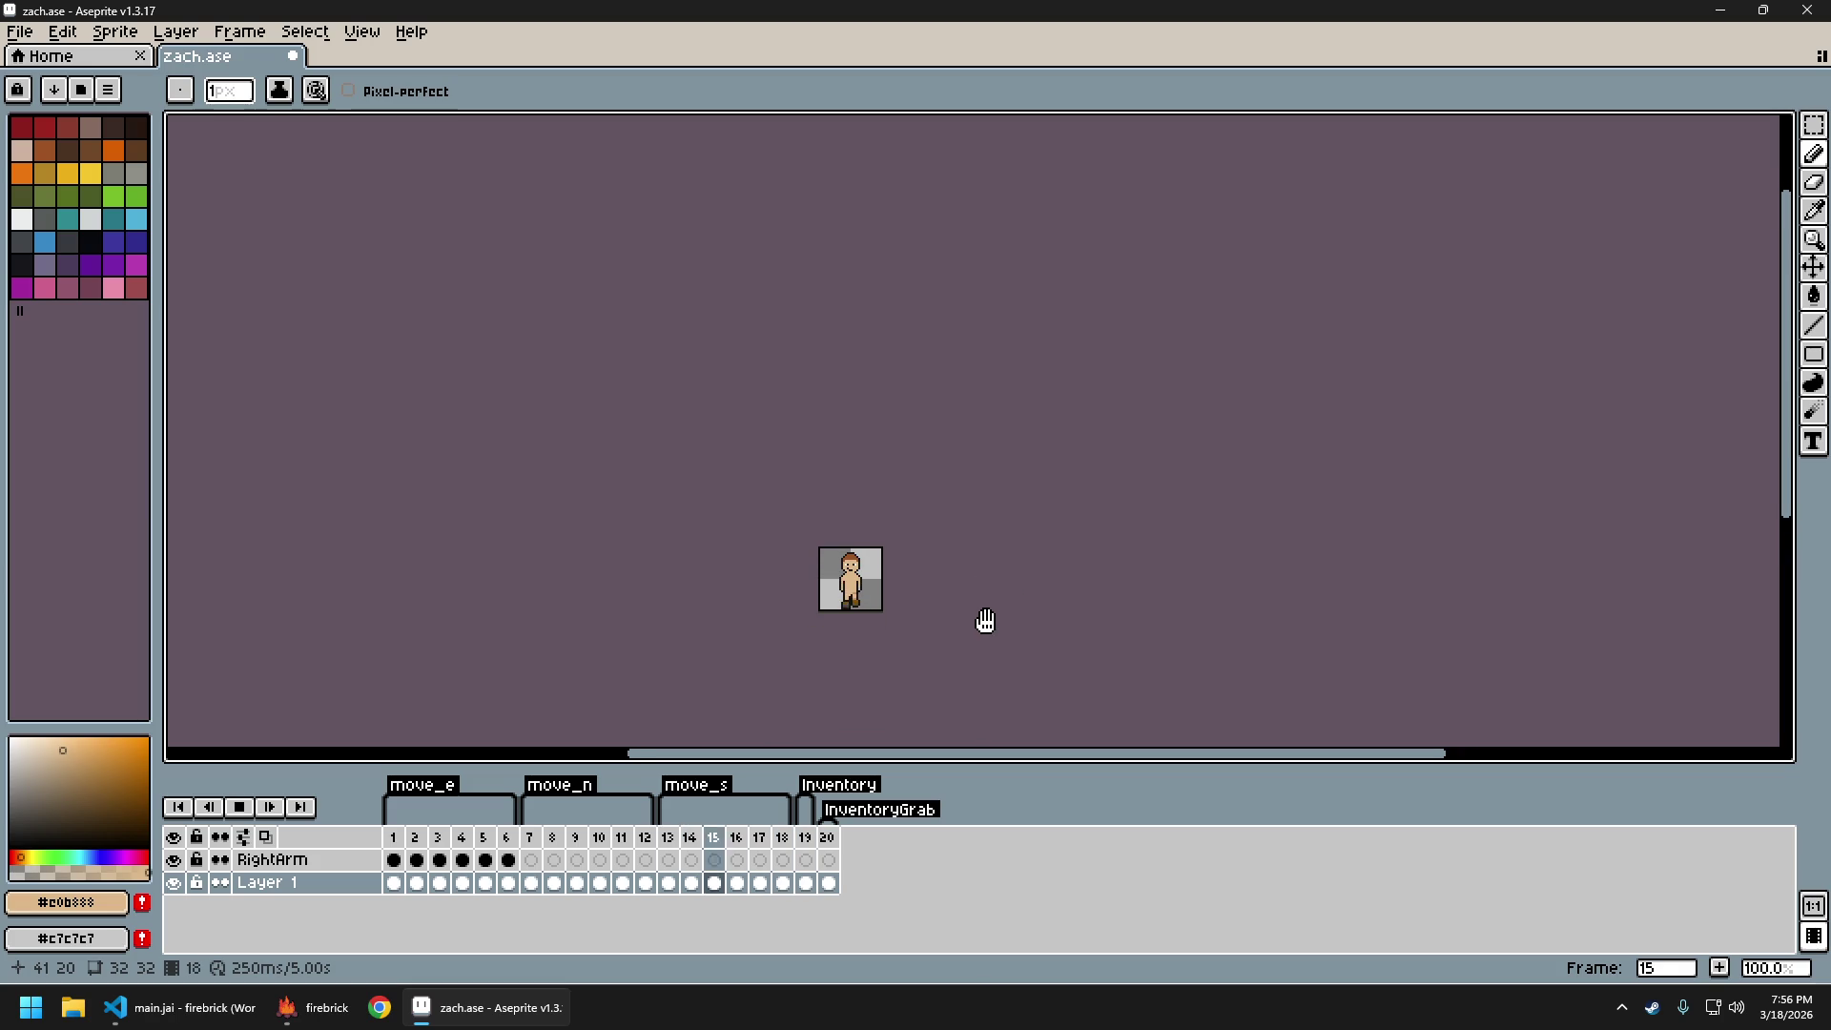
{"action": "scroll", "coordinate": [986, 621], "scroll_direction": "up", "scroll_amount": 2}
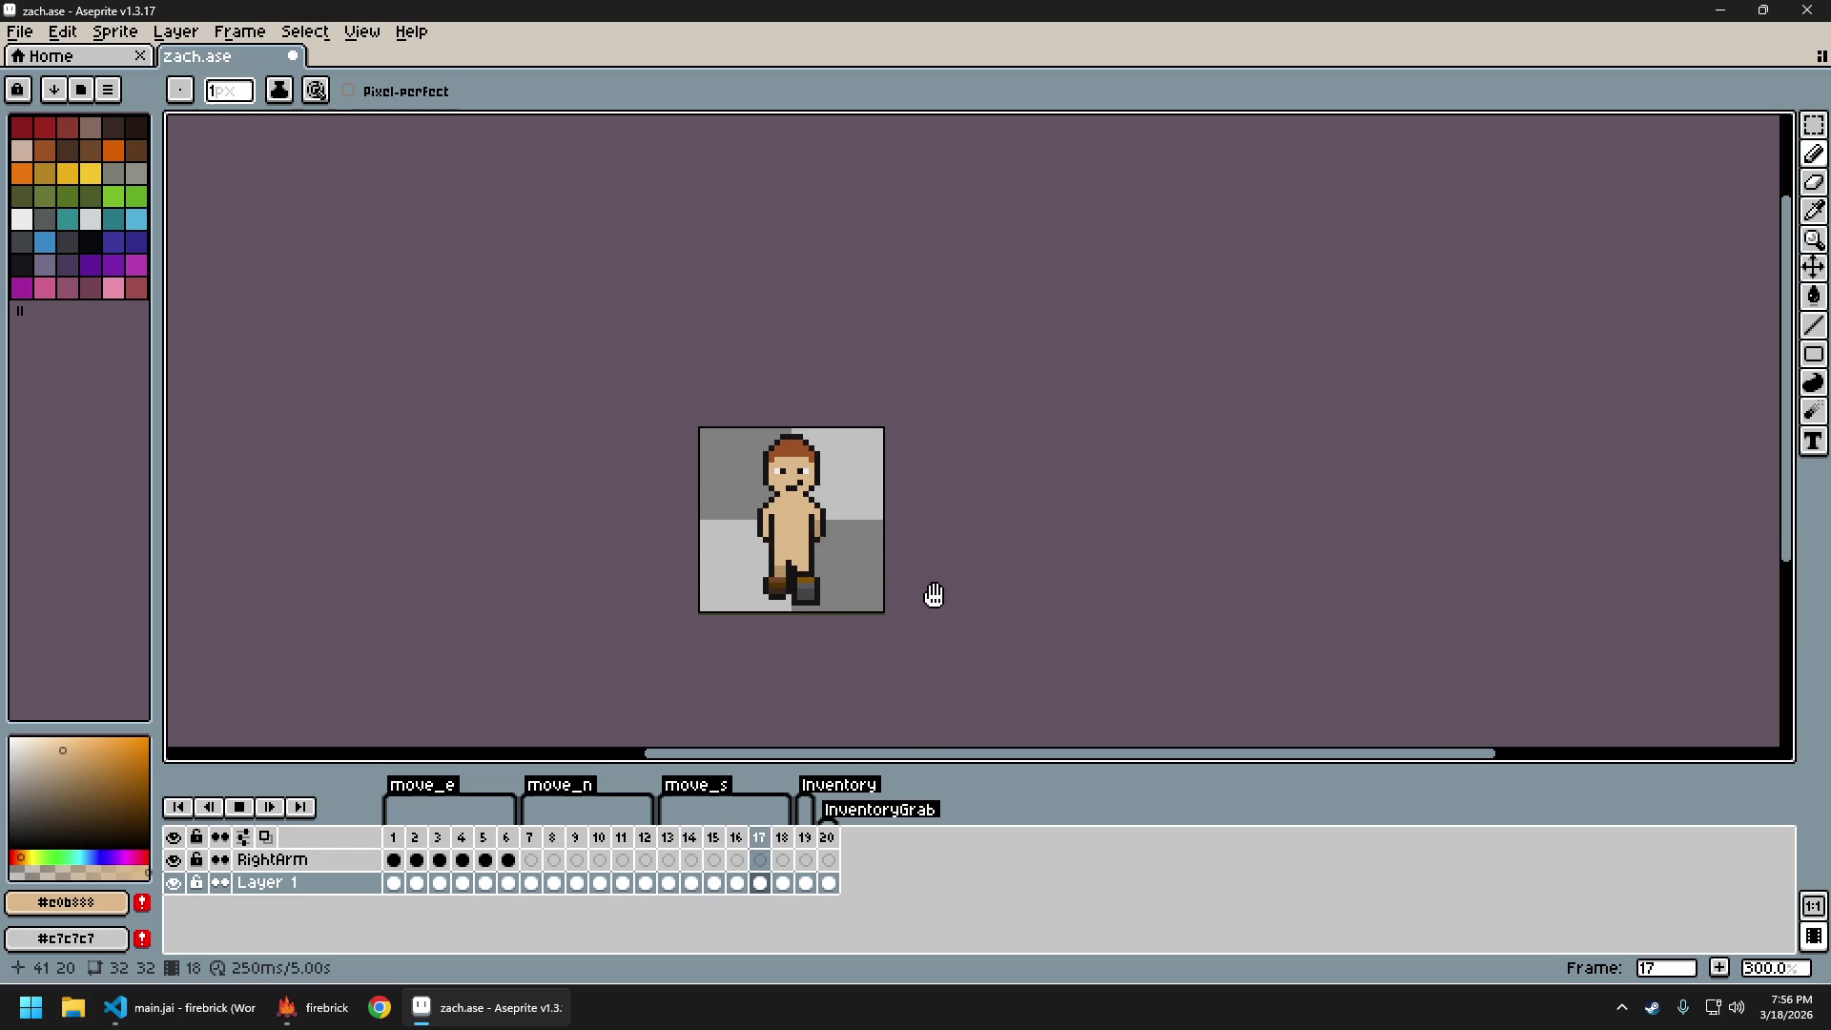
{"action": "key", "text": "Return"}
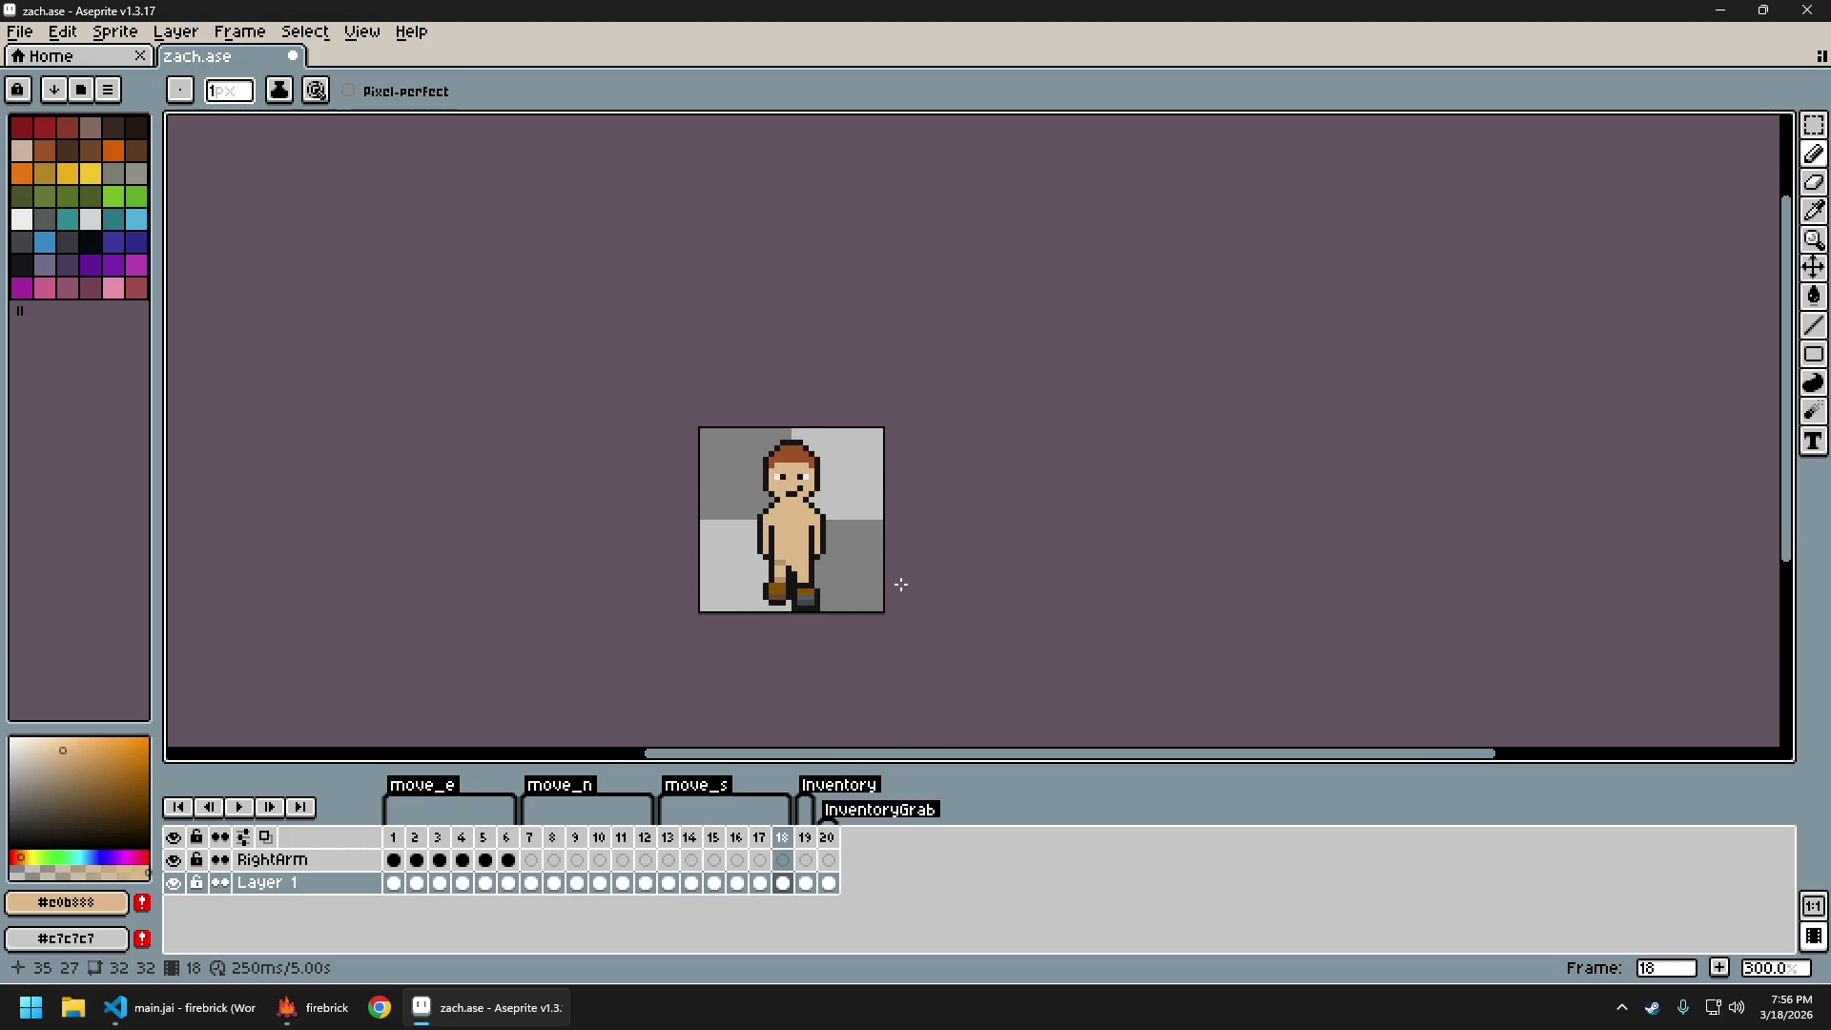
{"action": "scroll", "coordinate": [781, 589], "scroll_direction": "up", "scroll_amount": 3}
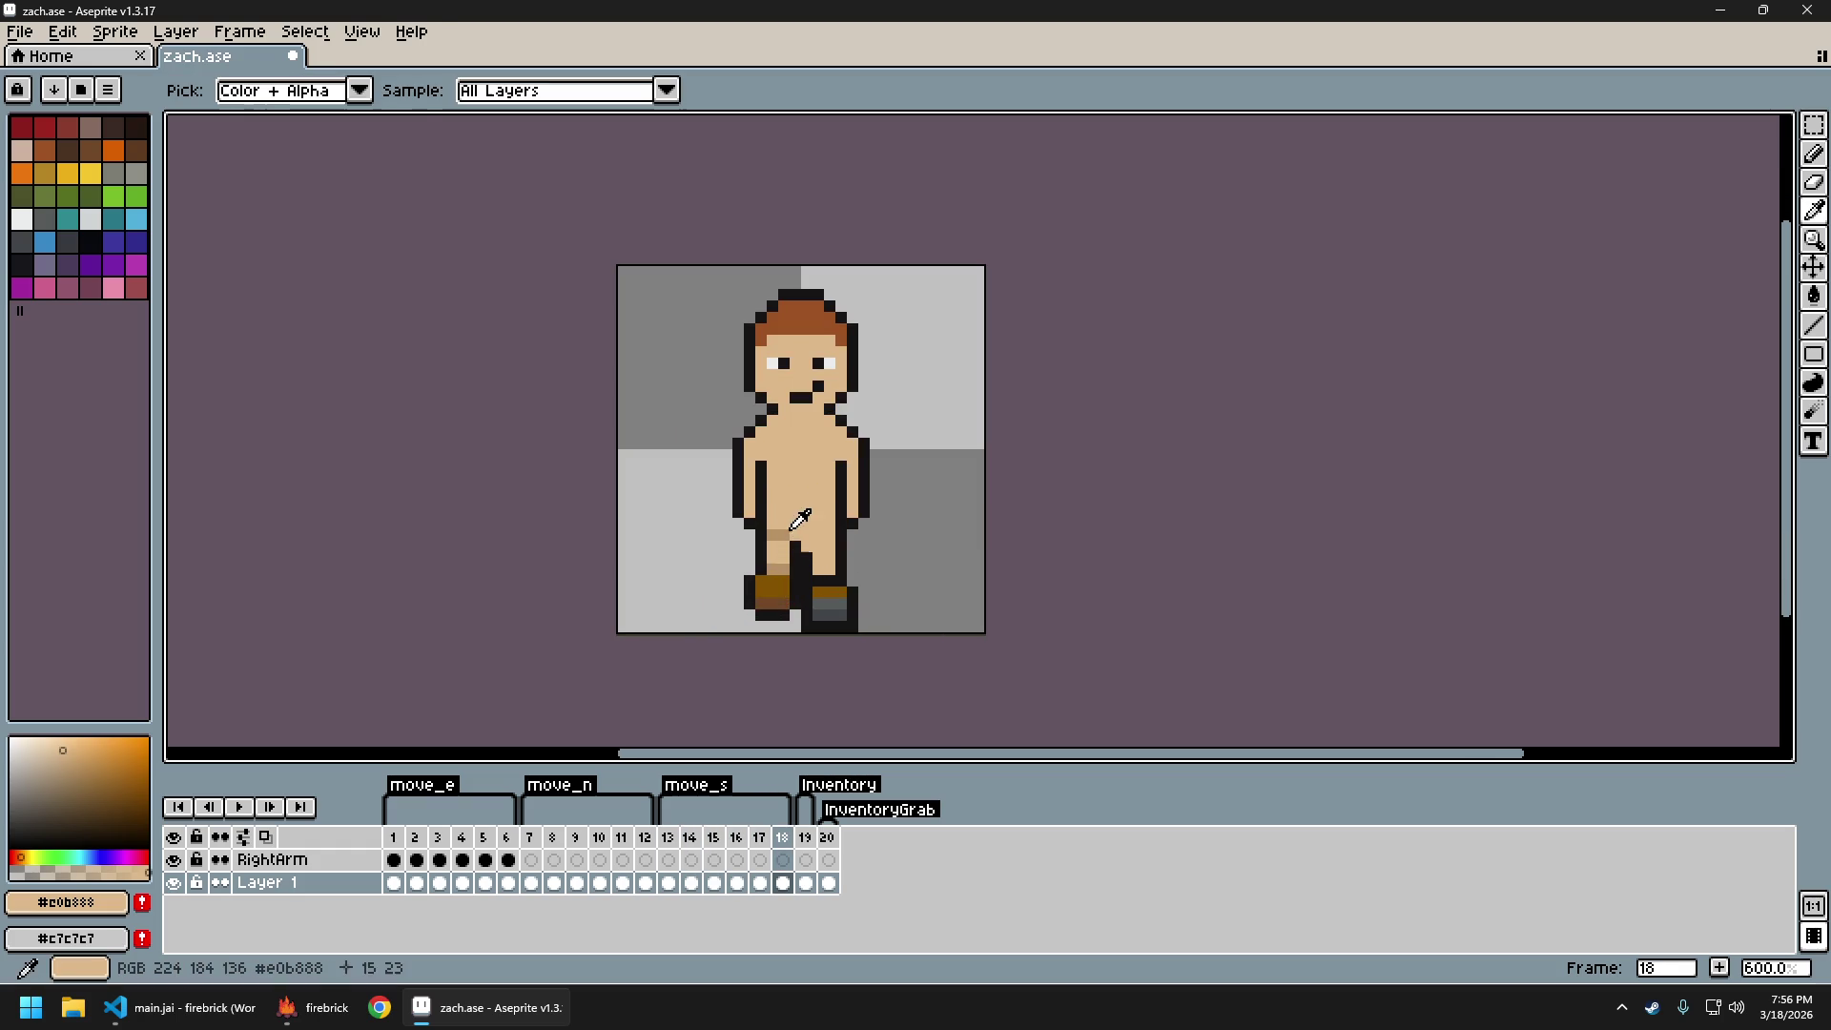
{"action": "left_click", "coordinate": [766, 534], "text": "alt"}
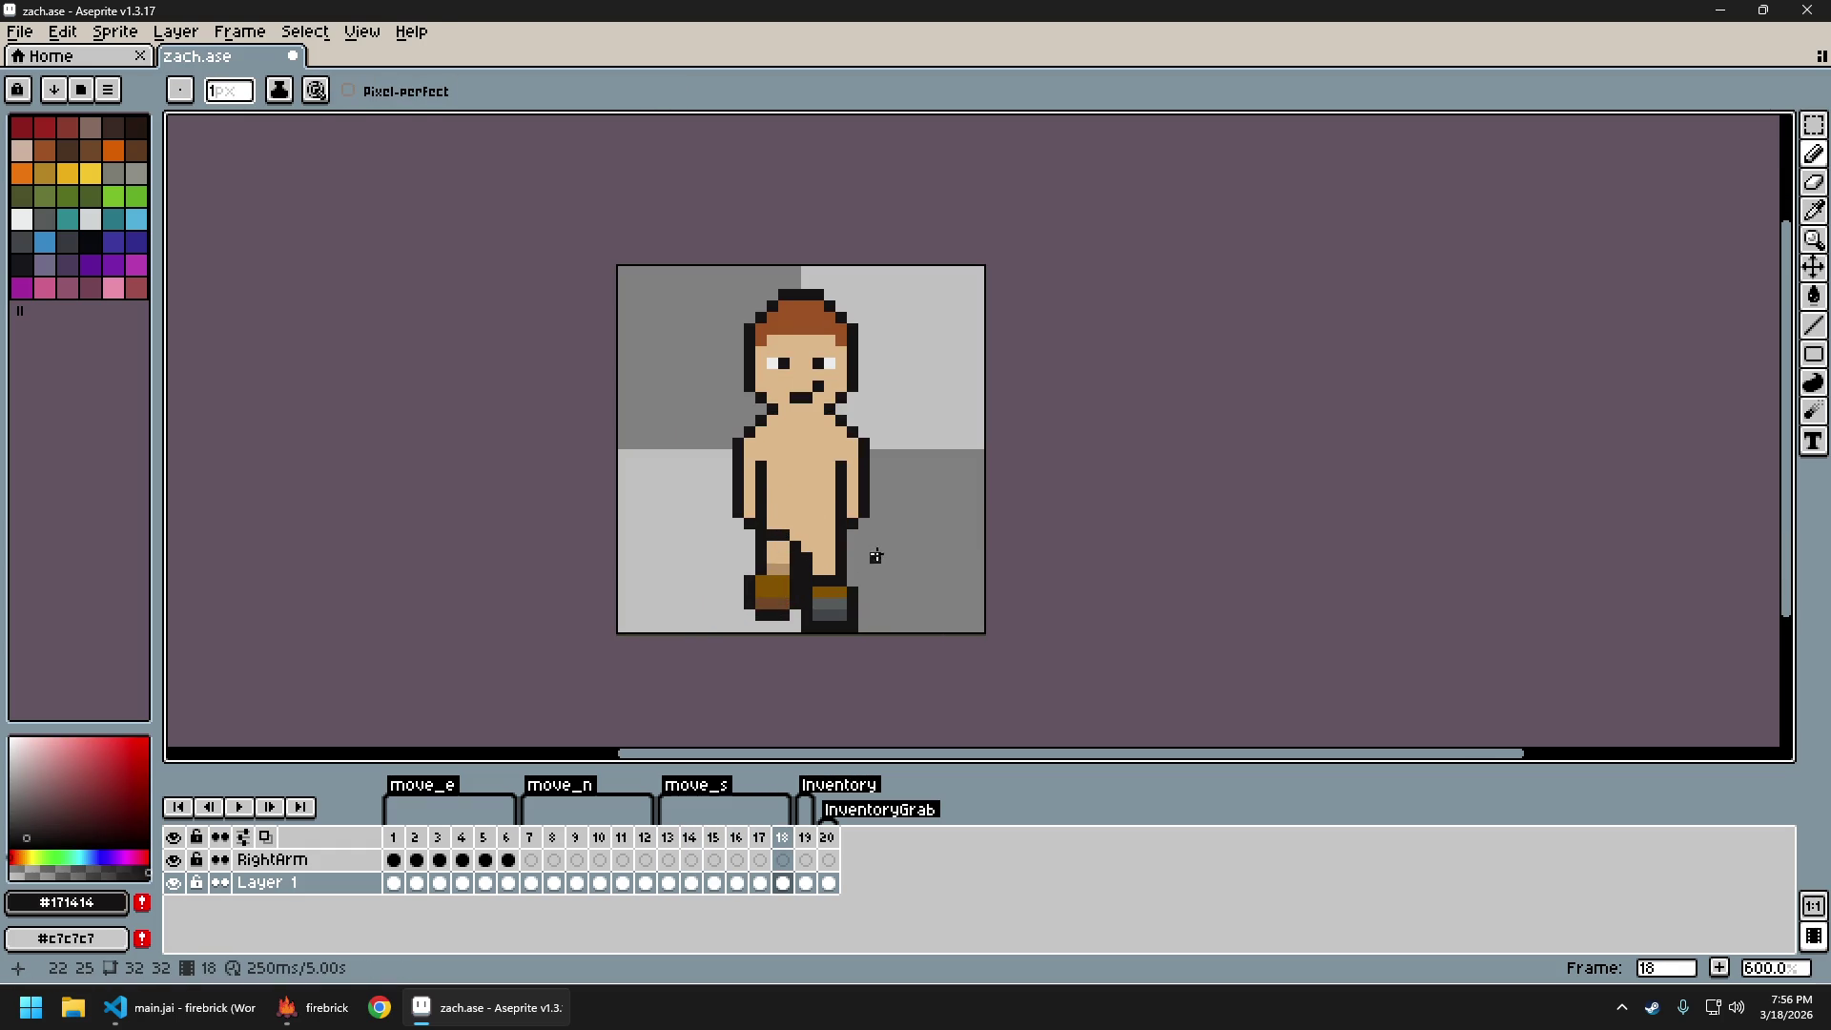
{"action": "key", "text": "Right"}
{"action": "key", "text": "Right"}
{"action": "key", "text": "Left"}
{"action": "key", "text": "Left"}
{"action": "key", "text": "Left"}
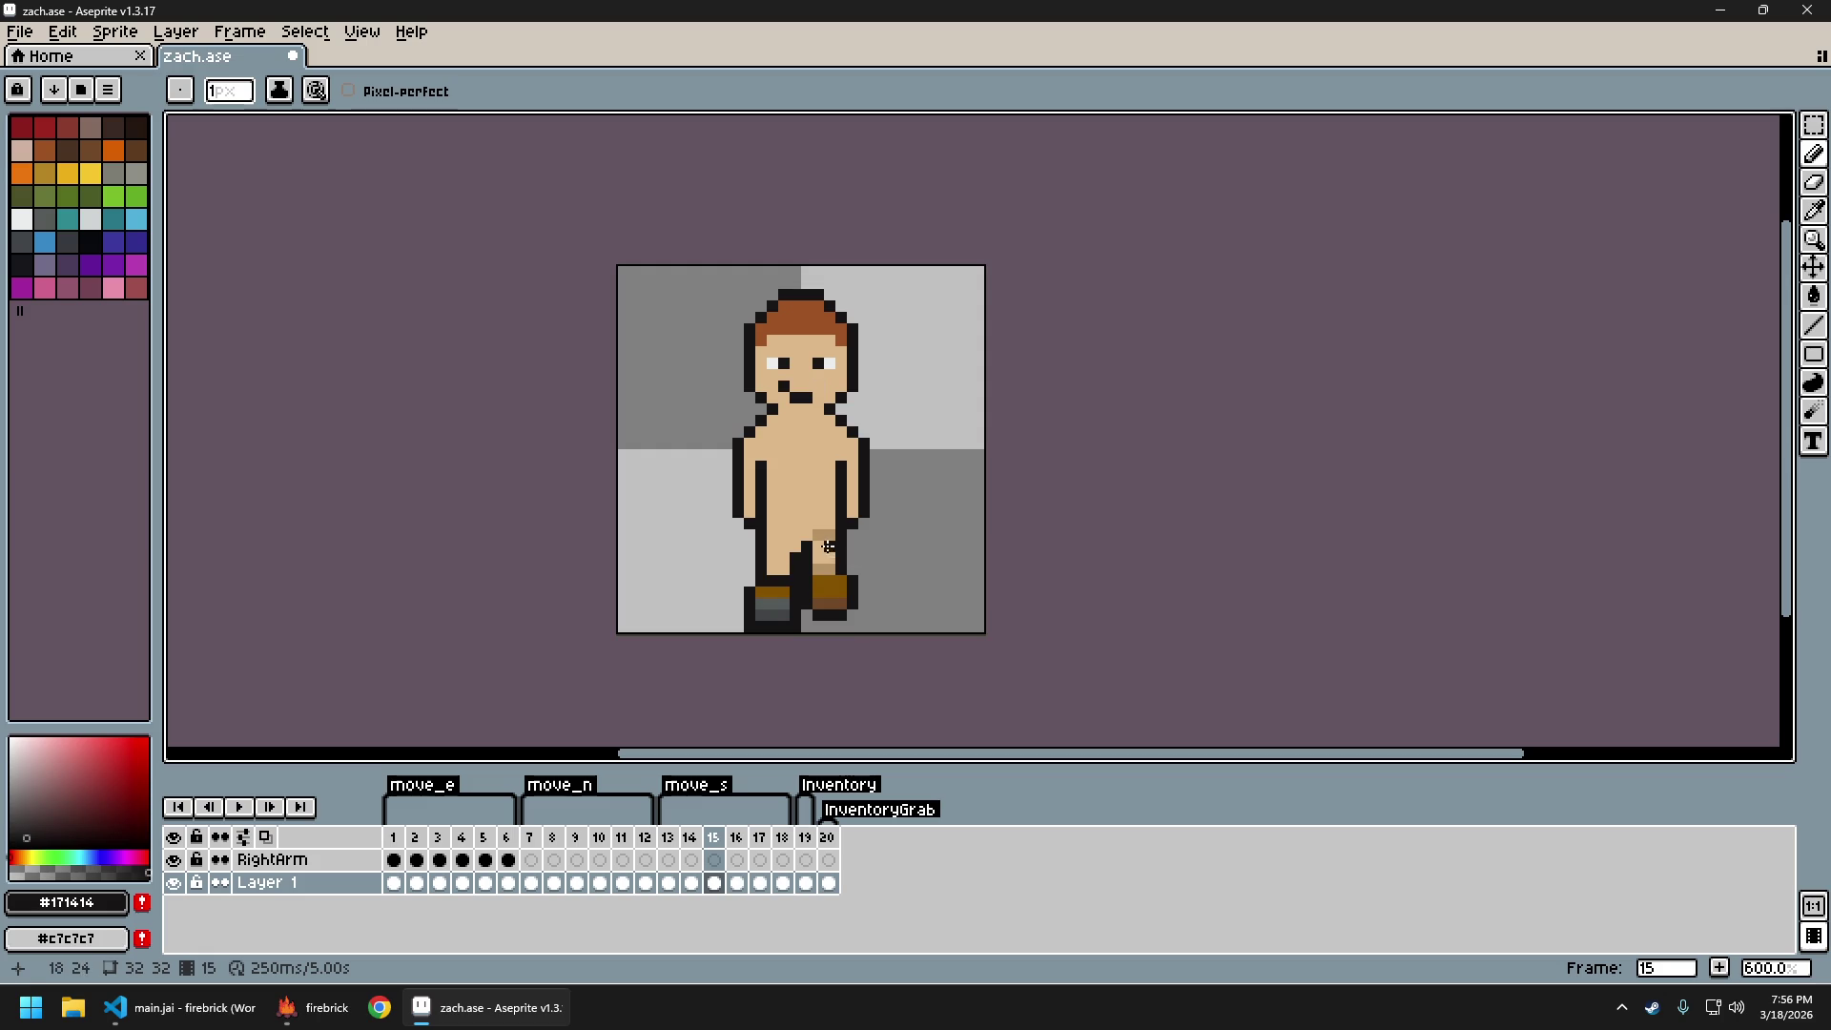
{"action": "scroll", "coordinate": [842, 545], "scroll_direction": "down", "scroll_amount": 2}
{"action": "scroll", "coordinate": [911, 580], "scroll_direction": "right", "scroll_amount": 1}
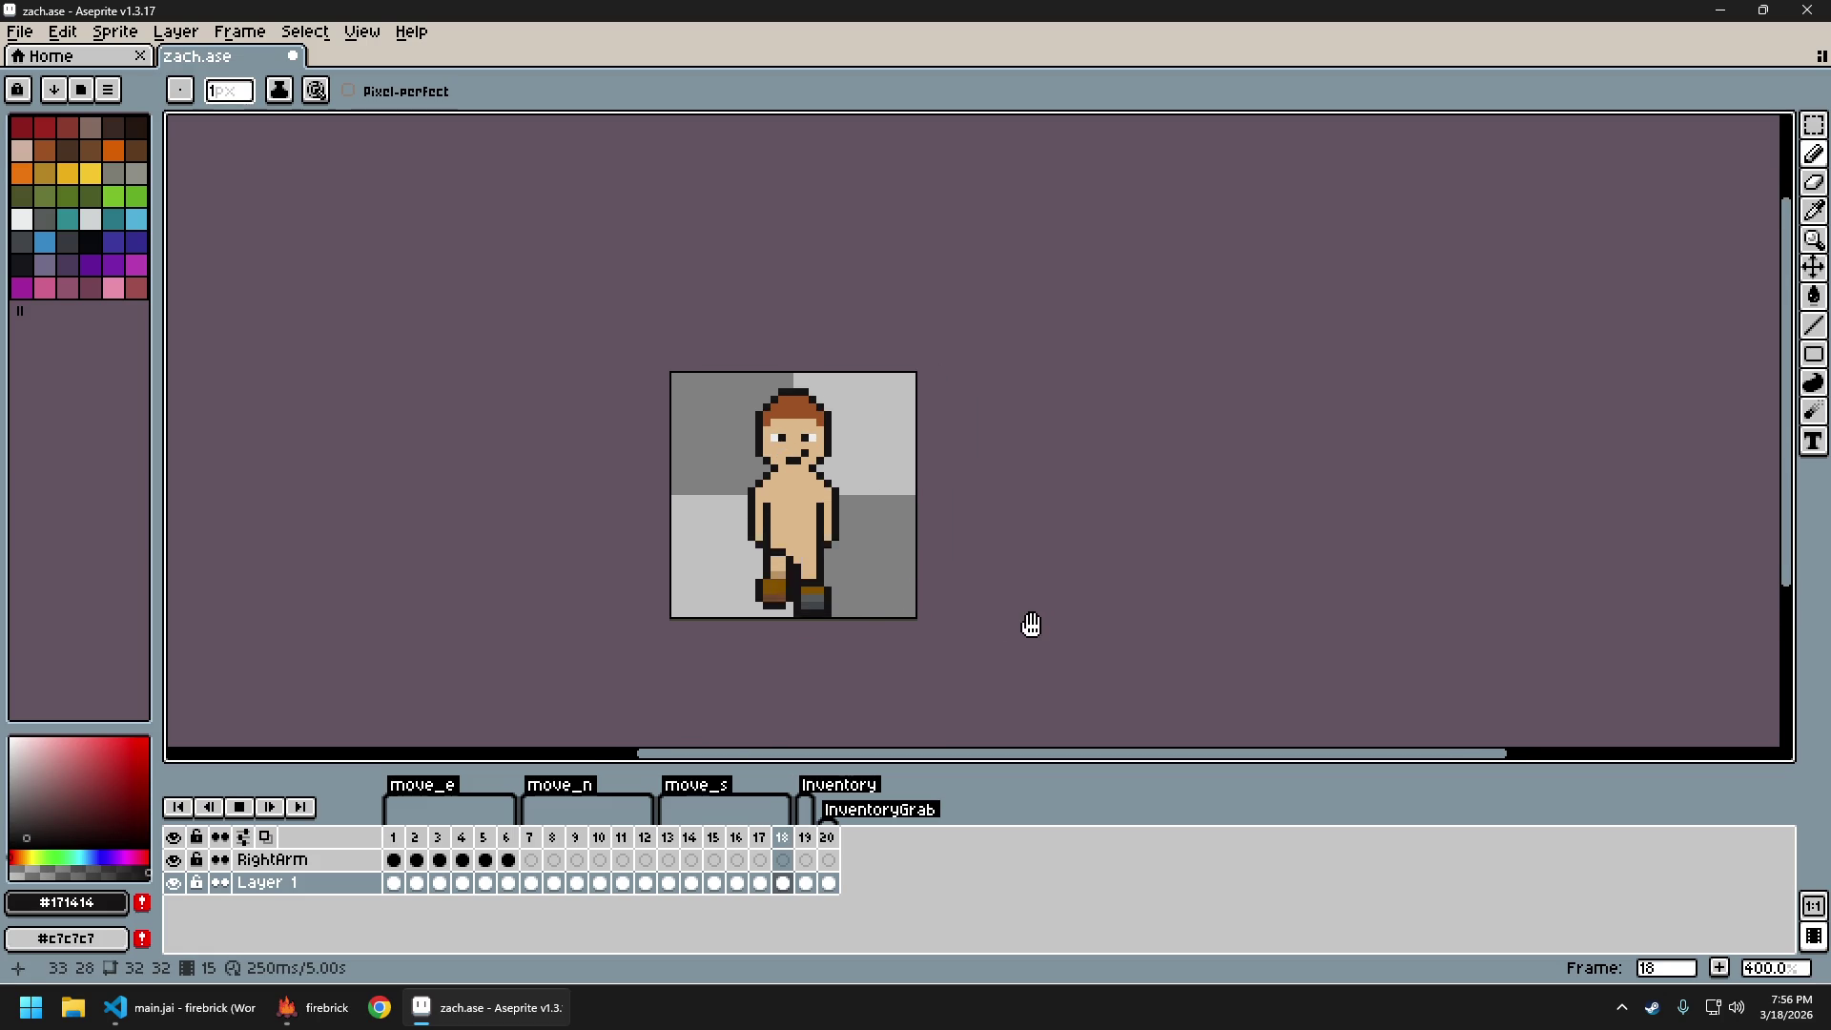
{"action": "scroll", "coordinate": [1035, 622], "scroll_direction": "down", "scroll_amount": 2}
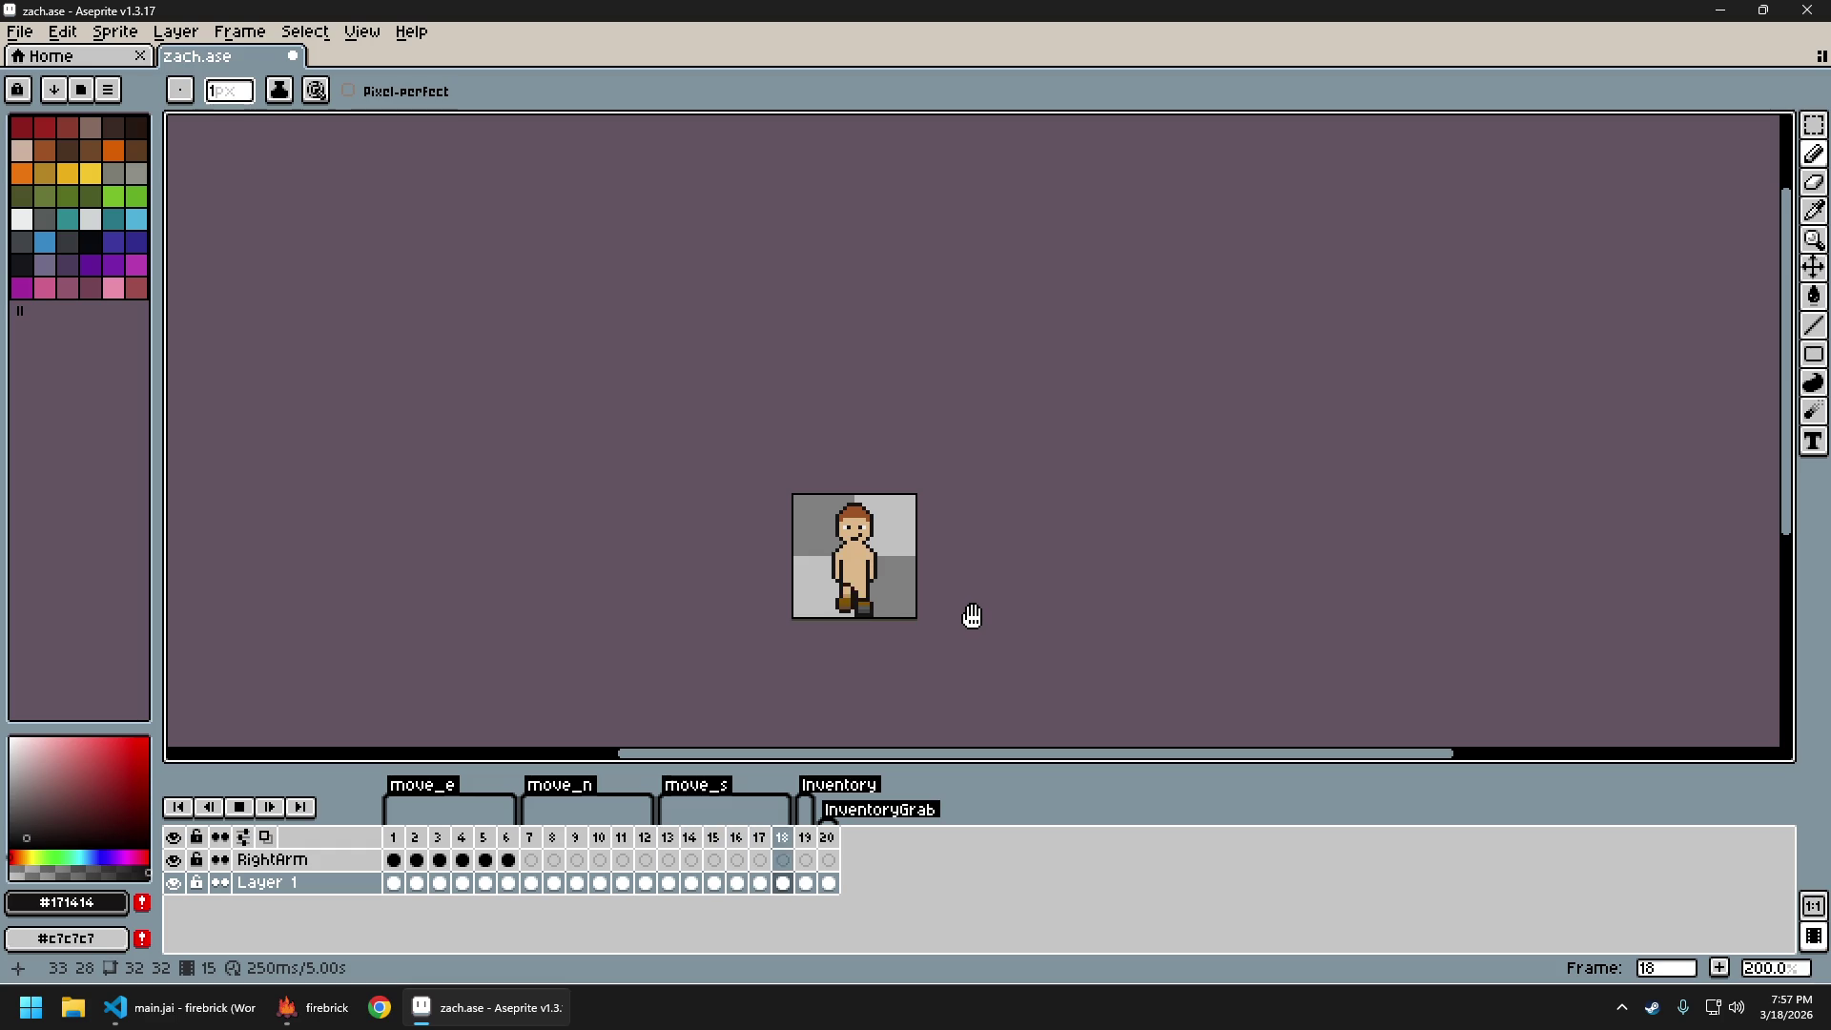
{"action": "scroll", "coordinate": [928, 610], "scroll_direction": "up", "scroll_amount": 2}
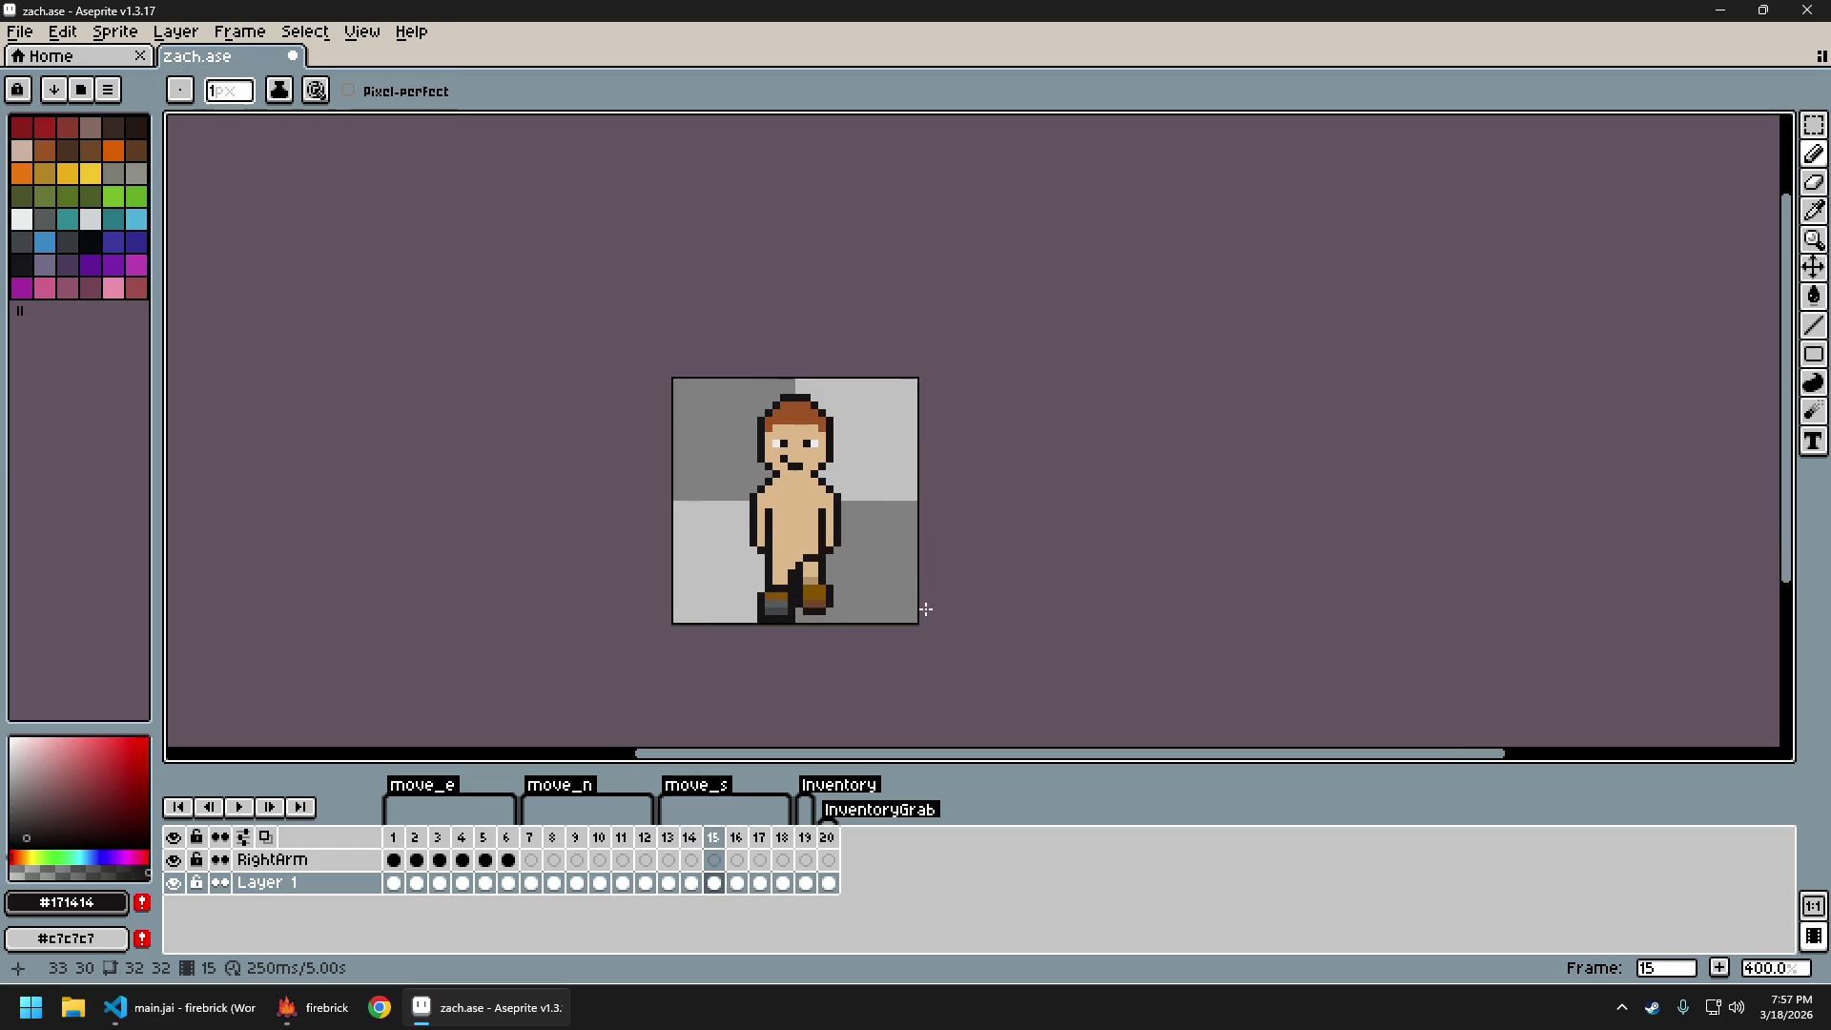
{"action": "key", "text": "ctrl+z"}
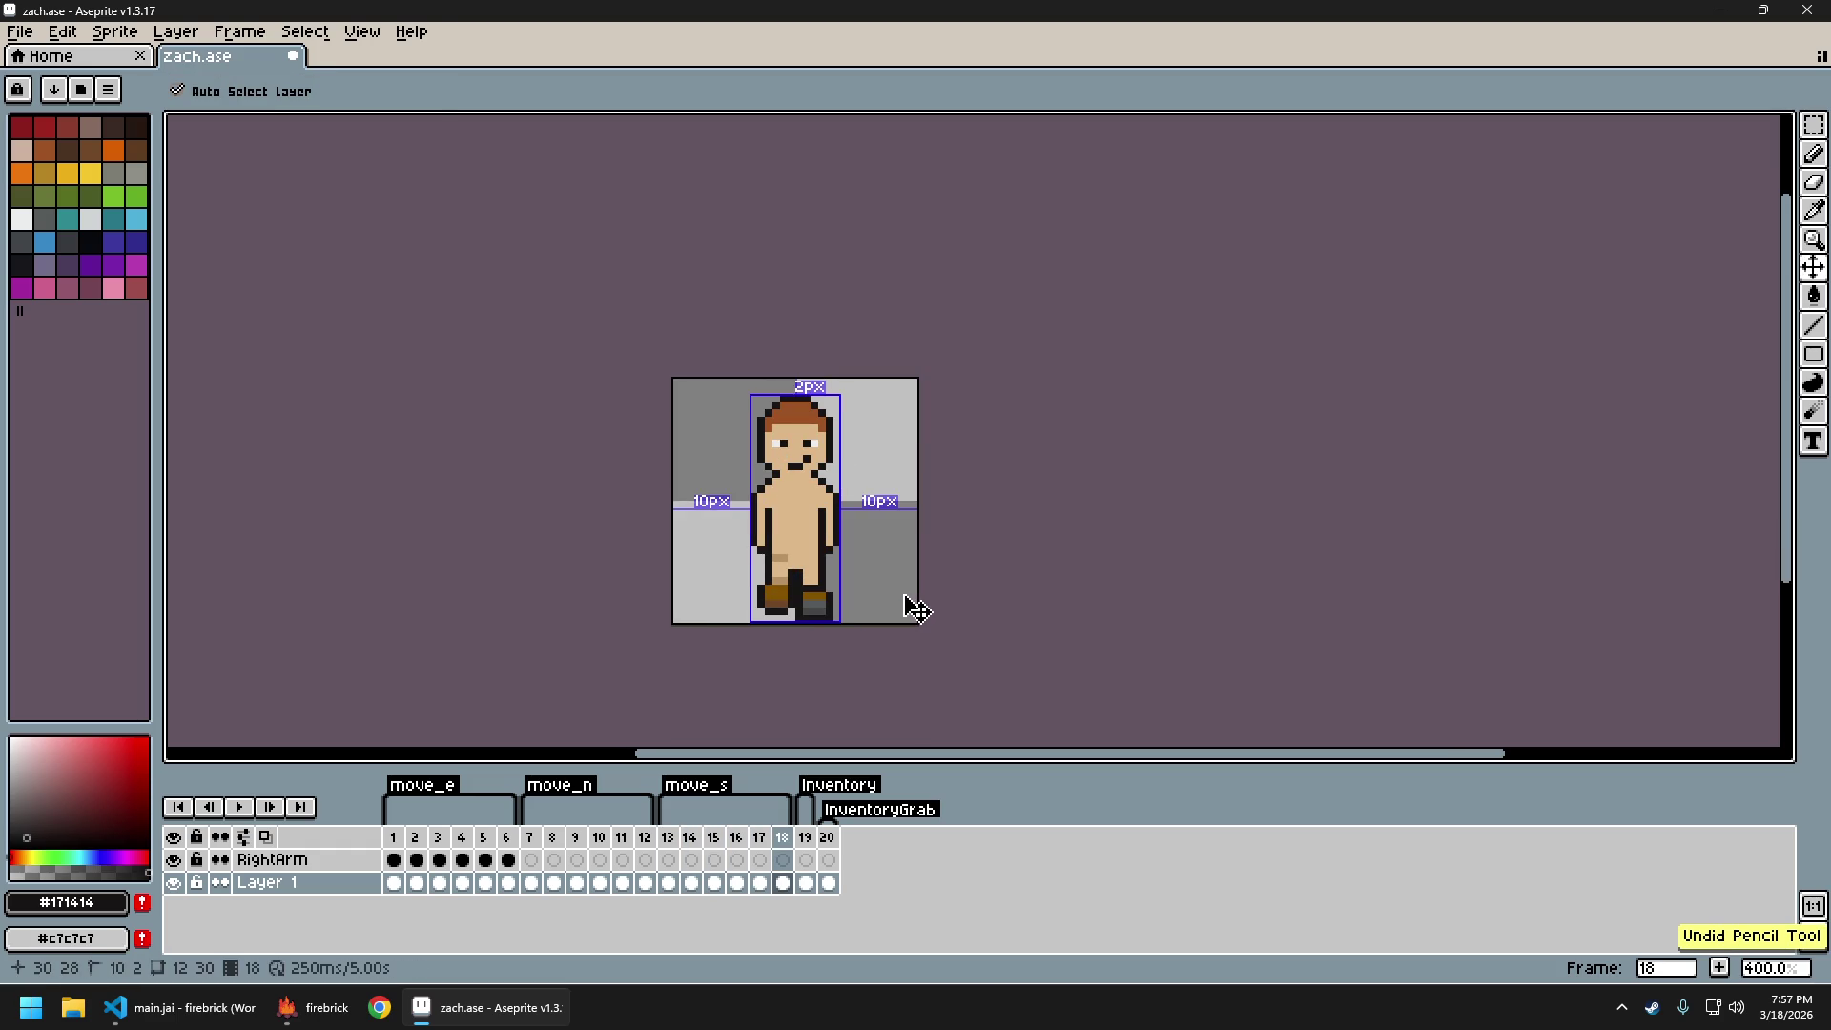
Pick the skin tone, return to frame 15, recentre the sprite and play the walk animation
{"action": "scroll", "coordinate": [901, 594], "scroll_direction": "up", "scroll_amount": 2}
{"action": "left_click", "coordinate": [777, 554], "text": "alt"}
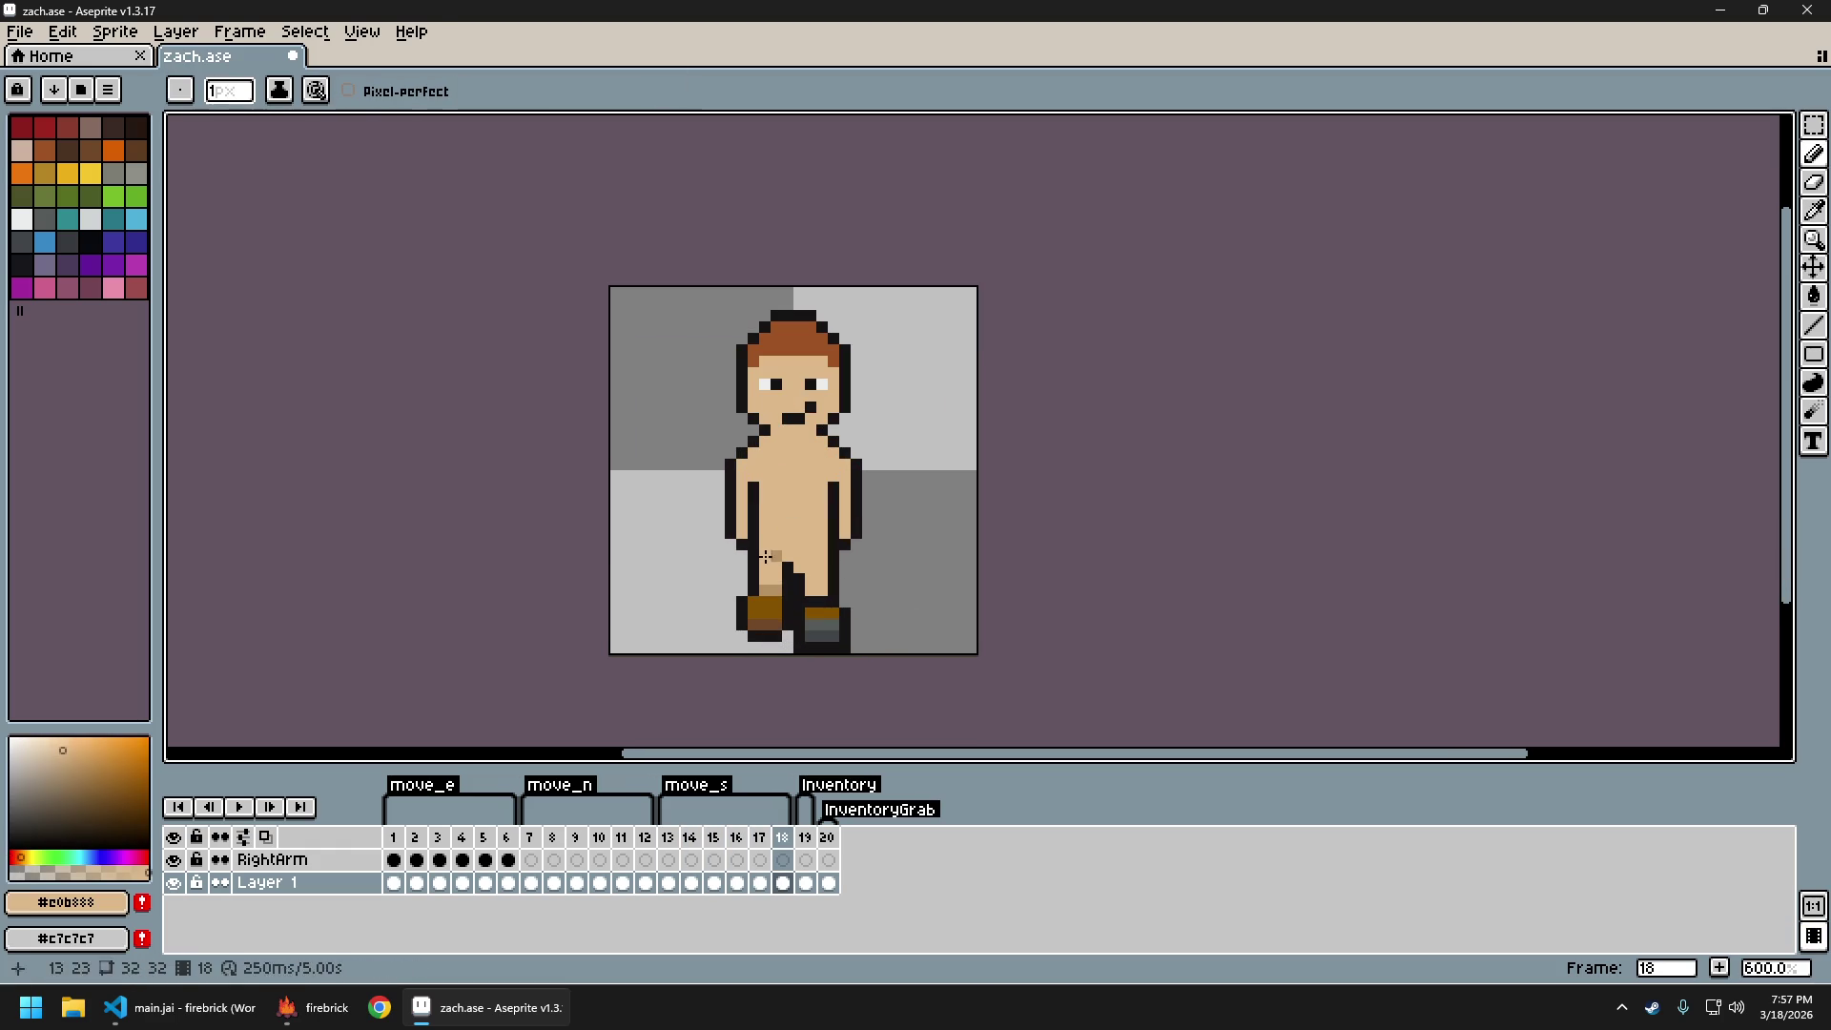
{"action": "key", "text": "Right"}
{"action": "key", "text": "Right"}
{"action": "key", "text": "Left"}
{"action": "key", "text": "Left"}
{"action": "key", "text": "Left"}
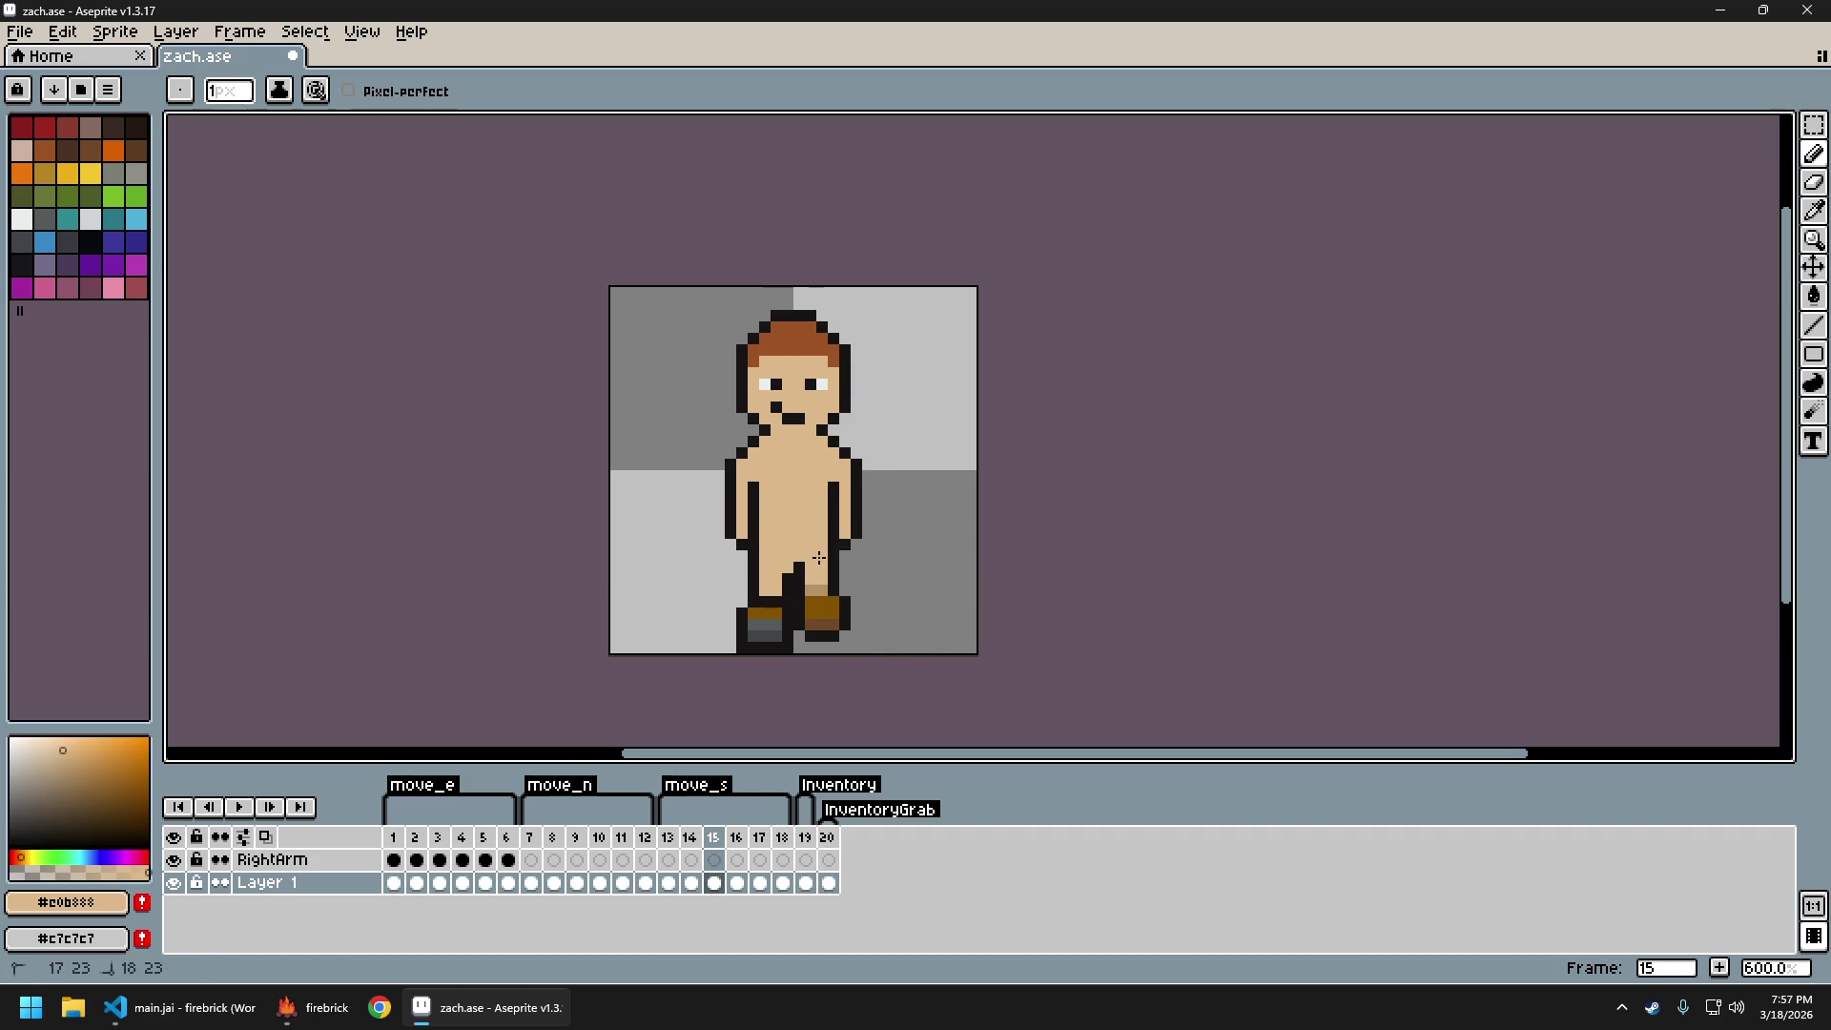
{"action": "scroll", "coordinate": [859, 582], "scroll_direction": "down", "scroll_amount": 3}
{"action": "left_click_drag", "start_coordinate": [966, 626], "coordinate": [917, 618]}
{"action": "key", "text": "Return"}
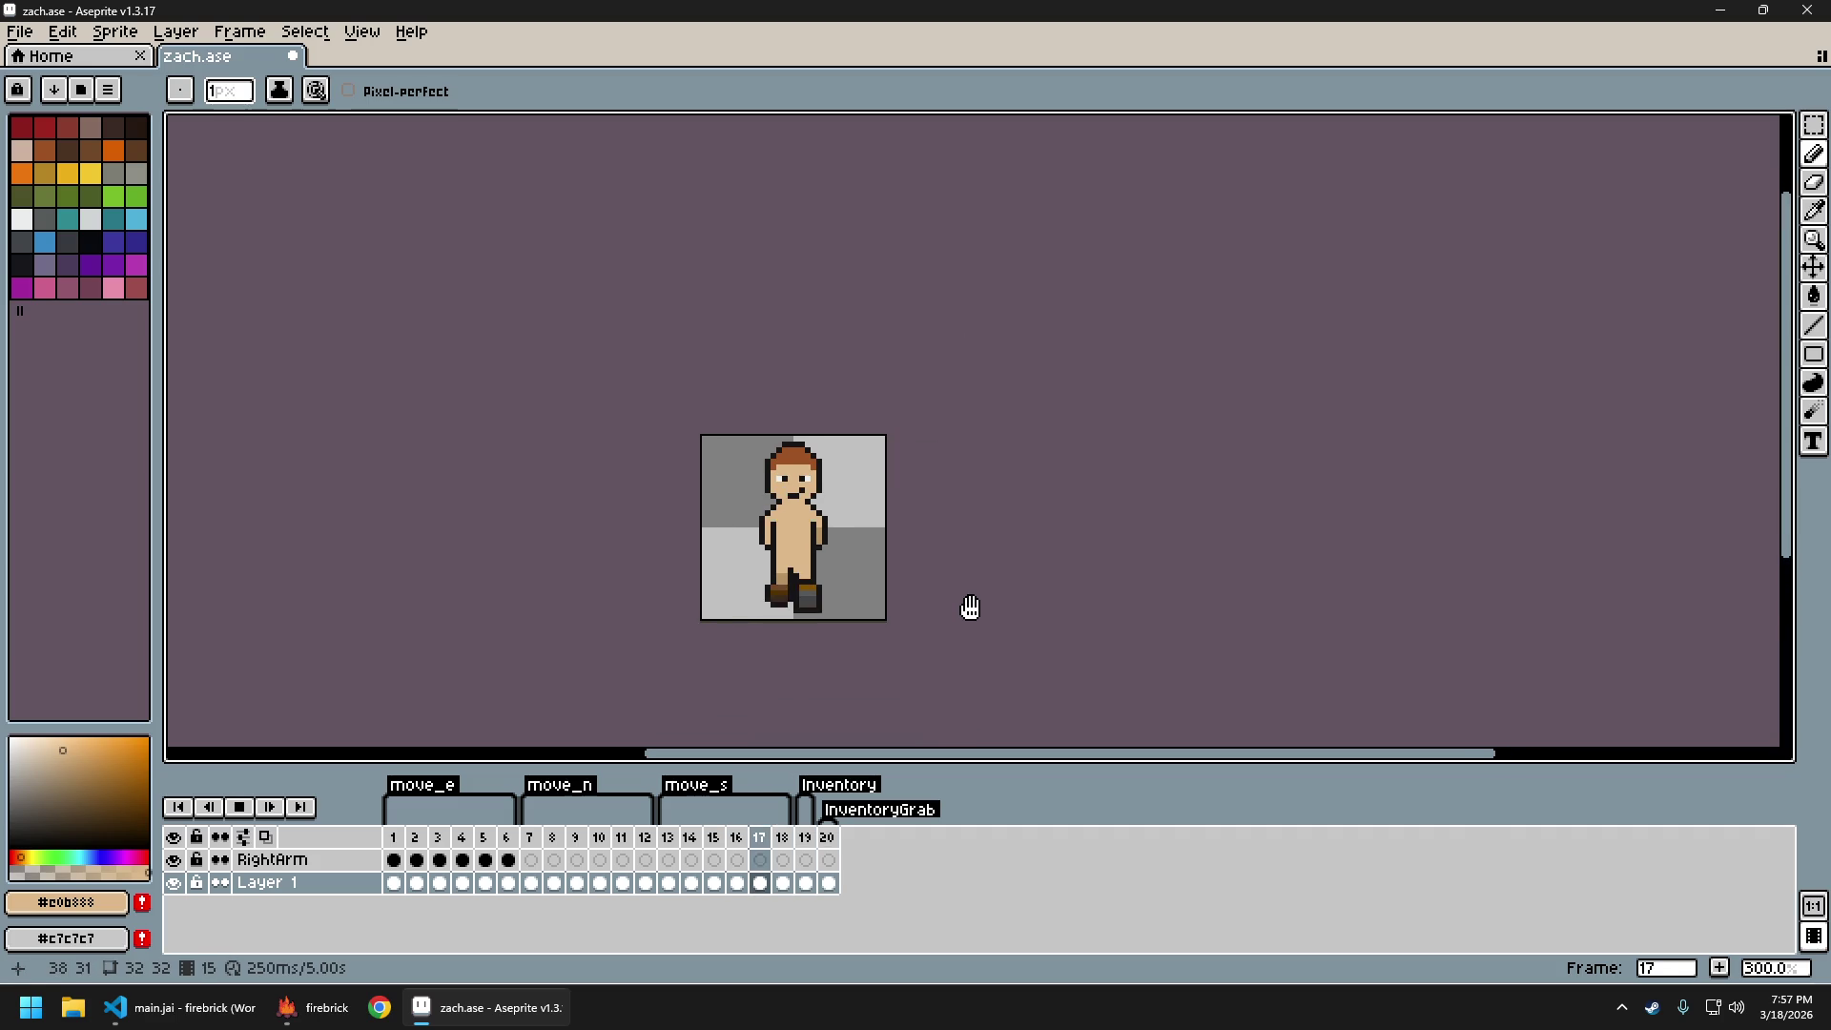
{"action": "scroll", "coordinate": [946, 611], "scroll_direction": "down", "scroll_amount": 1}
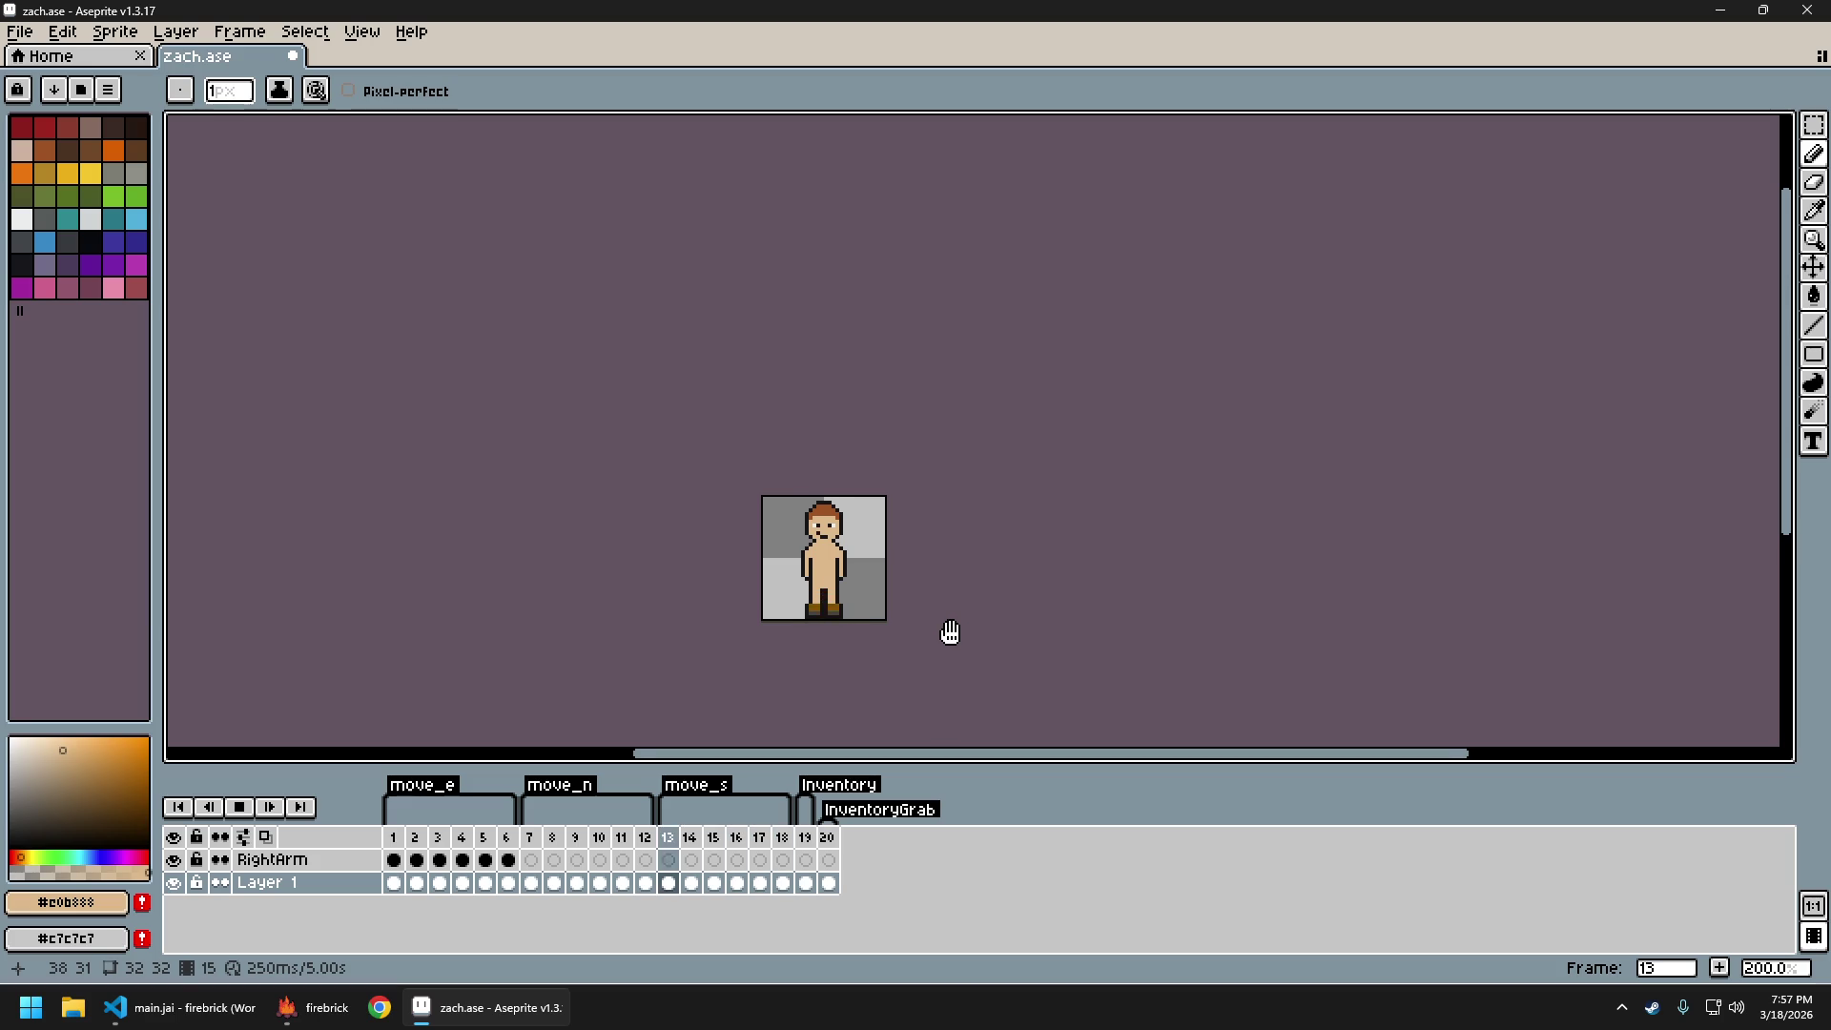
{"action": "scroll", "coordinate": [936, 631], "scroll_direction": "down", "scroll_amount": 1}
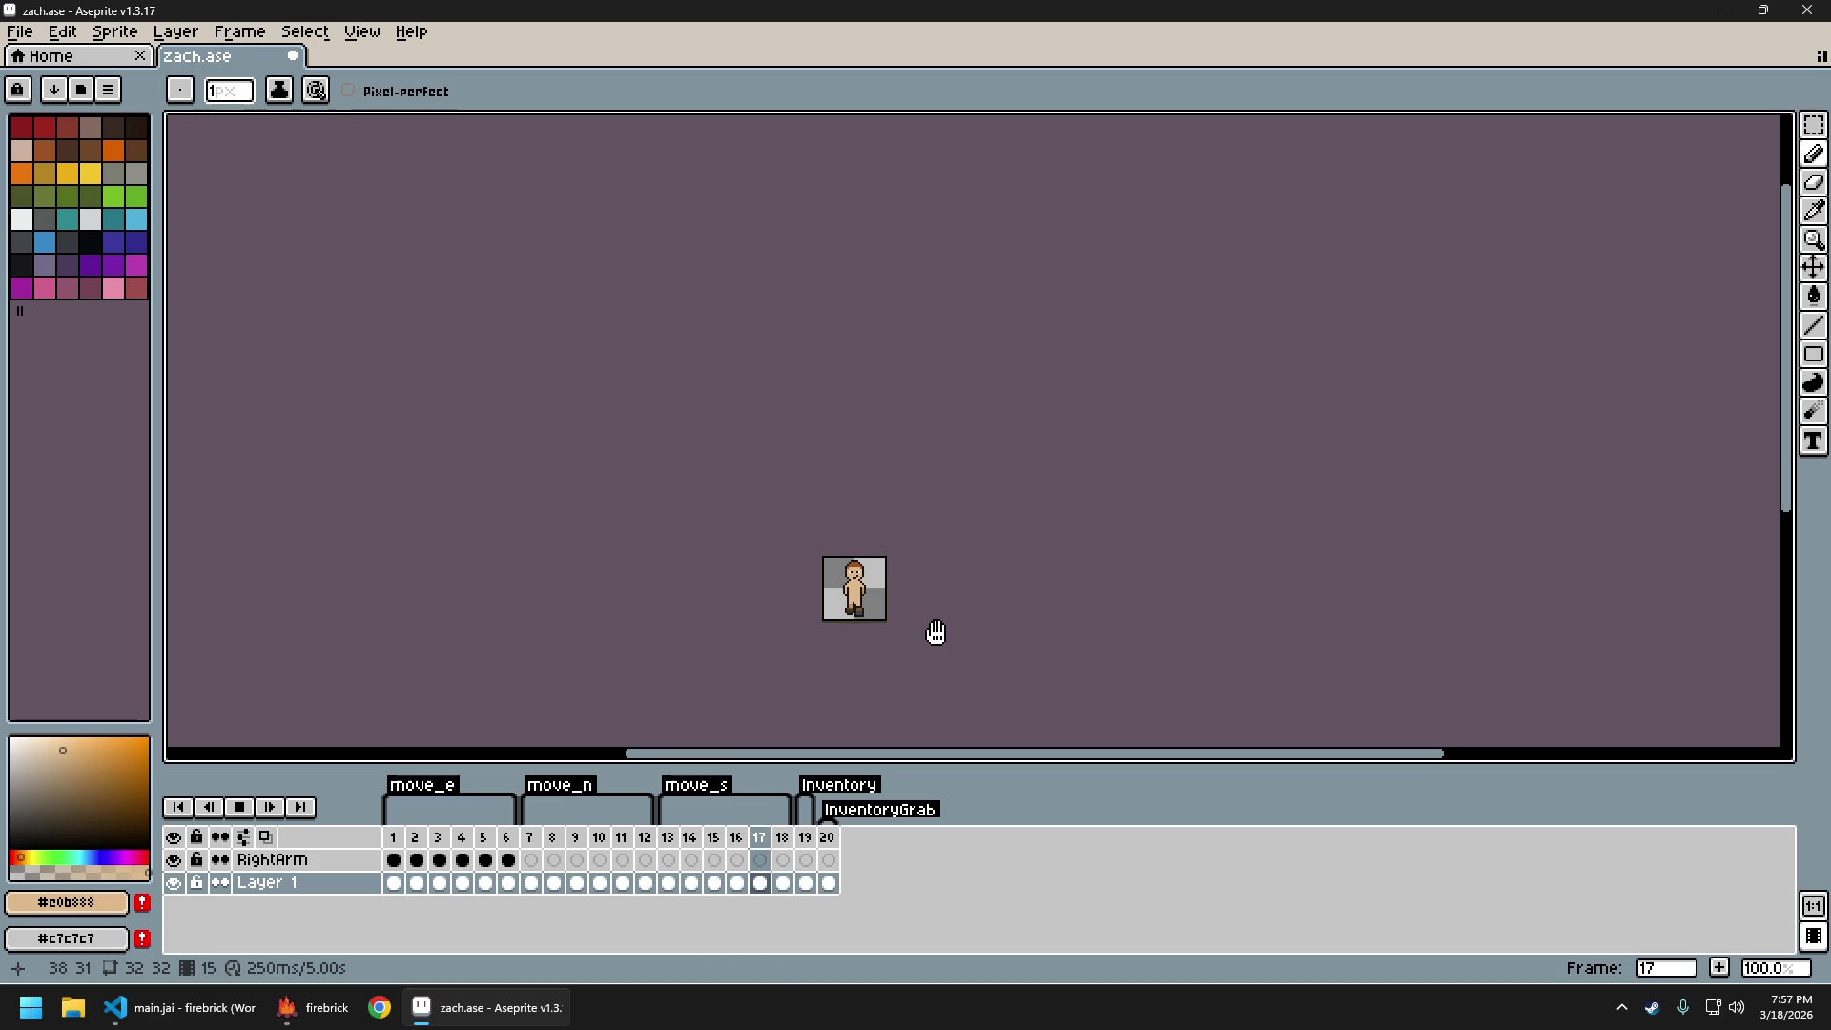
{"action": "scroll", "coordinate": [896, 634], "scroll_direction": "up", "scroll_amount": 3}
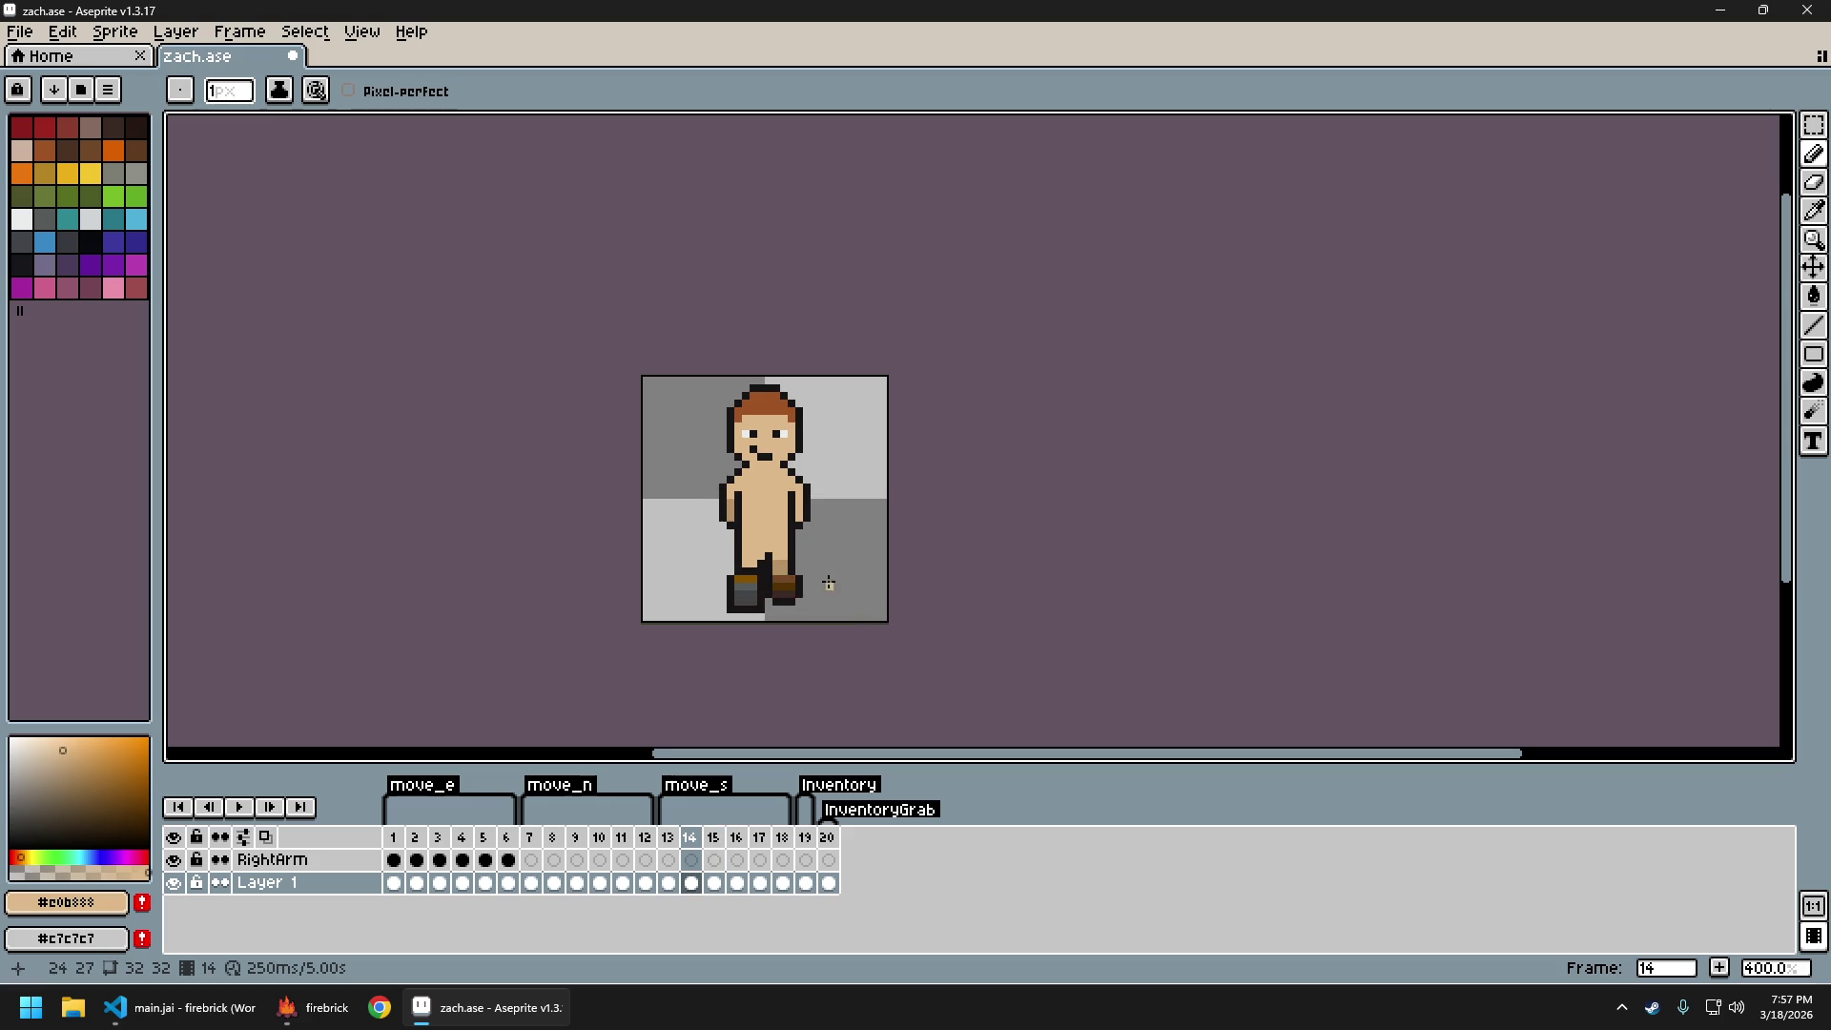
{"action": "scroll", "coordinate": [798, 557], "scroll_direction": "up", "scroll_amount": 1}
Eyedrop the skin tone and paint a skin-tone pixel on the leg
{"action": "left_click", "coordinate": [735, 535], "text": "alt"}
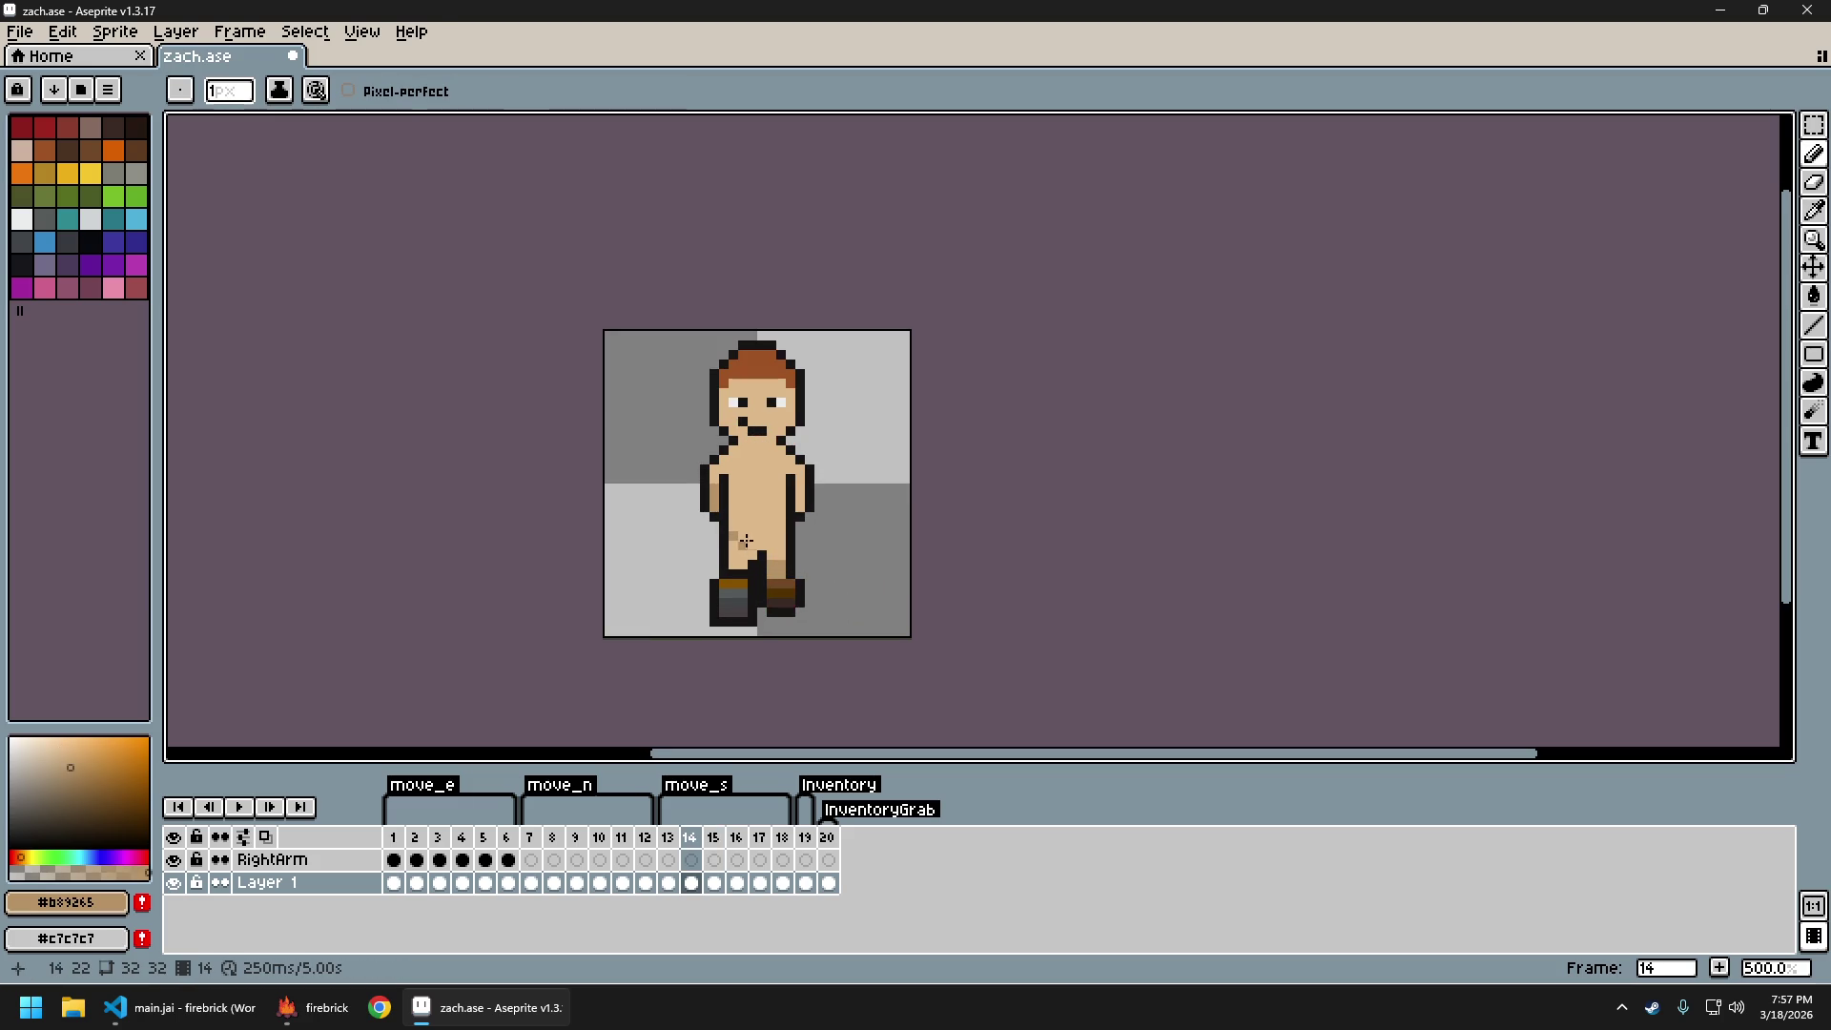
{"action": "left_click", "coordinate": [733, 544]}
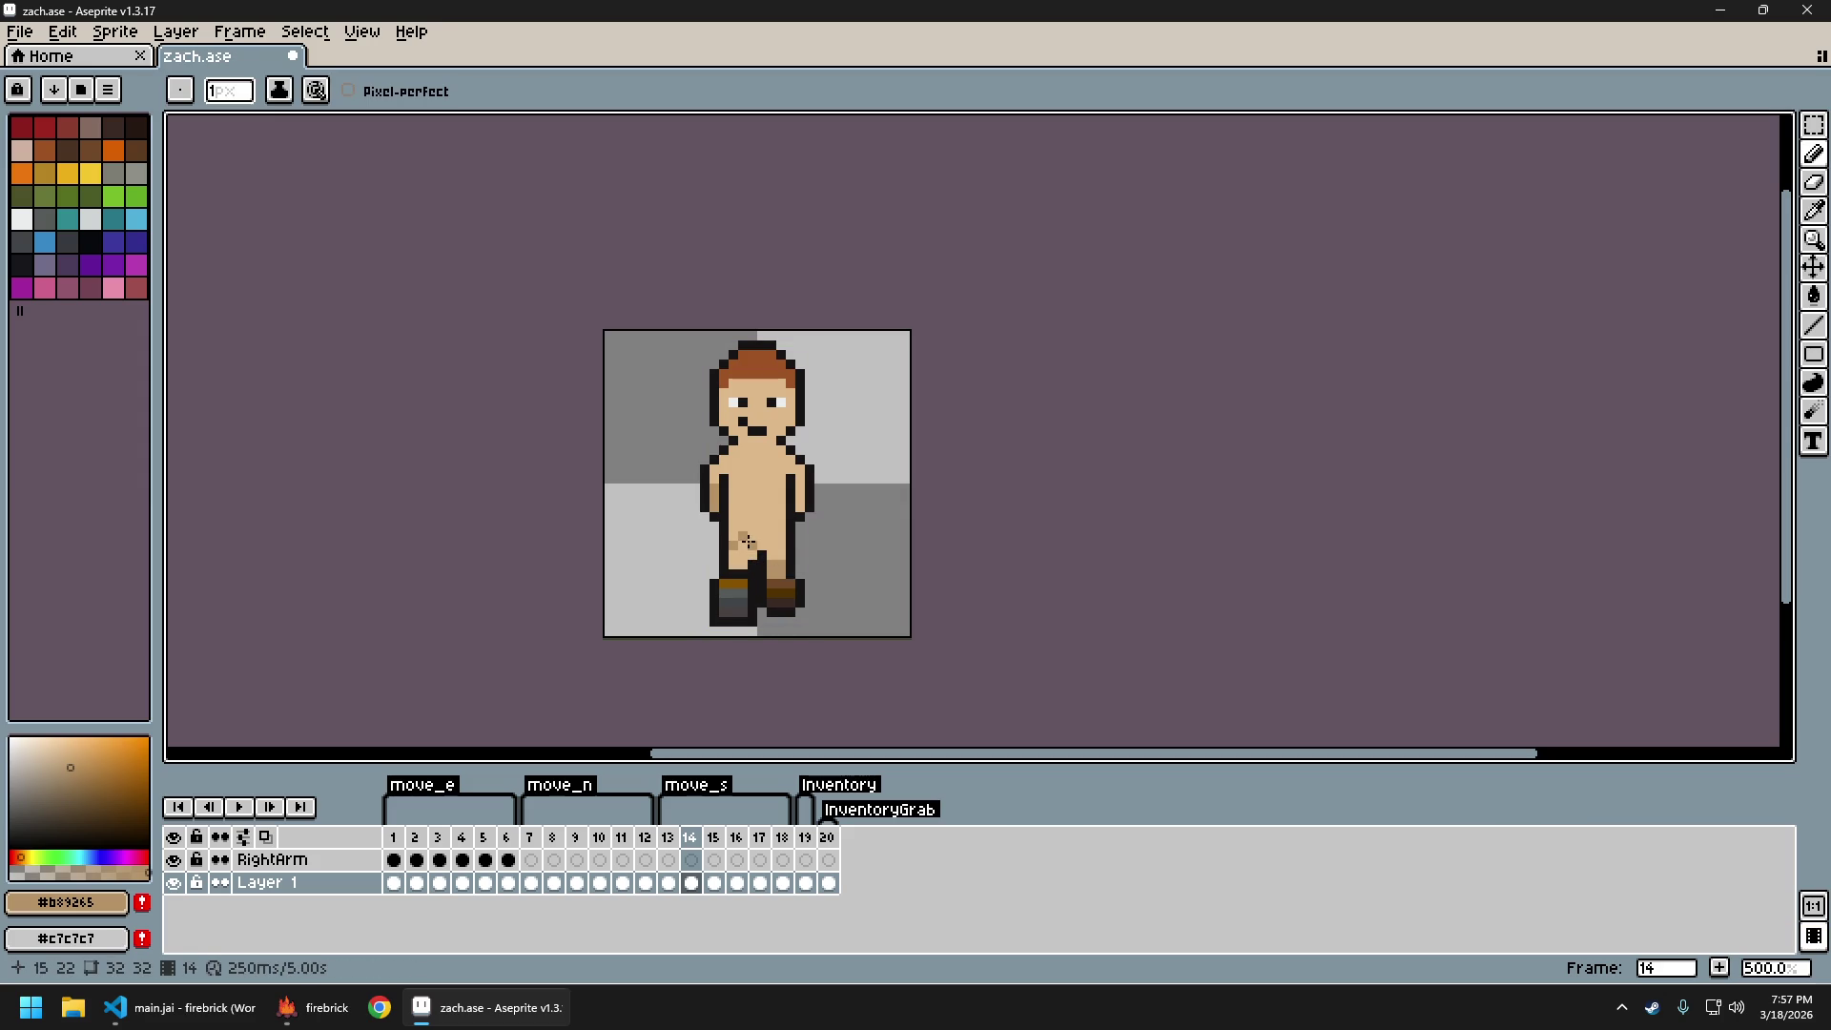
{"action": "scroll", "coordinate": [875, 592], "scroll_direction": "down", "scroll_amount": 3}
{"action": "scroll", "coordinate": [887, 599], "scroll_direction": "up", "scroll_amount": 1}
{"action": "scroll", "coordinate": [856, 575], "scroll_direction": "up", "scroll_amount": 2}
{"action": "scroll", "coordinate": [850, 580], "scroll_direction": "down", "scroll_amount": 2}
Flip between adjacent walk frames to compare the leg pose
{"action": "key", "text": "Left"}
{"action": "key", "text": "Right"}
{"action": "key", "text": "Left"}
{"action": "key", "text": "Right"}
{"action": "key", "text": "Right"}
{"action": "key", "text": "Right"}
{"action": "key", "text": "Right"}
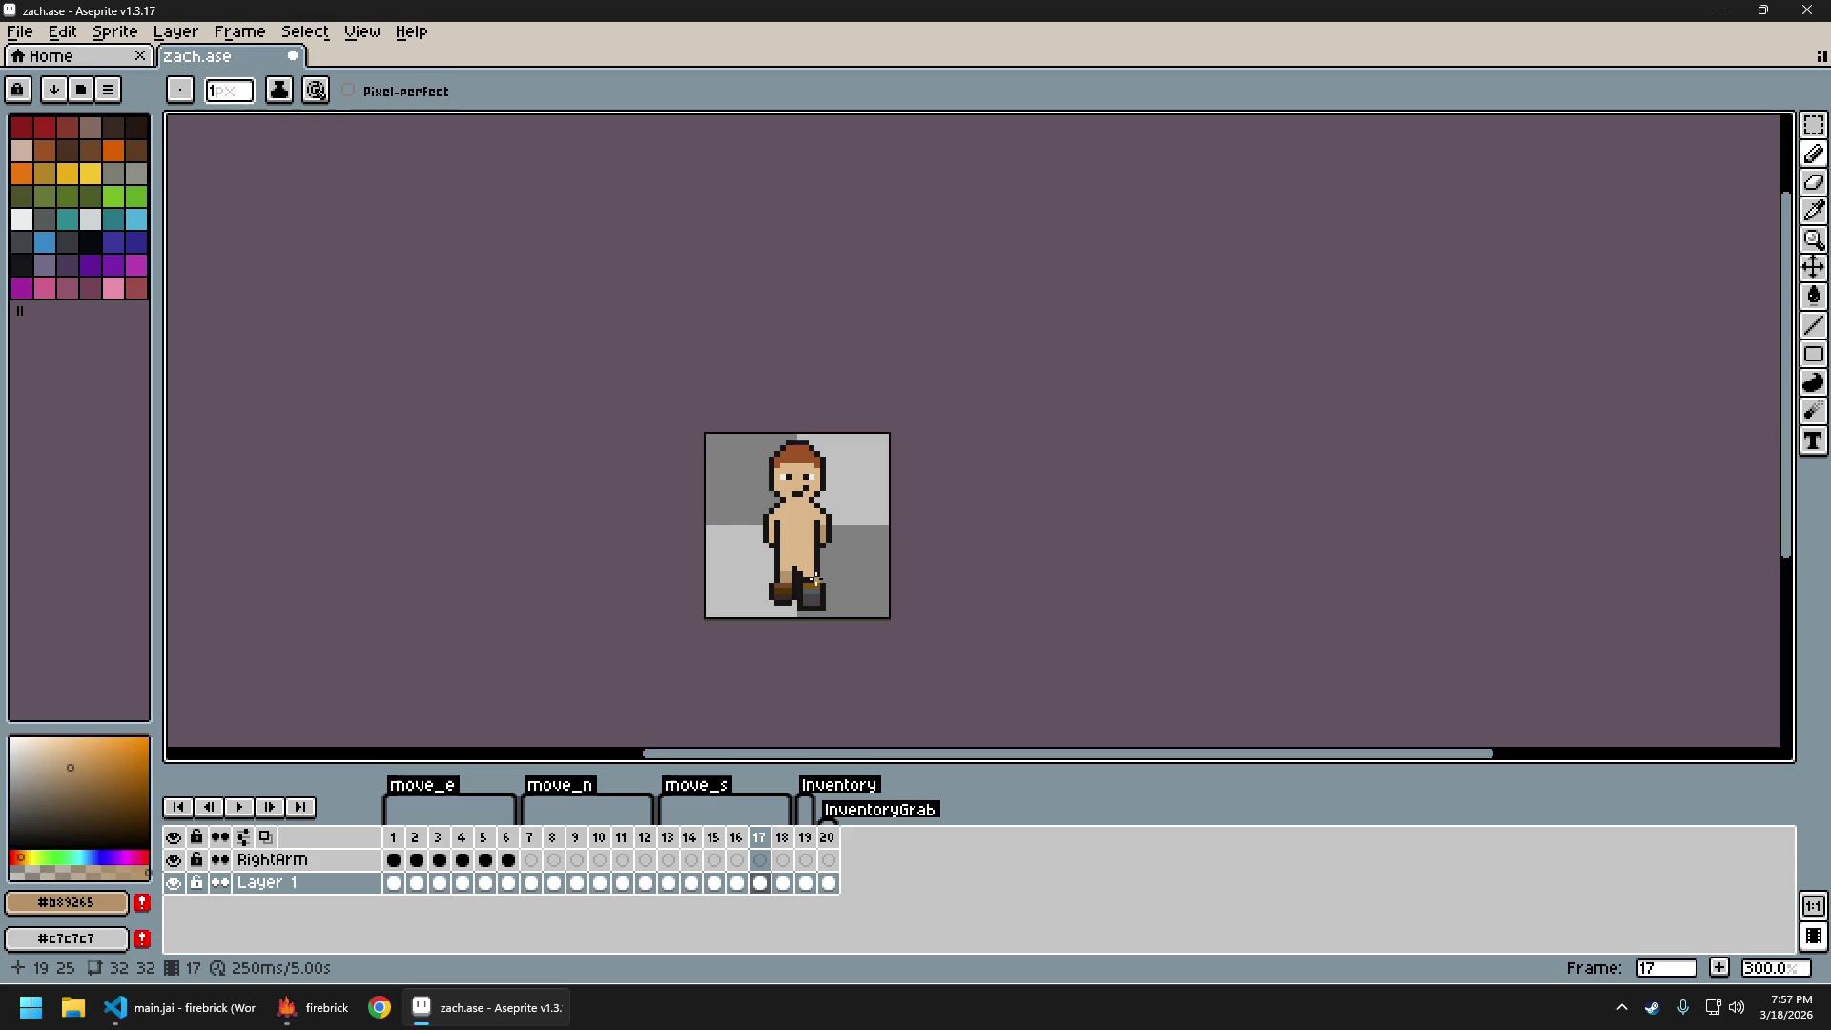
{"action": "key", "text": "Left"}
{"action": "scroll", "coordinate": [805, 568], "scroll_direction": "up", "scroll_amount": 2}
{"action": "key", "text": "Left"}
{"action": "key", "text": "Left"}
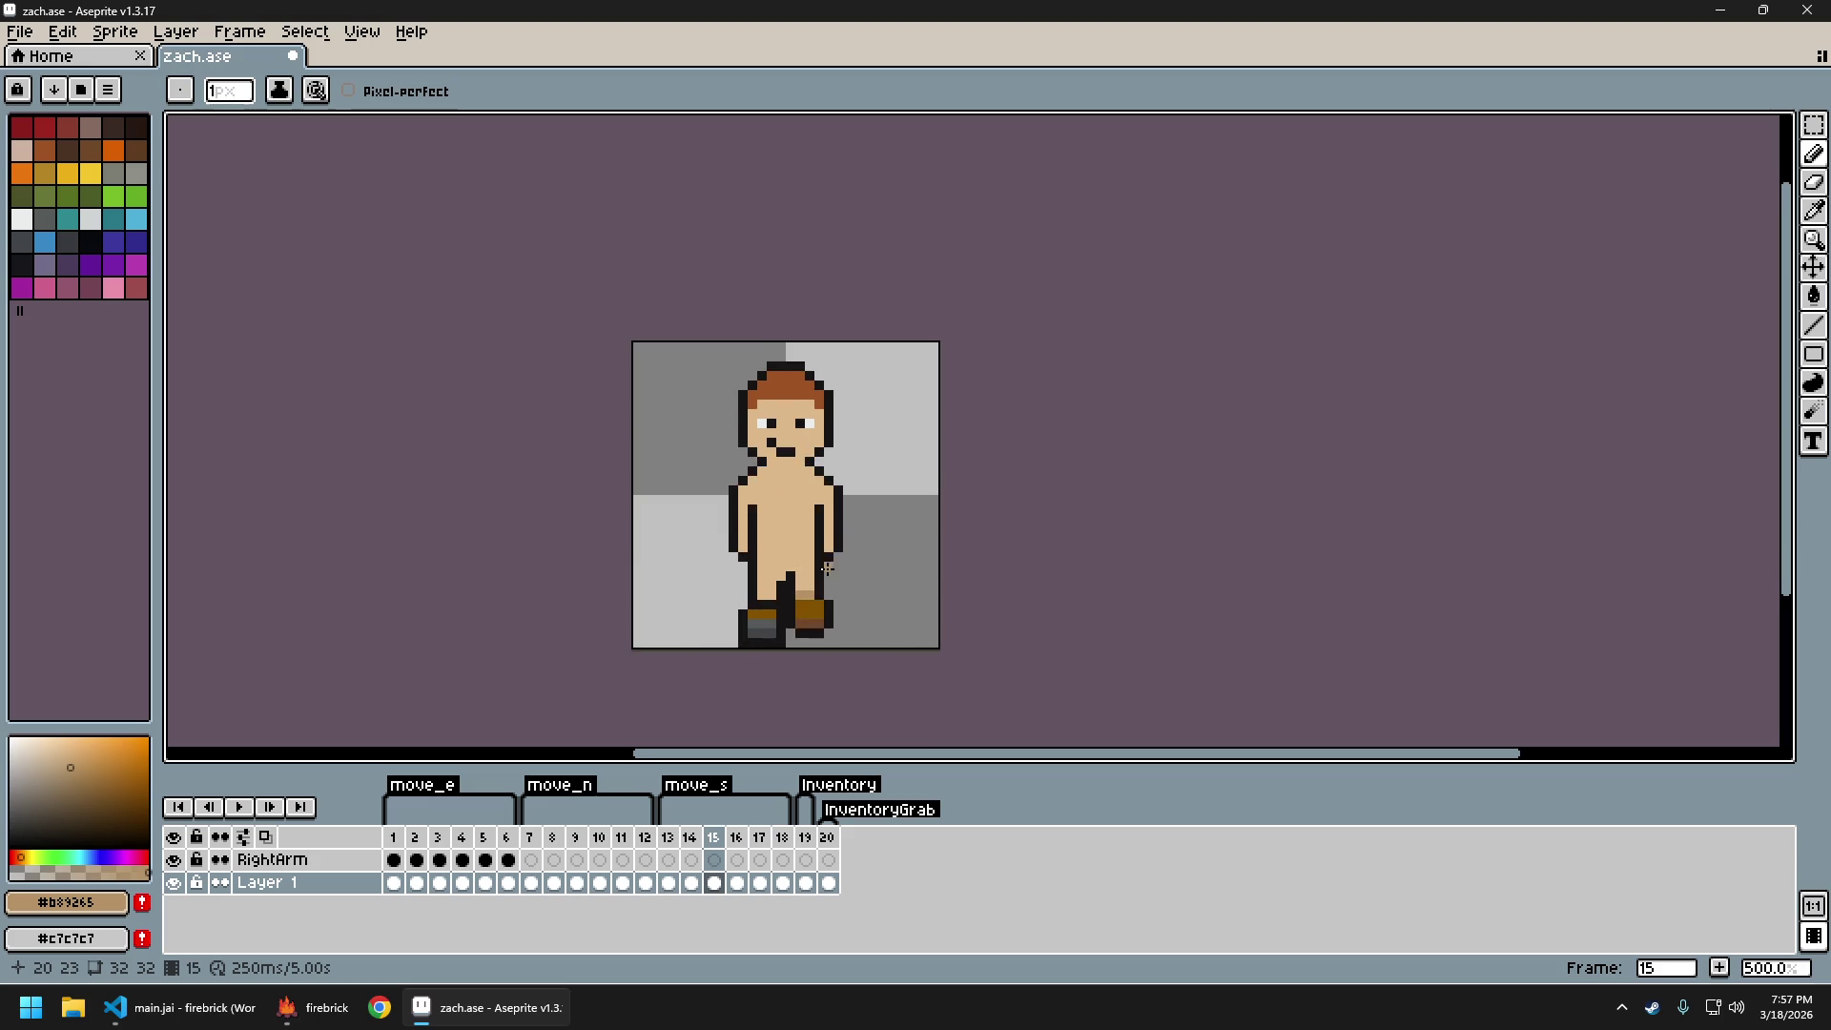
{"action": "key", "text": "Right"}
{"action": "key", "text": "Right"}
{"action": "key", "text": "Right"}
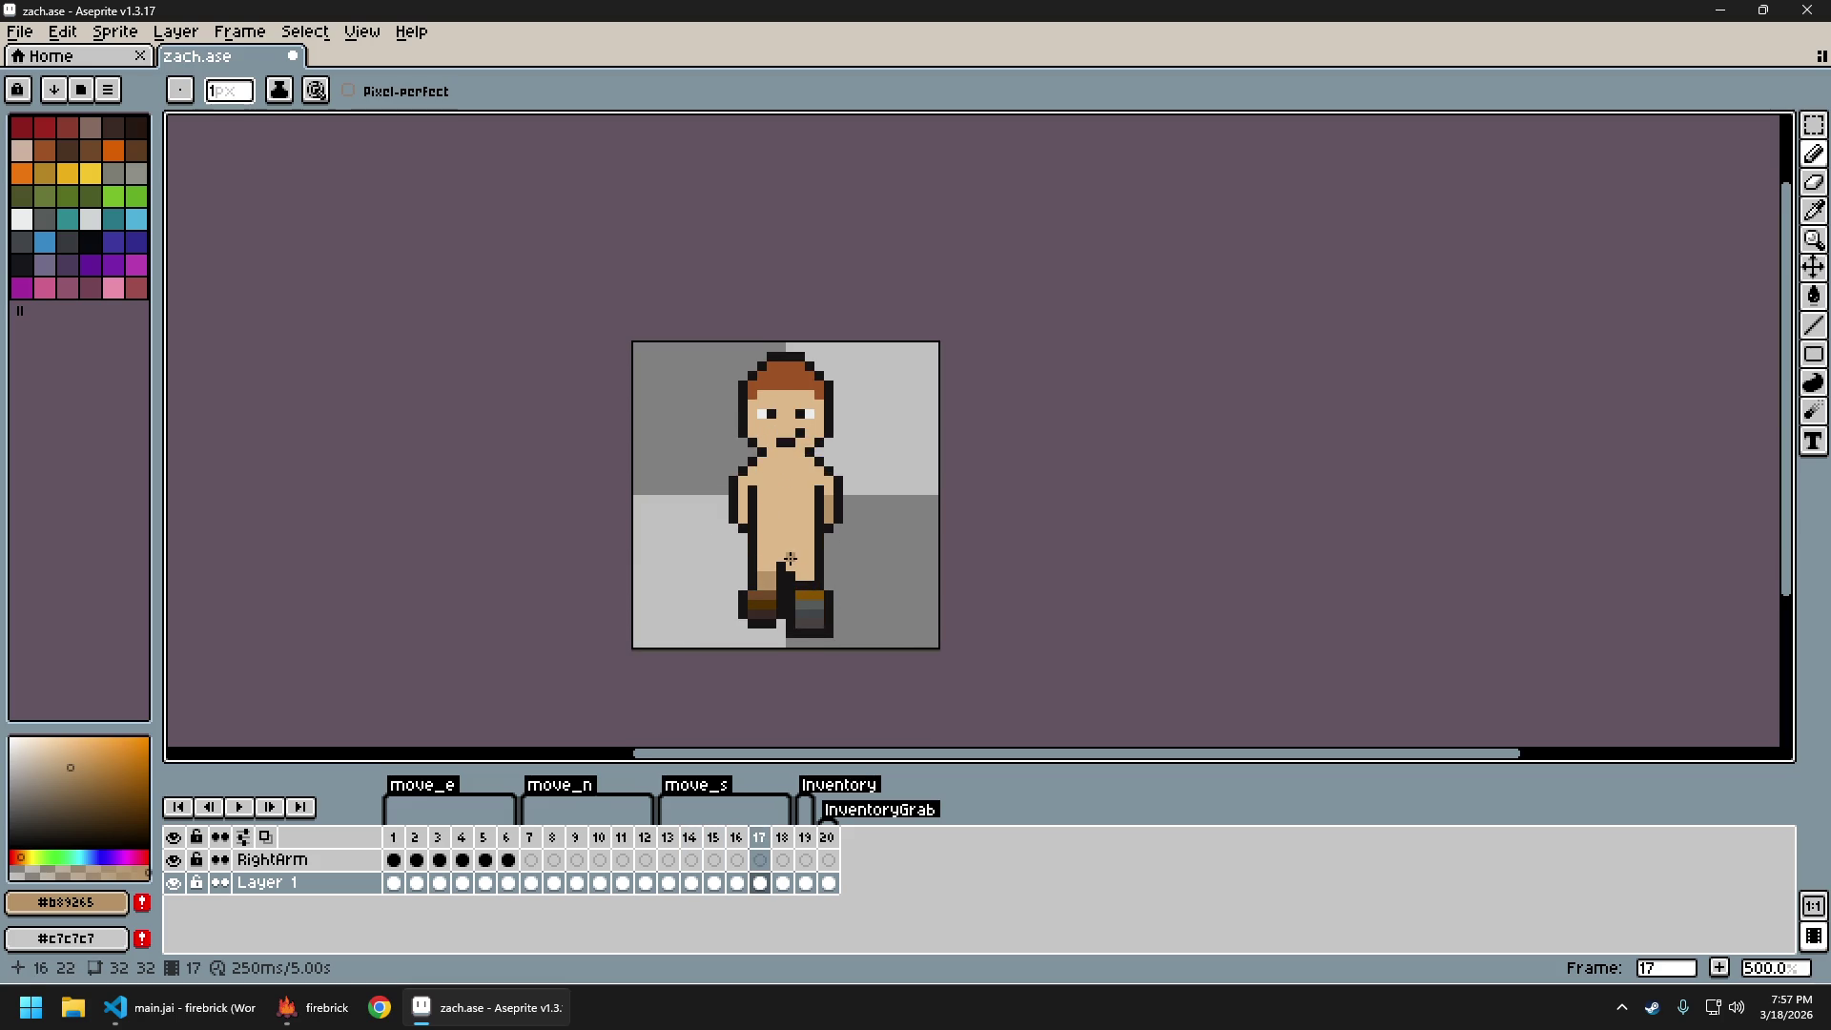
Play the walk animation, then stop it and undo the stray leg pixel
{"action": "key", "text": "Return"}
{"action": "scroll", "coordinate": [910, 597], "scroll_direction": "down", "scroll_amount": 2}
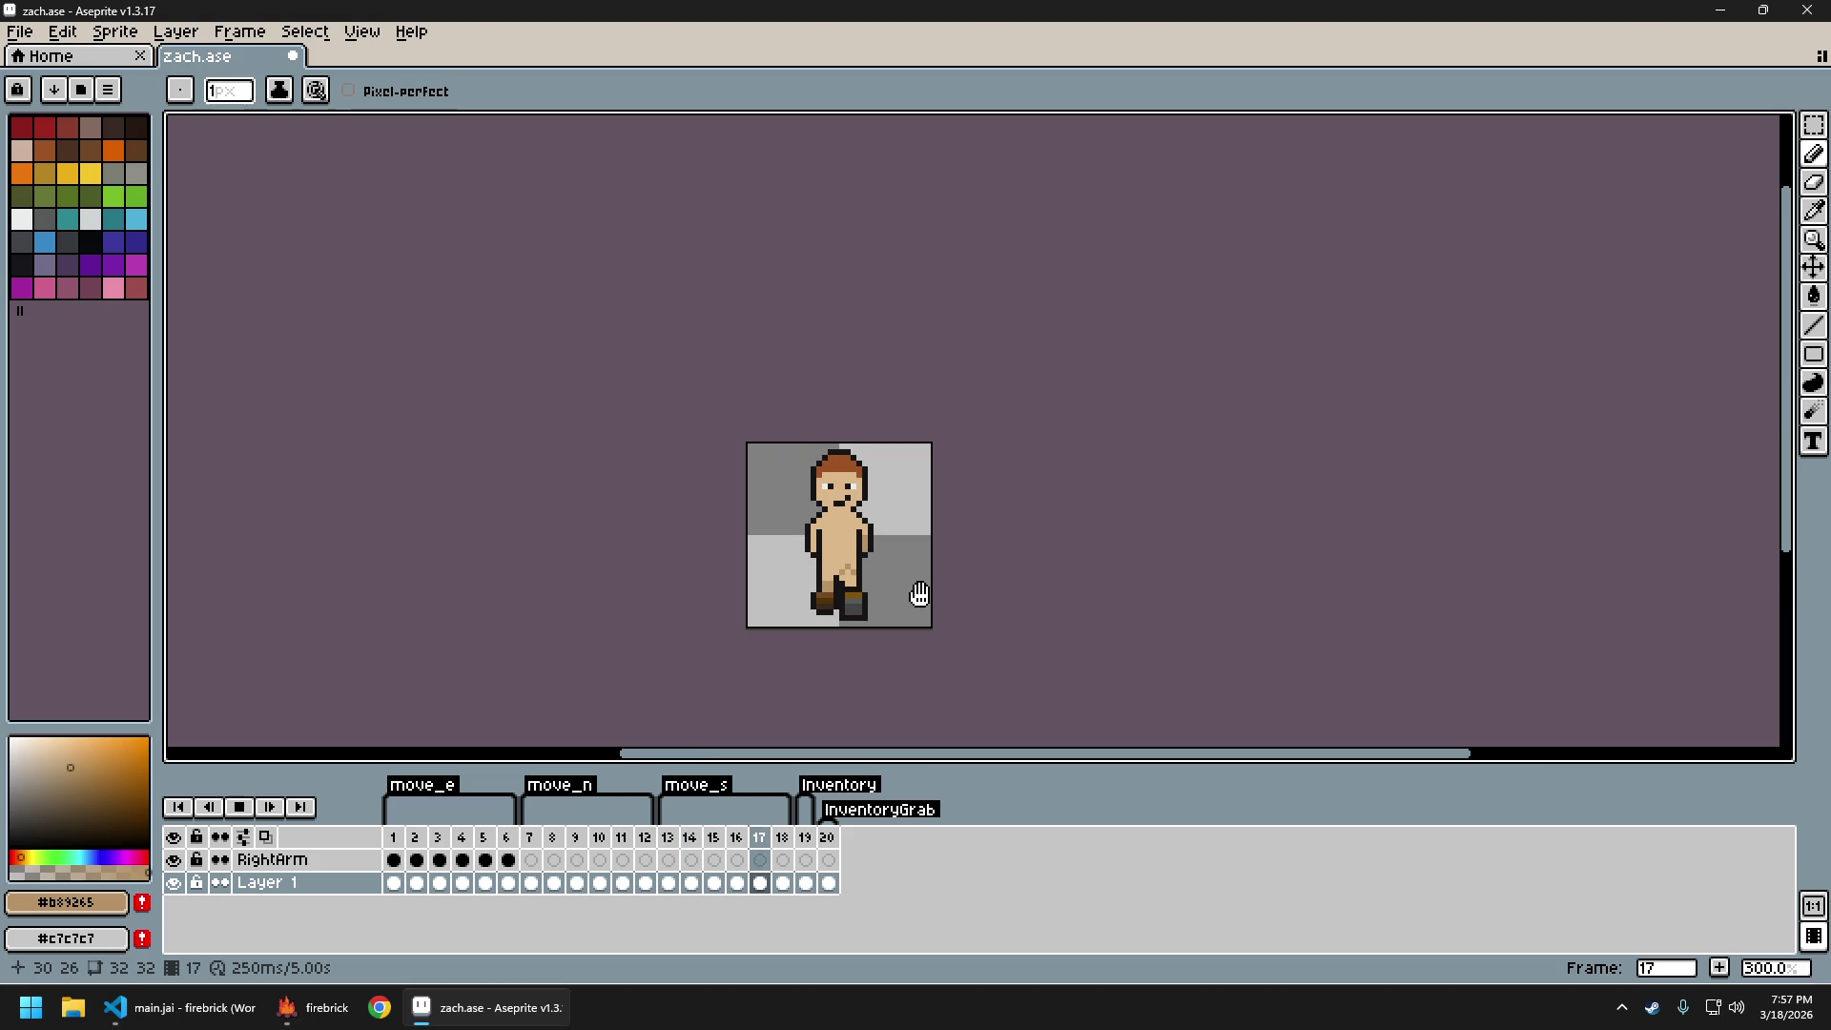
{"action": "scroll", "coordinate": [990, 597], "scroll_direction": "down", "scroll_amount": 2}
{"action": "type", "text": "13"}
{"action": "scroll", "coordinate": [989, 596], "scroll_direction": "up", "scroll_amount": 2}
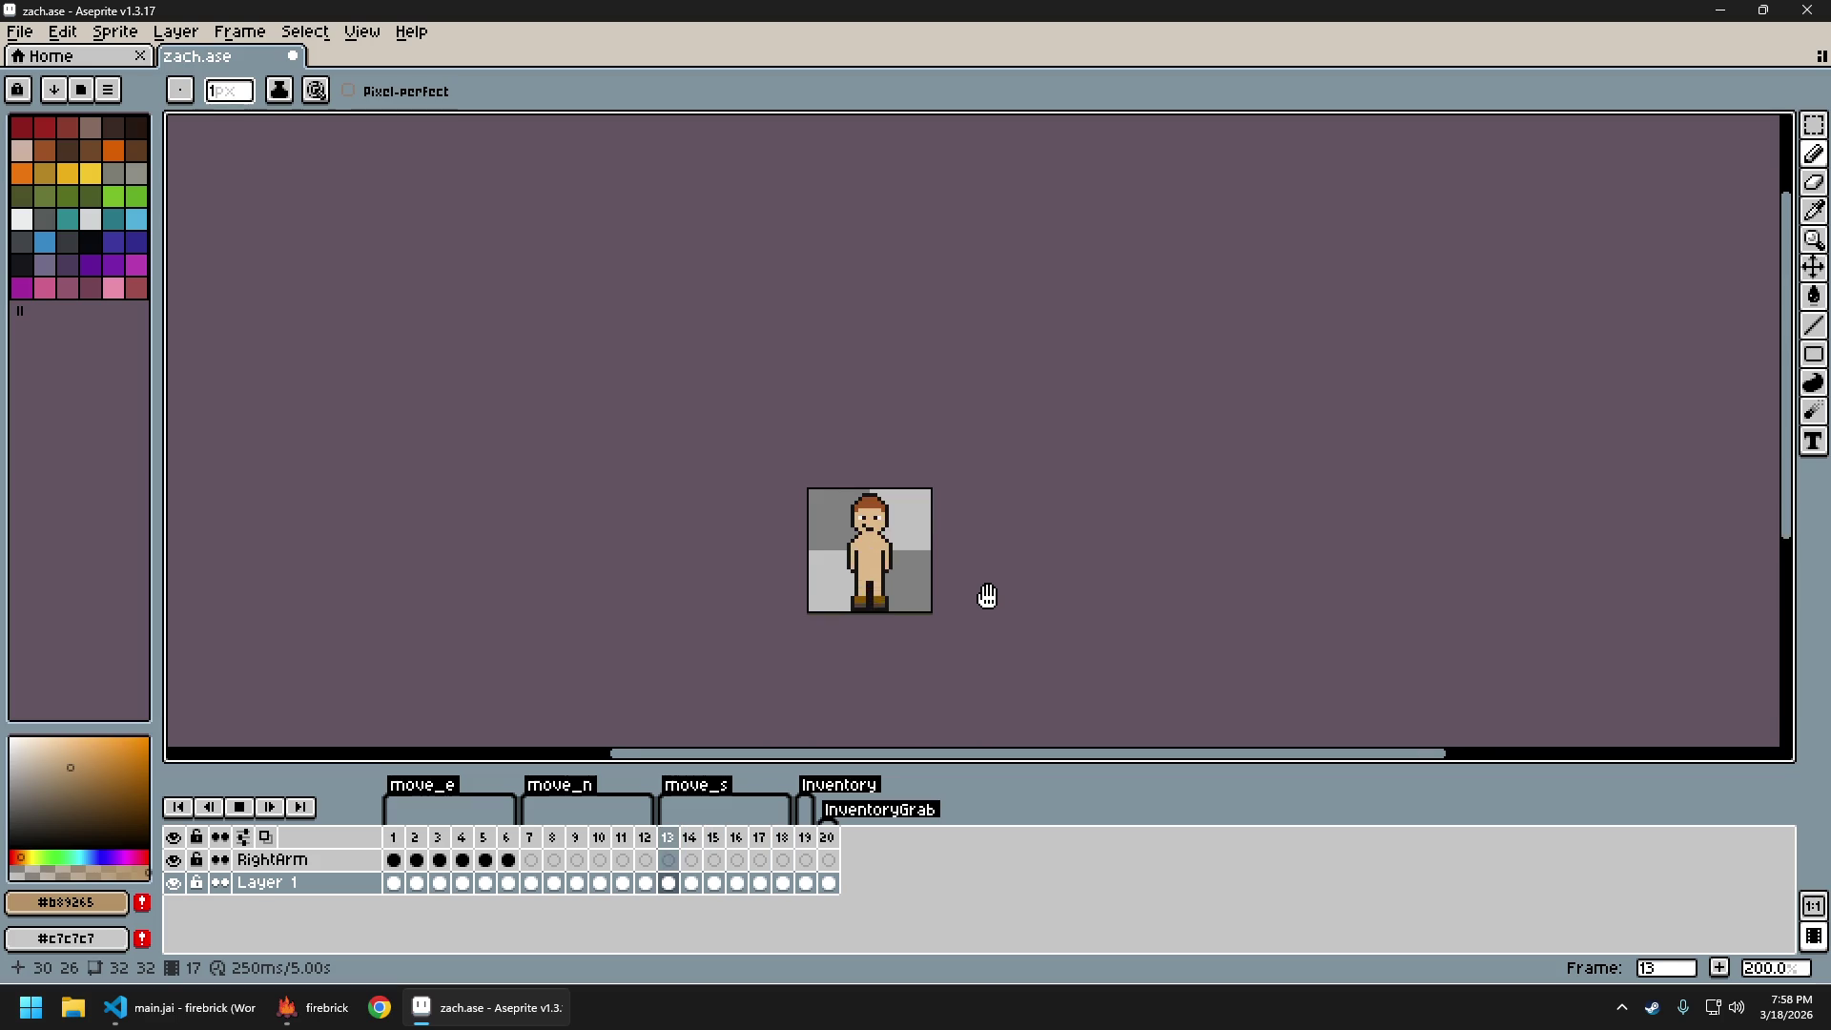
{"action": "key", "text": "Return"}
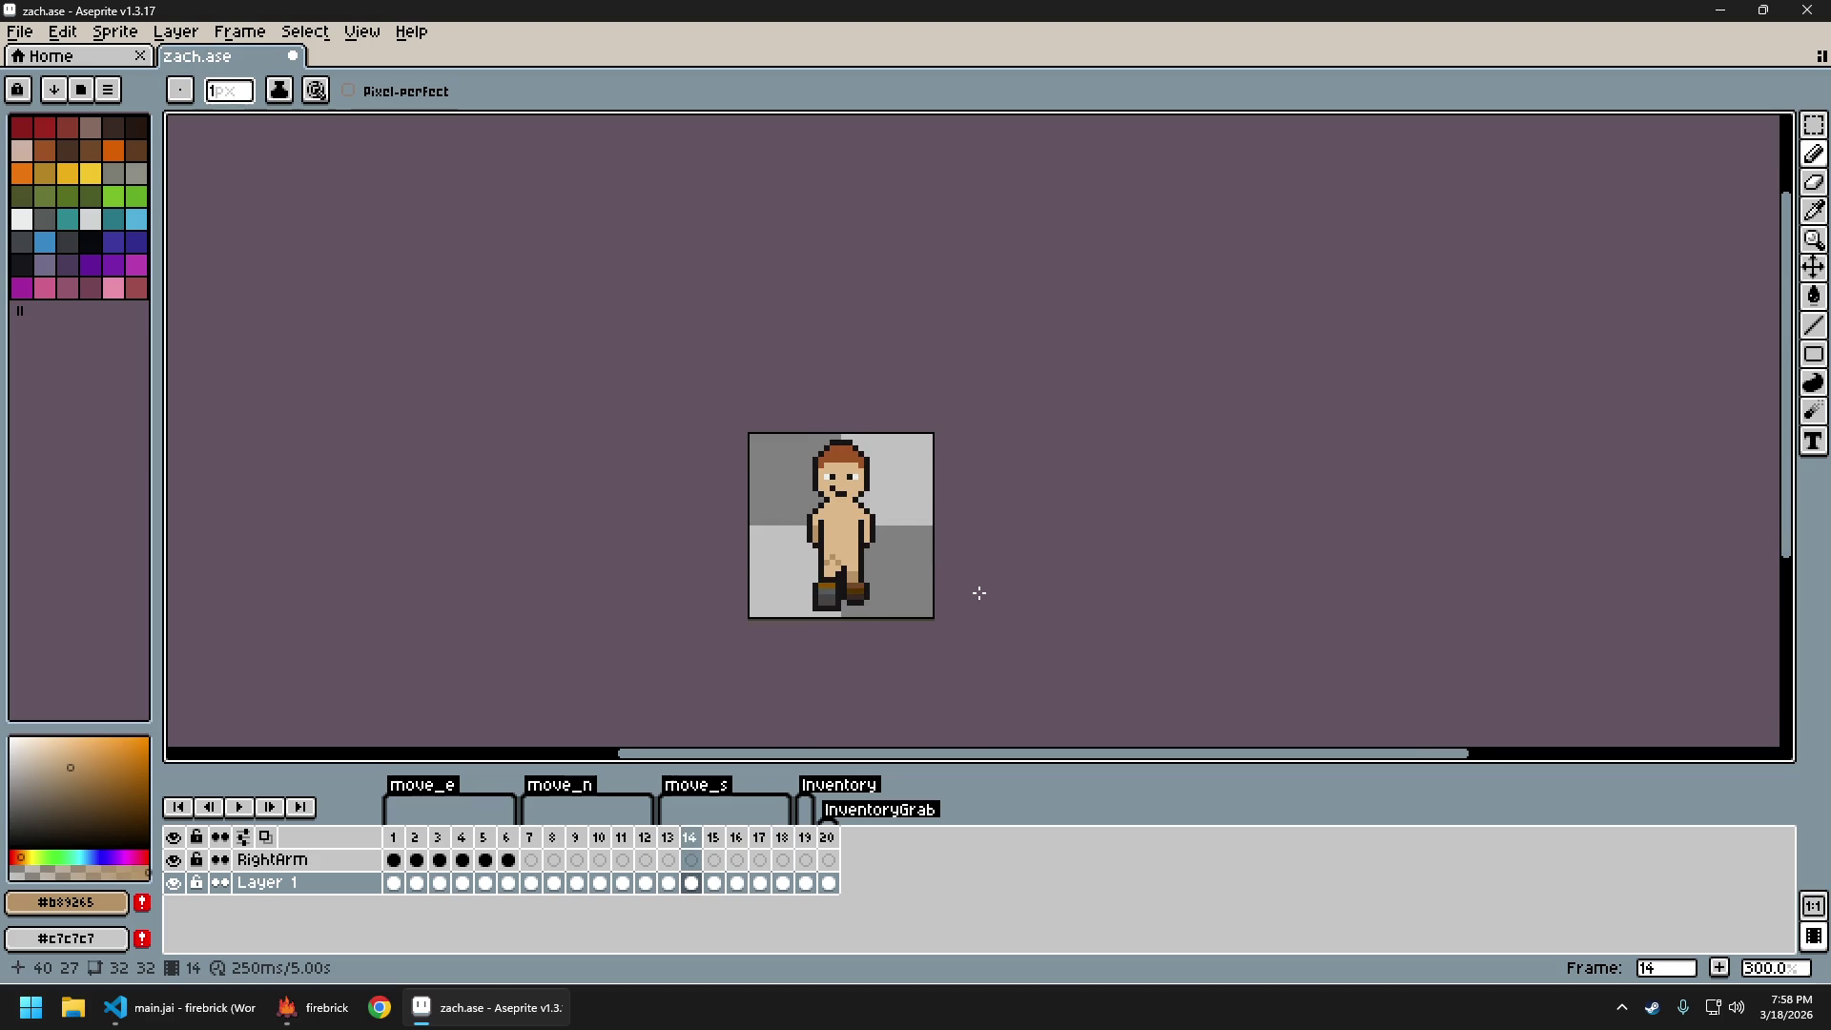
{"action": "key", "text": "ctrl+z"}
{"action": "key", "text": "ctrl+z"}
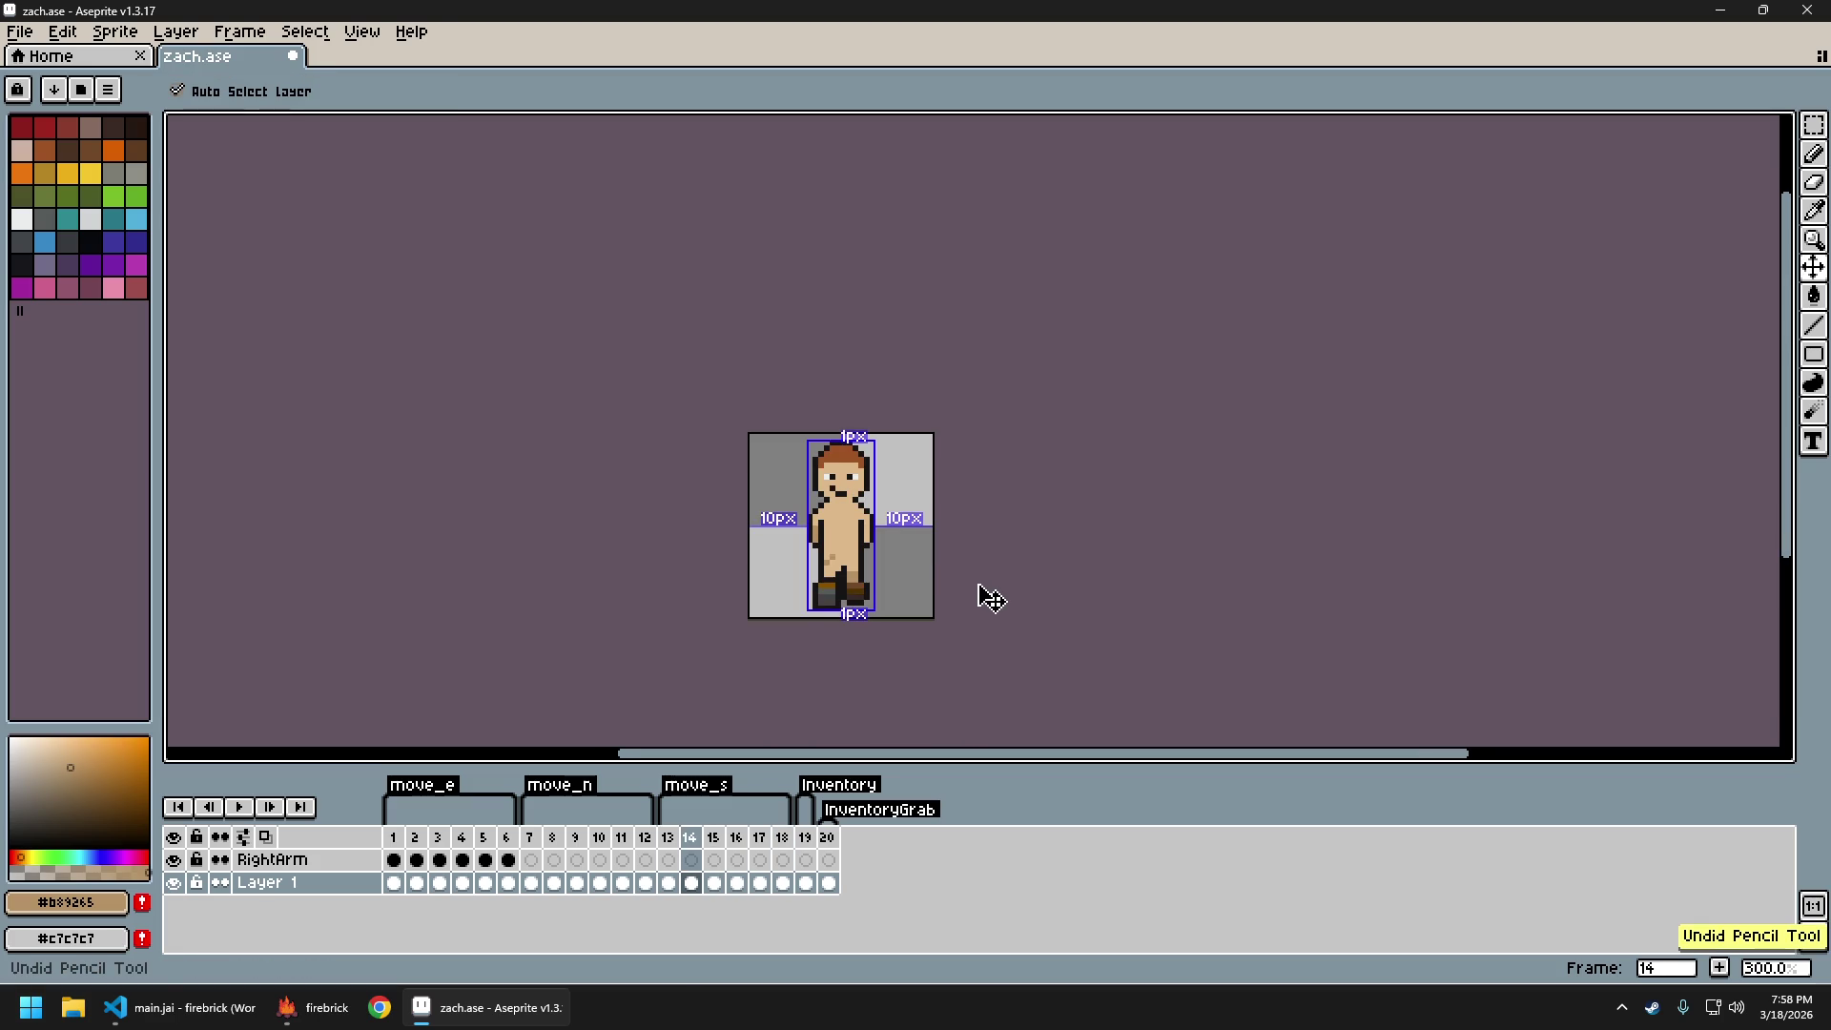
Export the sprite sheet as zach_sheet.png, close the sheet and save zach.ase
{"action": "key", "text": "ctrl+e"}
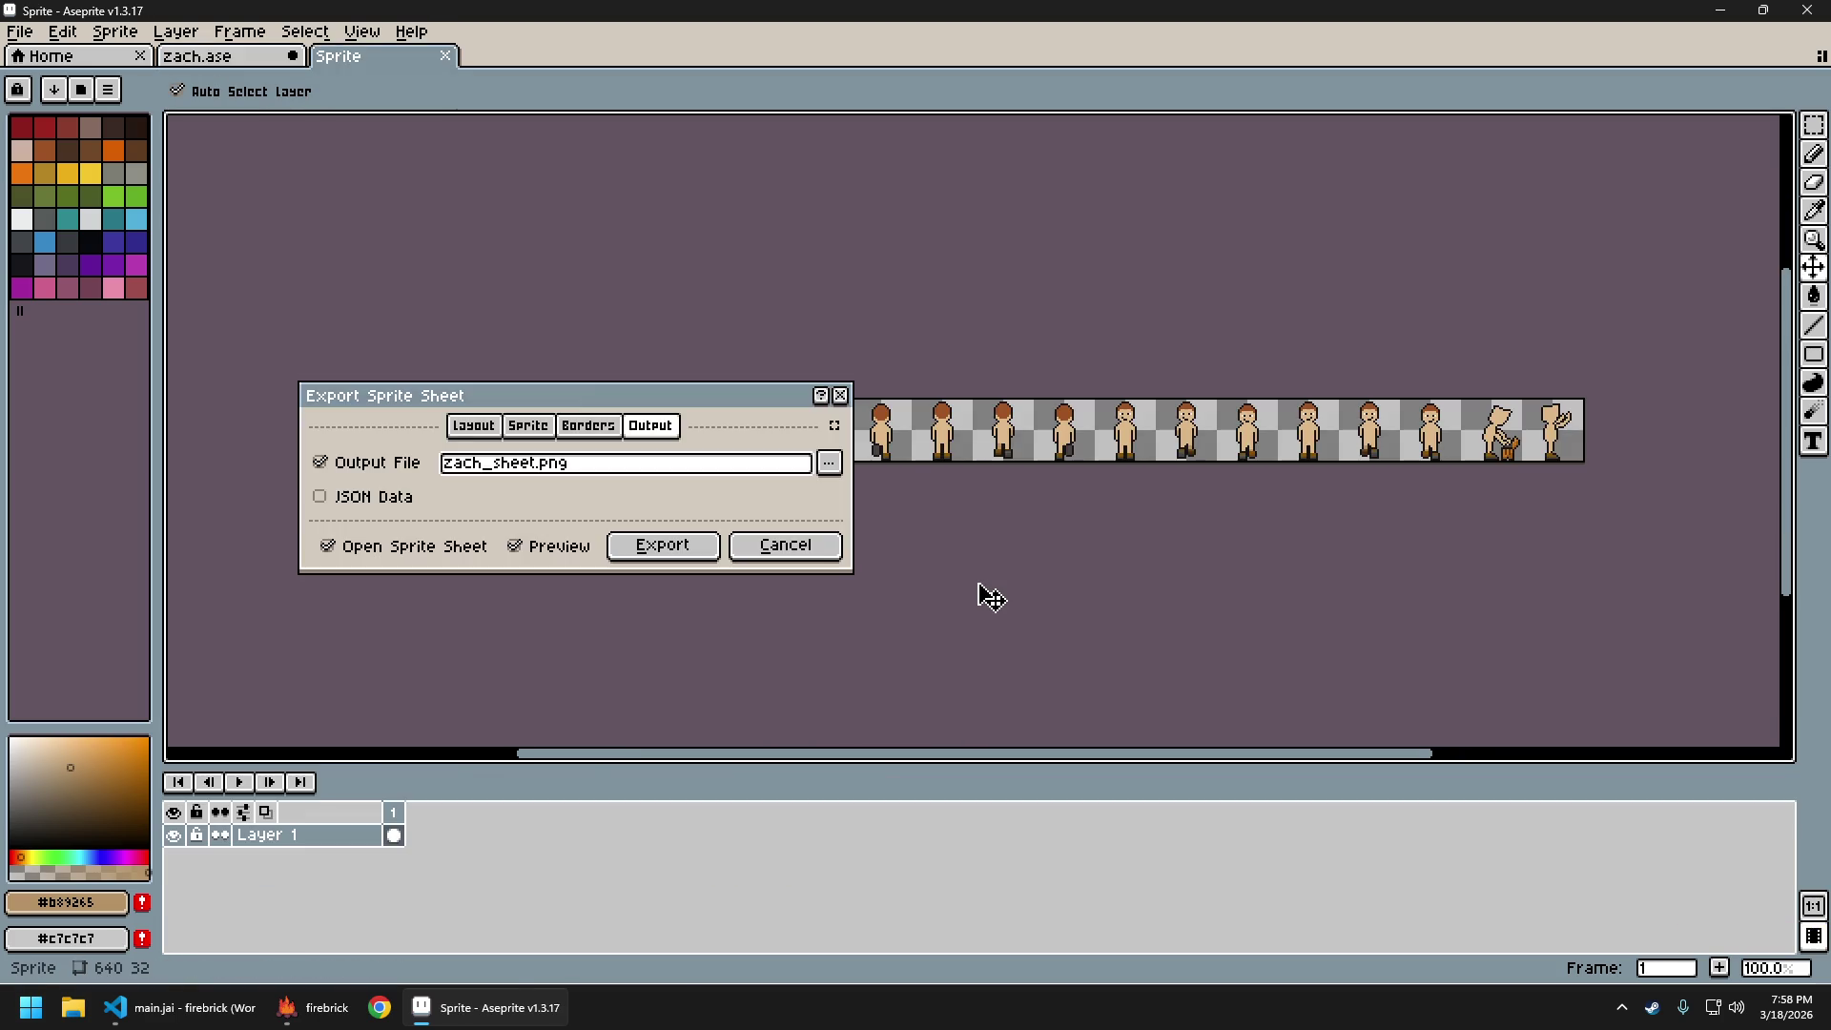
{"action": "key", "text": "Return"}
{"action": "key", "text": "ctrl+alt+shift+s"}
{"action": "key", "text": "Return"}
{"action": "key", "text": "ctrl+w"}
{"action": "key", "text": "ctrl+s"}
{"action": "left_click", "coordinate": [289, 1009]}
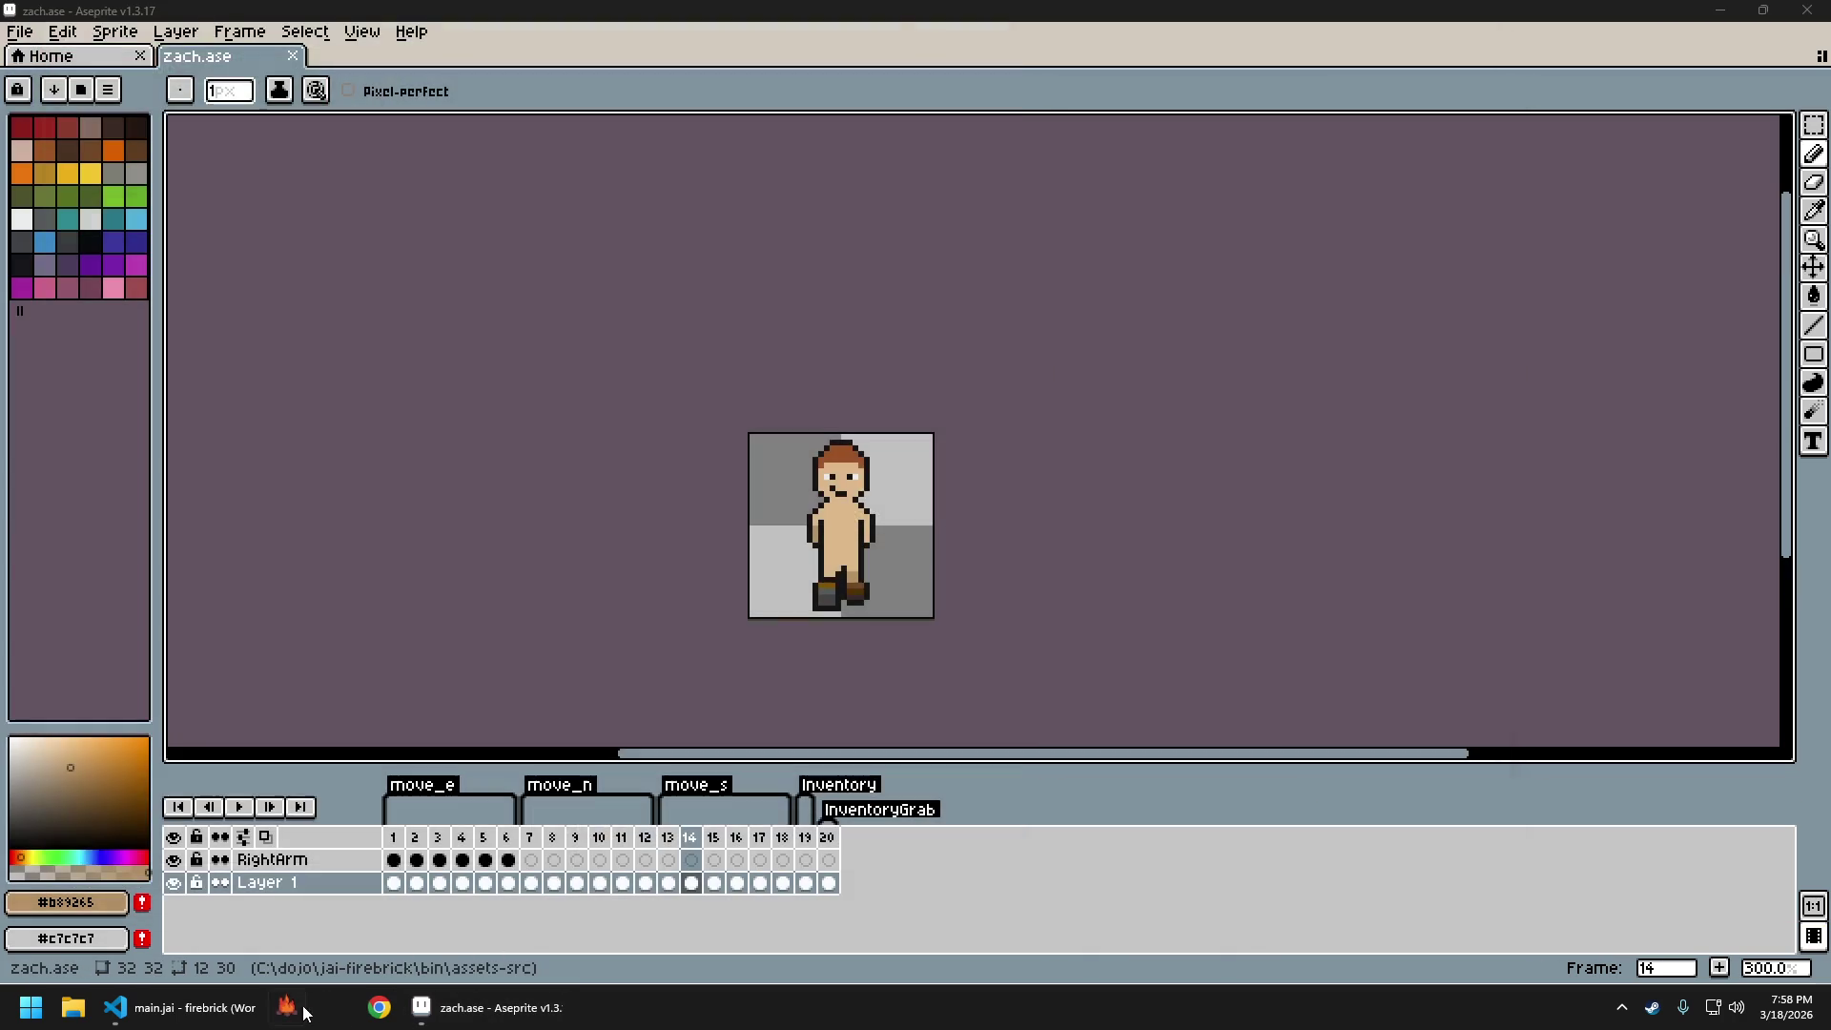
Walk the character north and south several times with W and S, then quit the game
{"action": "key", "text": "w"}
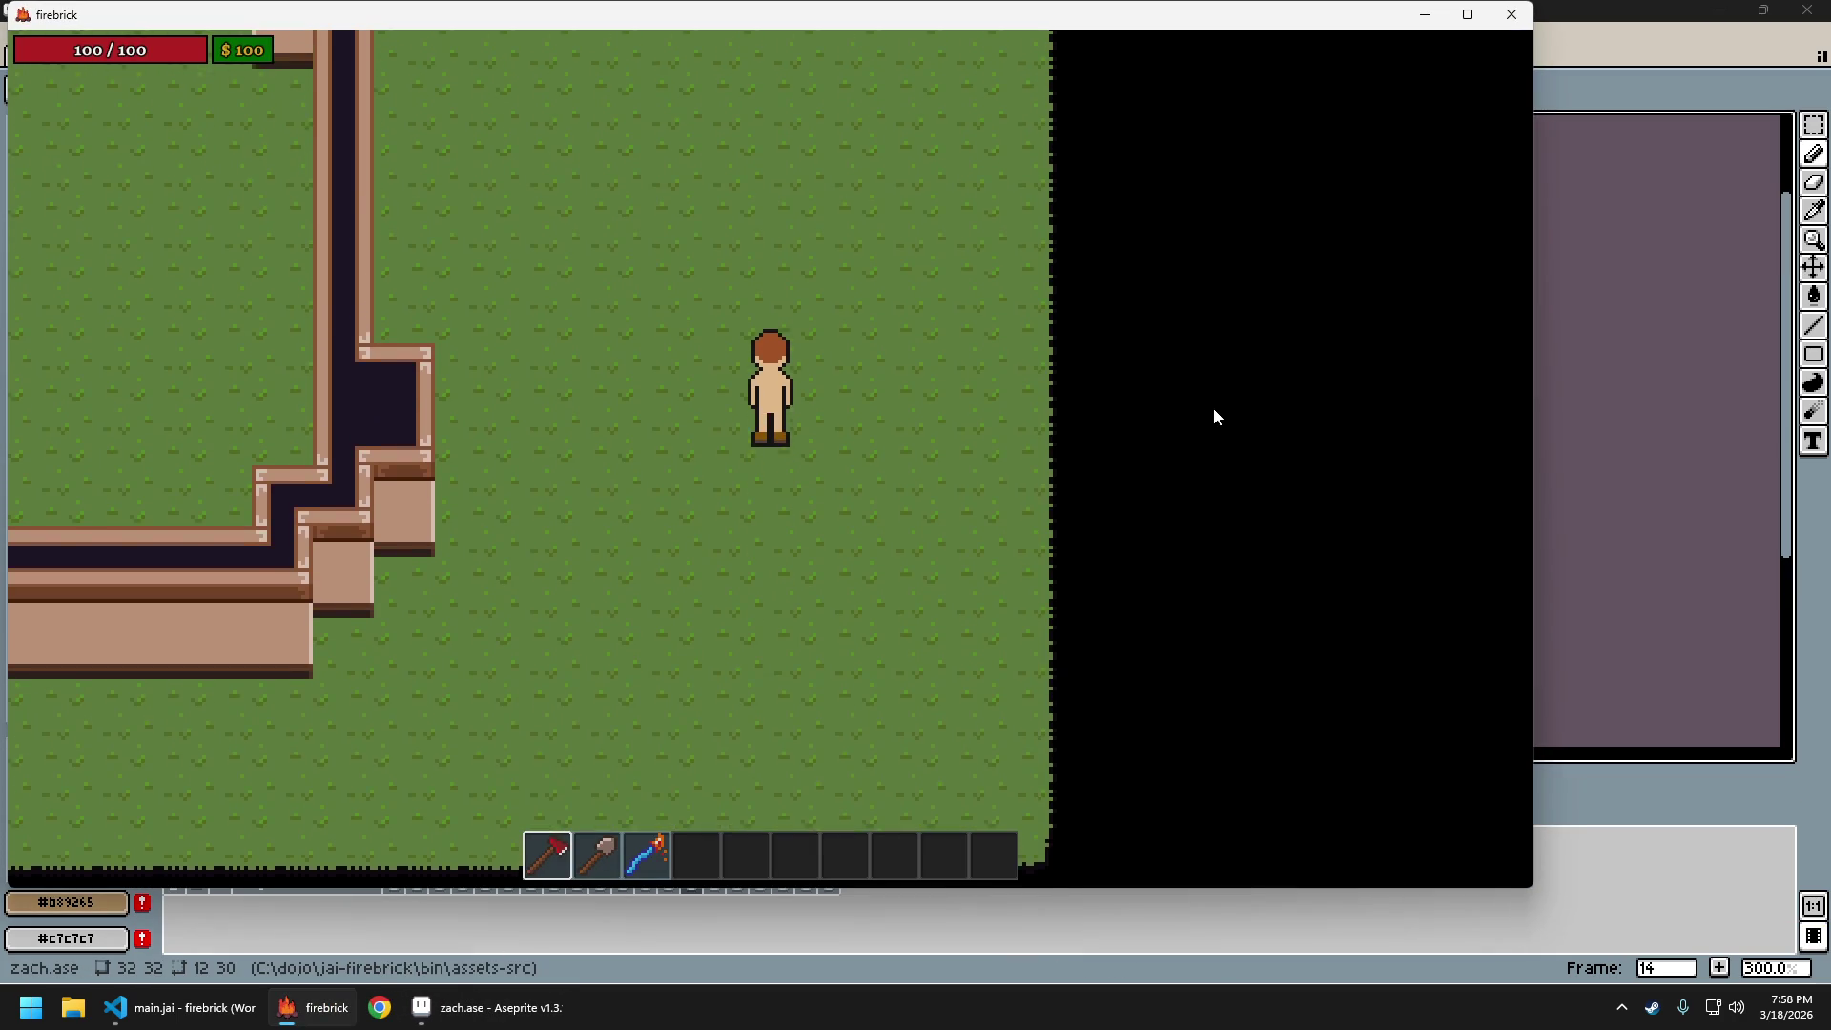
{"action": "key", "text": "s"}
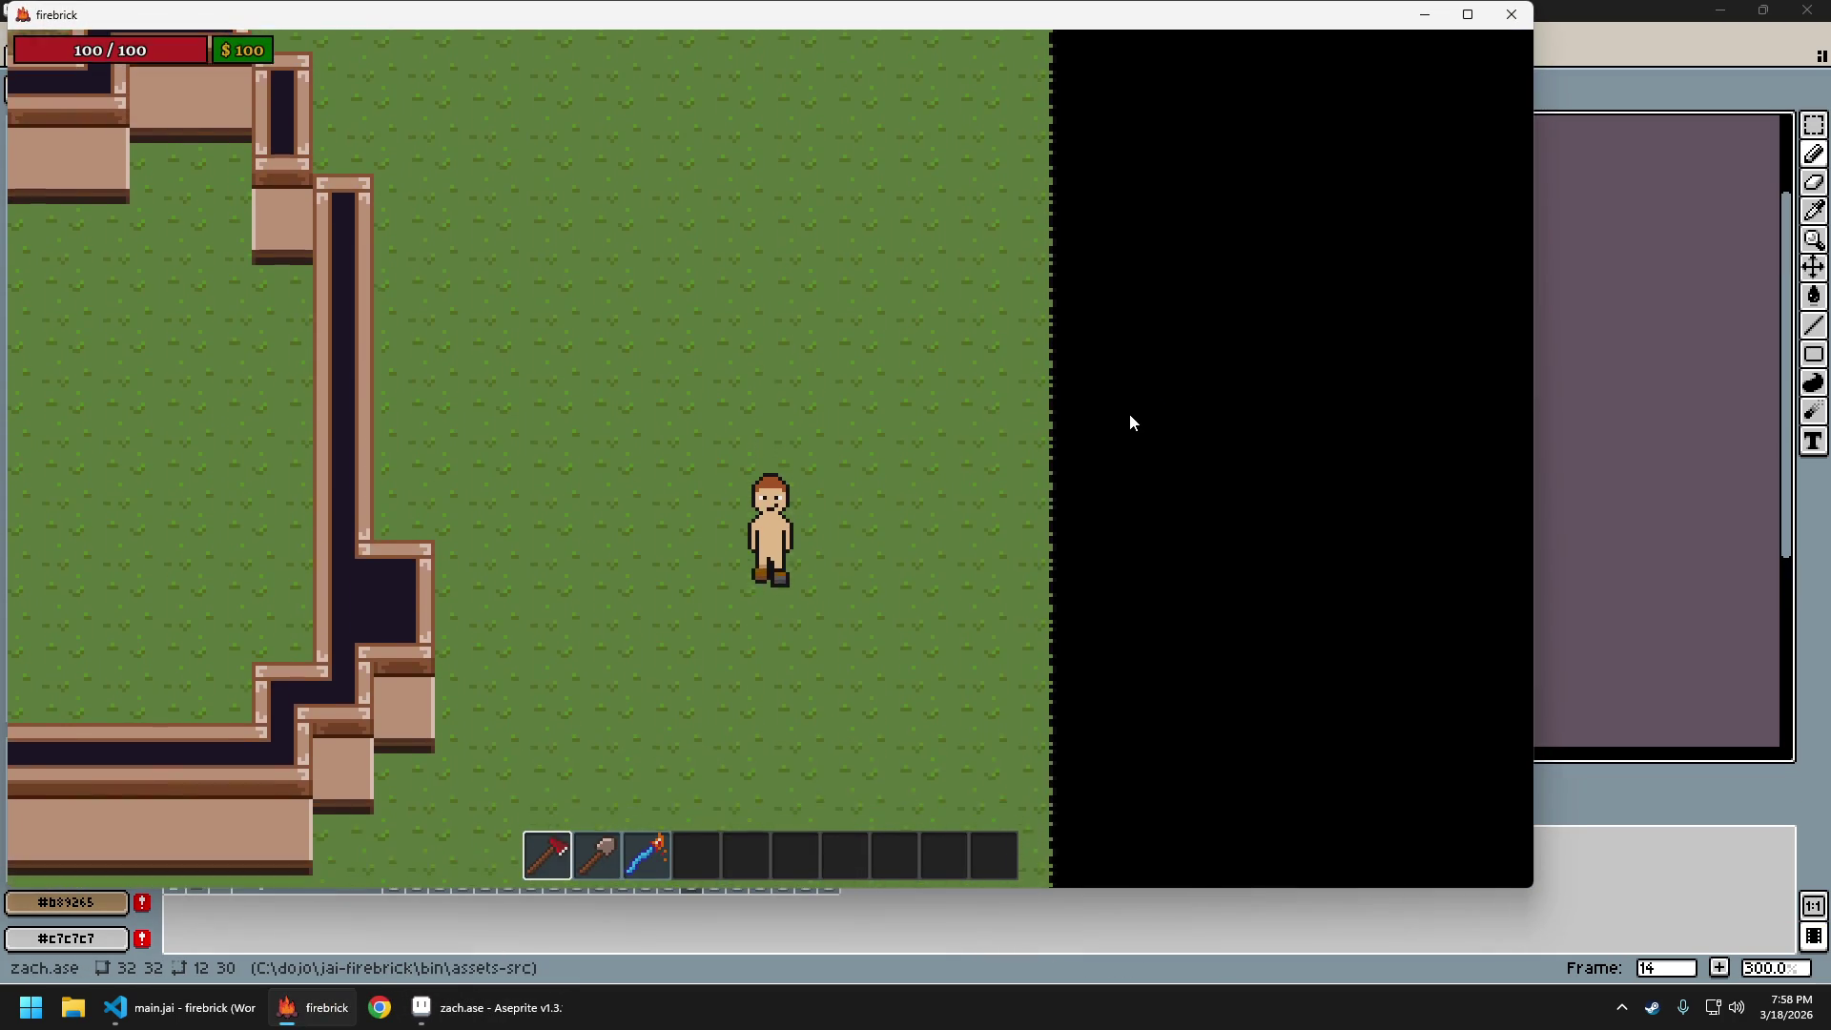
{"action": "key", "text": "w"}
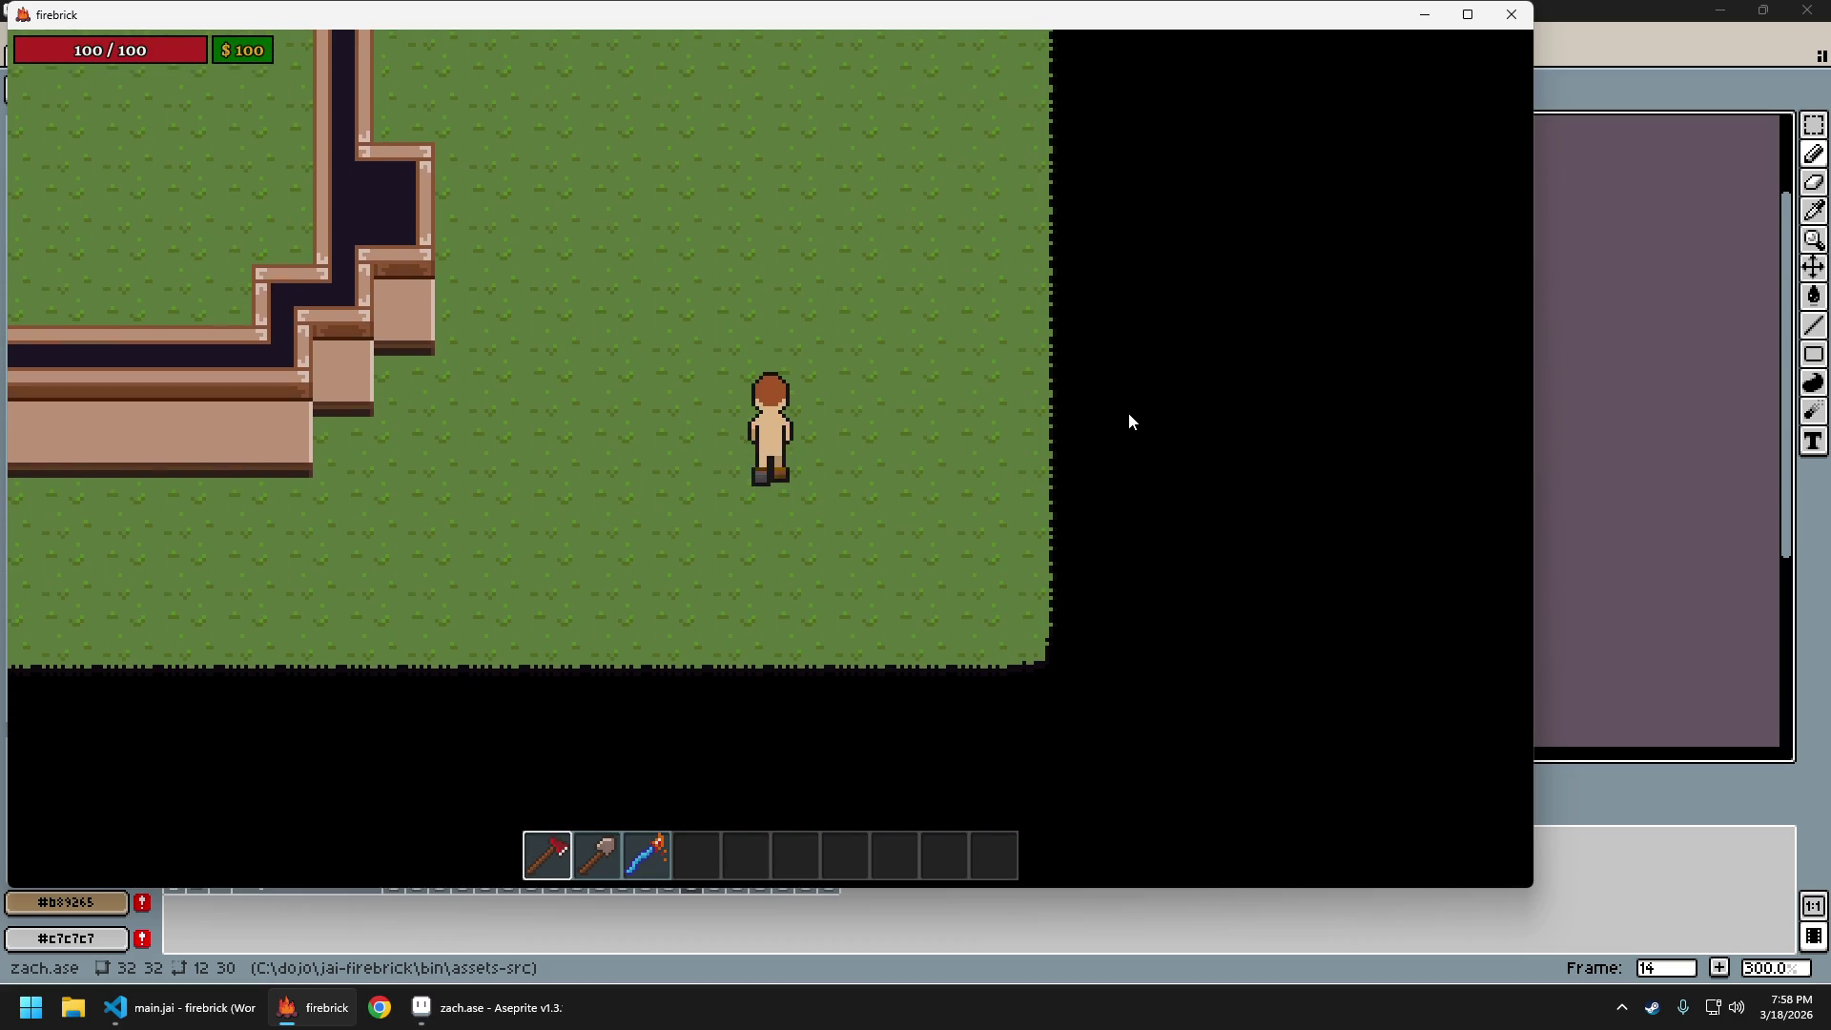
{"action": "key", "text": "w"}
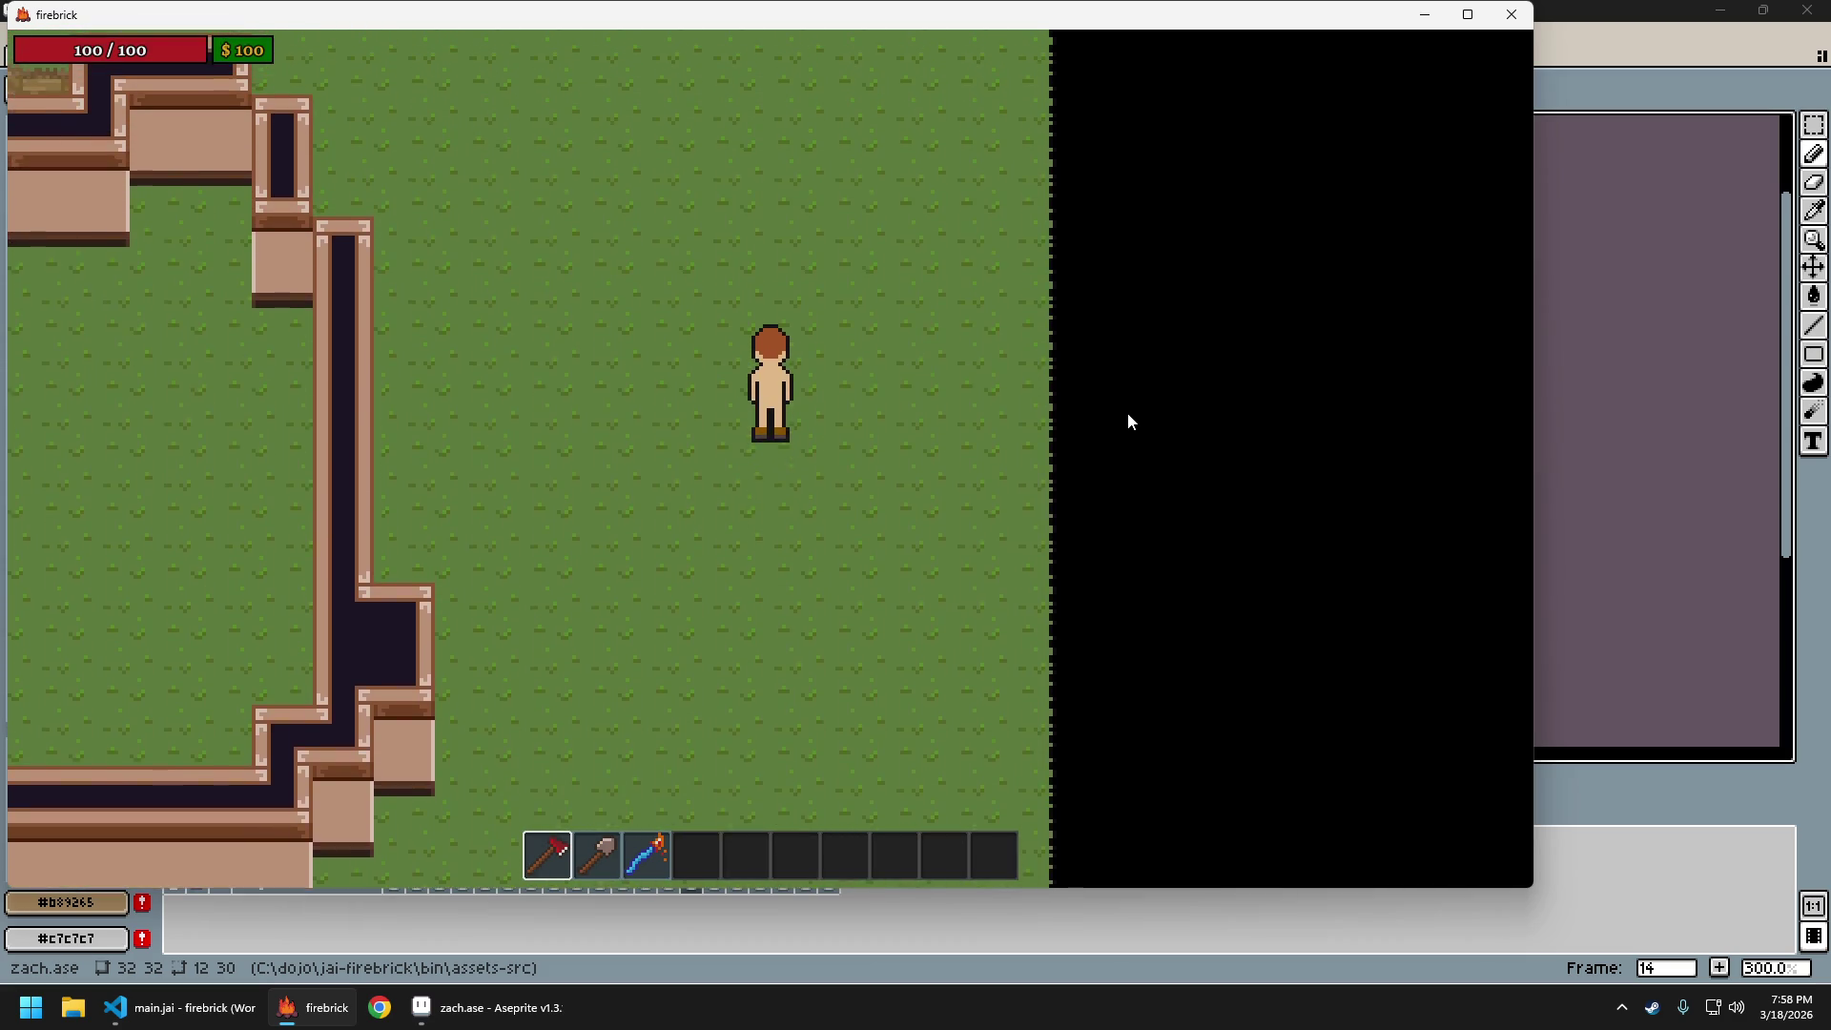
{"action": "key", "text": "s"}
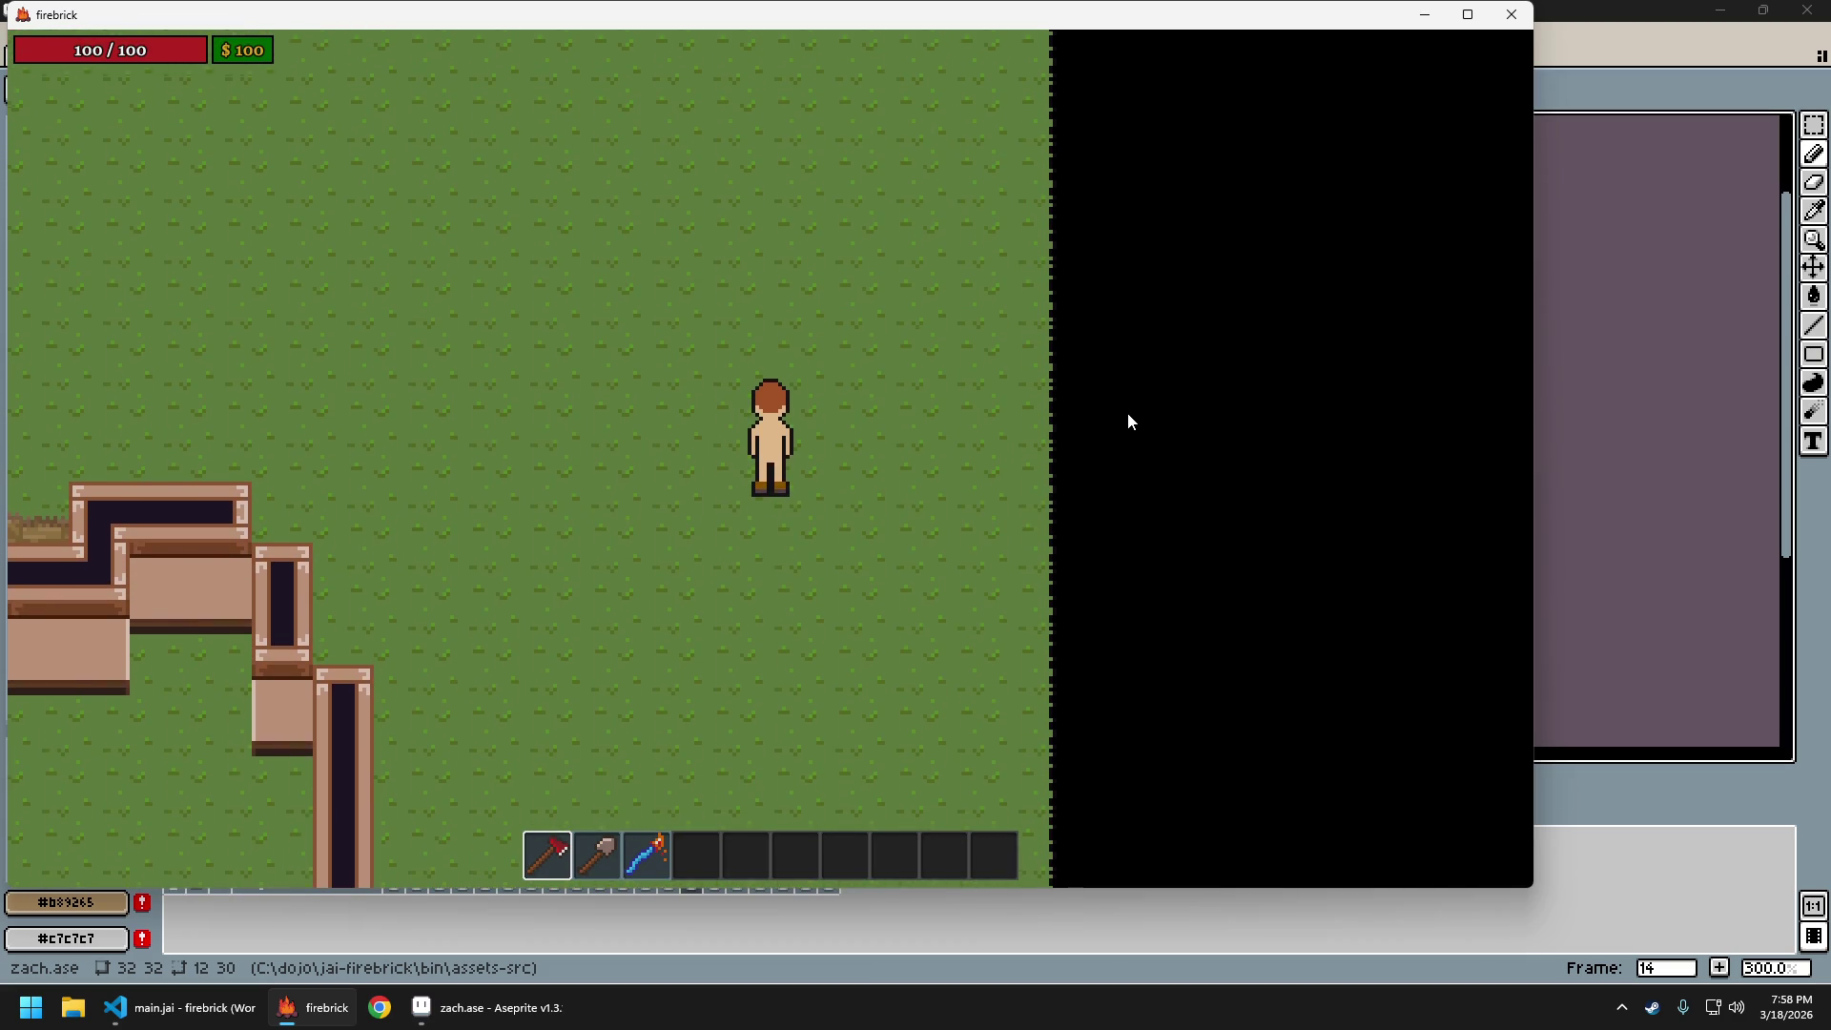
{"action": "key", "text": "s"}
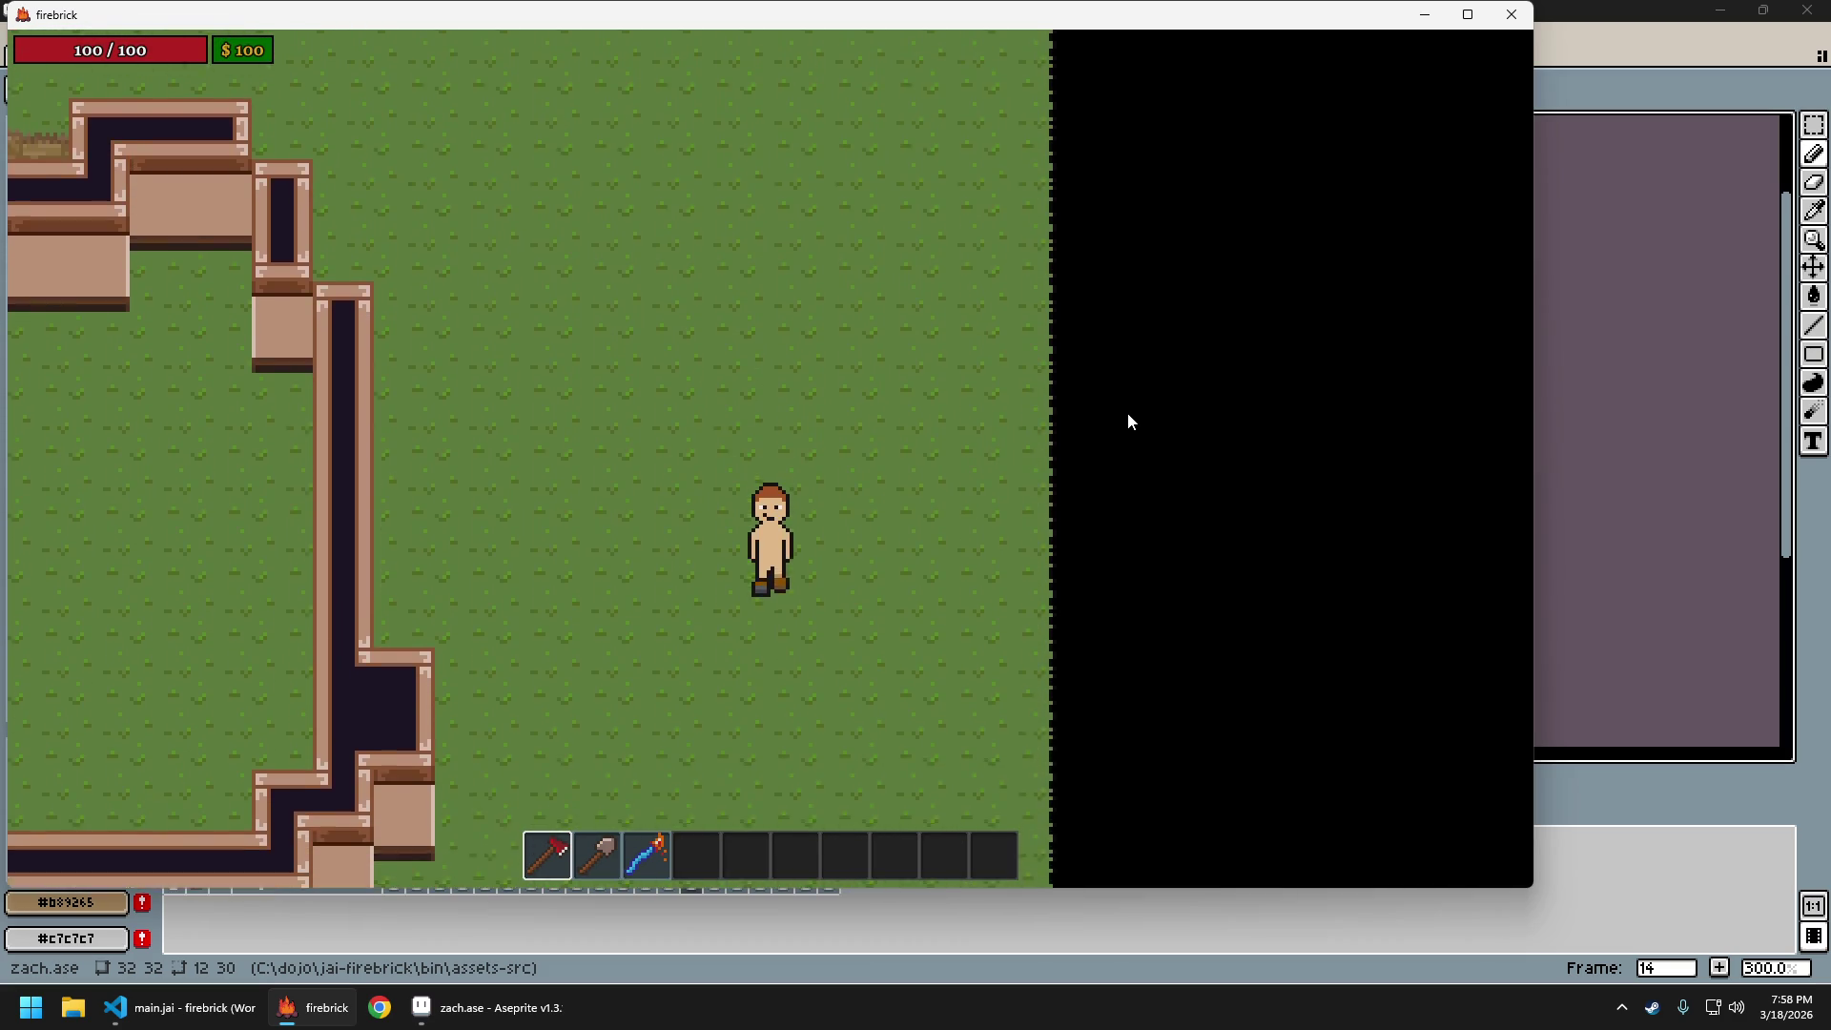
{"action": "key", "text": "w"}
{"action": "key", "text": "s"}
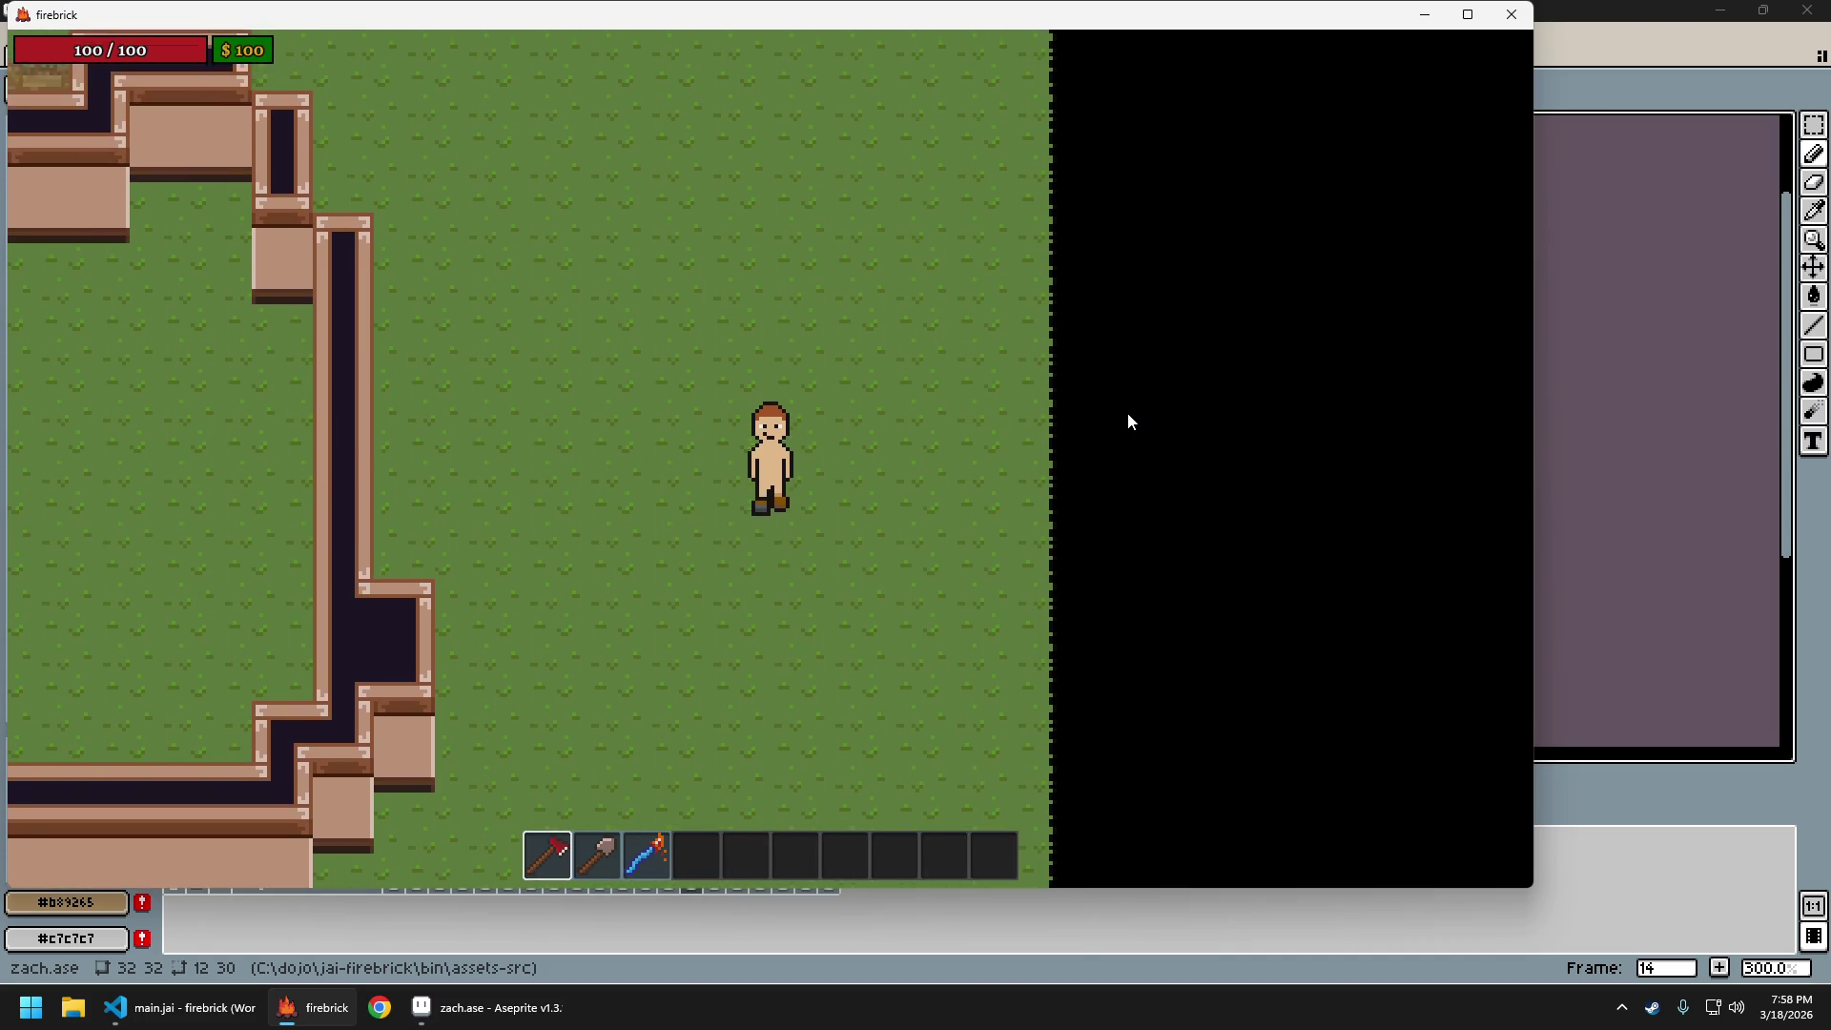
{"action": "key", "text": "Escape"}
{"action": "left_click", "coordinate": [914, 505]}
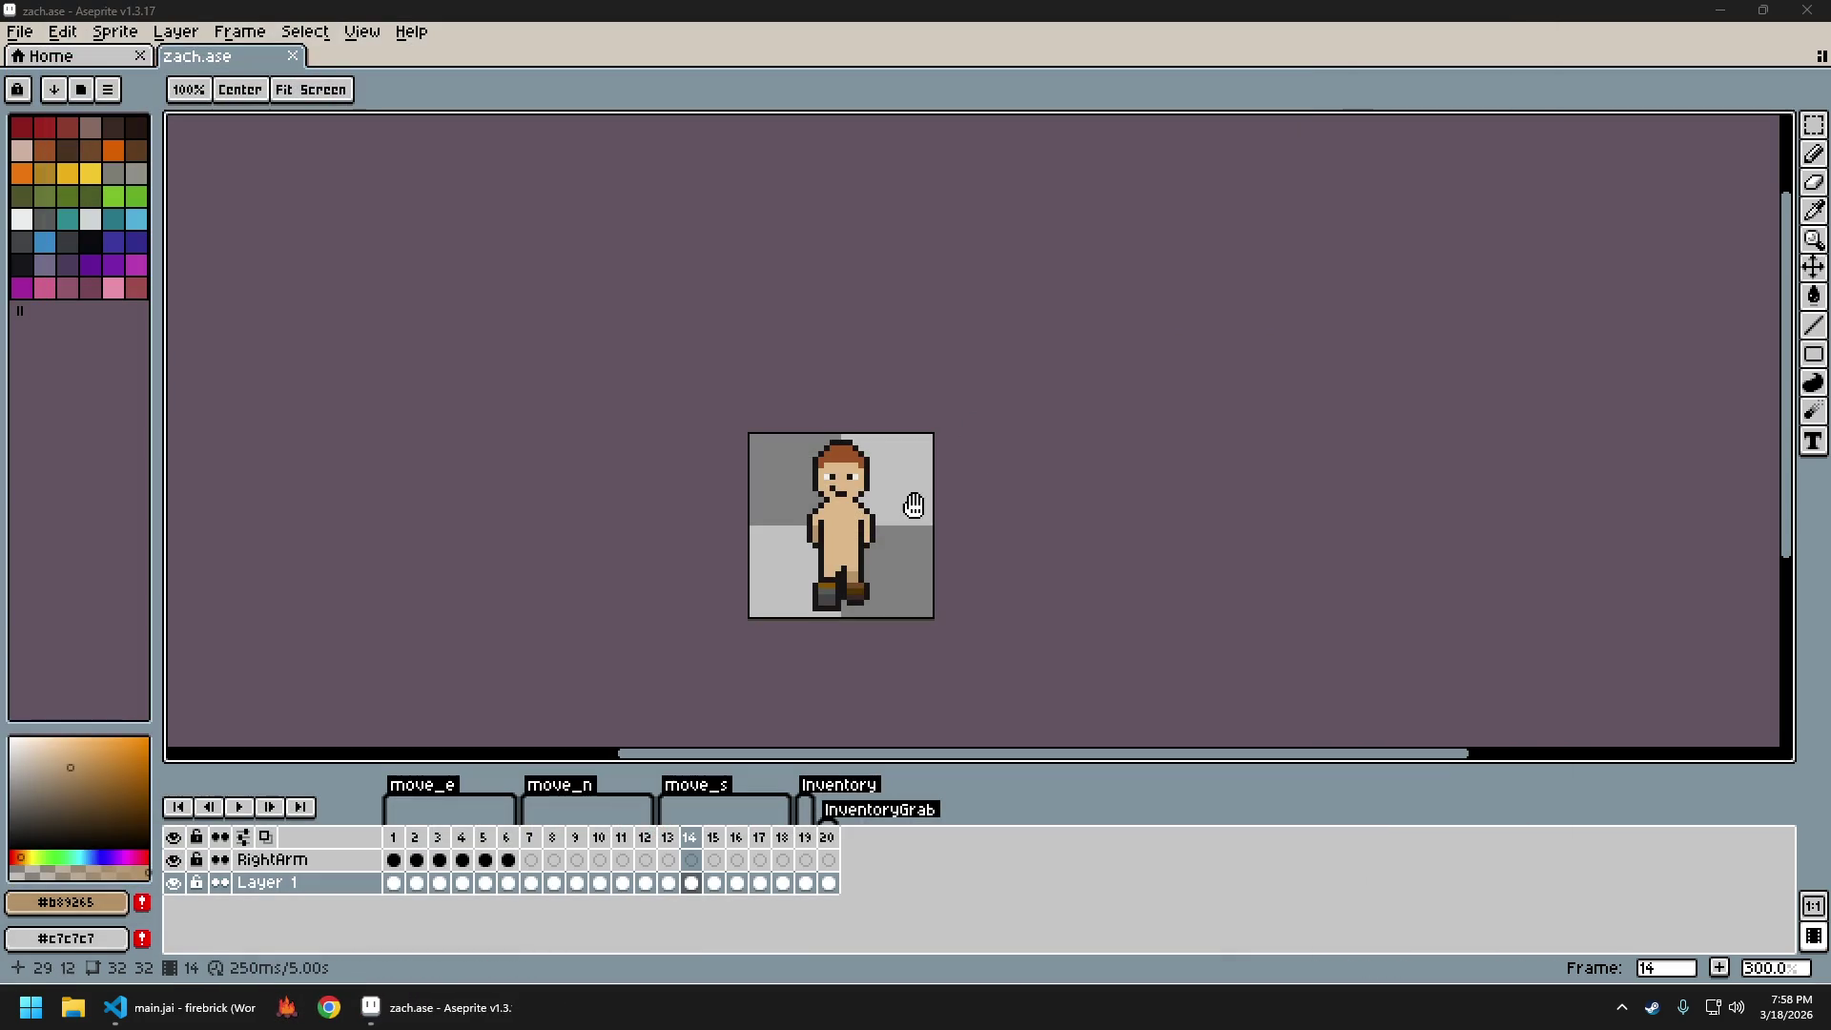
On frame 15, marquee-select the right boot and nudge it up two pixels
{"action": "scroll", "coordinate": [935, 625], "scroll_direction": "up", "scroll_amount": 2}
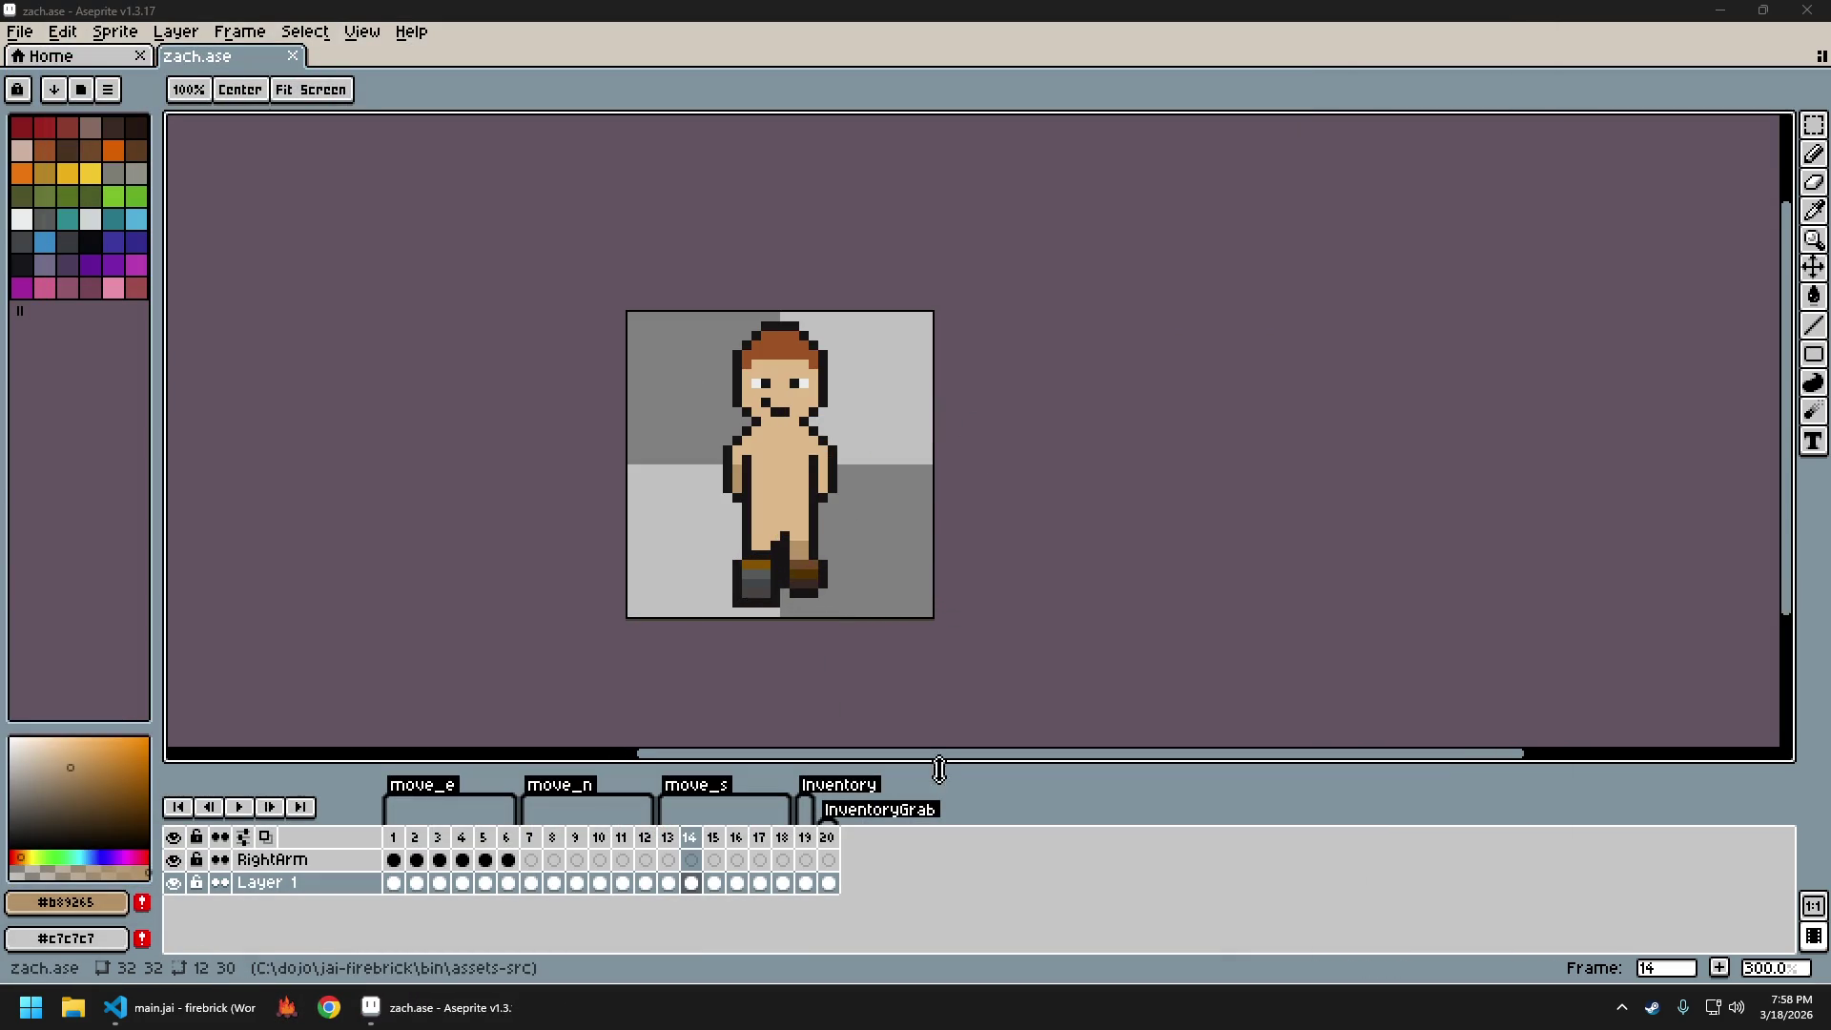
{"action": "left_click", "coordinate": [1027, 576]}
{"action": "key", "text": "Left"}
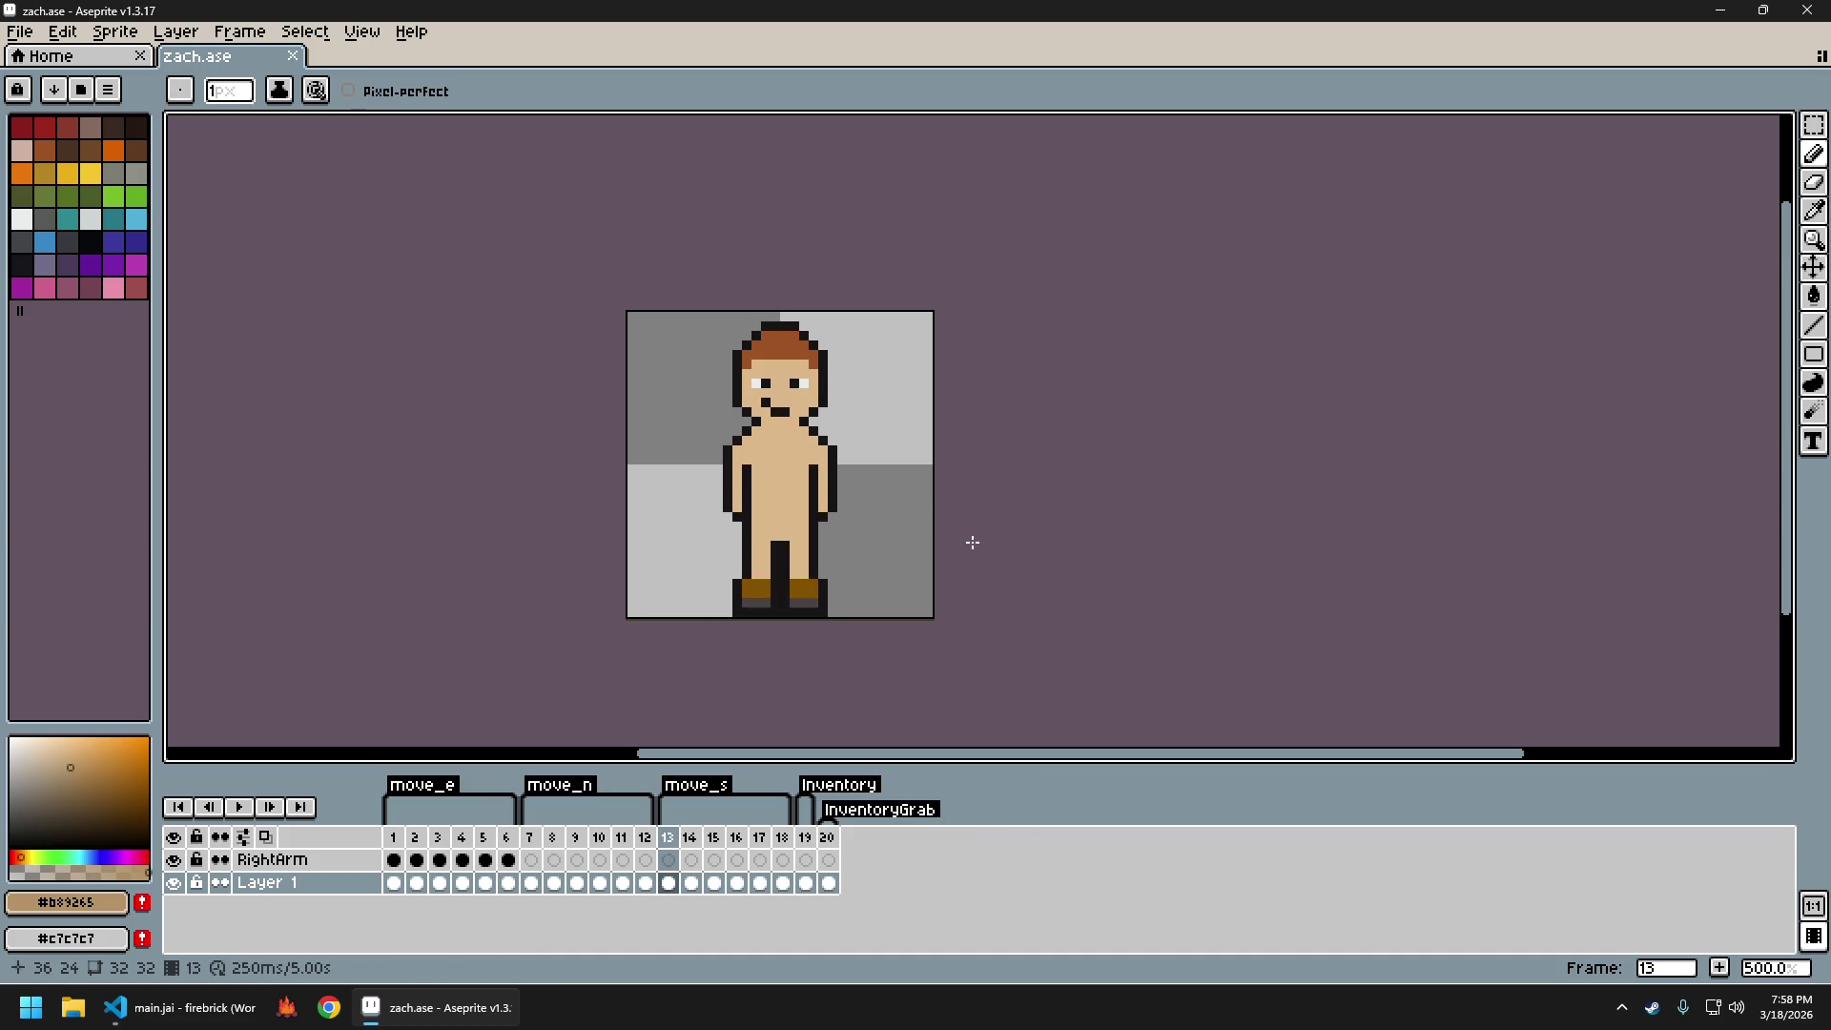
{"action": "key", "text": "Right"}
{"action": "key", "text": "Right"}
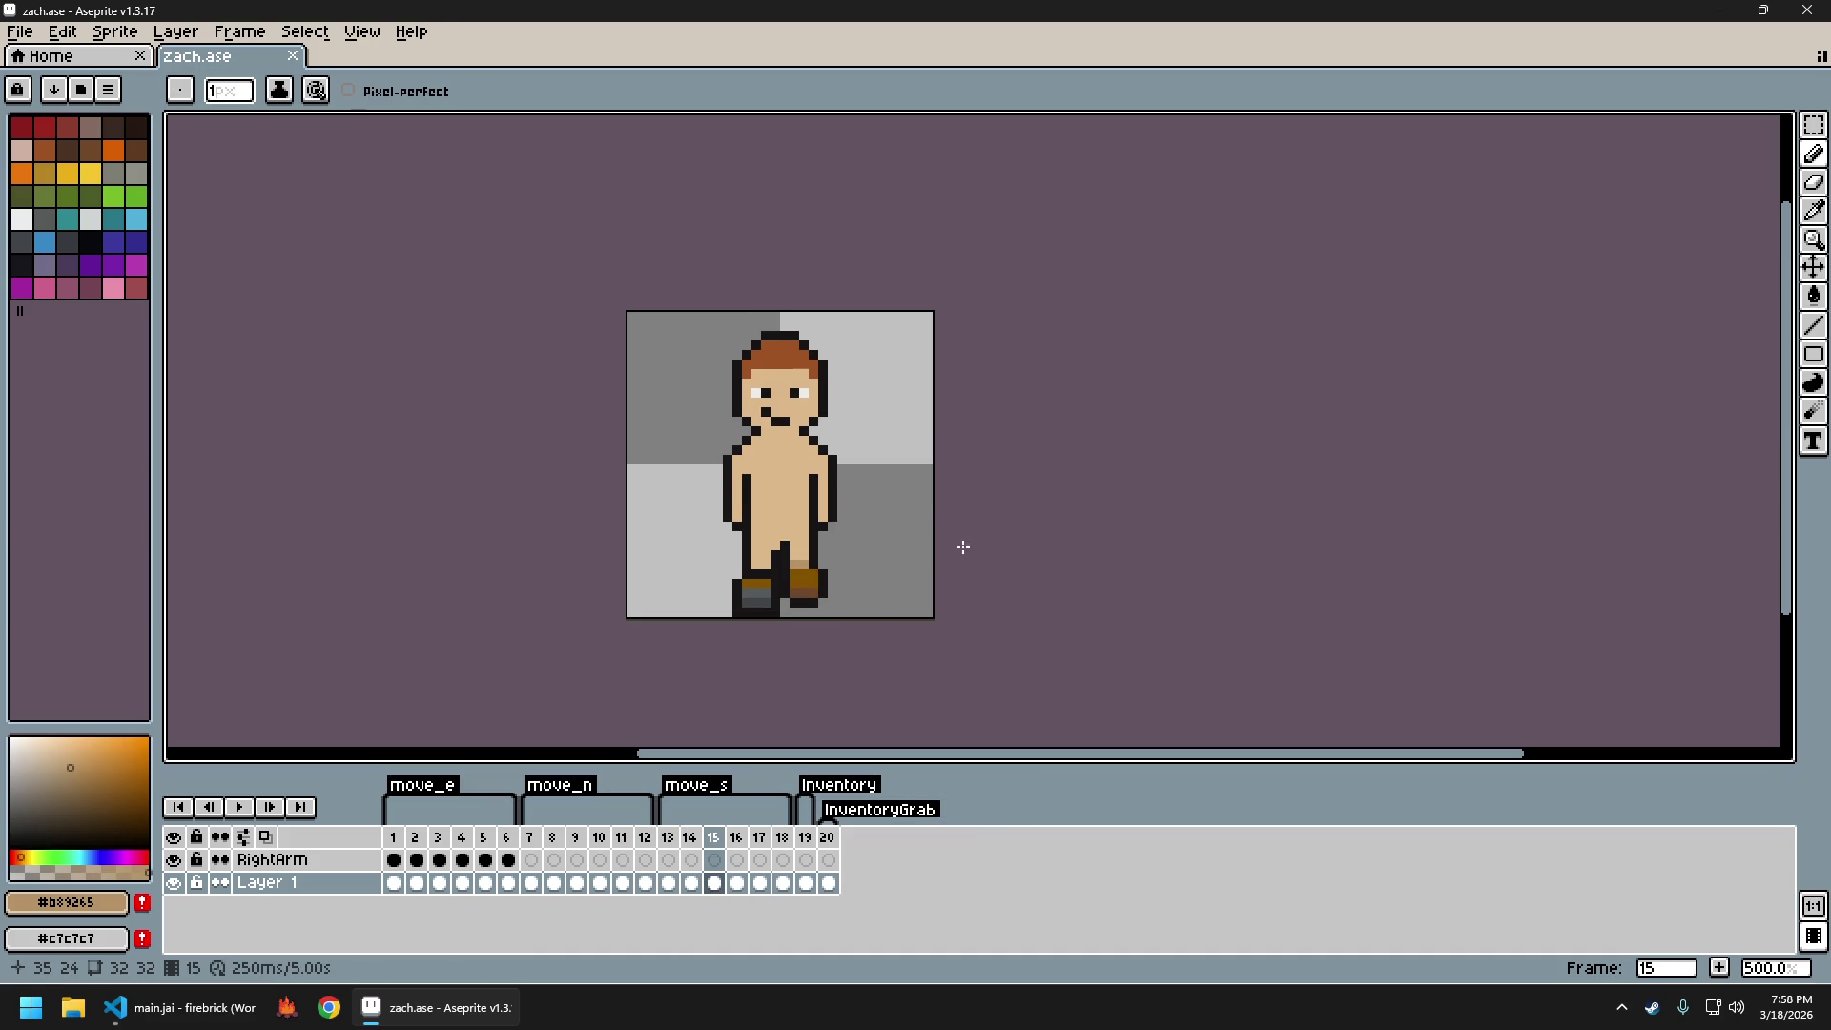
{"action": "scroll", "coordinate": [841, 586], "scroll_direction": "up", "scroll_amount": 3}
{"action": "key", "text": "s"}
{"action": "left_click_drag", "start_coordinate": [828, 612], "coordinate": [741, 541]}
{"action": "key", "text": "Up"}
{"action": "key", "text": "Up"}
{"action": "key", "text": "ctrl+d"}
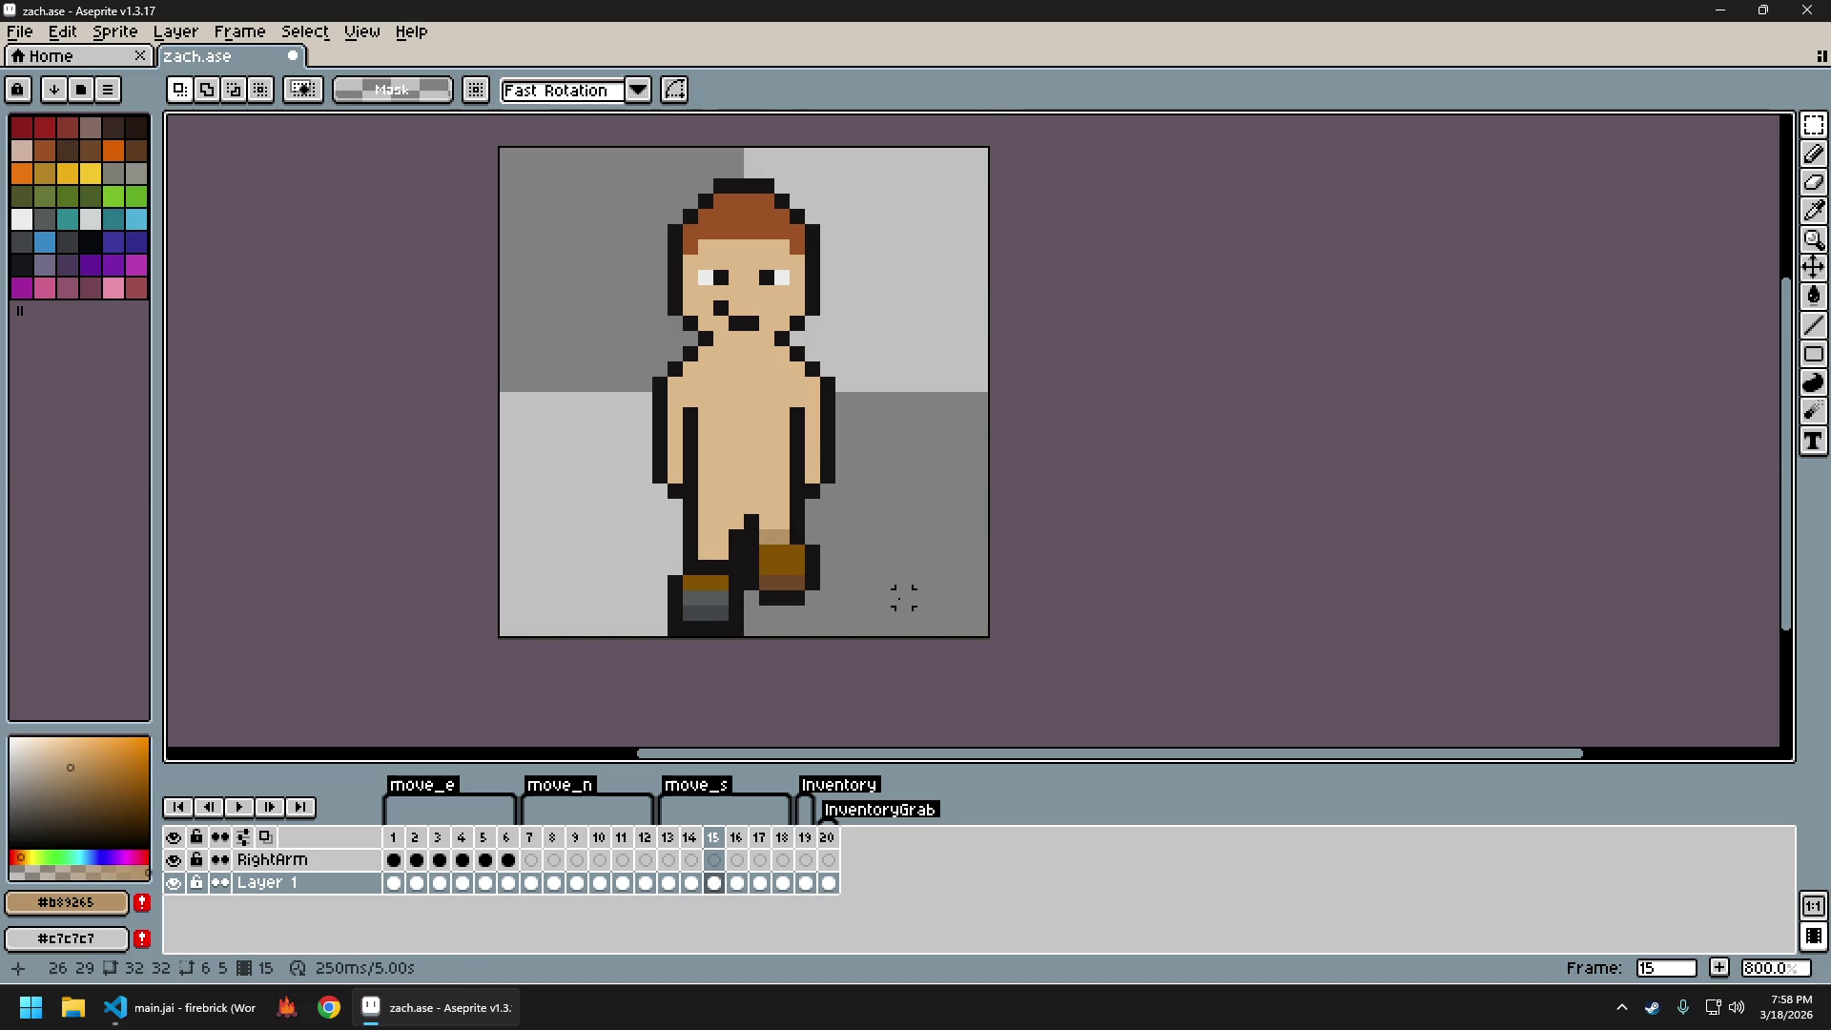
Select the left boot on a later frame, then re-export the sprite sheet as zach_sheet.png
{"action": "key", "text": "Right"}
{"action": "key", "text": "Right"}
{"action": "key", "text": "Right"}
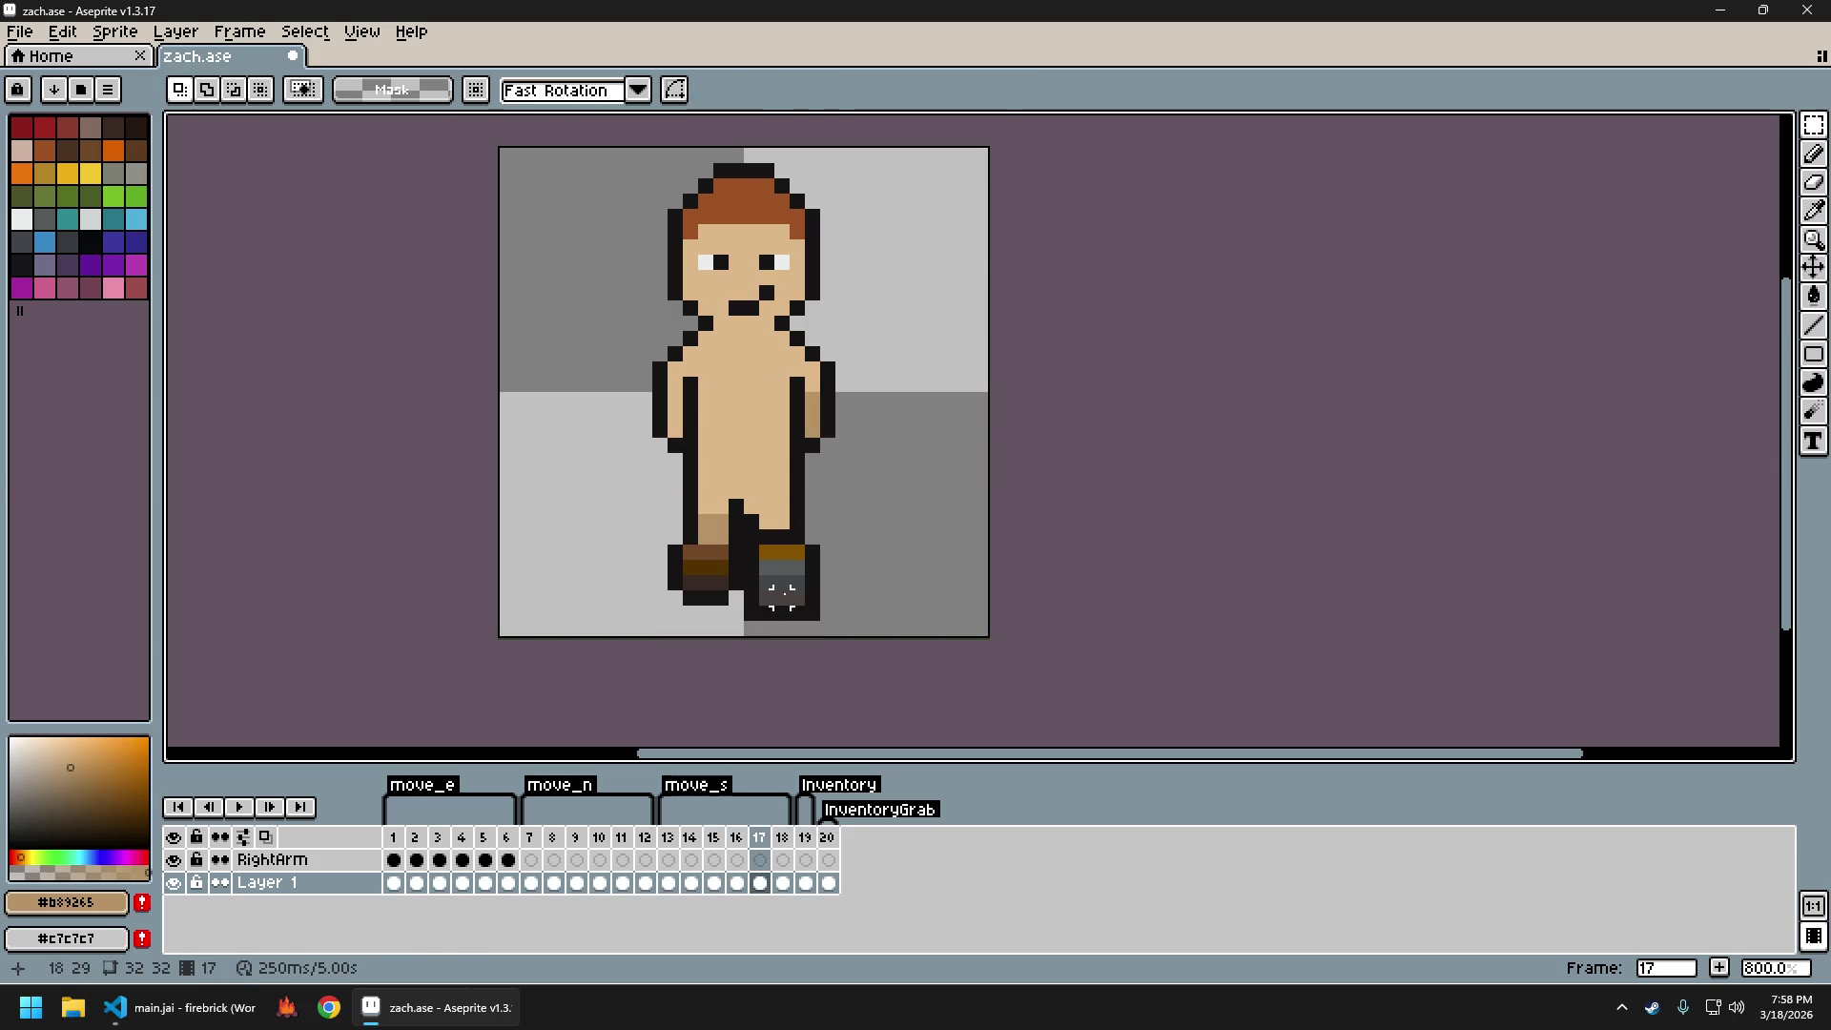
{"action": "mouse_move", "coordinate": [735, 613]}
{"action": "left_mouse_down"}
{"action": "mouse_move", "coordinate": [642, 560]}
{"action": "mouse_move", "coordinate": [668, 576]}
{"action": "left_mouse_up"}
{"action": "key", "text": "ctrl+e"}
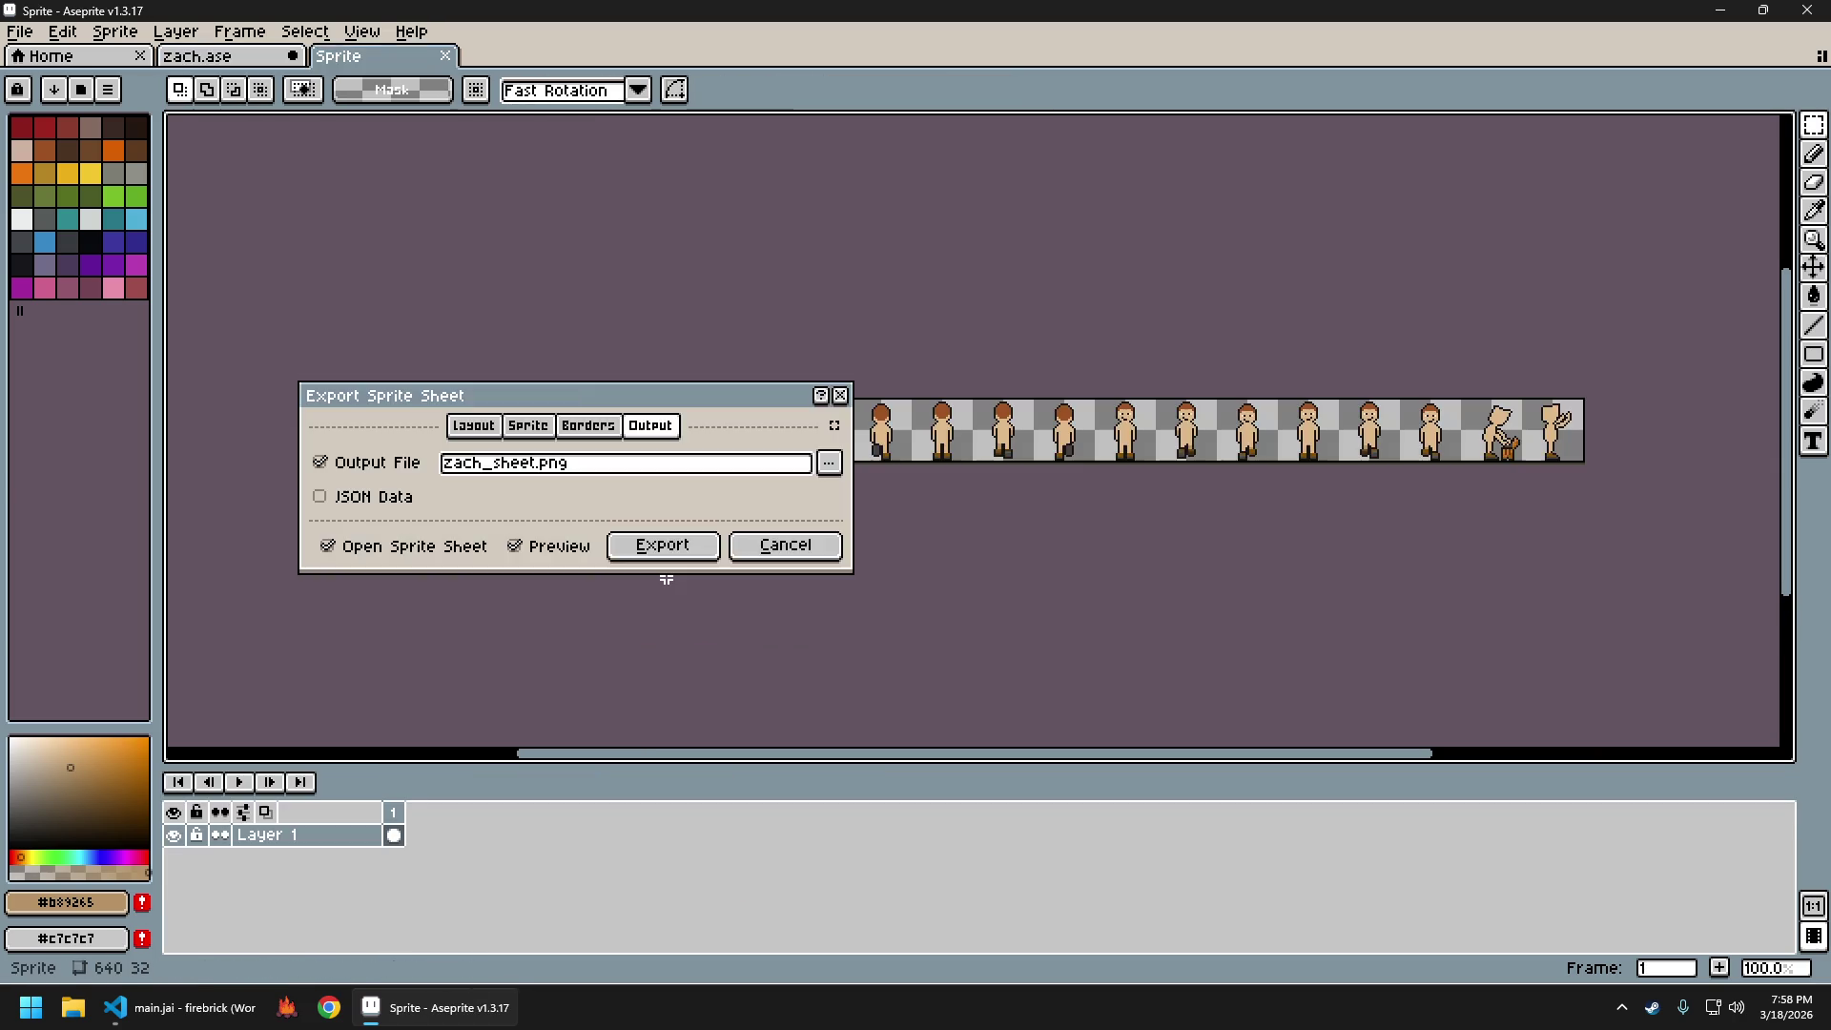
{"action": "key", "text": "Return"}
{"action": "key", "text": "ctrl+alt+shift+s"}
{"action": "key", "text": "Return"}
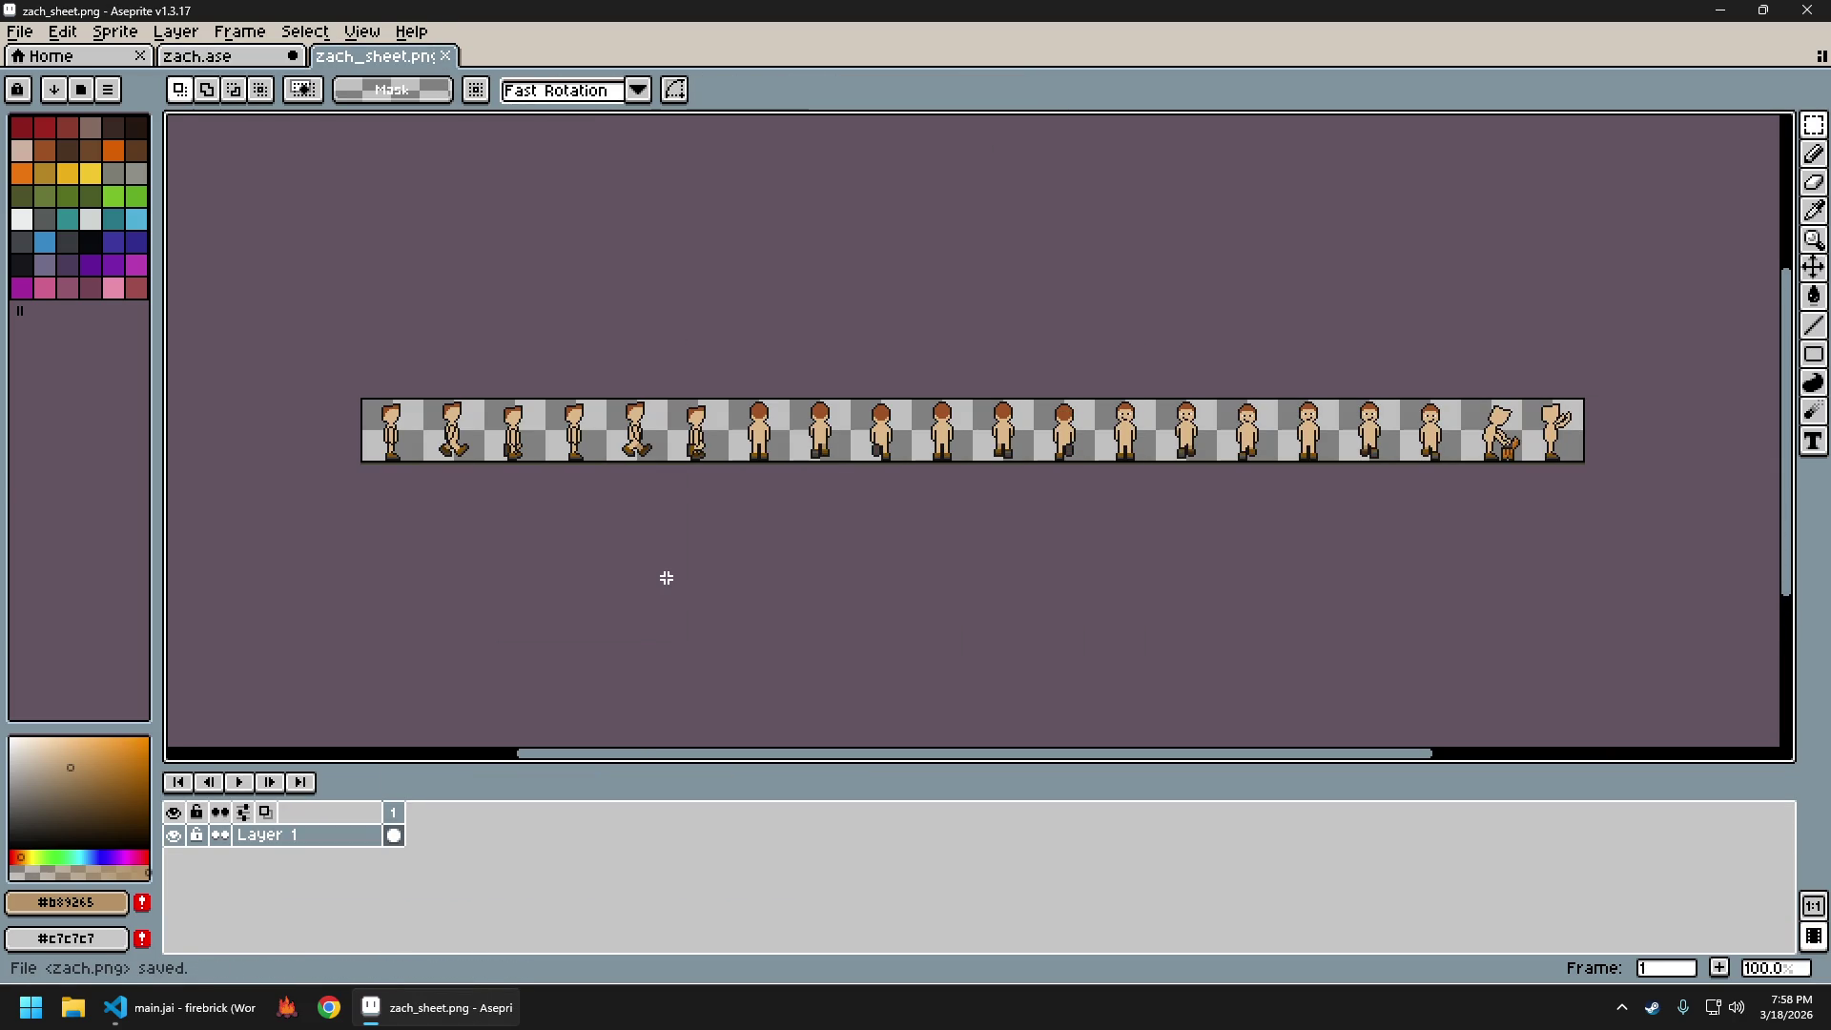
{"action": "key", "text": "ctrl+w"}
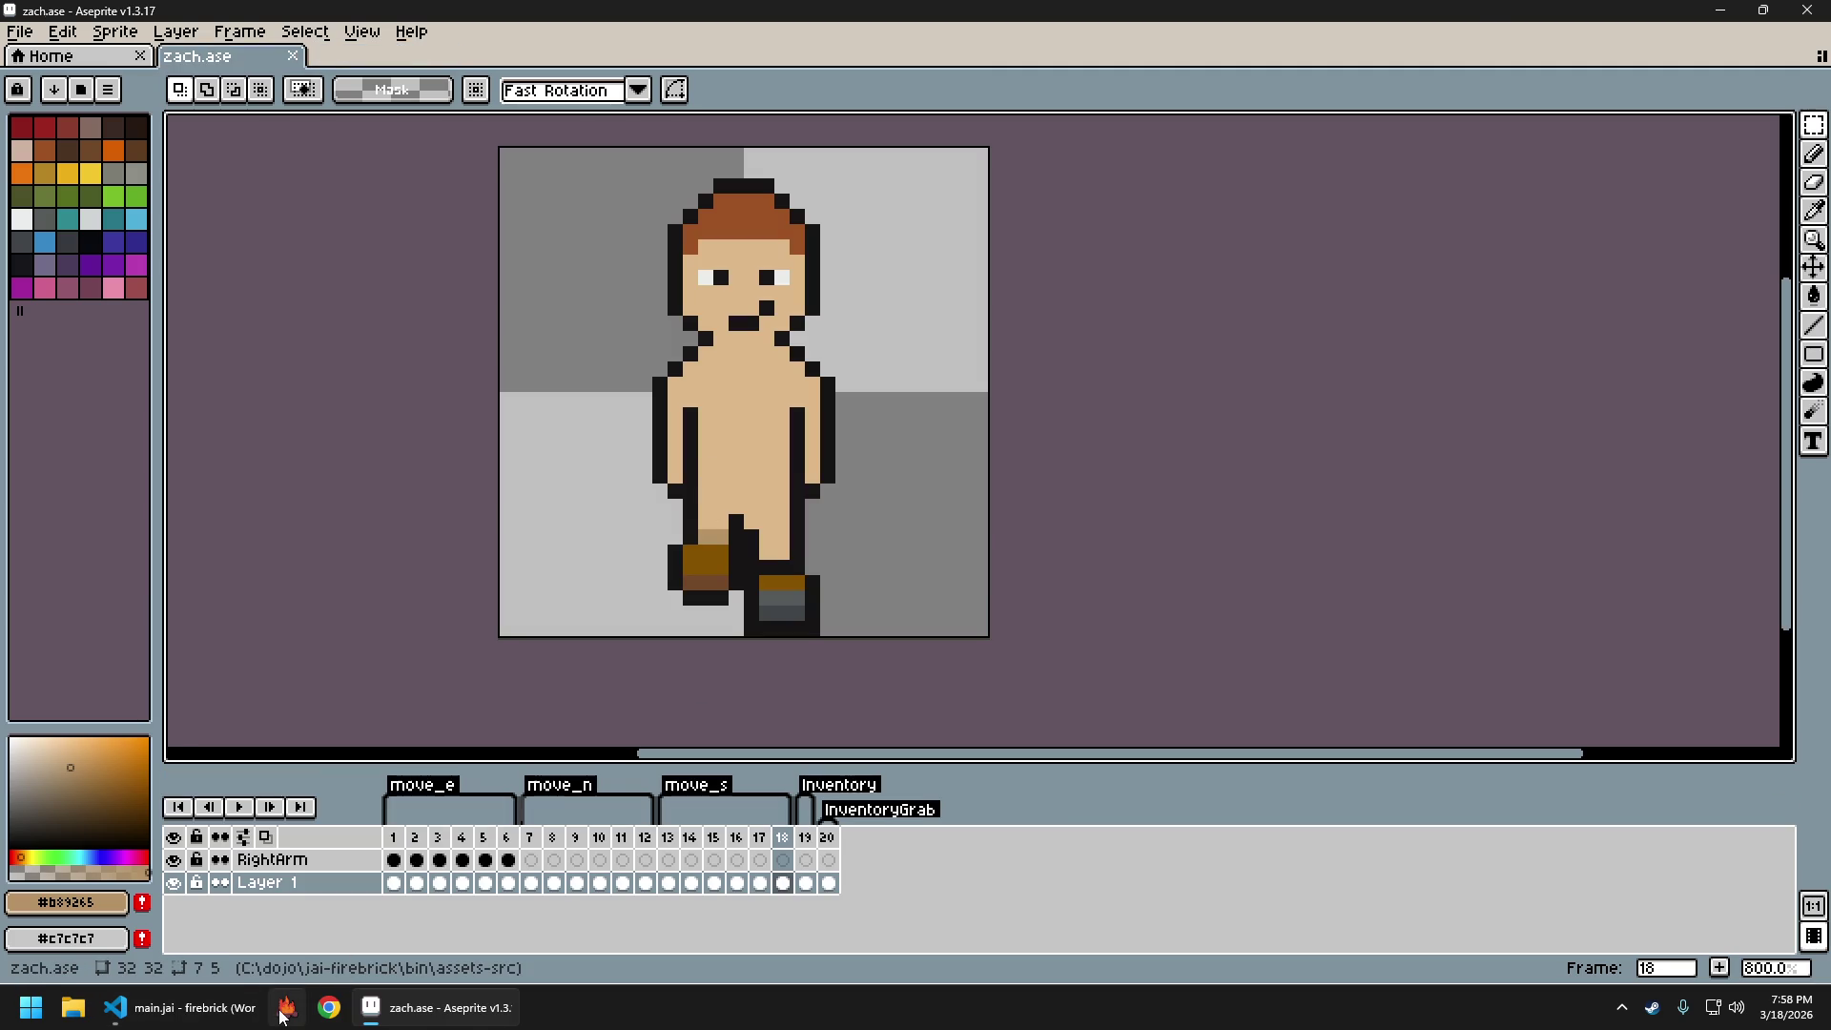
Walk the character back and forth between north and south to the map edge
{"action": "key", "text": "w"}
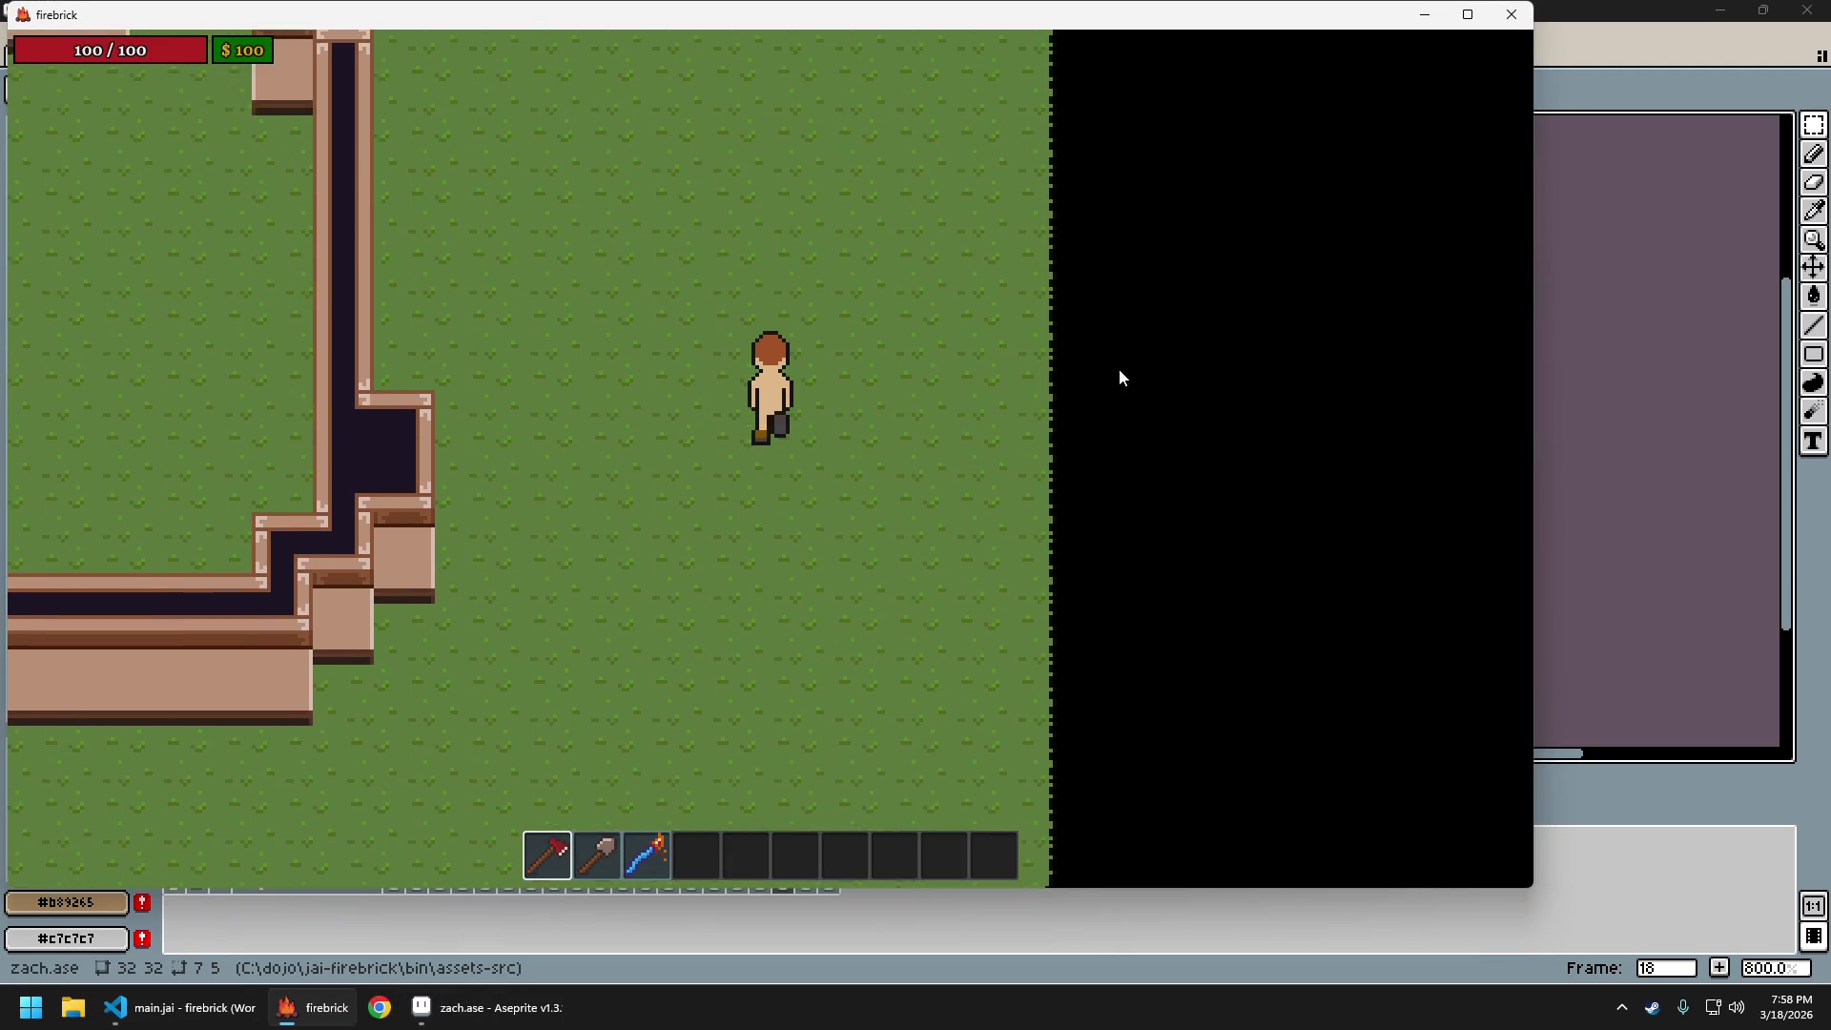
{"action": "key", "text": "s"}
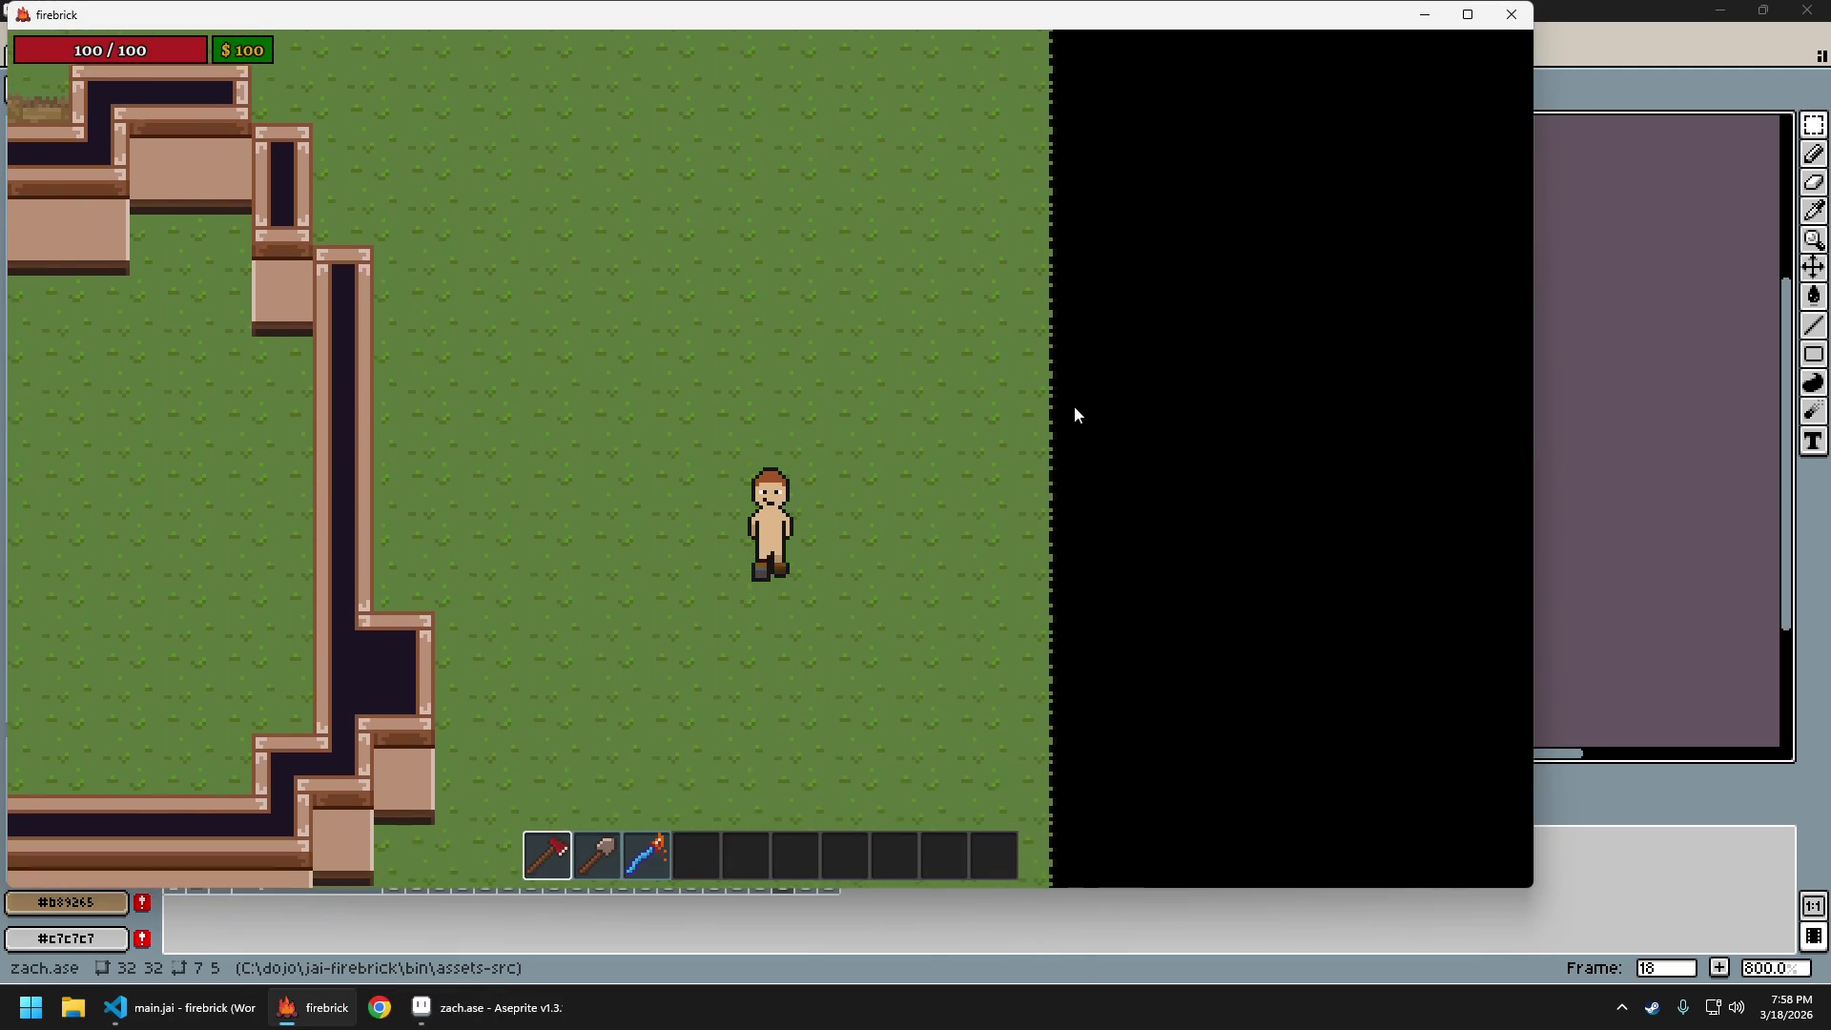
{"action": "key", "text": "s"}
{"action": "key", "text": "w"}
{"action": "key", "text": "w"}
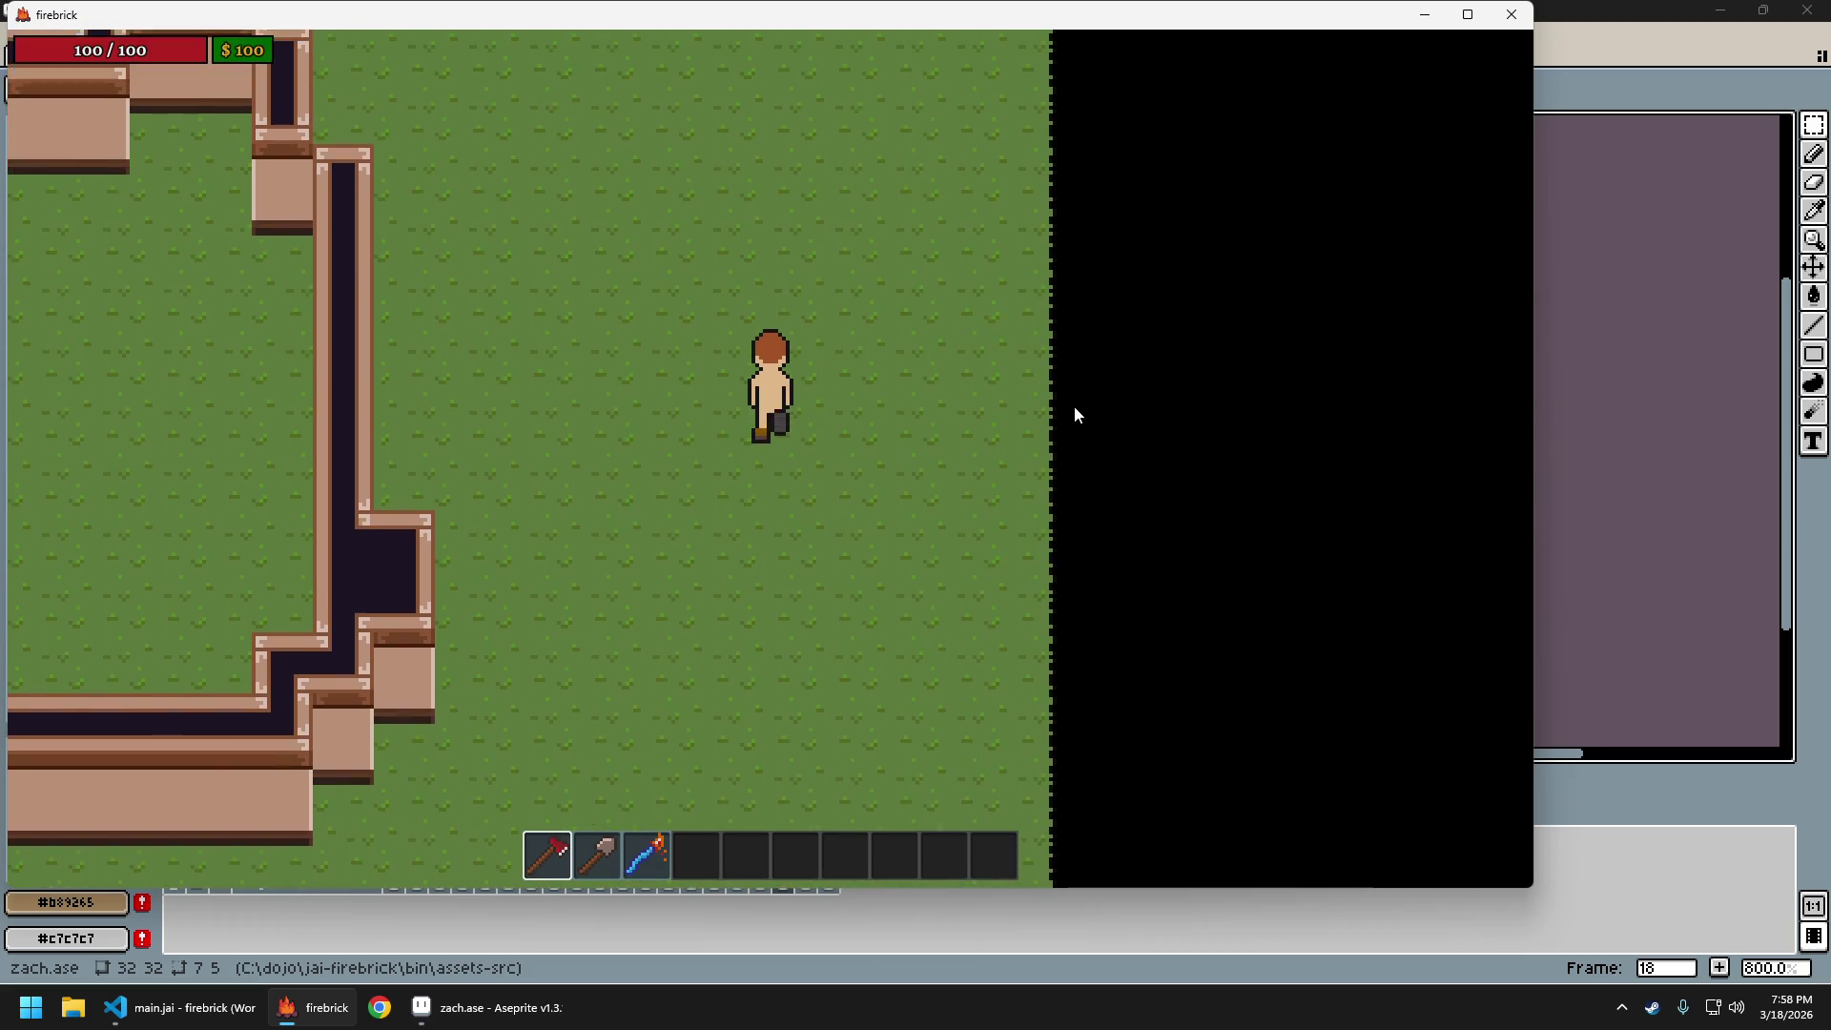
{"action": "key", "text": "s"}
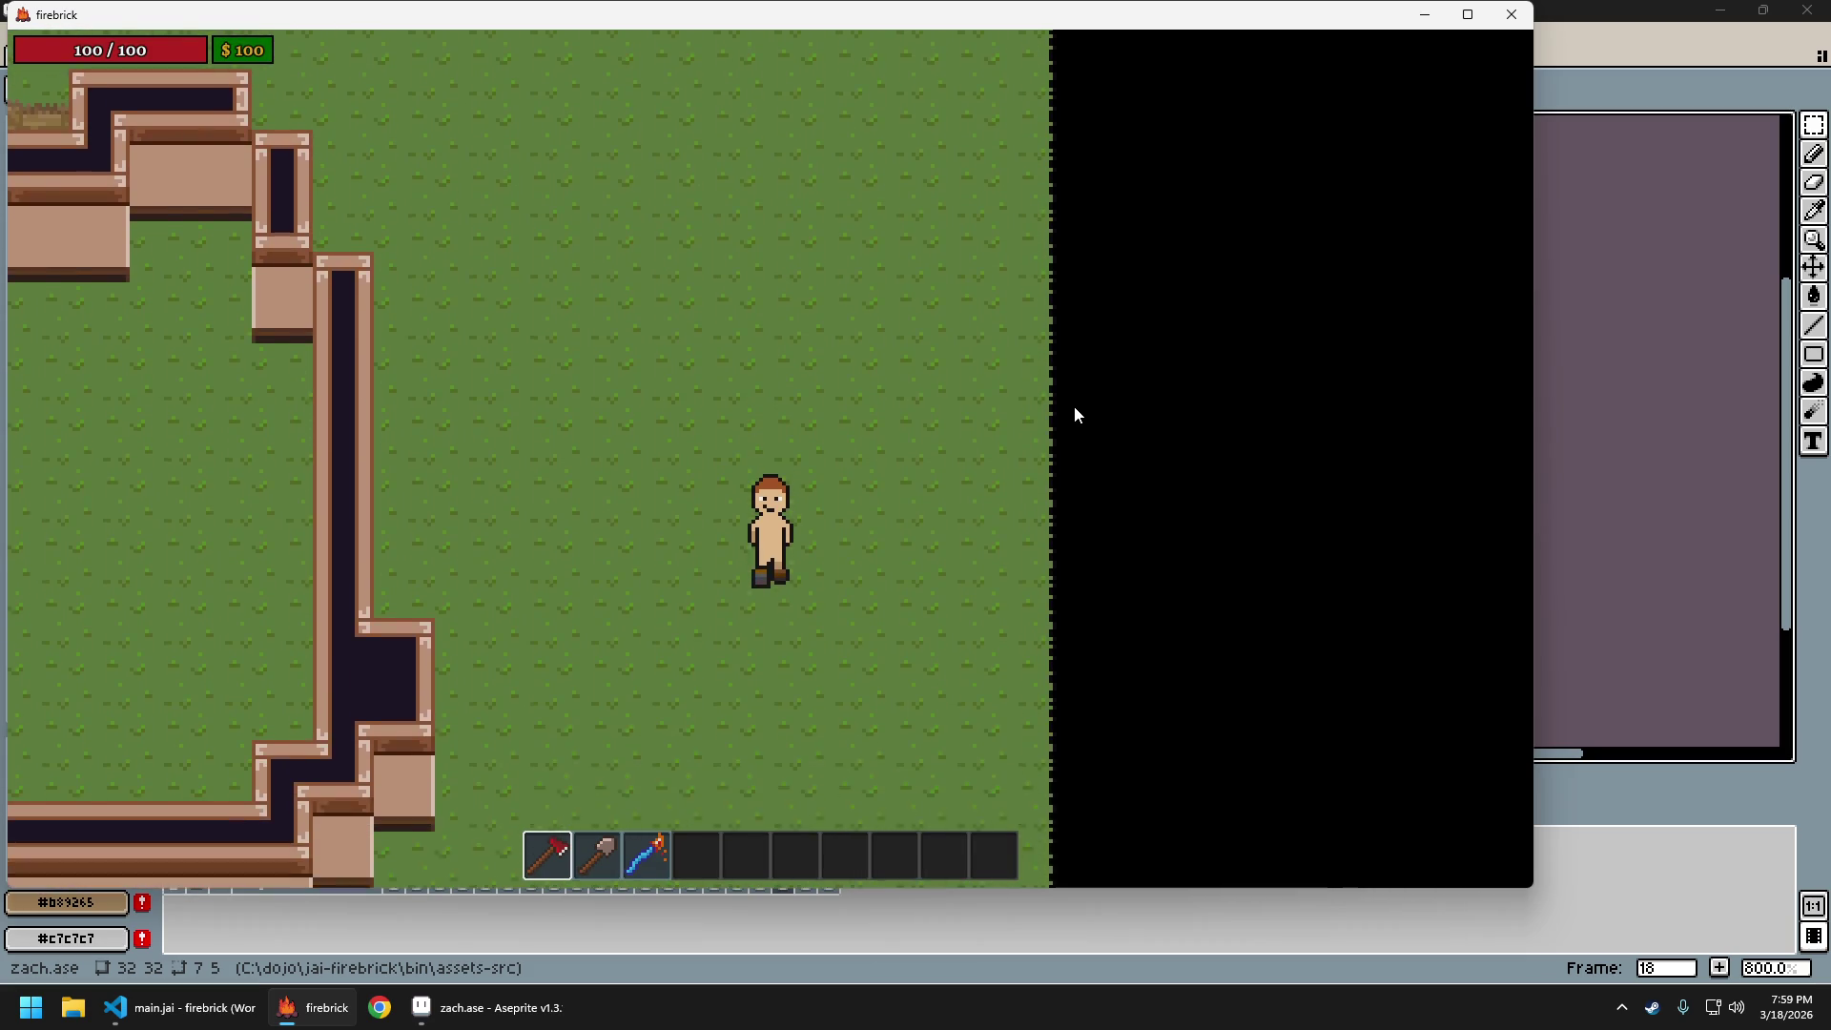
{"action": "key", "text": "w"}
{"action": "key", "text": "w"}
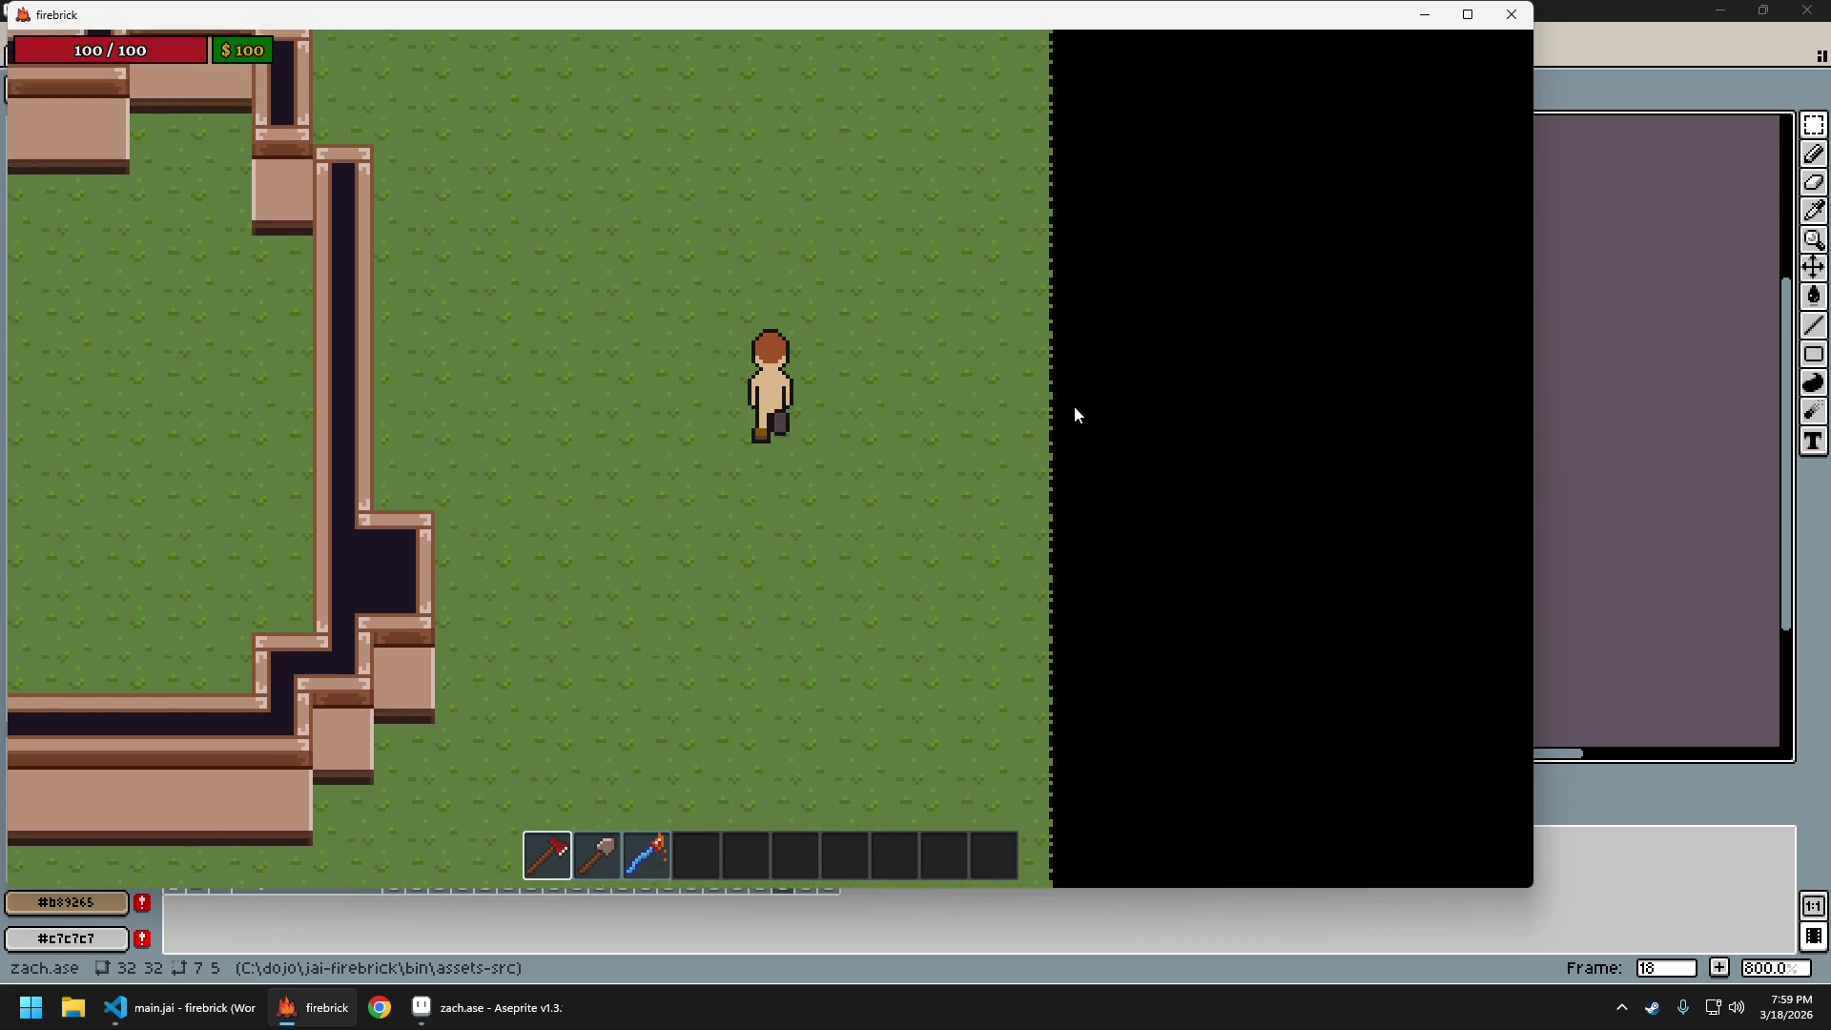
{"action": "key", "text": "s"}
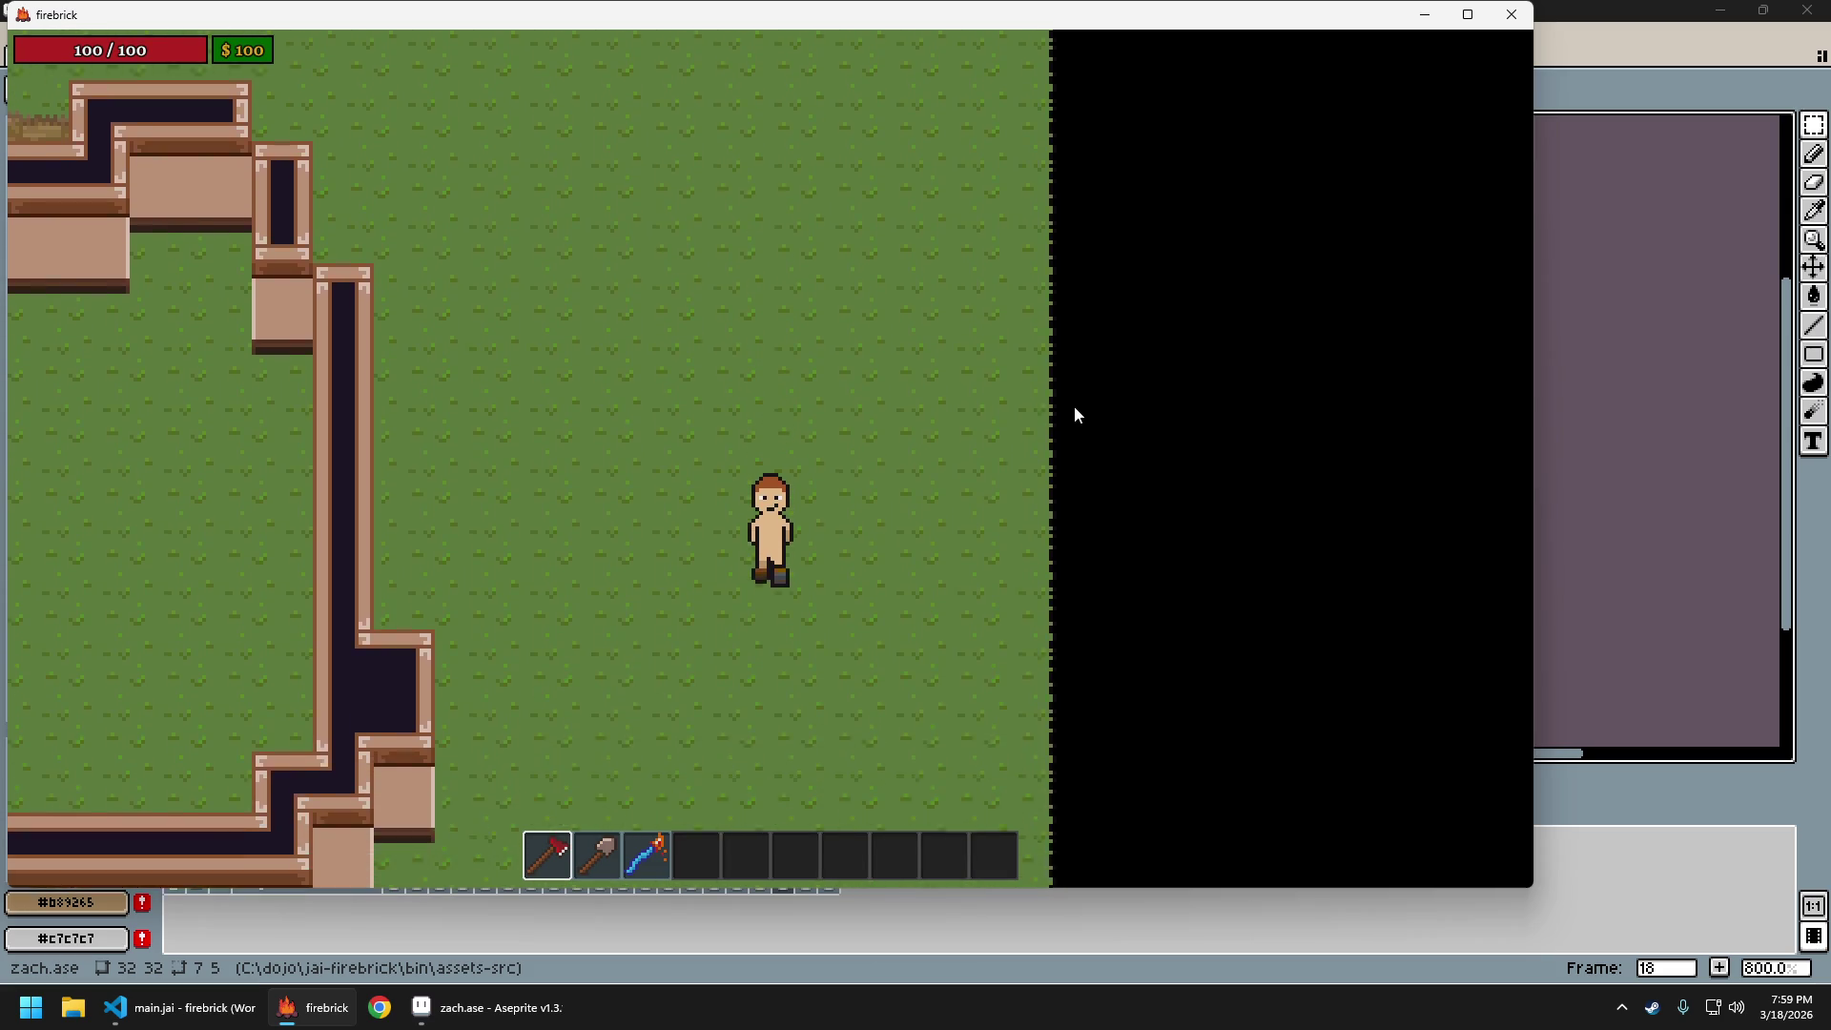
{"action": "key", "text": "w"}
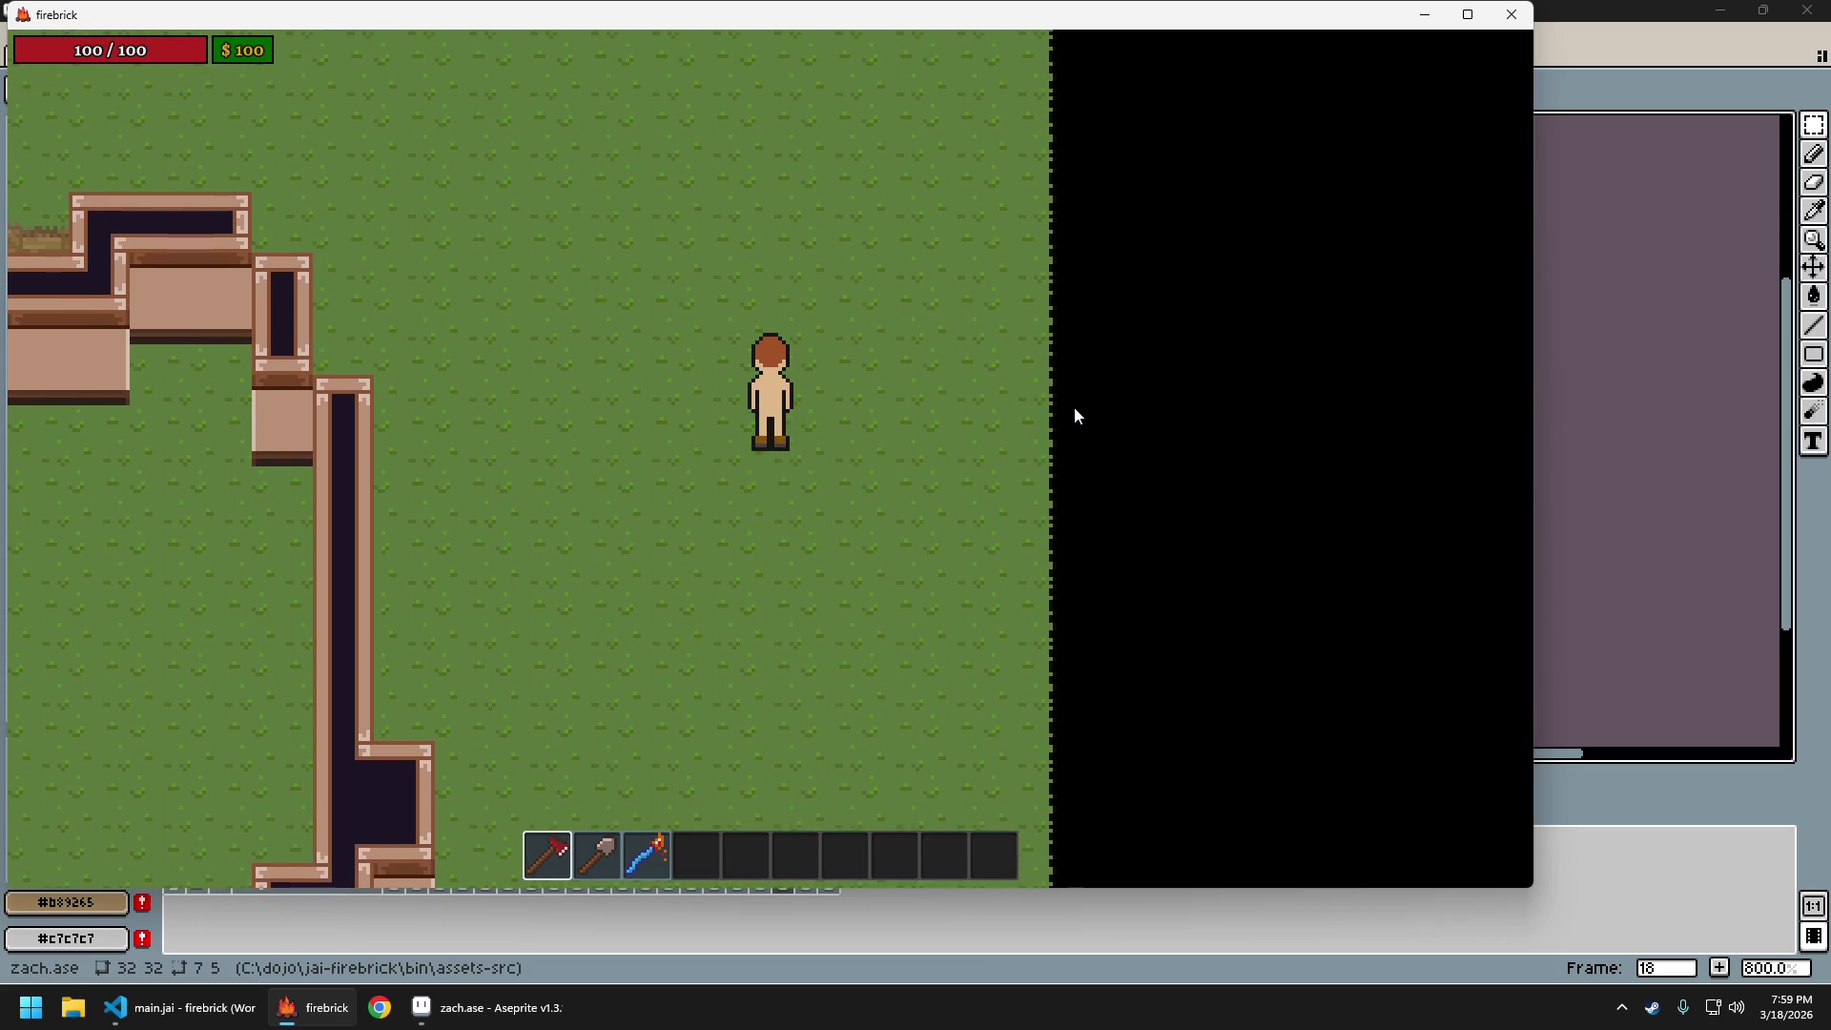
Walk the character west and east, then north and south again, and quit the game
{"action": "key", "text": "a"}
{"action": "key", "text": "d"}
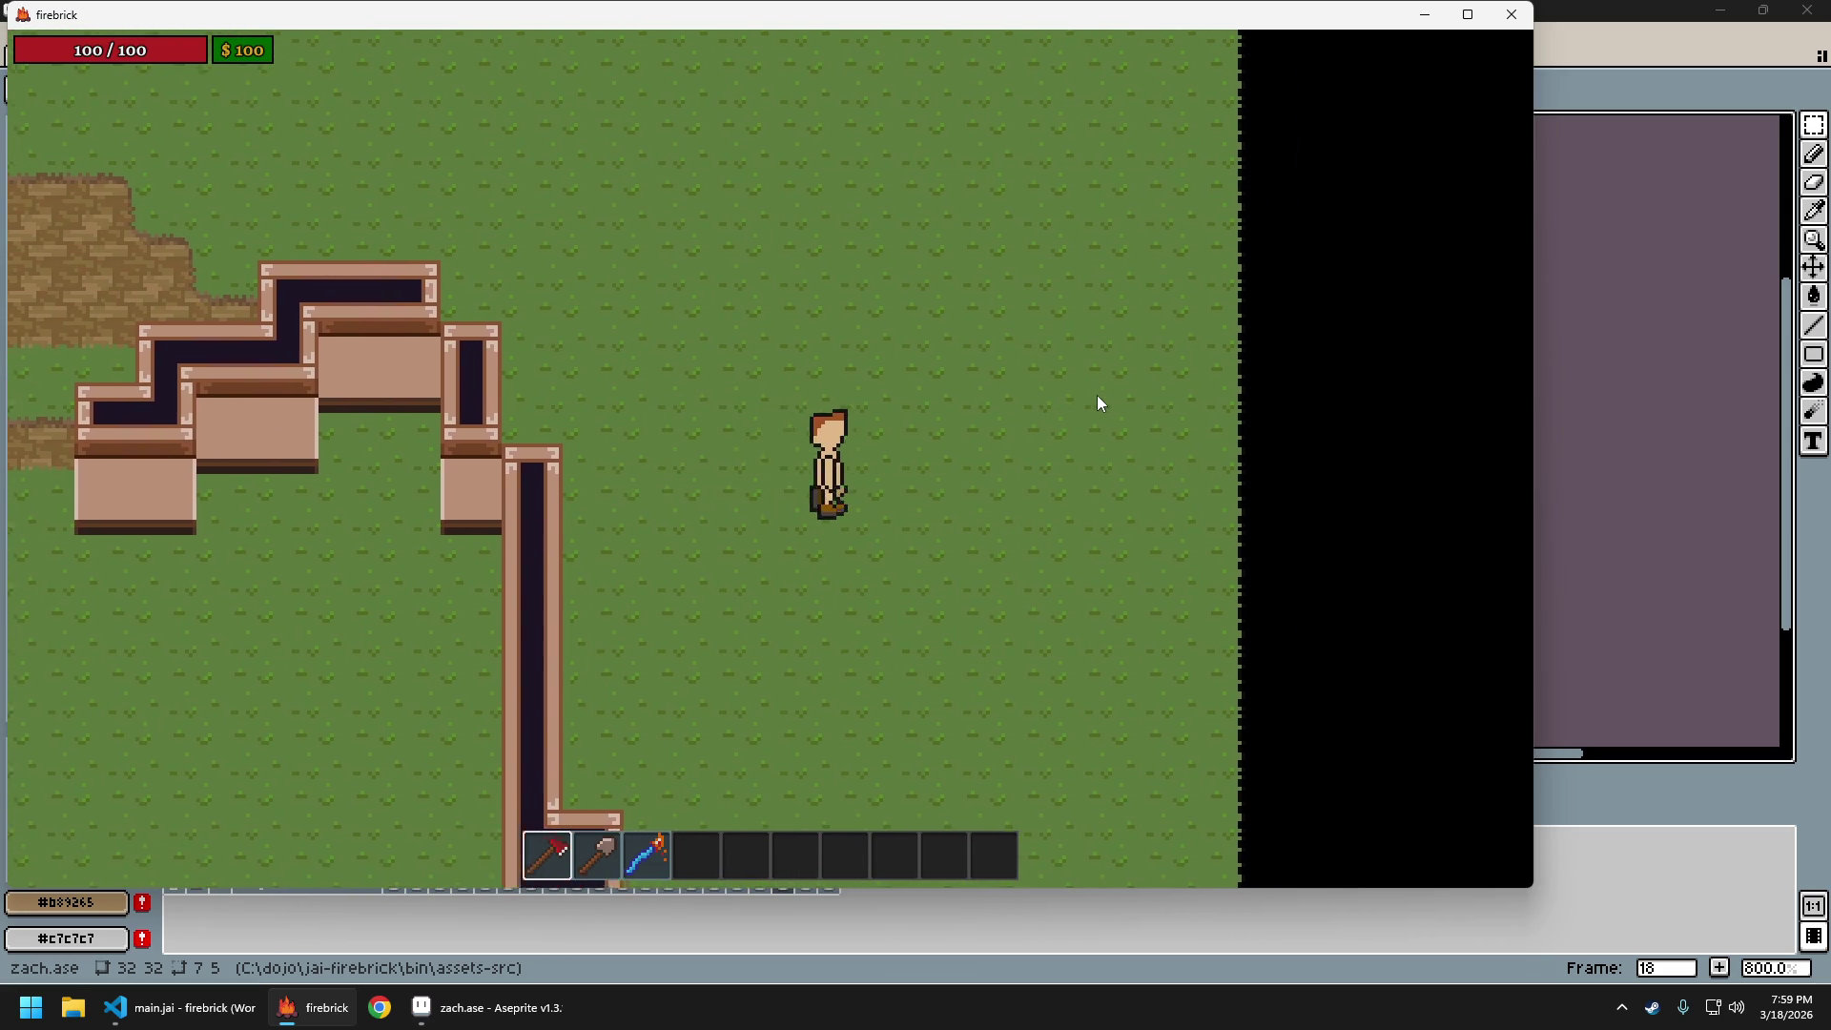
{"action": "key", "text": "w"}
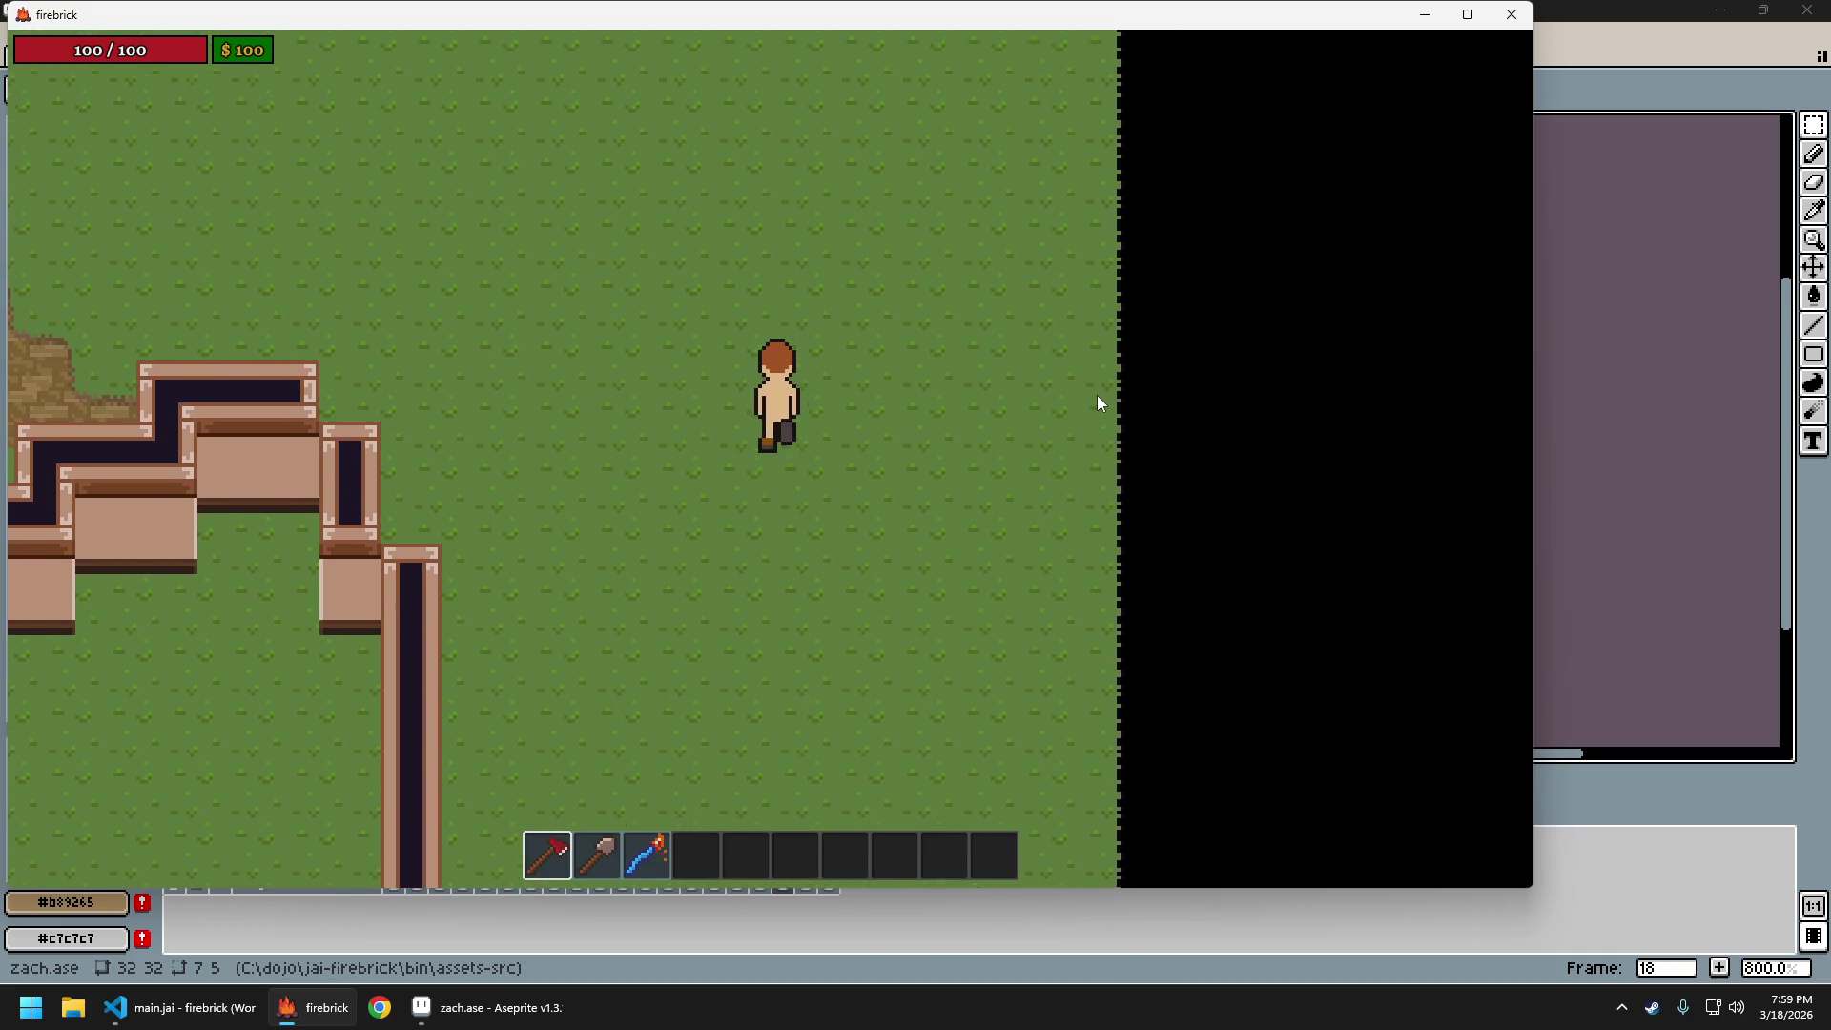
{"action": "key", "text": "s"}
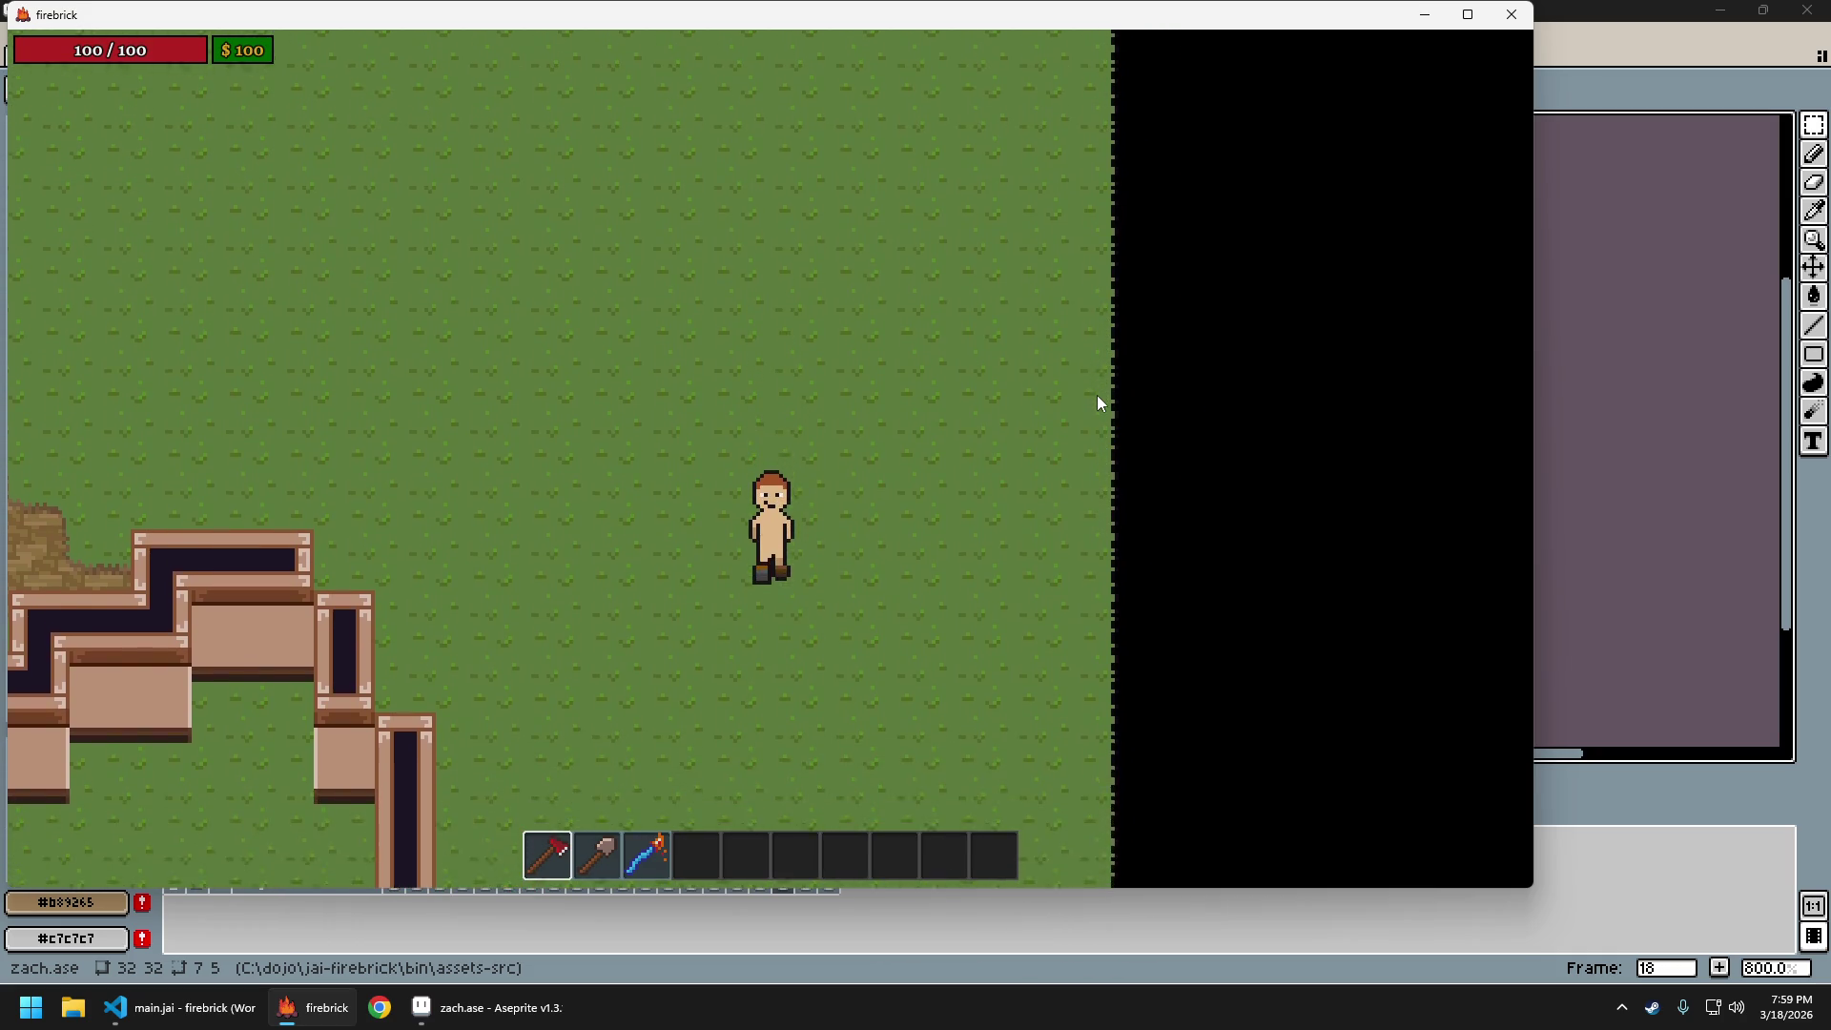
{"action": "key", "text": "w"}
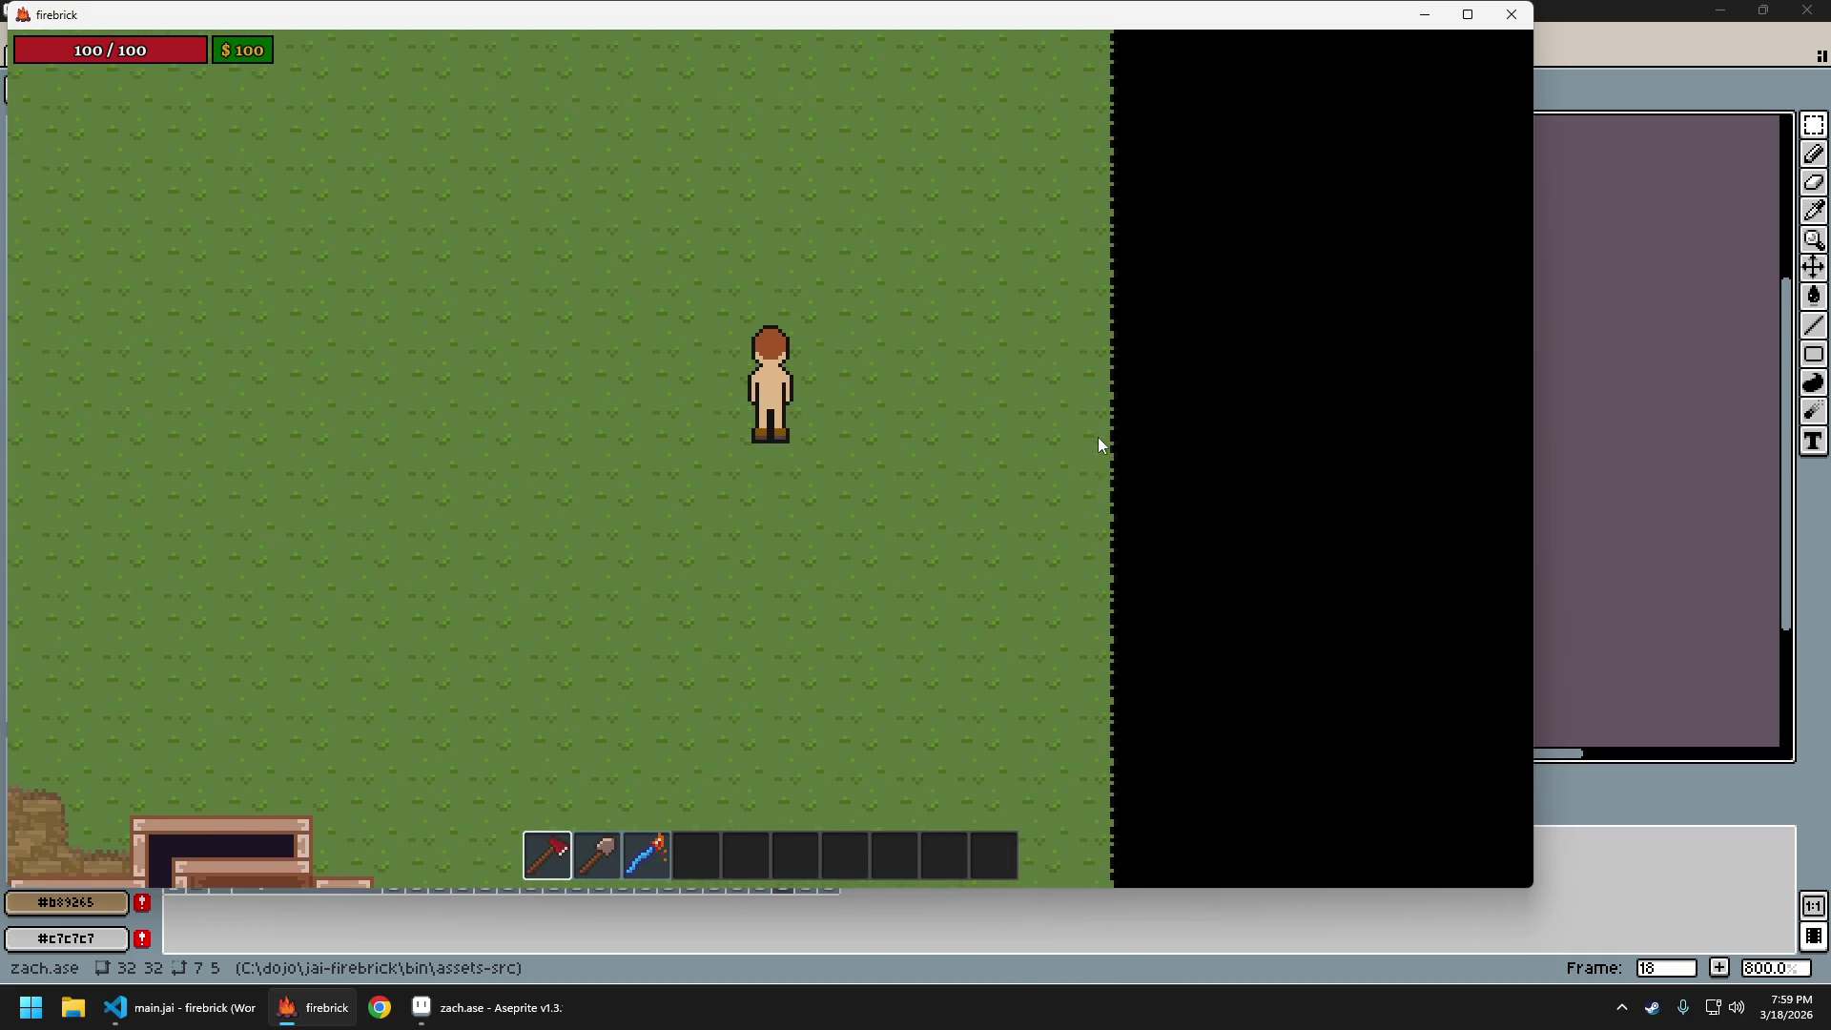
{"action": "key", "text": "s"}
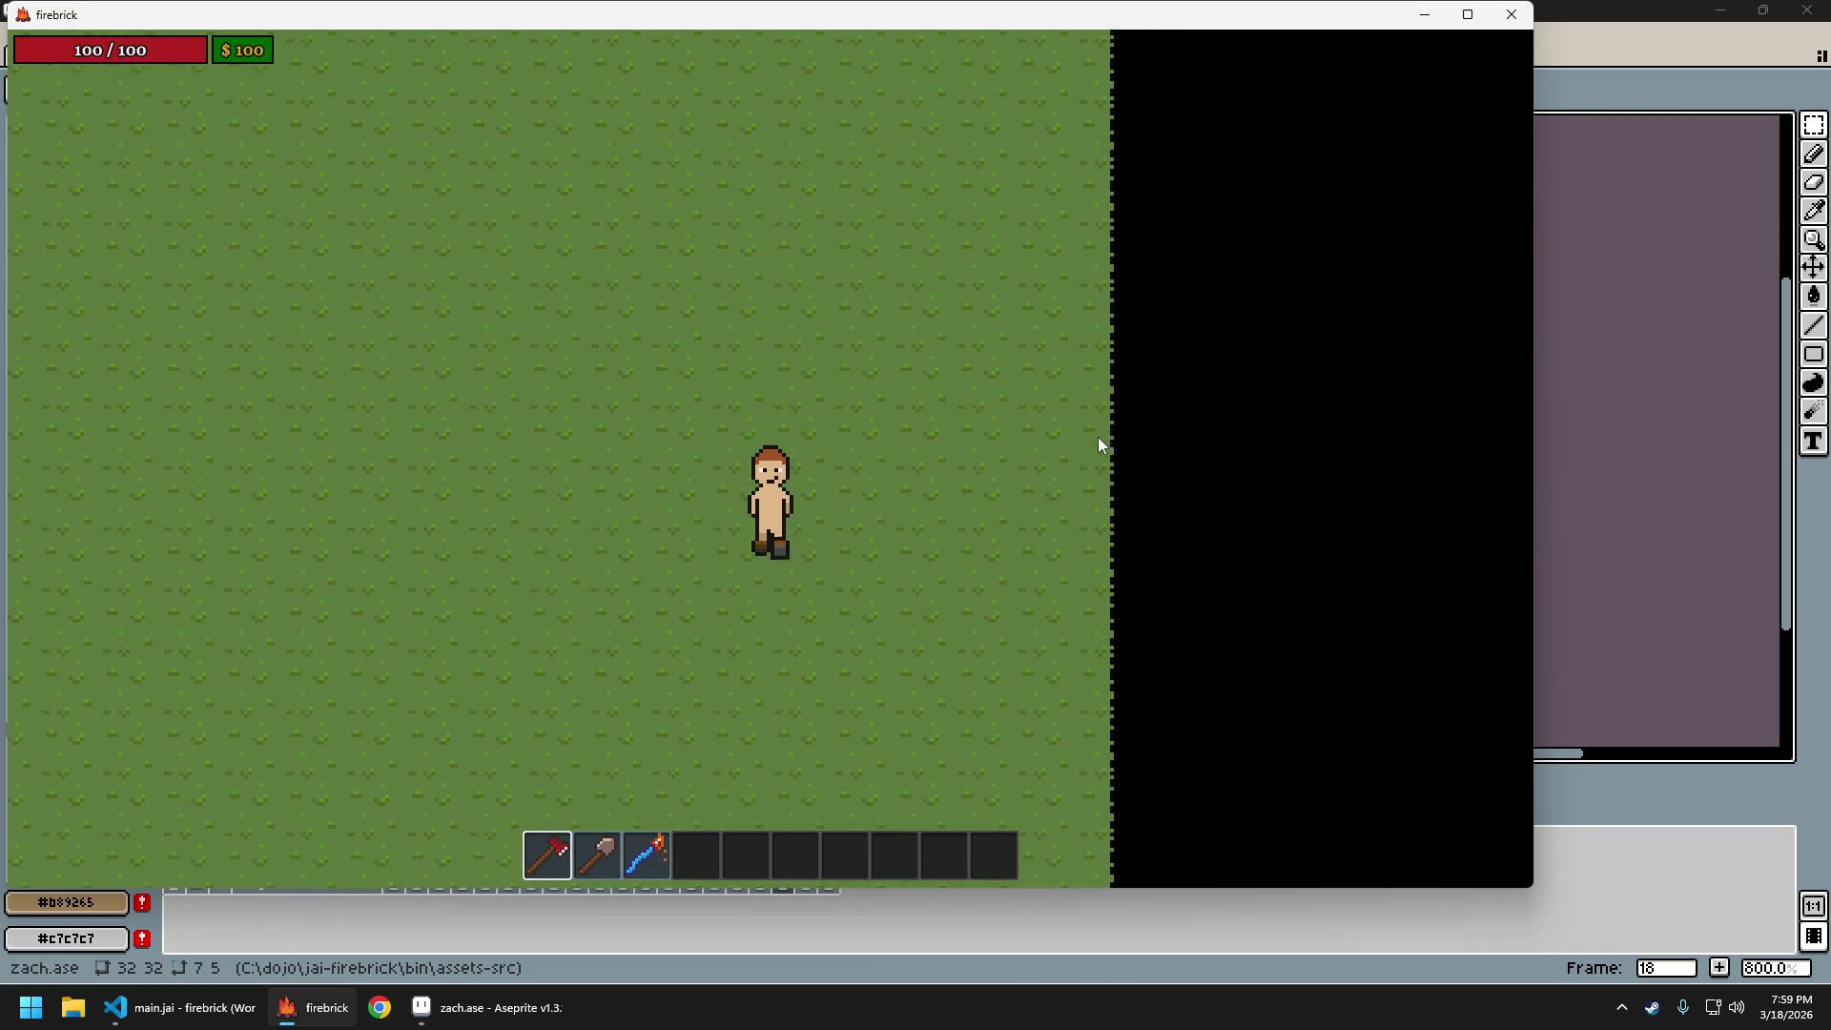
{"action": "key", "text": "s"}
{"action": "key", "text": "s"}
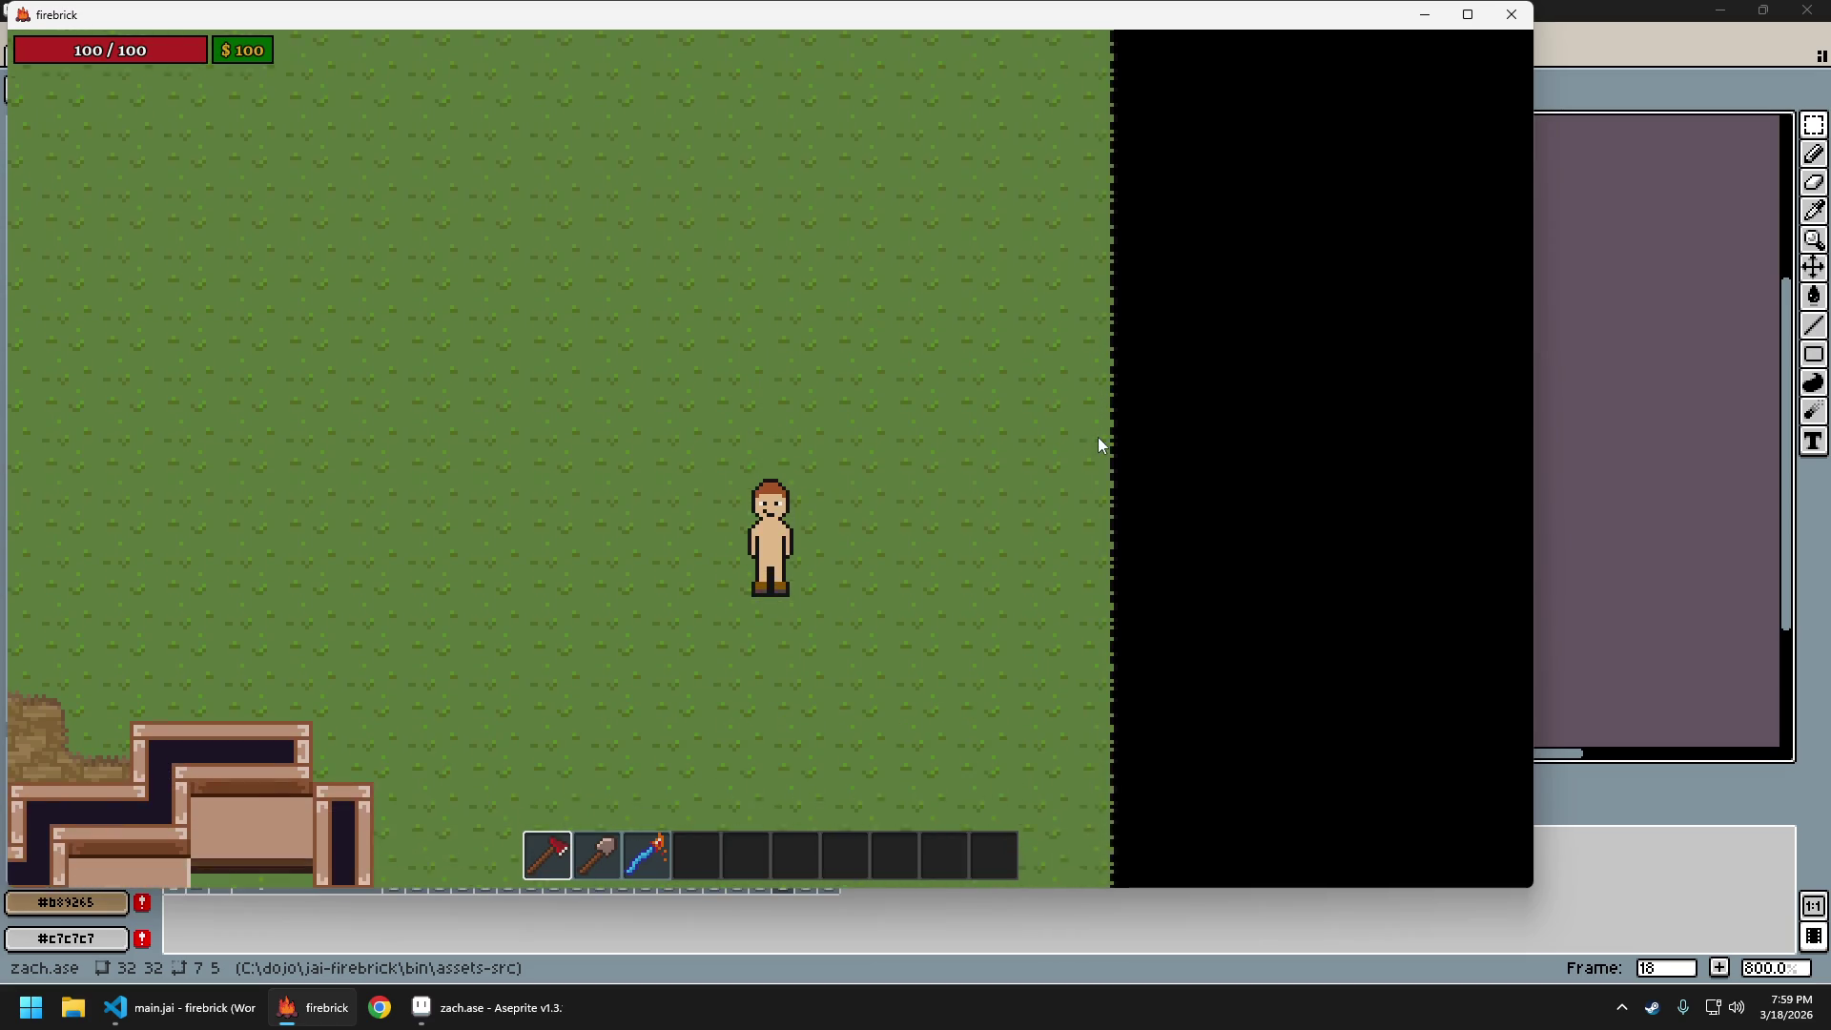
{"action": "key", "text": "Escape"}
{"action": "left_click", "coordinate": [894, 519]}
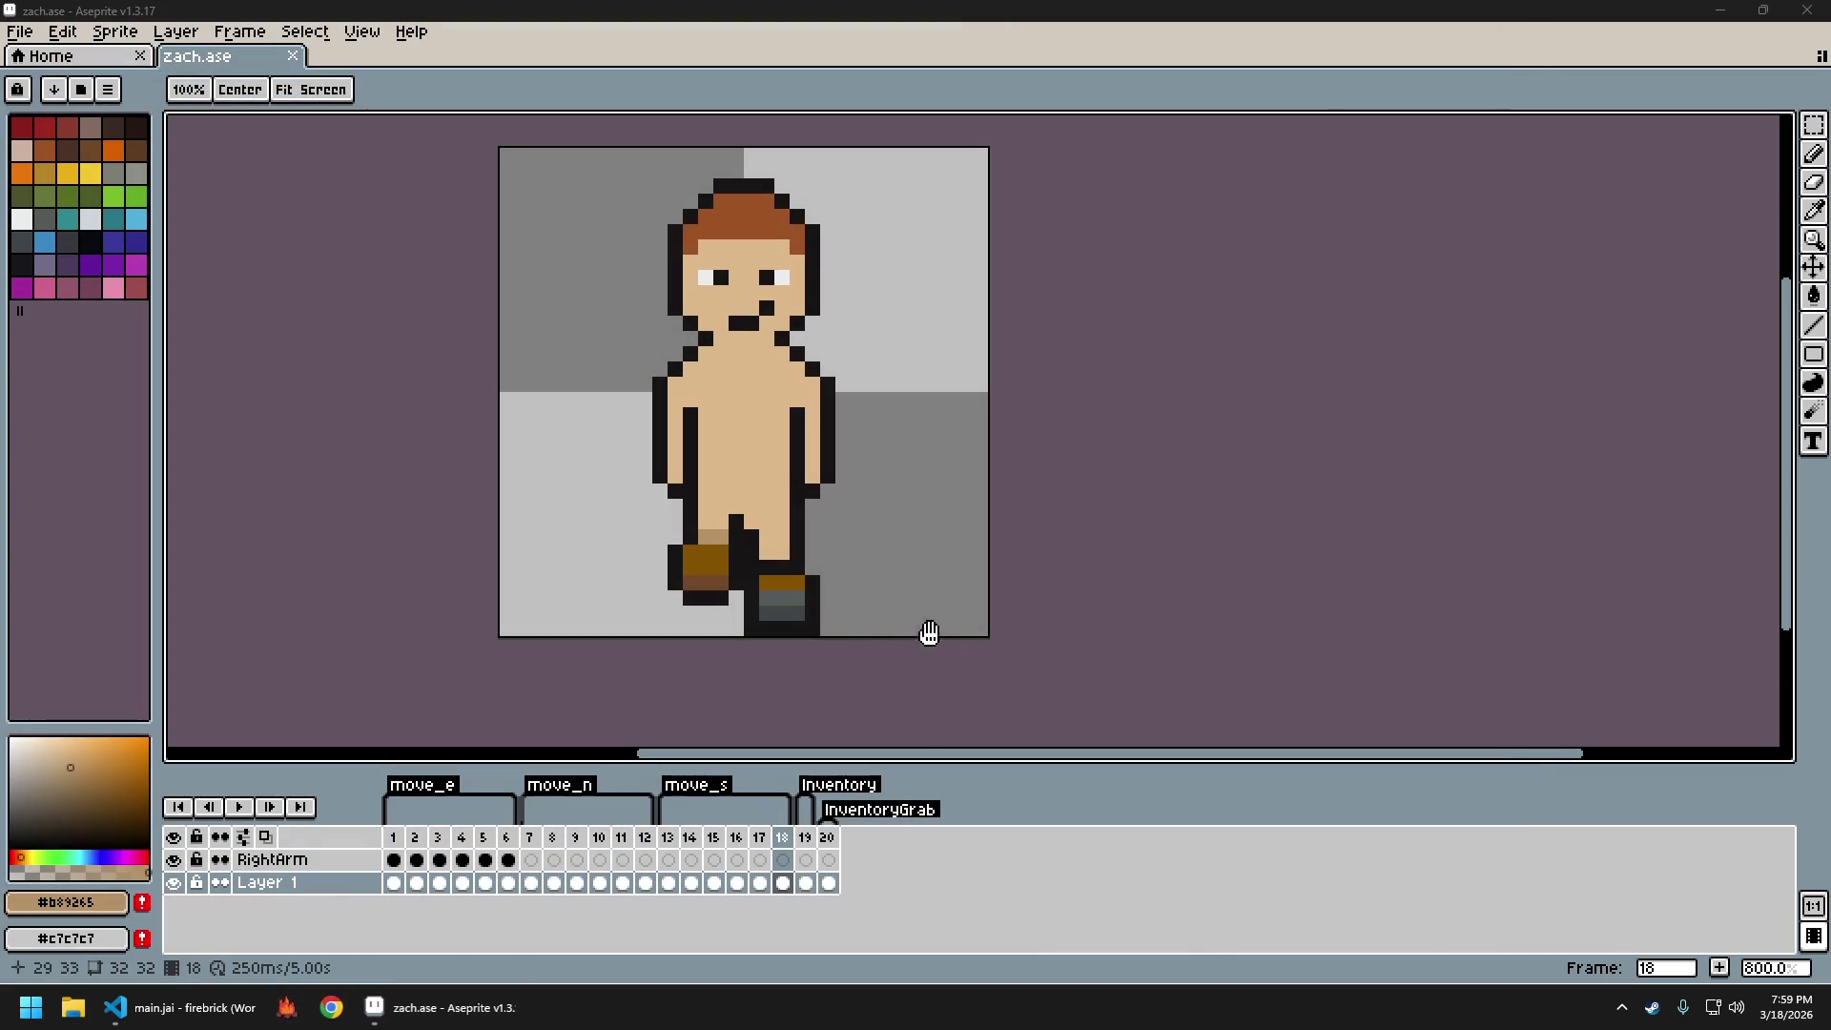
Step through the south walk frames 13 to 18 to review them
{"action": "key", "text": "m"}
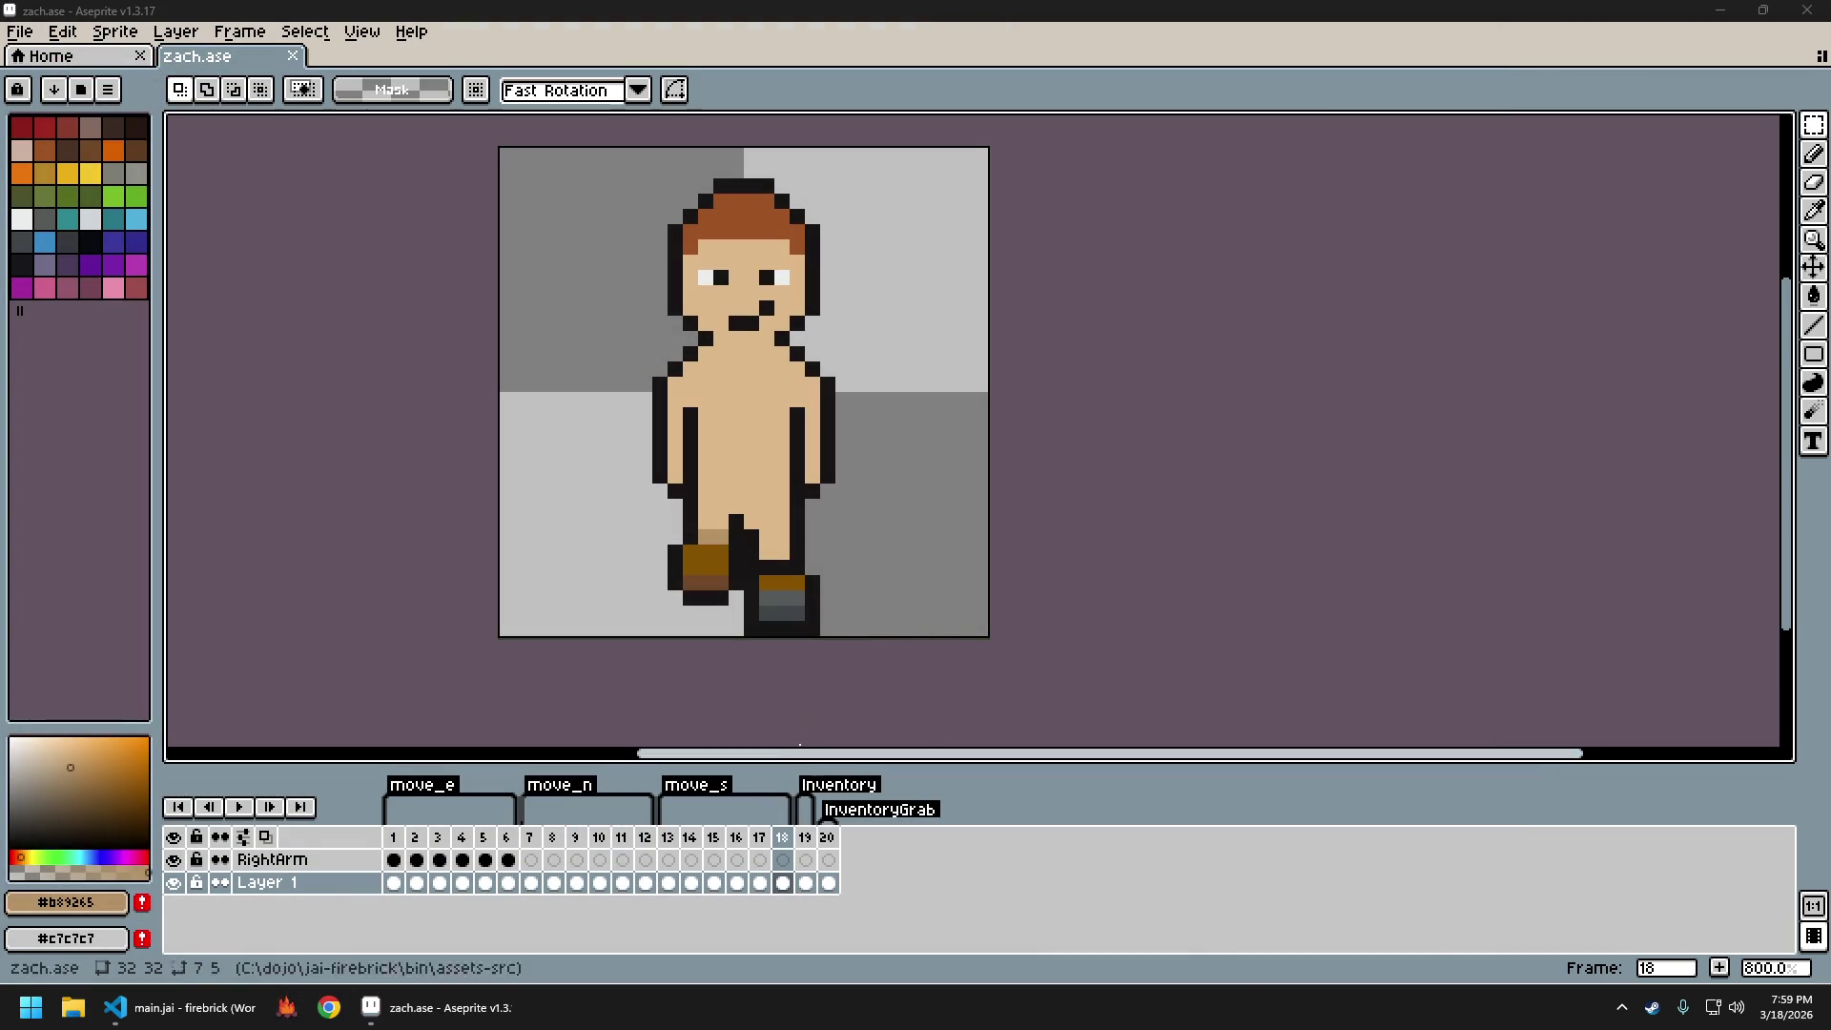
{"action": "key", "text": "Return"}
{"action": "key", "text": "Return"}
{"action": "key", "text": "Right"}
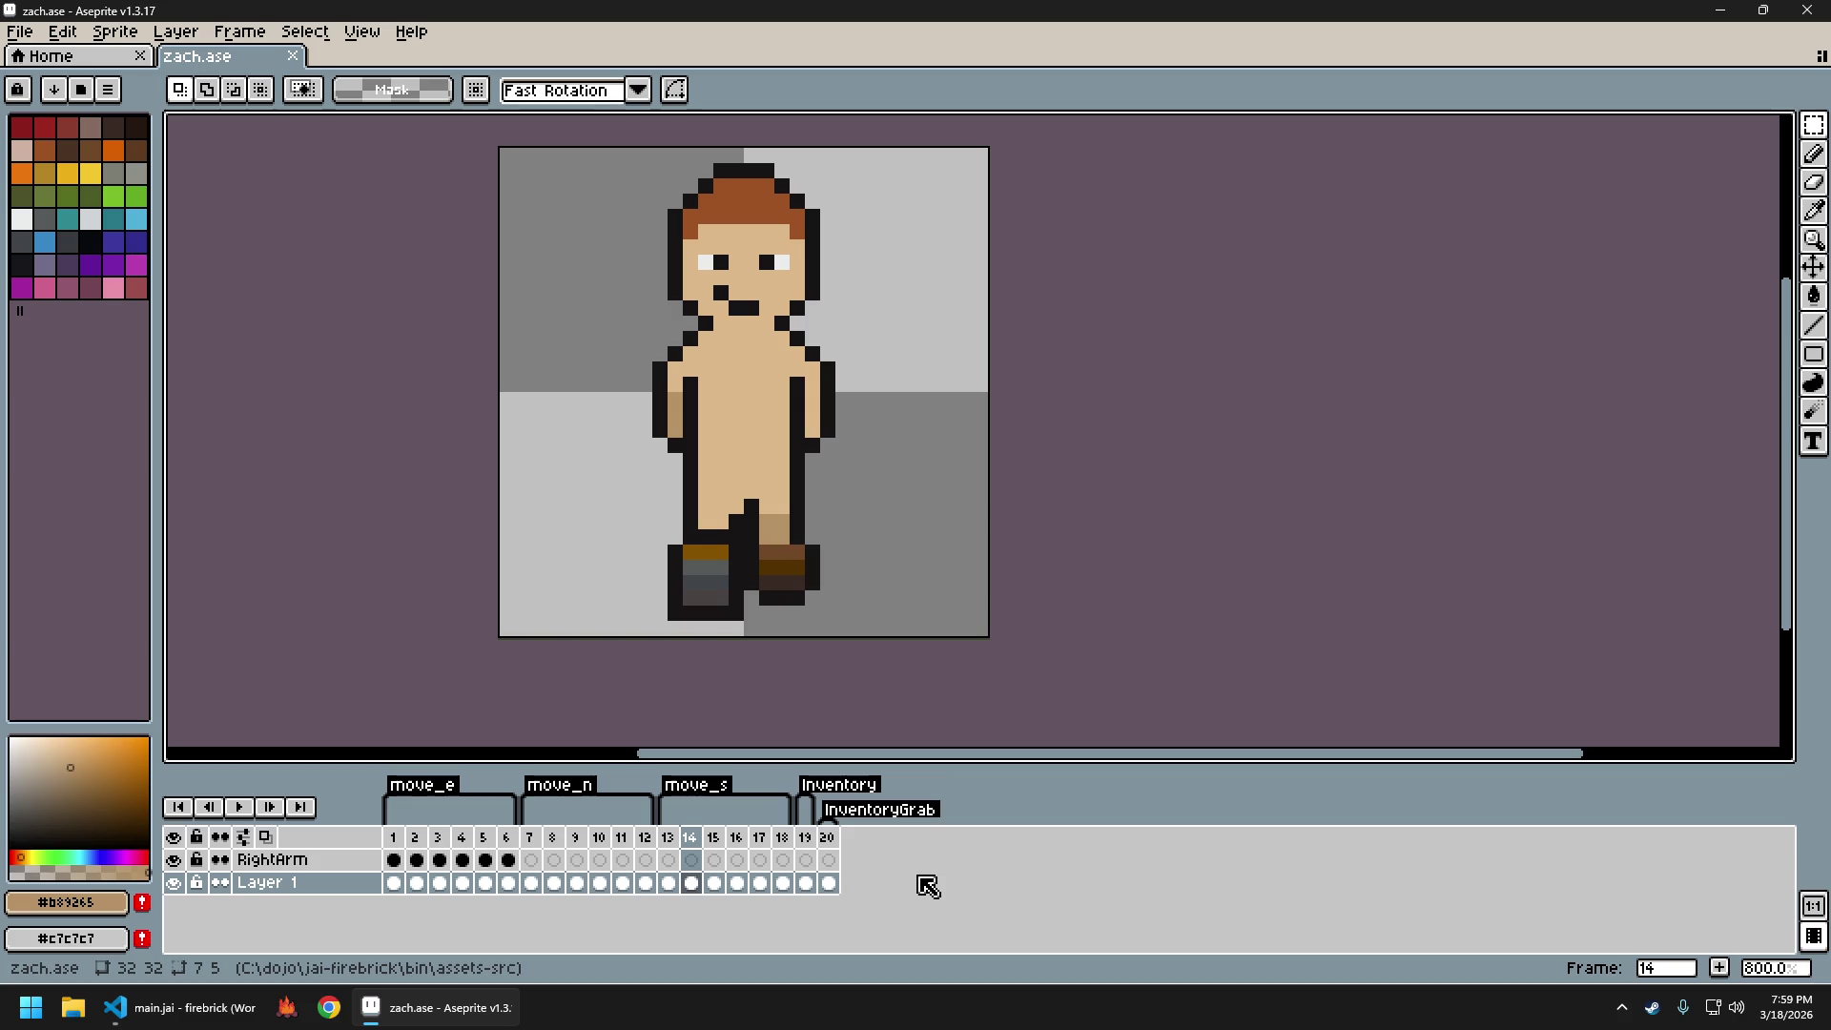
{"action": "key", "text": "e"}
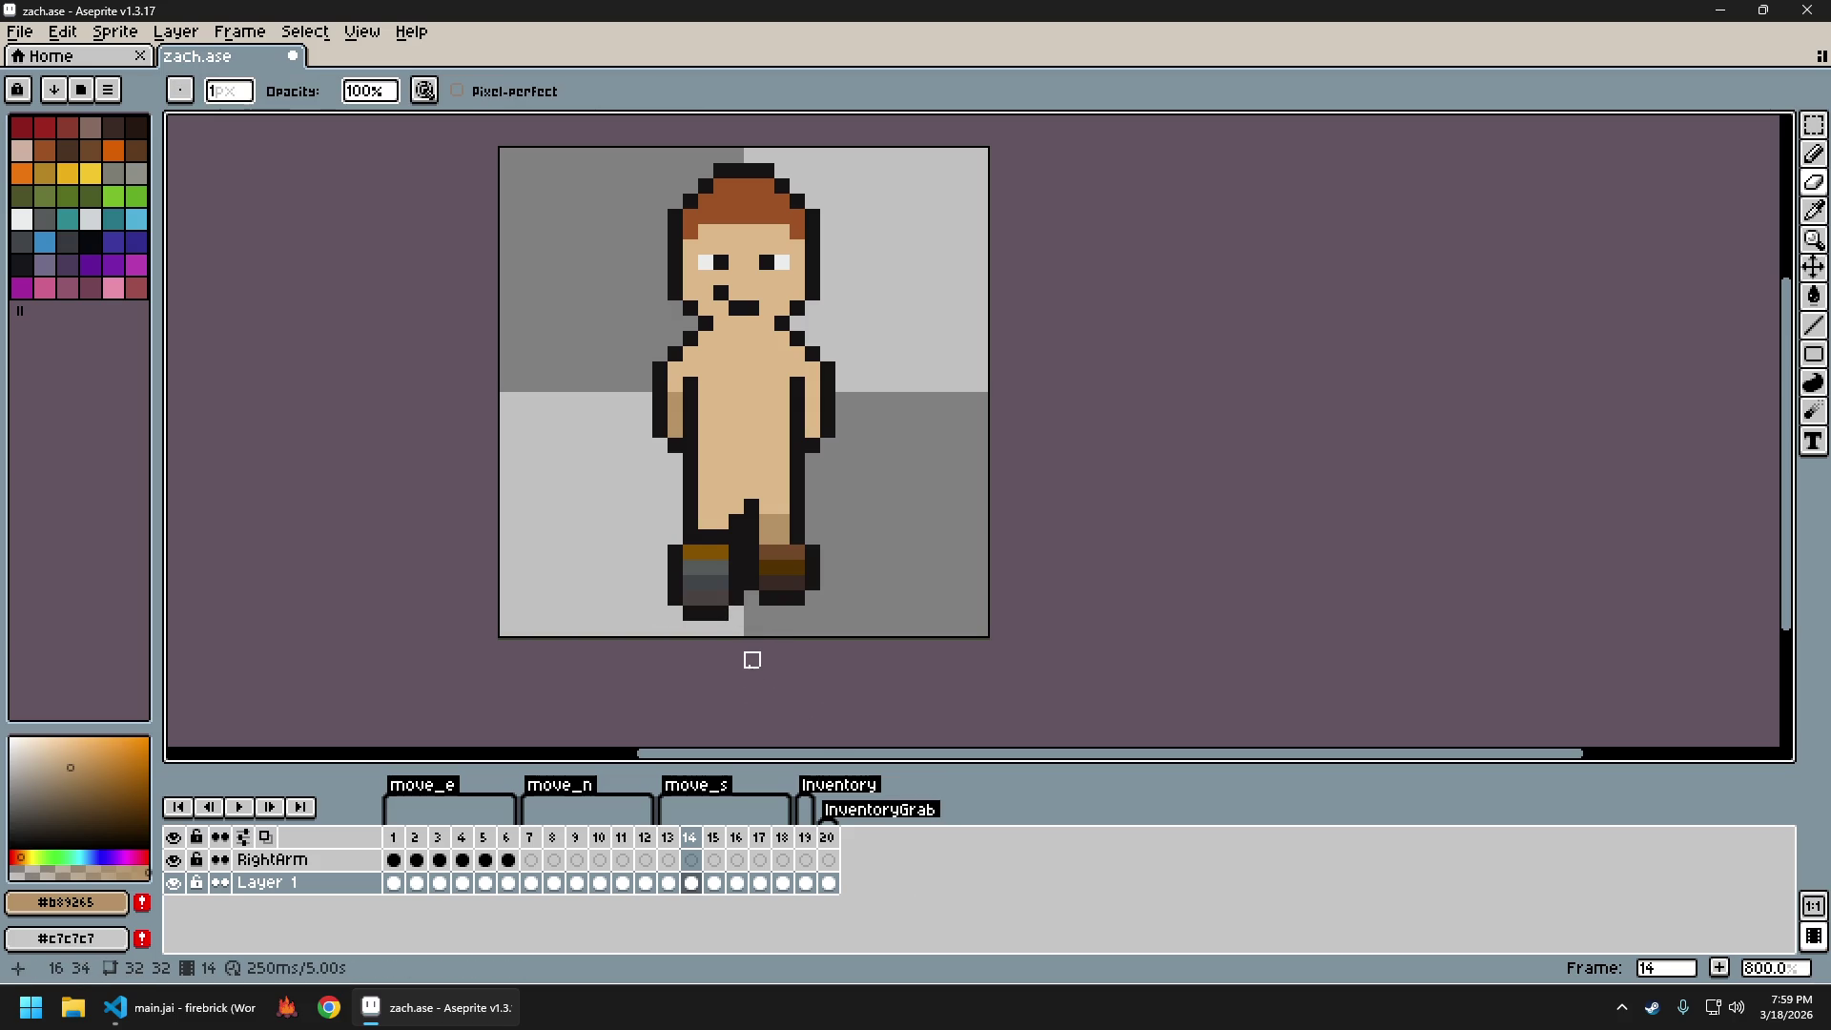
{"action": "key", "text": "Right"}
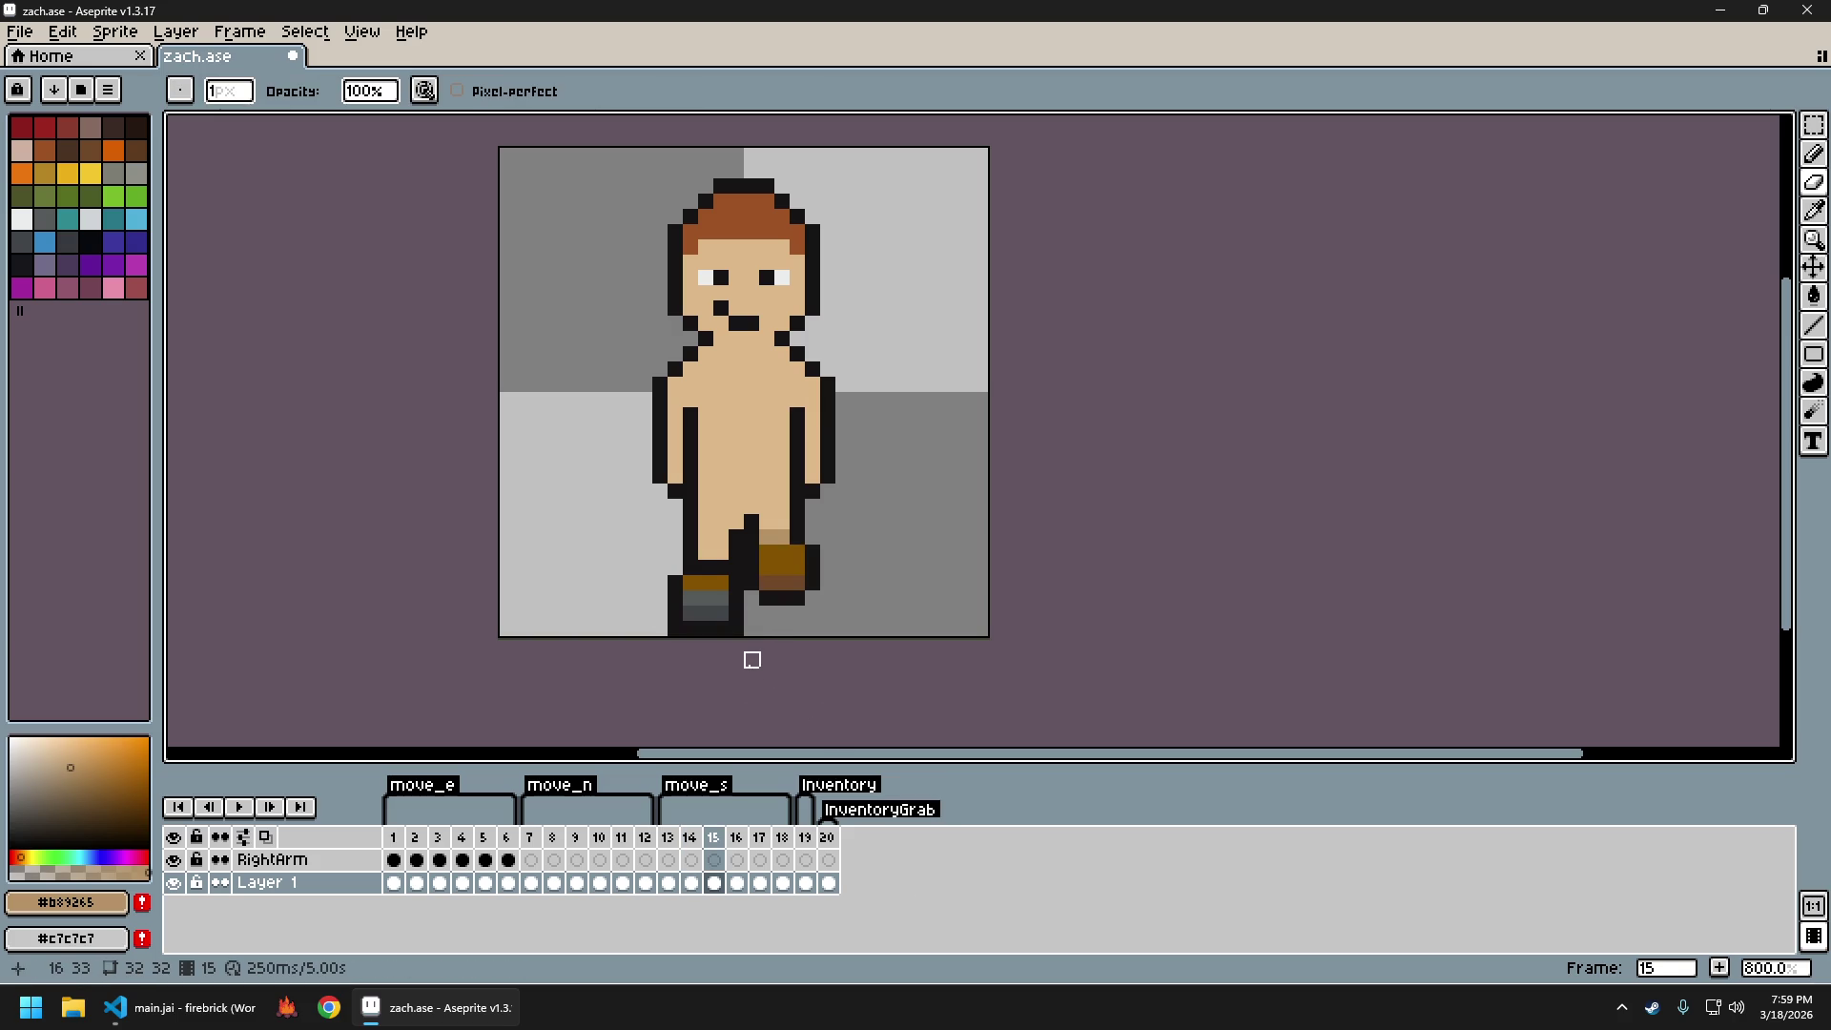
{"action": "key", "text": "Right"}
{"action": "key", "text": "Right"}
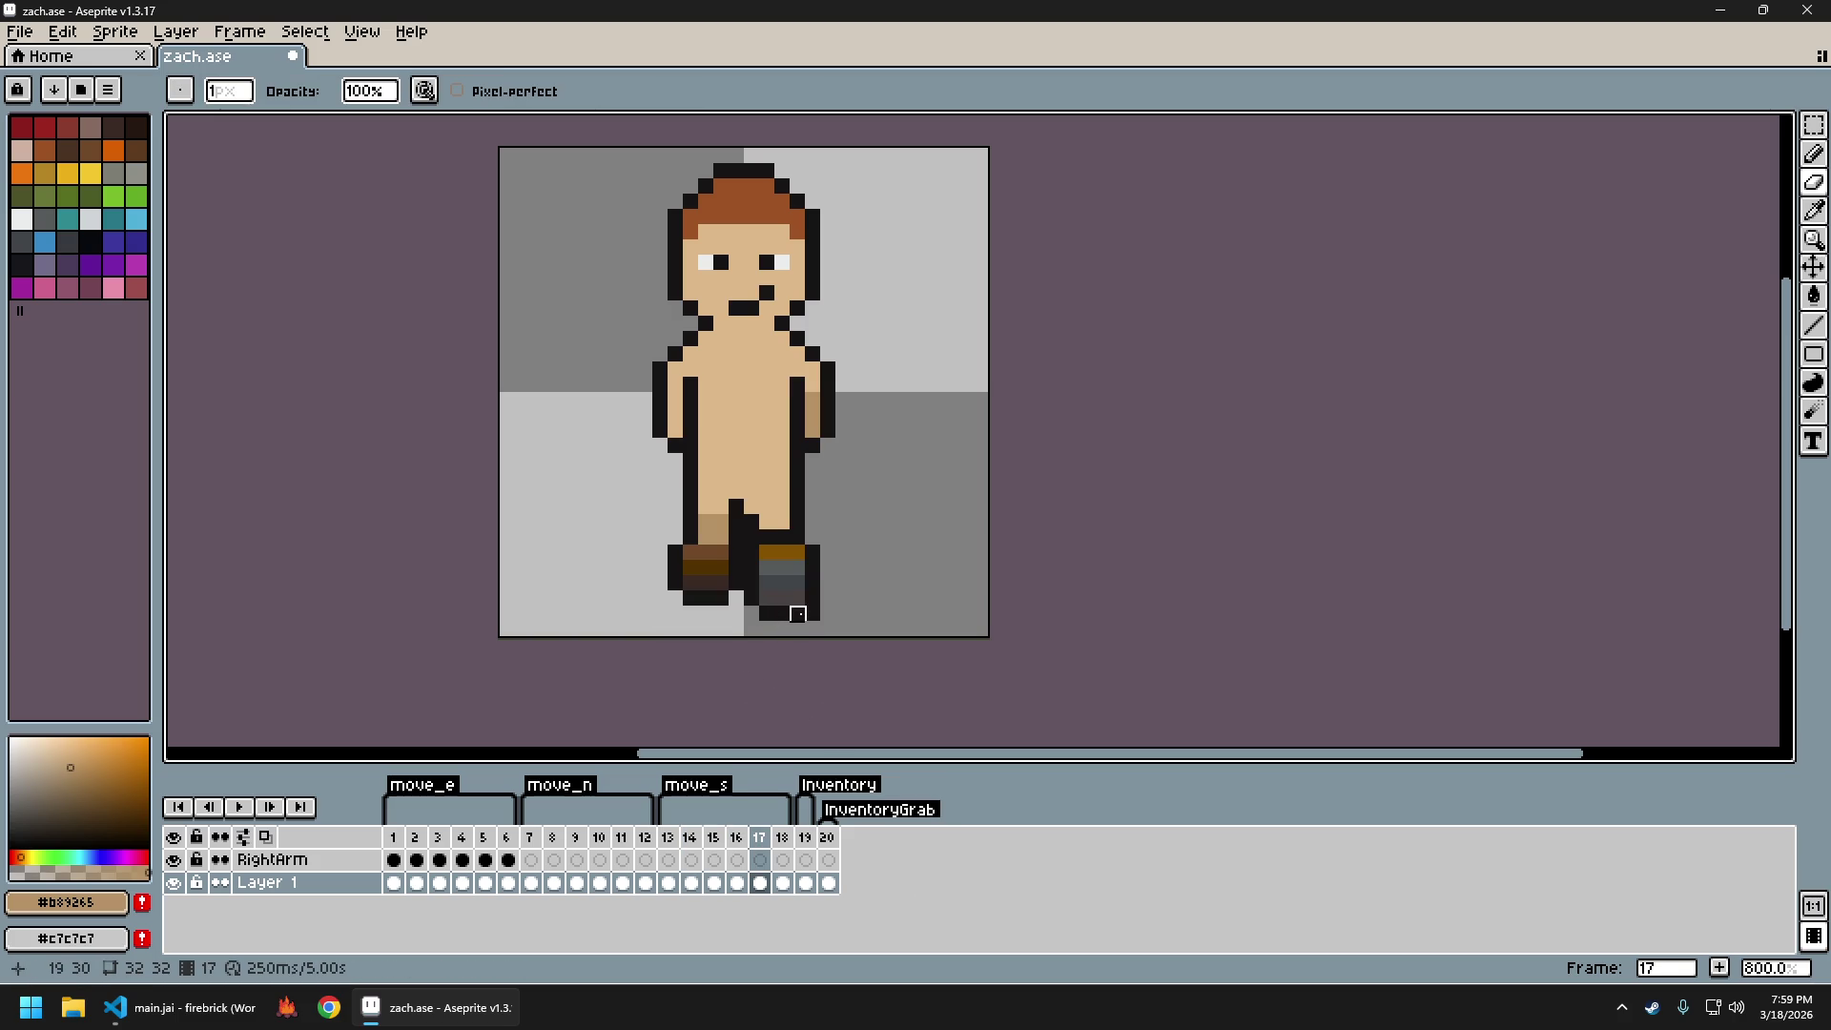
{"action": "key", "text": "Right"}
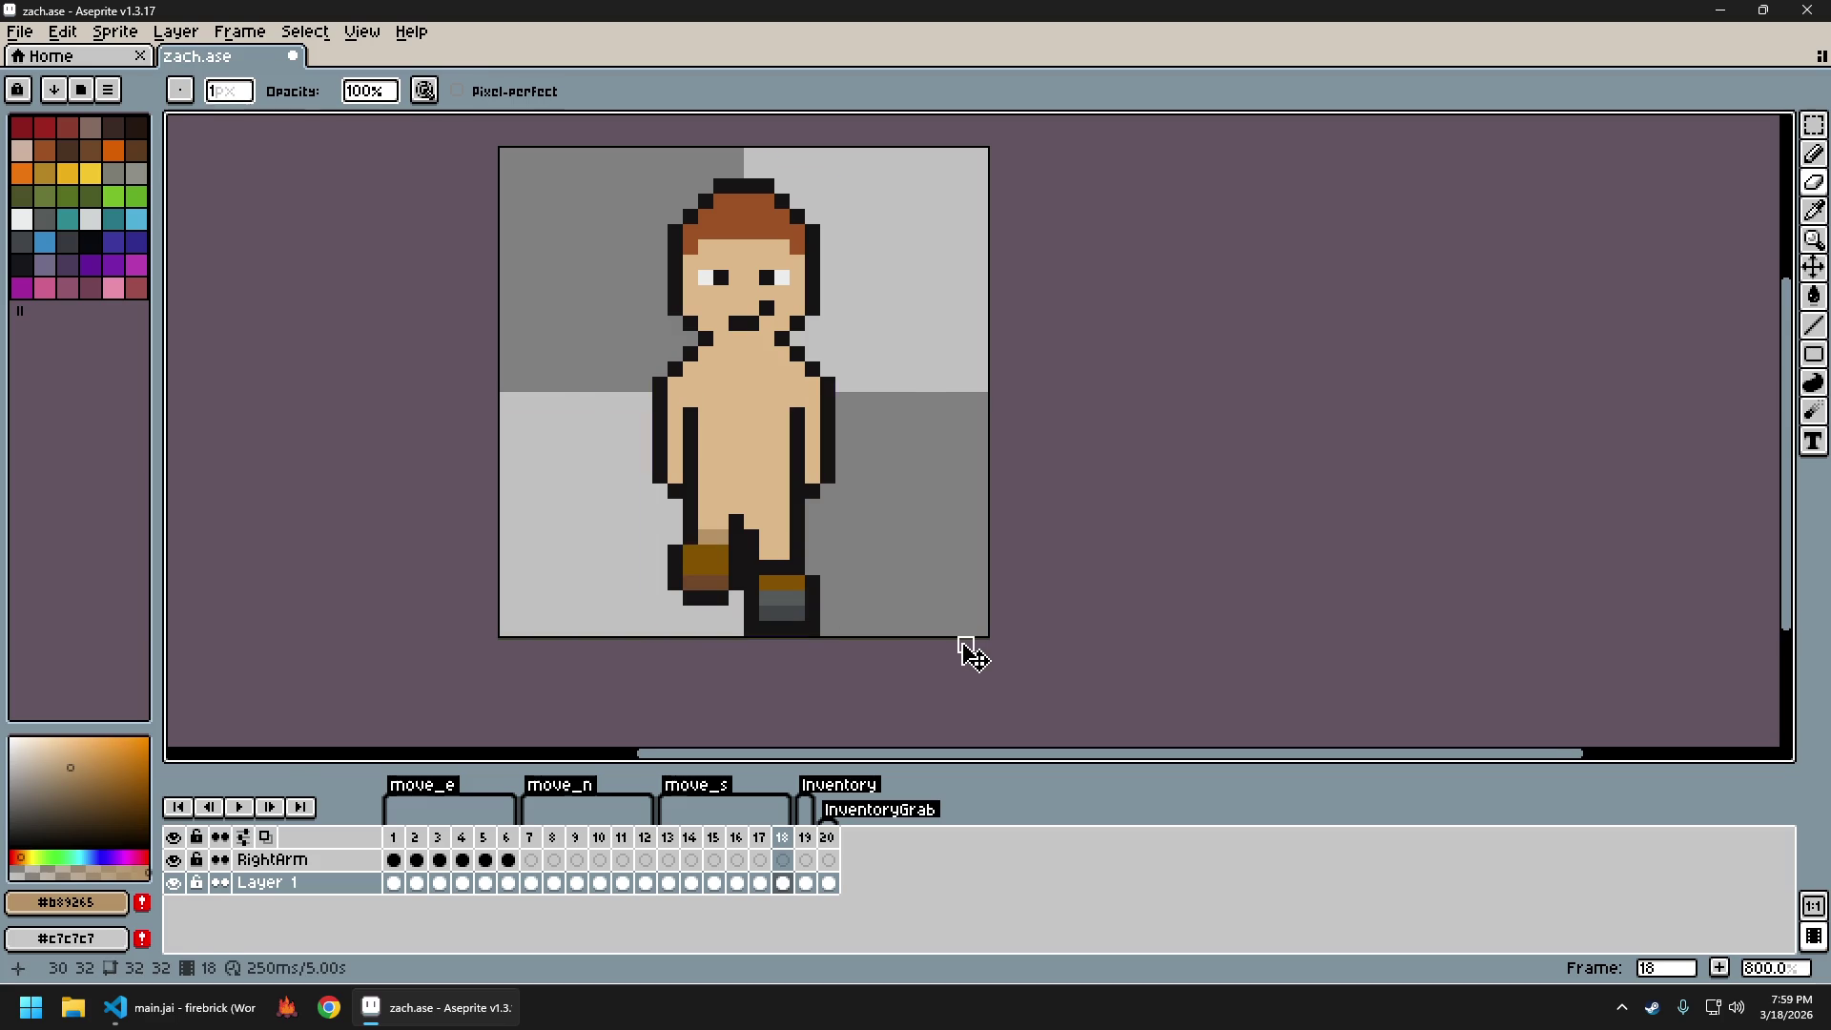
Export the frames as a sprite sheet, close it and save zach.ase
{"action": "key", "text": "ctrl+e"}
{"action": "key", "text": "Return"}
{"action": "key", "text": "ctrl+w"}
{"action": "key", "text": "ctrl+s"}
Relaunch firebrick and walk the character north and south twice
{"action": "left_click", "coordinate": [286, 1009]}
{"action": "key", "text": "w"}
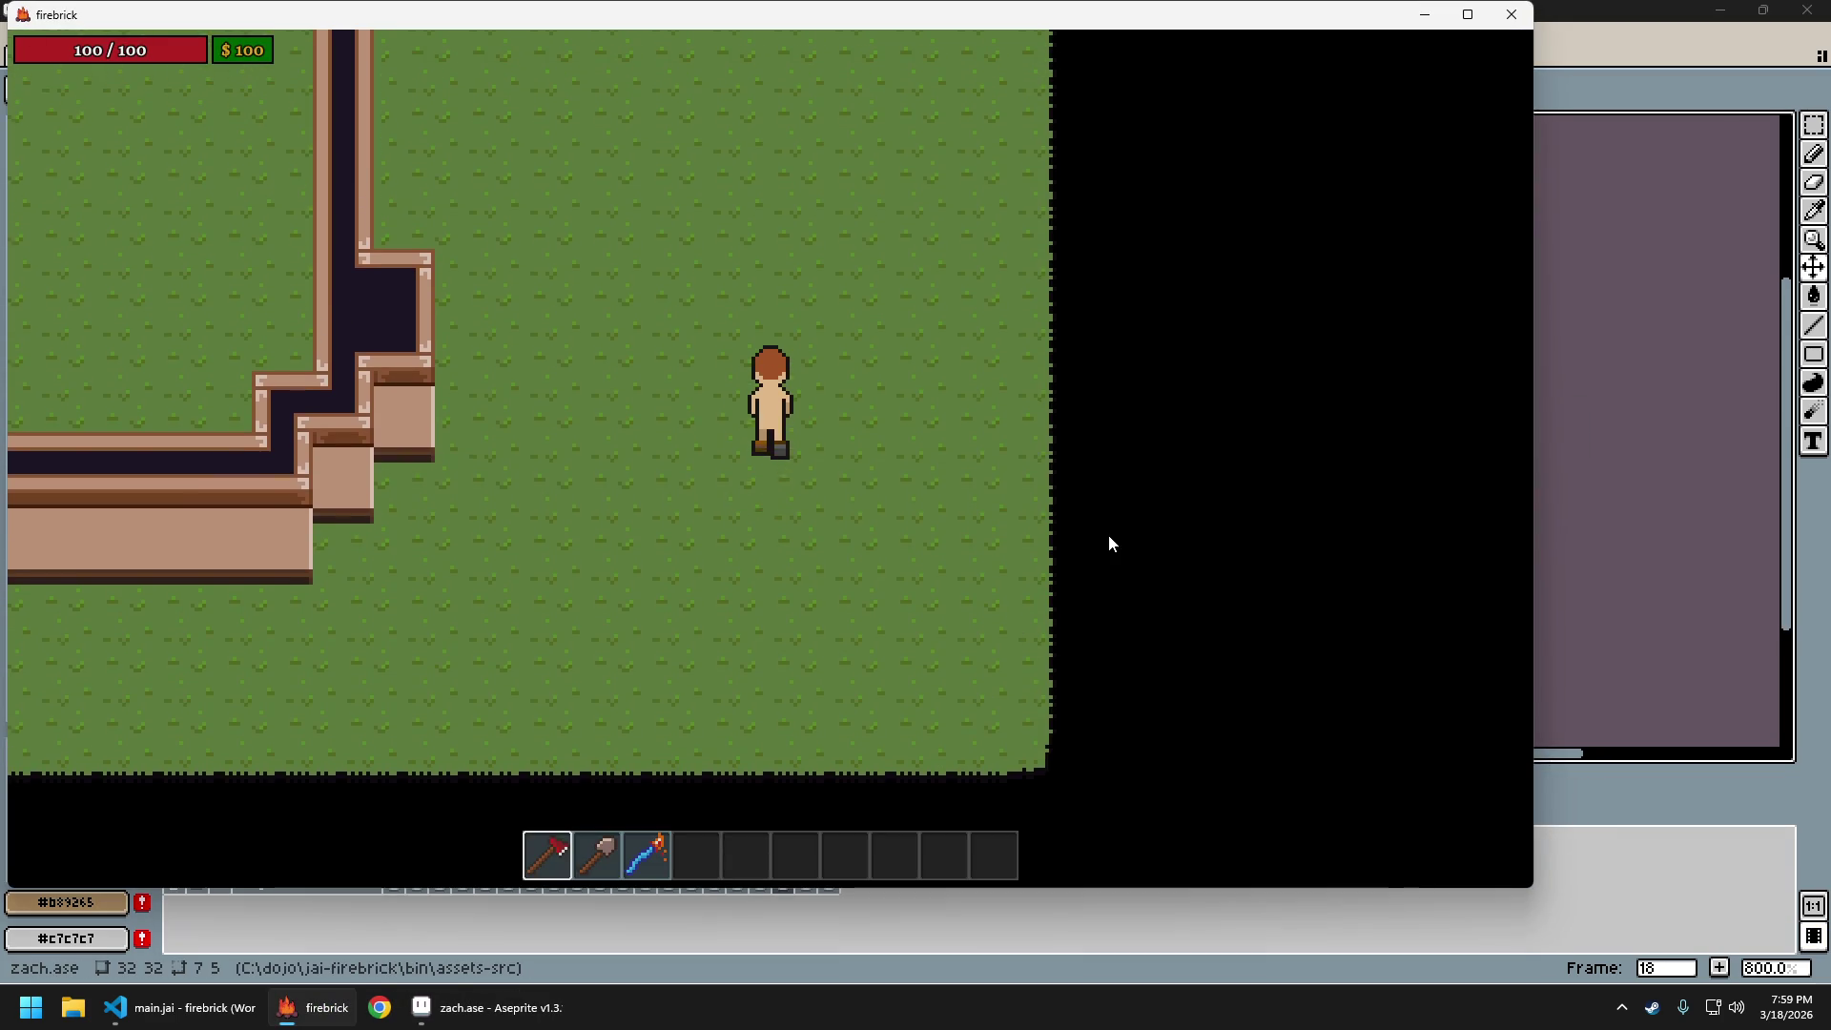
{"action": "key", "text": "s"}
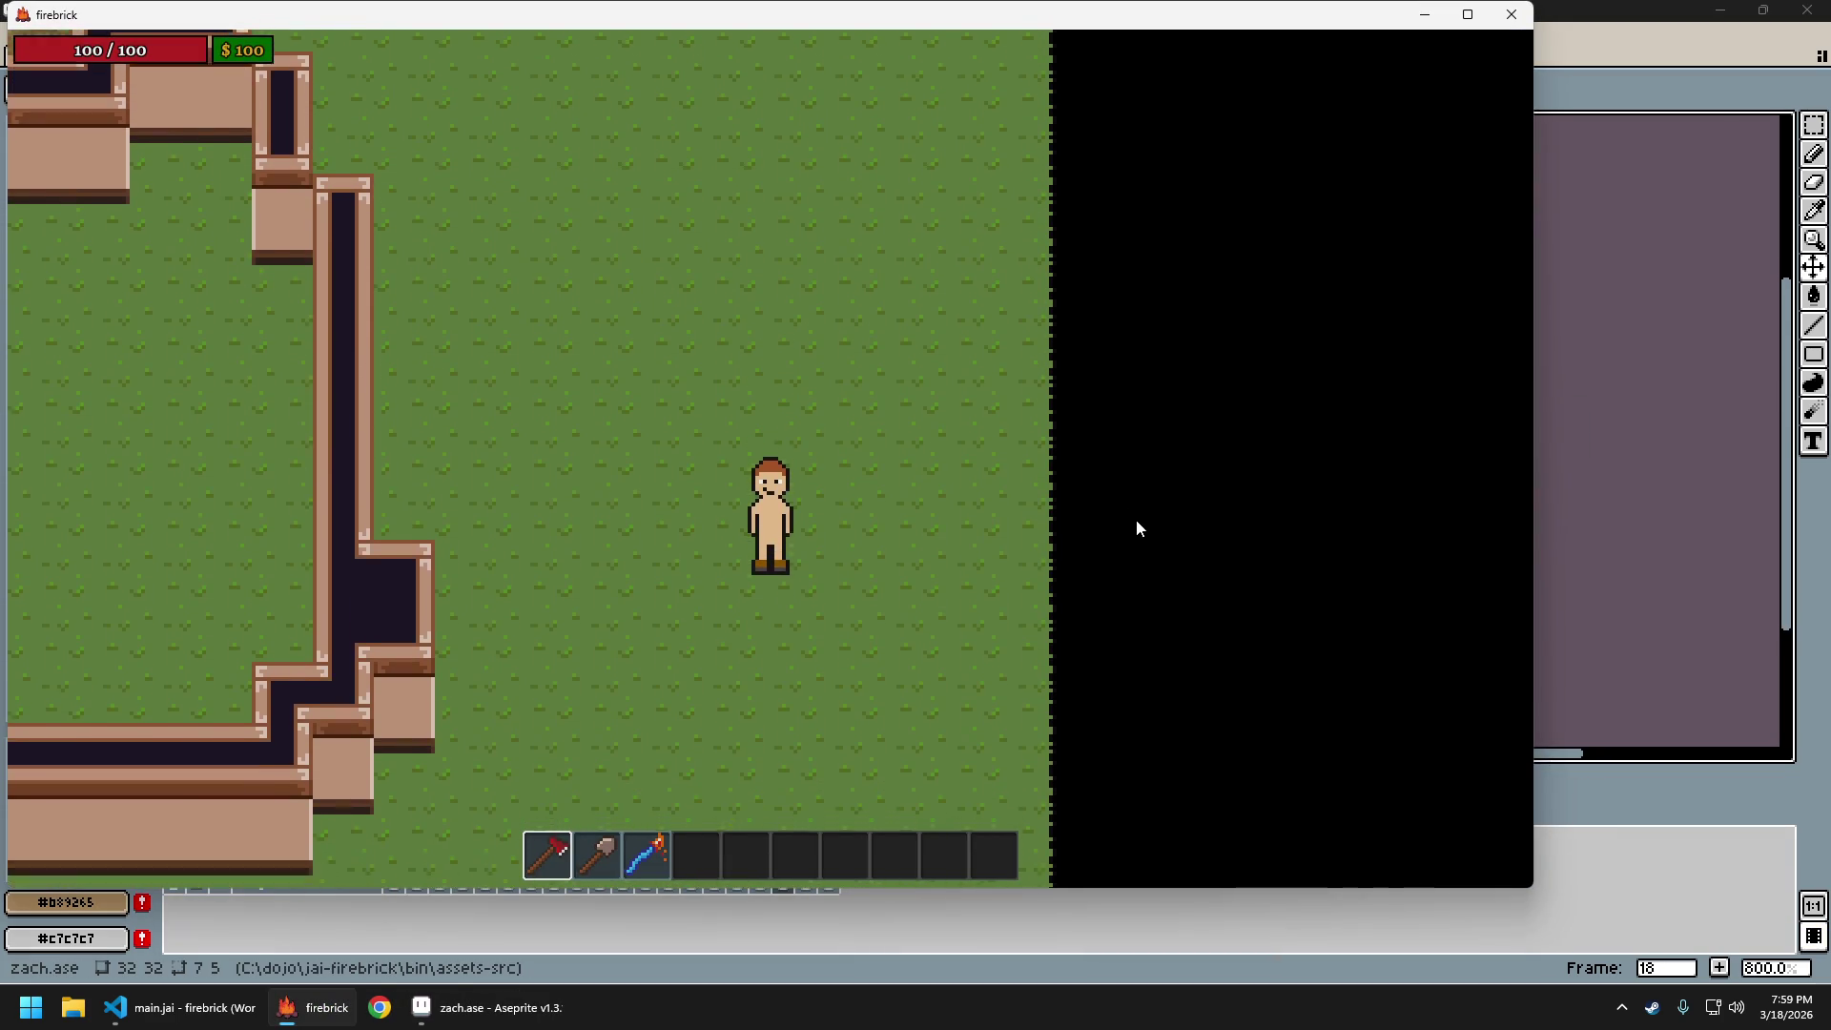
{"action": "key", "text": "w"}
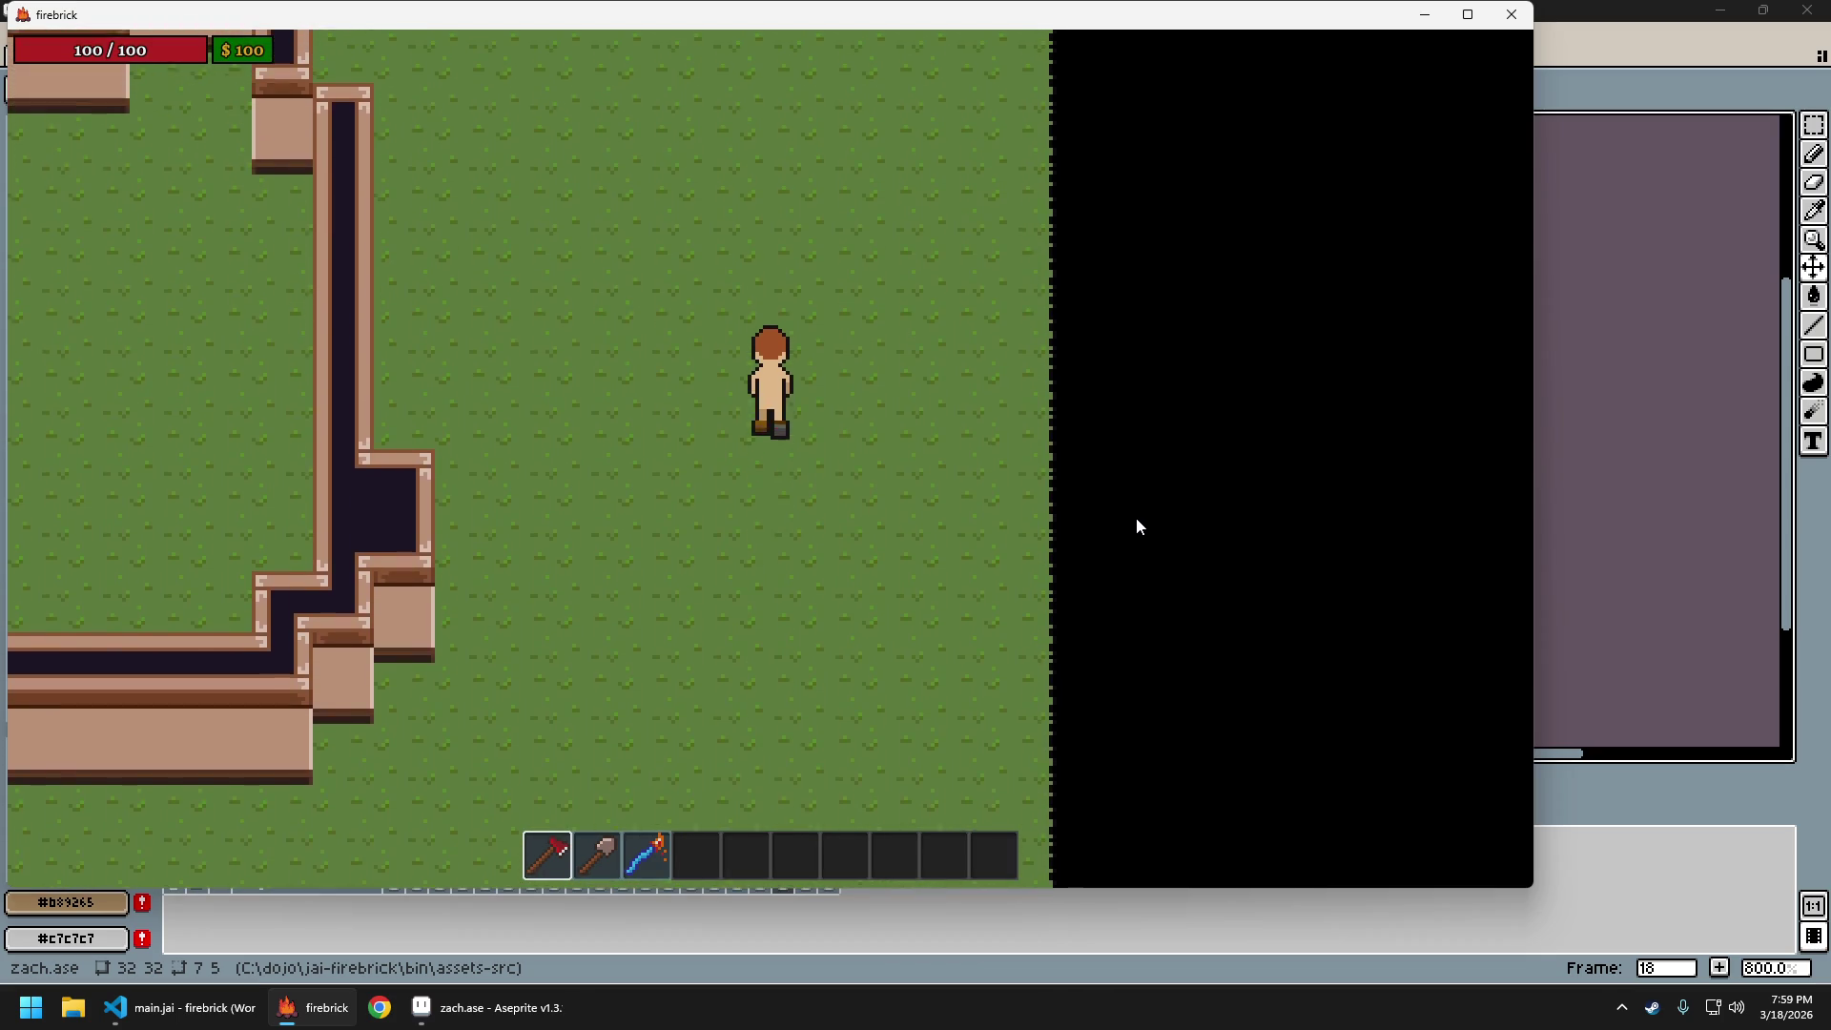
{"action": "key", "text": "s"}
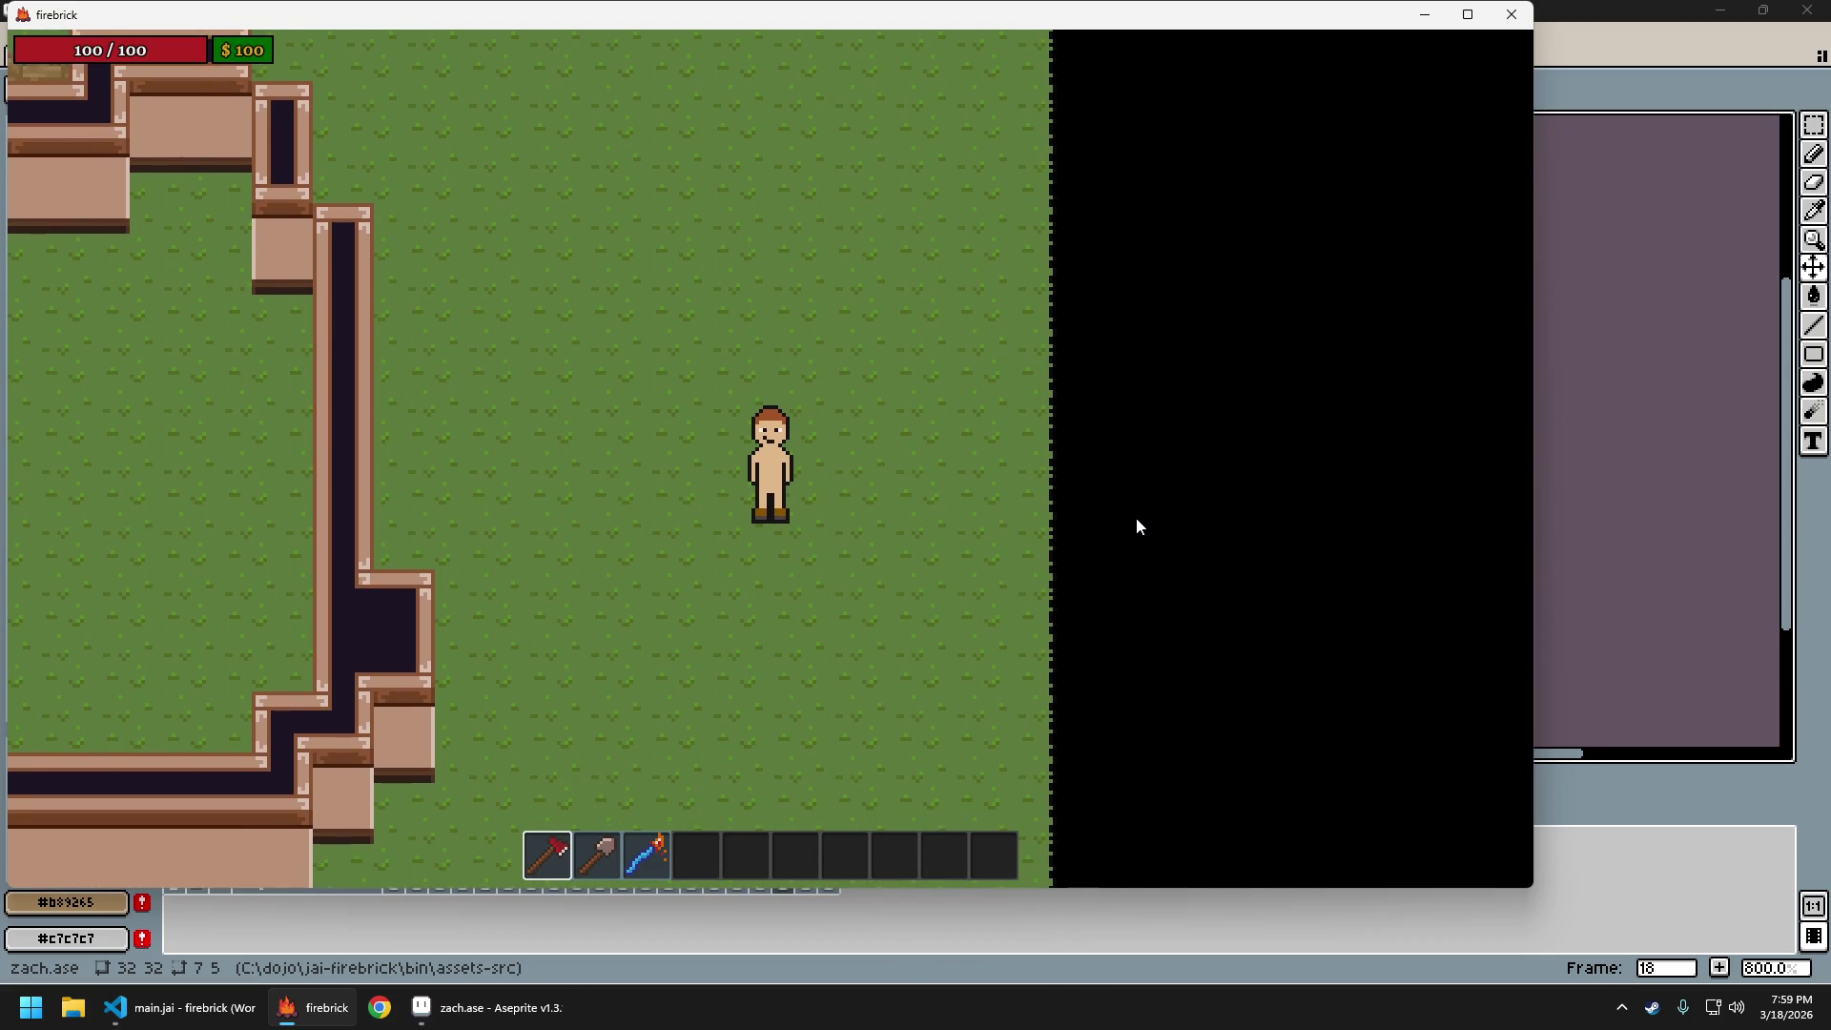
Quit the game and step through walk frames 13 to 17 in Aseprite
{"action": "key", "text": "Escape"}
{"action": "left_click", "coordinate": [891, 519]}
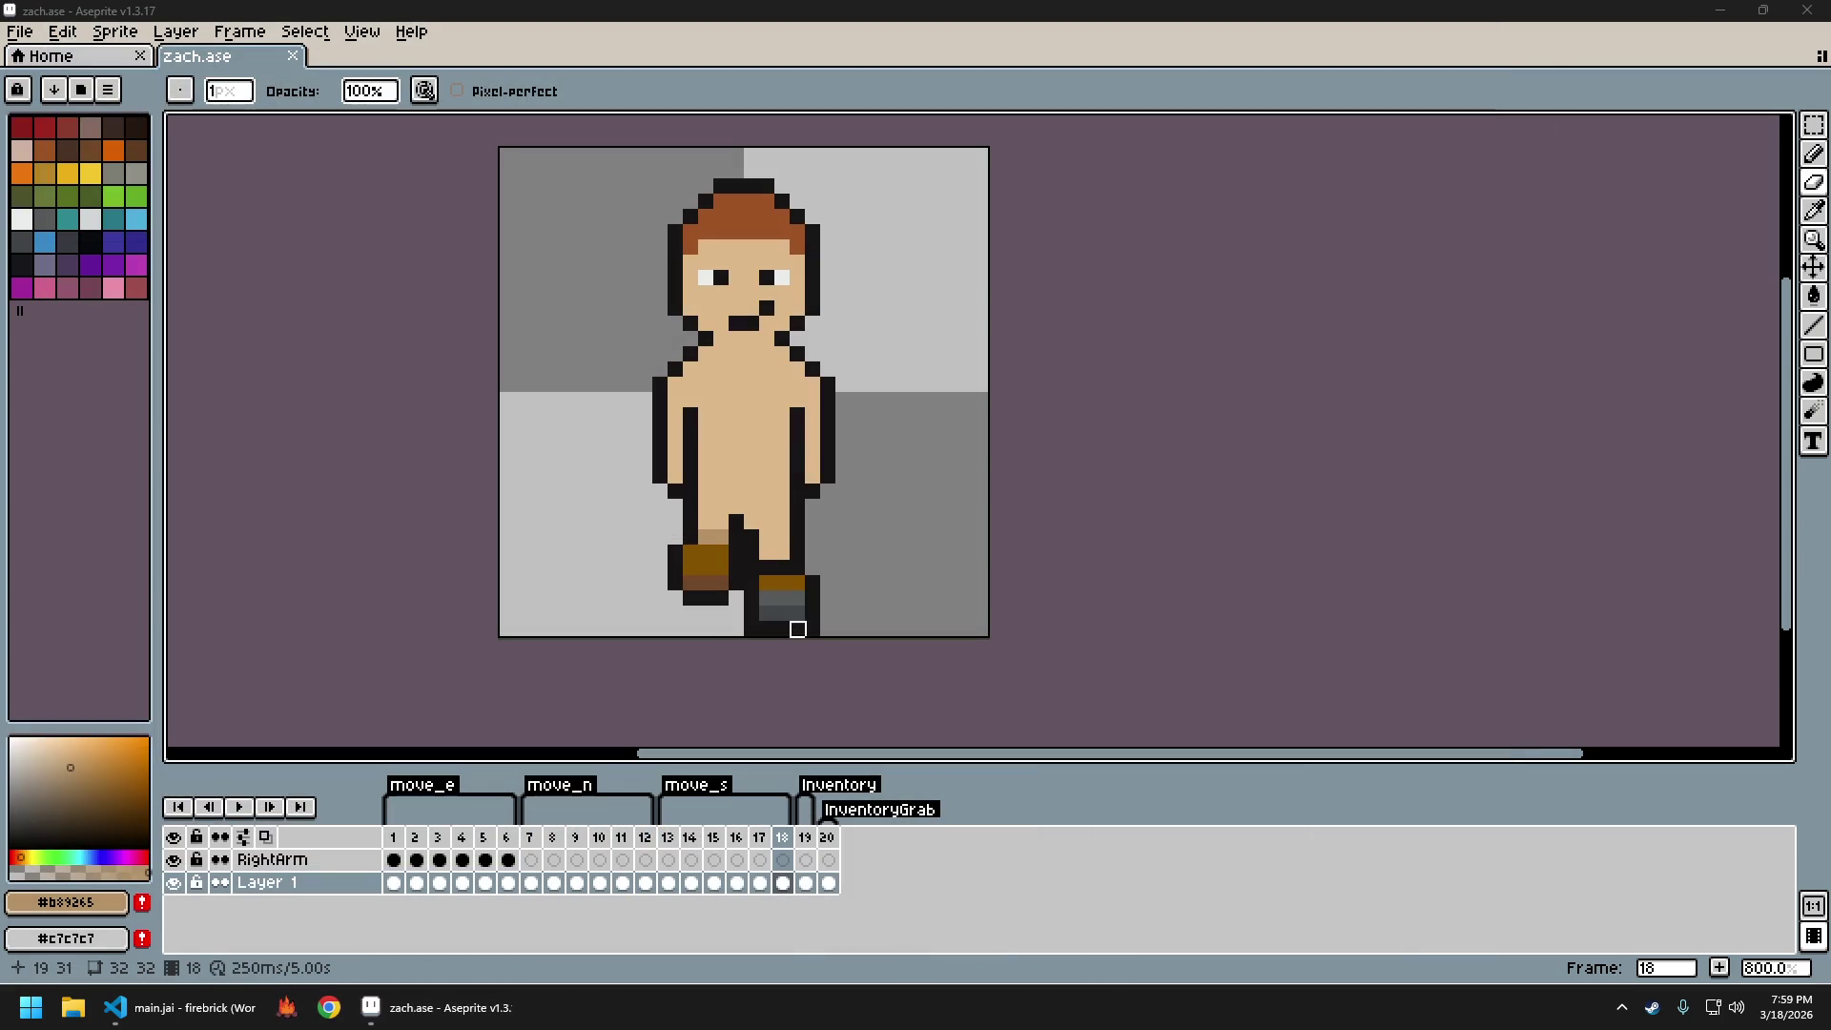
{"action": "left_click", "coordinate": [667, 840]}
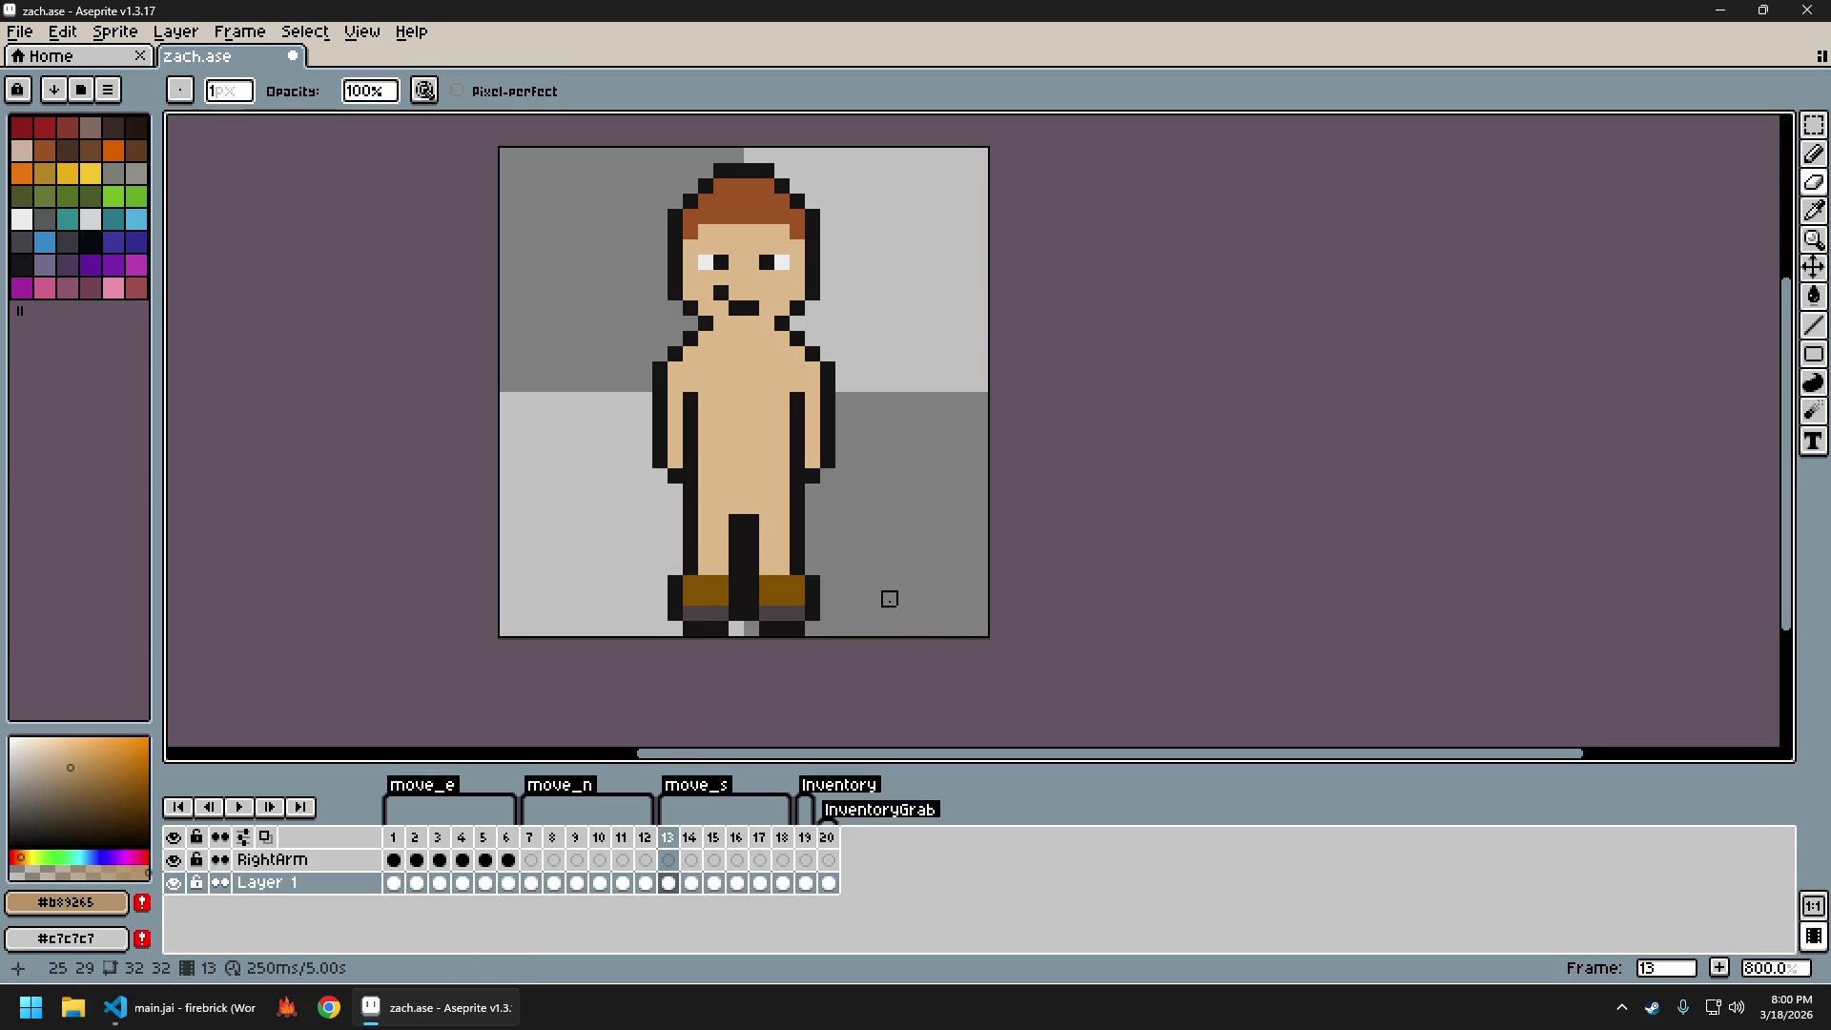
{"action": "key", "text": "Right"}
{"action": "key", "text": "Right"}
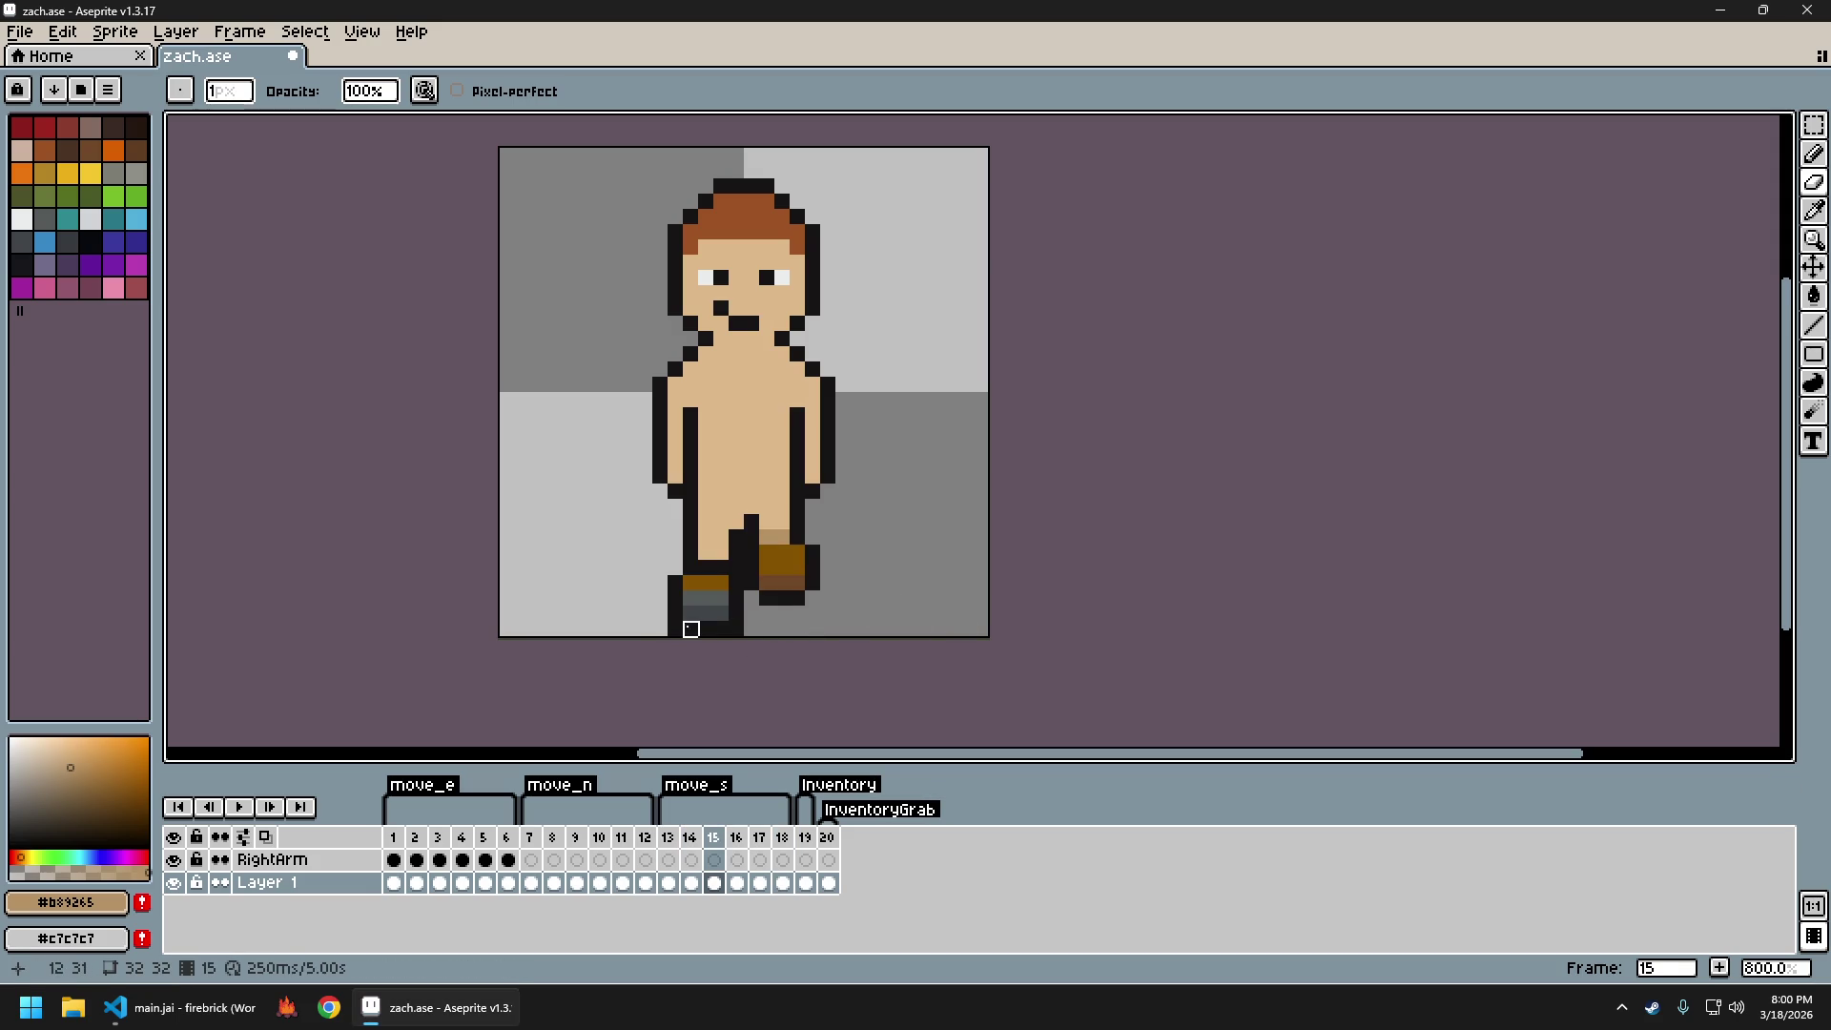
{"action": "key", "text": "Right"}
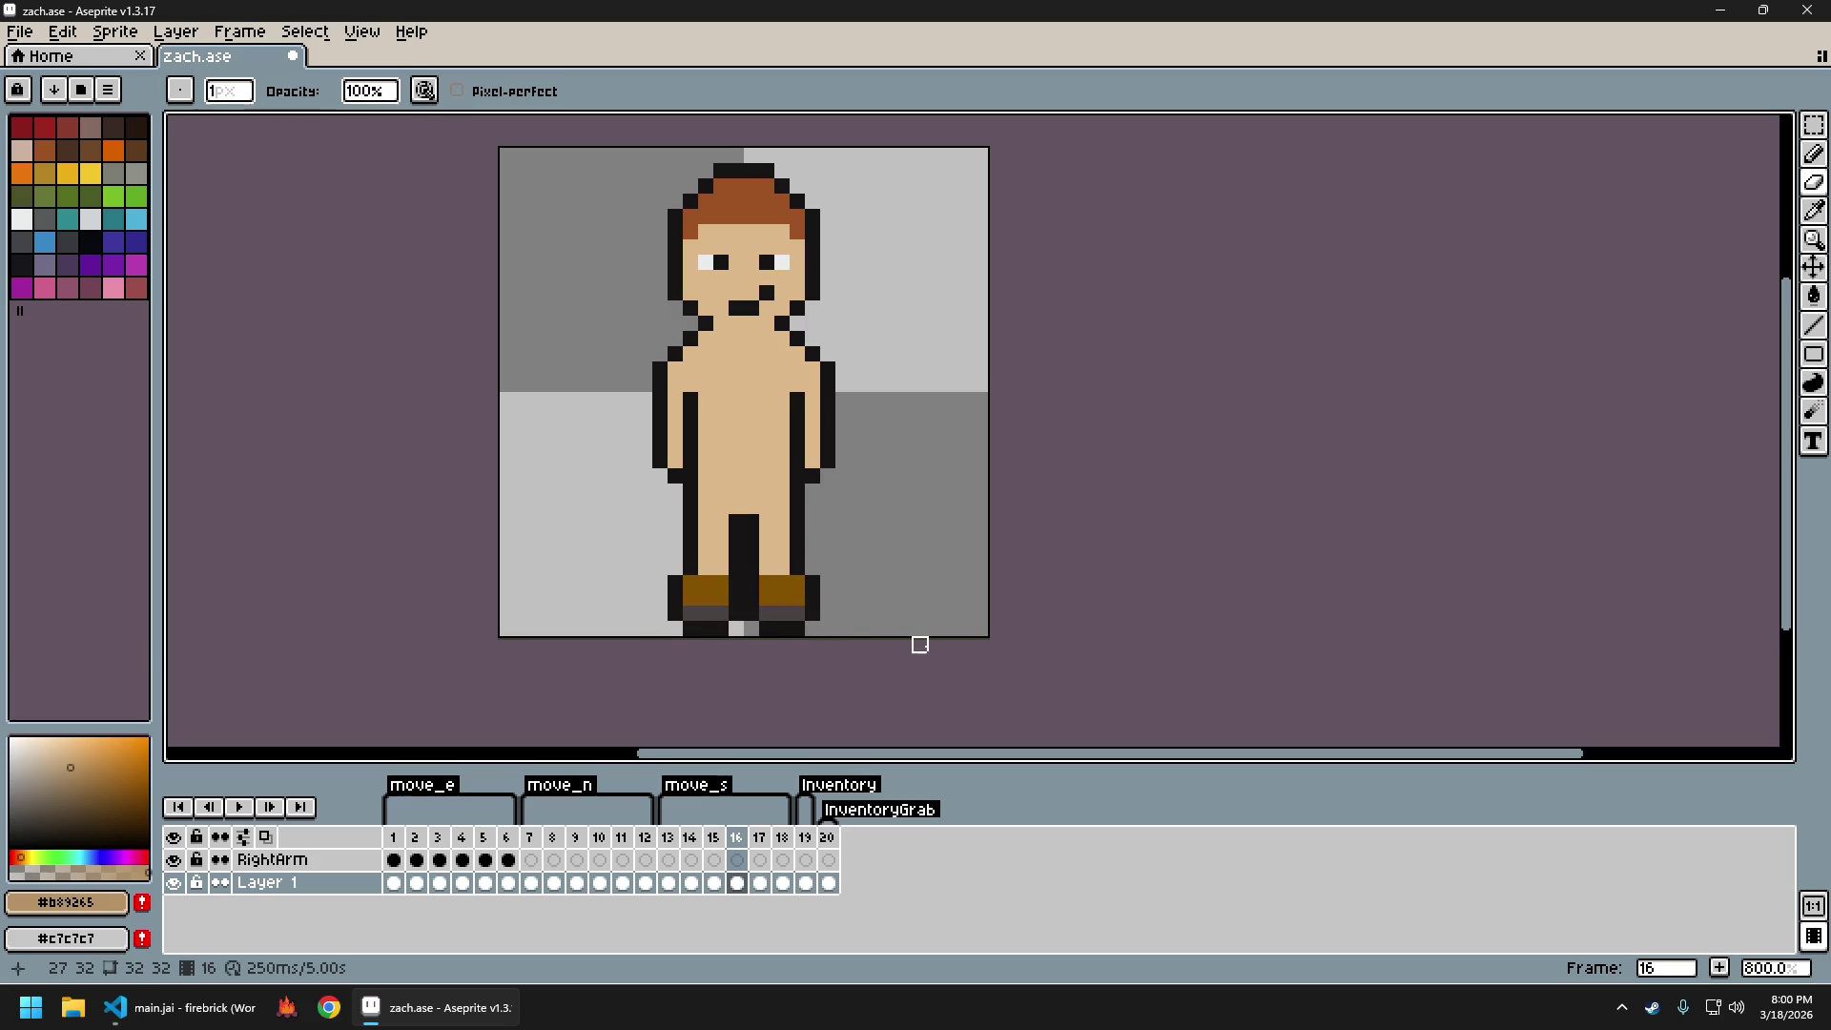
{"action": "key", "text": "Right"}
{"action": "key", "text": "Left"}
{"action": "key", "text": "Left"}
{"action": "key", "text": "Left"}
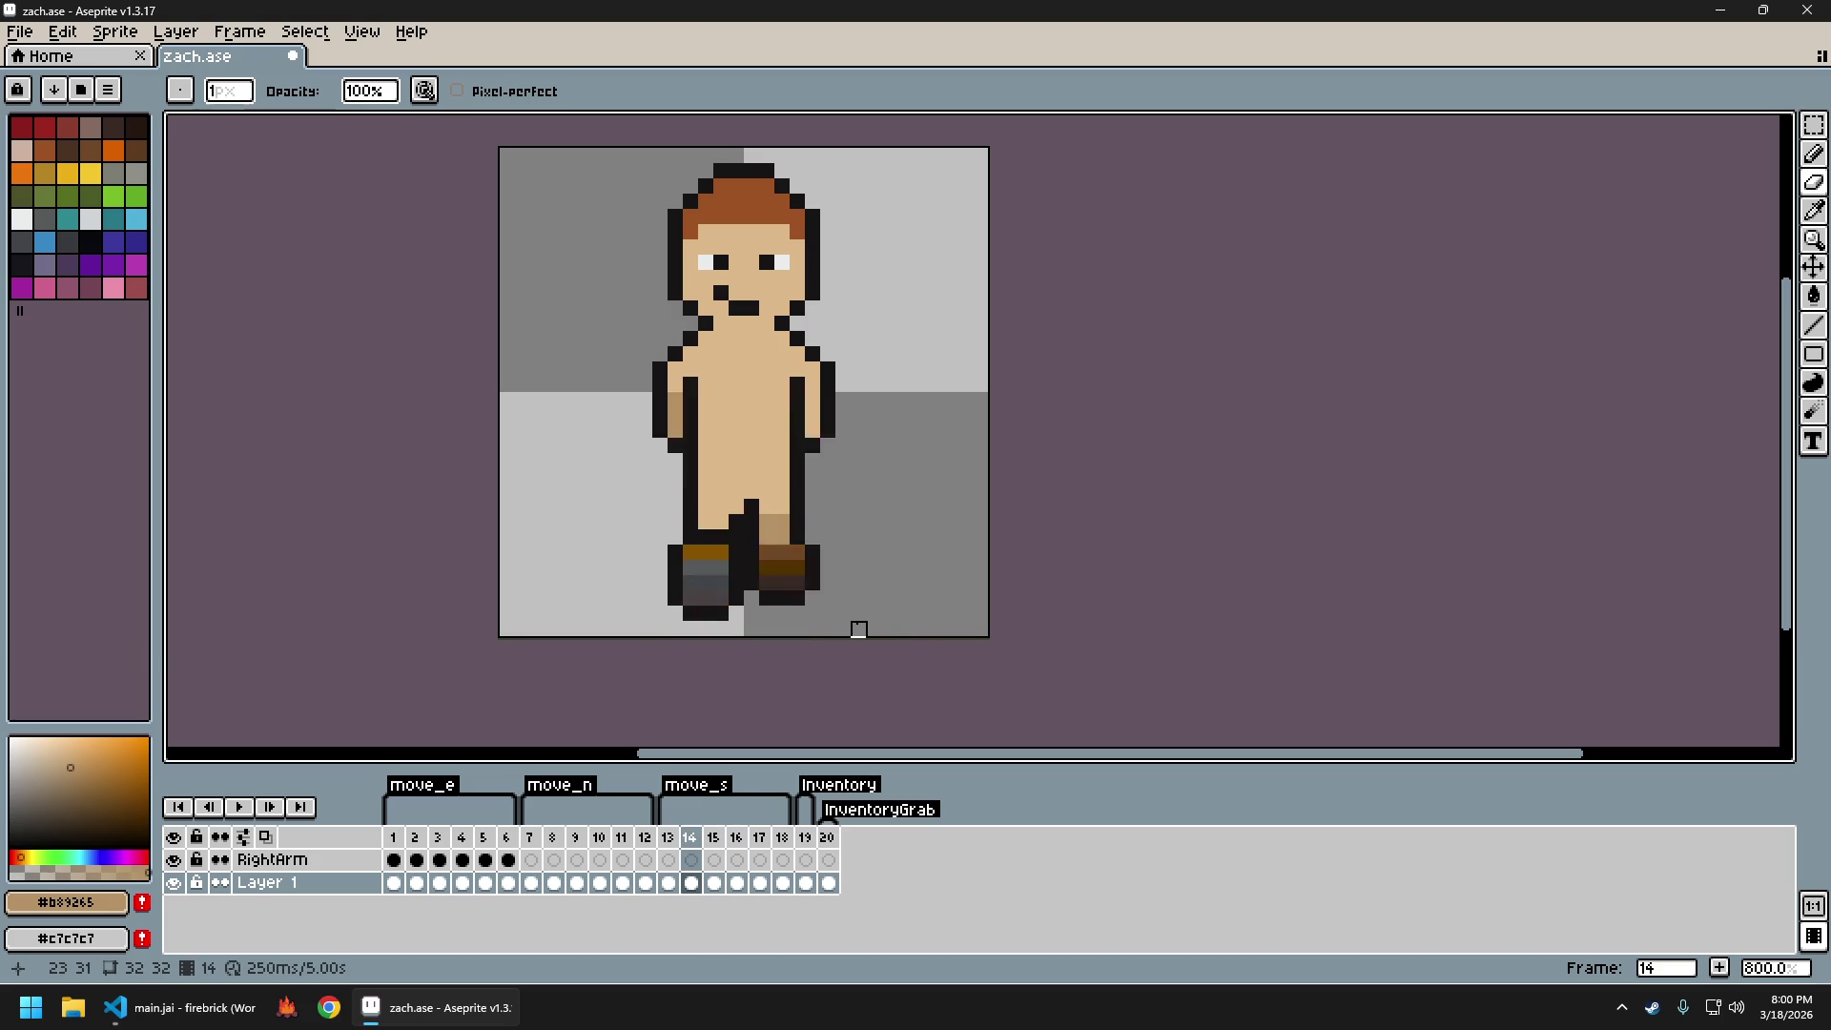
Re-export the frames to zach_sheet.png and close the sheet's tab
{"action": "key", "text": "ctrl+e"}
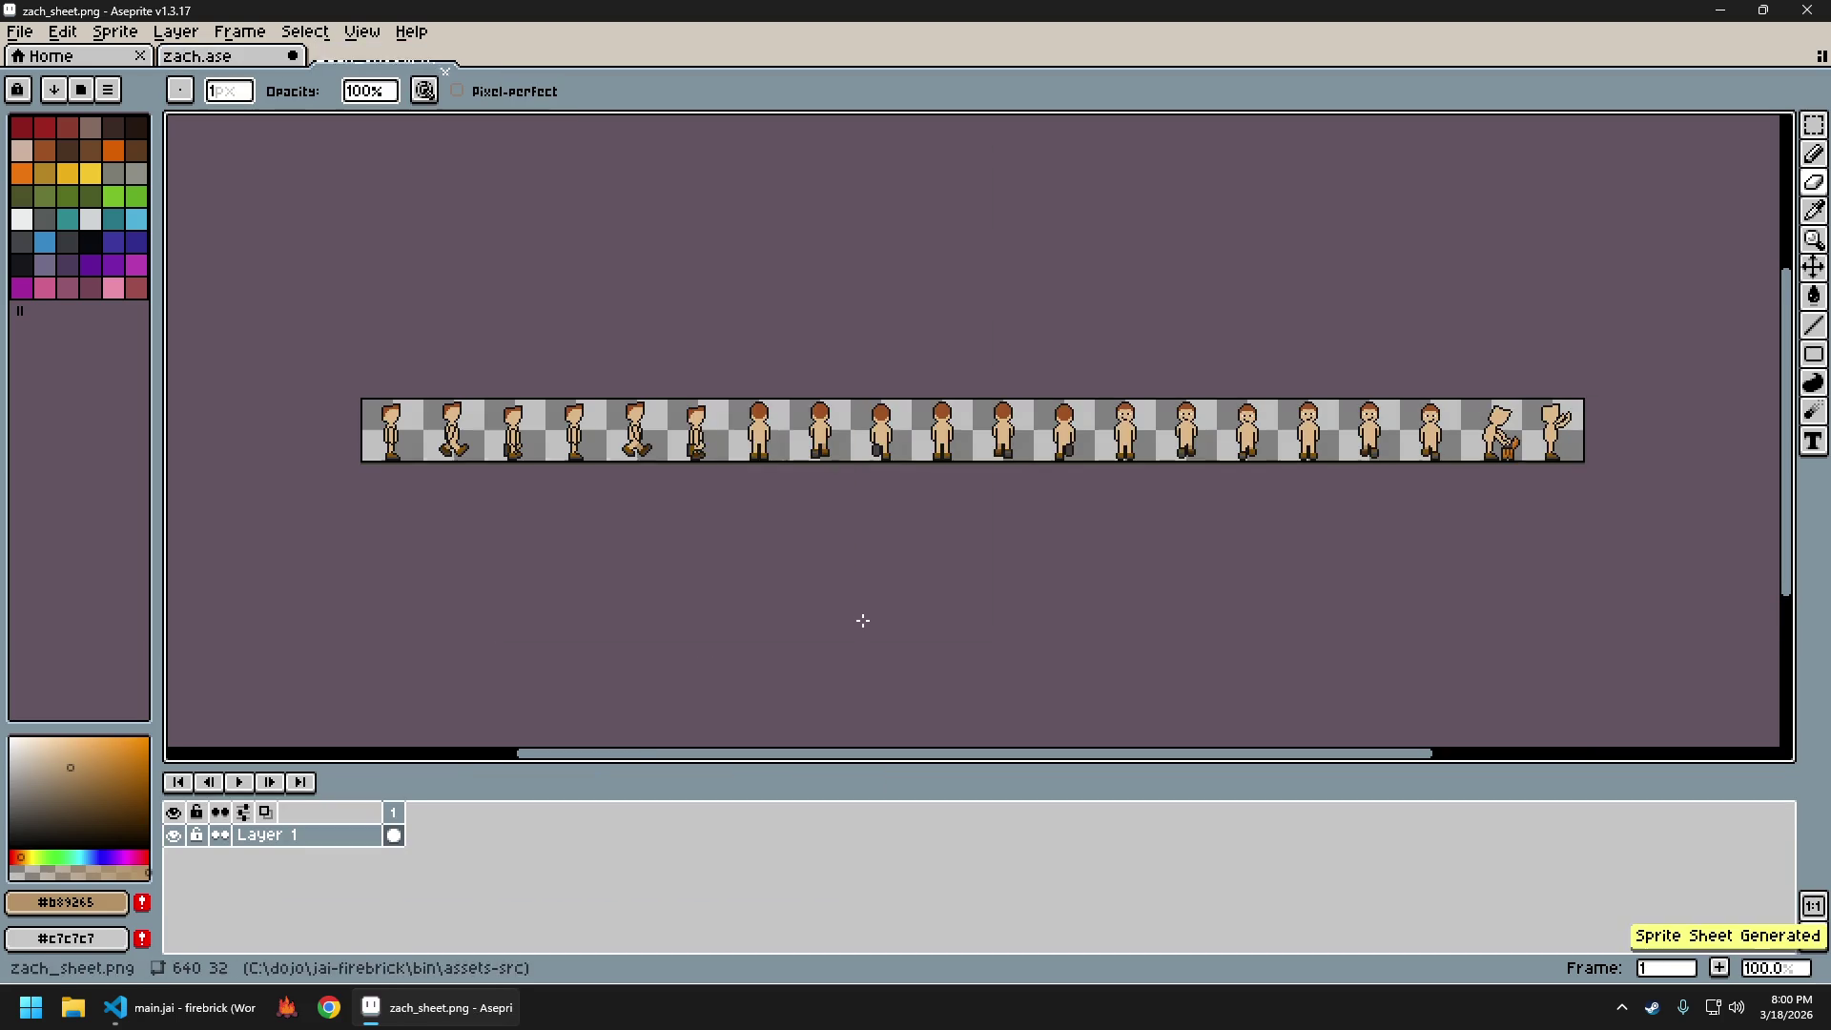
{"action": "key", "text": "Return"}
{"action": "key", "text": "ctrl+w"}
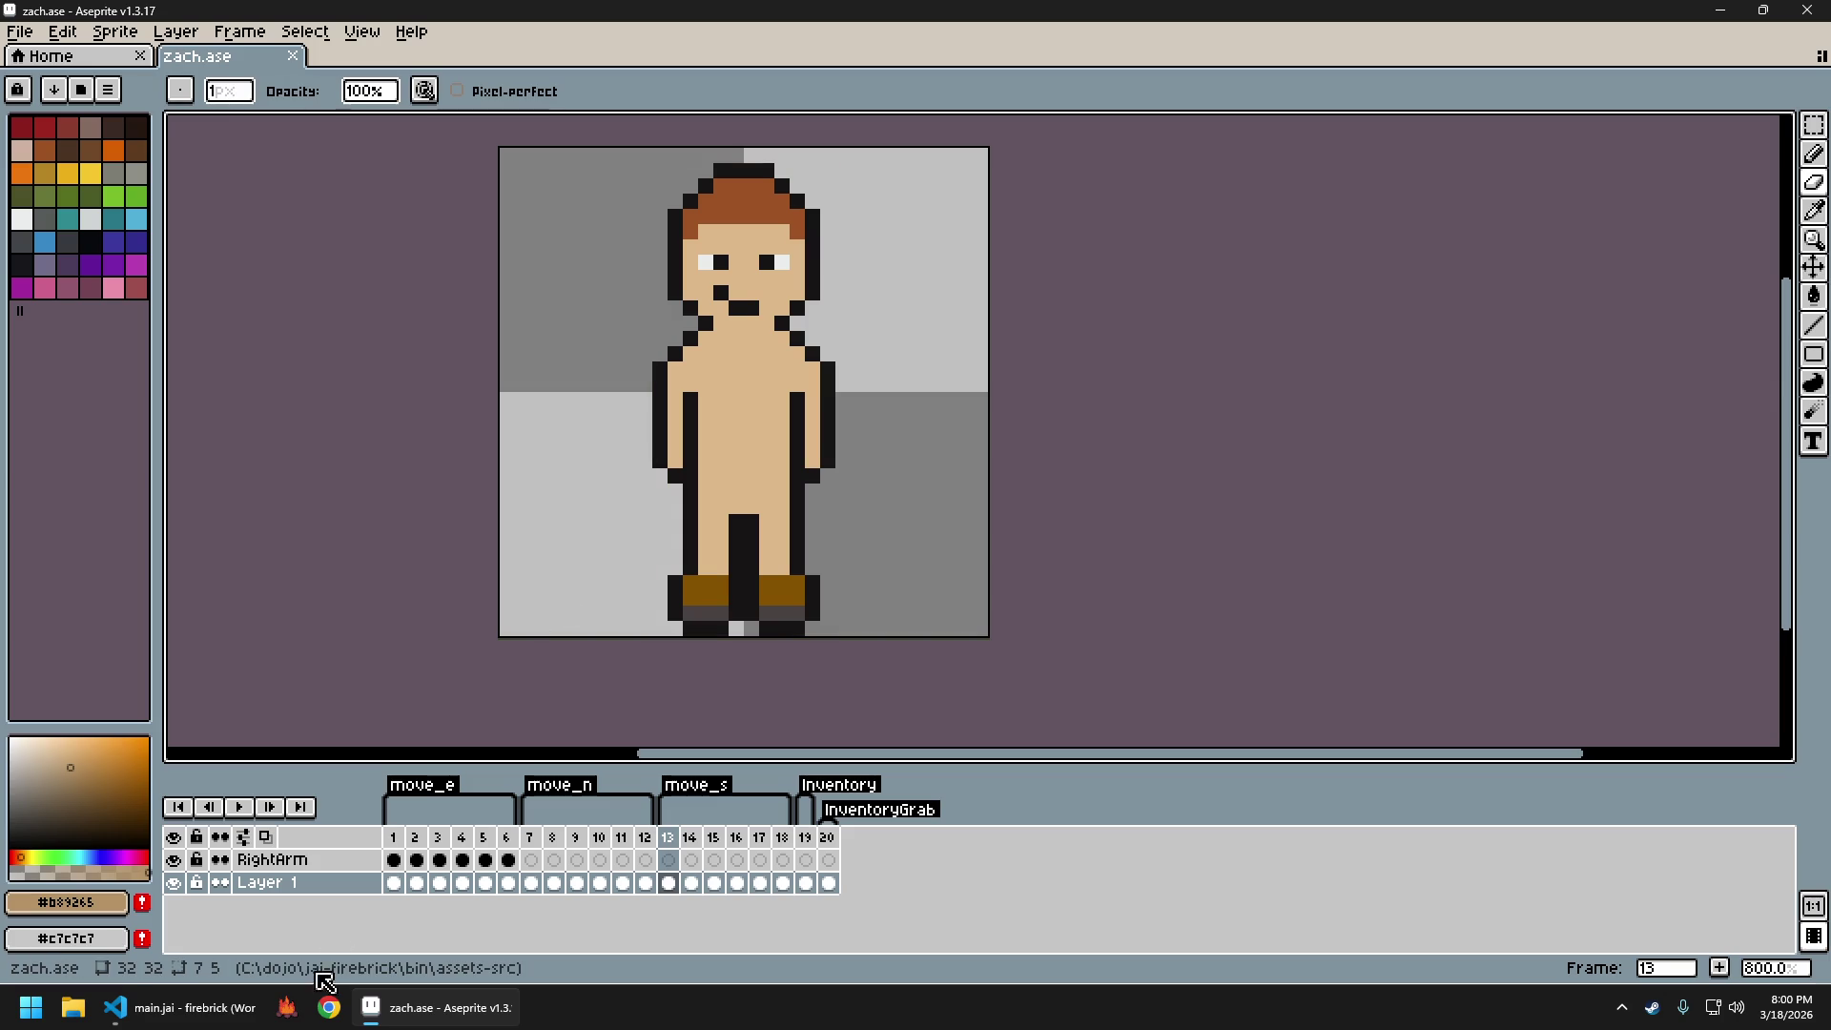
{"action": "left_click", "coordinate": [286, 1007]}
Walk the character north, south, right and left, then quit the game with Escape and Enter
{"action": "key", "text": "w"}
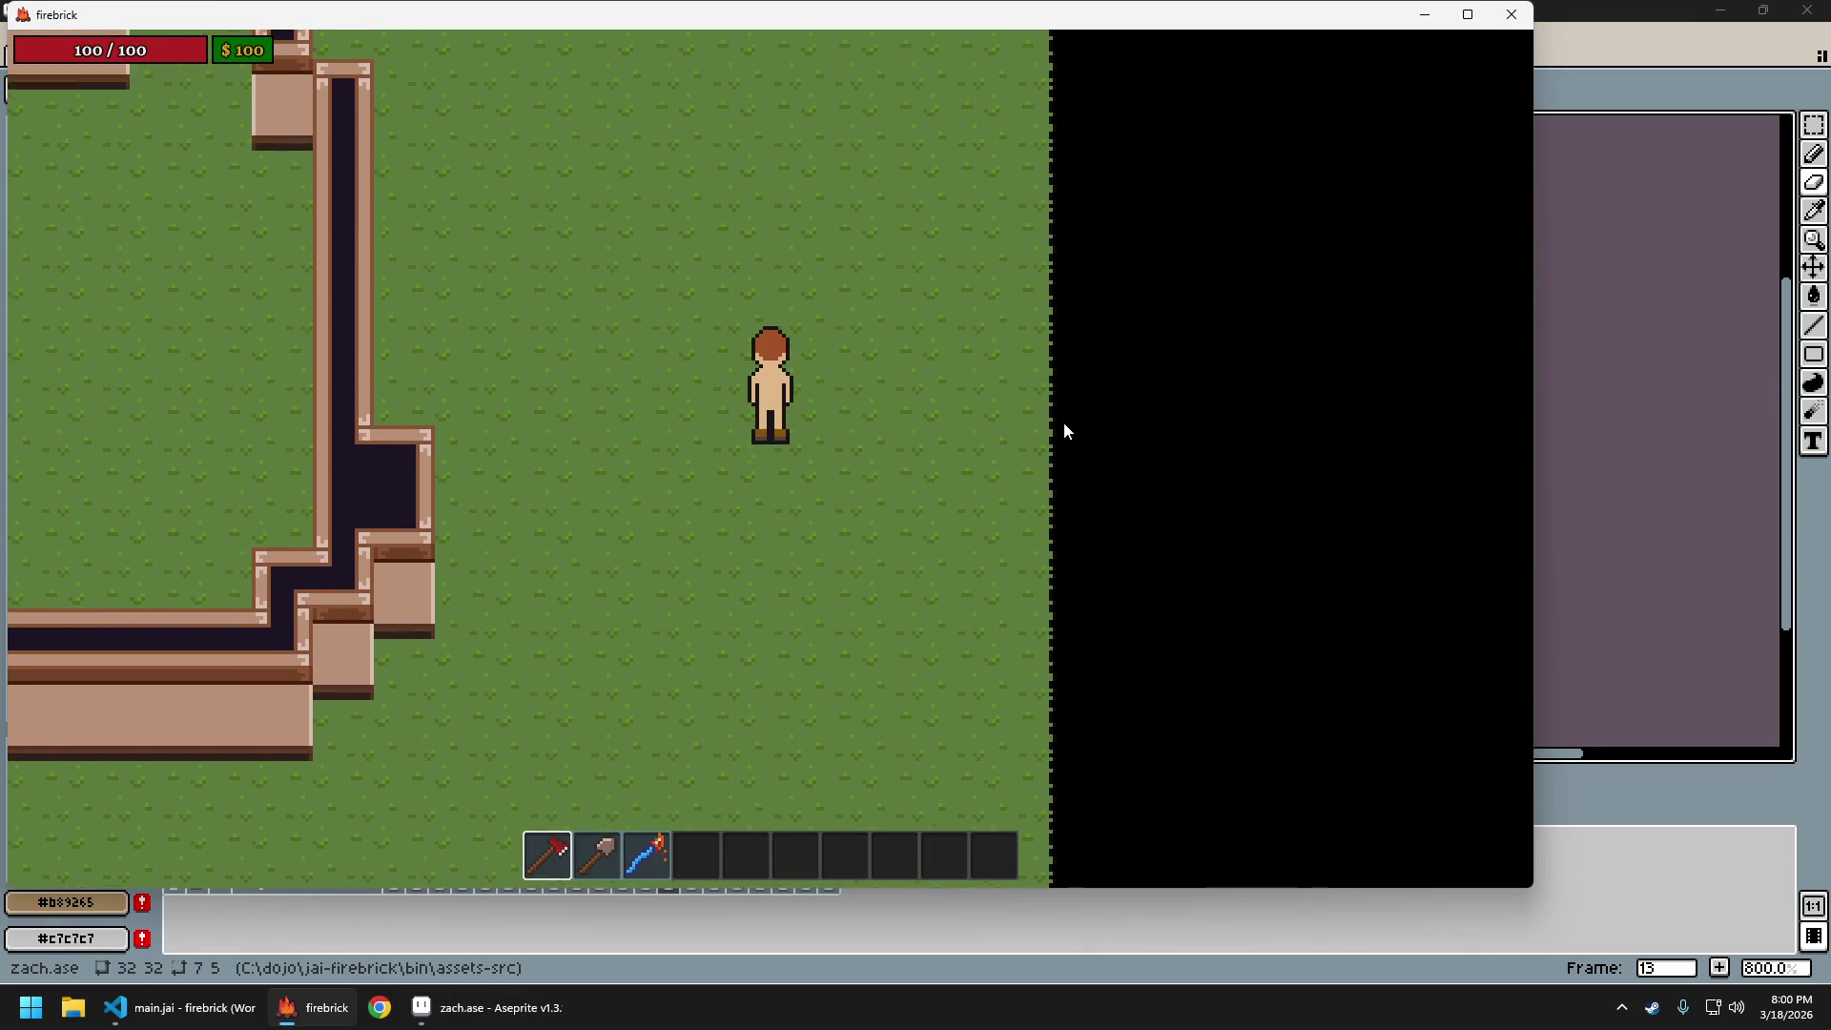
{"action": "key", "text": "s"}
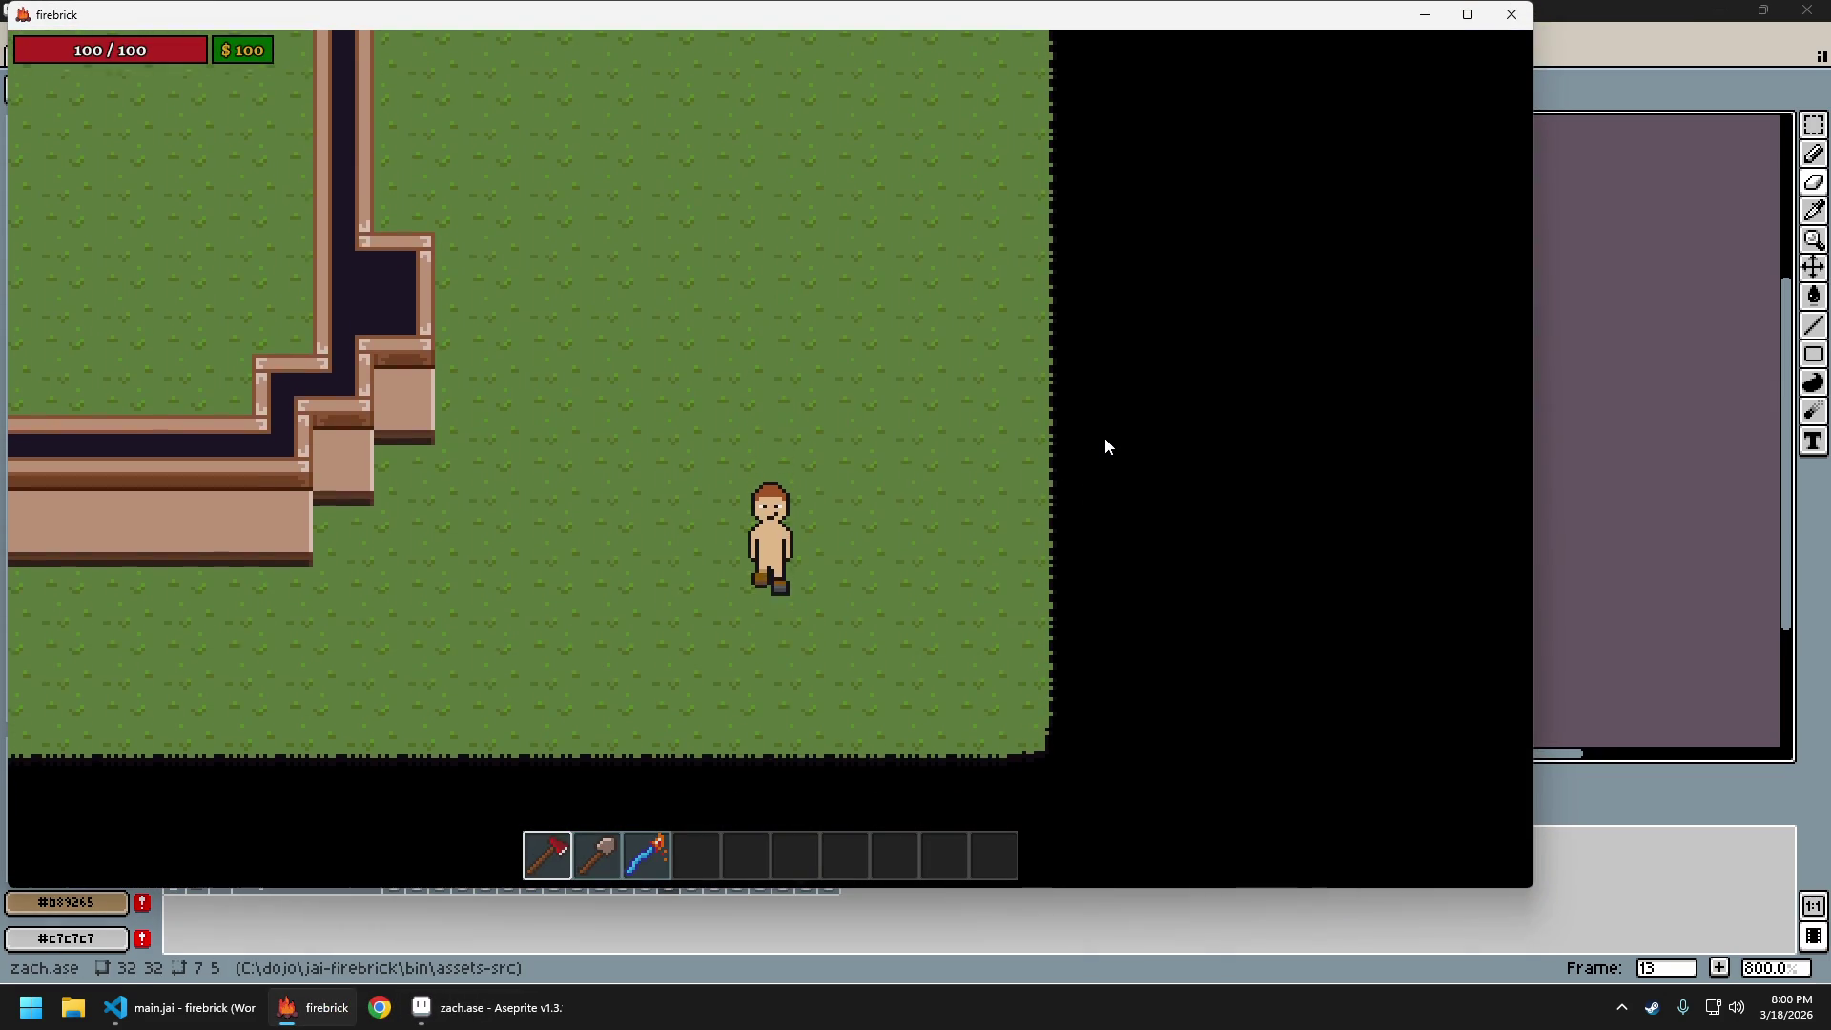
{"action": "key", "text": "w"}
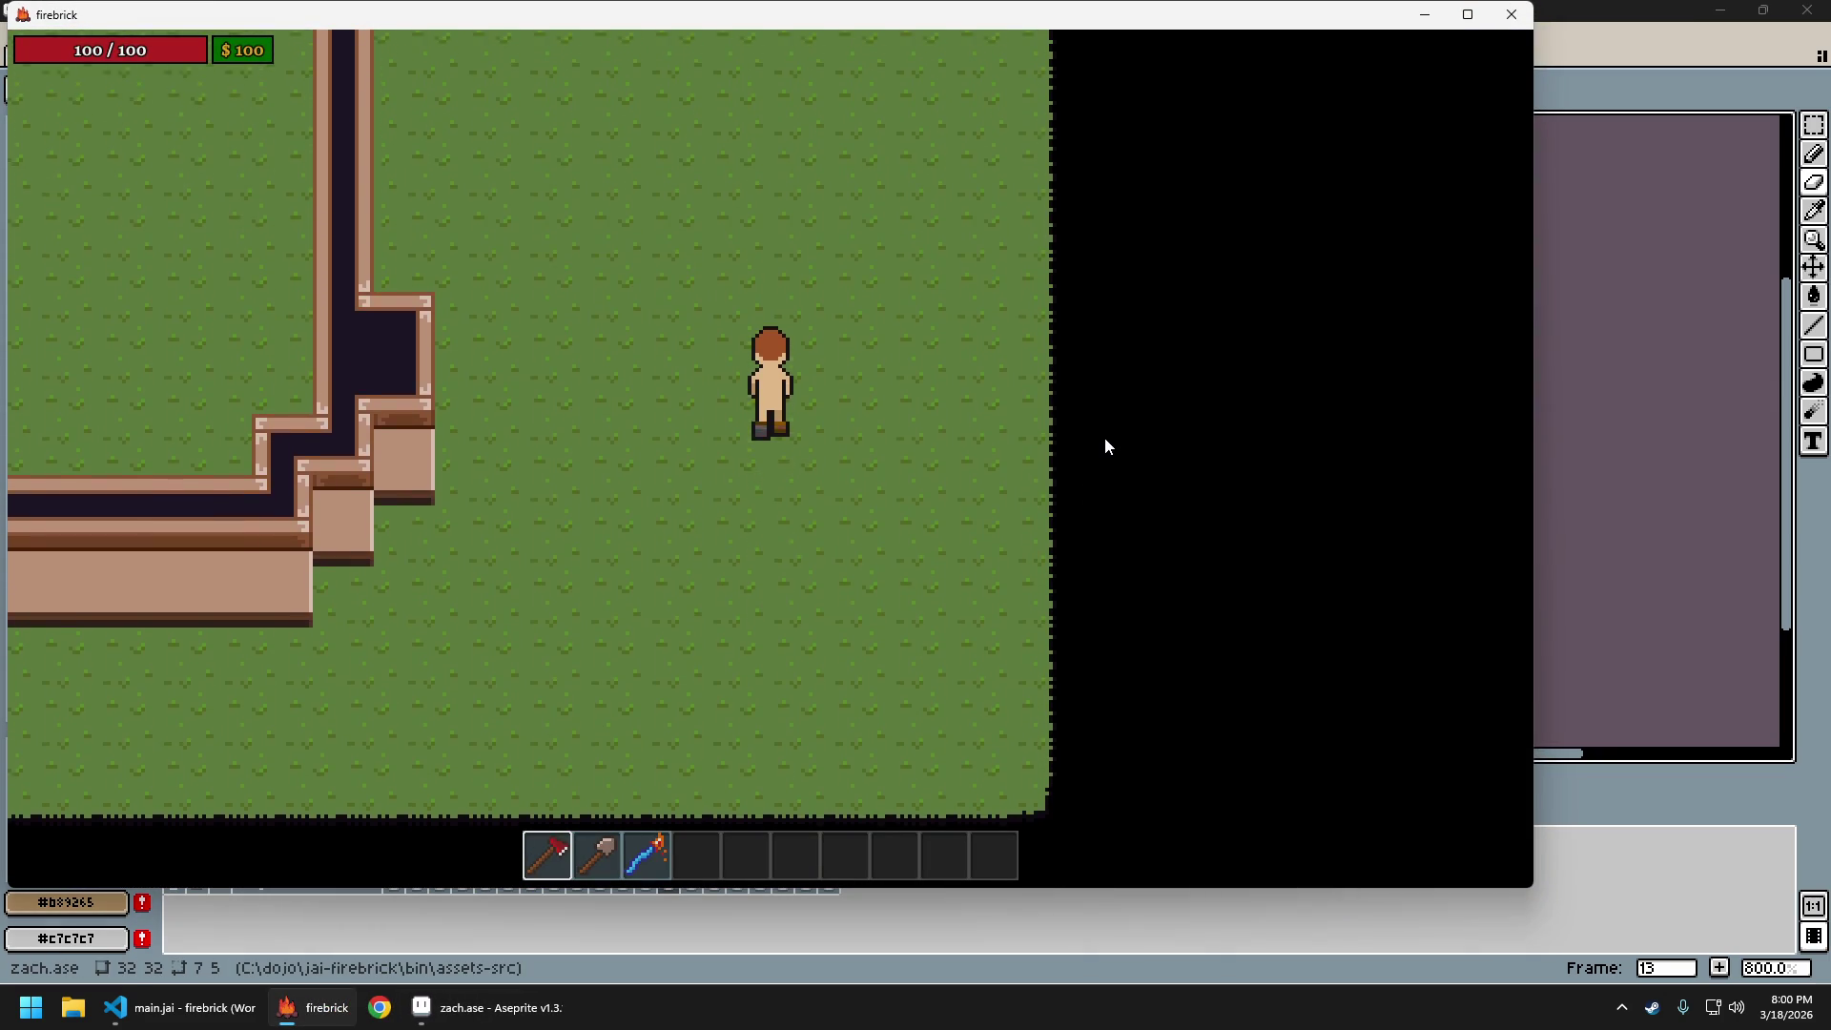
{"action": "key", "text": "s"}
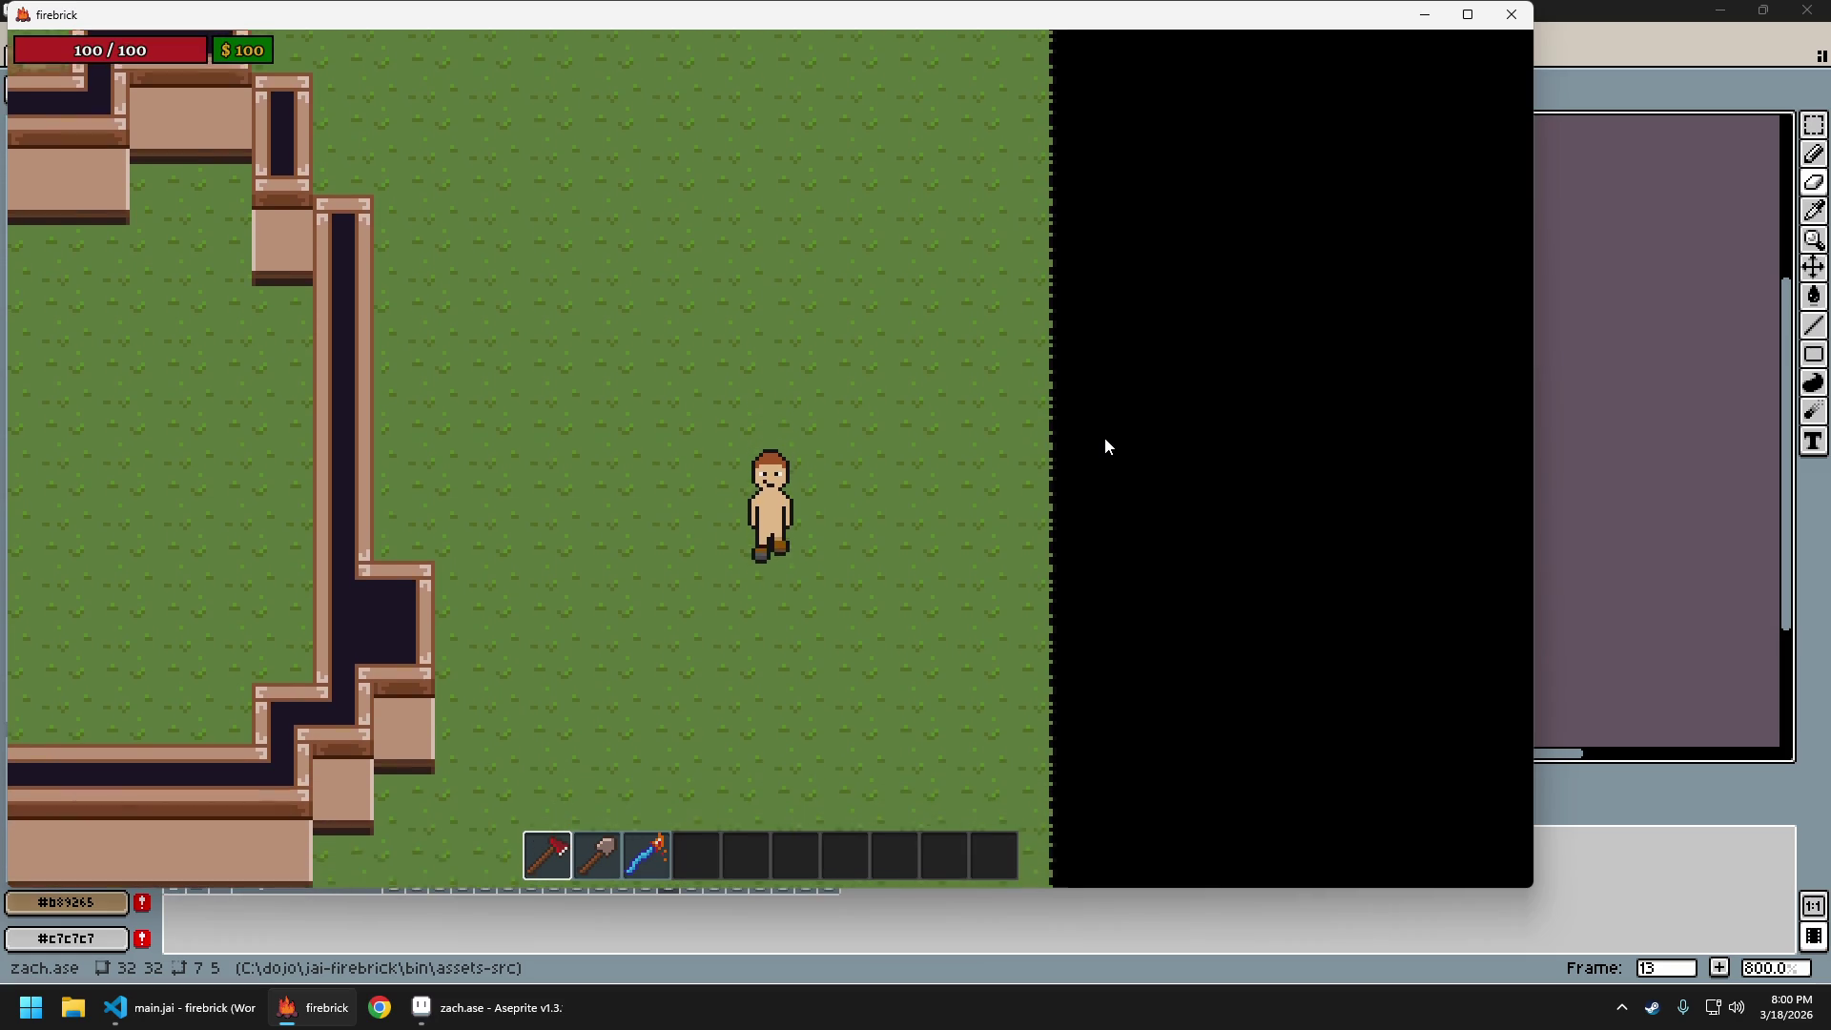
{"action": "key", "text": "s"}
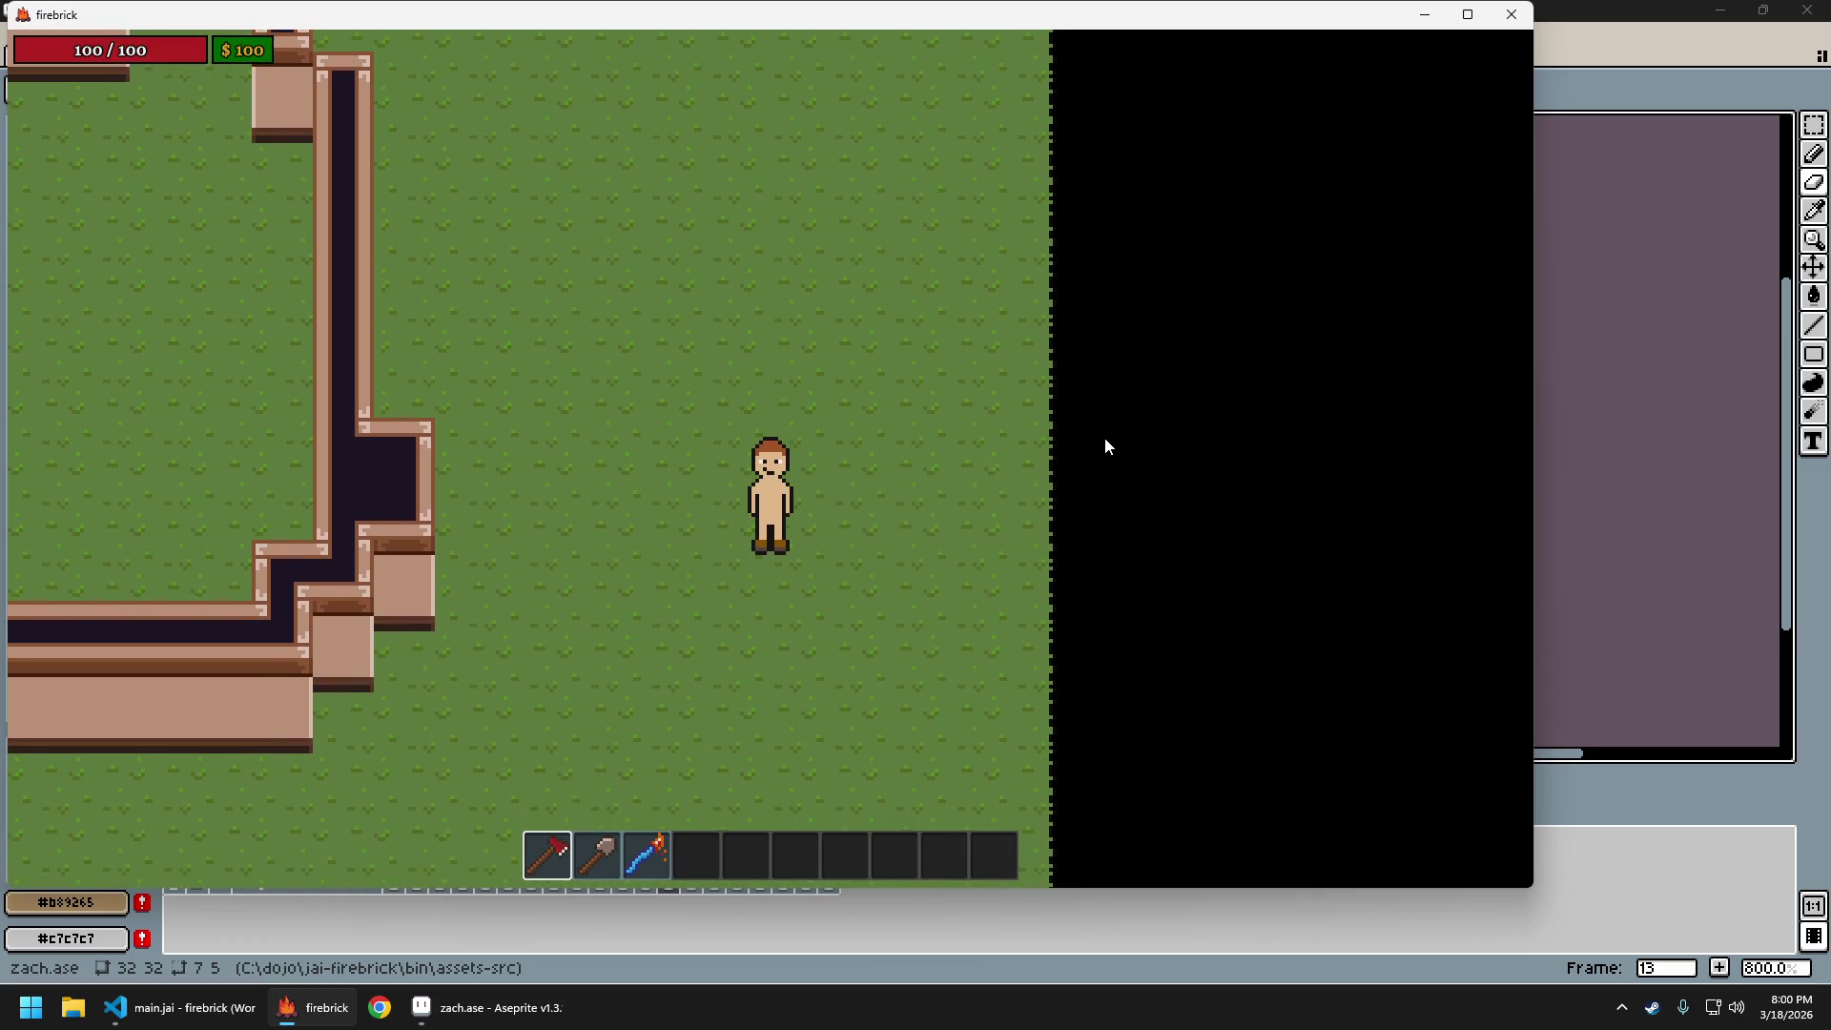
{"action": "key", "text": "w"}
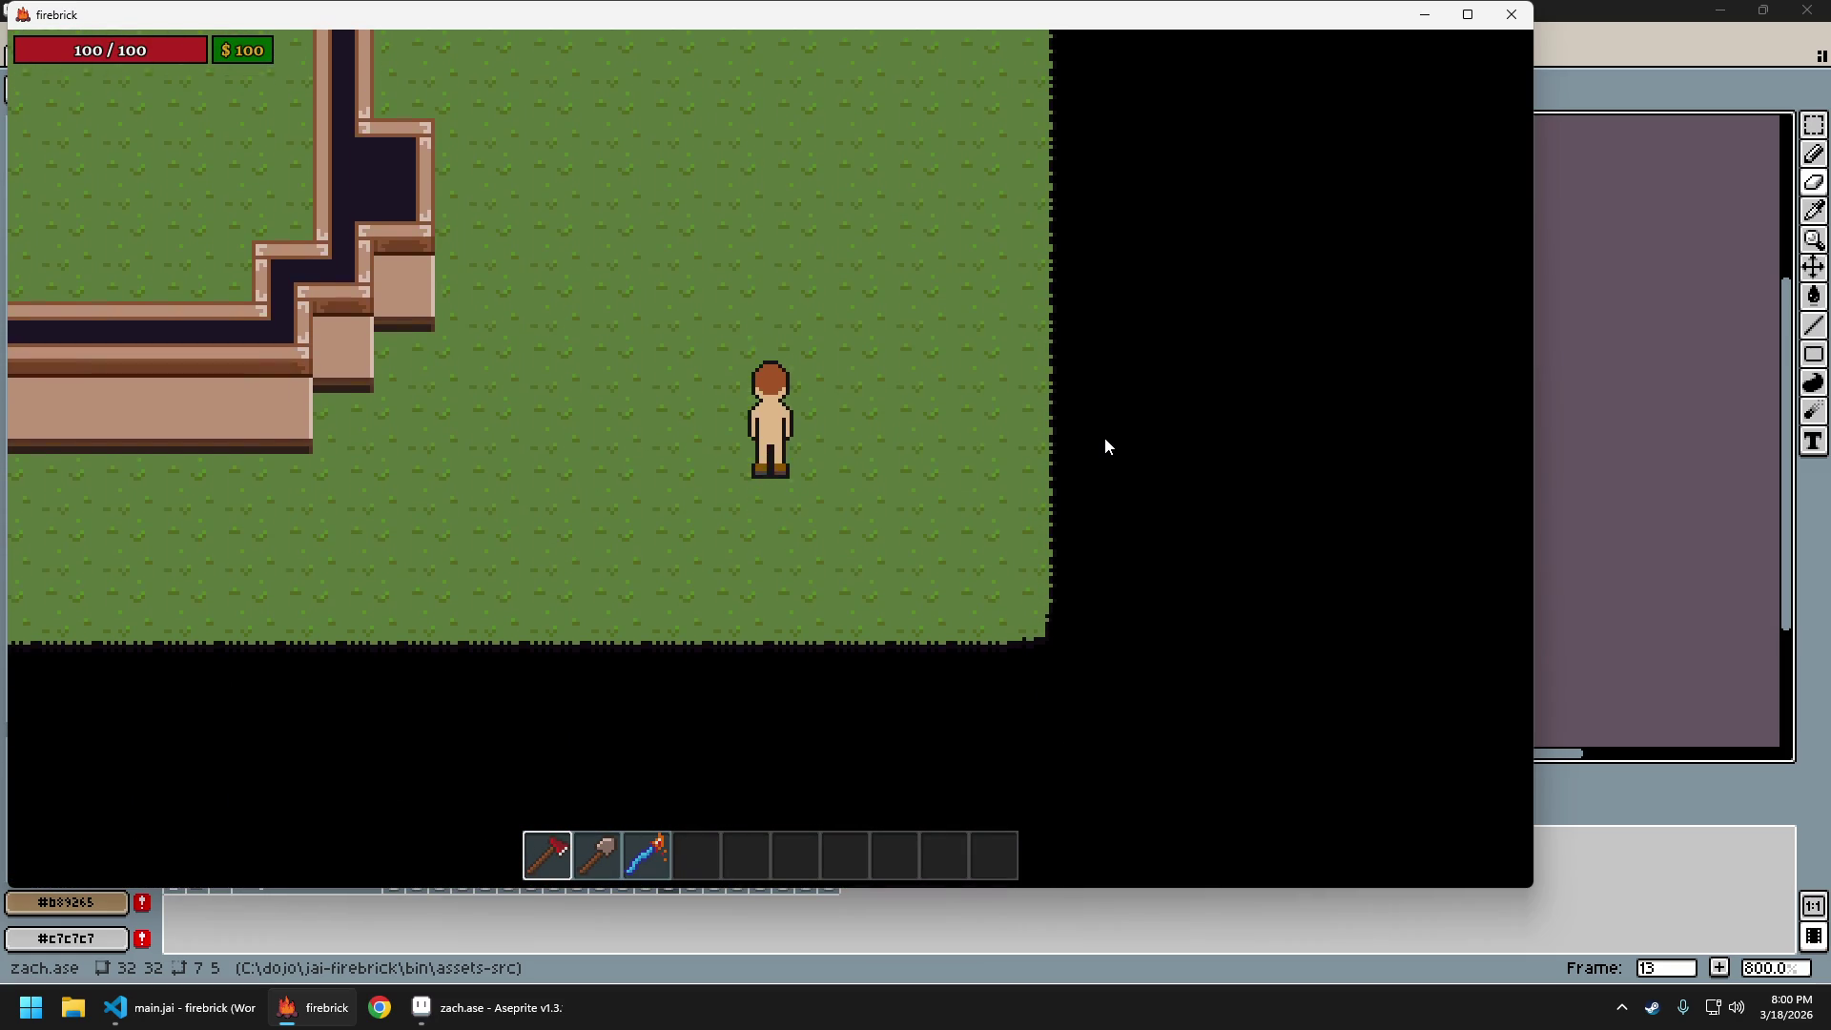
{"action": "key", "text": "w"}
{"action": "key", "text": "d"}
{"action": "key", "text": "a"}
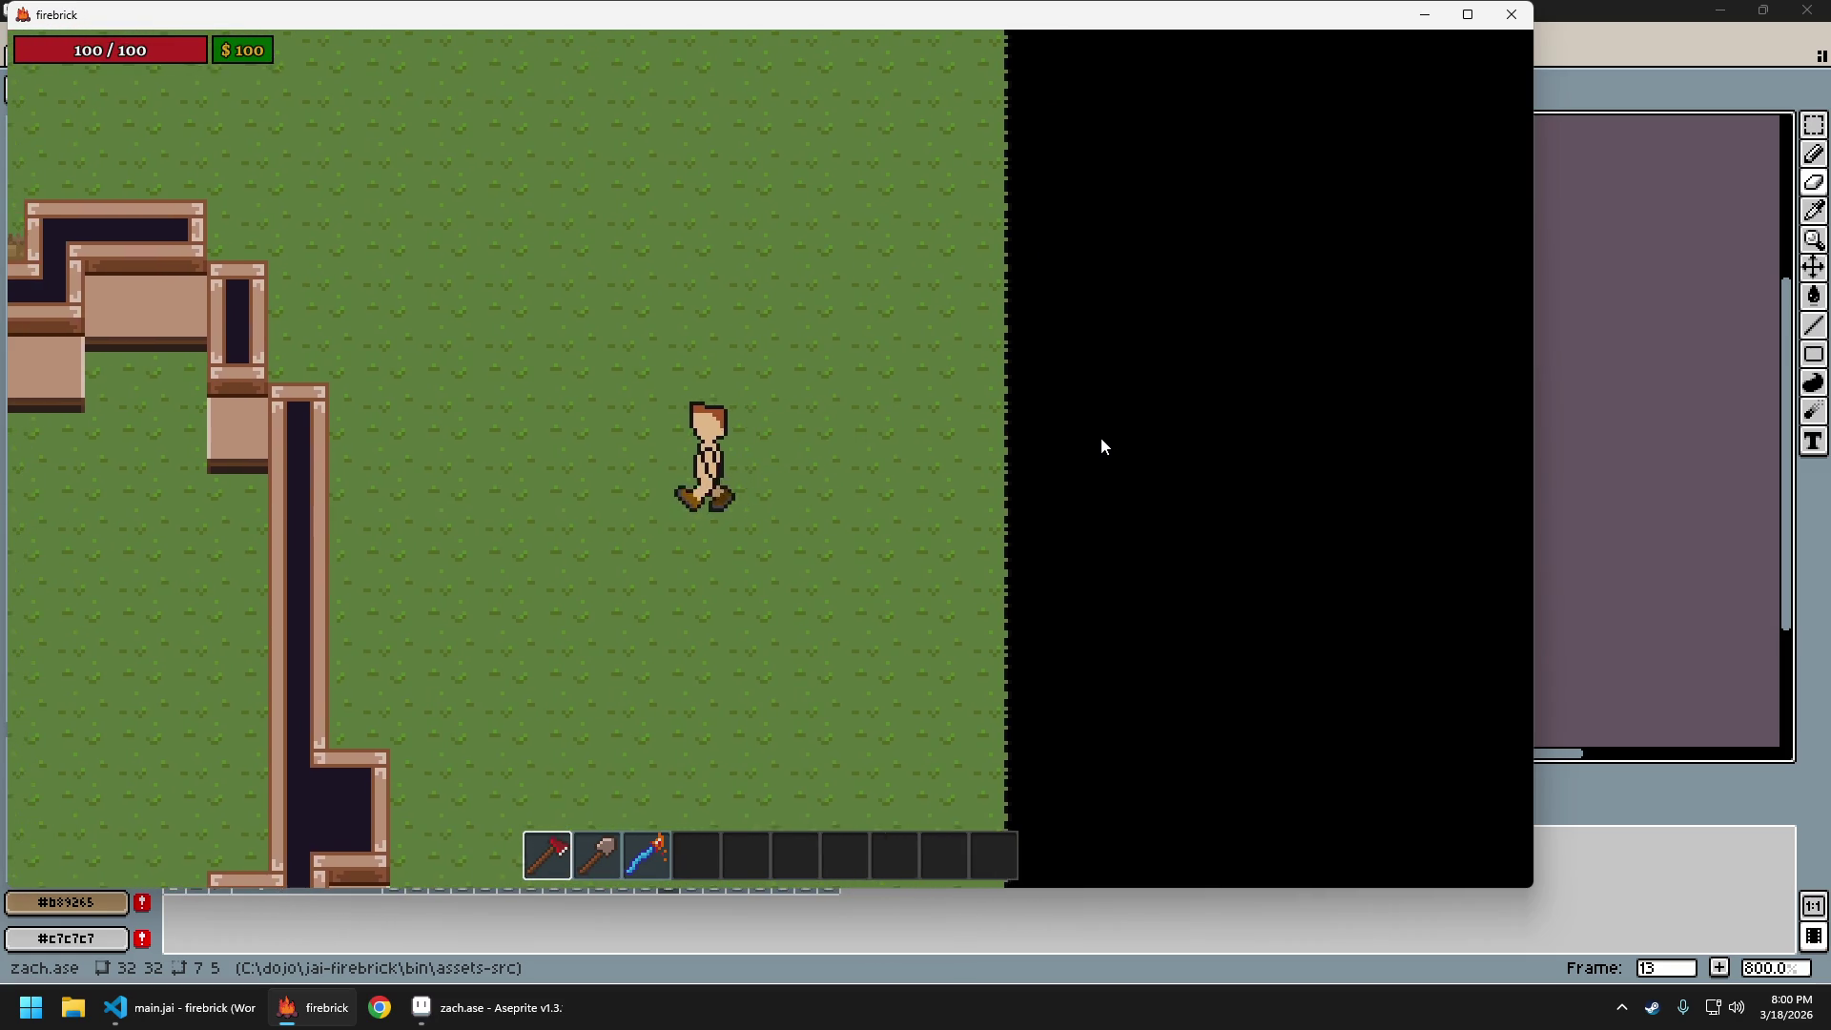
{"action": "key", "text": "w"}
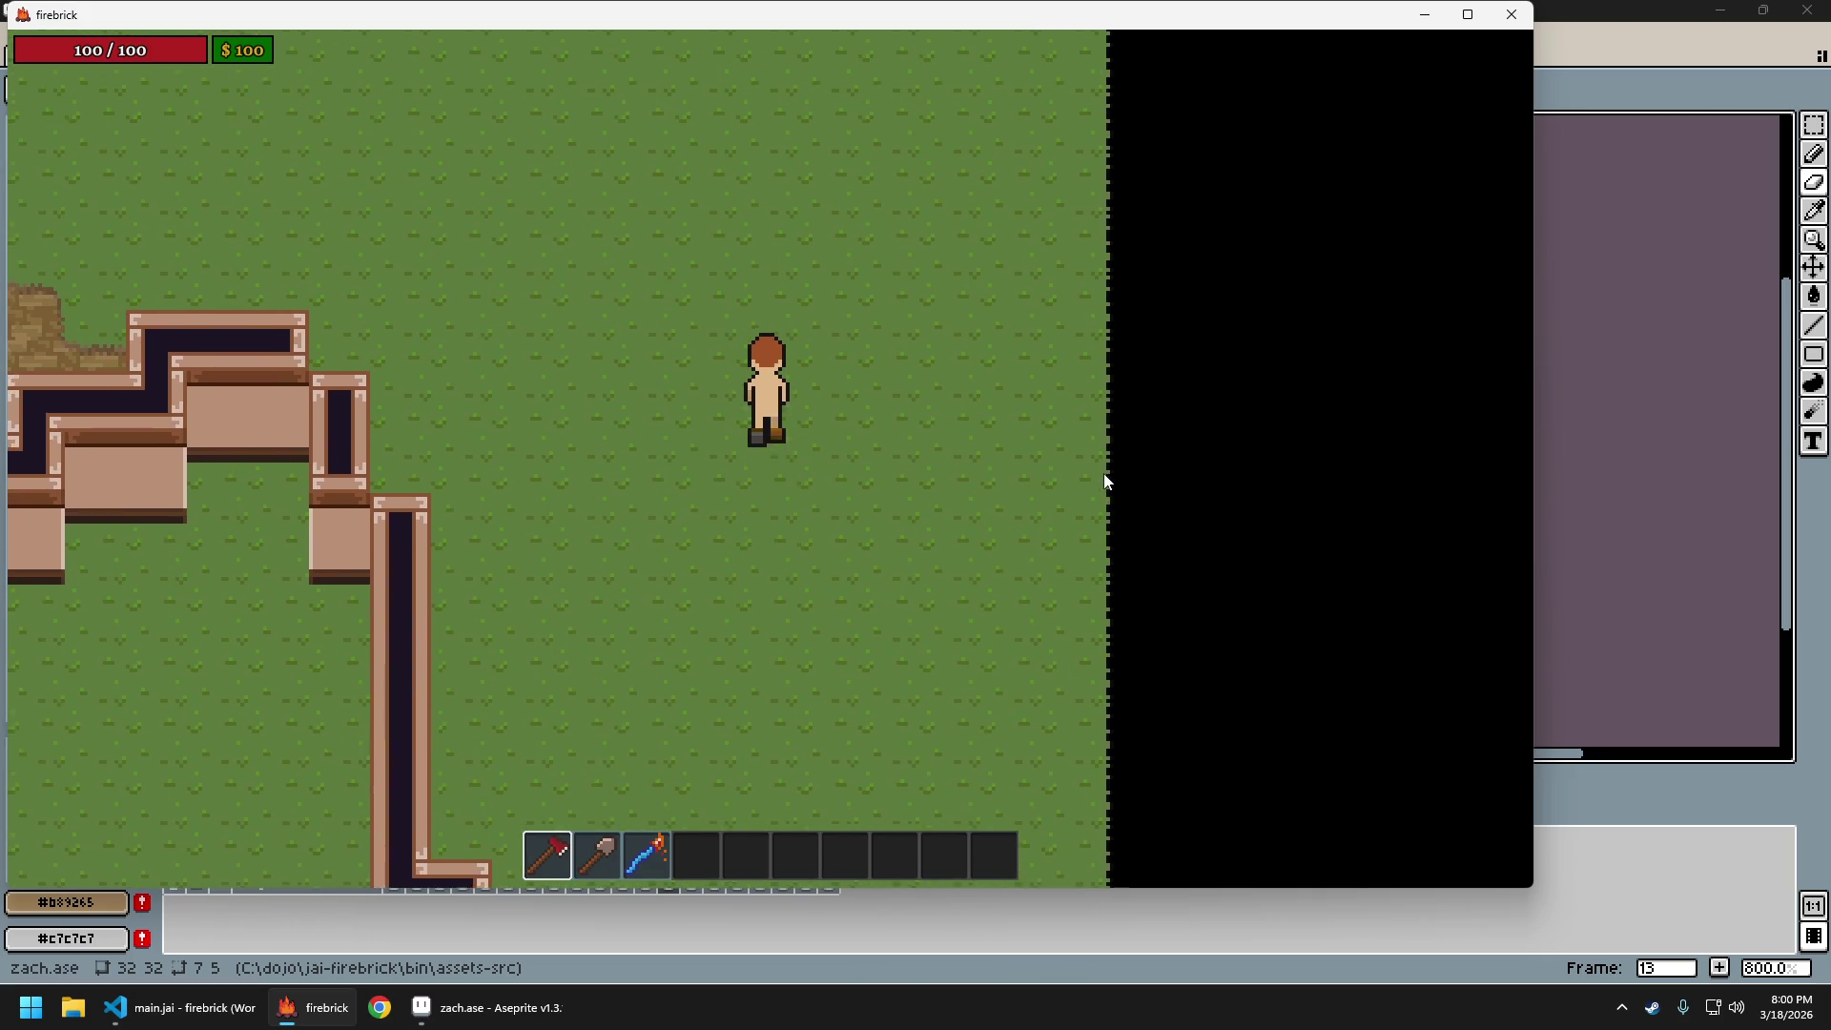
{"action": "key", "text": "s"}
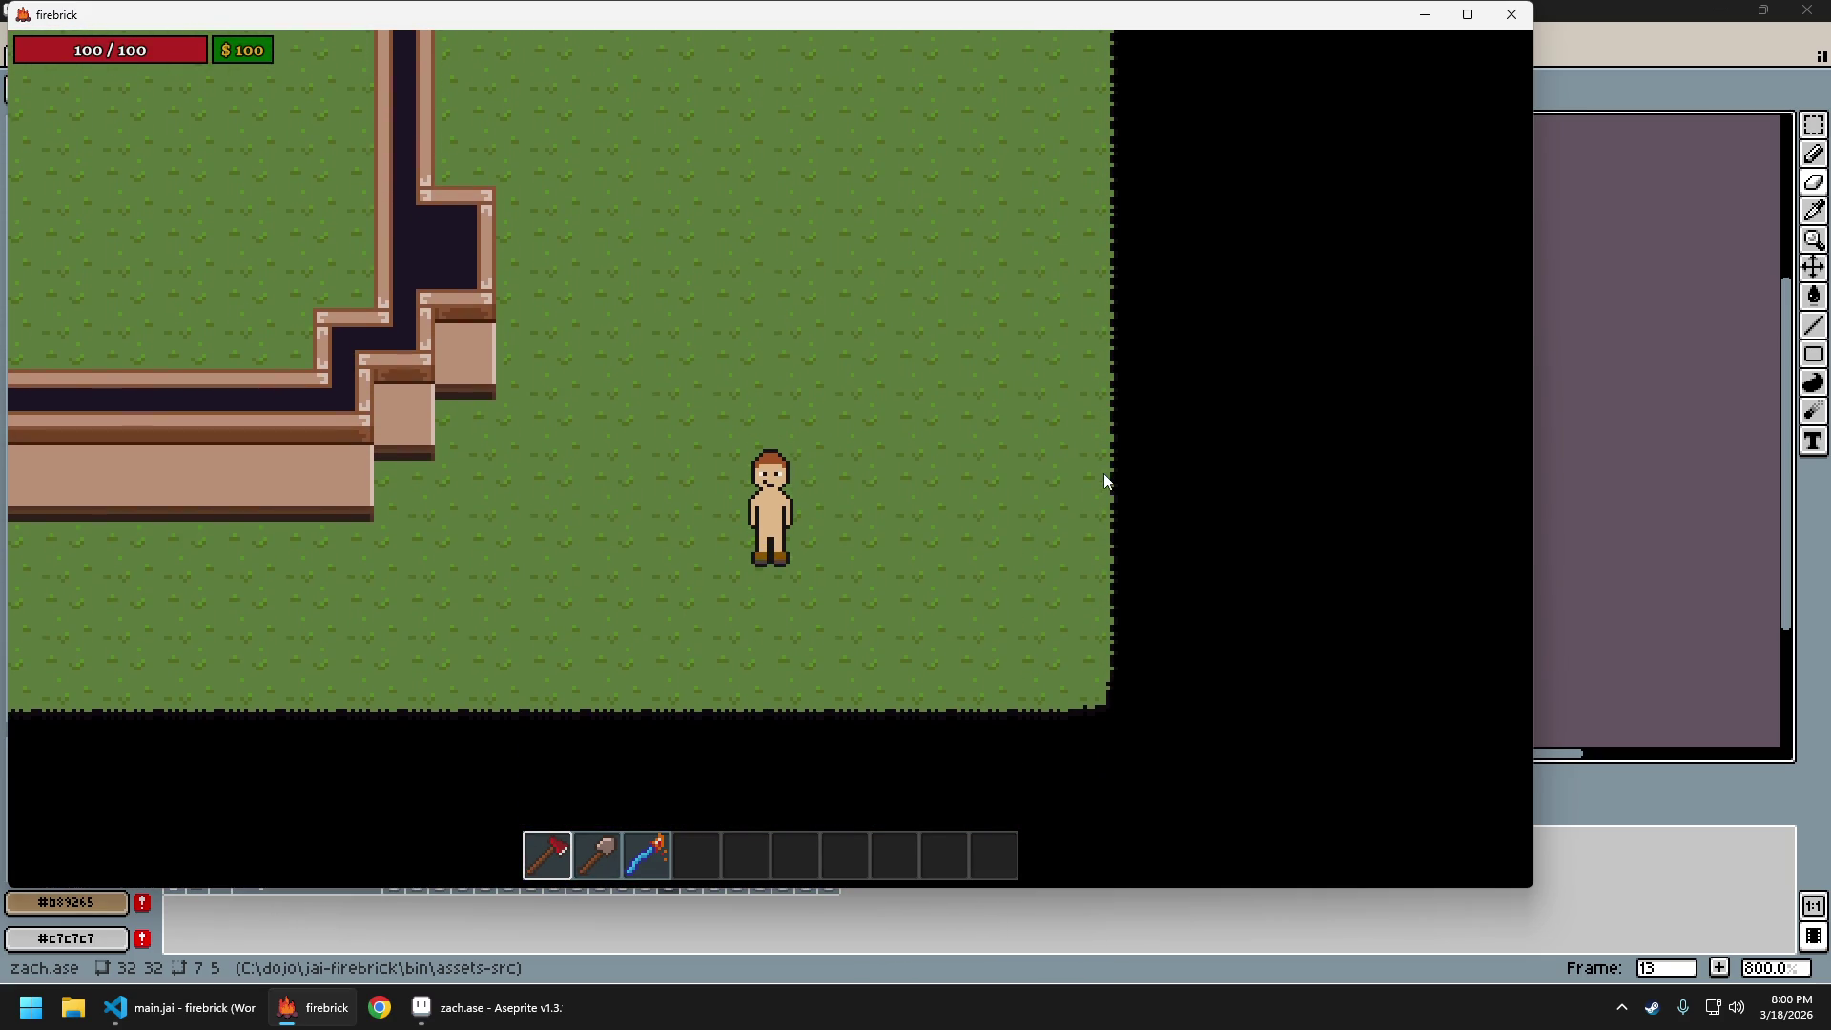
{"action": "key", "text": "Escape"}
{"action": "key", "text": "Return"}
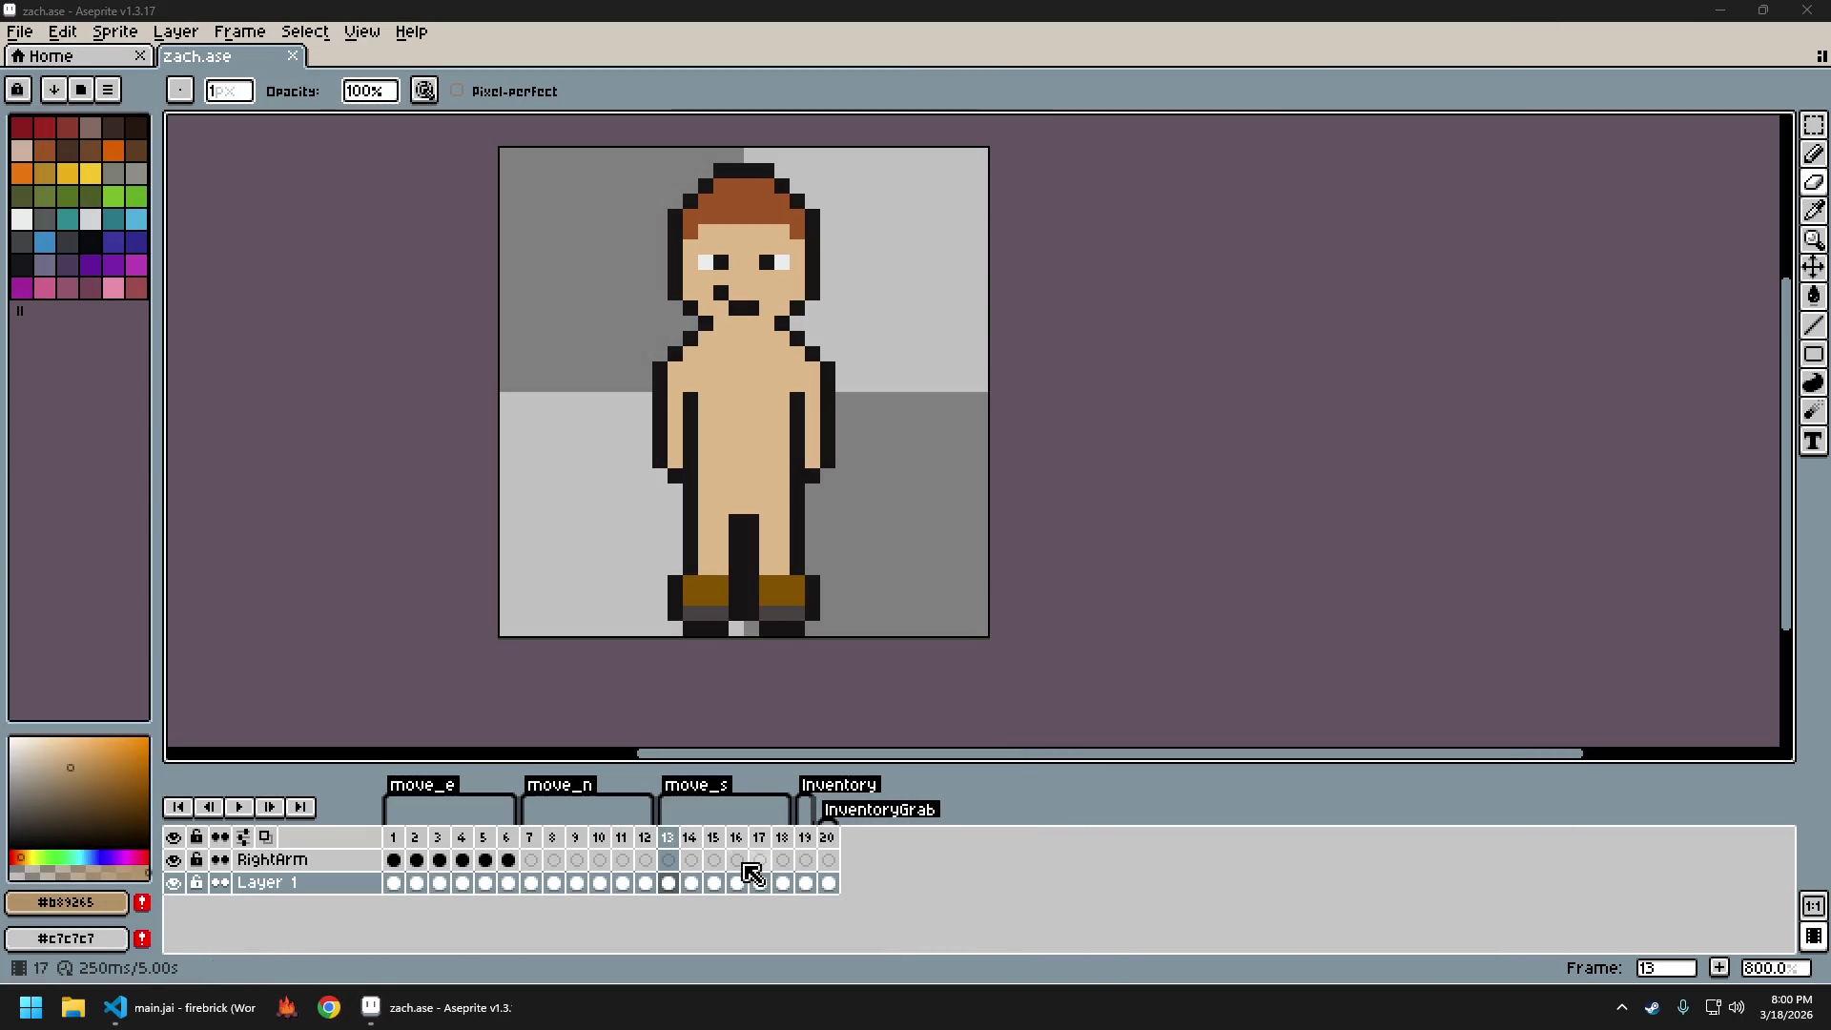
Select the right boot on south-walk frame 14 and nudge it up two pixels
{"action": "left_click", "coordinate": [689, 836]}
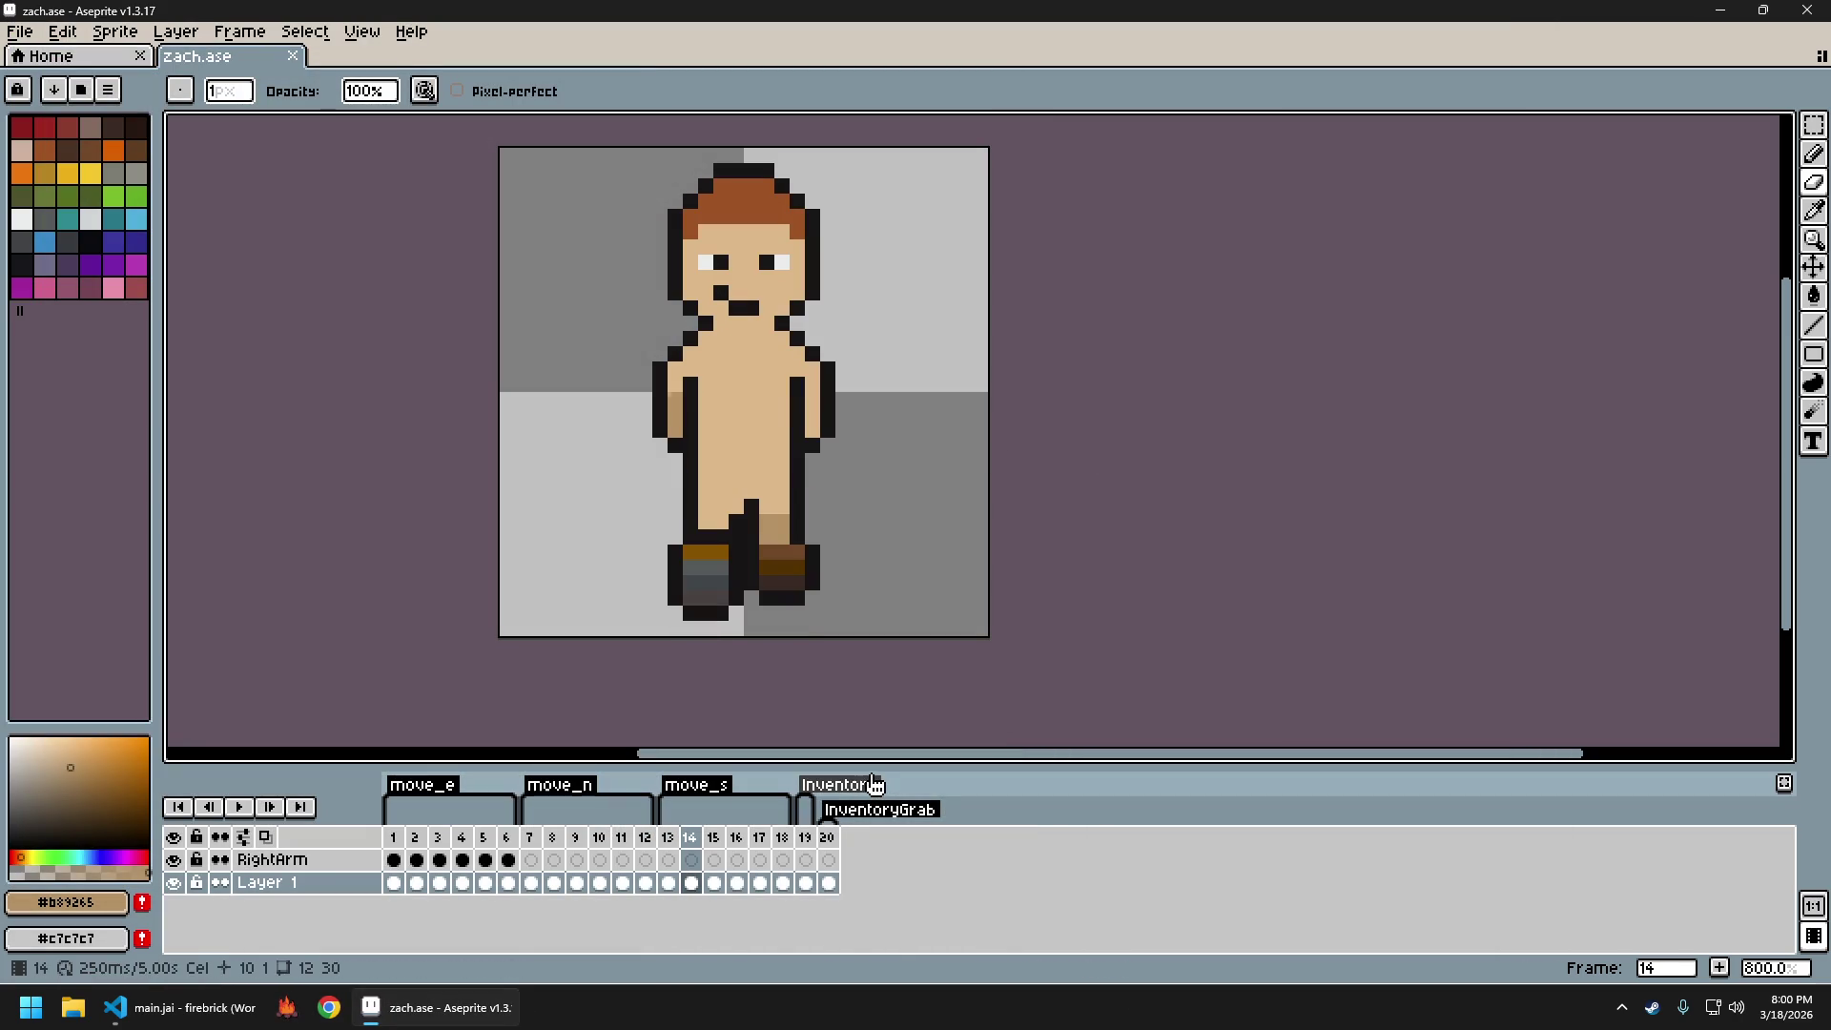
{"action": "key", "text": "Right"}
{"action": "key", "text": "Left"}
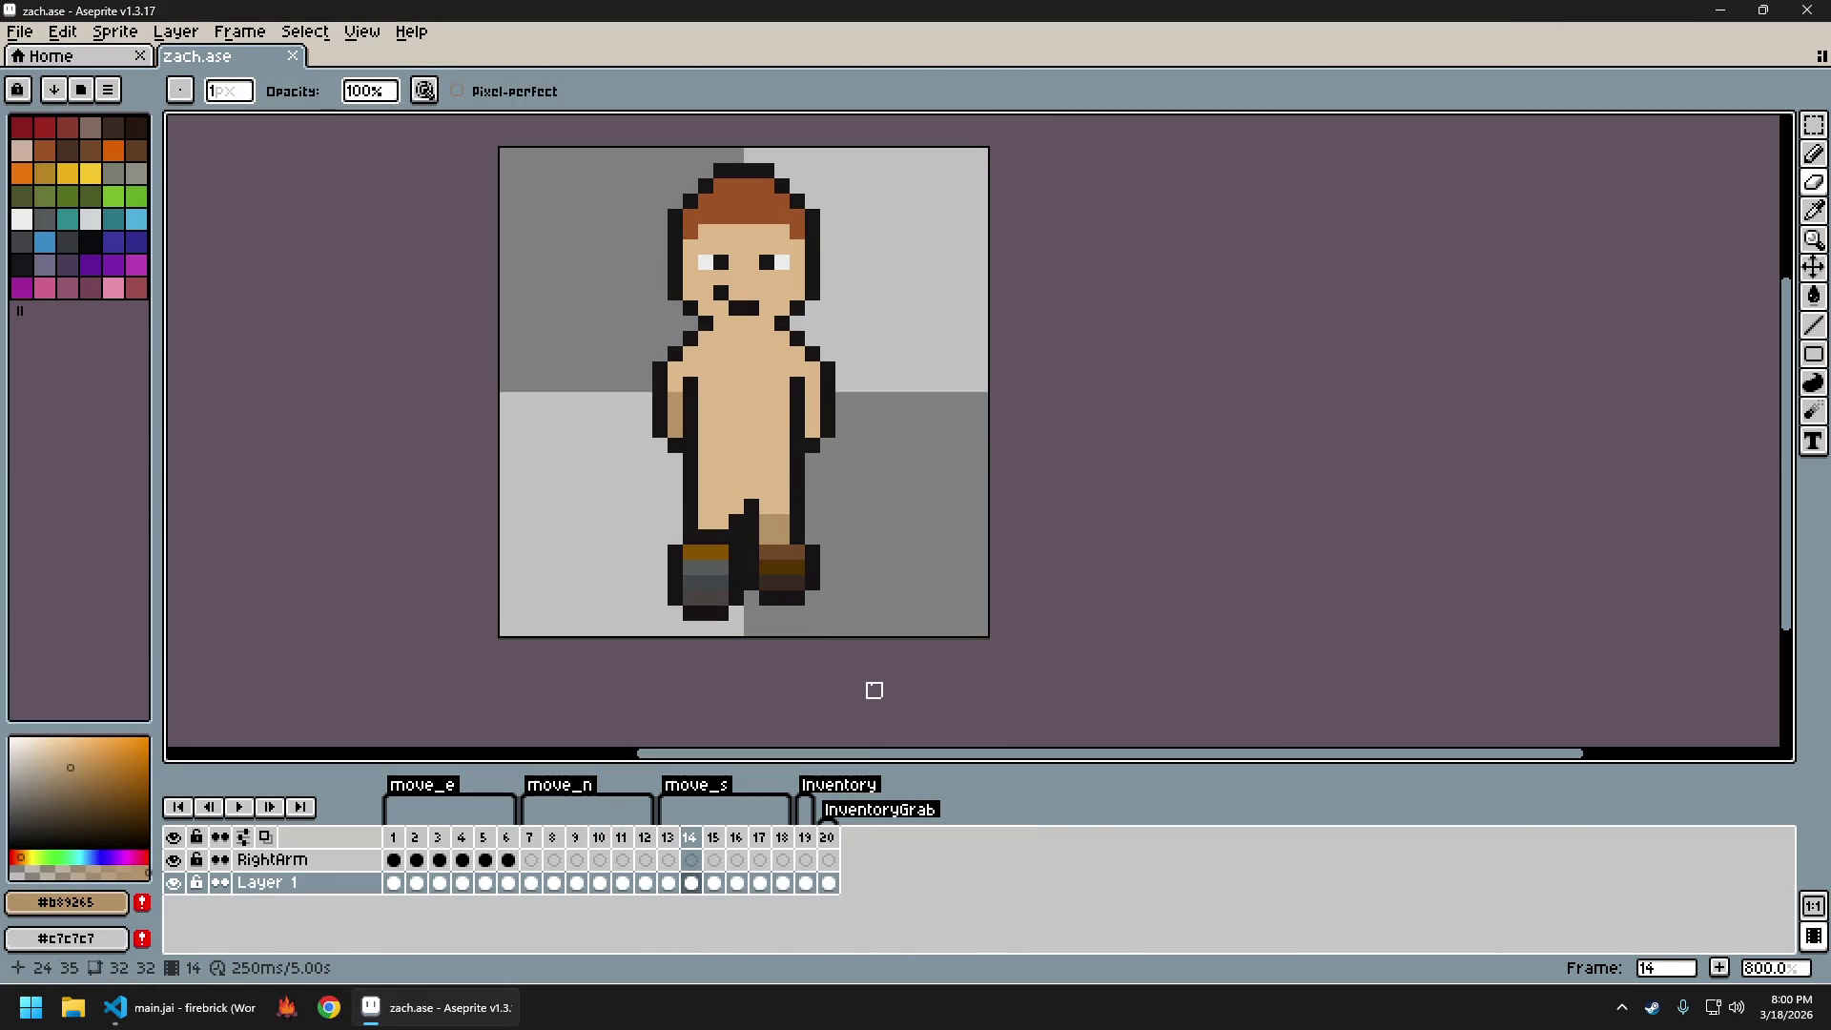
{"action": "key", "text": "Right"}
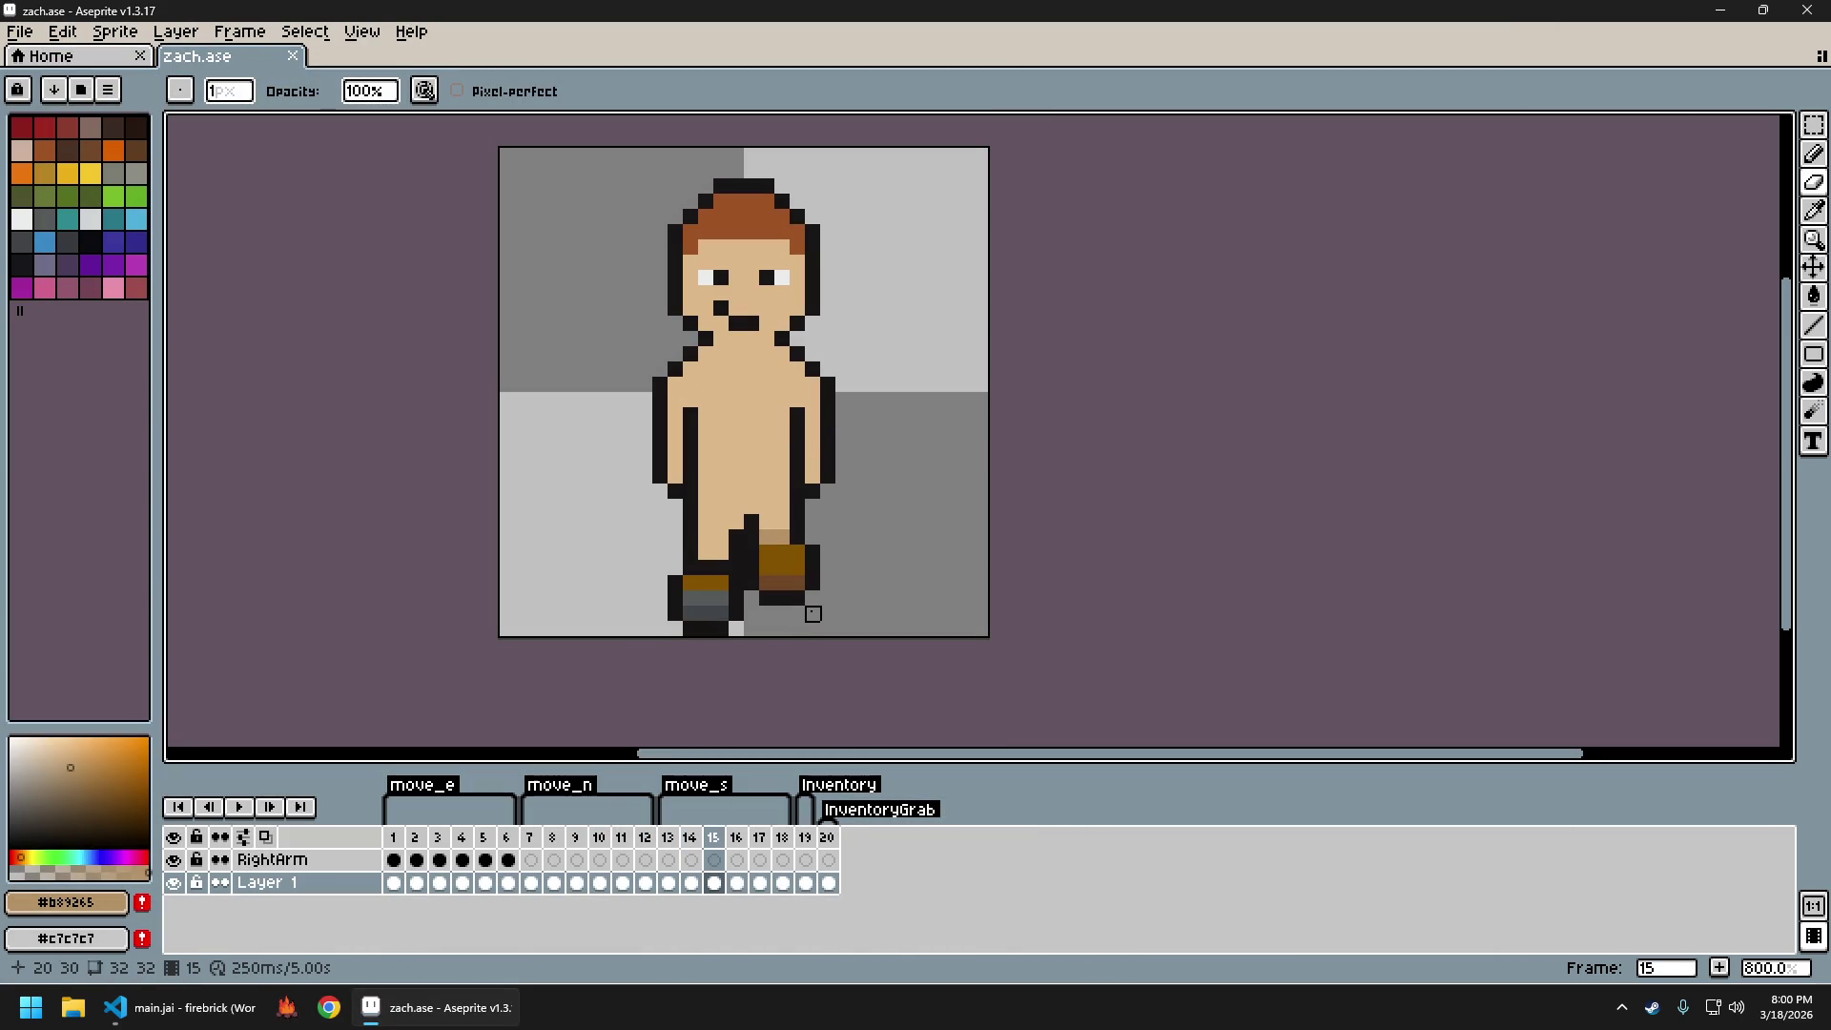
{"action": "key", "text": "Left"}
{"action": "key", "text": "s"}
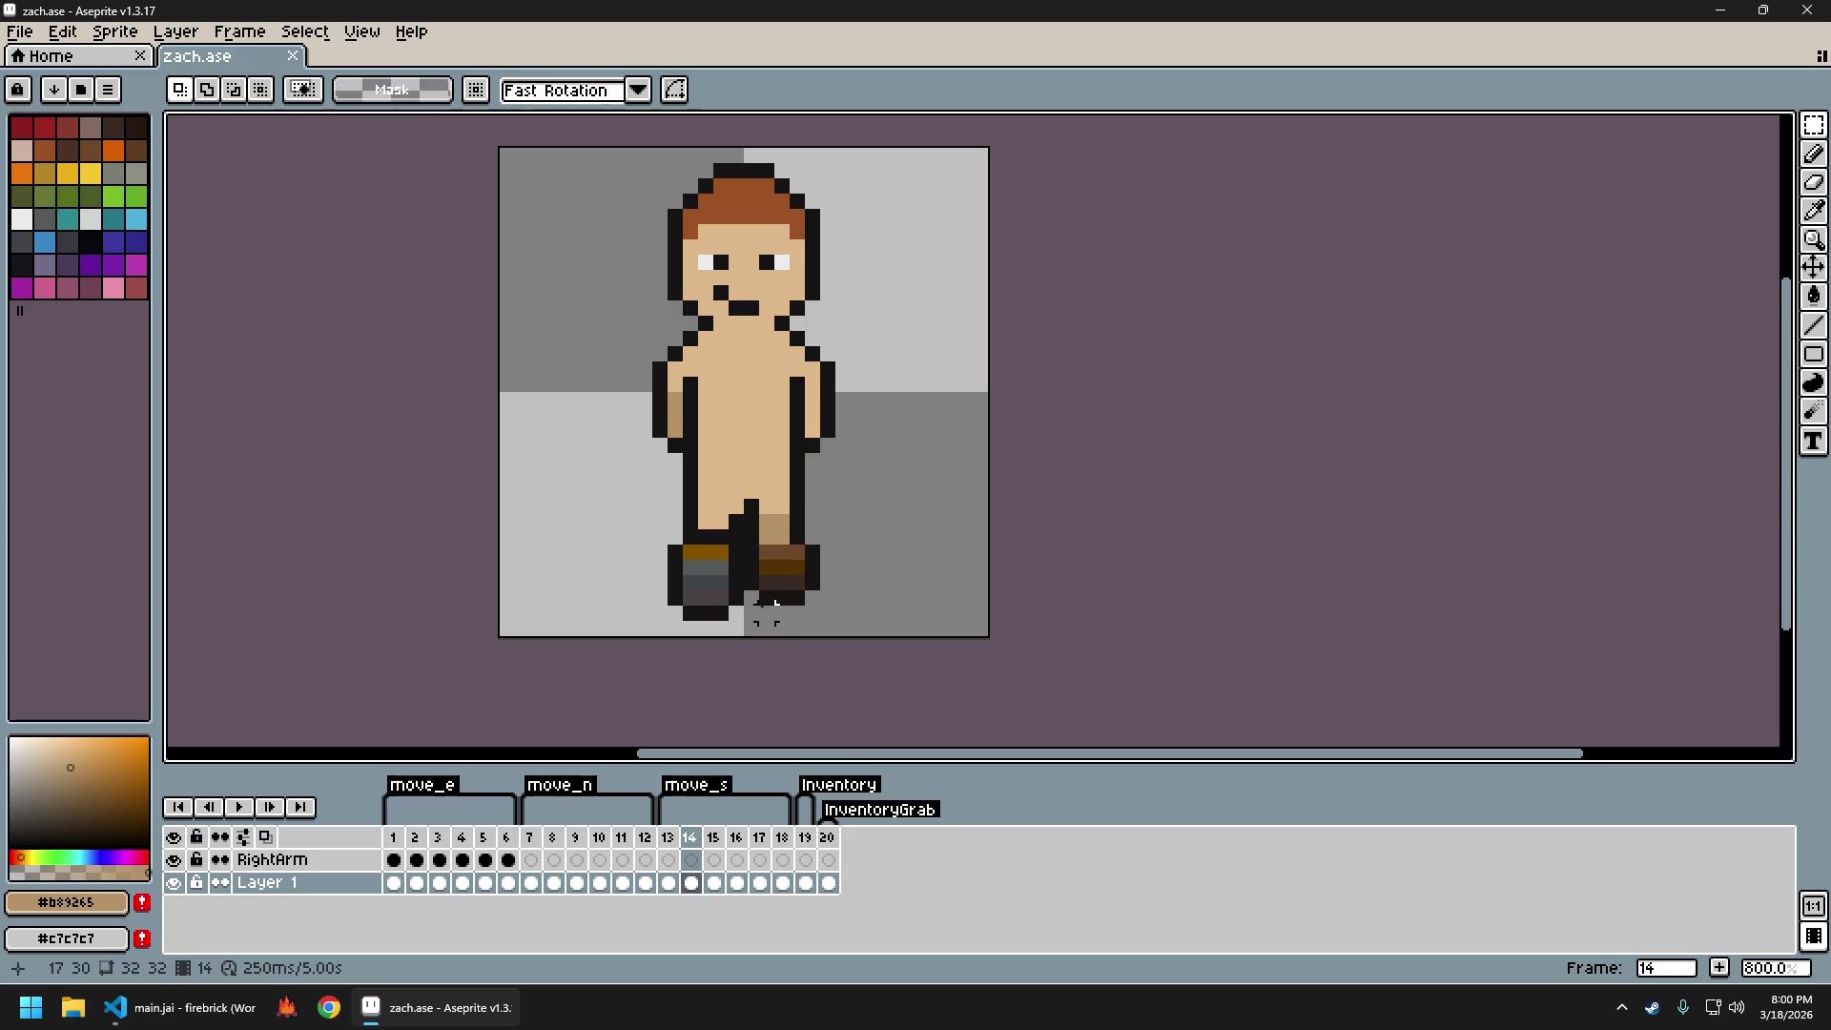
{"action": "mouse_move", "coordinate": [743, 541]}
{"action": "left_mouse_down"}
{"action": "mouse_move", "coordinate": [854, 608]}
{"action": "mouse_move", "coordinate": [843, 554]}
{"action": "left_mouse_up"}
{"action": "key", "text": "ctrl+d"}
Move to frame 17 and nudge the left boot up one pixel
{"action": "key", "text": "Right"}
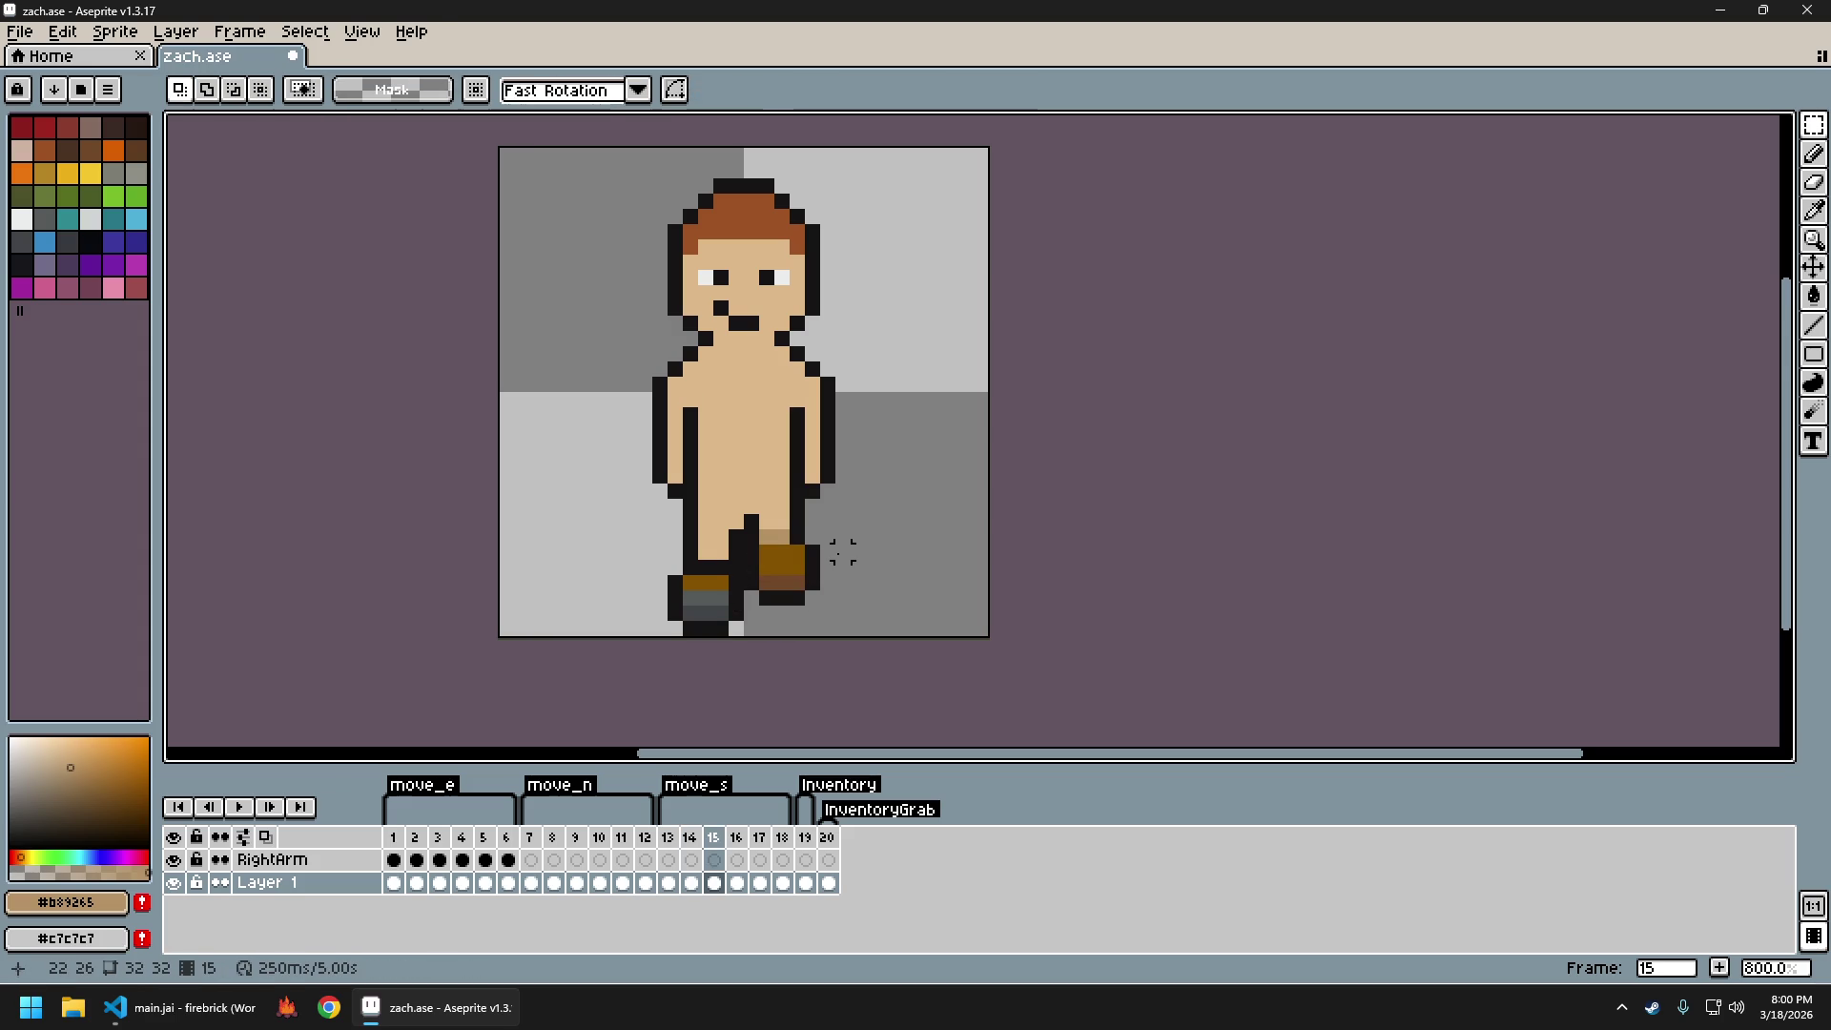
{"action": "key", "text": "Right"}
{"action": "key", "text": "Right"}
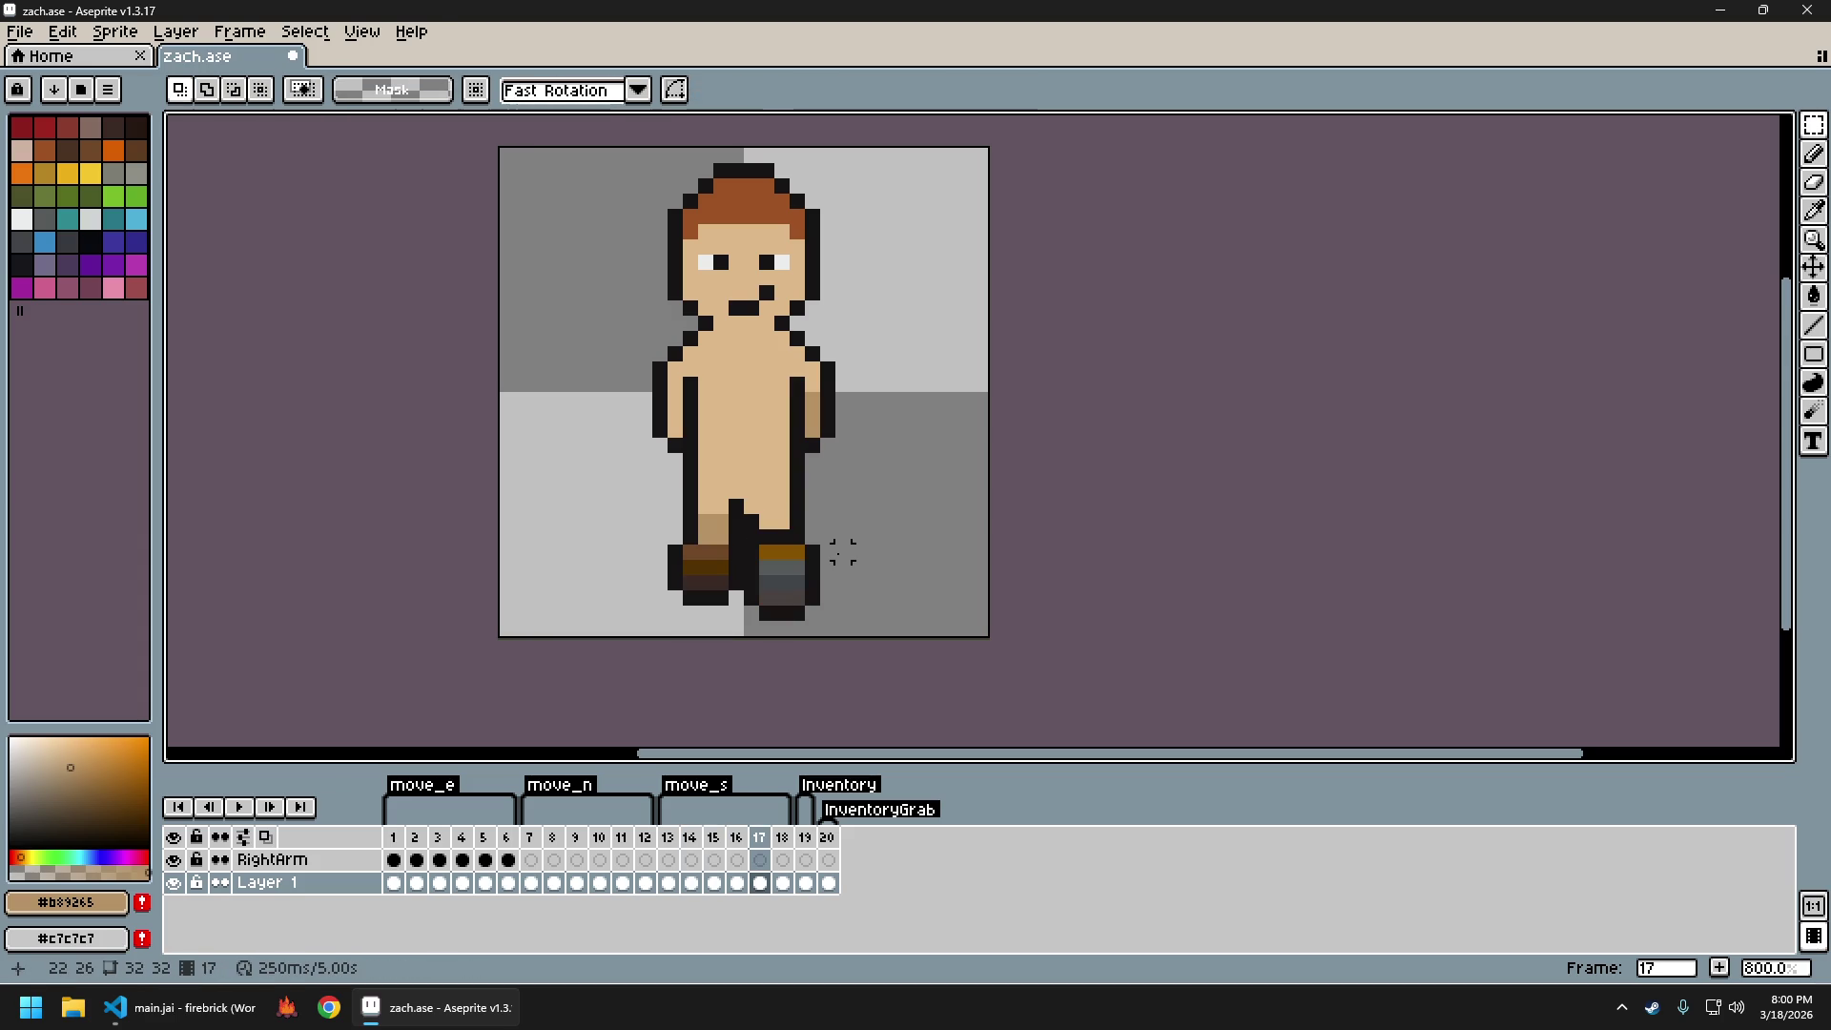
{"action": "mouse_move", "coordinate": [732, 591]}
{"action": "left_mouse_down"}
{"action": "mouse_move", "coordinate": [616, 540]}
{"action": "mouse_move", "coordinate": [630, 553]}
{"action": "left_mouse_up"}
{"action": "key", "text": "ctrl+d"}
Export the sprite sheet to zach_sheet.png and close the exported file
{"action": "key", "text": "ctrl+e"}
{"action": "left_click", "coordinate": [629, 554]}
{"action": "key", "text": "ctrl+alt+shift+s"}
{"action": "key", "text": "Return"}
{"action": "key", "text": "ctrl+w"}
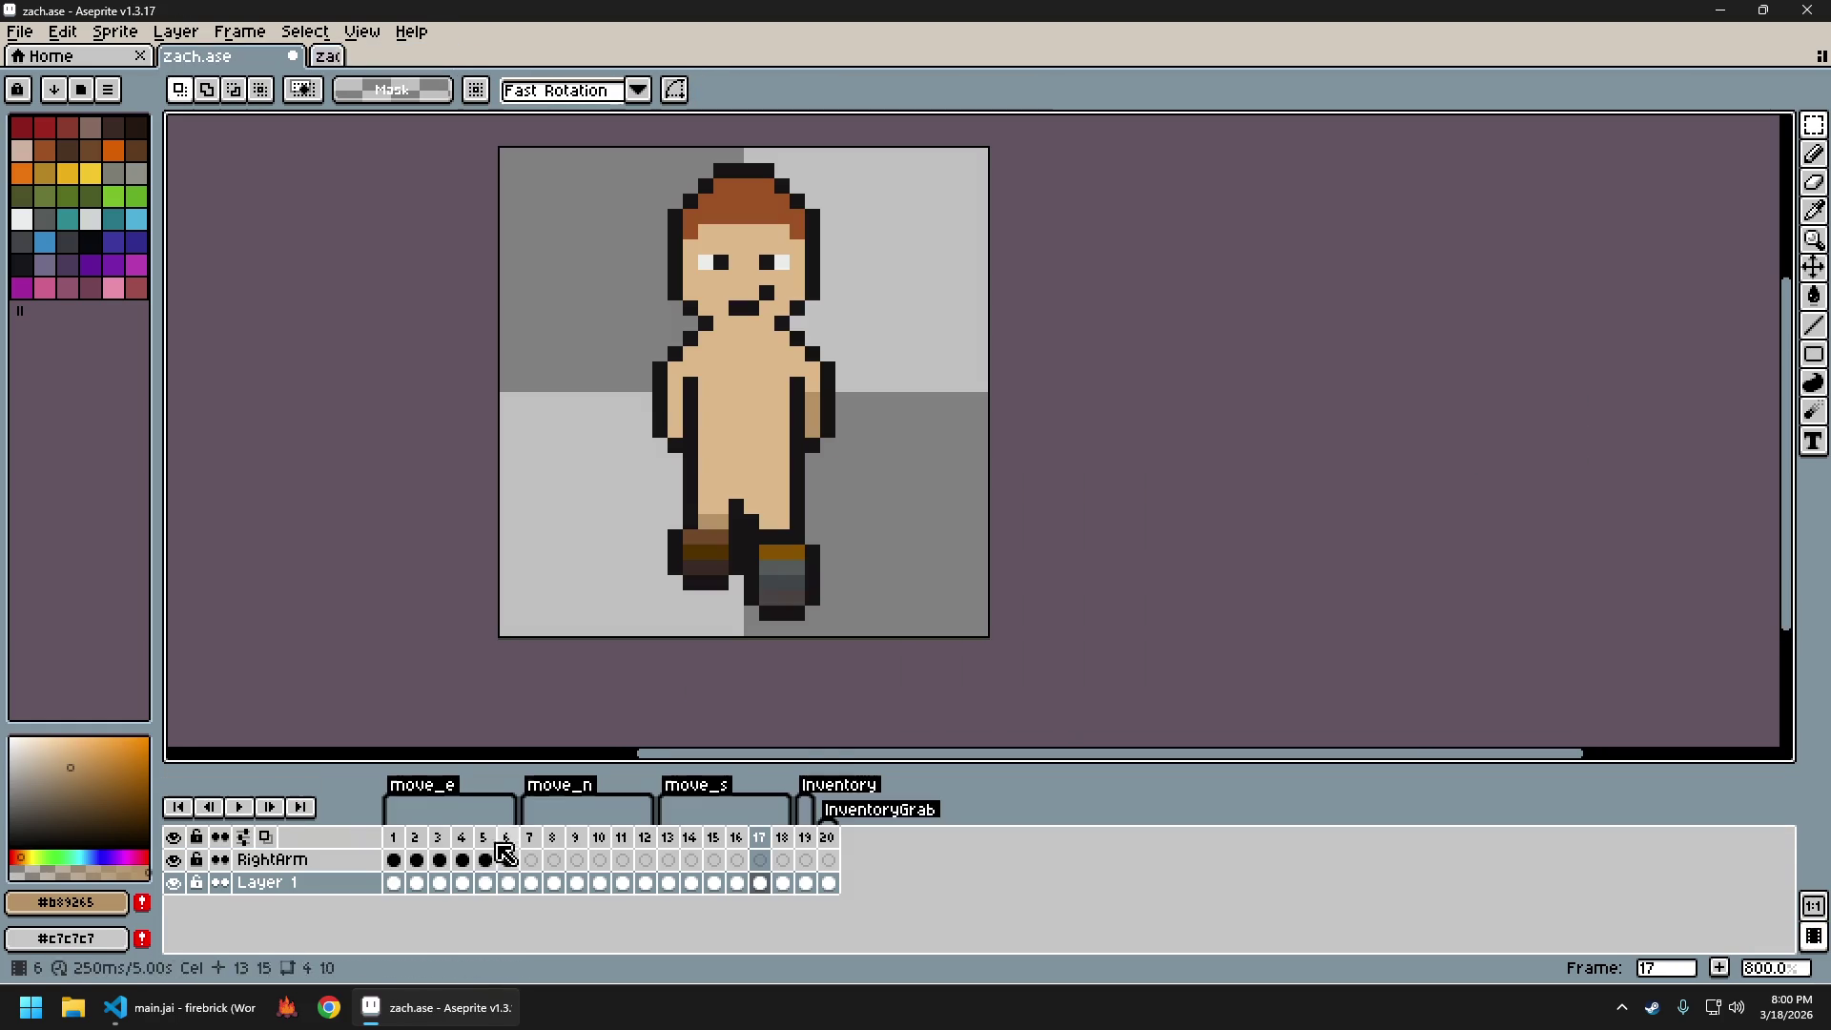
Launch firebrick, walk the character south and north several times, then quit the game
{"action": "left_click", "coordinate": [285, 1009]}
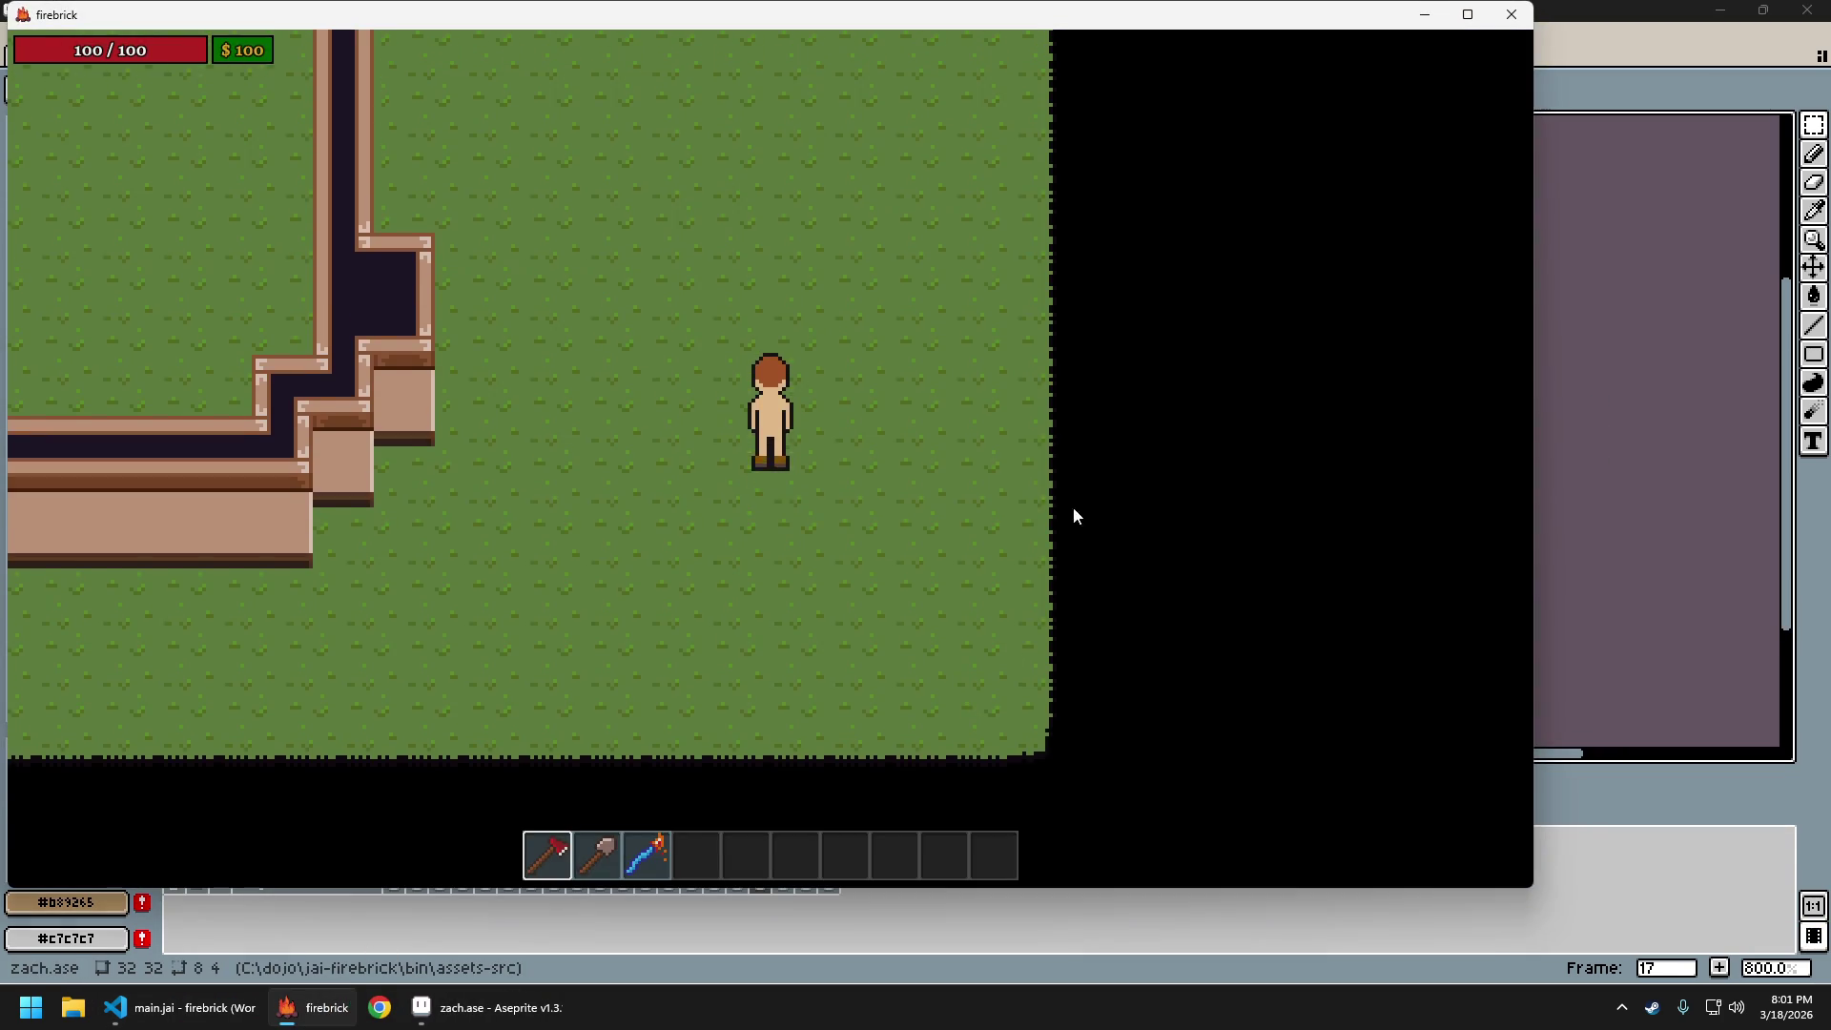
{"action": "key", "text": "s"}
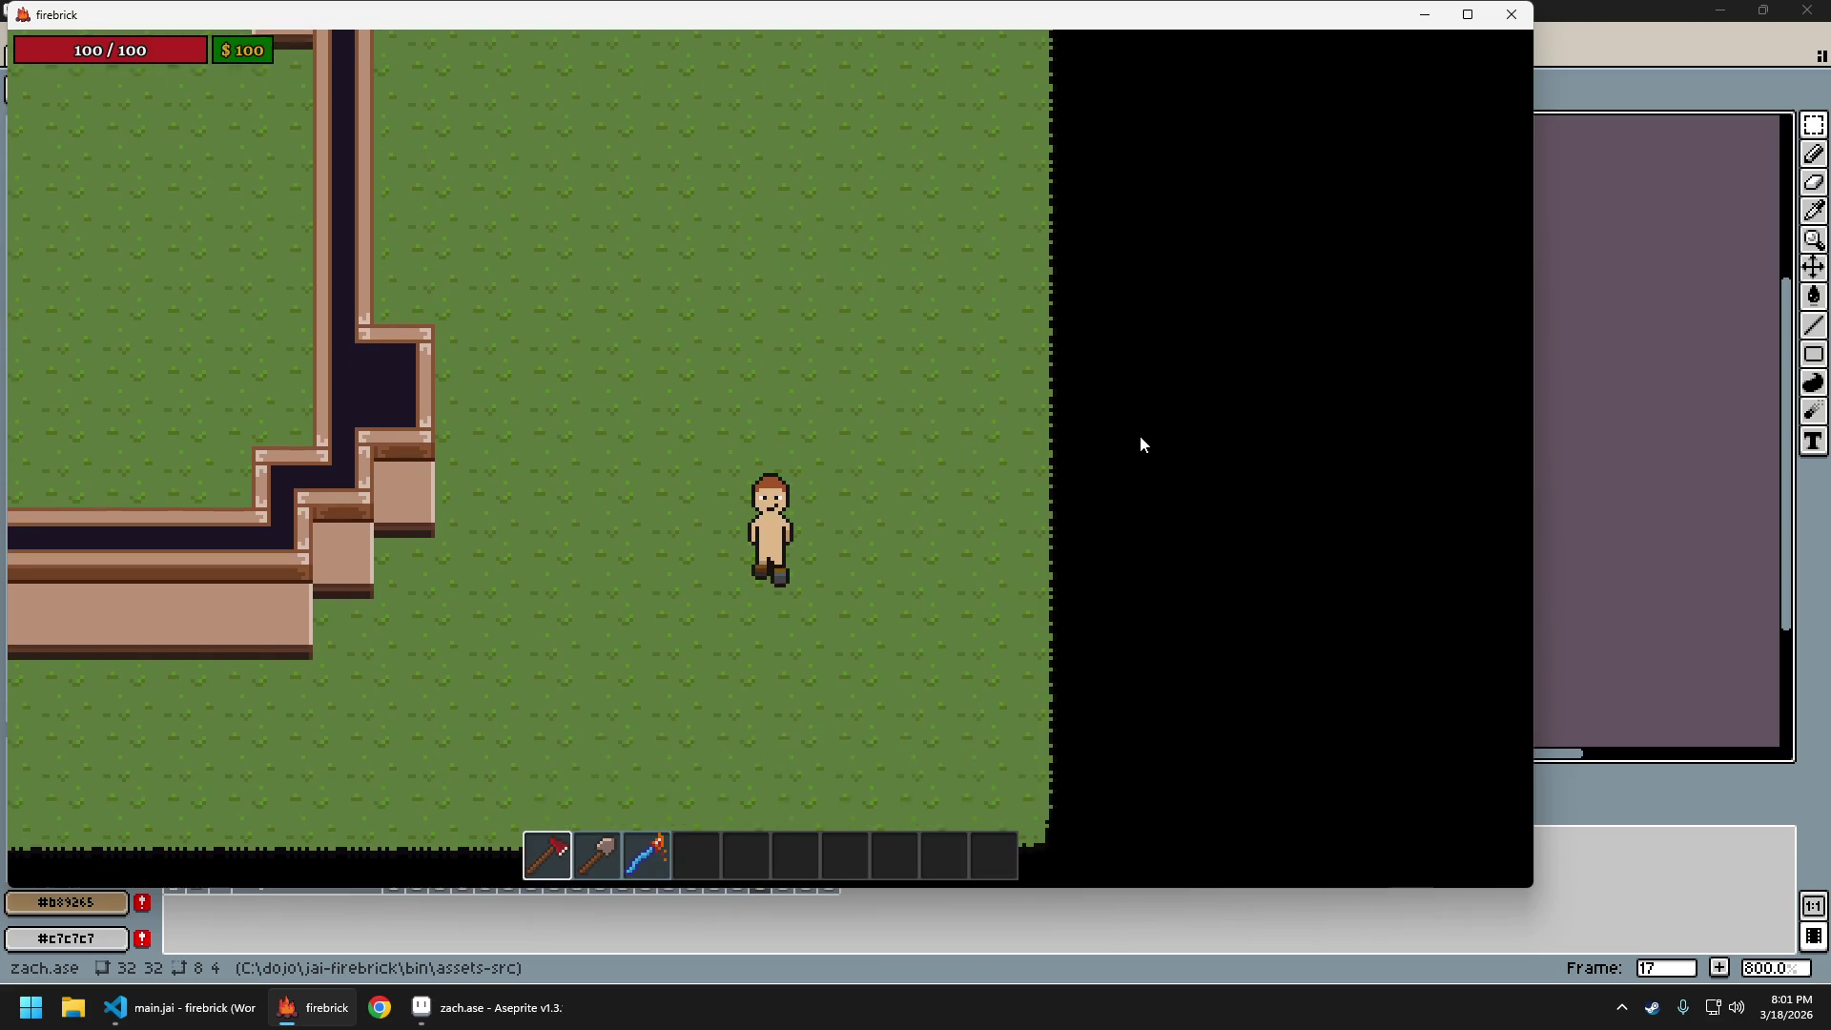
{"action": "key", "text": "w"}
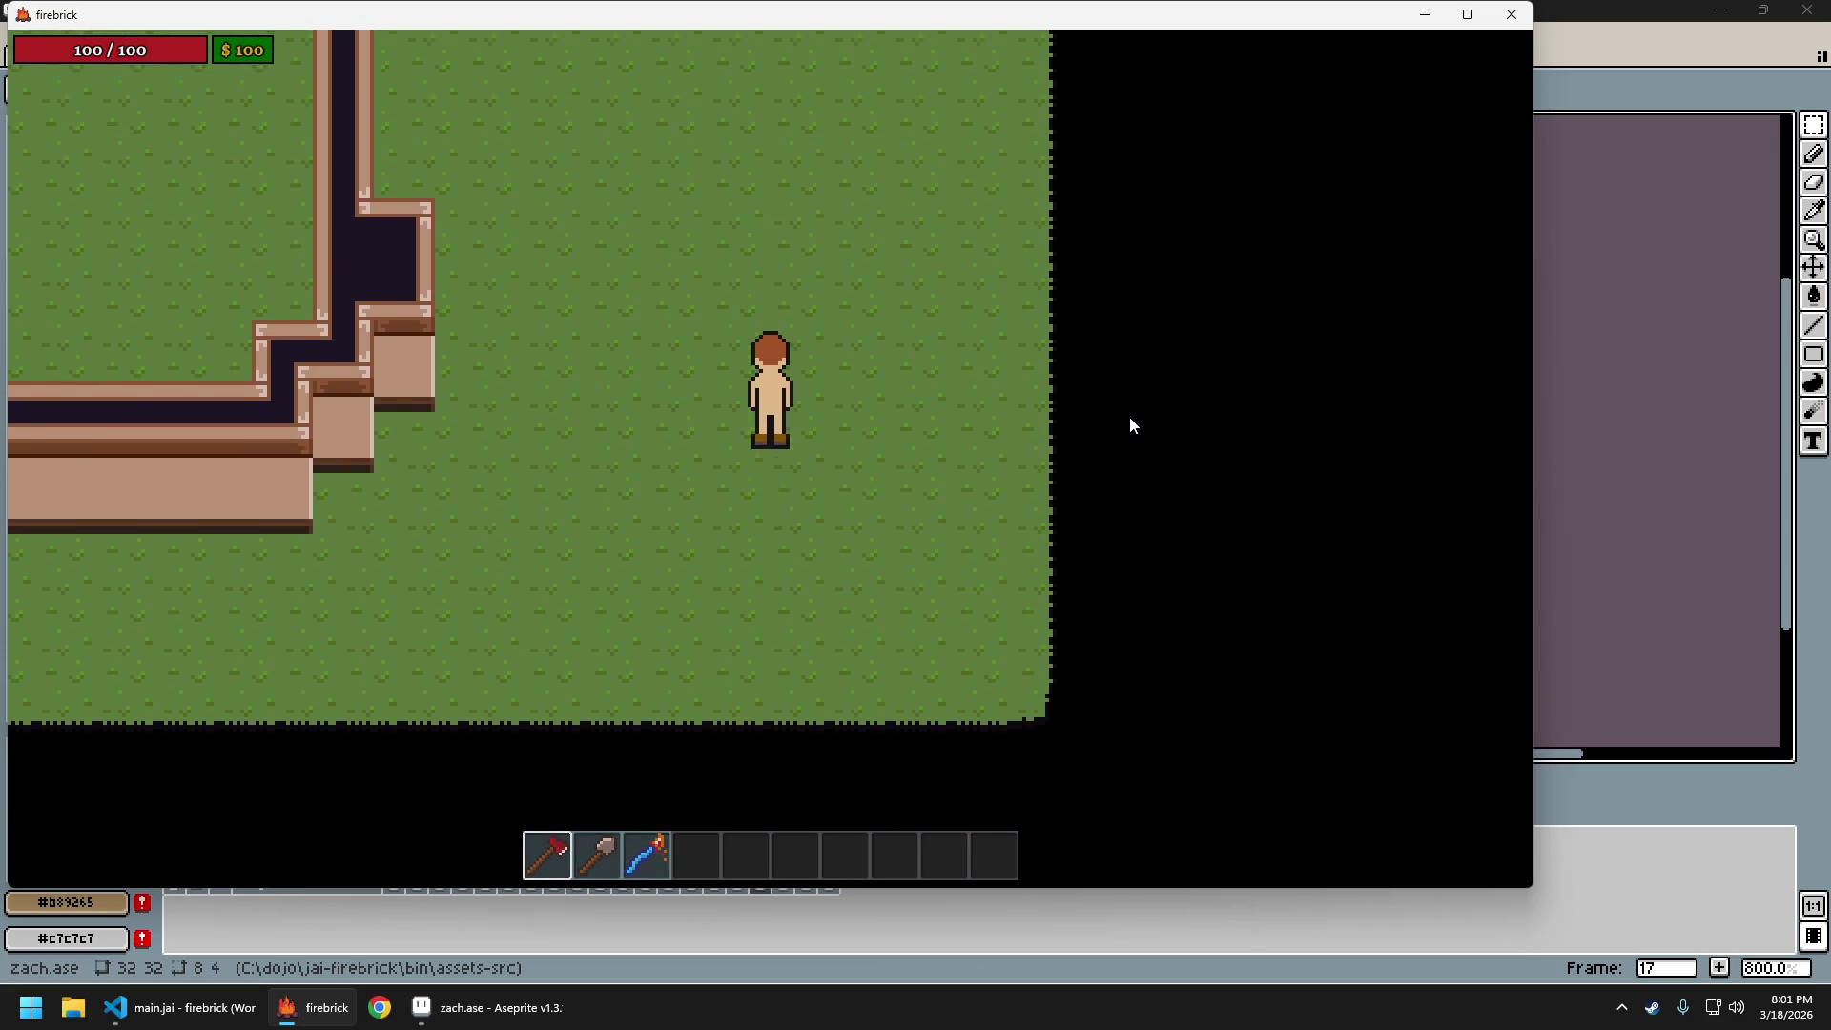
{"action": "key", "text": "w"}
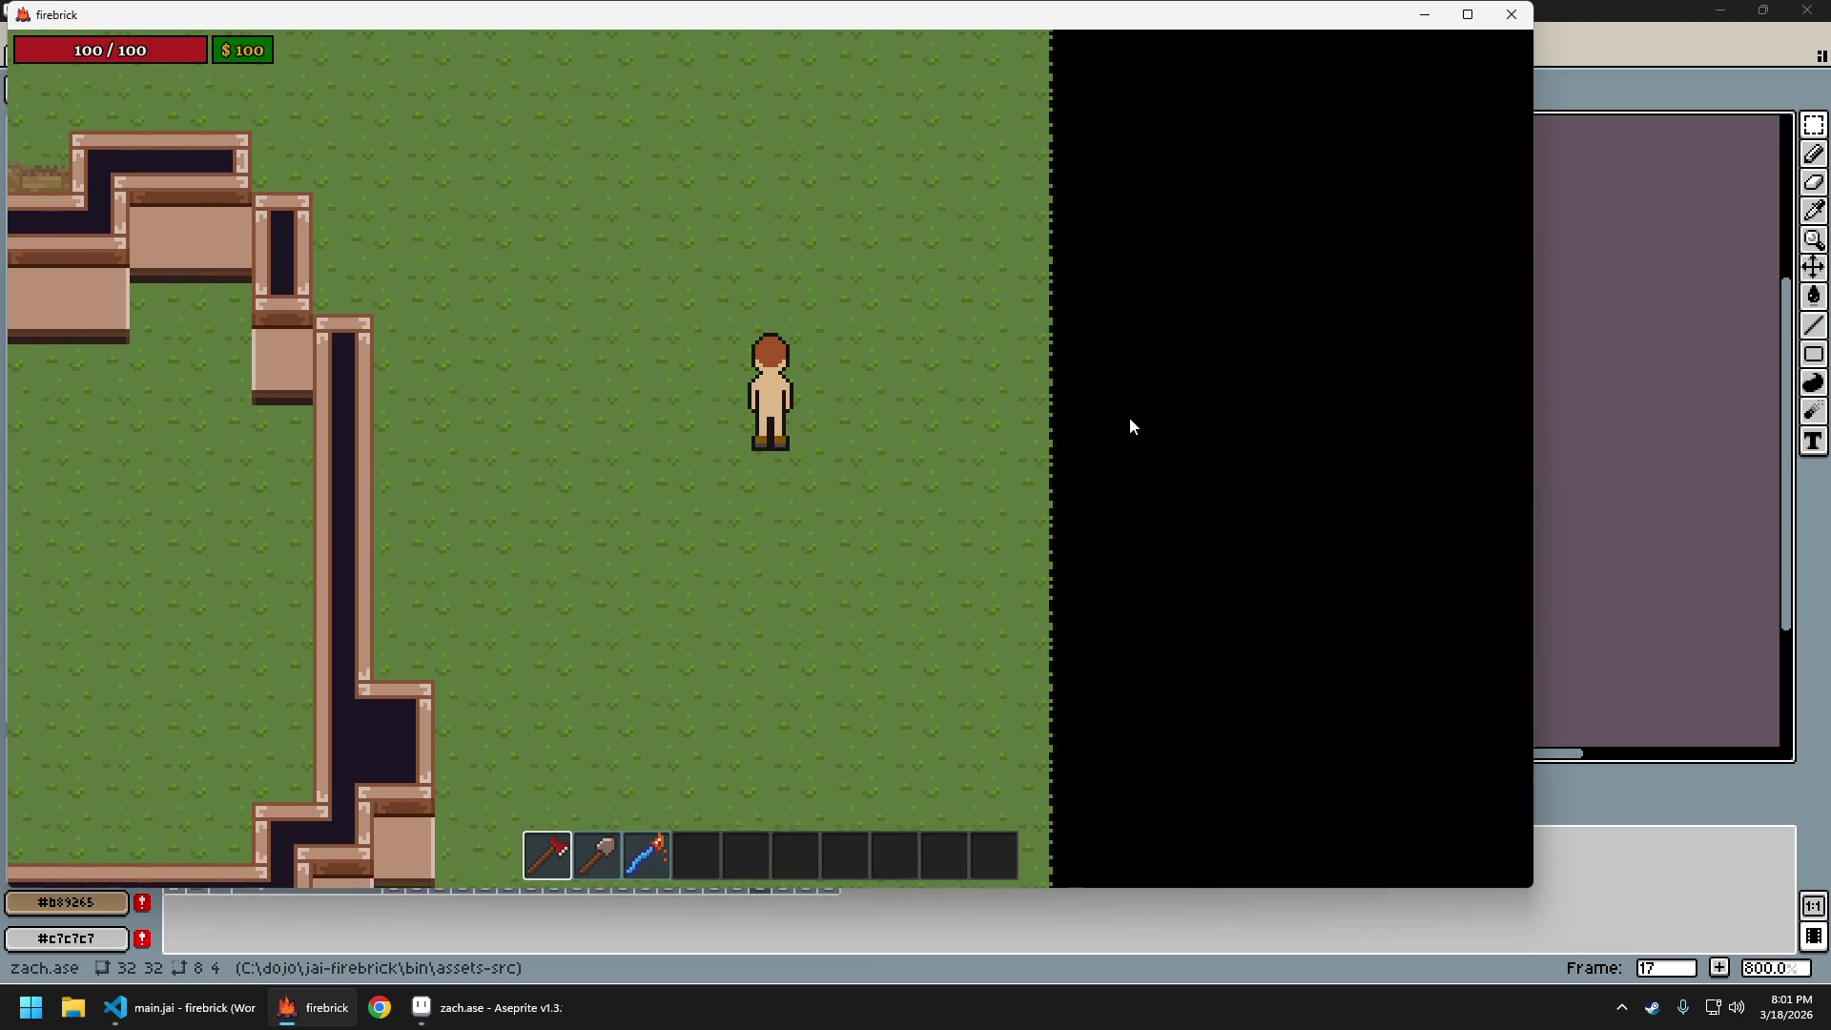
{"action": "key", "text": "s"}
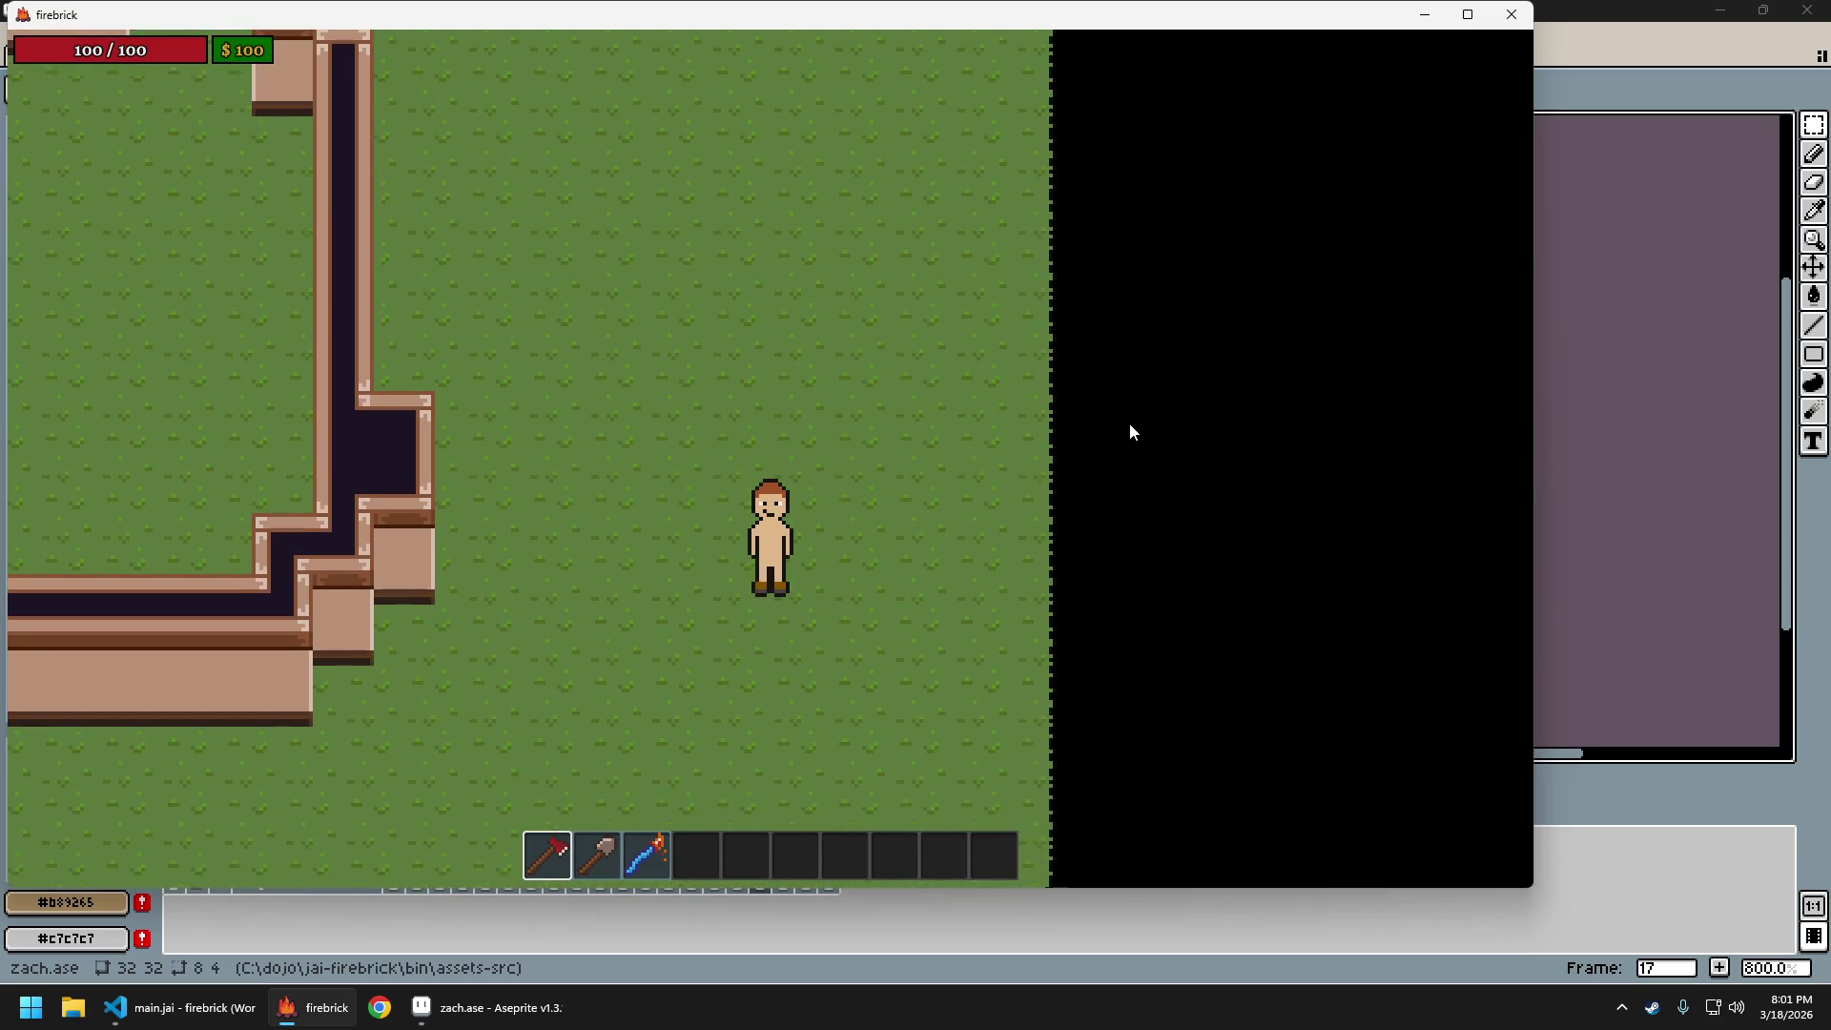
{"action": "key", "text": "w"}
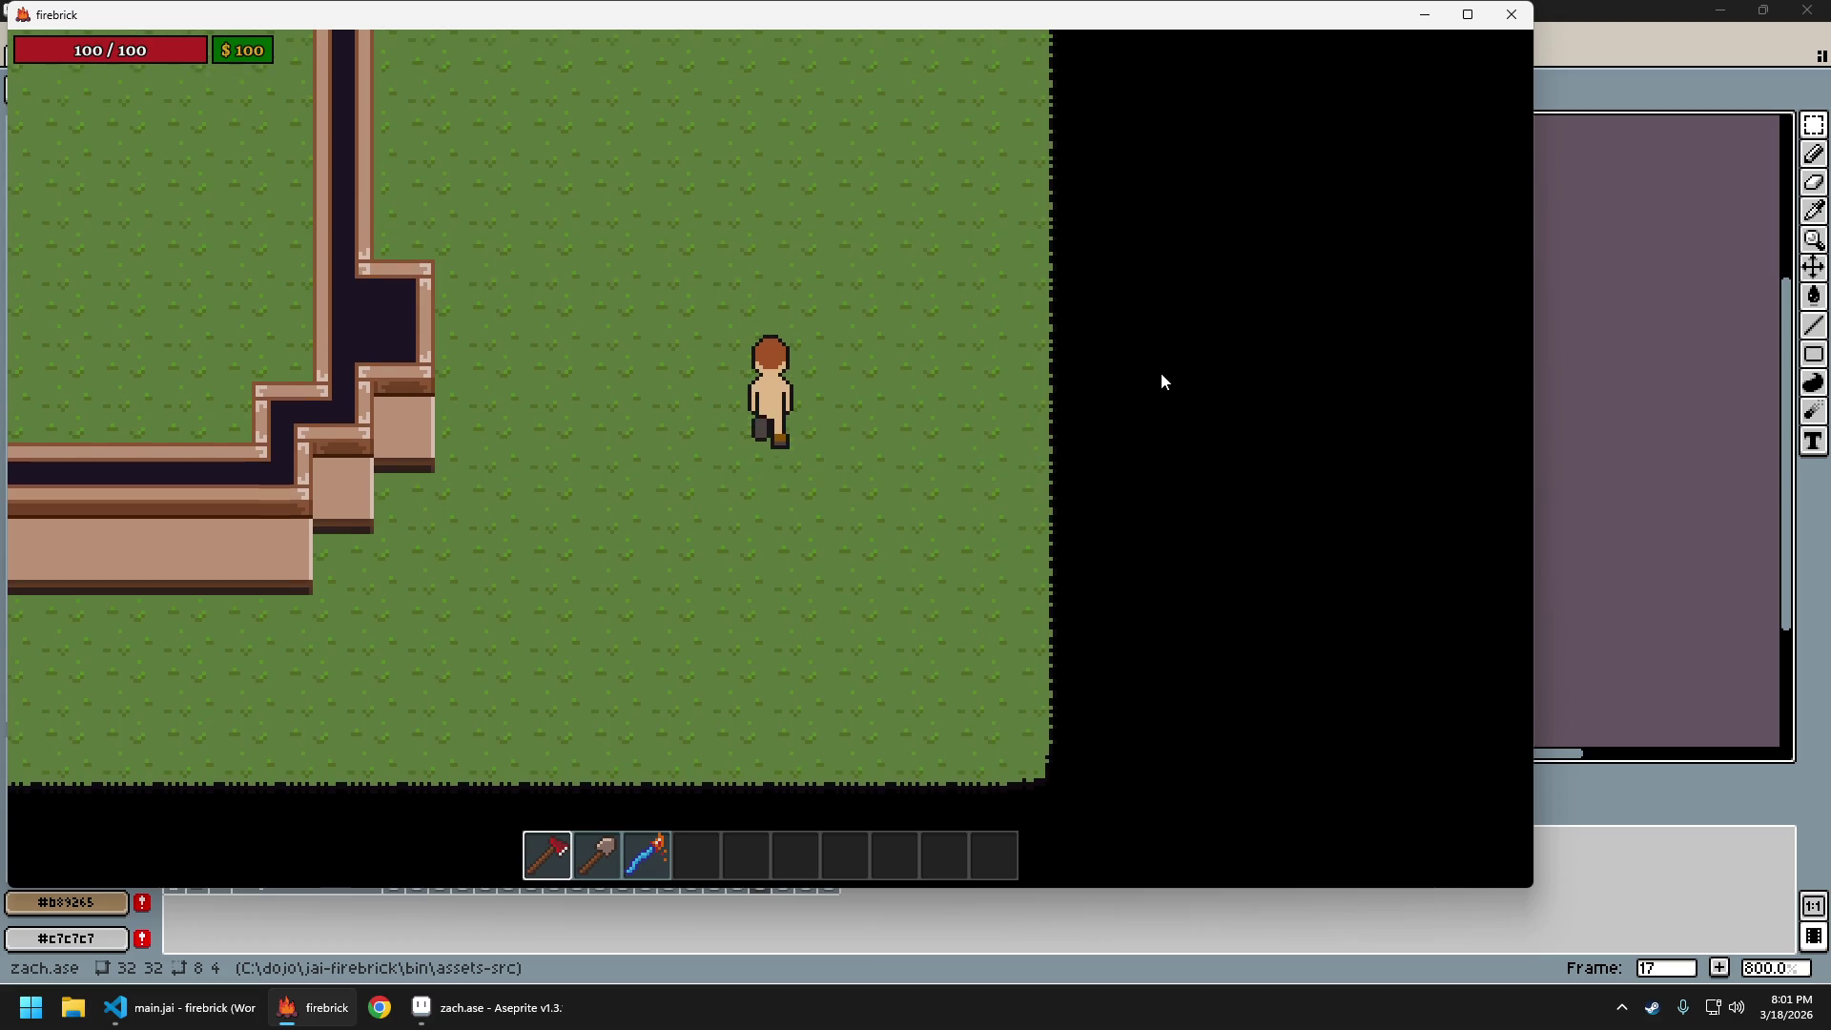
{"action": "key", "text": "s"}
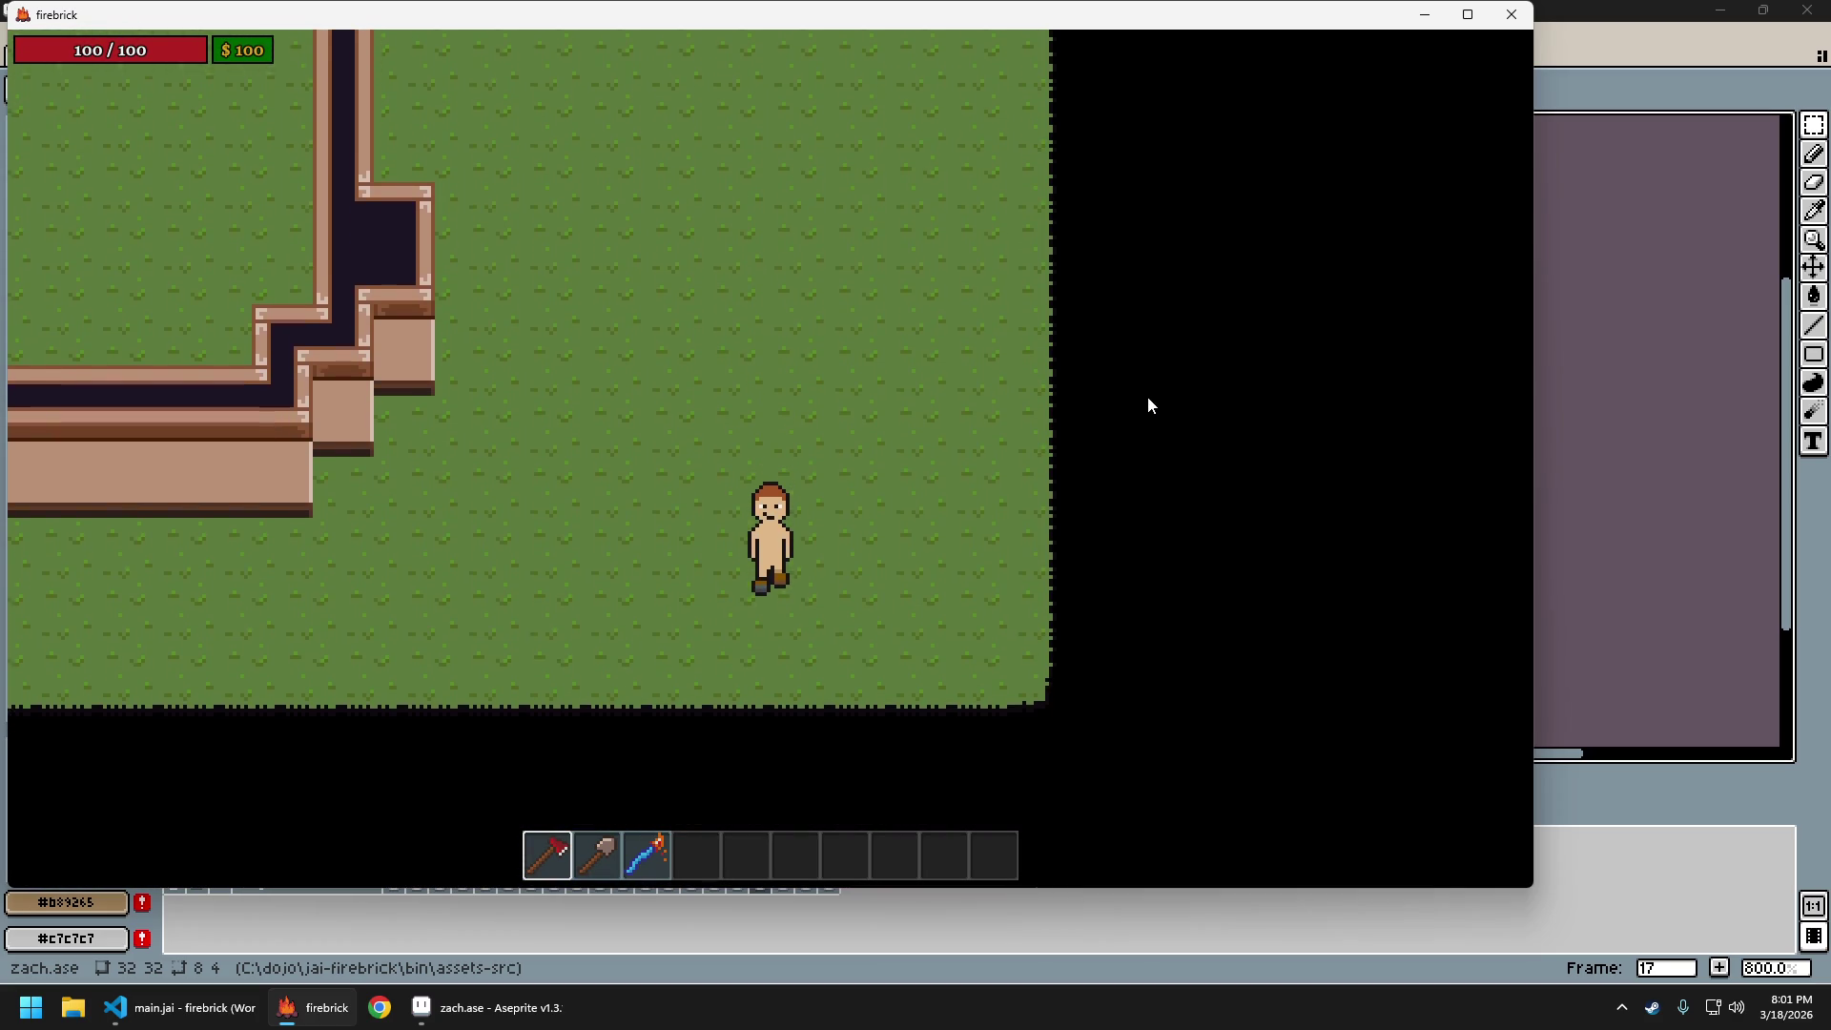
{"action": "key", "text": "Escape"}
{"action": "key", "text": "Escape"}
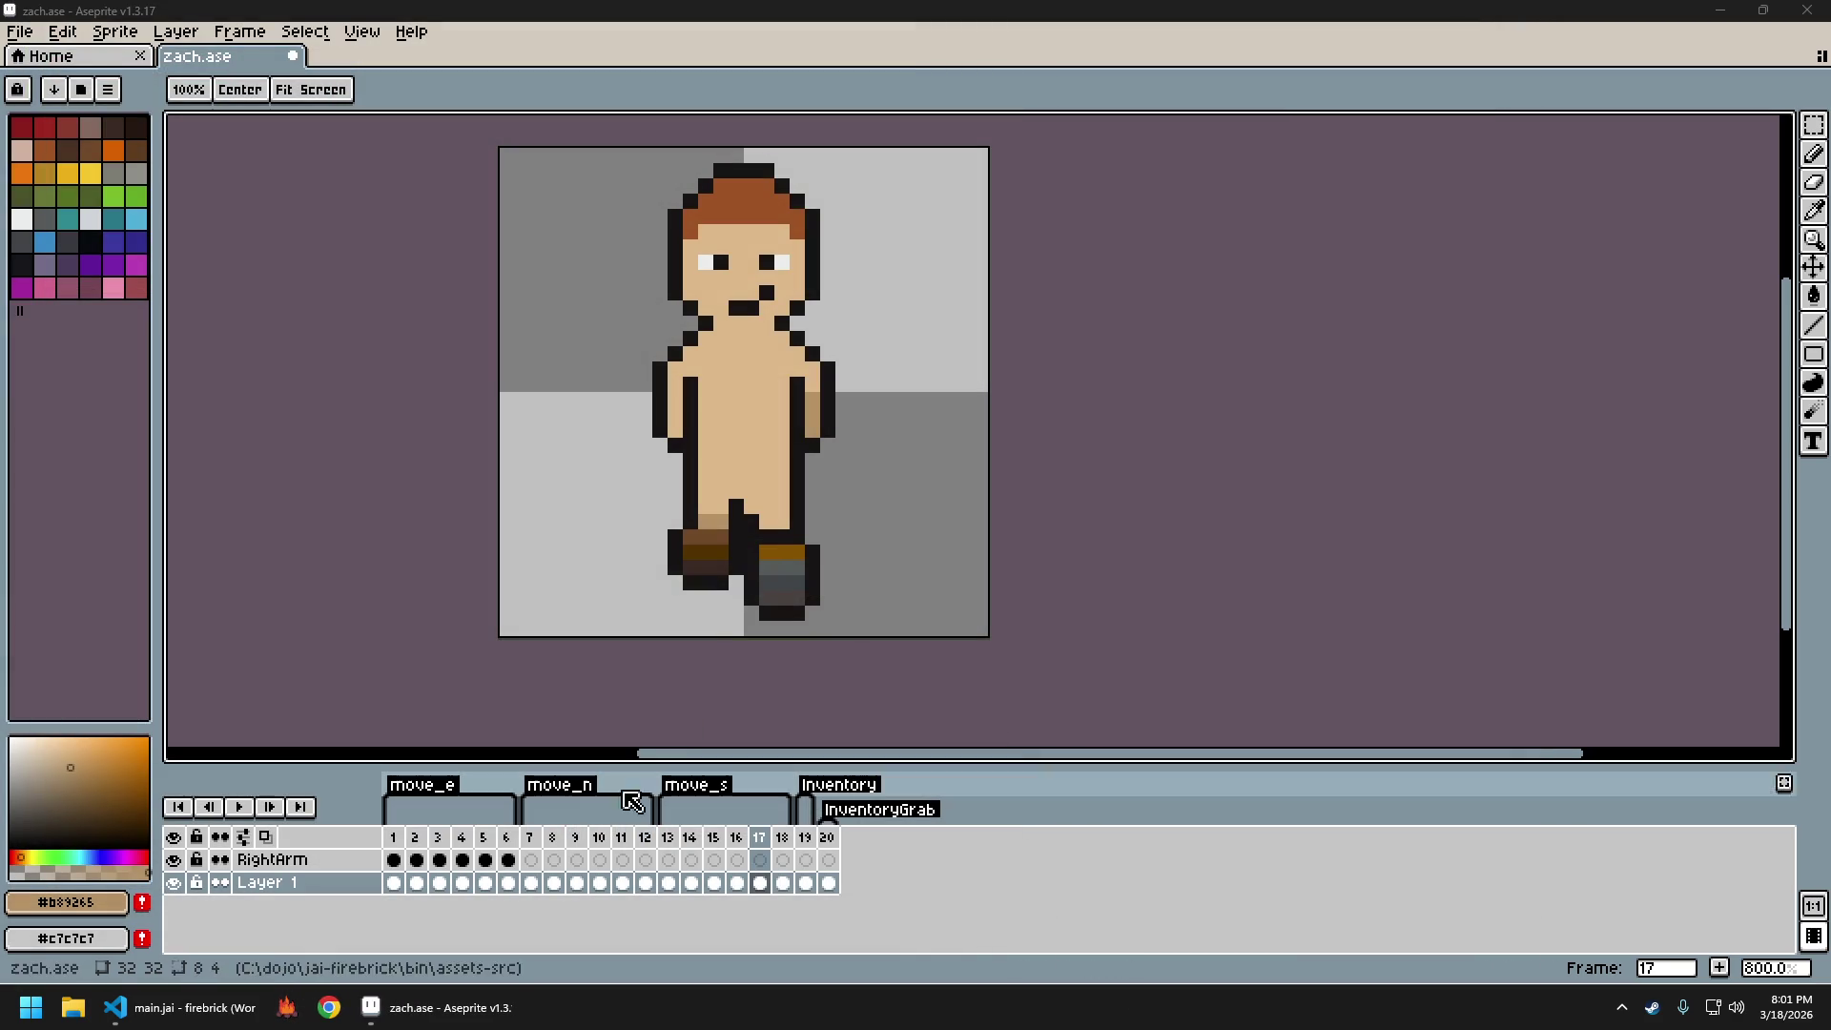
Quit the game, go to frame 15 and pick the dark #171414 outline colour for the Pencil
{"action": "left_click", "coordinate": [668, 838]}
{"action": "key", "text": "Right"}
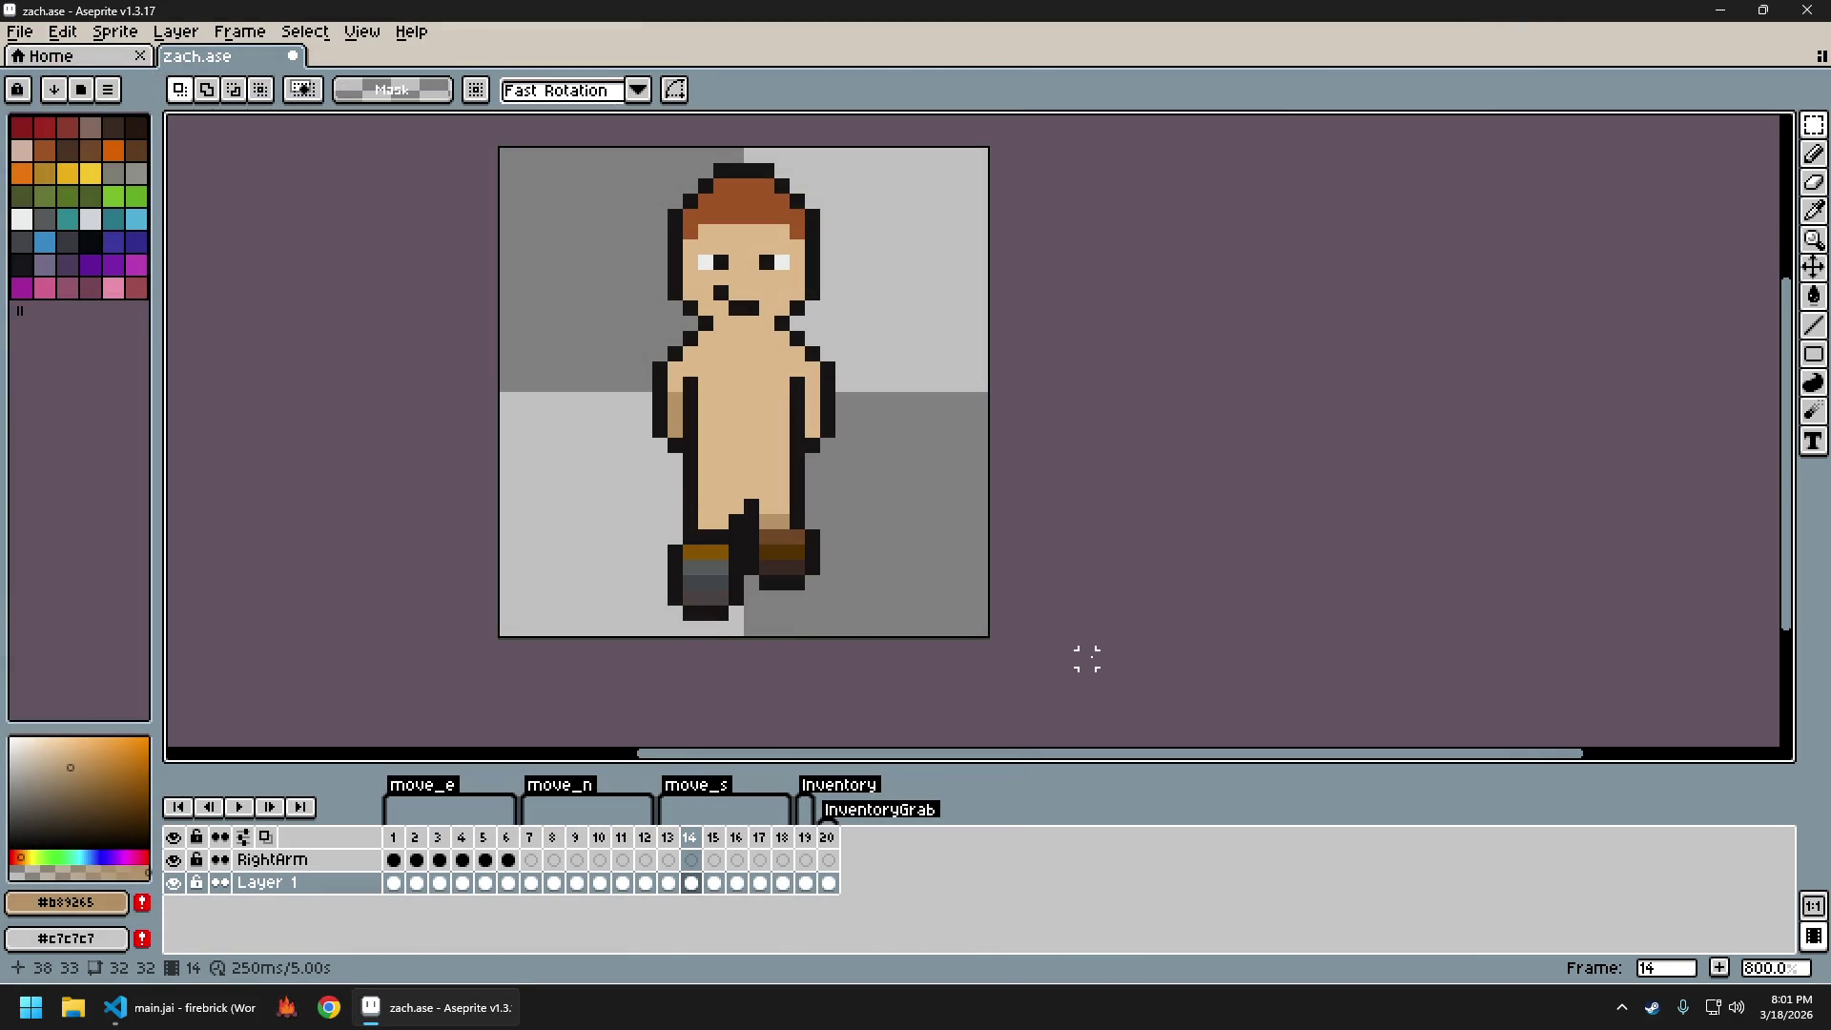
{"action": "key", "text": "Right"}
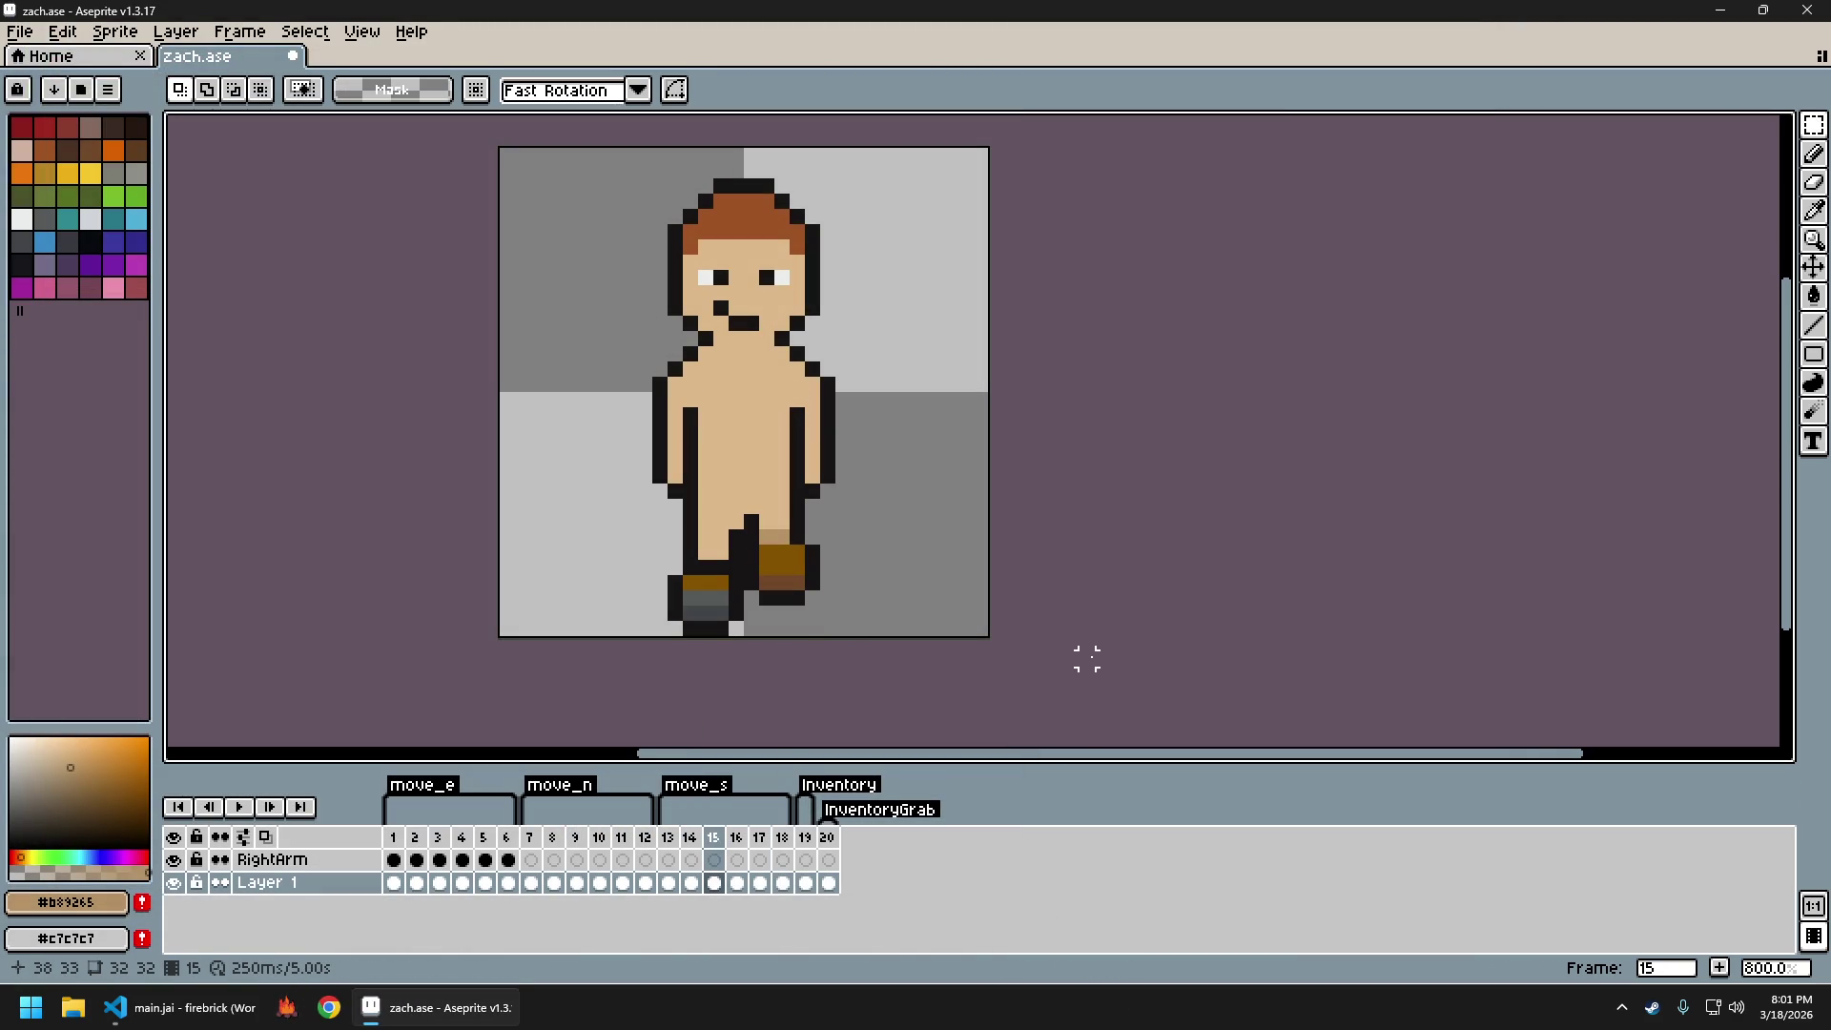
{"action": "key", "text": "i"}
{"action": "left_click", "coordinate": [742, 611]}
{"action": "key", "text": "b"}
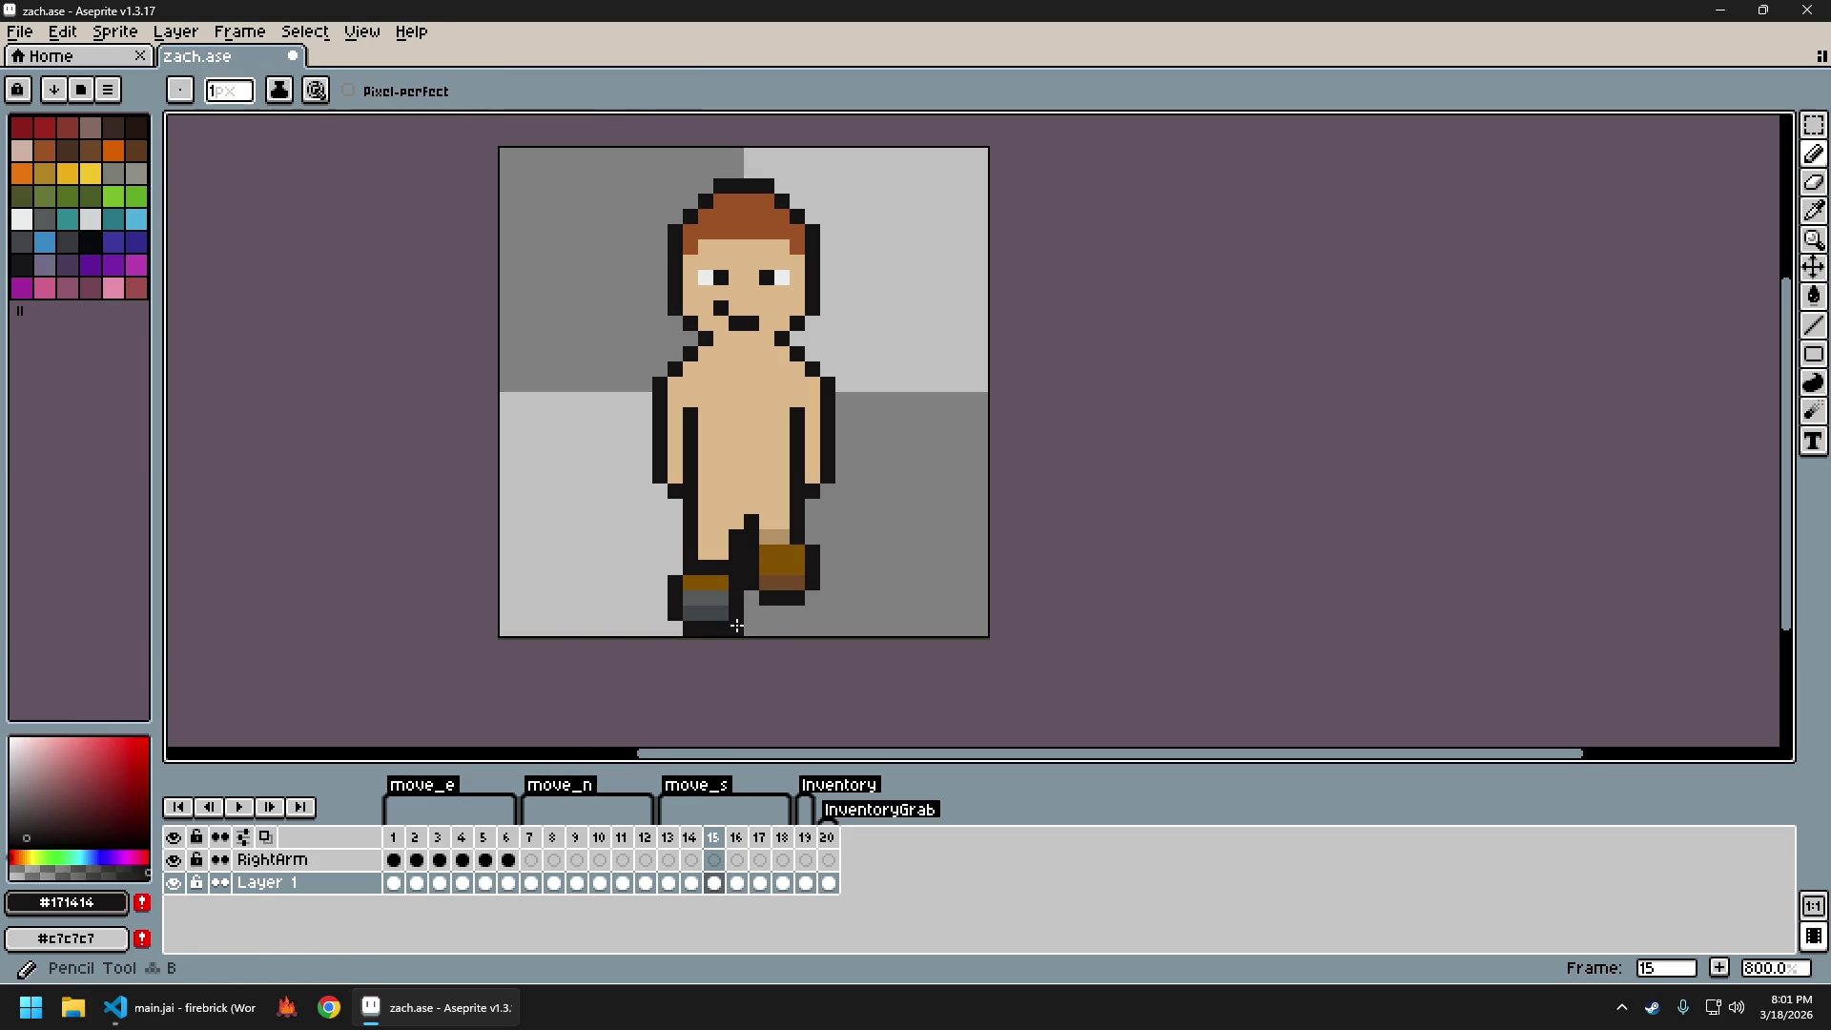
Return to frame 15 and re-export the sprite sheet to zach_sheet.png
{"action": "key", "text": "Right"}
{"action": "key", "text": "Right"}
{"action": "key", "text": "Right"}
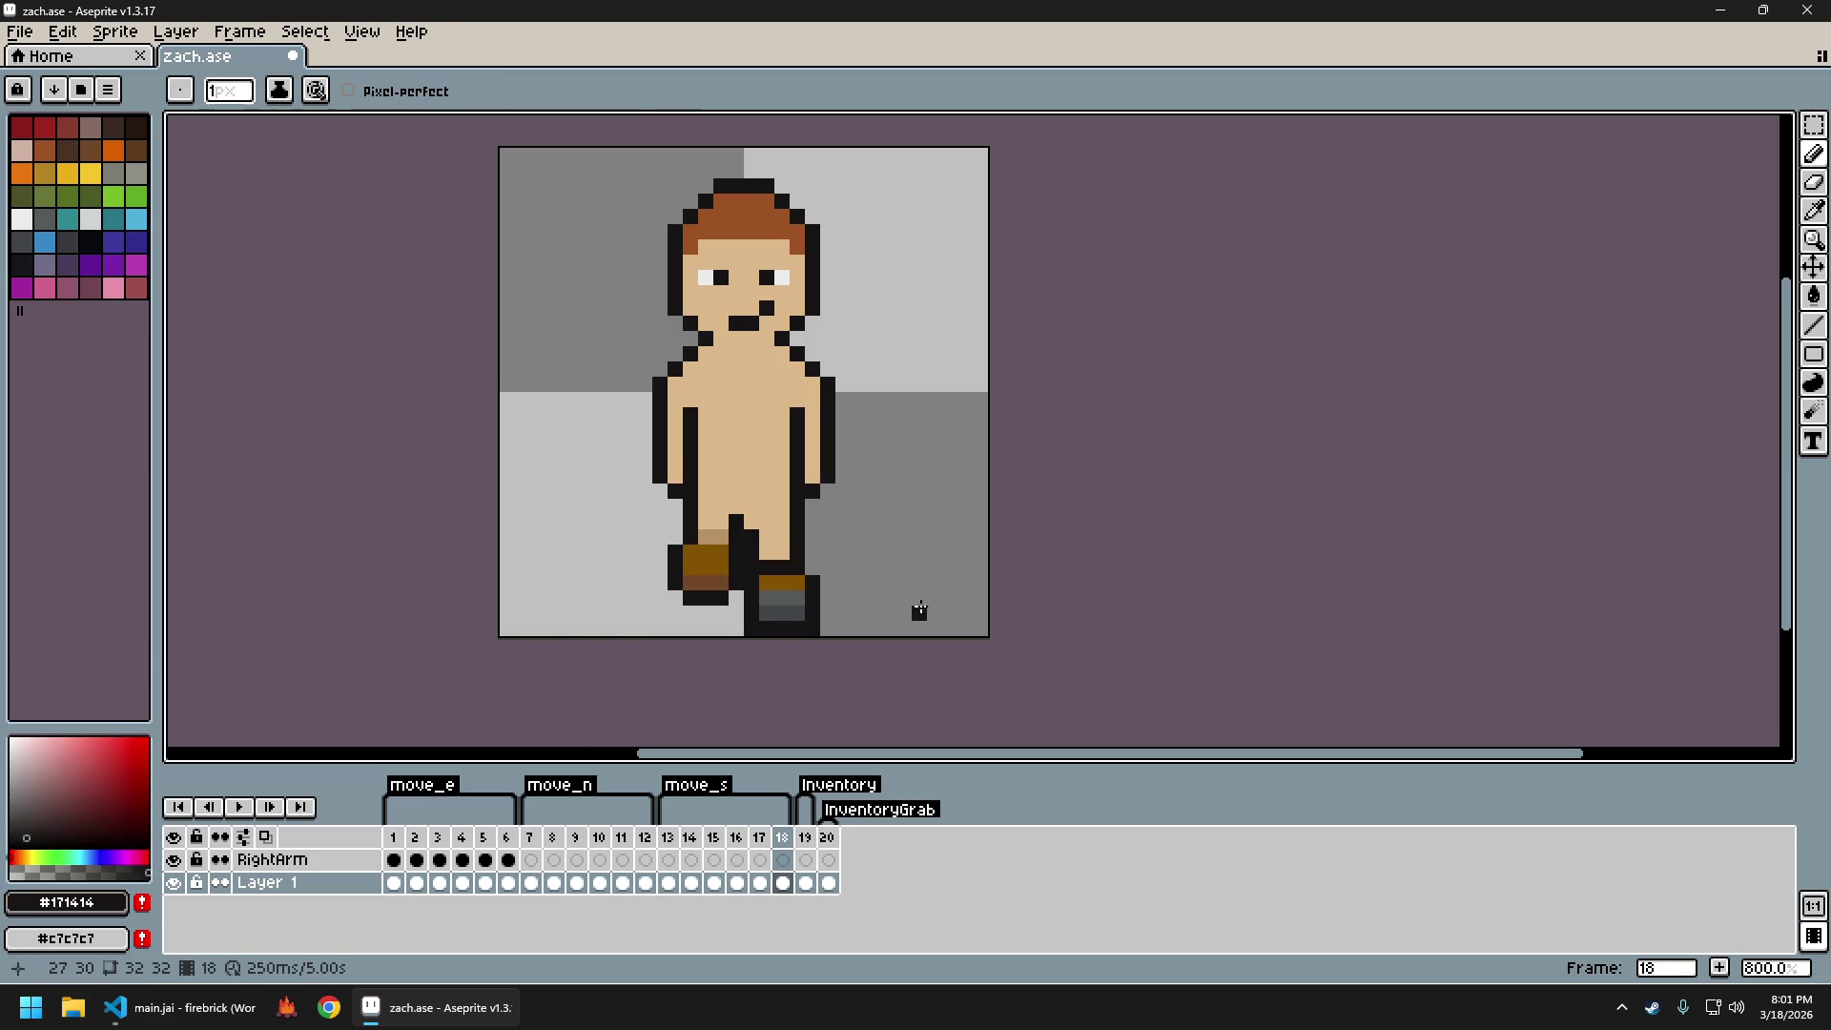
{"action": "key", "text": "Left"}
{"action": "key", "text": "Left"}
{"action": "key", "text": "Left"}
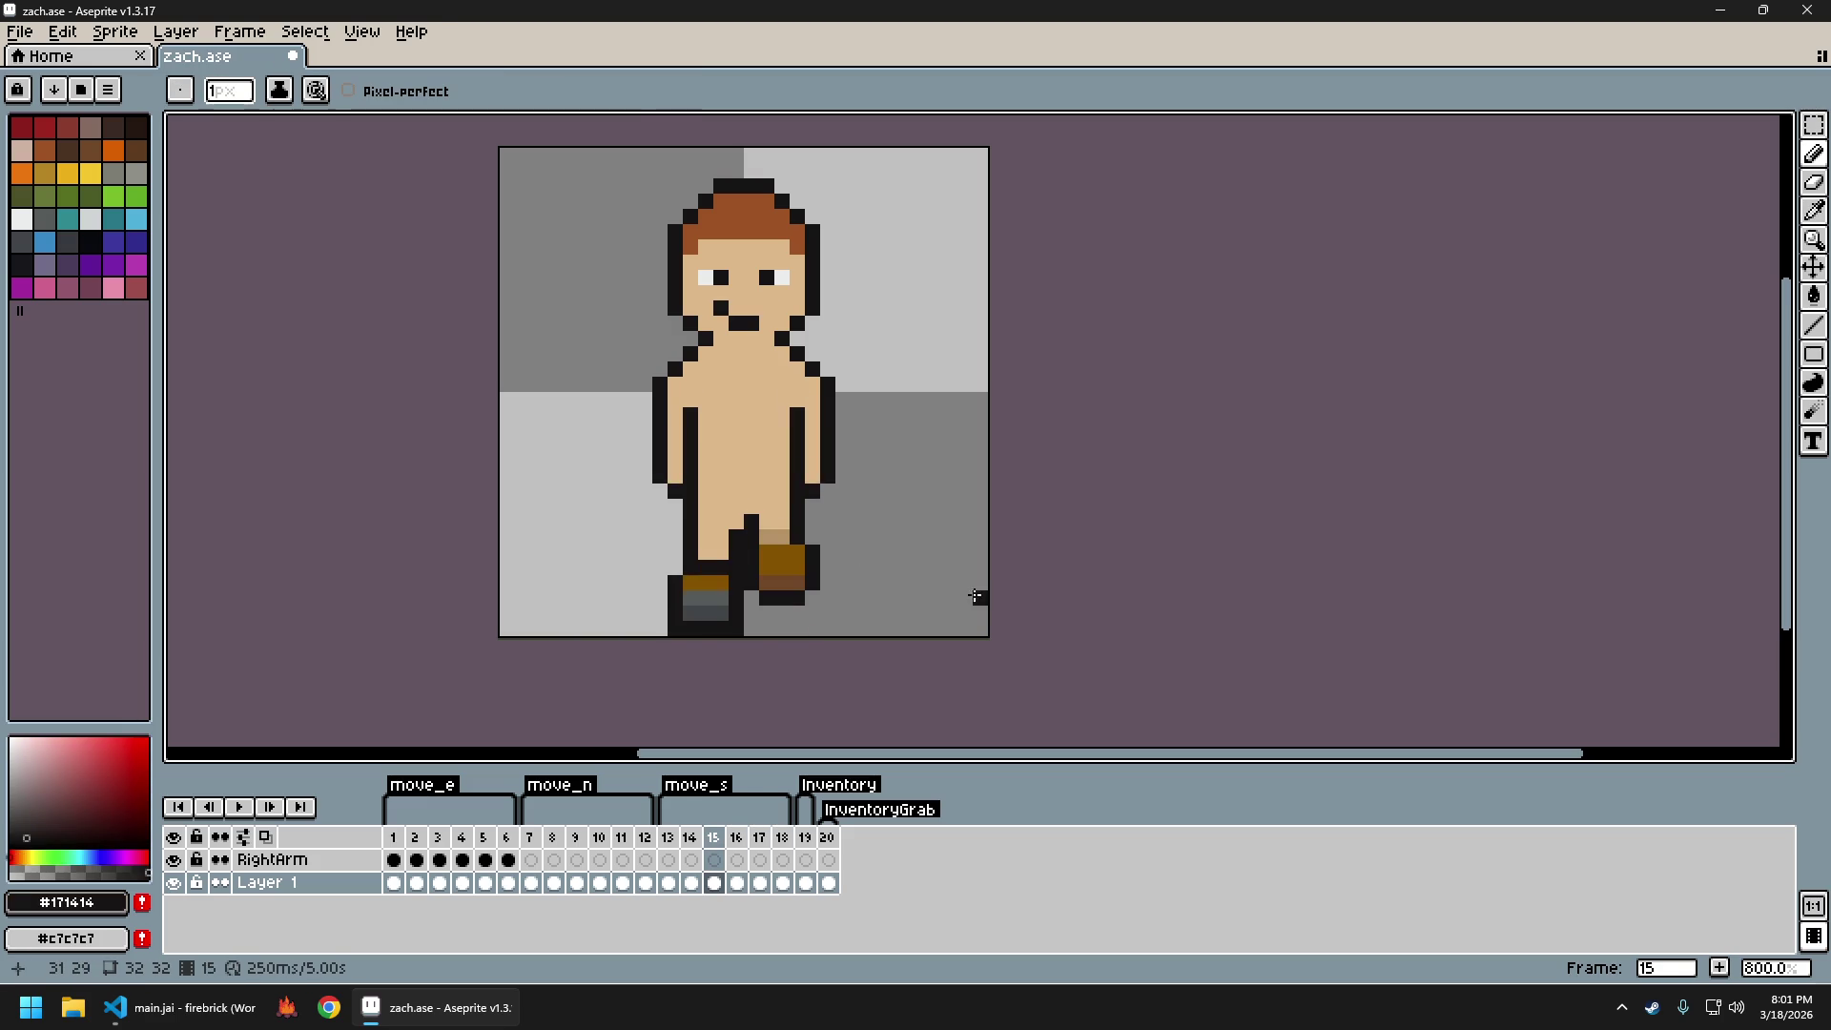
{"action": "key", "text": "ctrl+e"}
{"action": "key", "text": "Return"}
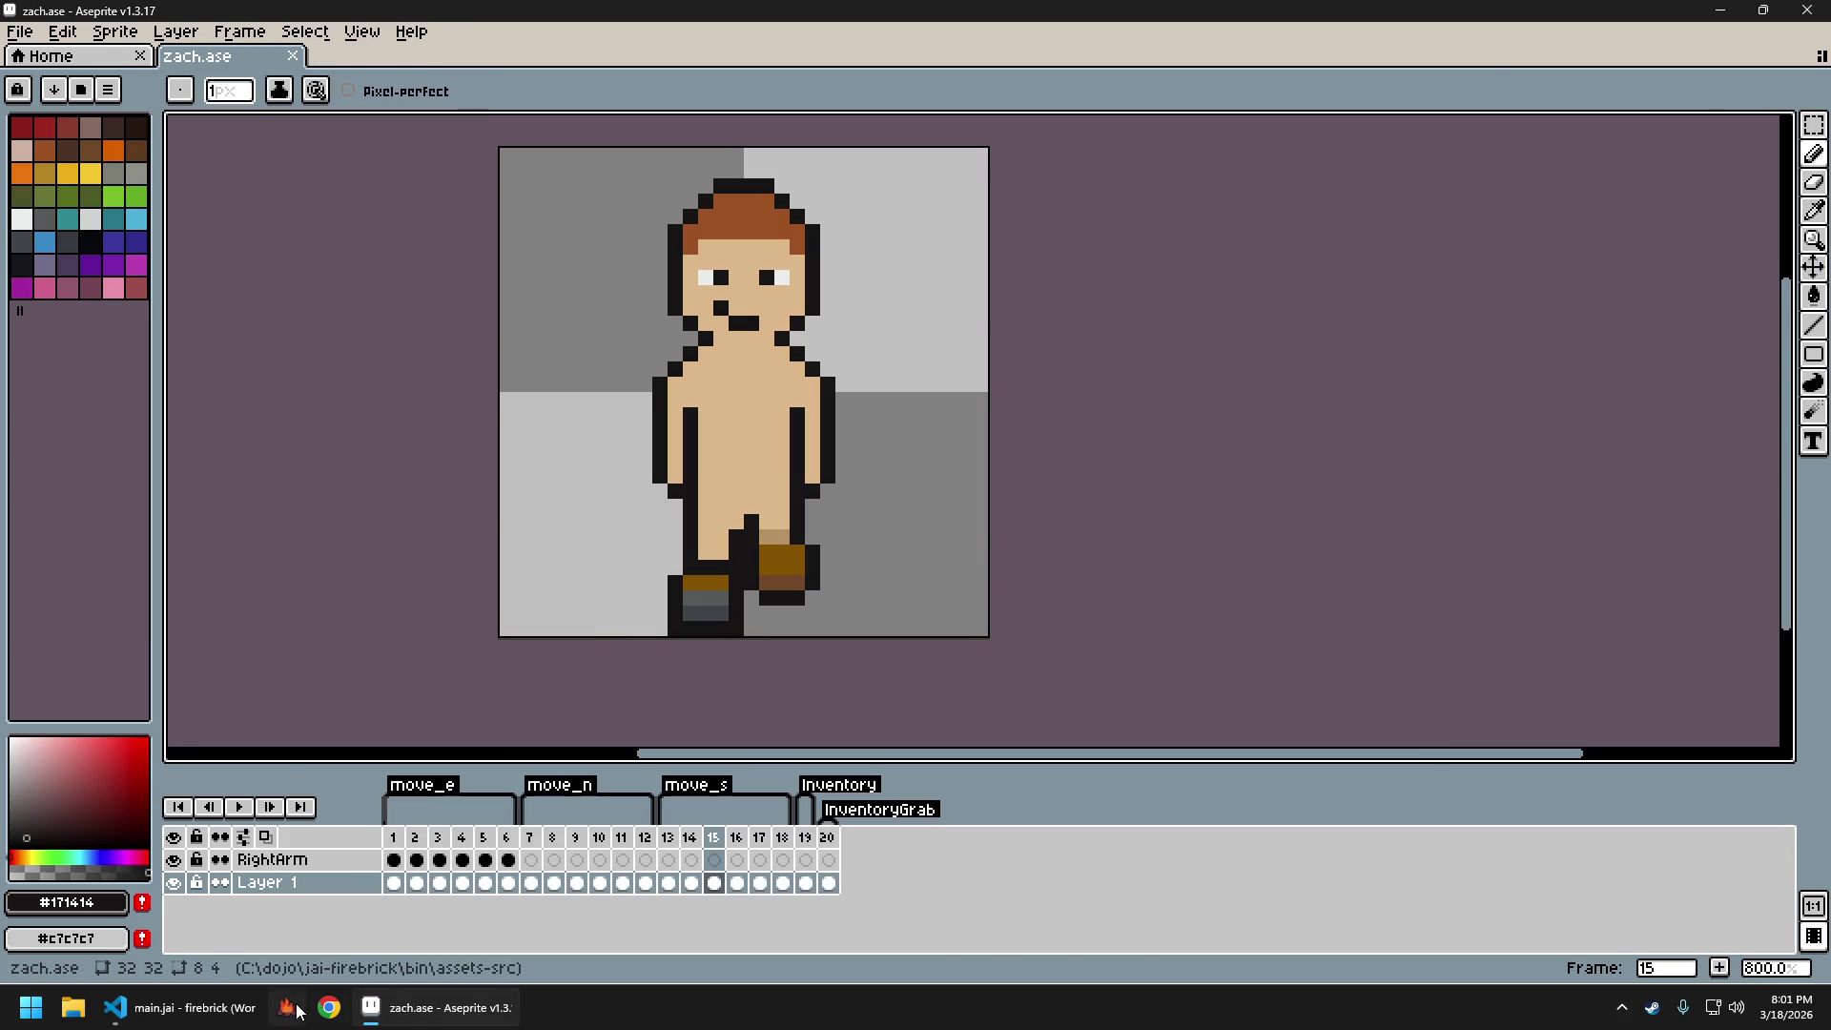
Walk the character north, then a long stretch south to watch the south walk frames
{"action": "key", "text": "w"}
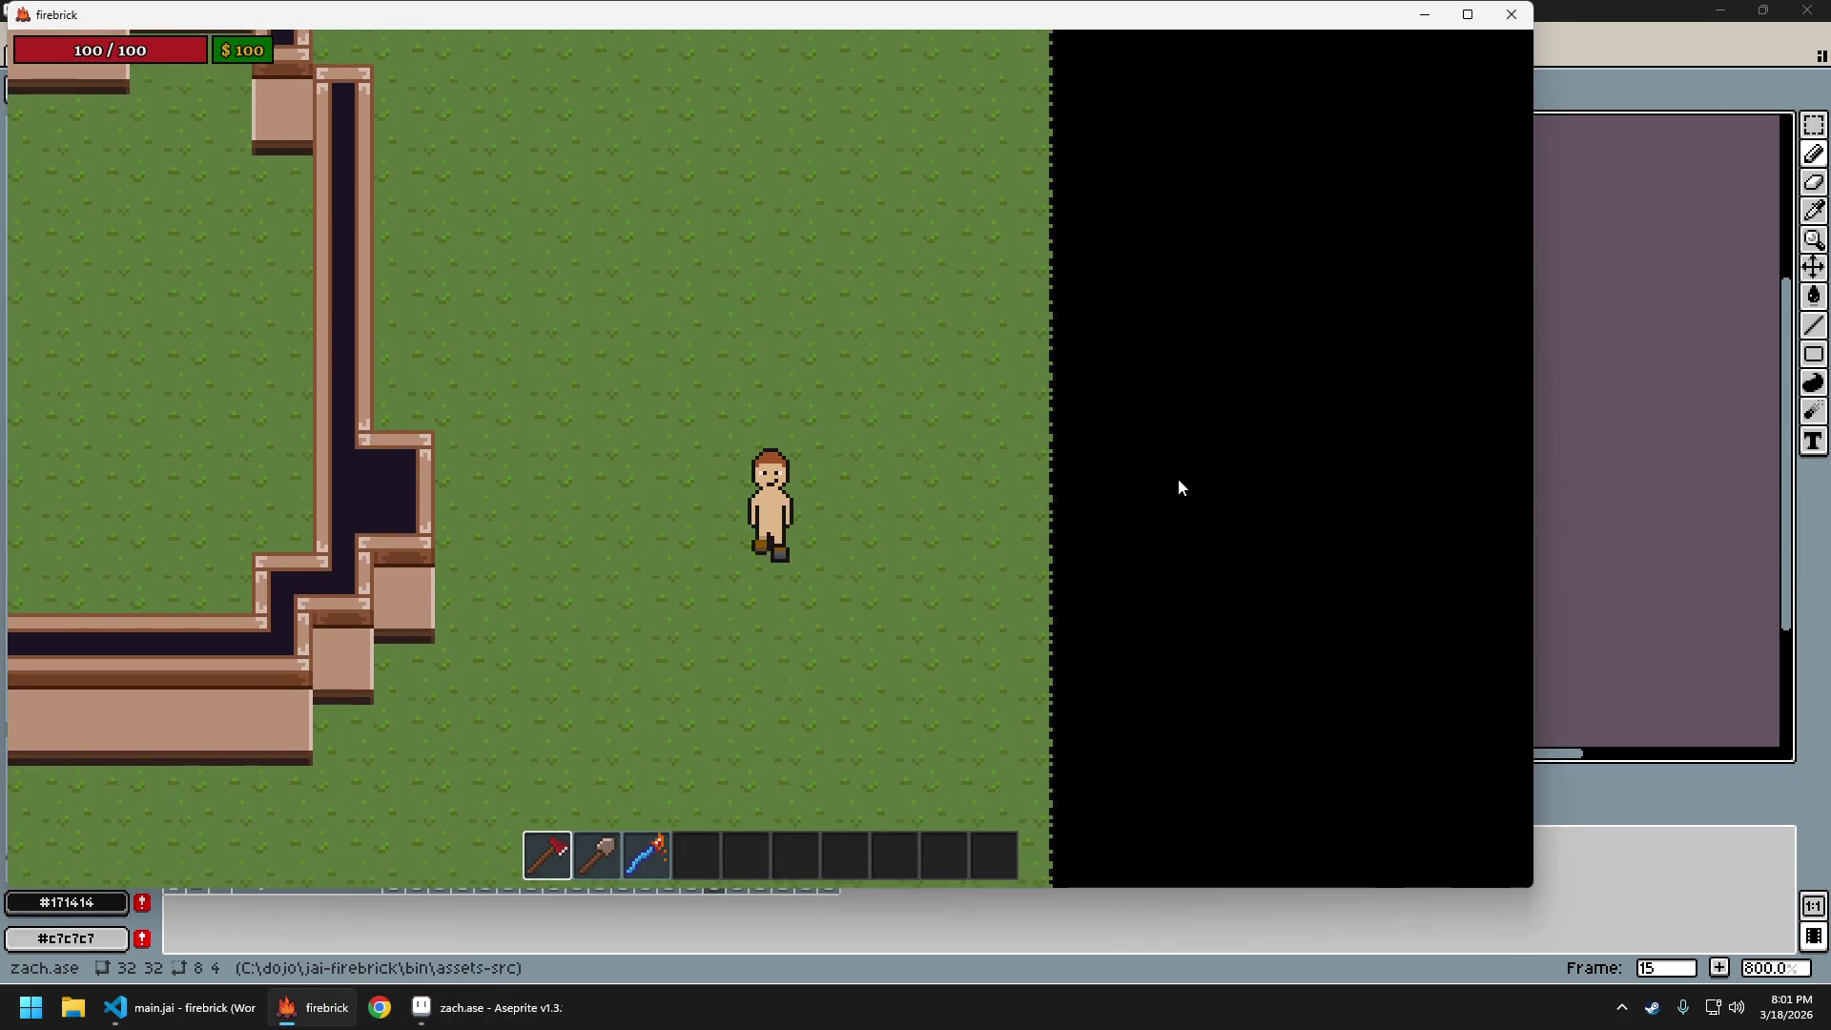
{"action": "key", "text": "s"}
{"action": "key", "text": "w"}
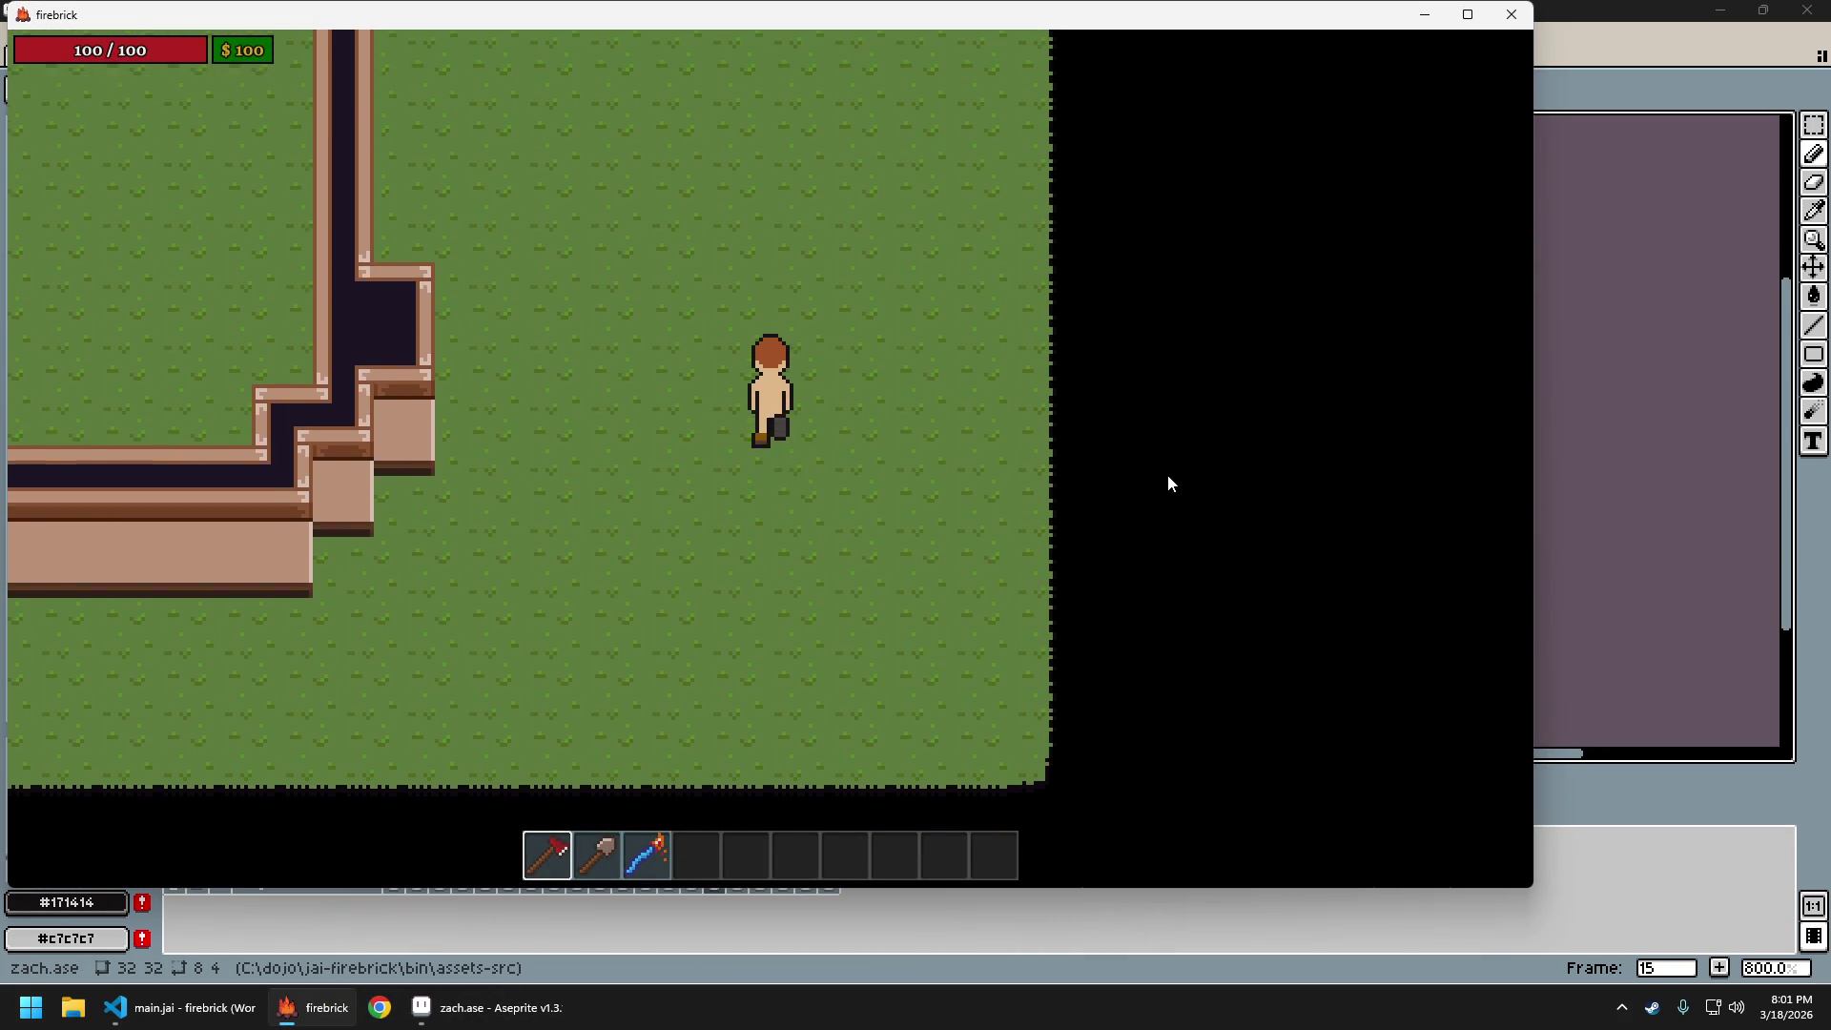
{"action": "key", "text": "w"}
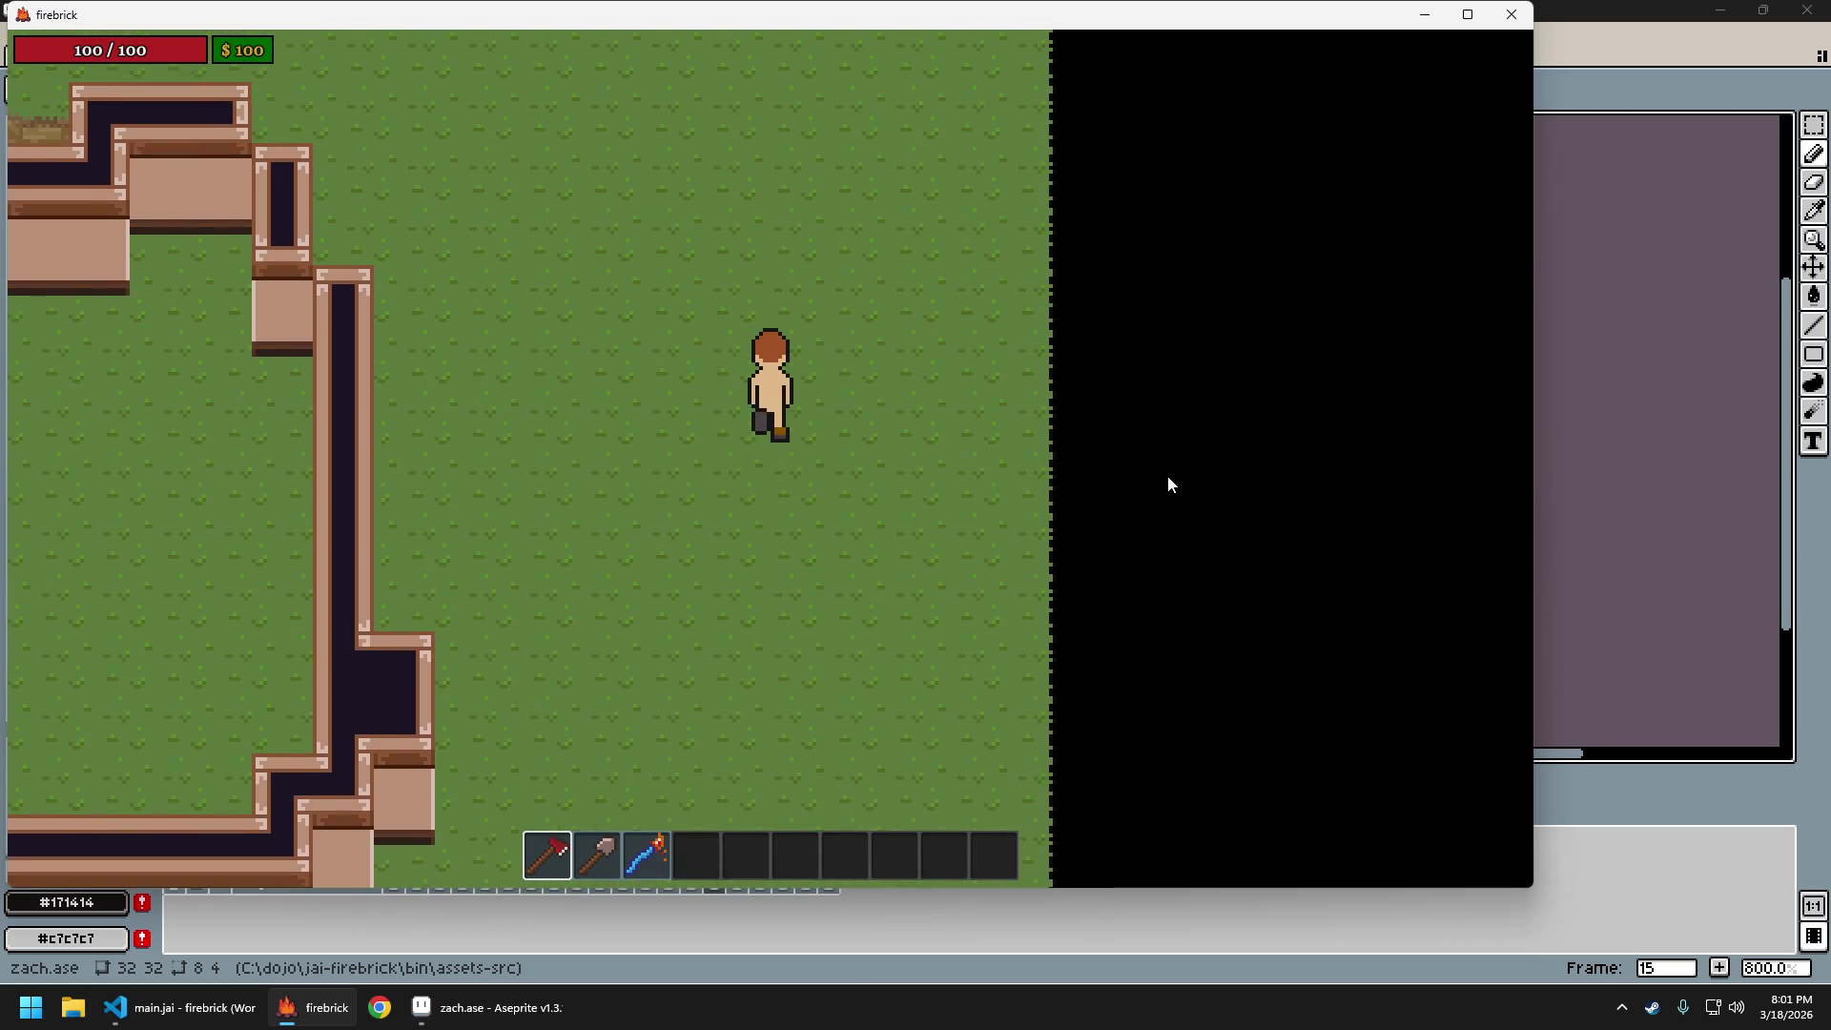
{"action": "key", "text": "s"}
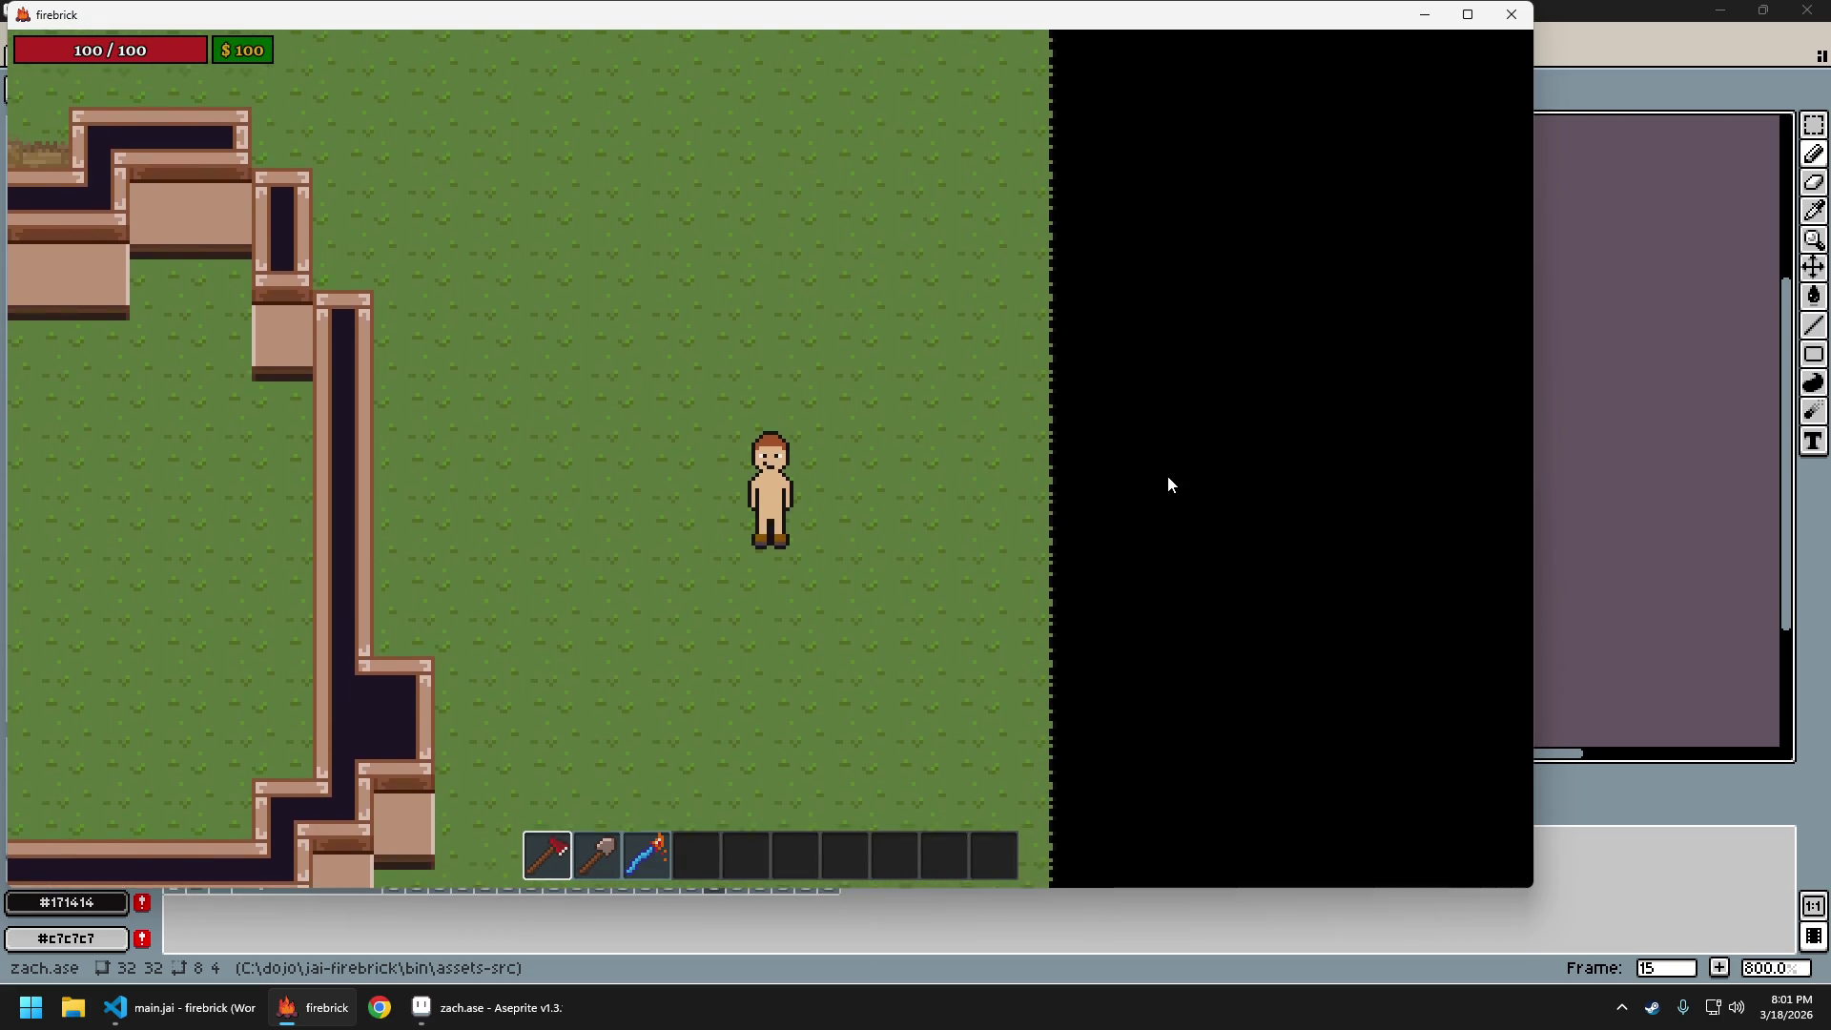
{"action": "key", "text": "s"}
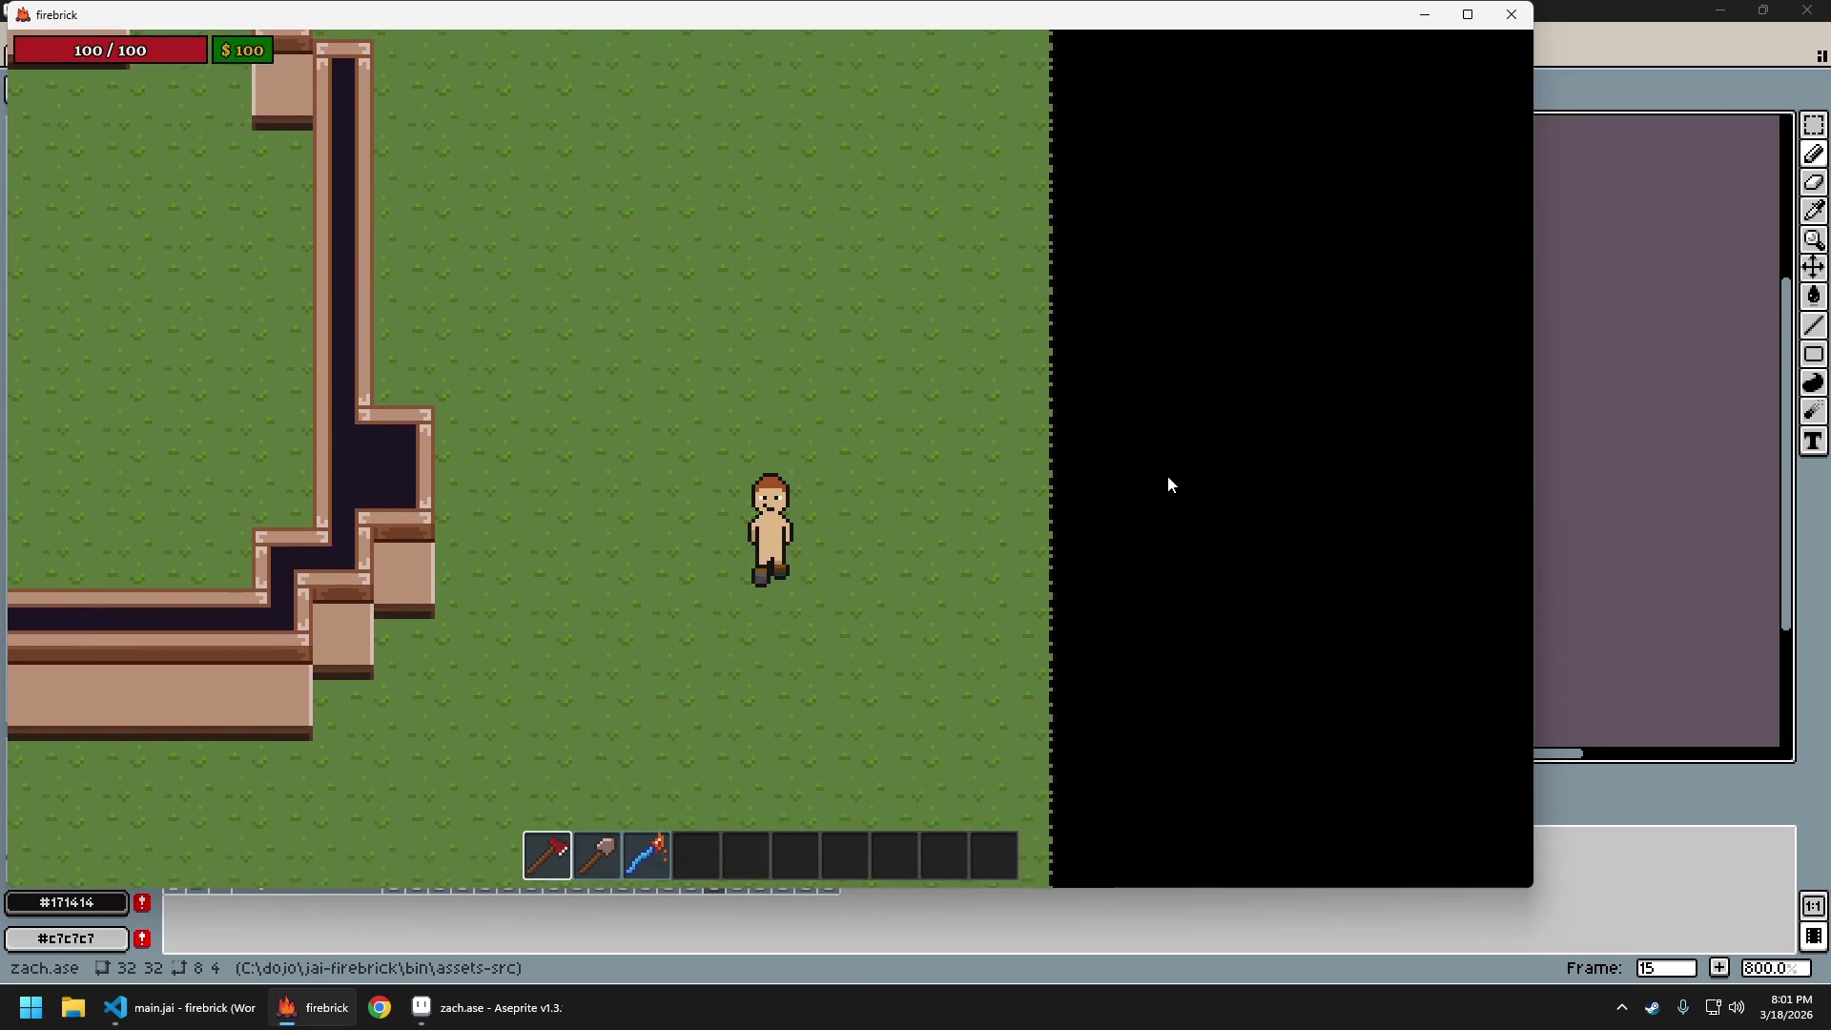
{"action": "key", "text": "s"}
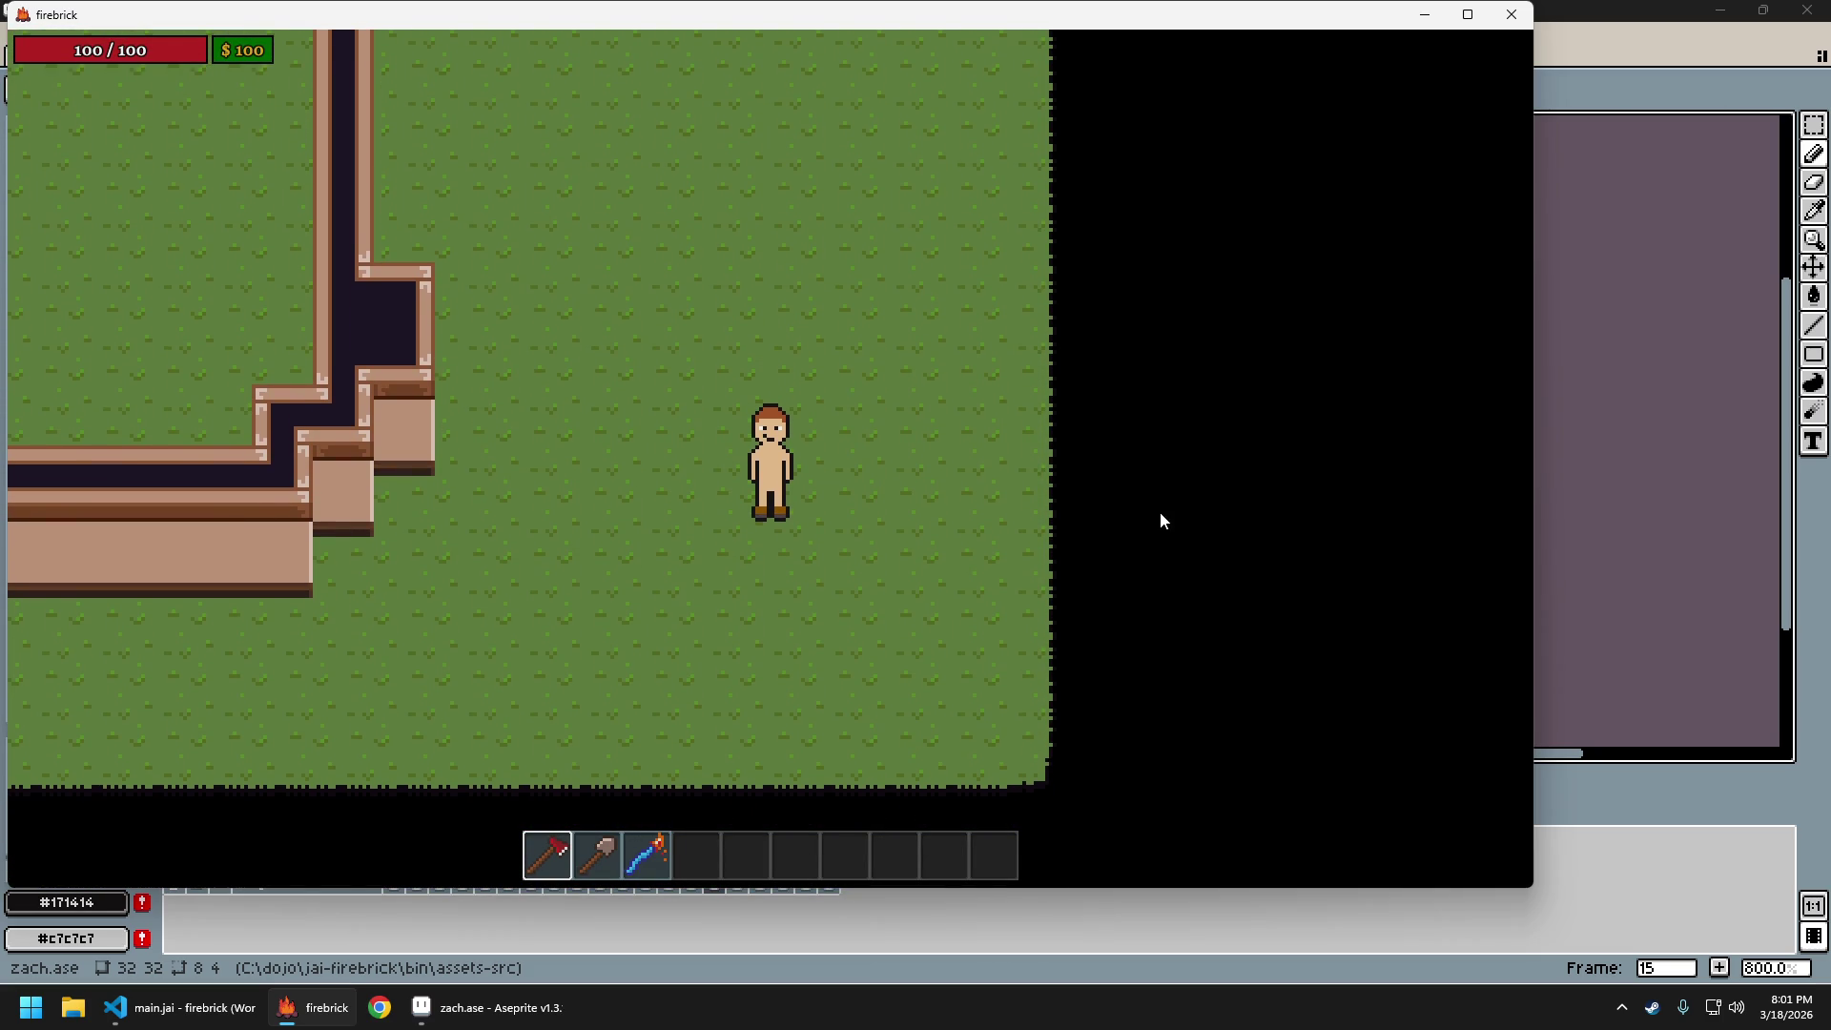
In Aseprite, add a black outline pixel beside the right boot on frame 13
{"action": "left_click", "coordinate": [1547, 118]}
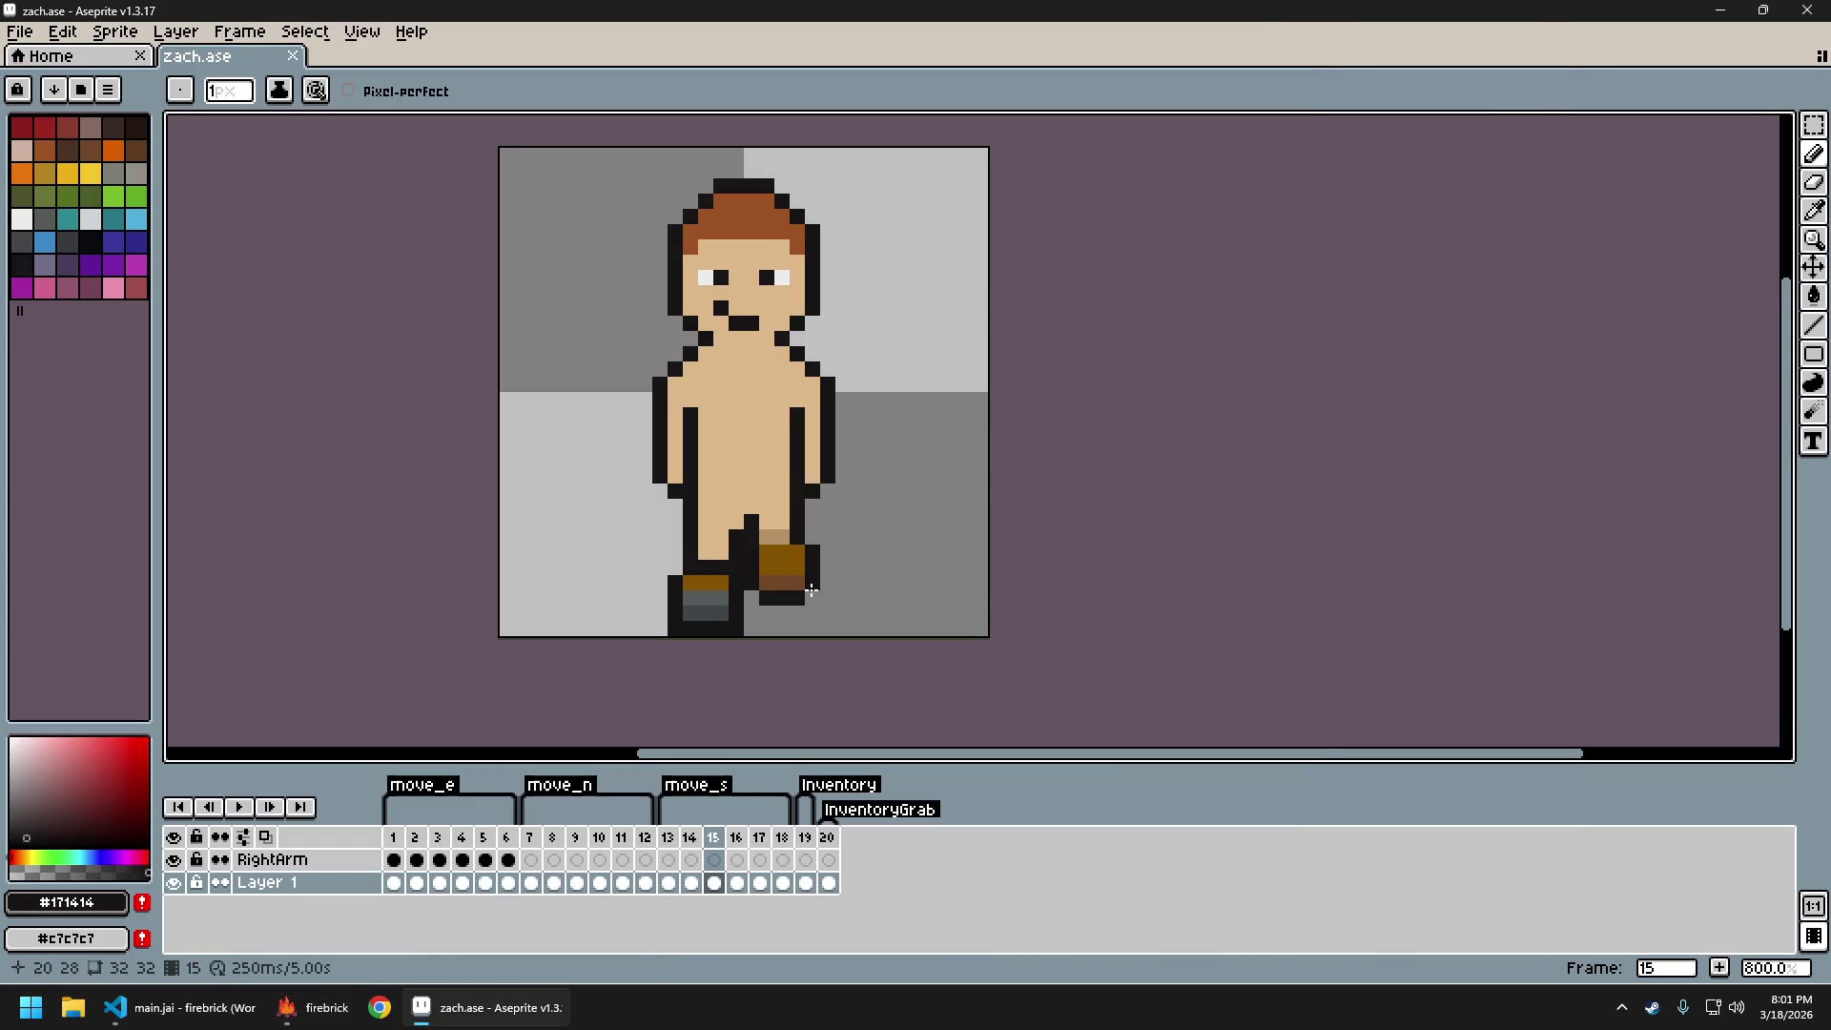
{"action": "left_click", "coordinate": [667, 844]}
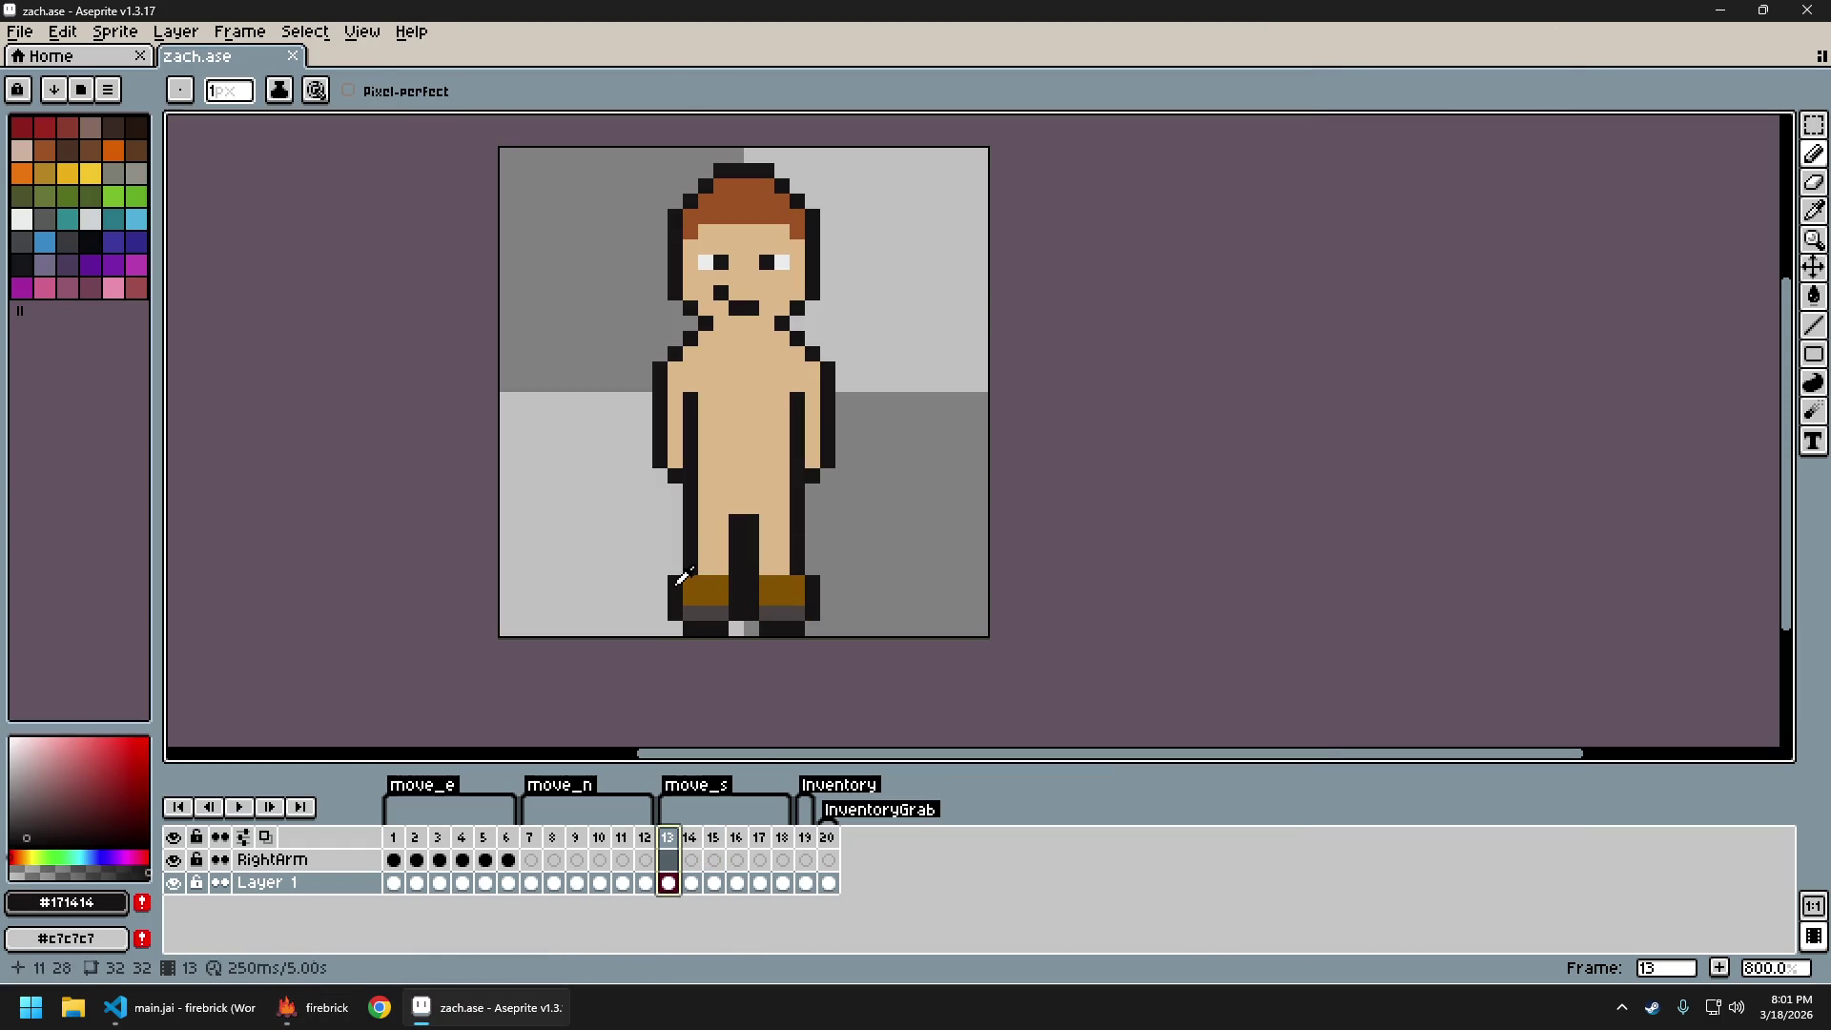
{"action": "left_click", "coordinate": [809, 563]}
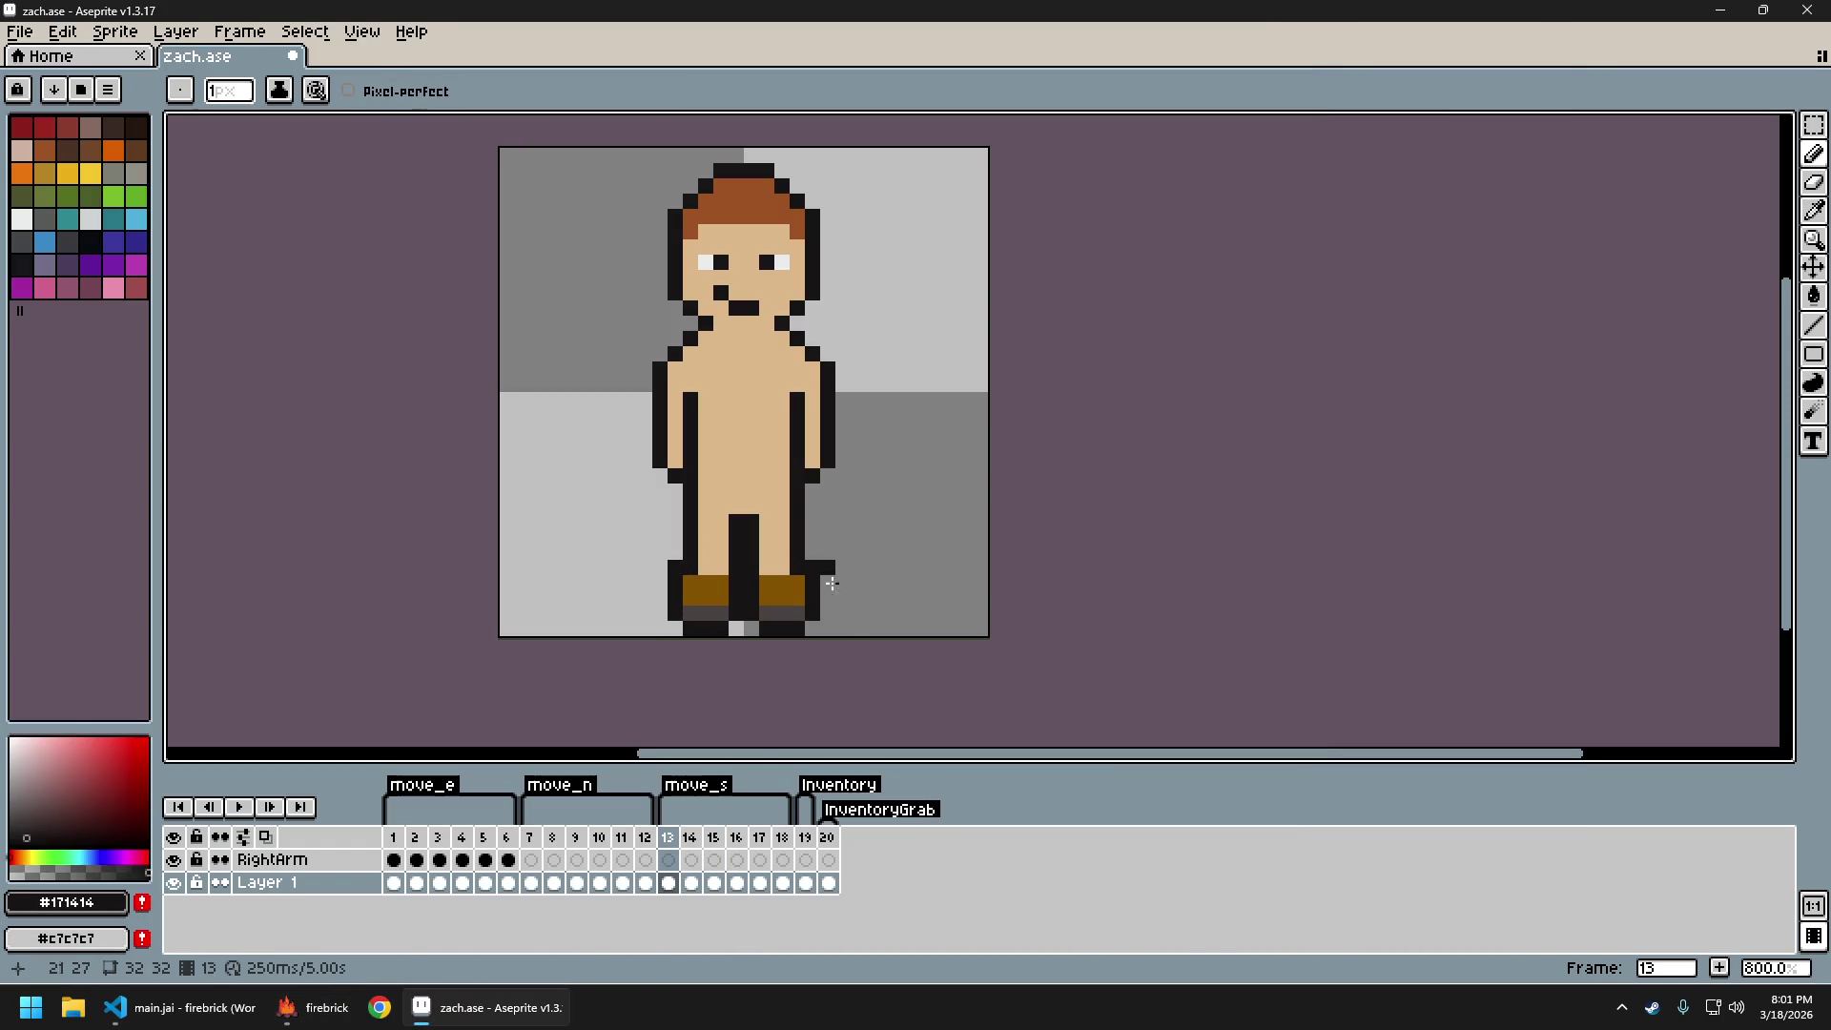
{"action": "scroll", "coordinate": [912, 674], "scroll_direction": "down", "scroll_amount": 3}
{"action": "scroll", "coordinate": [912, 652], "scroll_direction": "up", "scroll_amount": 2}
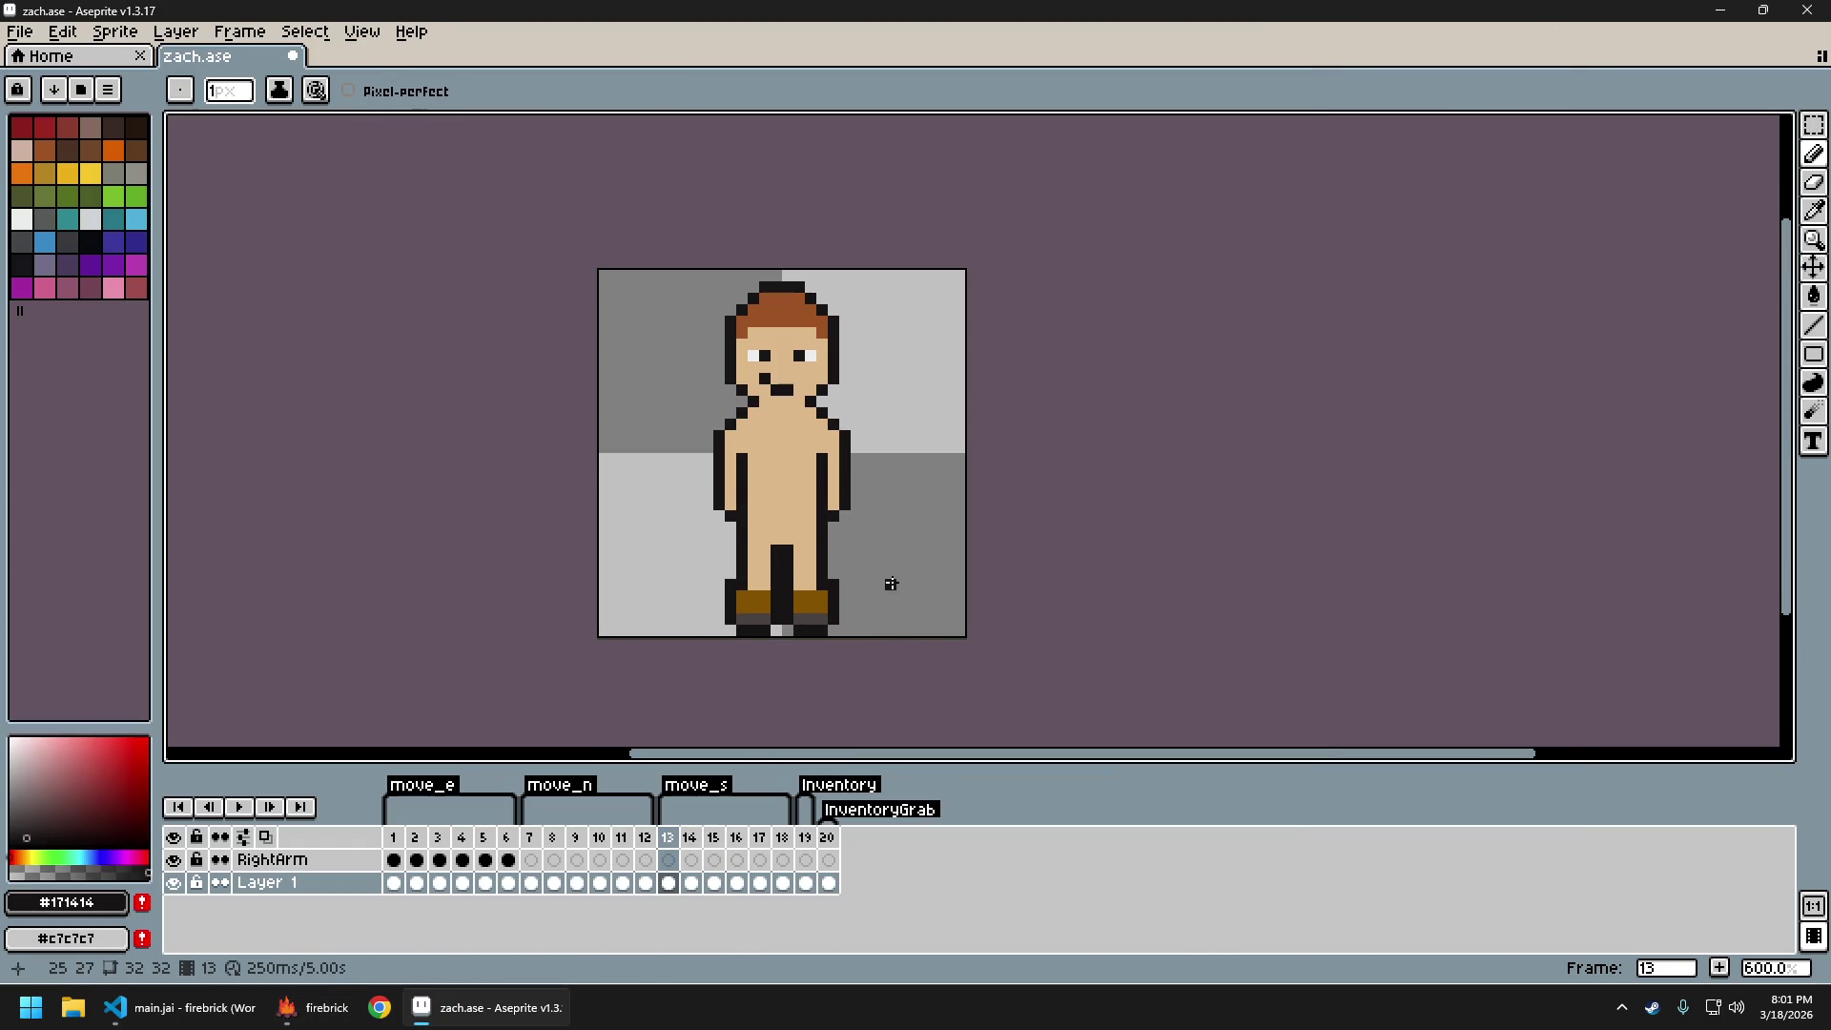
Step through the south walk frames from 13 up to 18
{"action": "key", "text": "Right"}
{"action": "key", "text": "Right"}
{"action": "key", "text": "Right"}
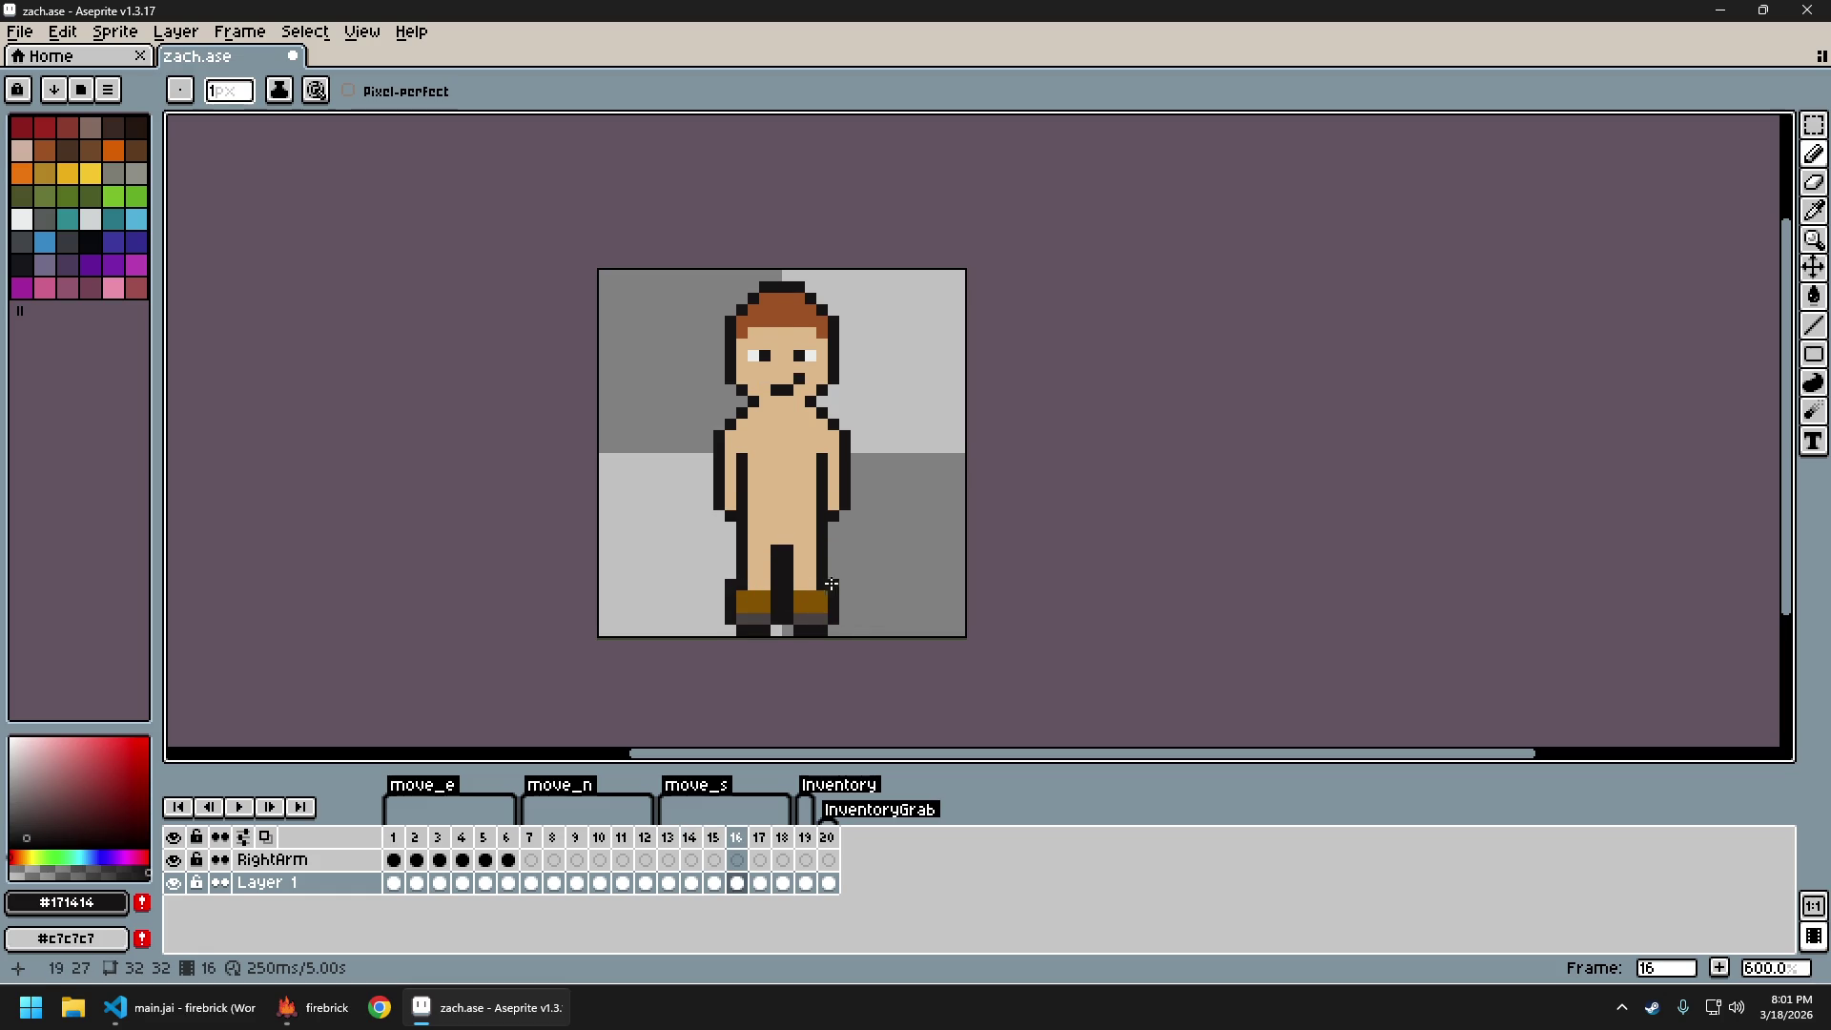
{"action": "key", "text": "Right"}
{"action": "key", "text": "Right"}
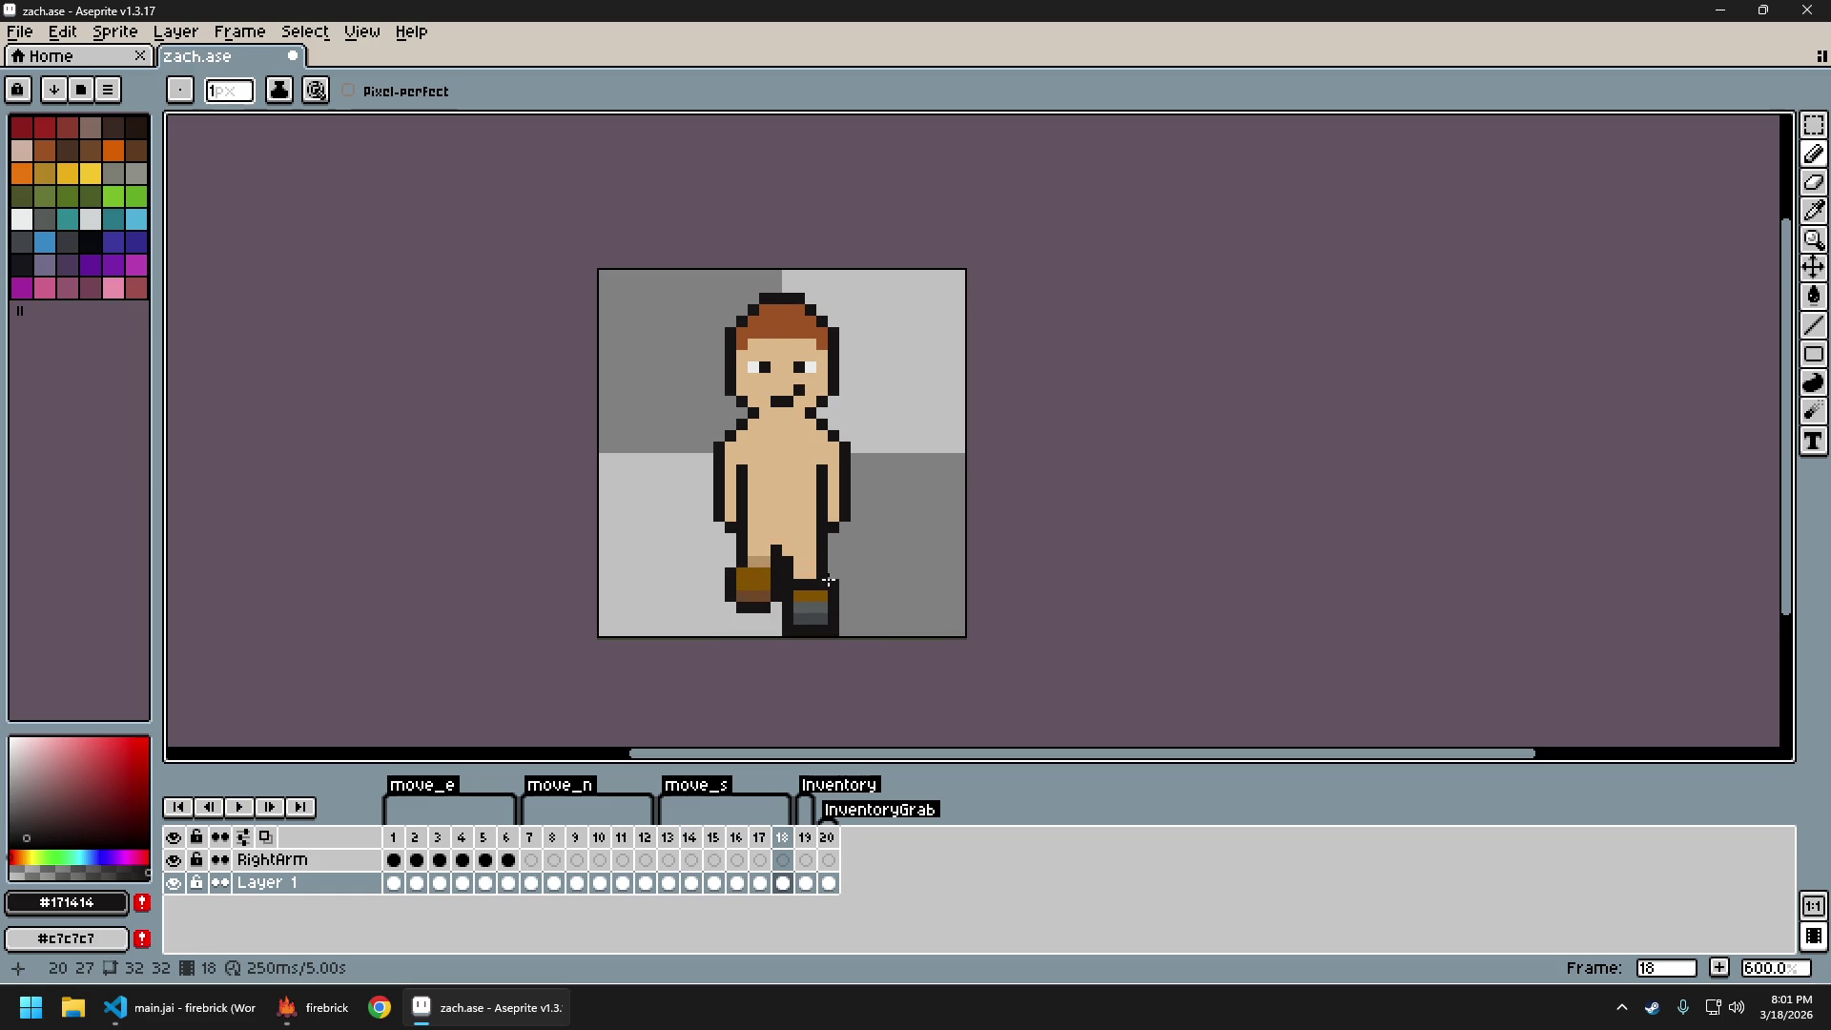
{"action": "key", "text": "Right"}
{"action": "key", "text": "Left"}
{"action": "key", "text": "Left"}
{"action": "key", "text": "Left"}
{"action": "key", "text": "Right"}
{"action": "key", "text": "Right"}
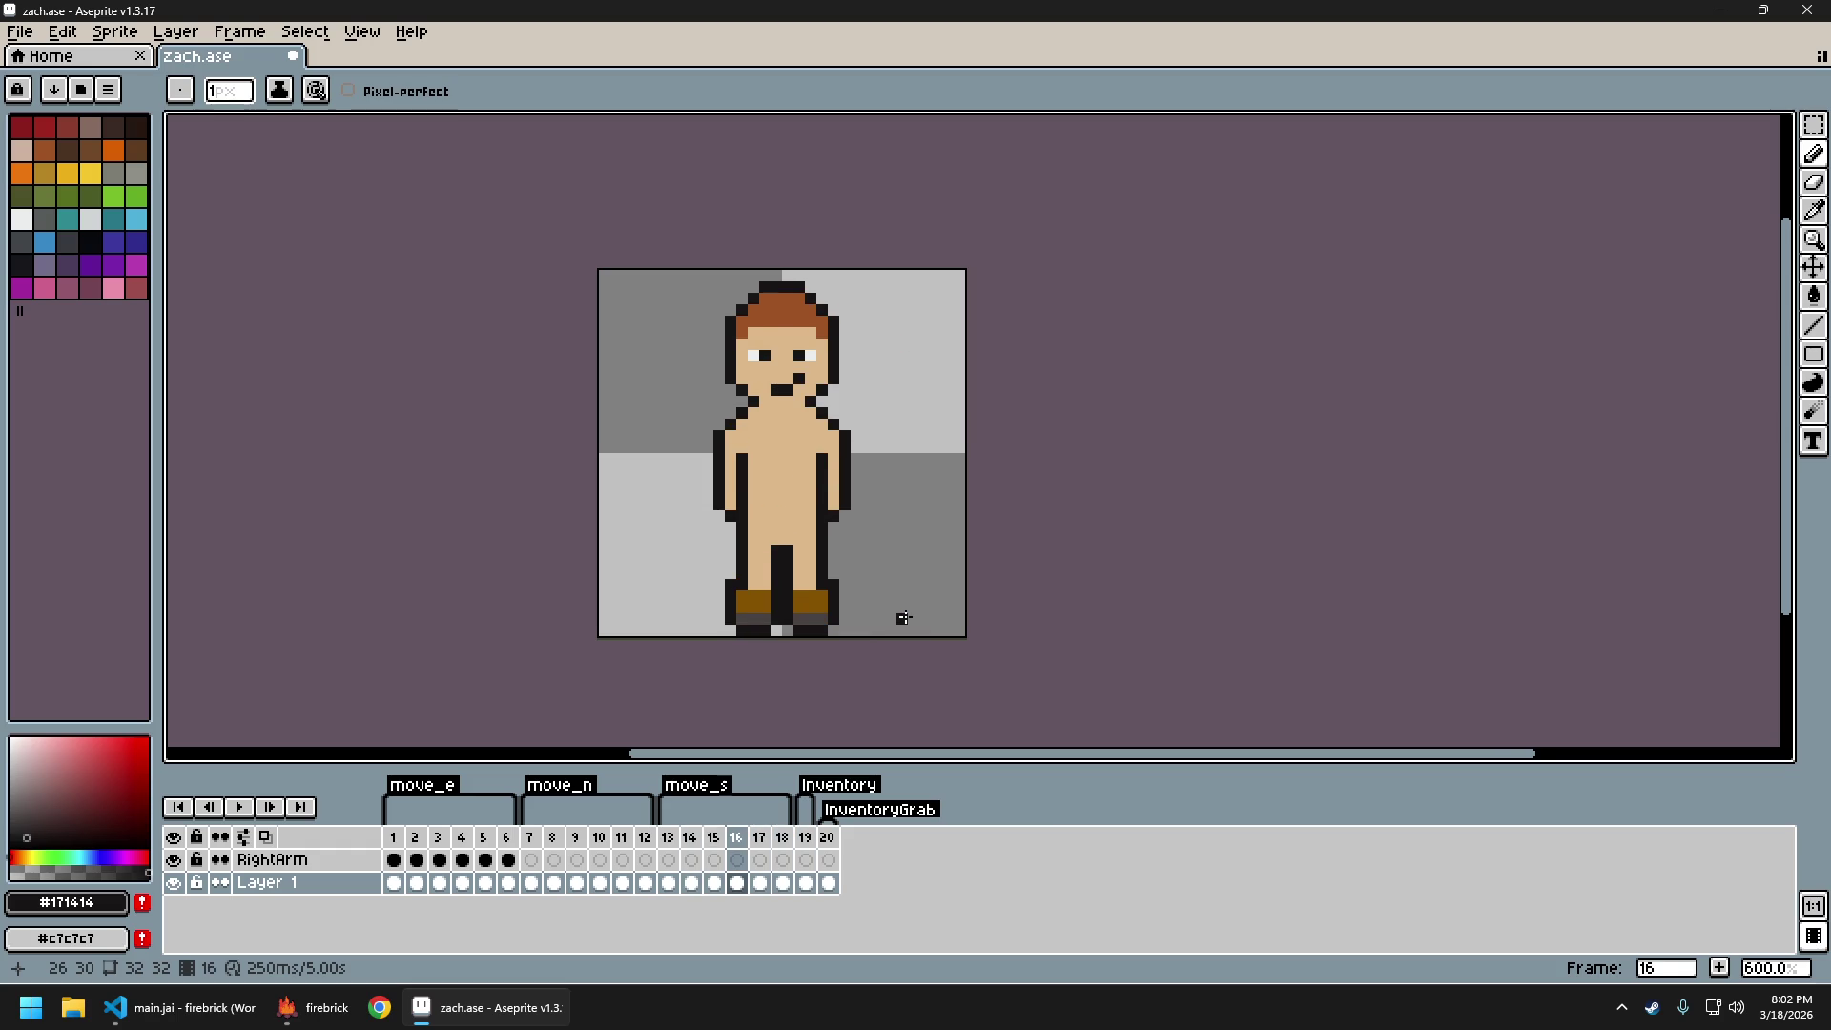
{"action": "scroll", "coordinate": [903, 618], "scroll_direction": "down", "scroll_amount": 4}
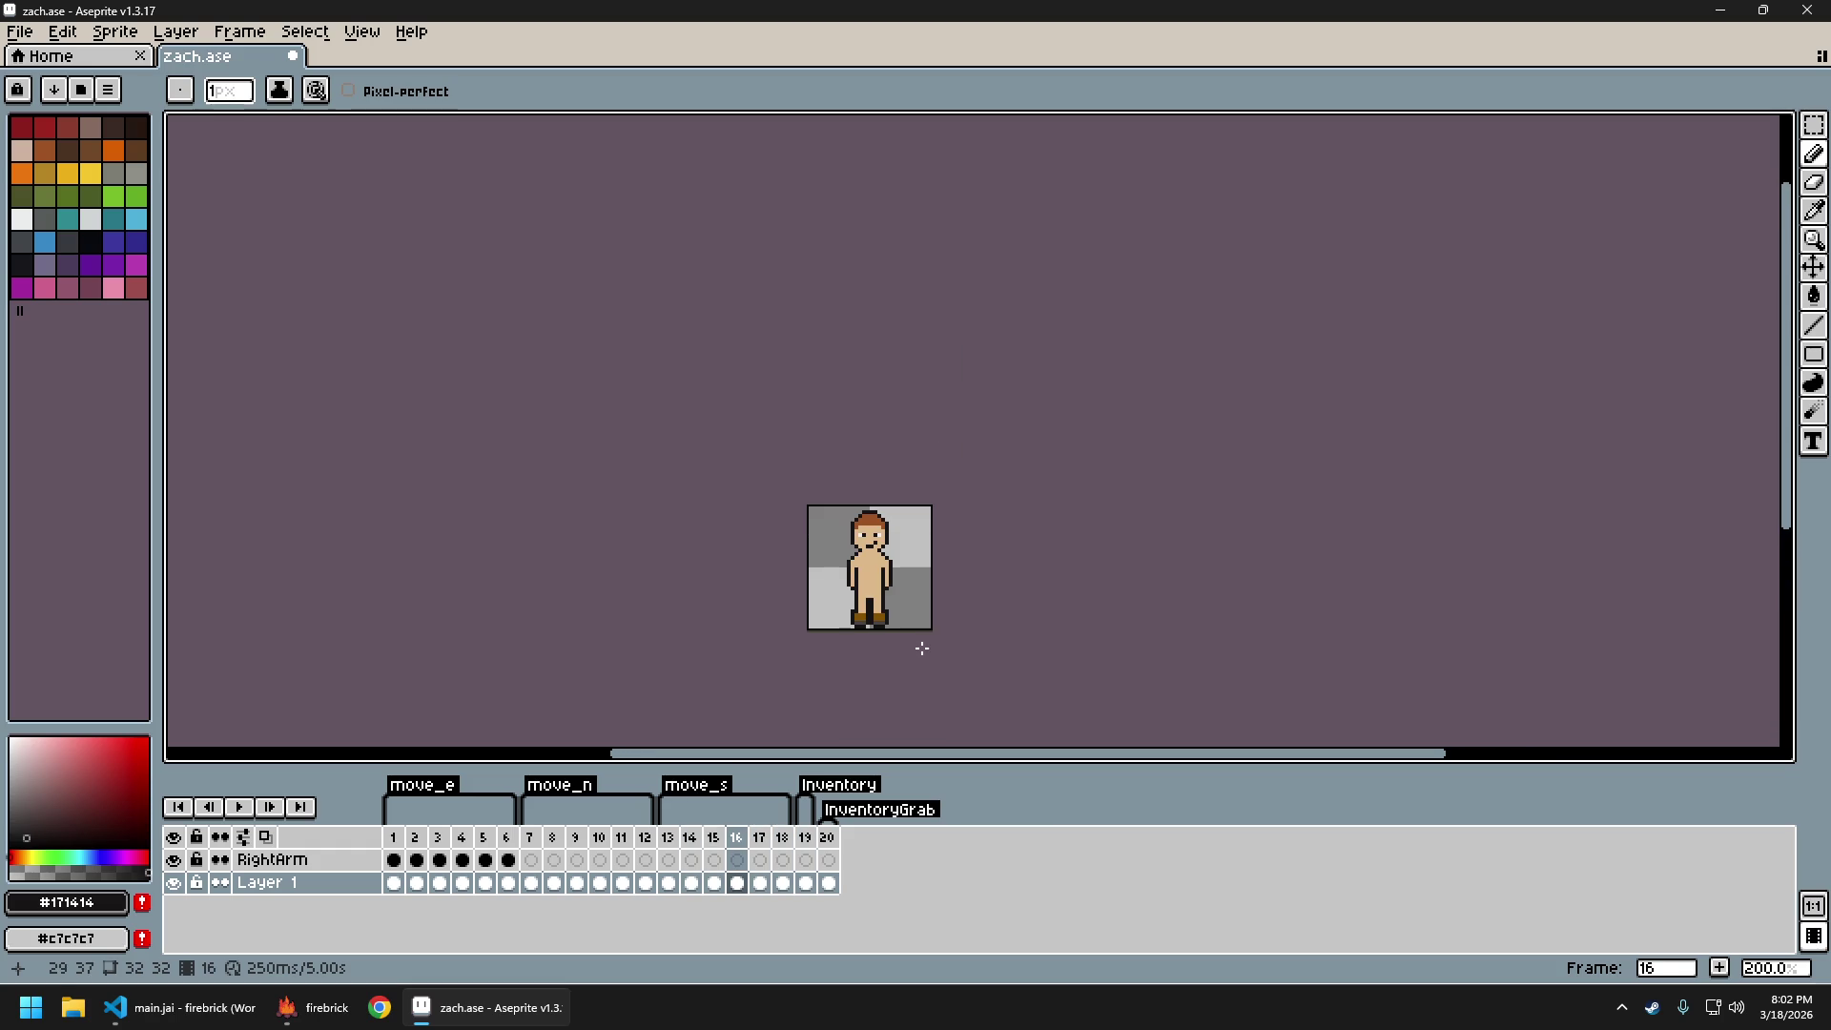
{"action": "key", "text": "Left"}
{"action": "key", "text": "Left"}
{"action": "key", "text": "Left"}
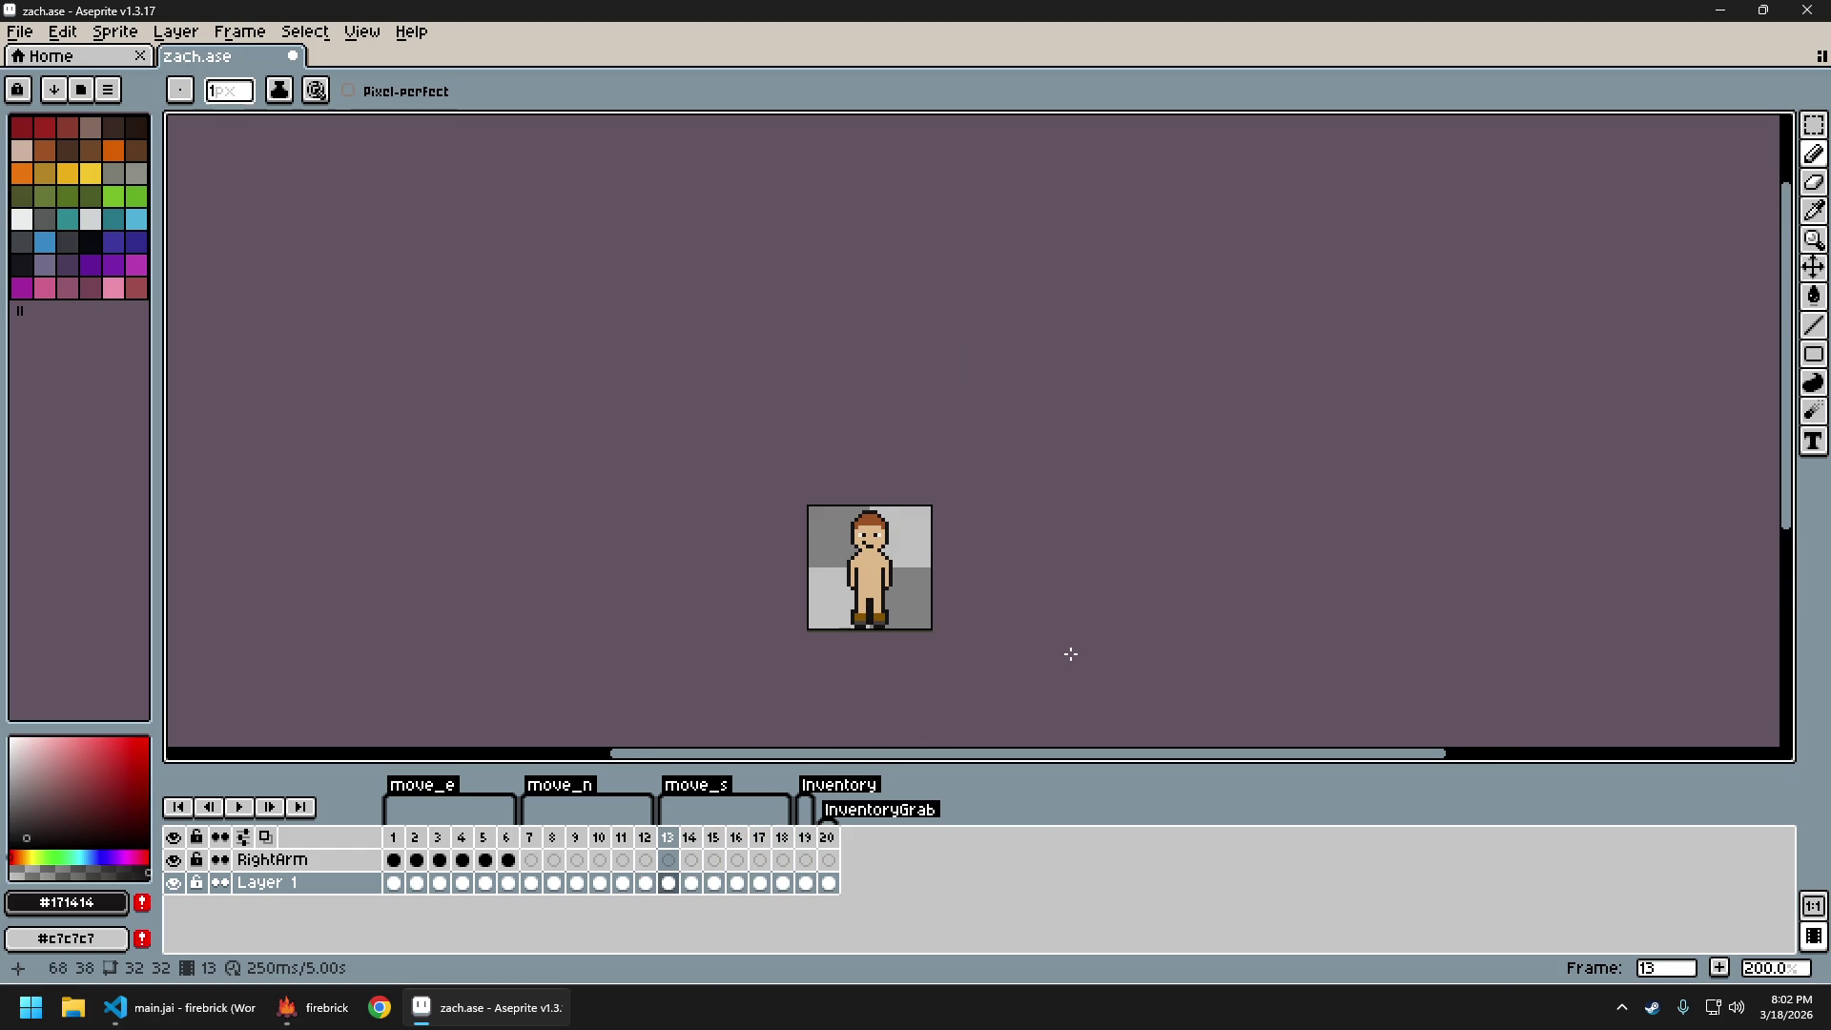
{"action": "key", "text": "Right"}
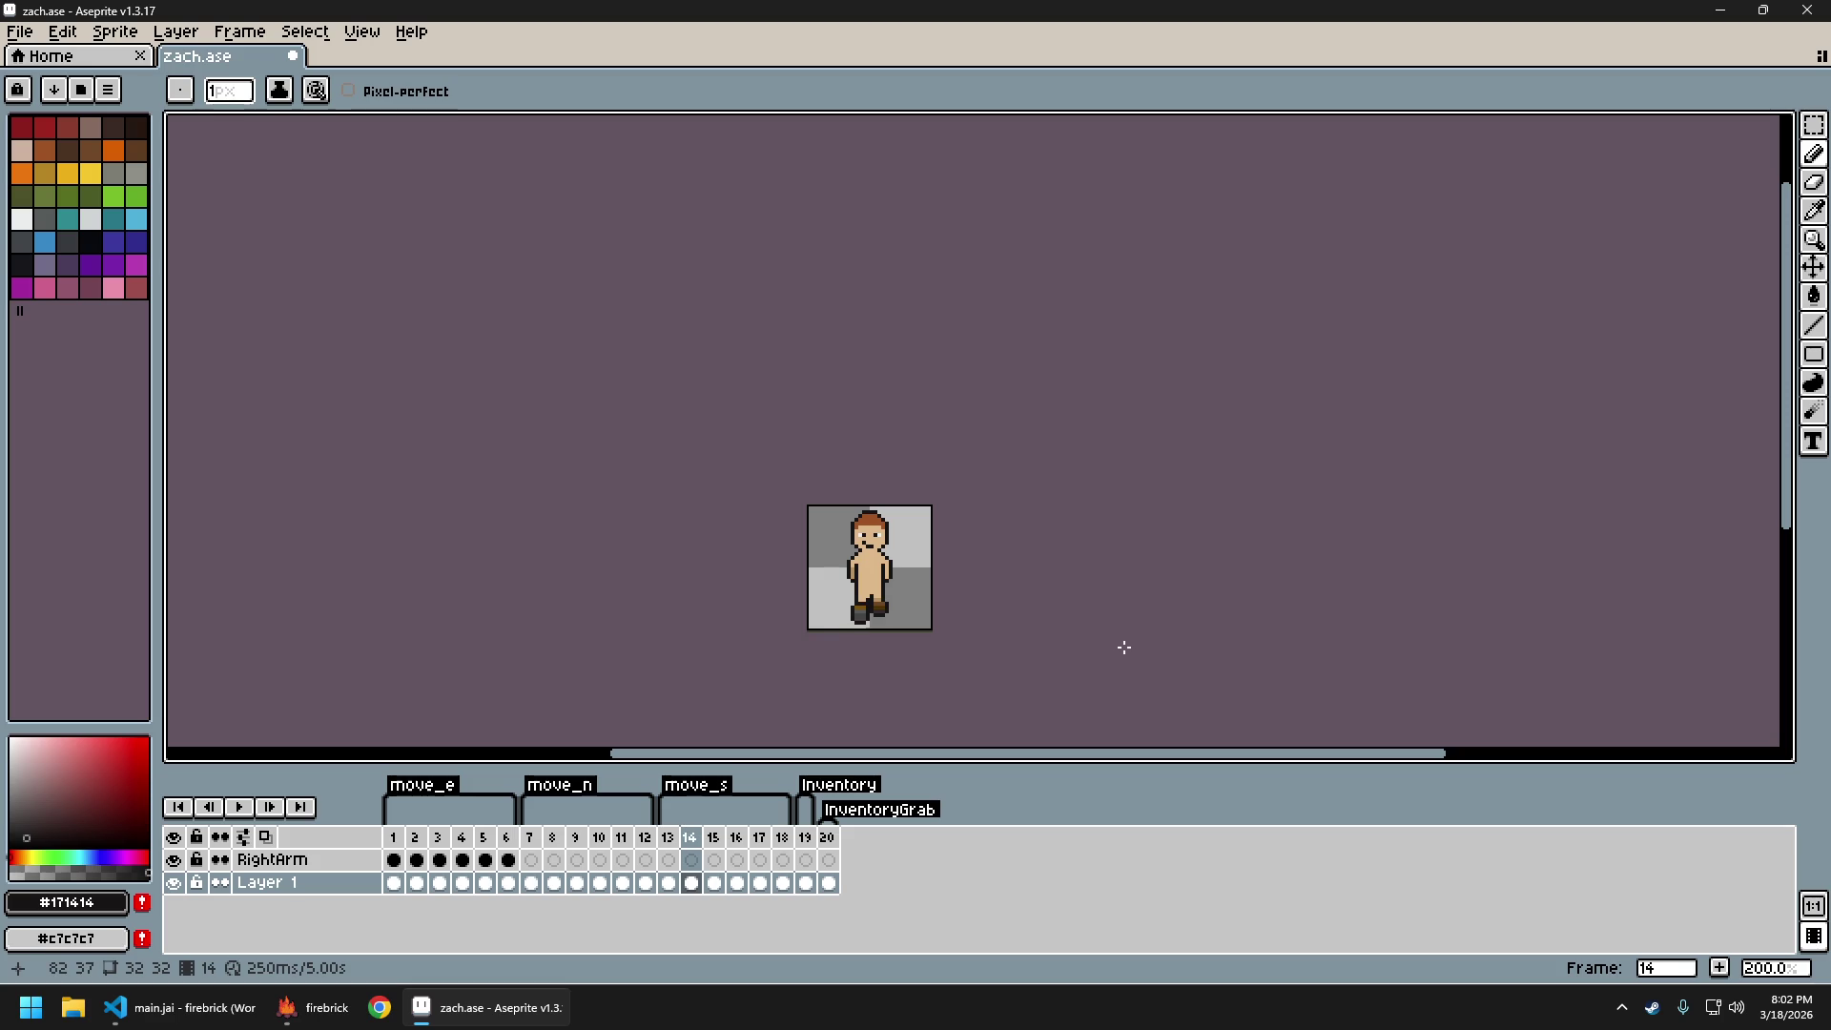
{"action": "key", "text": "Right"}
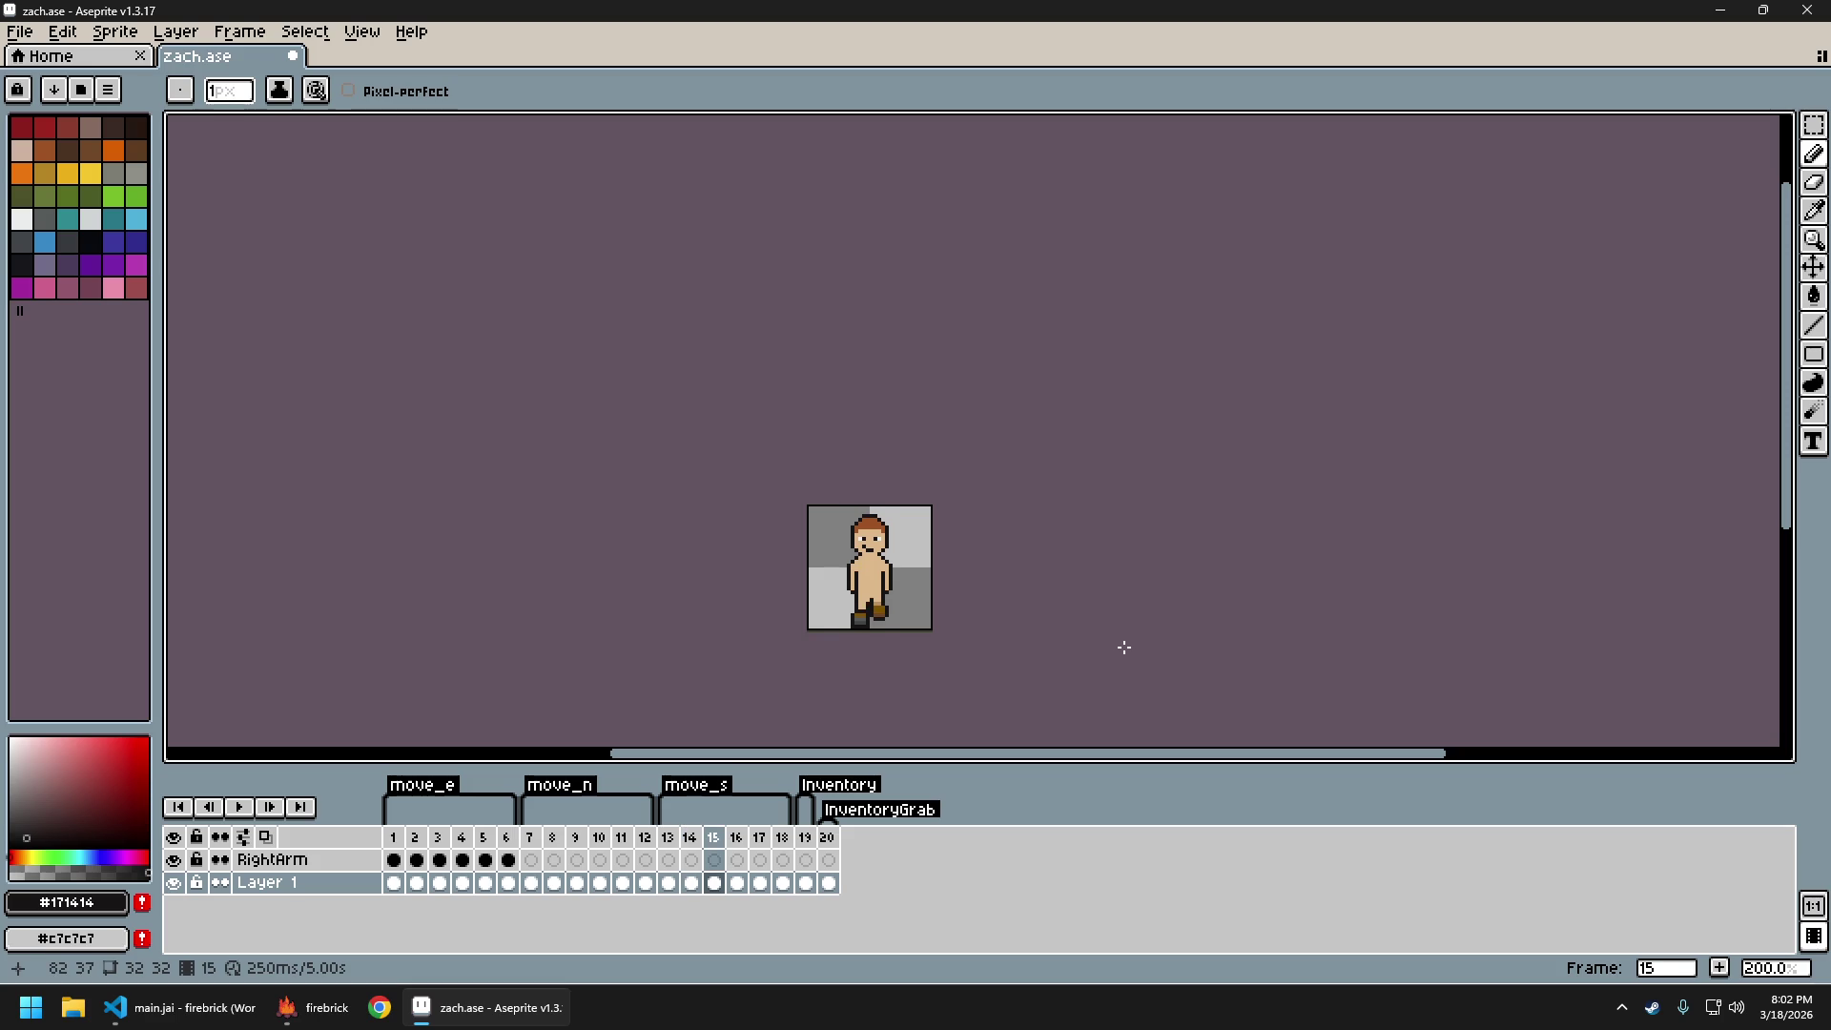
{"action": "key", "text": "Right"}
{"action": "key", "text": "Right"}
{"action": "key", "text": "Right"}
Flip between frames 17 and 18 to compare them, then step back through frames 13 to 15
{"action": "key", "text": "Left"}
{"action": "key", "text": "Right"}
{"action": "key", "text": "Left"}
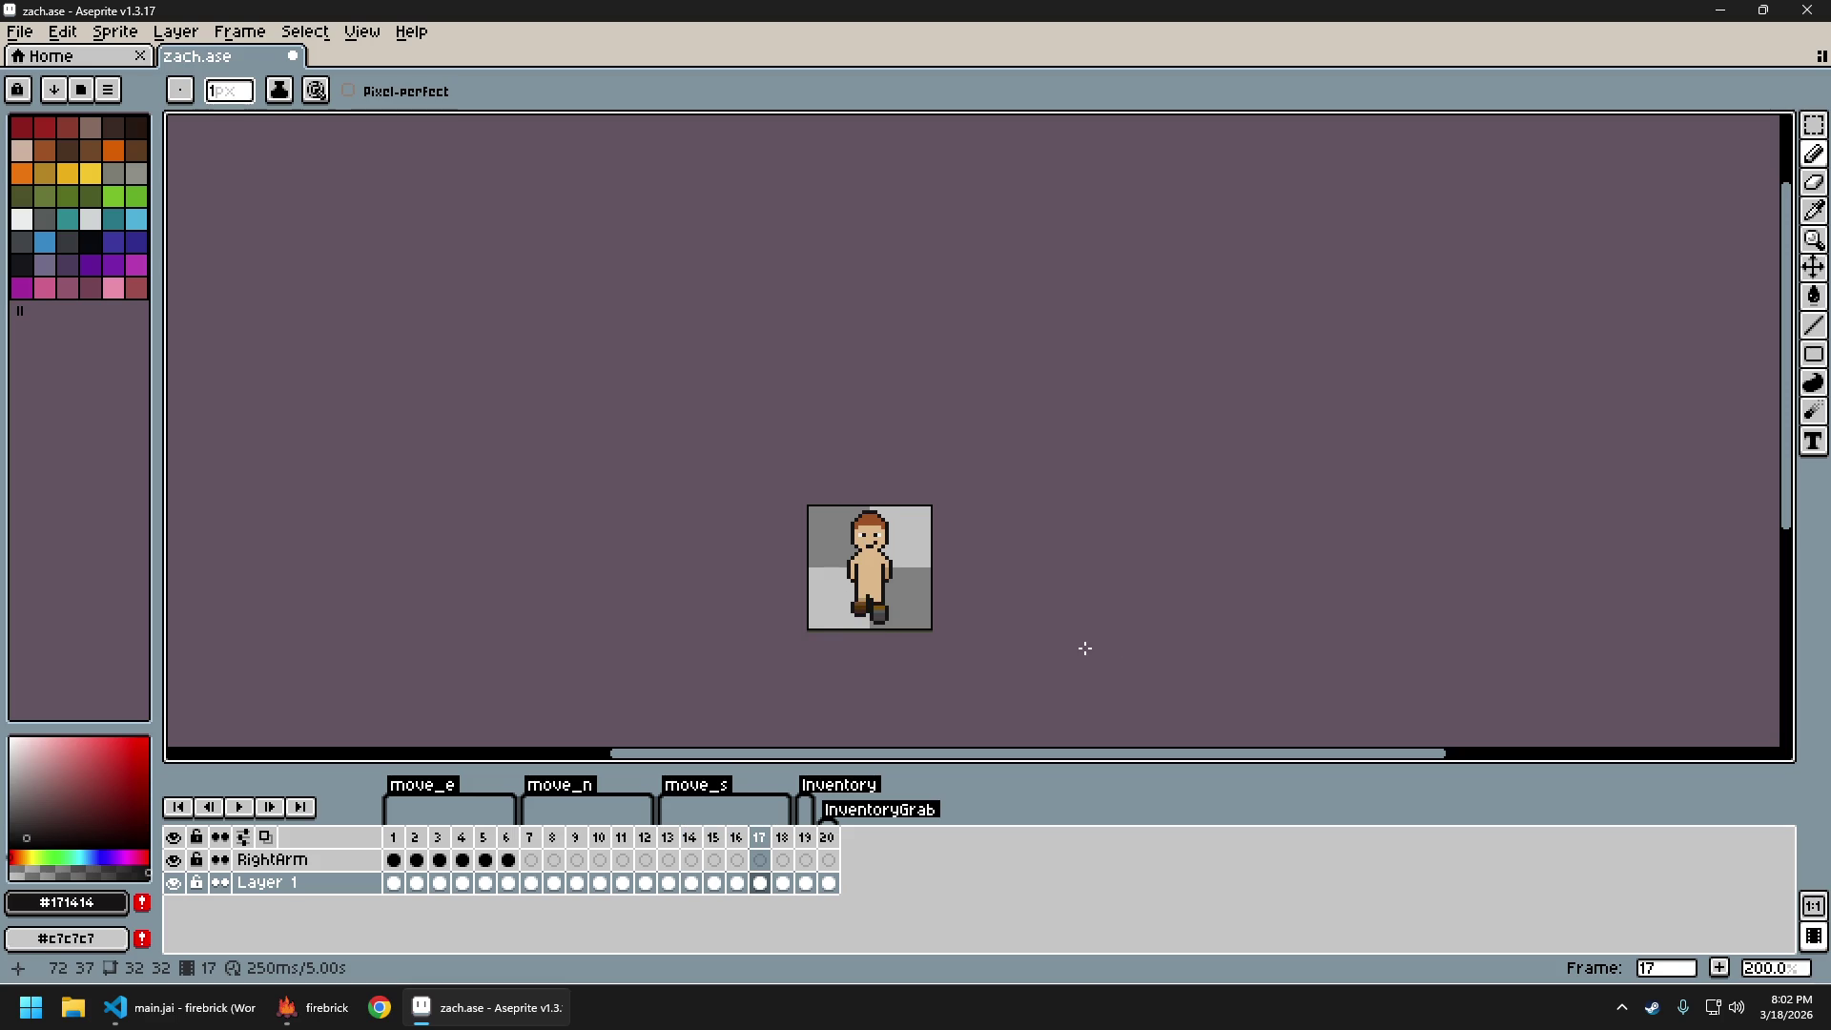
{"action": "key", "text": "Right"}
{"action": "key", "text": "Left"}
{"action": "key", "text": "Right"}
{"action": "key", "text": "Left"}
{"action": "scroll", "coordinate": [897, 627], "scroll_direction": "up", "scroll_amount": 3}
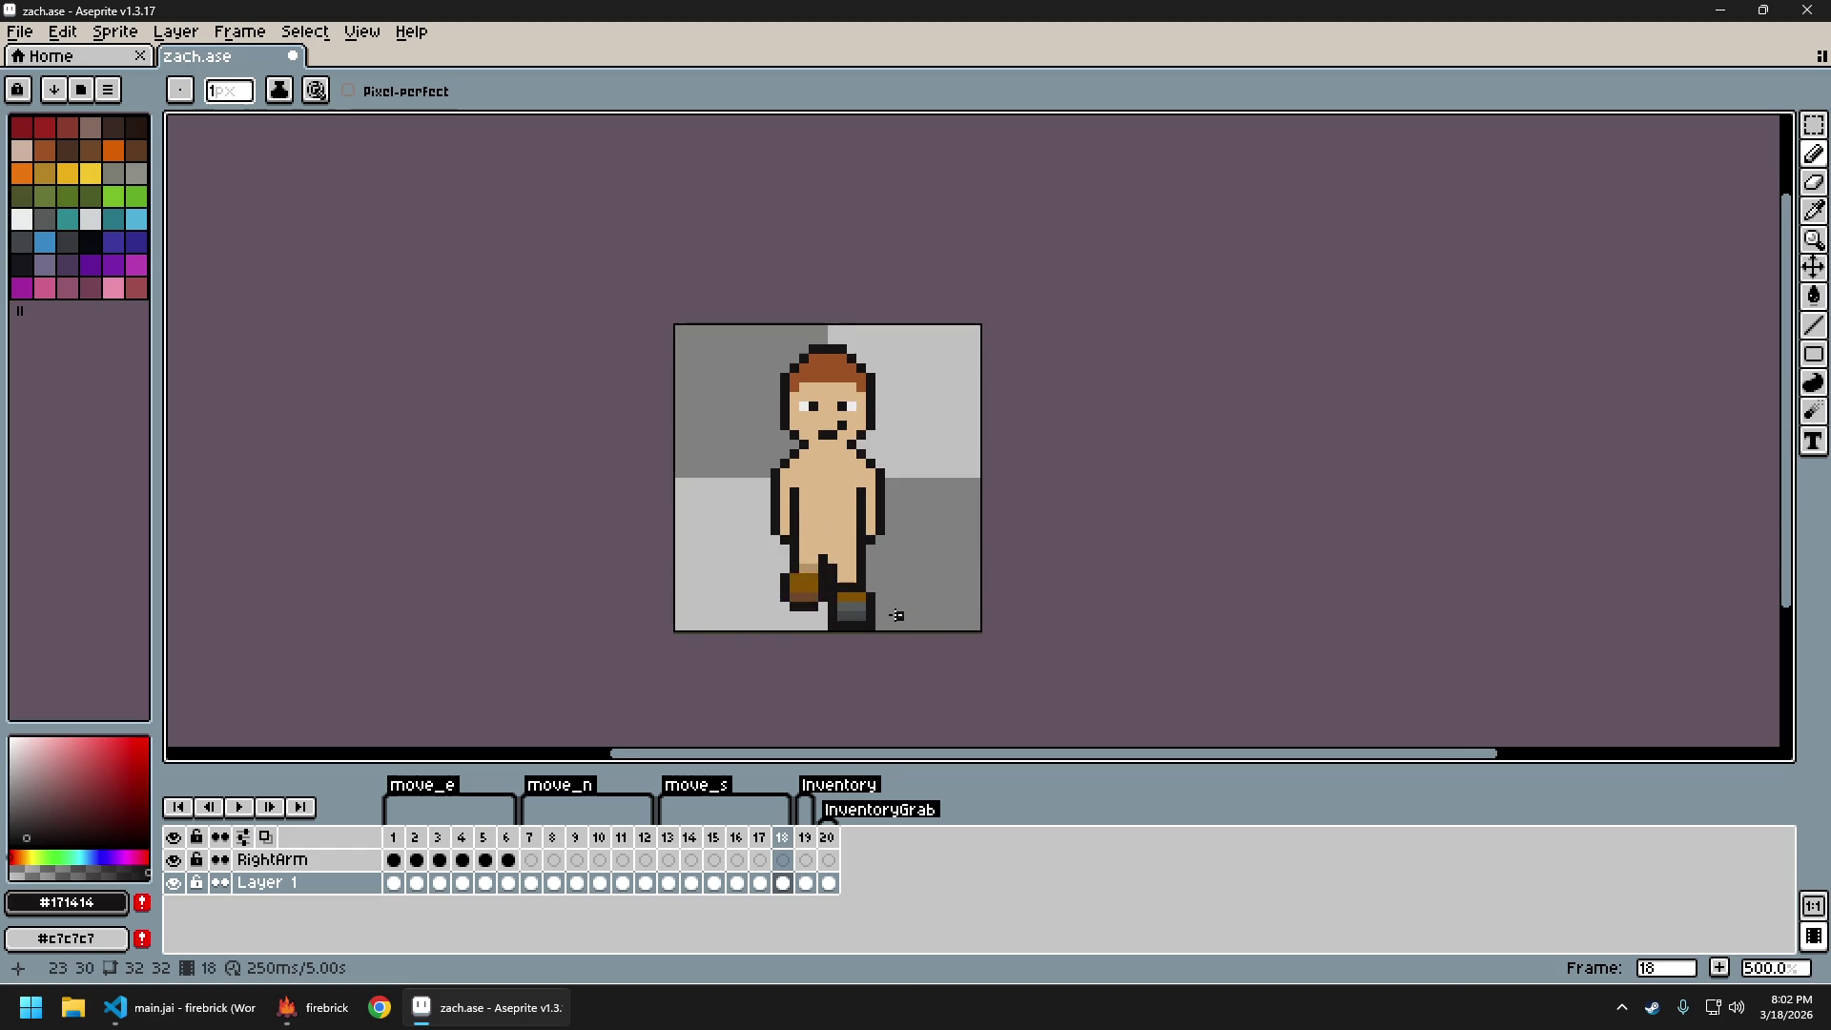
{"action": "key", "text": "Right"}
{"action": "key", "text": "Left"}
{"action": "key", "text": "Right"}
{"action": "key", "text": "Left"}
{"action": "key", "text": "Right"}
{"action": "key", "text": "Left"}
{"action": "key", "text": "Left"}
{"action": "key", "text": "Left"}
{"action": "key", "text": "Left"}
{"action": "key", "text": "Left"}
{"action": "key", "text": "Right"}
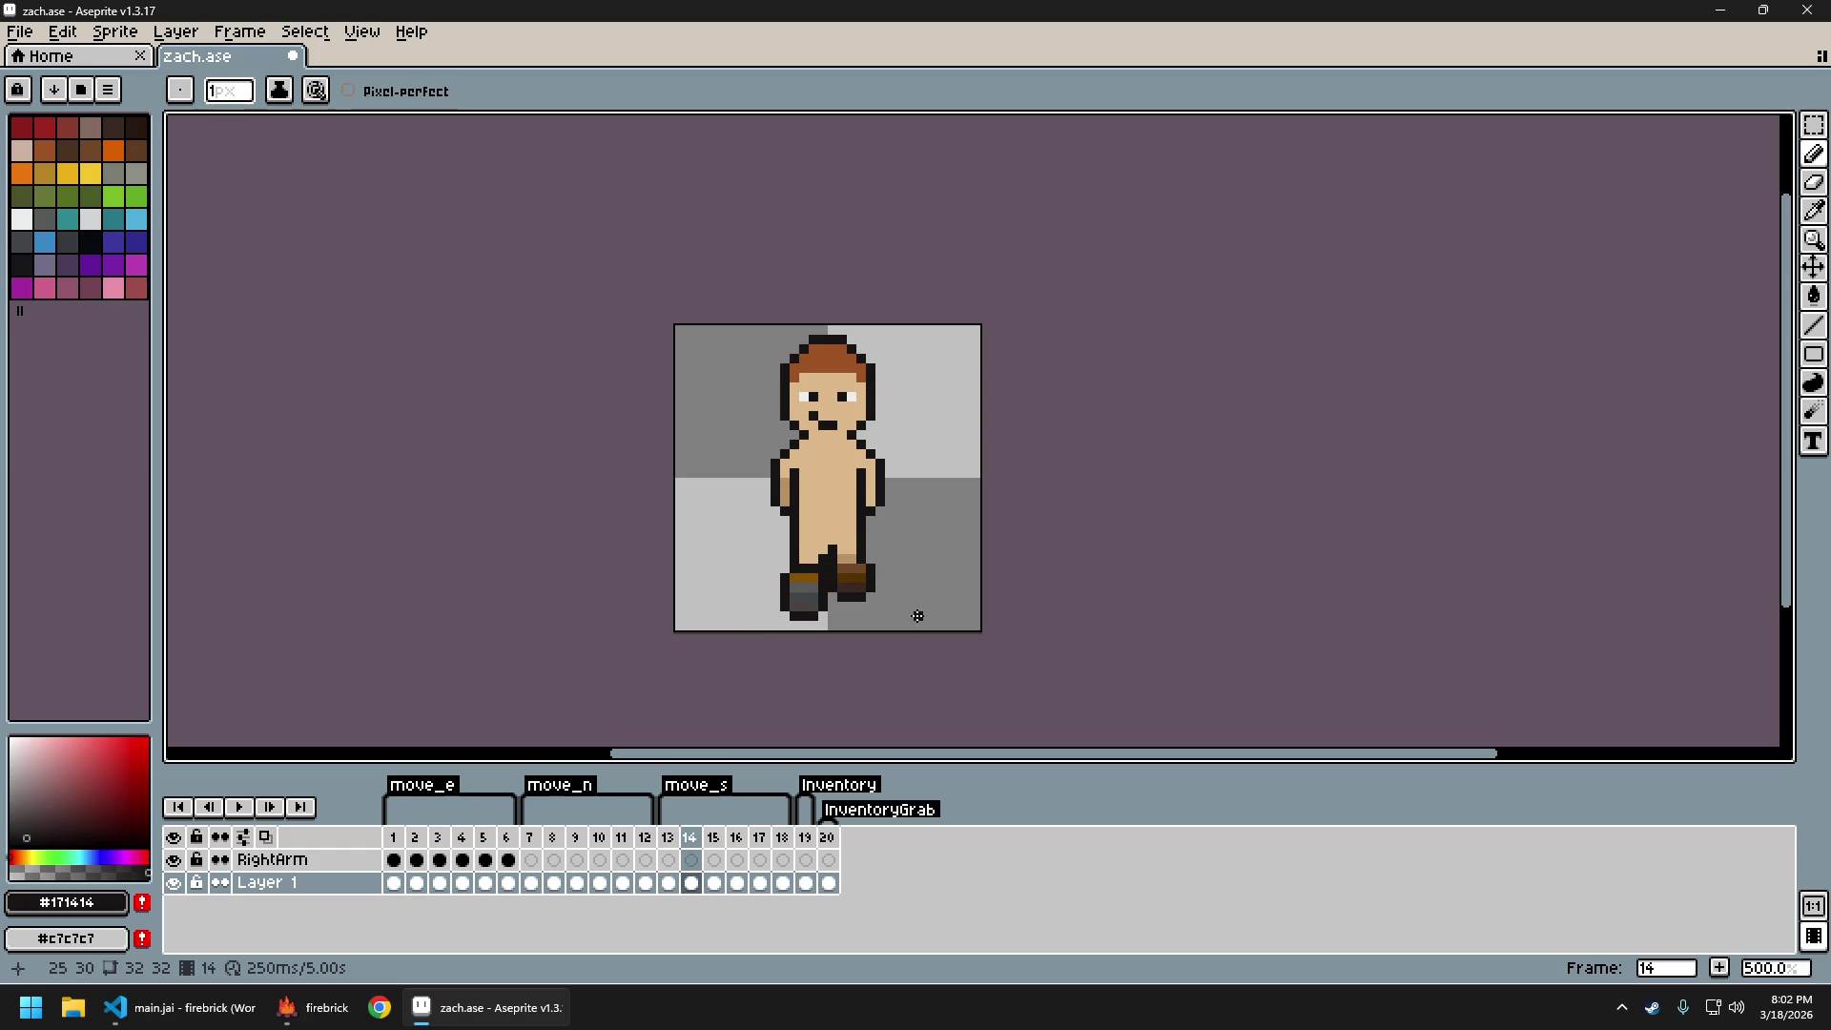
{"action": "key", "text": "Right"}
{"action": "scroll", "coordinate": [871, 625], "scroll_direction": "up", "scroll_amount": 3}
Lower the raised boot on frame 15 one pixel and duplicate the row above into the gap
{"action": "key", "text": "m"}
{"action": "left_click_drag", "start_coordinate": [774, 513], "coordinate": [889, 583]}
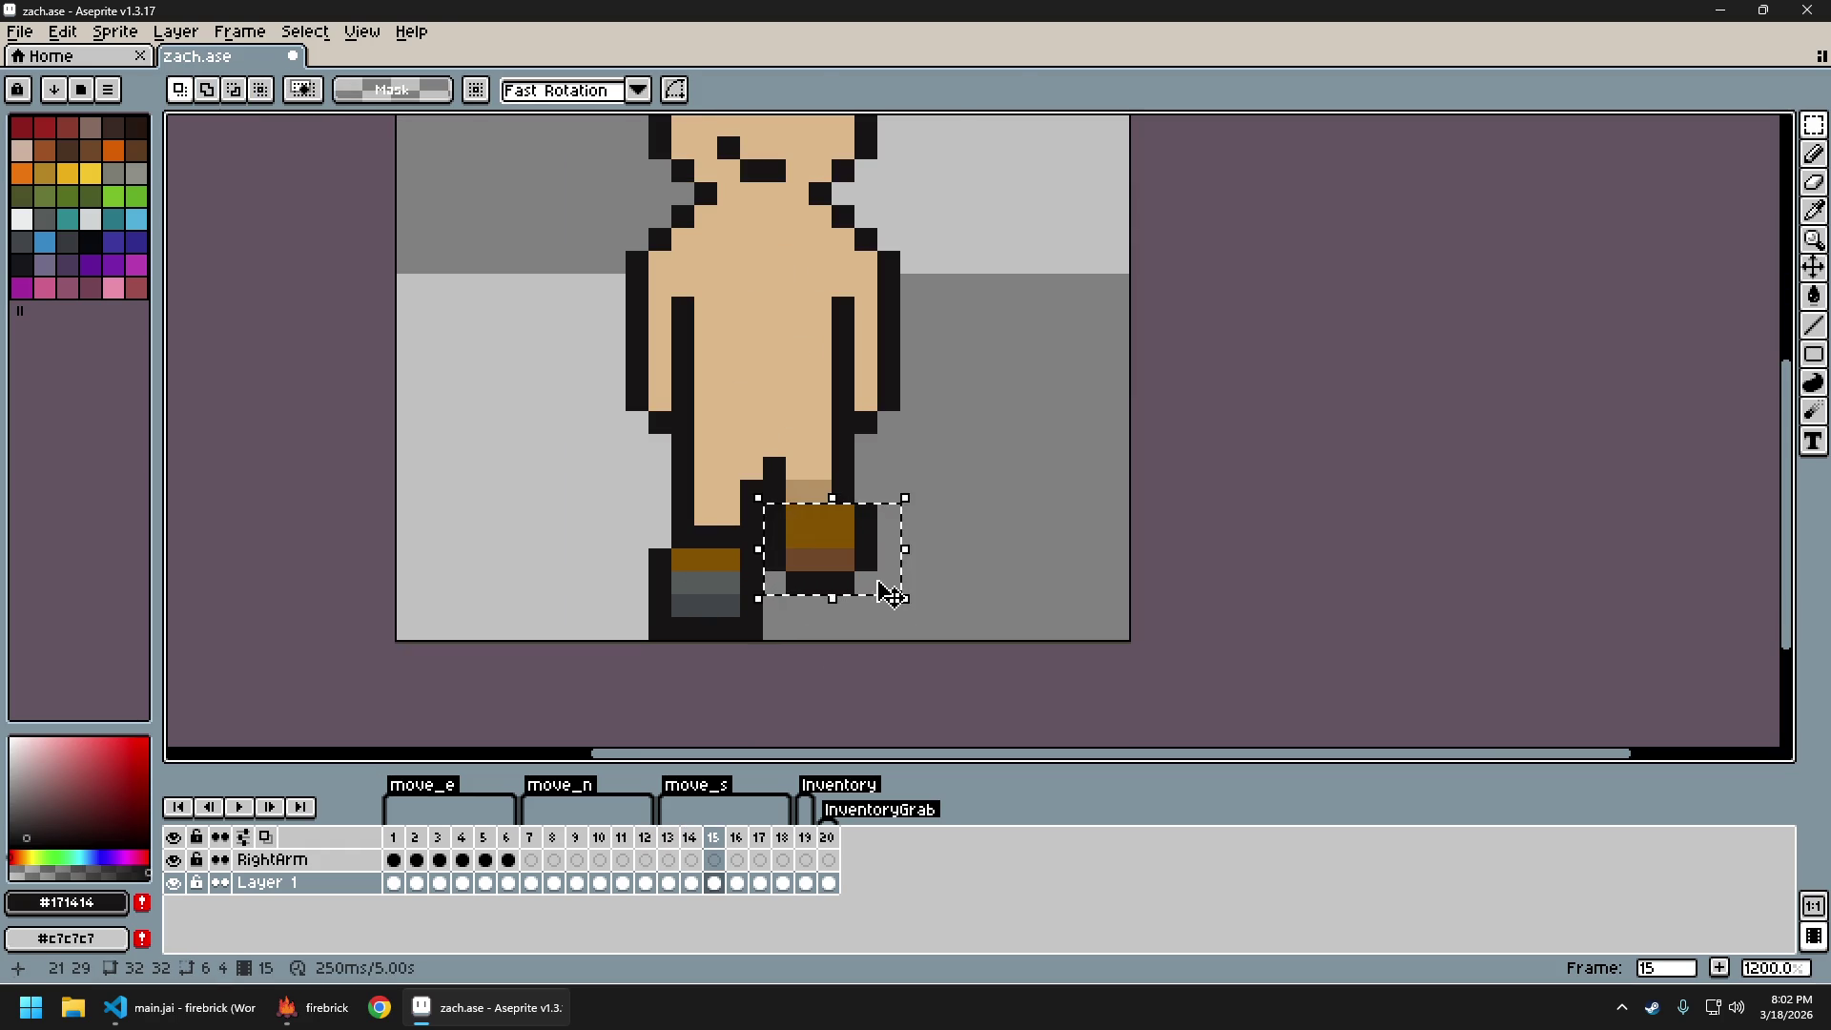
{"action": "key", "text": "Down"}
{"action": "key", "text": "ctrl+d"}
{"action": "left_click_drag", "start_coordinate": [744, 484], "coordinate": [826, 500]}
{"action": "key", "text": "ctrl+c"}
{"action": "key", "text": "ctrl+v"}
{"action": "key", "text": "Down"}
{"action": "key", "text": "Return"}
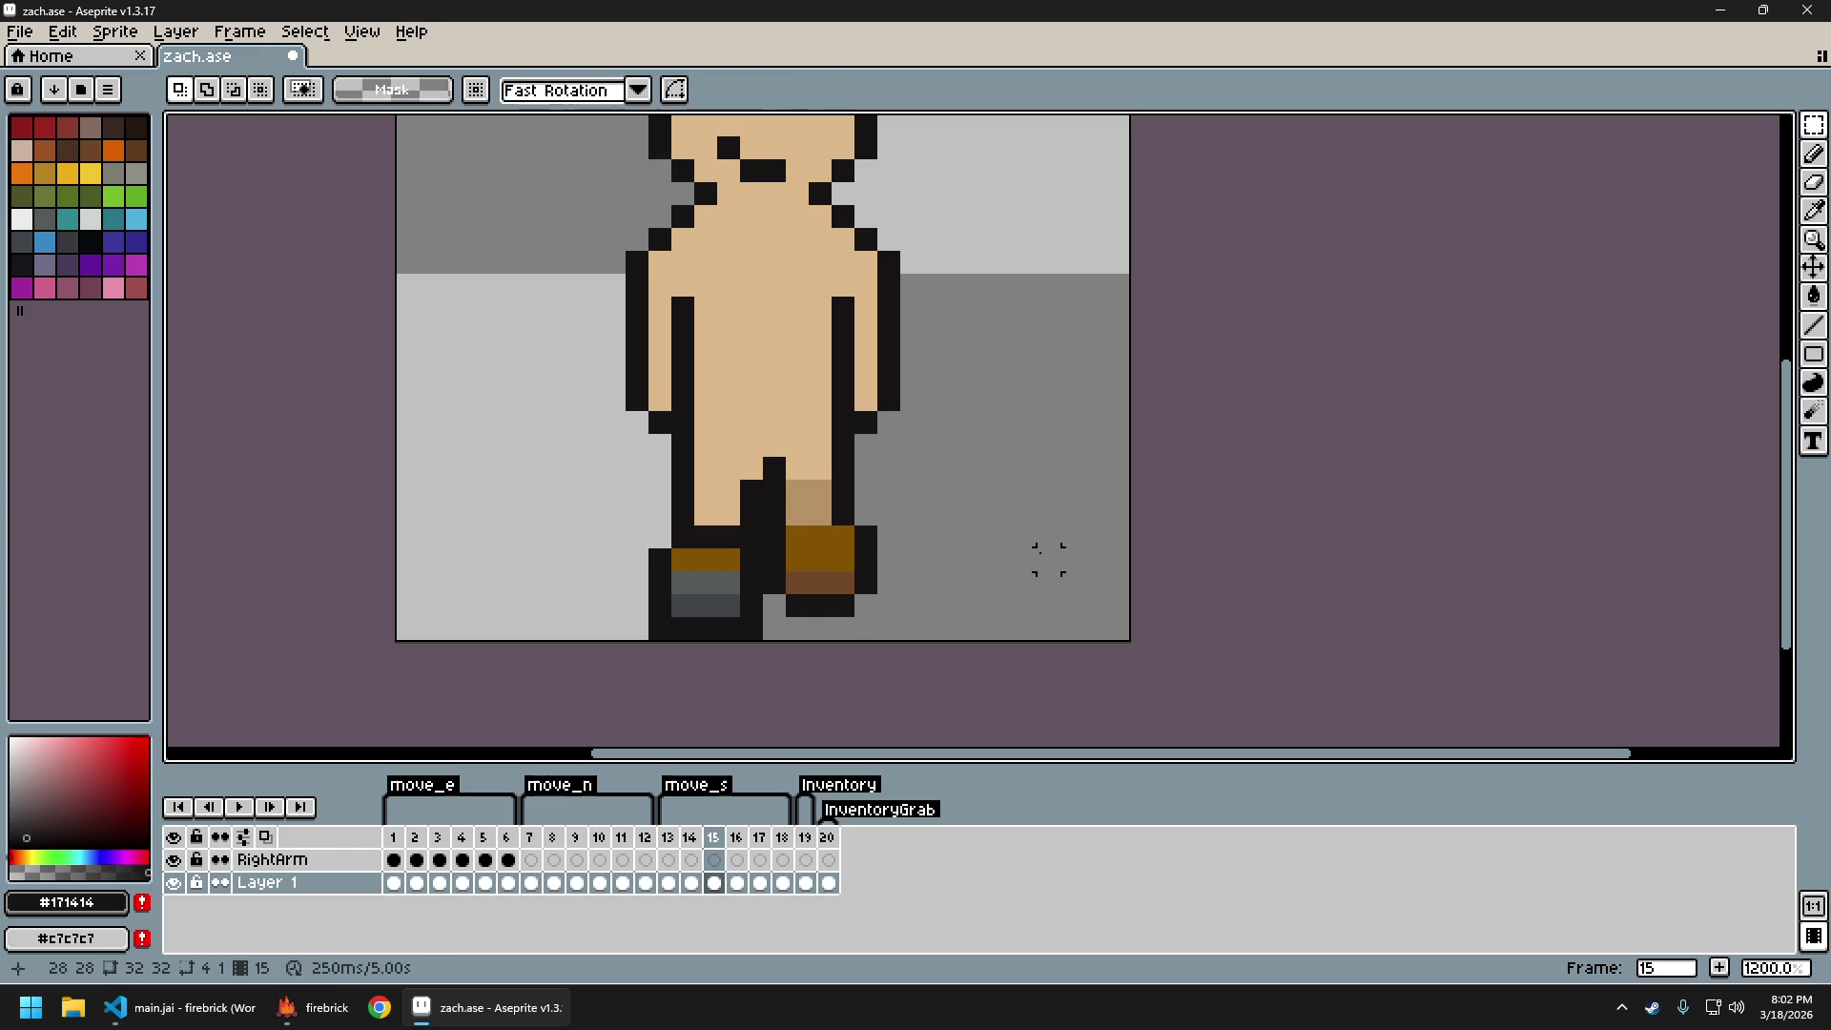
Lower the boot on frame 18 one pixel and shift the tan-and-black row above down to meet it
{"action": "key", "text": "period"}
{"action": "key", "text": "period"}
{"action": "key", "text": "period"}
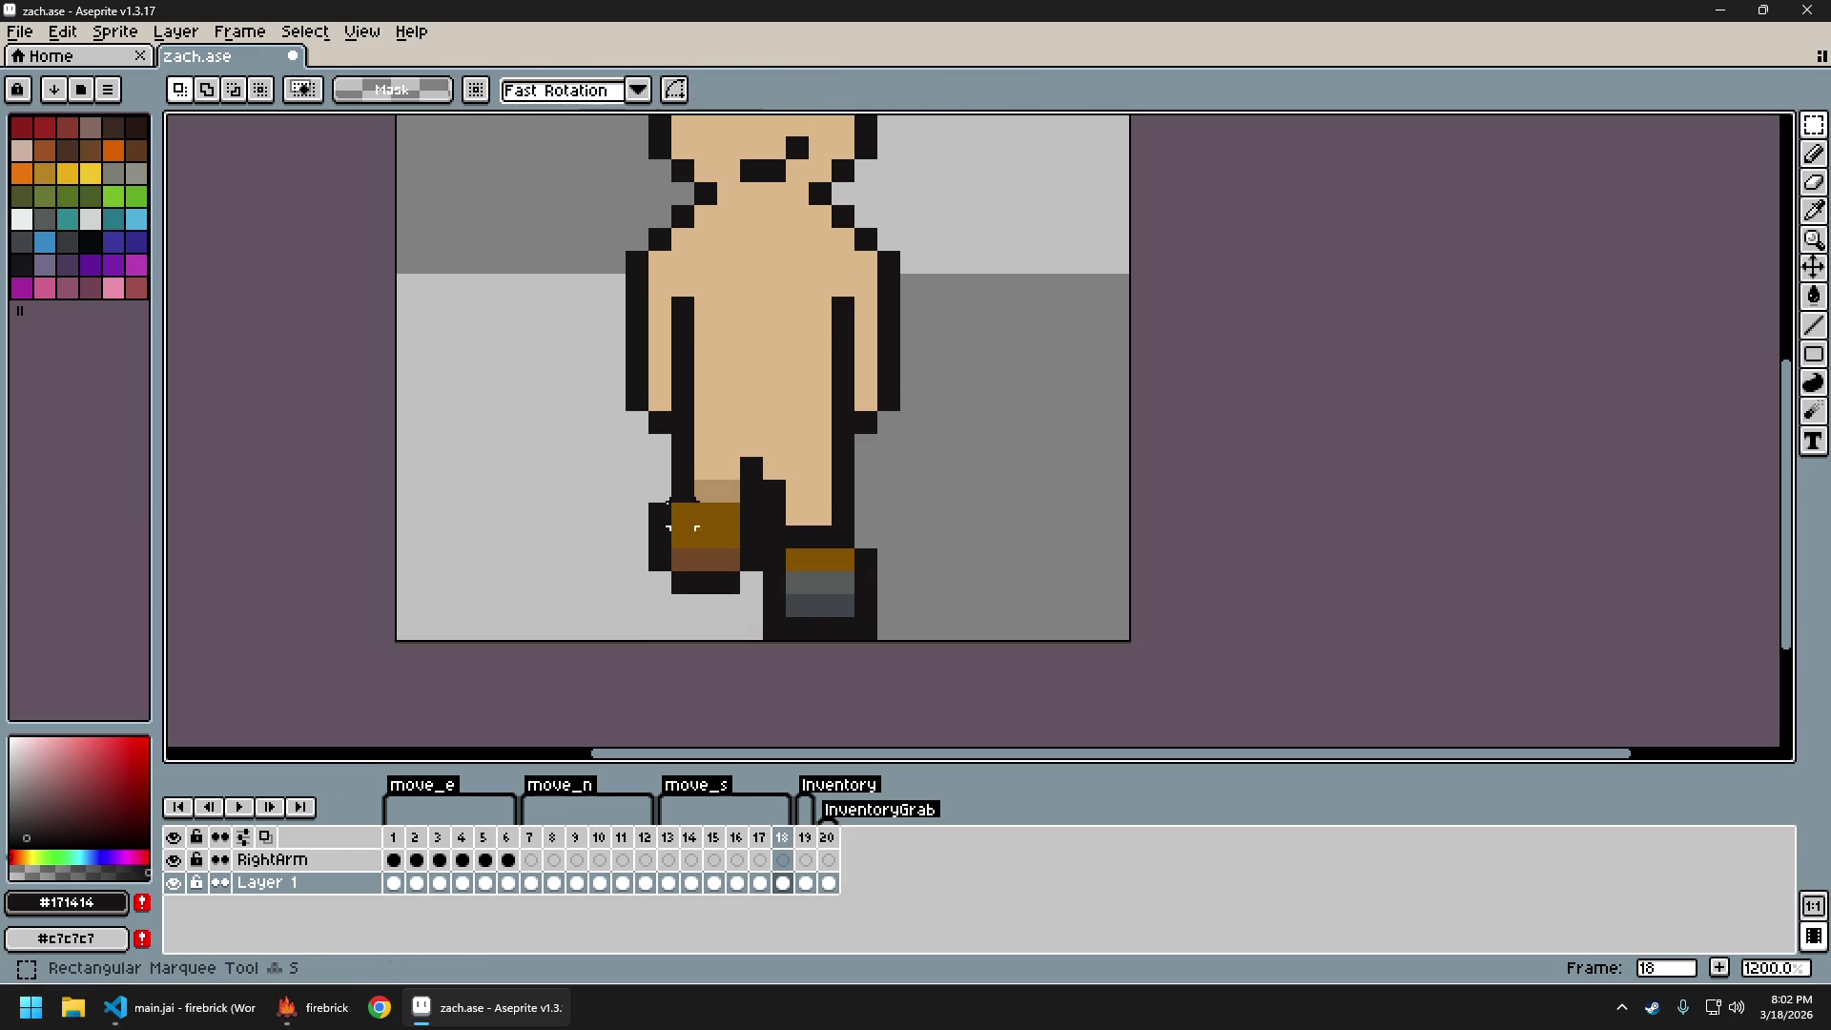
{"action": "mouse_move", "coordinate": [658, 515]}
{"action": "left_mouse_down"}
{"action": "mouse_move", "coordinate": [734, 544]}
{"action": "mouse_move", "coordinate": [763, 593]}
{"action": "left_mouse_up"}
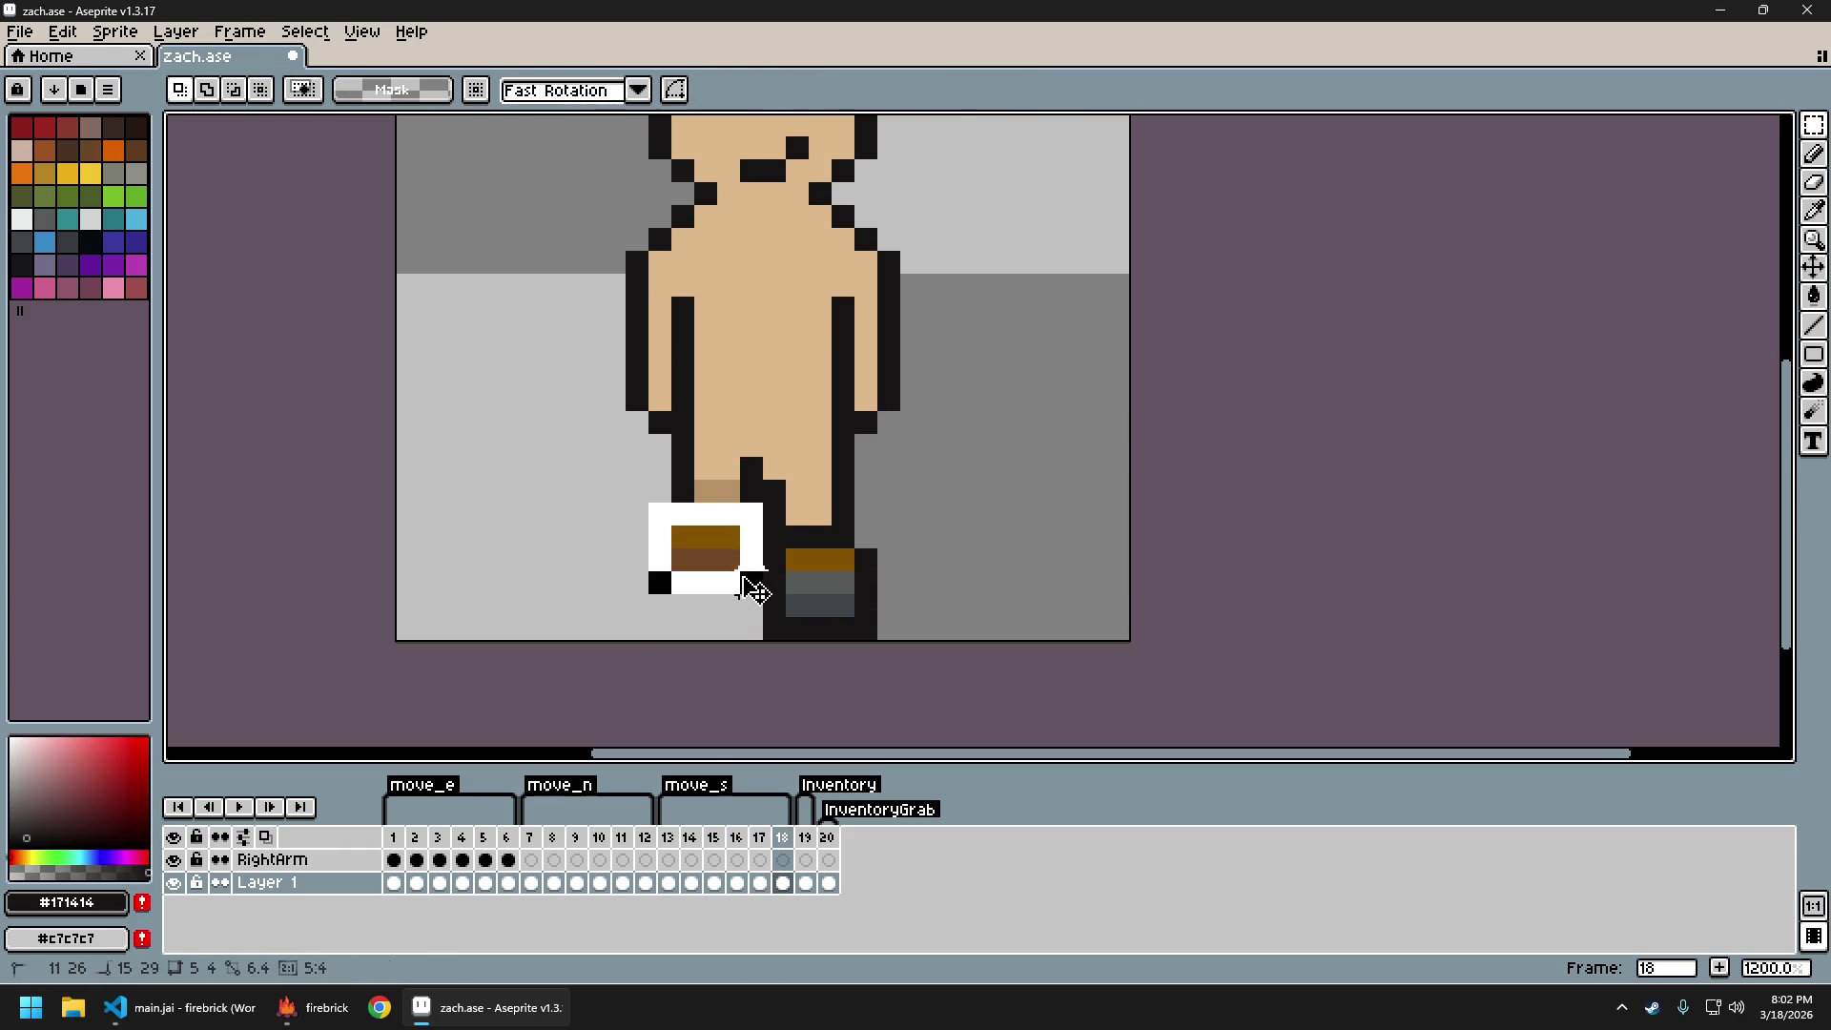
{"action": "key", "text": "Down"}
{"action": "key", "text": "Return"}
{"action": "left_click_drag", "start_coordinate": [666, 475], "coordinate": [768, 507]}
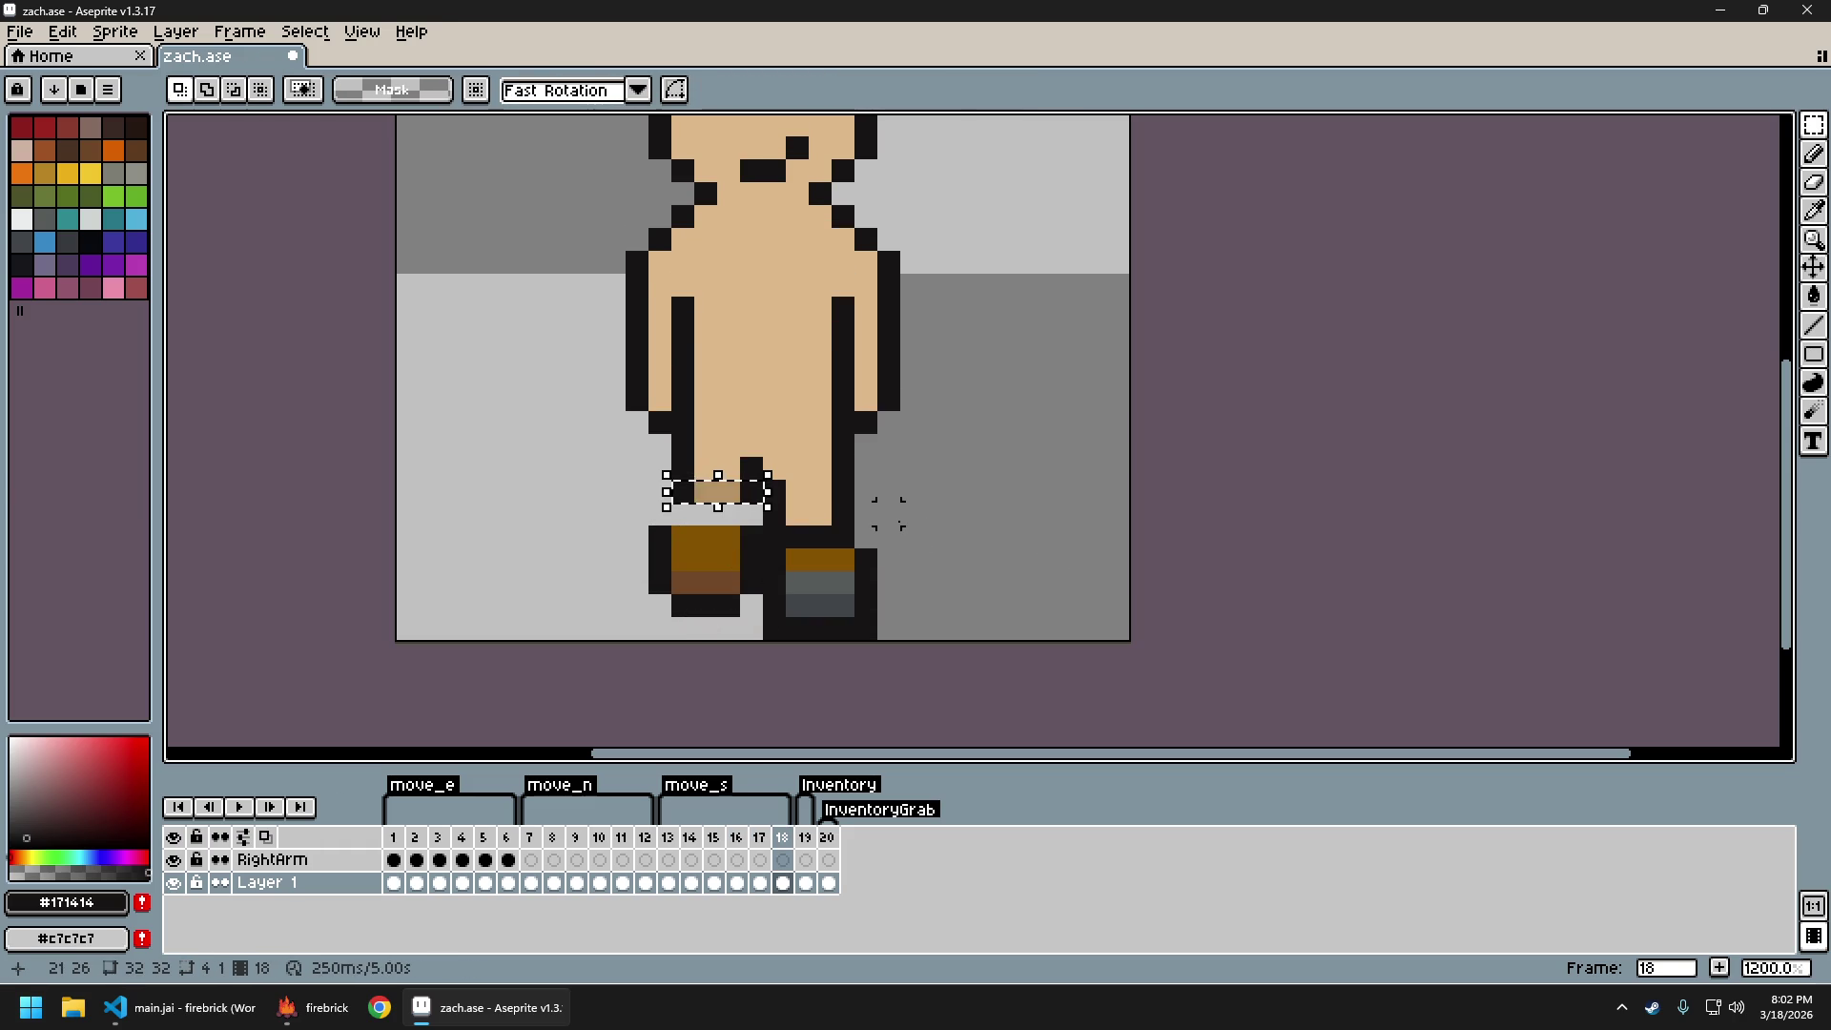
{"action": "key", "text": "Down"}
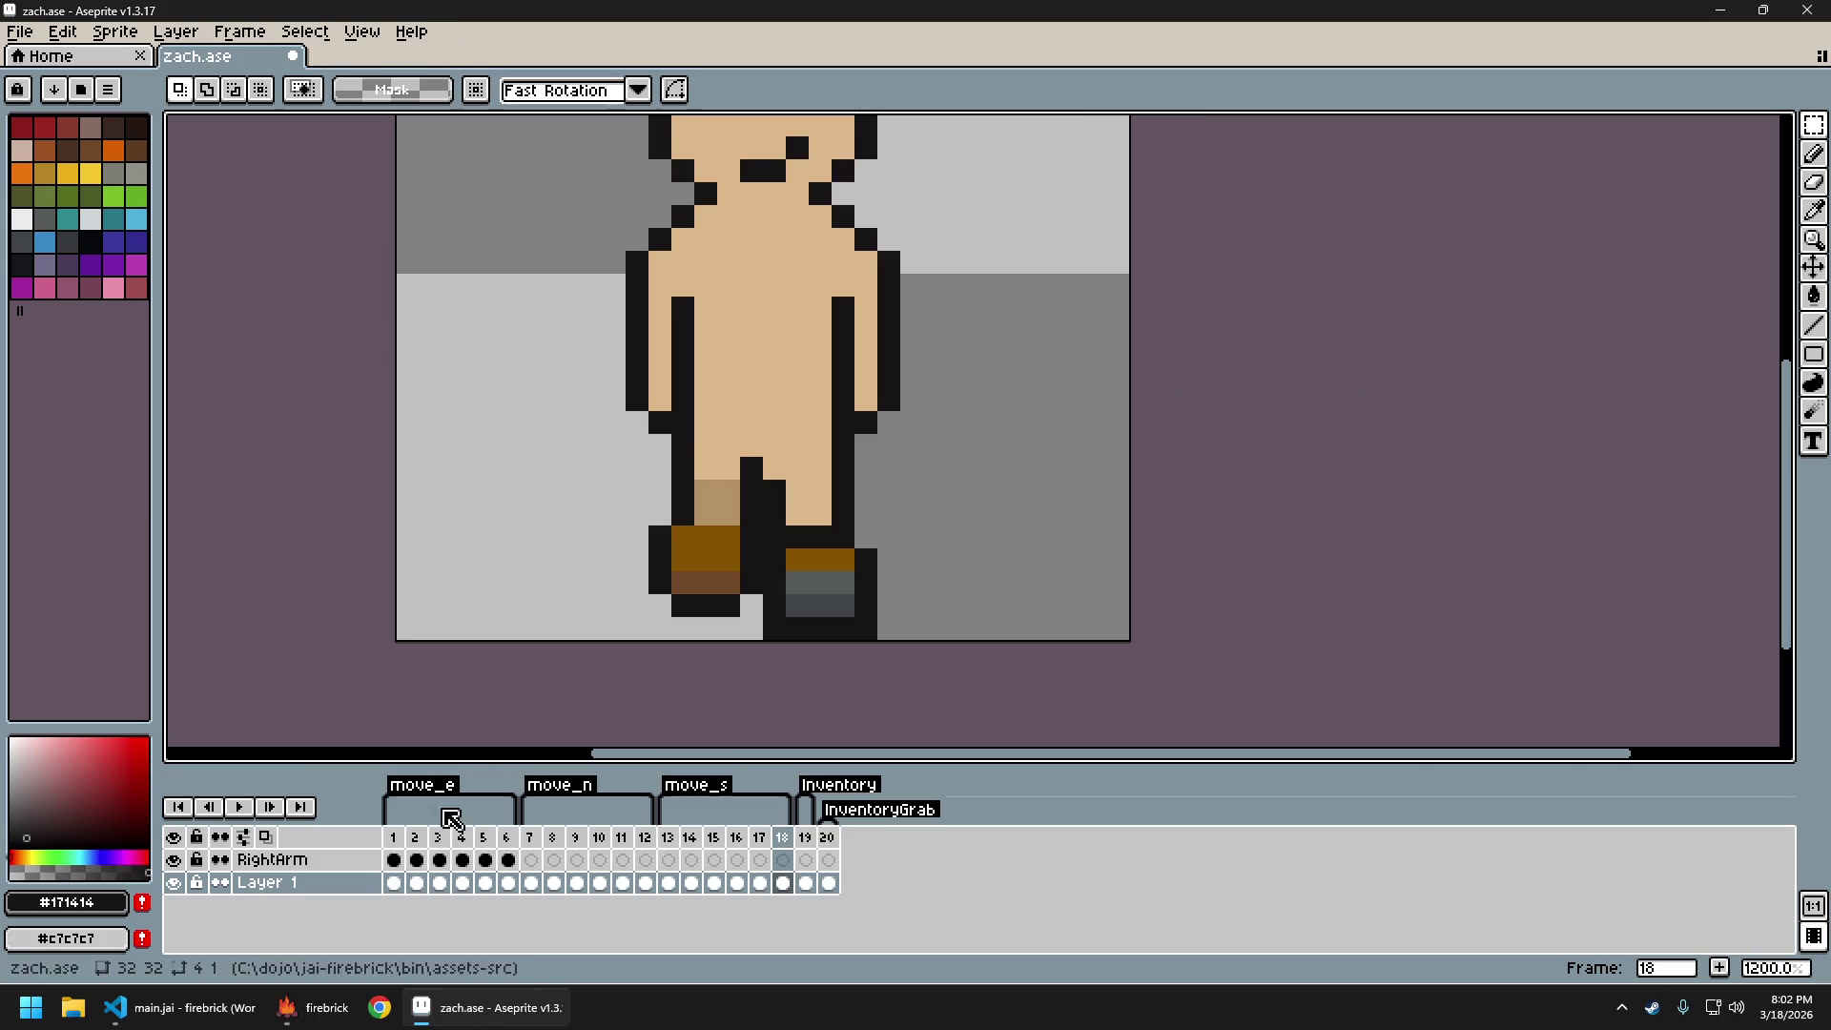
{"action": "left_click", "coordinate": [310, 1011]}
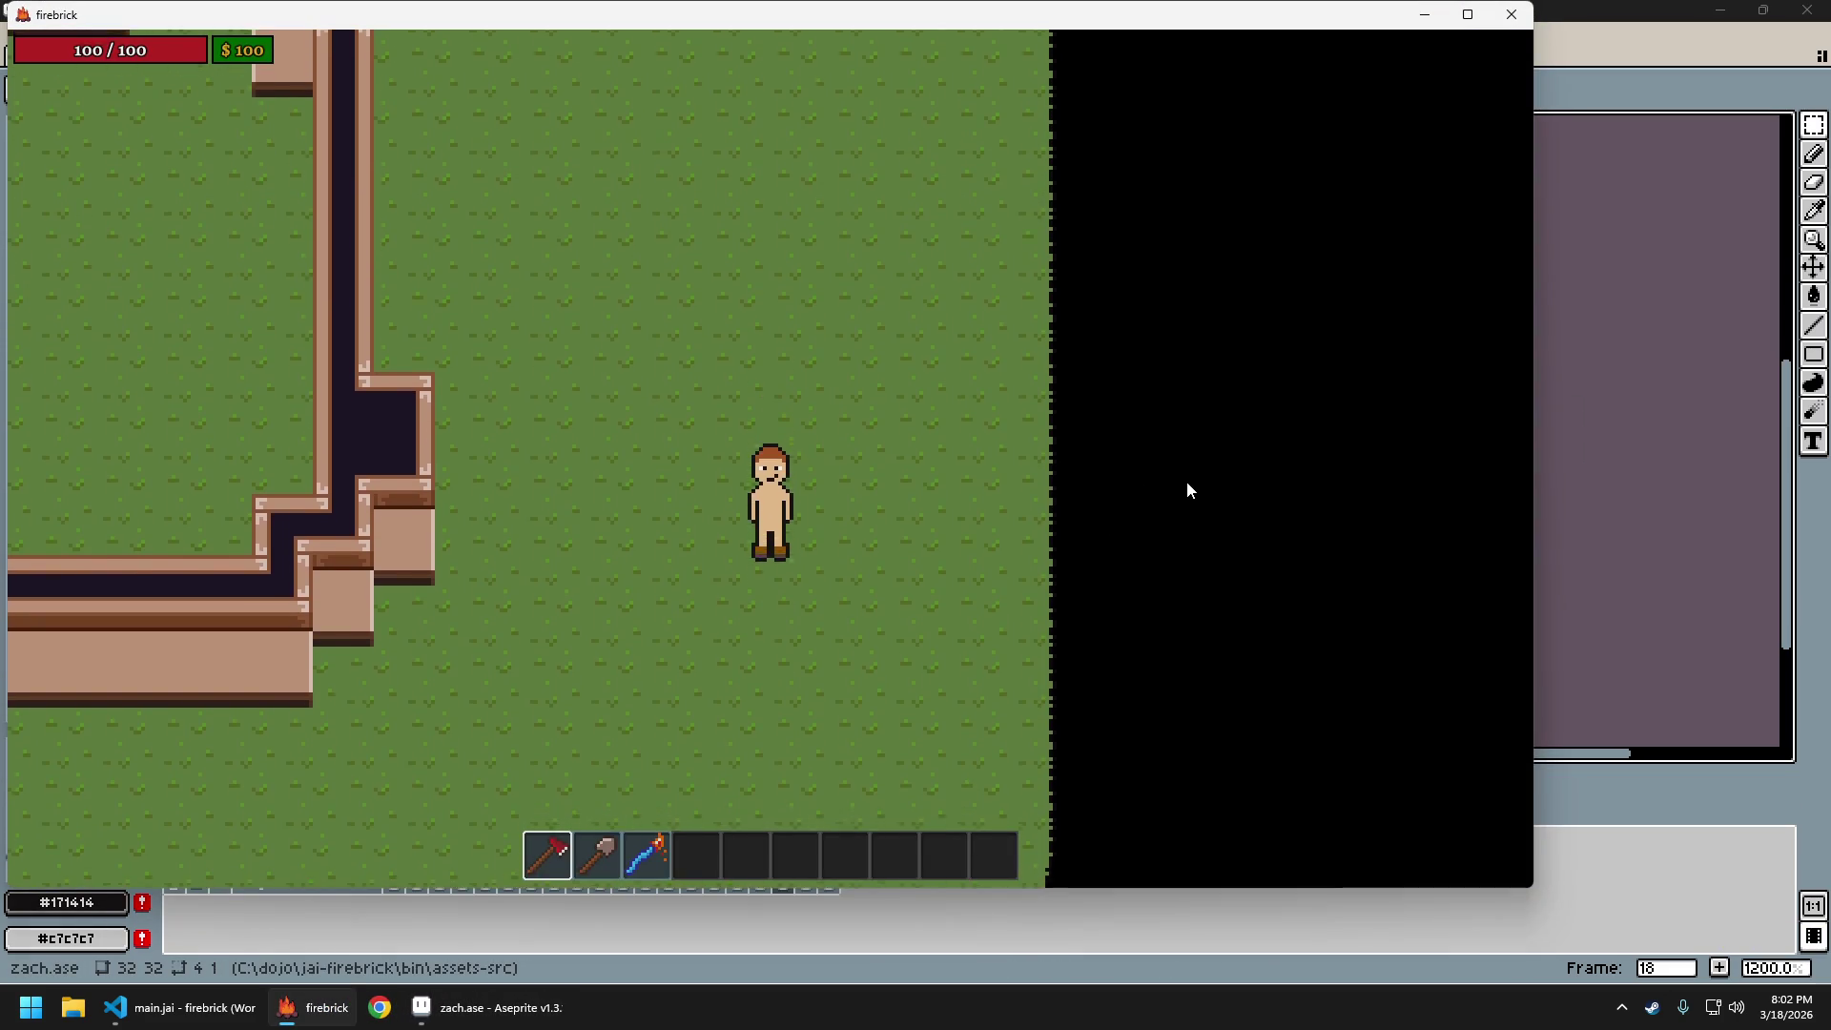
Walk the character north, then south, then quit firebrick
{"action": "key", "text": "w"}
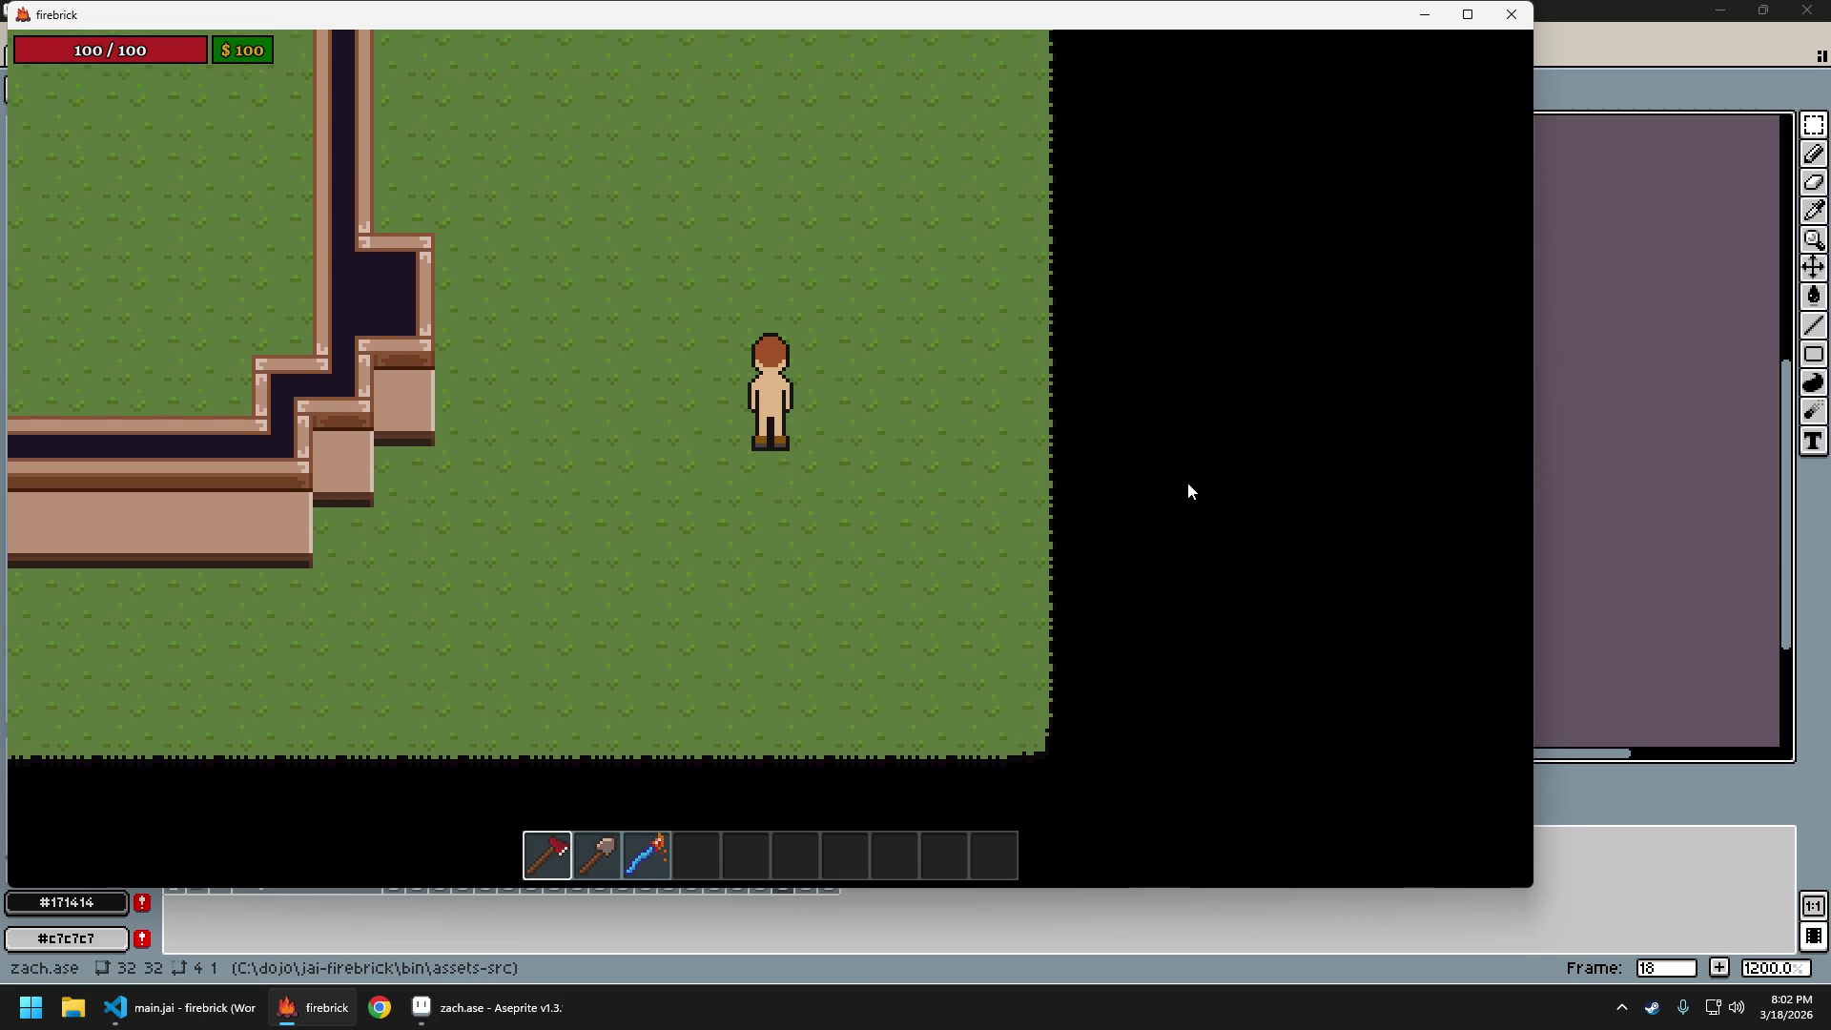
{"action": "key", "text": "s"}
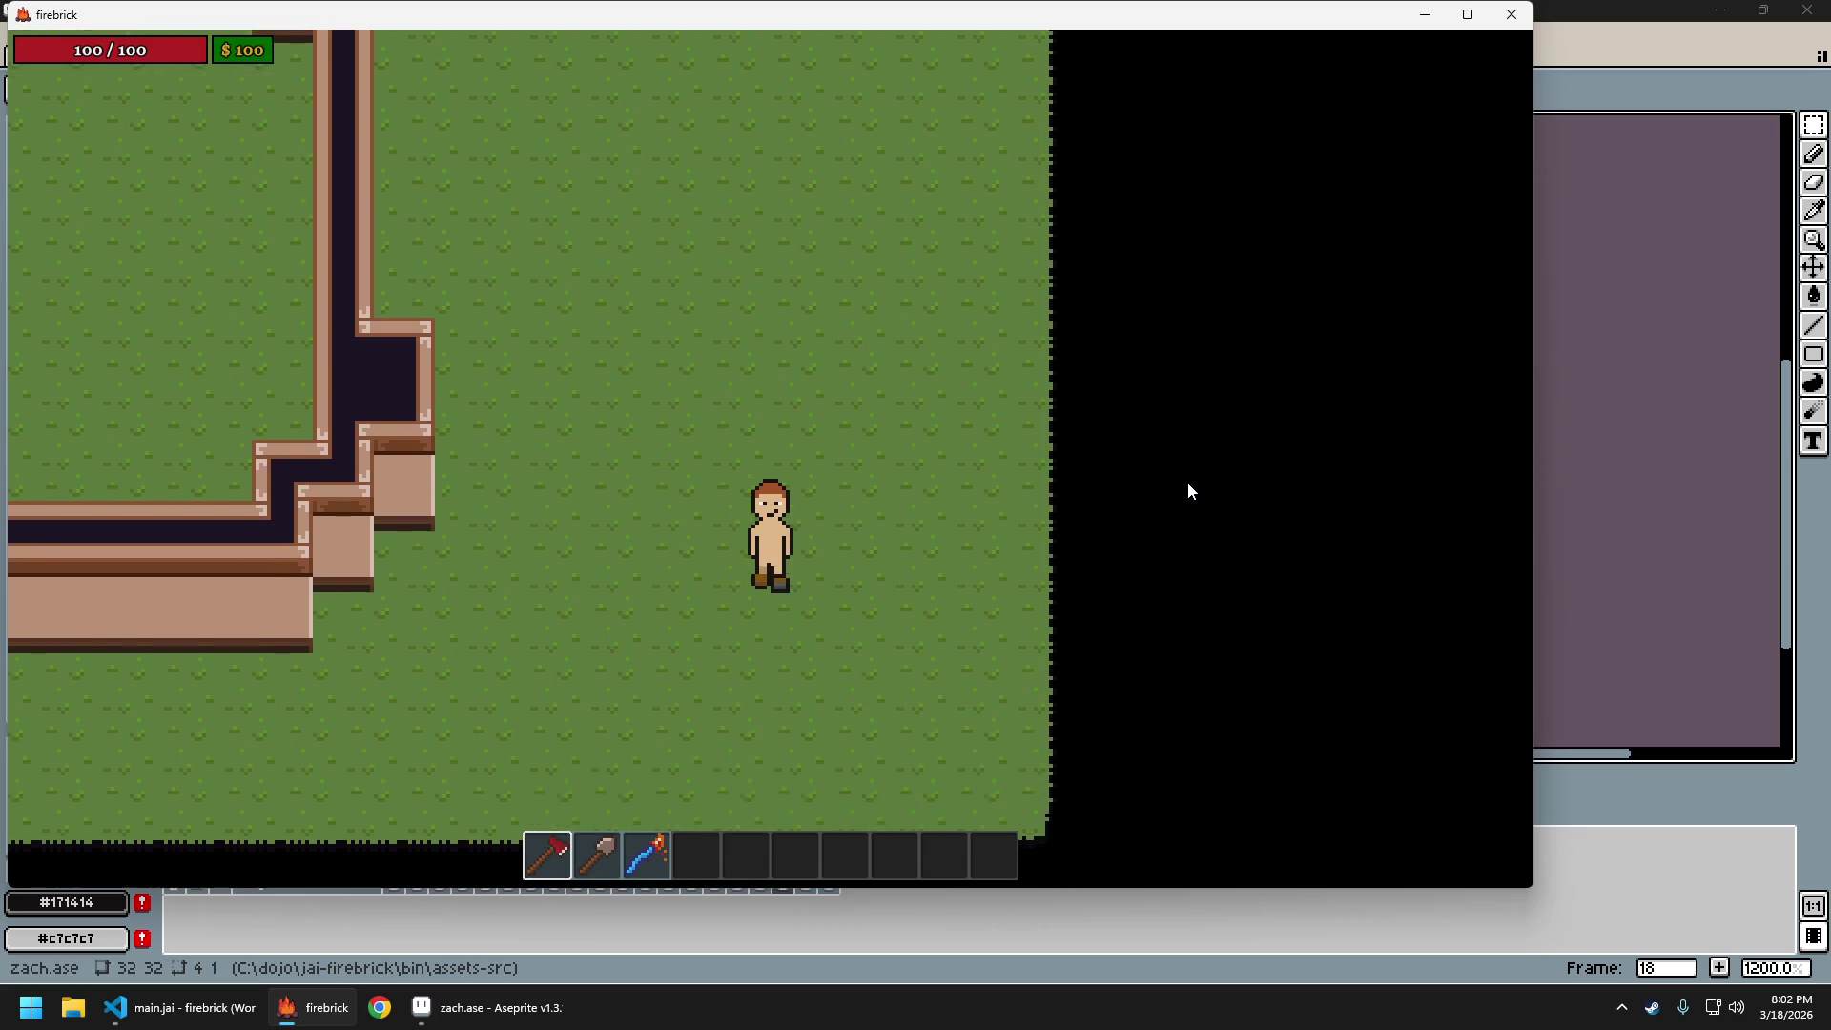
{"action": "key", "text": "Escape"}
{"action": "key", "text": "Return"}
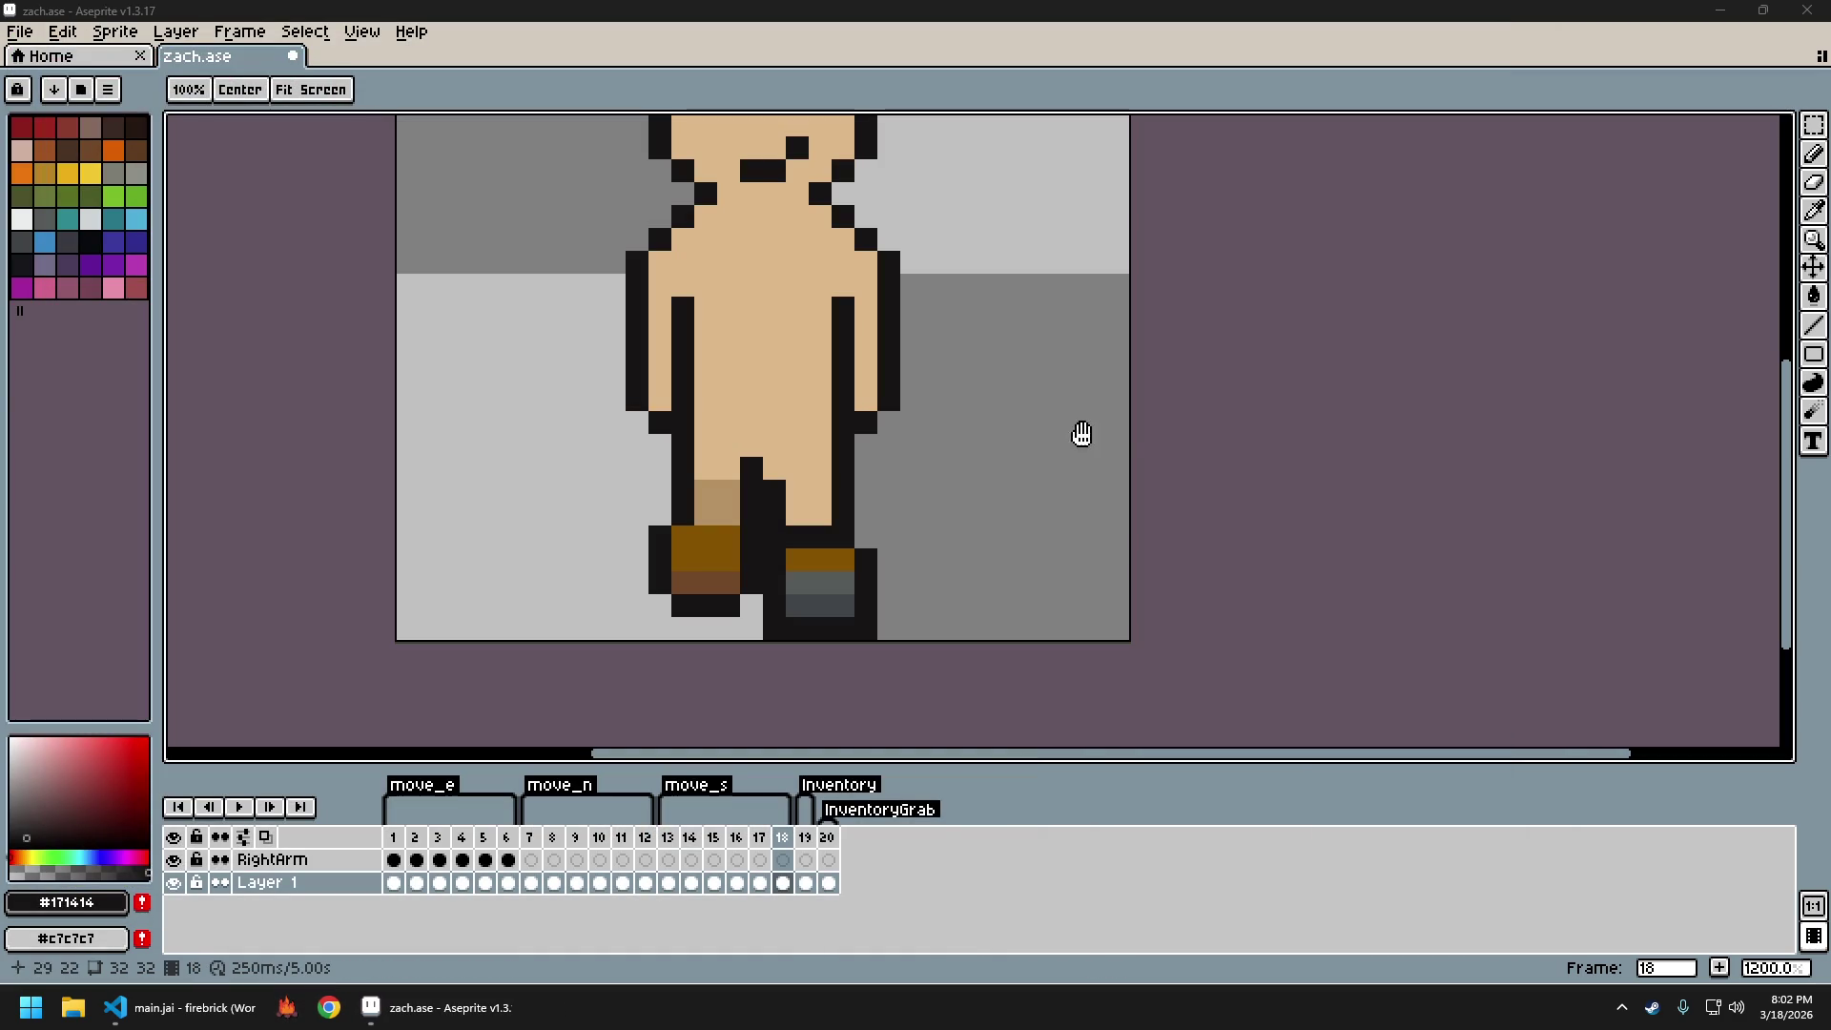
Undo three times to revert the selection and boot transformation on frame 15
{"action": "key", "text": "ctrl+z"}
{"action": "key", "text": "ctrl+z"}
{"action": "key", "text": "ctrl+z"}
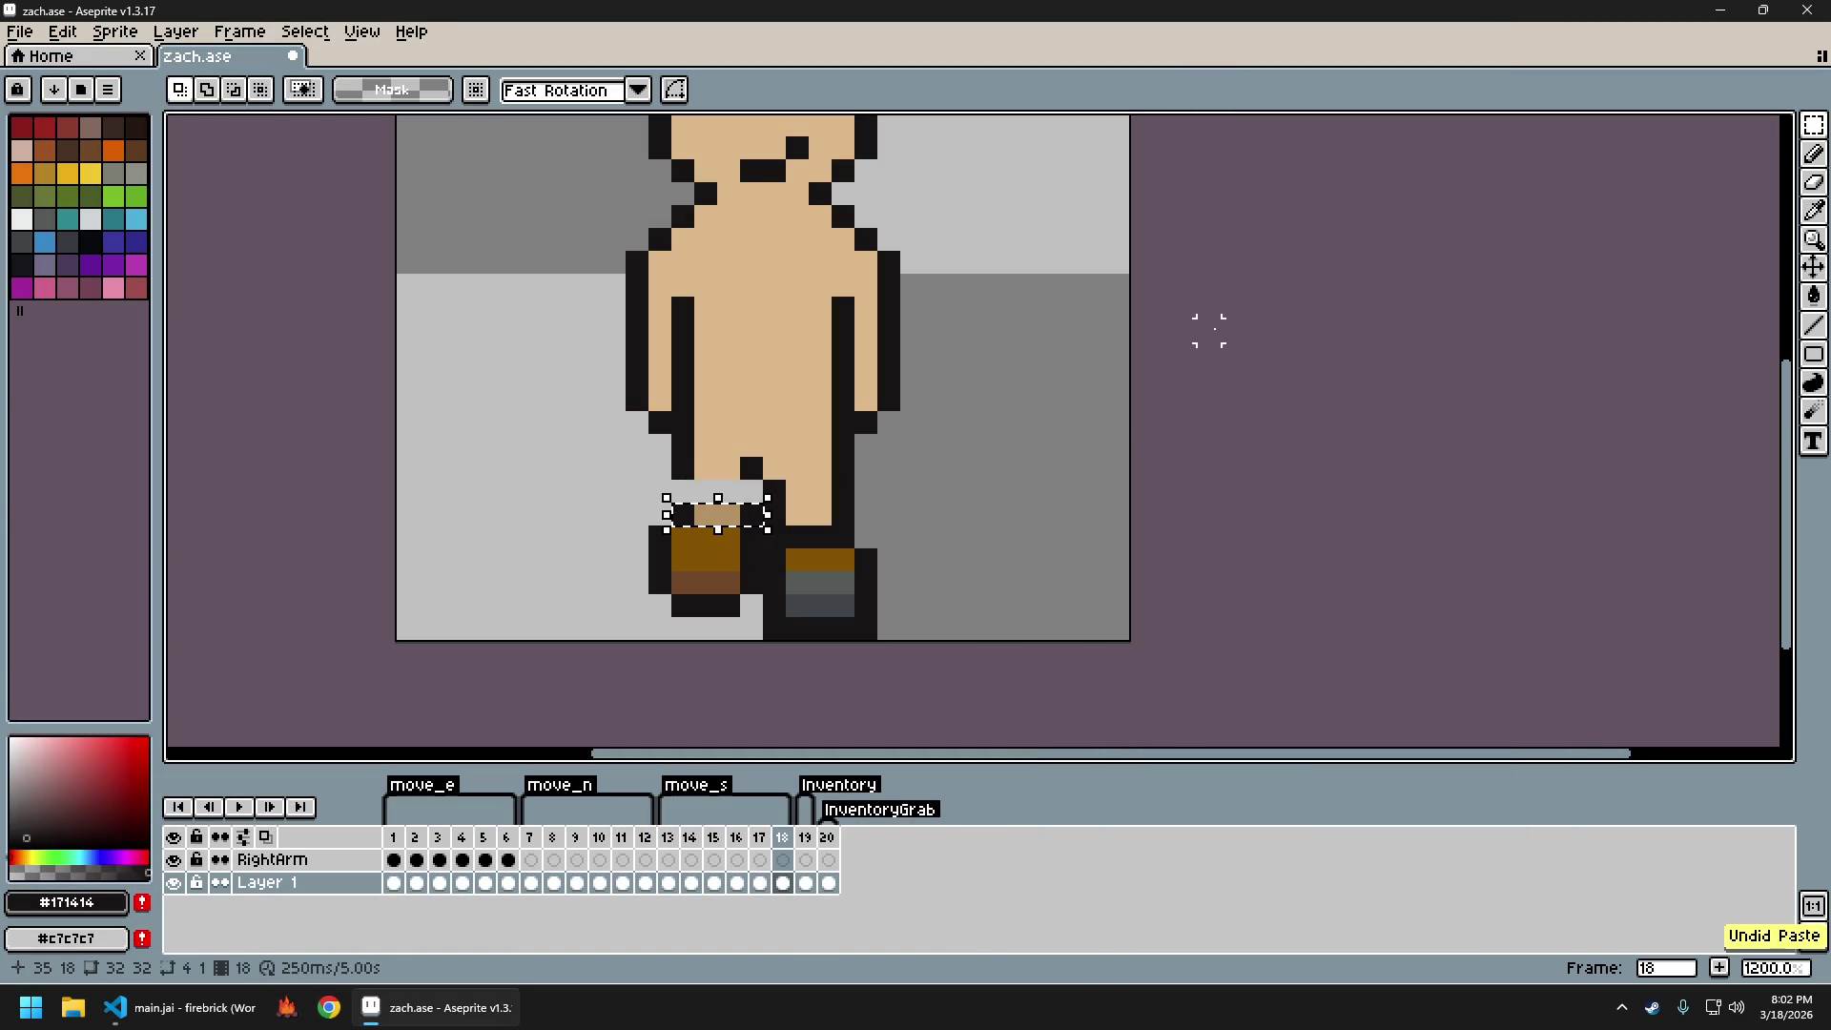
{"action": "key", "text": "ctrl+z"}
{"action": "key", "text": "ctrl+z"}
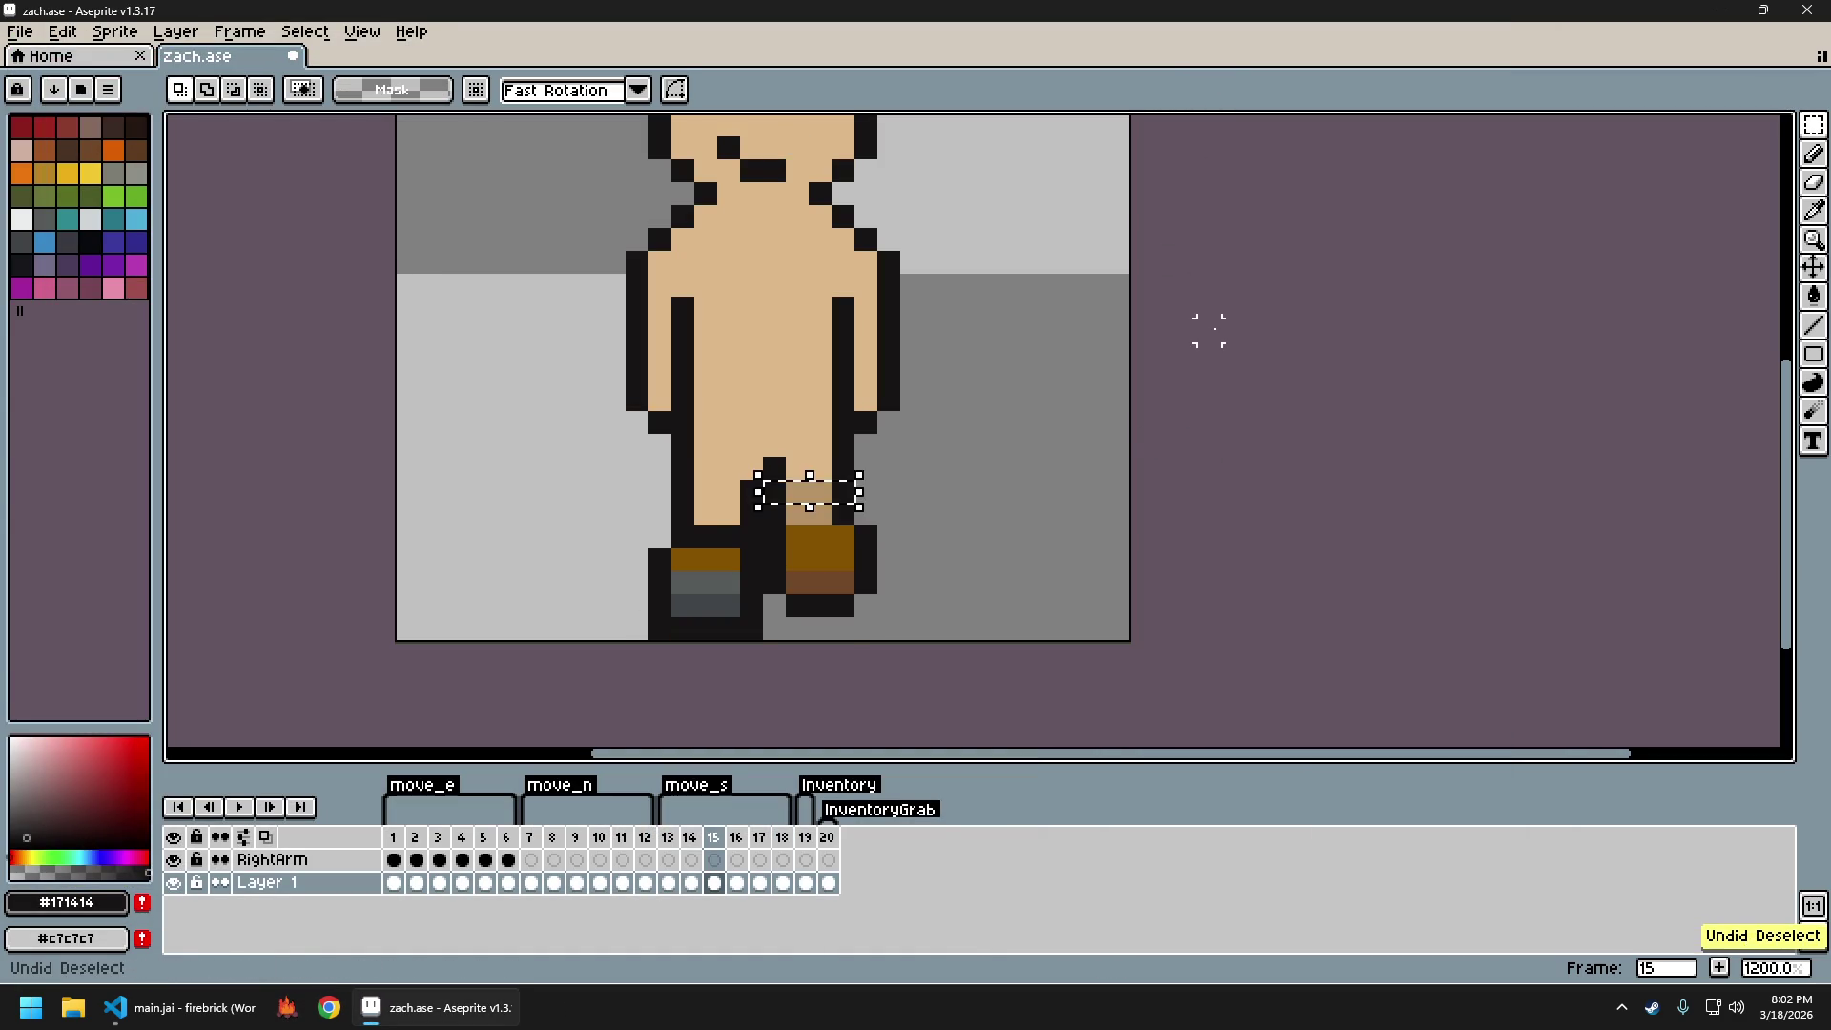
{"action": "key", "text": "ctrl+z"}
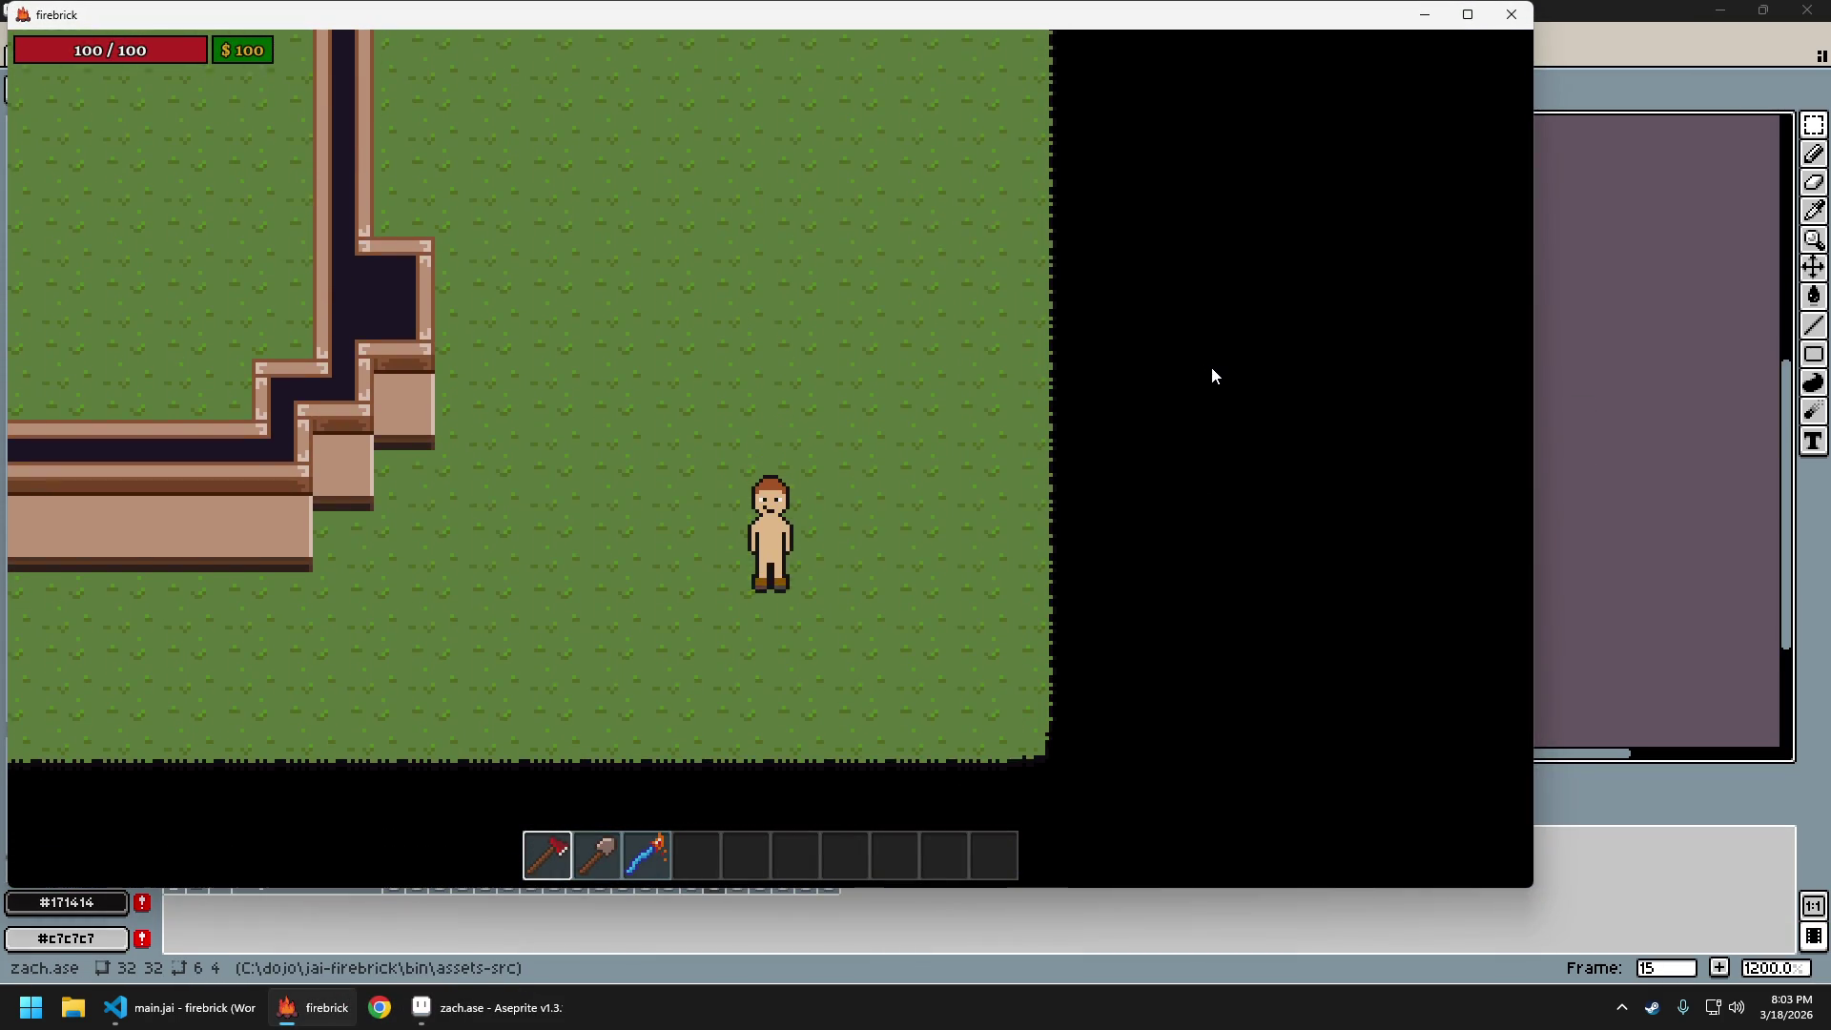
Walk the character up toward the wall and back south, then return to zach.ase
{"action": "key", "text": "w"}
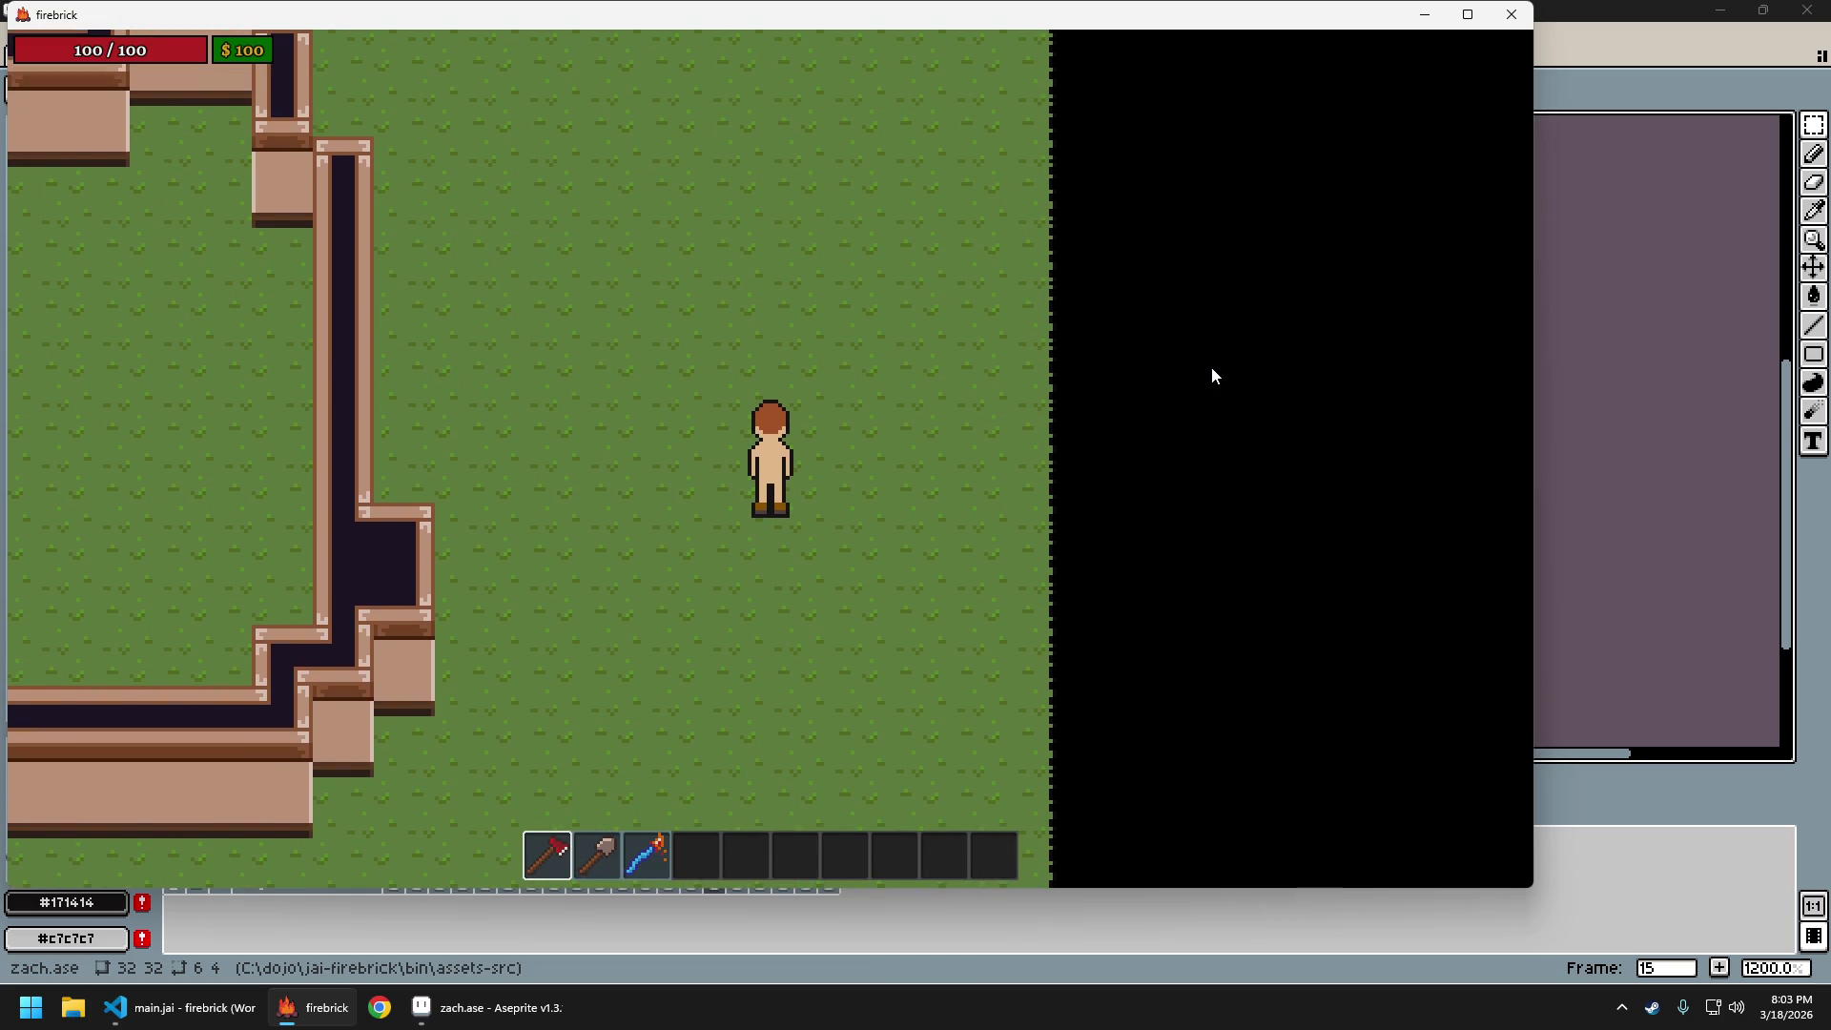
{"action": "key", "text": "s"}
{"action": "key", "text": "w"}
{"action": "key", "text": "s"}
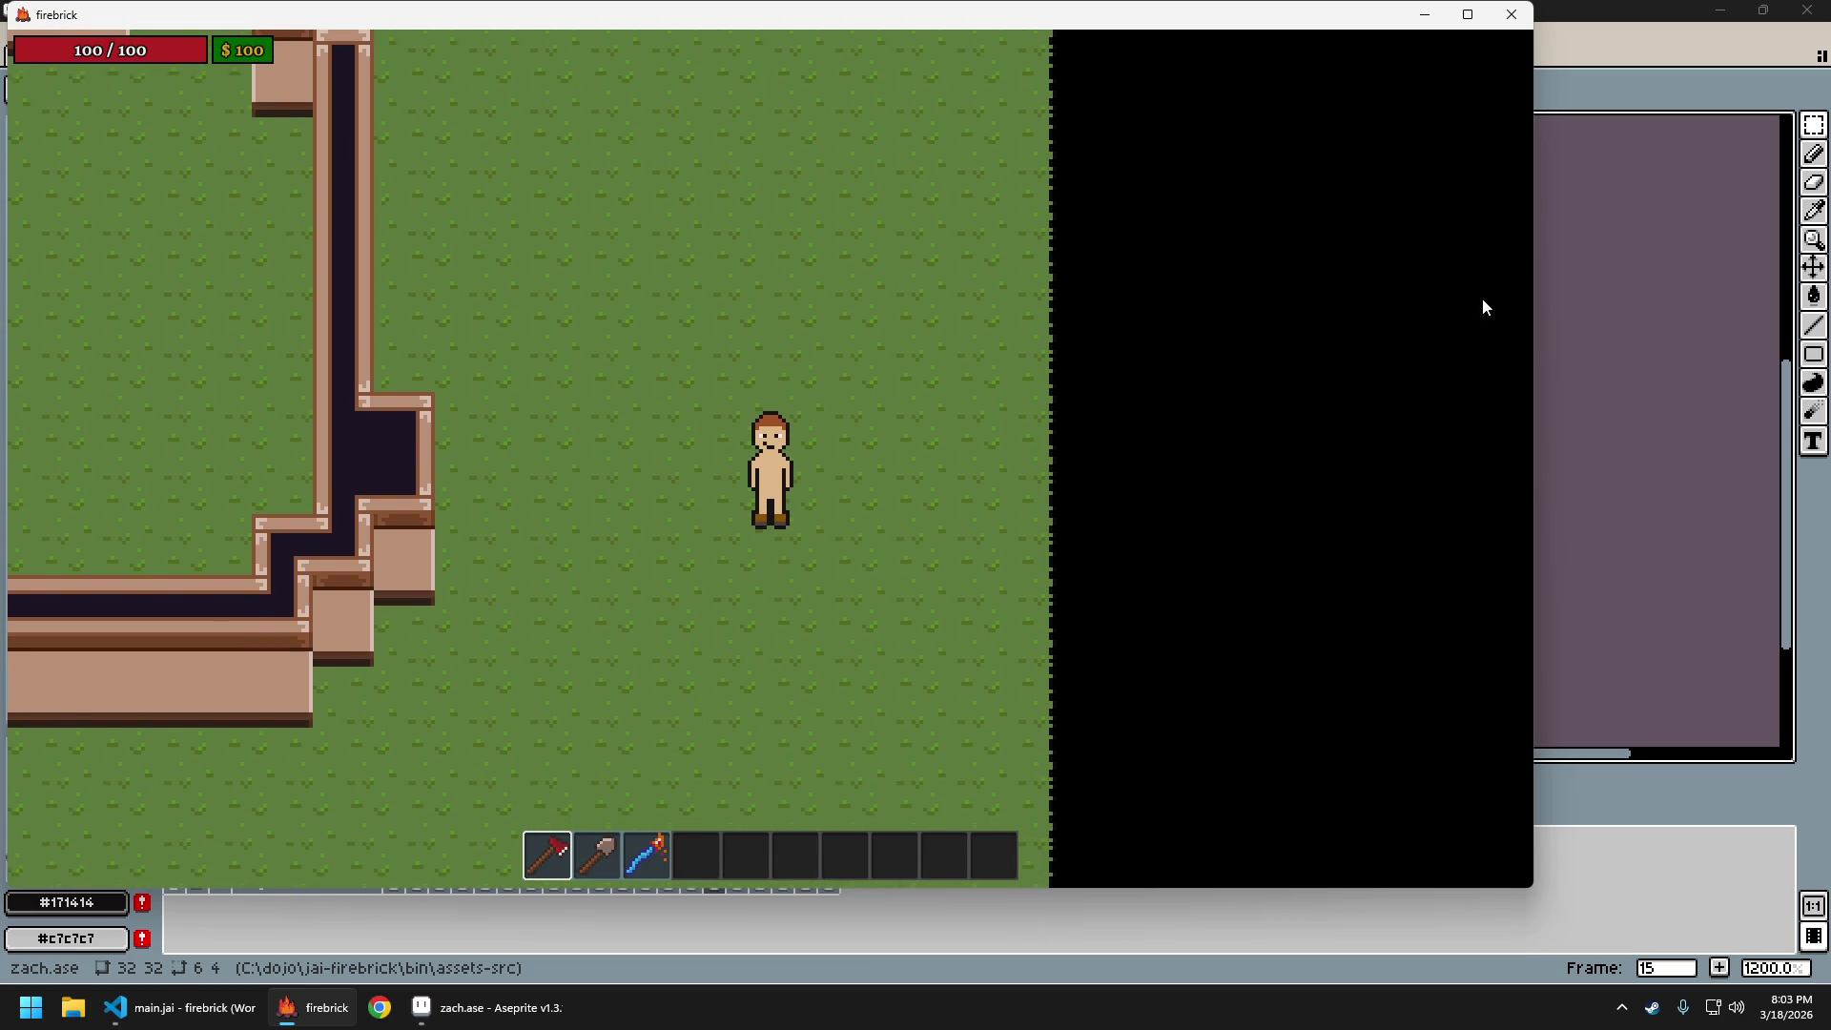
{"action": "left_click", "coordinate": [1622, 286]}
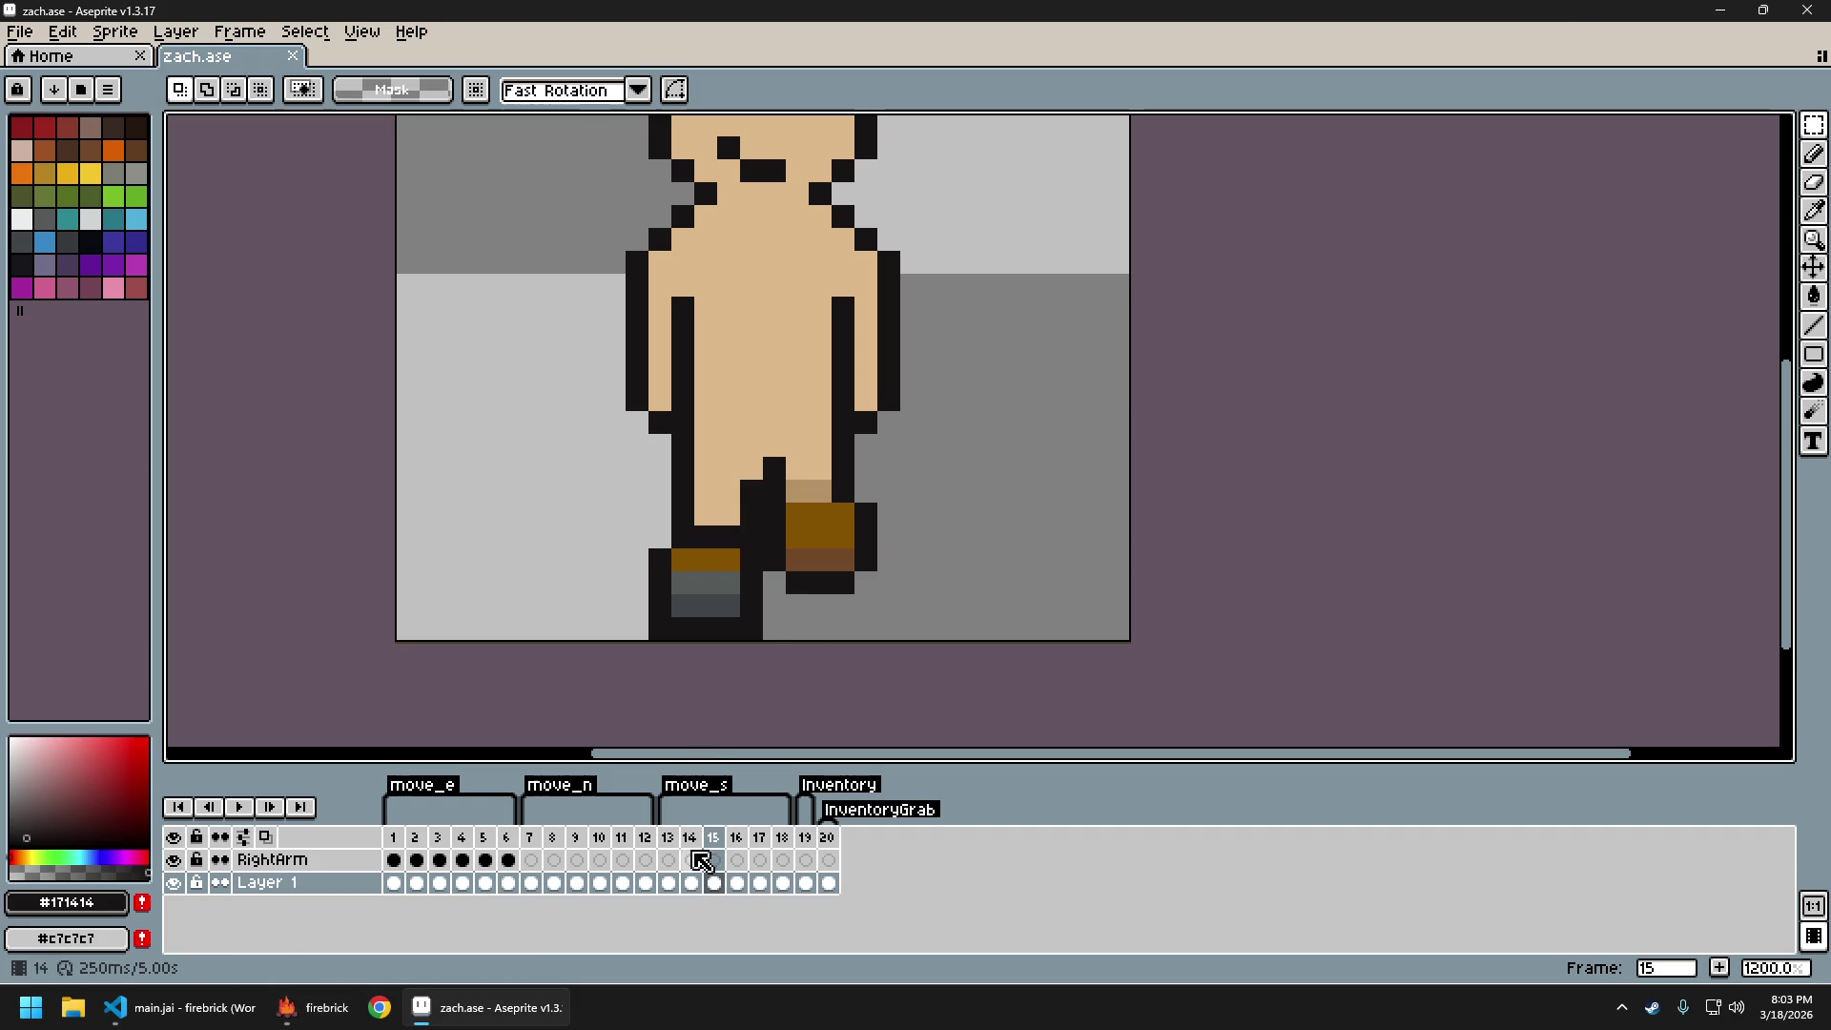
Go to south-walk frame 13 and step forward through the walk frames
{"action": "left_click", "coordinate": [672, 845]}
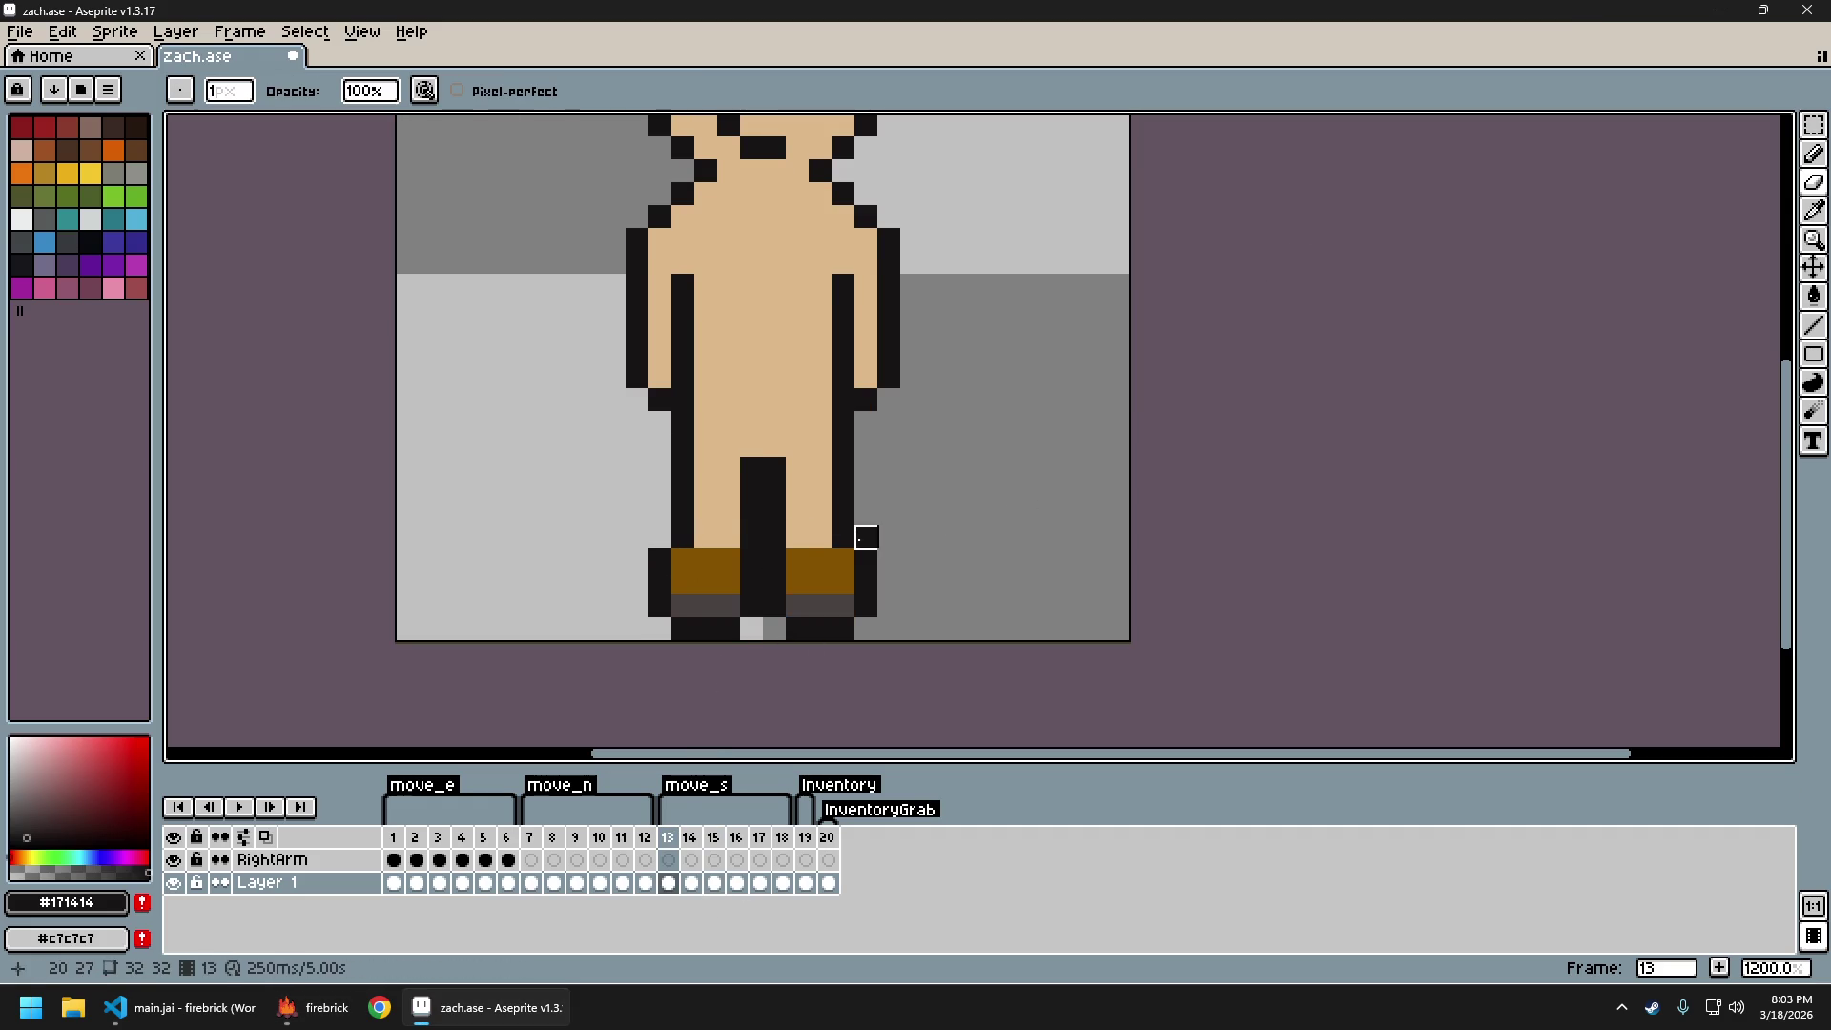
{"action": "key", "text": "Right"}
{"action": "key", "text": "Right"}
{"action": "key", "text": "Right"}
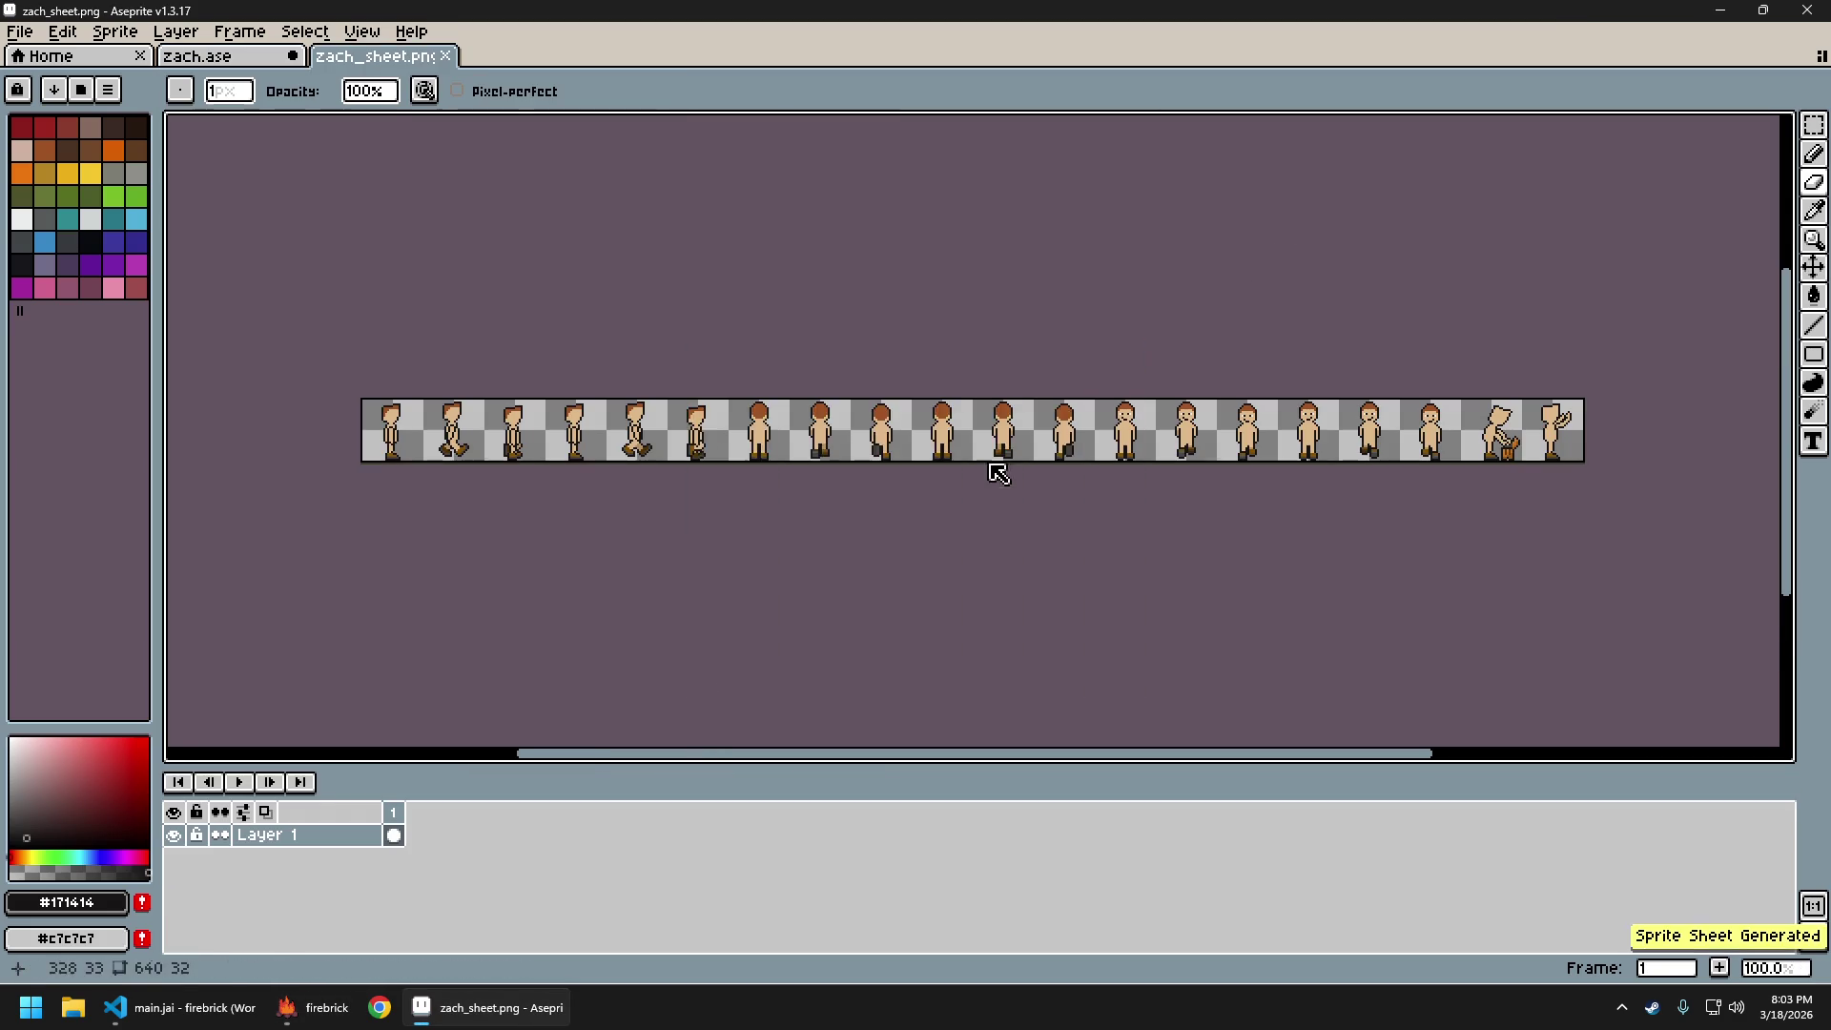
Save the regenerated sheet, then walk the character north and south twice in firebrick
{"action": "key", "text": "ctrl+s"}
{"action": "left_click", "coordinate": [288, 1010]}
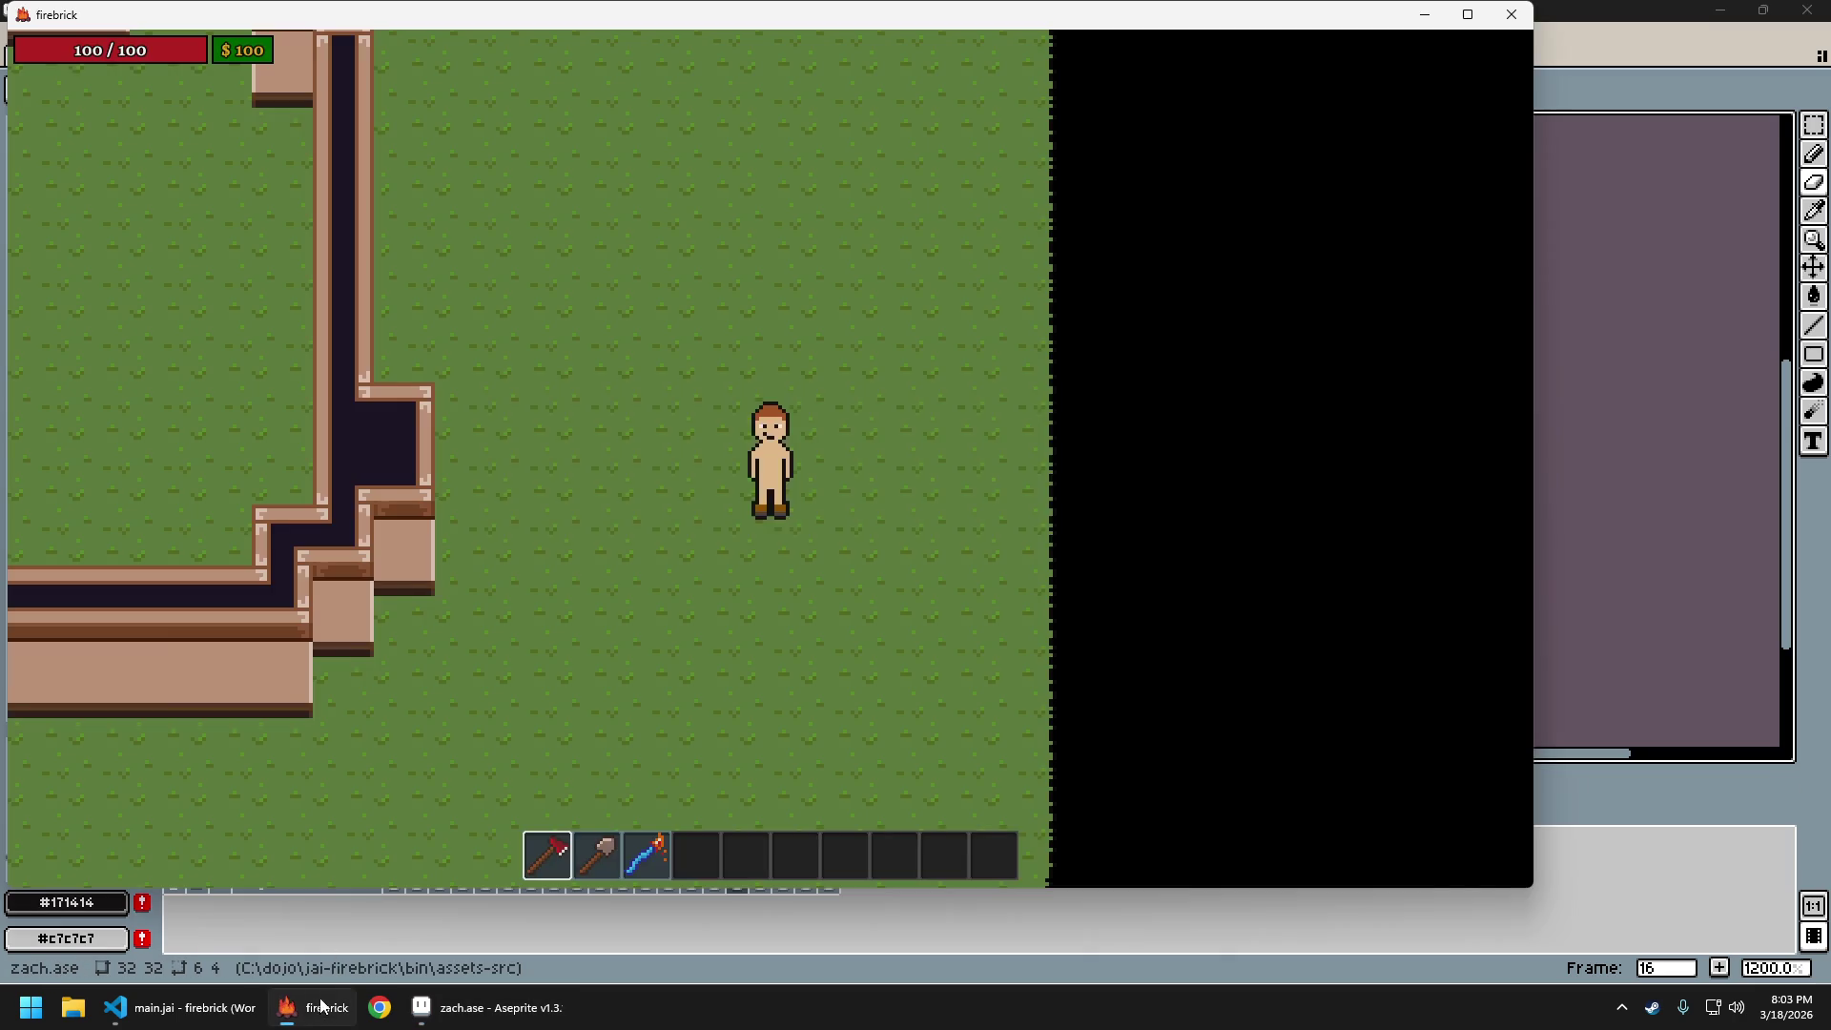
{"action": "key", "text": "w"}
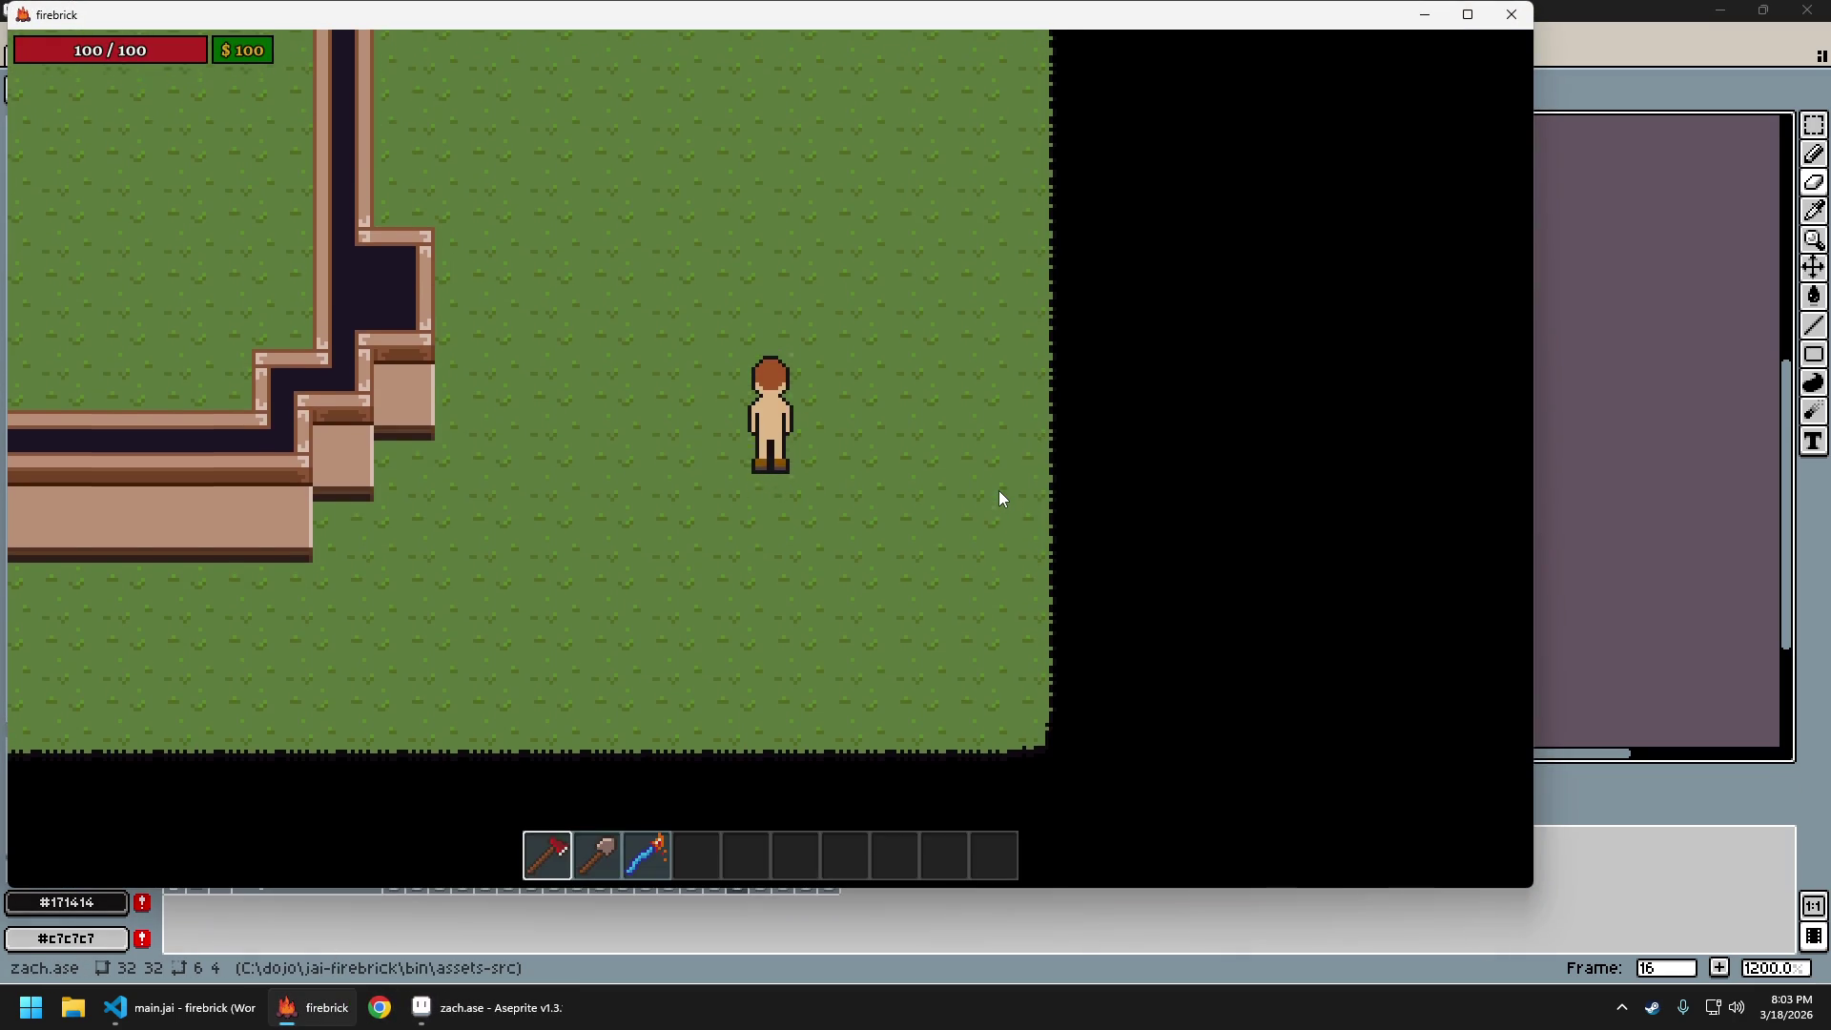
{"action": "key", "text": "s"}
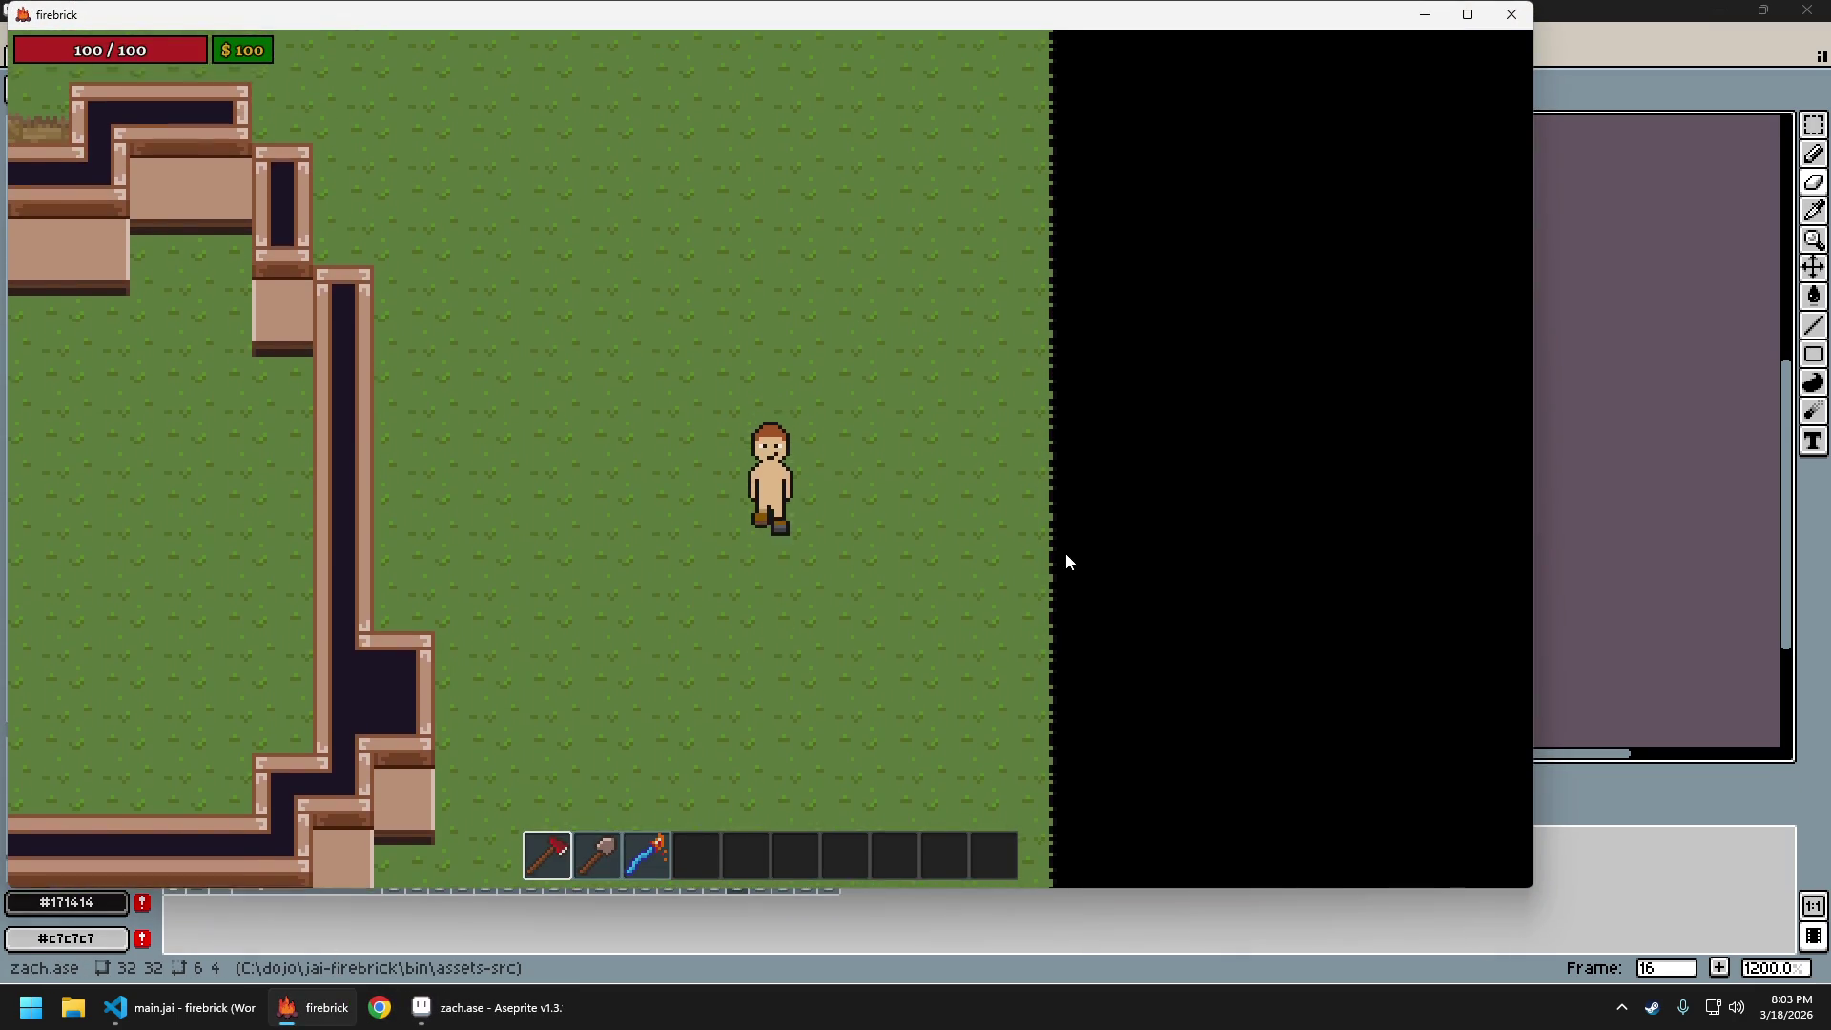
{"action": "key", "text": "w"}
{"action": "key", "text": "s"}
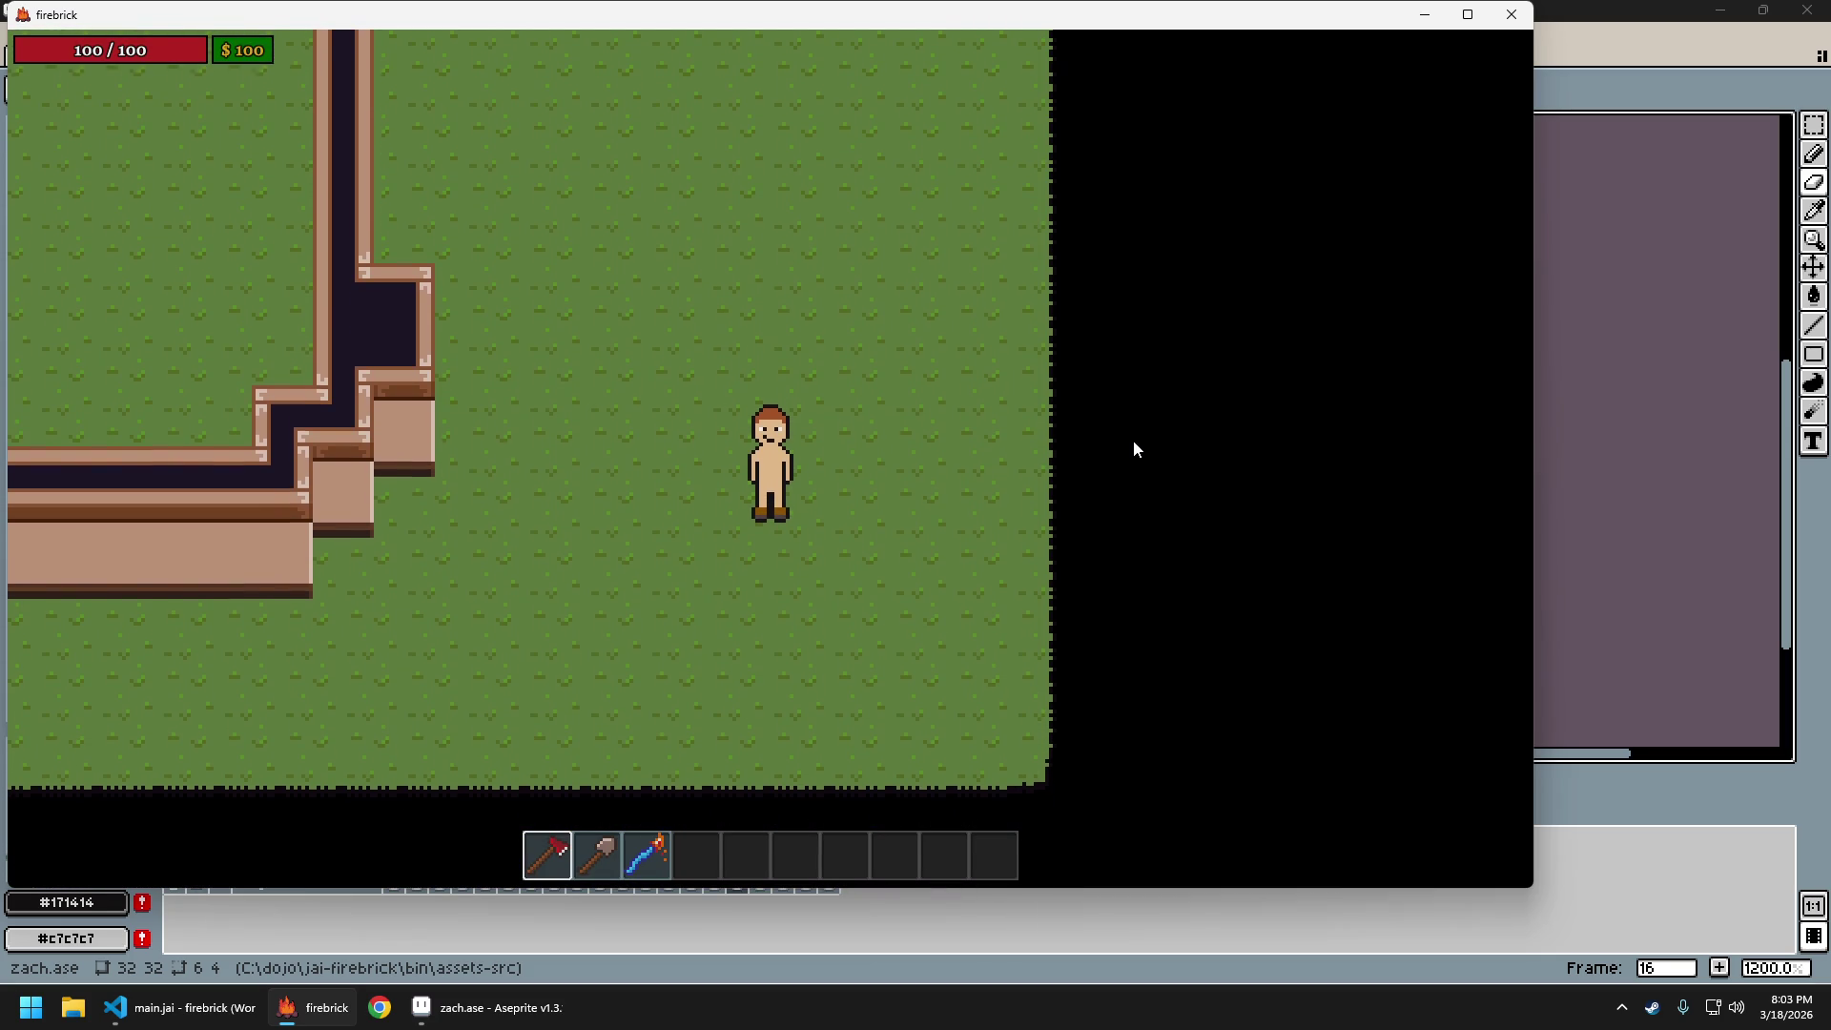
On frame 16, pencil extra boot-brown pixels so the boots reach one pixel higher
{"action": "left_click", "coordinate": [1600, 19]}
{"action": "left_click", "coordinate": [706, 560], "text": "alt"}
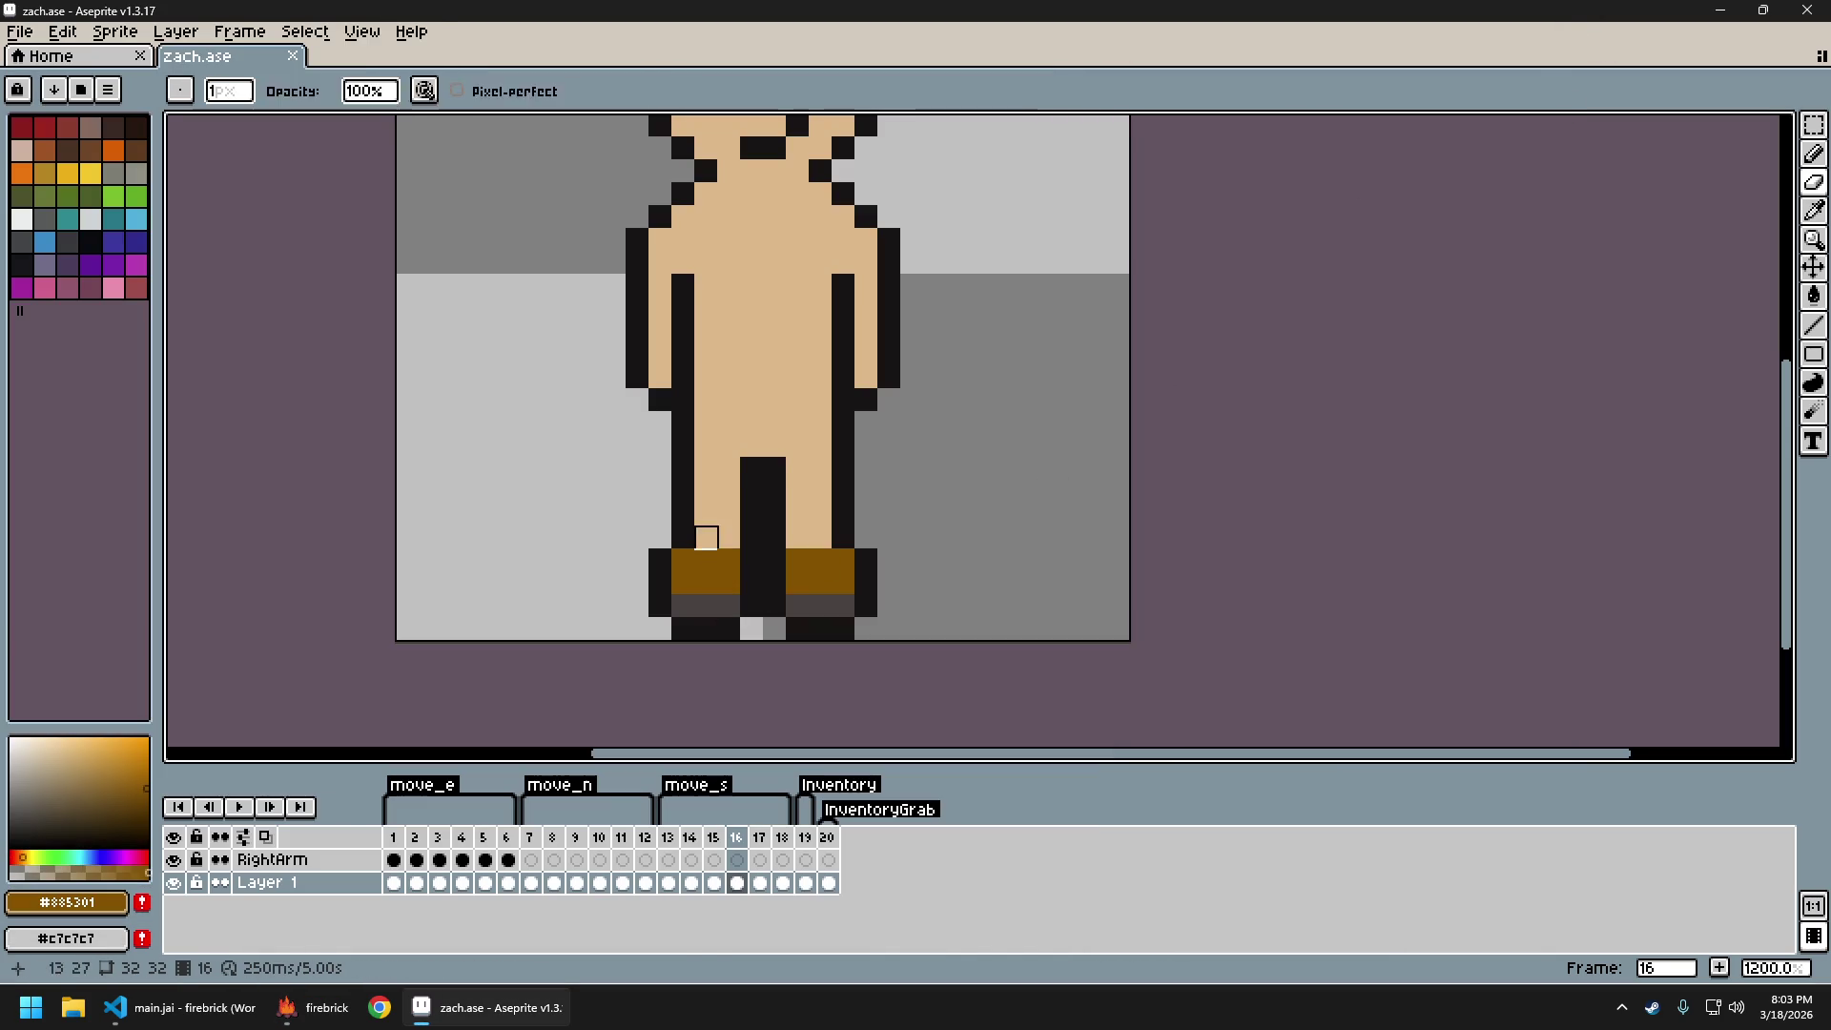
{"action": "left_click", "coordinate": [675, 527], "text": "alt"}
{"action": "key", "text": "ctrl+z"}
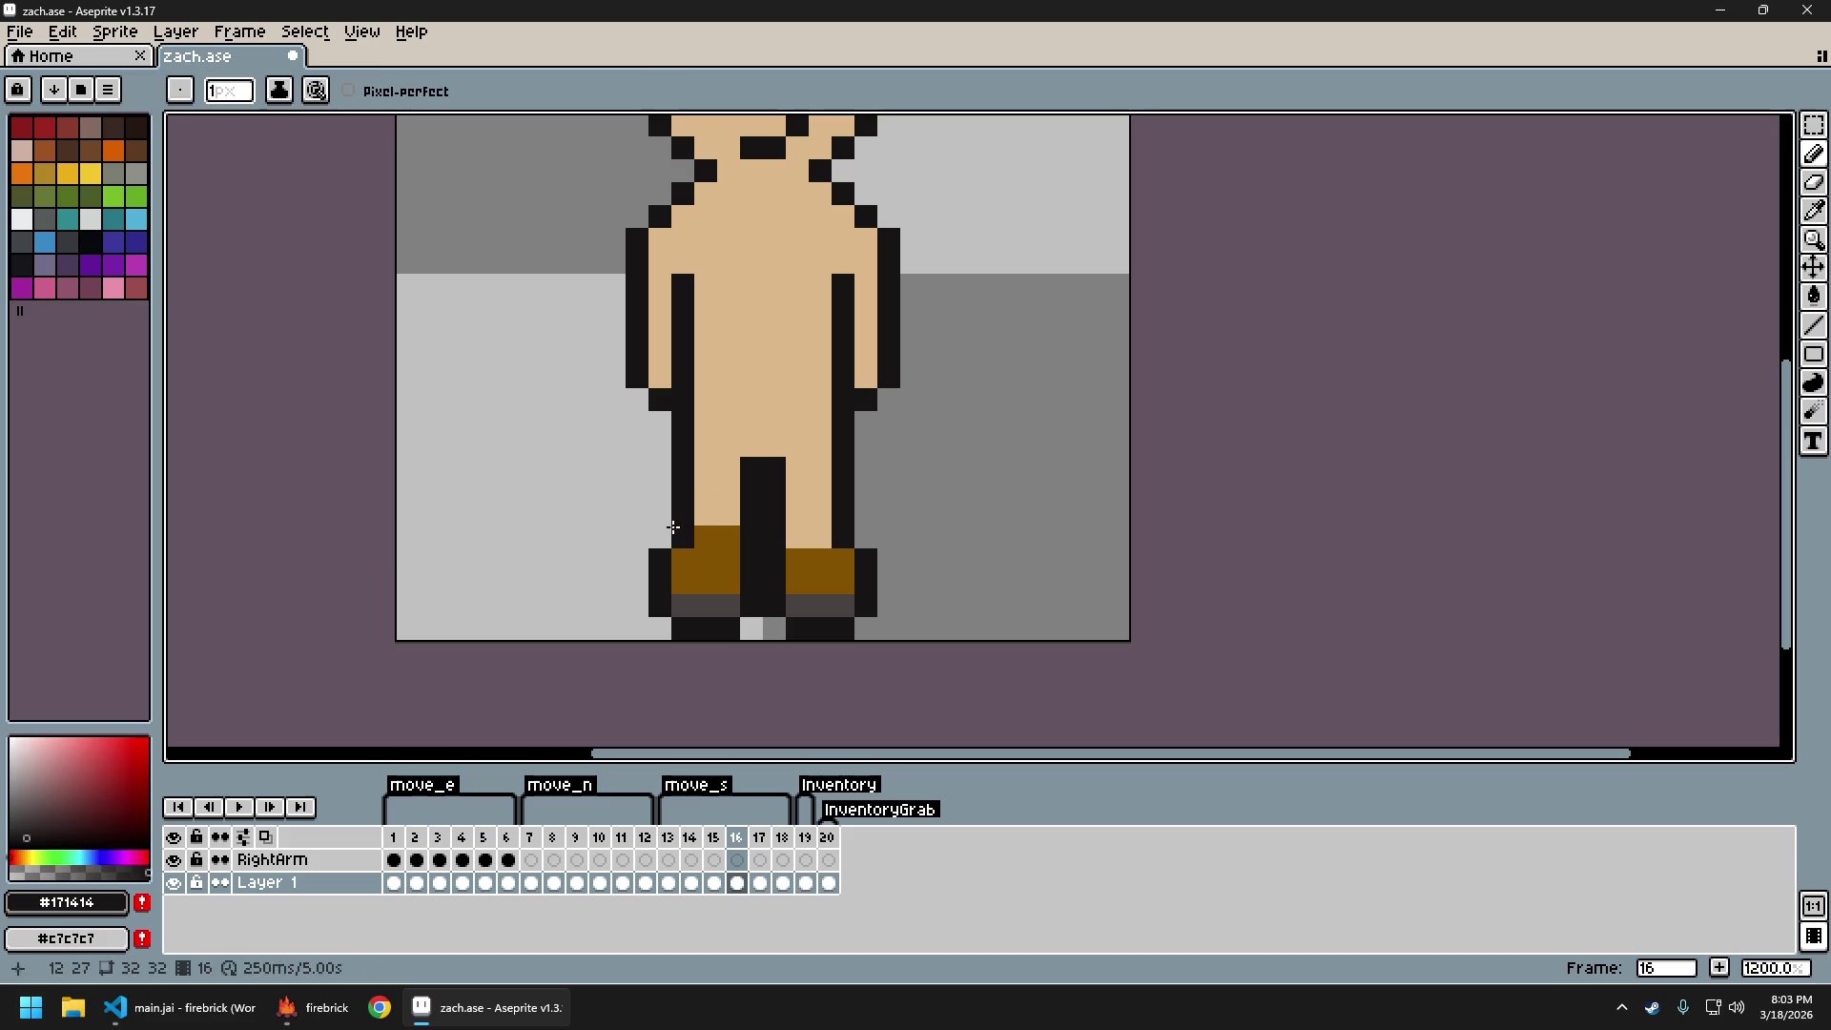
{"action": "key", "text": "ctrl+z"}
{"action": "left_click", "coordinate": [831, 557], "text": "alt"}
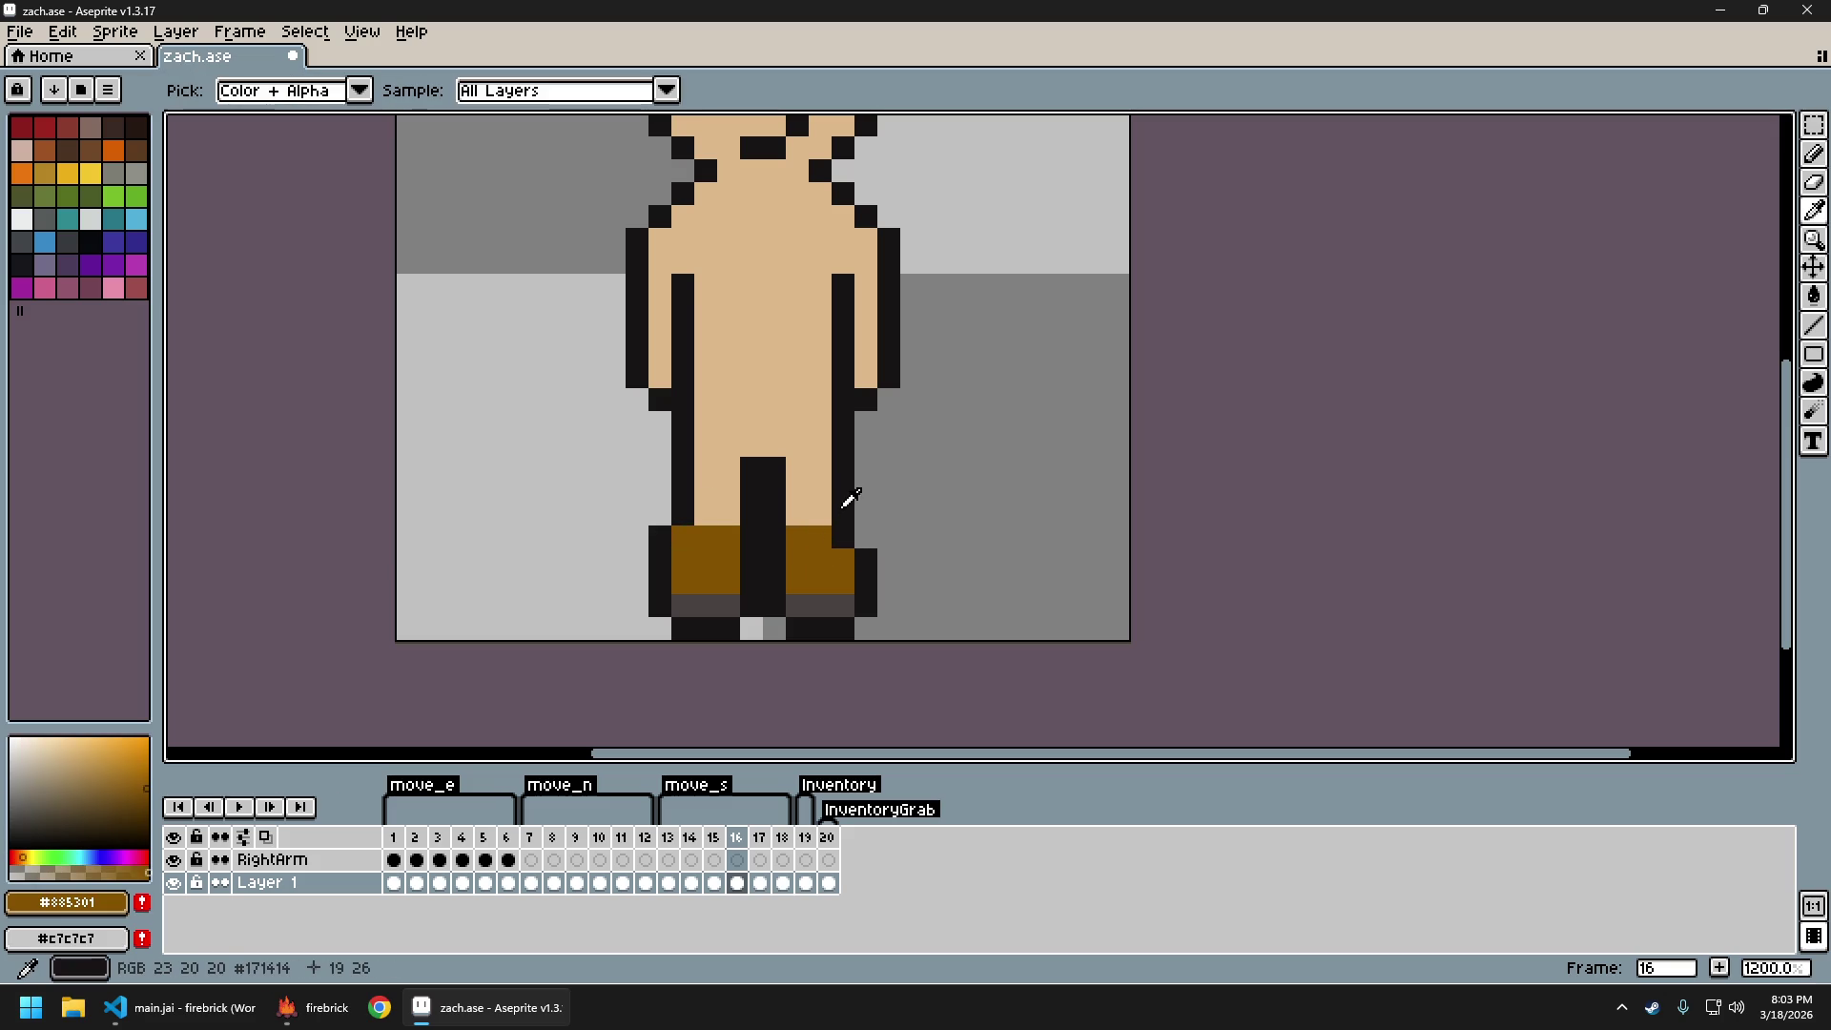
{"action": "left_click", "coordinate": [860, 547], "text": "alt"}
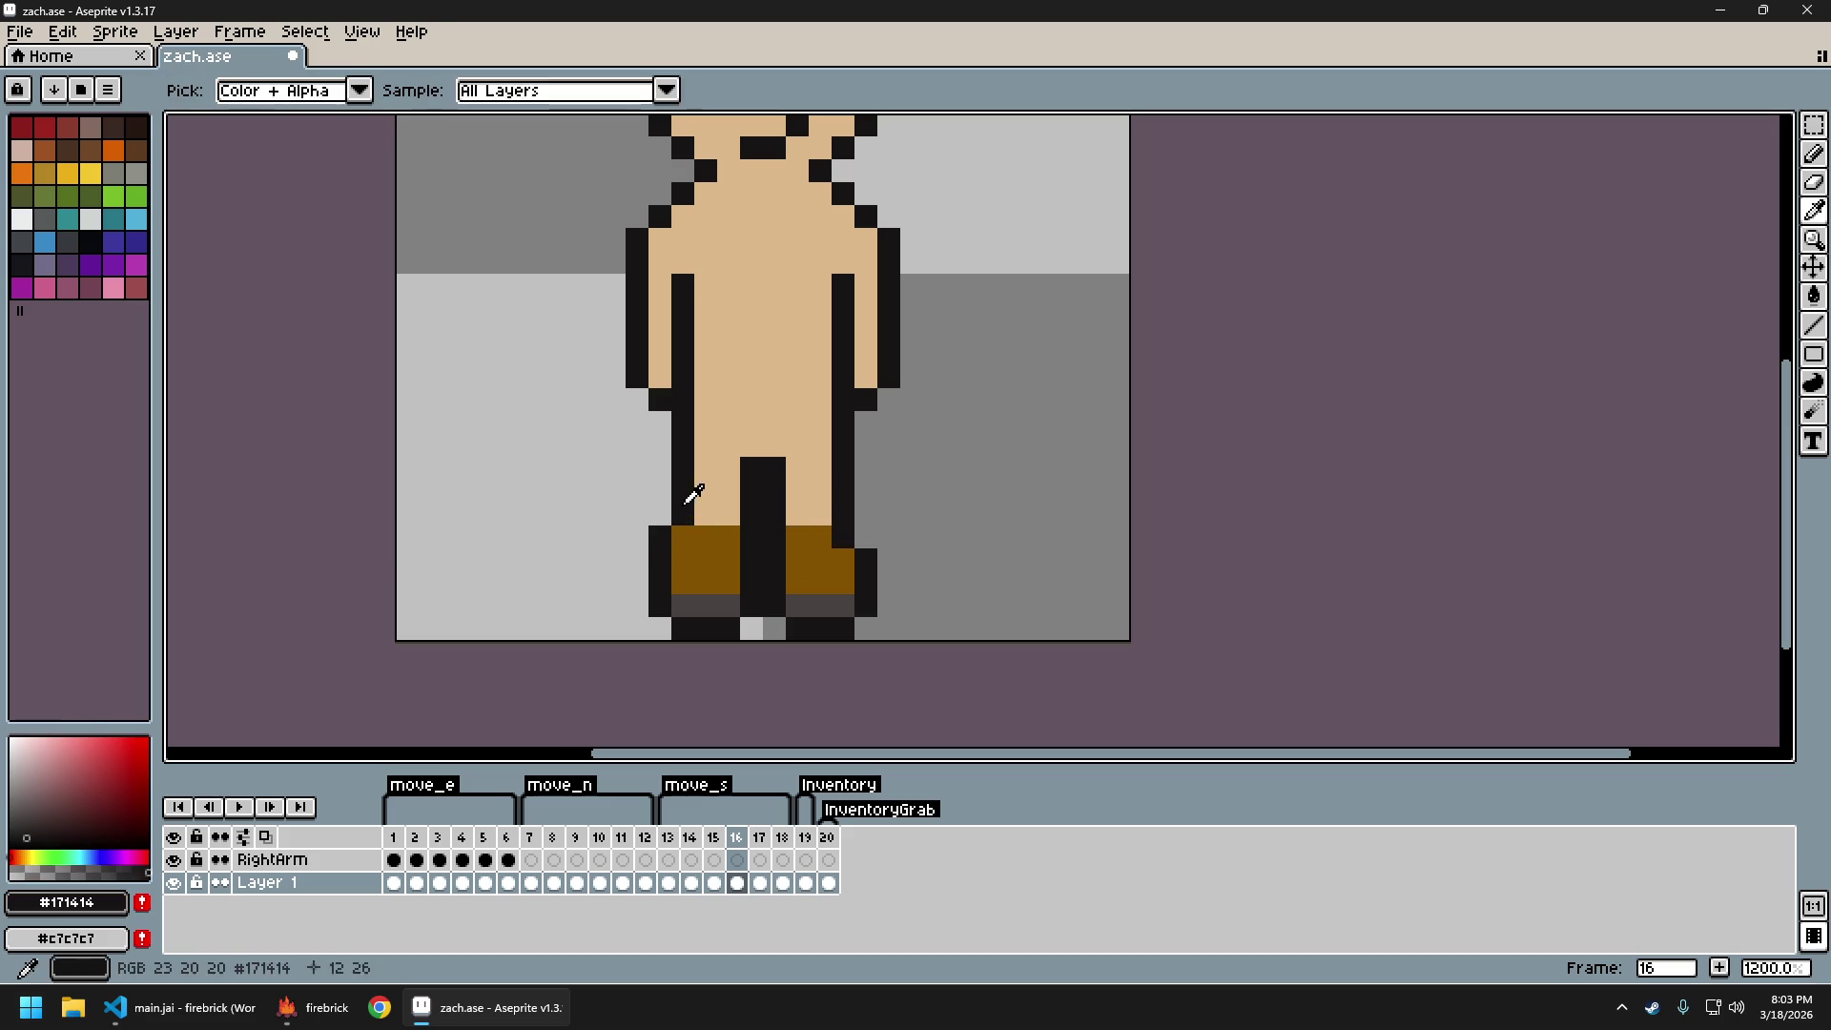
{"action": "key", "text": "e"}
{"action": "scroll", "coordinate": [952, 565], "scroll_direction": "down", "scroll_amount": 5}
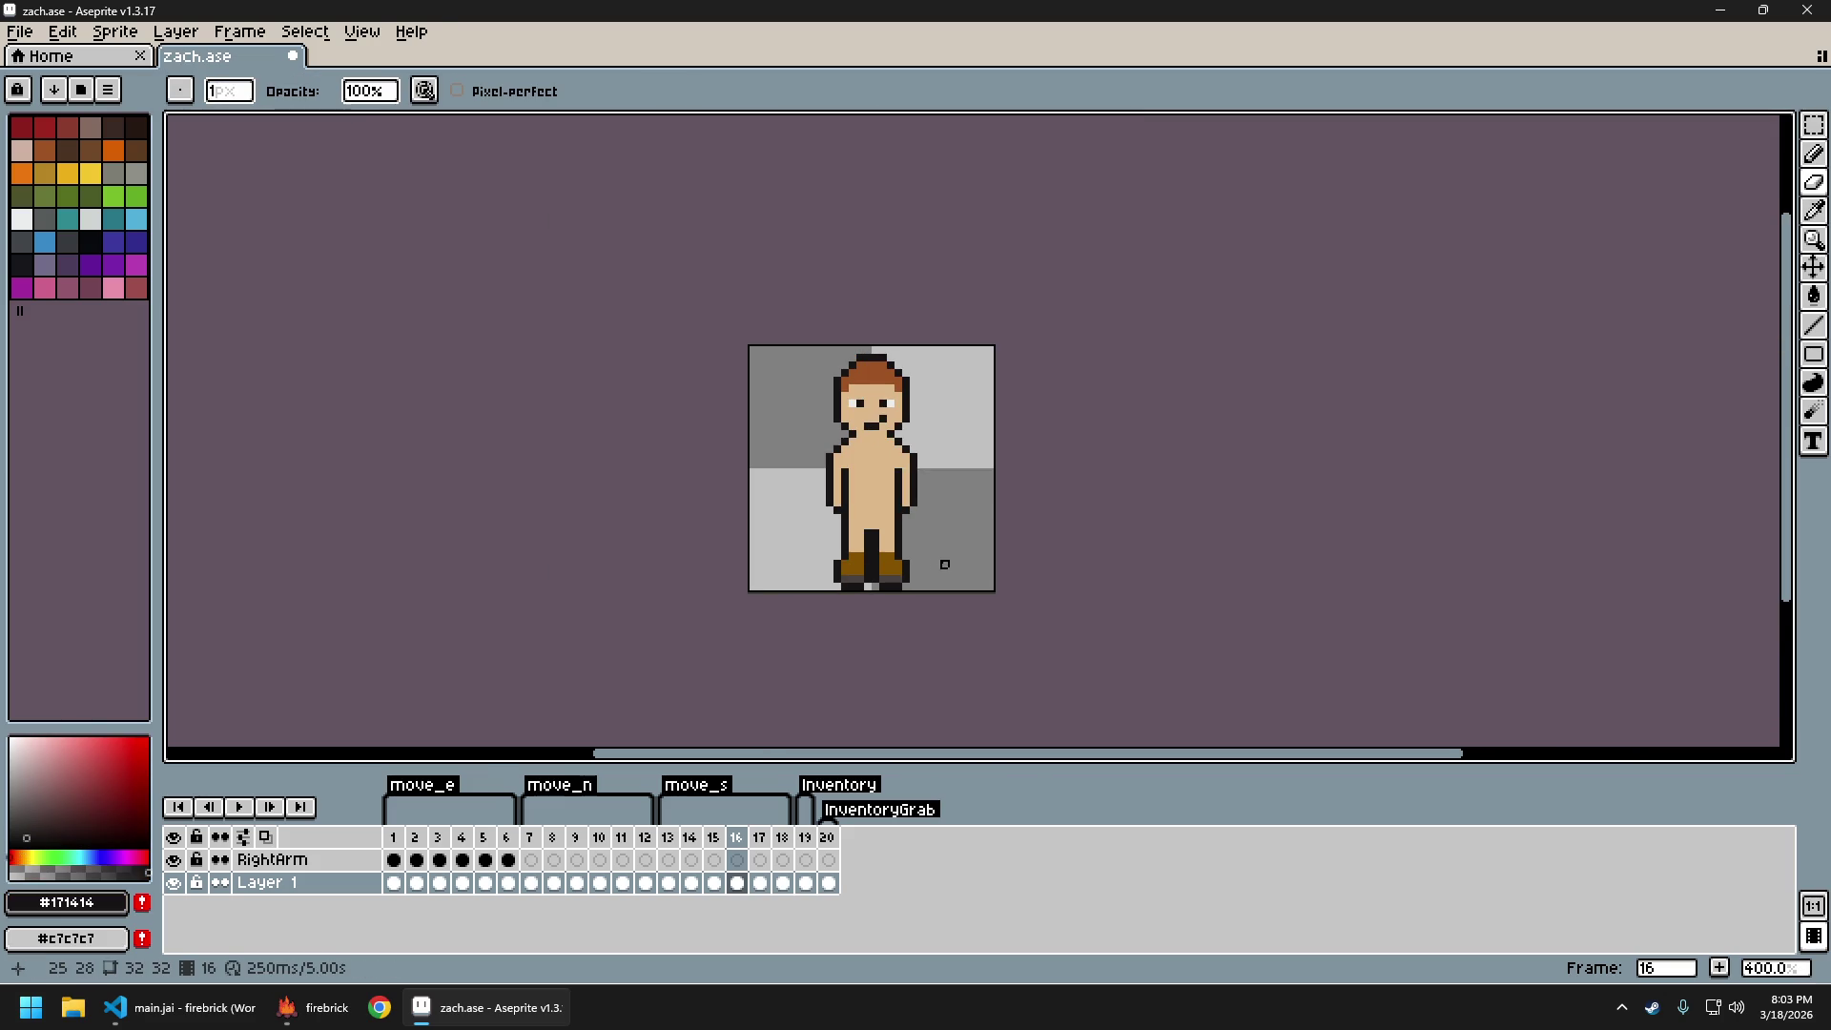
{"action": "scroll", "coordinate": [944, 563], "scroll_direction": "up", "scroll_amount": 5}
{"action": "key", "text": "b"}
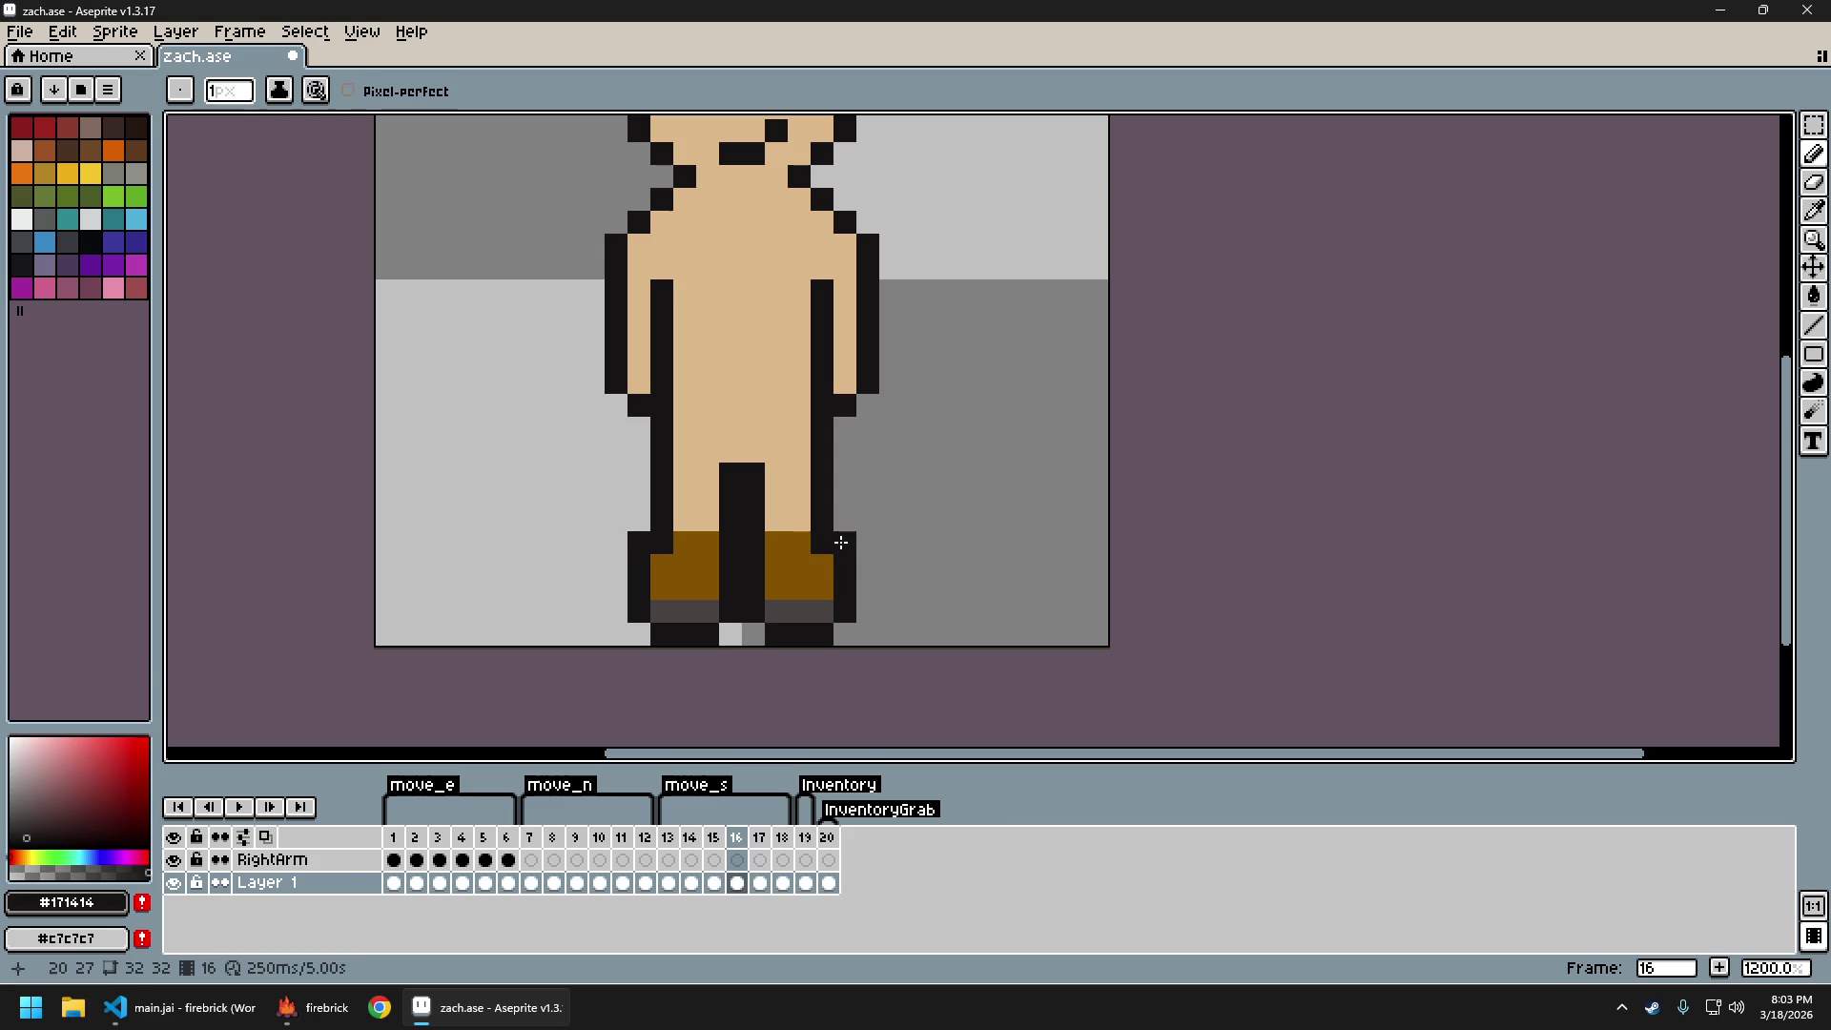
{"action": "left_click", "coordinate": [820, 542], "text": "alt"}
{"action": "scroll", "coordinate": [948, 590], "scroll_direction": "down", "scroll_amount": 6}
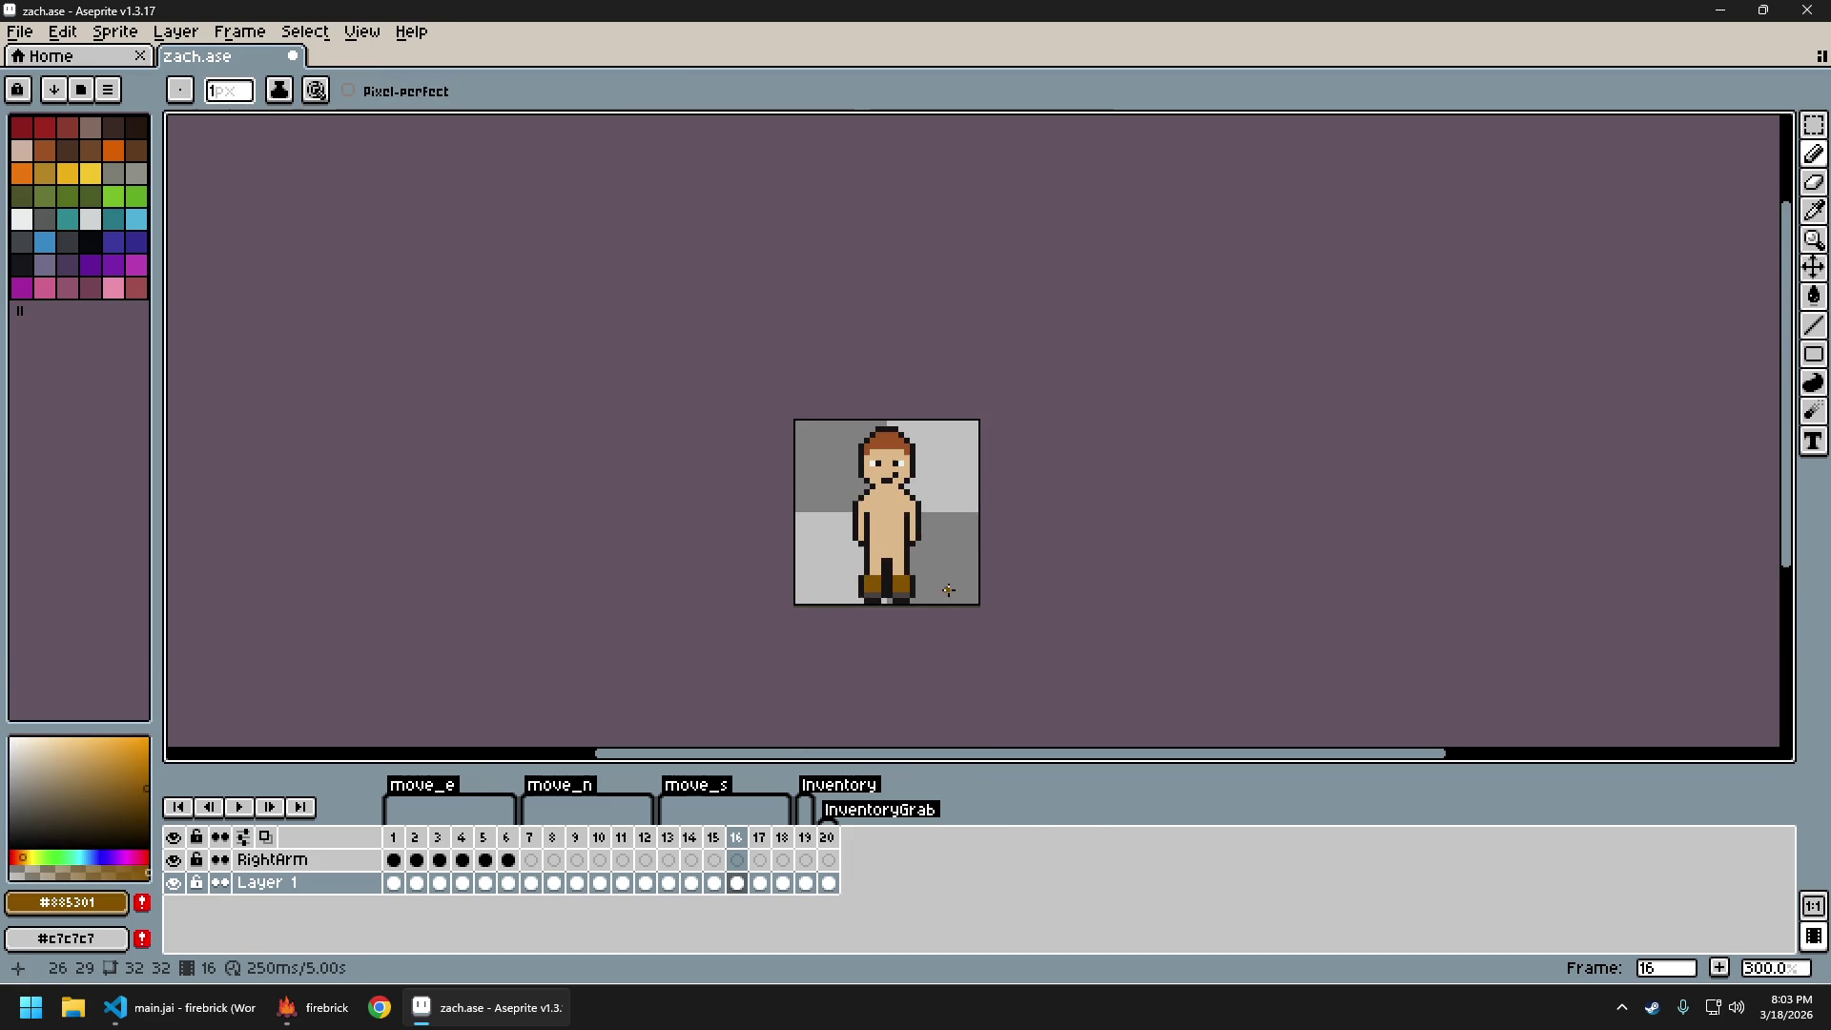
{"action": "scroll", "coordinate": [944, 586], "scroll_direction": "up", "scroll_amount": 2}
Check the south walk frames, re-export zach_sheet.png and close its tab
{"action": "key", "text": "Right"}
{"action": "key", "text": "Right"}
{"action": "key", "text": "Right"}
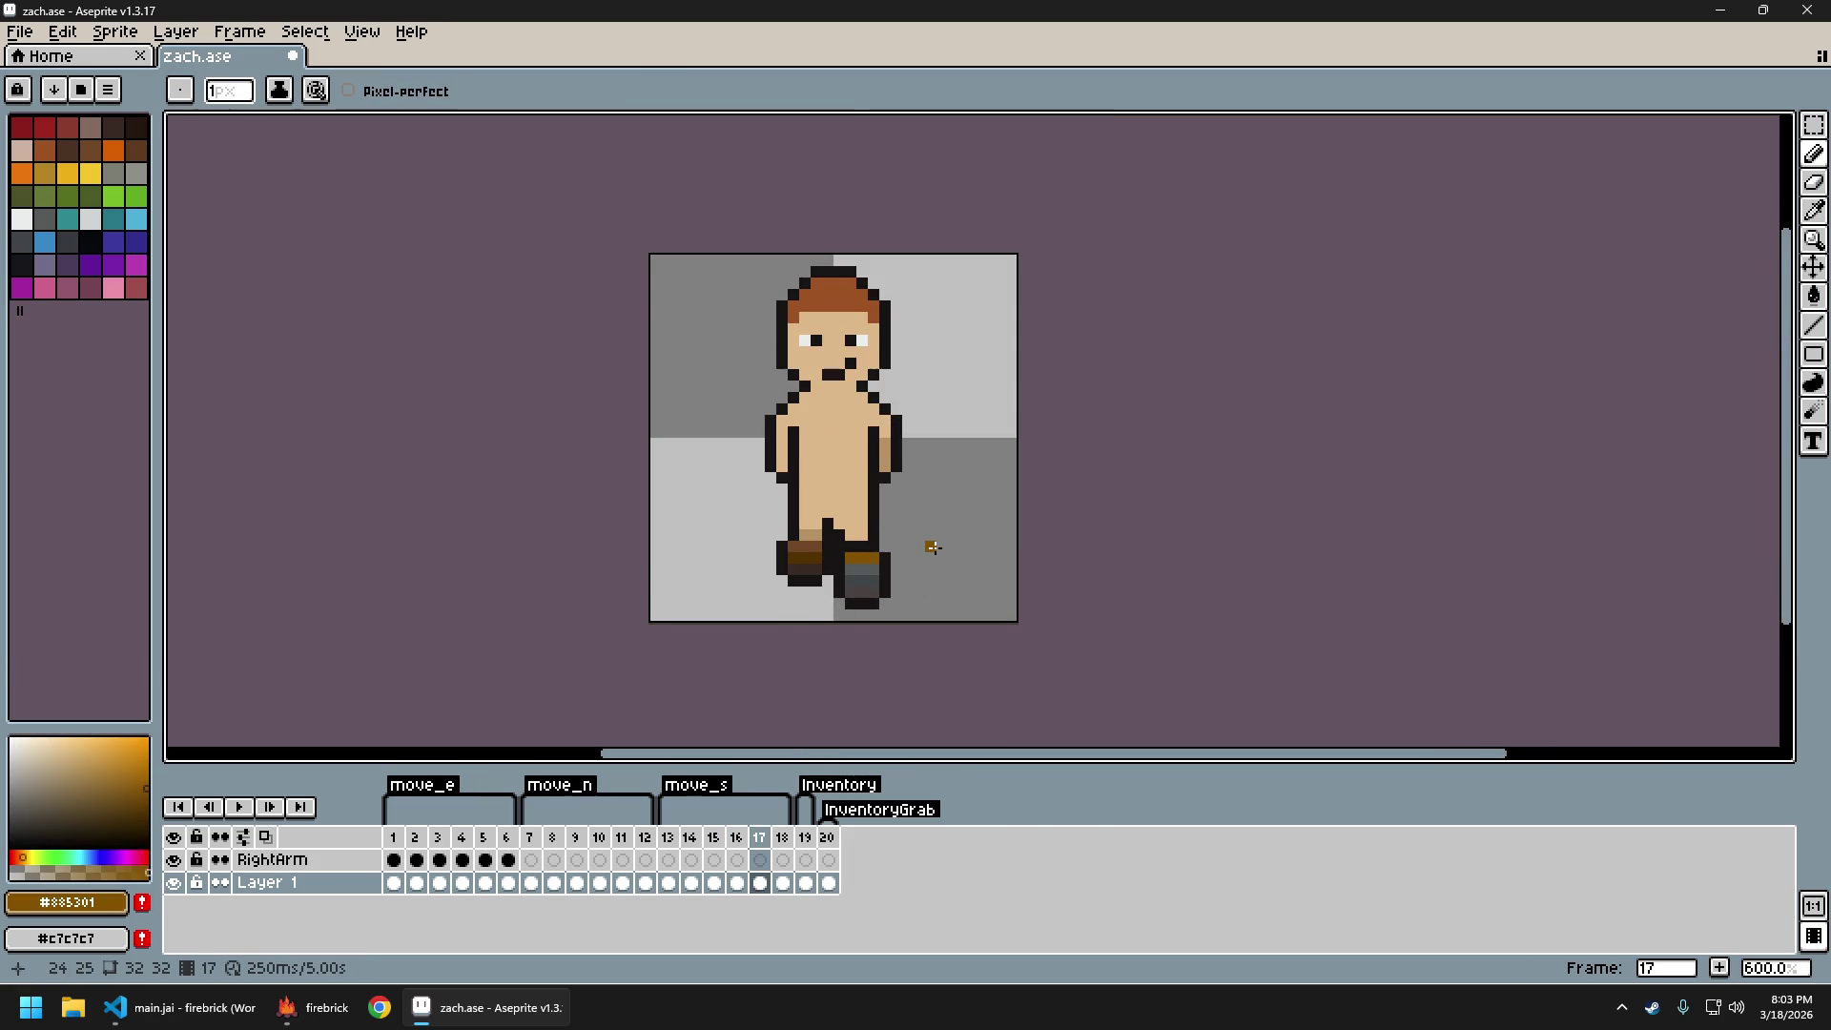
{"action": "key", "text": "Left"}
{"action": "key", "text": "Left"}
{"action": "key", "text": "Left"}
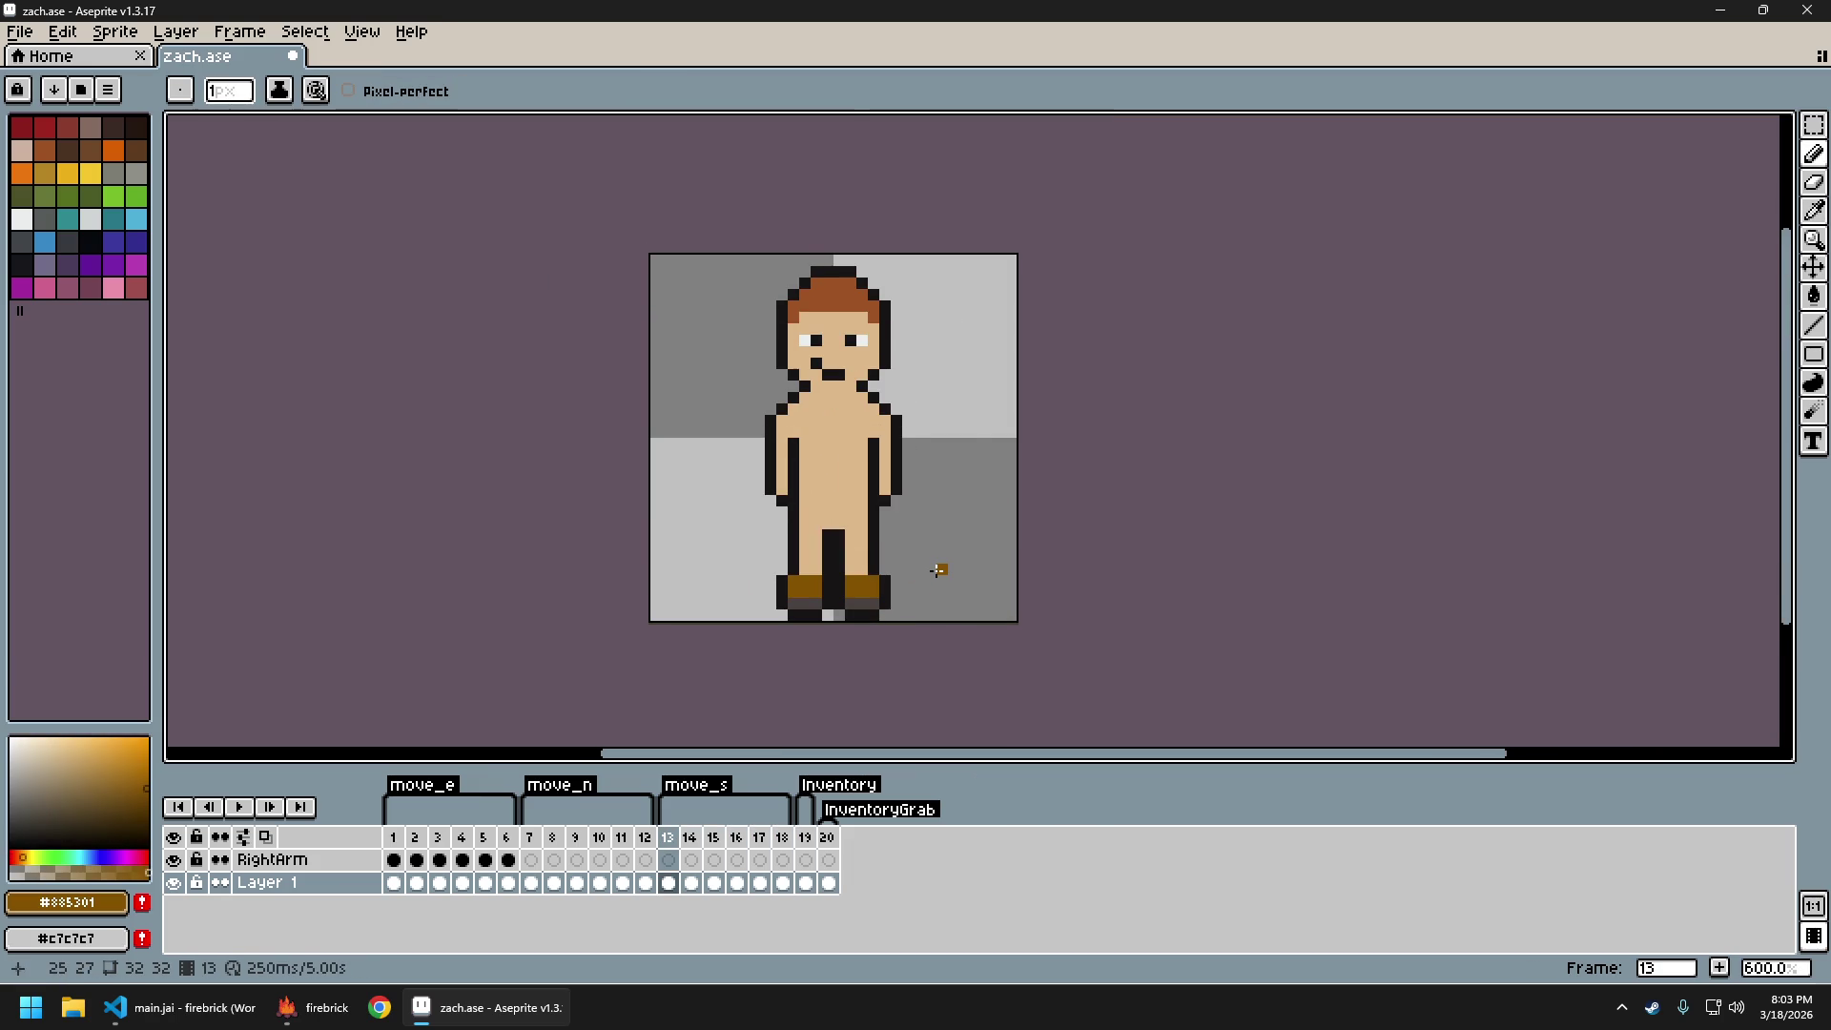
{"action": "key", "text": "ctrl"}
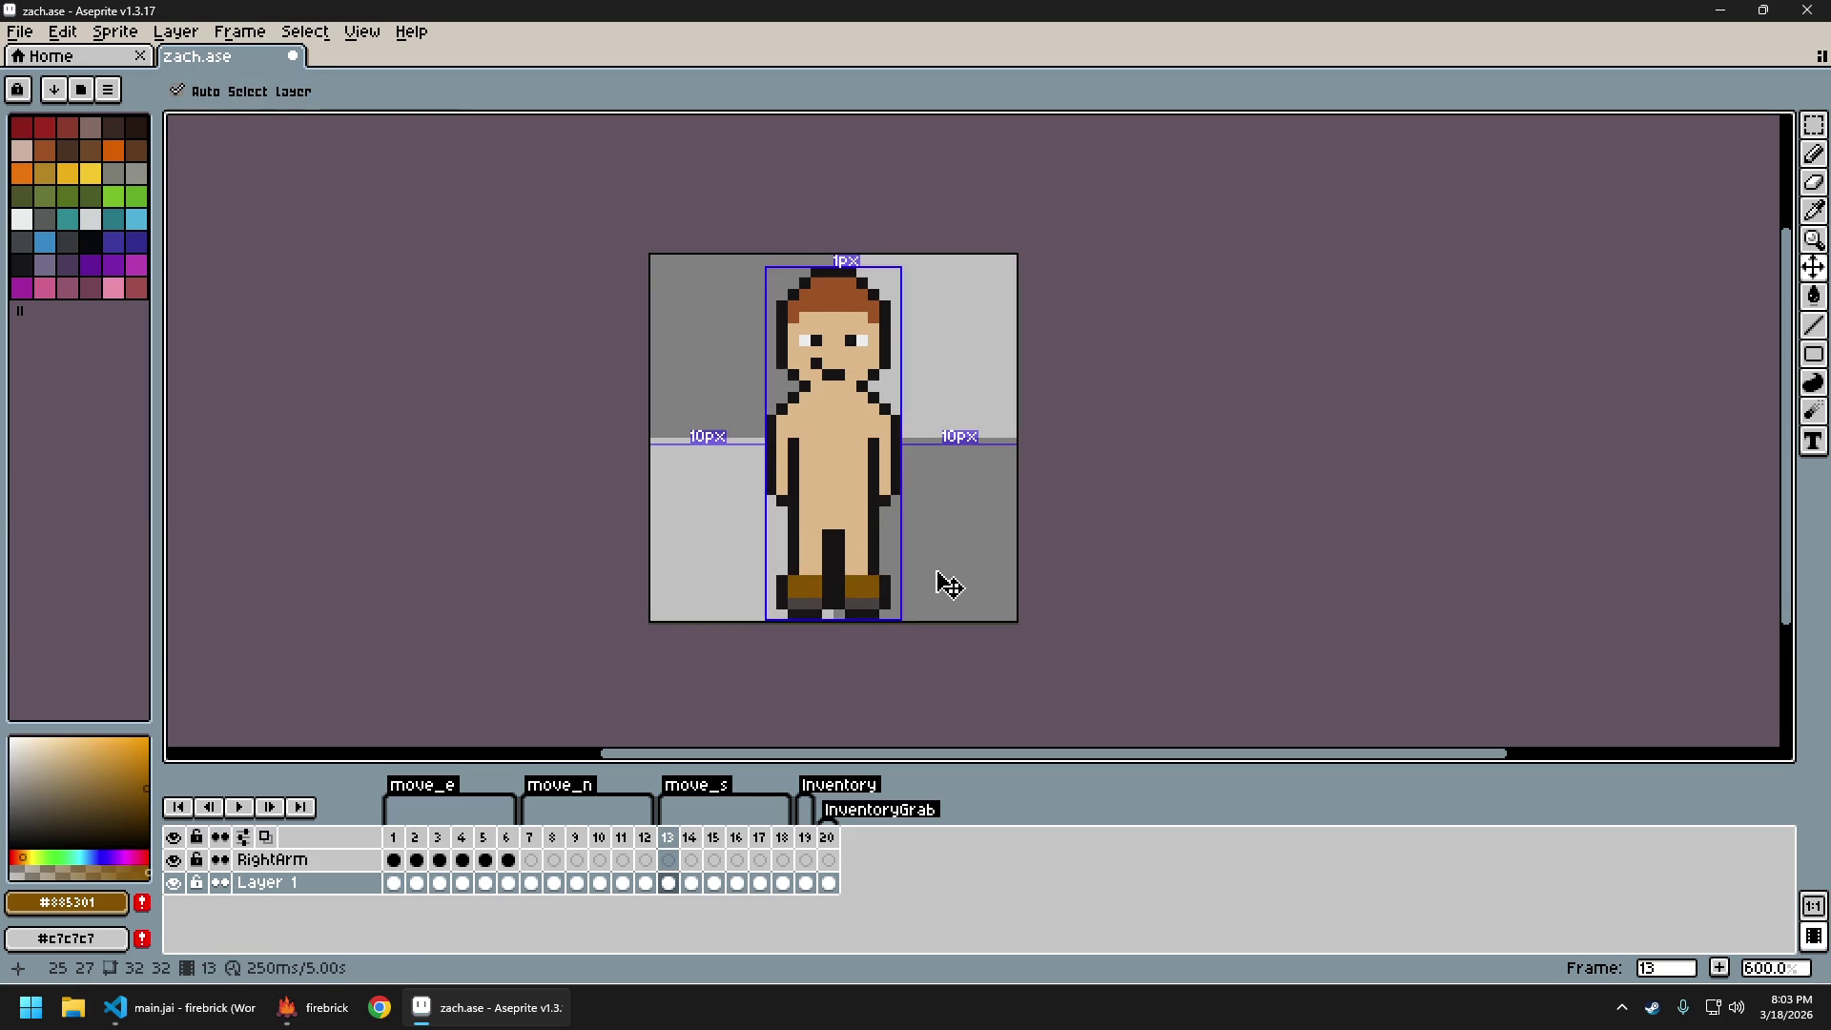
{"action": "key", "text": "ctrl+x"}
{"action": "key", "text": "ctrl+v"}
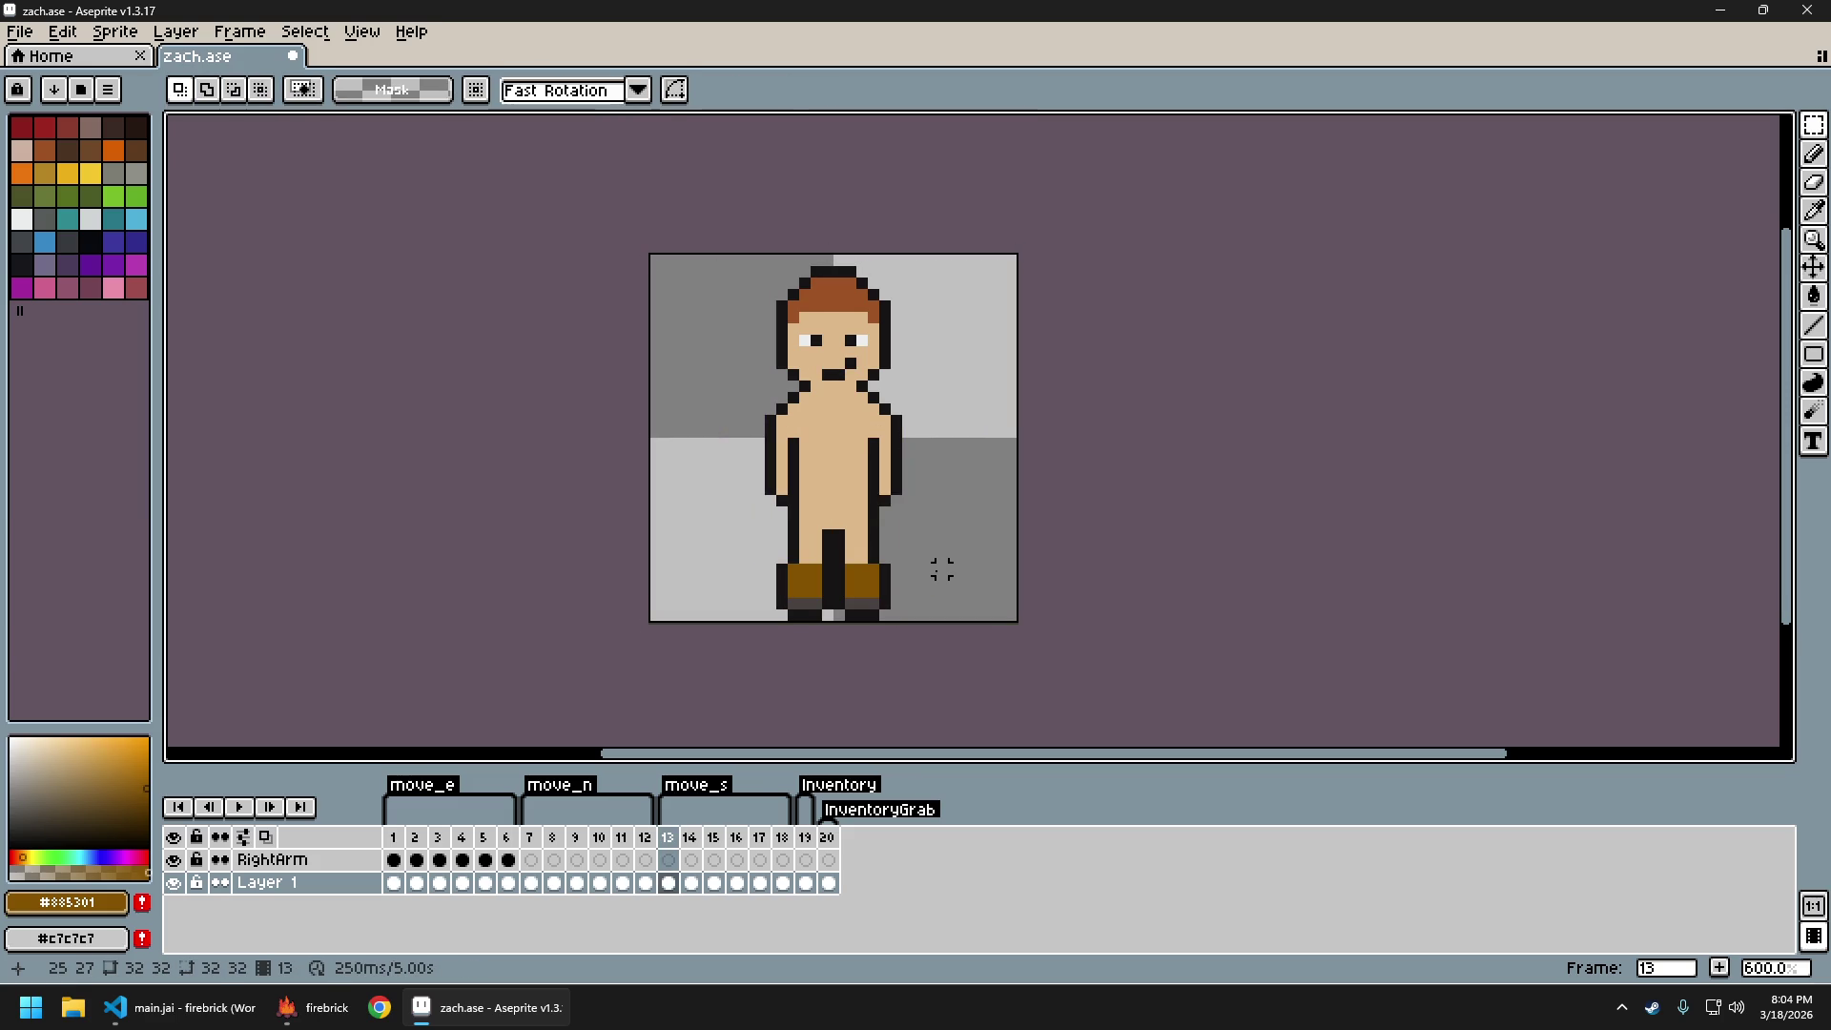
{"action": "key", "text": "ctrl+e"}
{"action": "key", "text": "Return"}
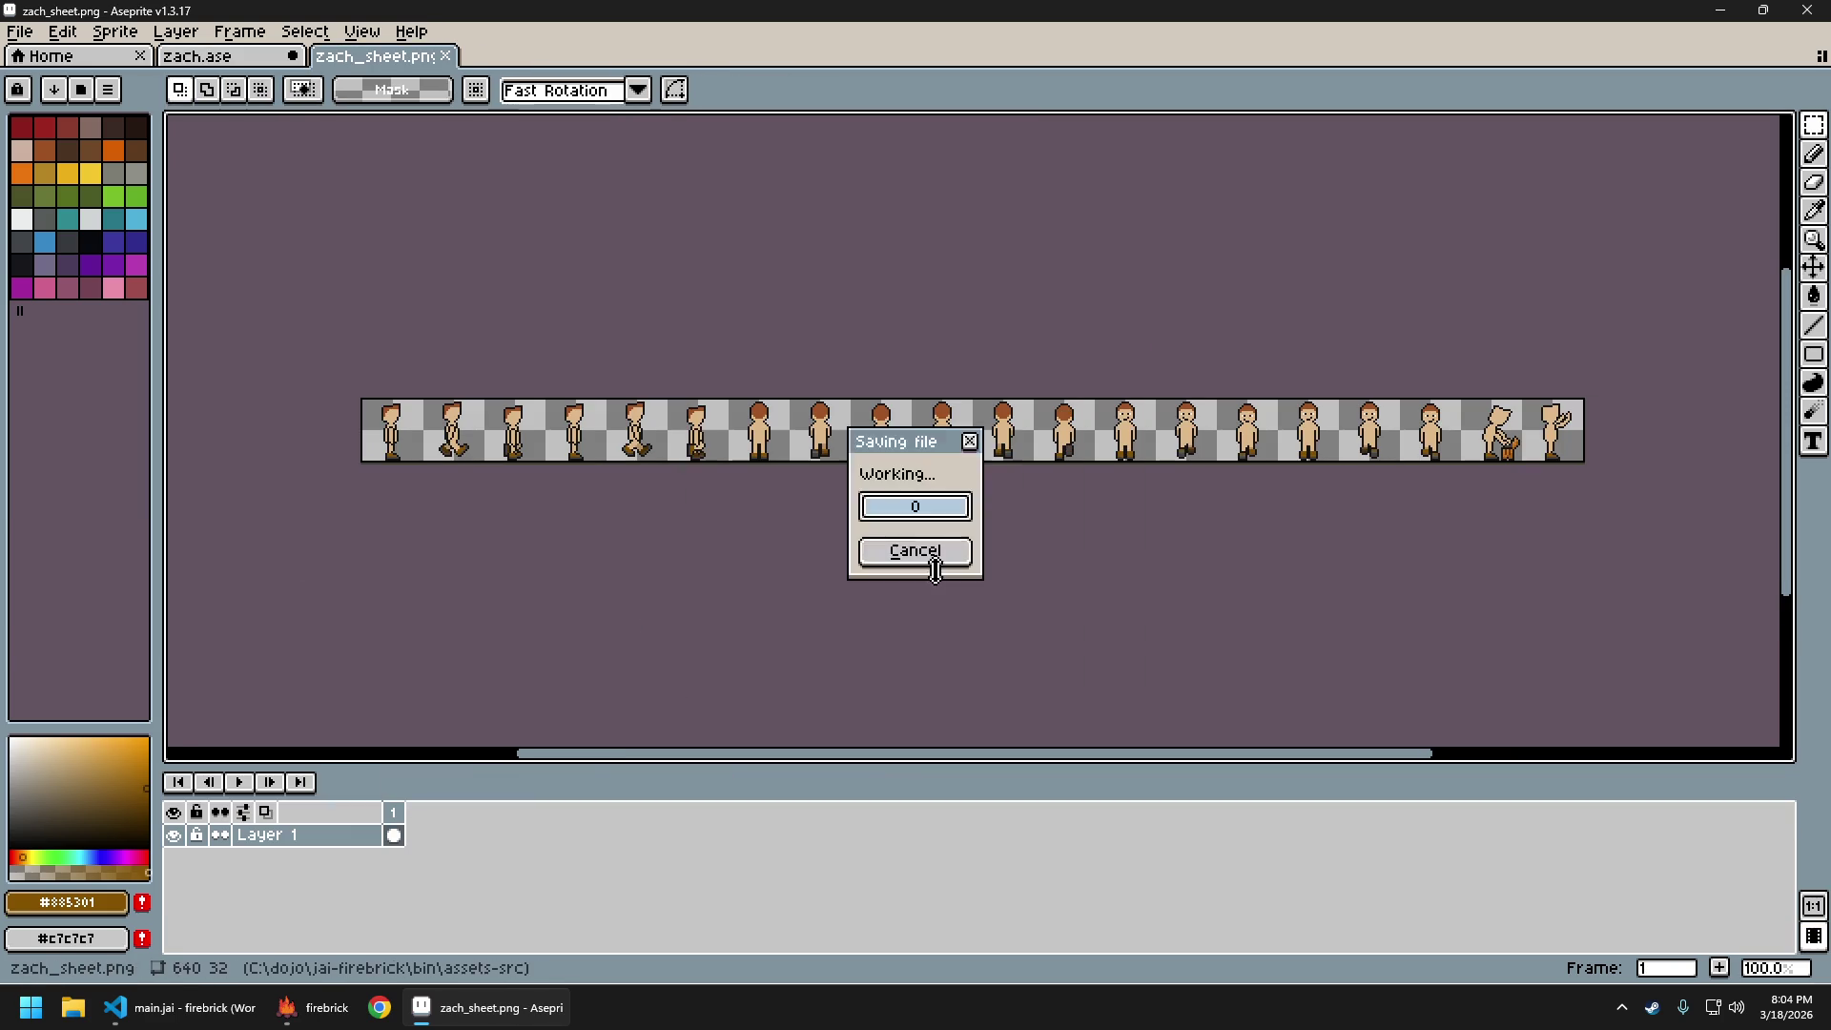
{"action": "key", "text": "ctrl+w"}
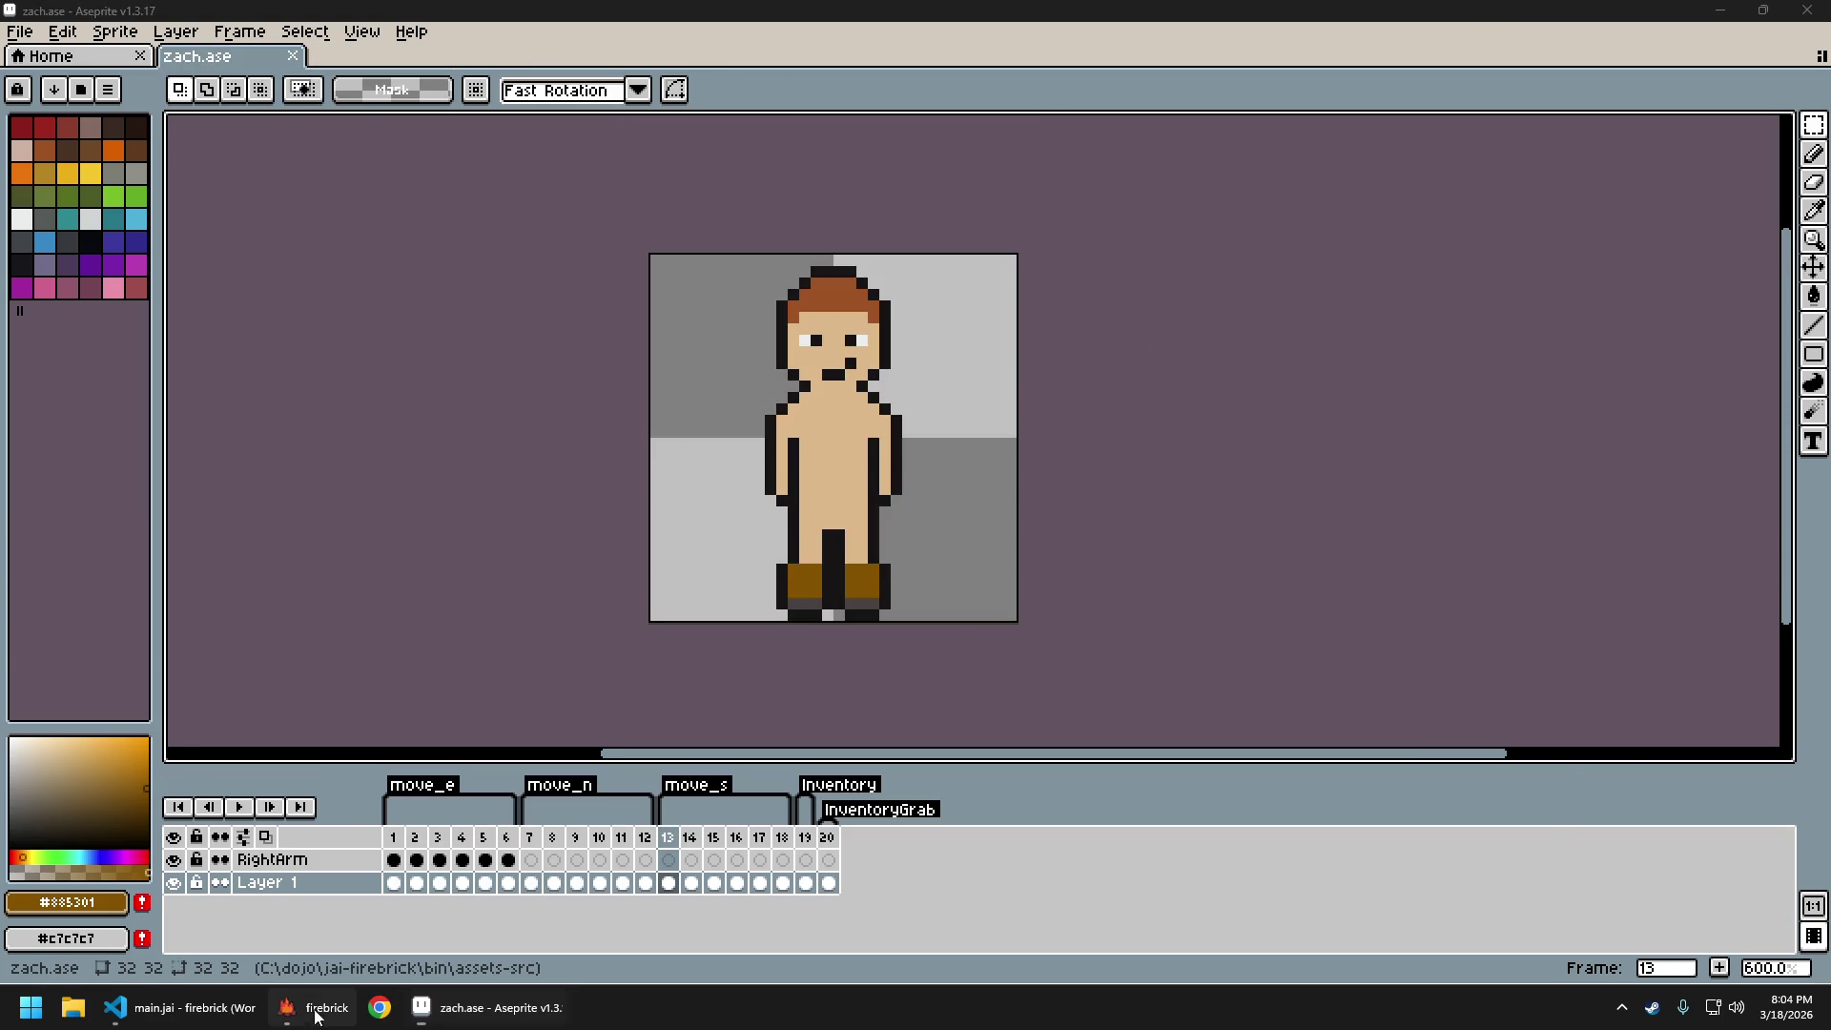
{"action": "left_click", "coordinate": [313, 1012]}
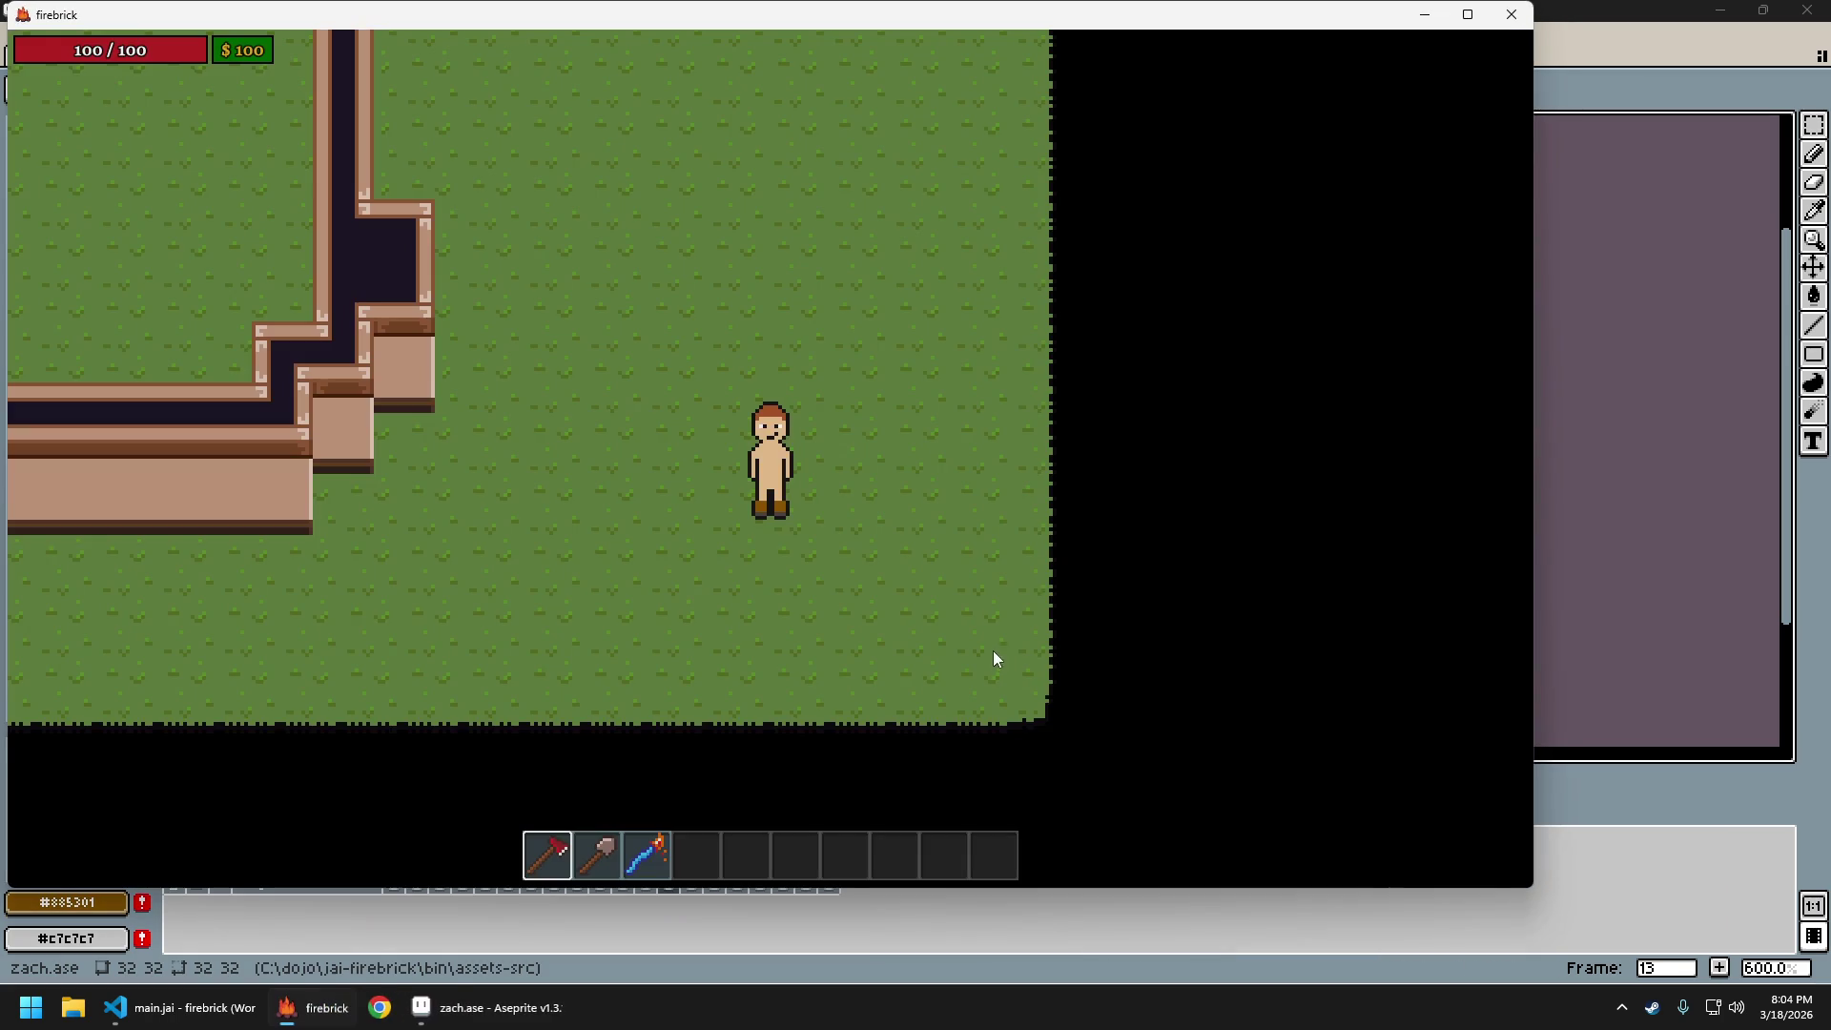
Walk the character repeatedly north and south across the grass map
{"action": "key", "text": "w"}
{"action": "key", "text": "s"}
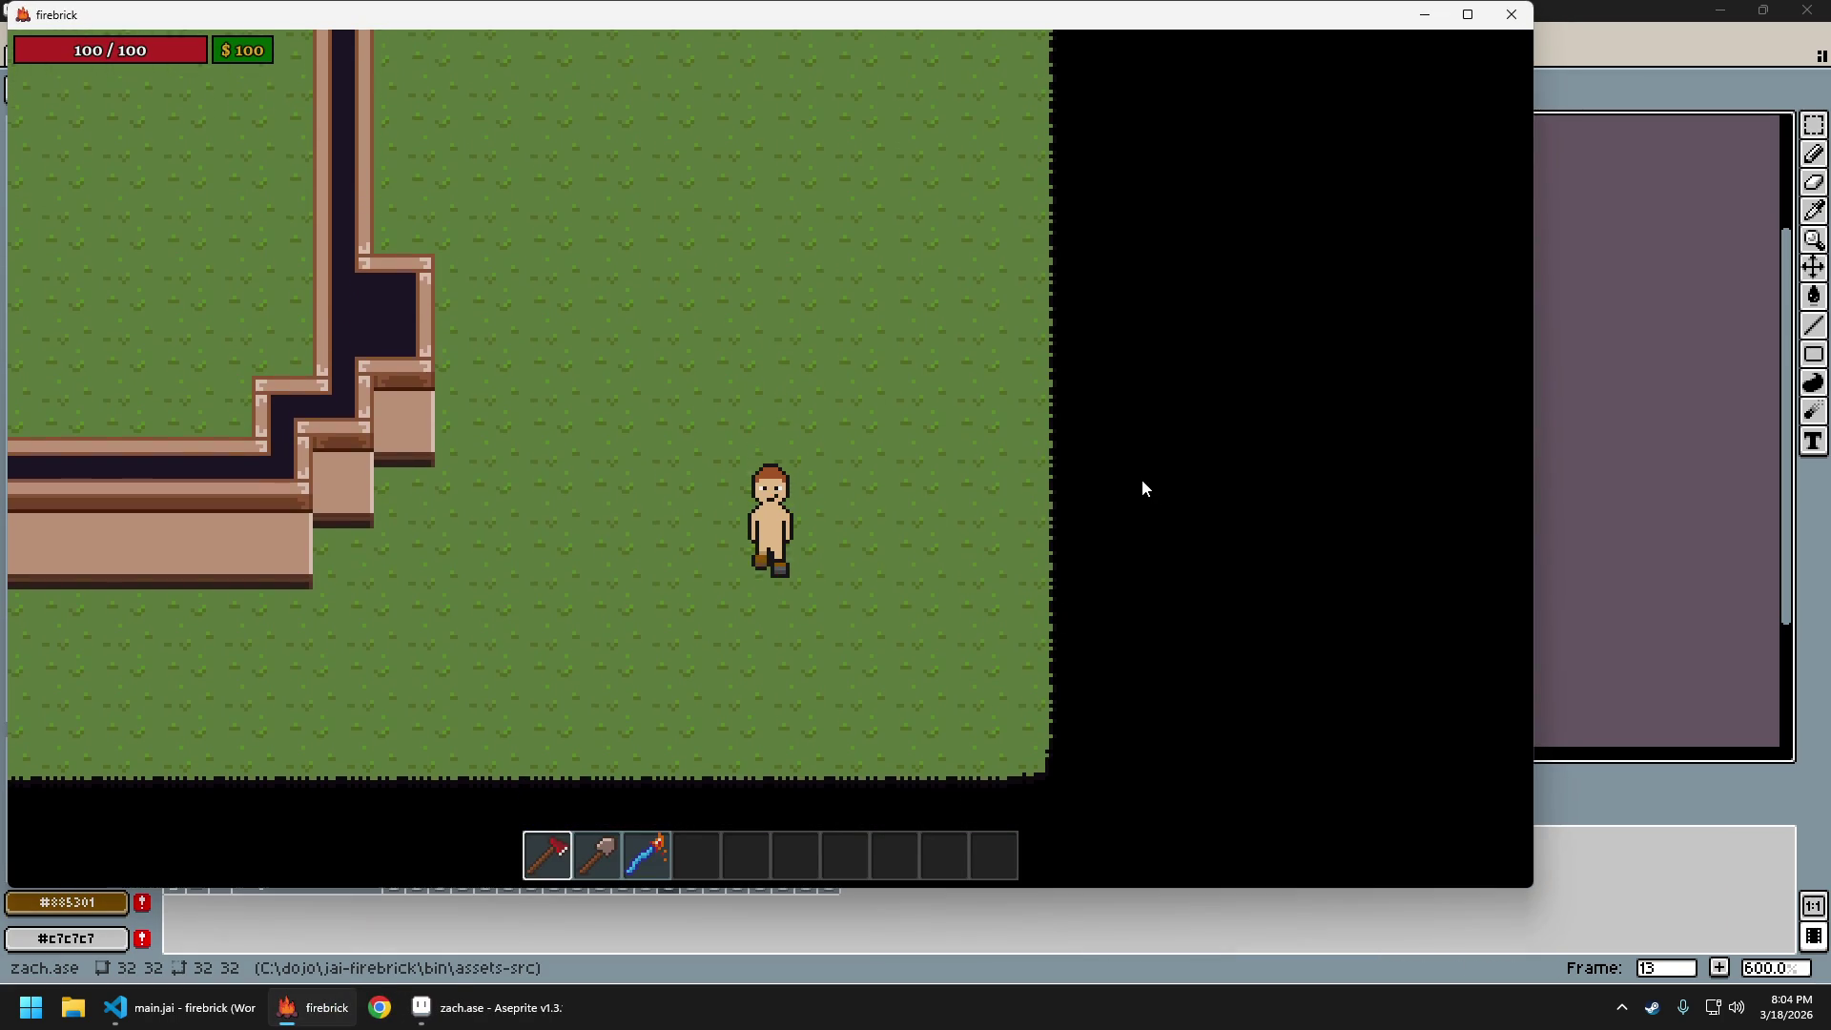
{"action": "key", "text": "w"}
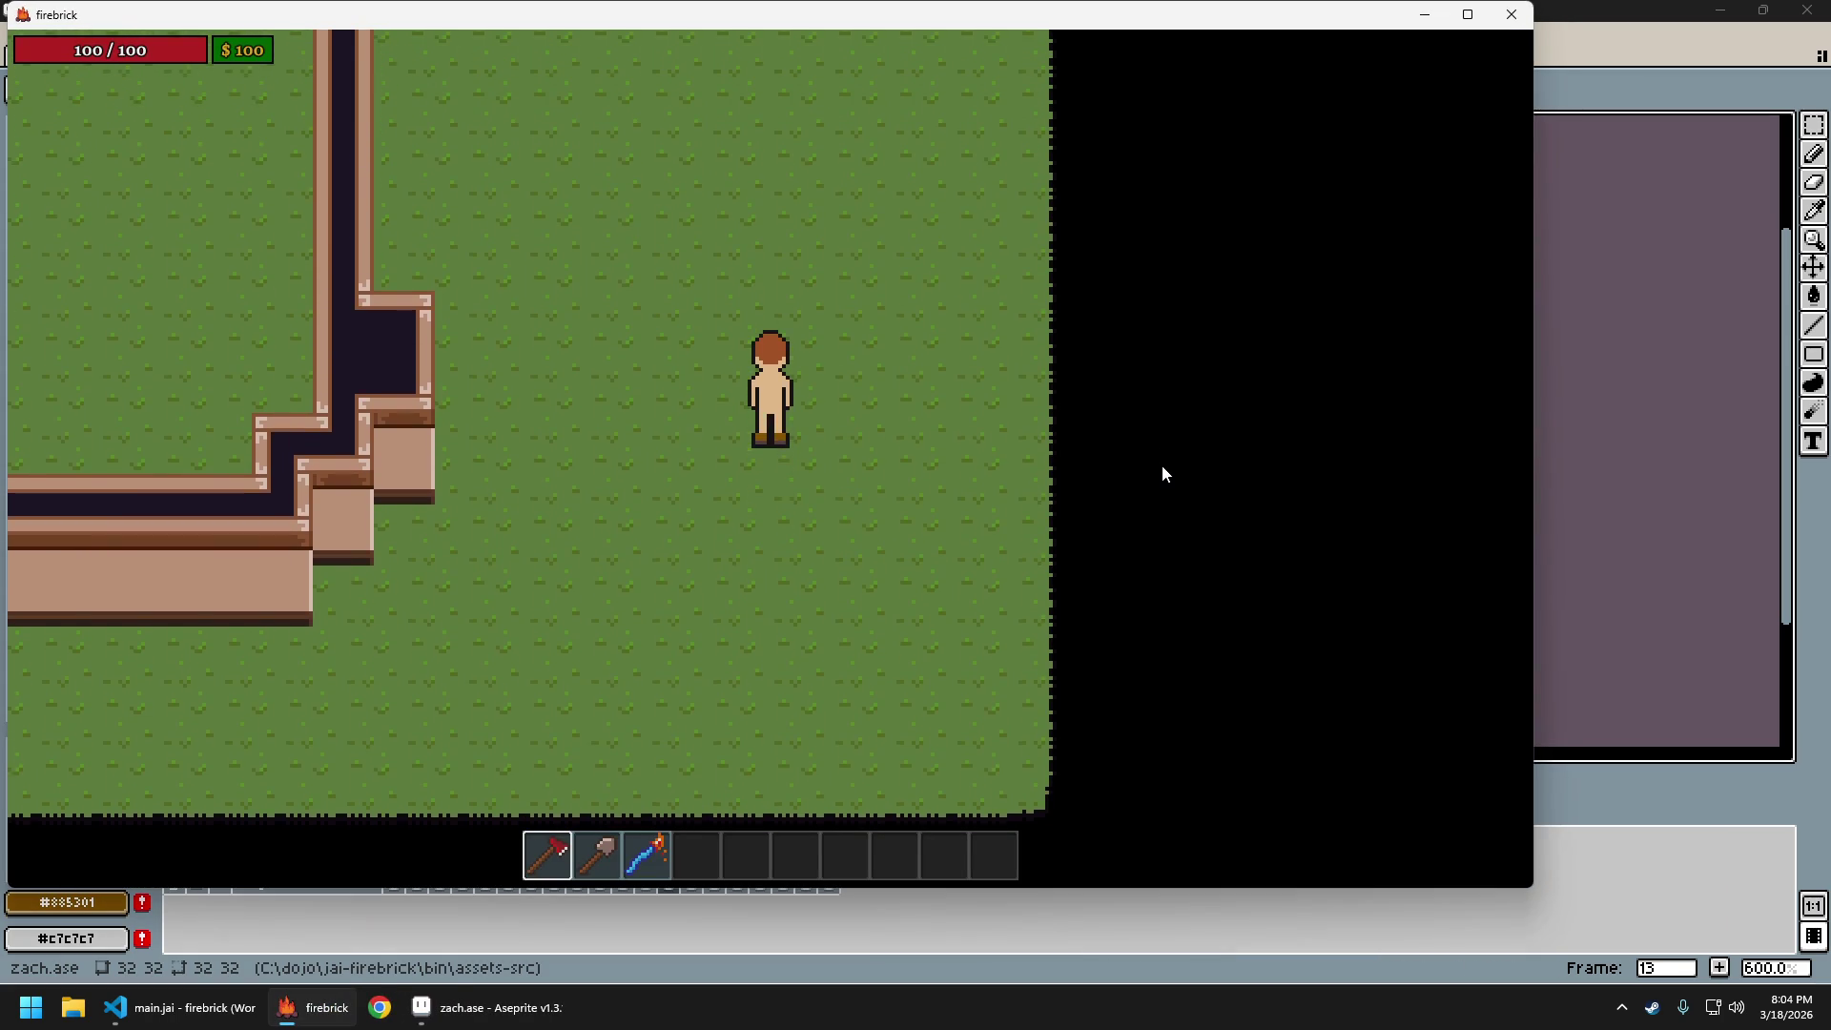
{"action": "key", "text": "s"}
{"action": "key", "text": "w"}
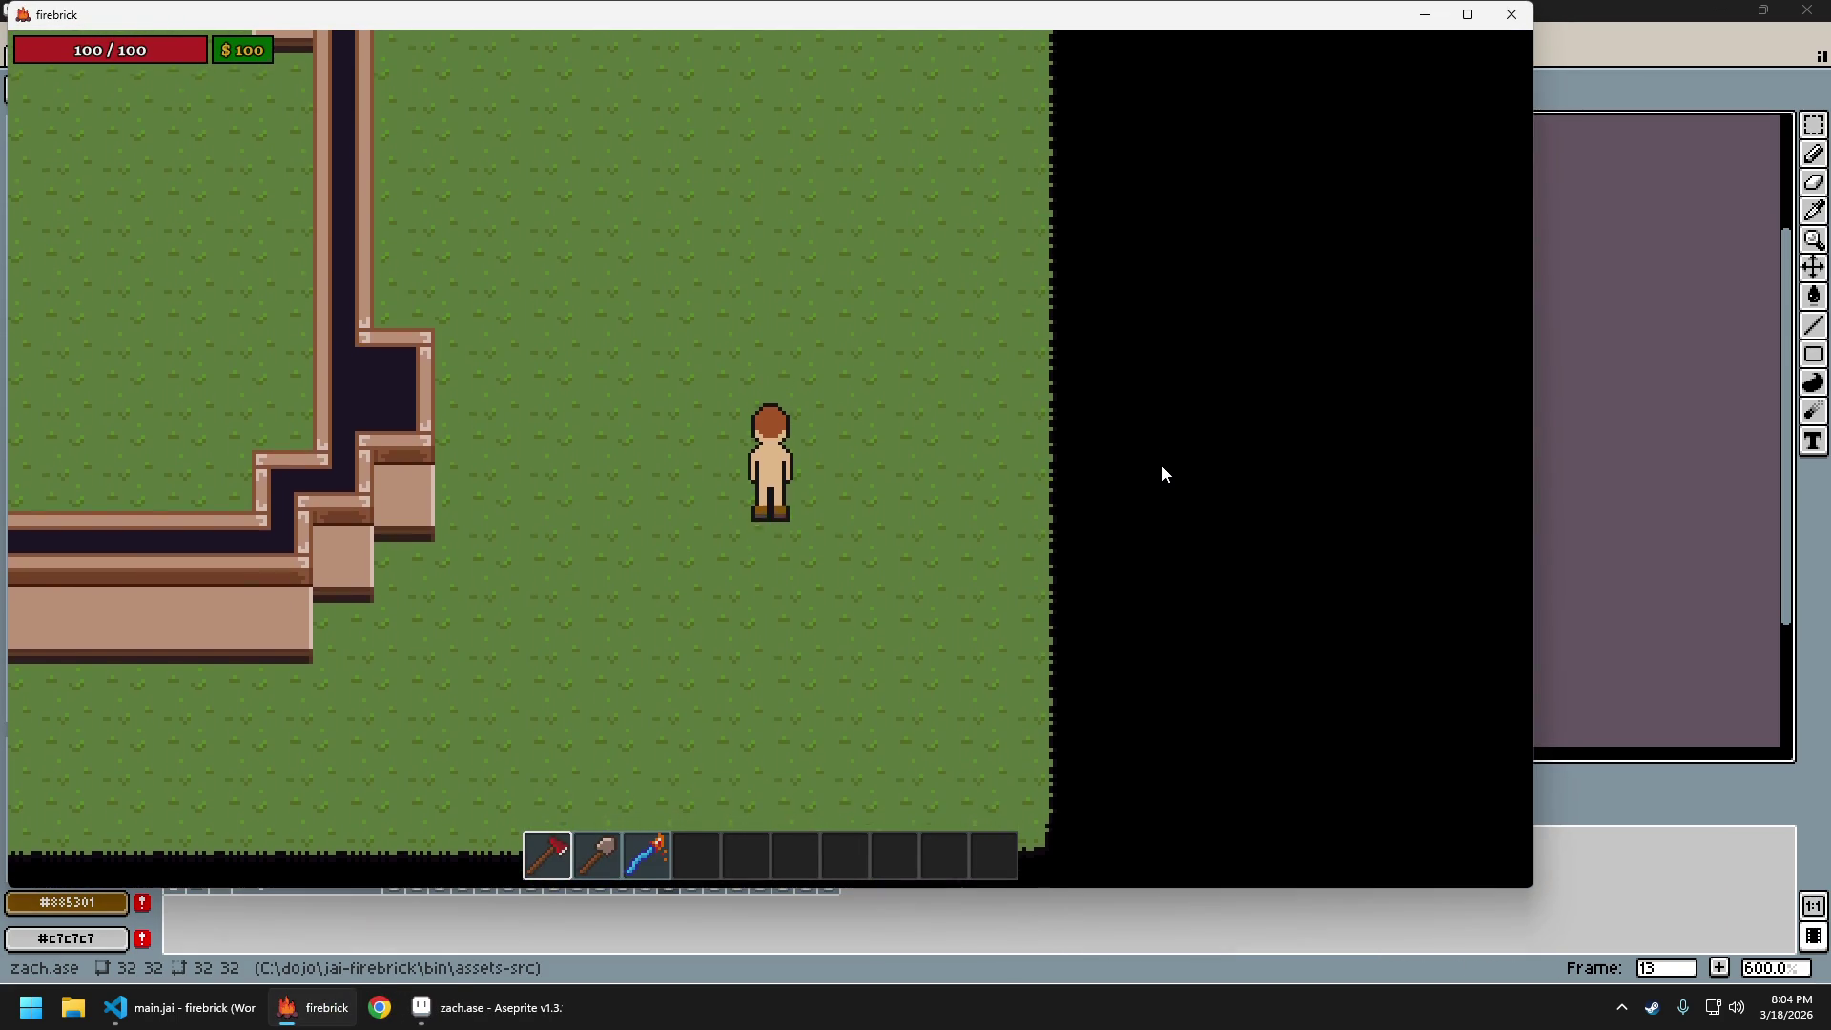
{"action": "key", "text": "s"}
{"action": "key", "text": "w"}
{"action": "key", "text": "s"}
{"action": "key", "text": "w"}
{"action": "key", "text": "s"}
{"action": "key", "text": "w"}
{"action": "key", "text": "w"}
Walk the character west, east, north and south, then quit the game with Escape
{"action": "key", "text": "w"}
{"action": "key", "text": "s"}
{"action": "key", "text": "w"}
{"action": "key", "text": "s"}
{"action": "key", "text": "a"}
{"action": "key", "text": "d"}
{"action": "key", "text": "a"}
{"action": "key", "text": "d"}
{"action": "key", "text": "w"}
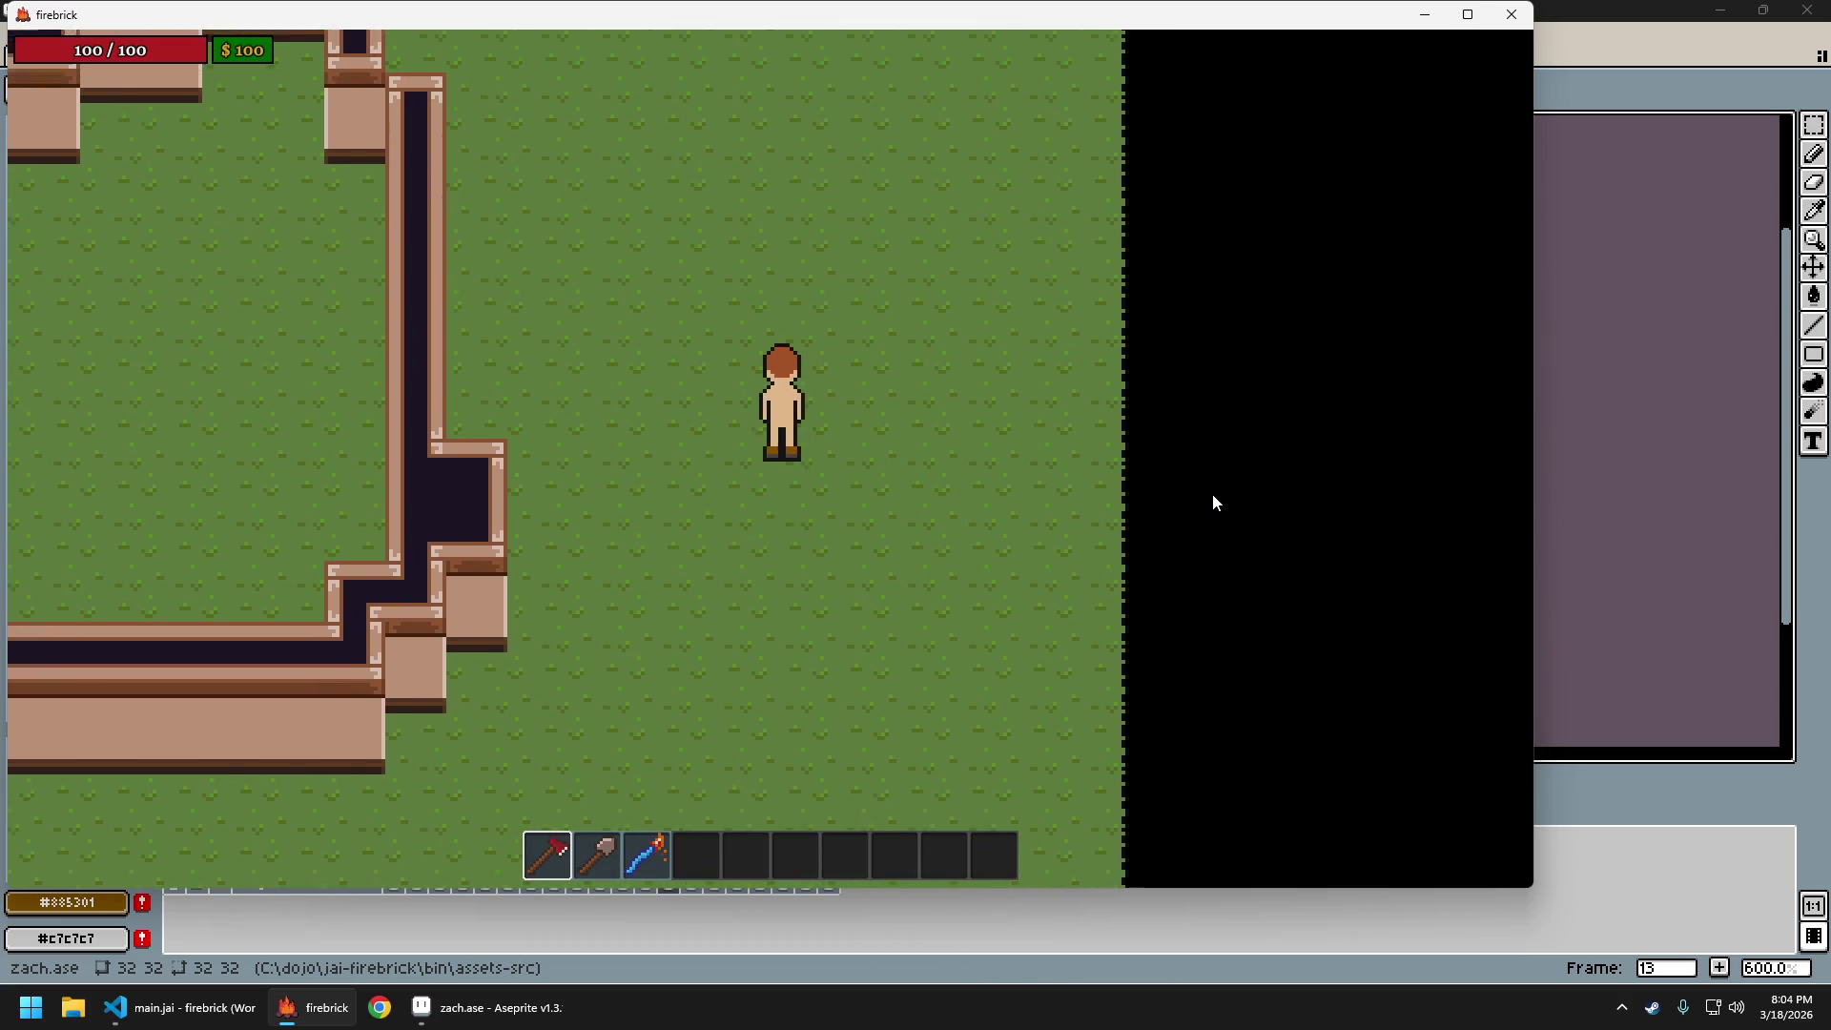
{"action": "key", "text": "s"}
{"action": "key", "text": "d"}
{"action": "key", "text": "a"}
{"action": "key", "text": "w"}
{"action": "key", "text": "s"}
{"action": "key", "text": "w"}
{"action": "key", "text": "s"}
{"action": "key", "text": "Escape"}
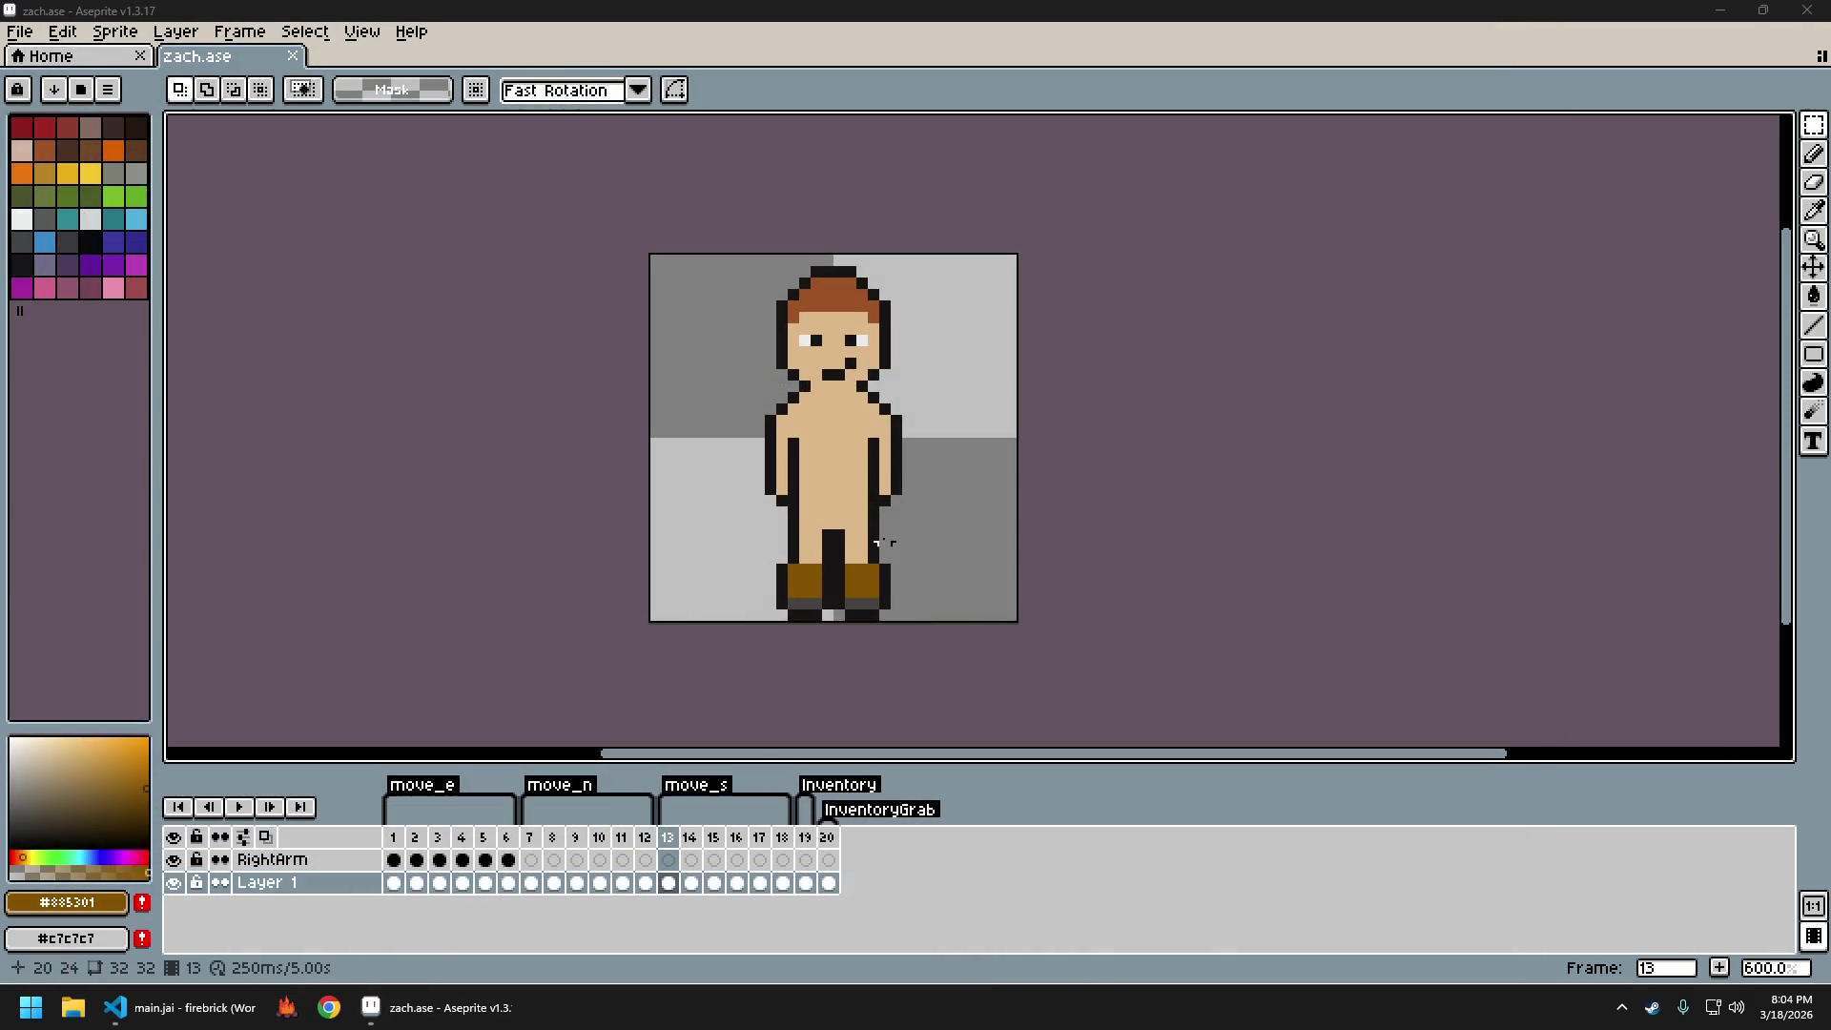
On frame 13, paint skin tone over the dark pixels inside the right-side arm
{"action": "scroll", "coordinate": [820, 515], "scroll_direction": "up", "scroll_amount": 3}
{"action": "left_click", "coordinate": [742, 361], "text": "alt"}
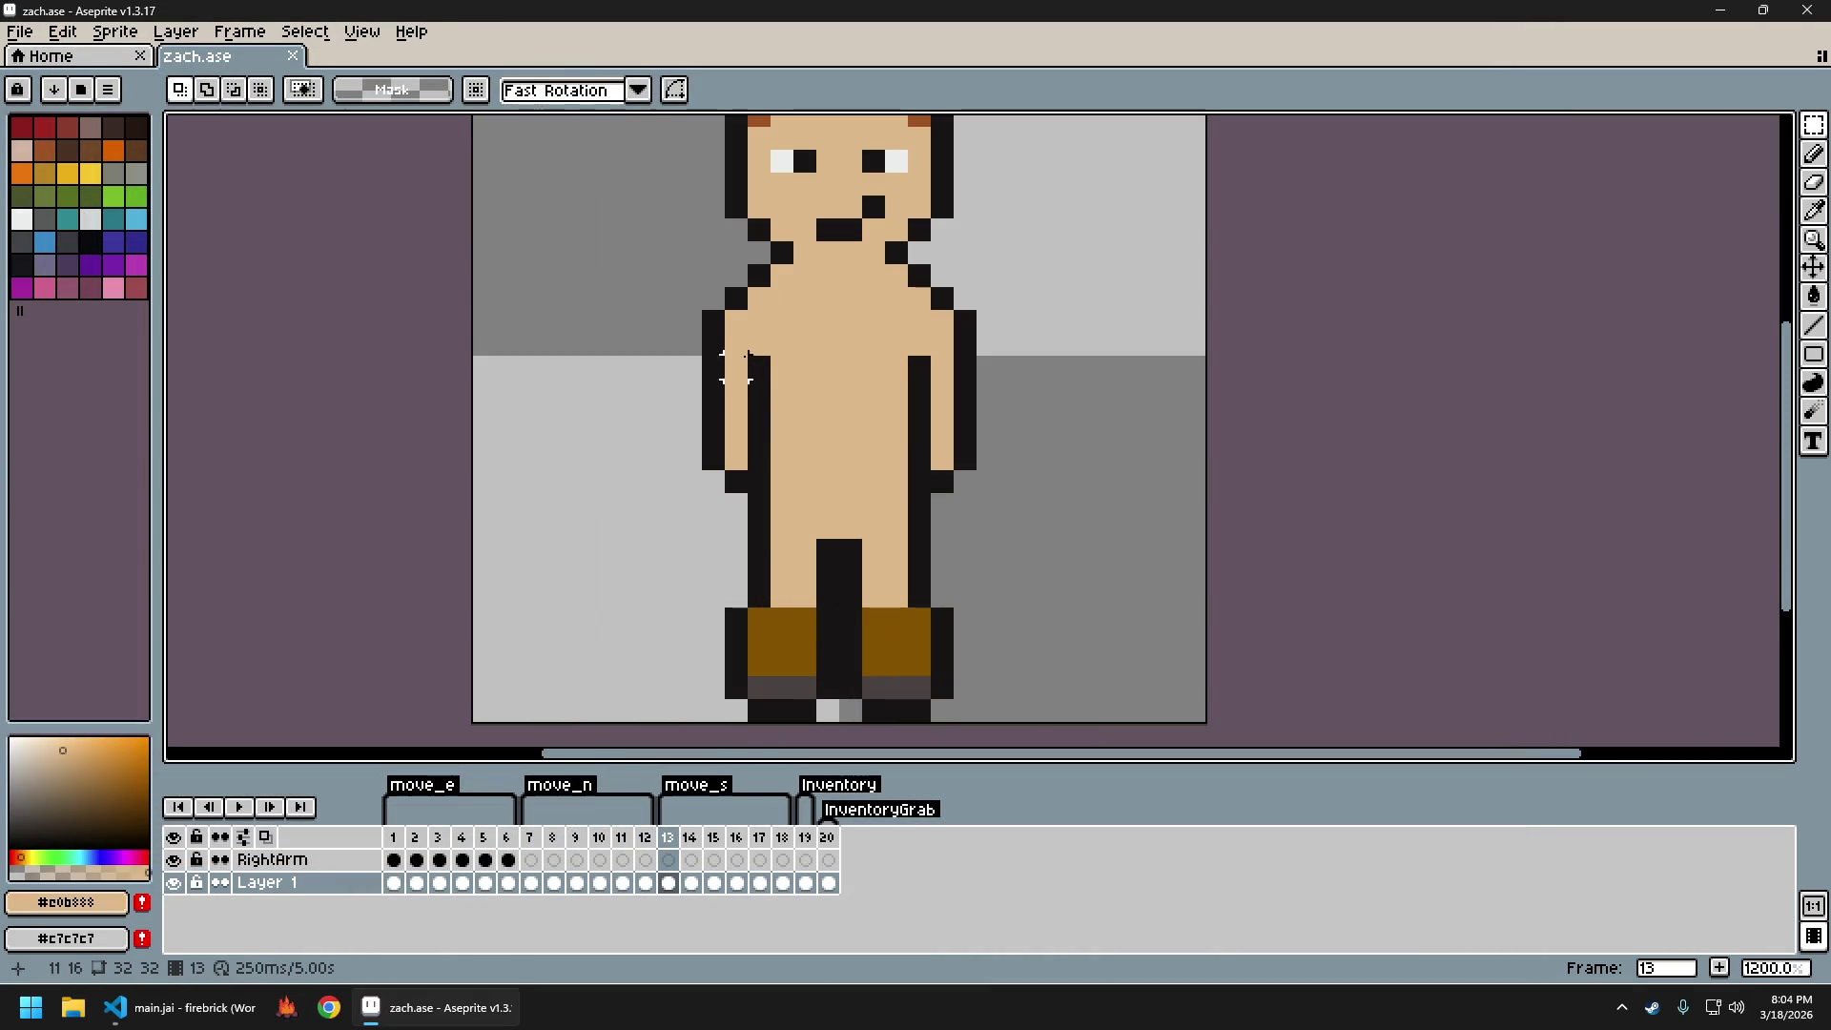
{"action": "left_click", "coordinate": [761, 358], "text": "alt"}
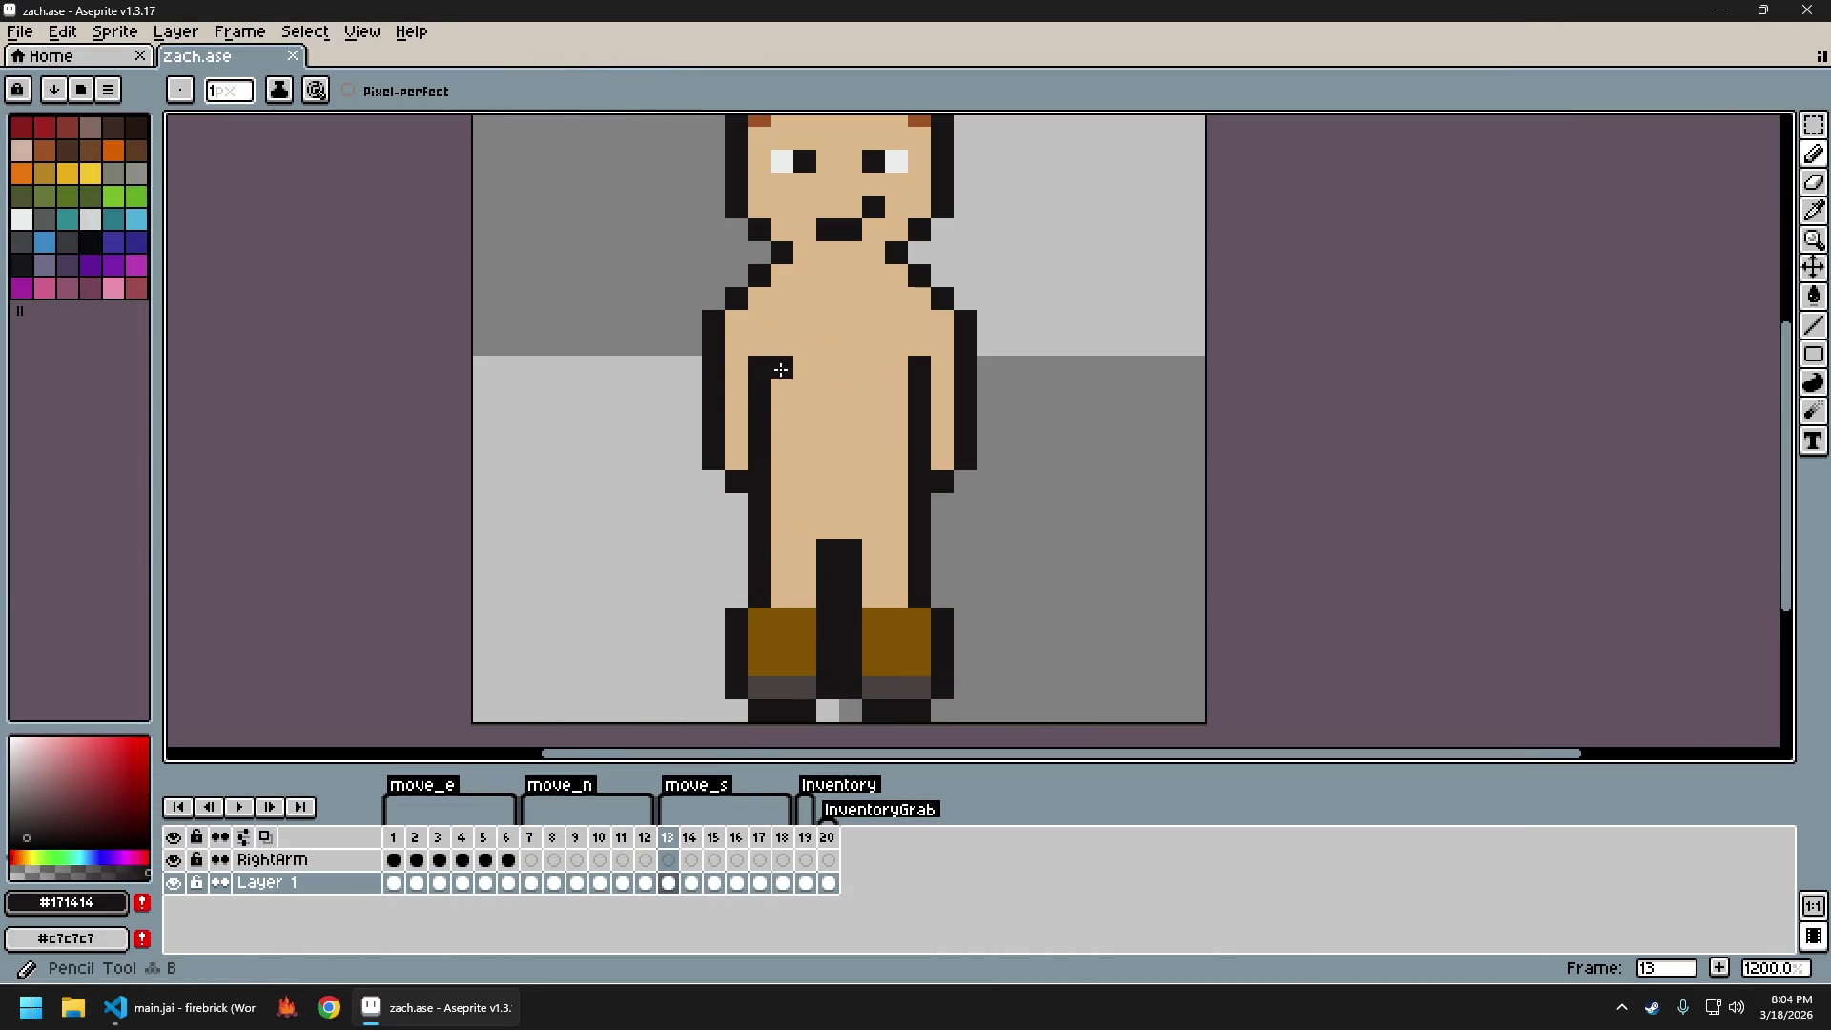
{"action": "left_click", "coordinate": [793, 455], "text": "alt"}
{"action": "left_click", "coordinate": [753, 455]}
{"action": "scroll", "coordinate": [763, 369], "scroll_direction": "down", "scroll_amount": 1}
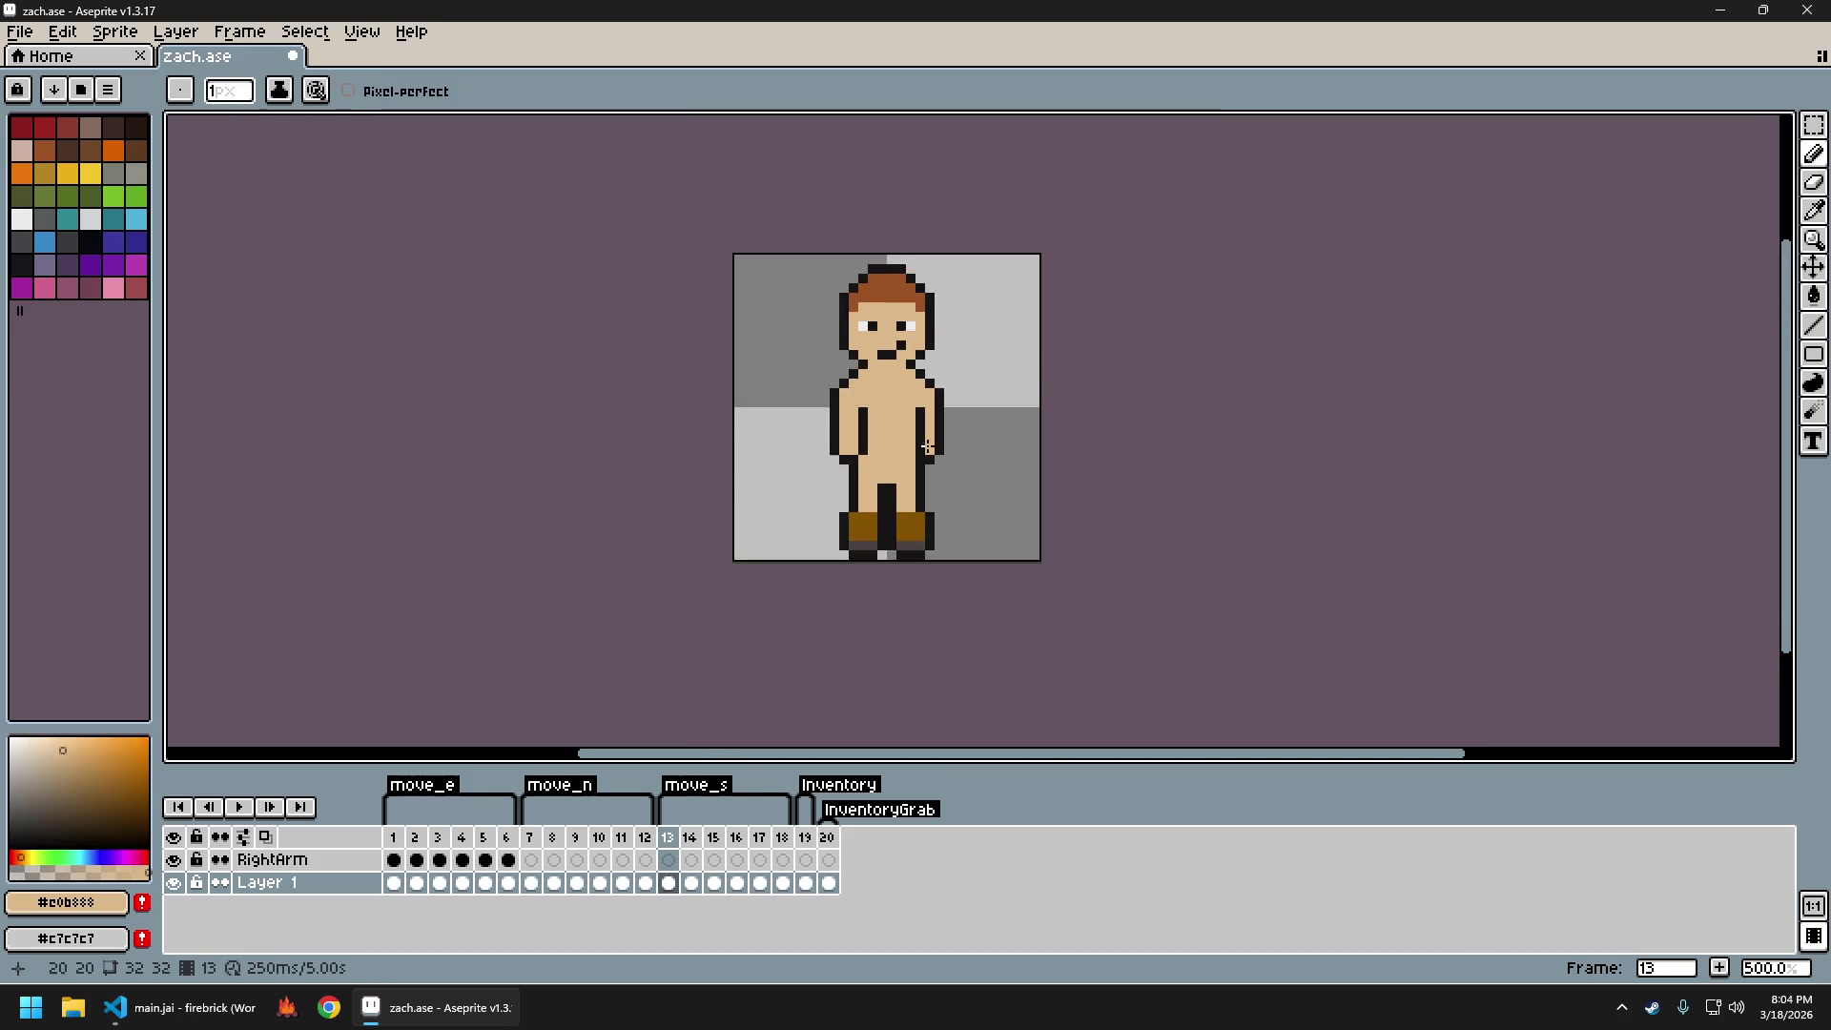
{"action": "scroll", "coordinate": [858, 382], "scroll_direction": "up", "scroll_amount": 1}
{"action": "left_click", "coordinate": [887, 397]}
{"action": "left_click", "coordinate": [875, 465], "text": "alt"}
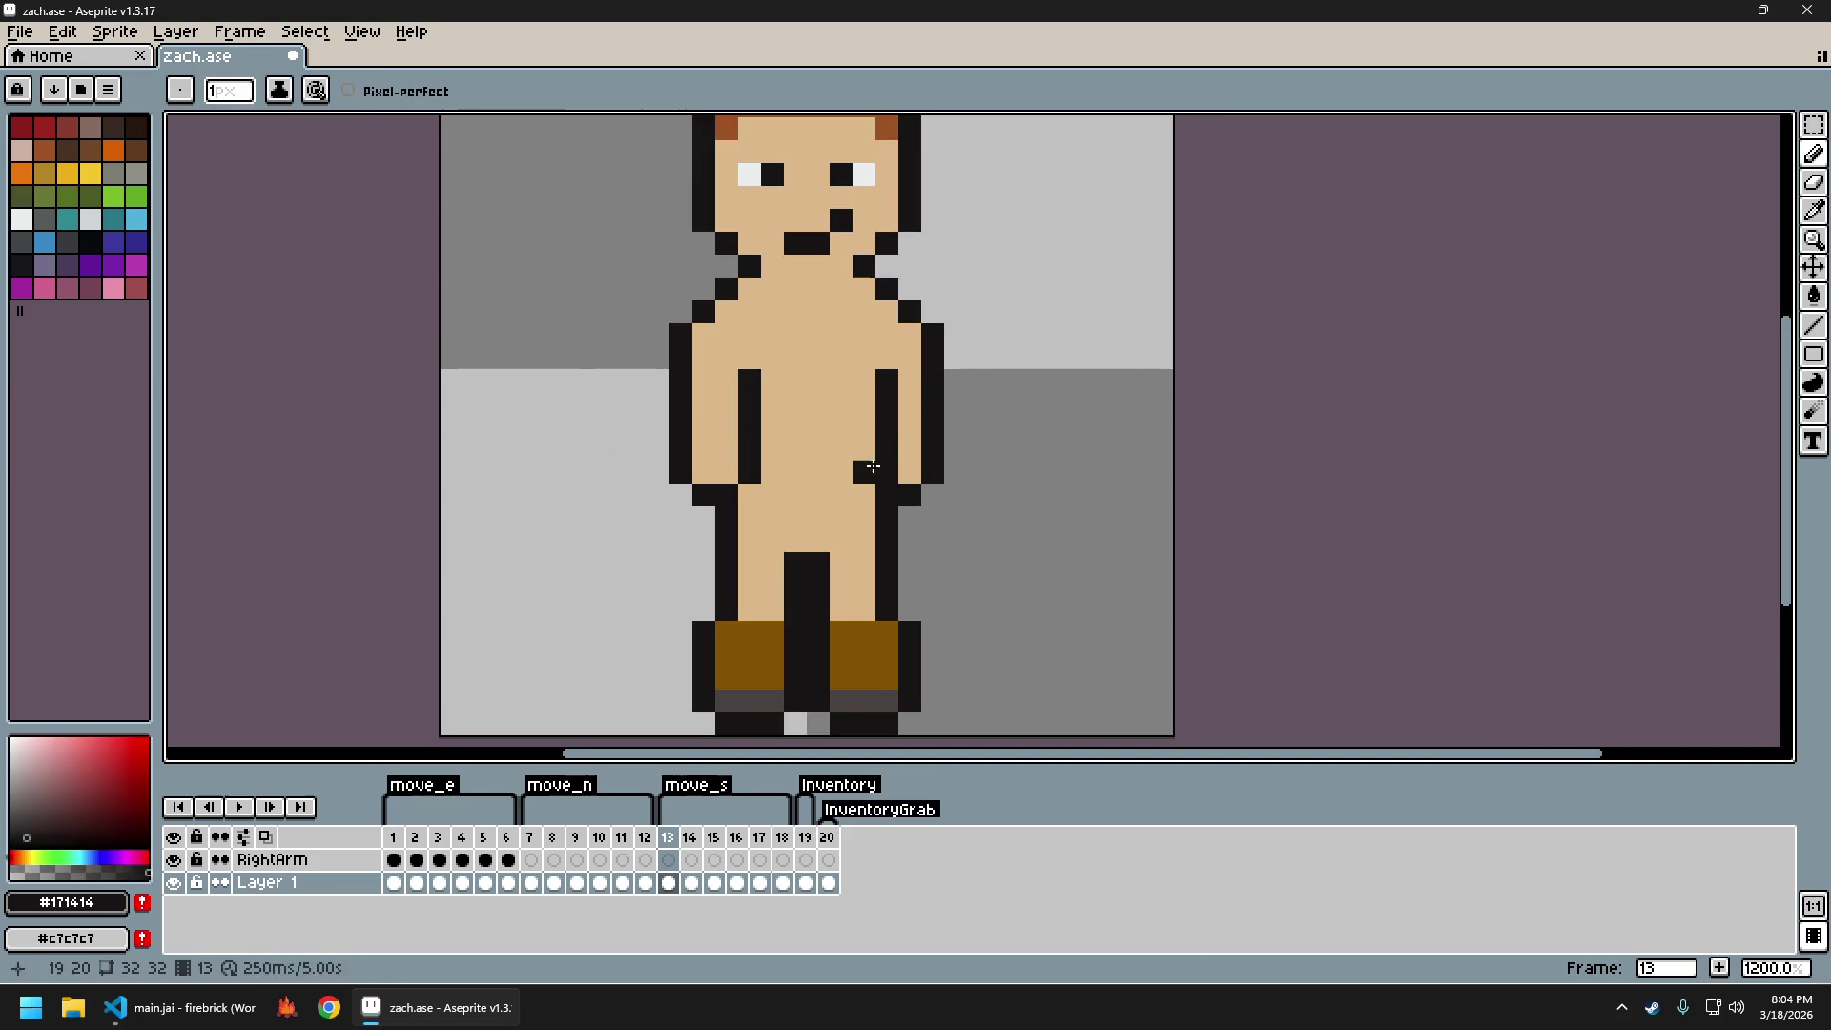
{"action": "left_click", "coordinate": [893, 359], "text": "alt"}
{"action": "left_click_drag", "start_coordinate": [887, 400], "coordinate": [894, 441]}
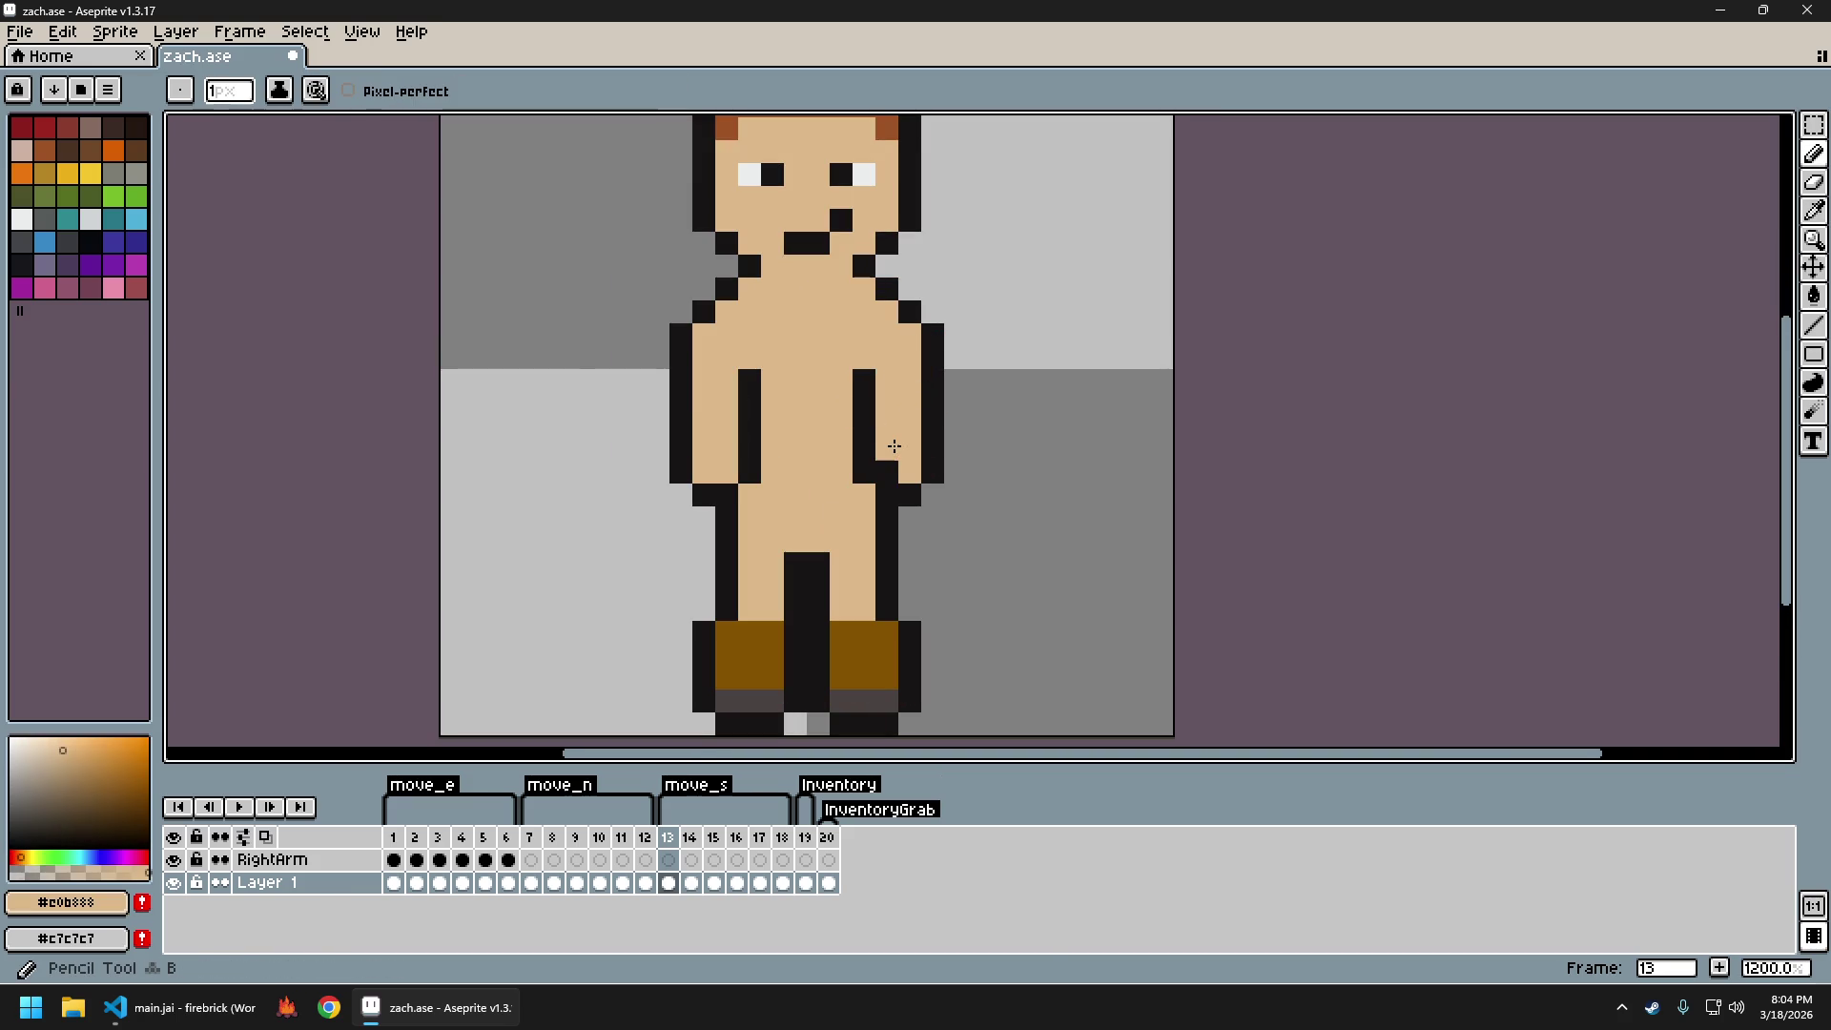
{"action": "scroll", "coordinate": [894, 465], "scroll_direction": "down", "scroll_amount": 3}
{"action": "scroll", "coordinate": [1030, 496], "scroll_direction": "up", "scroll_amount": 3}
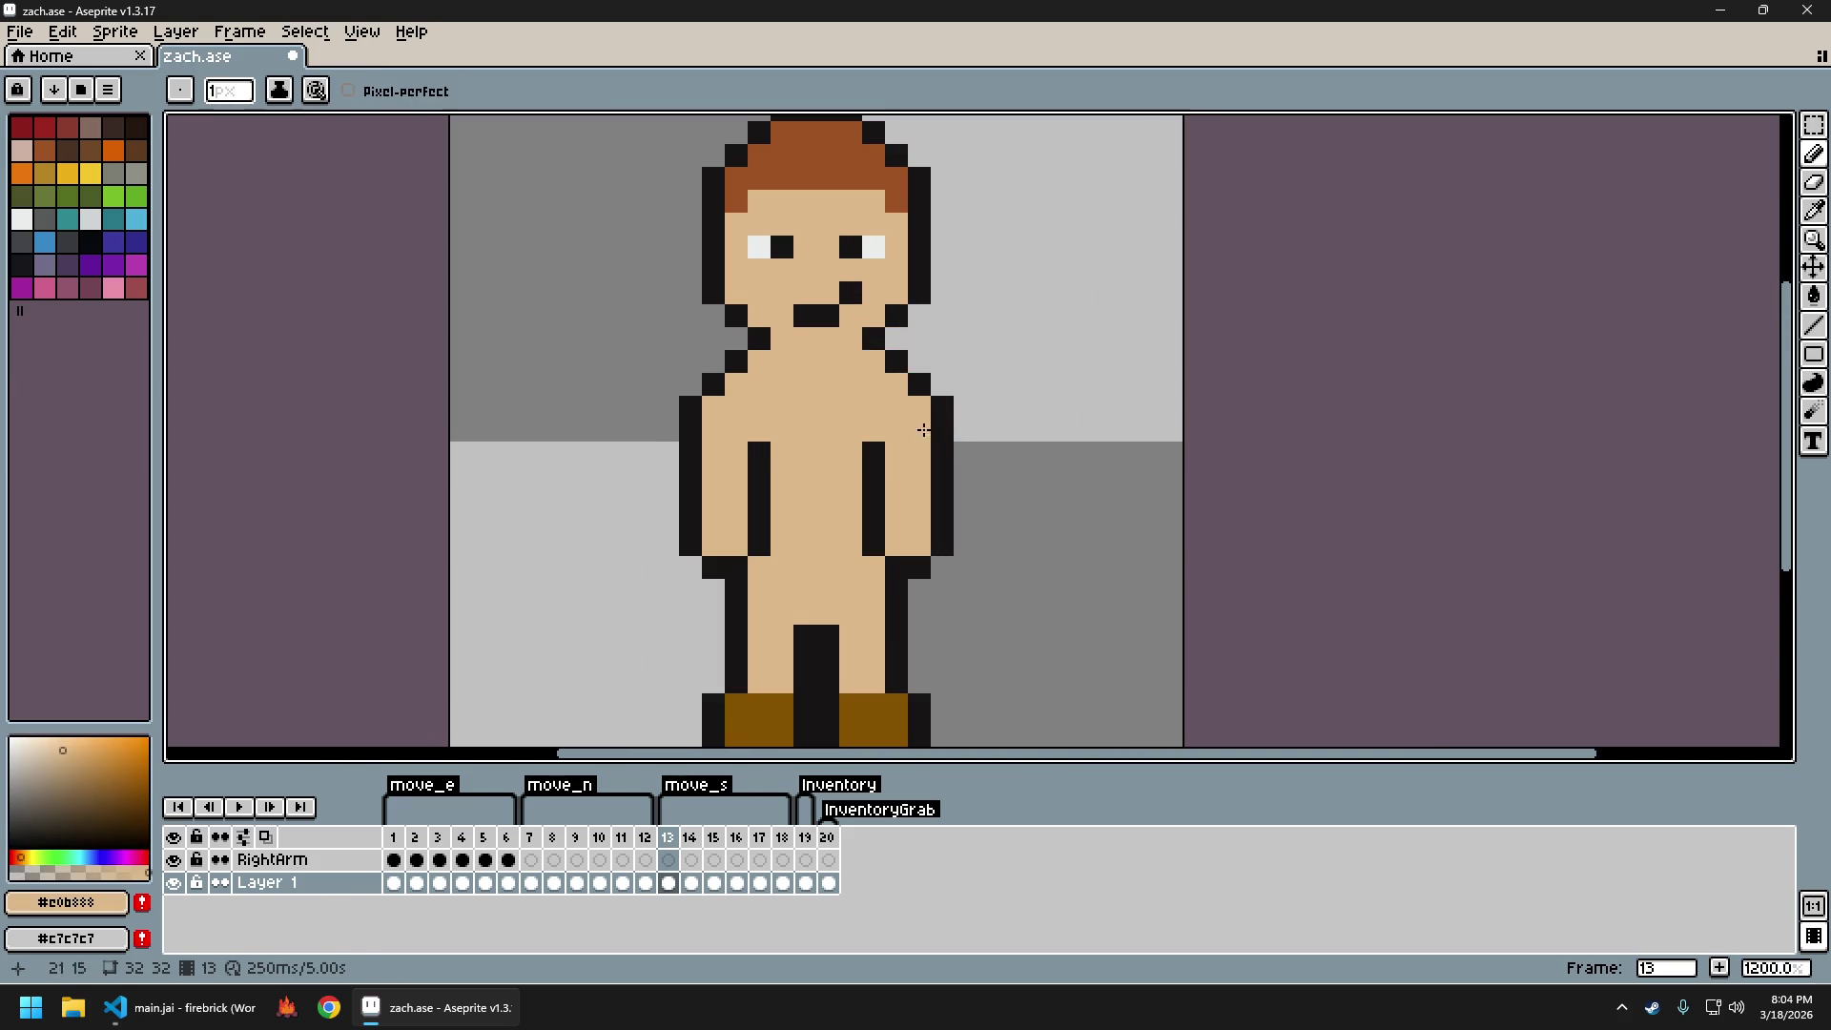
Add a dark outline pixel atop the left-side arm, then move to frame 14
{"action": "left_click", "coordinate": [760, 454], "text": "alt"}
{"action": "left_click", "coordinate": [761, 424]}
{"action": "scroll", "coordinate": [1054, 551], "scroll_direction": "down", "scroll_amount": 7}
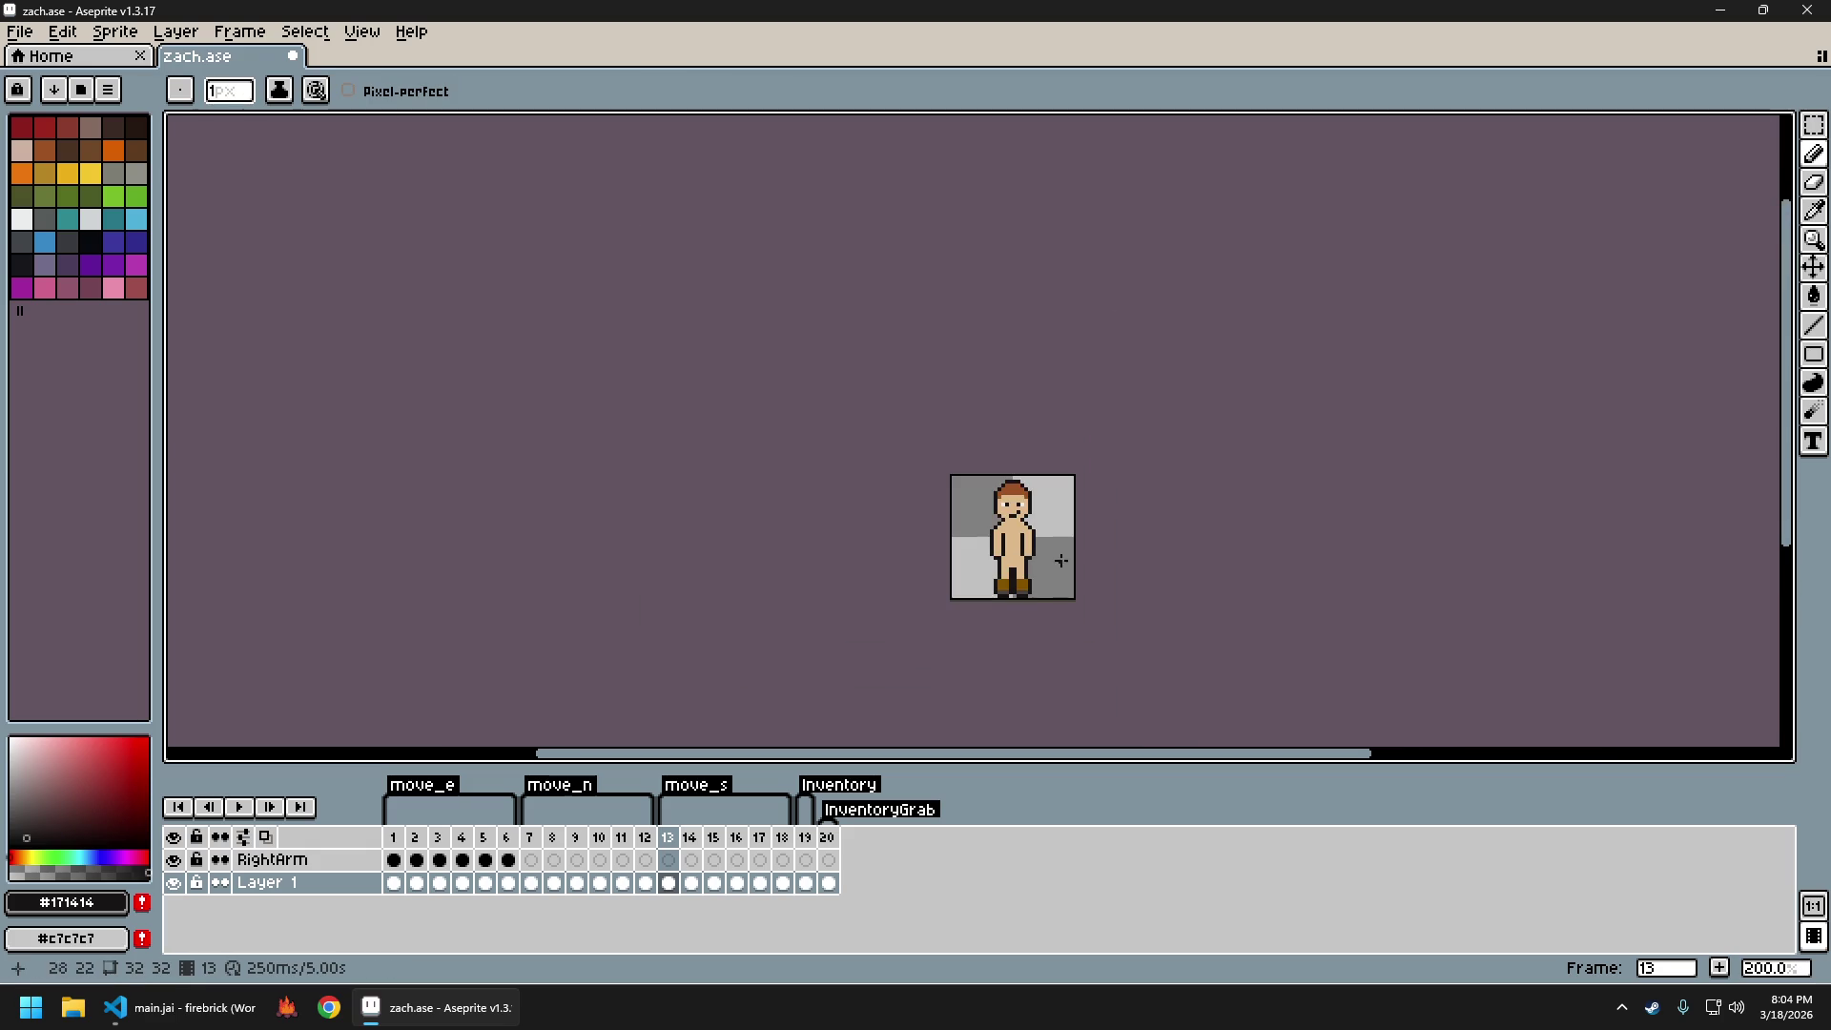
{"action": "scroll", "coordinate": [1049, 535], "scroll_direction": "up", "scroll_amount": 2}
{"action": "scroll", "coordinate": [848, 520], "scroll_direction": "down", "scroll_amount": 1}
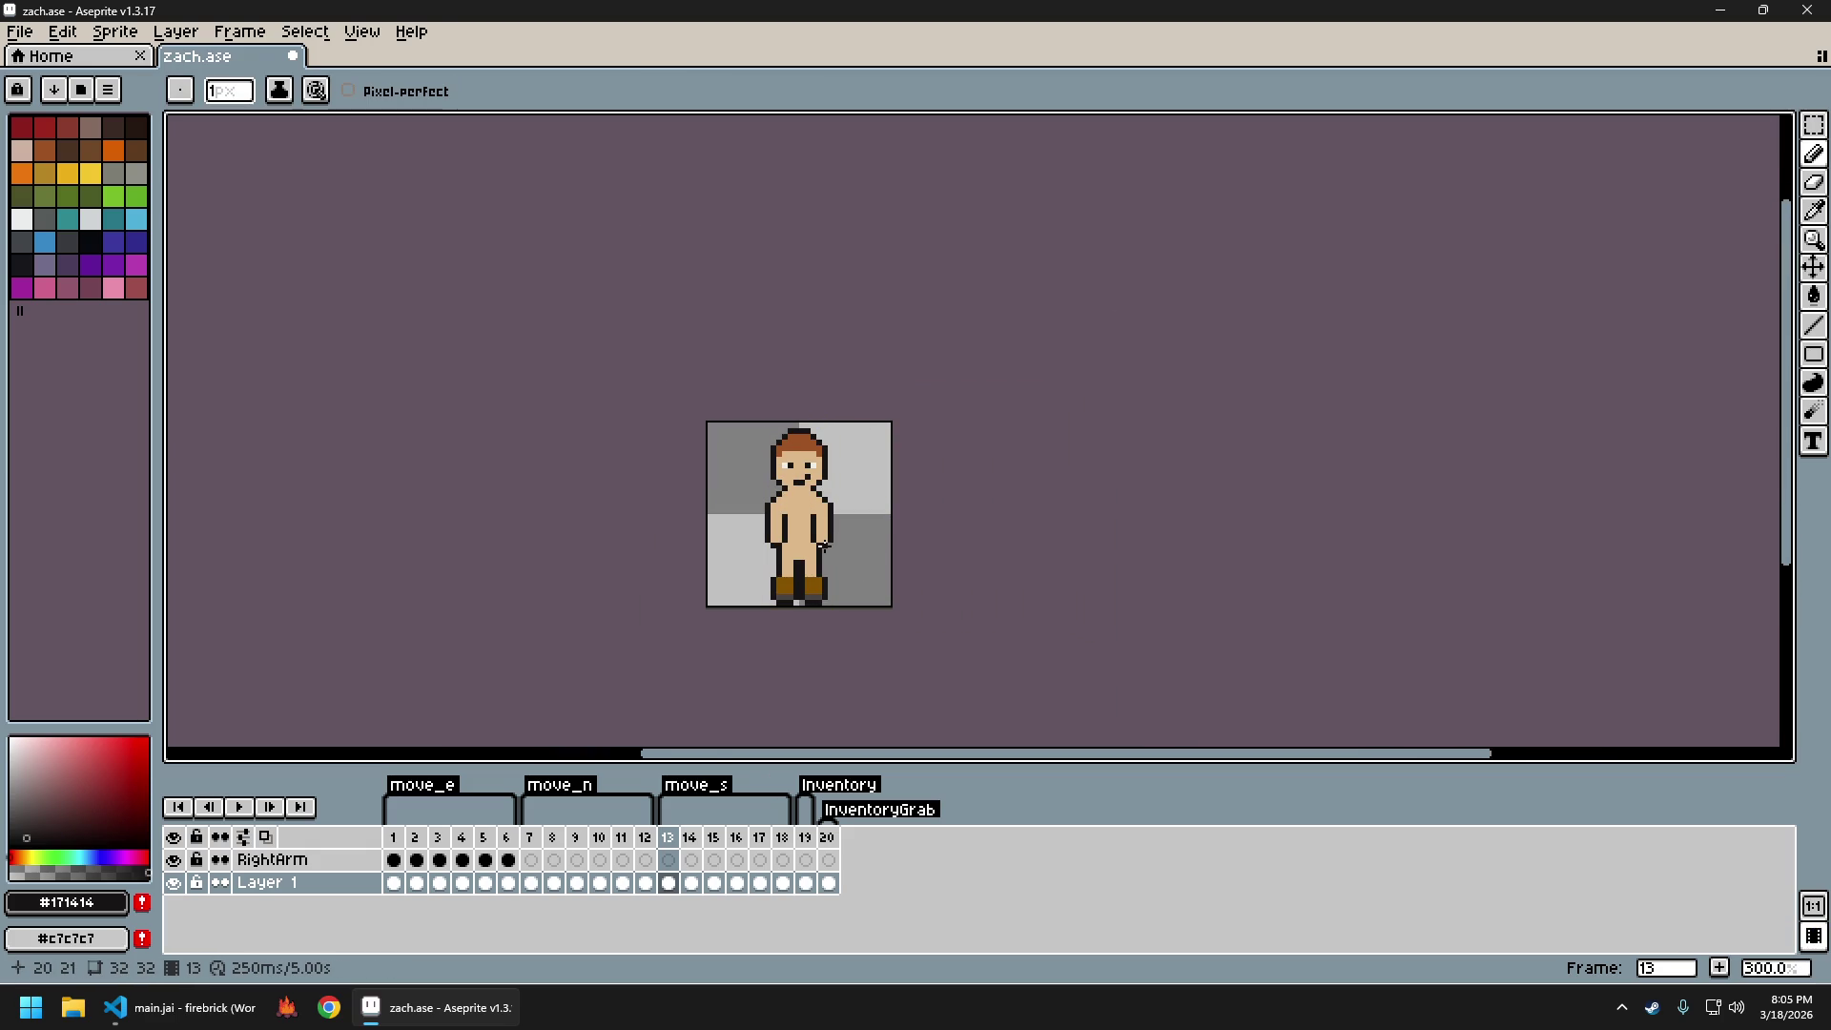
{"action": "scroll", "coordinate": [826, 547], "scroll_direction": "down", "scroll_amount": 2}
{"action": "scroll", "coordinate": [848, 521], "scroll_direction": "up", "scroll_amount": 4}
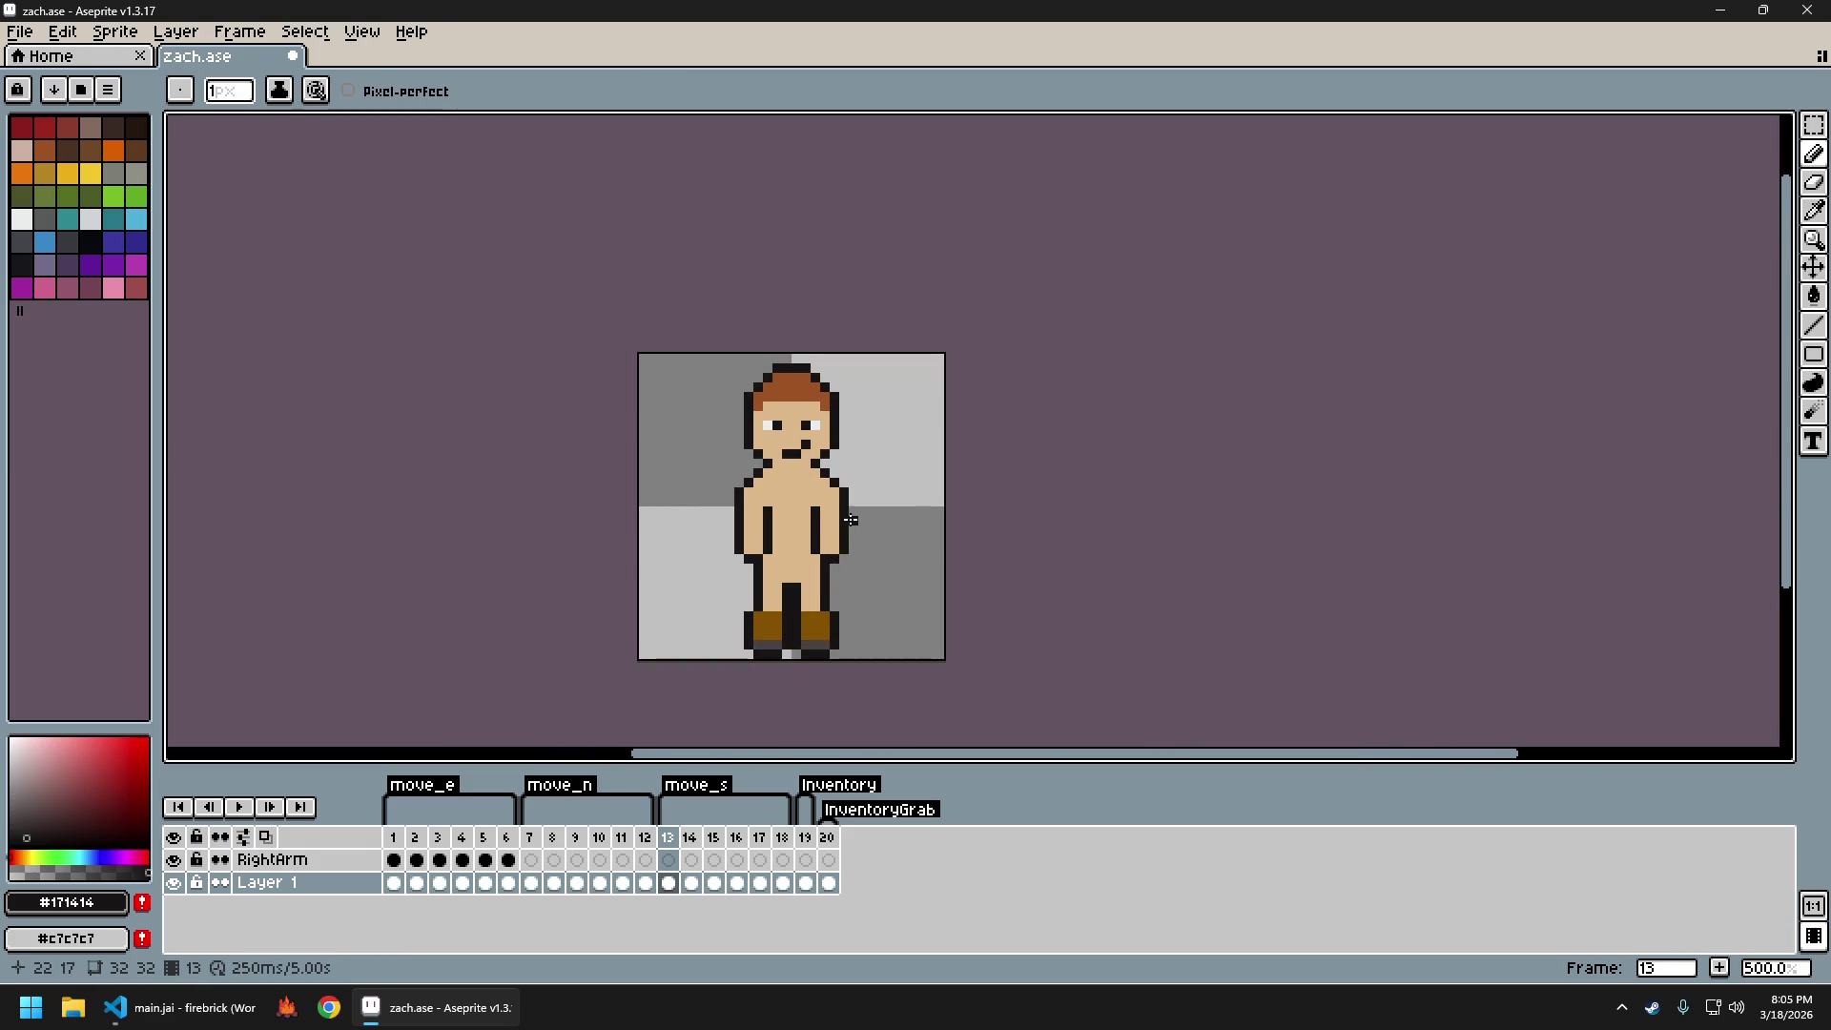
{"action": "key", "text": "Right"}
{"action": "scroll", "coordinate": [839, 519], "scroll_direction": "left", "scroll_amount": 2}
Sample the arm's tan and skin tones and compare frames 13 and 14
{"action": "scroll", "coordinate": [825, 515], "scroll_direction": "up", "scroll_amount": 2}
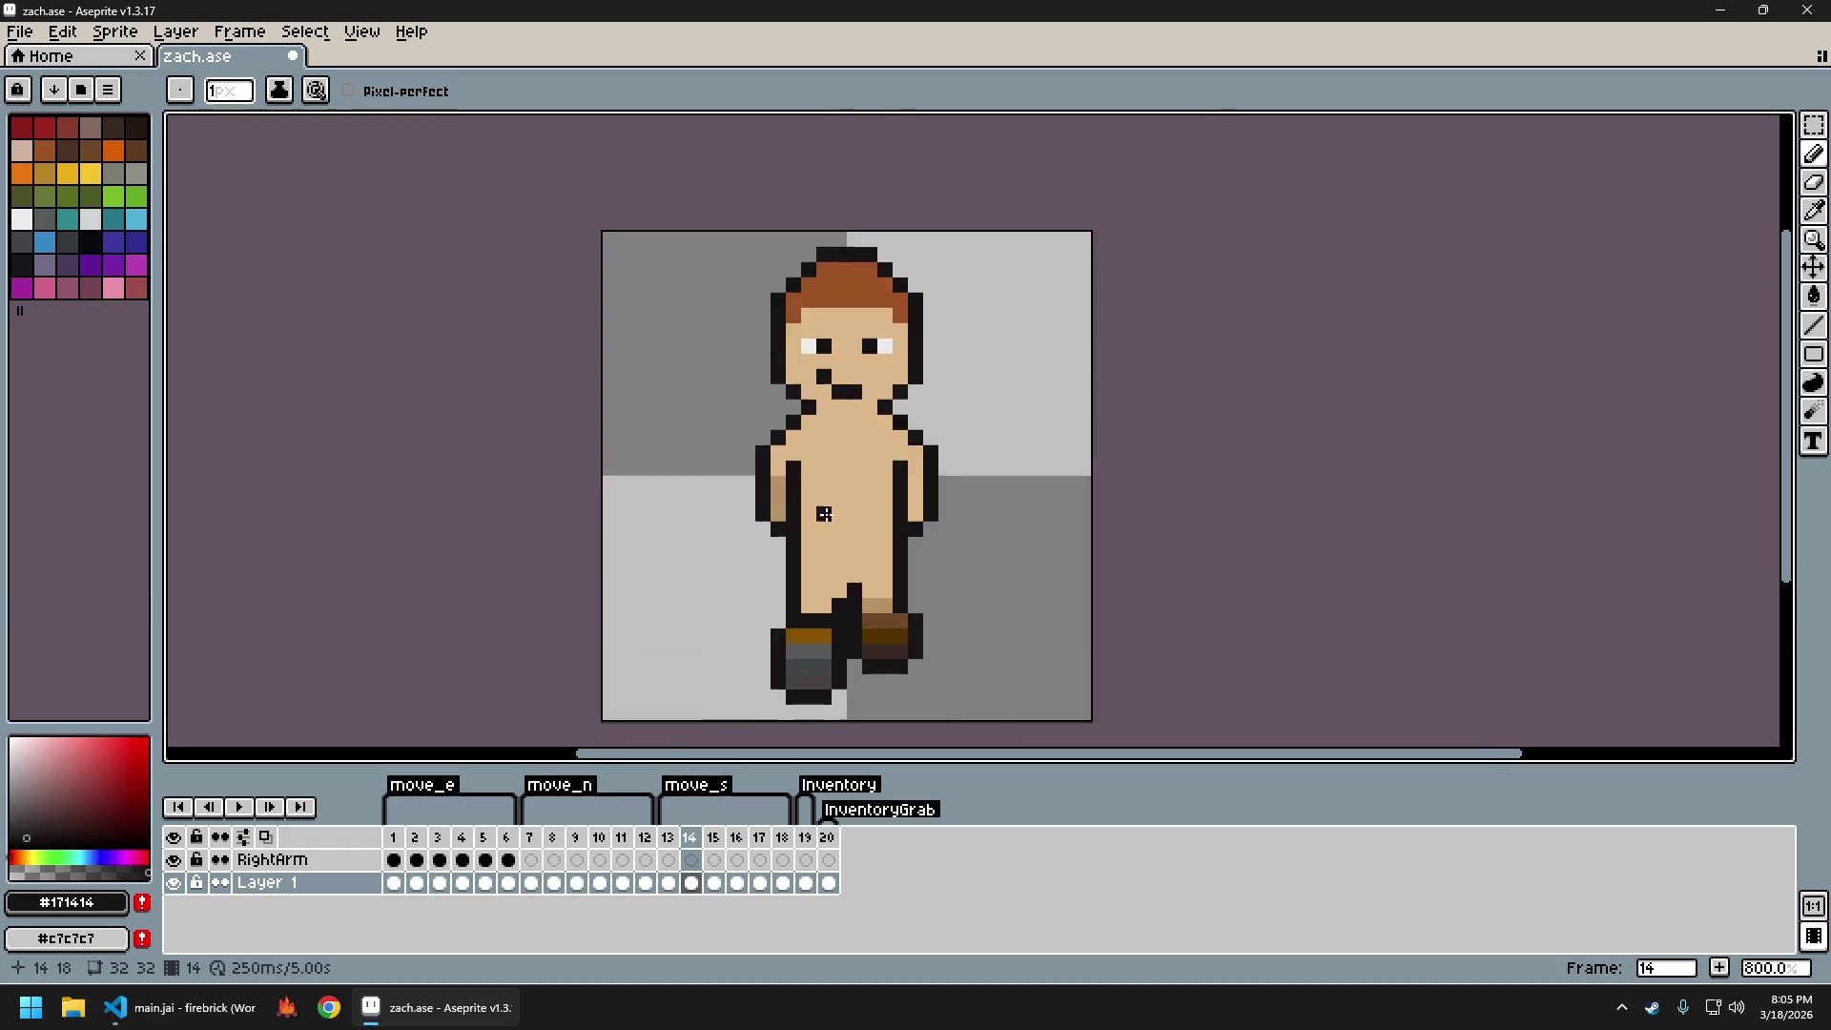
{"action": "scroll", "coordinate": [825, 515], "scroll_direction": "up", "scroll_amount": 2}
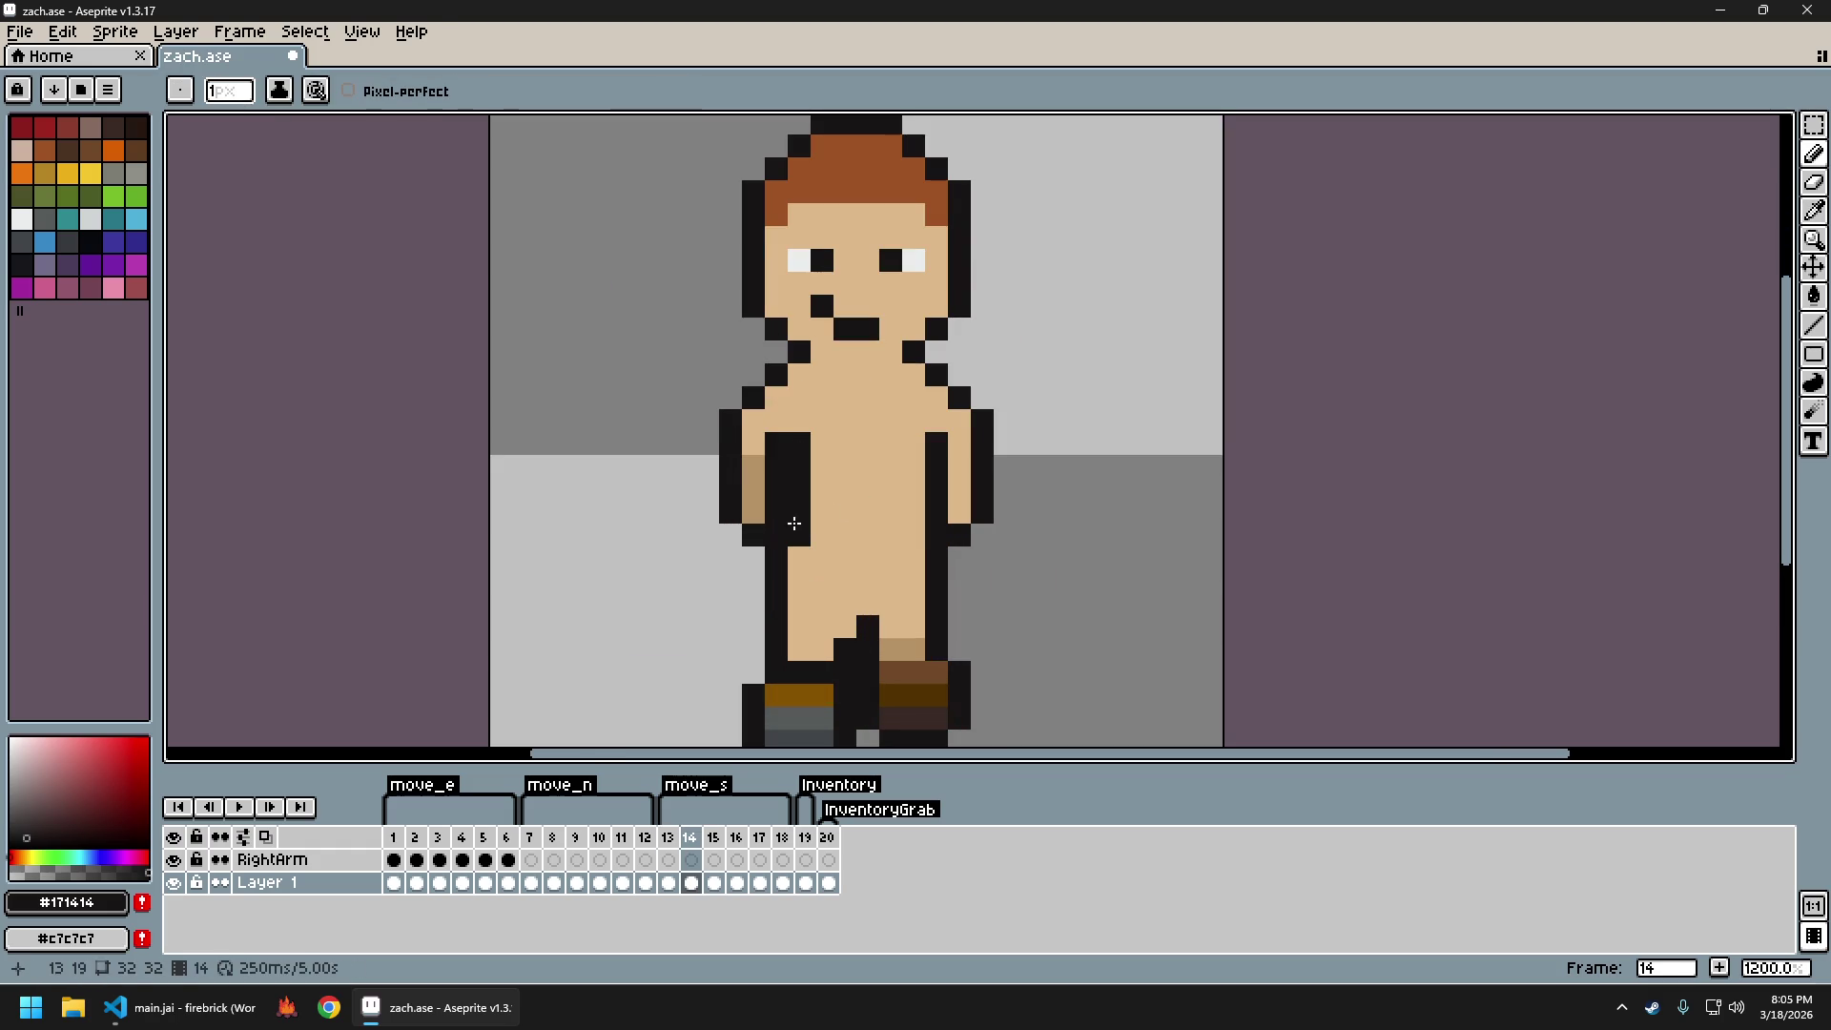
{"action": "left_click", "coordinate": [767, 512], "text": "alt"}
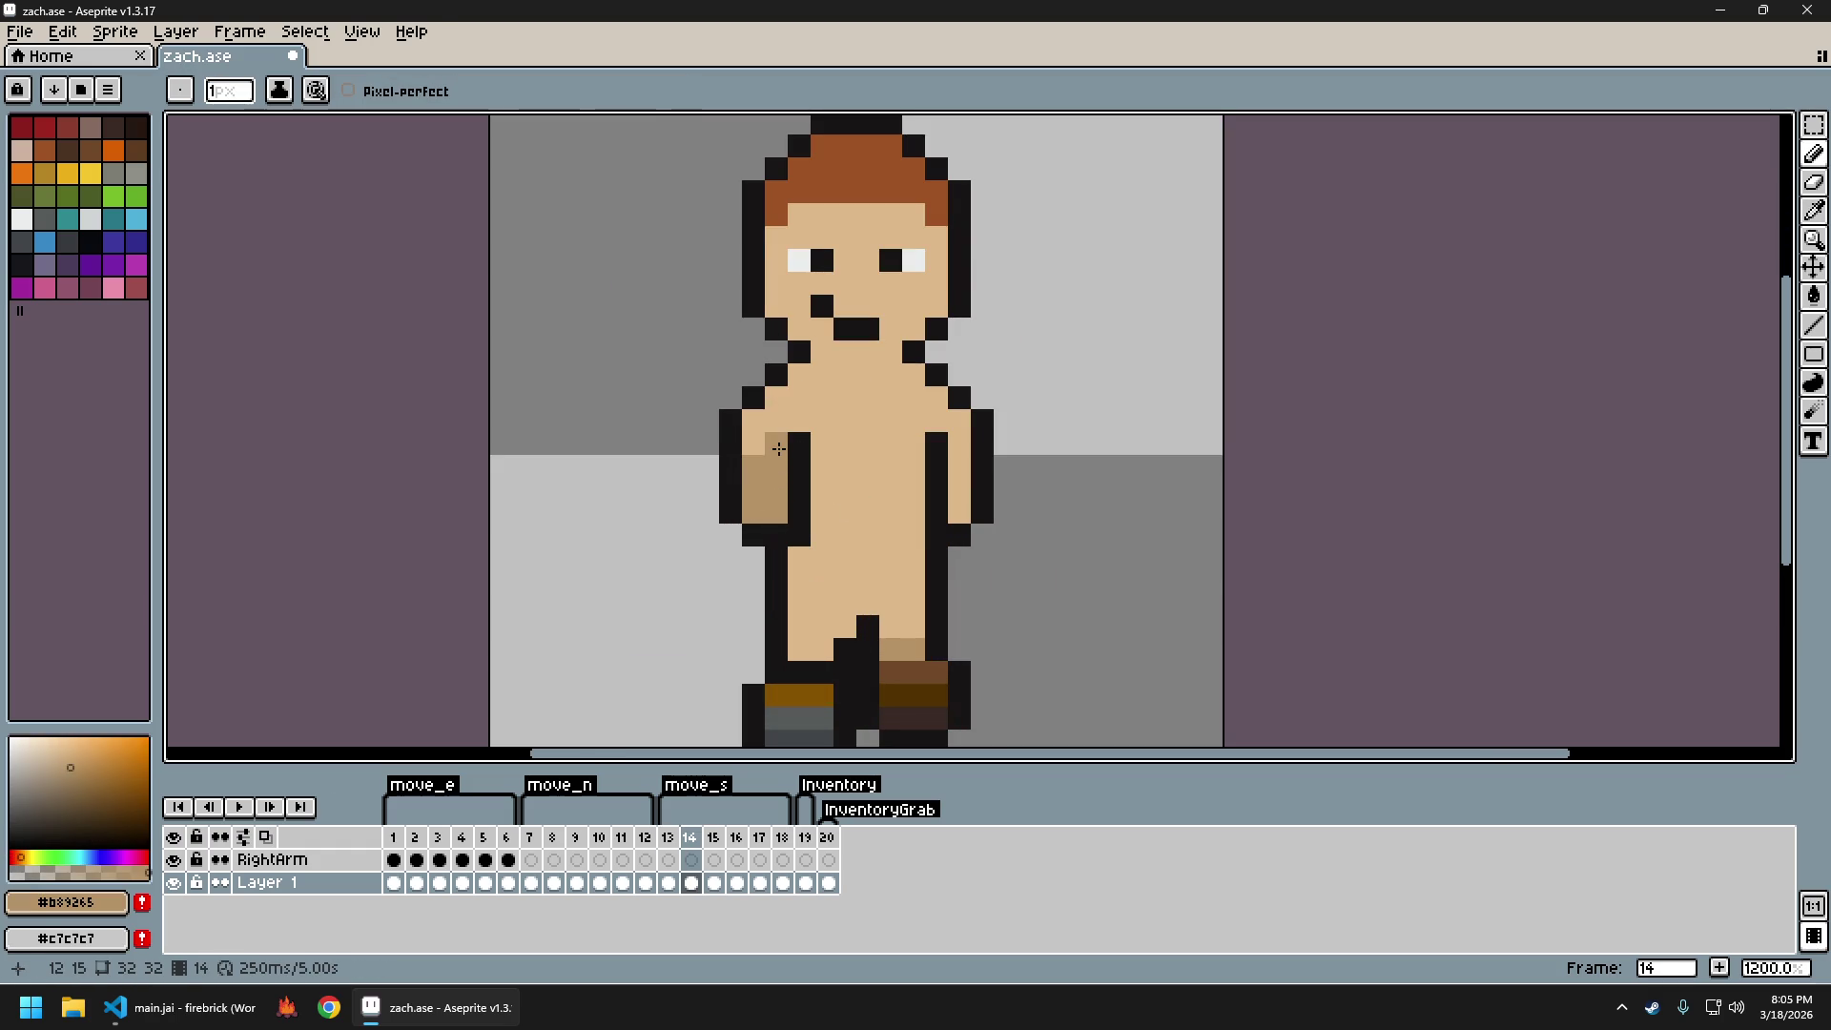
{"action": "left_click", "coordinate": [838, 532], "text": "alt"}
{"action": "scroll", "coordinate": [919, 571], "scroll_direction": "down", "scroll_amount": 2}
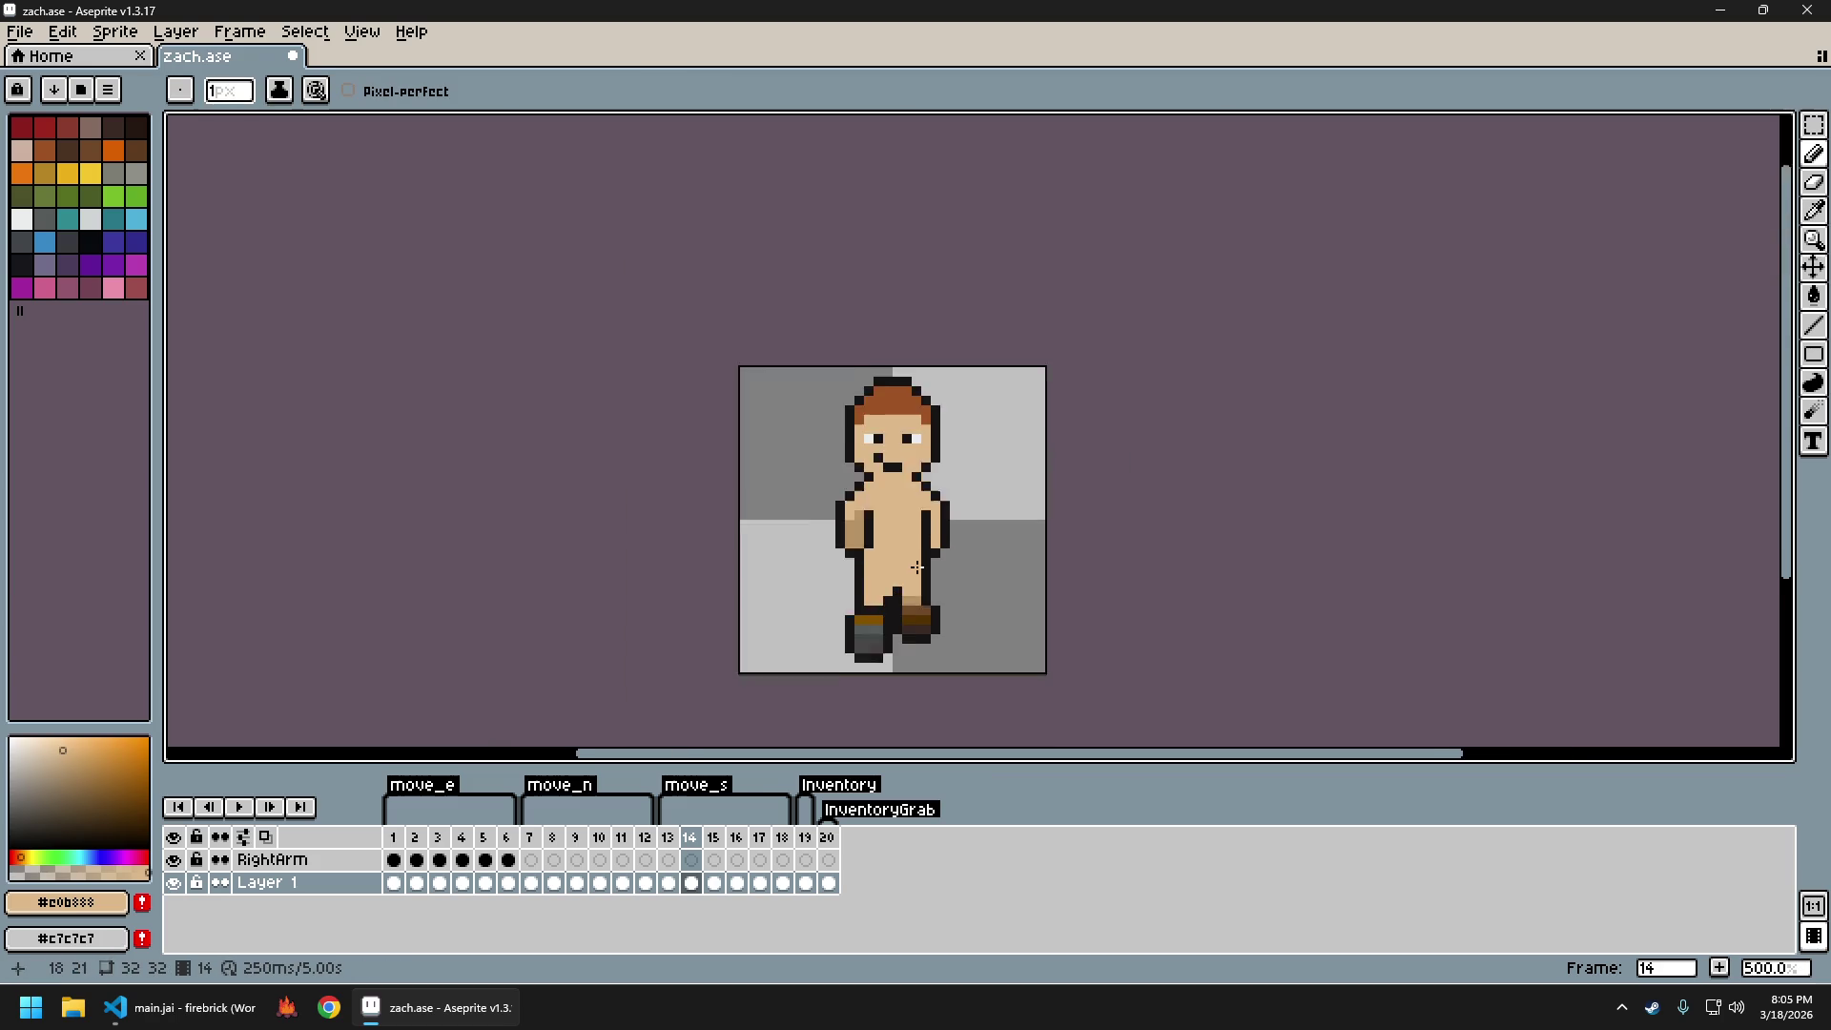
{"action": "key", "text": "Left"}
{"action": "key", "text": "Right"}
{"action": "key", "text": "Left"}
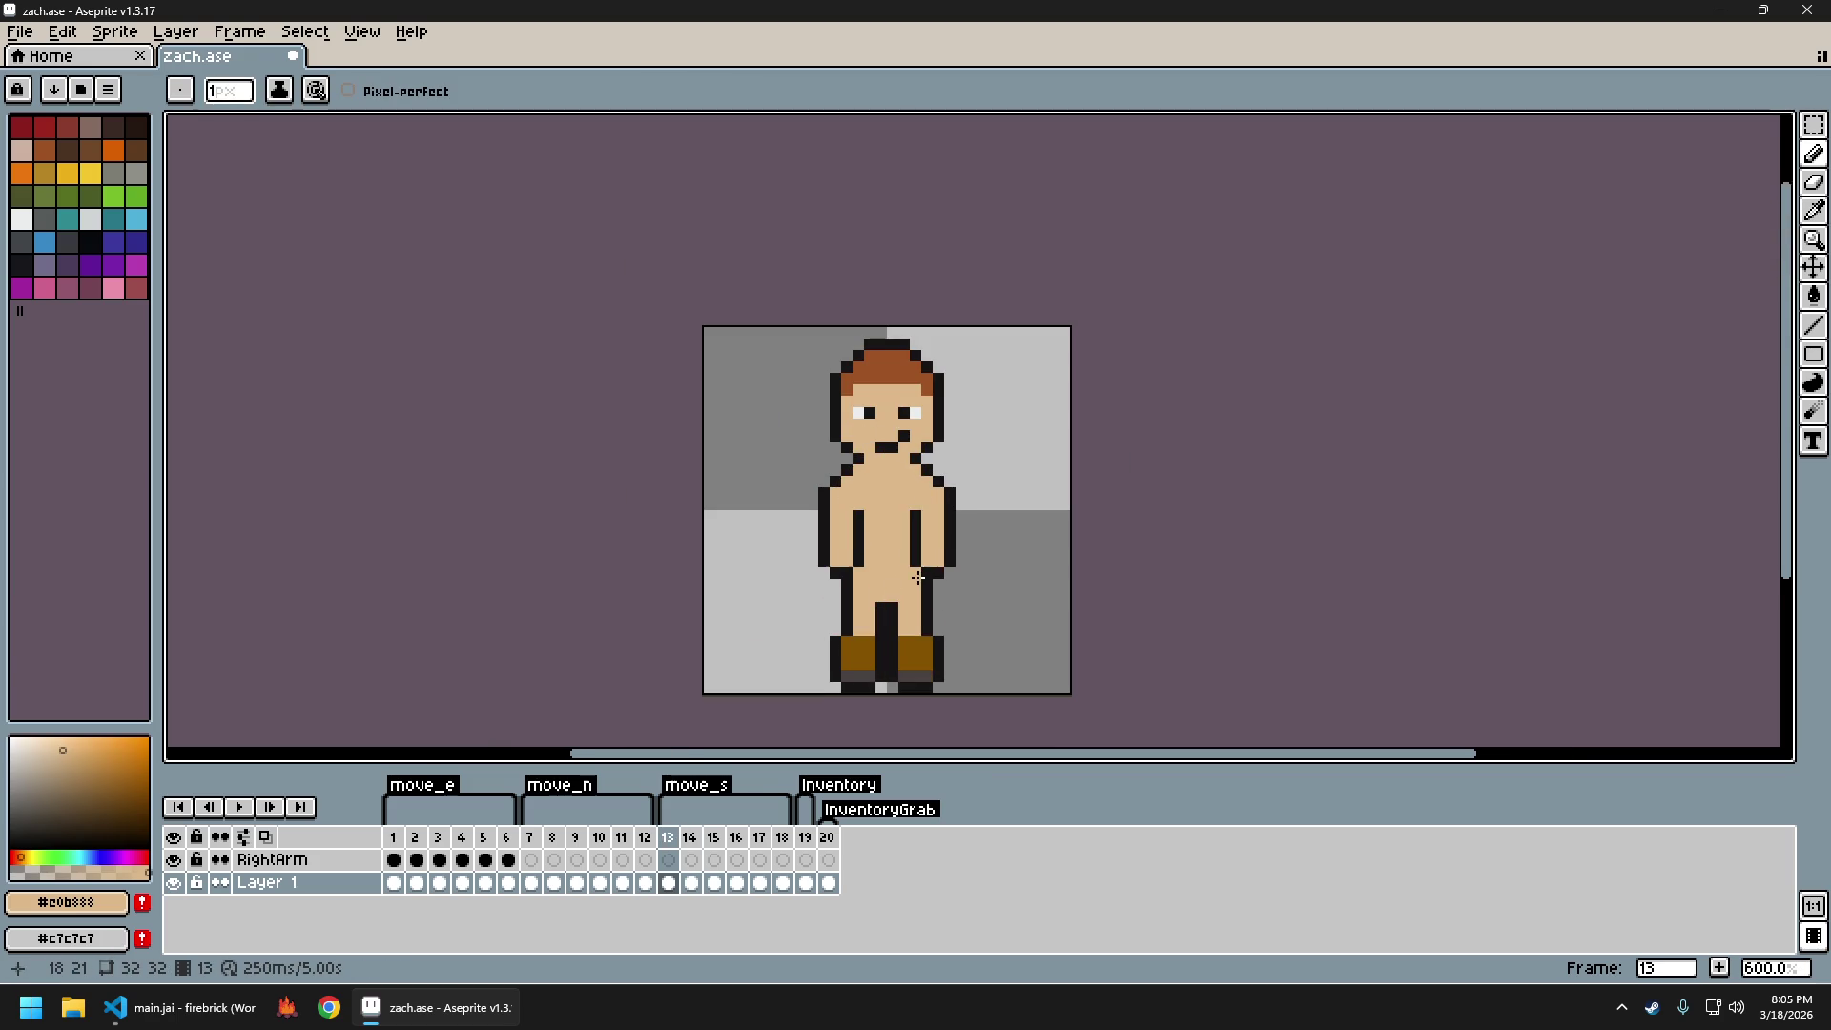
{"action": "key", "text": "Right"}
{"action": "left_click_drag", "start_coordinate": [919, 577], "coordinate": [859, 573]}
{"action": "key", "text": "Left"}
{"action": "key", "text": "Right"}
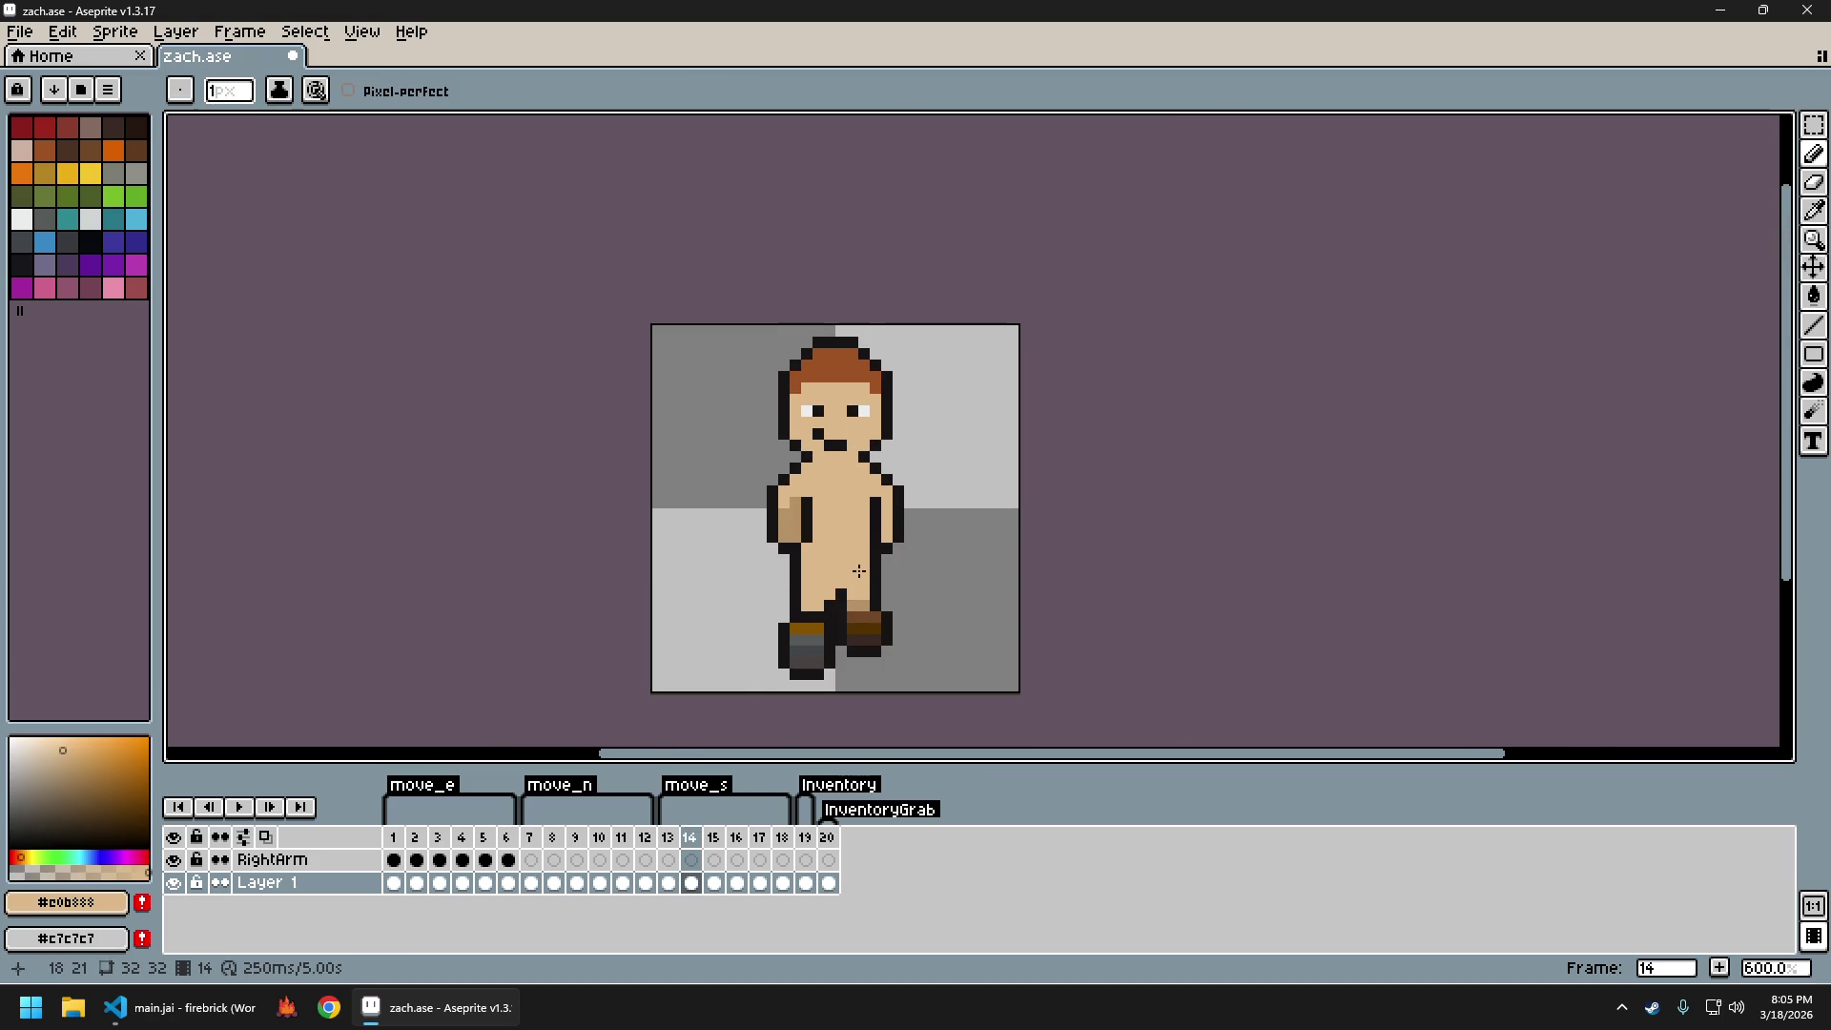
Draw a three-pixel black vertical line inside frame 14's right-side arm and compare frames
{"action": "scroll", "coordinate": [864, 555], "scroll_direction": "up", "scroll_amount": 2}
{"action": "left_click", "coordinate": [895, 446], "text": "alt"}
{"action": "left_click_drag", "start_coordinate": [865, 473], "coordinate": [863, 514]}
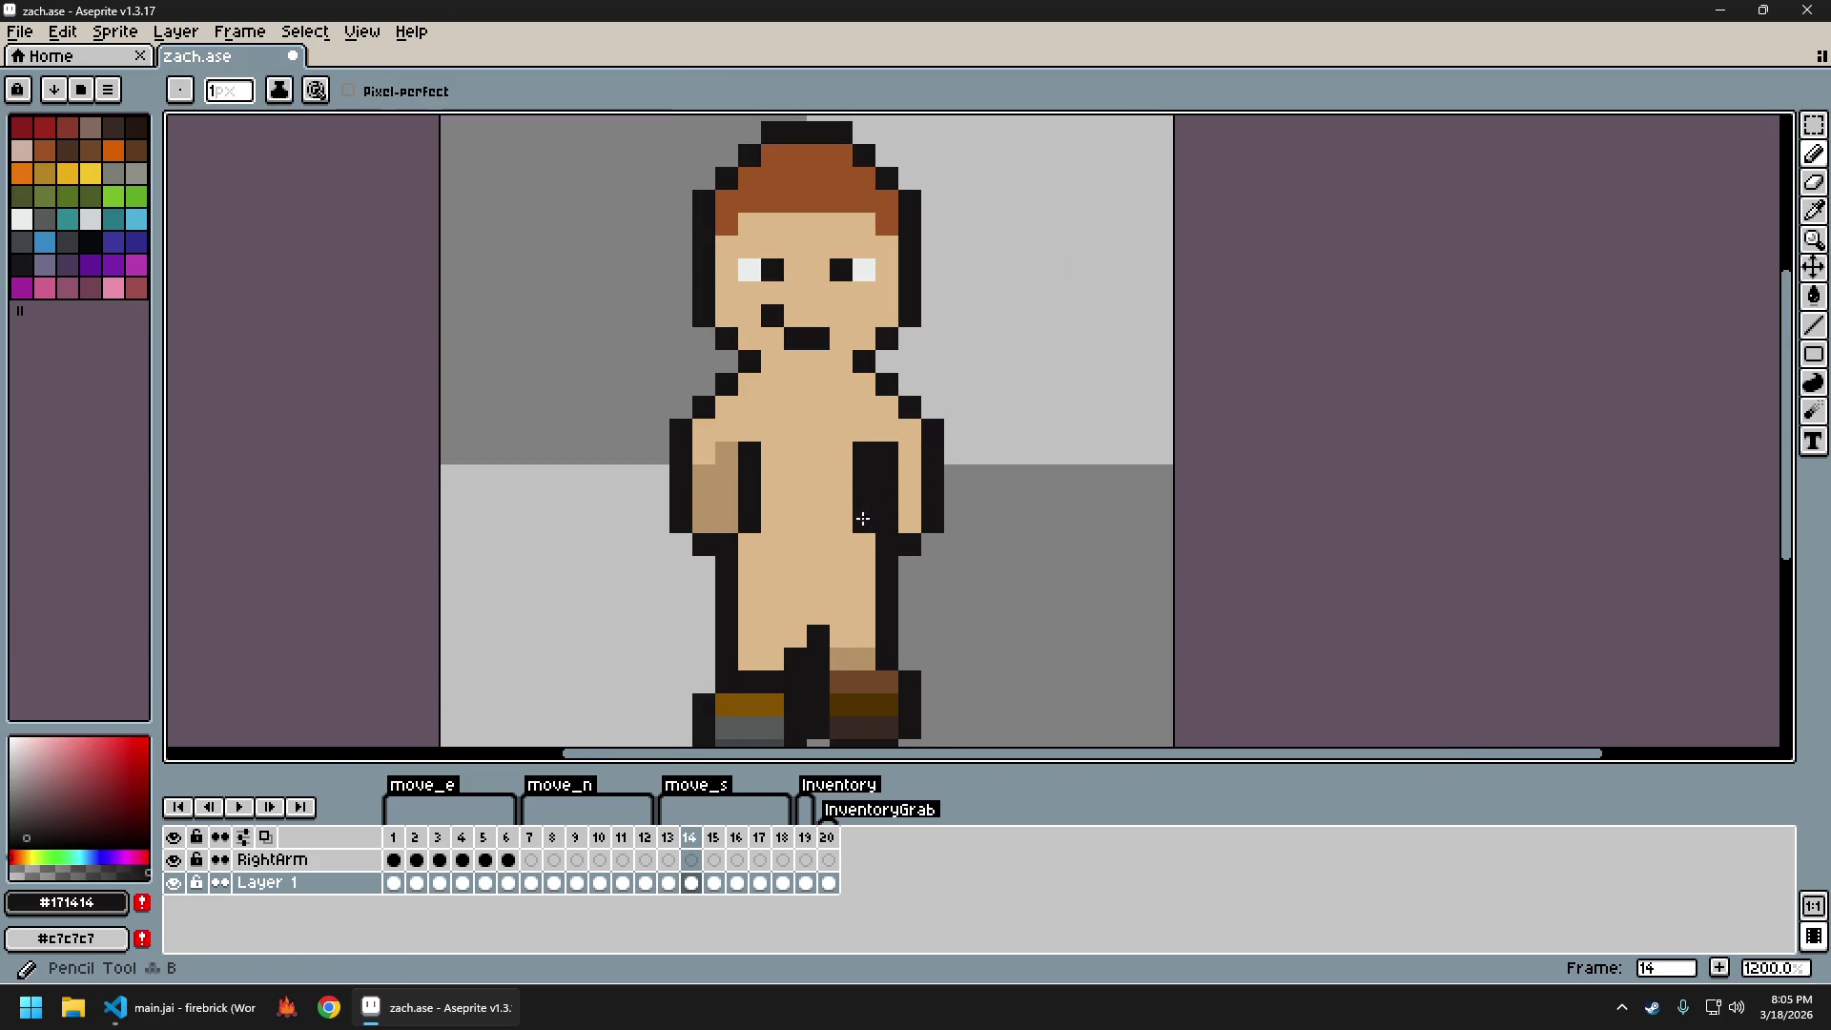
{"action": "left_click", "coordinate": [901, 516], "text": "alt"}
{"action": "scroll", "coordinate": [895, 518], "scroll_direction": "down", "scroll_amount": 3}
{"action": "key", "text": "Left"}
{"action": "key", "text": "Right"}
{"action": "key", "text": "Left"}
{"action": "key", "text": "Right"}
{"action": "scroll", "coordinate": [924, 584], "scroll_direction": "right", "scroll_amount": 2}
{"action": "key", "text": "Left"}
{"action": "key", "text": "Right"}
{"action": "key", "text": "Right"}
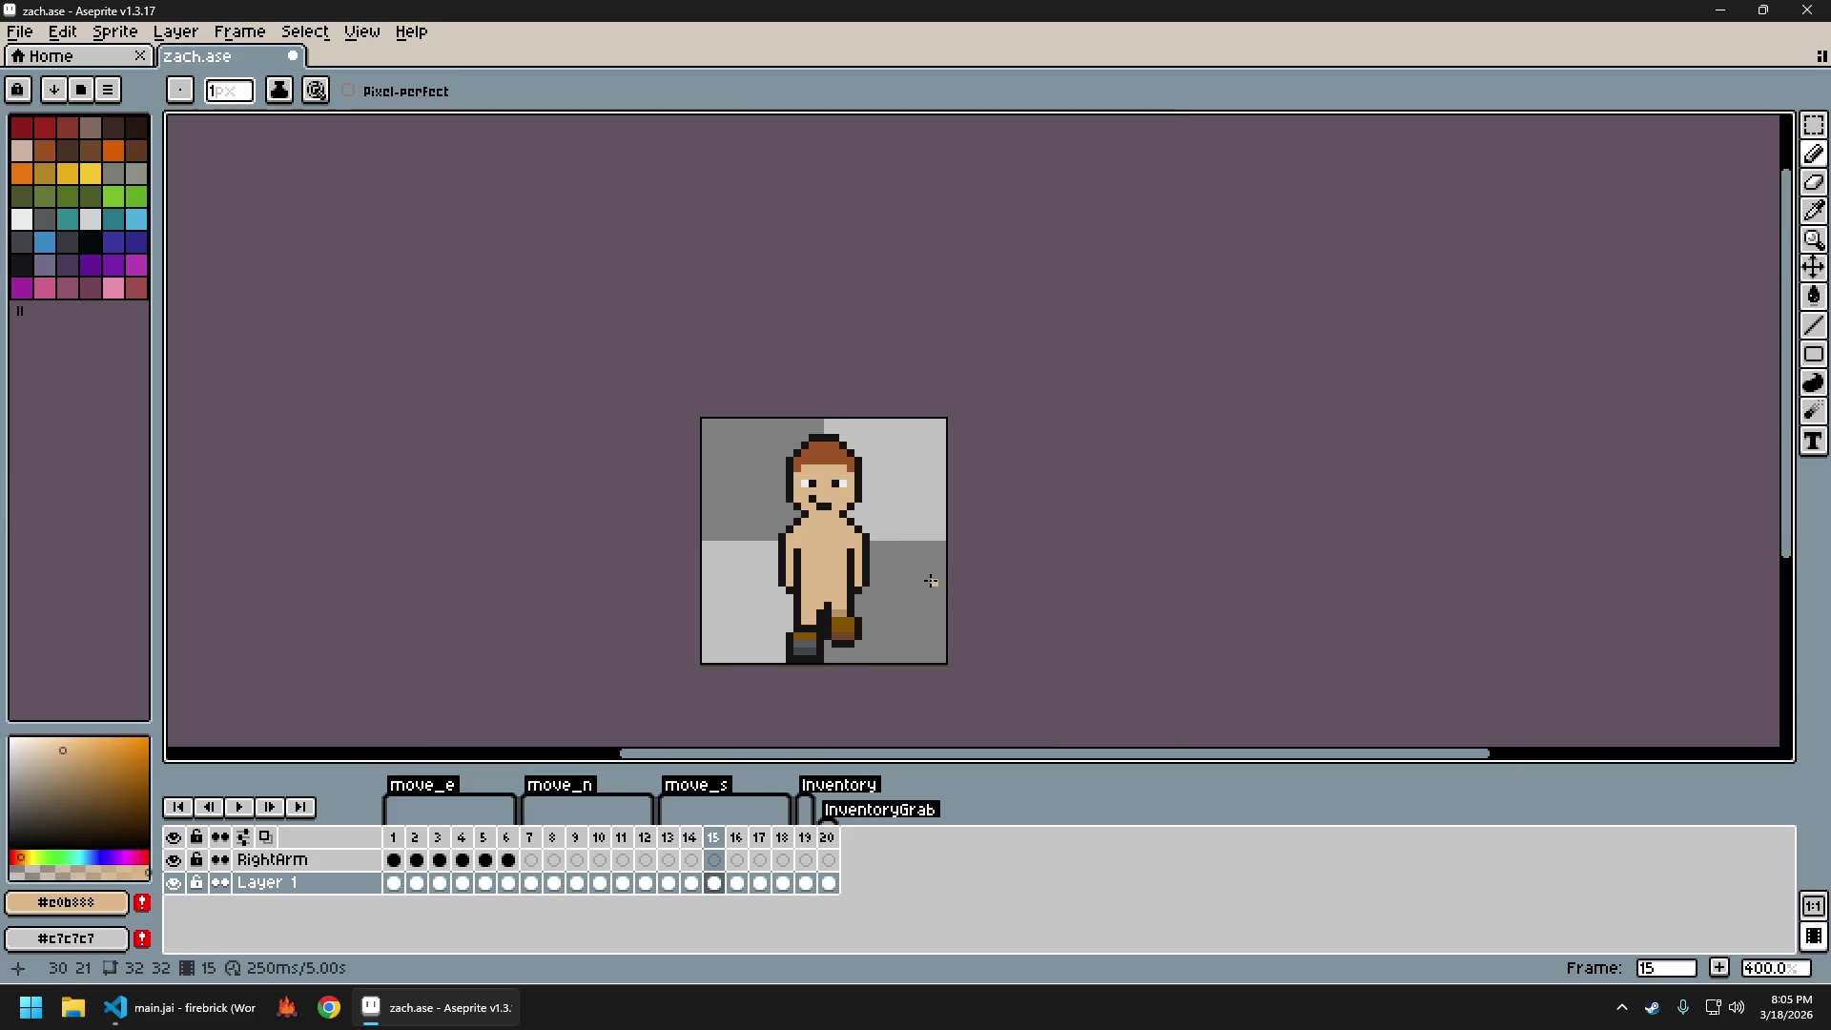
Return to frame 13, sample the outline and skin colours, and compare with frame 14
{"action": "key", "text": "Left"}
{"action": "key", "text": "Left"}
{"action": "scroll", "coordinate": [847, 496], "scroll_direction": "up", "scroll_amount": 3}
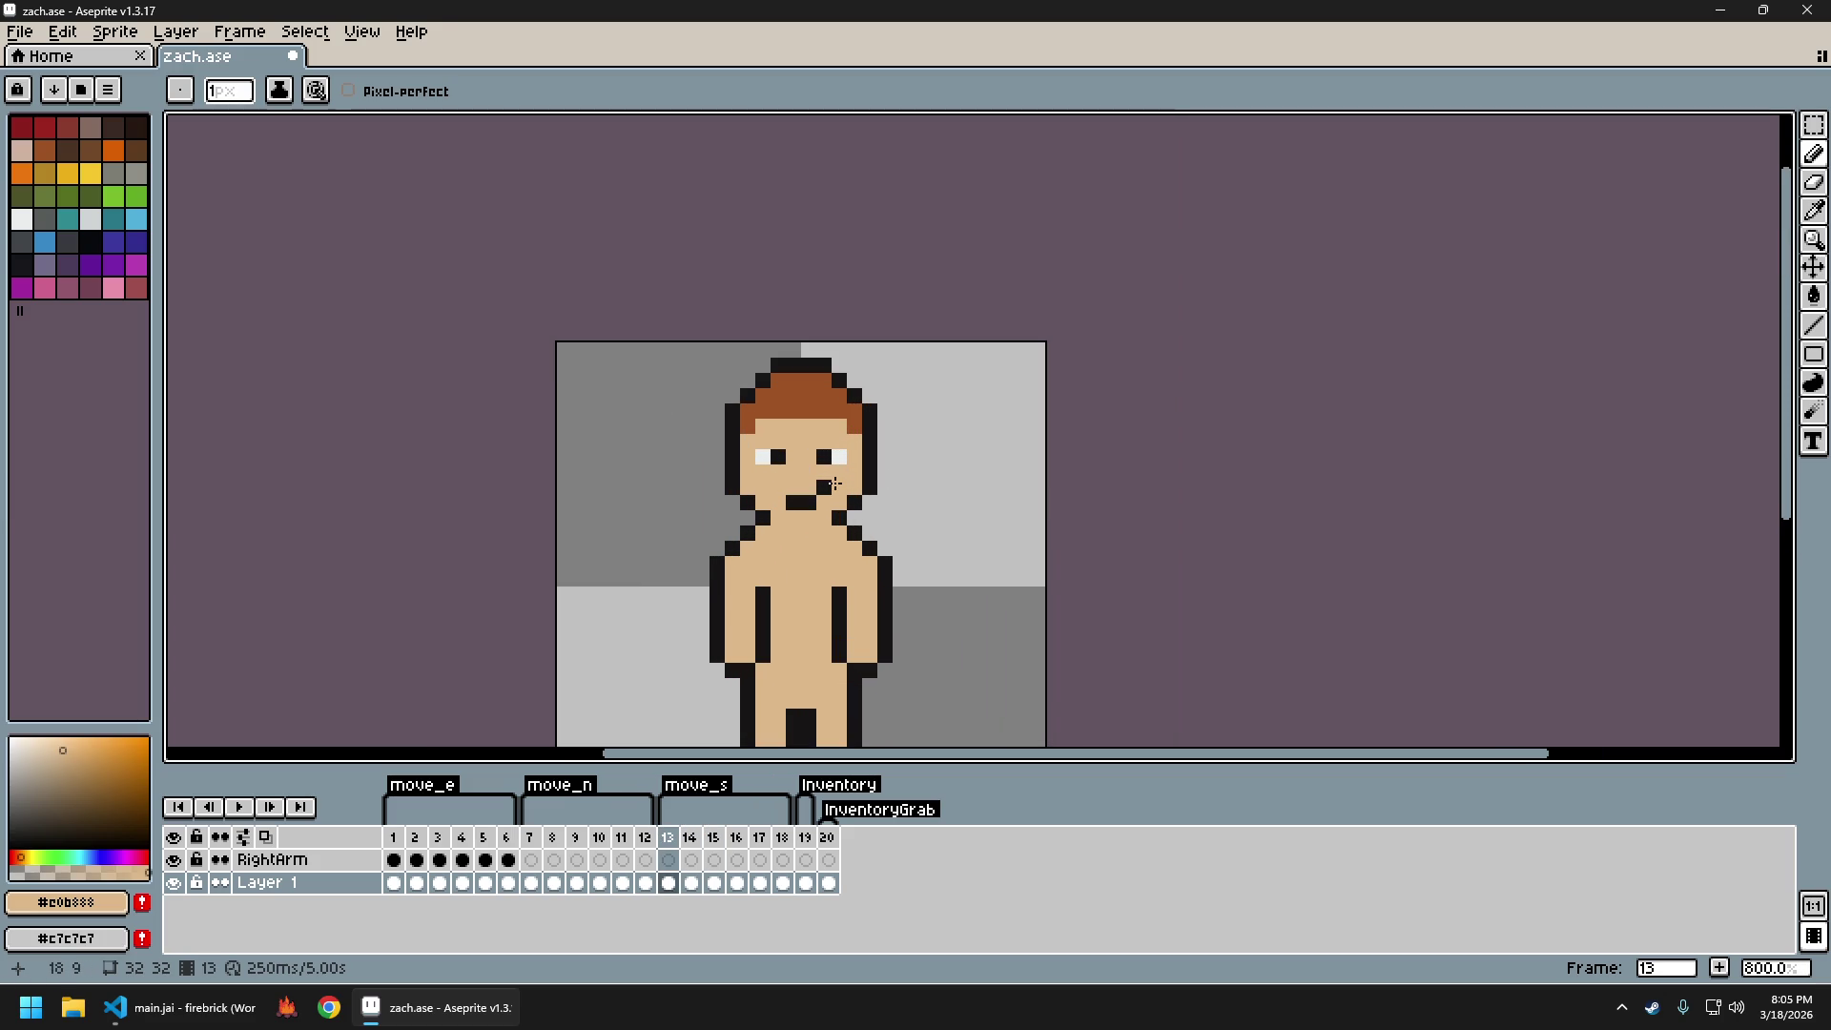
{"action": "left_click", "coordinate": [774, 486], "text": "alt"}
{"action": "left_click", "coordinate": [817, 486], "text": "alt"}
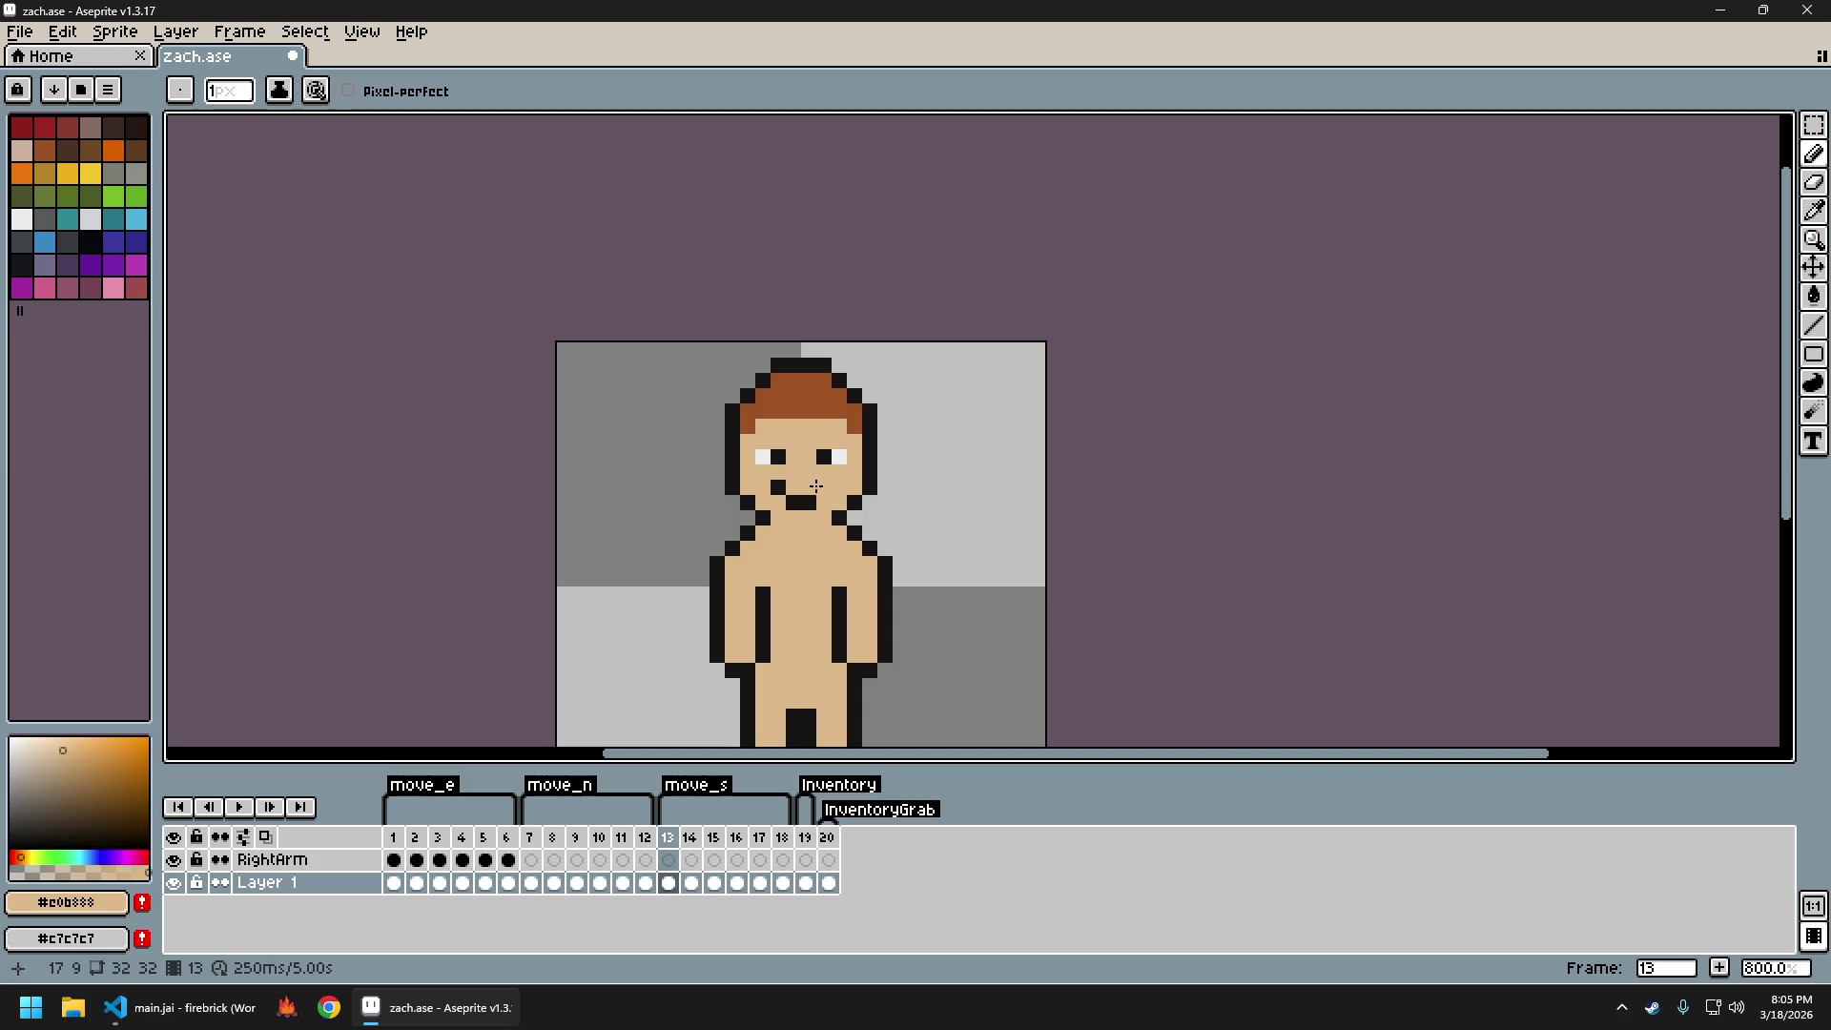
{"action": "scroll", "coordinate": [913, 548], "scroll_direction": "down", "scroll_amount": 5}
{"action": "key", "text": "Right"}
{"action": "key", "text": "Left"}
{"action": "scroll", "coordinate": [916, 581], "scroll_direction": "up", "scroll_amount": 1}
{"action": "scroll", "coordinate": [915, 581], "scroll_direction": "down", "scroll_amount": 1}
{"action": "key", "text": "Right"}
{"action": "key", "text": "Right"}
{"action": "key", "text": "Right"}
{"action": "key", "text": "Right"}
{"action": "key", "text": "Right"}
Step back through frames 12 and 11 to check the legs, returning to frame 13
{"action": "key", "text": "Left"}
{"action": "key", "text": "Left"}
{"action": "key", "text": "Left"}
{"action": "key", "text": "Left"}
{"action": "key", "text": "Left"}
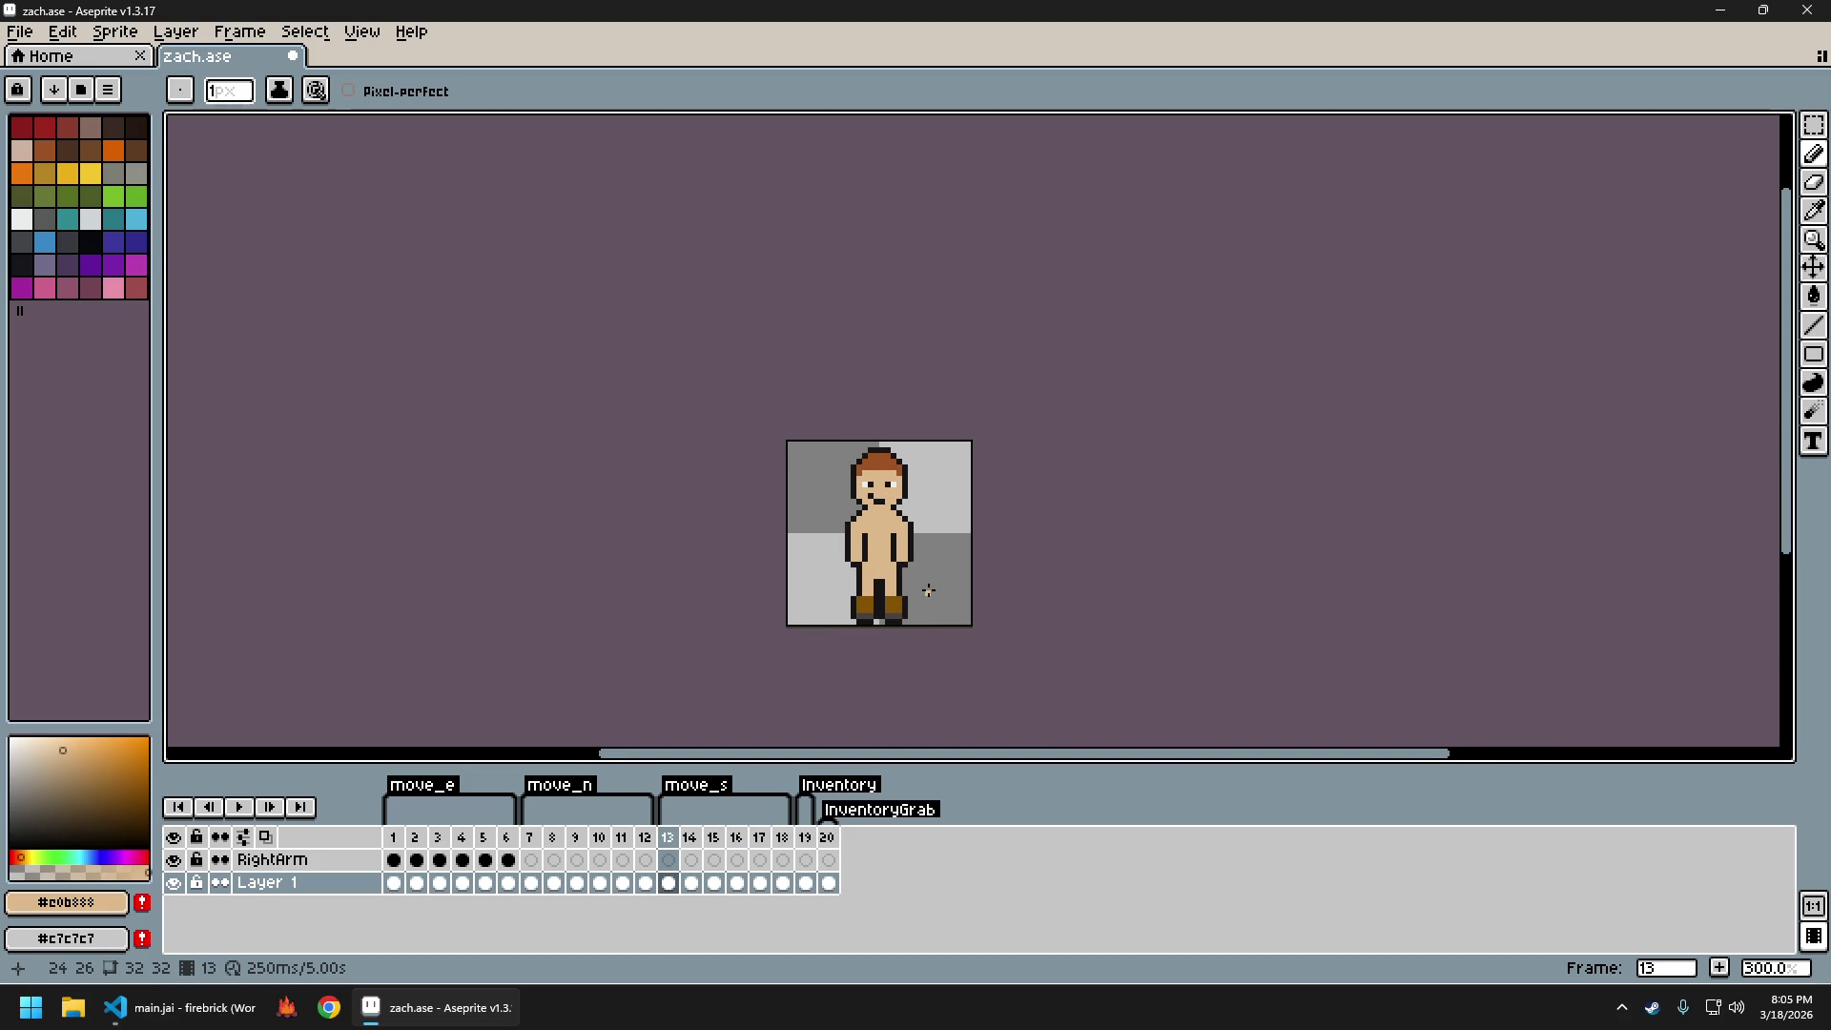
{"action": "key", "text": "Left"}
{"action": "key", "text": "Right"}
{"action": "key", "text": "Left"}
{"action": "key", "text": "Left"}
{"action": "key", "text": "Right"}
{"action": "key", "text": "Right"}
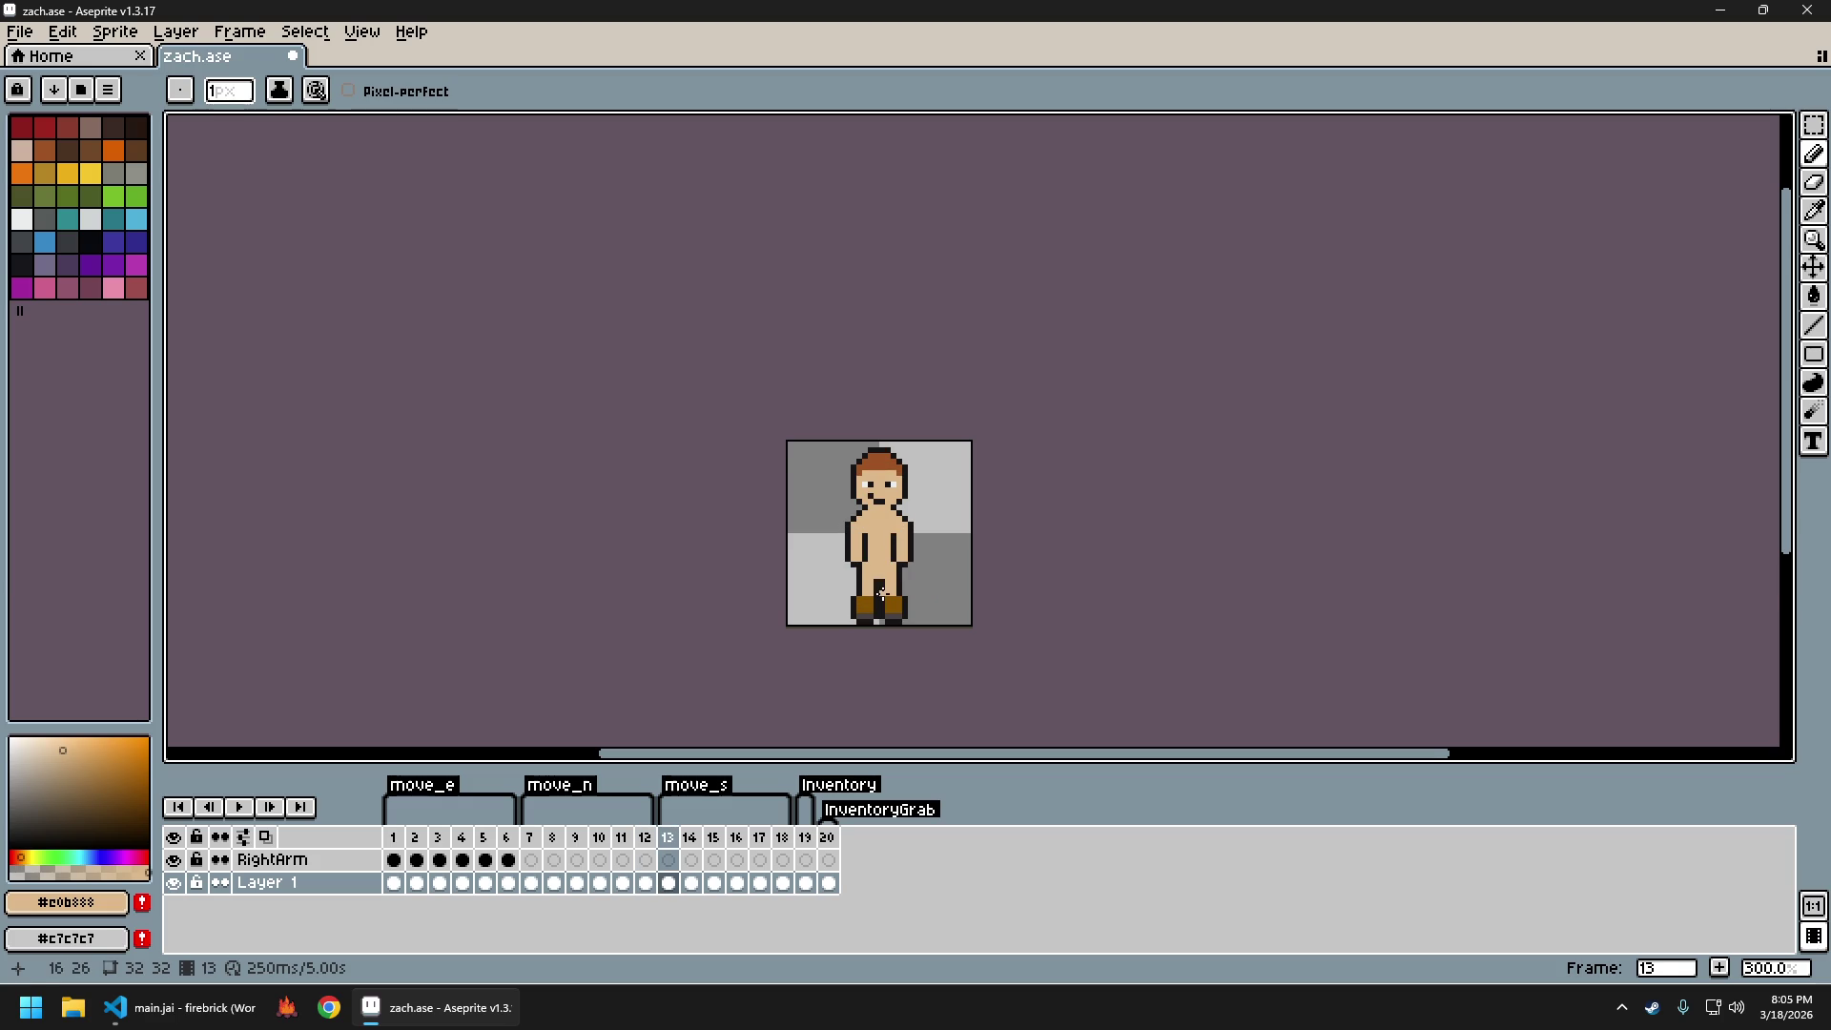
Try pencil strokes on the arms, then undo both strokes
{"action": "scroll", "coordinate": [882, 593], "scroll_direction": "up", "scroll_amount": 4}
{"action": "left_click", "coordinate": [804, 545], "text": "alt"}
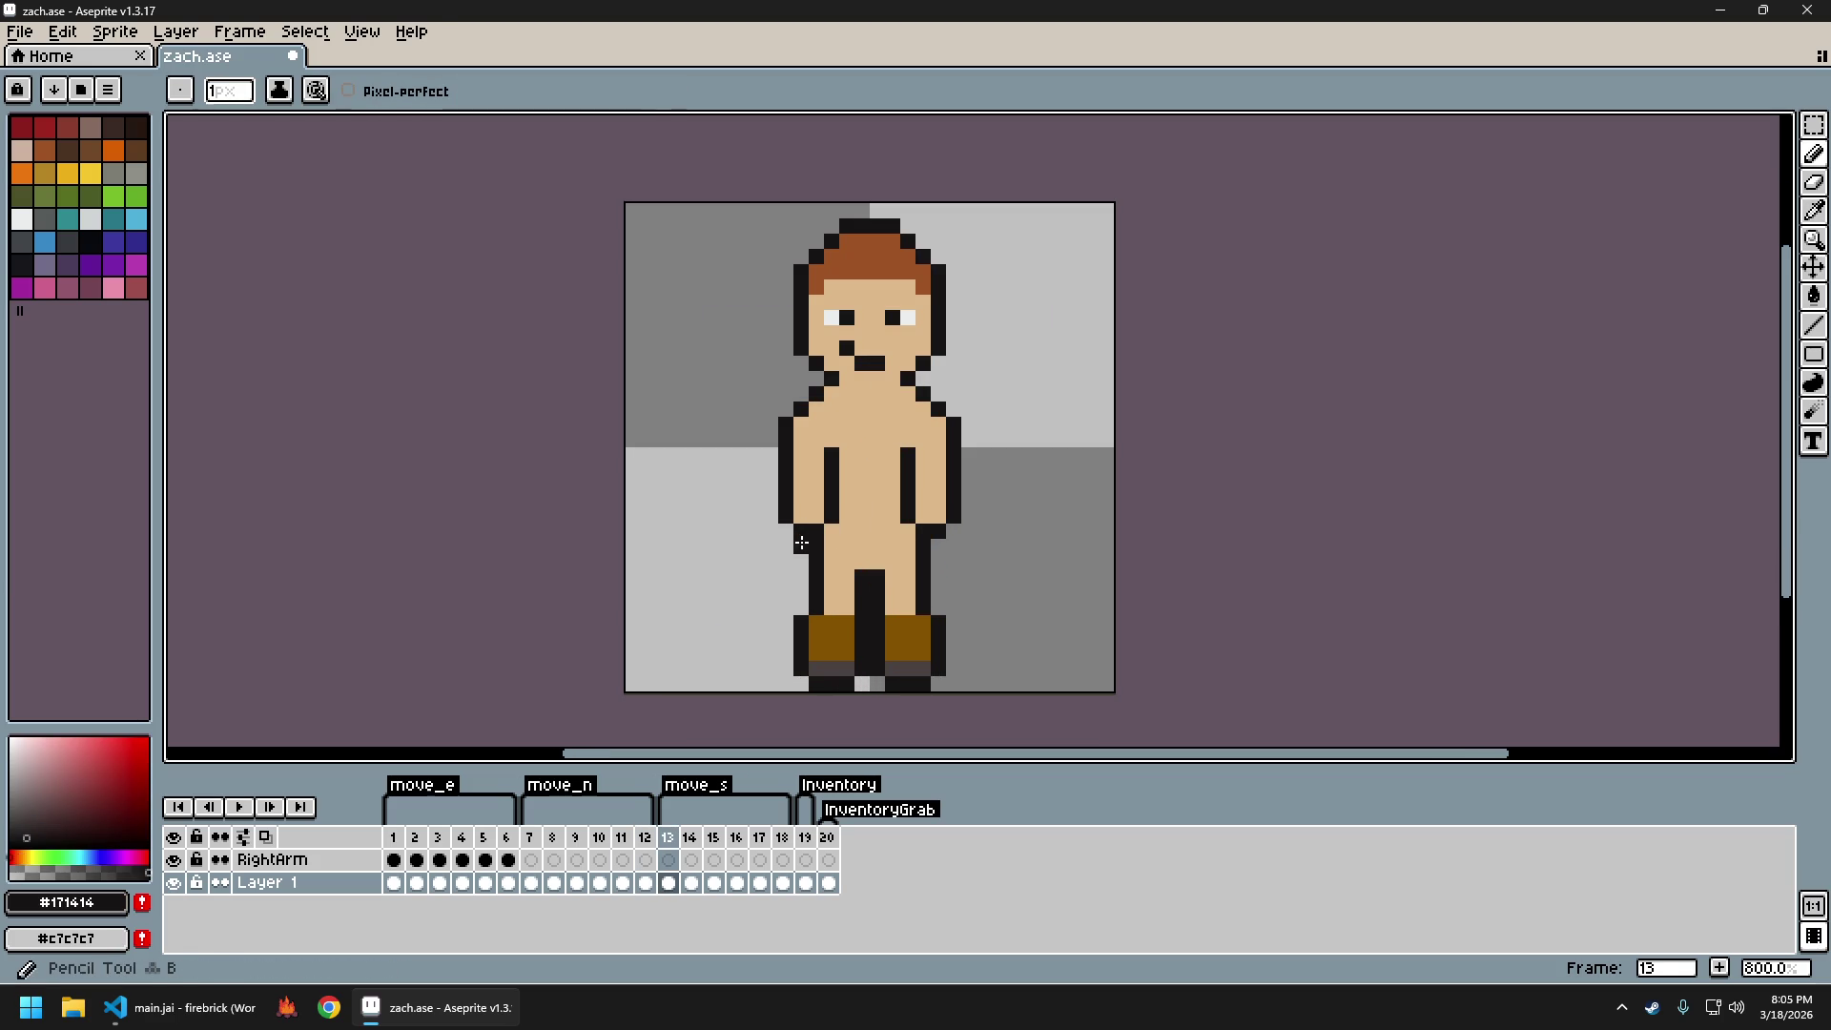
{"action": "left_click", "coordinate": [807, 525], "text": "alt"}
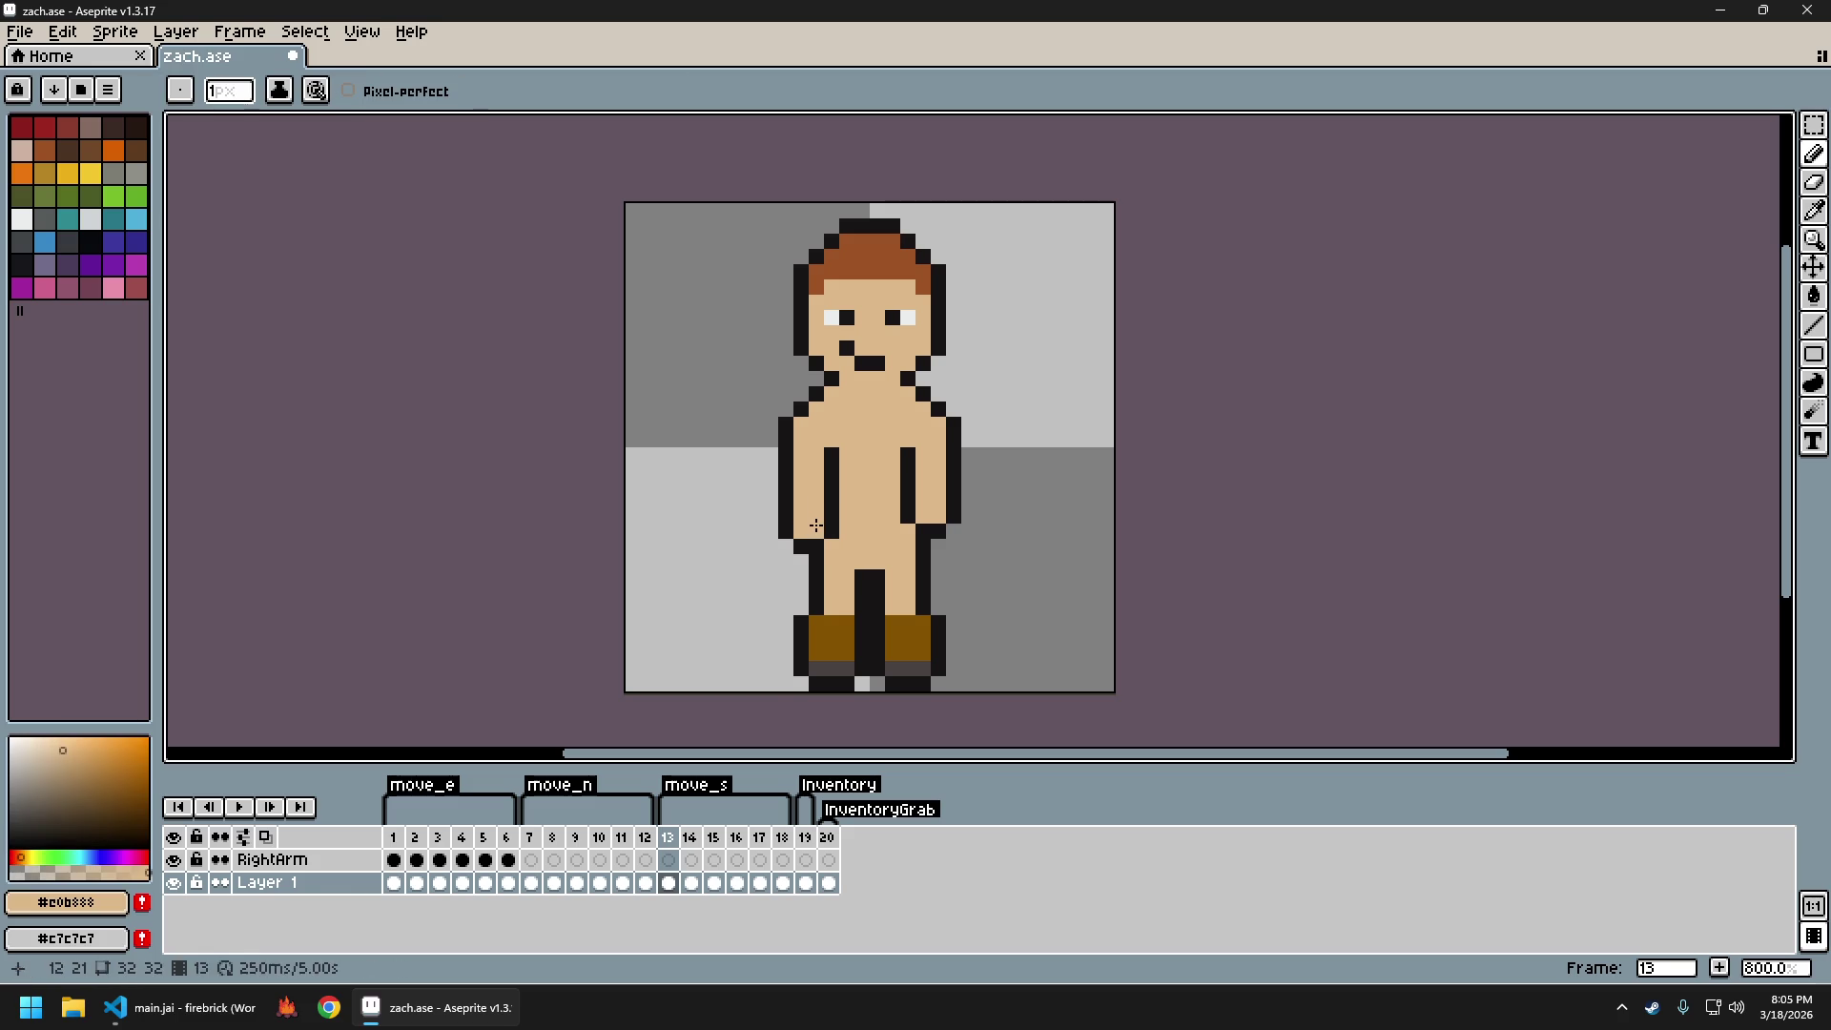
{"action": "key", "text": "ctrl+z"}
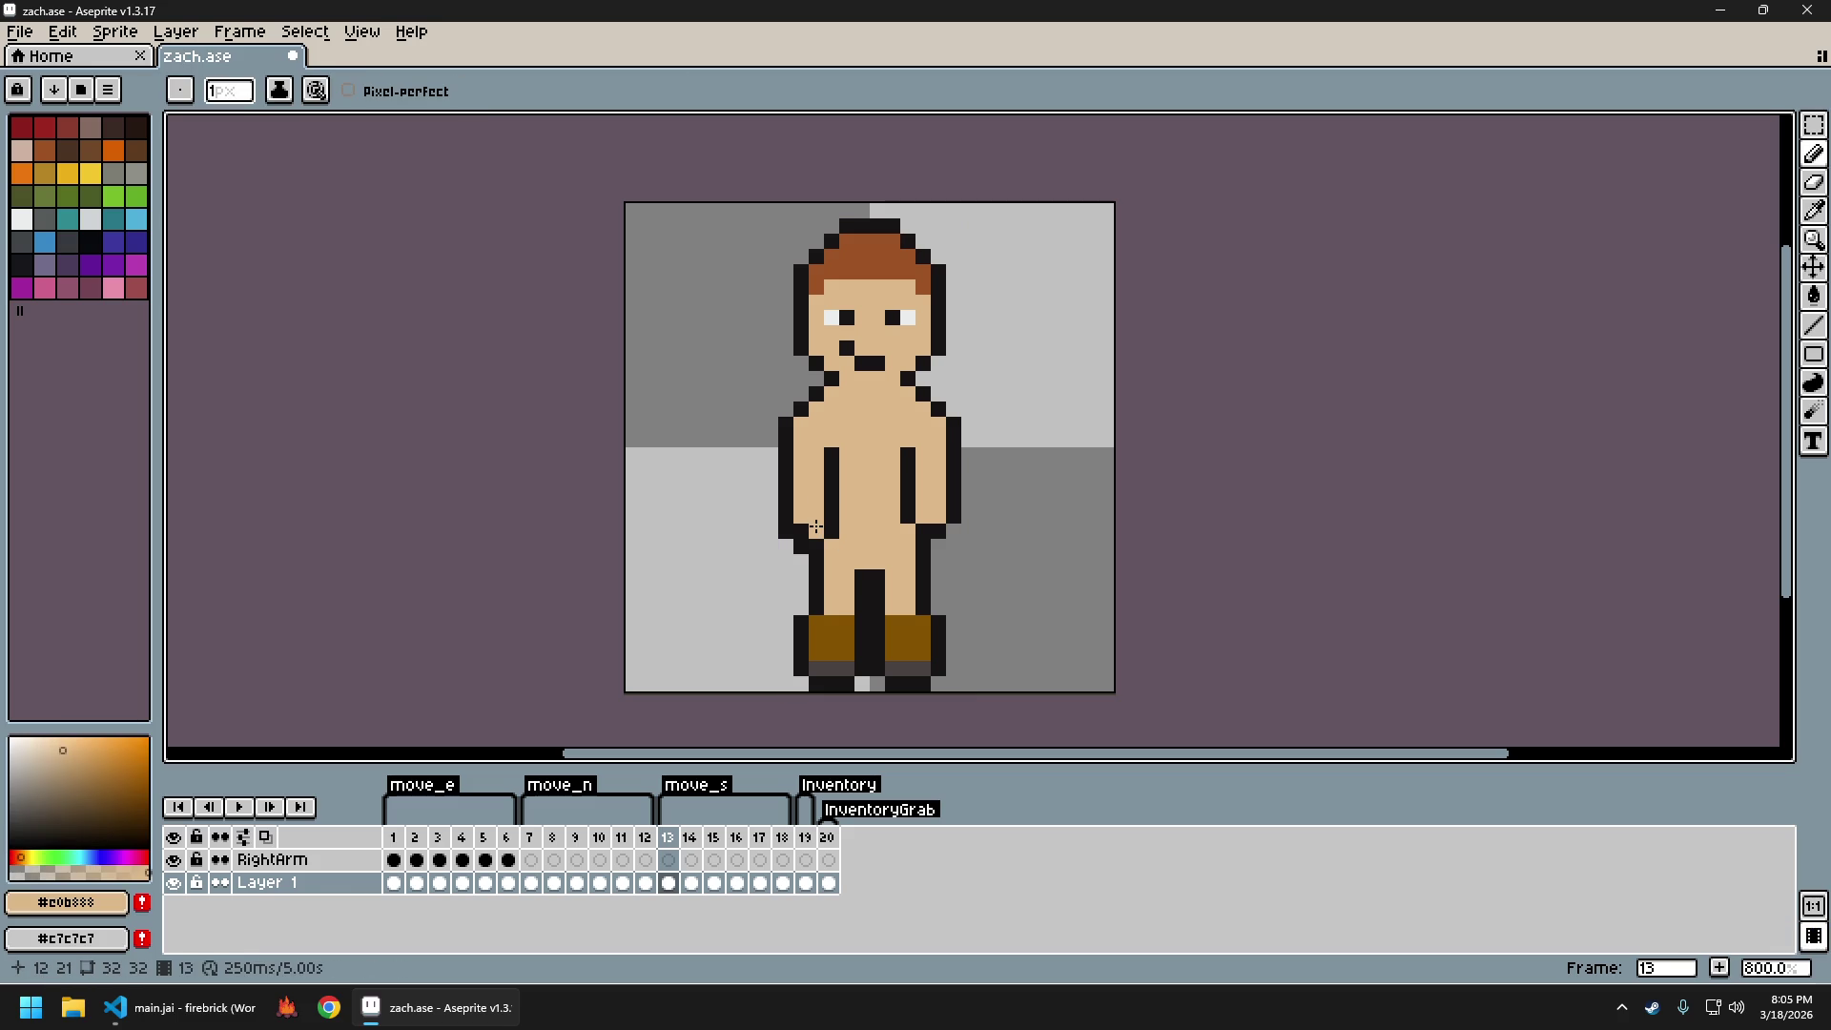
{"action": "key", "text": "ctrl+z"}
{"action": "key", "text": "ctrl+z"}
Sample the skin tone and set the dark arm outline colour #171414 on frame 13
{"action": "scroll", "coordinate": [822, 529], "scroll_direction": "down", "scroll_amount": 4}
{"action": "scroll", "coordinate": [926, 567], "scroll_direction": "up", "scroll_amount": 3}
{"action": "scroll", "coordinate": [926, 566], "scroll_direction": "up", "scroll_amount": 3}
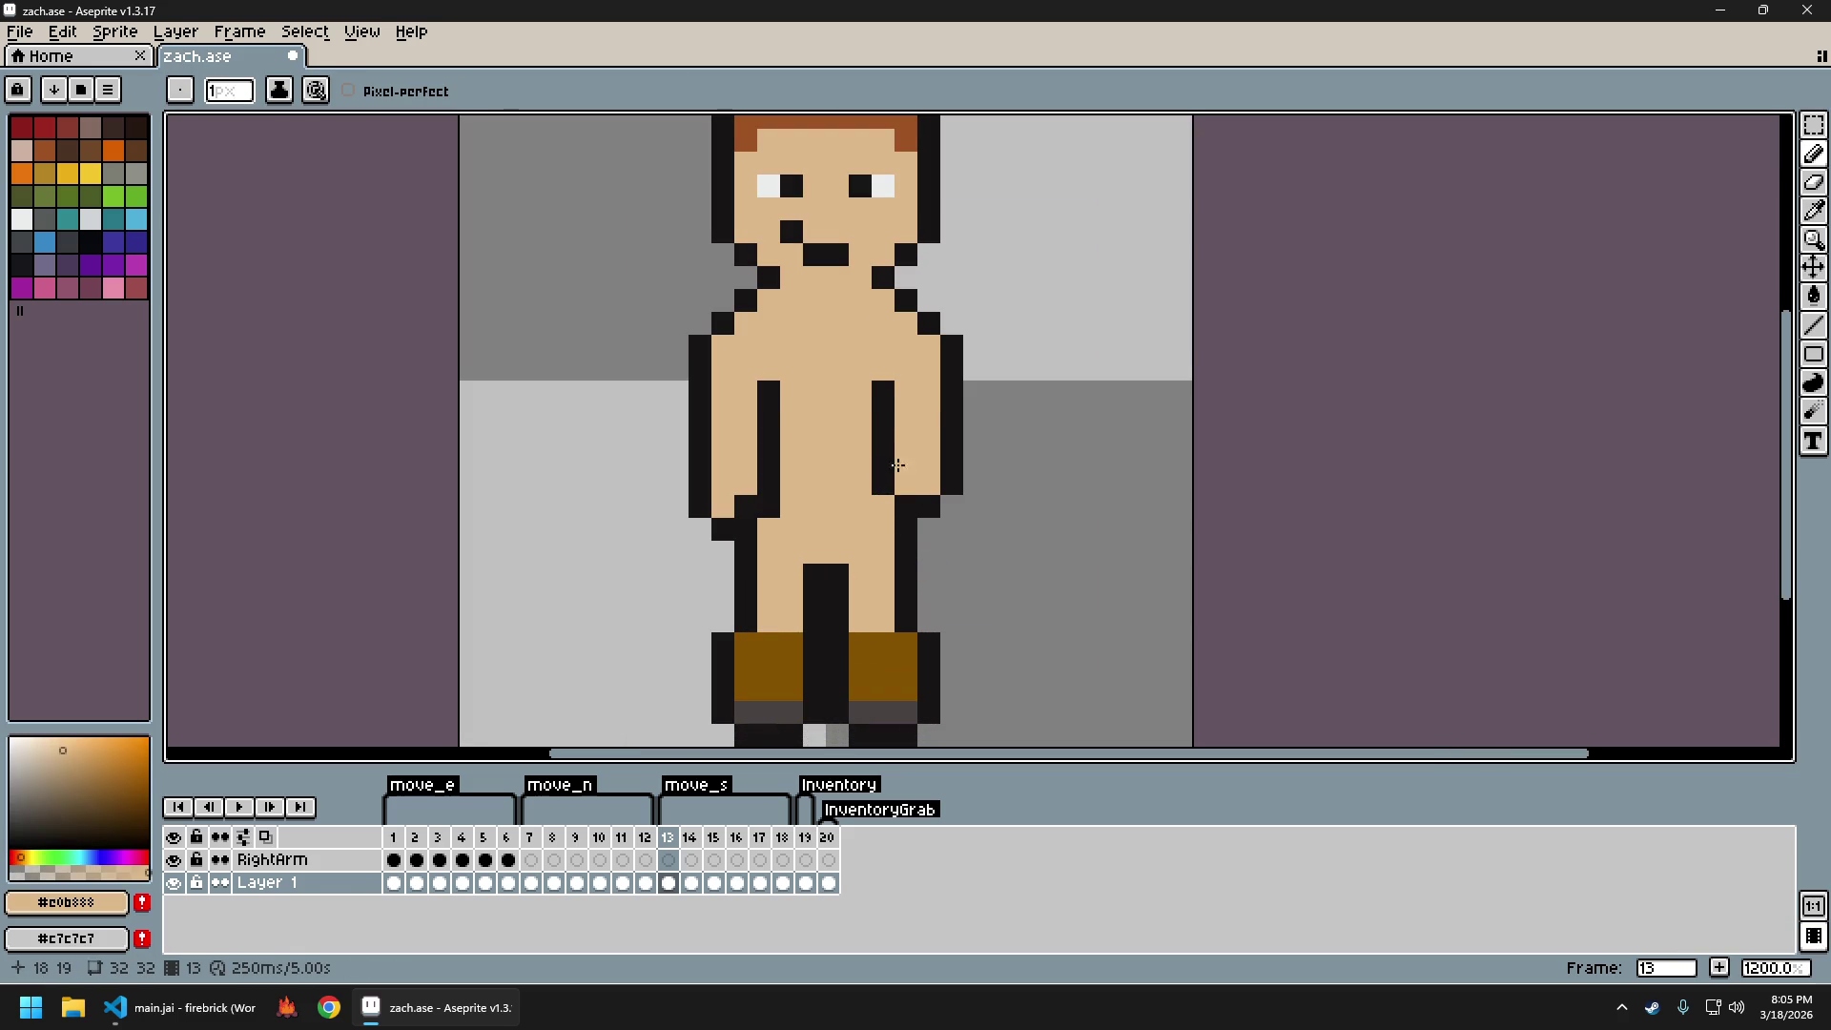
{"action": "left_click", "coordinate": [889, 482], "text": "alt"}
{"action": "left_click", "coordinate": [930, 477], "text": "alt"}
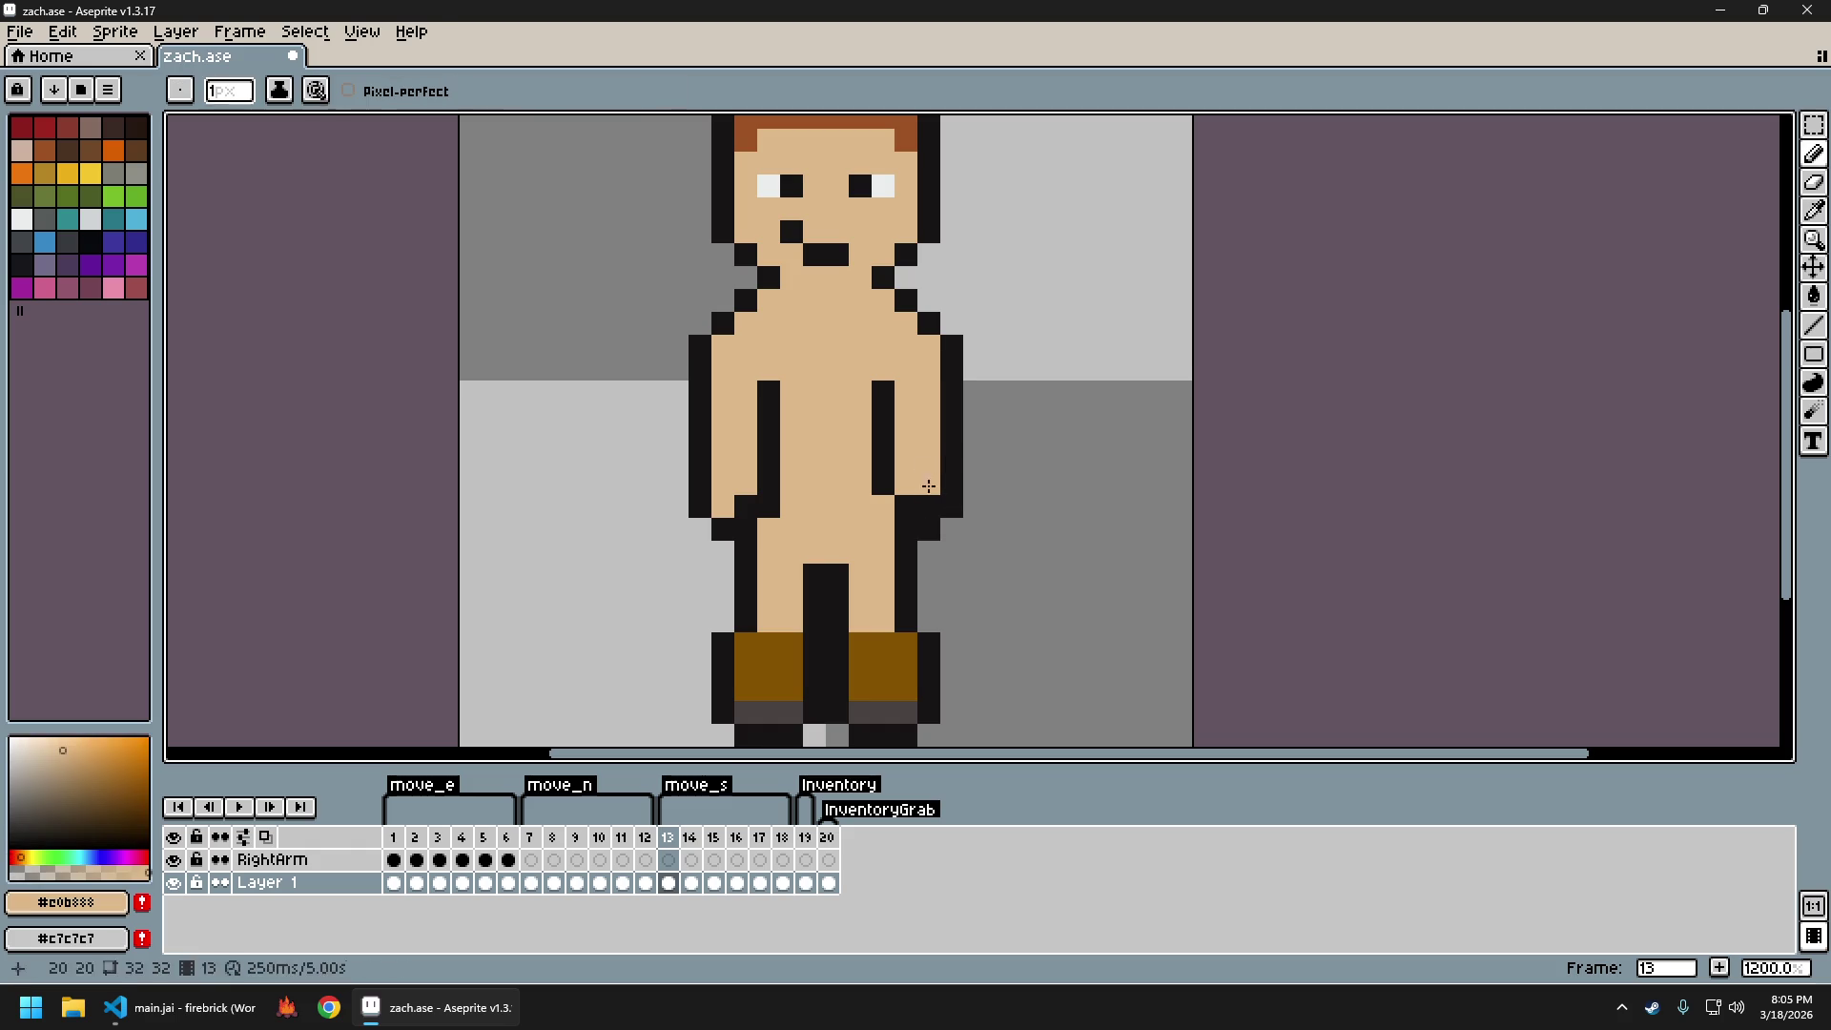
{"action": "scroll", "coordinate": [954, 573], "scroll_direction": "down", "scroll_amount": 5}
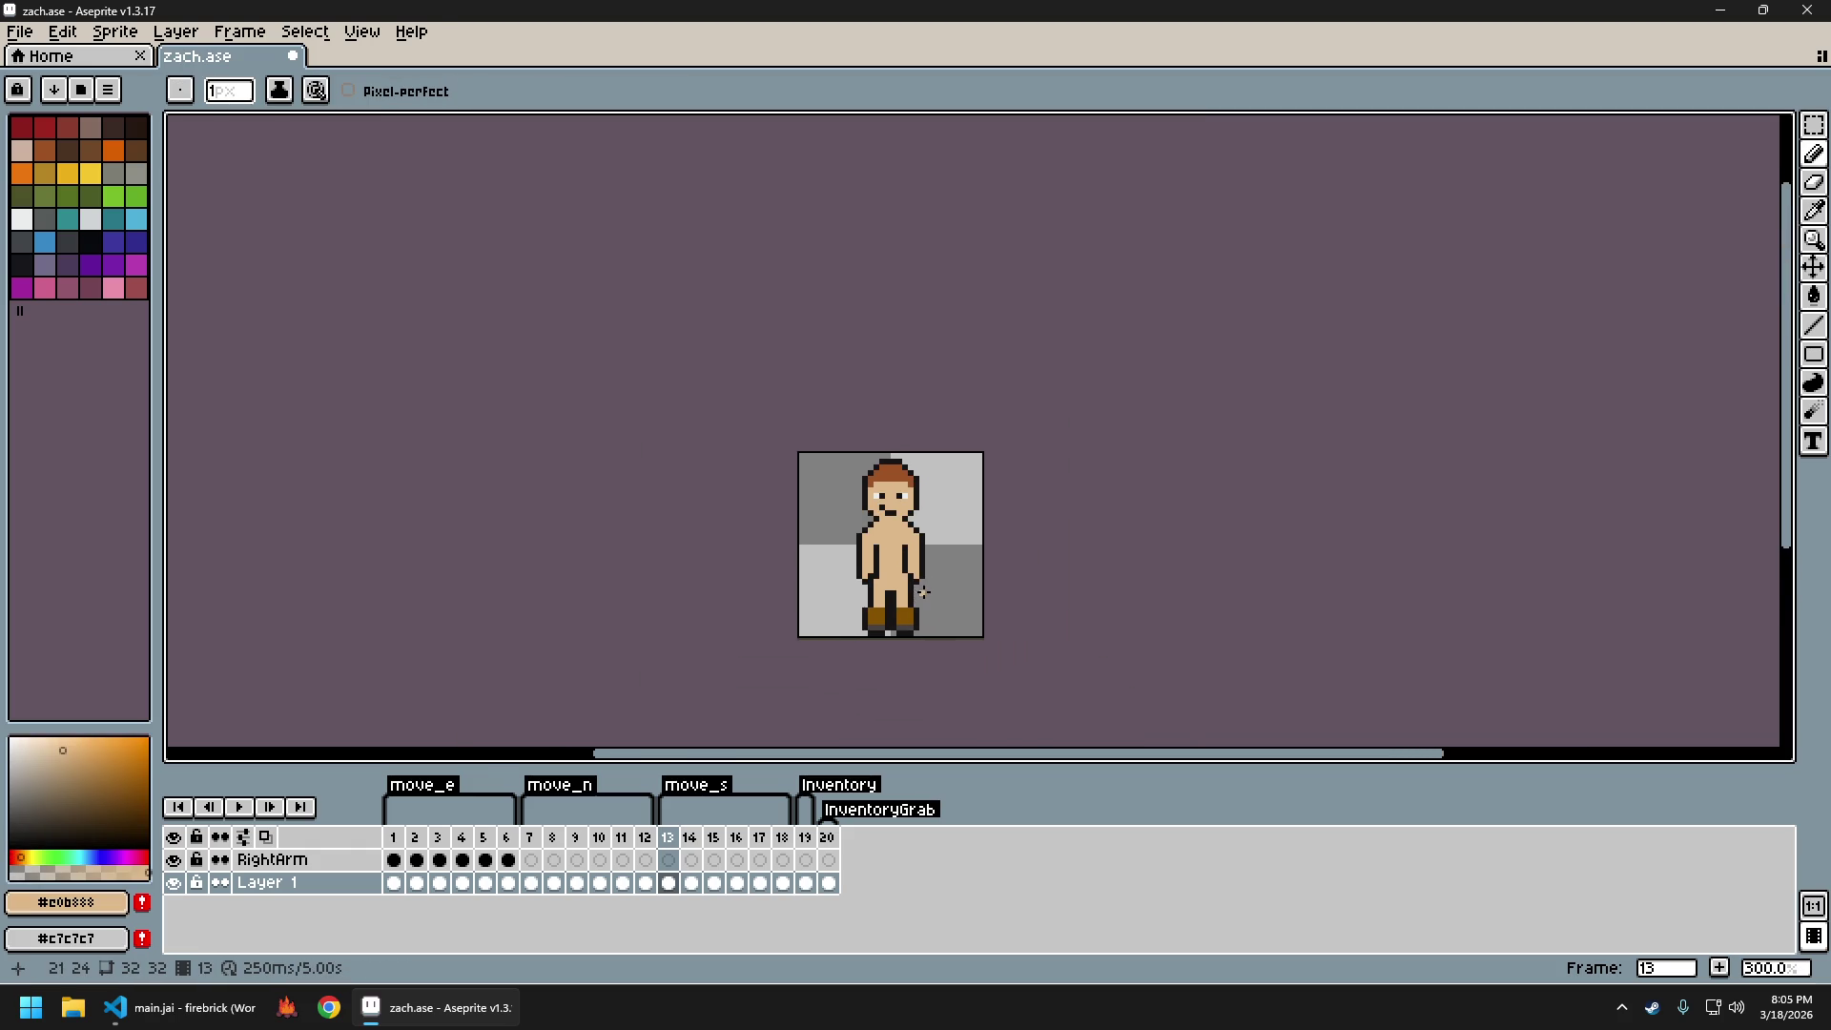
{"action": "scroll", "coordinate": [944, 572], "scroll_direction": "up", "scroll_amount": 4}
{"action": "left_click", "coordinate": [816, 487], "text": "alt"}
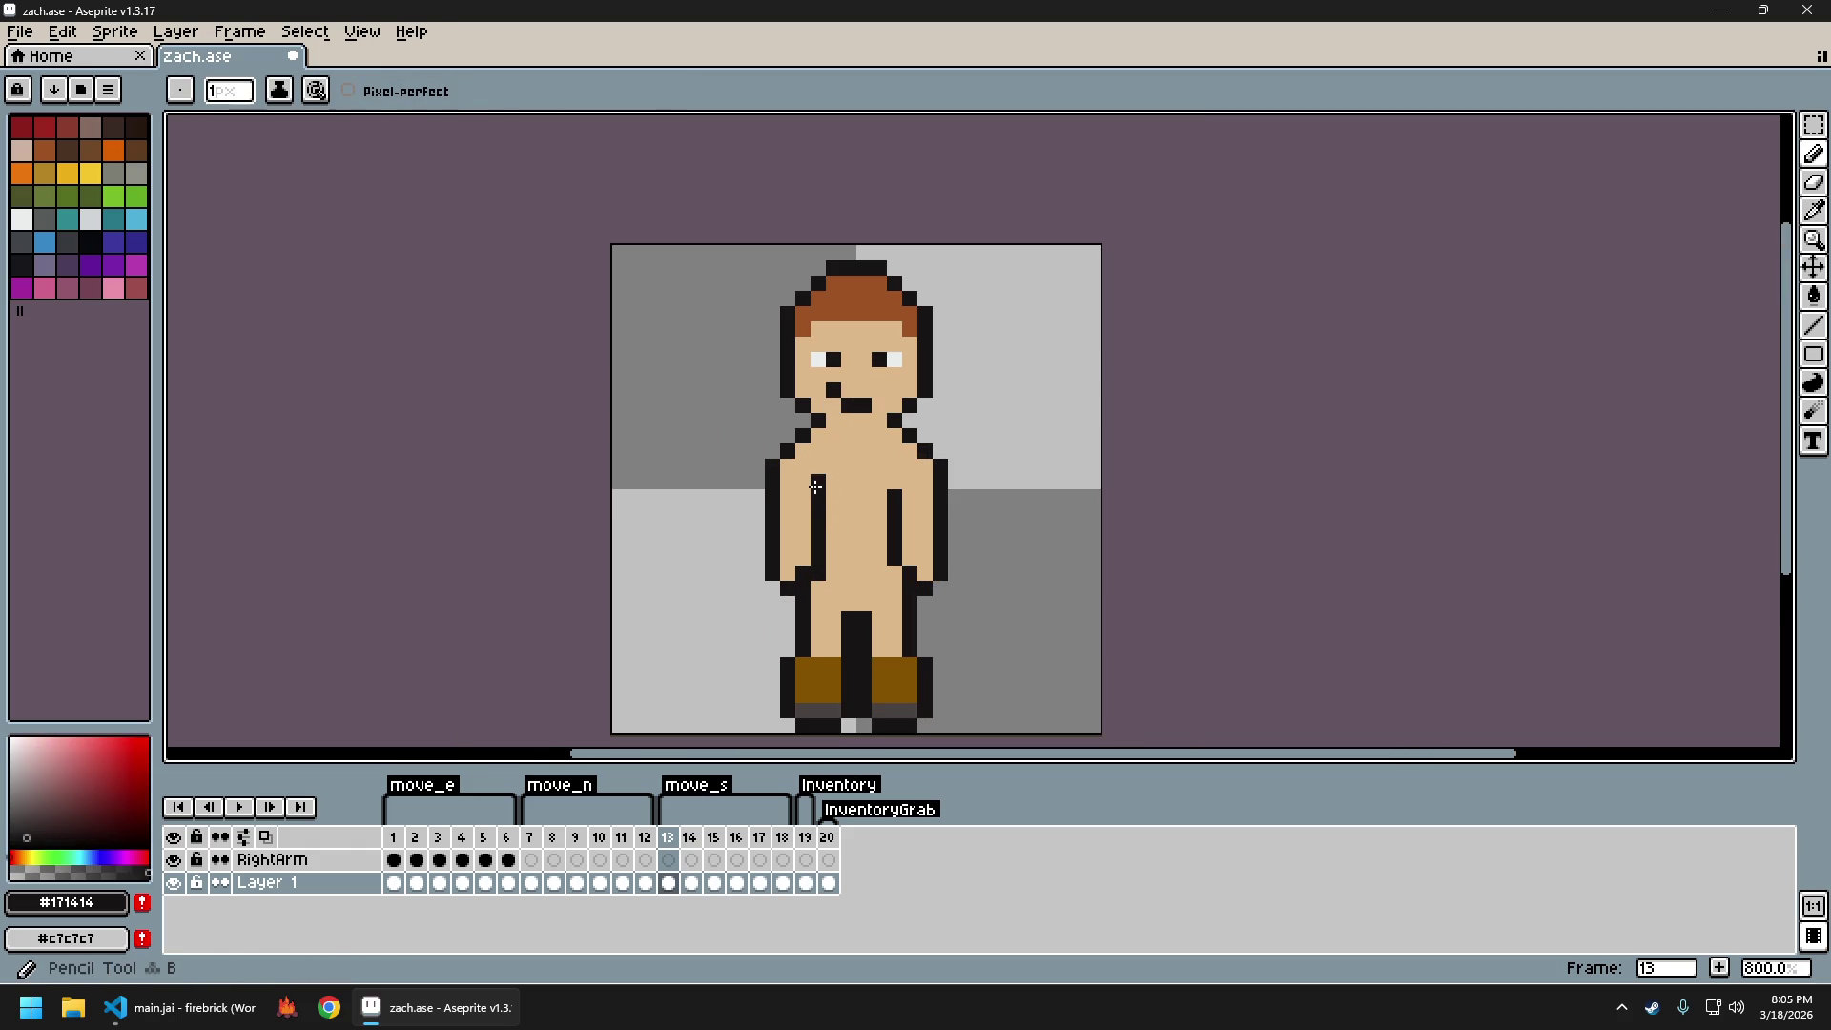
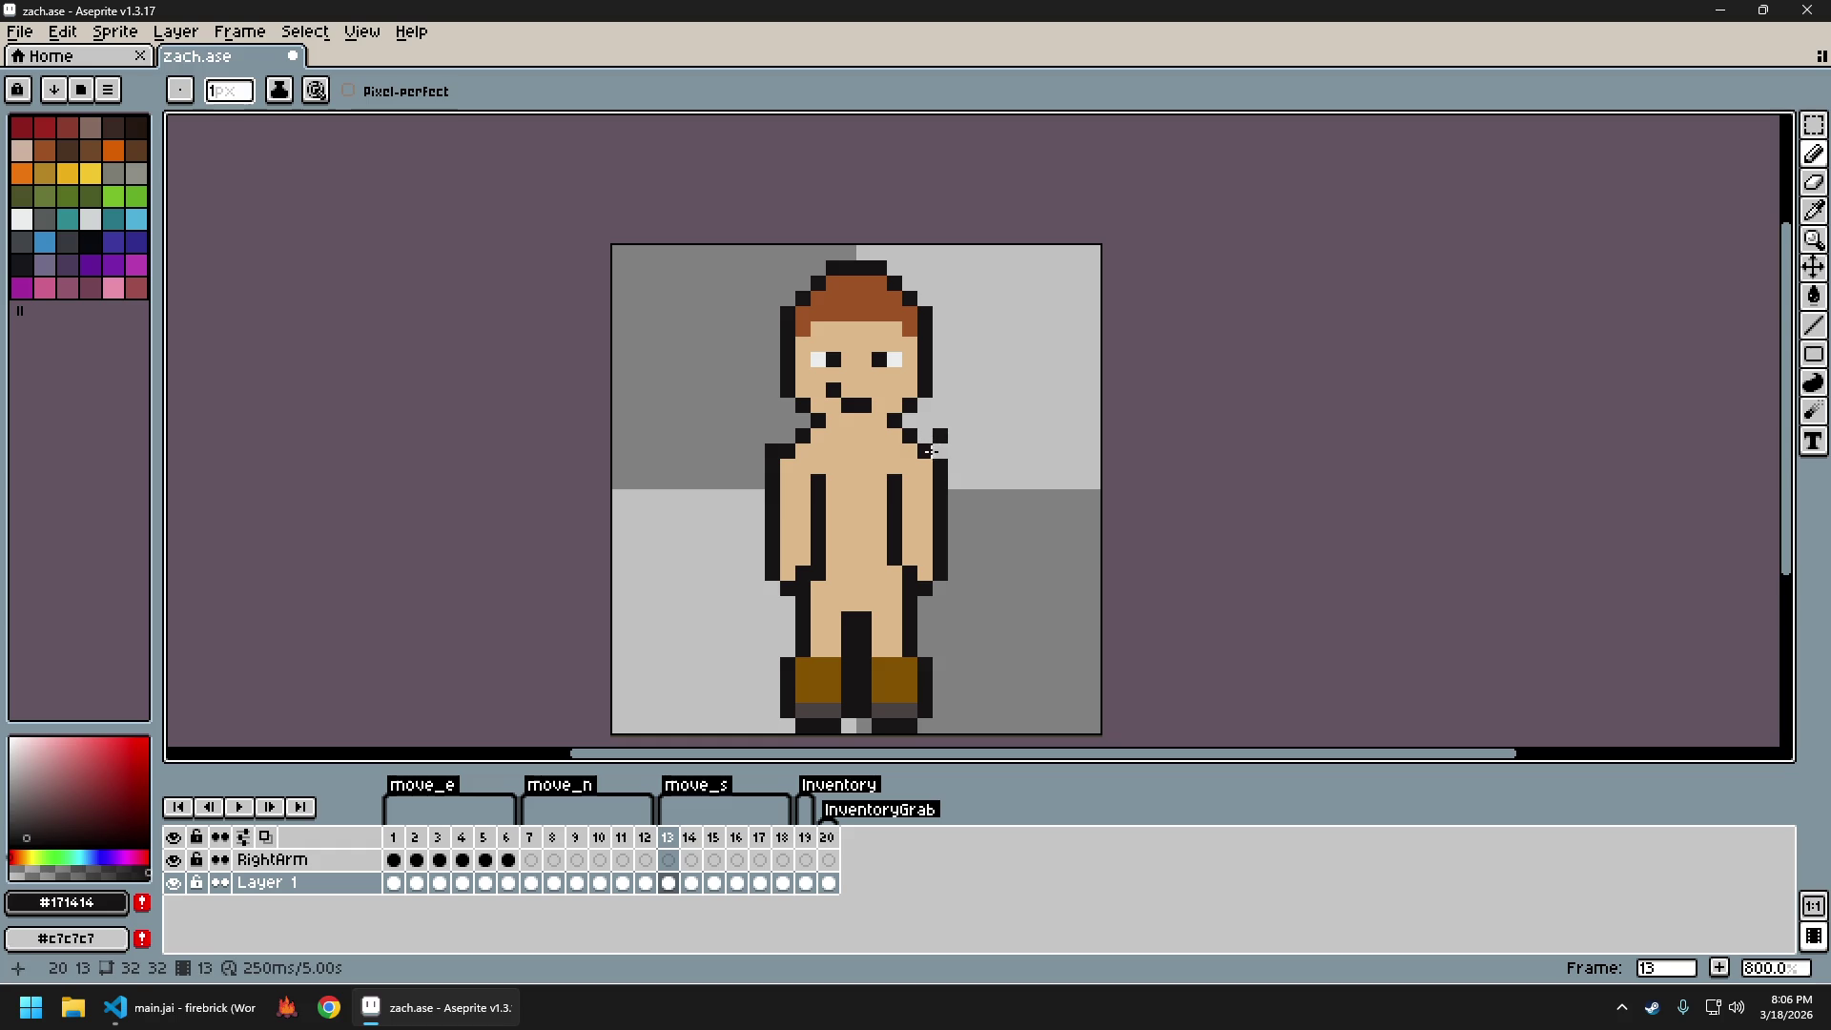
On frame 13, remove the stray dark pixels beside the shoulder, repainting with the eyedropped skin tone
{"action": "key", "text": "e"}
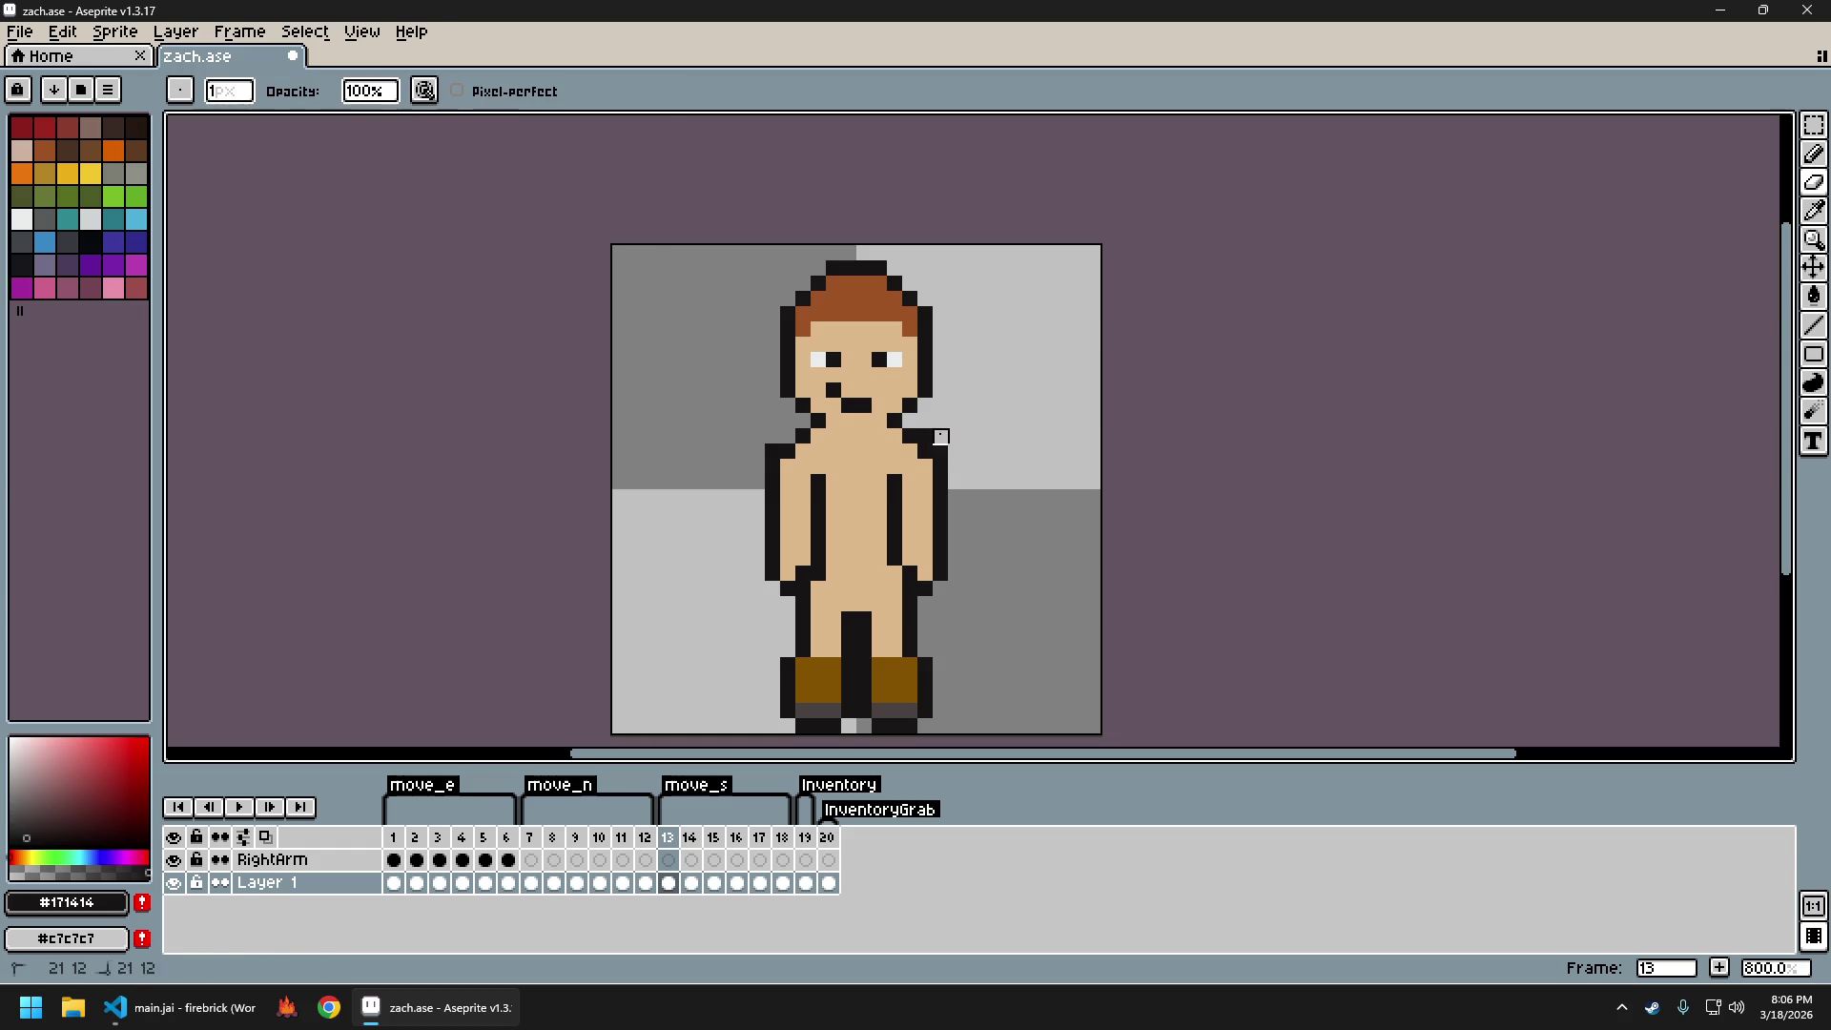
{"action": "left_click", "coordinate": [801, 450], "text": "alt"}
{"action": "key", "text": "b"}
{"action": "scroll", "coordinate": [1043, 544], "scroll_direction": "down", "scroll_amount": 1}
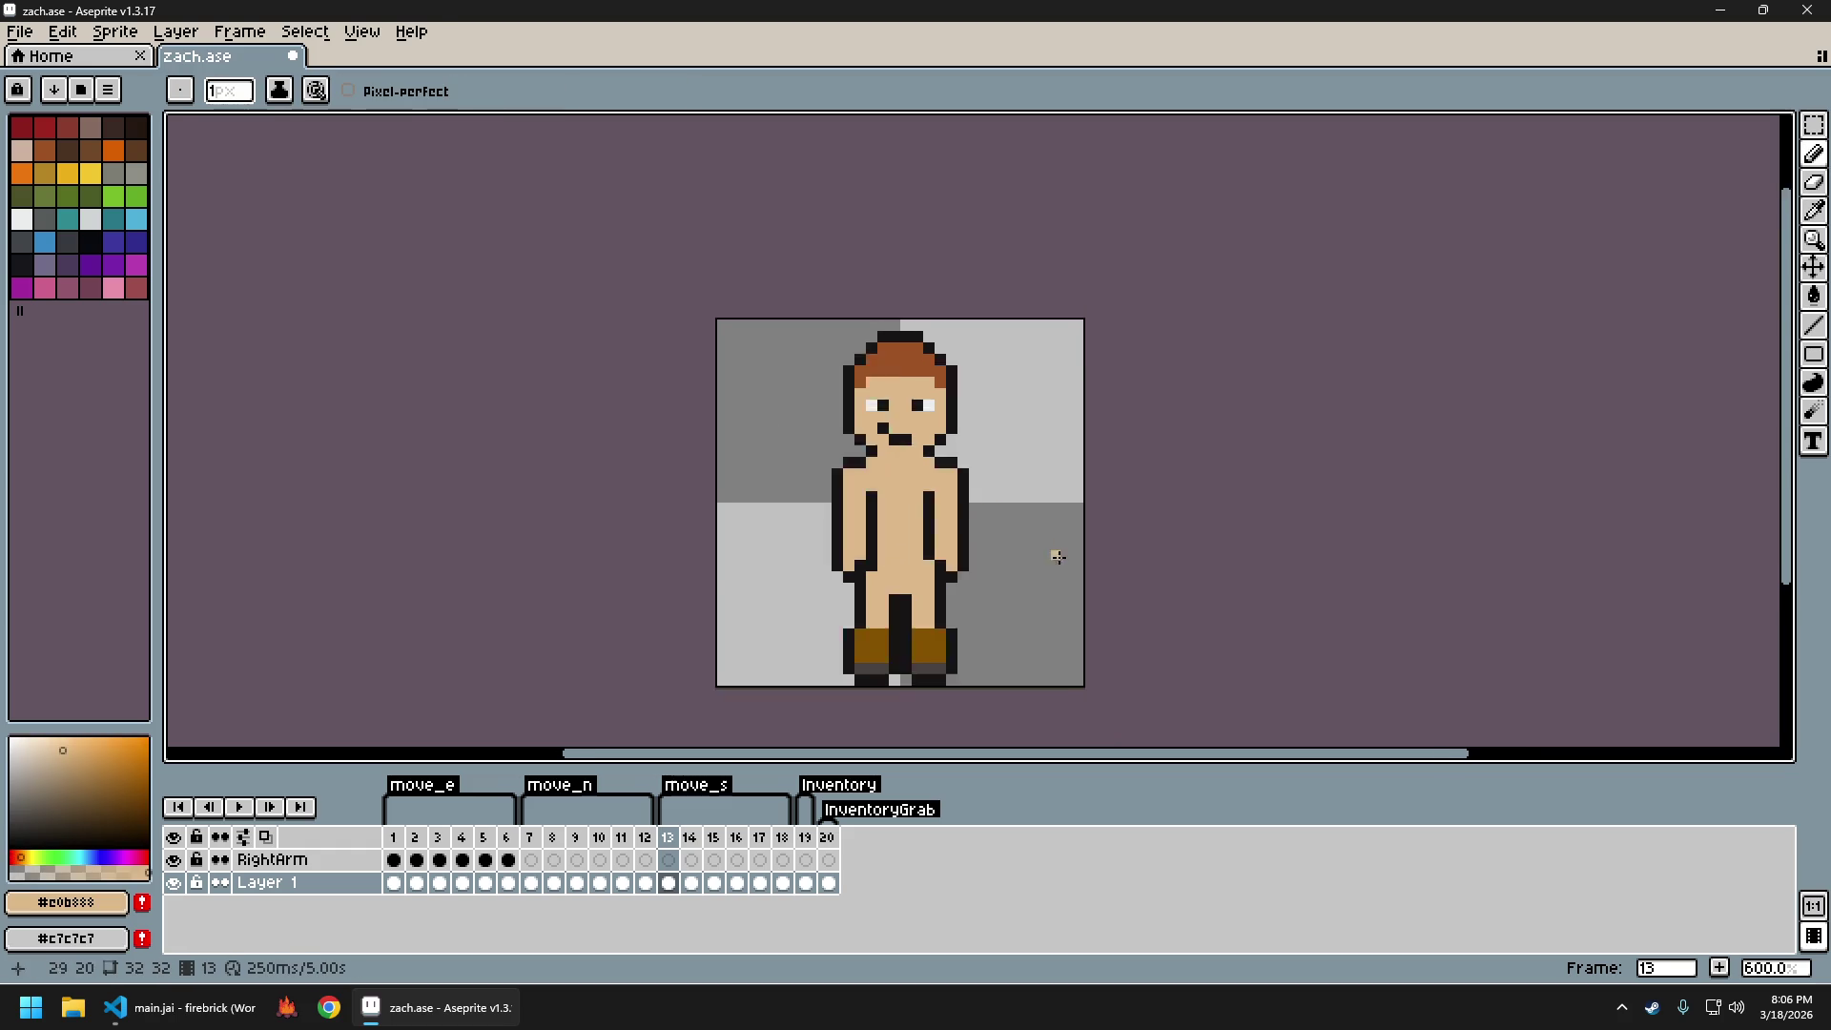
{"action": "scroll", "coordinate": [1043, 544], "scroll_direction": "down", "scroll_amount": 3}
{"action": "scroll", "coordinate": [859, 577], "scroll_direction": "down", "scroll_amount": 3}
{"action": "scroll", "coordinate": [859, 577], "scroll_direction": "up", "scroll_amount": 3}
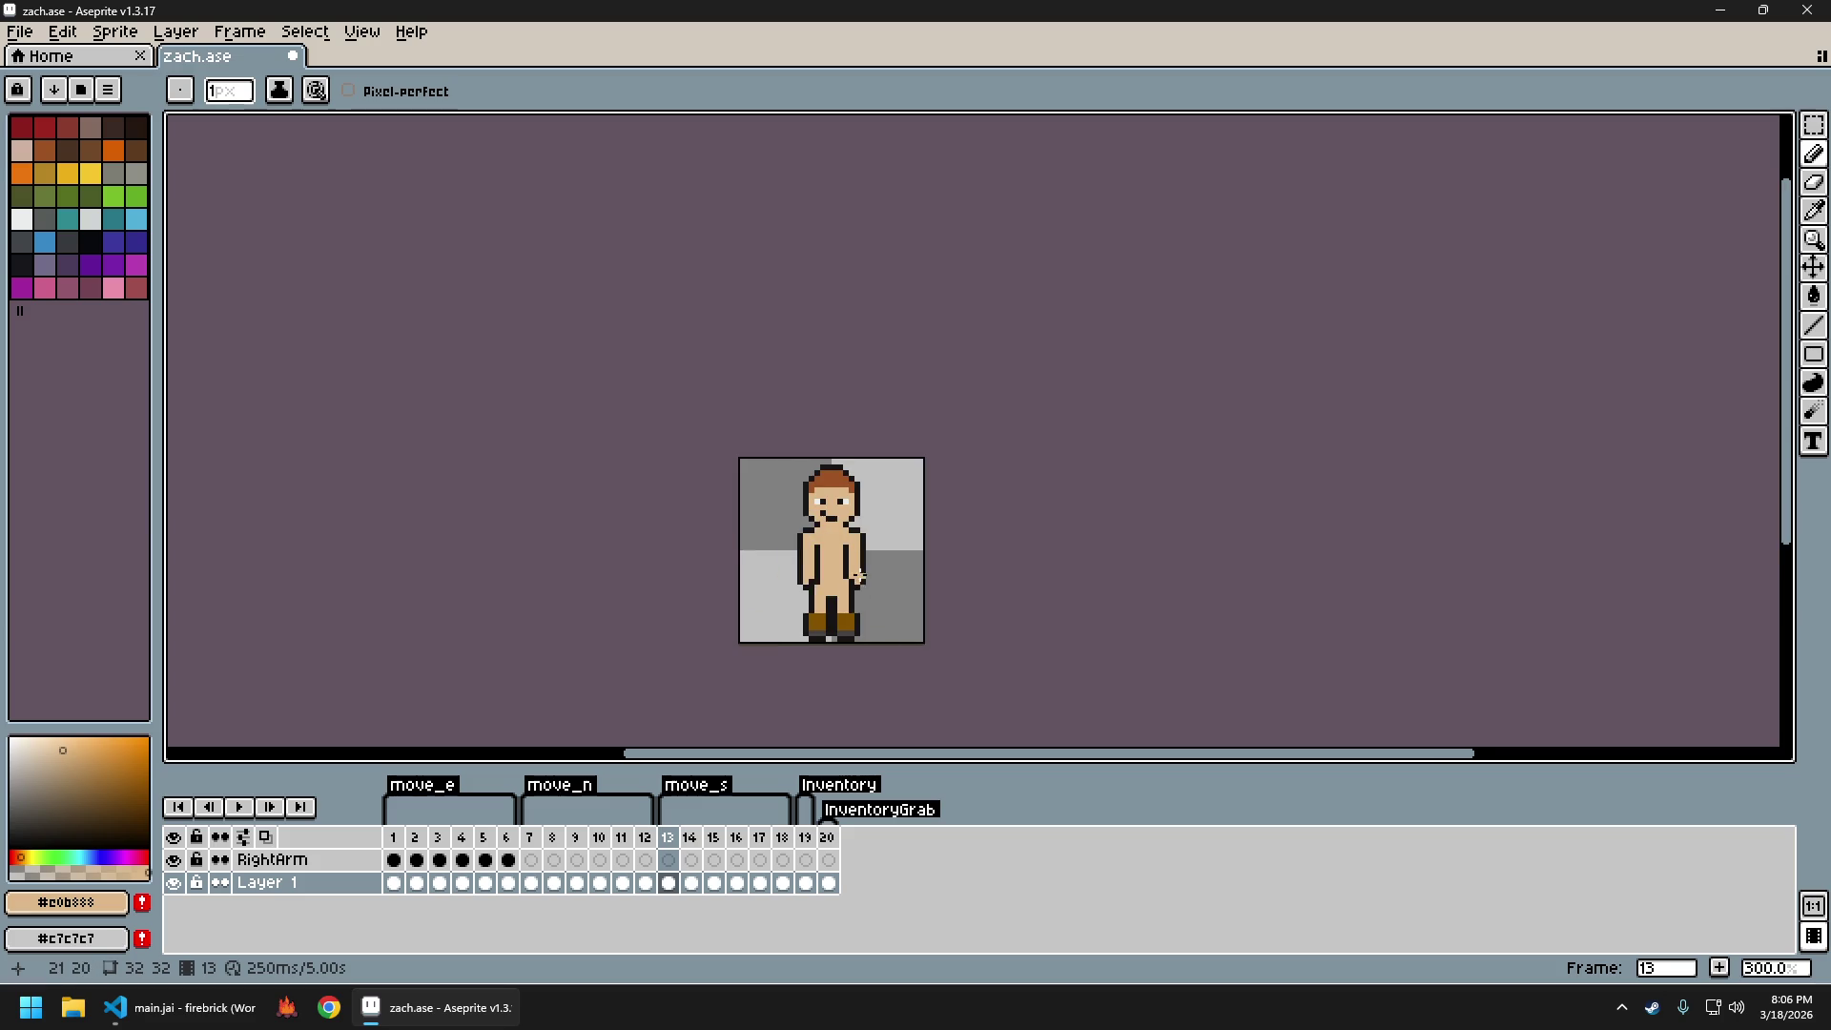
{"action": "scroll", "coordinate": [858, 577], "scroll_direction": "up", "scroll_amount": 4}
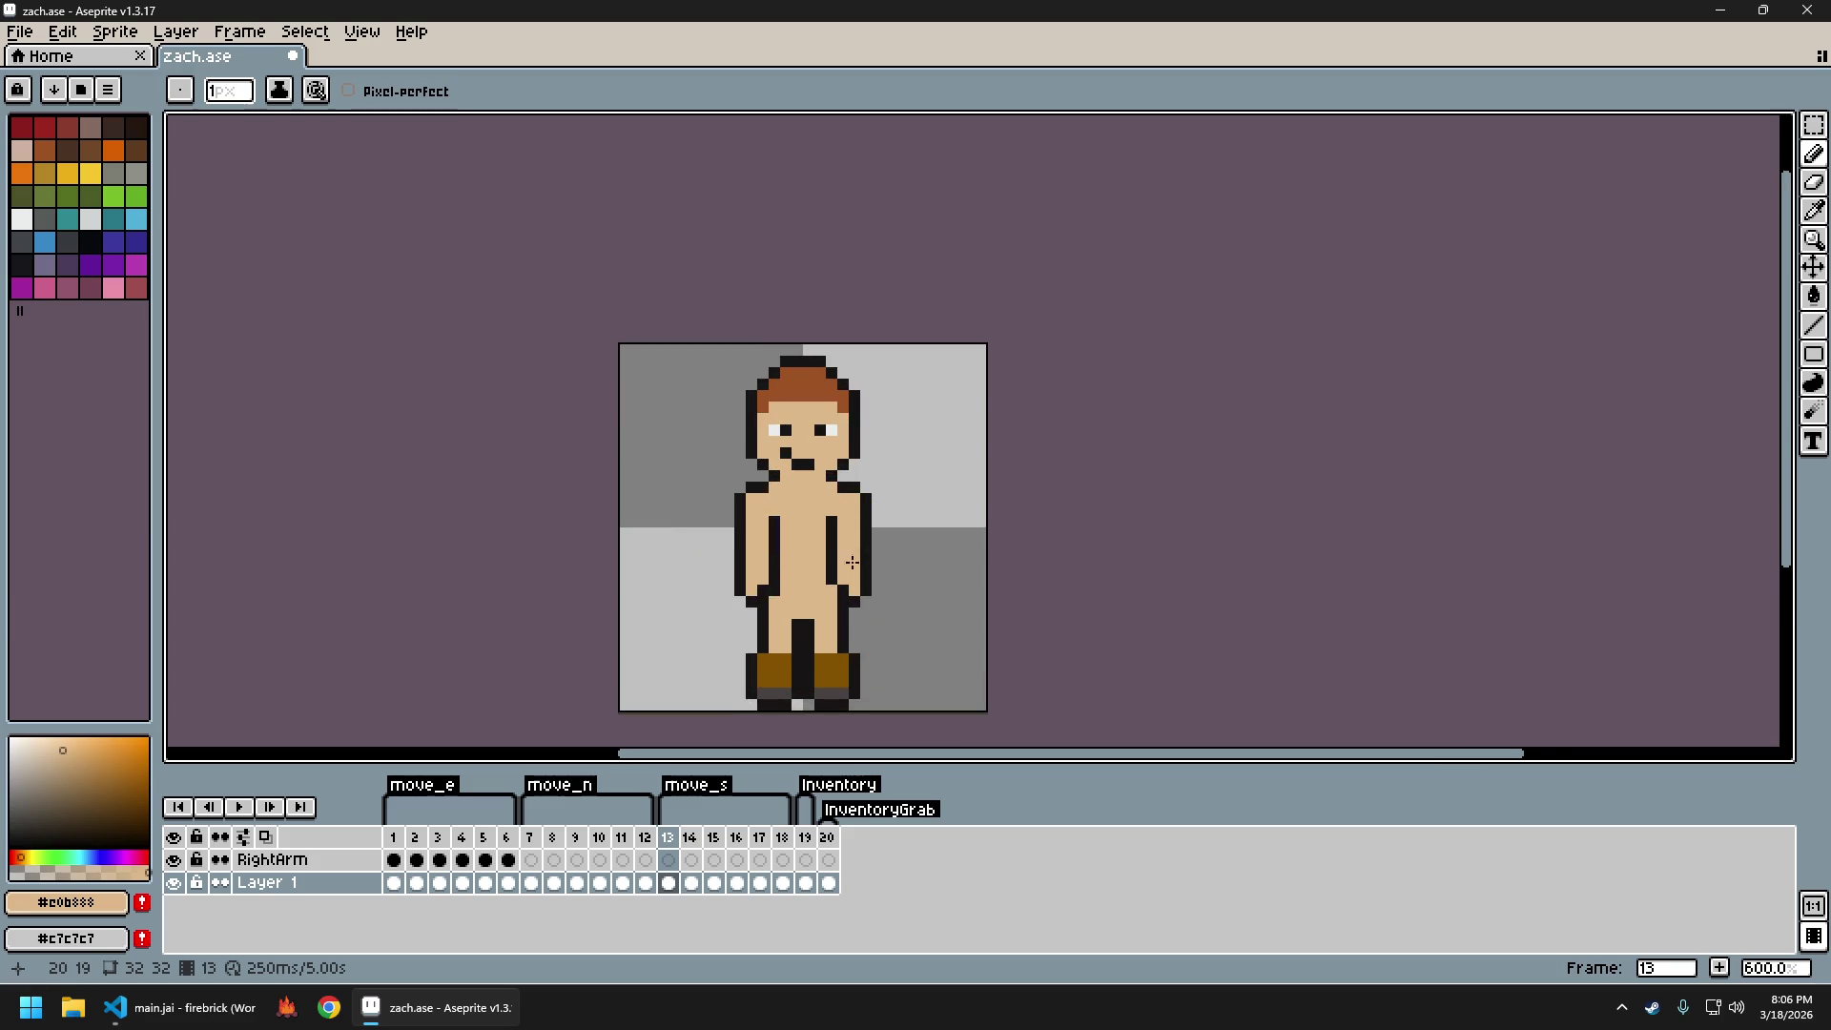
{"action": "left_click", "coordinate": [755, 585], "text": "alt"}
{"action": "left_click", "coordinate": [739, 590], "text": "alt"}
{"action": "key", "text": "e"}
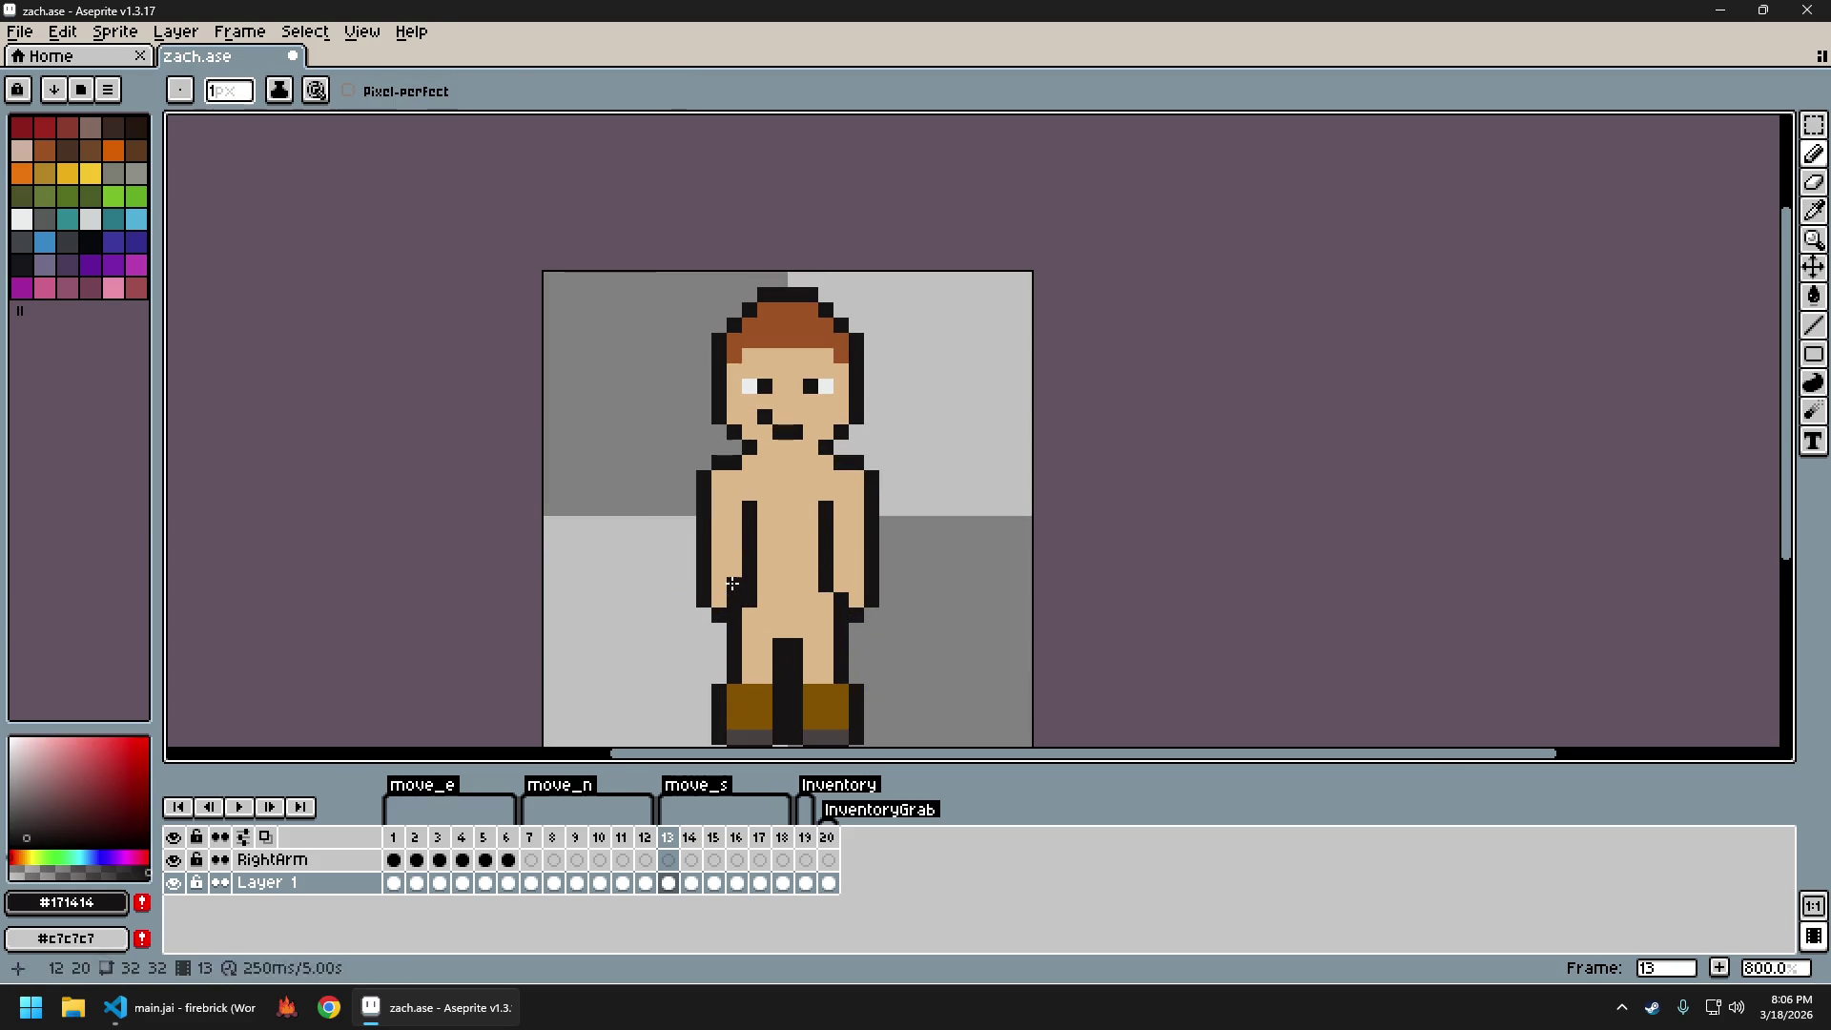
{"action": "key", "text": "b"}
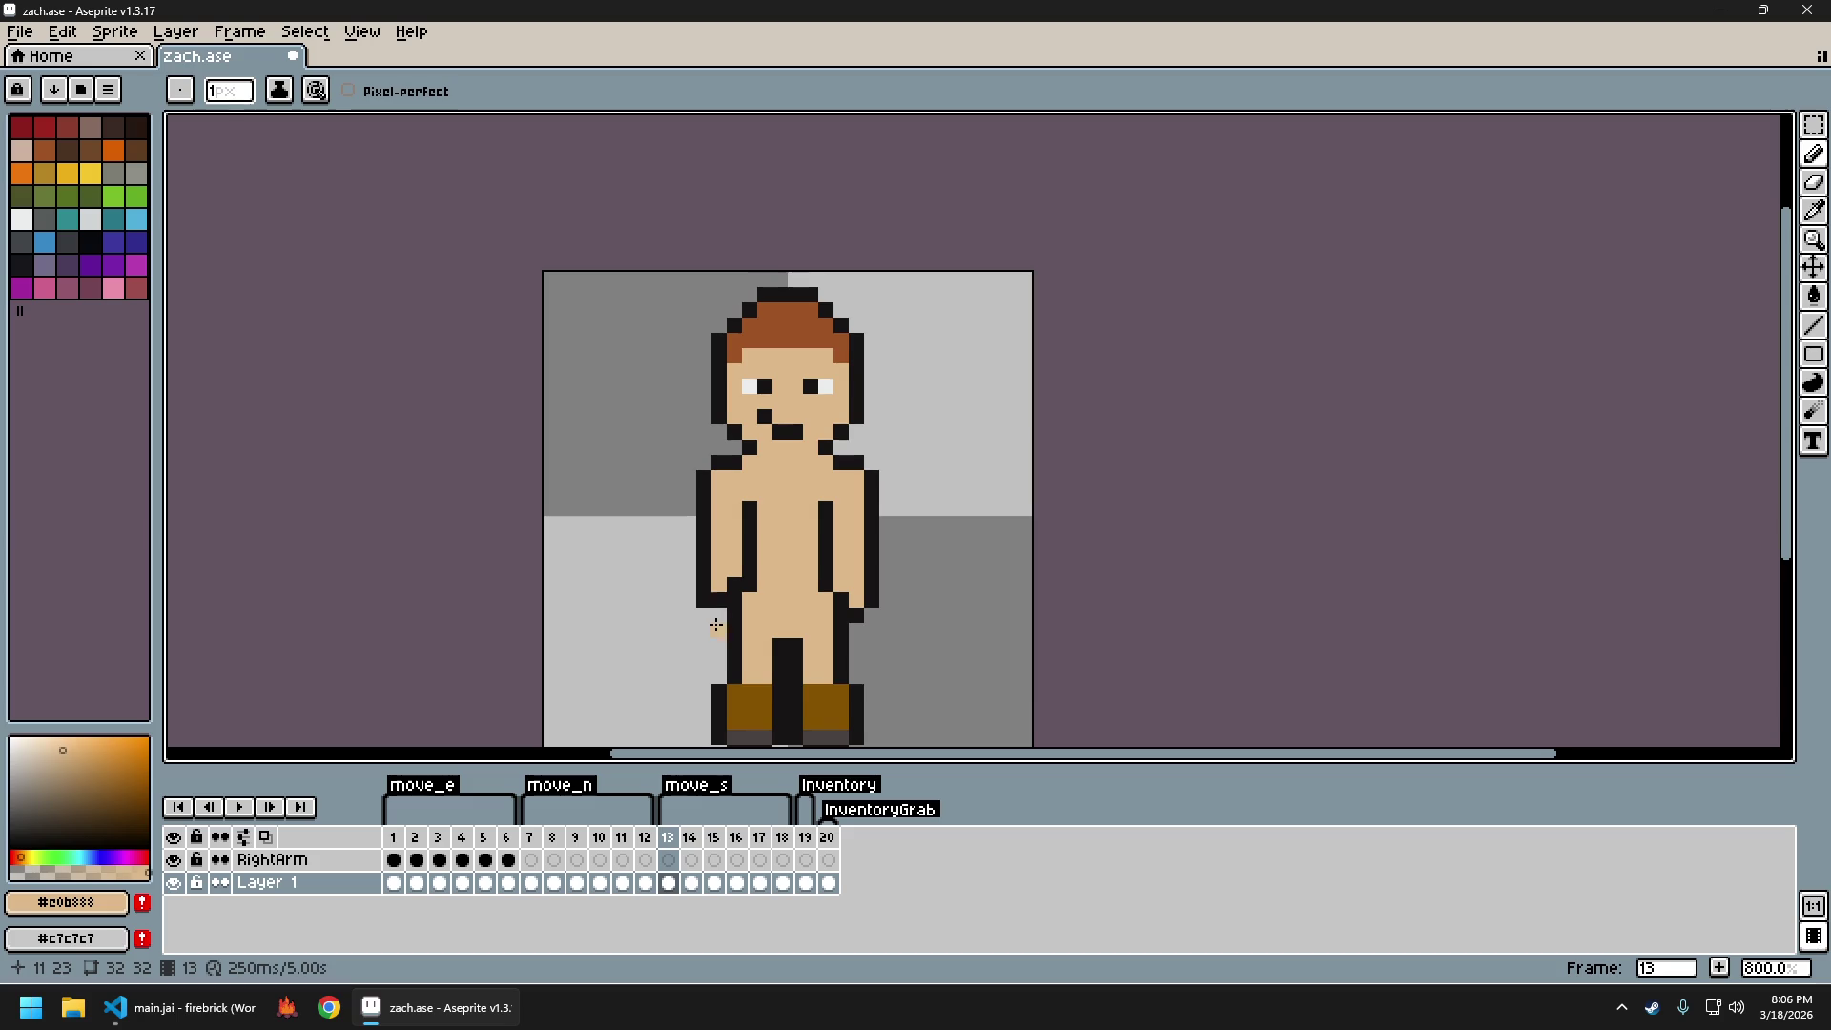
{"action": "key", "text": "e"}
{"action": "key", "text": "b"}
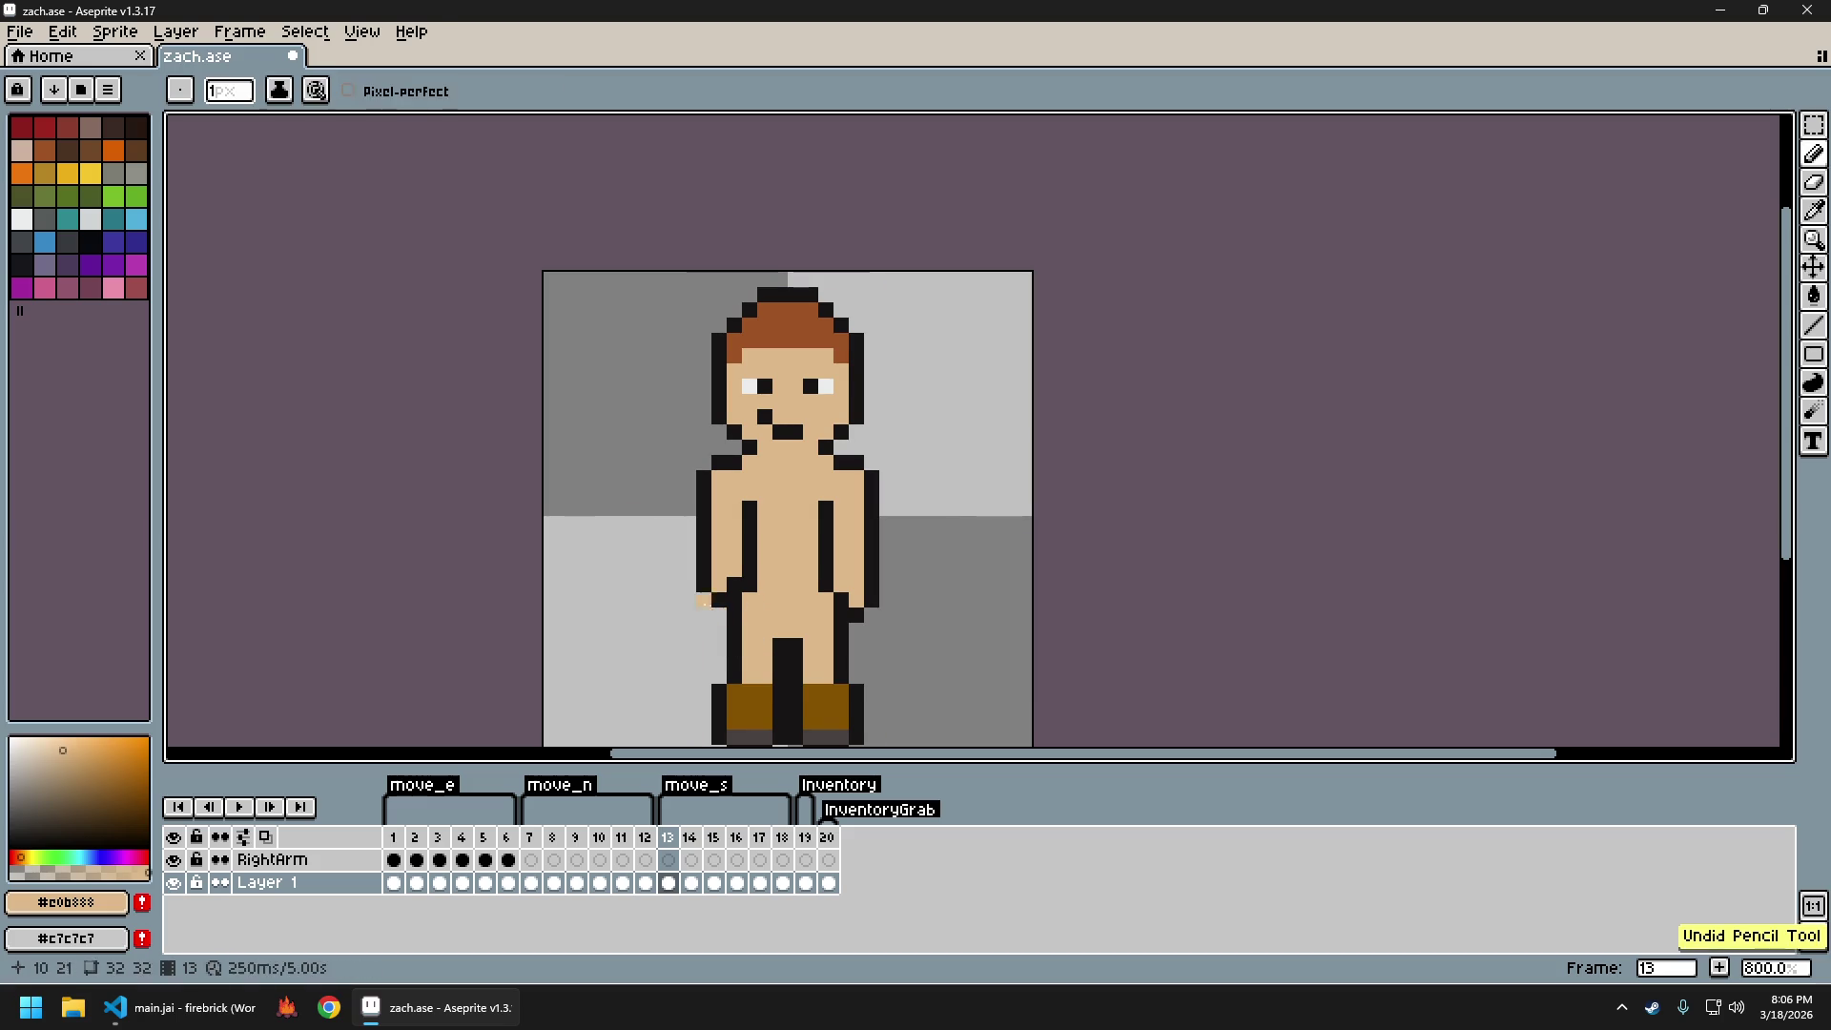
{"action": "key", "text": "e"}
{"action": "key", "text": "b"}
Undo and redo the last pencil stroke to compare the cleaned shoulder outline
{"action": "scroll", "coordinate": [749, 582], "scroll_direction": "down", "scroll_amount": 2}
{"action": "scroll", "coordinate": [754, 587], "scroll_direction": "down", "scroll_amount": 1}
{"action": "scroll", "coordinate": [763, 591], "scroll_direction": "up", "scroll_amount": 3}
{"action": "scroll", "coordinate": [784, 600], "scroll_direction": "down", "scroll_amount": 1}
{"action": "scroll", "coordinate": [773, 599], "scroll_direction": "down", "scroll_amount": 1}
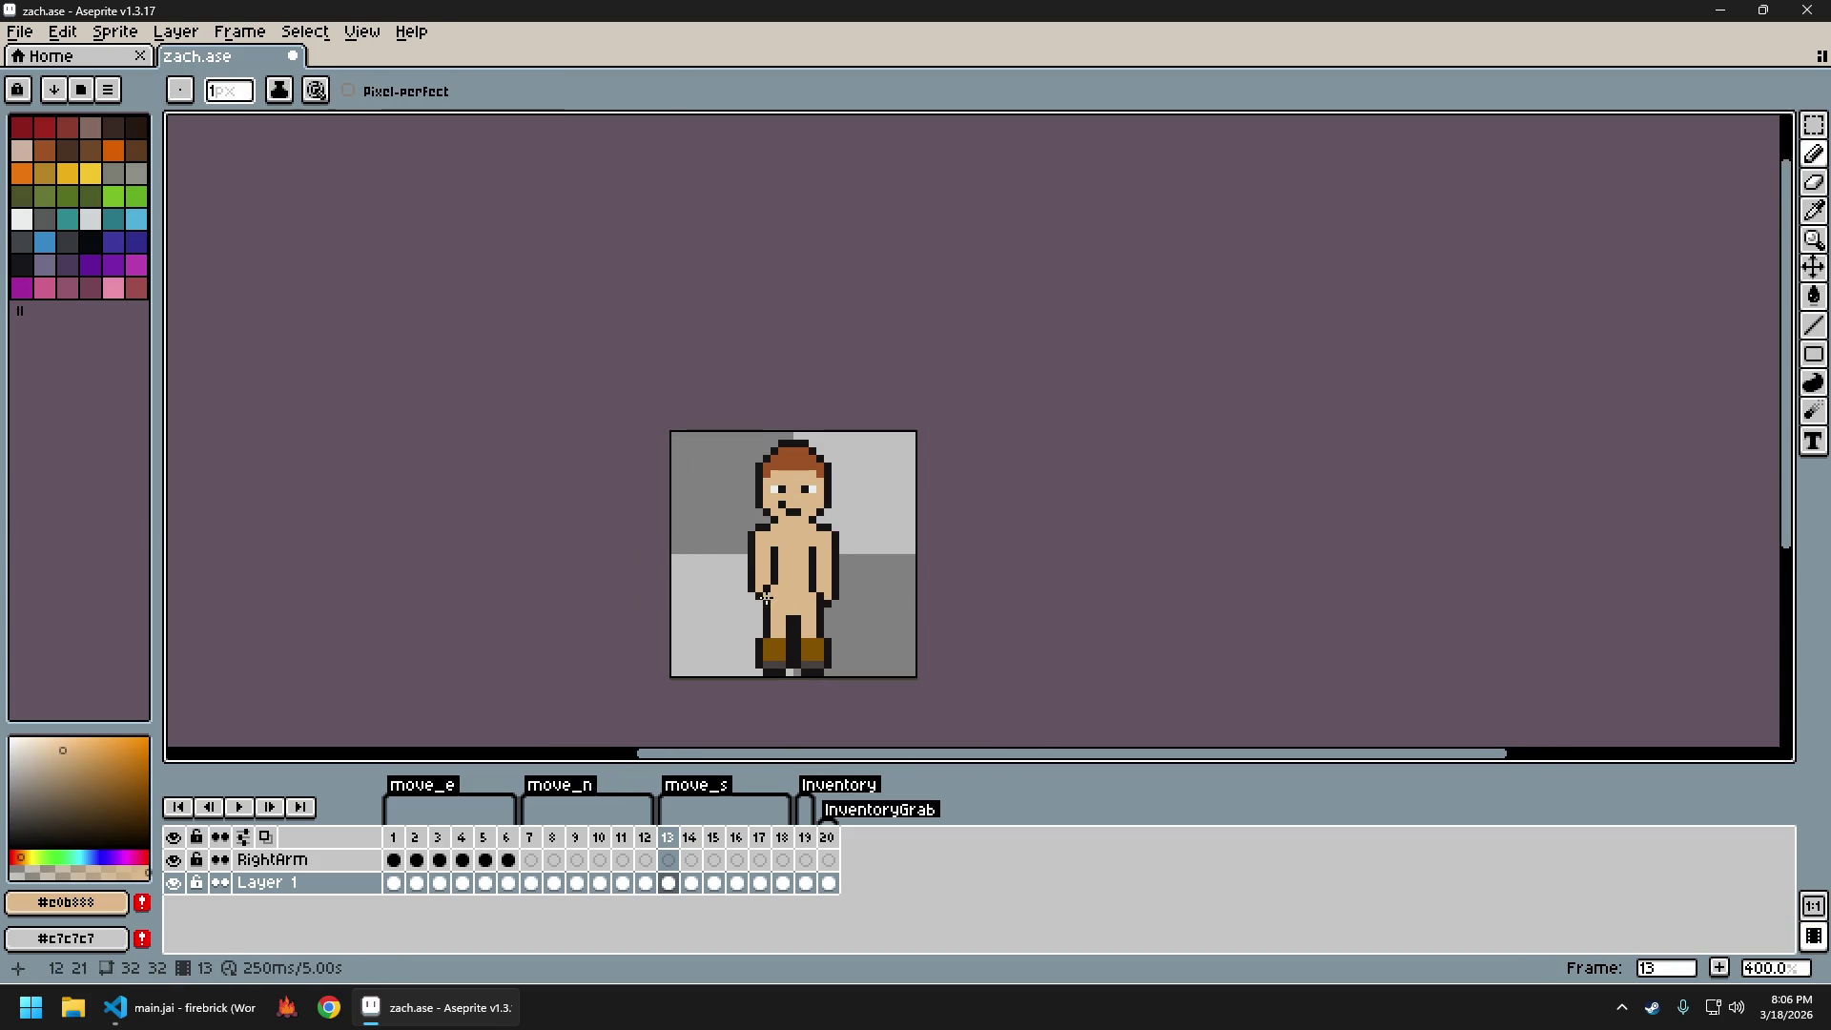
{"action": "scroll", "coordinate": [786, 631], "scroll_direction": "down", "scroll_amount": 2}
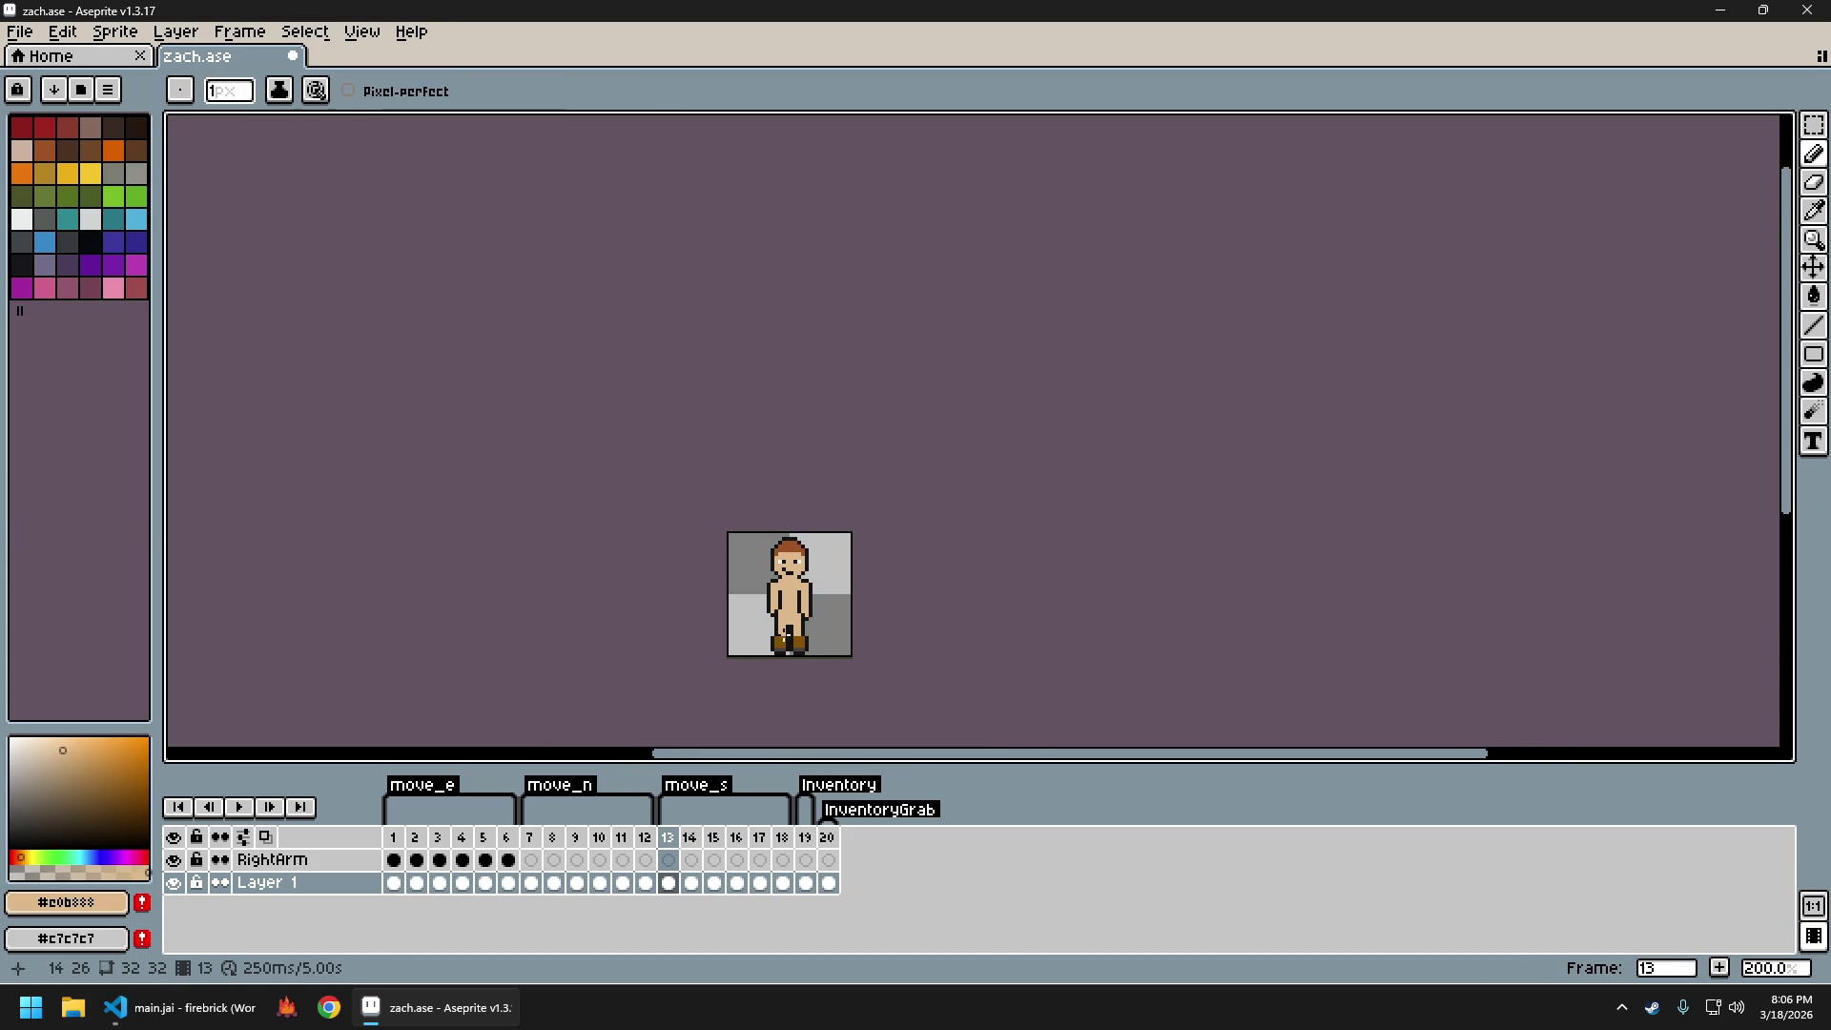
{"action": "scroll", "coordinate": [780, 639], "scroll_direction": "up", "scroll_amount": 1}
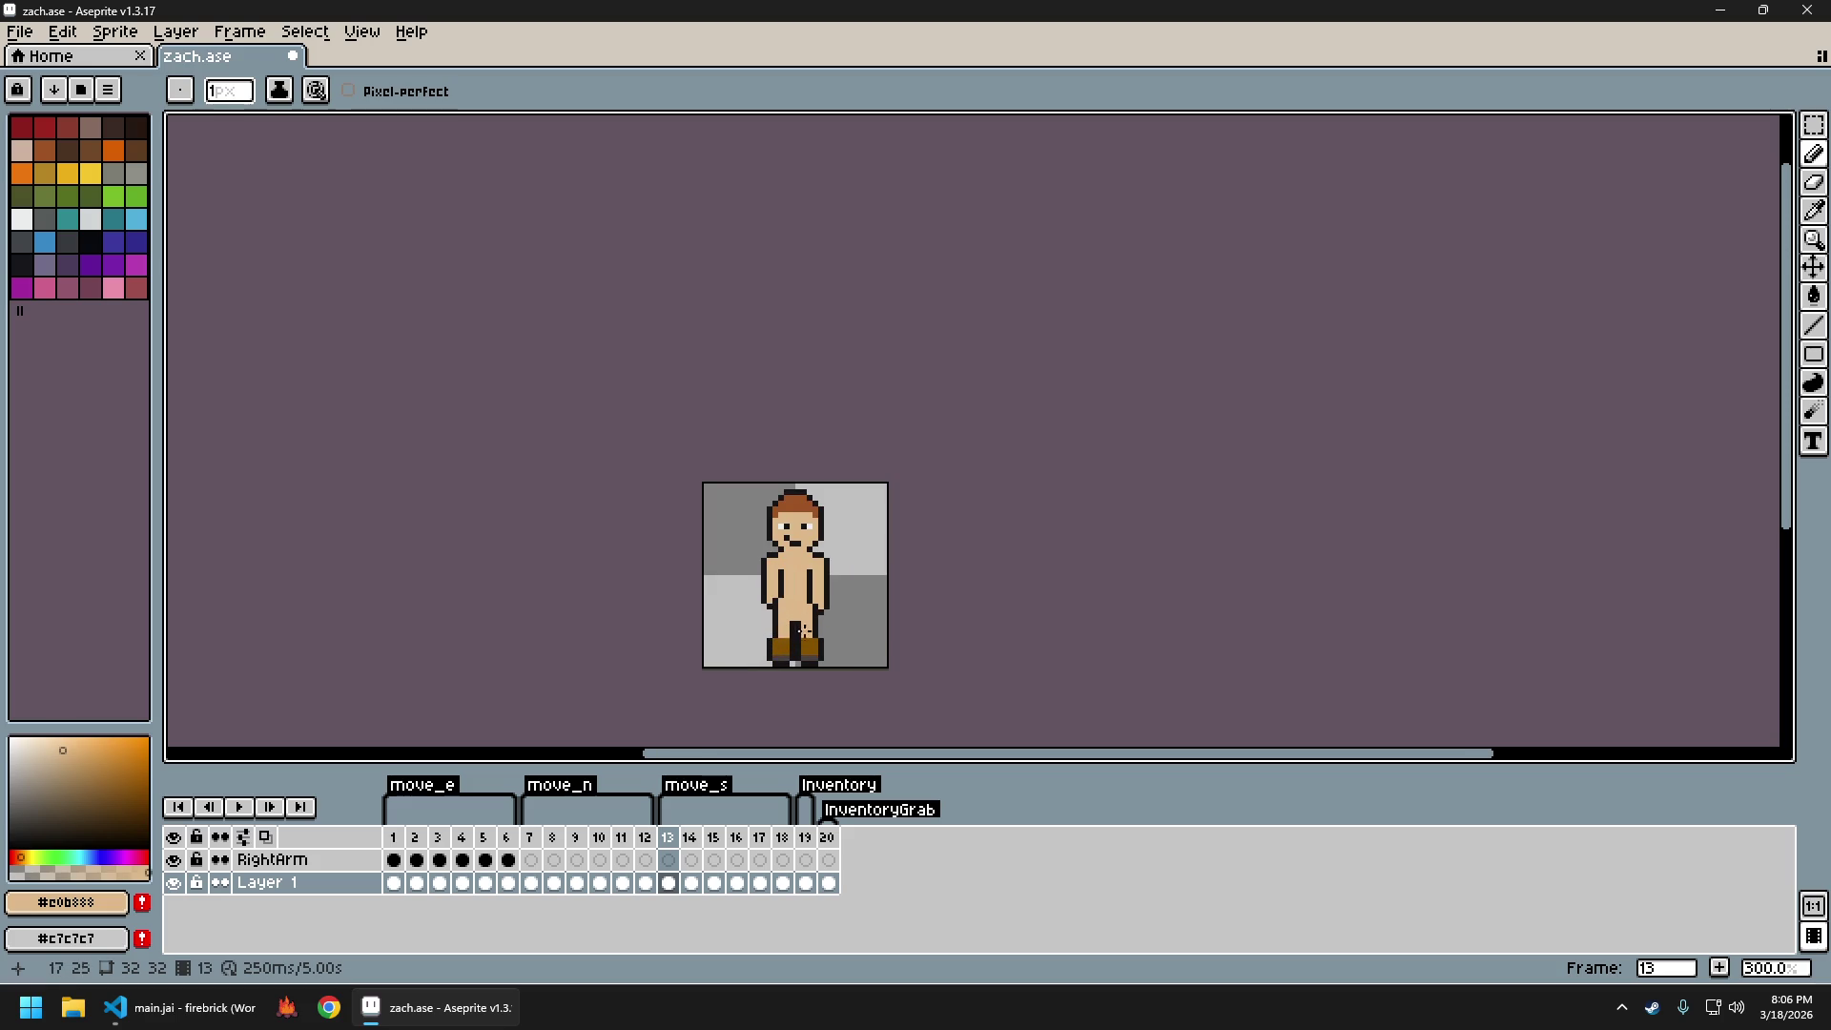
{"action": "scroll", "coordinate": [804, 627], "scroll_direction": "up", "scroll_amount": 1}
{"action": "key", "text": "ctrl+z"}
{"action": "key", "text": "ctrl+y"}
{"action": "scroll", "coordinate": [804, 615], "scroll_direction": "down", "scroll_amount": 3}
{"action": "scroll", "coordinate": [792, 592], "scroll_direction": "up", "scroll_amount": 3}
{"action": "scroll", "coordinate": [784, 576], "scroll_direction": "up", "scroll_amount": 1}
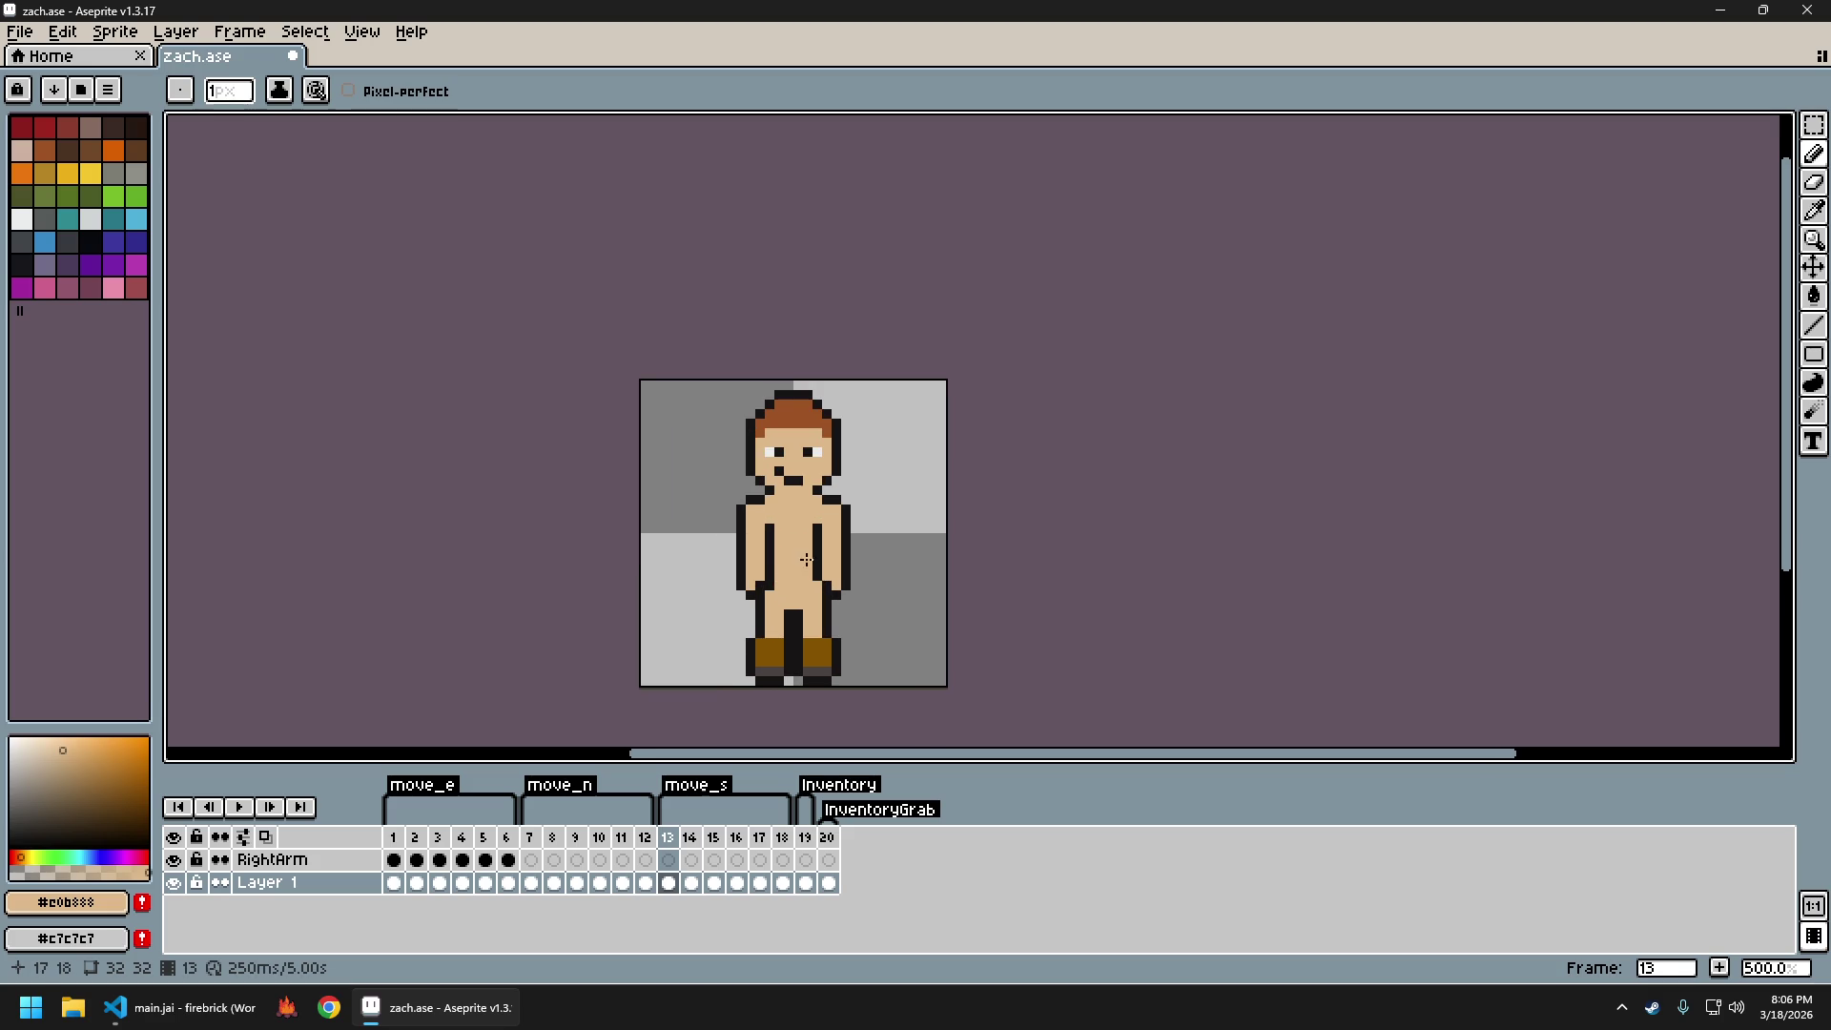
{"action": "scroll", "coordinate": [790, 565], "scroll_direction": "up", "scroll_amount": 1}
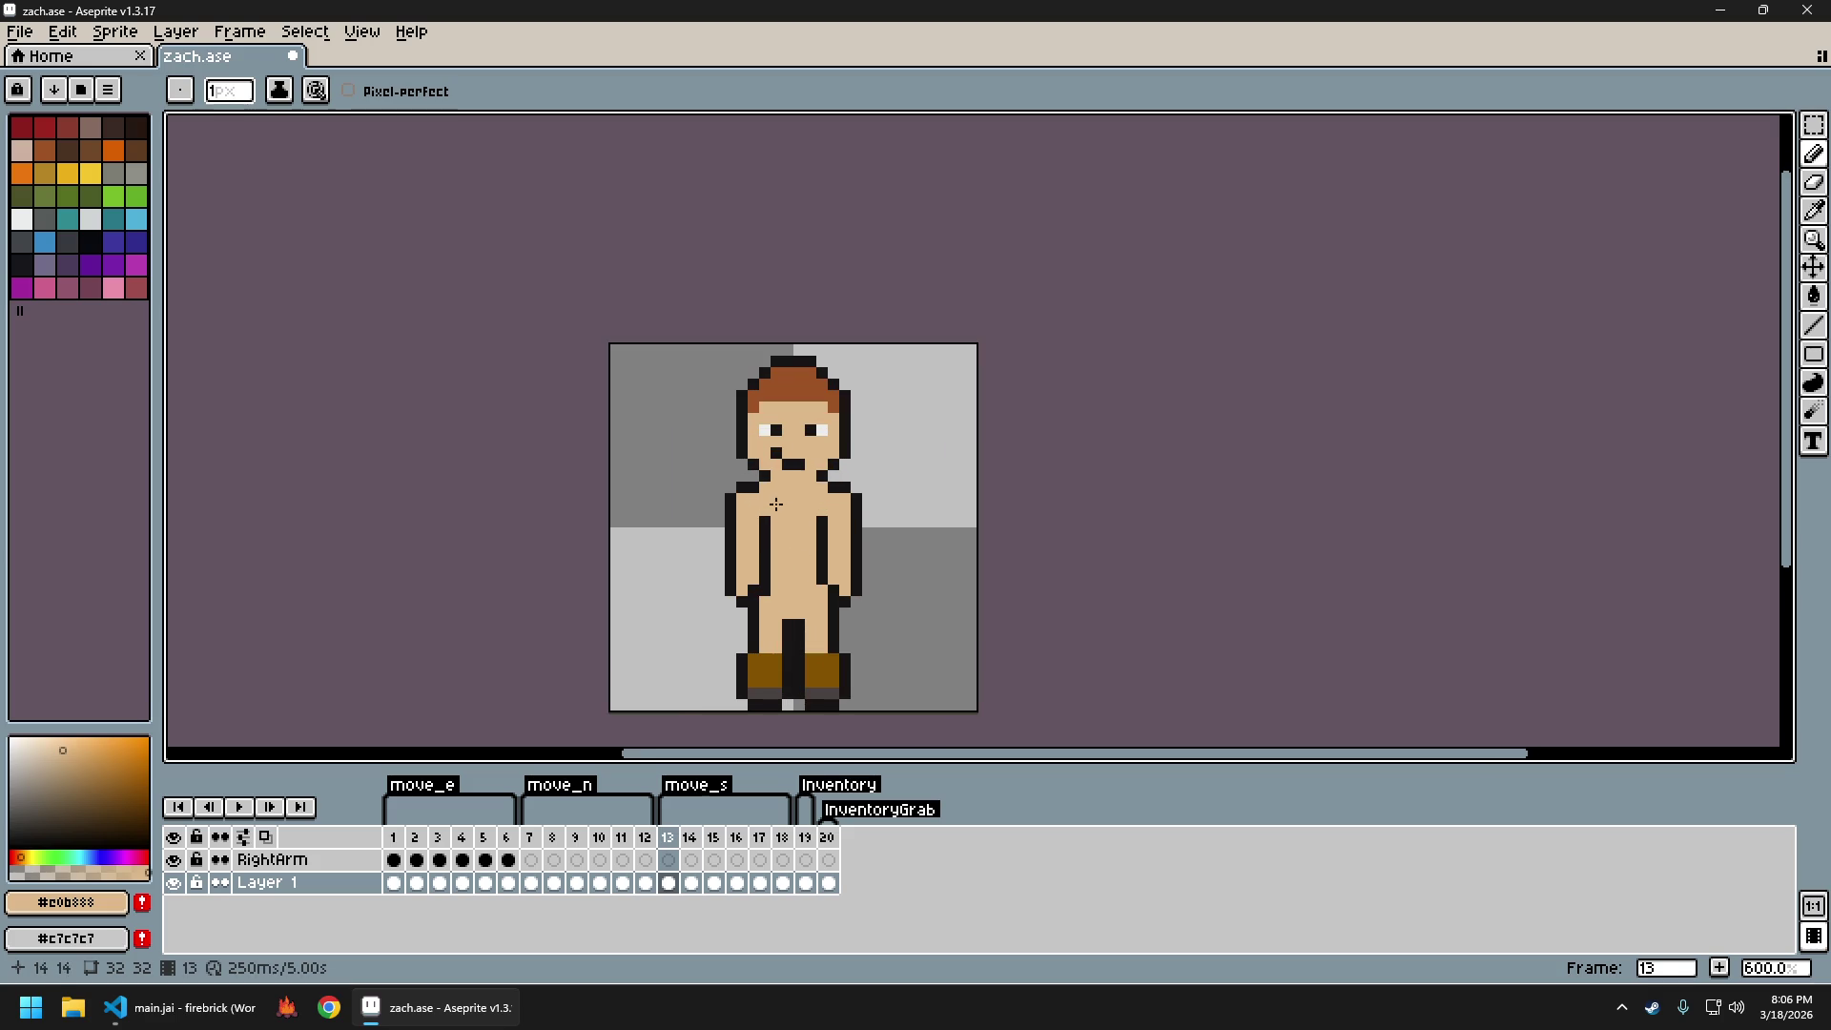
Copy frame 13's torso selection and paste it in place on frame 14
{"action": "key", "text": "m"}
{"action": "left_click_drag", "start_coordinate": [729, 486], "coordinate": [864, 609]}
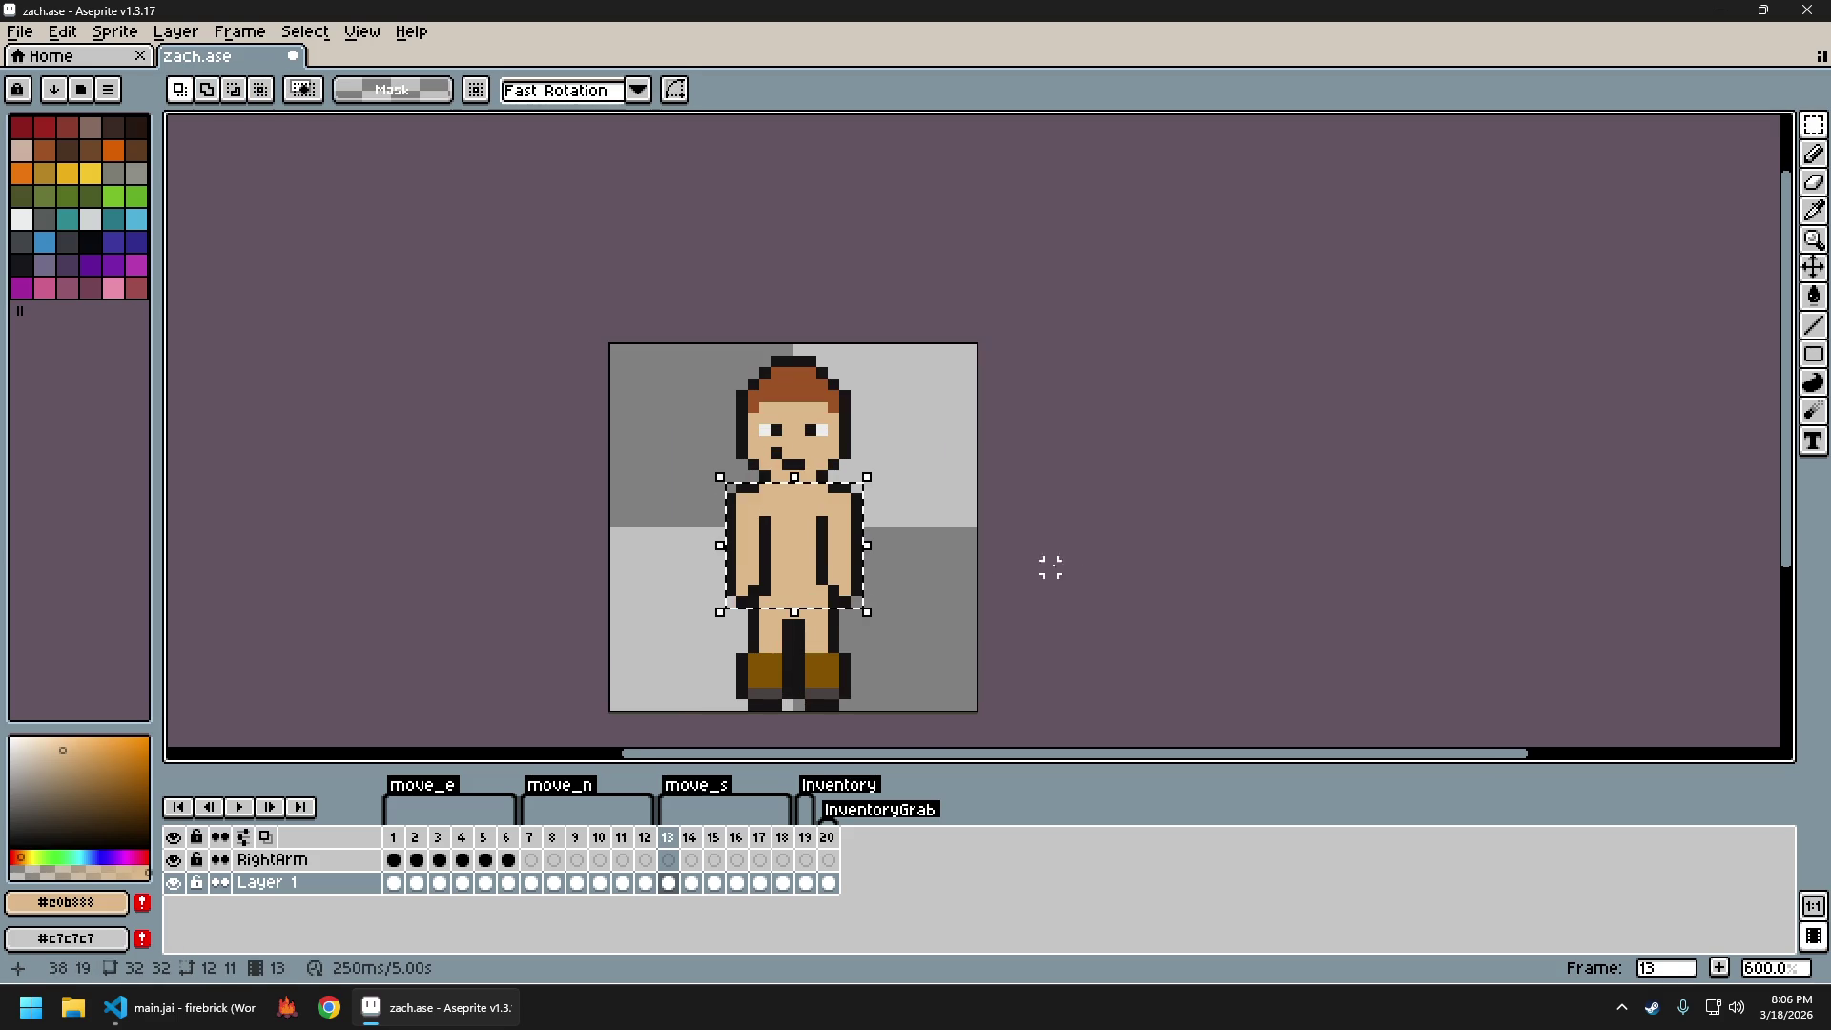
{"action": "key", "text": "ctrl+d"}
{"action": "key", "text": "period"}
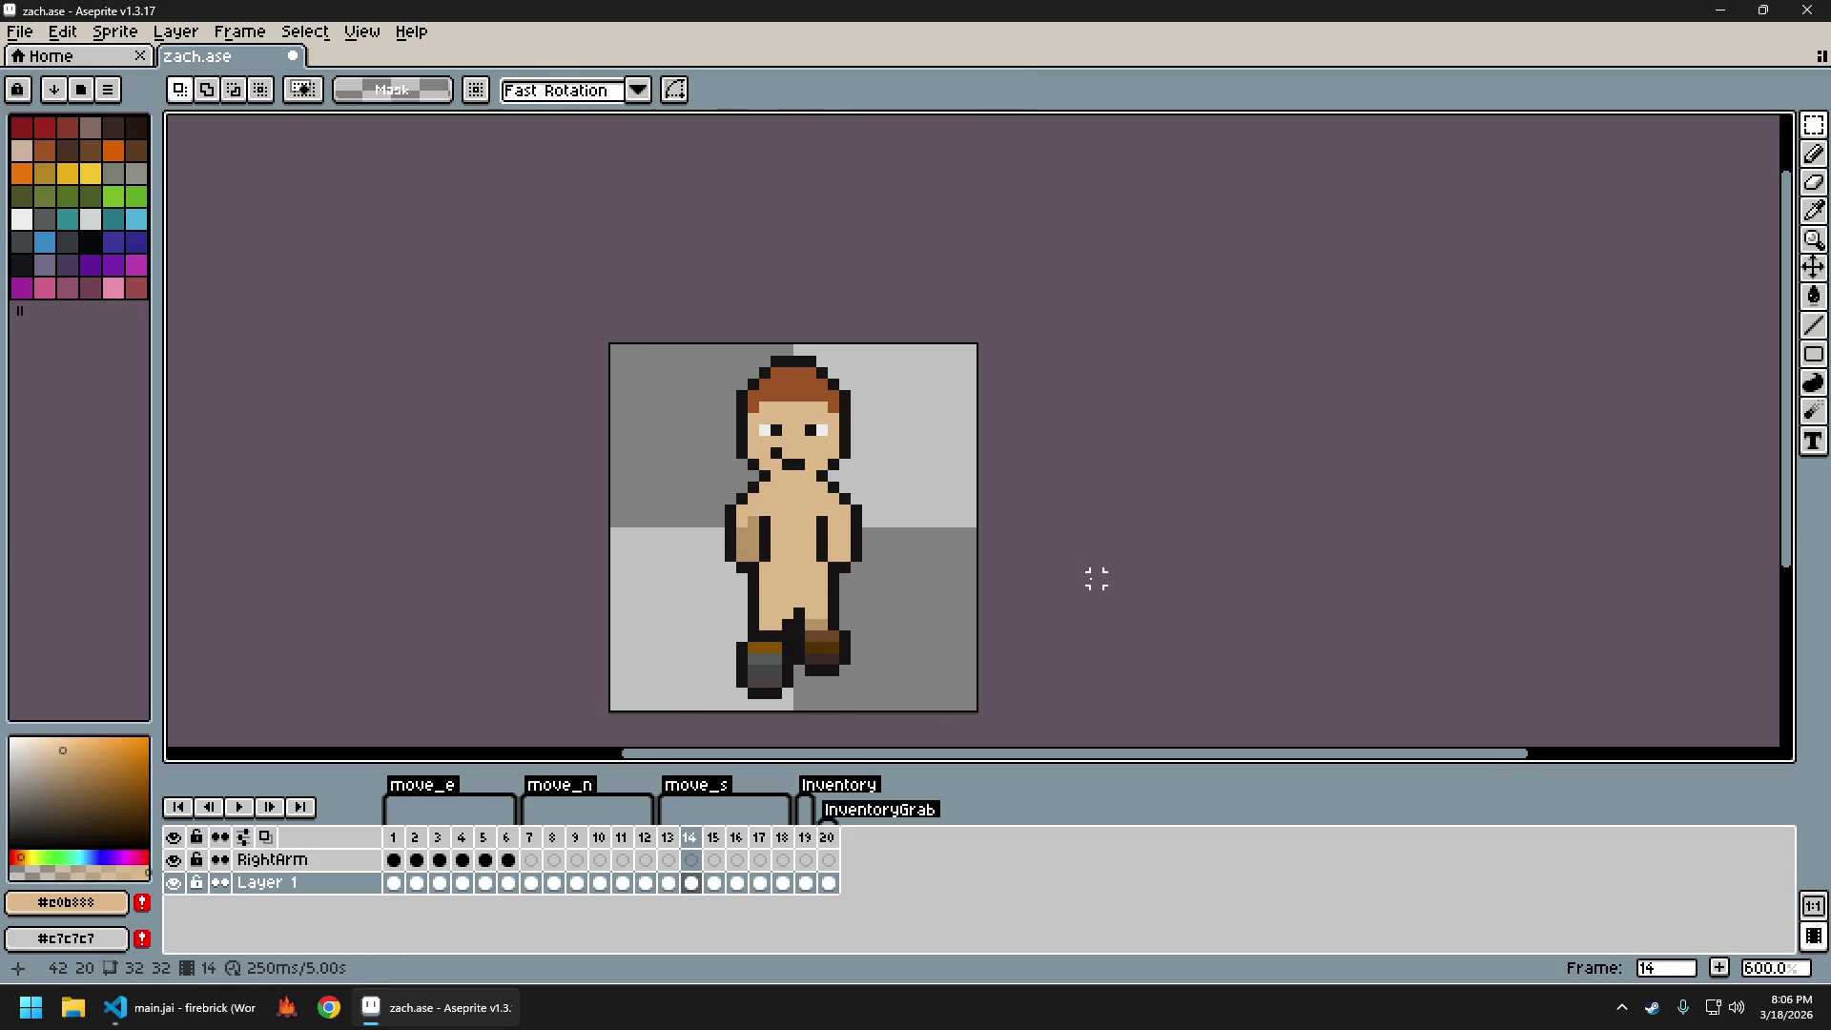
{"action": "key", "text": "ctrl+v"}
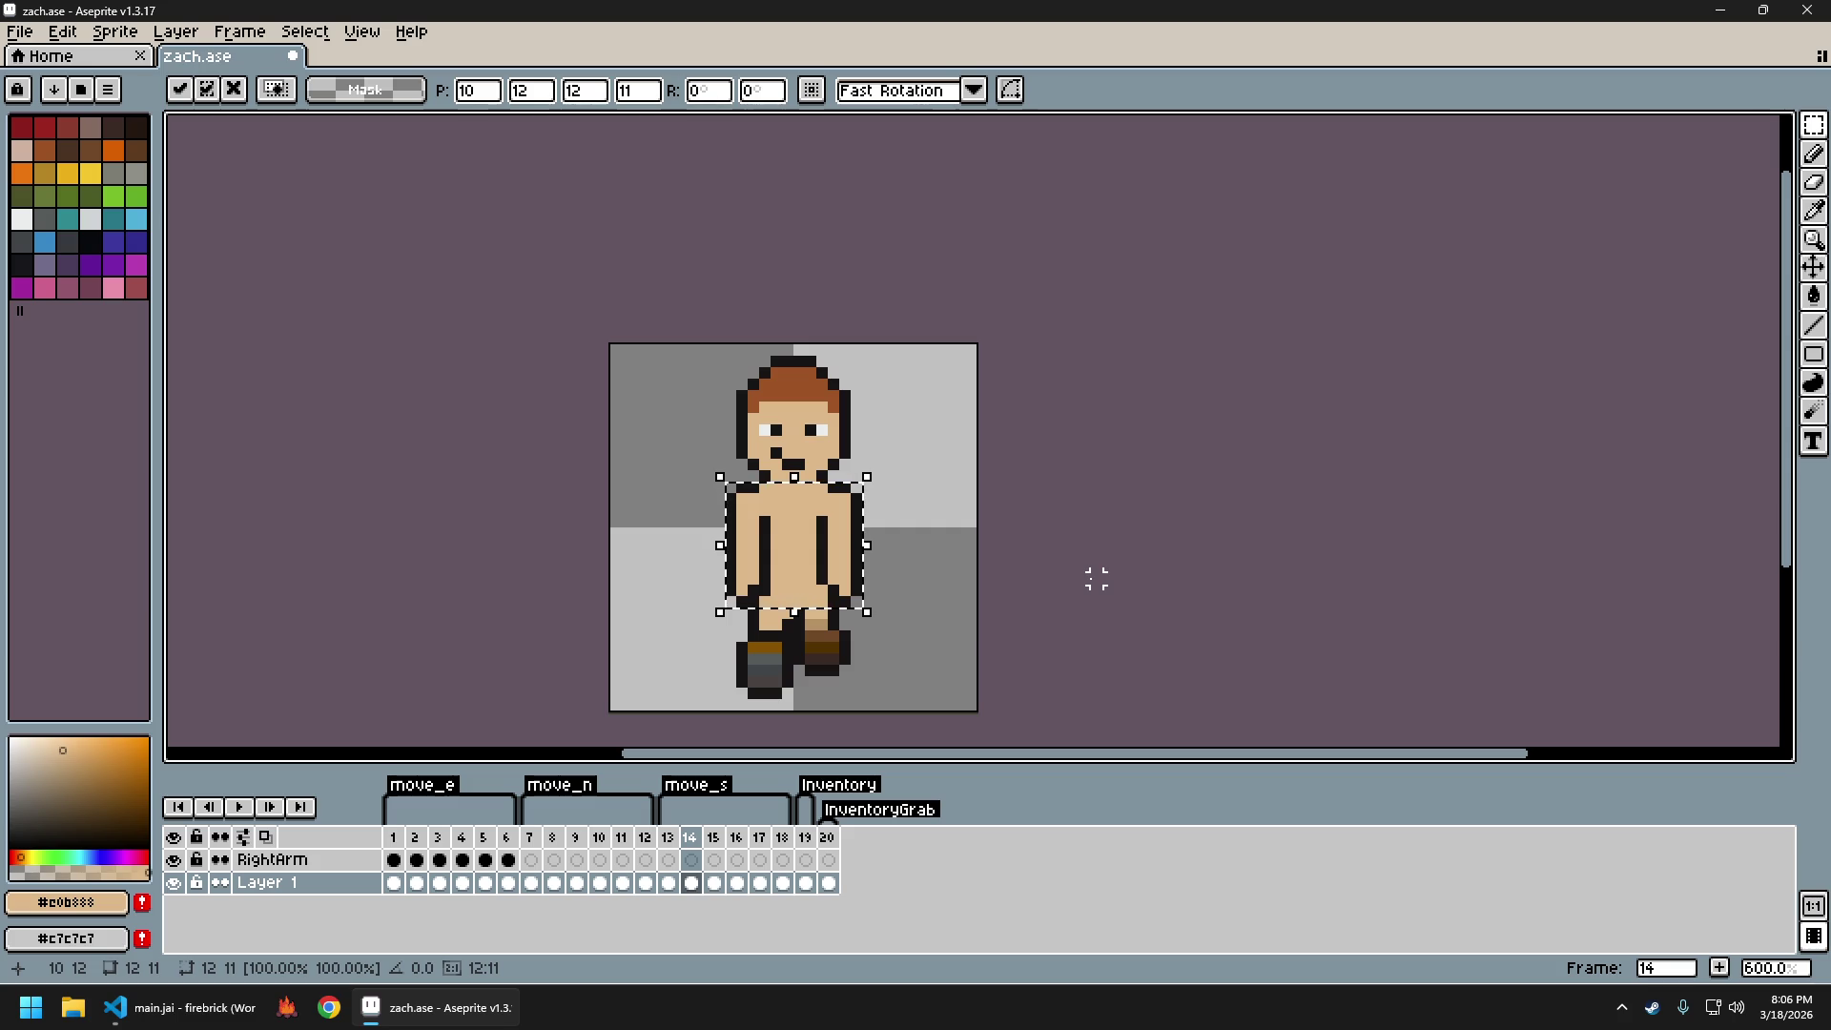
{"action": "key", "text": "ctrl+d"}
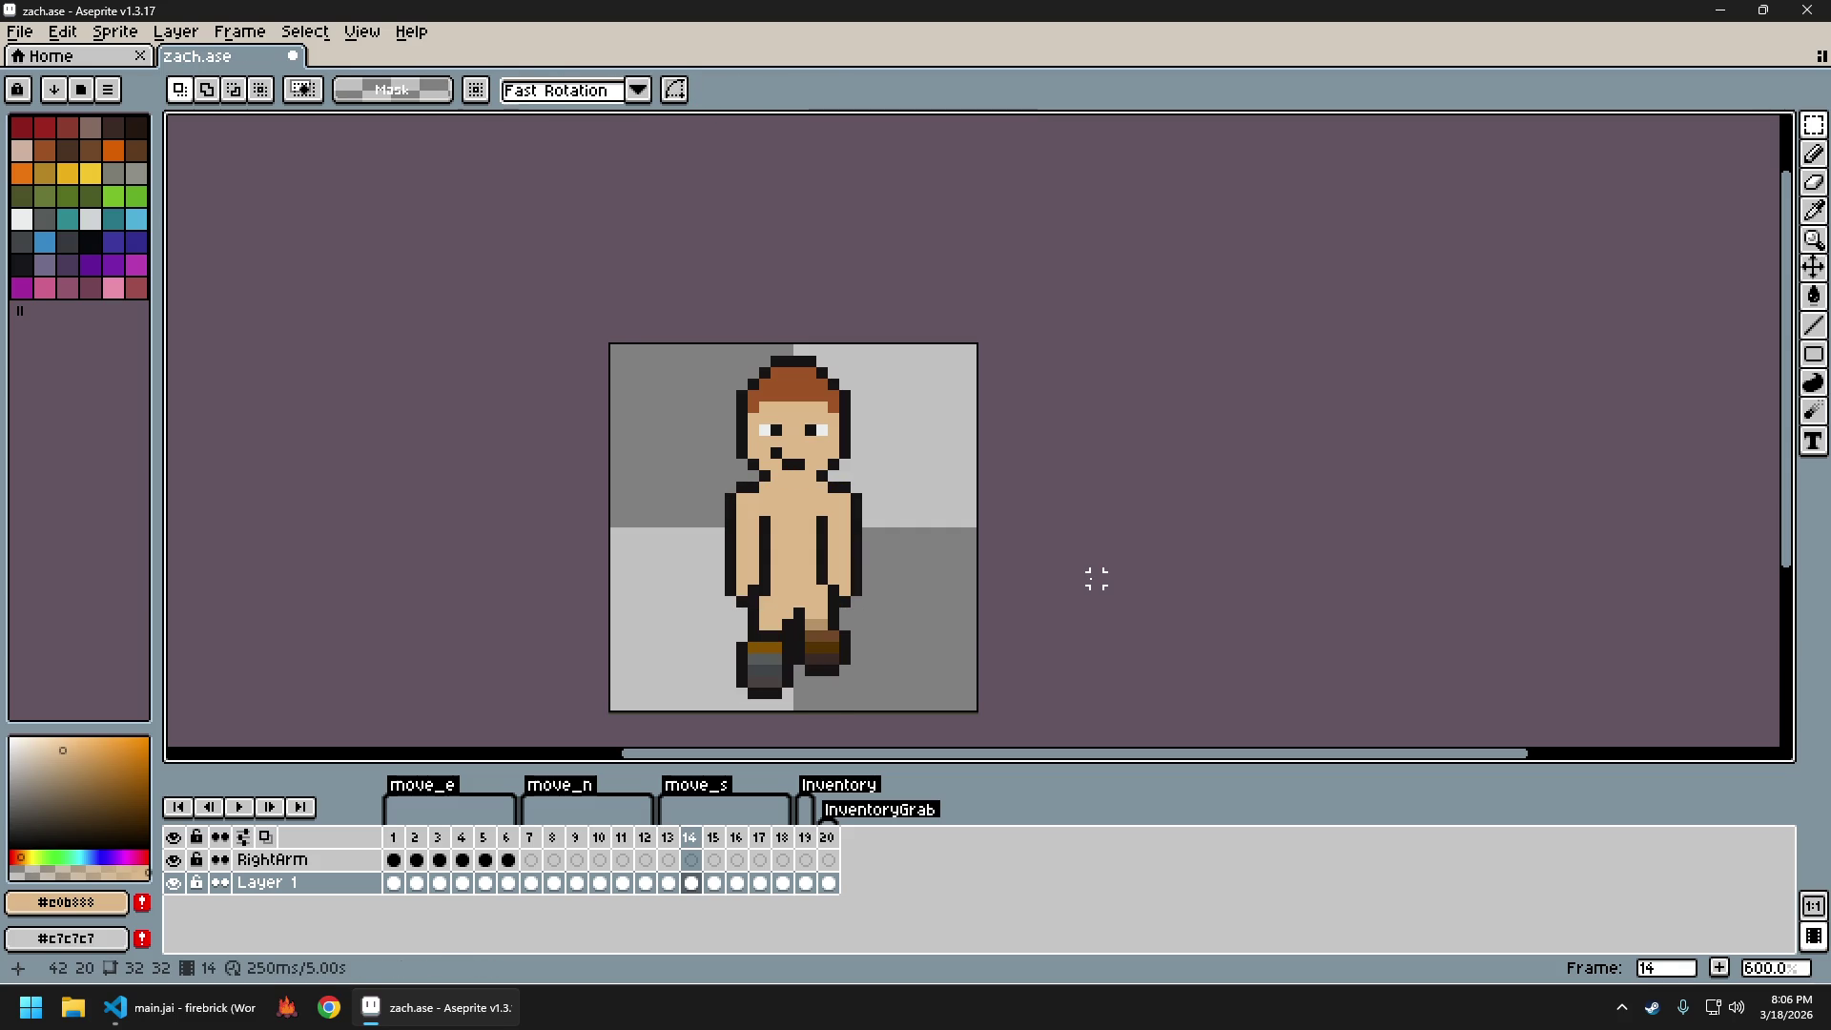
{"action": "key", "text": "Left"}
{"action": "key", "text": "Right"}
Shade the left arm on frame 14 with the darker skin tone #b89265, using a line and a fill
{"action": "scroll", "coordinate": [807, 541], "scroll_direction": "up", "scroll_amount": 1}
{"action": "scroll", "coordinate": [815, 533], "scroll_direction": "up", "scroll_amount": 2}
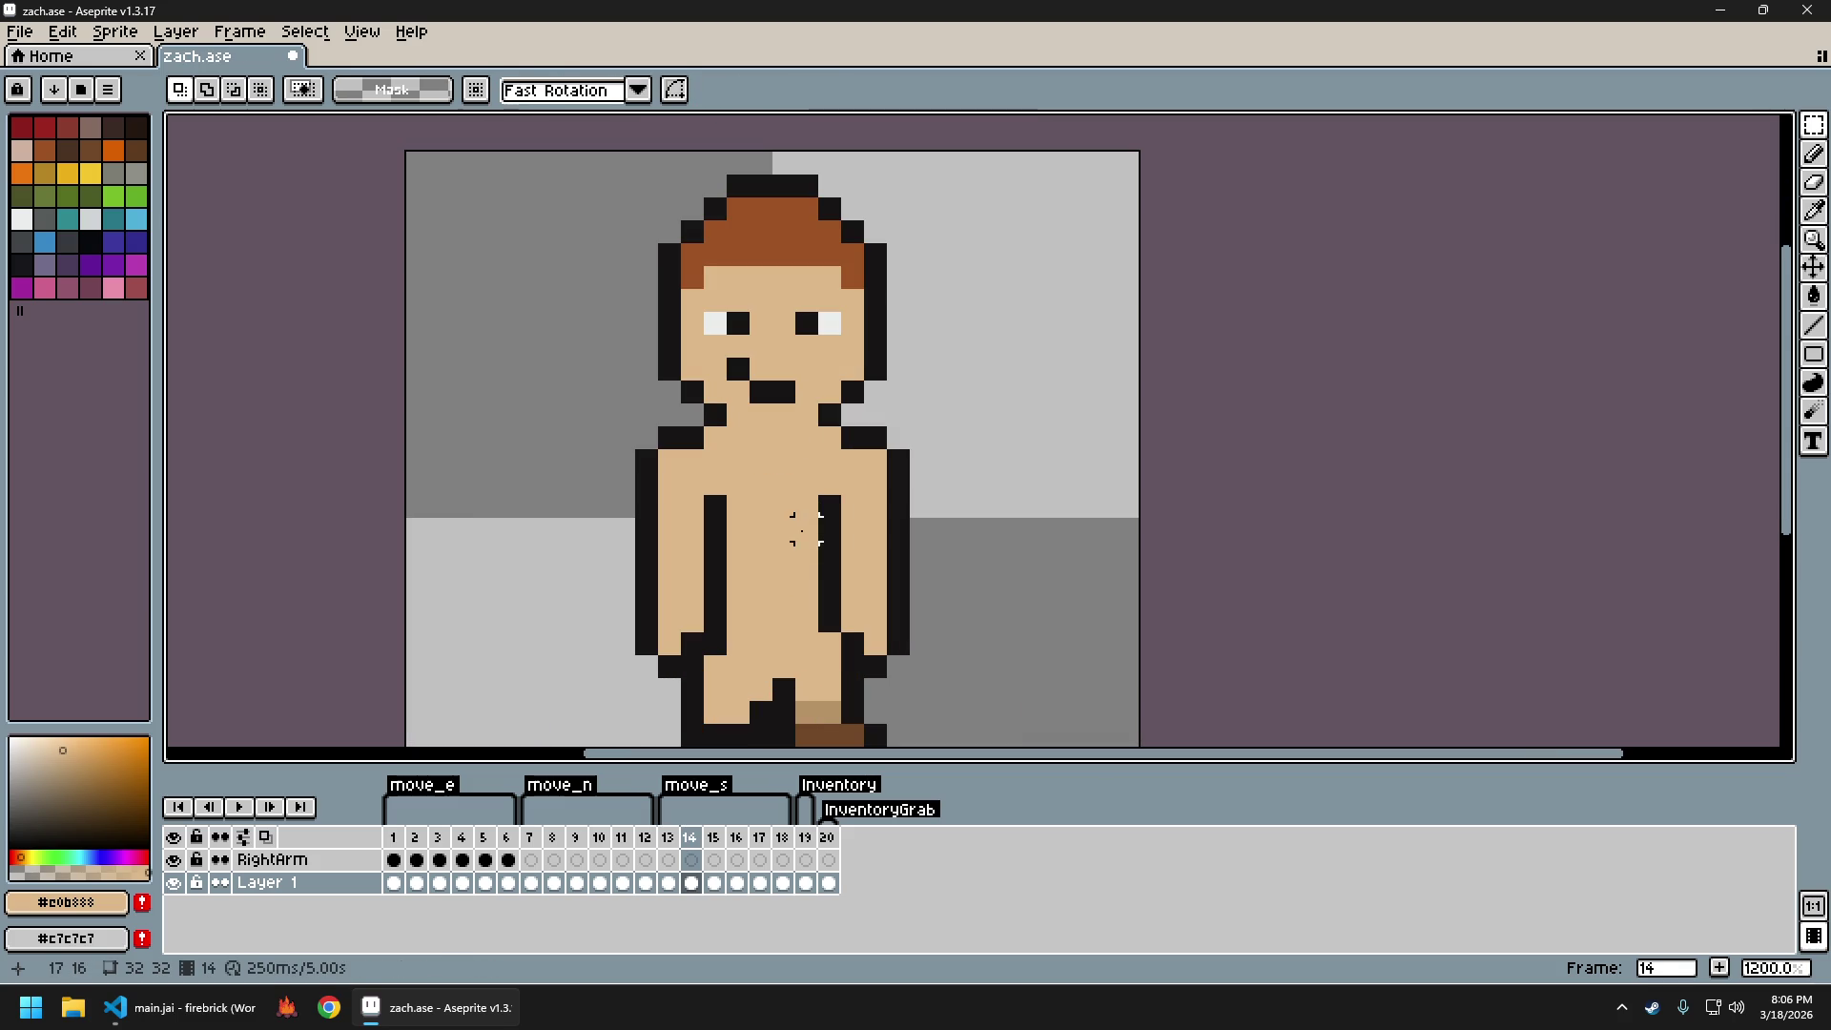
{"action": "left_click", "coordinate": [830, 706], "text": "alt"}
{"action": "key", "text": "b"}
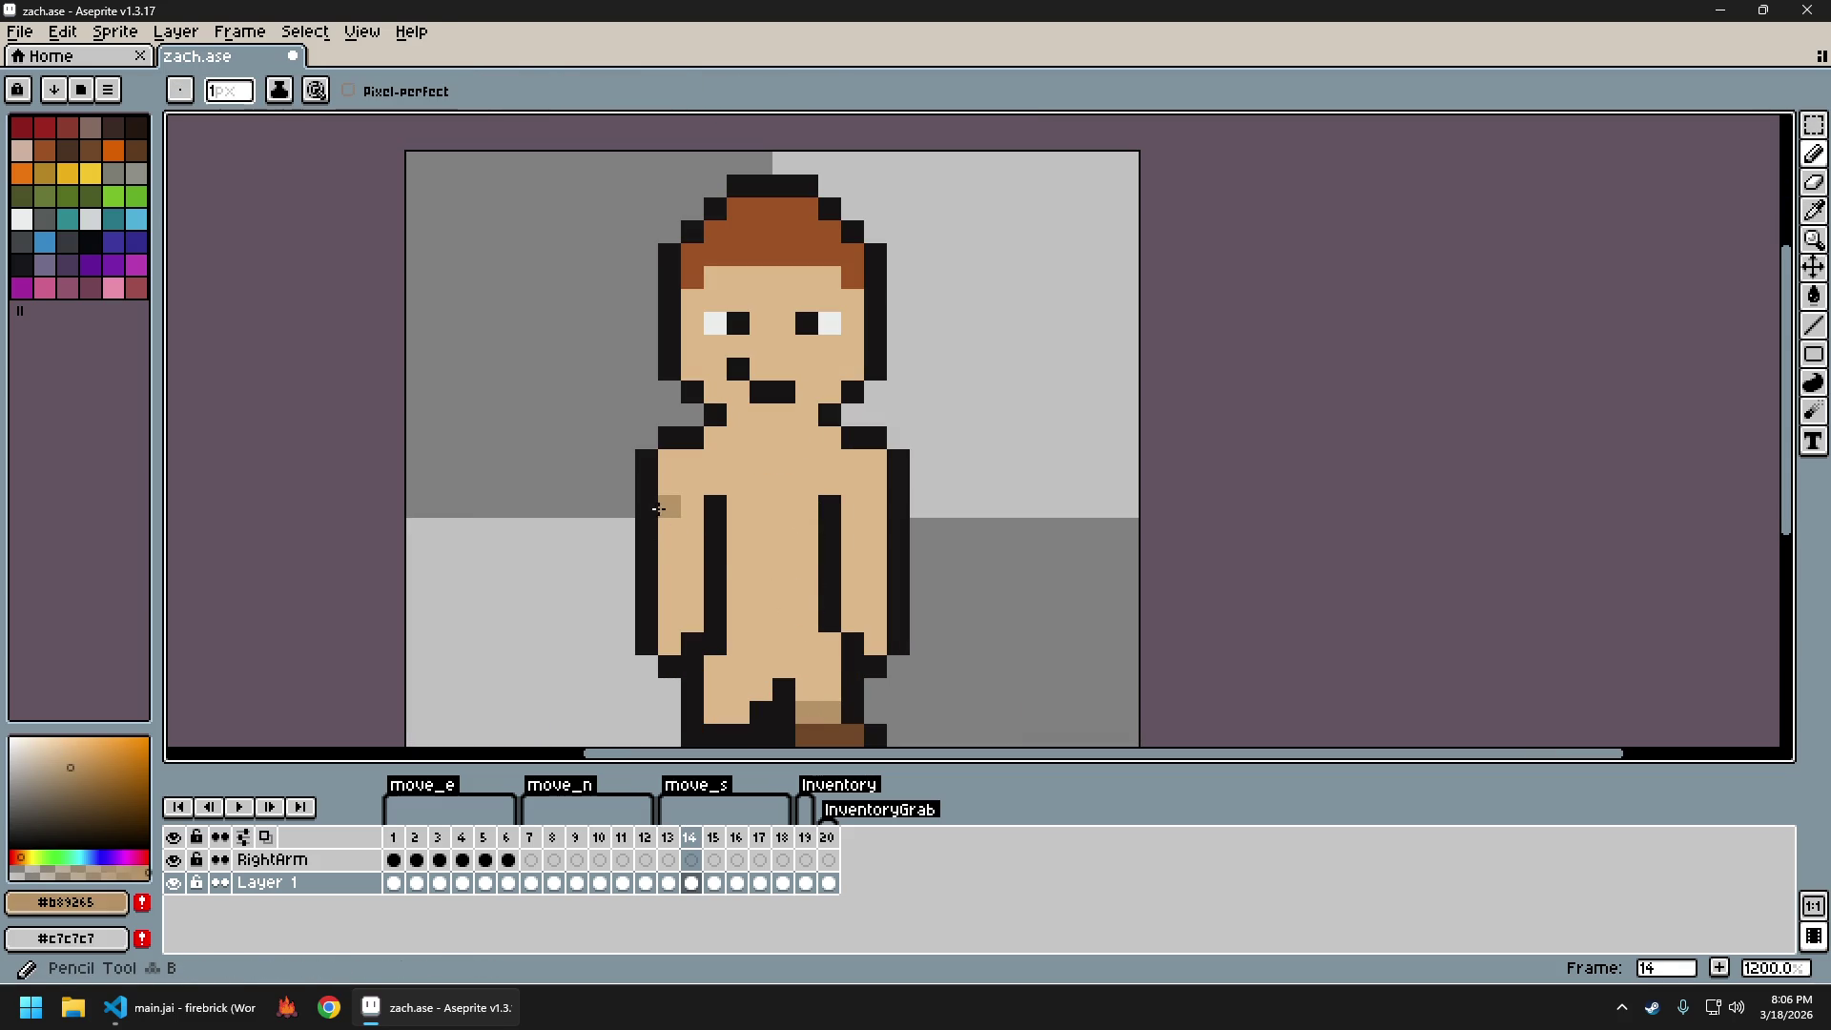
{"action": "left_click_drag", "start_coordinate": [688, 512], "coordinate": [688, 606]}
{"action": "key", "text": "g"}
{"action": "left_click", "coordinate": [675, 559]}
{"action": "scroll", "coordinate": [793, 651], "scroll_direction": "down", "scroll_amount": 5}
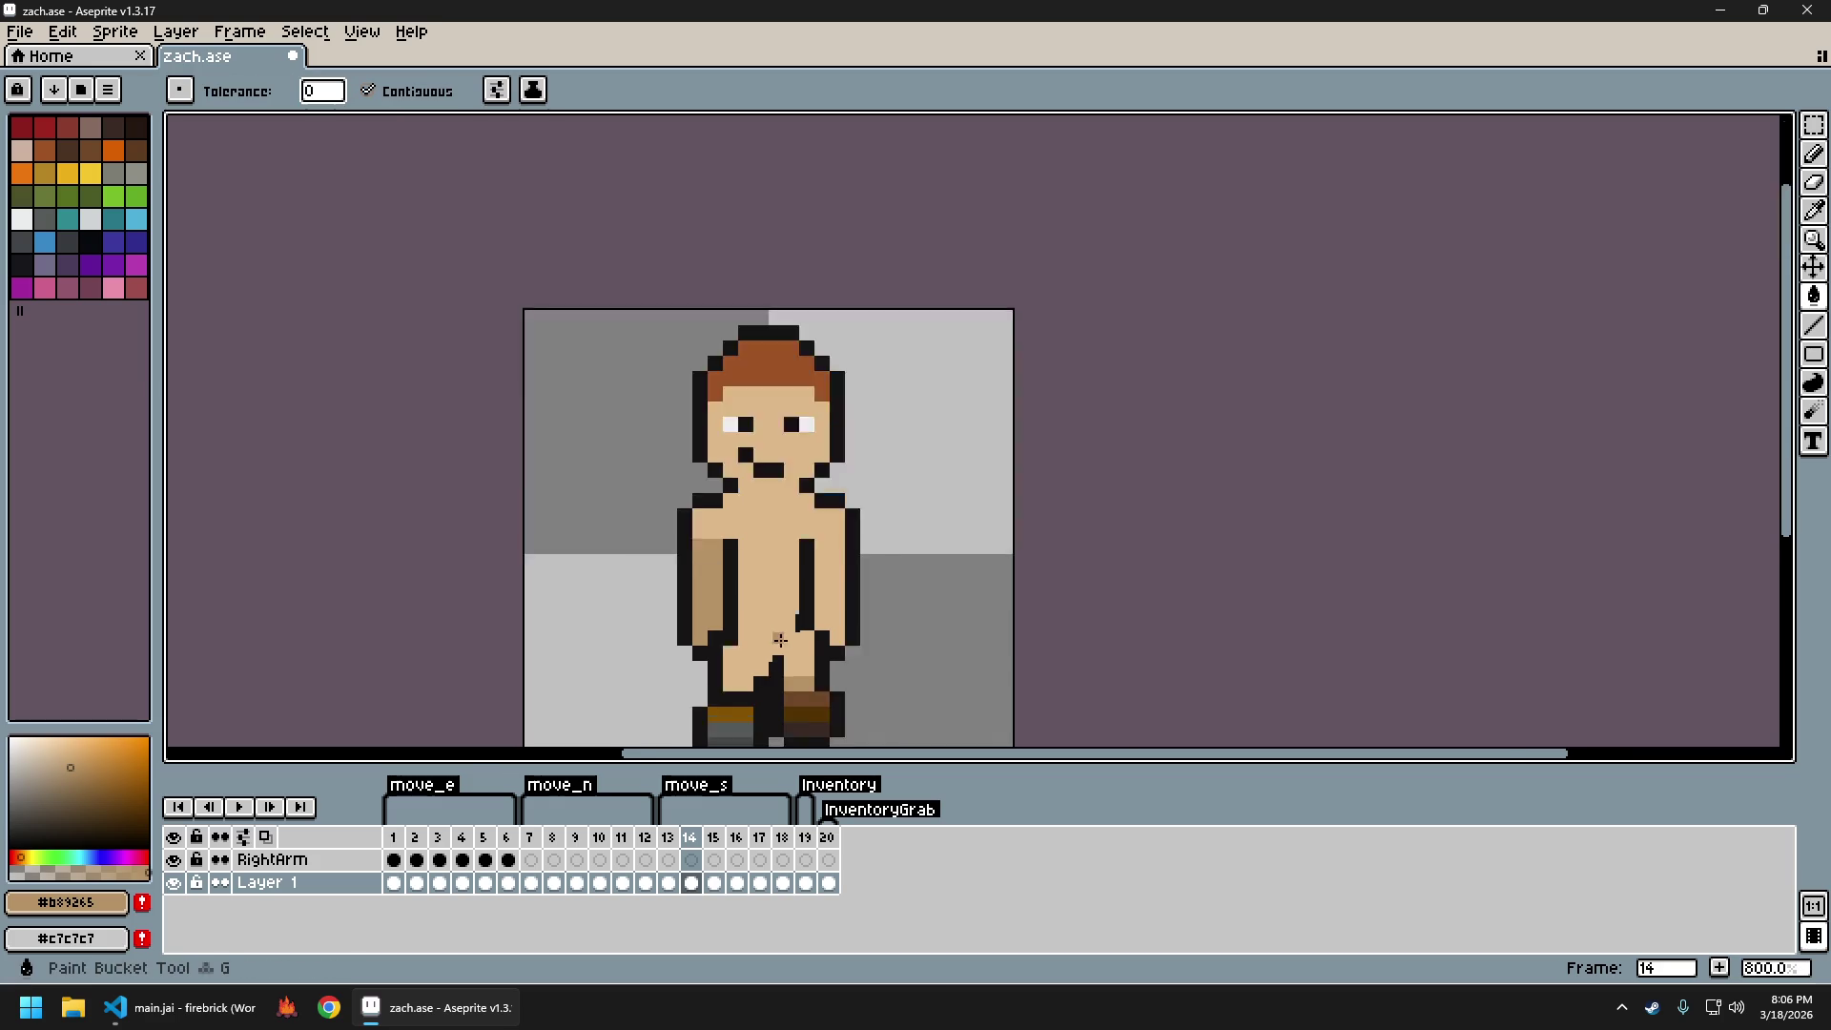
{"action": "scroll", "coordinate": [769, 630], "scroll_direction": "up", "scroll_amount": 5}
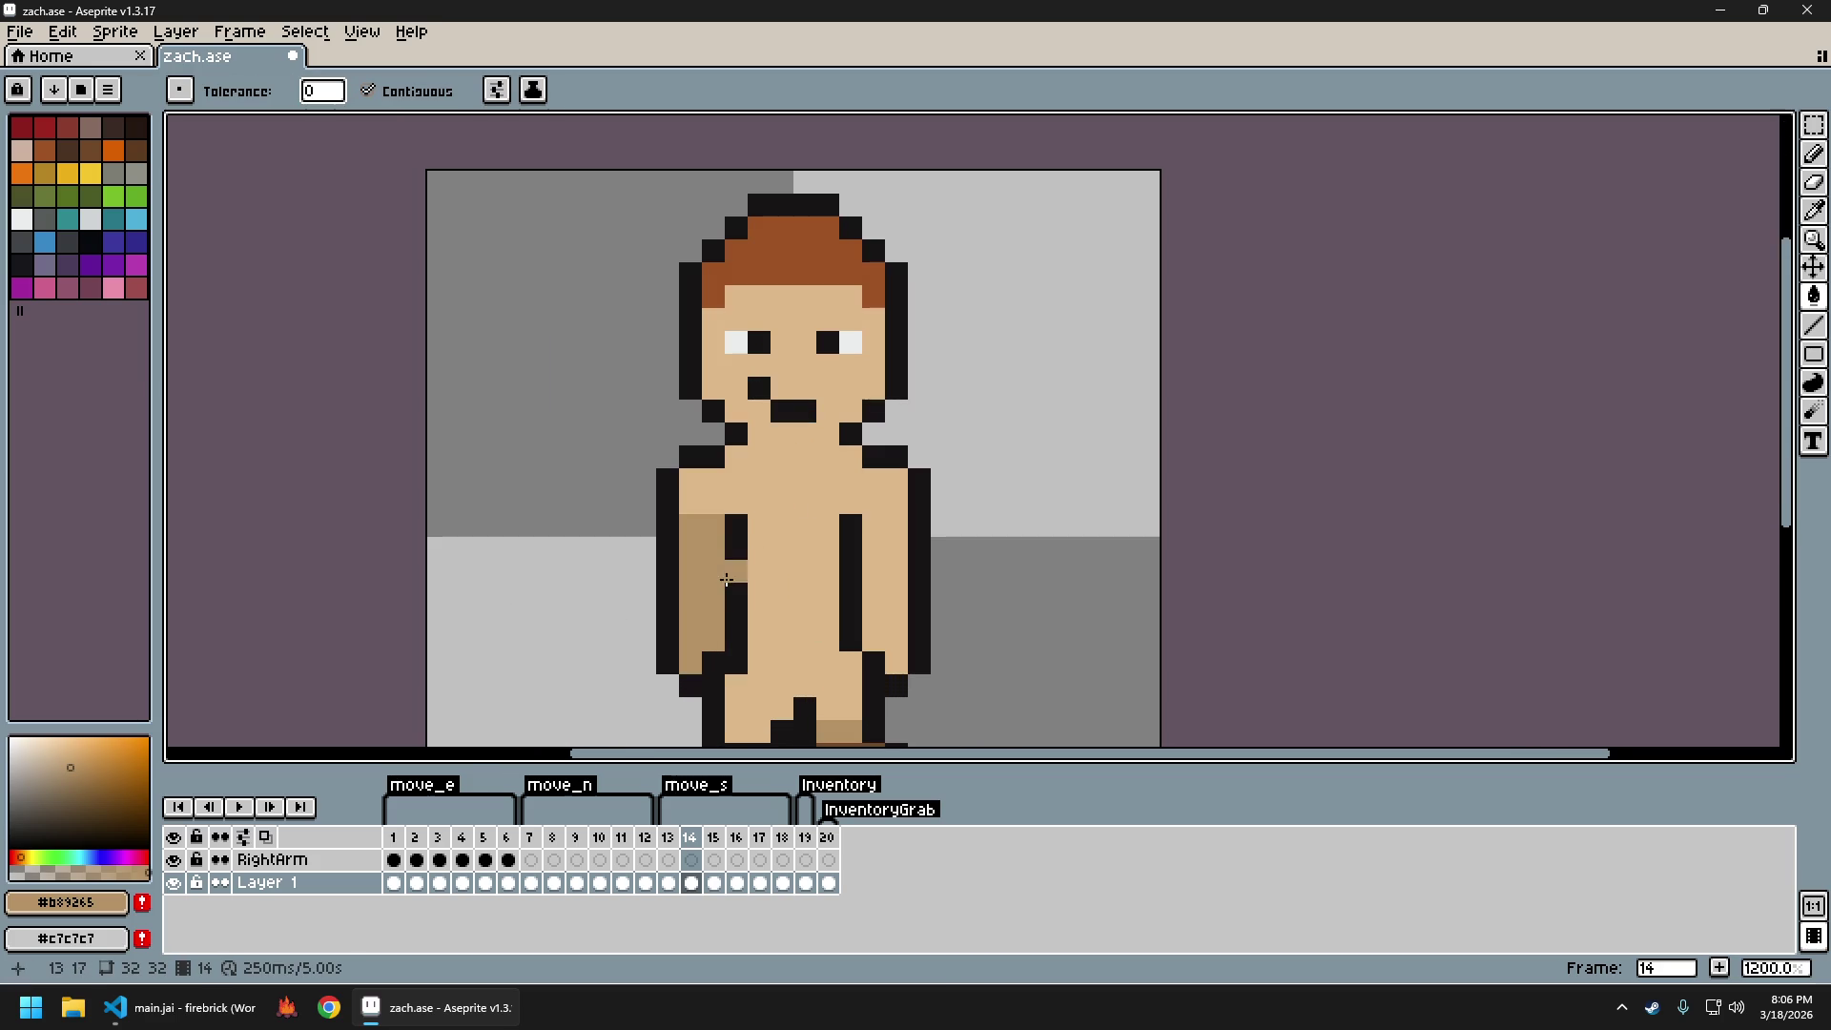
Paint over the black inner arm line with the light skin tone
{"action": "left_click_drag", "start_coordinate": [775, 634], "coordinate": [803, 580]}
{"action": "key", "text": "b"}
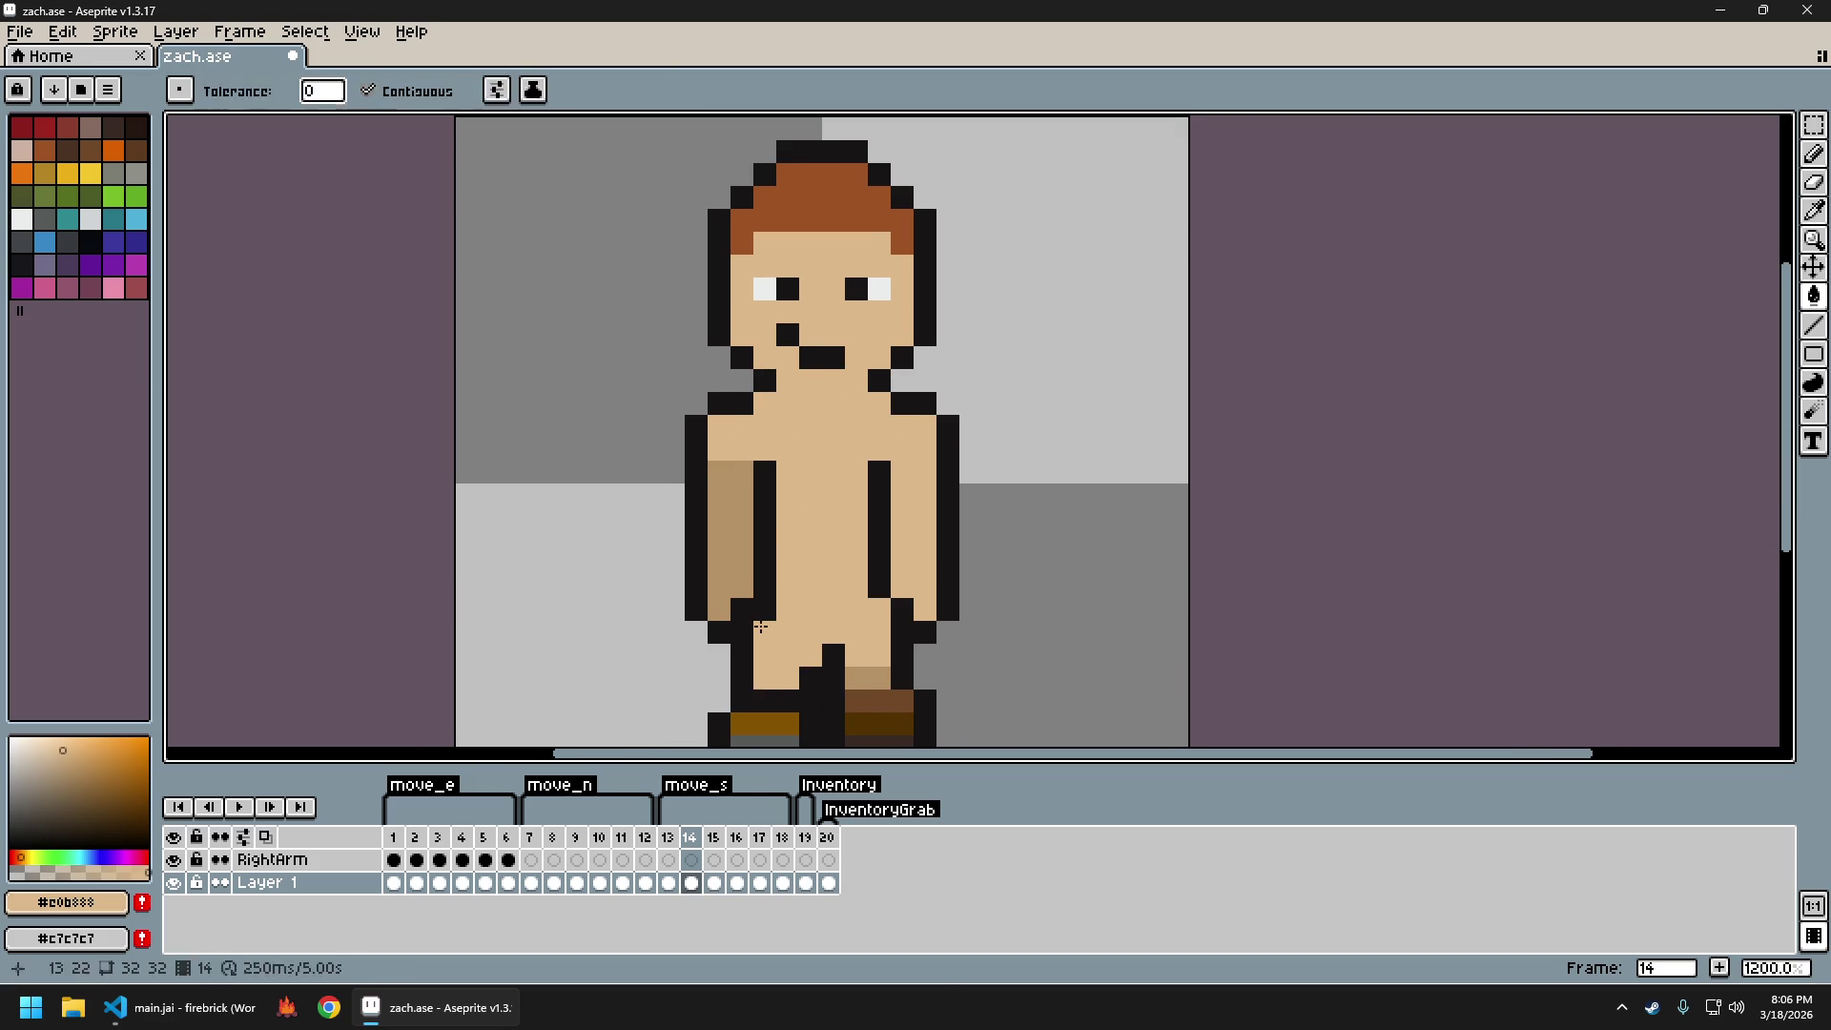
{"action": "left_click", "coordinate": [787, 534], "text": "alt"}
{"action": "left_click_drag", "start_coordinate": [768, 480], "coordinate": [769, 621]}
{"action": "scroll", "coordinate": [781, 634], "scroll_direction": "down", "scroll_amount": 5}
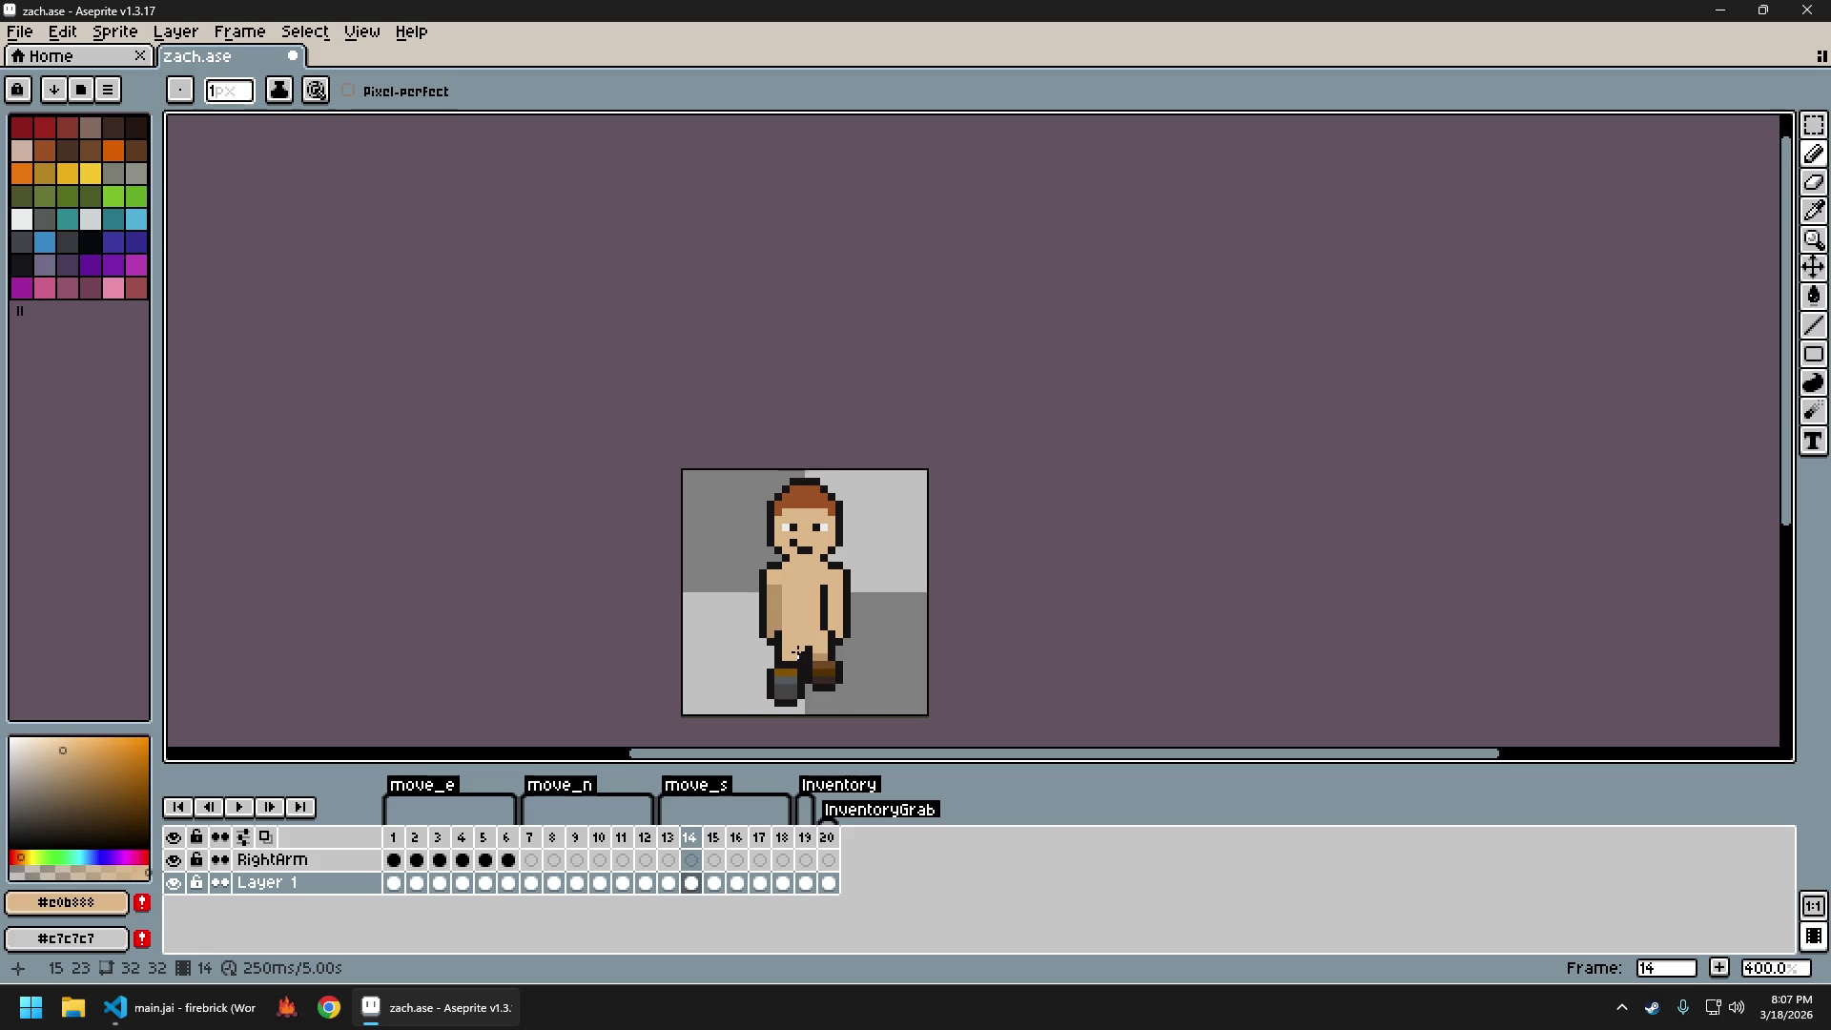
Touch up the pixels around the hand on frame 14, finishing with the dark outline colour selected
{"action": "scroll", "coordinate": [798, 652], "scroll_direction": "up", "scroll_amount": 3}
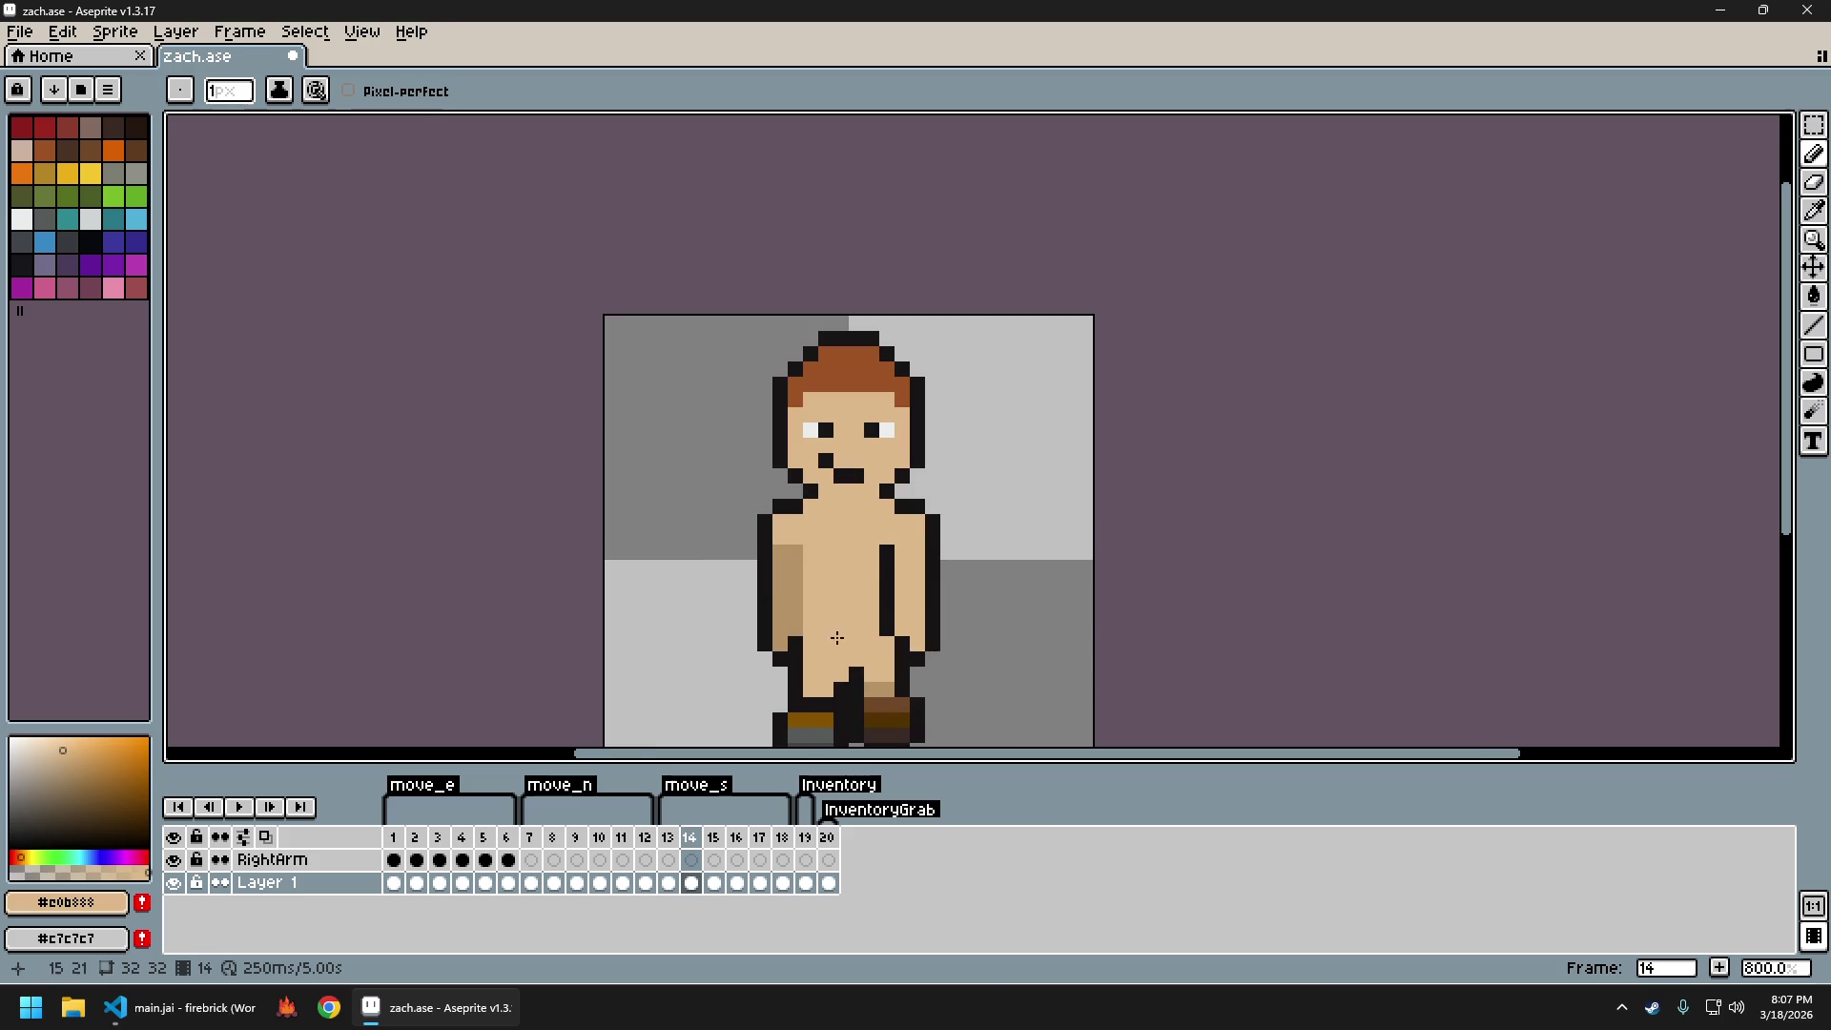
{"action": "left_click", "coordinate": [792, 639], "text": "alt"}
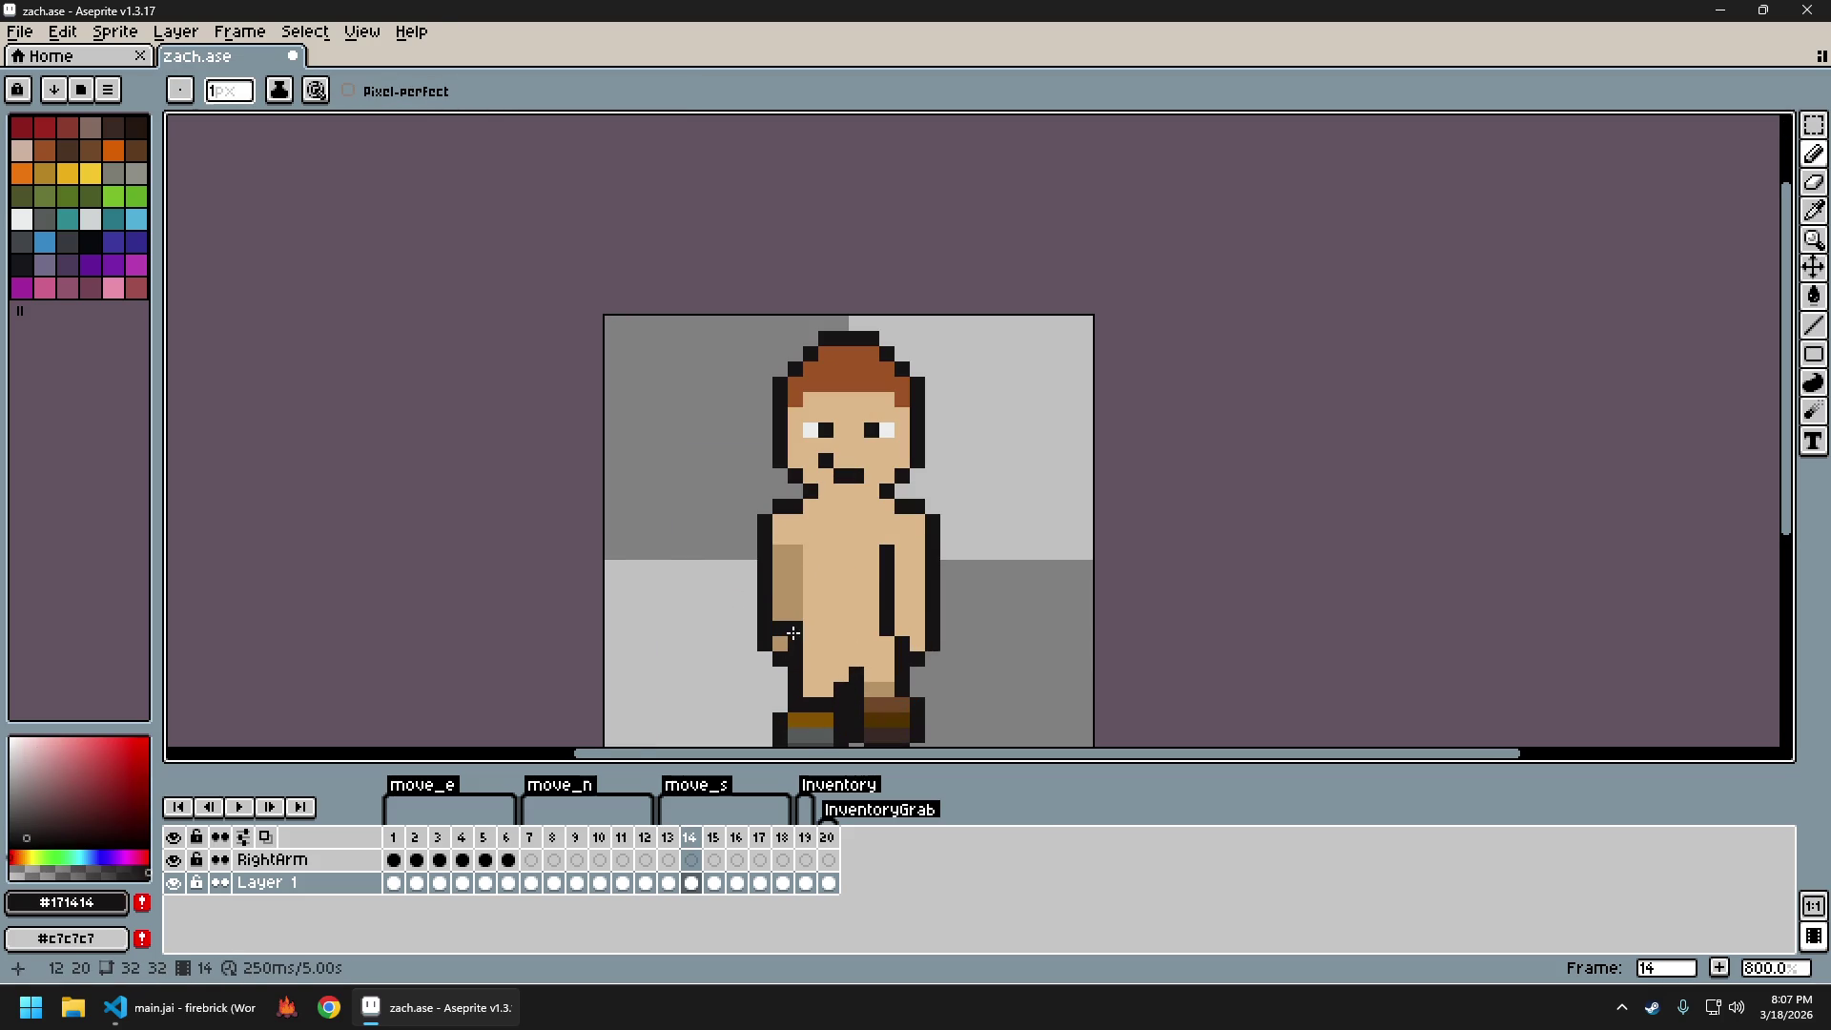
{"action": "left_click", "coordinate": [787, 642], "text": "alt"}
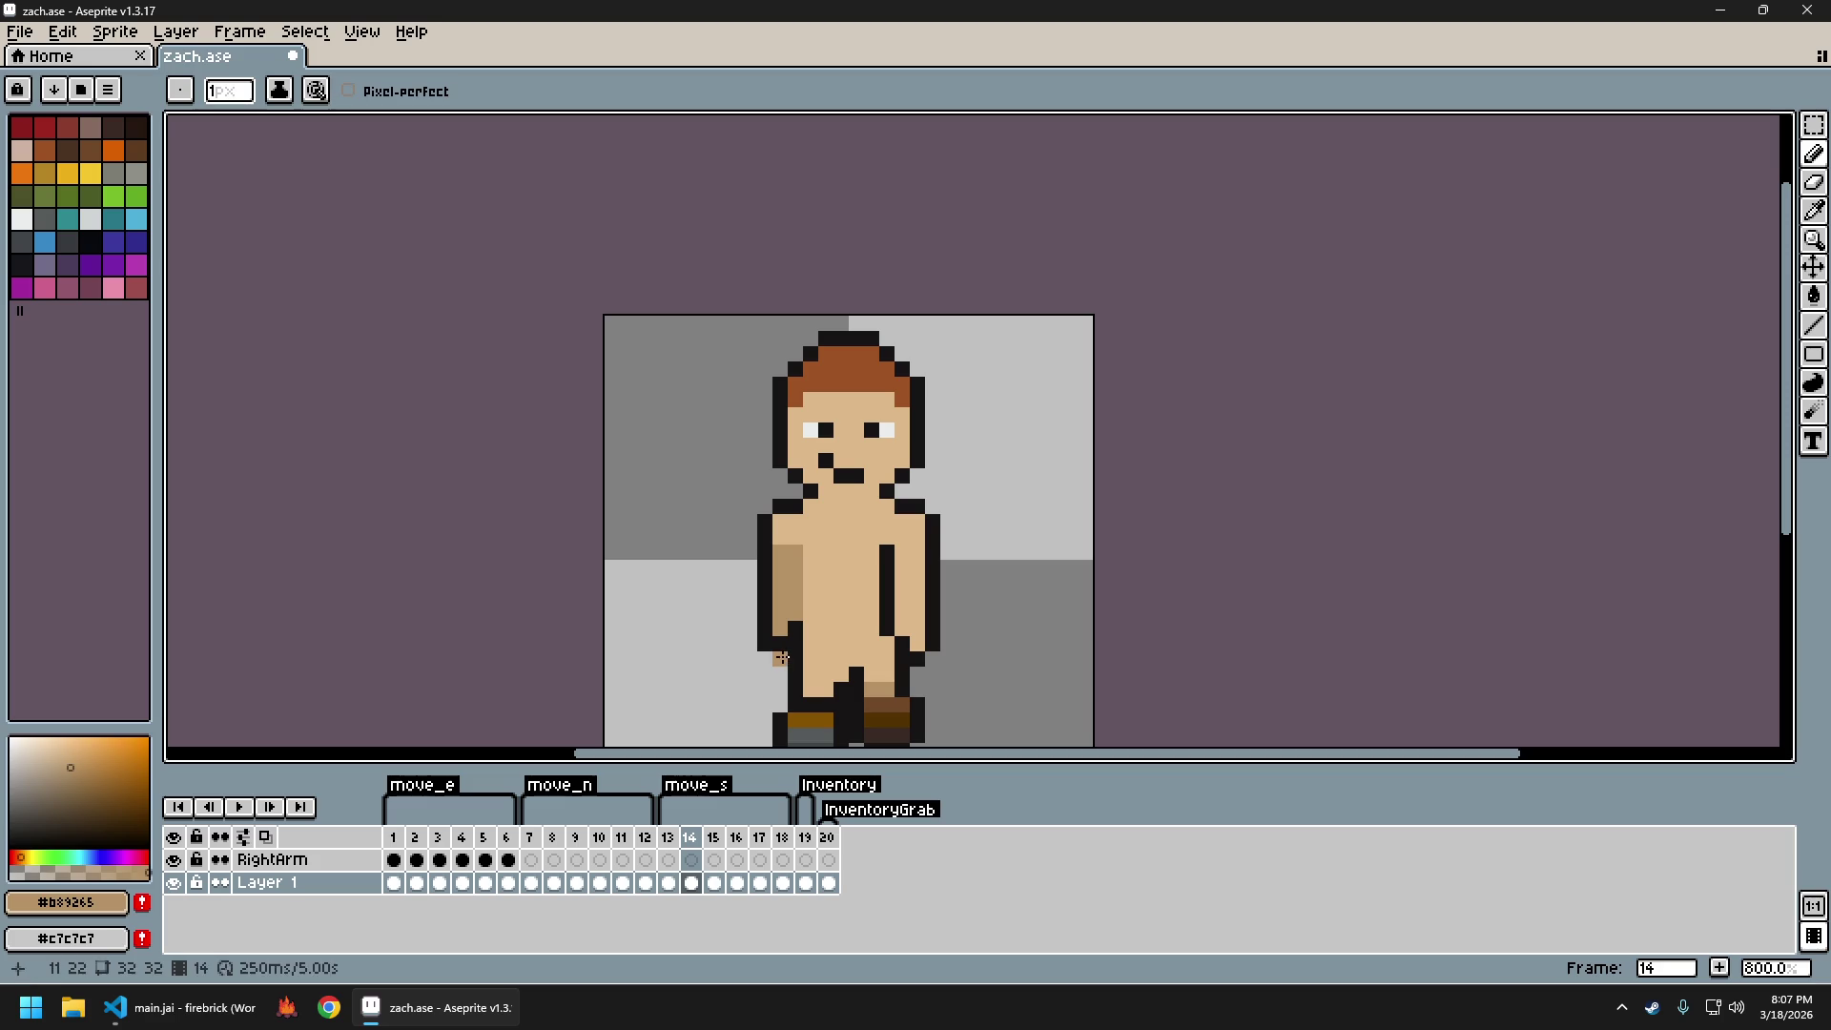
{"action": "key", "text": "e"}
{"action": "scroll", "coordinate": [817, 662], "scroll_direction": "down", "scroll_amount": 1}
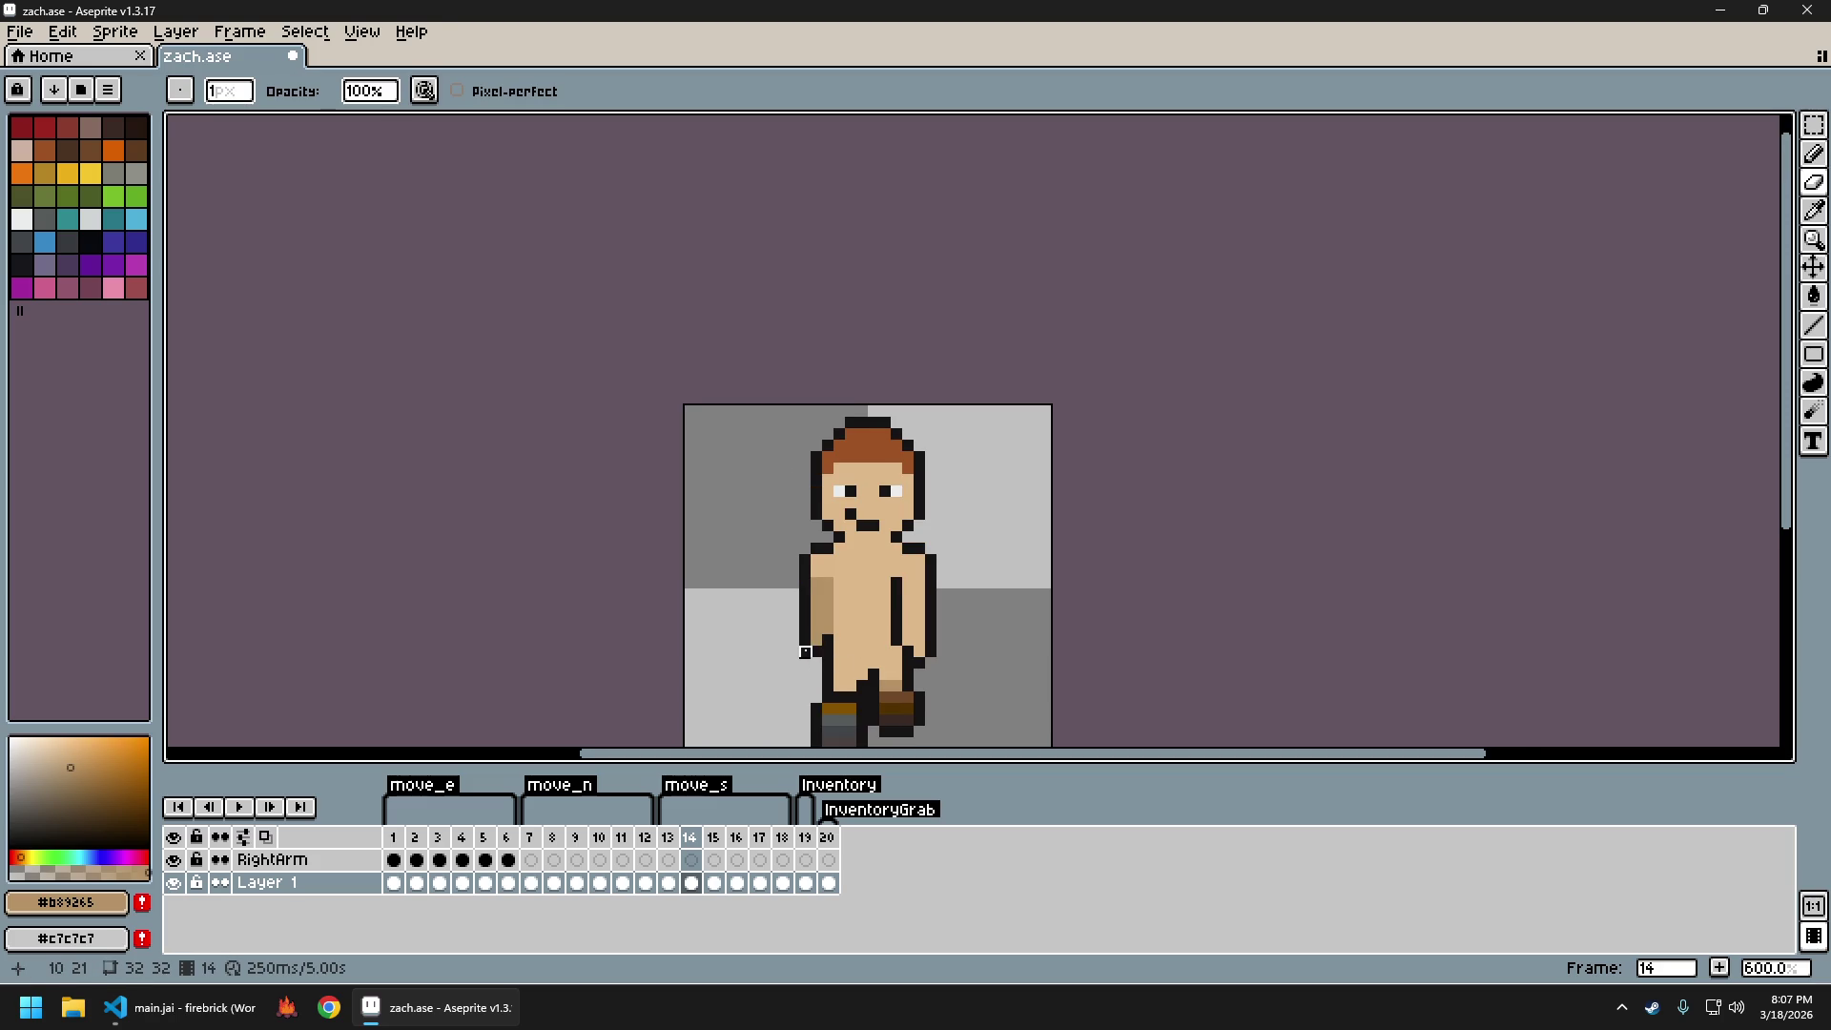
{"action": "left_click_drag", "start_coordinate": [968, 660], "coordinate": [888, 645]}
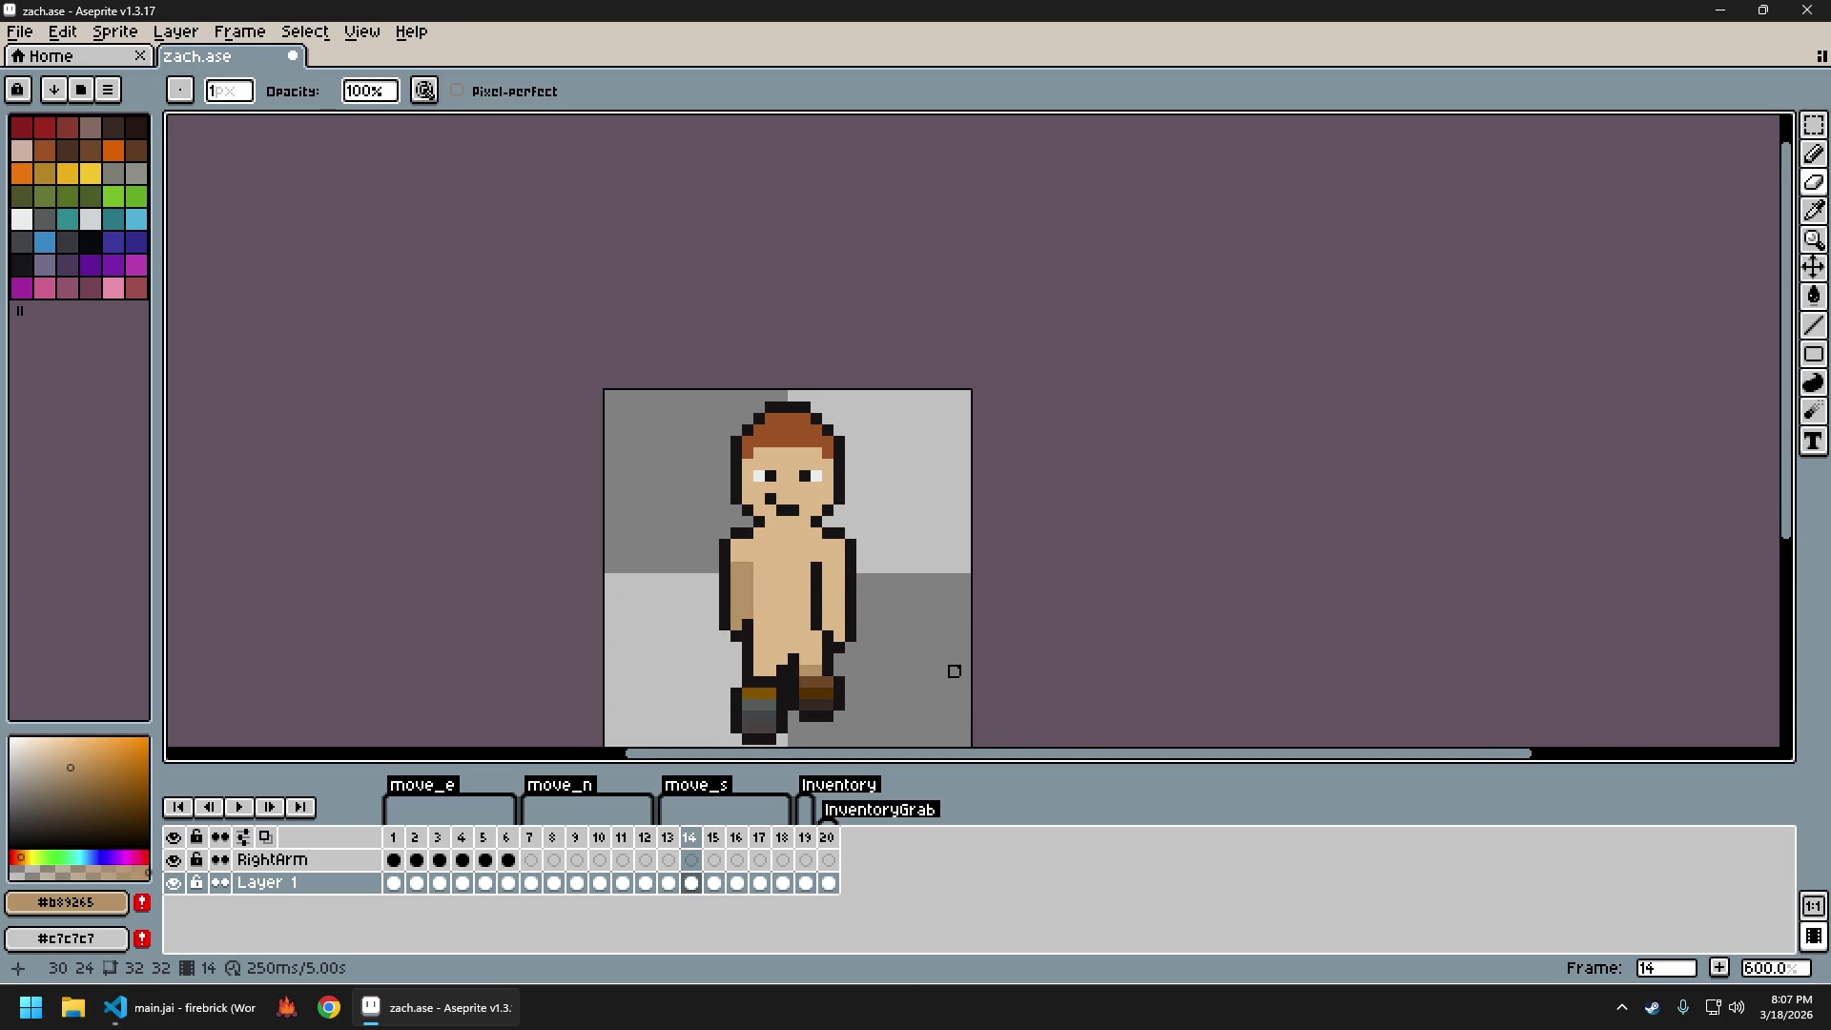
{"action": "scroll", "coordinate": [776, 564], "scroll_direction": "up", "scroll_amount": 4}
{"action": "left_click", "coordinate": [746, 521], "text": "alt"}
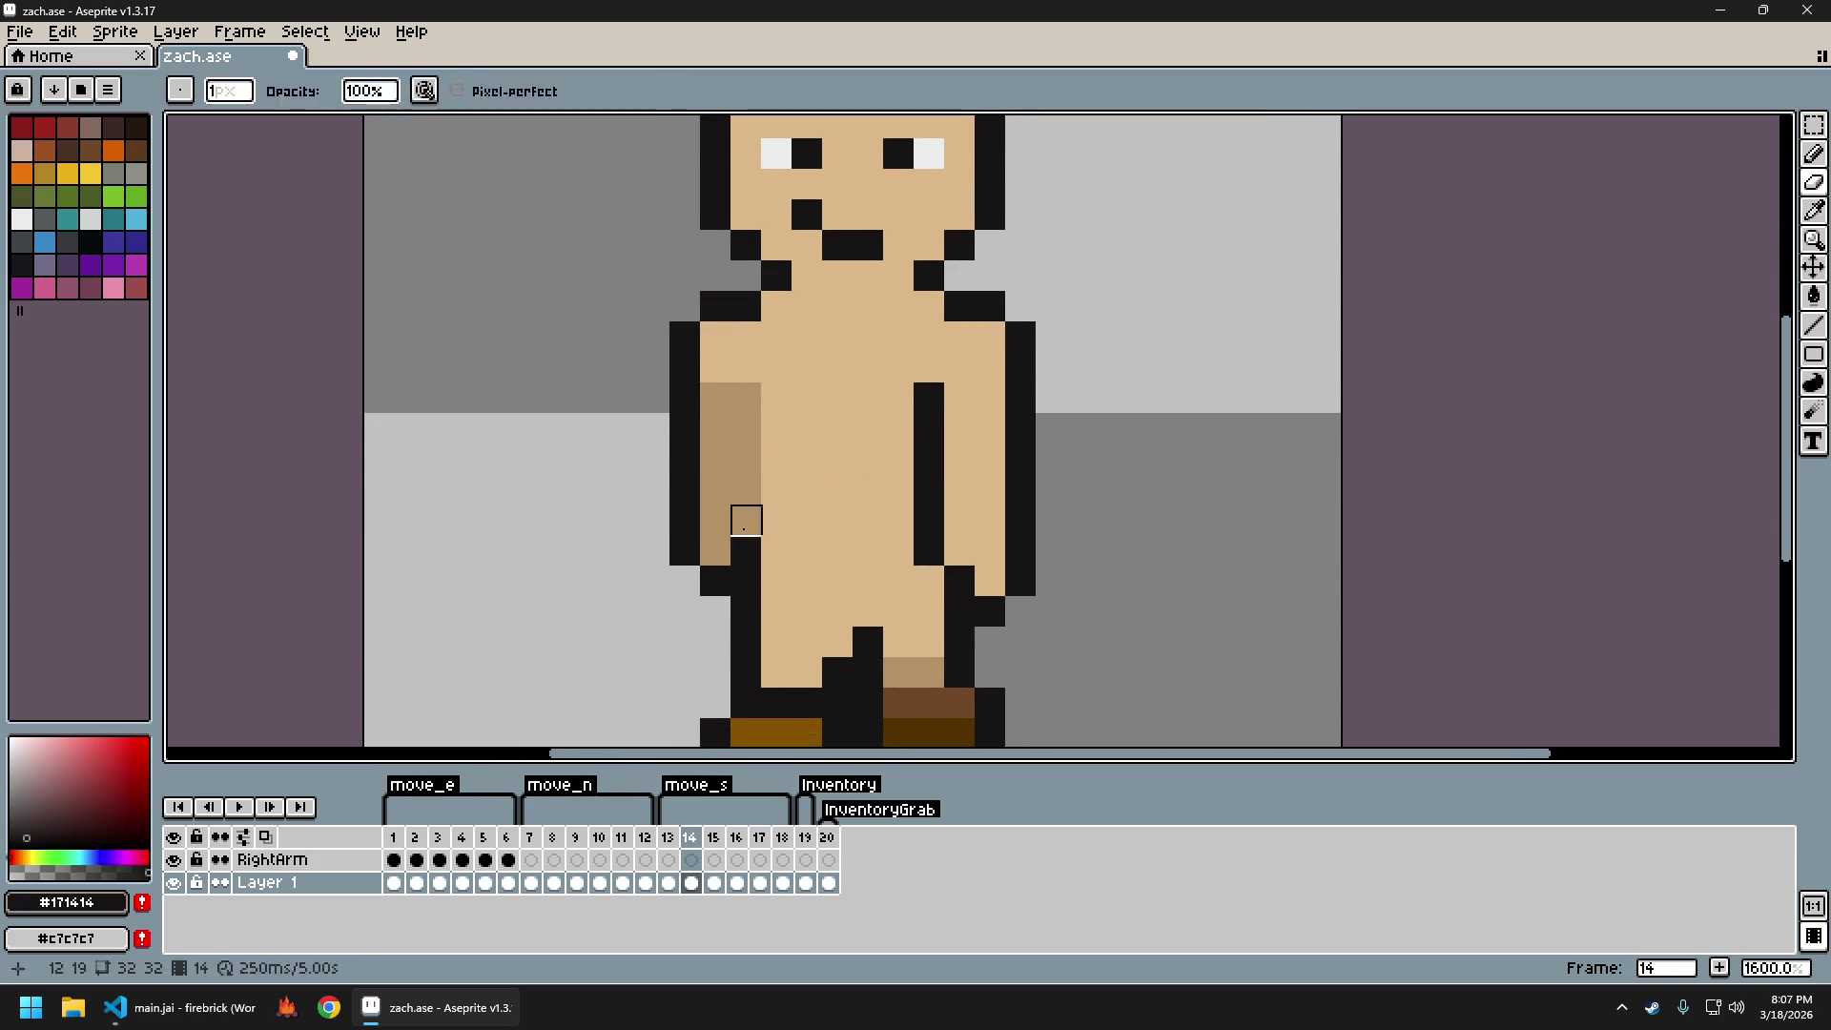
{"action": "scroll", "coordinate": [932, 618], "scroll_direction": "down", "scroll_amount": 3}
{"action": "scroll", "coordinate": [1035, 634], "scroll_direction": "down", "scroll_amount": 1}
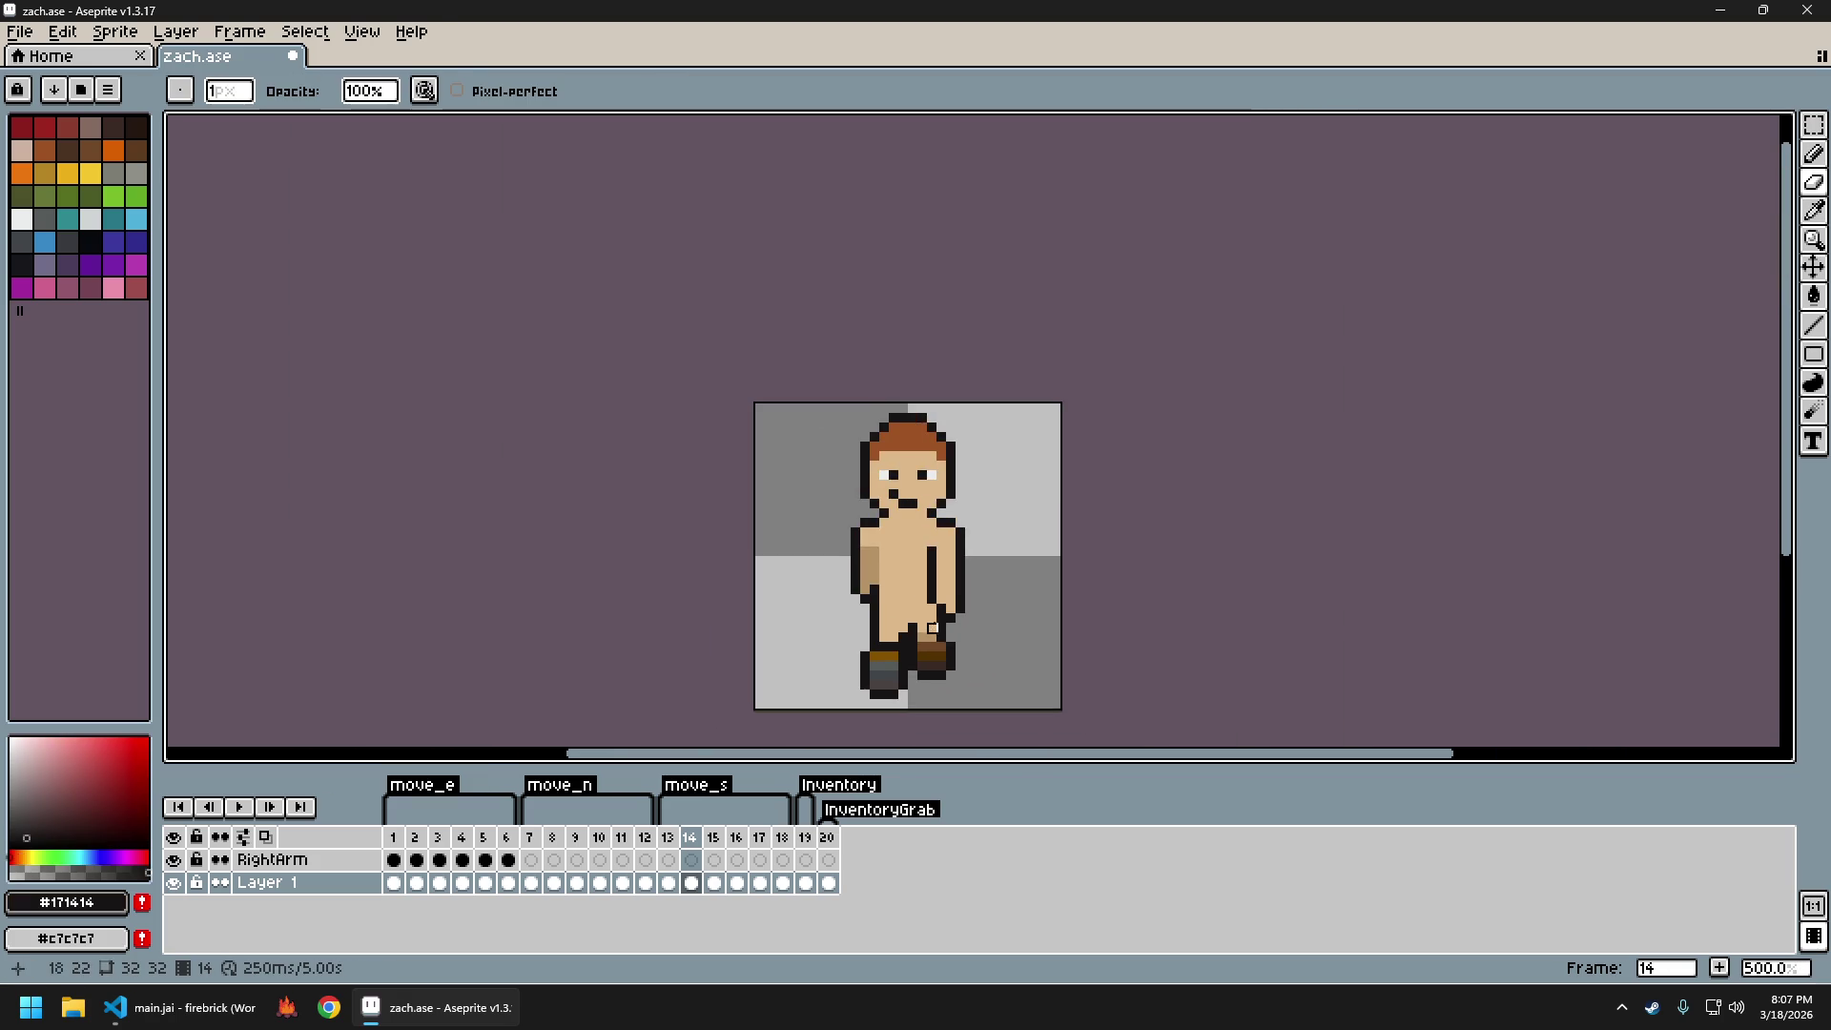
{"action": "left_click_drag", "start_coordinate": [1035, 635], "coordinate": [888, 635]}
Flip between frames 13 and 14 several times to compare the poses
{"action": "key", "text": "Left"}
{"action": "key", "text": "Right"}
{"action": "key", "text": "Left"}
{"action": "key", "text": "Right"}
{"action": "key", "text": "Left"}
{"action": "key", "text": "Right"}
{"action": "key", "text": "Left"}
{"action": "key", "text": "Right"}
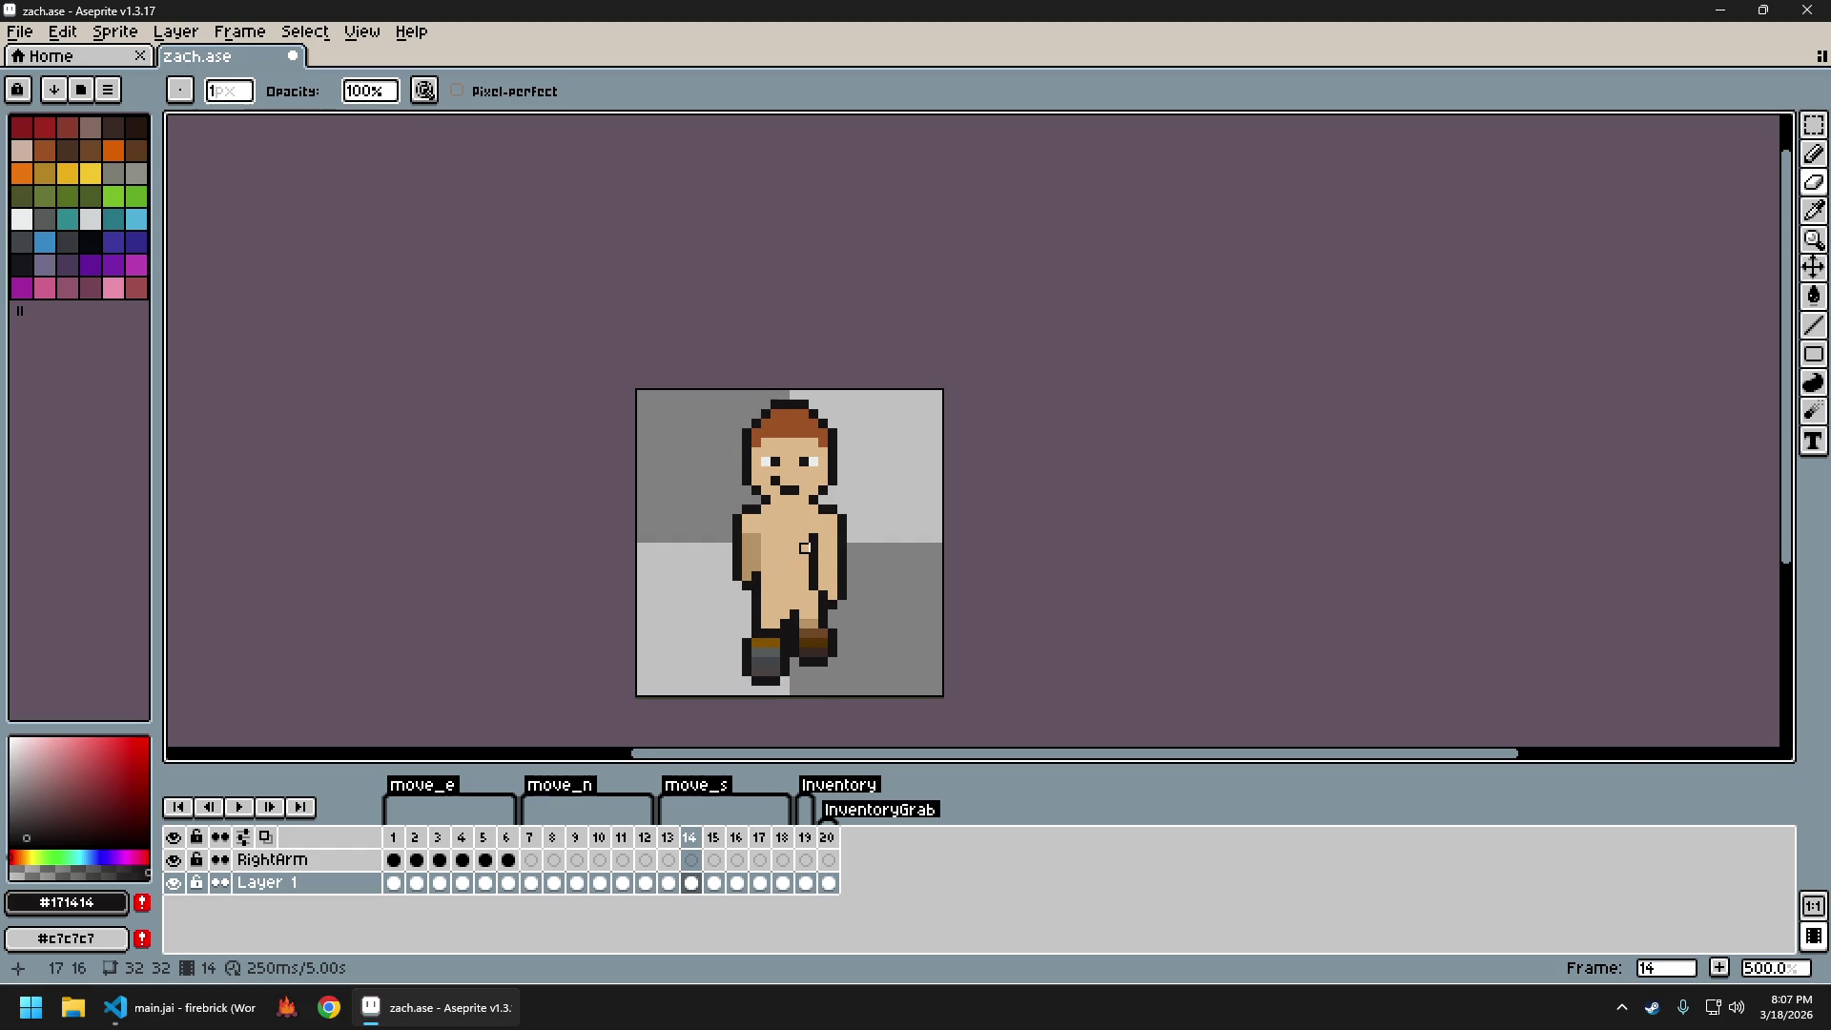
{"action": "scroll", "coordinate": [805, 548], "scroll_direction": "up", "scroll_amount": 4}
Shift the lower arm pixels on frame 14 up, then sample the light grey and dark outline #171414
{"action": "key", "text": "m"}
{"action": "left_click_drag", "start_coordinate": [897, 631], "coordinate": [811, 568]}
{"action": "key", "text": "Up"}
{"action": "key", "text": "Up"}
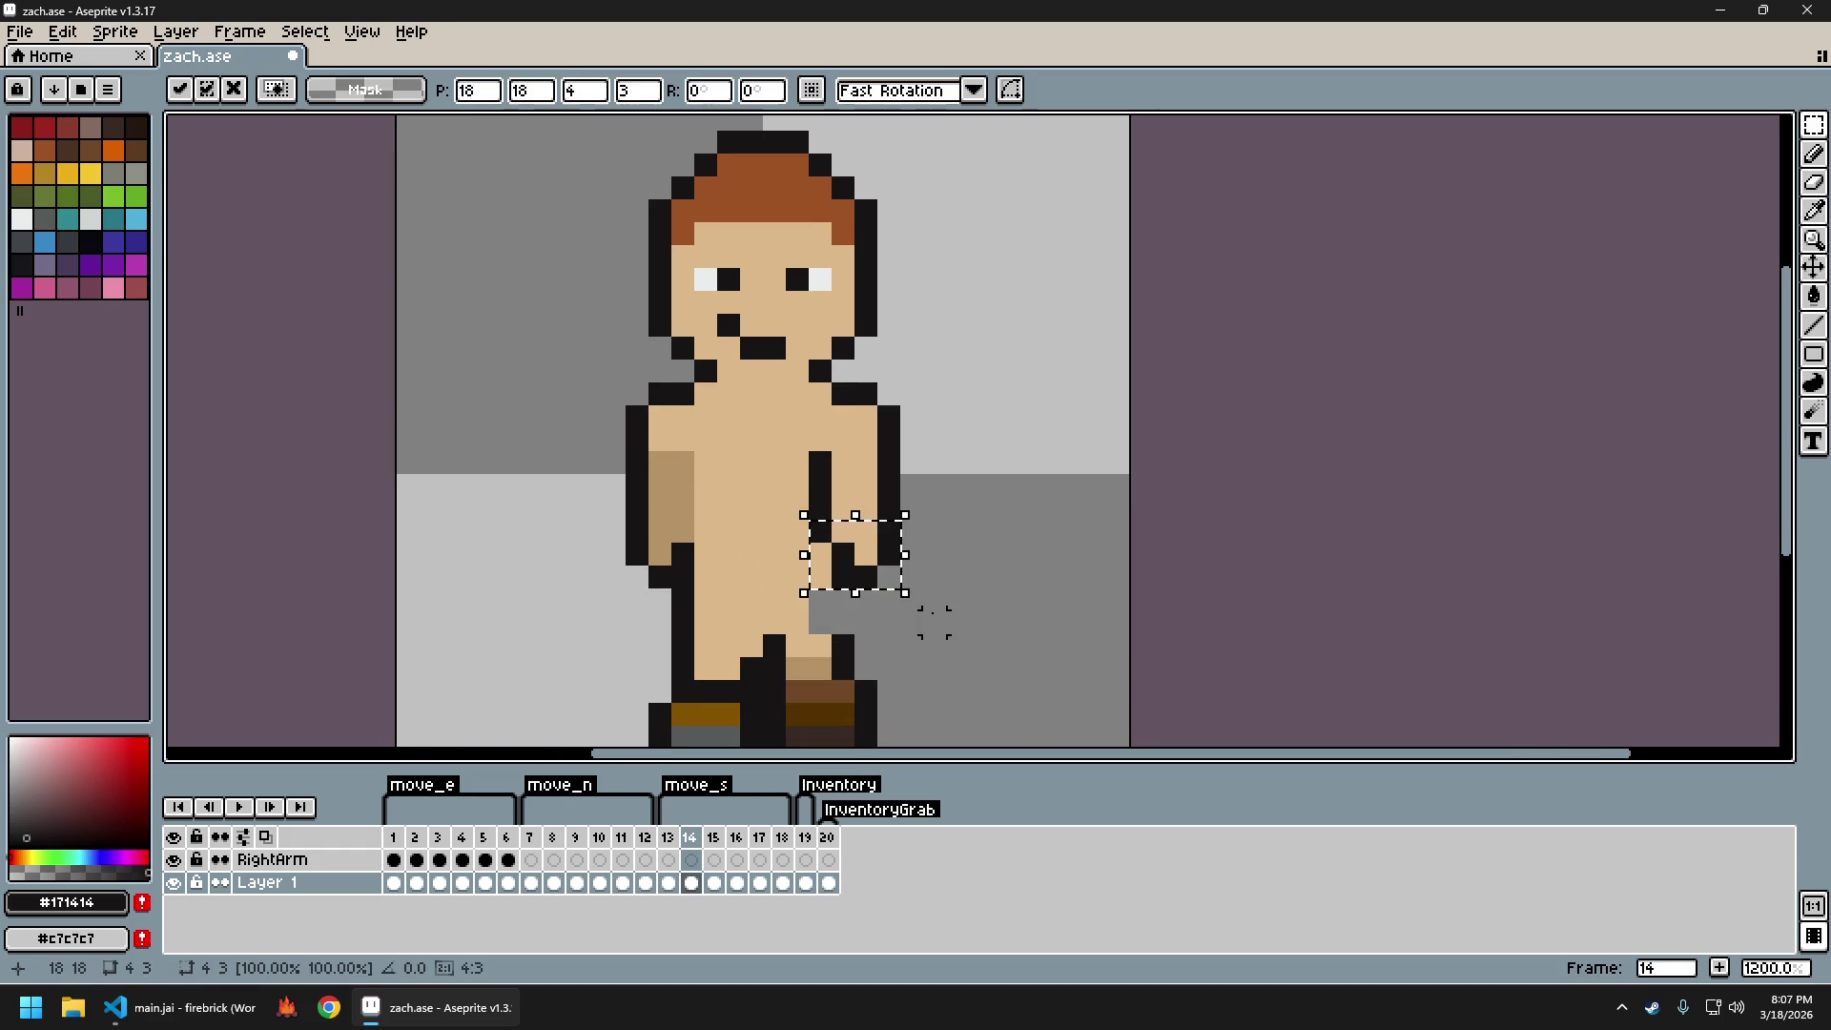
{"action": "key", "text": "ctrl+d"}
{"action": "left_click", "coordinate": [819, 610], "text": "alt"}
{"action": "key", "text": "b"}
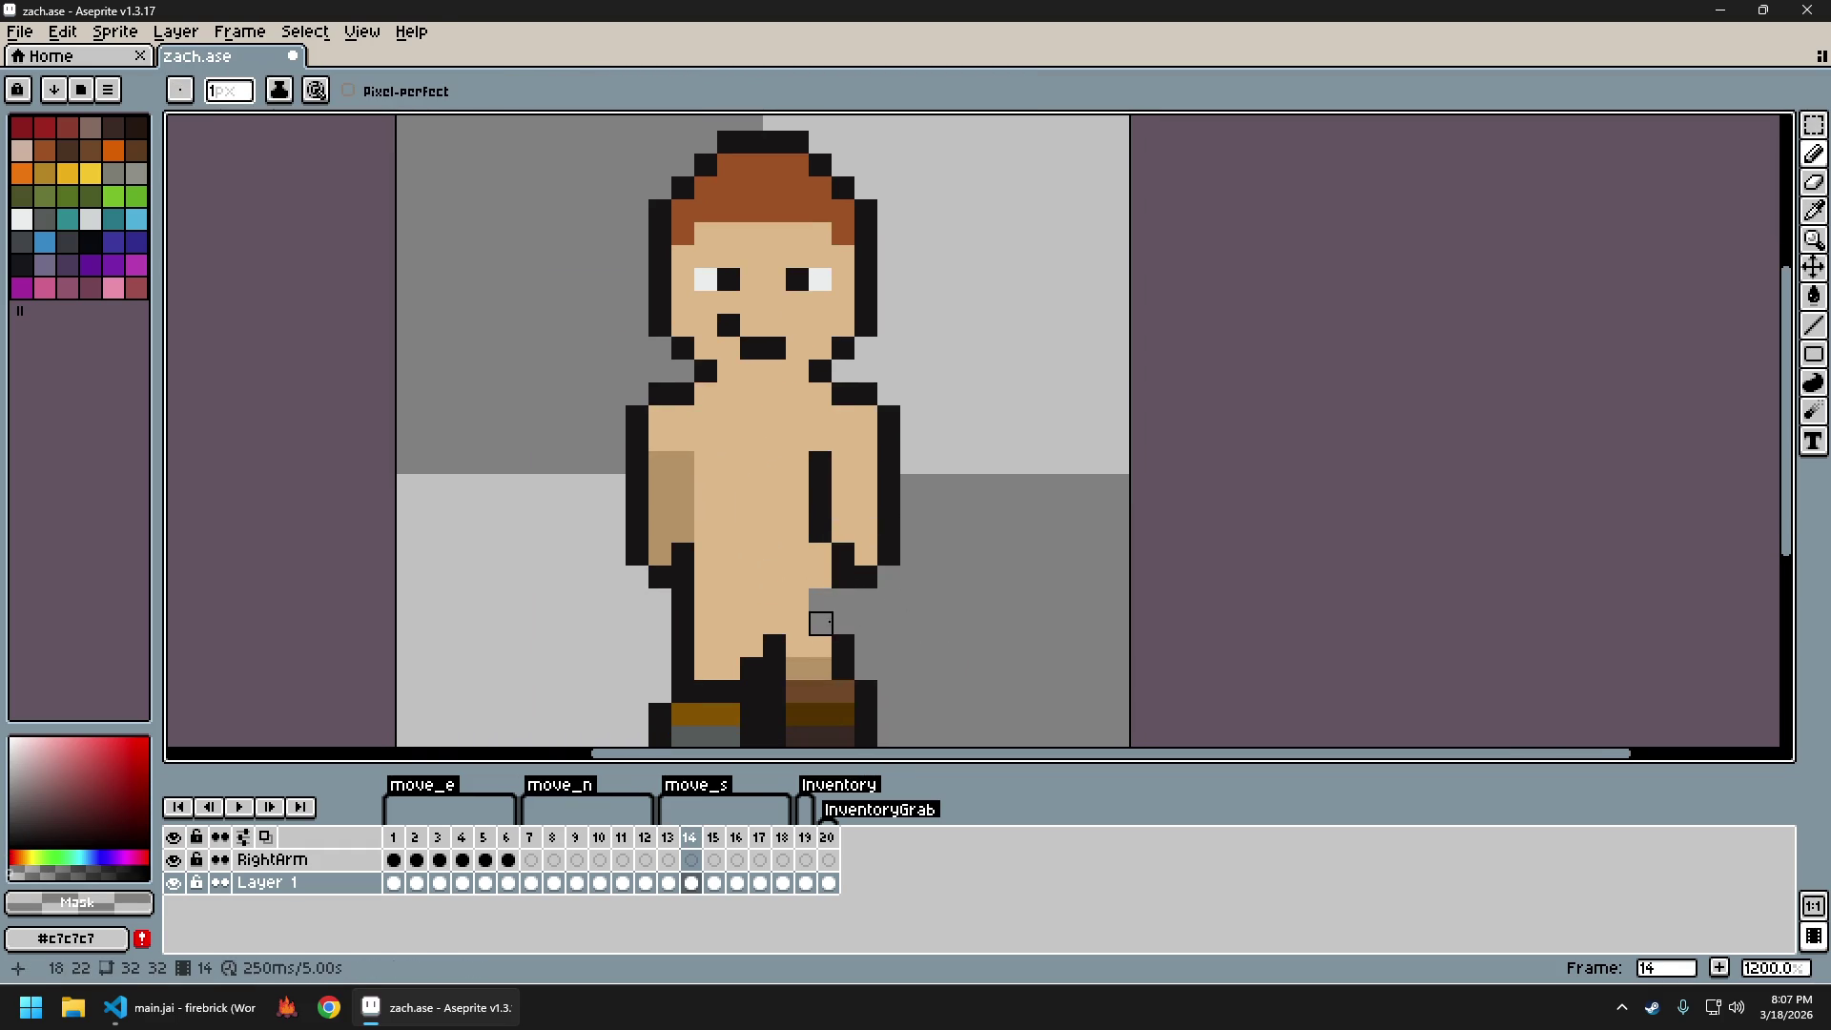
{"action": "left_click", "coordinate": [821, 624], "text": "alt"}
{"action": "left_click", "coordinate": [841, 610], "text": "alt"}
{"action": "scroll", "coordinate": [958, 624], "scroll_direction": "down", "scroll_amount": 4}
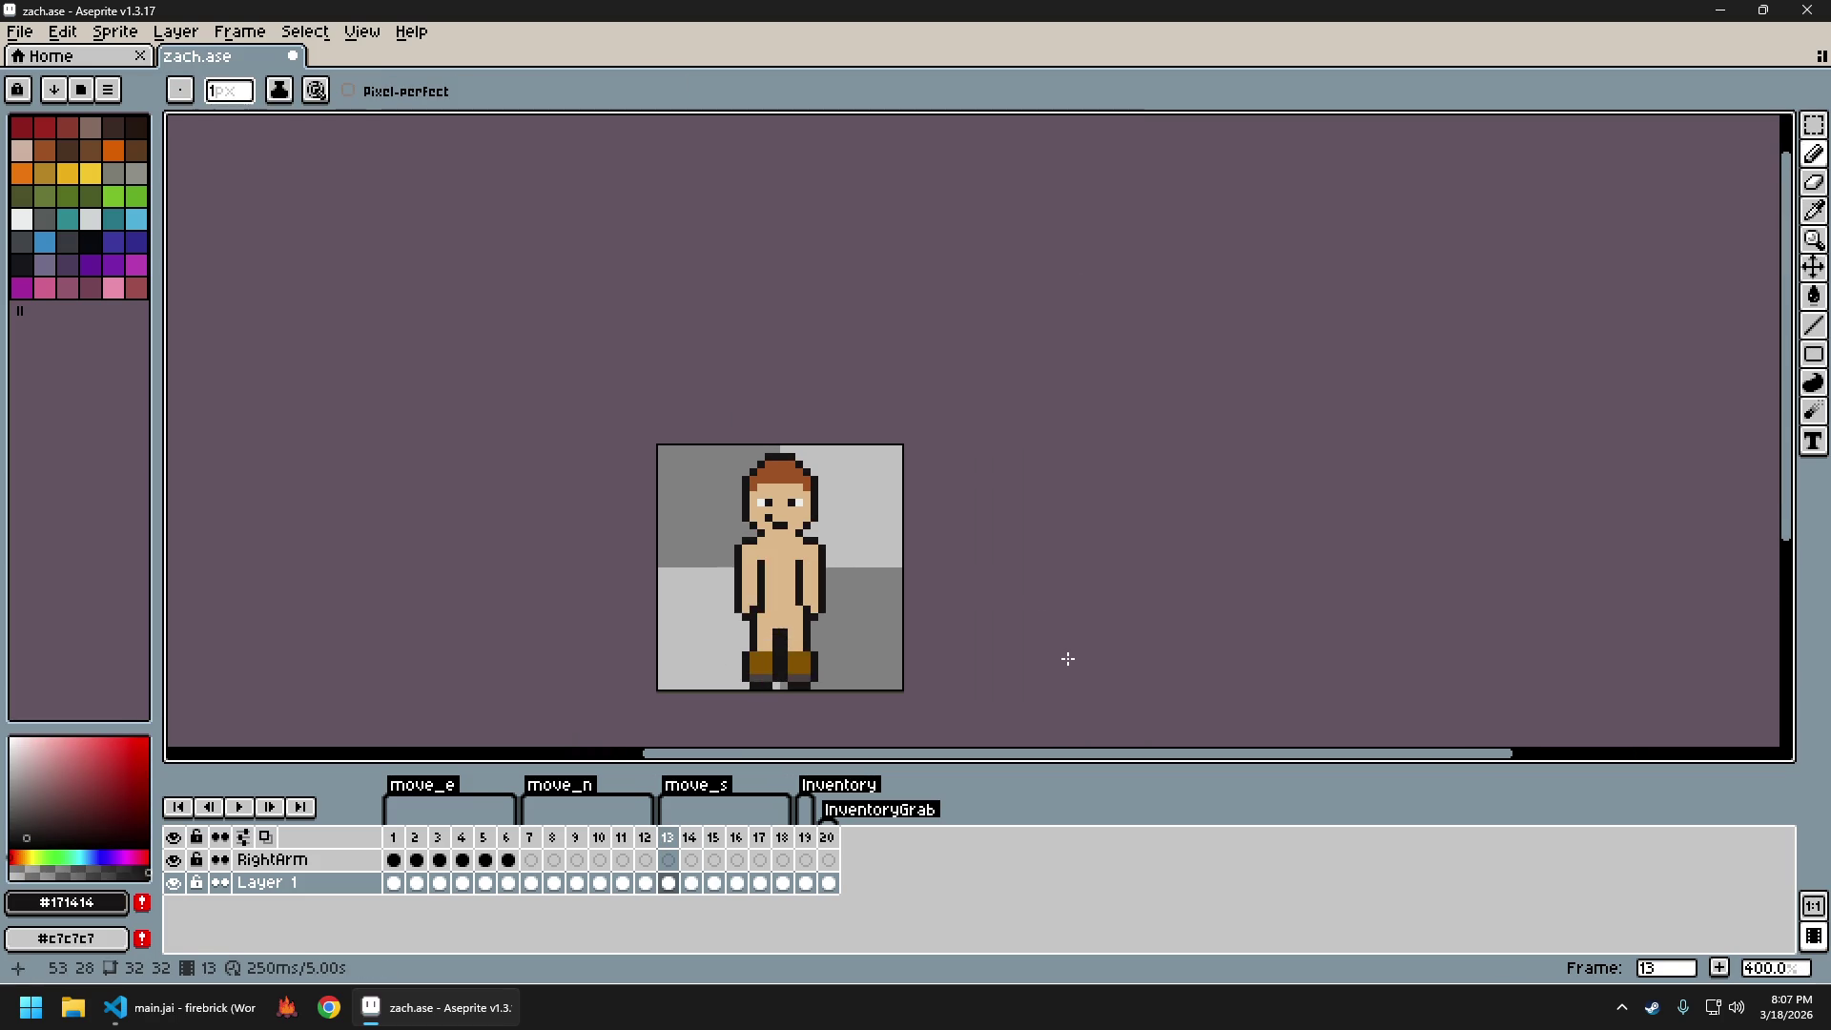
Check against frame 13, then move the hand down one pixel
{"action": "key", "text": "comma"}
{"action": "key", "text": "period"}
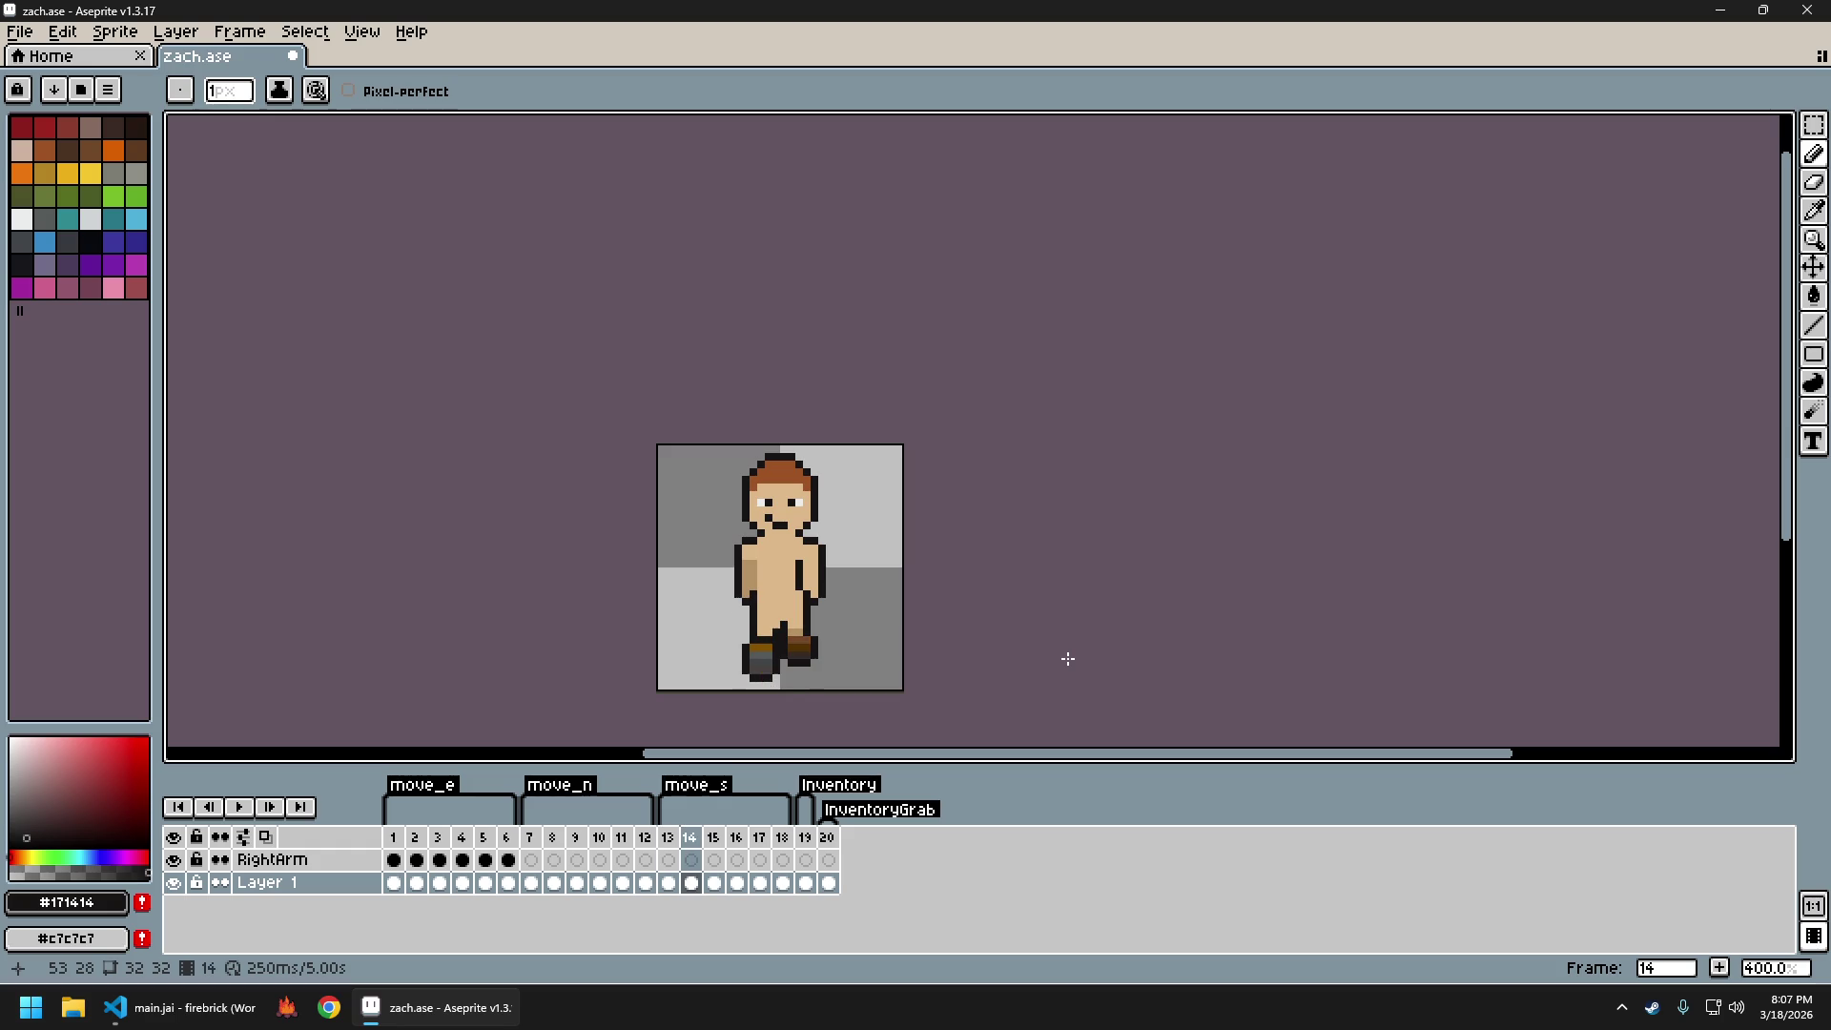
{"action": "scroll", "coordinate": [879, 615], "scroll_direction": "up", "scroll_amount": 4}
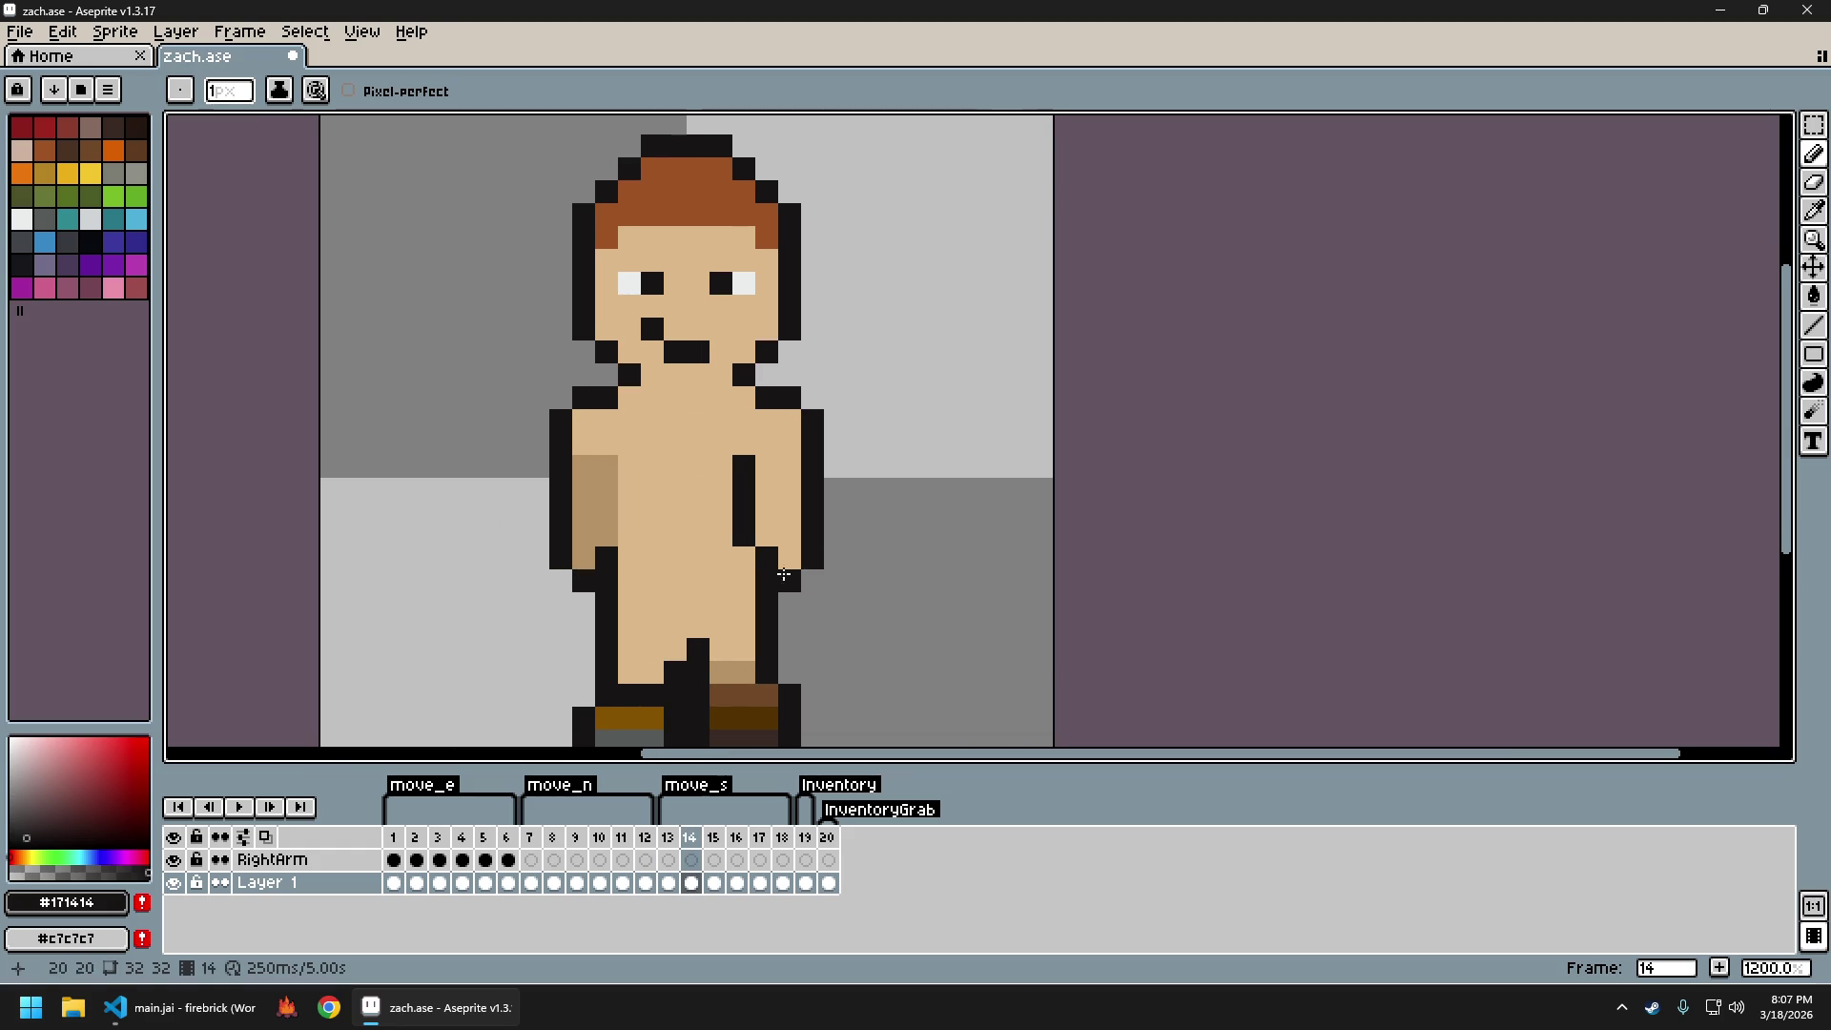
{"action": "key", "text": "m"}
{"action": "left_click_drag", "start_coordinate": [734, 525], "coordinate": [822, 586]}
{"action": "key", "text": "Down"}
{"action": "left_click_drag", "start_coordinate": [730, 498], "coordinate": [828, 526]}
{"action": "key", "text": "ctrl+d"}
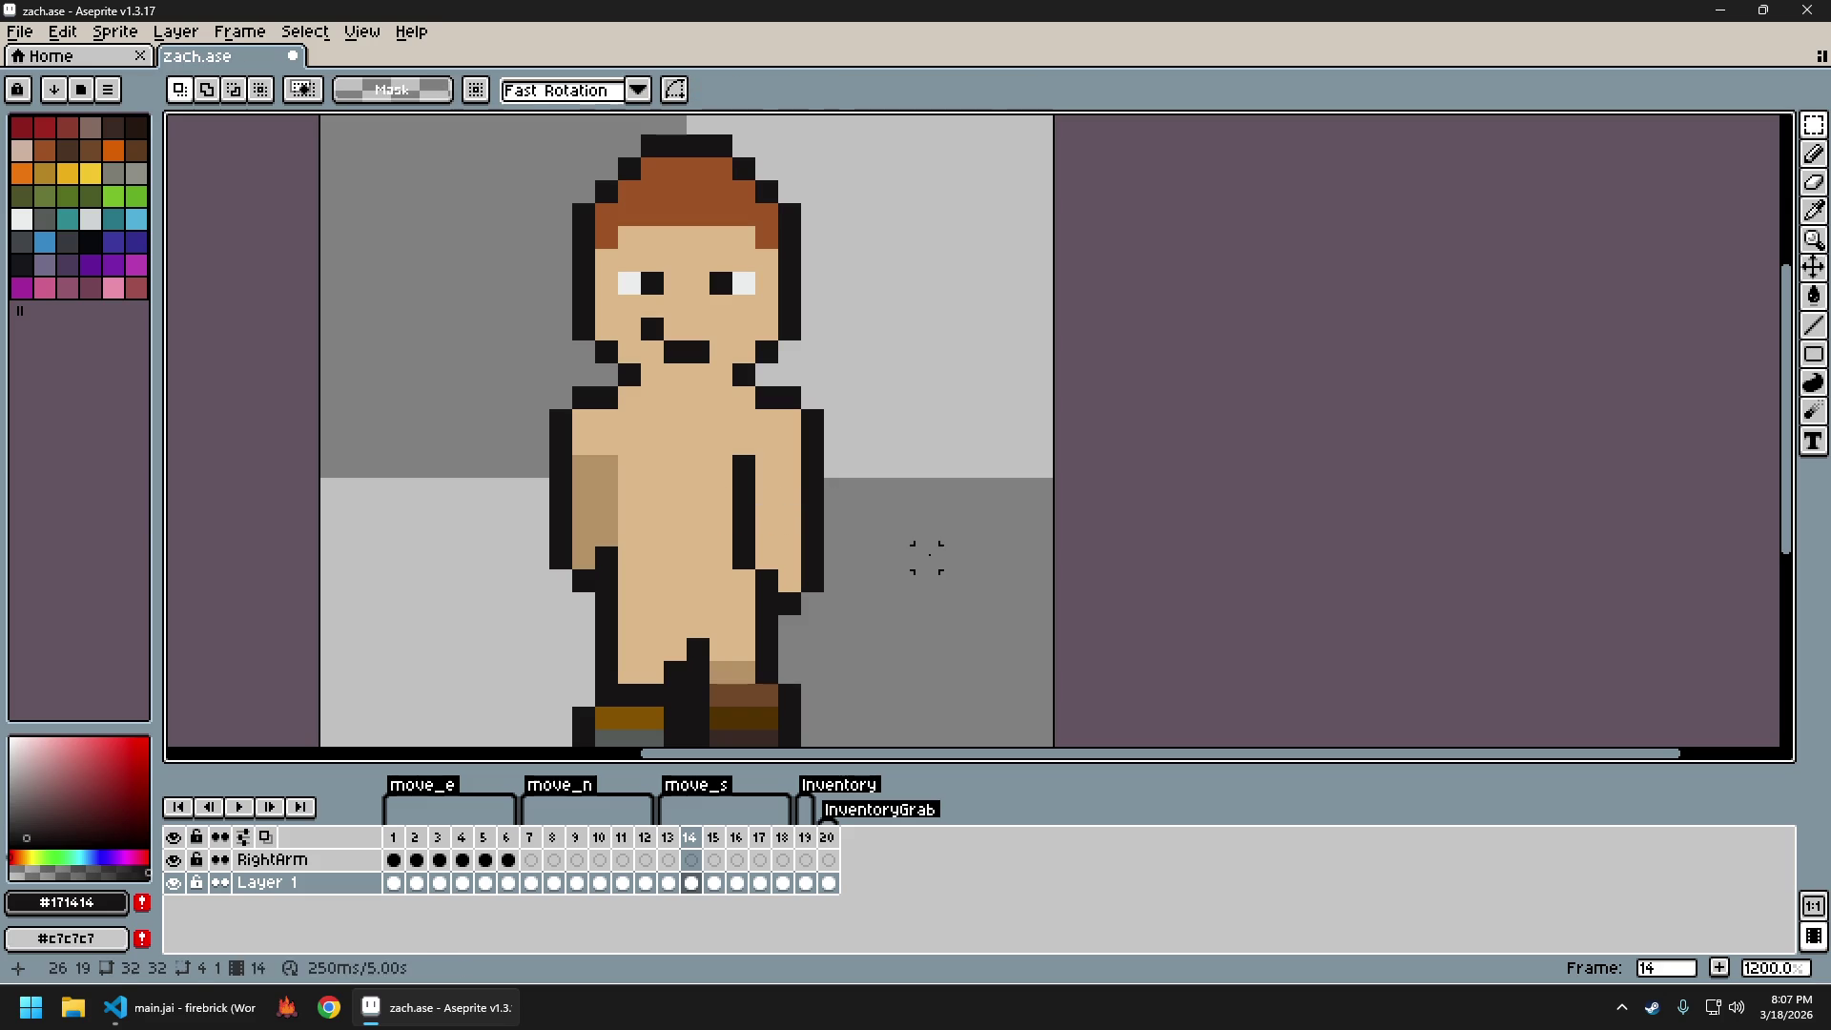
Flip between frames 13 and 14 to compare the moved hand and arm
{"action": "scroll", "coordinate": [954, 555], "scroll_direction": "down", "scroll_amount": 4}
{"action": "key", "text": "Left"}
{"action": "key", "text": "Right"}
{"action": "key", "text": "Left"}
{"action": "key", "text": "Right"}
{"action": "key", "text": "Left"}
{"action": "key", "text": "Right"}
{"action": "key", "text": "Left"}
{"action": "key", "text": "Right"}
{"action": "key", "text": "Left"}
{"action": "key", "text": "Right"}
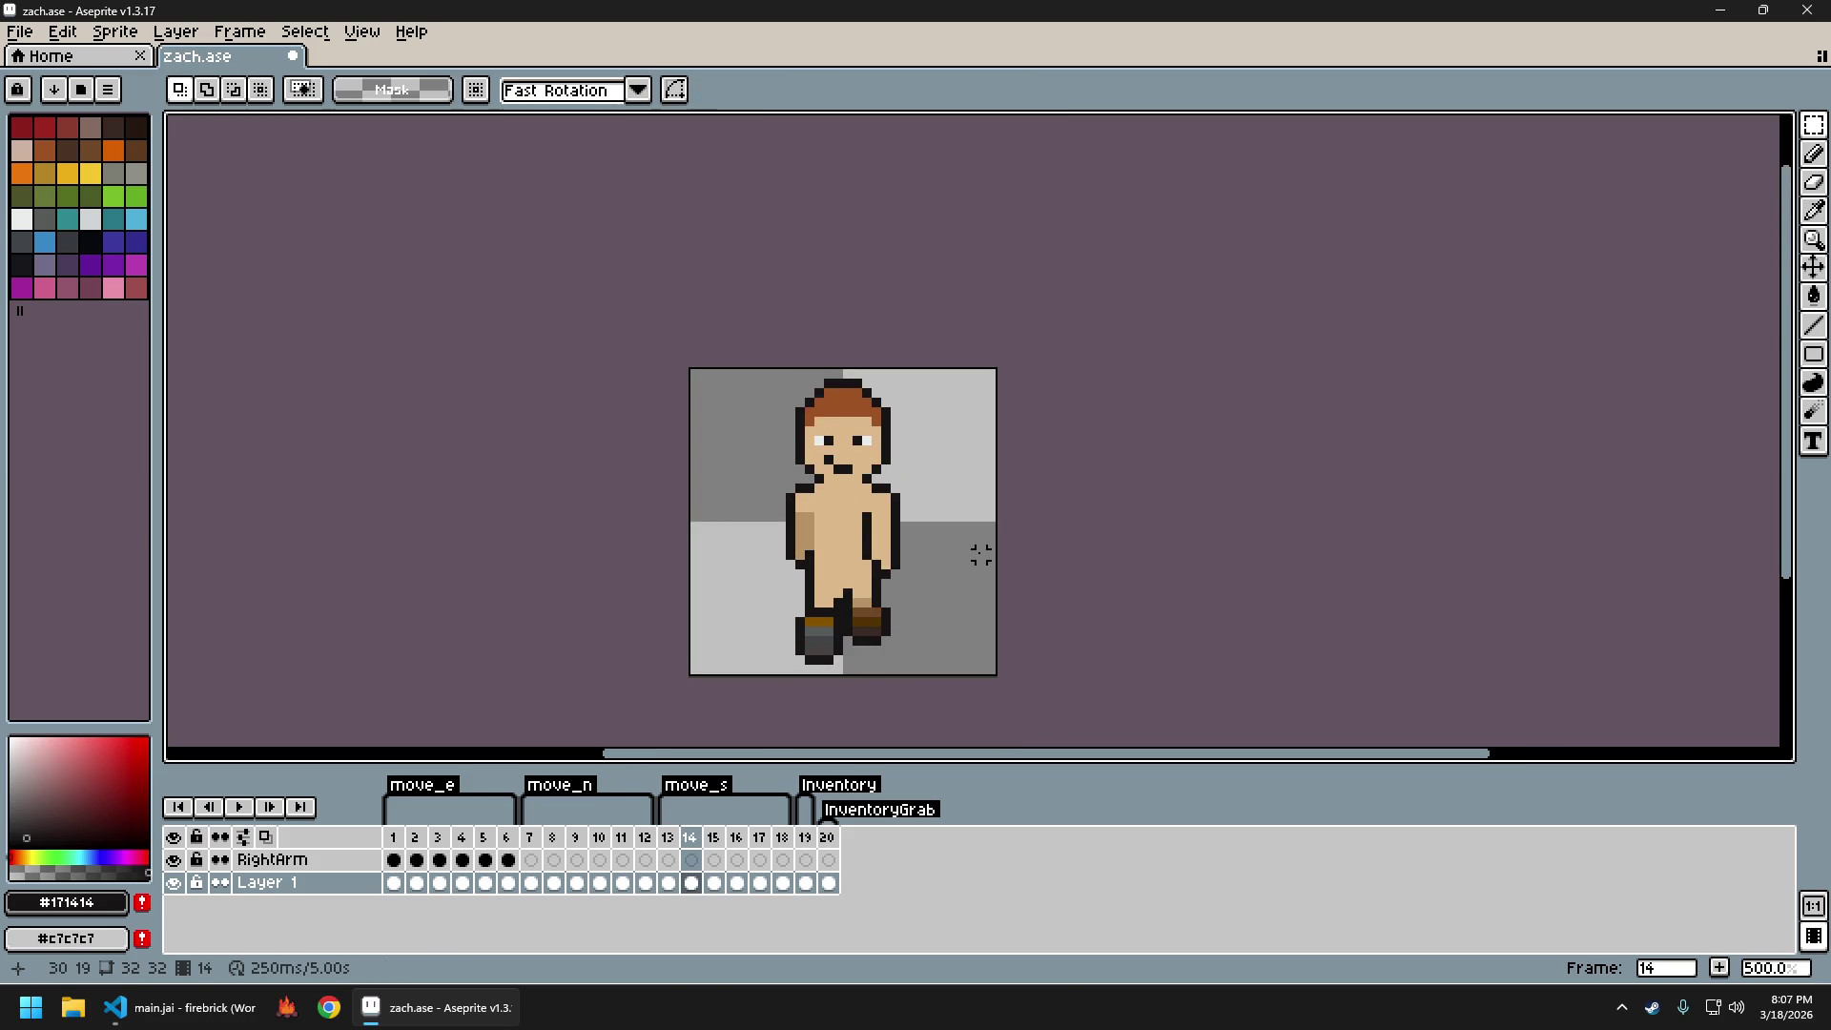
Recolour the black arm line on frame 14 with the sampled skin shade
{"action": "scroll", "coordinate": [912, 484], "scroll_direction": "up", "scroll_amount": 4}
{"action": "key", "text": "i"}
{"action": "left_click", "coordinate": [662, 605]}
{"action": "key", "text": "b"}
{"action": "left_click_drag", "start_coordinate": [804, 567], "coordinate": [804, 652]}
{"action": "scroll", "coordinate": [920, 678], "scroll_direction": "down", "scroll_amount": 5}
Compare the recoloured arm with frame 13, undoing and redoing the last stroke
{"action": "key", "text": "Left"}
{"action": "key", "text": "Right"}
{"action": "key", "text": "Left"}
{"action": "key", "text": "Right"}
{"action": "key", "text": "Left"}
{"action": "key", "text": "Right"}
{"action": "key", "text": "Left"}
{"action": "key", "text": "Right"}
{"action": "key", "text": "Left"}
{"action": "key", "text": "Right"}
{"action": "key", "text": "Left"}
{"action": "key", "text": "Right"}
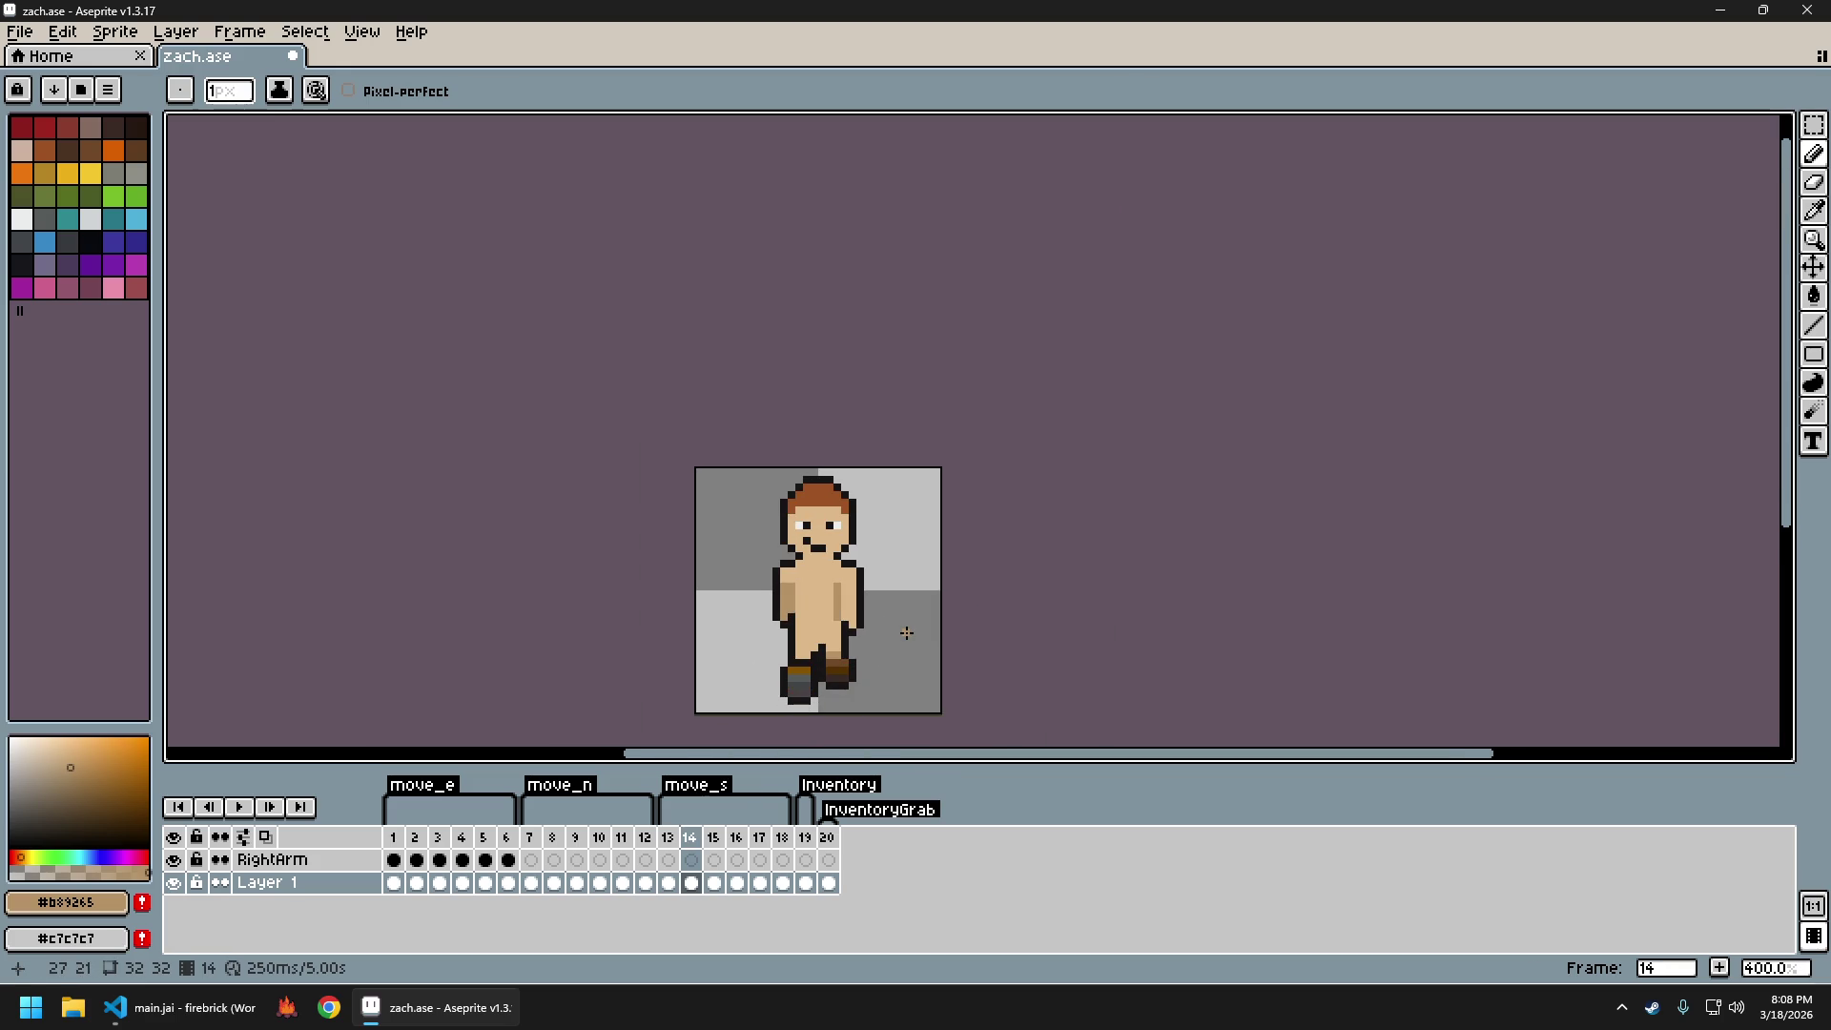
{"action": "key", "text": "Left"}
{"action": "key", "text": "Right"}
{"action": "key", "text": "Left"}
{"action": "key", "text": "Right"}
{"action": "key", "text": "Left"}
{"action": "key", "text": "ctrl+z"}
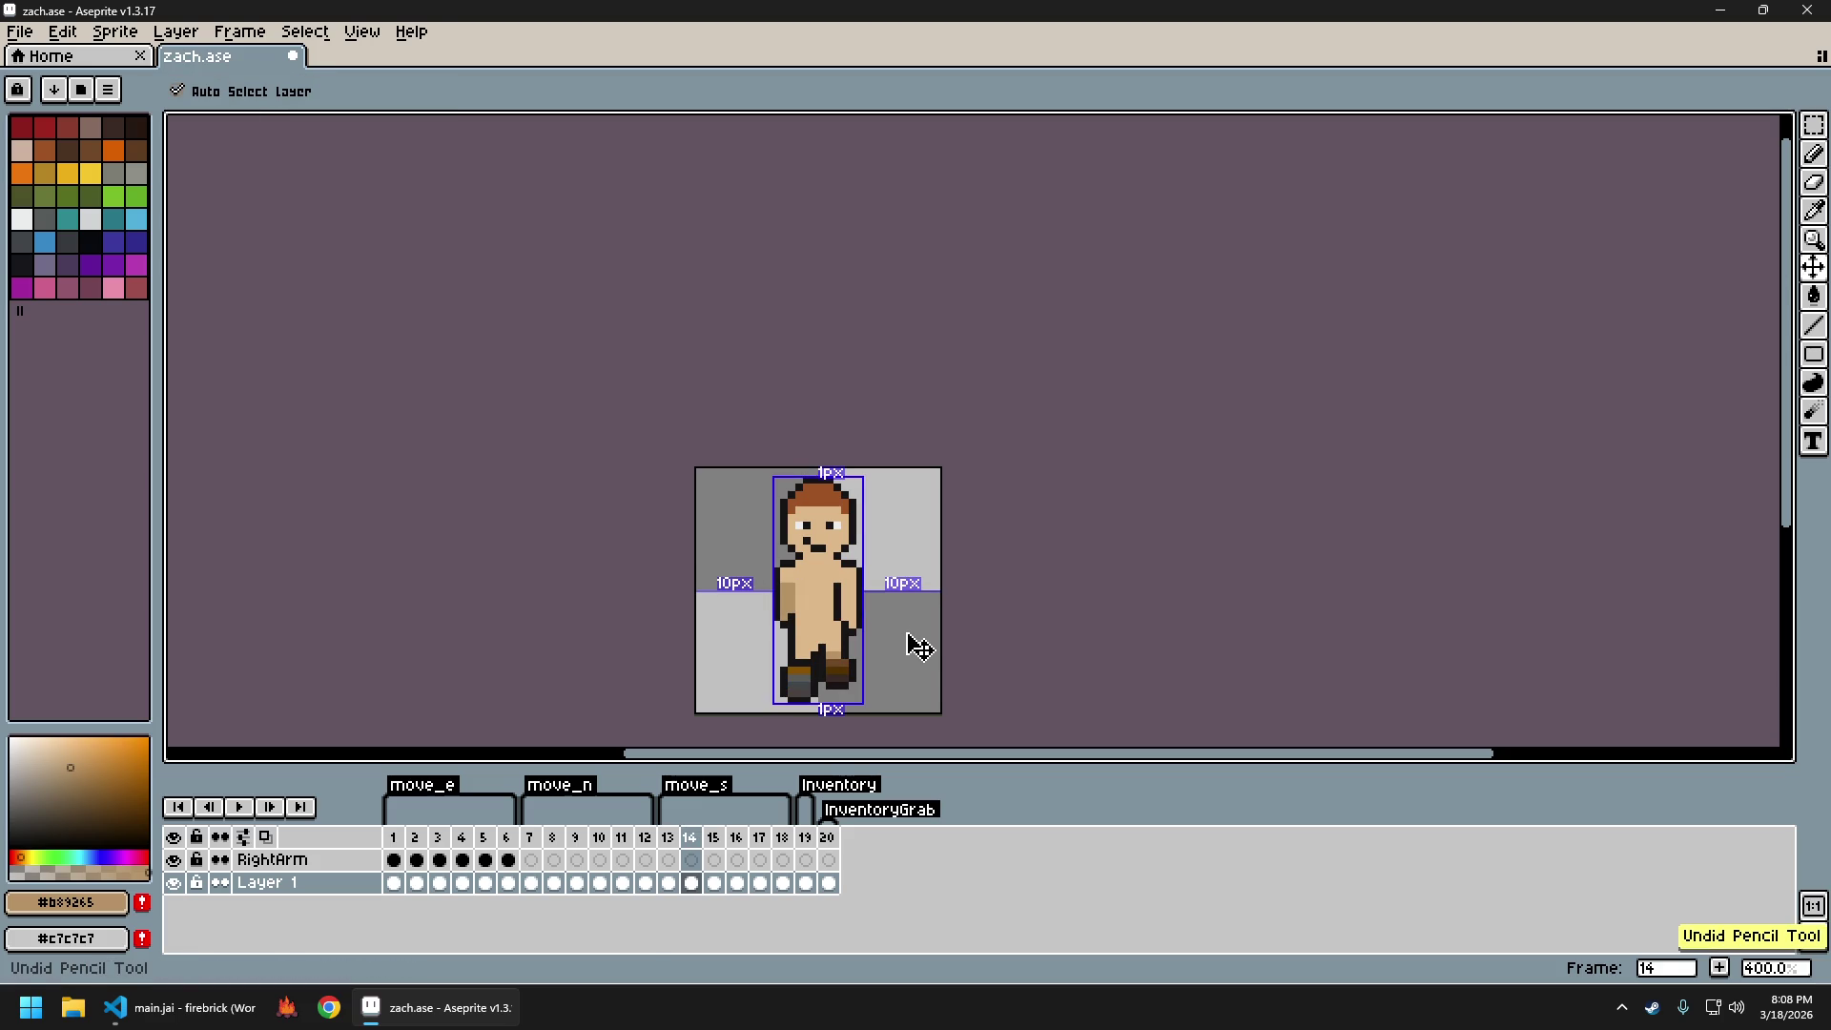
{"action": "key", "text": "ctrl+y"}
{"action": "key", "text": "ctrl+y"}
Flip between frames 13 and 14 once more to check the arm shading
{"action": "key", "text": "Left"}
{"action": "key", "text": "Right"}
{"action": "key", "text": "Left"}
{"action": "key", "text": "Right"}
{"action": "key", "text": "Left"}
{"action": "key", "text": "Right"}
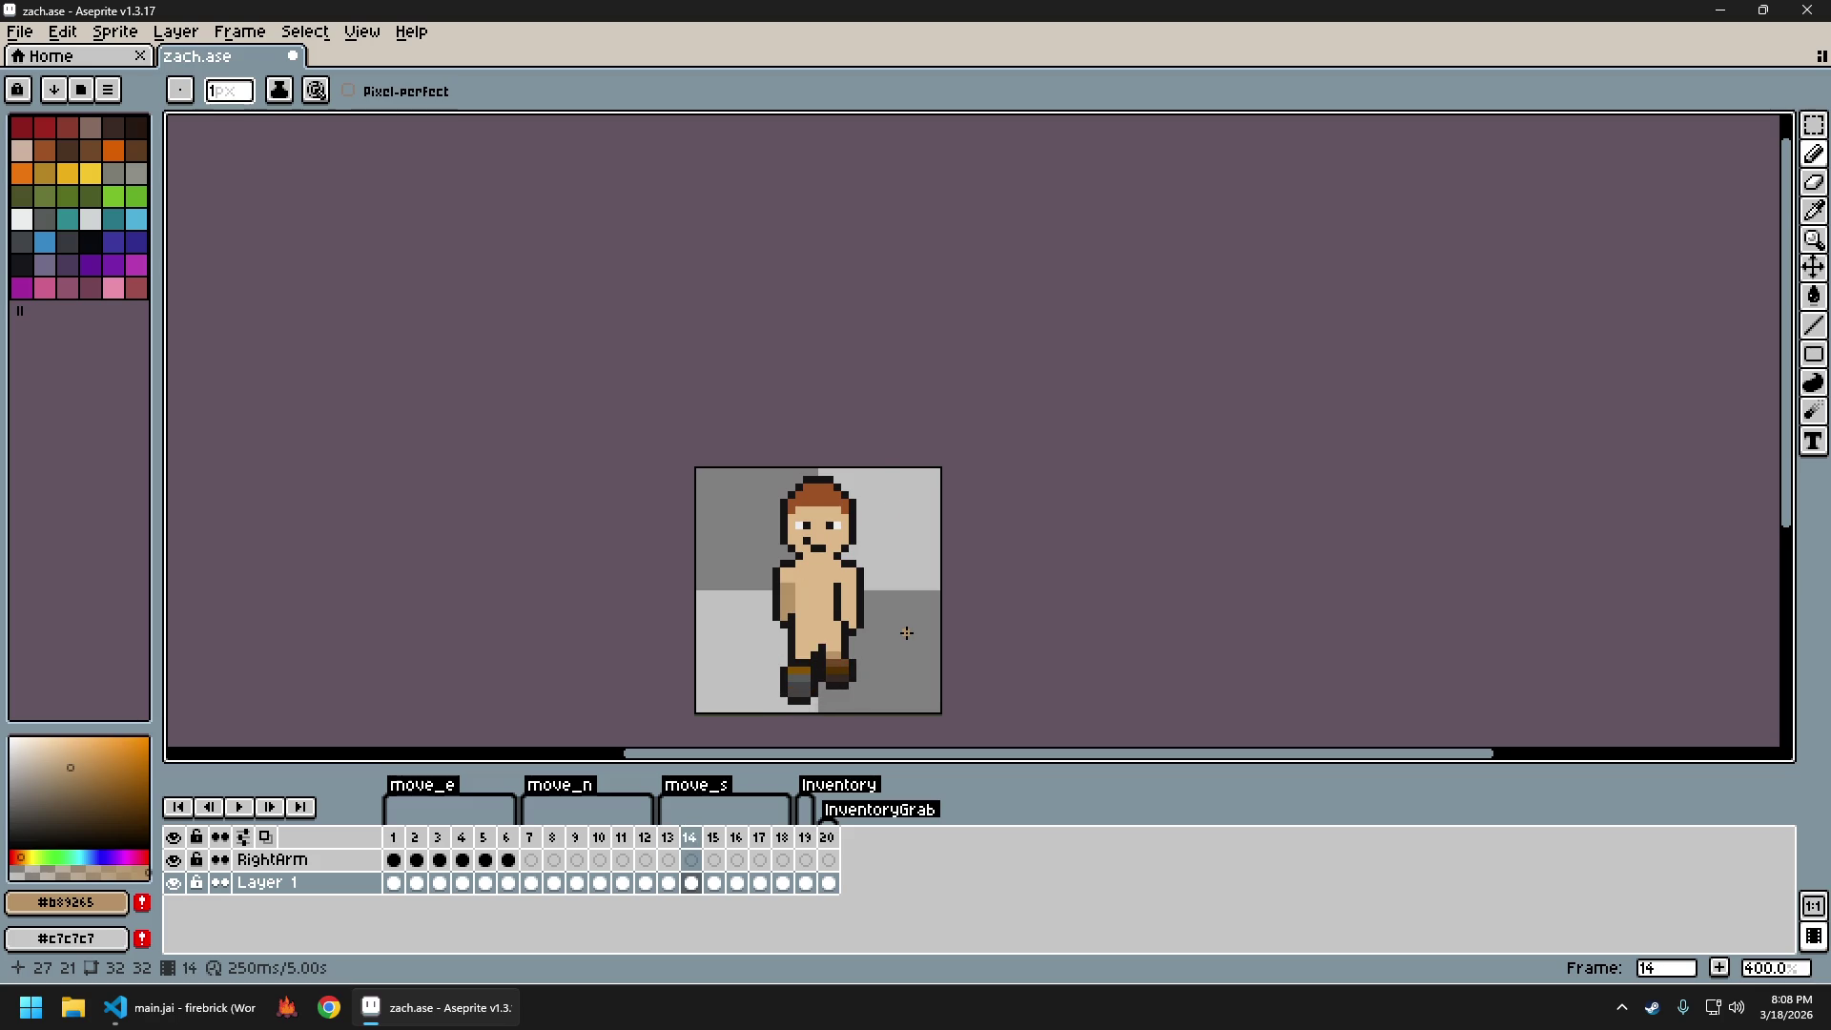
{"action": "scroll", "coordinate": [906, 632], "scroll_direction": "down", "scroll_amount": 3}
{"action": "scroll", "coordinate": [899, 474], "scroll_direction": "up", "scroll_amount": 2}
{"action": "scroll", "coordinate": [816, 547], "scroll_direction": "up", "scroll_amount": 1}
{"action": "key", "text": "Left"}
{"action": "key", "text": "Right"}
{"action": "key", "text": "Left"}
{"action": "key", "text": "Right"}
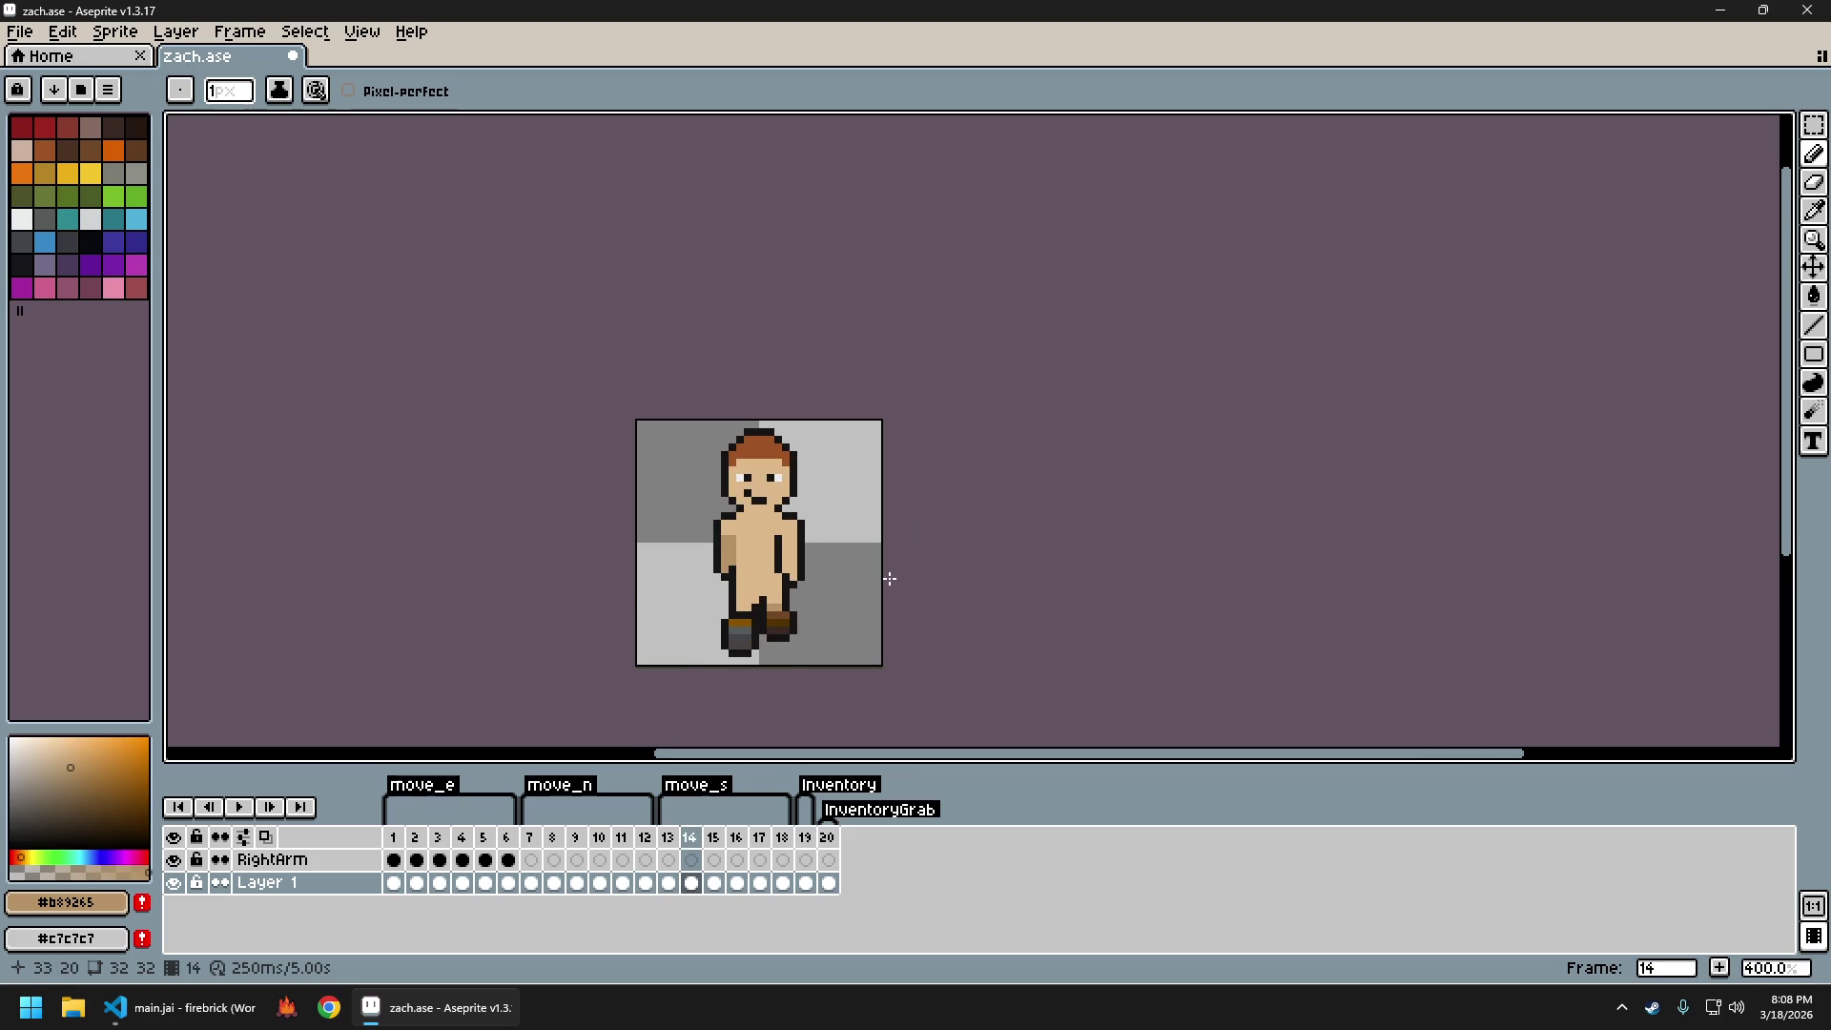
{"action": "scroll", "coordinate": [778, 539], "scroll_direction": "up", "scroll_amount": 2}
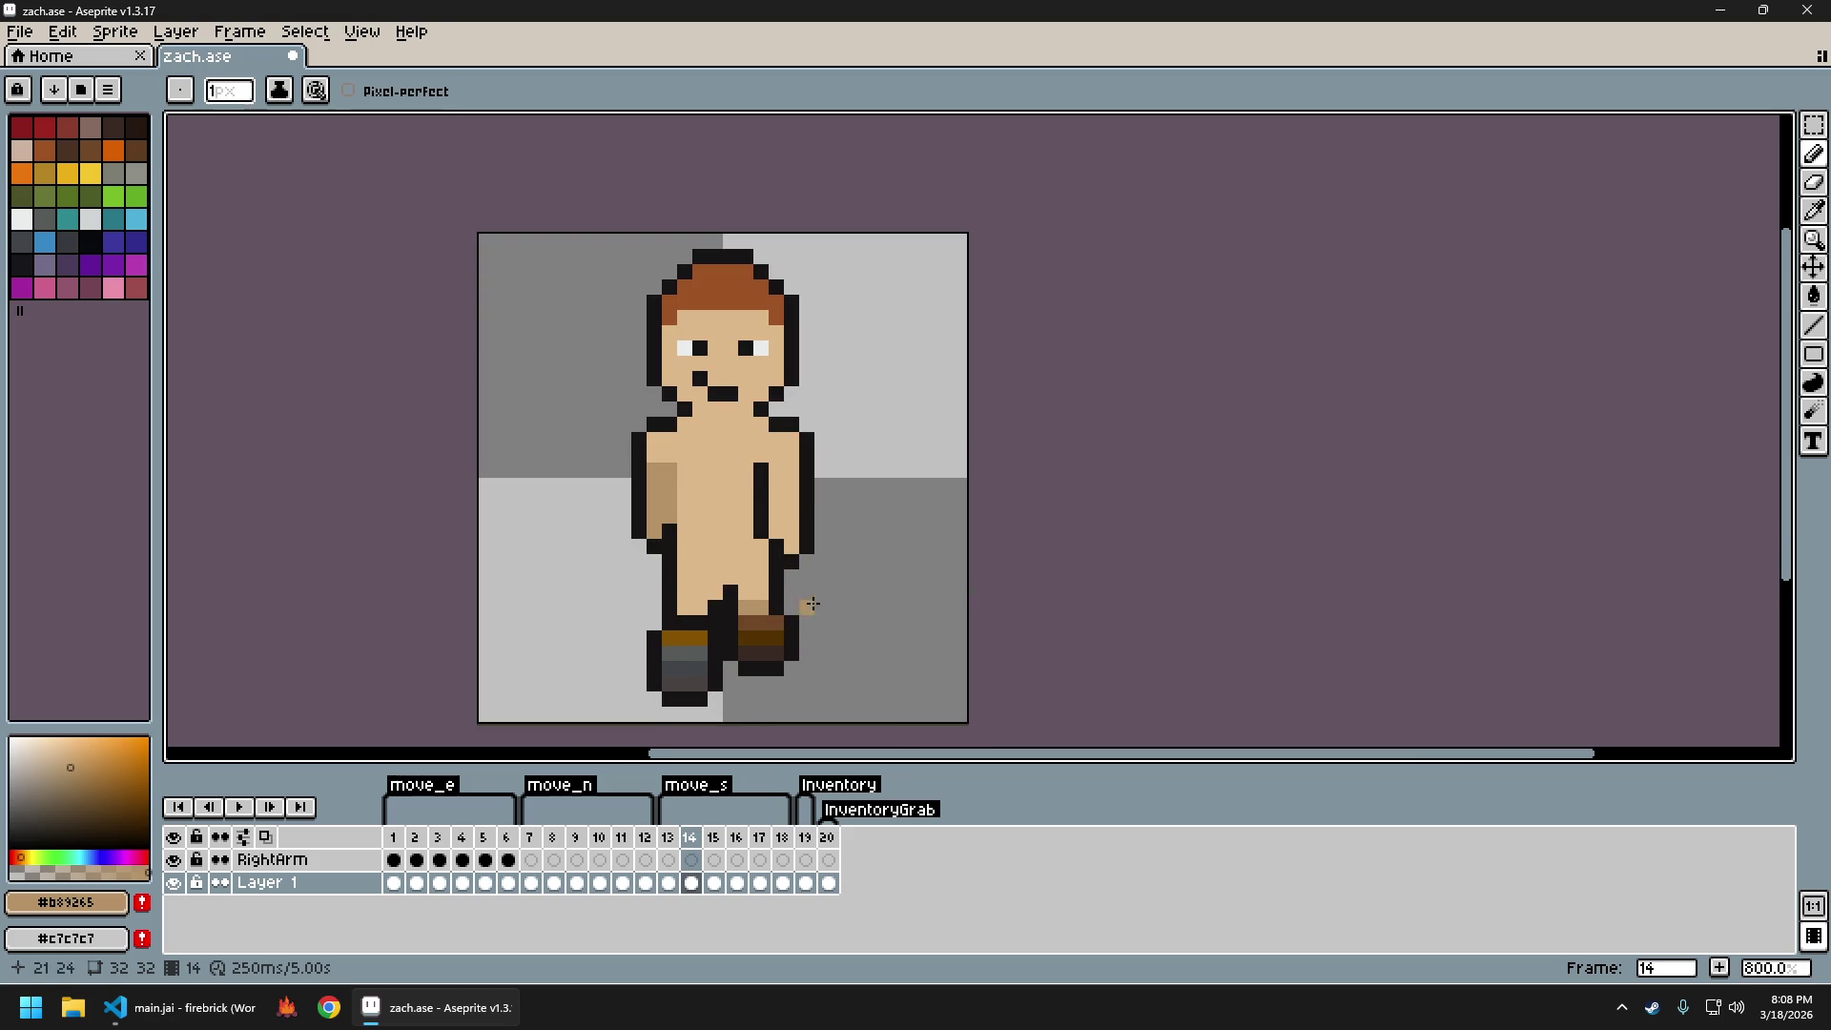
Try a dark outline pixel beside the hand, then undo it
{"action": "left_click", "coordinate": [797, 552], "text": "alt"}
{"action": "left_click", "coordinate": [773, 518]}
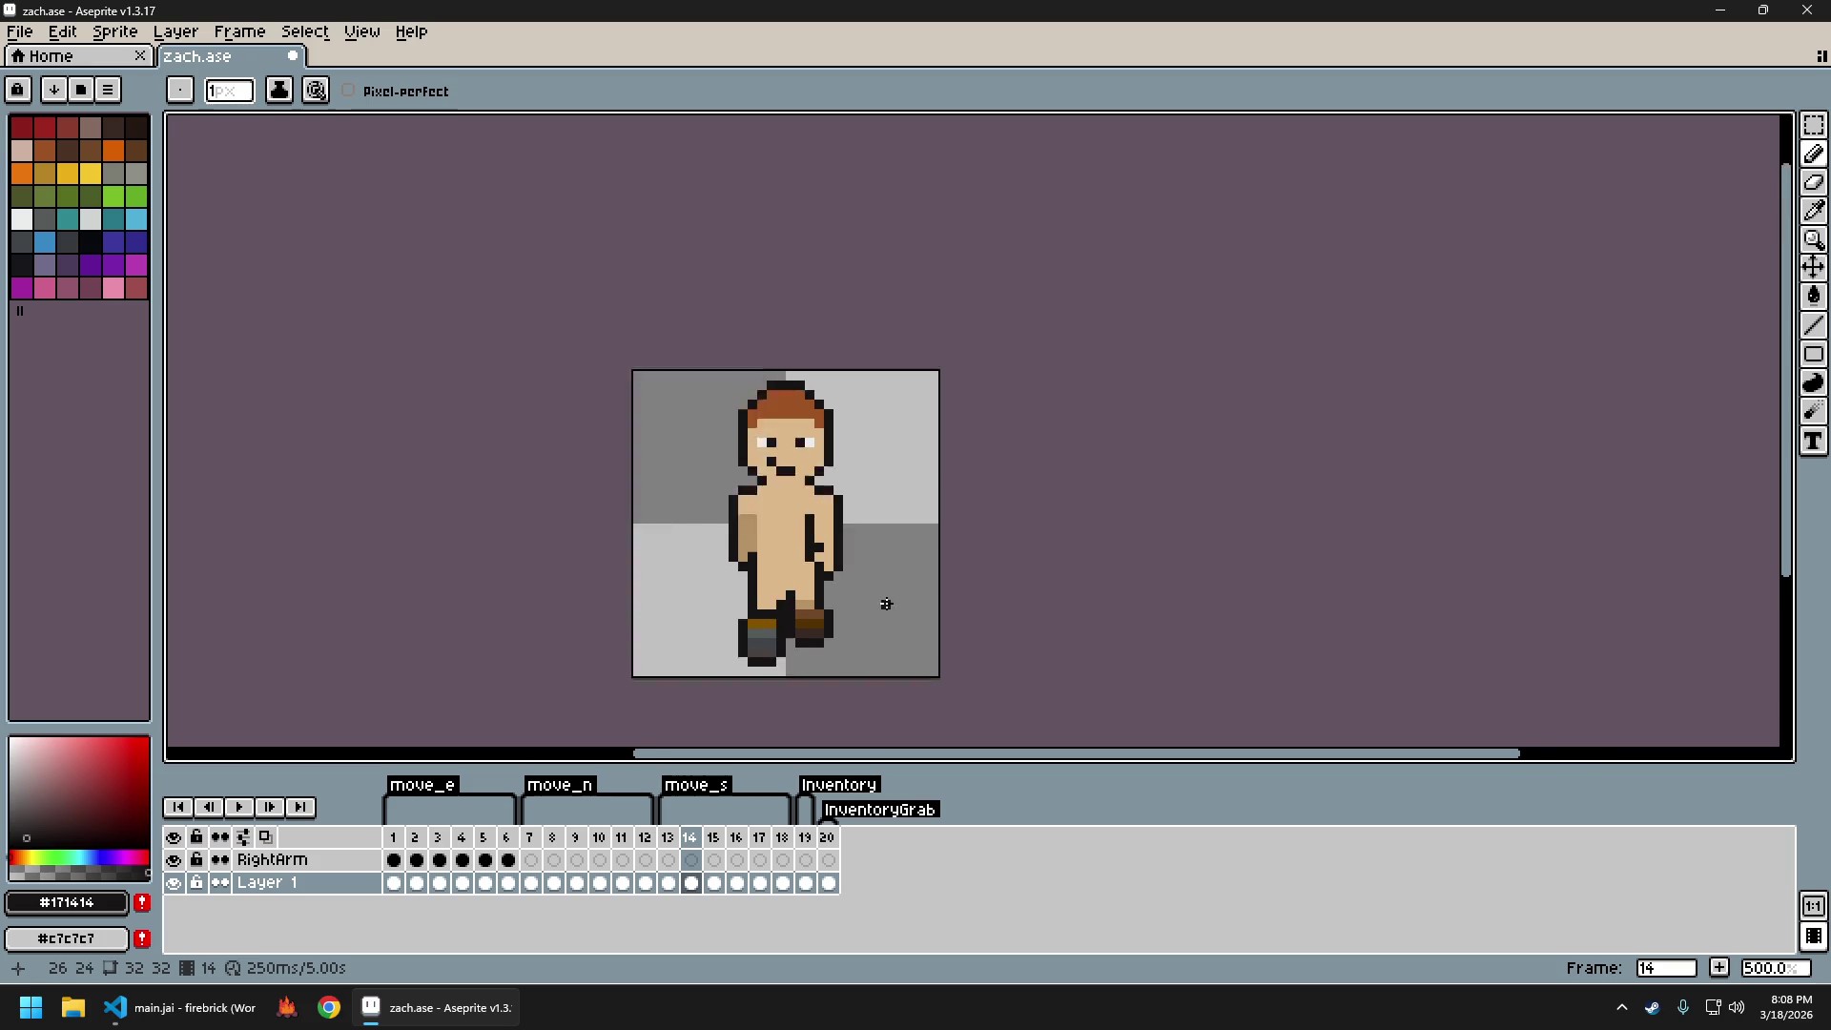
{"action": "scroll", "coordinate": [885, 593], "scroll_direction": "down", "scroll_amount": 2}
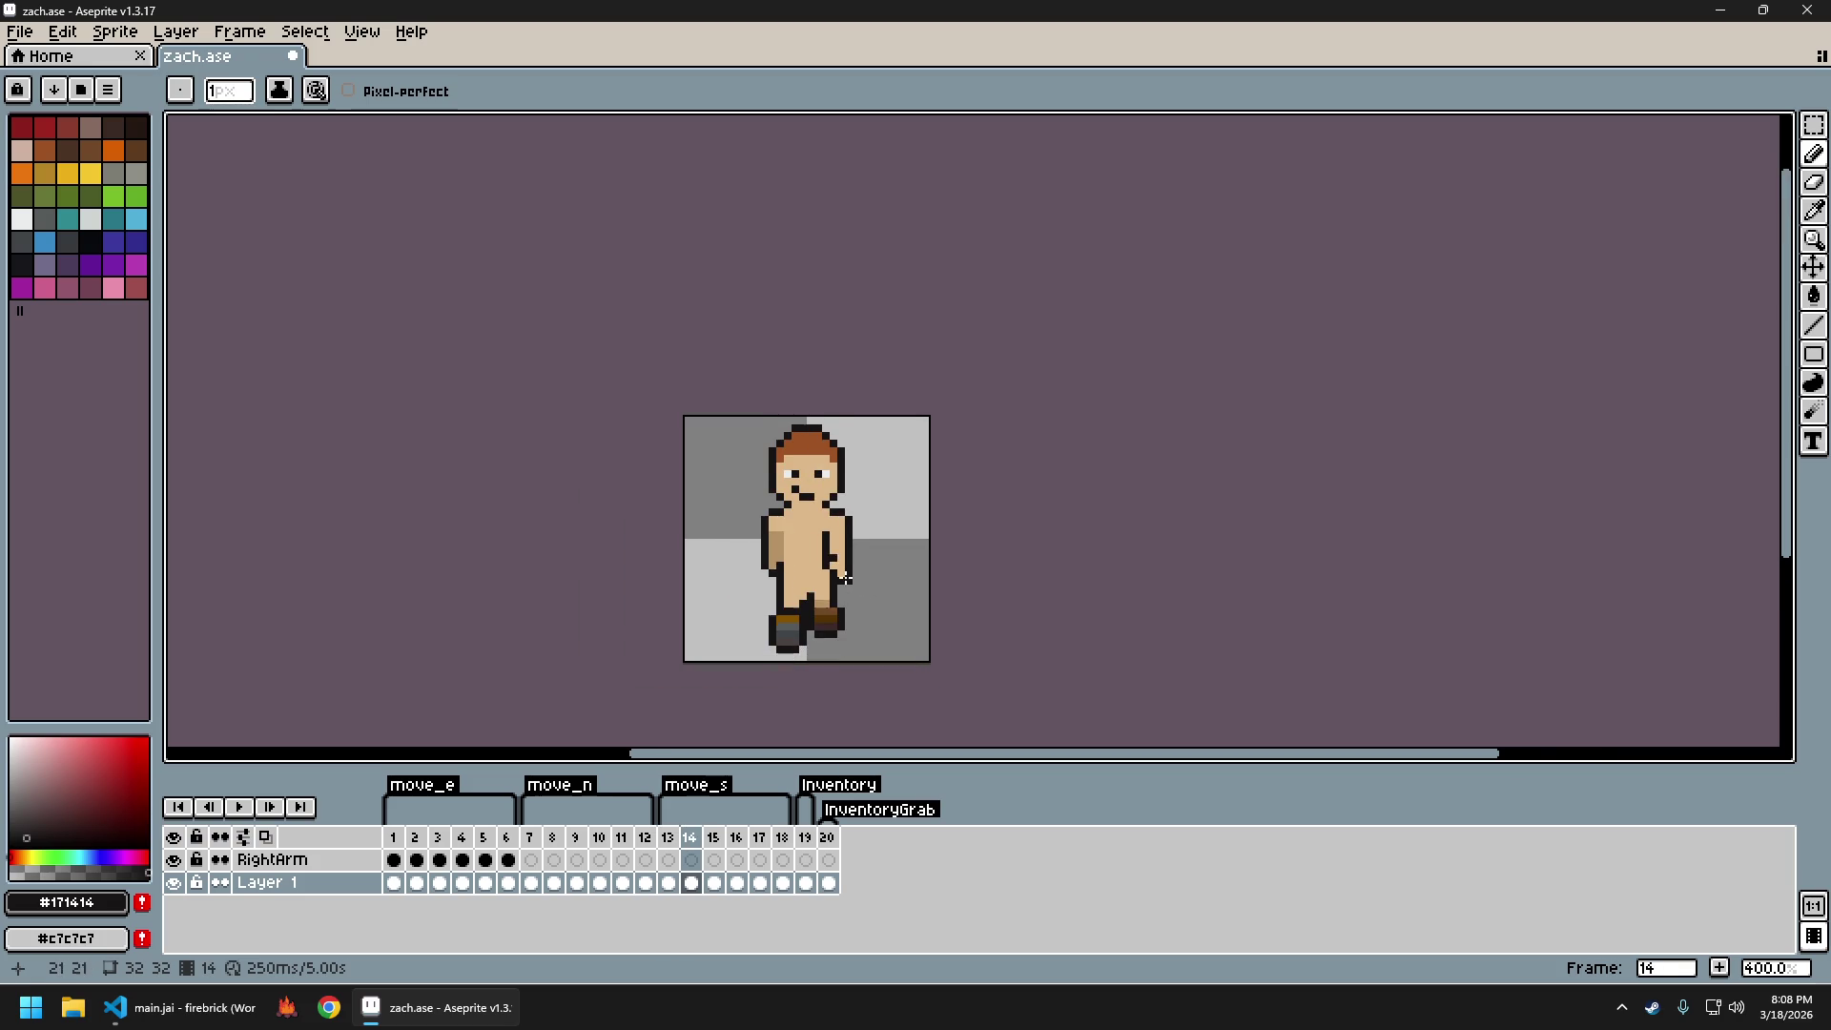
{"action": "scroll", "coordinate": [839, 551], "scroll_direction": "up", "scroll_amount": 2}
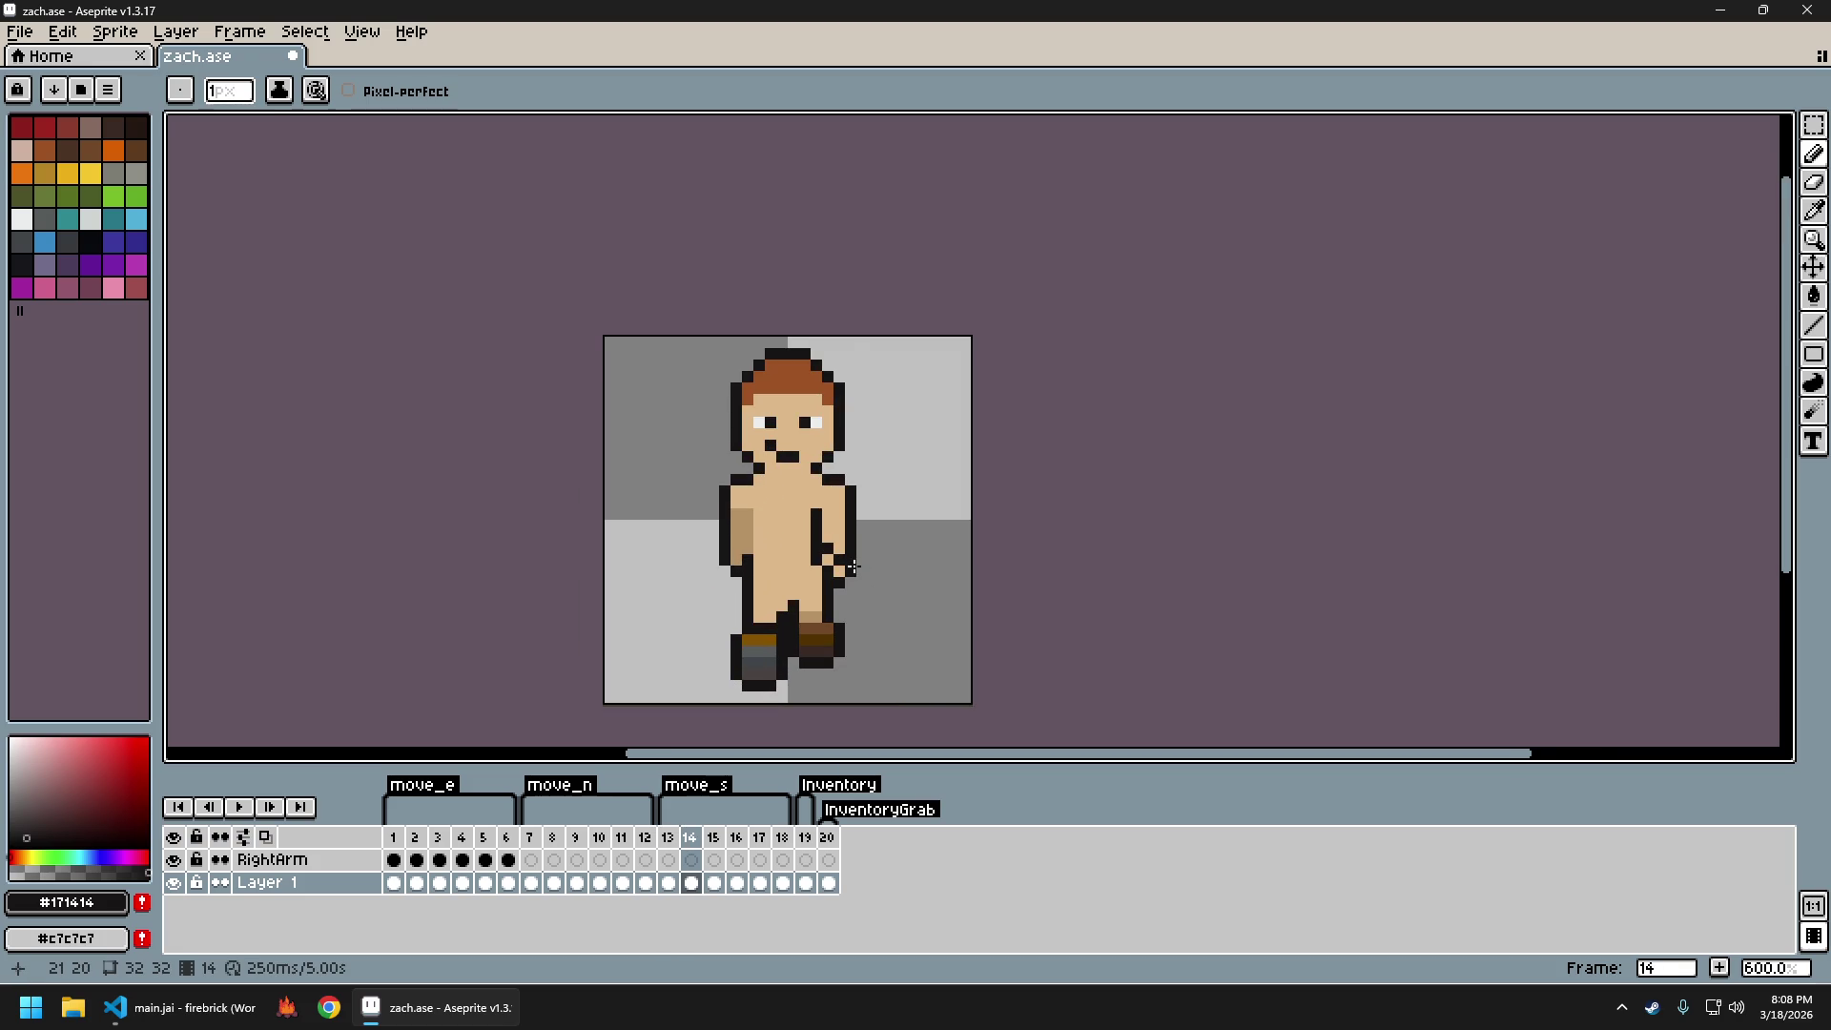
{"action": "key", "text": "ctrl+z"}
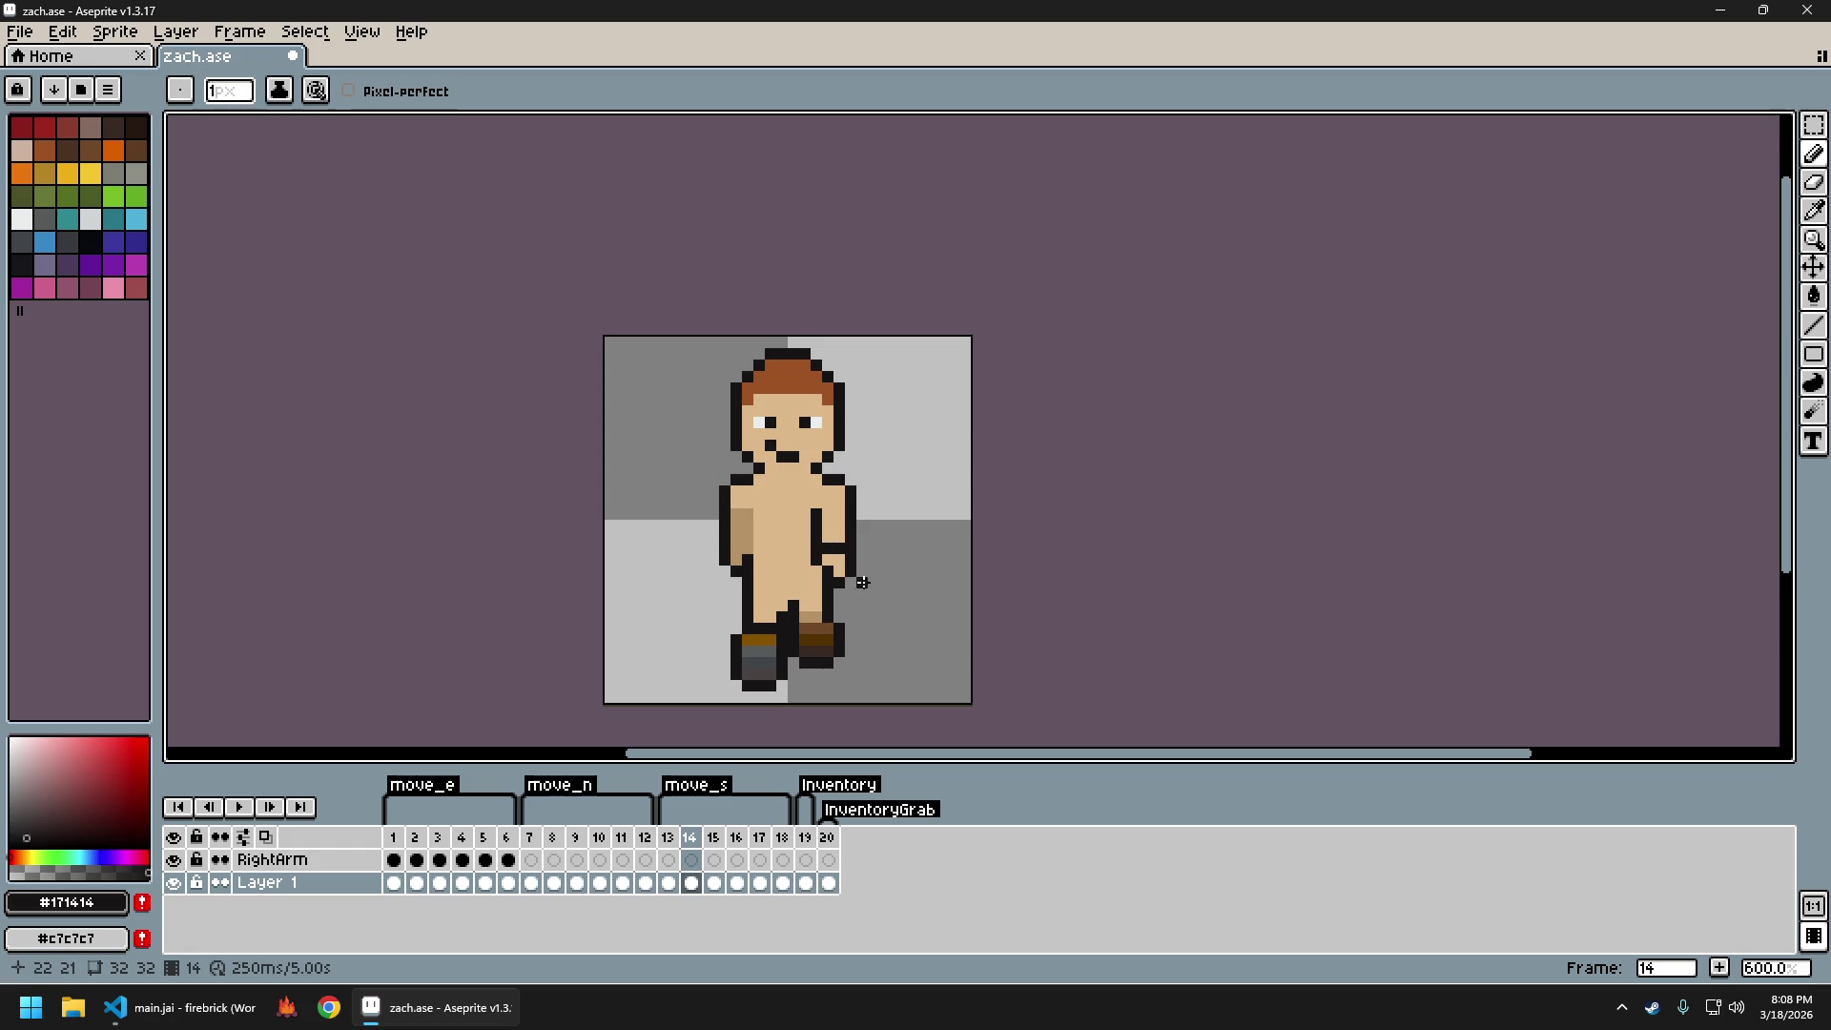
{"action": "scroll", "coordinate": [851, 571], "scroll_direction": "down", "scroll_amount": 2}
{"action": "scroll", "coordinate": [785, 546], "scroll_direction": "up", "scroll_amount": 1}
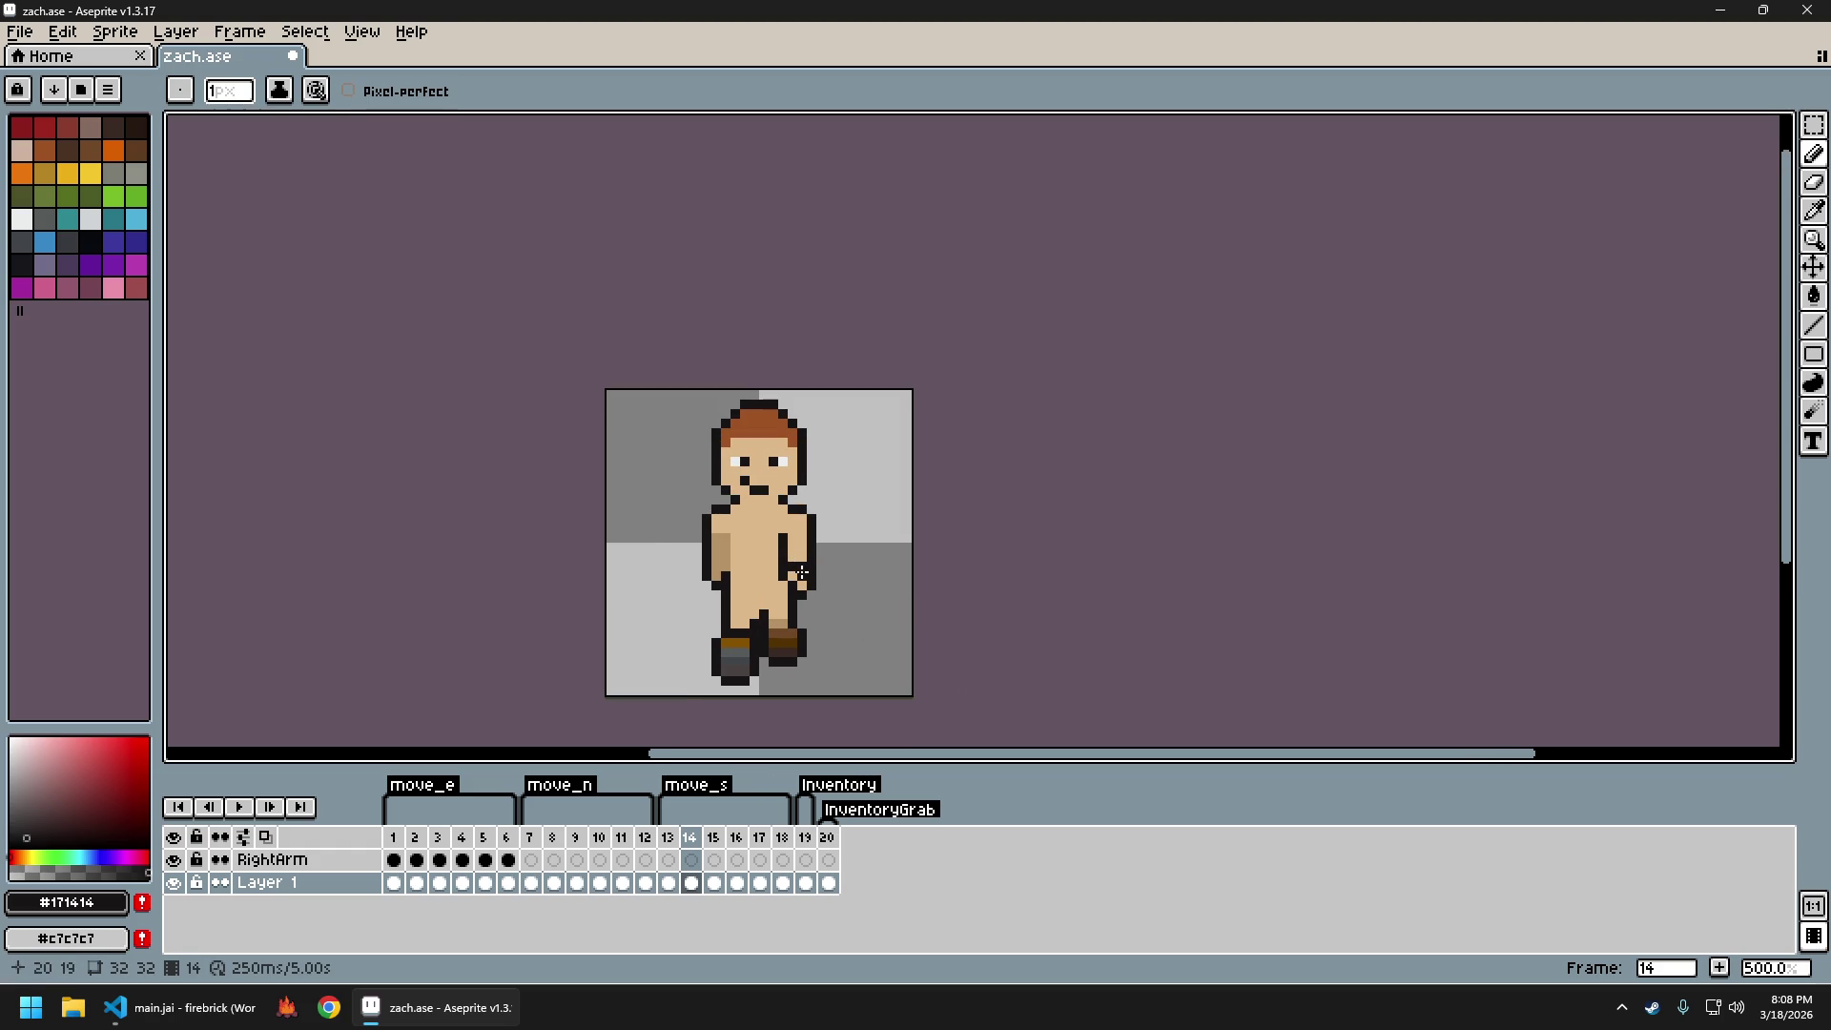
Cycle through frames 13 to 15 to review the walk with the Pencil ready
{"action": "key", "text": "b"}
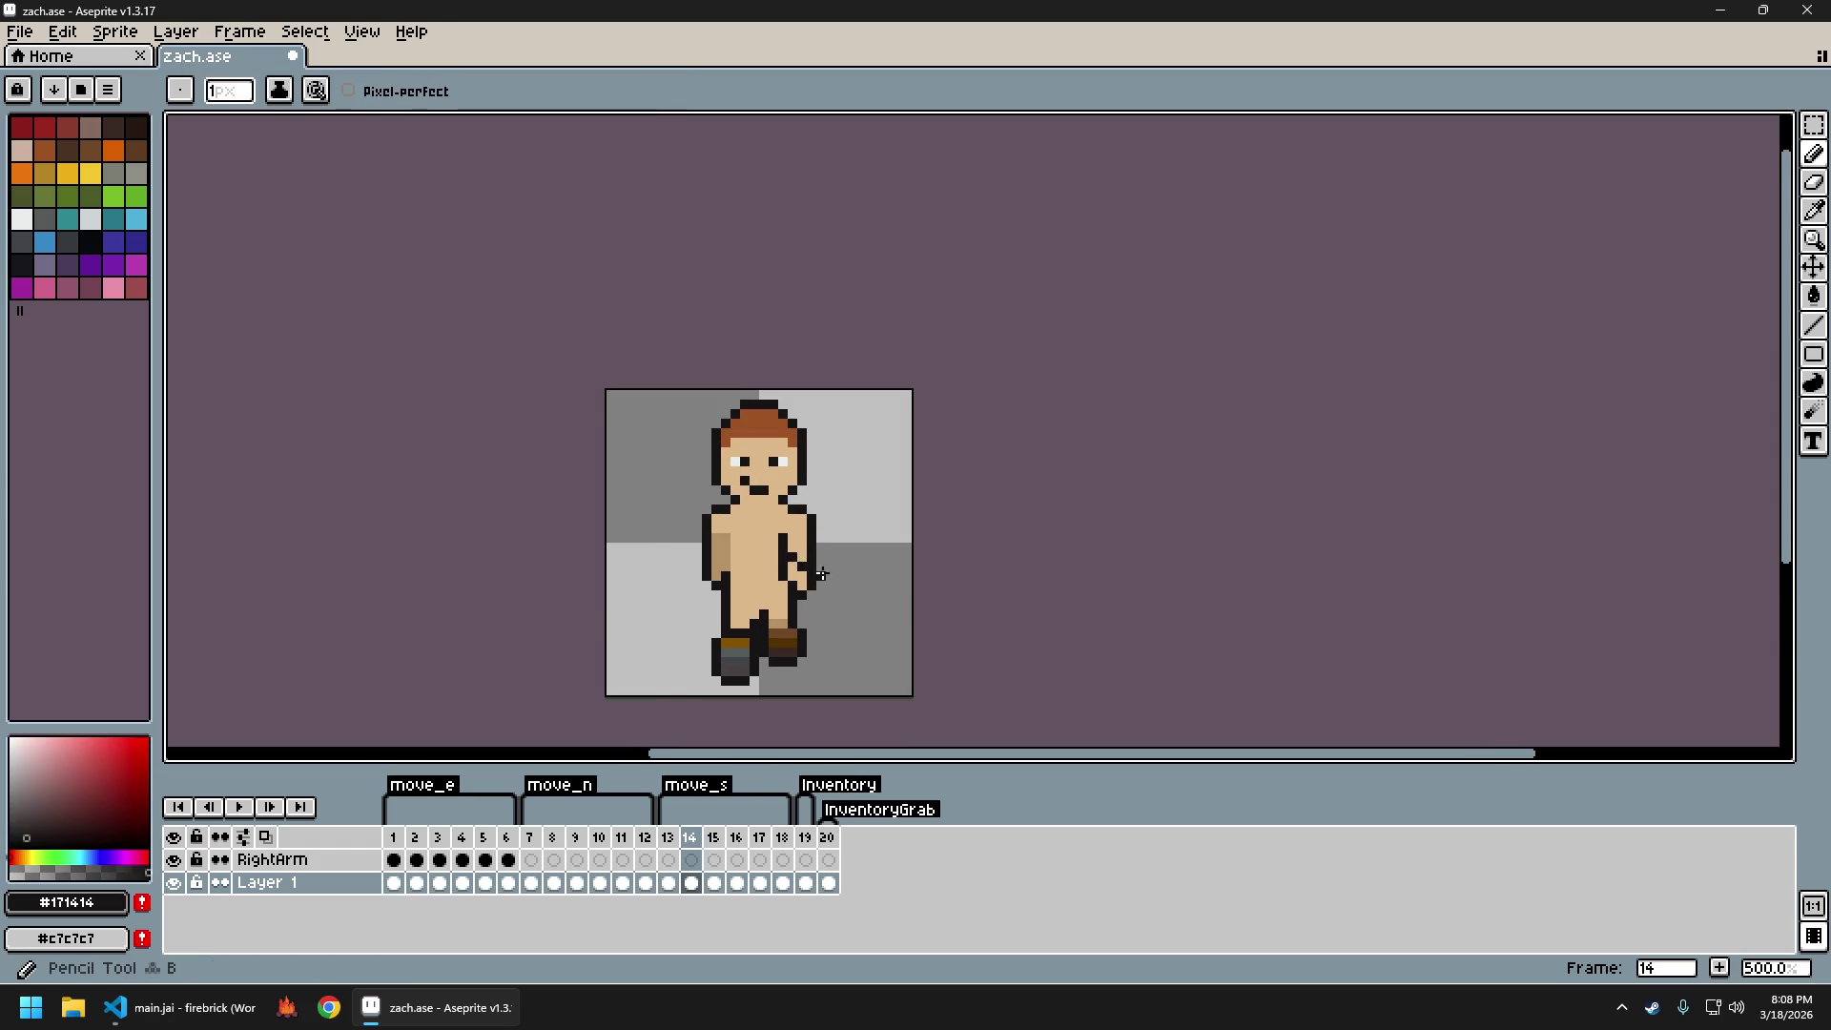
{"action": "scroll", "coordinate": [858, 625], "scroll_direction": "down", "scroll_amount": 2}
{"action": "key", "text": "comma"}
{"action": "key", "text": "period"}
{"action": "key", "text": "comma"}
{"action": "key", "text": "period"}
{"action": "key", "text": "comma"}
{"action": "key", "text": "period"}
{"action": "key", "text": "comma"}
{"action": "key", "text": "period"}
{"action": "key", "text": "comma"}
{"action": "key", "text": "period"}
{"action": "key", "text": "comma"}
{"action": "key", "text": "period"}
{"action": "key", "text": "period"}
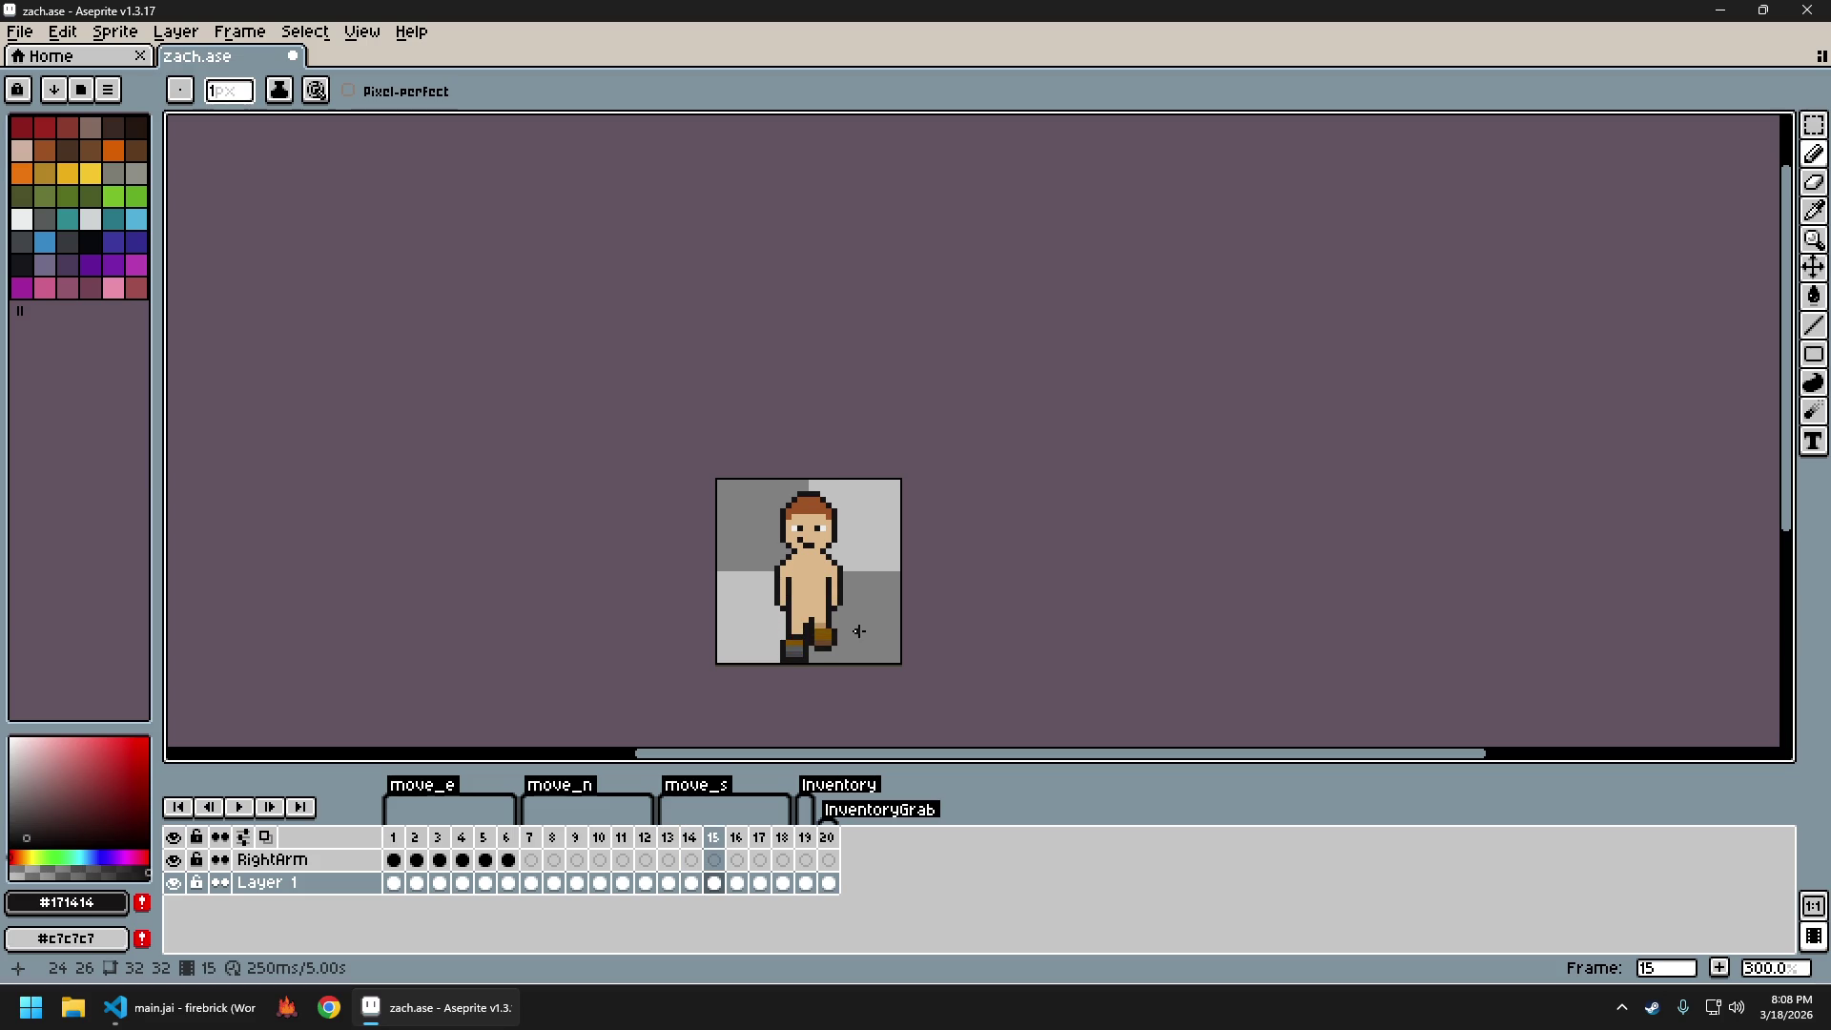
{"action": "key", "text": "comma"}
{"action": "key", "text": "comma"}
{"action": "key", "text": "period"}
{"action": "key", "text": "comma"}
{"action": "key", "text": "period"}
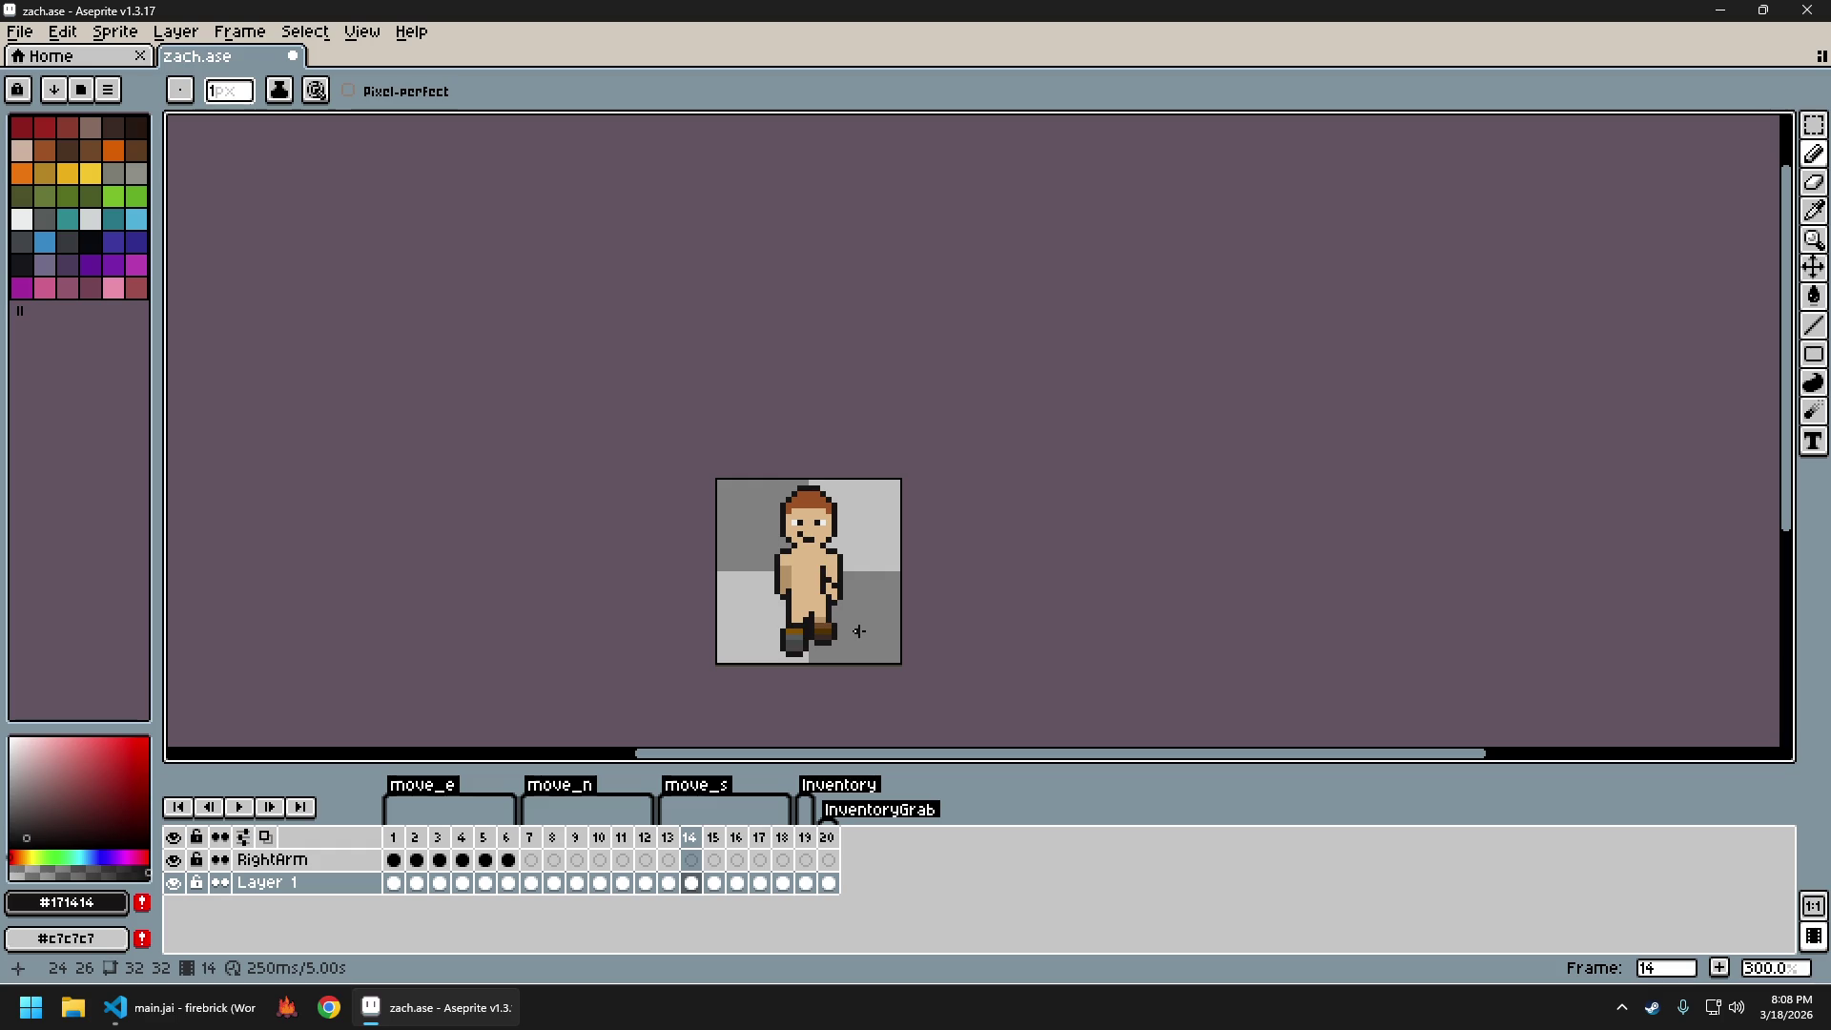
{"action": "key", "text": "period"}
{"action": "key", "text": "comma"}
{"action": "key", "text": "comma"}
{"action": "key", "text": "period"}
{"action": "key", "text": "period"}
{"action": "key", "text": "comma"}
{"action": "key", "text": "comma"}
{"action": "scroll", "coordinate": [865, 599], "scroll_direction": "up", "scroll_amount": 3}
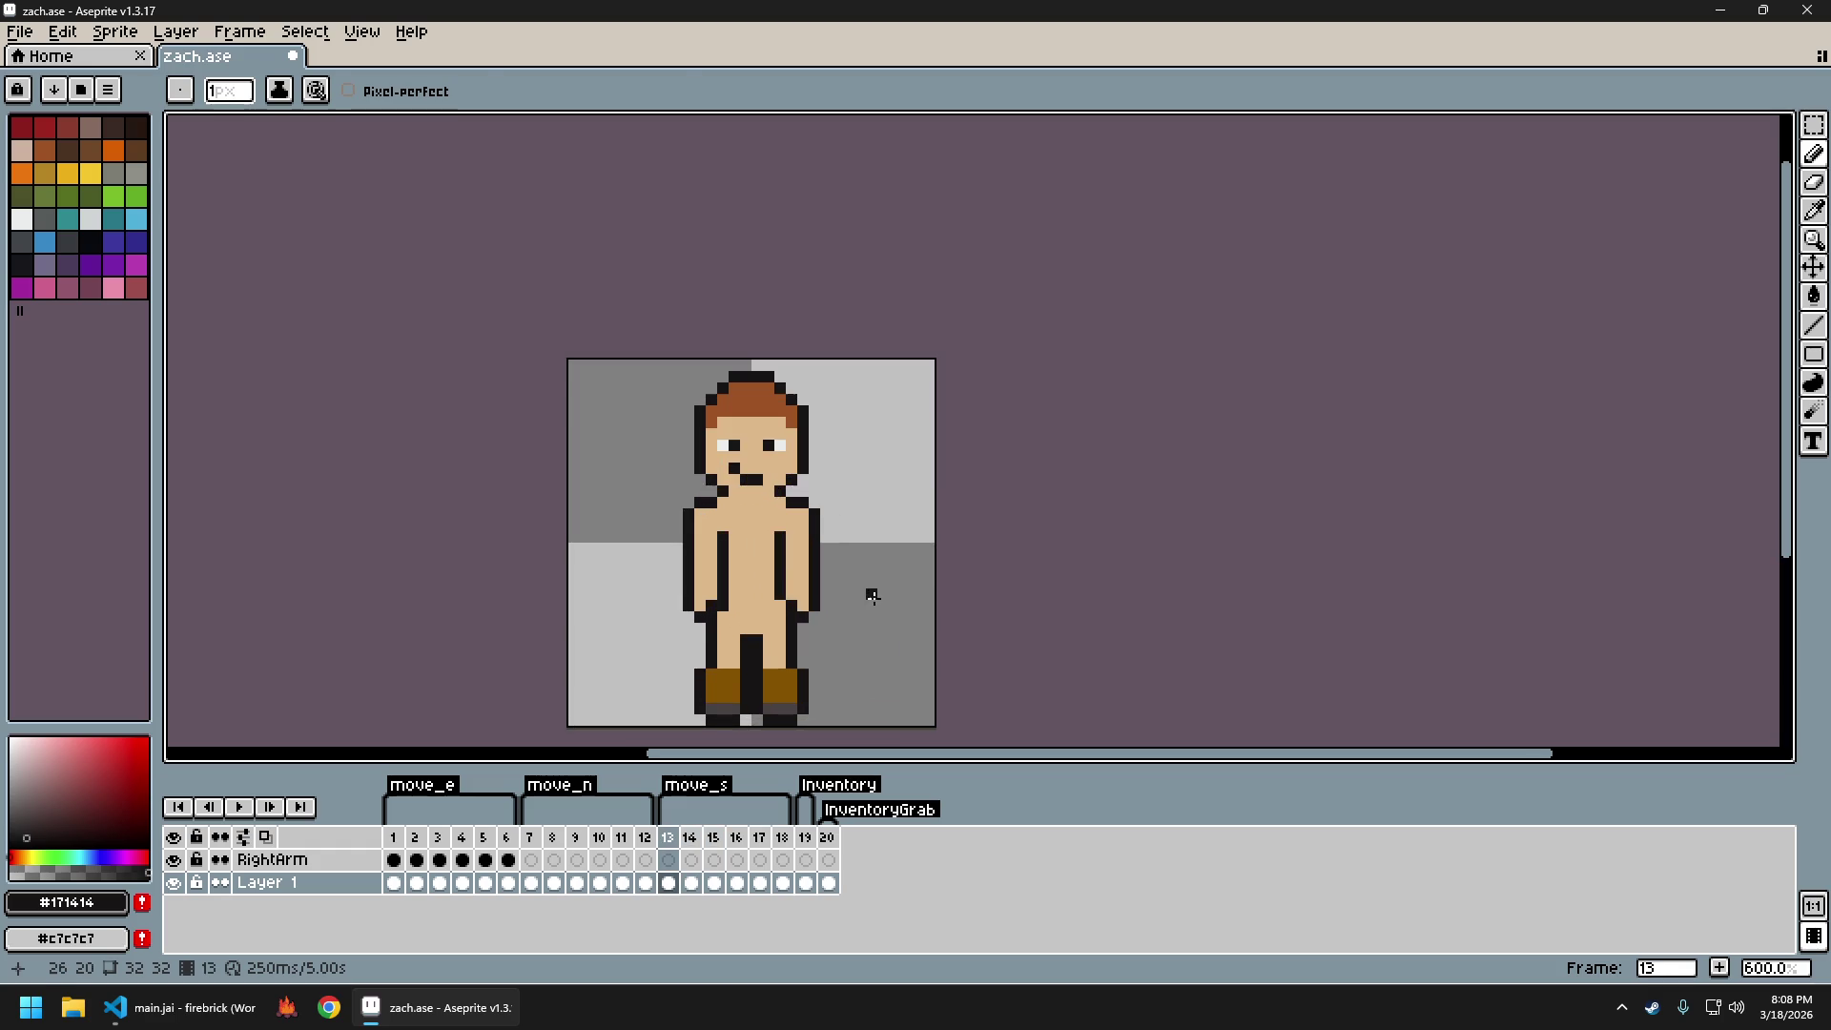
Select the torso on frame 13, reselect it, and clear the selection
{"action": "key", "text": "m"}
{"action": "left_click_drag", "start_coordinate": [688, 487], "coordinate": [837, 628]}
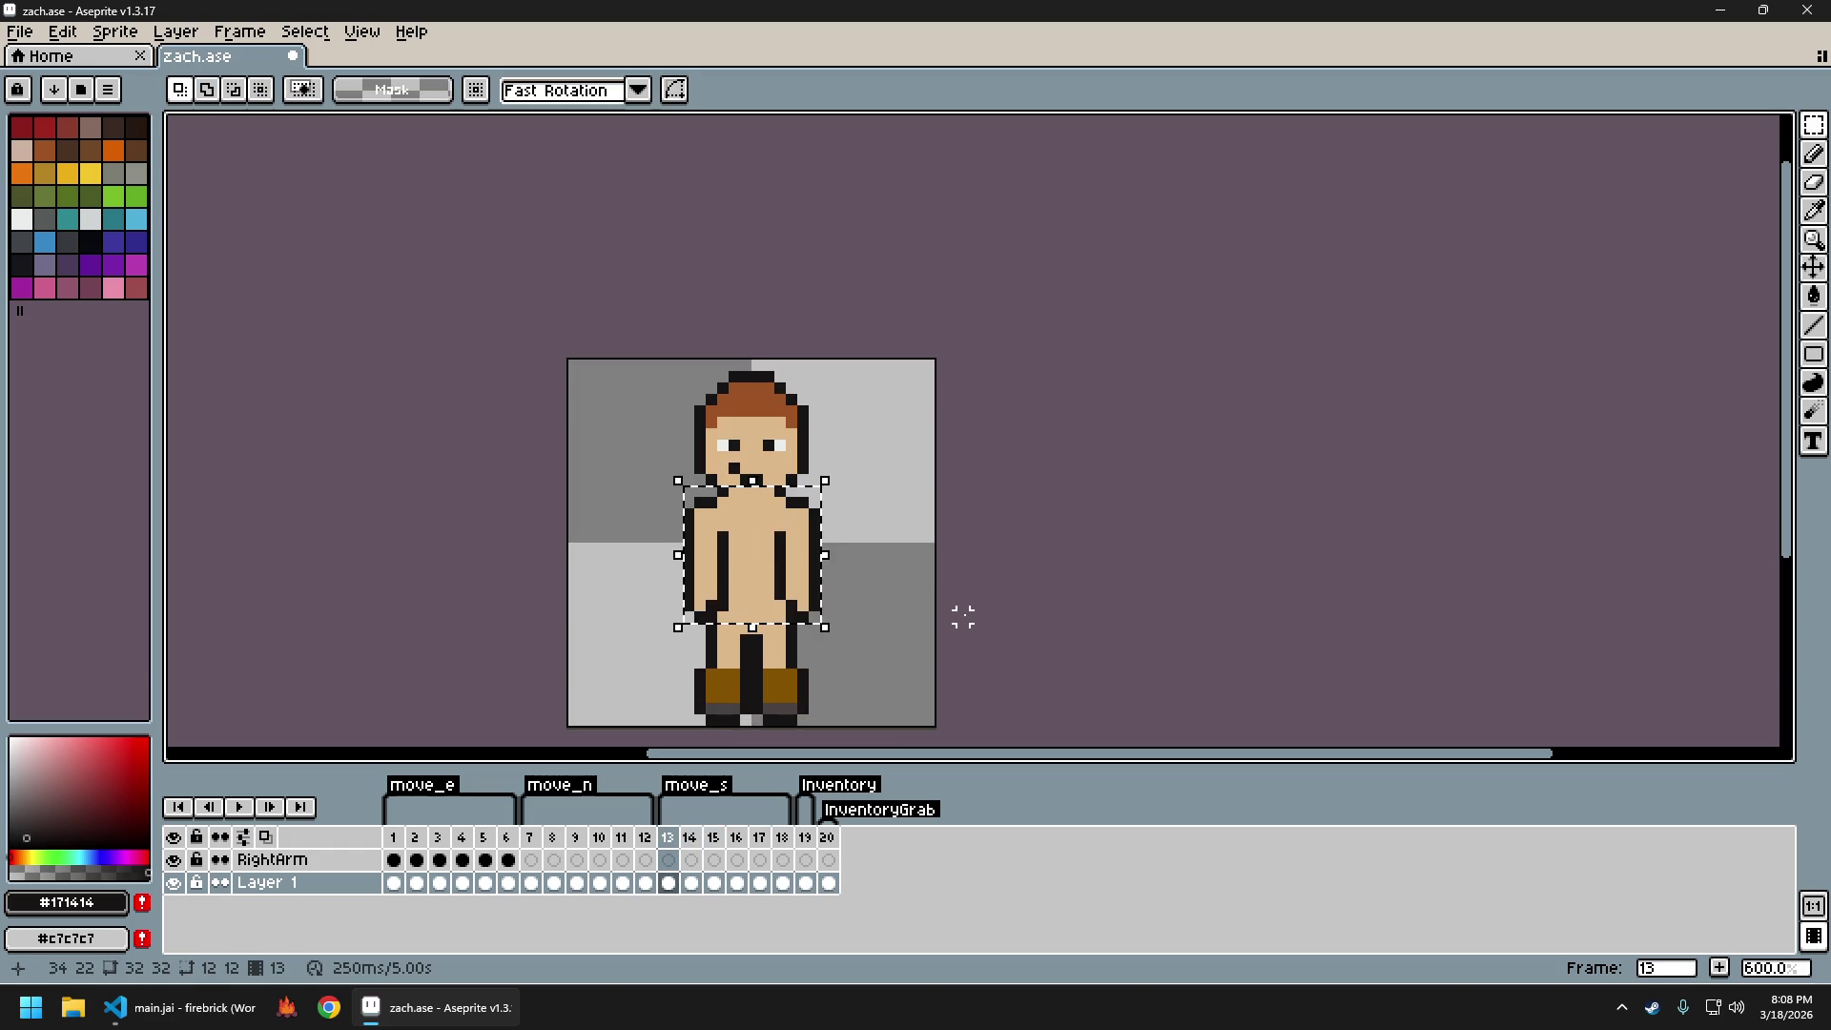
{"action": "key", "text": "ctrl+d"}
{"action": "key", "text": "Return"}
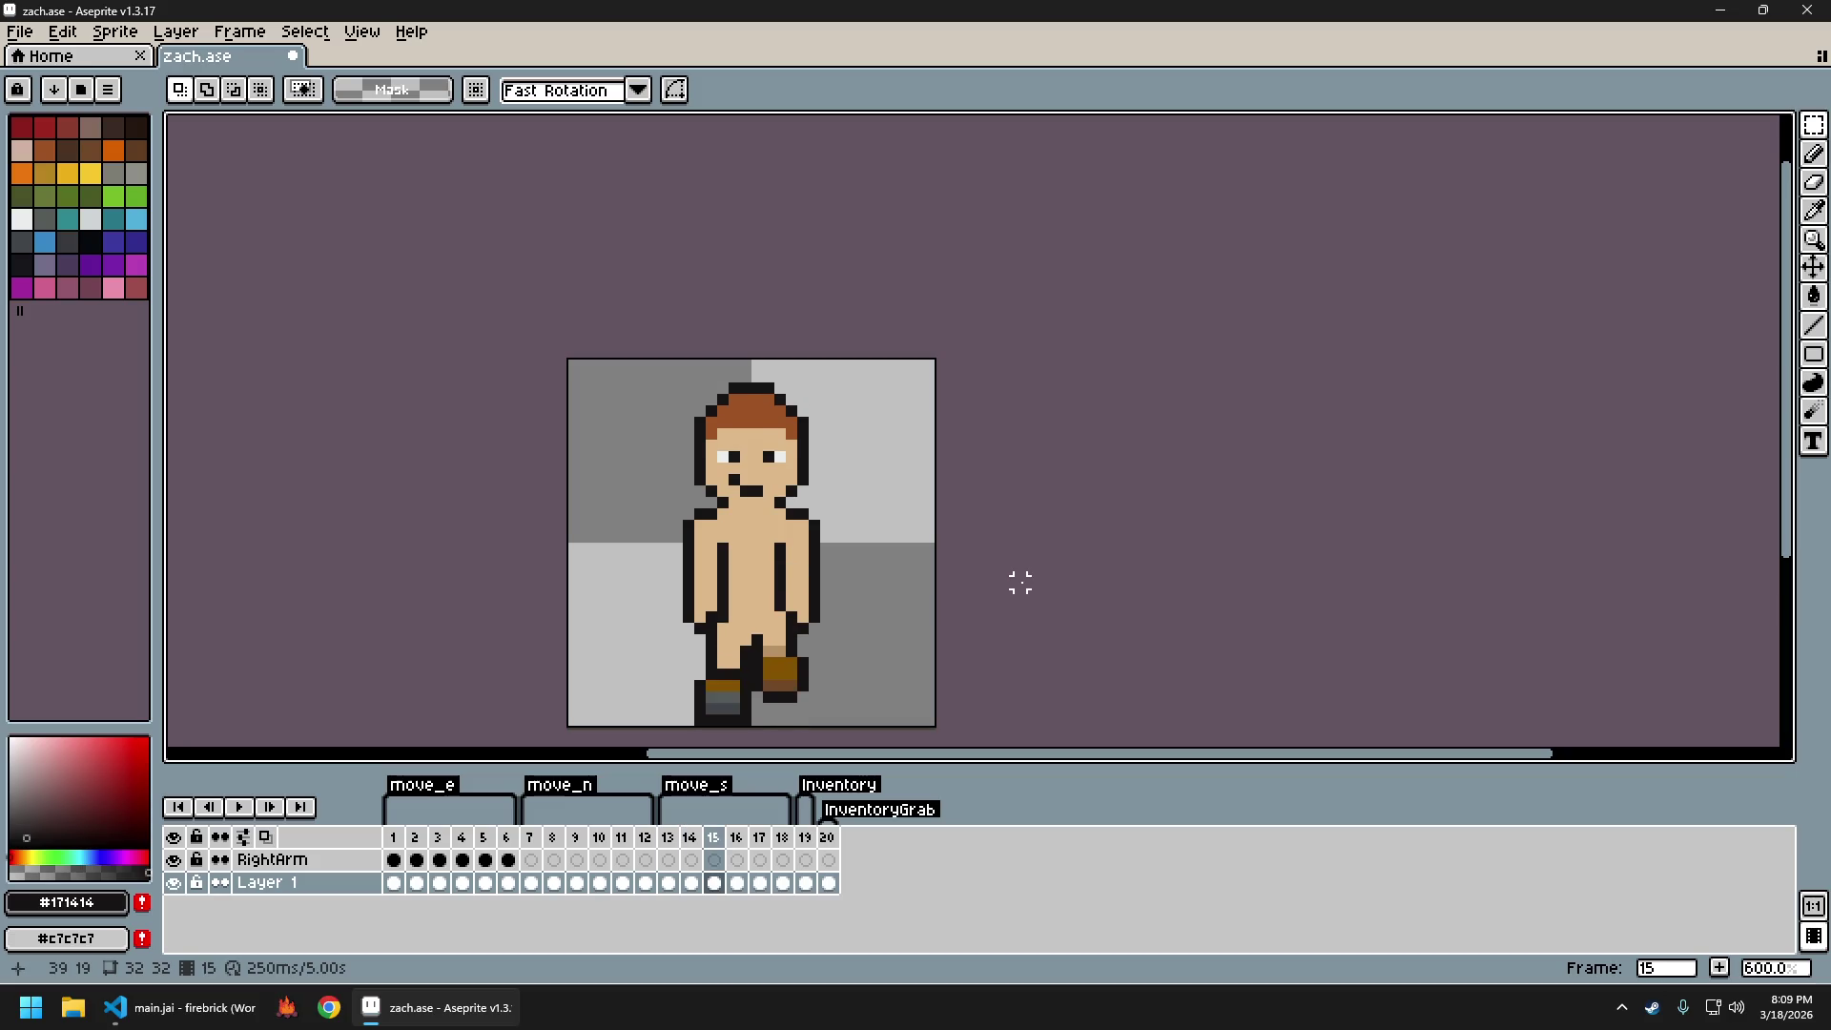
{"action": "key", "text": "ctrl+shift+d"}
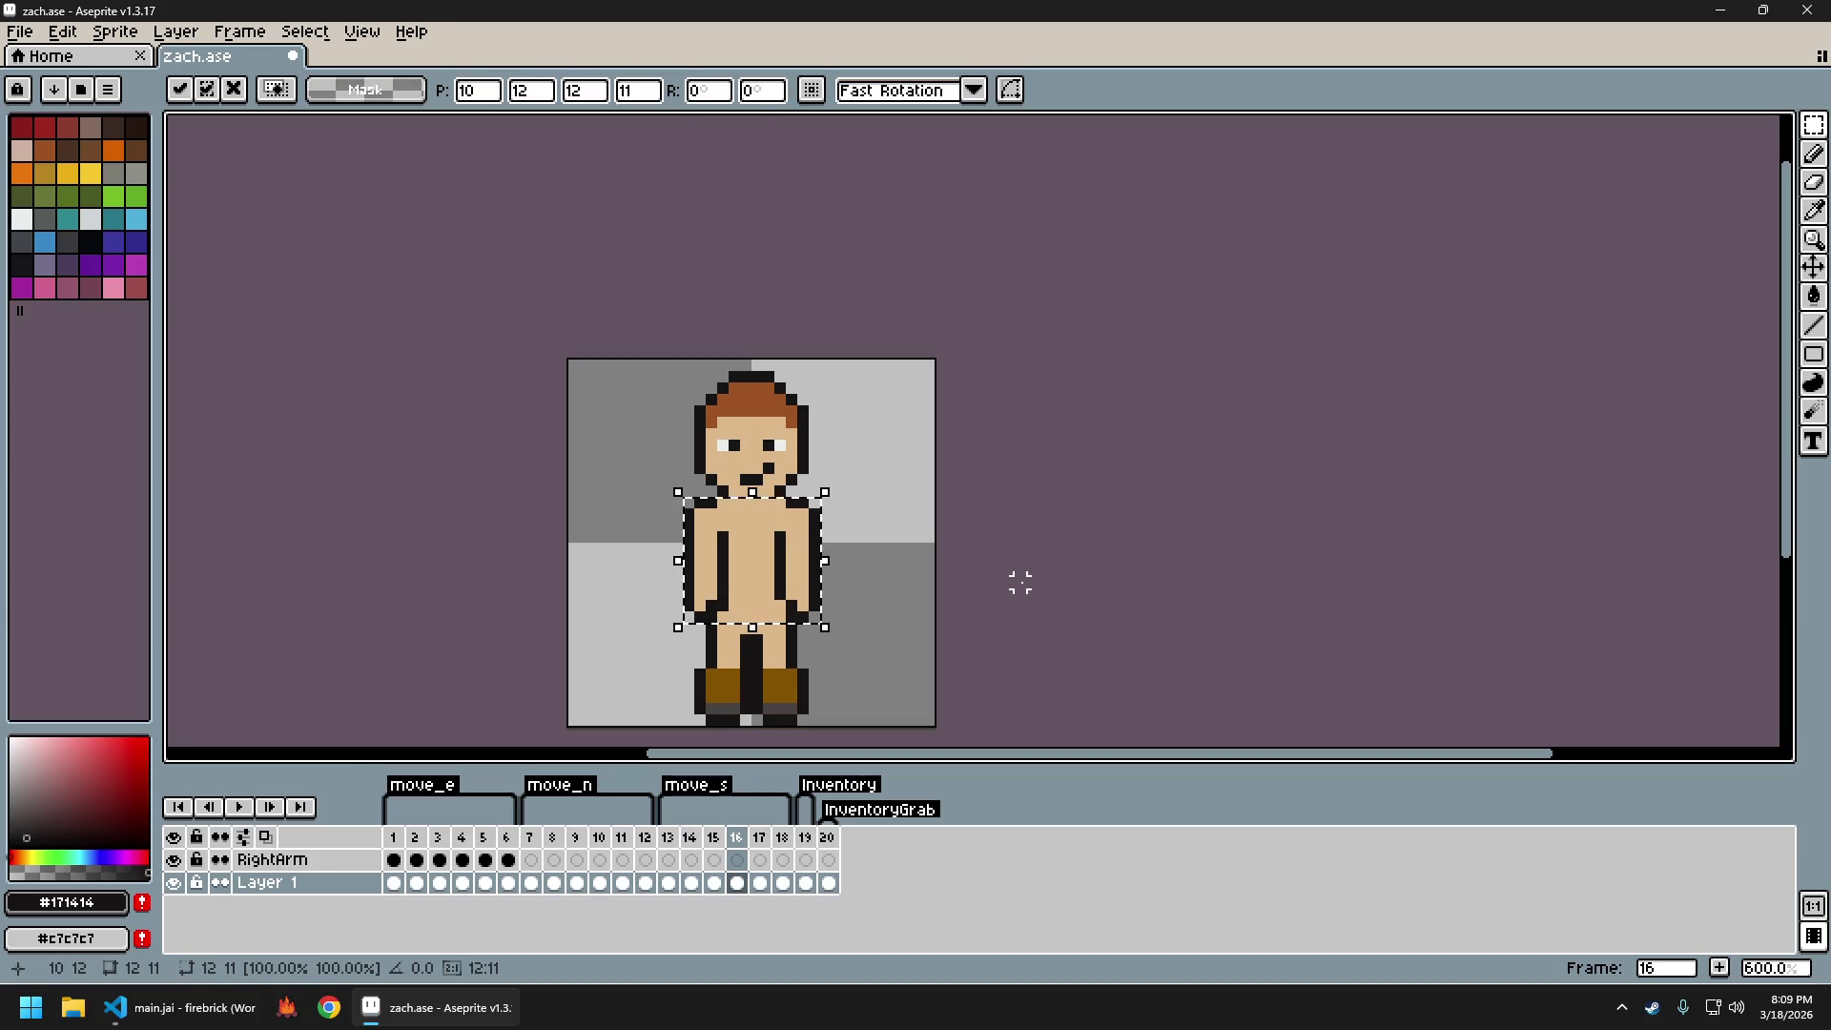
{"action": "key", "text": "ctrl+d"}
Play the walk animation with the sprite recentred, then stop playback
{"action": "key", "text": "Return"}
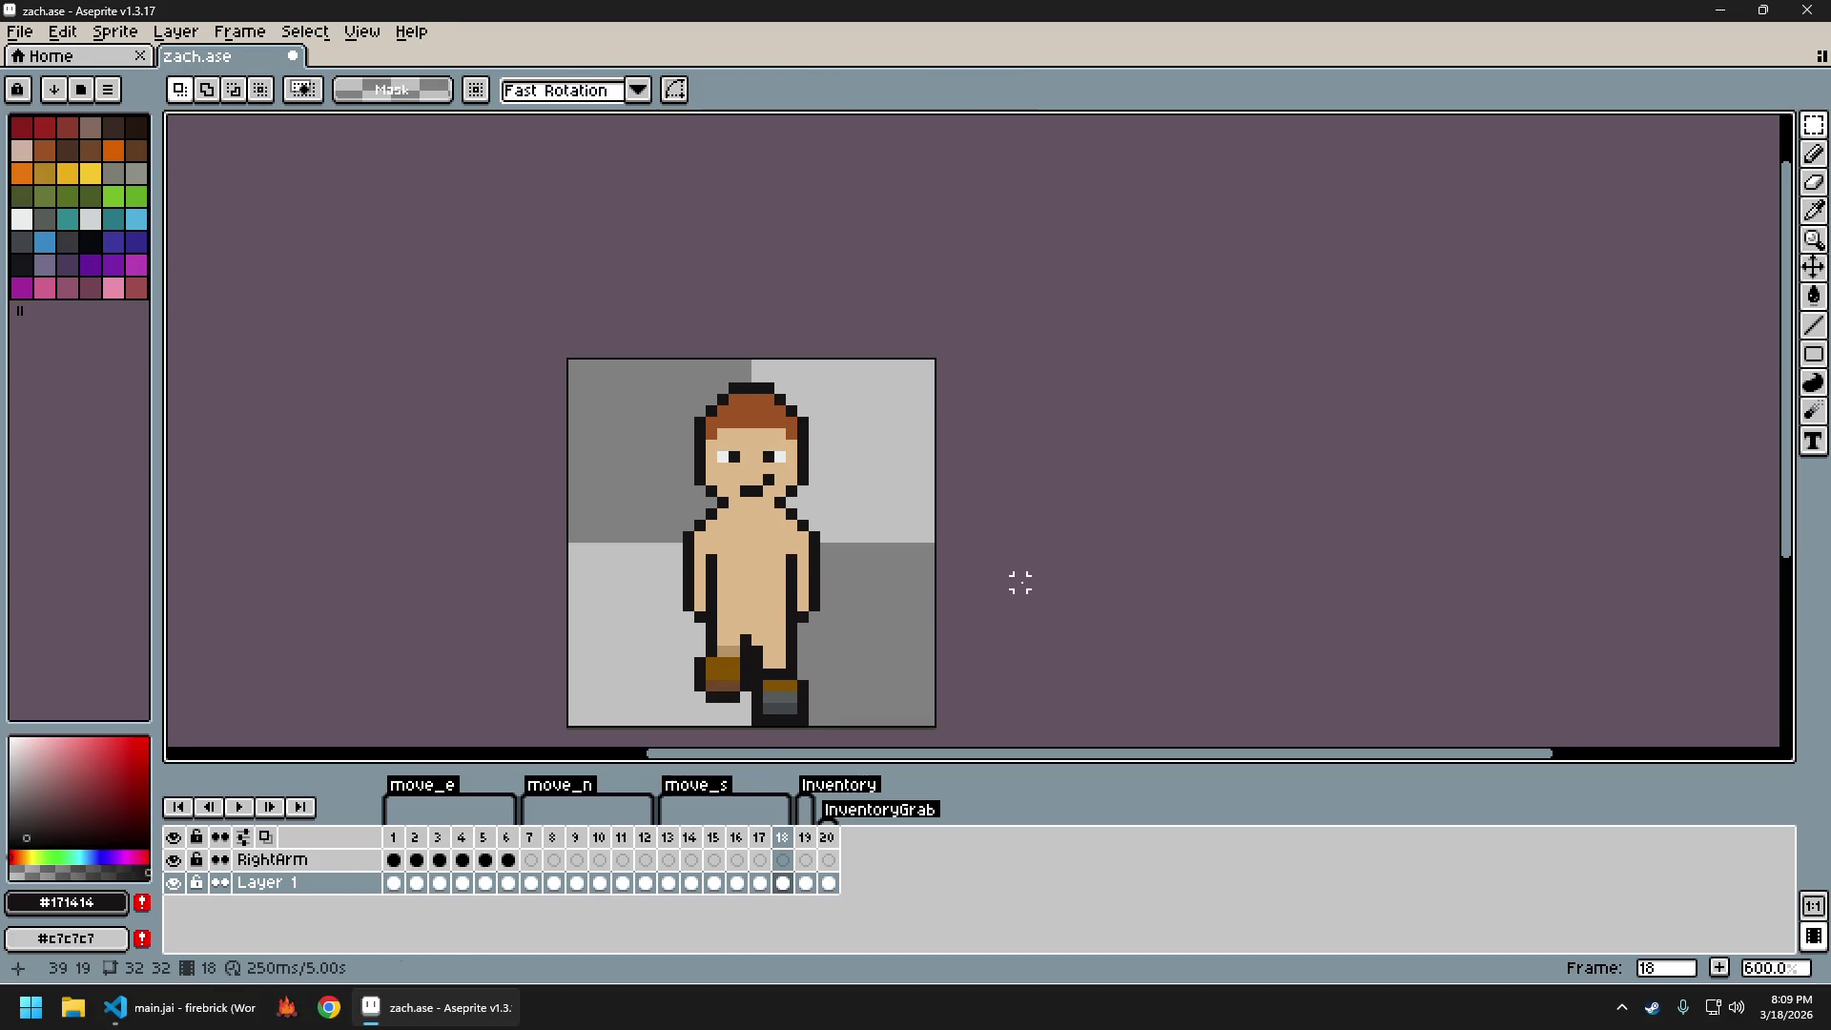
{"action": "key", "text": "ctrl+z"}
{"action": "key", "text": "ctrl+z"}
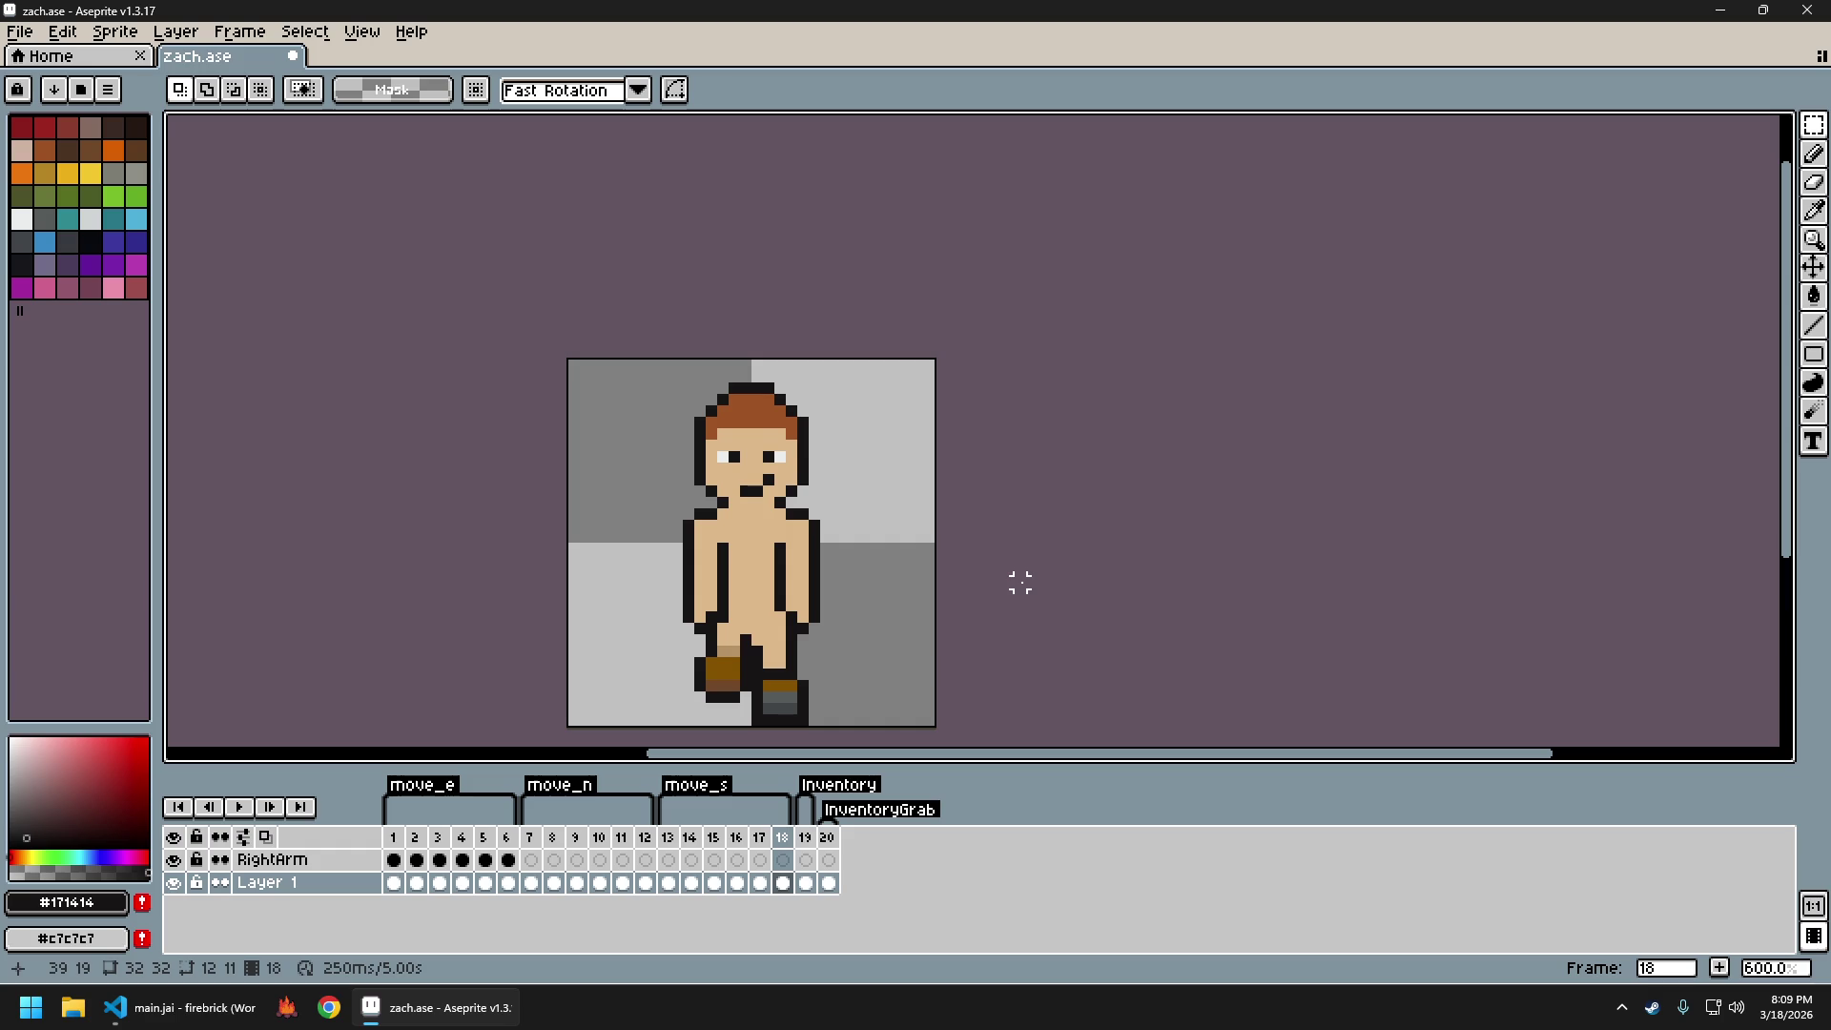
{"action": "key", "text": "ctrl+z"}
{"action": "key", "text": "ctrl+y"}
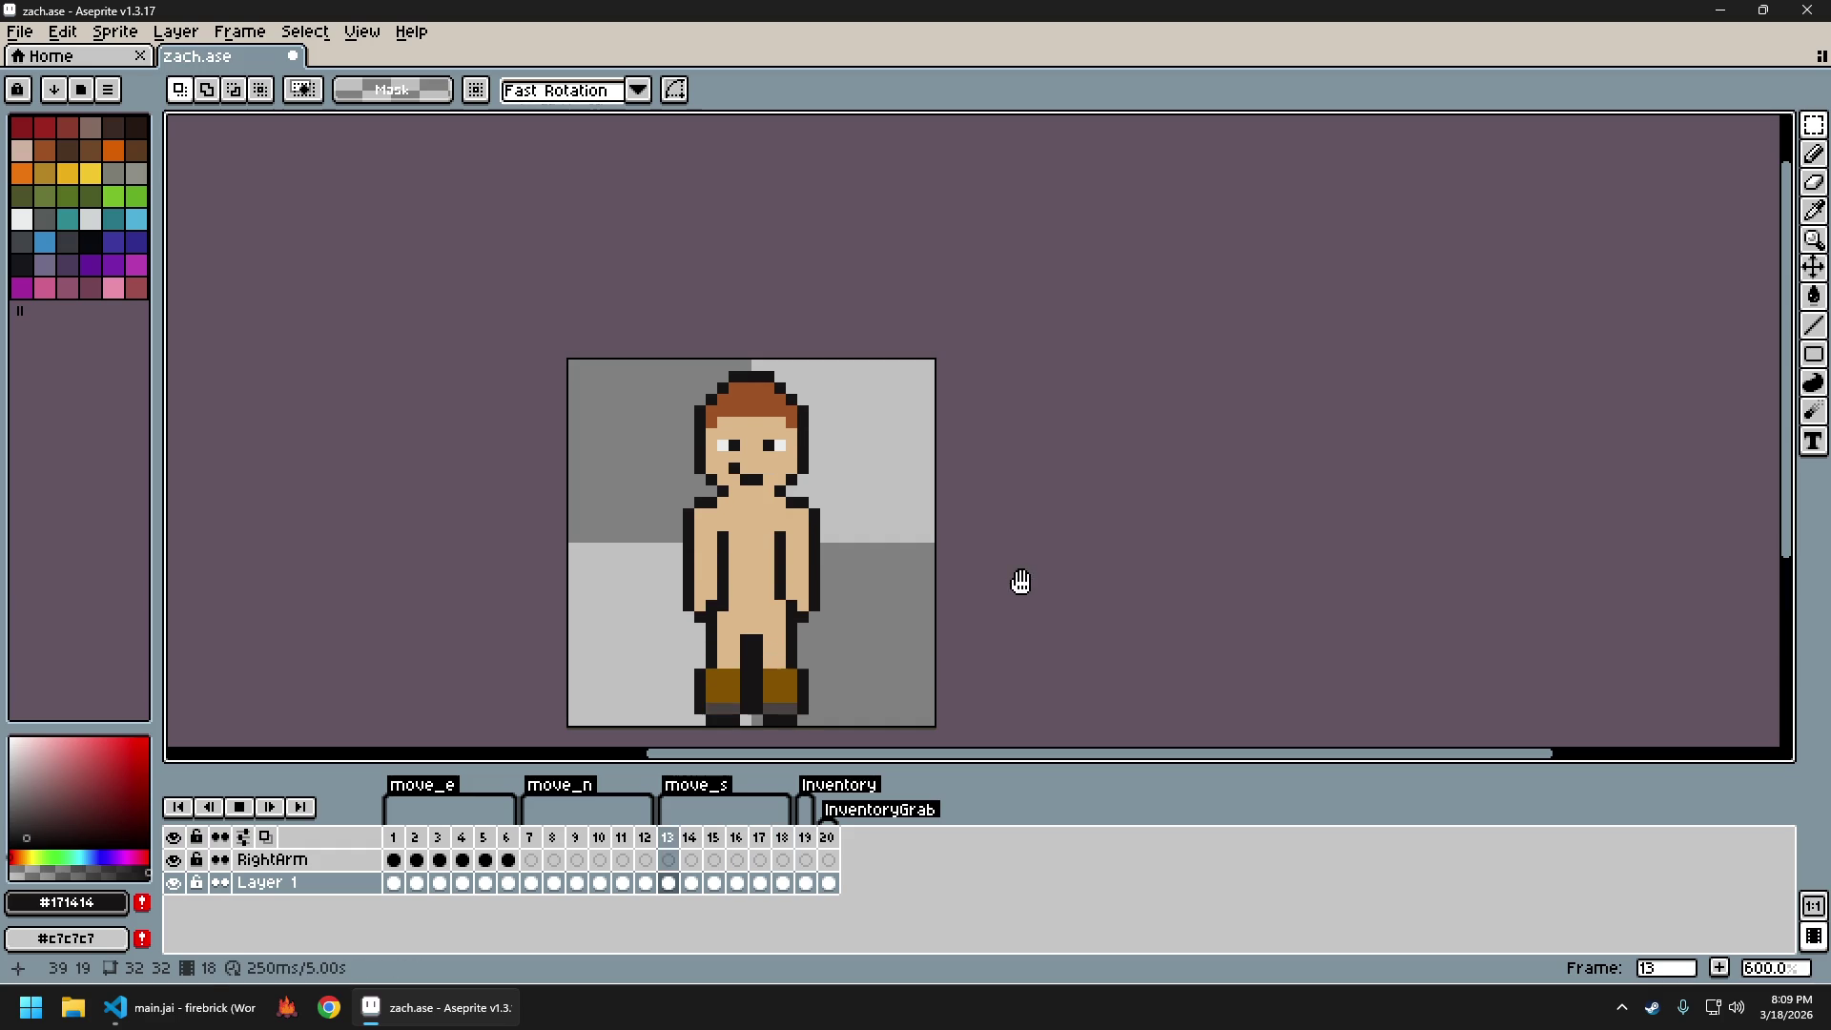
{"action": "scroll", "coordinate": [1145, 582], "scroll_direction": "down", "scroll_amount": 3}
{"action": "left_click_drag", "start_coordinate": [1109, 557], "coordinate": [1018, 552]}
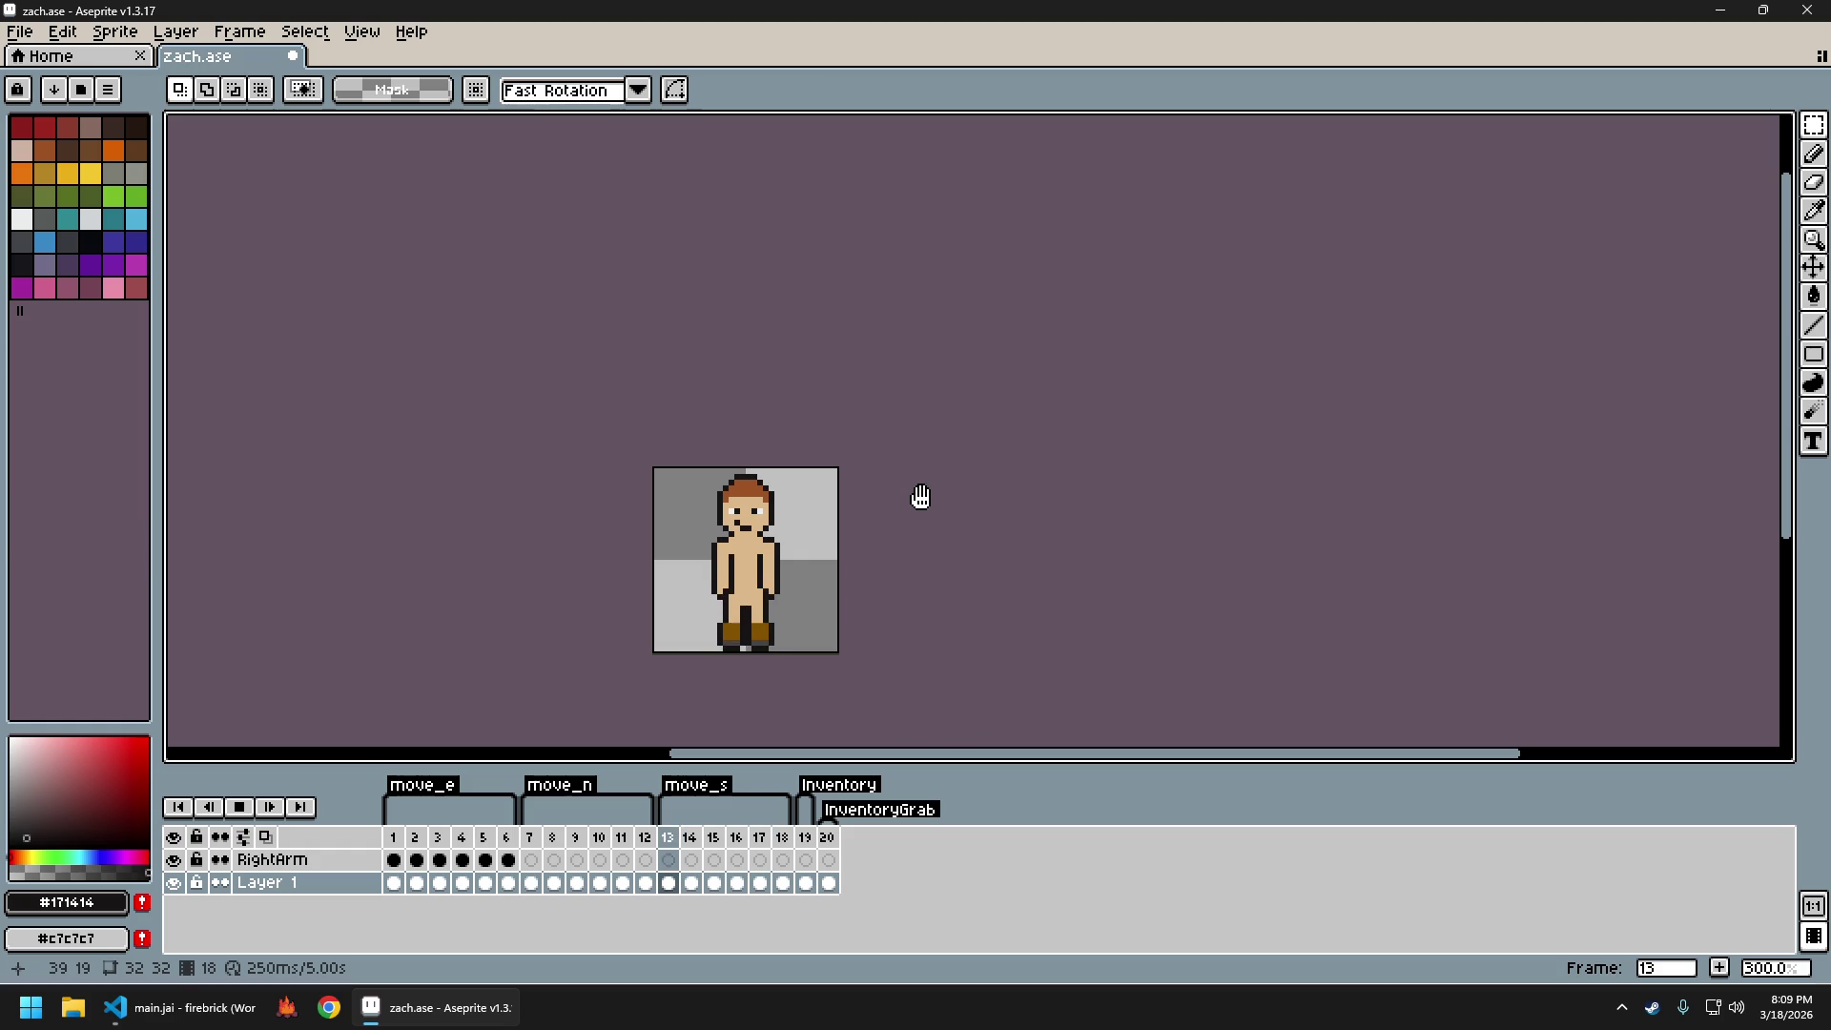
{"action": "left_click_drag", "start_coordinate": [908, 565], "coordinate": [956, 580]}
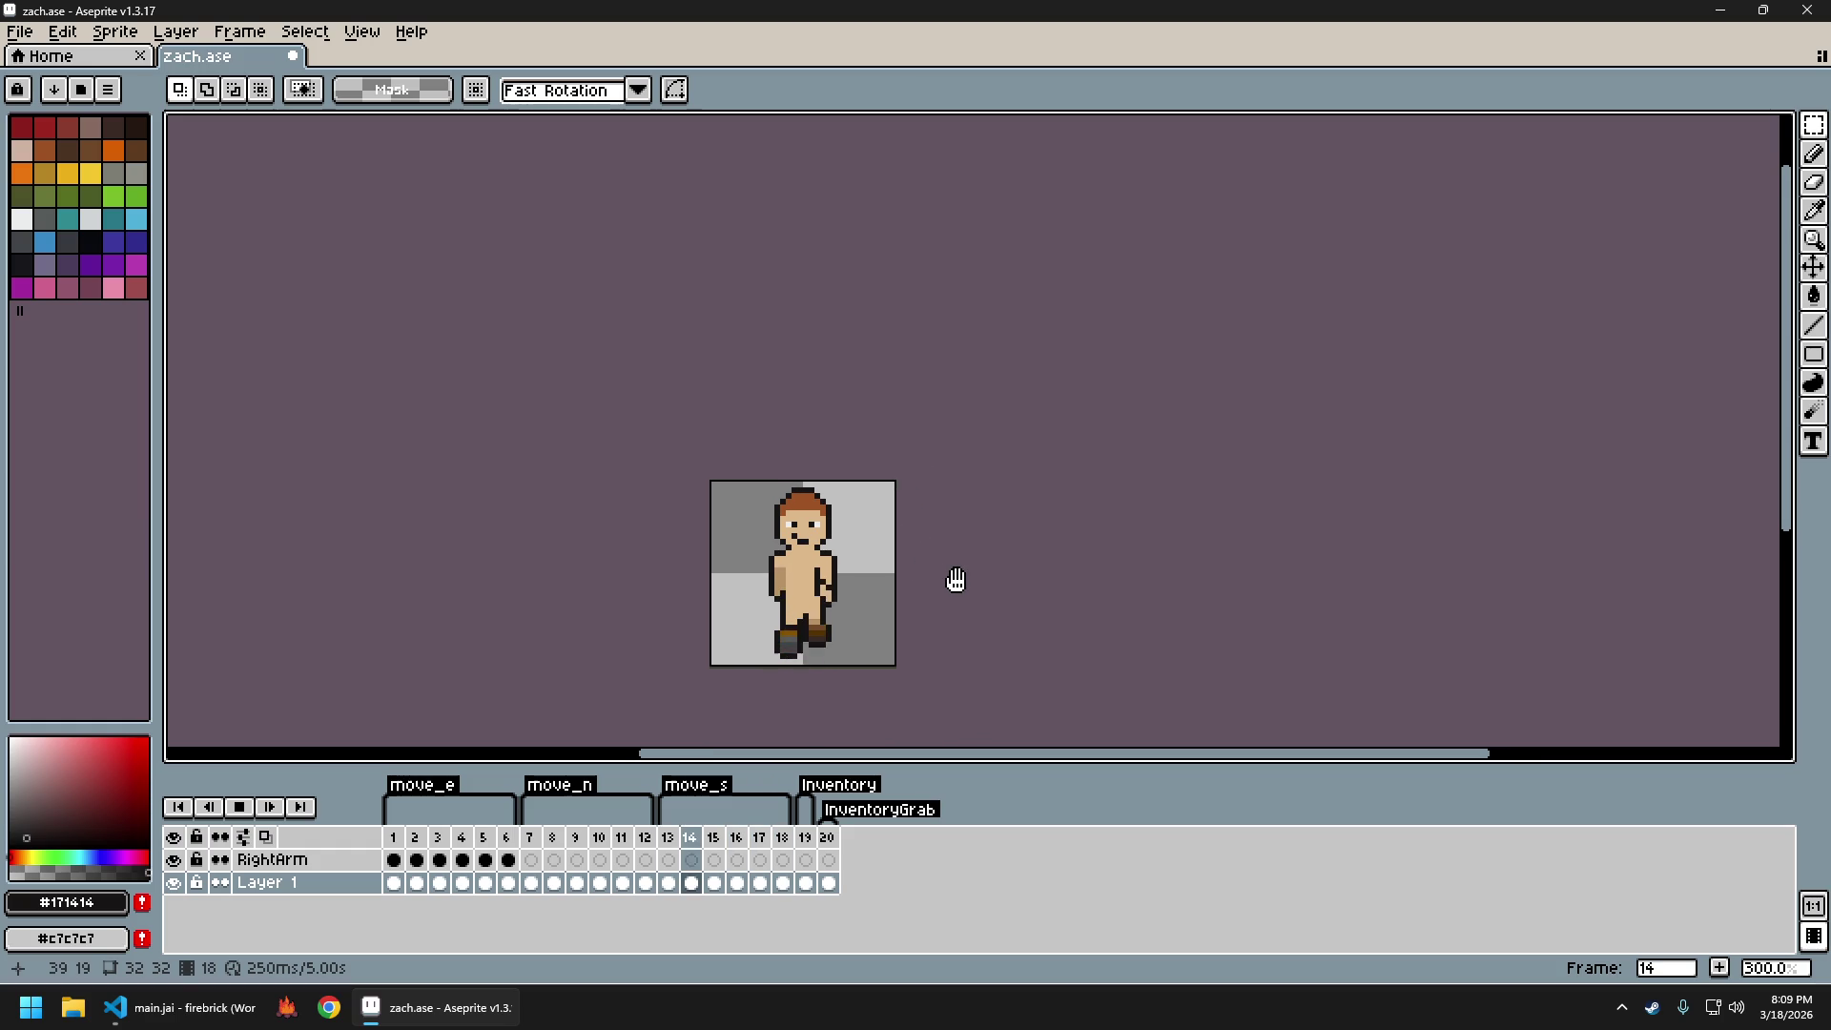
{"action": "key", "text": "Return"}
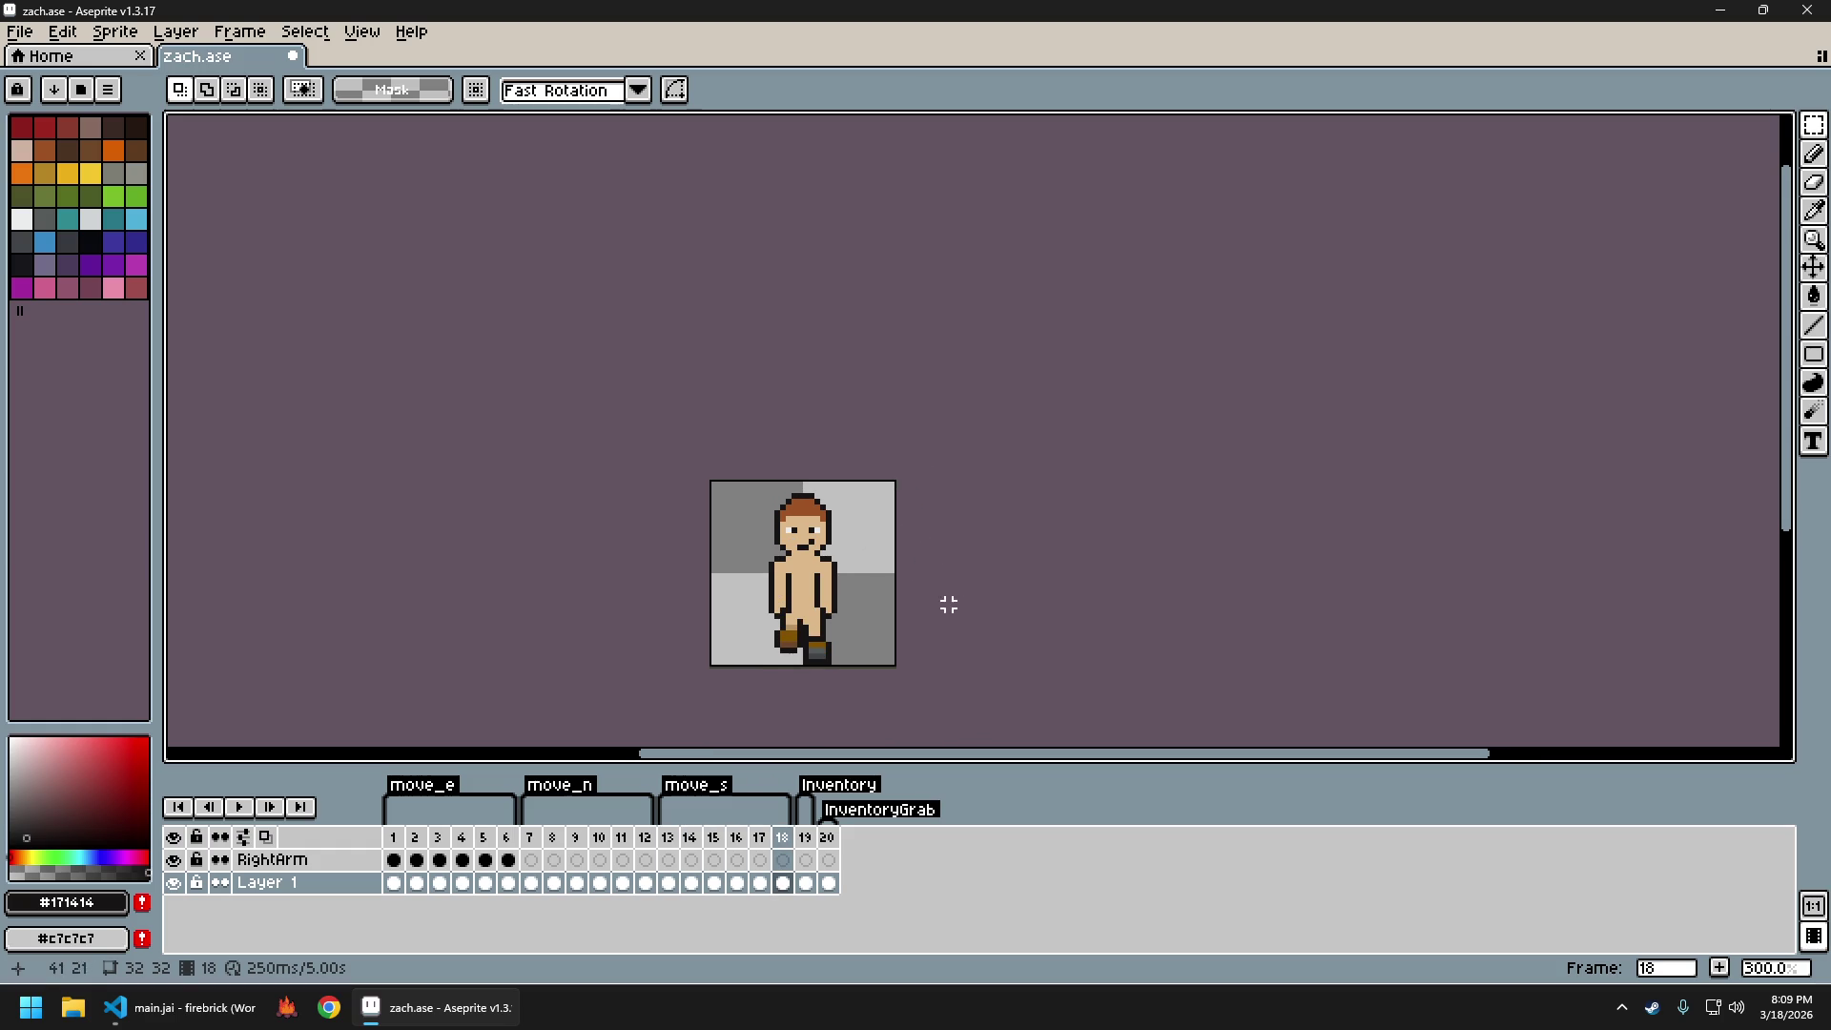
{"action": "scroll", "coordinate": [944, 584], "scroll_direction": "up", "scroll_amount": 1}
Export the sprite sheet, close the zach_sheet.png preview, and launch firebrick
{"action": "key", "text": "ctrl+e"}
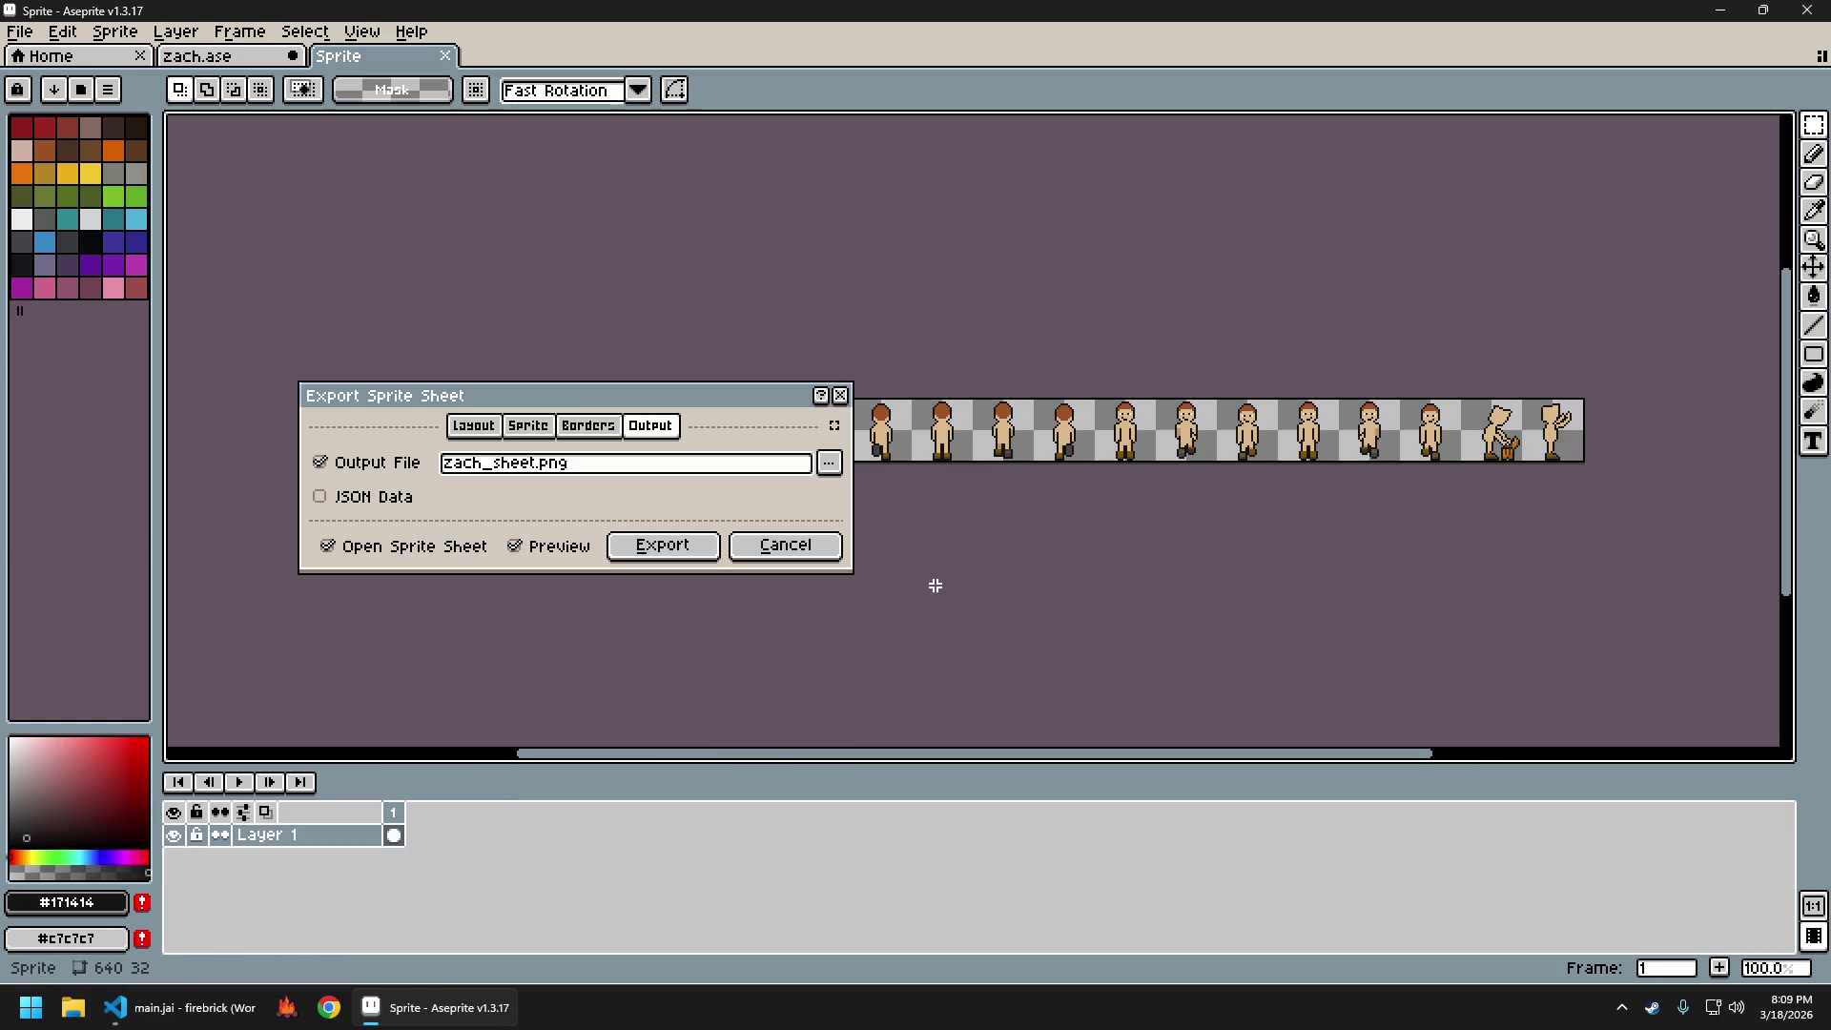
{"action": "key", "text": "Return"}
{"action": "key", "text": "ctrl+alt+shift+s"}
{"action": "key", "text": "ctrl+w"}
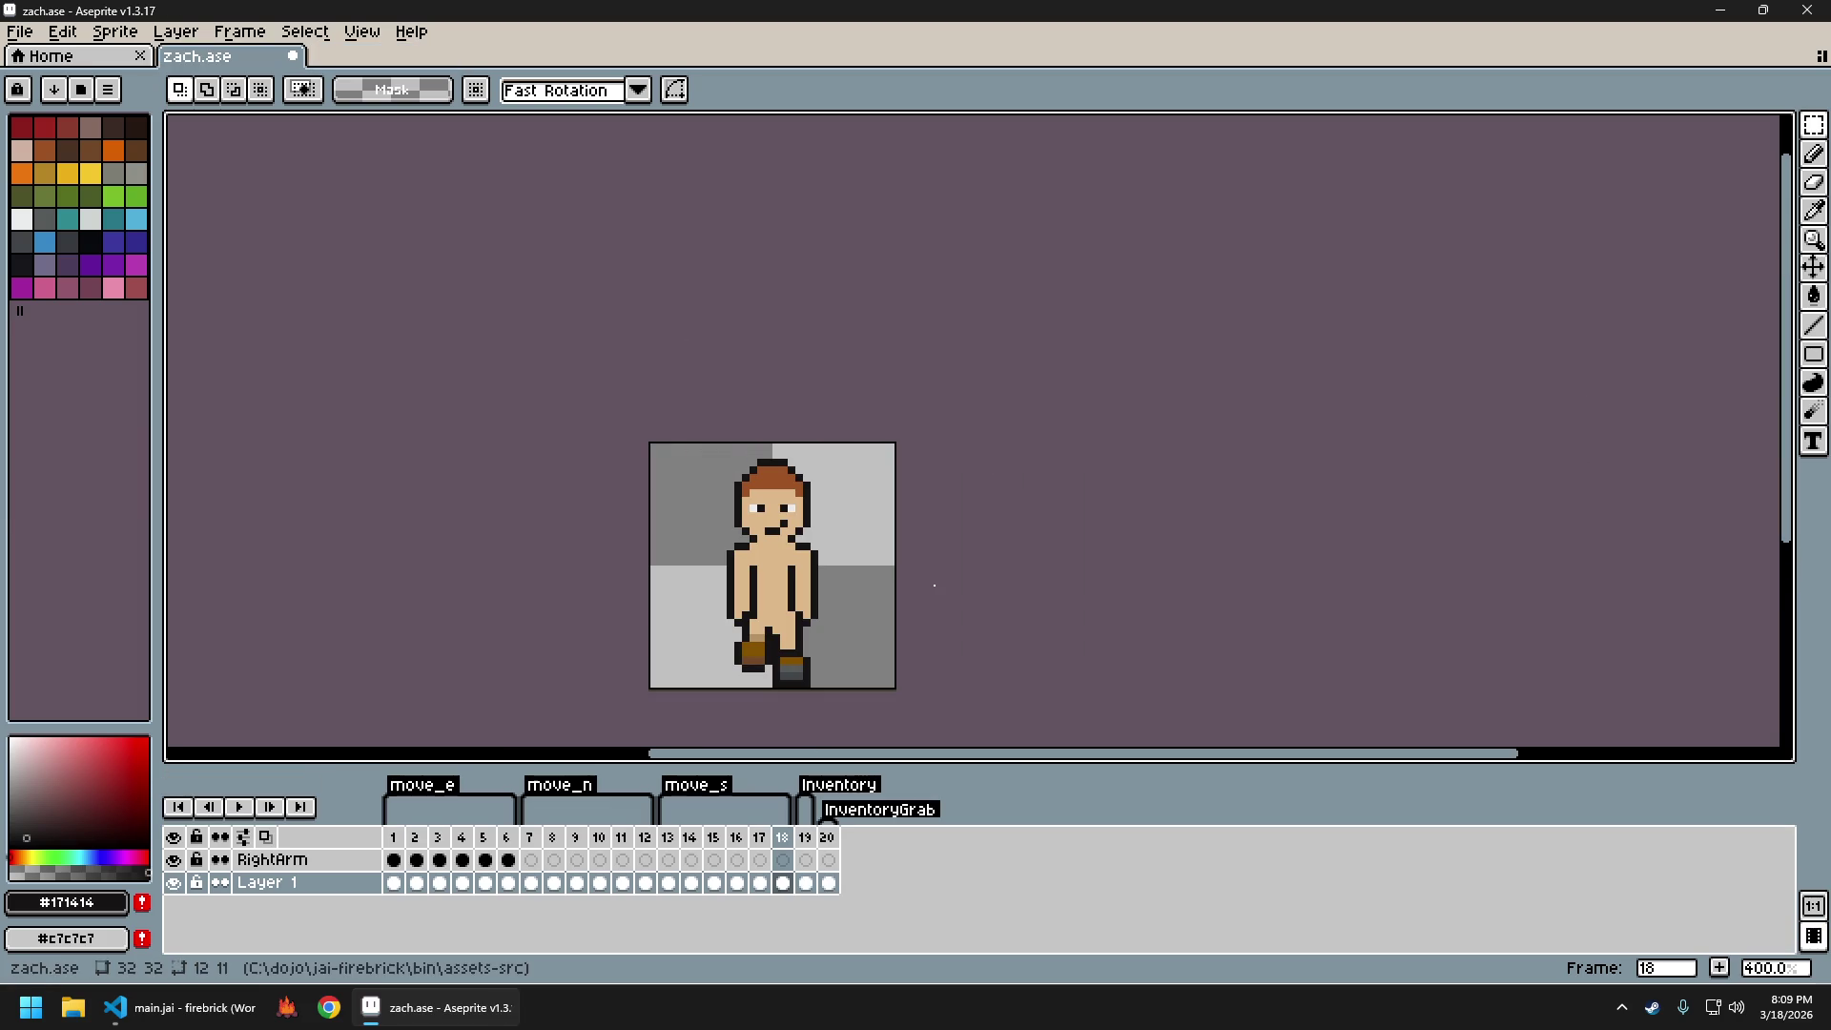
{"action": "left_click", "coordinate": [288, 1009]}
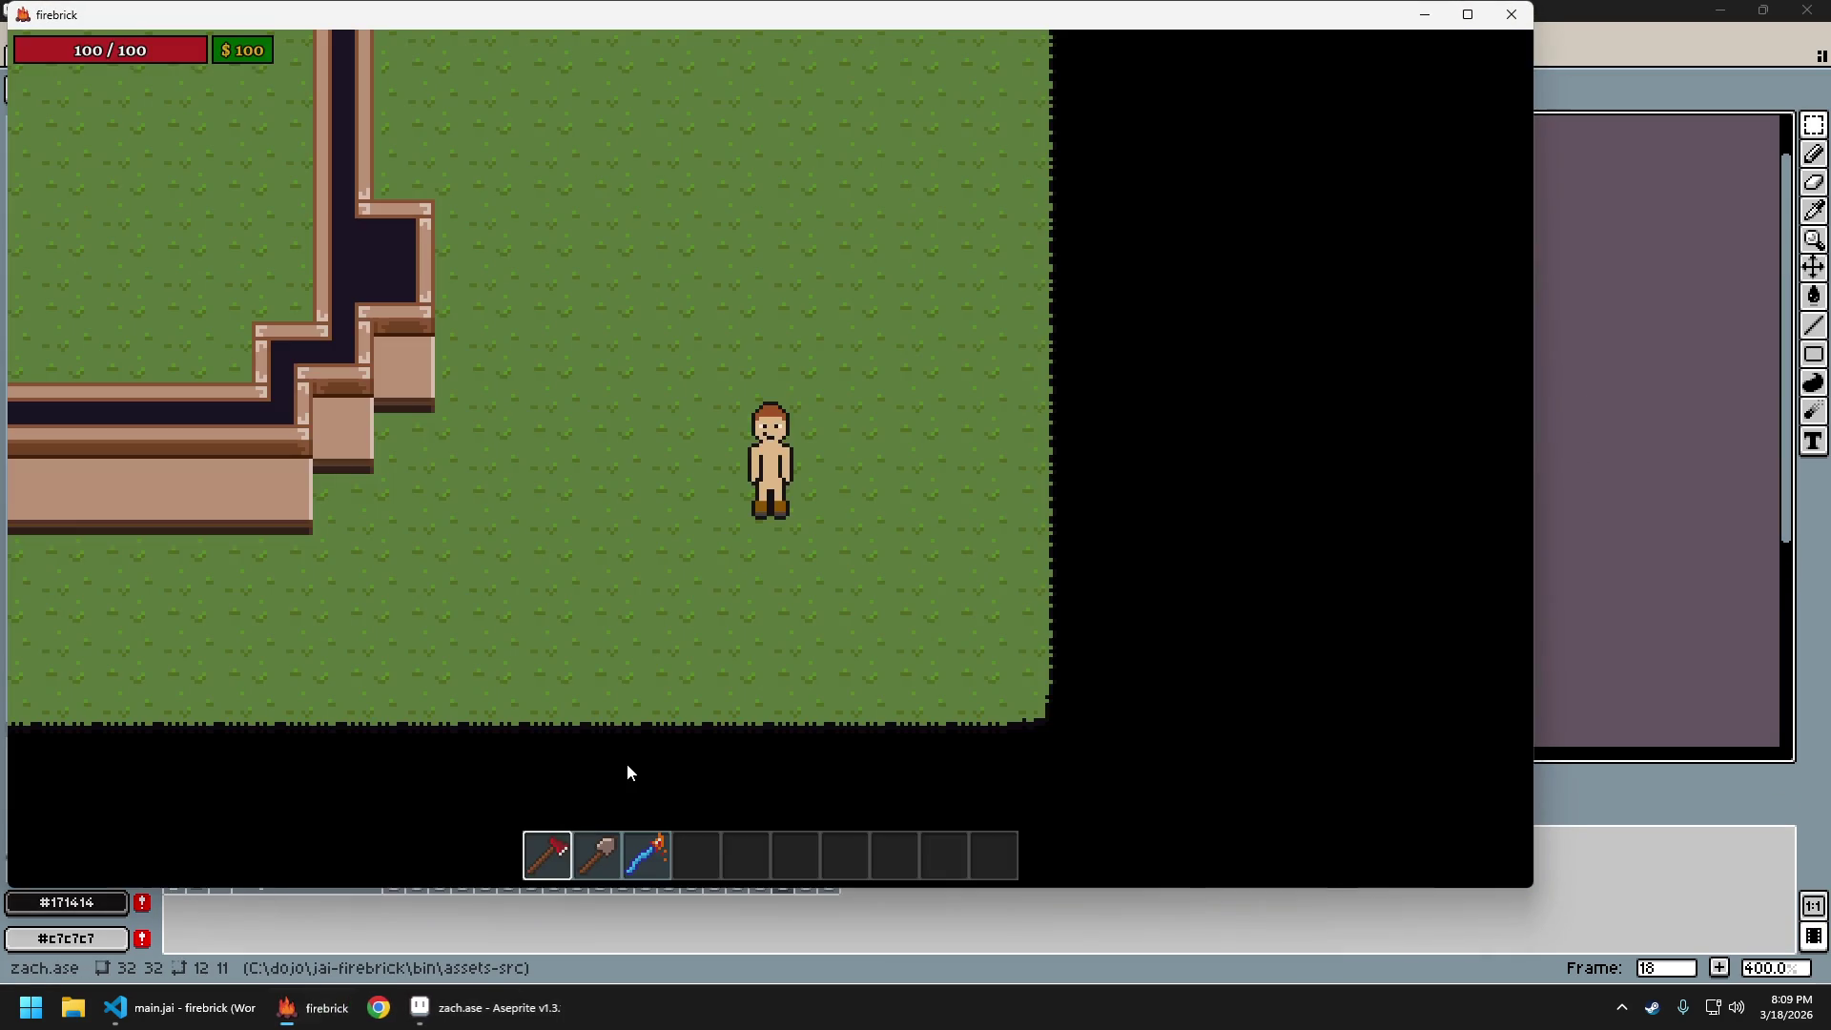
Walk the character north and south three times with W and S, then quit with Escape
{"action": "key", "text": "w"}
{"action": "key", "text": "s"}
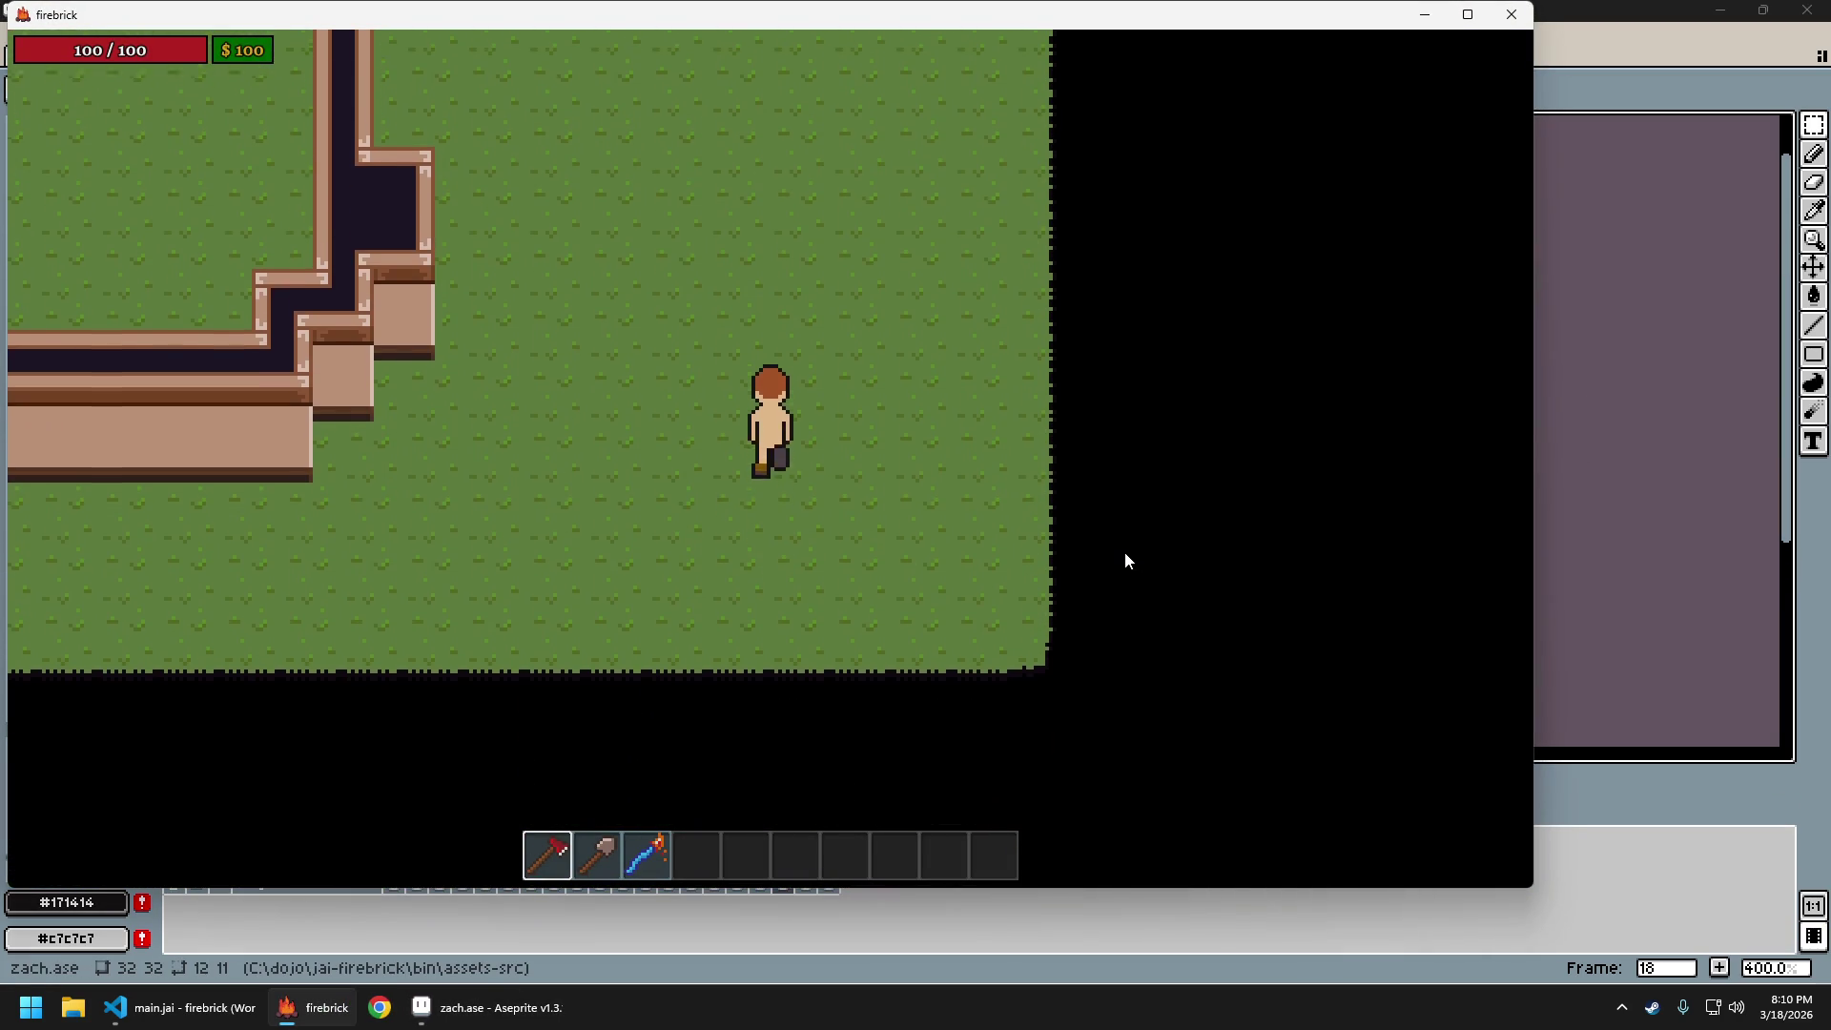
{"action": "key", "text": "w"}
{"action": "key", "text": "s"}
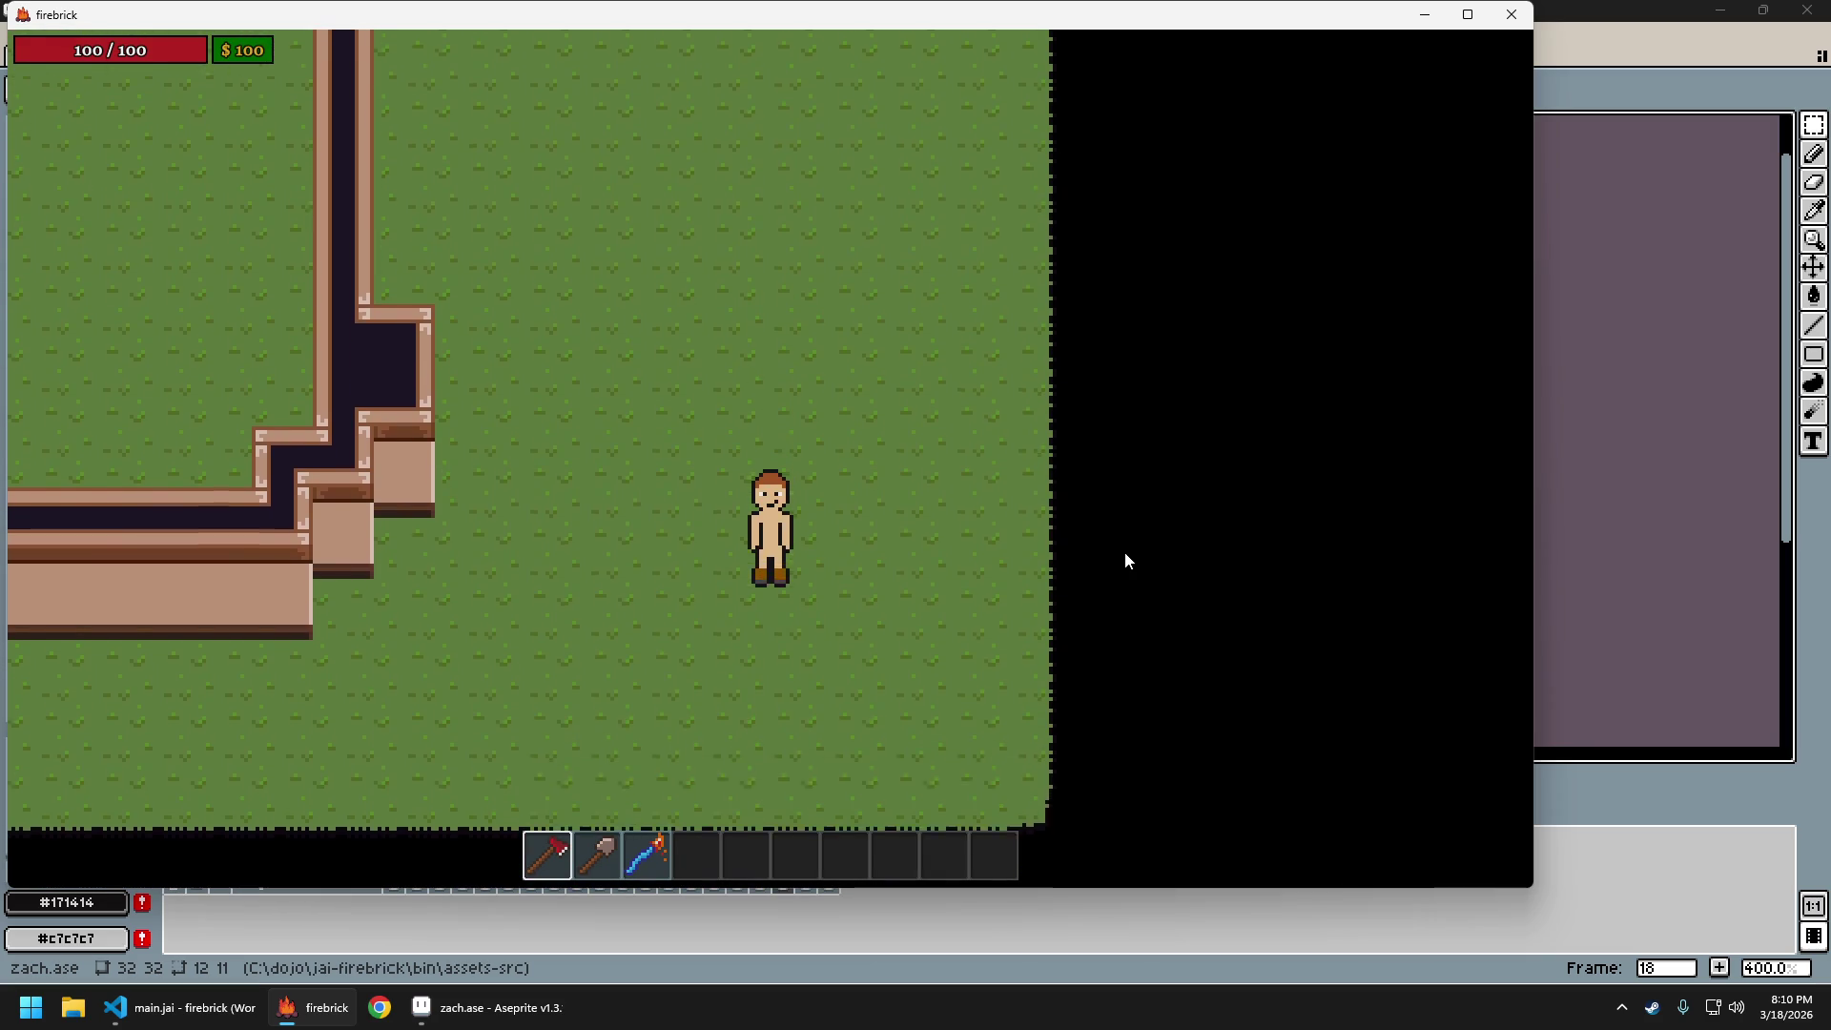
{"action": "key", "text": "w"}
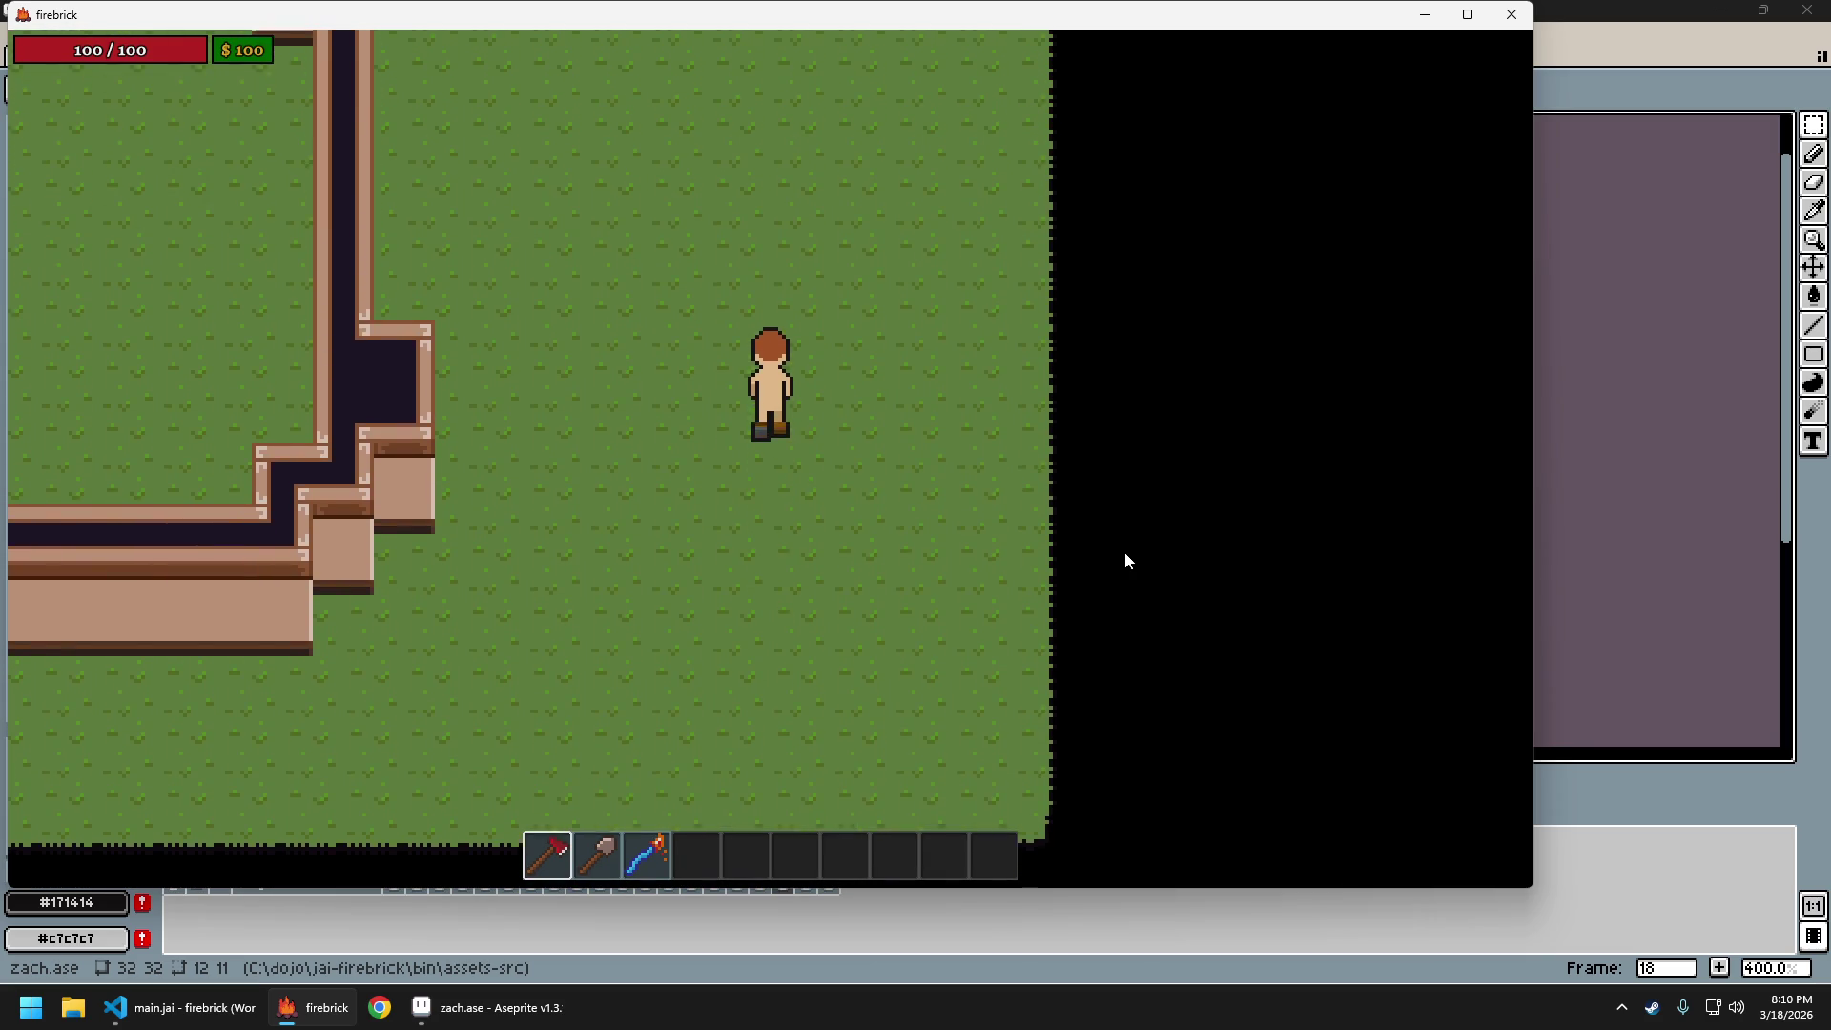
{"action": "key", "text": "s"}
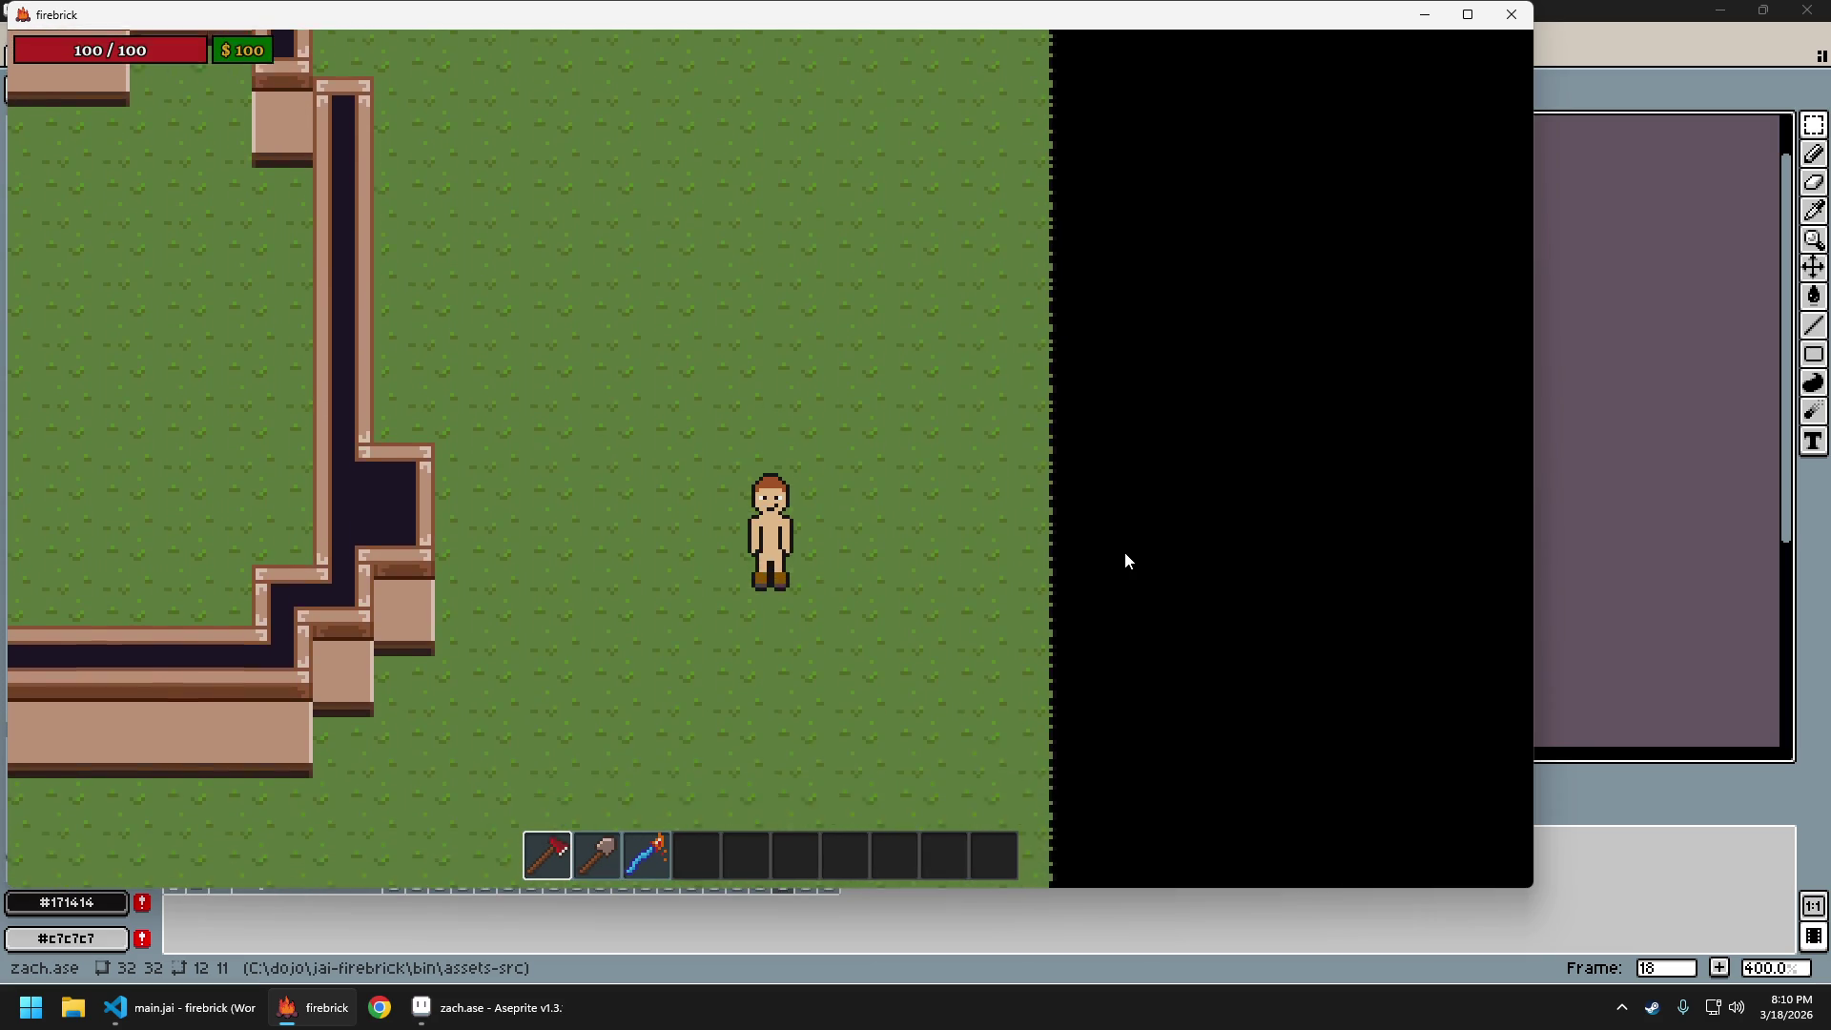
{"action": "key", "text": "Escape"}
{"action": "scroll", "coordinate": [817, 593], "scroll_direction": "up", "scroll_amount": 5}
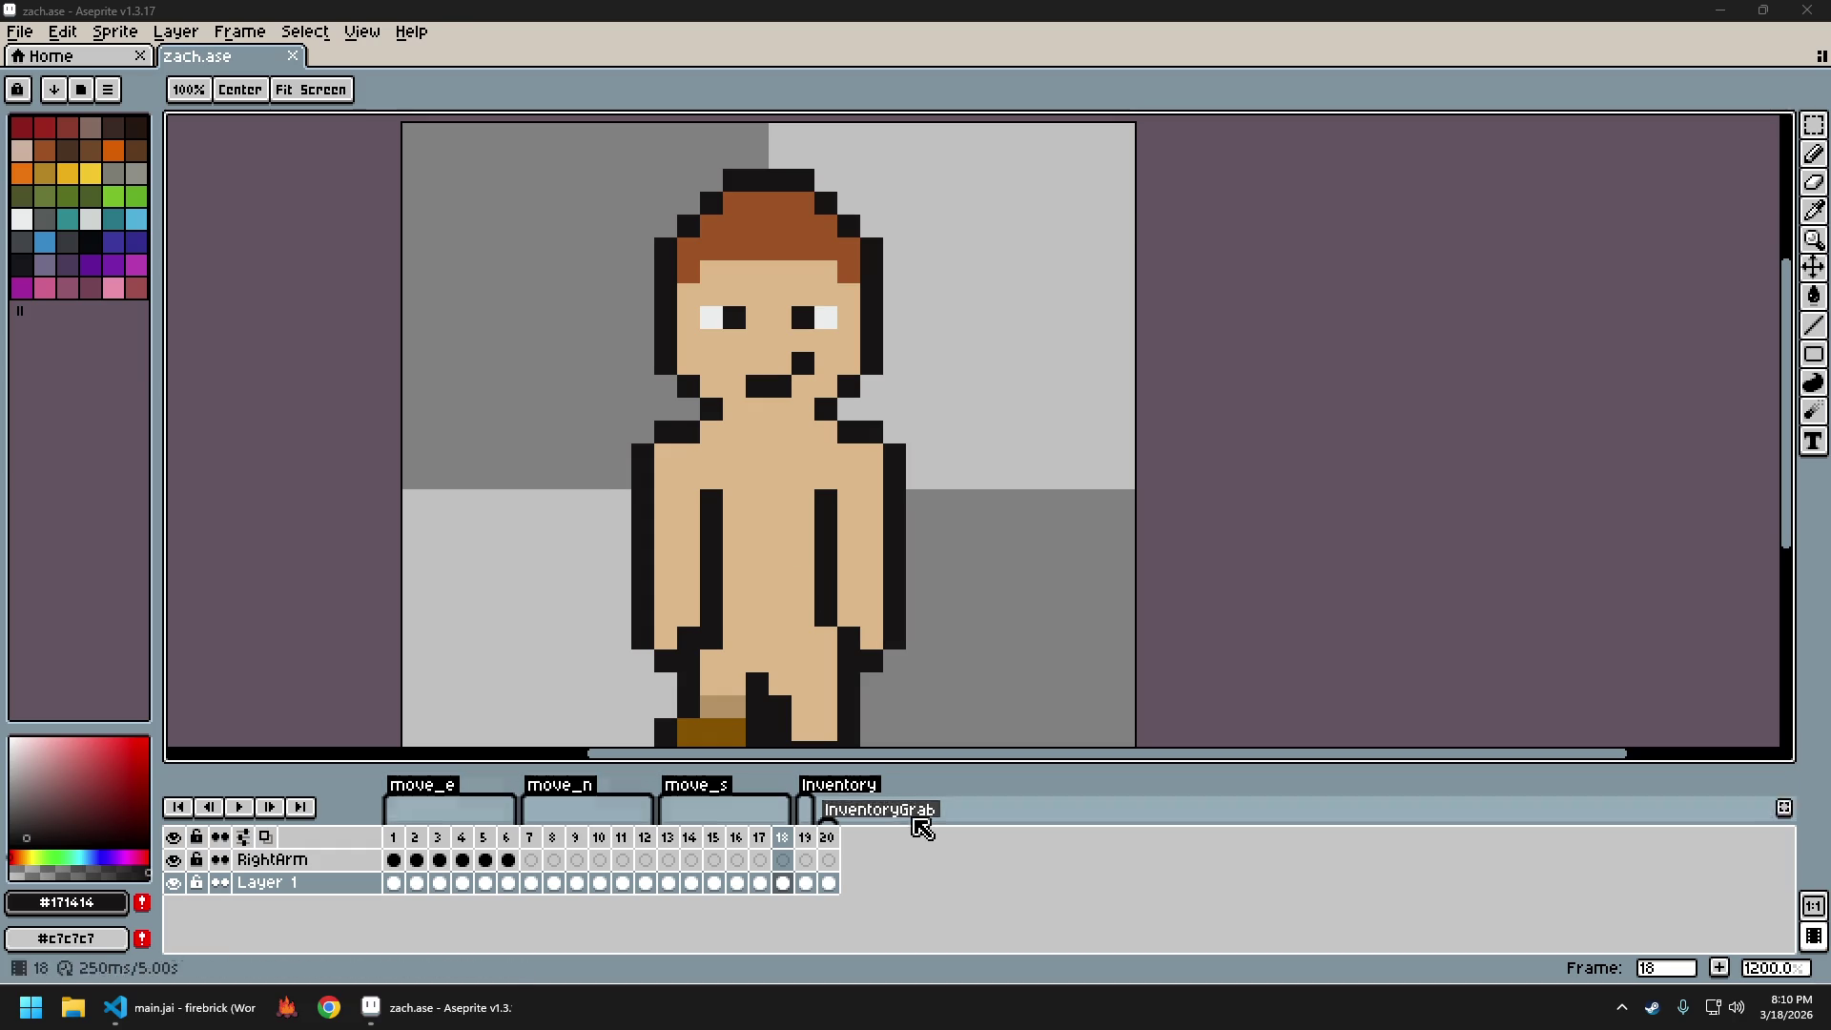
Step through the timeline to walk frame 14 and switch to the Pencil tool
{"action": "key", "text": "Home"}
{"action": "key", "text": "End"}
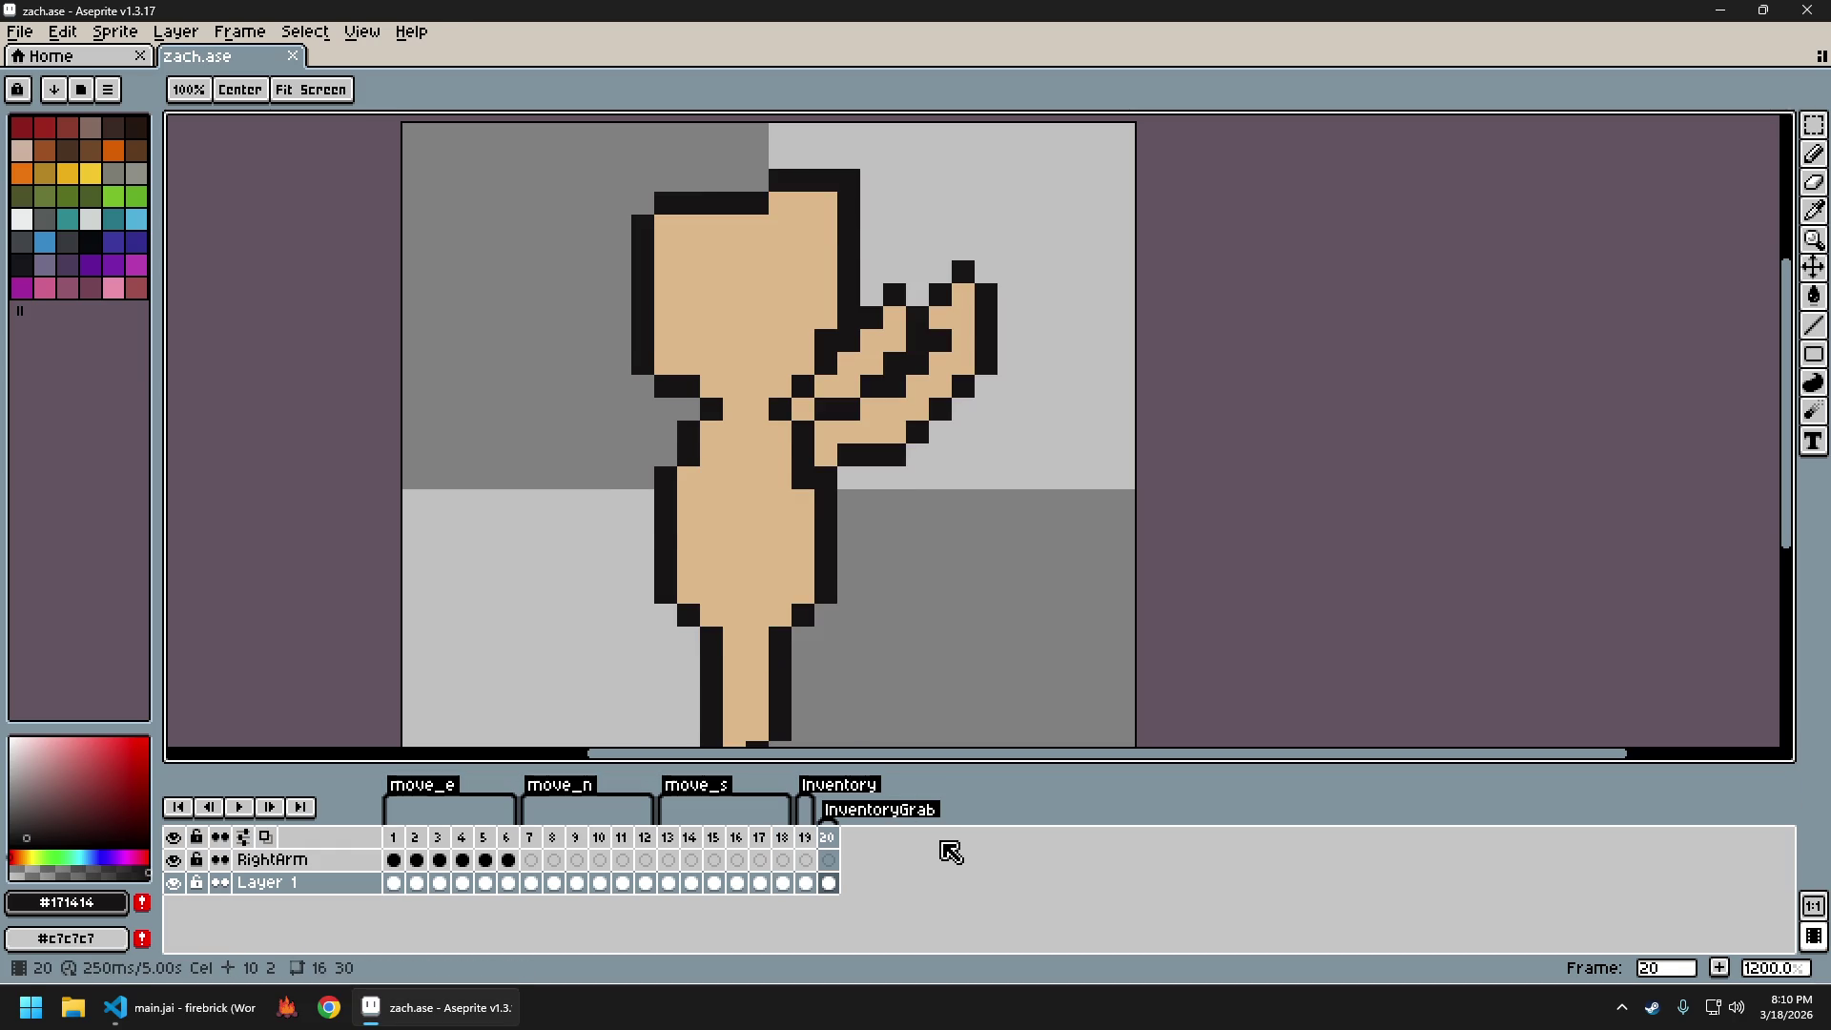
{"action": "key", "text": "Left"}
{"action": "key", "text": "Left"}
{"action": "key", "text": "Left"}
{"action": "key", "text": "Right"}
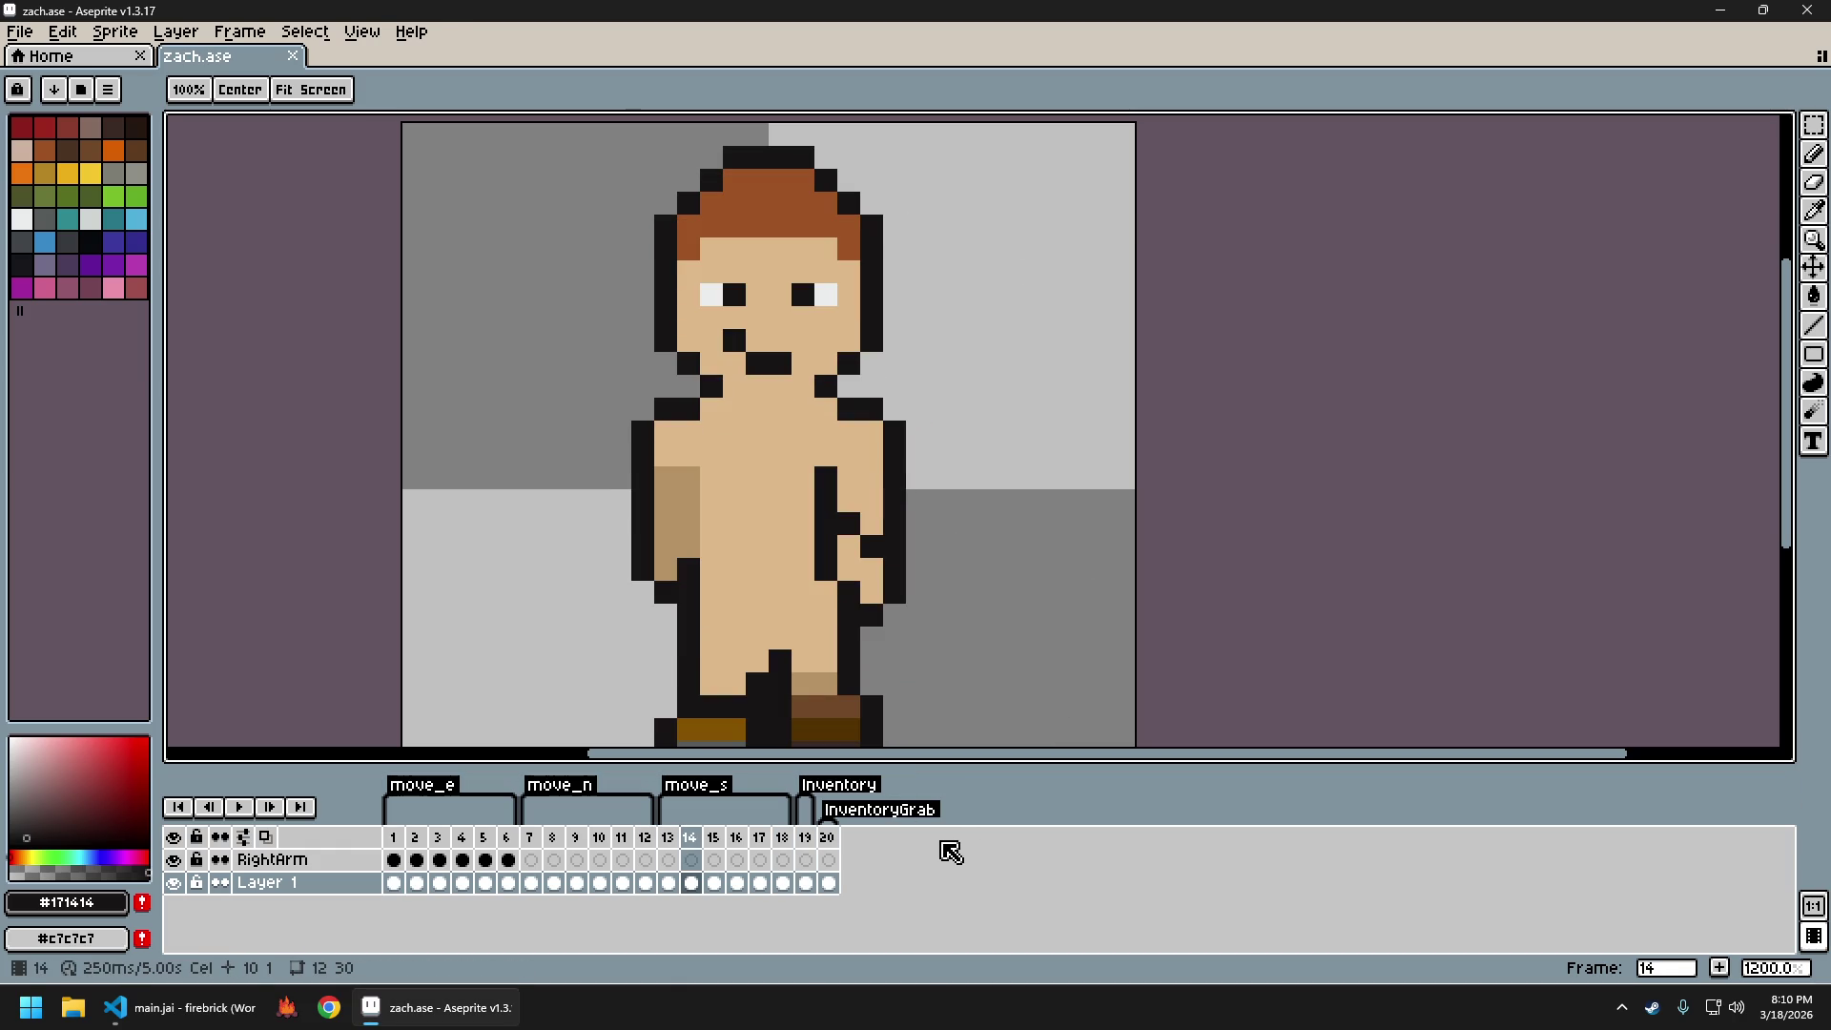
{"action": "key", "text": "b"}
{"action": "scroll", "coordinate": [763, 477], "scroll_direction": "down", "scroll_amount": 1}
{"action": "scroll", "coordinate": [838, 551], "scroll_direction": "up", "scroll_amount": 1}
Shade frame 14's torso with the sampled skin tone, undoing a stroke after comparing with frame 13
{"action": "left_click", "coordinate": [707, 552], "text": "alt"}
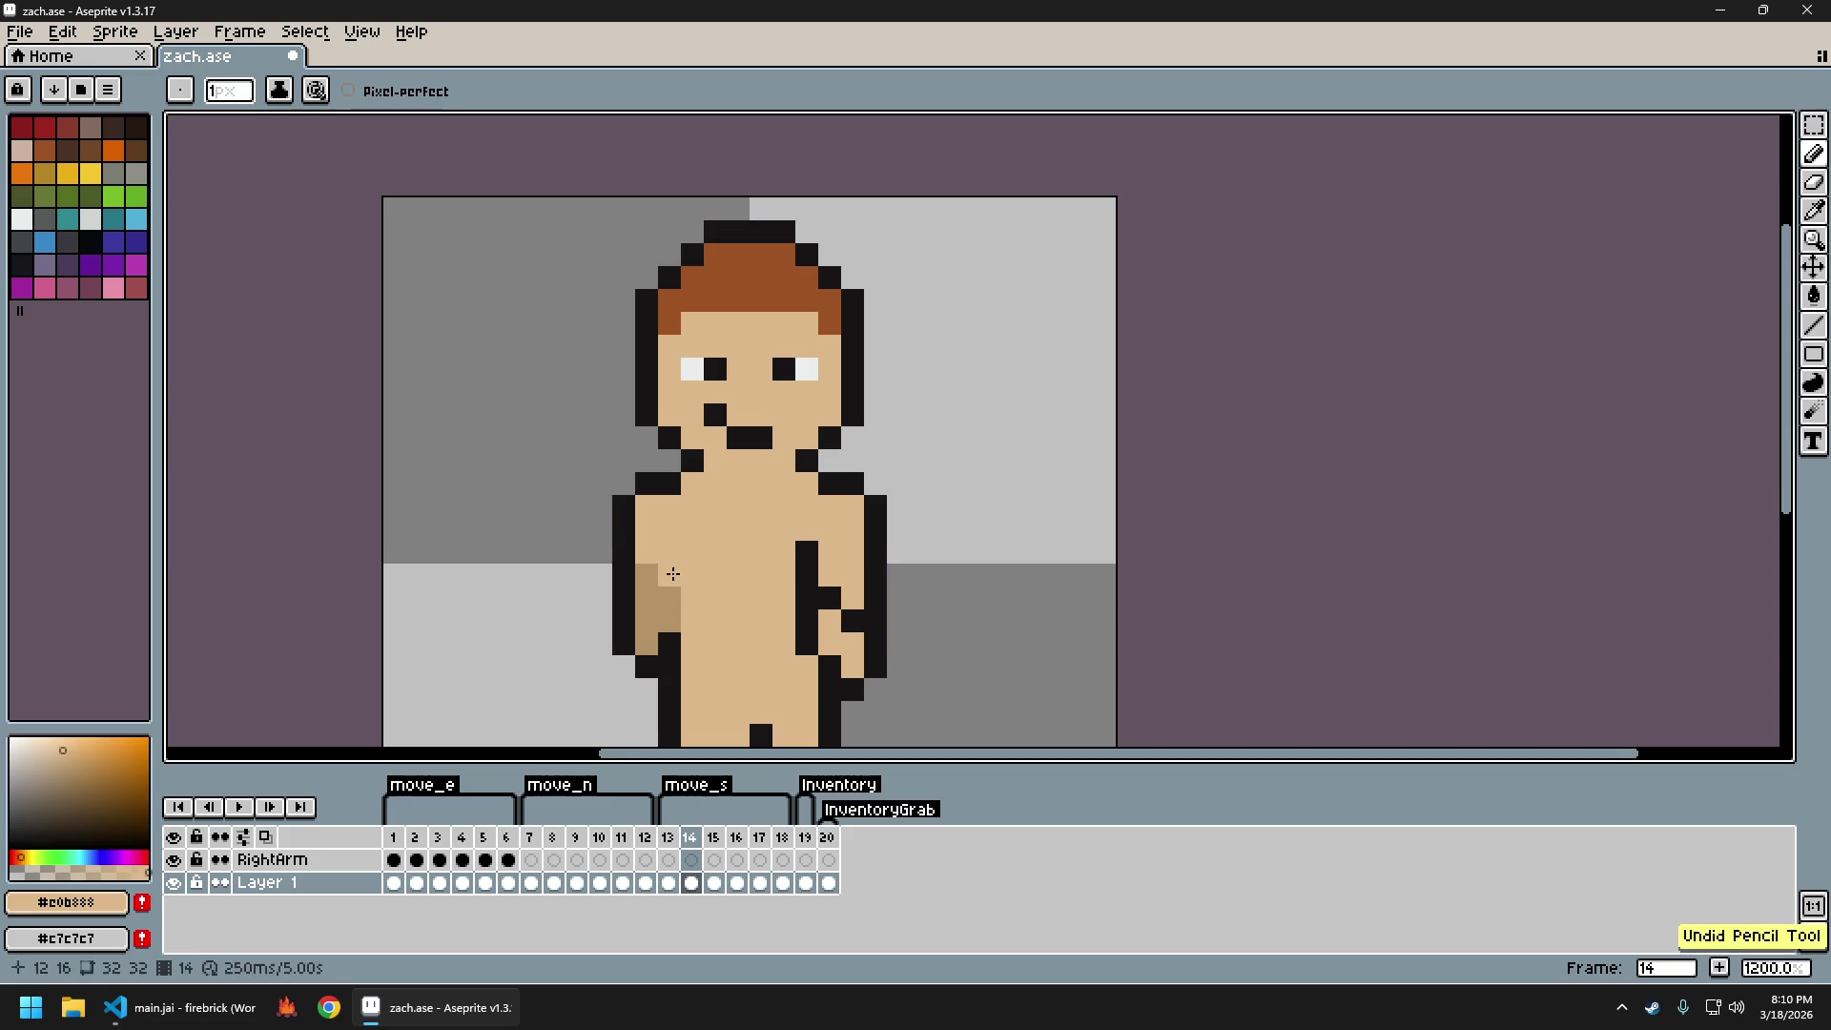
{"action": "scroll", "coordinate": [833, 620], "scroll_direction": "down", "scroll_amount": 5}
{"action": "key", "text": "Left"}
{"action": "key", "text": "Right"}
{"action": "key", "text": "ctrl+z"}
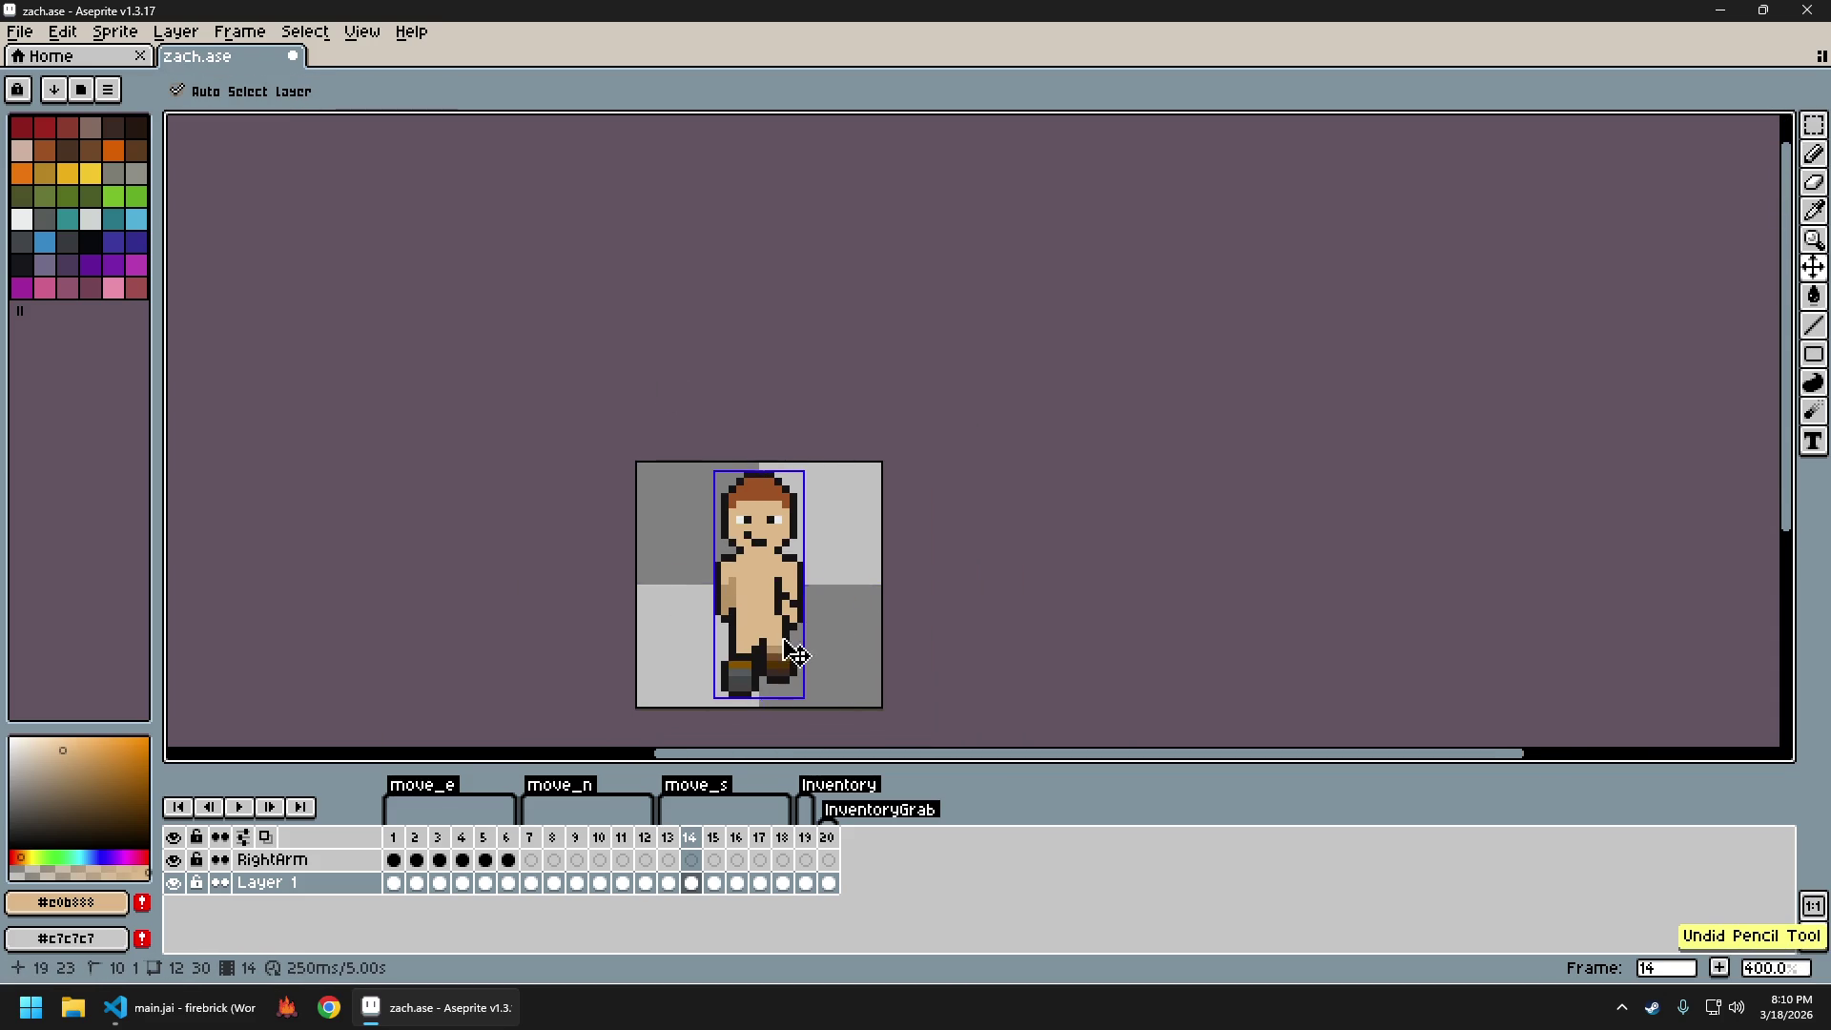
{"action": "scroll", "coordinate": [760, 615], "scroll_direction": "up", "scroll_amount": 2}
{"action": "scroll", "coordinate": [835, 614], "scroll_direction": "down", "scroll_amount": 3}
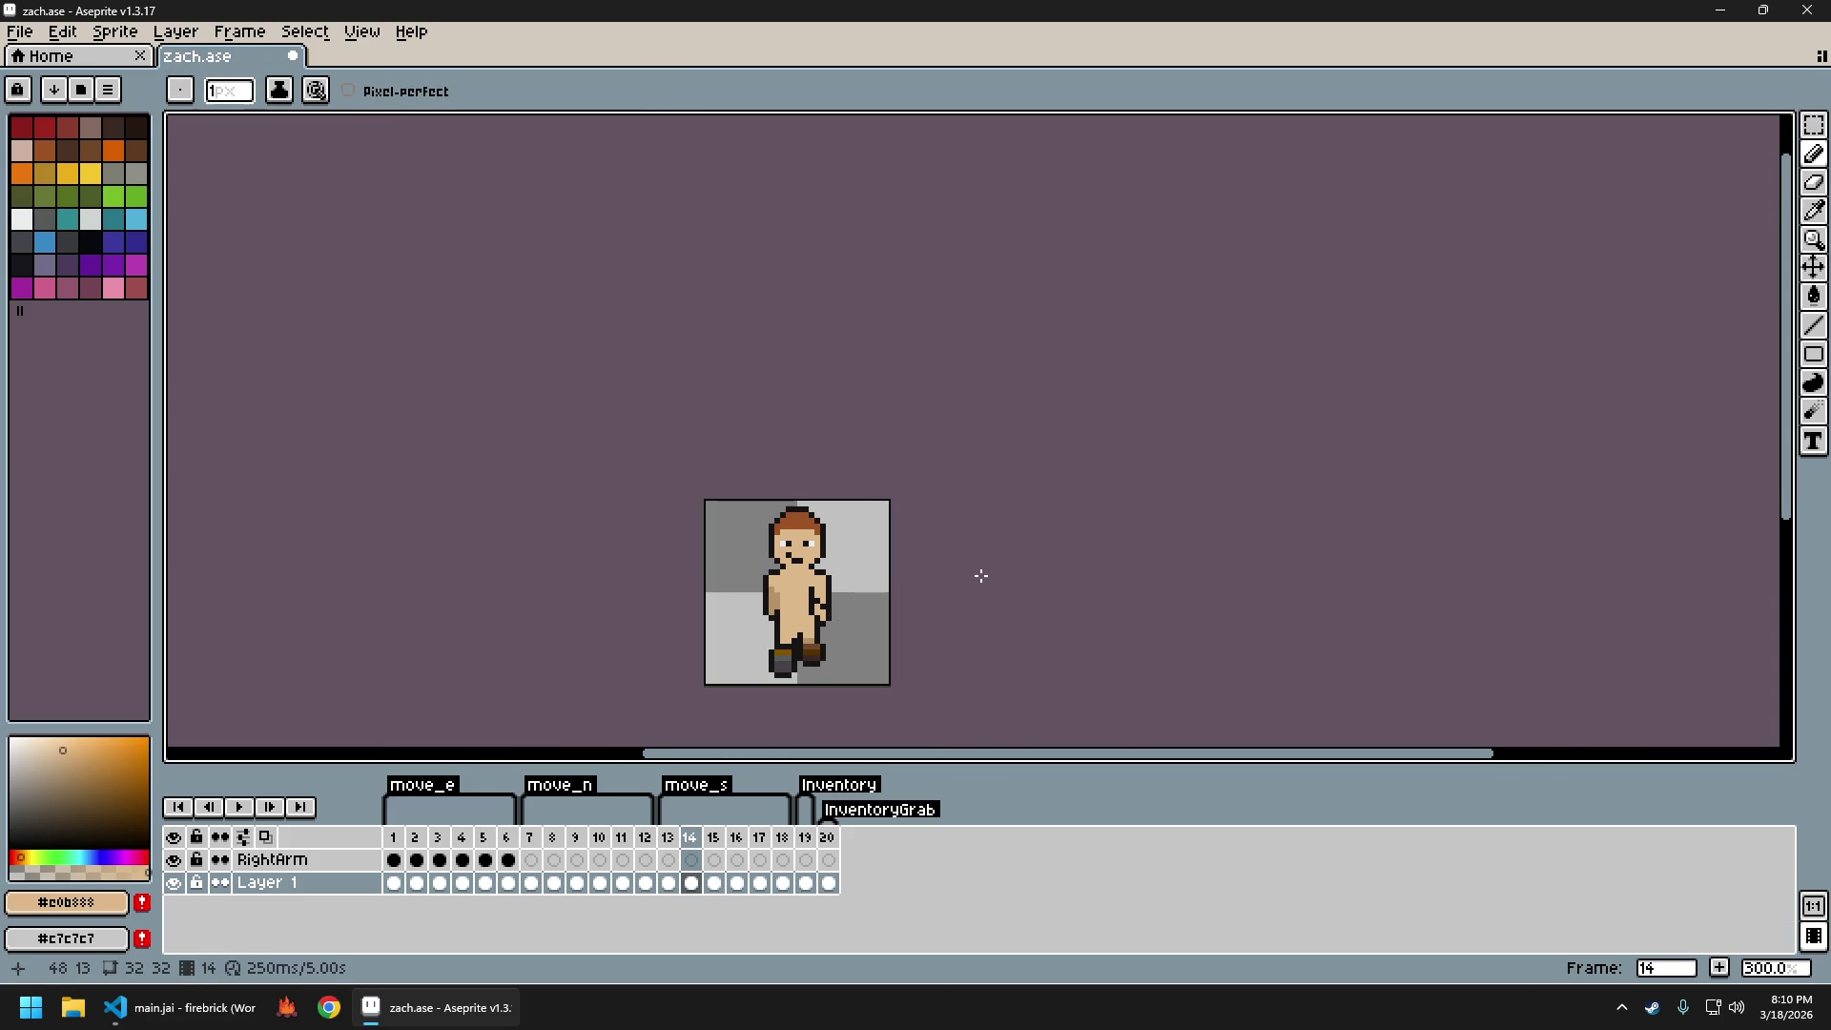
{"action": "key", "text": "Left"}
{"action": "key", "text": "Right"}
{"action": "key", "text": "Left"}
{"action": "key", "text": "Right"}
{"action": "key", "text": "Right"}
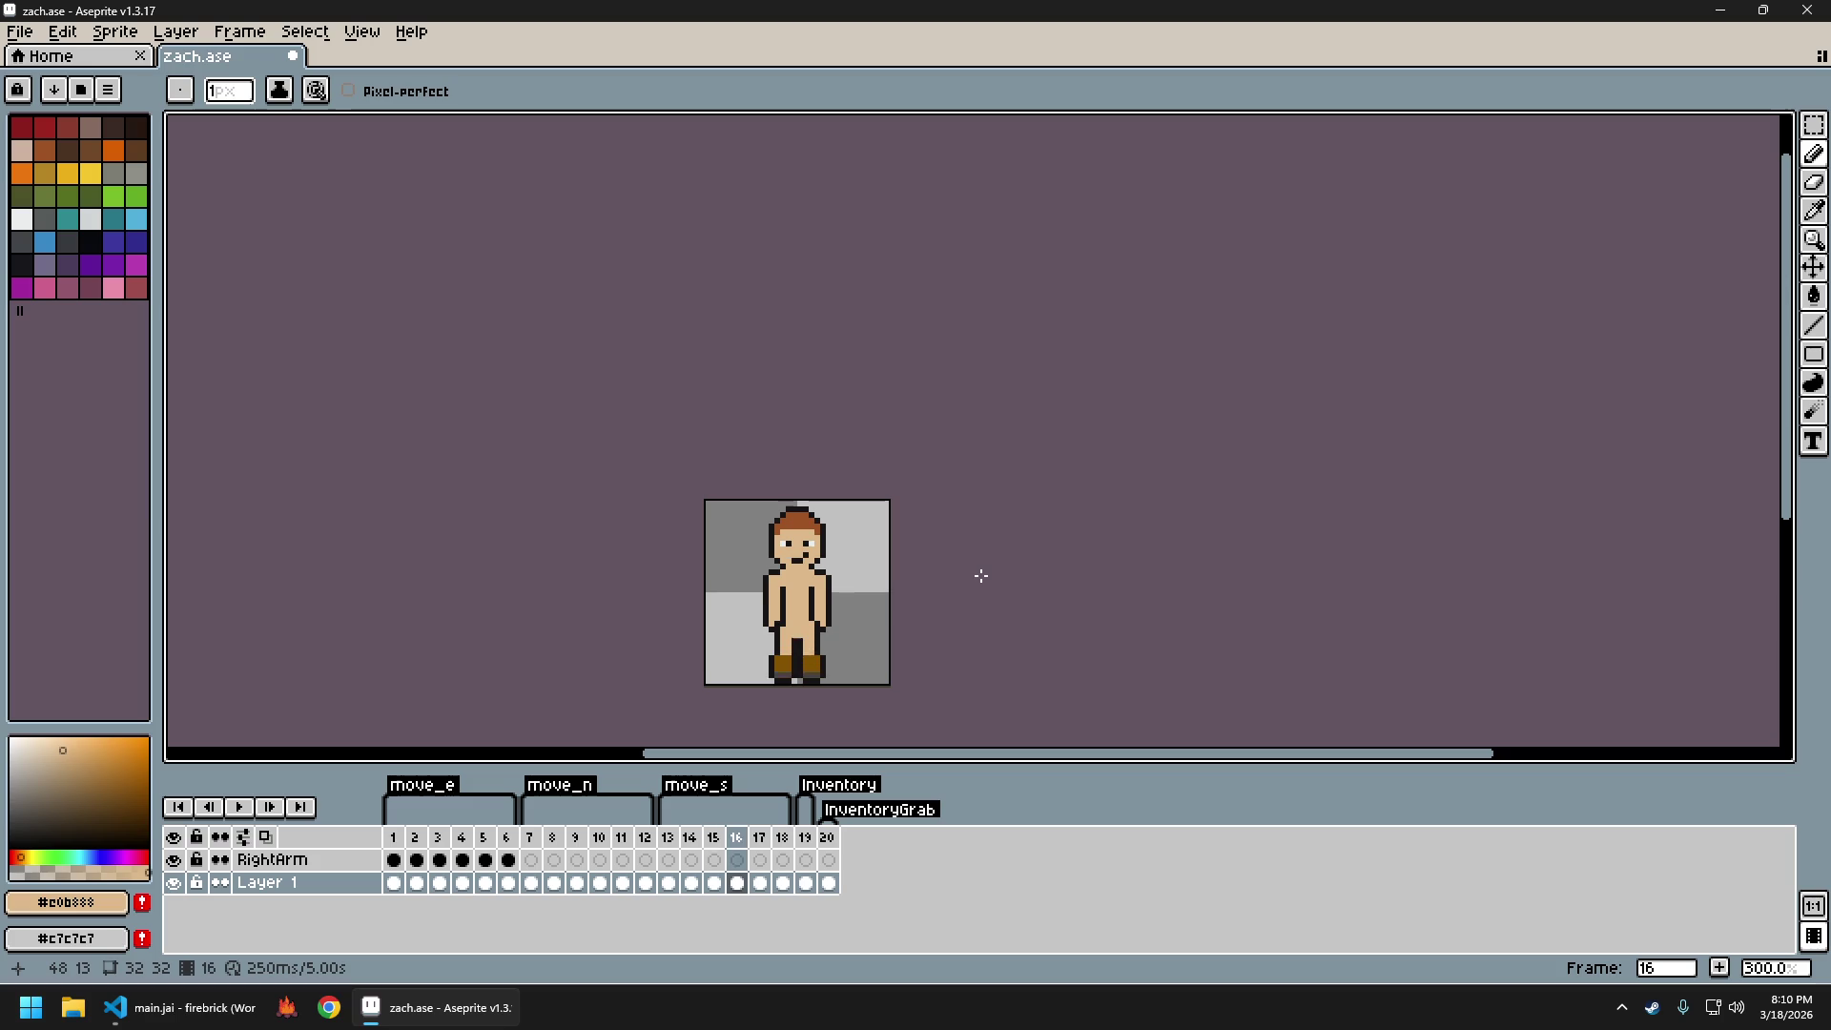
Review south-walk frames 14 through 17 against each other
{"action": "key", "text": "Right"}
{"action": "key", "text": "Right"}
{"action": "scroll", "coordinate": [859, 567], "scroll_direction": "up", "scroll_amount": 4}
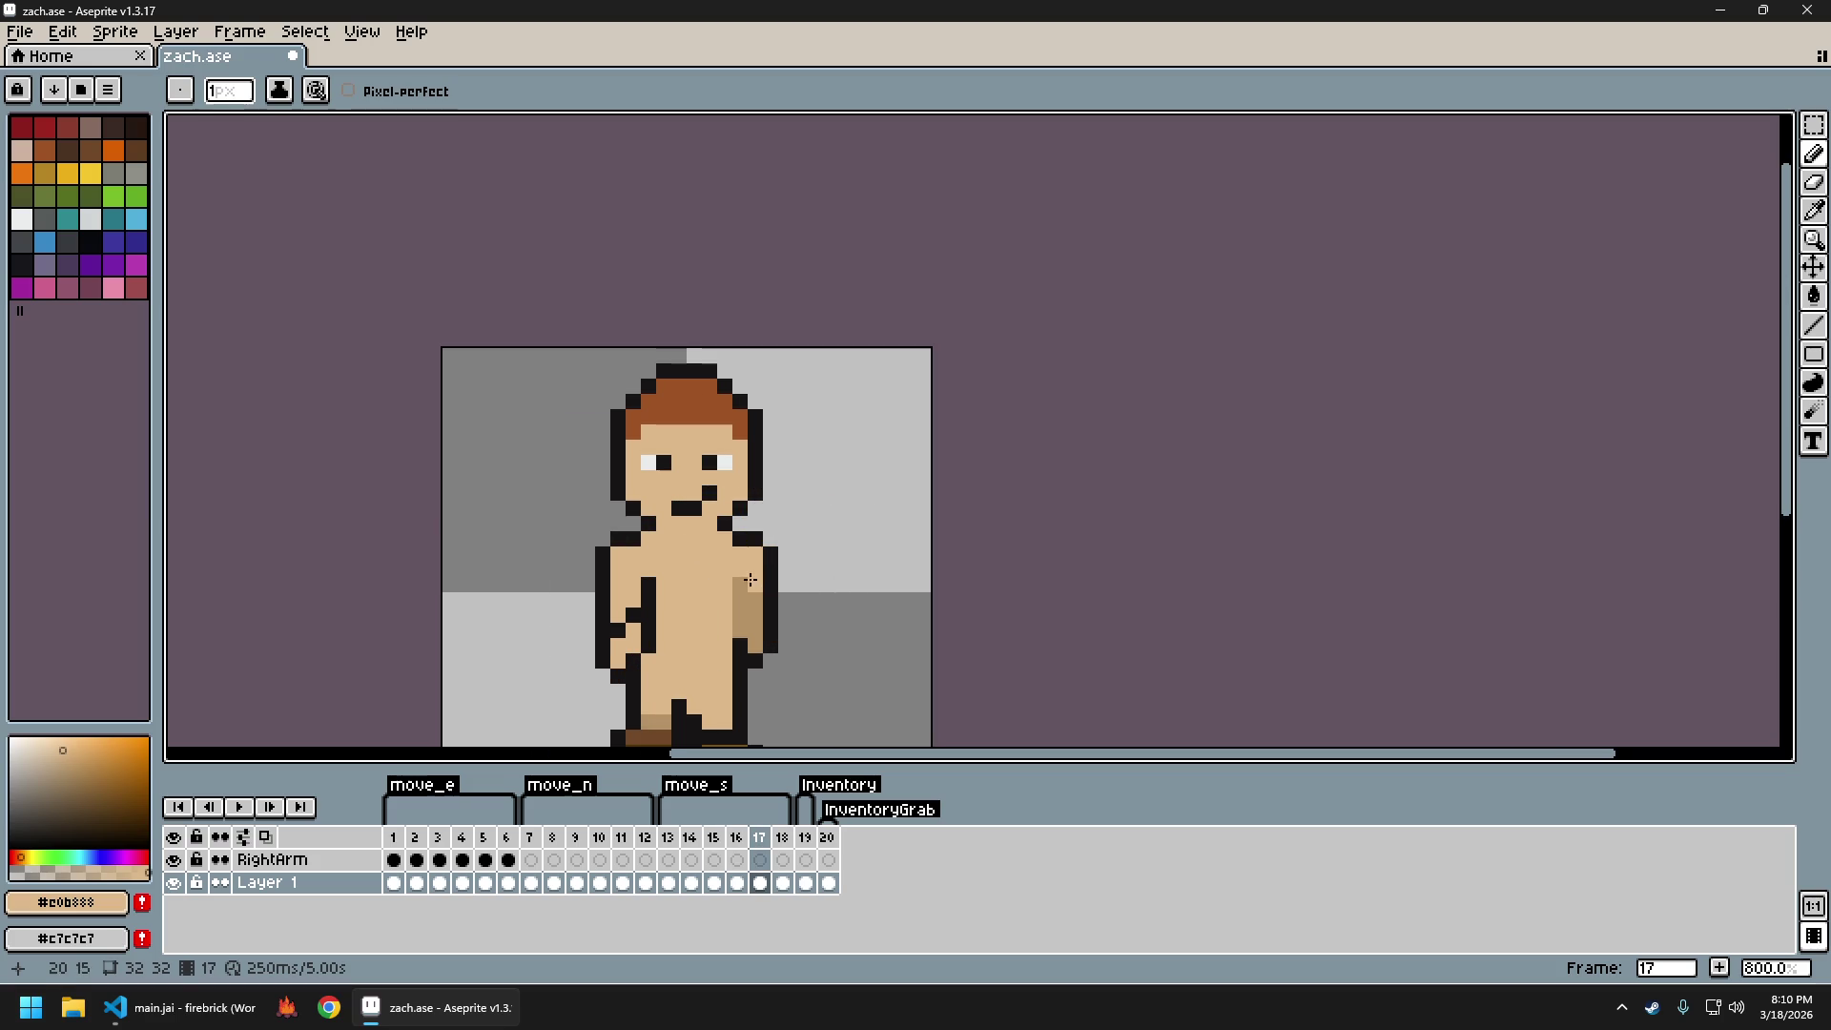
{"action": "scroll", "coordinate": [896, 633], "scroll_direction": "down", "scroll_amount": 5}
{"action": "key", "text": "Left"}
{"action": "key", "text": "Left"}
{"action": "key", "text": "Left"}
{"action": "key", "text": "Right"}
{"action": "key", "text": "Right"}
{"action": "key", "text": "Right"}
{"action": "key", "text": "Left"}
{"action": "key", "text": "Left"}
{"action": "key", "text": "Left"}
{"action": "key", "text": "Right"}
{"action": "key", "text": "Right"}
{"action": "key", "text": "Right"}
Settle on frame 17 and re-export the zach sprite sheet to ..\assets\img\zach.png
{"action": "scroll", "coordinate": [893, 656], "scroll_direction": "up", "scroll_amount": 4}
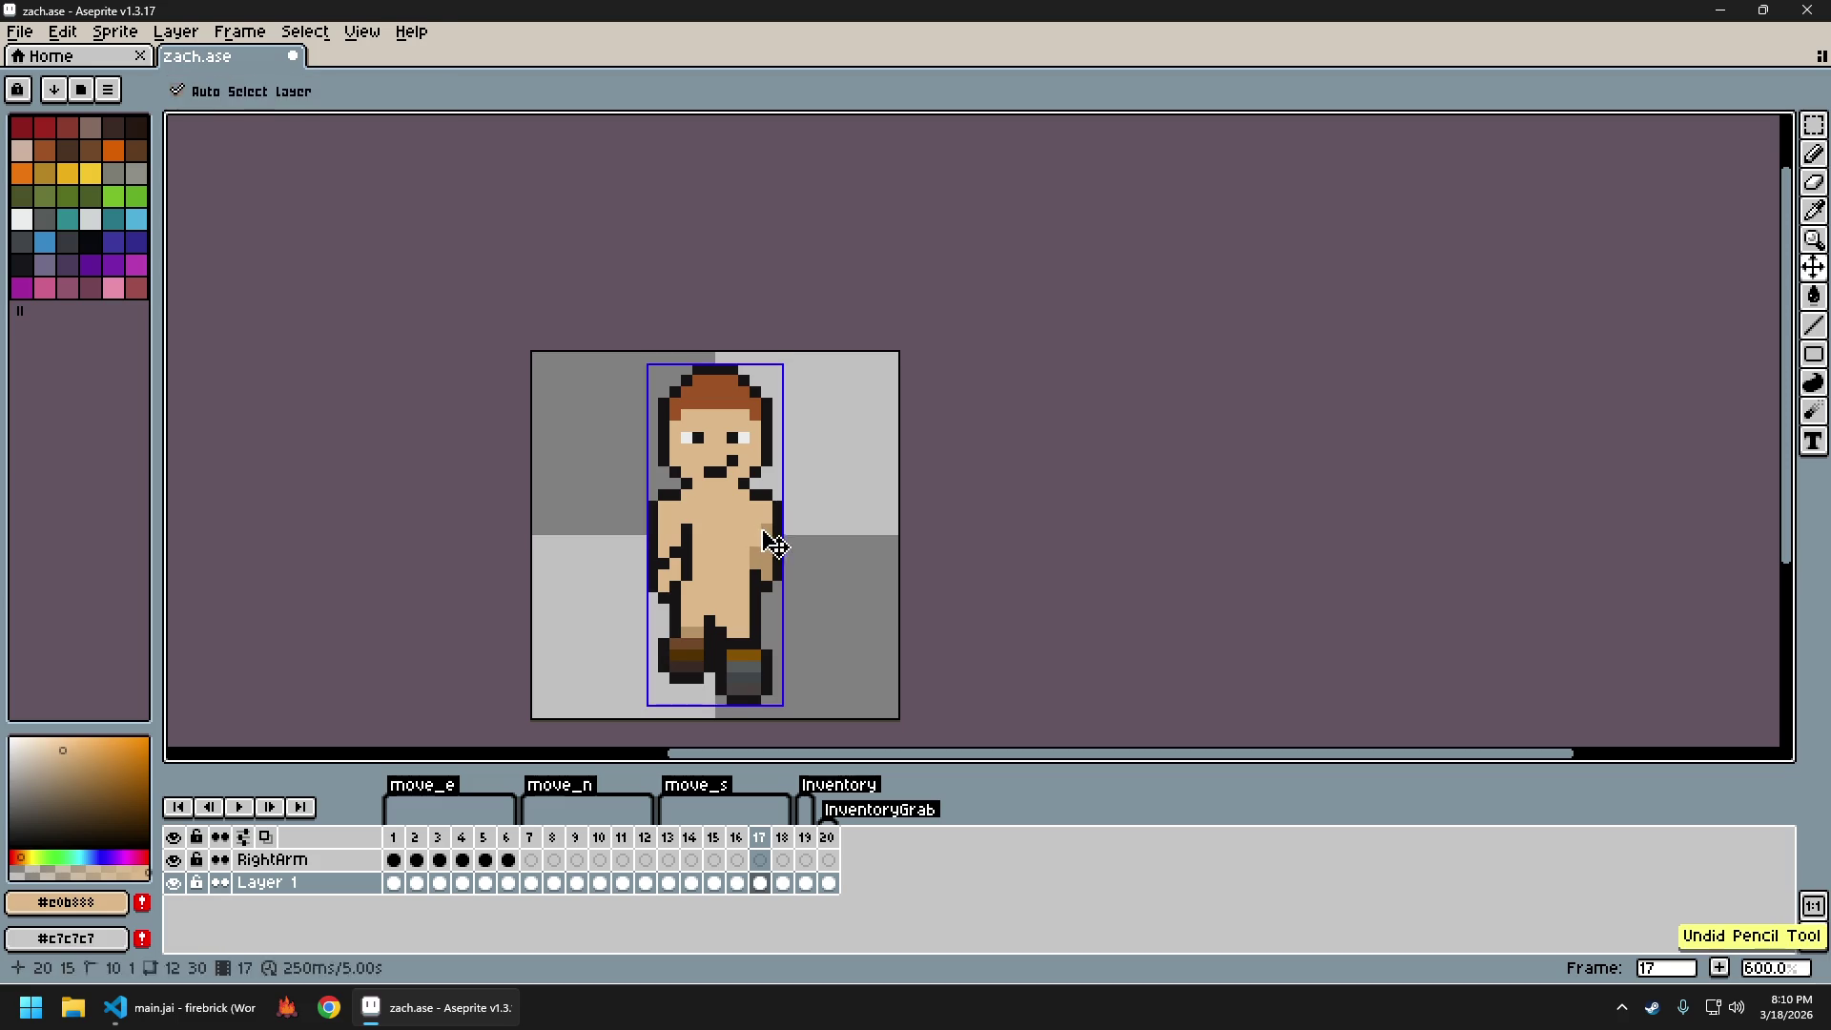
{"action": "key", "text": "Left"}
{"action": "key", "text": "Left"}
{"action": "key", "text": "Left"}
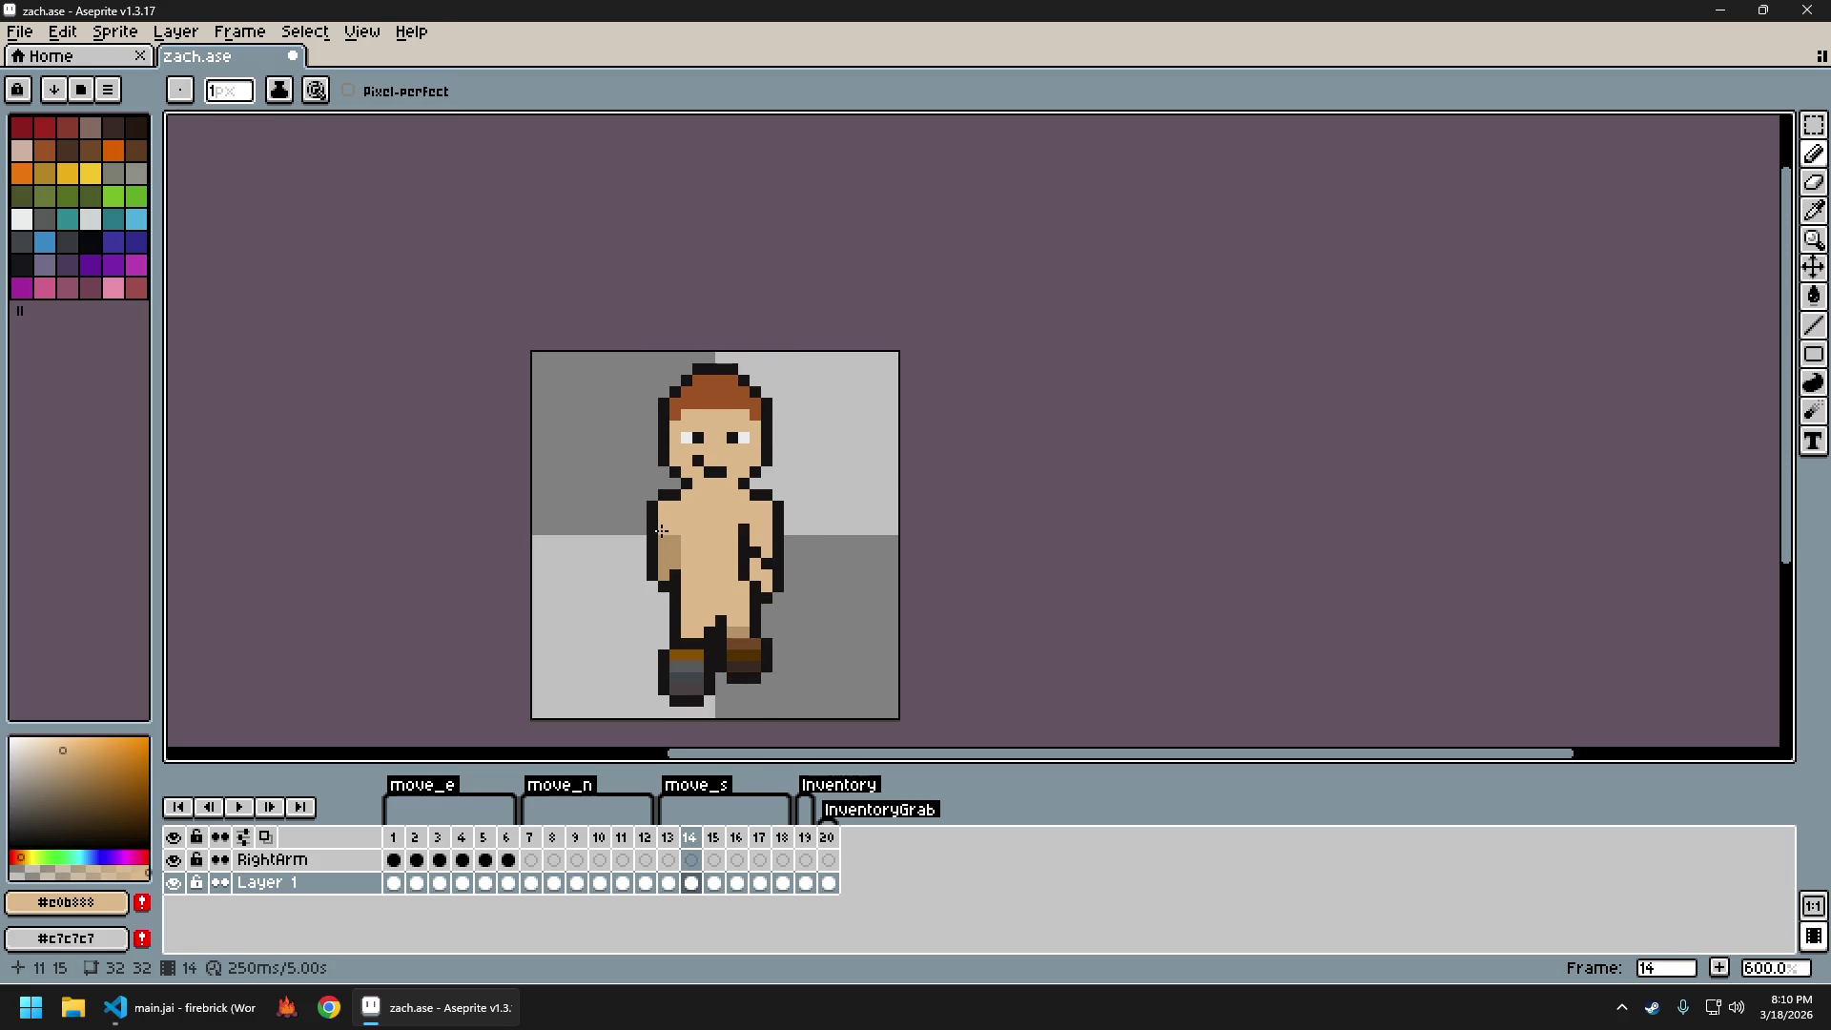
{"action": "scroll", "coordinate": [863, 607], "scroll_direction": "down", "scroll_amount": 4}
{"action": "key", "text": "Right"}
{"action": "key", "text": "Right"}
{"action": "key", "text": "Right"}
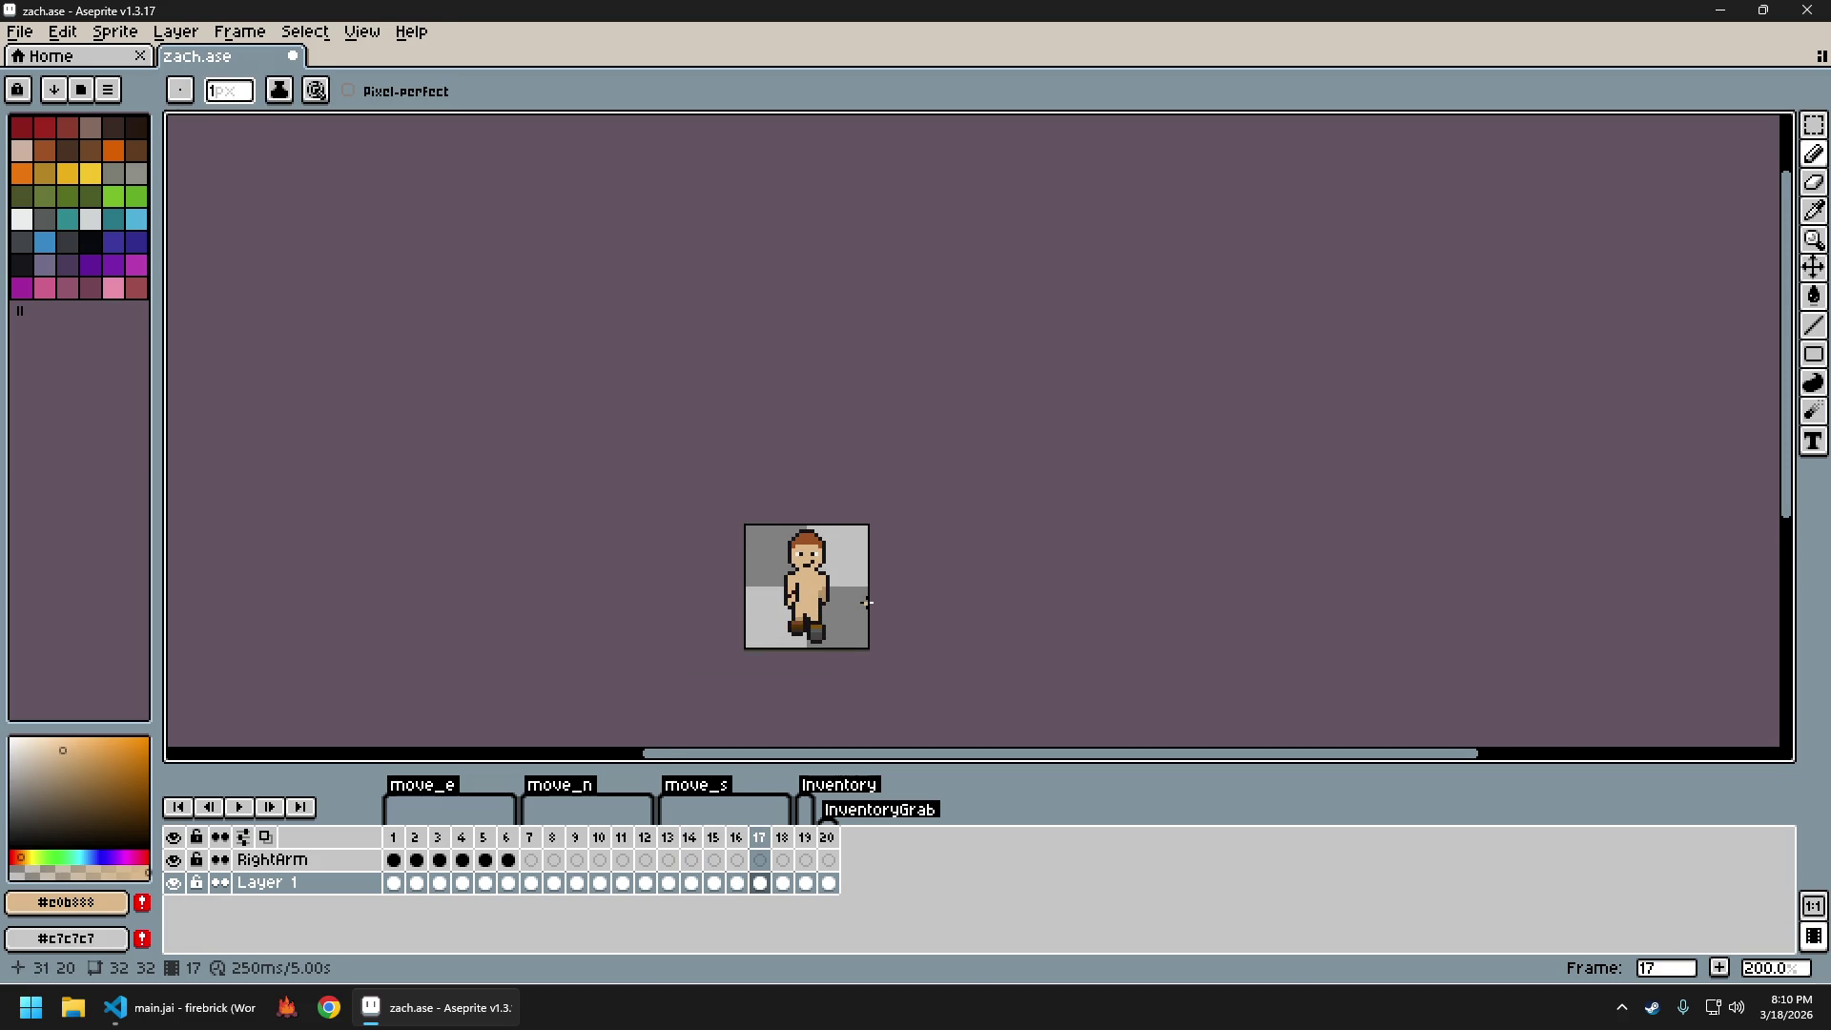
{"action": "key", "text": "ctrl+e"}
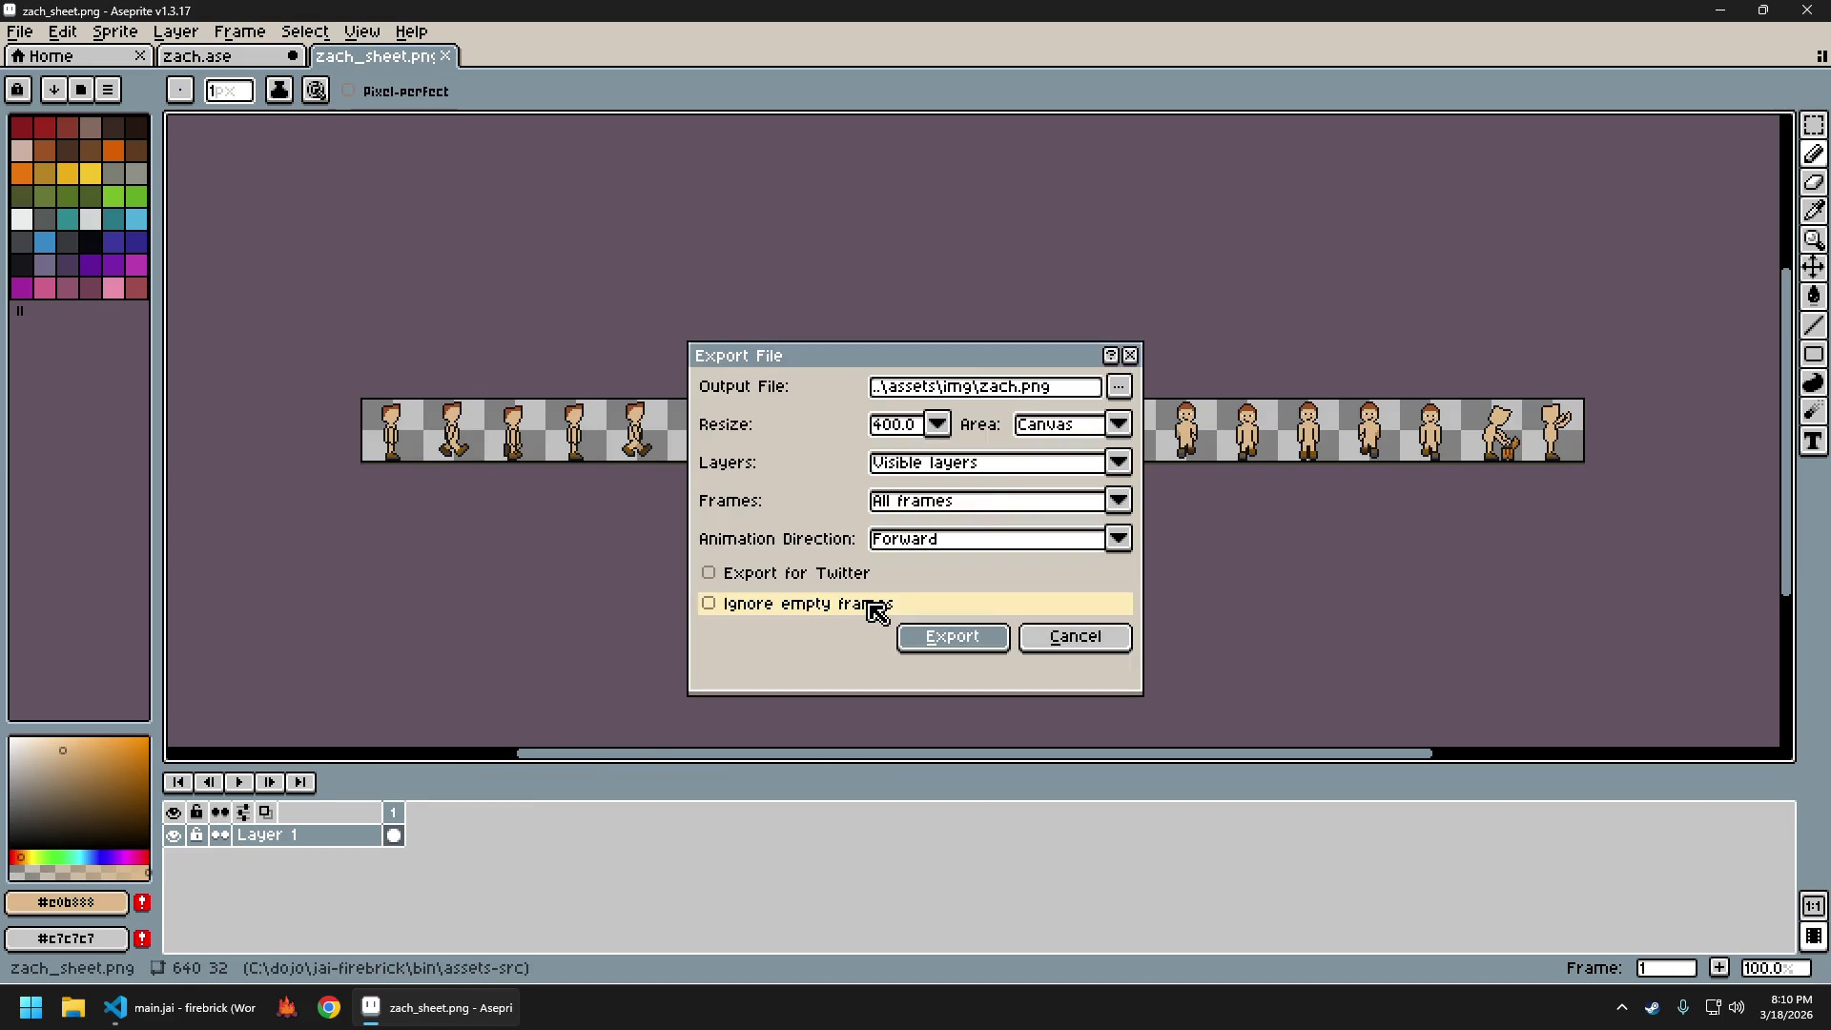
{"action": "left_click", "coordinate": [288, 1007]}
Walk the character north and south three times with W and S to check the new frames
{"action": "key", "text": "w"}
{"action": "key", "text": "s"}
{"action": "key", "text": "w"}
{"action": "key", "text": "s"}
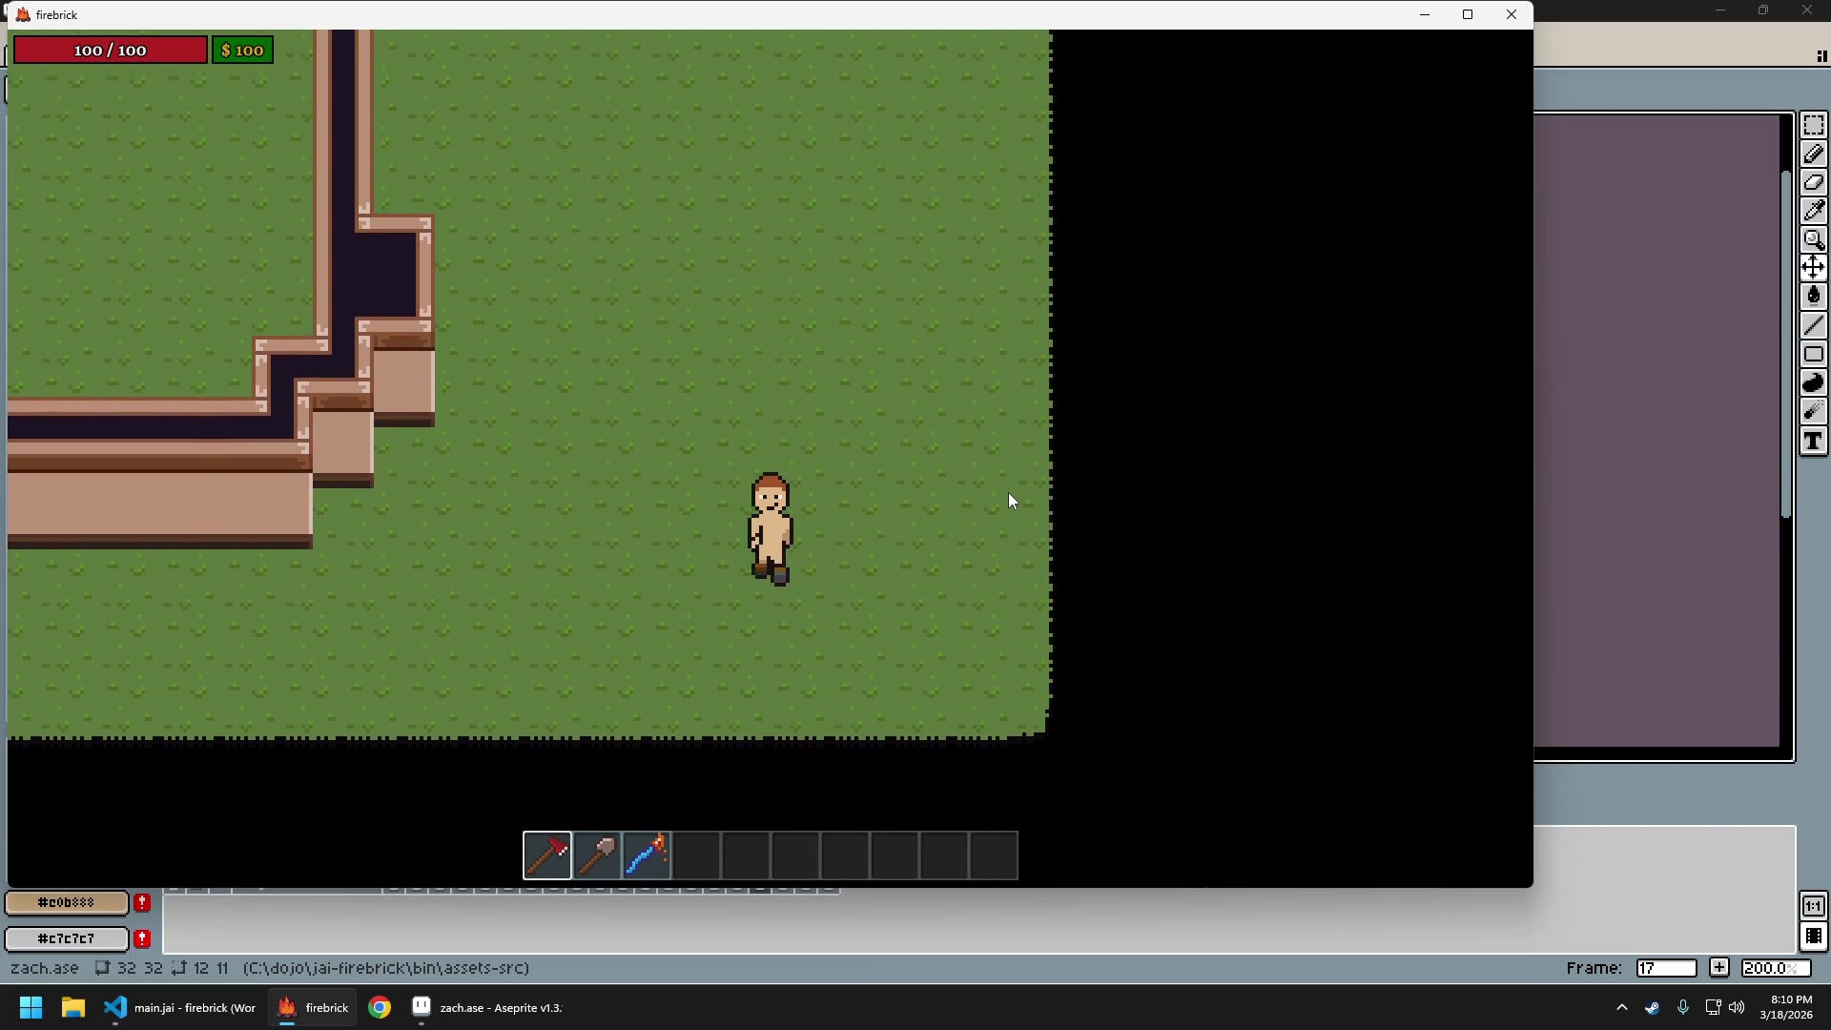
{"action": "key", "text": "w"}
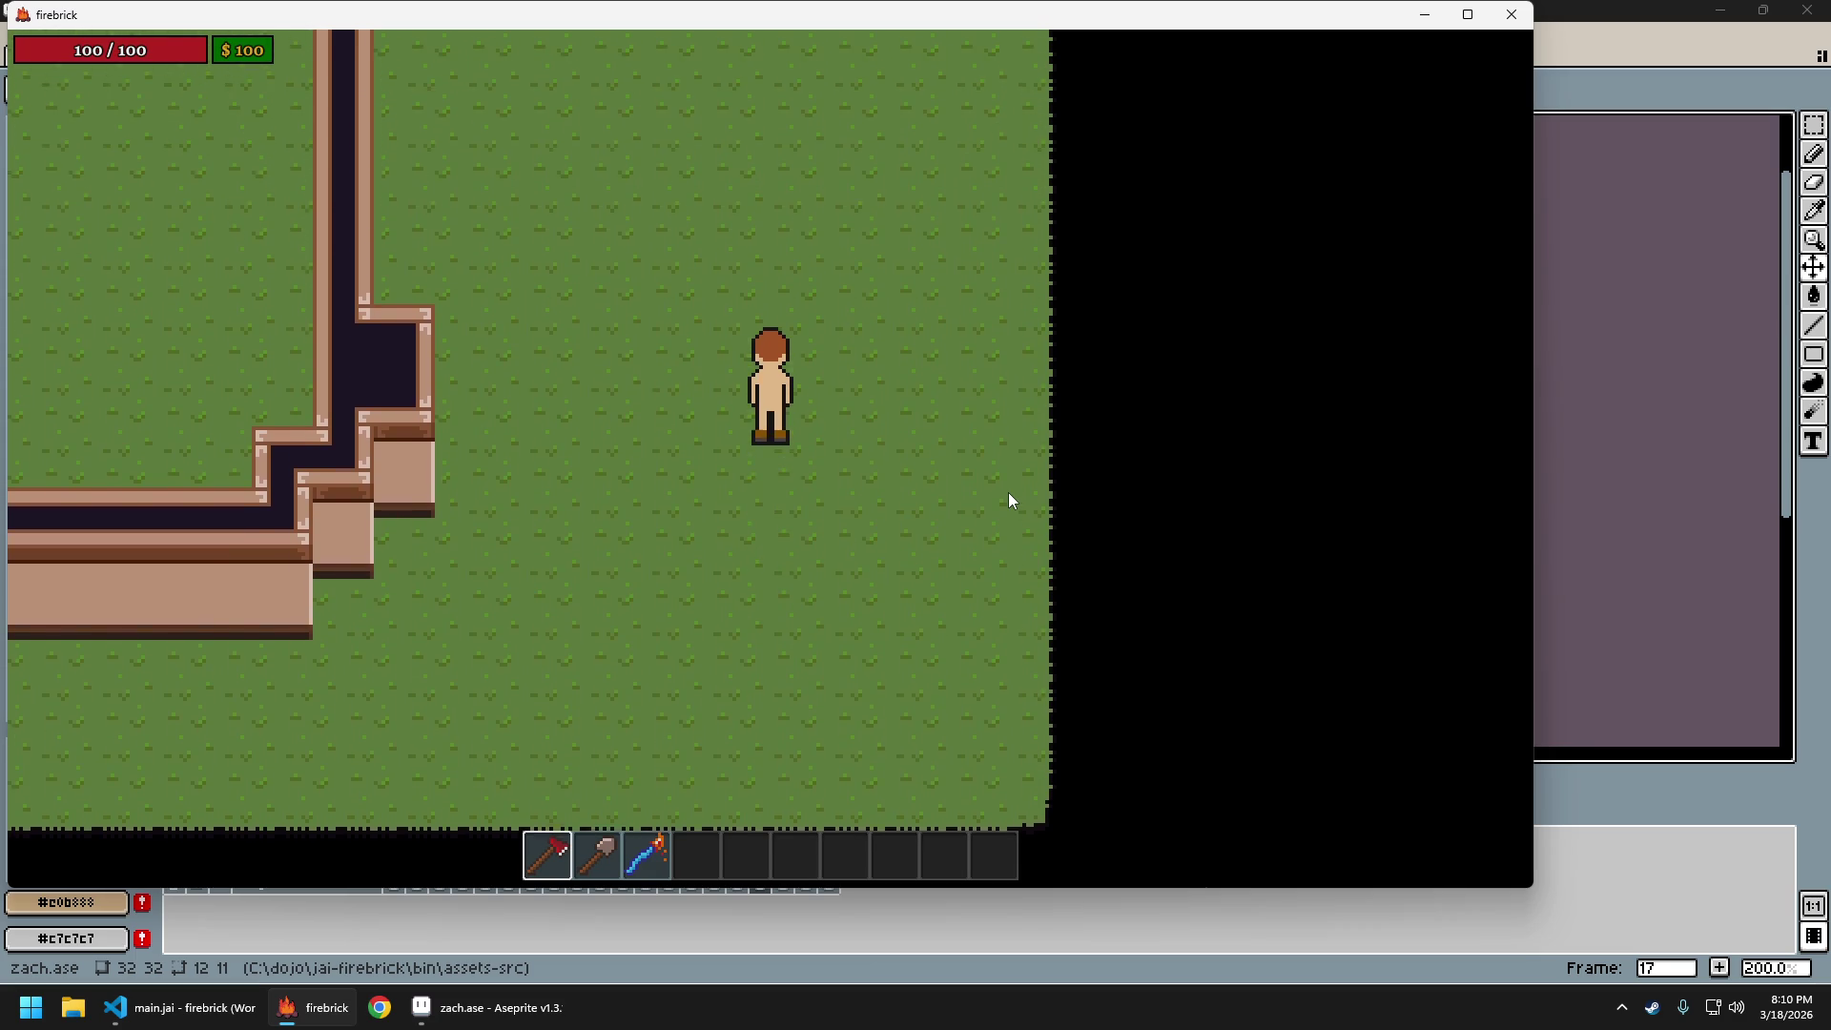
{"action": "key", "text": "s"}
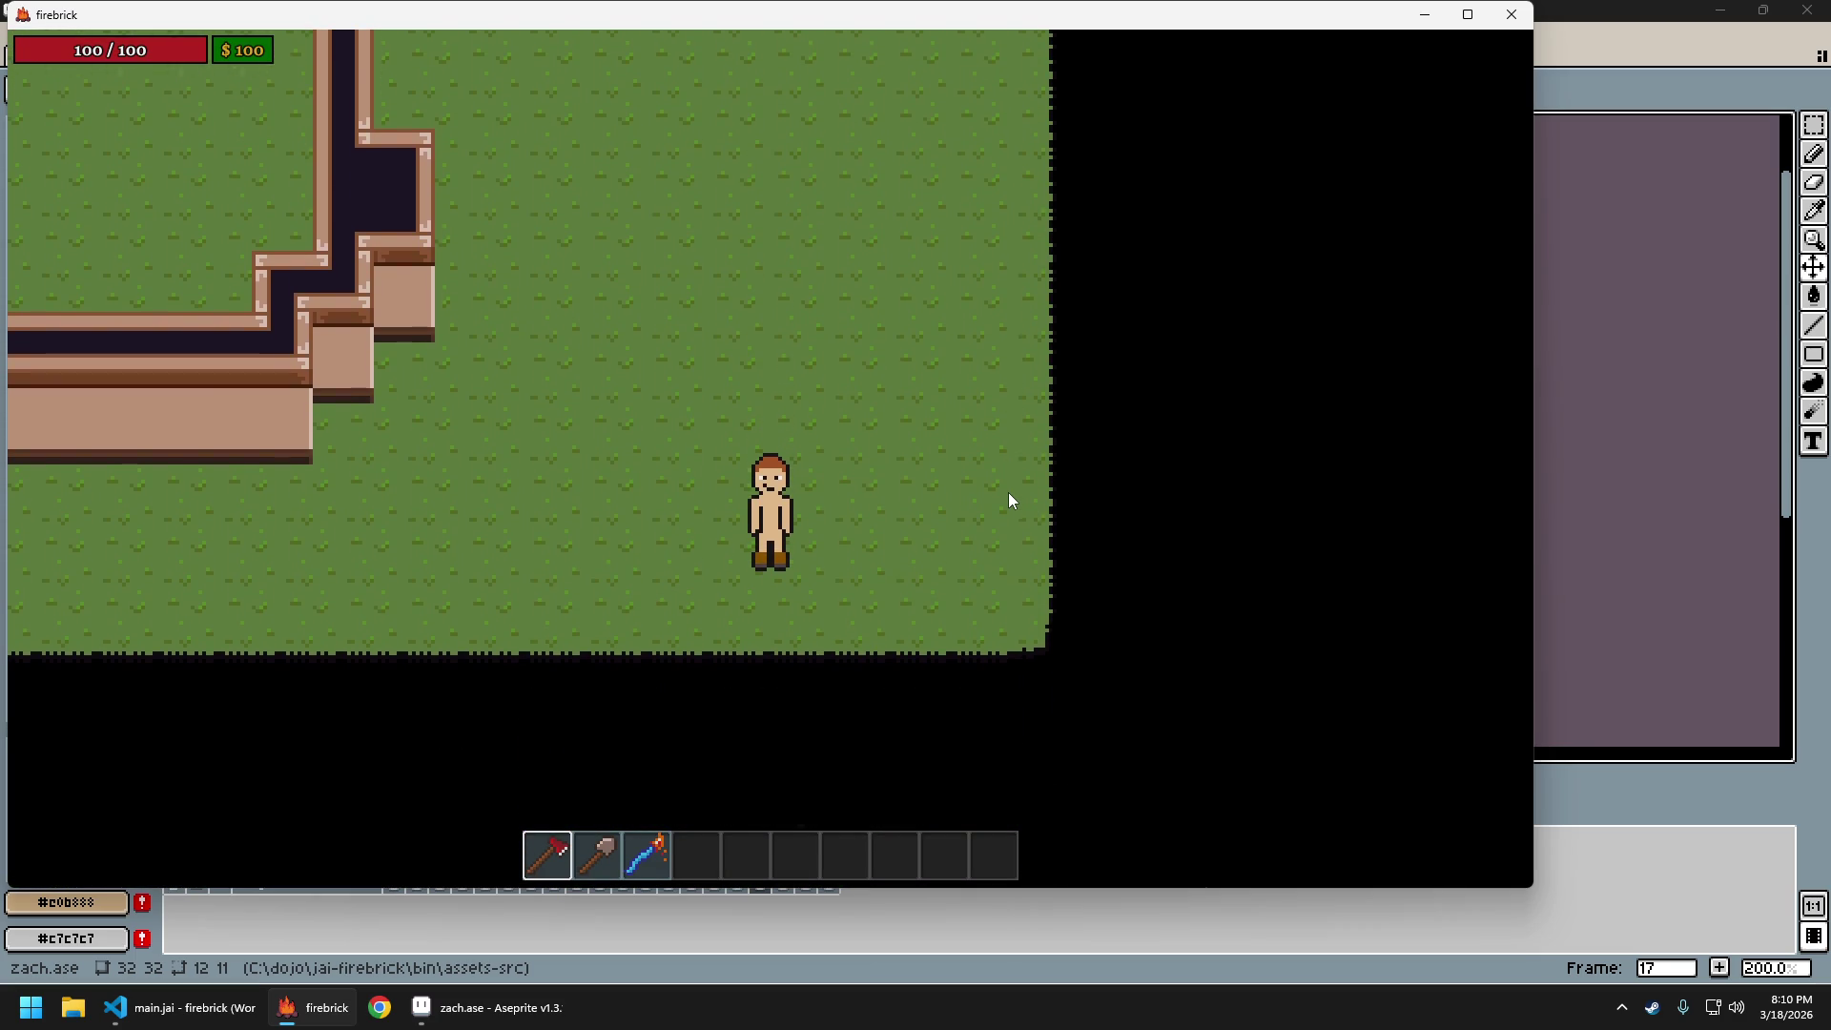
{"action": "left_click", "coordinate": [1660, 191]}
Undo the stray shading stroke and compare walk frames 13 through 17
{"action": "scroll", "coordinate": [807, 582], "scroll_direction": "up", "scroll_amount": 4}
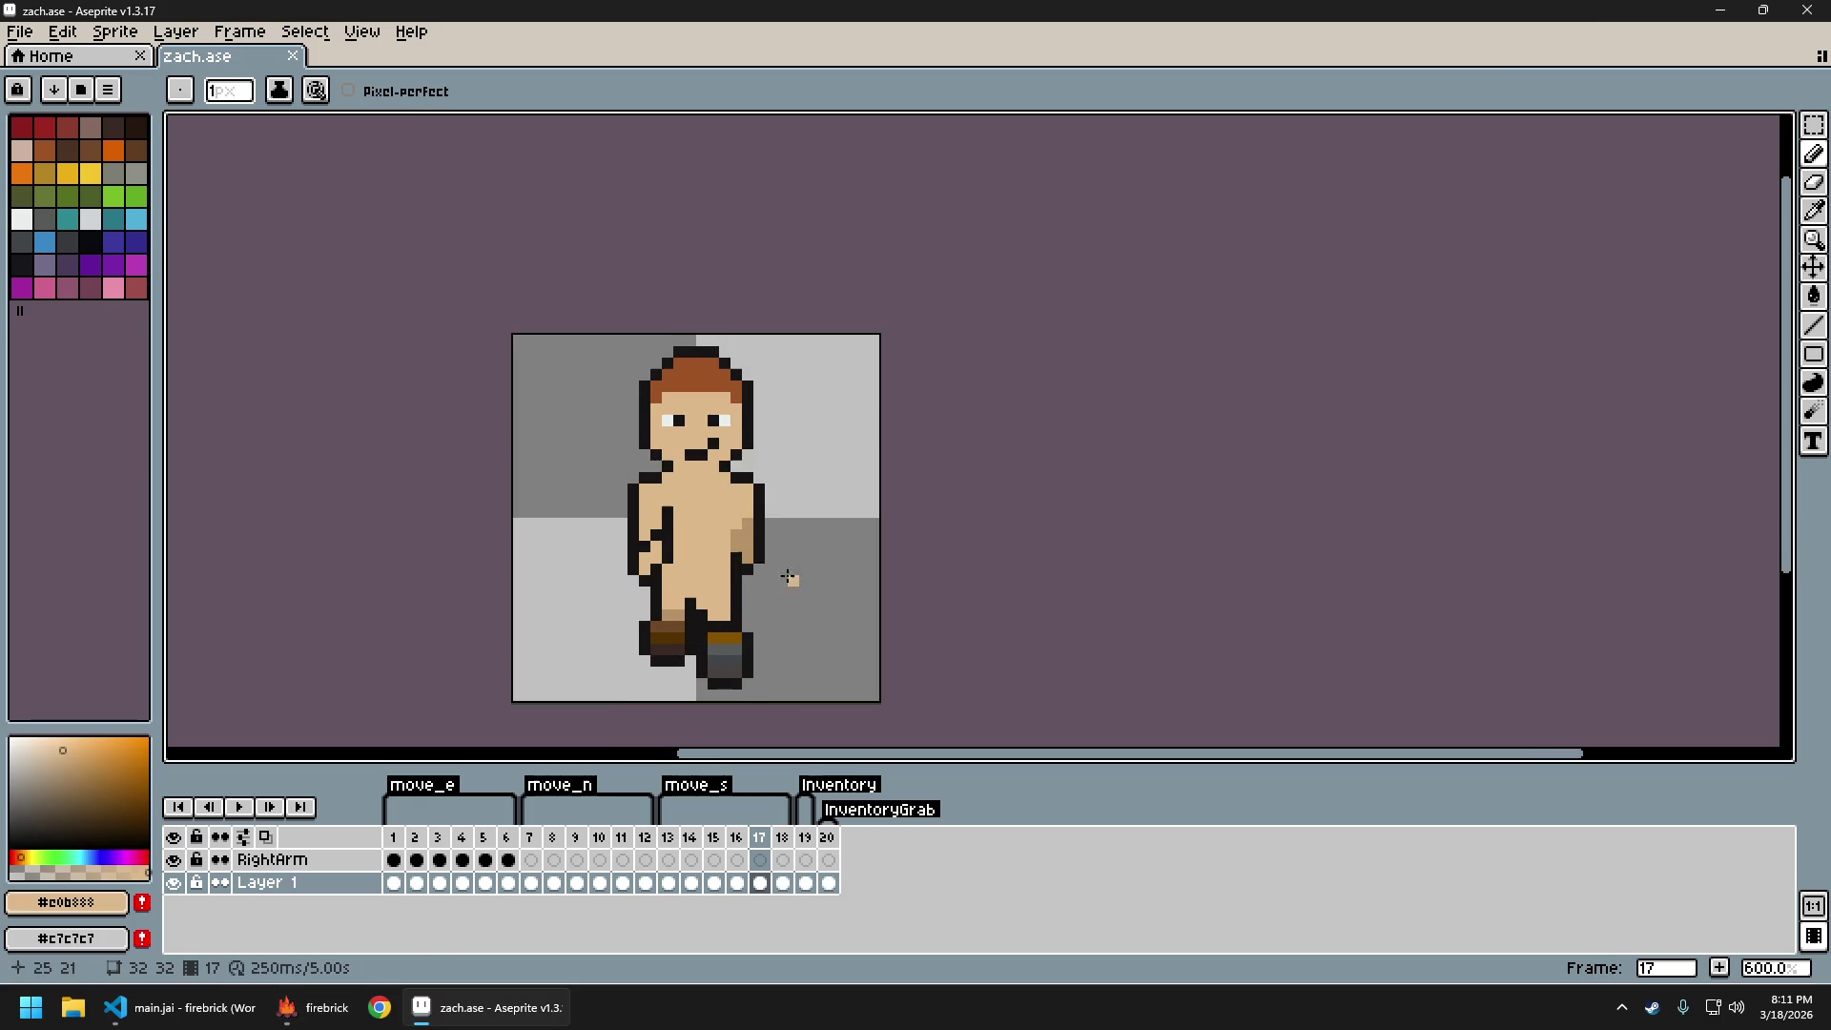
{"action": "scroll", "coordinate": [831, 546], "scroll_direction": "up", "scroll_amount": 1}
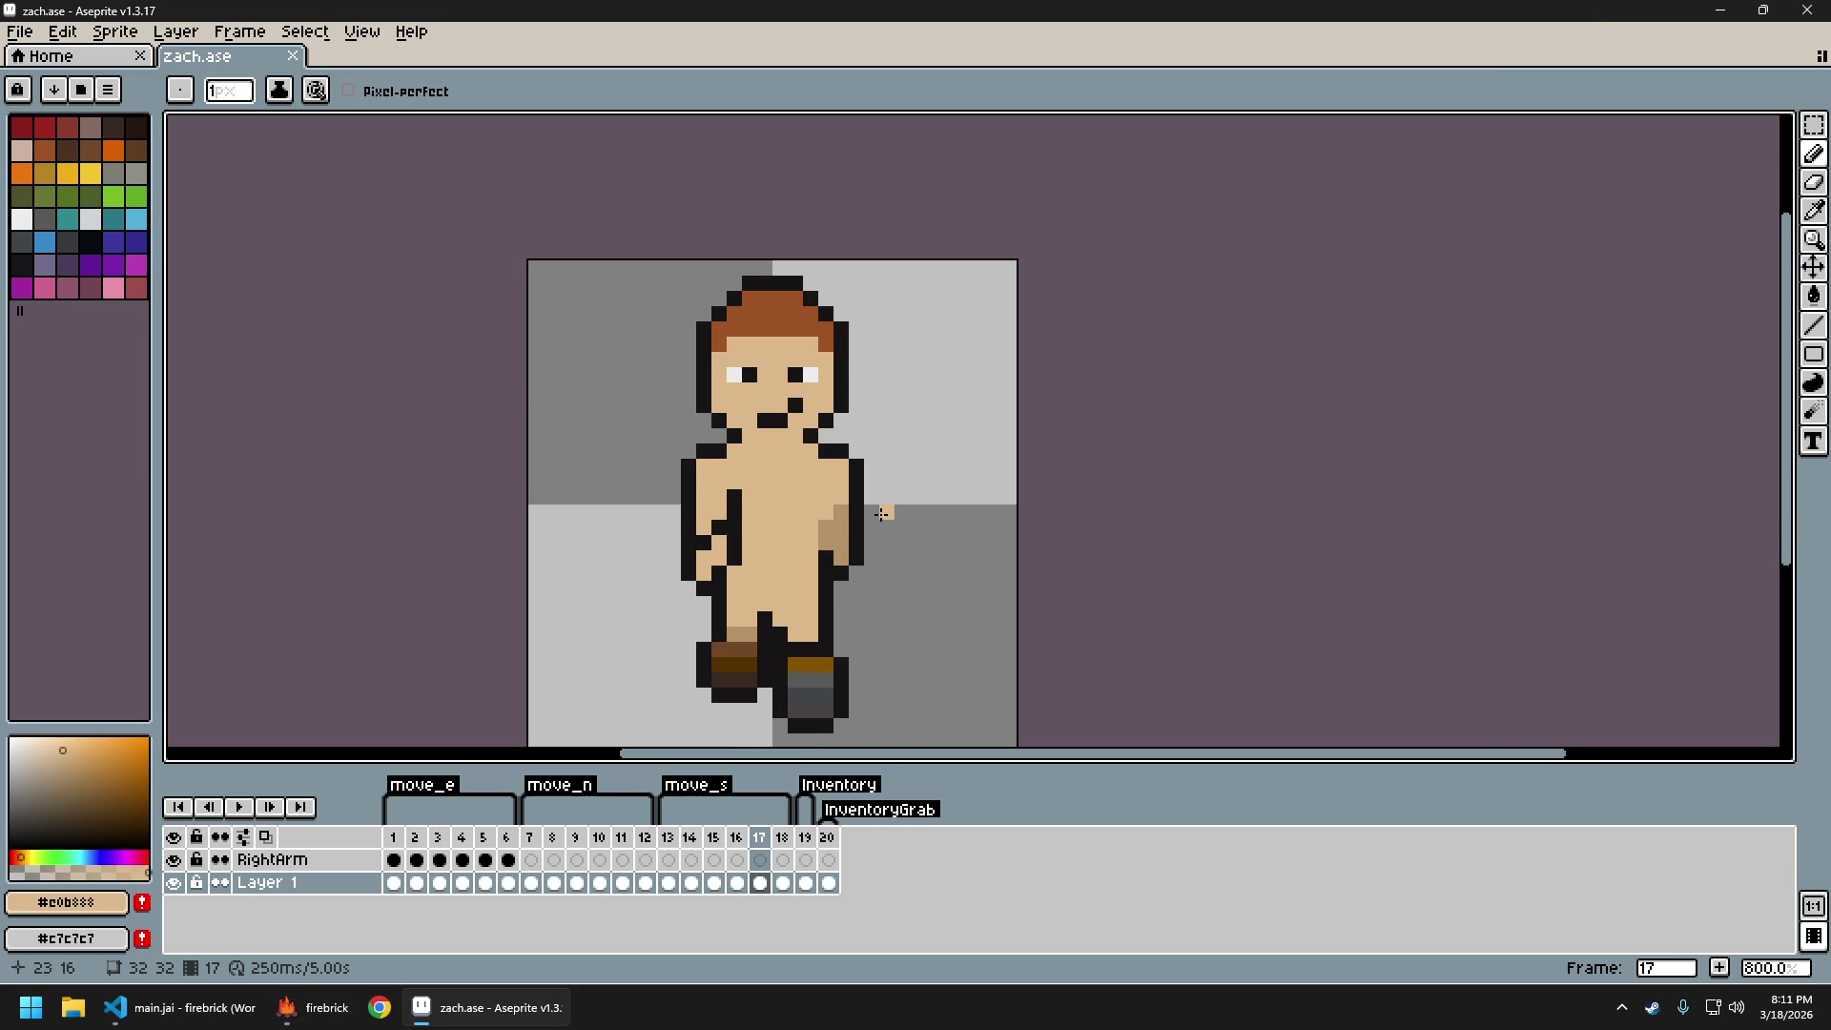
{"action": "key", "text": "ctrl+z"}
{"action": "key", "text": "Right"}
{"action": "key", "text": "Right"}
{"action": "key", "text": "Right"}
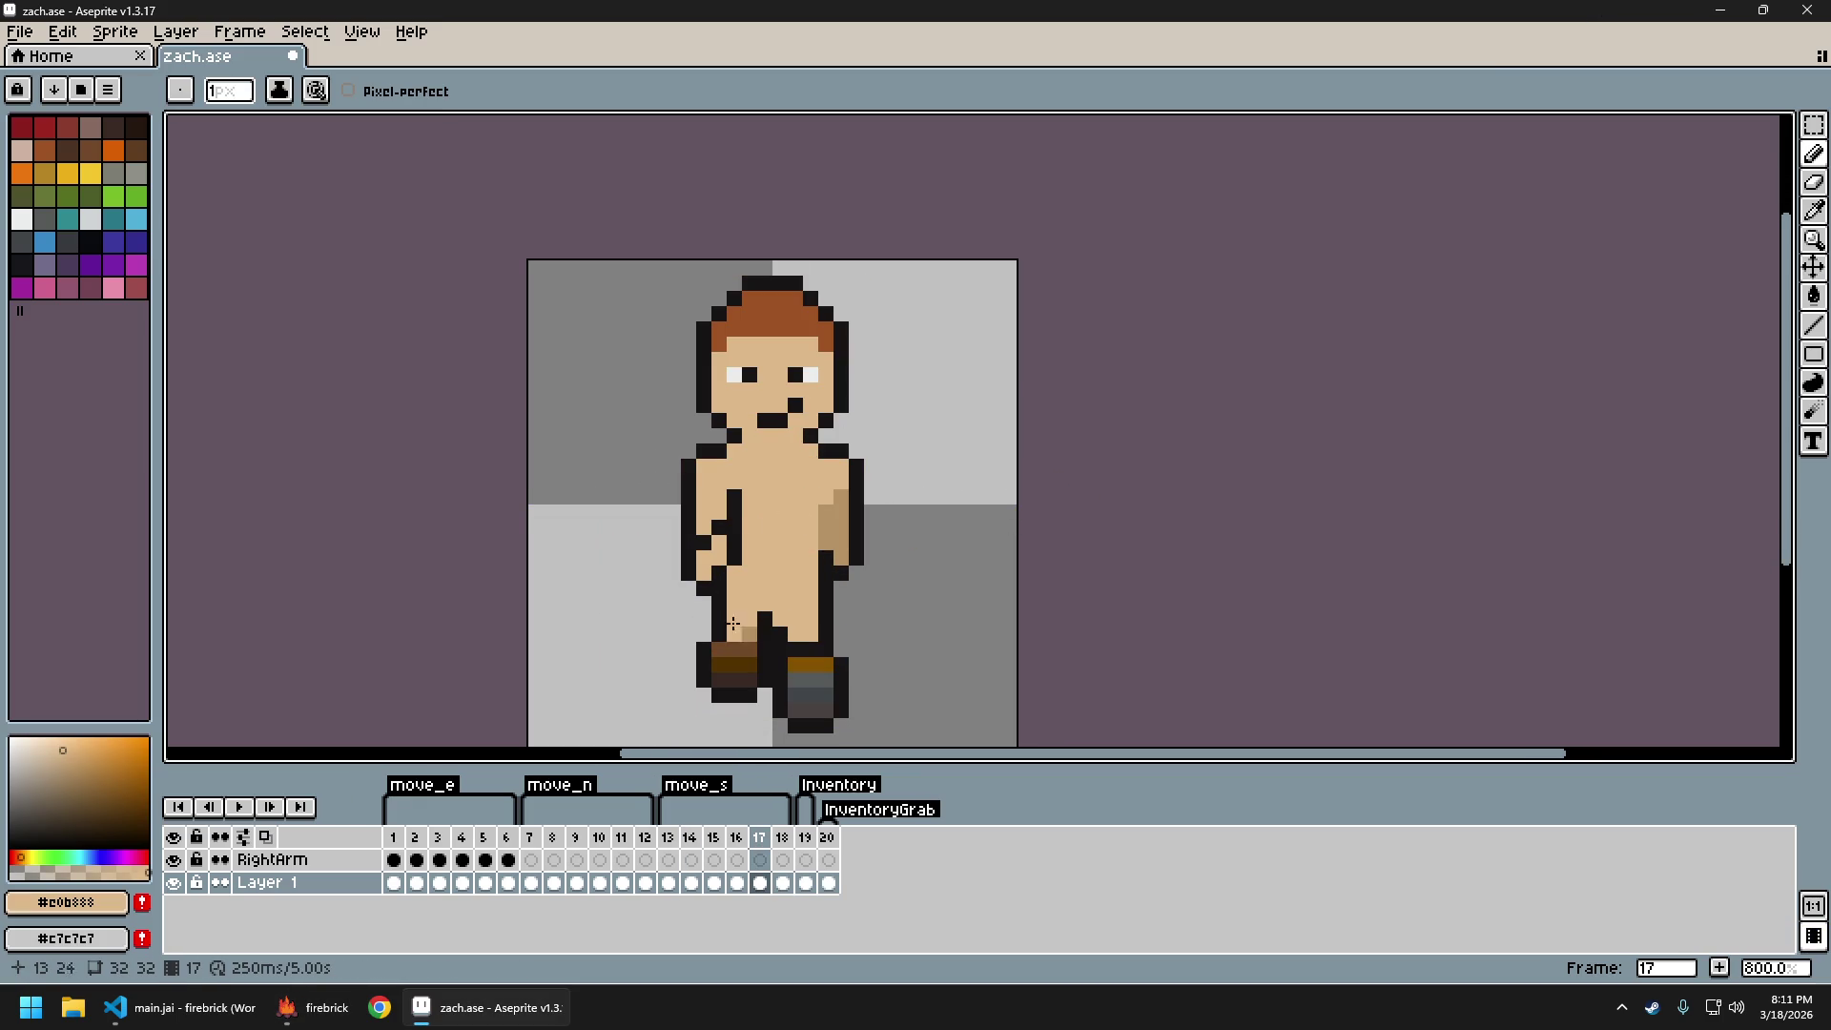
{"action": "key", "text": "Left"}
{"action": "key", "text": "Left"}
{"action": "key", "text": "Left"}
{"action": "key", "text": "Right"}
{"action": "key", "text": "Left"}
Pick the dark outline colour #171414 and play the south walk animation on loop
{"action": "left_click", "coordinate": [737, 545], "text": "alt"}
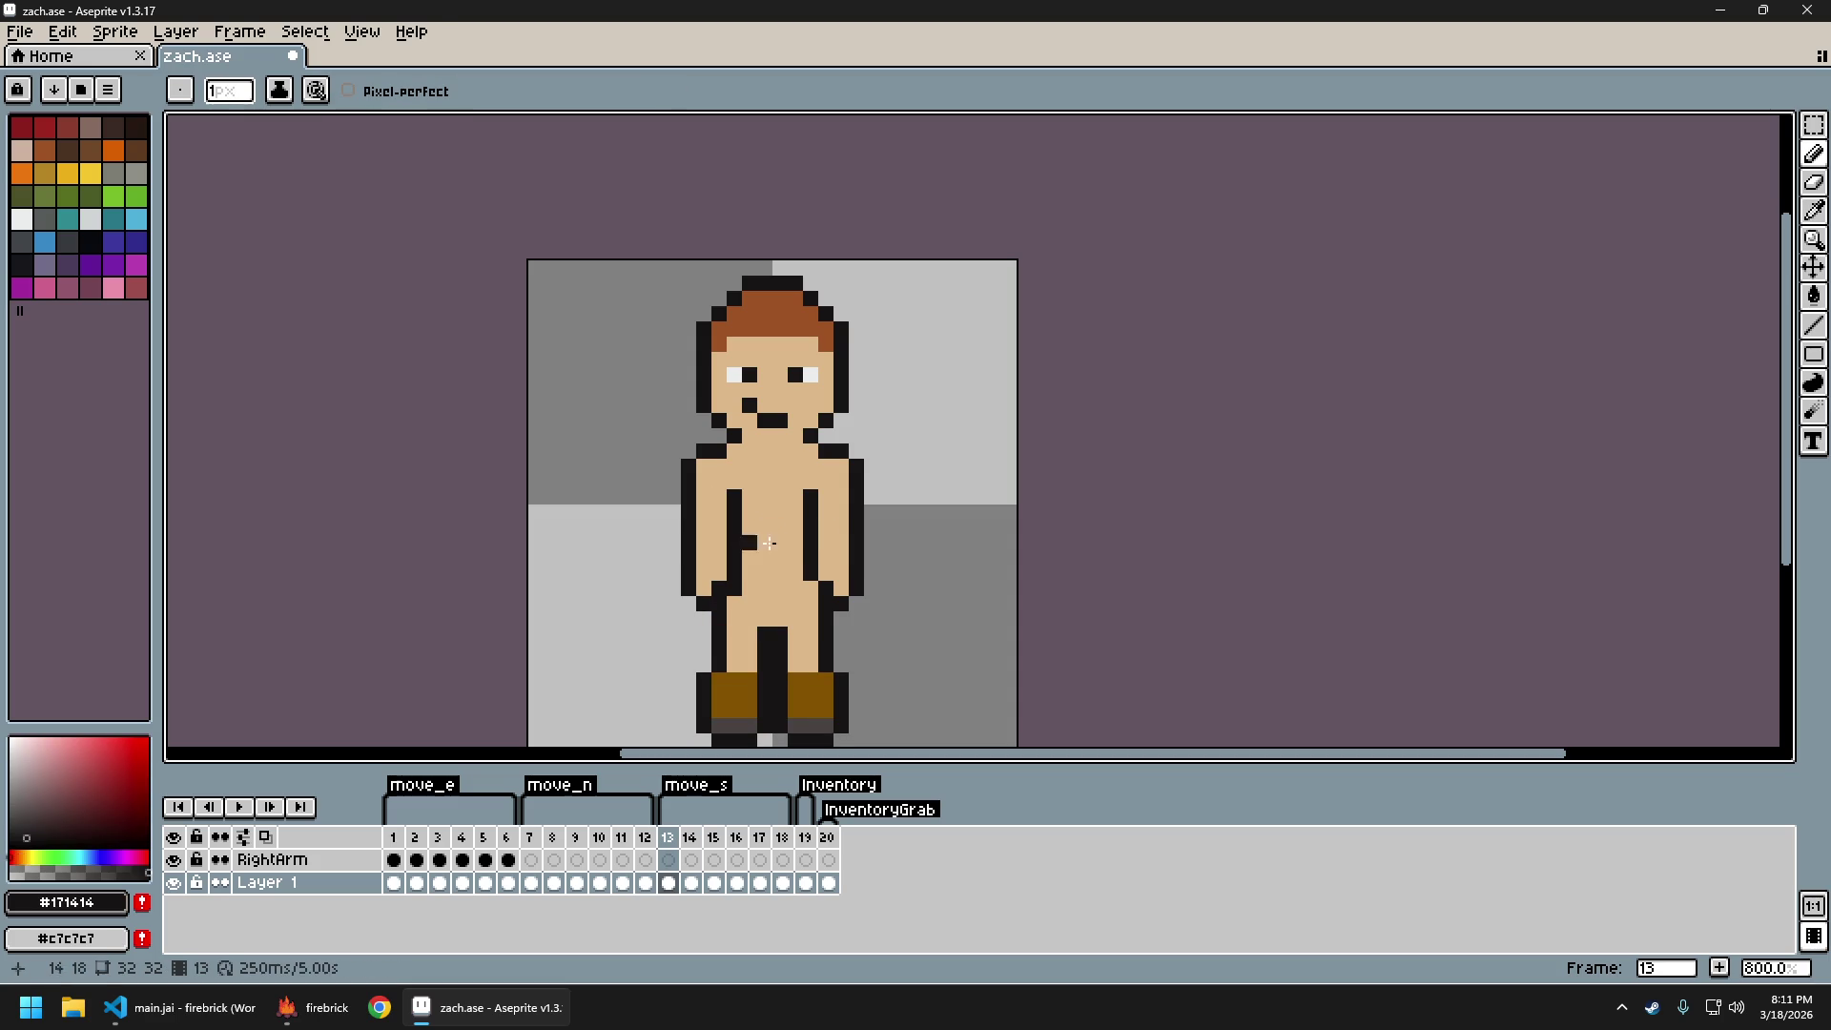
{"action": "key", "text": "Right"}
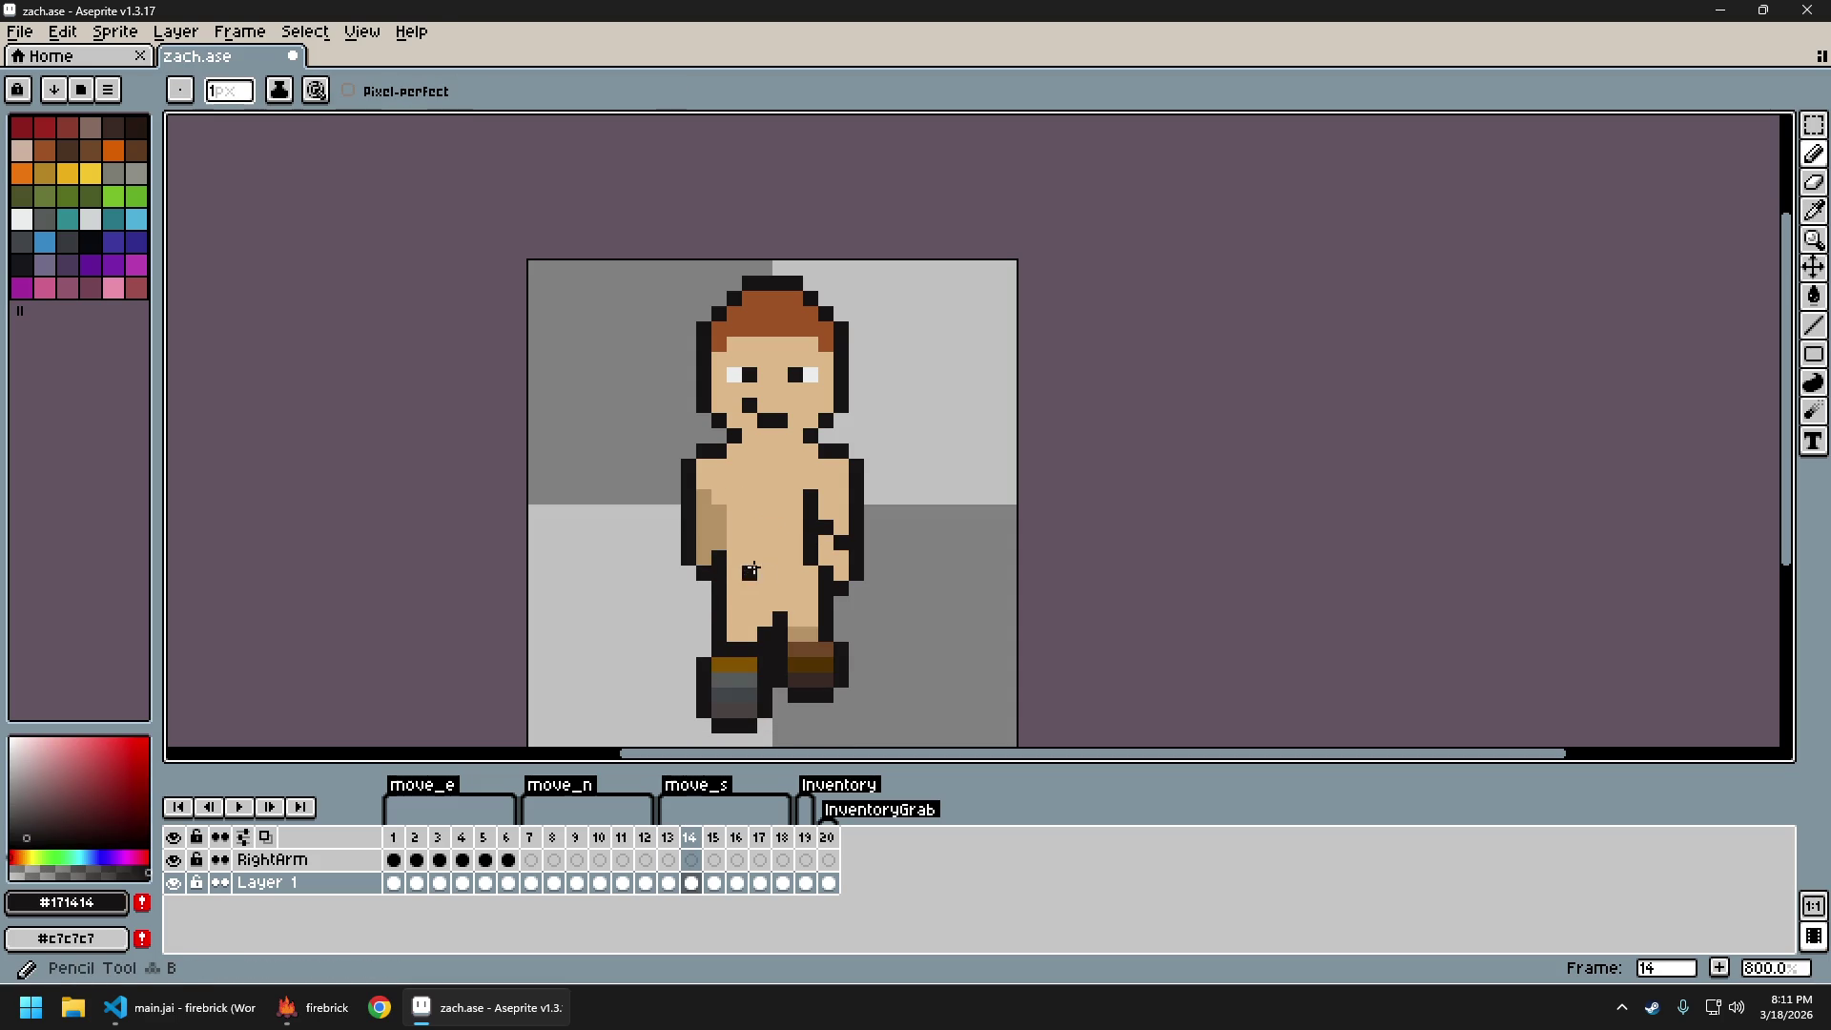
{"action": "key", "text": "Return"}
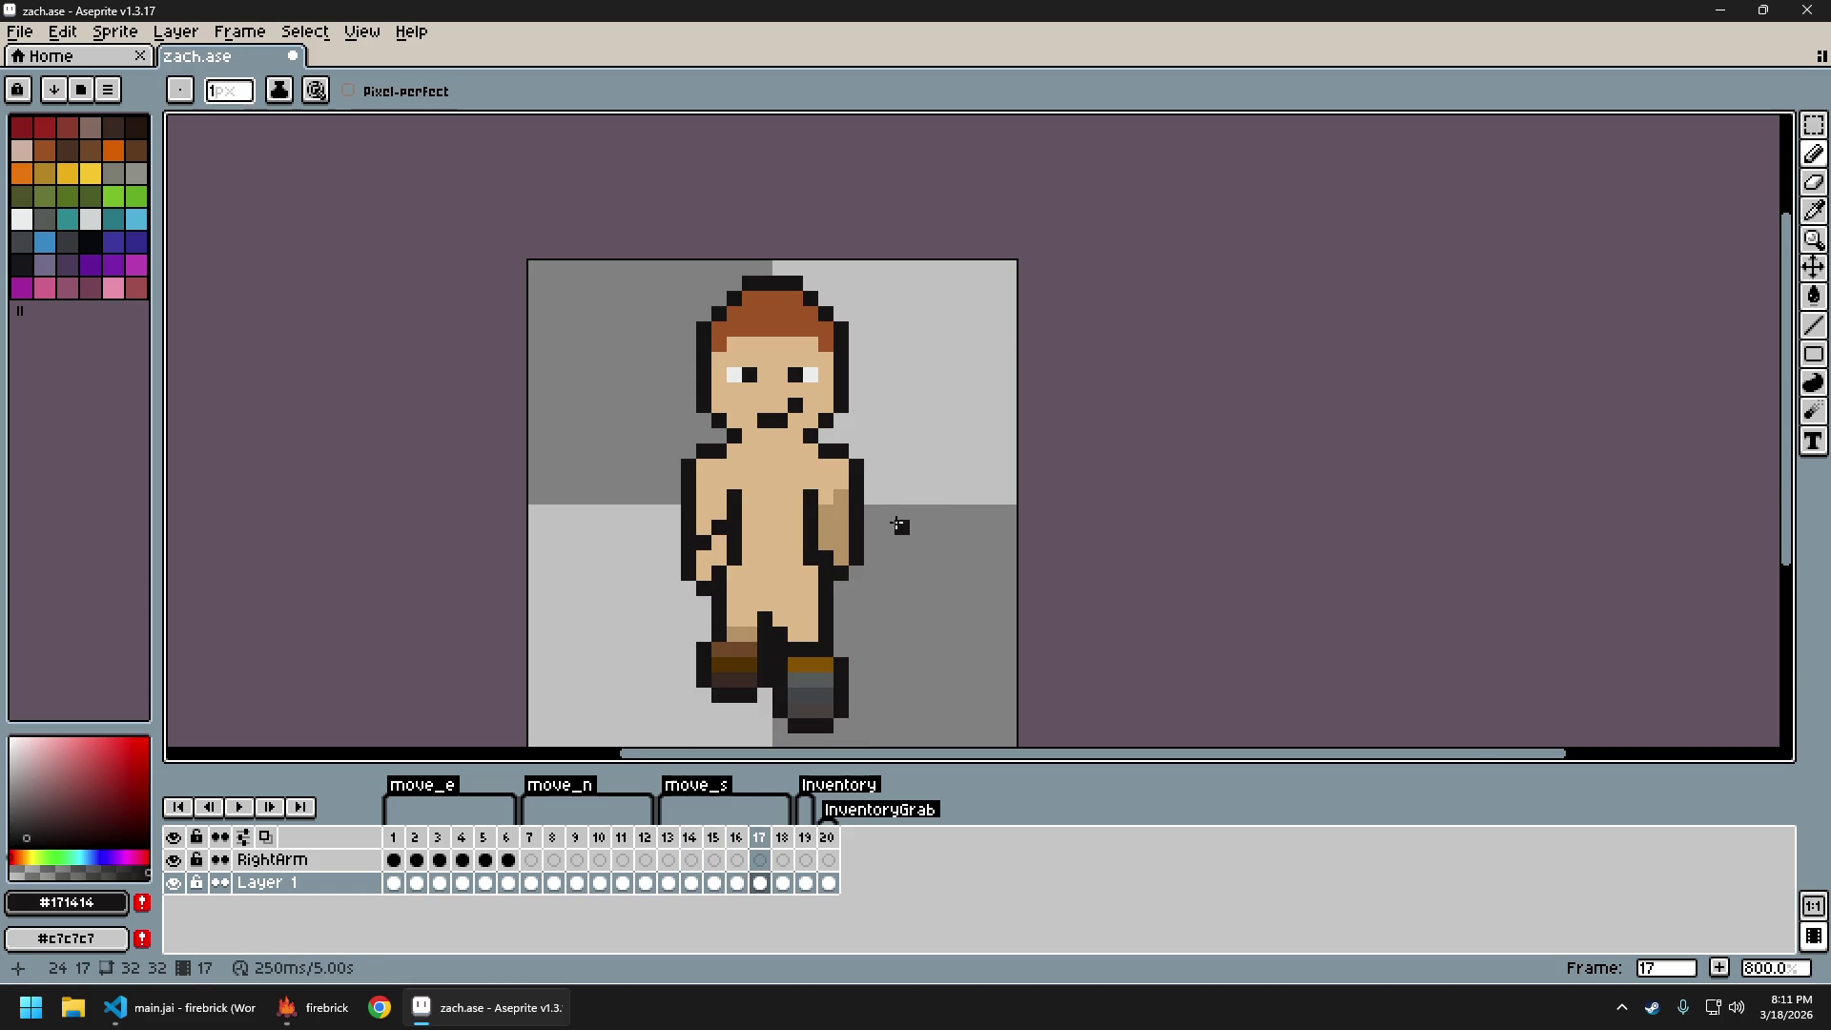
{"action": "scroll", "coordinate": [945, 601], "scroll_direction": "down", "scroll_amount": 3}
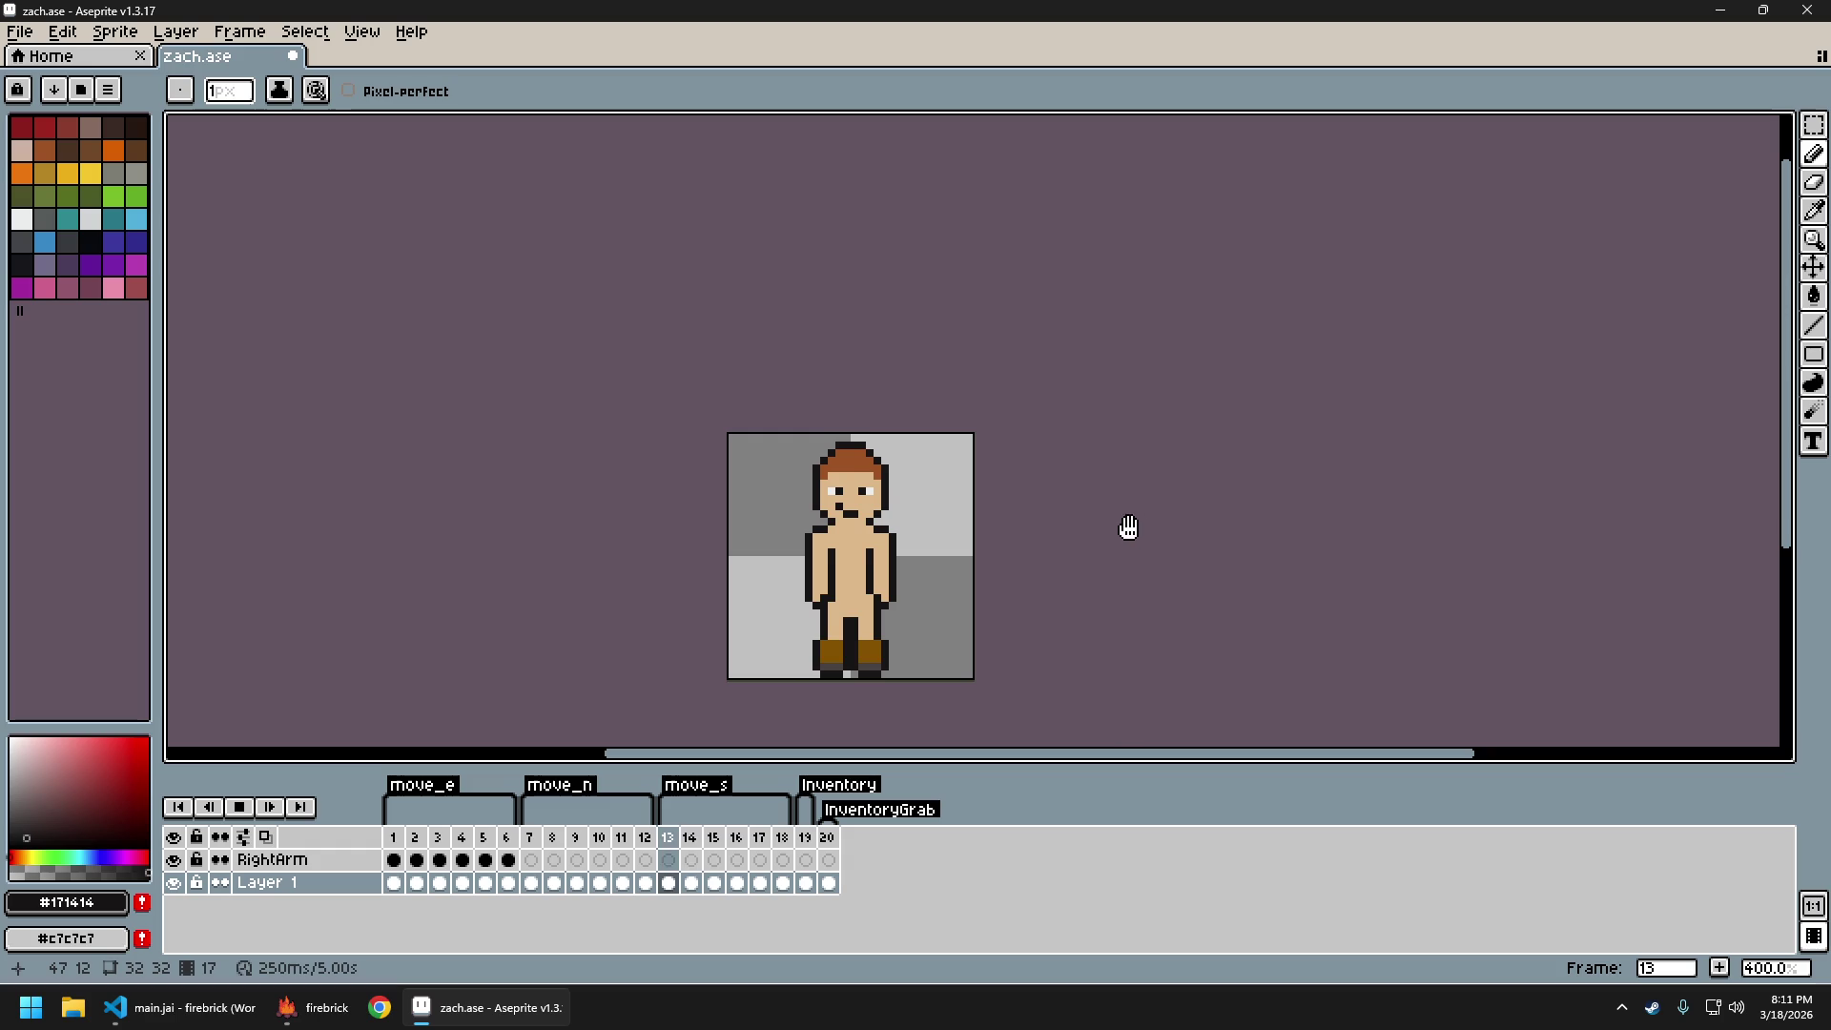
Recentre the sprite, stop playback, and undo then redo the arm pencil stroke
{"action": "left_click_drag", "start_coordinate": [1164, 548], "coordinate": [993, 563]}
{"action": "scroll", "coordinate": [953, 572], "scroll_direction": "down", "scroll_amount": 1}
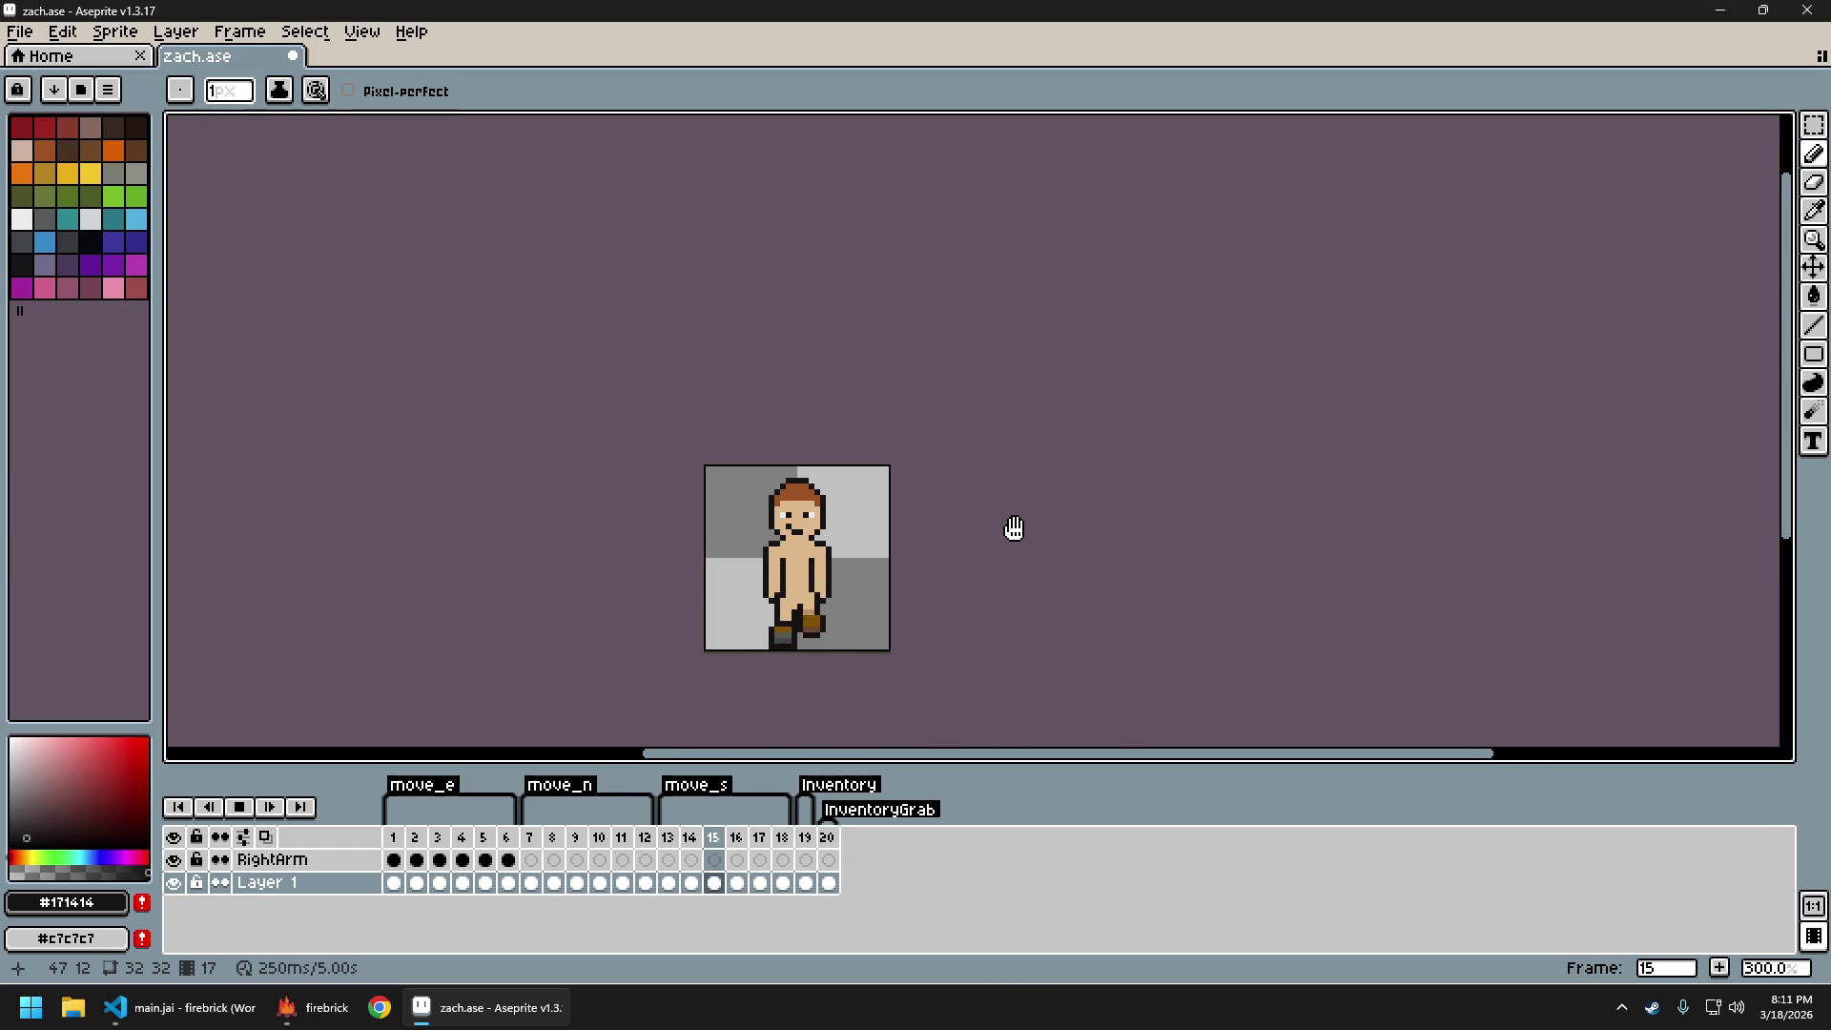
{"action": "key", "text": "Return"}
{"action": "key", "text": "ctrl+z"}
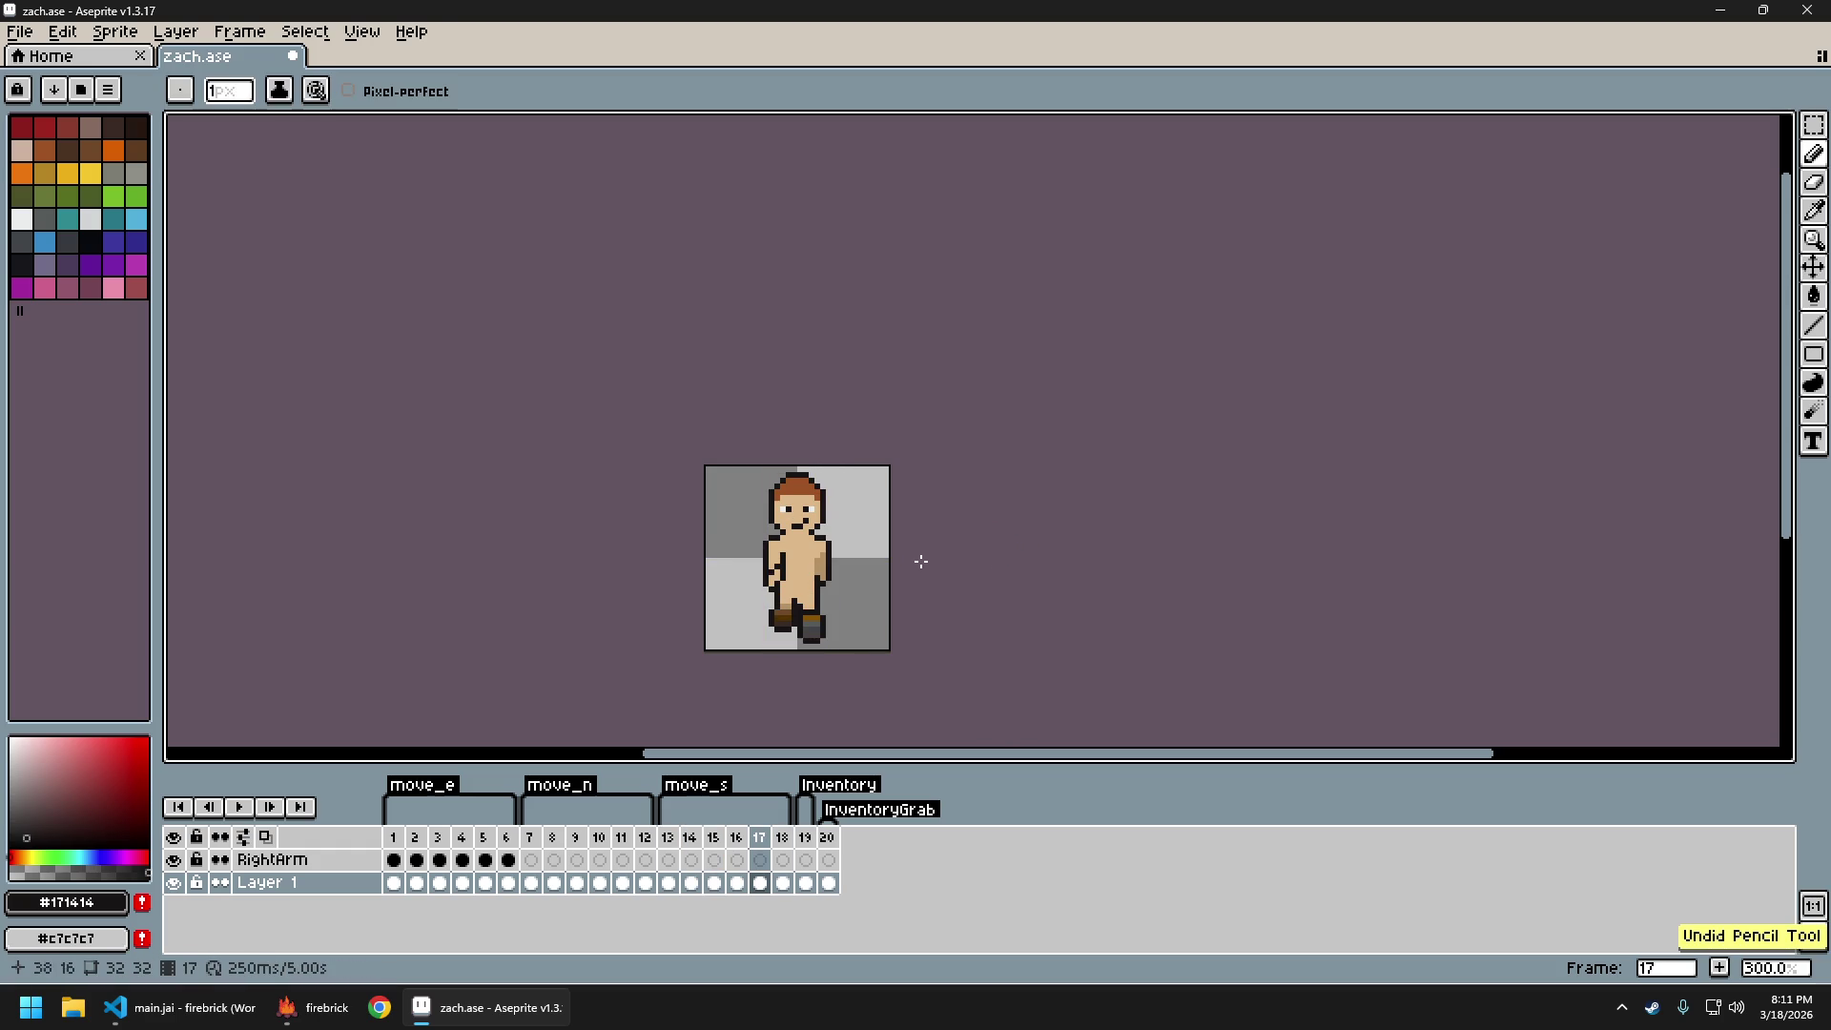
{"action": "key", "text": "ctrl+y"}
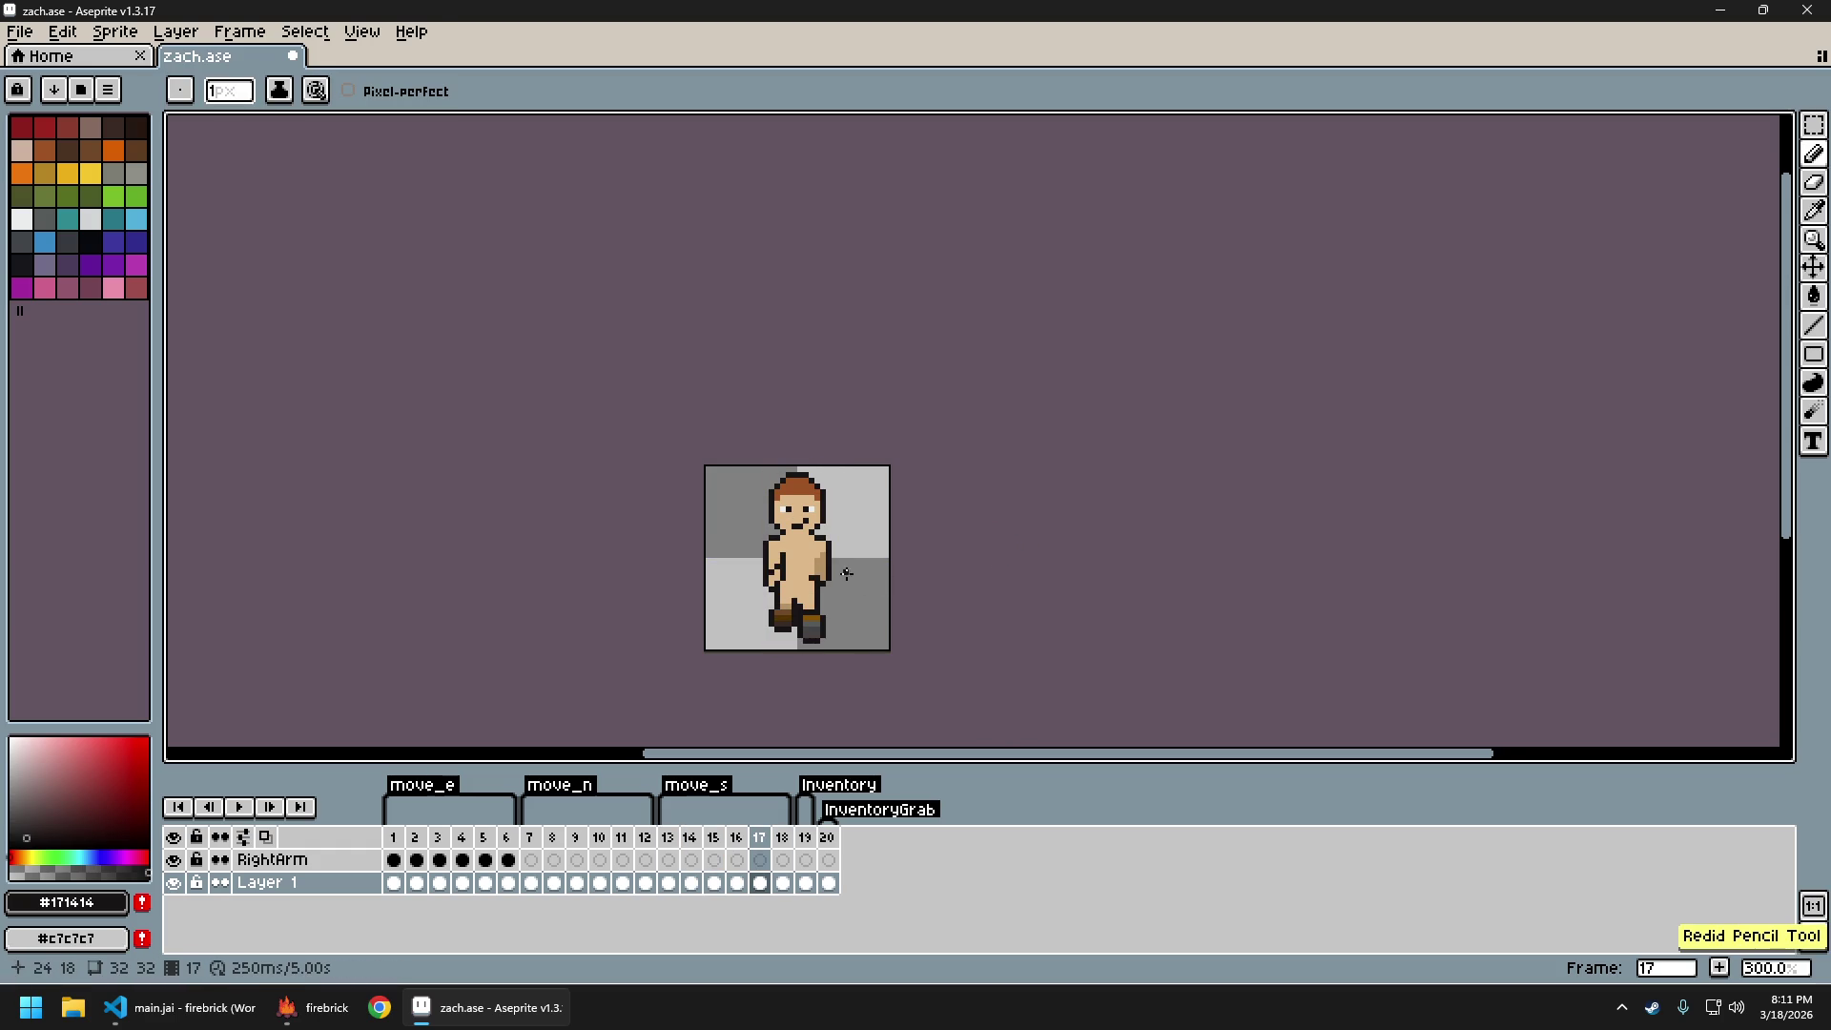
{"action": "scroll", "coordinate": [847, 574], "scroll_direction": "up", "scroll_amount": 3}
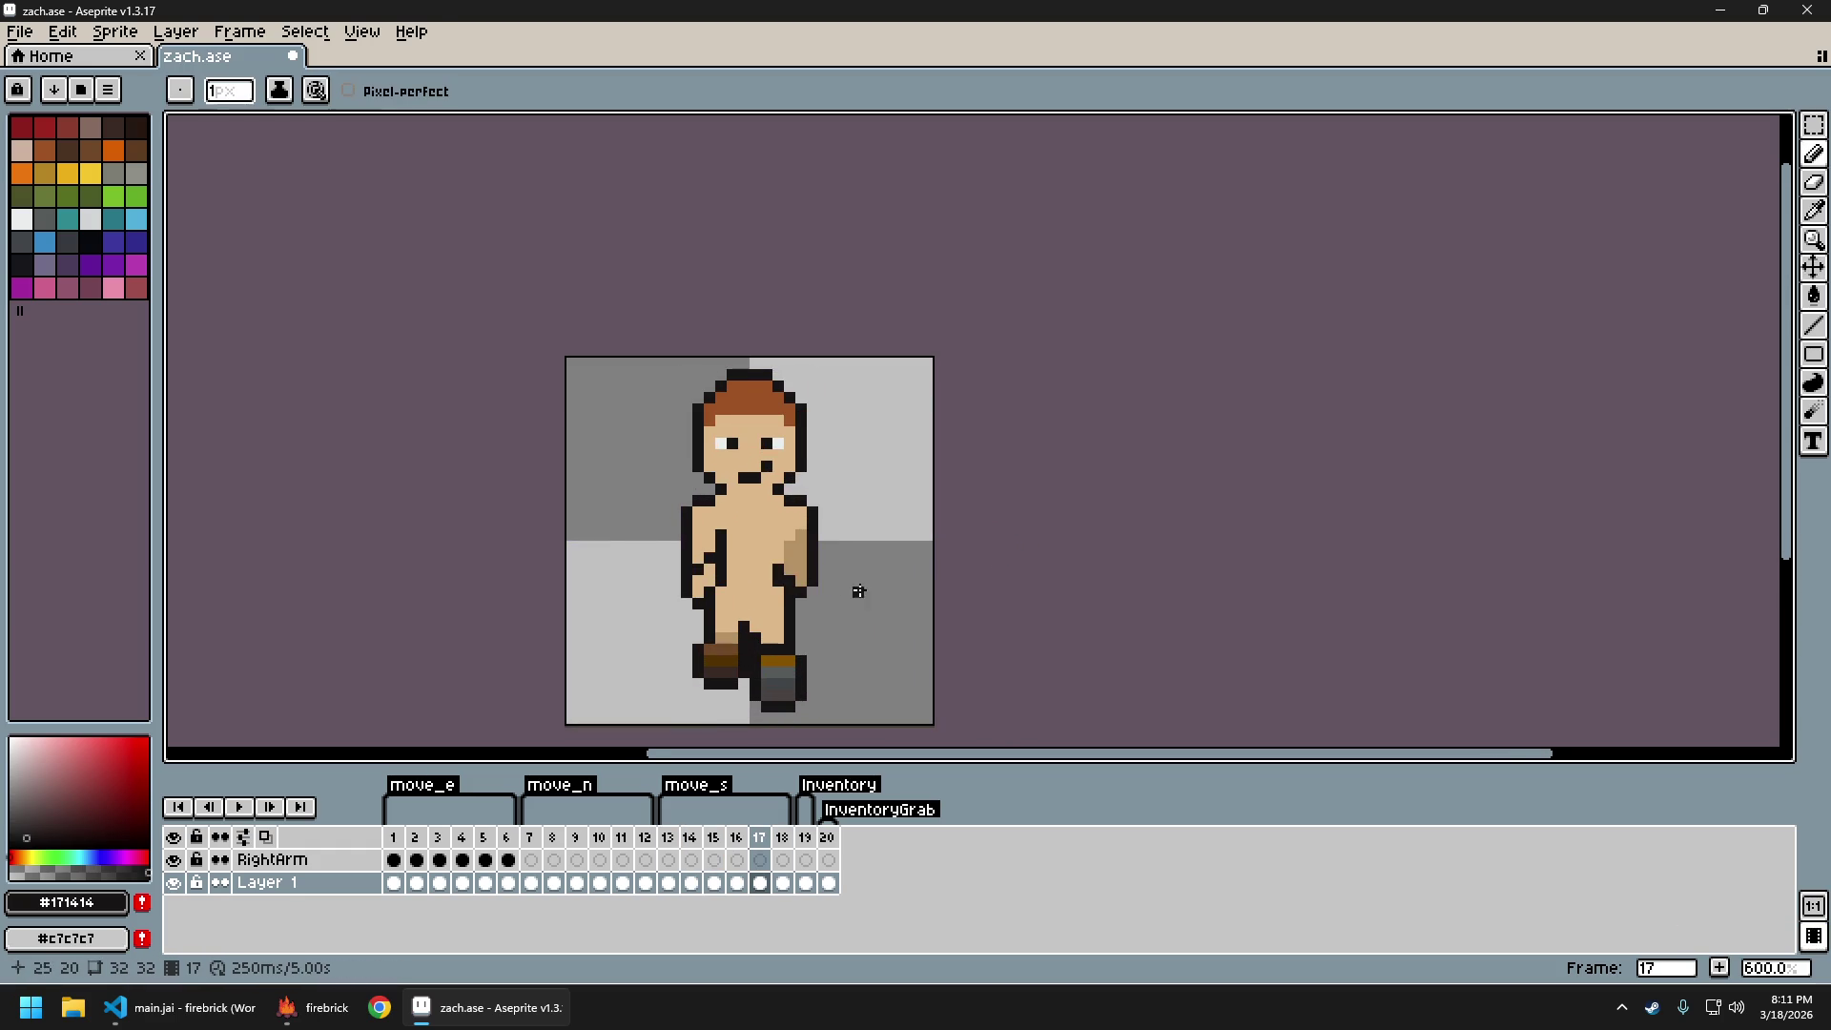
{"action": "scroll", "coordinate": [871, 591], "scroll_direction": "down", "scroll_amount": 3}
{"action": "scroll", "coordinate": [837, 582], "scroll_direction": "up", "scroll_amount": 2}
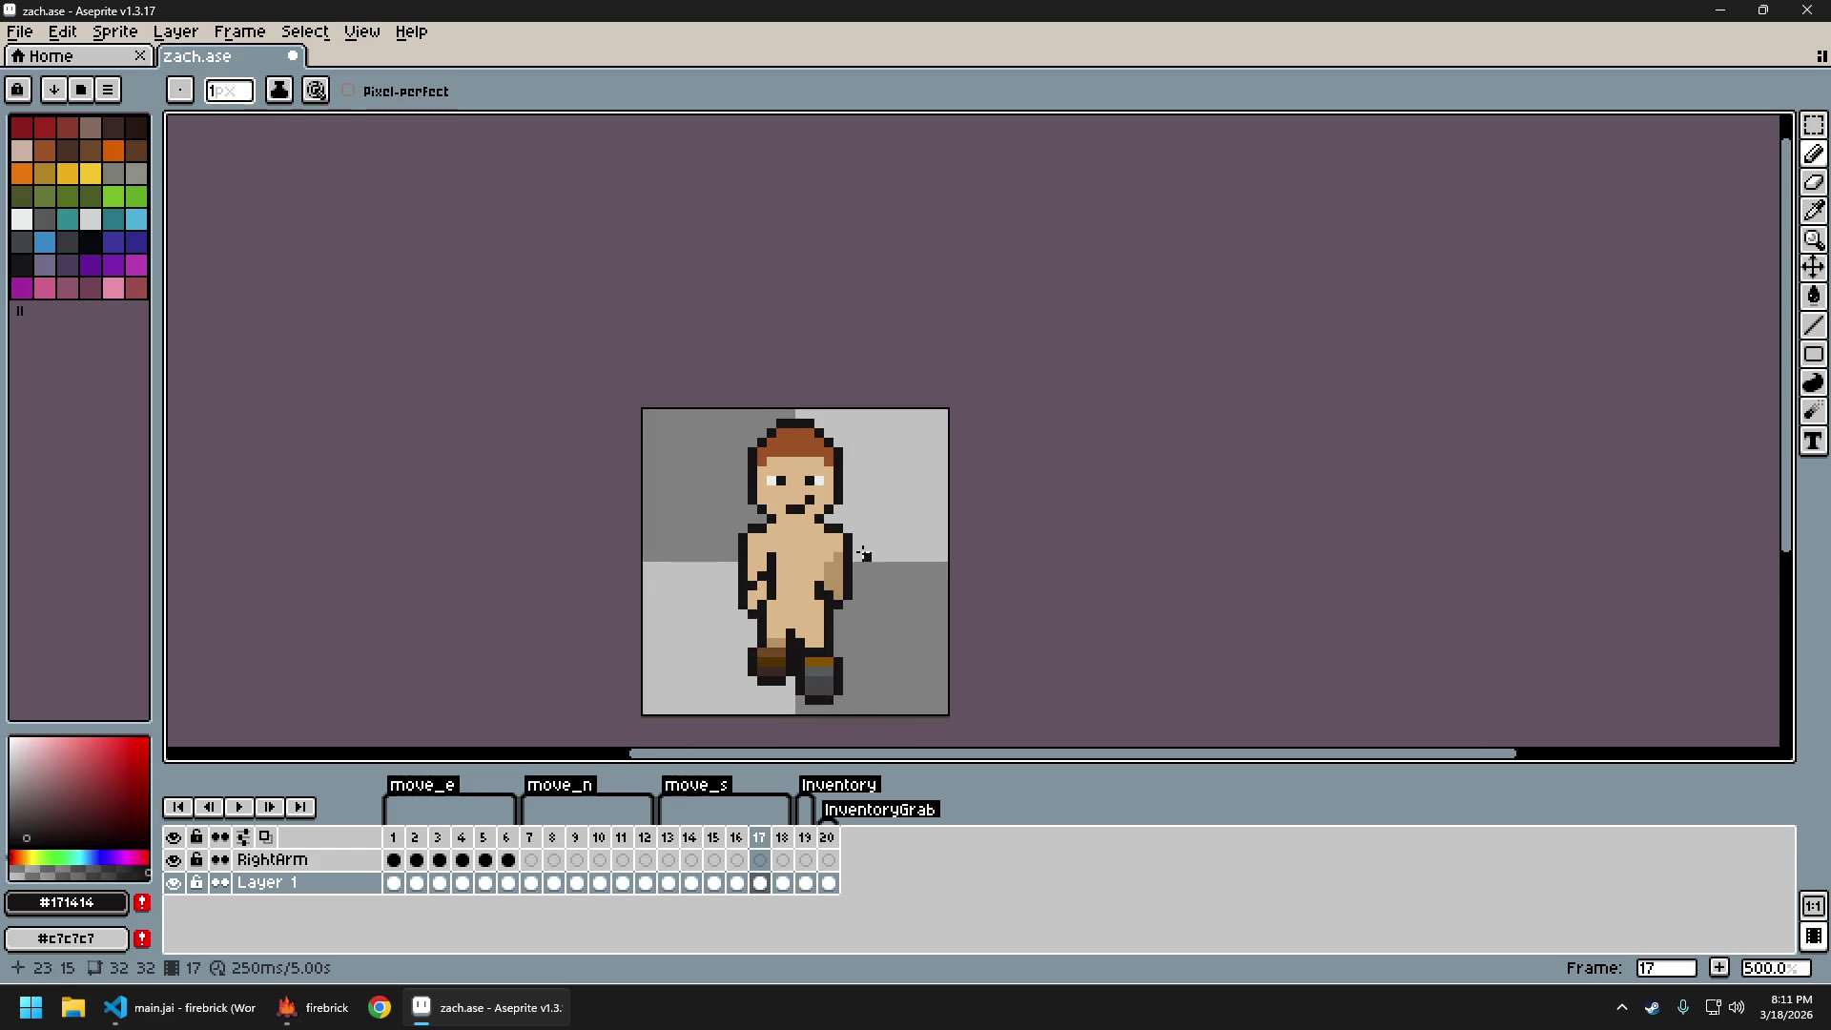
Sample the light skin tone and preview the walk animation, stopping on frame 14
{"action": "left_click", "coordinate": [780, 568], "text": "alt"}
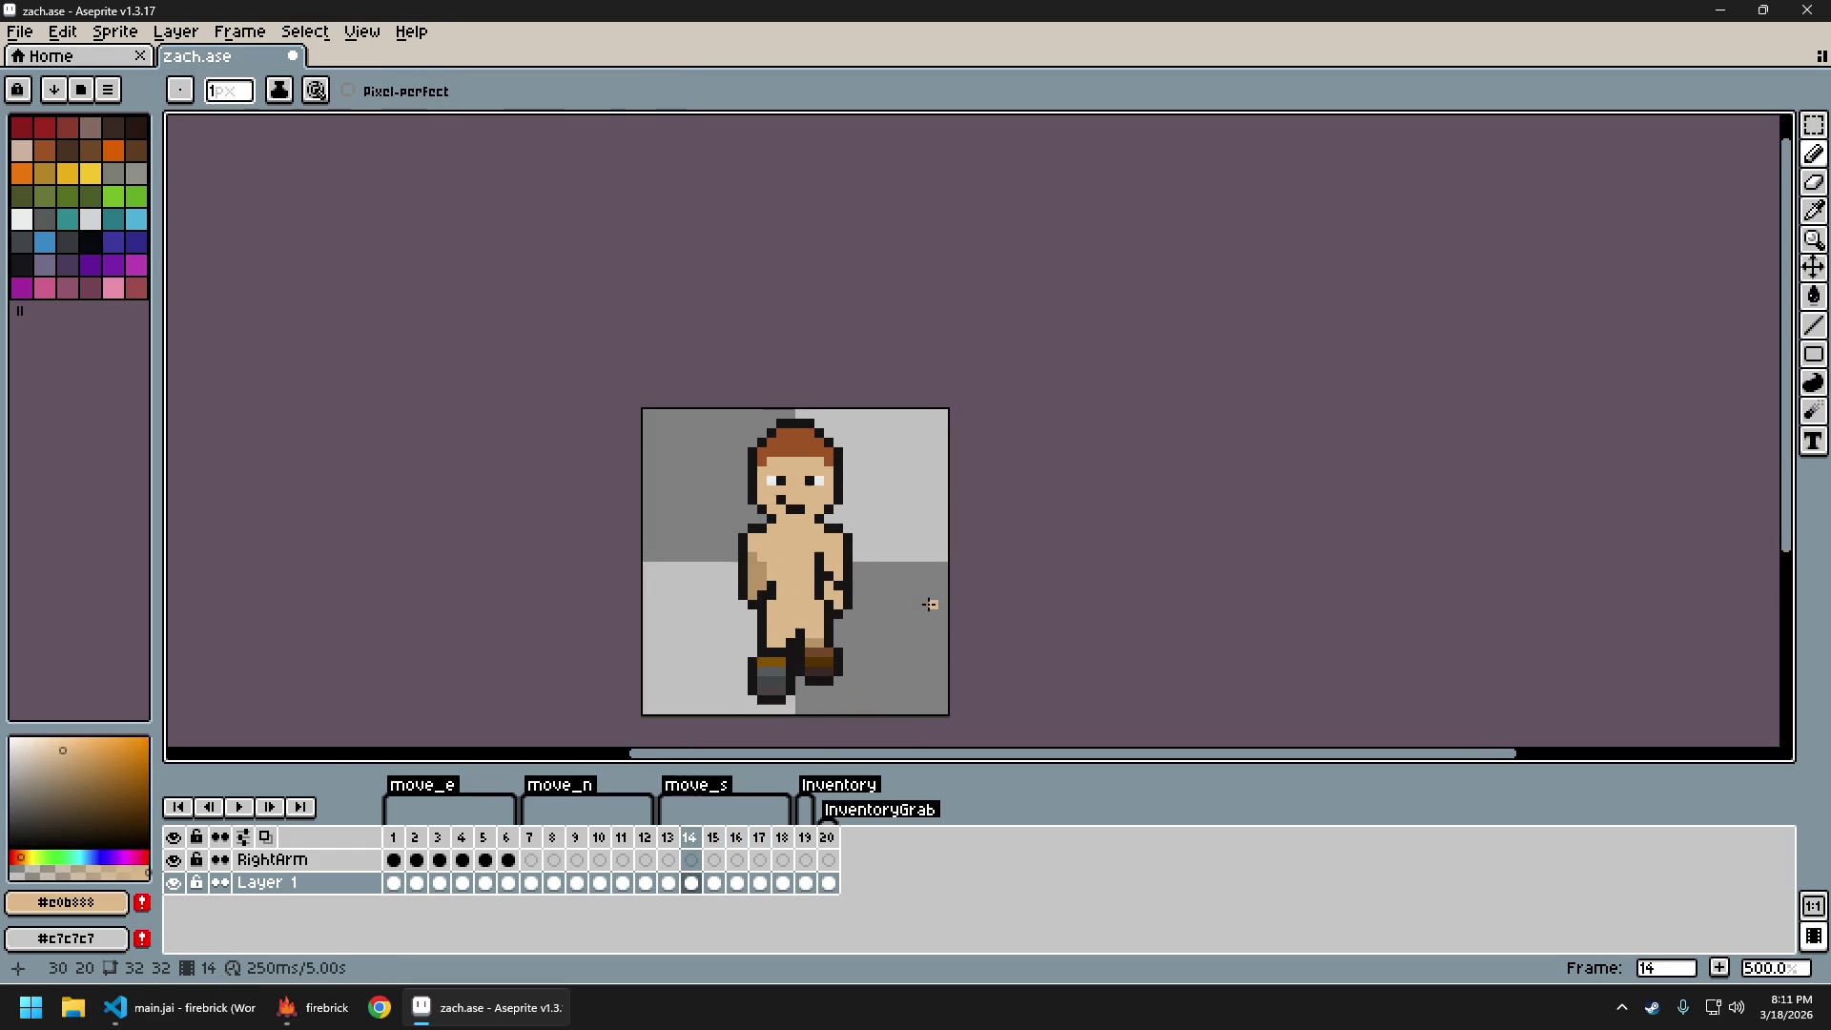
{"action": "scroll", "coordinate": [950, 616], "scroll_direction": "down", "scroll_amount": 2}
{"action": "key", "text": "Return"}
{"action": "left_click_drag", "start_coordinate": [1051, 613], "coordinate": [924, 576]}
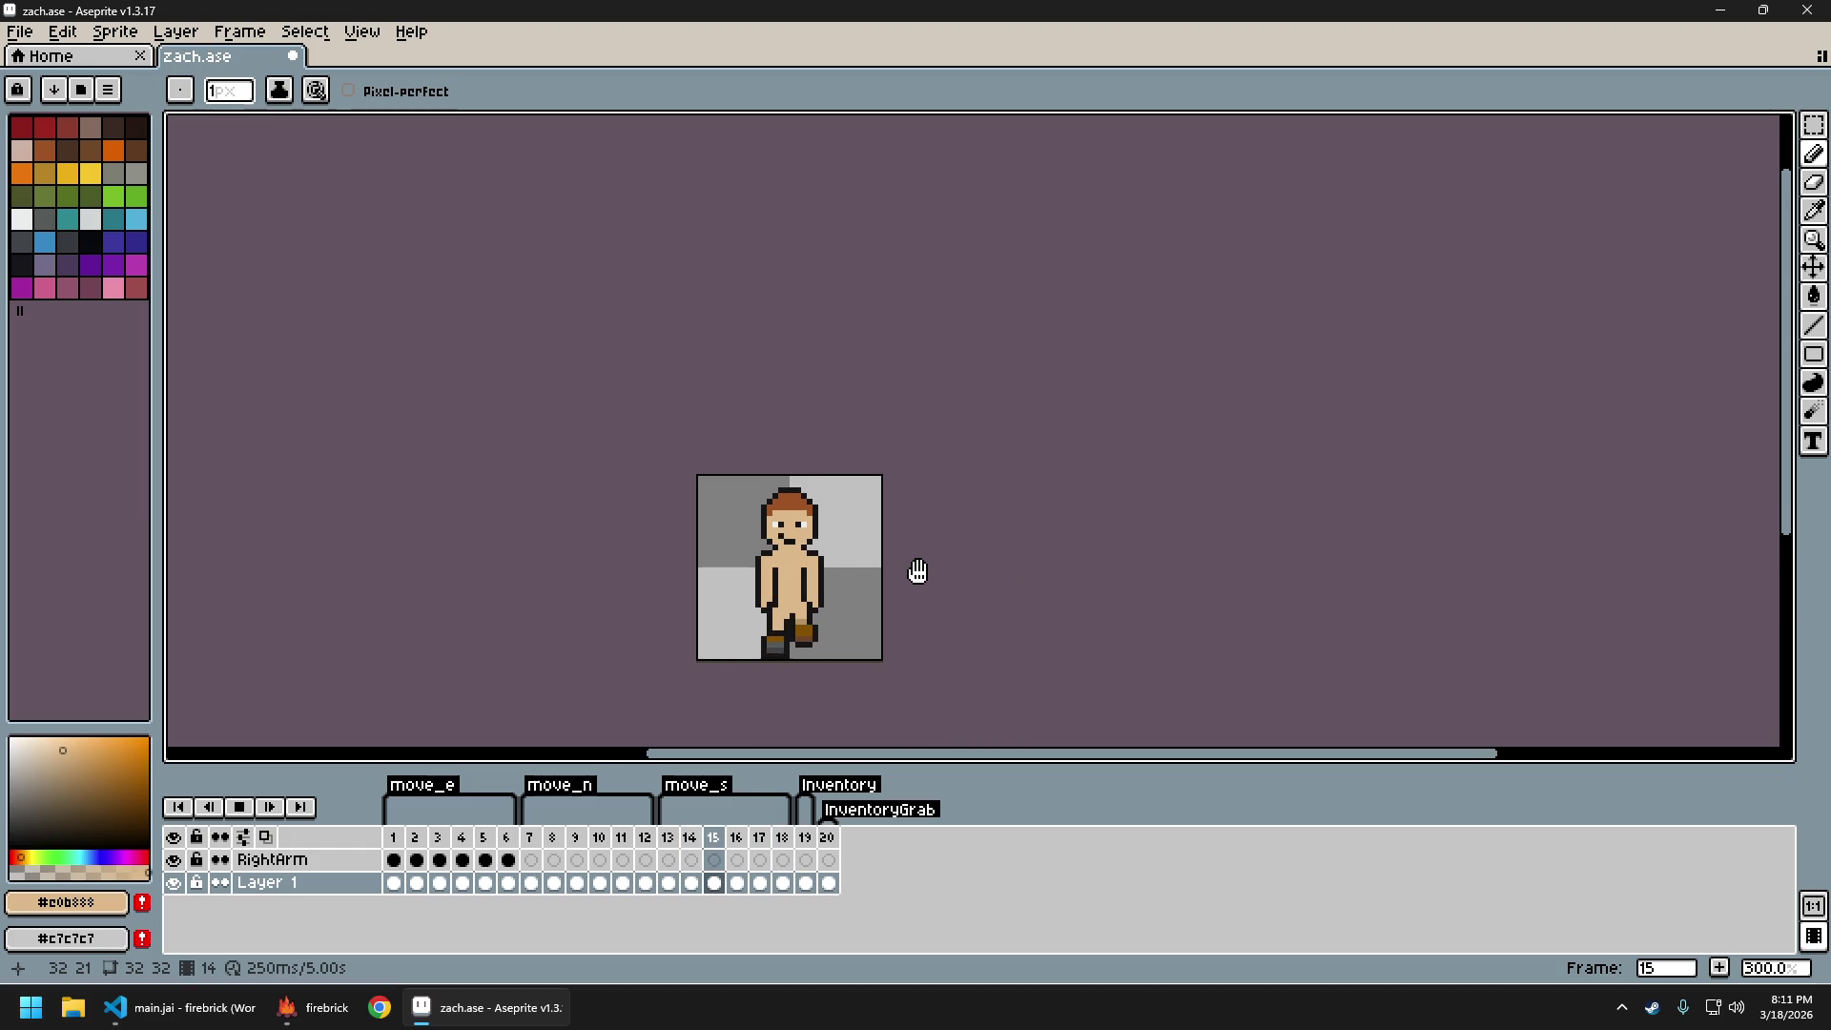
{"action": "key", "text": "Return"}
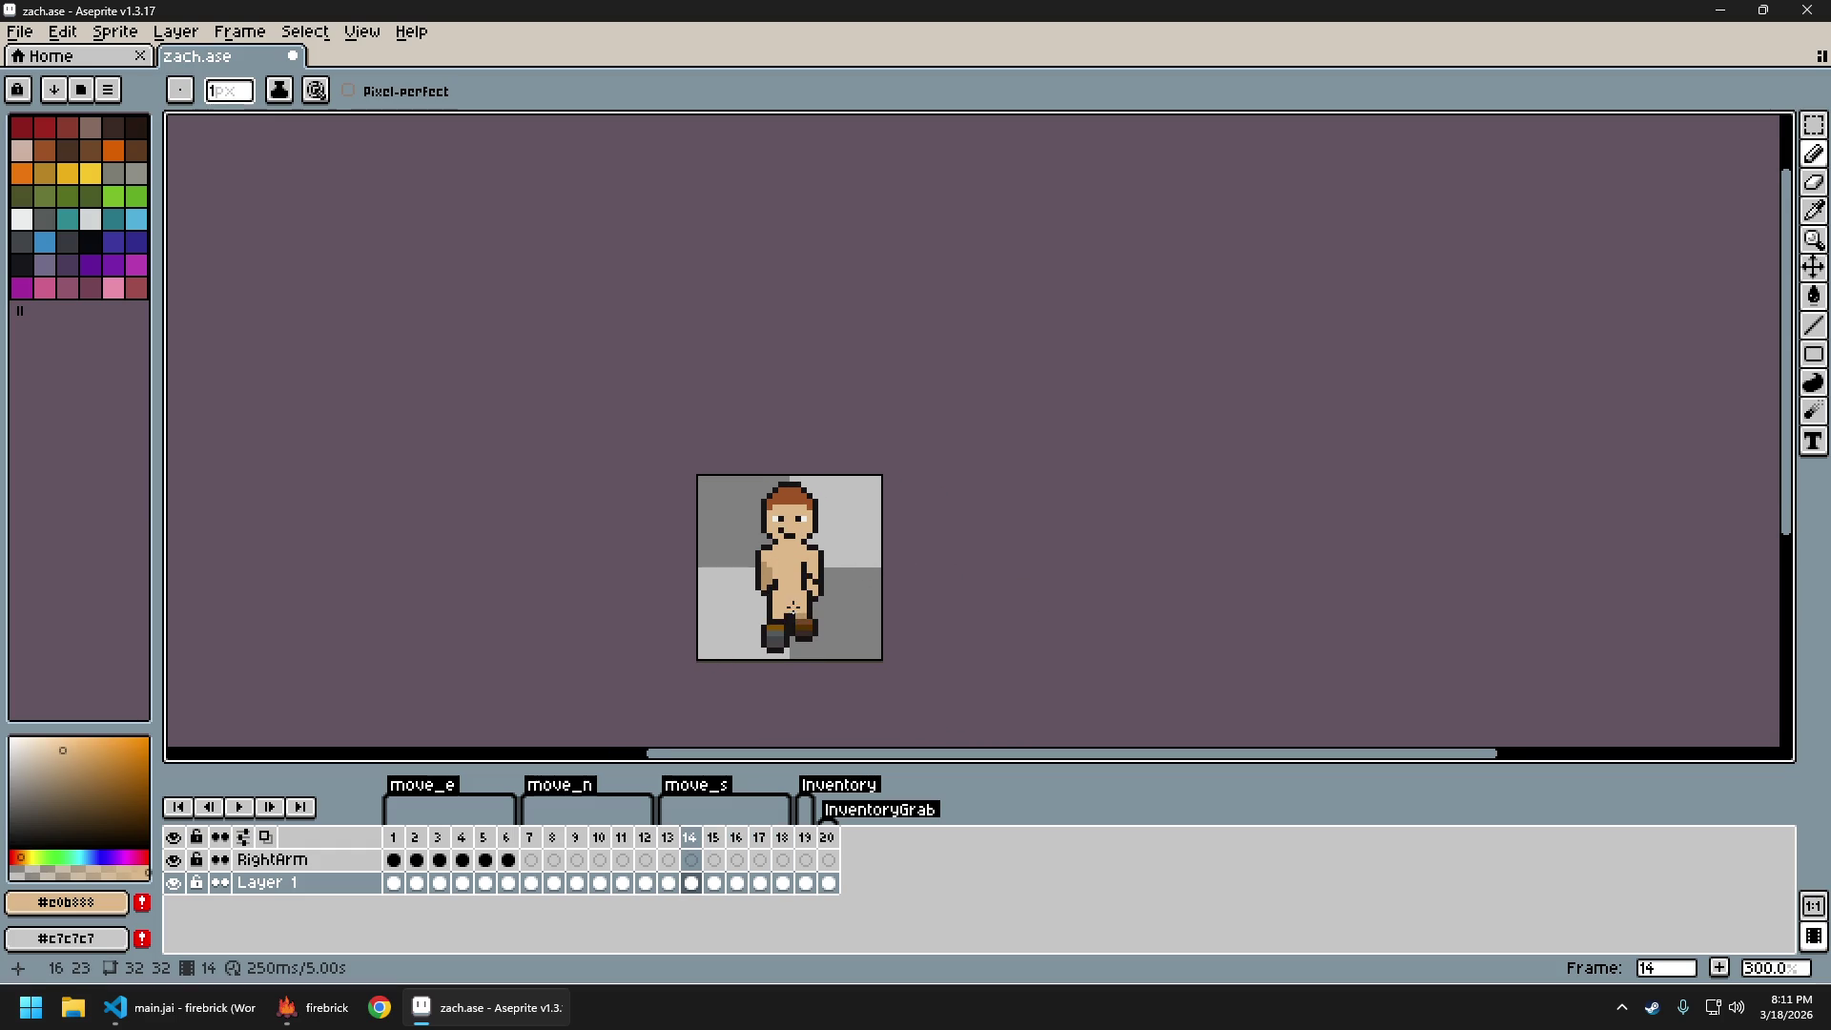
Sample the darker tan arm shade and light skin tone while comparing frame 14 with later frames
{"action": "scroll", "coordinate": [793, 607], "scroll_direction": "up", "scroll_amount": 3}
{"action": "left_click", "coordinate": [734, 551], "text": "alt"}
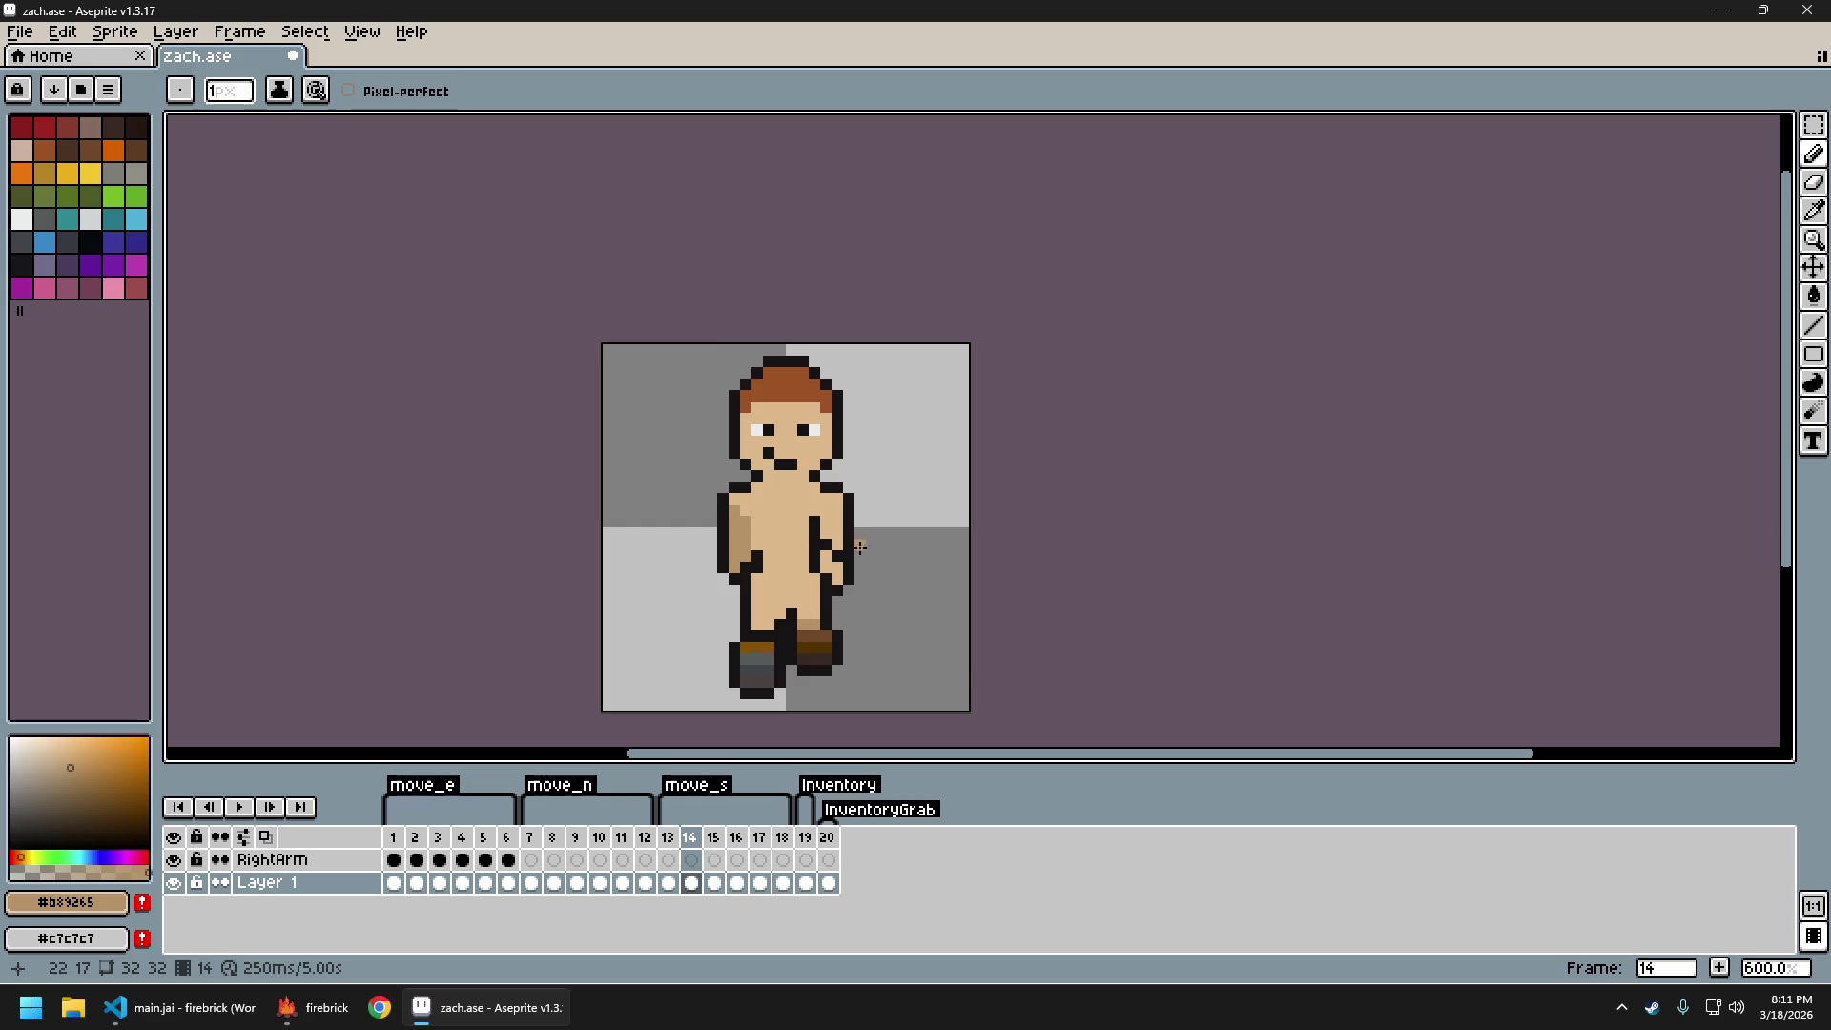
{"action": "key", "text": "Right"}
{"action": "key", "text": "Right"}
{"action": "key", "text": "Right"}
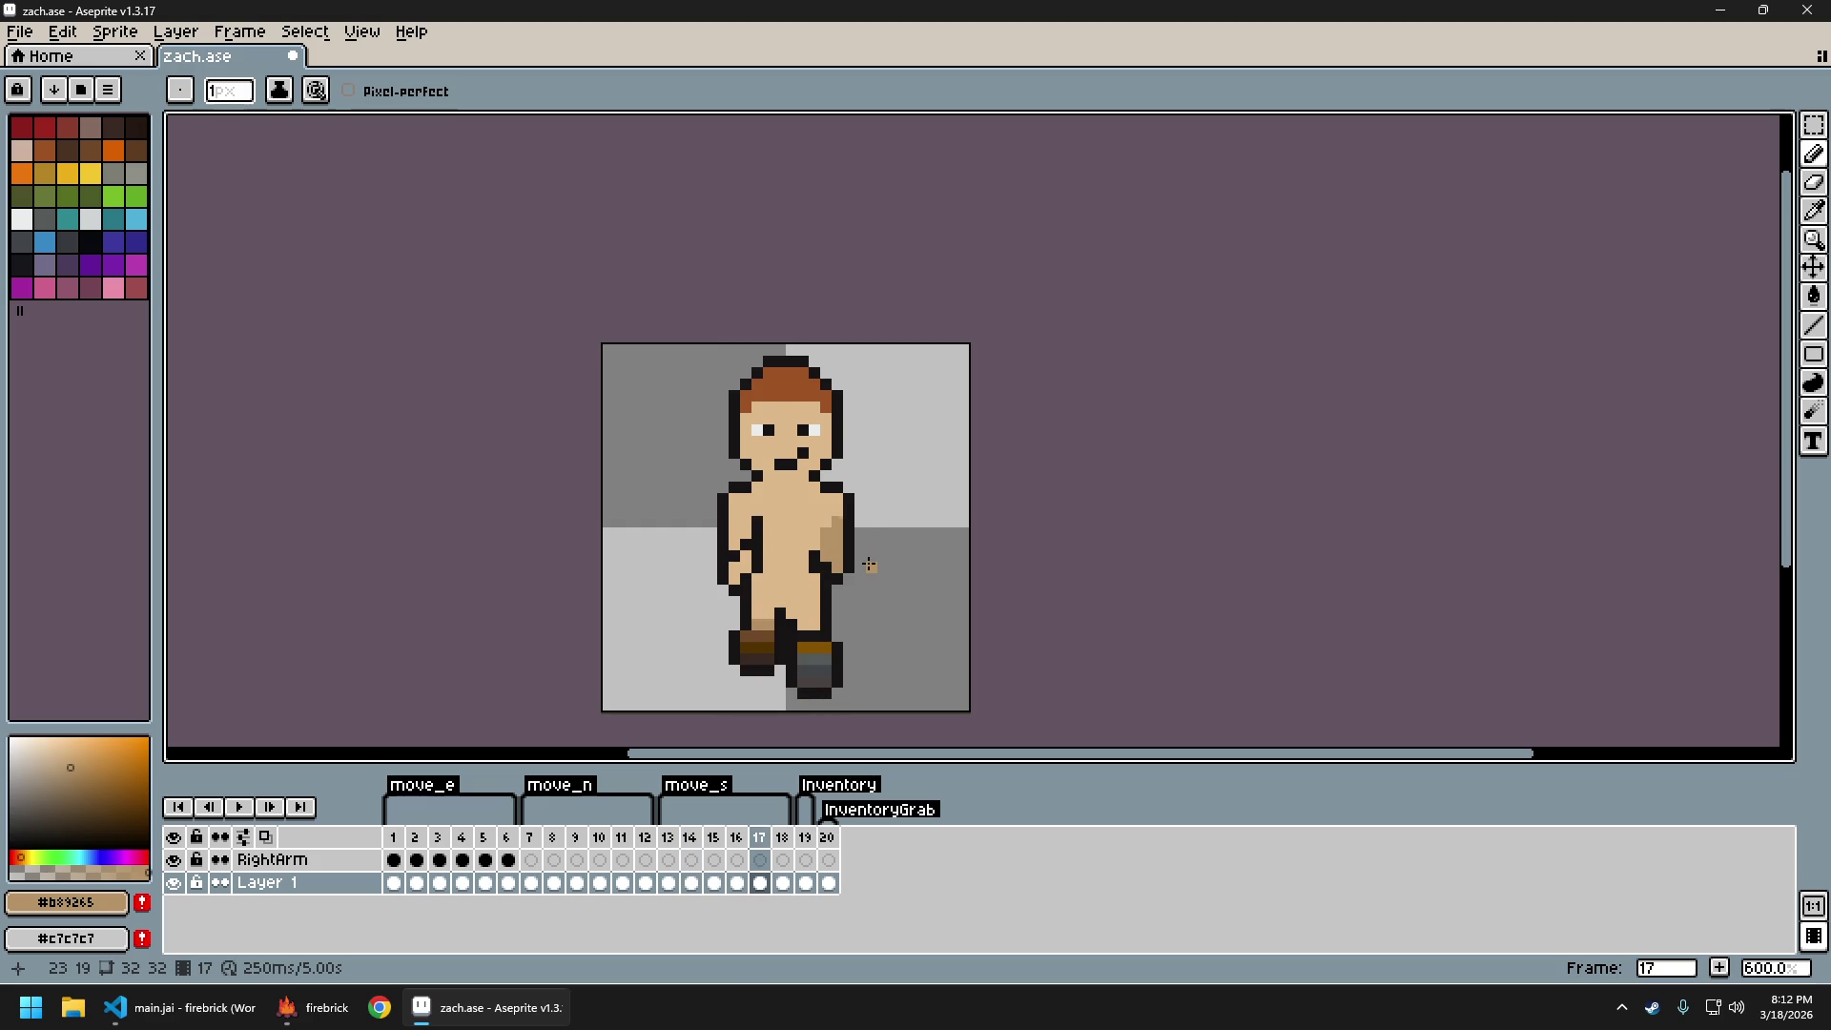
{"action": "key", "text": "Left"}
{"action": "key", "text": "Left"}
{"action": "key", "text": "Left"}
{"action": "scroll", "coordinate": [763, 532], "scroll_direction": "down", "scroll_amount": 4}
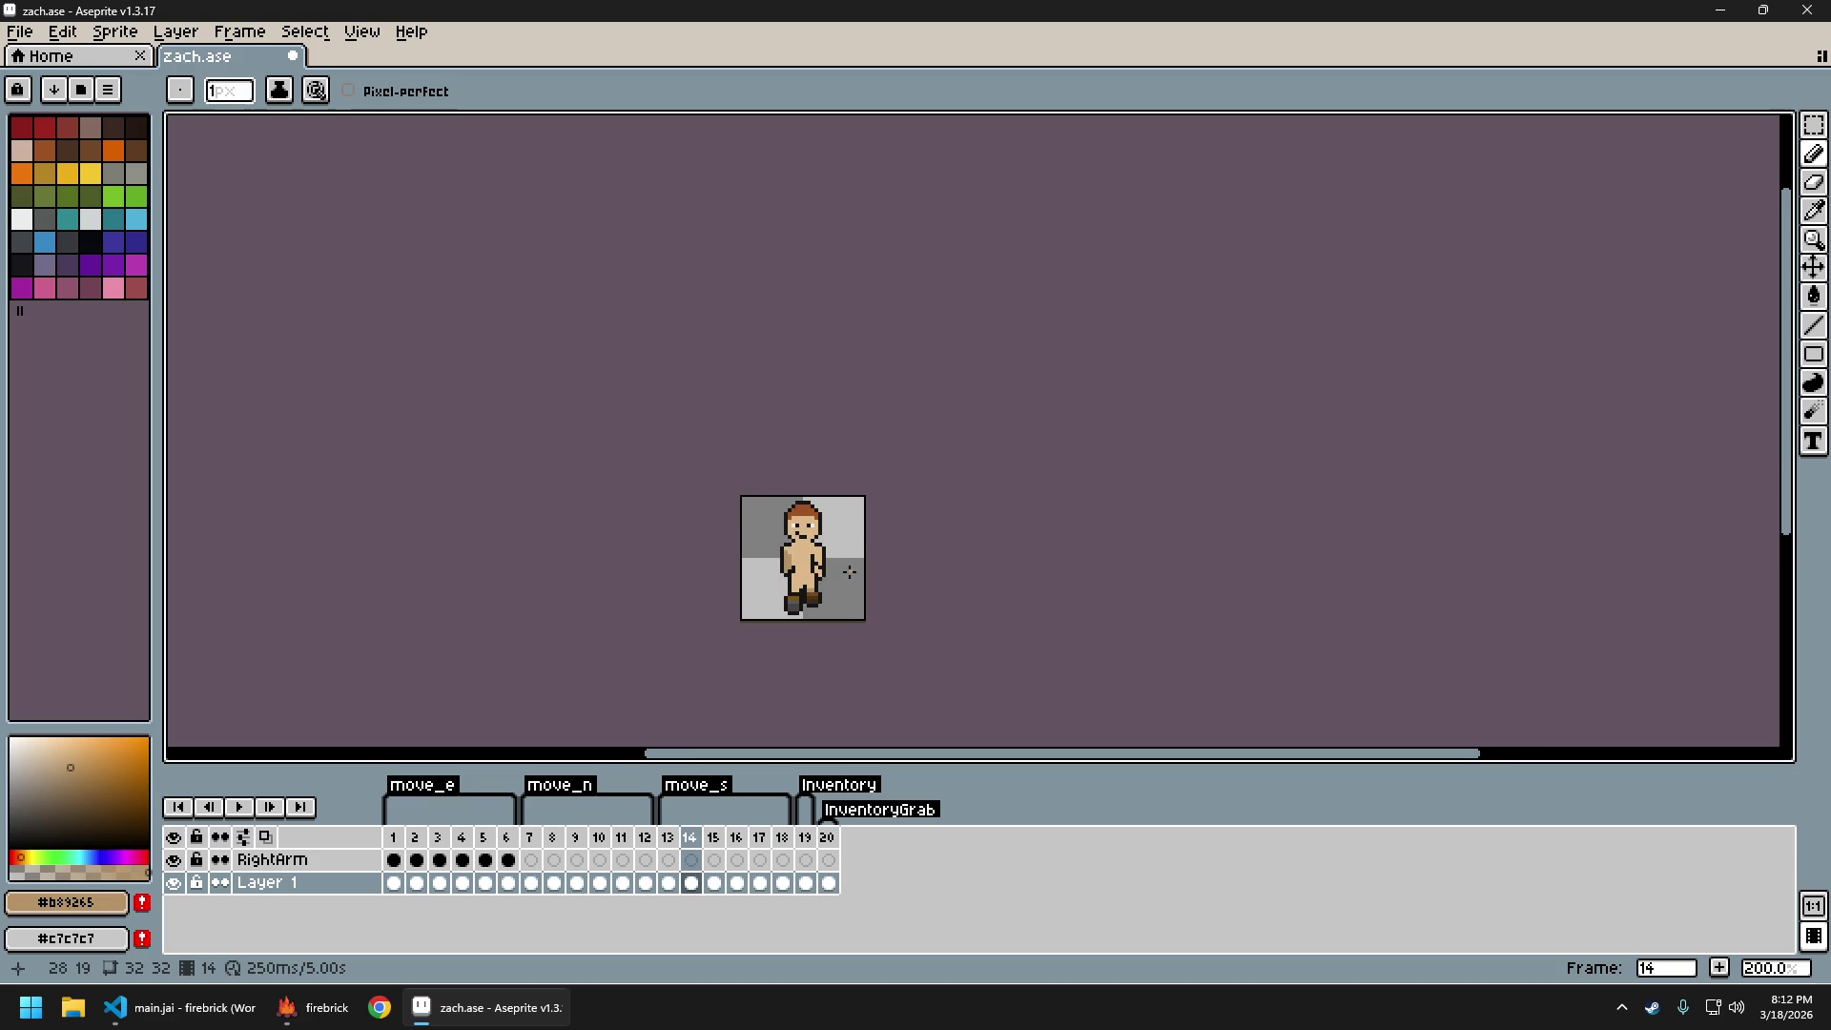
{"action": "scroll", "coordinate": [849, 572], "scroll_direction": "up", "scroll_amount": 4}
{"action": "left_click", "coordinate": [743, 545]}
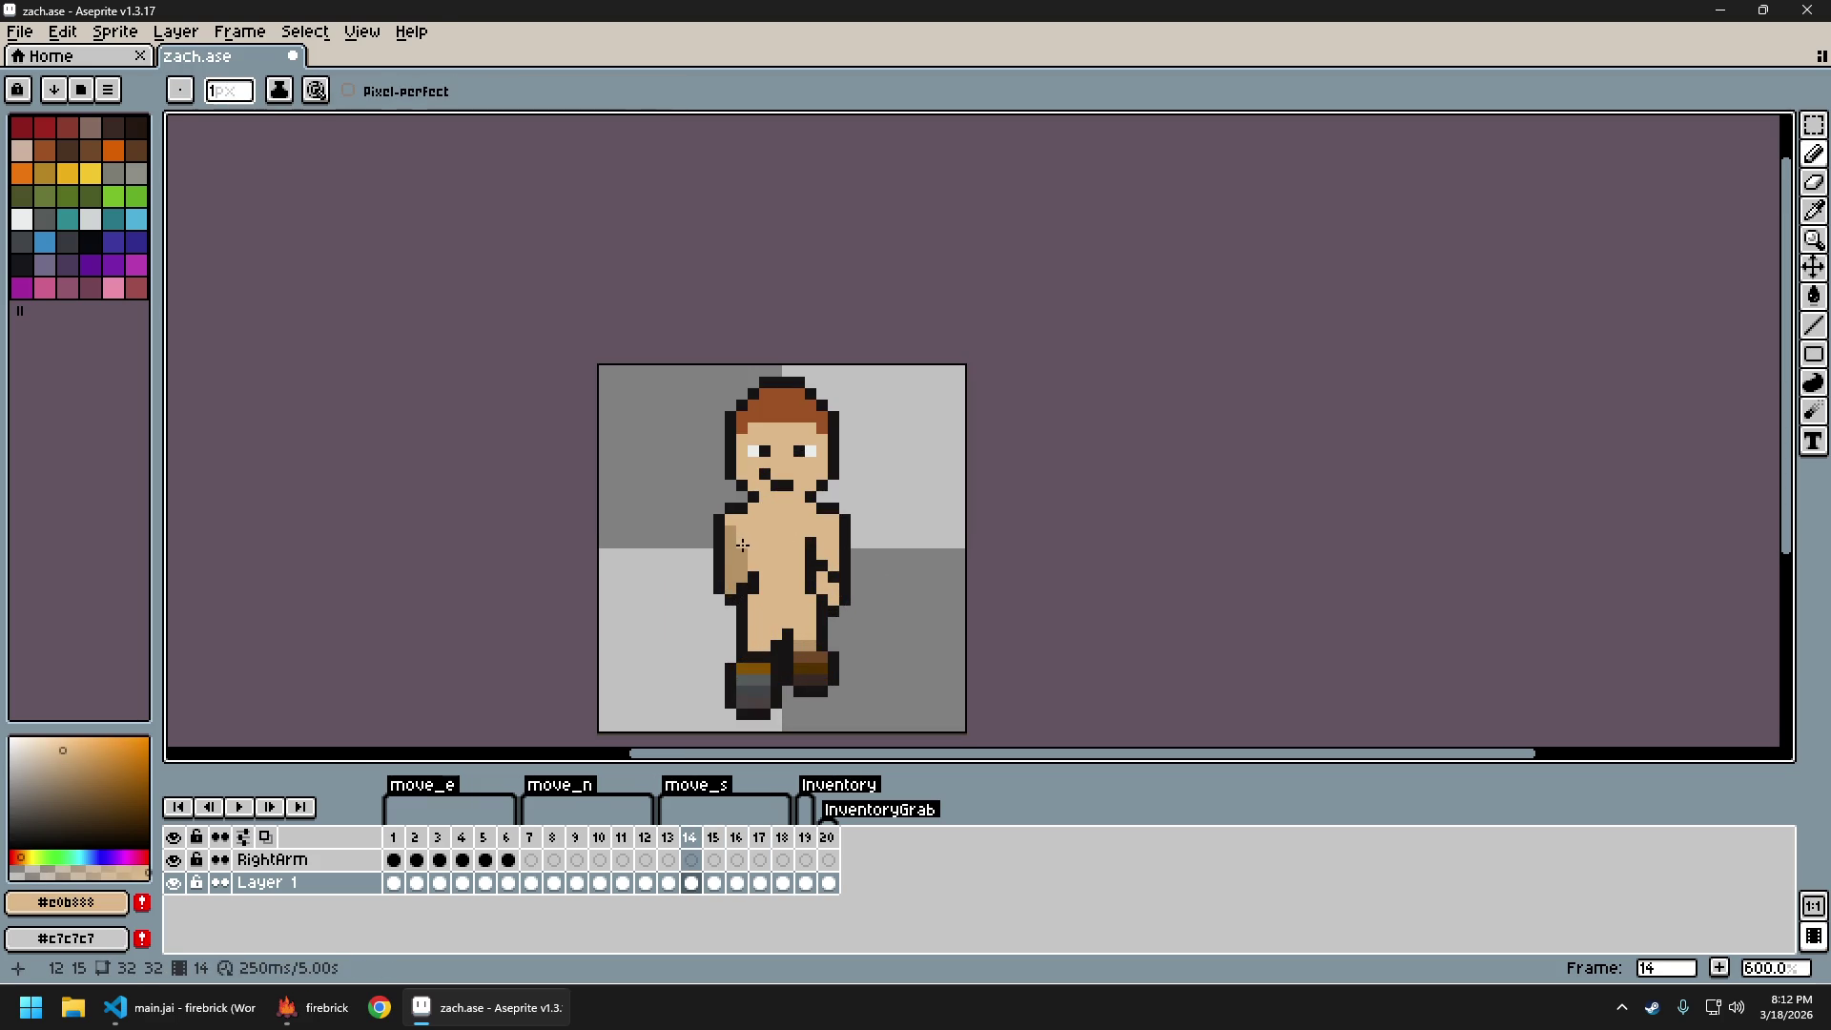
{"action": "scroll", "coordinate": [798, 573], "scroll_direction": "down", "scroll_amount": 3}
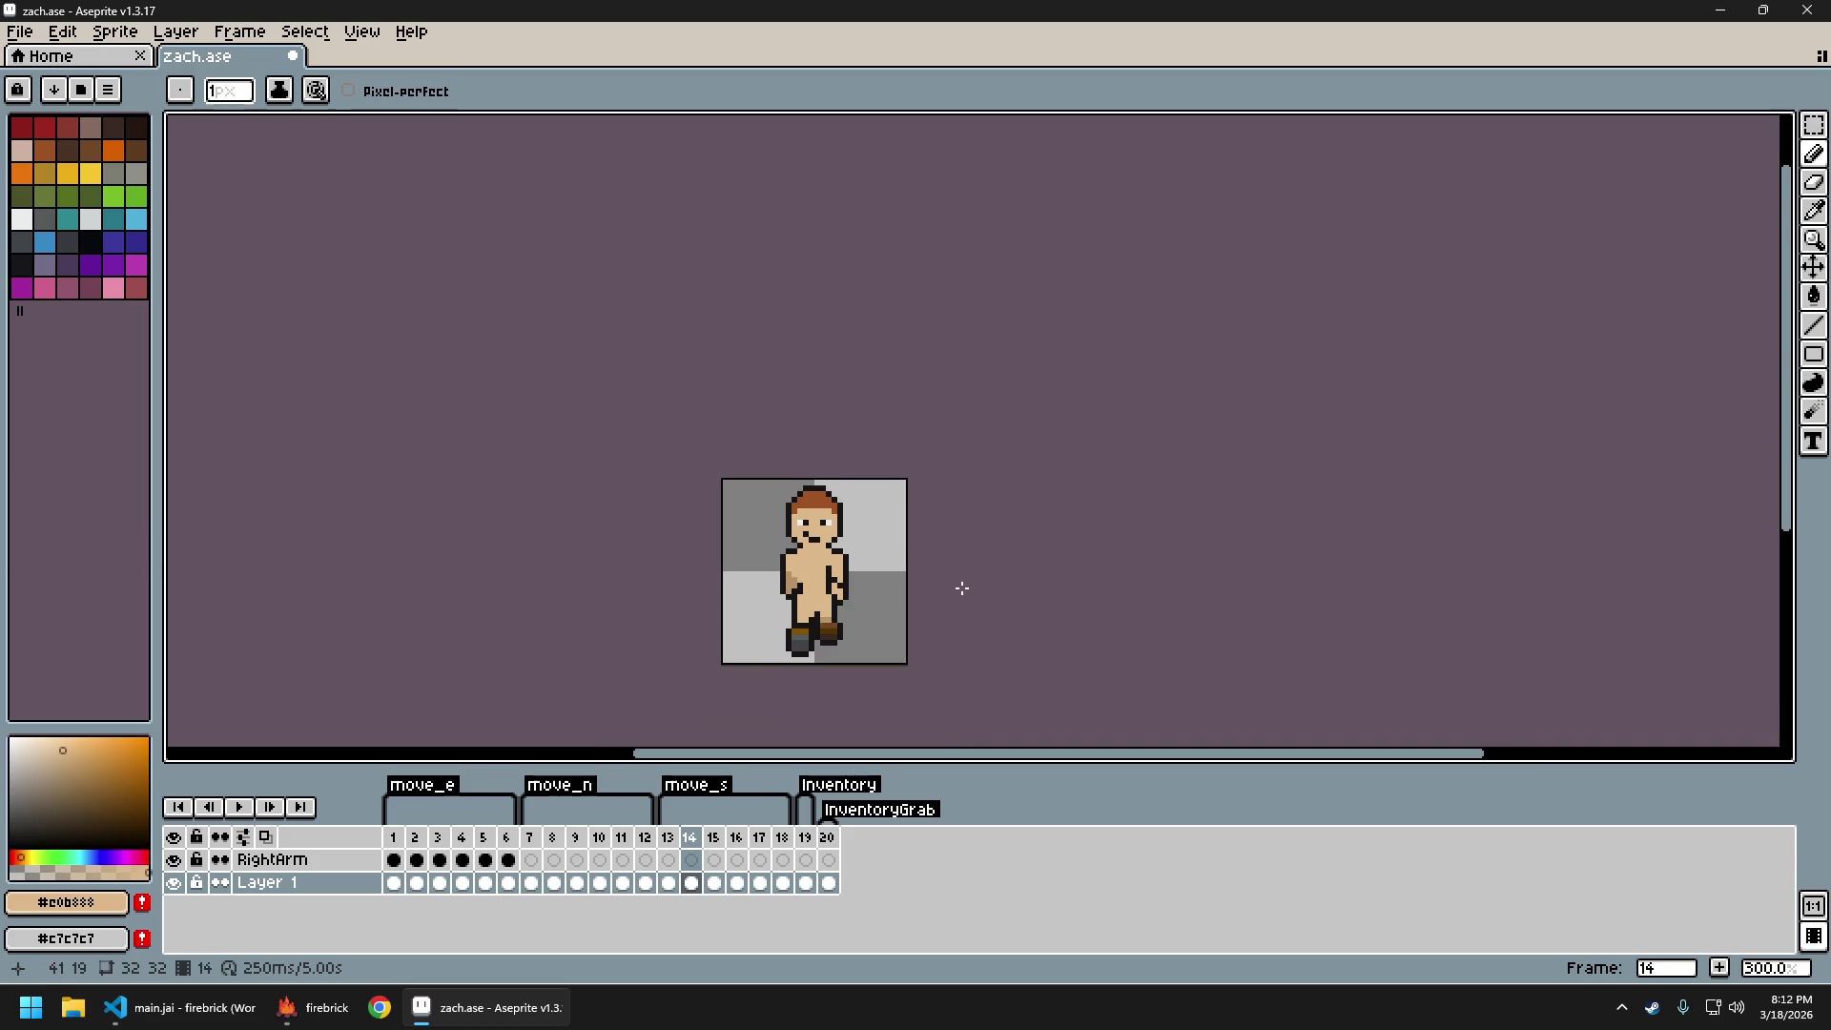
{"action": "scroll", "coordinate": [888, 597], "scroll_direction": "up", "scroll_amount": 2}
Eyedrop light skin #e0b888 and tan #b89265, ending on frame 15 for arm touch-ups
{"action": "key", "text": "Right"}
{"action": "key", "text": "Right"}
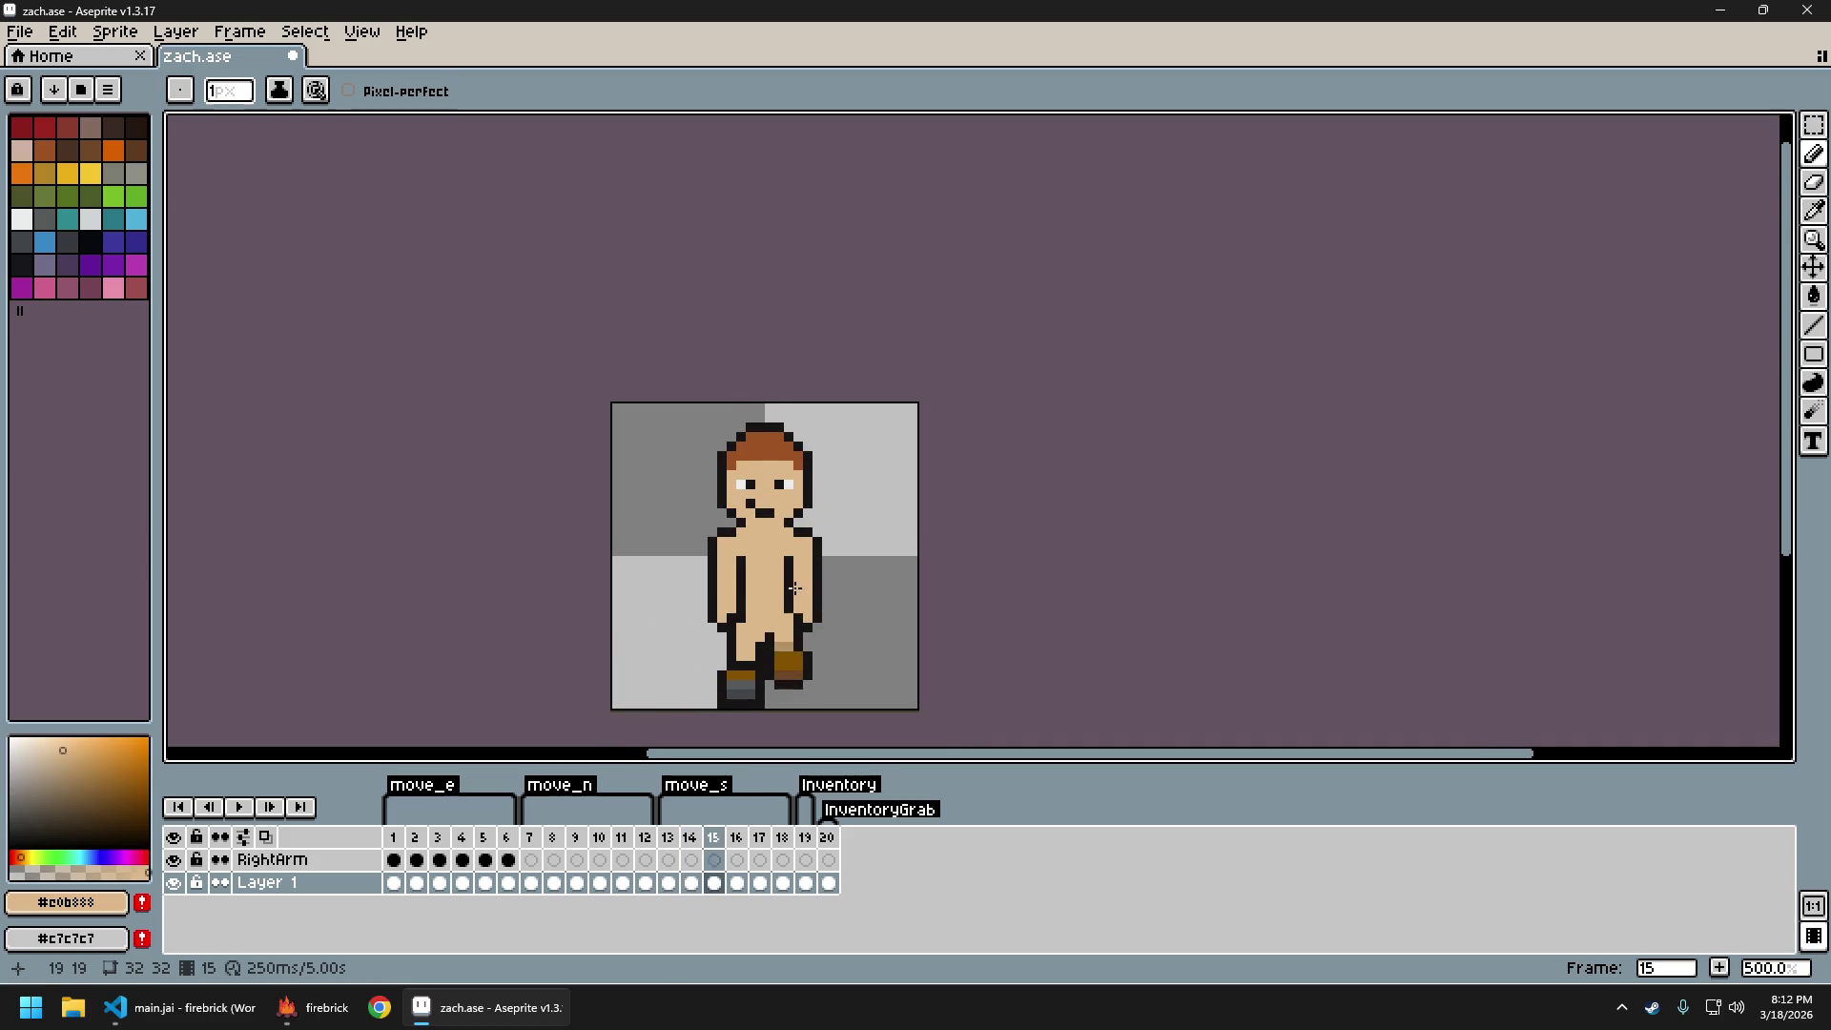
{"action": "key", "text": "Left"}
{"action": "key", "text": "Left"}
{"action": "left_click", "coordinate": [731, 561], "text": "alt"}
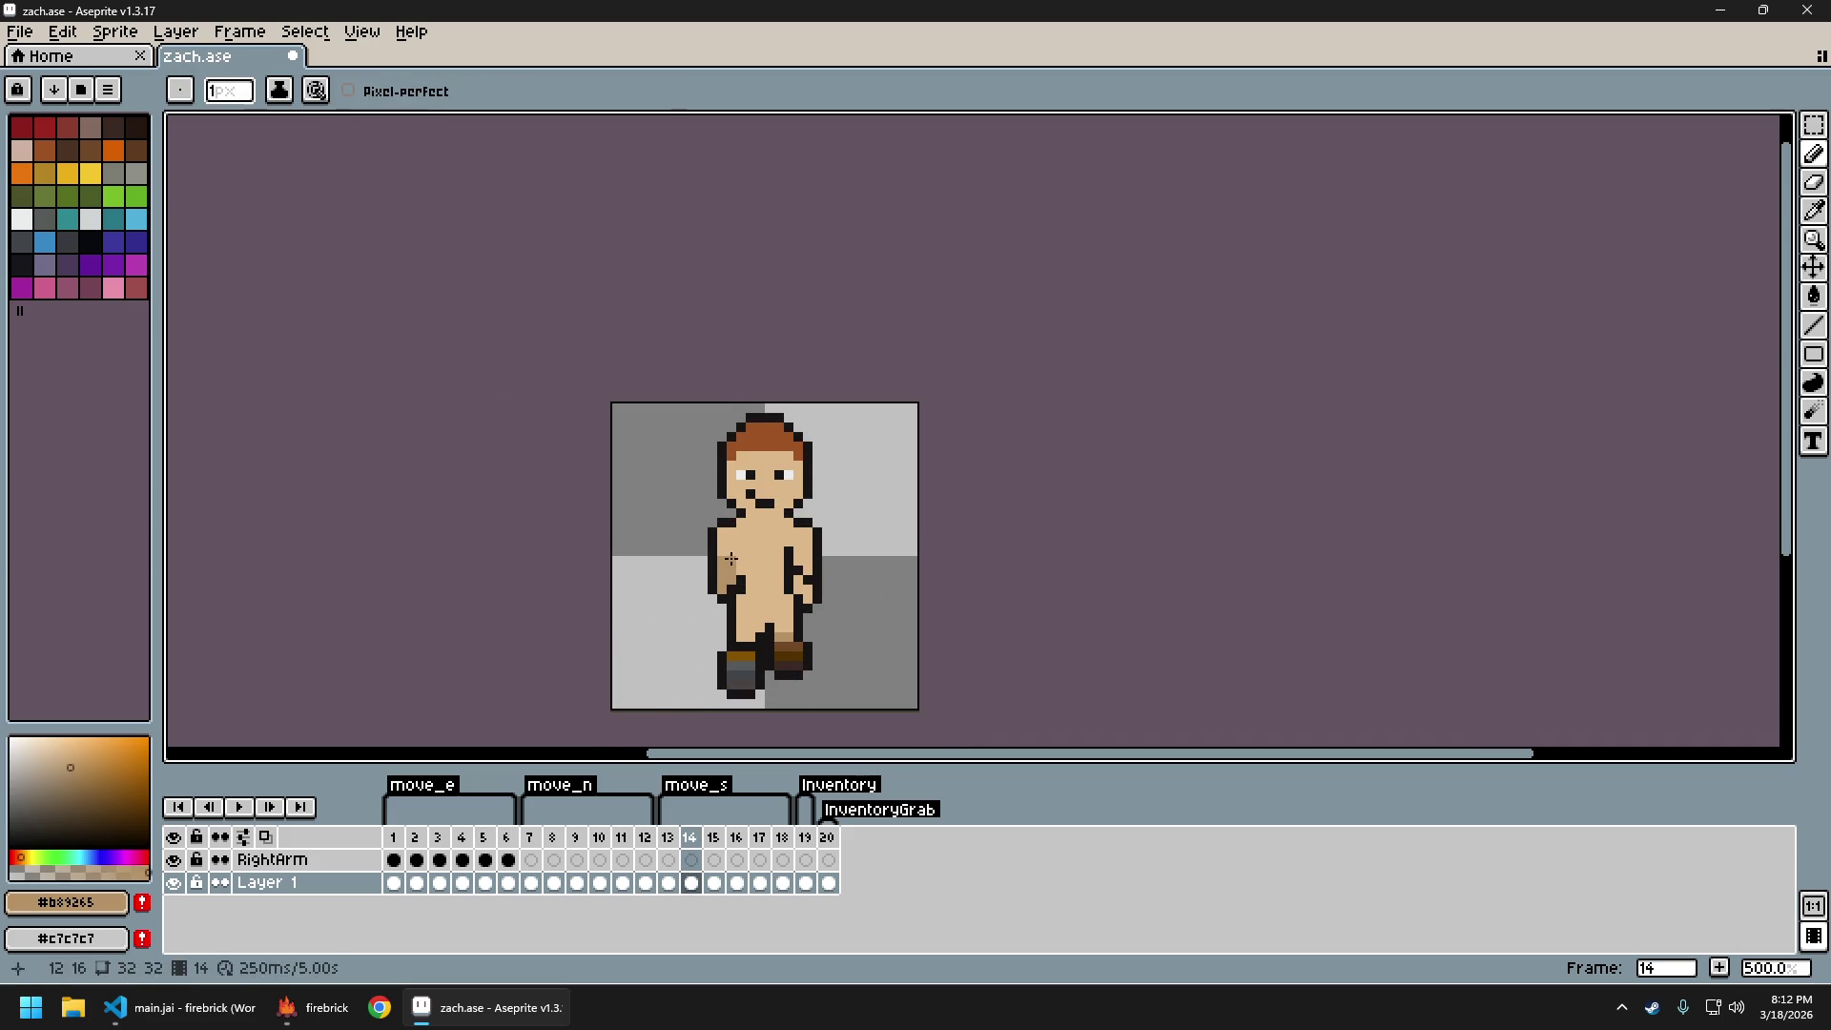
{"action": "scroll", "coordinate": [808, 589], "scroll_direction": "down", "scroll_amount": 3}
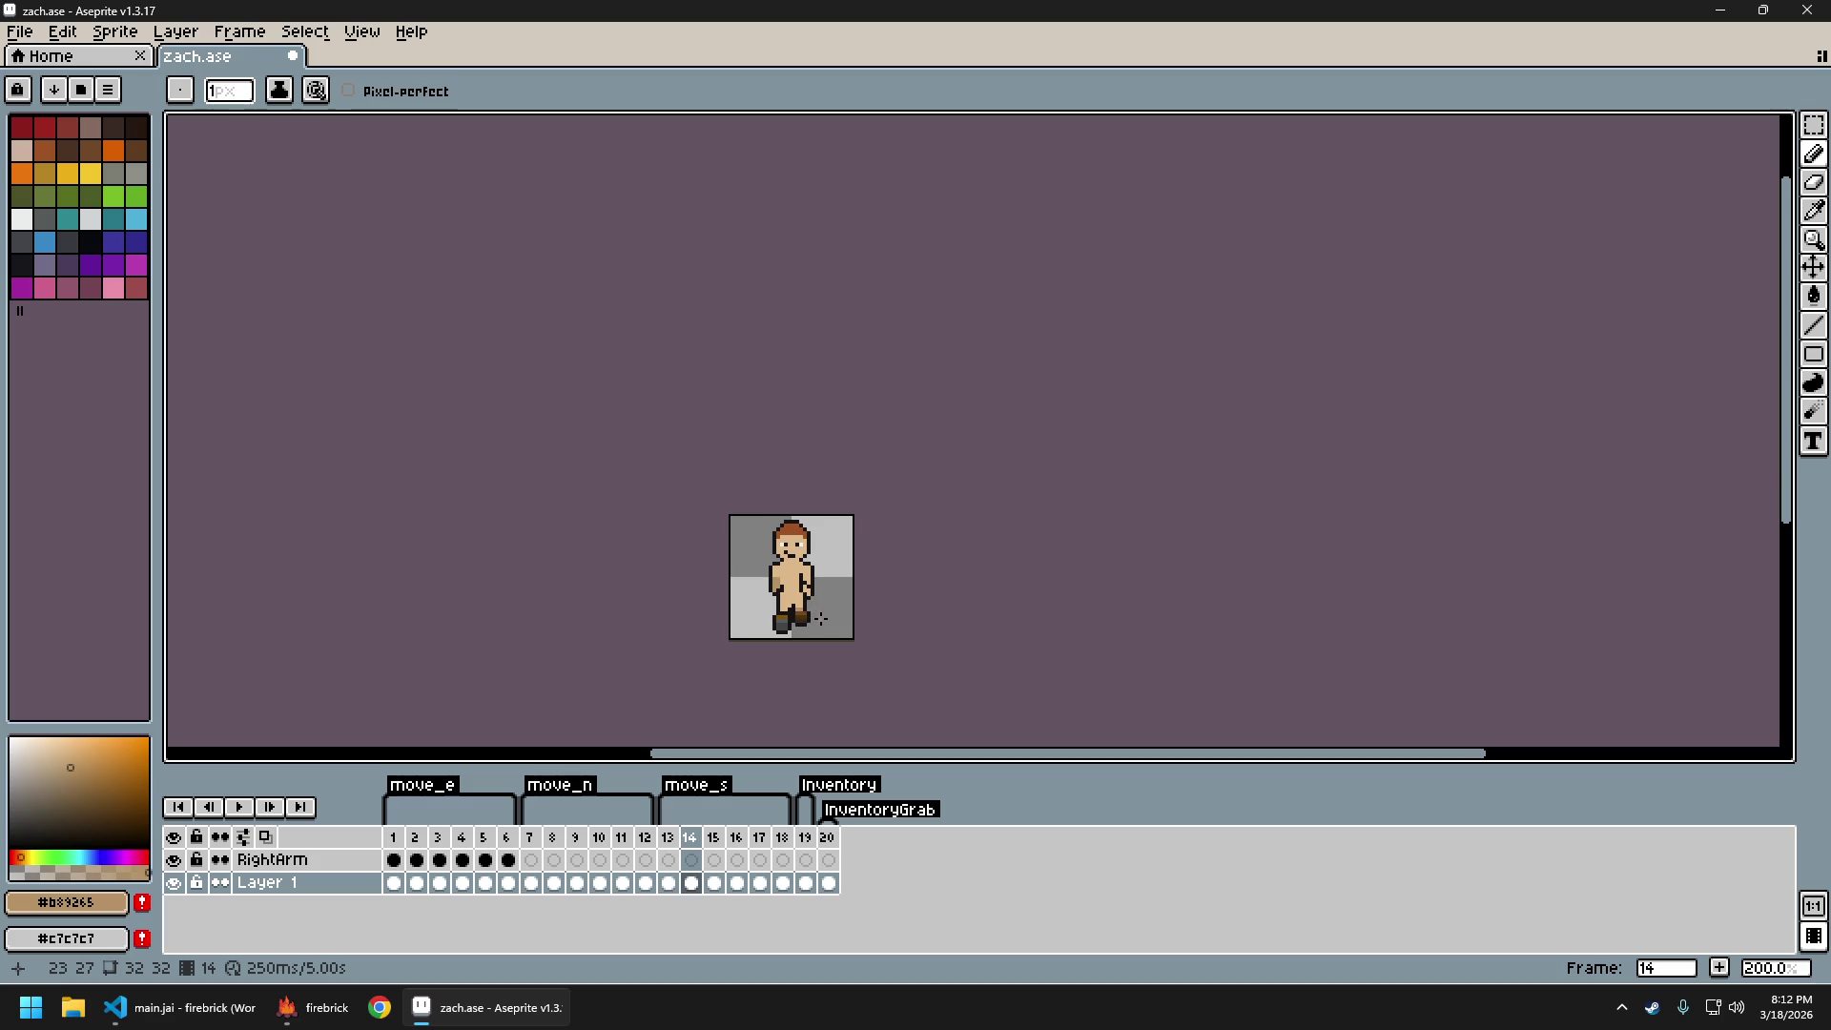
{"action": "scroll", "coordinate": [788, 570], "scroll_direction": "up", "scroll_amount": 4}
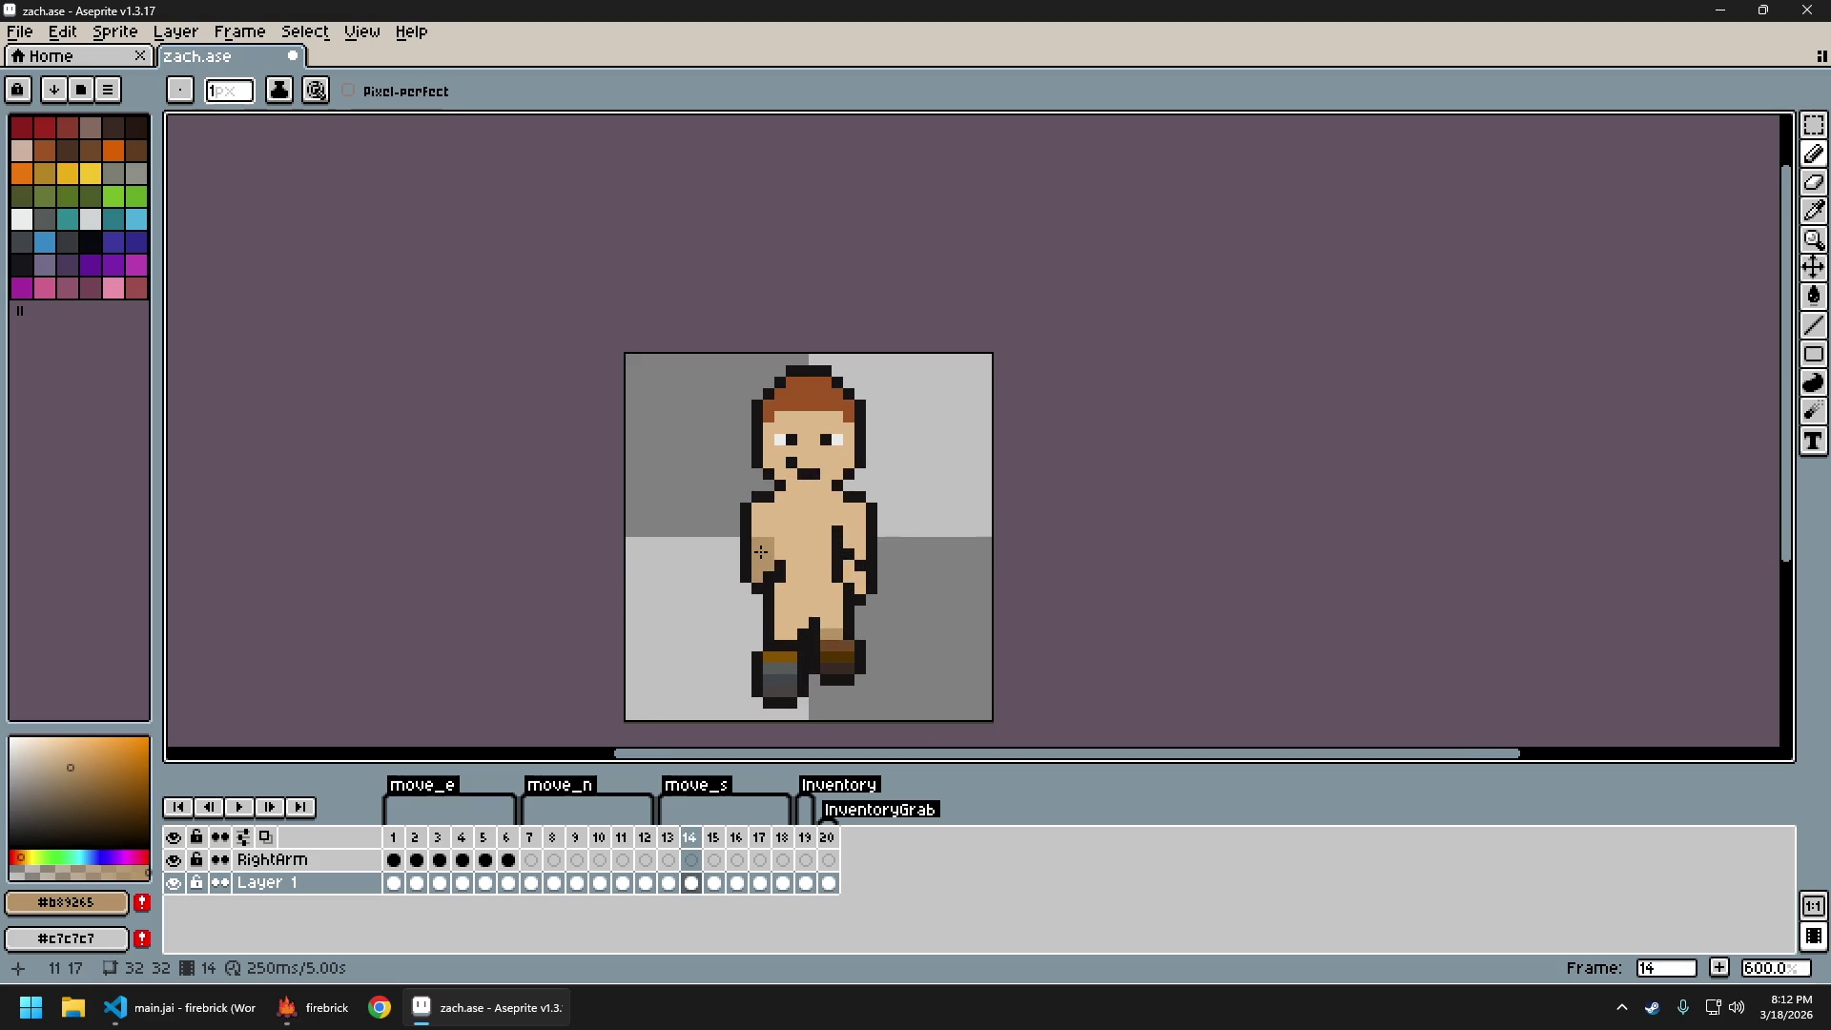
{"action": "left_click", "coordinate": [758, 542], "text": "alt"}
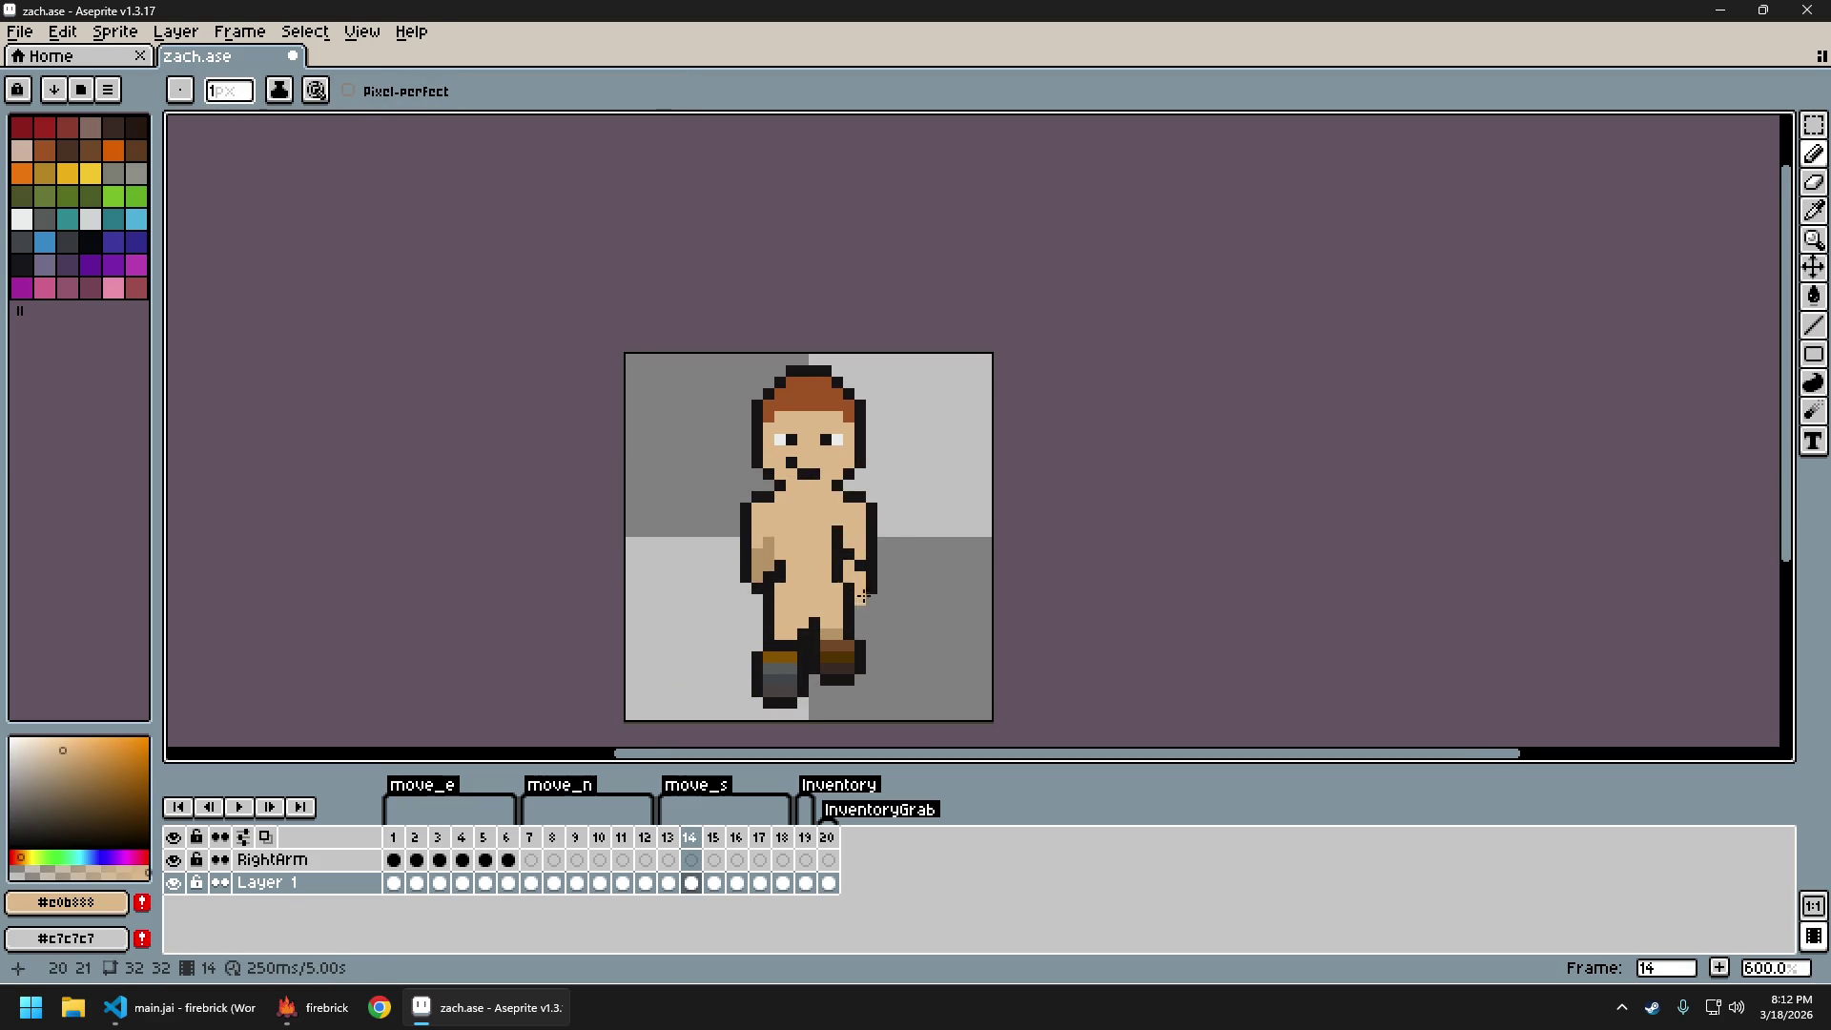
{"action": "scroll", "coordinate": [849, 592], "scroll_direction": "down", "scroll_amount": 3}
{"action": "key", "text": "Left"}
{"action": "key", "text": "Right"}
{"action": "key", "text": "Right"}
{"action": "key", "text": "Right"}
{"action": "key", "text": "Right"}
{"action": "scroll", "coordinate": [883, 583], "scroll_direction": "up", "scroll_amount": 4}
{"action": "left_click", "coordinate": [807, 532], "text": "alt"}
Sample the light skin tone #e0b888, check the RightArm walk frames, and preview the animation
{"action": "left_click", "coordinate": [824, 523], "text": "alt"}
{"action": "key", "text": "Up"}
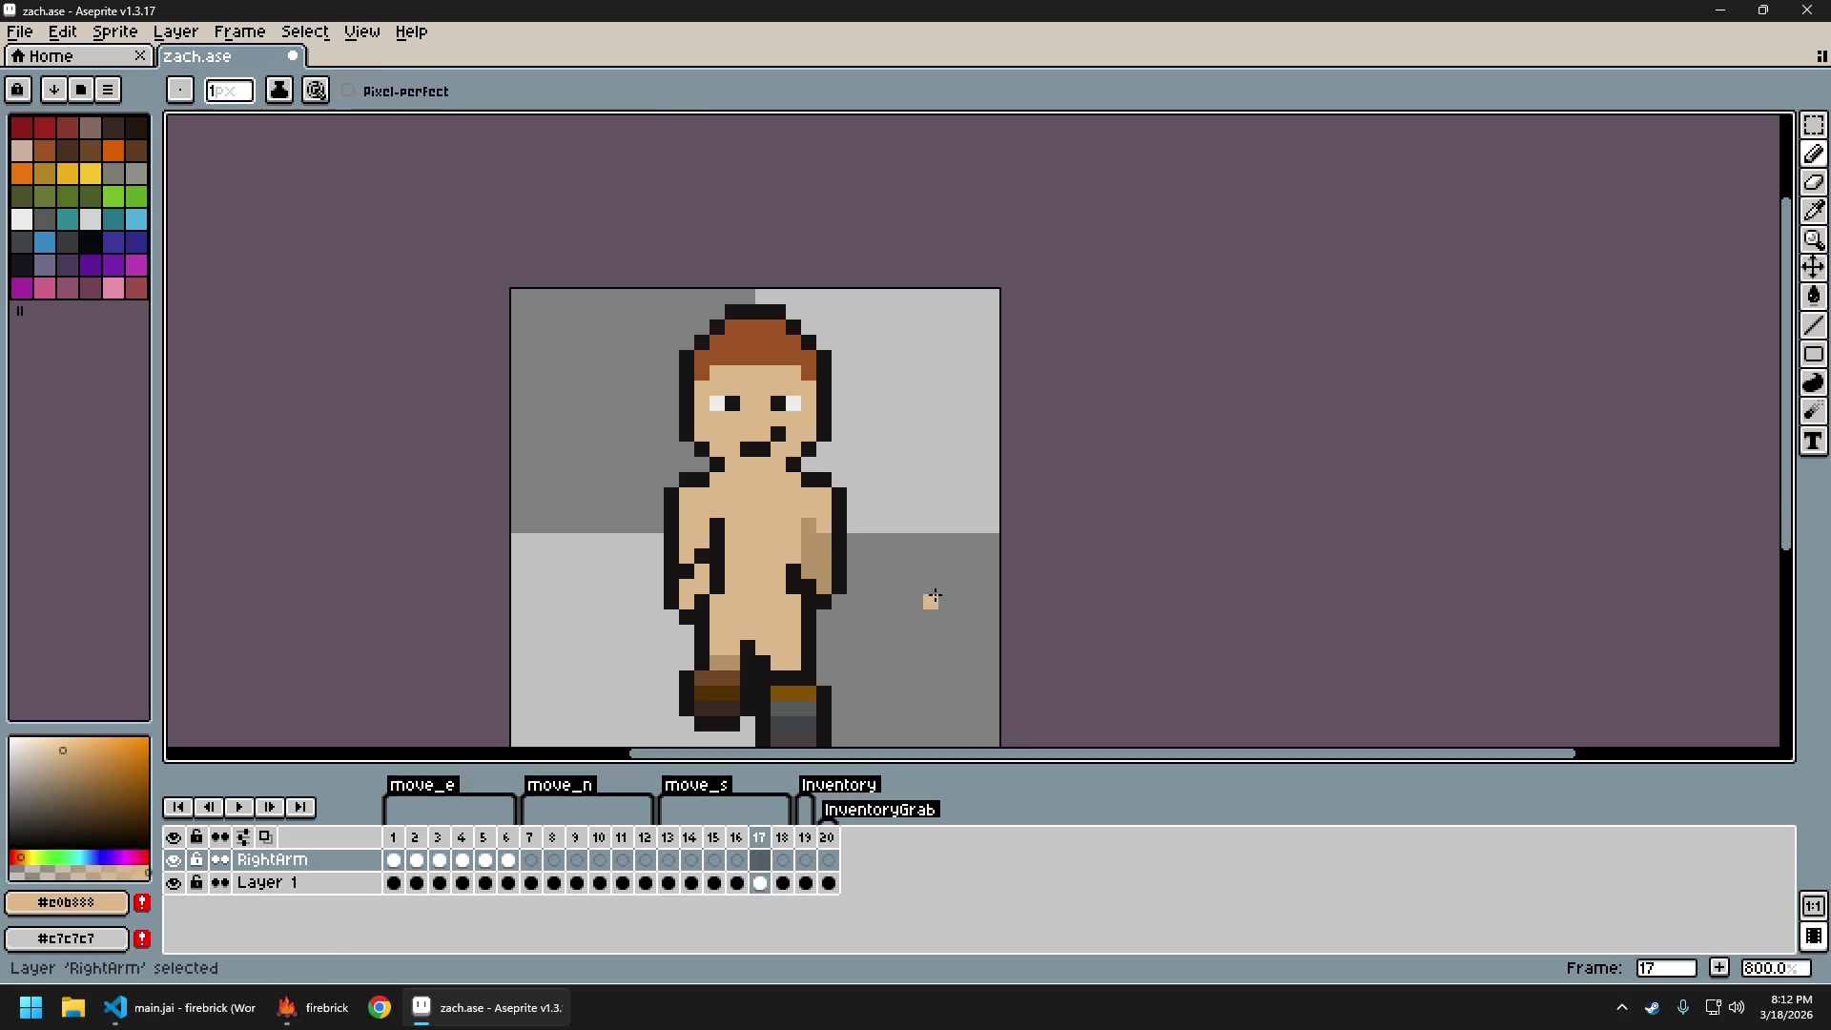
{"action": "key", "text": "Left"}
{"action": "key", "text": "Left"}
{"action": "key", "text": "Left"}
{"action": "key", "text": "Right"}
{"action": "key", "text": "Right"}
{"action": "key", "text": "Right"}
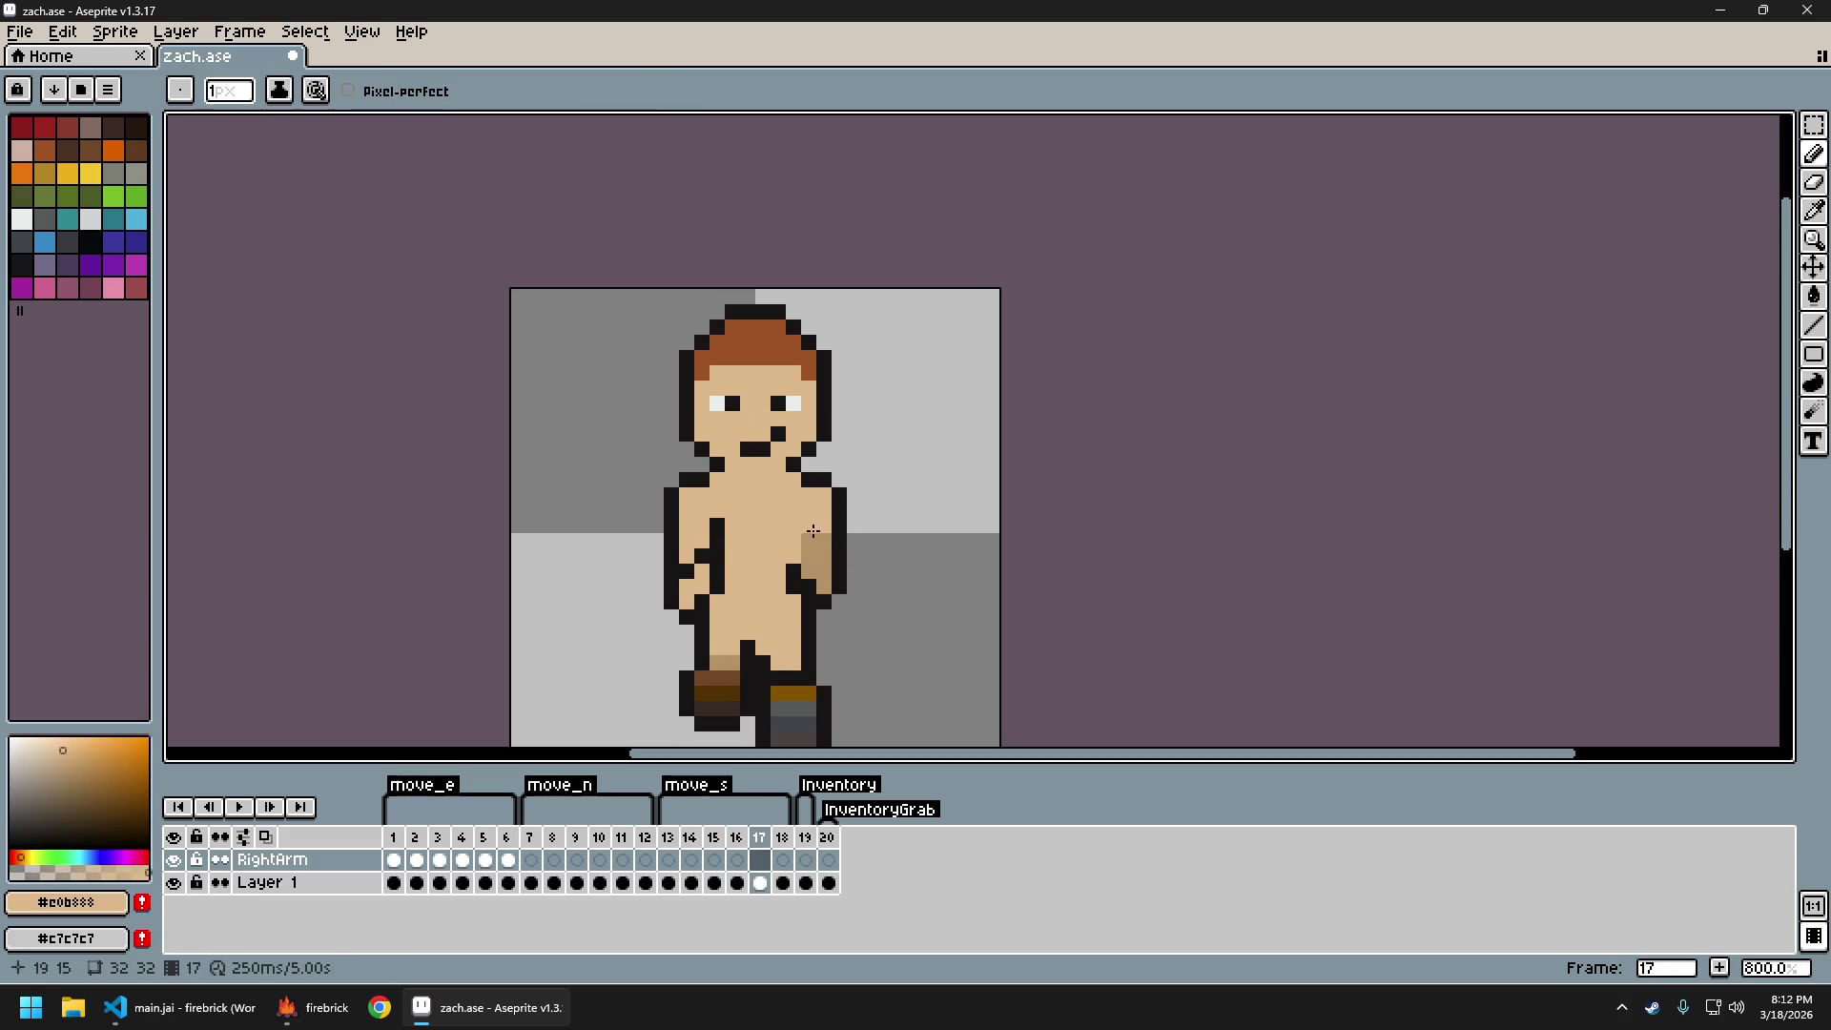
{"action": "key", "text": "Down"}
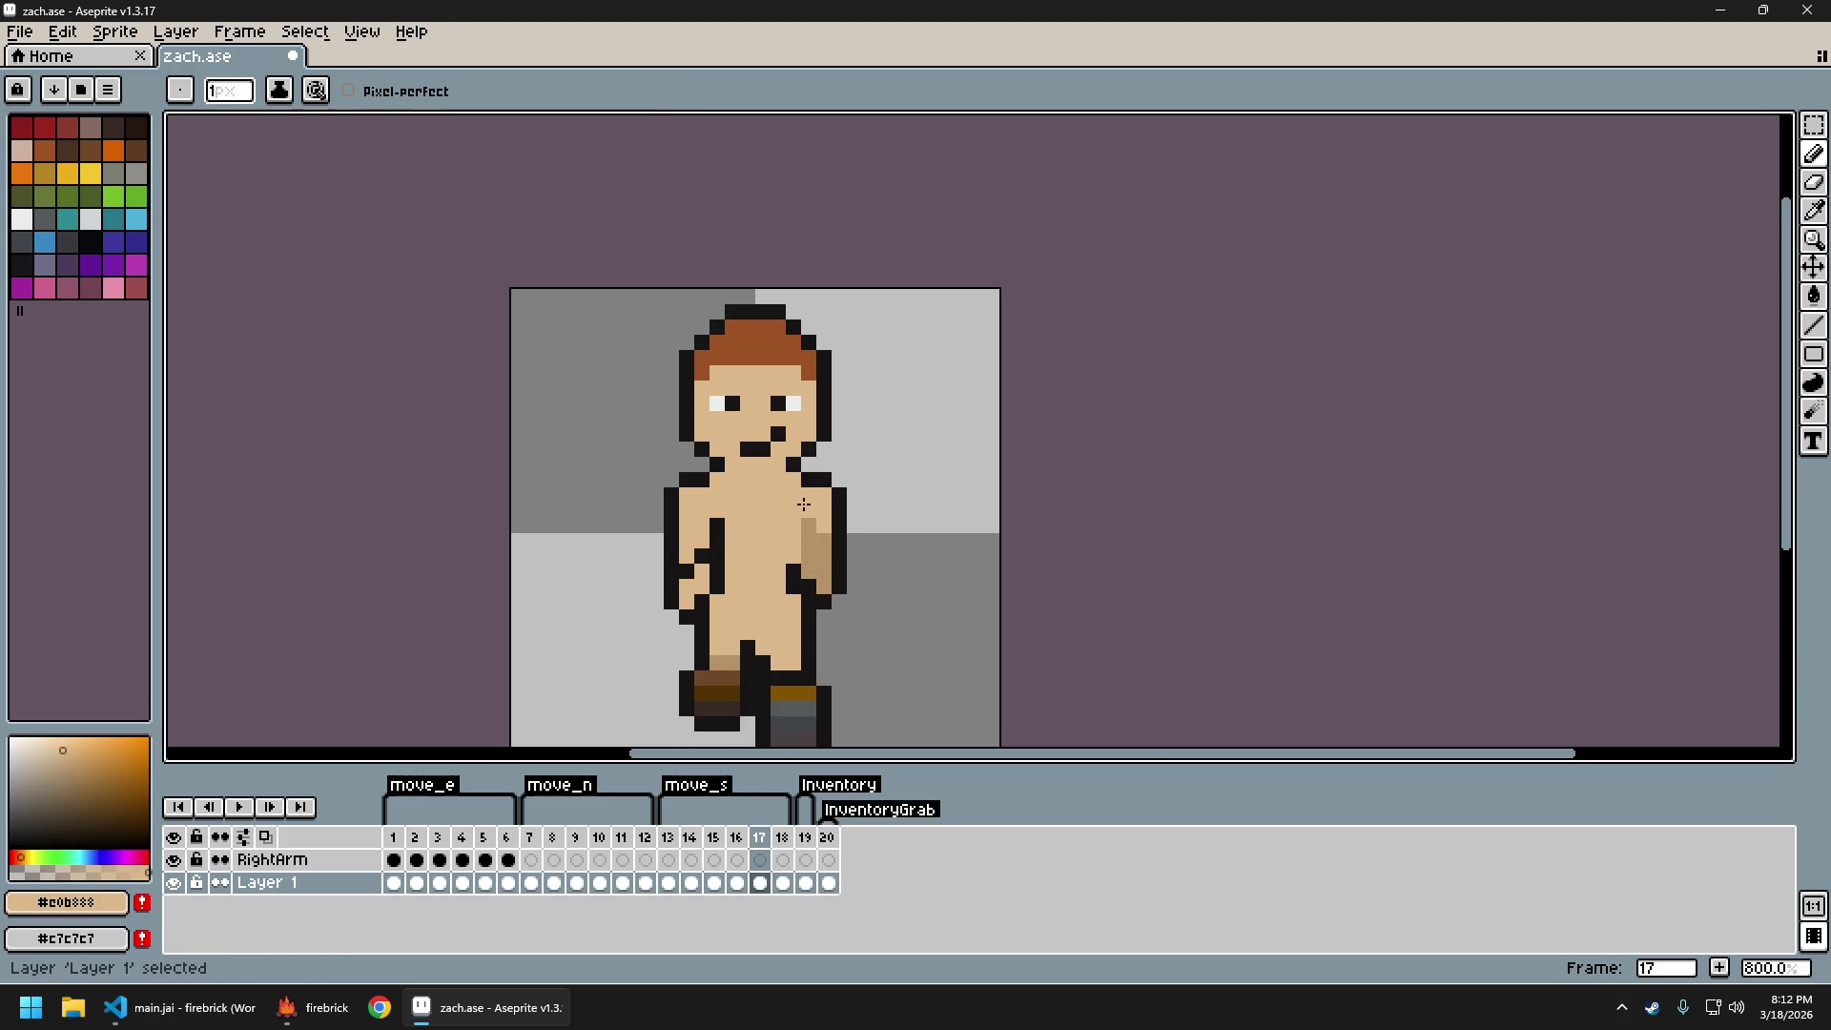
{"action": "scroll", "coordinate": [818, 539], "scroll_direction": "down", "scroll_amount": 4}
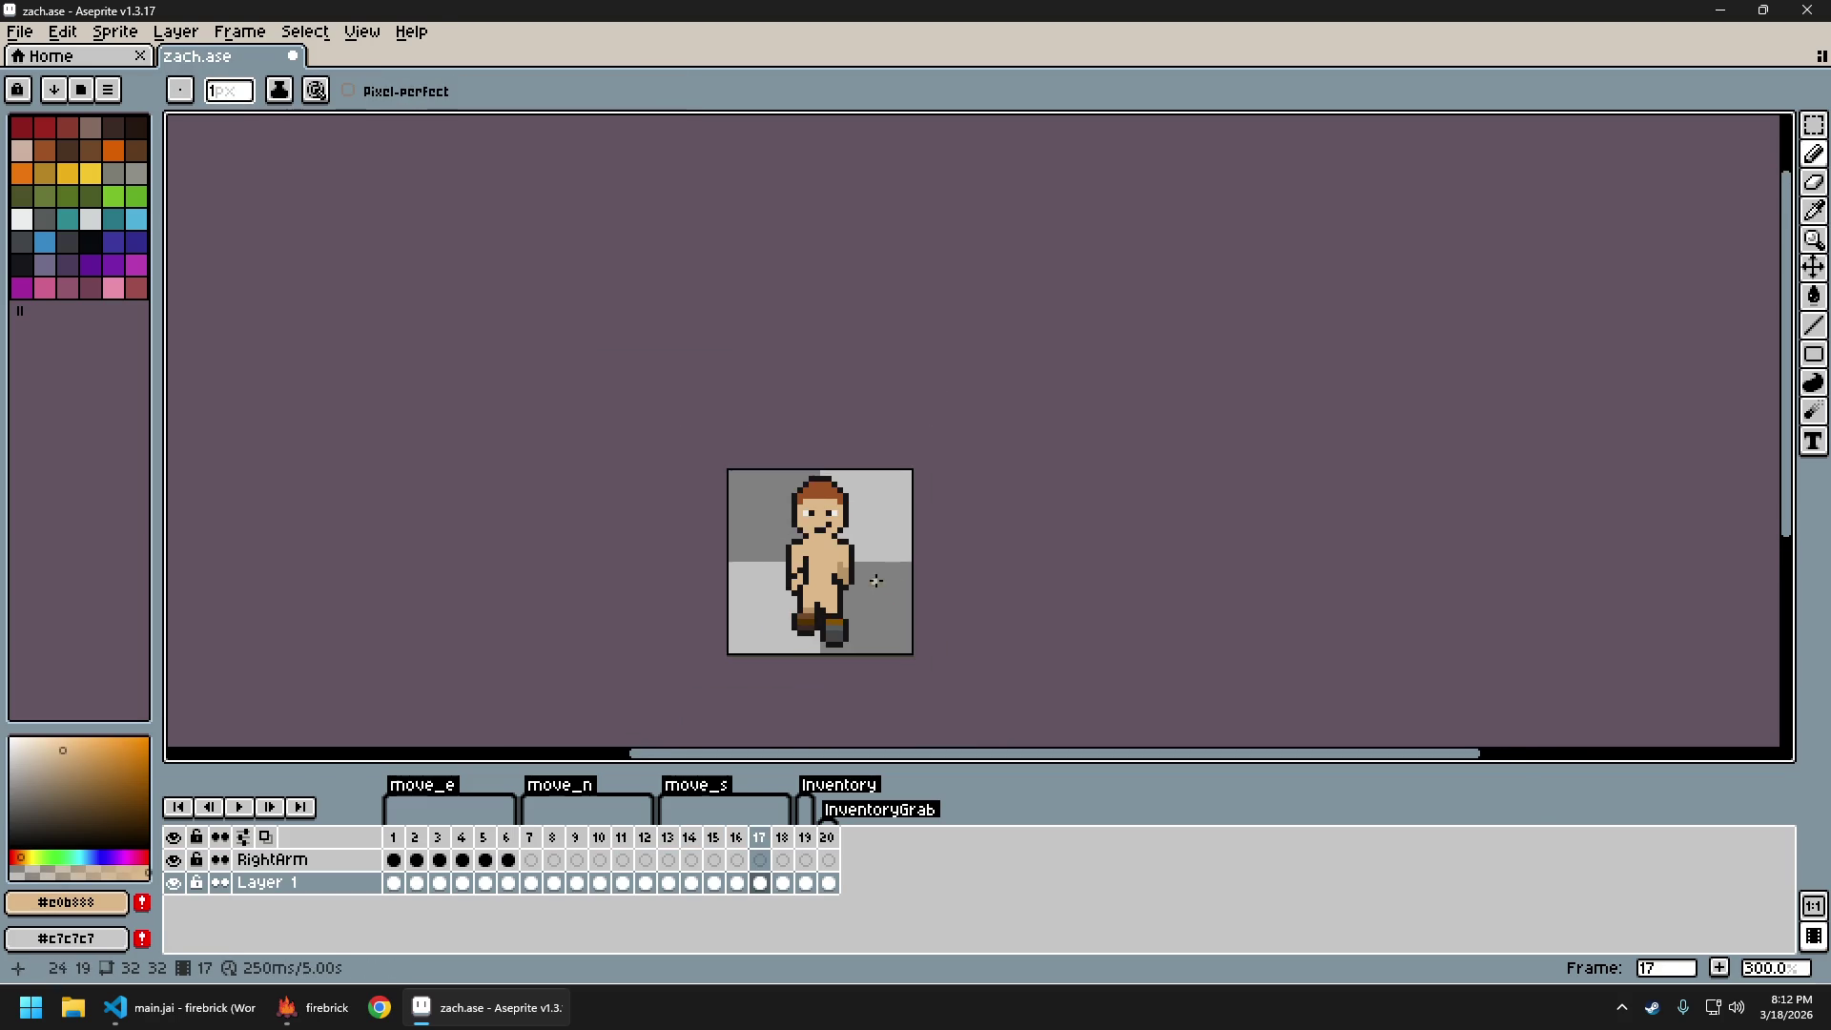
{"action": "key", "text": "Left"}
{"action": "key", "text": "Left"}
{"action": "key", "text": "Return"}
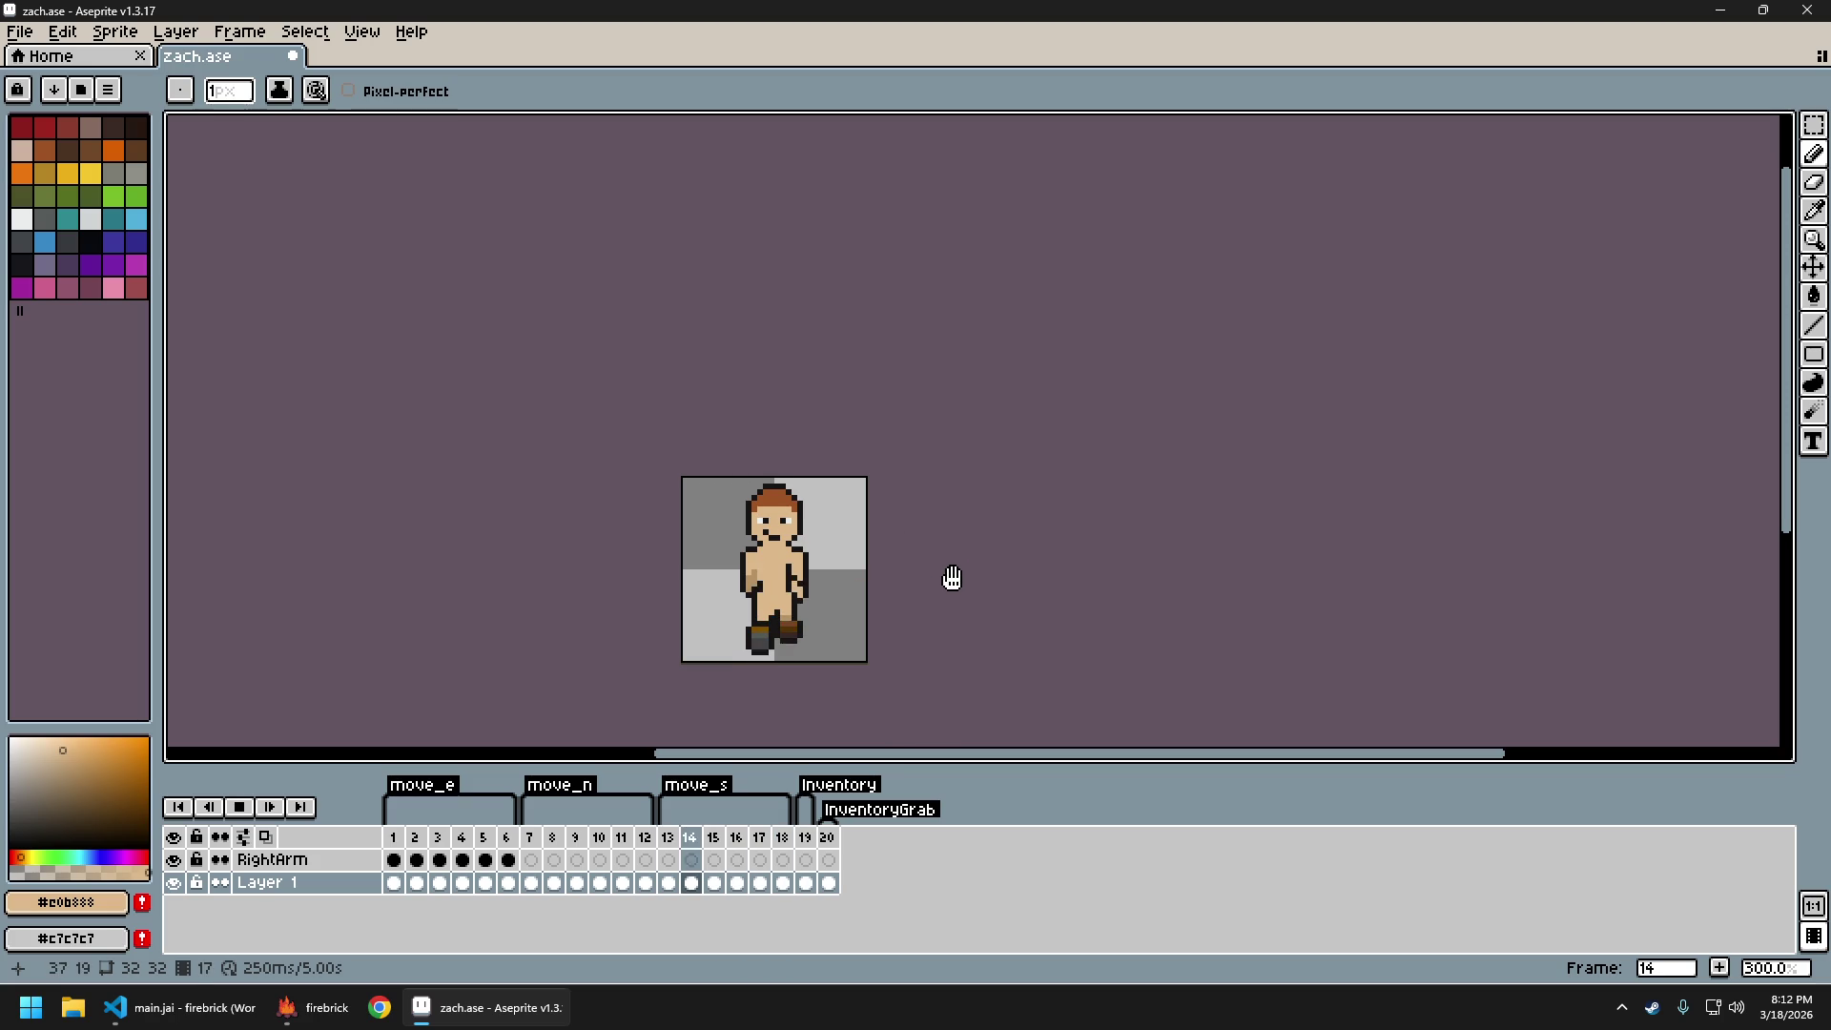
{"action": "key", "text": "Return"}
{"action": "scroll", "coordinate": [778, 584], "scroll_direction": "up", "scroll_amount": 3}
{"action": "scroll", "coordinate": [779, 584], "scroll_direction": "up", "scroll_amount": 1}
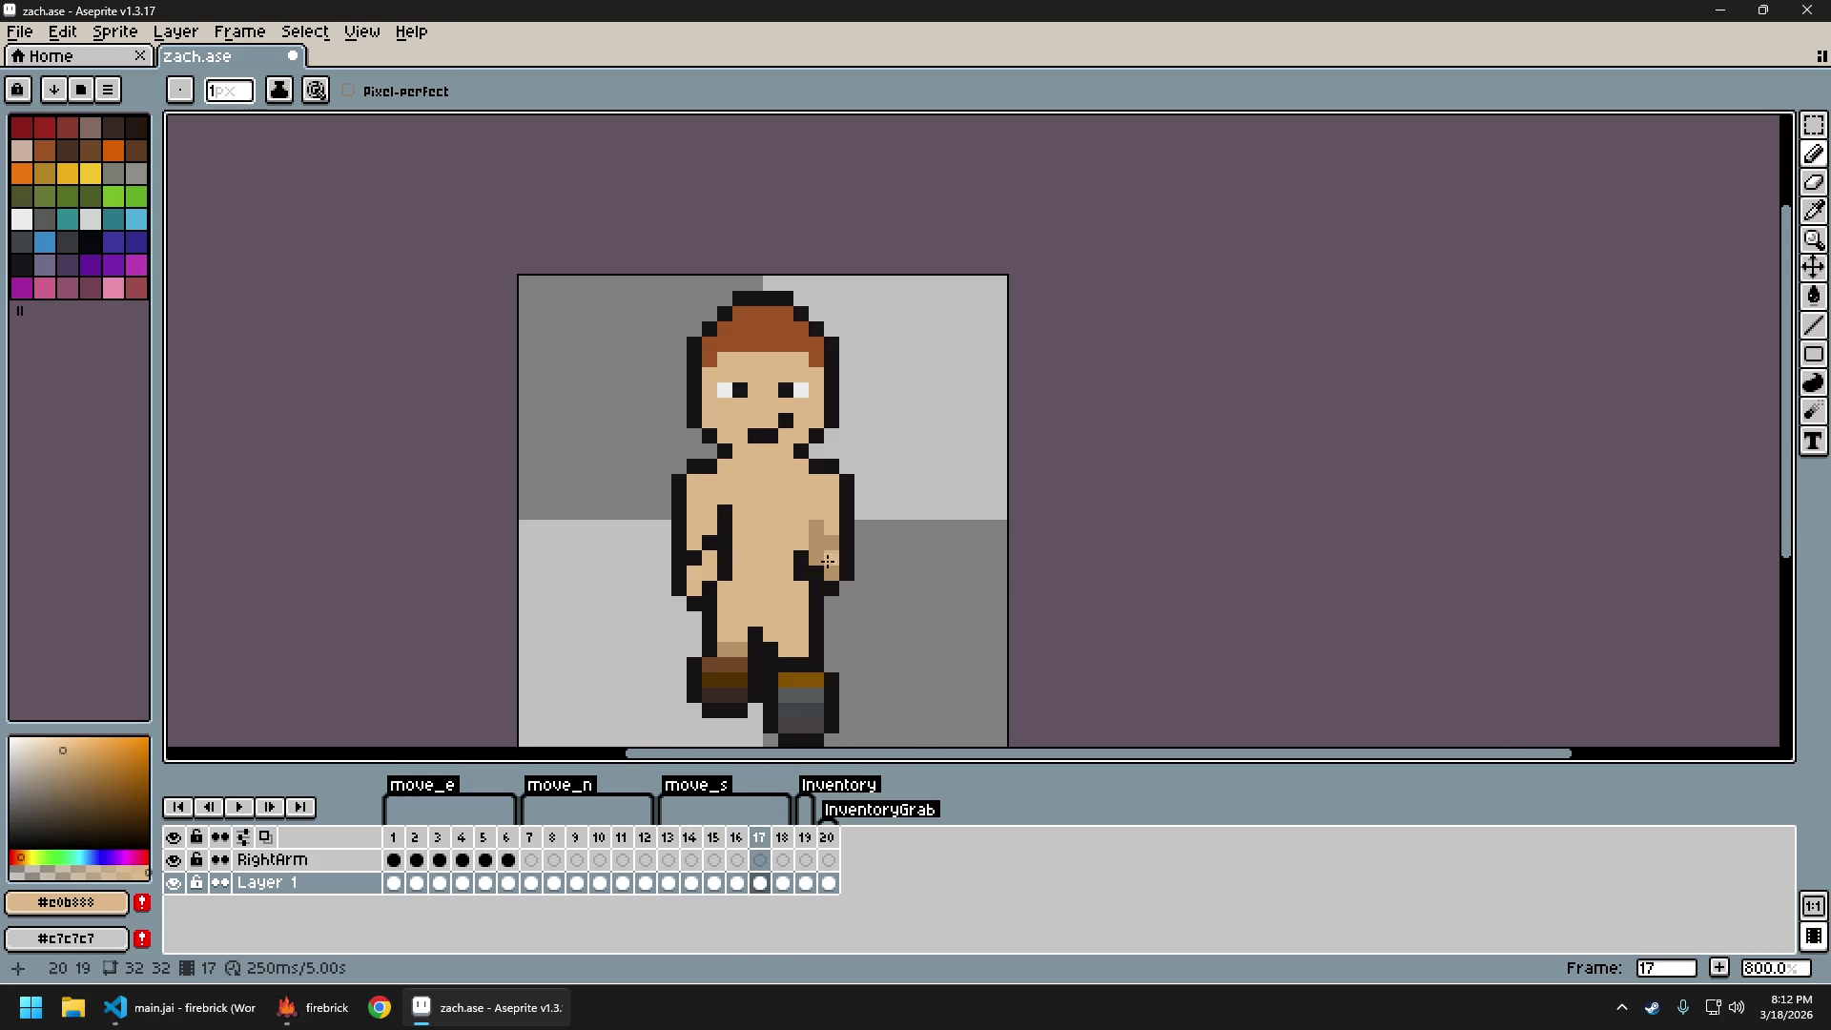
Sample the tan shade #b89265 from the arm and play the walk from frame 14
{"action": "left_click", "coordinate": [709, 546], "text": "alt"}
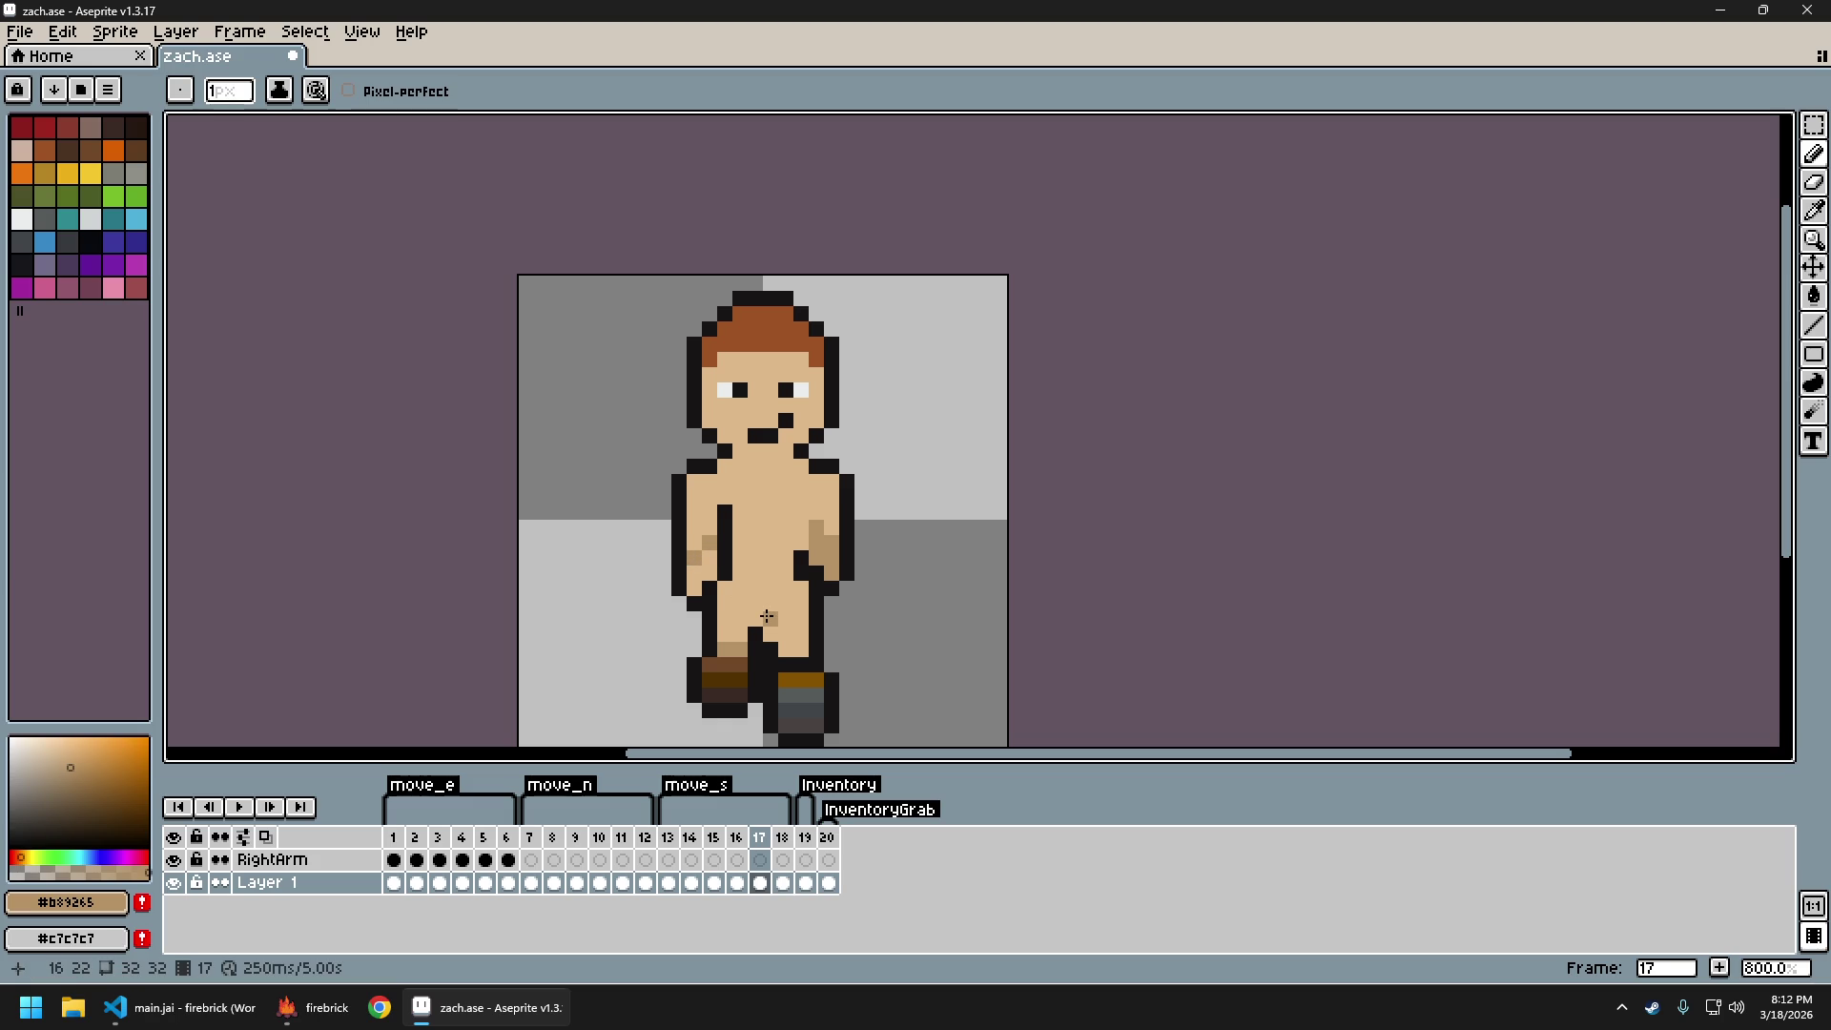
{"action": "key", "text": "Left"}
{"action": "key", "text": "Left"}
{"action": "key", "text": "Left"}
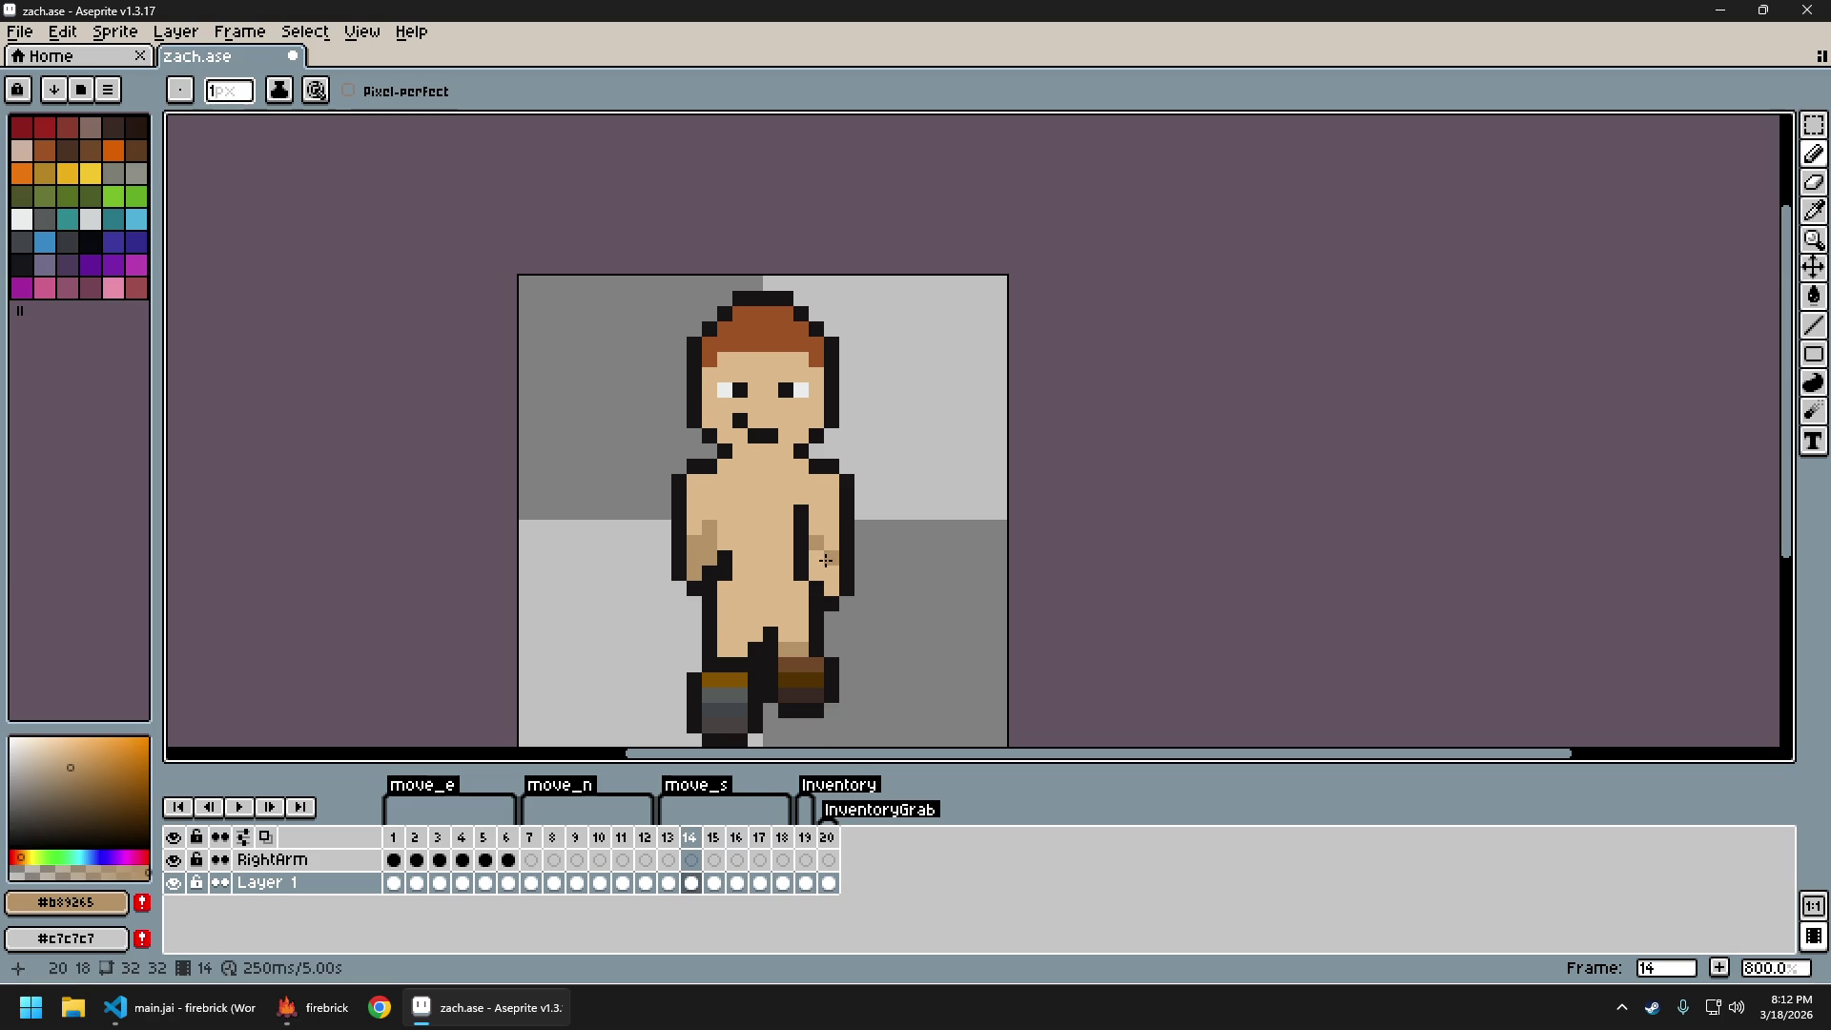
{"action": "scroll", "coordinate": [826, 560], "scroll_direction": "down", "scroll_amount": 4}
{"action": "key", "text": "Return"}
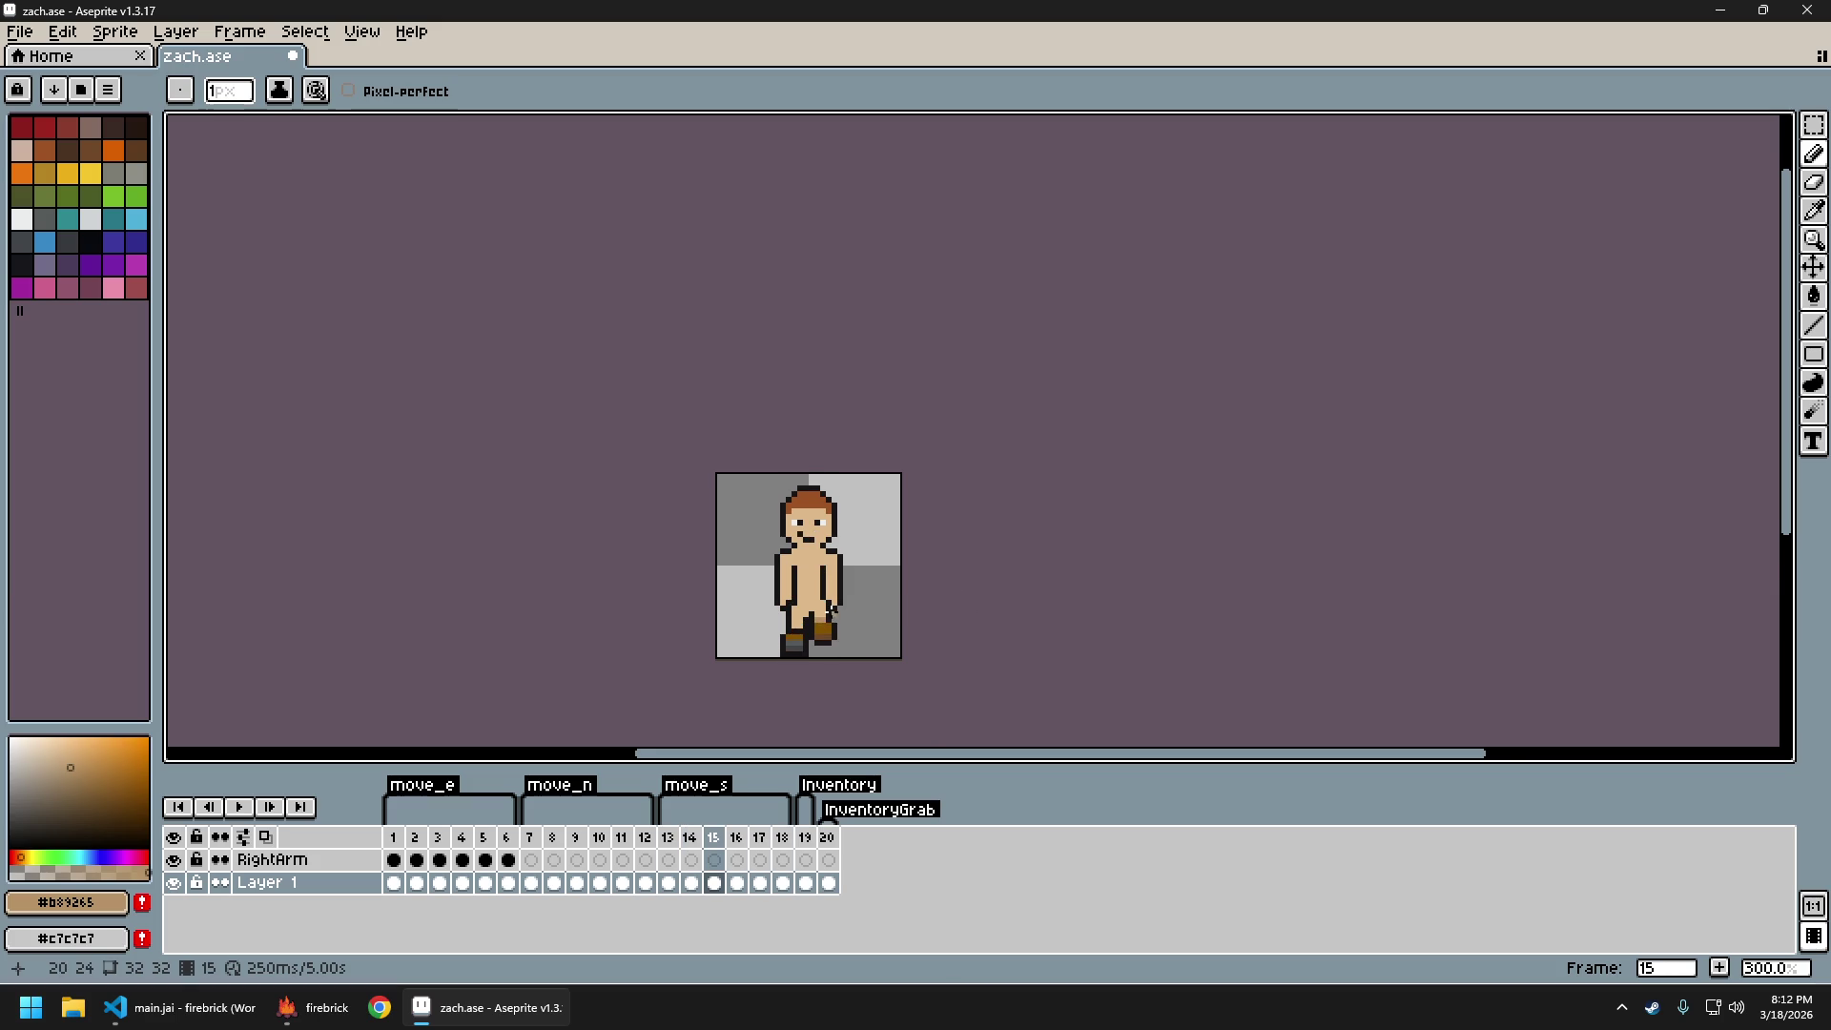
{"action": "scroll", "coordinate": [840, 612], "scroll_direction": "up", "scroll_amount": 3}
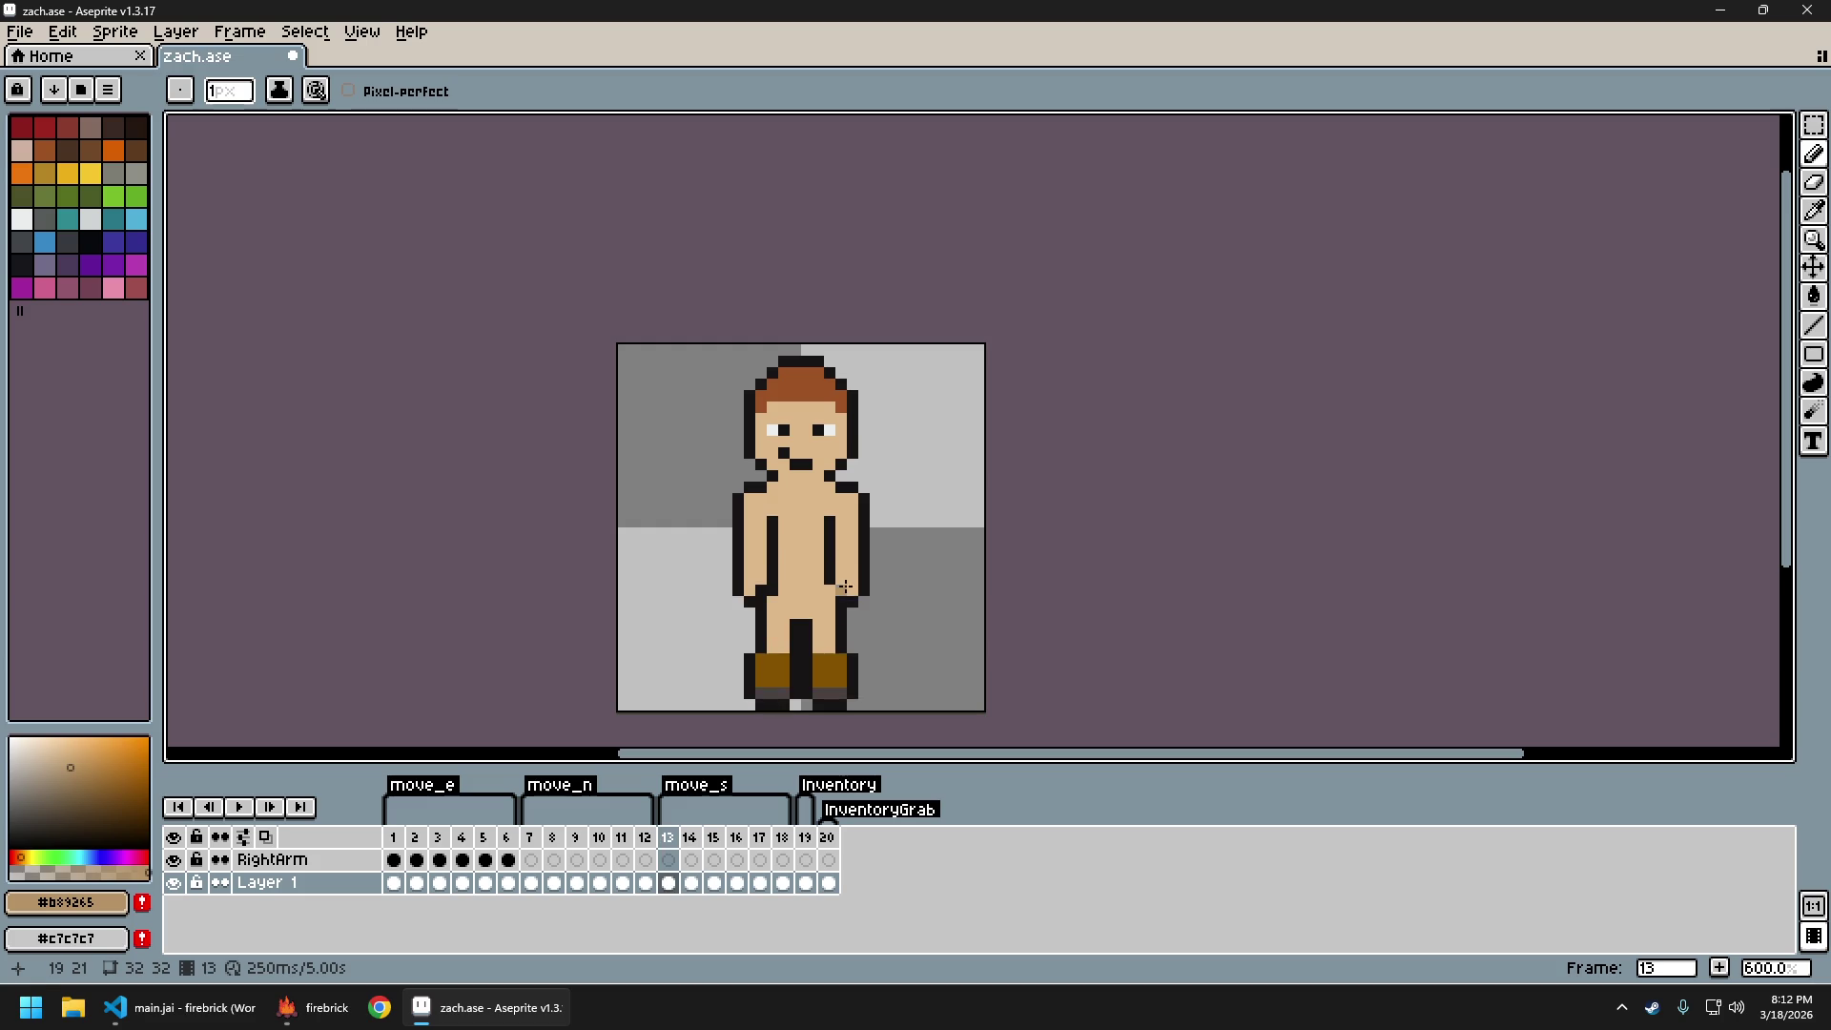
{"action": "scroll", "coordinate": [805, 567], "scroll_direction": "up", "scroll_amount": 1}
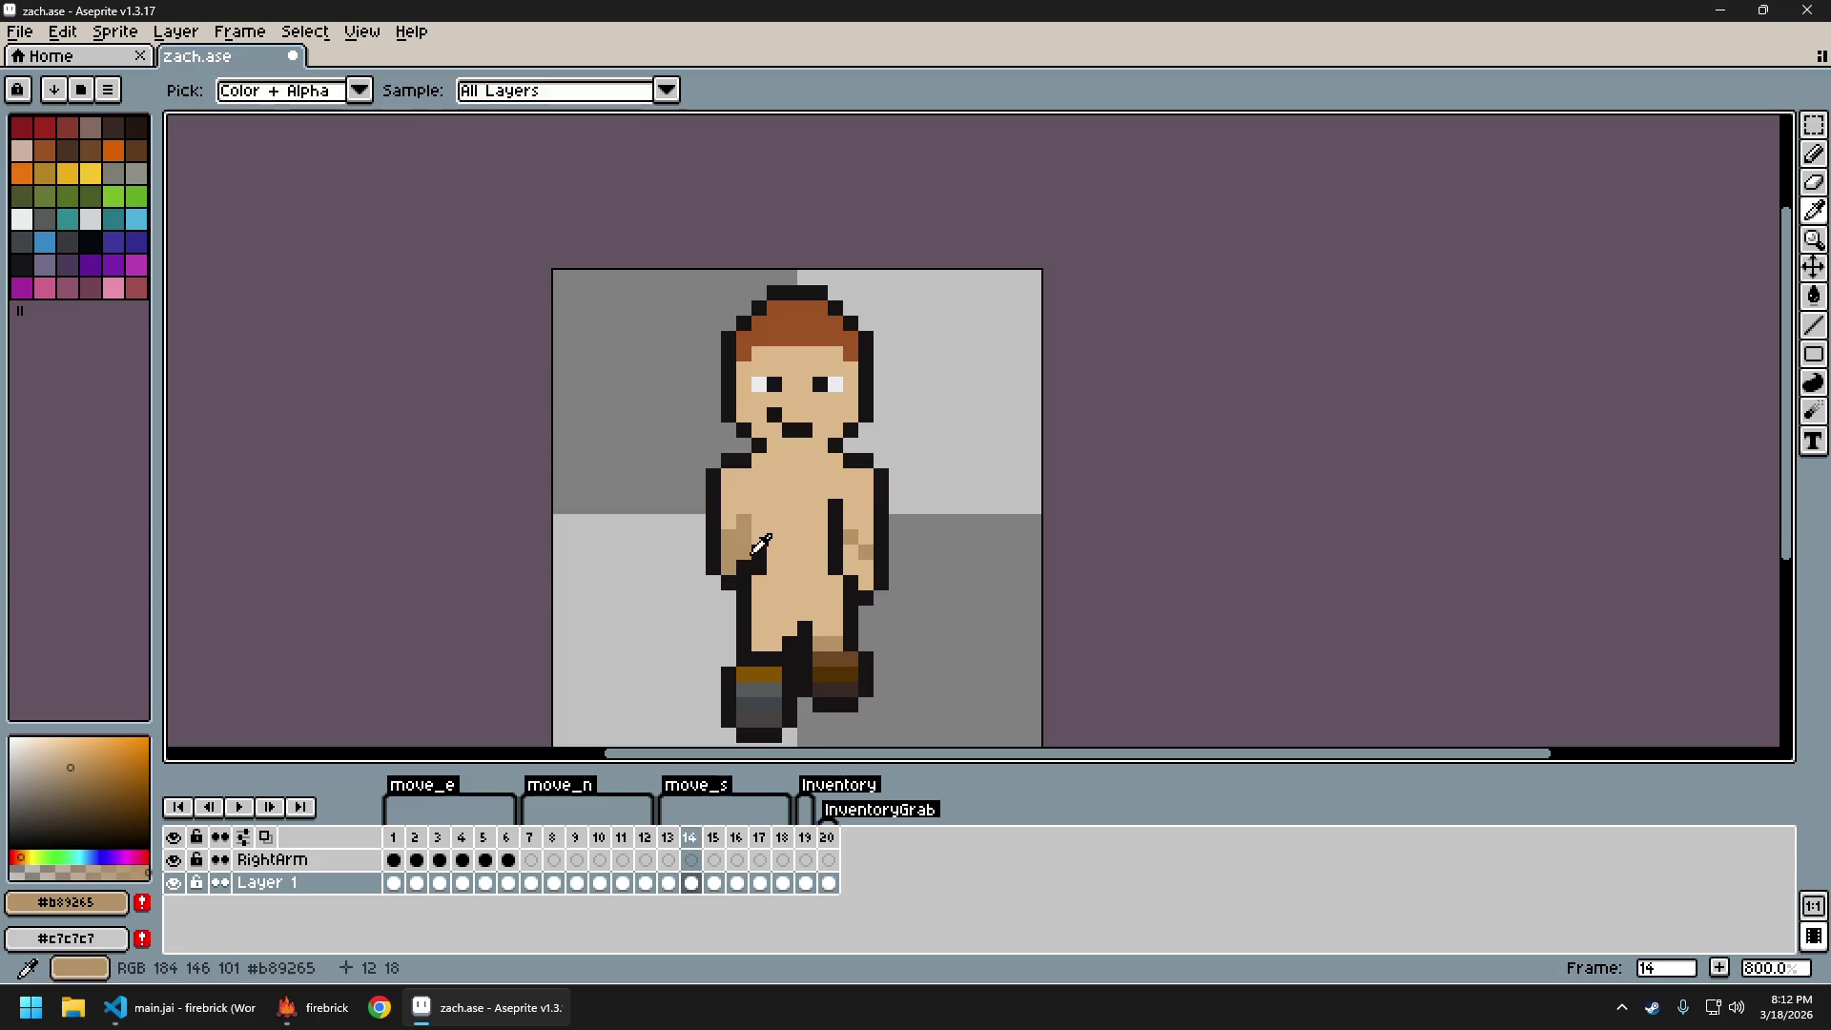
Sample the black outline and light skin colours, then step through walk frames 13 to 17
{"action": "left_click", "coordinate": [760, 518], "text": "alt"}
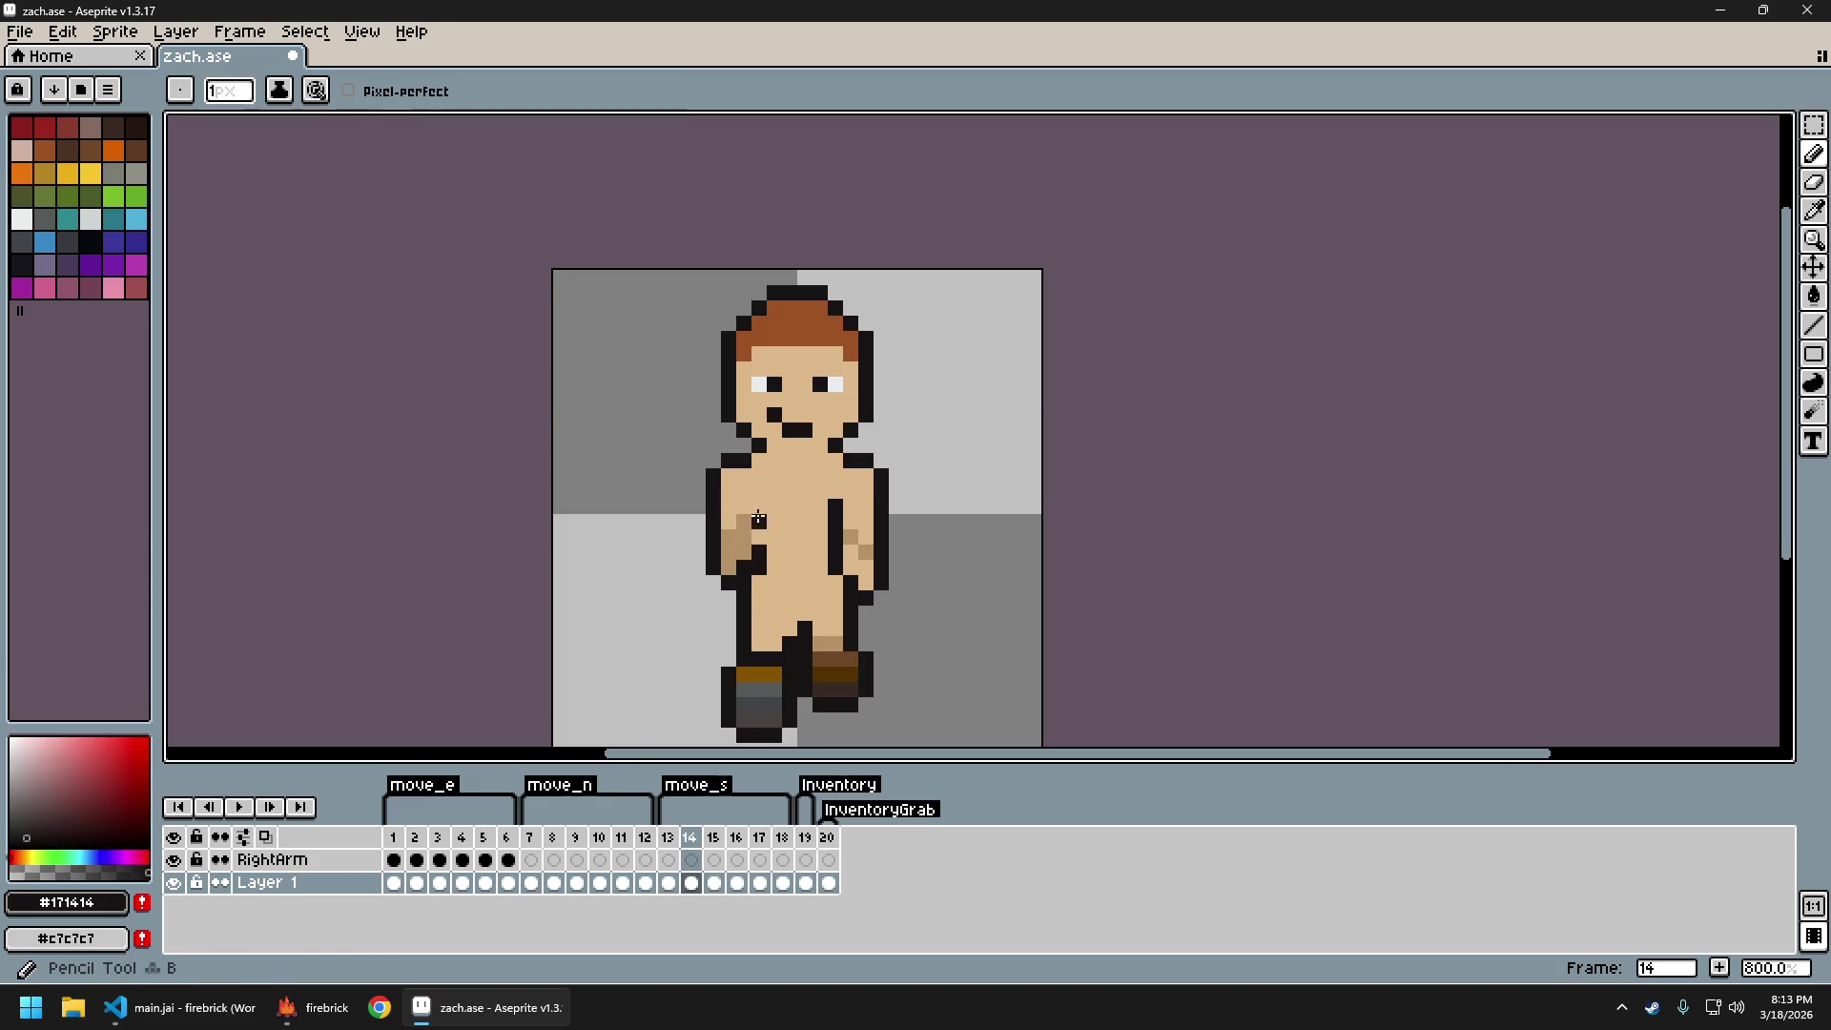
{"action": "left_click", "coordinate": [772, 507], "text": "alt"}
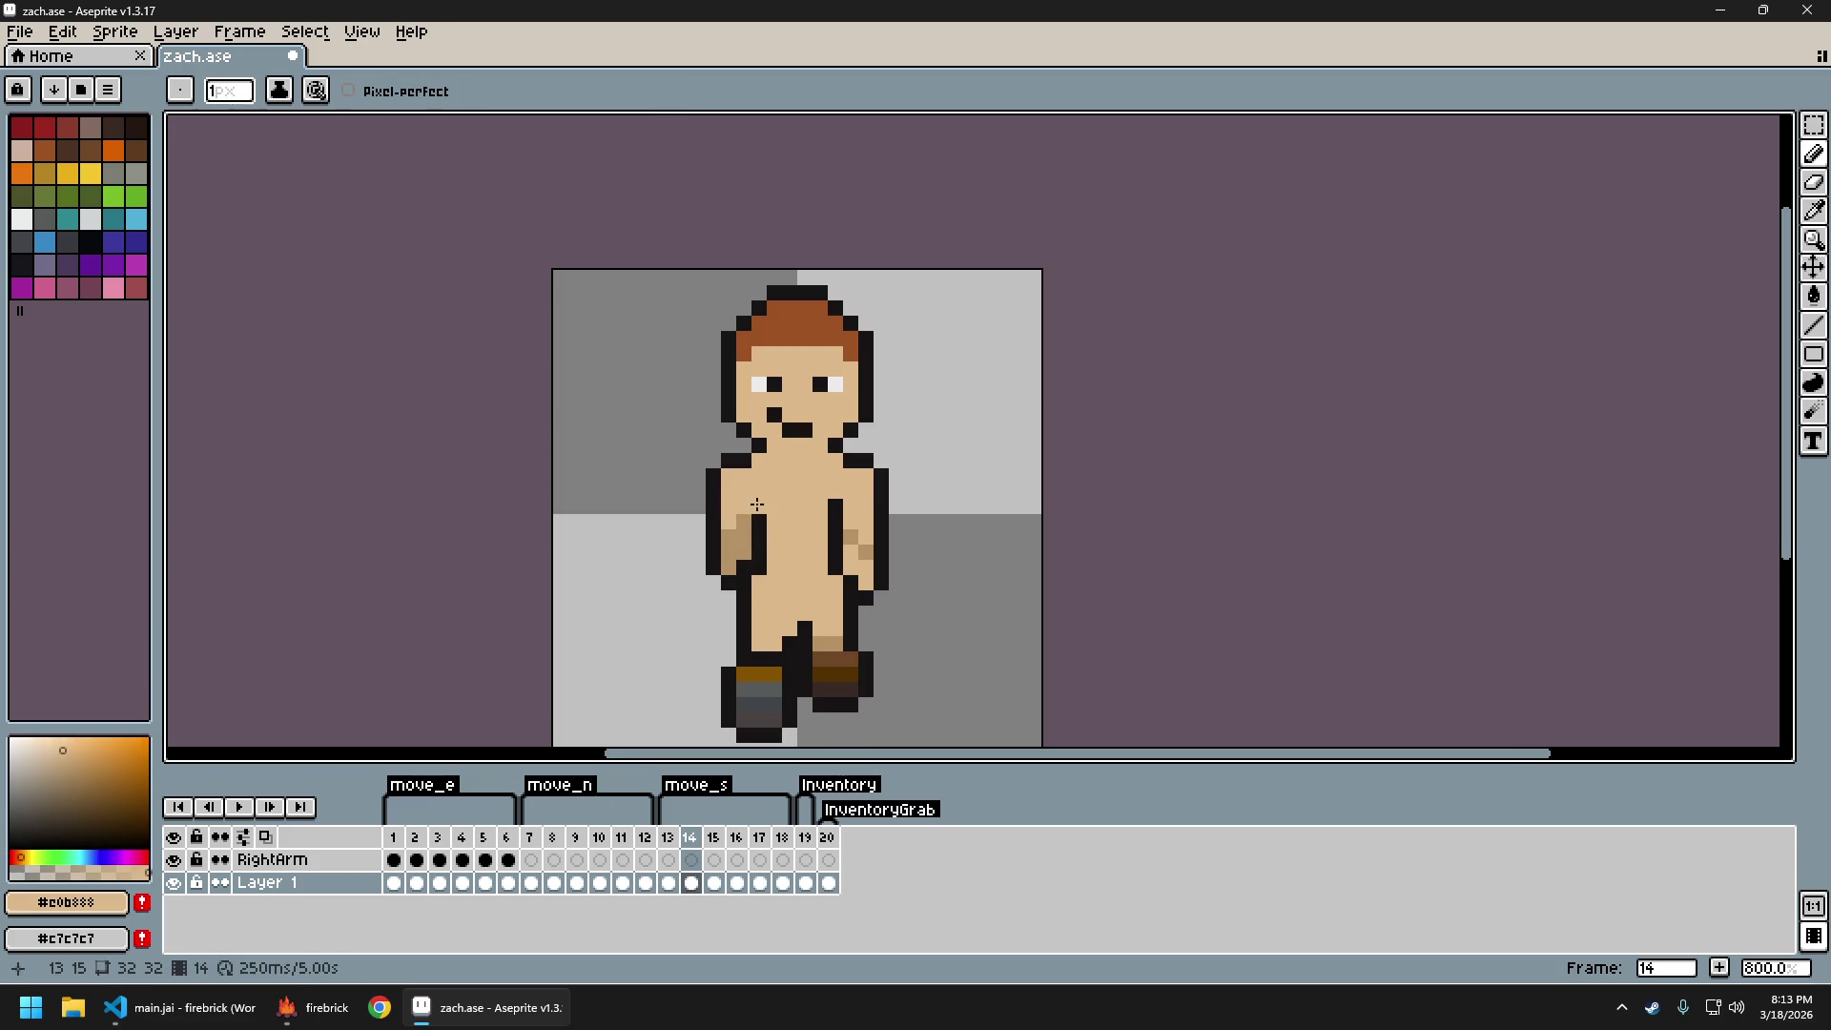
{"action": "scroll", "coordinate": [886, 587], "scroll_direction": "down", "scroll_amount": 2}
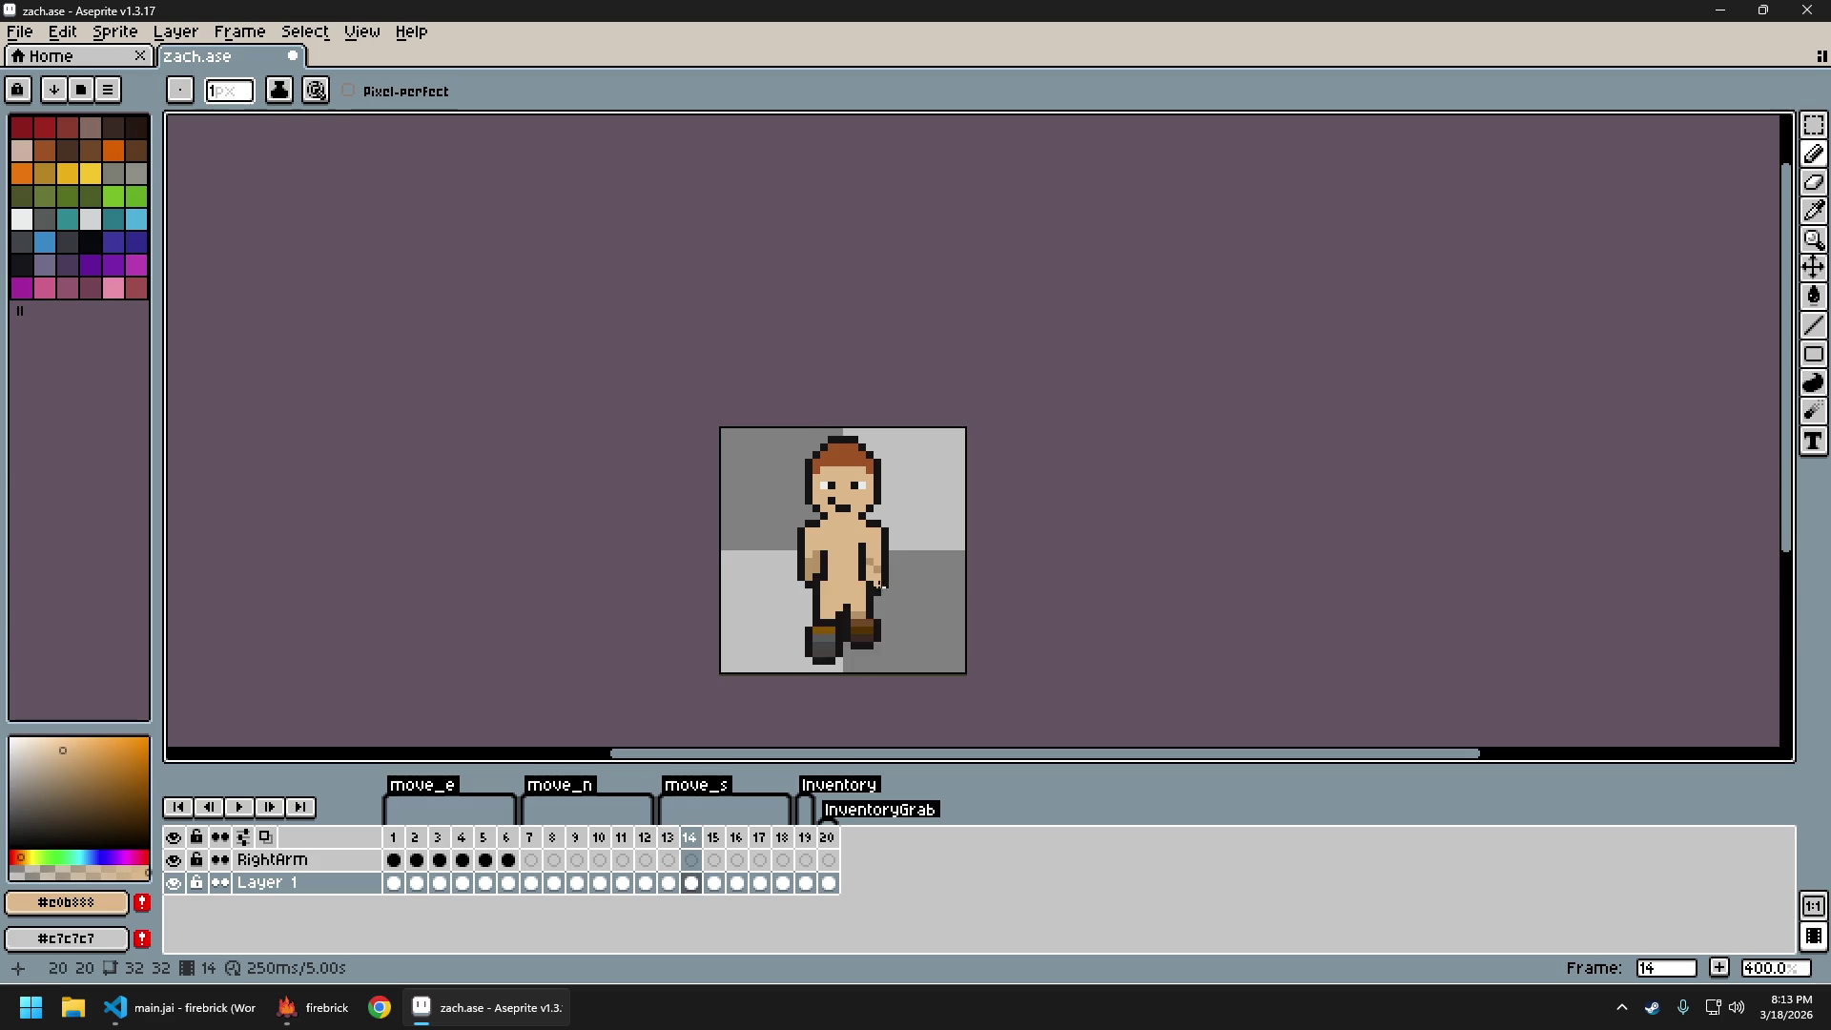
{"action": "scroll", "coordinate": [839, 568], "scroll_direction": "up", "scroll_amount": 1}
{"action": "scroll", "coordinate": [868, 572], "scroll_direction": "down", "scroll_amount": 2}
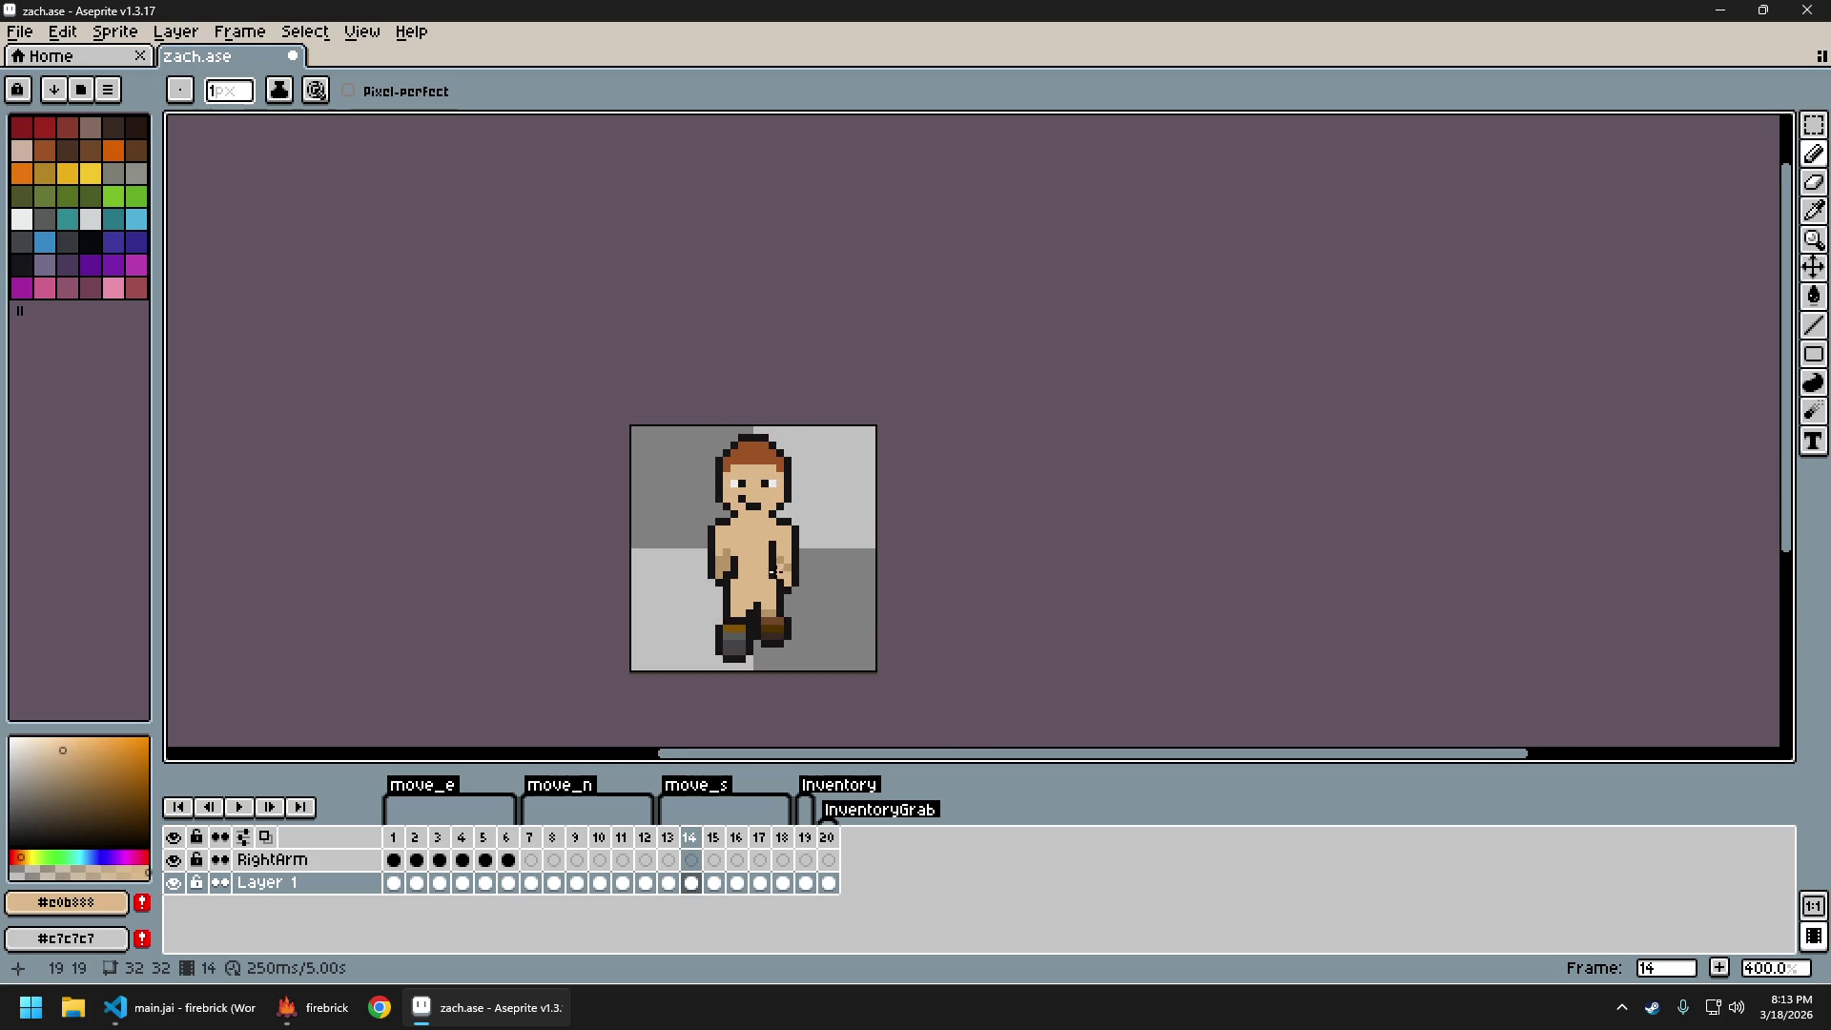
{"action": "key", "text": "Left"}
{"action": "key", "text": "Right"}
{"action": "key", "text": "Left"}
{"action": "key", "text": "Right"}
{"action": "key", "text": "Right"}
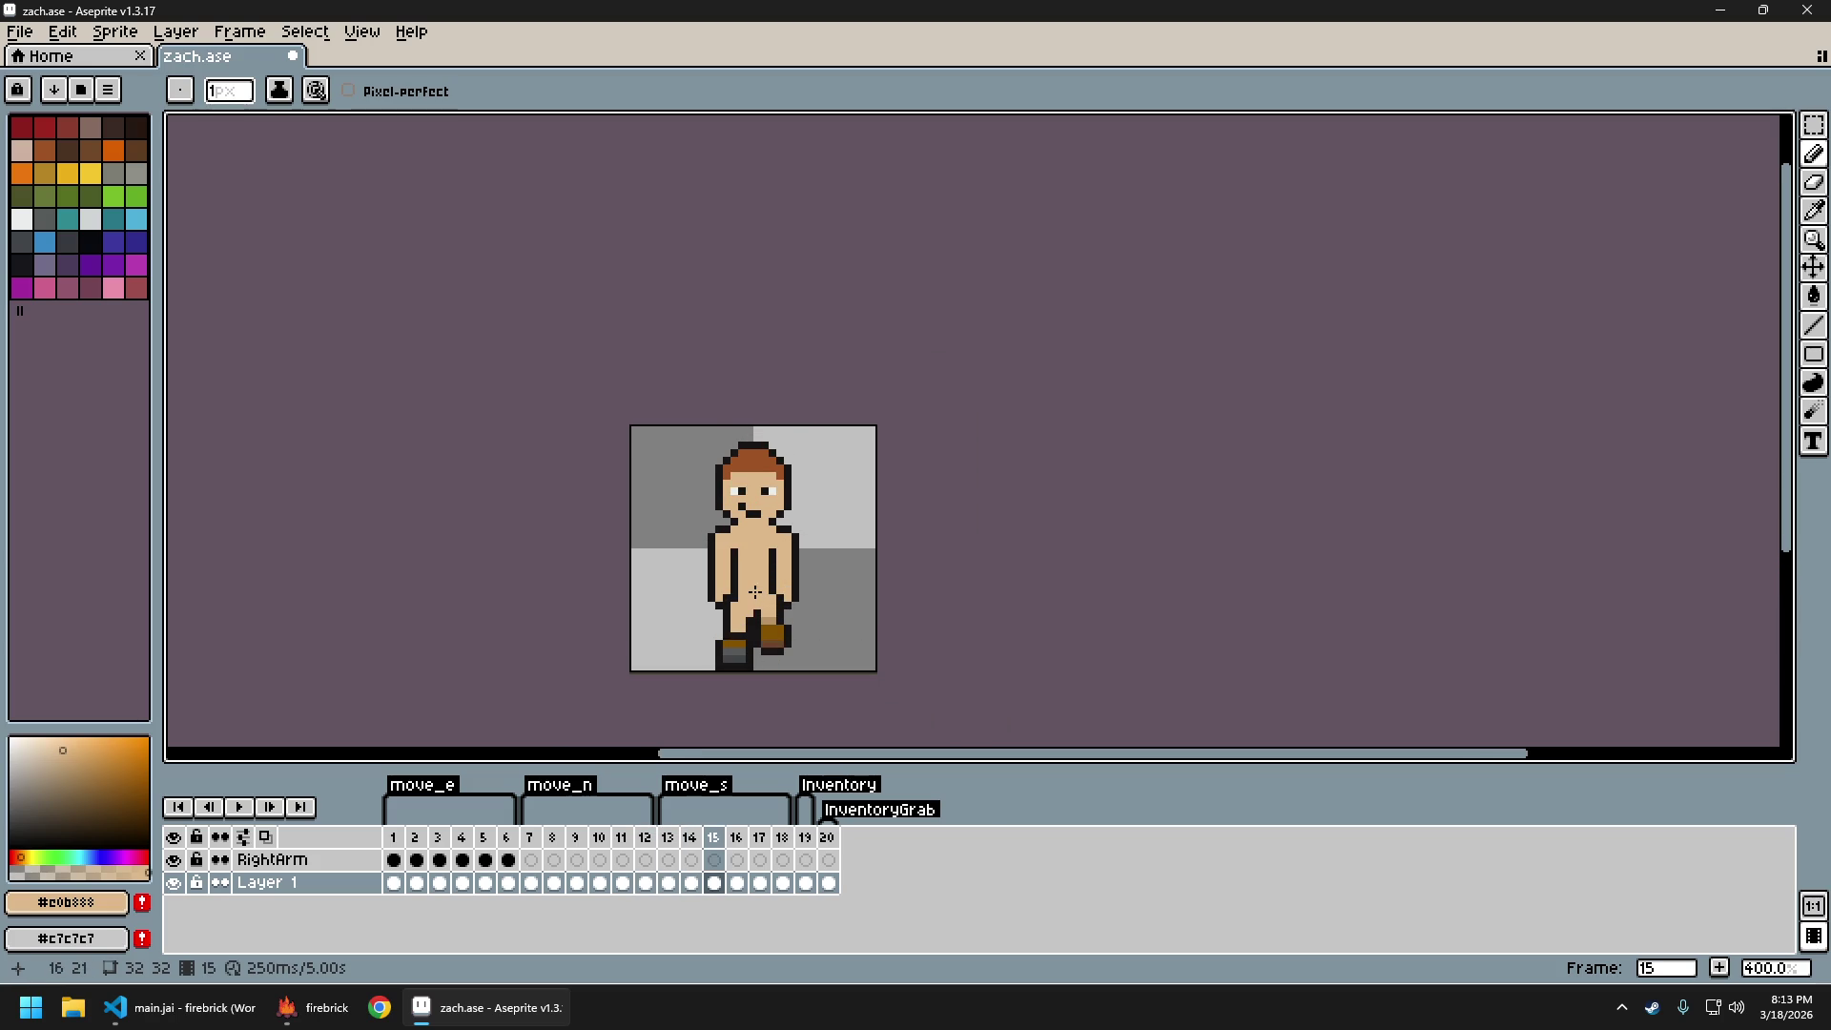
{"action": "key", "text": "Right"}
{"action": "key", "text": "Right"}
{"action": "scroll", "coordinate": [769, 571], "scroll_direction": "up", "scroll_amount": 1}
Pick the dark outline colour, return to the Pencil, and loop the walk animation from frame 14
{"action": "key", "text": "i"}
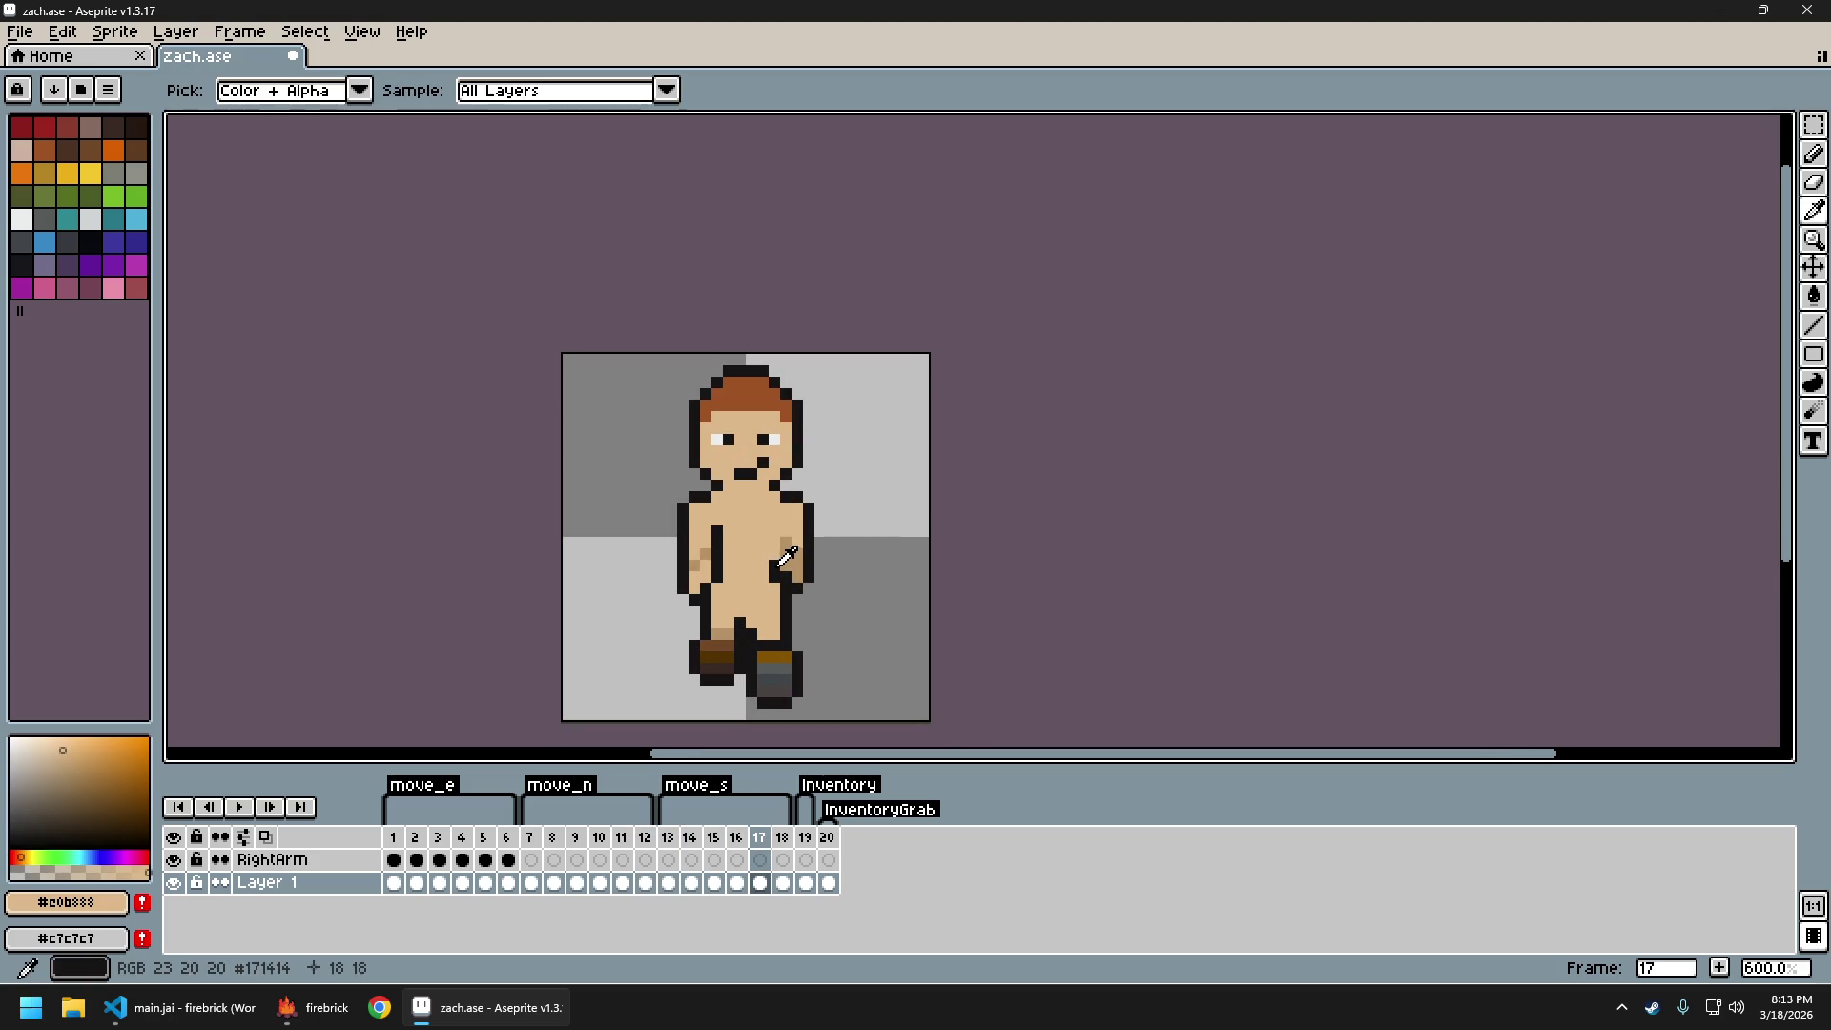
{"action": "left_click", "coordinate": [783, 566]}
{"action": "key", "text": "b"}
{"action": "key", "text": "Left"}
{"action": "key", "text": "Left"}
{"action": "key", "text": "Left"}
{"action": "scroll", "coordinate": [827, 618], "scroll_direction": "down", "scroll_amount": 1}
{"action": "key", "text": "Right"}
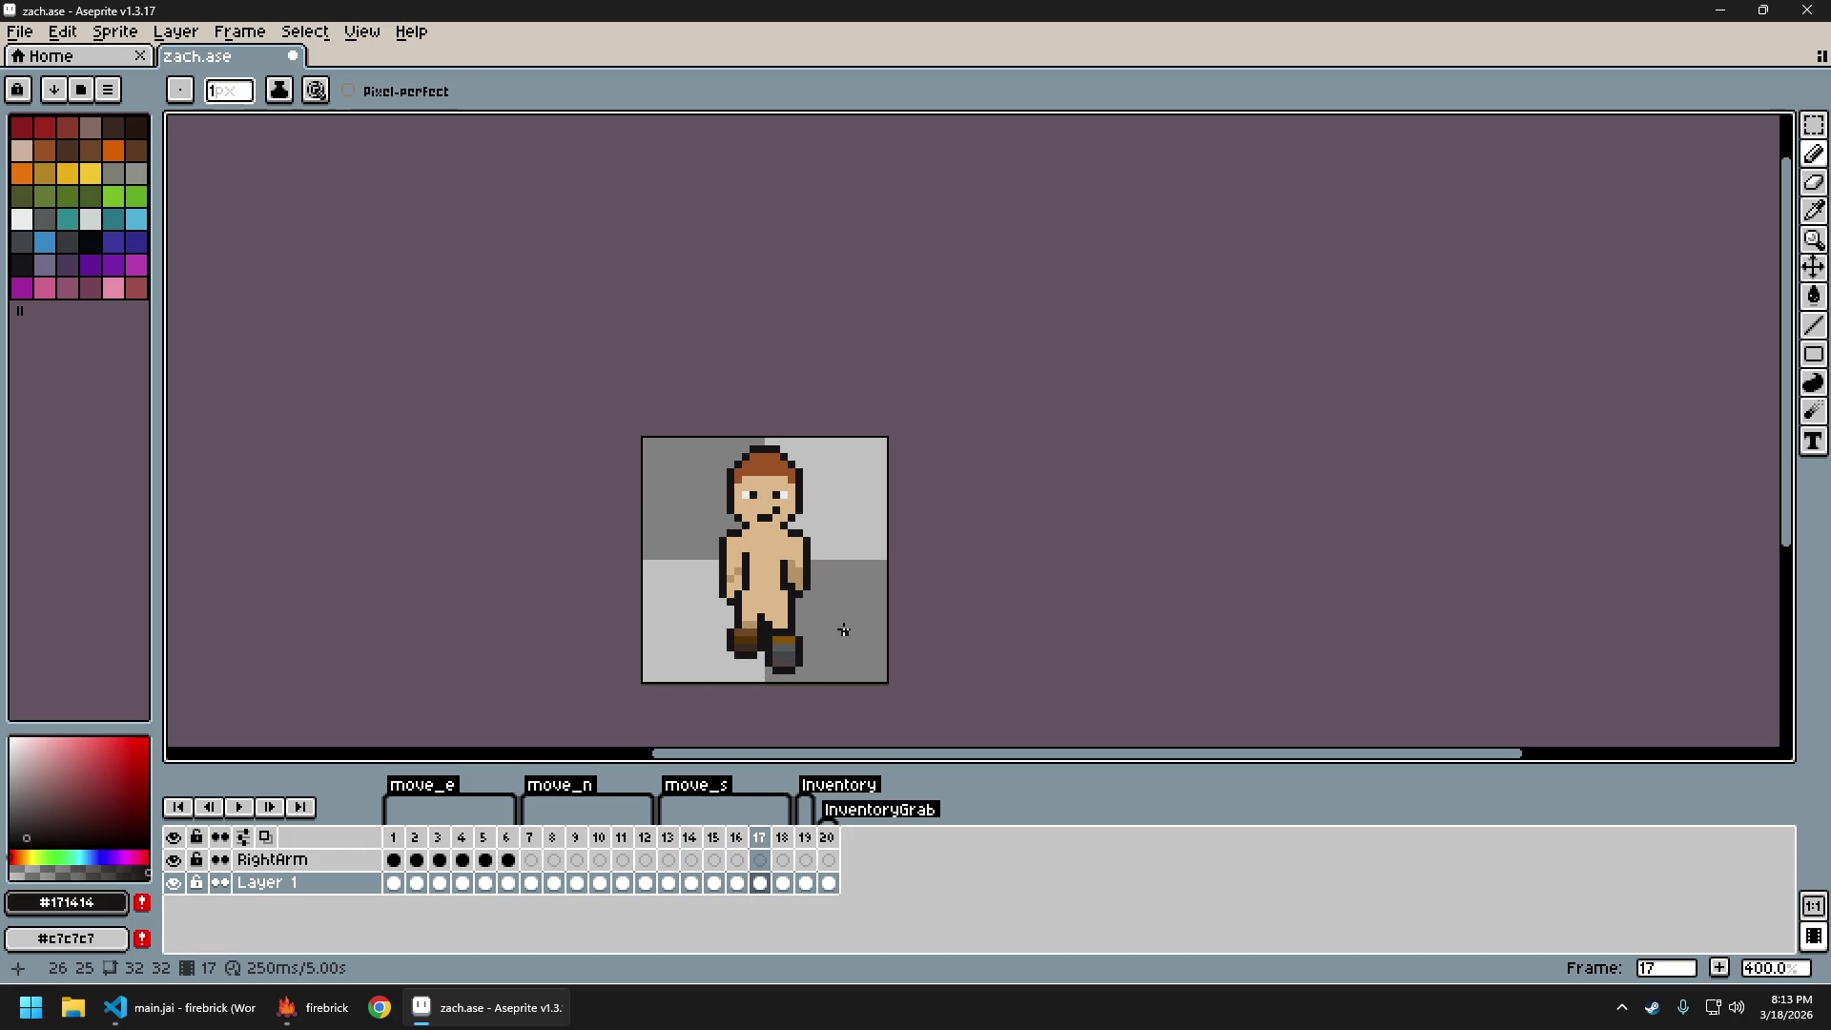
{"action": "key", "text": "Left"}
{"action": "key", "text": "Left"}
{"action": "key", "text": "Left"}
{"action": "scroll", "coordinate": [769, 574], "scroll_direction": "up", "scroll_amount": 1}
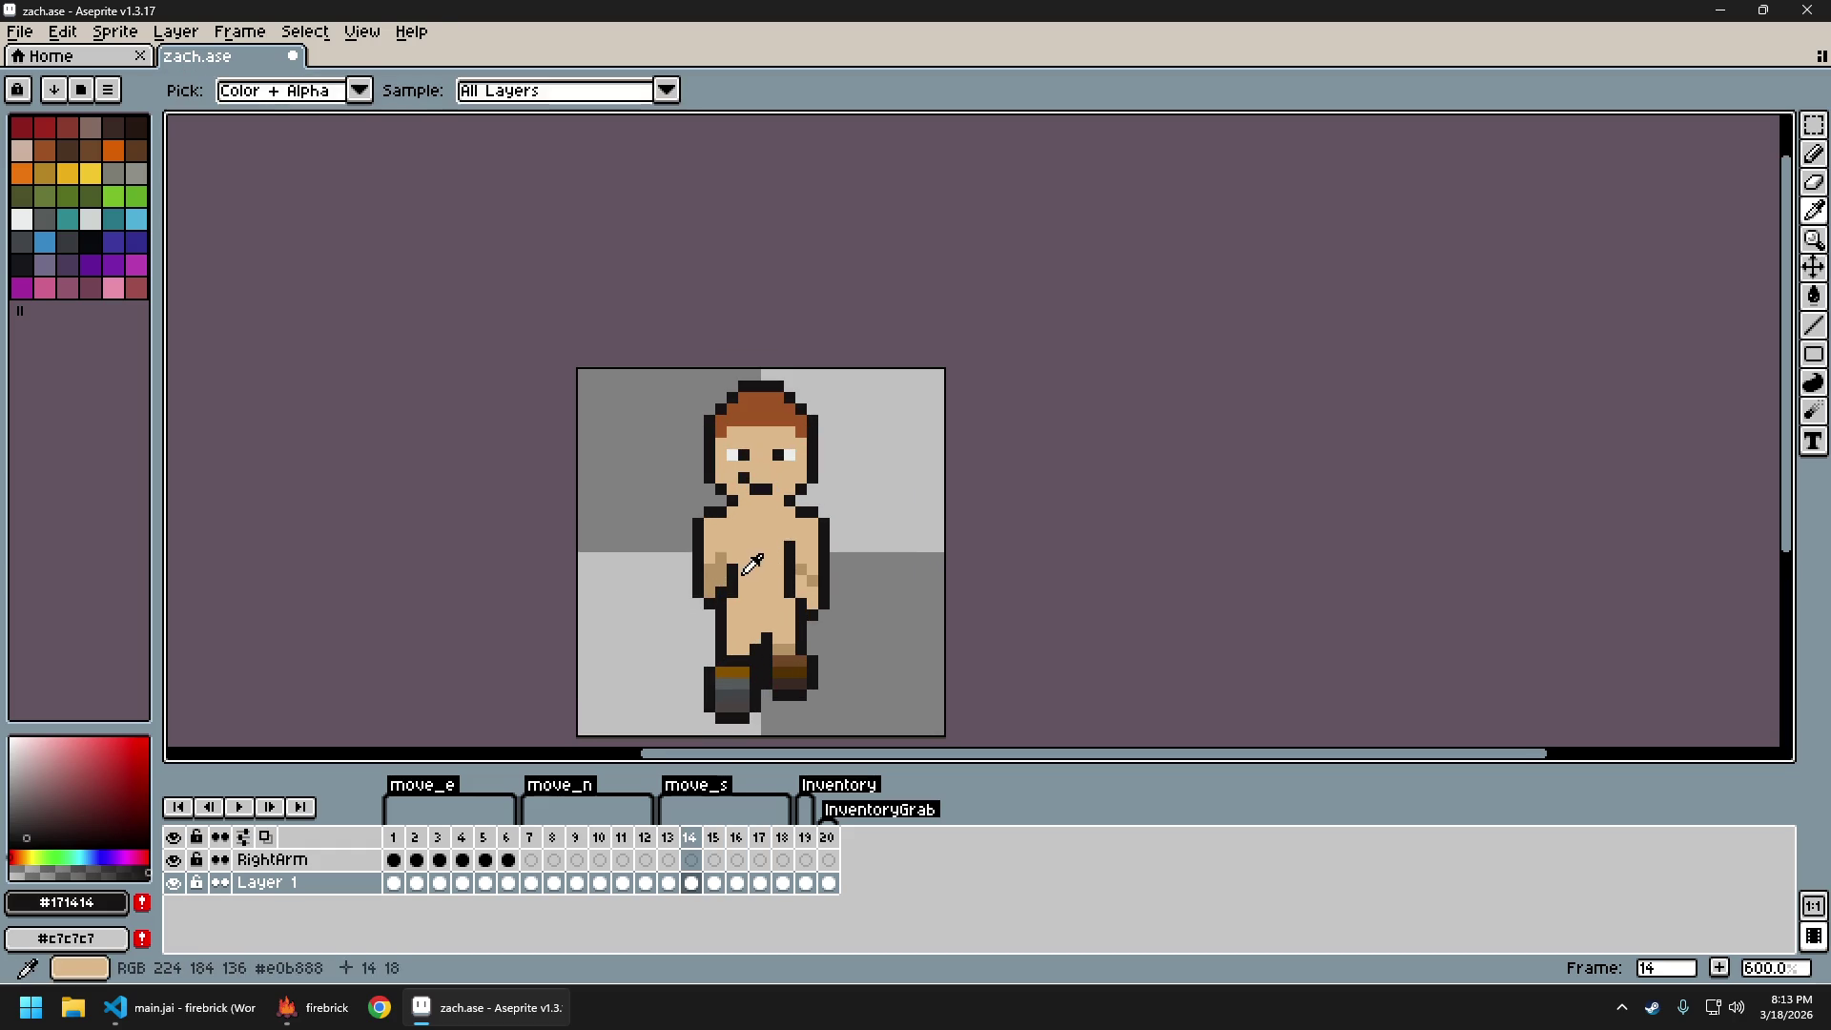
{"action": "scroll", "coordinate": [846, 595], "scroll_direction": "down", "scroll_amount": 3}
{"action": "key", "text": "Return"}
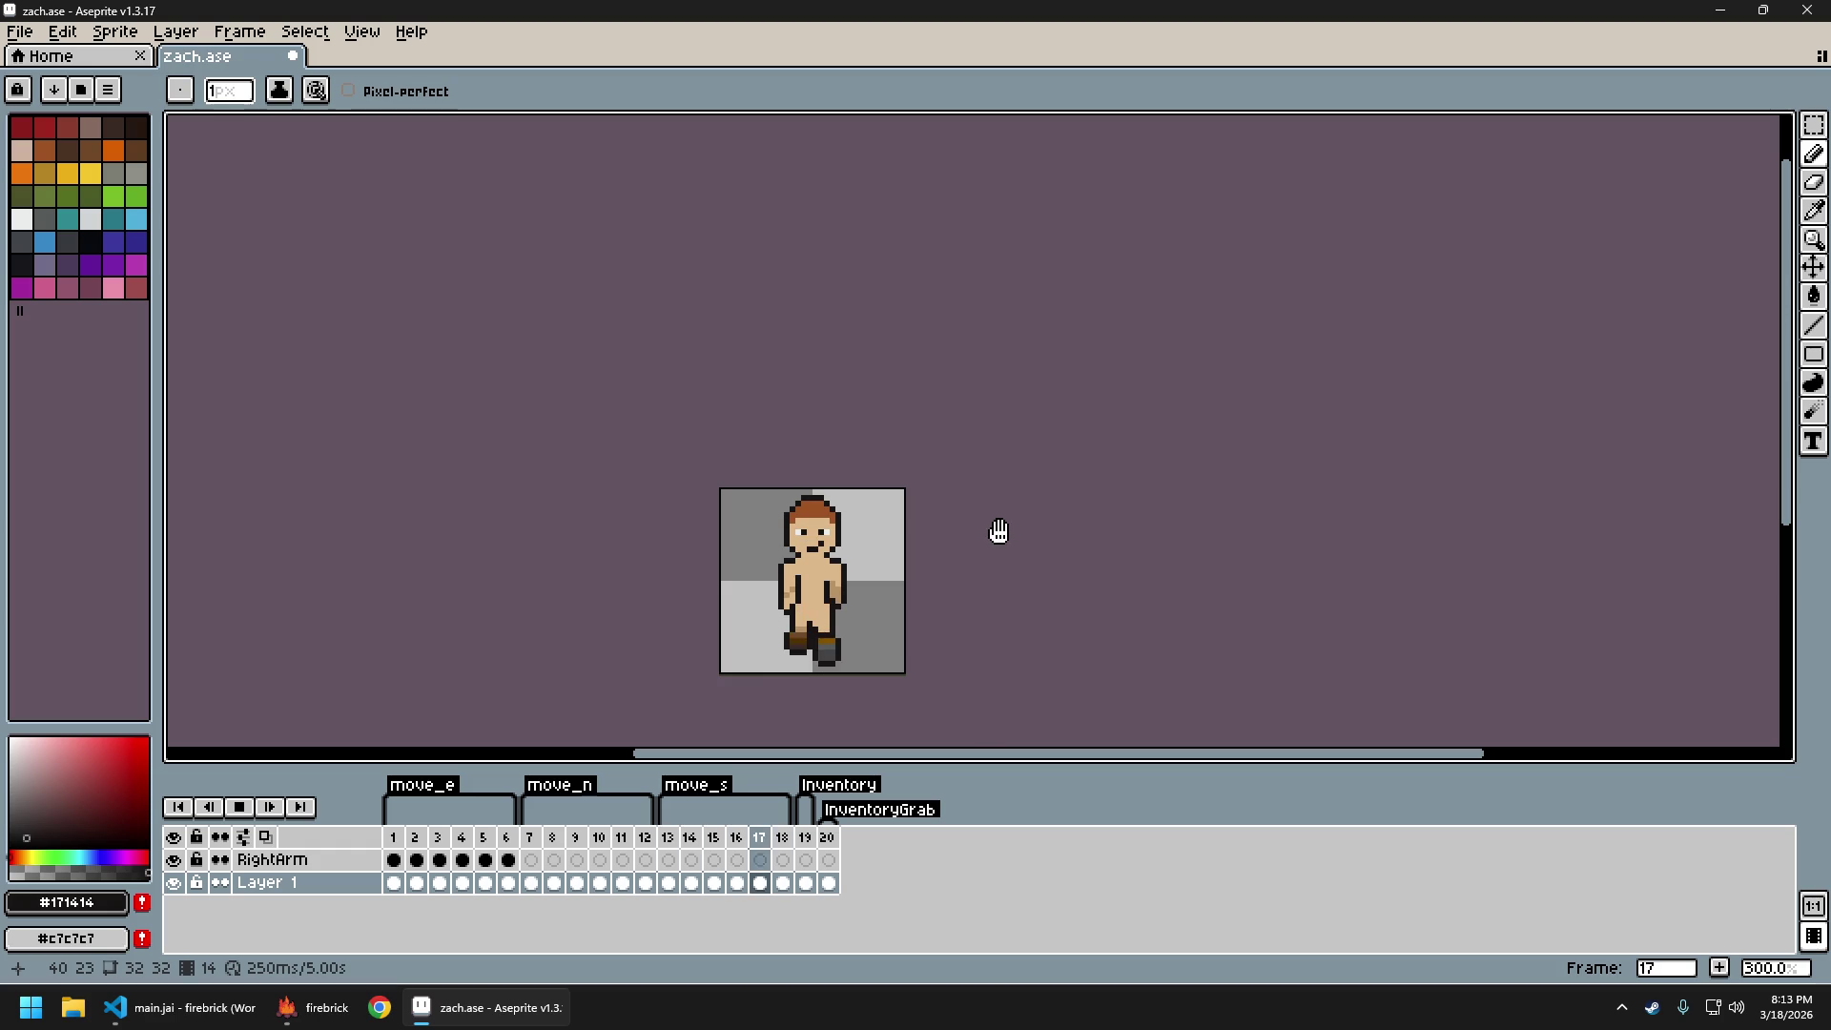
{"action": "scroll", "coordinate": [942, 582], "scroll_direction": "down", "scroll_amount": 1}
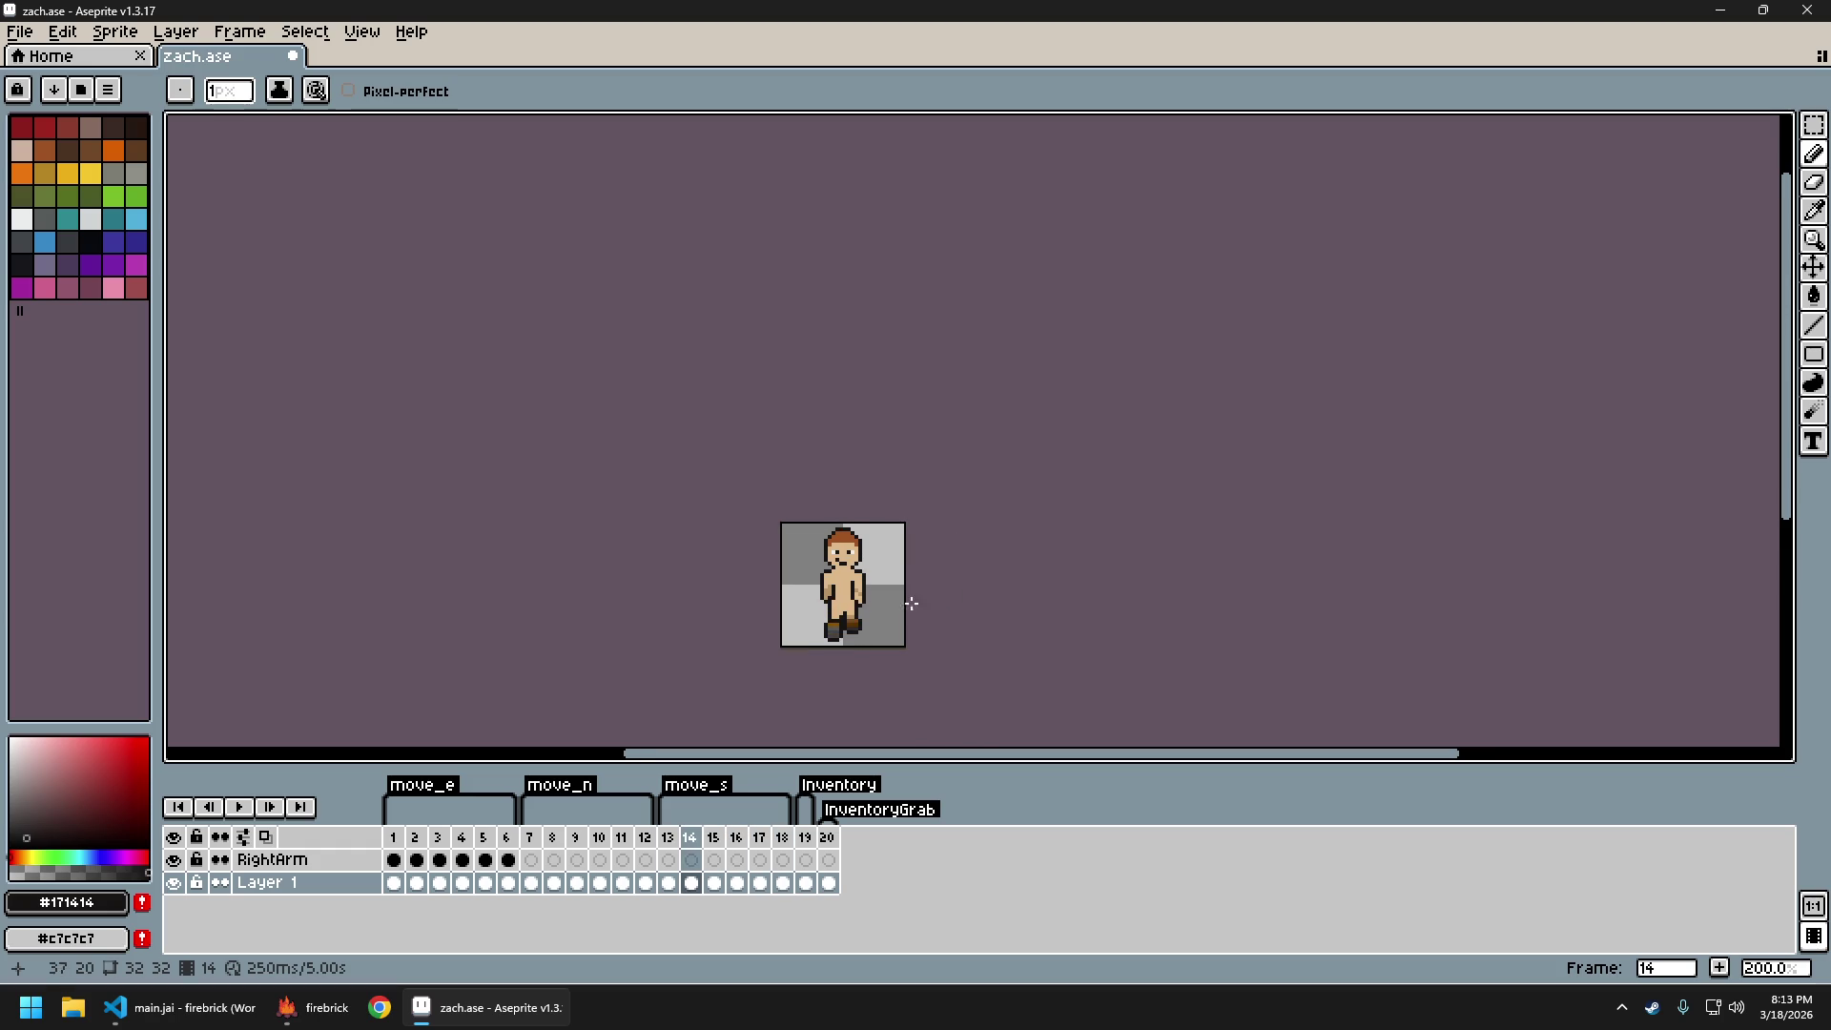
{"action": "scroll", "coordinate": [924, 601], "scroll_direction": "up", "scroll_amount": 4}
Repaint right-arm pixels in a lighter tan, undoing one mistaken stroke
{"action": "left_click", "coordinate": [810, 550], "text": "alt"}
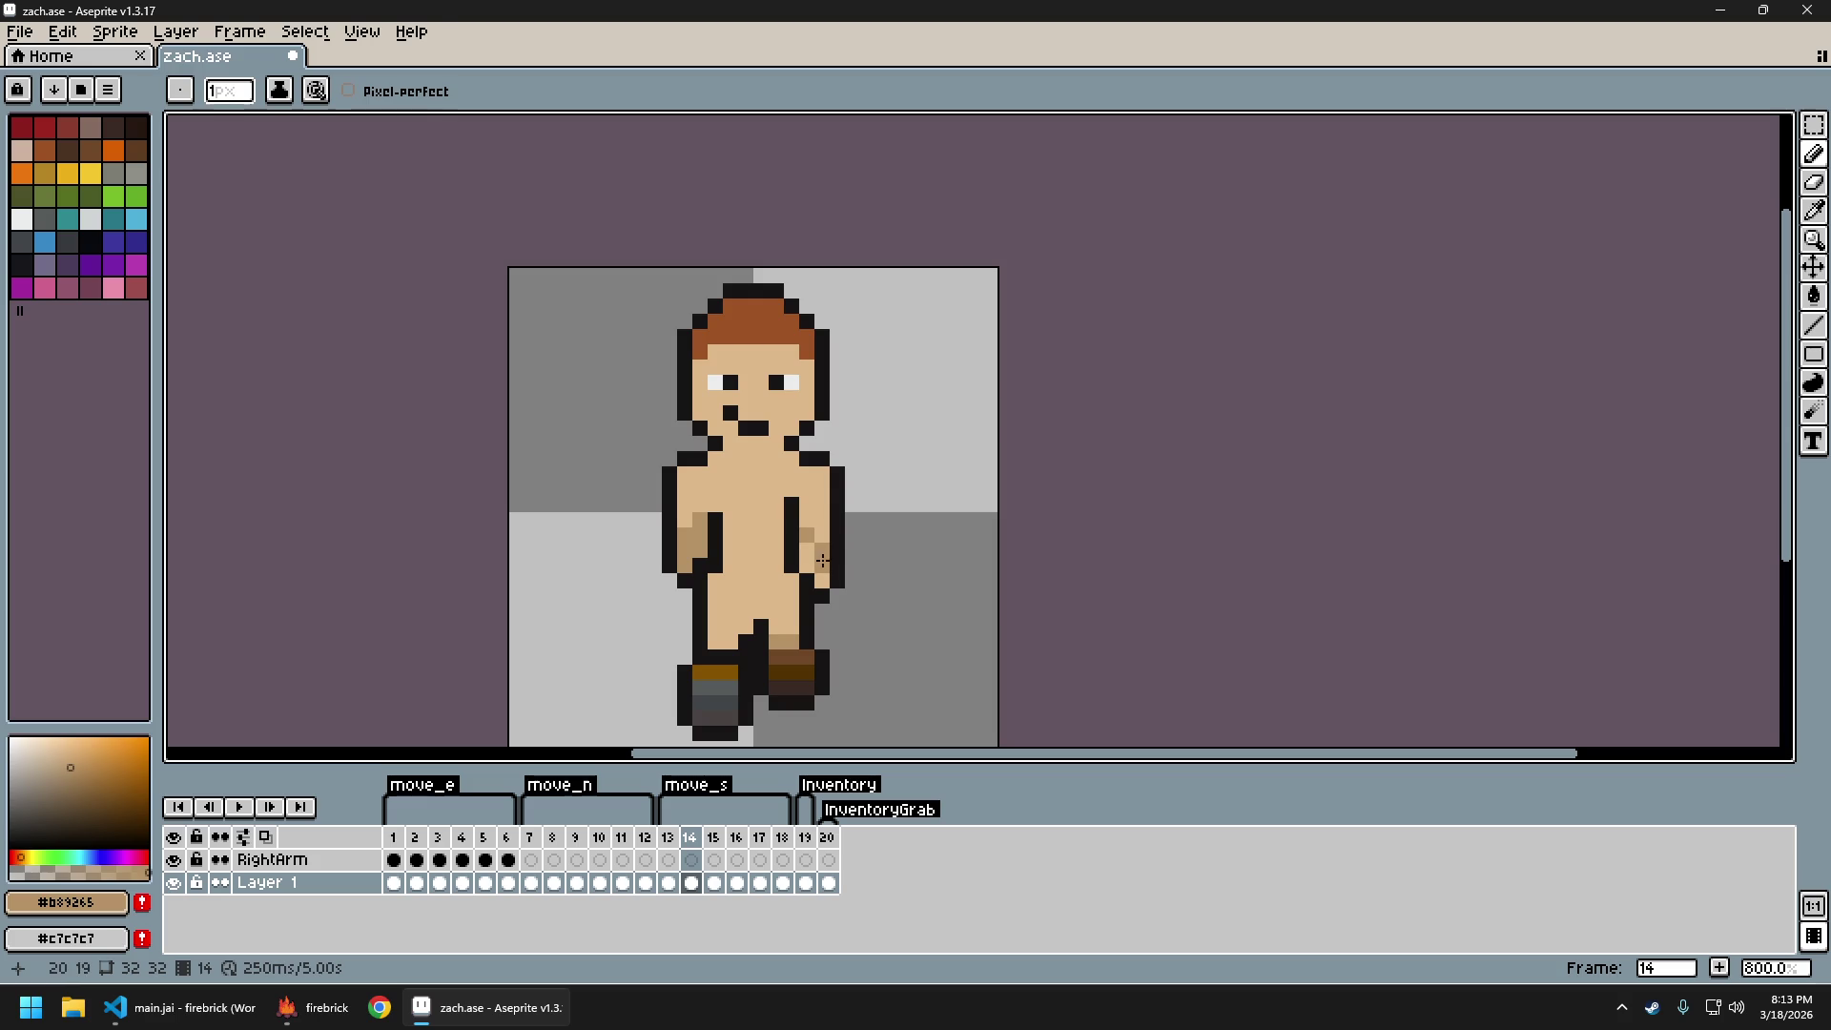
{"action": "left_click", "coordinate": [820, 555], "text": "alt"}
{"action": "left_click", "coordinate": [815, 550]}
{"action": "left_click", "coordinate": [813, 536], "text": "alt"}
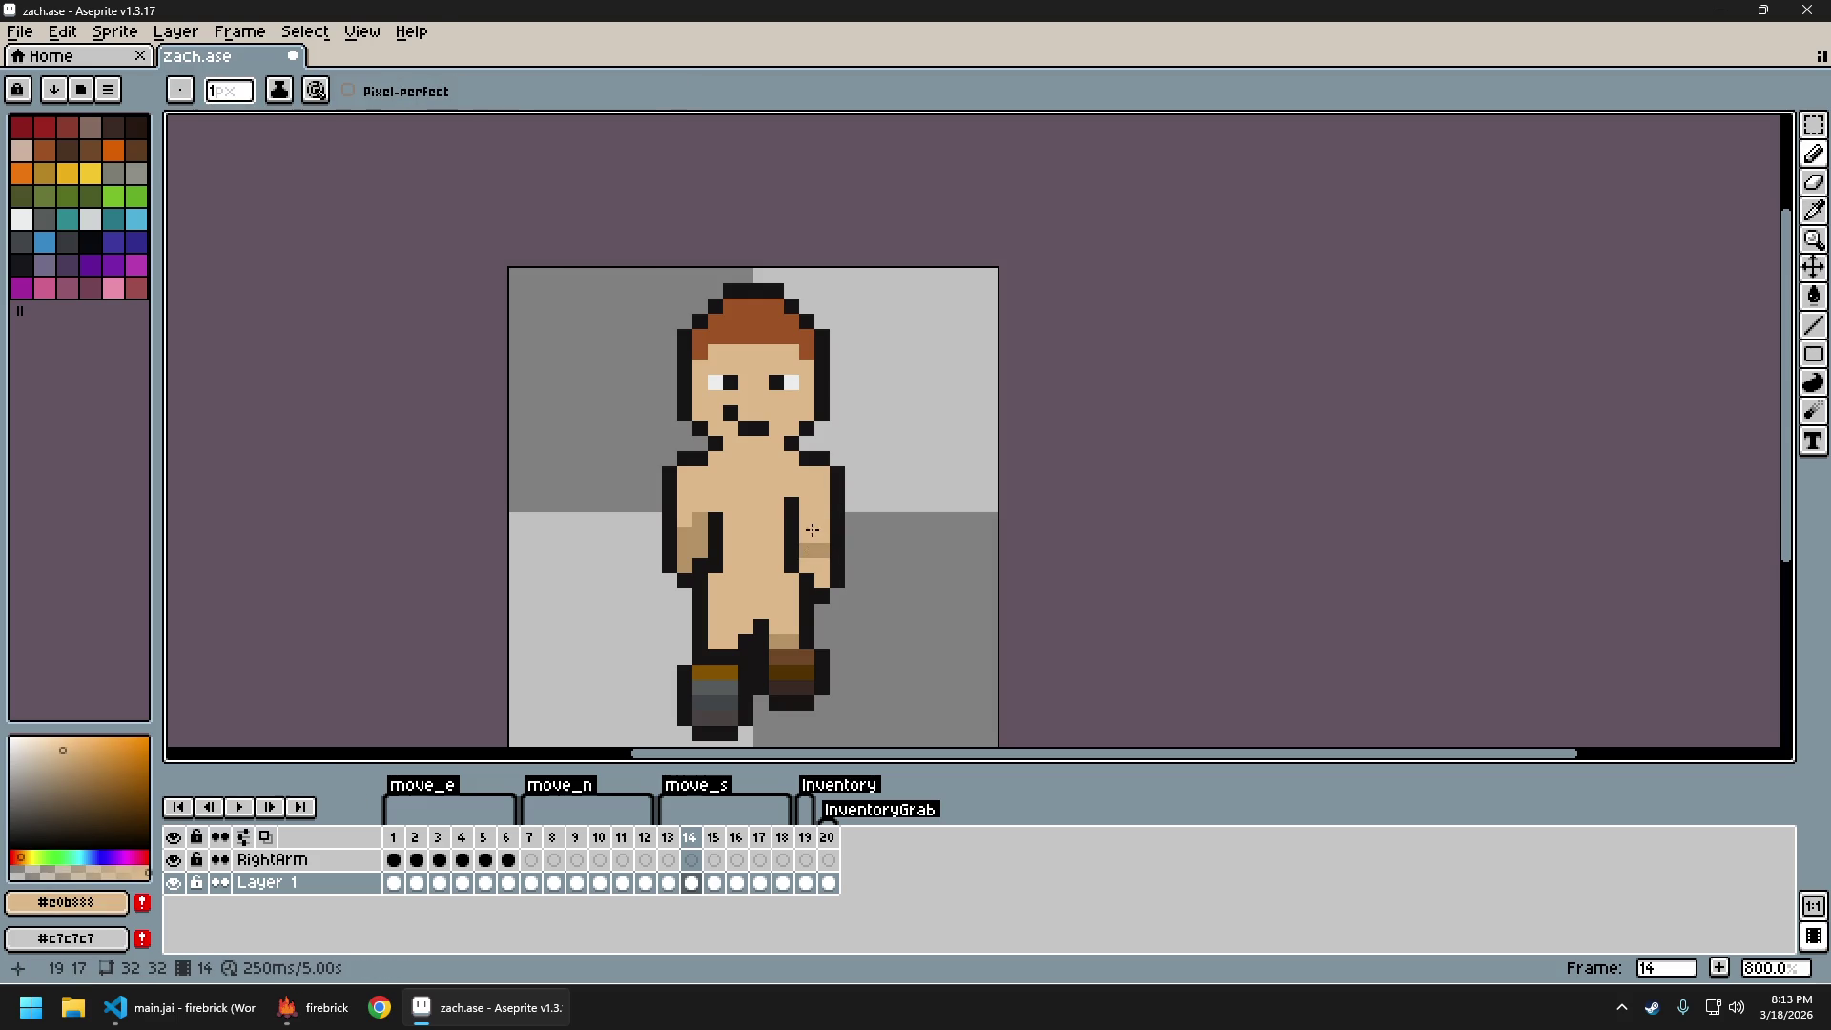
{"action": "scroll", "coordinate": [880, 571], "scroll_direction": "down", "scroll_amount": 4}
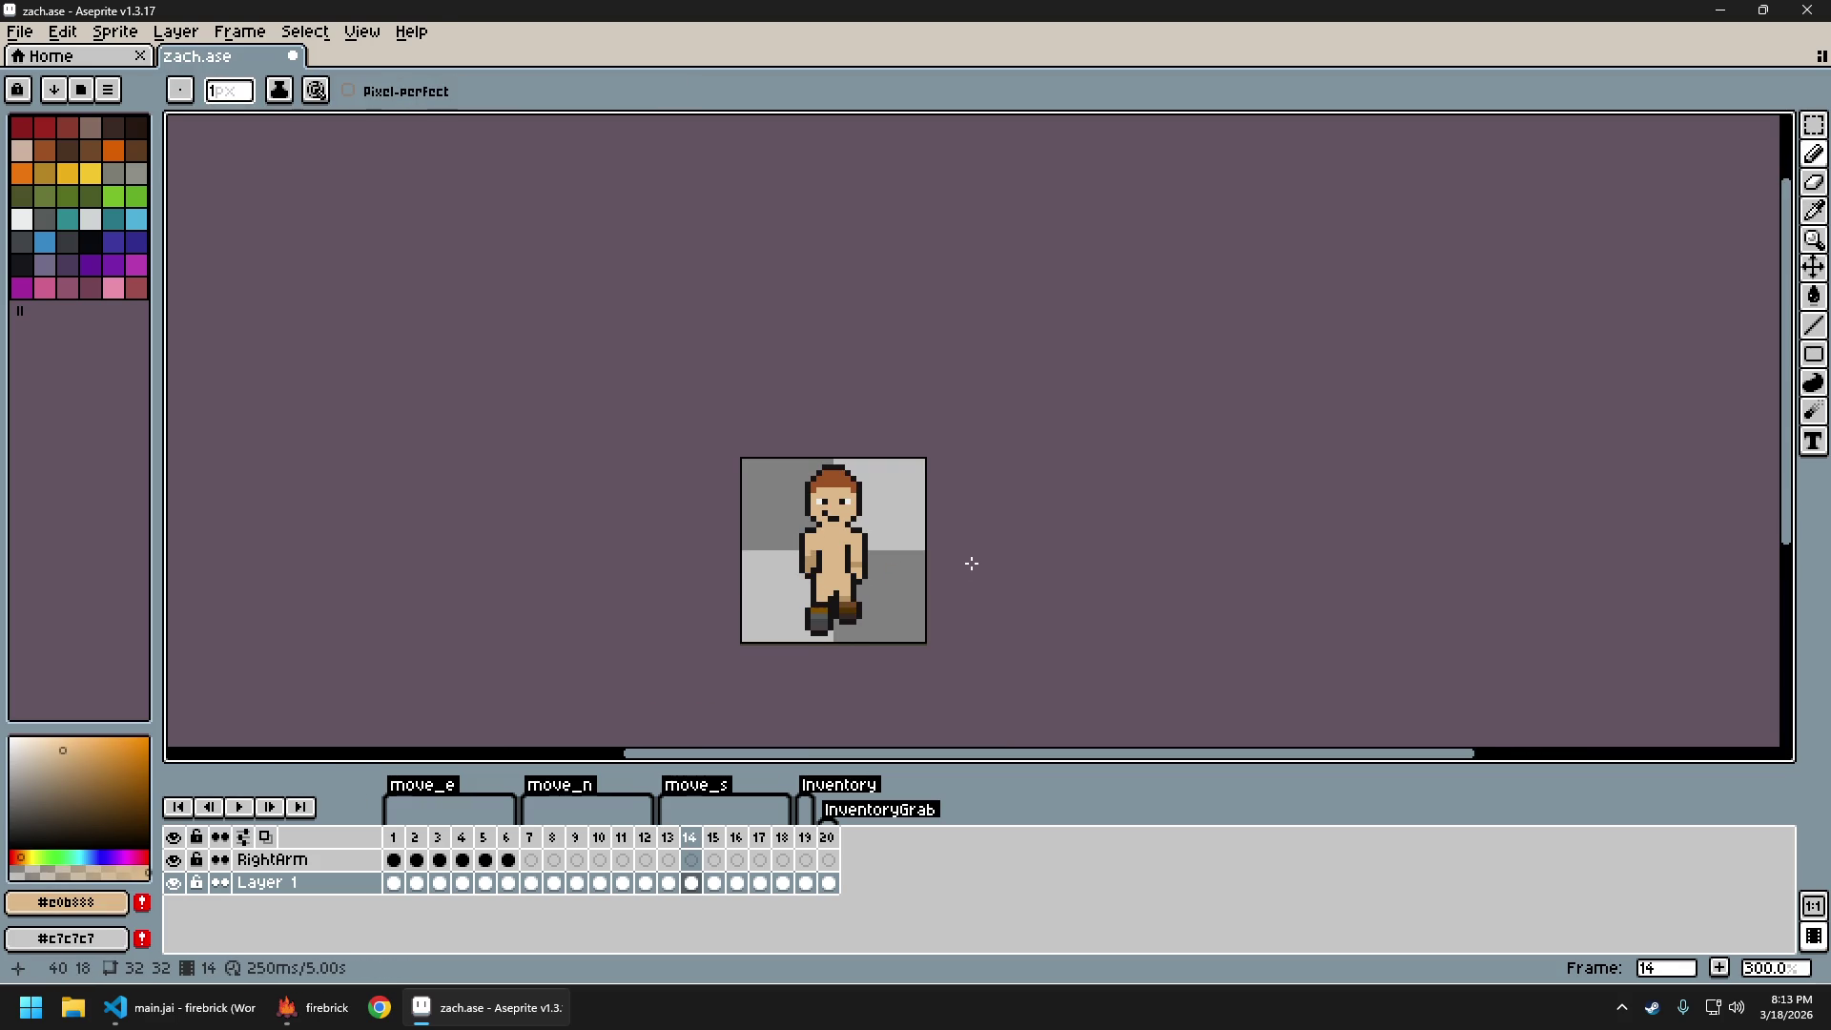
{"action": "scroll", "coordinate": [921, 570], "scroll_direction": "up", "scroll_amount": 2}
{"action": "key", "text": "ctrl+z"}
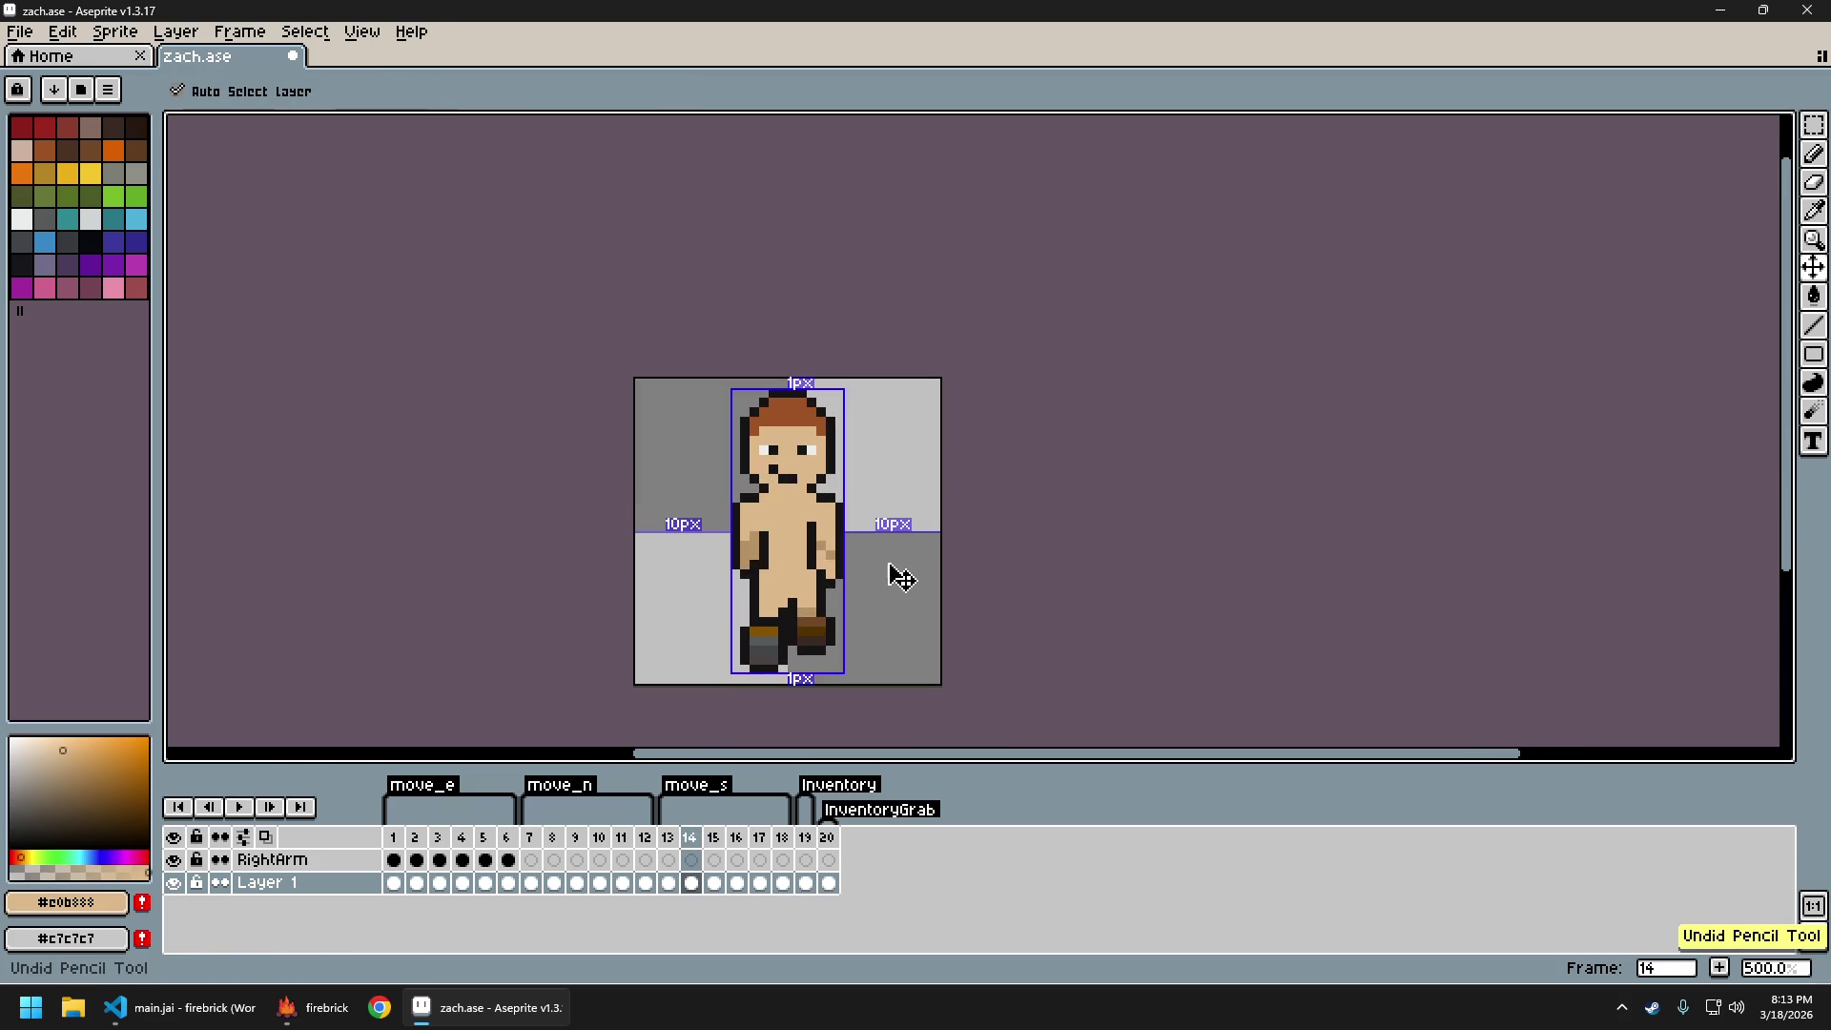
{"action": "scroll", "coordinate": [887, 561], "scroll_direction": "down", "scroll_amount": 2}
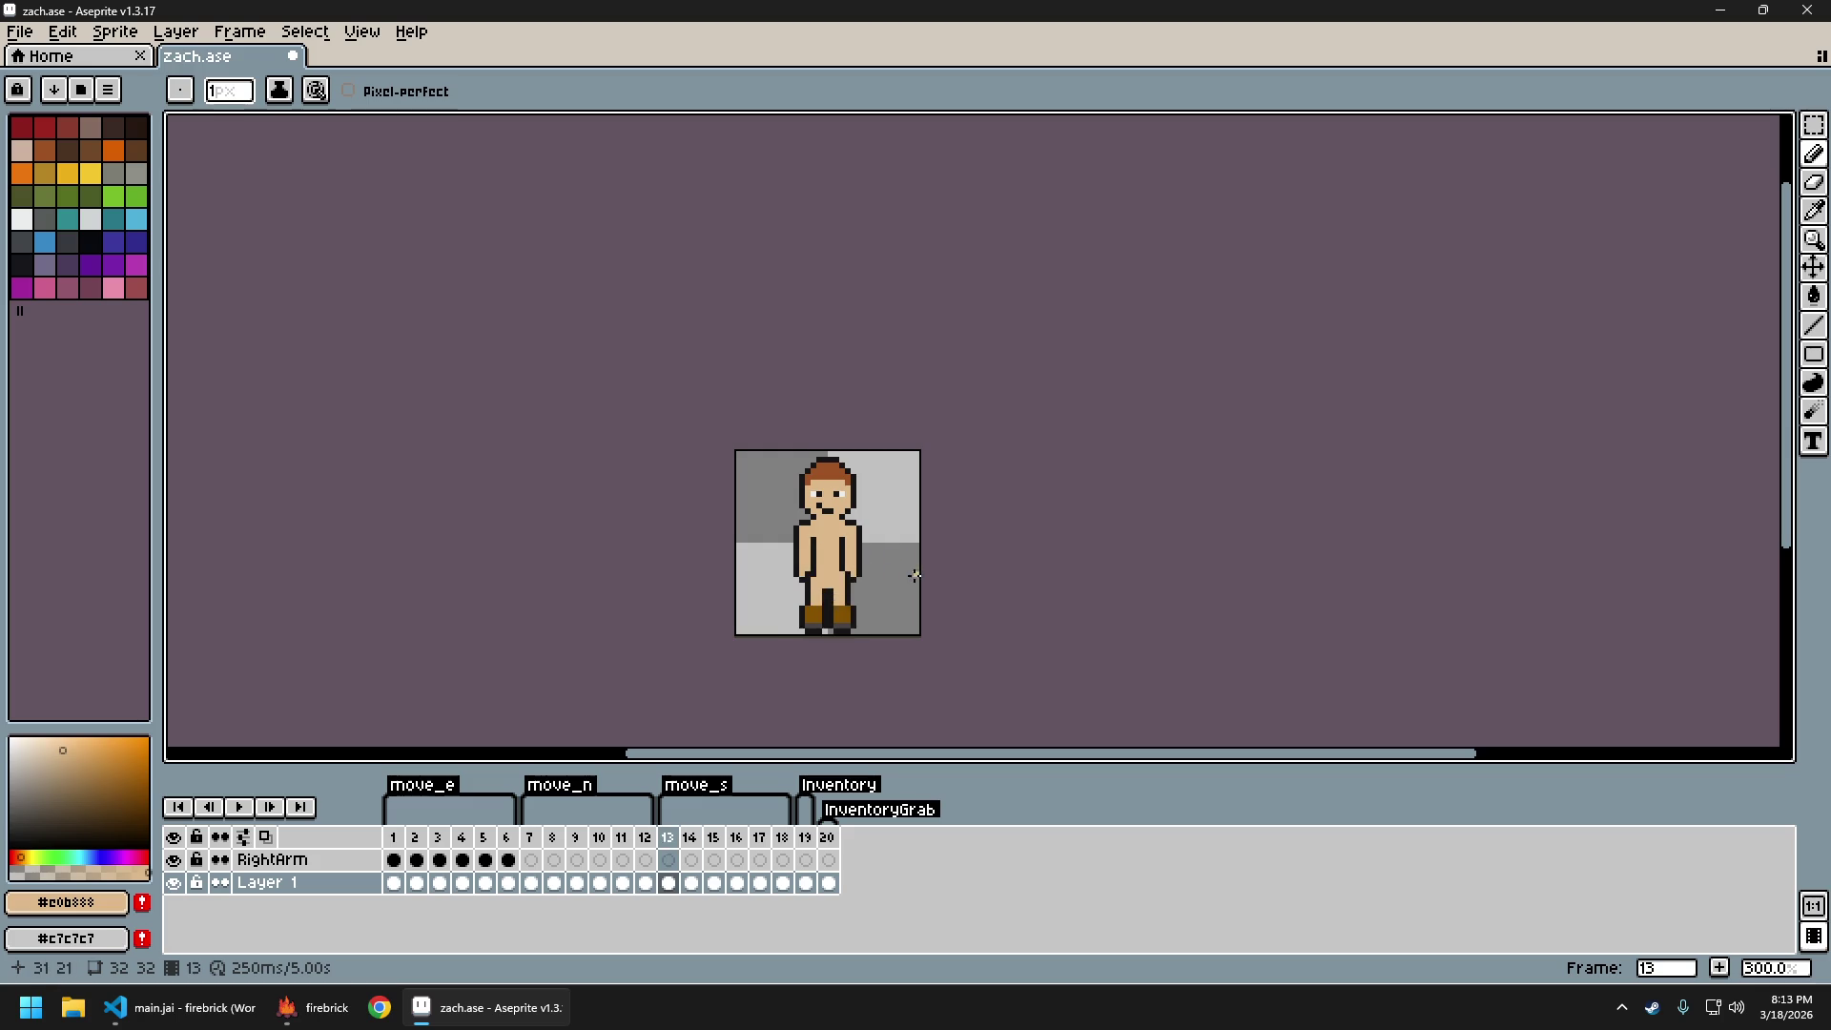
{"action": "scroll", "coordinate": [887, 586], "scroll_direction": "up", "scroll_amount": 4}
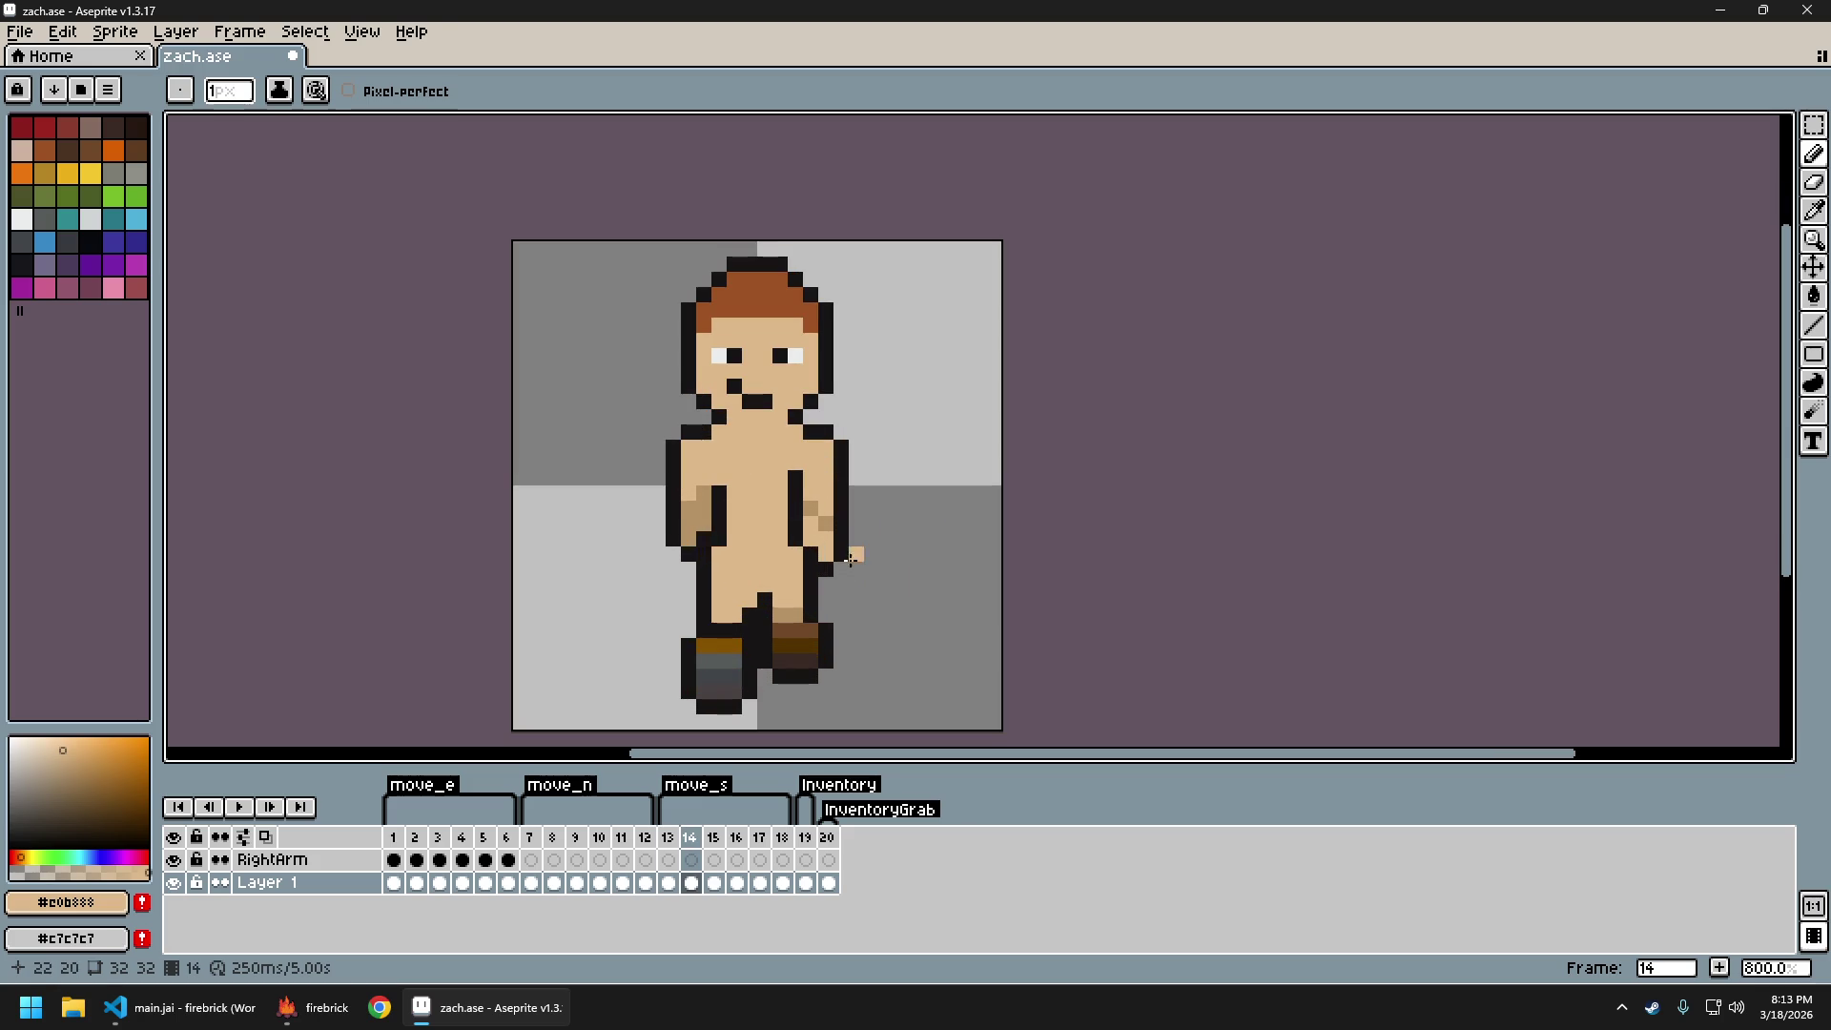
Sample the dark outline colour, try the Eraser, return to the Pencil, and recentre the sprite
{"action": "left_click", "coordinate": [828, 555], "text": "alt"}
{"action": "key", "text": "e"}
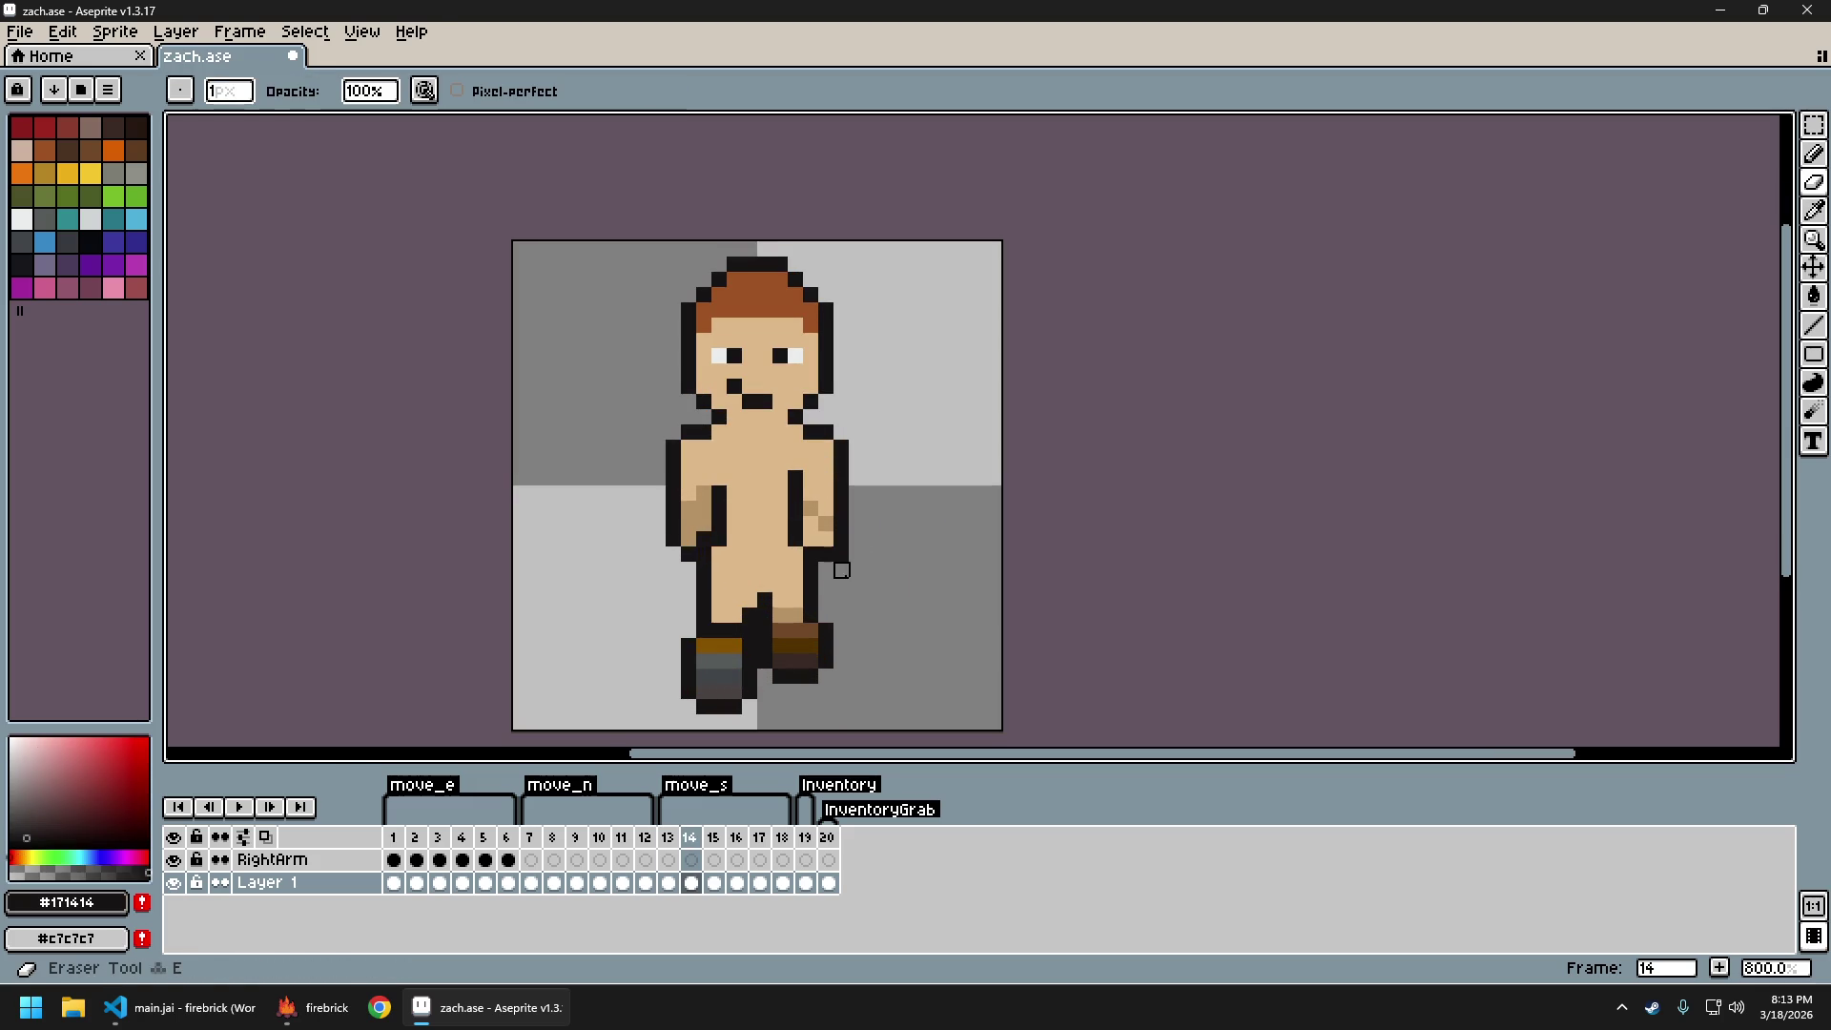
{"action": "scroll", "coordinate": [905, 586], "scroll_direction": "down", "scroll_amount": 3}
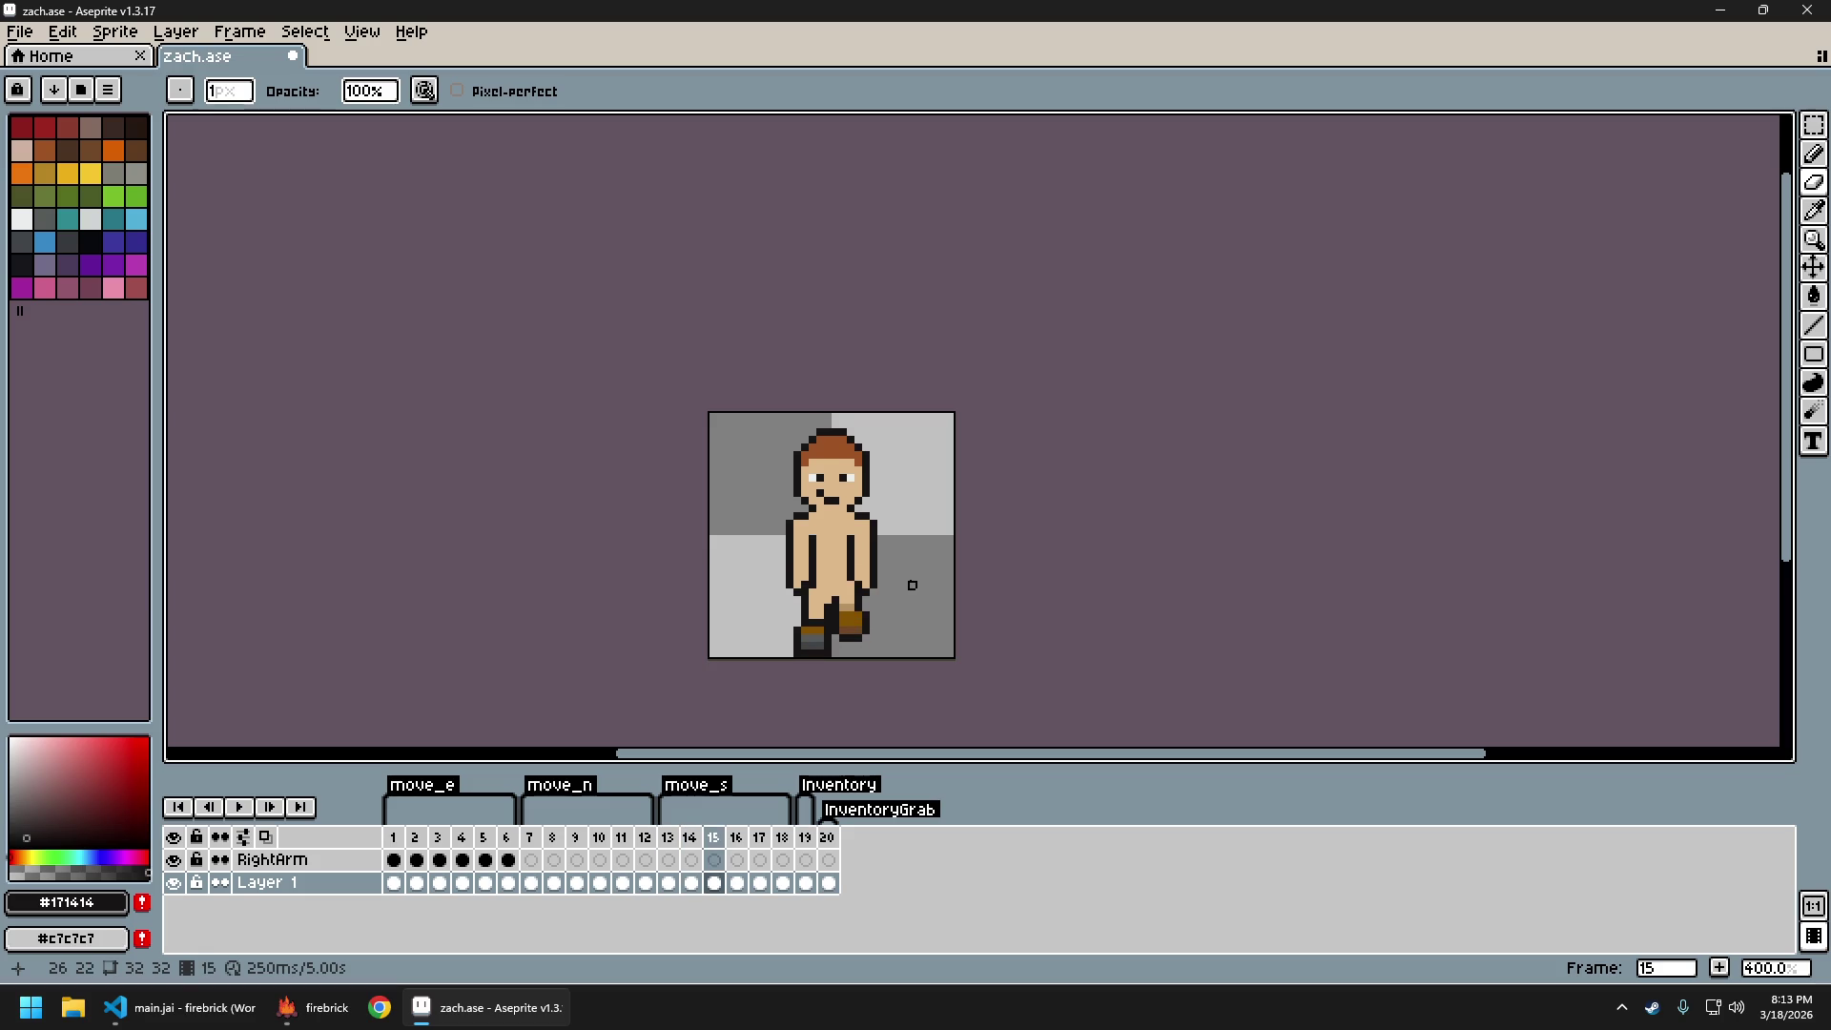
{"action": "scroll", "coordinate": [851, 584], "scroll_direction": "up", "scroll_amount": 5}
{"action": "key", "text": "b"}
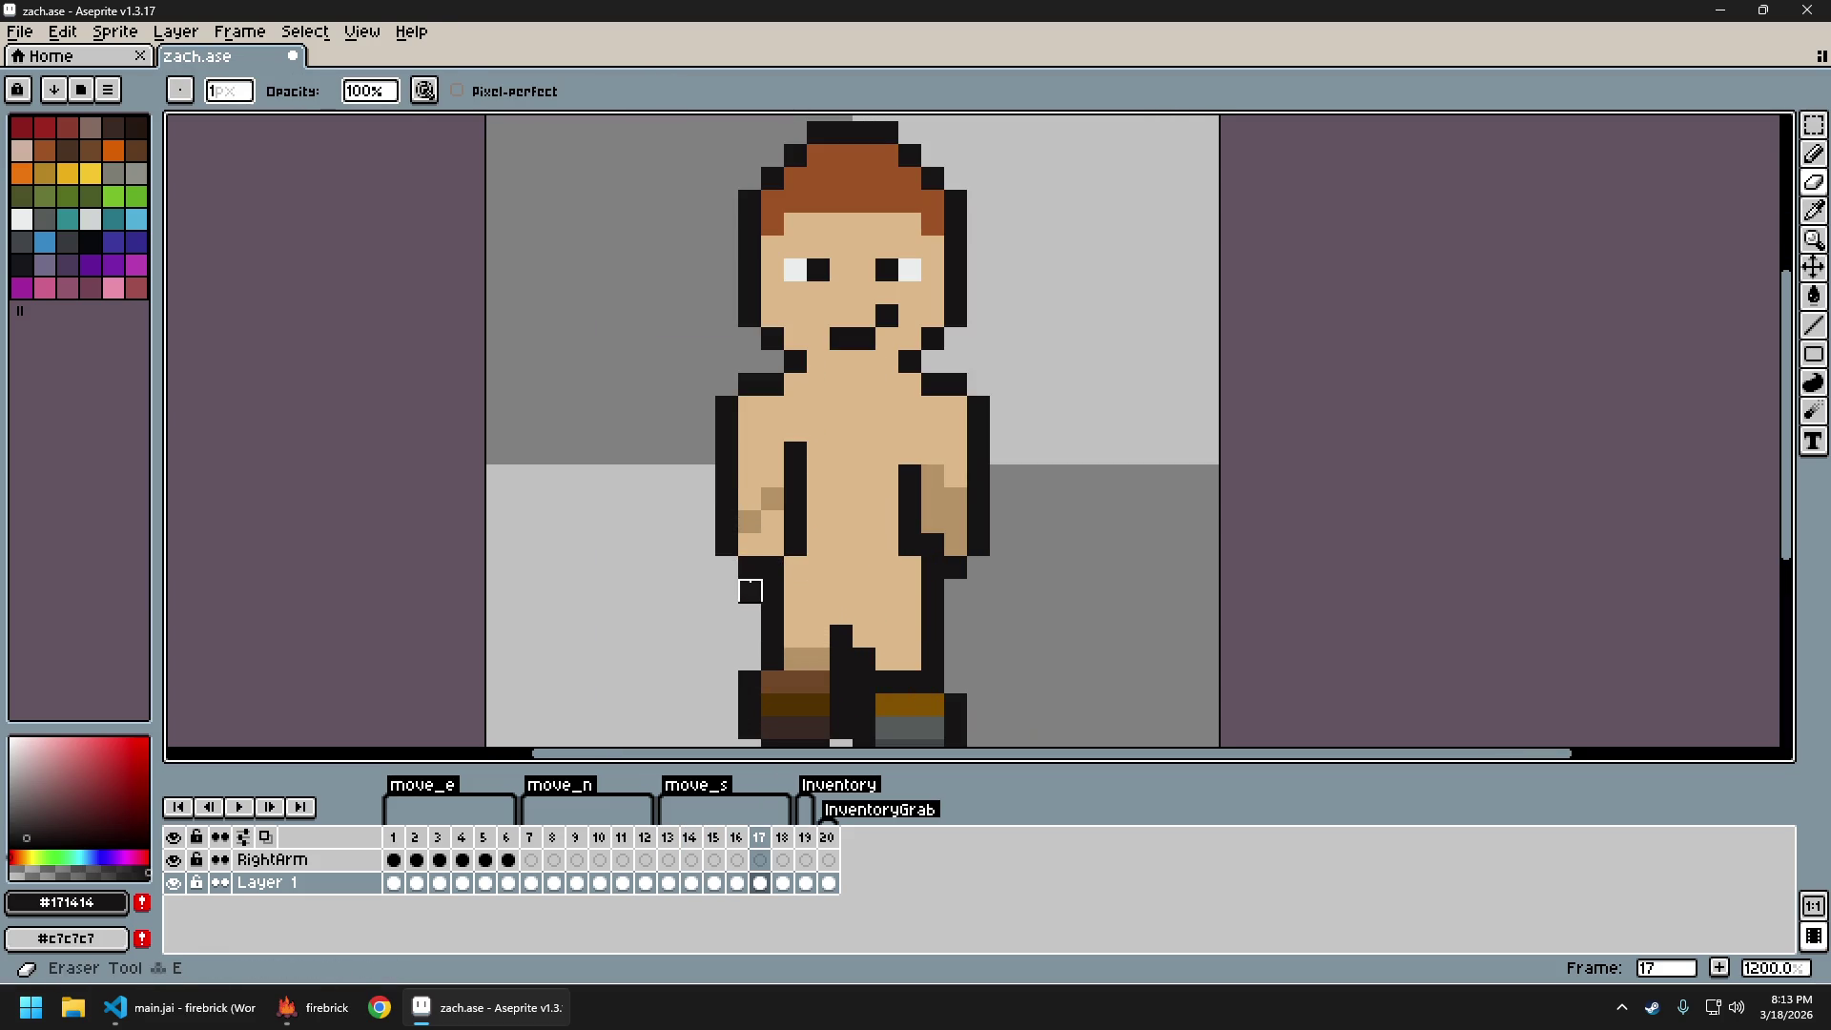
{"action": "scroll", "coordinate": [855, 723], "scroll_direction": "down", "scroll_amount": 5}
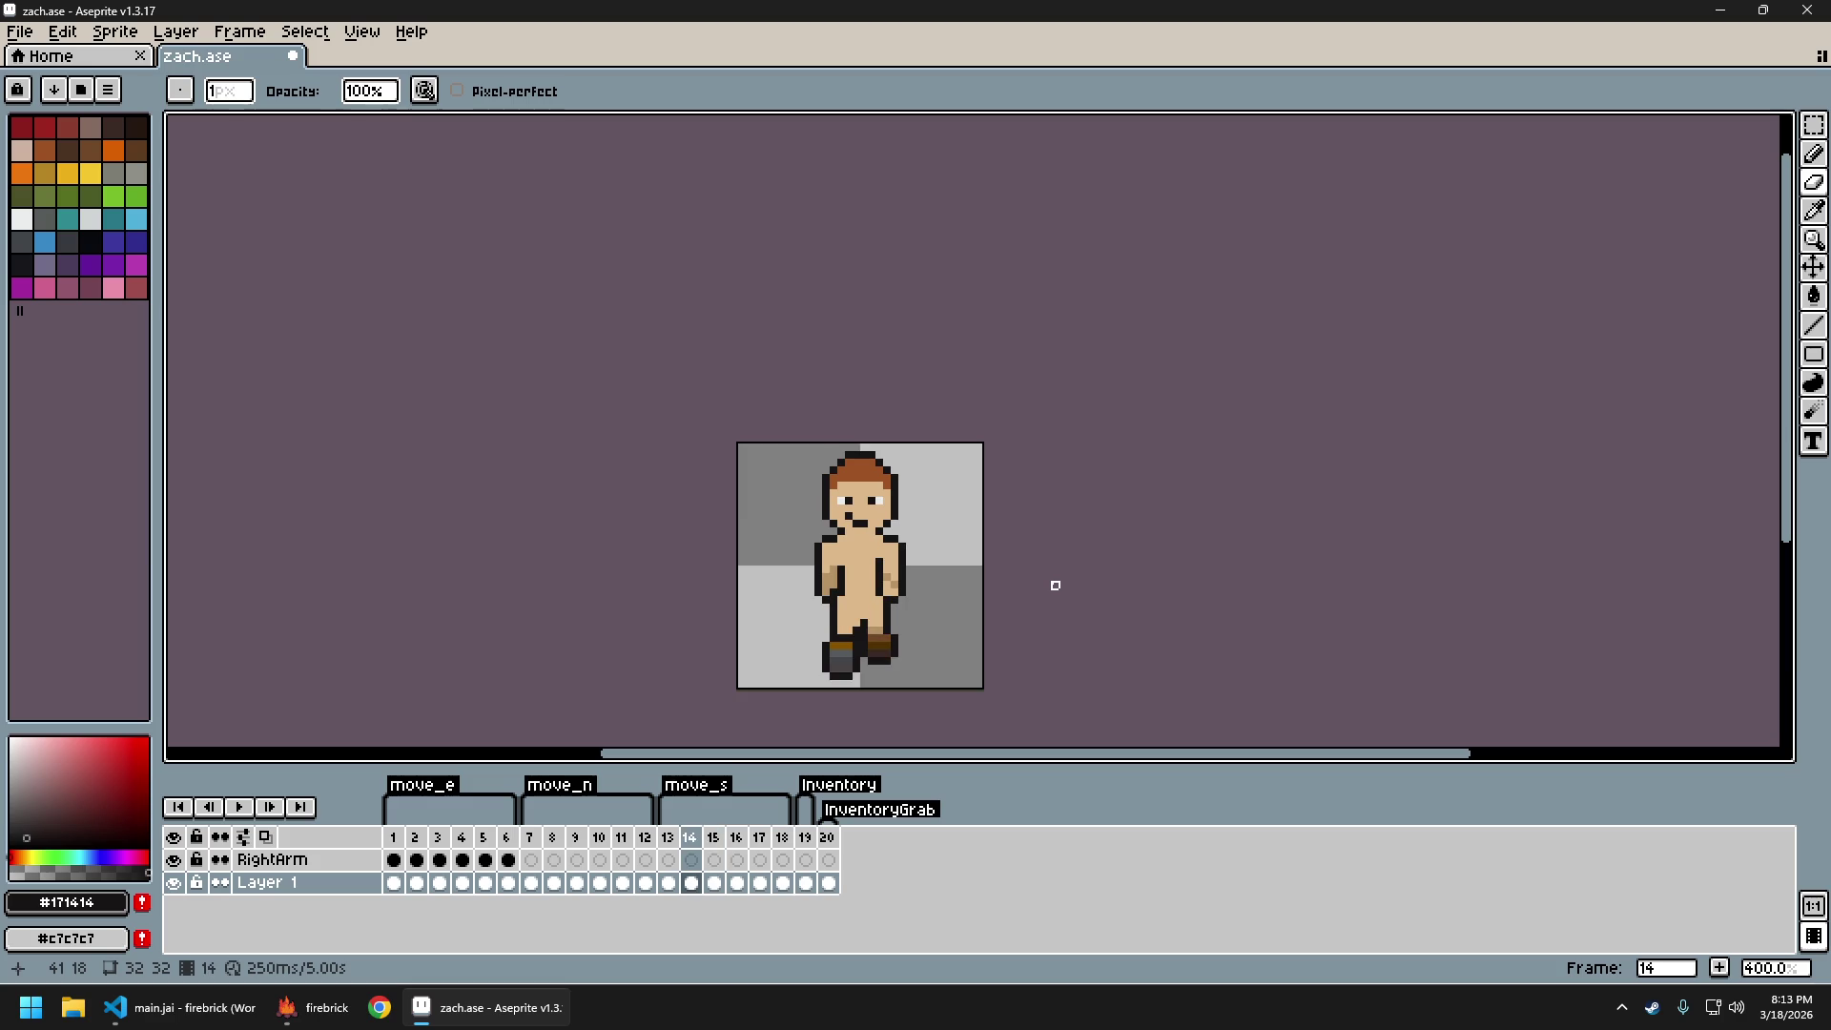
{"action": "scroll", "coordinate": [1052, 611], "scroll_direction": "down", "scroll_amount": 1}
{"action": "scroll", "coordinate": [1052, 611], "scroll_direction": "down", "scroll_amount": 2}
{"action": "scroll", "coordinate": [1057, 614], "scroll_direction": "up", "scroll_amount": 1}
{"action": "left_click_drag", "start_coordinate": [1054, 617], "coordinate": [969, 597]}
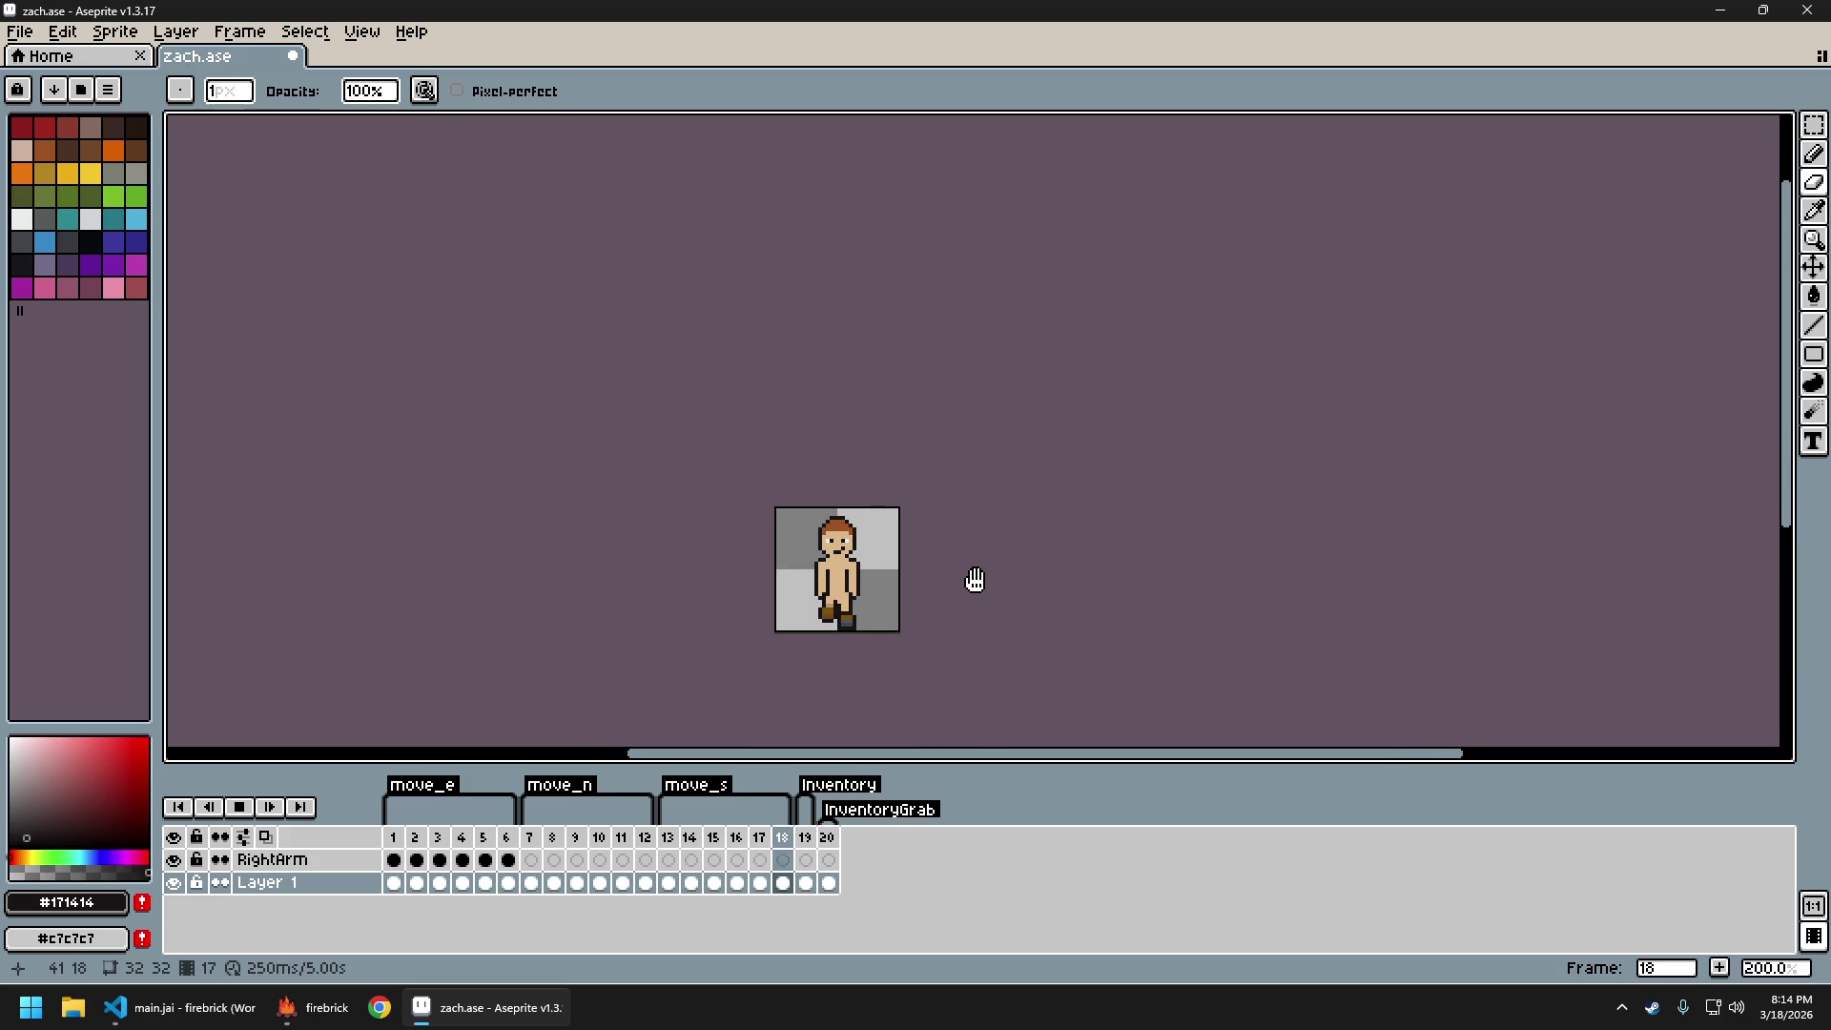
Stop the walk playback, undo the last erase, and go to frame 17
{"action": "key", "text": "Return"}
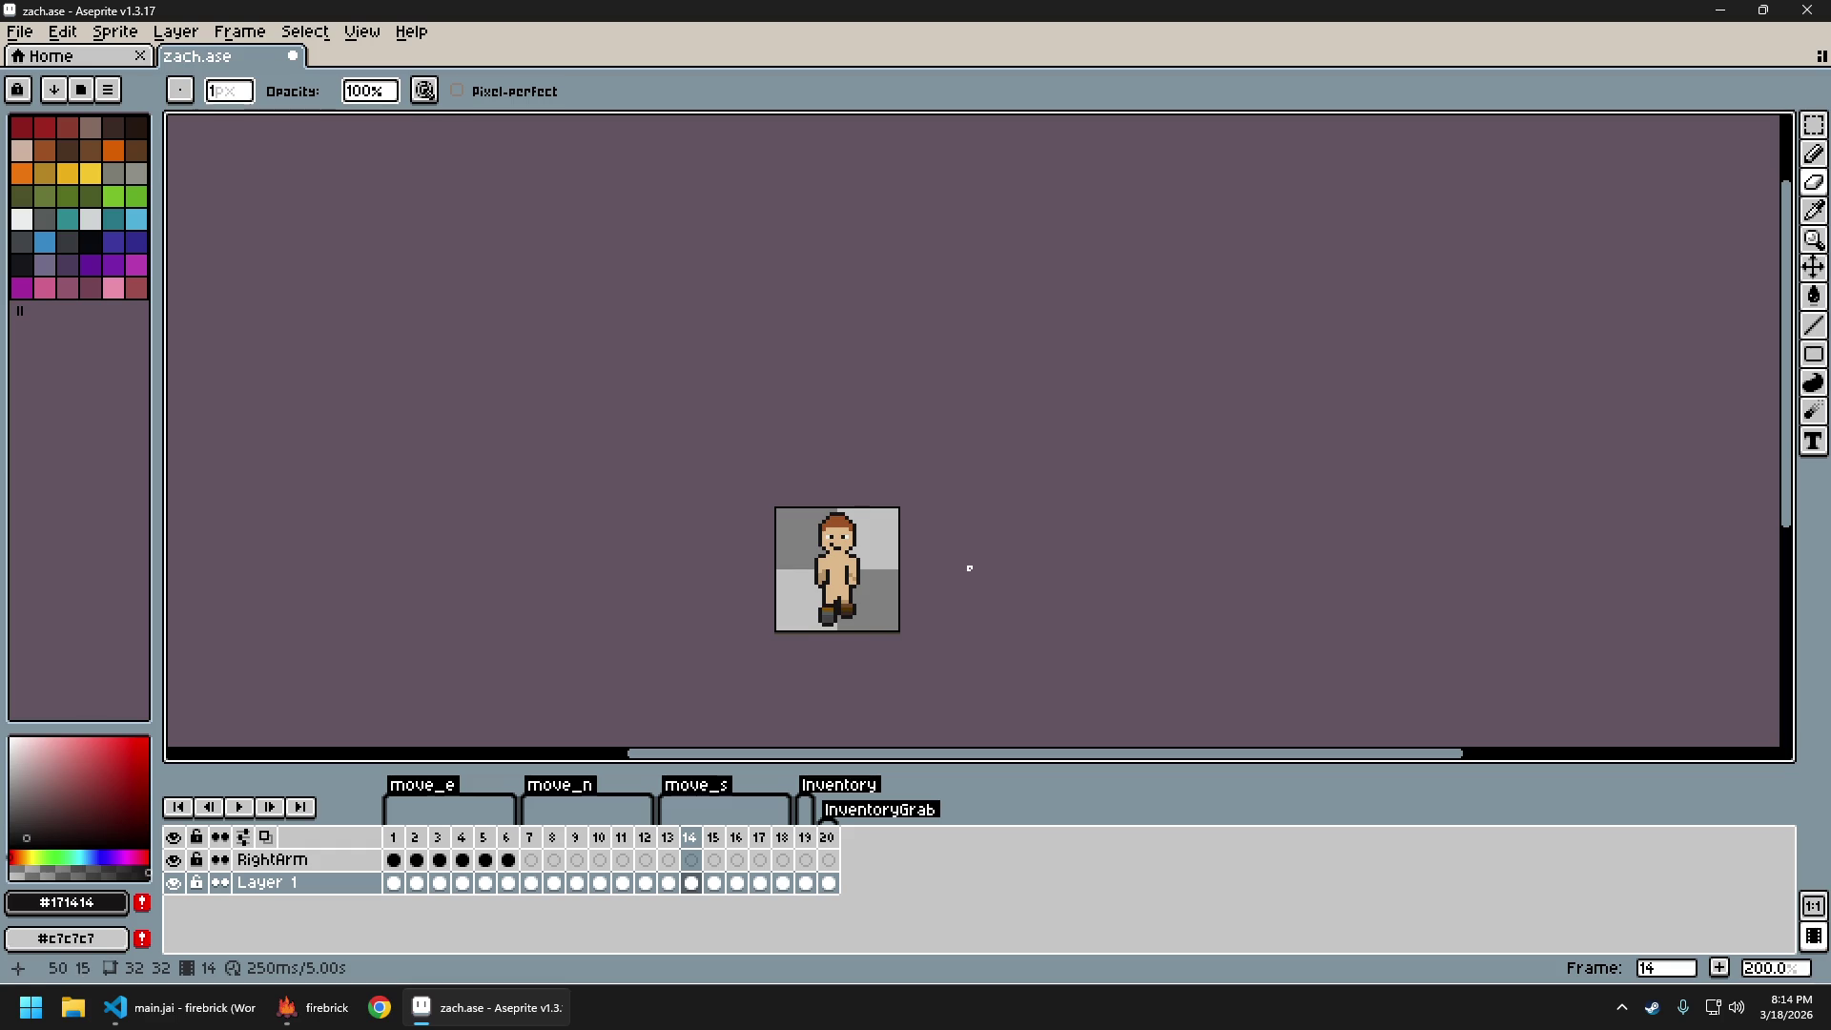
{"action": "key", "text": "ctrl+z"}
{"action": "key", "text": "ctrl+z"}
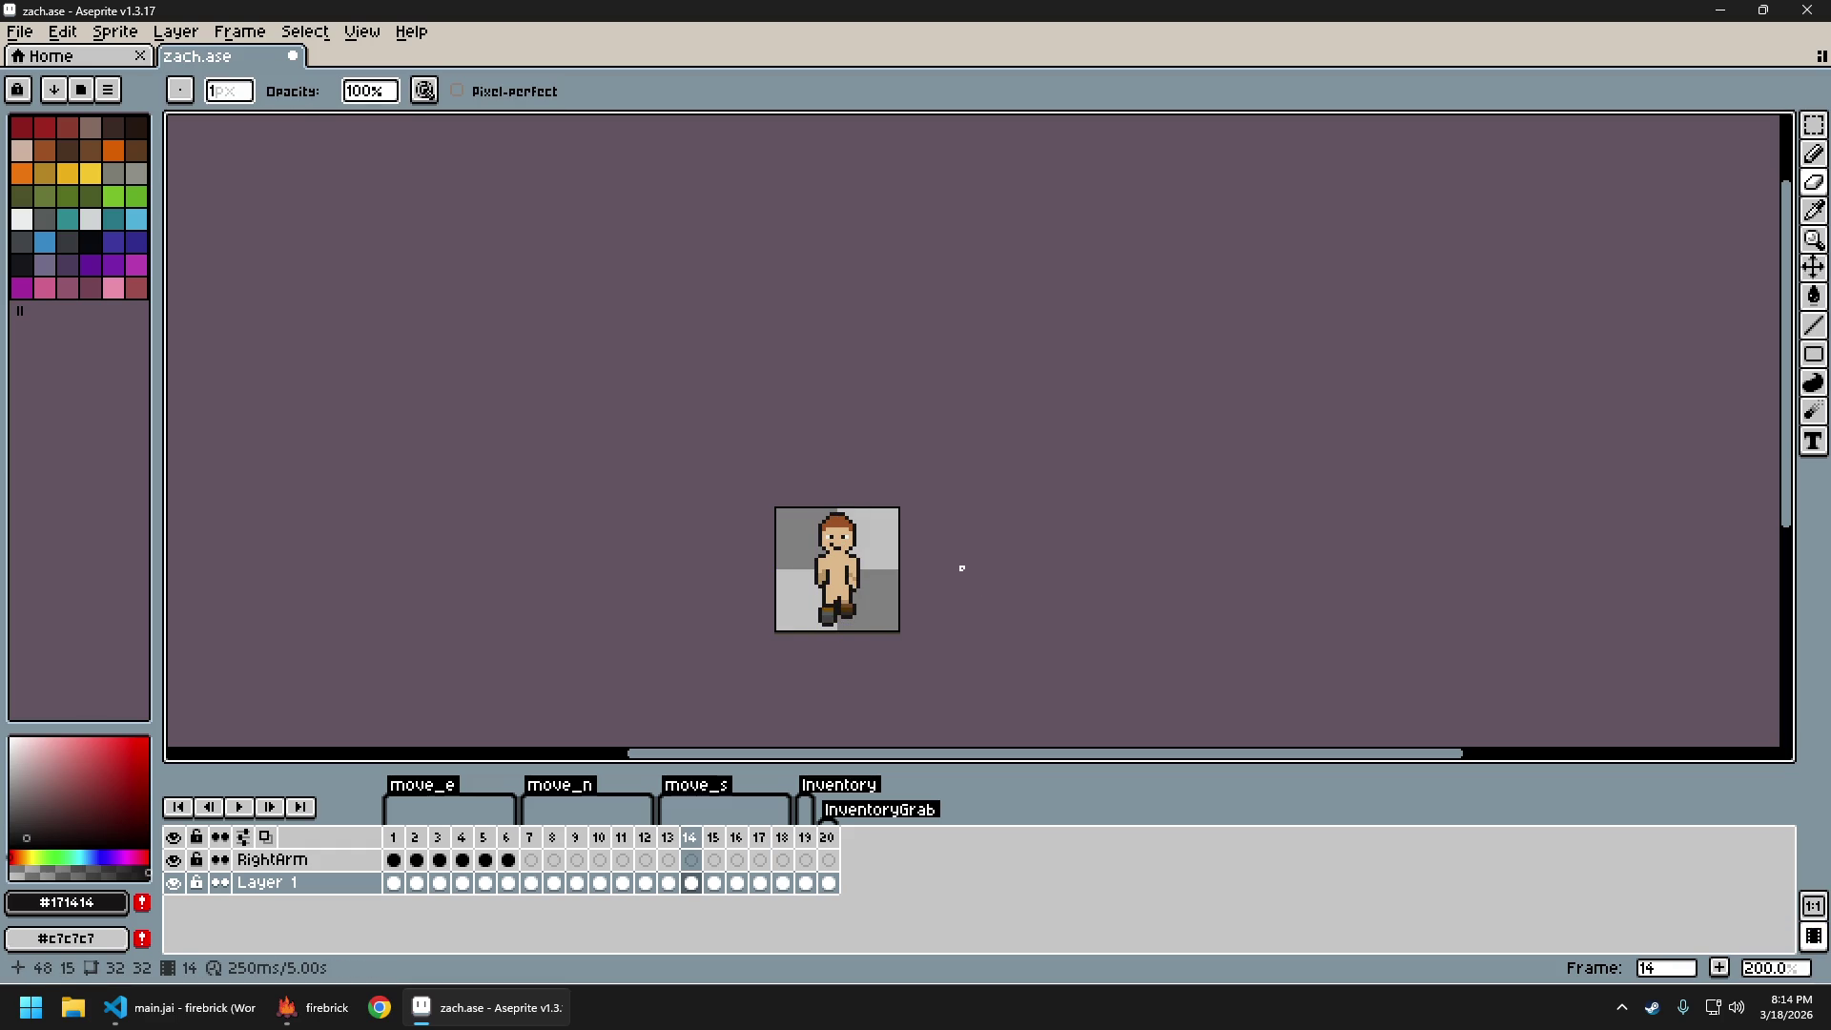
{"action": "key", "text": "Left"}
{"action": "key", "text": "Left"}
{"action": "key", "text": "Left"}
{"action": "key", "text": "Right"}
{"action": "key", "text": "Right"}
{"action": "key", "text": "Right"}
Stop playback again, undo two pencil strokes, and redo them both
{"action": "key", "text": "Return"}
{"action": "key", "text": "ctrl+z"}
{"action": "key", "text": "ctrl+z"}
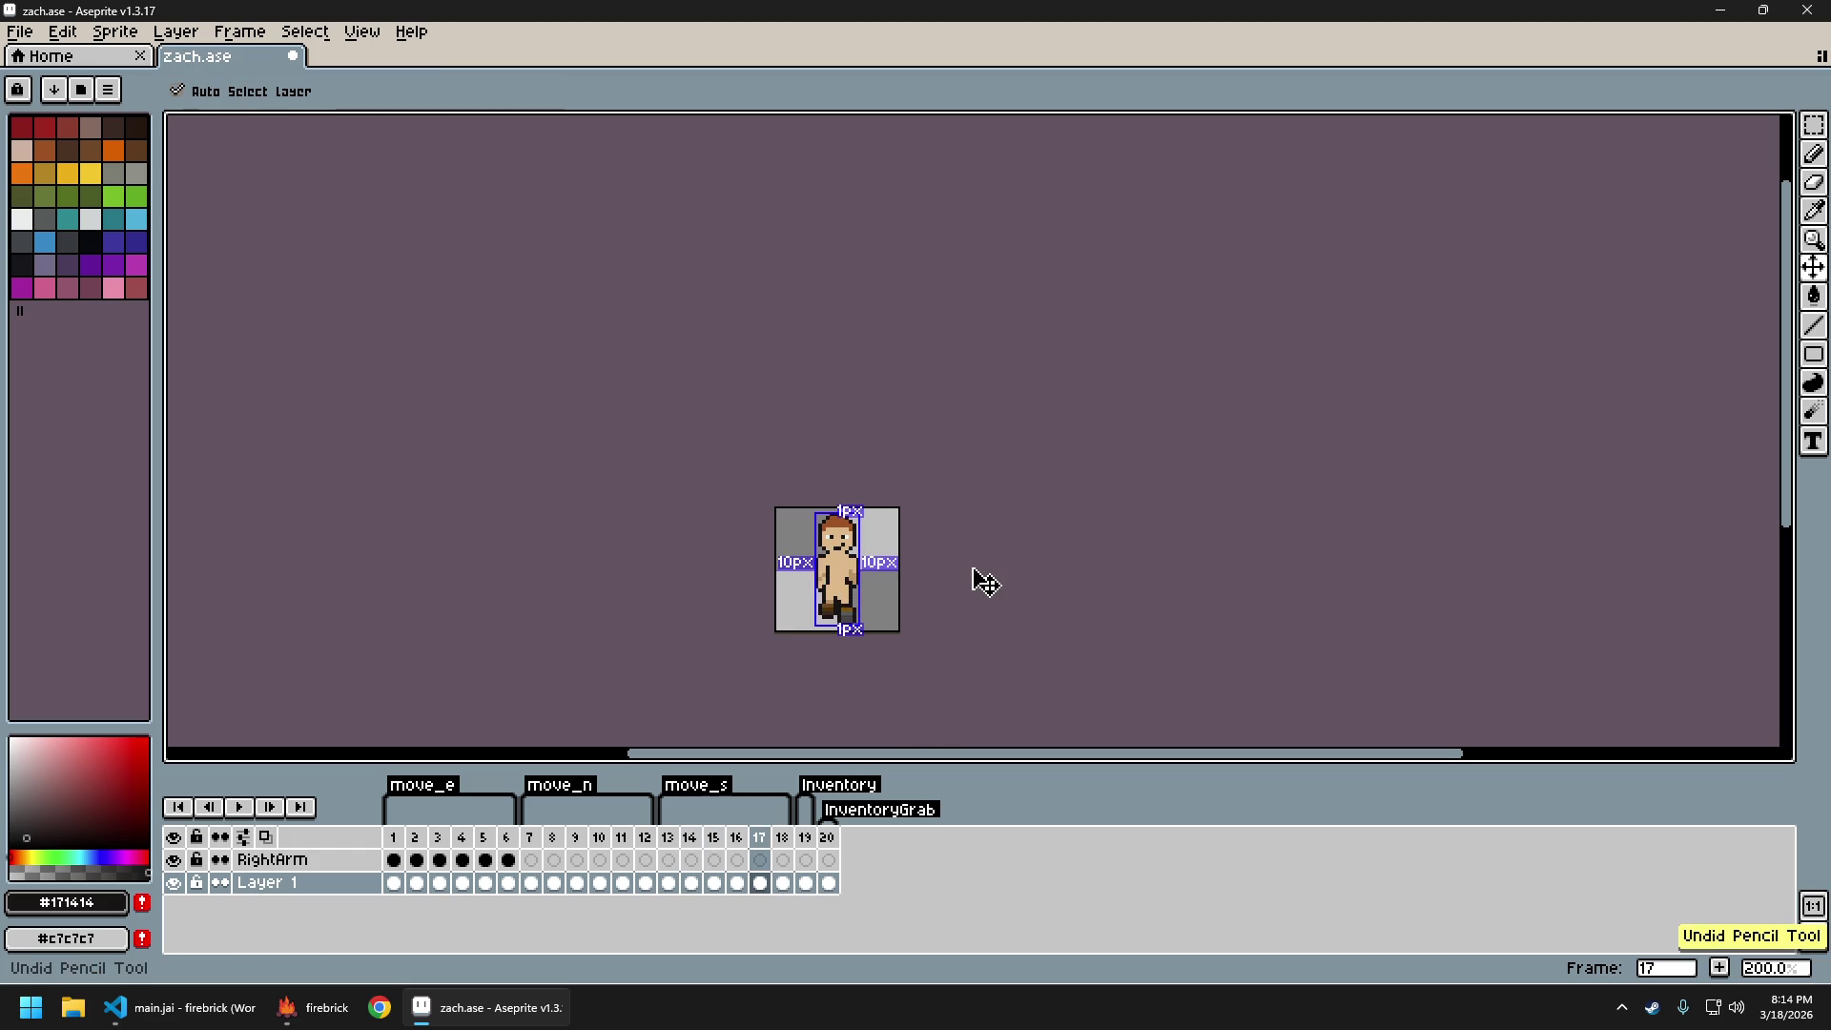
{"action": "key", "text": "ctrl+z"}
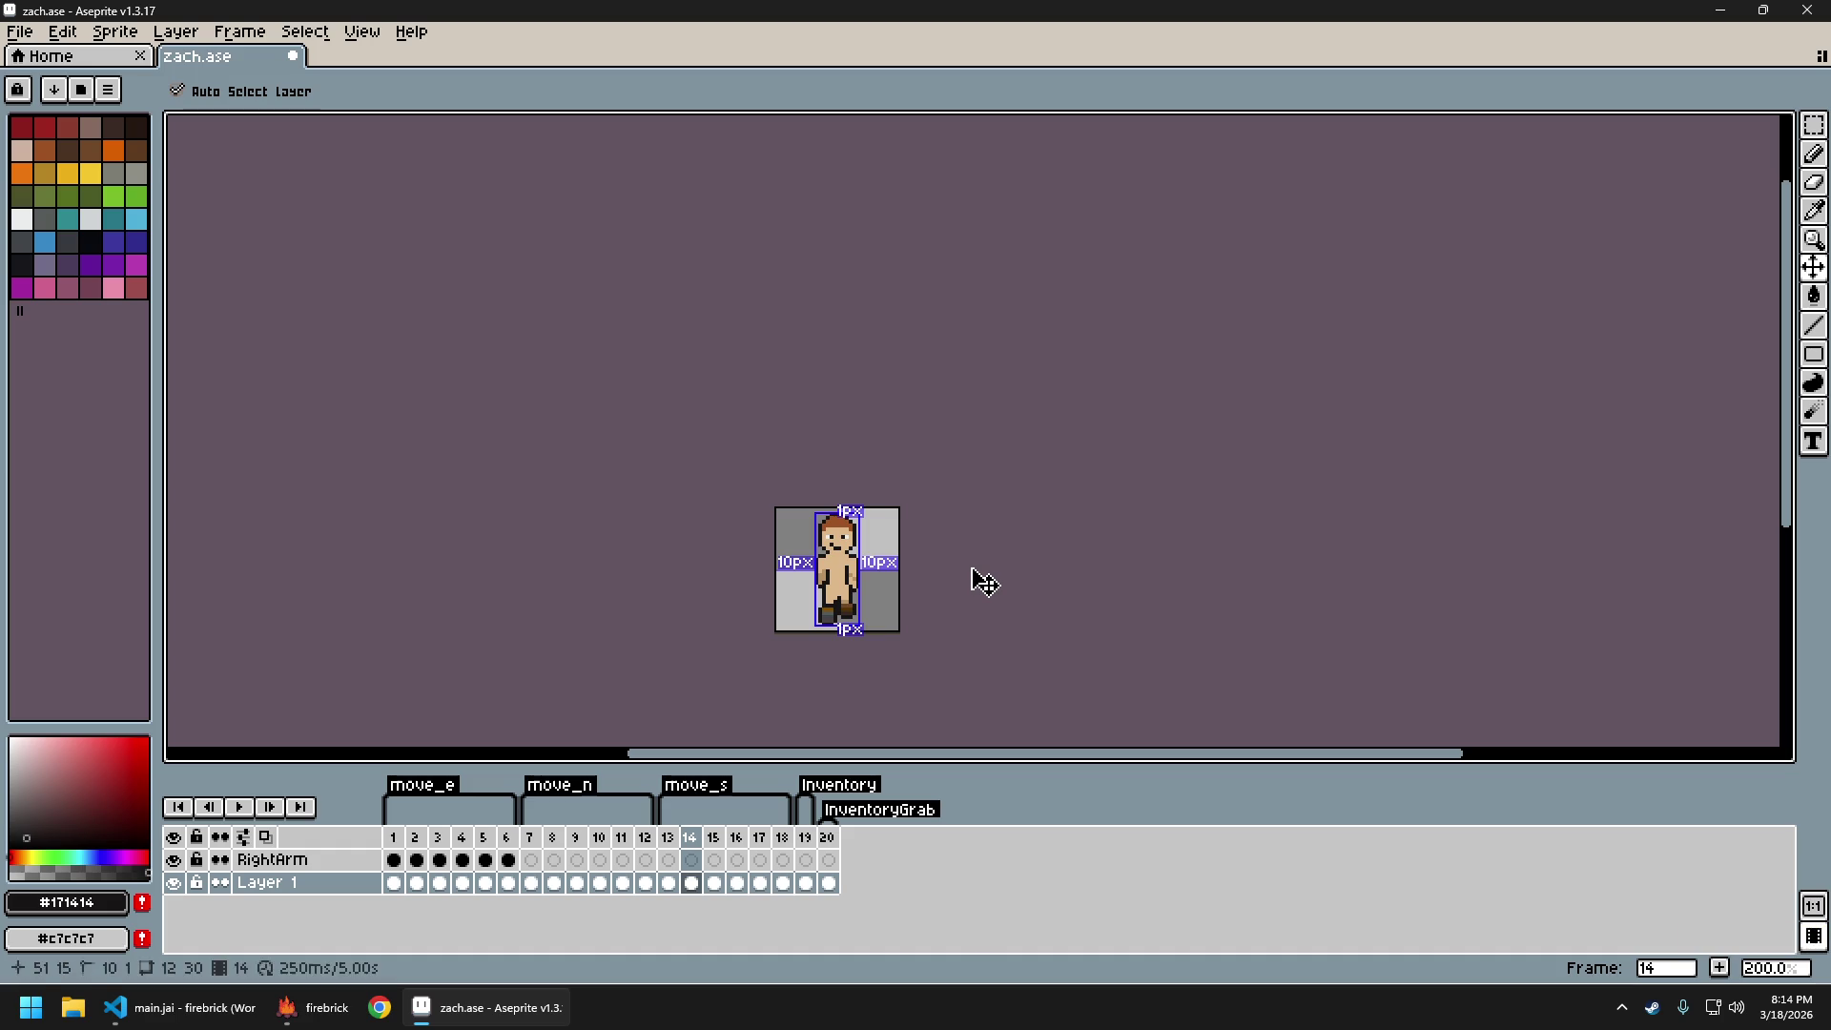
{"action": "key", "text": "ctrl+y"}
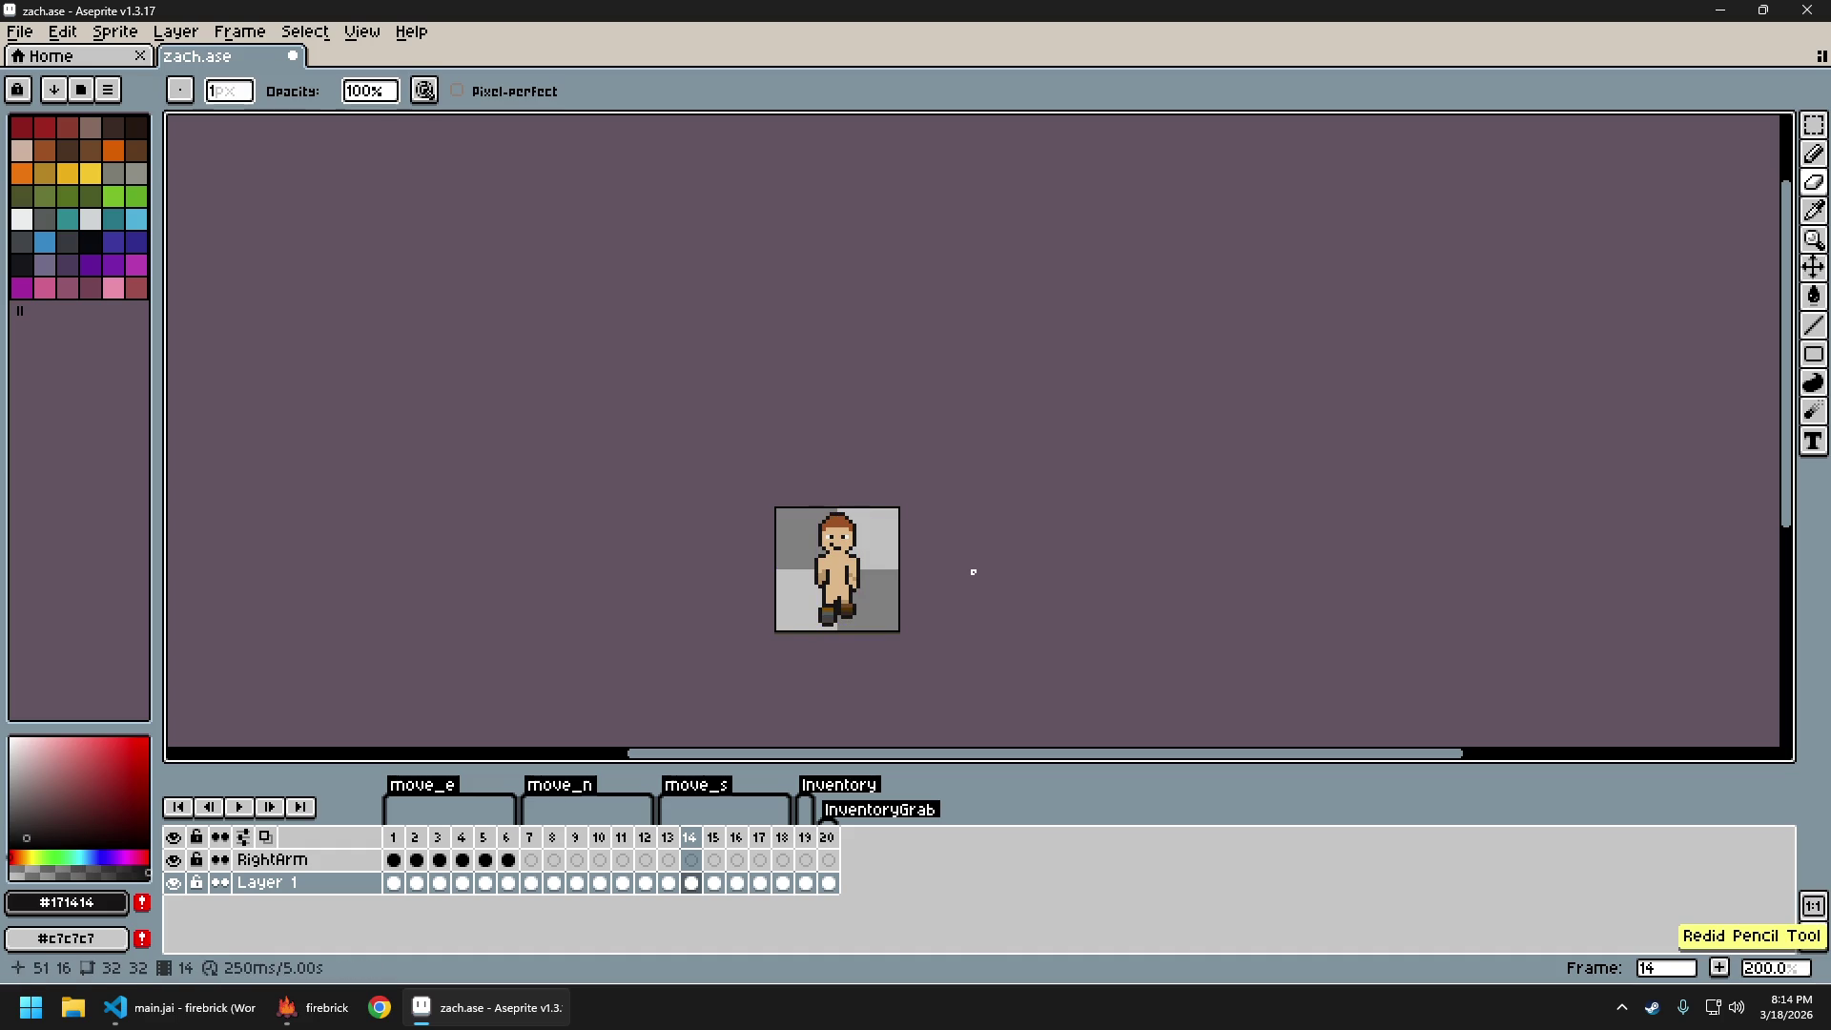
{"action": "key", "text": "ctrl+y"}
{"action": "key", "text": "ctrl+y"}
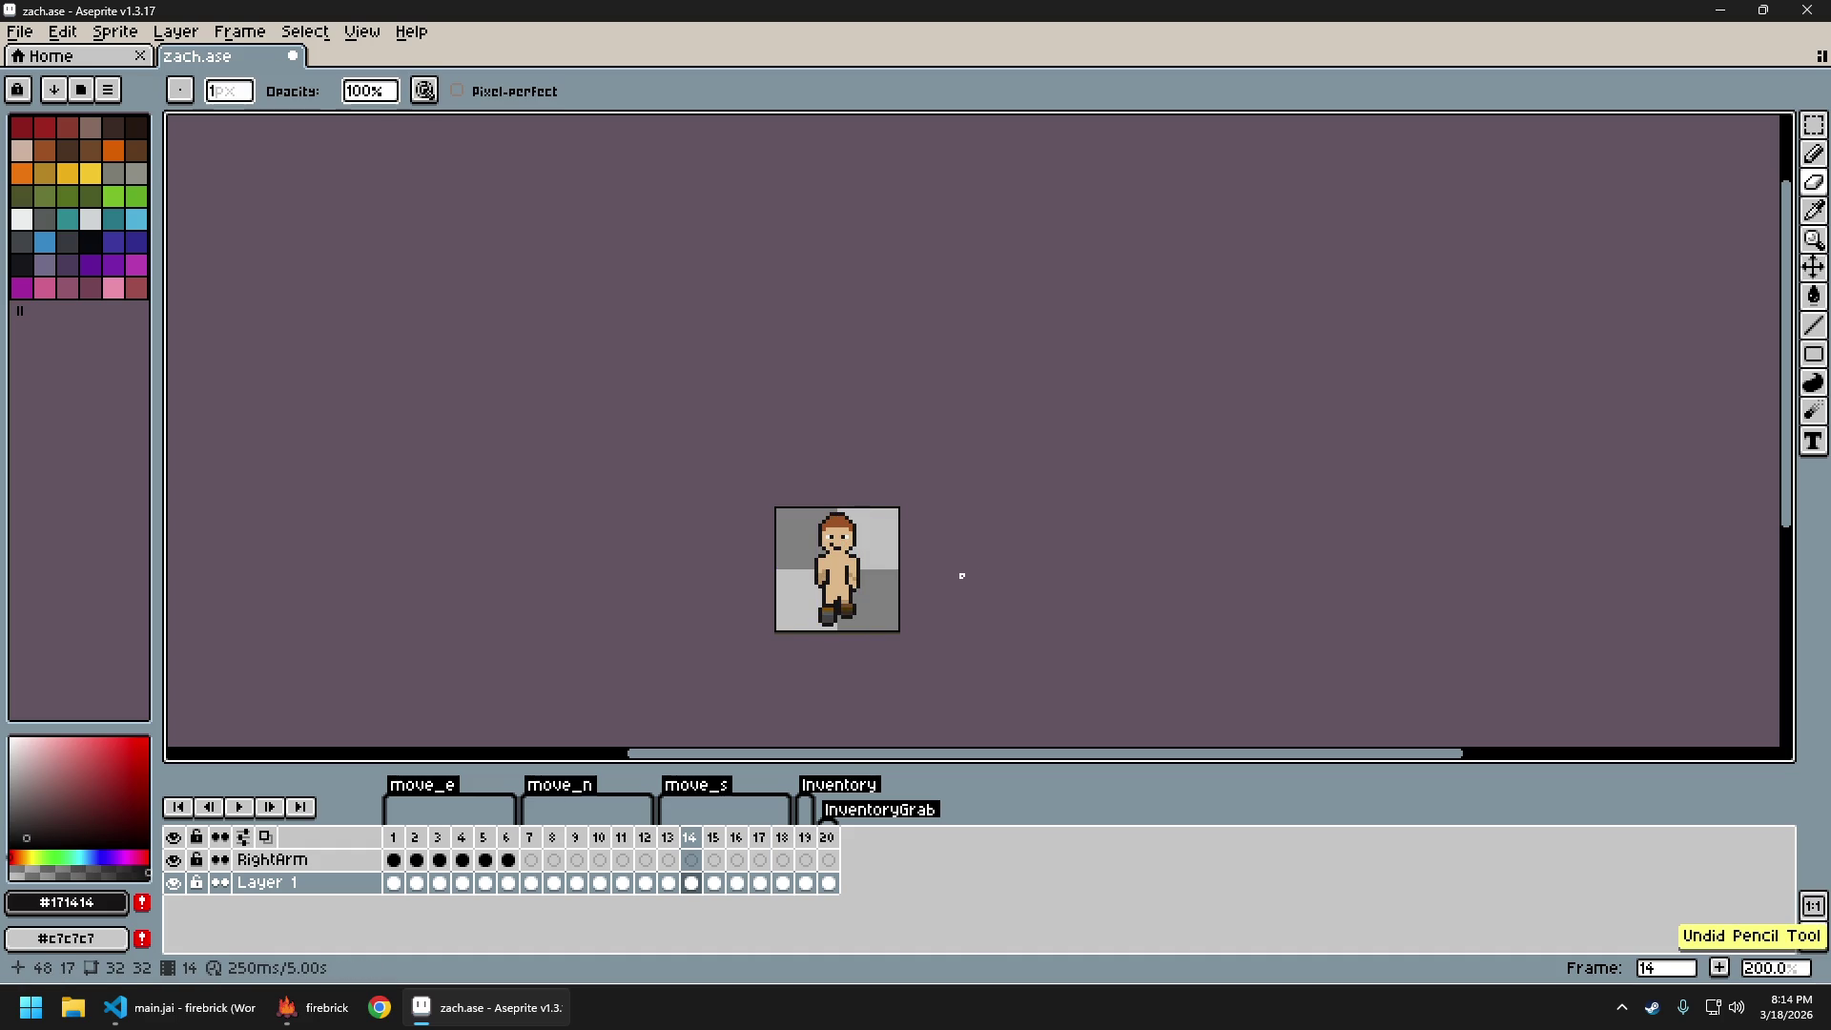
Step back and forth through the walk frames, landing on frame 17
{"action": "key", "text": "Left"}
{"action": "key", "text": "Left"}
{"action": "key", "text": "Left"}
{"action": "key", "text": "Right"}
{"action": "key", "text": "Right"}
{"action": "key", "text": "Right"}
{"action": "key", "text": "Right"}
{"action": "key", "text": "Right"}
{"action": "key", "text": "Right"}
{"action": "key", "text": "Left"}
{"action": "key", "text": "Left"}
{"action": "key", "text": "Left"}
{"action": "key", "text": "Right"}
{"action": "key", "text": "Right"}
{"action": "key", "text": "Right"}
Flip repeatedly between frames 16 and 17 to compare poses, settling on frame 17
{"action": "key", "text": "Left"}
{"action": "key", "text": "Right"}
{"action": "key", "text": "Left"}
{"action": "key", "text": "Right"}
{"action": "key", "text": "Left"}
{"action": "key", "text": "Right"}
{"action": "key", "text": "Left"}
{"action": "key", "text": "Right"}
{"action": "key", "text": "Left"}
{"action": "key", "text": "Right"}
{"action": "key", "text": "Left"}
{"action": "key", "text": "Right"}
{"action": "key", "text": "Left"}
{"action": "key", "text": "Right"}
{"action": "key", "text": "Left"}
{"action": "key", "text": "Right"}
Centre the zoomed sprite and eyedrop its skin tone from the body
{"action": "scroll", "coordinate": [825, 576], "scroll_direction": "up", "scroll_amount": 4}
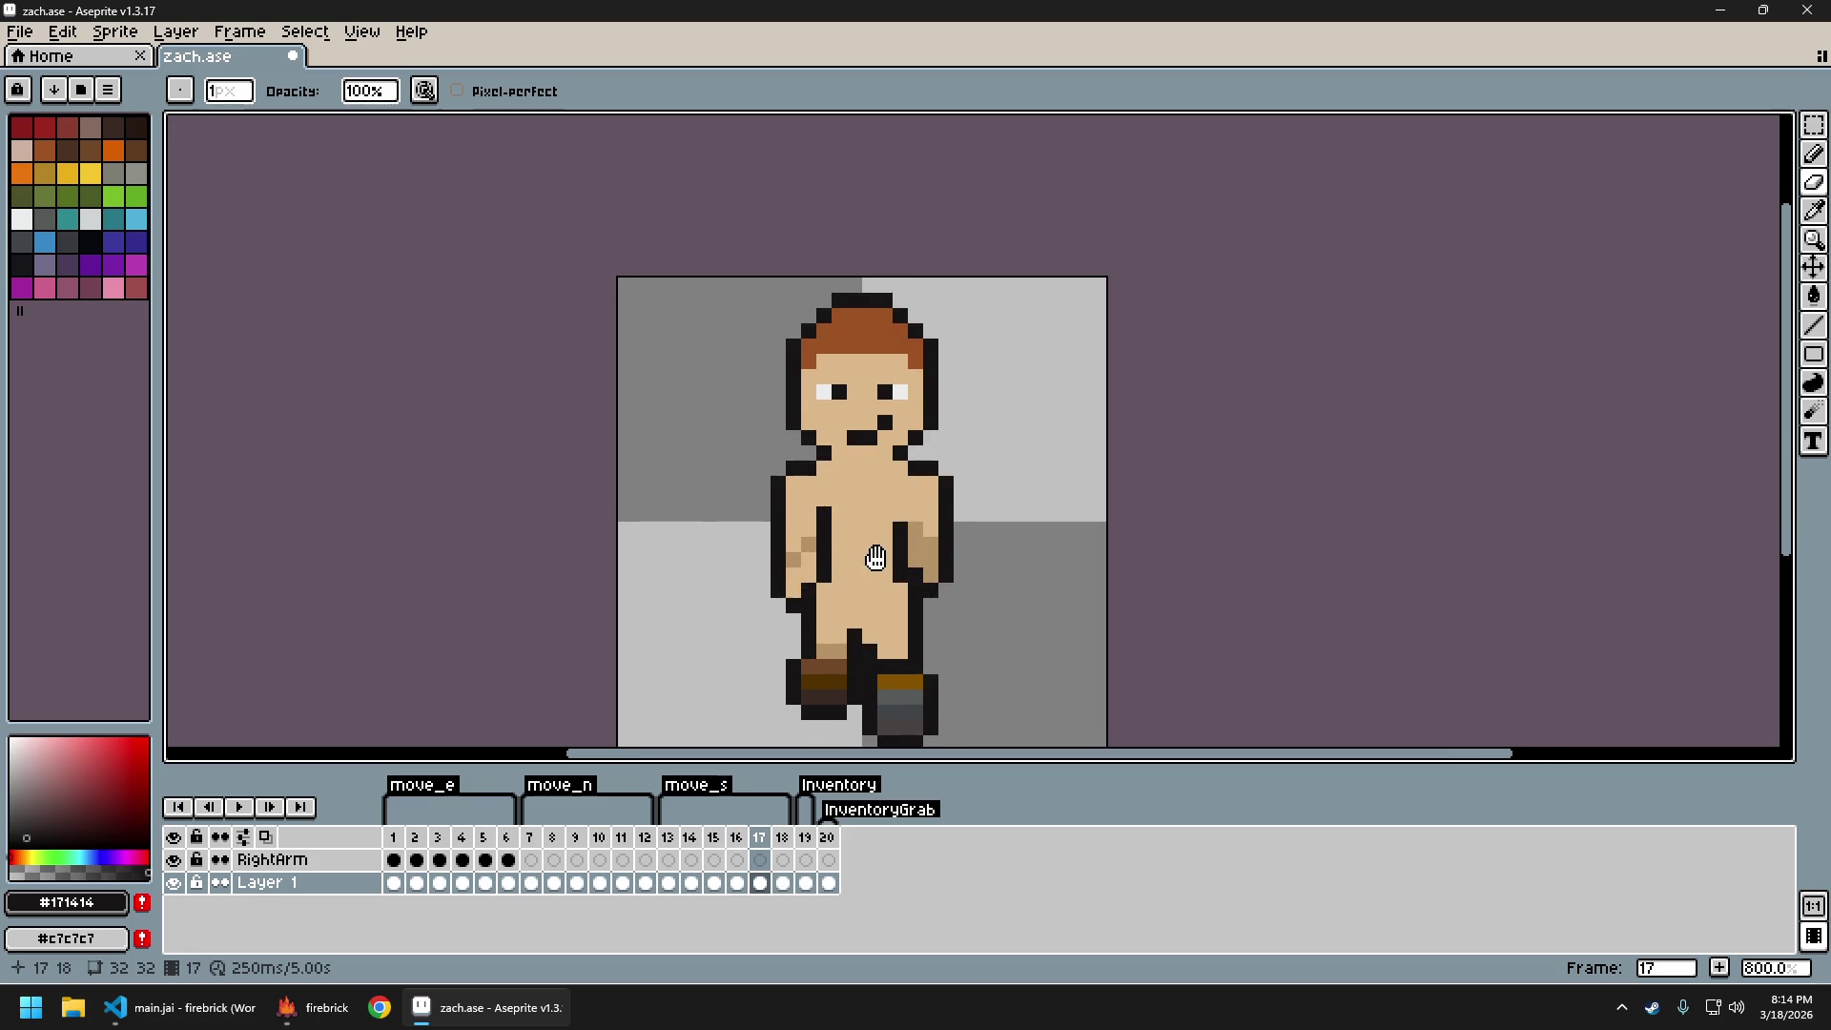
{"action": "left_click_drag", "start_coordinate": [876, 558], "coordinate": [803, 548]}
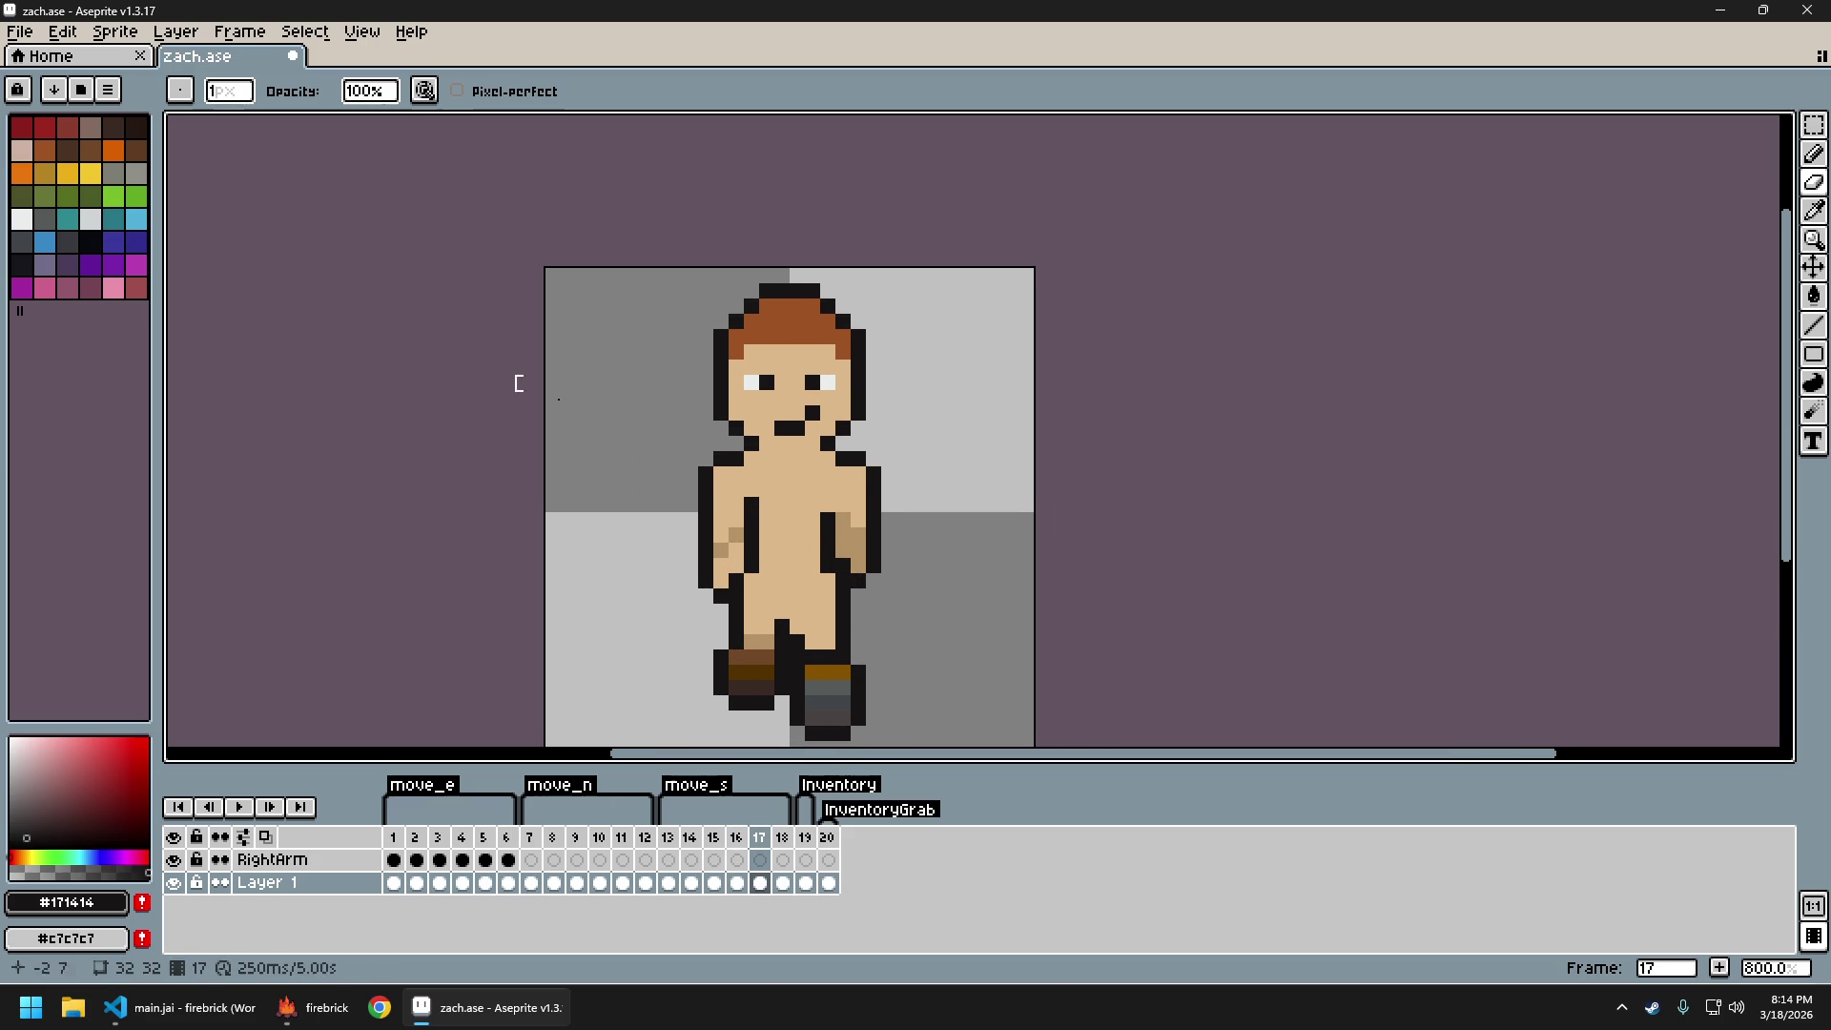
{"action": "left_click", "coordinate": [799, 521], "text": "alt"}
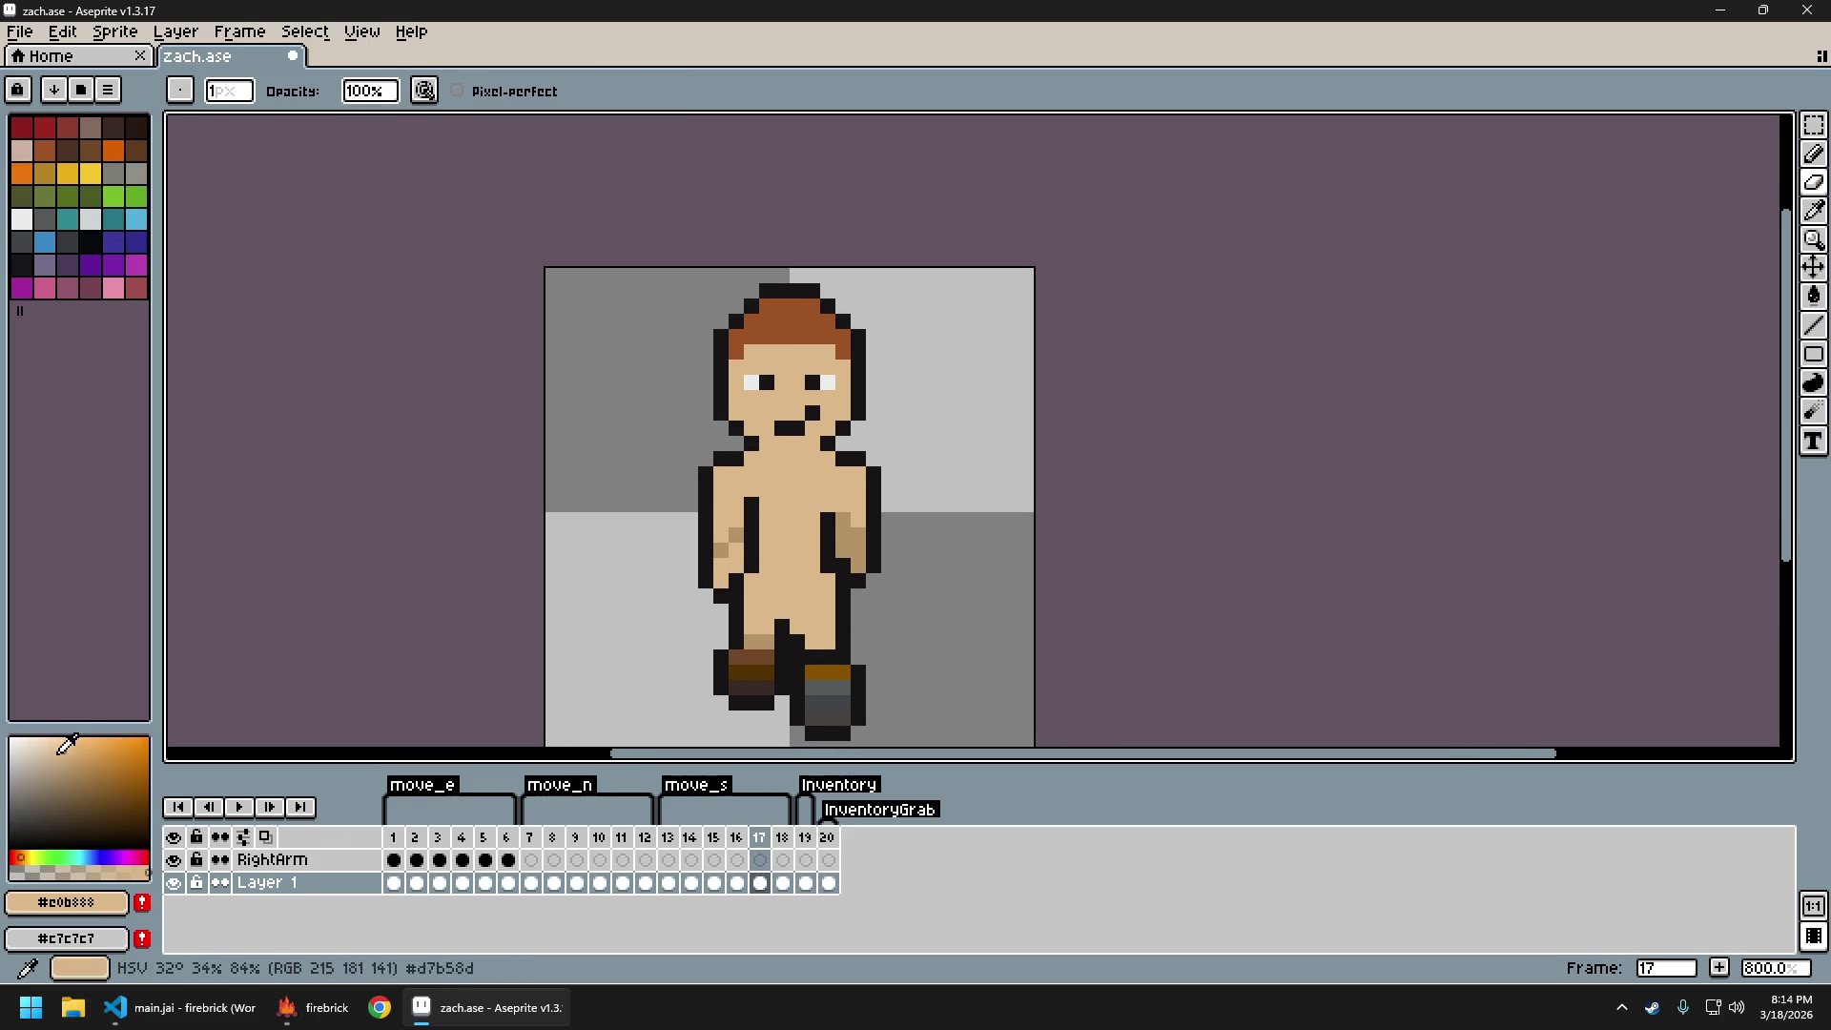
{"action": "left_click", "coordinate": [44, 749]}
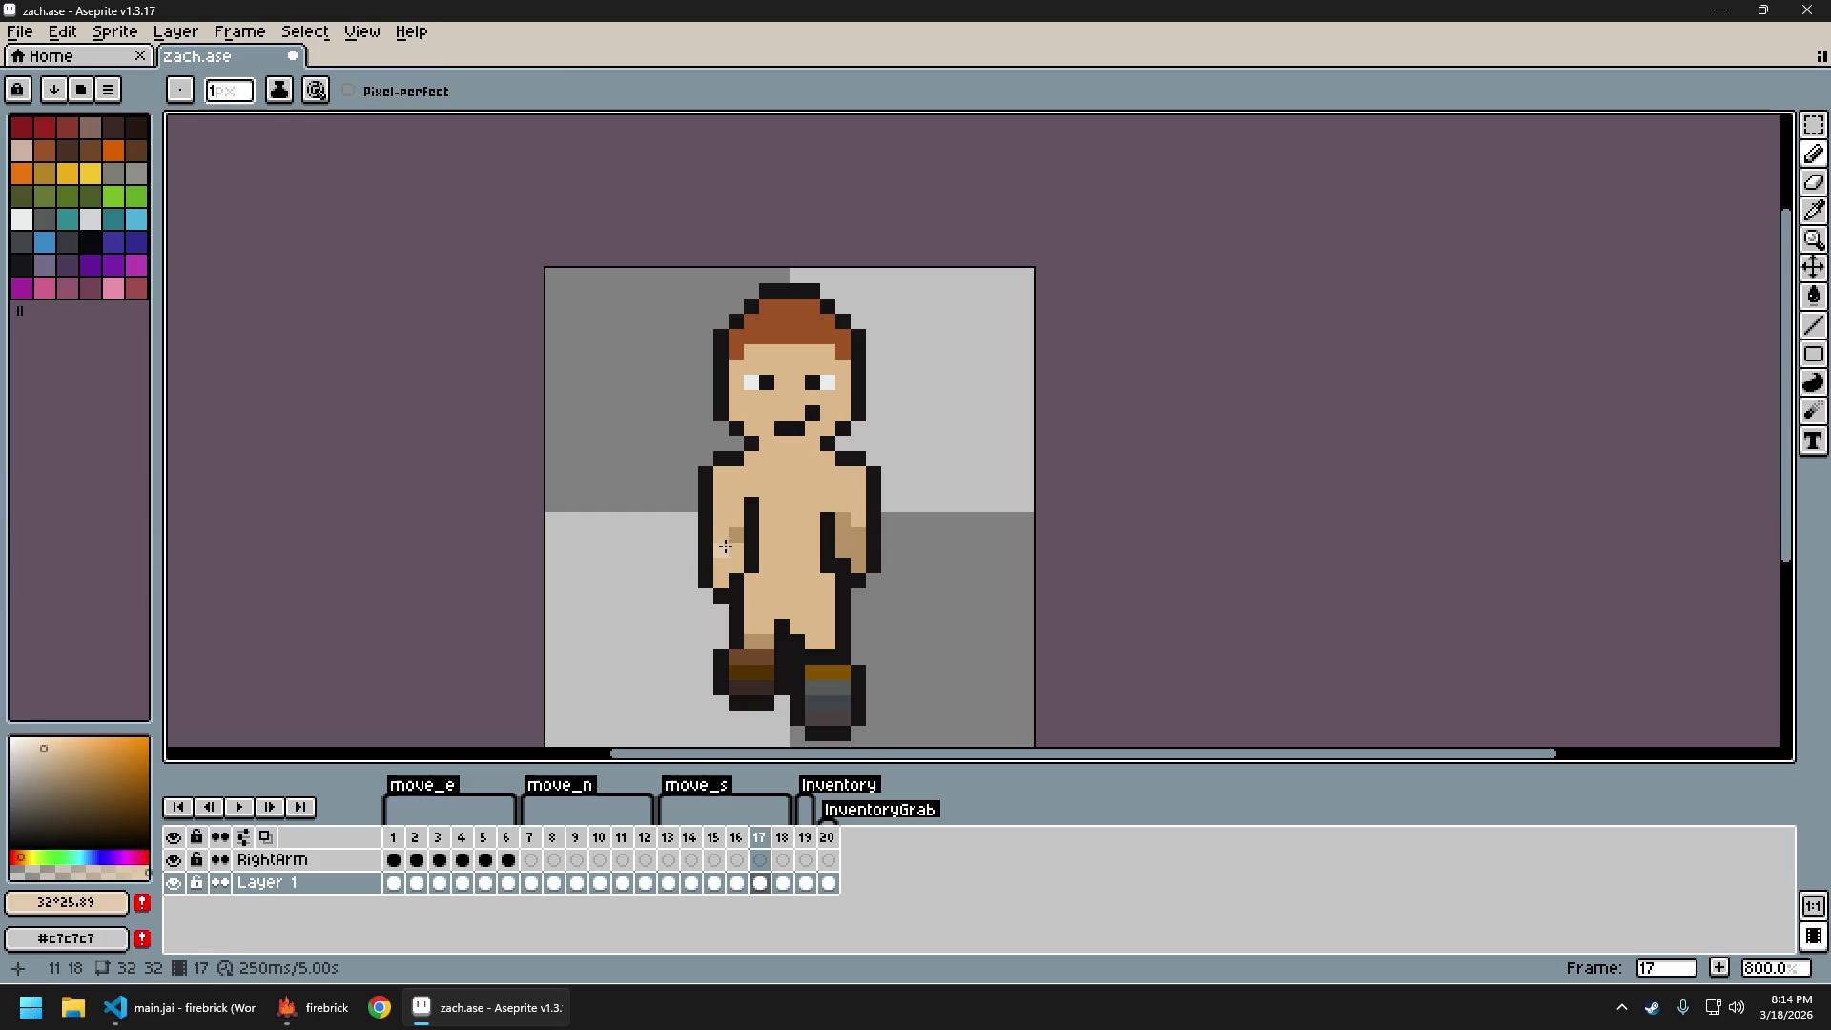
{"action": "scroll", "coordinate": [986, 579], "scroll_direction": "down", "scroll_amount": 3}
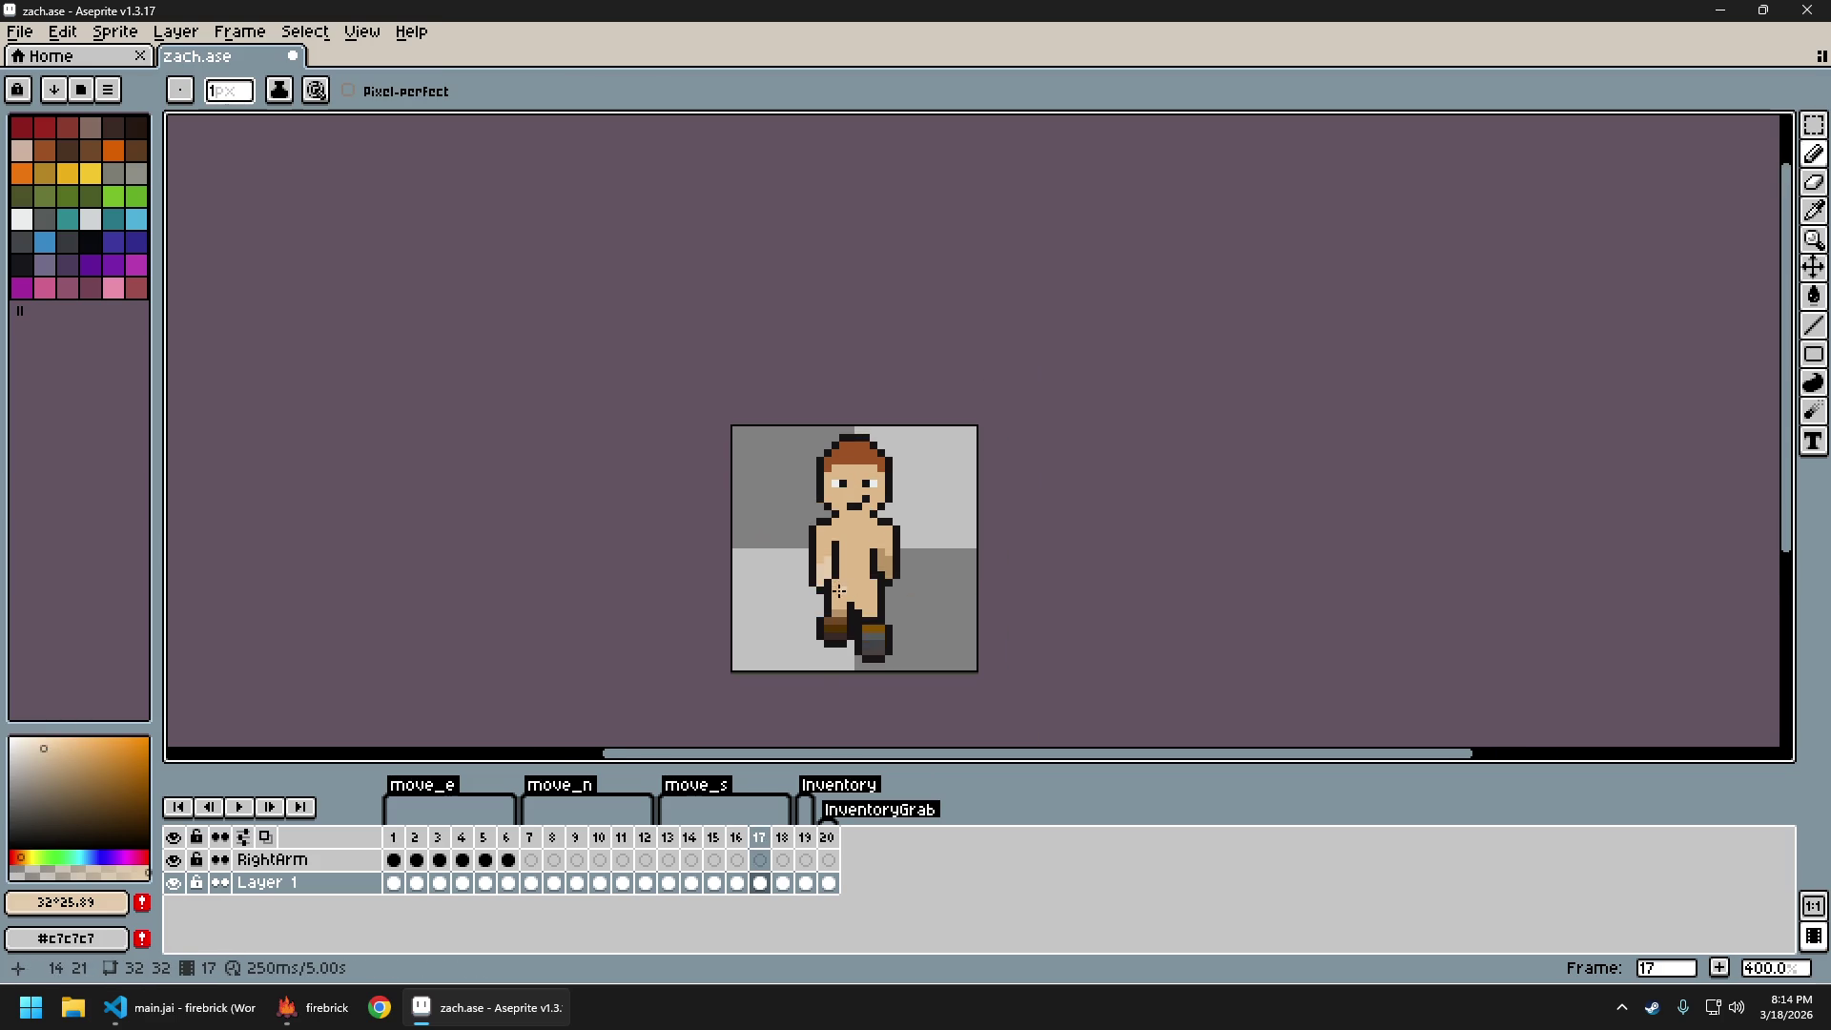
{"action": "scroll", "coordinate": [838, 592], "scroll_direction": "up", "scroll_amount": 3}
{"action": "left_click", "coordinate": [809, 543], "text": "alt"}
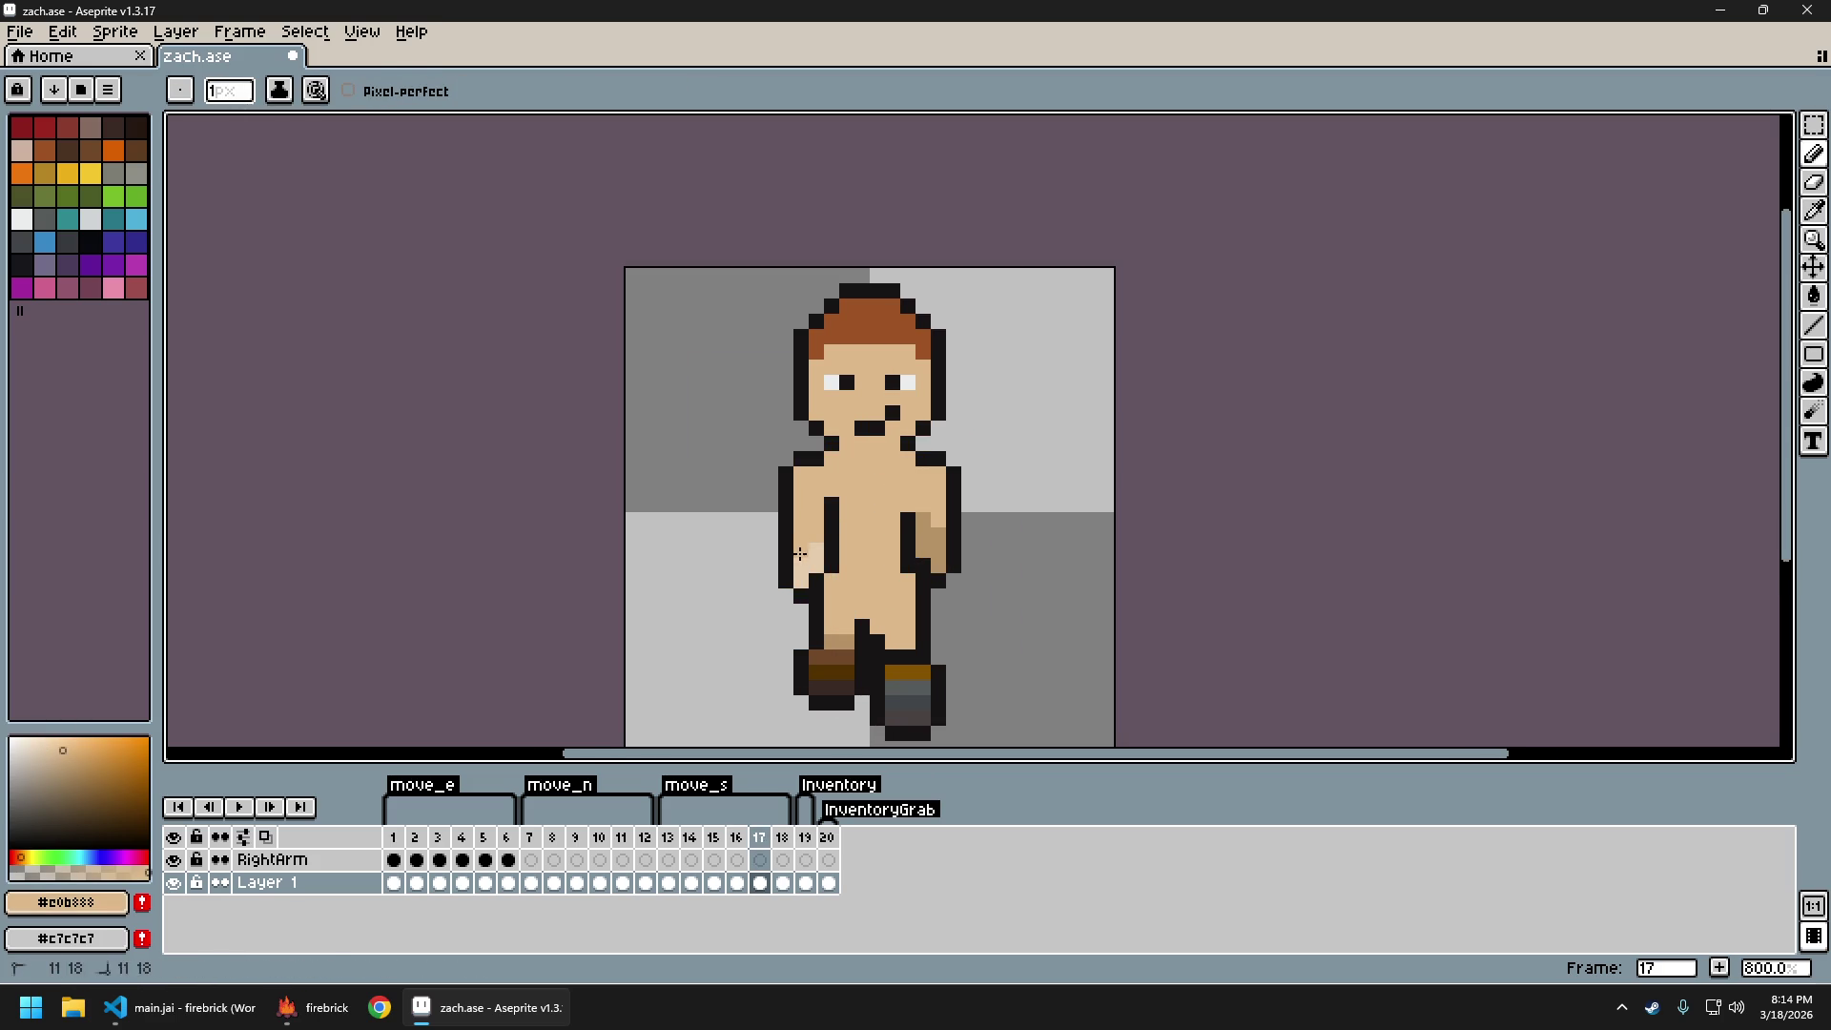
Flip back and forth between walk frames 16 and 17 to compare the poses
{"action": "scroll", "coordinate": [977, 599], "scroll_direction": "down", "scroll_amount": 3}
{"action": "scroll", "coordinate": [992, 587], "scroll_direction": "right", "scroll_amount": 2}
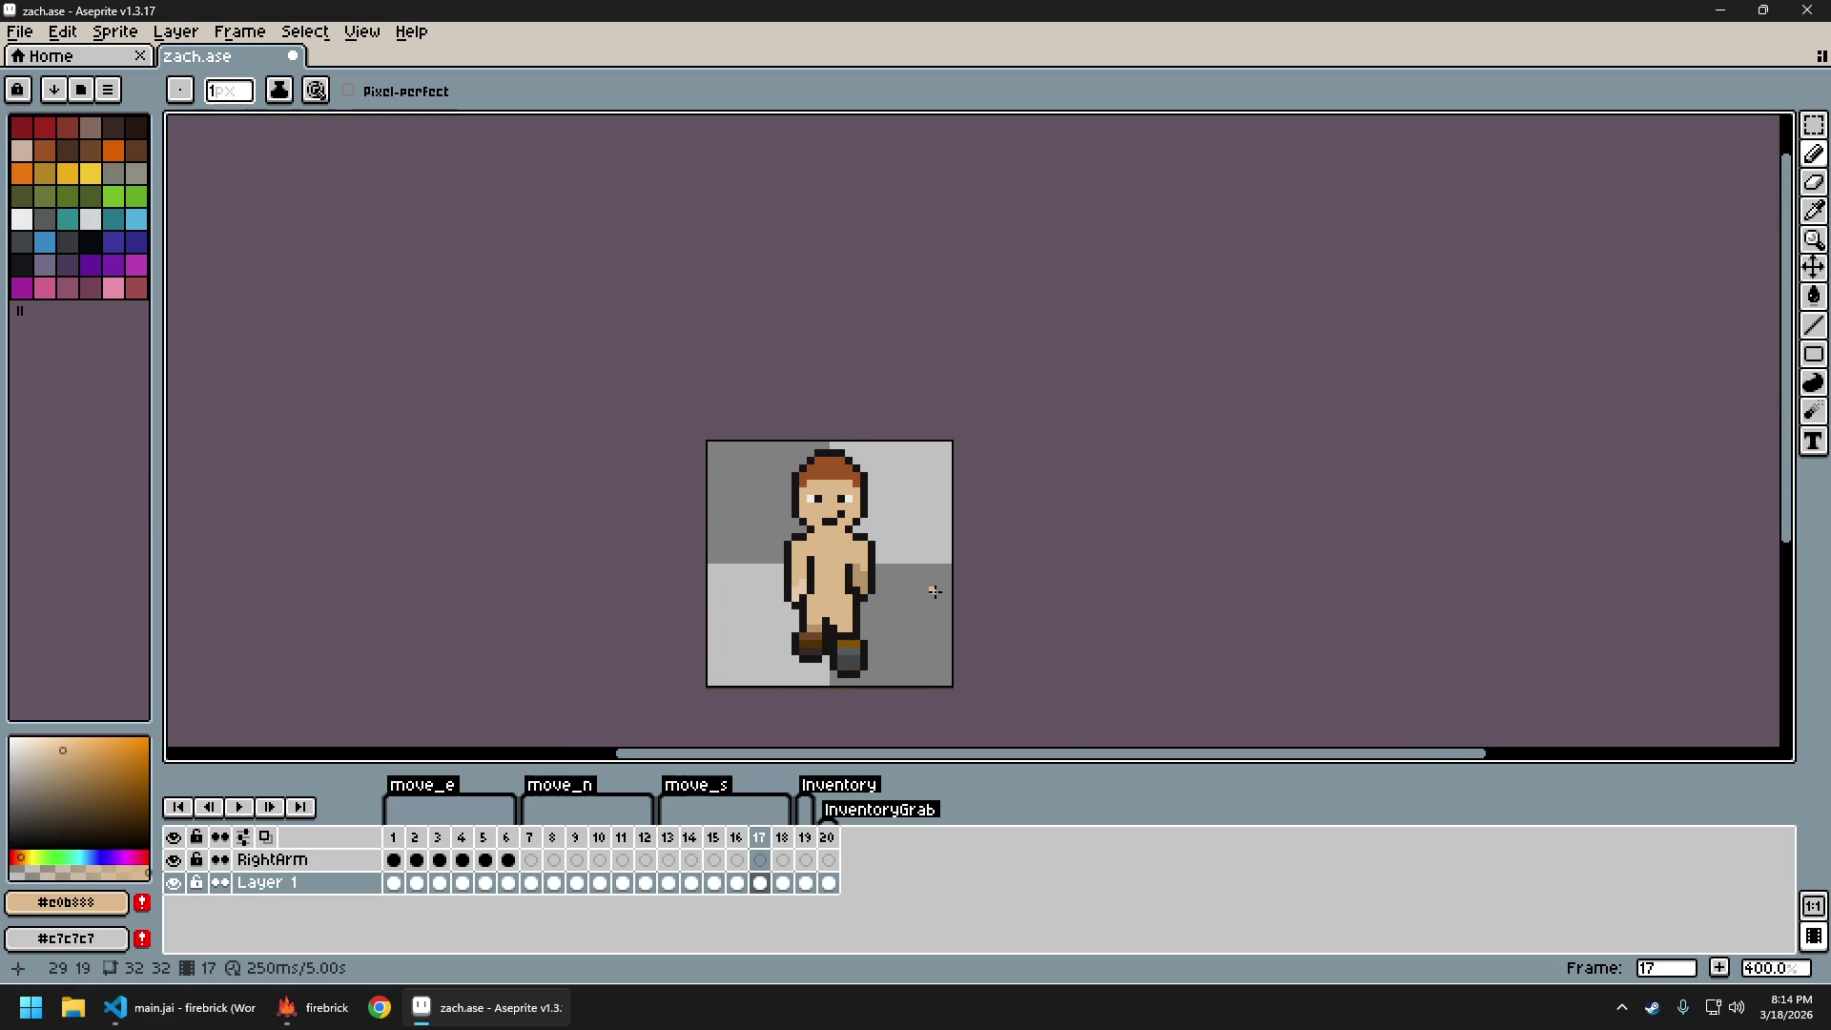
{"action": "scroll", "coordinate": [923, 603], "scroll_direction": "down", "scroll_amount": 1}
{"action": "key", "text": "Left"}
{"action": "key", "text": "Right"}
{"action": "key", "text": "Left"}
{"action": "key", "text": "Right"}
{"action": "key", "text": "Right"}
{"action": "key", "text": "Right"}
{"action": "key", "text": "Right"}
{"action": "key", "text": "Left"}
{"action": "key", "text": "Left"}
{"action": "key", "text": "Left"}
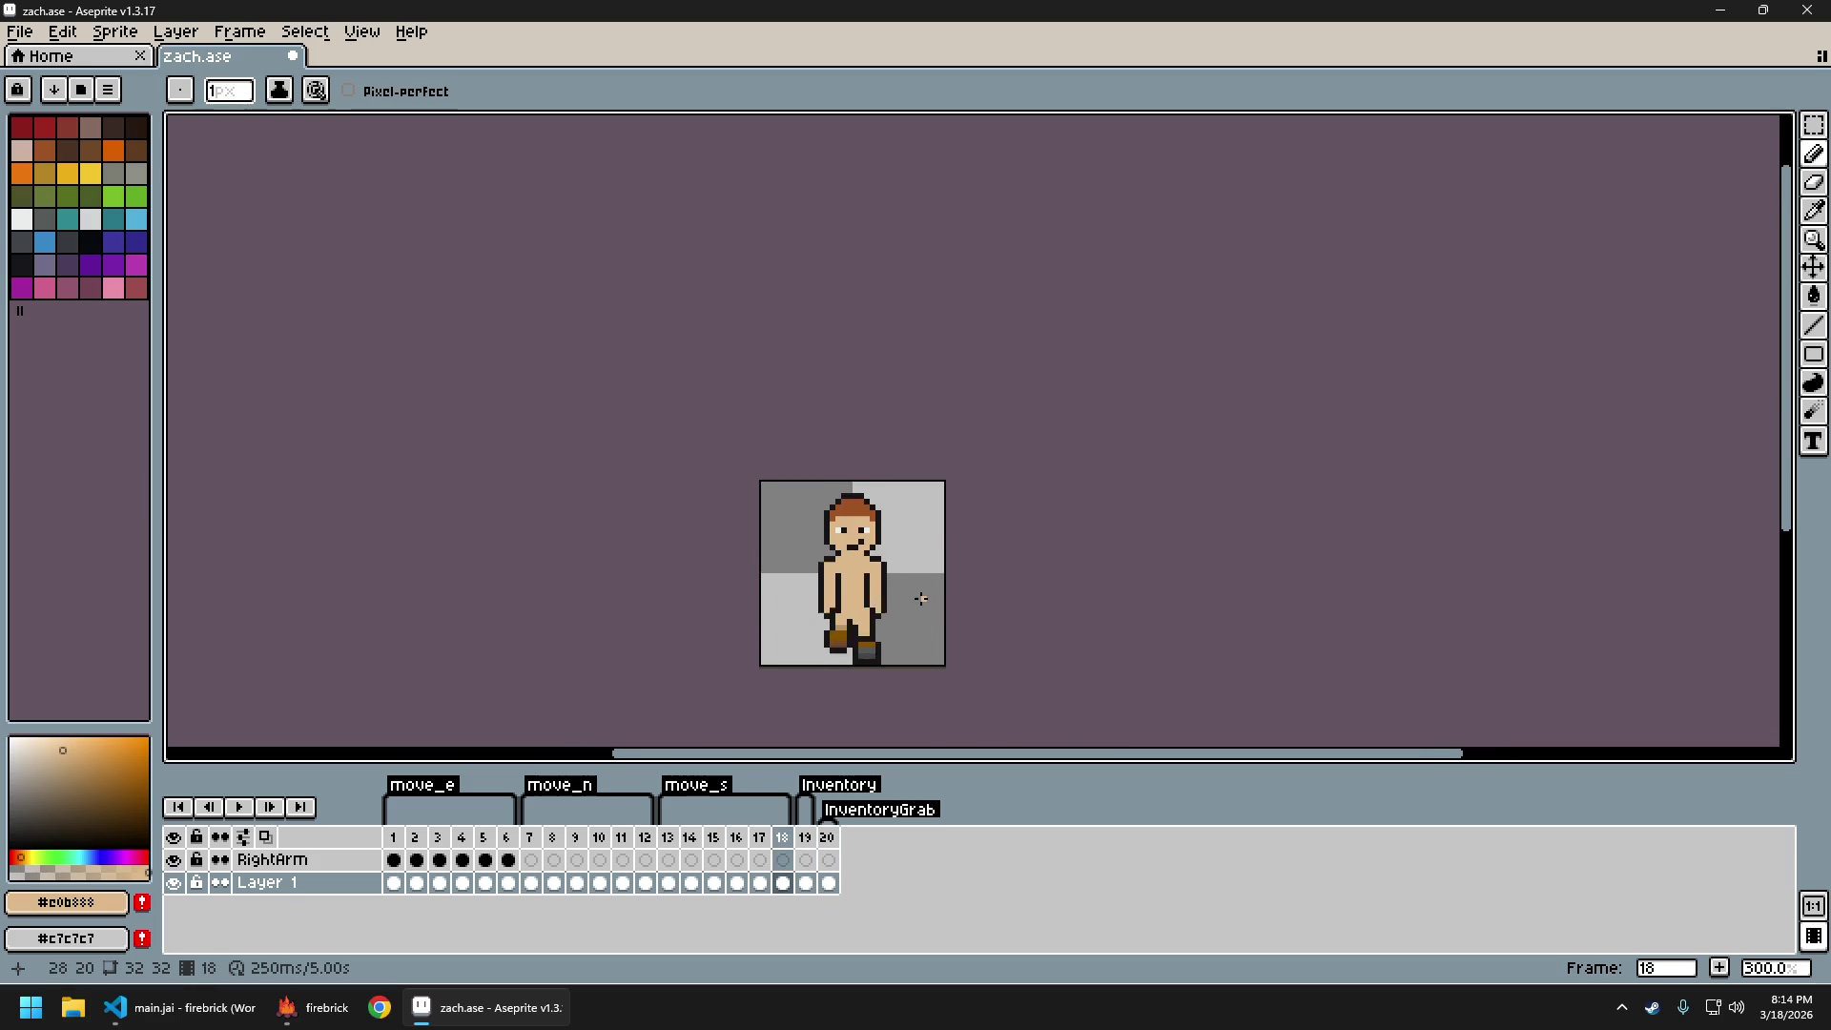
{"action": "key", "text": "Right"}
{"action": "key", "text": "Right"}
{"action": "key", "text": "Right"}
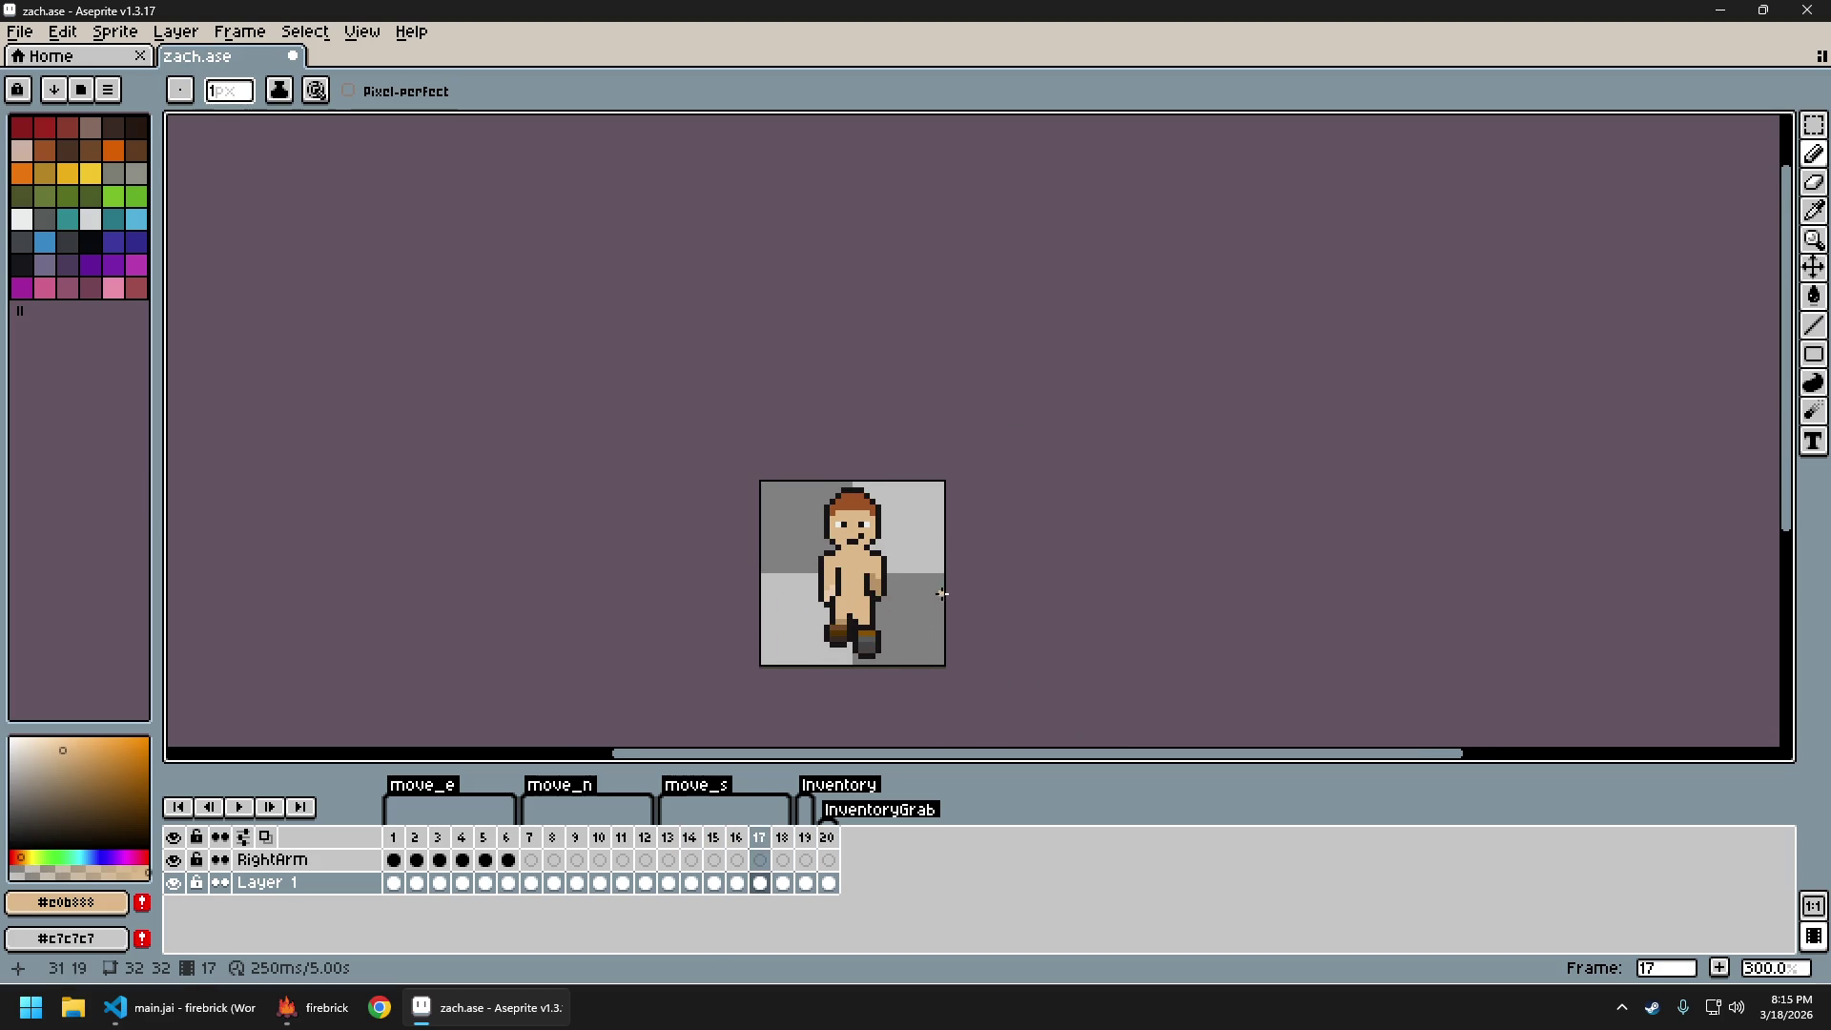
{"action": "key", "text": "Left"}
{"action": "key", "text": "Left"}
{"action": "key", "text": "Left"}
{"action": "key", "text": "Right"}
{"action": "key", "text": "Right"}
{"action": "key", "text": "Right"}
{"action": "key", "text": "Left"}
{"action": "key", "text": "Right"}
{"action": "key", "text": "Left"}
{"action": "key", "text": "Right"}
Eyedrop the light arm highlight and the skin tone from frame 17
{"action": "key", "text": "4"}
{"action": "key", "text": "i"}
{"action": "left_click", "coordinate": [800, 562], "text": "alt"}
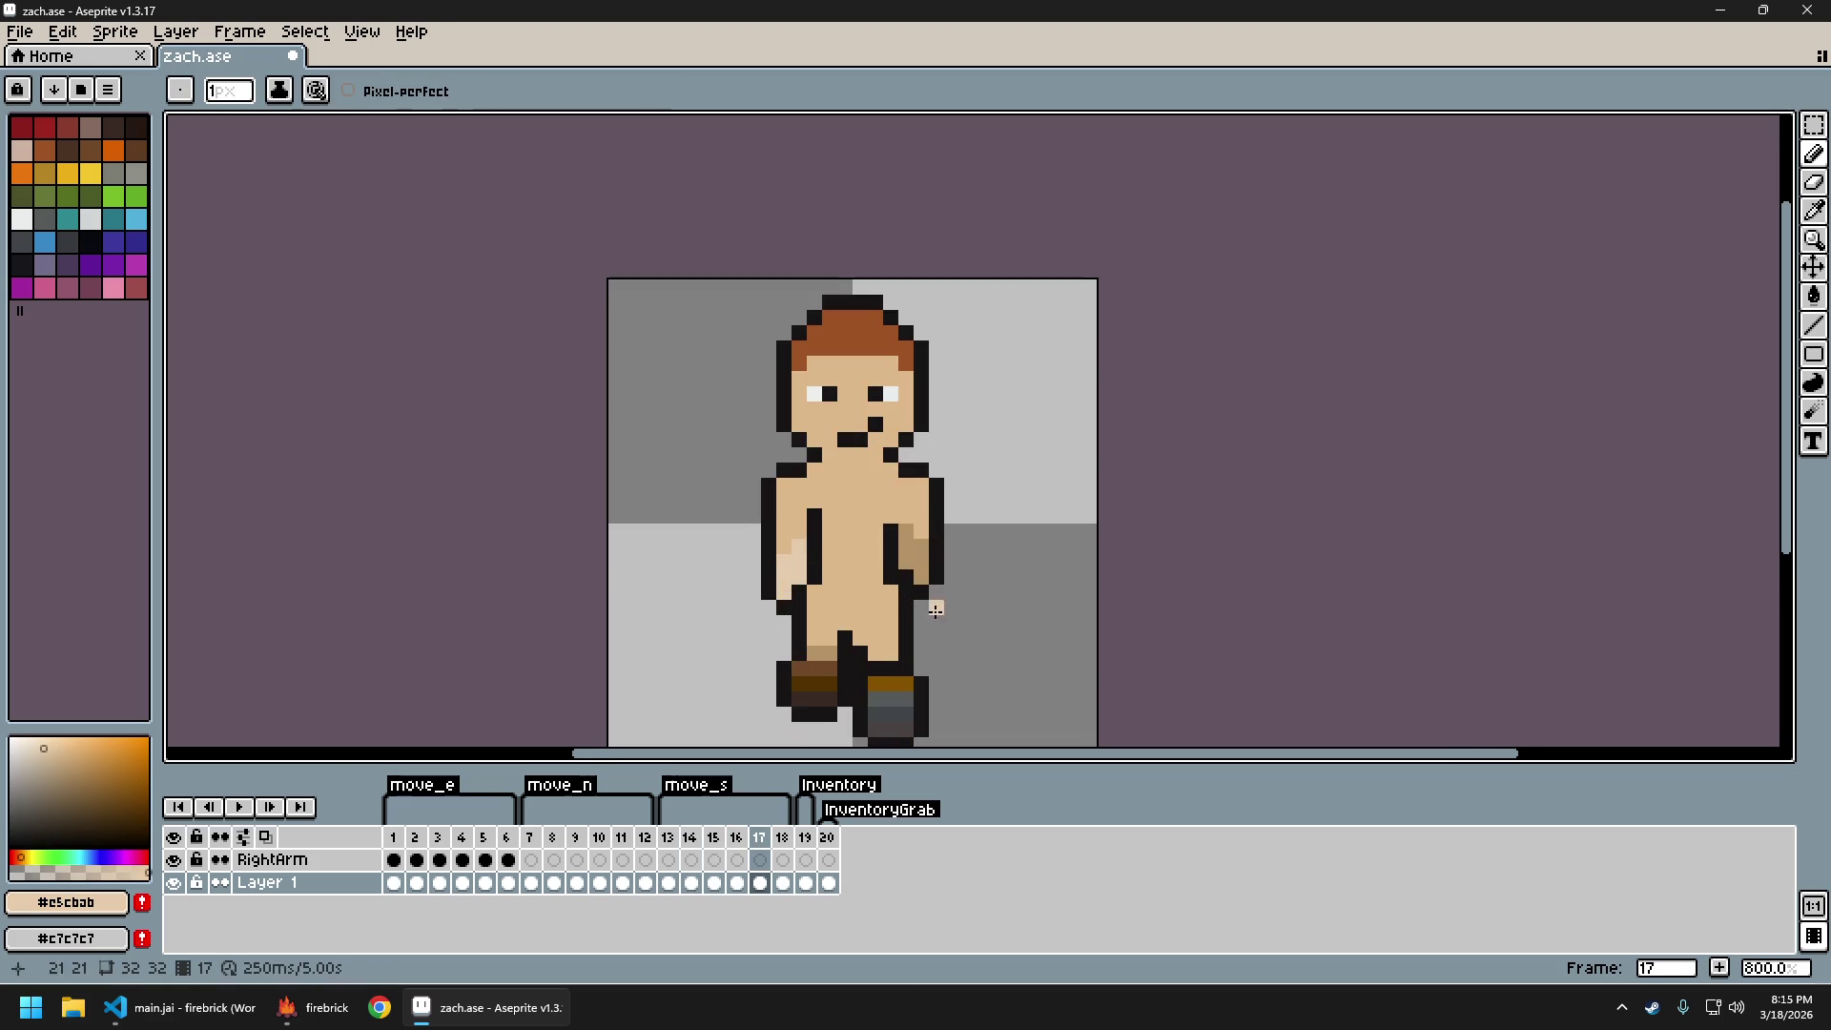
{"action": "scroll", "coordinate": [926, 607], "scroll_direction": "down", "scroll_amount": 4}
{"action": "scroll", "coordinate": [944, 620], "scroll_direction": "right", "scroll_amount": 1}
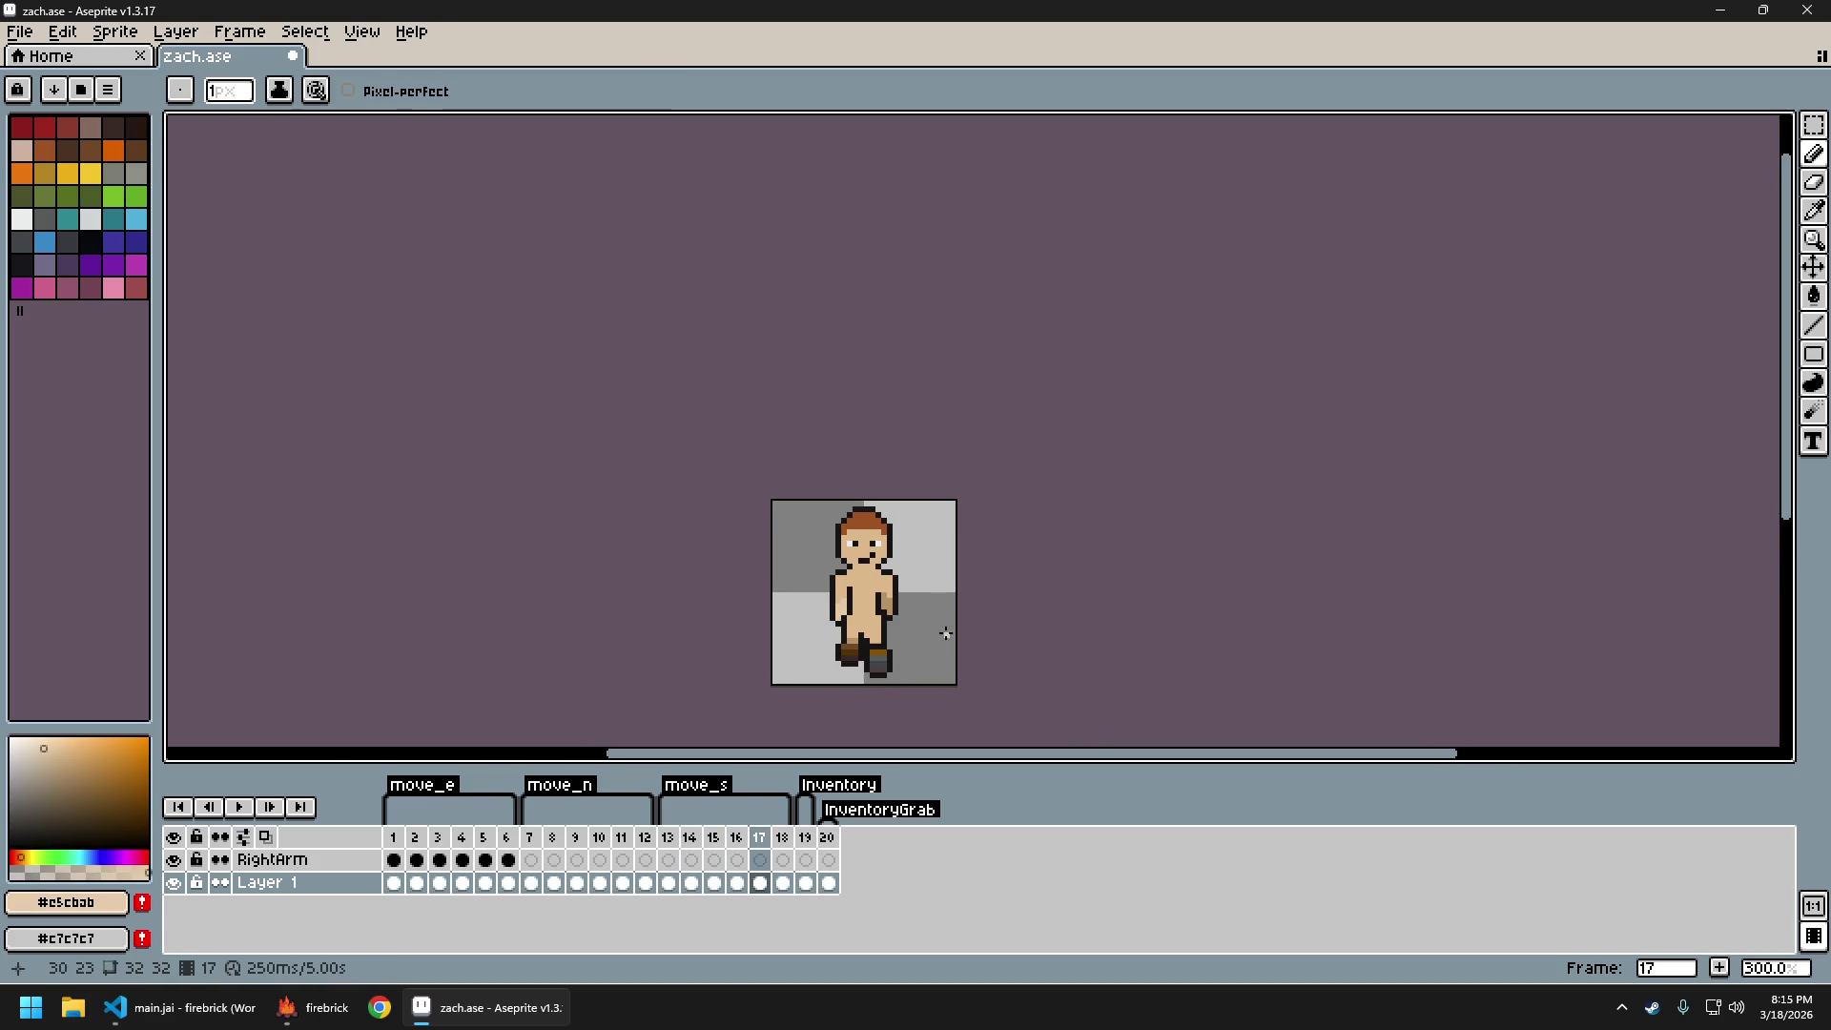
{"action": "scroll", "coordinate": [795, 573], "scroll_direction": "up", "scroll_amount": 6}
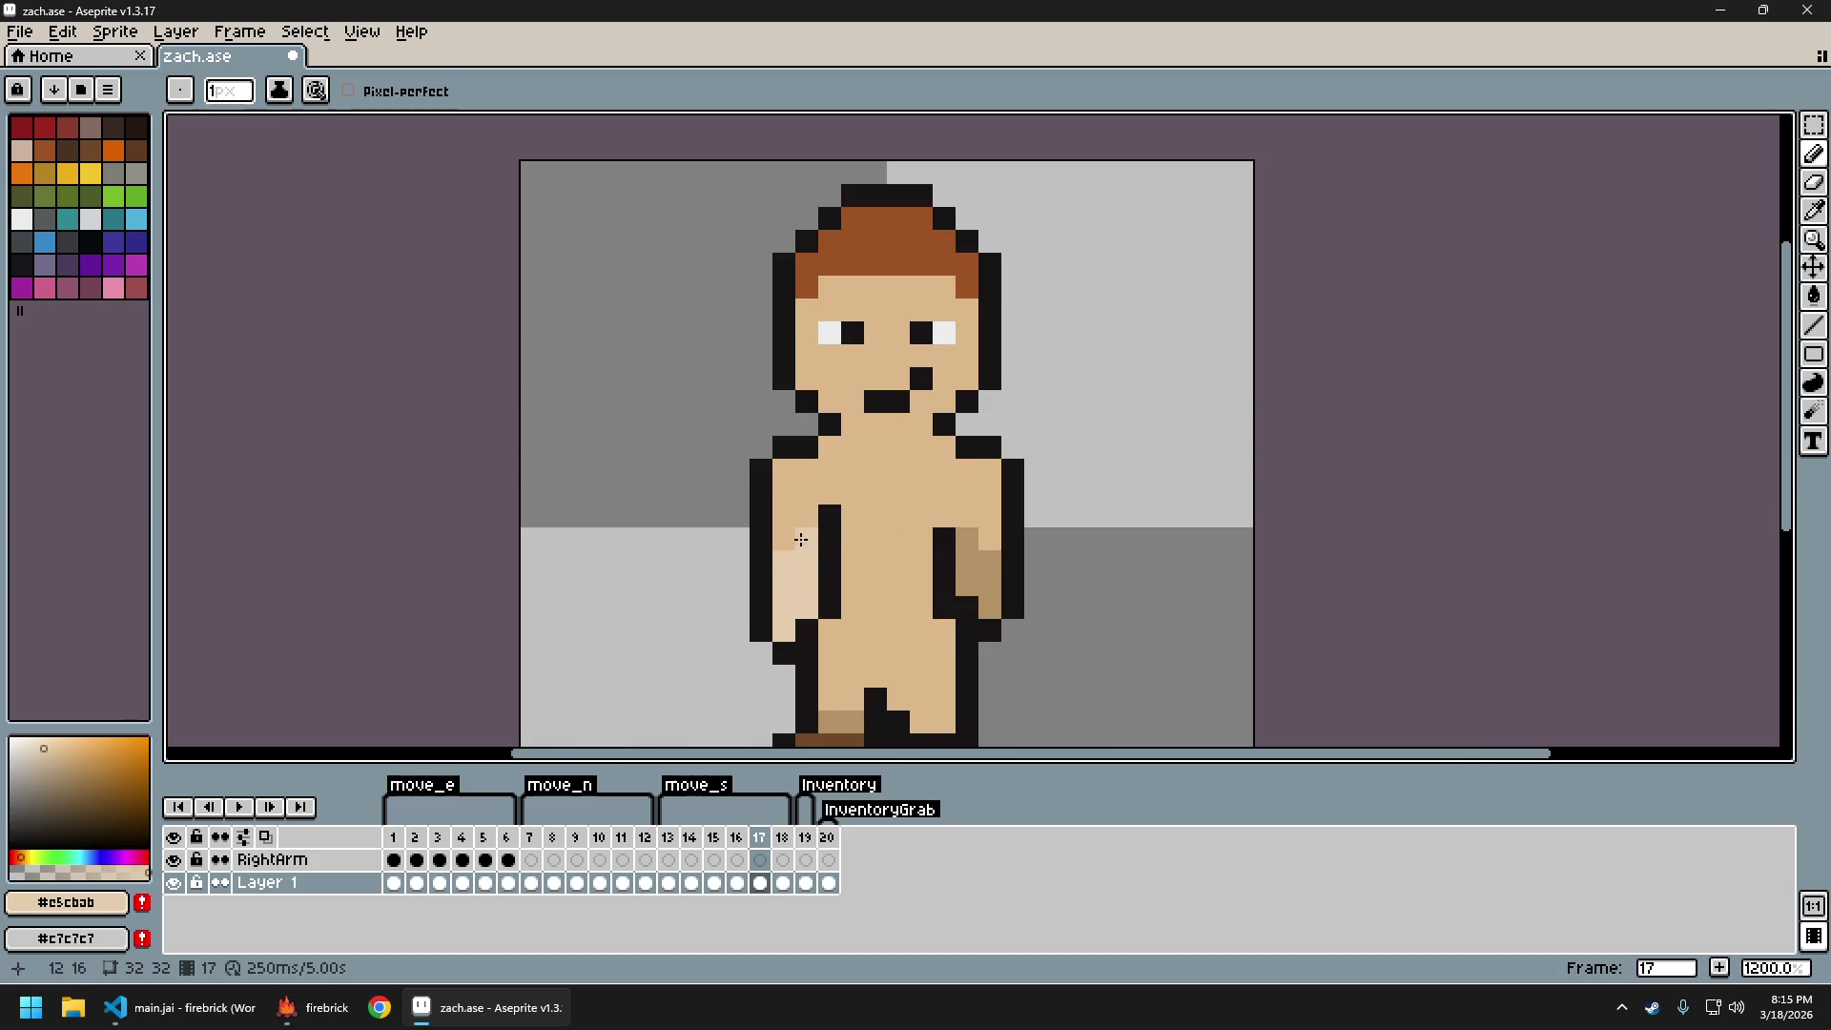
{"action": "scroll", "coordinate": [802, 540], "scroll_direction": "down", "scroll_amount": 6}
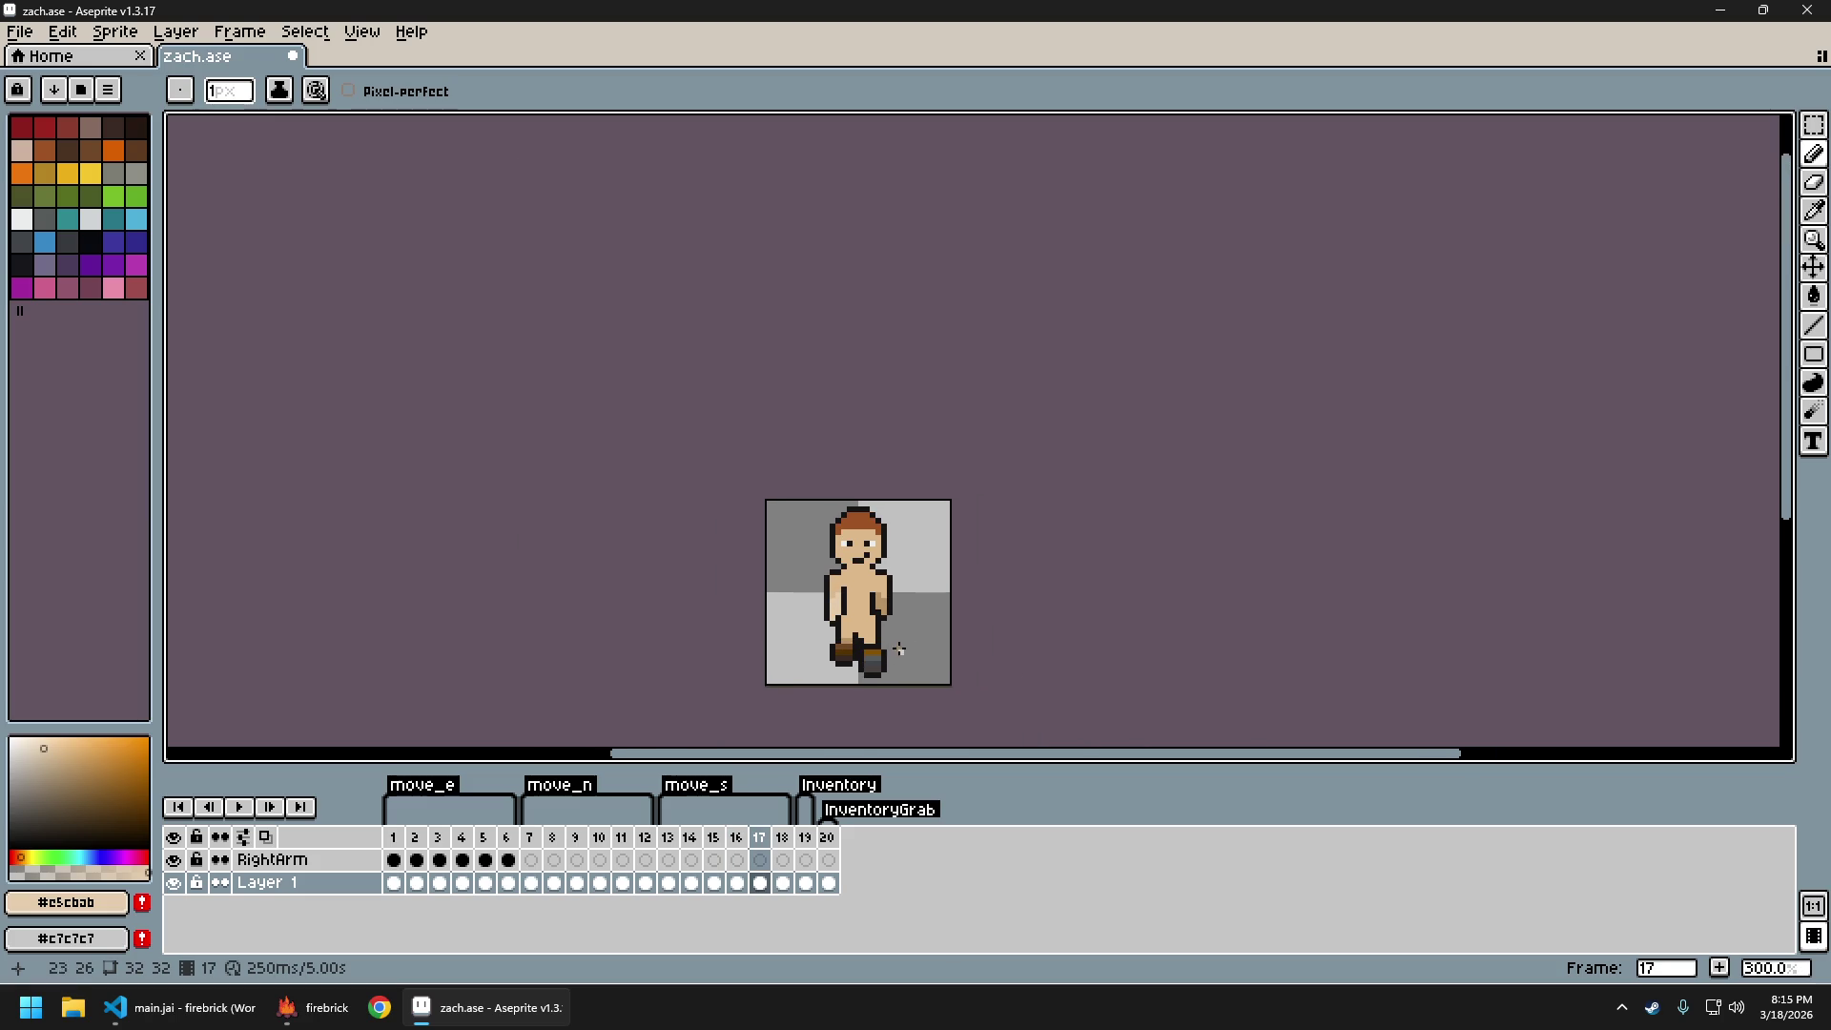
{"action": "scroll", "coordinate": [862, 623], "scroll_direction": "up", "scroll_amount": 3}
{"action": "left_click", "coordinate": [811, 563], "text": "alt"}
{"action": "scroll", "coordinate": [816, 600], "scroll_direction": "down", "scroll_amount": 1}
Compare frames 16 and 17, then sample light skin #e5cbab and shade #b89265
{"action": "key", "text": "comma"}
{"action": "key", "text": "period"}
{"action": "scroll", "coordinate": [901, 676], "scroll_direction": "down", "scroll_amount": 1}
{"action": "key", "text": "comma"}
{"action": "key", "text": "period"}
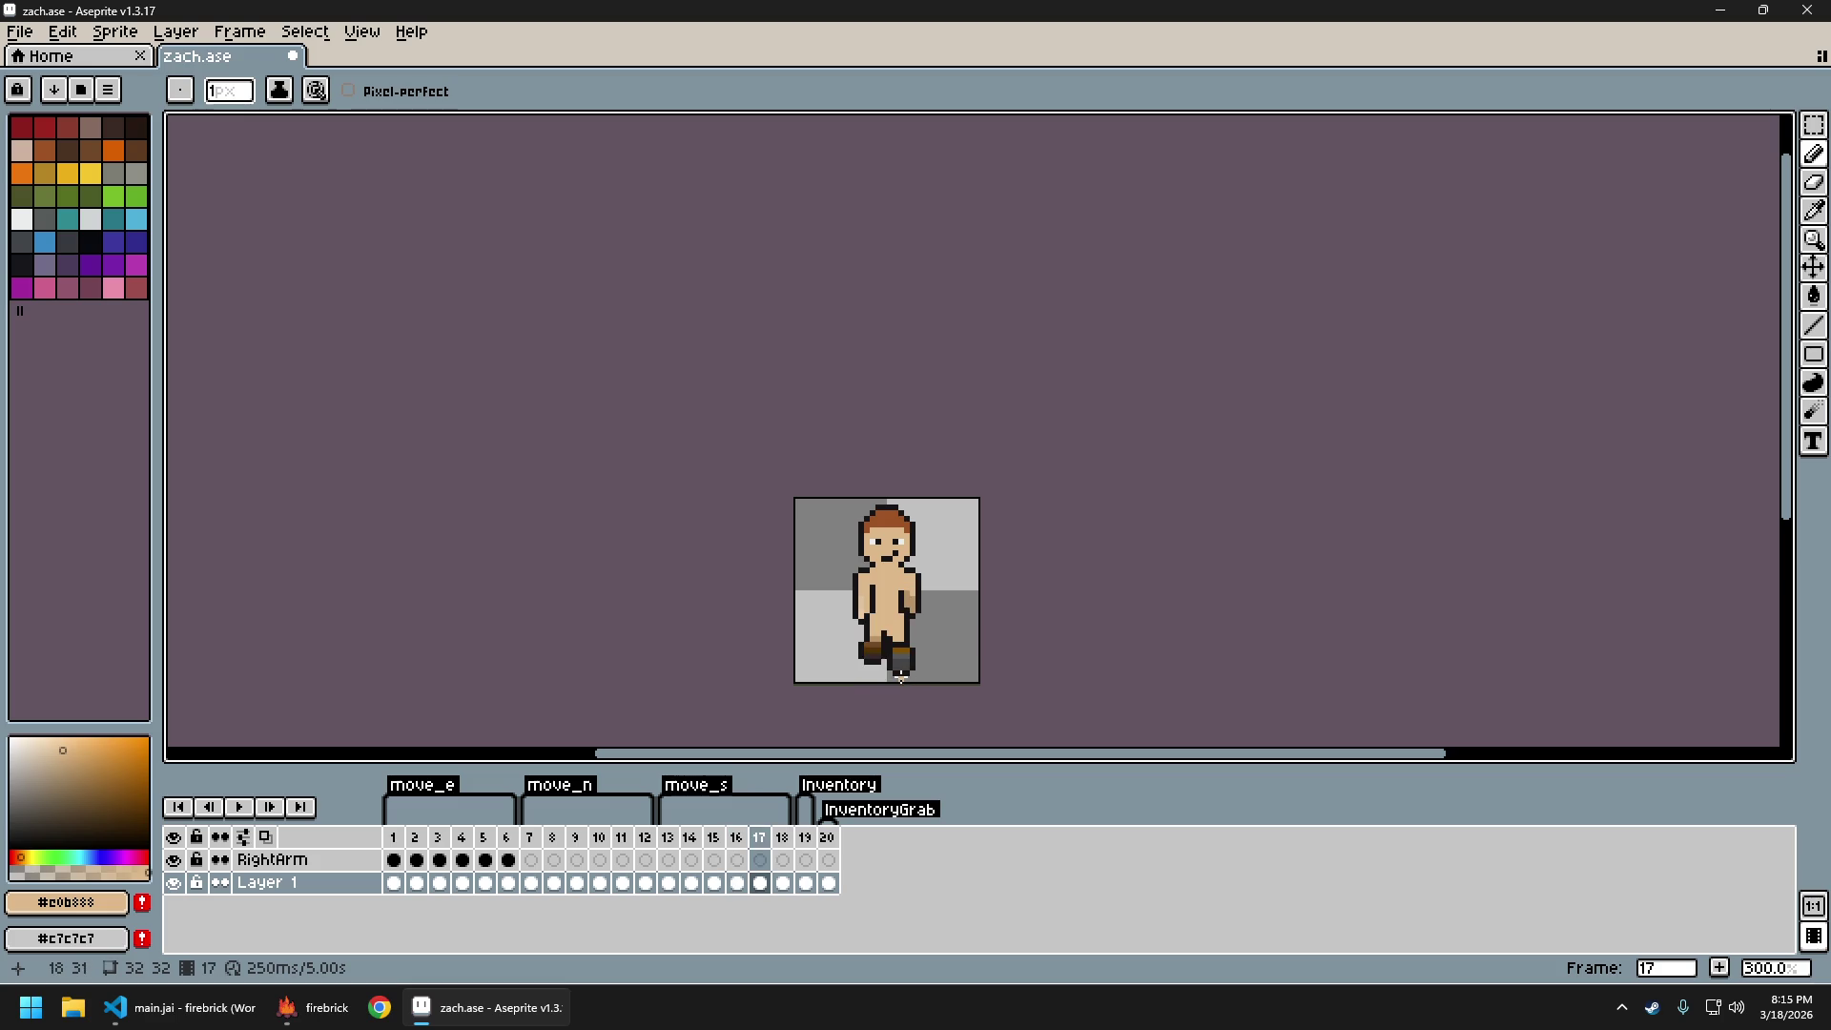
{"action": "scroll", "coordinate": [888, 632], "scroll_direction": "up", "scroll_amount": 4}
{"action": "left_click", "coordinate": [814, 513], "text": "alt"}
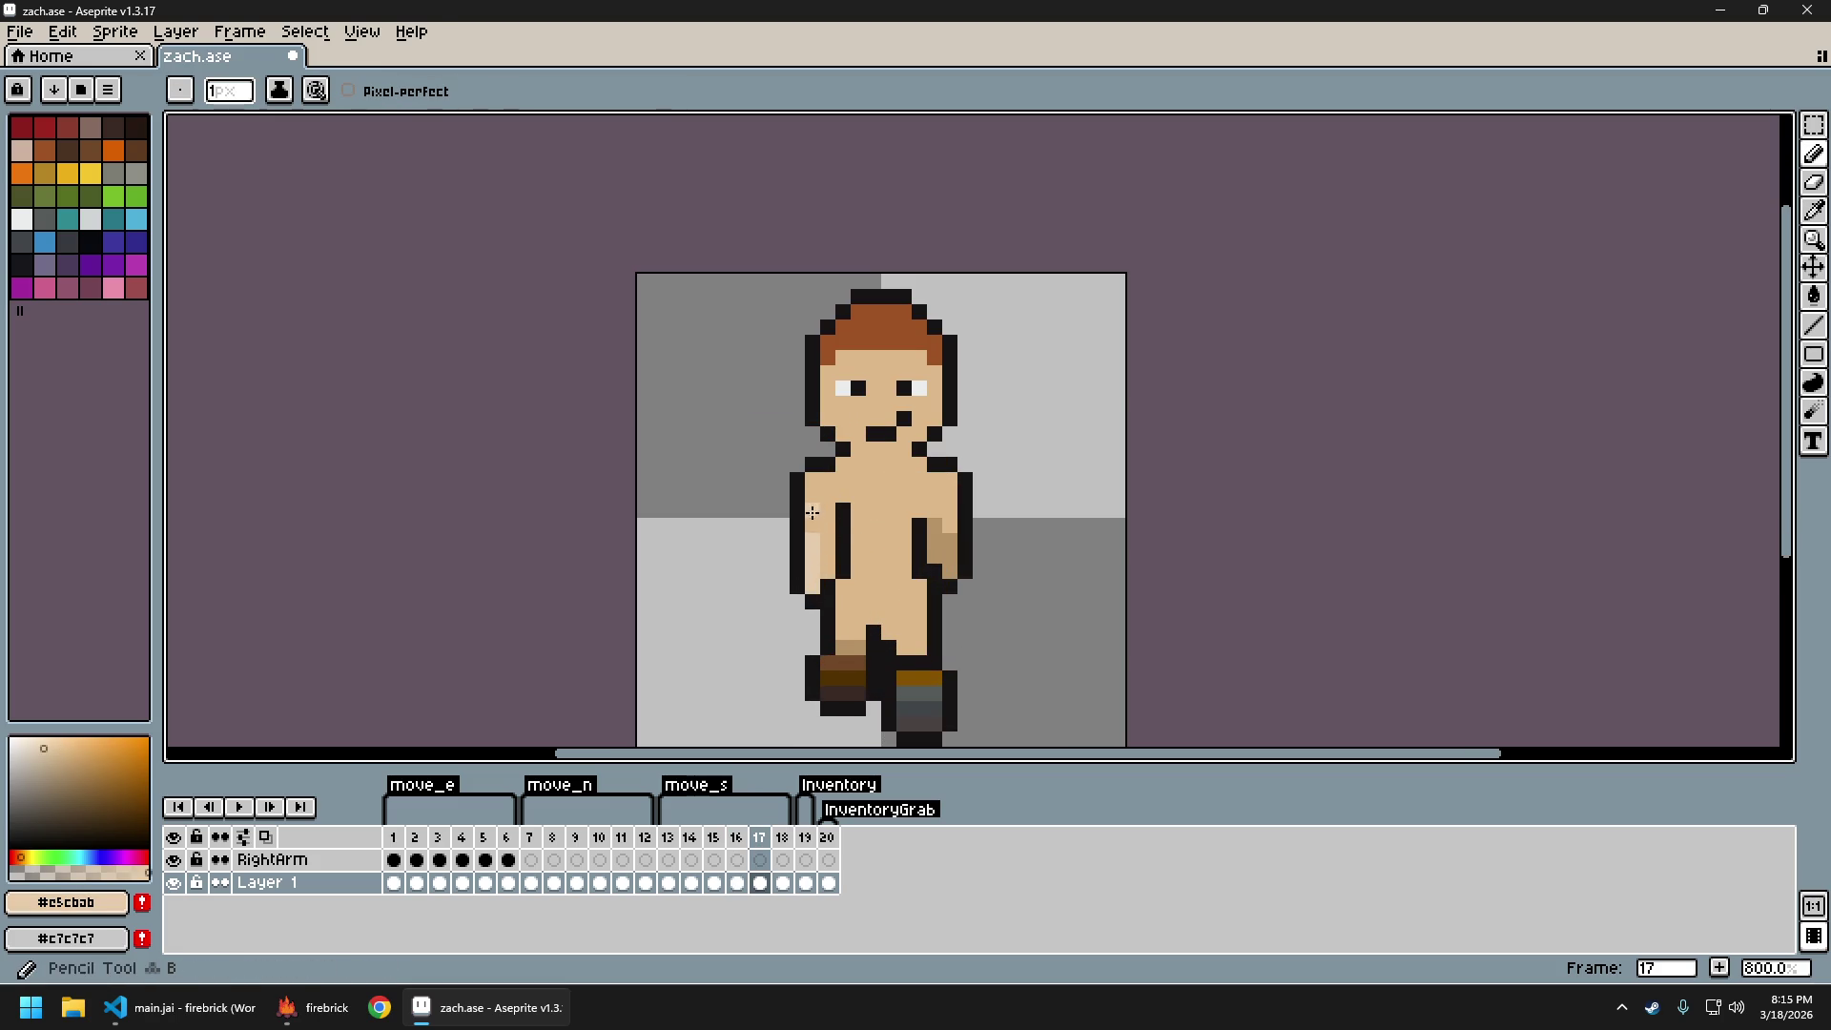
{"action": "scroll", "coordinate": [881, 574], "scroll_direction": "down", "scroll_amount": 3}
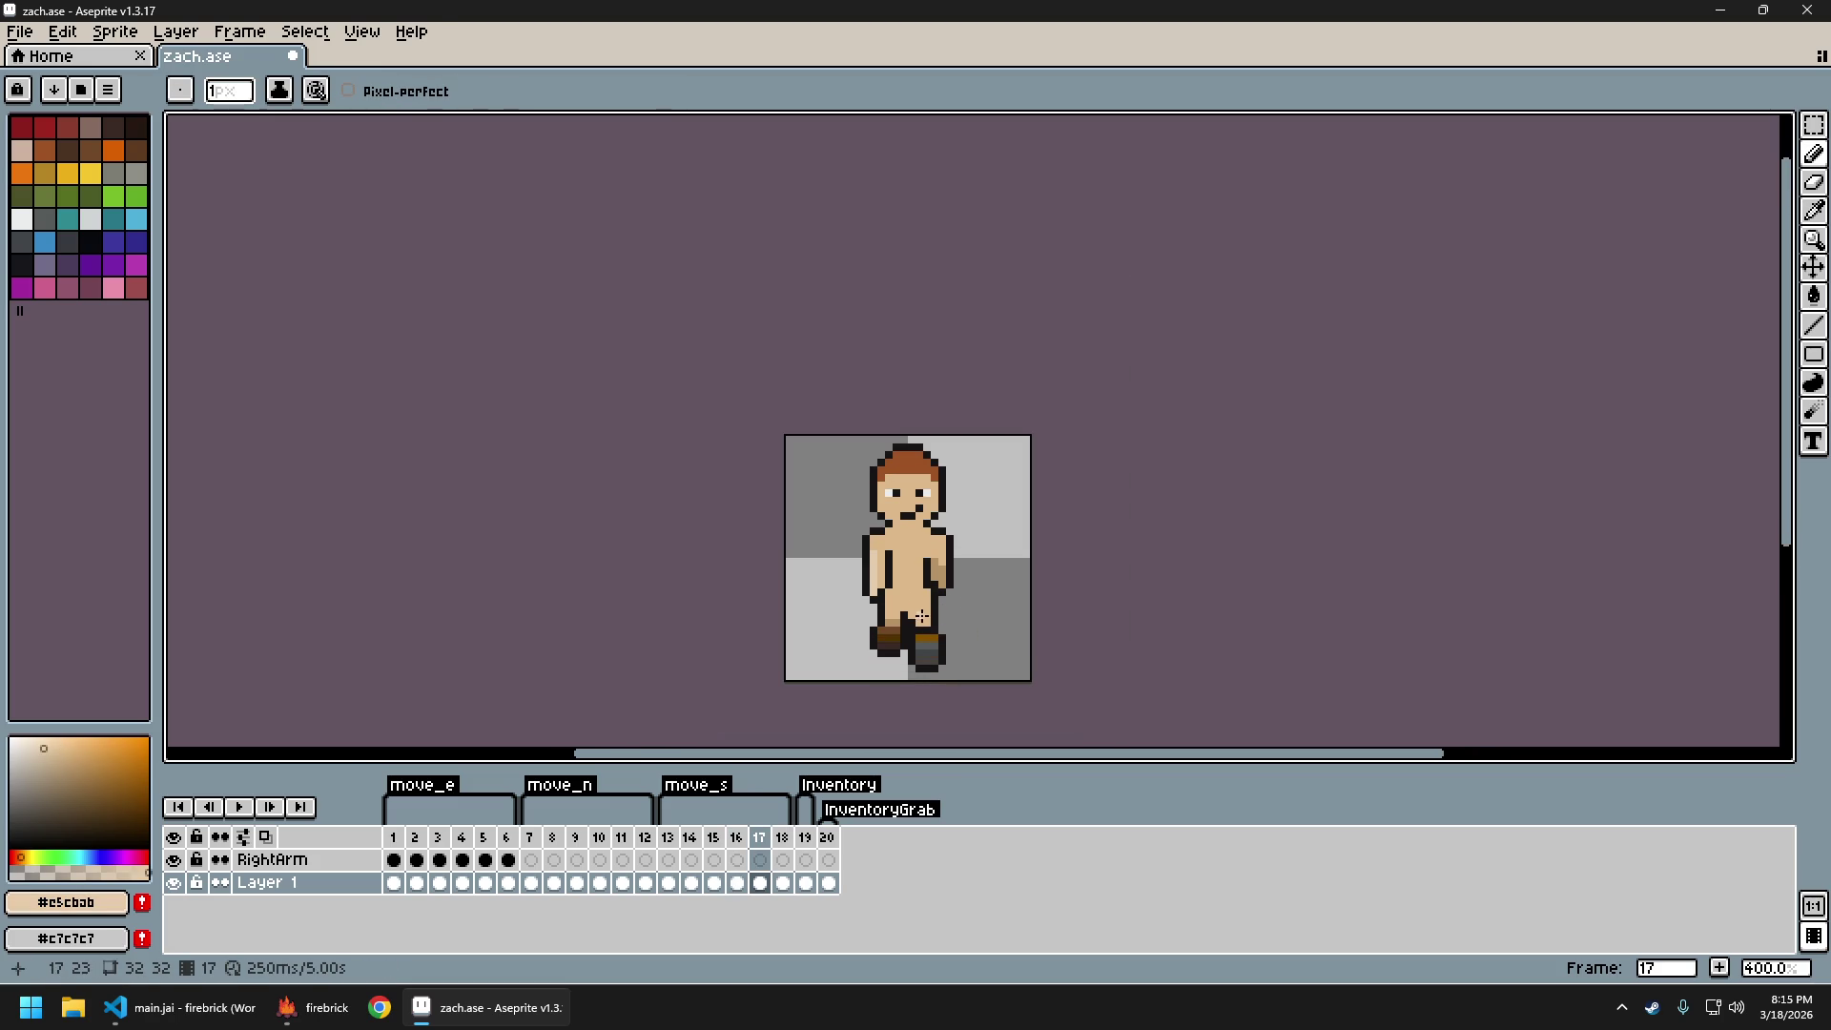
{"action": "scroll", "coordinate": [925, 609], "scroll_direction": "up", "scroll_amount": 2}
{"action": "left_click", "coordinate": [949, 544], "text": "alt"}
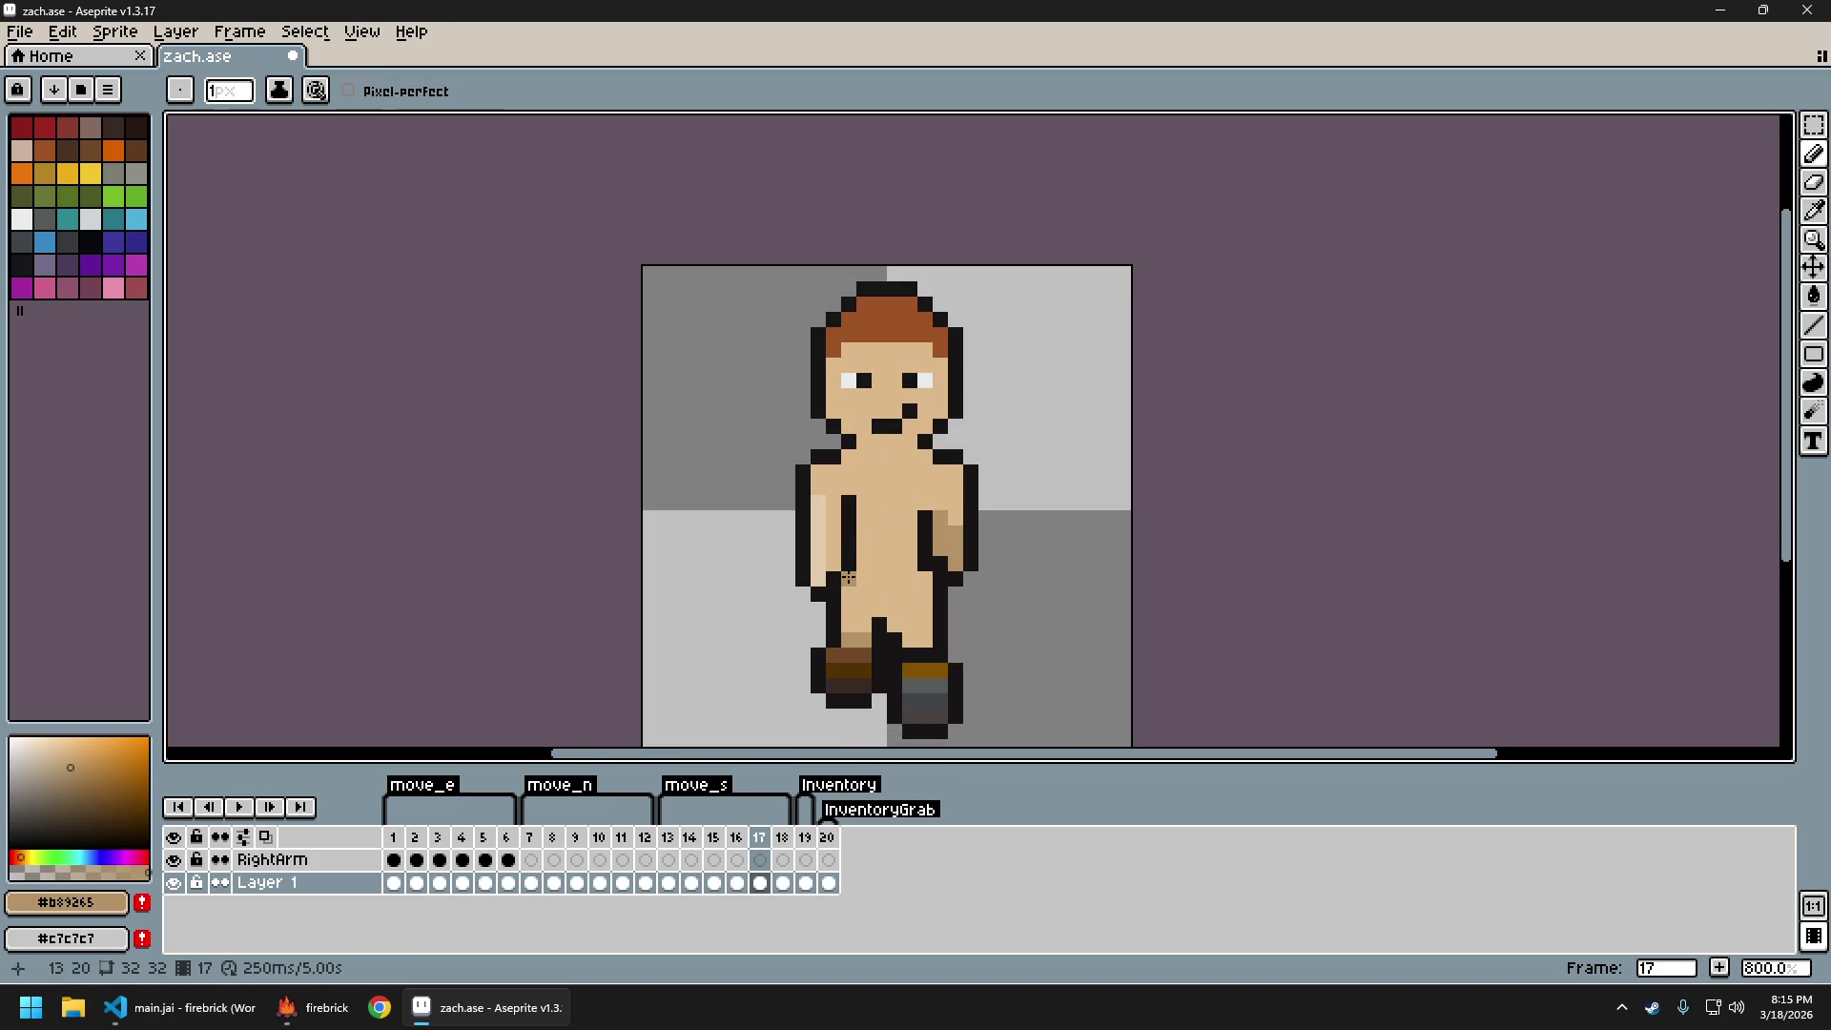
{"action": "scroll", "coordinate": [877, 562], "scroll_direction": "down", "scroll_amount": 3}
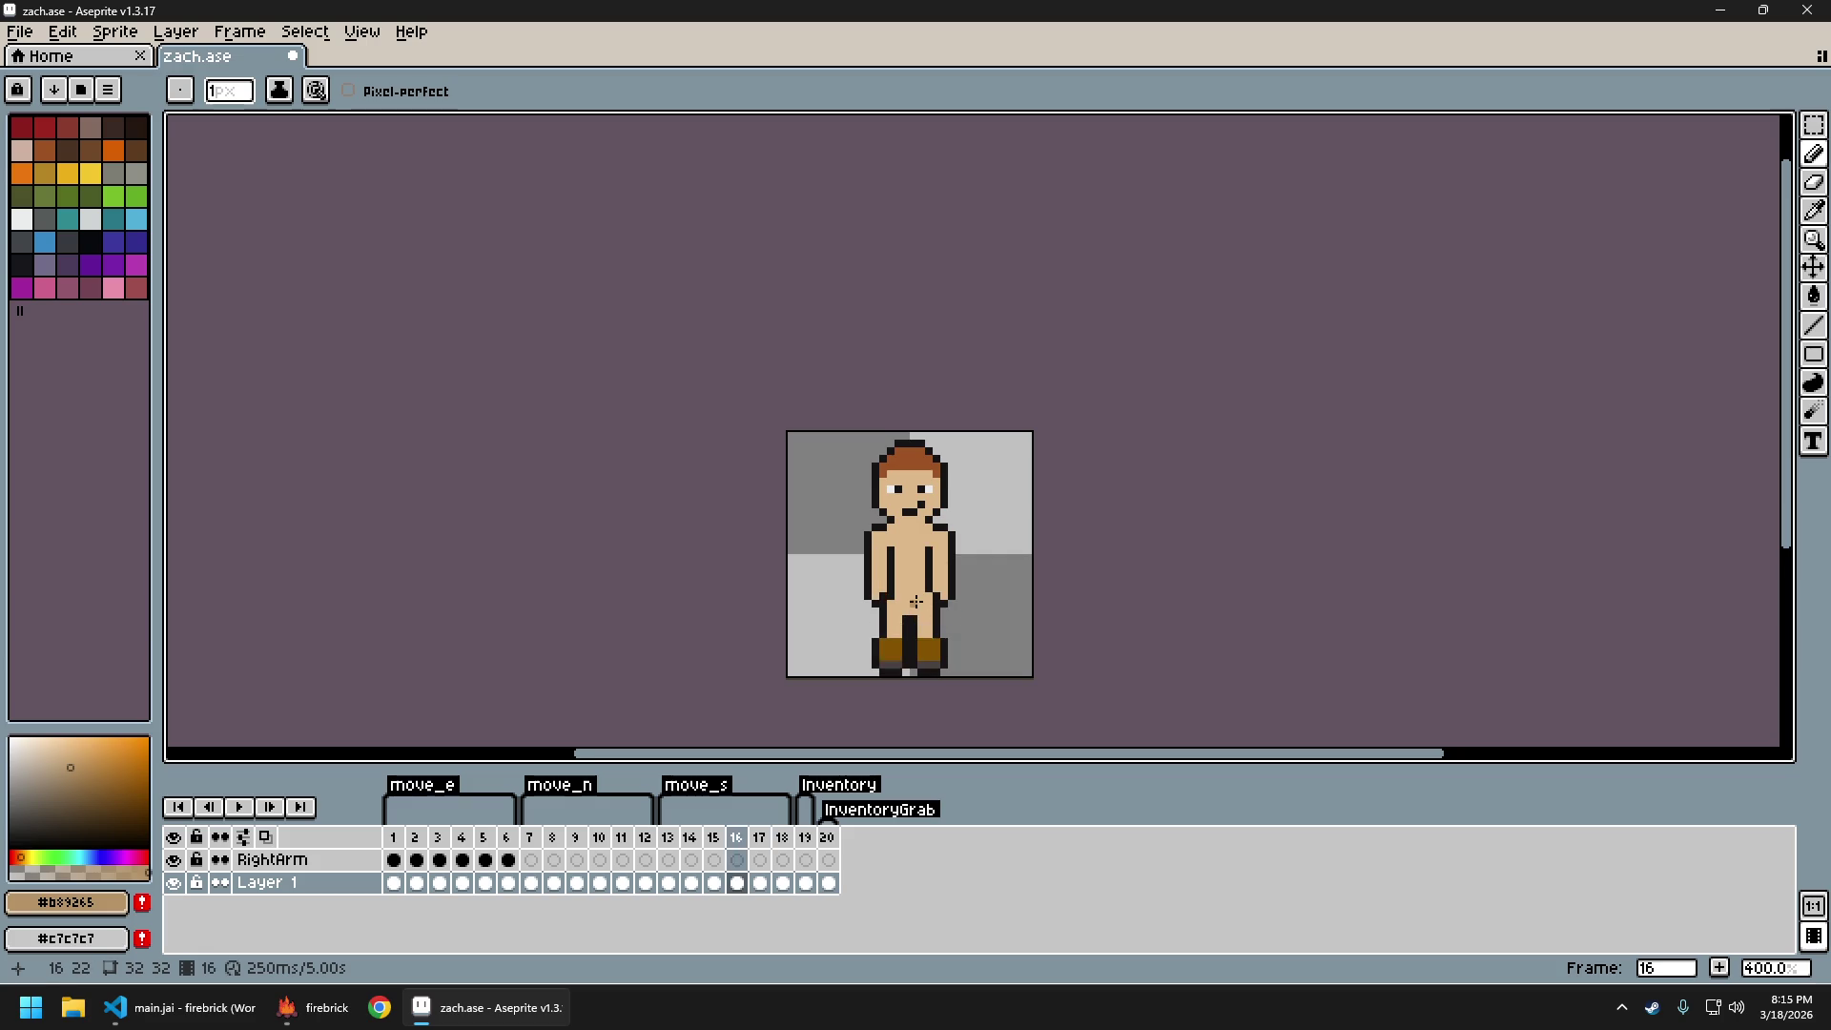
Sample the lighter body skin, the dark outline and base skin tone #e0b888
{"action": "scroll", "coordinate": [912, 591], "scroll_direction": "up", "scroll_amount": 1}
{"action": "scroll", "coordinate": [913, 591], "scroll_direction": "up", "scroll_amount": 2}
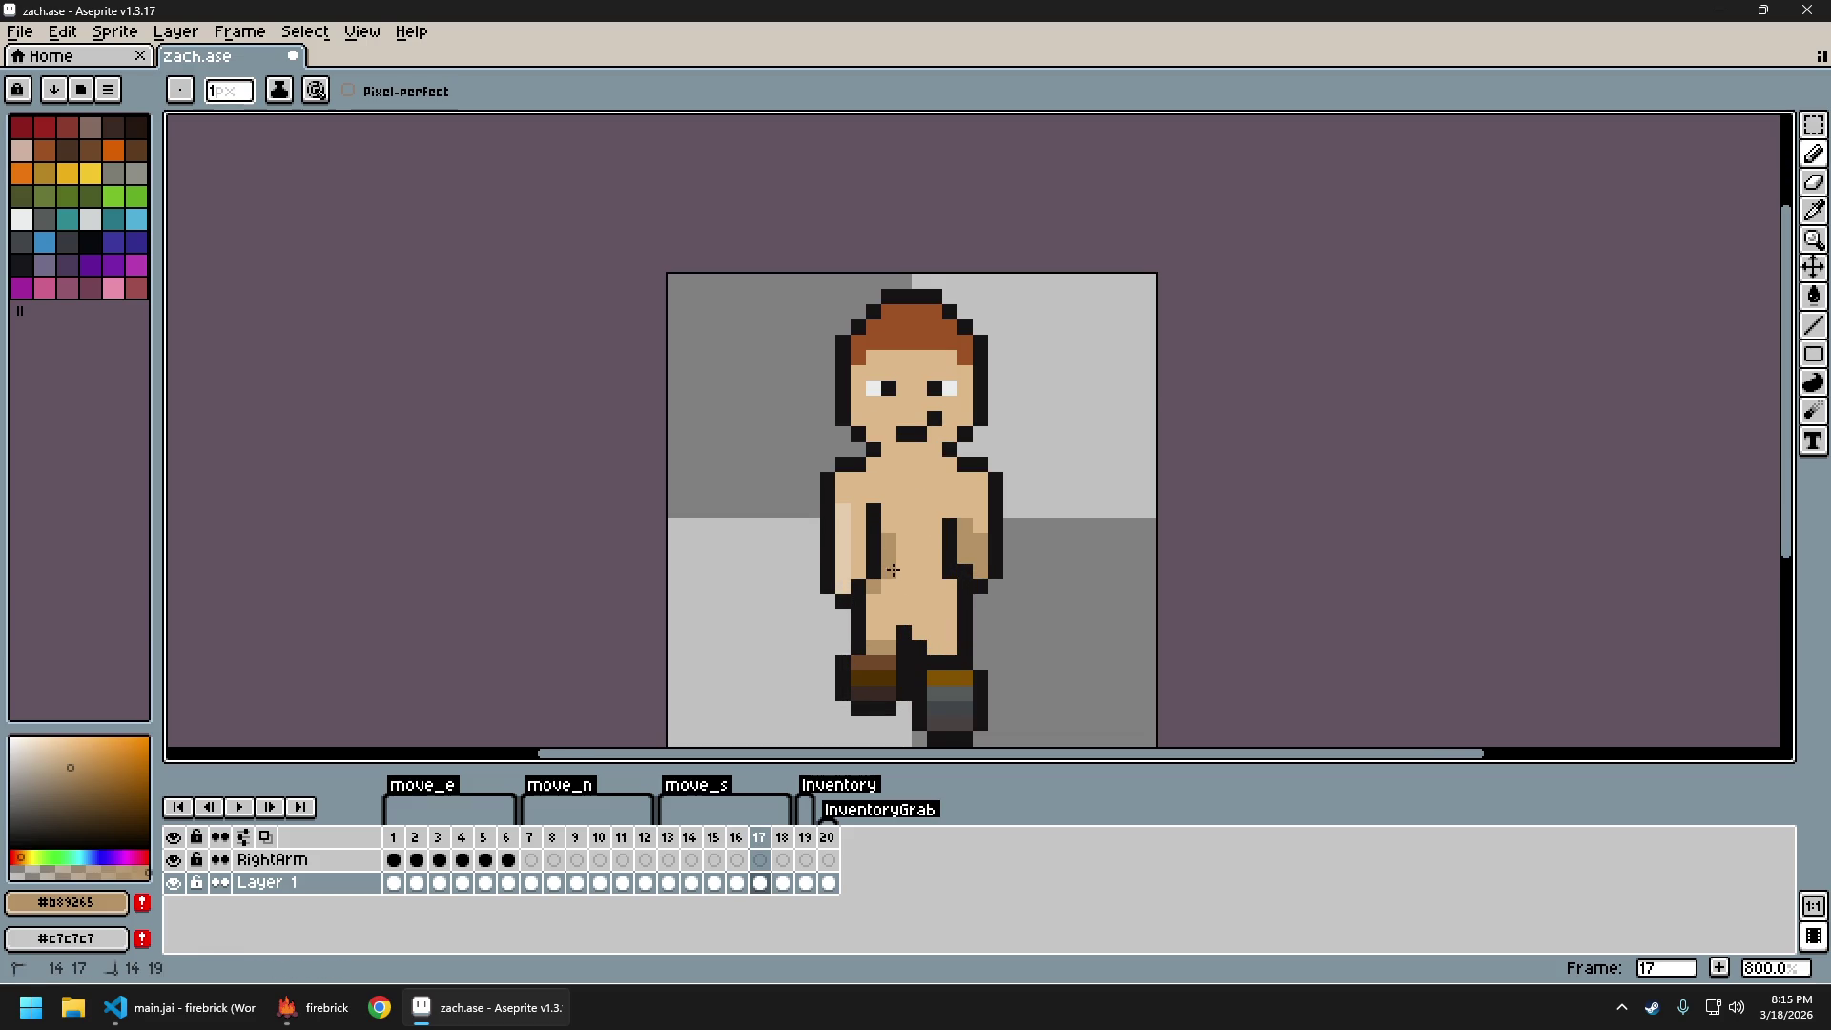
{"action": "scroll", "coordinate": [892, 570], "scroll_direction": "down", "scroll_amount": 3}
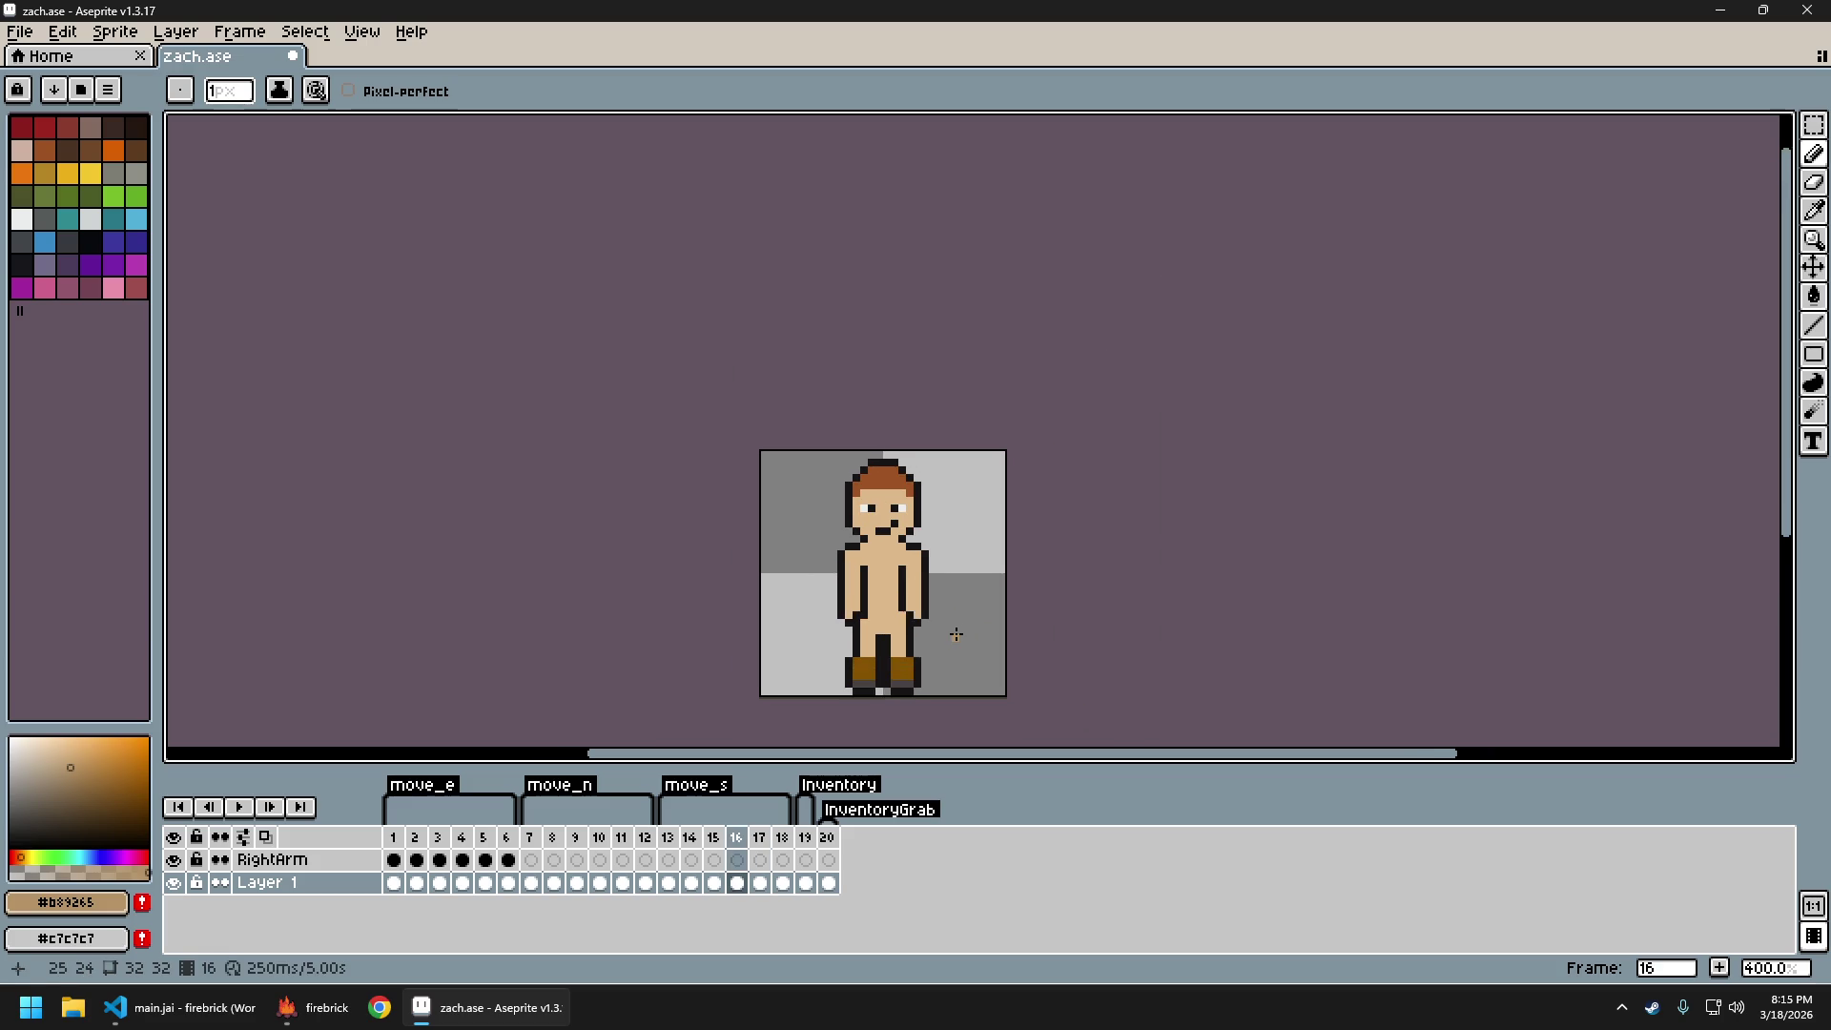
{"action": "scroll", "coordinate": [901, 621], "scroll_direction": "up", "scroll_amount": 2}
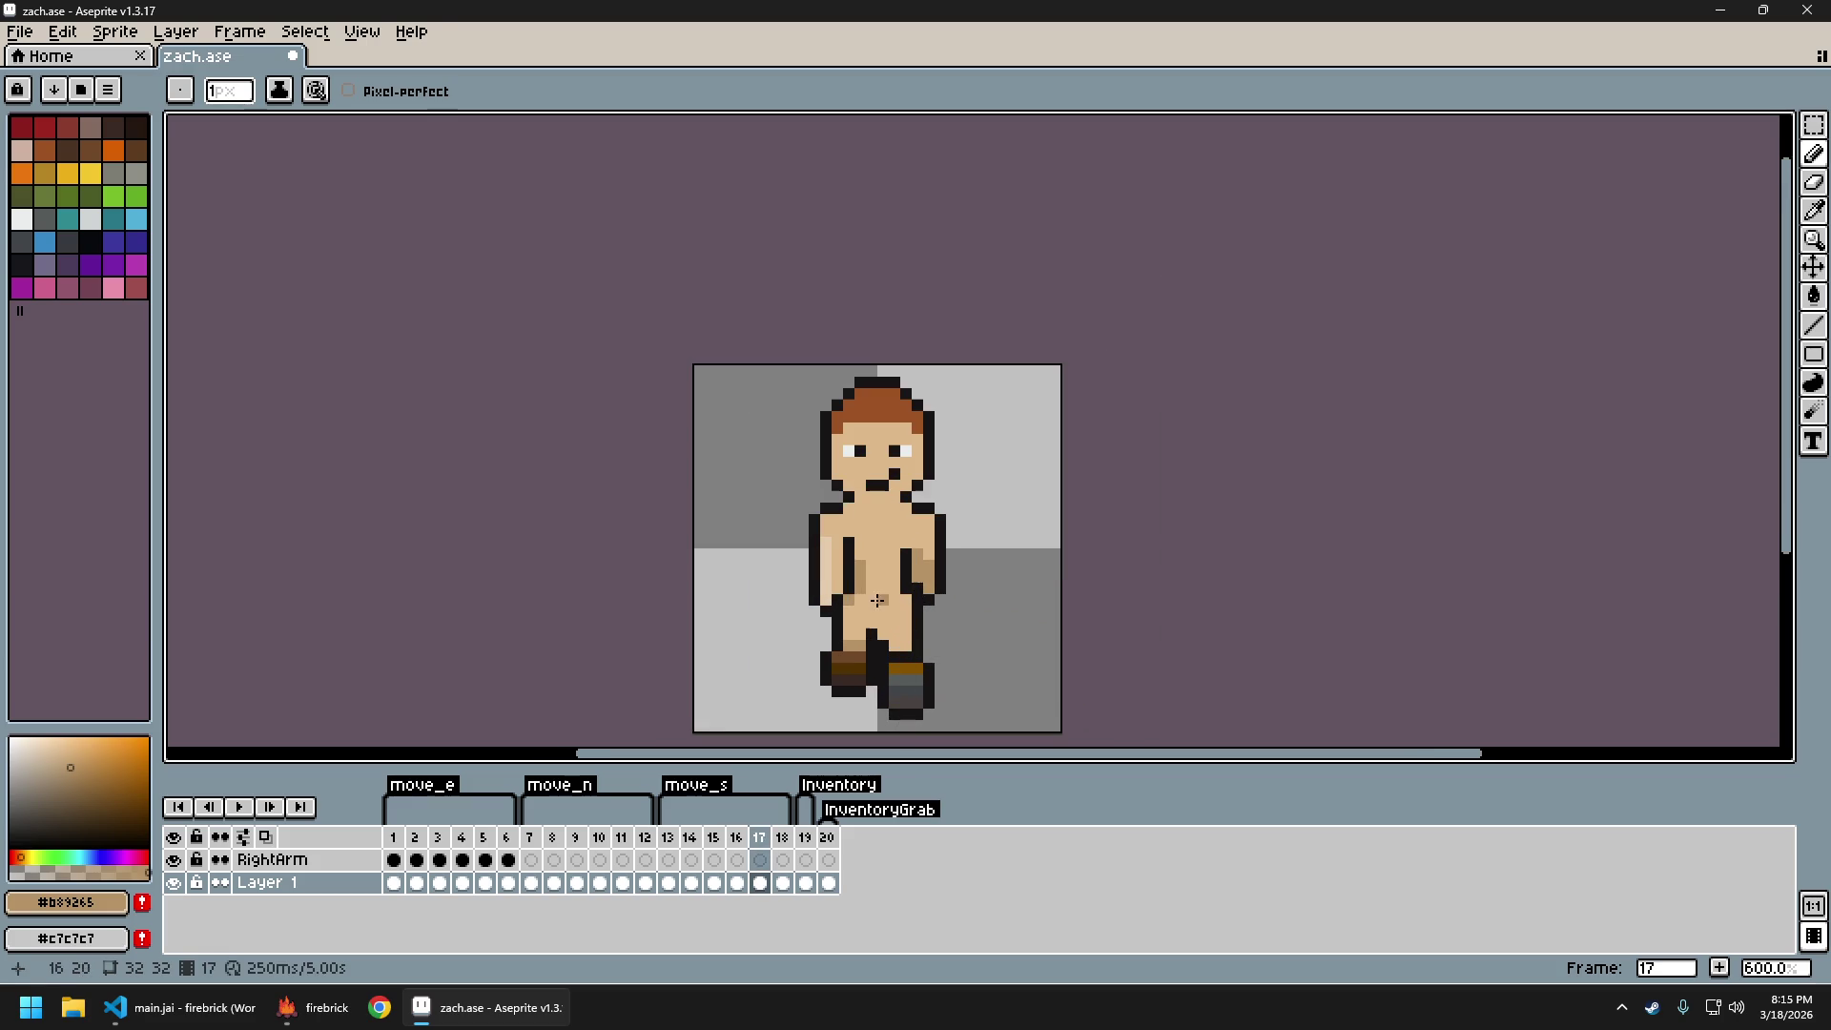
{"action": "left_click", "coordinate": [826, 563], "text": "alt"}
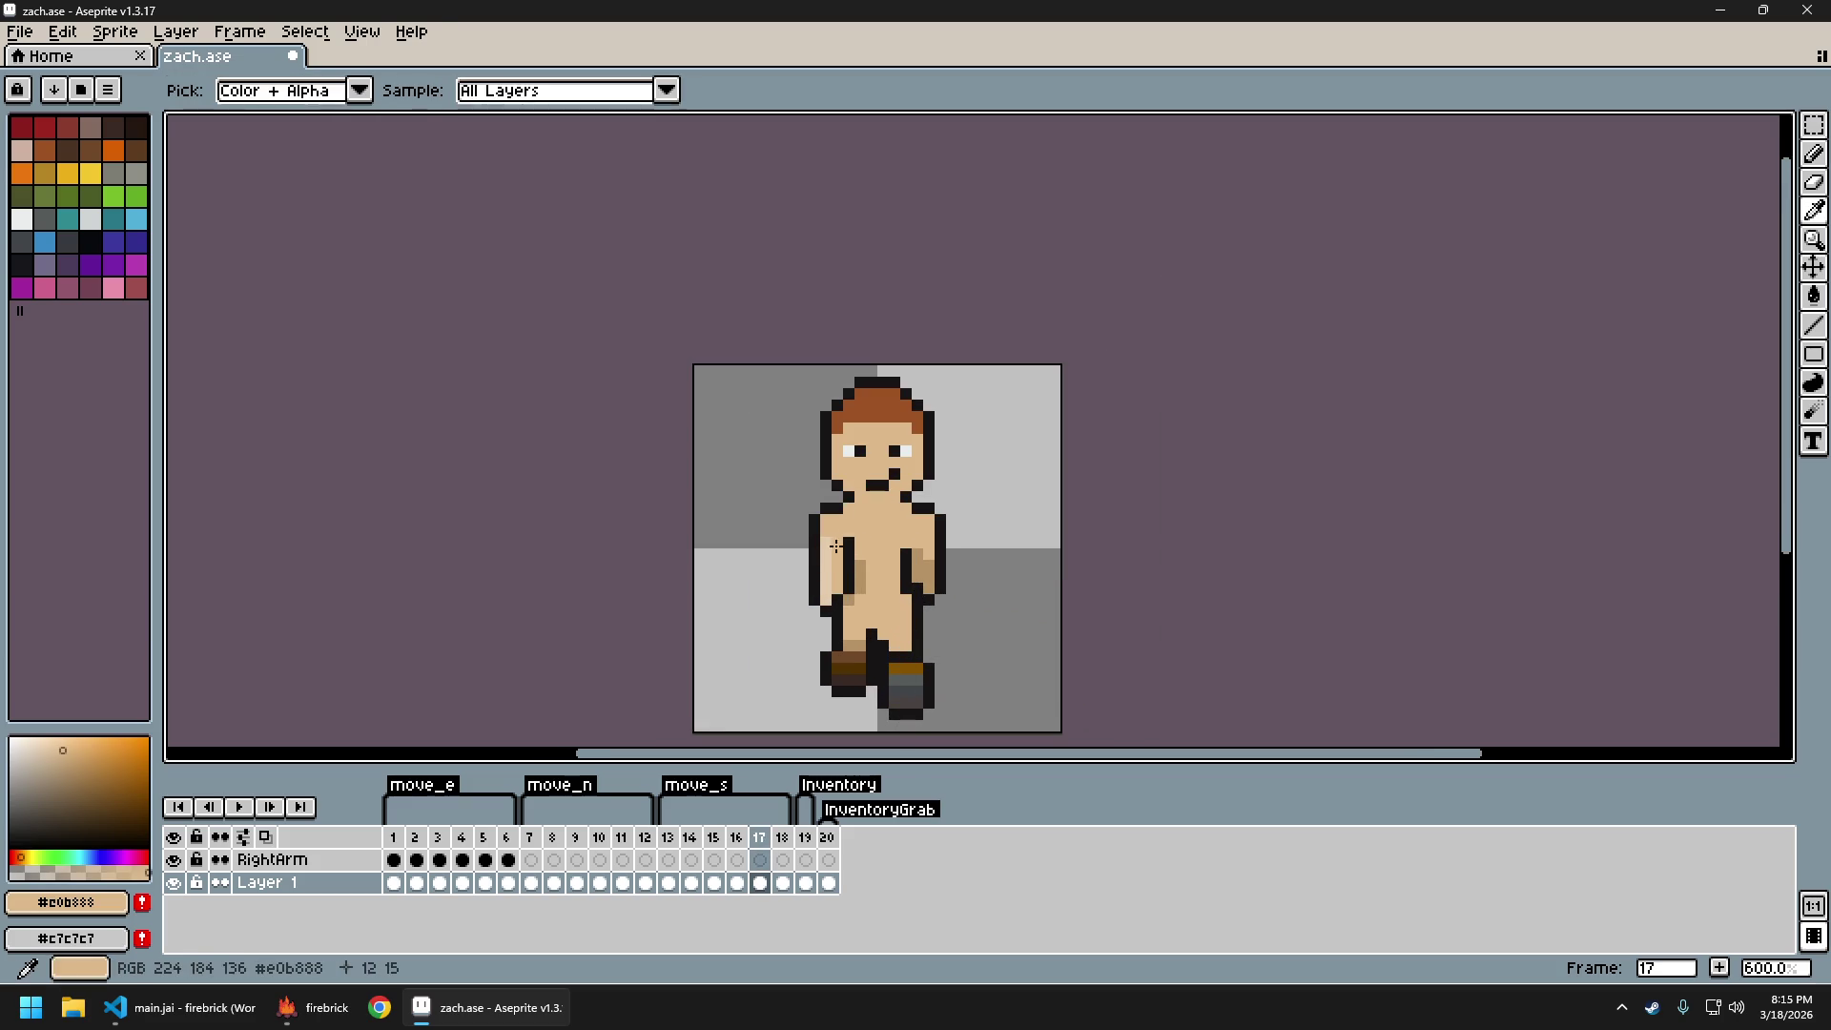
{"action": "left_click", "coordinate": [838, 599], "text": "alt"}
{"action": "scroll", "coordinate": [937, 621], "scroll_direction": "down", "scroll_amount": 3}
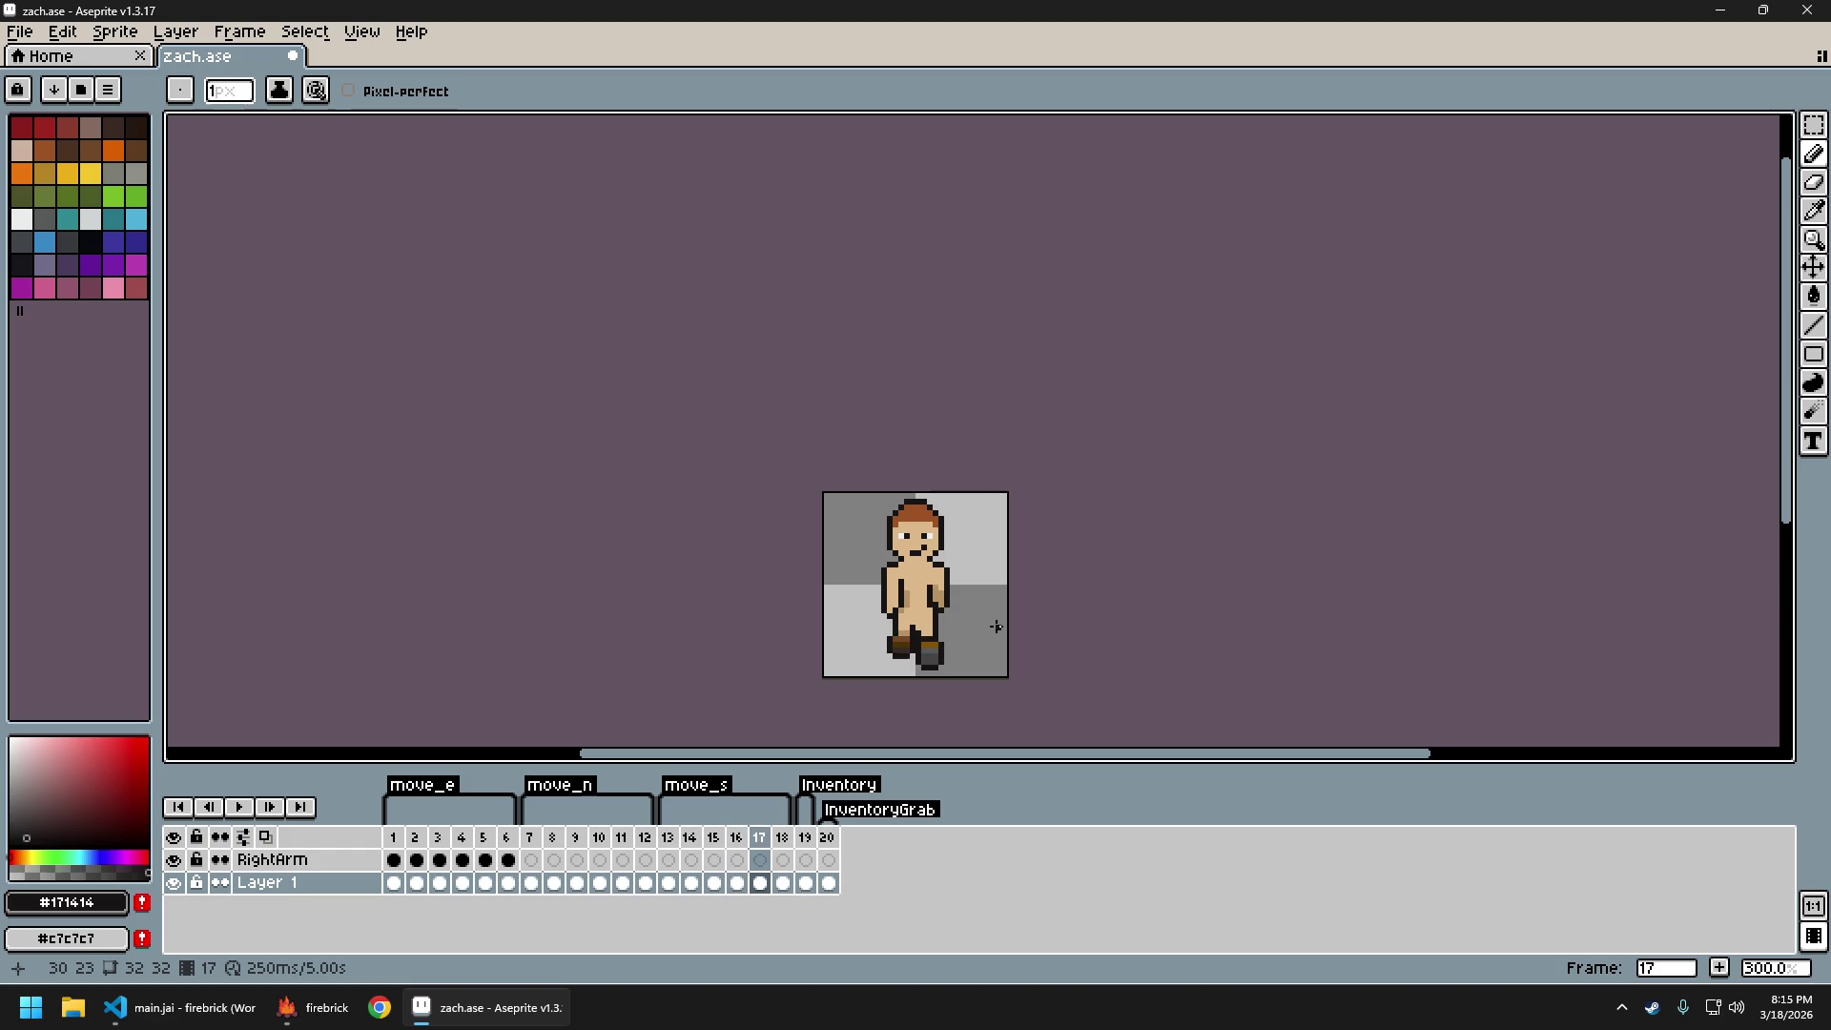
{"action": "scroll", "coordinate": [948, 622], "scroll_direction": "up", "scroll_amount": 6}
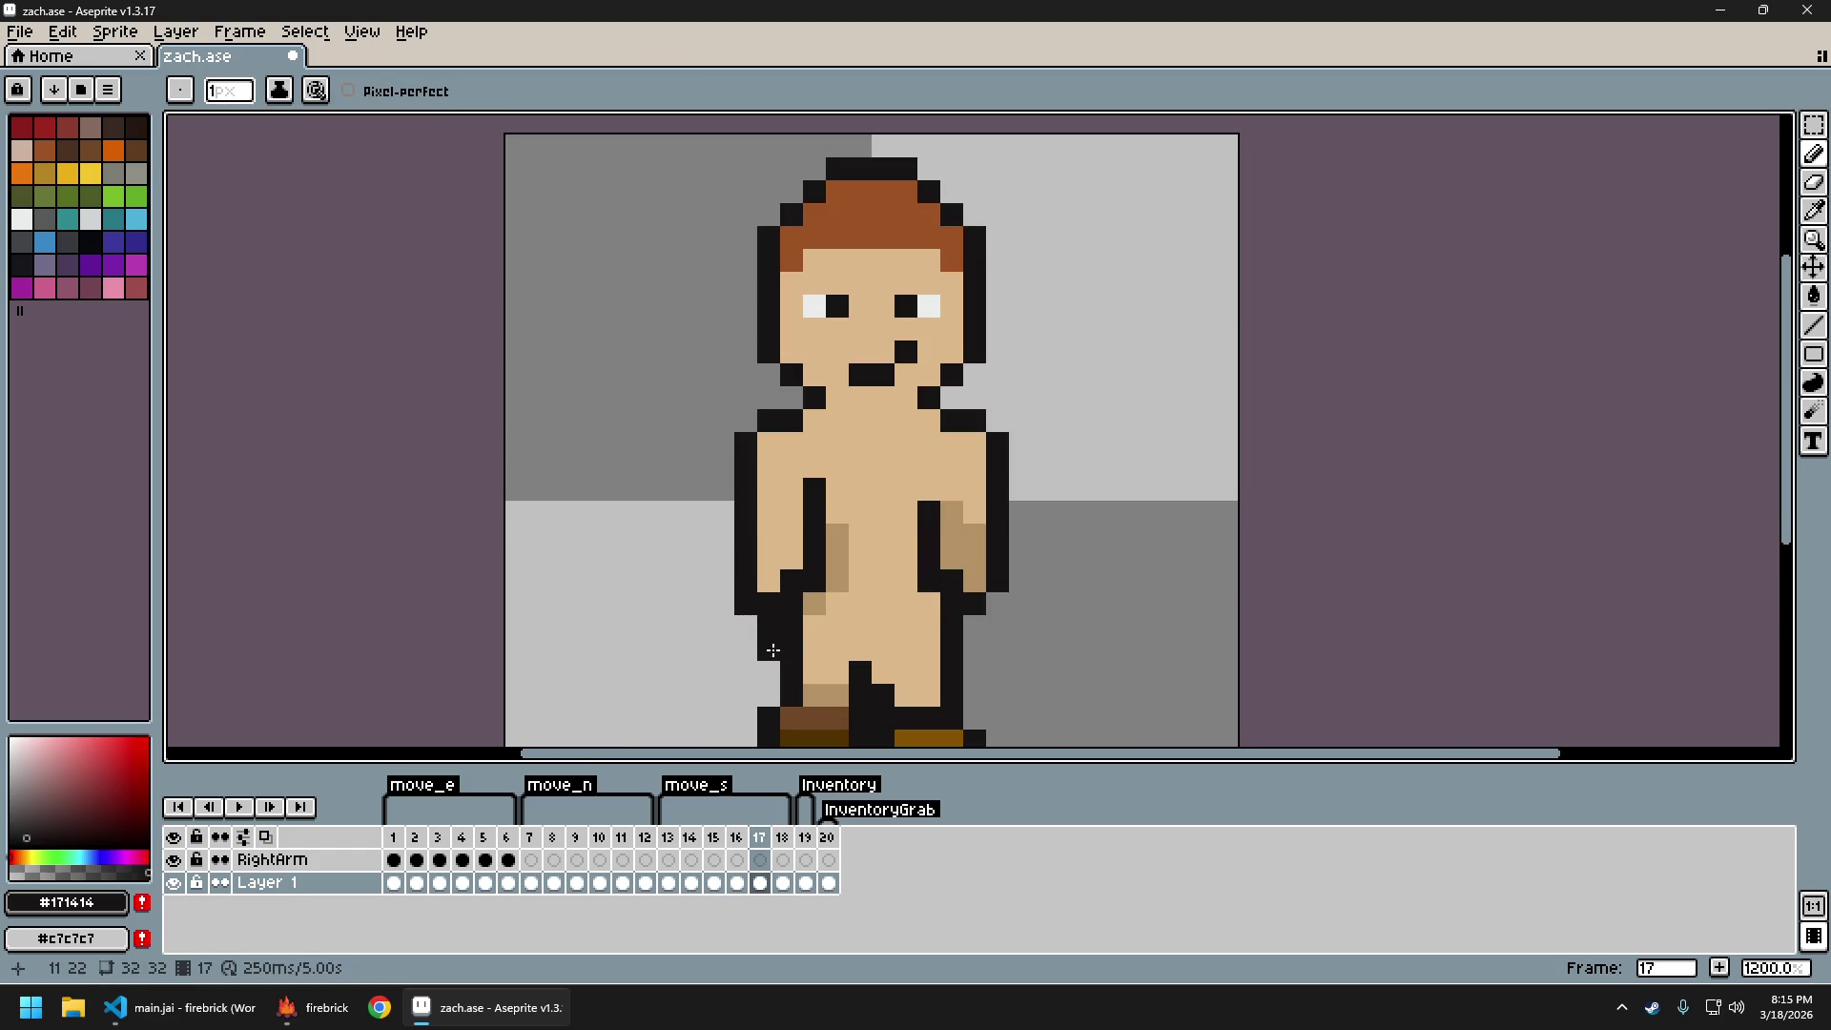
{"action": "key", "text": "e"}
{"action": "left_click", "coordinate": [838, 605], "text": "alt"}
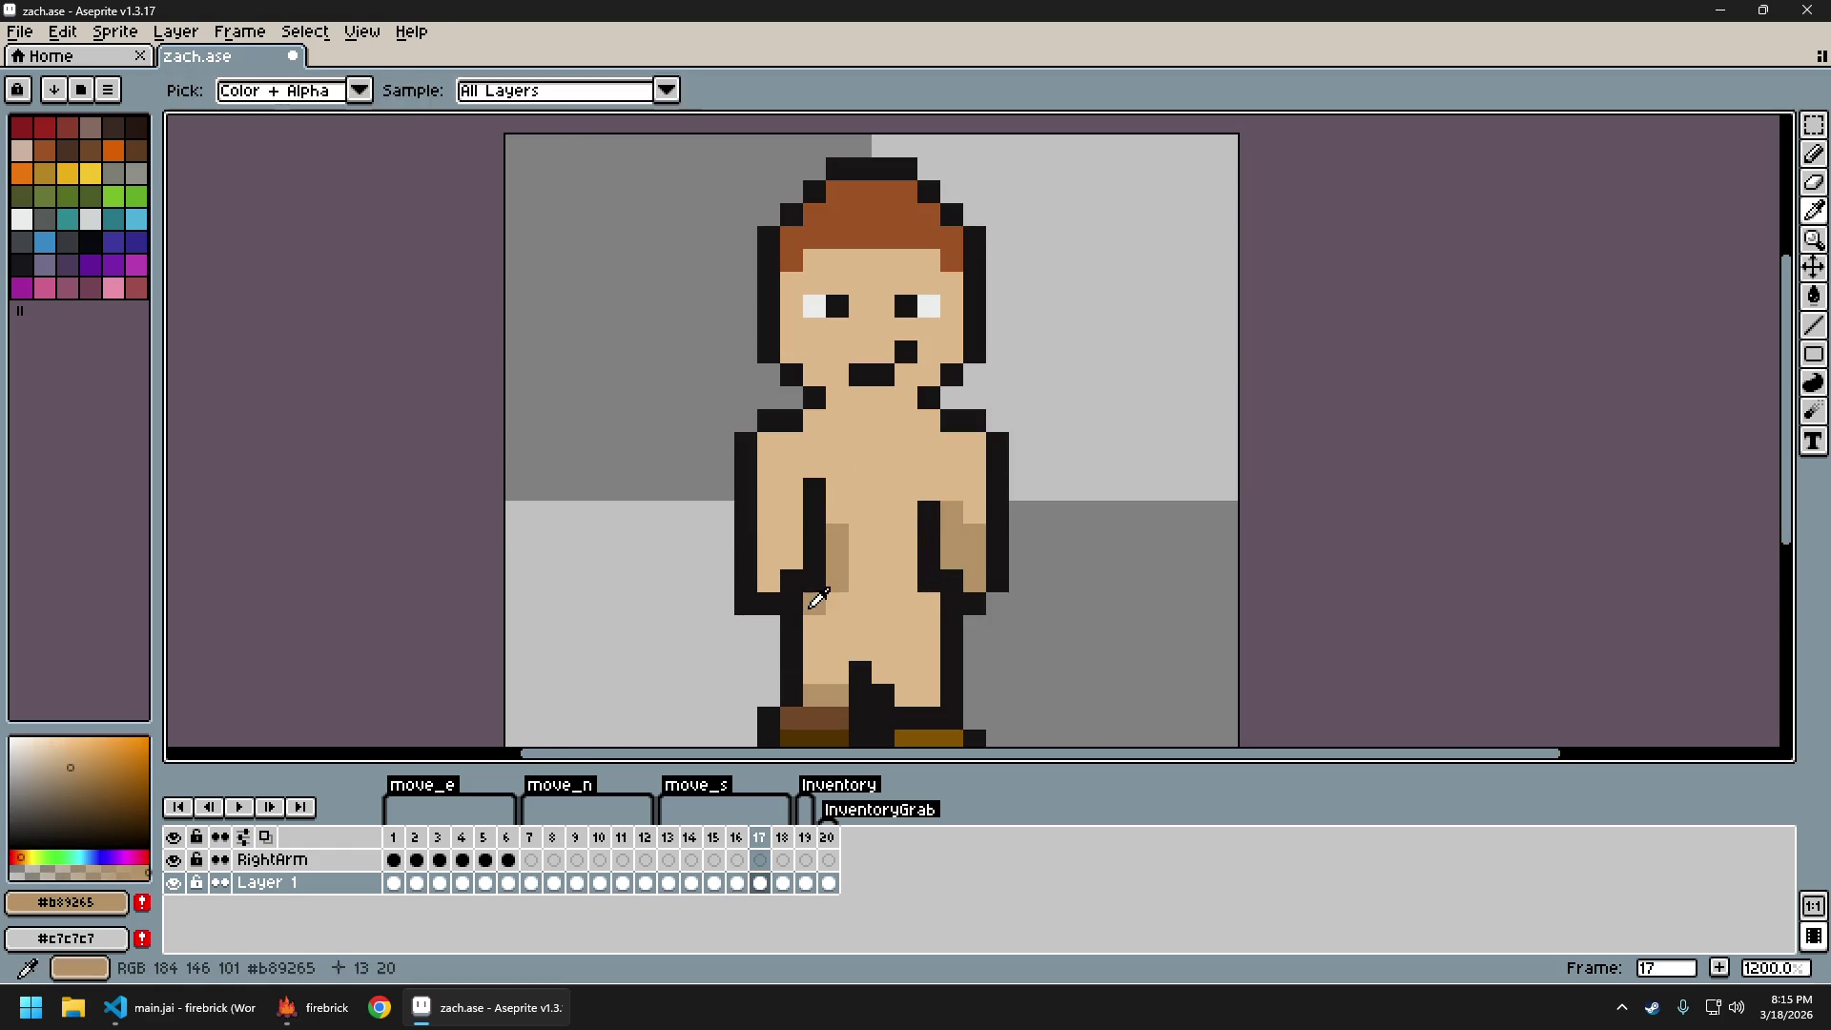
{"action": "scroll", "coordinate": [945, 668], "scroll_direction": "down", "scroll_amount": 6}
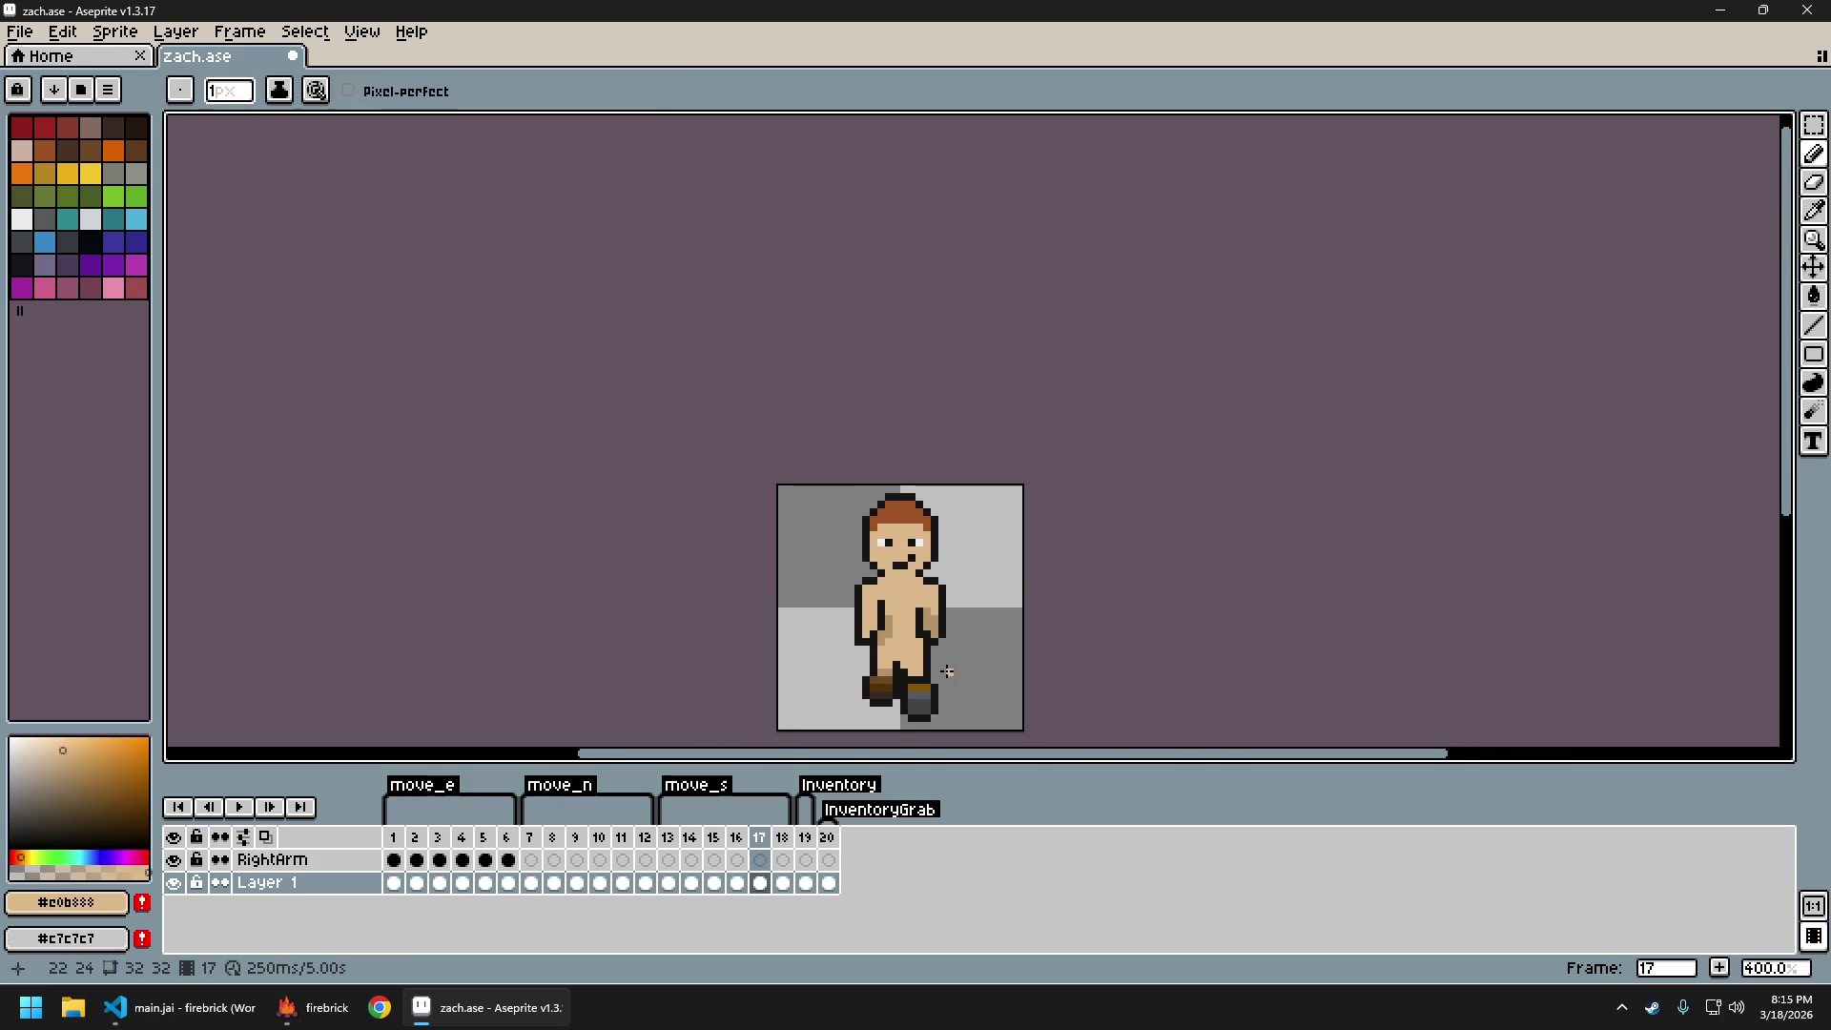
{"action": "scroll", "coordinate": [952, 663], "scroll_direction": "up", "scroll_amount": 6}
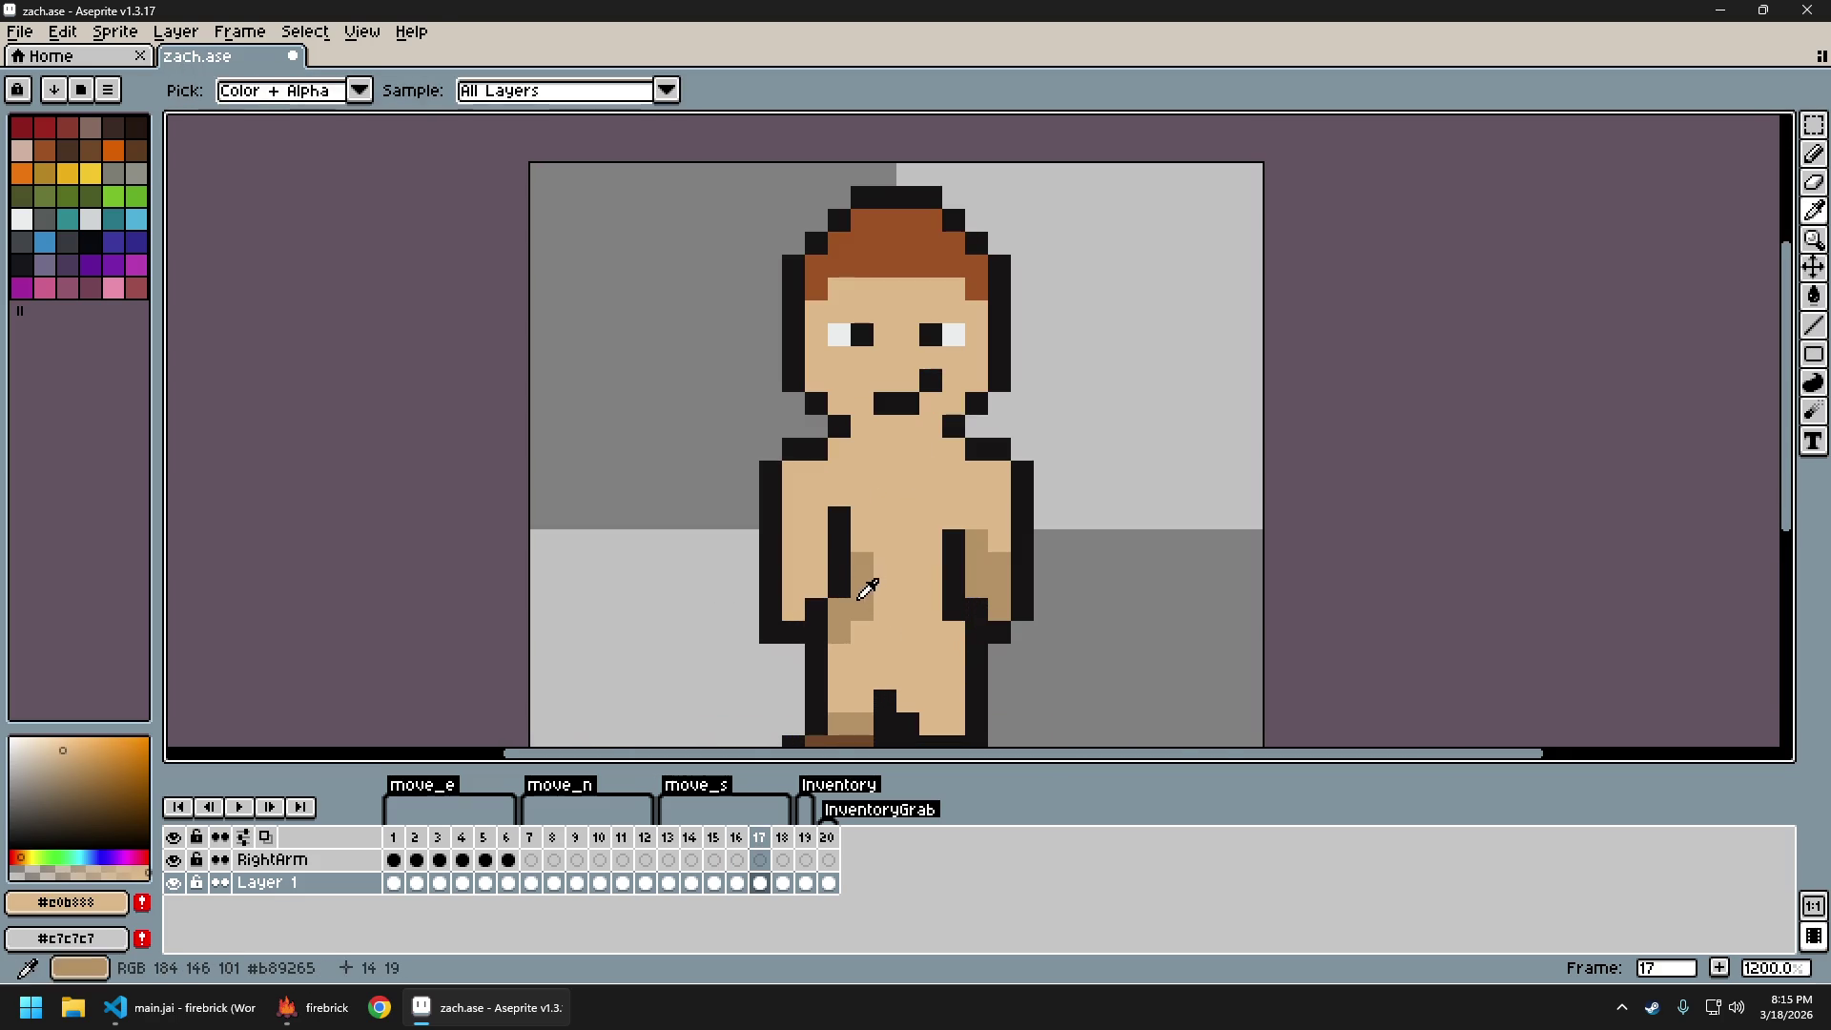
Repaint frame 17's lower and upper arm shading with shade #b89265
{"action": "left_click", "coordinate": [859, 632], "text": "alt"}
{"action": "left_click", "coordinate": [859, 621], "text": "alt"}
{"action": "left_click_drag", "start_coordinate": [859, 621], "coordinate": [858, 597]}
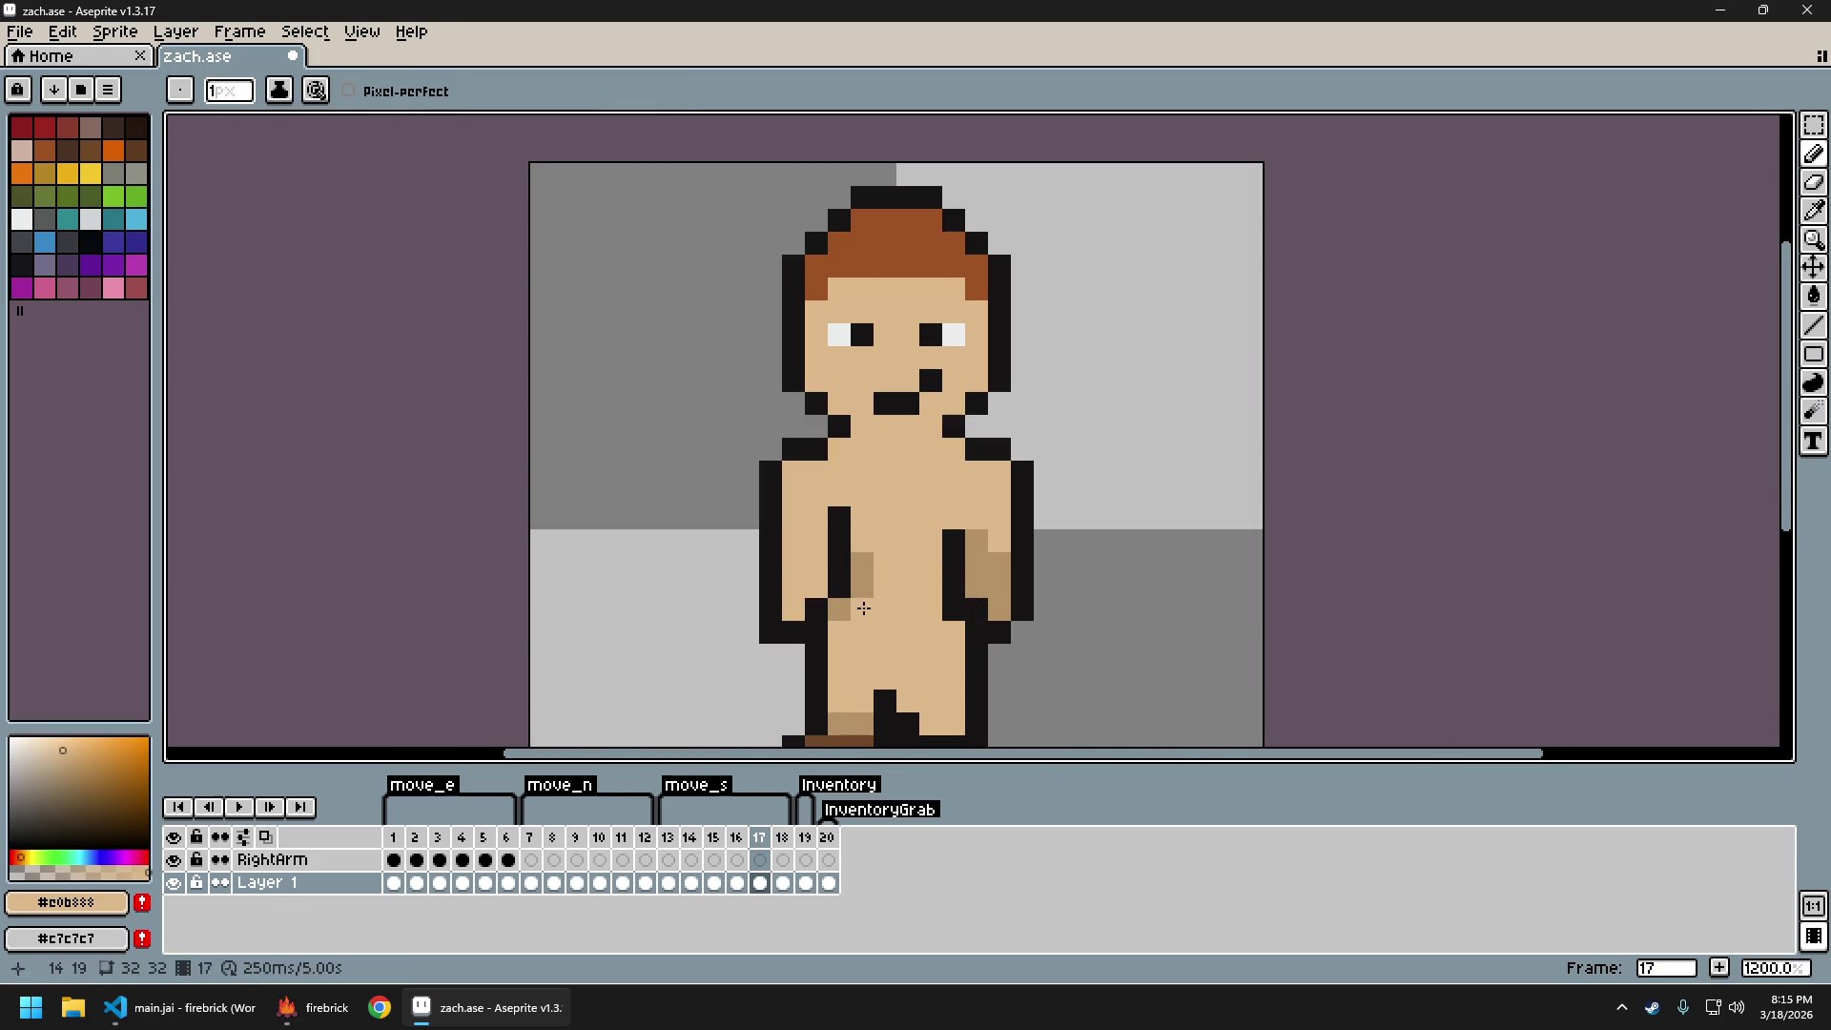
{"action": "left_click", "coordinate": [871, 553], "text": "alt"}
{"action": "left_click", "coordinate": [862, 549]}
{"action": "scroll", "coordinate": [953, 630], "scroll_direction": "down", "scroll_amount": 6}
{"action": "scroll", "coordinate": [1011, 634], "scroll_direction": "right", "scroll_amount": 1}
Compare the reworked frame 17 against frame 16's pose
{"action": "key", "text": "Left"}
{"action": "key", "text": "Right"}
{"action": "key", "text": "Left"}
{"action": "key", "text": "Right"}
{"action": "scroll", "coordinate": [1029, 656], "scroll_direction": "down", "scroll_amount": 1}
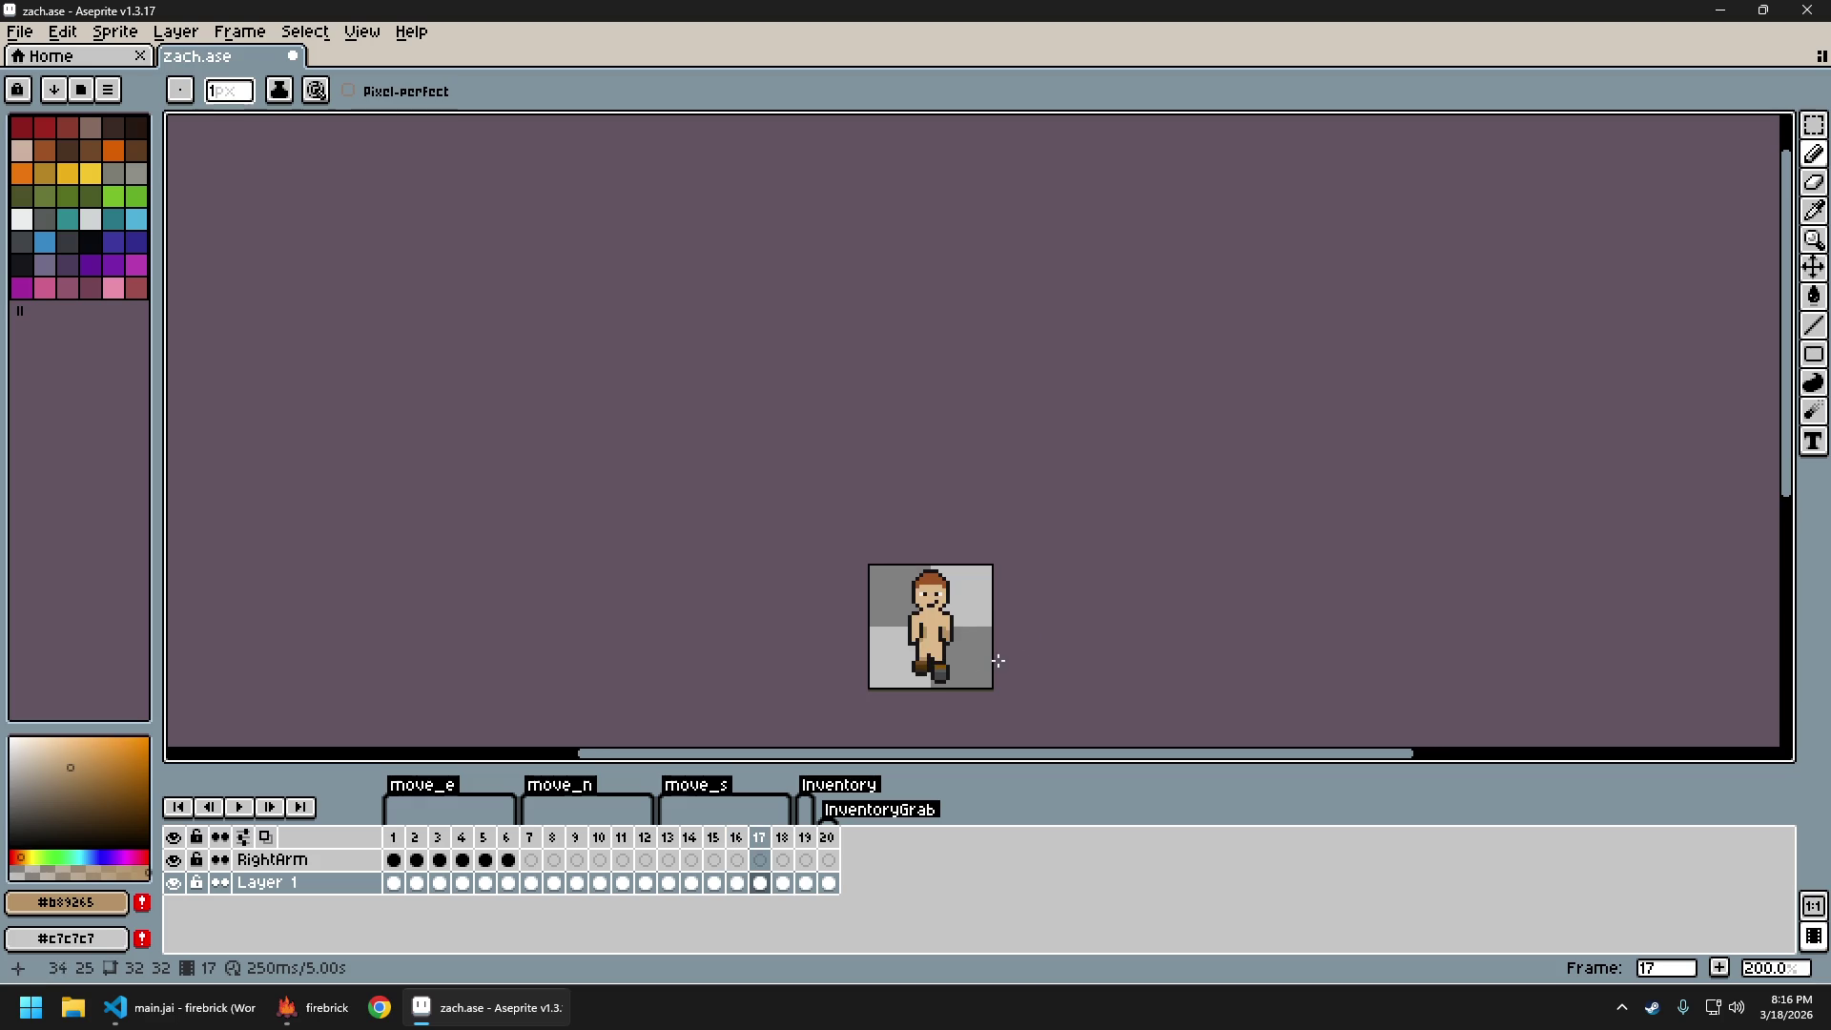
{"action": "scroll", "coordinate": [916, 663], "scroll_direction": "up", "scroll_amount": 4}
{"action": "scroll", "coordinate": [994, 629], "scroll_direction": "down", "scroll_amount": 3}
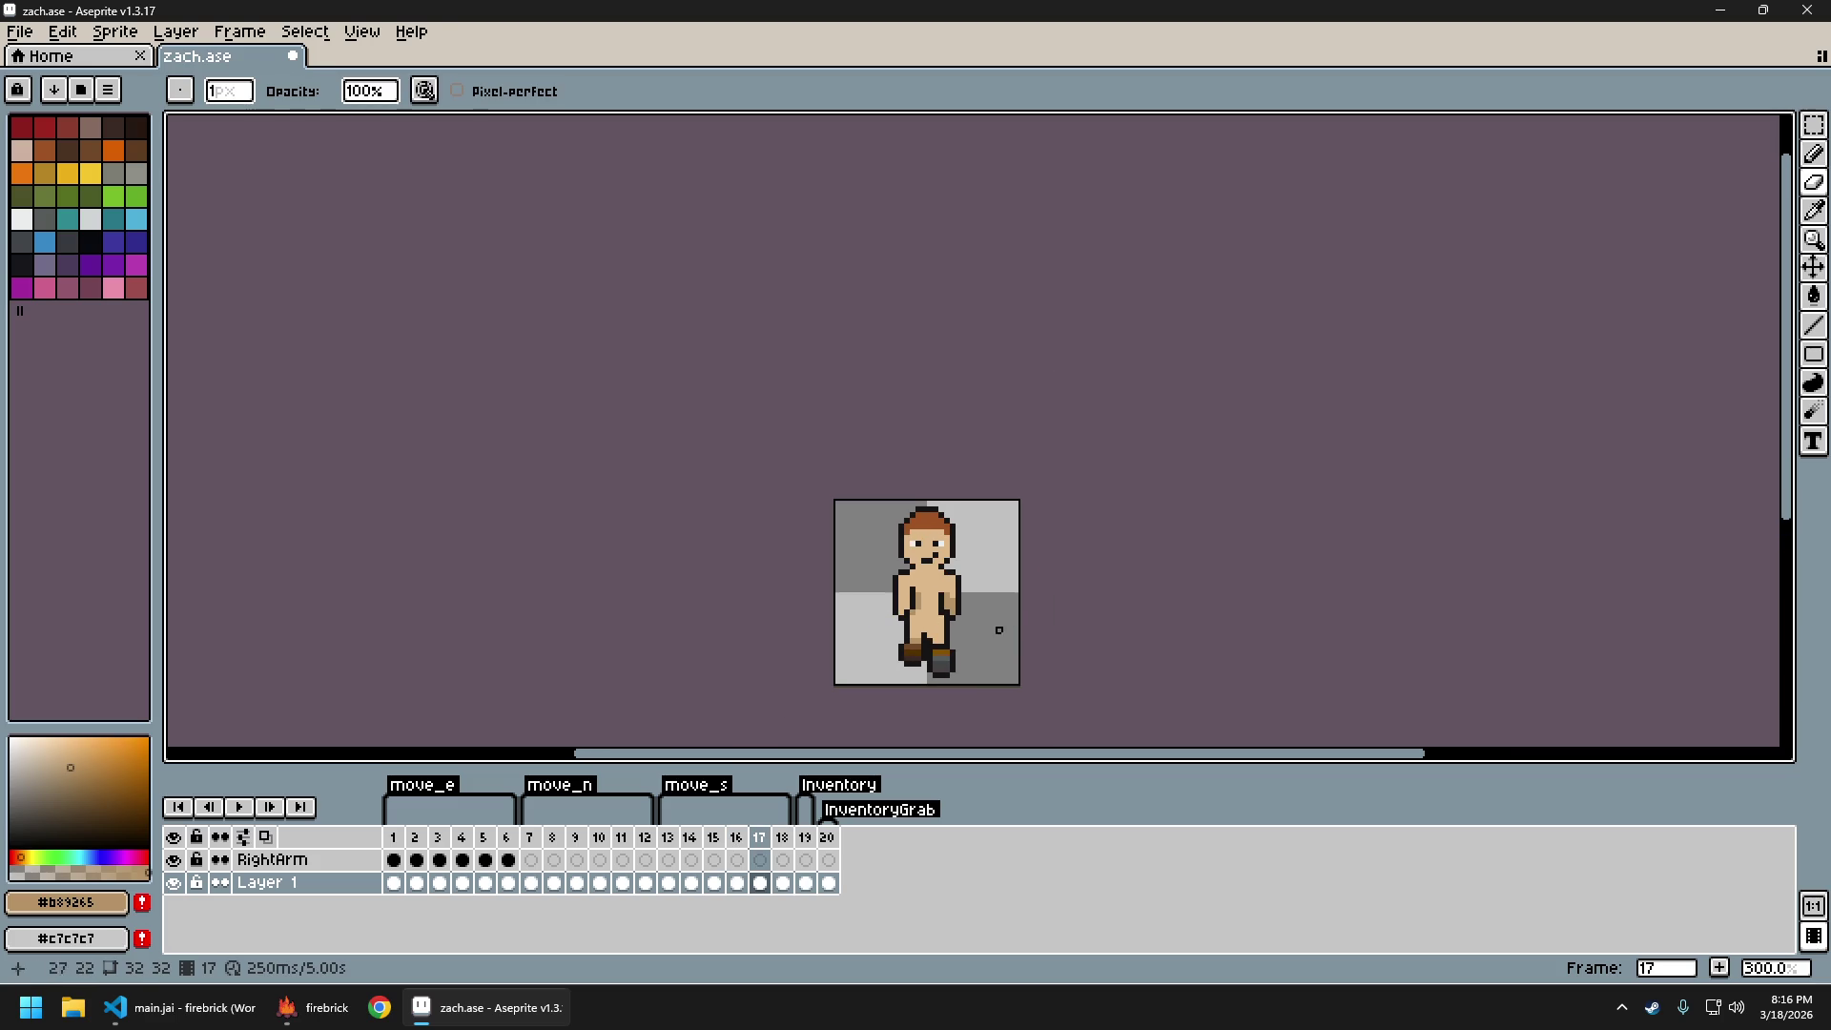
{"action": "key", "text": "Left"}
{"action": "key", "text": "Right"}
Undo the last two pencil strokes and compare again, ending on frame 16
{"action": "key", "text": "ctrl+z"}
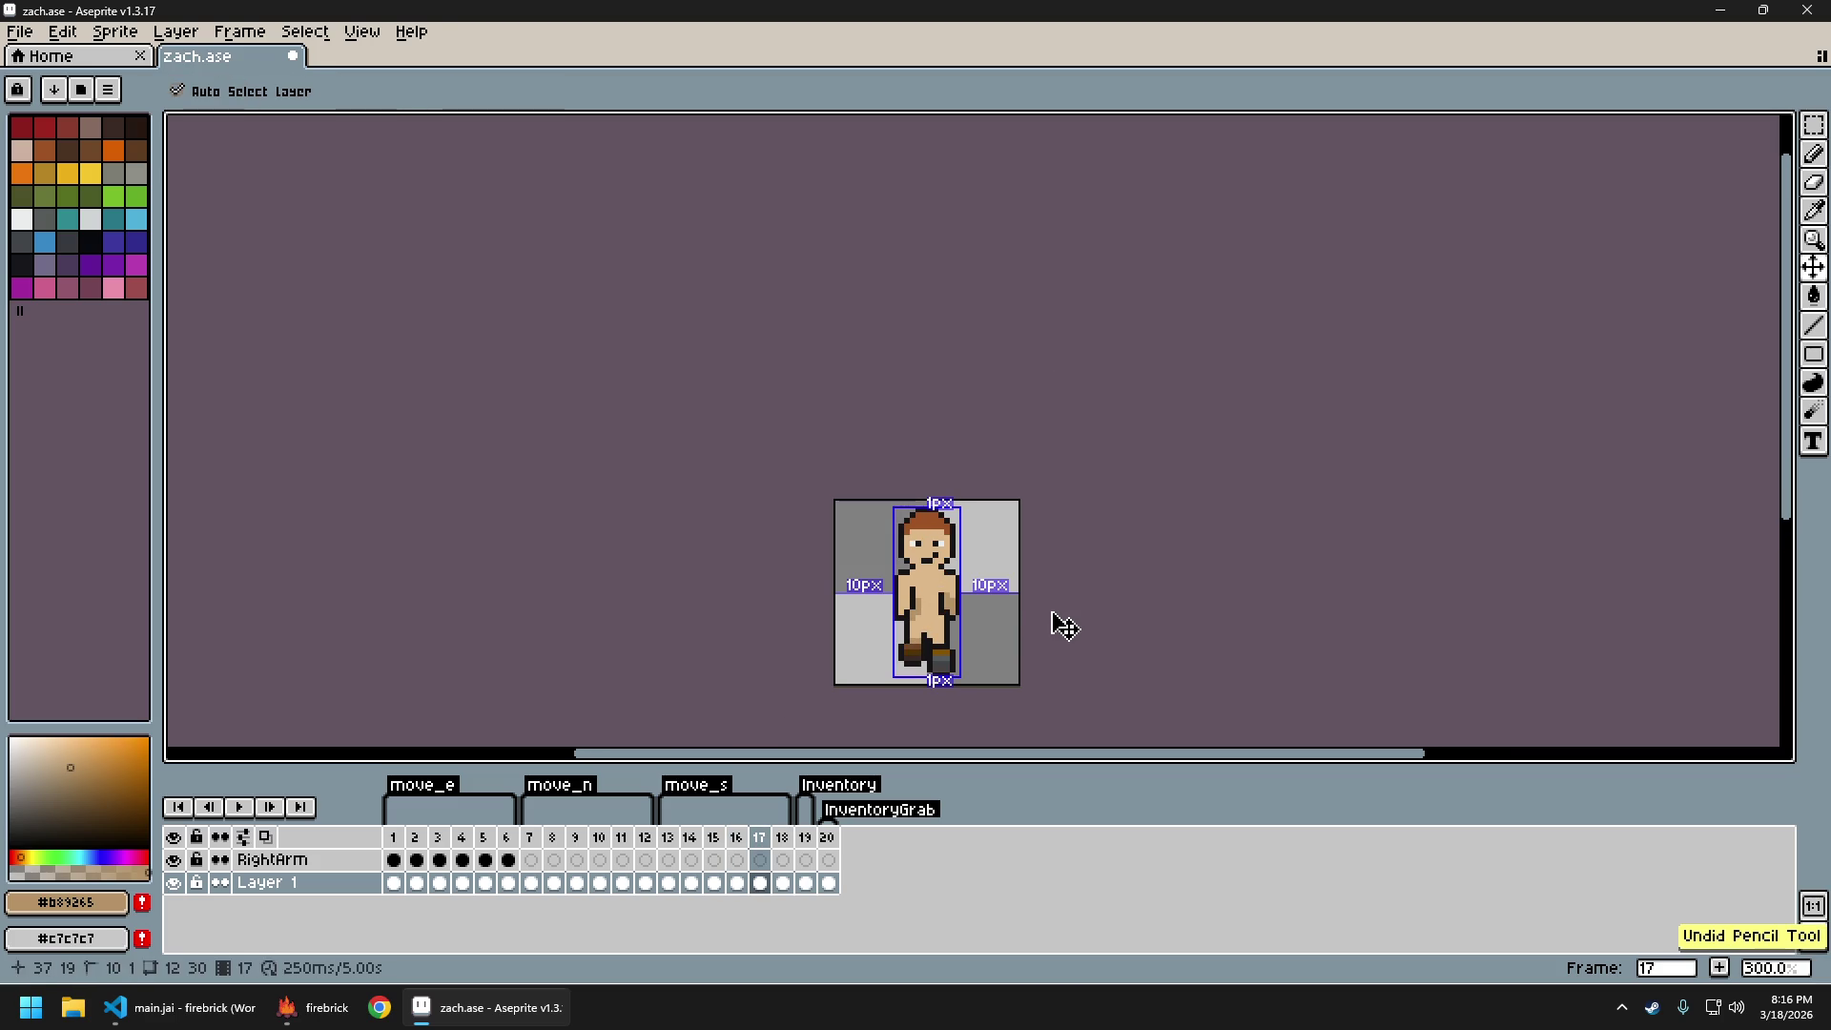
{"action": "key", "text": "ctrl+z"}
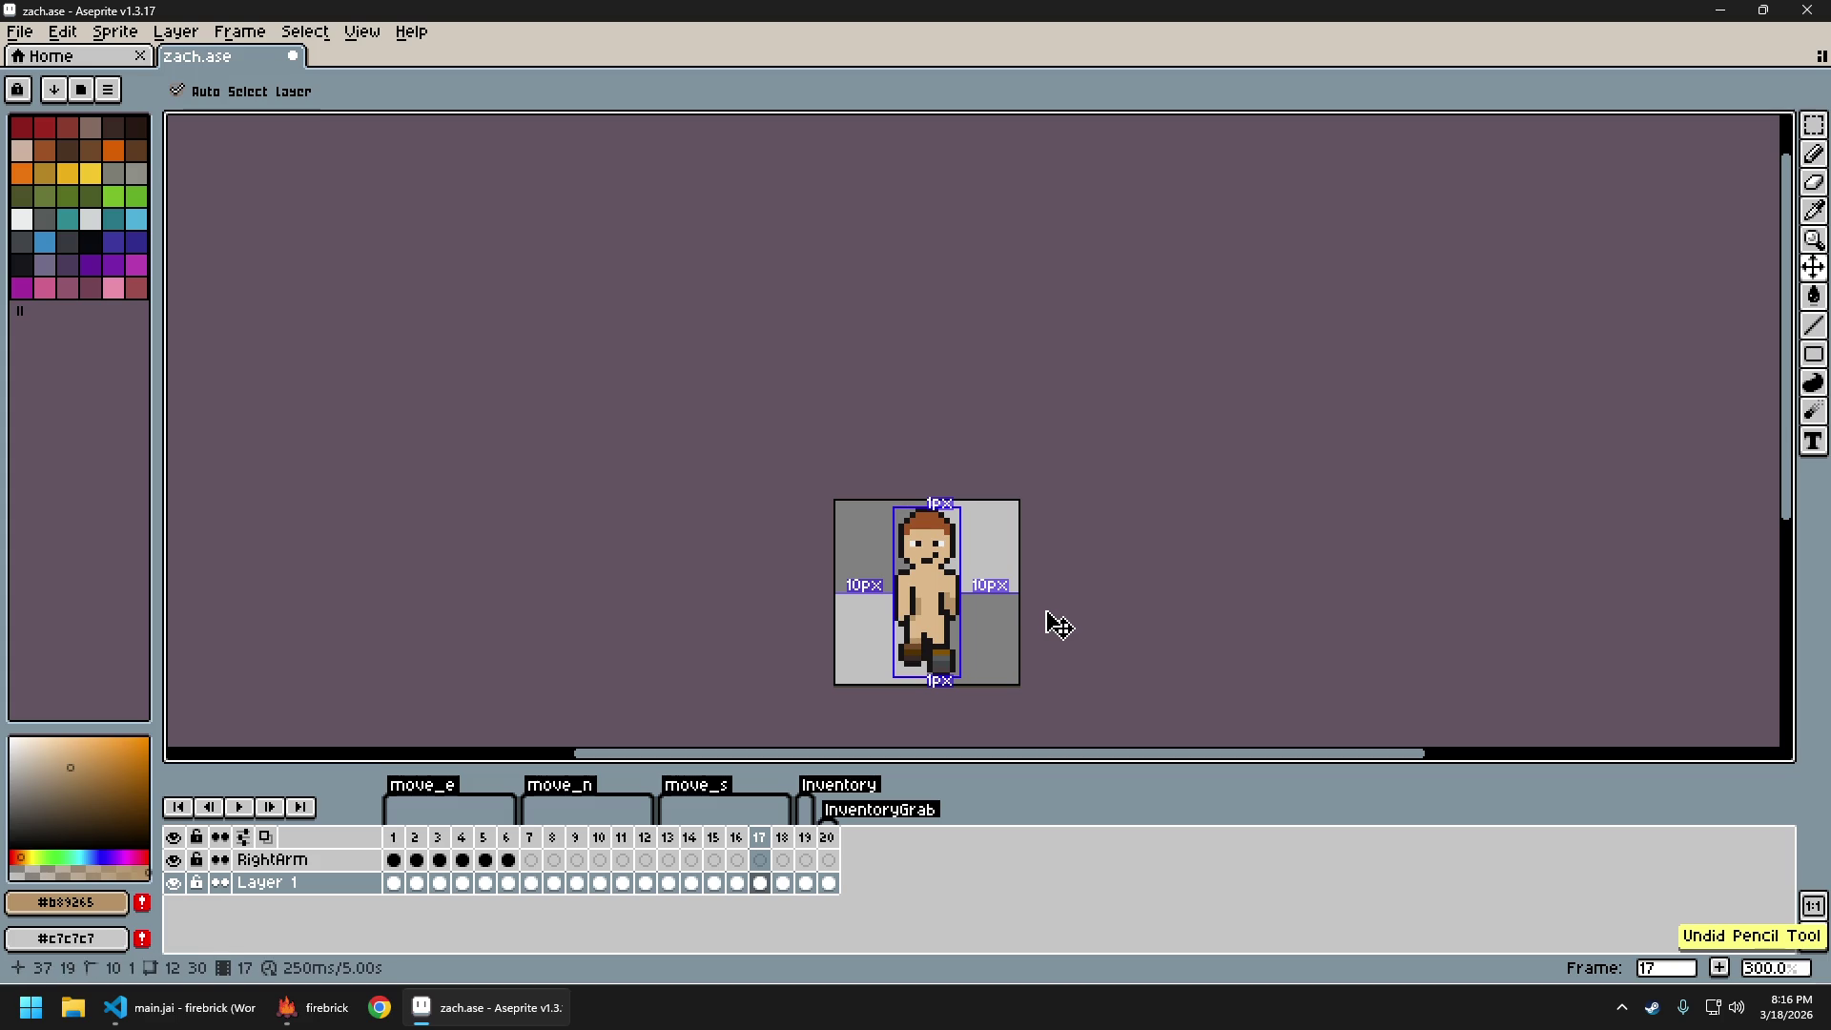
{"action": "key", "text": "Left"}
{"action": "key", "text": "Right"}
{"action": "key", "text": "Left"}
{"action": "key", "text": "Right"}
{"action": "key", "text": "Left"}
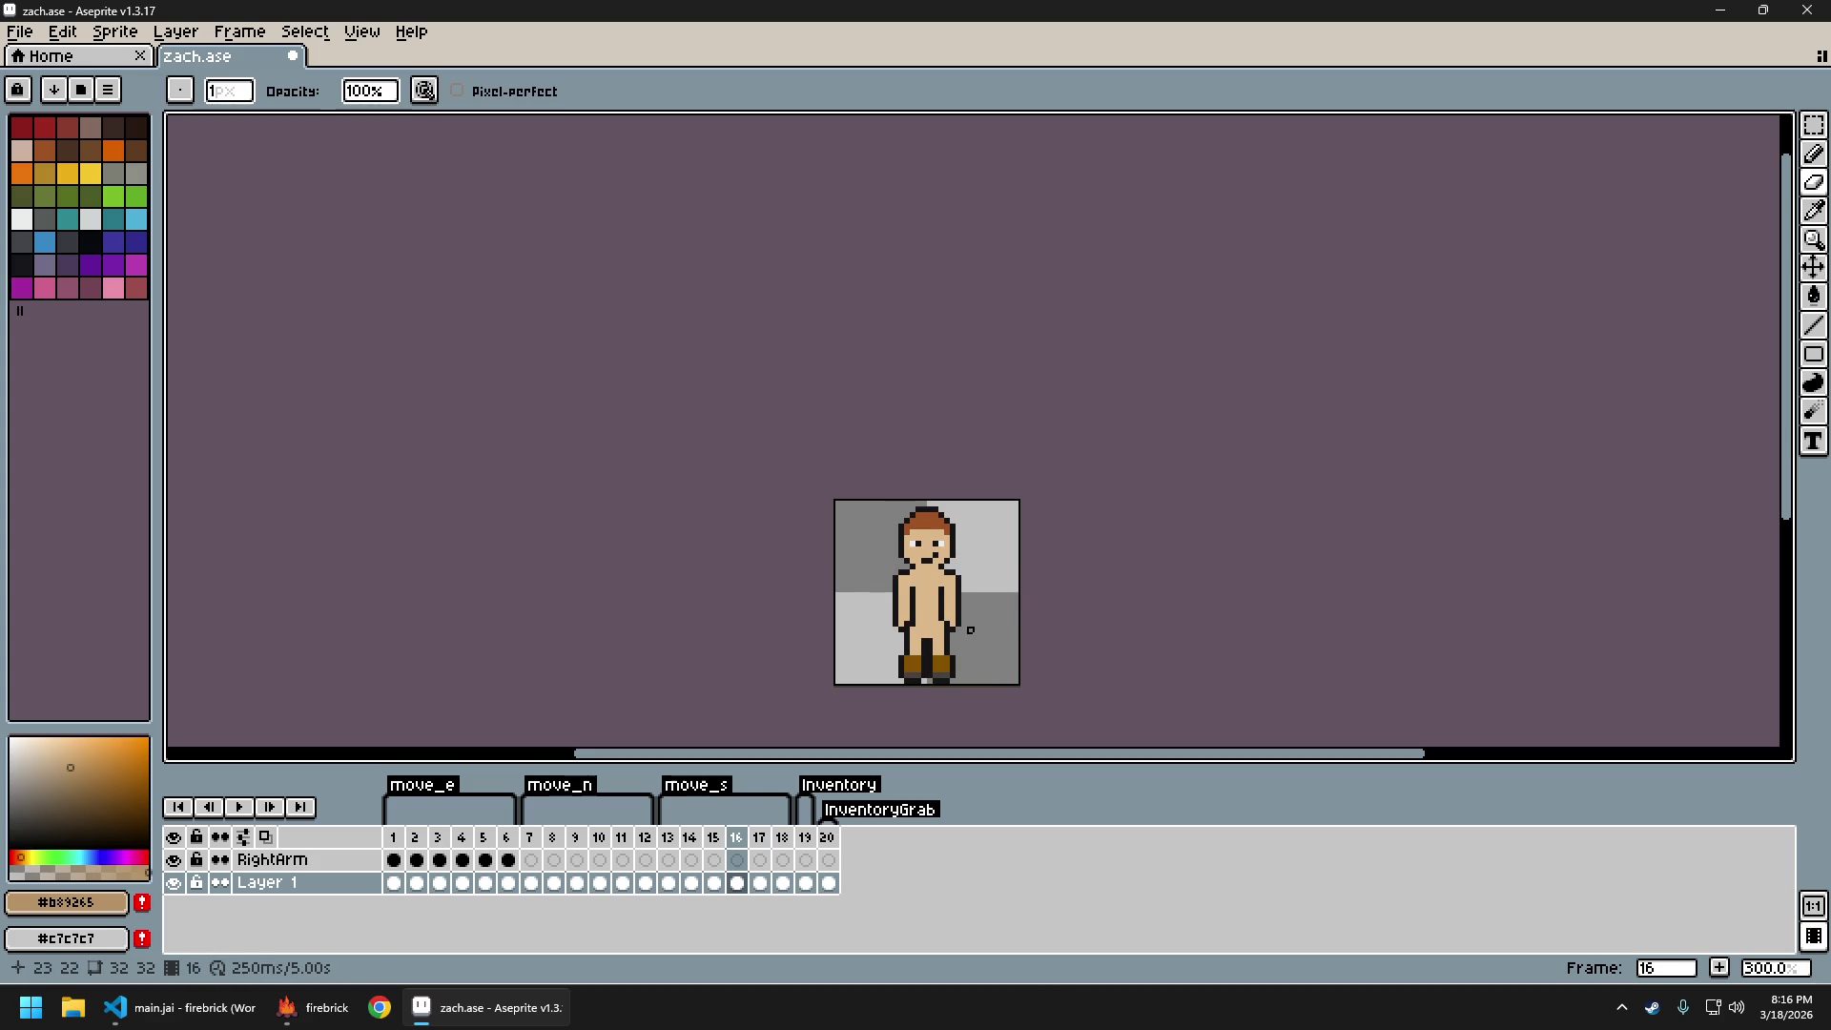
Eyedrop skin tone #e0b888 from the arm, return to the Pencil, and review the zoomed sprite
{"action": "scroll", "coordinate": [971, 629], "scroll_direction": "up", "scroll_amount": 2}
{"action": "scroll", "coordinate": [955, 634], "scroll_direction": "up", "scroll_amount": 1}
{"action": "left_click", "coordinate": [854, 612], "text": "alt"}
{"action": "key", "text": "b"}
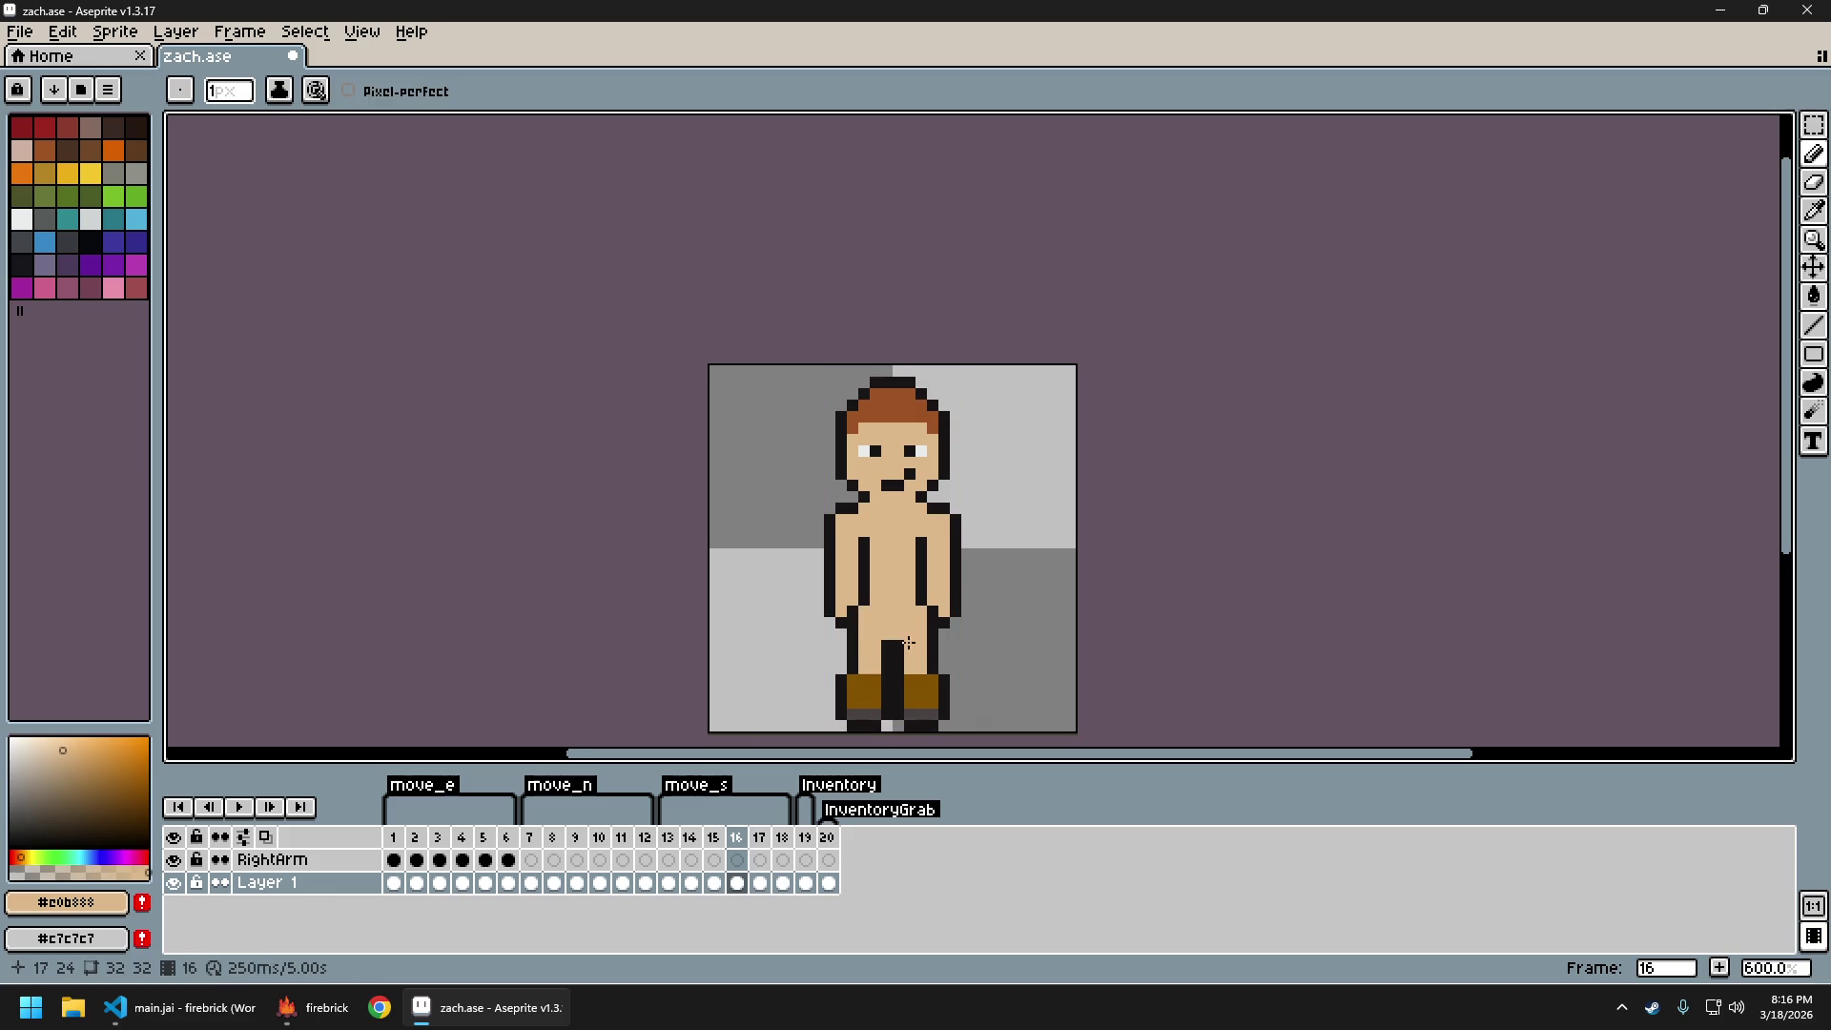
{"action": "scroll", "coordinate": [896, 632], "scroll_direction": "down", "scroll_amount": 3}
{"action": "scroll", "coordinate": [930, 649], "scroll_direction": "up", "scroll_amount": 3}
{"action": "scroll", "coordinate": [944, 666], "scroll_direction": "down", "scroll_amount": 2}
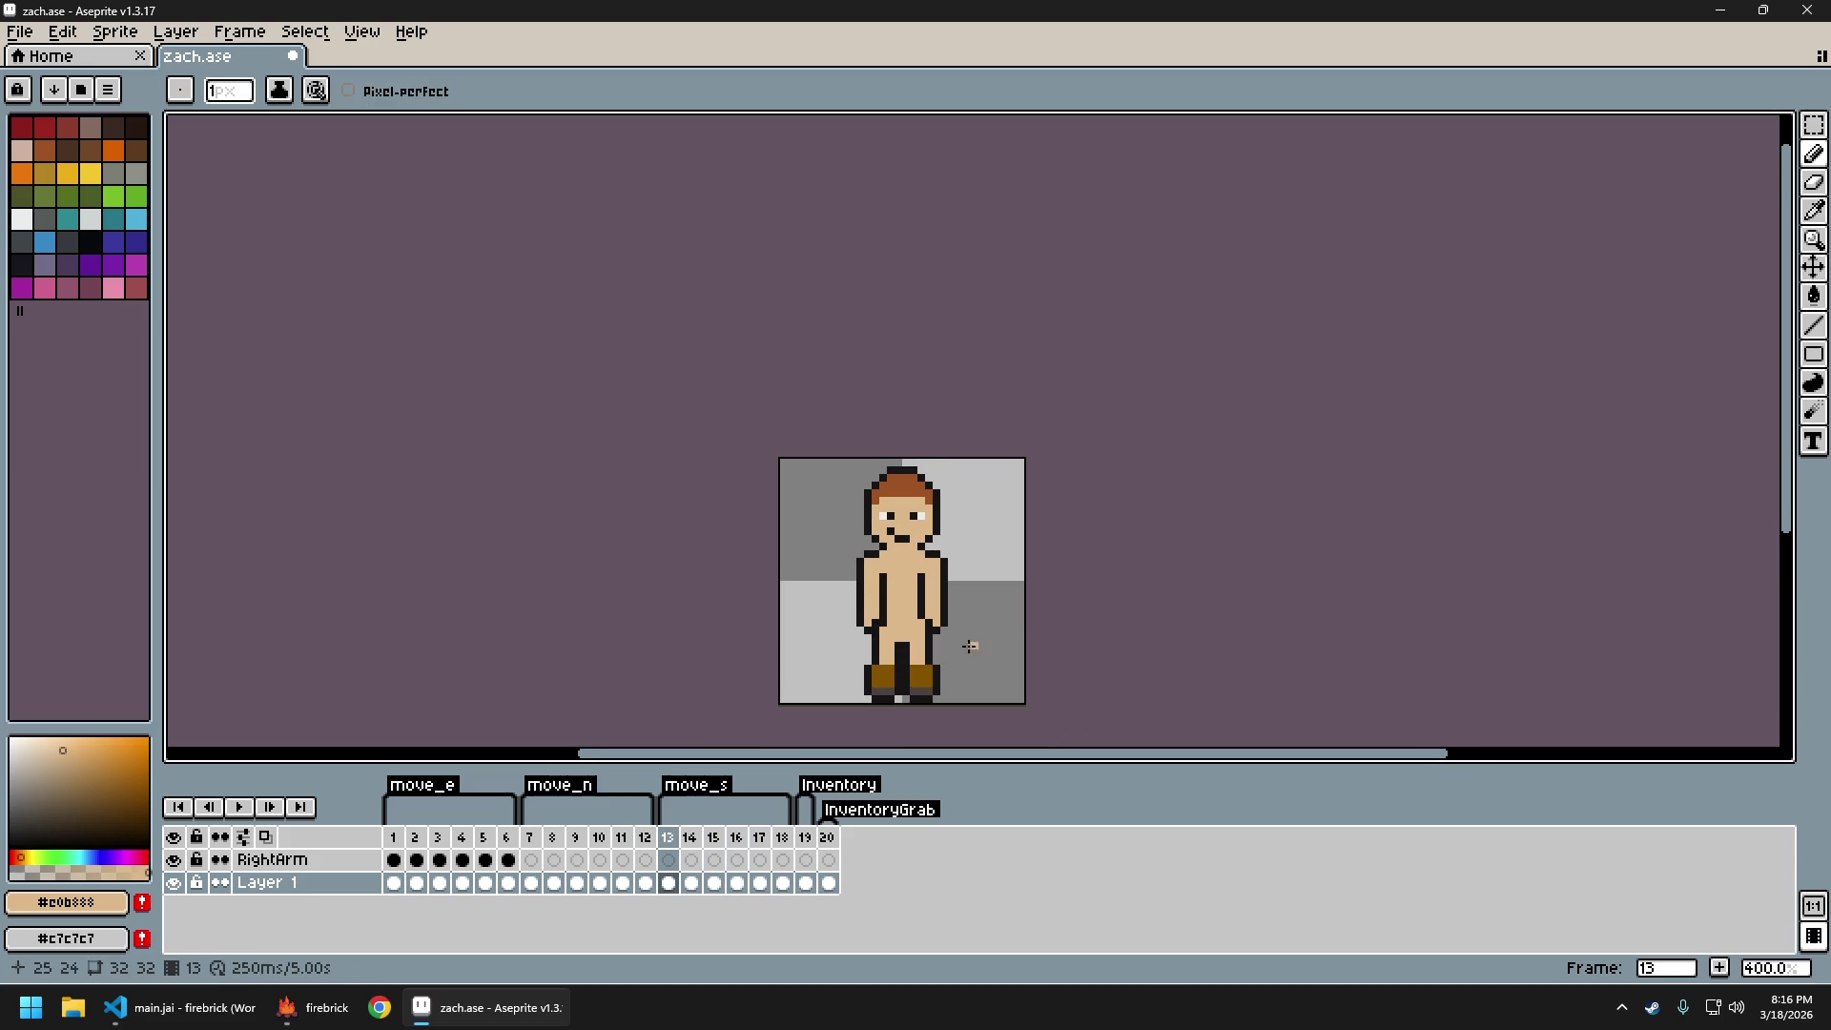
{"action": "scroll", "coordinate": [920, 636], "scroll_direction": "up", "scroll_amount": 5}
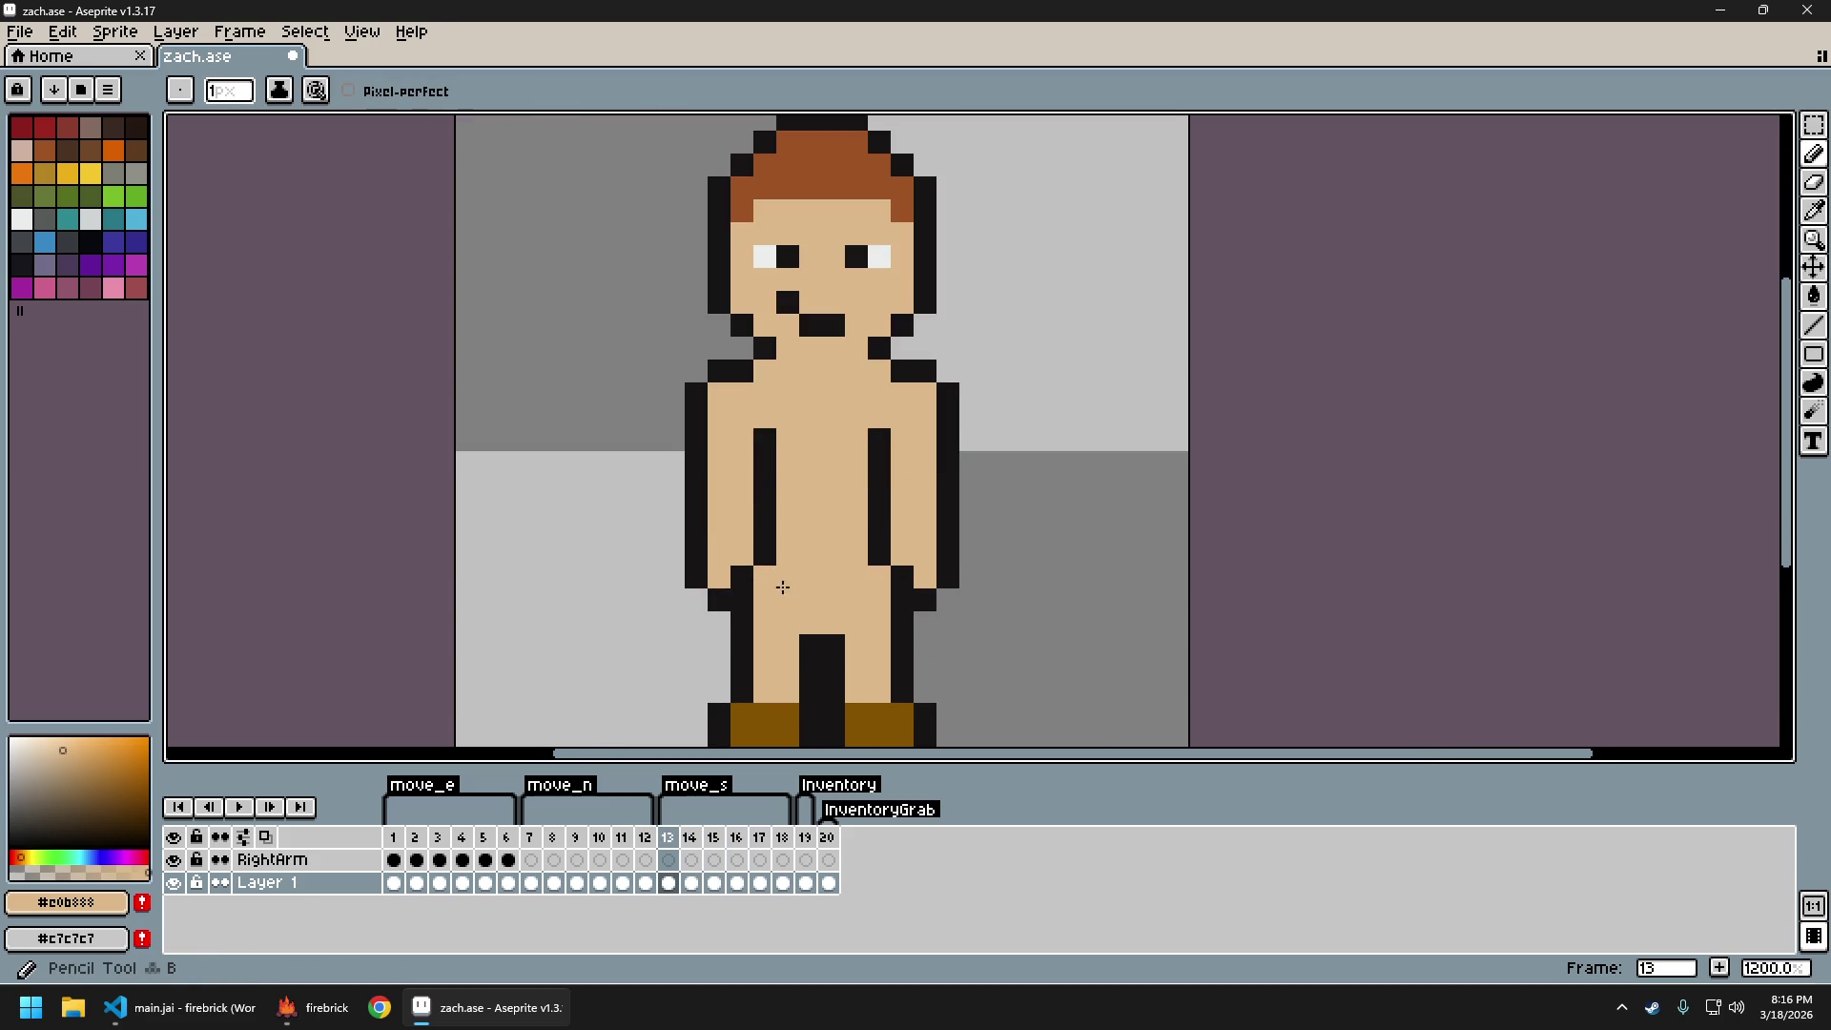
{"action": "scroll", "coordinate": [975, 622], "scroll_direction": "down", "scroll_amount": 5}
{"action": "left_click_drag", "start_coordinate": [995, 622], "coordinate": [931, 614]}
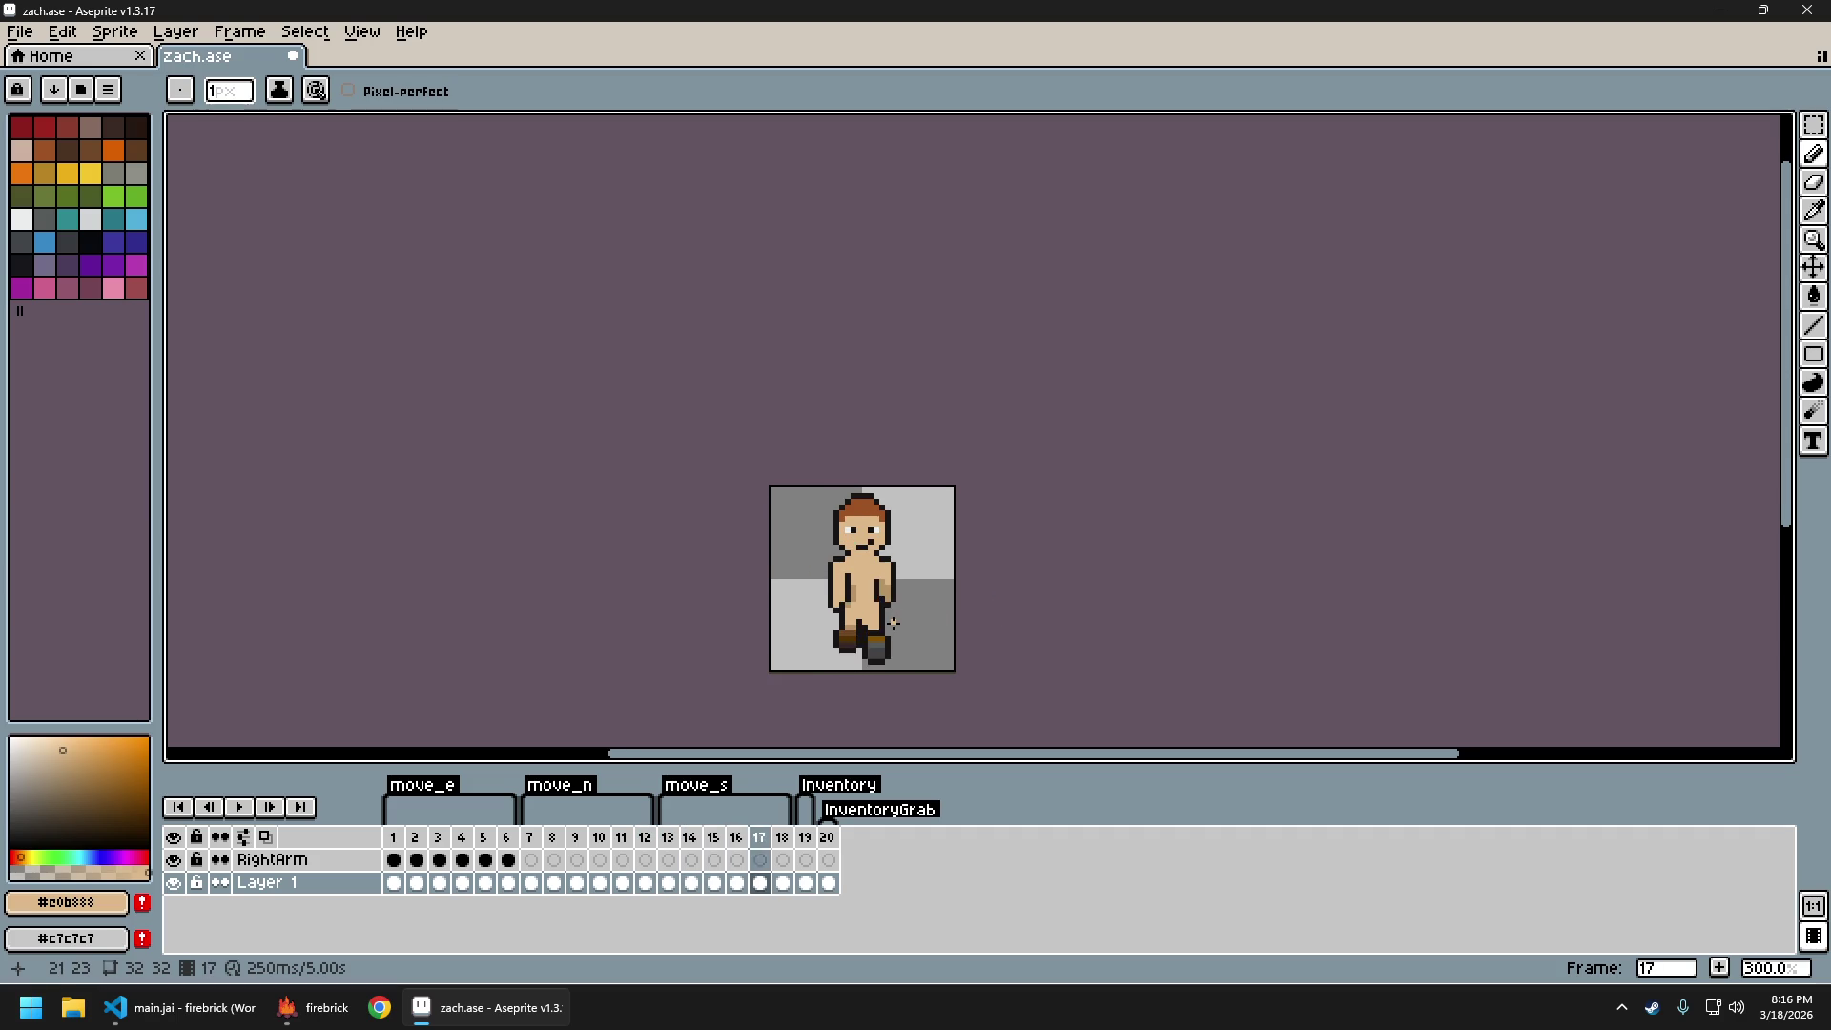
Sample the arm's shade #b89265, a lighter tan, and the black outline colour
{"action": "scroll", "coordinate": [890, 619], "scroll_direction": "up", "scroll_amount": 4}
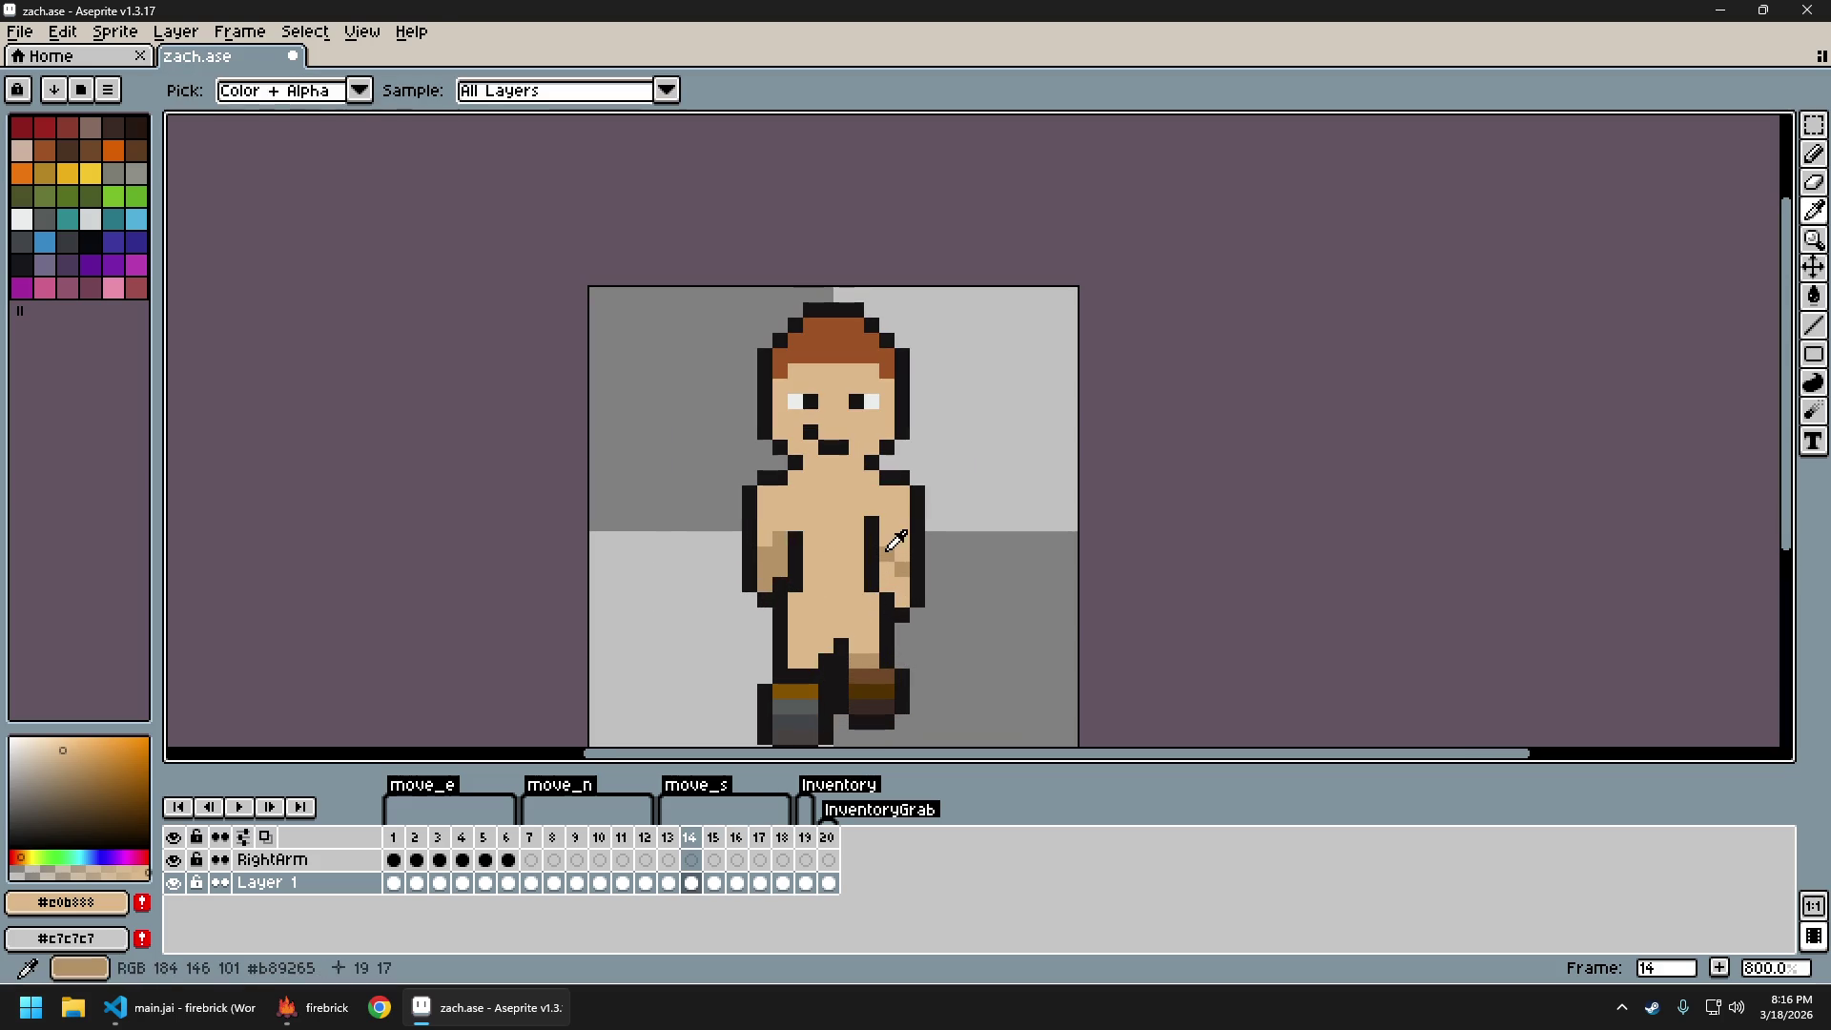
{"action": "left_click", "coordinate": [869, 561], "text": "alt"}
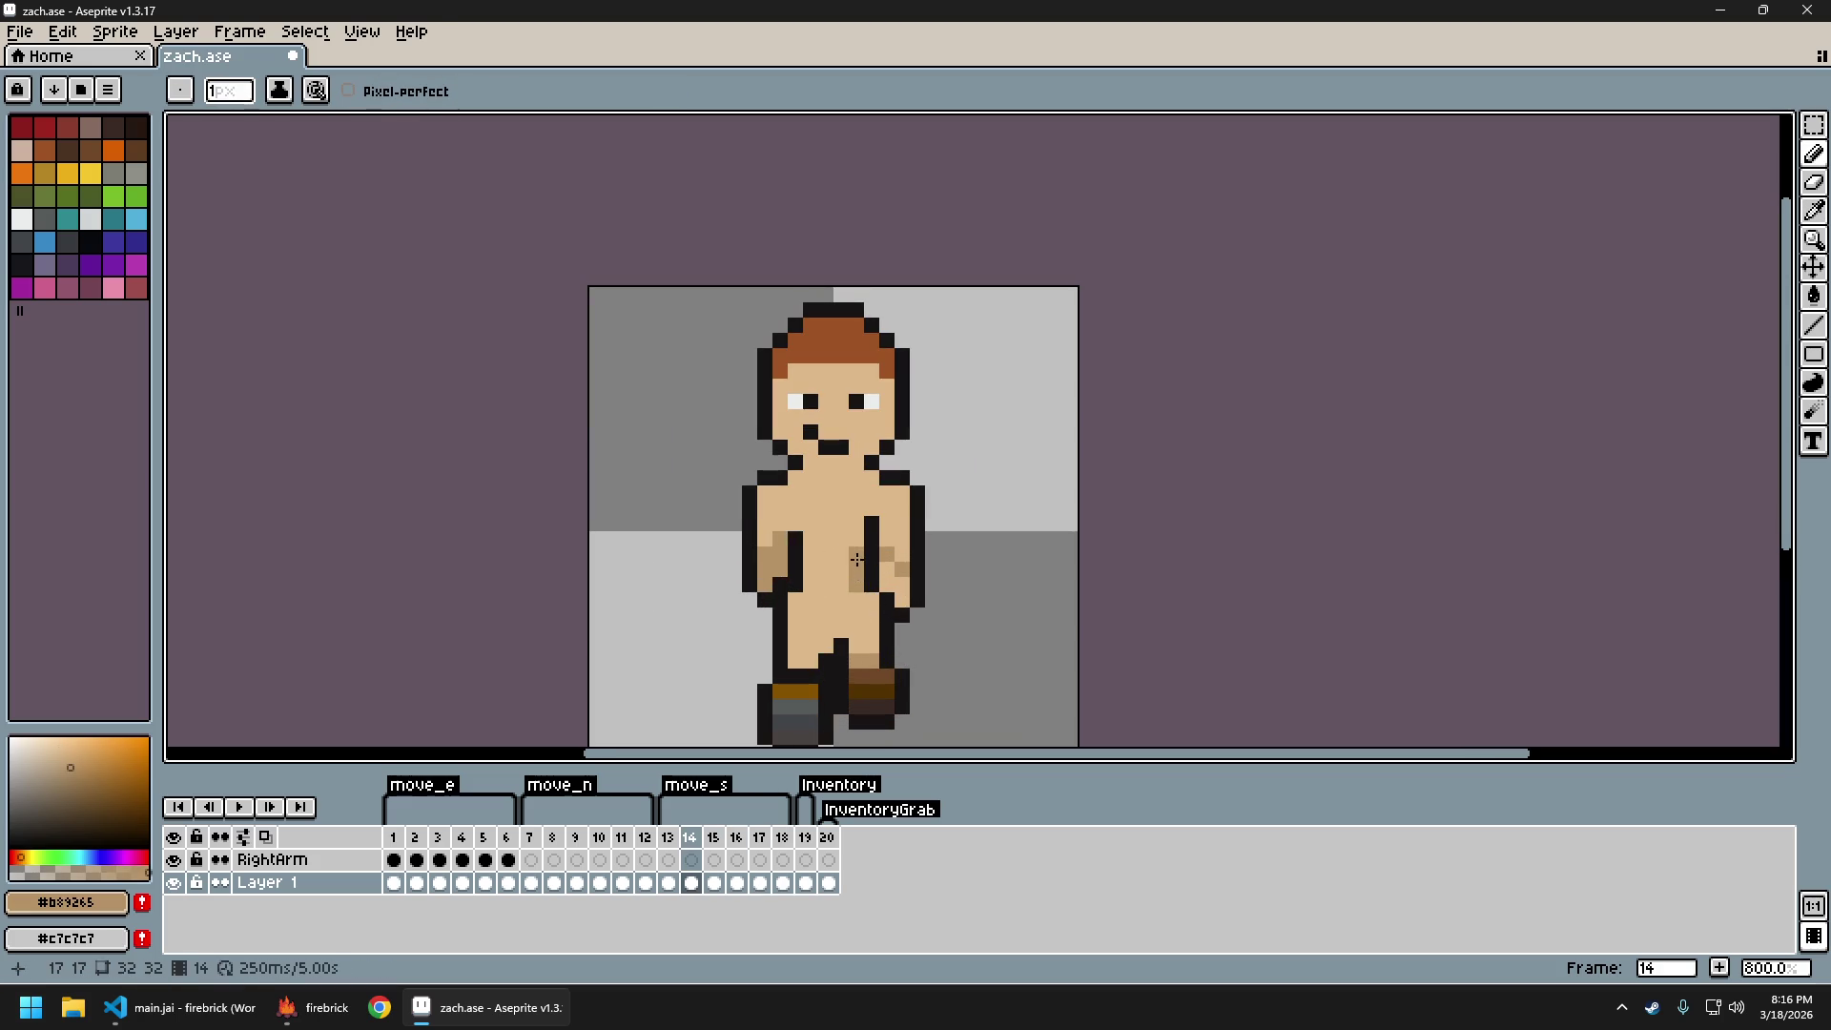
{"action": "left_click", "coordinate": [874, 600], "text": "alt"}
{"action": "scroll", "coordinate": [945, 585], "scroll_direction": "down", "scroll_amount": 5}
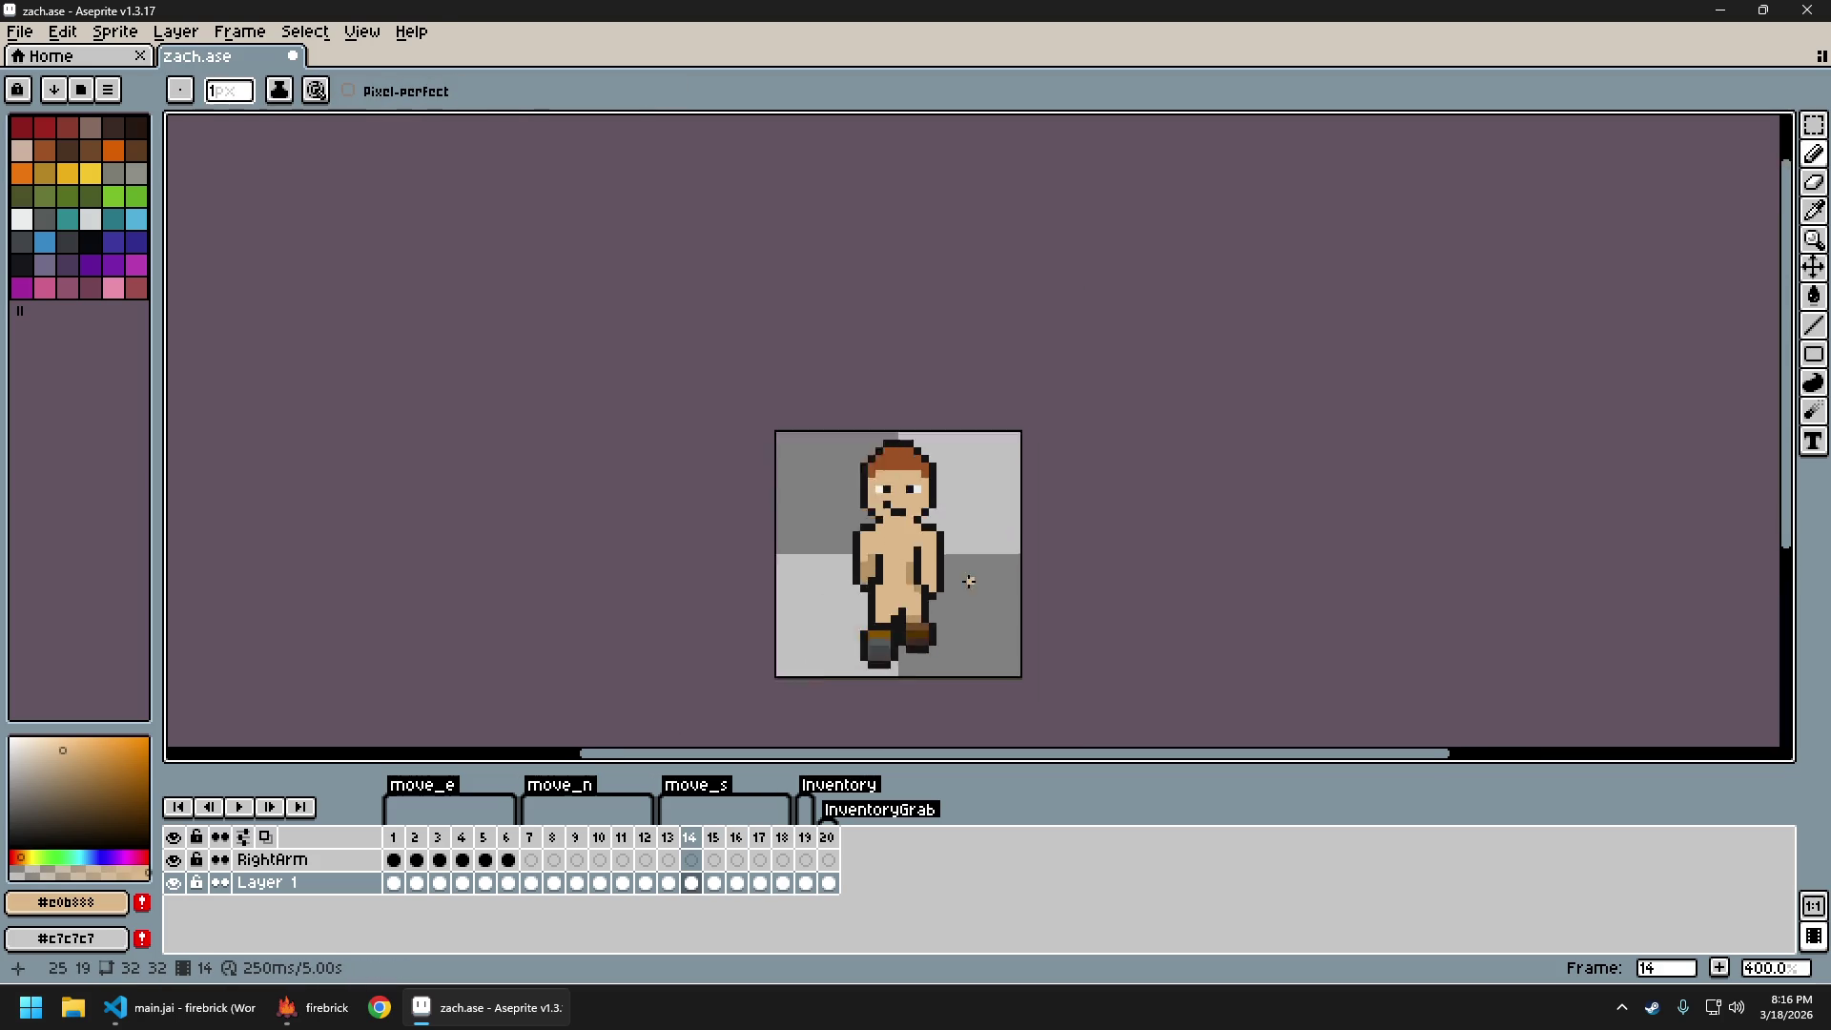
{"action": "key", "text": "comma"}
{"action": "key", "text": "comma"}
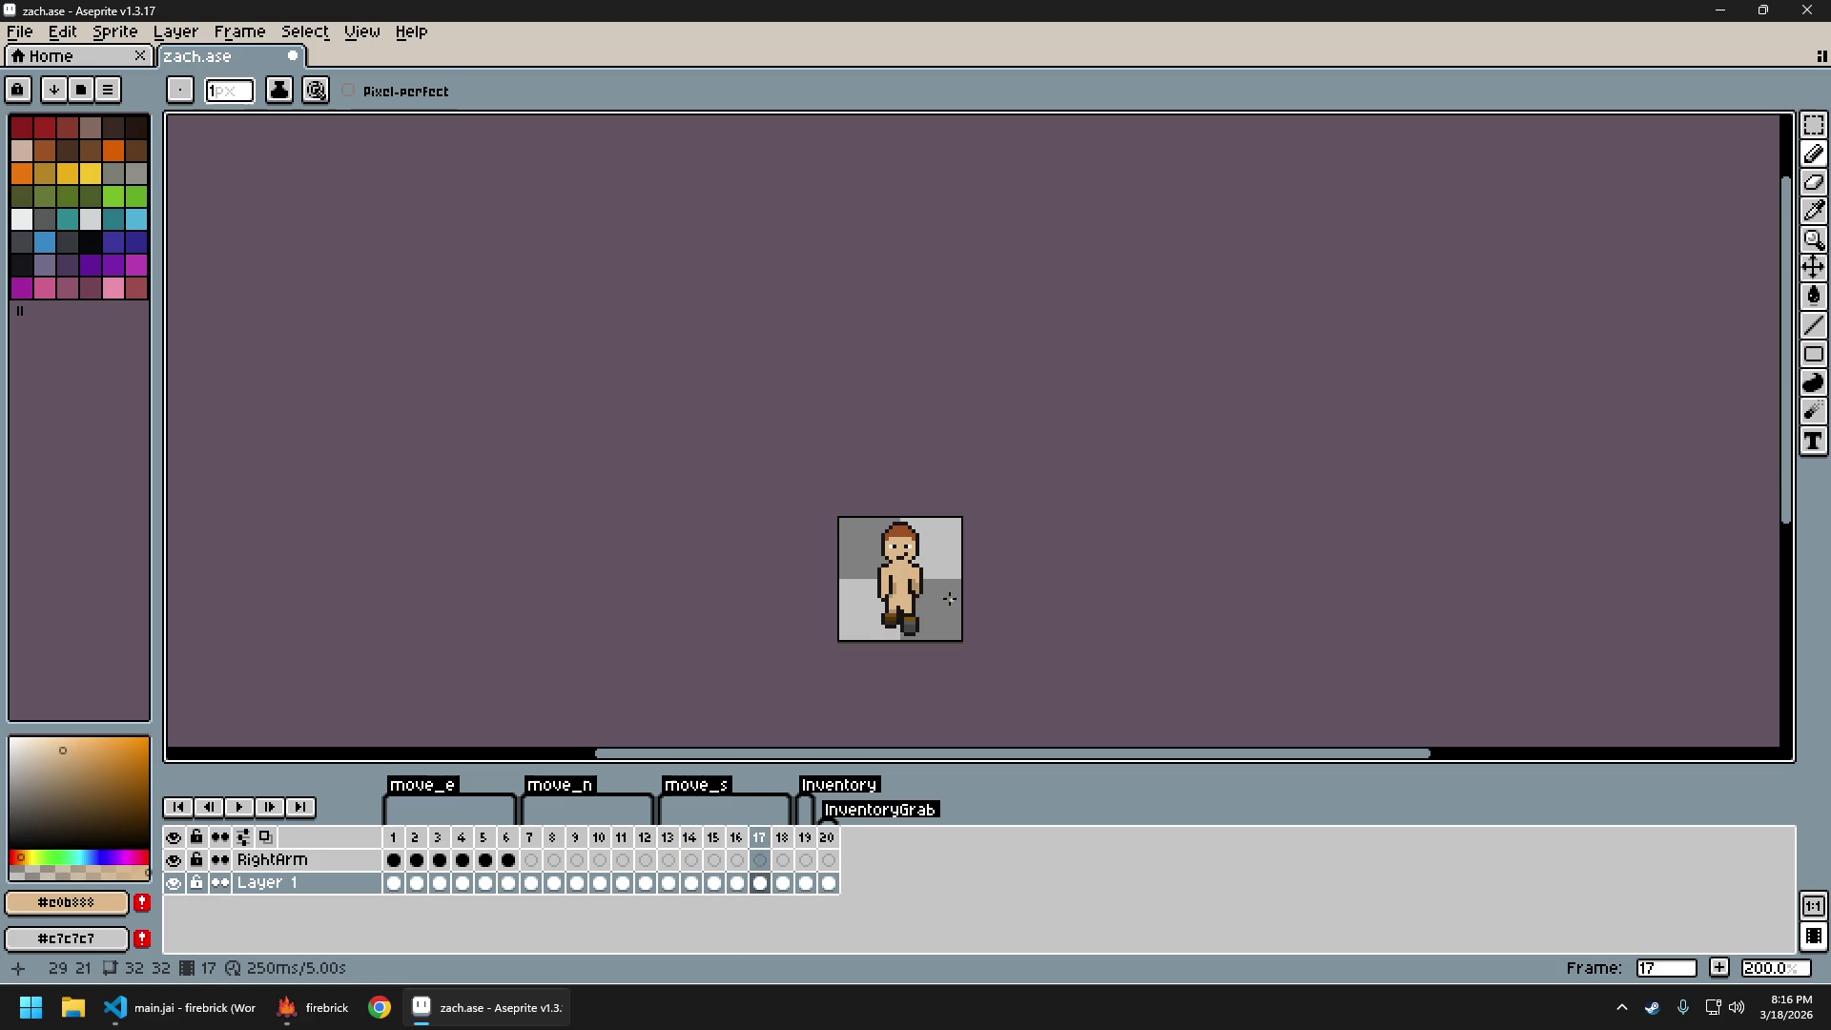
{"action": "scroll", "coordinate": [948, 592], "scroll_direction": "up", "scroll_amount": 3}
{"action": "scroll", "coordinate": [944, 595], "scroll_direction": "down", "scroll_amount": 3}
{"action": "scroll", "coordinate": [939, 601], "scroll_direction": "up", "scroll_amount": 2}
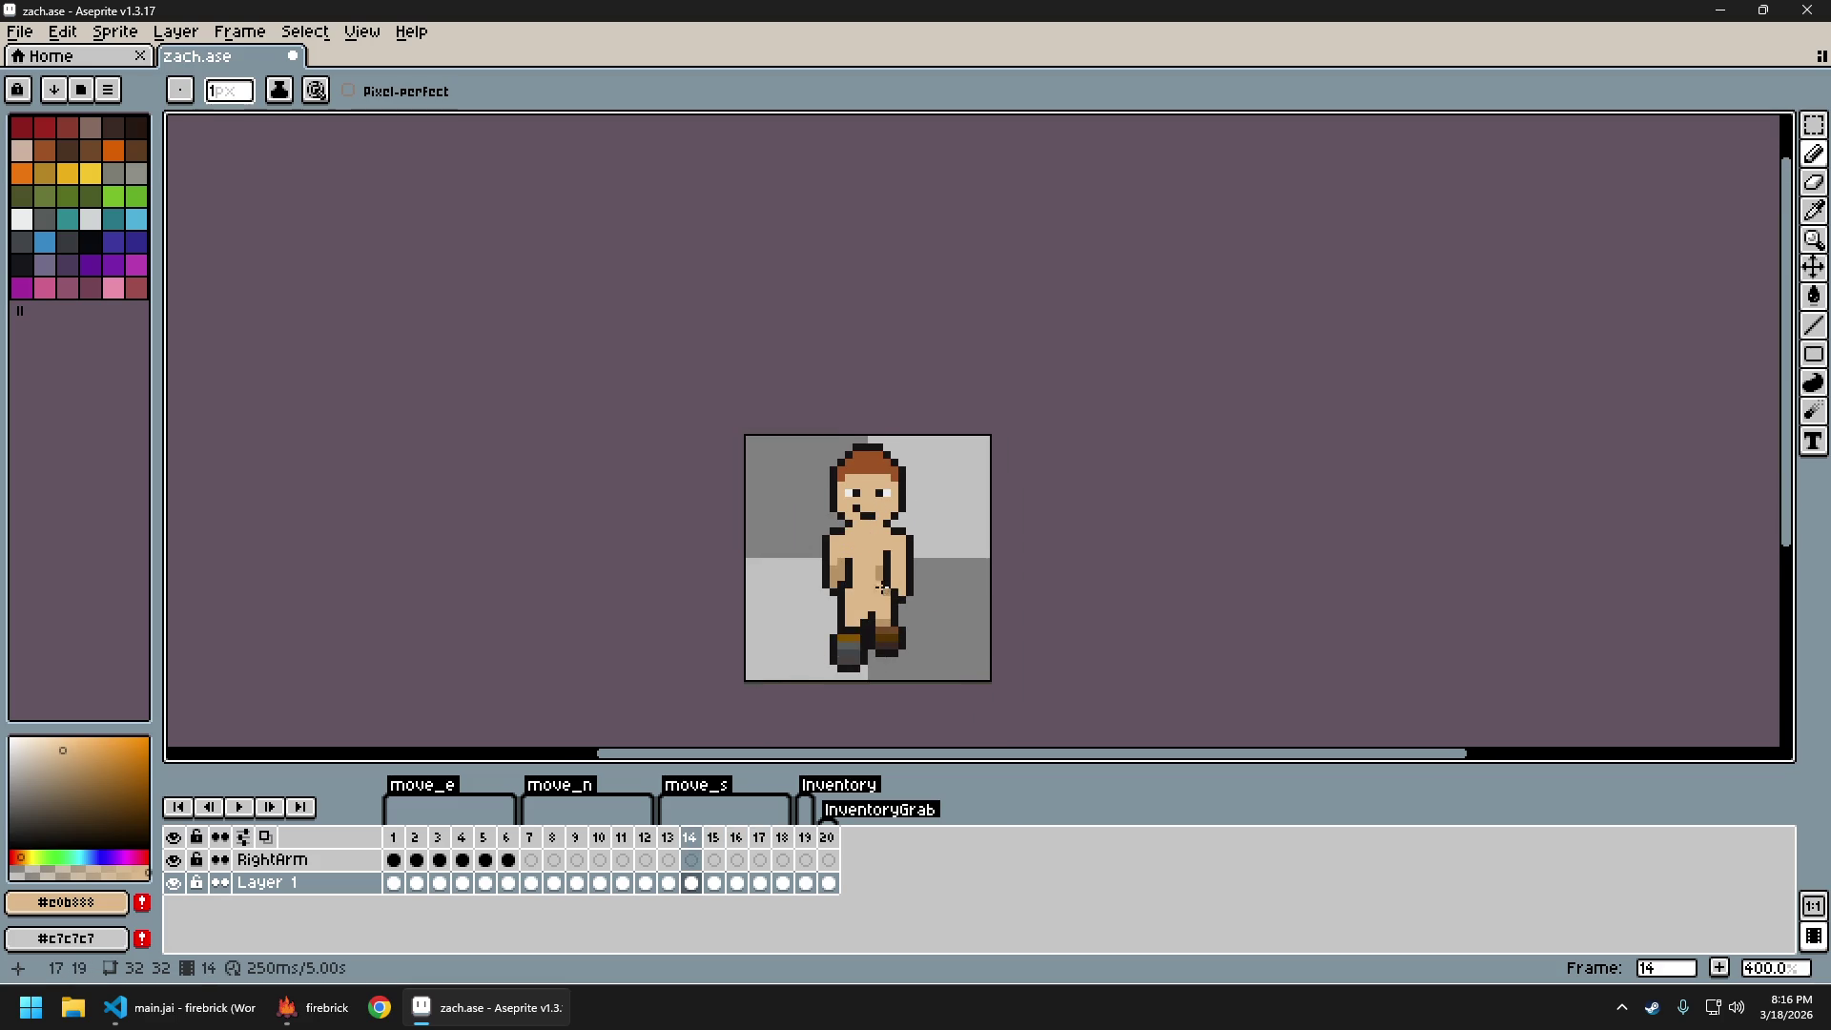
{"action": "scroll", "coordinate": [881, 586], "scroll_direction": "up", "scroll_amount": 2}
{"action": "left_click", "coordinate": [832, 537], "text": "alt"}
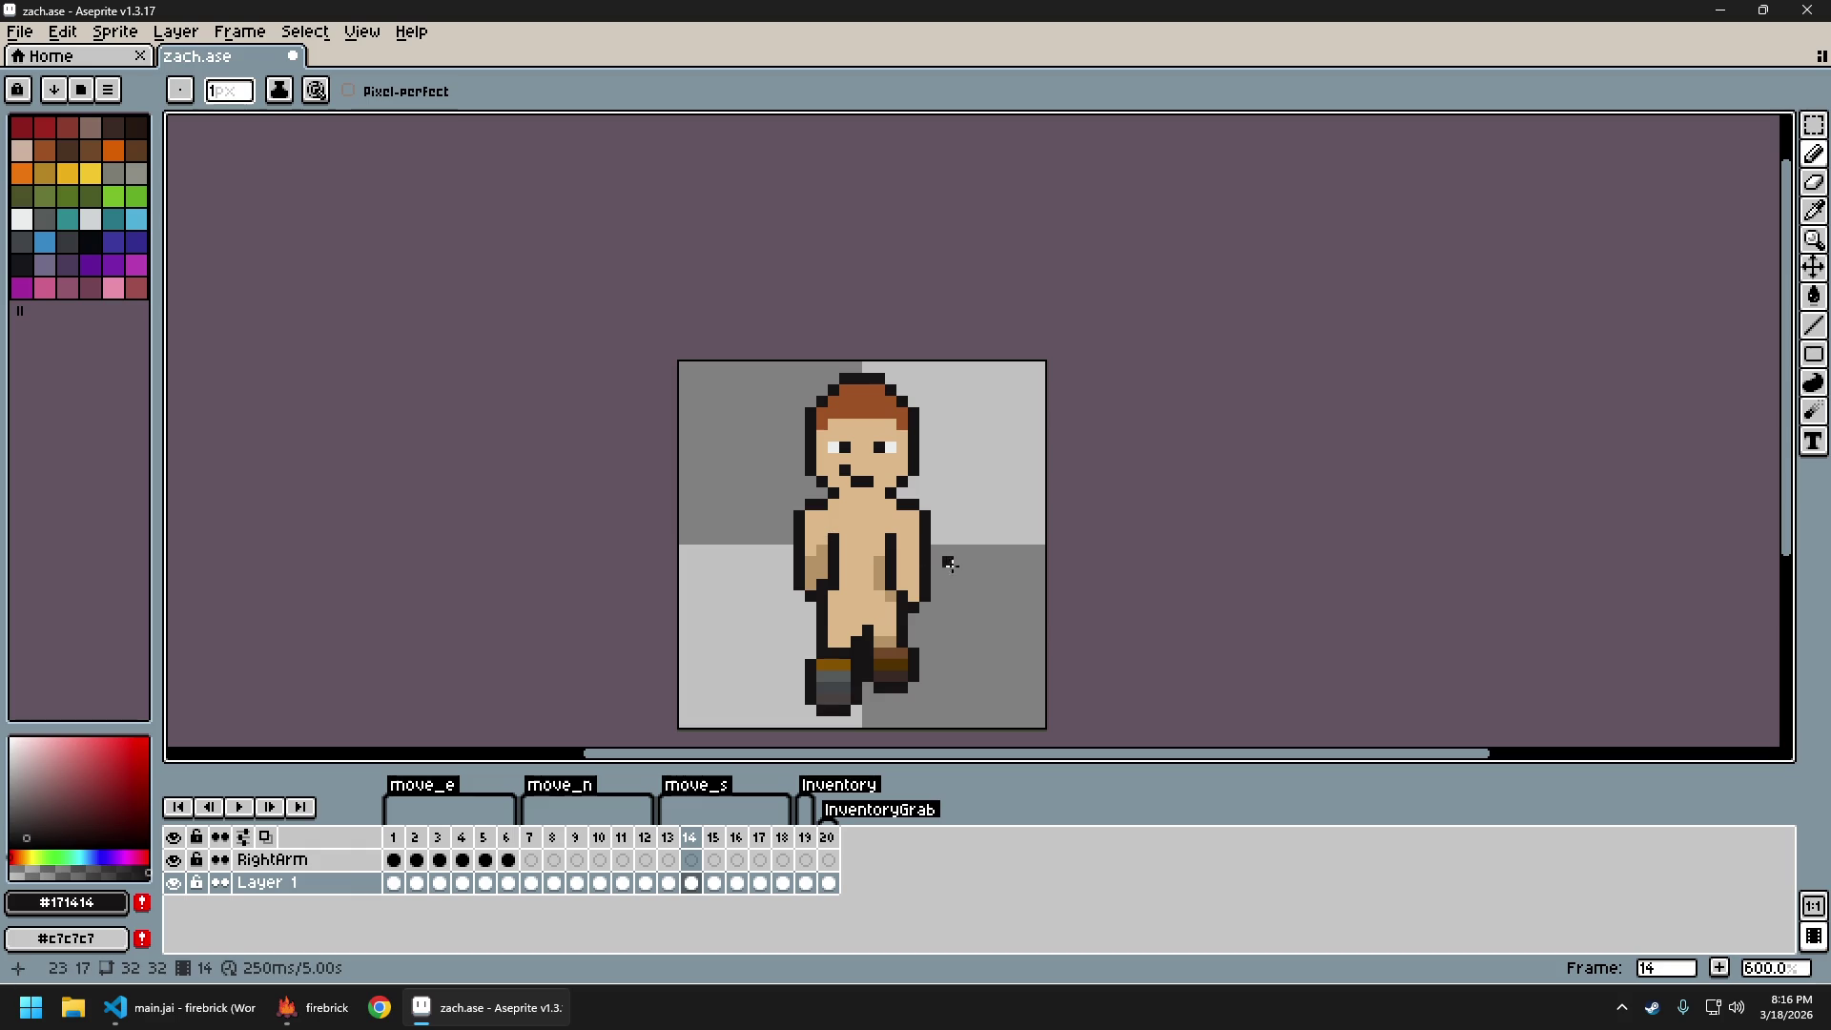
{"action": "scroll", "coordinate": [961, 574], "scroll_direction": "down", "scroll_amount": 3}
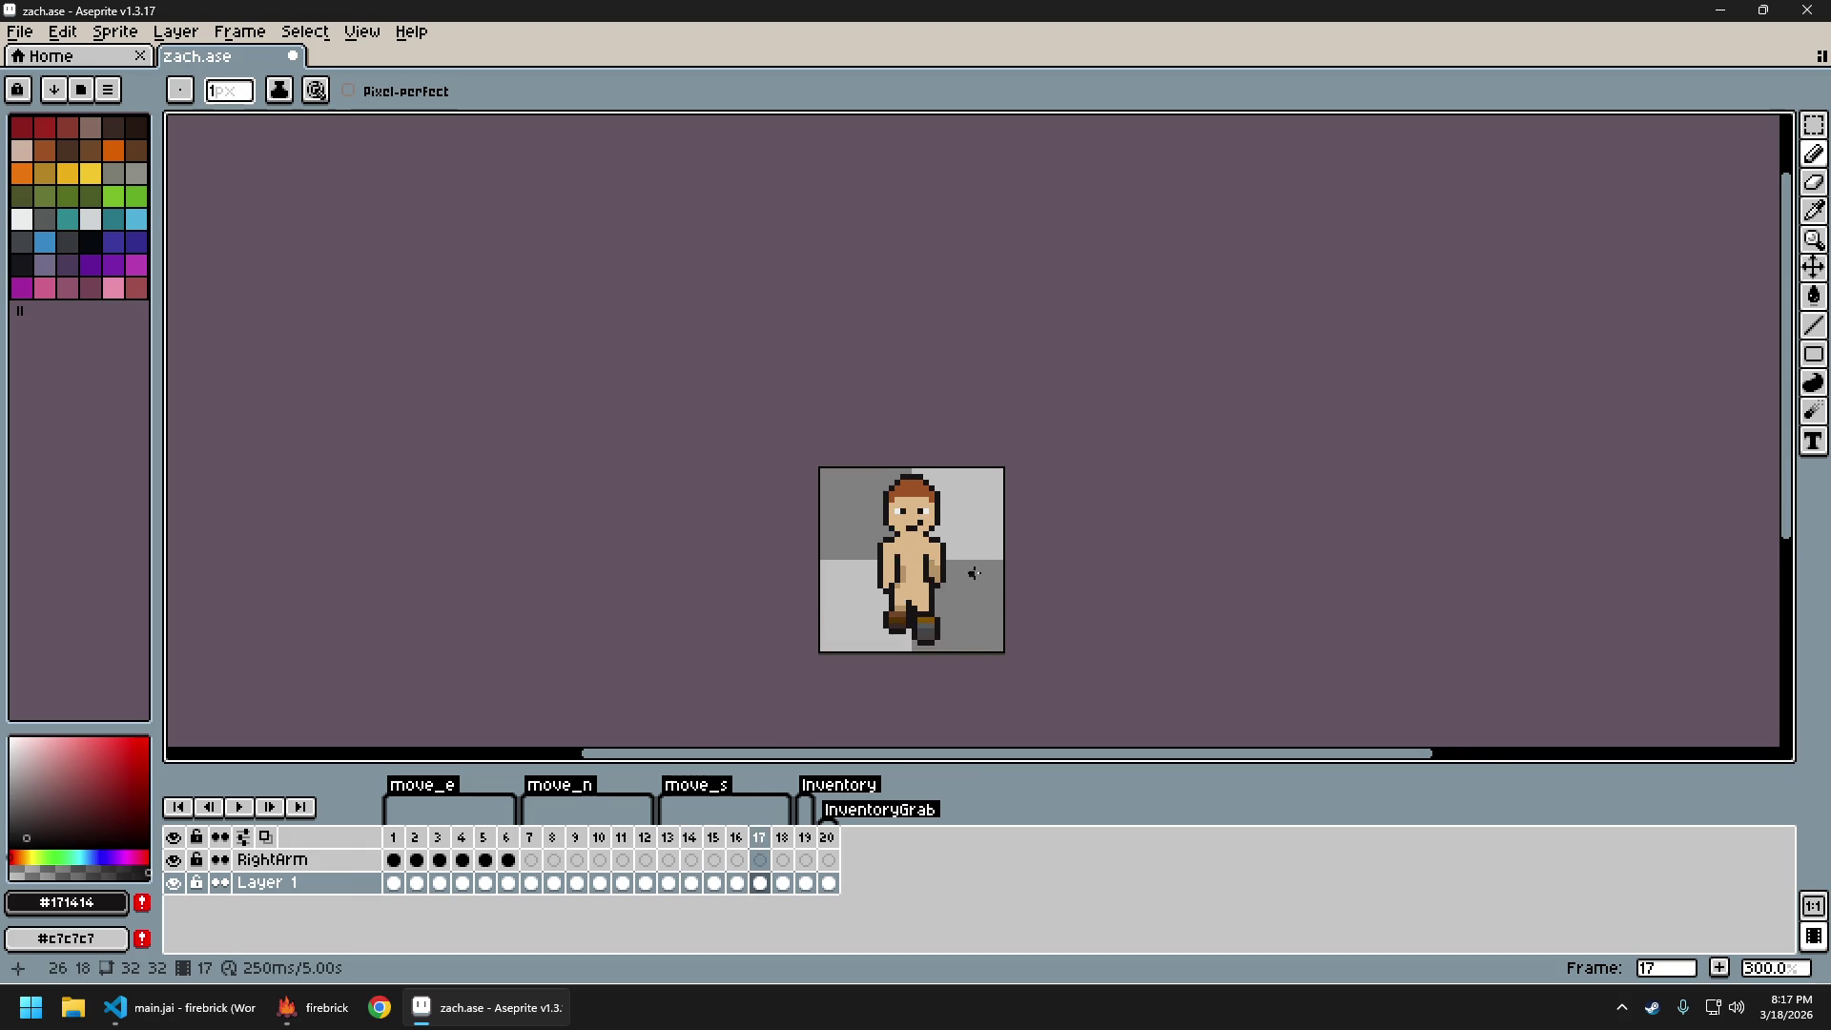
{"action": "scroll", "coordinate": [1000, 589], "scroll_direction": "down", "scroll_amount": 1}
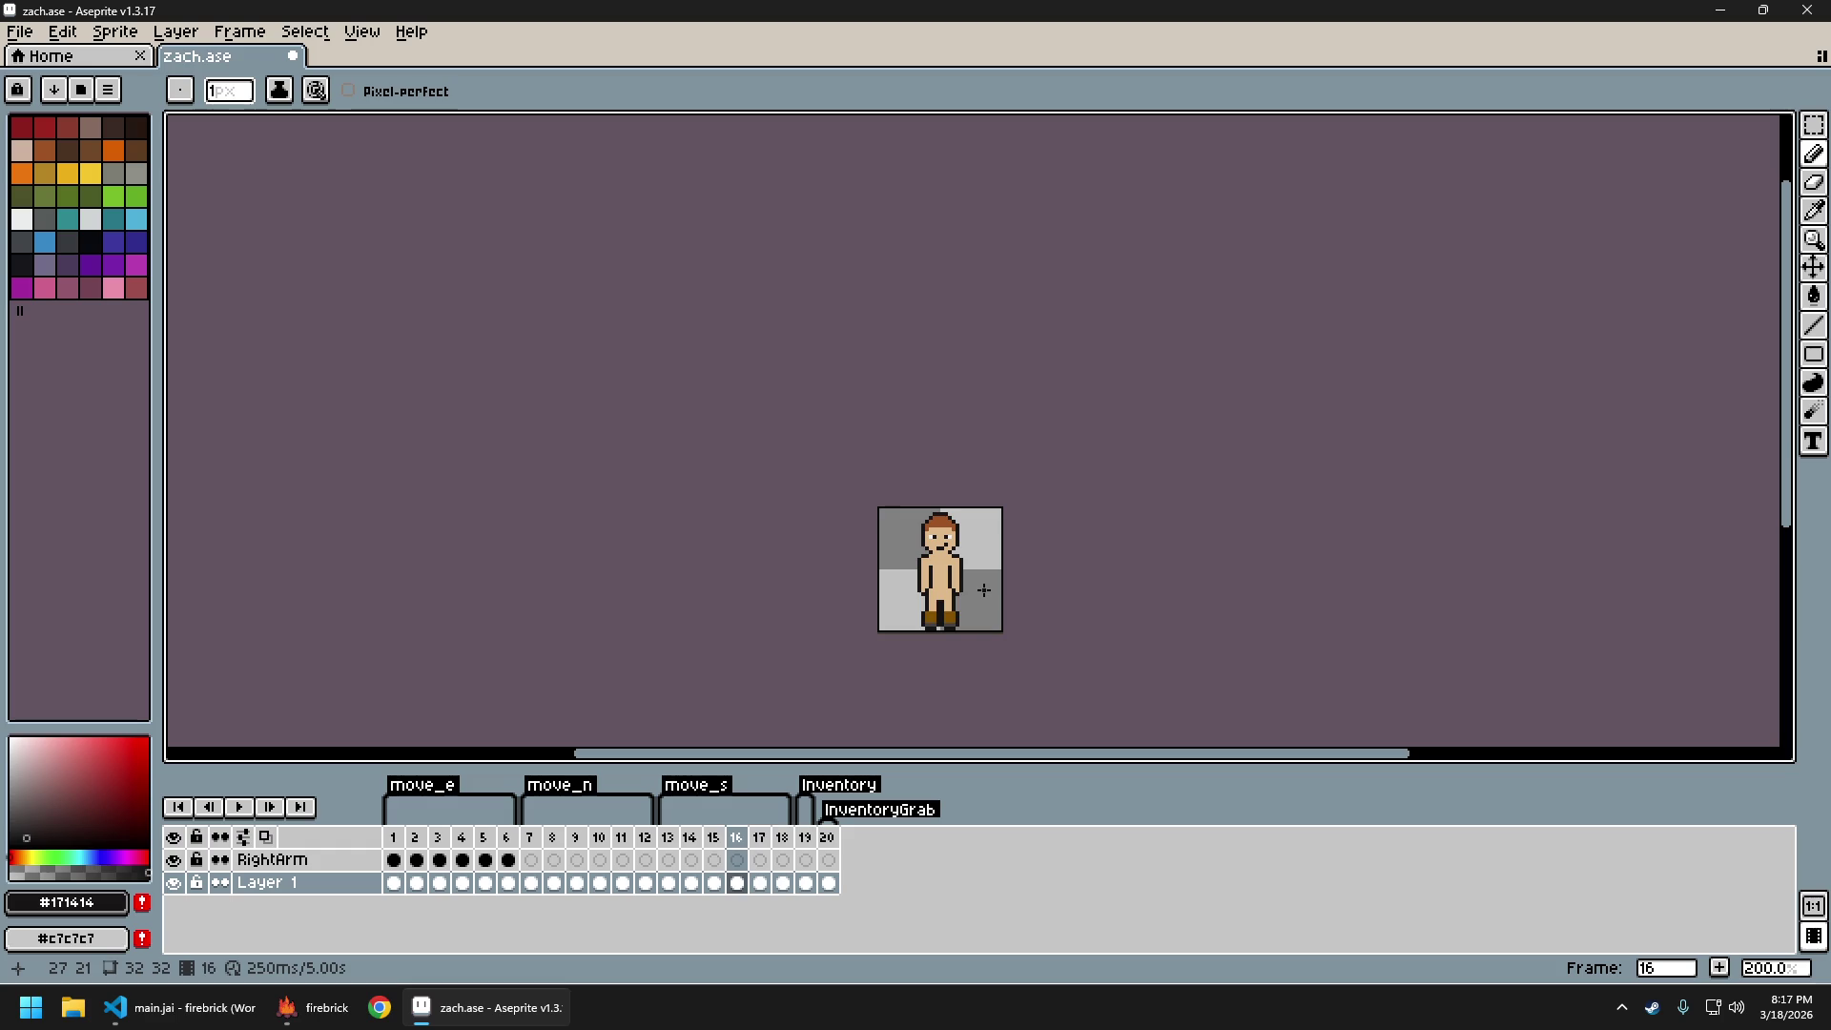
Pick skin tones #c0b888 and #b89265, then compare frames 14 and 17
{"action": "scroll", "coordinate": [963, 577], "scroll_direction": "up", "scroll_amount": 3}
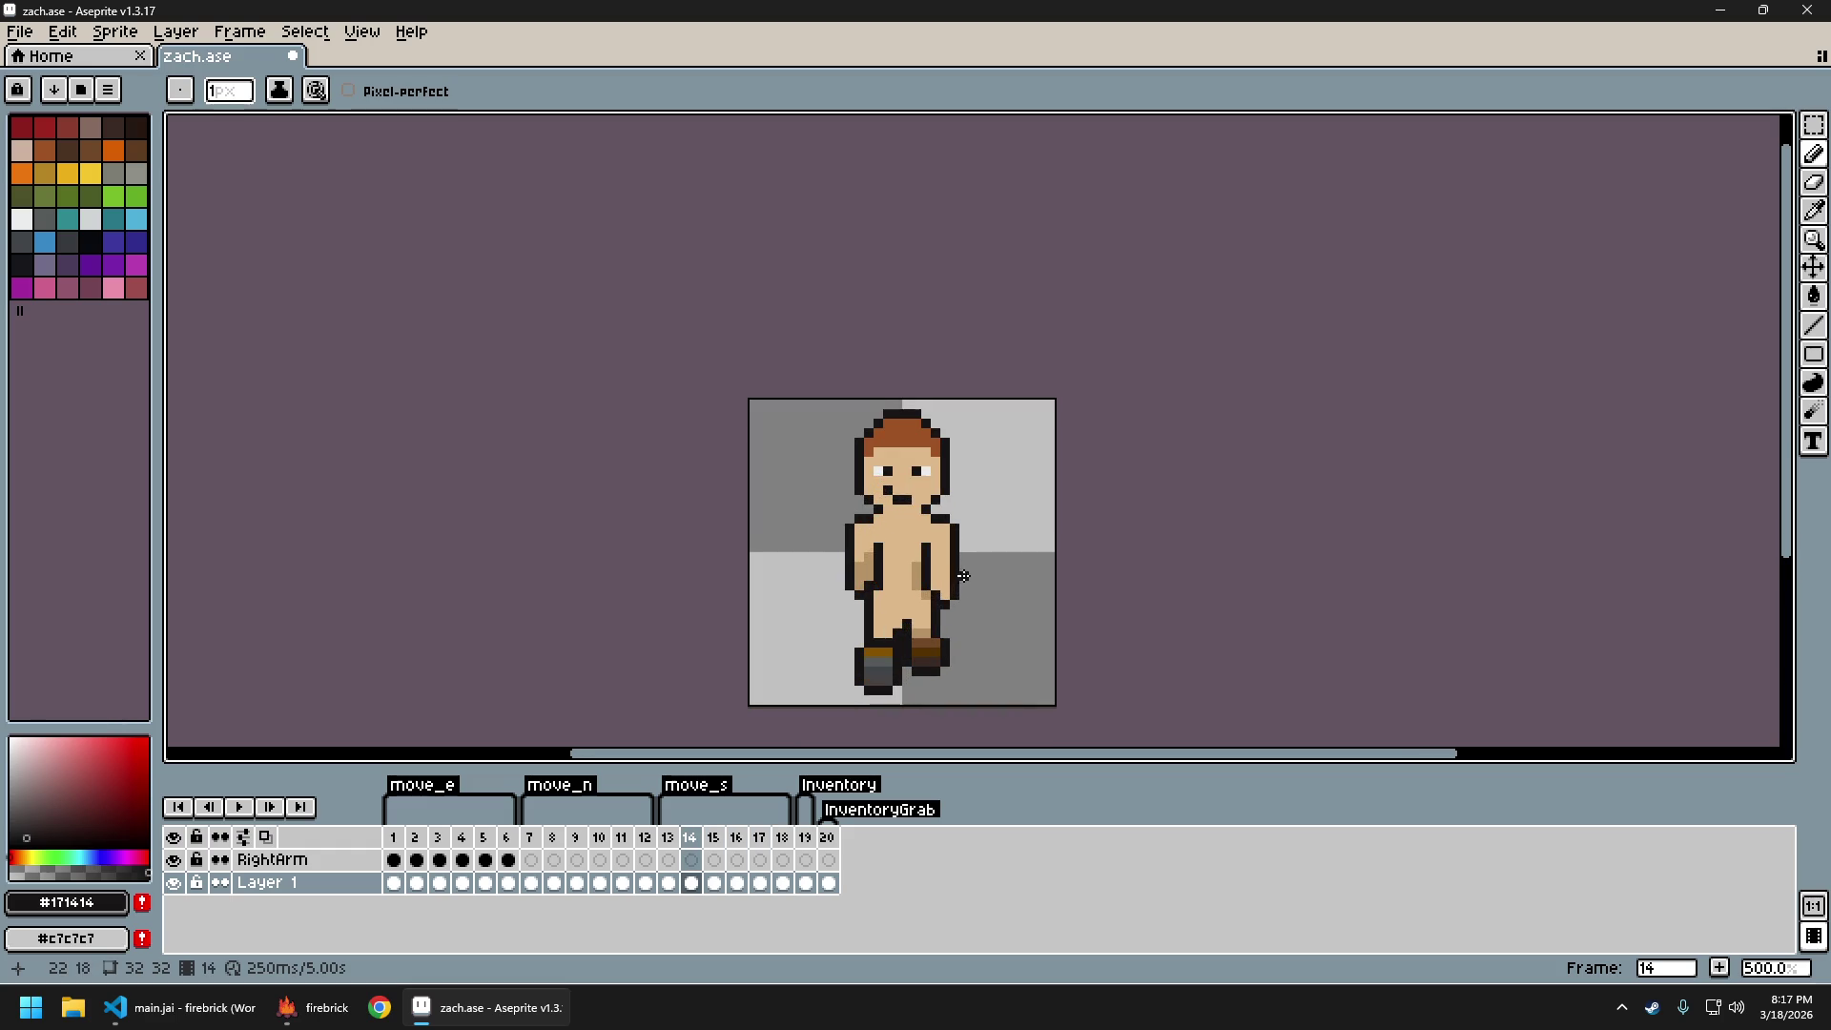
{"action": "scroll", "coordinate": [943, 594], "scroll_direction": "up", "scroll_amount": 1}
{"action": "left_click", "coordinate": [898, 572], "text": "alt"}
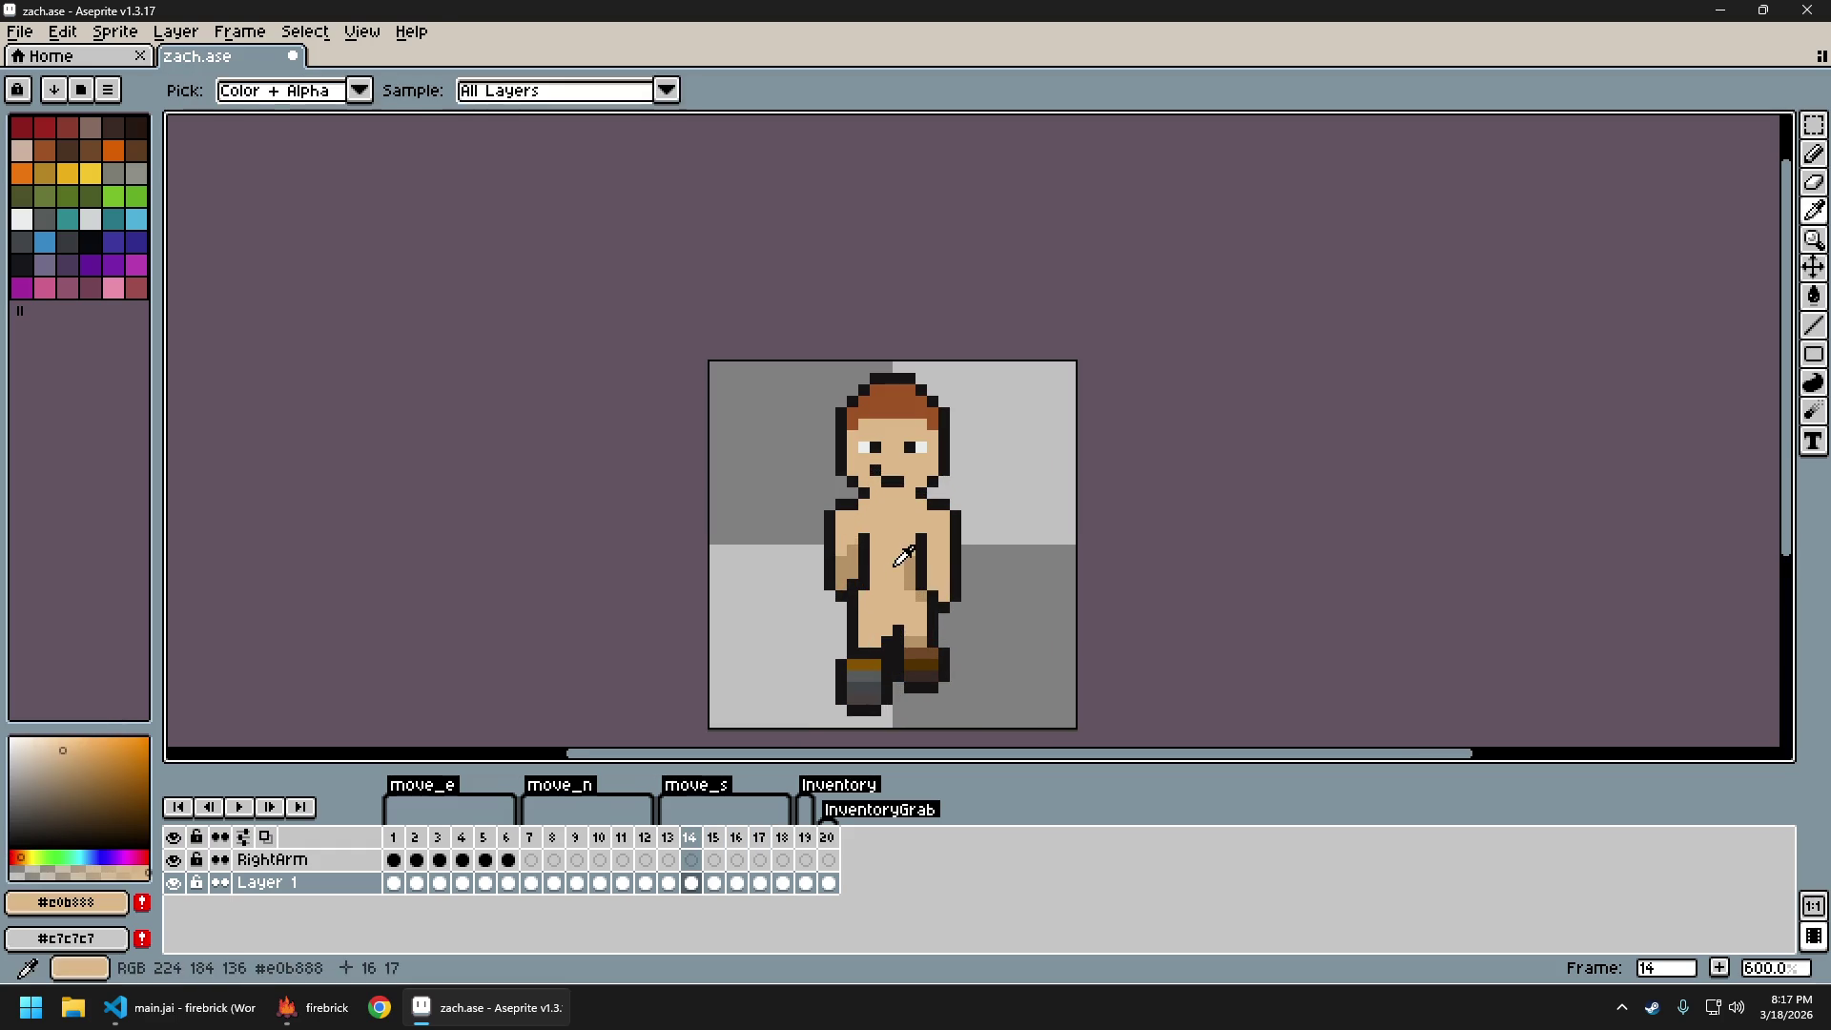
{"action": "left_click", "coordinate": [920, 607], "text": "alt"}
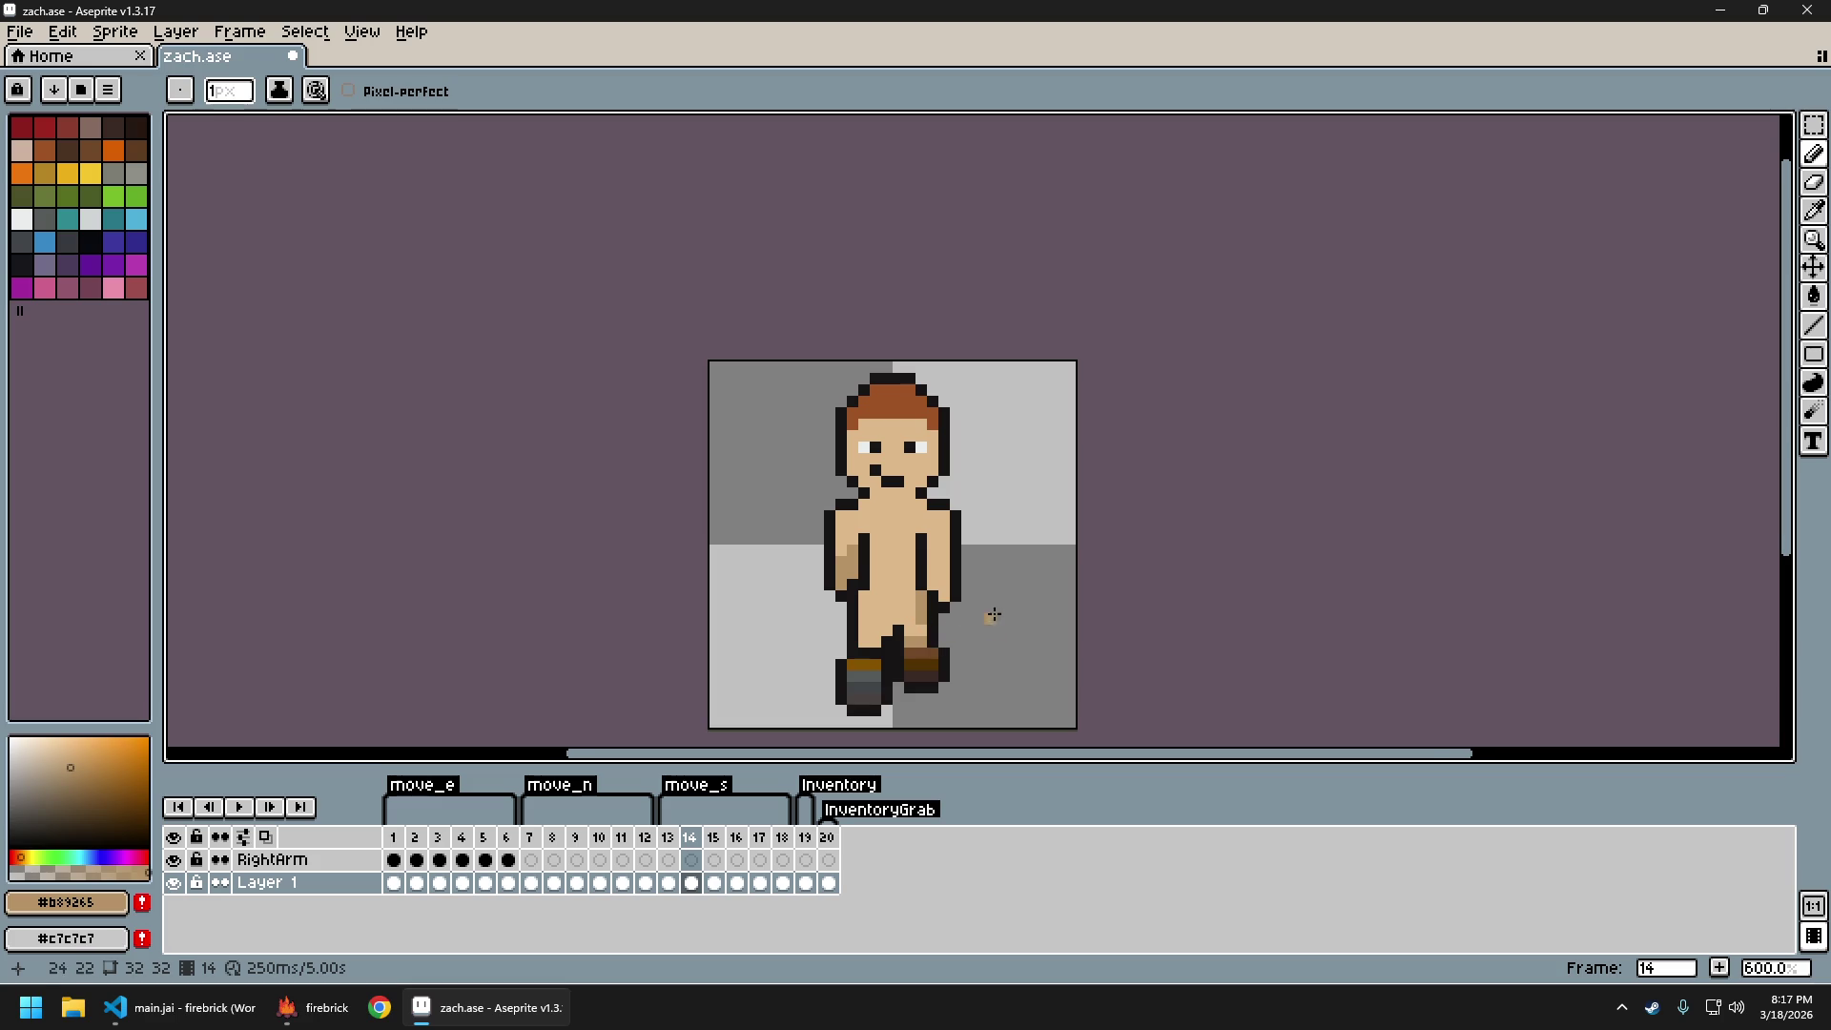
{"action": "scroll", "coordinate": [992, 615], "scroll_direction": "down", "scroll_amount": 3}
{"action": "key", "text": "Right"}
{"action": "key", "text": "Right"}
{"action": "key", "text": "Right"}
{"action": "key", "text": "Left"}
{"action": "key", "text": "Left"}
{"action": "key", "text": "Left"}
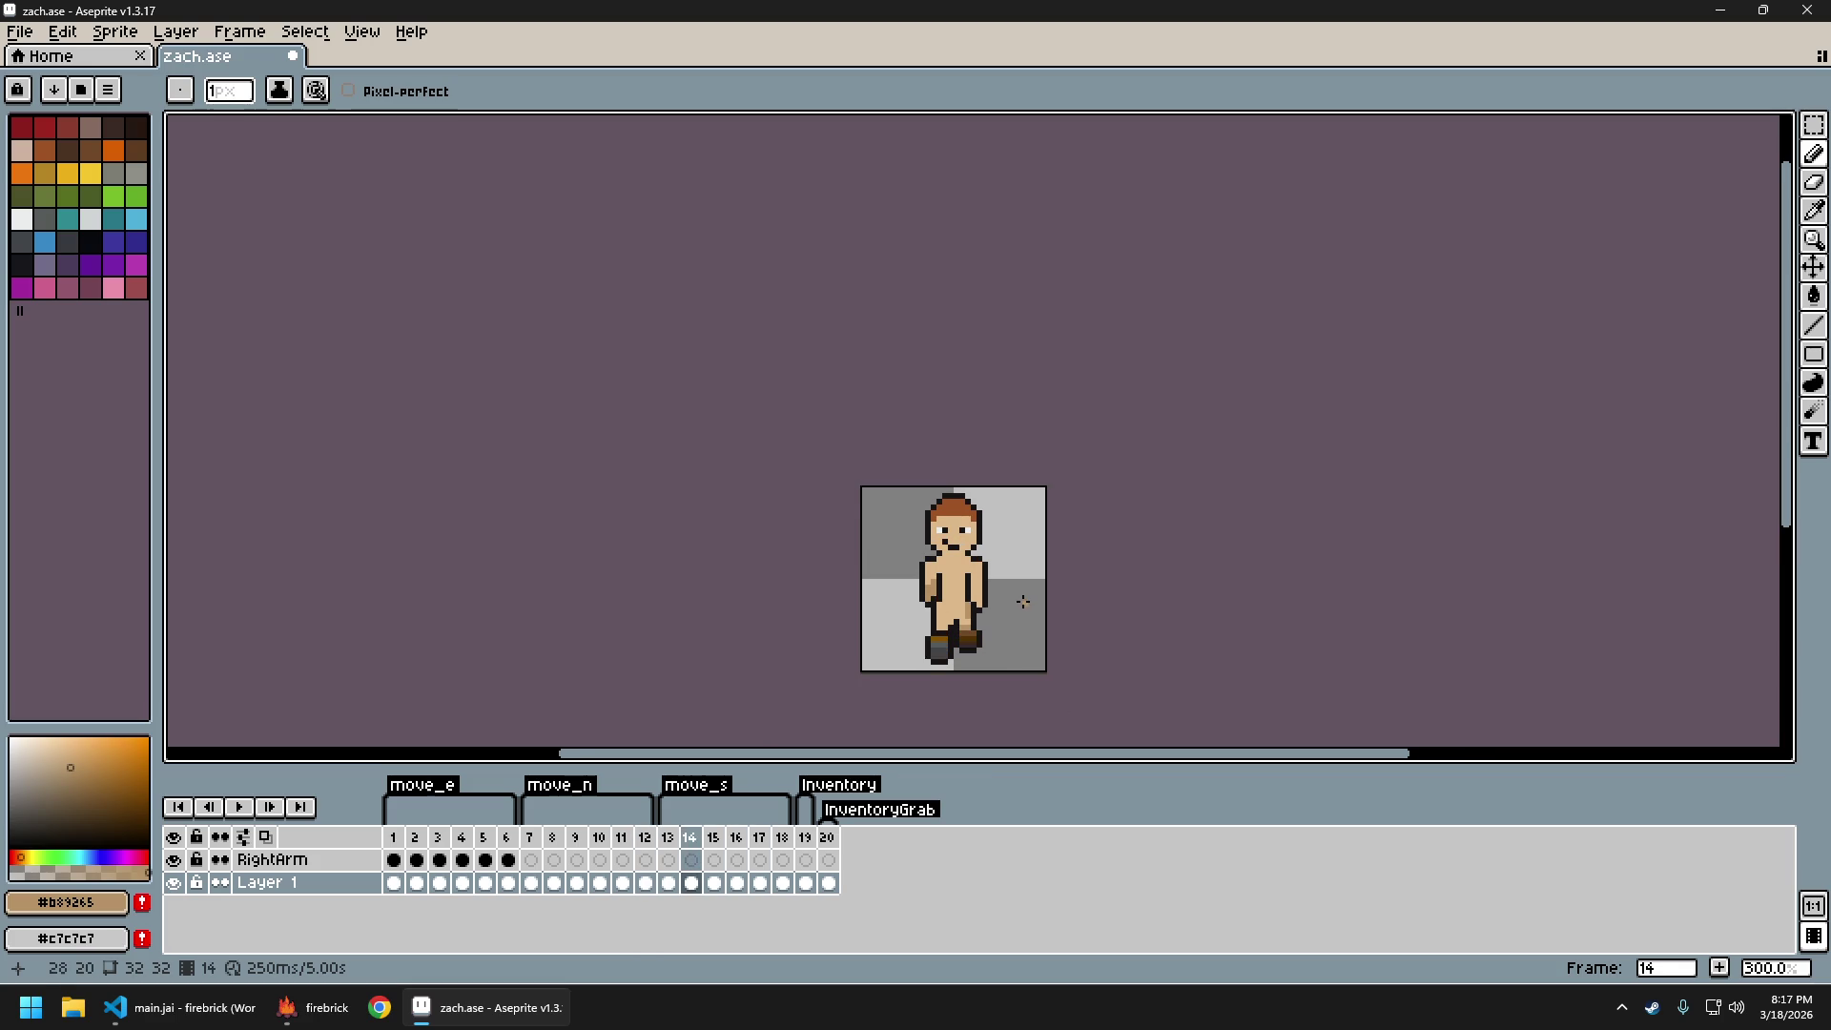
{"action": "key", "text": "Right"}
{"action": "key", "text": "Right"}
{"action": "key", "text": "Left"}
{"action": "key", "text": "Left"}
Sample the leg's lighter skin tone and flip between frames 14 and 16
{"action": "scroll", "coordinate": [987, 621], "scroll_direction": "up", "scroll_amount": 3}
{"action": "left_click", "coordinate": [940, 608], "text": "alt"}
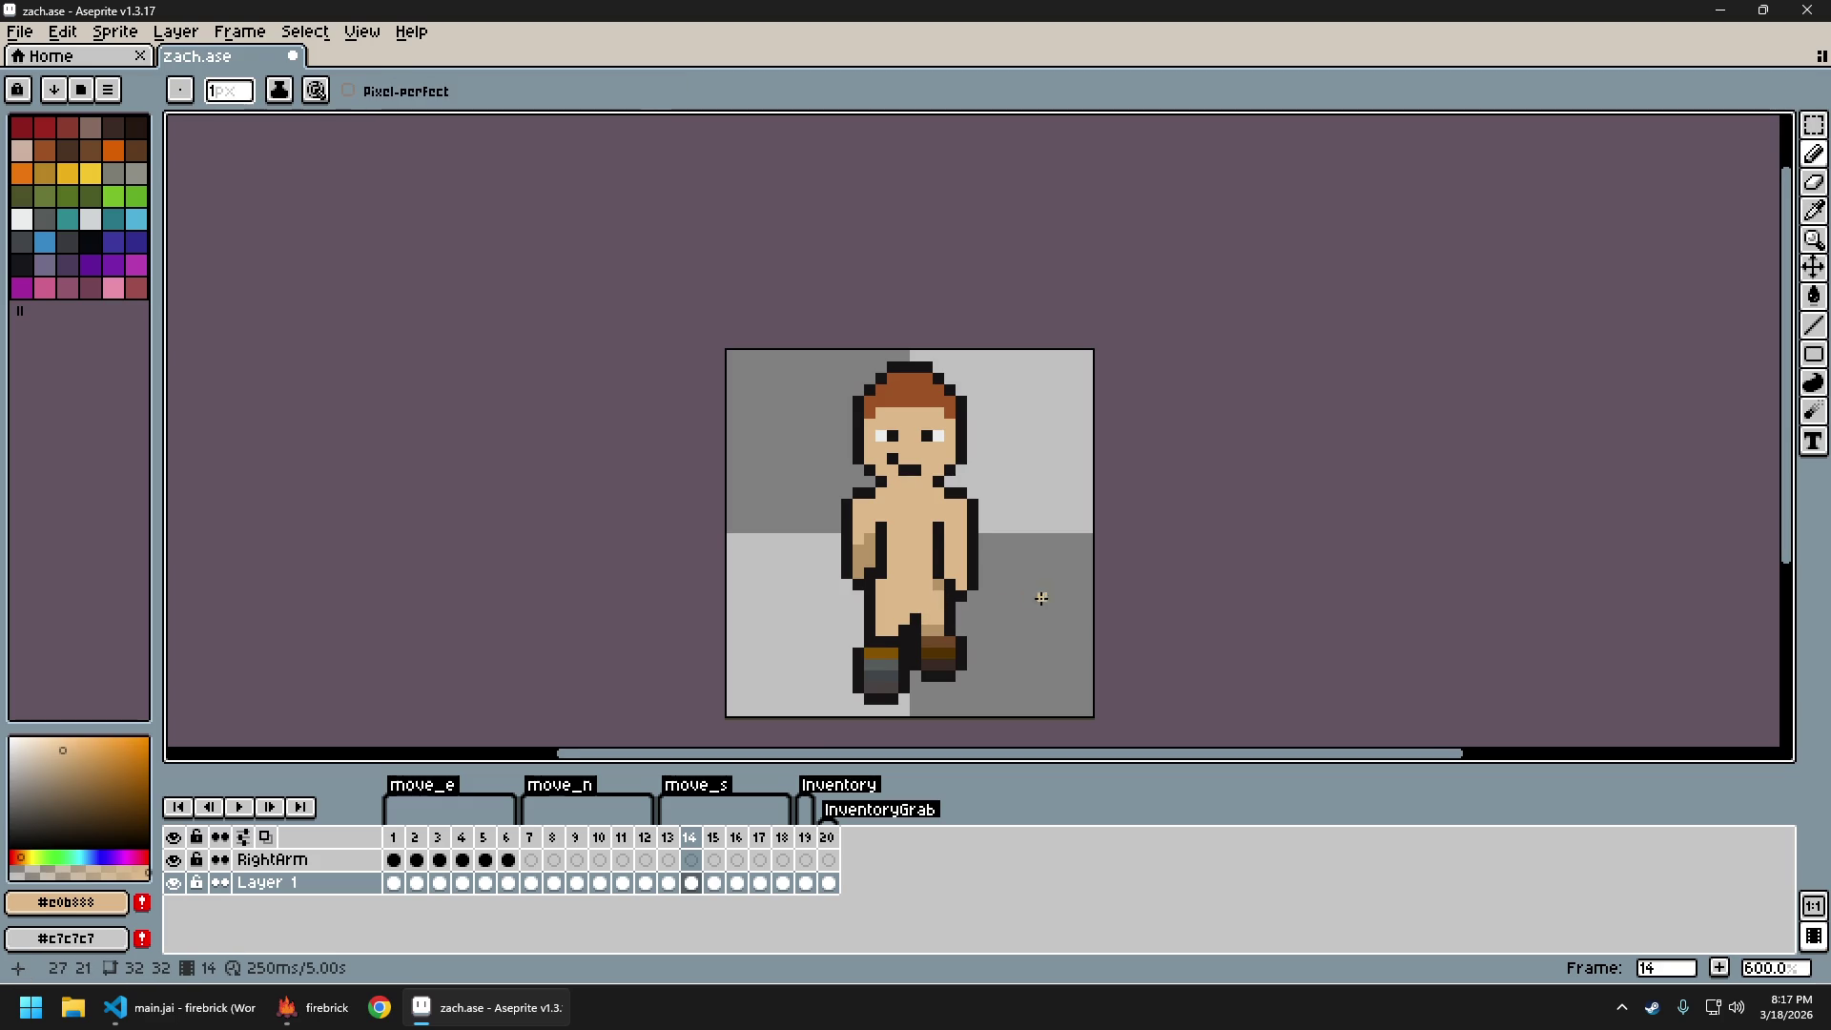
{"action": "scroll", "coordinate": [1034, 596], "scroll_direction": "down", "scroll_amount": 3}
{"action": "key", "text": "Left"}
{"action": "key", "text": "Left"}
{"action": "key", "text": "Left"}
{"action": "key", "text": "Right"}
{"action": "key", "text": "Right"}
{"action": "key", "text": "Right"}
{"action": "key", "text": "Right"}
{"action": "key", "text": "Left"}
{"action": "key", "text": "Left"}
{"action": "key", "text": "Left"}
{"action": "key", "text": "Right"}
{"action": "key", "text": "Right"}
{"action": "key", "text": "Right"}
{"action": "key", "text": "Left"}
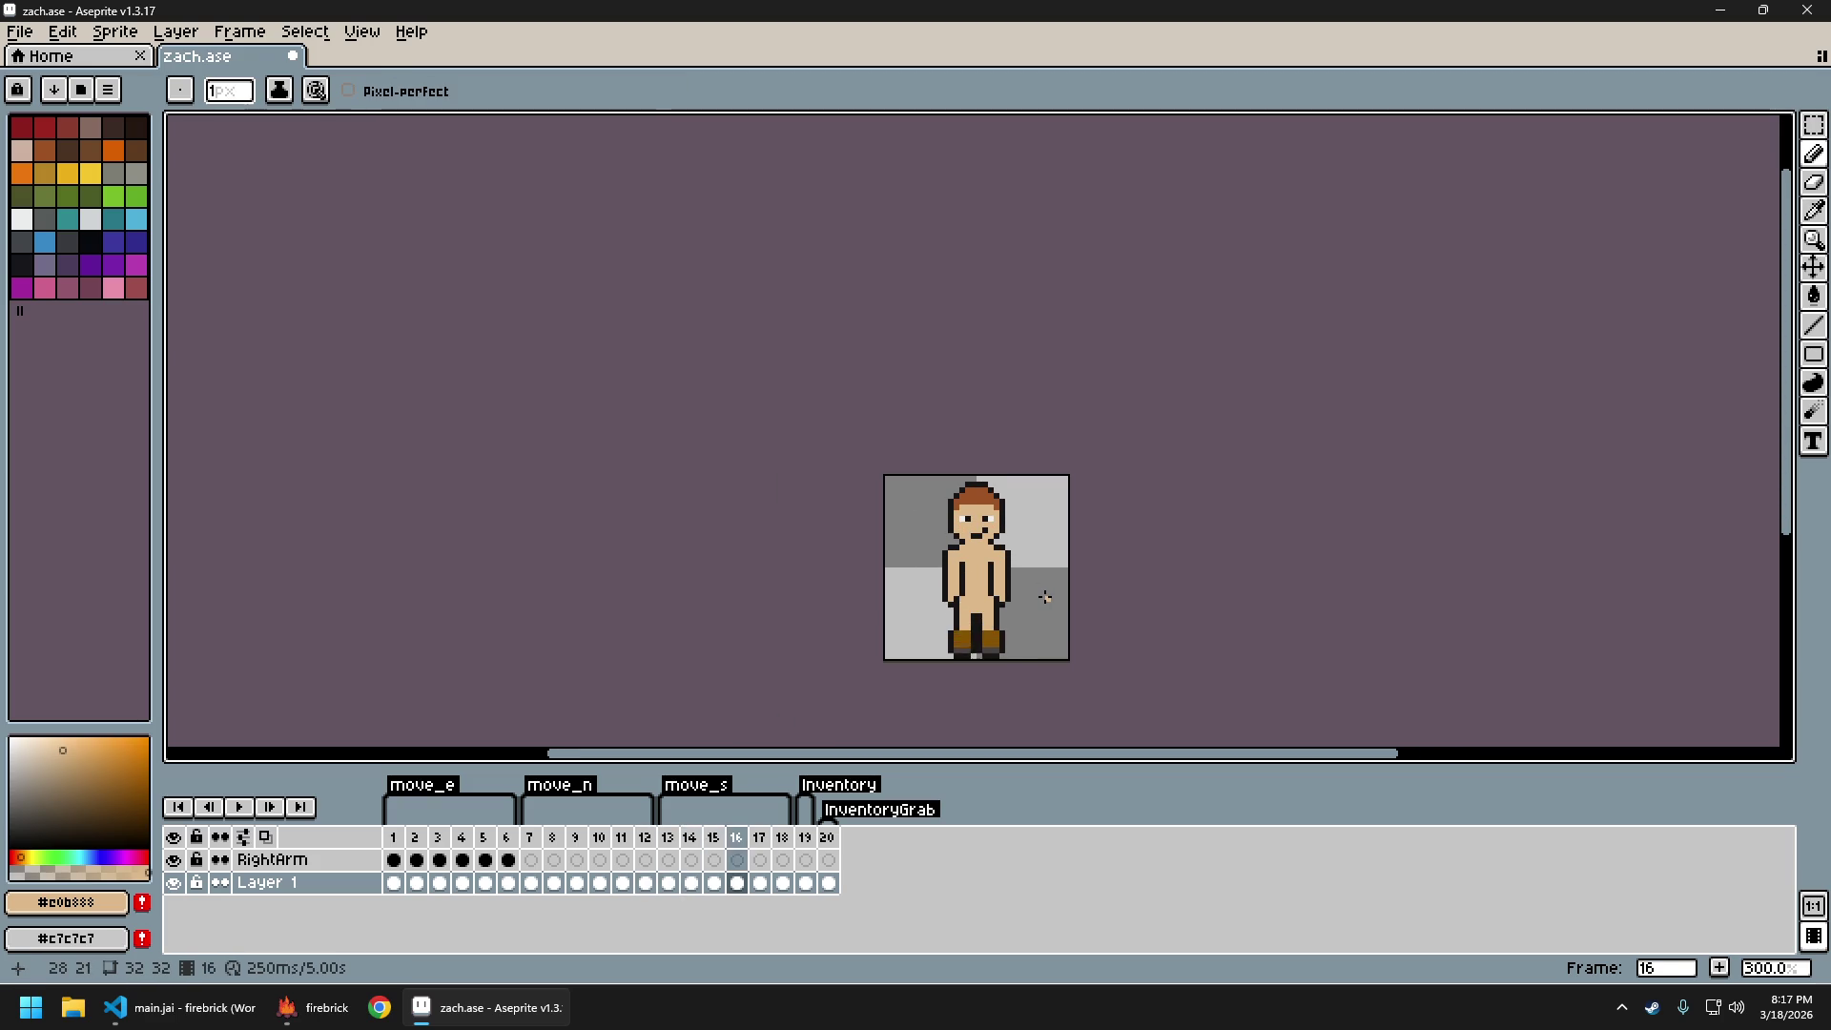
{"action": "key", "text": "Left"}
{"action": "key", "text": "Left"}
Eyedrop the darker tone #b89265 and flip through frames 13–16, ending on frame 16
{"action": "scroll", "coordinate": [1013, 614], "scroll_direction": "up", "scroll_amount": 3}
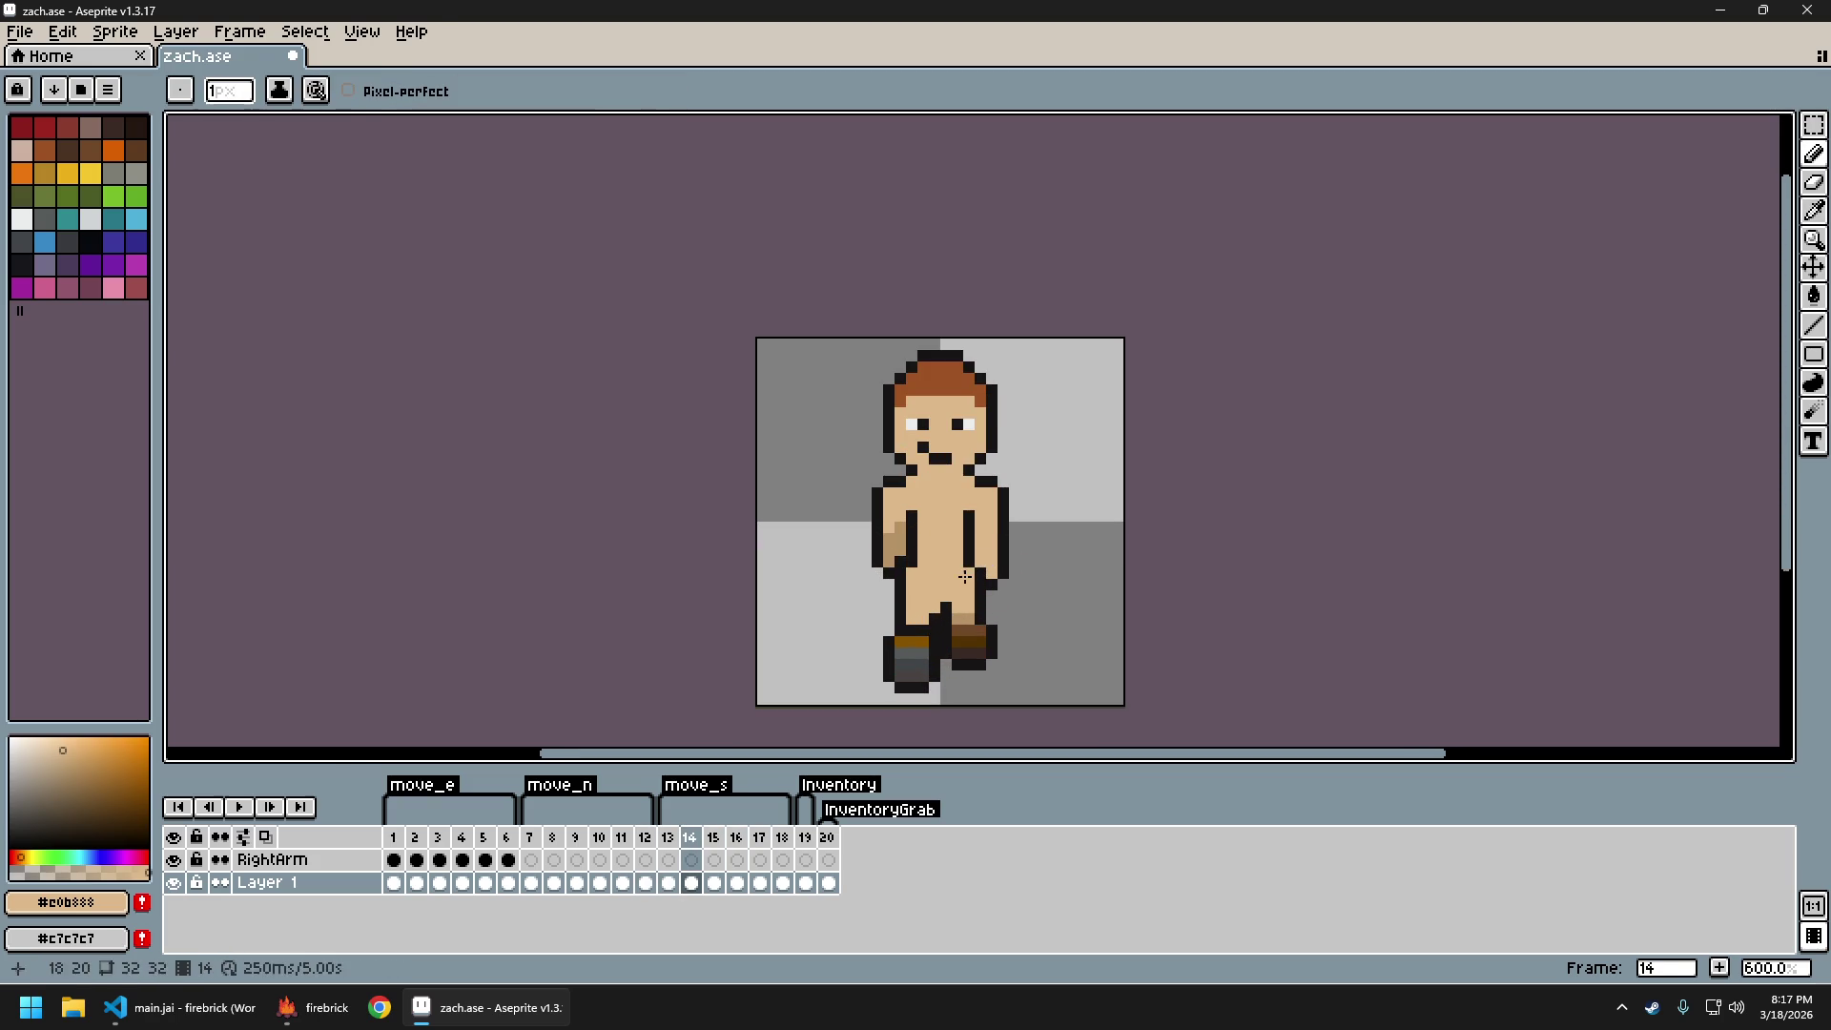
{"action": "left_click", "coordinate": [969, 578], "text": "alt"}
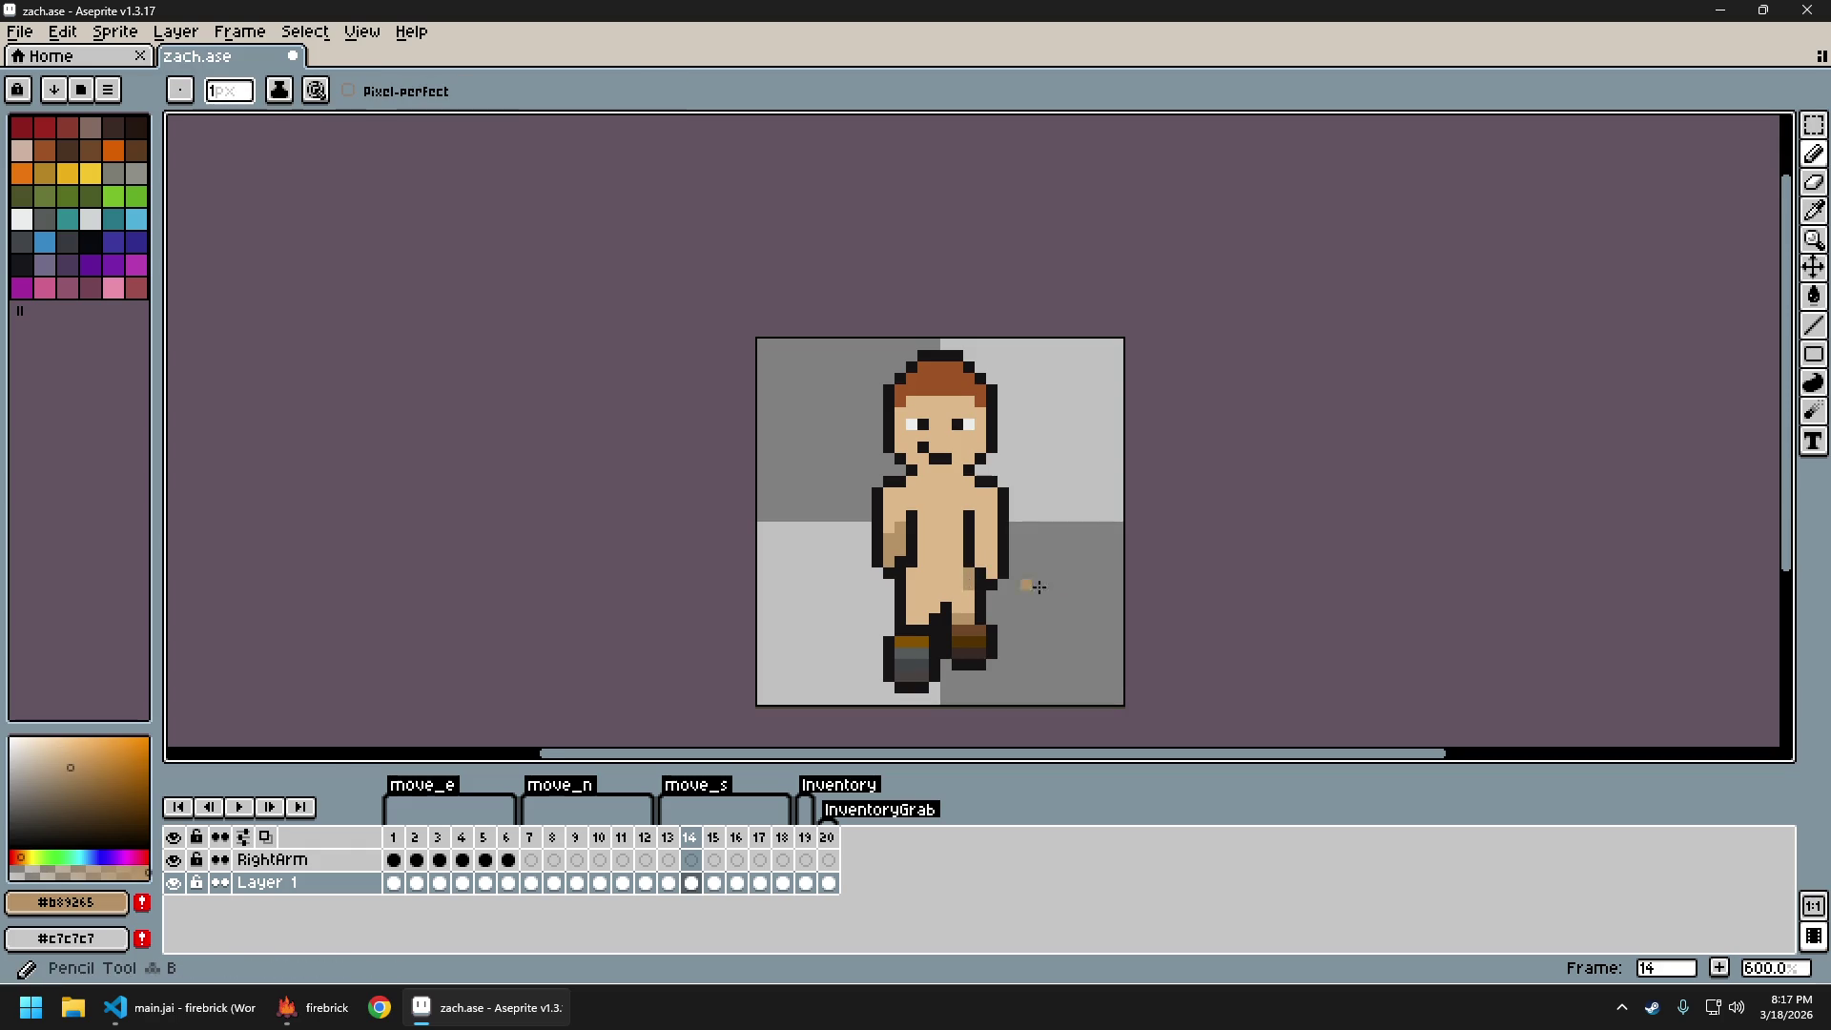
{"action": "scroll", "coordinate": [992, 583], "scroll_direction": "down", "scroll_amount": 3}
{"action": "key", "text": "Left"}
{"action": "key", "text": "Left"}
{"action": "key", "text": "Left"}
{"action": "key", "text": "Right"}
{"action": "key", "text": "Right"}
{"action": "key", "text": "Right"}
{"action": "key", "text": "Right"}
{"action": "key", "text": "Right"}
{"action": "key", "text": "Right"}
{"action": "key", "text": "Left"}
{"action": "key", "text": "Left"}
{"action": "key", "text": "Left"}
{"action": "key", "text": "Right"}
{"action": "key", "text": "Right"}
{"action": "key", "text": "Left"}
{"action": "key", "text": "Left"}
{"action": "key", "text": "Right"}
{"action": "key", "text": "Right"}
{"action": "key", "text": "Right"}
{"action": "key", "text": "Left"}
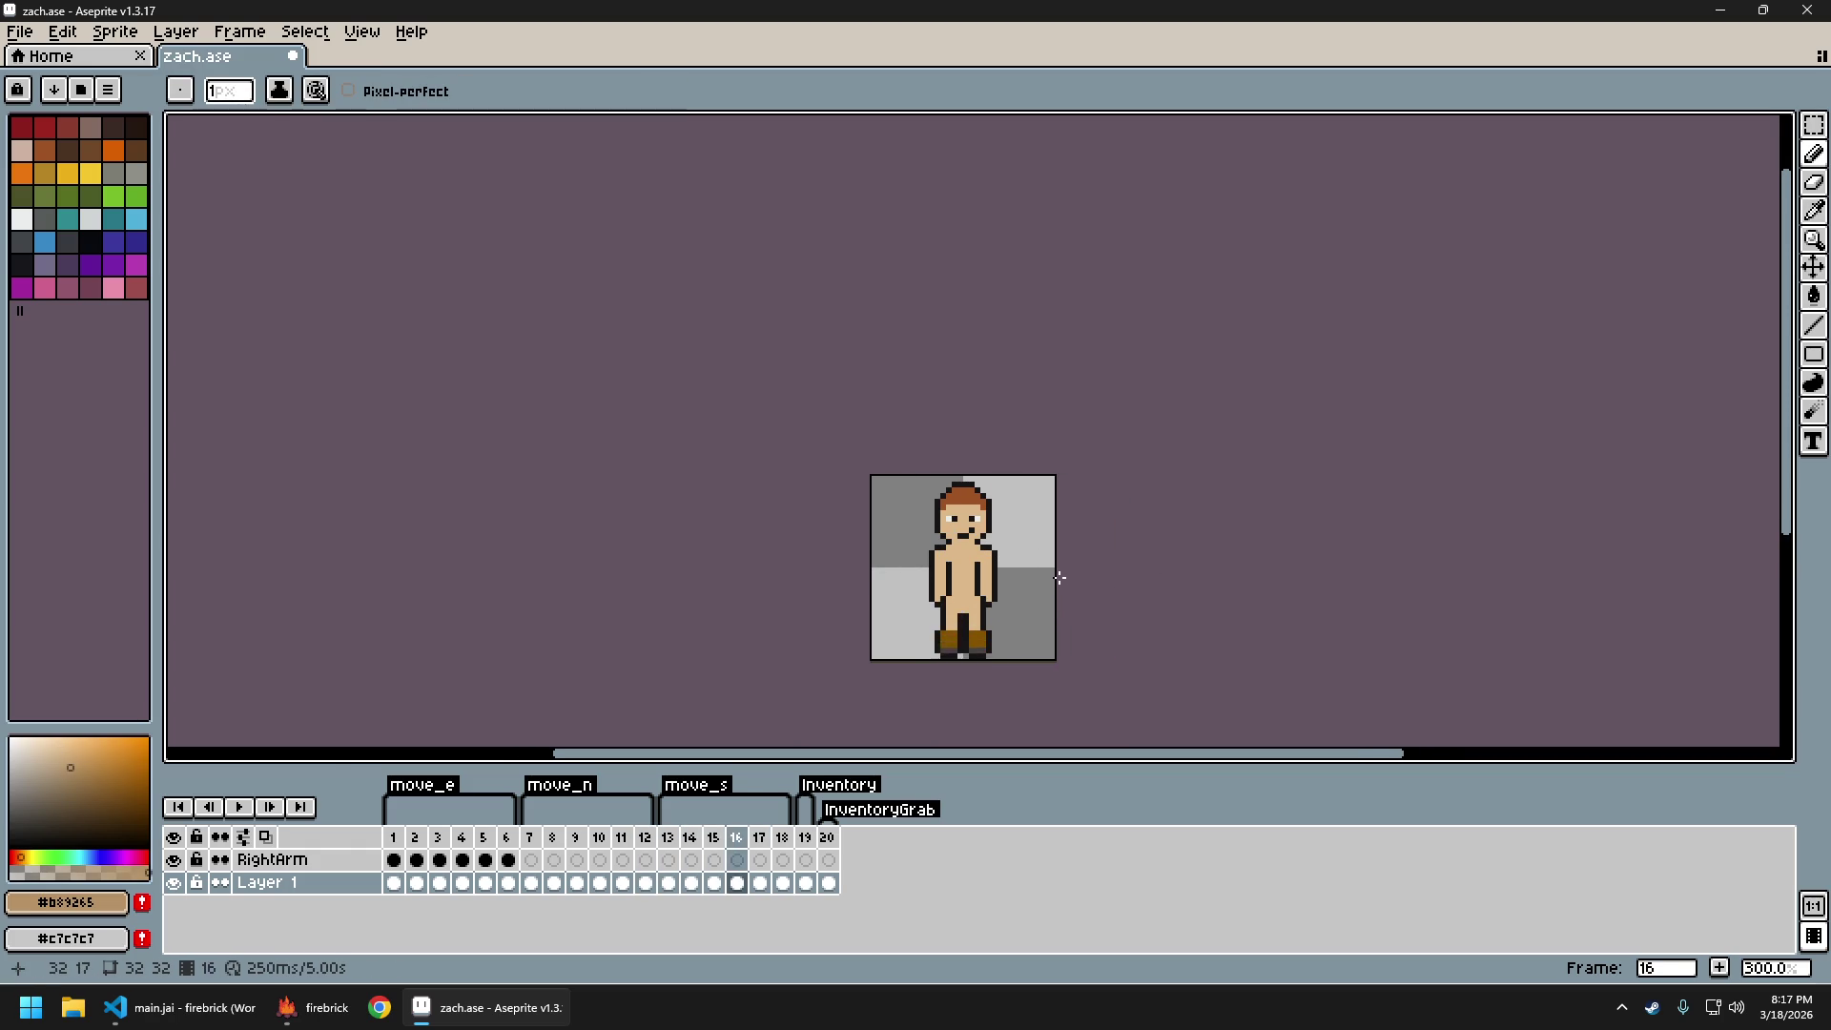
{"action": "key", "text": "Left"}
{"action": "key", "text": "Left"}
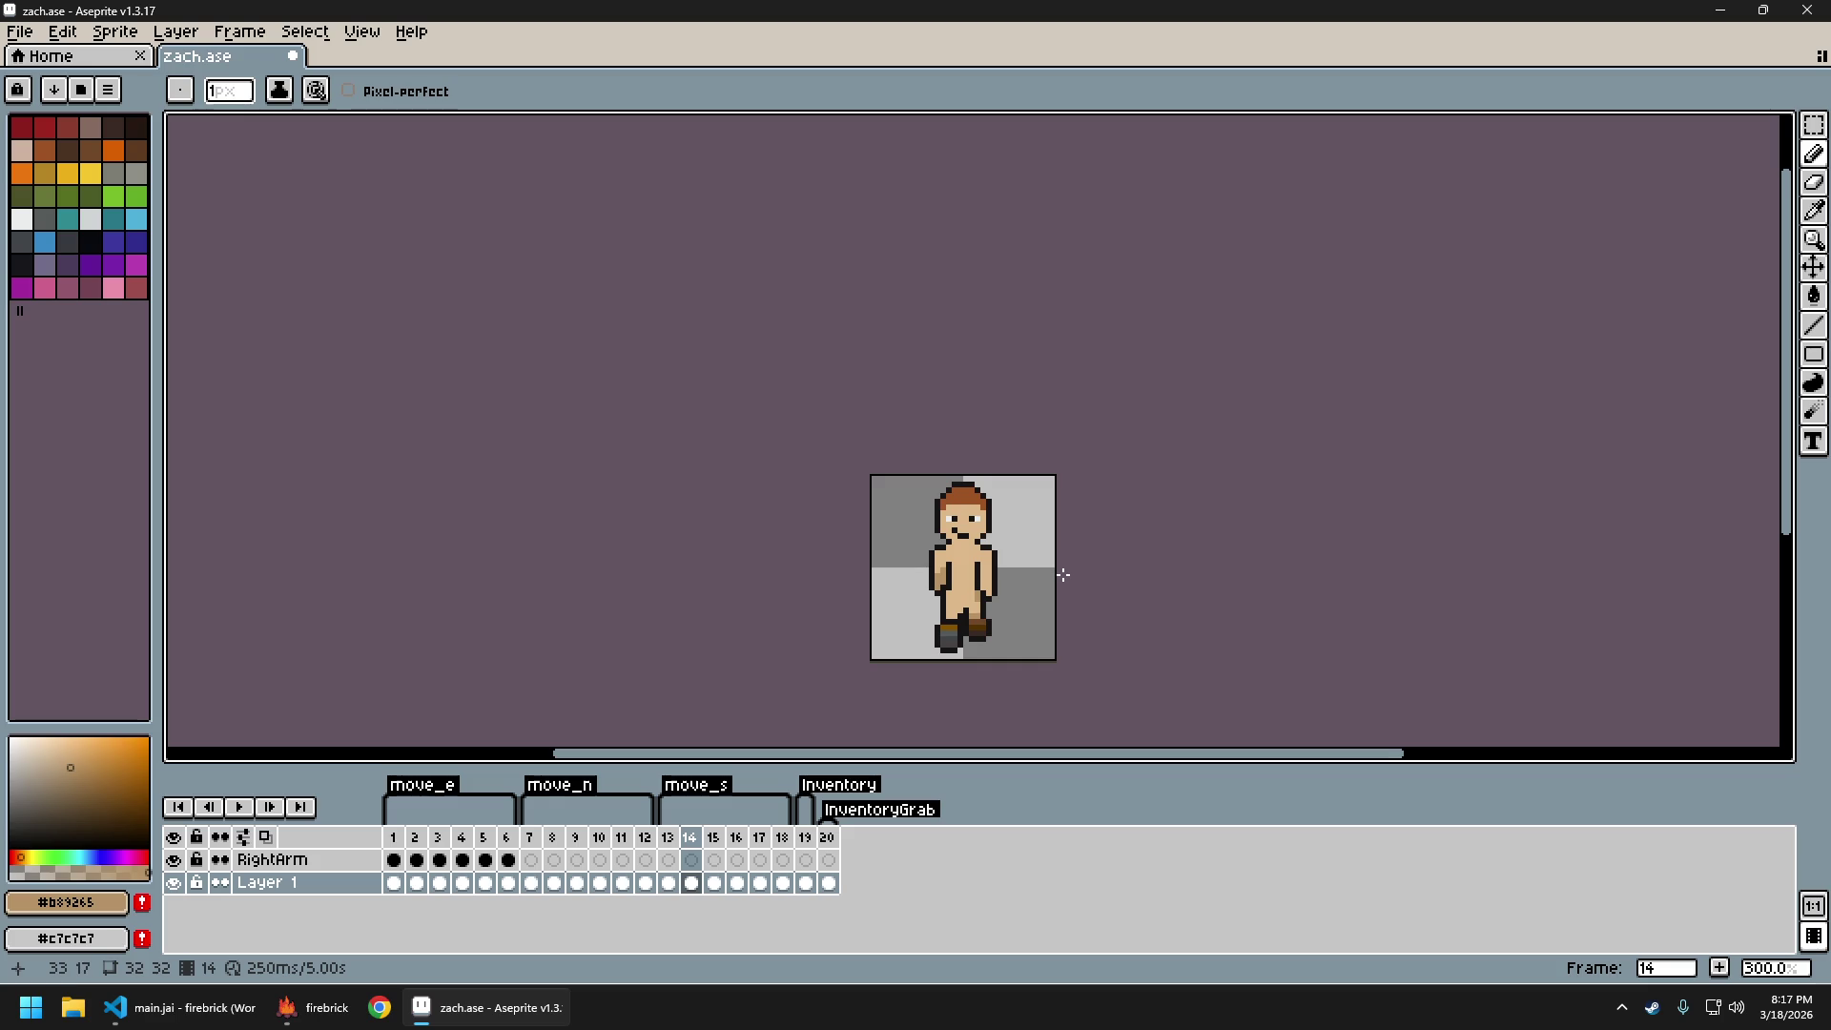
On frame 14, pick the light skin tone #e0b888 and pencil a trial pixel on the arm
{"action": "key", "text": "Right"}
{"action": "key", "text": "Right"}
{"action": "key", "text": "Right"}
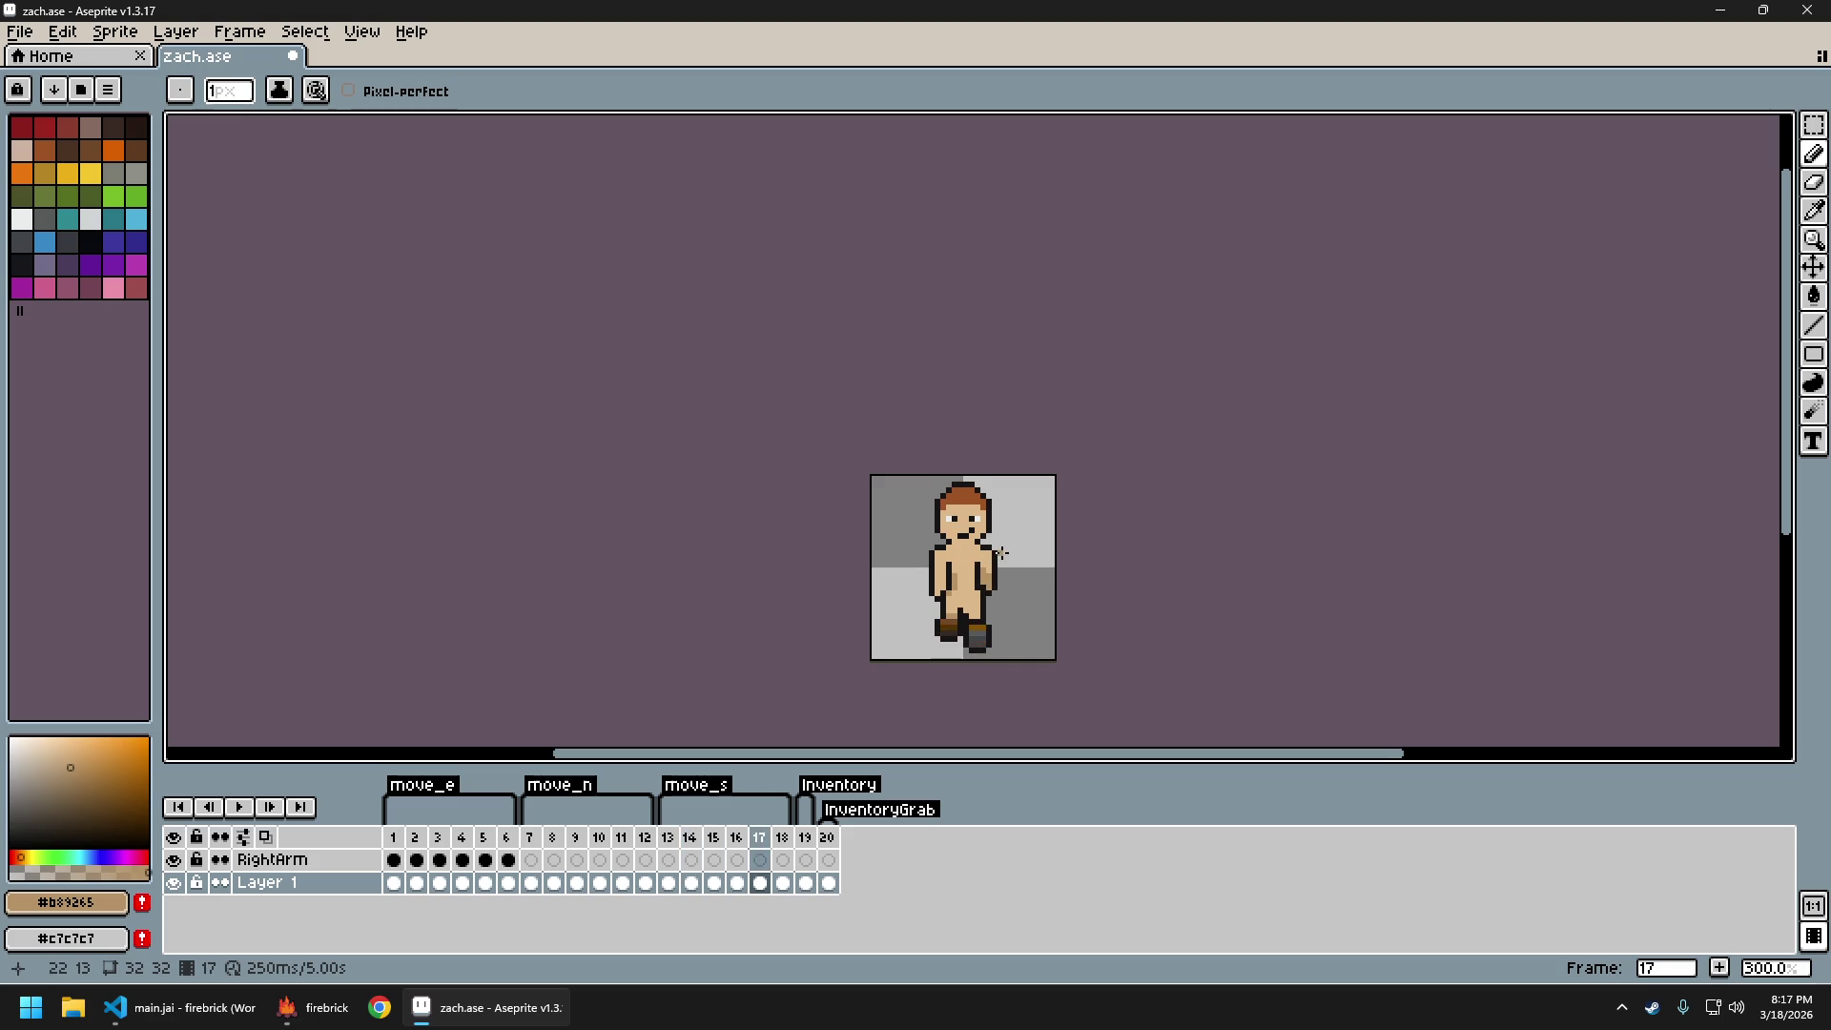
{"action": "key", "text": "Left"}
{"action": "key", "text": "Left"}
{"action": "key", "text": "Left"}
{"action": "scroll", "coordinate": [979, 586], "scroll_direction": "up", "scroll_amount": 3}
{"action": "key", "text": "i"}
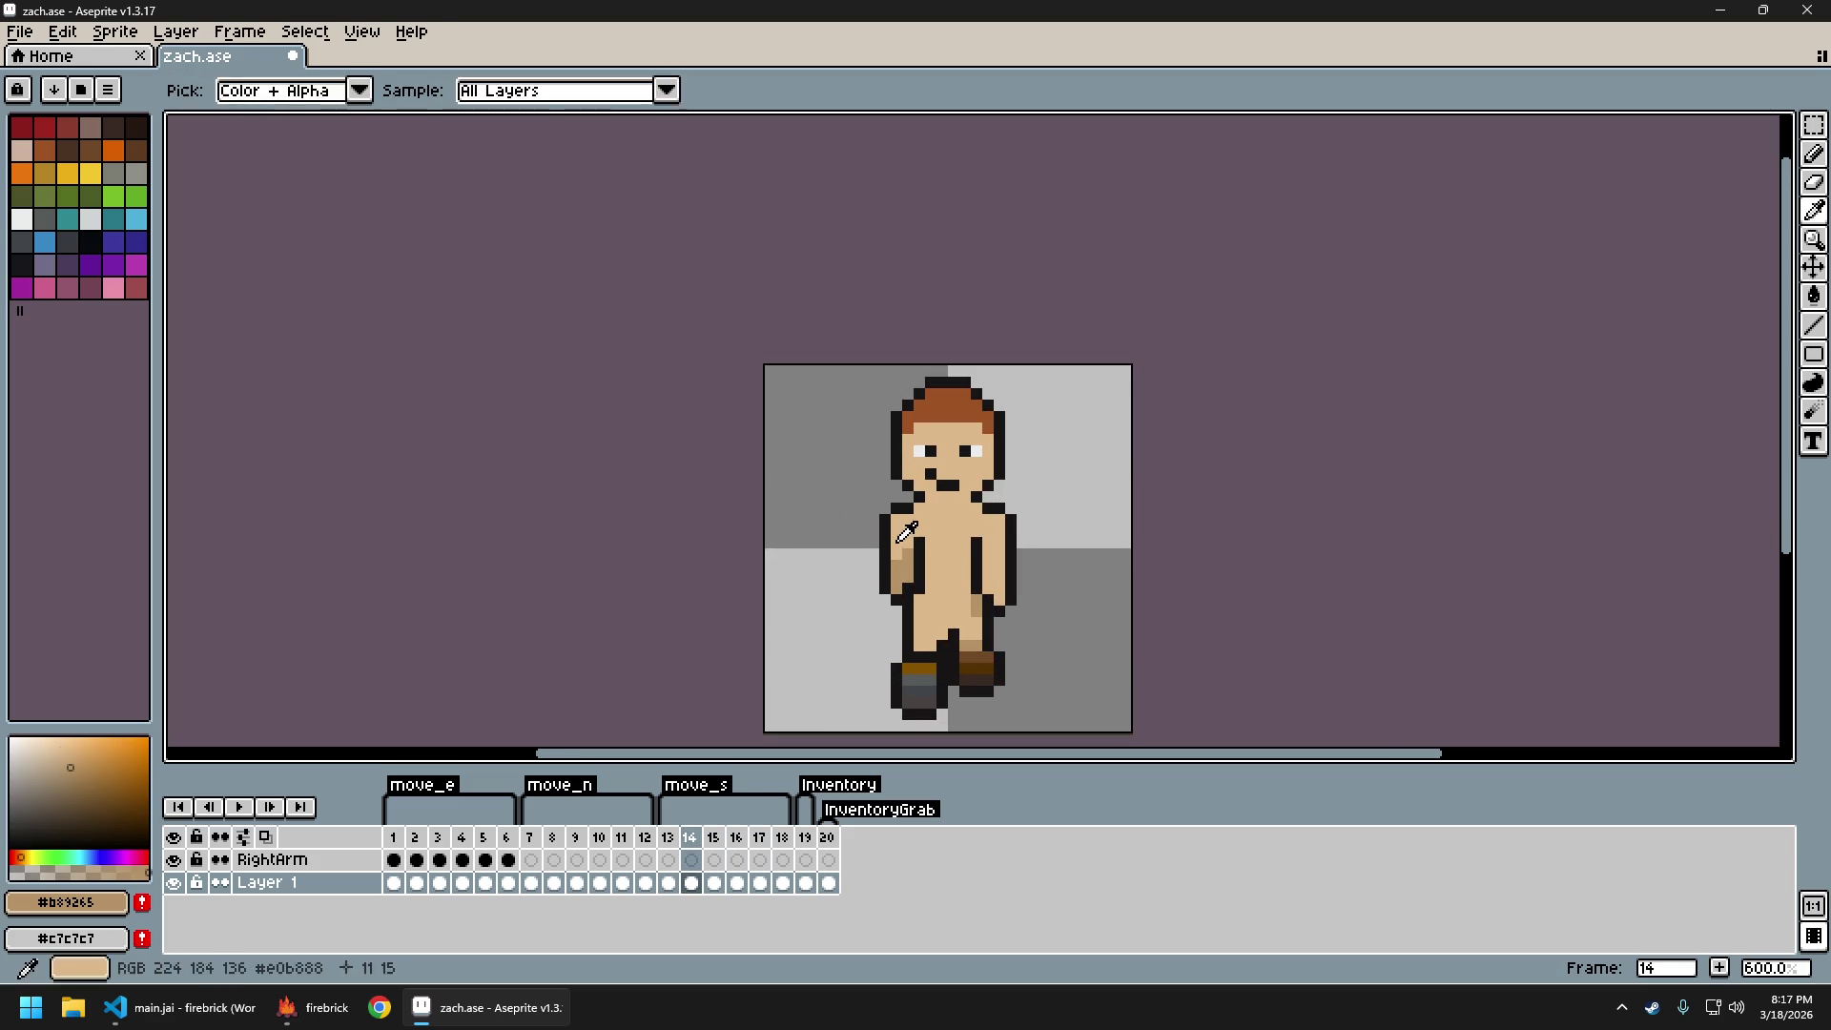
{"action": "left_click", "coordinate": [901, 540]}
{"action": "key", "text": "b"}
{"action": "left_click", "coordinate": [906, 555]}
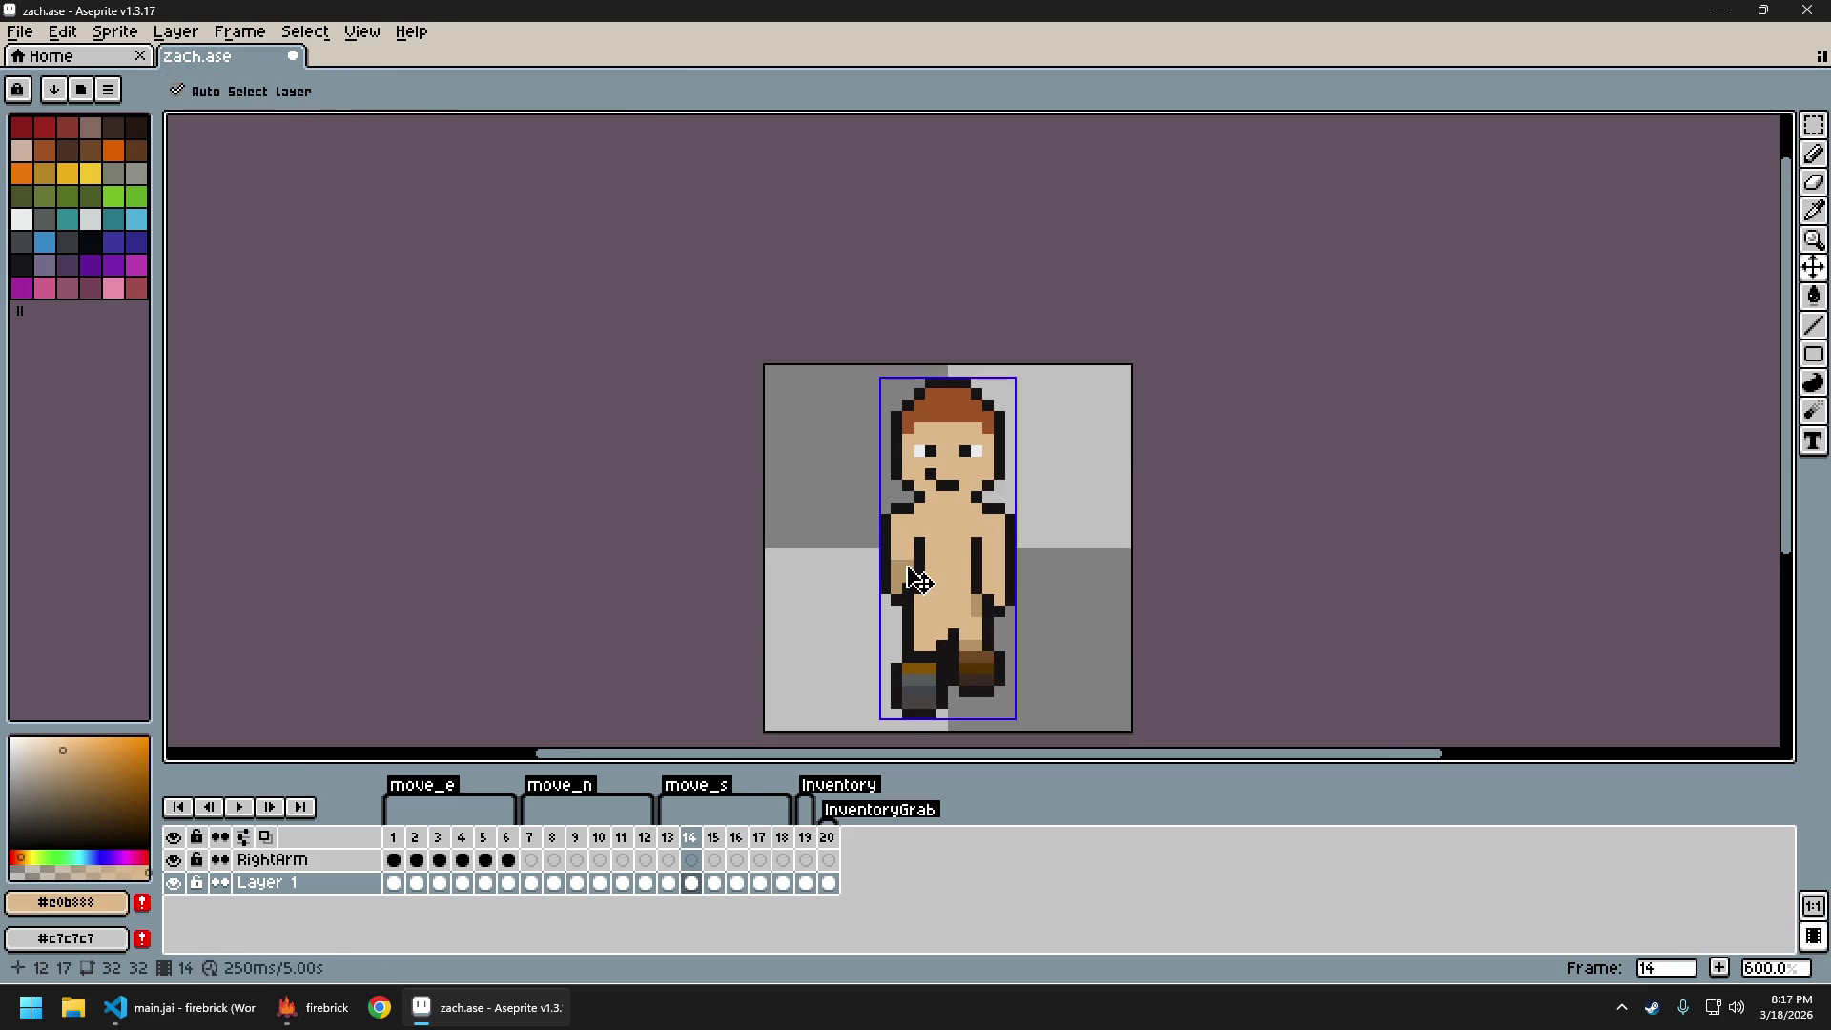
Compare frames 12–14, then undo the trial pencil stroke on frame 14
{"action": "scroll", "coordinate": [912, 579], "scroll_direction": "down", "scroll_amount": 3}
{"action": "scroll", "coordinate": [906, 572], "scroll_direction": "up", "scroll_amount": 3}
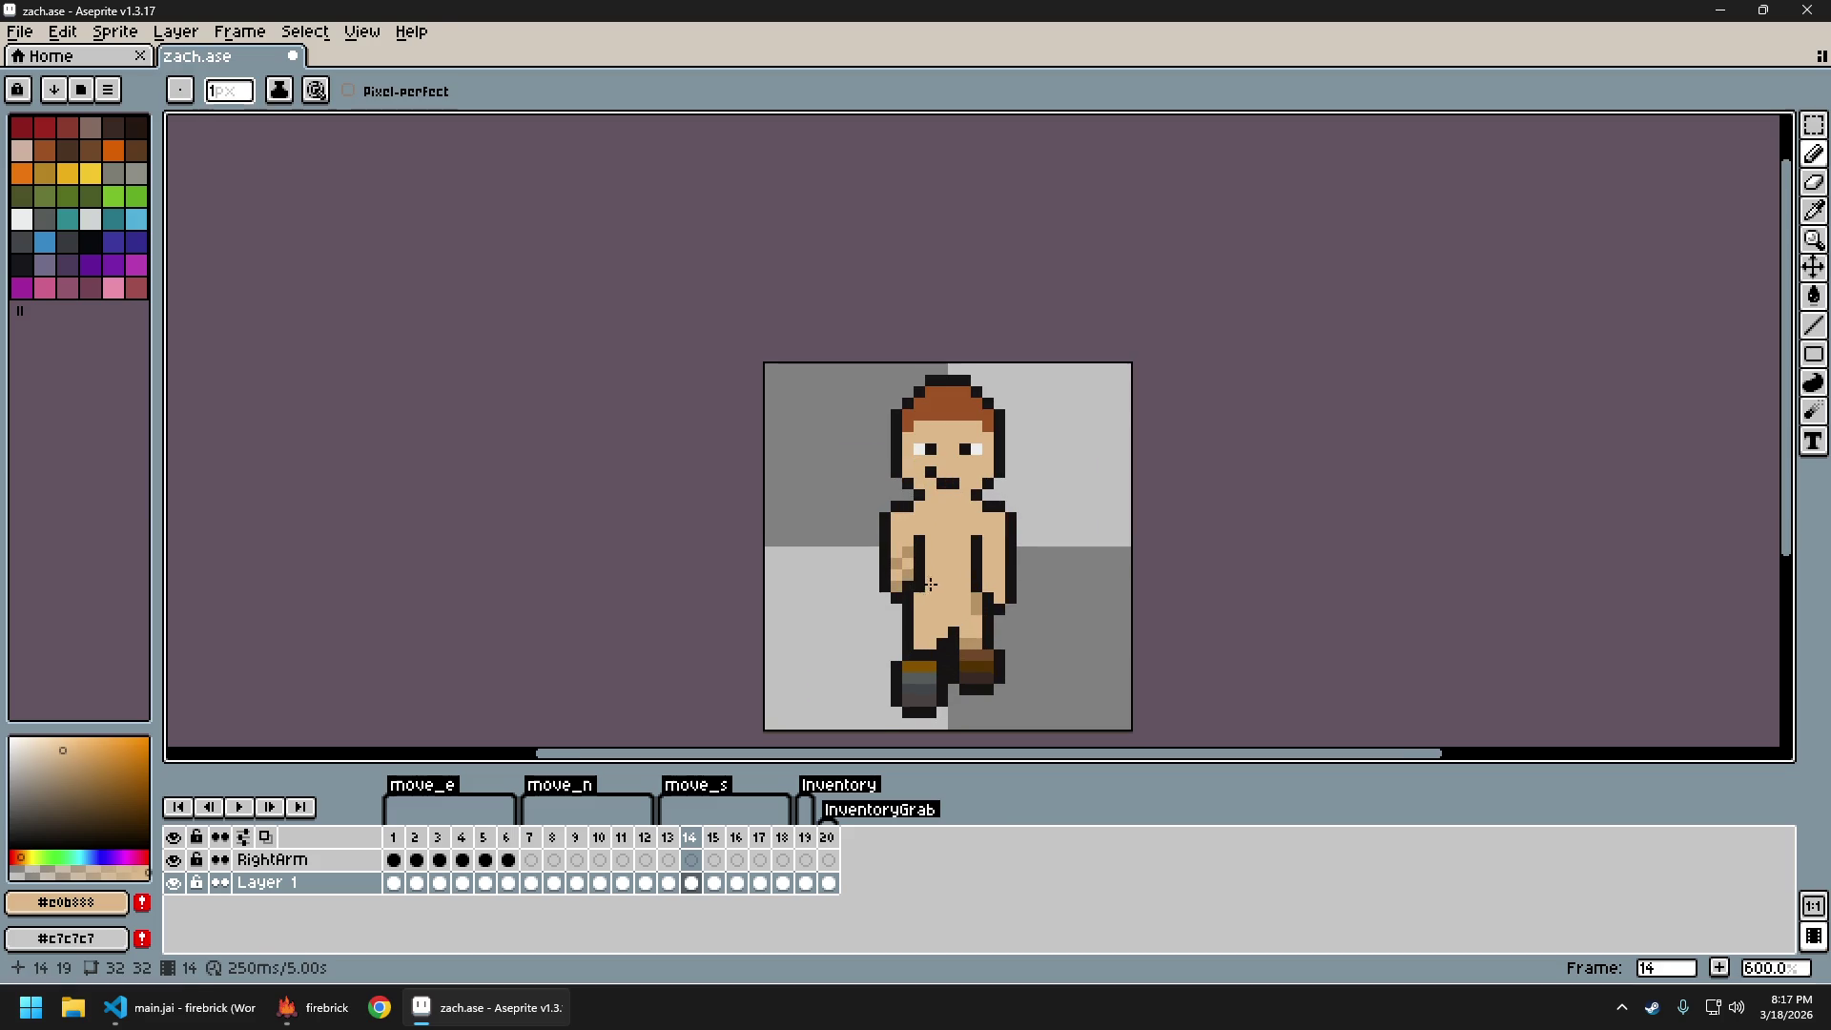
{"action": "scroll", "coordinate": [983, 600], "scroll_direction": "down", "scroll_amount": 3}
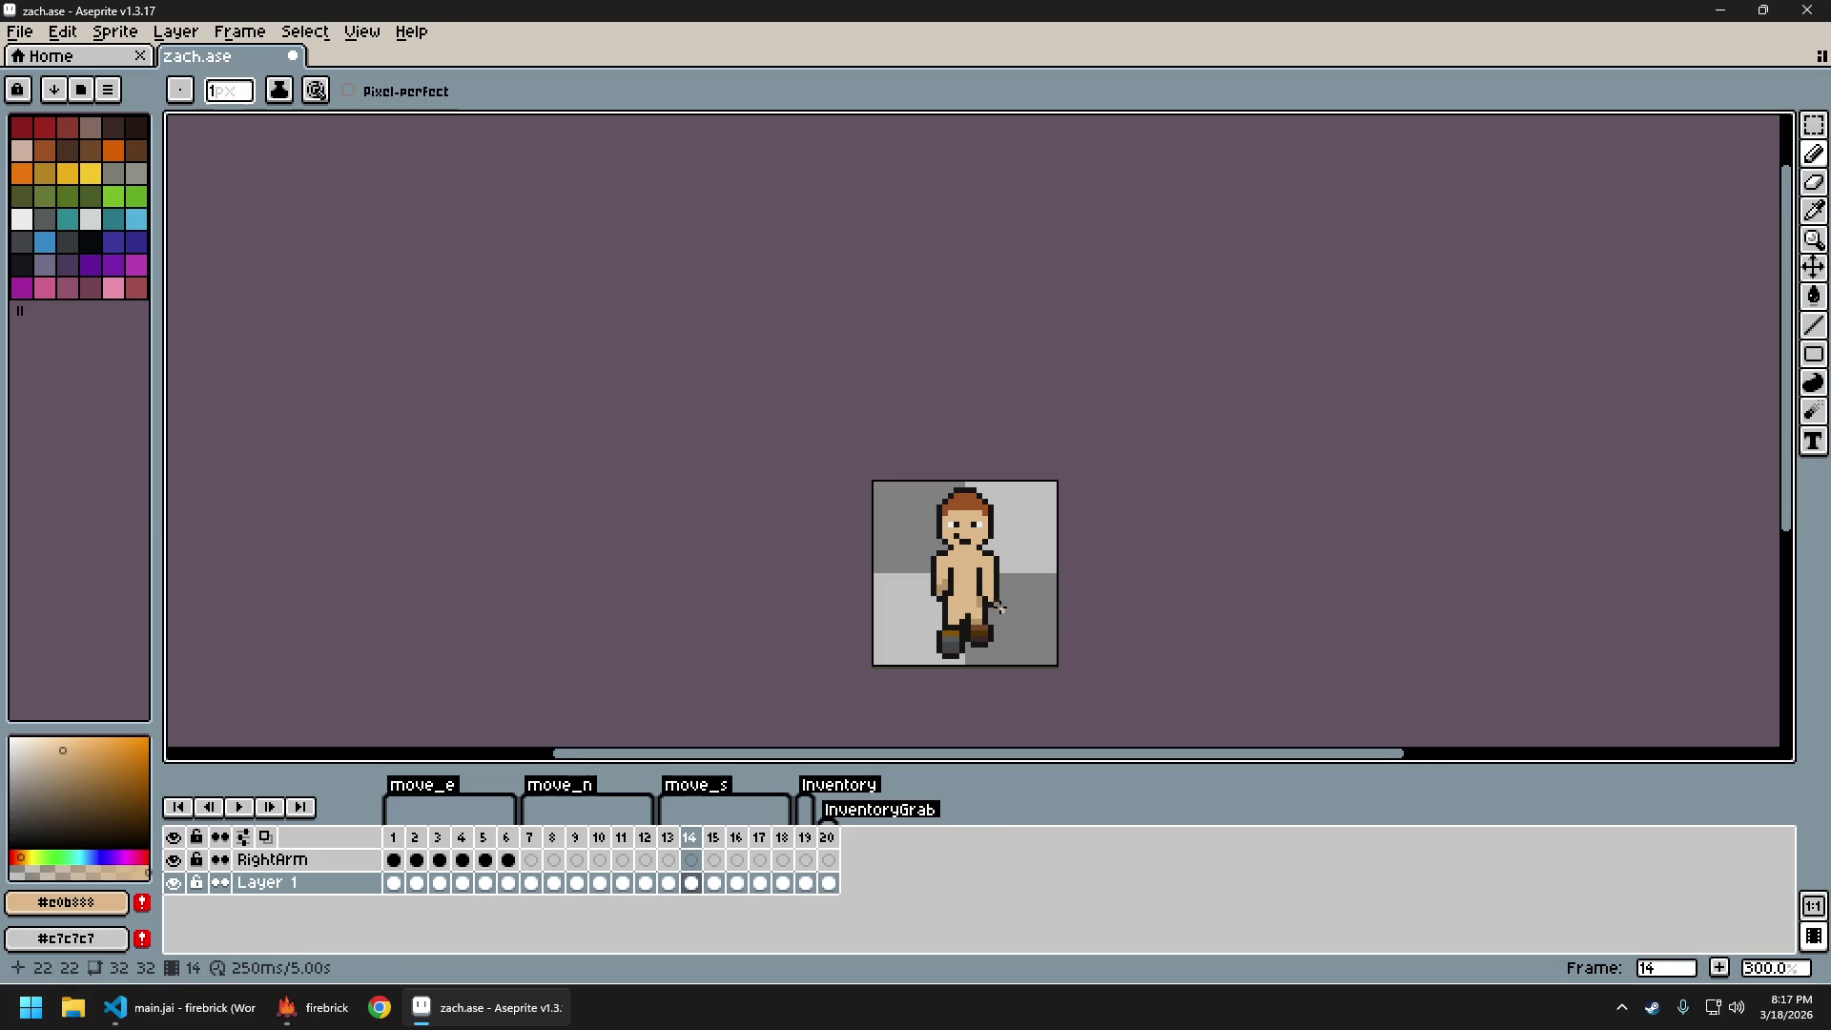
{"action": "key", "text": "Left"}
{"action": "key", "text": "Left"}
{"action": "key", "text": "Right"}
{"action": "key", "text": "Left"}
{"action": "key", "text": "Right"}
{"action": "key", "text": "Right"}
{"action": "key", "text": "Left"}
{"action": "key", "text": "Right"}
{"action": "key", "text": "ctrl+z"}
Re-pick the darker skin tone #b89265 from the arm and move to frame 17
{"action": "scroll", "coordinate": [982, 590], "scroll_direction": "up", "scroll_amount": 3}
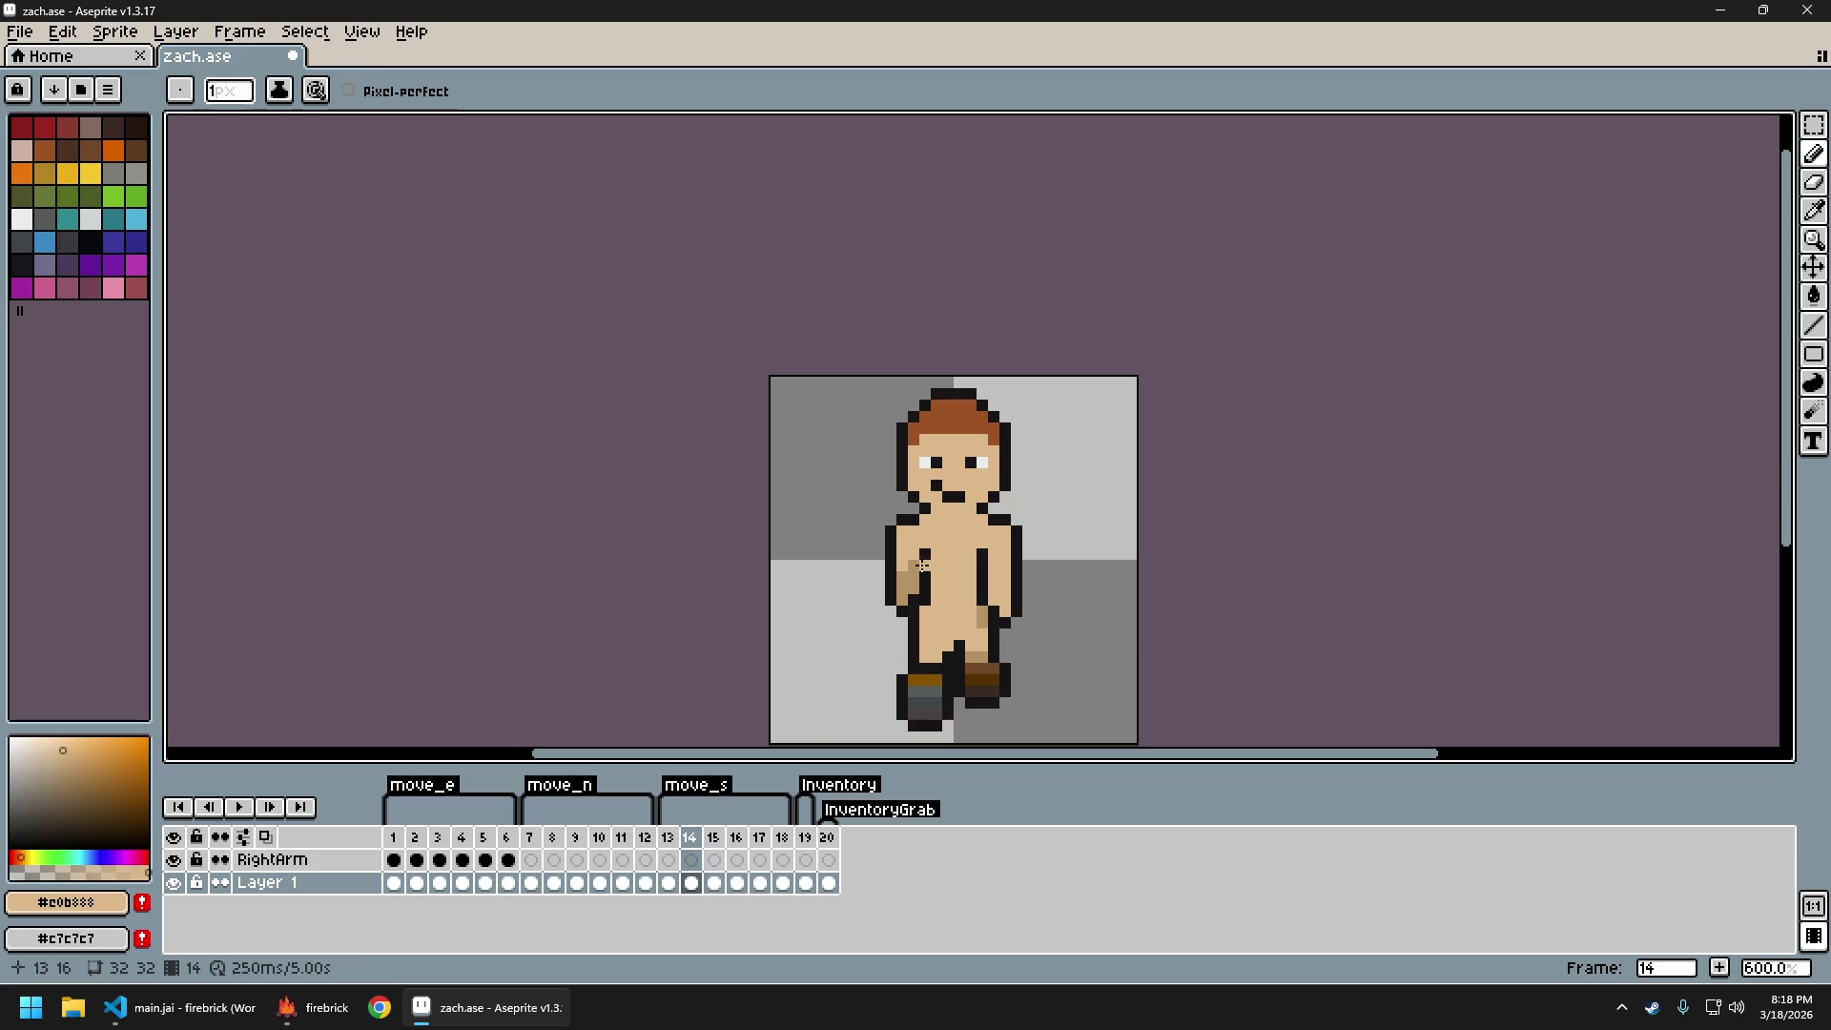
{"action": "left_click", "coordinate": [909, 561], "text": "alt"}
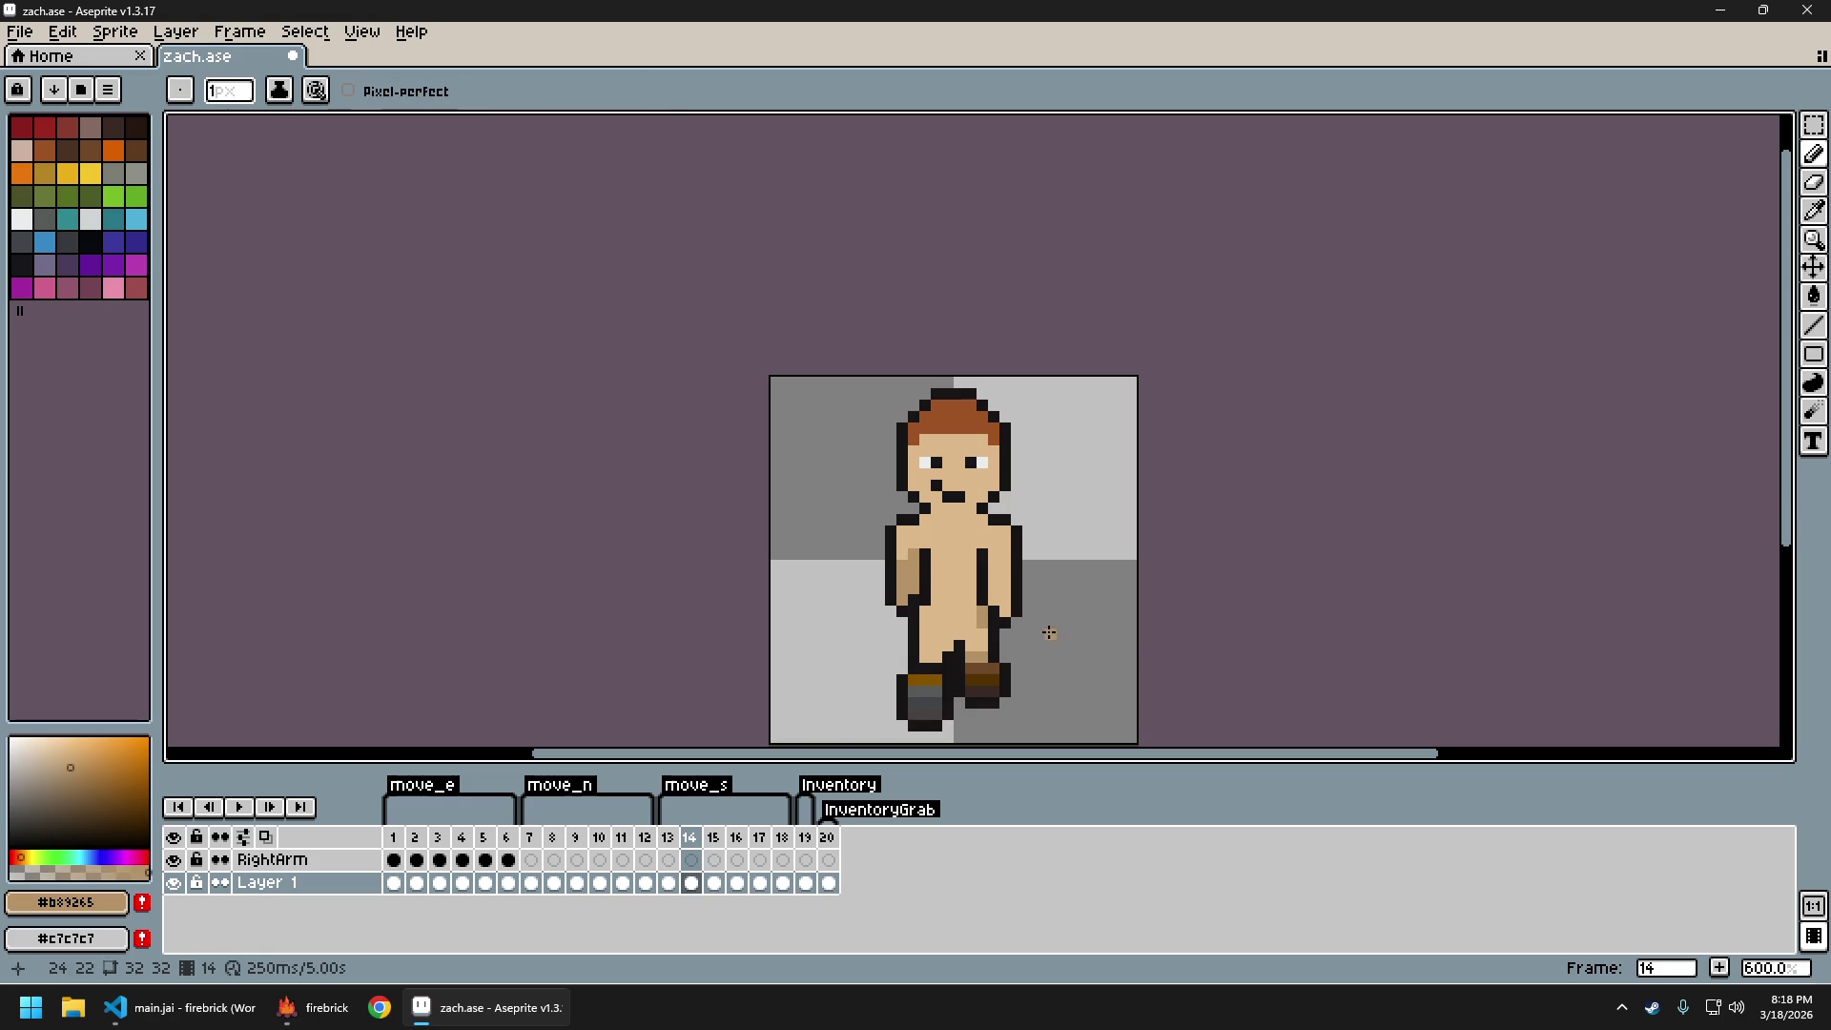
{"action": "key", "text": "Left"}
{"action": "key", "text": "Right"}
{"action": "key", "text": "Right"}
{"action": "key", "text": "Right"}
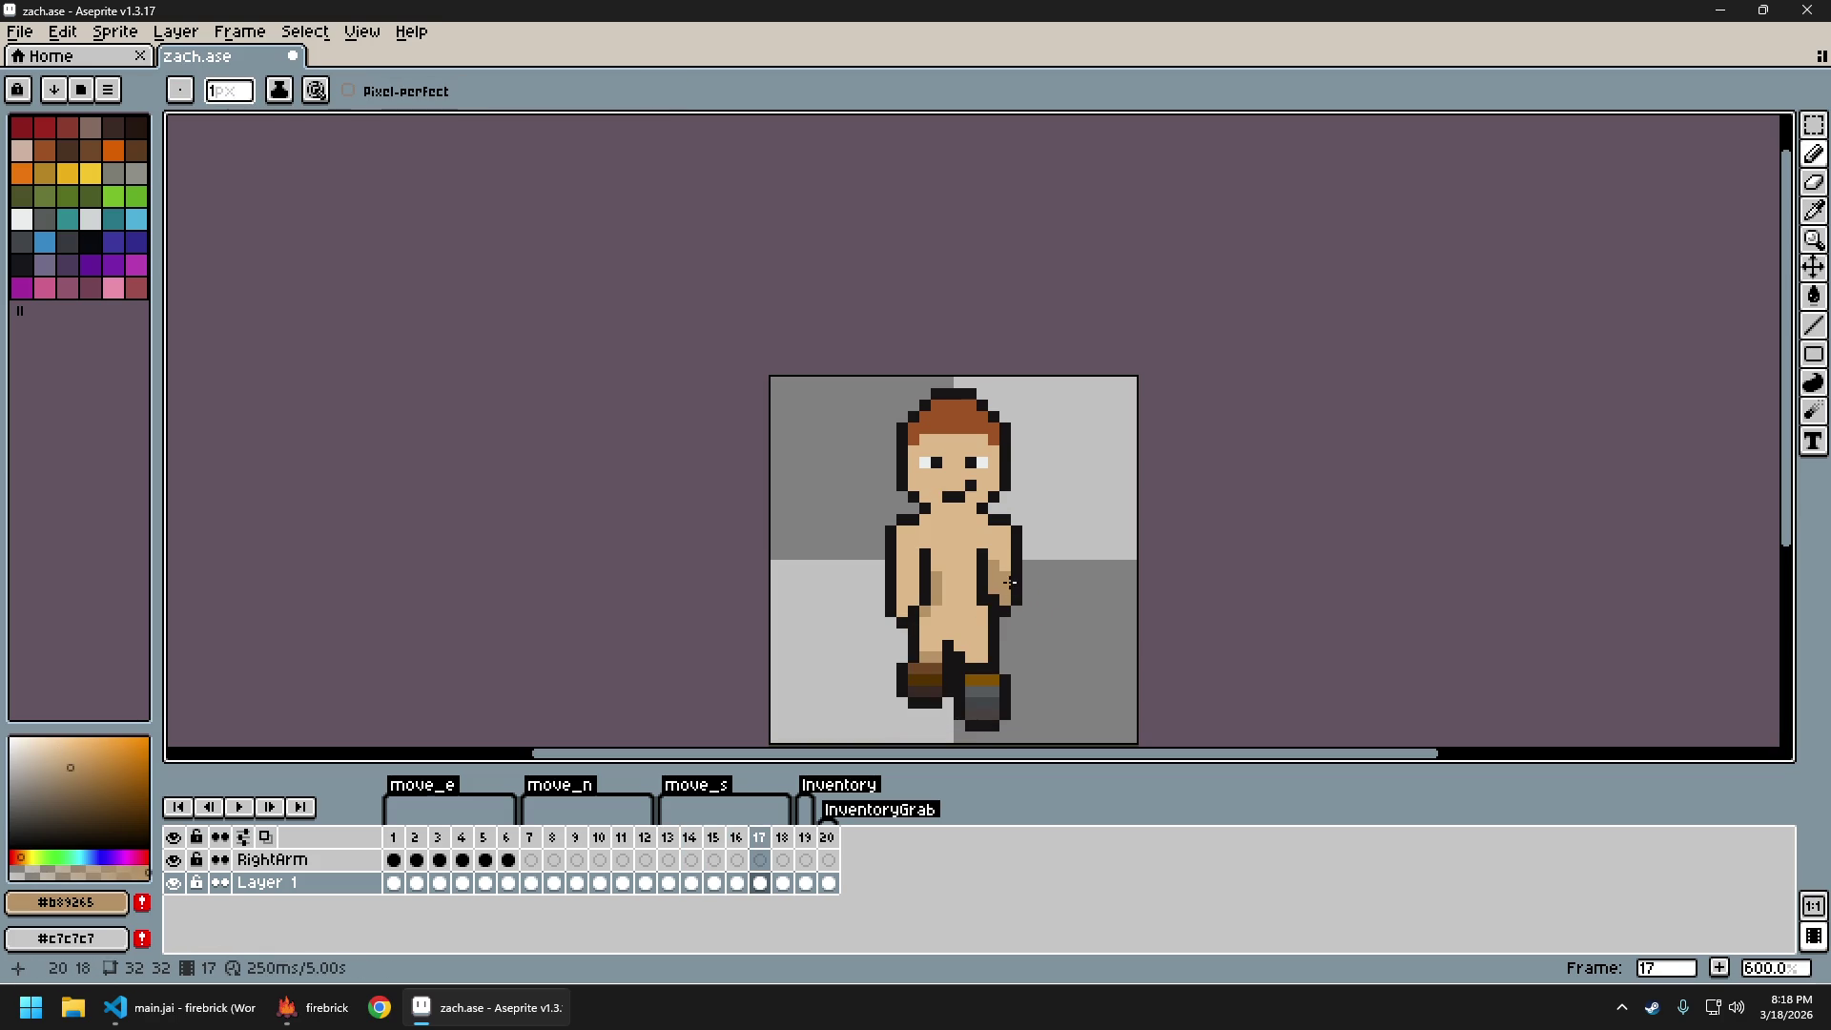
{"action": "scroll", "coordinate": [1005, 569], "scroll_direction": "down", "scroll_amount": 3}
Preview the south walk cycle frame by frame across frames 14–17, settling on frame 16
{"action": "key", "text": "Left"}
{"action": "key", "text": "Left"}
{"action": "key", "text": "Left"}
{"action": "key", "text": "Right"}
{"action": "key", "text": "Right"}
{"action": "key", "text": "Right"}
{"action": "key", "text": "Left"}
{"action": "key", "text": "Left"}
{"action": "key", "text": "Left"}
{"action": "key", "text": "Right"}
{"action": "key", "text": "Right"}
{"action": "key", "text": "Right"}
{"action": "key", "text": "Left"}
{"action": "key", "text": "Left"}
{"action": "key", "text": "Left"}
{"action": "key", "text": "Right"}
{"action": "key", "text": "Right"}
{"action": "key", "text": "Right"}
{"action": "key", "text": "Left"}
{"action": "key", "text": "Left"}
{"action": "key", "text": "Left"}
{"action": "key", "text": "Right"}
{"action": "key", "text": "Right"}
{"action": "key", "text": "Right"}
{"action": "key", "text": "Left"}
{"action": "key", "text": "Left"}
{"action": "key", "text": "Left"}
{"action": "key", "text": "Right"}
{"action": "key", "text": "Right"}
{"action": "key", "text": "Right"}
{"action": "key", "text": "Left"}
{"action": "key", "text": "Right"}
{"action": "key", "text": "Left"}
{"action": "key", "text": "Right"}
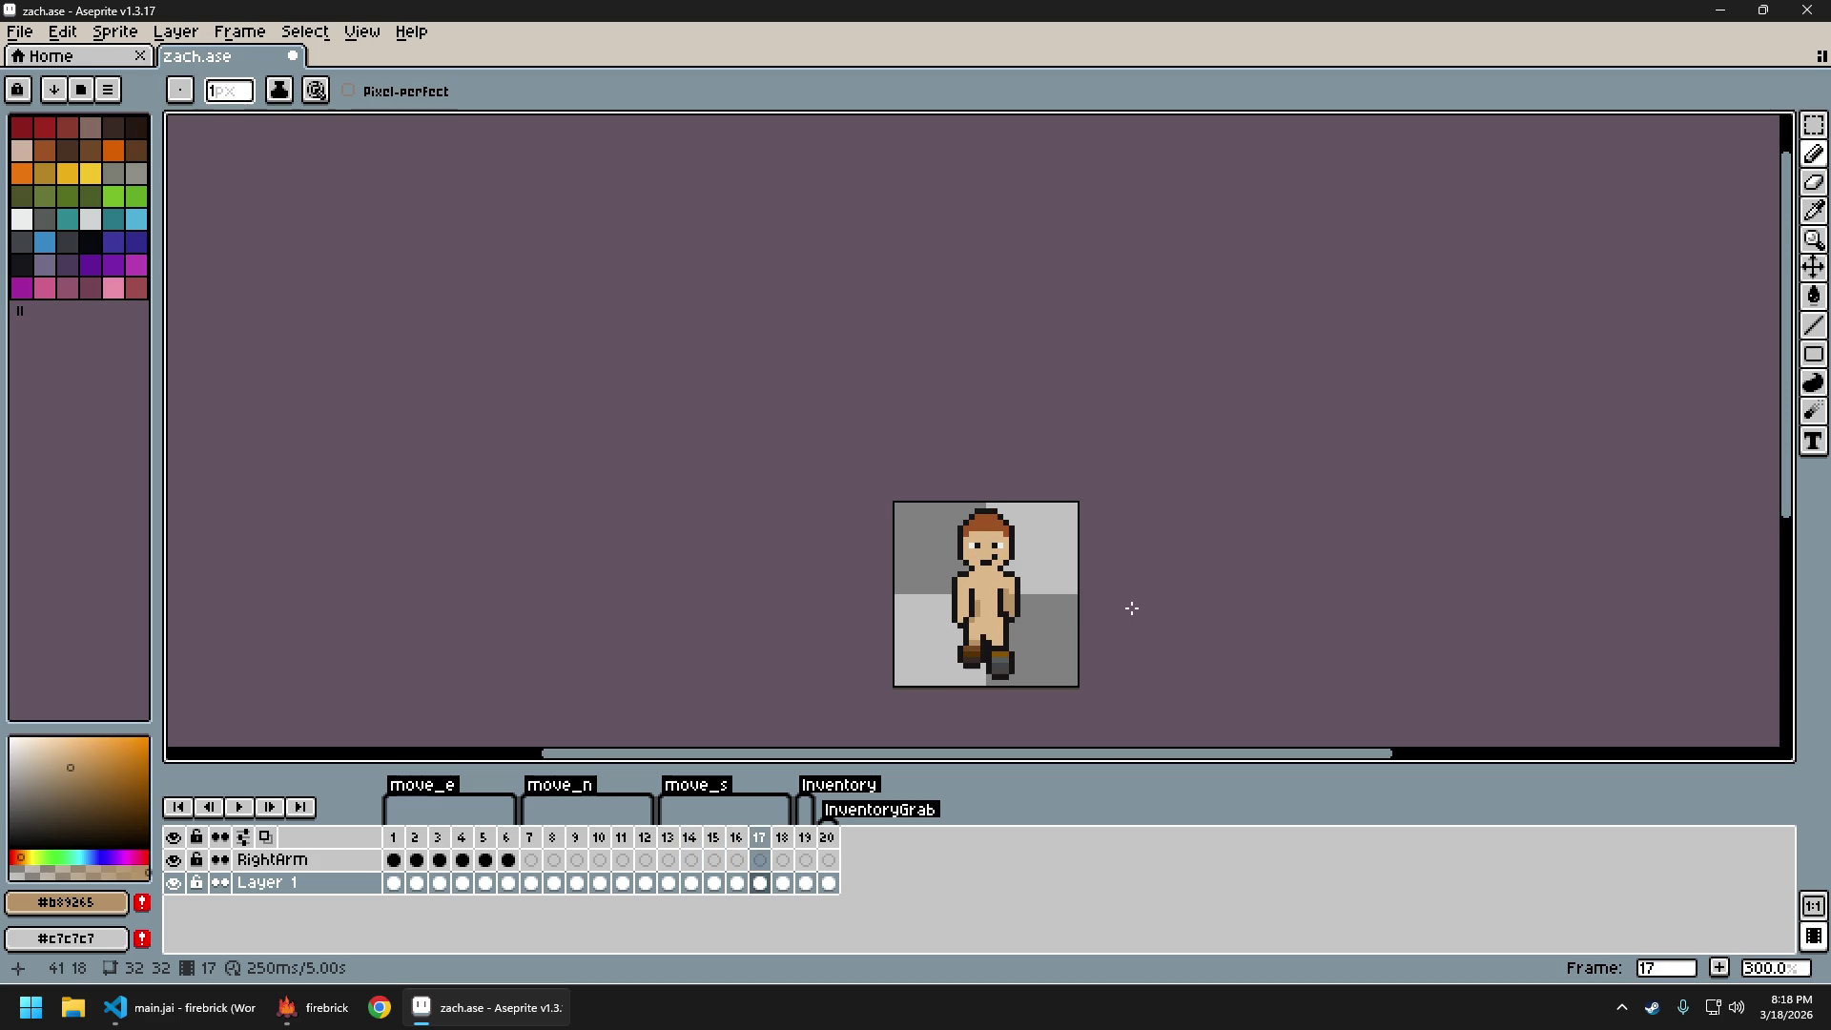
{"action": "key", "text": "ctrl+e"}
Export the sprite sheet, save it as zach.png, and close the exported sheet
{"action": "key", "text": "Return"}
{"action": "key", "text": "ctrl+alt+shift+s"}
{"action": "key", "text": "Return"}
{"action": "key", "text": "ctrl+w"}
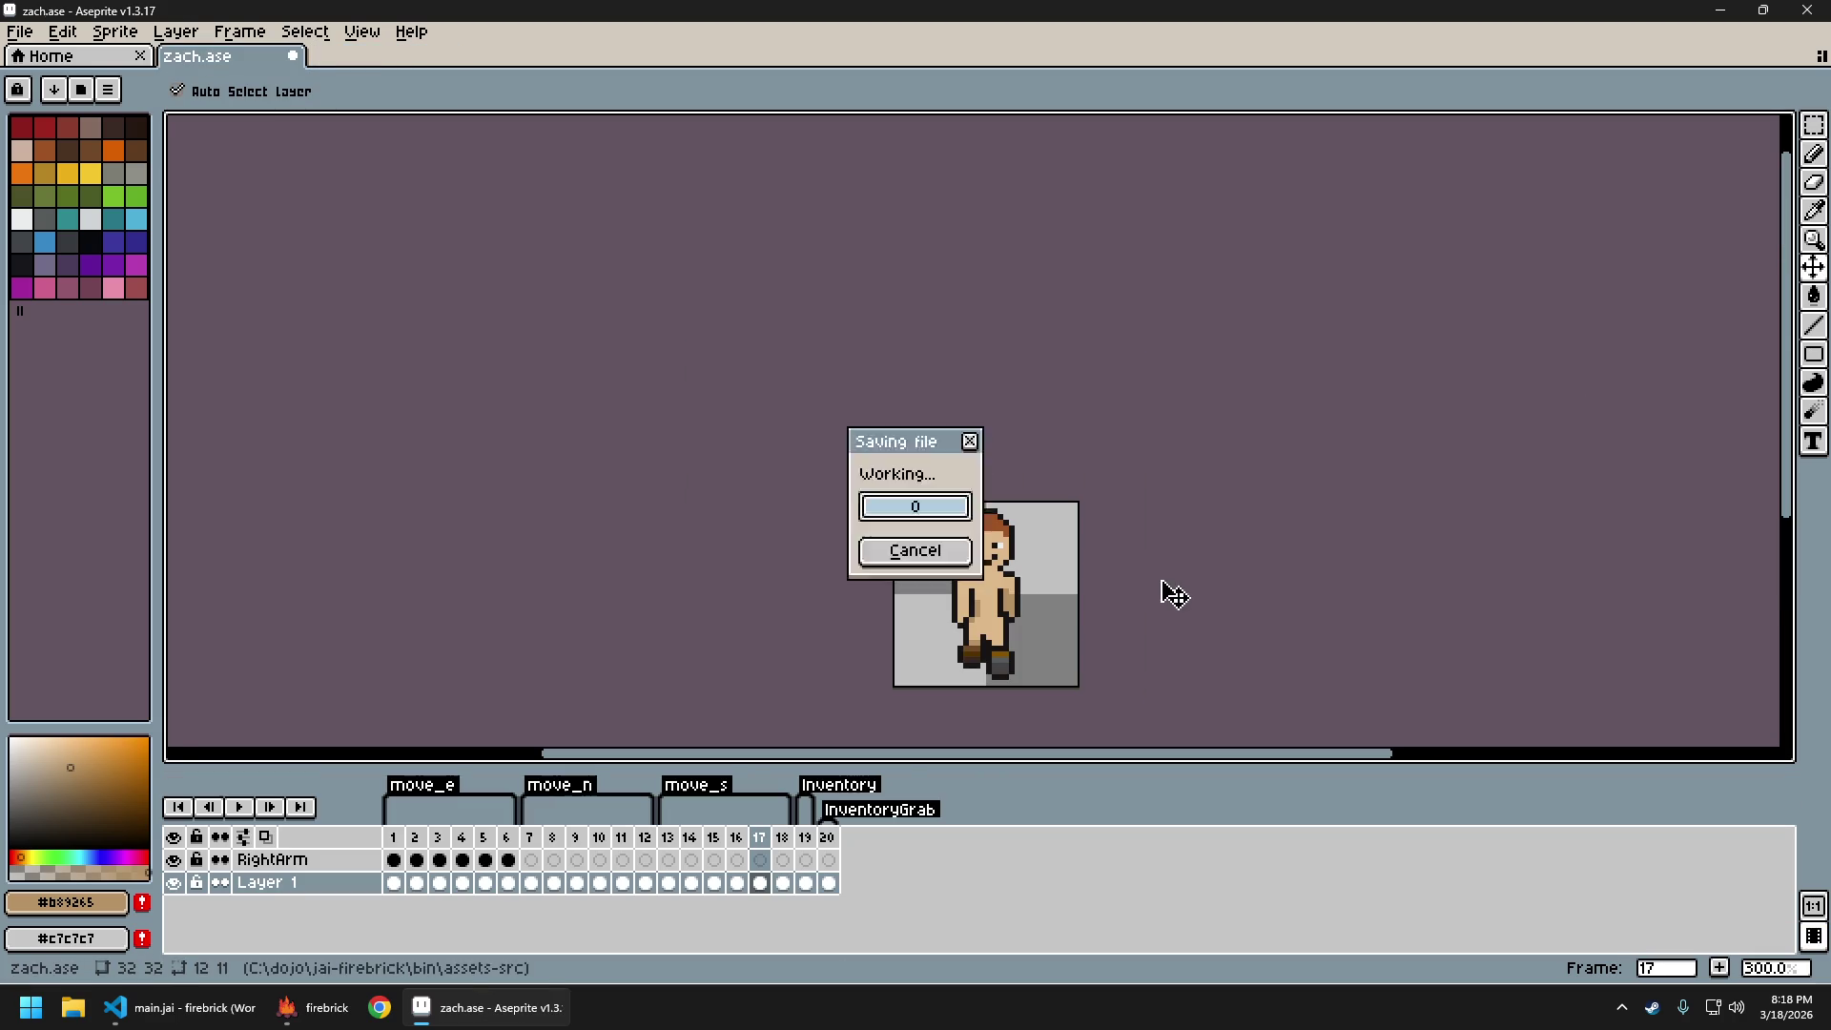
In firebrick, walk the character north and south twice, then quit the game
{"action": "left_click", "coordinate": [315, 1009]}
{"action": "left_click", "coordinate": [315, 1010]}
{"action": "left_click", "coordinate": [315, 1009]}
{"action": "left_click", "coordinate": [1012, 520]}
{"action": "key", "text": "w"}
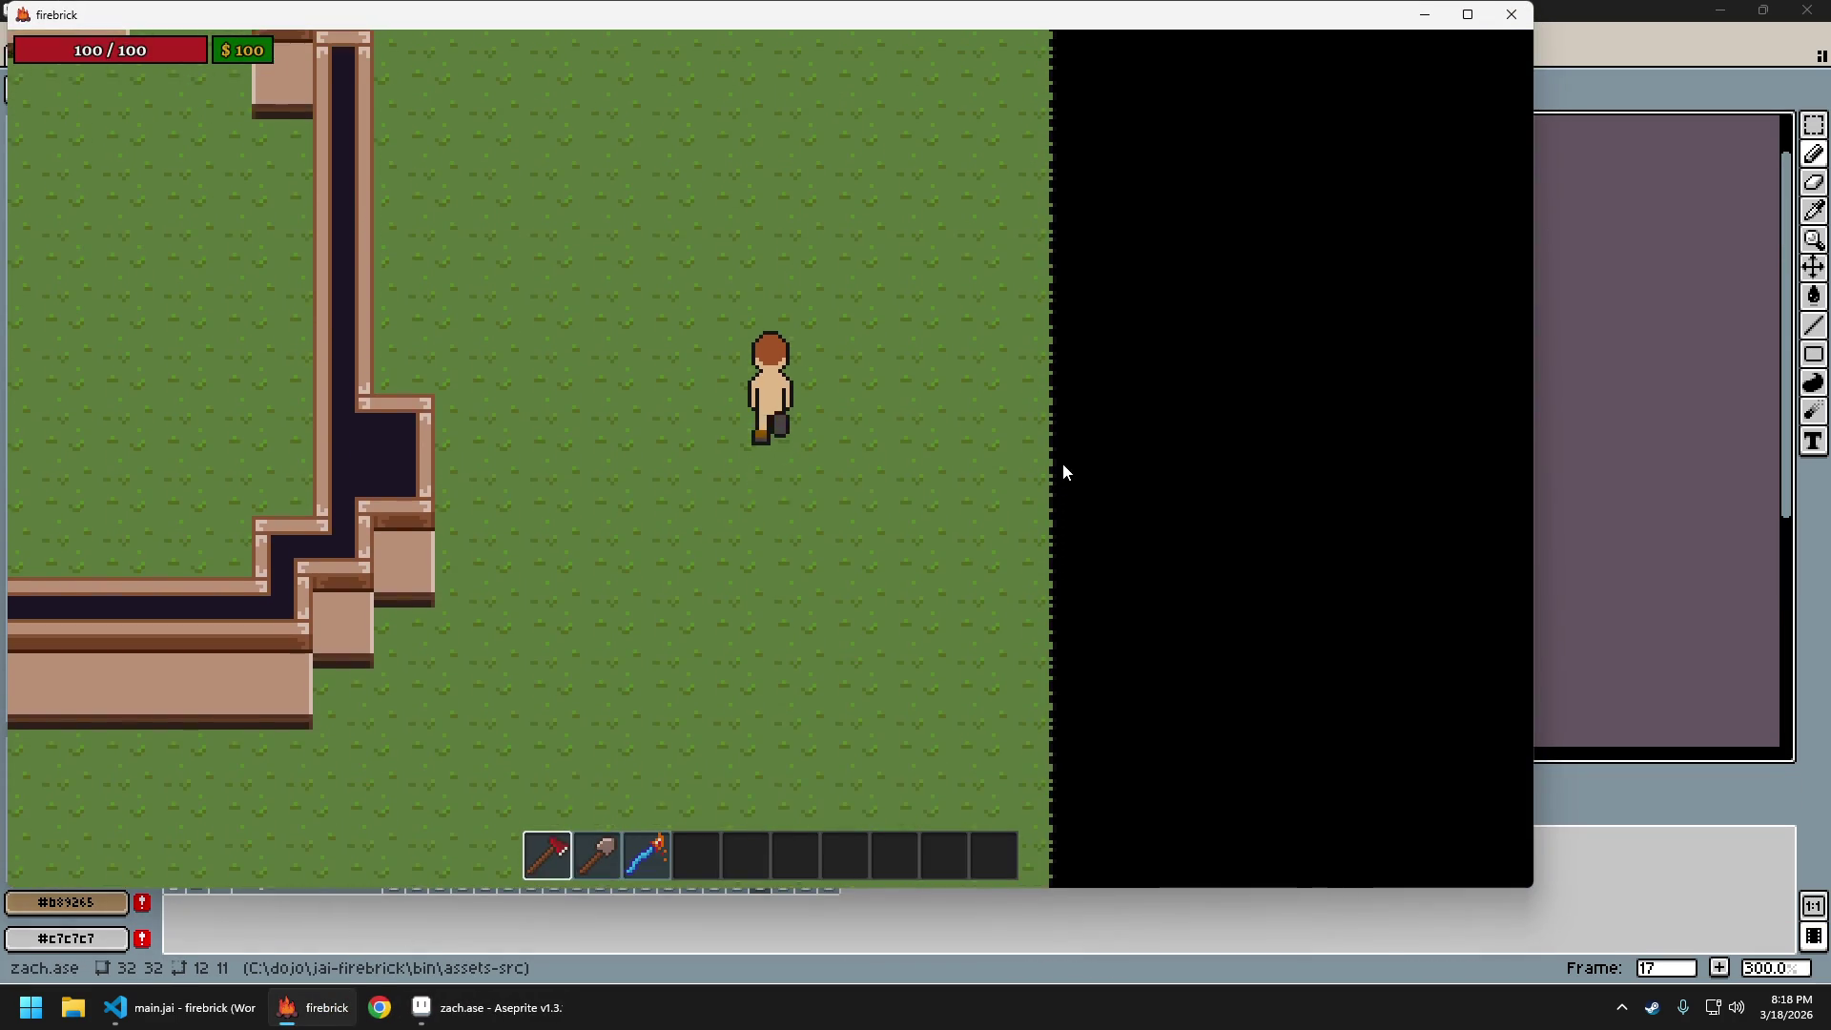
{"action": "key", "text": "s"}
{"action": "key", "text": "s"}
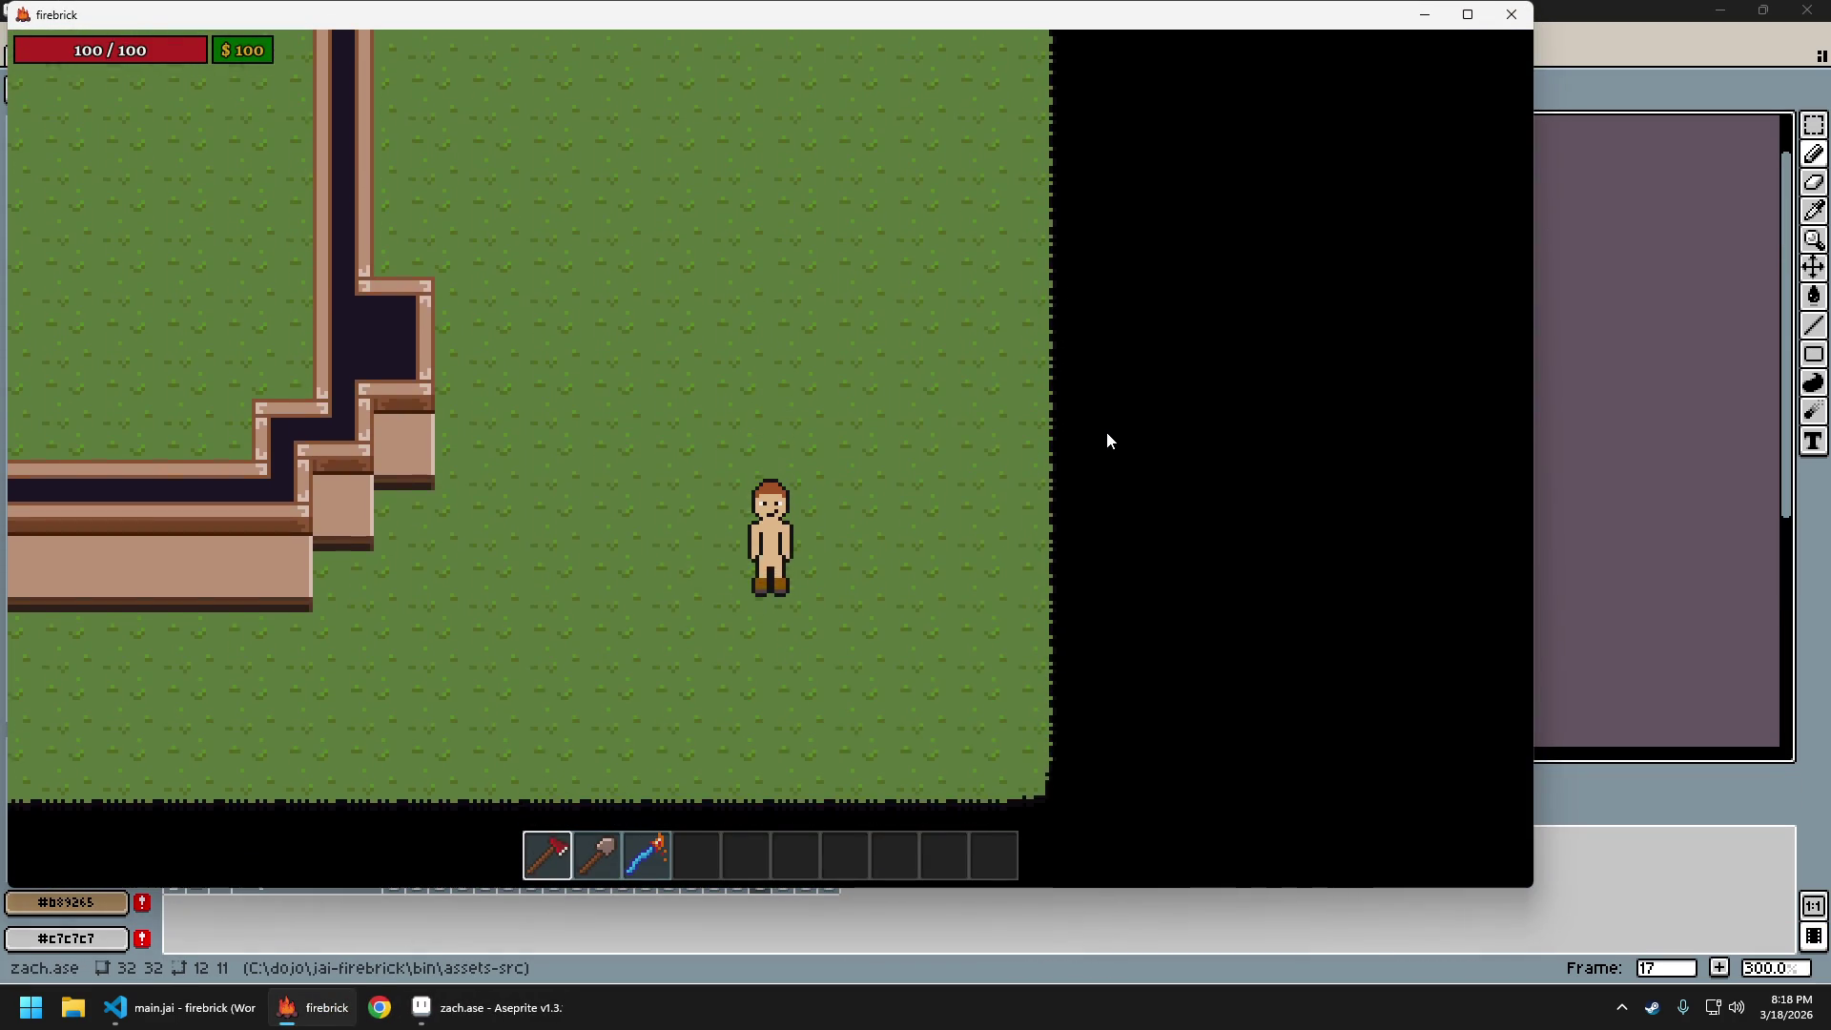
{"action": "key", "text": "w"}
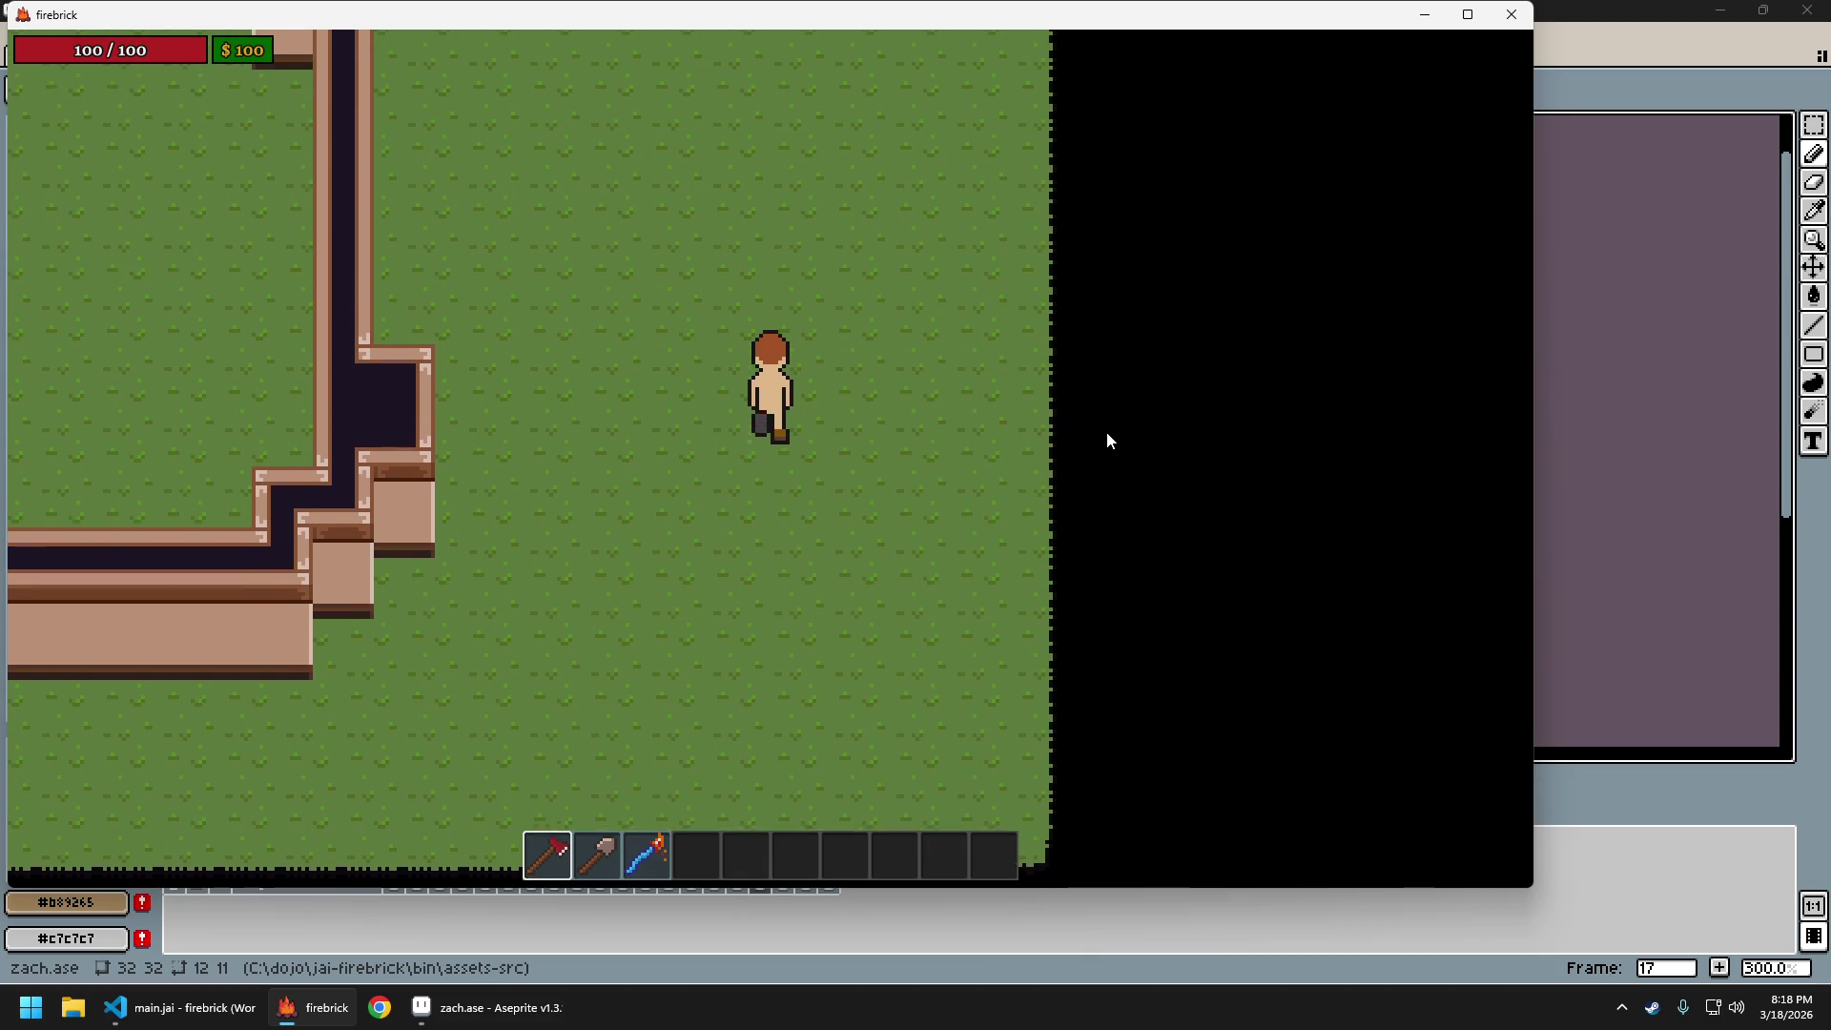
{"action": "key", "text": "s"}
{"action": "key", "text": "Escape"}
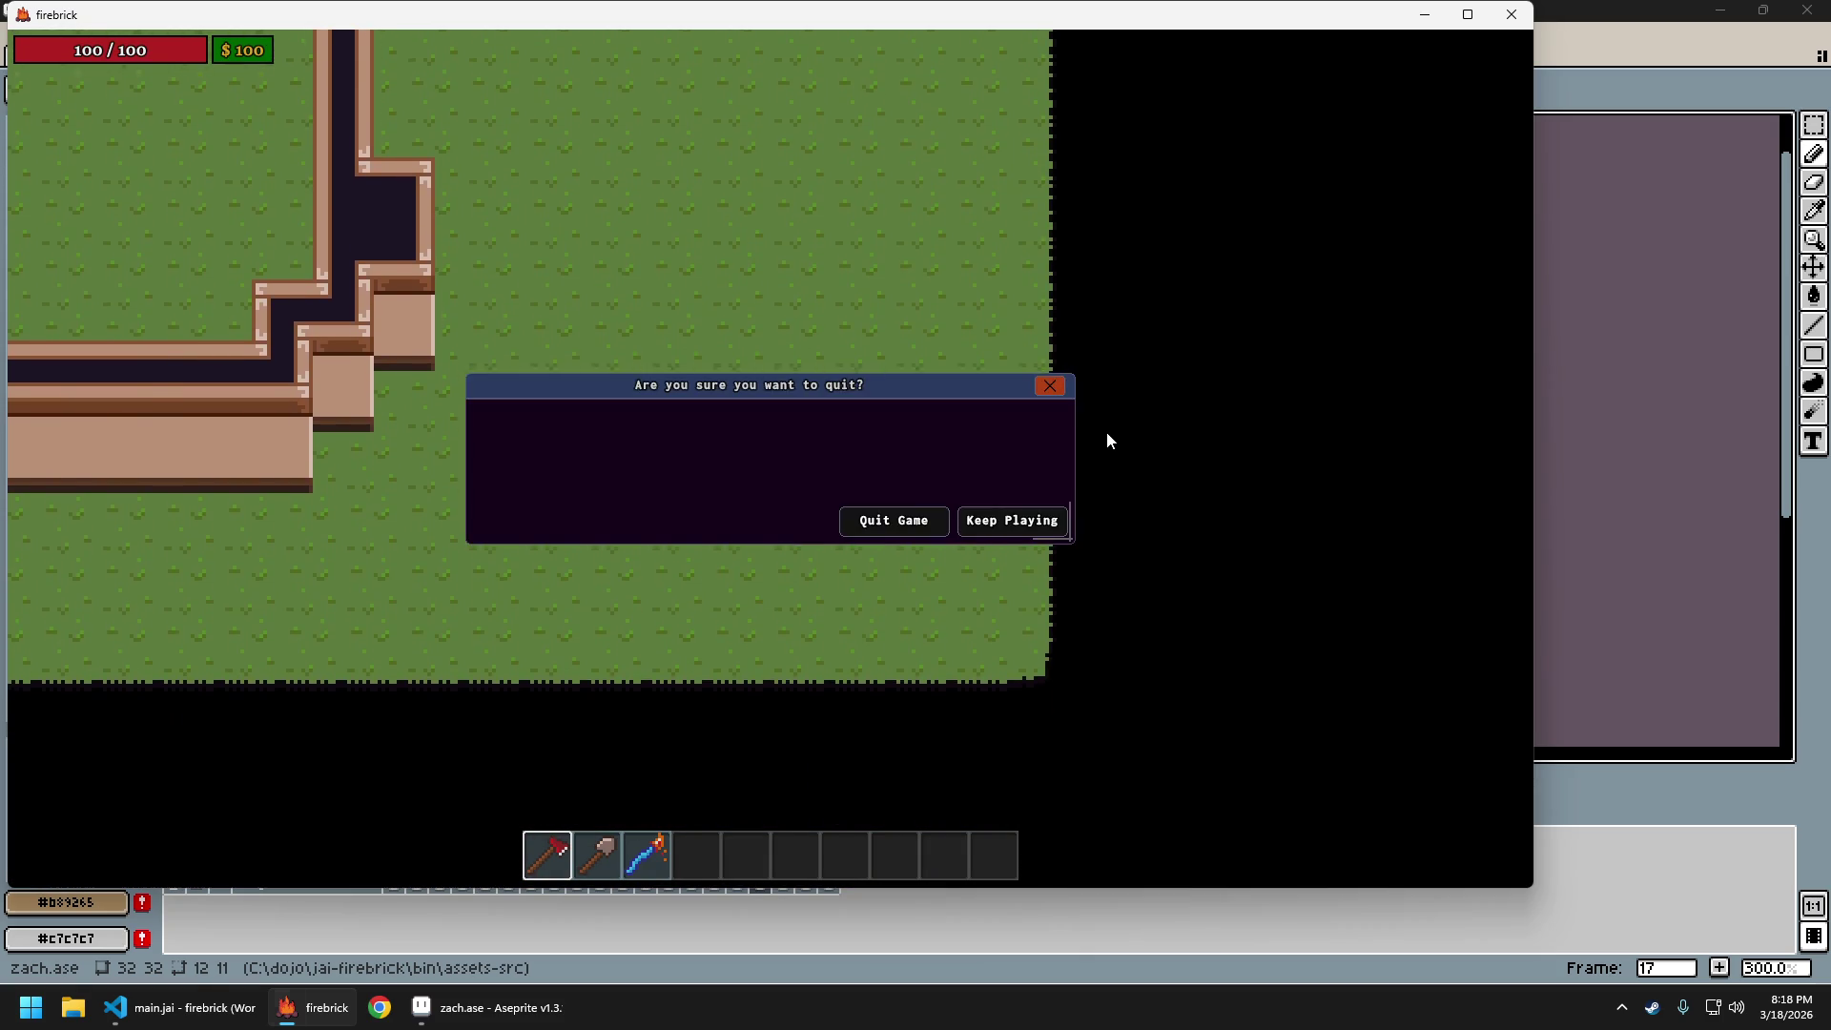
{"action": "left_click", "coordinate": [897, 519]}
{"action": "scroll", "coordinate": [1012, 579], "scroll_direction": "up", "scroll_amount": 2}
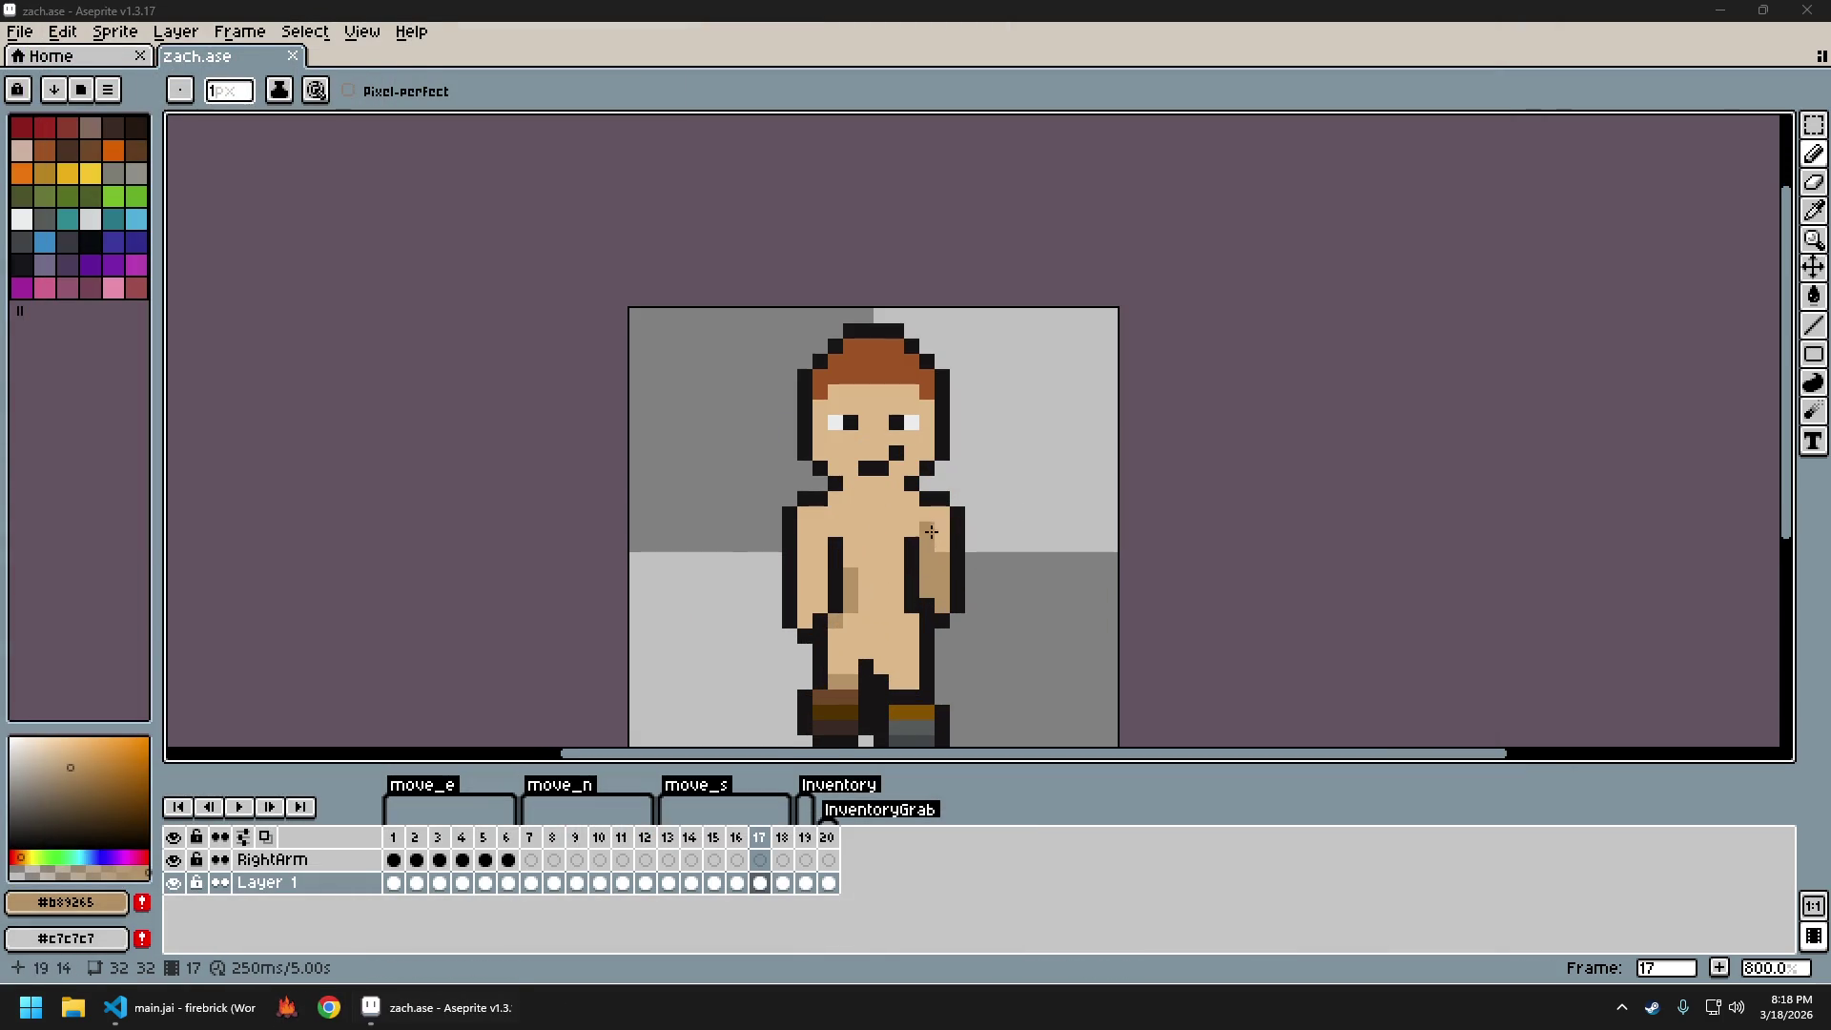
Pick the body skin tone #c0b888, go back to frame 14, and save zach.ase
{"action": "left_click", "coordinate": [929, 541], "text": "alt"}
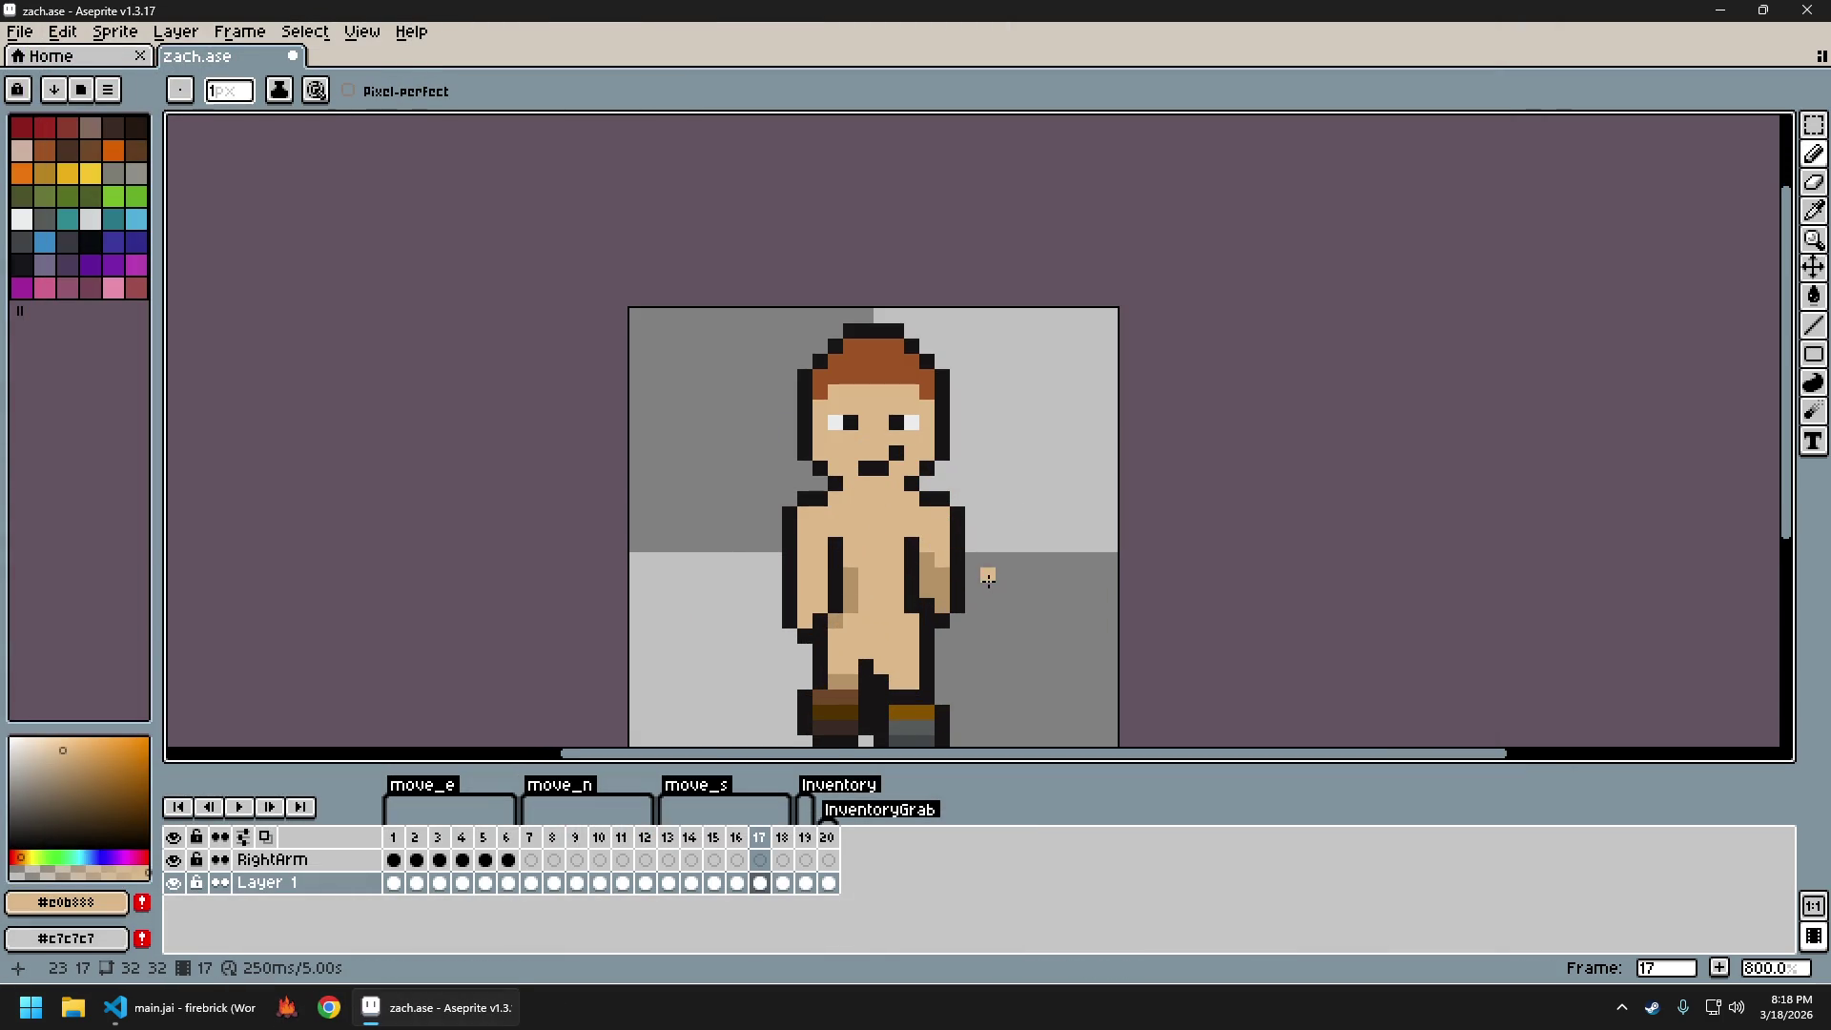
{"action": "key", "text": "Left"}
{"action": "key", "text": "Left"}
{"action": "key", "text": "Left"}
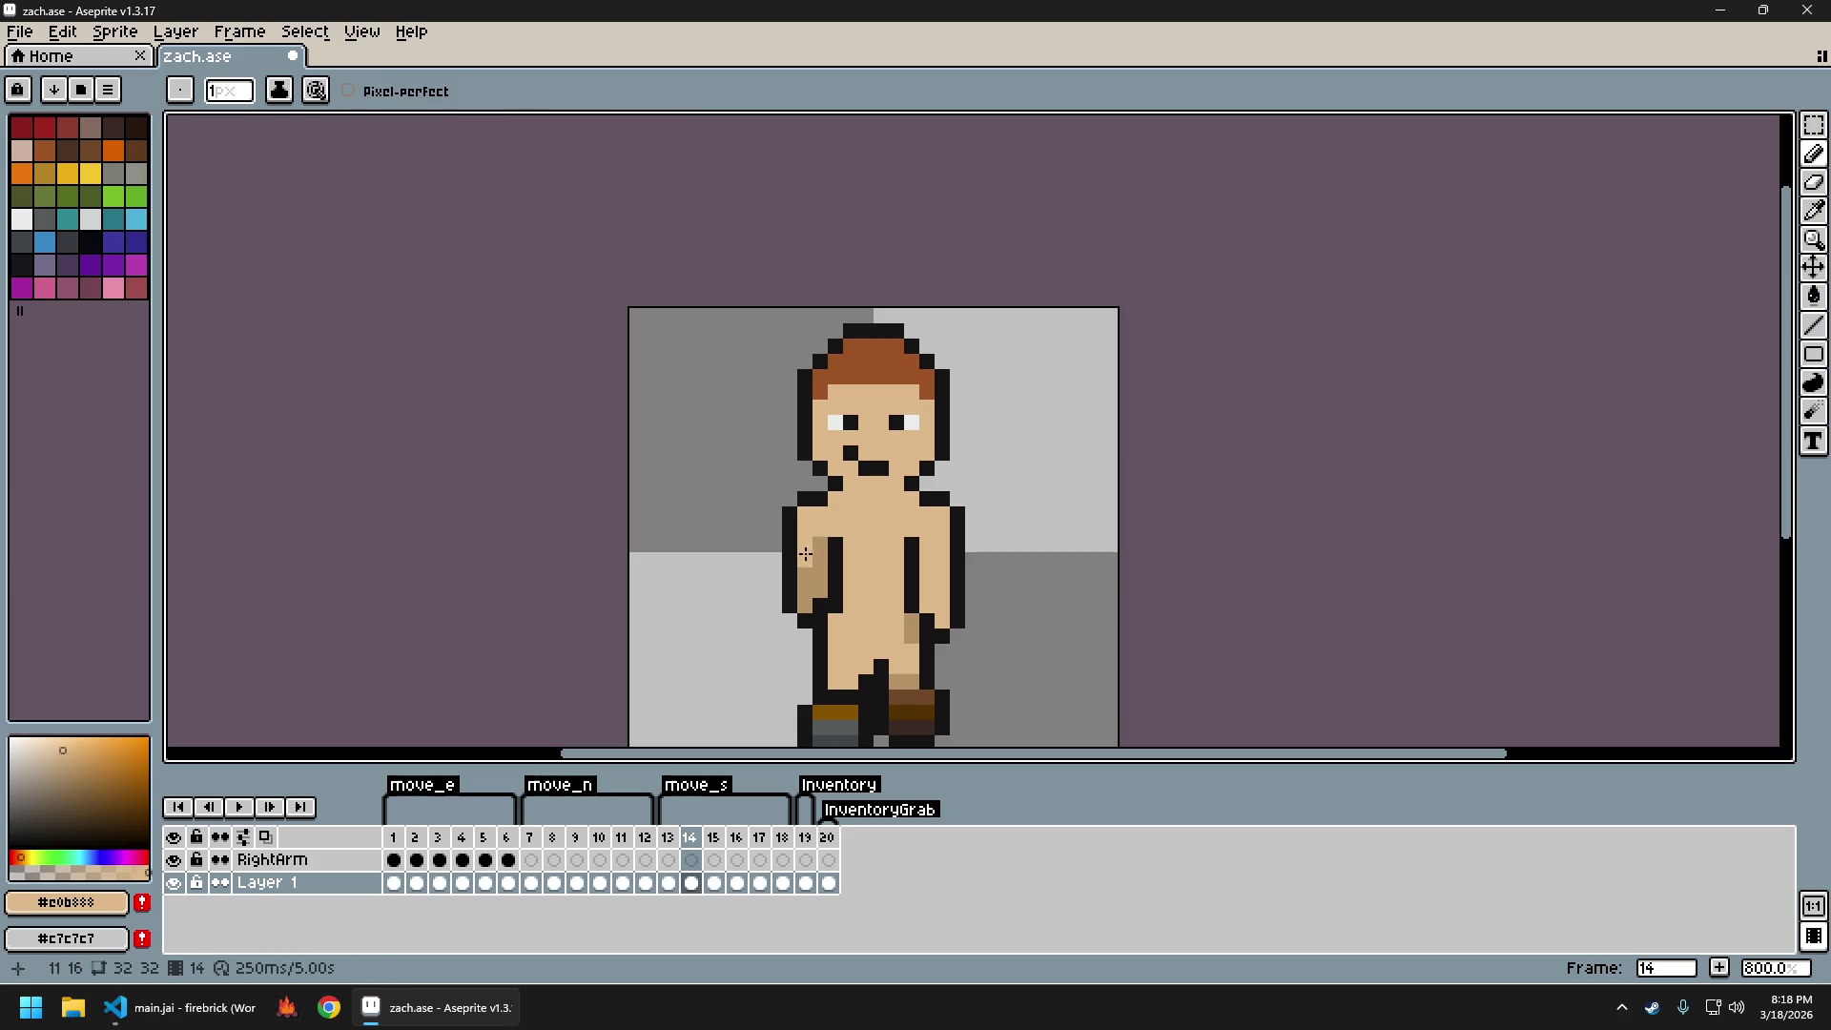
{"action": "key", "text": "ctrl+s"}
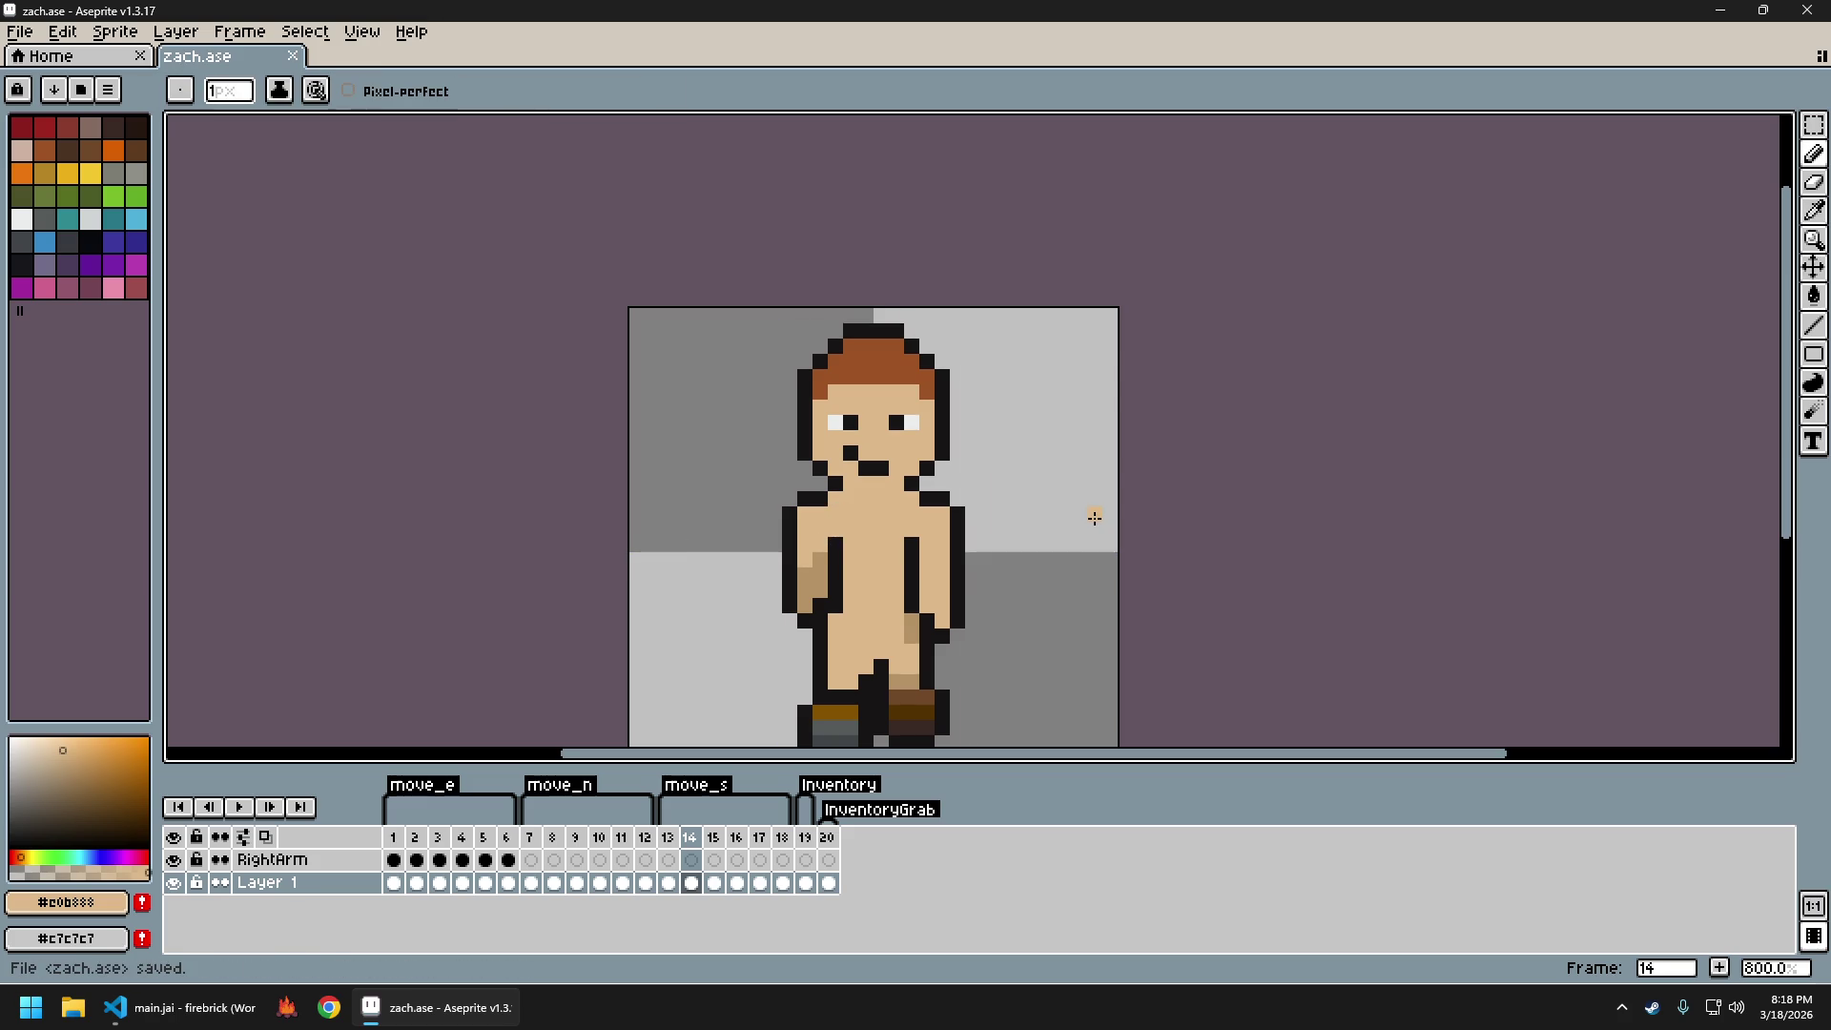
Export all frames as the sprite sheet zach_sheet.png and close its tab
{"action": "key", "text": "ctrl+alt+shift+s"}
{"action": "key", "text": "Return"}
{"action": "key", "text": "Return"}
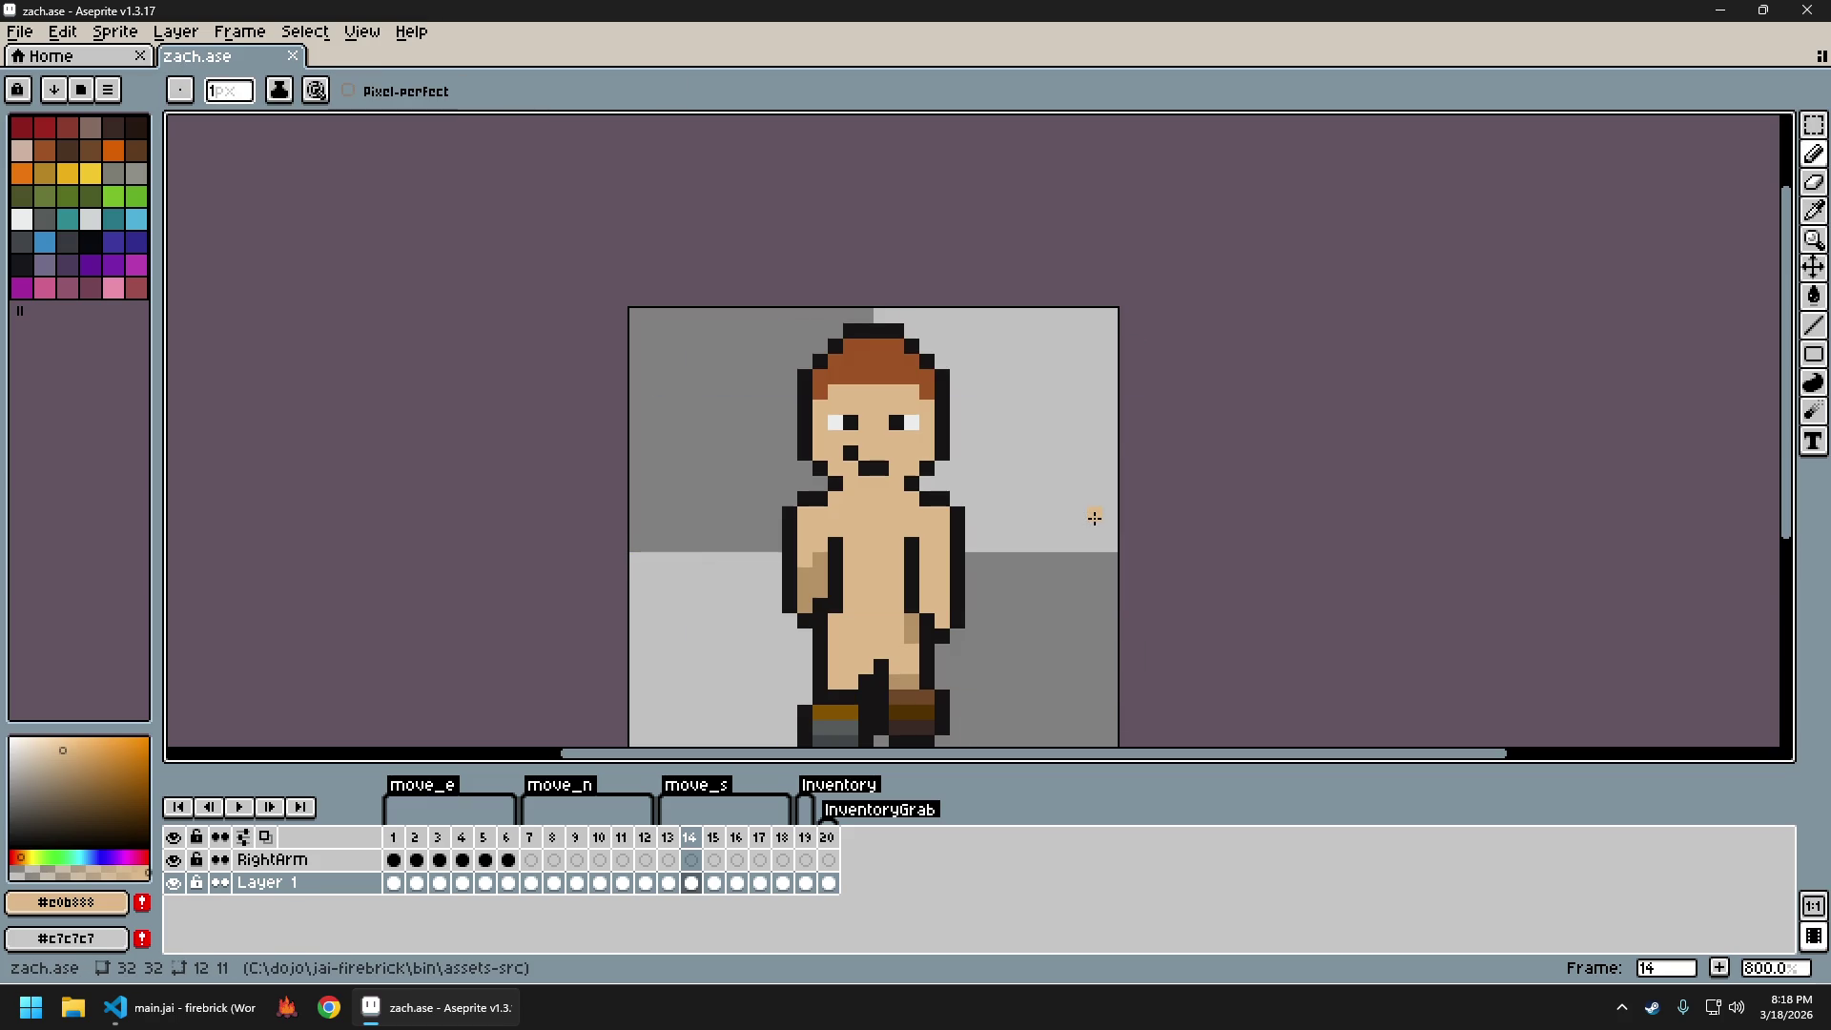
{"action": "key", "text": "ctrl+e"}
{"action": "key", "text": "Return"}
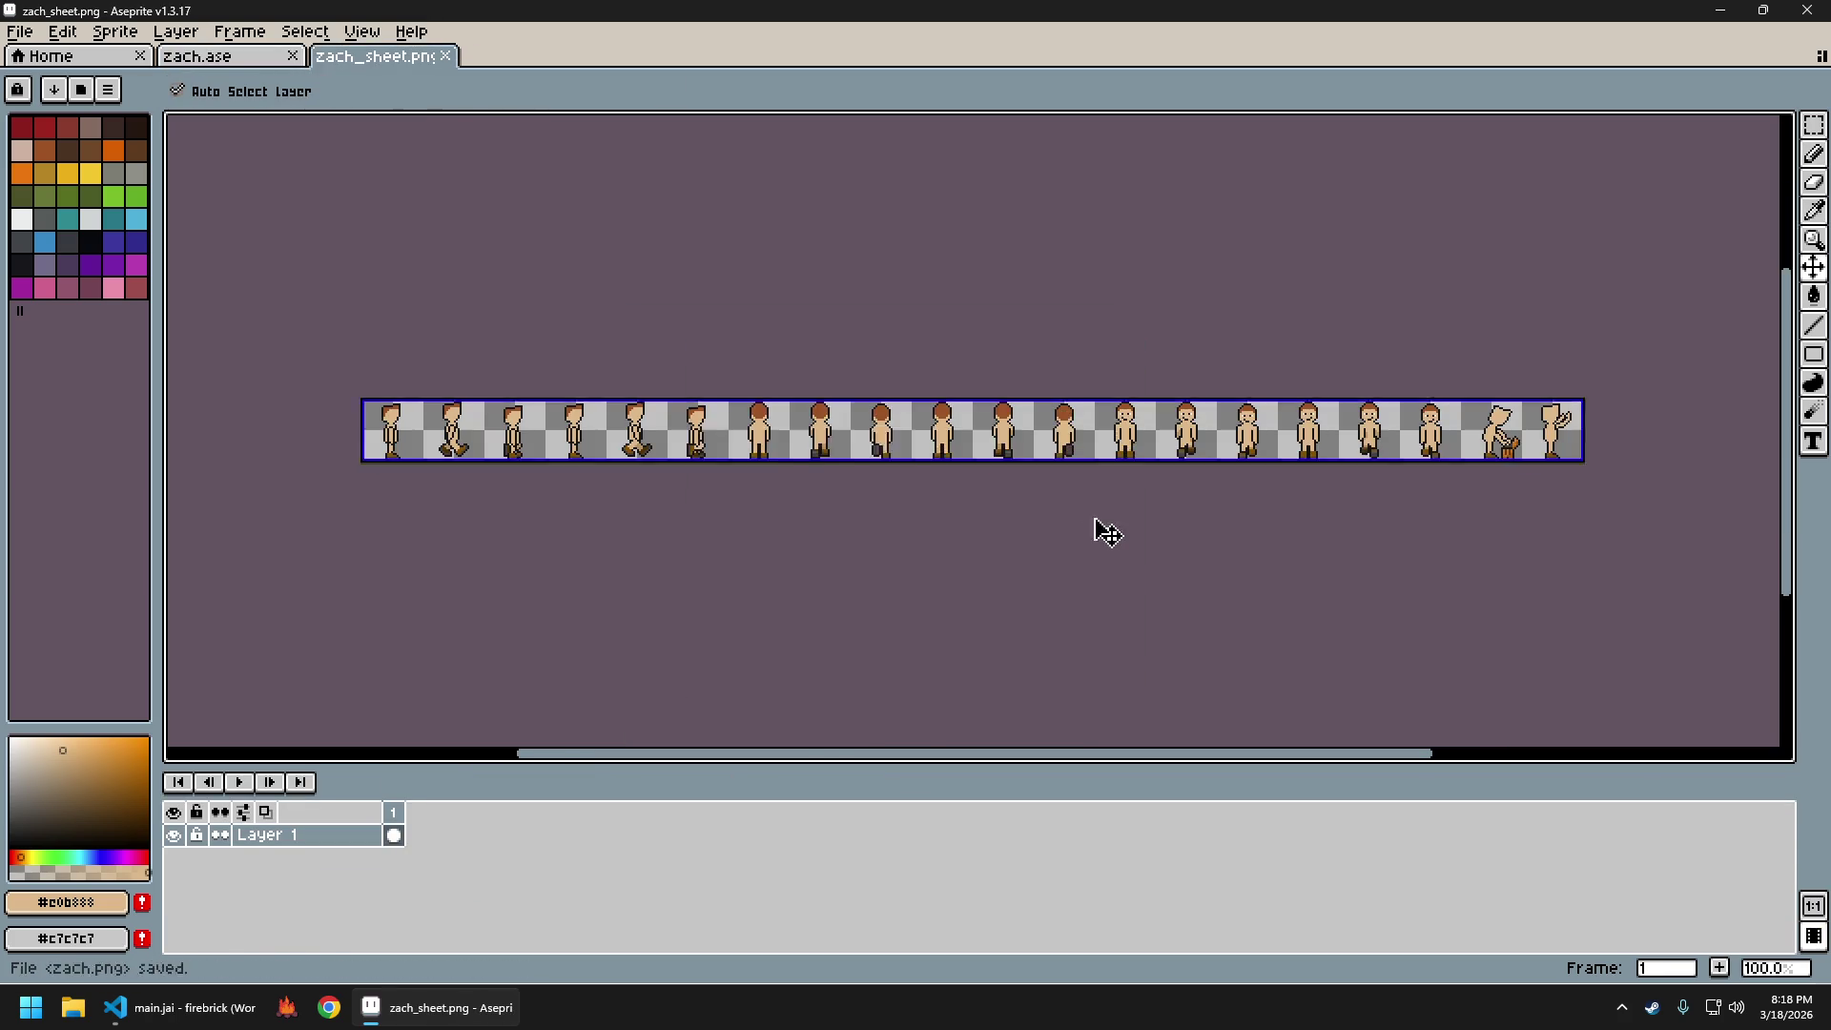
{"action": "key", "text": "ctrl+w"}
{"action": "left_click", "coordinate": [287, 1008]}
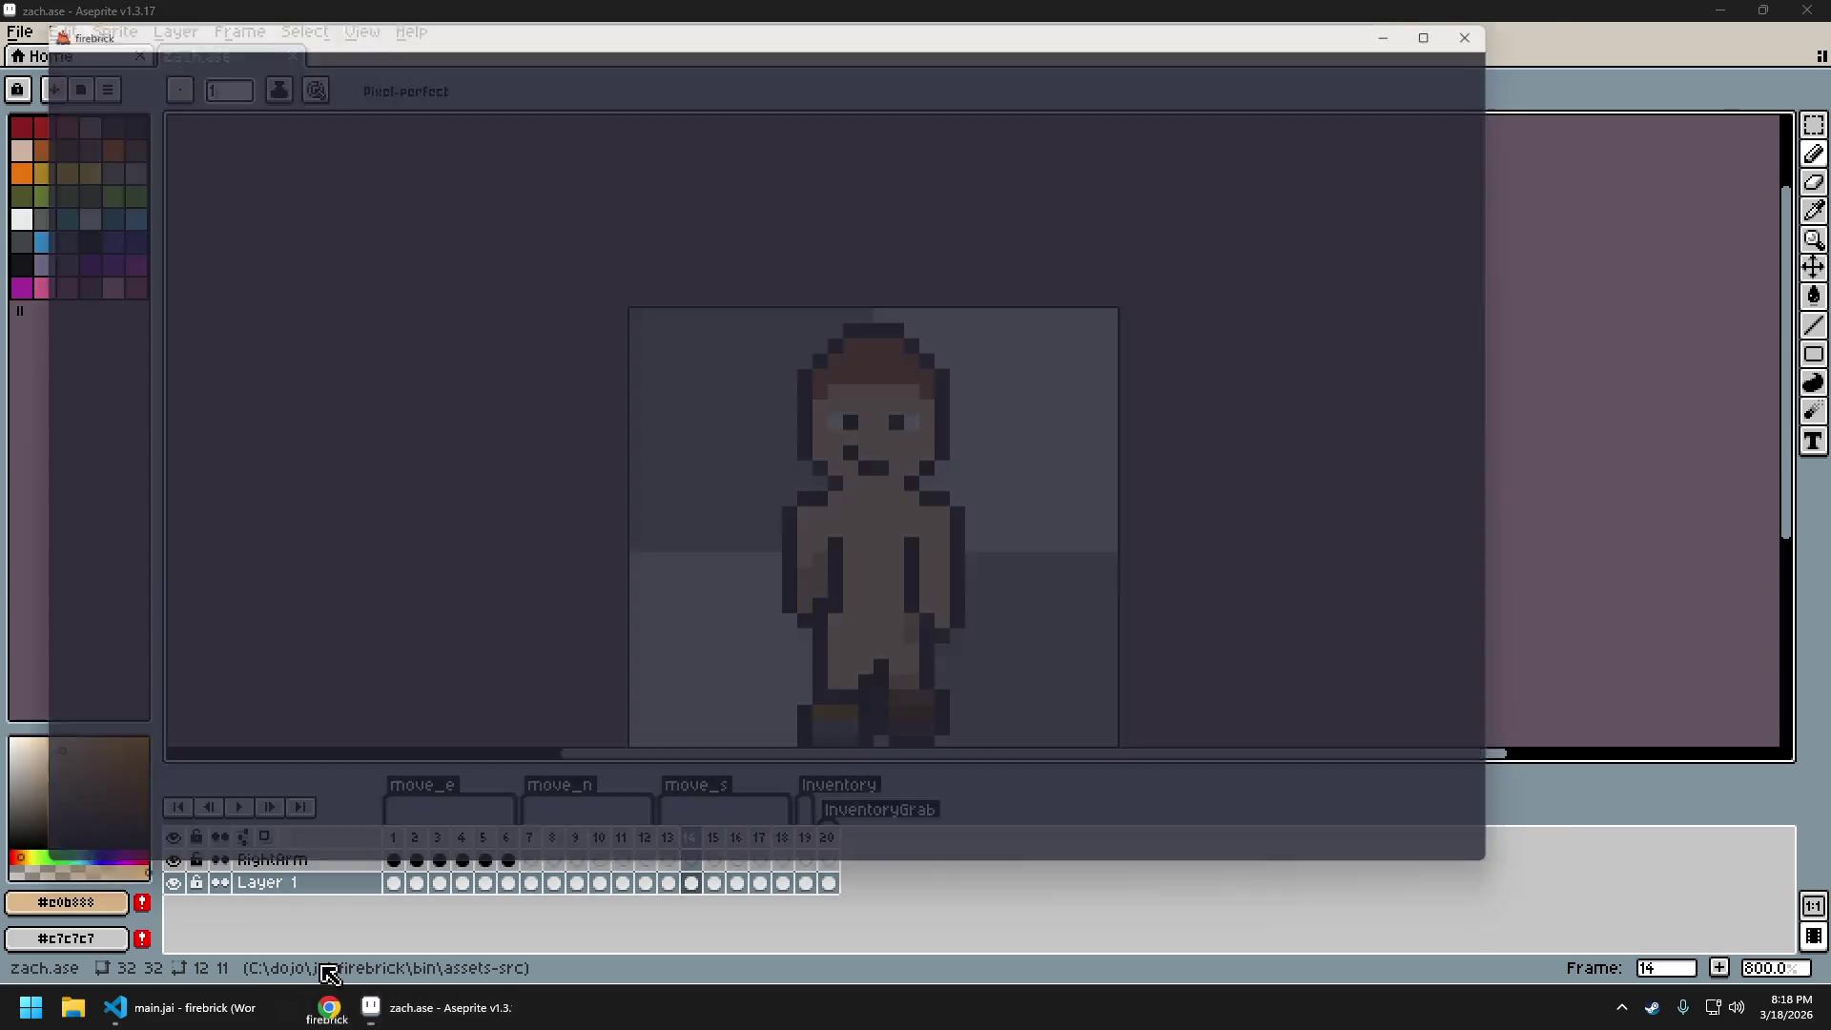
Walk the character north and south repeatedly across the grass map to test both walk animations
{"action": "key", "text": "w"}
{"action": "key", "text": "s"}
{"action": "key", "text": "w"}
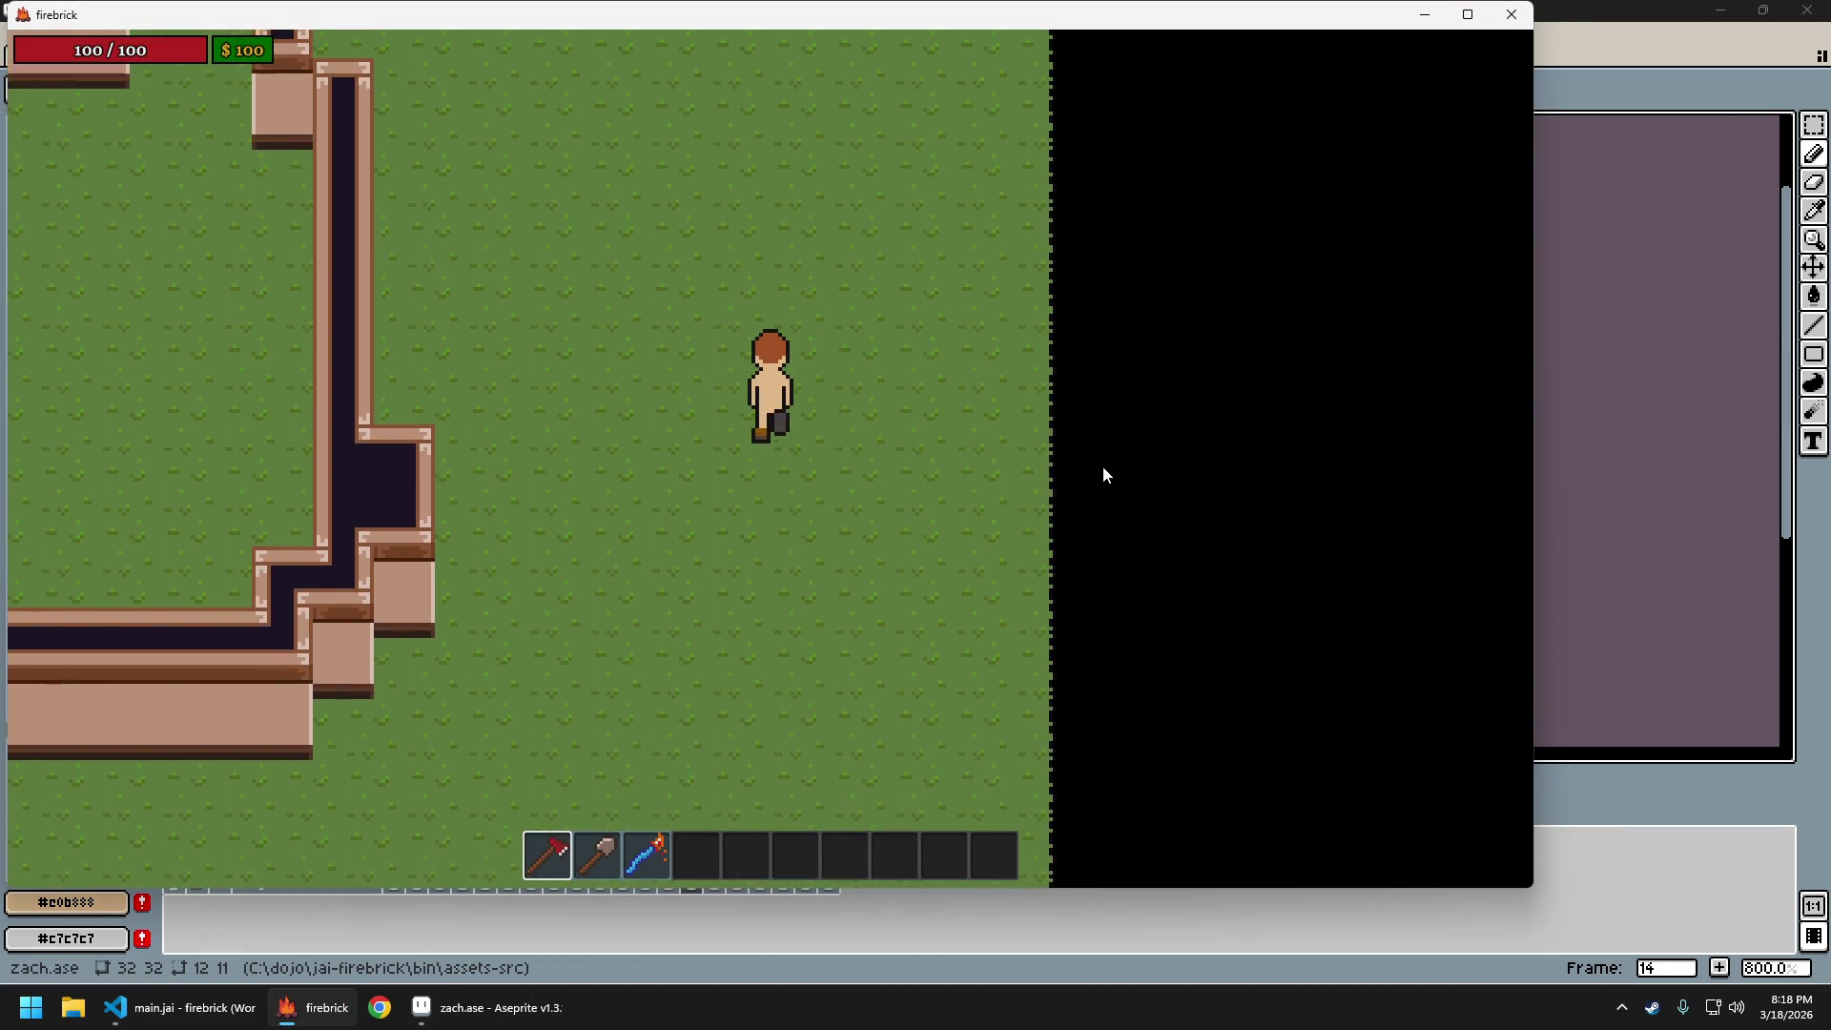
{"action": "key", "text": "s"}
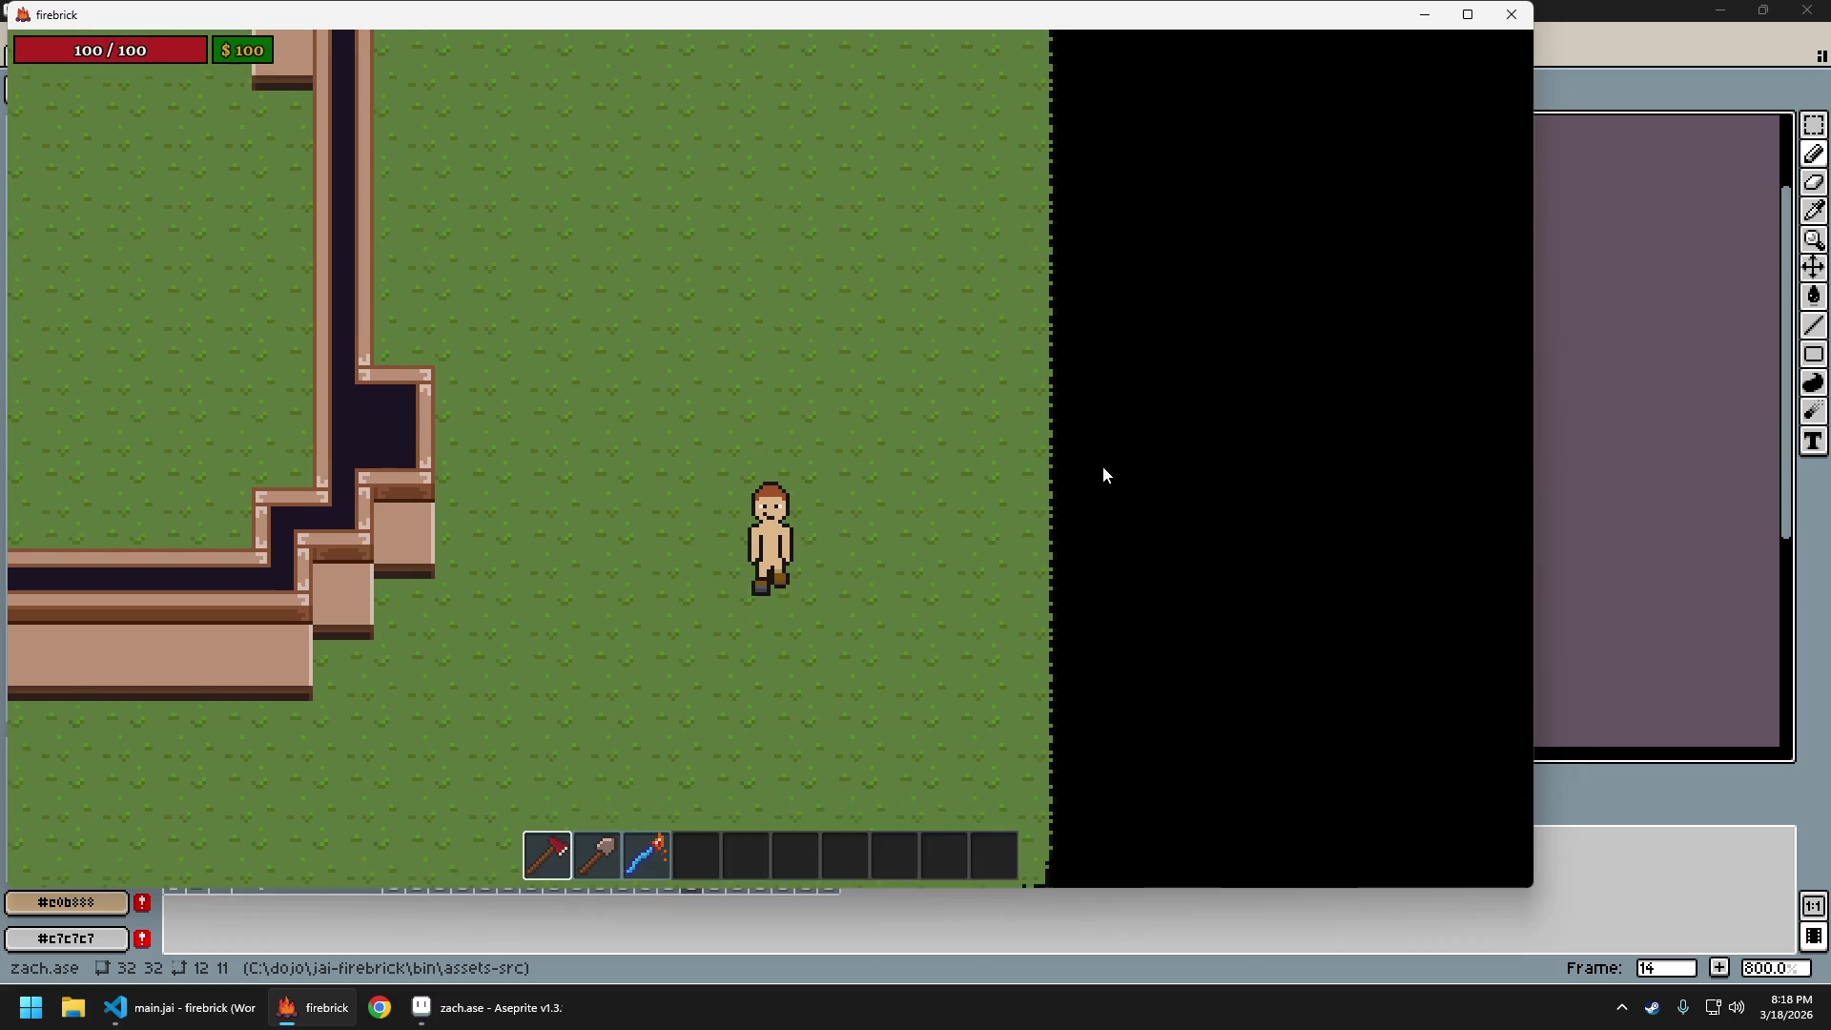
{"action": "key", "text": "w"}
{"action": "left_click", "coordinate": [1621, 286]}
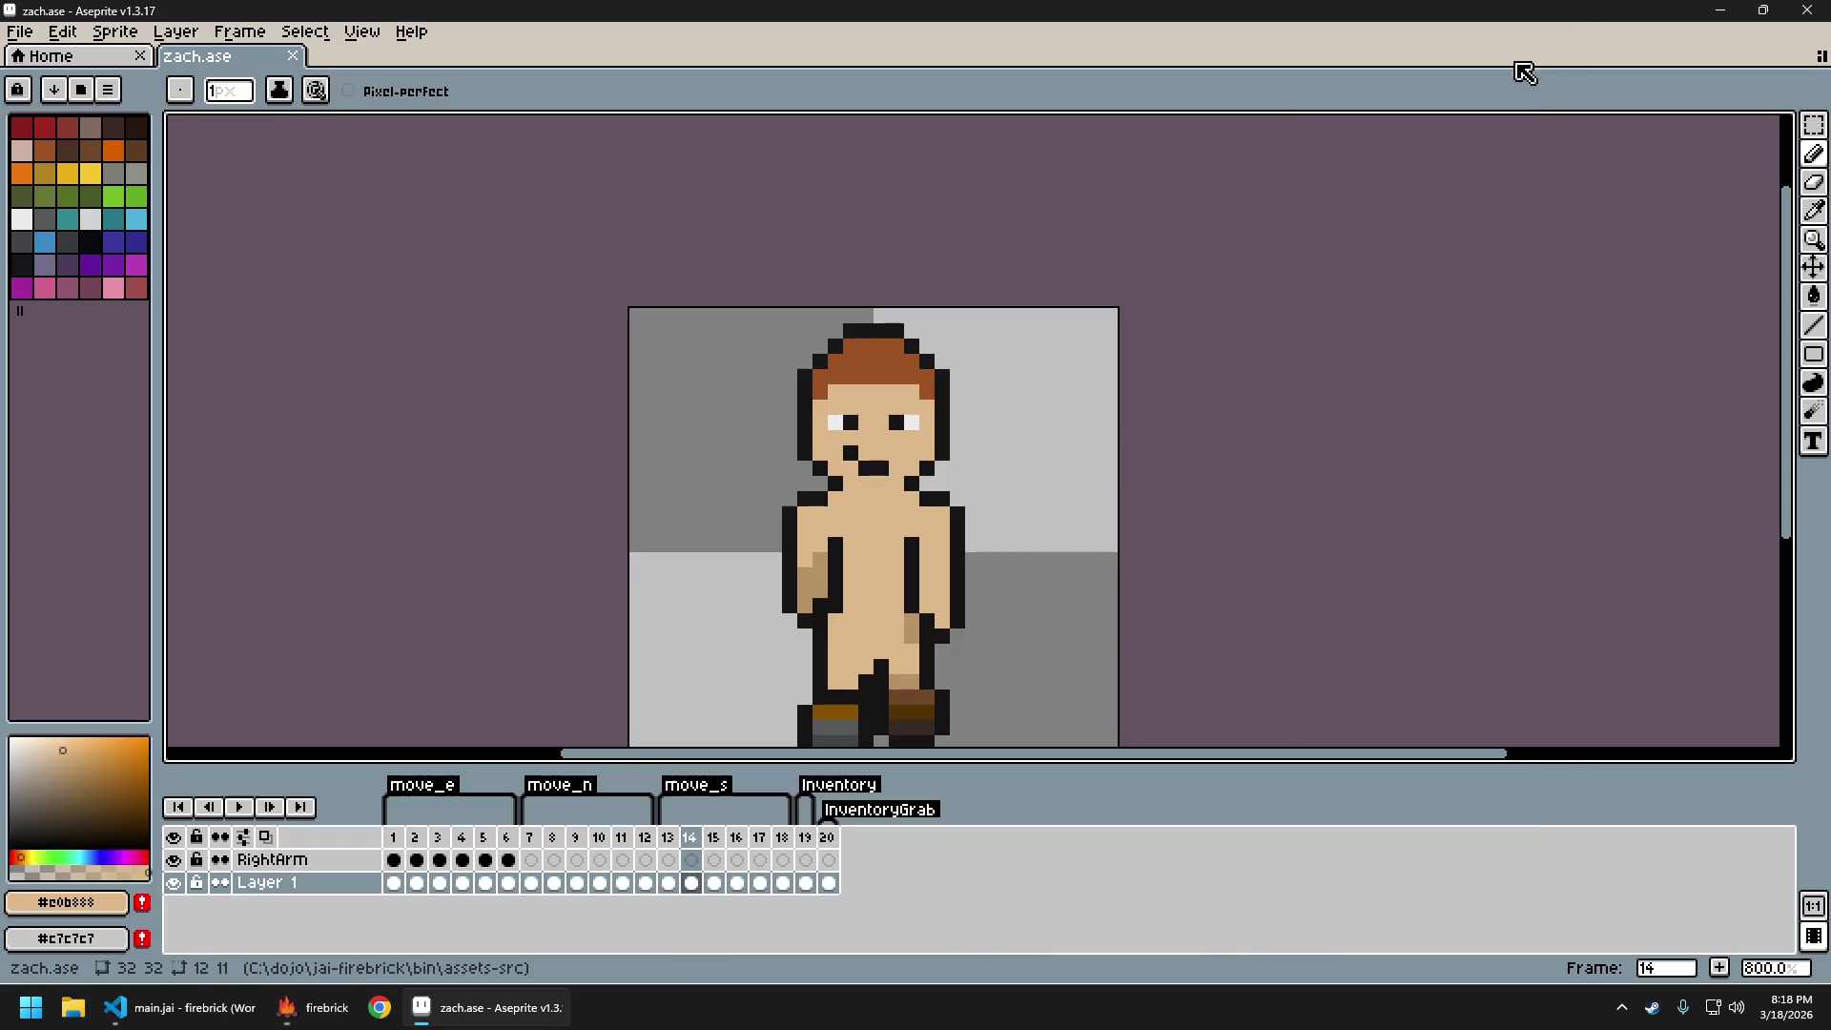
Sample the lighter skin tone and repaint the darker shade pixel on the torso
{"action": "scroll", "coordinate": [945, 609], "scroll_direction": "up", "scroll_amount": 2}
{"action": "scroll", "coordinate": [930, 596], "scroll_direction": "down", "scroll_amount": 1}
{"action": "key", "text": "comma"}
{"action": "key", "text": "comma"}
{"action": "key", "text": "comma"}
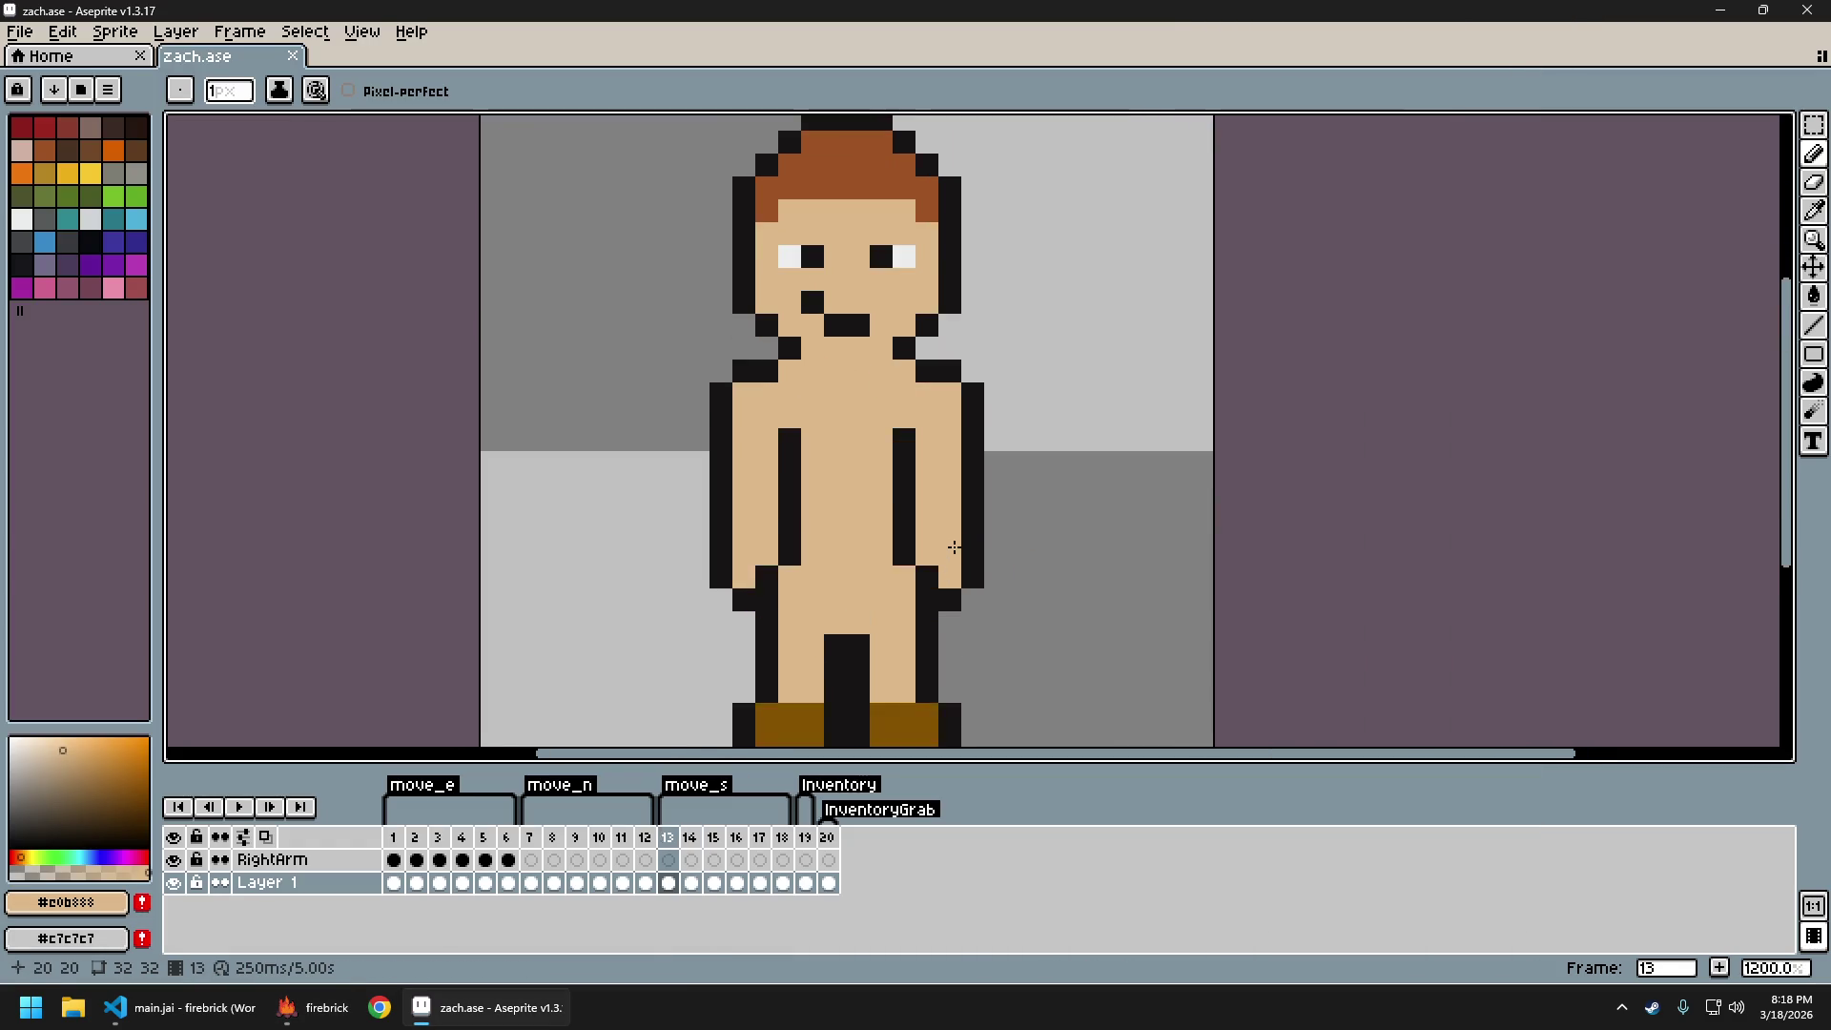
{"action": "key", "text": "period"}
{"action": "key", "text": "period"}
{"action": "key", "text": "period"}
{"action": "scroll", "coordinate": [1002, 531], "scroll_direction": "down", "scroll_amount": 6}
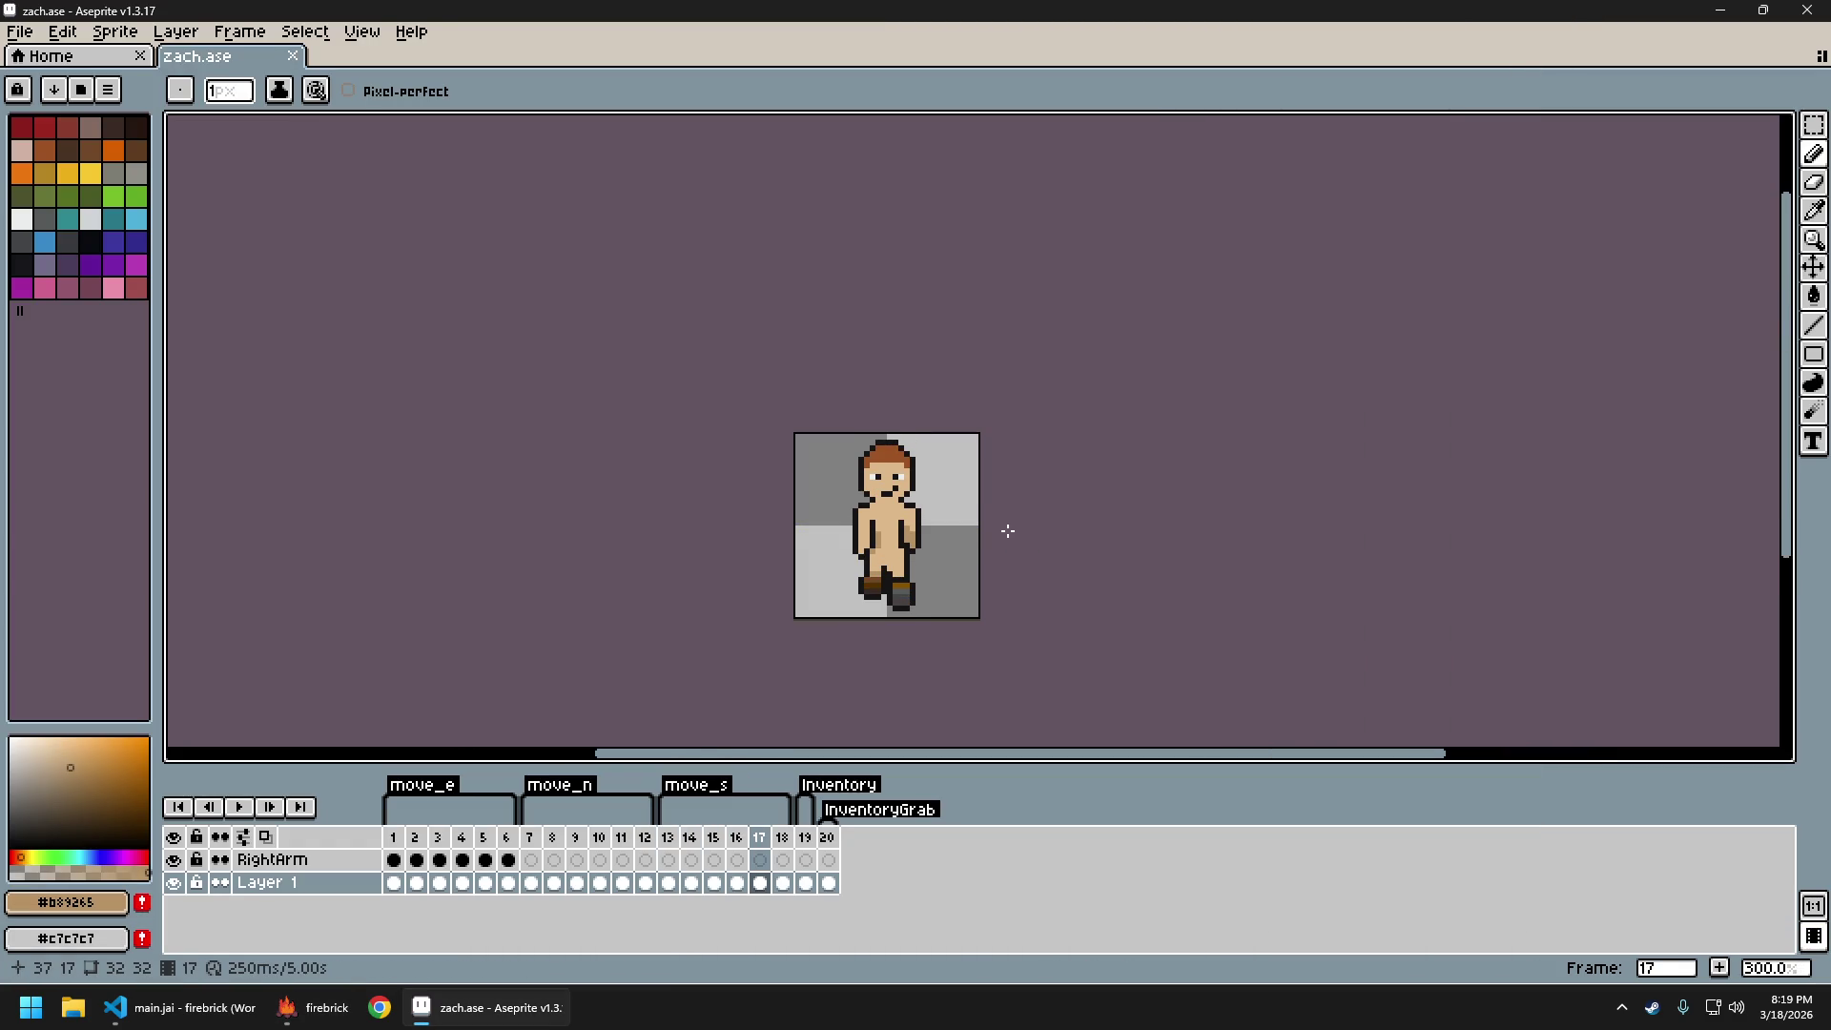
{"action": "scroll", "coordinate": [926, 562], "scroll_direction": "up", "scroll_amount": 4}
{"action": "key", "text": "alt"}
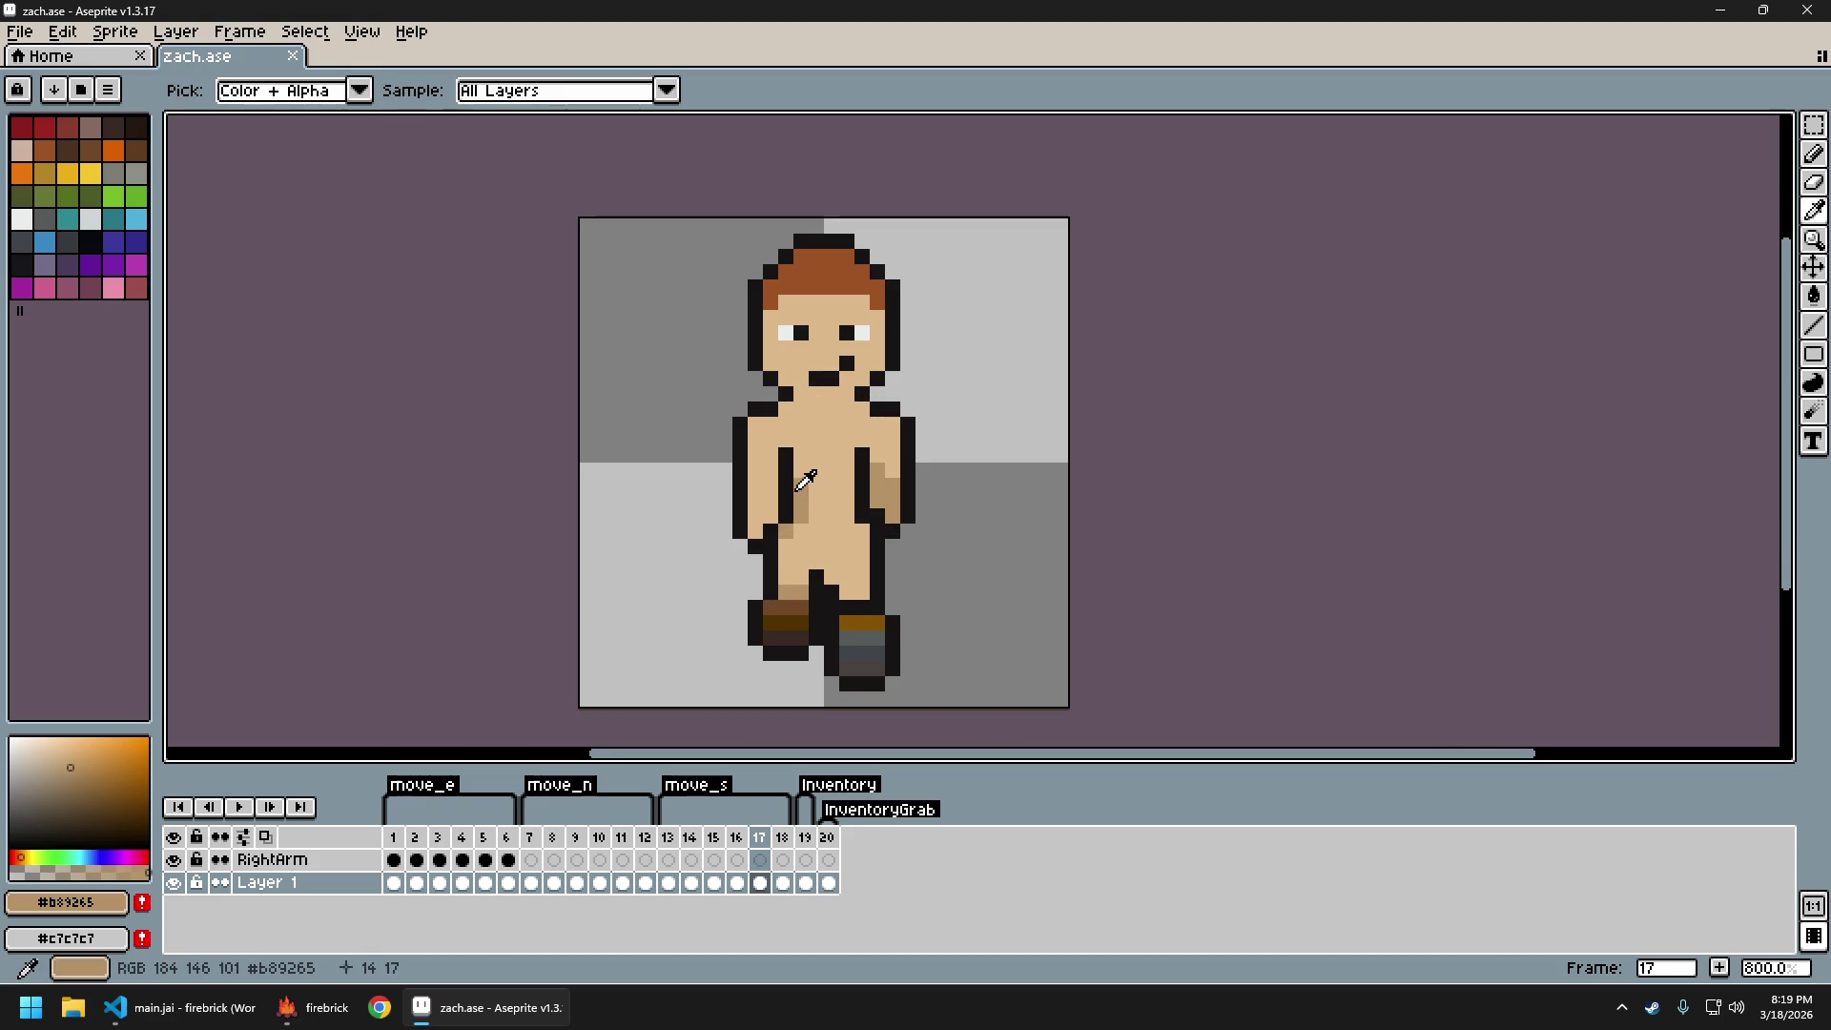
{"action": "left_click", "coordinate": [810, 464], "text": "alt"}
{"action": "left_click", "coordinate": [800, 484]}
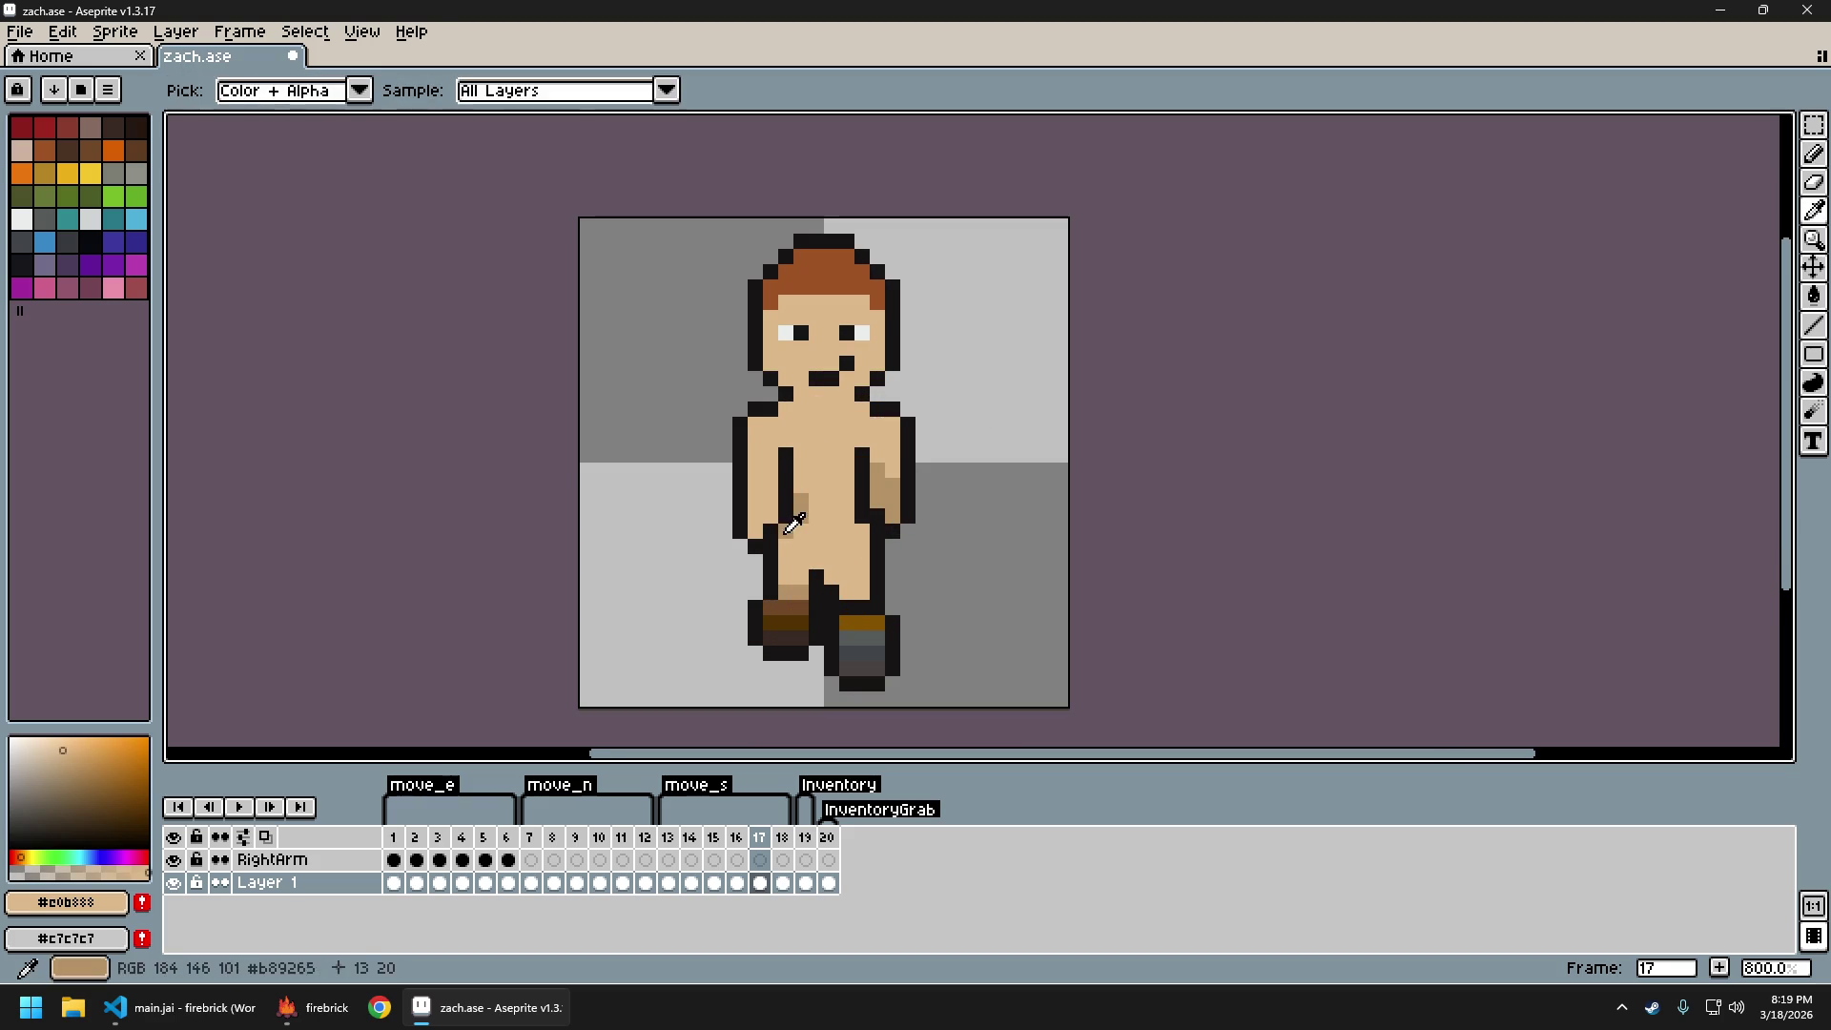
{"action": "left_click", "coordinate": [783, 542], "text": "alt"}
Step through frames 15–18 to compare the repainted walk frames
{"action": "scroll", "coordinate": [905, 539], "scroll_direction": "down", "scroll_amount": 4}
{"action": "key", "text": "Left"}
{"action": "key", "text": "Left"}
{"action": "key", "text": "Right"}
{"action": "key", "text": "Right"}
{"action": "key", "text": "Right"}
{"action": "key", "text": "Left"}
{"action": "key", "text": "Left"}
{"action": "key", "text": "Left"}
{"action": "key", "text": "Left"}
{"action": "key", "text": "Left"}
{"action": "key", "text": "Right"}
{"action": "key", "text": "Right"}
{"action": "key", "text": "Right"}
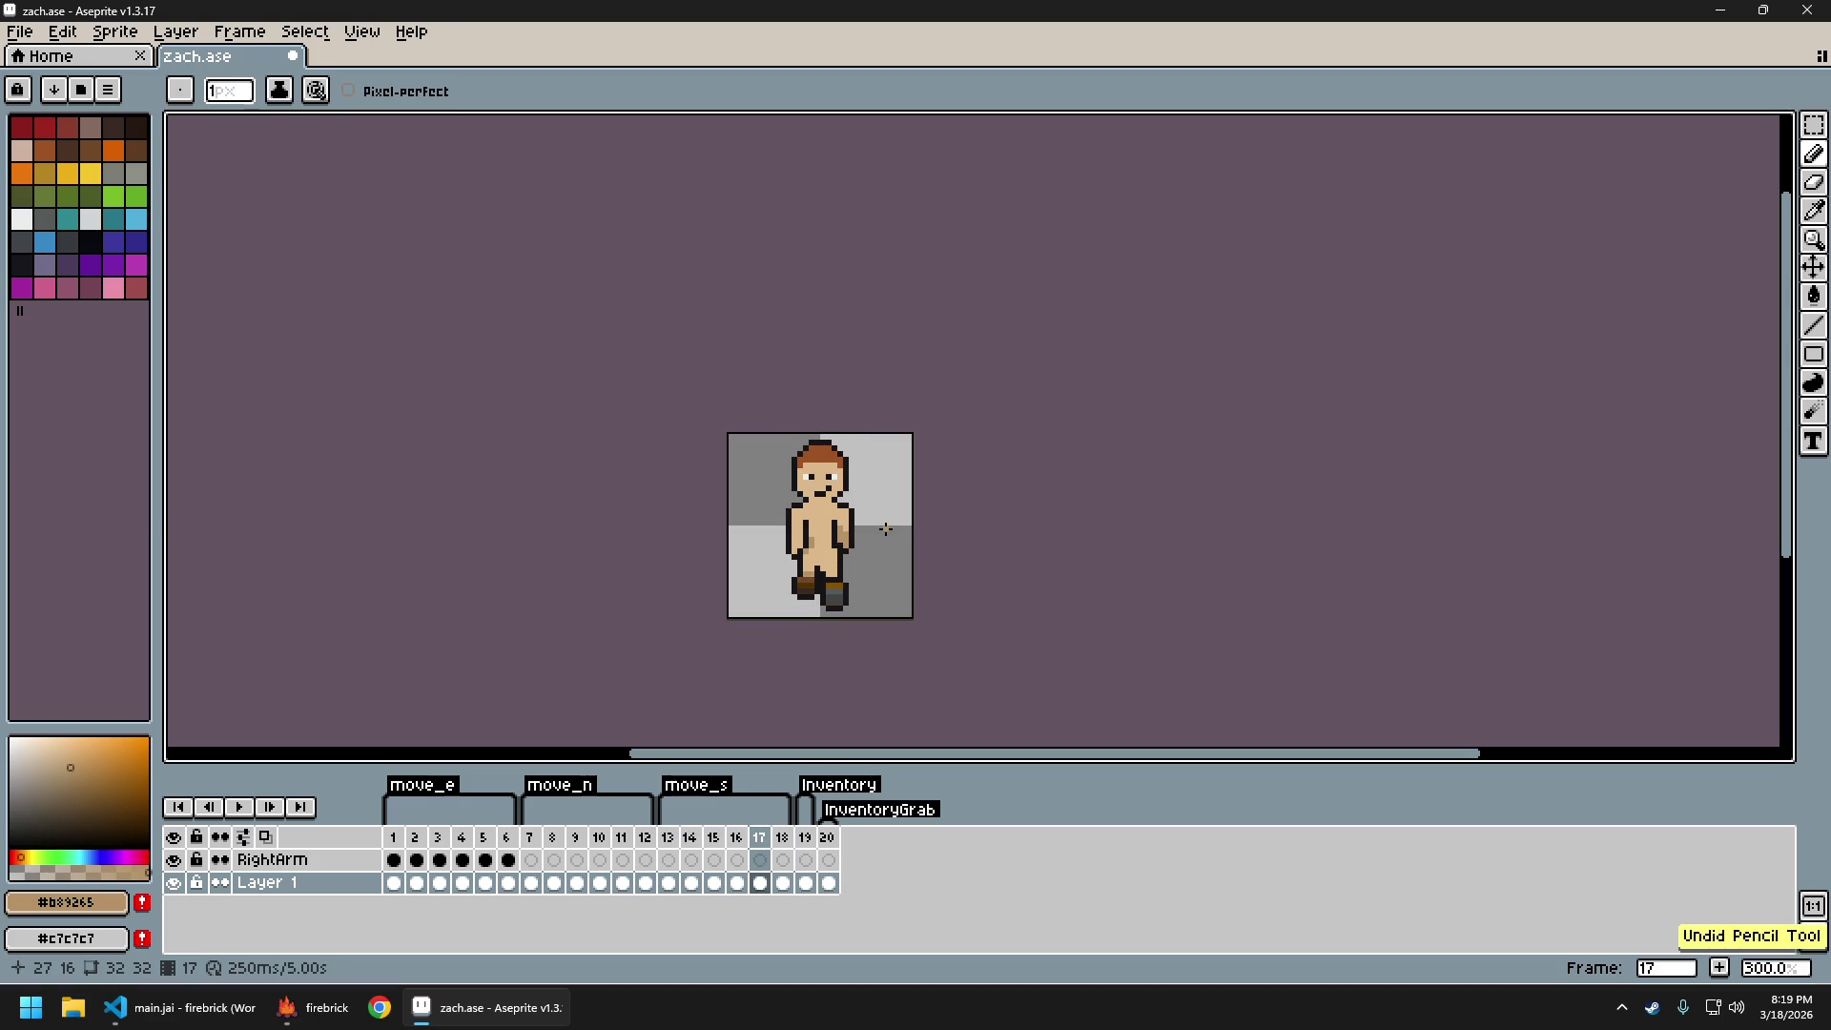
{"action": "key", "text": "Left"}
{"action": "key", "text": "Left"}
{"action": "key", "text": "Left"}
{"action": "key", "text": "Right"}
{"action": "key", "text": "Right"}
{"action": "key", "text": "Right"}
{"action": "key", "text": "Right"}
{"action": "key", "text": "Left"}
{"action": "key", "text": "Left"}
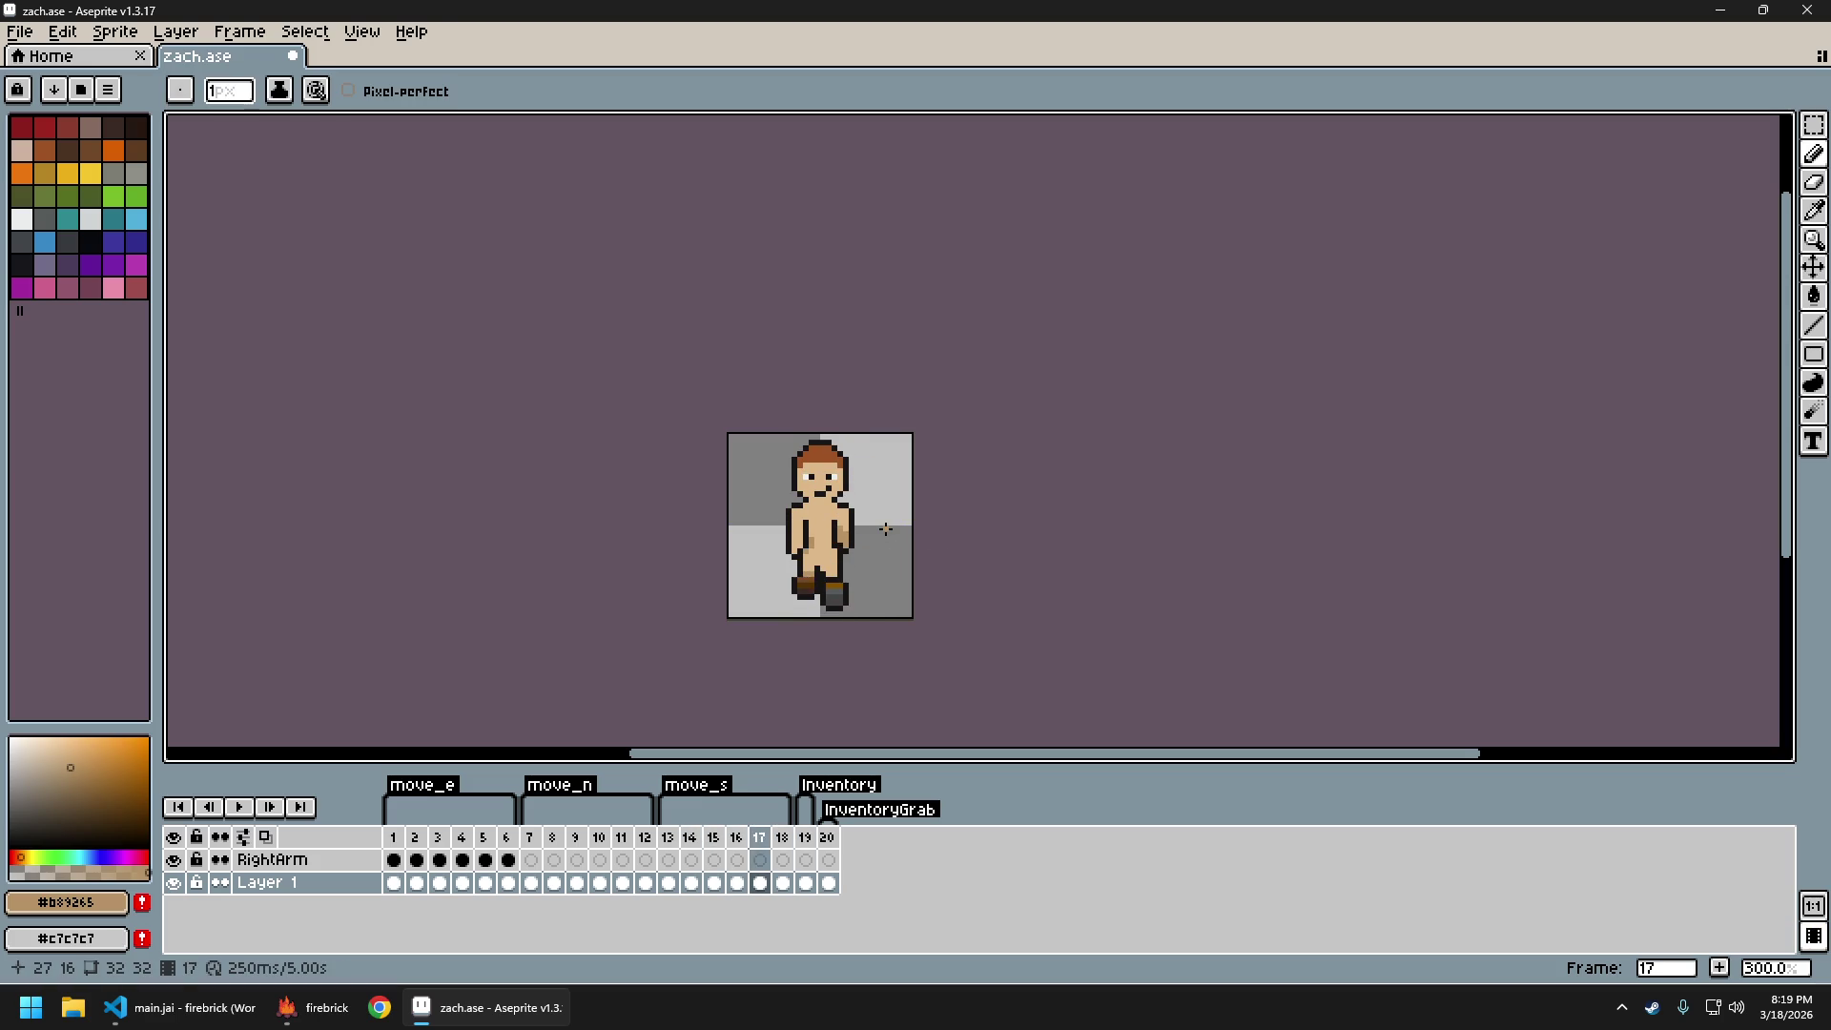
{"action": "key", "text": "Right"}
{"action": "key", "text": "Left"}
{"action": "key", "text": "Left"}
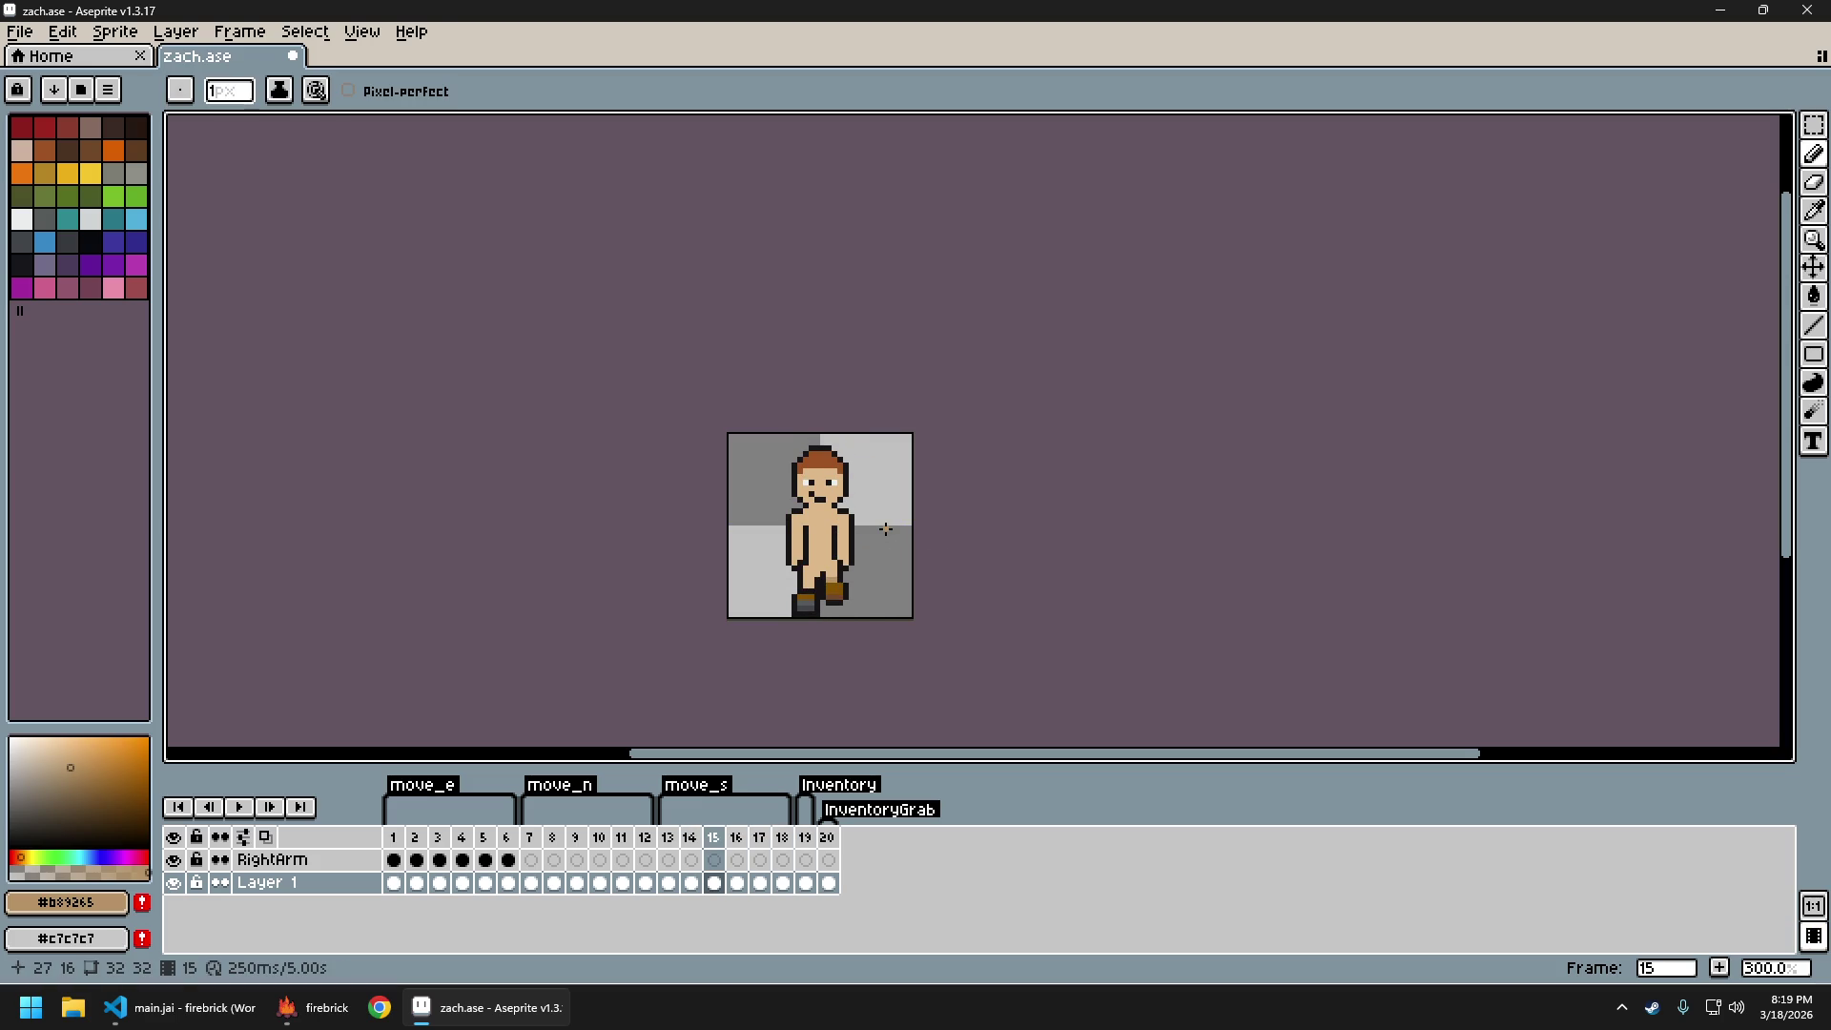
{"action": "key", "text": "Left"}
{"action": "key", "text": "Left"}
Flip between frames 13 and 14 to compare them, ending back on frame 14
{"action": "key", "text": "Right"}
{"action": "key", "text": "Right"}
{"action": "key", "text": "Left"}
{"action": "key", "text": "Left"}
{"action": "key", "text": "Right"}
{"action": "key", "text": "Left"}
{"action": "key", "text": "Right"}
{"action": "key", "text": "Left"}
{"action": "key", "text": "Right"}
{"action": "key", "text": "Left"}
{"action": "key", "text": "Right"}
{"action": "key", "text": "Left"}
{"action": "key", "text": "Right"}
{"action": "key", "text": "Right"}
{"action": "key", "text": "Right"}
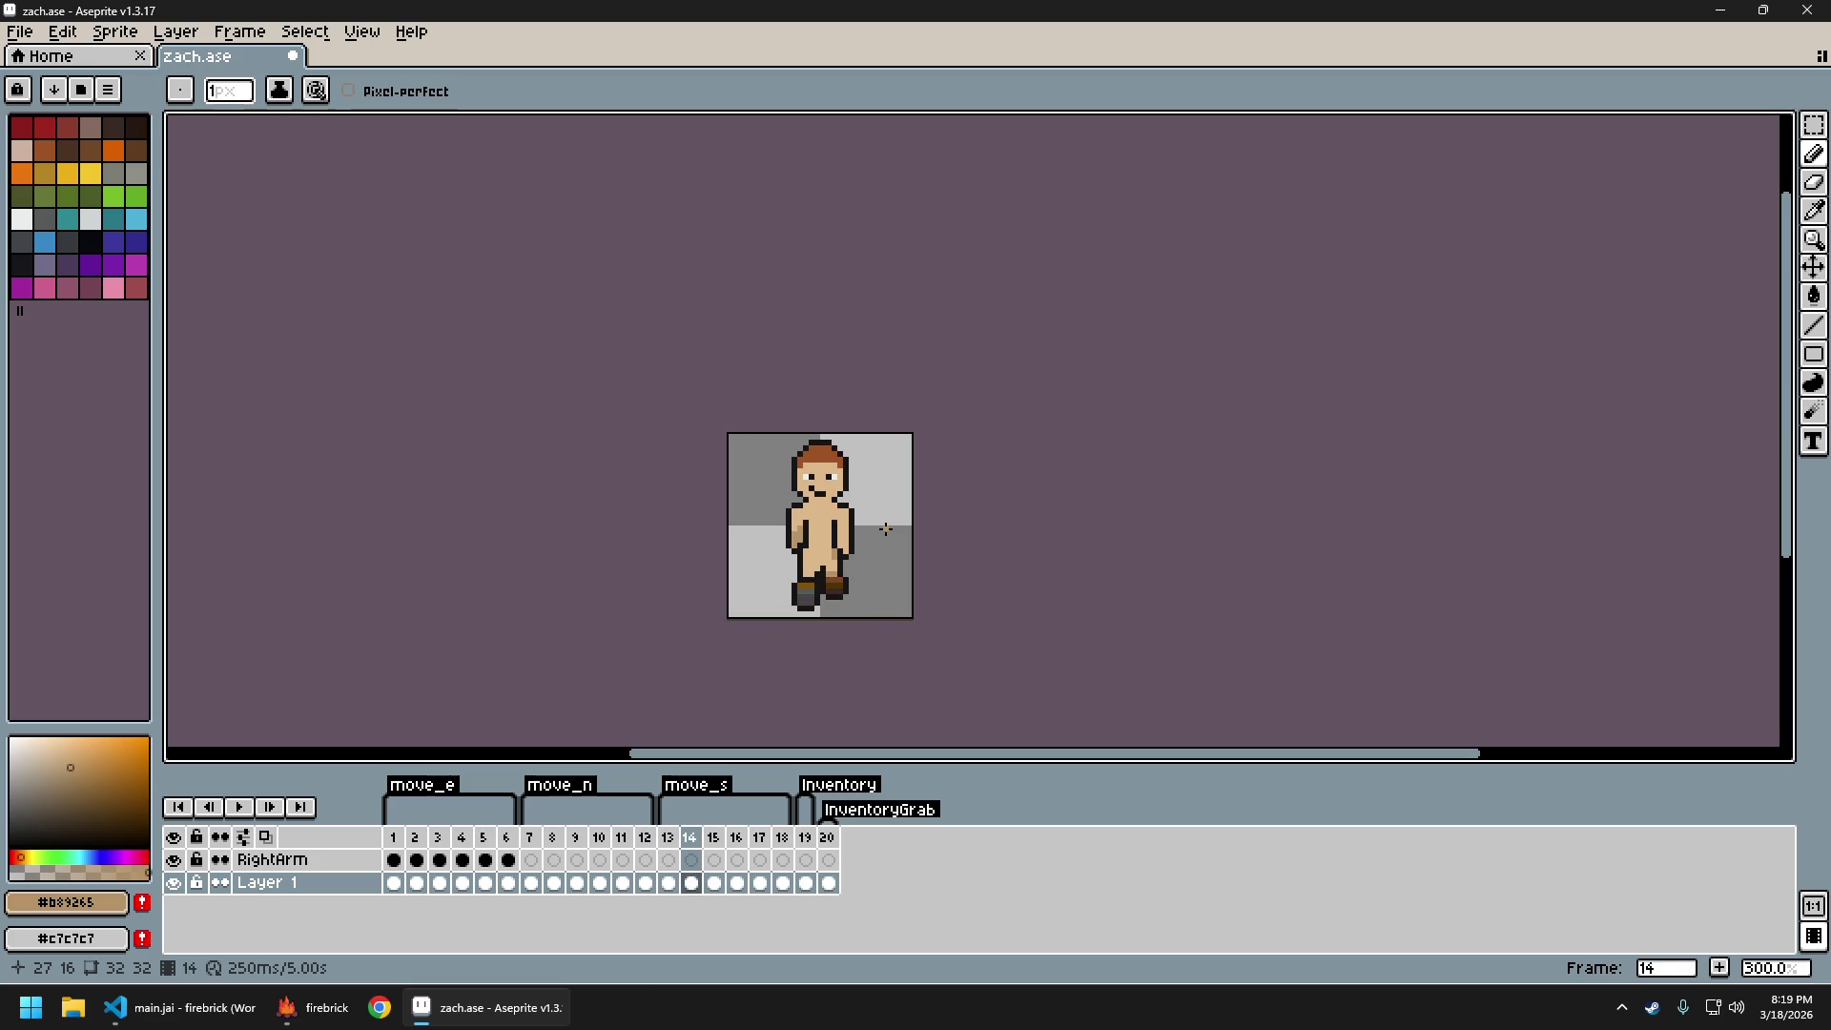
{"action": "key", "text": "Right"}
{"action": "key", "text": "Left"}
{"action": "key", "text": "Left"}
{"action": "key", "text": "Left"}
{"action": "key", "text": "Left"}
{"action": "key", "text": "Right"}
{"action": "scroll", "coordinate": [868, 554], "scroll_direction": "up", "scroll_amount": 4}
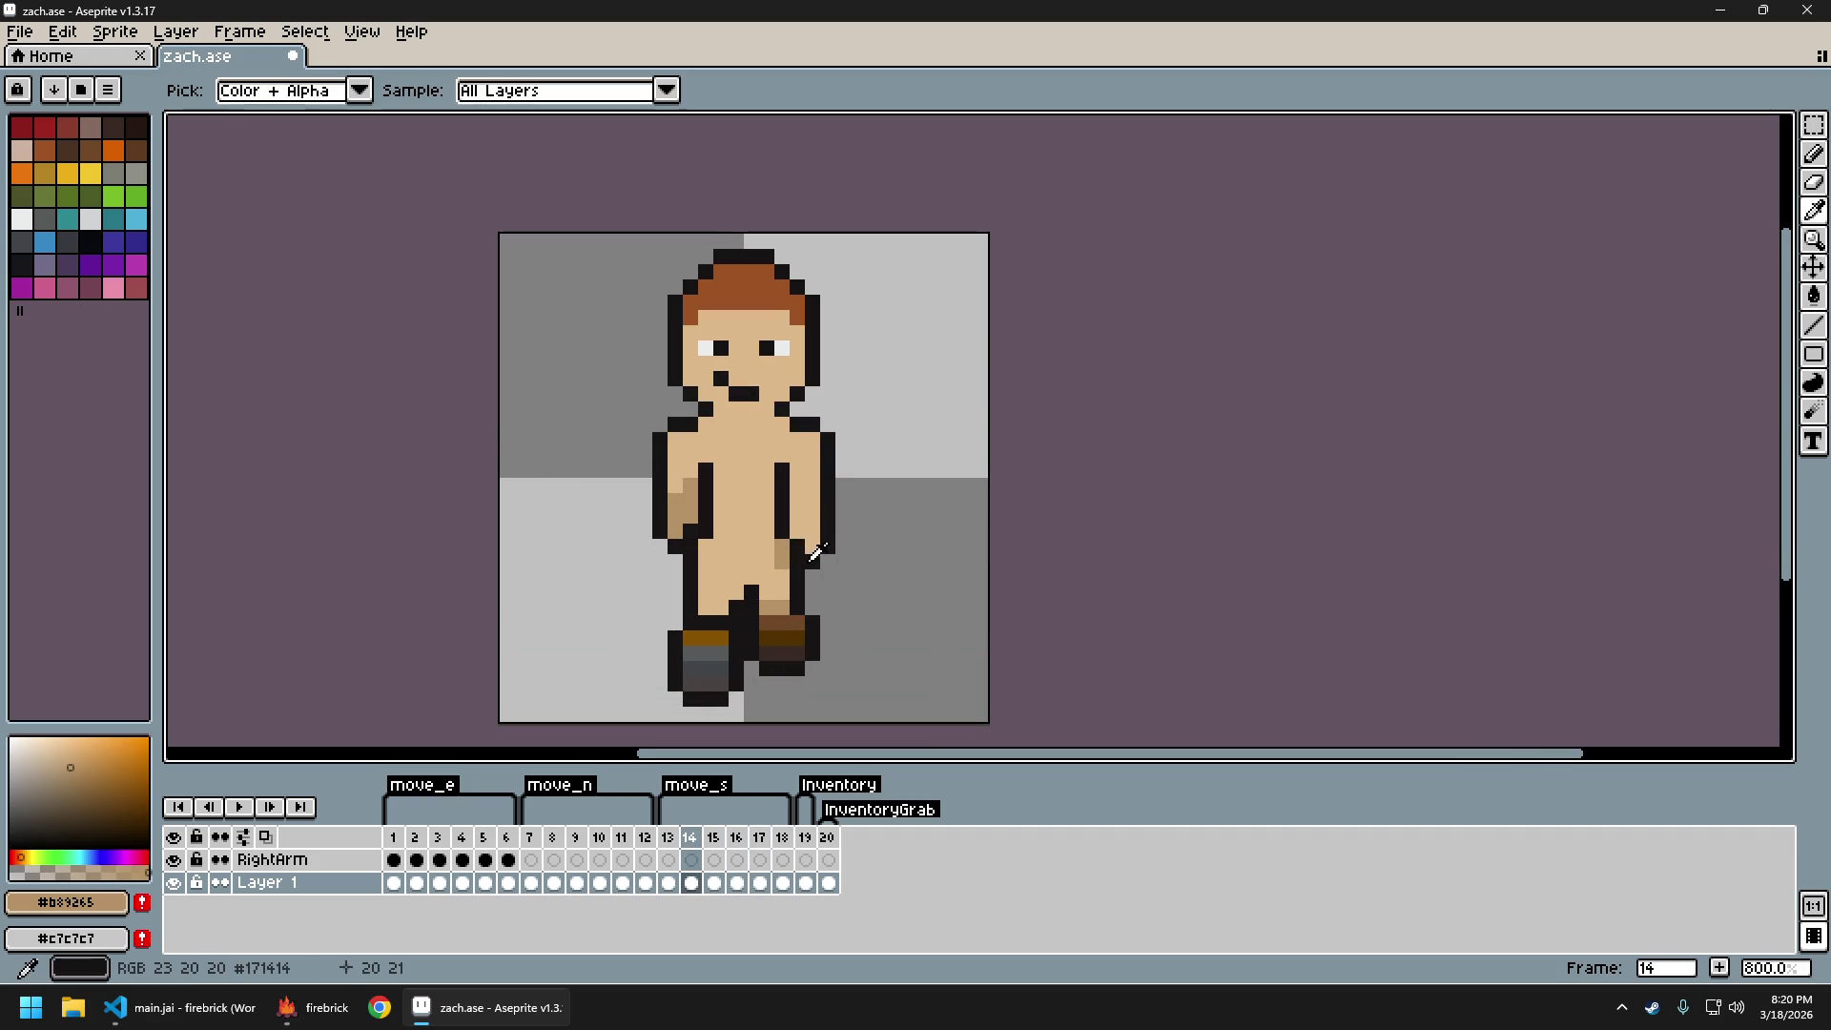
Sample the outline #171414, then the tan skin tone #b89265 as the drawing colour
{"action": "left_click", "coordinate": [807, 540], "text": "alt"}
{"action": "key", "text": "e"}
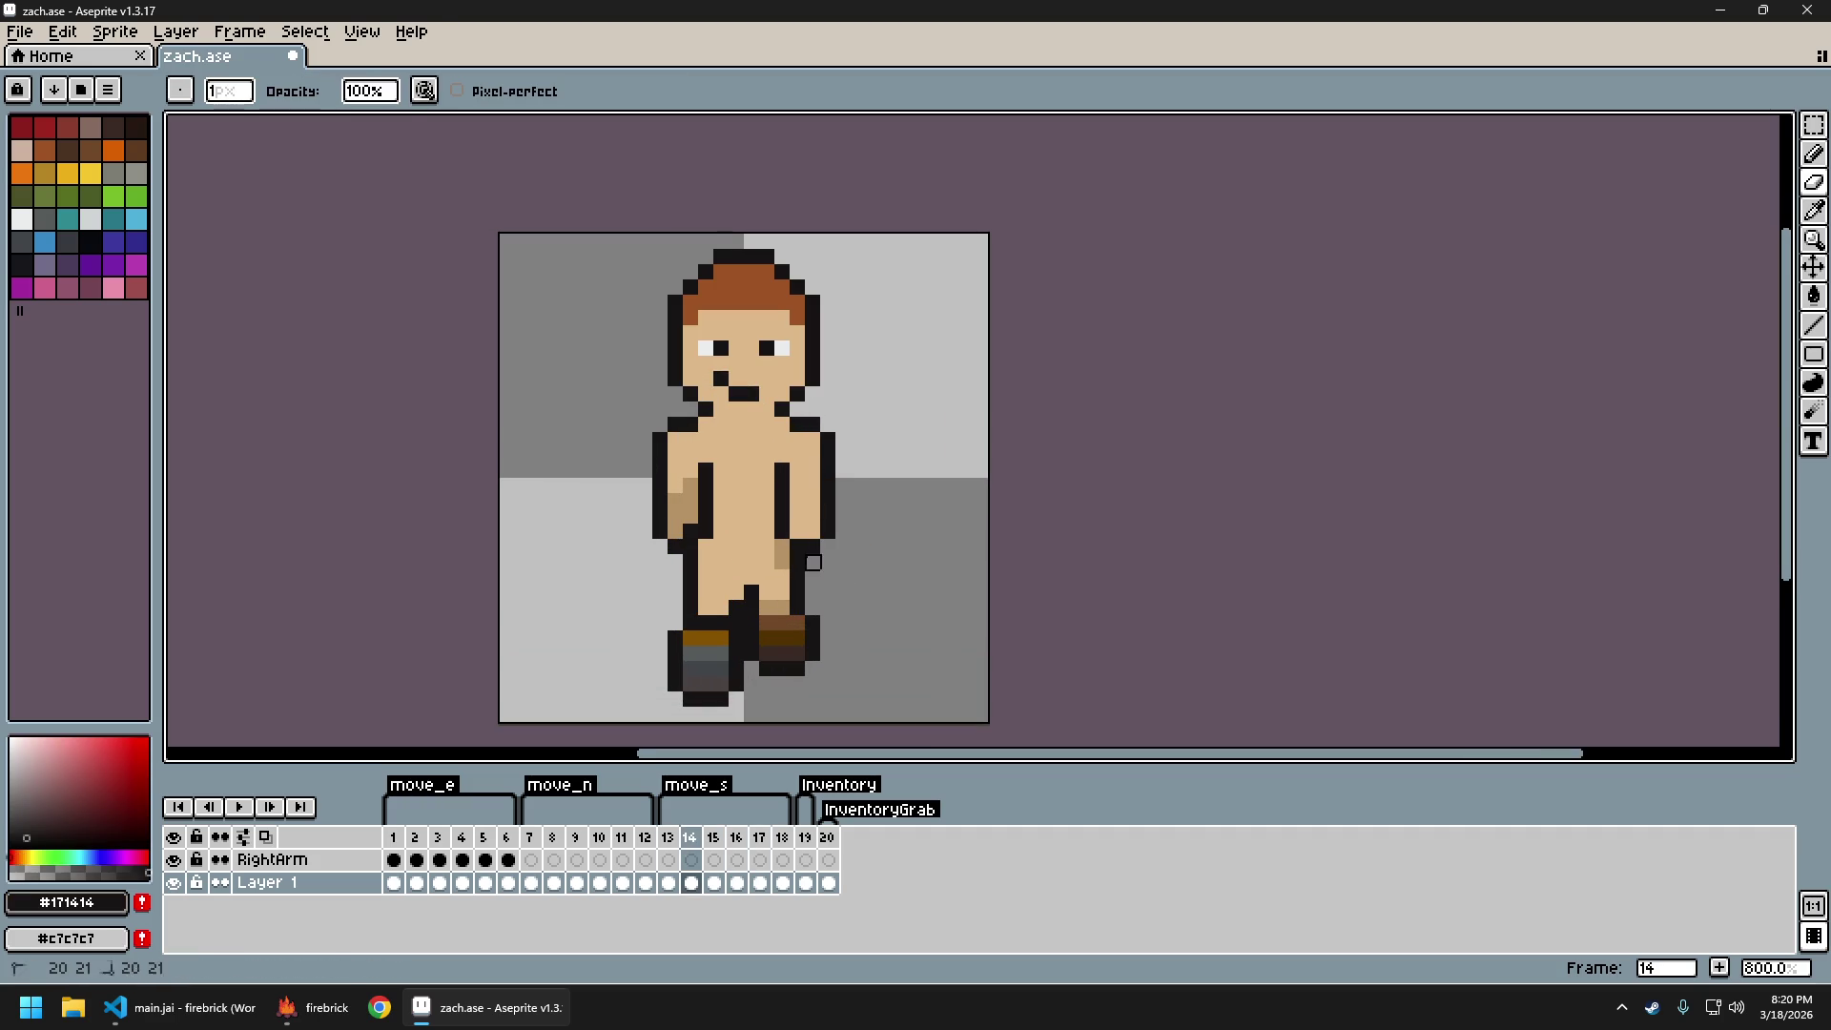
{"action": "key", "text": "b"}
{"action": "left_click", "coordinate": [781, 531], "text": "alt"}
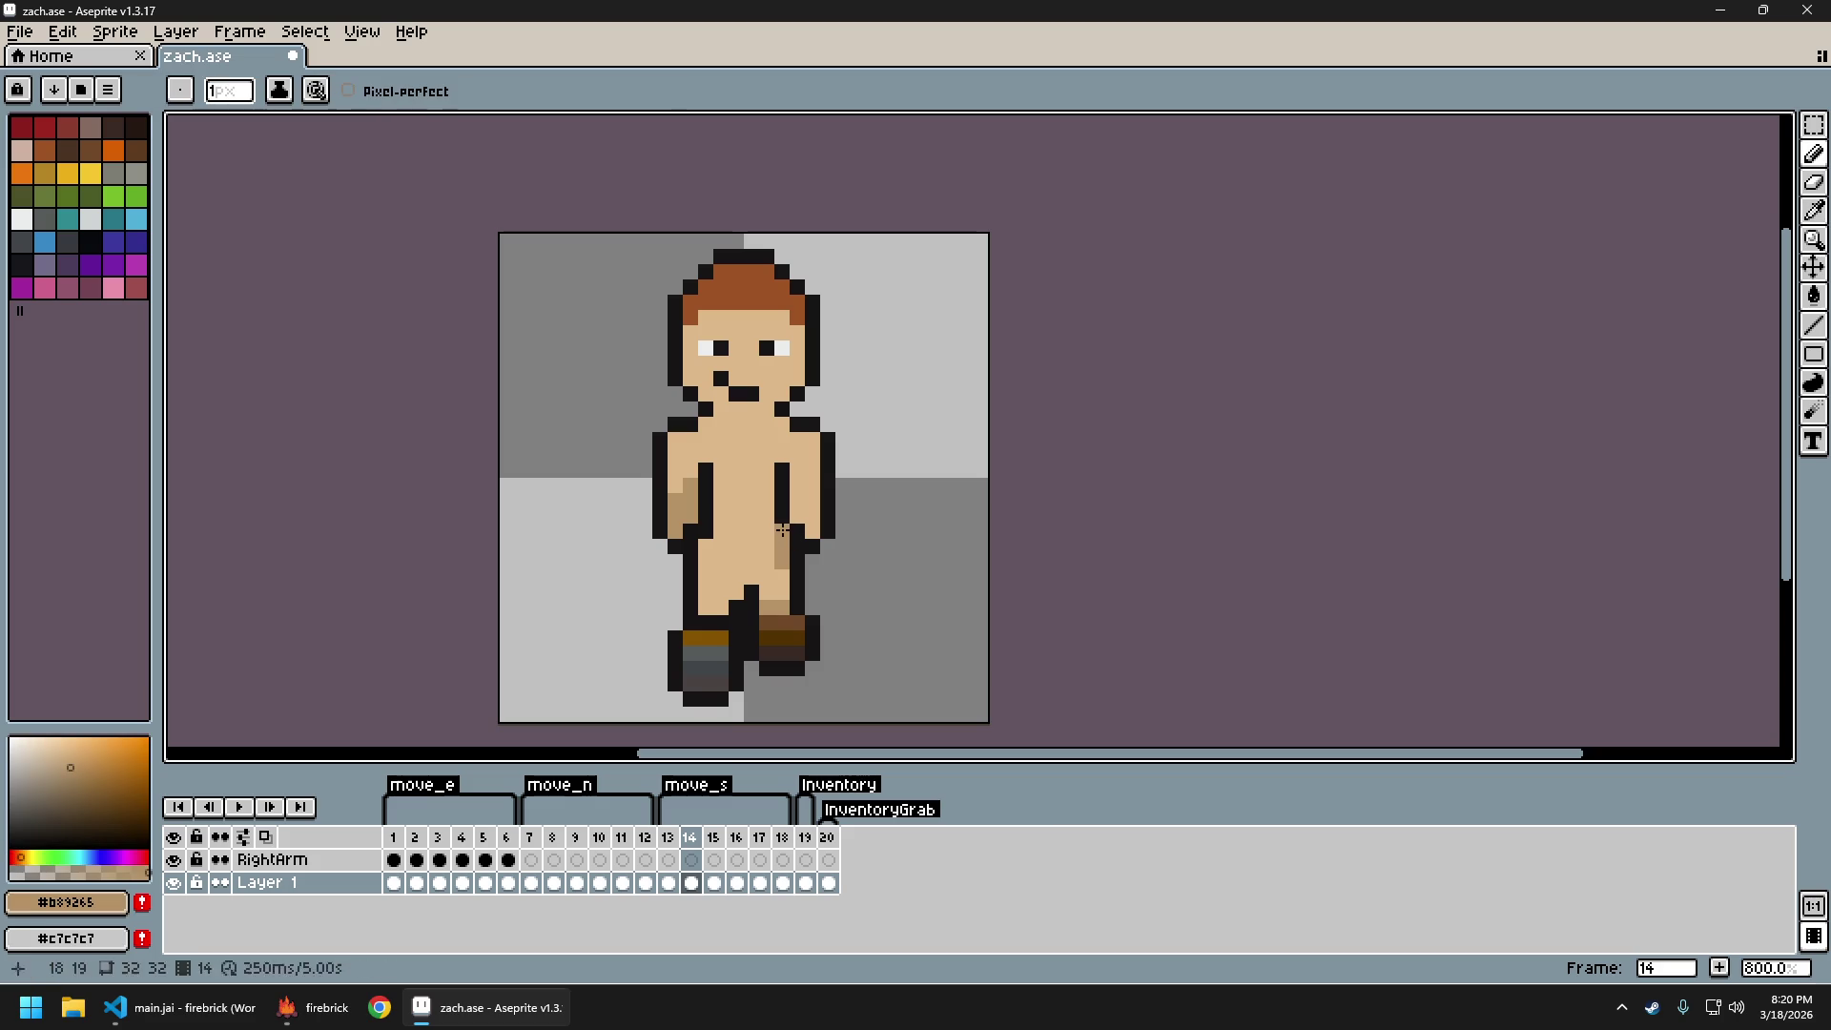
{"action": "scroll", "coordinate": [814, 558], "scroll_direction": "down", "scroll_amount": 4}
{"action": "key", "text": "Left"}
{"action": "key", "text": "Left"}
{"action": "key", "text": "Left"}
{"action": "key", "text": "Right"}
{"action": "key", "text": "Right"}
{"action": "key", "text": "Right"}
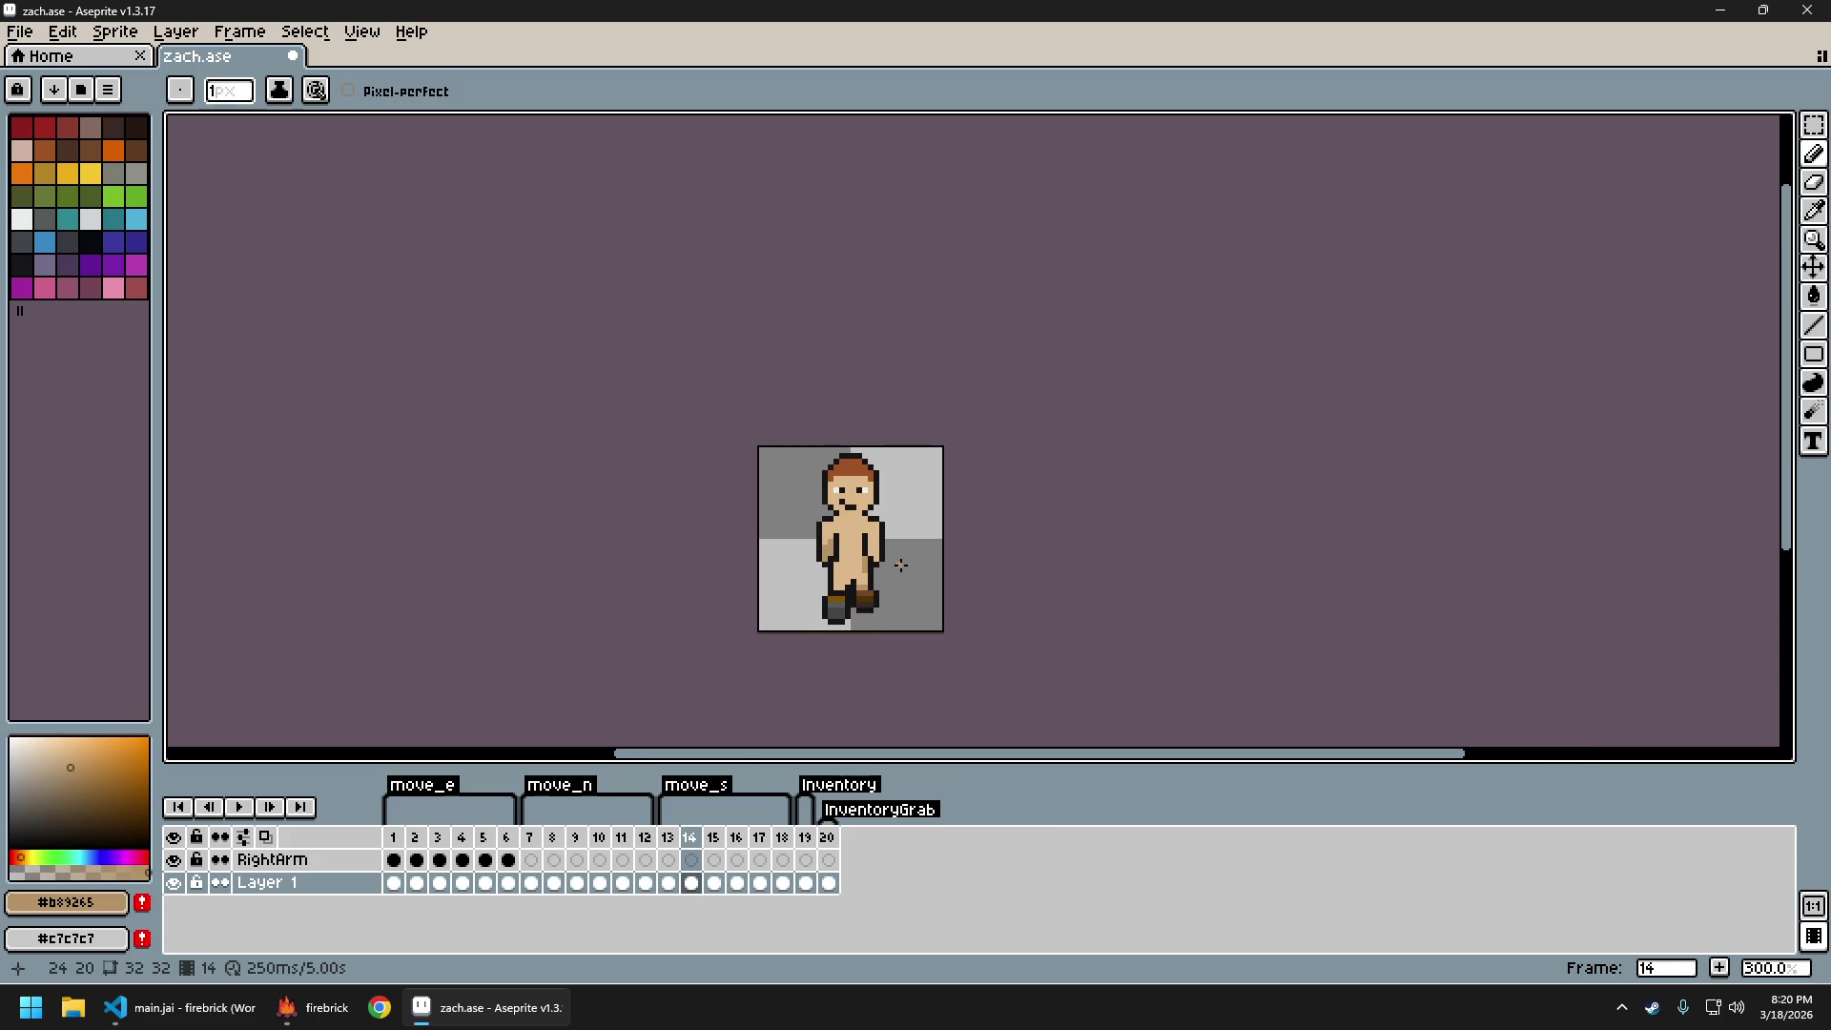
Compare the legs on frames 13 and 14, then re-sample the tan shade #b89265
{"action": "key", "text": "Left"}
{"action": "key", "text": "Right"}
{"action": "key", "text": "Left"}
{"action": "key", "text": "Right"}
{"action": "scroll", "coordinate": [887, 560], "scroll_direction": "up", "scroll_amount": 4}
{"action": "left_click", "coordinate": [795, 592], "text": "alt"}
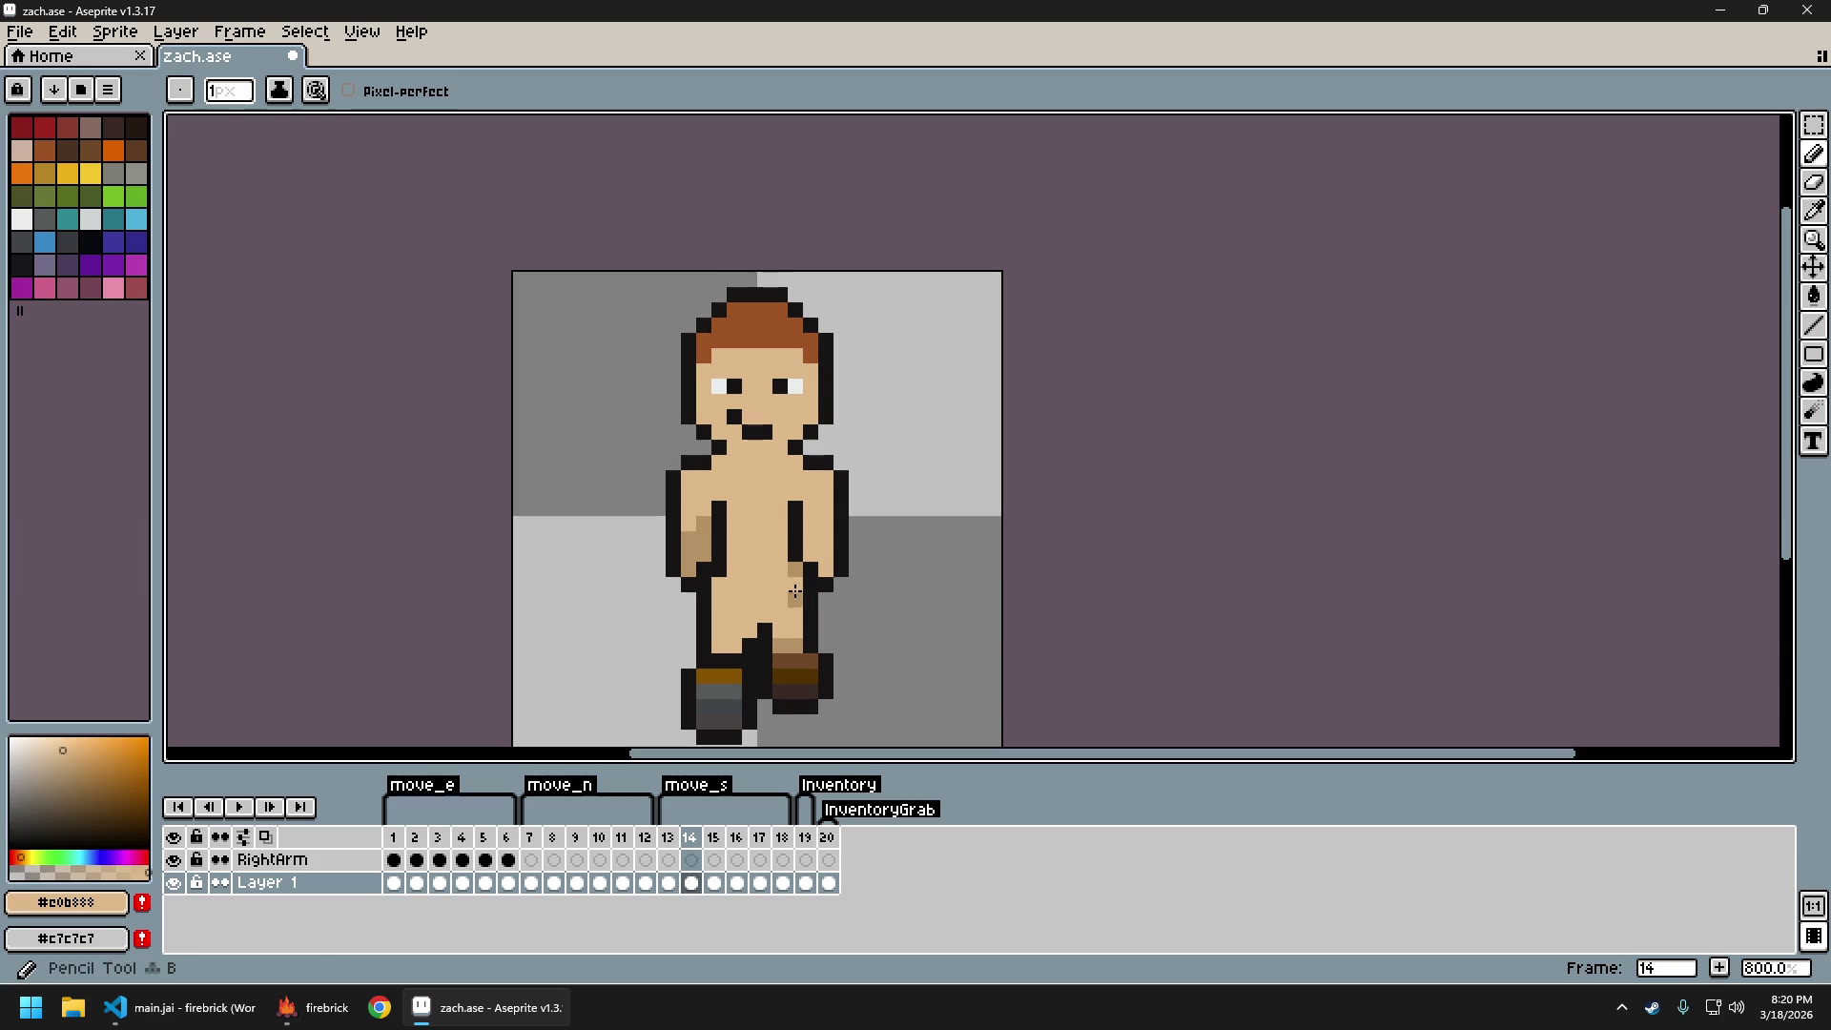
{"action": "left_click", "coordinate": [795, 570], "text": "alt"}
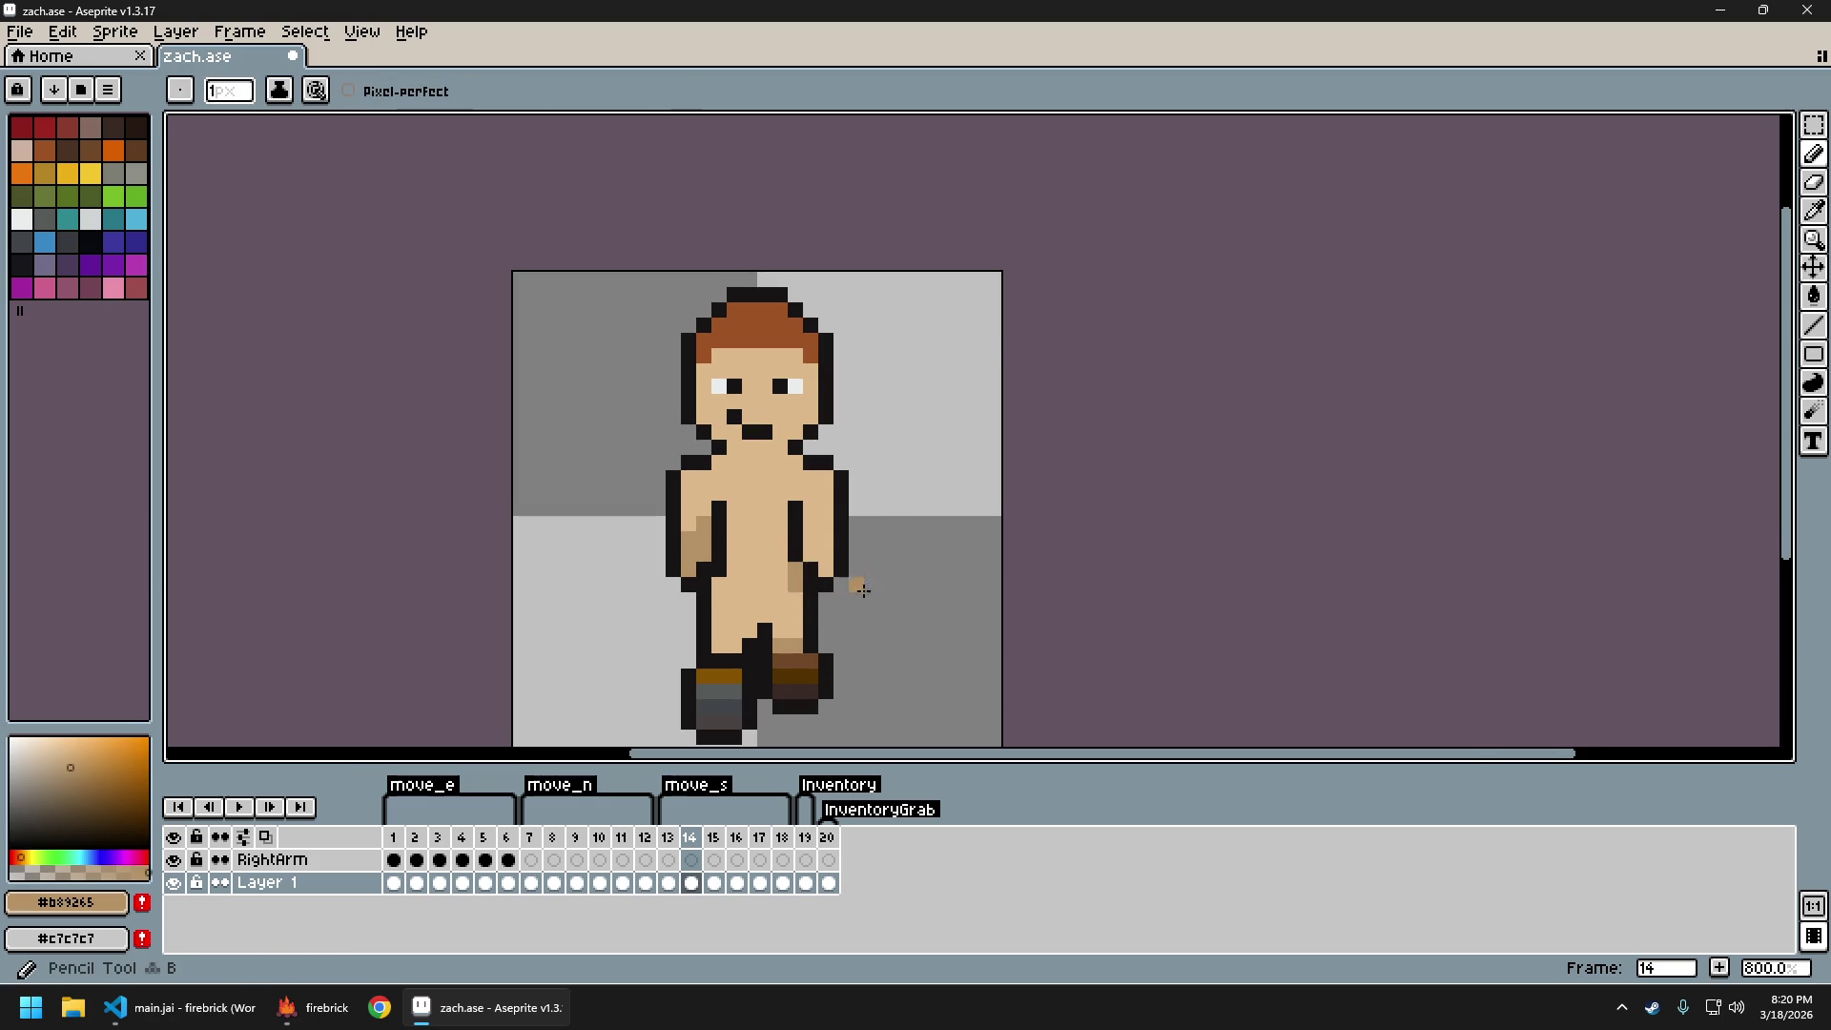
Move to frame 17 and sample #171414, then the tan shade #b89265
{"action": "scroll", "coordinate": [943, 582], "scroll_direction": "down", "scroll_amount": 3}
{"action": "key", "text": "Left"}
{"action": "key", "text": "Right"}
{"action": "key", "text": "Left"}
{"action": "key", "text": "Right"}
{"action": "key", "text": "Left"}
{"action": "key", "text": "Right"}
{"action": "key", "text": "Right"}
{"action": "key", "text": "Right"}
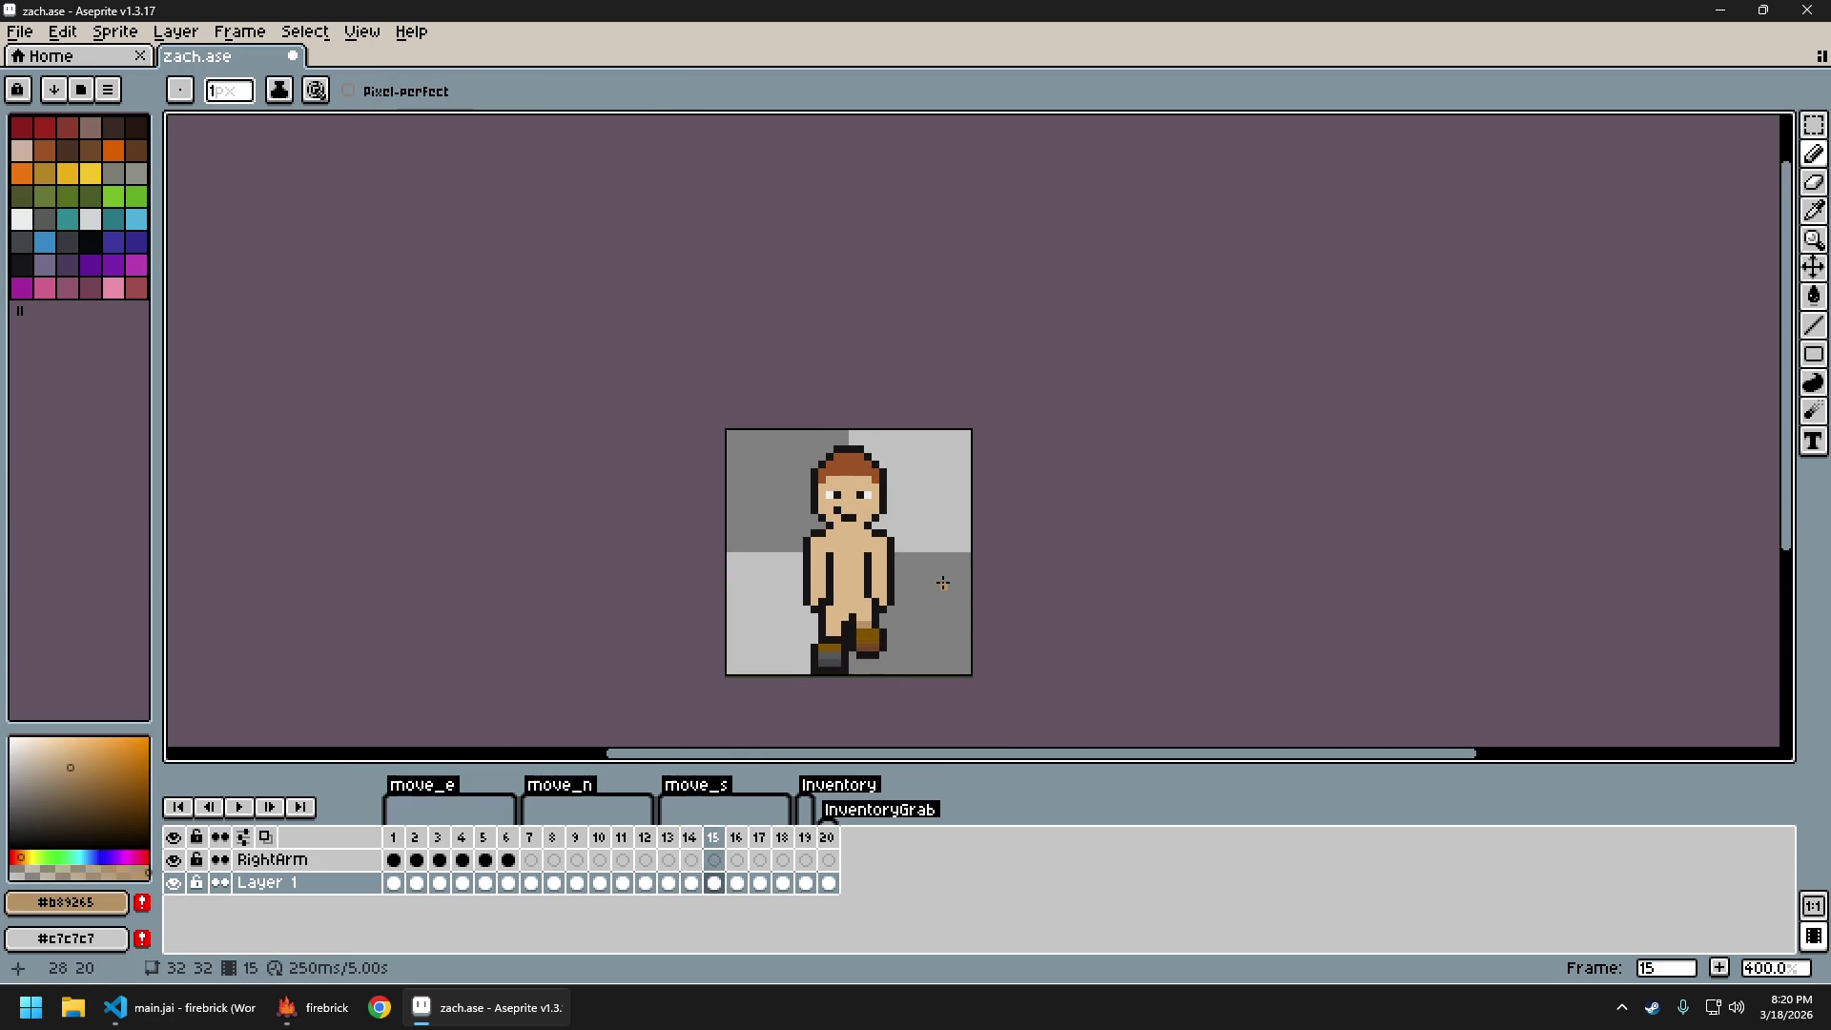
{"action": "scroll", "coordinate": [857, 598], "scroll_direction": "up", "scroll_amount": 3}
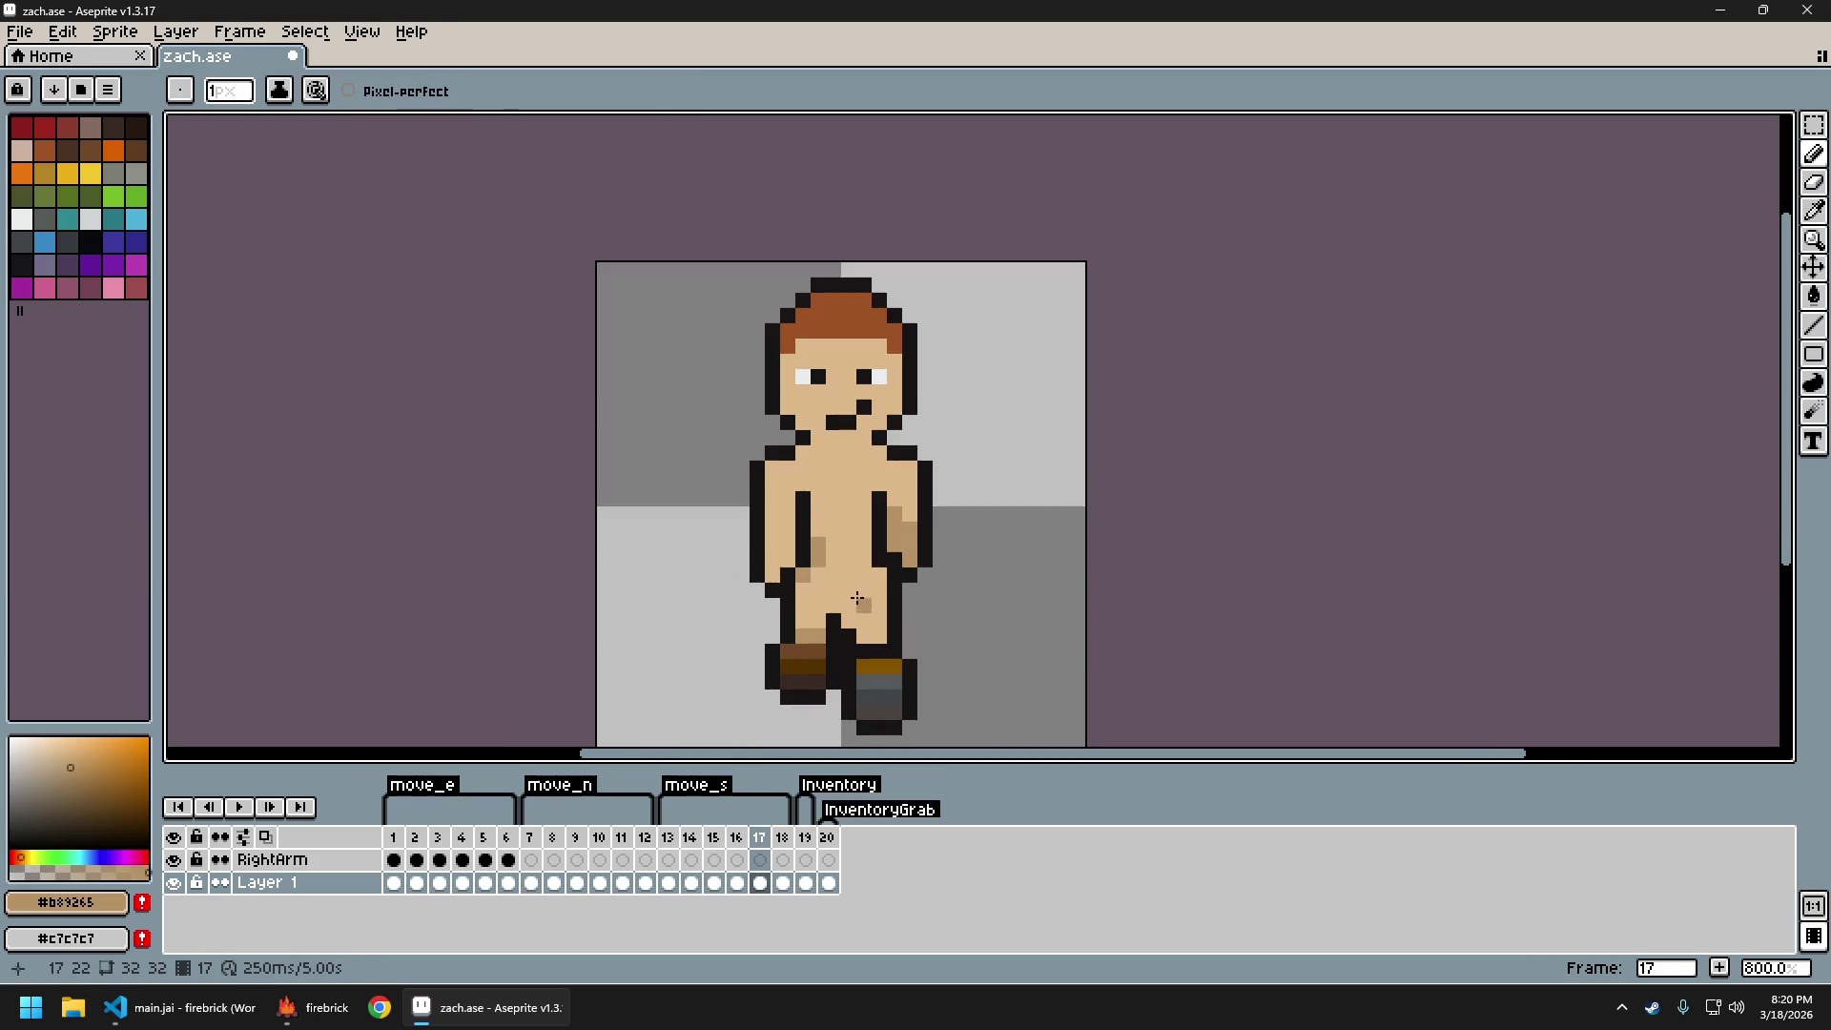
{"action": "left_click", "coordinate": [786, 570], "text": "alt"}
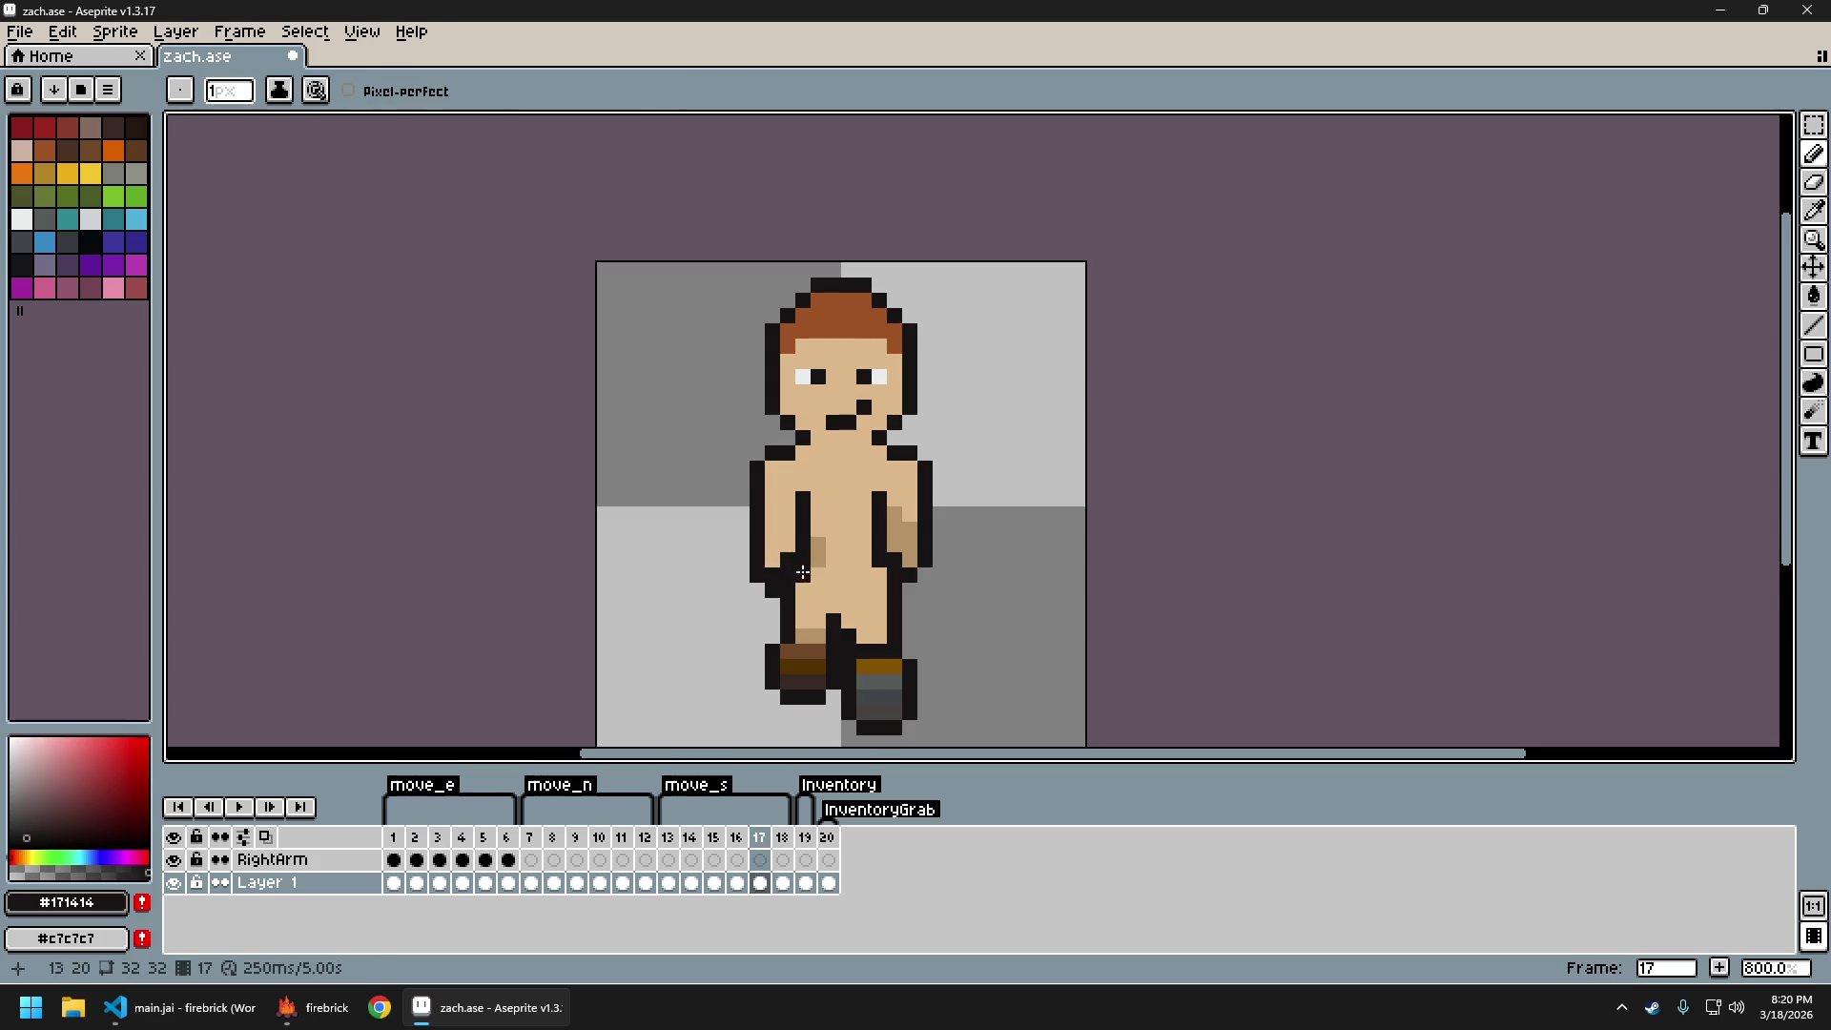
{"action": "left_click", "coordinate": [823, 560], "text": "alt"}
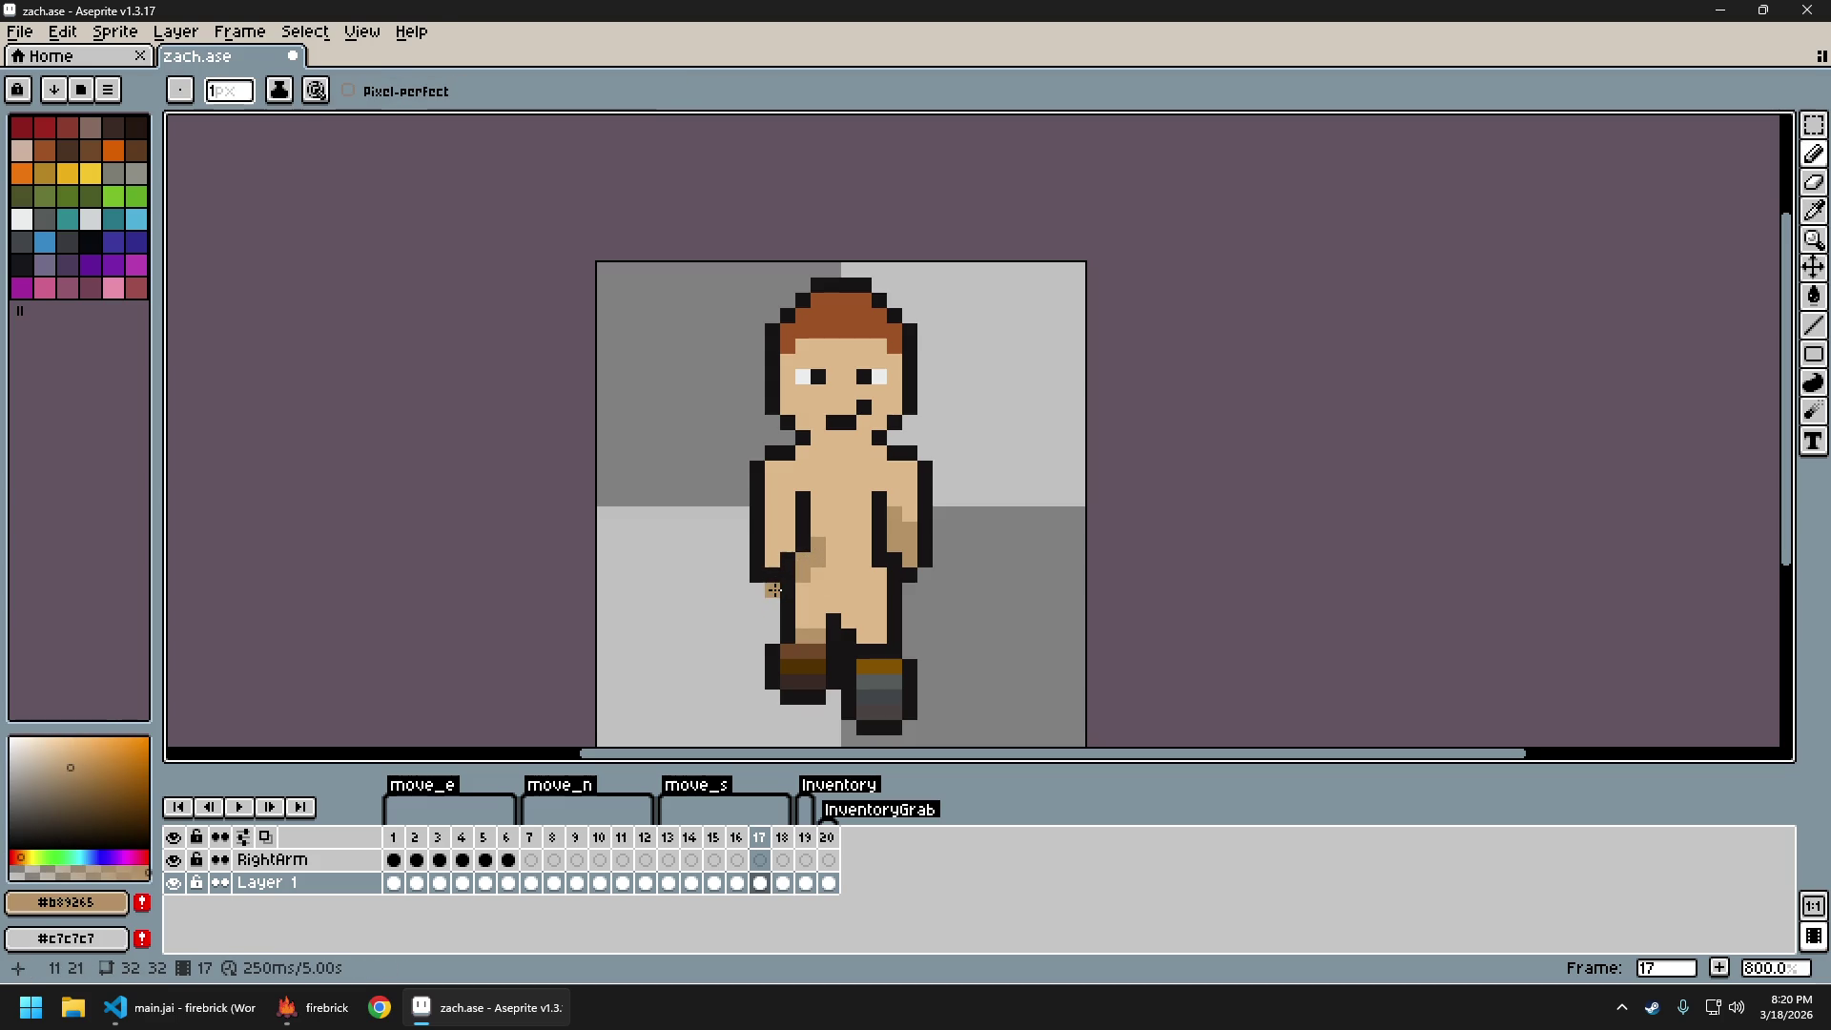
Repaint the brown torso shading and add one new shade pixel beside the torso
{"action": "key", "text": "e"}
{"action": "scroll", "coordinate": [1049, 610], "scroll_direction": "down", "scroll_amount": 2}
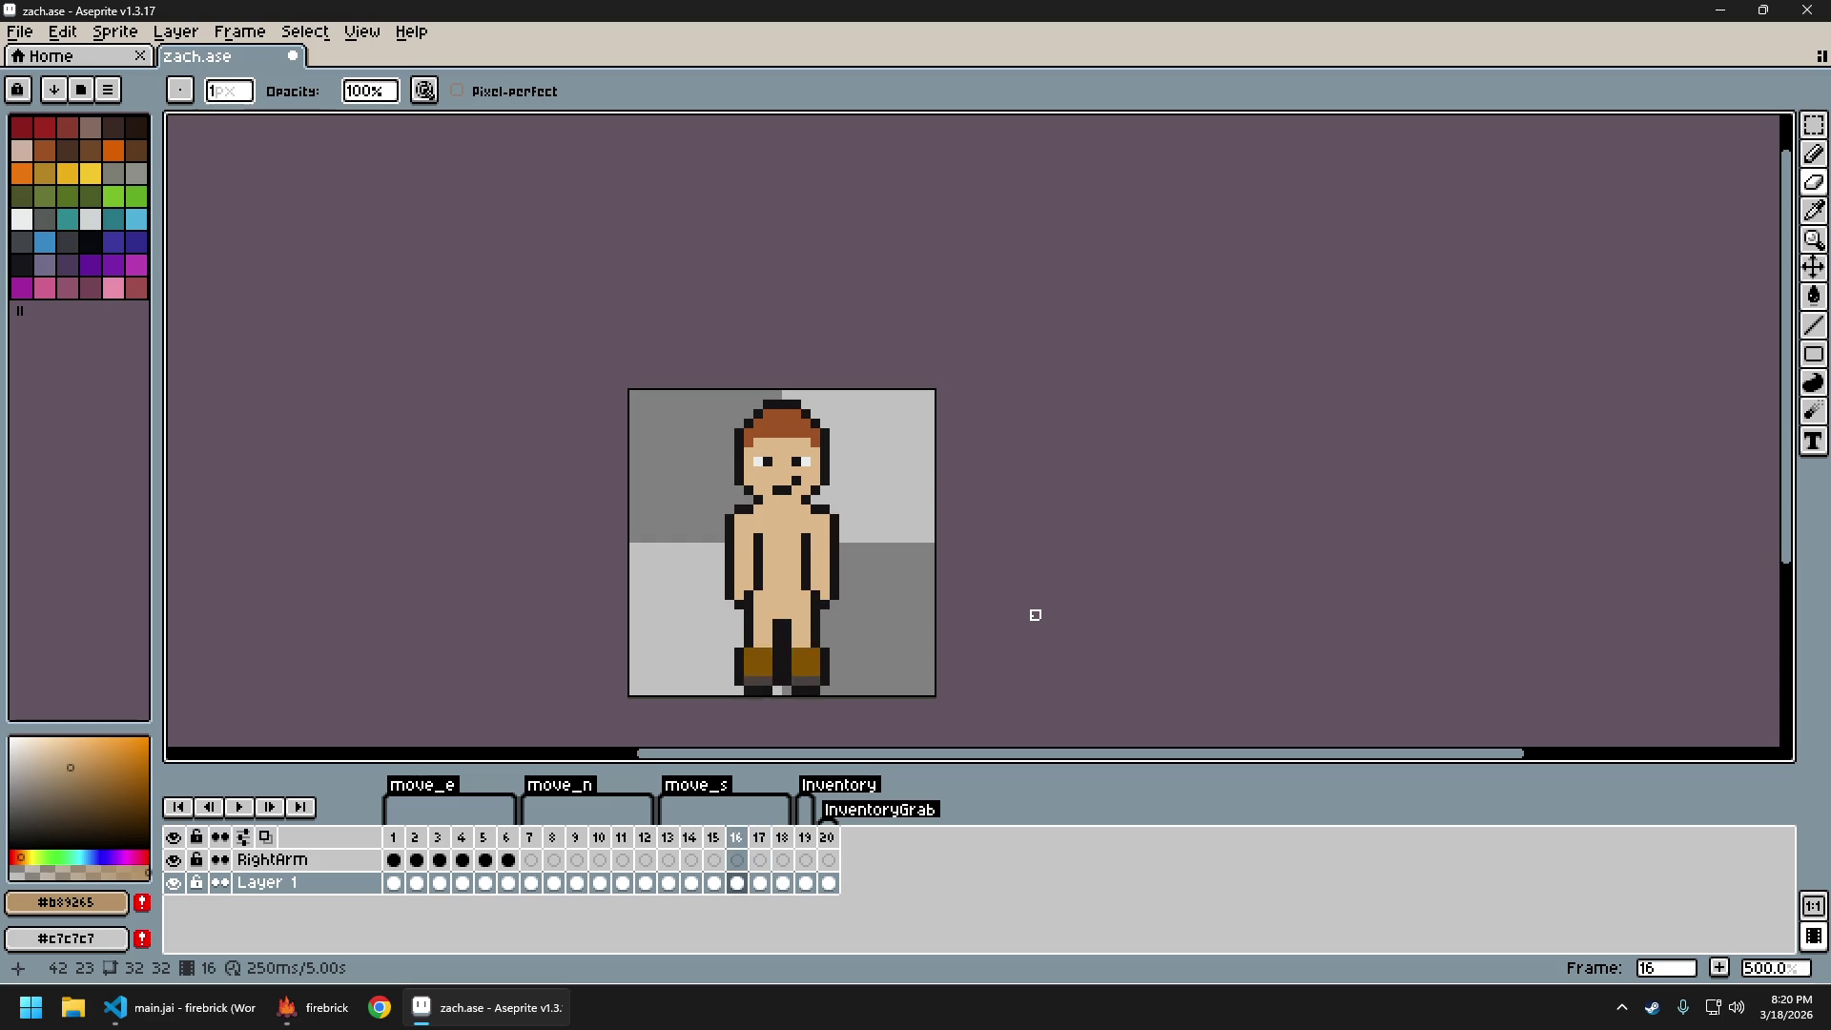
{"action": "scroll", "coordinate": [1035, 616], "scroll_direction": "down", "scroll_amount": 2}
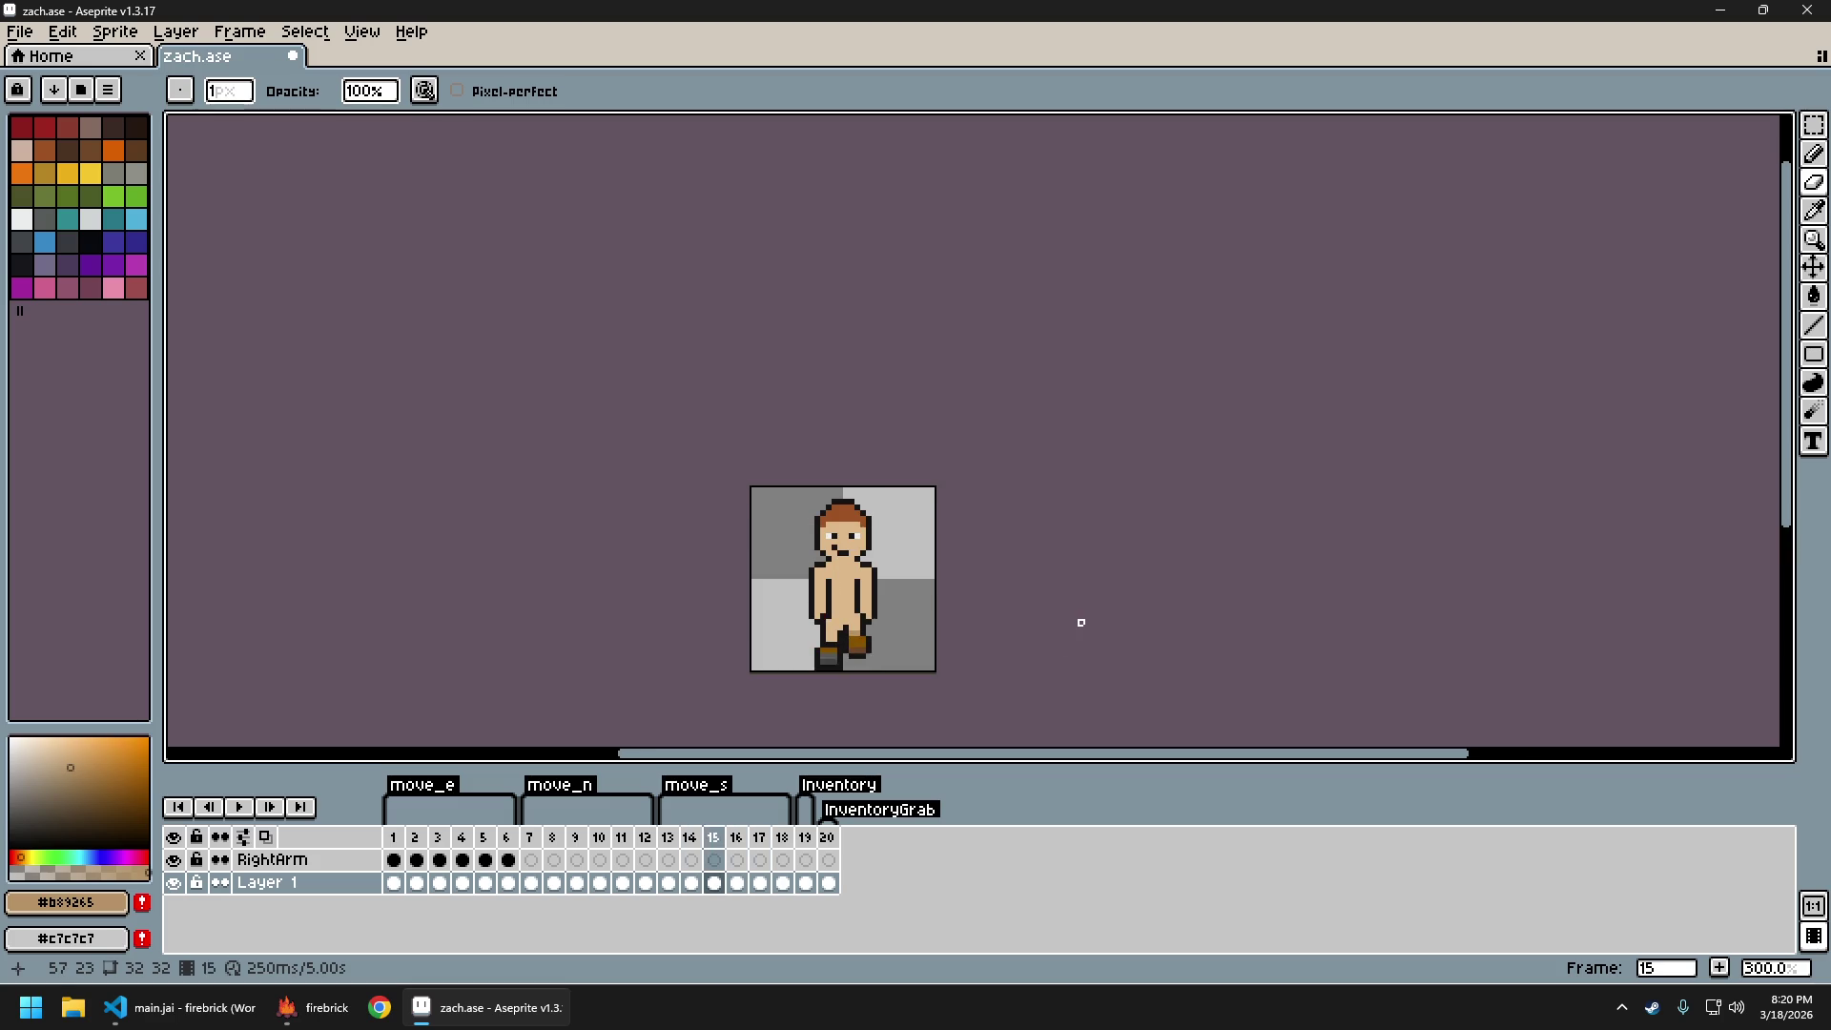
{"action": "scroll", "coordinate": [826, 567], "scroll_direction": "up", "scroll_amount": 7}
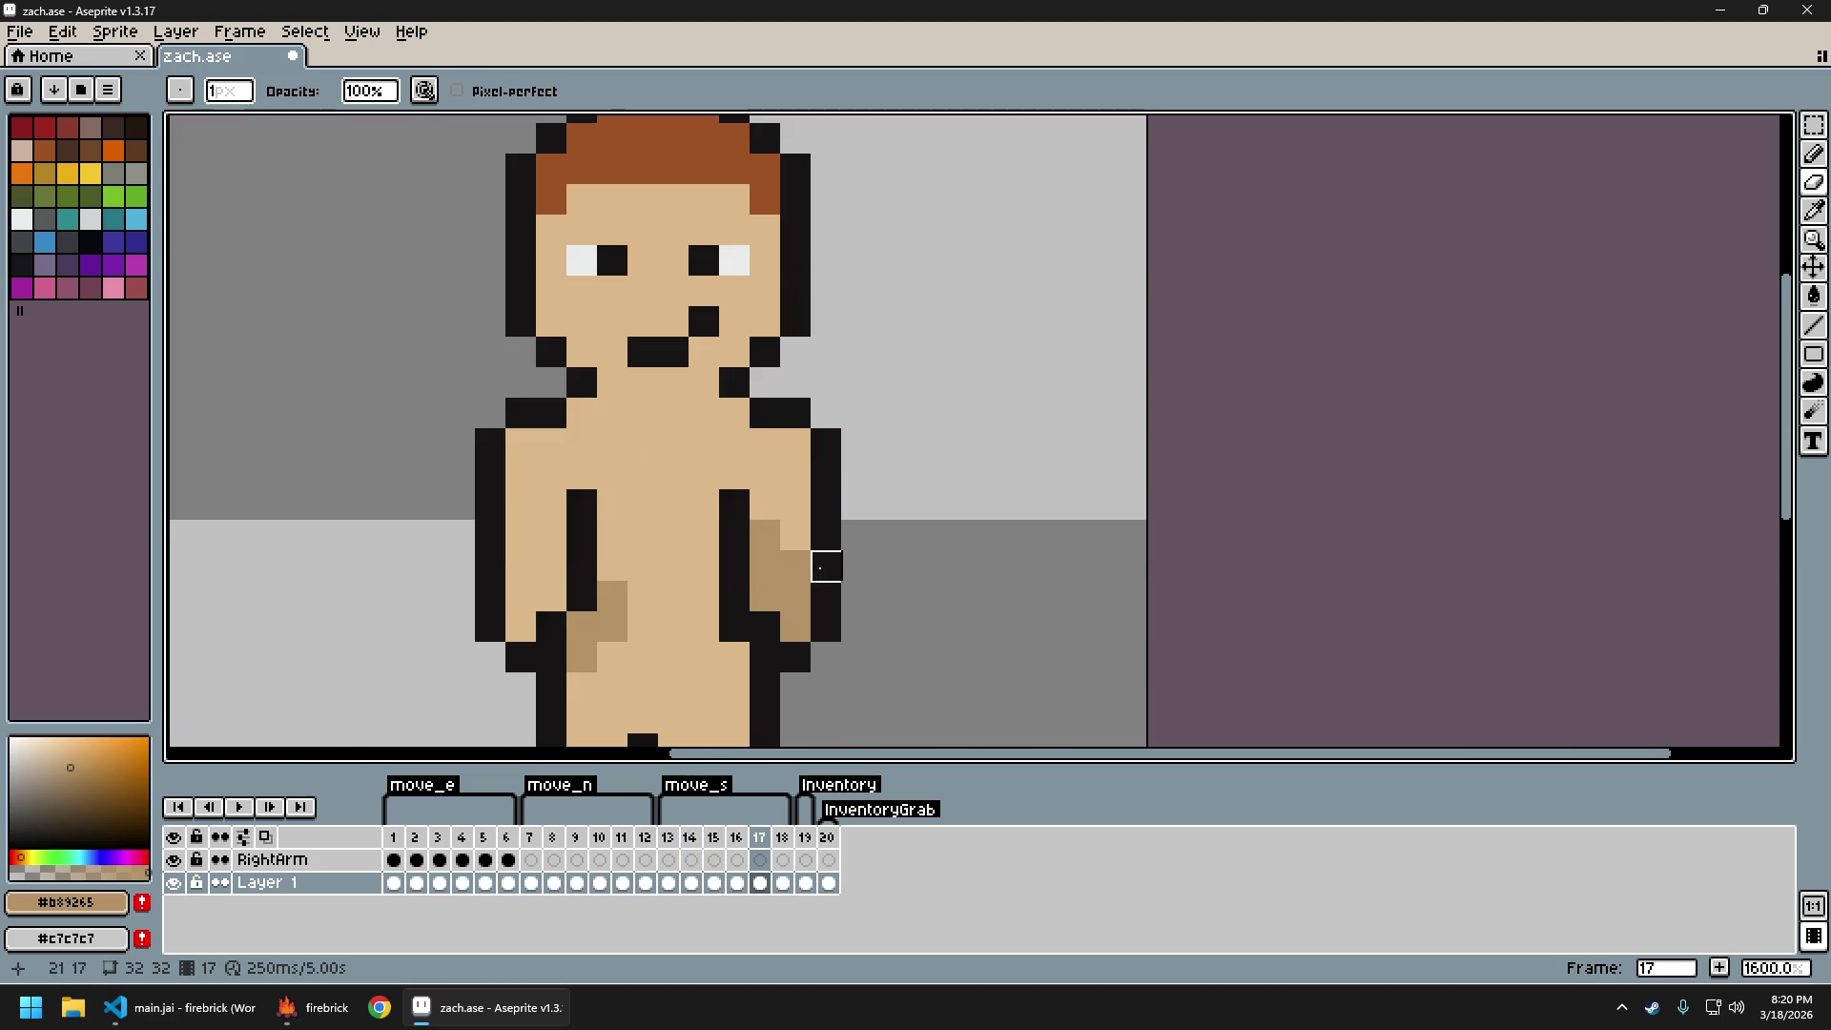
{"action": "left_click", "coordinate": [580, 657]}
{"action": "left_click", "coordinate": [674, 596]}
{"action": "scroll", "coordinate": [963, 631], "scroll_direction": "down", "scroll_amount": 6}
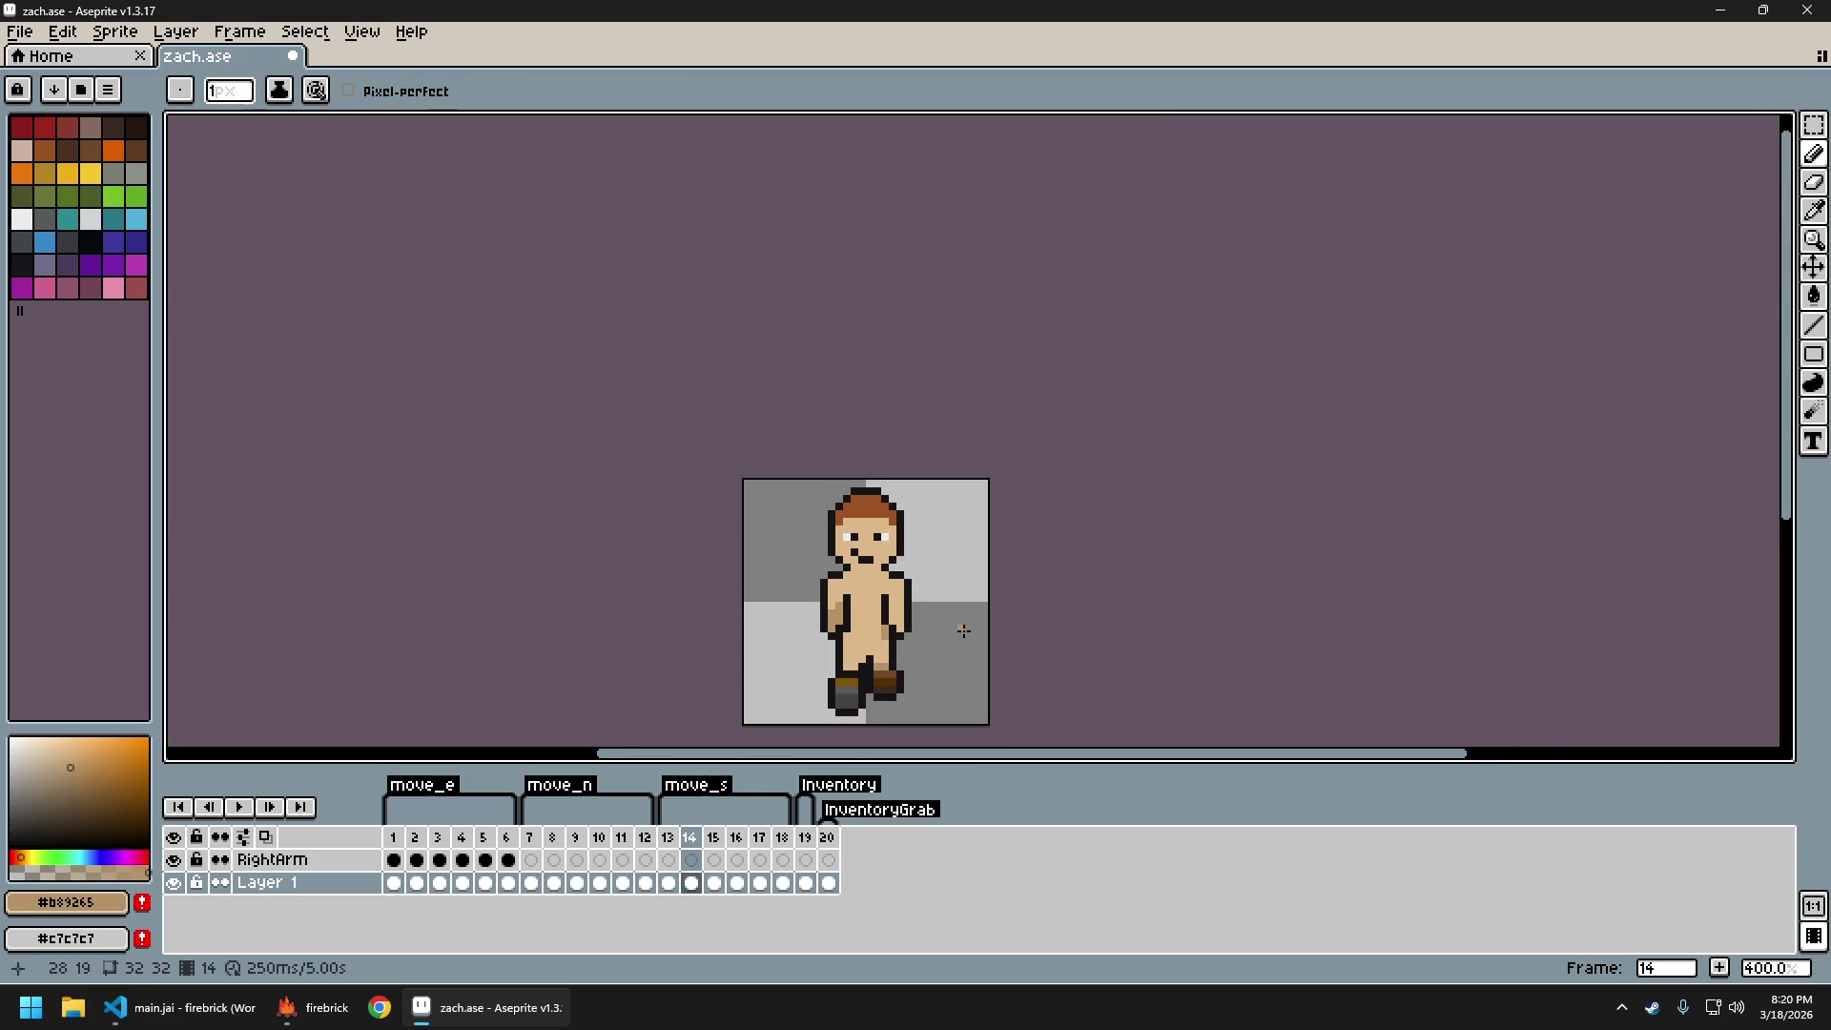
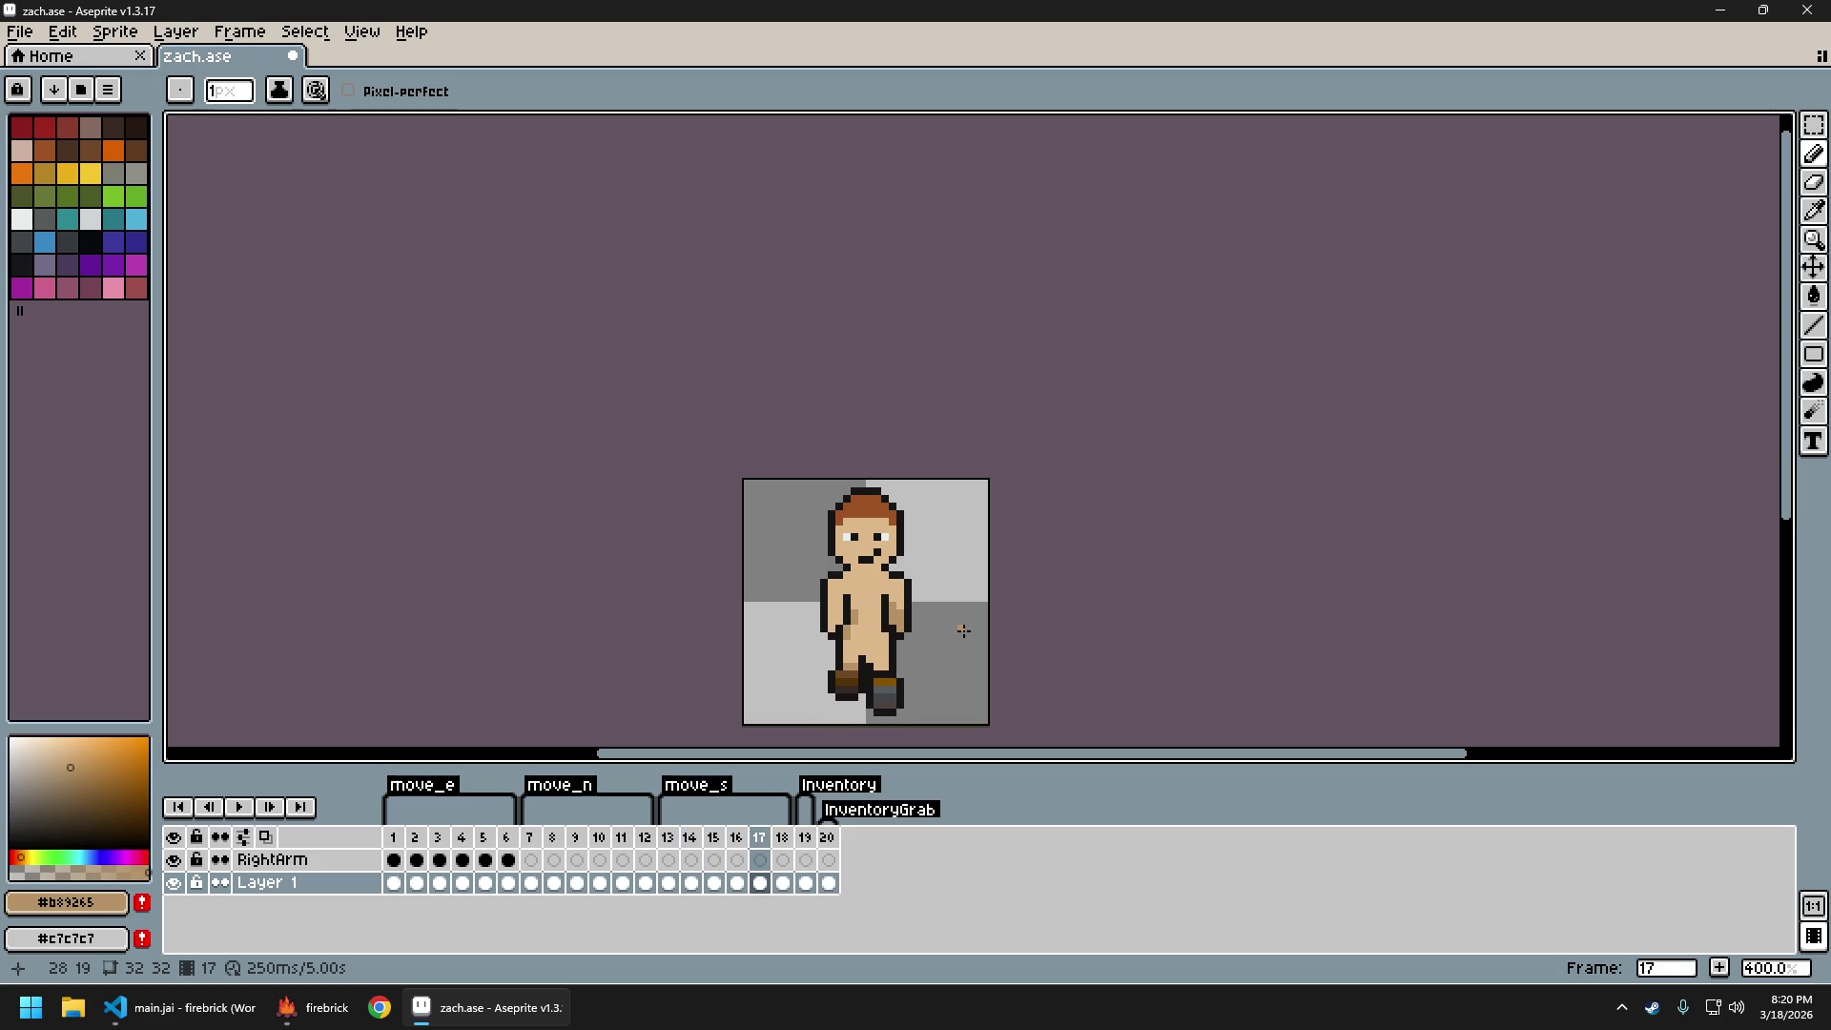
Eyedrop the darker skin shade #b89265 and add one shade pixel to frame 17's arm
{"action": "scroll", "coordinate": [920, 630], "scroll_direction": "up", "scroll_amount": 6}
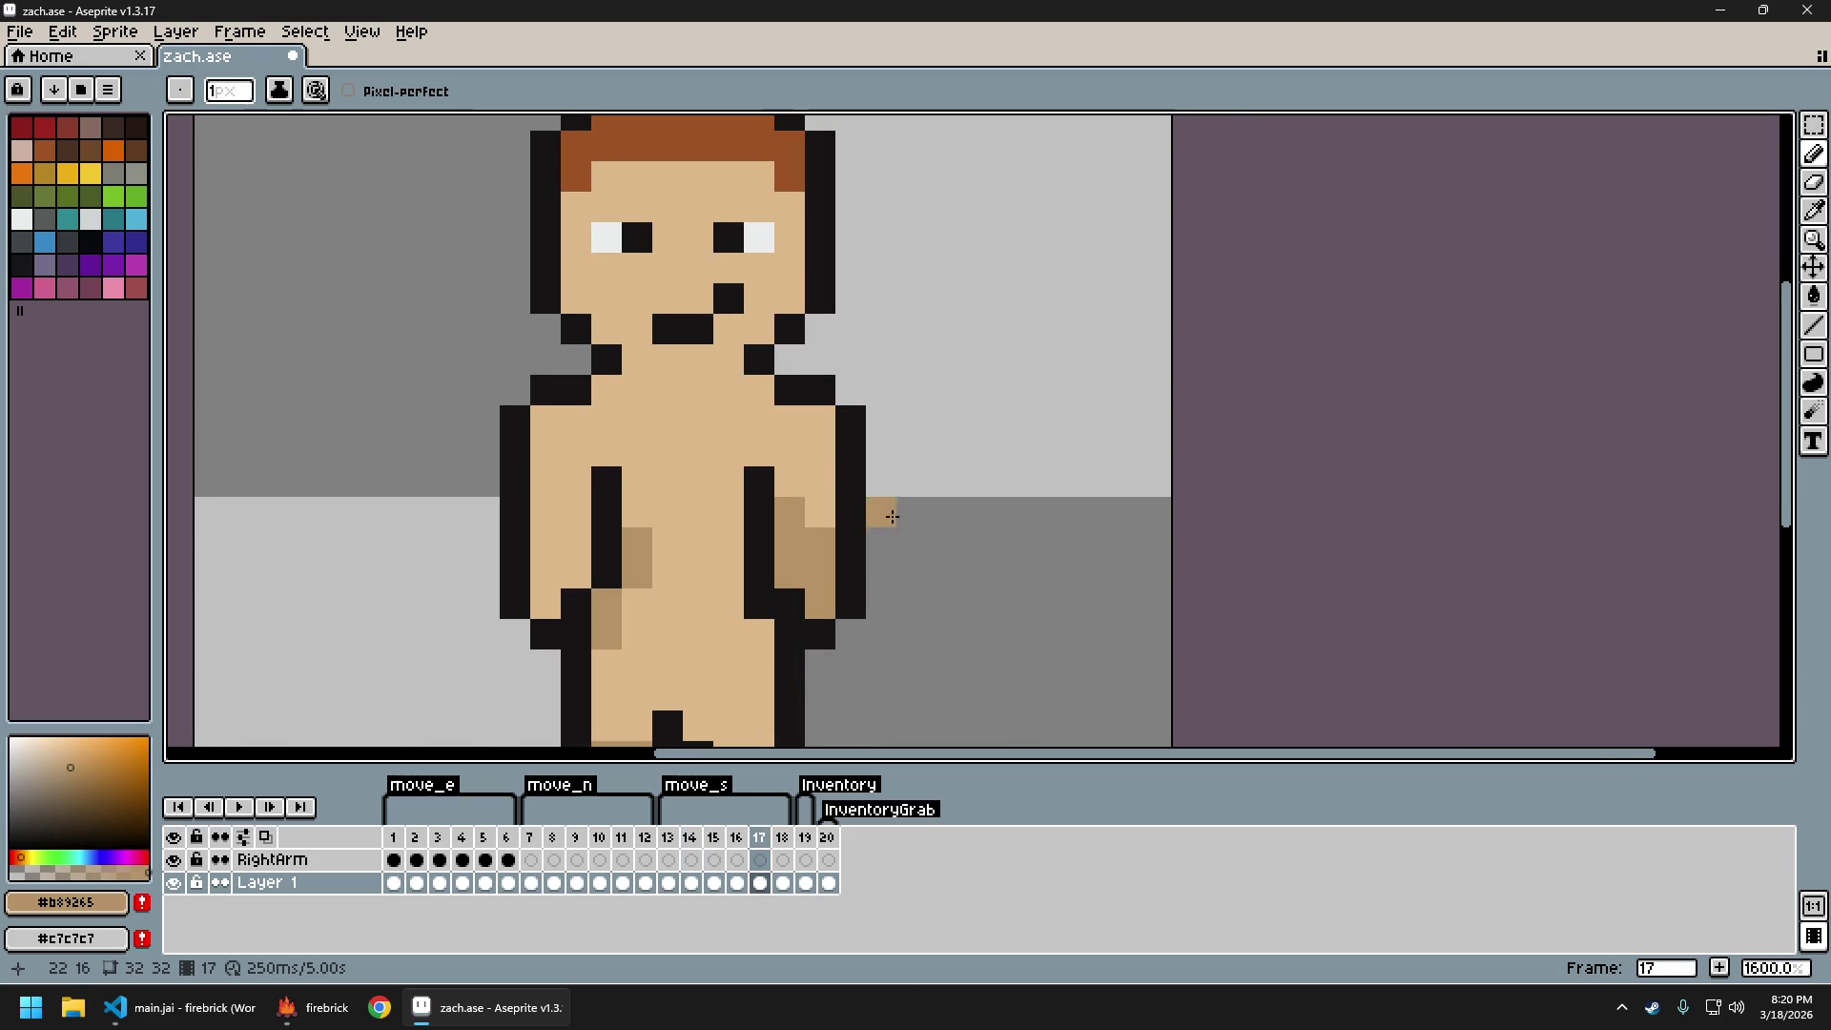
{"action": "left_click", "coordinate": [892, 432], "text": "alt"}
{"action": "left_click", "coordinate": [883, 484], "text": "alt"}
{"action": "left_click", "coordinate": [885, 464]}
Play the walk animation from frame 14 to check it, then eyedrop the lighter skin tone
{"action": "scroll", "coordinate": [888, 505], "scroll_direction": "down", "scroll_amount": 6}
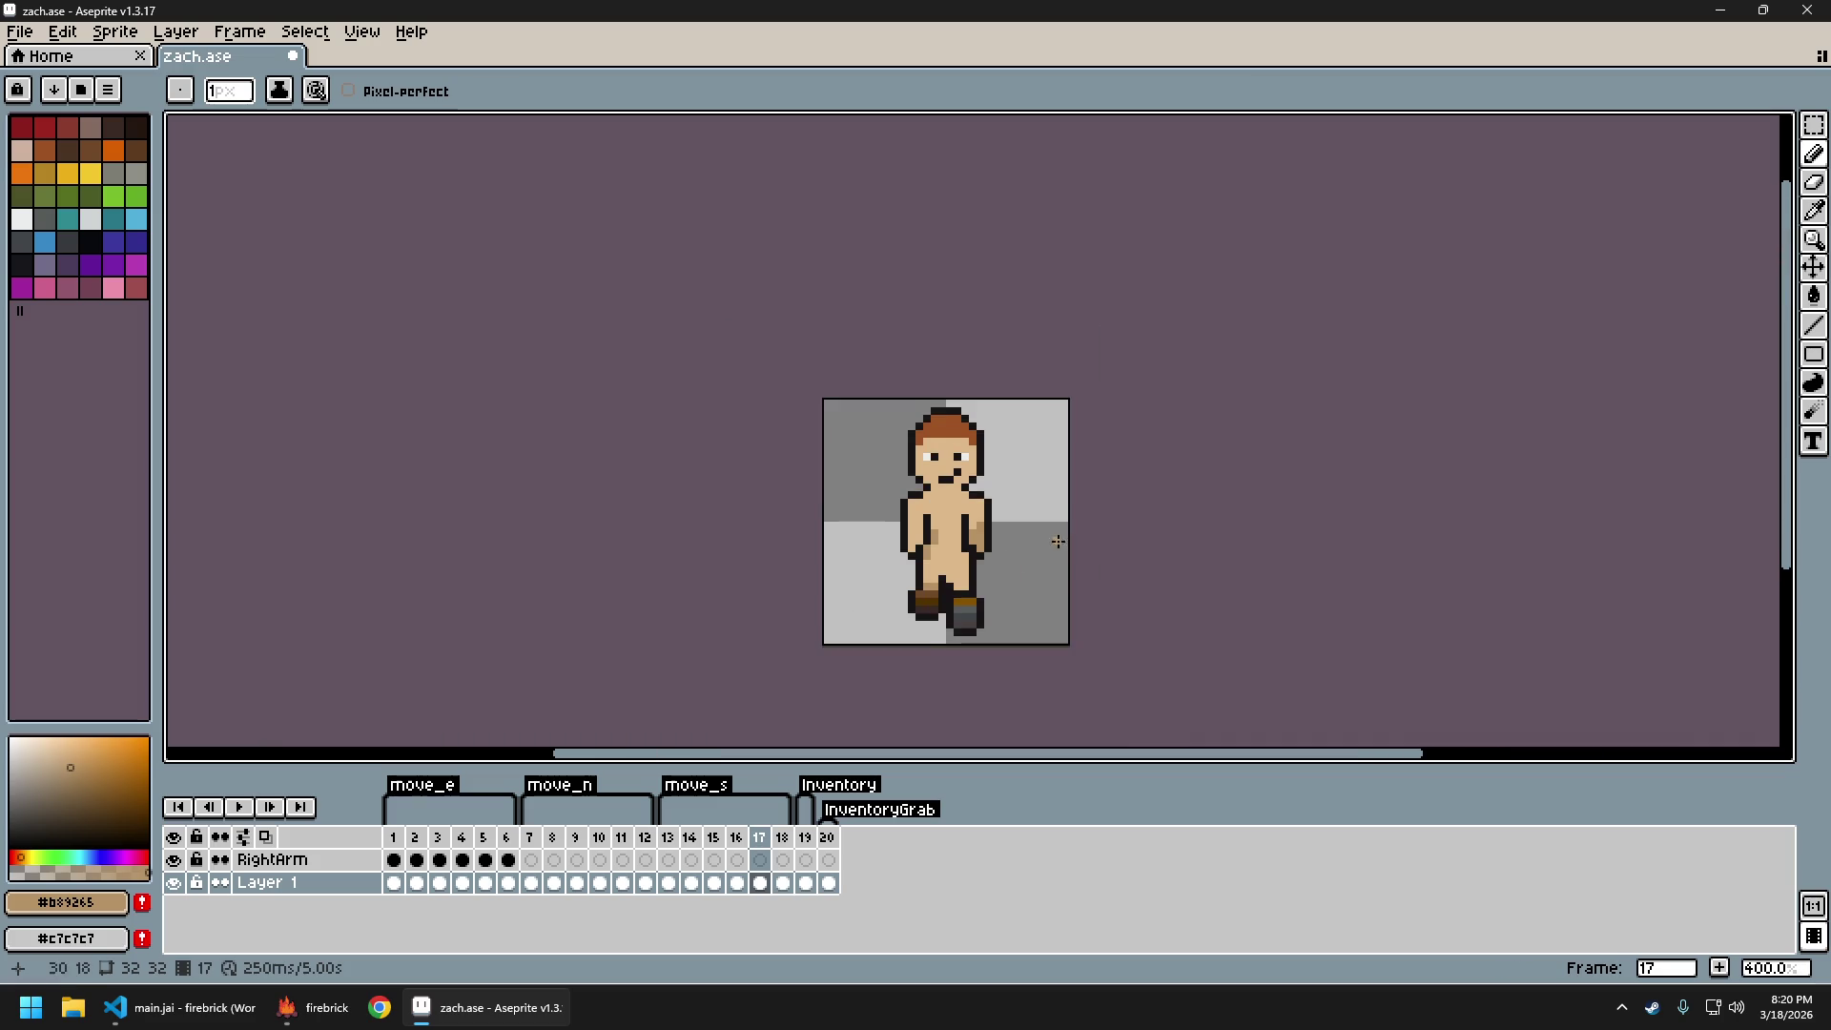
{"action": "key", "text": "Left"}
{"action": "key", "text": "Left"}
{"action": "key", "text": "Left"}
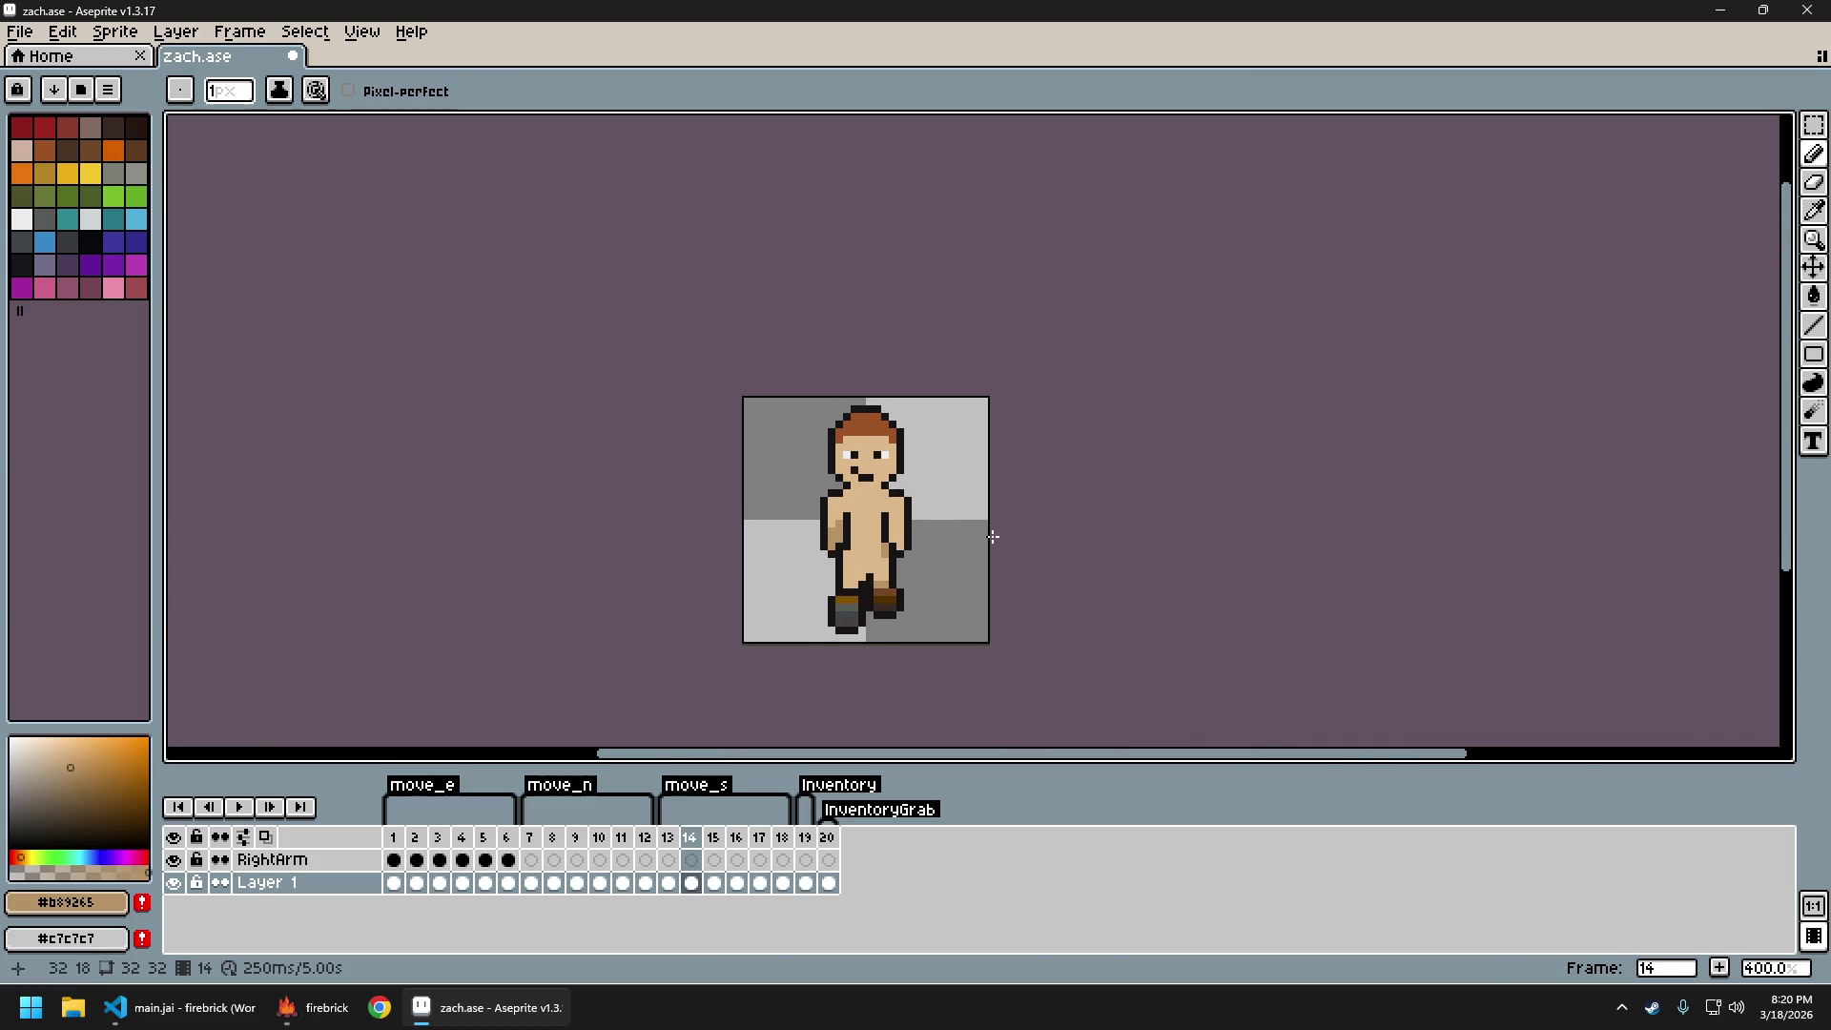
{"action": "key", "text": "Return"}
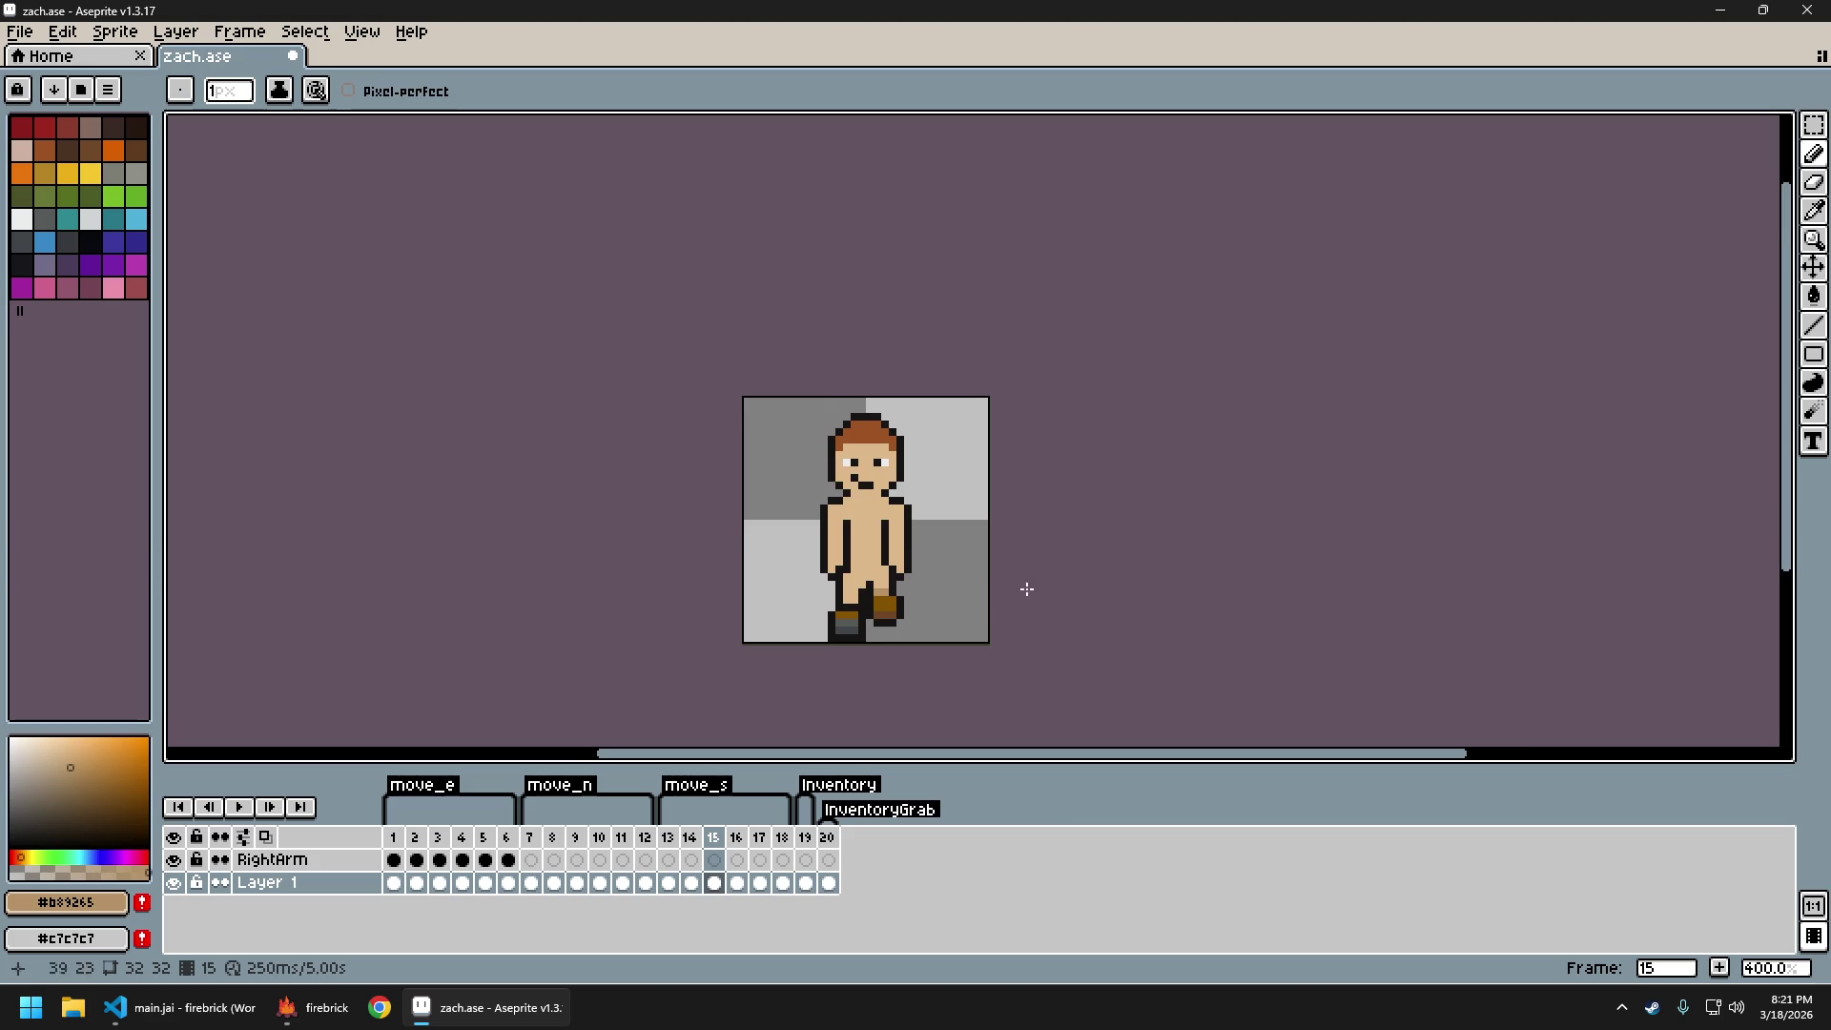
{"action": "scroll", "coordinate": [900, 553], "scroll_direction": "up", "scroll_amount": 3}
{"action": "left_click", "coordinate": [821, 538], "text": "alt"}
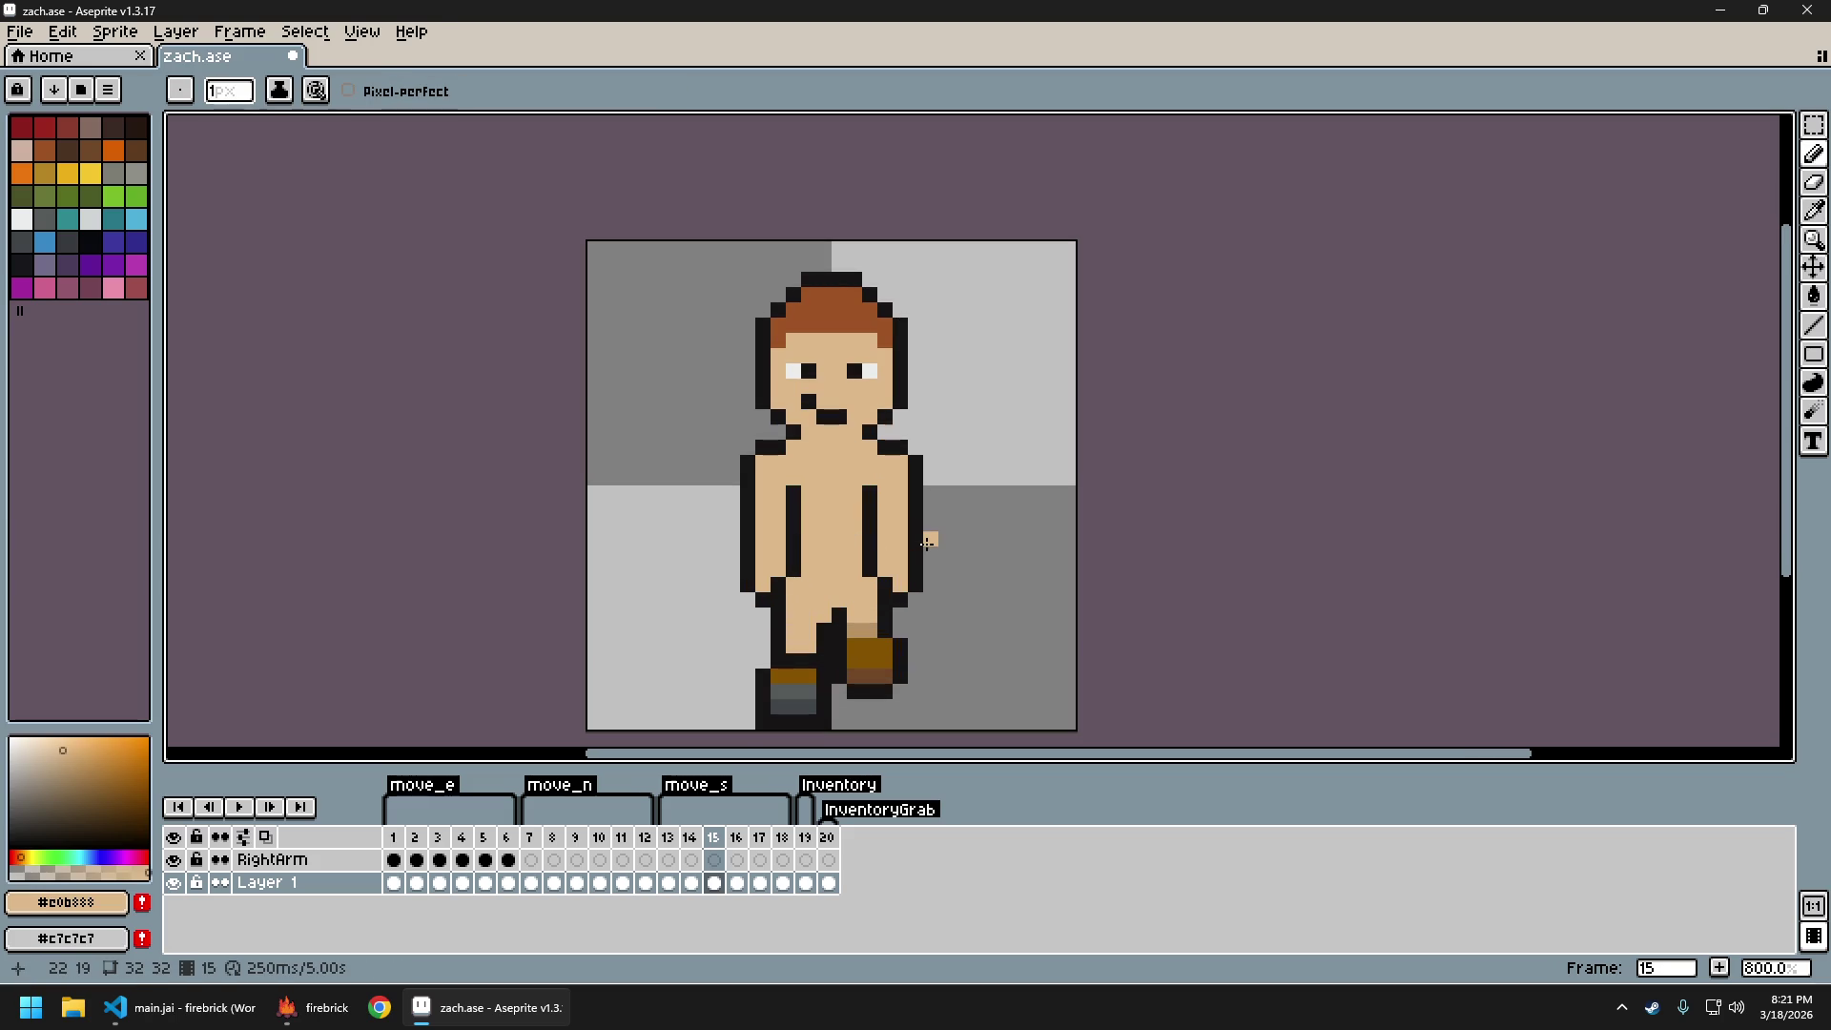
Export the sprite sheet as zach_sheet.png
{"action": "key", "text": "ctrl+e"}
{"action": "key", "text": "Return"}
{"action": "key", "text": "ctrl+alt+shift+s"}
{"action": "key", "text": "Return"}
Close the generated sheet, save zach.ase, and bring up the firebrick game window
{"action": "key", "text": "ctrl+w"}
{"action": "key", "text": "ctrl+s"}
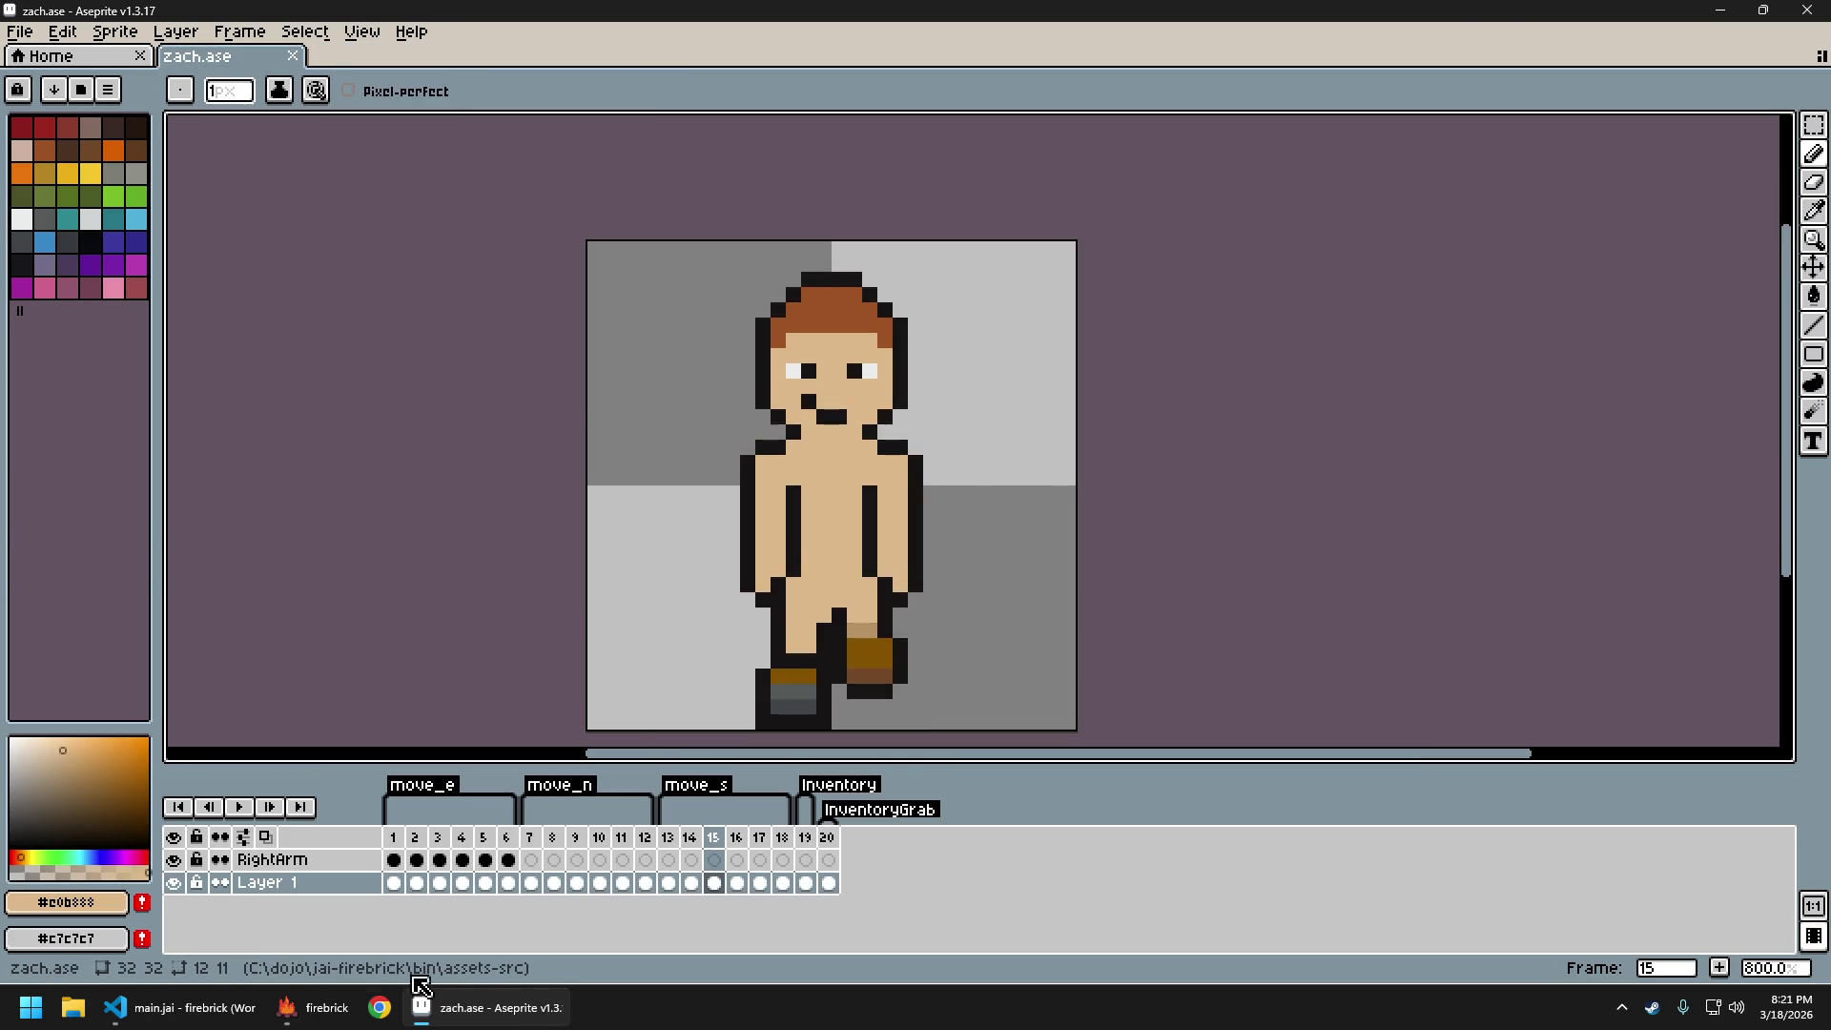
{"action": "left_click", "coordinate": [345, 1023]}
{"action": "left_click", "coordinate": [345, 1023]}
Walk the character up and down with W and S to show its front and back walk cycles
{"action": "left_click", "coordinate": [346, 1023]}
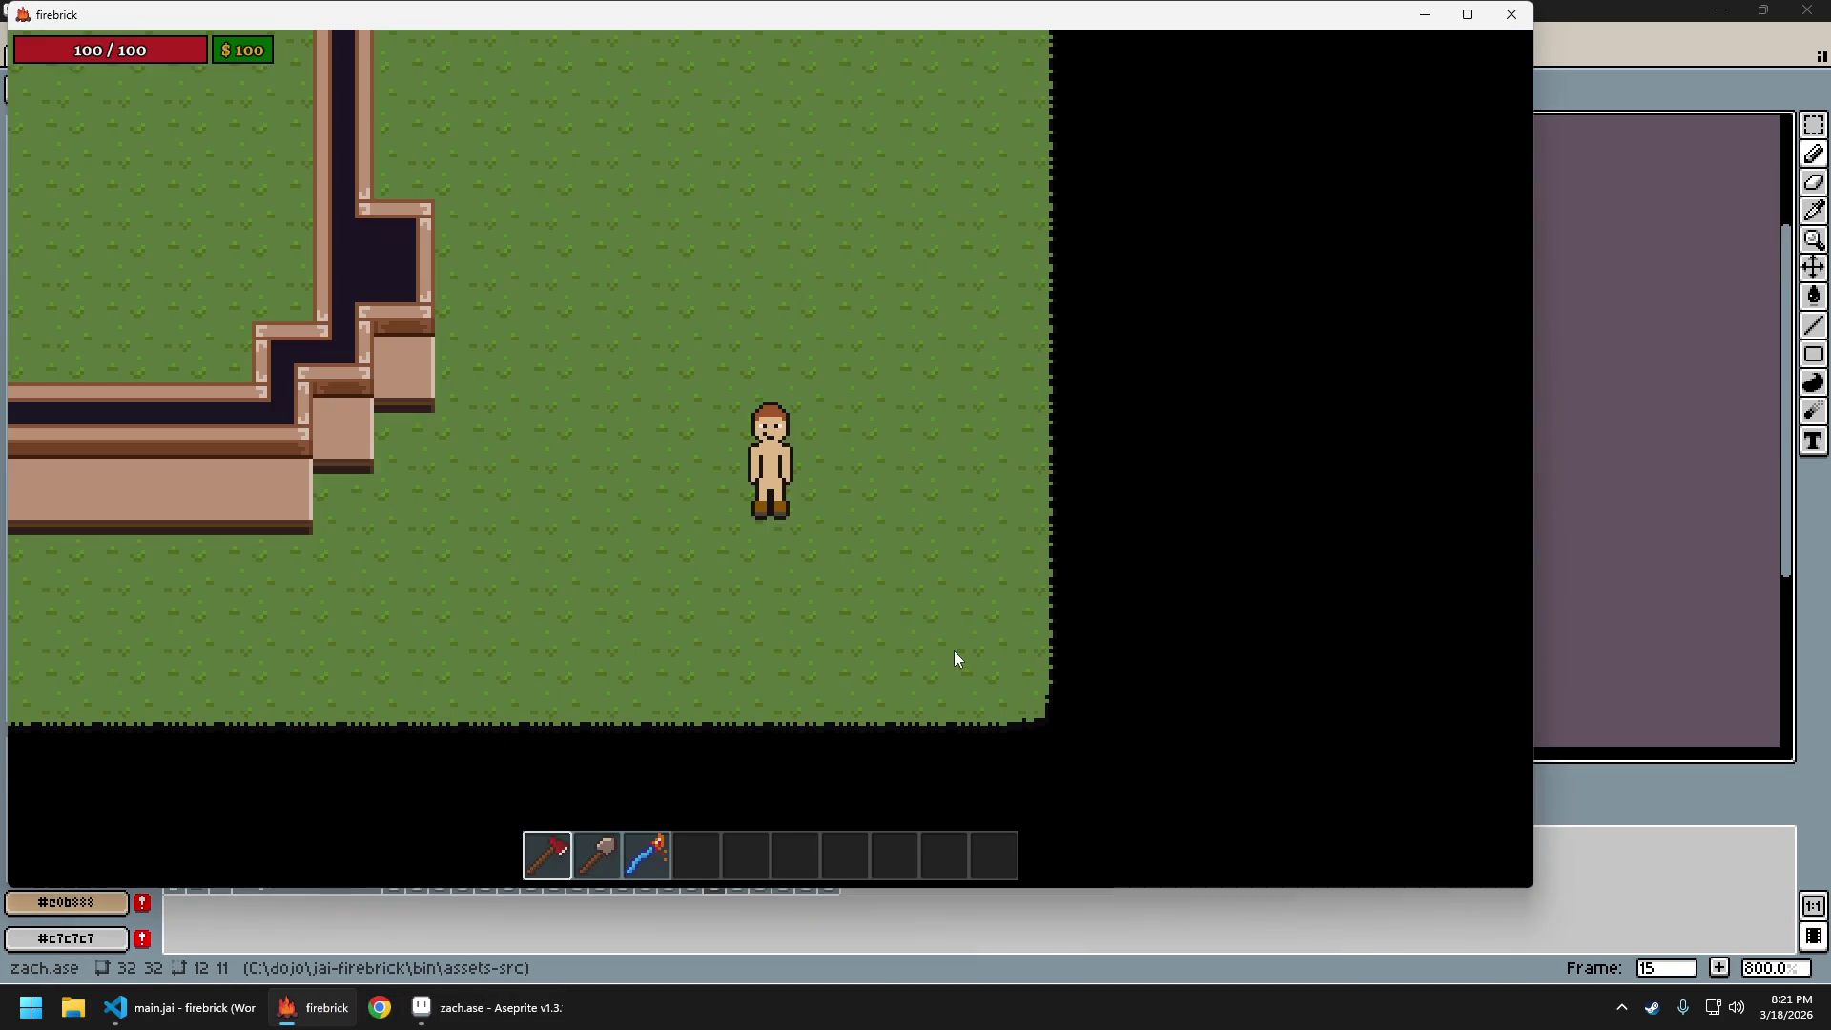
{"action": "key", "text": "w"}
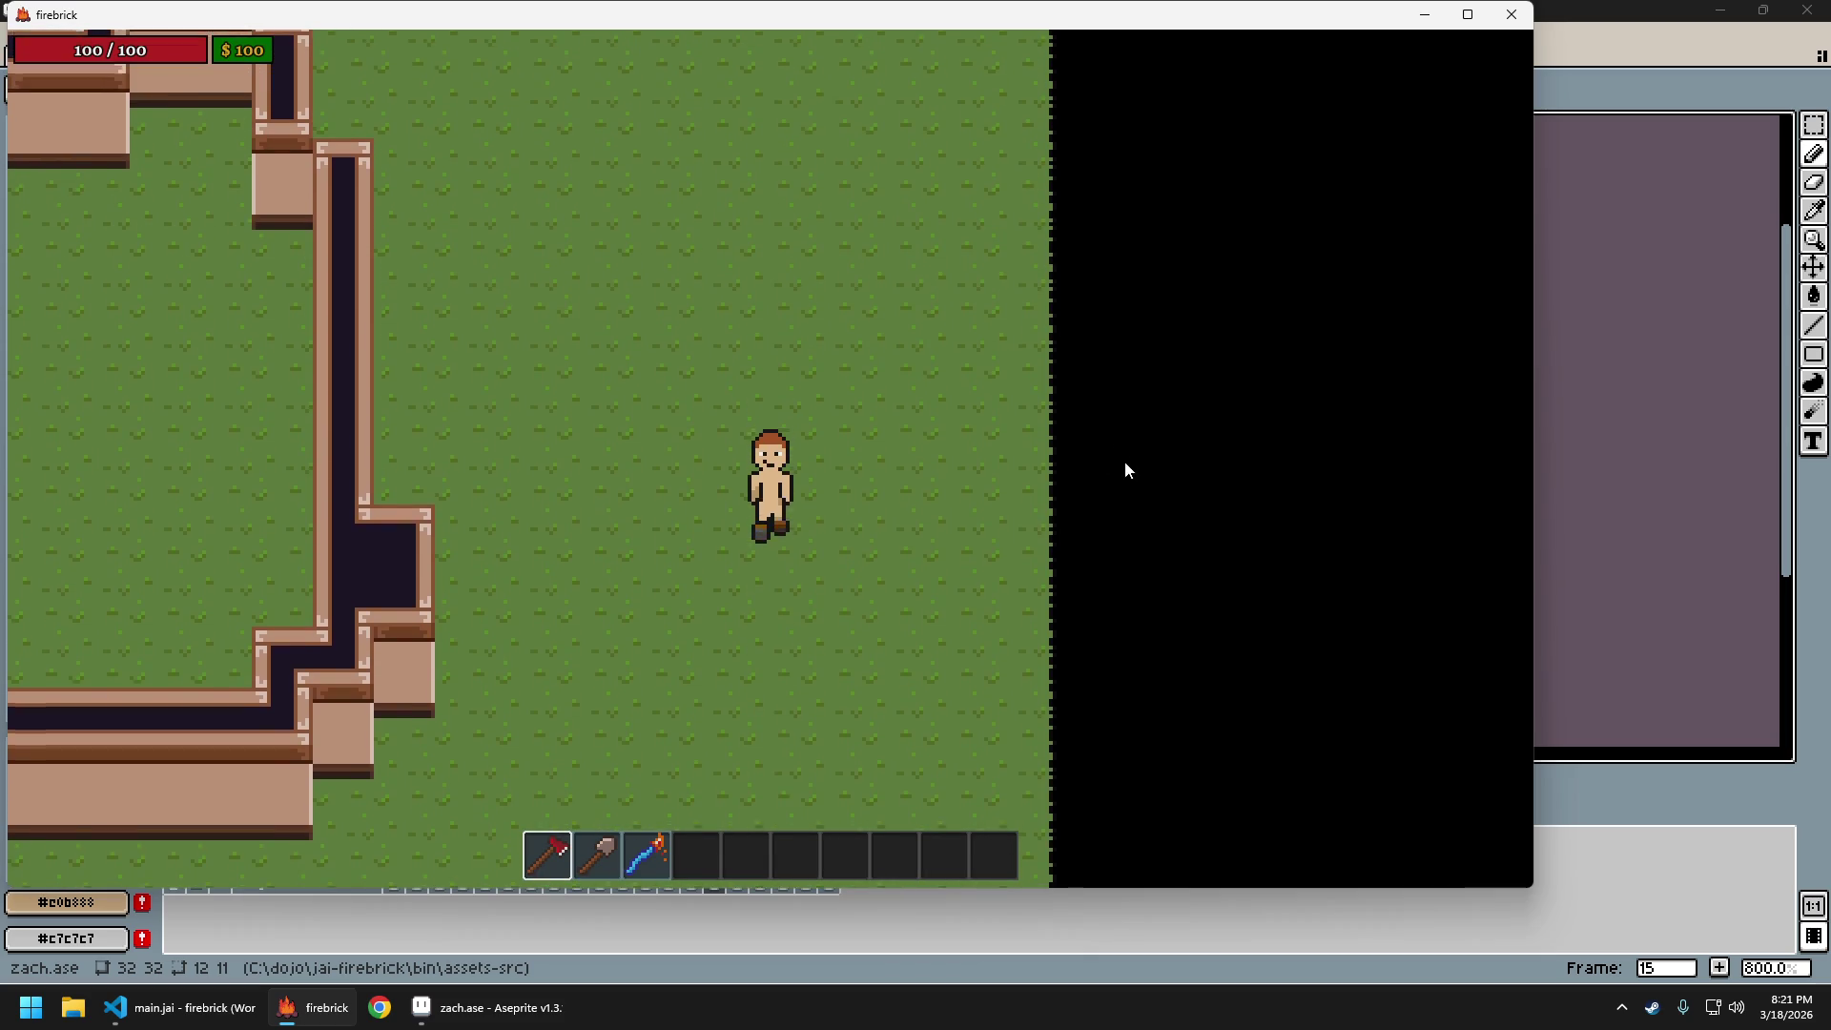
{"action": "key", "text": "s"}
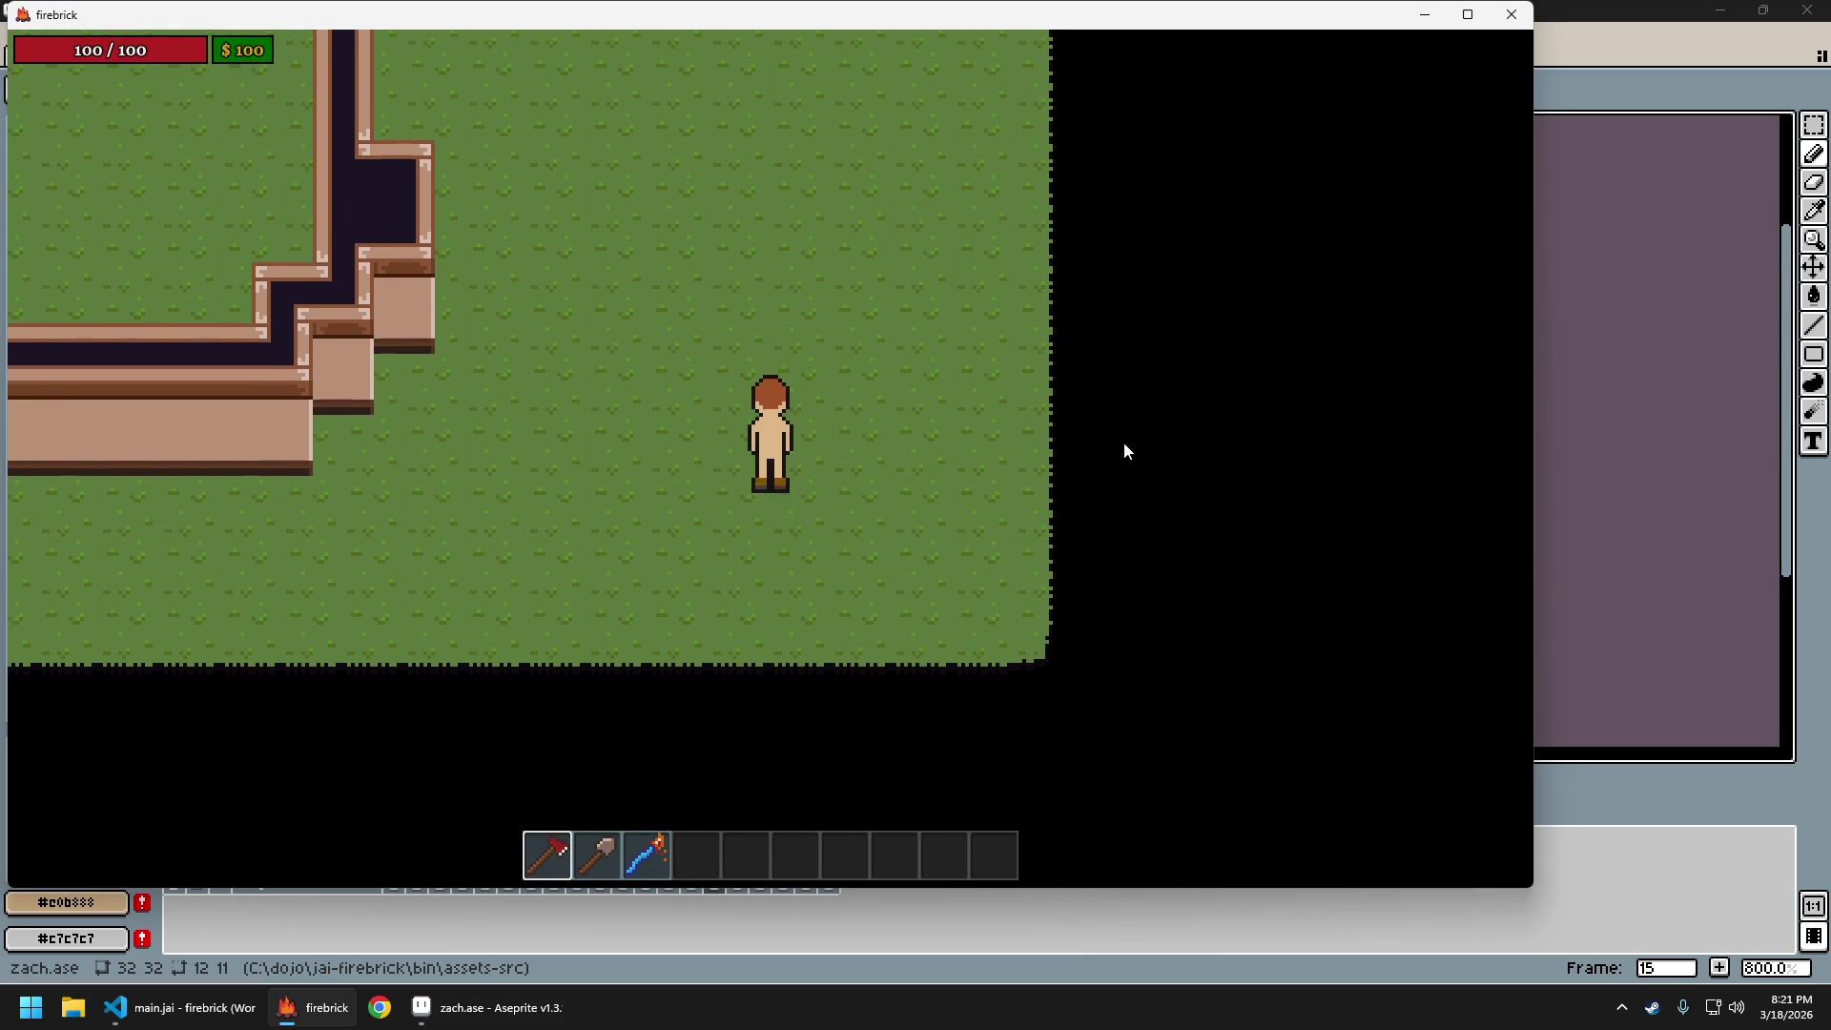
{"action": "key", "text": "w"}
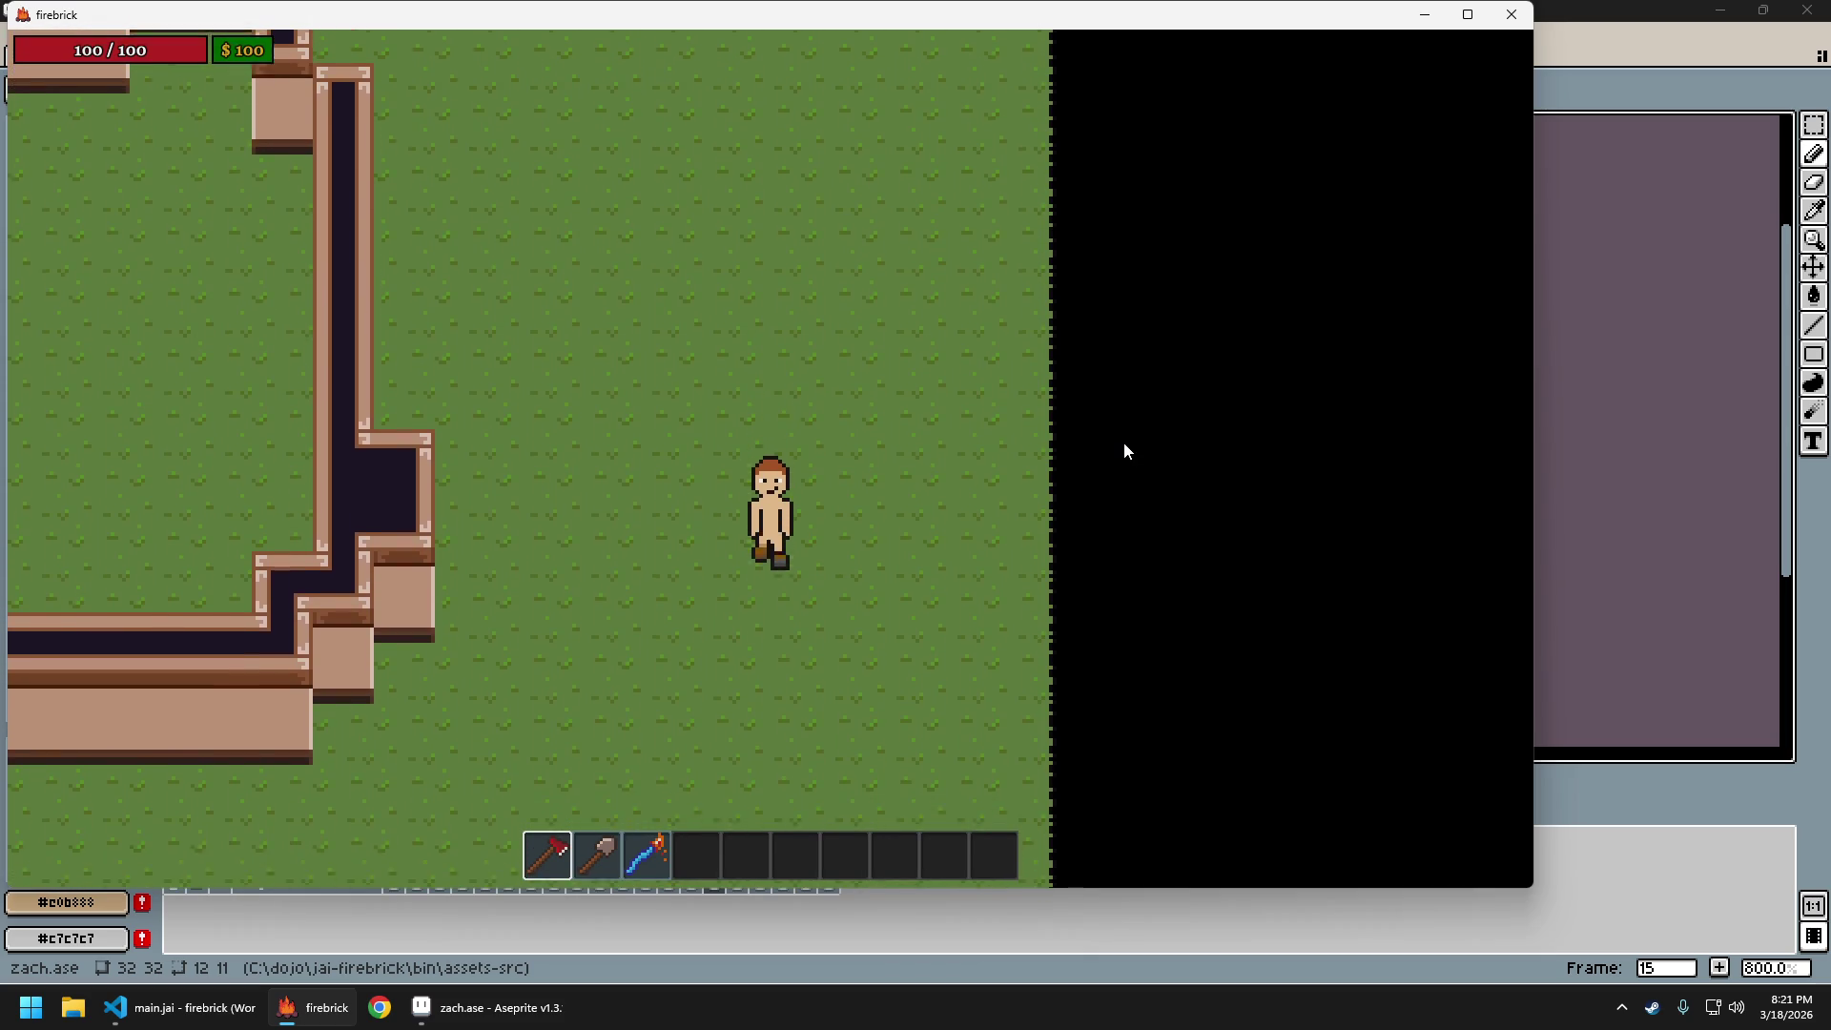
{"action": "key", "text": "w"}
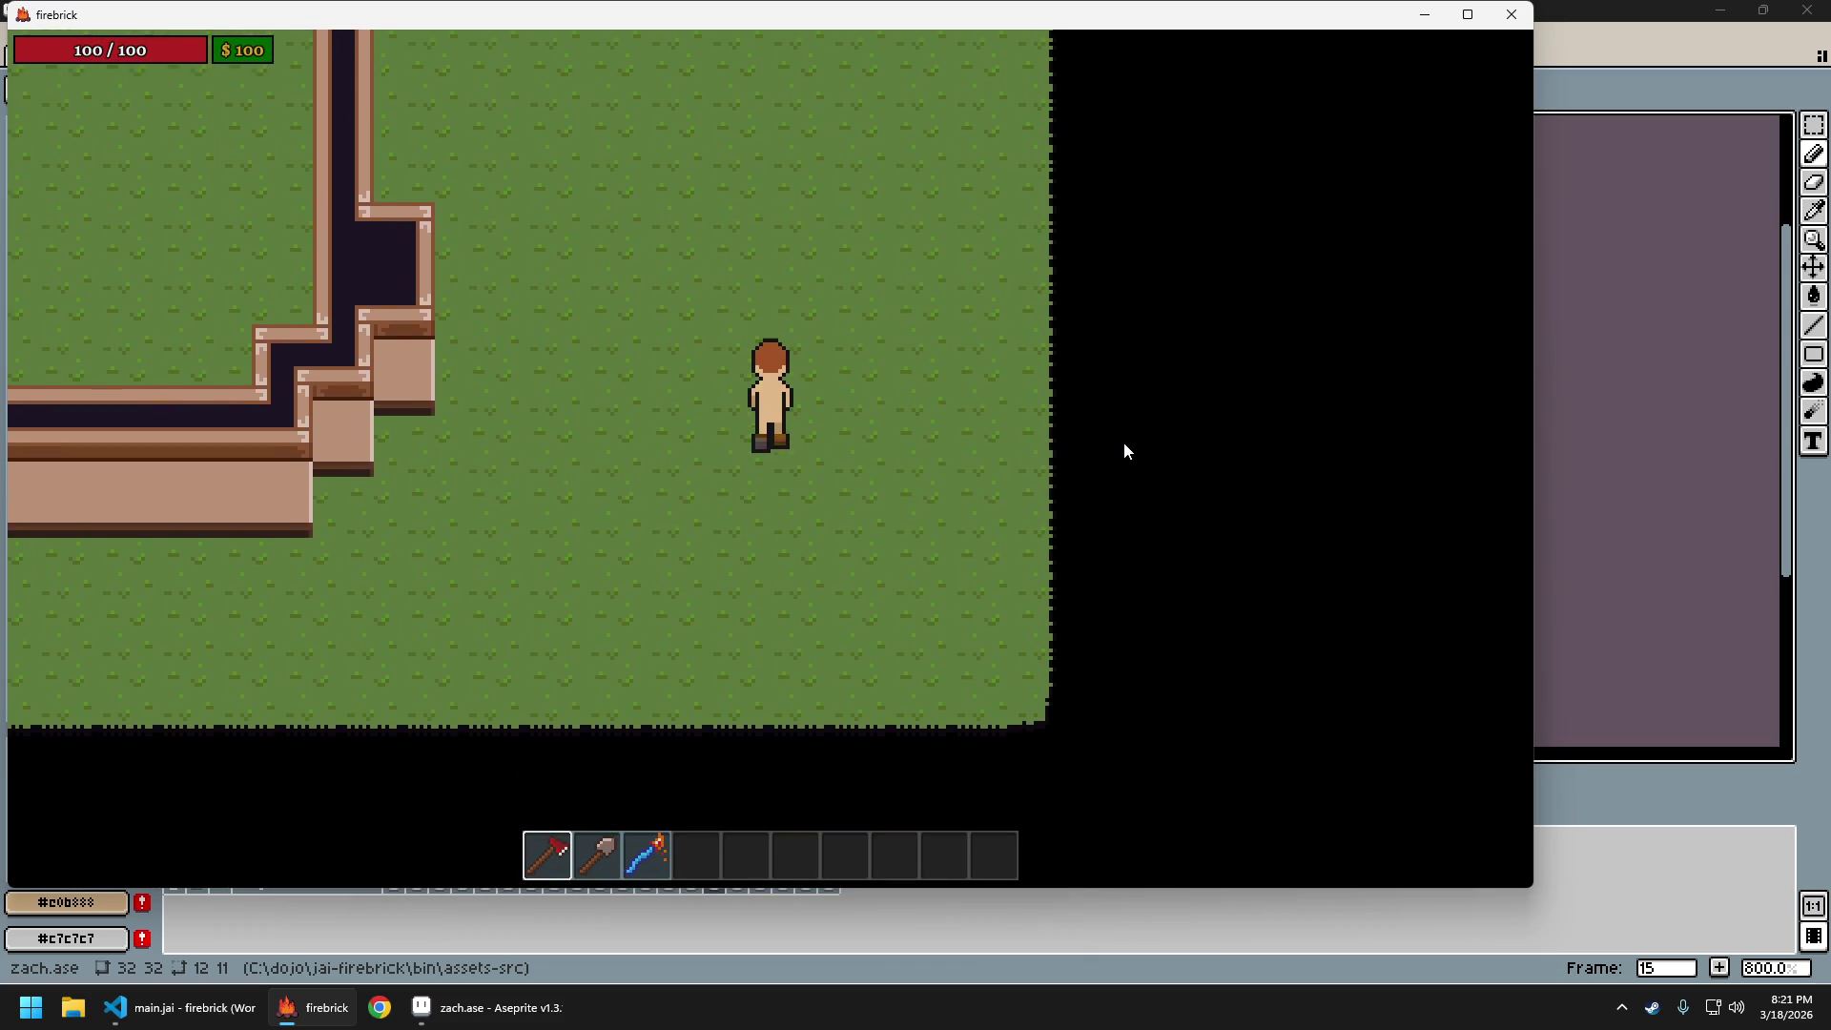
{"action": "key", "text": "s"}
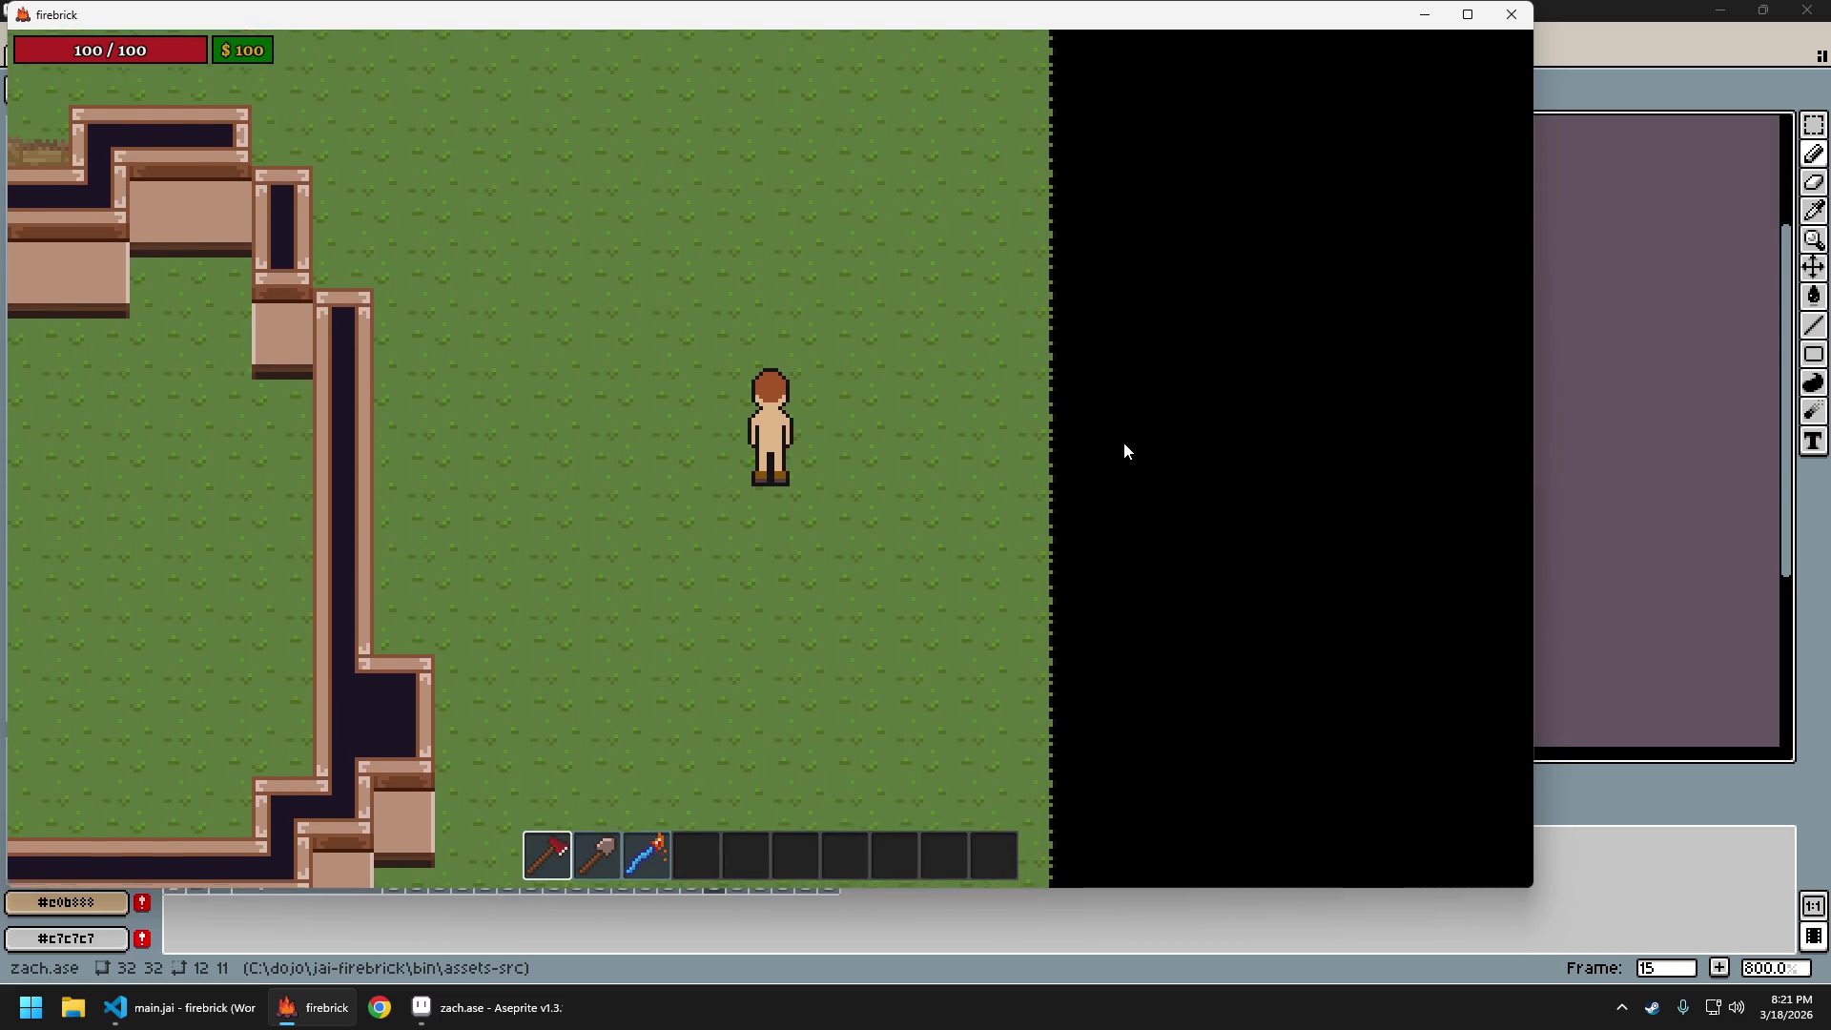
{"action": "key", "text": "w"}
Keep turning the character between up and down walks, then return to Aseprite
{"action": "key", "text": "s"}
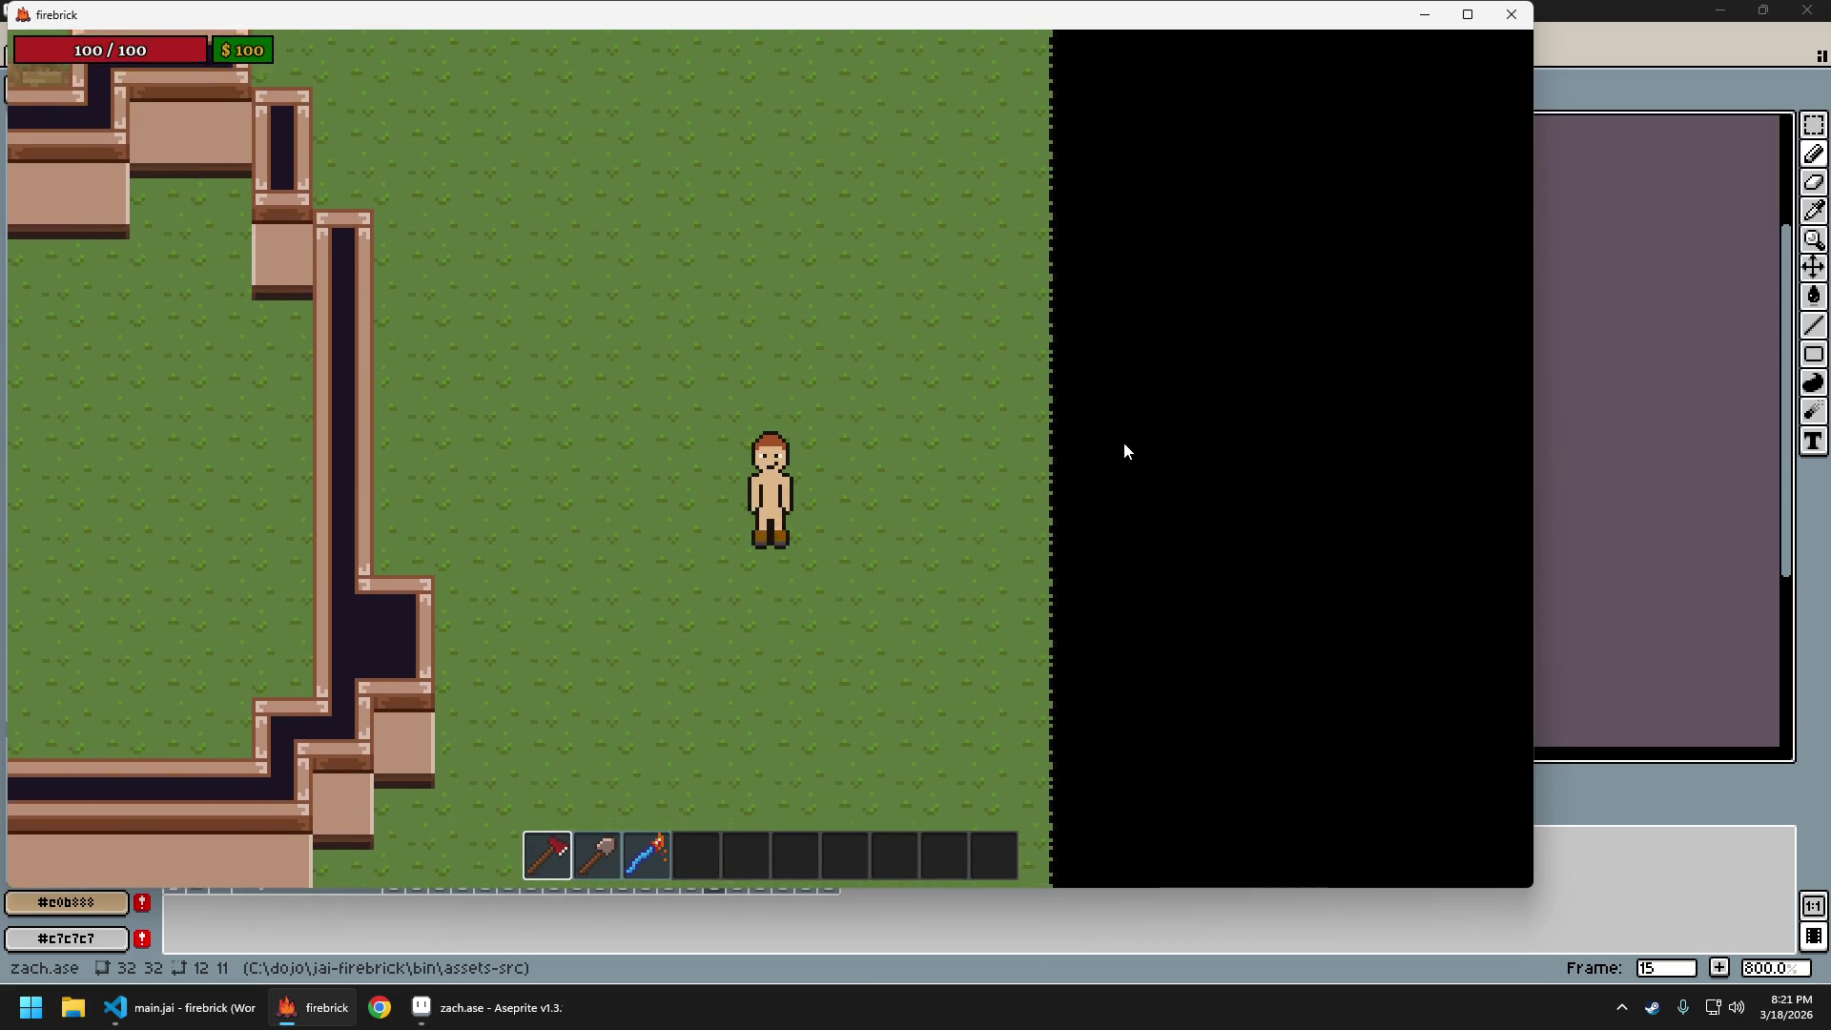
{"action": "key", "text": "w"}
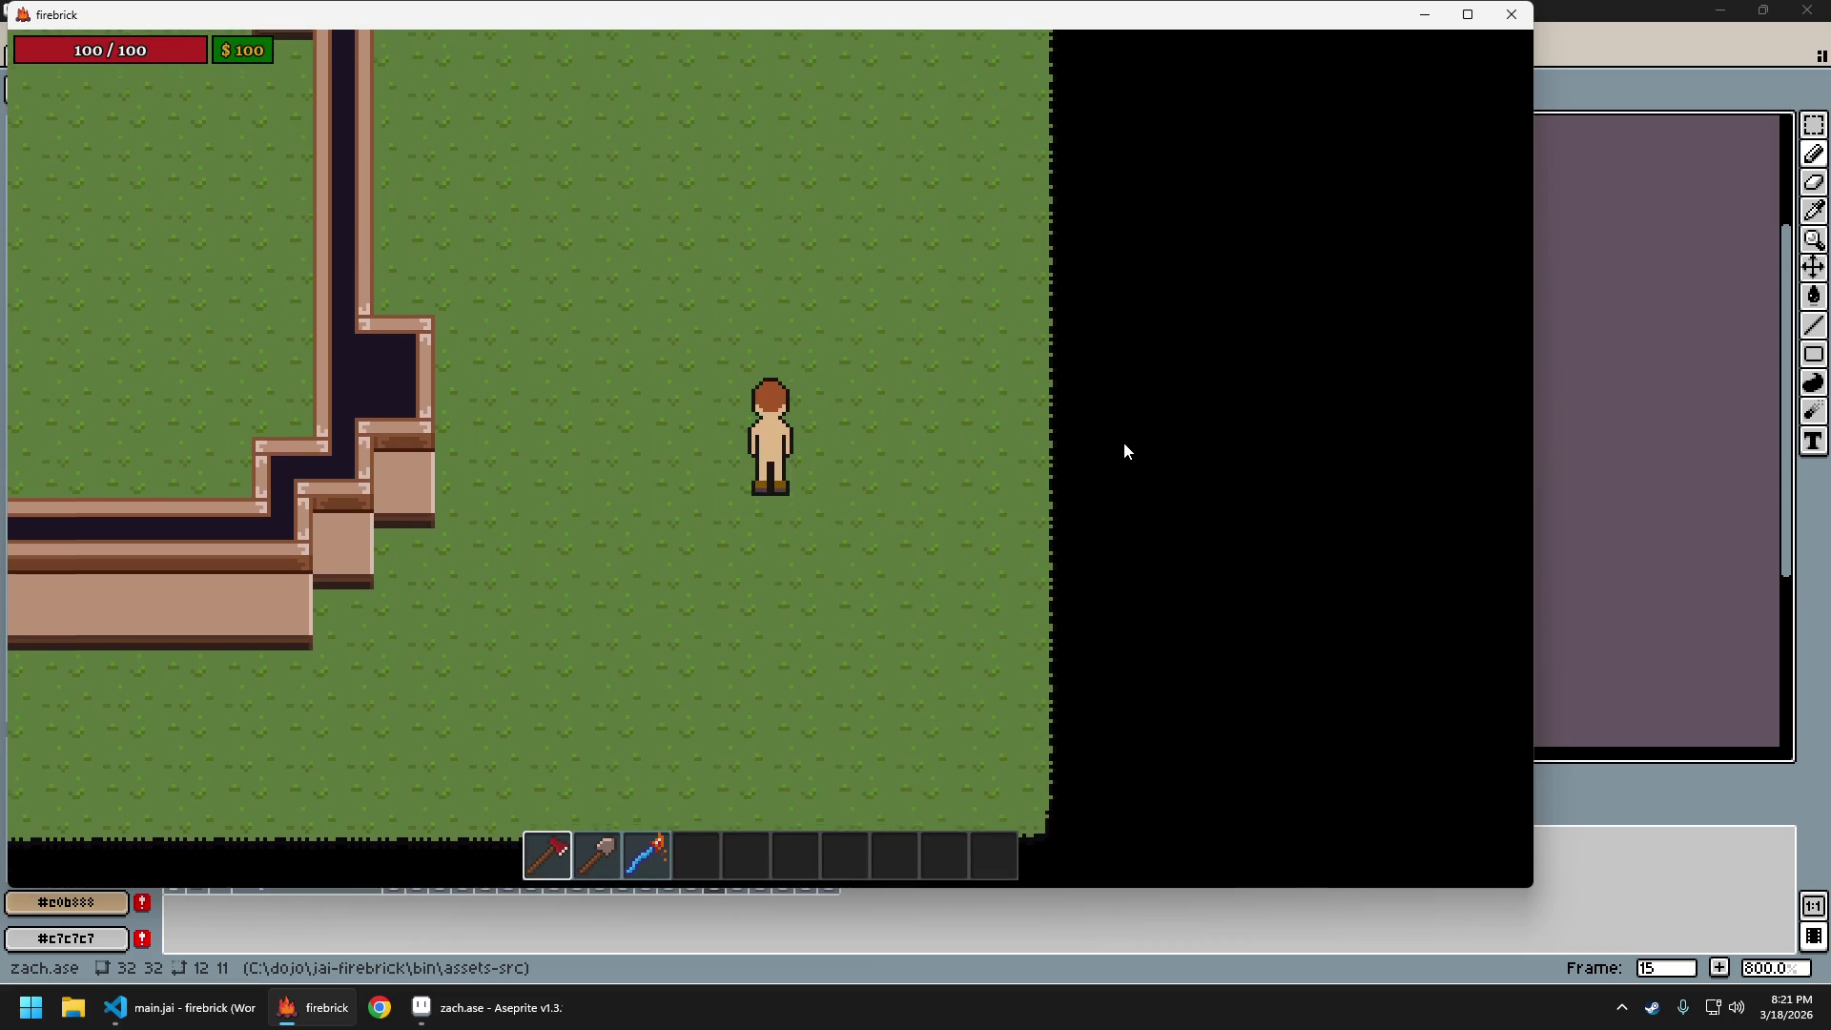
{"action": "key", "text": "w"}
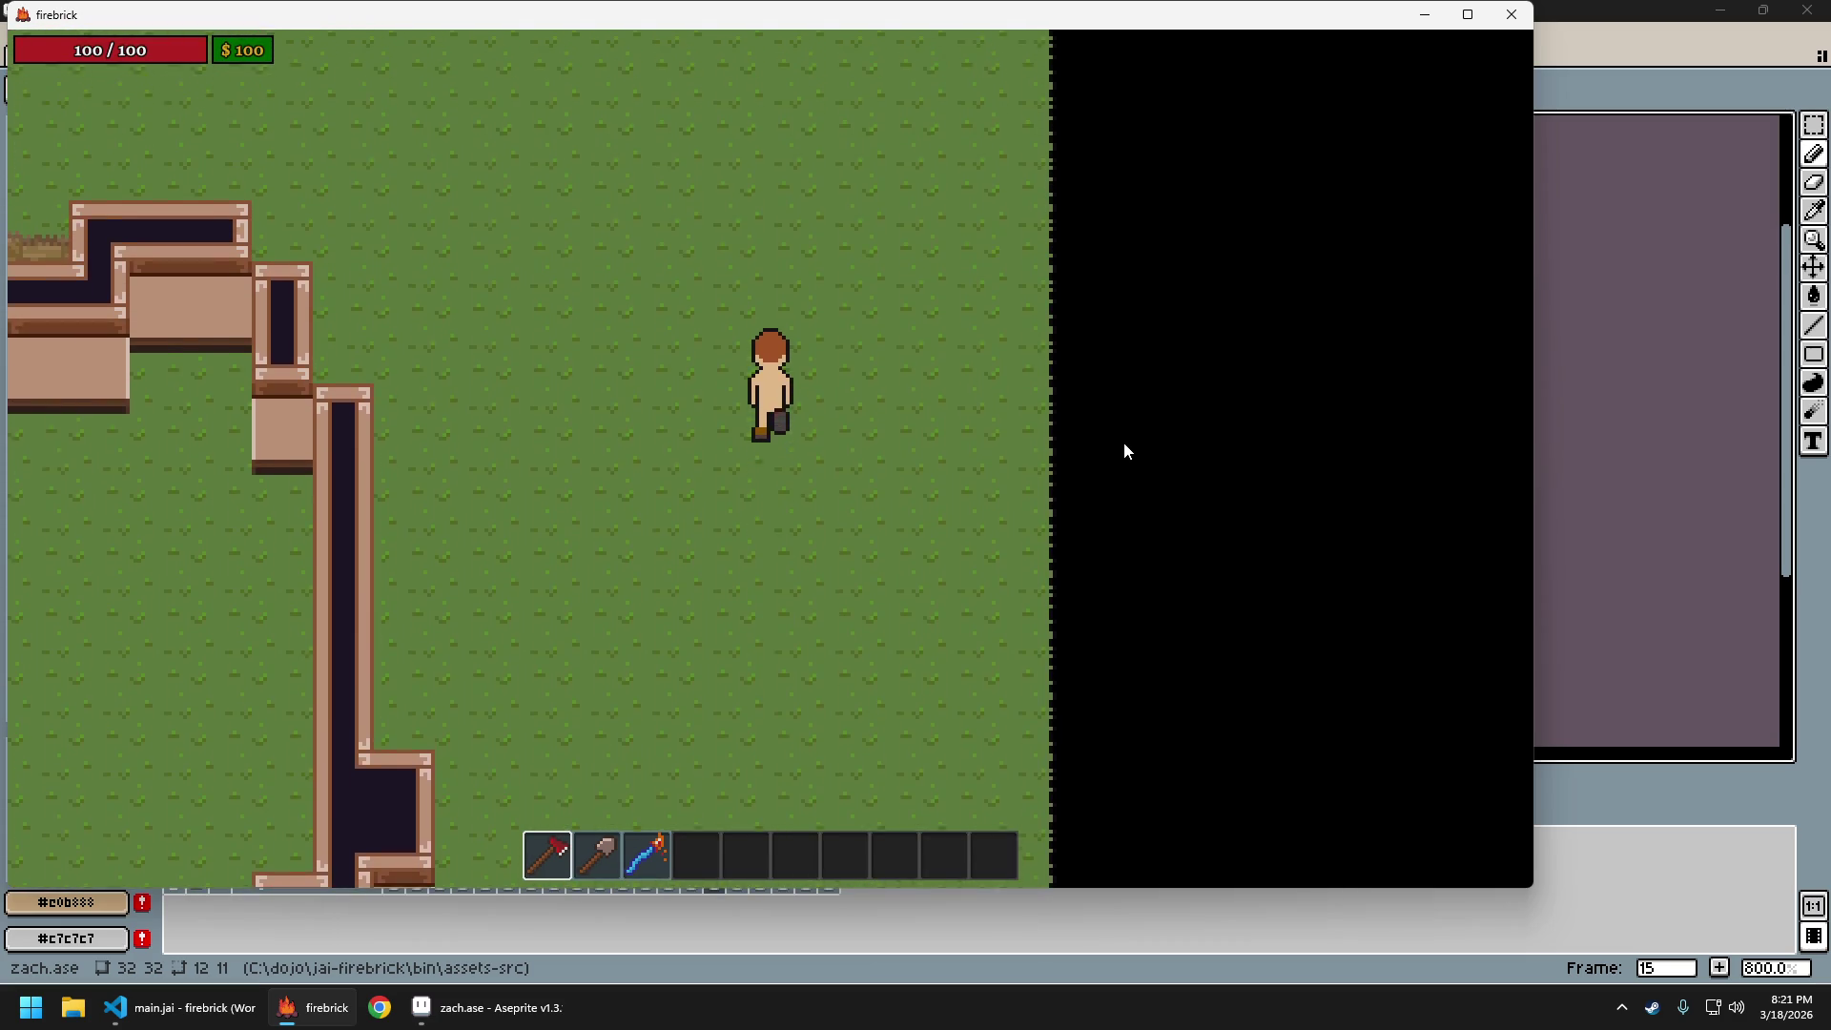
{"action": "key", "text": "s"}
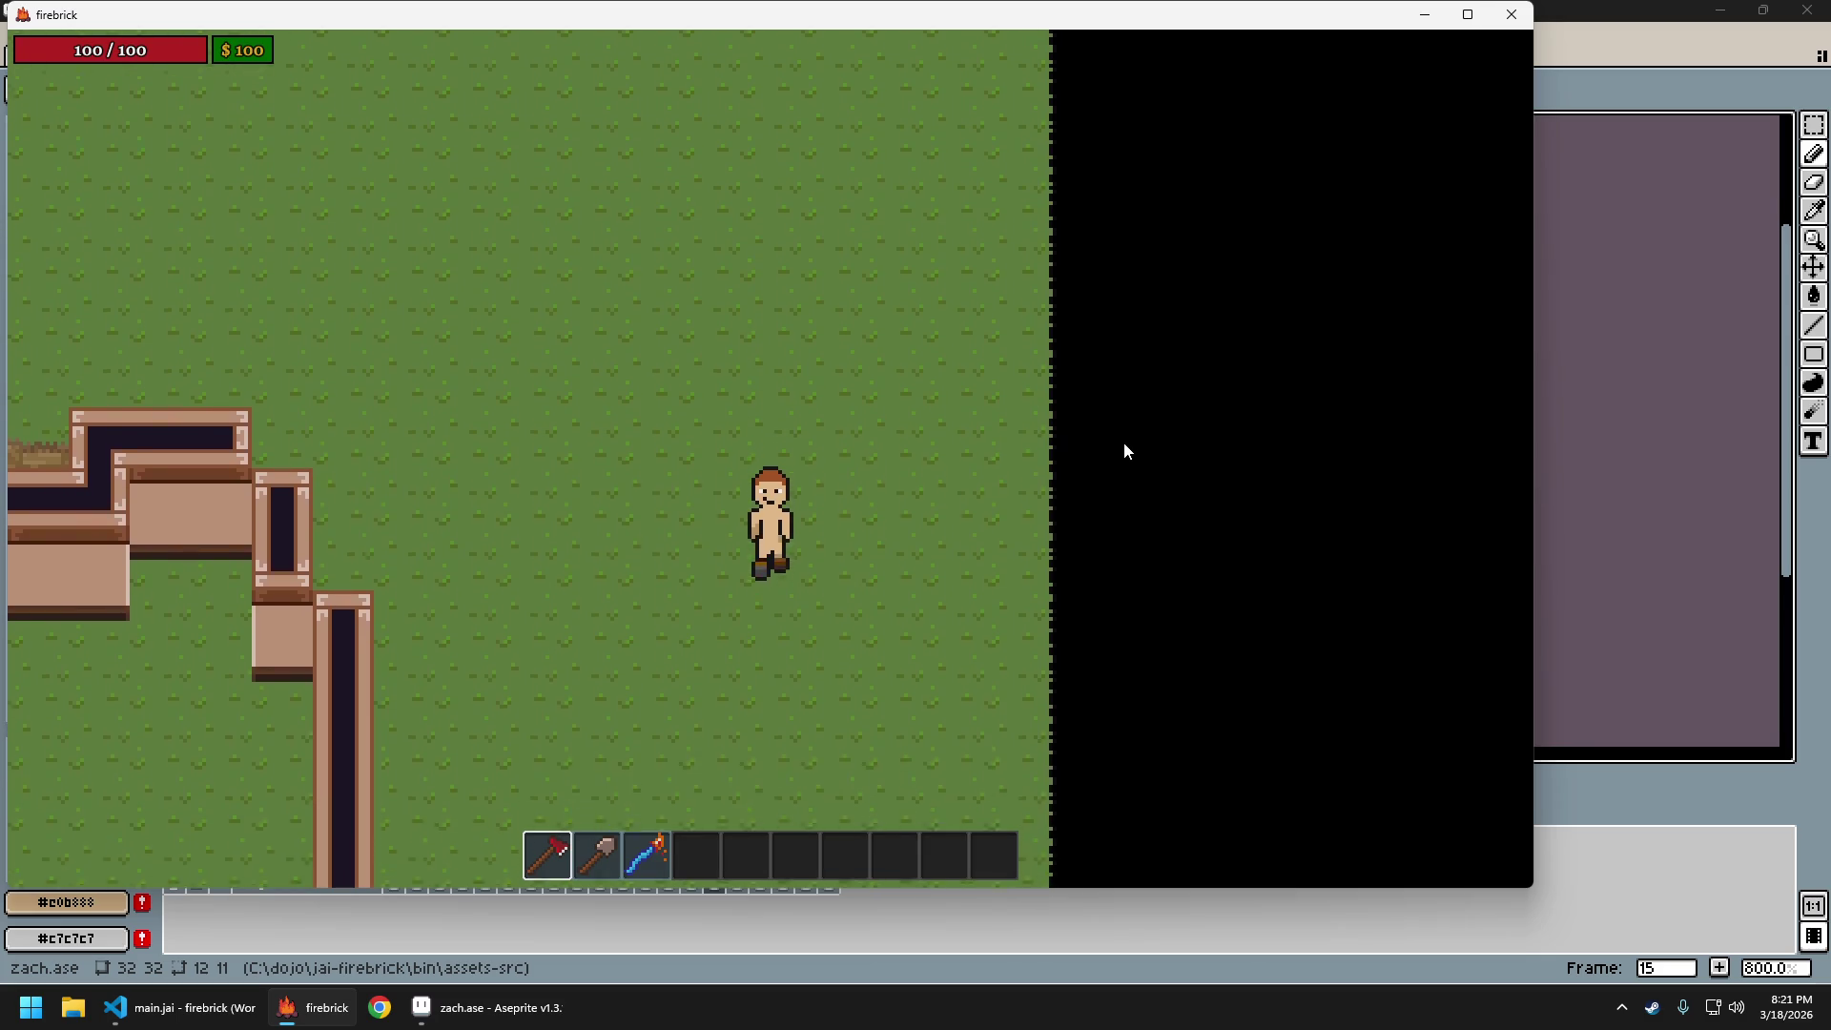
{"action": "key", "text": "w"}
{"action": "key", "text": "w"}
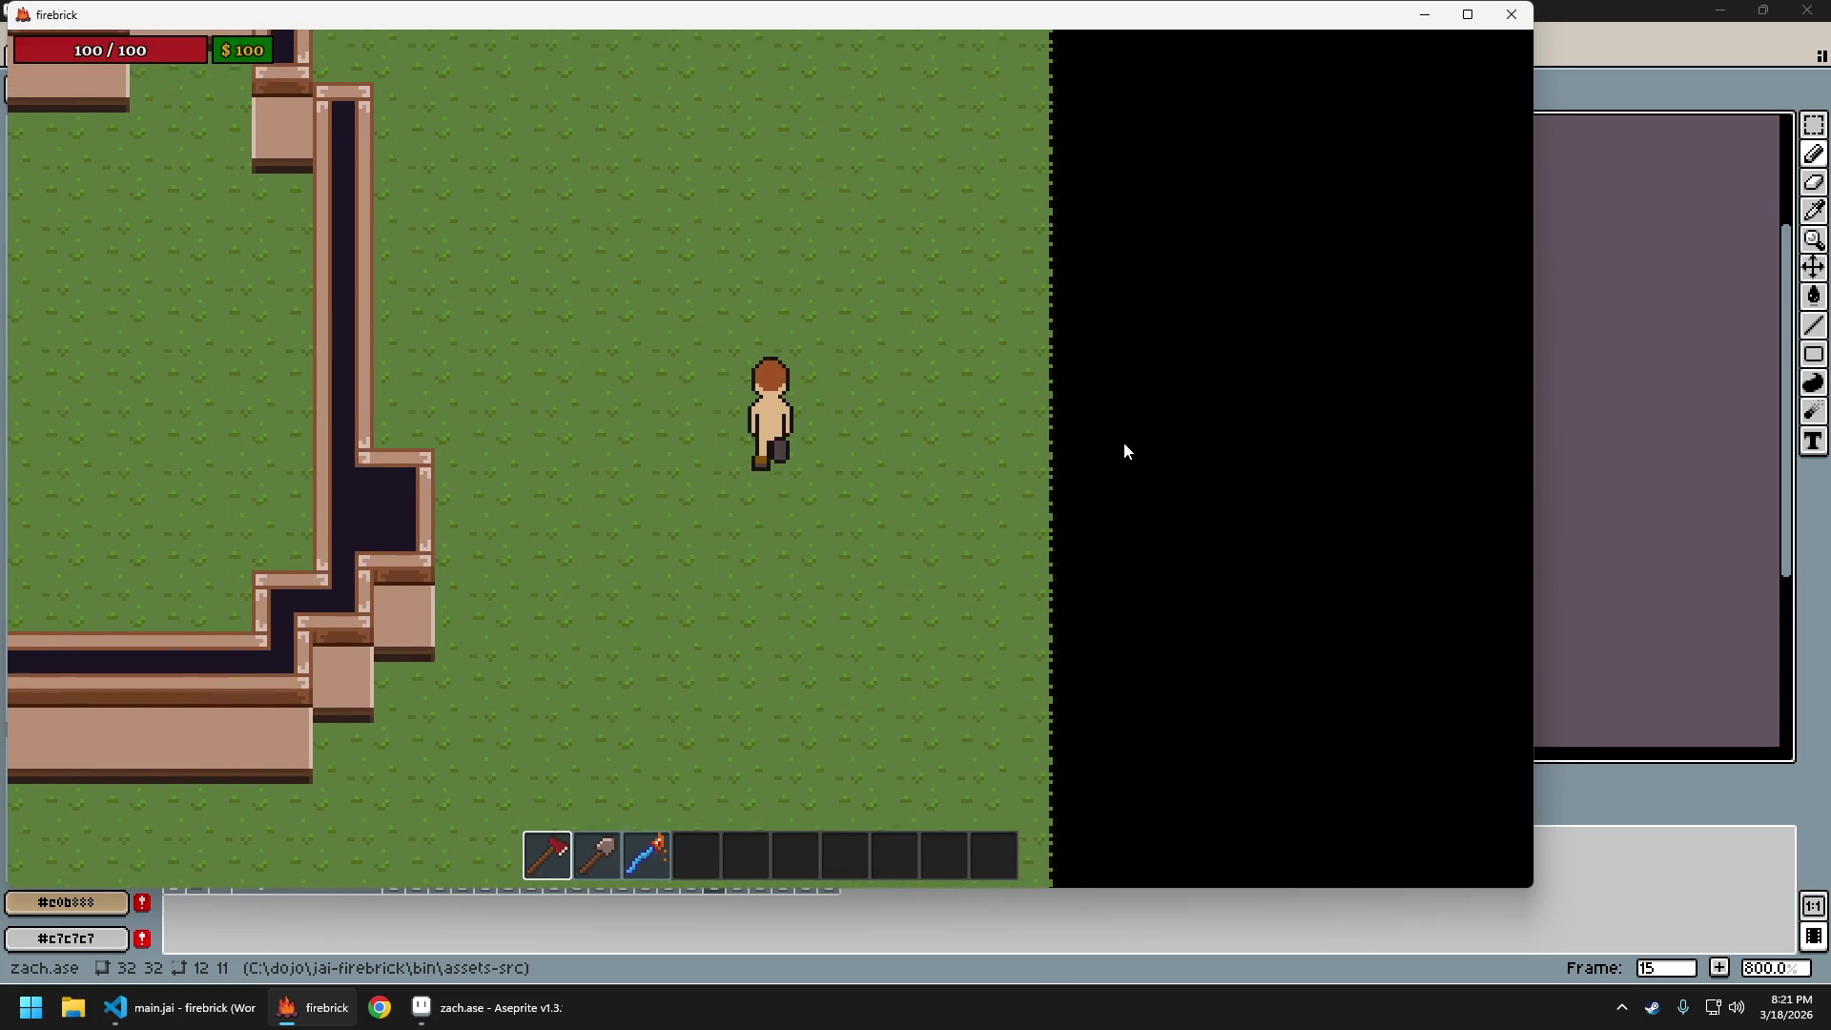
{"action": "key", "text": "s"}
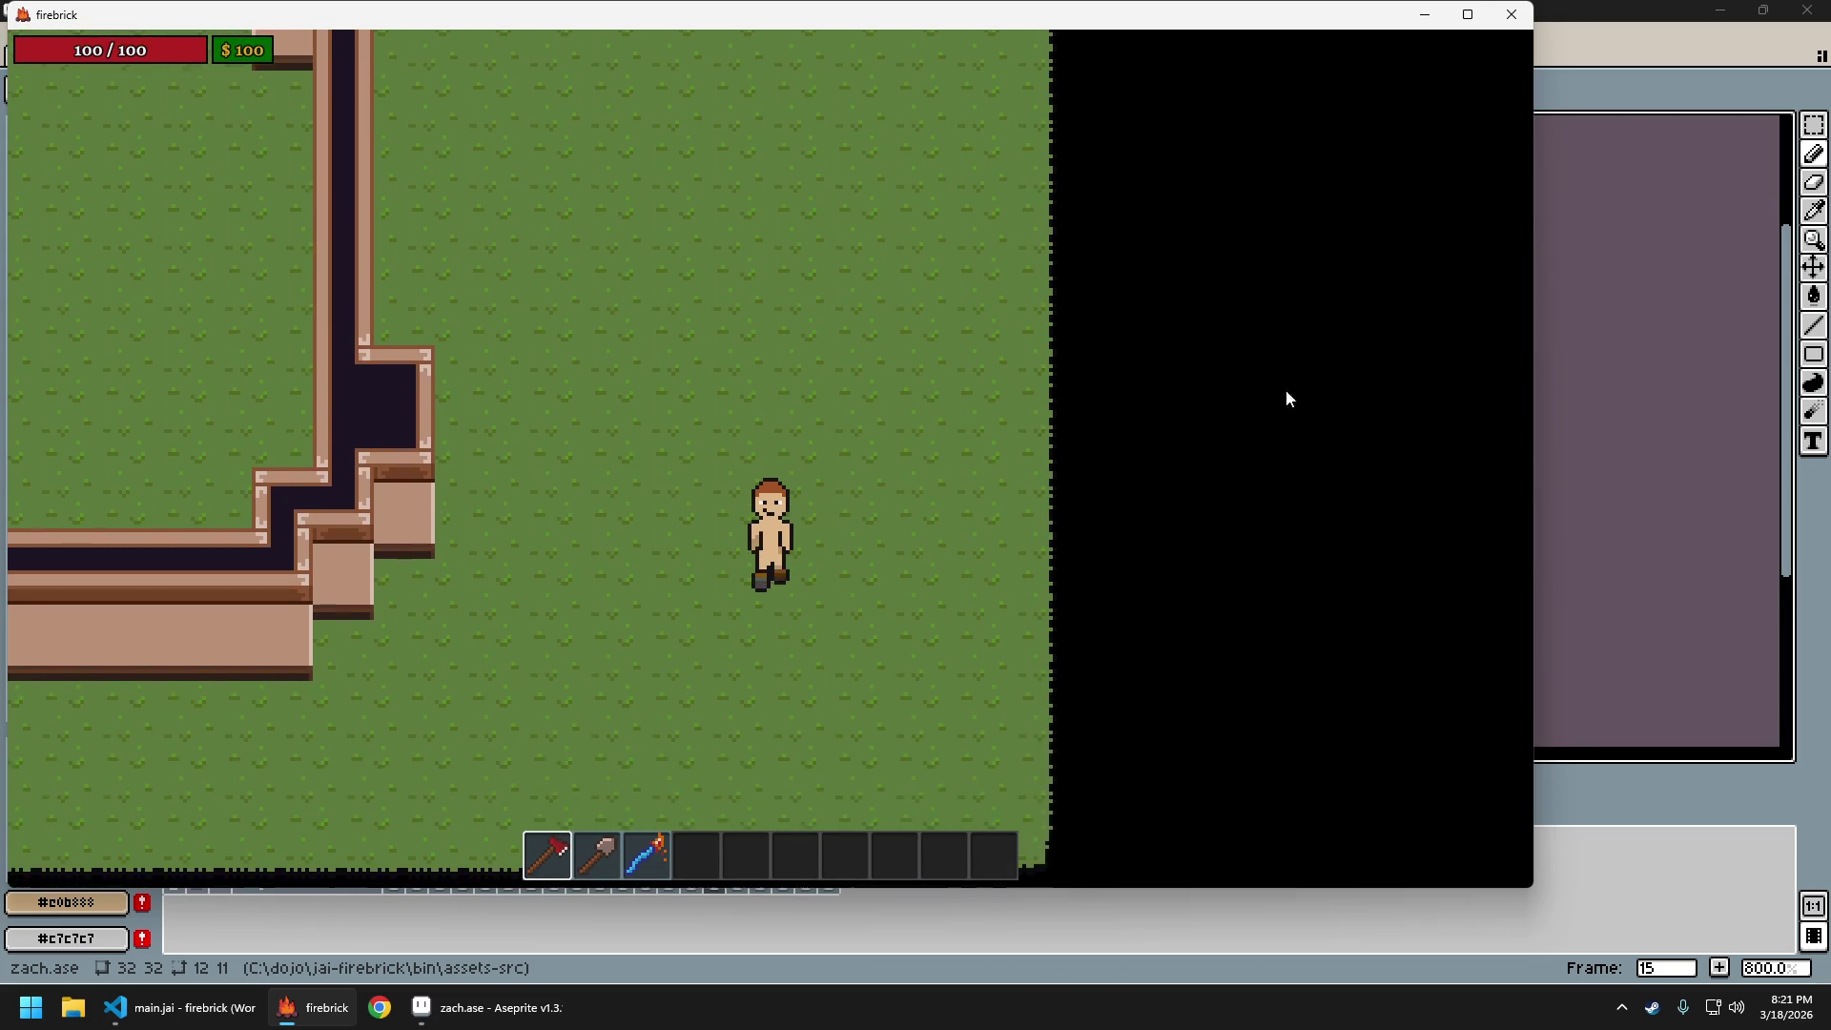
{"action": "left_click", "coordinate": [1588, 83]}
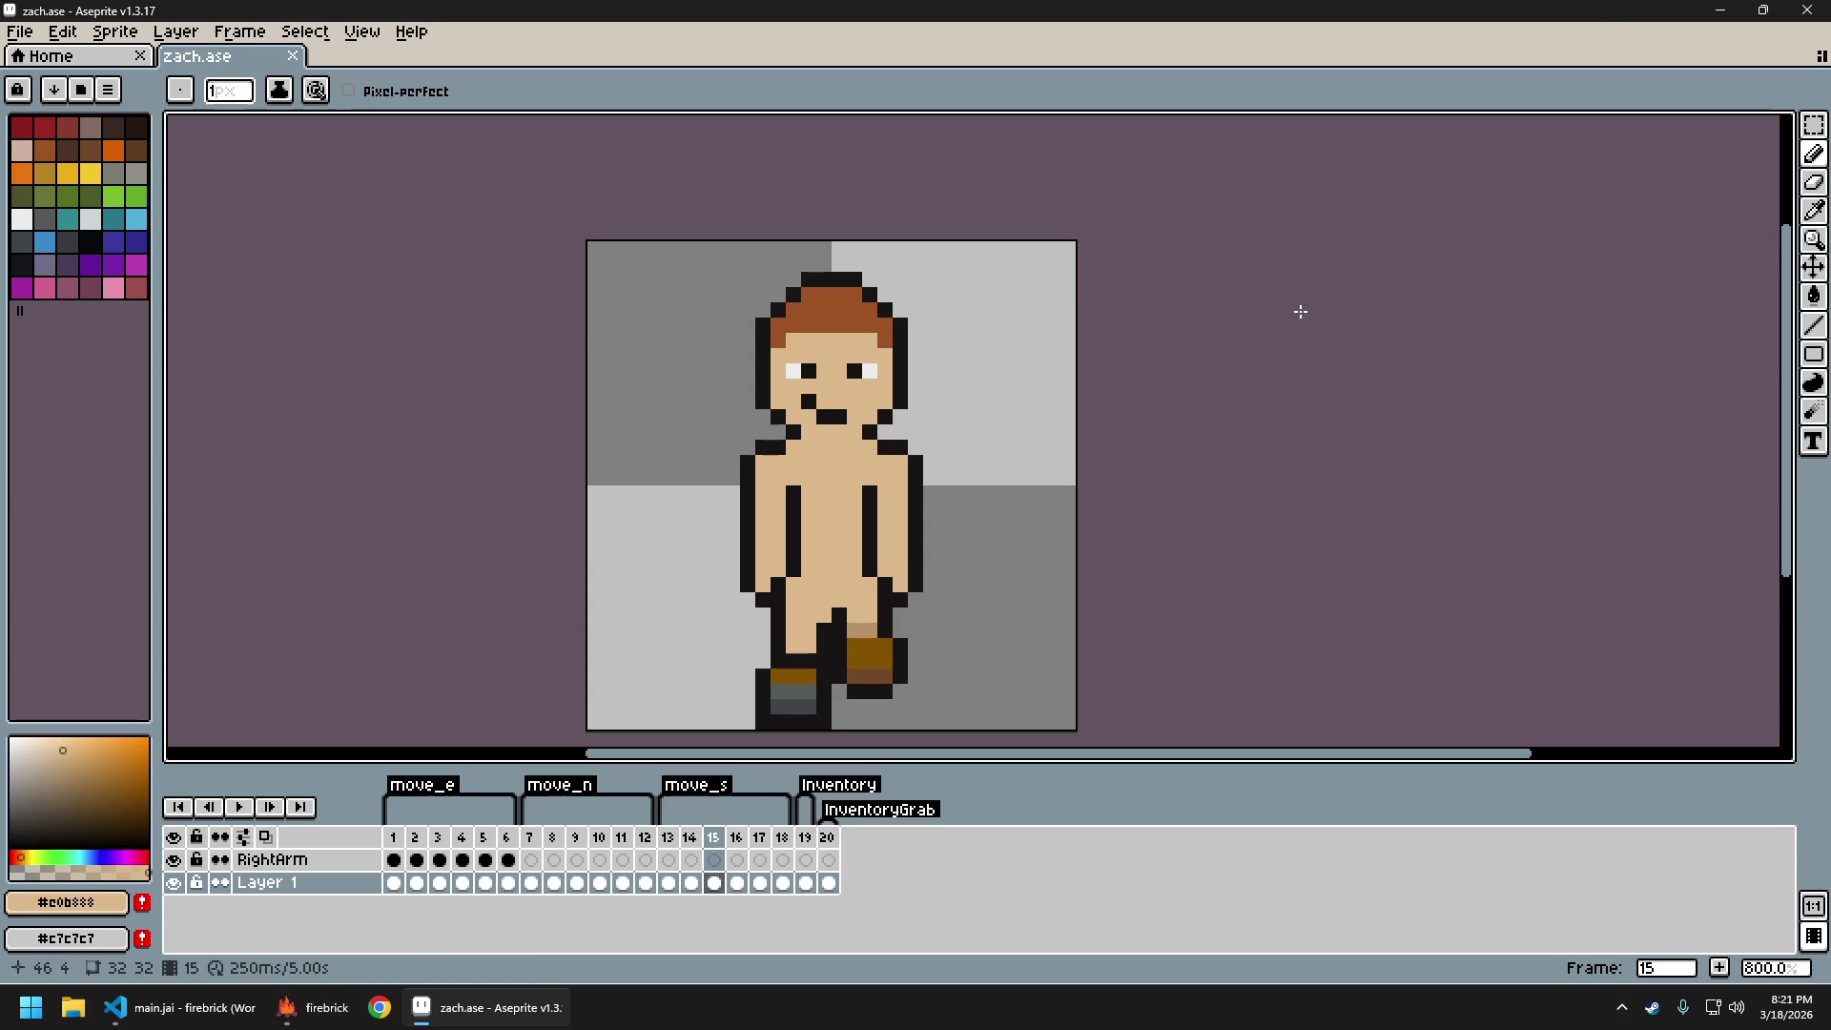
Step to frame 14 of move_s and put a dark pixel on the chest
{"action": "key", "text": "Left"}
{"action": "key", "text": "Left"}
{"action": "key", "text": "Right"}
{"action": "key", "text": "Left"}
{"action": "key", "text": "Right"}
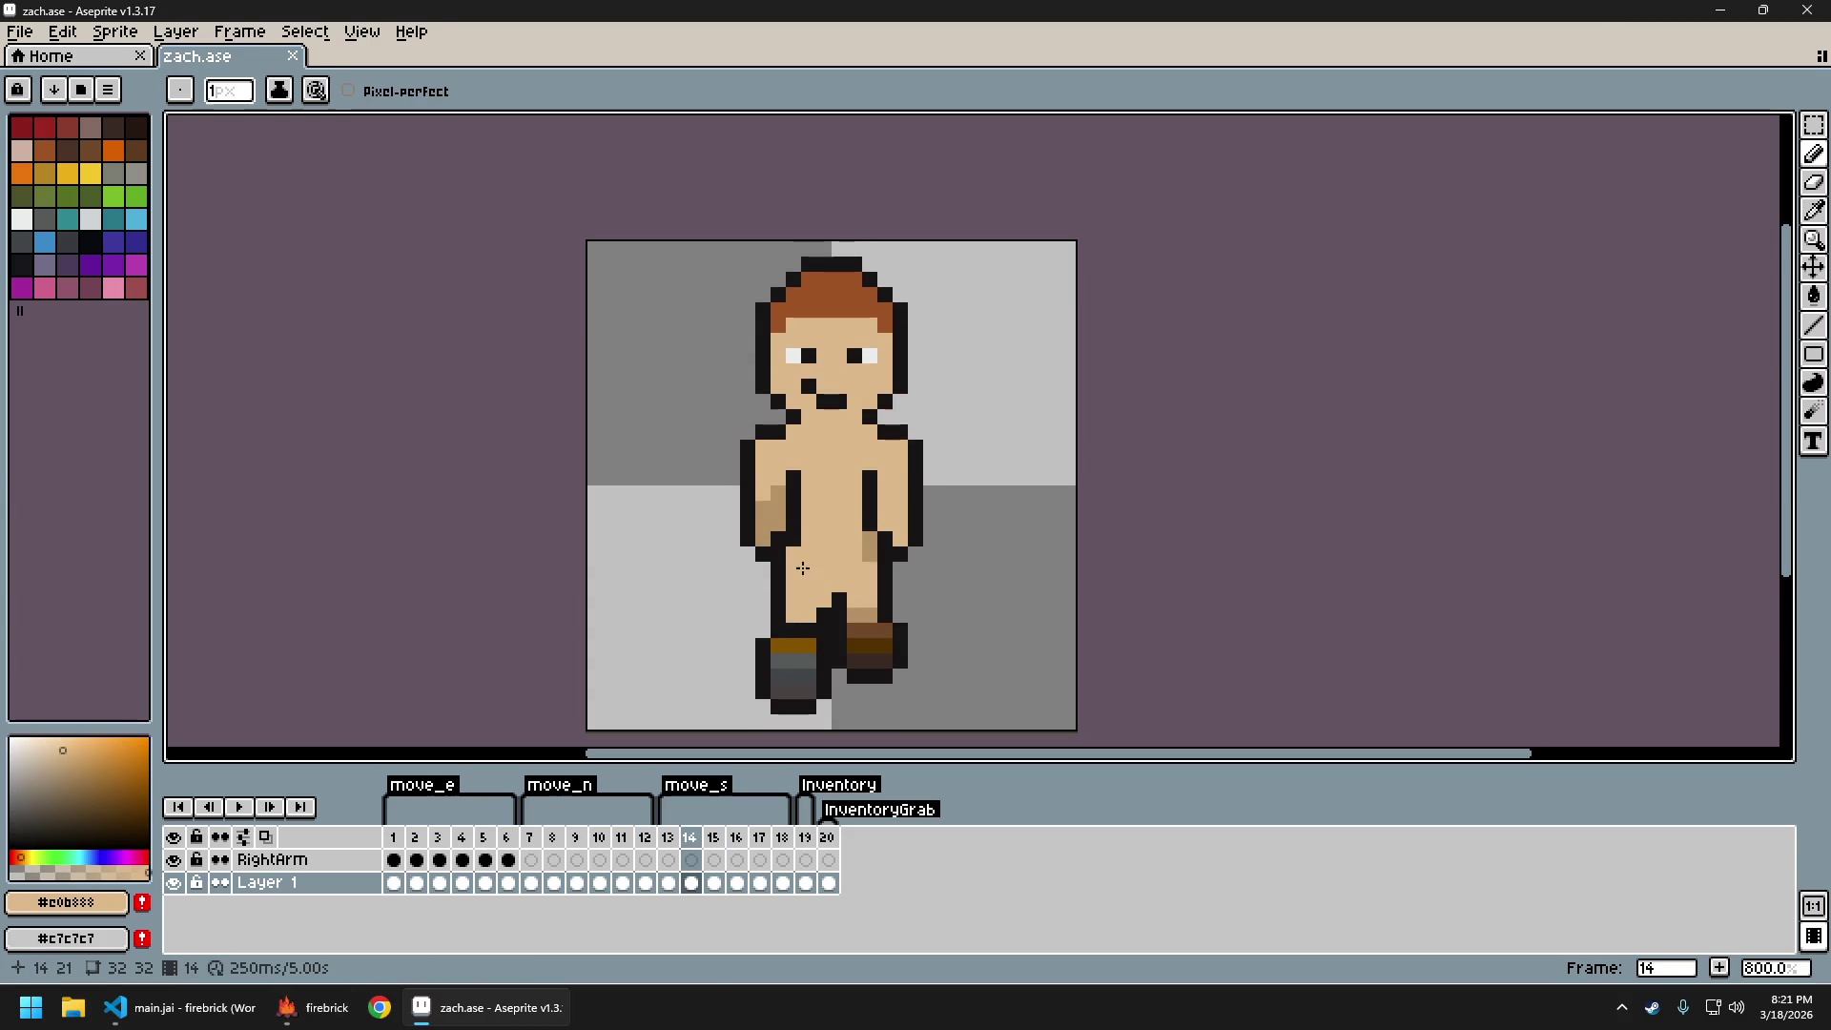
{"action": "left_click", "coordinate": [799, 482]}
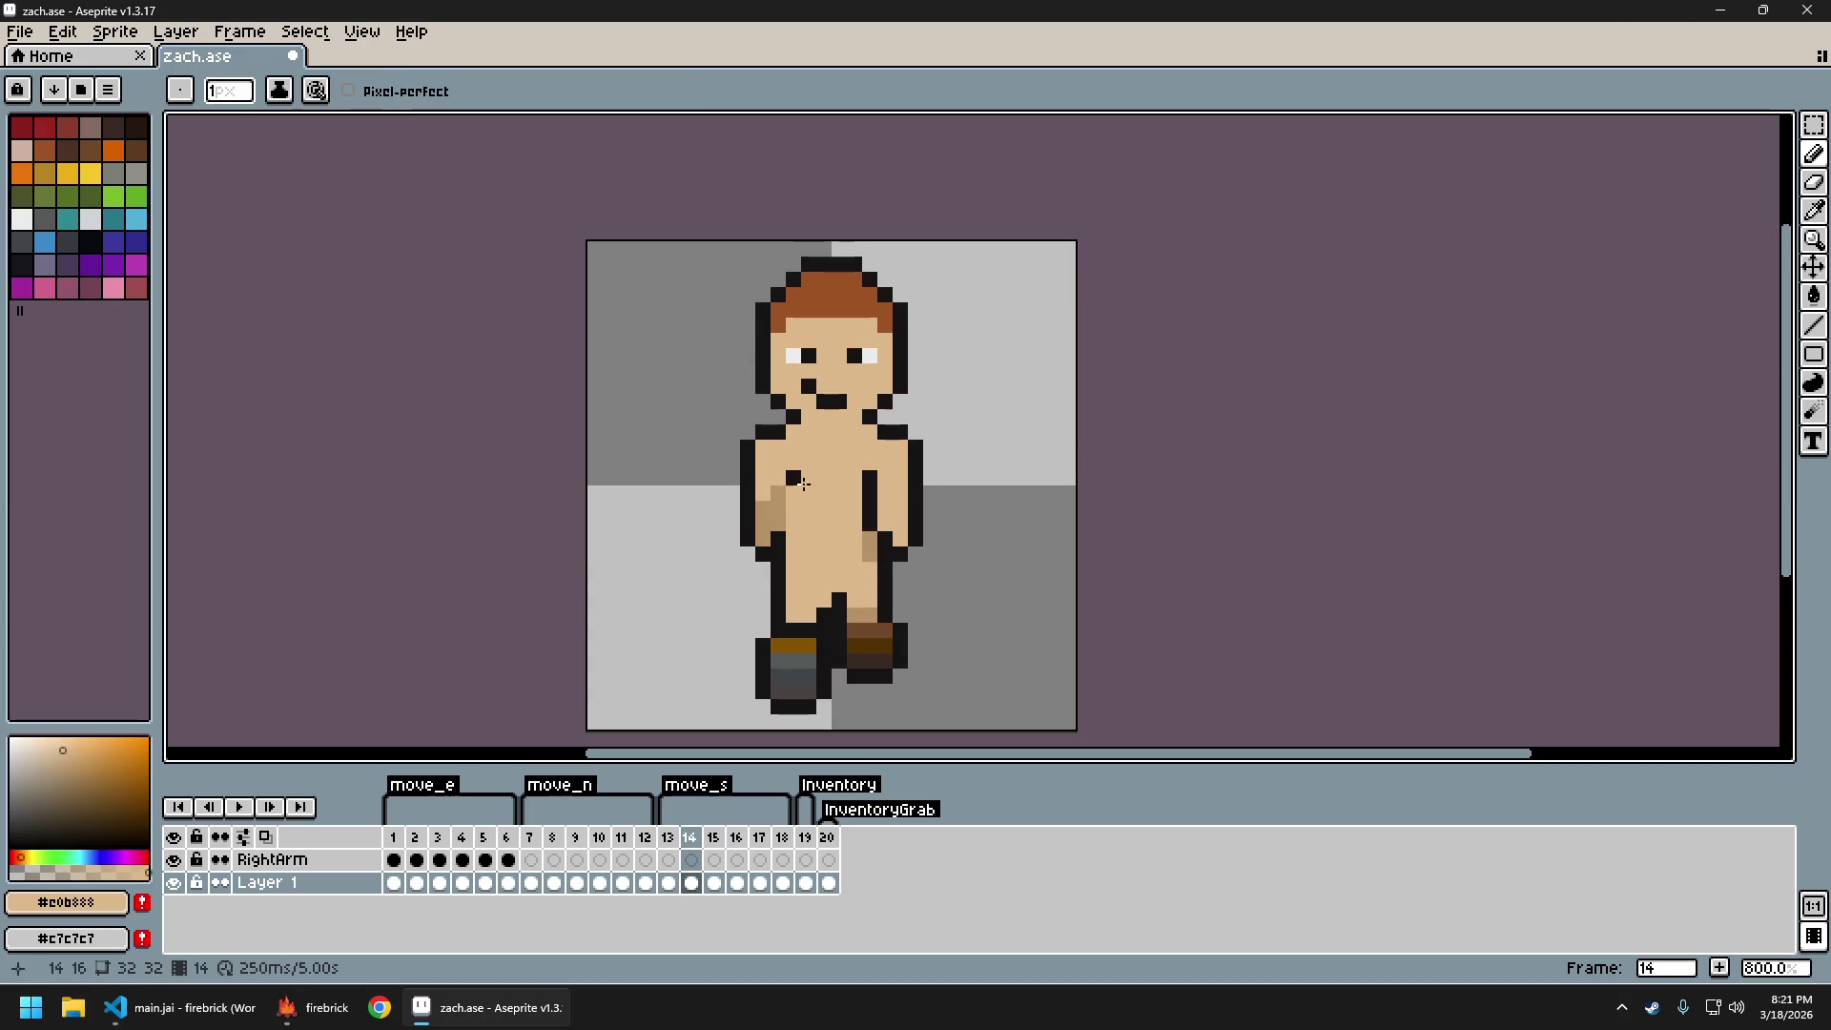
Compare frames 13 and 14, then undo the dark chest pixel
{"action": "scroll", "coordinate": [806, 485], "scroll_direction": "down", "scroll_amount": 4}
{"action": "key", "text": "Left"}
{"action": "key", "text": "Right"}
{"action": "key", "text": "Left"}
{"action": "key", "text": "Right"}
{"action": "key", "text": "Left"}
{"action": "scroll", "coordinate": [844, 566], "scroll_direction": "up", "scroll_amount": 4}
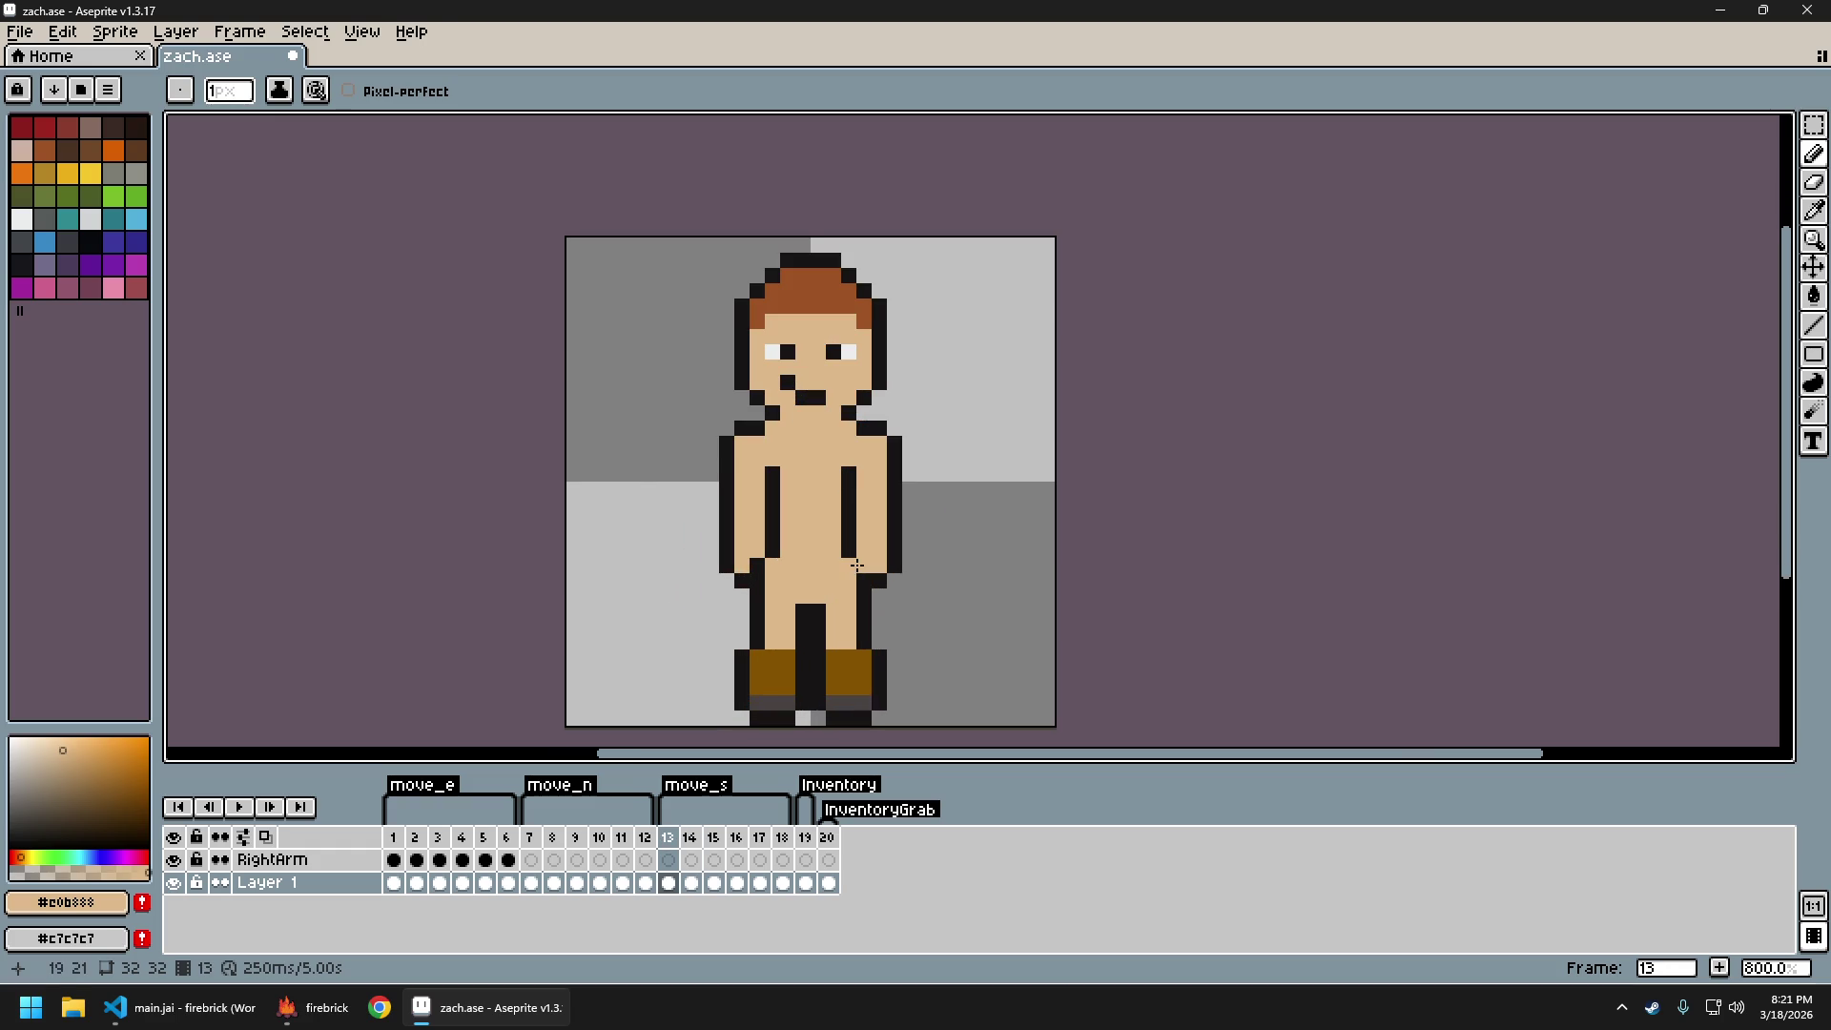
{"action": "key", "text": "ctrl+z"}
Pencil a #b89265 shade column down the left side of frame 14's torso
{"action": "key", "text": "b"}
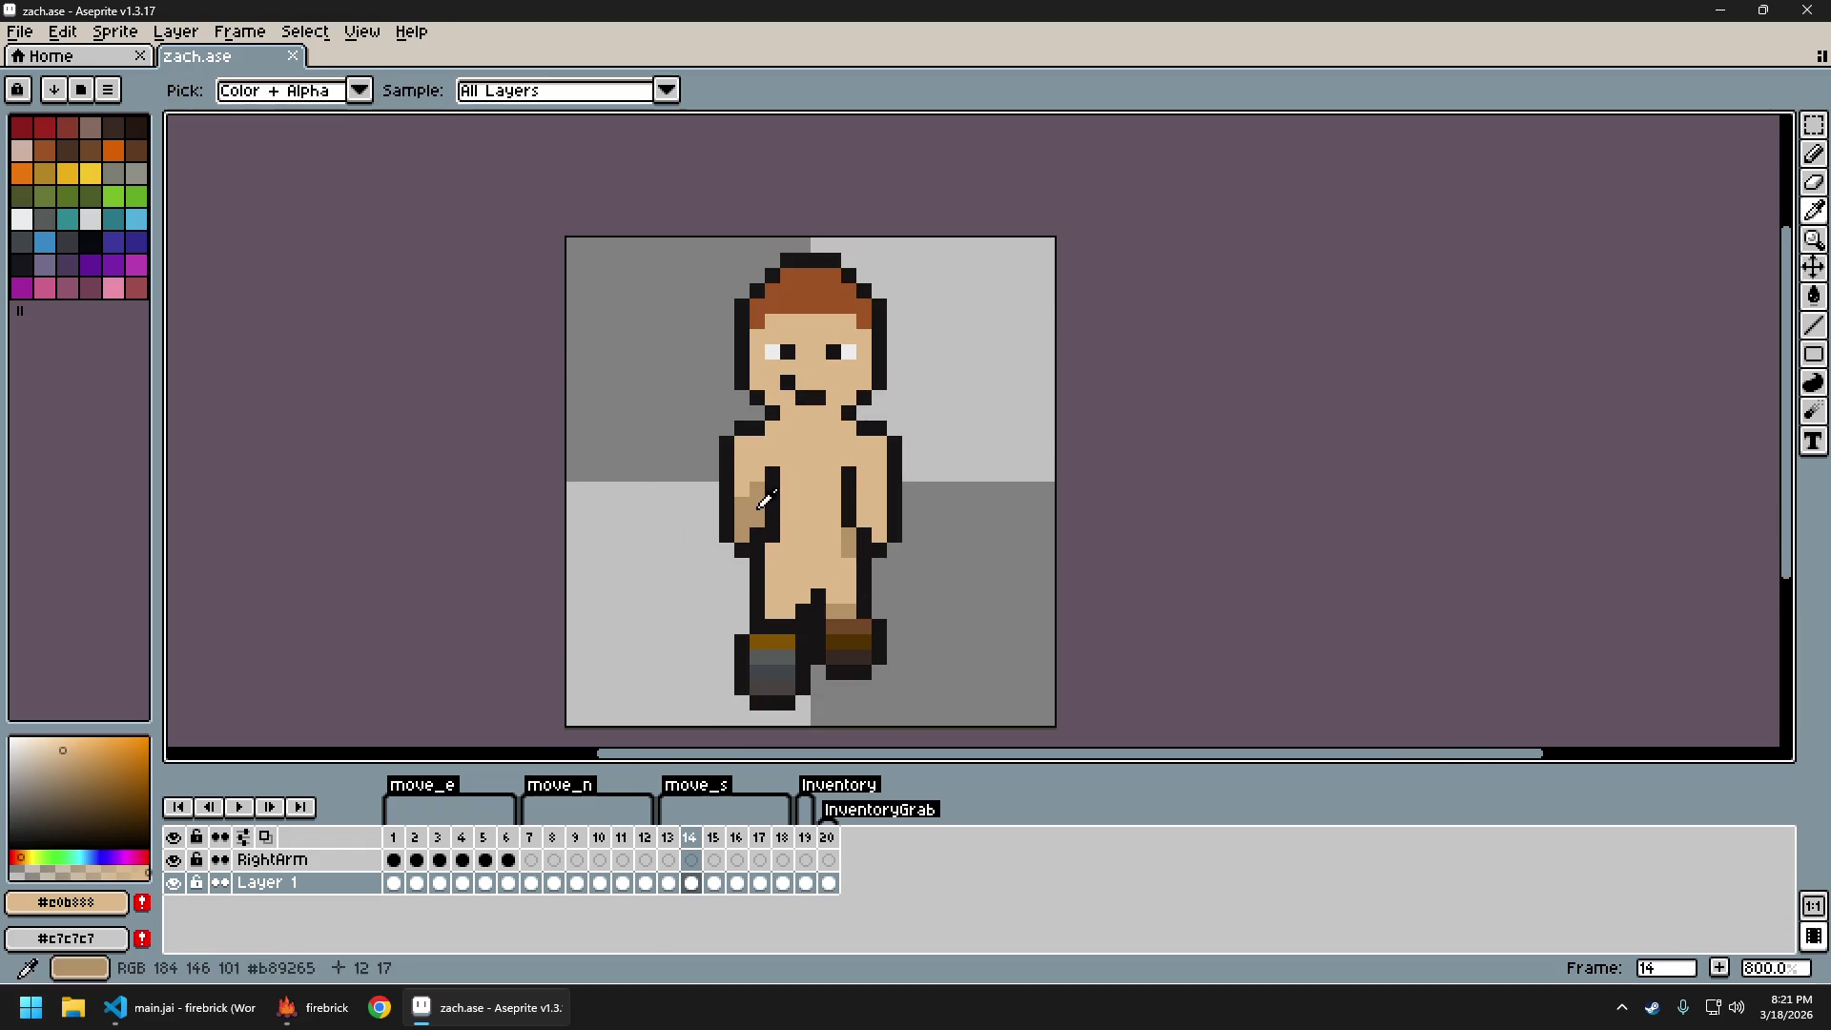
{"action": "left_click", "coordinate": [758, 506], "text": "alt"}
{"action": "left_click_drag", "start_coordinate": [772, 534], "coordinate": [778, 472]}
{"action": "scroll", "coordinate": [1014, 515], "scroll_direction": "down", "scroll_amount": 3}
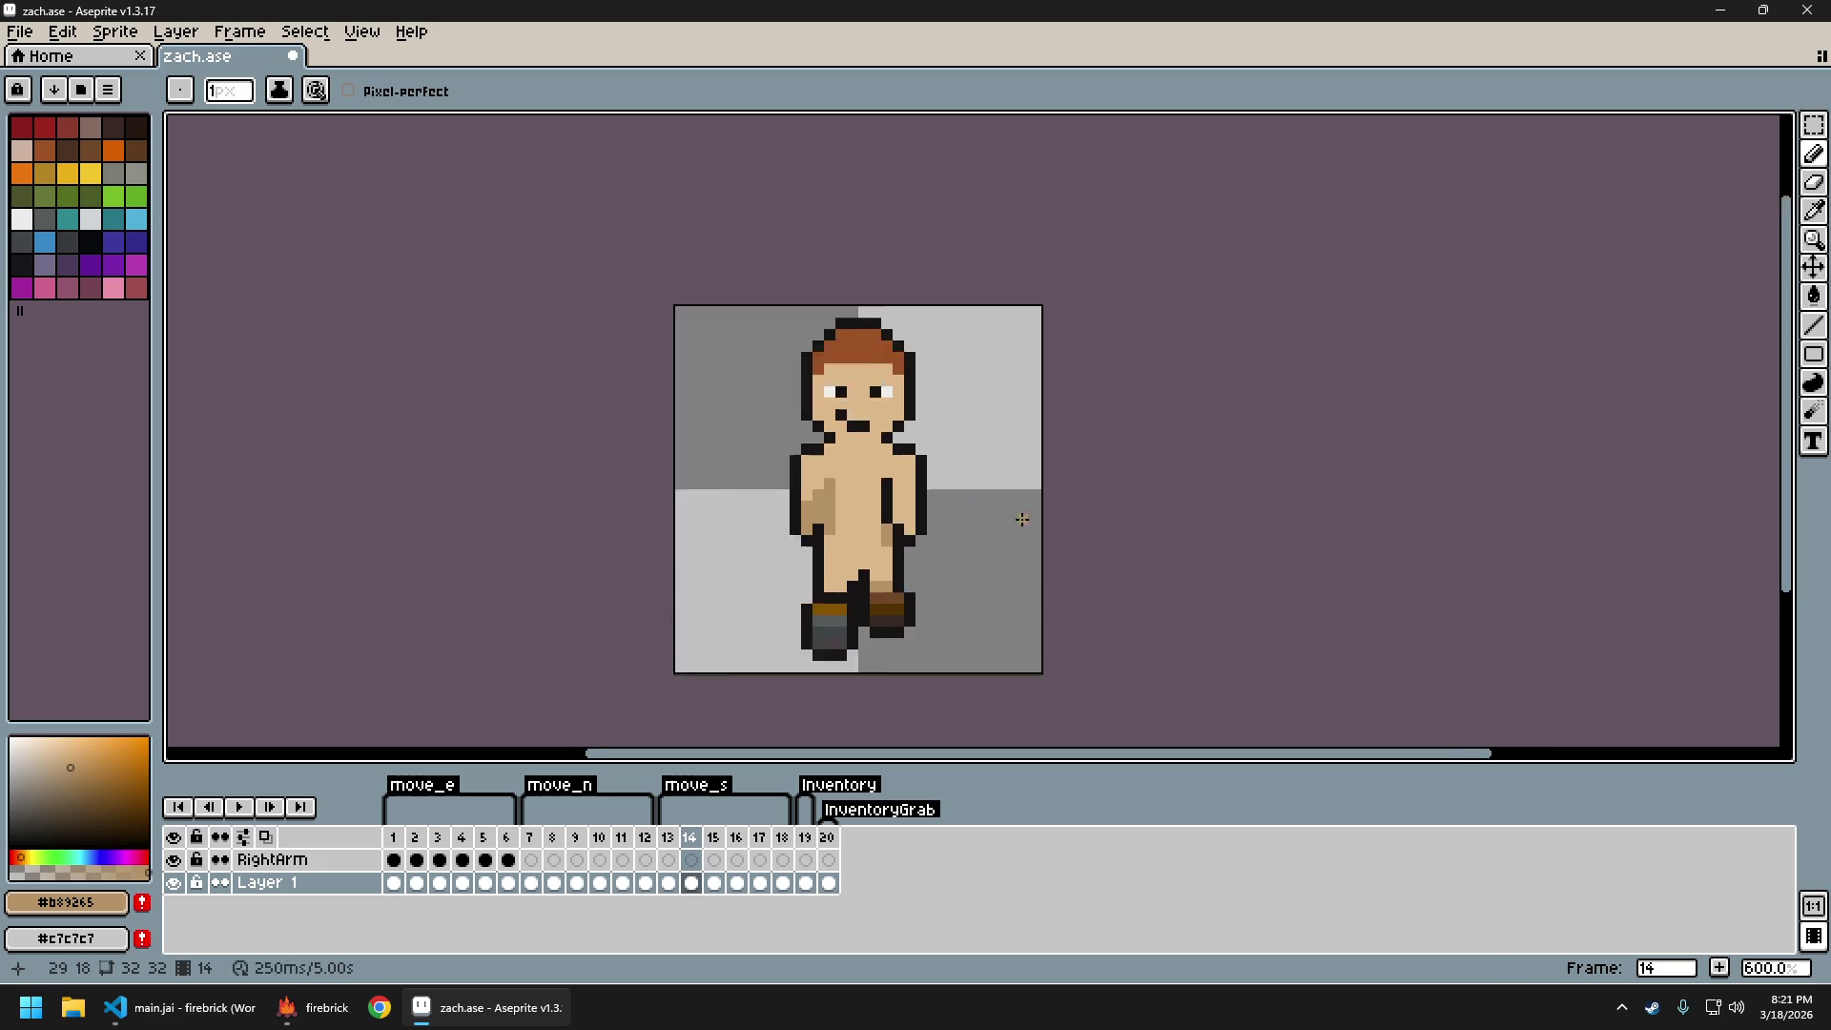
Flip through frames 13–17 to check the shading and undo the stray pencil pixel
{"action": "key", "text": "Left"}
{"action": "key", "text": "Right"}
{"action": "key", "text": "Left"}
{"action": "key", "text": "Right"}
{"action": "key", "text": "Left"}
{"action": "key", "text": "Right"}
{"action": "key", "text": "Right"}
{"action": "key", "text": "Right"}
{"action": "key", "text": "Right"}
{"action": "key", "text": "Left"}
{"action": "key", "text": "Left"}
{"action": "key", "text": "Left"}
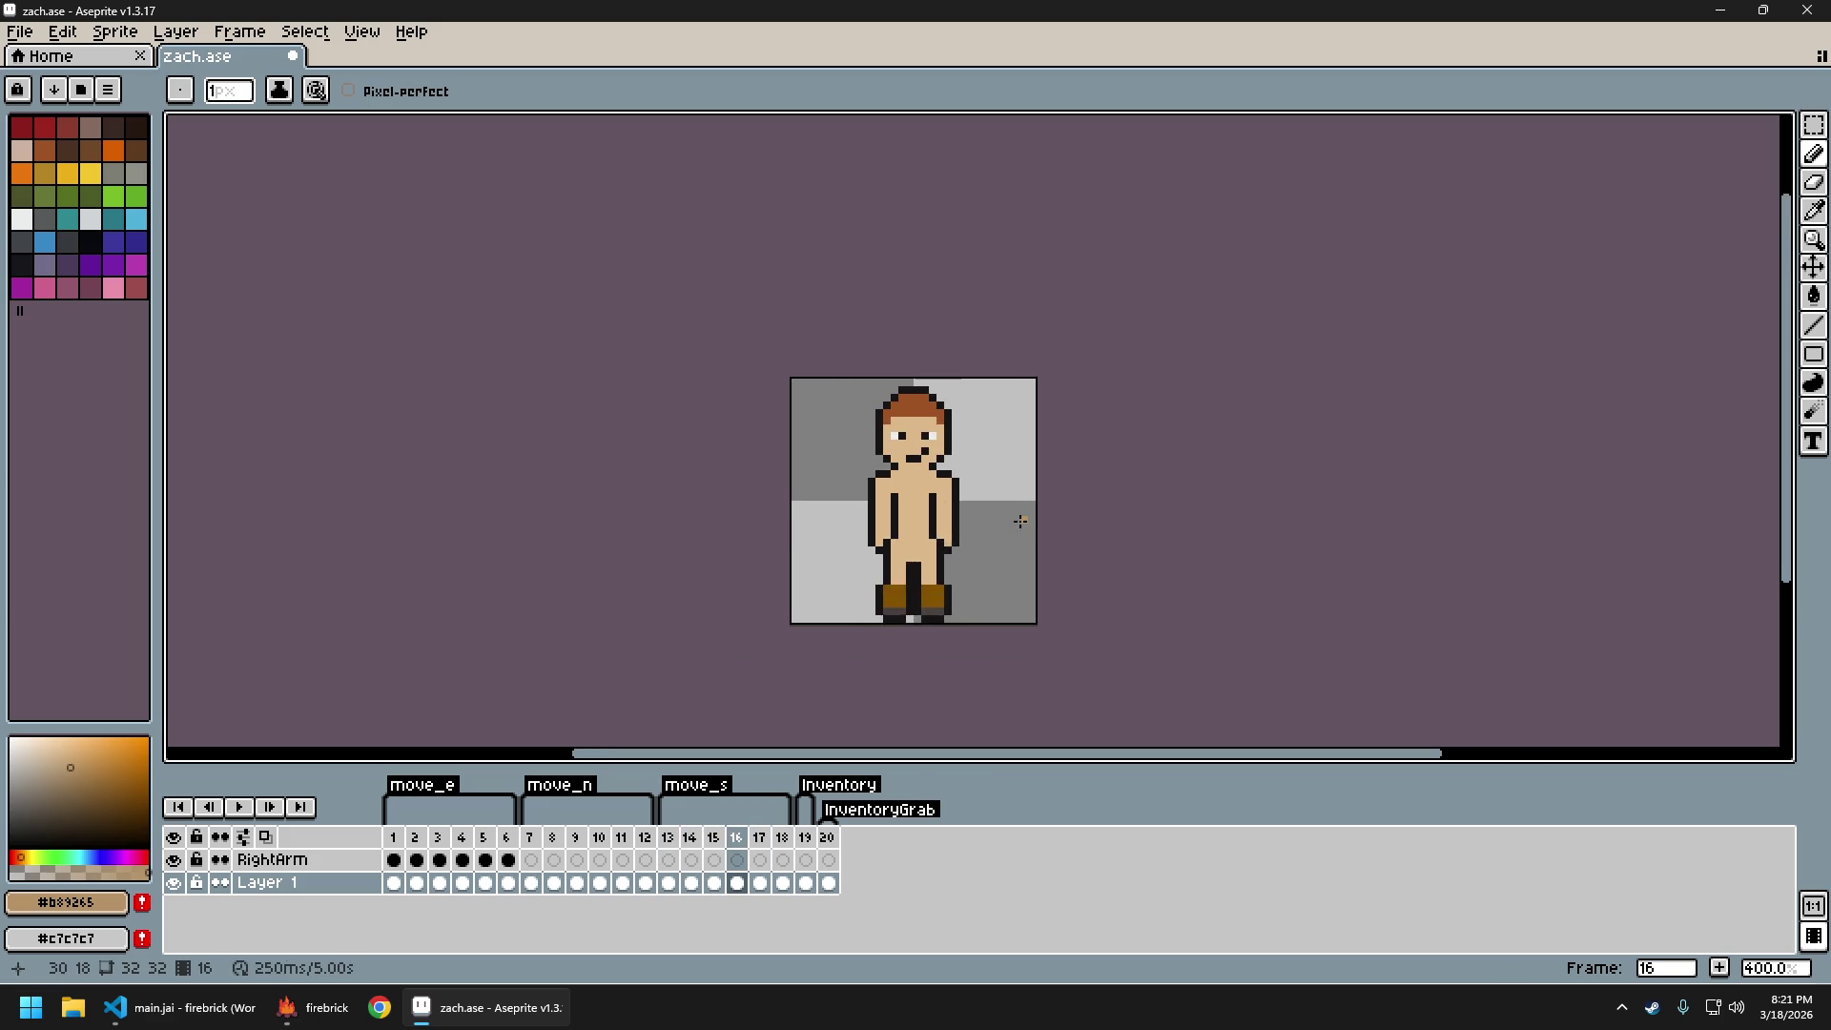
{"action": "key", "text": "ctrl+z"}
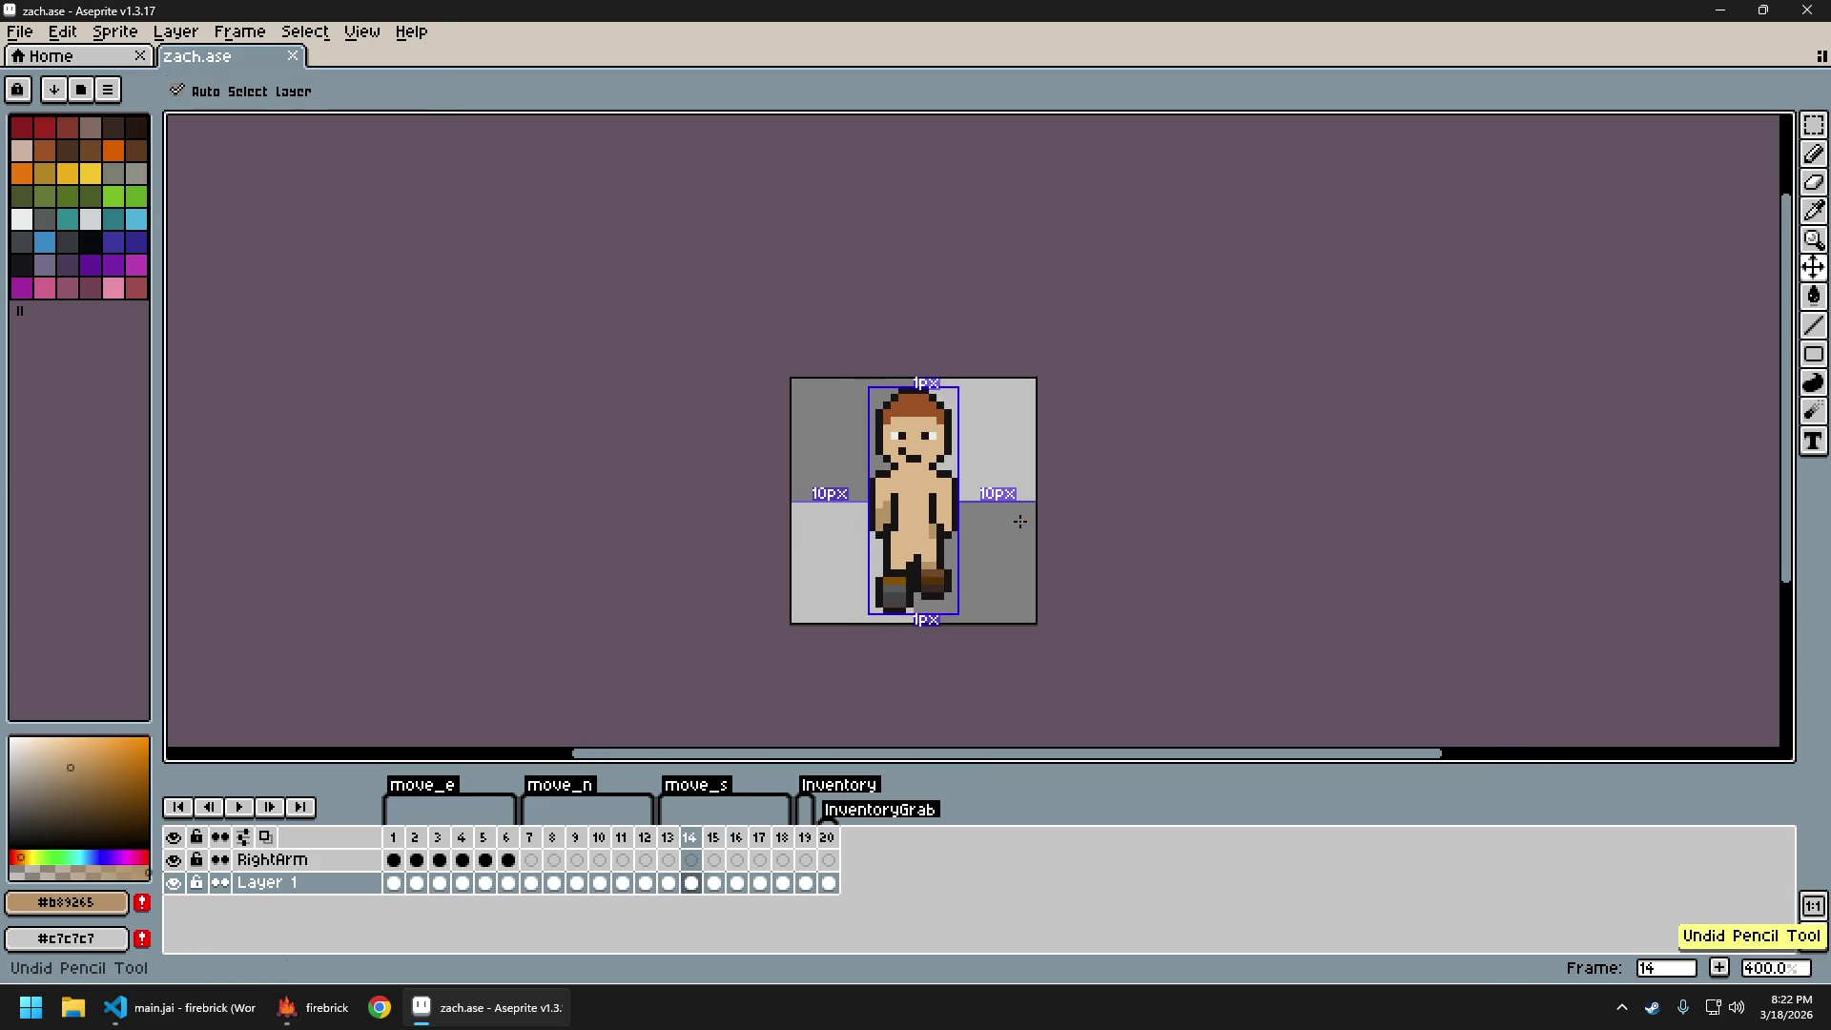
Step between frames 13 to 15 to review the move_s walk cycle
{"action": "key", "text": "Left"}
{"action": "key", "text": "Right"}
{"action": "key", "text": "Right"}
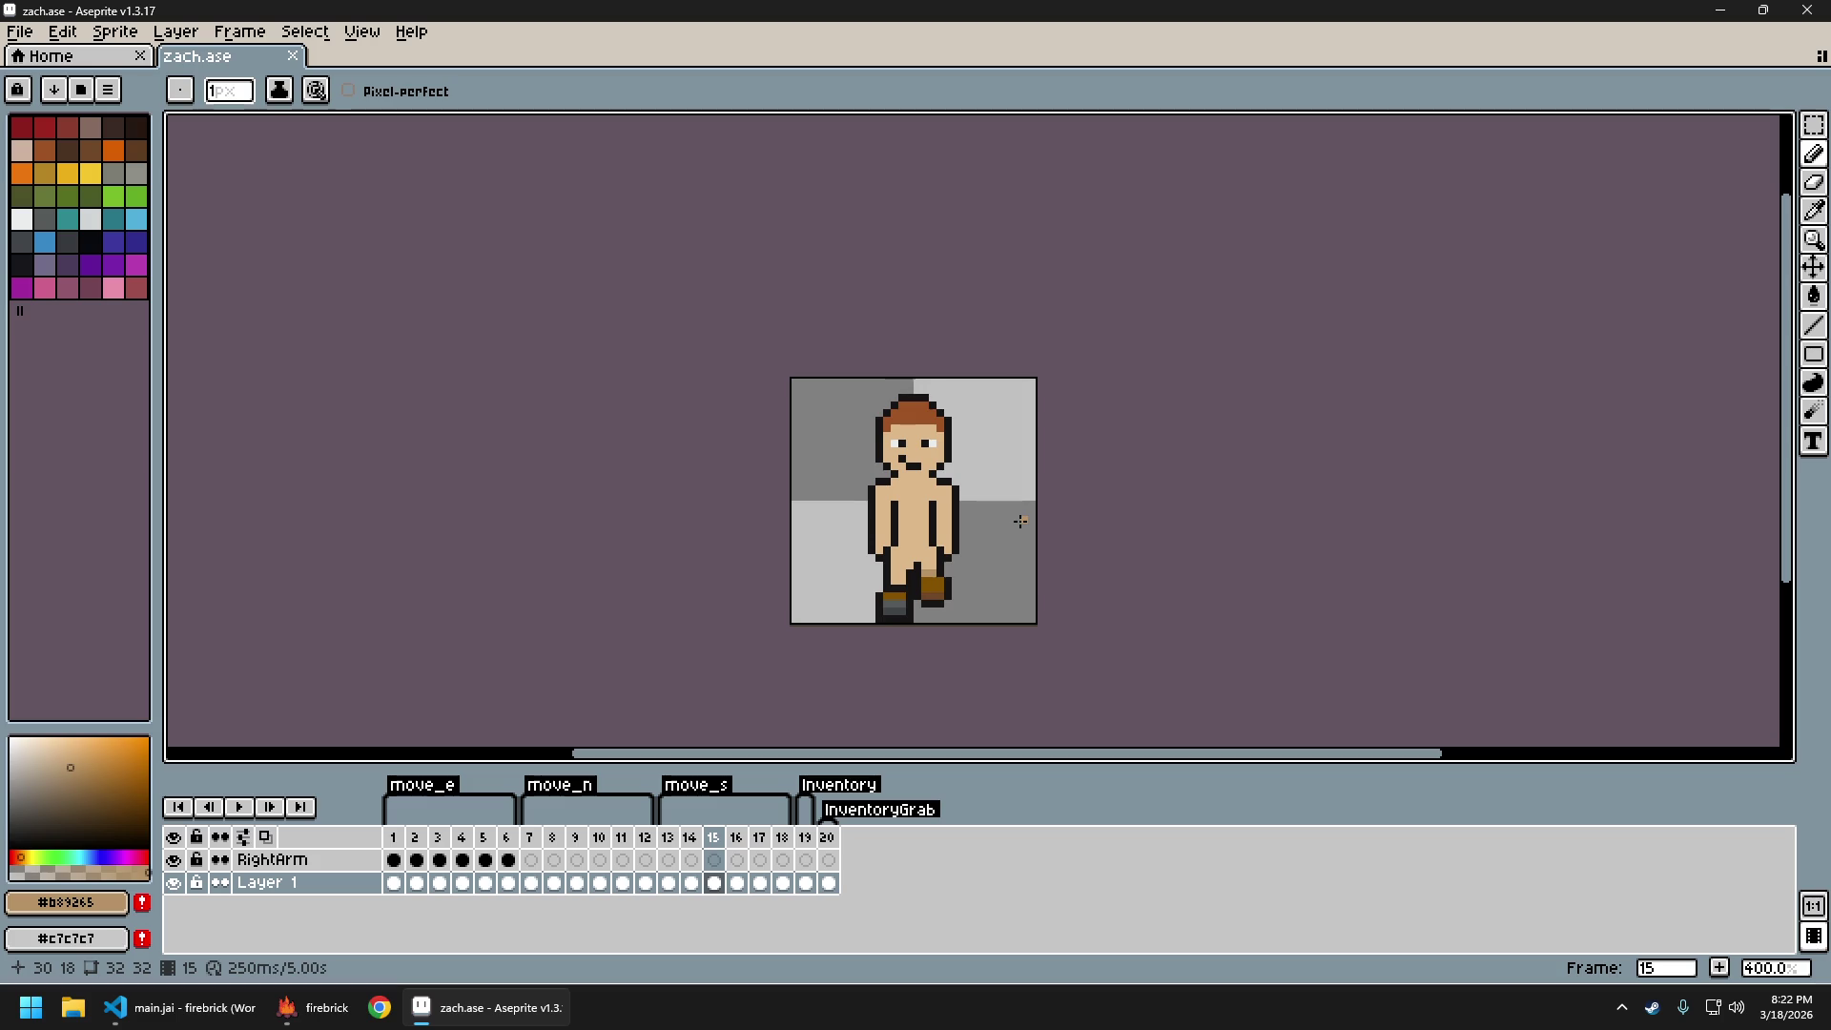
{"action": "key", "text": "Left"}
{"action": "key", "text": "Left"}
{"action": "key", "text": "Left"}
{"action": "key", "text": "Right"}
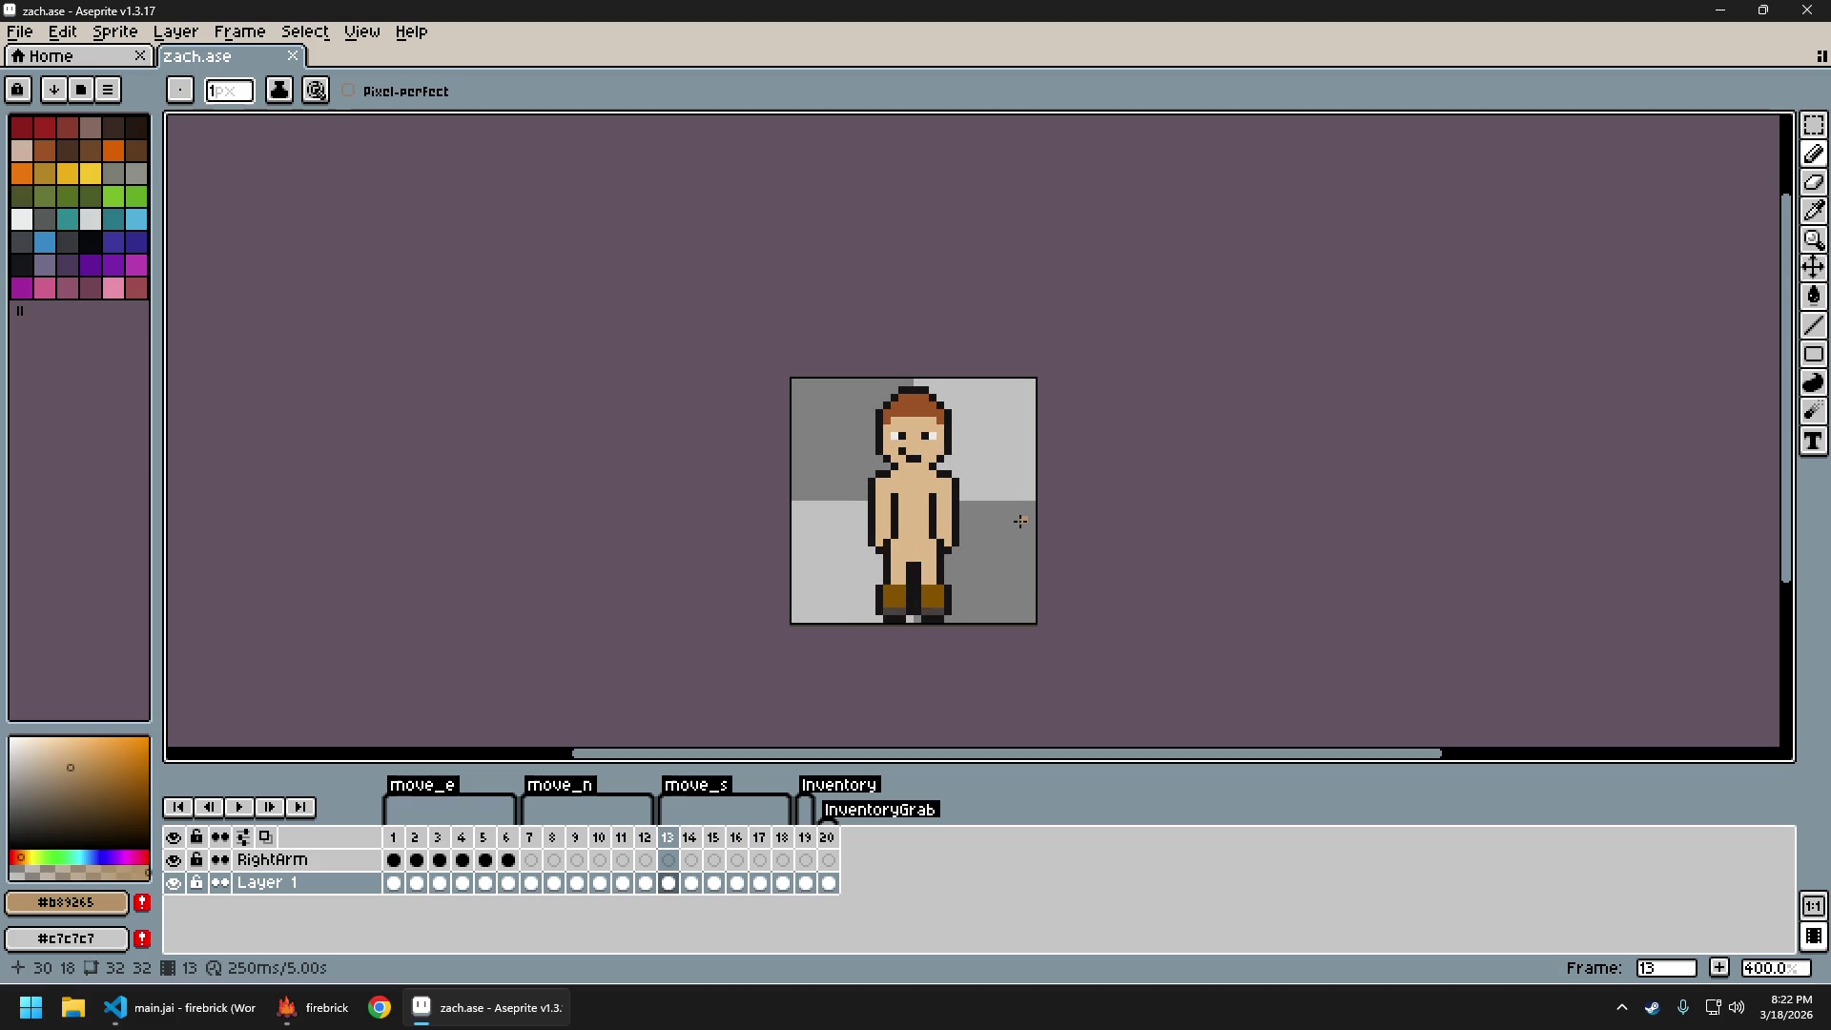
{"action": "scroll", "coordinate": [814, 464], "scroll_direction": "up", "scroll_amount": 5}
Paint the black arm lines tan on frame 13 and on both sides of frame 14
{"action": "scroll", "coordinate": [760, 430], "scroll_direction": "right", "scroll_amount": 3}
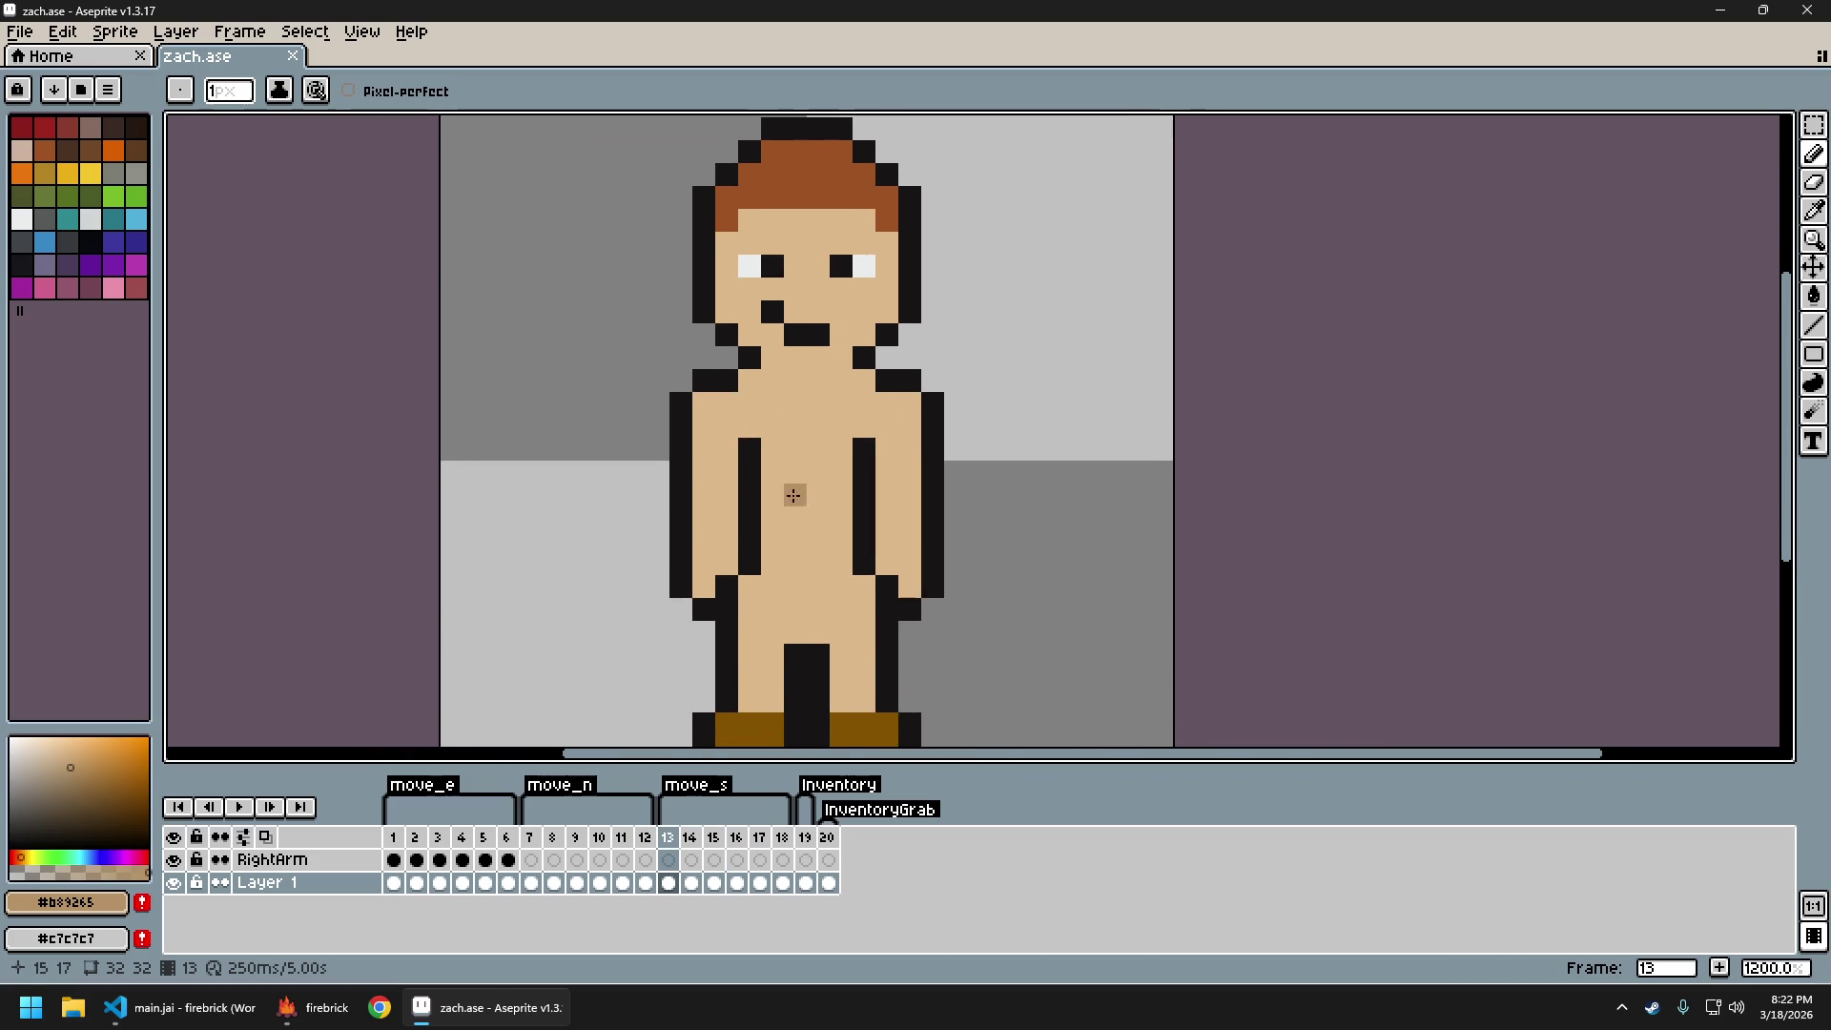
{"action": "mouse_move", "coordinate": [752, 565]}
{"action": "left_mouse_down"}
{"action": "mouse_move", "coordinate": [752, 444]}
{"action": "mouse_move", "coordinate": [864, 569]}
{"action": "mouse_move", "coordinate": [939, 571]}
{"action": "left_mouse_up"}
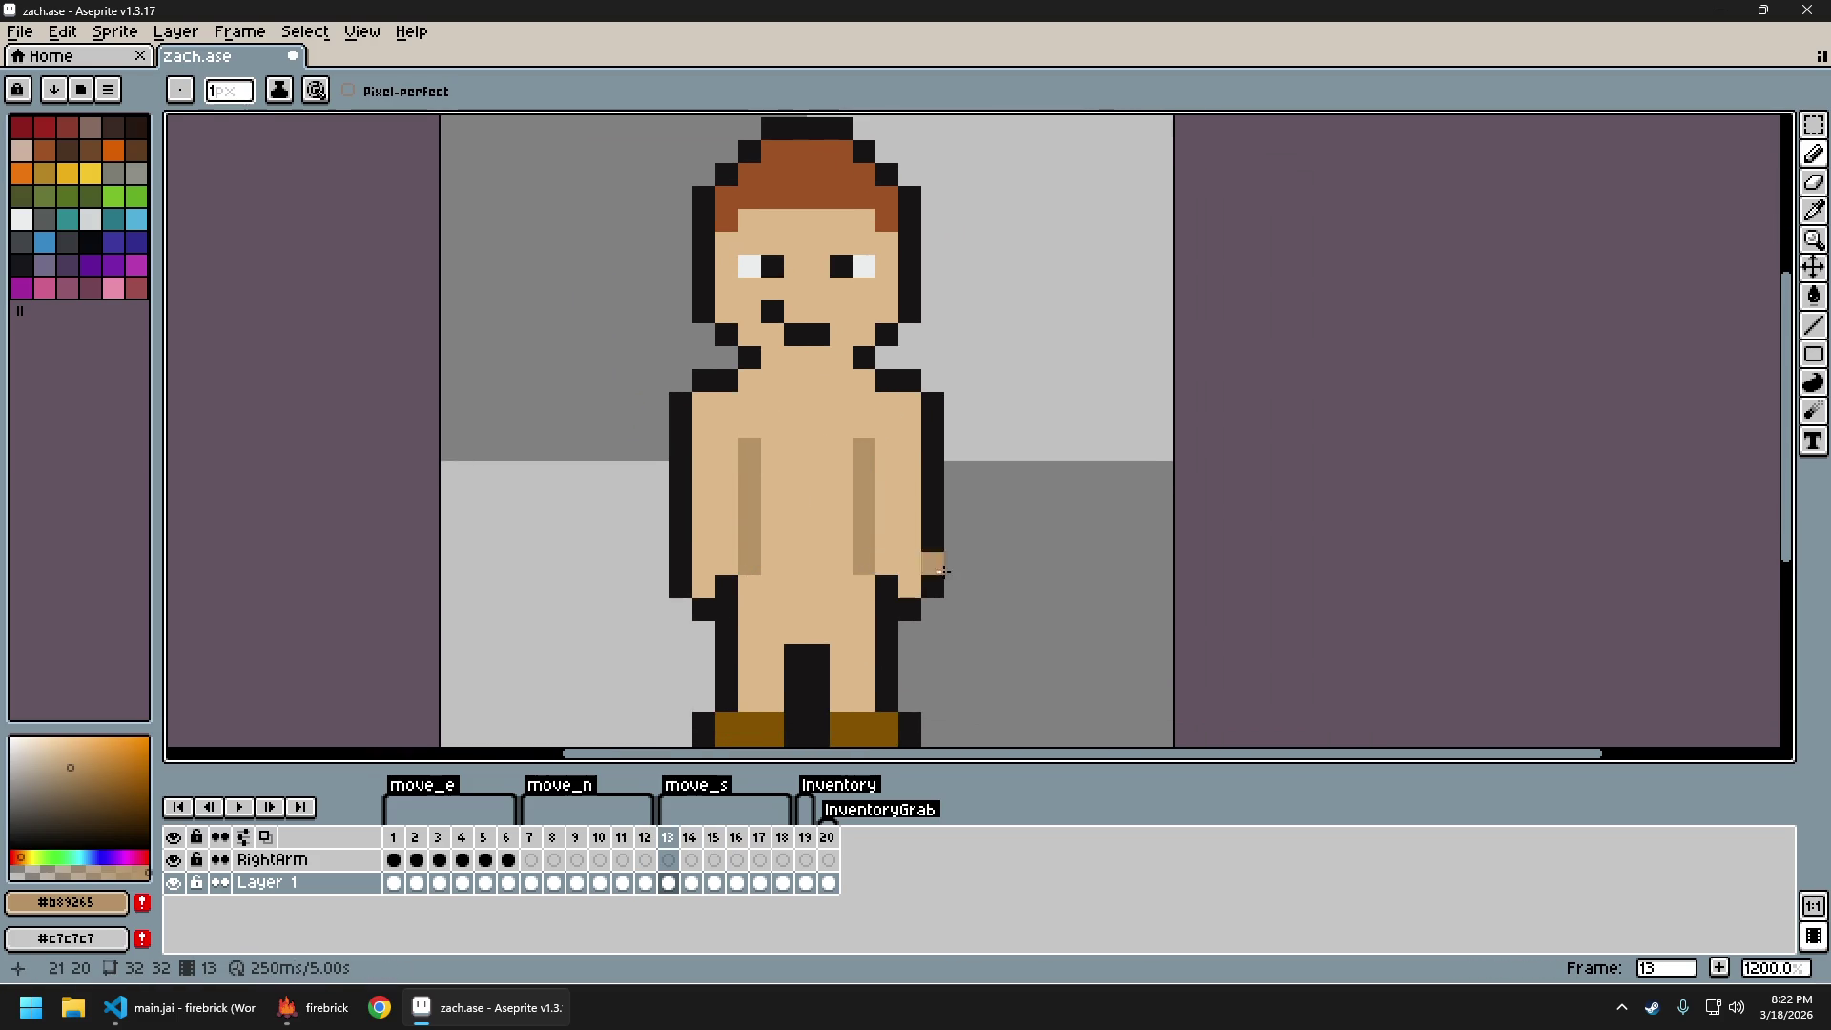
{"action": "key", "text": "period"}
{"action": "left_click_drag", "start_coordinate": [754, 545], "coordinate": [745, 441]}
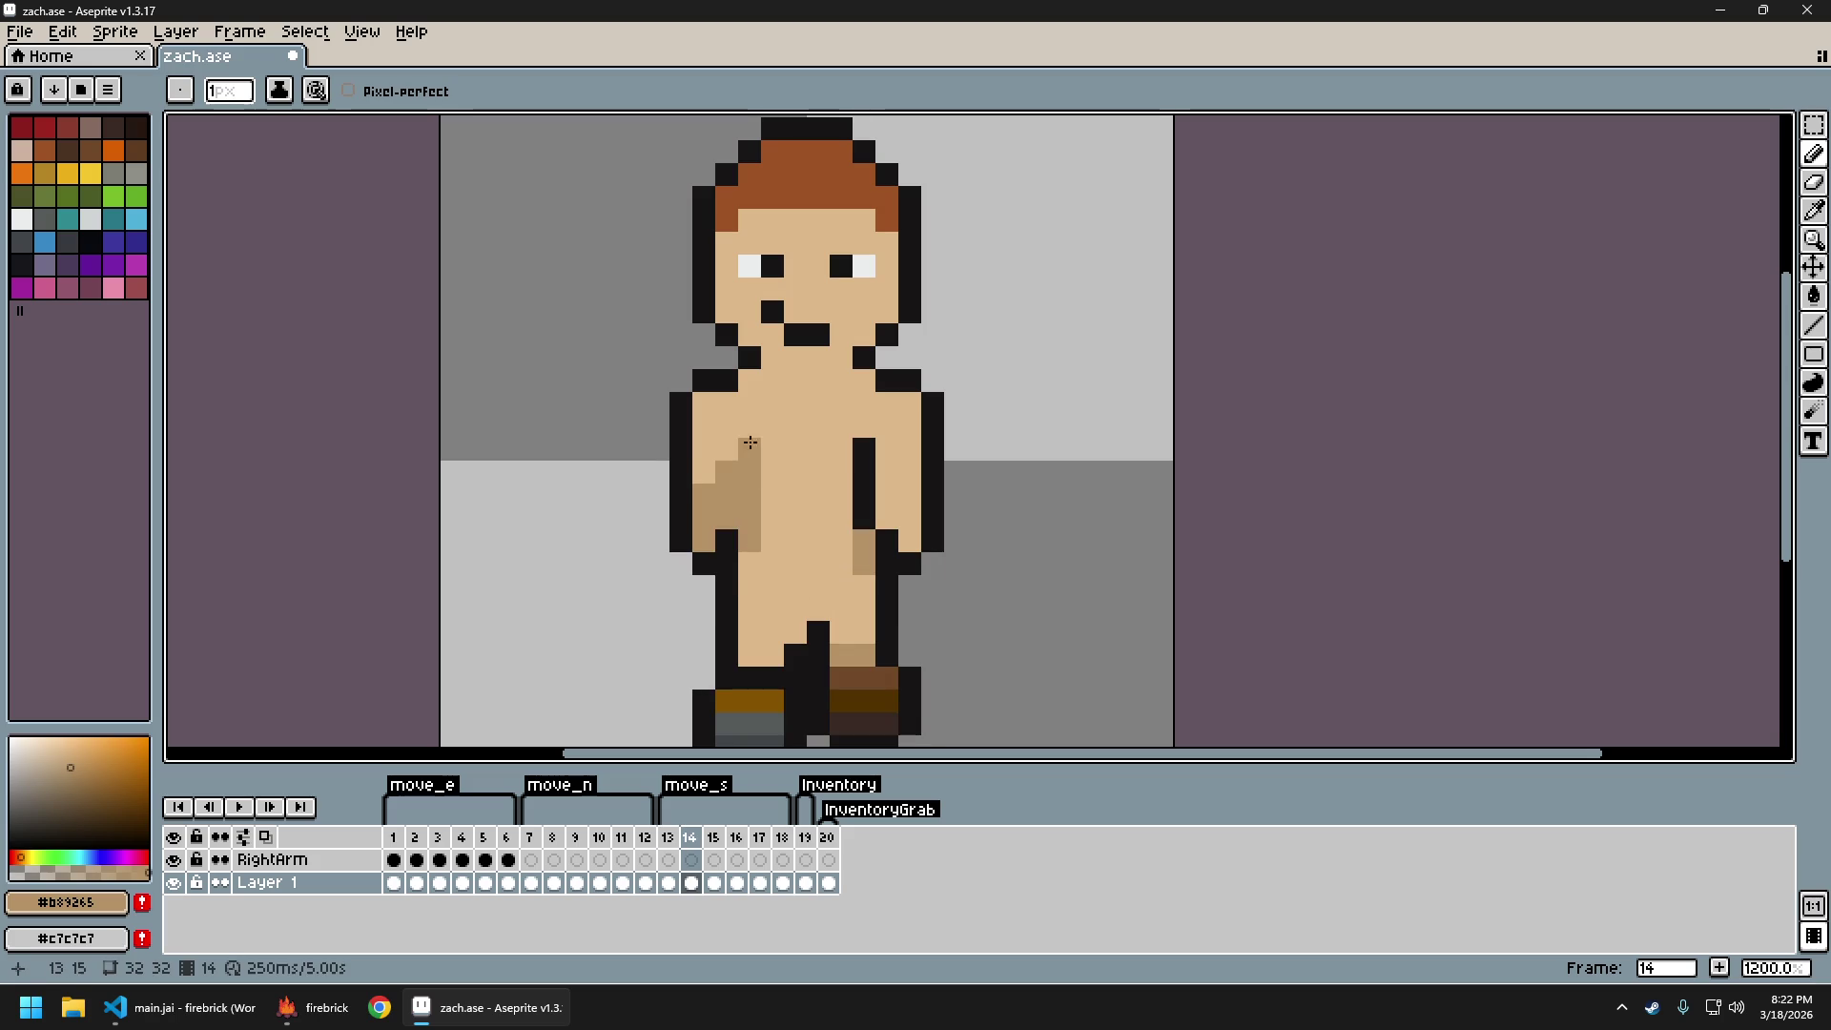
{"action": "left_click_drag", "start_coordinate": [859, 512], "coordinate": [864, 441]}
Repaint the left and right black torso stripes tan on frame 15
{"action": "scroll", "coordinate": [967, 536], "scroll_direction": "down", "scroll_amount": 4}
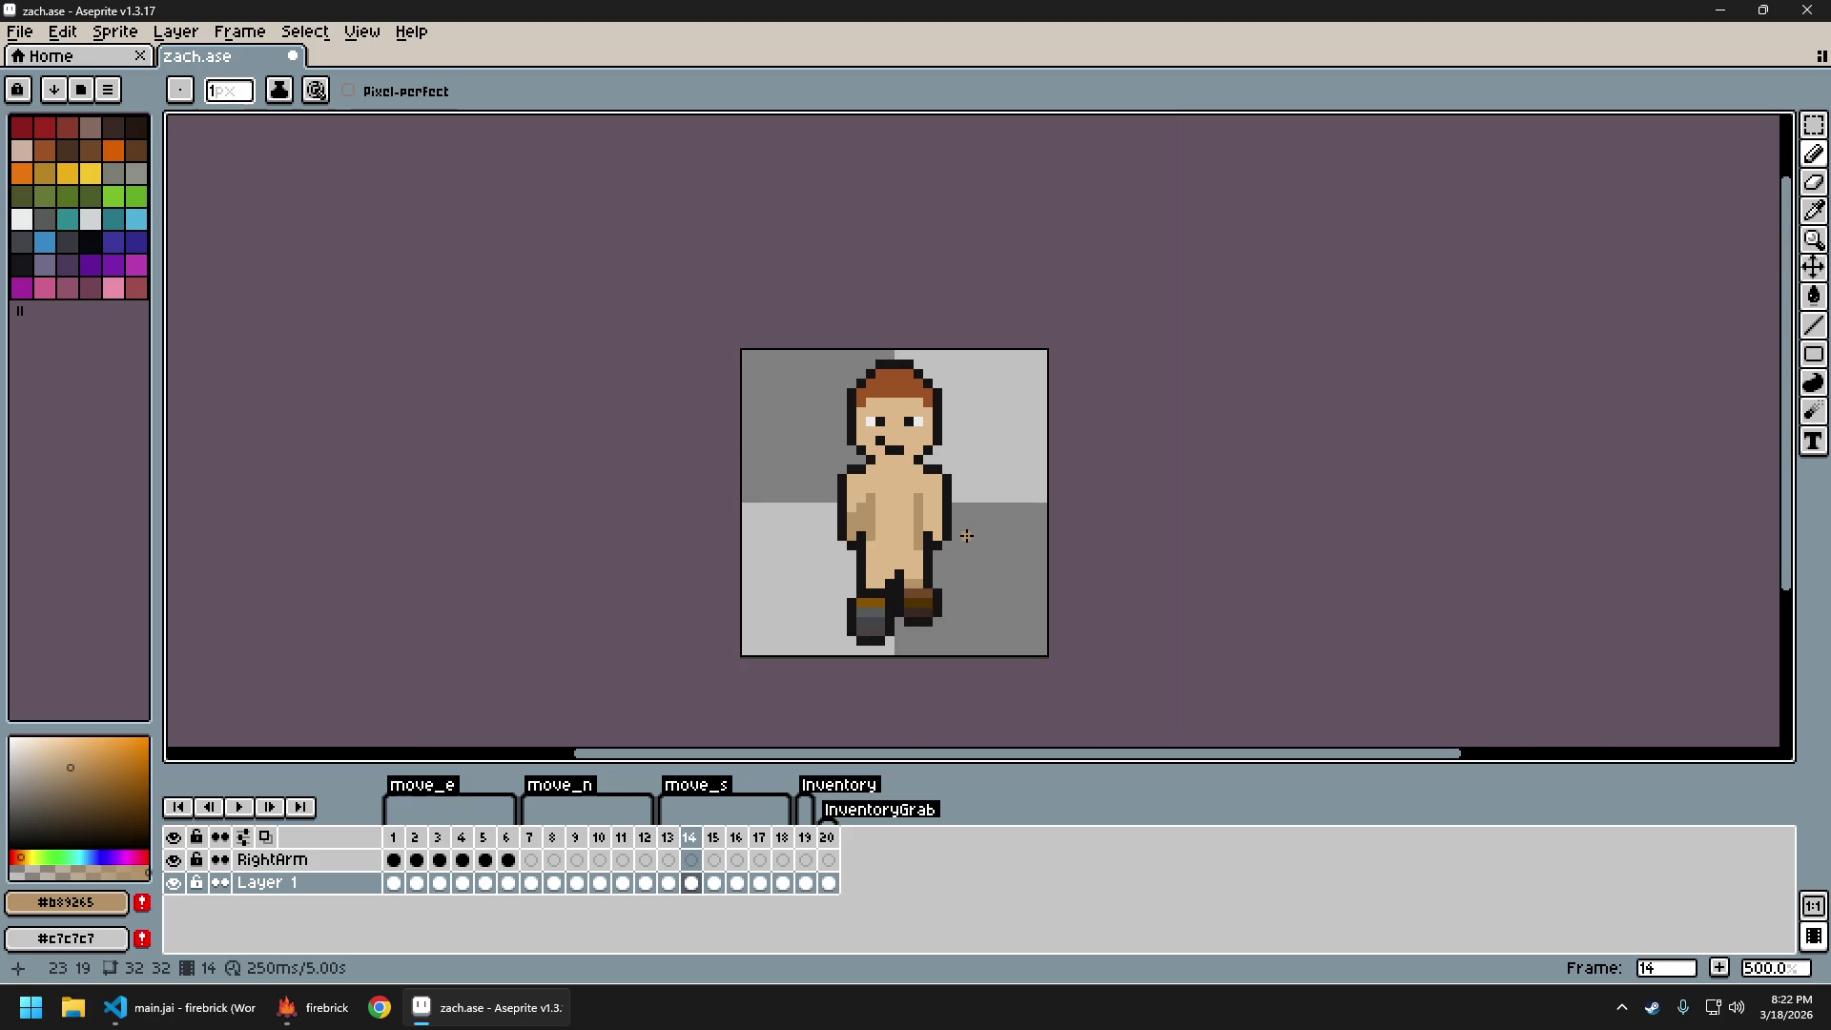
{"action": "scroll", "coordinate": [968, 535], "scroll_direction": "up", "scroll_amount": 2}
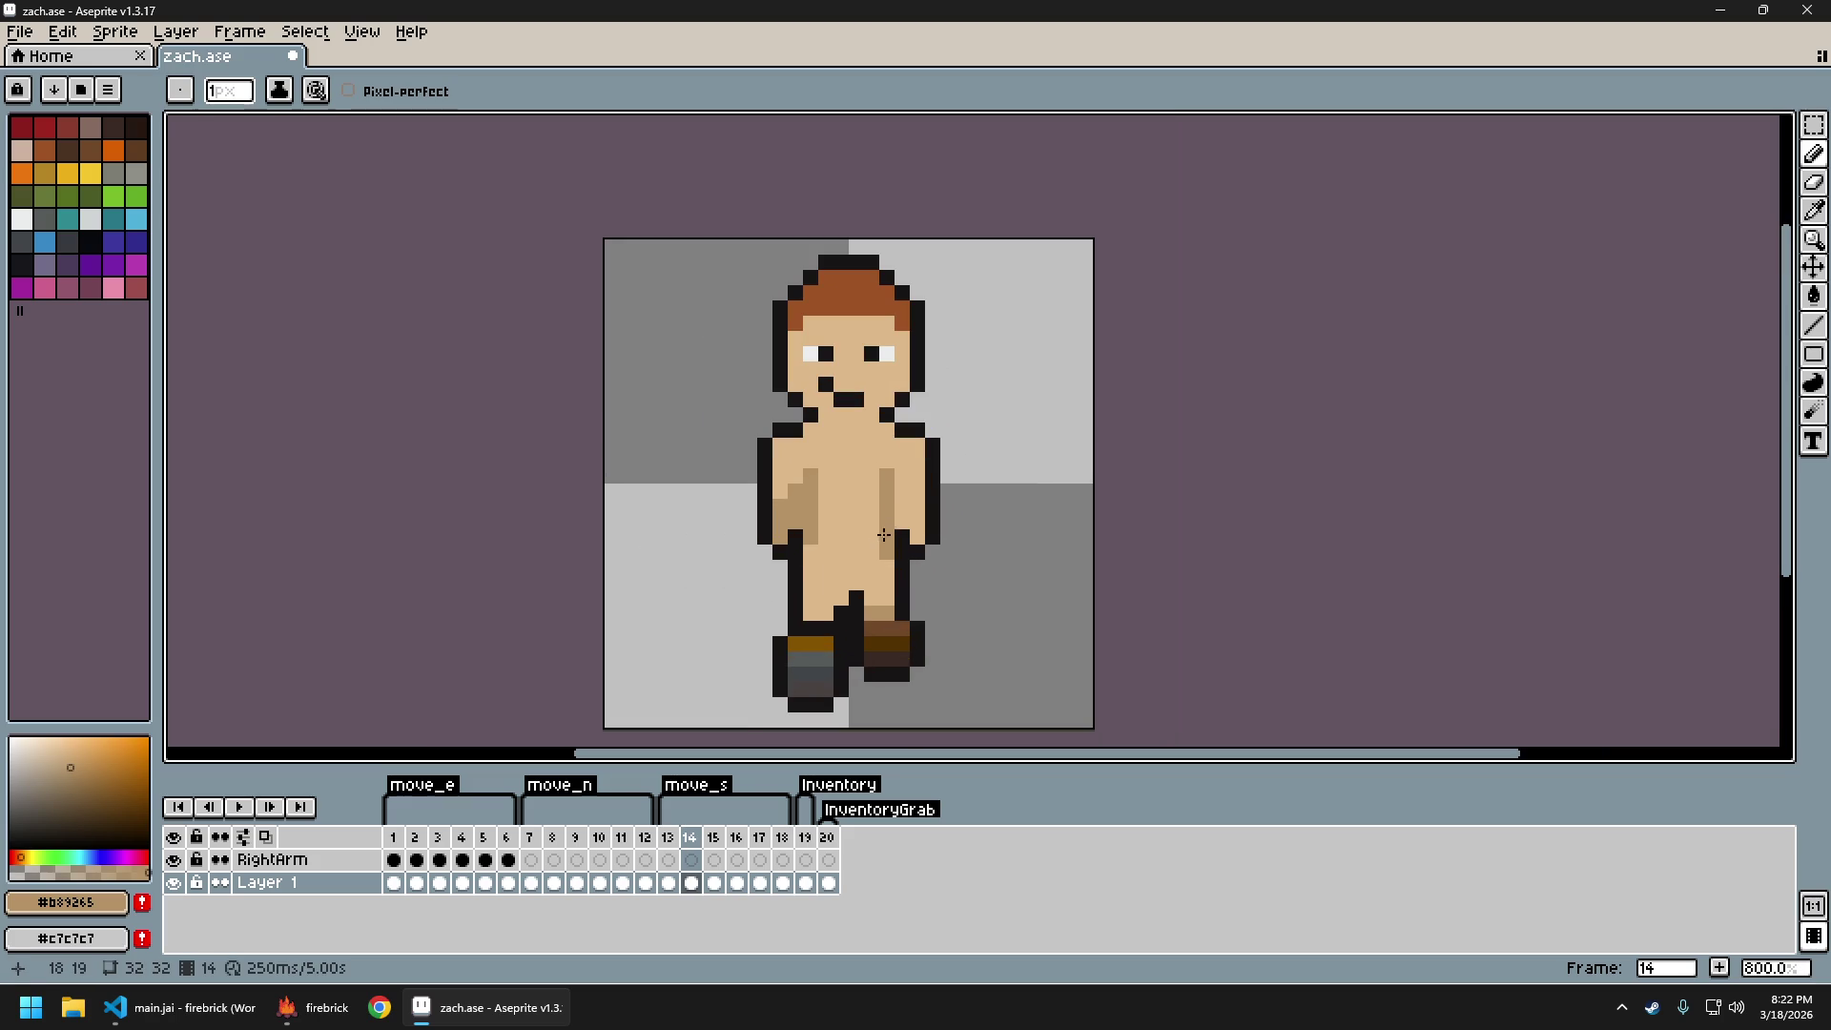
{"action": "key", "text": "period"}
{"action": "left_click_drag", "start_coordinate": [815, 565], "coordinate": [809, 477]}
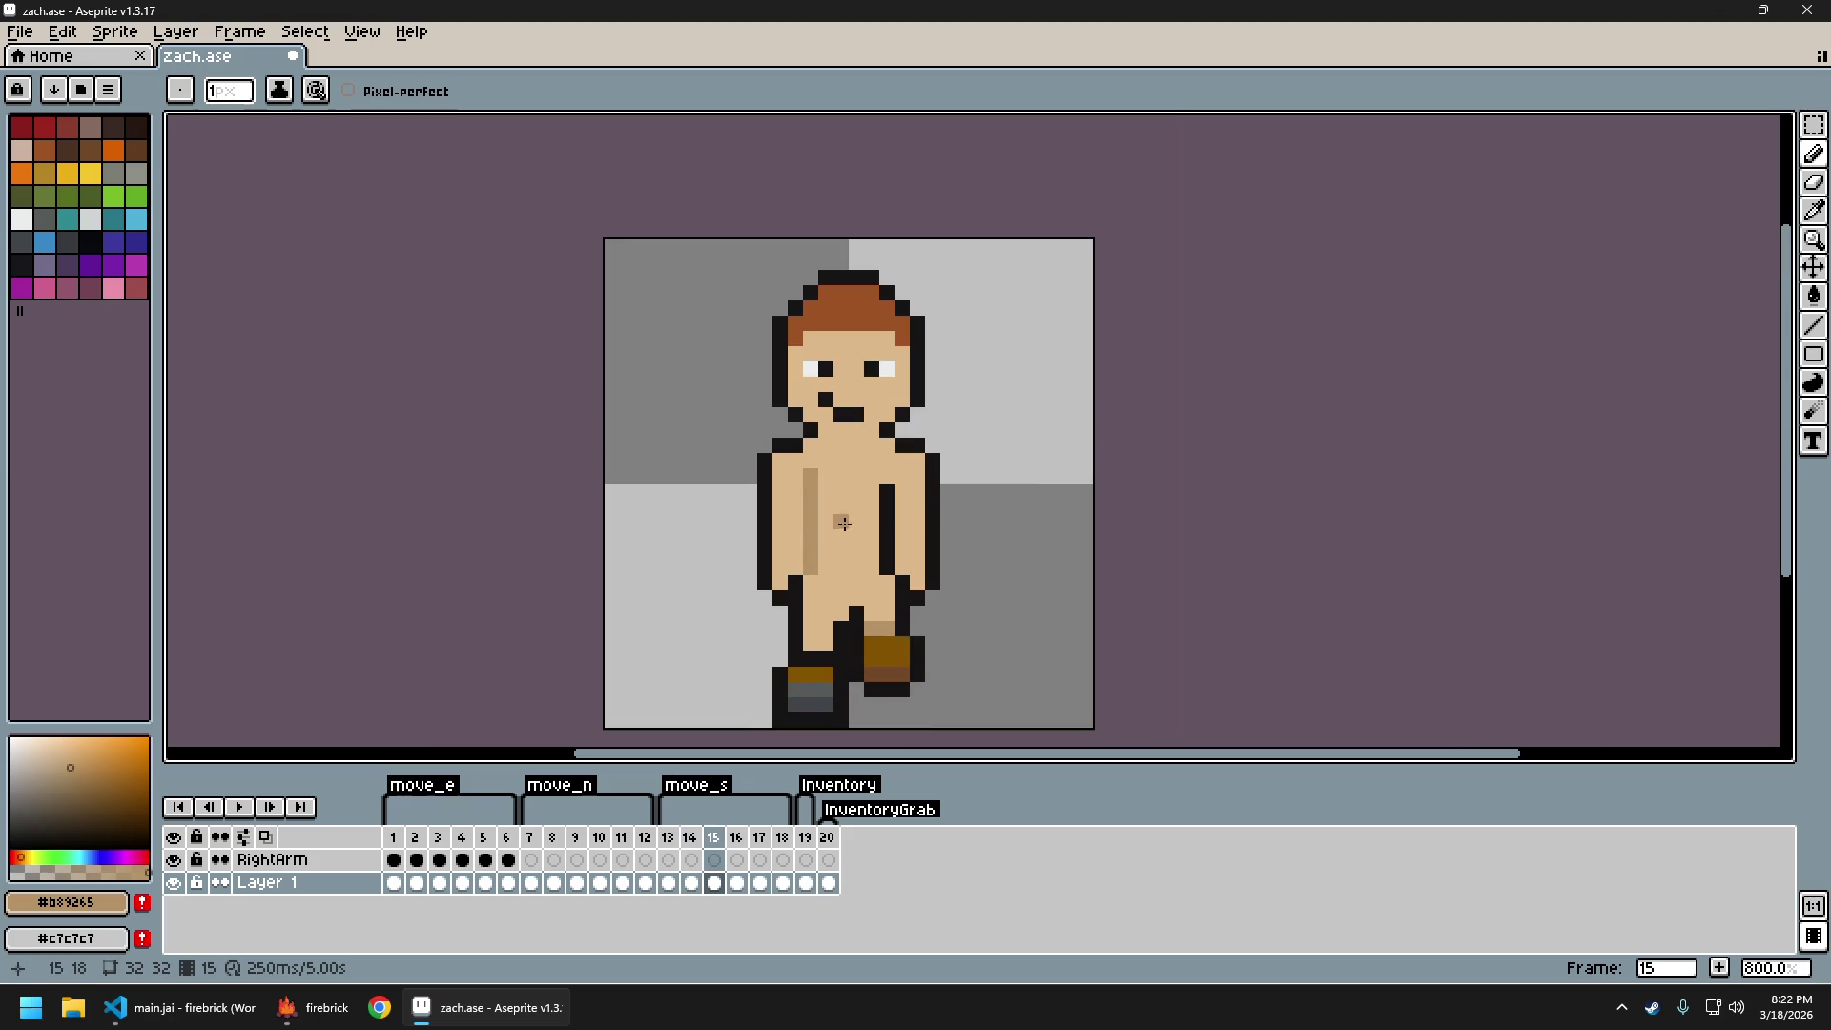
{"action": "key", "text": "ctrl+z"}
{"action": "left_click", "coordinate": [815, 493]}
{"action": "left_click_drag", "start_coordinate": [888, 567], "coordinate": [887, 488]}
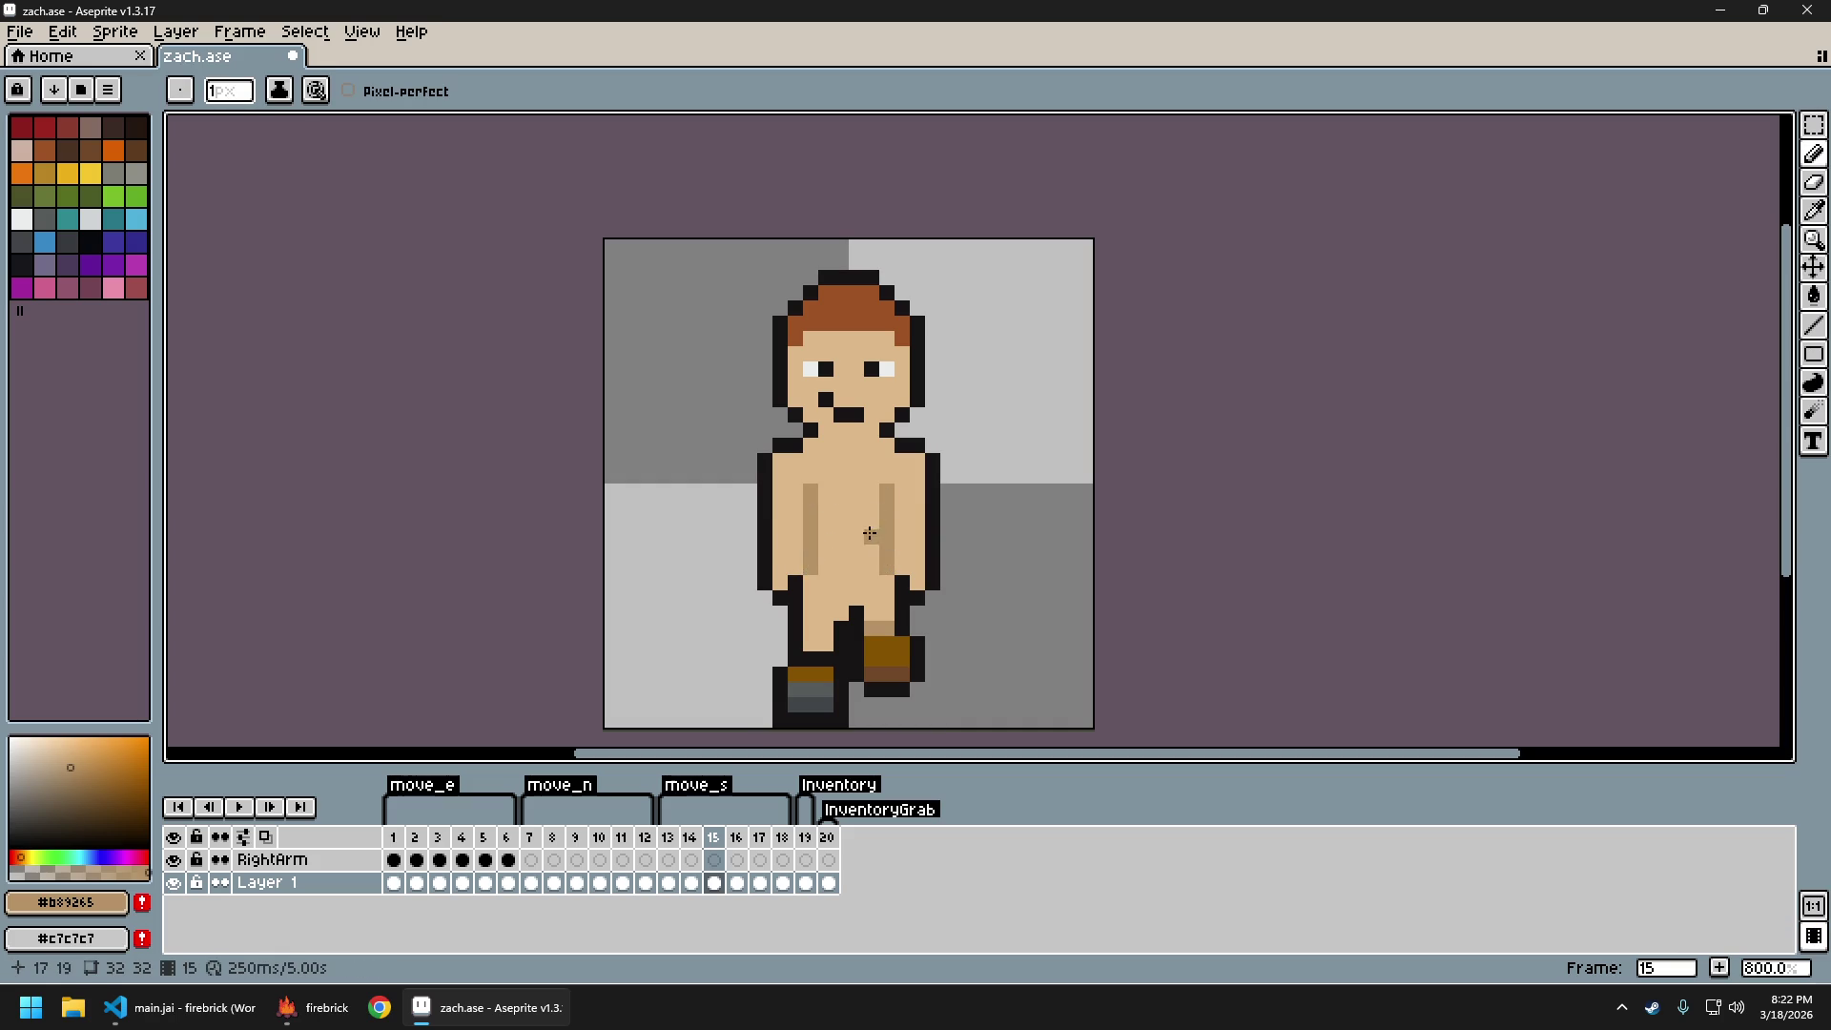
Repaint both black torso stripes tan on frames 16 and 17
{"action": "key", "text": "Right"}
{"action": "left_click_drag", "start_coordinate": [812, 557], "coordinate": [809, 480]}
{"action": "left_click_drag", "start_coordinate": [888, 559], "coordinate": [887, 470]}
{"action": "key", "text": "Right"}
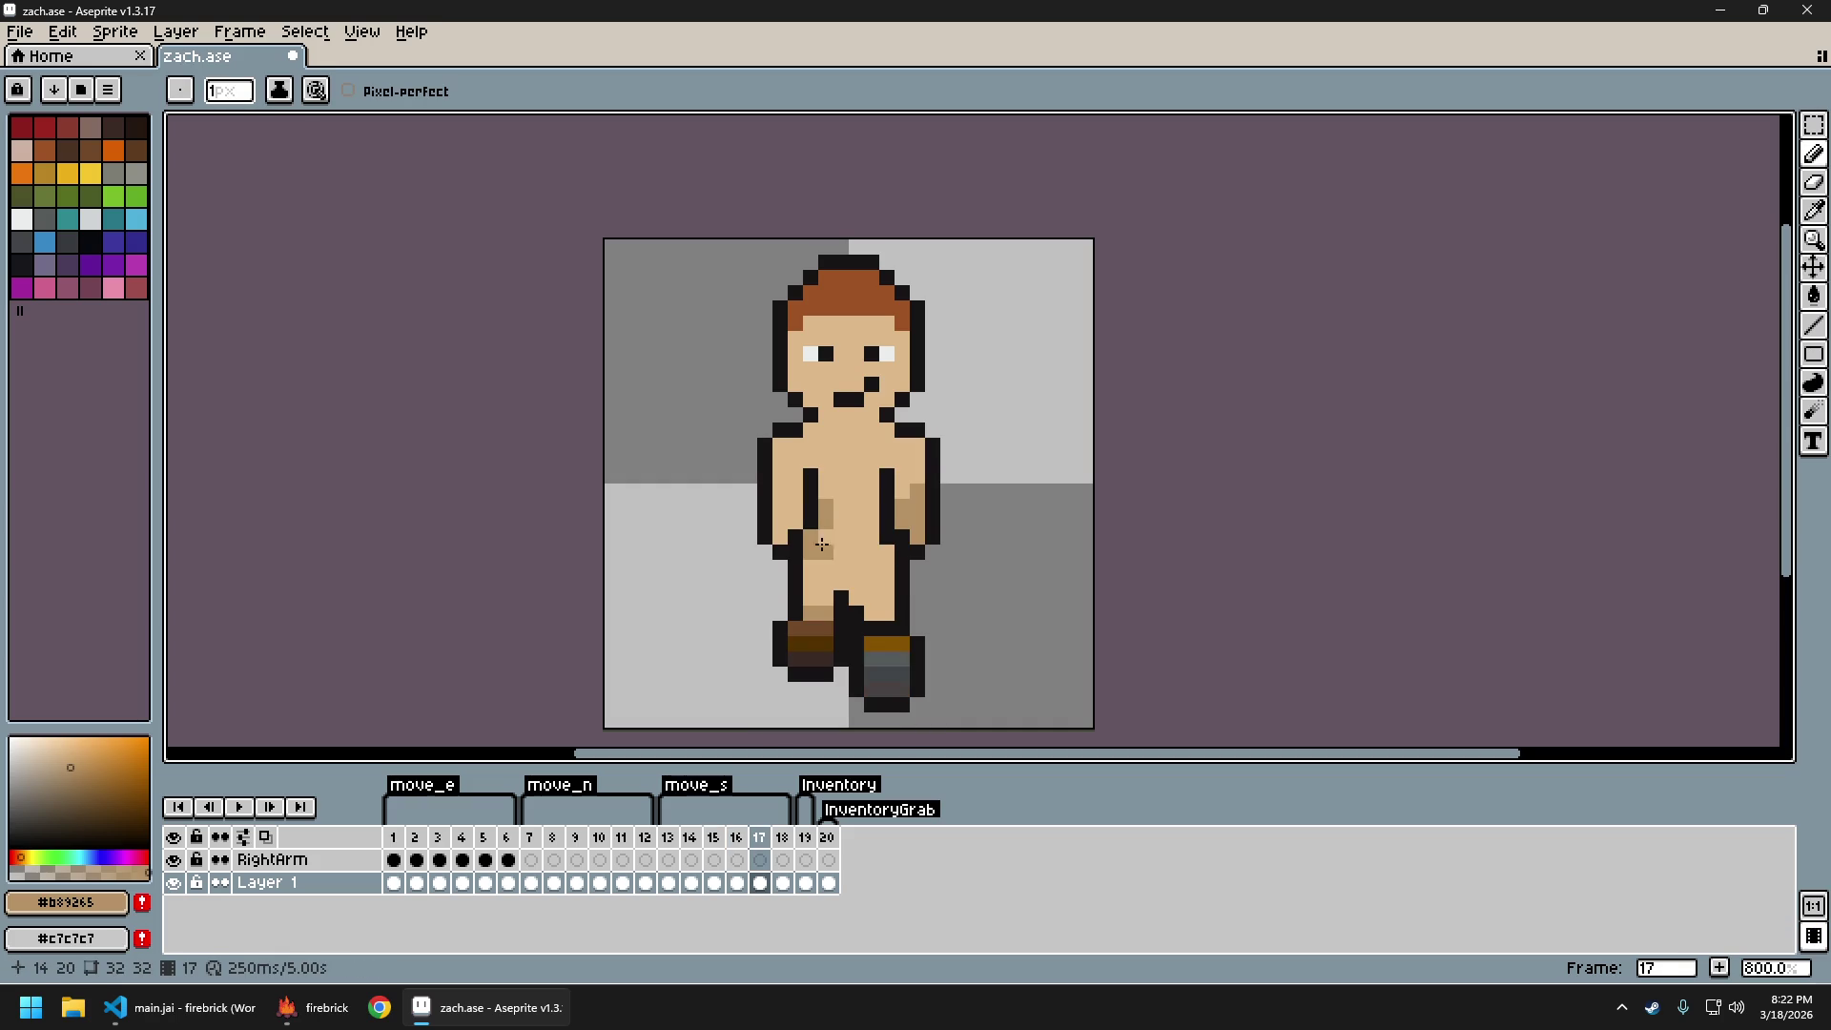
{"action": "left_click_drag", "start_coordinate": [804, 527], "coordinate": [809, 474]}
{"action": "left_click_drag", "start_coordinate": [885, 536], "coordinate": [883, 506]}
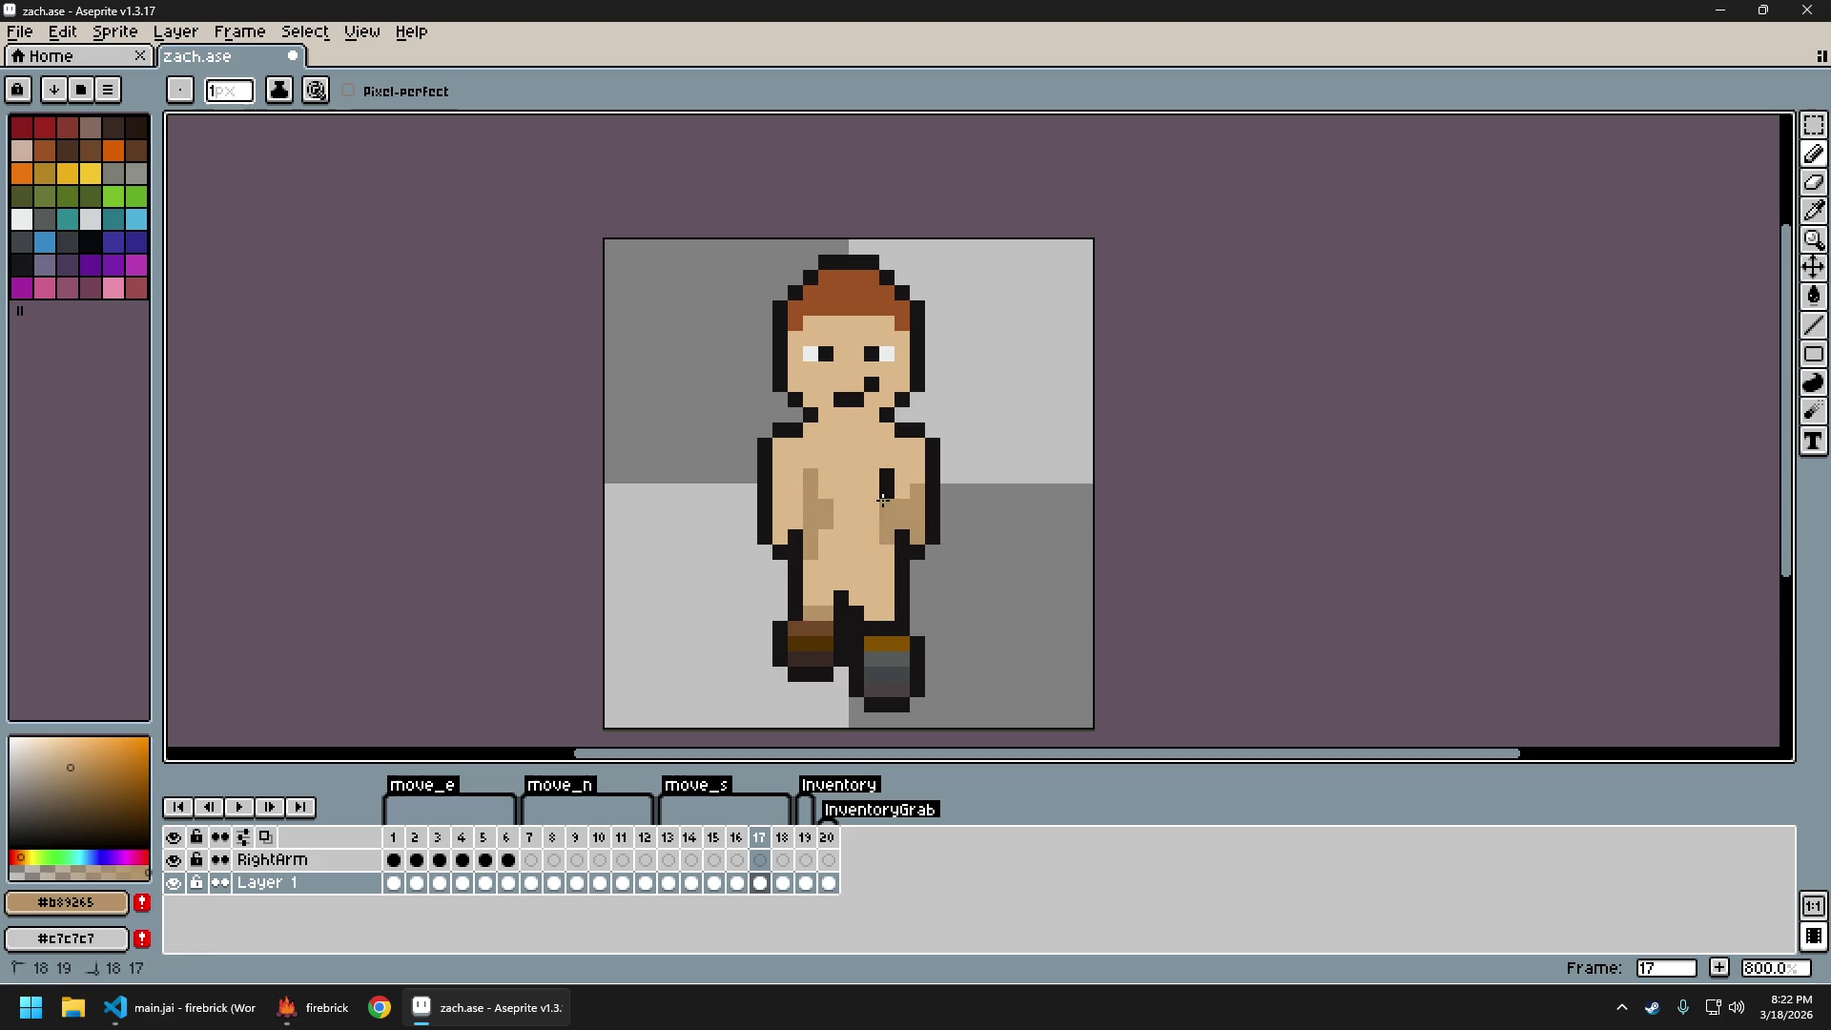
Play the move_s walk animation from frame 12 to review the torso, then stop it
{"action": "scroll", "coordinate": [1104, 562], "scroll_direction": "down", "scroll_amount": 4}
{"action": "left_click_drag", "start_coordinate": [1102, 558], "coordinate": [962, 564]}
{"action": "key", "text": "Left"}
{"action": "key", "text": "Left"}
{"action": "key", "text": "Left"}
{"action": "key", "text": "Return"}
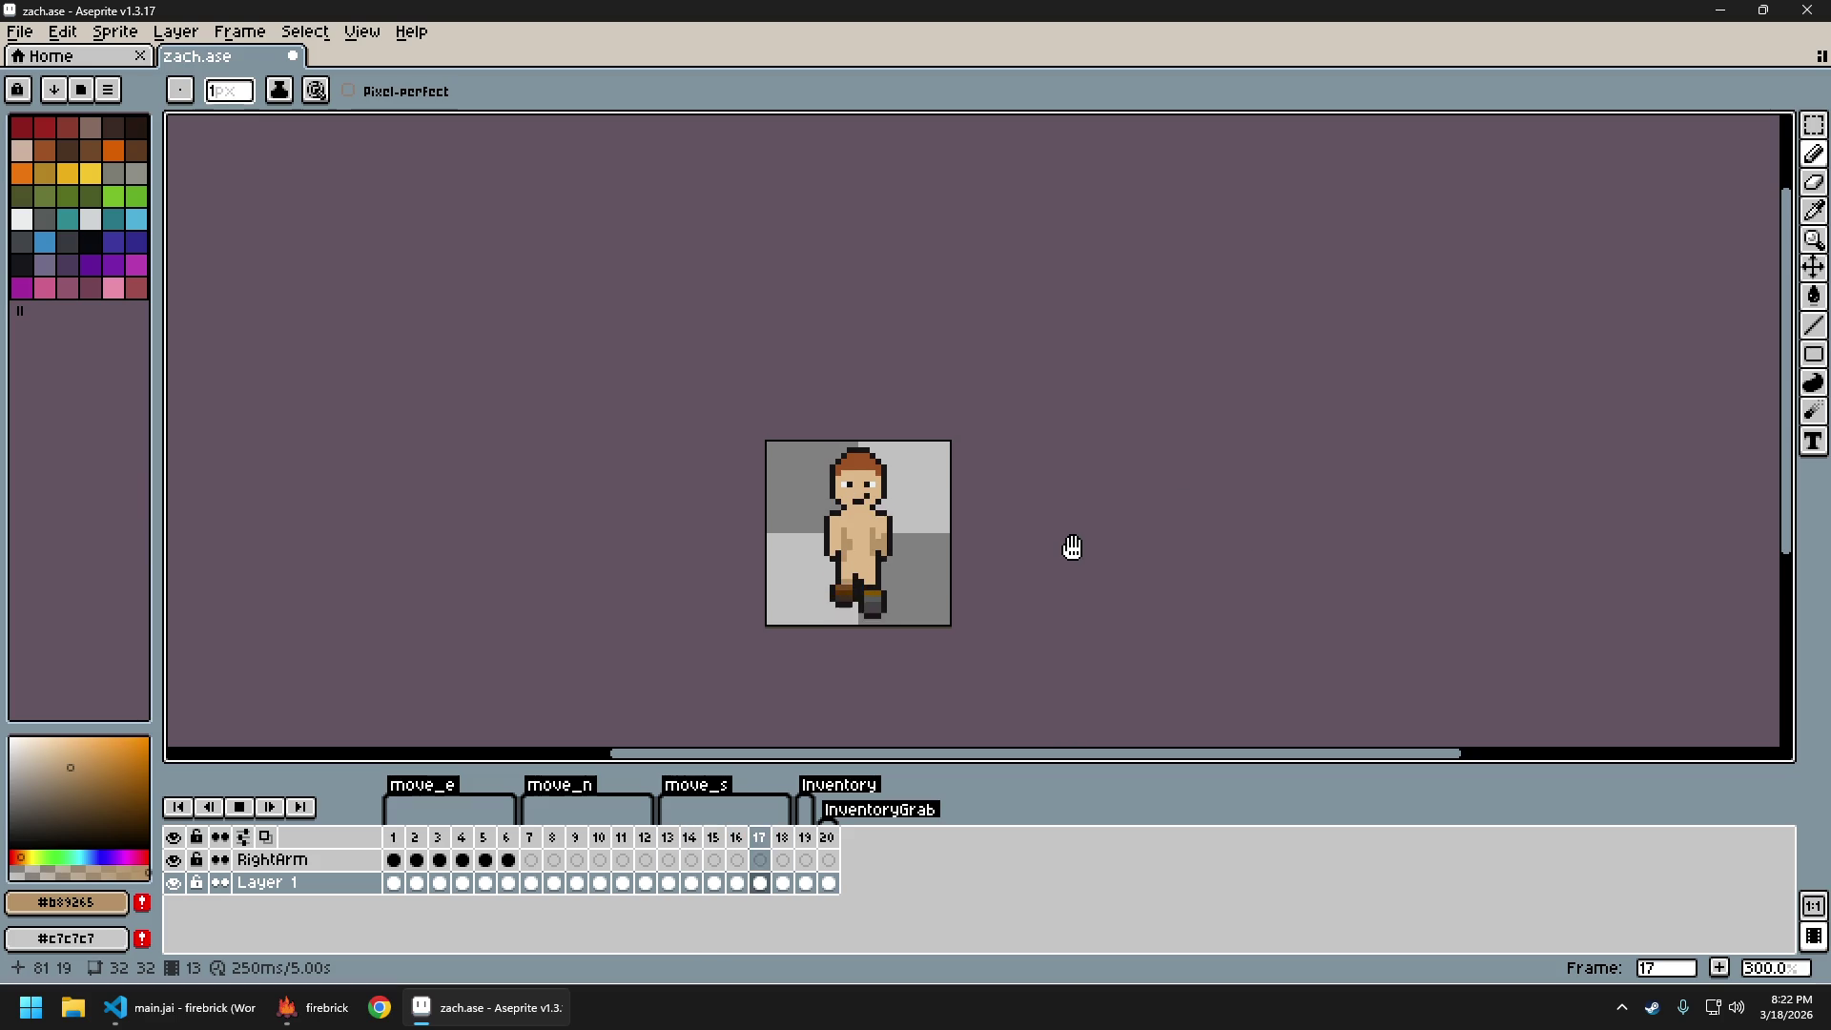
{"action": "key", "text": "Return"}
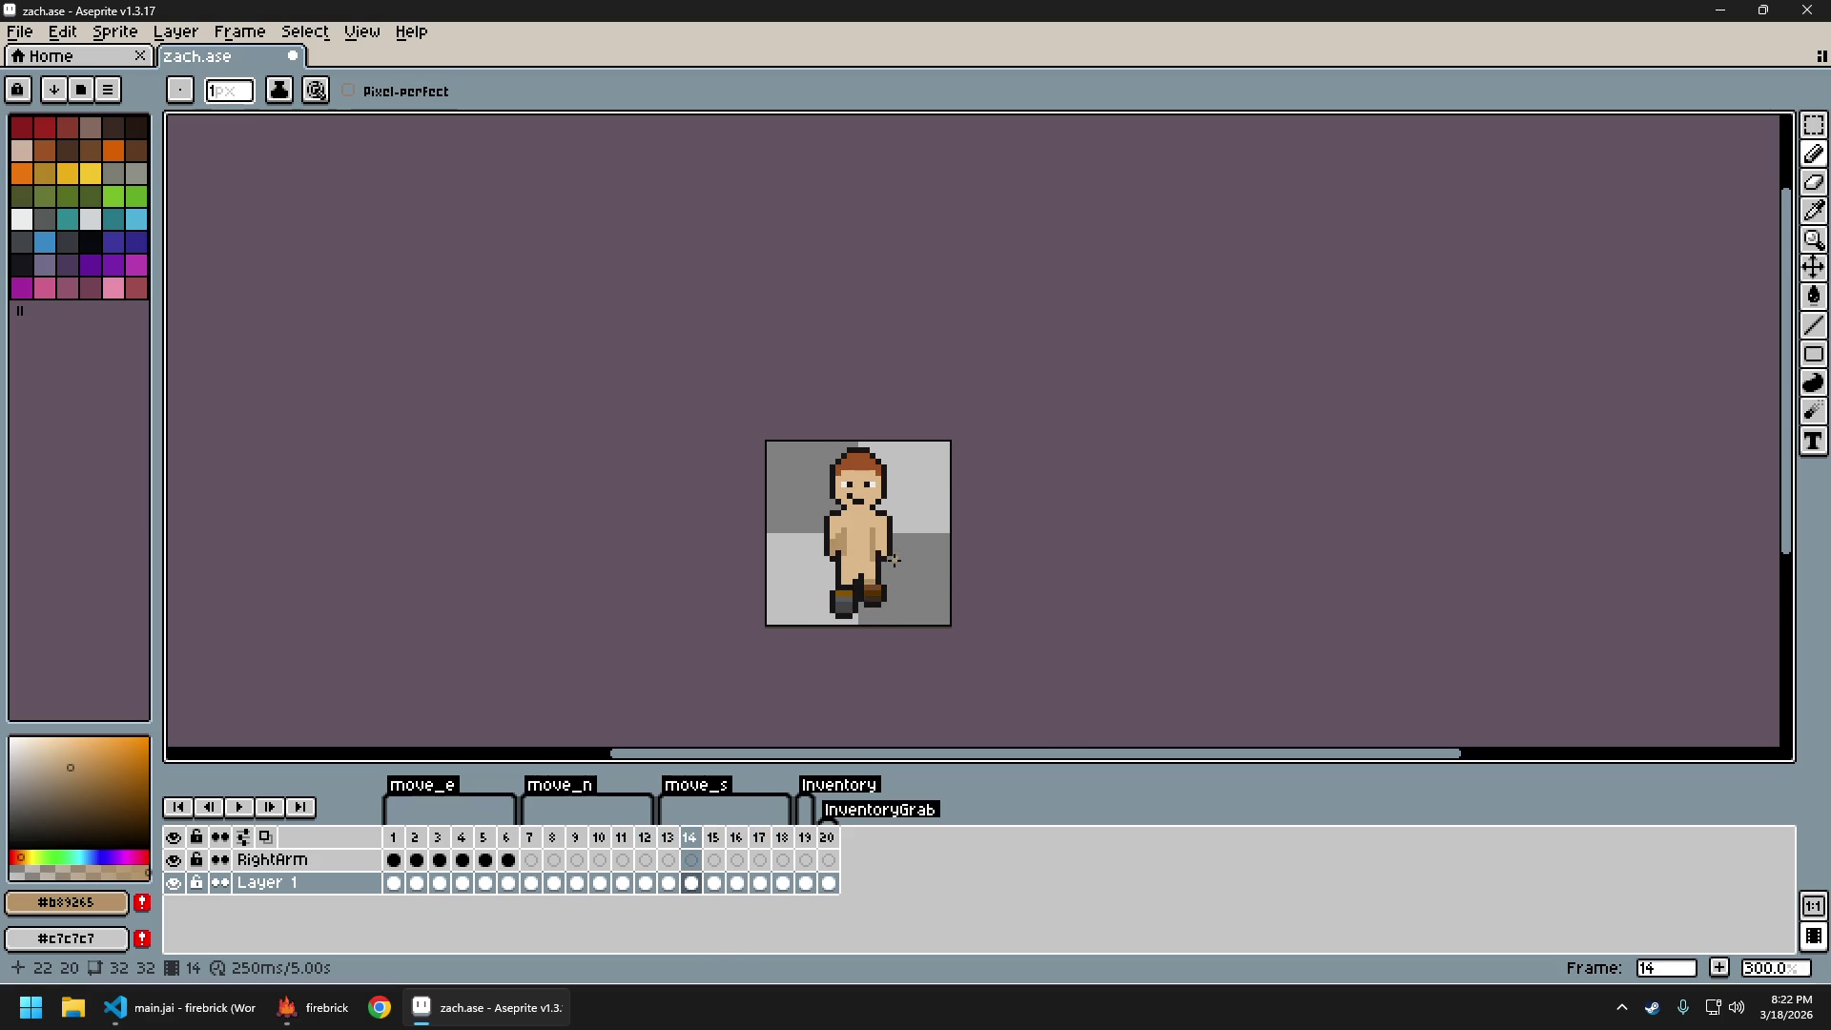
Flip between frames 13 and 14 to compare their torso shading
{"action": "scroll", "coordinate": [902, 554], "scroll_direction": "up", "scroll_amount": 4}
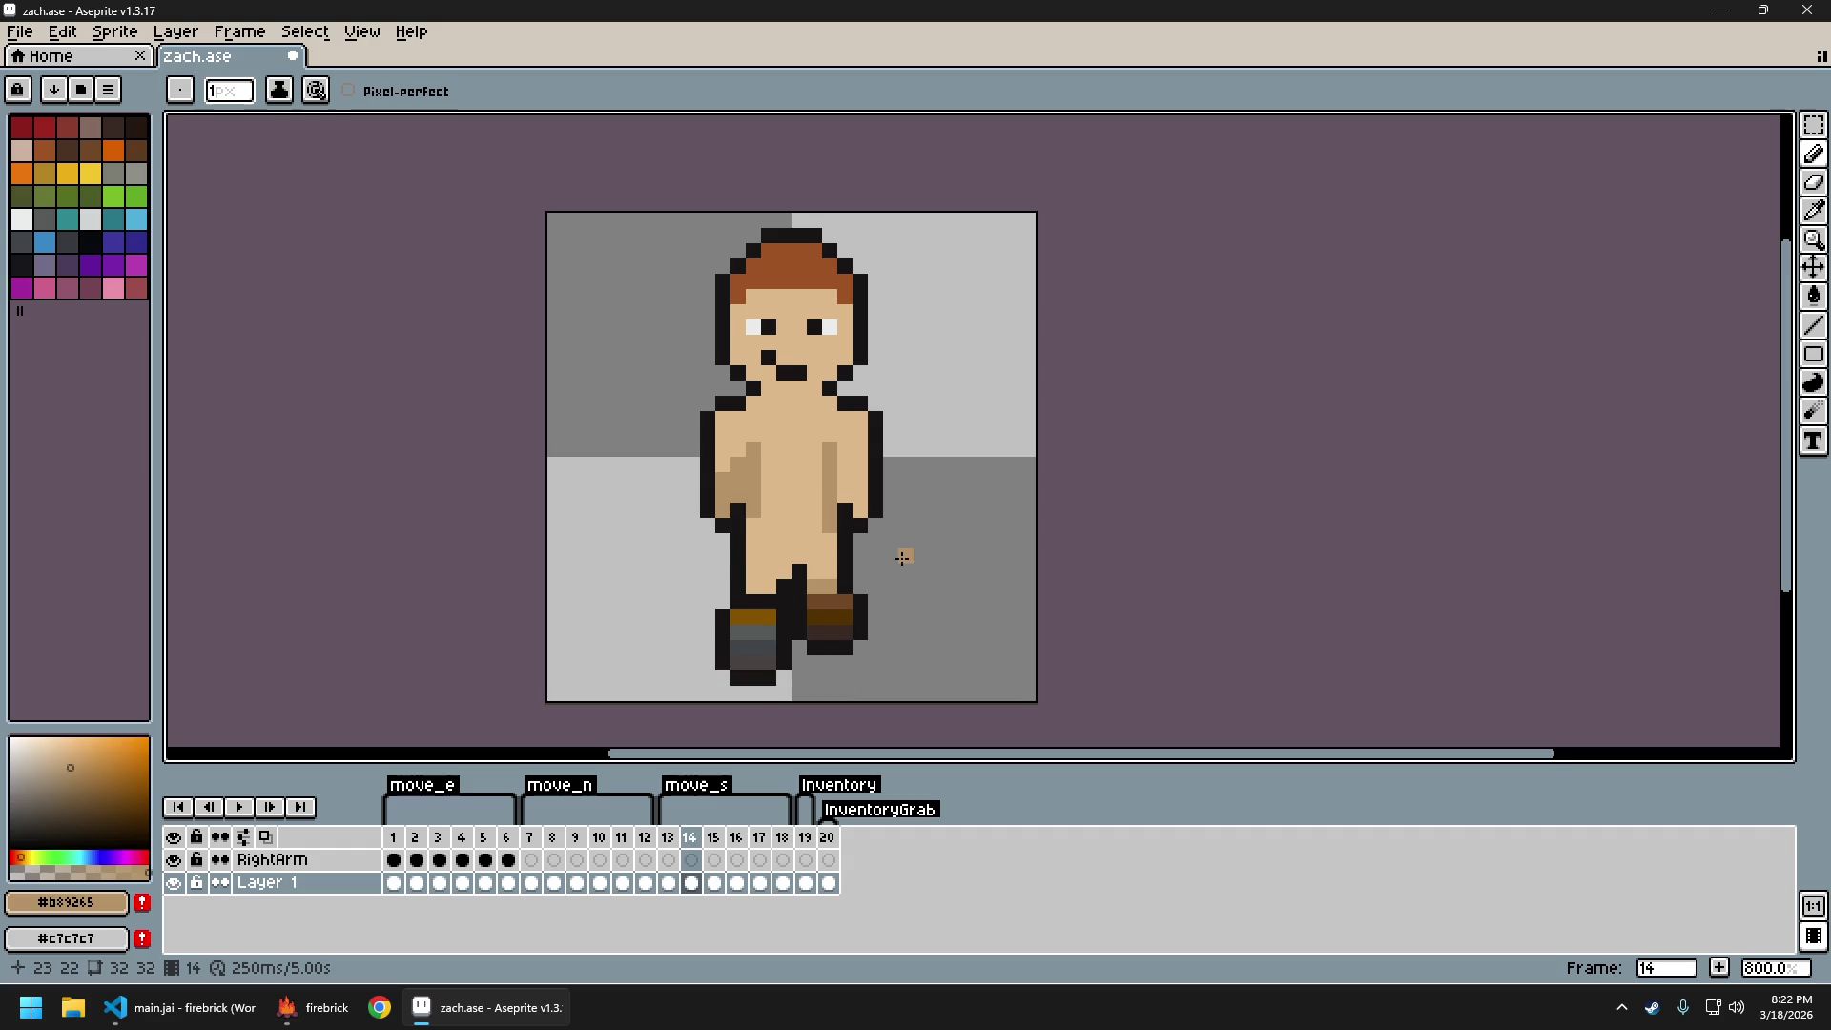
{"action": "key", "text": "period"}
{"action": "scroll", "coordinate": [859, 537], "scroll_direction": "down", "scroll_amount": 2}
{"action": "key", "text": "comma"}
{"action": "key", "text": "period"}
{"action": "scroll", "coordinate": [856, 536], "scroll_direction": "down", "scroll_amount": 2}
{"action": "key", "text": "comma"}
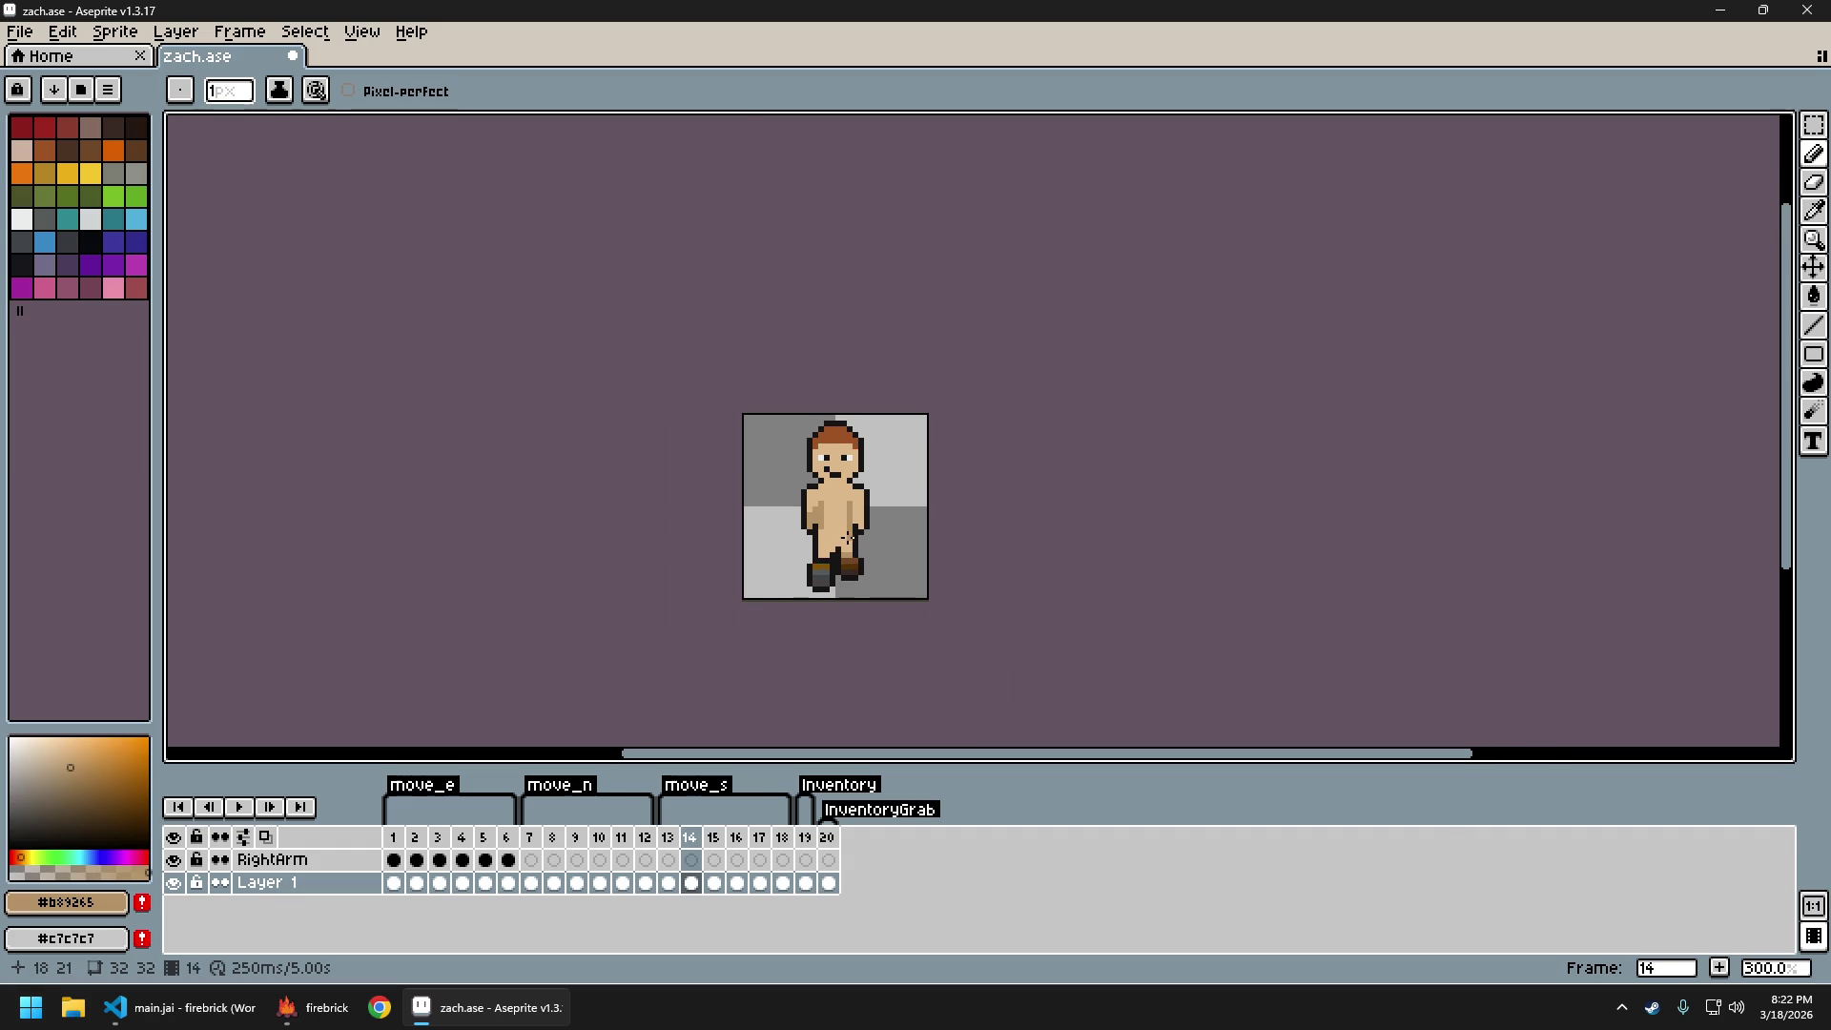
{"action": "key", "text": "period"}
{"action": "key", "text": "comma"}
{"action": "key", "text": "period"}
Sample the light skin tone from the sprite and recompare frames 13 and 14
{"action": "scroll", "coordinate": [835, 548], "scroll_direction": "up", "scroll_amount": 3}
{"action": "left_click", "coordinate": [826, 480], "text": "alt"}
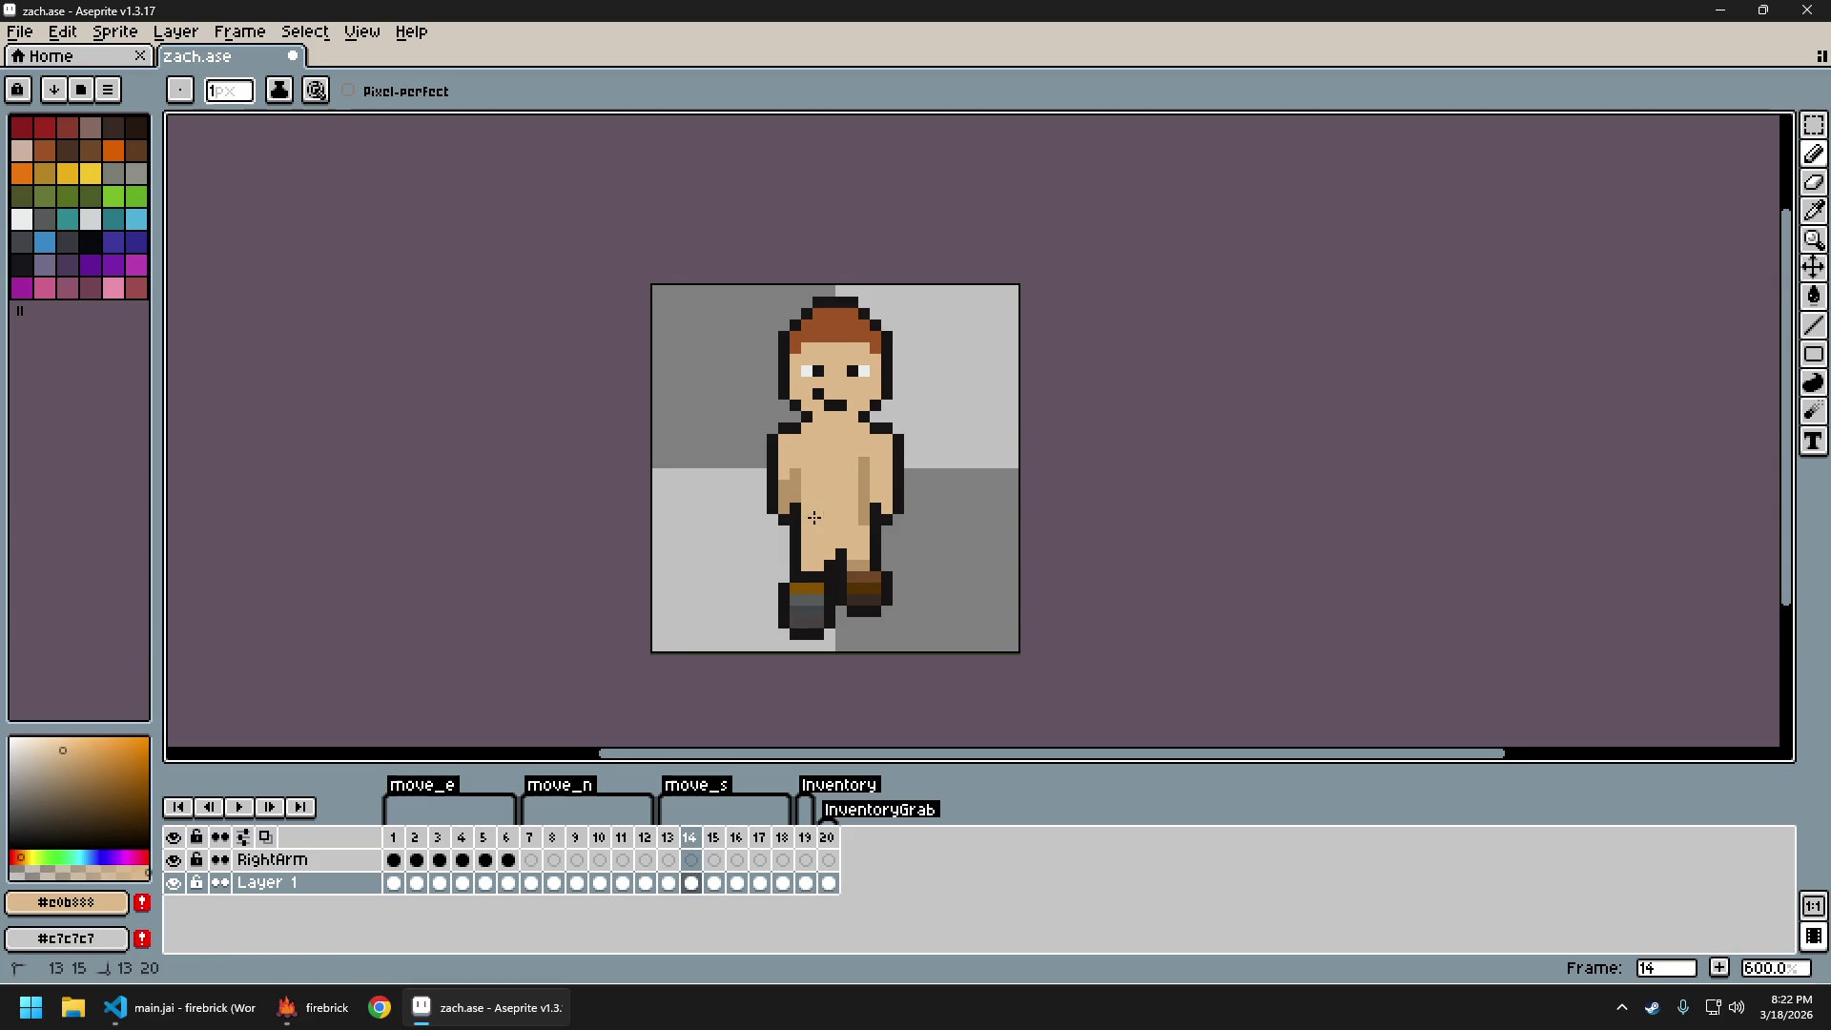
{"action": "scroll", "coordinate": [865, 540], "scroll_direction": "down", "scroll_amount": 3}
{"action": "key", "text": "comma"}
{"action": "key", "text": "period"}
{"action": "key", "text": "comma"}
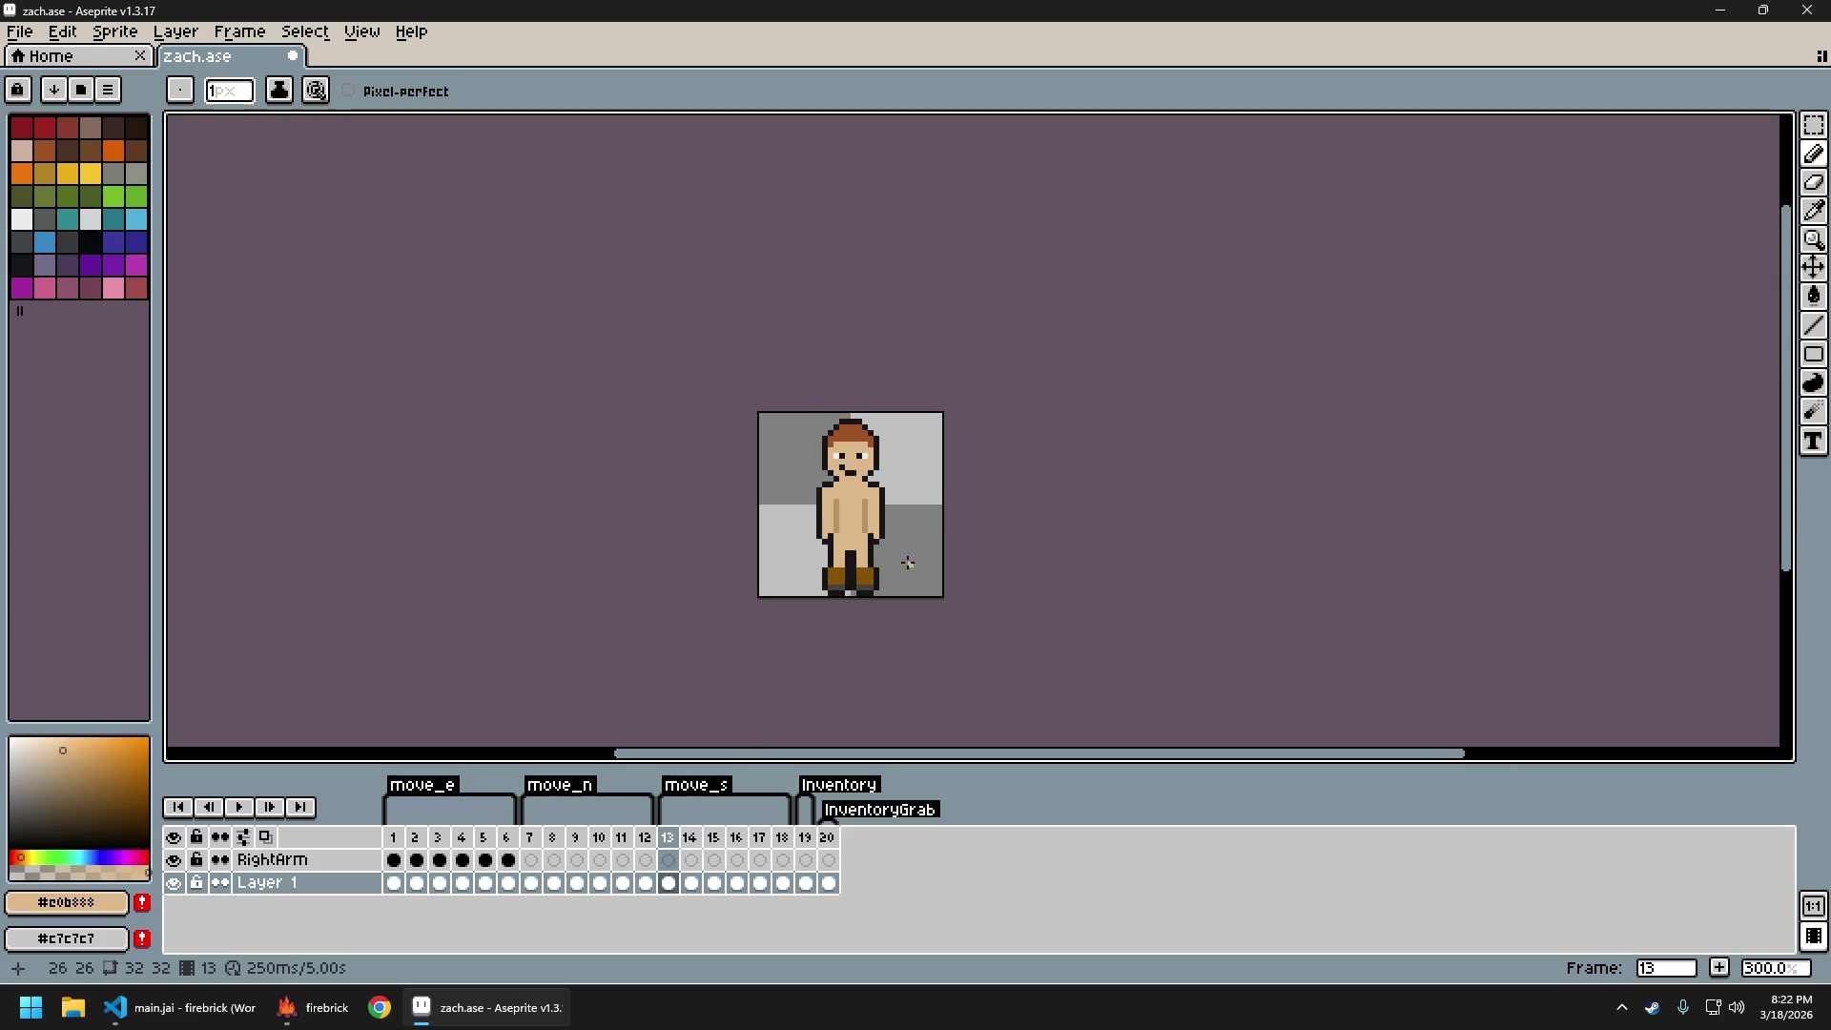
{"action": "key", "text": "period"}
Sample the shade colour from the navel pixel while flipping between frames 13 and 14
{"action": "scroll", "coordinate": [855, 537], "scroll_direction": "up", "scroll_amount": 4}
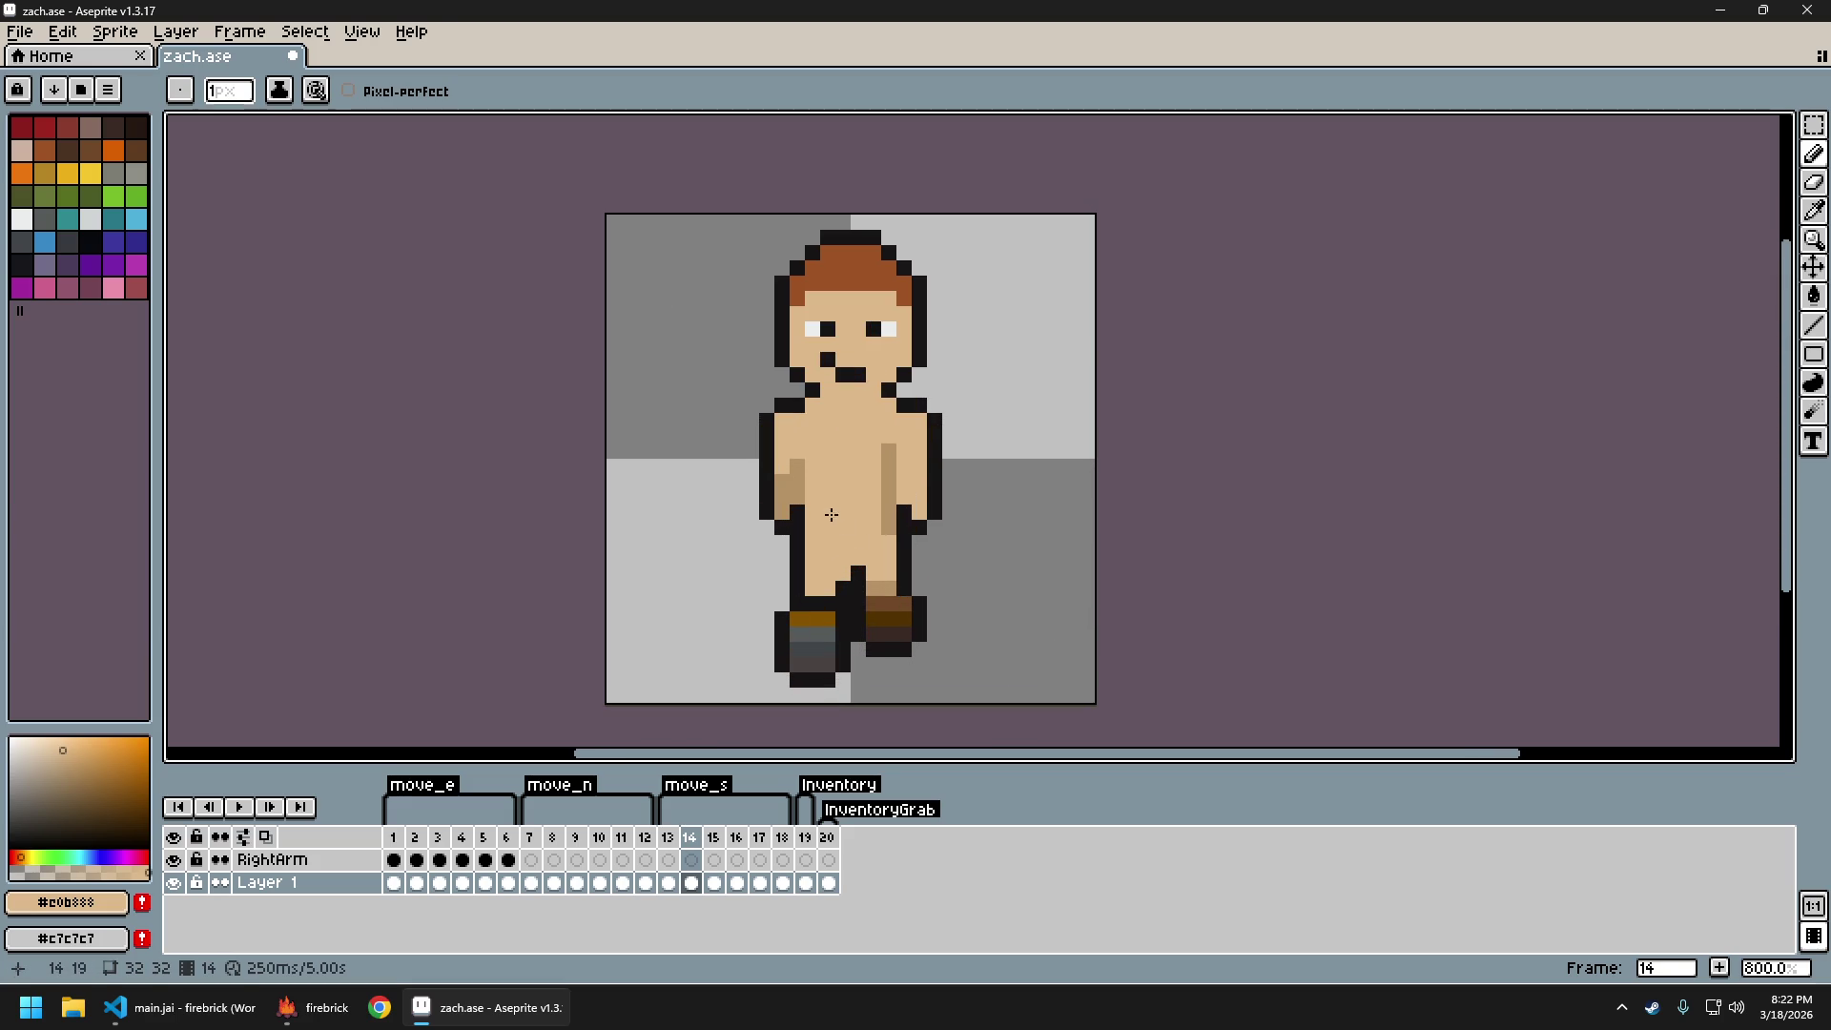
{"action": "left_click", "coordinate": [860, 490], "text": "alt"}
{"action": "key", "text": "comma"}
{"action": "key", "text": "period"}
{"action": "scroll", "coordinate": [933, 584], "scroll_direction": "down", "scroll_amount": 3}
{"action": "key", "text": "comma"}
{"action": "key", "text": "period"}
{"action": "key", "text": "comma"}
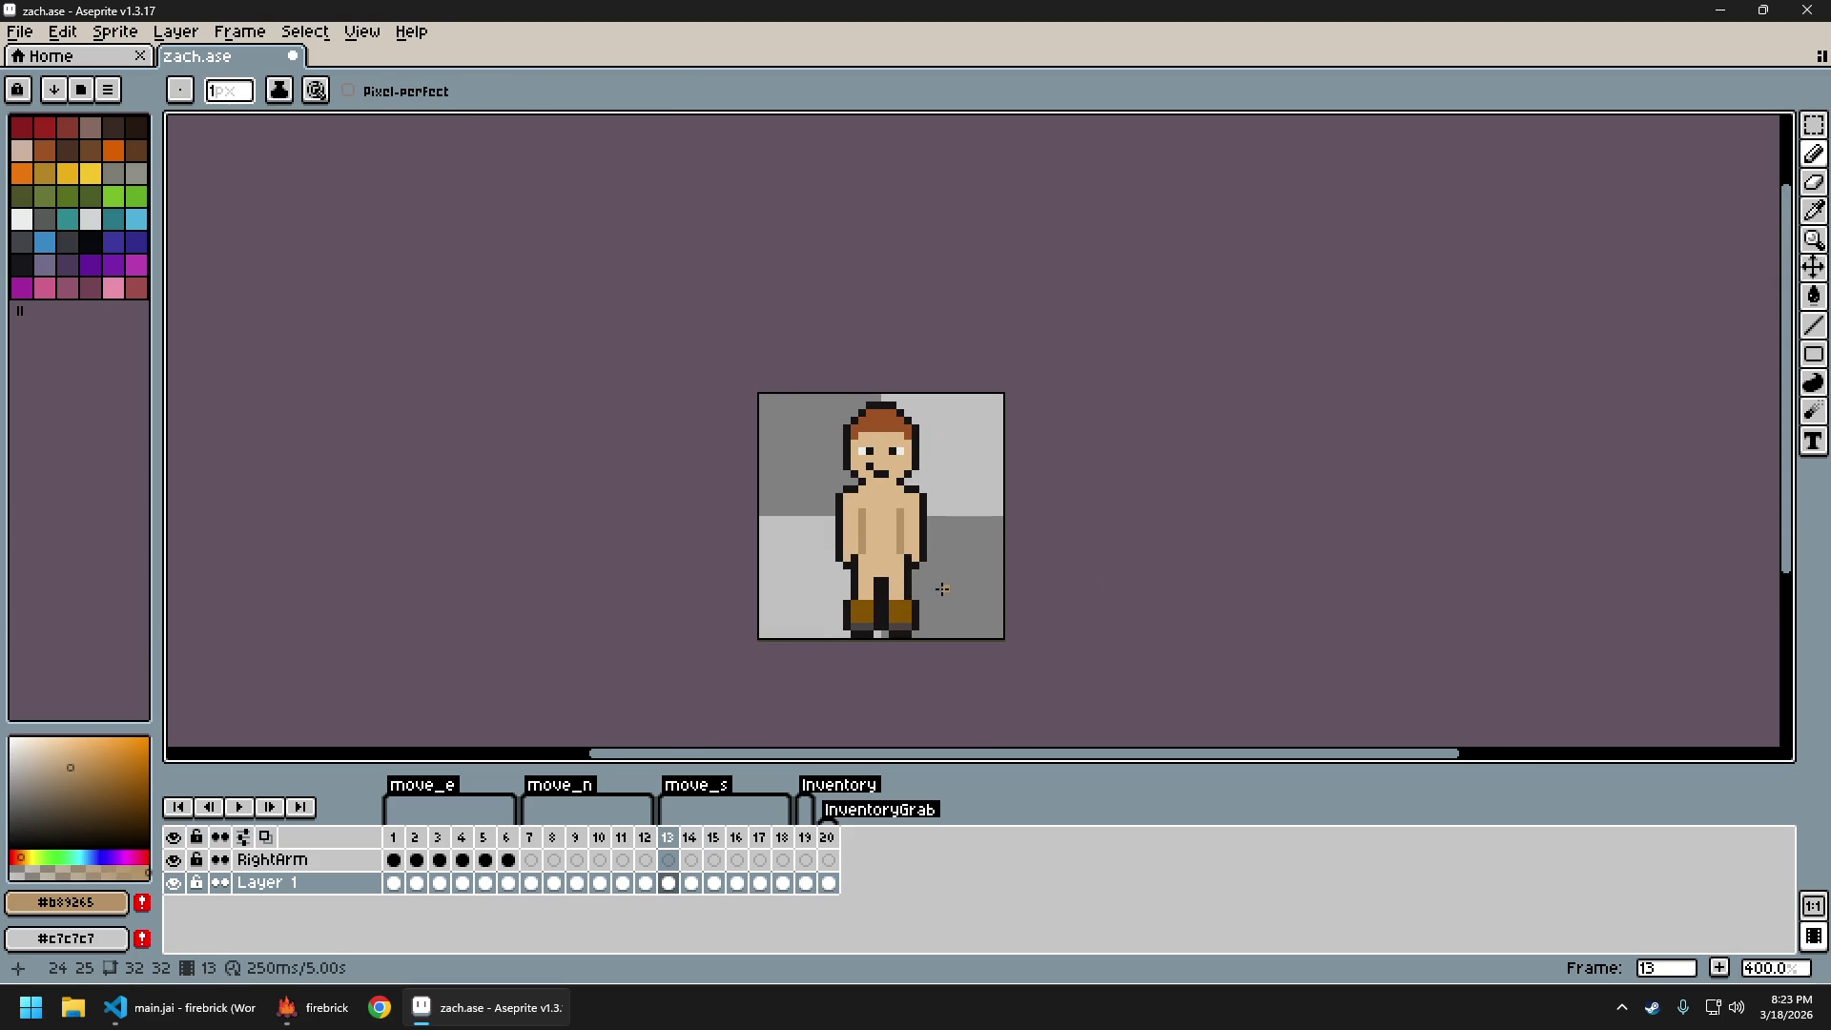
{"action": "key", "text": "period"}
{"action": "key", "text": "comma"}
{"action": "key", "text": "period"}
{"action": "key", "text": "comma"}
{"action": "key", "text": "period"}
{"action": "key", "text": "comma"}
{"action": "key", "text": "period"}
{"action": "key", "text": "comma"}
{"action": "key", "text": "period"}
Pick light skin #e0b888 and repaint a torso shading pixel with it
{"action": "scroll", "coordinate": [930, 560], "scroll_direction": "down", "scroll_amount": 3}
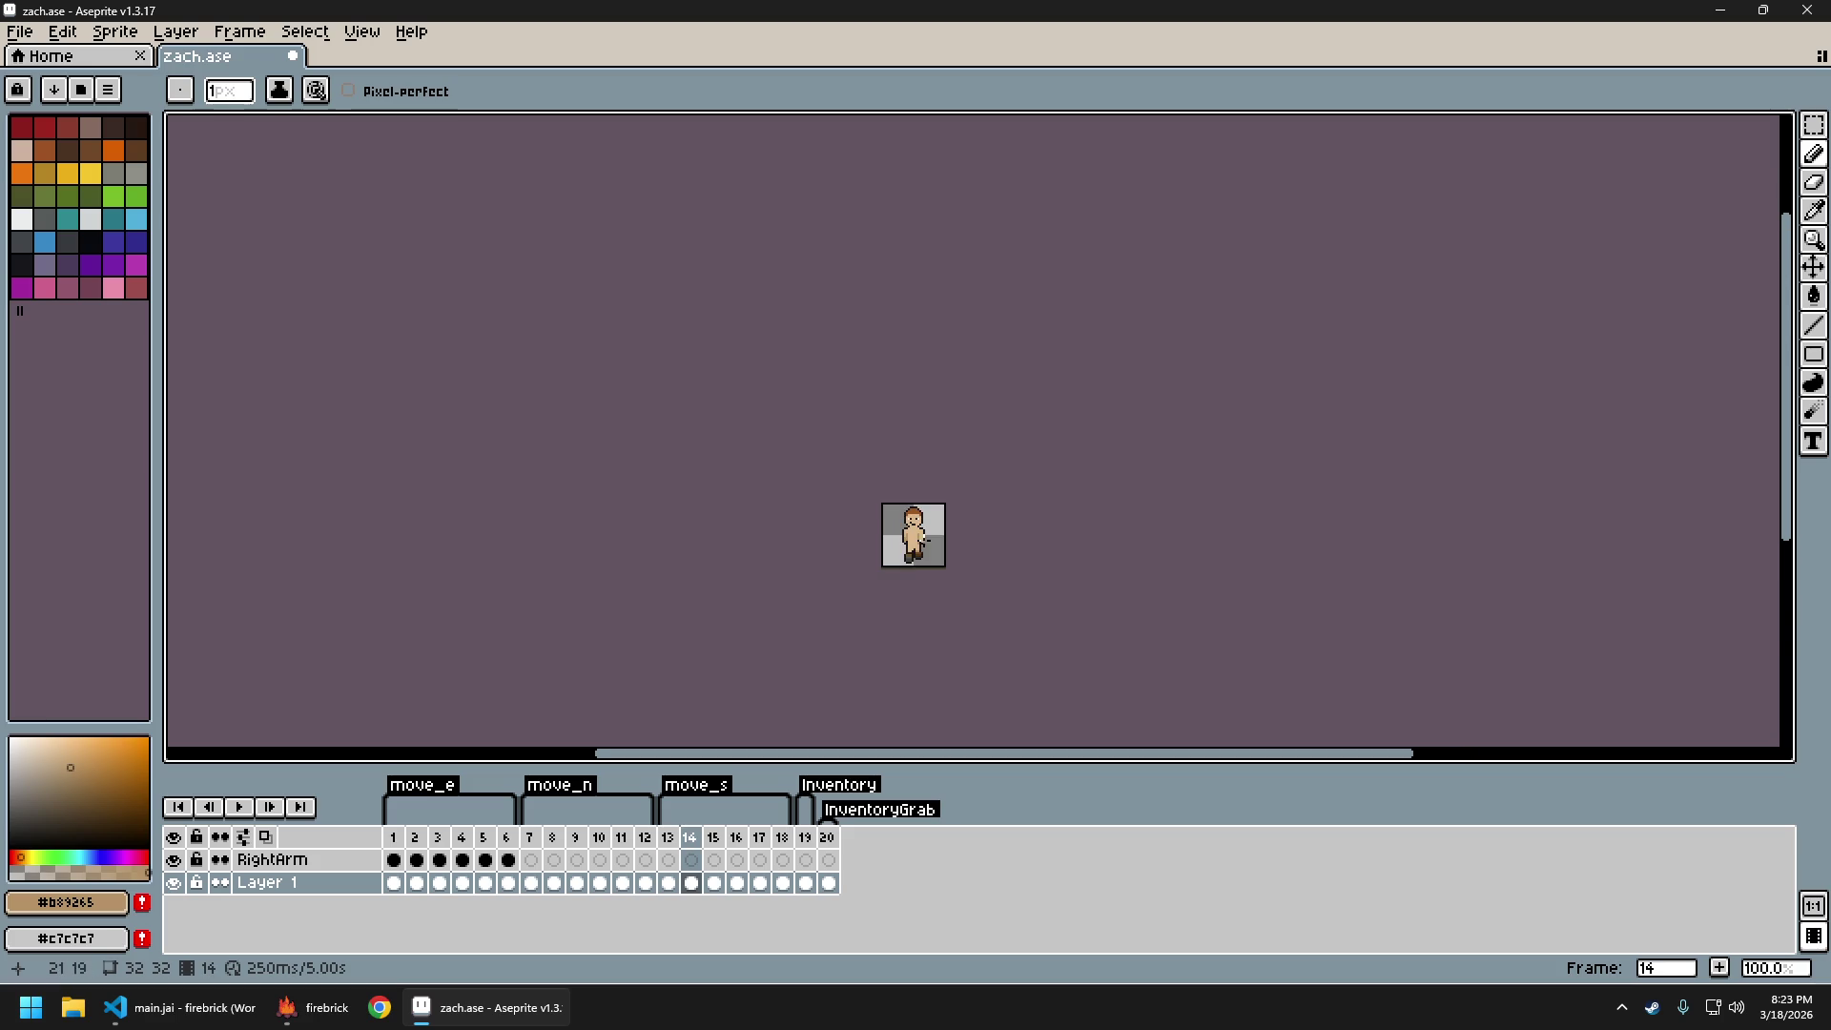
{"action": "scroll", "coordinate": [916, 548], "scroll_direction": "up", "scroll_amount": 6}
{"action": "scroll", "coordinate": [864, 540], "scroll_direction": "up", "scroll_amount": 2}
{"action": "key", "text": "e"}
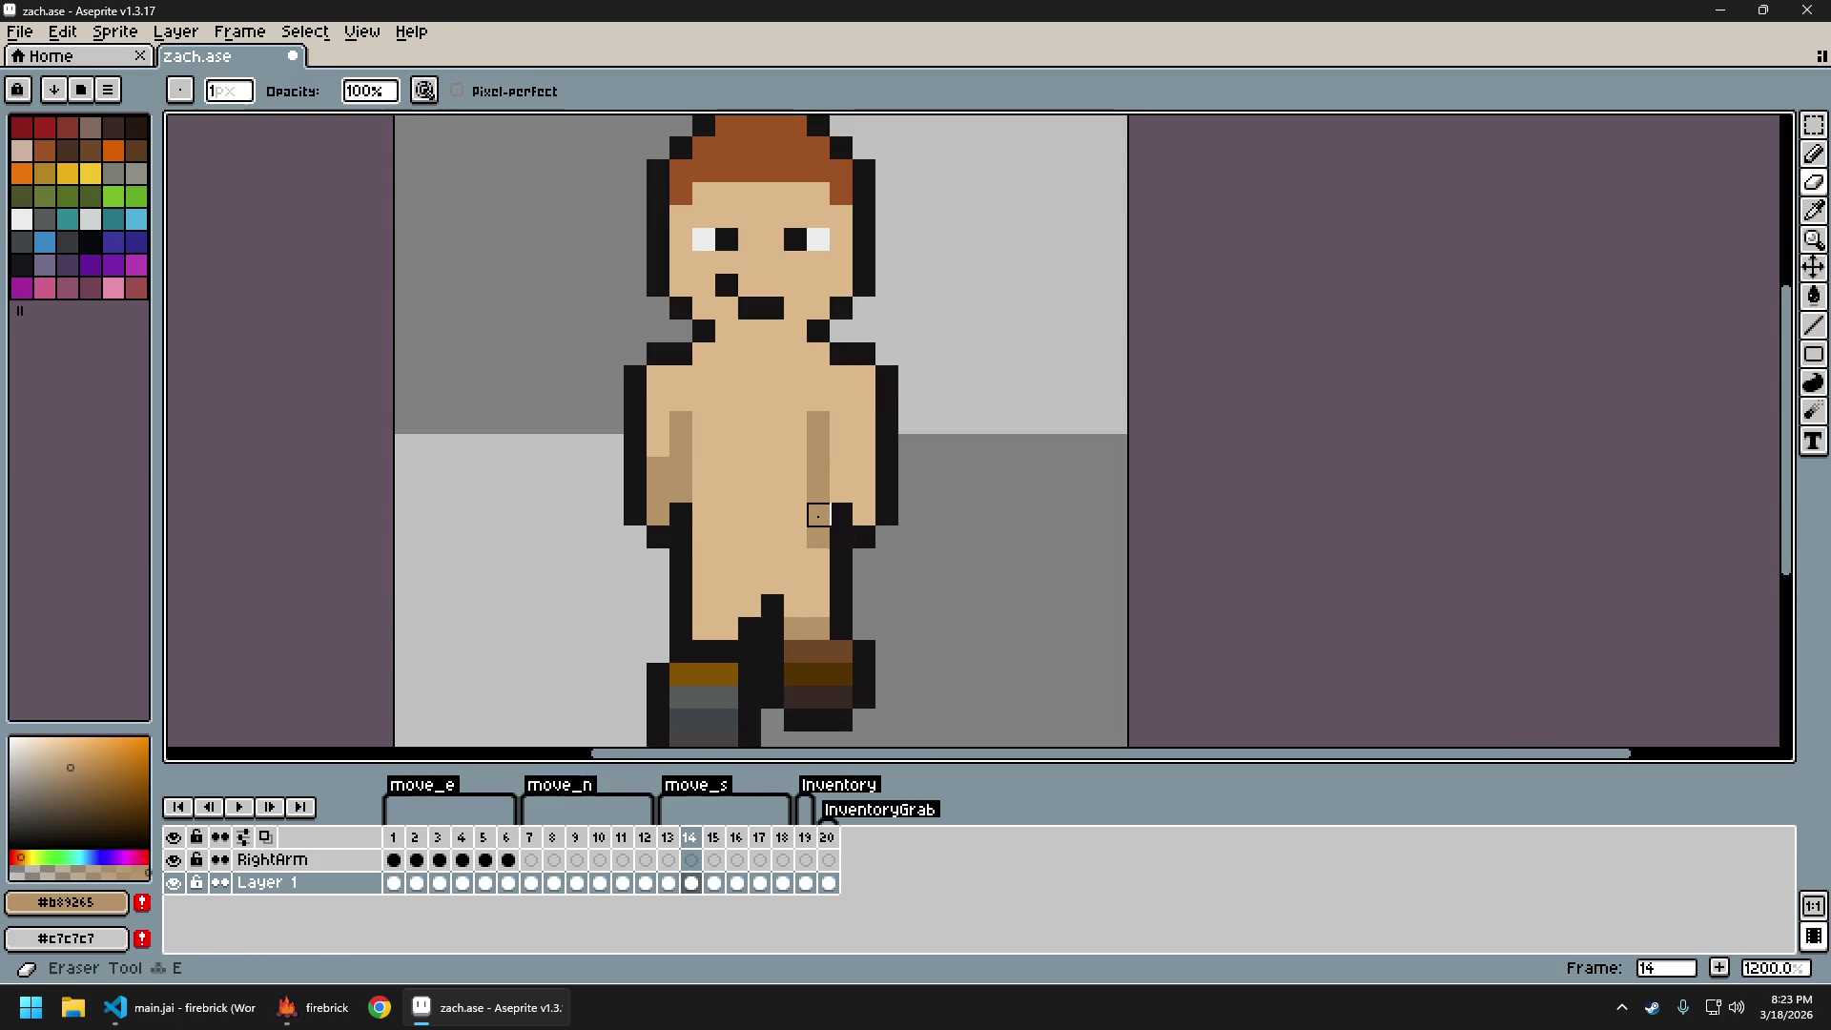
{"action": "left_click", "coordinate": [806, 516], "text": "alt"}
{"action": "key", "text": "b"}
{"action": "left_click", "coordinate": [817, 527]}
Recheck the repainted pixel by flipping repeatedly between frames 13 and 14
{"action": "scroll", "coordinate": [917, 580], "scroll_direction": "down", "scroll_amount": 5}
{"action": "key", "text": "period"}
{"action": "key", "text": "comma"}
{"action": "key", "text": "comma"}
{"action": "key", "text": "period"}
{"action": "key", "text": "comma"}
{"action": "key", "text": "period"}
{"action": "key", "text": "comma"}
{"action": "key", "text": "period"}
{"action": "scroll", "coordinate": [930, 586], "scroll_direction": "down", "scroll_amount": 1}
{"action": "key", "text": "comma"}
{"action": "key", "text": "period"}
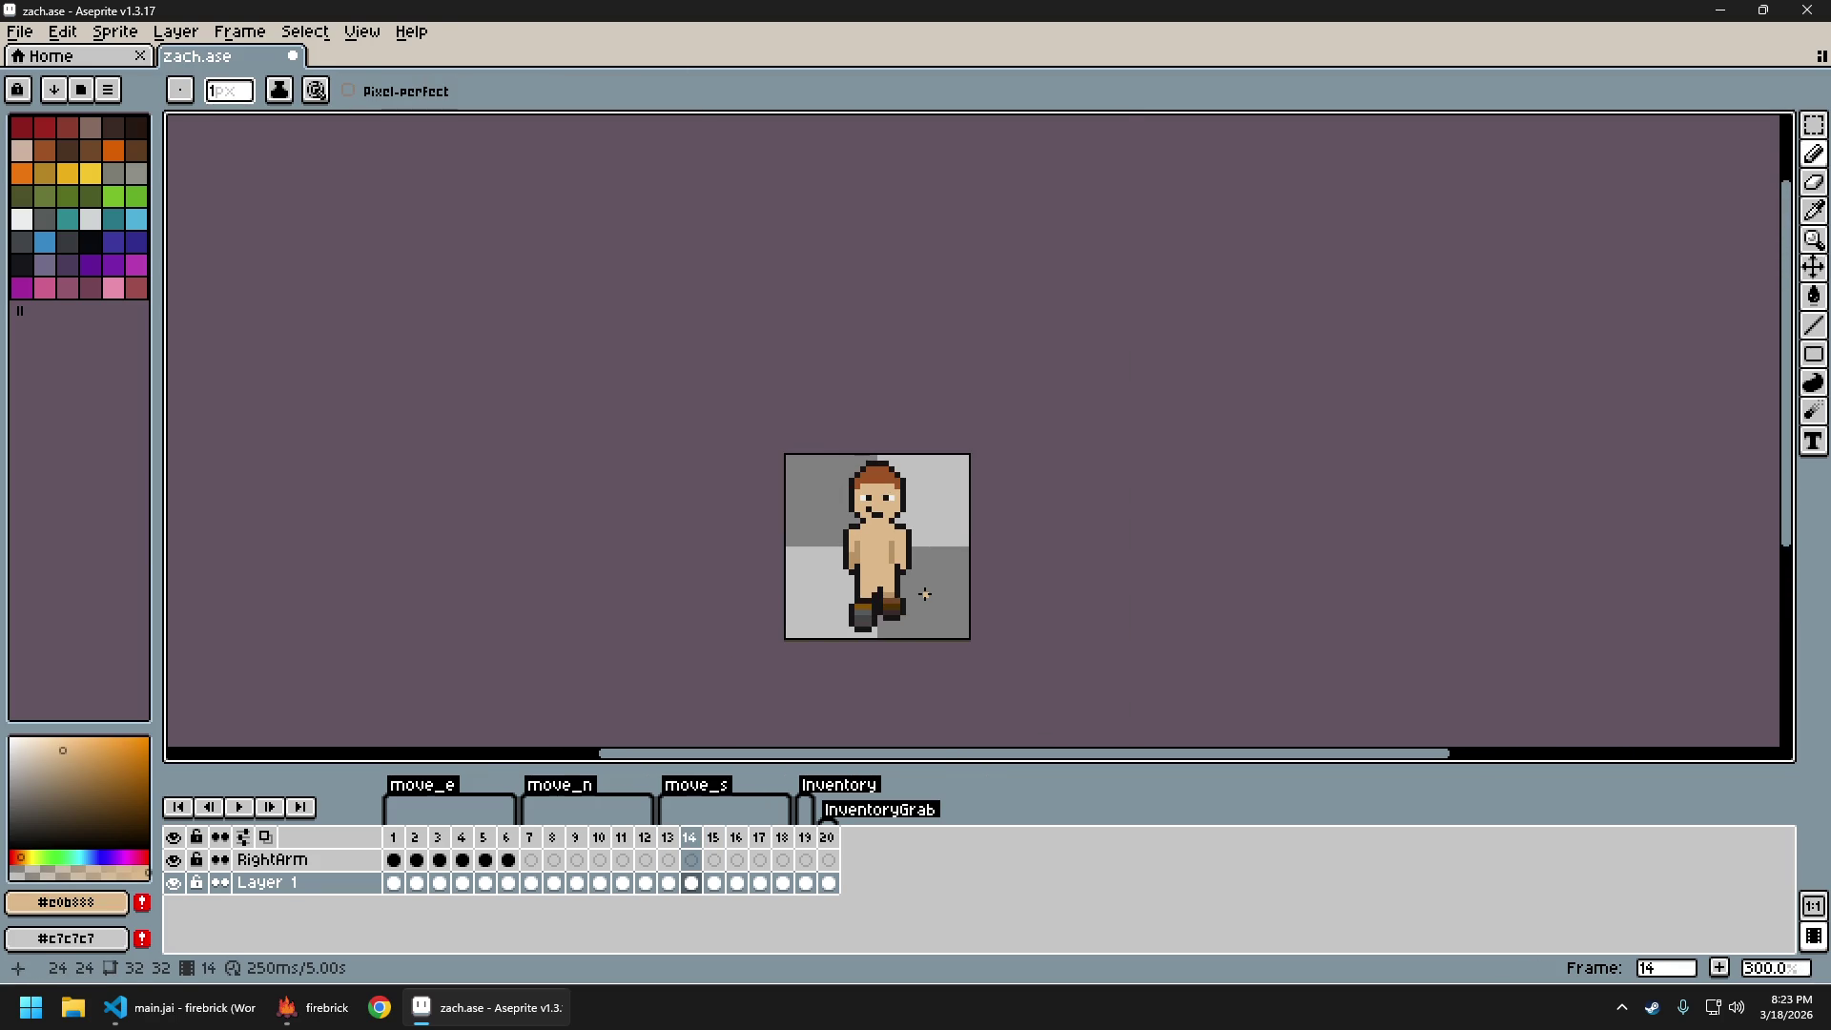
{"action": "key", "text": "comma"}
{"action": "key", "text": "period"}
{"action": "key", "text": "comma"}
{"action": "key", "text": "period"}
Sample darker shade #b89265 and the lighter skin shade, then settle on frame 13
{"action": "scroll", "coordinate": [895, 561], "scroll_direction": "up", "scroll_amount": 3}
{"action": "key", "text": "alt"}
{"action": "key", "text": "alt"}
{"action": "left_click", "coordinate": [866, 525], "text": "alt"}
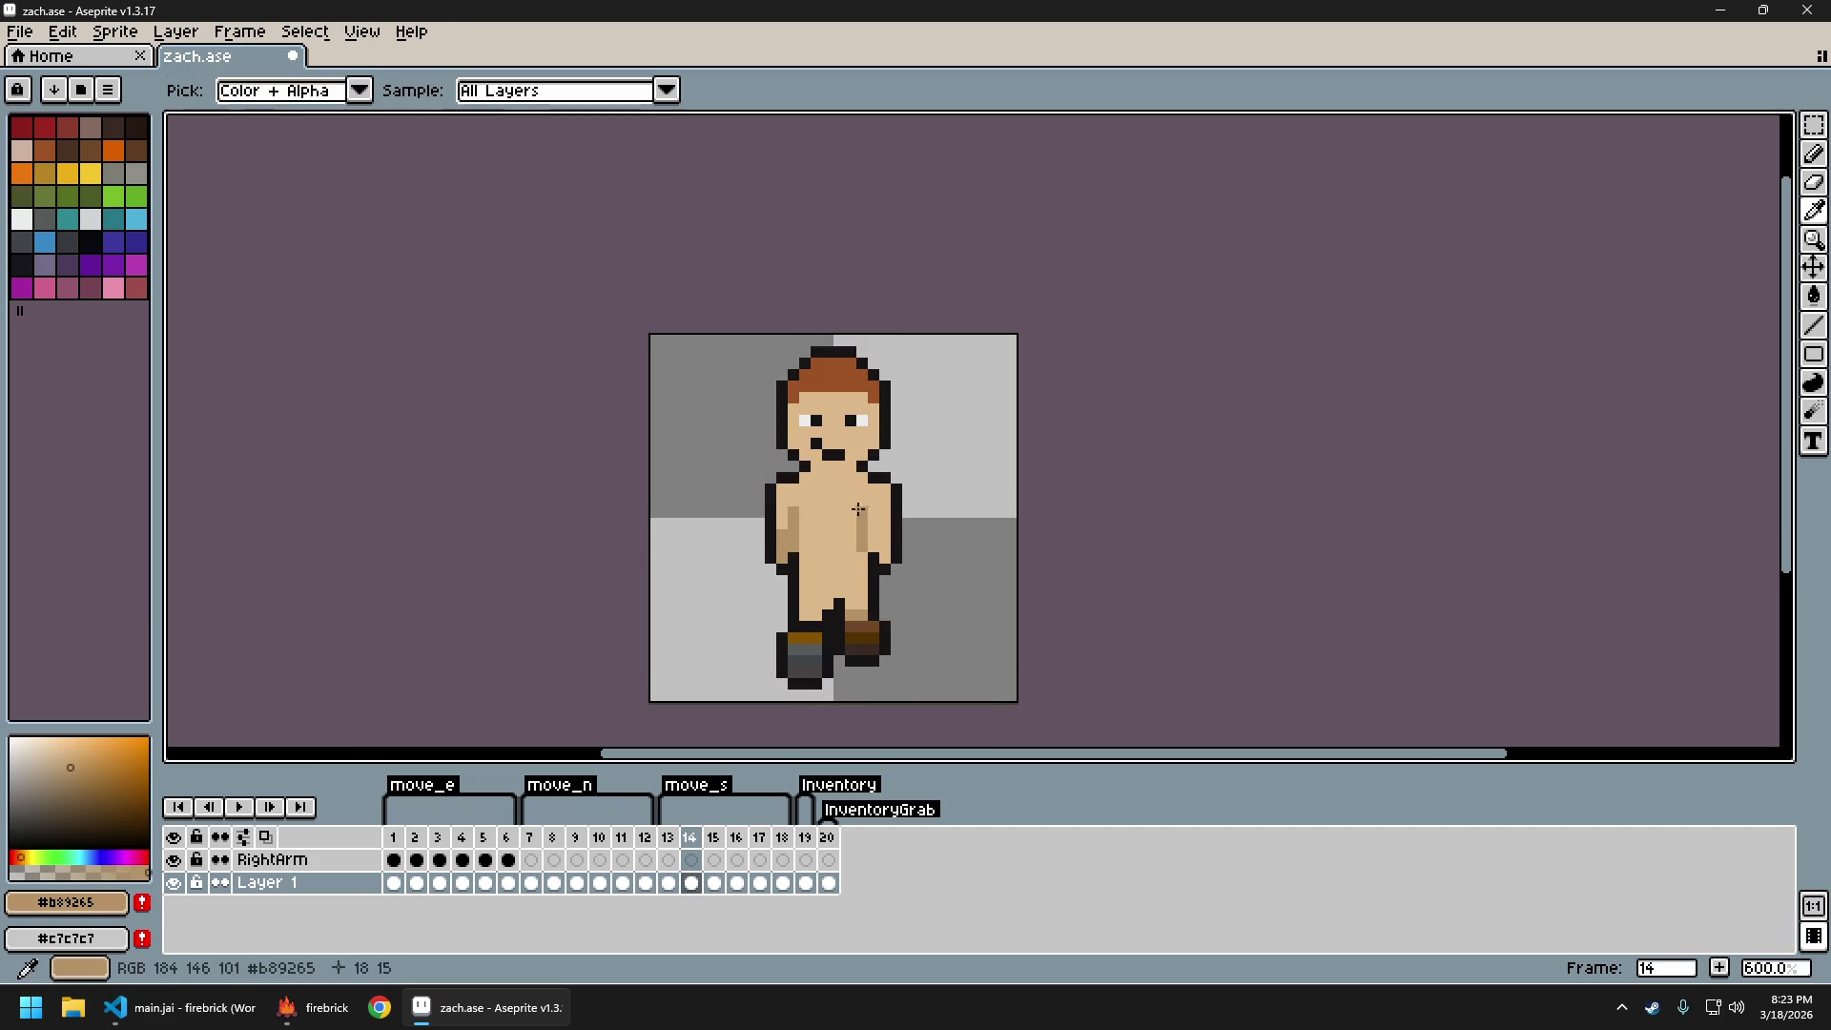
{"action": "left_click", "coordinate": [864, 509], "text": "alt"}
{"action": "scroll", "coordinate": [932, 585], "scroll_direction": "down", "scroll_amount": 3}
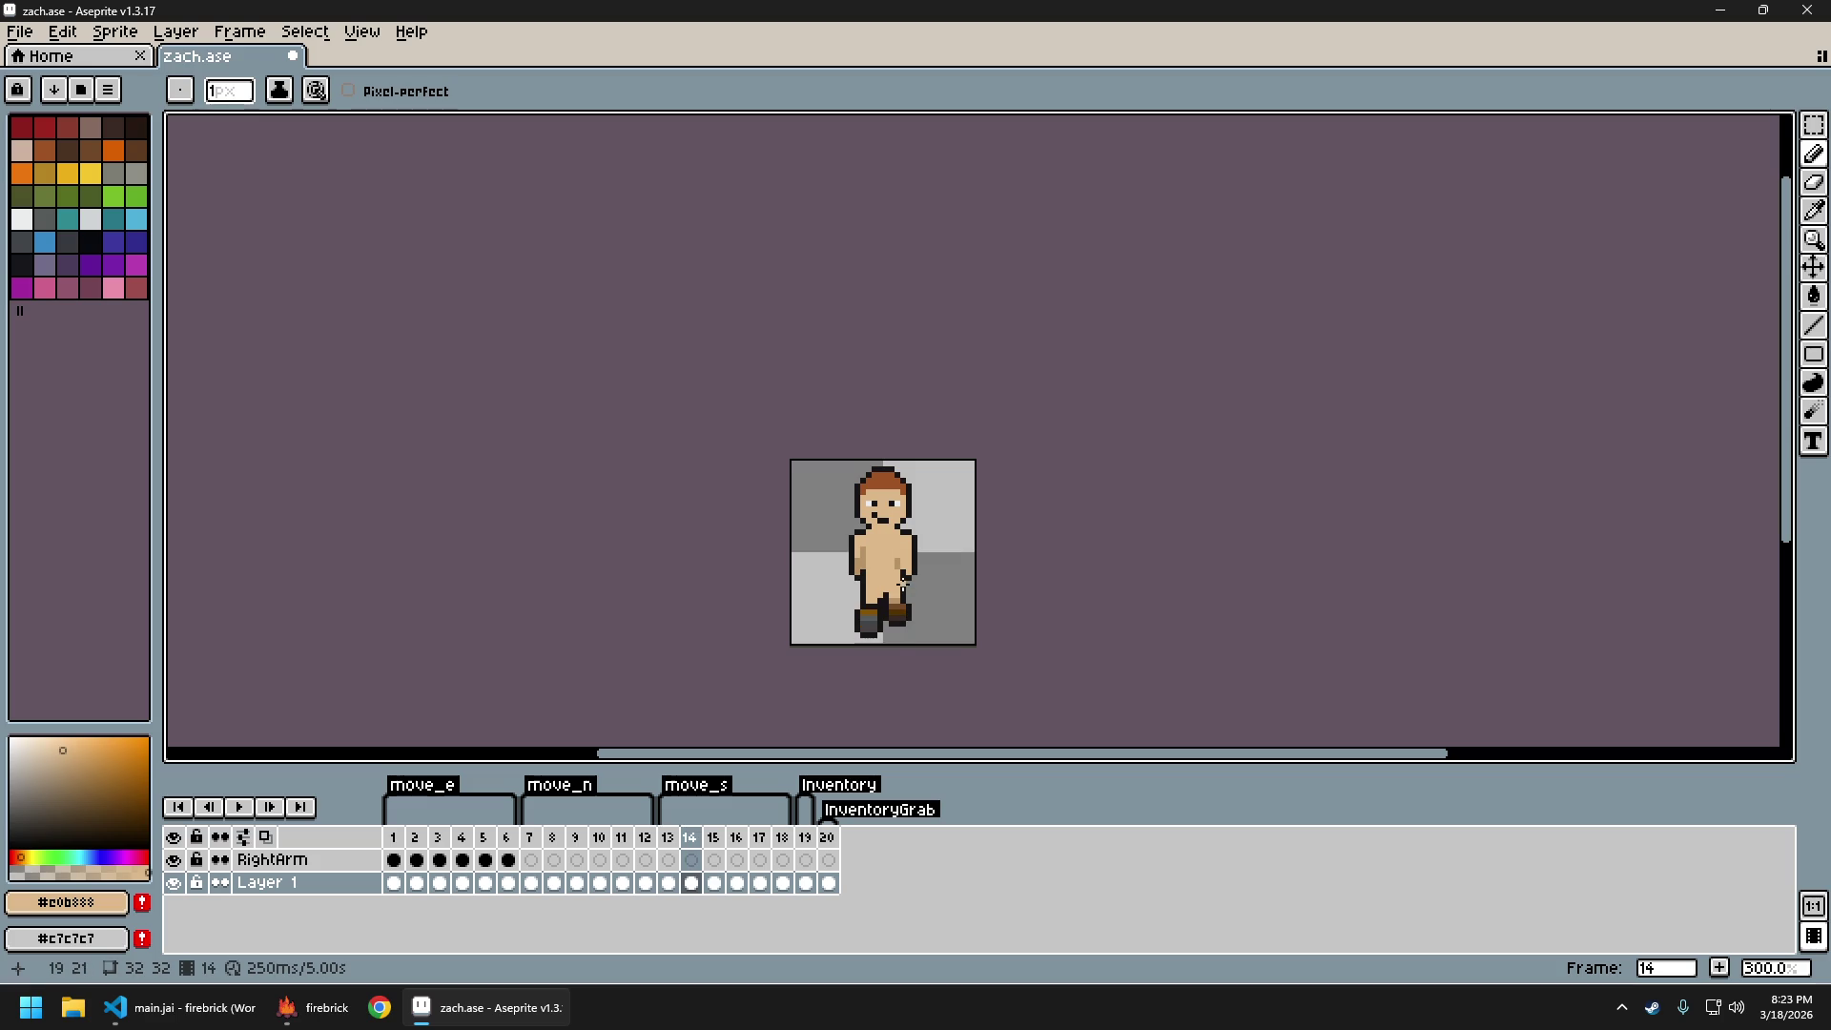
{"action": "key", "text": "Left"}
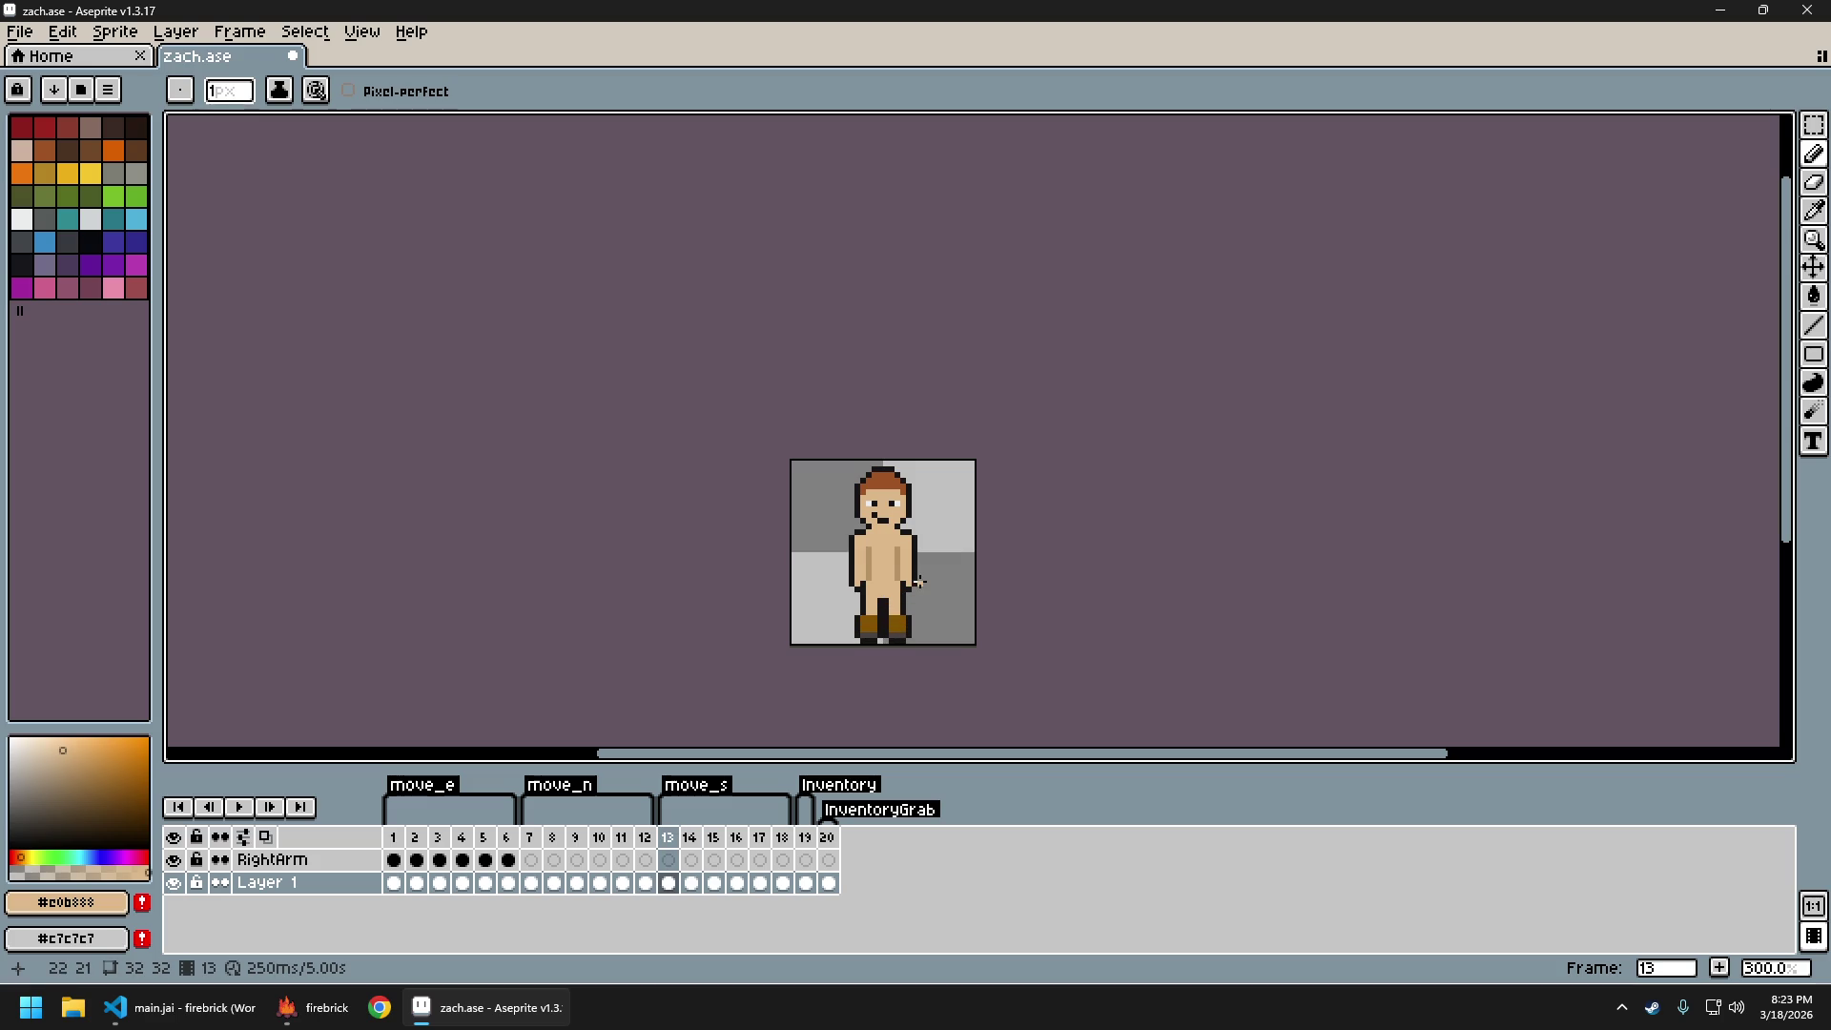
{"action": "key", "text": "Right"}
{"action": "scroll", "coordinate": [892, 555], "scroll_direction": "up", "scroll_amount": 3}
{"action": "scroll", "coordinate": [957, 581], "scroll_direction": "down", "scroll_amount": 3}
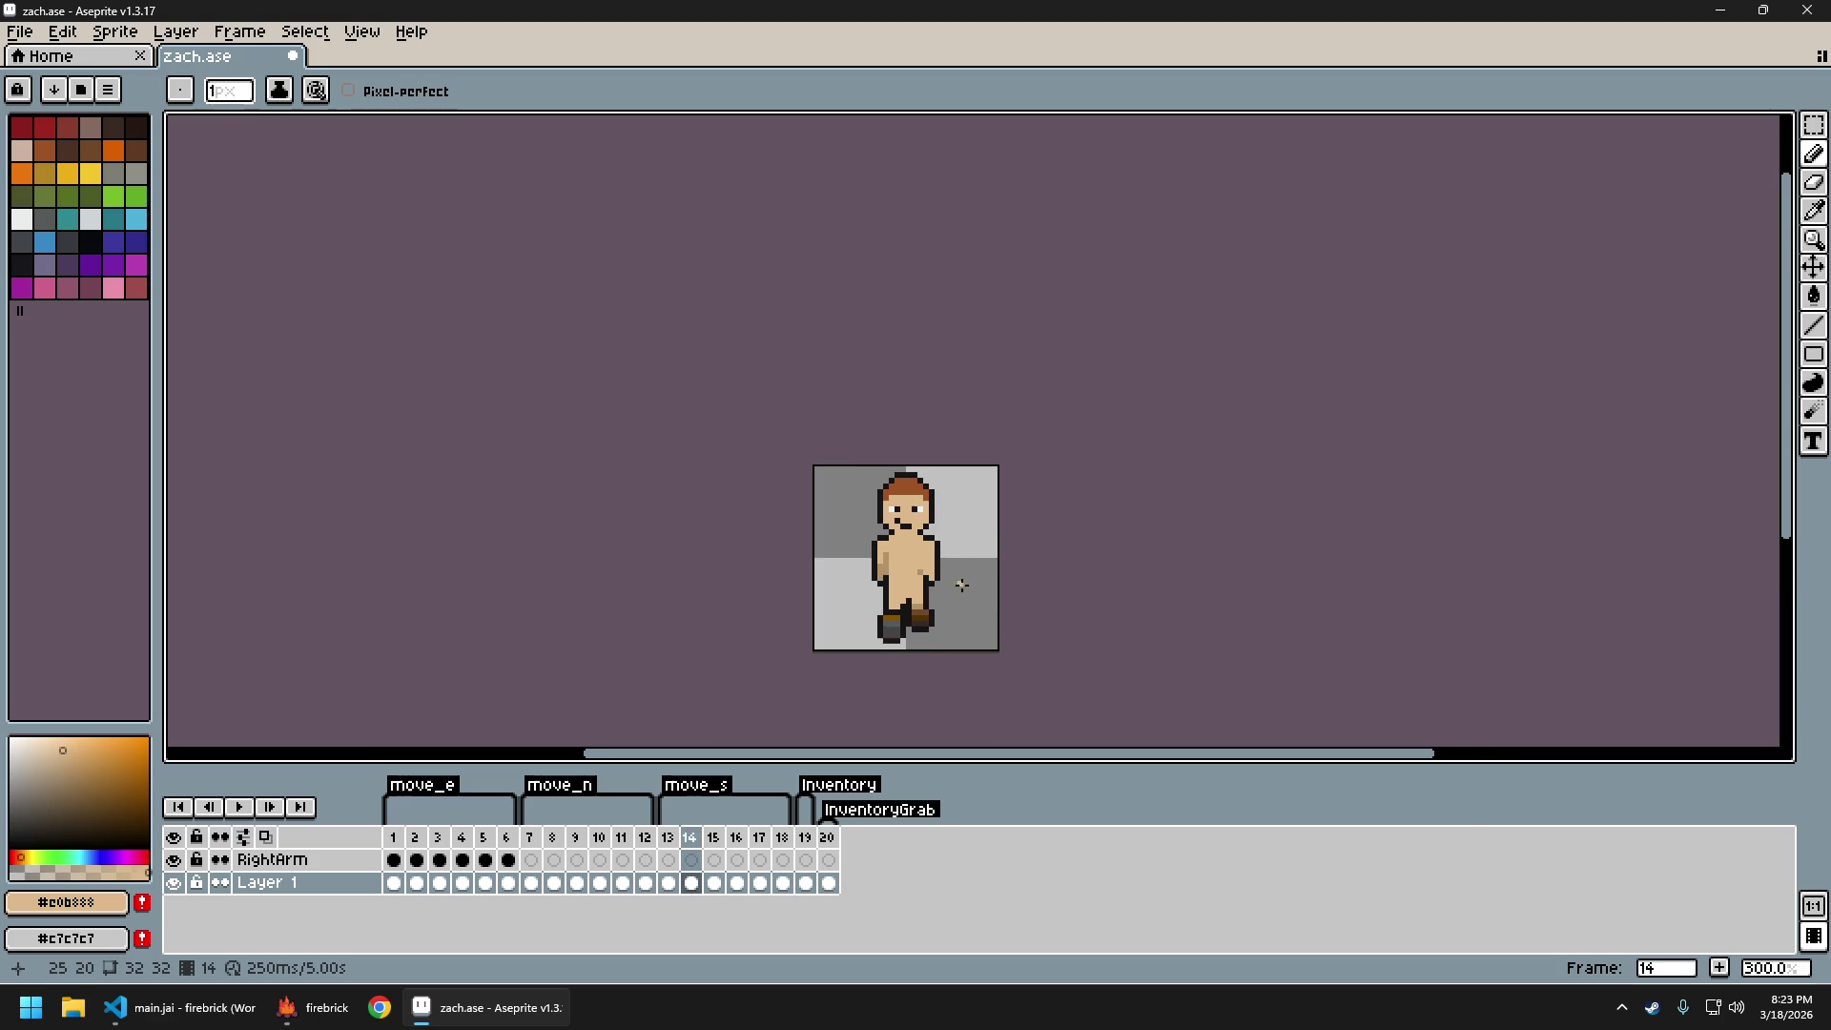
{"action": "key", "text": "Left"}
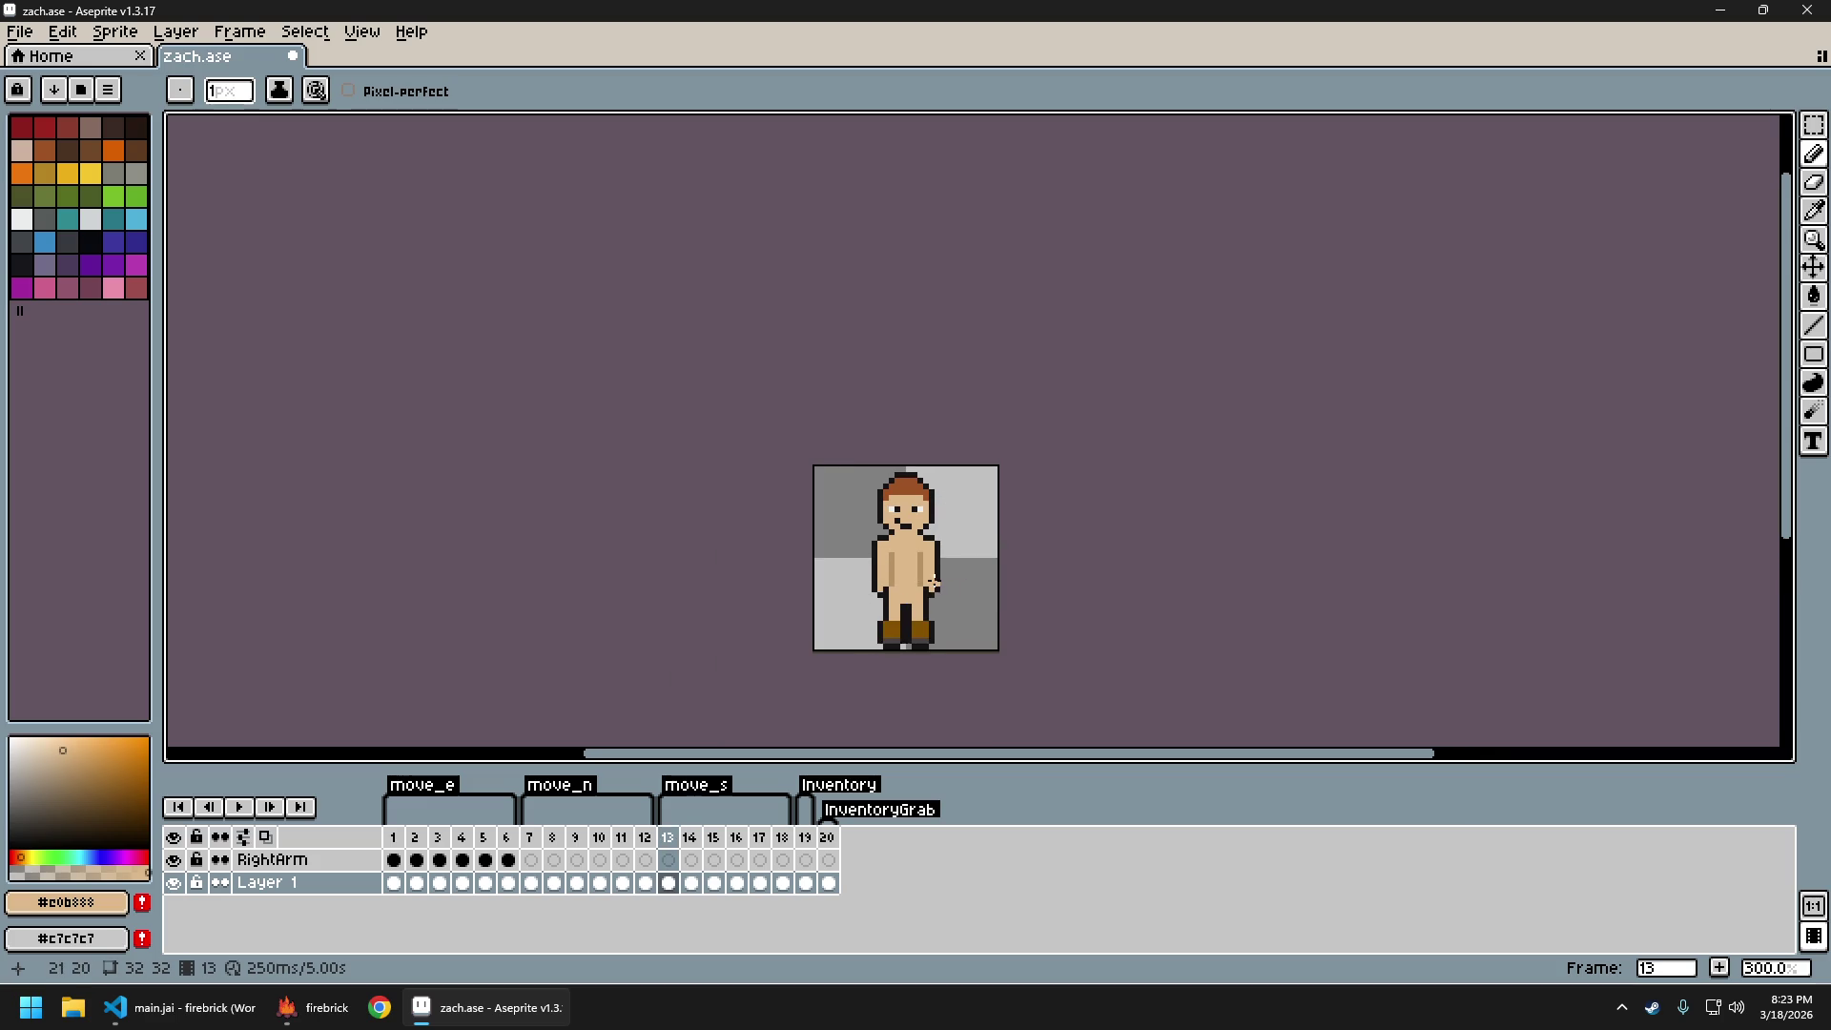
{"action": "scroll", "coordinate": [925, 578], "scroll_direction": "up", "scroll_amount": 4}
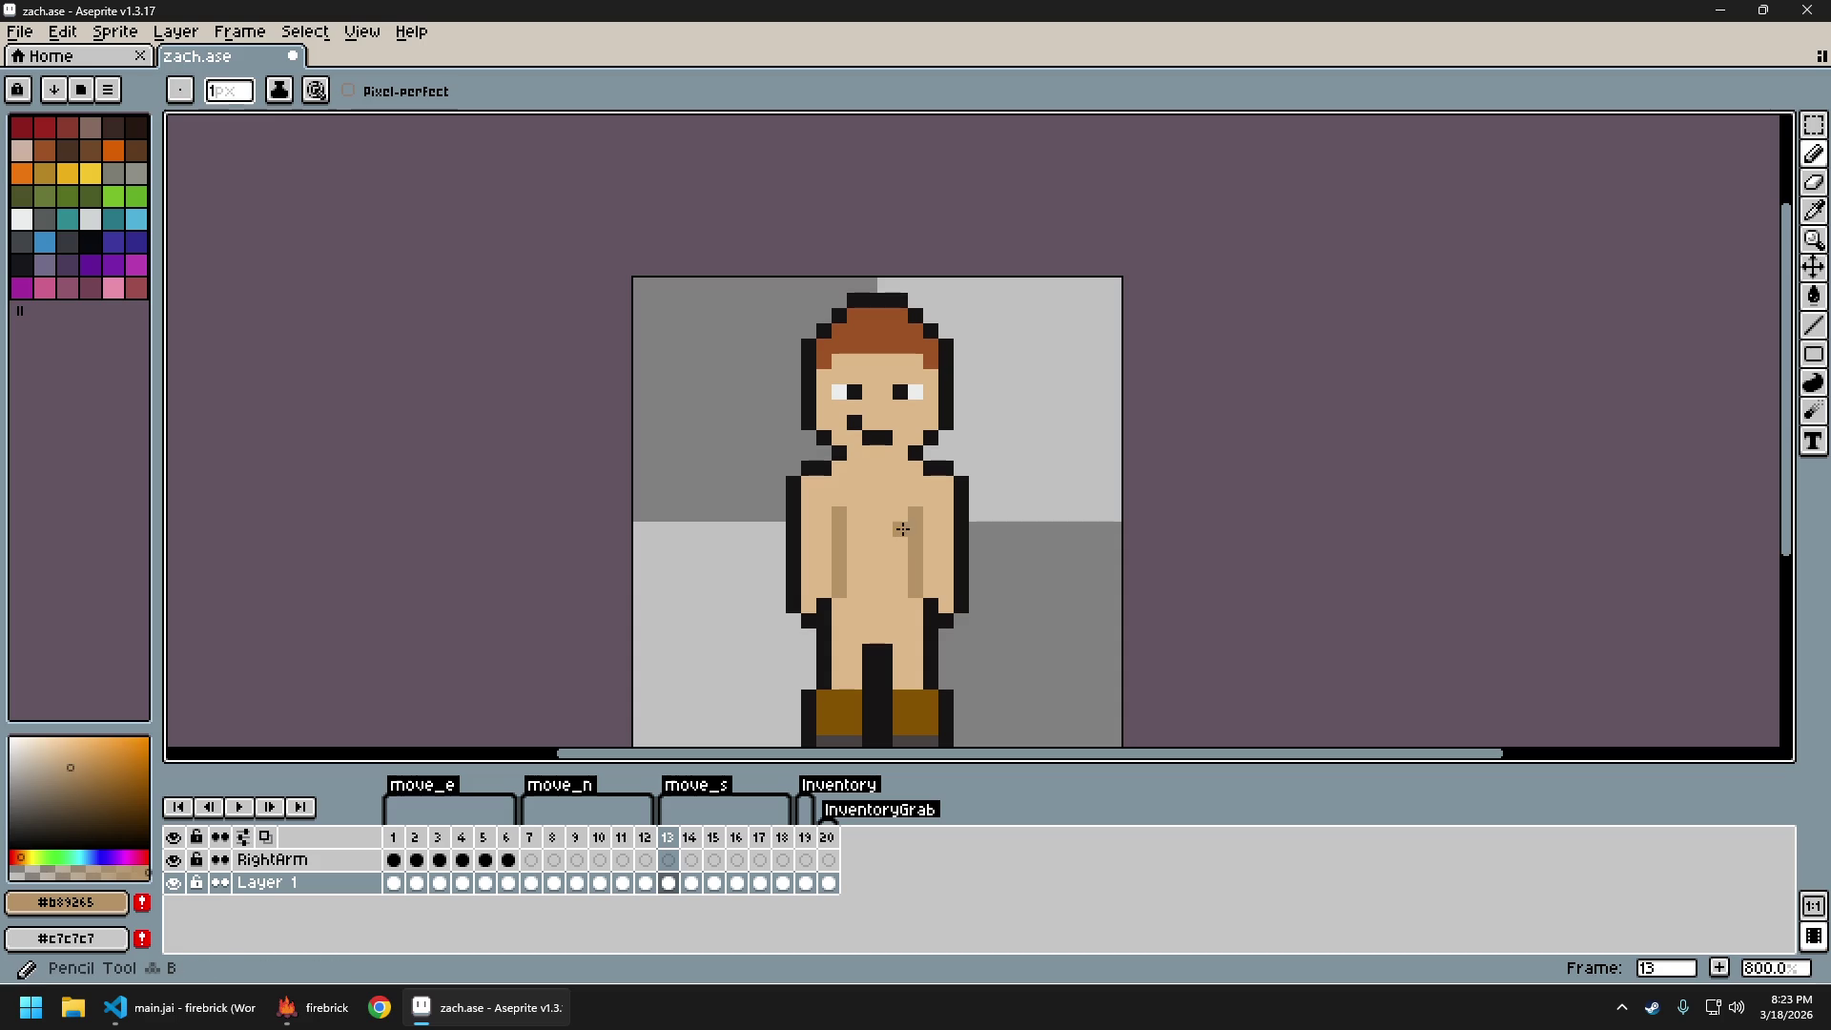
Draw a darker shading stripe down the torso, lighten part of it, and compare frames 13 and 14
{"action": "left_click_drag", "start_coordinate": [907, 529], "coordinate": [902, 570]}
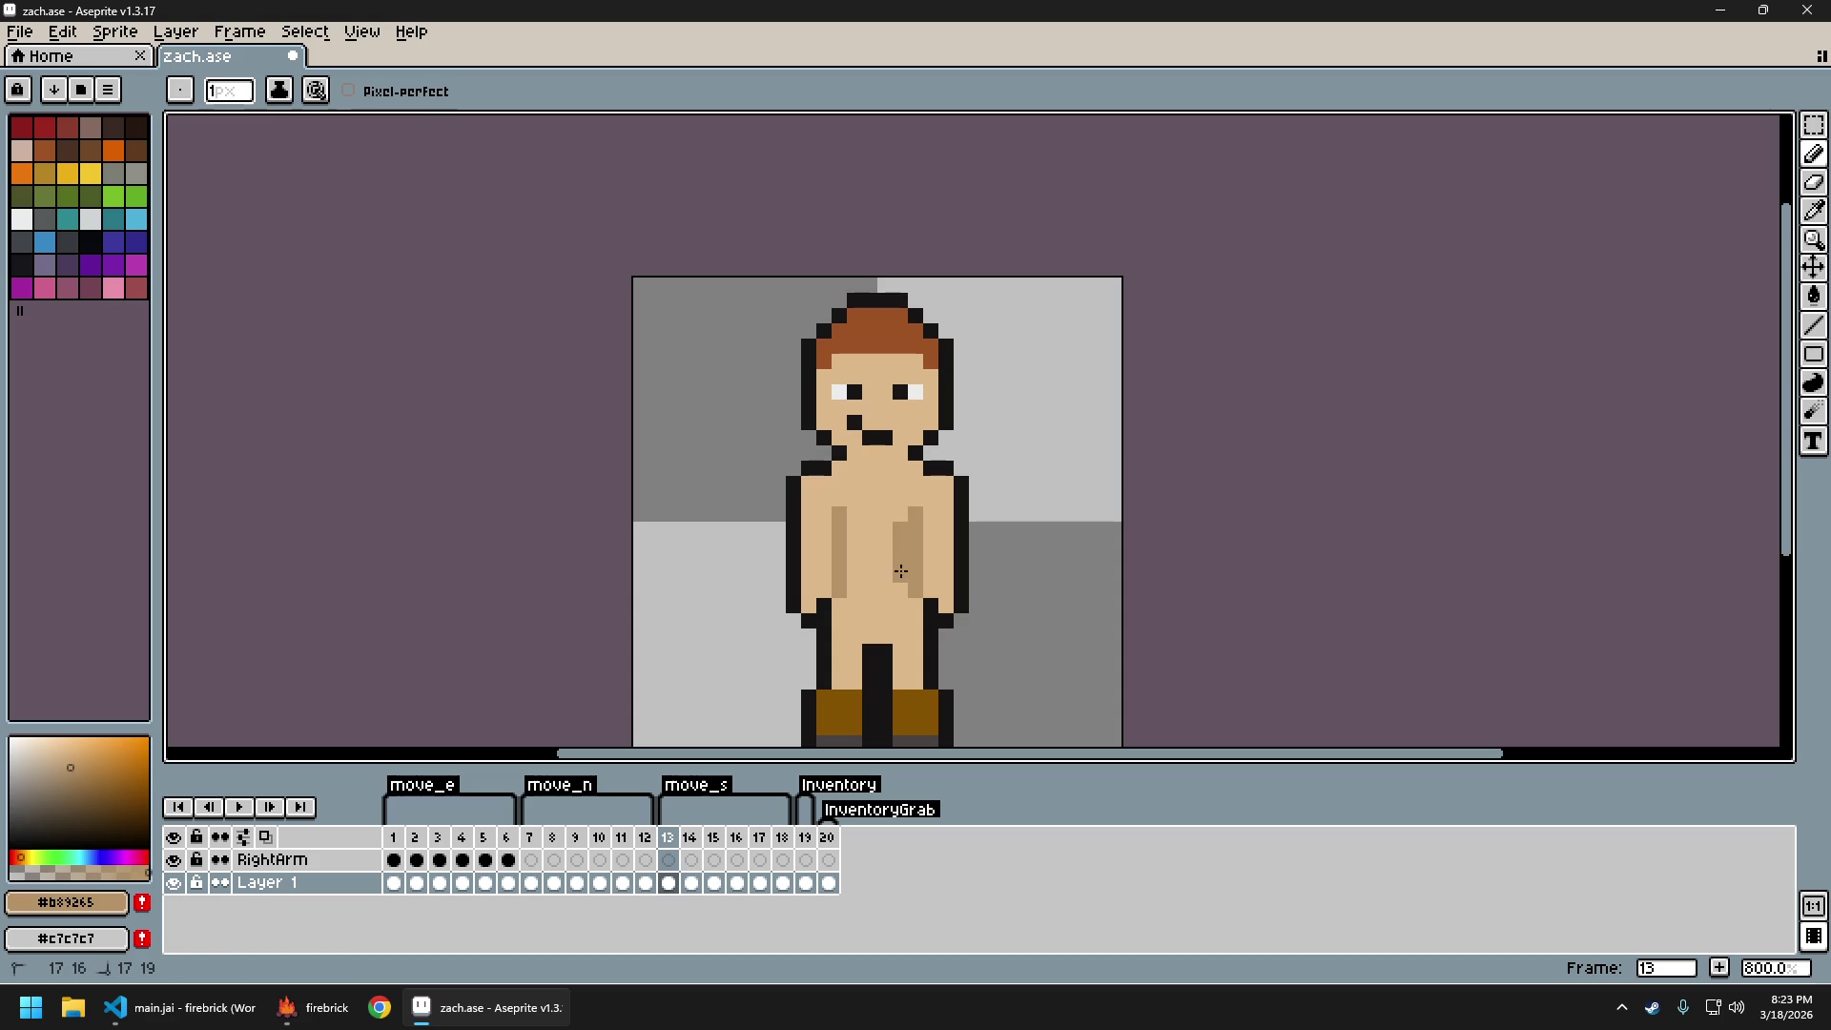
{"action": "left_click", "coordinate": [914, 575], "text": "alt"}
{"action": "left_click_drag", "start_coordinate": [916, 496], "coordinate": [916, 544]}
{"action": "scroll", "coordinate": [960, 551], "scroll_direction": "down", "scroll_amount": 3}
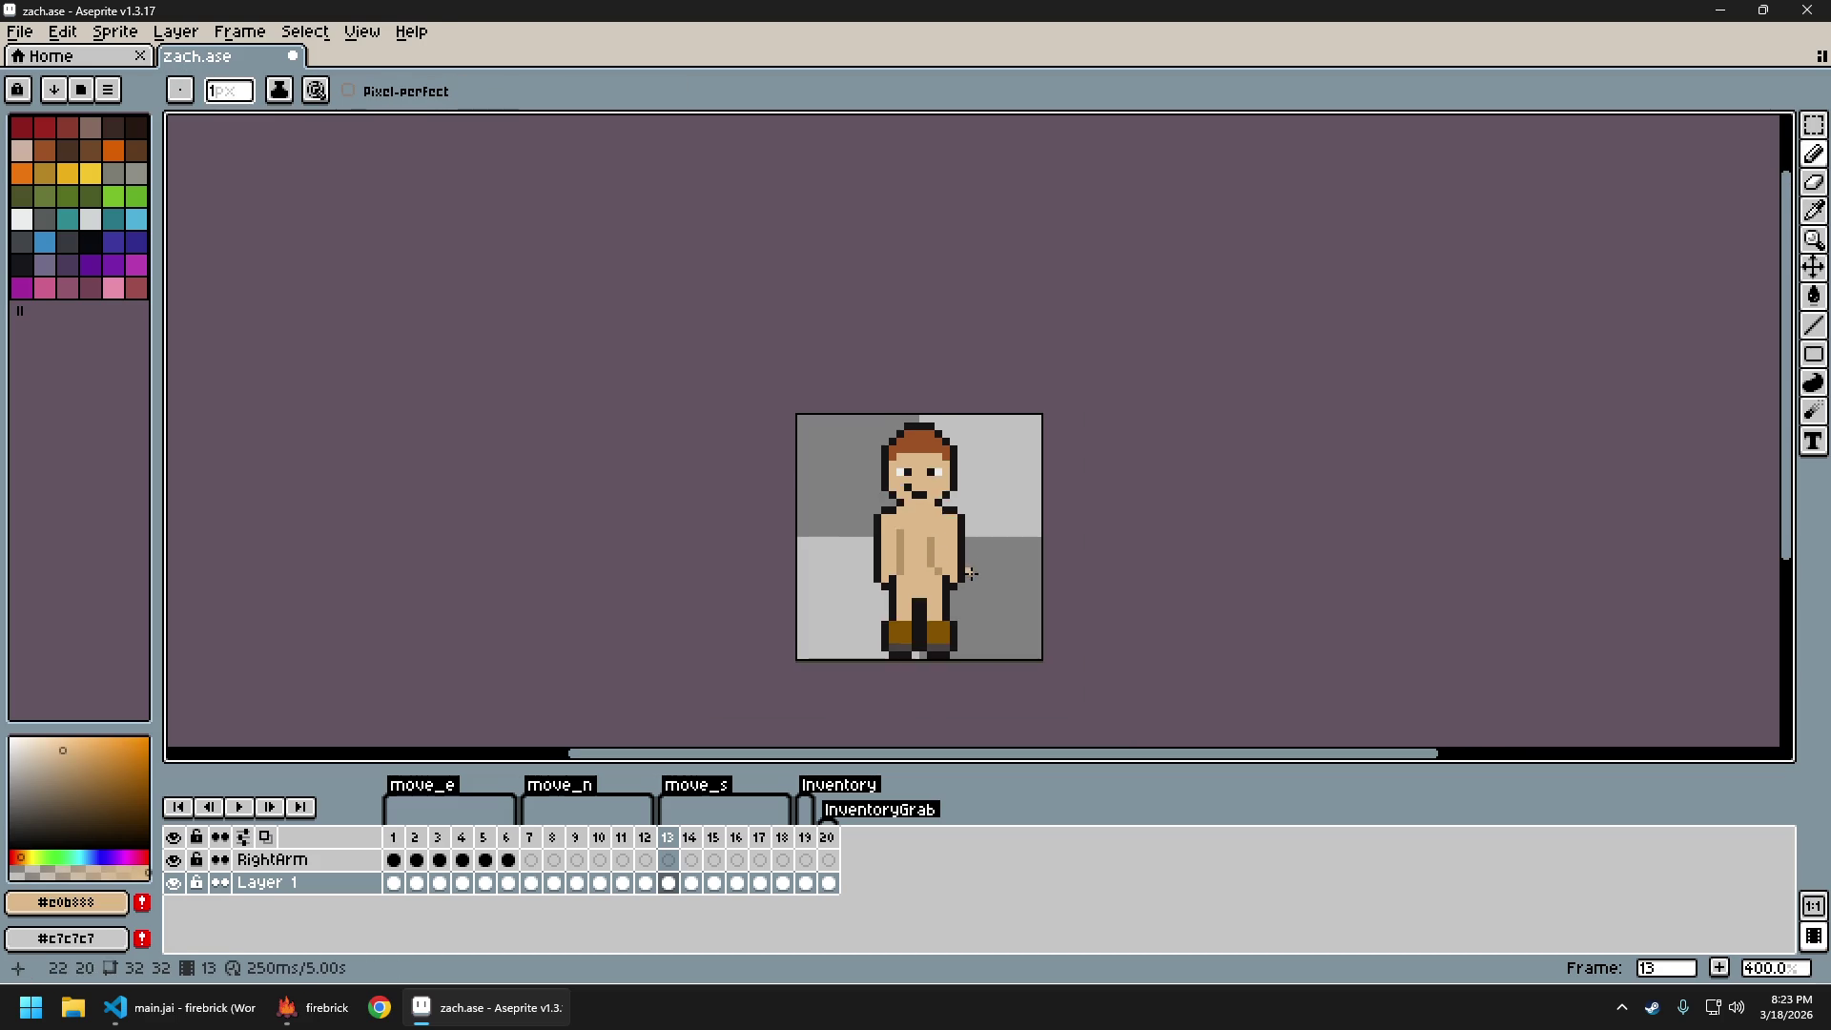
{"action": "key", "text": "Left"}
{"action": "key", "text": "Left"}
{"action": "key", "text": "Right"}
{"action": "key", "text": "Right"}
{"action": "key", "text": "Right"}
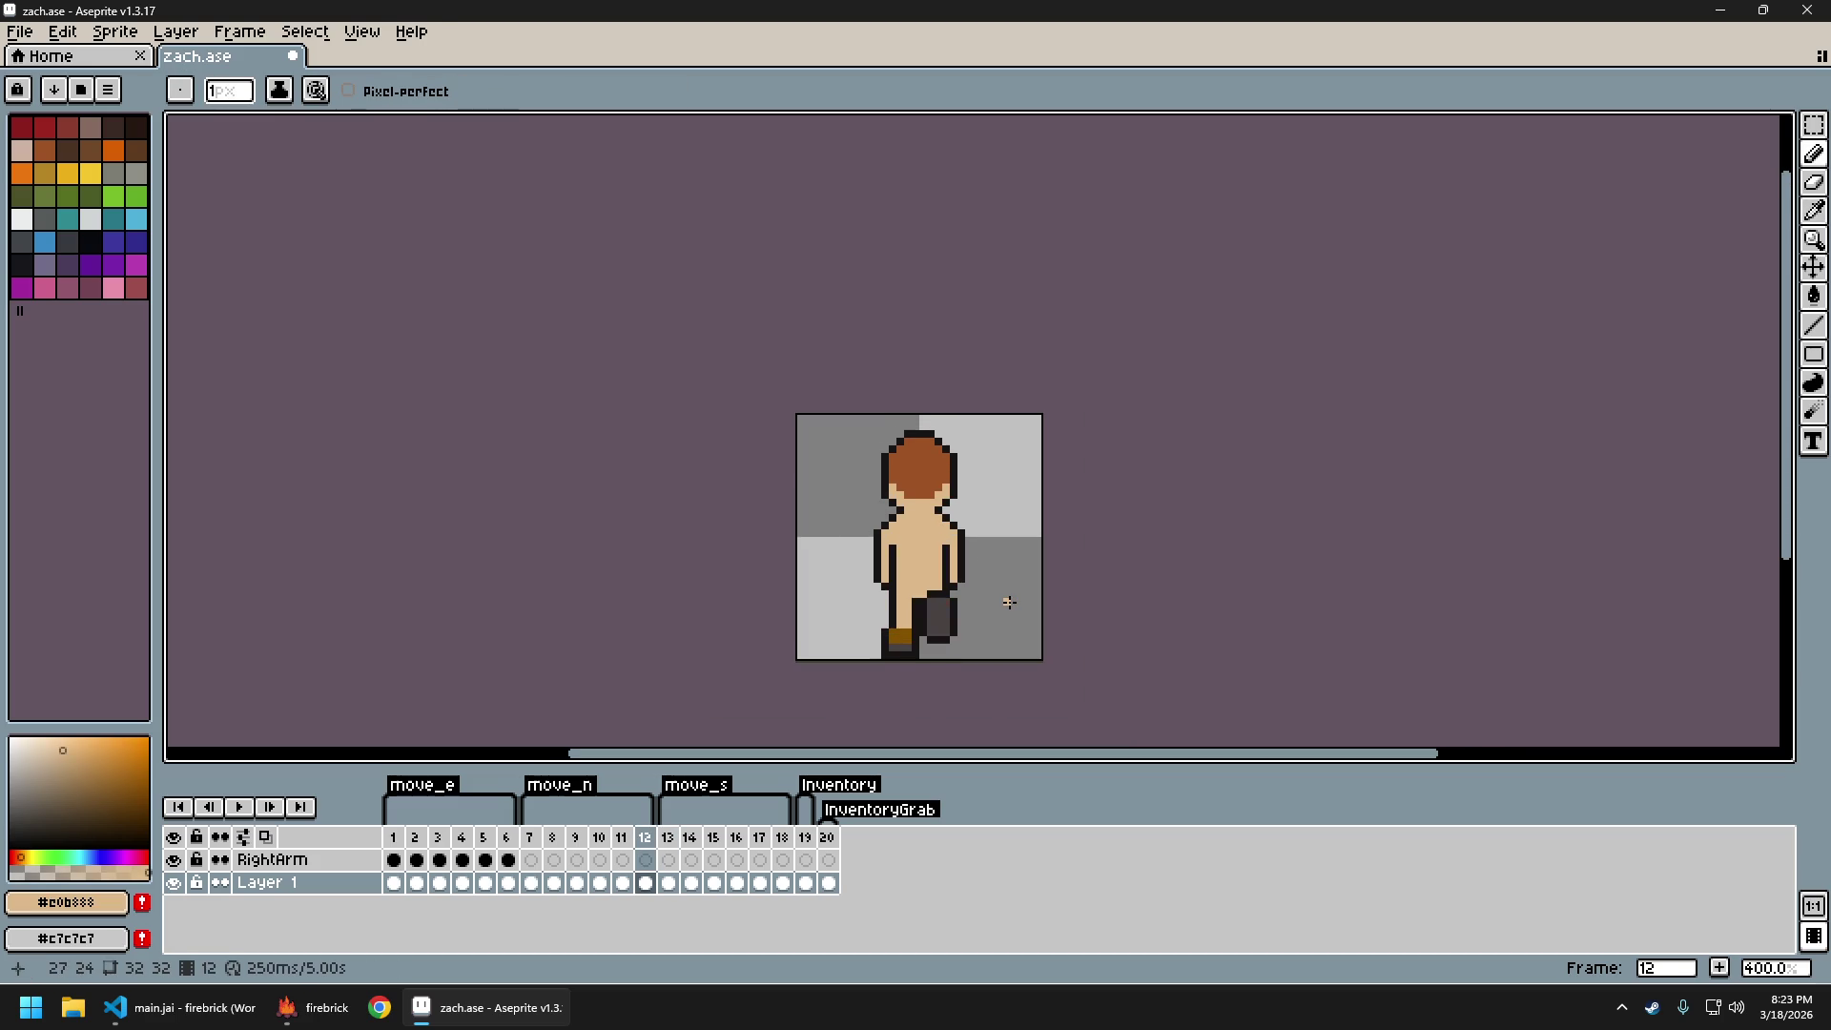
{"action": "key", "text": "Left"}
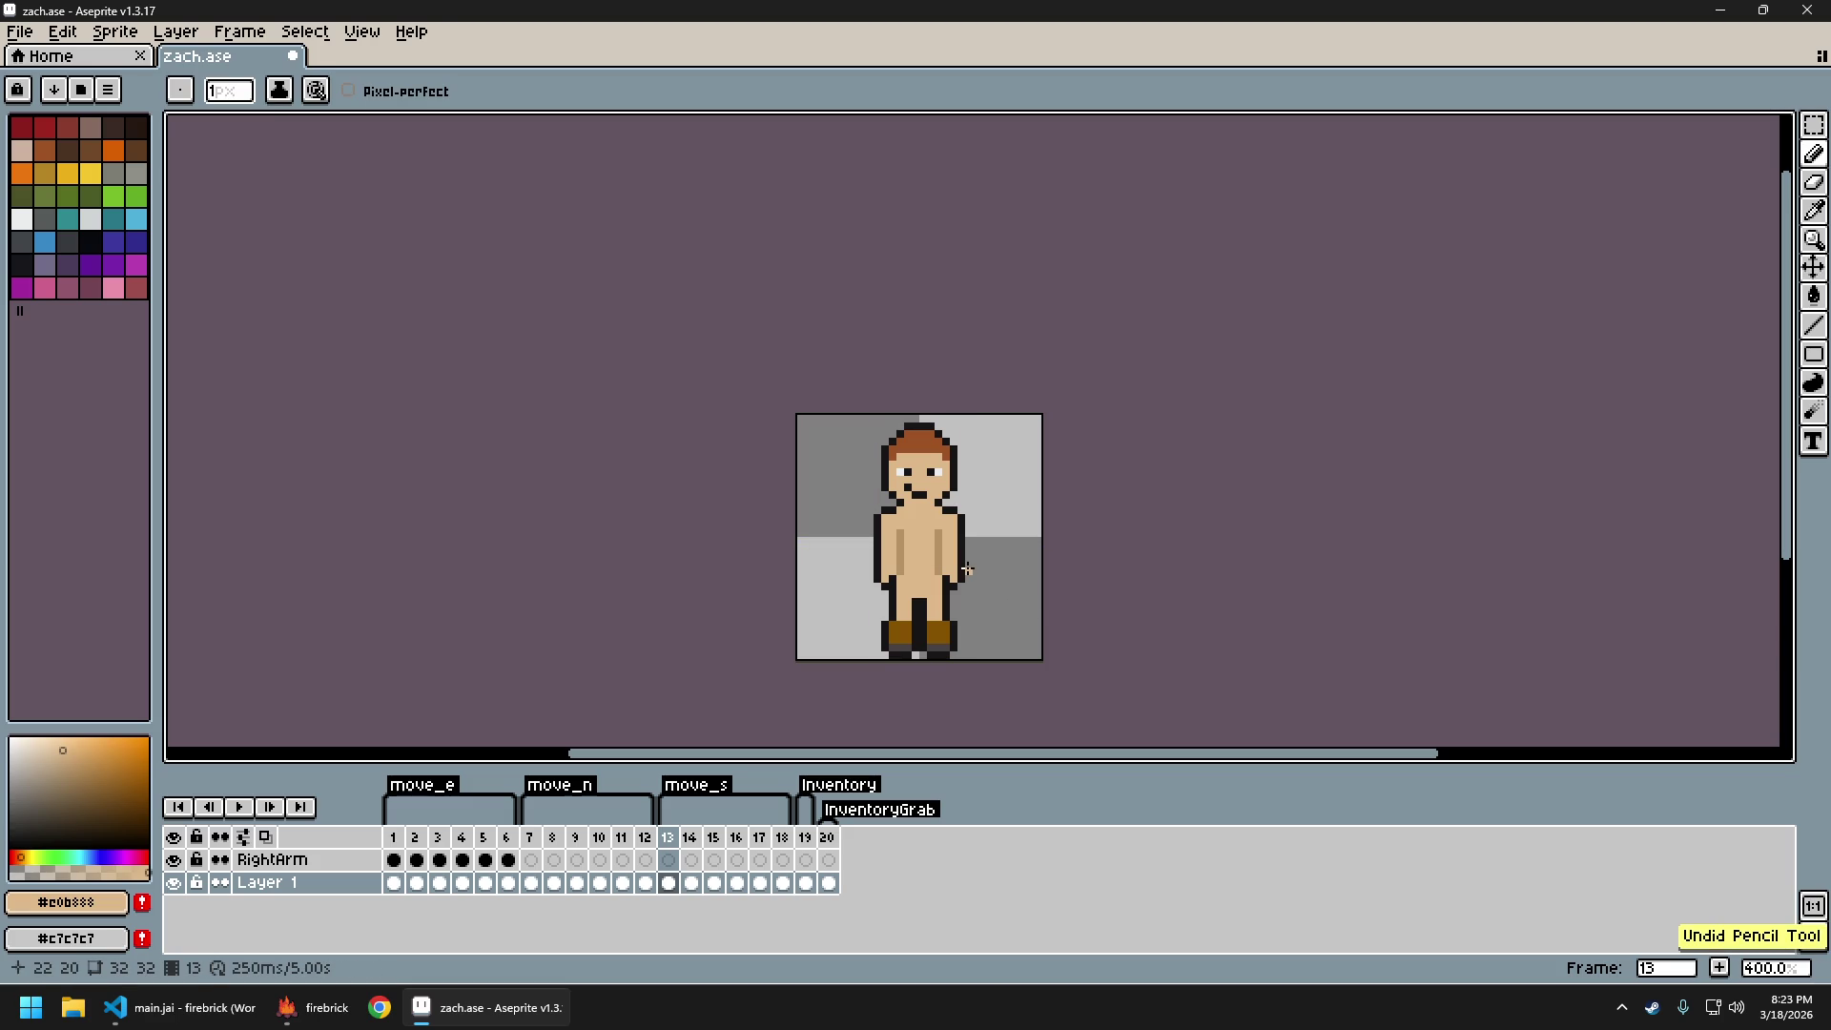
{"action": "key", "text": "Right"}
{"action": "key", "text": "Right"}
{"action": "scroll", "coordinate": [964, 575], "scroll_direction": "down", "scroll_amount": 4}
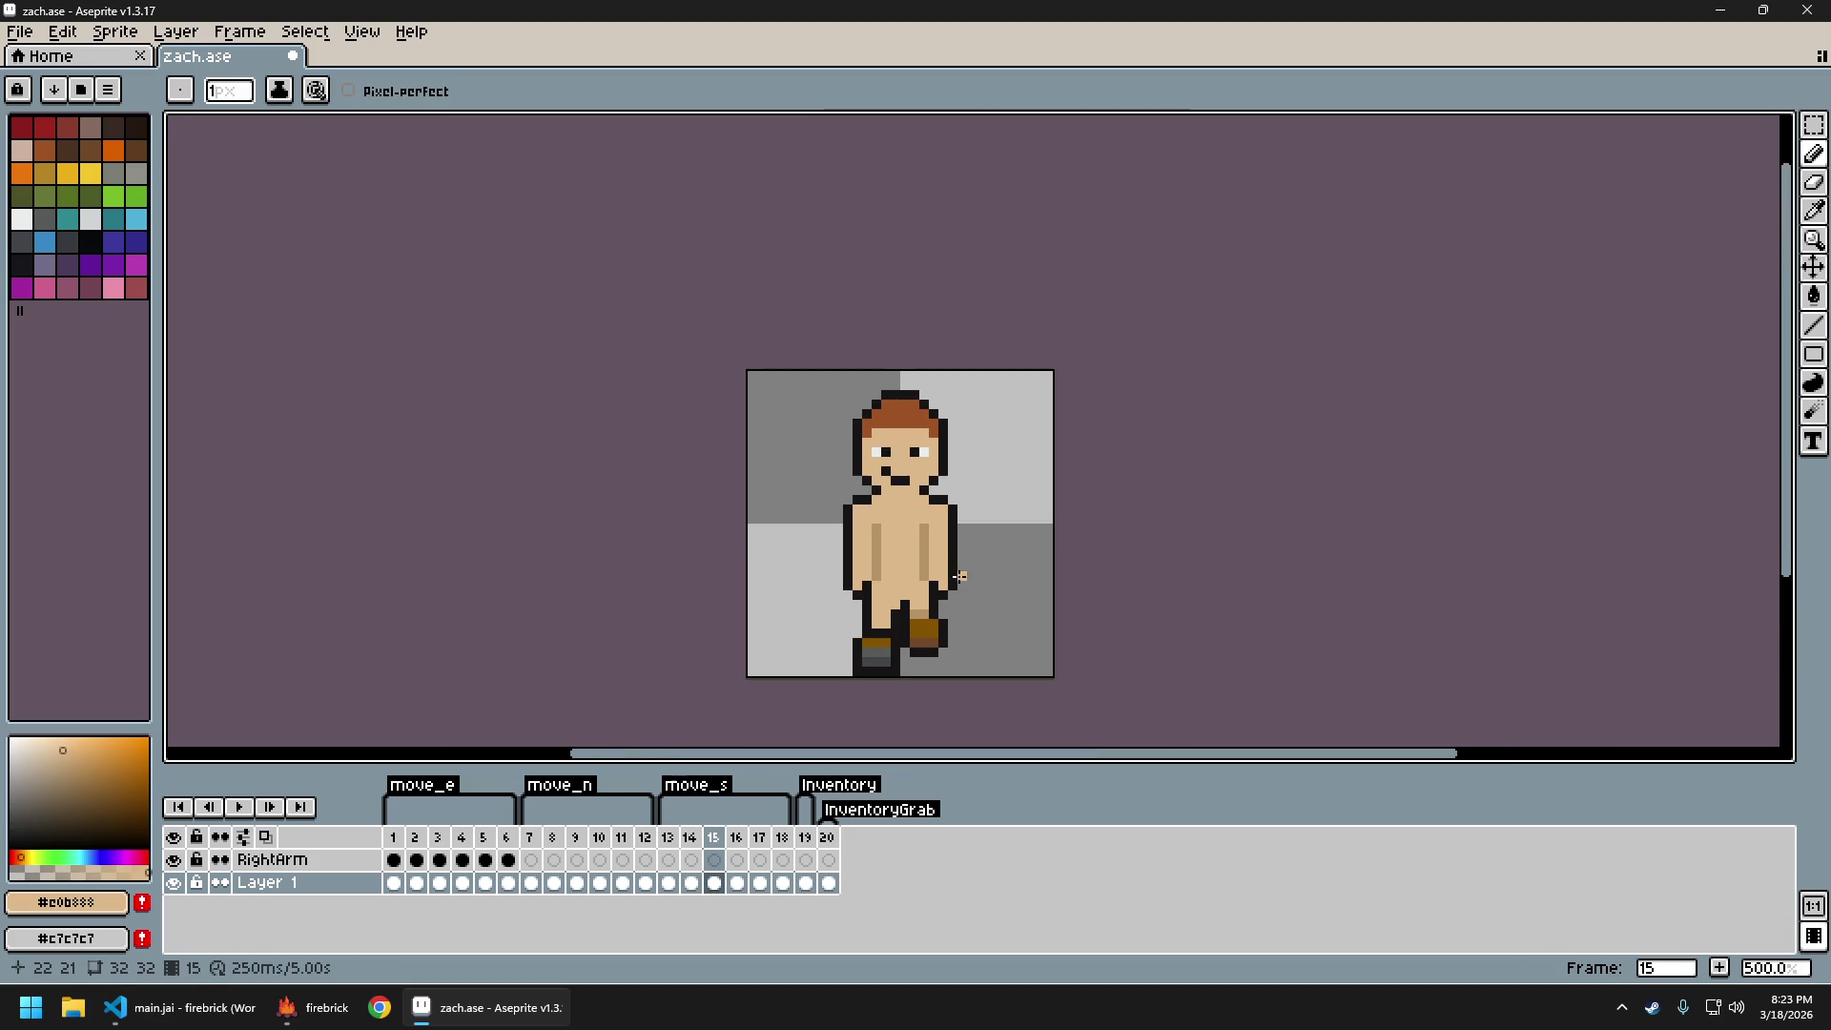
Pick #b89265 from the torso, add a darker vertical stroke, and flip frames 13/14 to compare
{"action": "key", "text": "Left"}
{"action": "scroll", "coordinate": [951, 589], "scroll_direction": "up", "scroll_amount": 4}
{"action": "left_click", "coordinate": [866, 520], "text": "alt"}
{"action": "mouse_move", "coordinate": [870, 505]}
{"action": "left_mouse_down"}
{"action": "mouse_move", "coordinate": [841, 446]}
{"action": "mouse_move", "coordinate": [863, 477]}
{"action": "left_mouse_up"}
{"action": "scroll", "coordinate": [916, 534], "scroll_direction": "down", "scroll_amount": 5}
{"action": "key", "text": "Left"}
{"action": "key", "text": "Right"}
{"action": "key", "text": "Left"}
{"action": "key", "text": "Right"}
{"action": "key", "text": "Left"}
{"action": "key", "text": "Right"}
{"action": "key", "text": "Left"}
{"action": "key", "text": "Right"}
{"action": "key", "text": "Left"}
{"action": "key", "text": "Right"}
Extend the right torso shadow stripe upward on frame 14, trim it, and recheck against frame 13
{"action": "scroll", "coordinate": [885, 538], "scroll_direction": "up", "scroll_amount": 5}
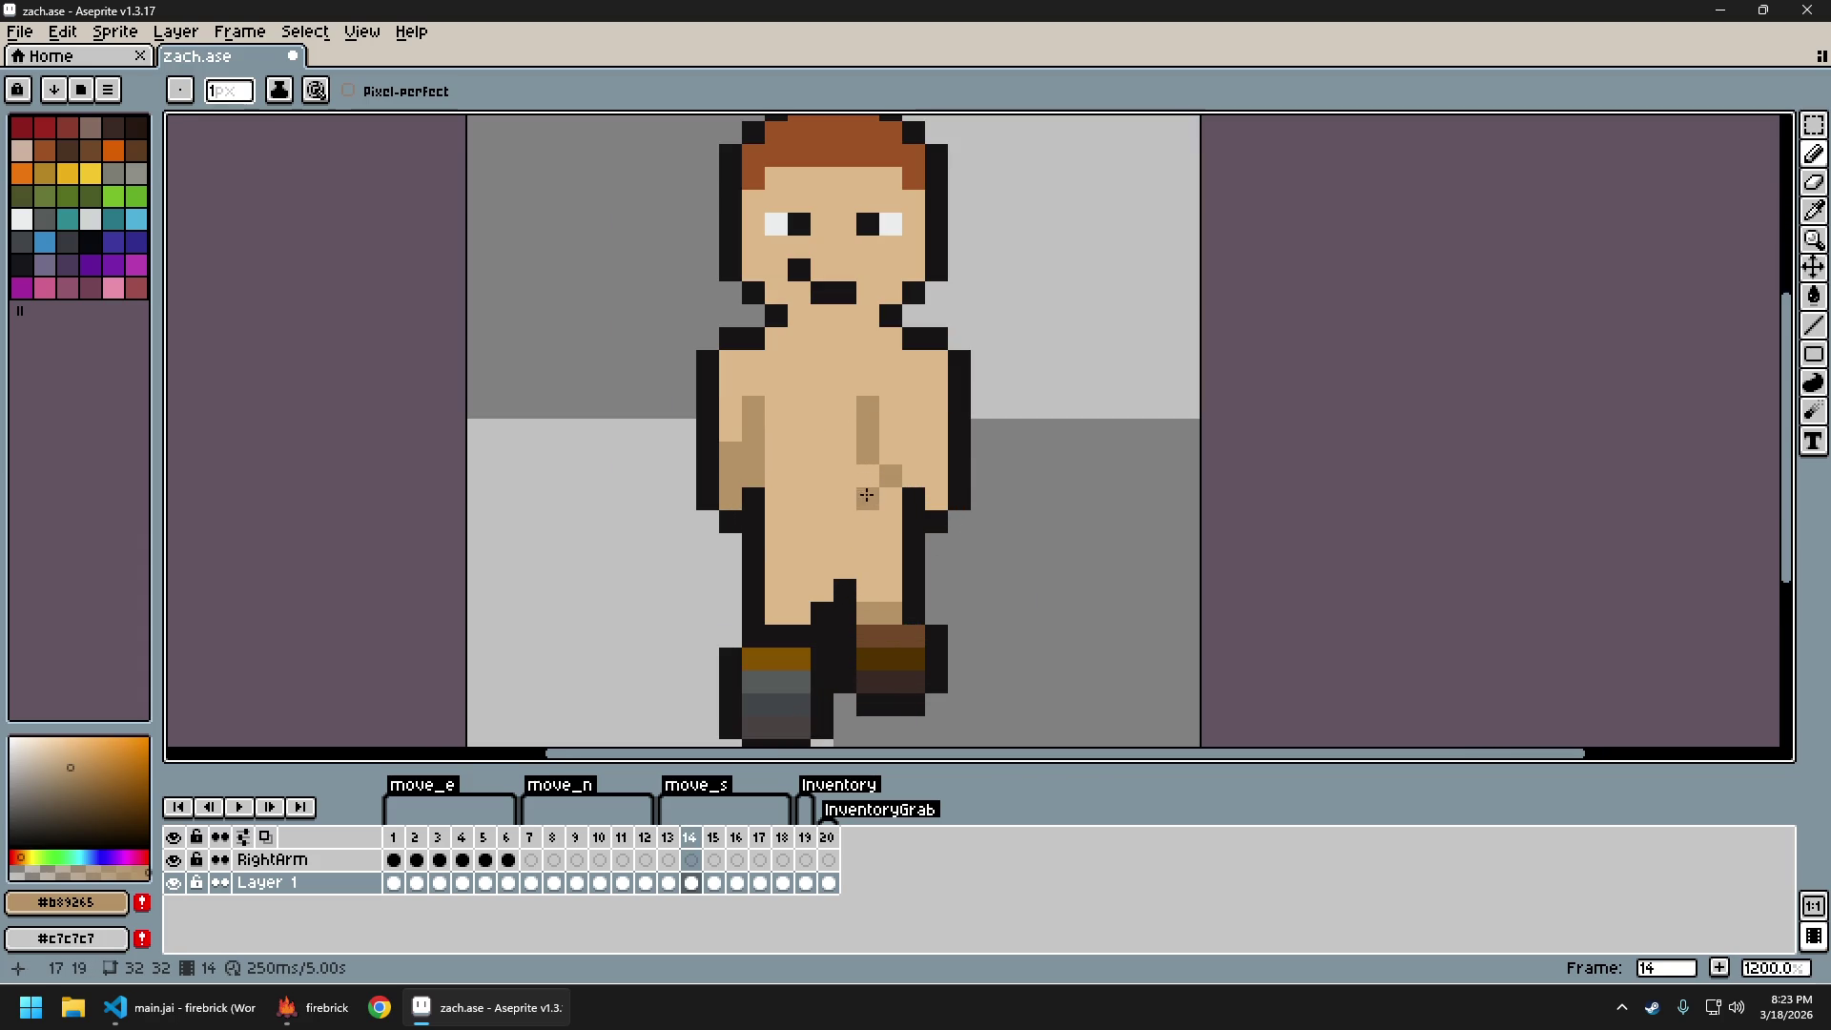
{"action": "left_click_drag", "start_coordinate": [885, 467], "coordinate": [892, 409]}
{"action": "left_click", "coordinate": [867, 391], "text": "alt"}
{"action": "scroll", "coordinate": [1013, 506], "scroll_direction": "down", "scroll_amount": 5}
{"action": "key", "text": "Left"}
{"action": "key", "text": "Right"}
{"action": "left_click_drag", "start_coordinate": [1001, 519], "coordinate": [928, 530]}
{"action": "key", "text": "Left"}
{"action": "key", "text": "Right"}
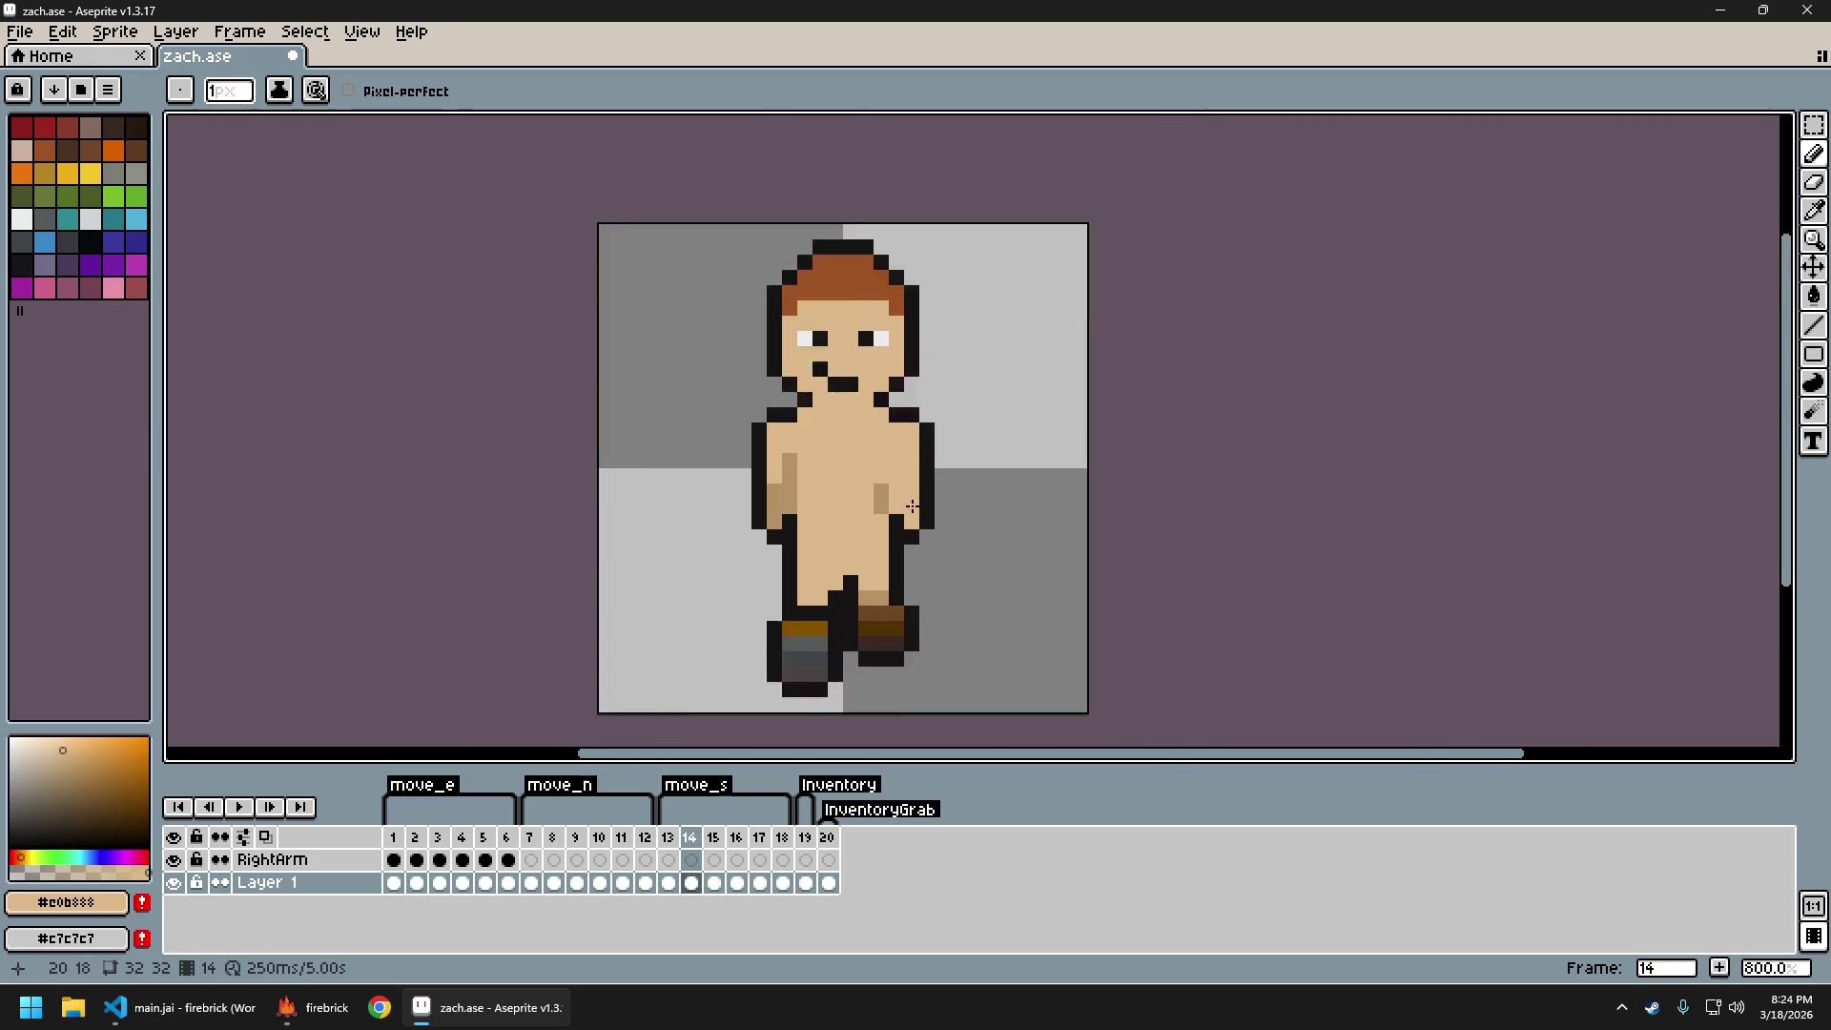
{"action": "scroll", "coordinate": [904, 486], "scroll_direction": "up", "scroll_amount": 5}
{"action": "left_click", "coordinate": [870, 454], "text": "alt"}
{"action": "scroll", "coordinate": [918, 502], "scroll_direction": "down", "scroll_amount": 6}
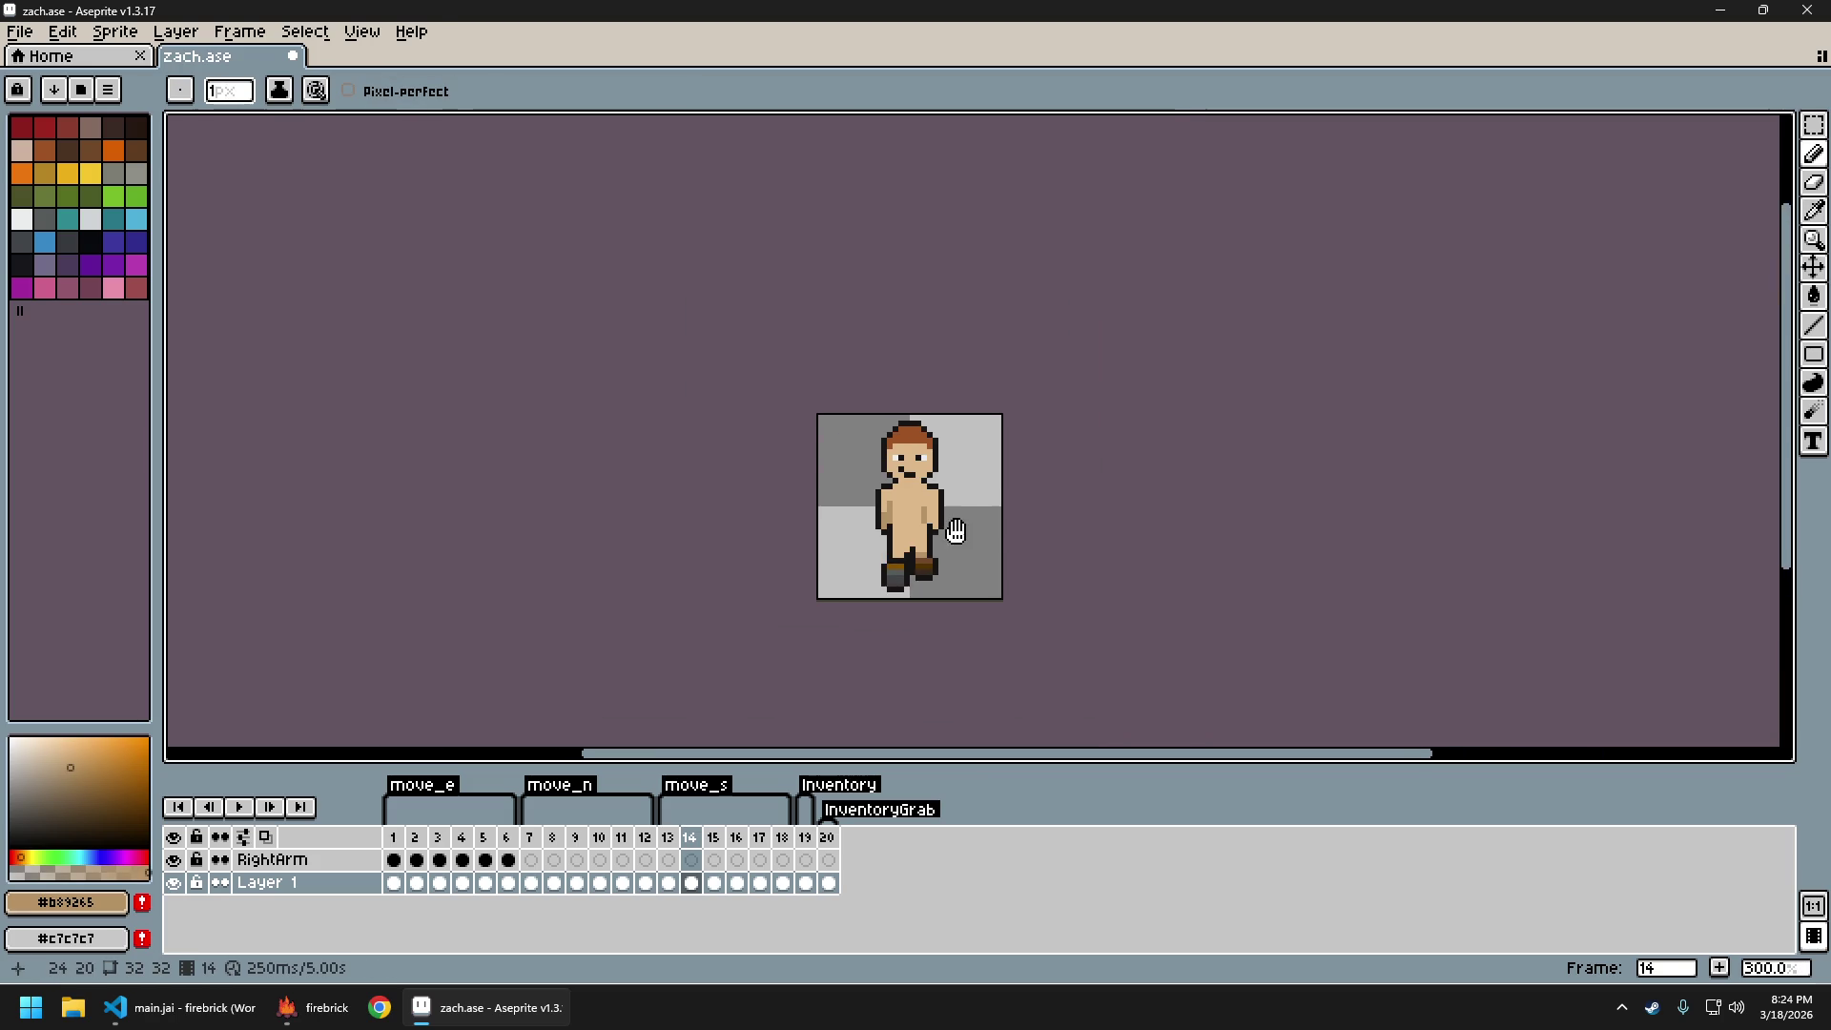
{"action": "key", "text": "Left"}
{"action": "key", "text": "Right"}
Flip repeatedly between move_s frames 13 and 14 to compare their leg poses
{"action": "key", "text": "Left"}
{"action": "key", "text": "Left"}
{"action": "key", "text": "Right"}
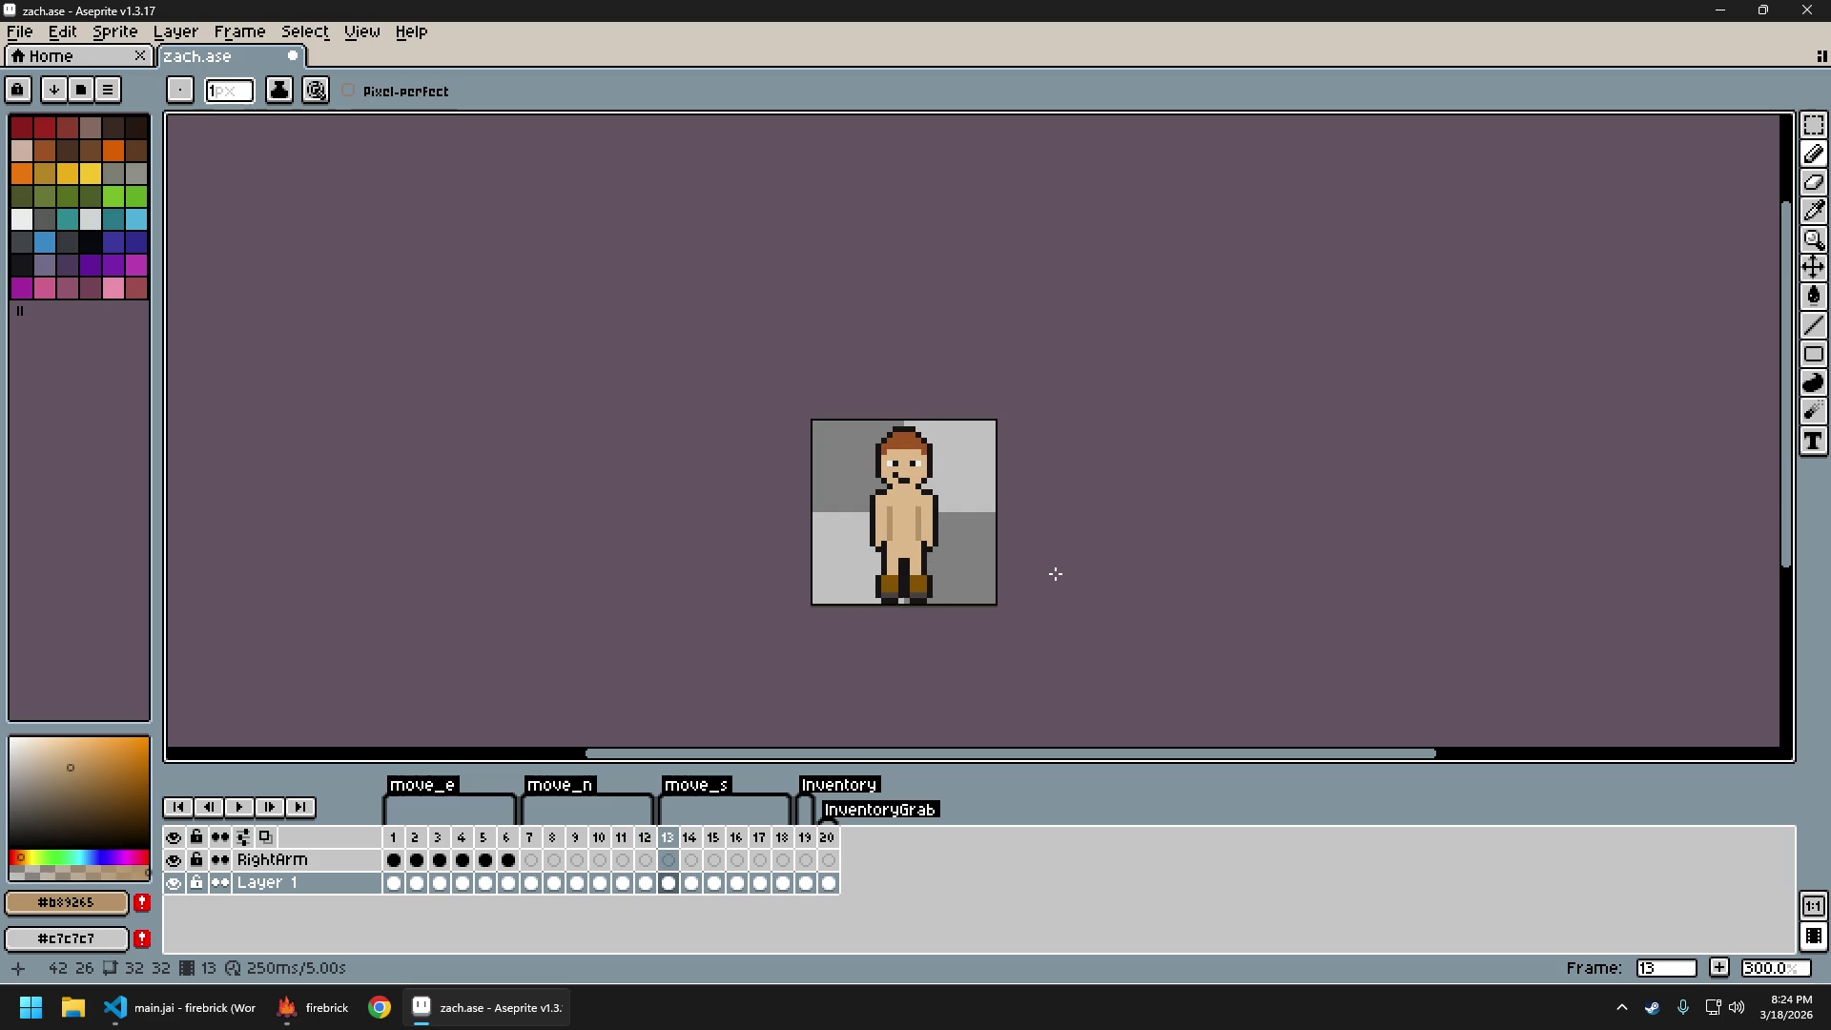
{"action": "key", "text": "Right"}
{"action": "key", "text": "Left"}
{"action": "key", "text": "Right"}
{"action": "key", "text": "Left"}
{"action": "key", "text": "Right"}
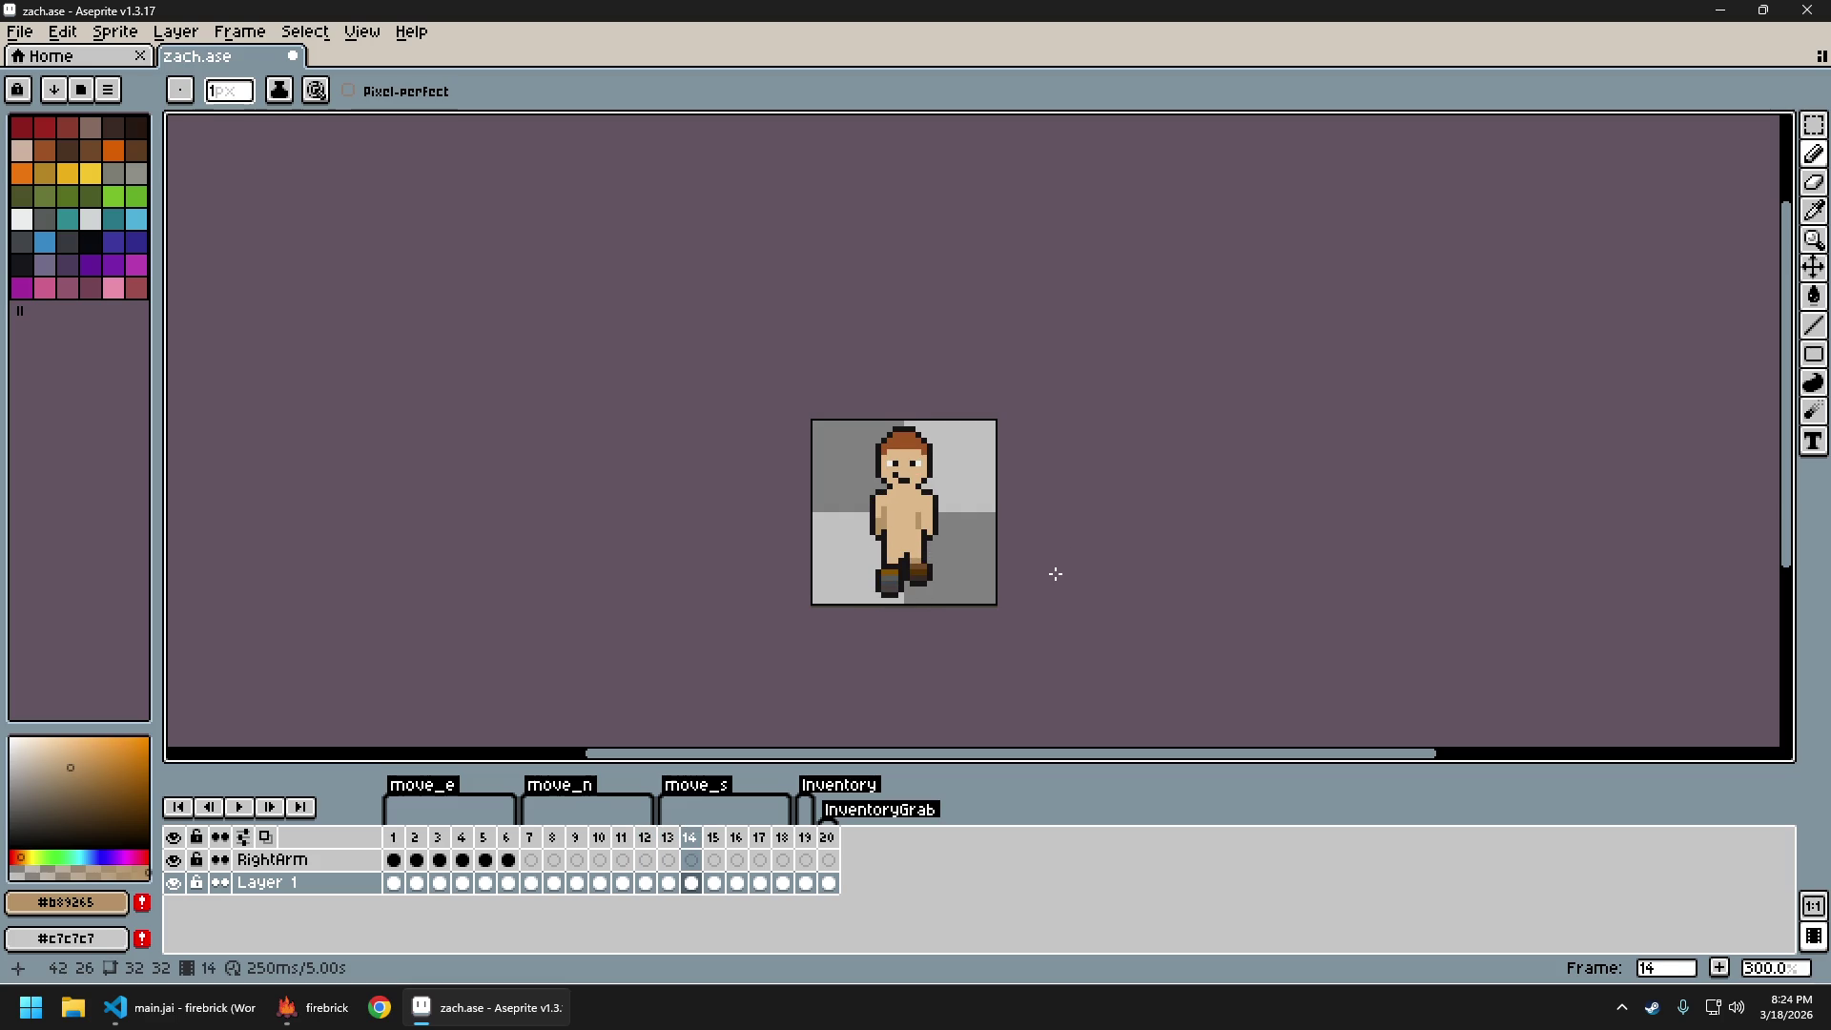
{"action": "key", "text": "Left"}
{"action": "key", "text": "Right"}
{"action": "key", "text": "Left"}
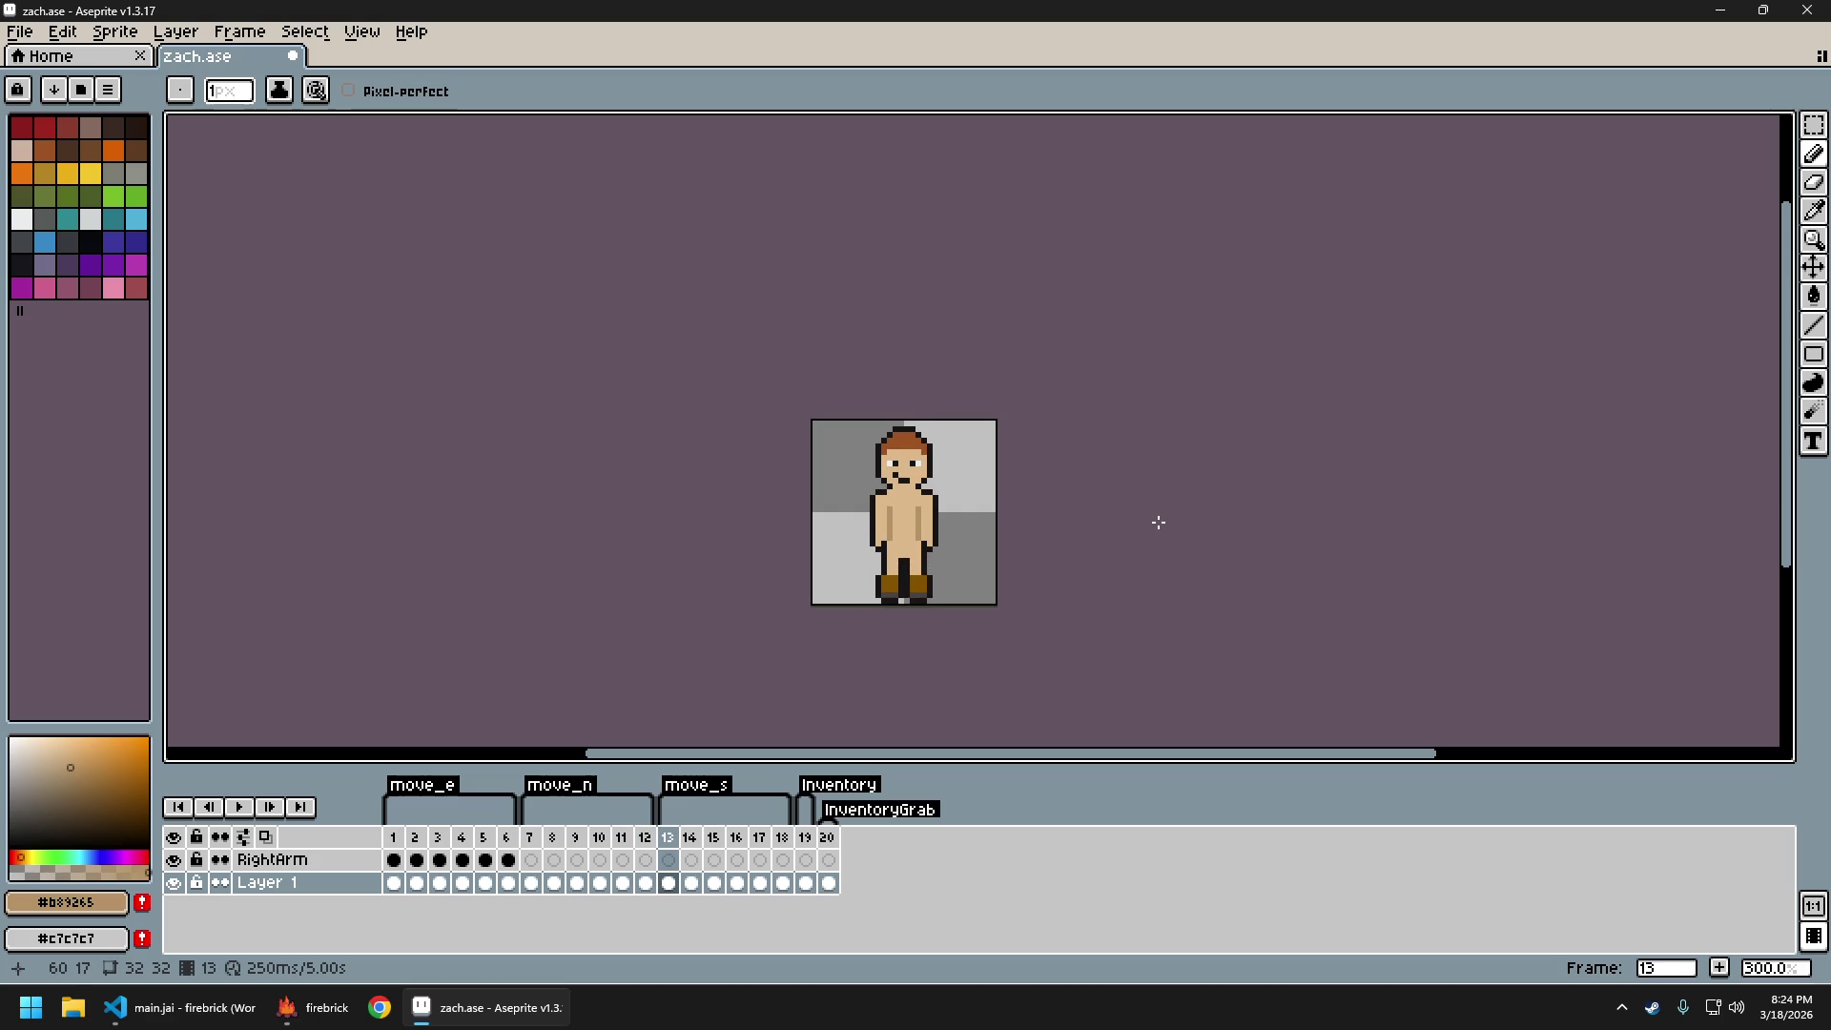
{"action": "key", "text": "Right"}
{"action": "key", "text": "Left"}
{"action": "key", "text": "Right"}
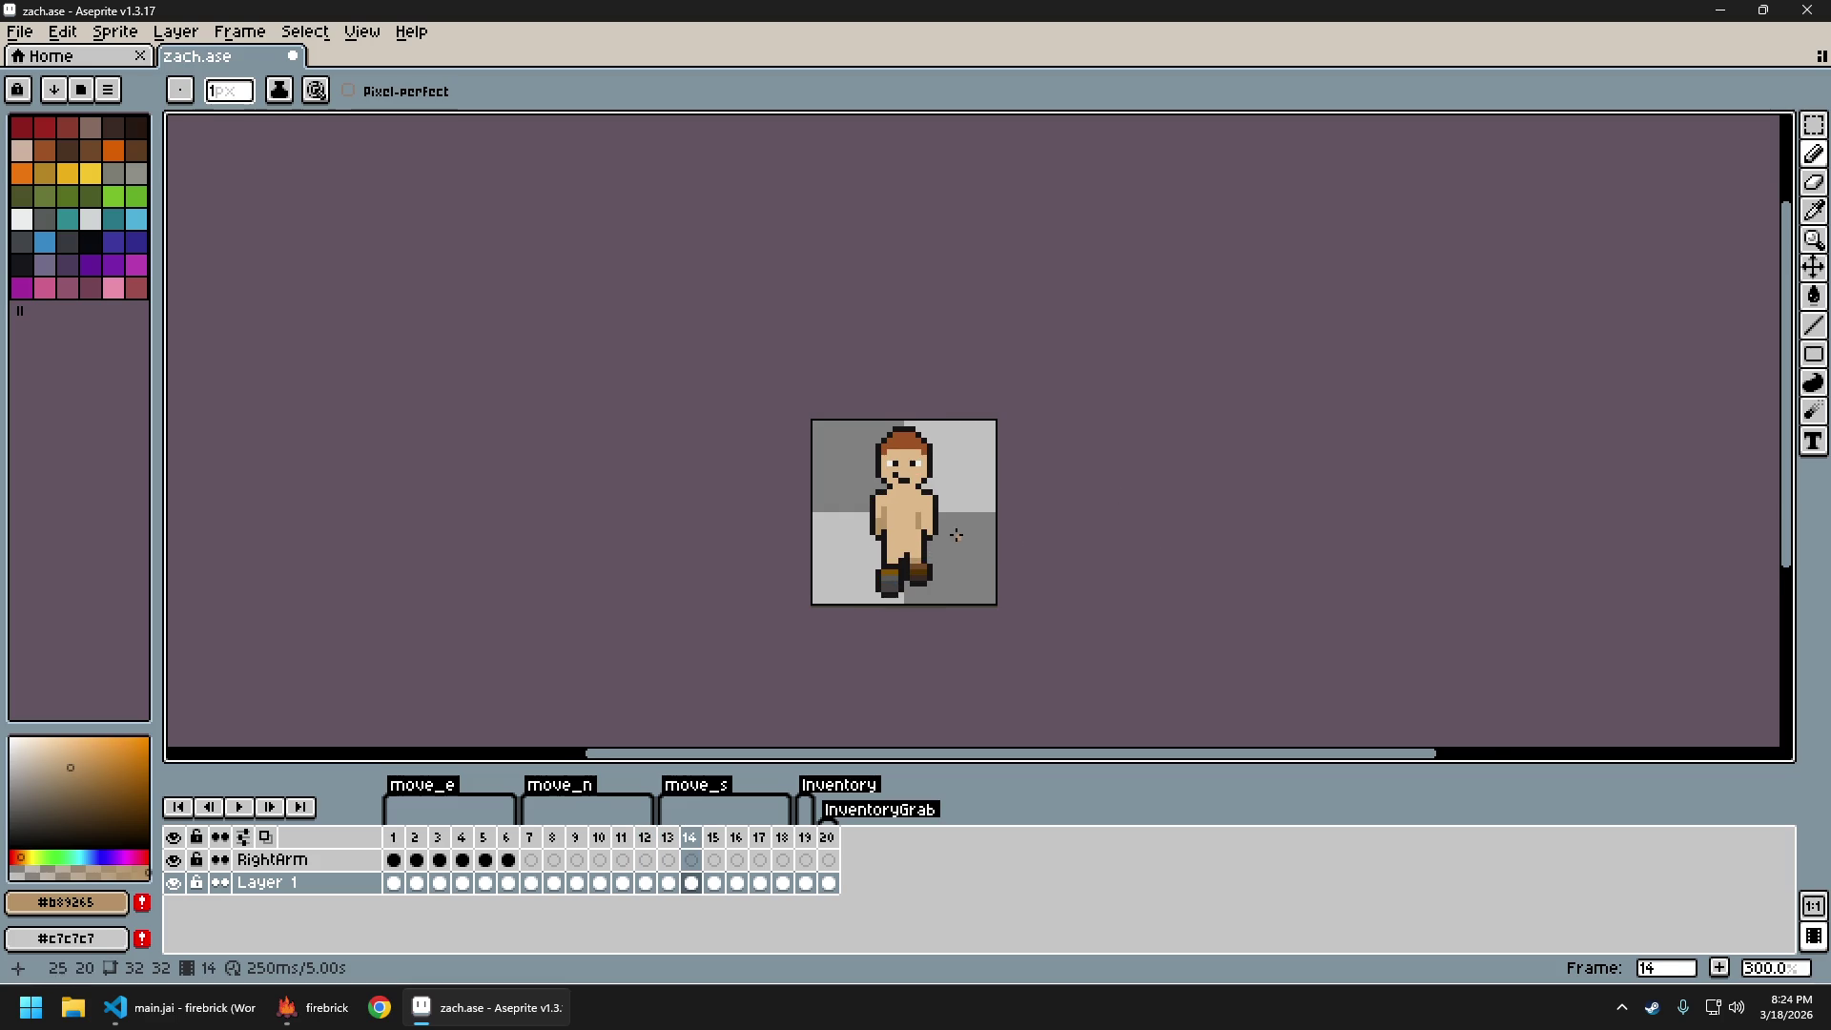
{"action": "scroll", "coordinate": [959, 540], "scroll_direction": "up", "scroll_amount": 1}
{"action": "key", "text": "Left"}
{"action": "key", "text": "Right"}
{"action": "key", "text": "Left"}
{"action": "key", "text": "Right"}
{"action": "scroll", "coordinate": [982, 590], "scroll_direction": "down", "scroll_amount": 2}
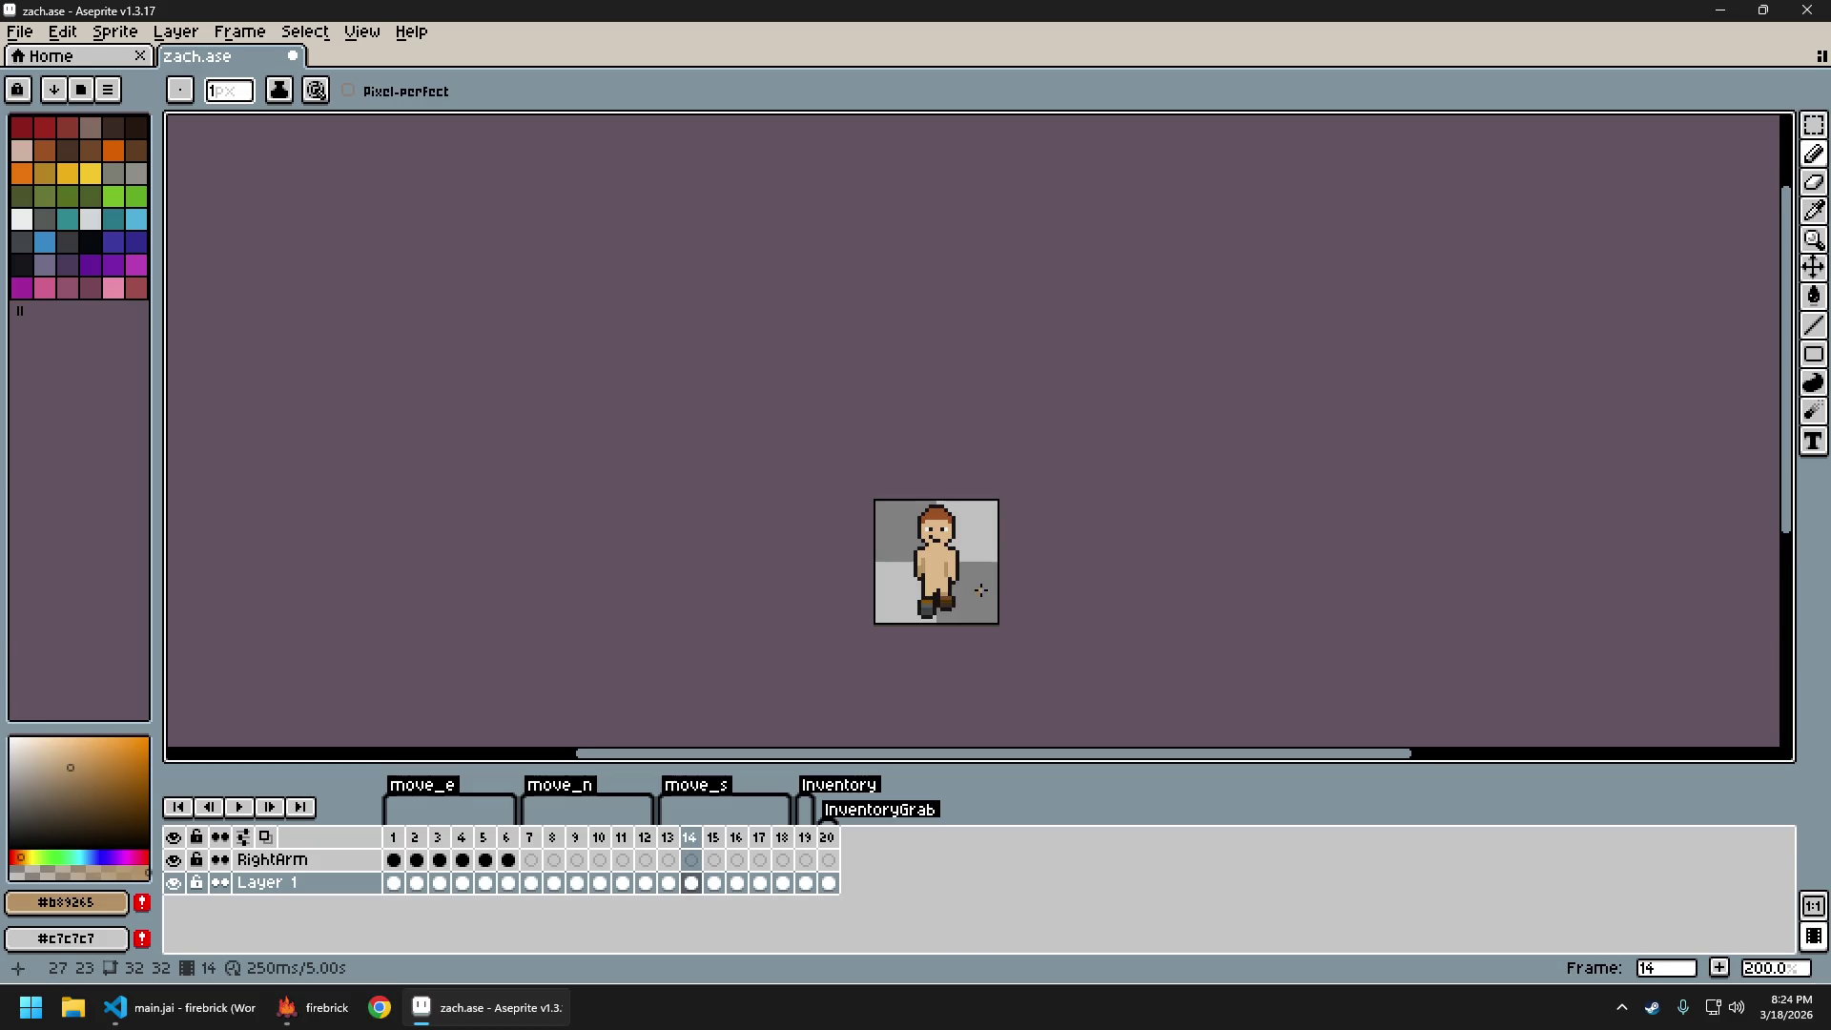
{"action": "key", "text": "Left"}
{"action": "key", "text": "Right"}
{"action": "key", "text": "Left"}
{"action": "key", "text": "Right"}
{"action": "key", "text": "Left"}
{"action": "key", "text": "Right"}
{"action": "key", "text": "Left"}
{"action": "key", "text": "Right"}
{"action": "key", "text": "Left"}
{"action": "key", "text": "Right"}
{"action": "key", "text": "Left"}
{"action": "key", "text": "Right"}
{"action": "key", "text": "Left"}
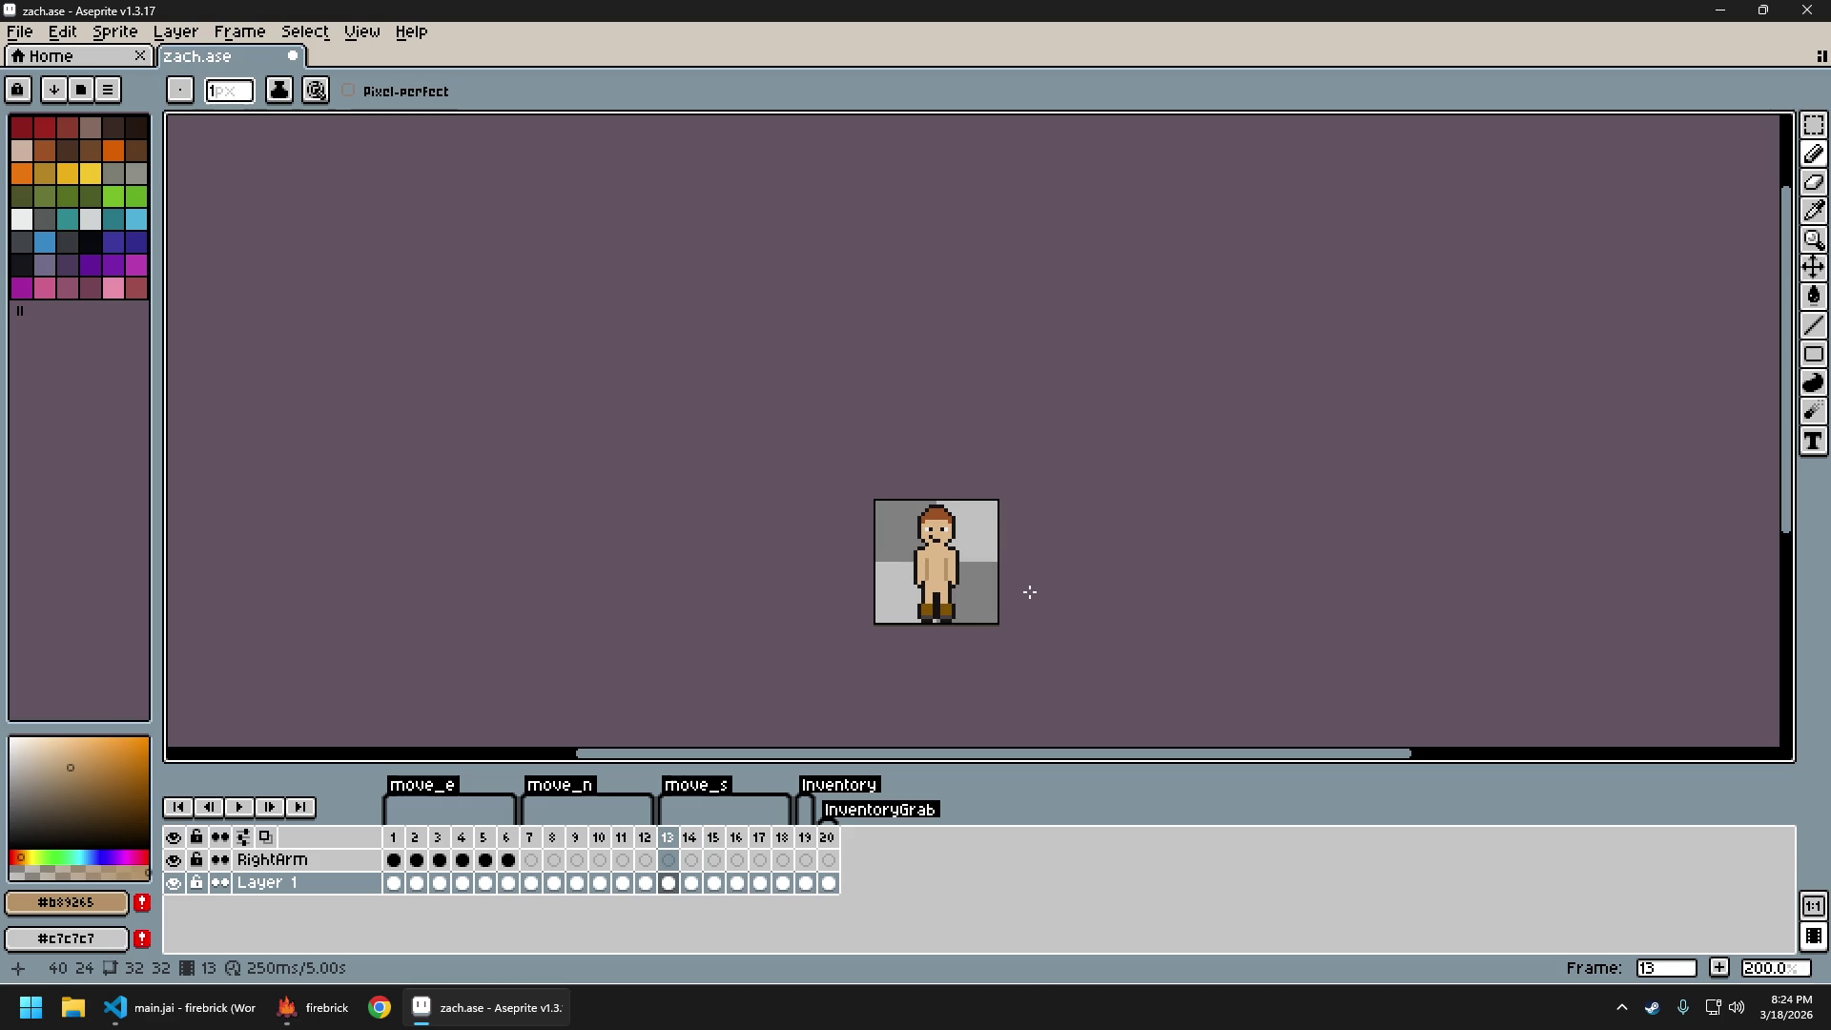
{"action": "key", "text": "Right"}
{"action": "key", "text": "Left"}
{"action": "key", "text": "Right"}
{"action": "key", "text": "Left"}
{"action": "key", "text": "Right"}
{"action": "key", "text": "Left"}
{"action": "key", "text": "Right"}
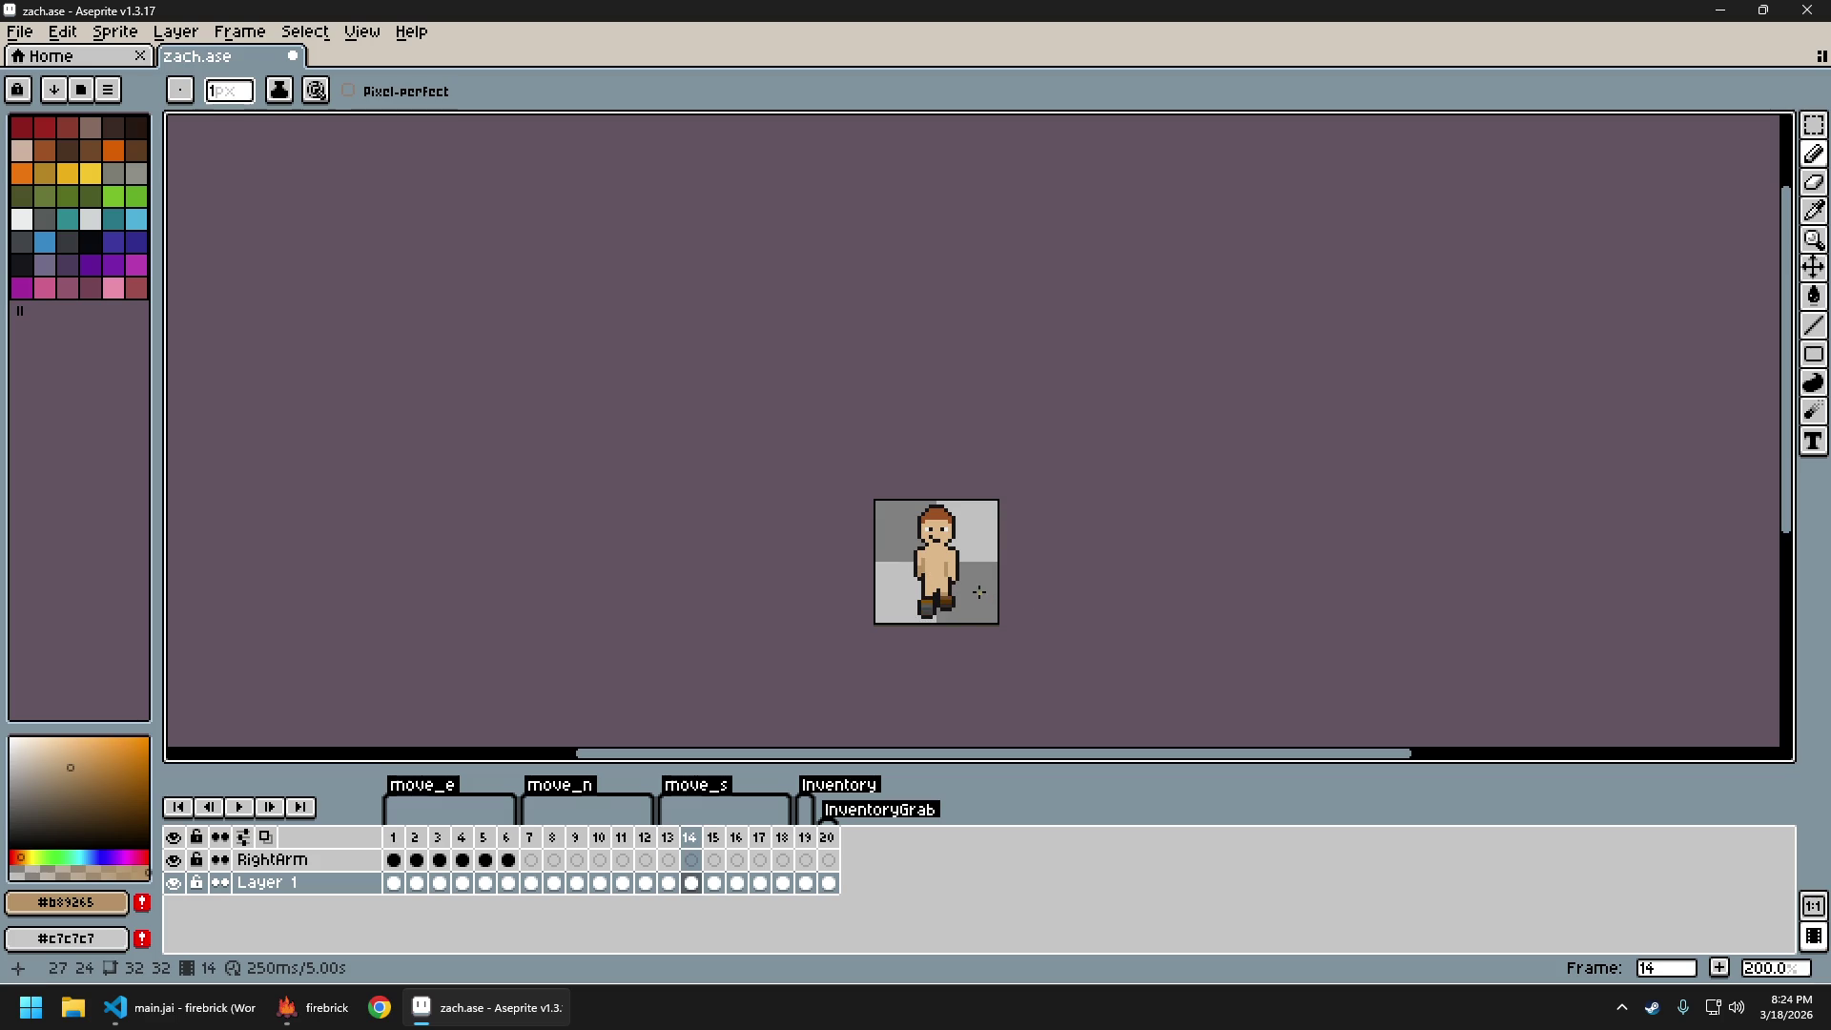
{"action": "scroll", "coordinate": [971, 573], "scroll_direction": "up", "scroll_amount": 4}
Zoom in on frame 14 and sample the lighter torso skin tone #c0b888
{"action": "key", "text": "Left"}
{"action": "key", "text": "Right"}
{"action": "left_click", "coordinate": [911, 554], "text": "alt"}
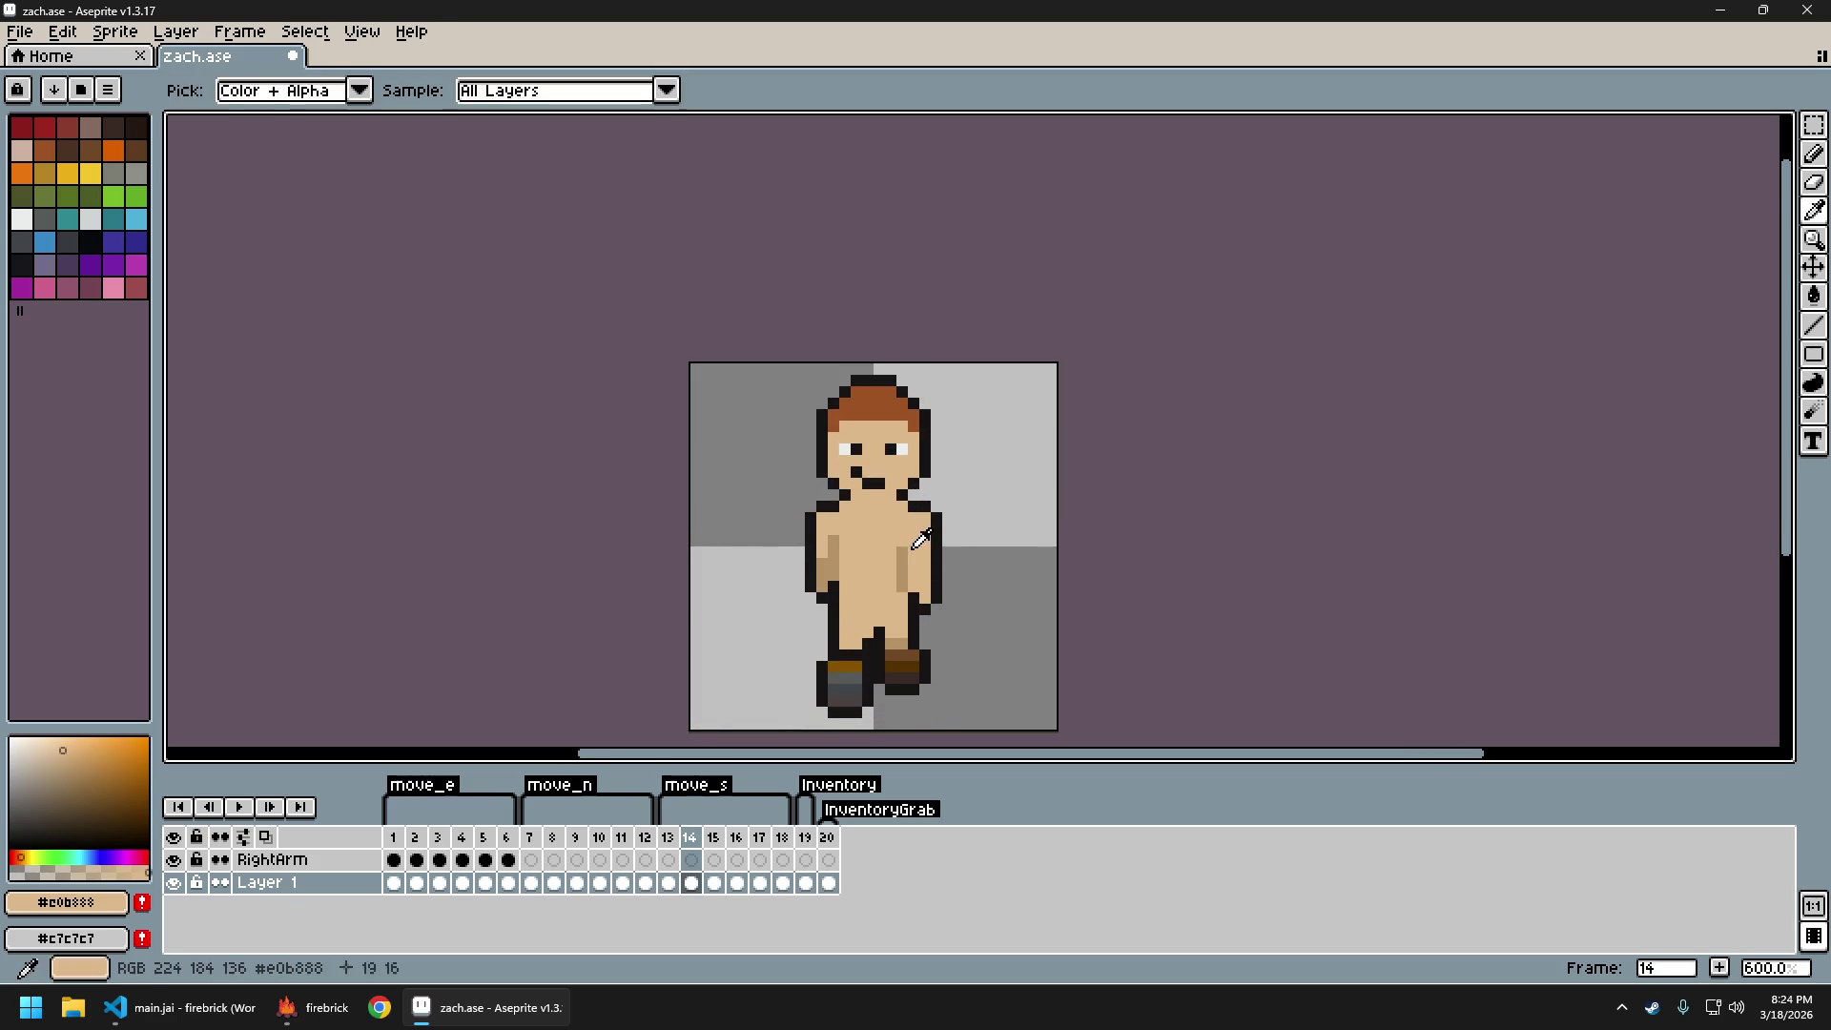
{"action": "scroll", "coordinate": [1002, 605], "scroll_direction": "down", "scroll_amount": 4}
{"action": "key", "text": "Left"}
{"action": "key", "text": "Right"}
{"action": "key", "text": "Left"}
{"action": "key", "text": "Right"}
{"action": "key", "text": "Left"}
{"action": "key", "text": "Right"}
Step forward through move_s frames 15 to 17, then back to frame 14
{"action": "scroll", "coordinate": [1002, 603], "scroll_direction": "up", "scroll_amount": 3}
{"action": "key", "text": "Right"}
{"action": "scroll", "coordinate": [982, 600], "scroll_direction": "down", "scroll_amount": 2}
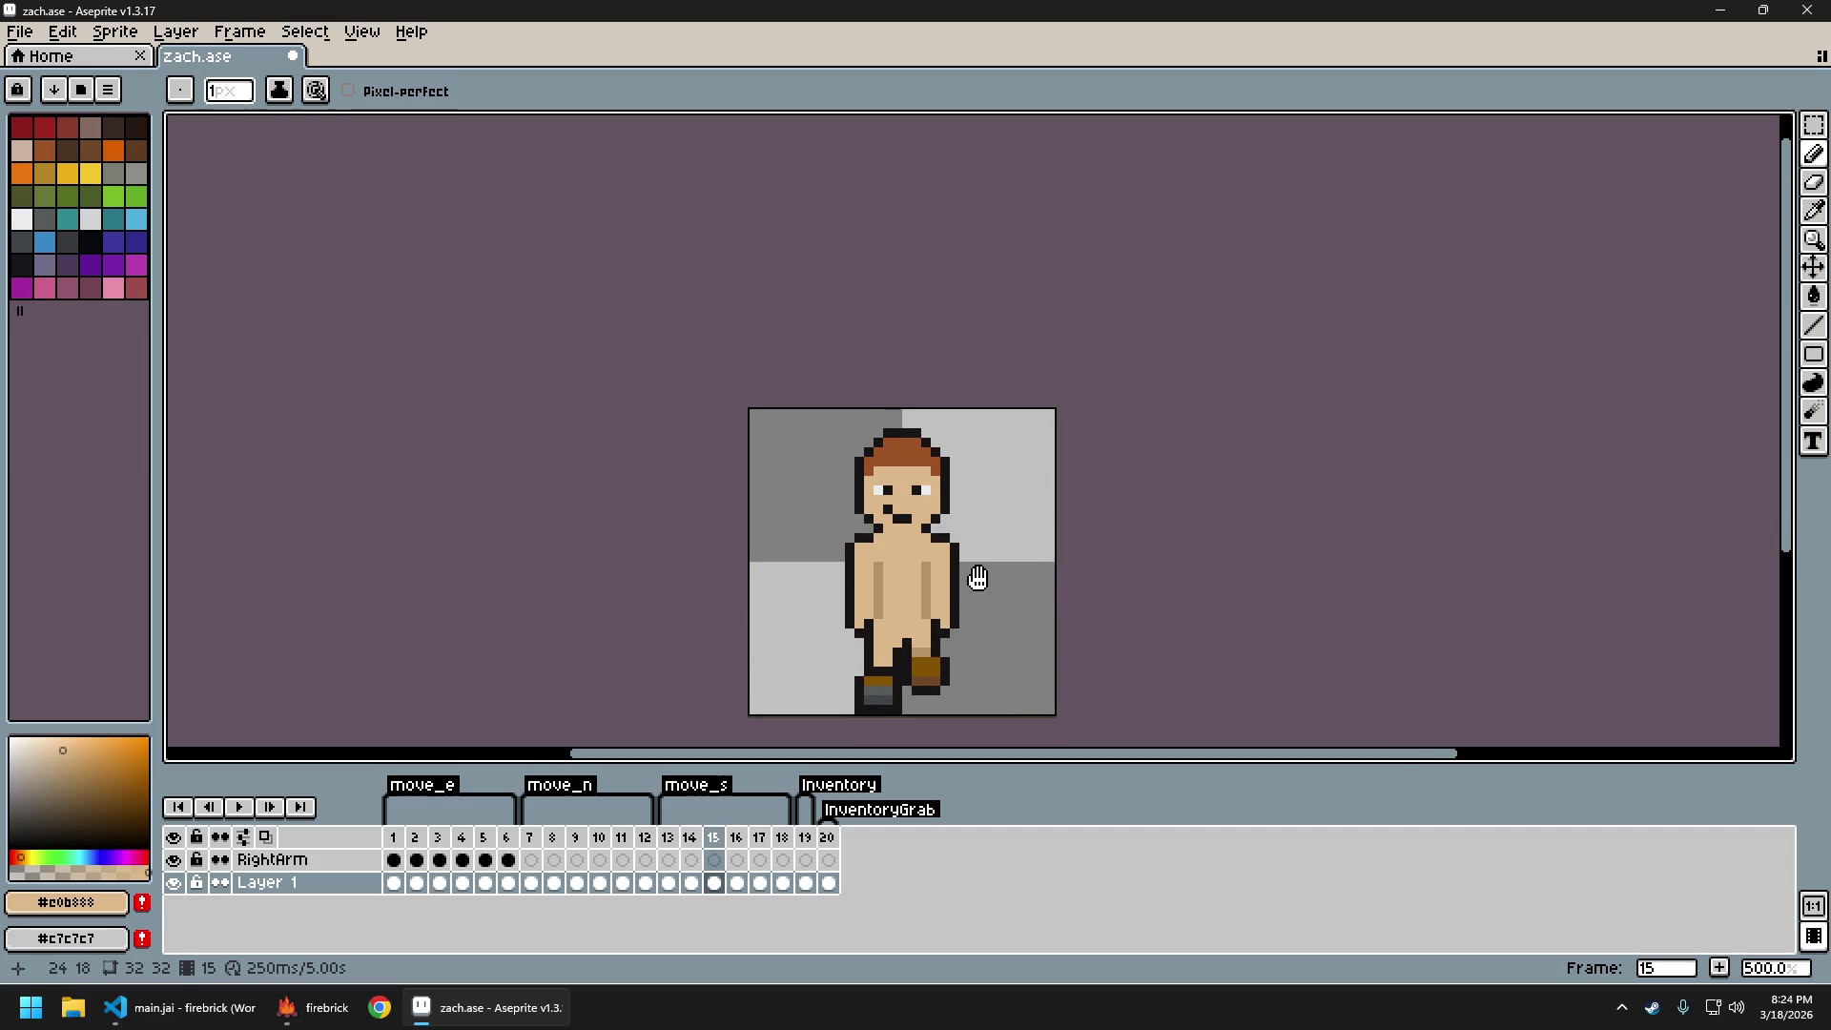
{"action": "key", "text": "Right"}
{"action": "key", "text": "Right"}
{"action": "key", "text": "Left"}
{"action": "key", "text": "Left"}
{"action": "key", "text": "Left"}
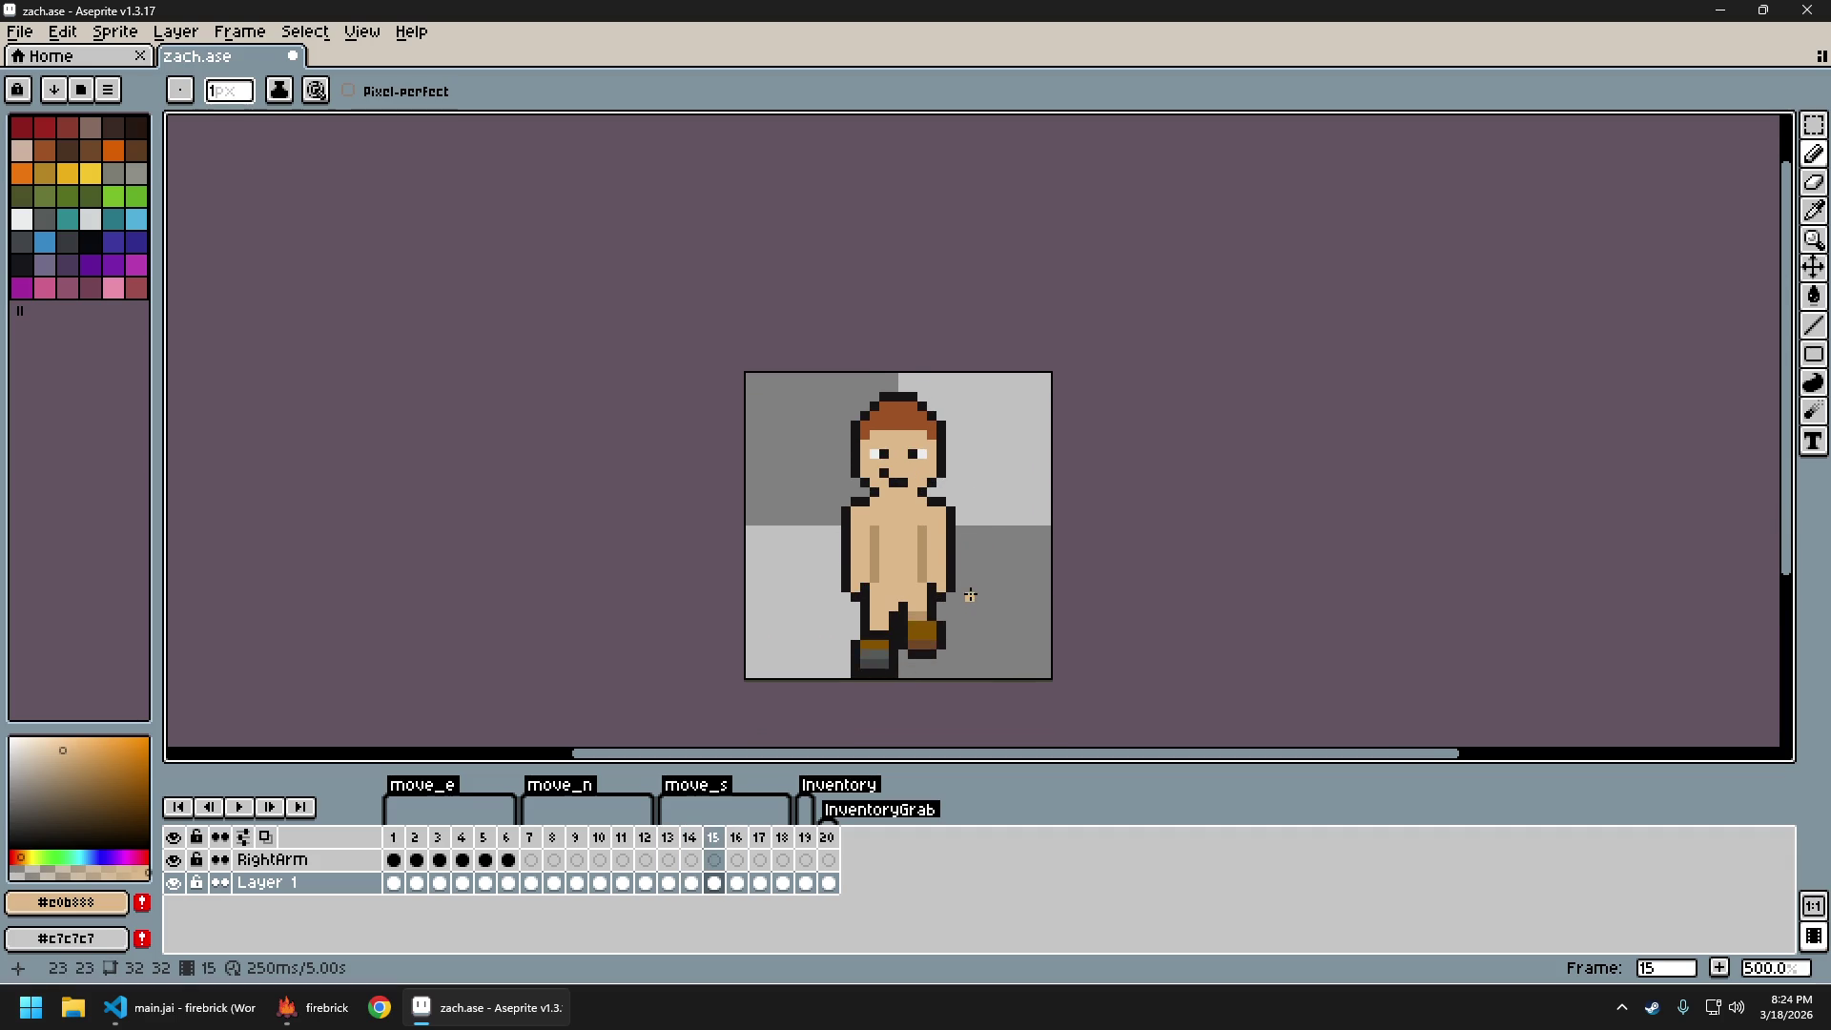
{"action": "key", "text": "Right"}
{"action": "key", "text": "Right"}
{"action": "key", "text": "Right"}
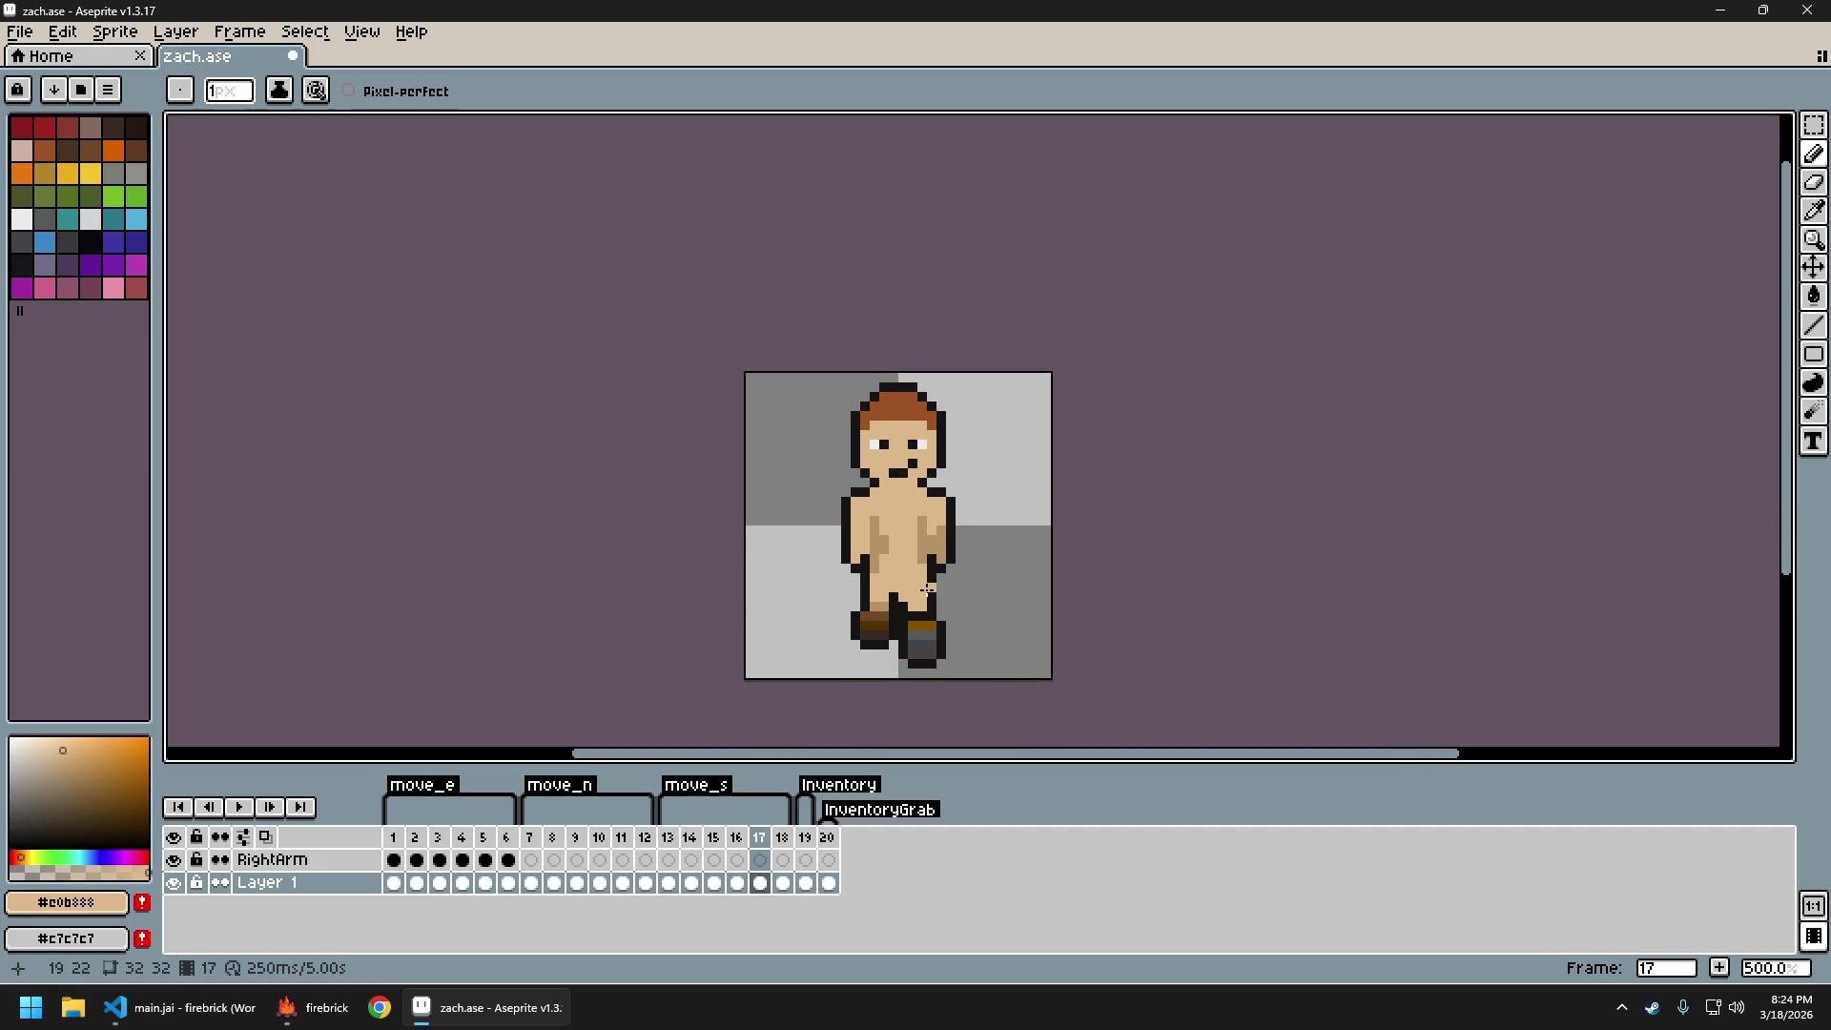
{"action": "key", "text": "Left"}
{"action": "key", "text": "Left"}
{"action": "key", "text": "Left"}
Copy frame 14's body onto frame 17, mirrored horizontally and nudged left
{"action": "key", "text": "m"}
{"action": "mouse_move", "coordinate": [842, 487]}
{"action": "left_mouse_down"}
{"action": "mouse_move", "coordinate": [973, 604]}
{"action": "mouse_move", "coordinate": [1018, 681]}
{"action": "left_mouse_up"}
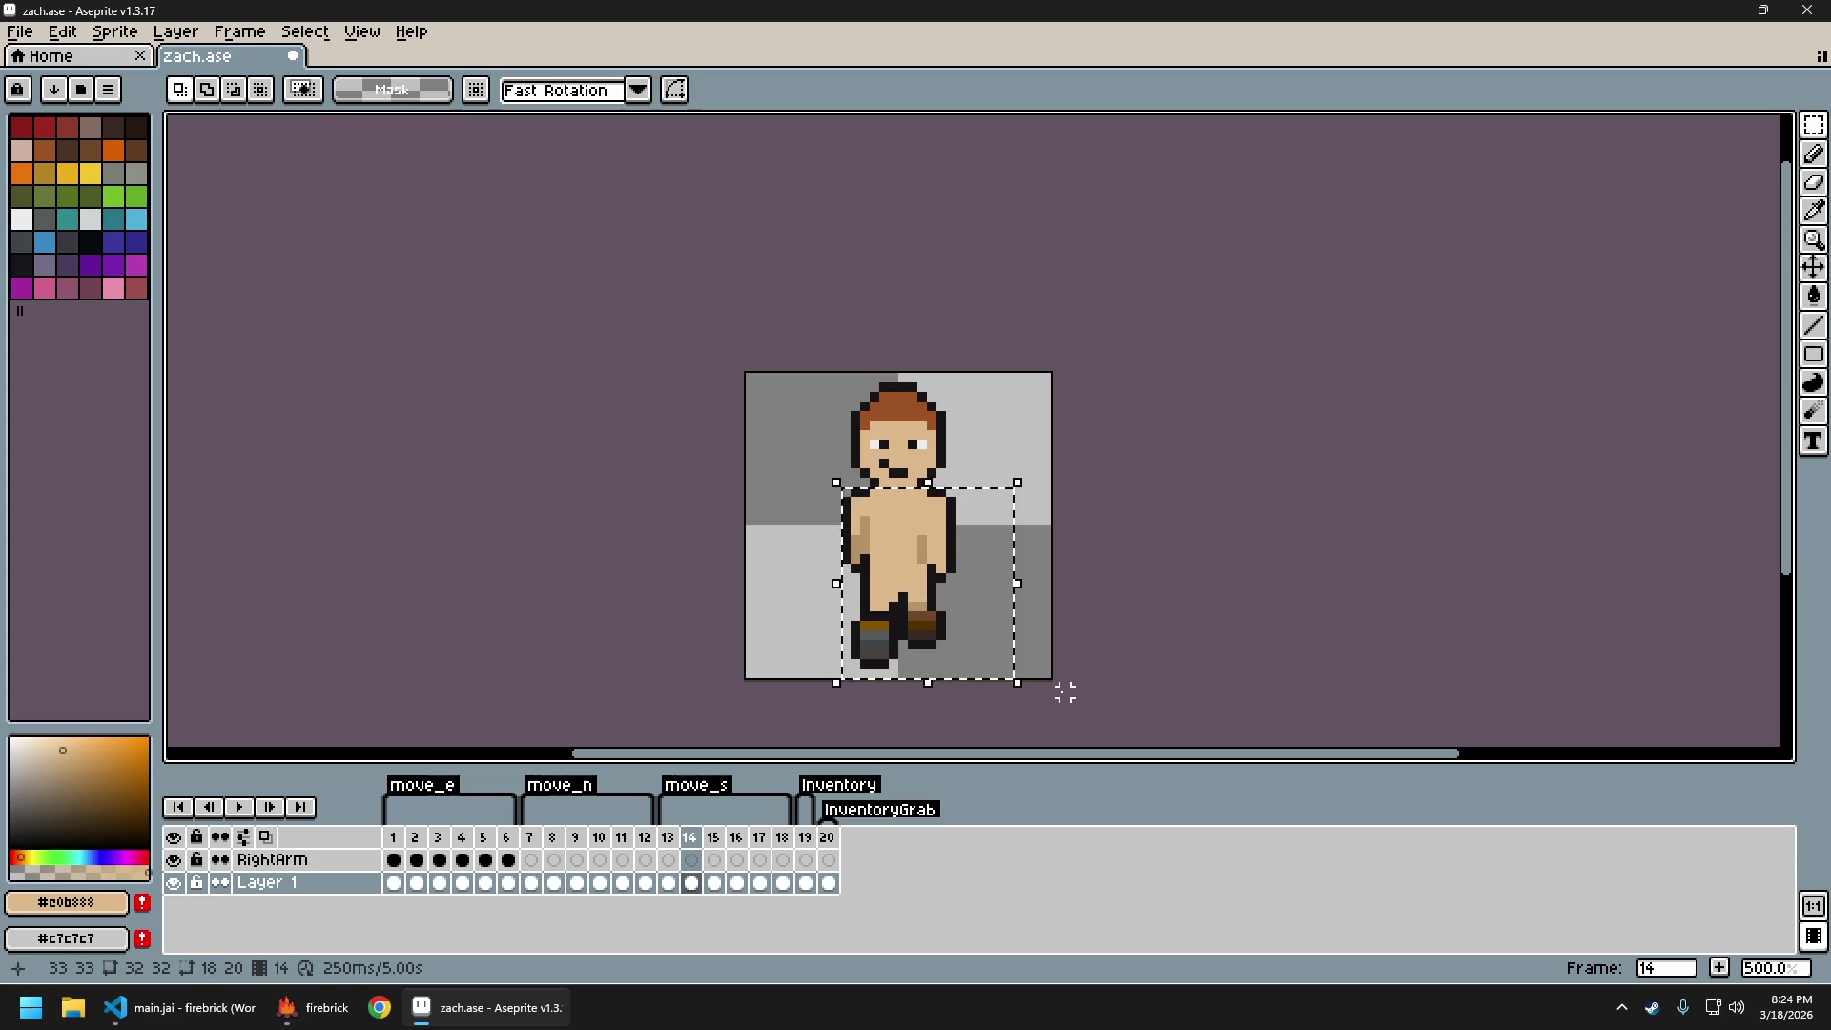
{"action": "key", "text": "Right"}
{"action": "key", "text": "Right"}
{"action": "key", "text": "Right"}
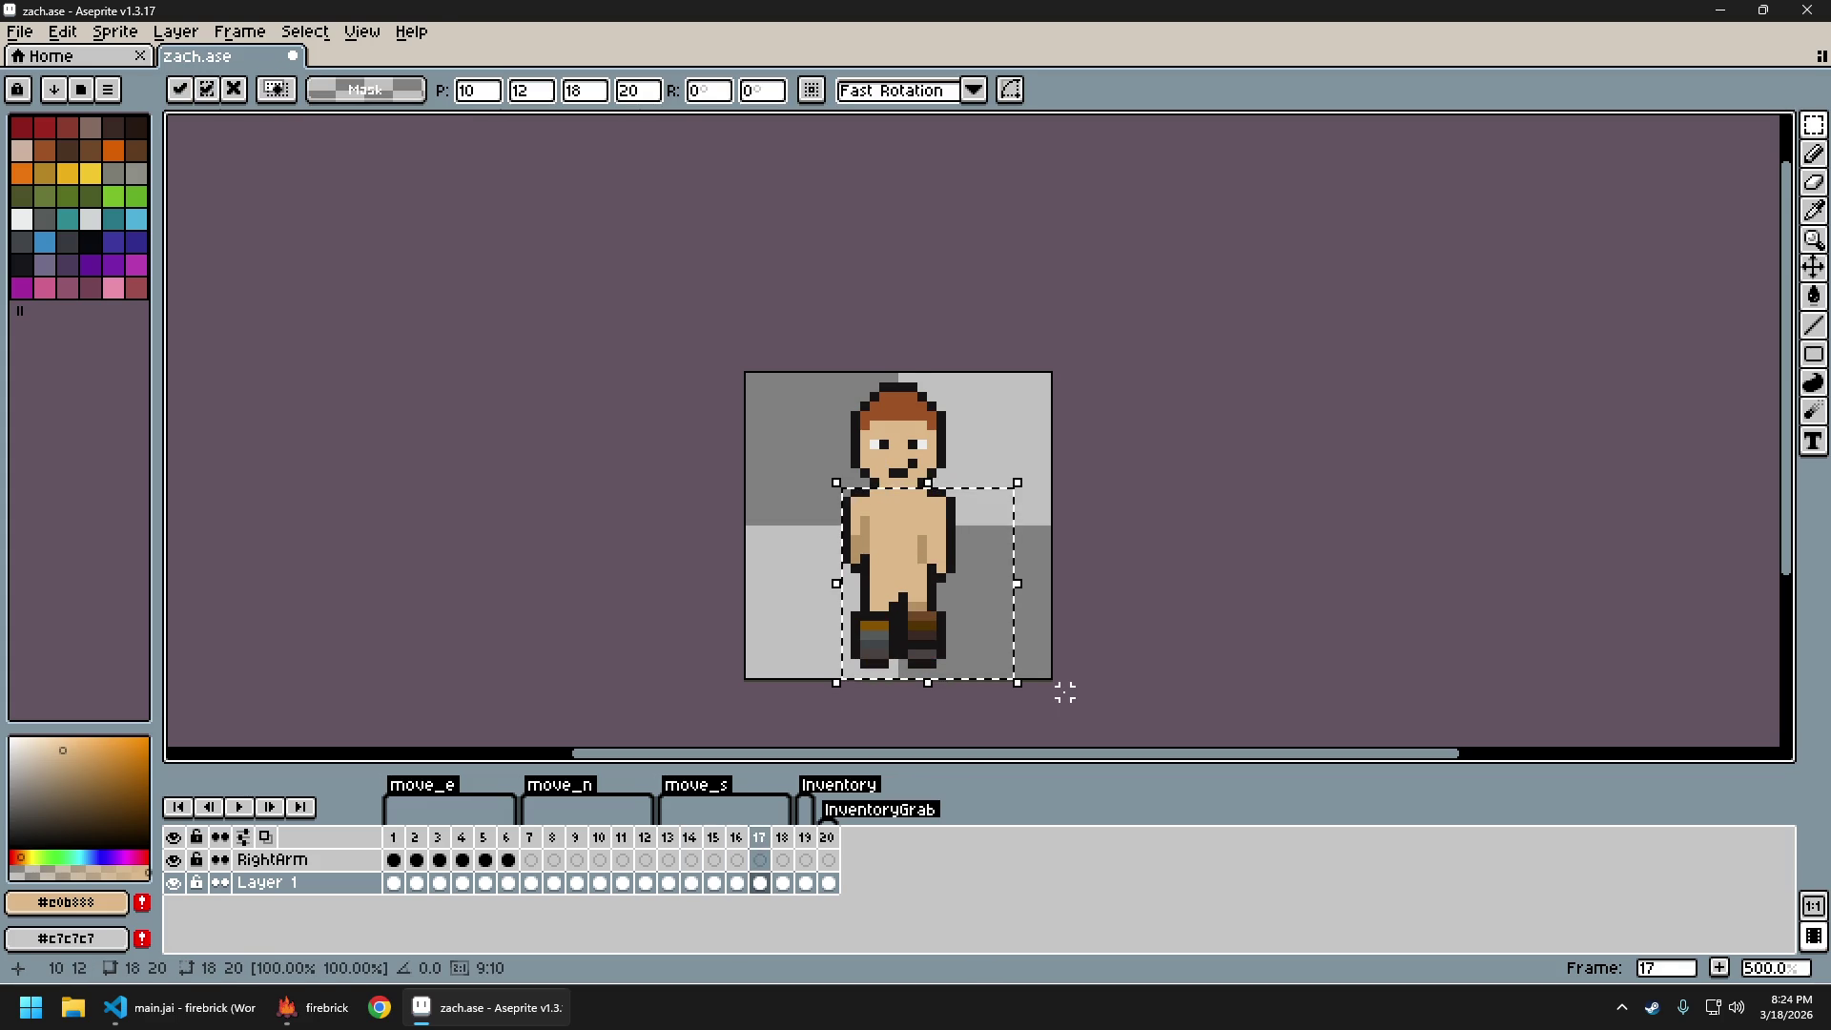
{"action": "key", "text": "shift+h"}
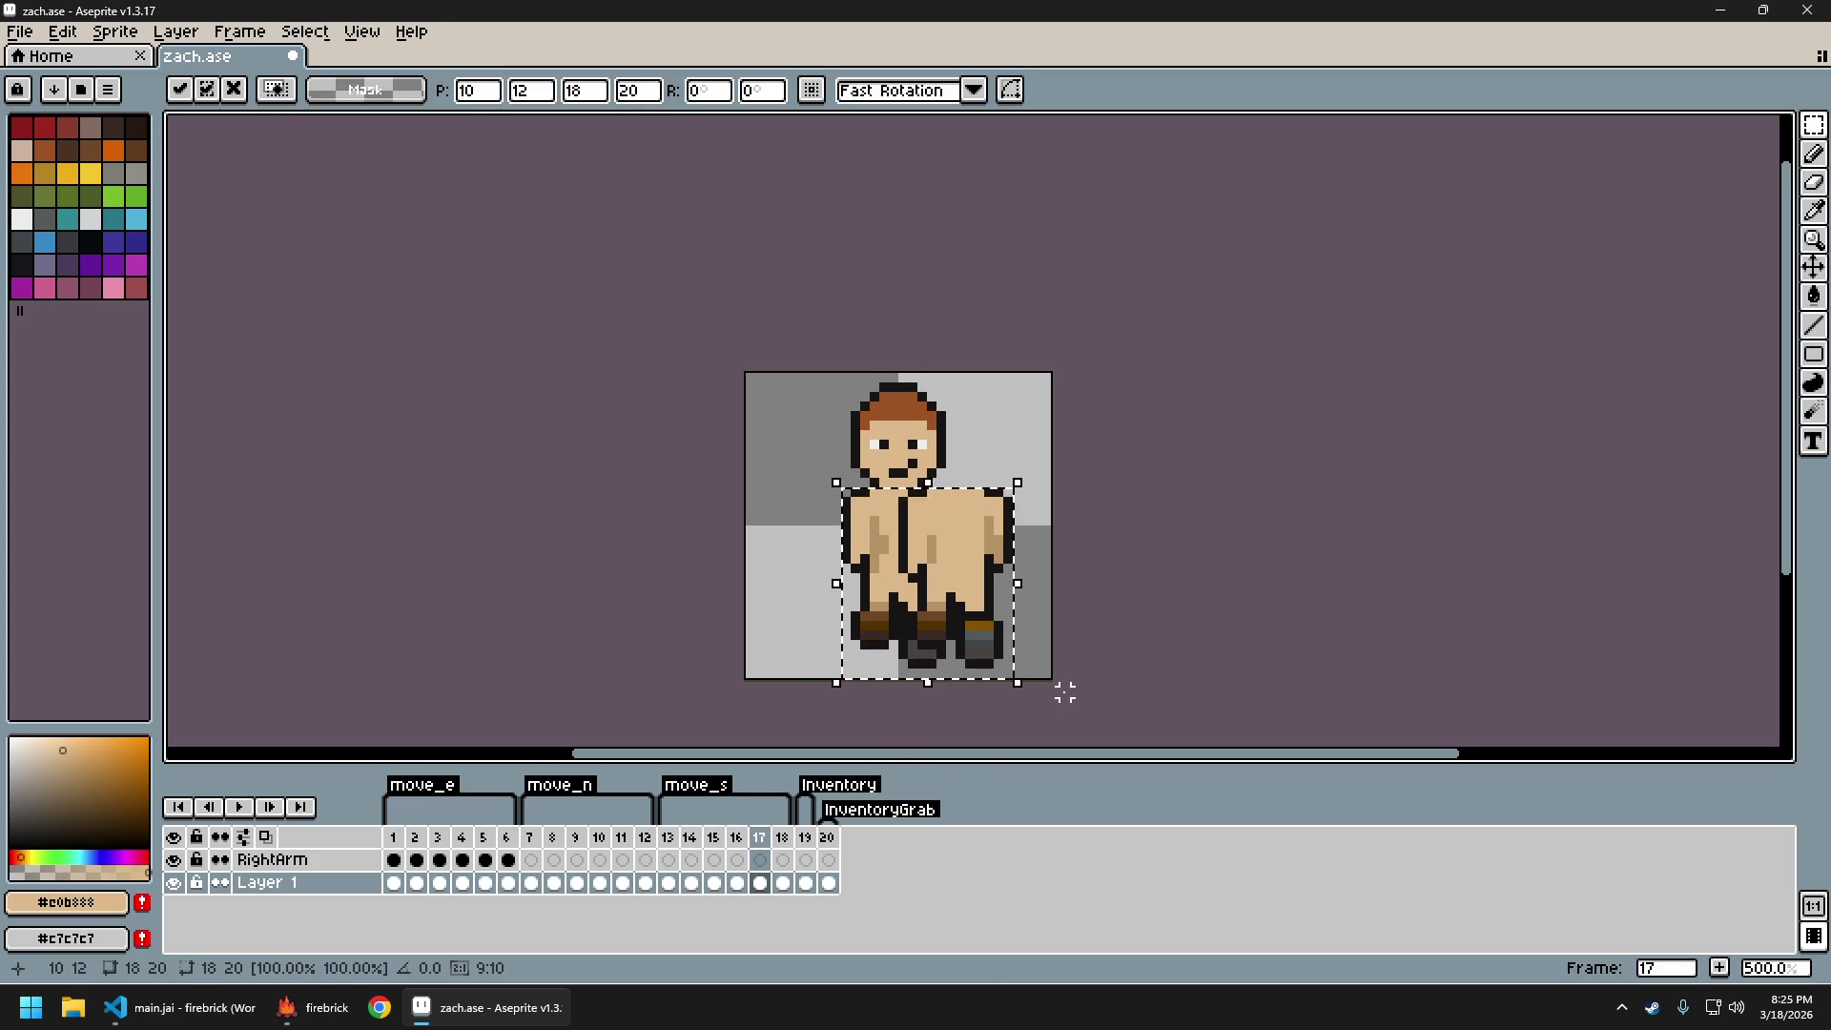
{"action": "key", "text": "Left"}
{"action": "key", "text": "Left"}
{"action": "key", "text": "Left"}
{"action": "key", "text": "Left"}
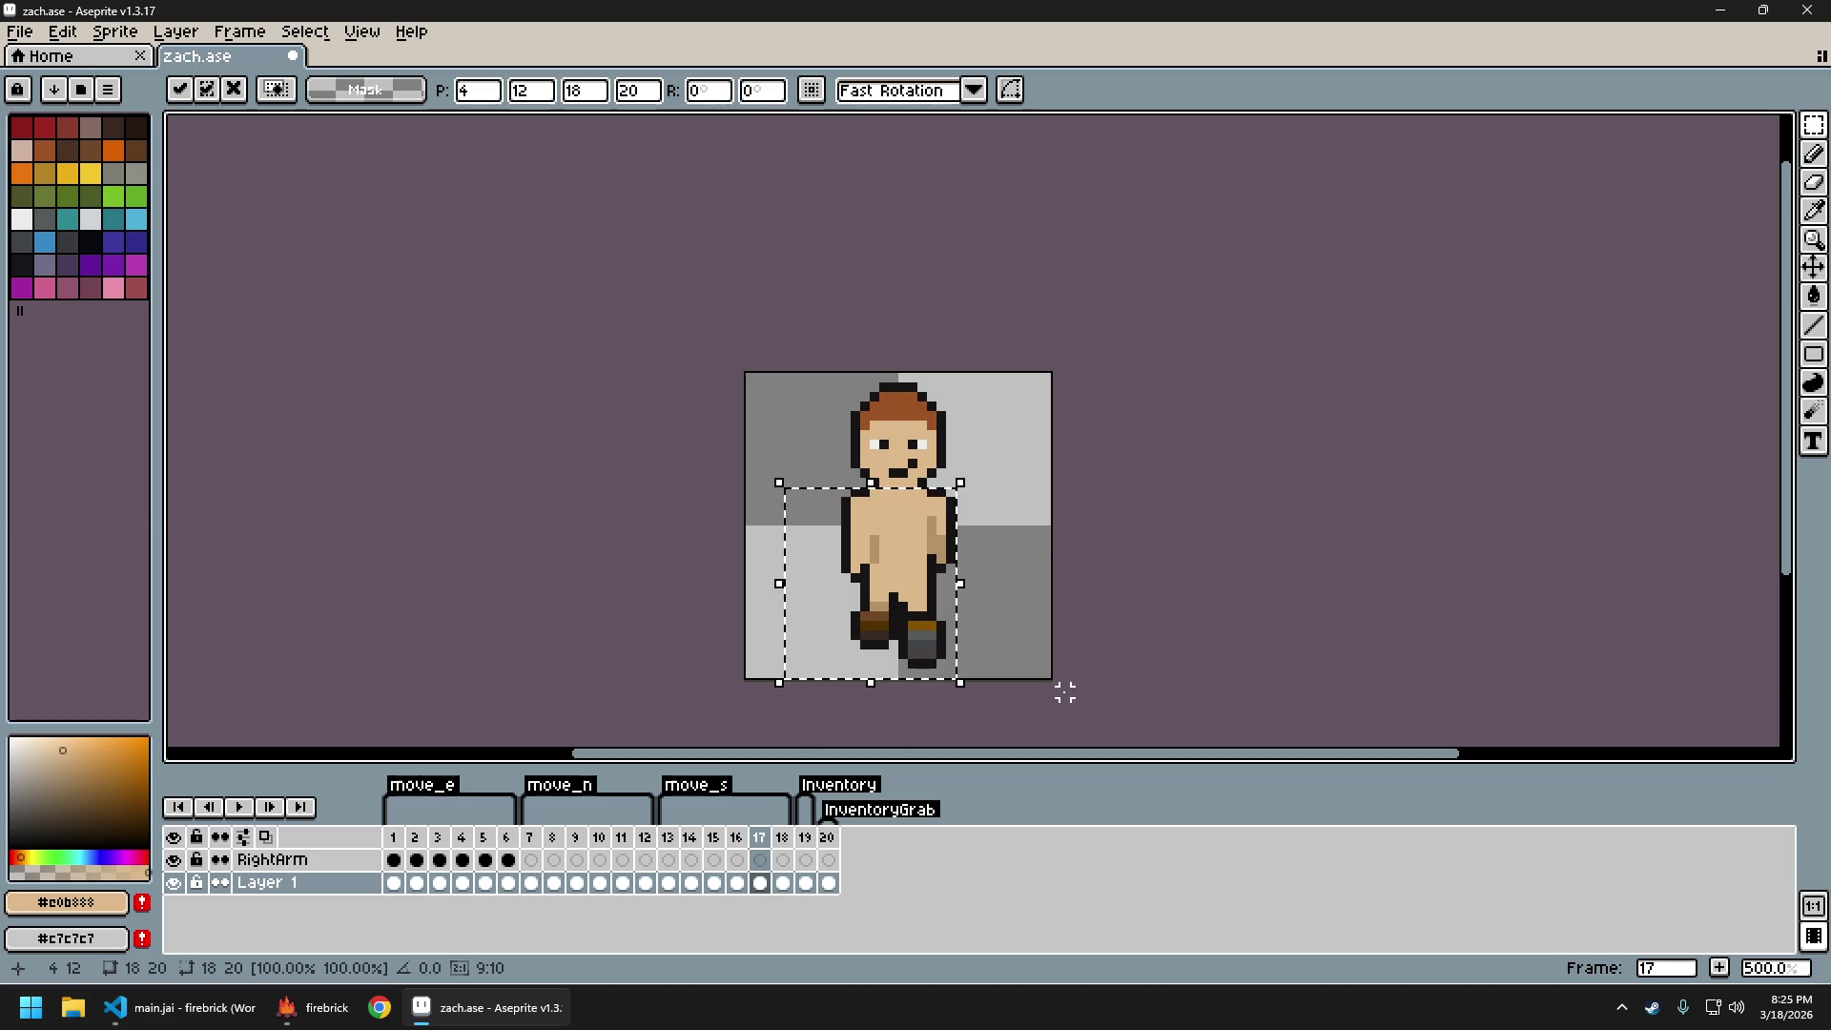
{"action": "key", "text": "ctrl+d"}
Play the walk animation to check the new frame 17
{"action": "key", "text": "Return"}
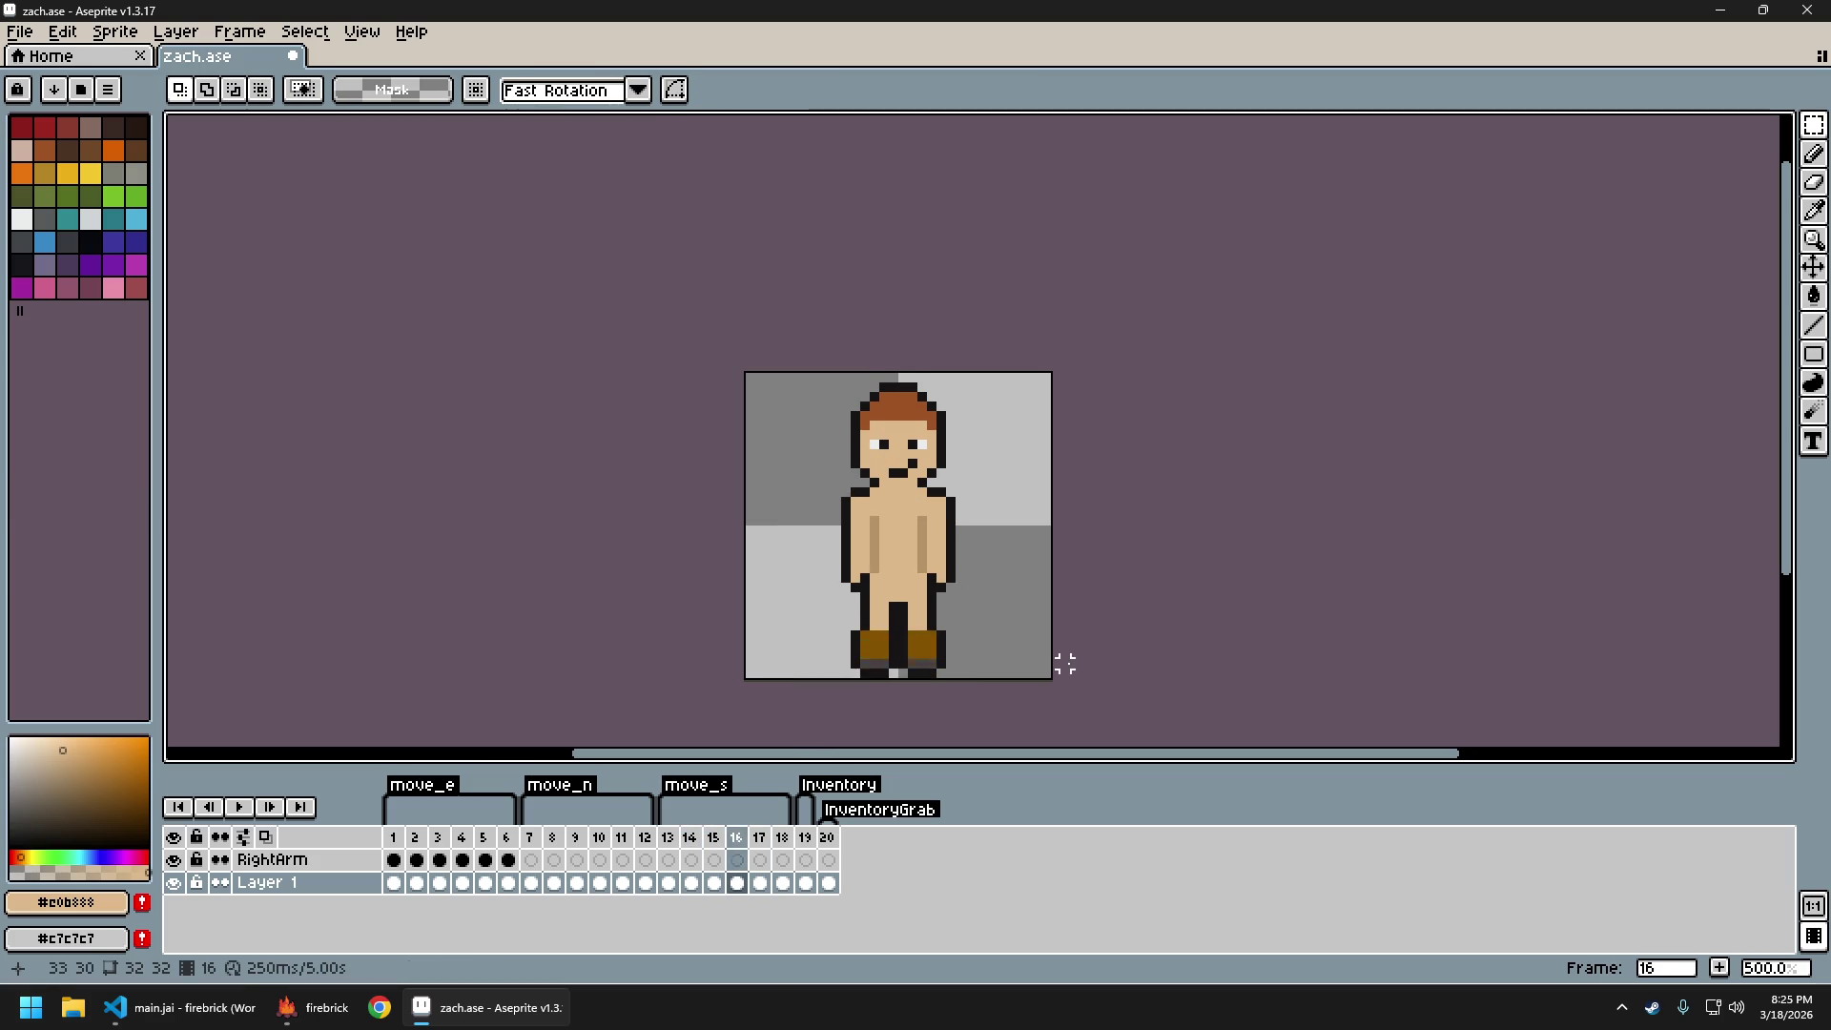
{"action": "scroll", "coordinate": [1033, 591], "scroll_direction": "down", "scroll_amount": 2}
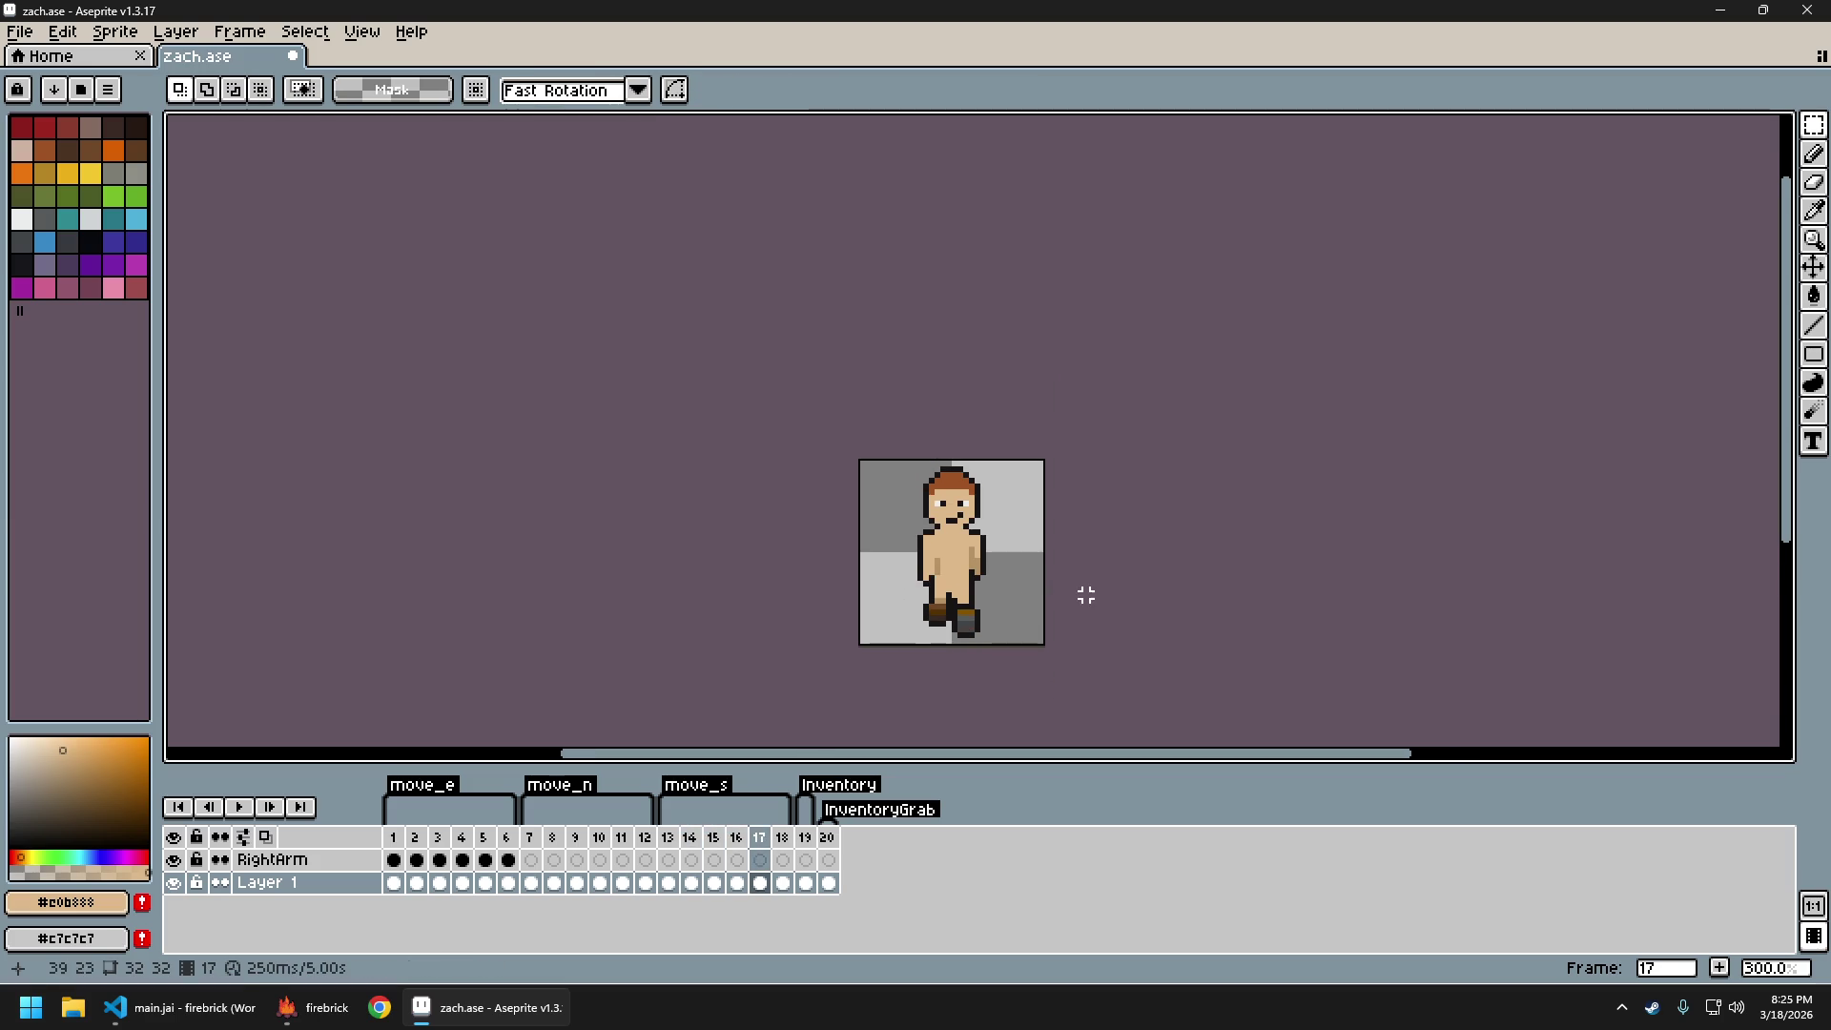
{"action": "key", "text": "Return"}
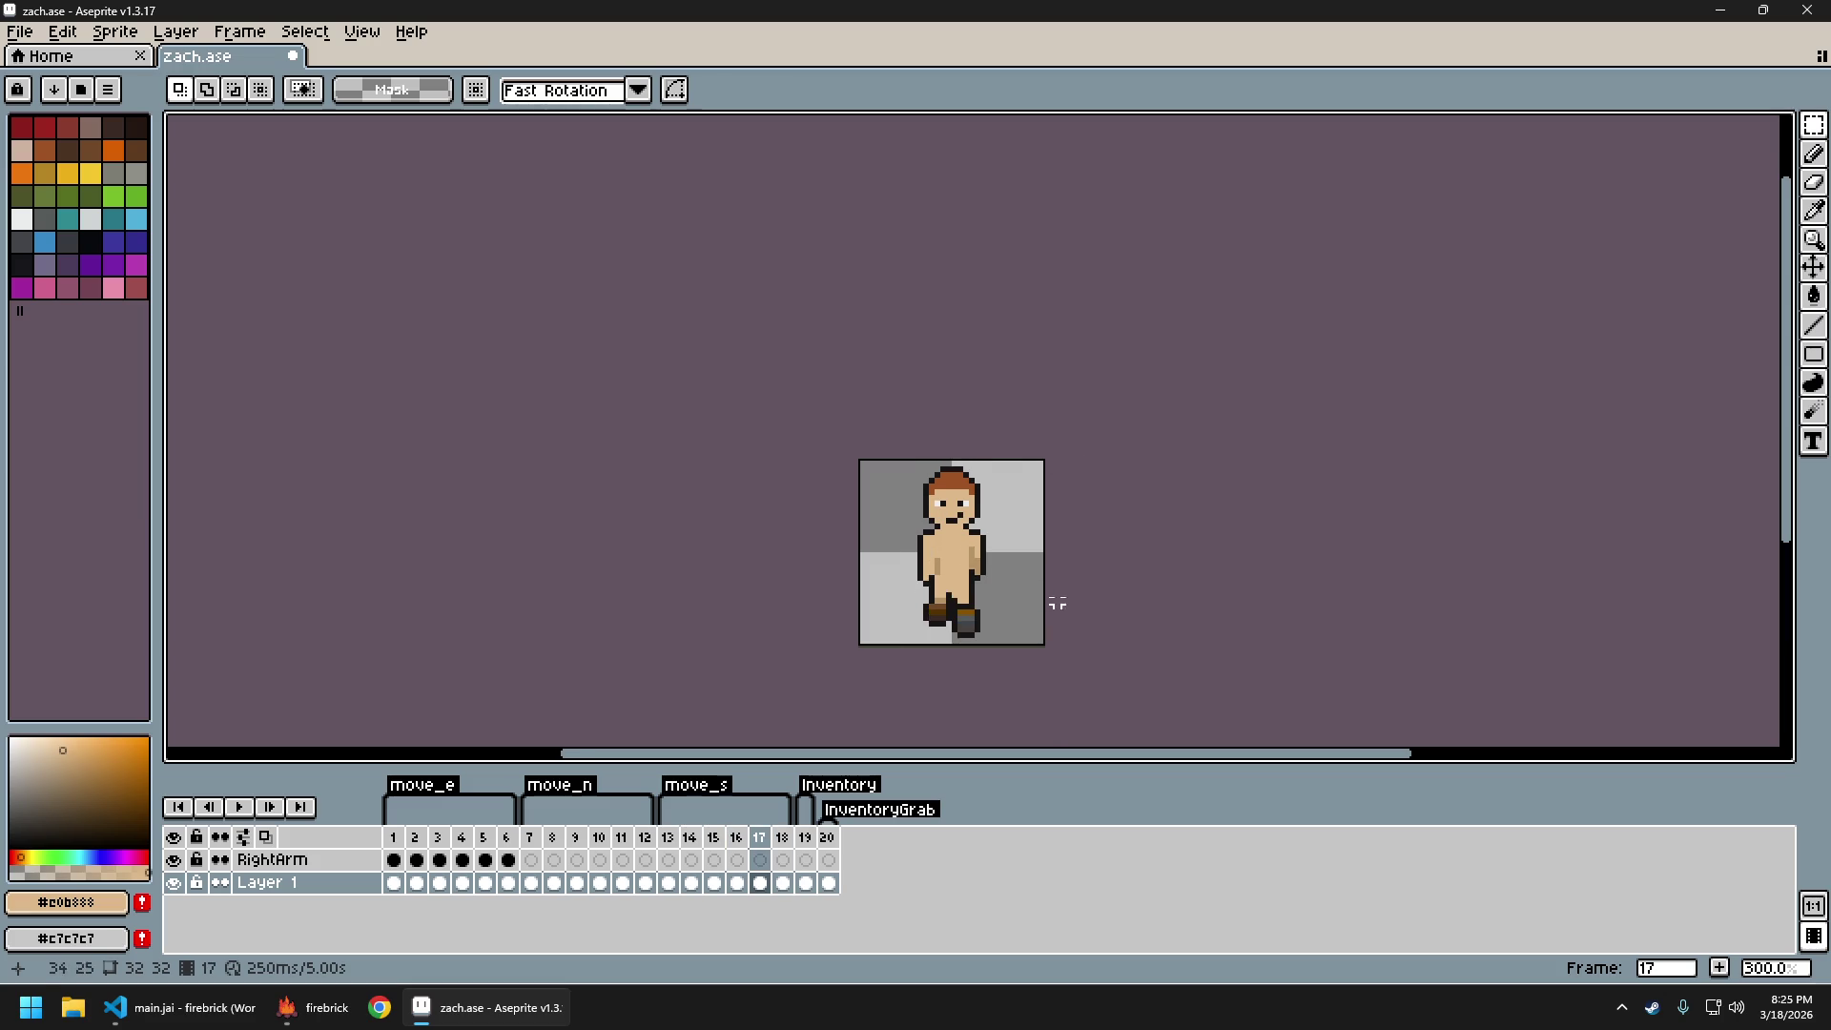
{"action": "scroll", "coordinate": [1003, 568], "scroll_direction": "up", "scroll_amount": 3}
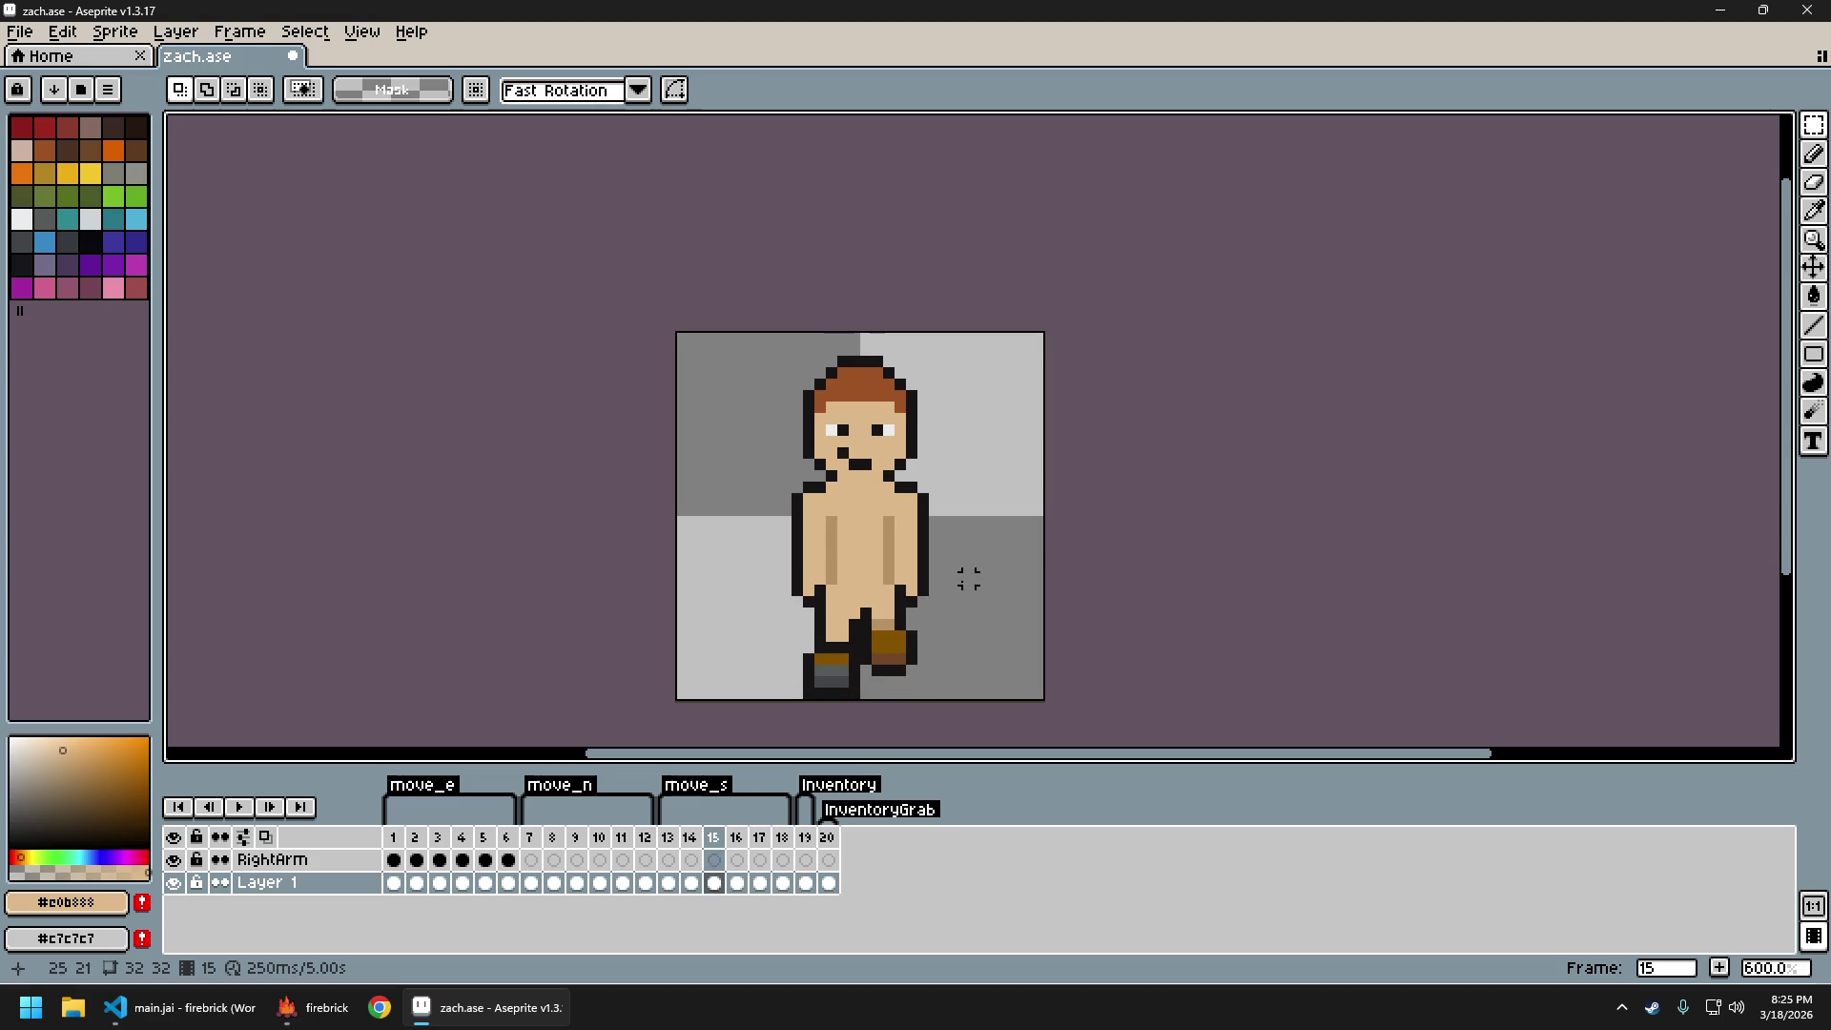
Repaint frame 18's dark torso stripes in tan skin tone #b89265, then resample #c0b888
{"action": "key", "text": "i"}
{"action": "left_click", "coordinate": [901, 551]}
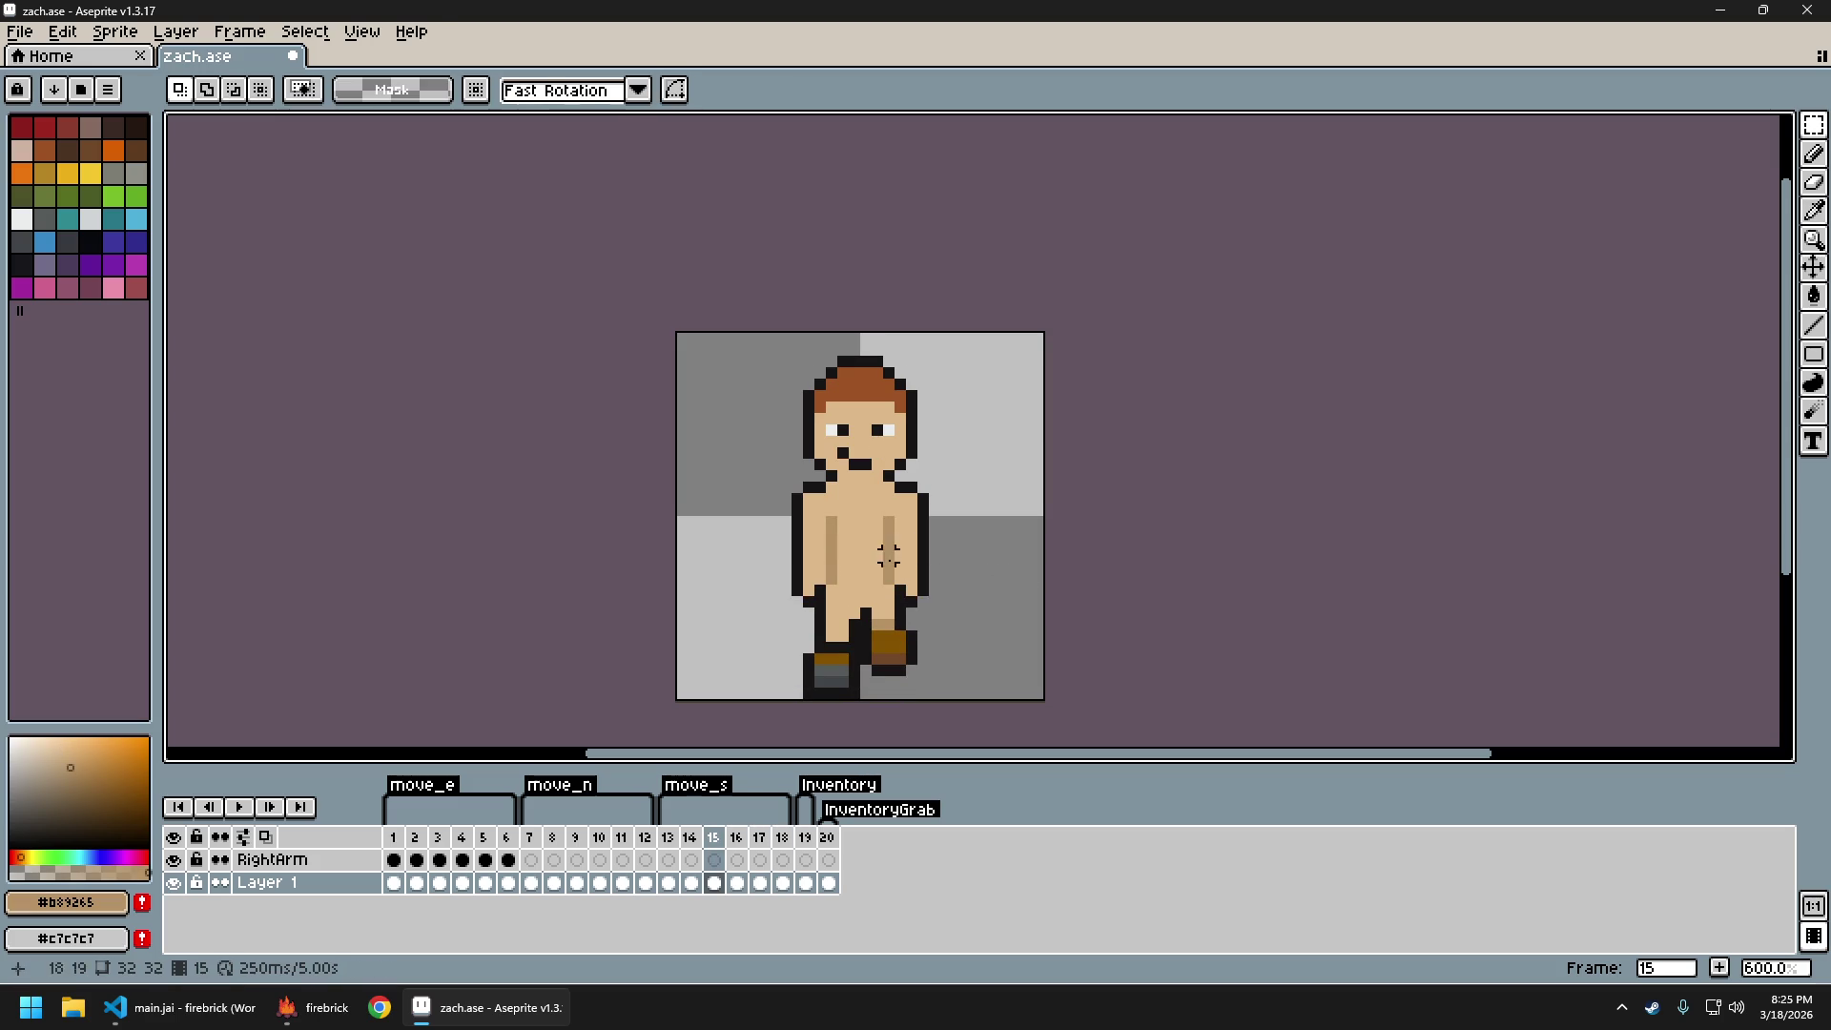
{"action": "scroll", "coordinate": [899, 563], "scroll_direction": "up", "scroll_amount": 2}
{"action": "key", "text": "i"}
{"action": "key", "text": "b"}
{"action": "left_click_drag", "start_coordinate": [878, 587], "coordinate": [878, 467]}
{"action": "left_click", "coordinate": [766, 525]}
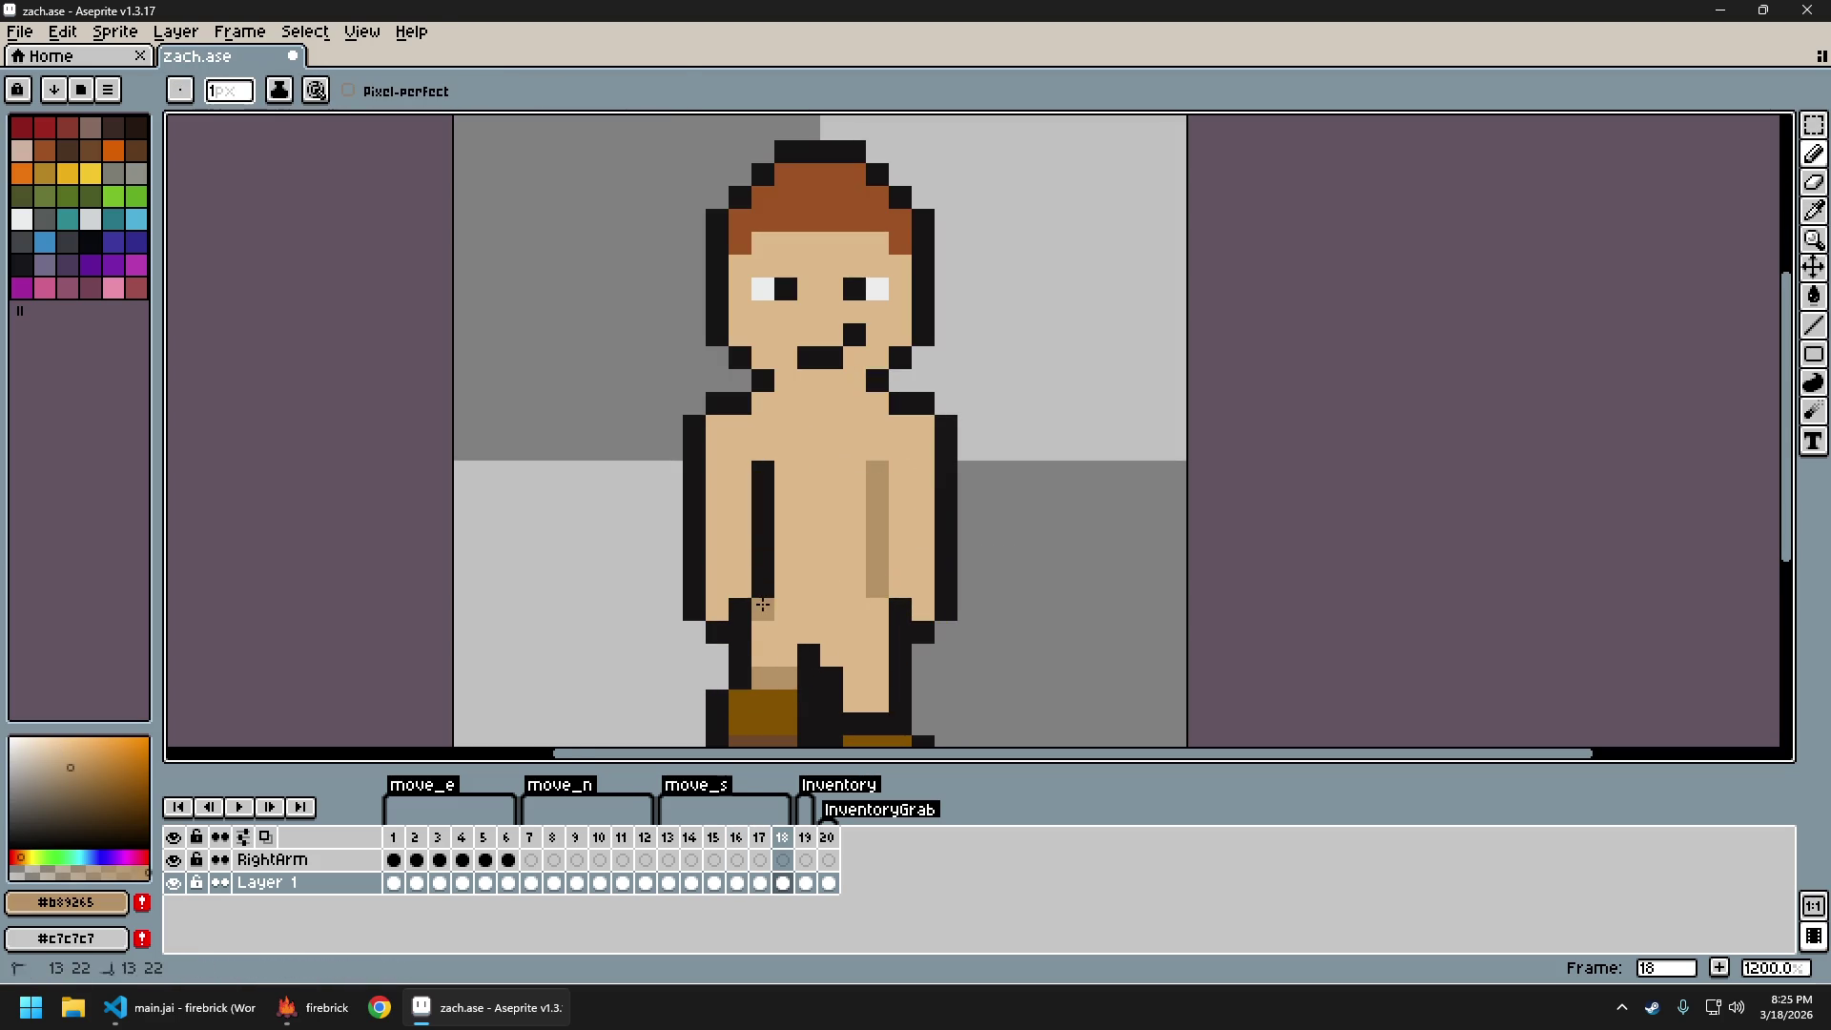
{"action": "left_click_drag", "start_coordinate": [764, 591], "coordinate": [764, 467]}
{"action": "key", "text": "i"}
{"action": "left_click", "coordinate": [764, 611]}
{"action": "key", "text": "b"}
{"action": "scroll", "coordinate": [985, 601], "scroll_direction": "down", "scroll_amount": 5}
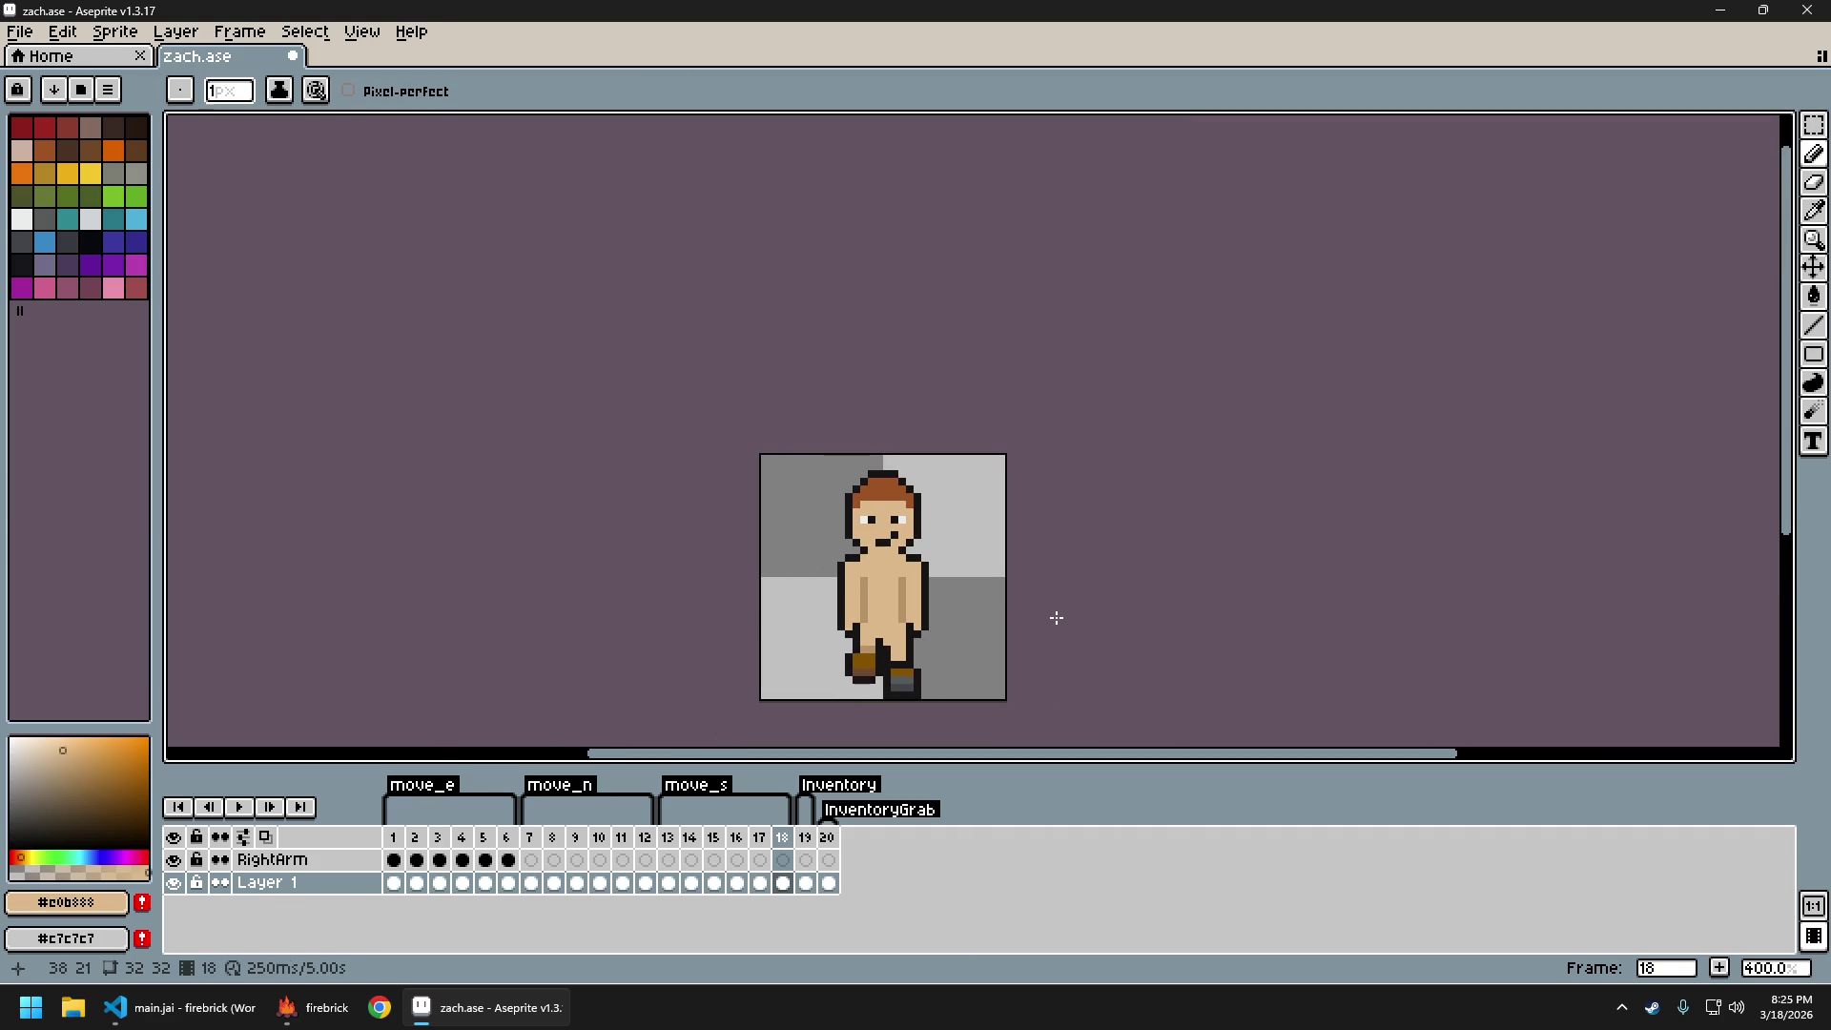
Review the walk animation, export zach_sheet.png and save zach.ase
{"action": "key", "text": "Return"}
{"action": "scroll", "coordinate": [1116, 630], "scroll_direction": "down", "scroll_amount": 2}
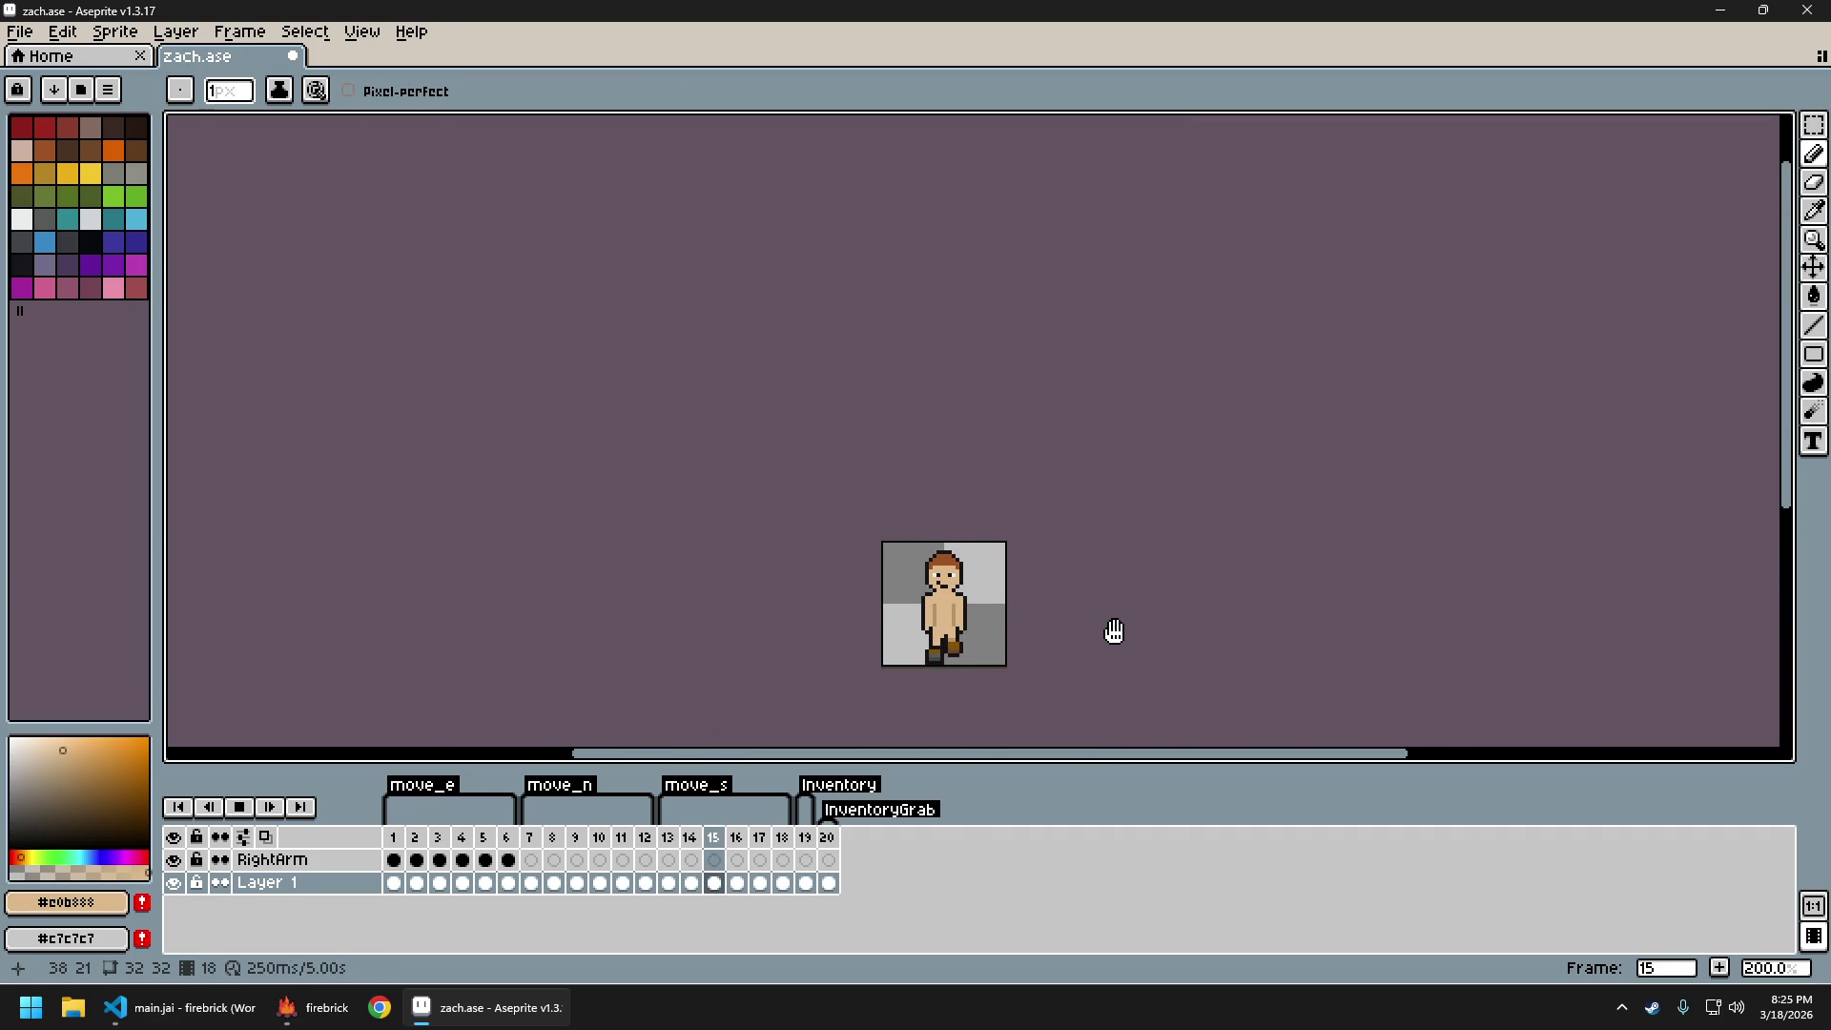
{"action": "key", "text": "Return"}
{"action": "key", "text": "ctrl+e"}
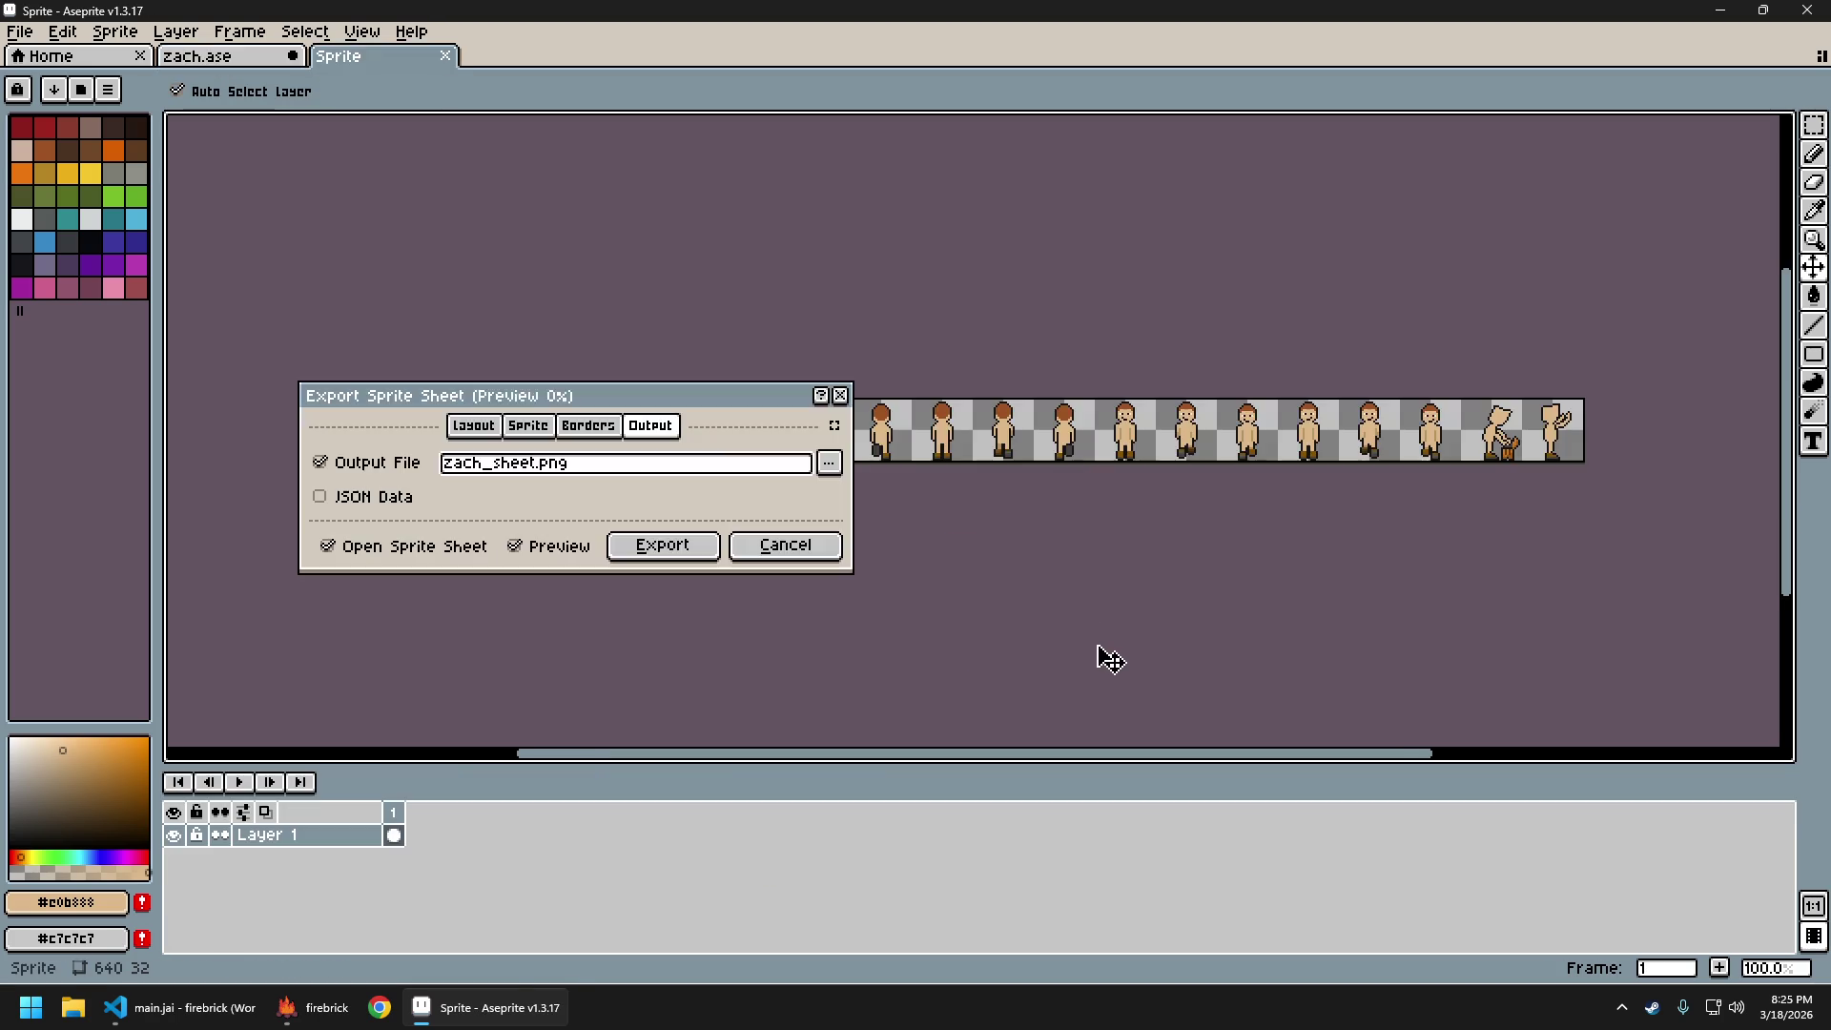
{"action": "key", "text": "ctrl+s"}
Launch the firebrick game and bring its window to the front
{"action": "key", "text": "b"}
{"action": "left_click", "coordinate": [315, 1007]}
{"action": "left_click", "coordinate": [304, 1013]}
Walk the character north and south with W and S several times, then quit the game
{"action": "key", "text": "w"}
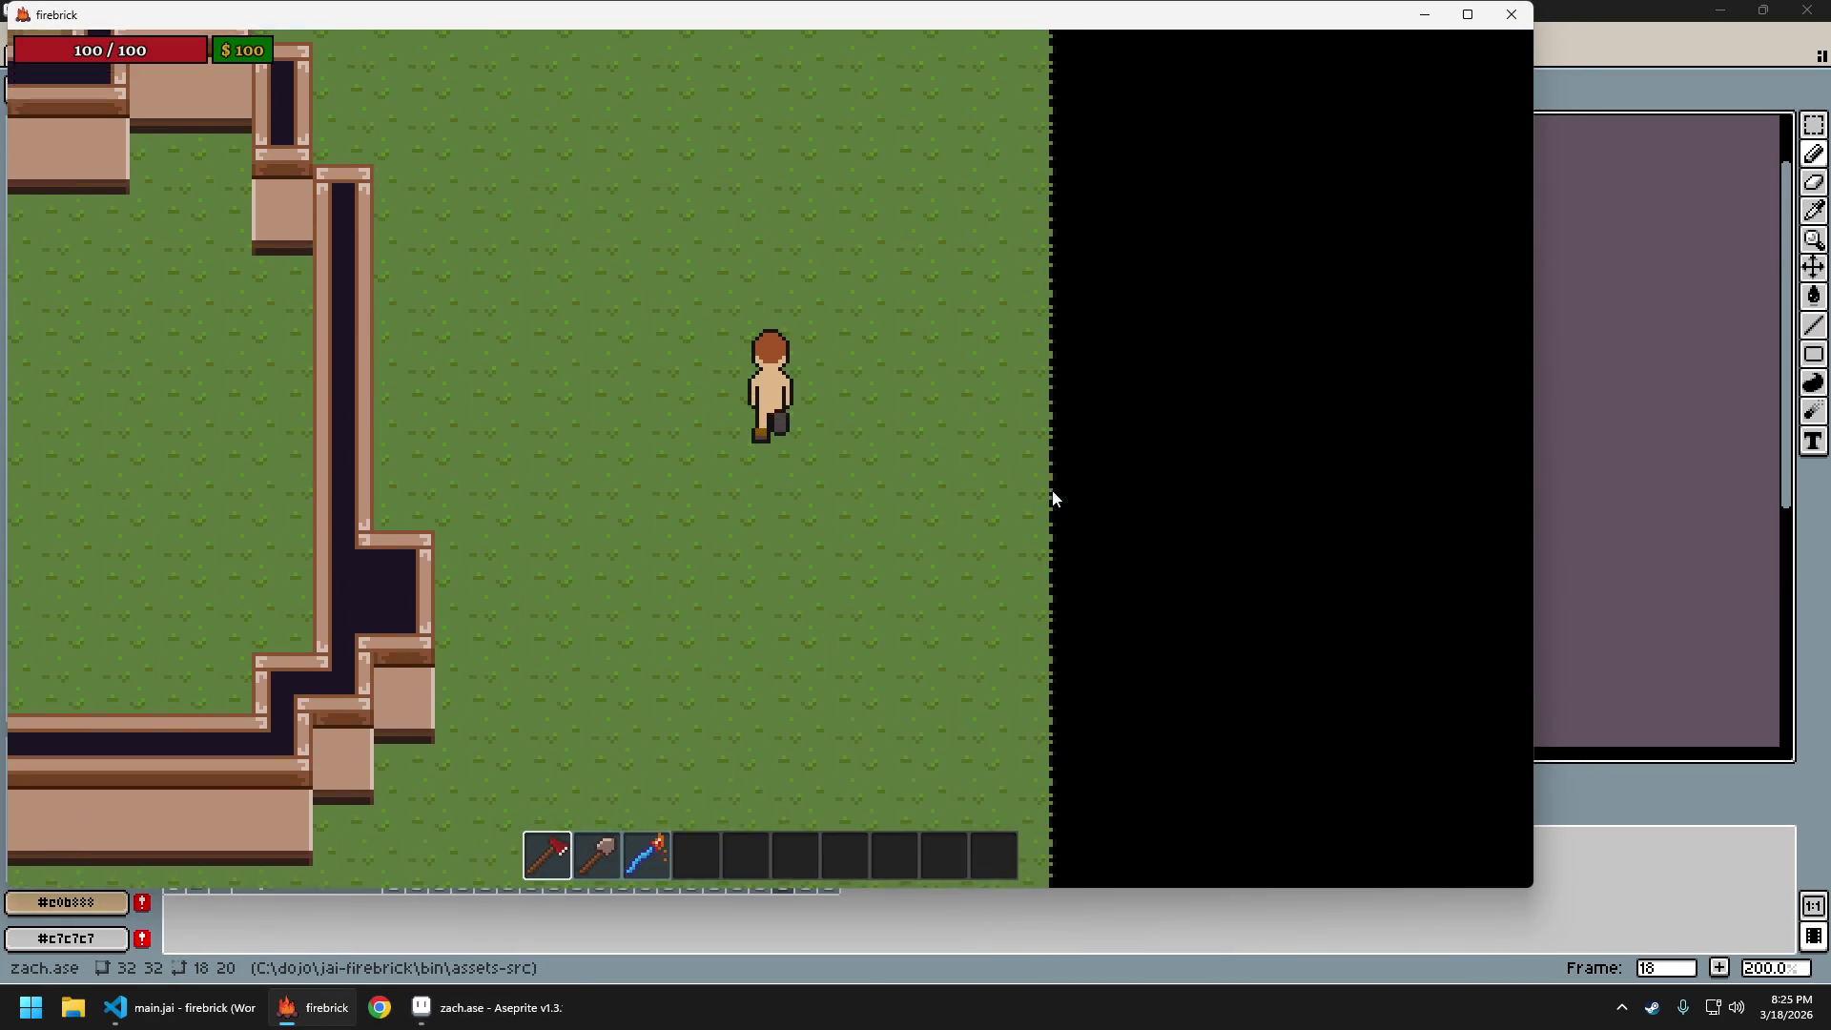
{"action": "key", "text": "s"}
{"action": "key", "text": "w"}
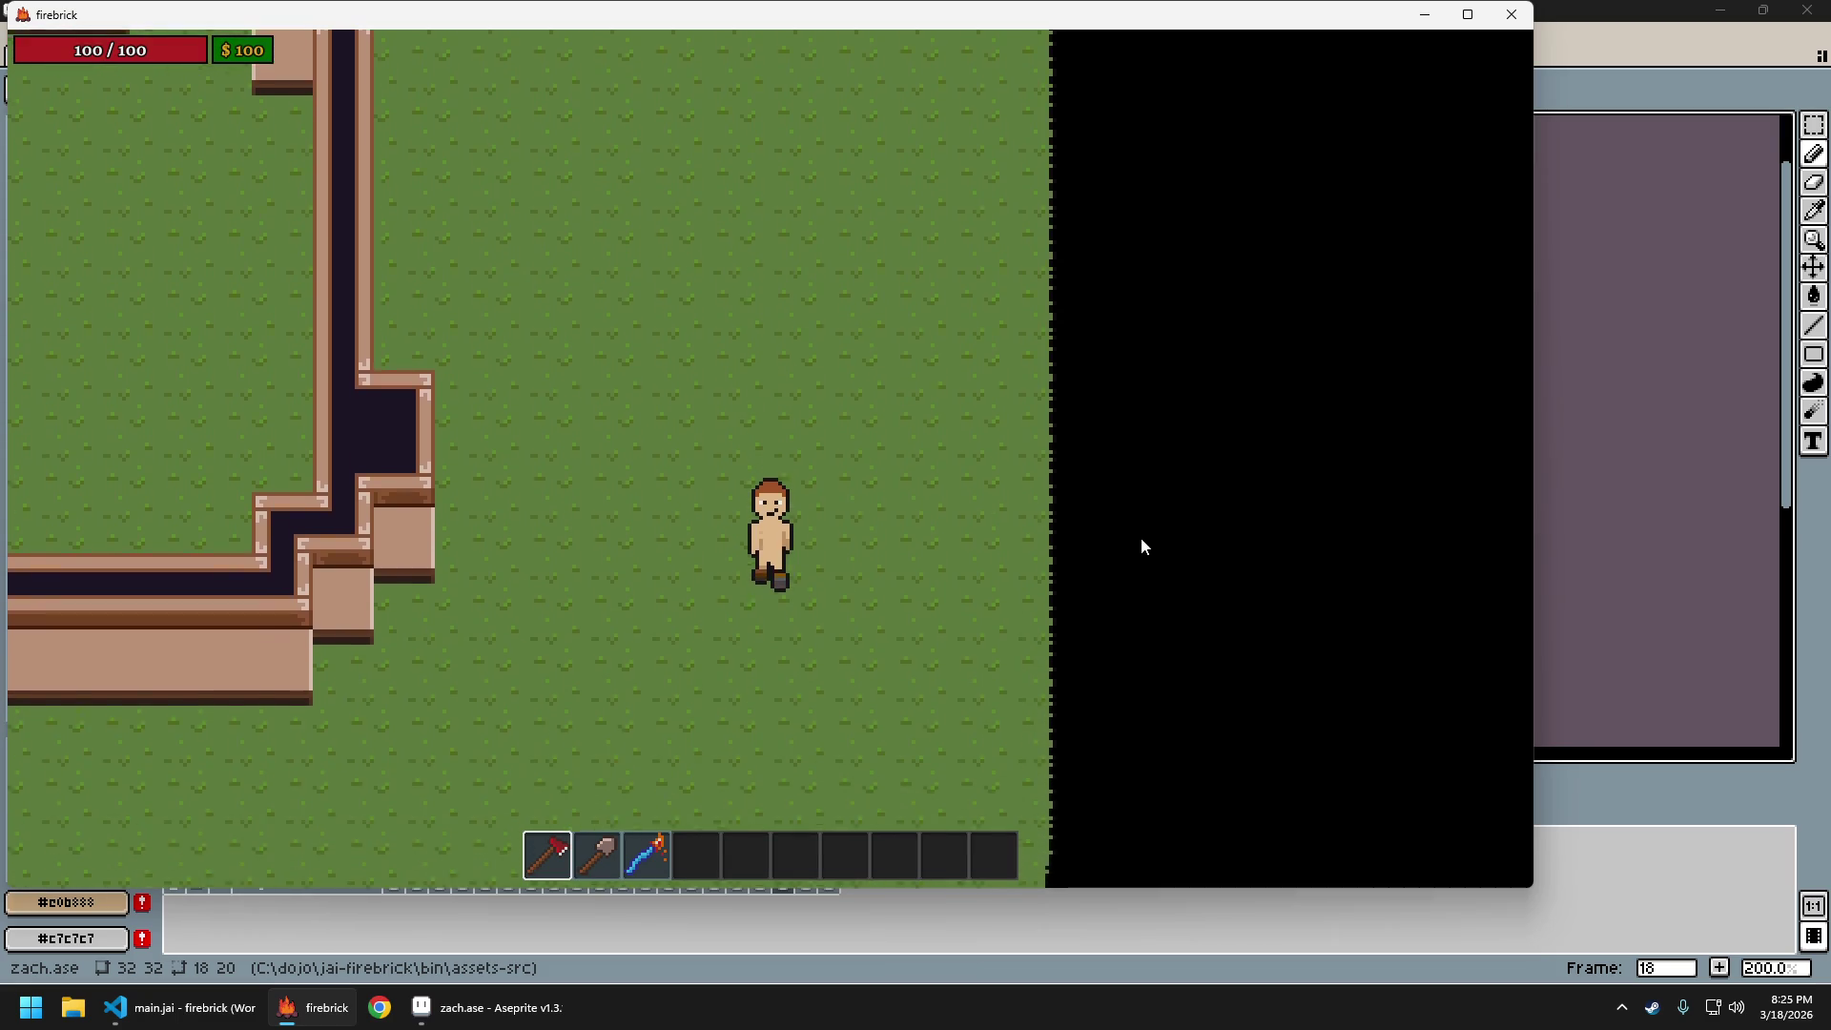
{"action": "key", "text": "w"}
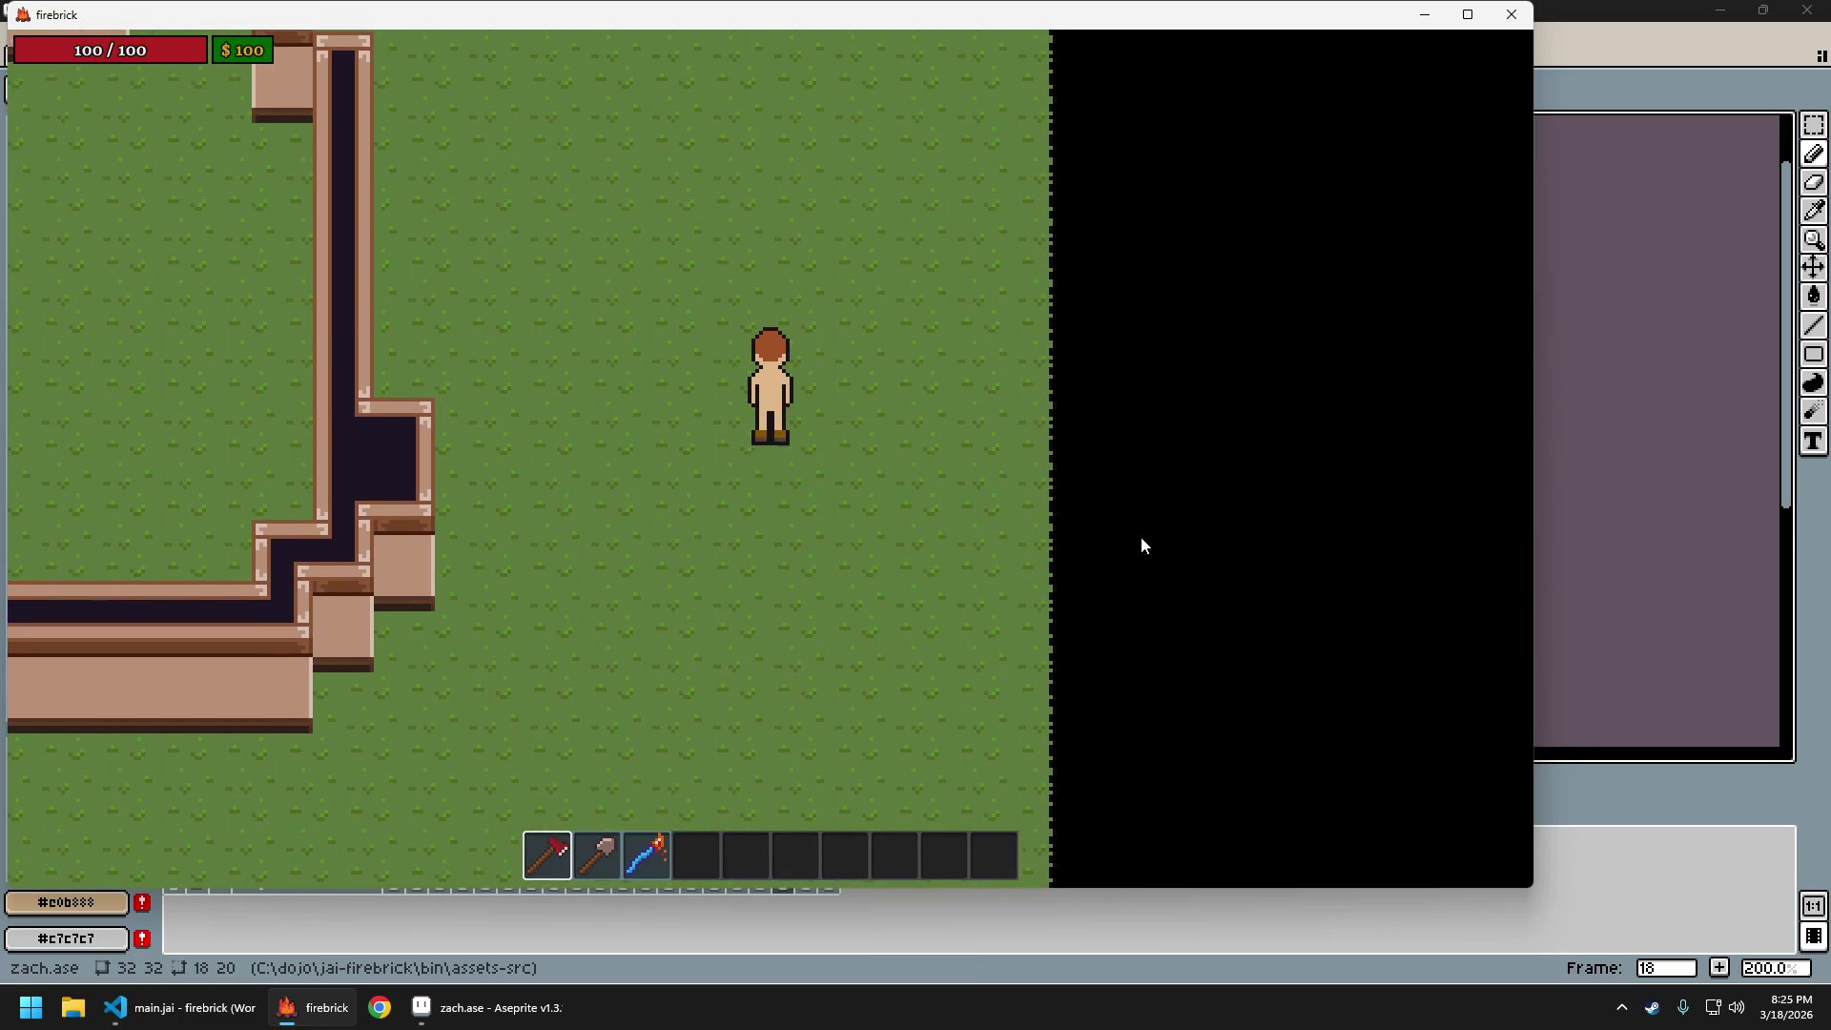
{"action": "key", "text": "s"}
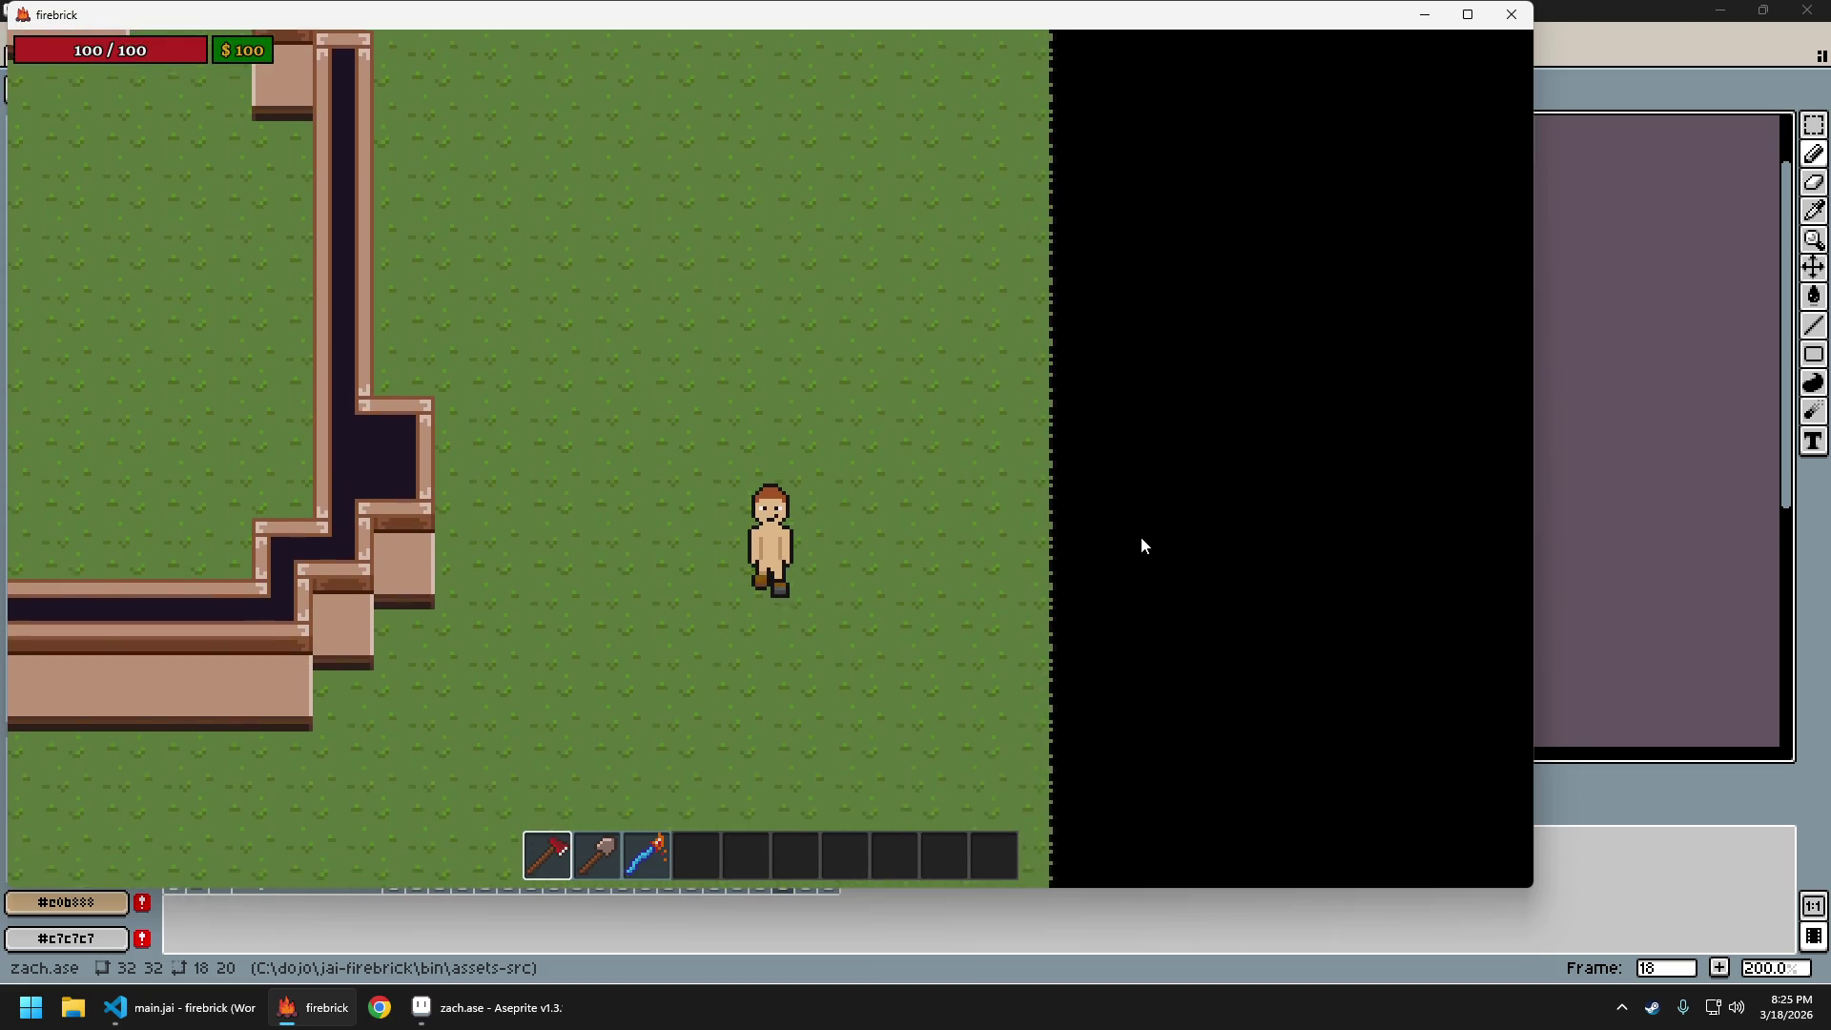
{"action": "key", "text": "w"}
{"action": "key", "text": "s"}
{"action": "key", "text": "Escape"}
{"action": "key", "text": "Return"}
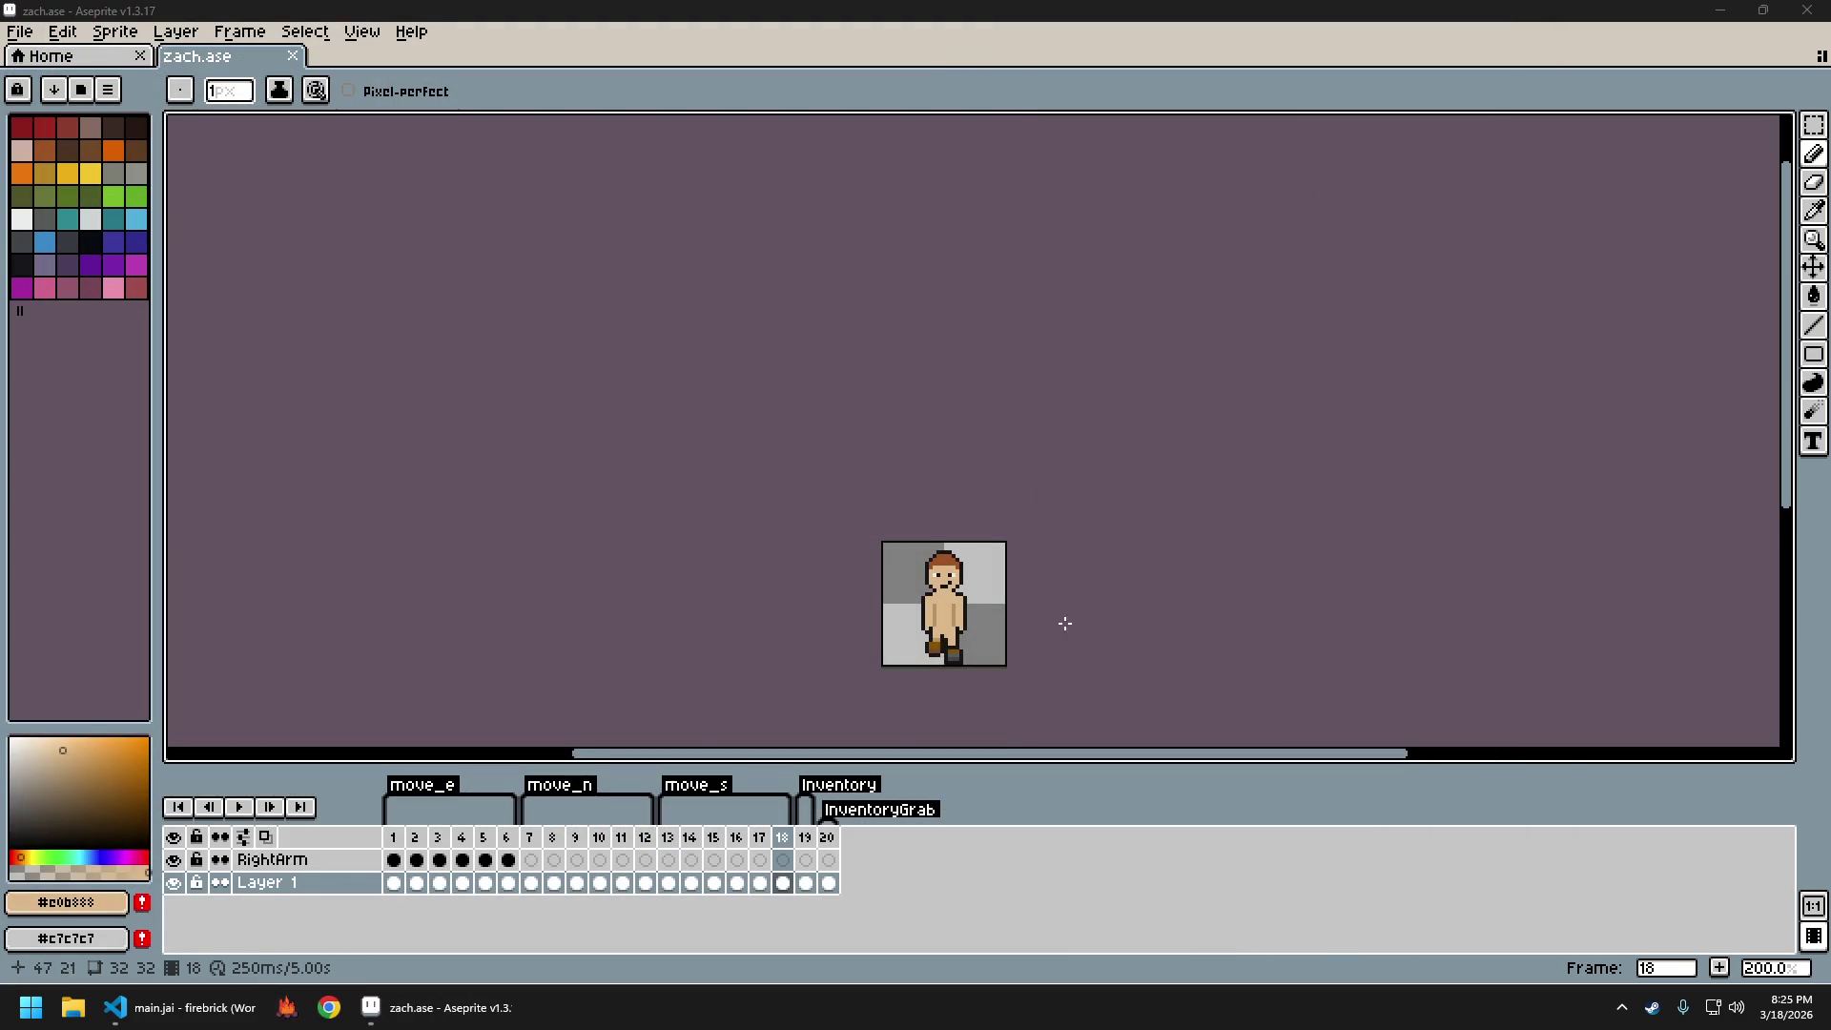
On frame 13 of the move_s walk, draw a dark outline line along the left arm
{"action": "scroll", "coordinate": [1063, 626], "scroll_direction": "up", "scroll_amount": 3}
{"action": "scroll", "coordinate": [1009, 519], "scroll_direction": "up", "scroll_amount": 1}
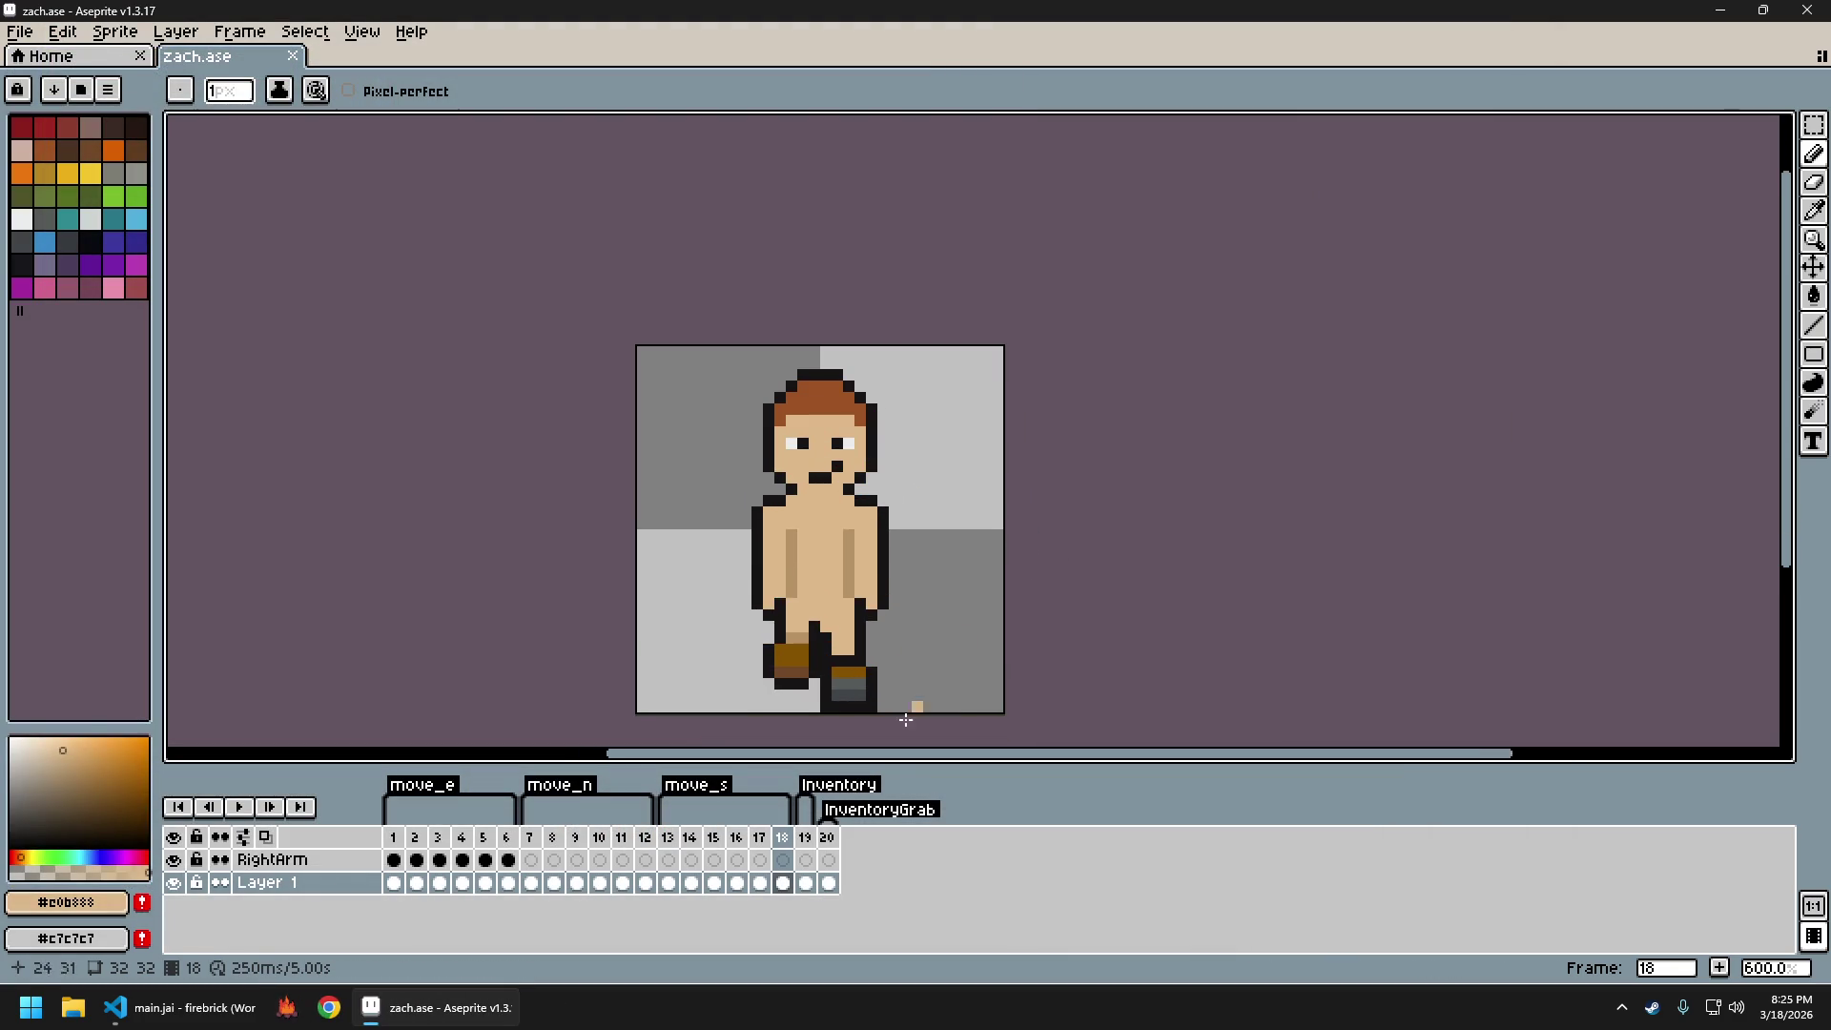
{"action": "left_click", "coordinate": [668, 837]}
{"action": "left_click", "coordinate": [801, 570], "text": "alt"}
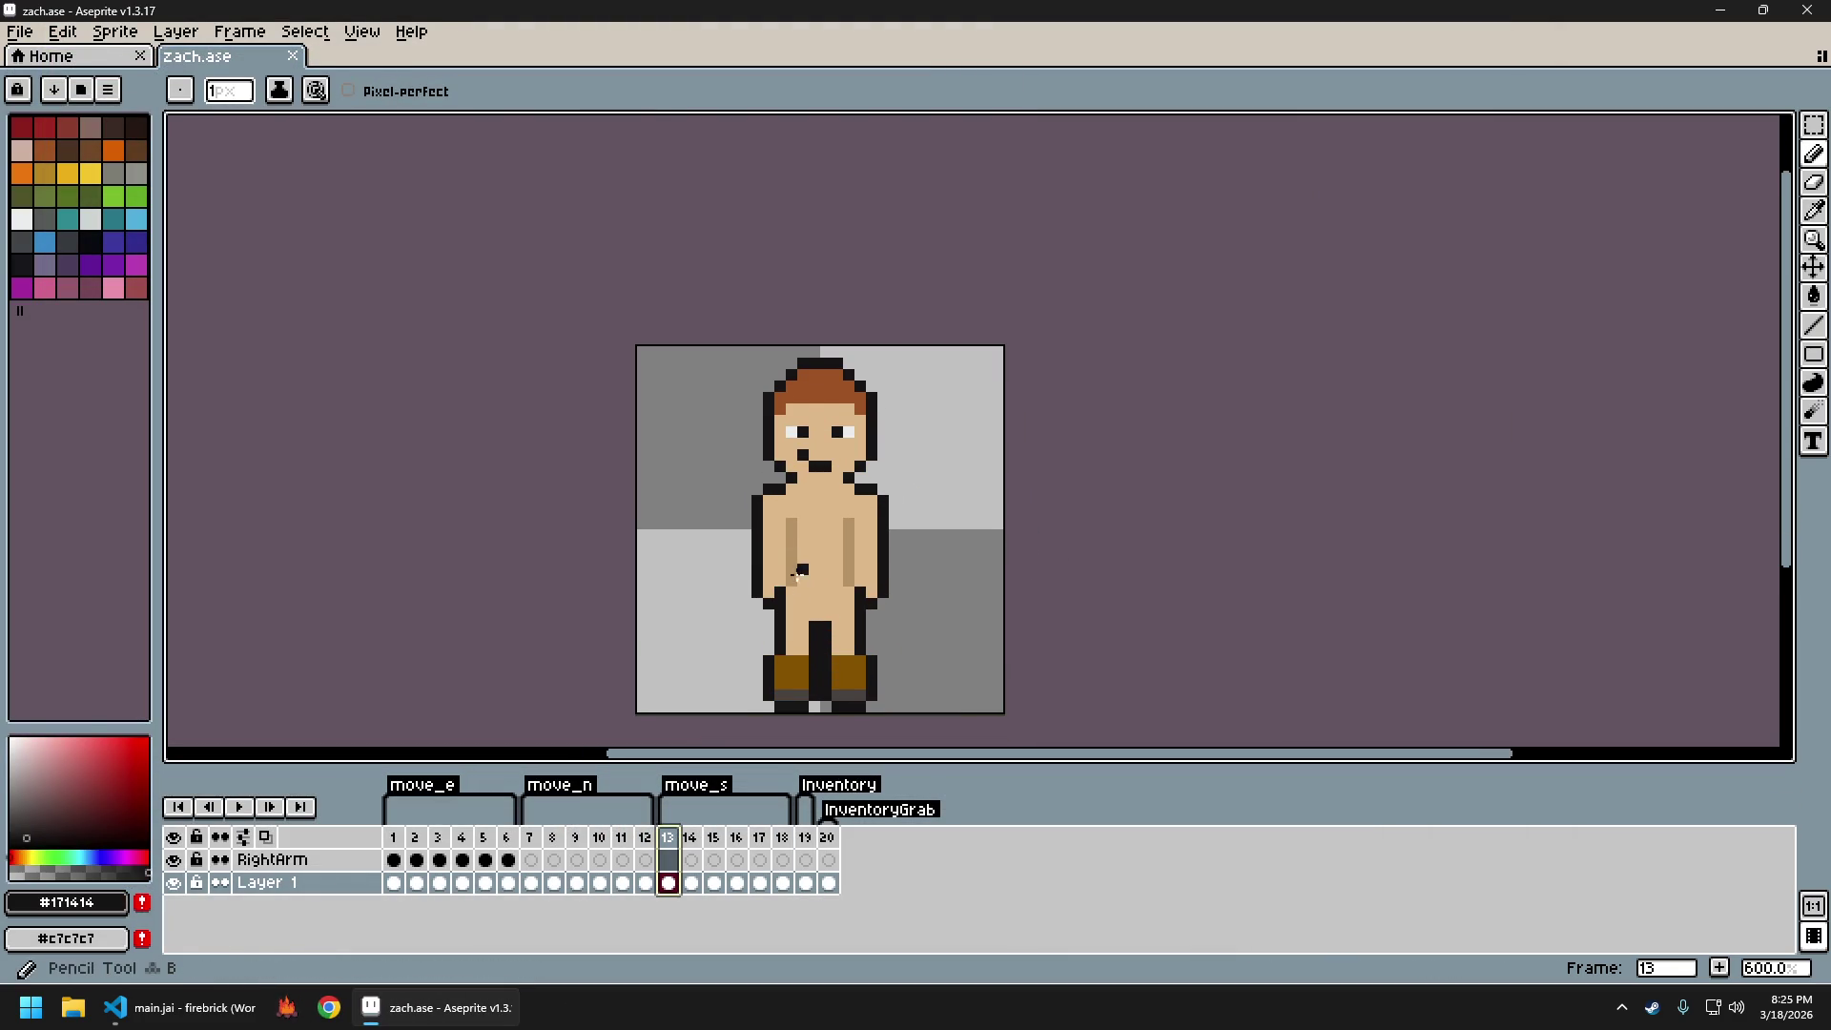
{"action": "mouse_move", "coordinate": [790, 576]}
{"action": "left_mouse_down"}
{"action": "mouse_move", "coordinate": [790, 545]}
{"action": "mouse_move", "coordinate": [849, 541]}
{"action": "left_mouse_up"}
Replace the arm outline lines with a single dark pixel on the left arm
{"action": "scroll", "coordinate": [958, 607], "scroll_direction": "down", "scroll_amount": 3}
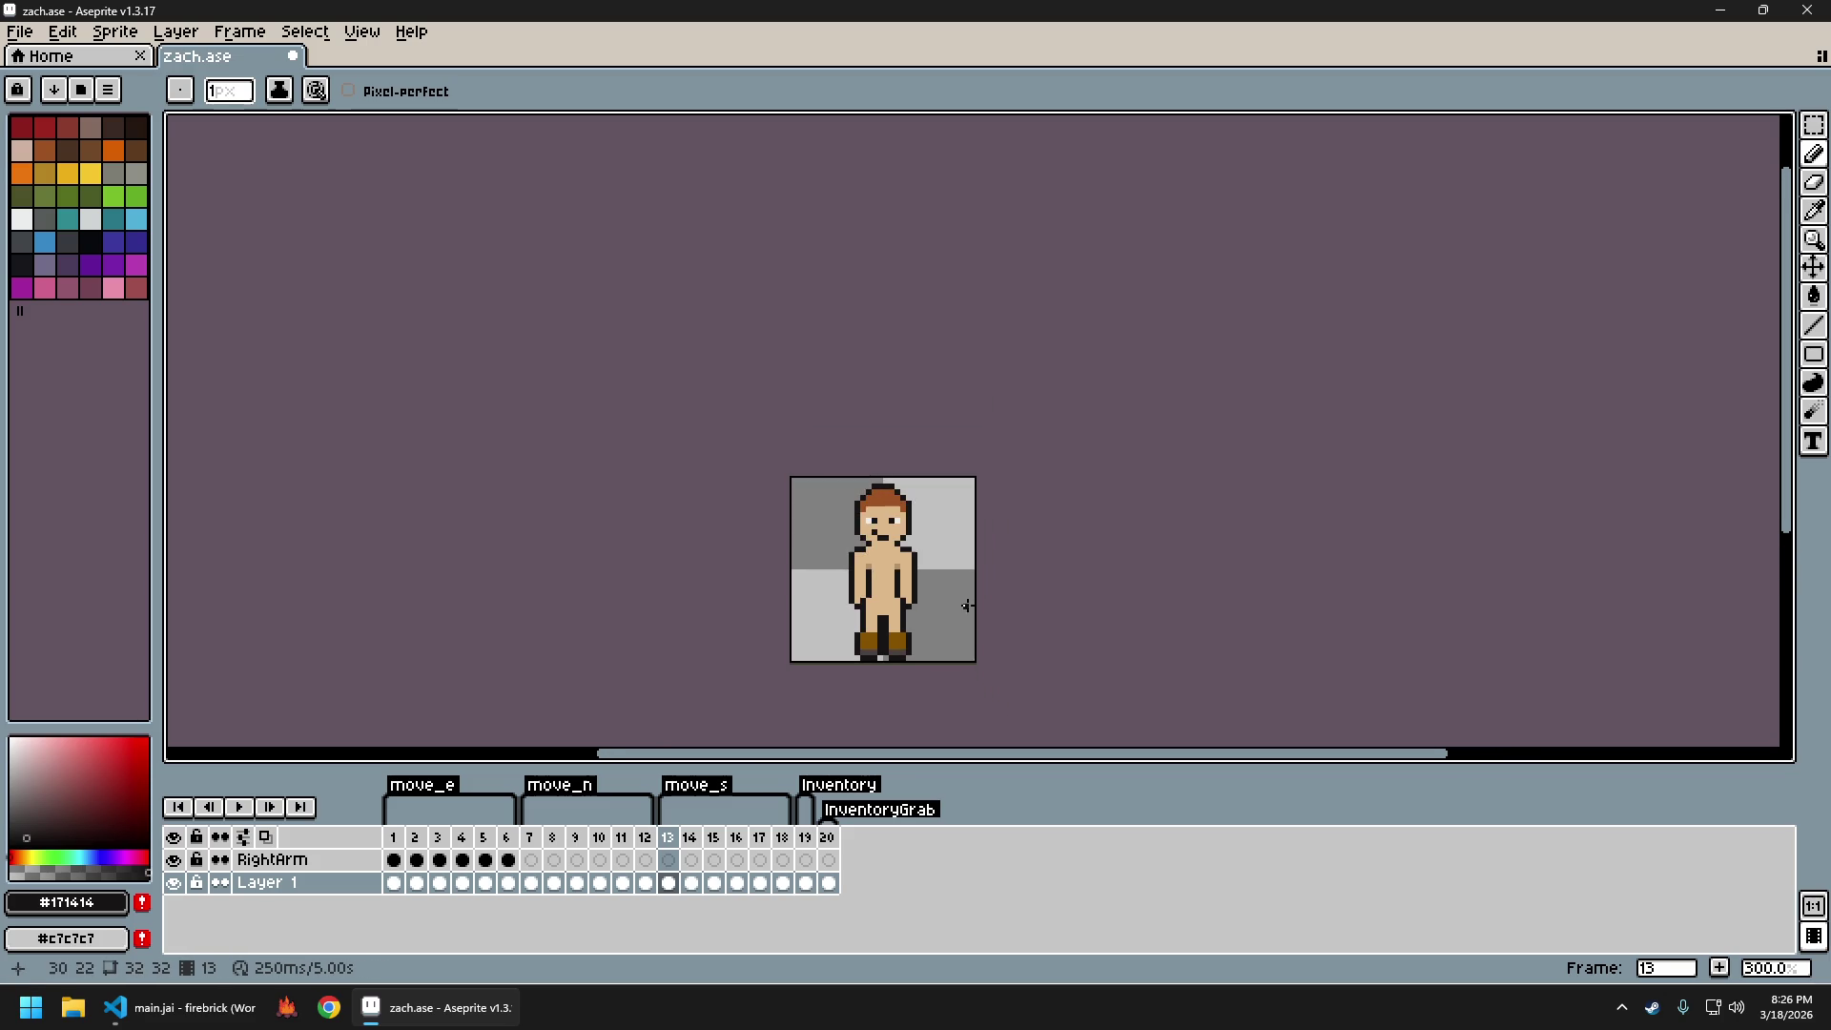
{"action": "scroll", "coordinate": [970, 598], "scroll_direction": "up", "scroll_amount": 2}
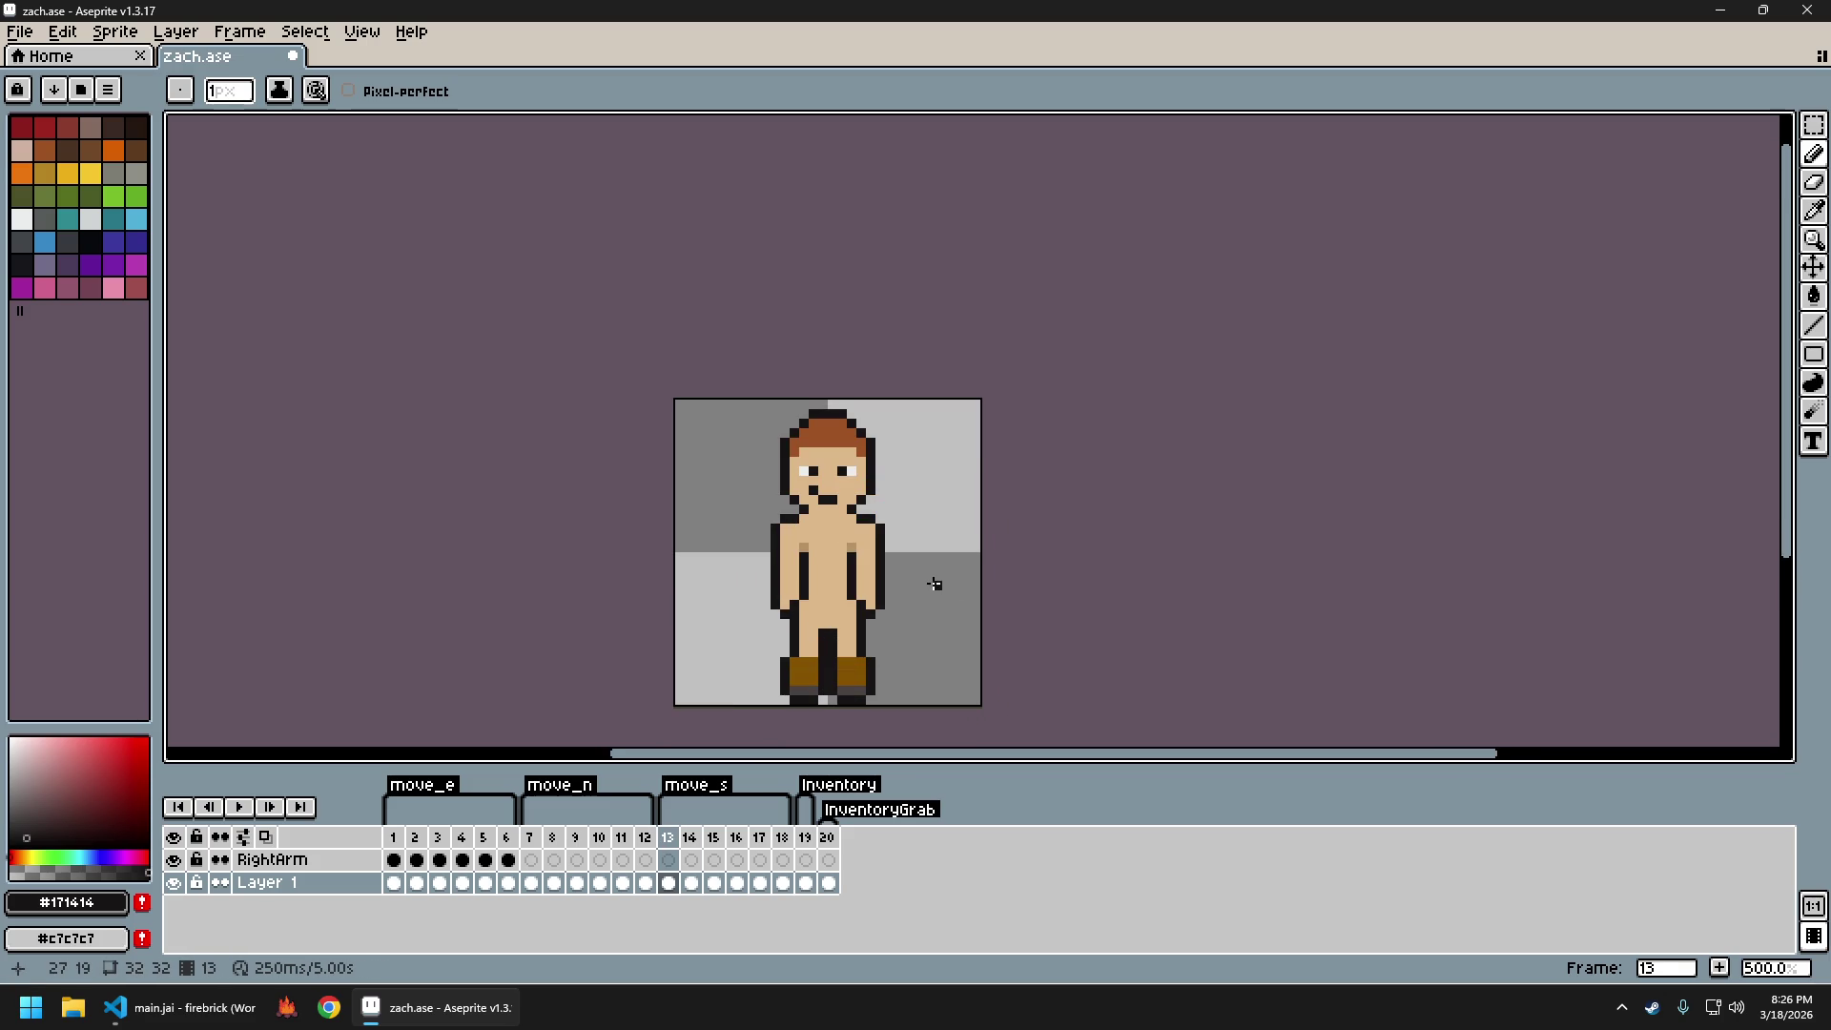
{"action": "key", "text": "ctrl+z"}
{"action": "key", "text": "ctrl+z"}
{"action": "left_click", "coordinate": [804, 595]}
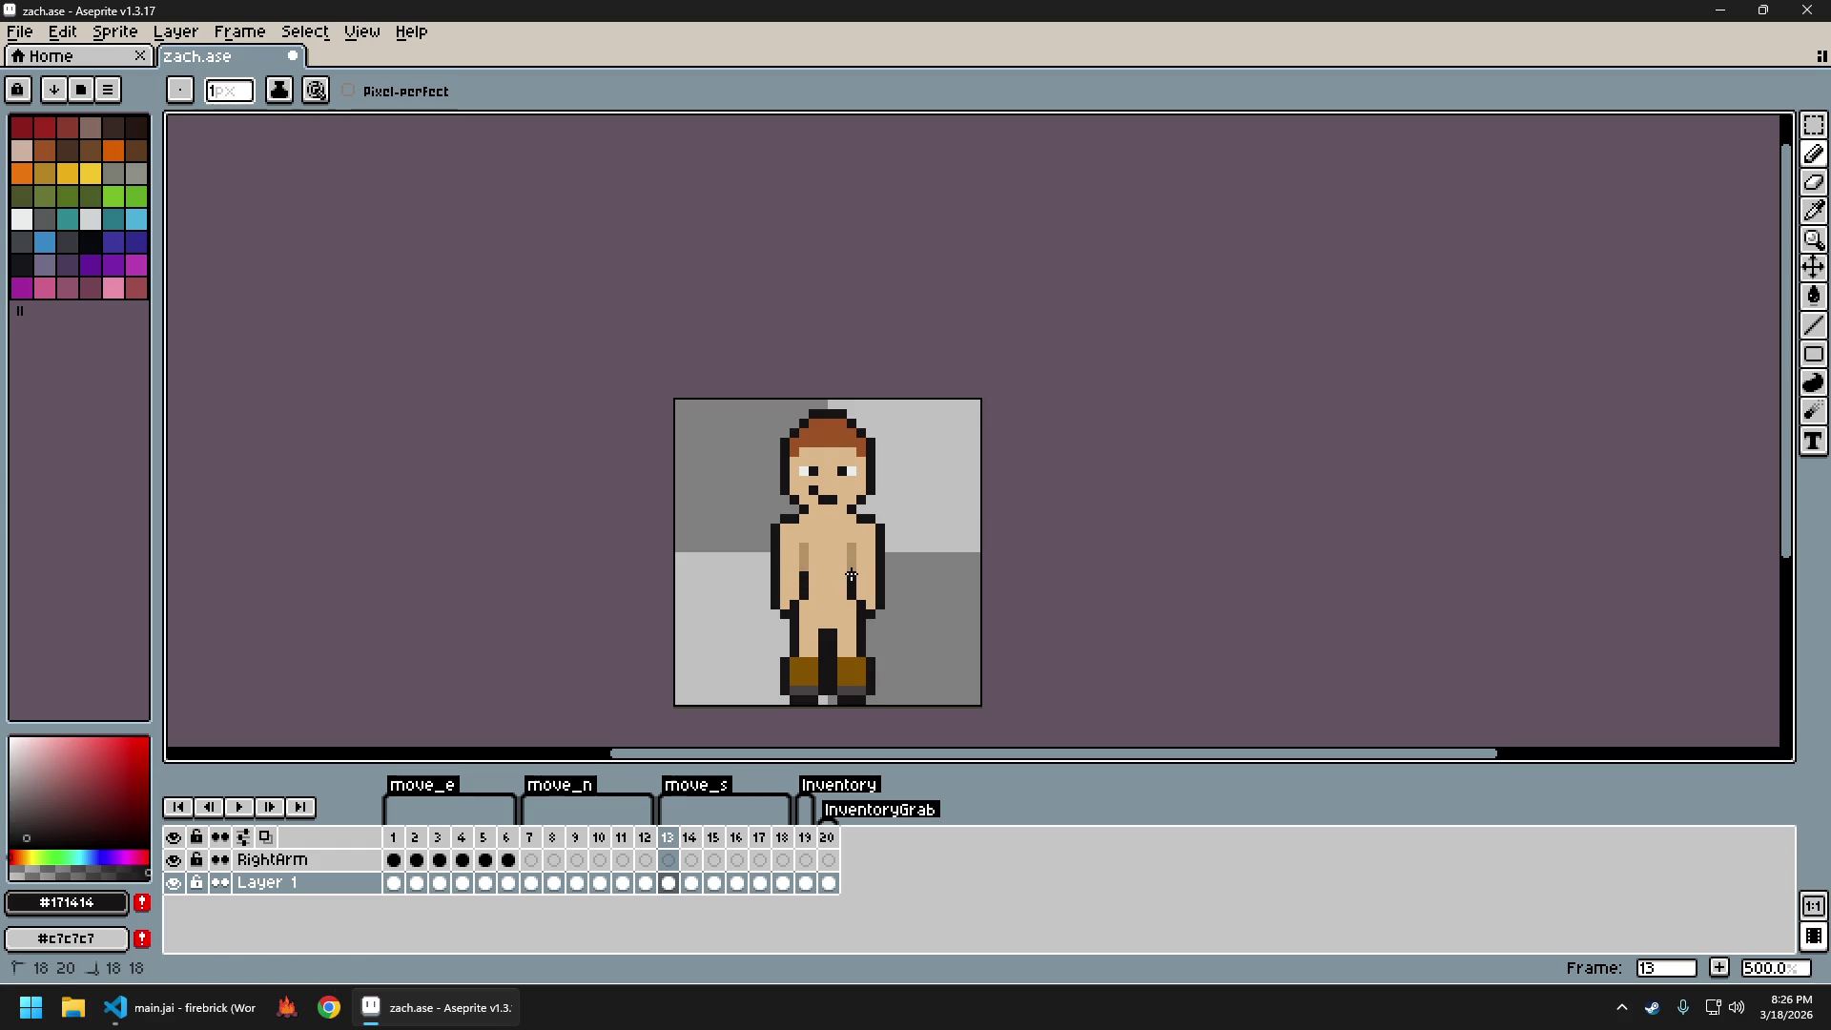
Toggle between frames 13 and 14 to compare the arm and leg poses
{"action": "scroll", "coordinate": [919, 577], "scroll_direction": "down", "scroll_amount": 3}
{"action": "scroll", "coordinate": [835, 579], "scroll_direction": "up", "scroll_amount": 4}
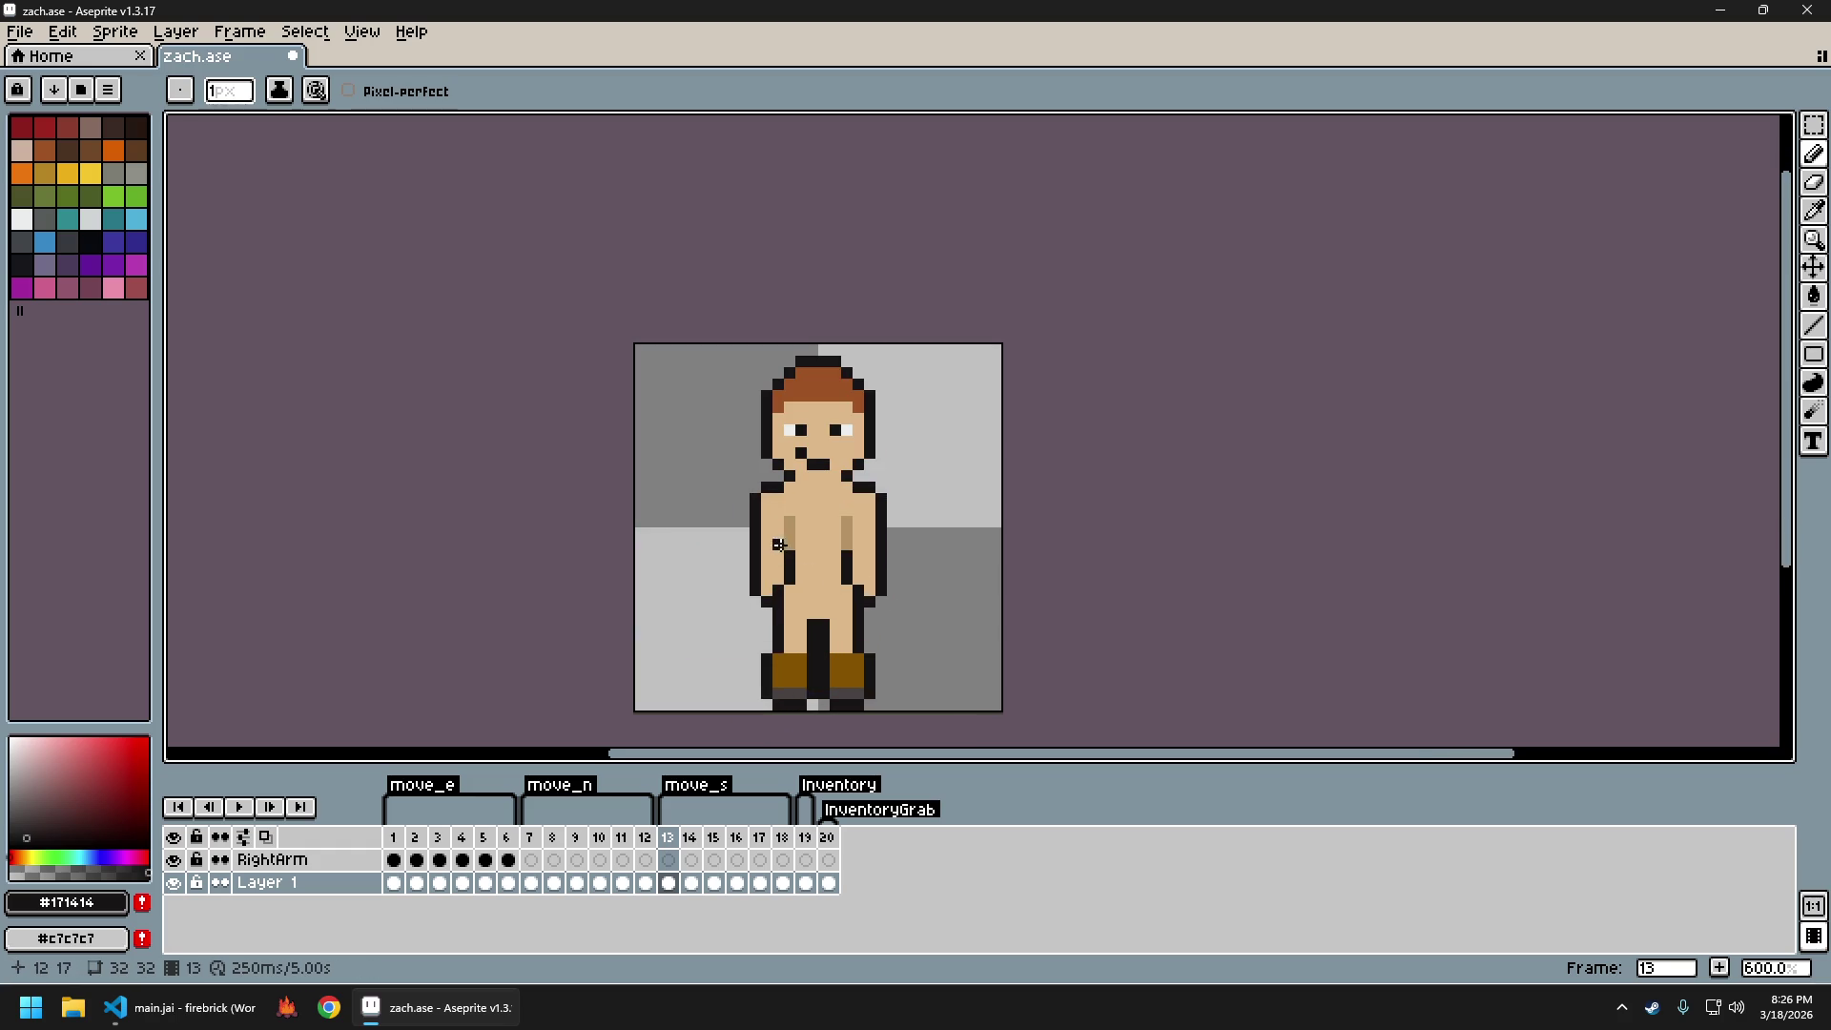
{"action": "scroll", "coordinate": [939, 576], "scroll_direction": "down", "scroll_amount": 3}
{"action": "key", "text": "Right"}
{"action": "scroll", "coordinate": [864, 563], "scroll_direction": "up", "scroll_amount": 3}
{"action": "key", "text": "Left"}
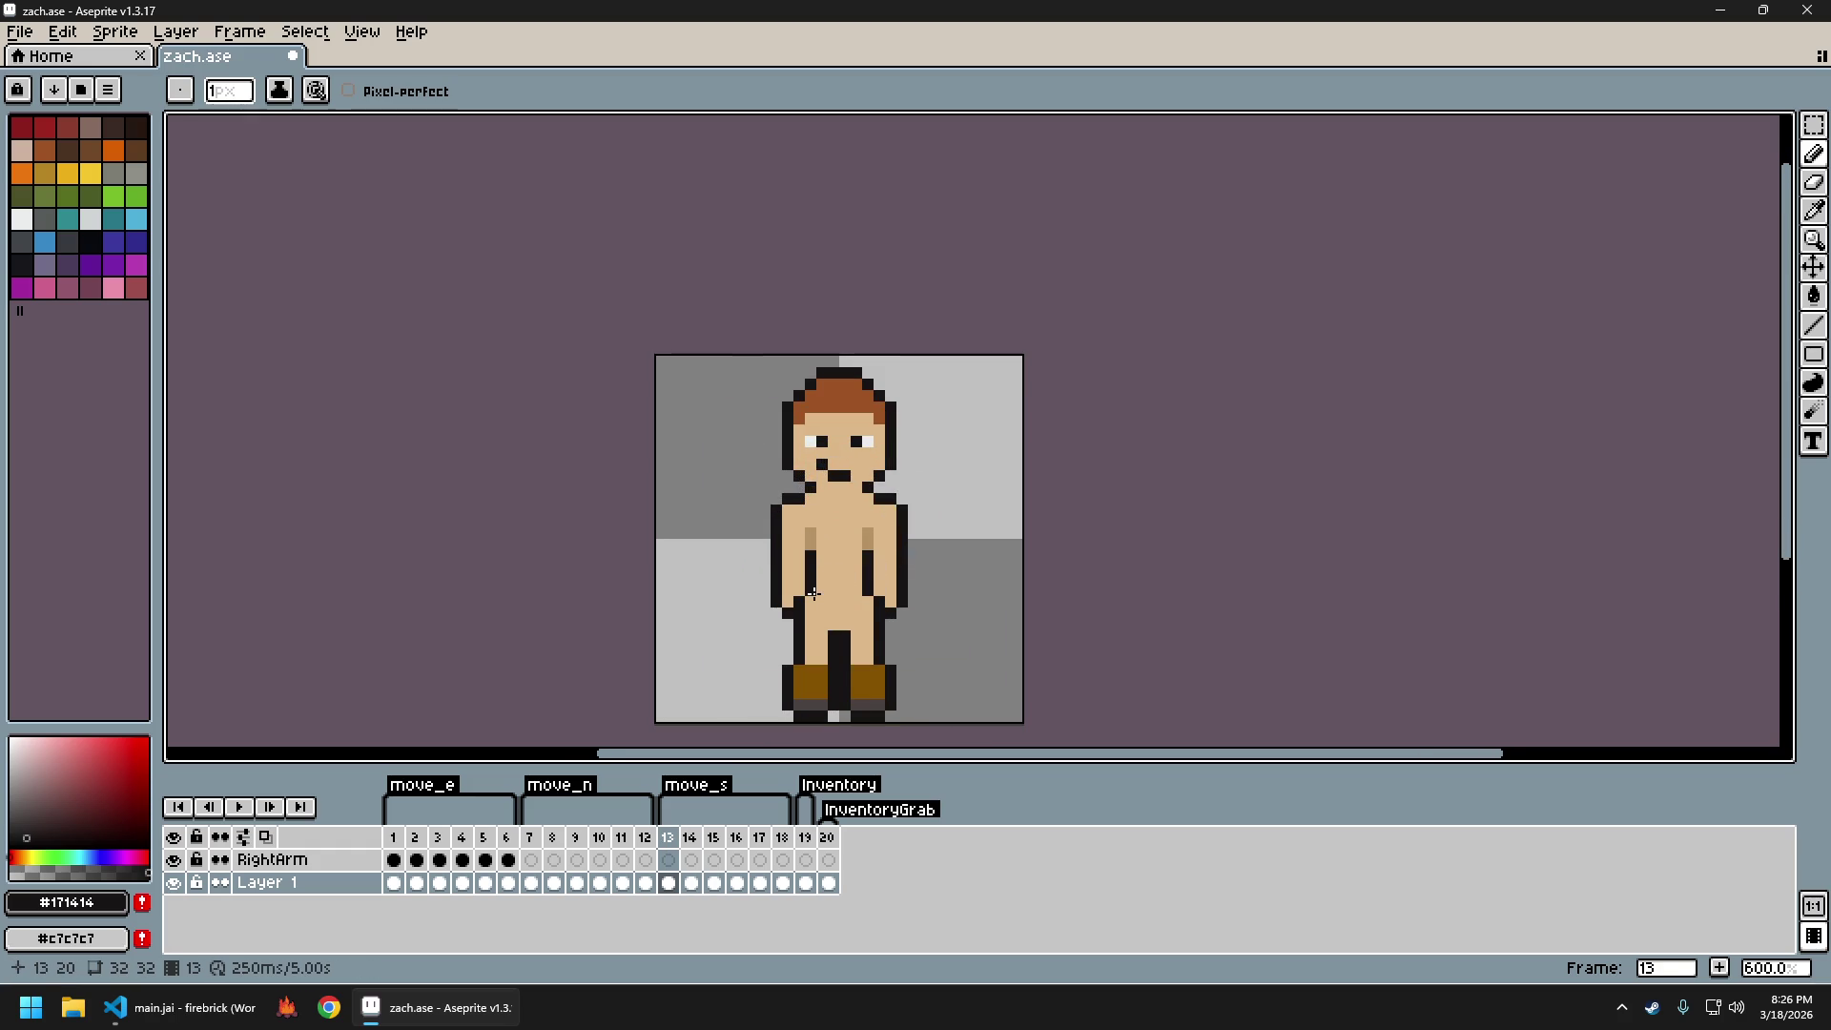
{"action": "key", "text": "Right"}
{"action": "key", "text": "Right"}
{"action": "key", "text": "Left"}
{"action": "key", "text": "Left"}
{"action": "key", "text": "Right"}
{"action": "key", "text": "Left"}
{"action": "key", "text": "Right"}
{"action": "key", "text": "Left"}
{"action": "key", "text": "Right"}
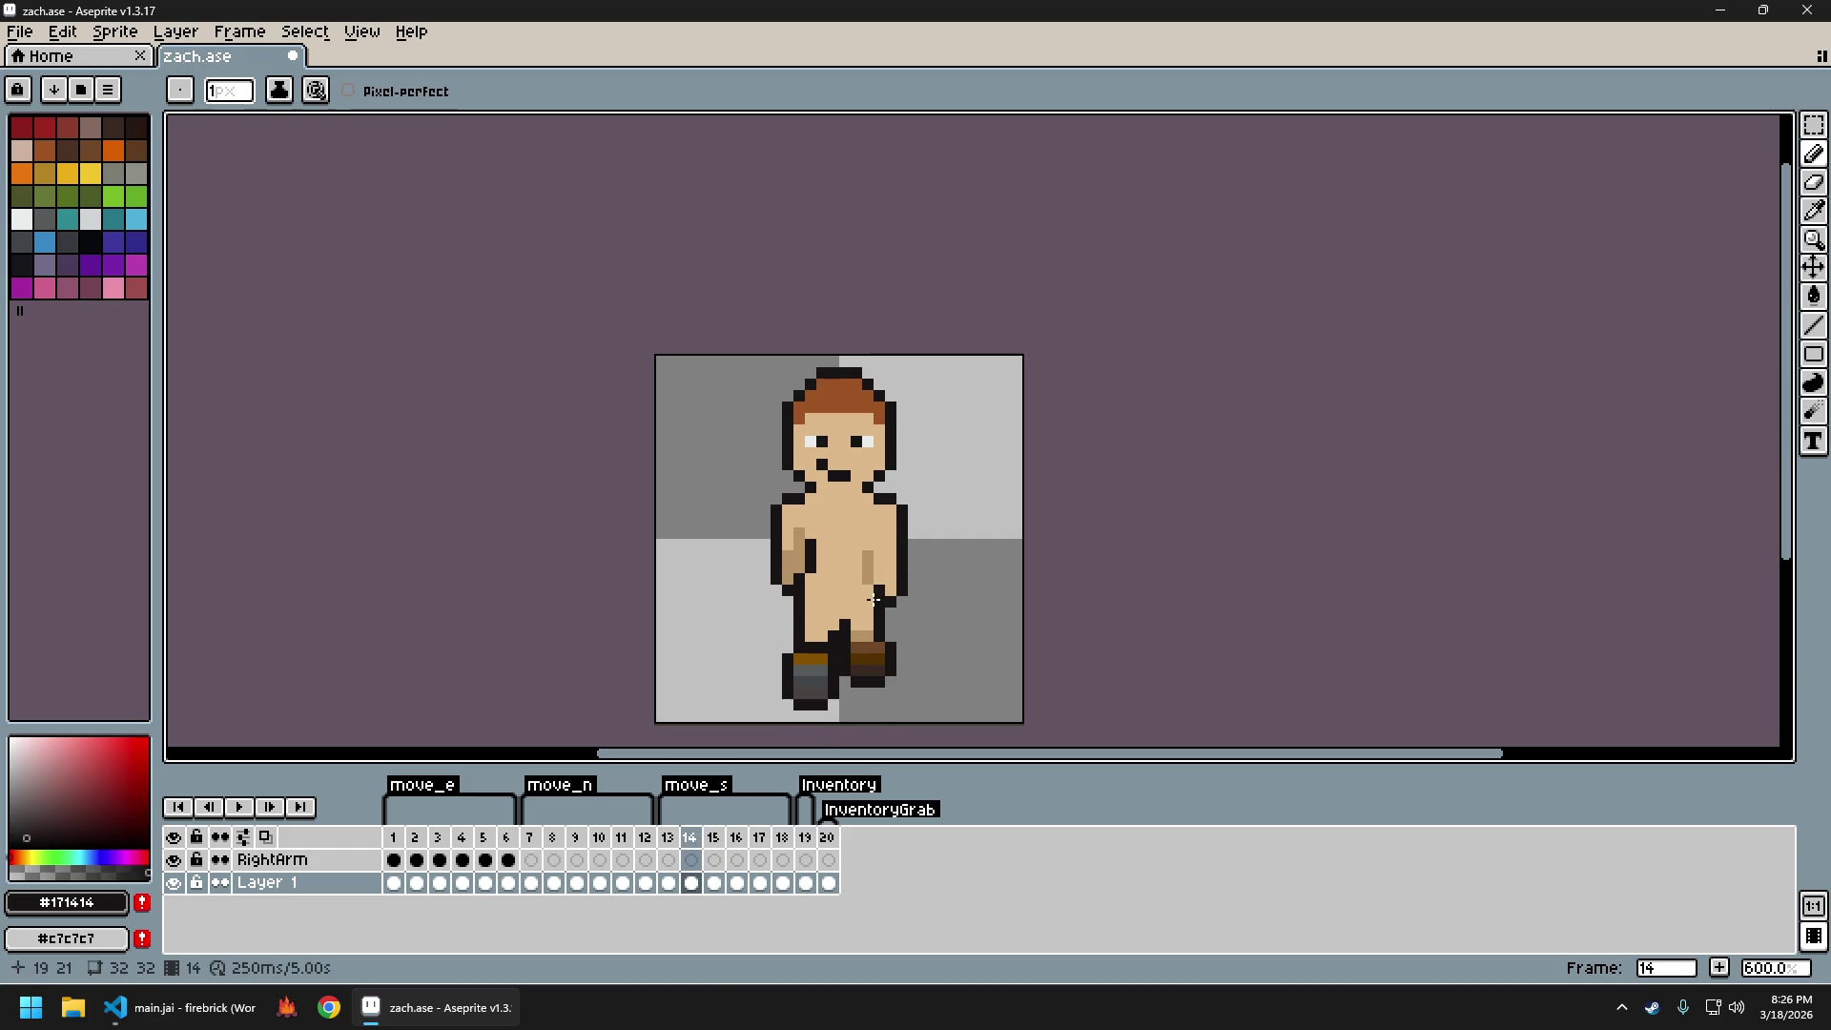
{"action": "key", "text": "Left"}
{"action": "key", "text": "Right"}
Draw a short dark stroke on the arm in frame 14, keeping it after an undo and redo
{"action": "left_click_drag", "start_coordinate": [868, 580], "coordinate": [868, 562]}
{"action": "scroll", "coordinate": [971, 575], "scroll_direction": "down", "scroll_amount": 3}
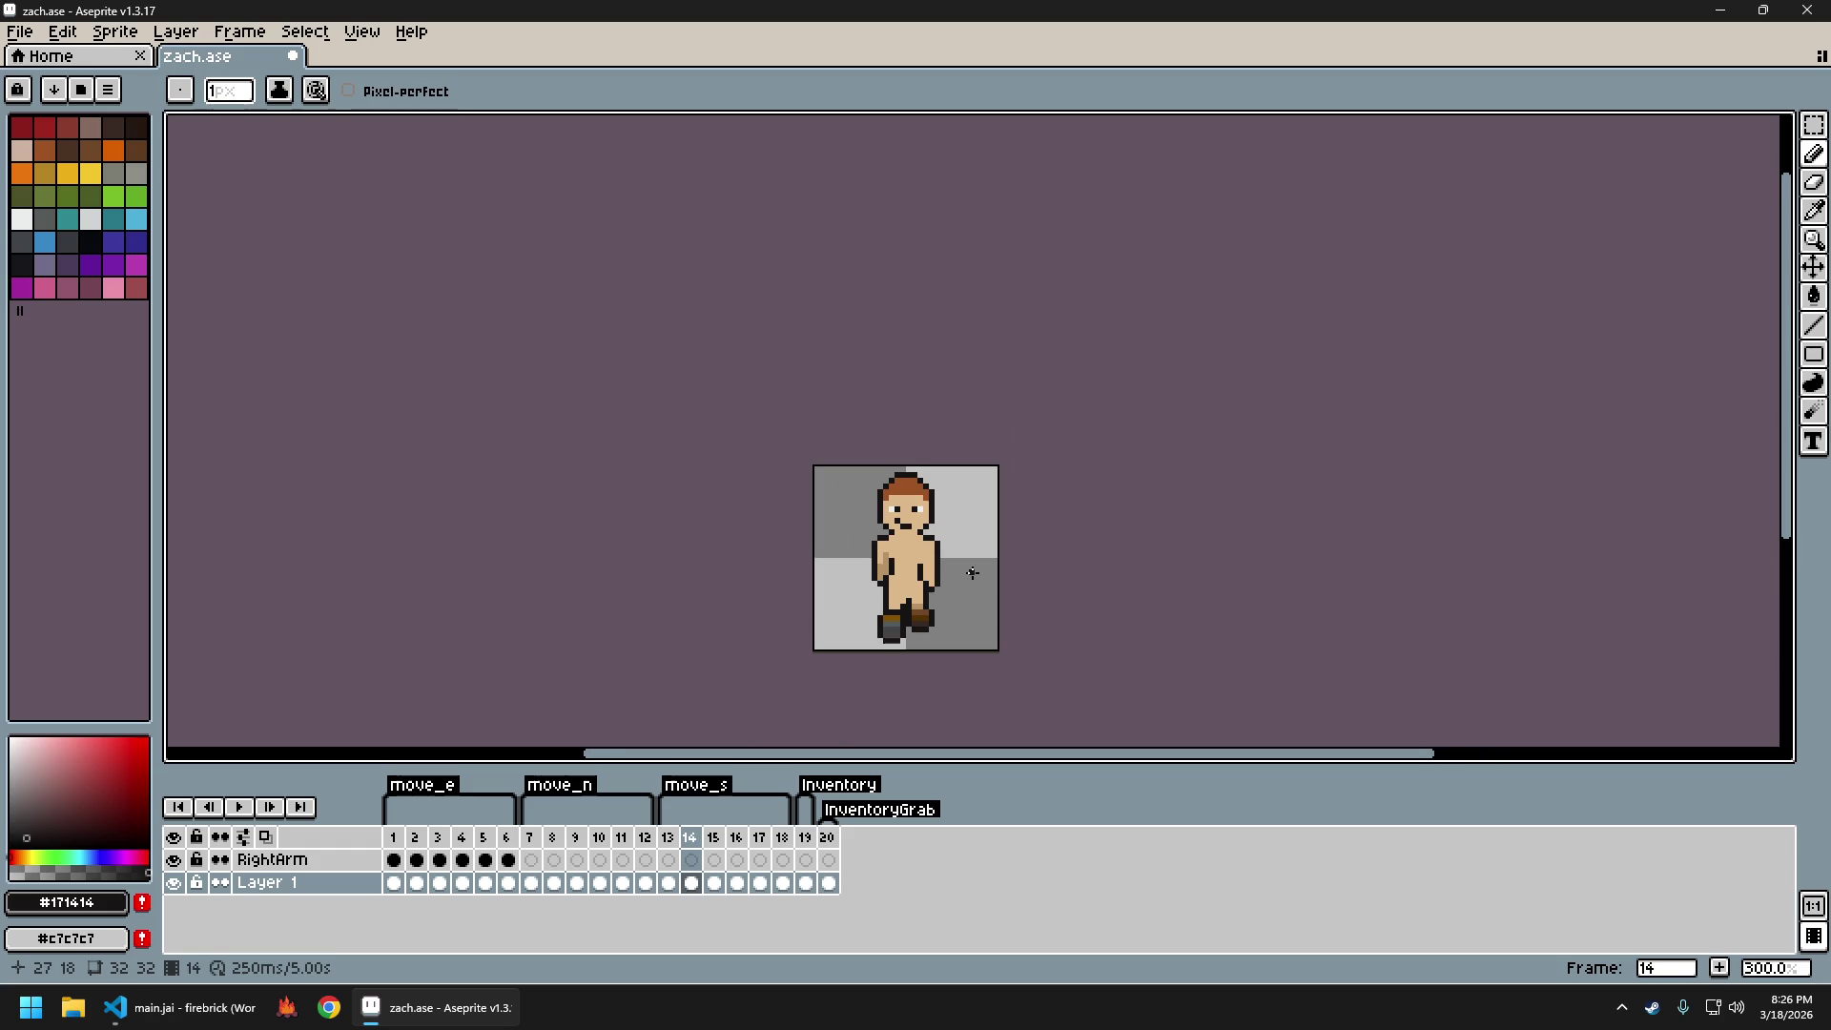
{"action": "key", "text": "ctrl+z"}
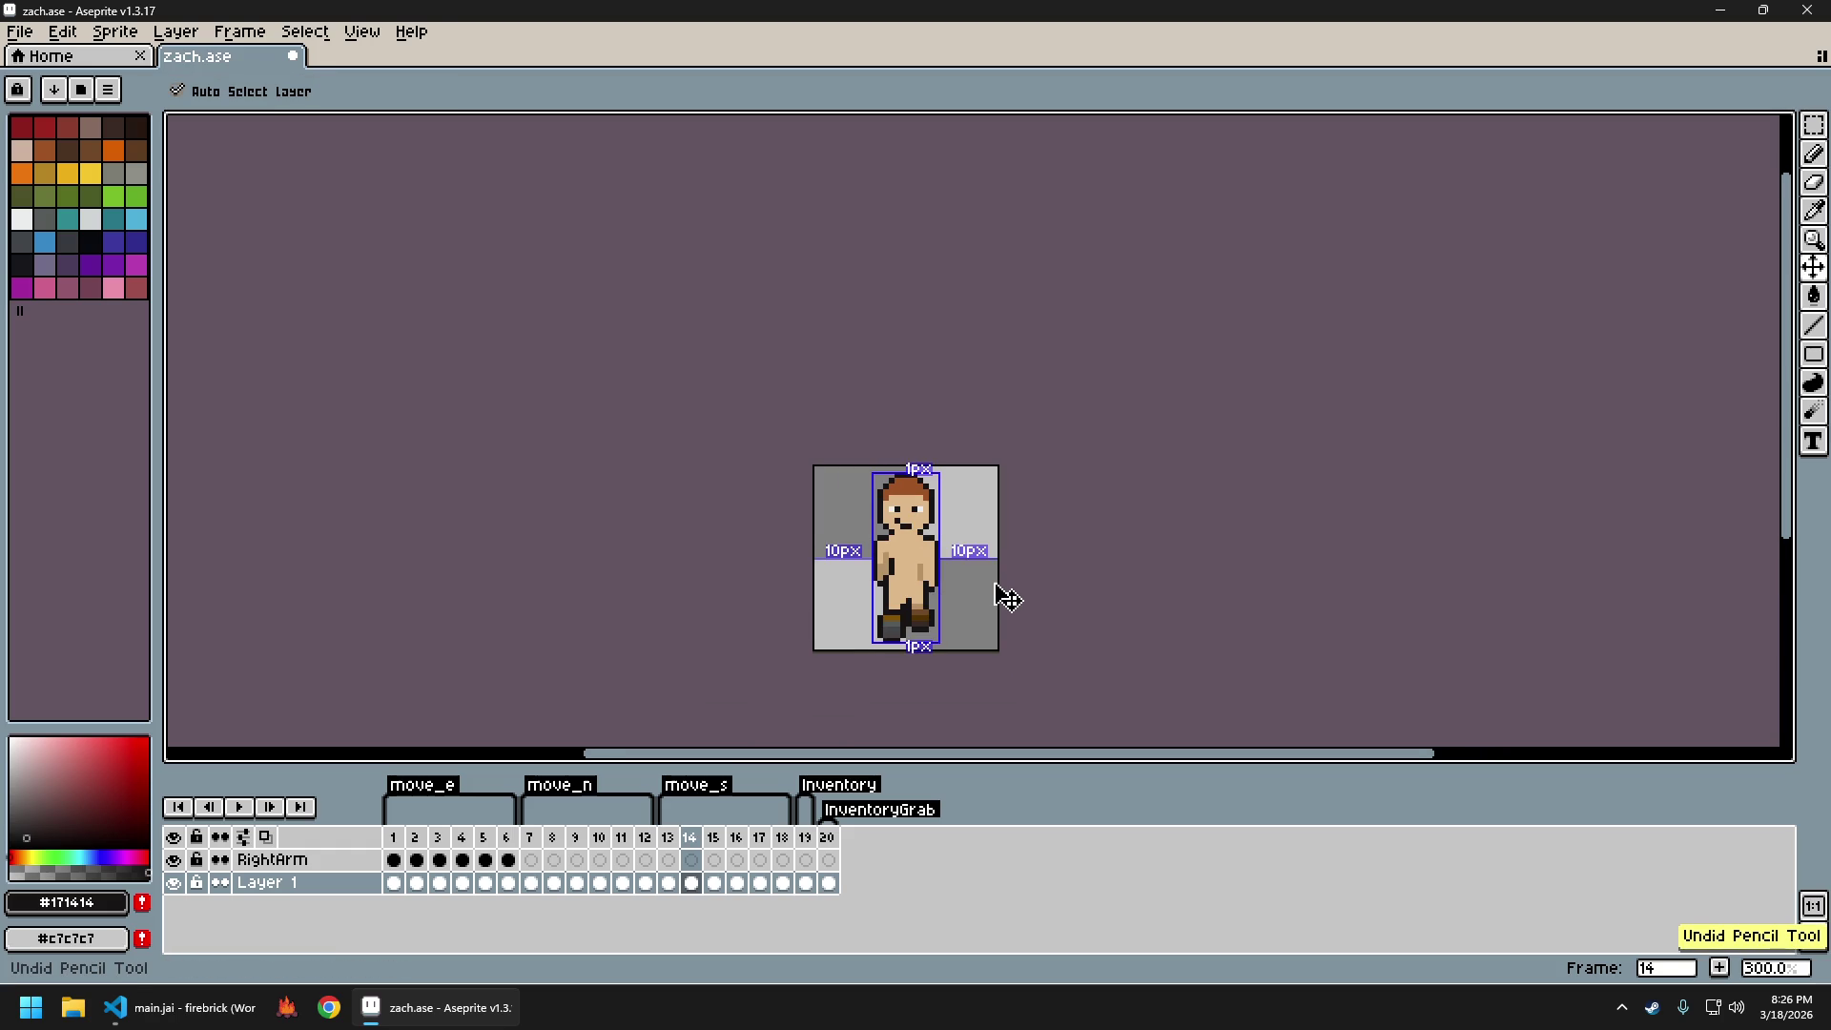
{"action": "key", "text": "ctrl+y"}
Flick repeatedly between frames 13 and 14 to check the new arm stroke, ending on frame 14
{"action": "key", "text": "Left"}
{"action": "key", "text": "Right"}
{"action": "key", "text": "Left"}
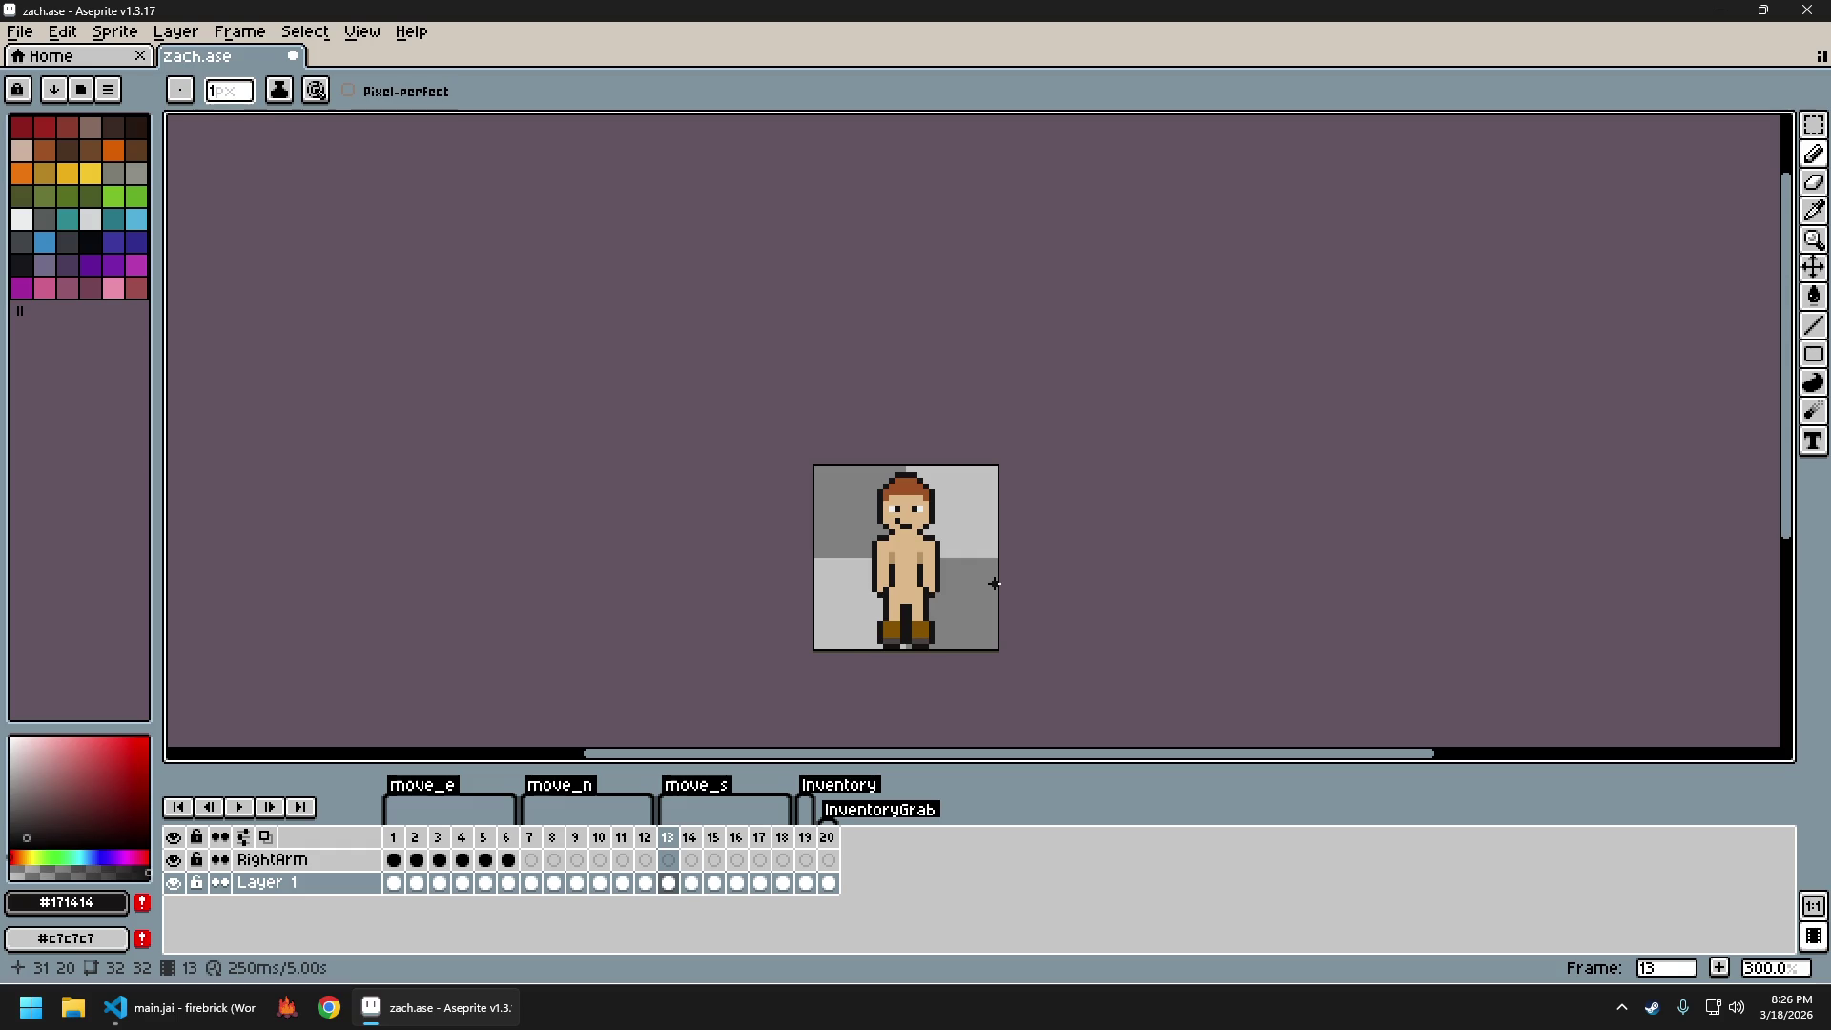
{"action": "key", "text": "Right"}
{"action": "key", "text": "Left"}
{"action": "key", "text": "Right"}
{"action": "scroll", "coordinate": [959, 586], "scroll_direction": "up", "scroll_amount": 3}
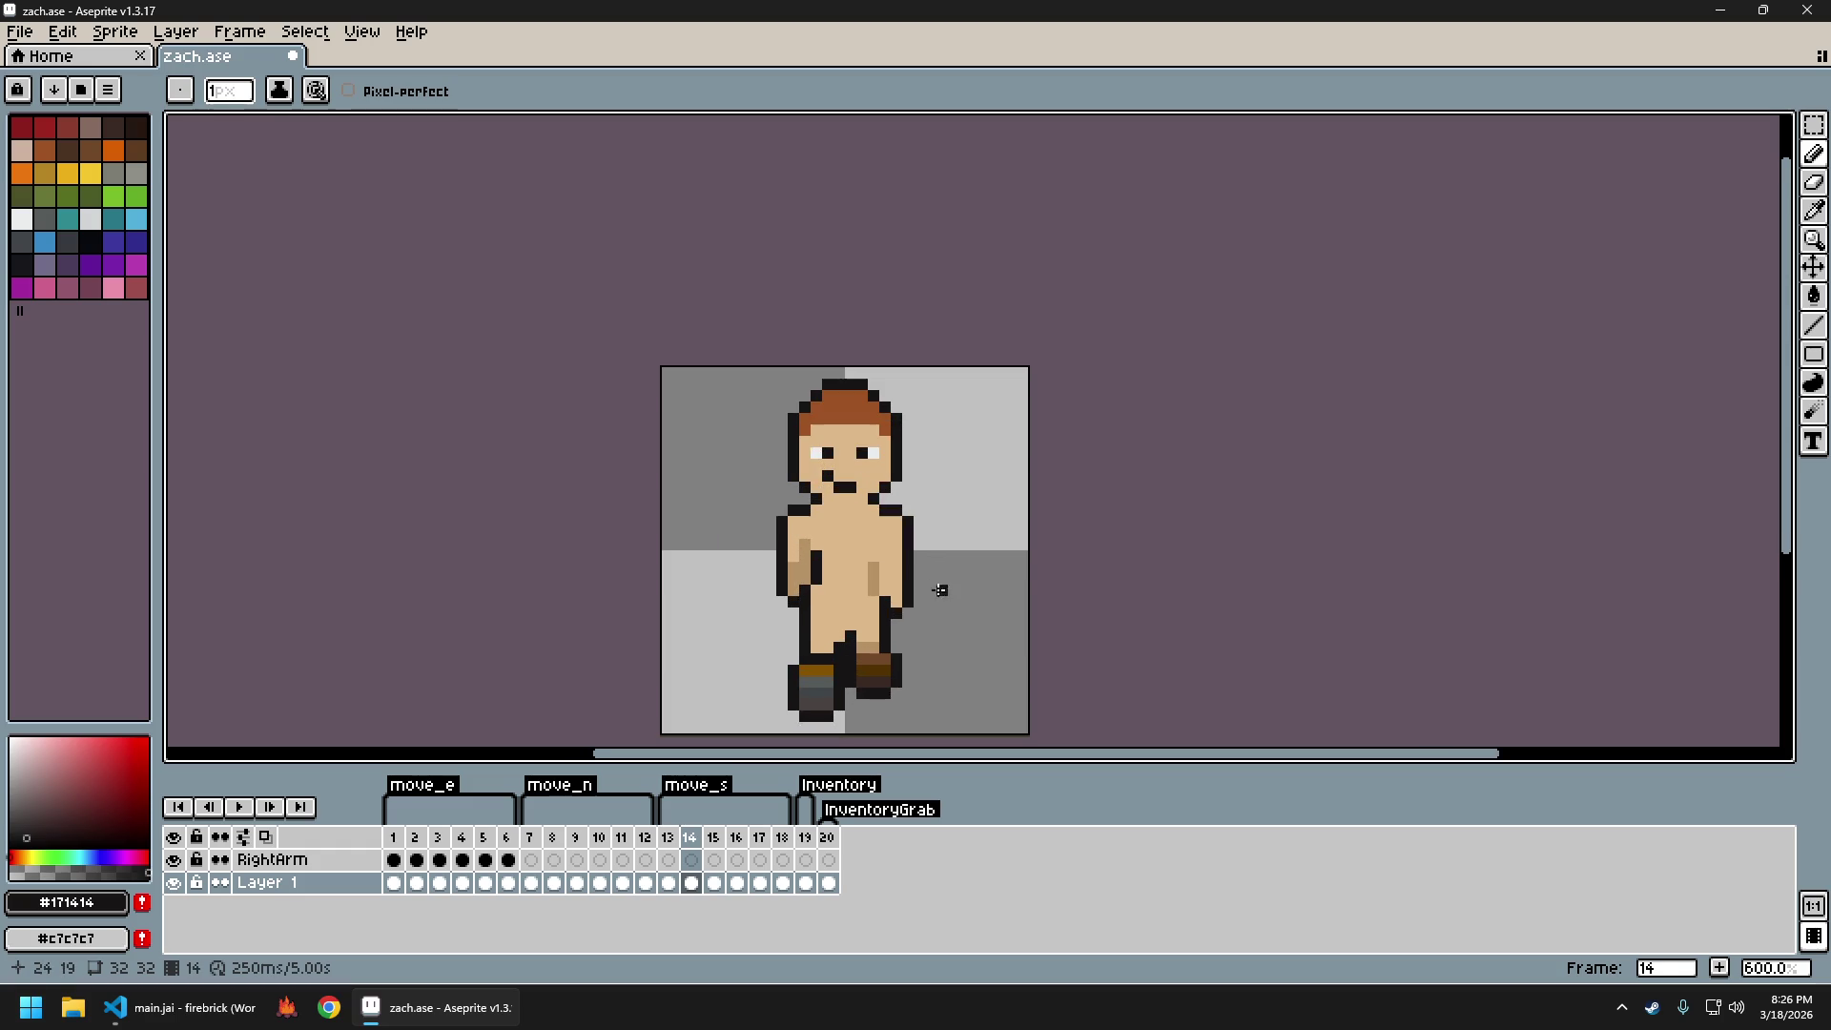
{"action": "key", "text": "Left"}
{"action": "scroll", "coordinate": [1034, 578], "scroll_direction": "down", "scroll_amount": 2}
{"action": "key", "text": "Right"}
{"action": "key", "text": "Left"}
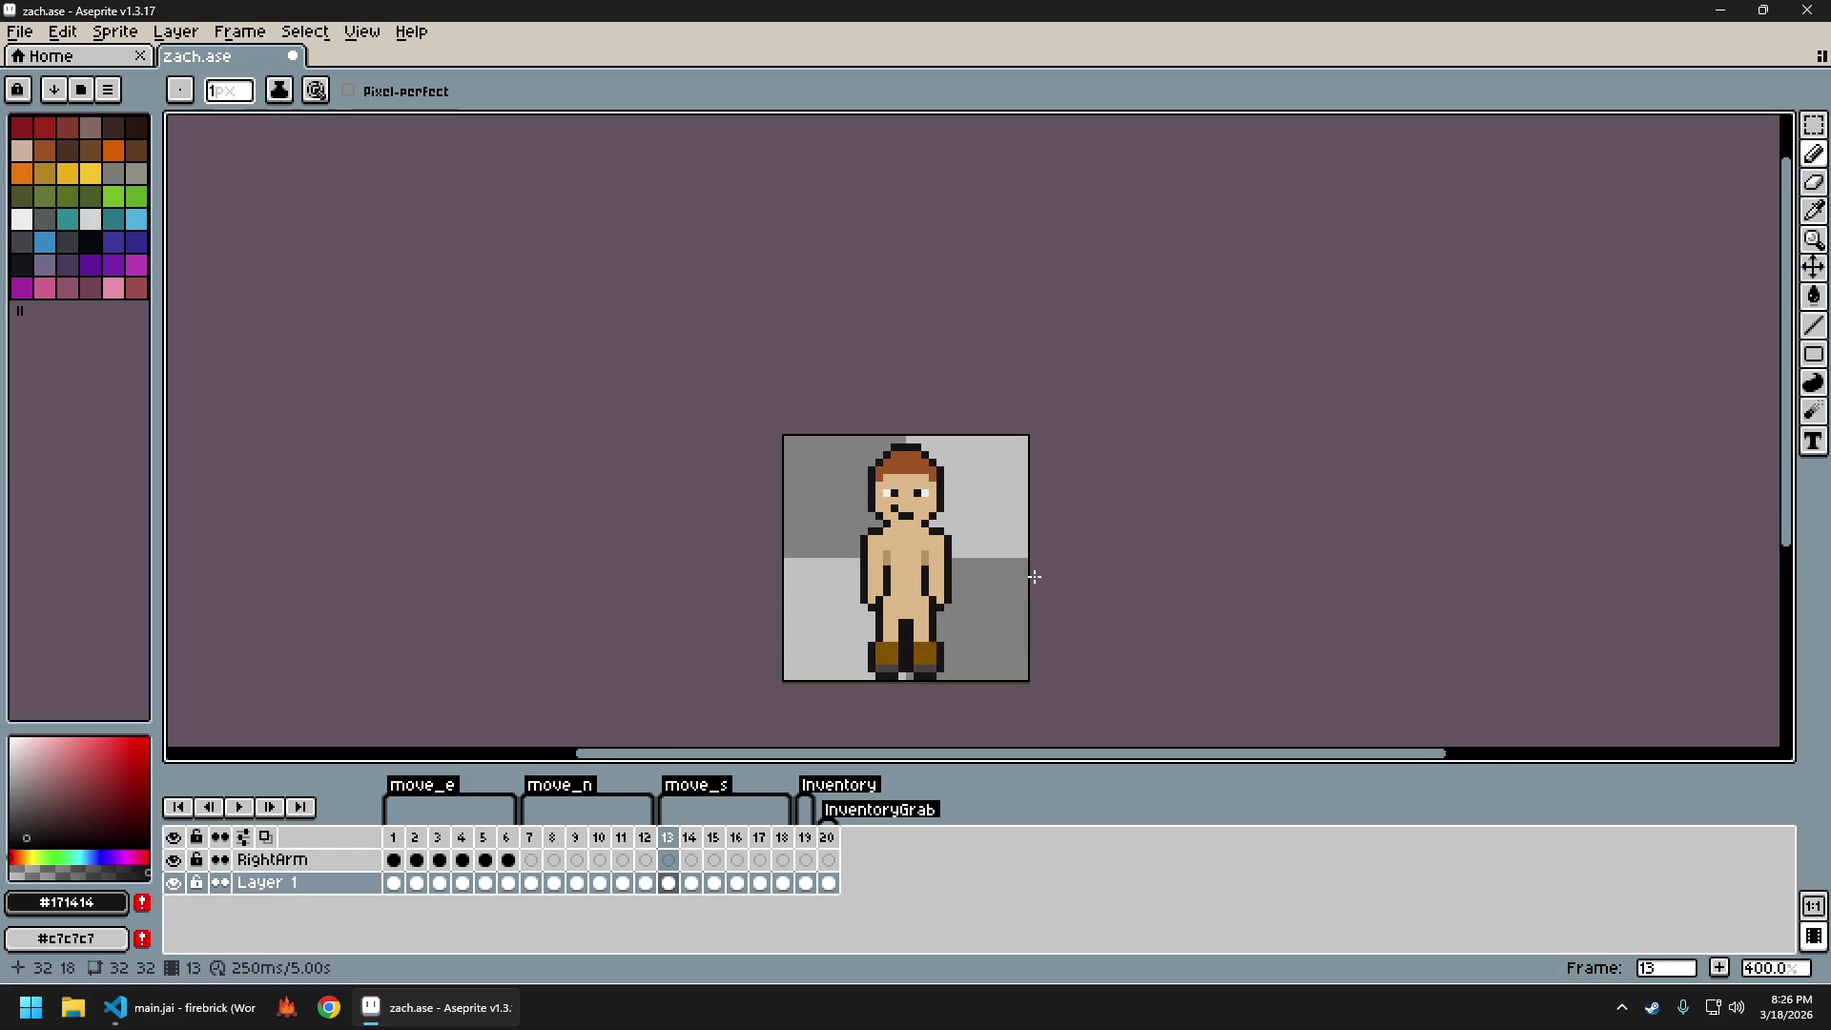
{"action": "key", "text": "Right"}
{"action": "scroll", "coordinate": [1031, 585], "scroll_direction": "down", "scroll_amount": 1}
{"action": "key", "text": "Left"}
{"action": "key", "text": "Right"}
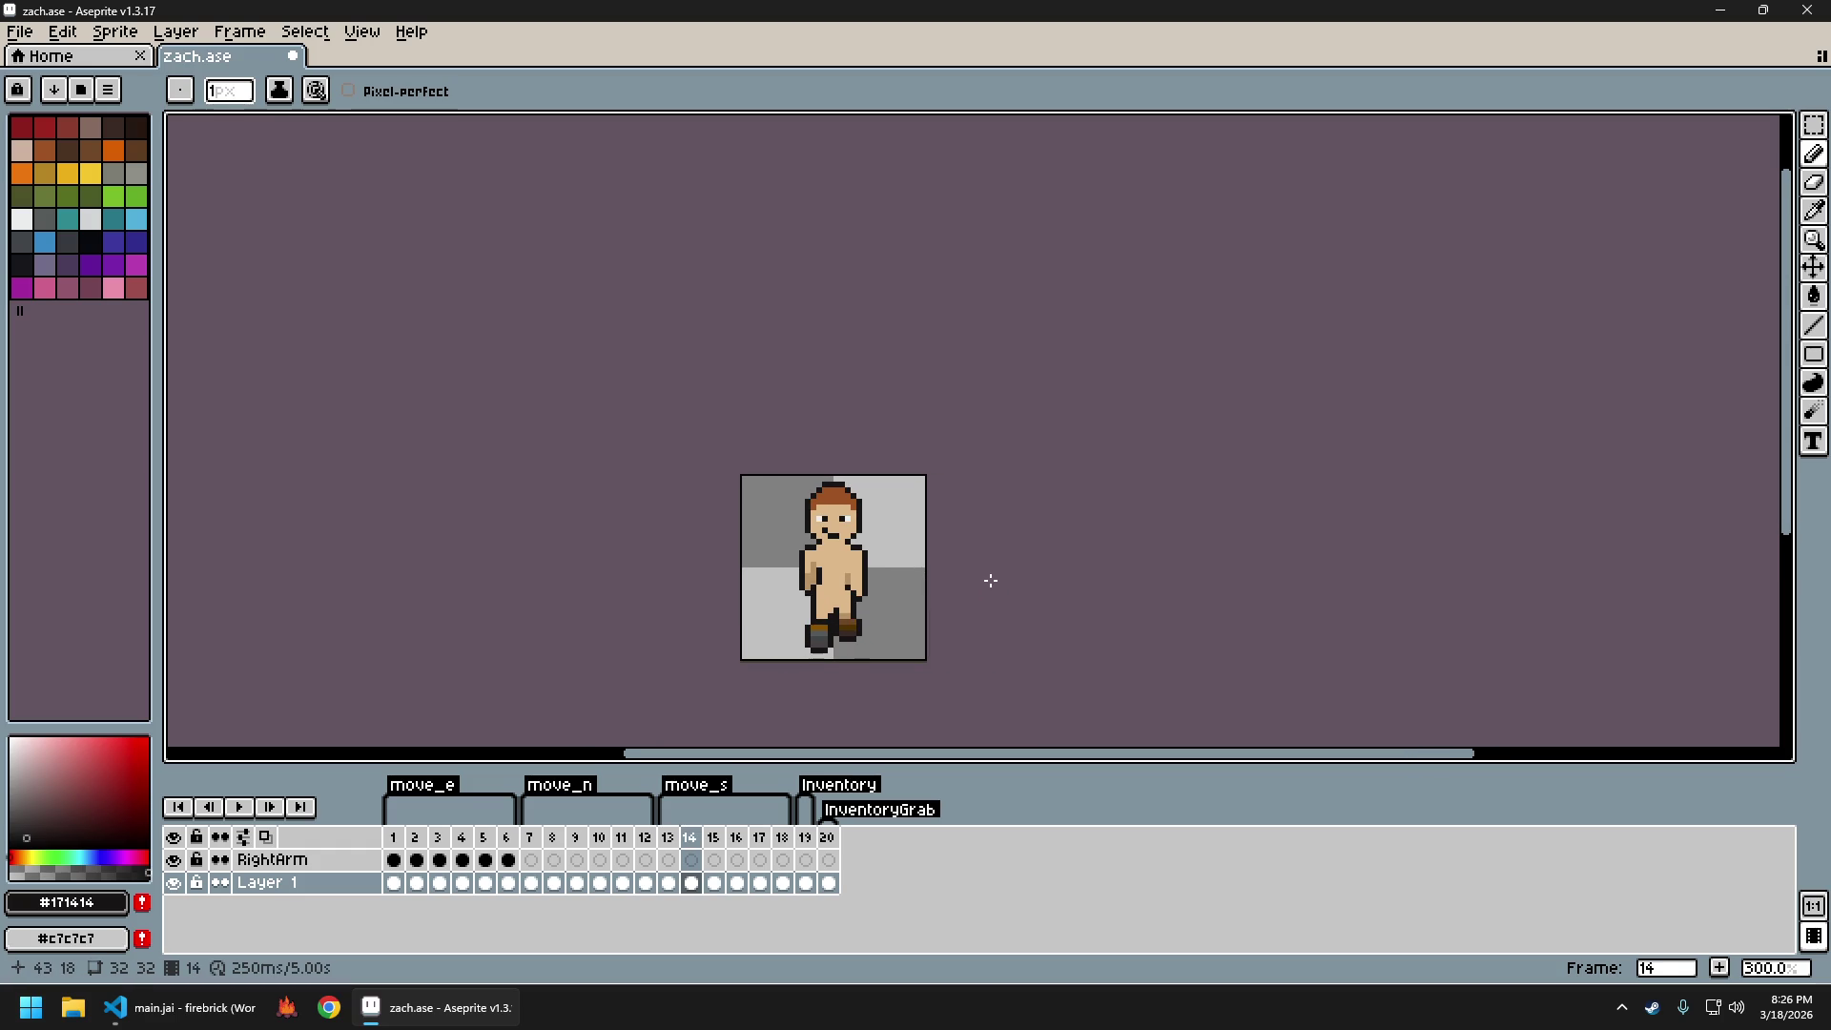
{"action": "key", "text": "Left"}
{"action": "key", "text": "Right"}
{"action": "key", "text": "Left"}
{"action": "key", "text": "Right"}
{"action": "scroll", "coordinate": [844, 576], "scroll_direction": "up", "scroll_amount": 2}
{"action": "key", "text": "Left"}
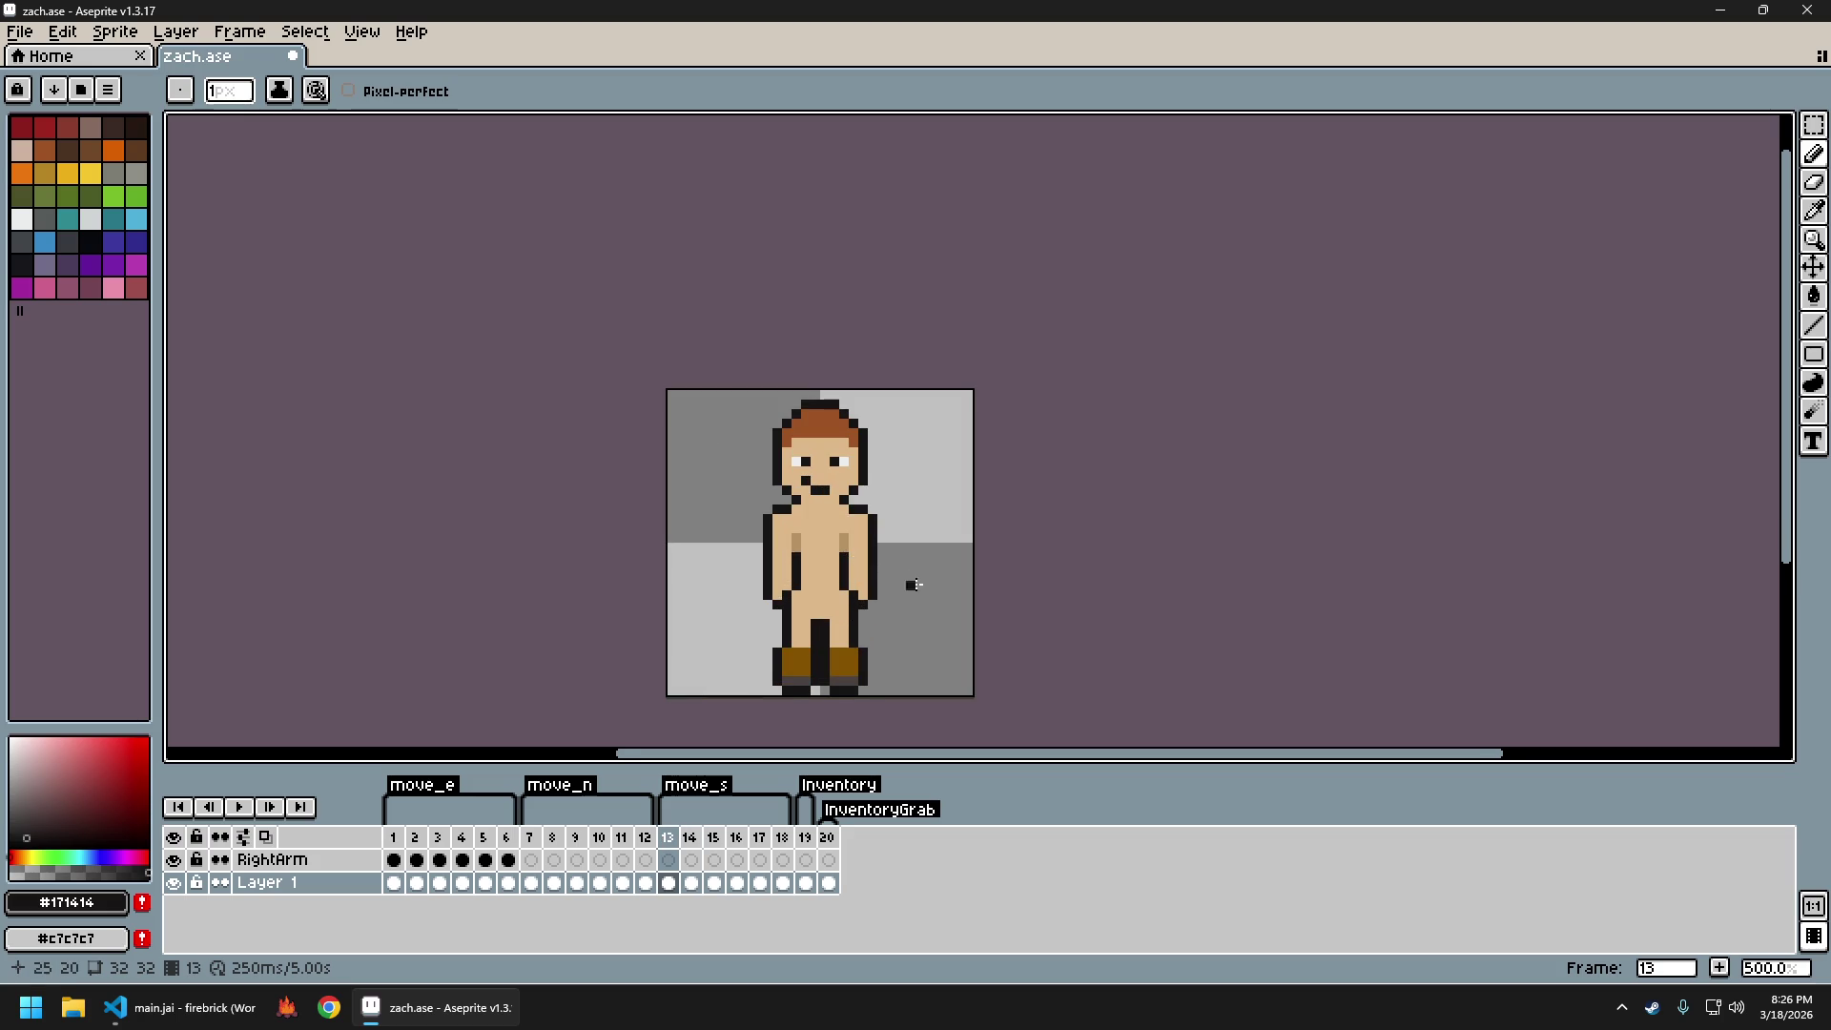
{"action": "scroll", "coordinate": [900, 574], "scroll_direction": "down", "scroll_amount": 2}
{"action": "key", "text": "Right"}
{"action": "scroll", "coordinate": [885, 589], "scroll_direction": "up", "scroll_amount": 2}
{"action": "scroll", "coordinate": [885, 589], "scroll_direction": "down", "scroll_amount": 2}
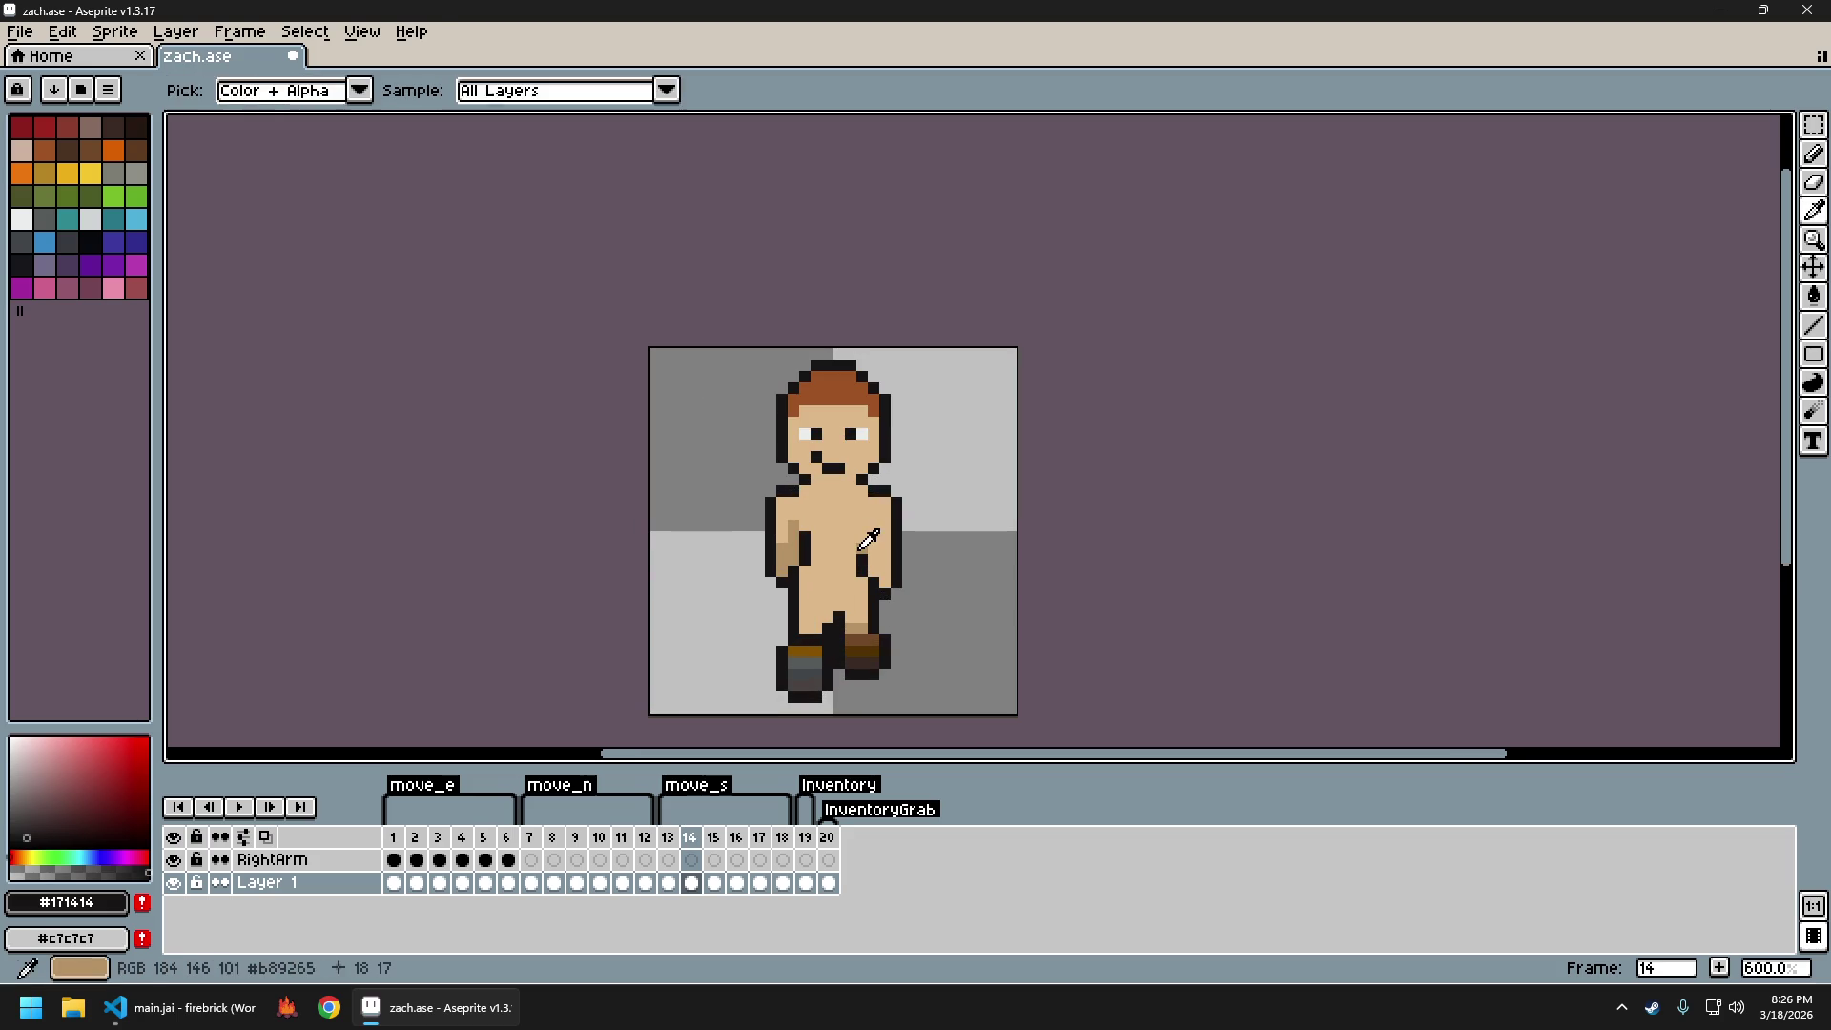
Sample the mid skin shade and compare poses across frames 12–14
{"action": "left_click", "coordinate": [860, 555], "text": "alt"}
{"action": "left_click_drag", "start_coordinate": [961, 549], "coordinate": [940, 553]}
{"action": "key", "text": "Left"}
{"action": "key", "text": "Right"}
{"action": "key", "text": "Left"}
{"action": "key", "text": "Right"}
{"action": "scroll", "coordinate": [961, 582], "scroll_direction": "down", "scroll_amount": 1}
{"action": "key", "text": "Left"}
{"action": "key", "text": "Right"}
{"action": "key", "text": "Left"}
{"action": "key", "text": "Right"}
{"action": "key", "text": "Left"}
{"action": "key", "text": "Left"}
{"action": "key", "text": "Right"}
{"action": "key", "text": "Right"}
{"action": "key", "text": "Left"}
{"action": "key", "text": "Right"}
{"action": "key", "text": "Left"}
{"action": "key", "text": "Right"}
{"action": "key", "text": "Left"}
{"action": "key", "text": "Right"}
{"action": "key", "text": "Left"}
{"action": "key", "text": "Right"}
{"action": "scroll", "coordinate": [933, 582], "scroll_direction": "up", "scroll_amount": 4}
Eyedrop the light torso skin tone with Alt and keep comparing frames 13 and 14, ending on 14
{"action": "key", "text": "alt"}
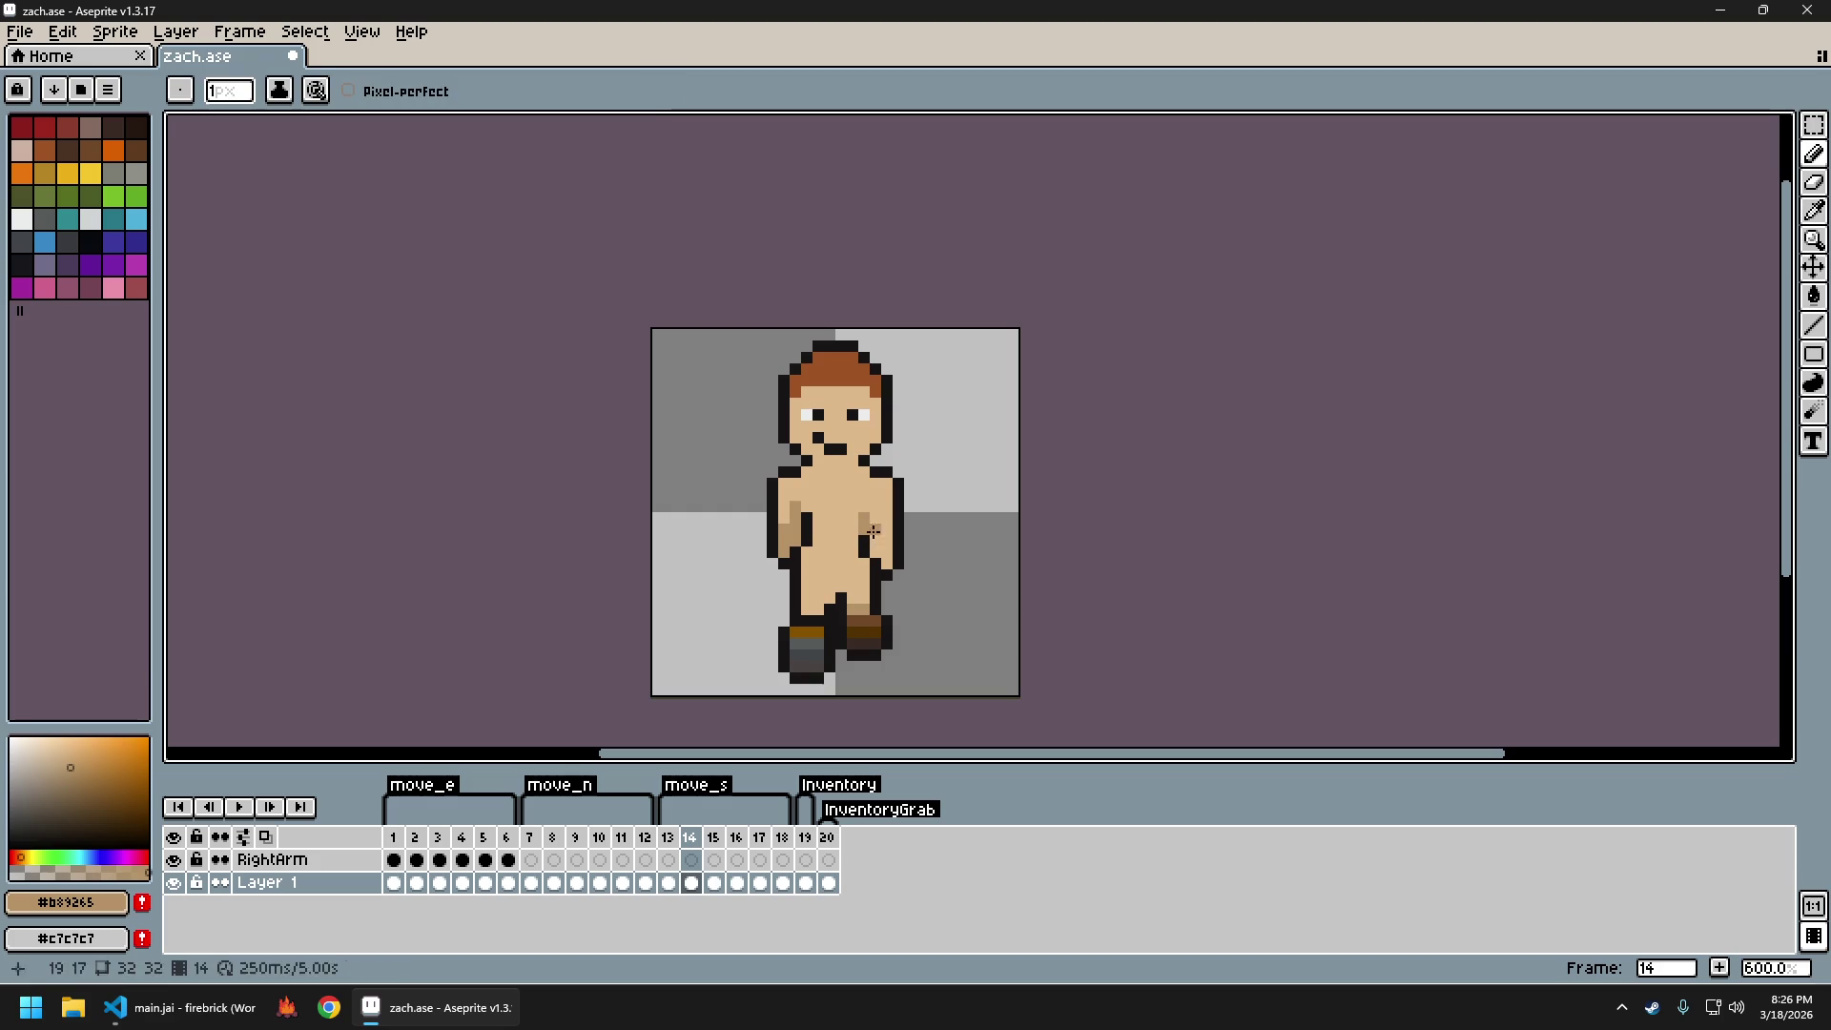
{"action": "left_click", "coordinate": [867, 518], "text": "alt"}
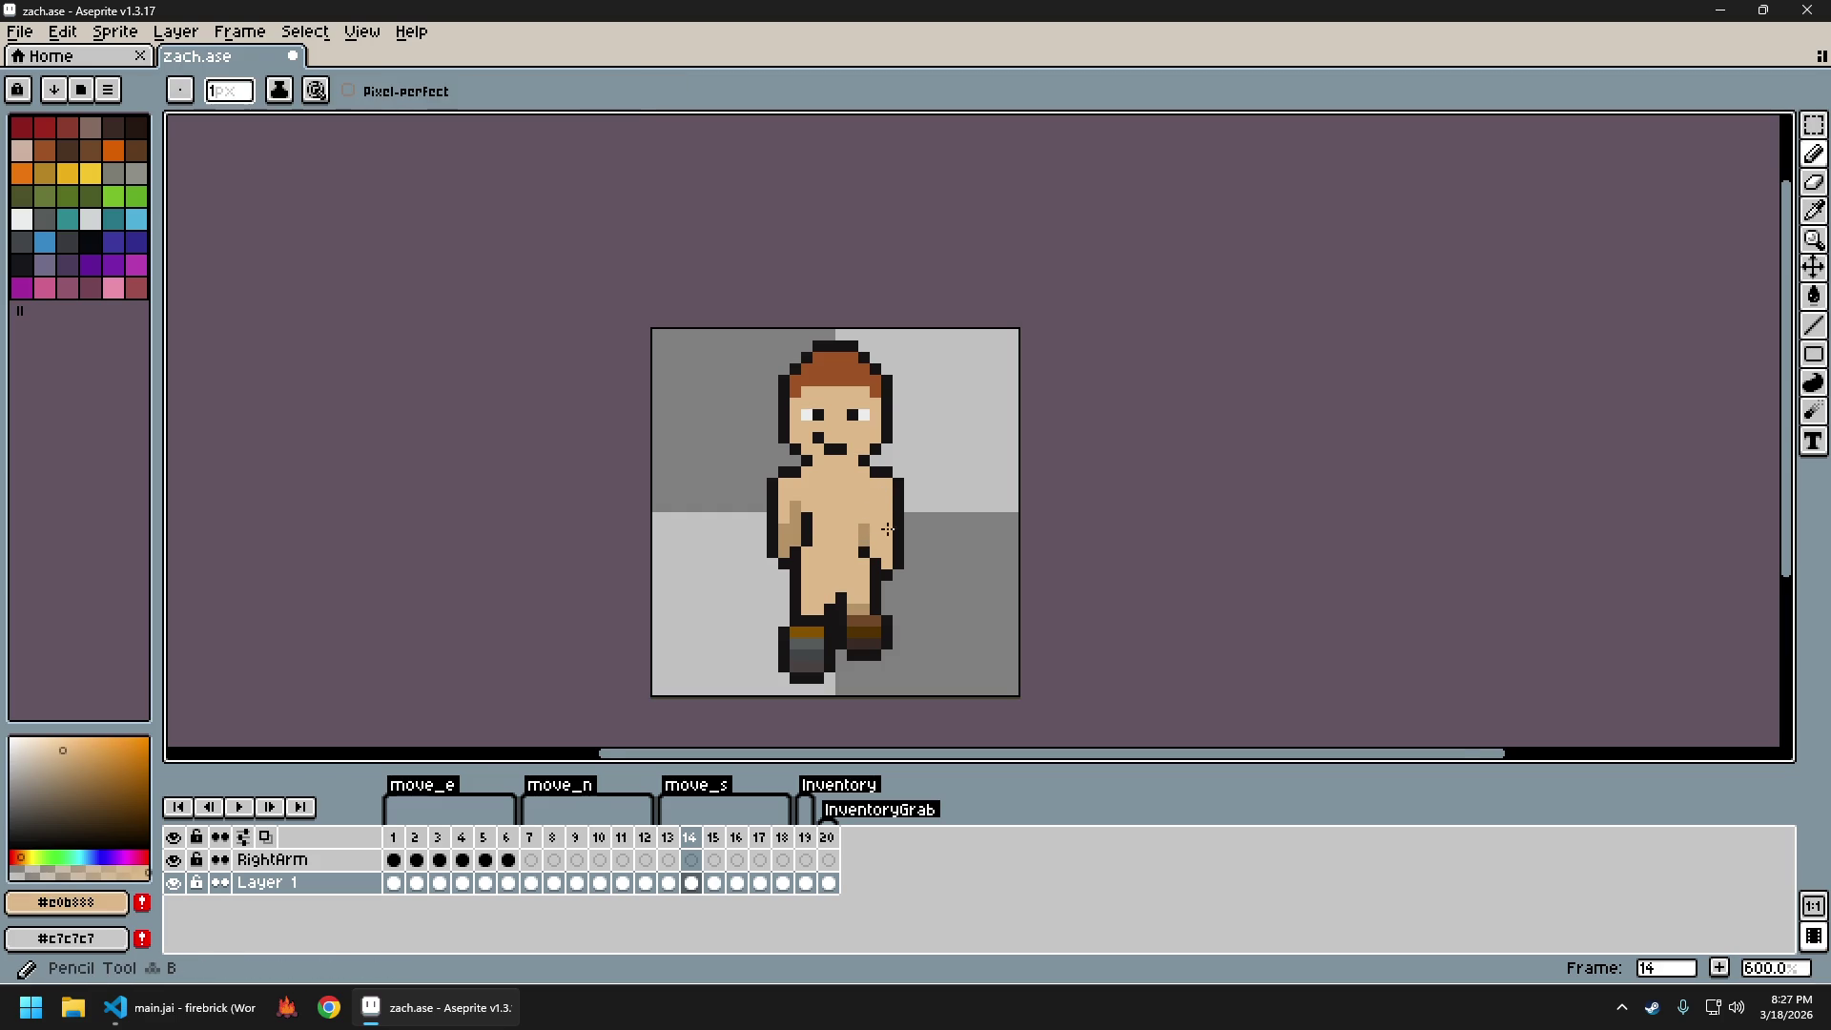
{"action": "scroll", "coordinate": [989, 573], "scroll_direction": "down", "scroll_amount": 3}
{"action": "key", "text": "Left"}
{"action": "key", "text": "Right"}
{"action": "scroll", "coordinate": [989, 572], "scroll_direction": "down", "scroll_amount": 1}
{"action": "key", "text": "Left"}
{"action": "key", "text": "Right"}
{"action": "key", "text": "Left"}
{"action": "key", "text": "Right"}
{"action": "key", "text": "Left"}
{"action": "key", "text": "Right"}
{"action": "left_click_drag", "start_coordinate": [991, 587], "coordinate": [910, 620]}
{"action": "key", "text": "Left"}
{"action": "key", "text": "Right"}
{"action": "key", "text": "Left"}
{"action": "key", "text": "Right"}
{"action": "key", "text": "Left"}
{"action": "key", "text": "Right"}
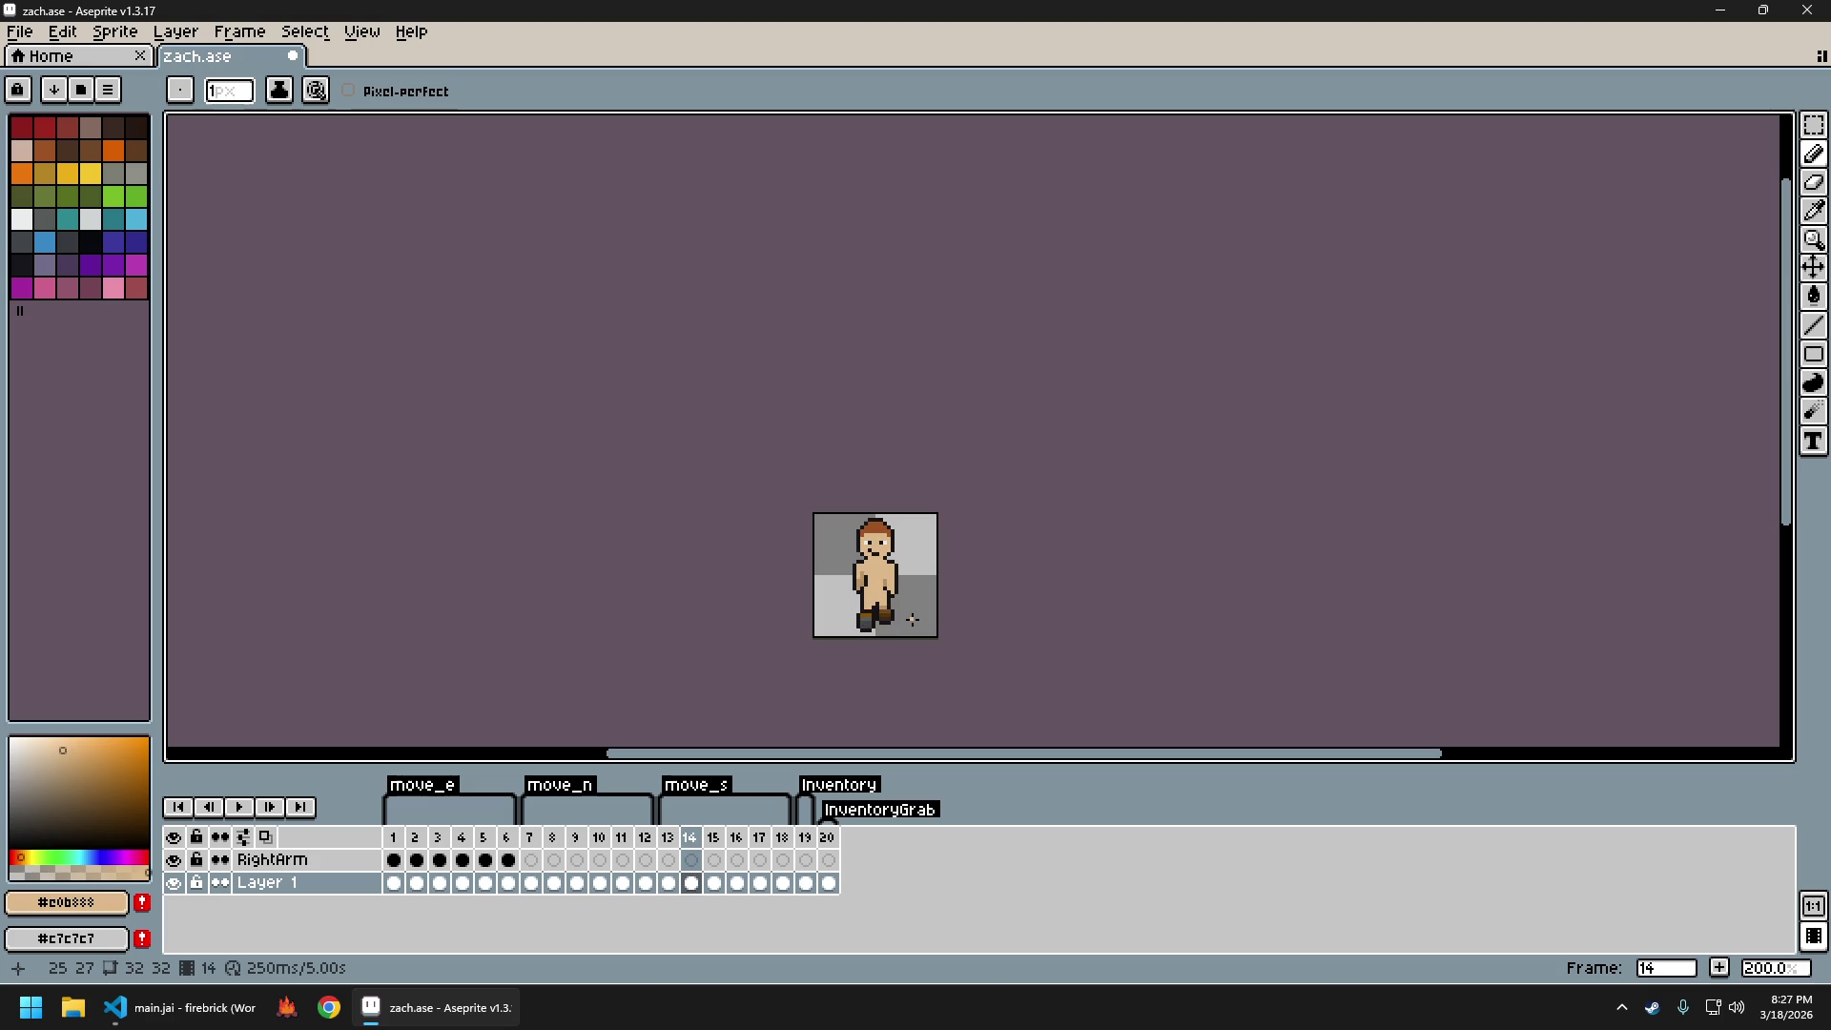
{"action": "key", "text": "Left"}
{"action": "key", "text": "Right"}
{"action": "scroll", "coordinate": [885, 586], "scroll_direction": "up", "scroll_amount": 4}
Draw a pale near-white vertical stroke down the right arm on frame 14
{"action": "left_click", "coordinate": [878, 565], "text": "alt"}
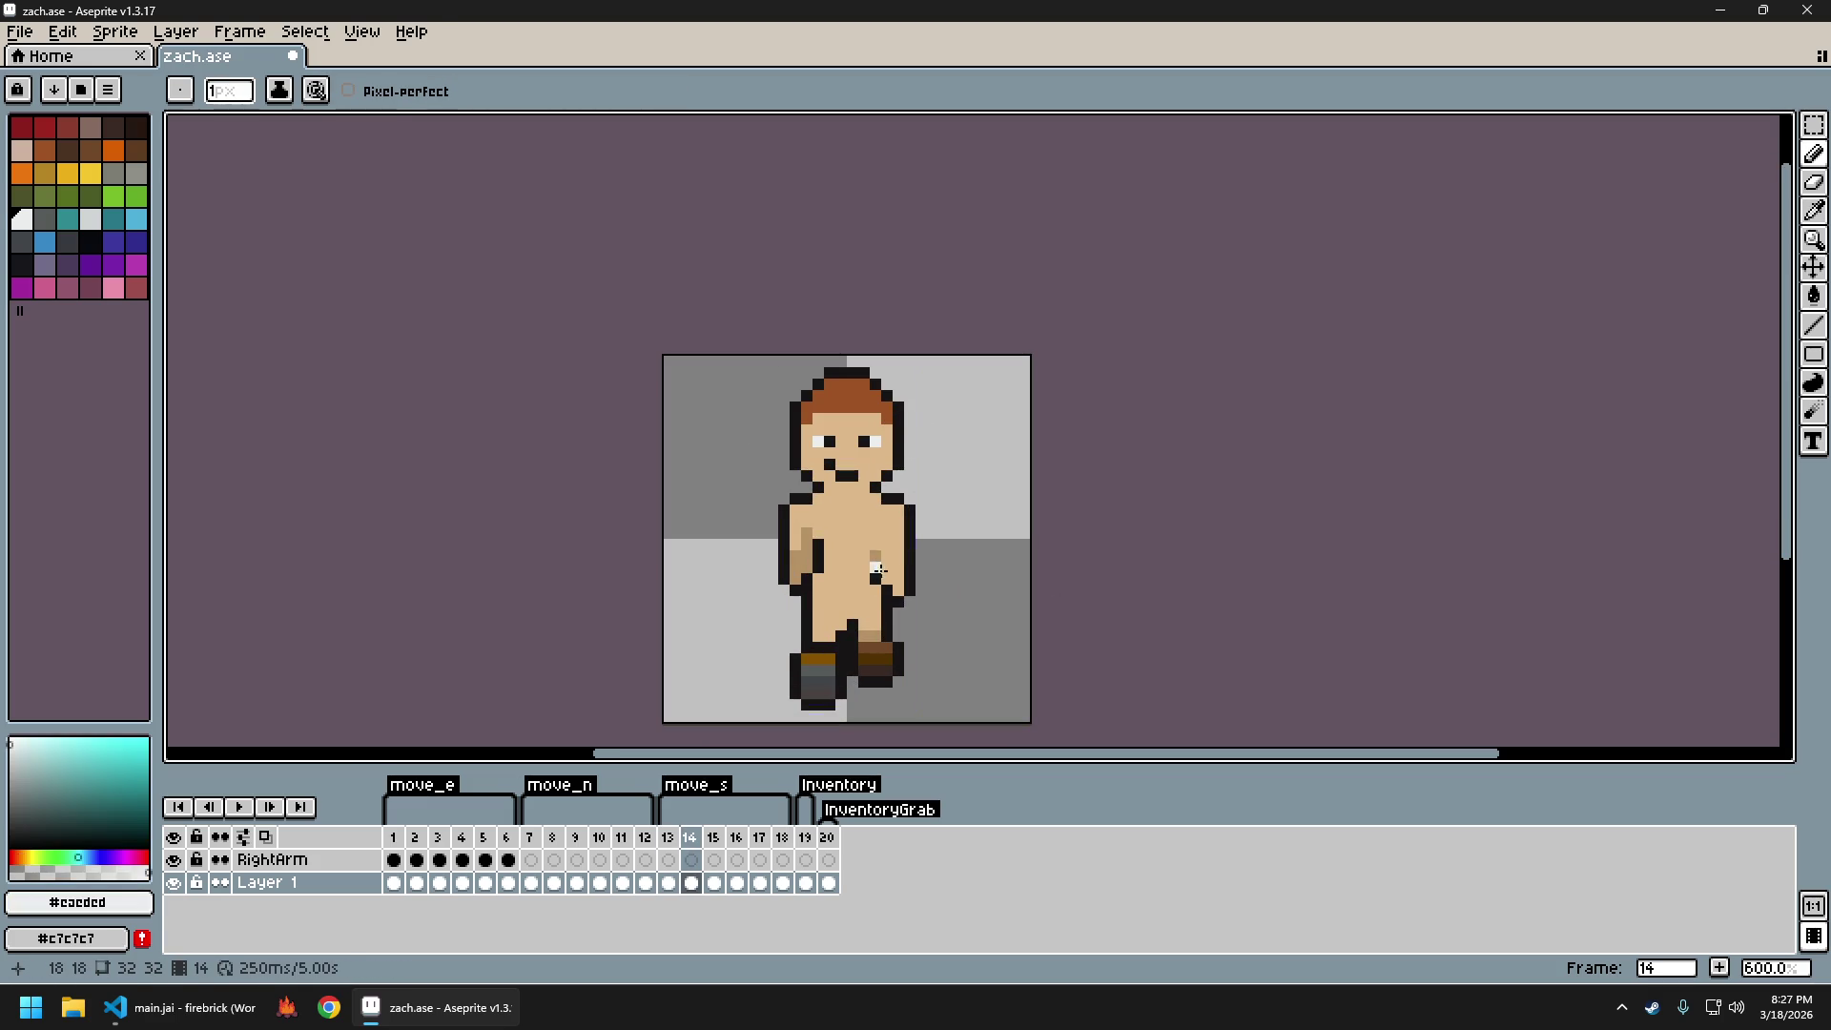
{"action": "left_click_drag", "start_coordinate": [887, 527], "coordinate": [887, 579]}
{"action": "scroll", "coordinate": [957, 584], "scroll_direction": "down", "scroll_amount": 3}
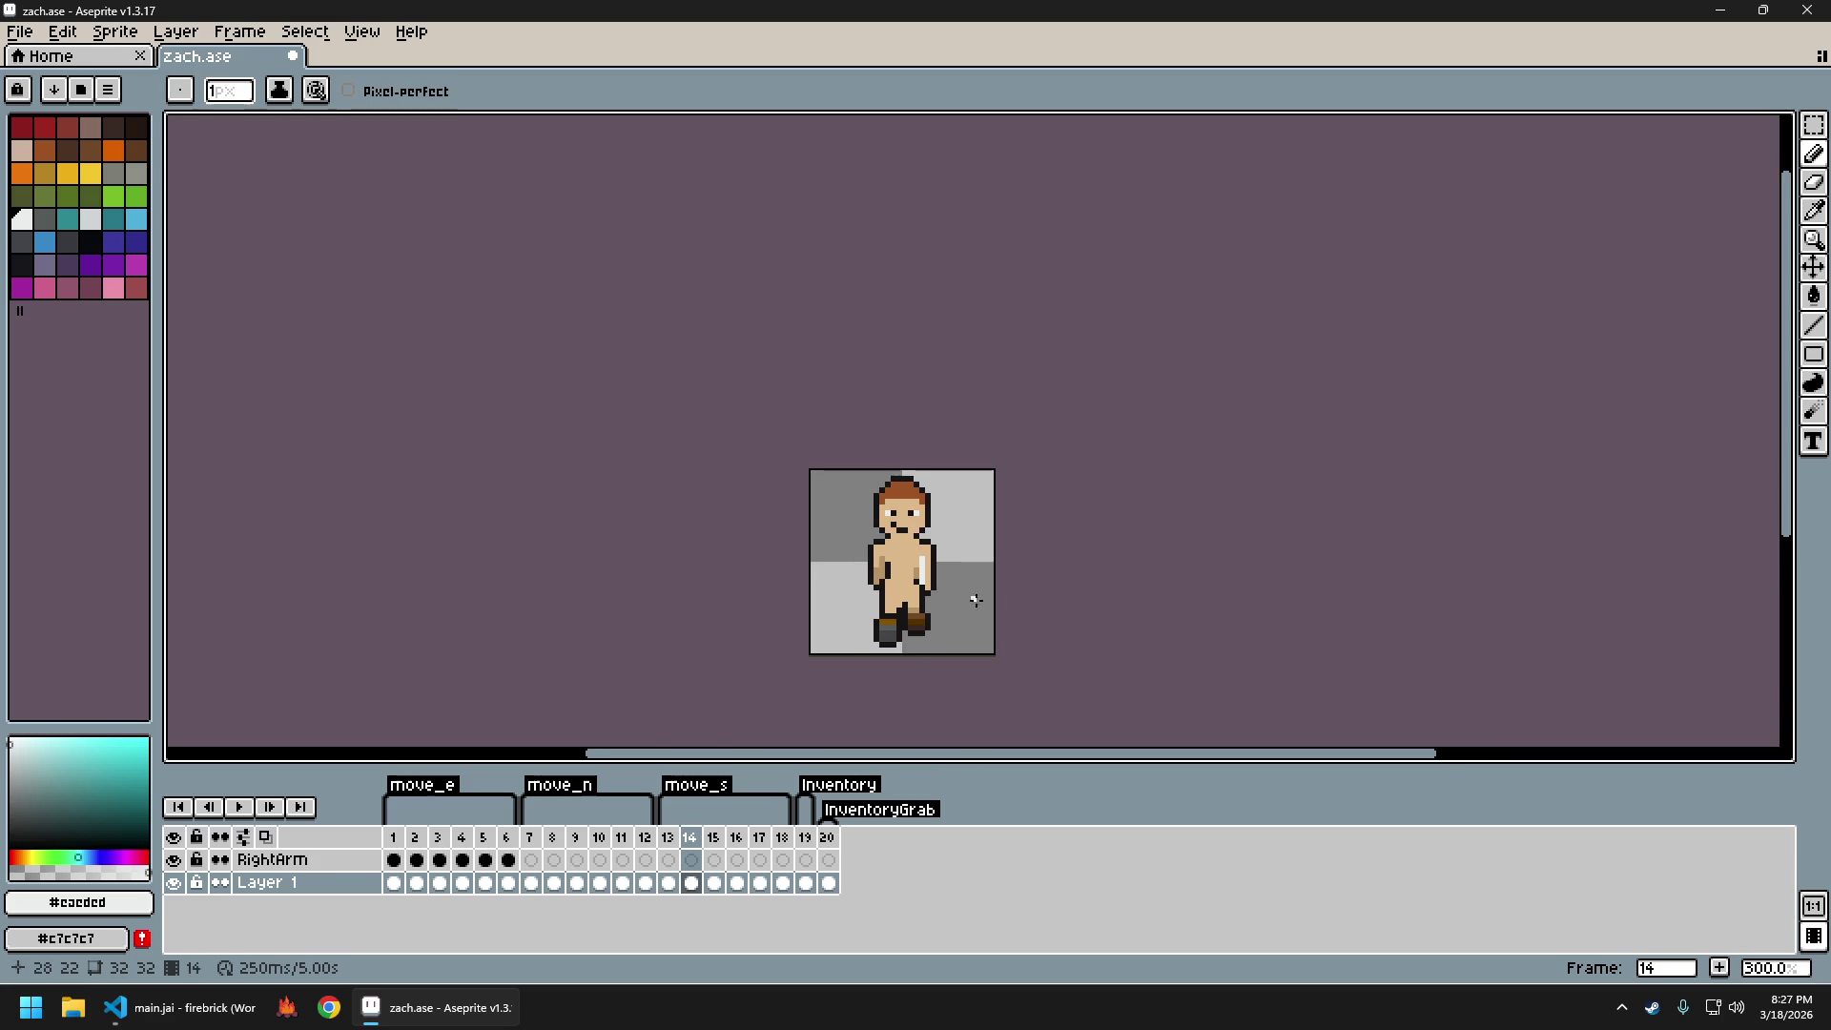
{"action": "scroll", "coordinate": [988, 627], "scroll_direction": "down", "scroll_amount": 1}
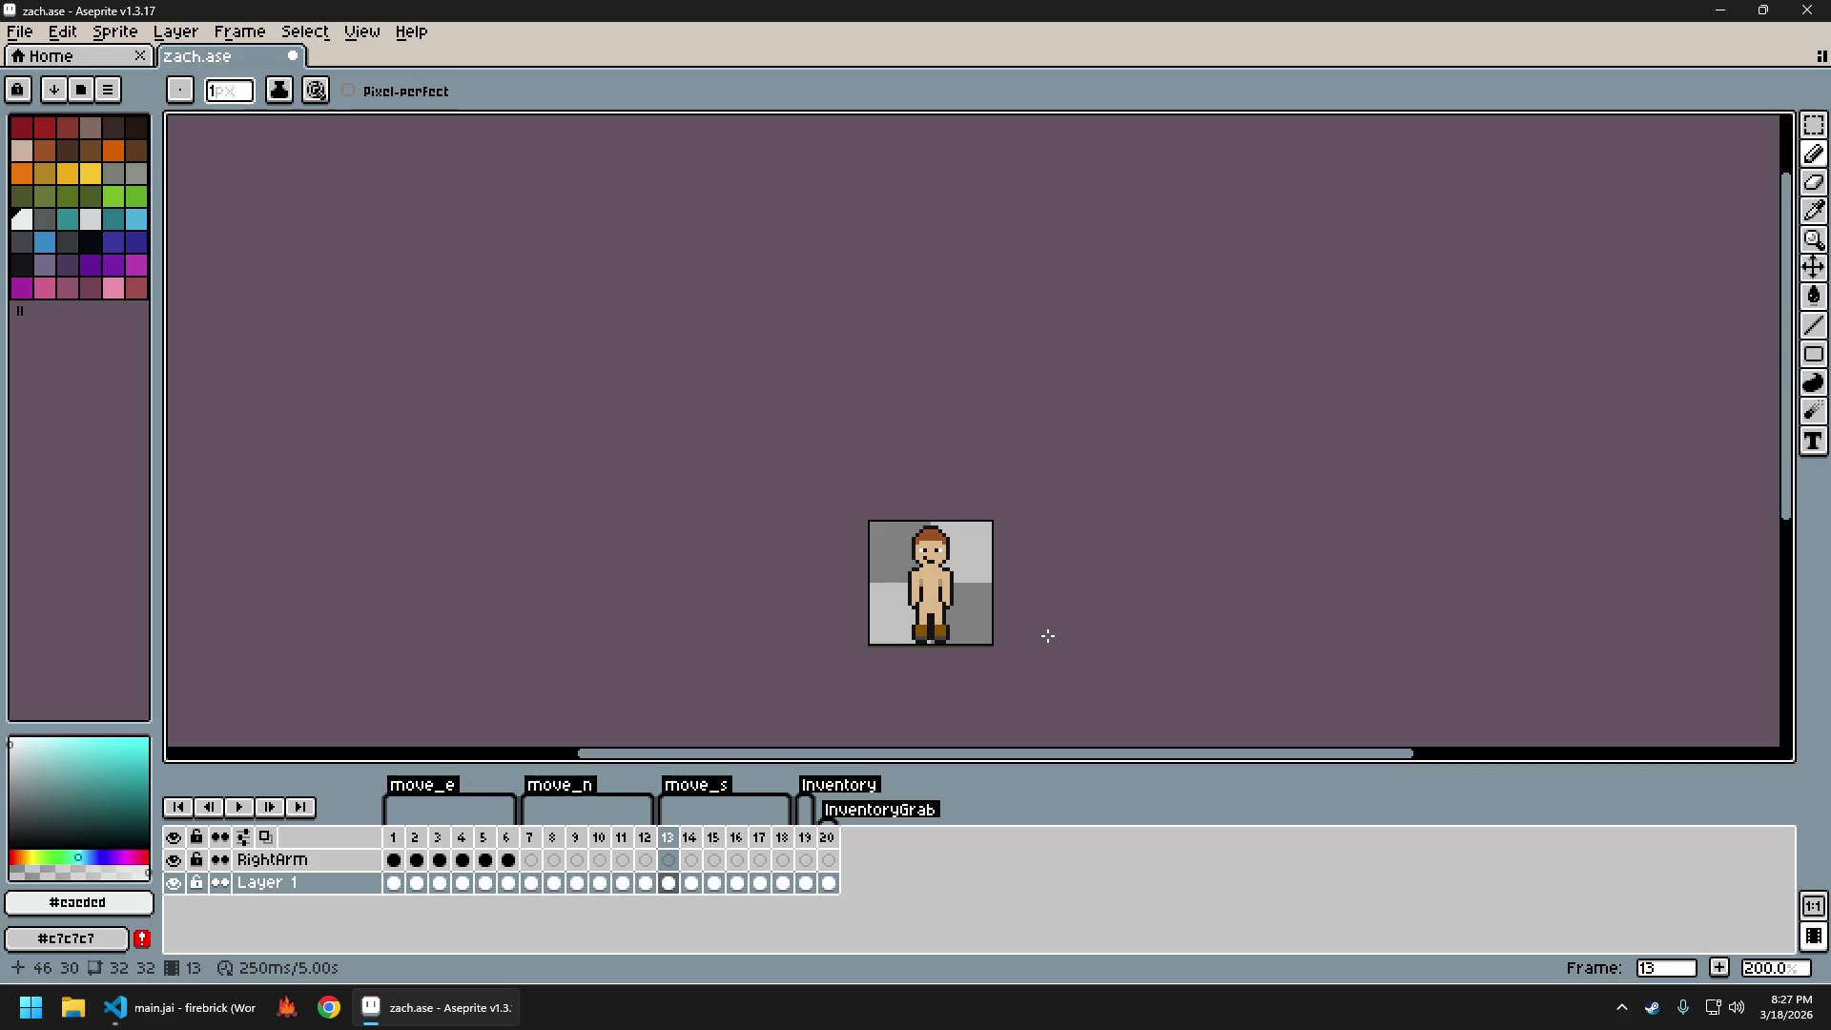
{"action": "scroll", "coordinate": [980, 616], "scroll_direction": "up", "scroll_amount": 4}
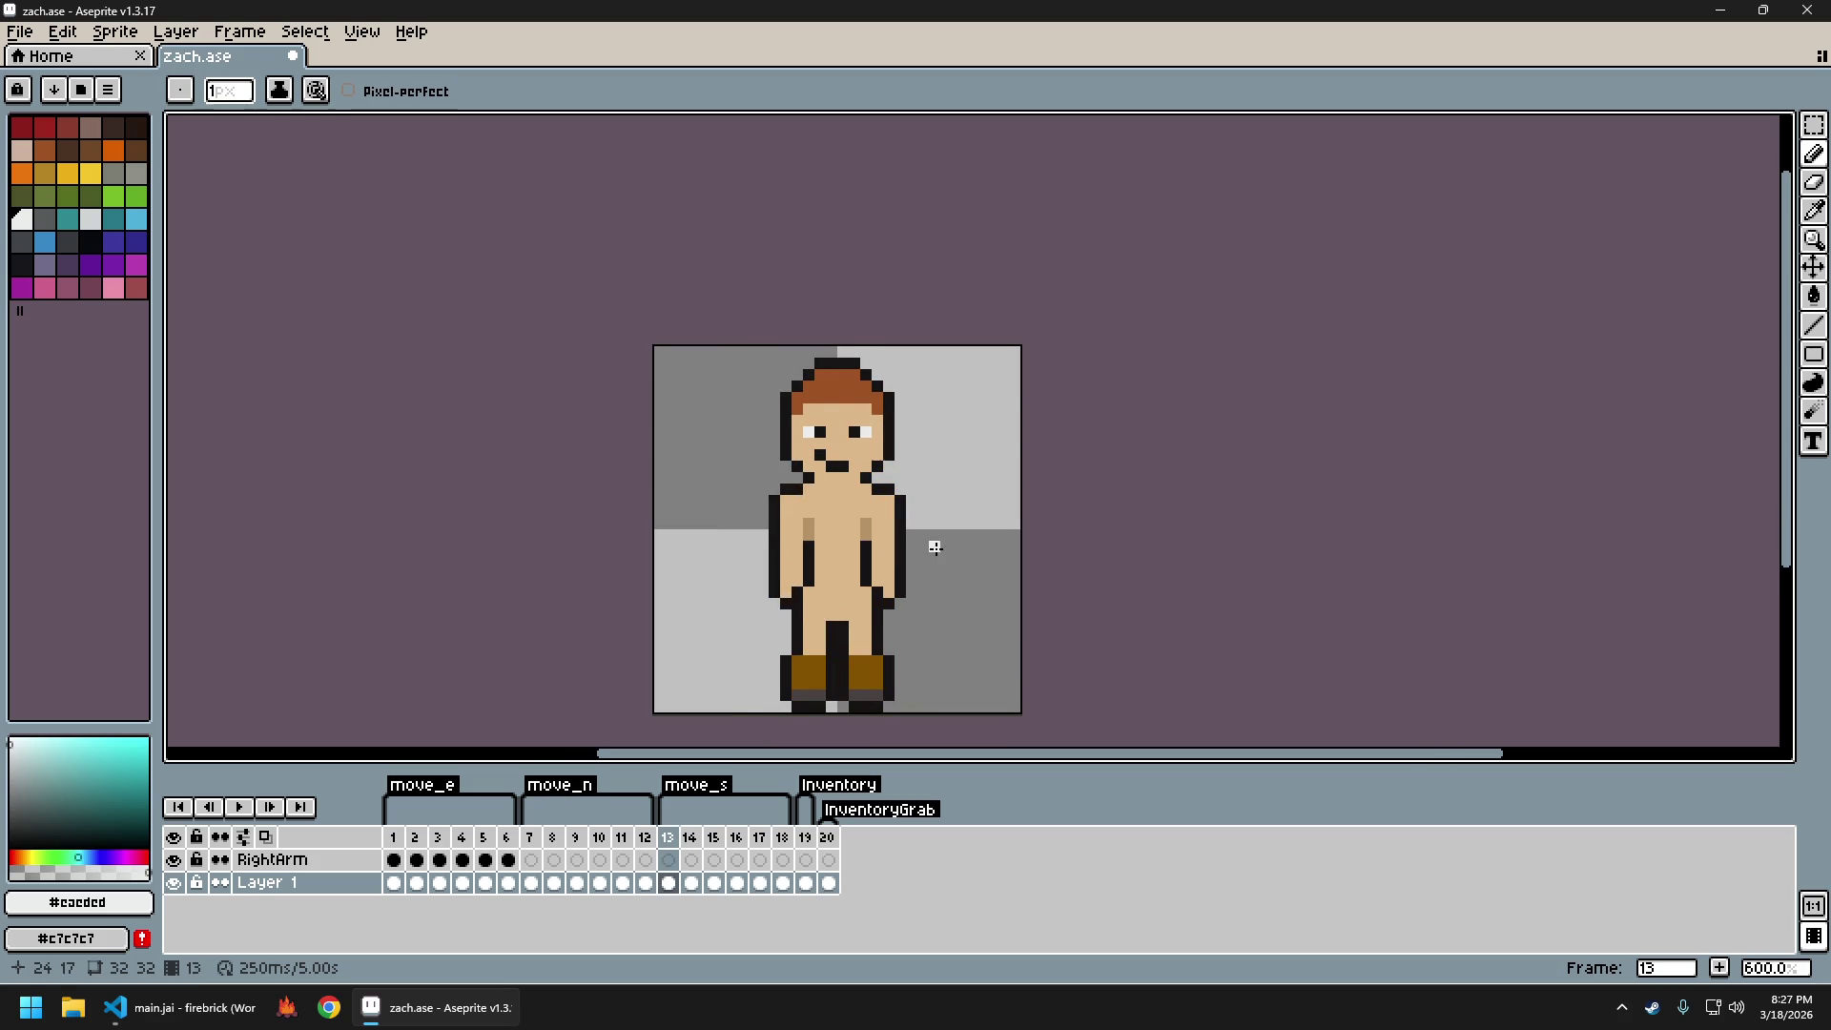
{"action": "scroll", "coordinate": [918, 553], "scroll_direction": "up", "scroll_amount": 1}
{"action": "left_click", "coordinate": [862, 518], "text": "alt"}
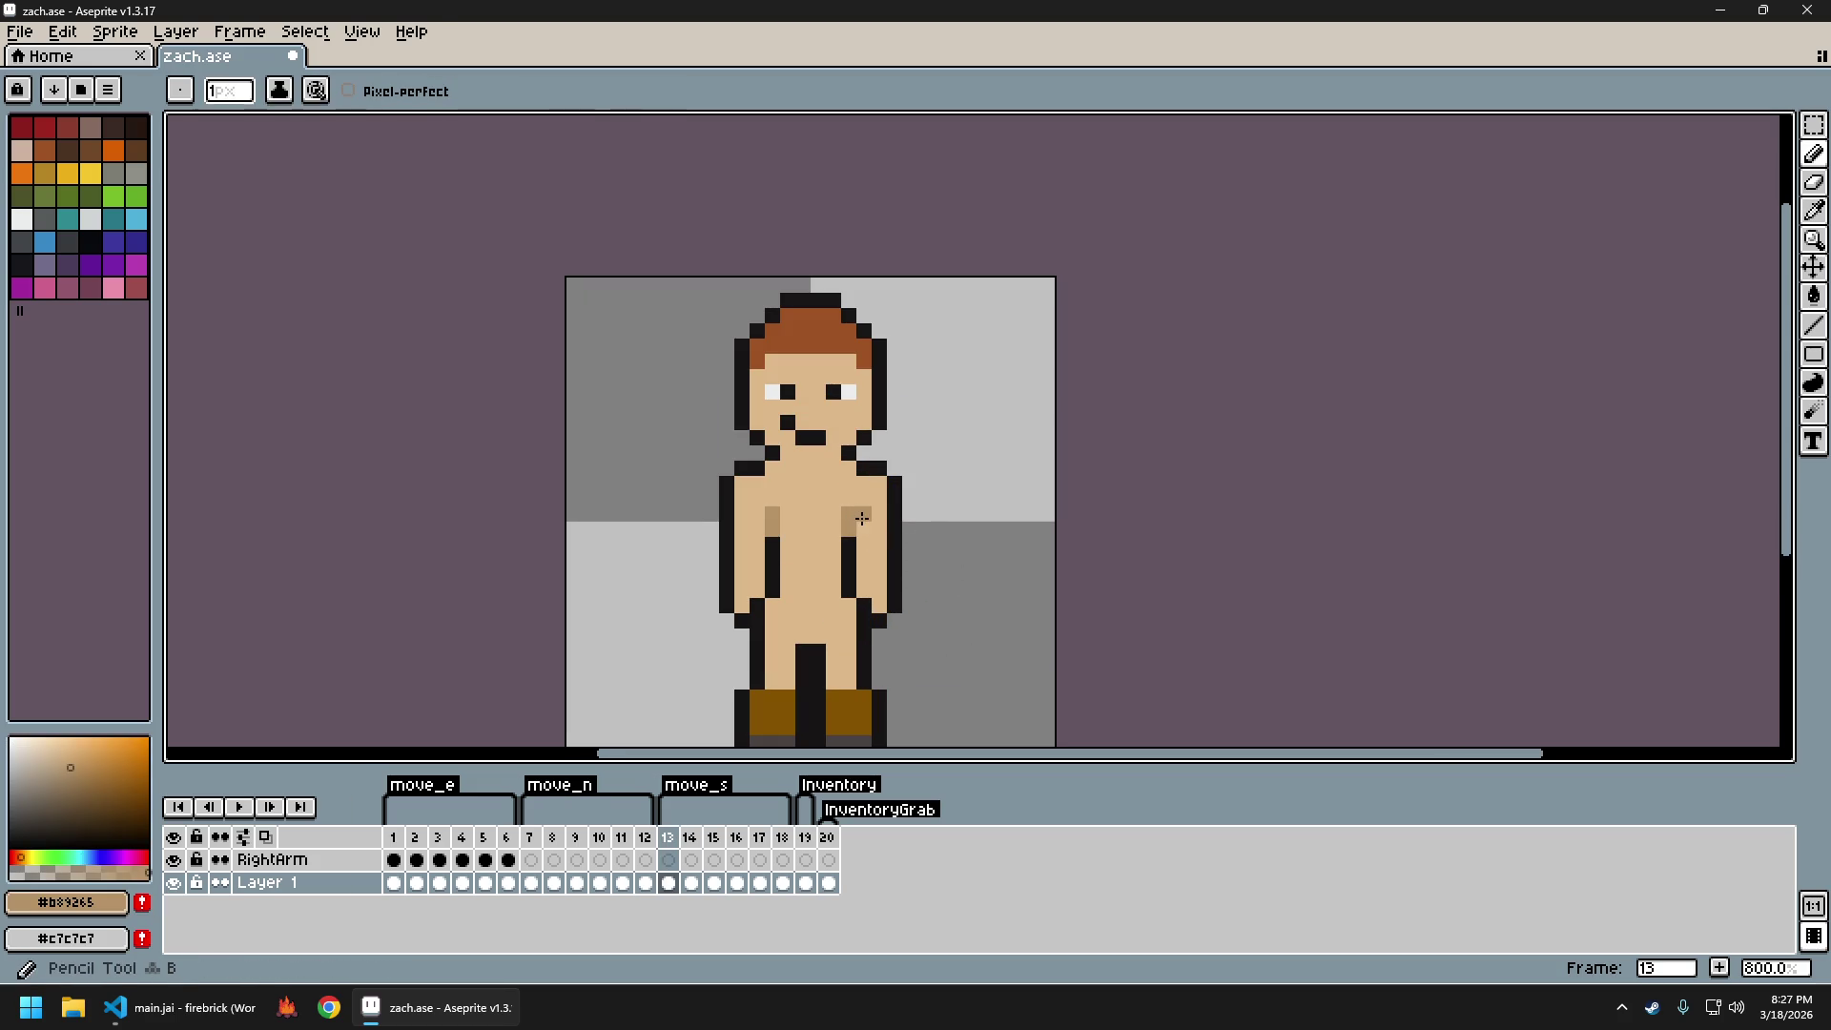
{"action": "scroll", "coordinate": [946, 586], "scroll_direction": "down", "scroll_amount": 3}
Paint over the white arm stroke and its leftover pixel in the light skin tone
{"action": "key", "text": "comma"}
{"action": "key", "text": "period"}
{"action": "key", "text": "period"}
{"action": "key", "text": "comma"}
On frame 13, extend the right-arm darker skin shade strip one pixel down
{"action": "key", "text": "period"}
{"action": "scroll", "coordinate": [936, 584], "scroll_direction": "up", "scroll_amount": 2}
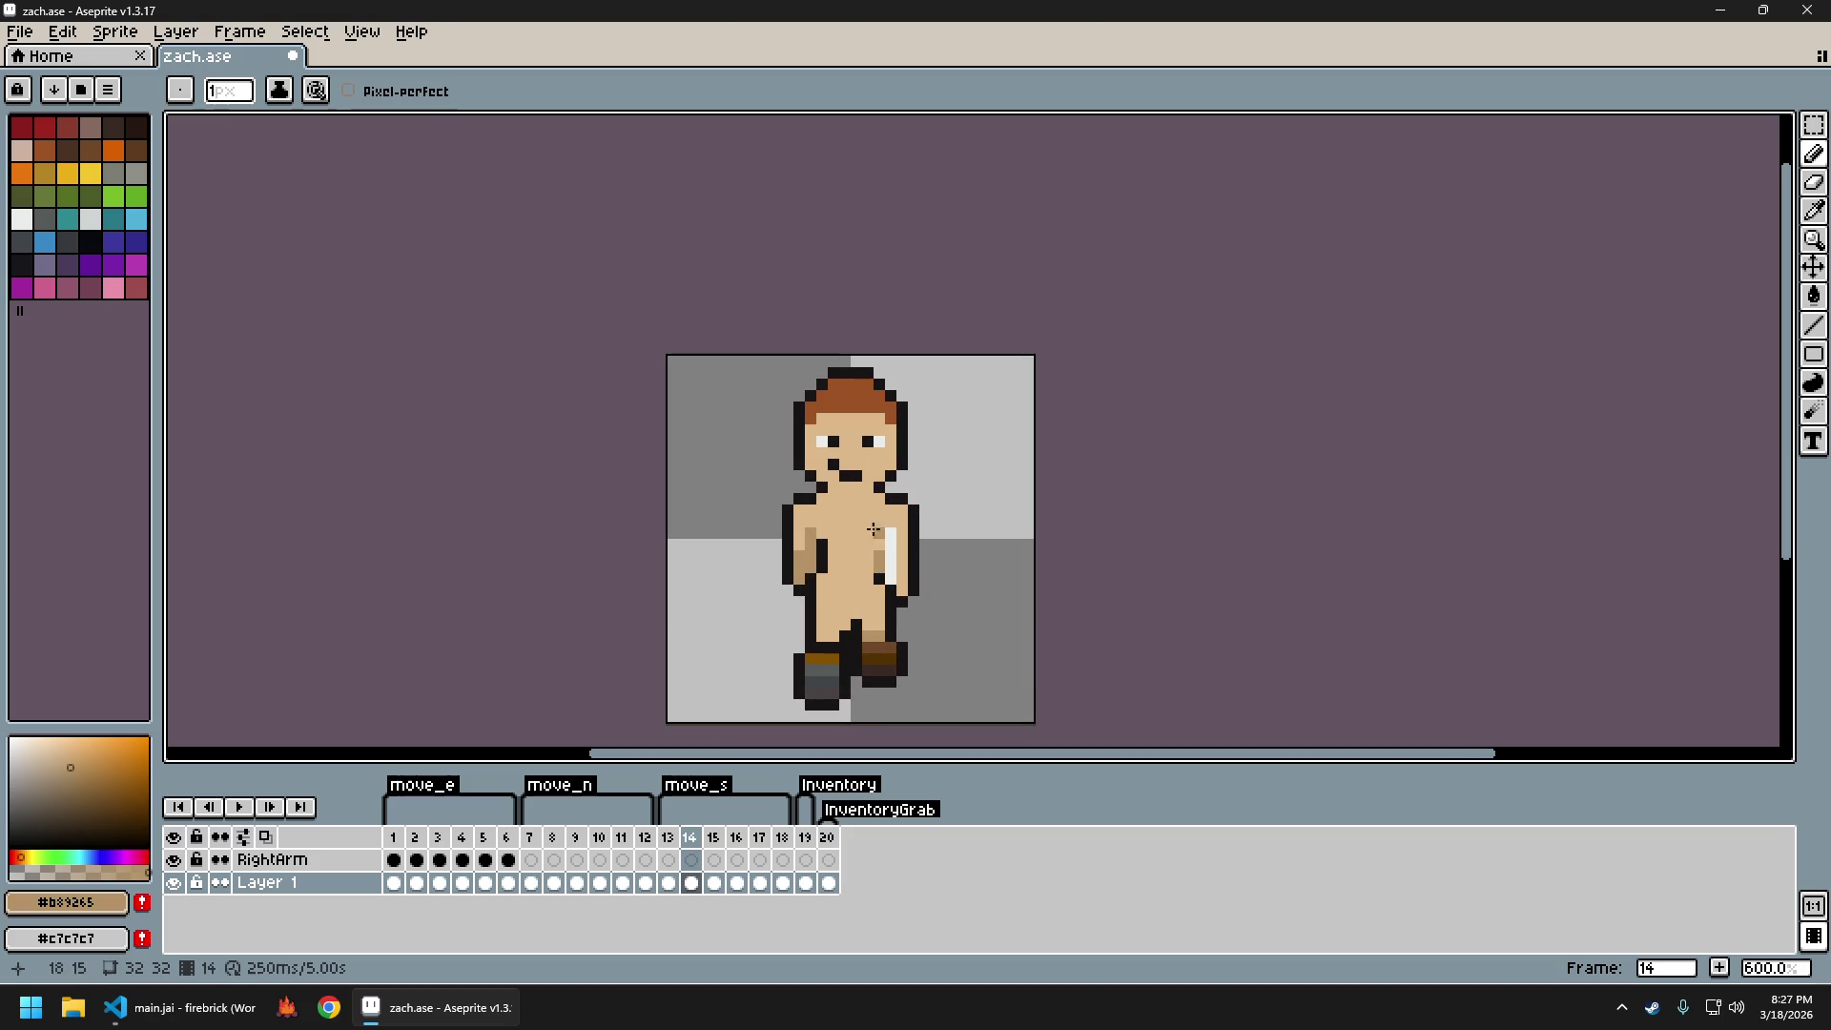
{"action": "left_click", "coordinate": [877, 532], "text": "alt"}
{"action": "left_click_drag", "start_coordinate": [890, 544], "coordinate": [889, 569]}
{"action": "left_click", "coordinate": [891, 534]}
{"action": "scroll", "coordinate": [992, 577], "scroll_direction": "down", "scroll_amount": 2}
{"action": "key", "text": "comma"}
{"action": "key", "text": "period"}
{"action": "key", "text": "comma"}
{"action": "key", "text": "period"}
{"action": "key", "text": "comma"}
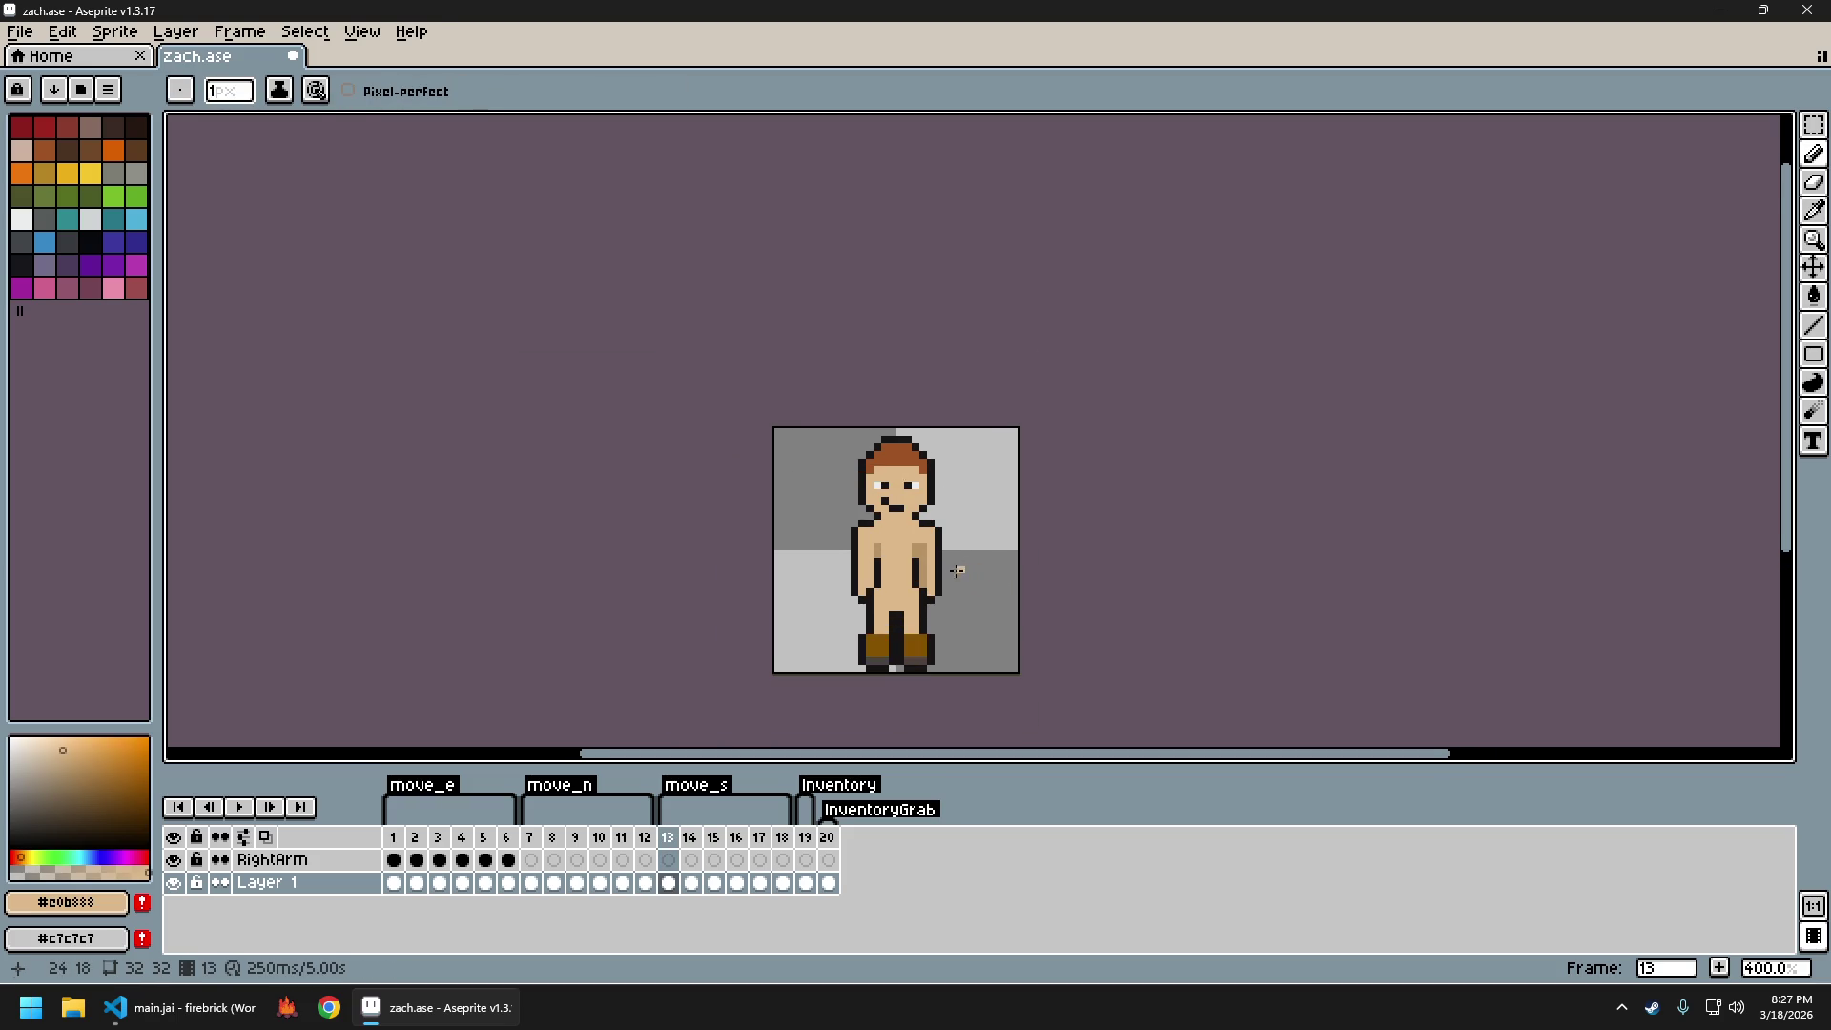
{"action": "scroll", "coordinate": [943, 572], "scroll_direction": "up", "scroll_amount": 3}
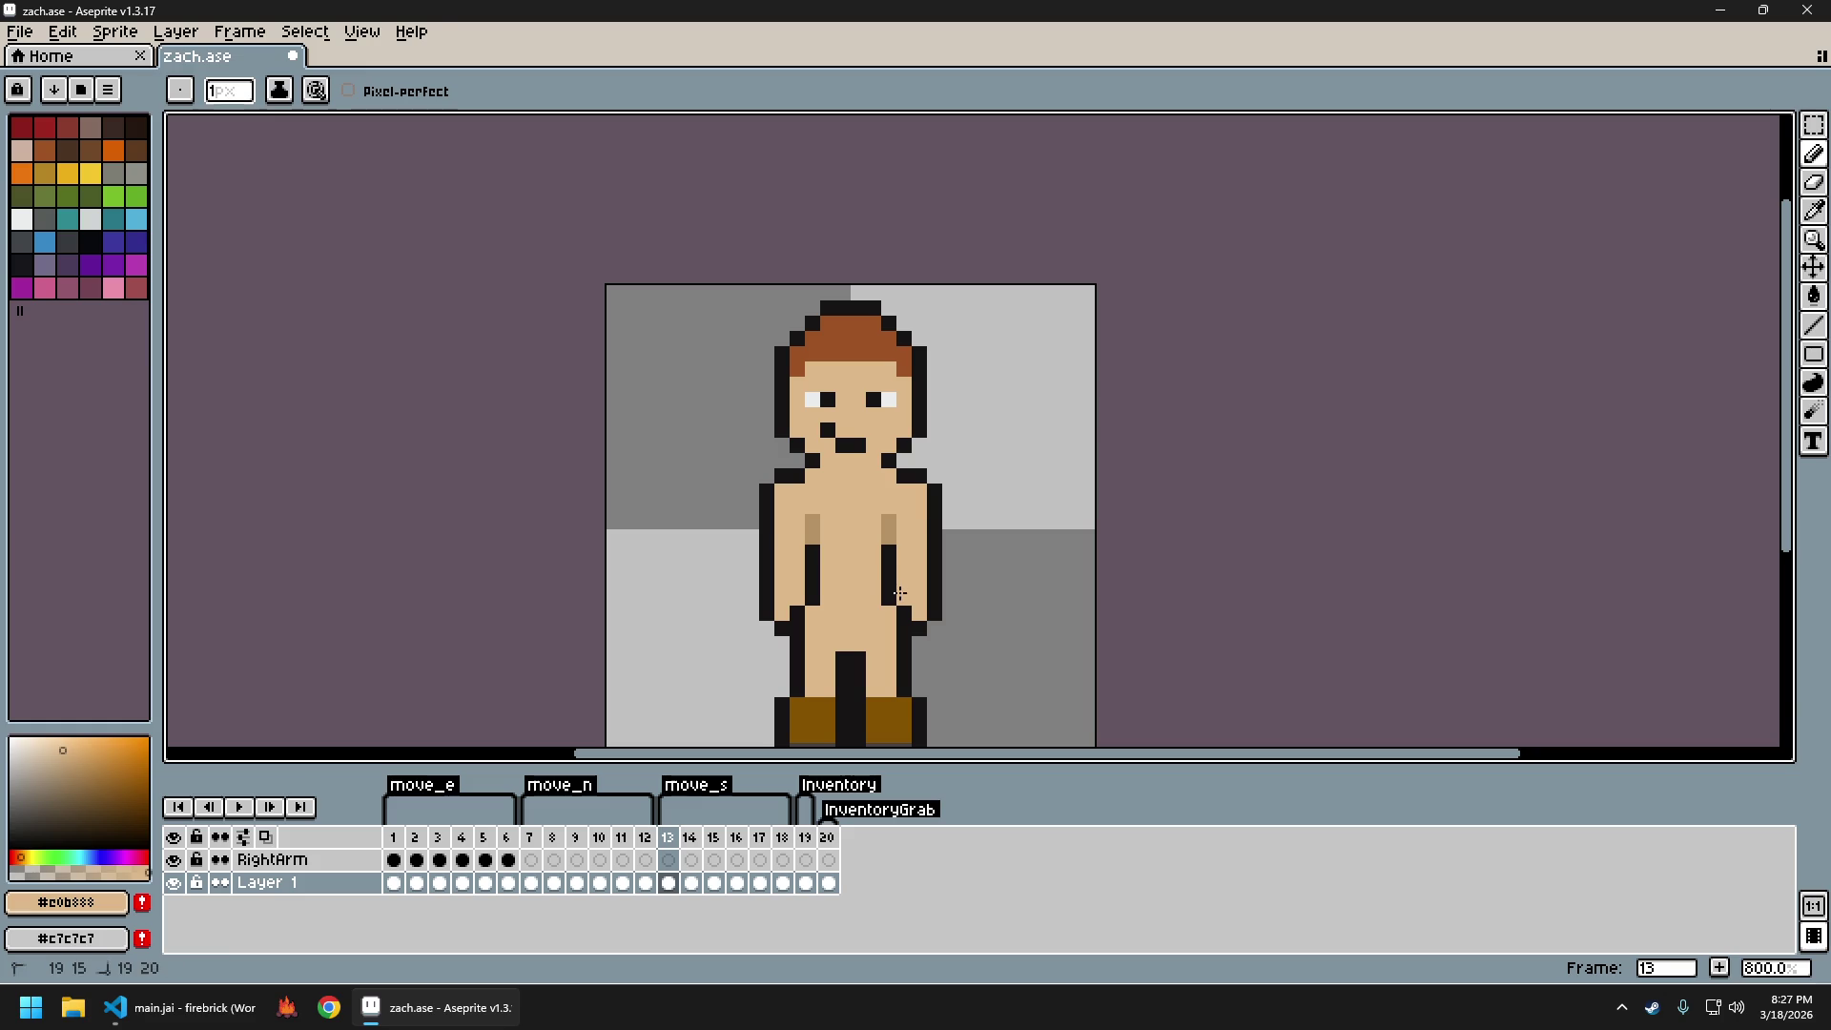
{"action": "left_click", "coordinate": [888, 540], "text": "alt"}
{"action": "left_click_drag", "start_coordinate": [889, 588], "coordinate": [891, 592]}
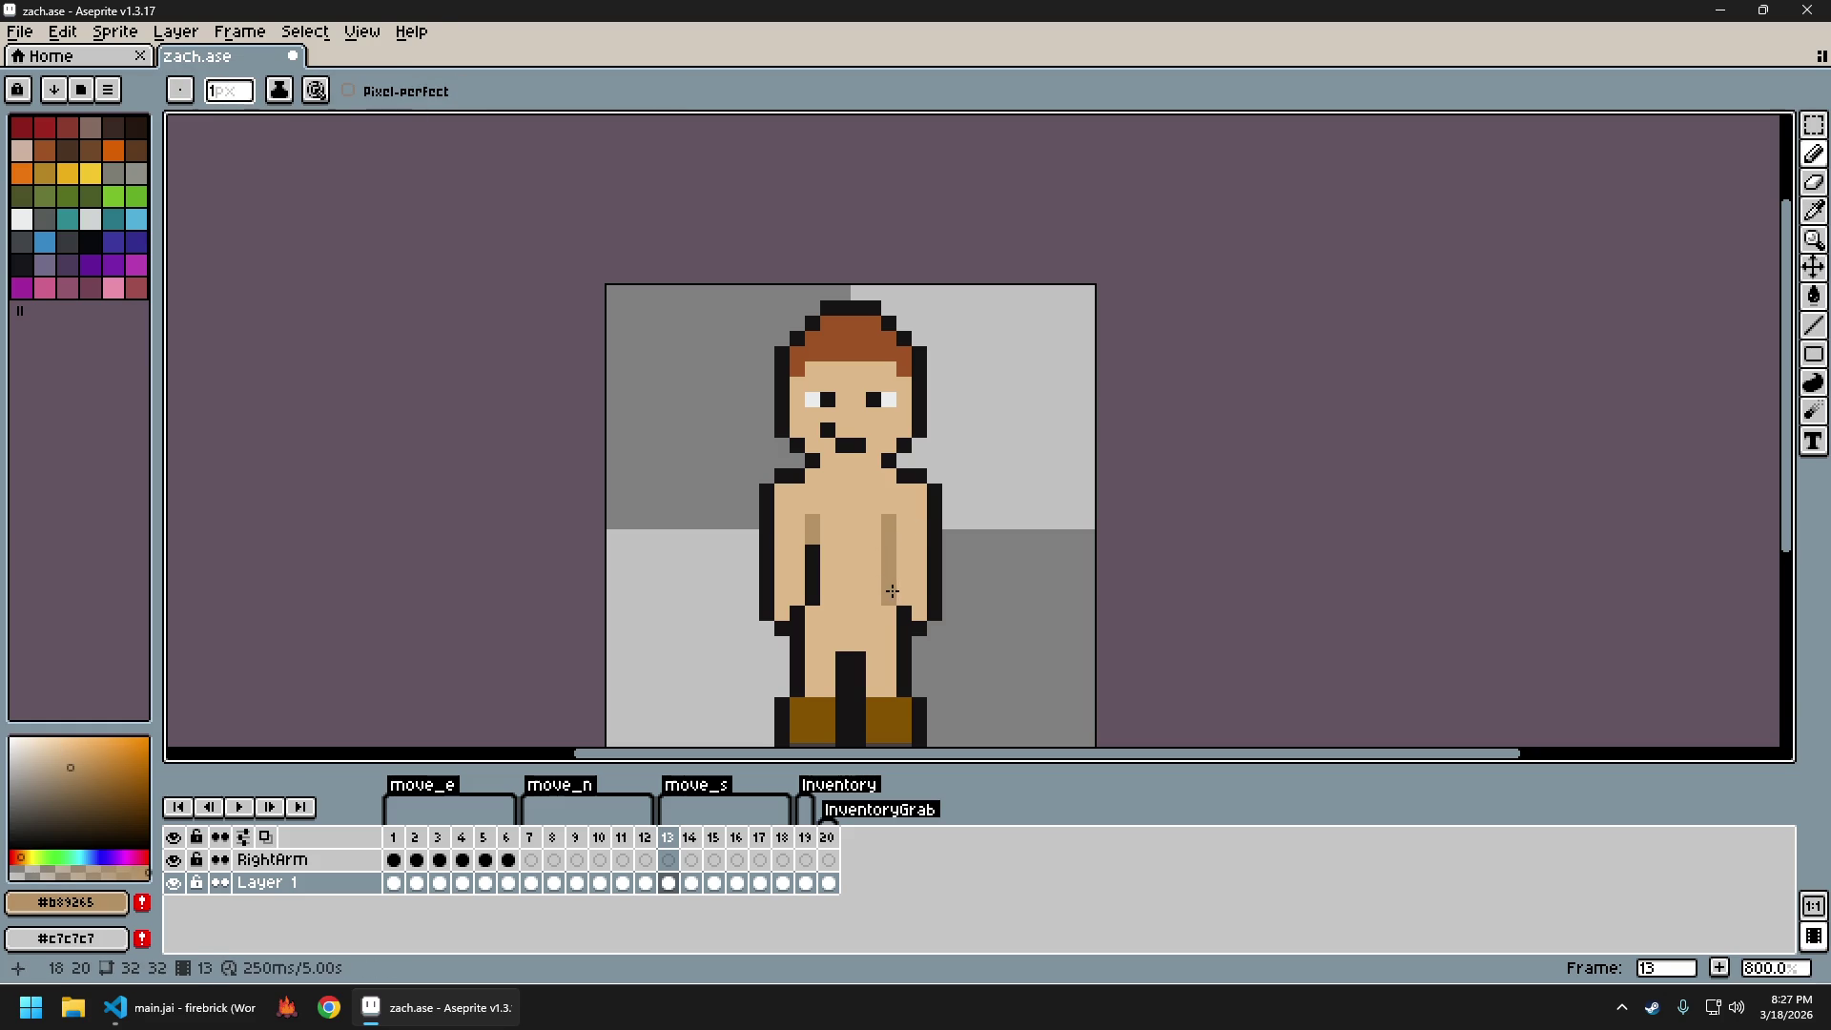
{"action": "left_click", "coordinate": [911, 598], "text": "alt"}
Eyedrop the light skin, darker shade and near-black outline colours from the sprite
{"action": "scroll", "coordinate": [993, 605], "scroll_direction": "down", "scroll_amount": 3}
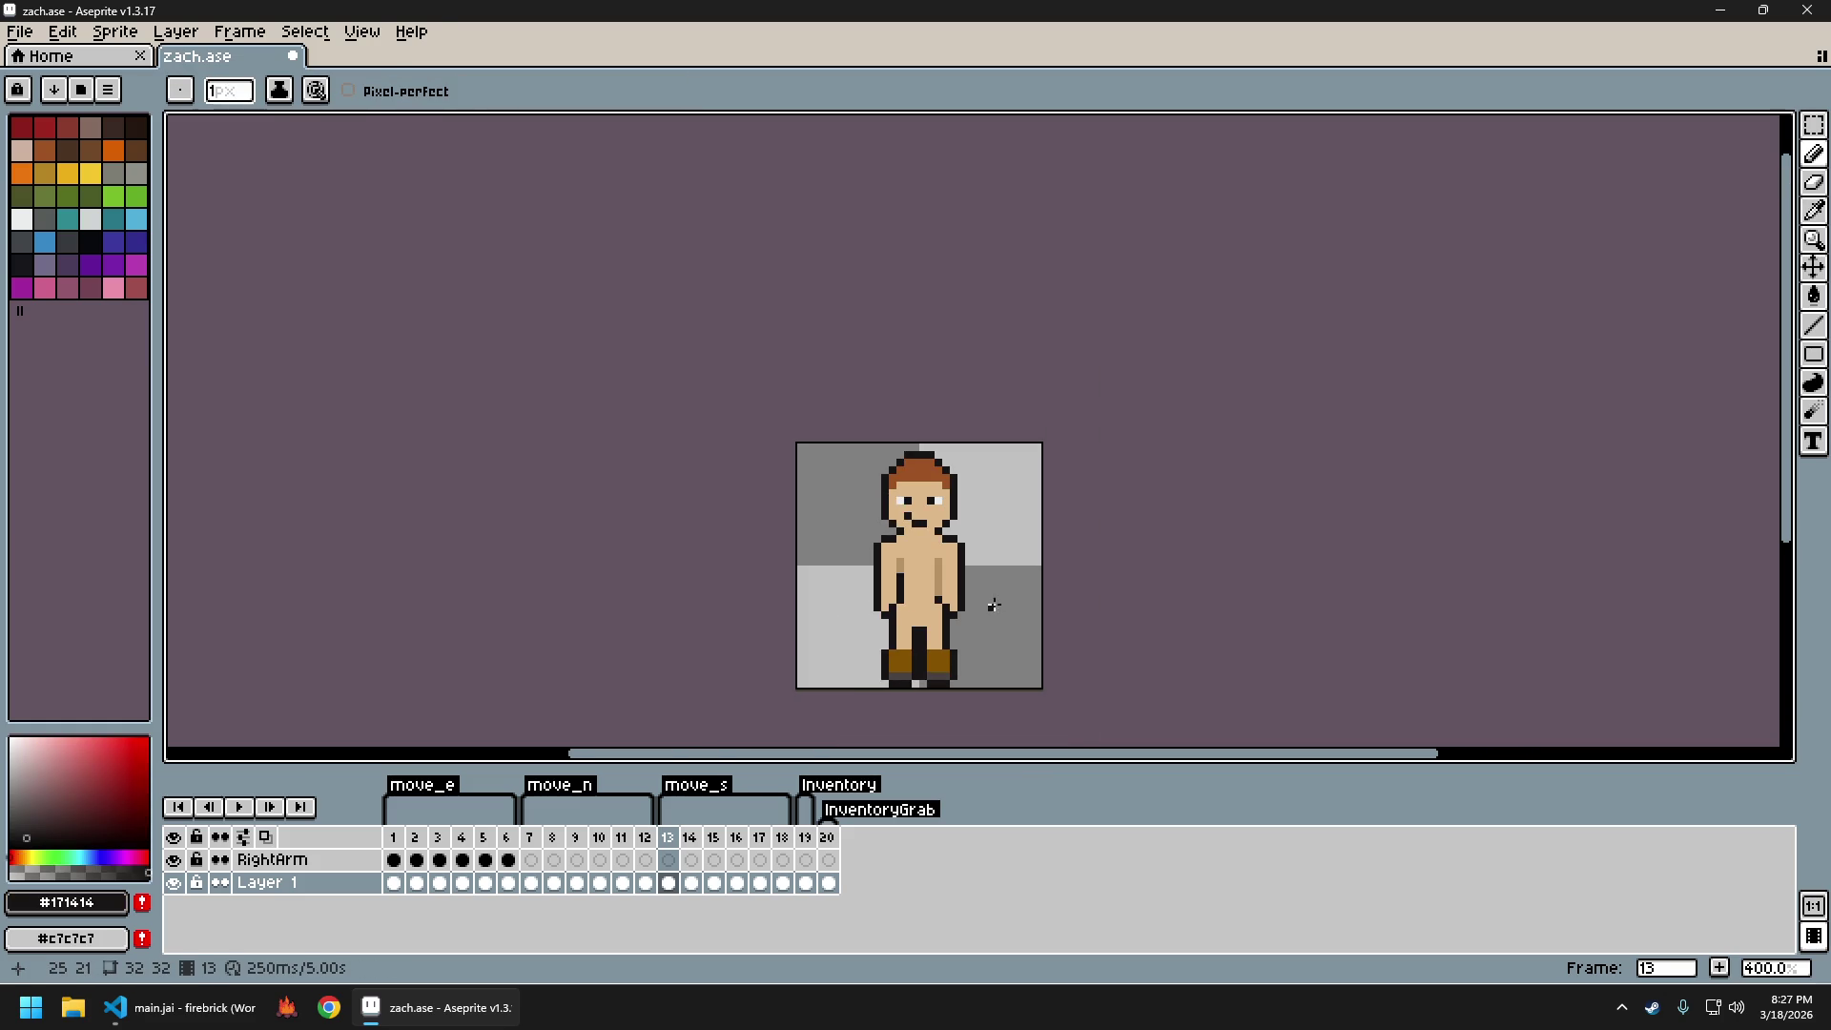
{"action": "scroll", "coordinate": [967, 617], "scroll_direction": "up", "scroll_amount": 1}
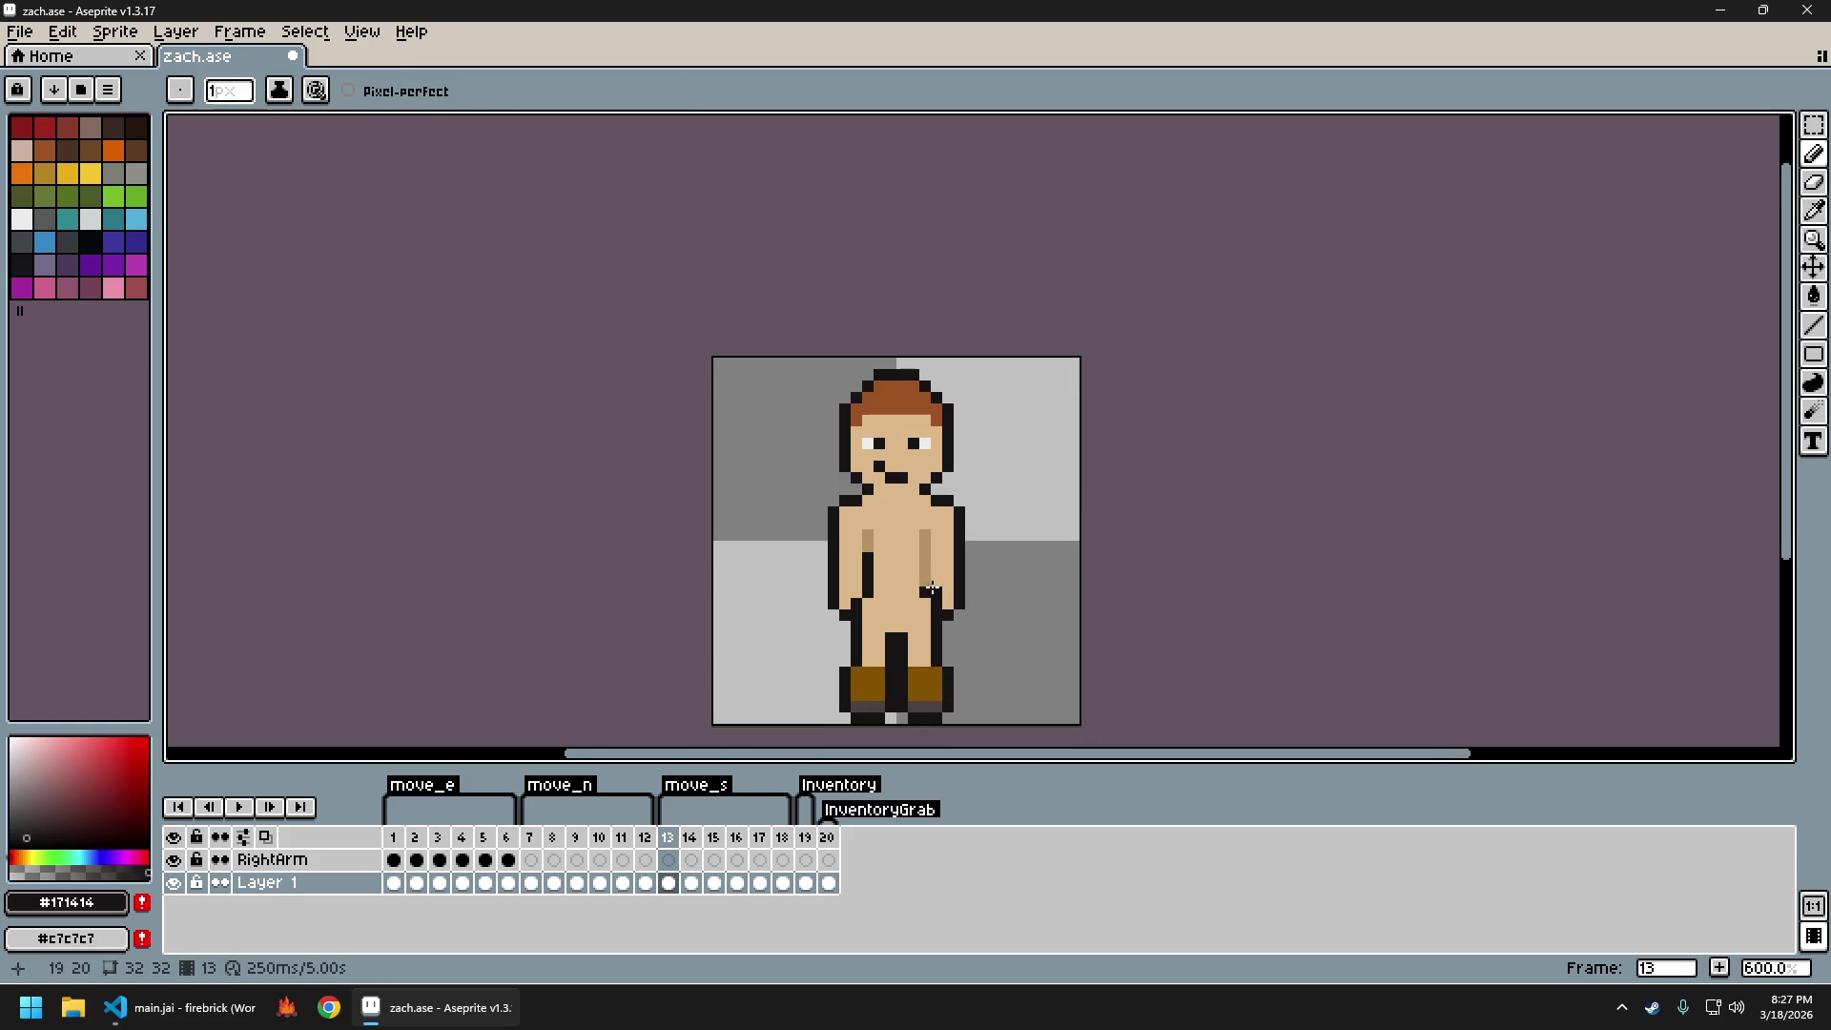
{"action": "scroll", "coordinate": [961, 594], "scroll_direction": "down", "scroll_amount": 4}
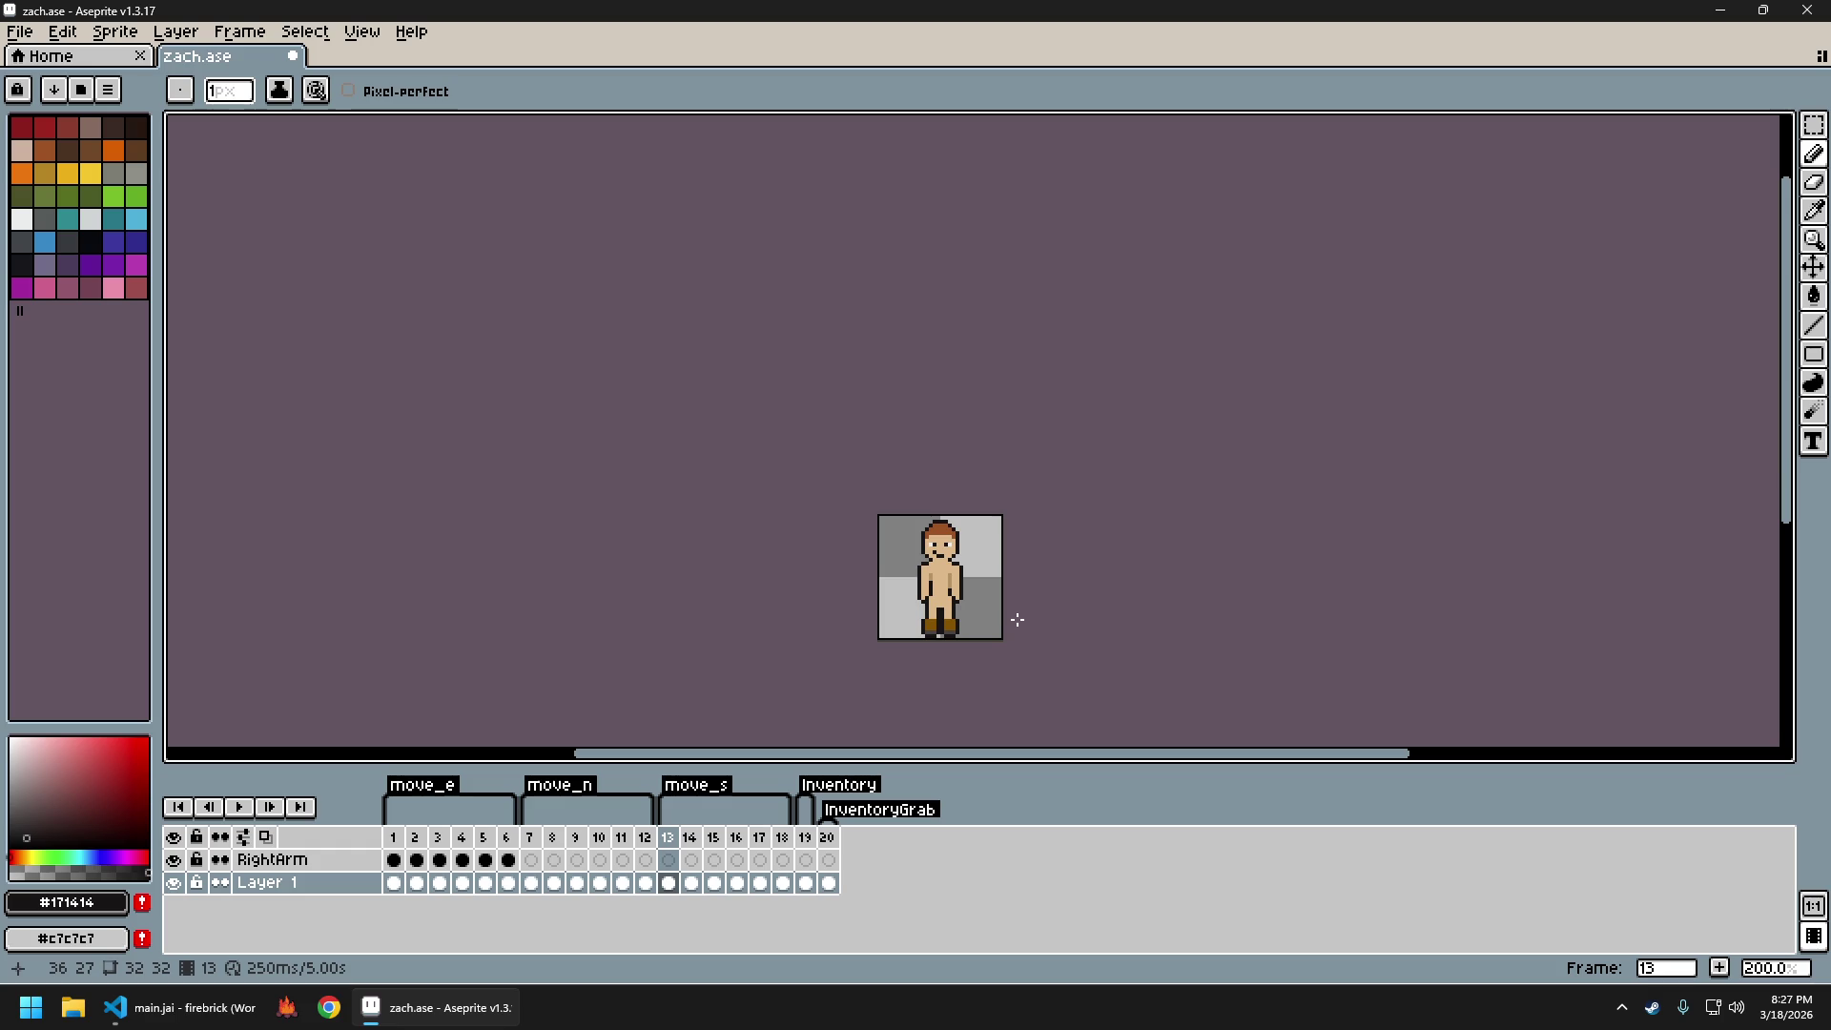
{"action": "scroll", "coordinate": [969, 607], "scroll_direction": "up", "scroll_amount": 4}
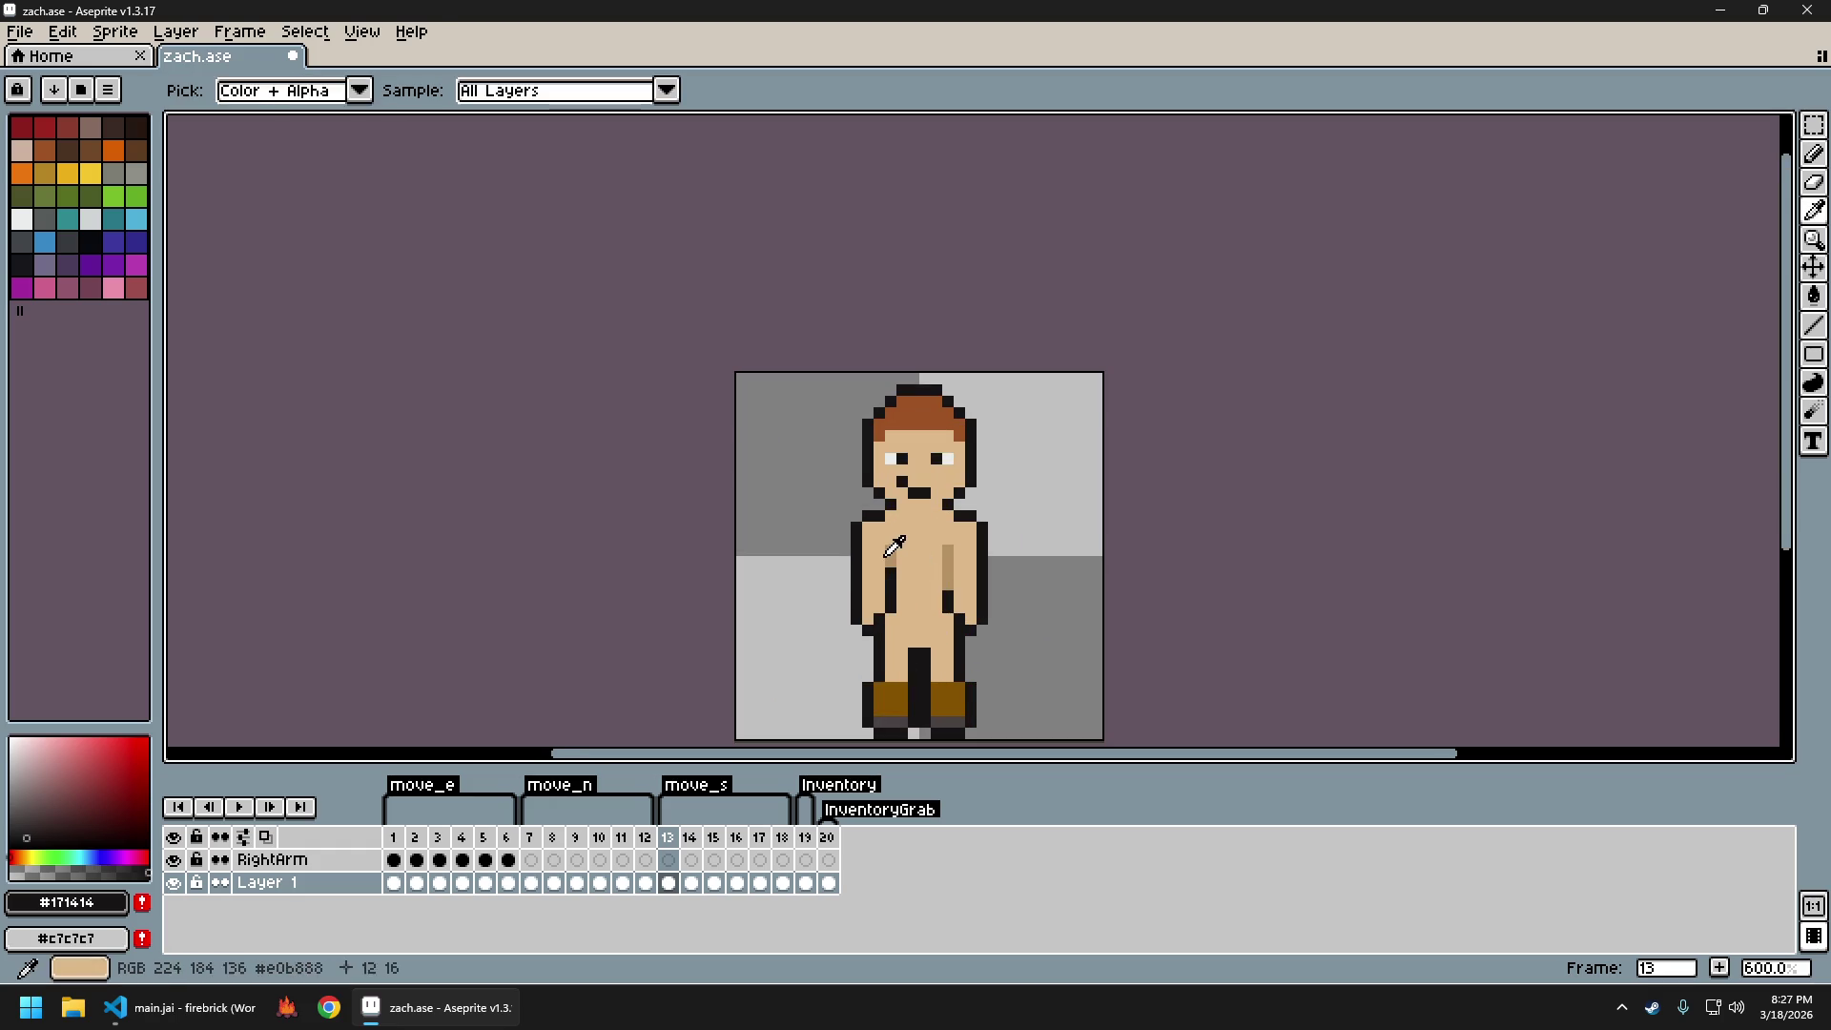
{"action": "left_click", "coordinate": [889, 586], "text": "alt"}
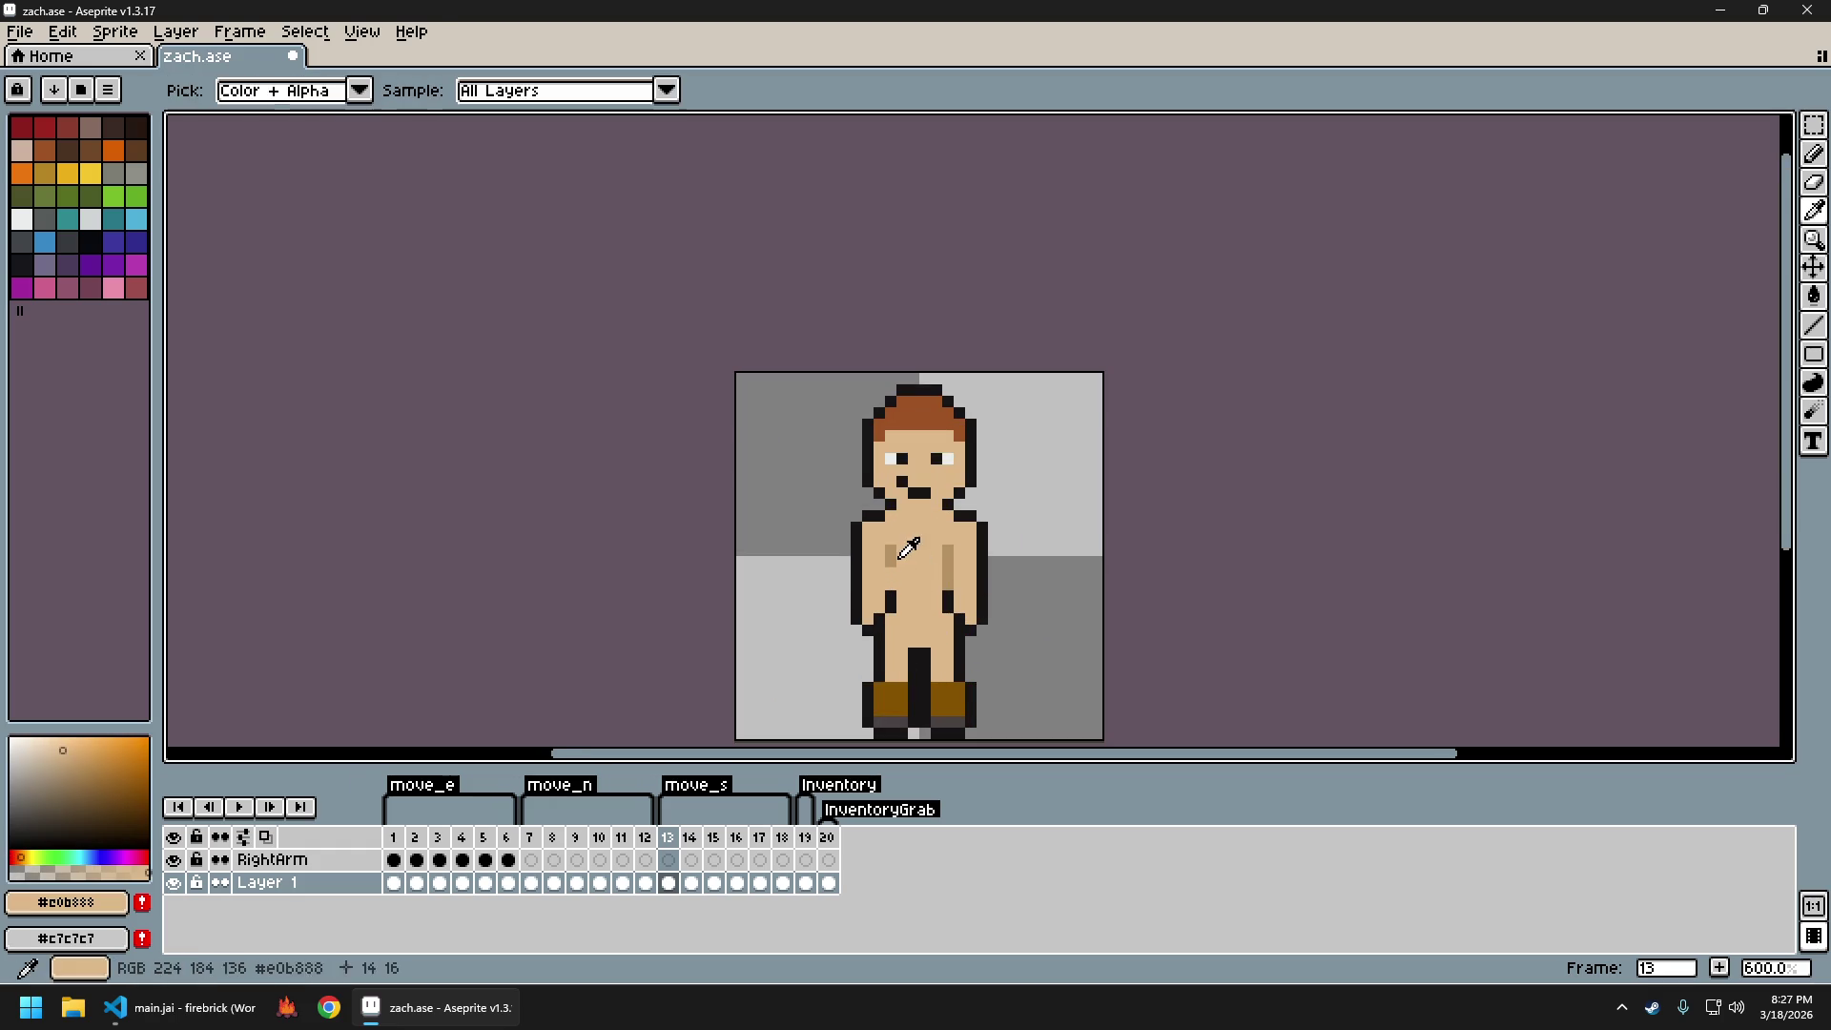
{"action": "left_click", "coordinate": [891, 558], "text": "alt"}
{"action": "scroll", "coordinate": [1040, 597], "scroll_direction": "down", "scroll_amount": 3}
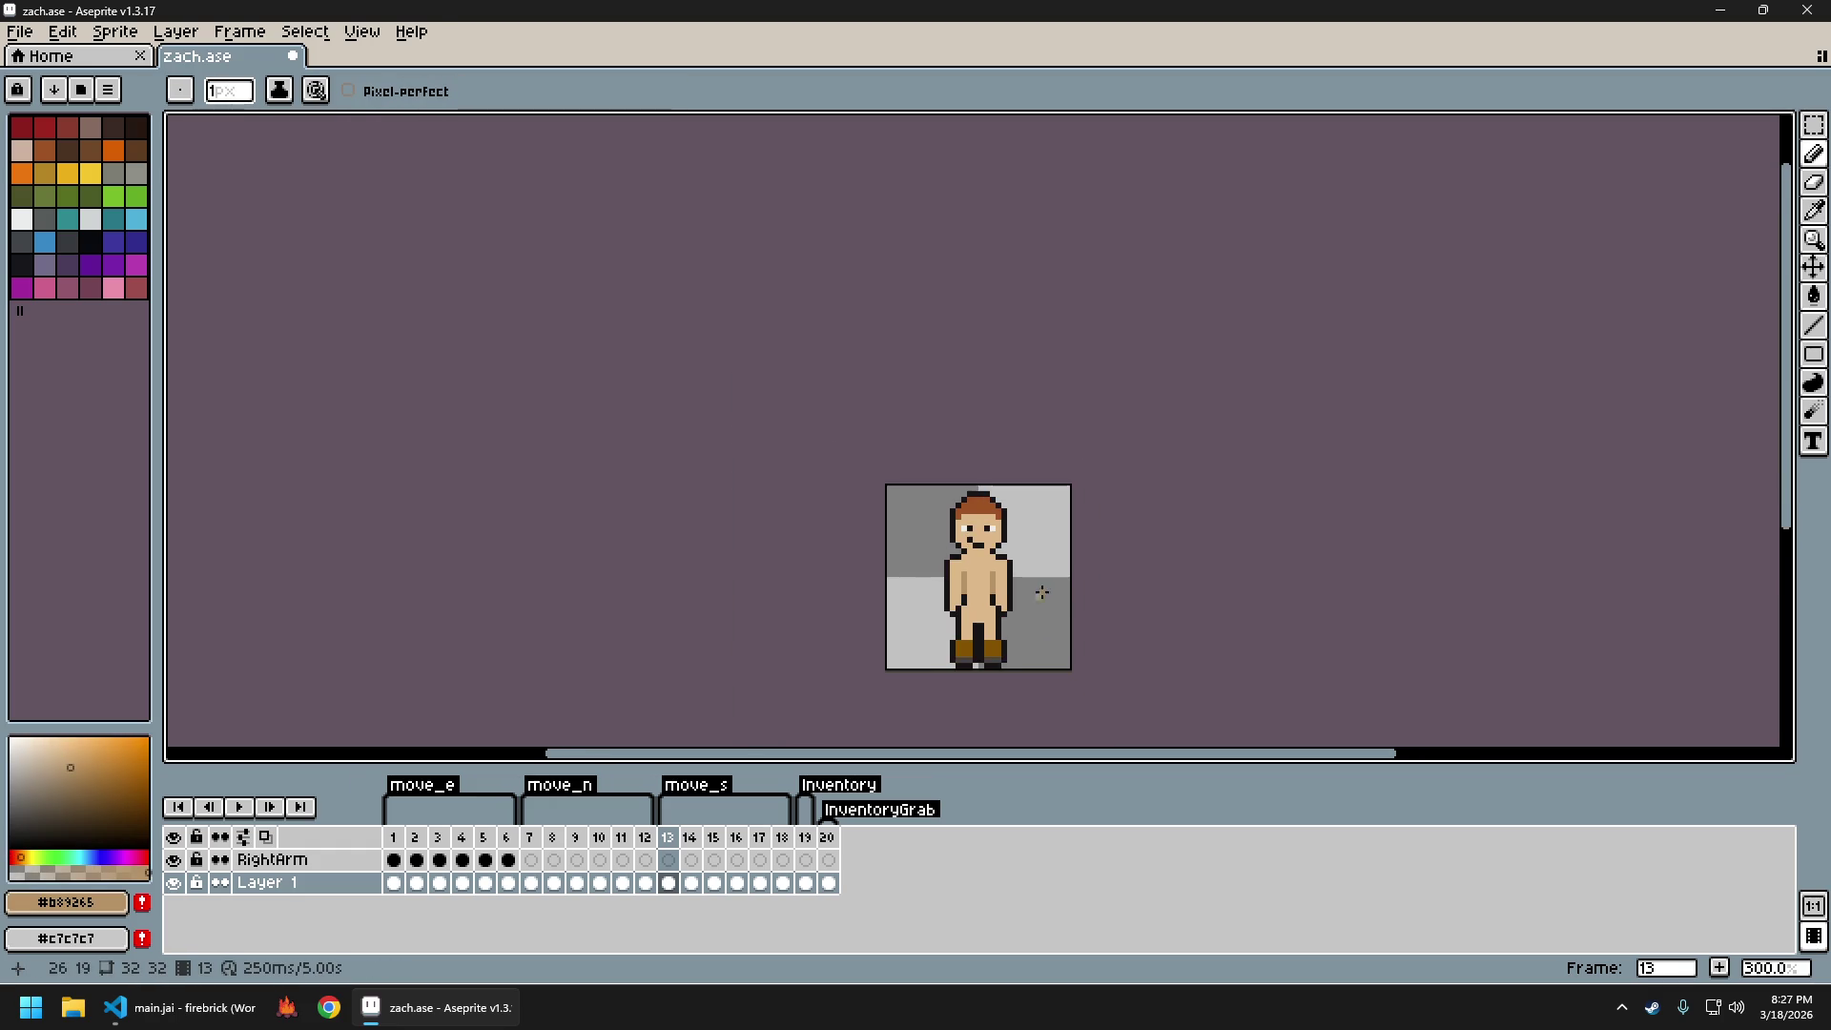
{"action": "left_click_drag", "start_coordinate": [1057, 589], "coordinate": [954, 589]}
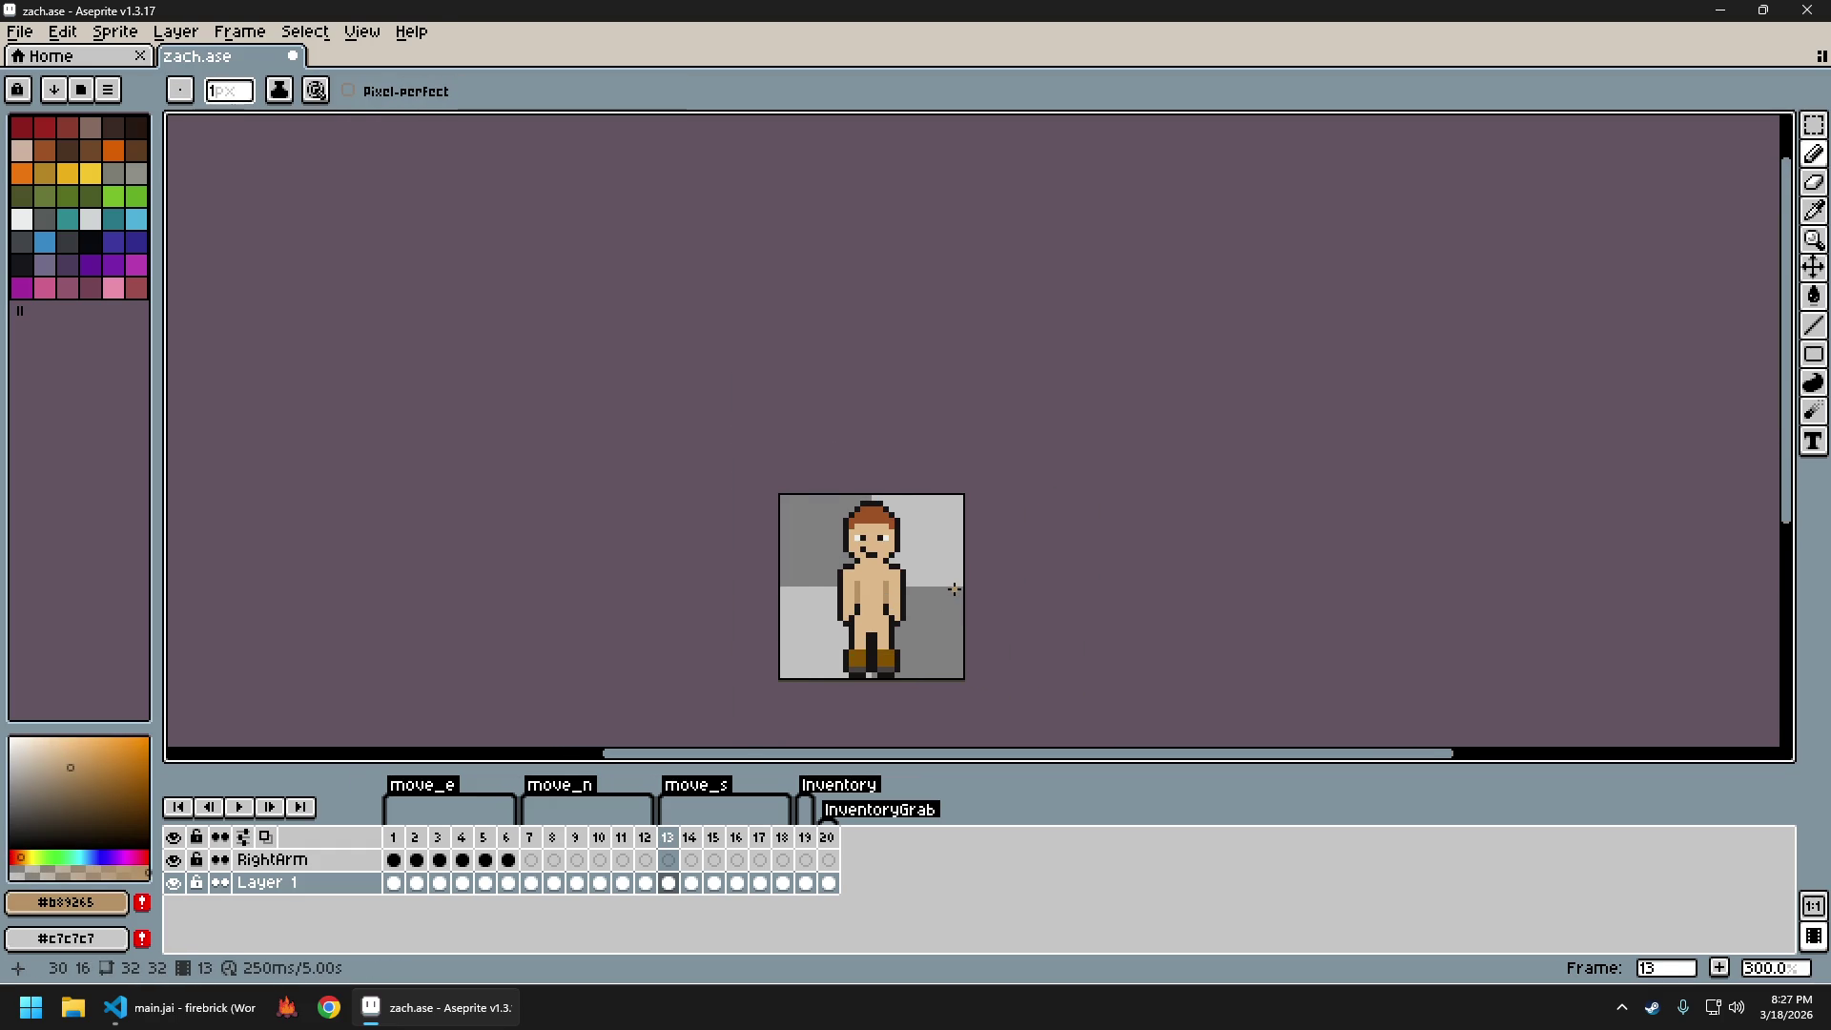
{"action": "scroll", "coordinate": [857, 610], "scroll_direction": "up", "scroll_amount": 3}
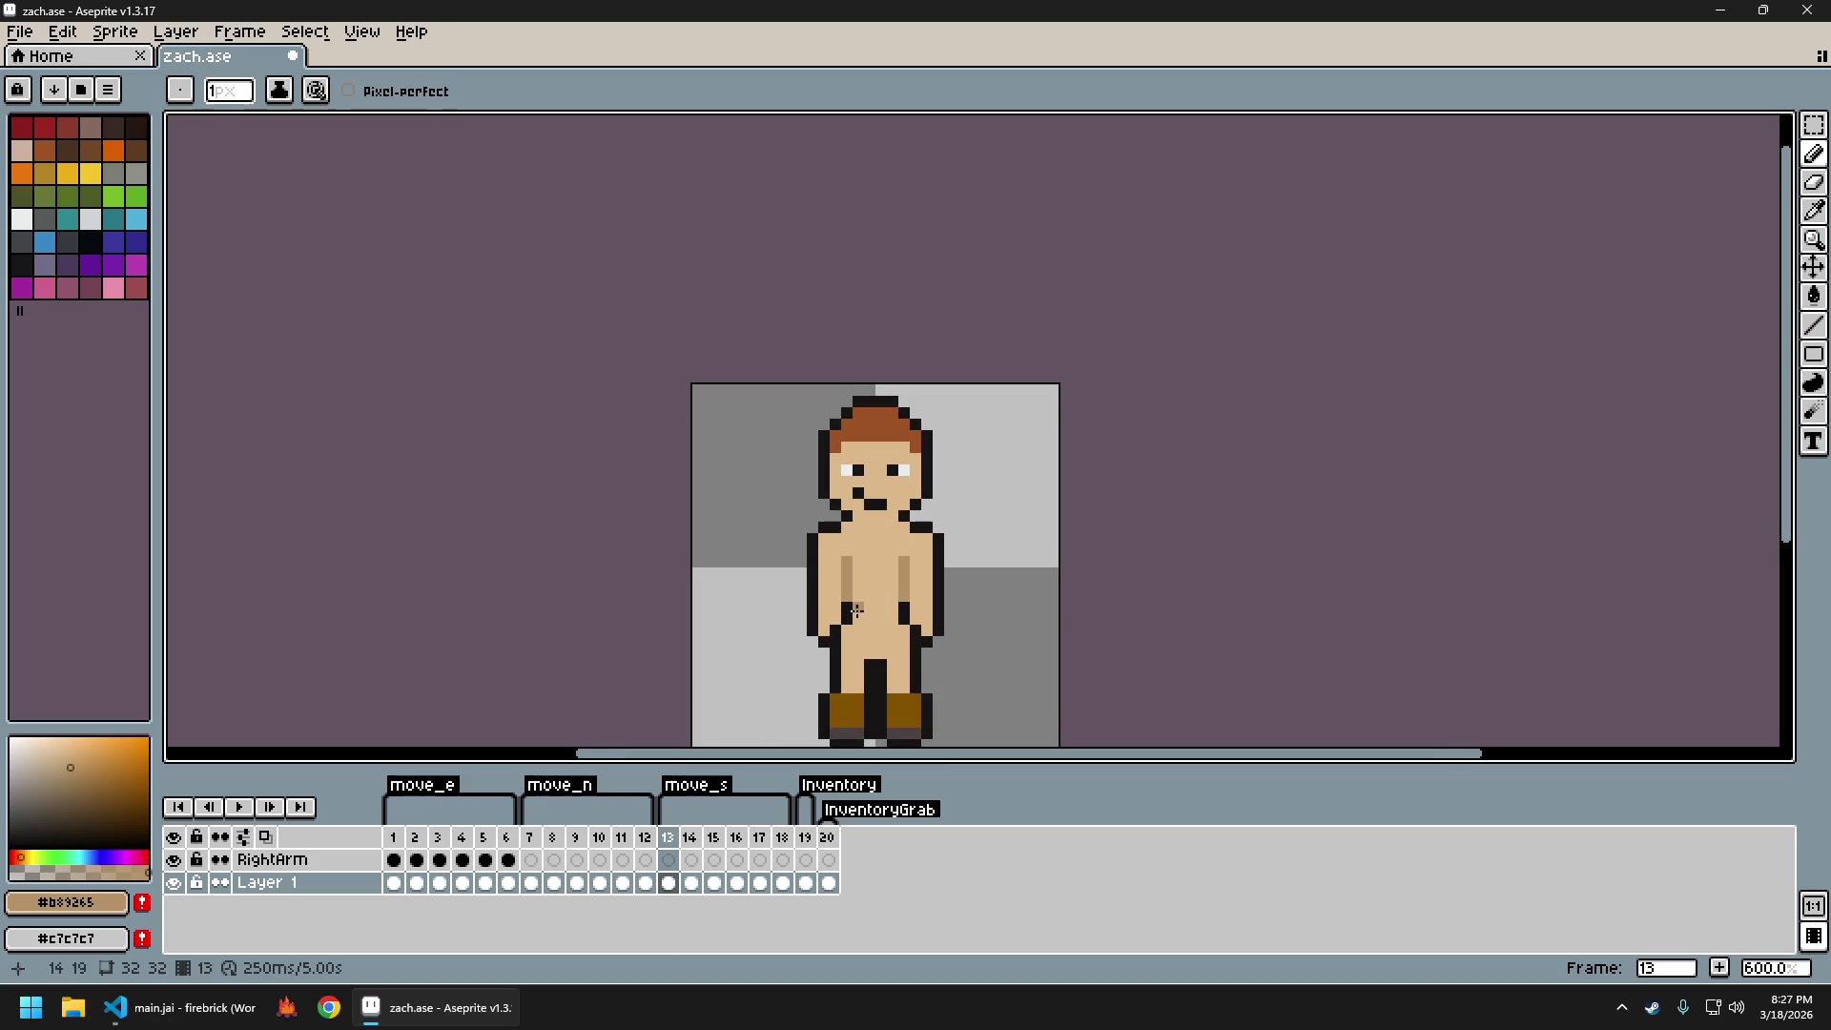
{"action": "left_click", "coordinate": [847, 607], "text": "alt"}
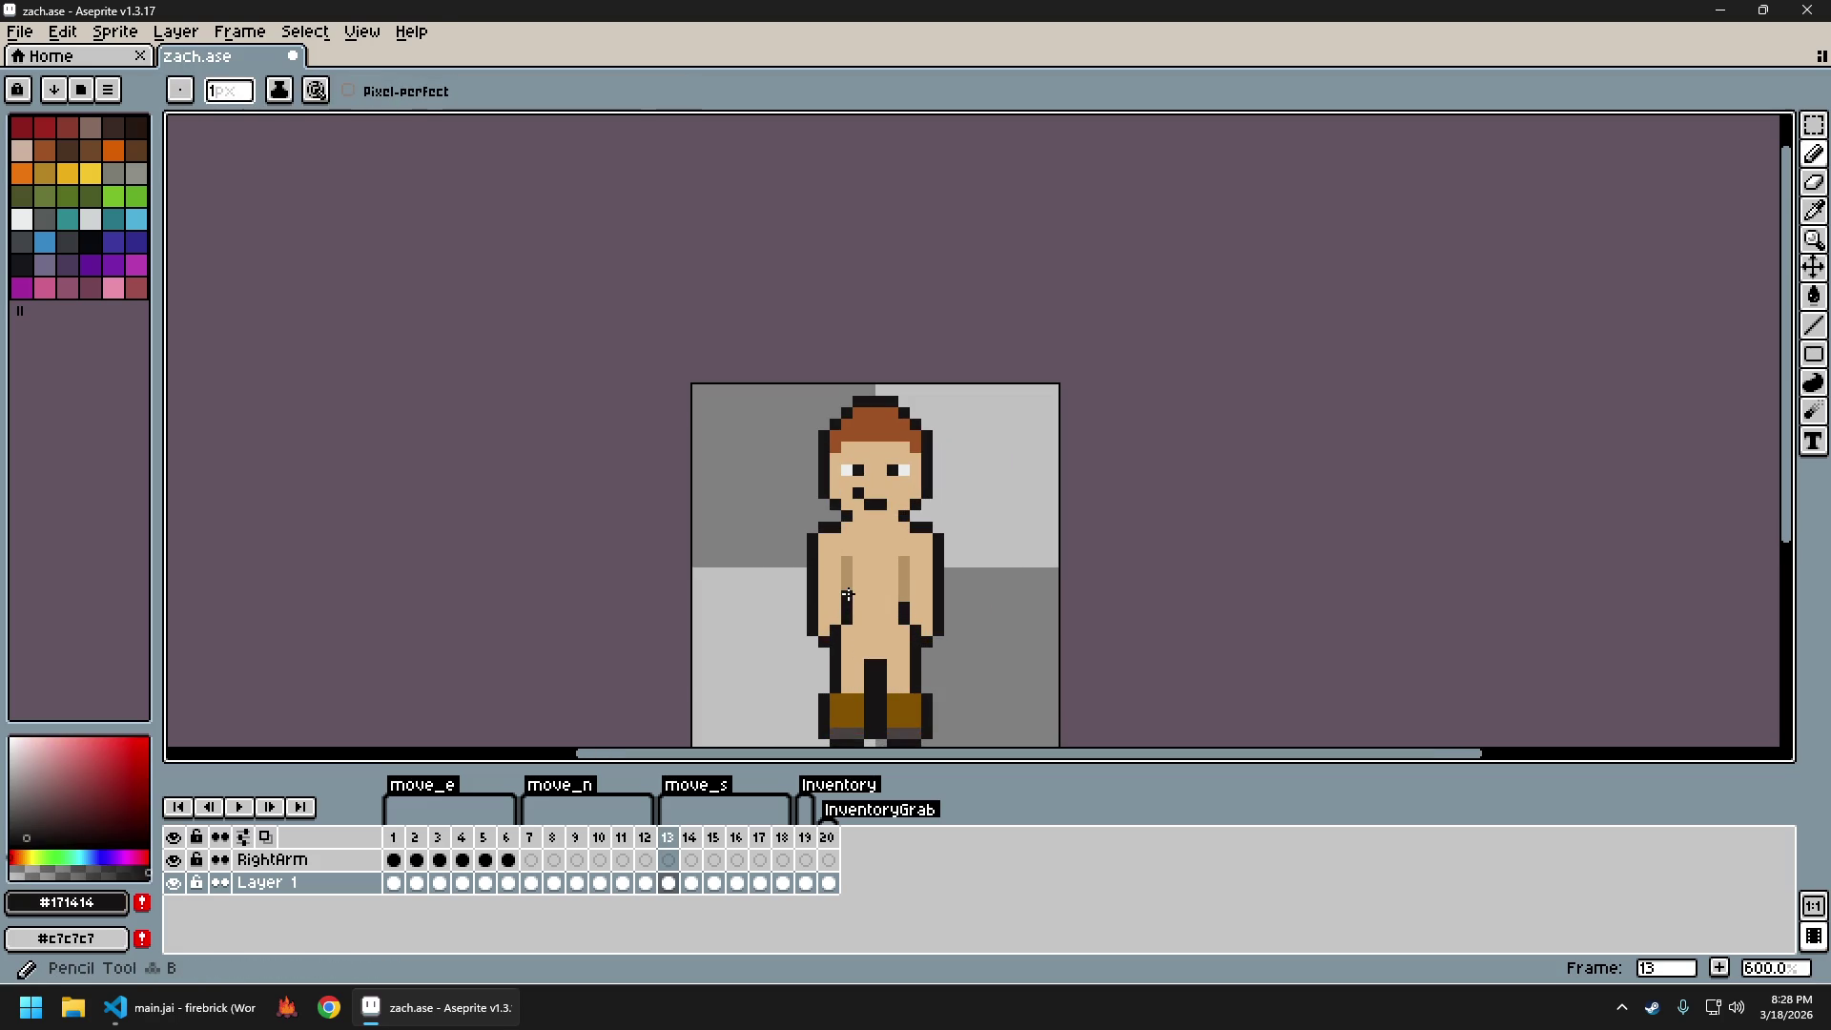
{"action": "scroll", "coordinate": [986, 641], "scroll_direction": "down", "scroll_amount": 4}
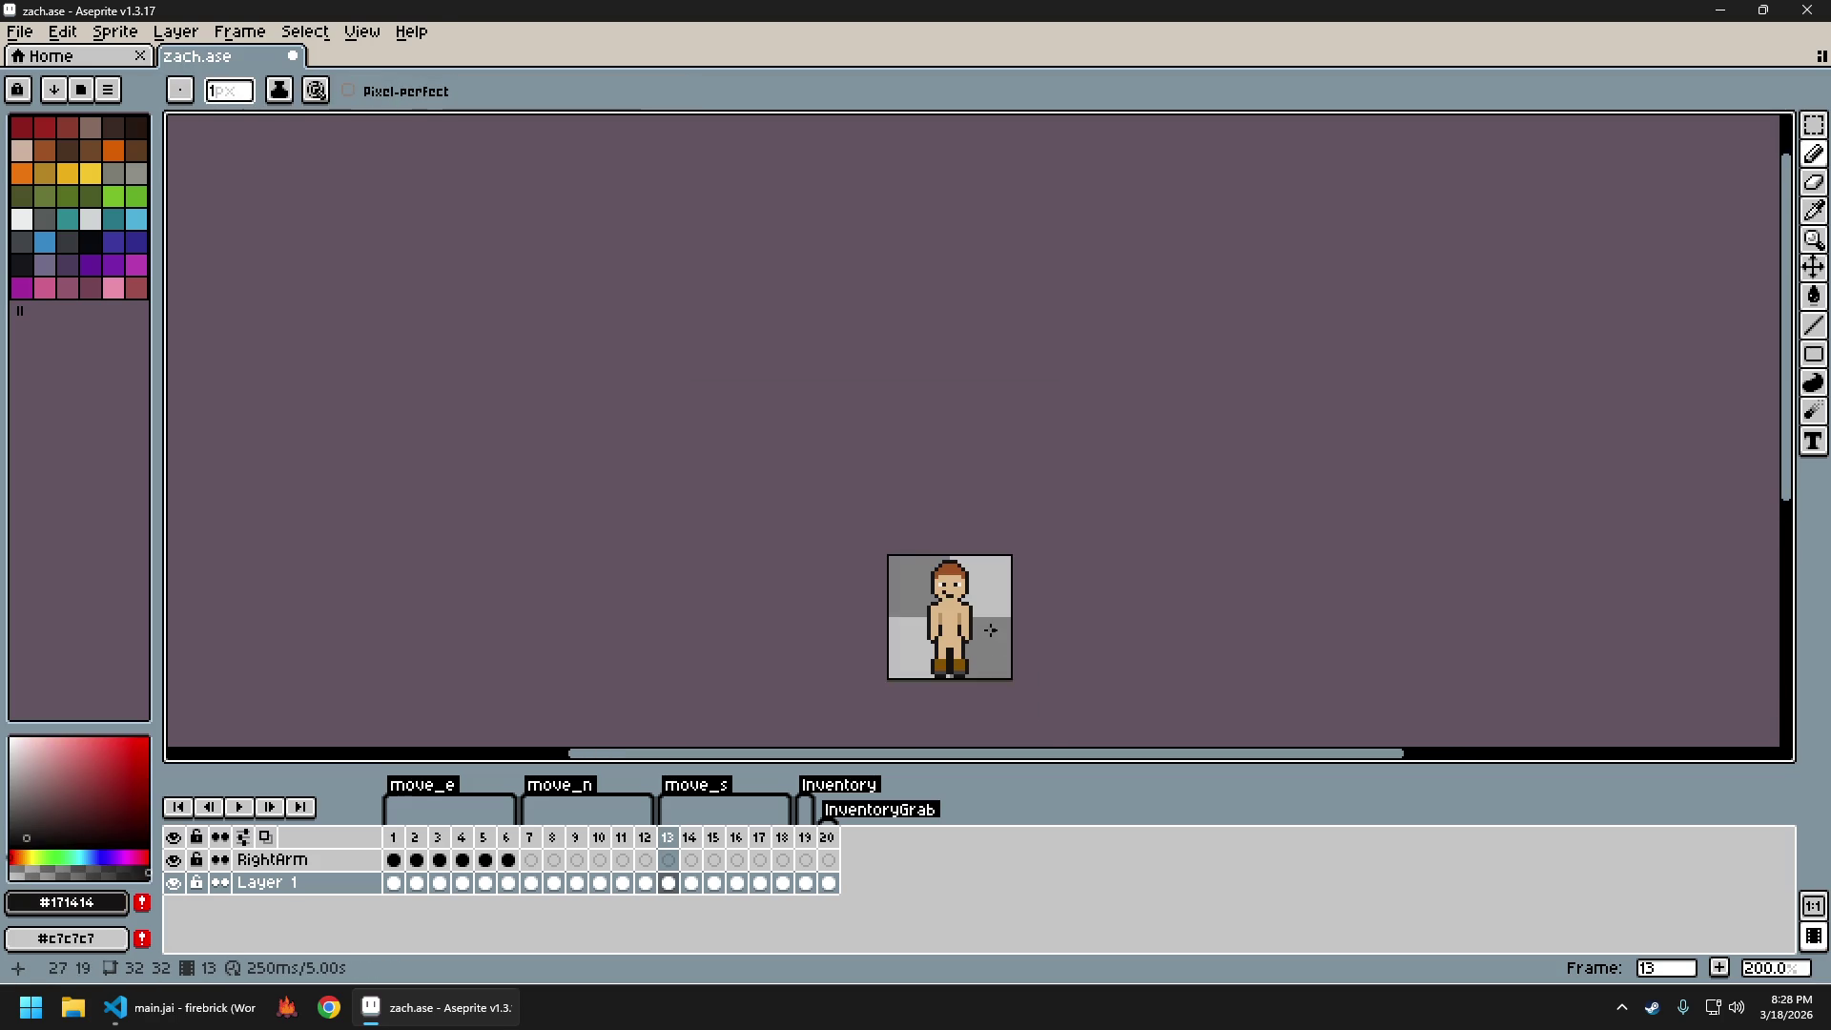
{"action": "scroll", "coordinate": [991, 632], "scroll_direction": "up", "scroll_amount": 2}
Compare standing frame 13 with walking frame 14 and sample the skin tone
{"action": "key", "text": "Right"}
{"action": "scroll", "coordinate": [1002, 601], "scroll_direction": "down", "scroll_amount": 1}
{"action": "scroll", "coordinate": [969, 581], "scroll_direction": "up", "scroll_amount": 1}
{"action": "key", "text": "Left"}
{"action": "scroll", "coordinate": [989, 610], "scroll_direction": "down", "scroll_amount": 1}
{"action": "key", "text": "Right"}
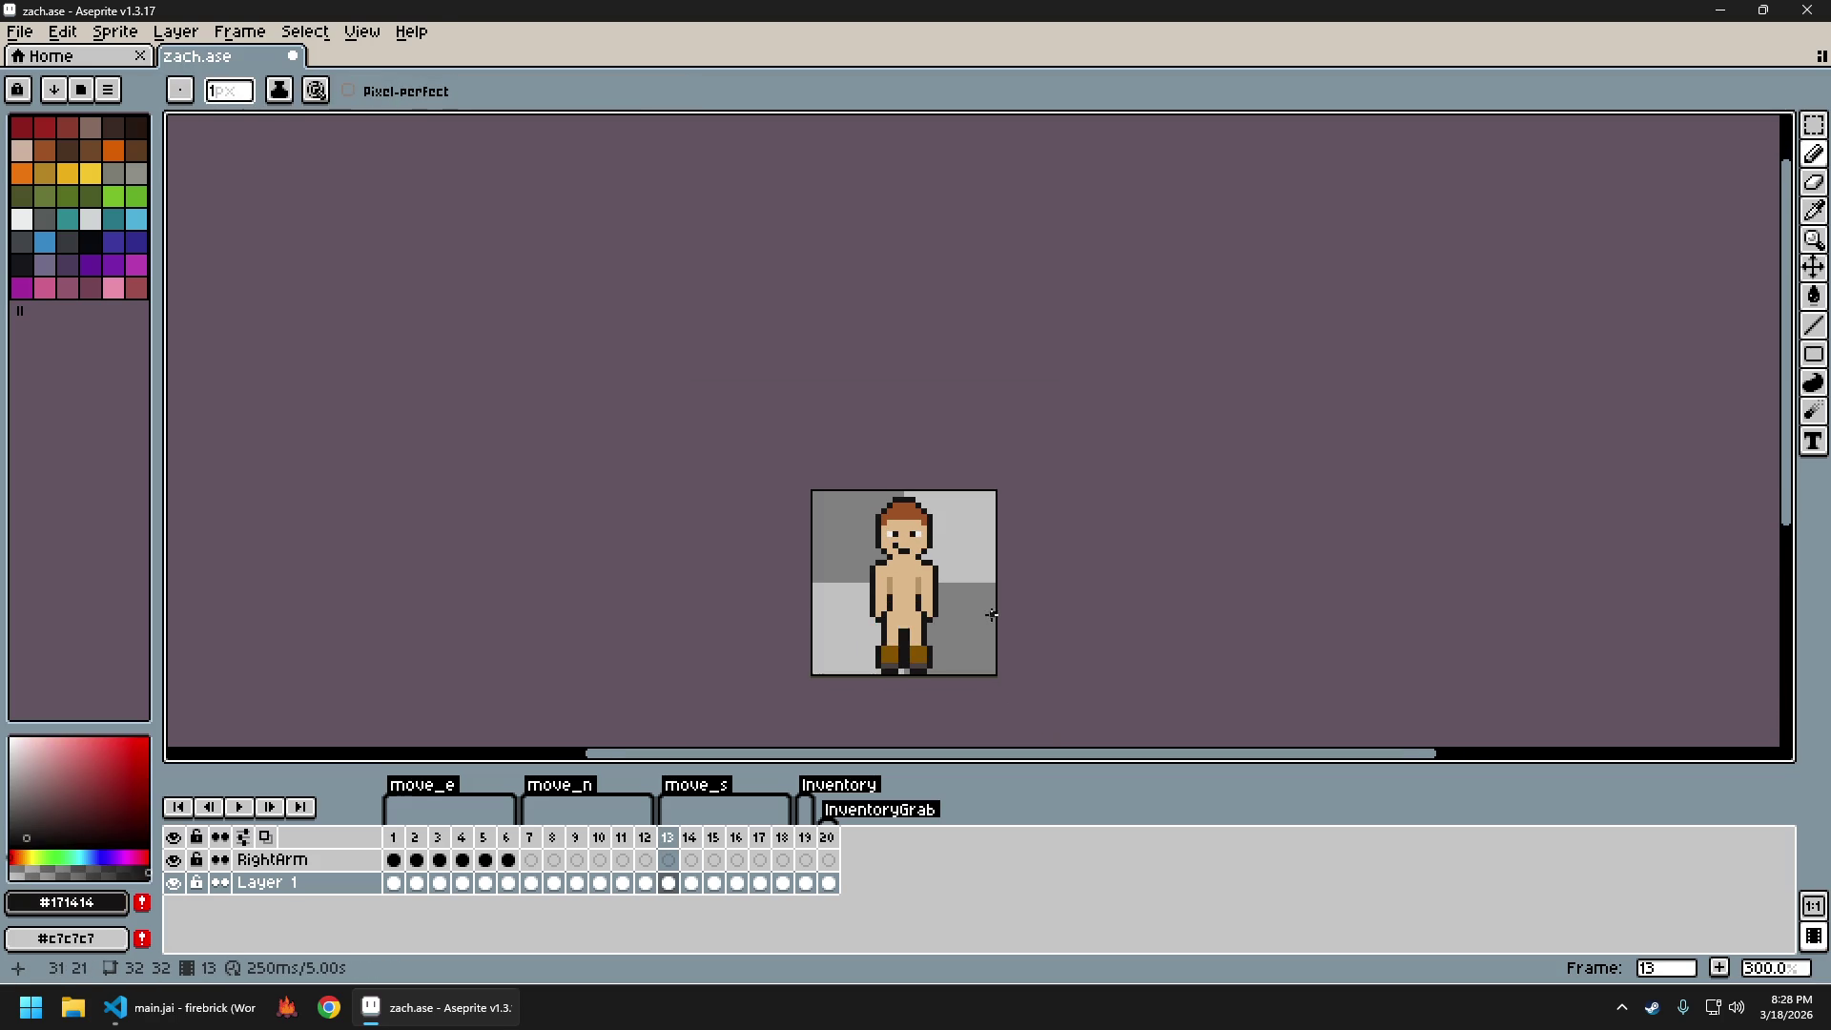
{"action": "key", "text": "Left"}
{"action": "key", "text": "Right"}
{"action": "key", "text": "Left"}
{"action": "key", "text": "Right"}
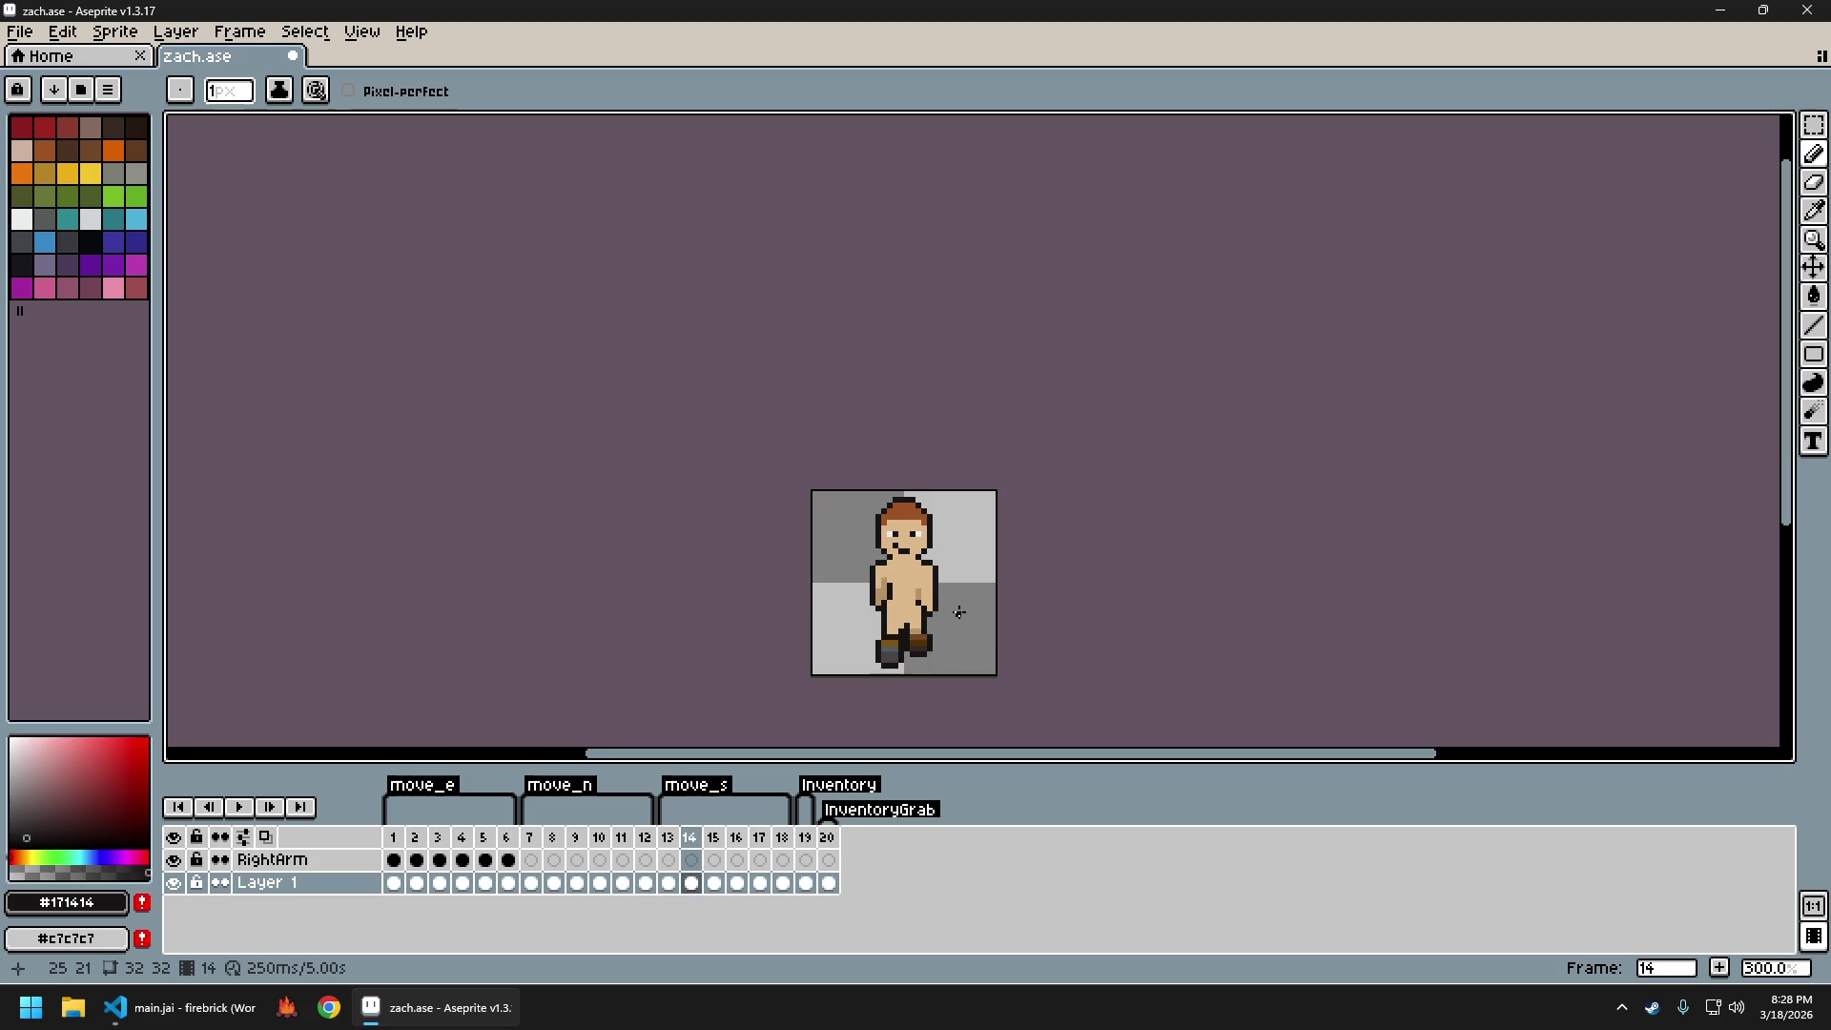
{"action": "scroll", "coordinate": [942, 613], "scroll_direction": "up", "scroll_amount": 3}
{"action": "left_click", "coordinate": [896, 592], "text": "alt"}
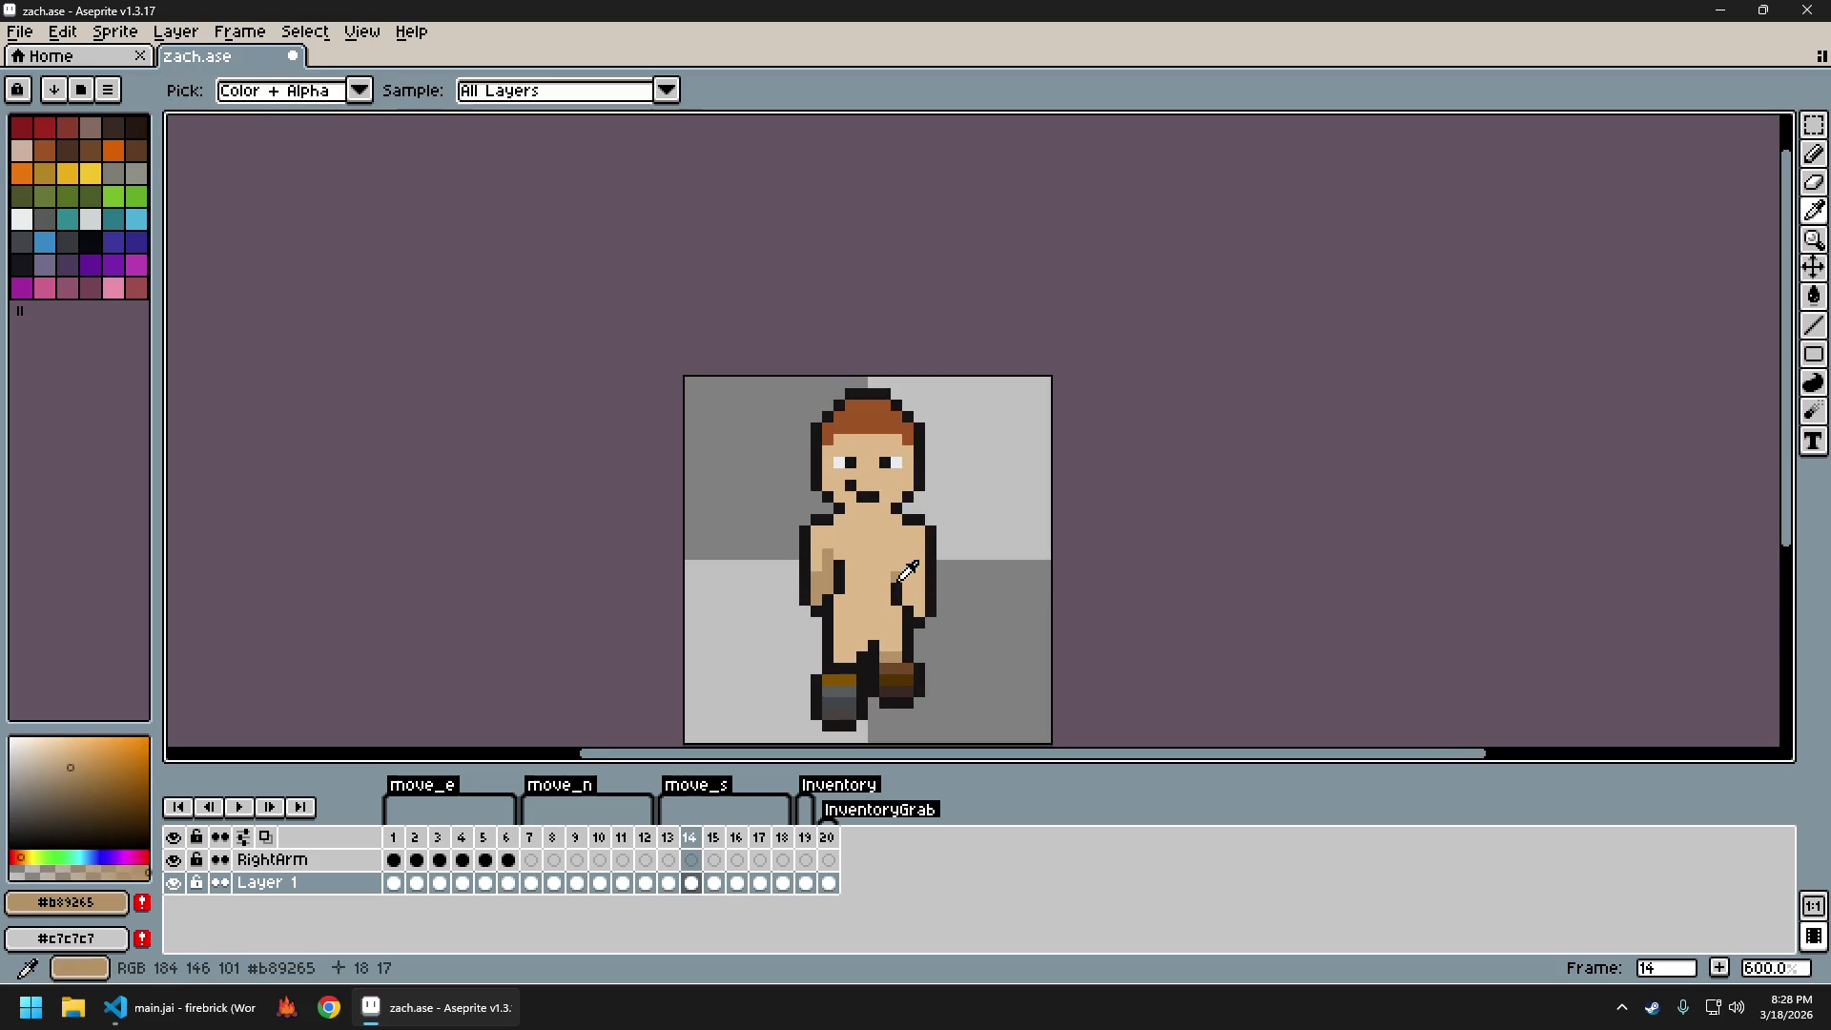
{"action": "scroll", "coordinate": [954, 593], "scroll_direction": "down", "scroll_amount": 3}
{"action": "key", "text": "Left"}
{"action": "key", "text": "Right"}
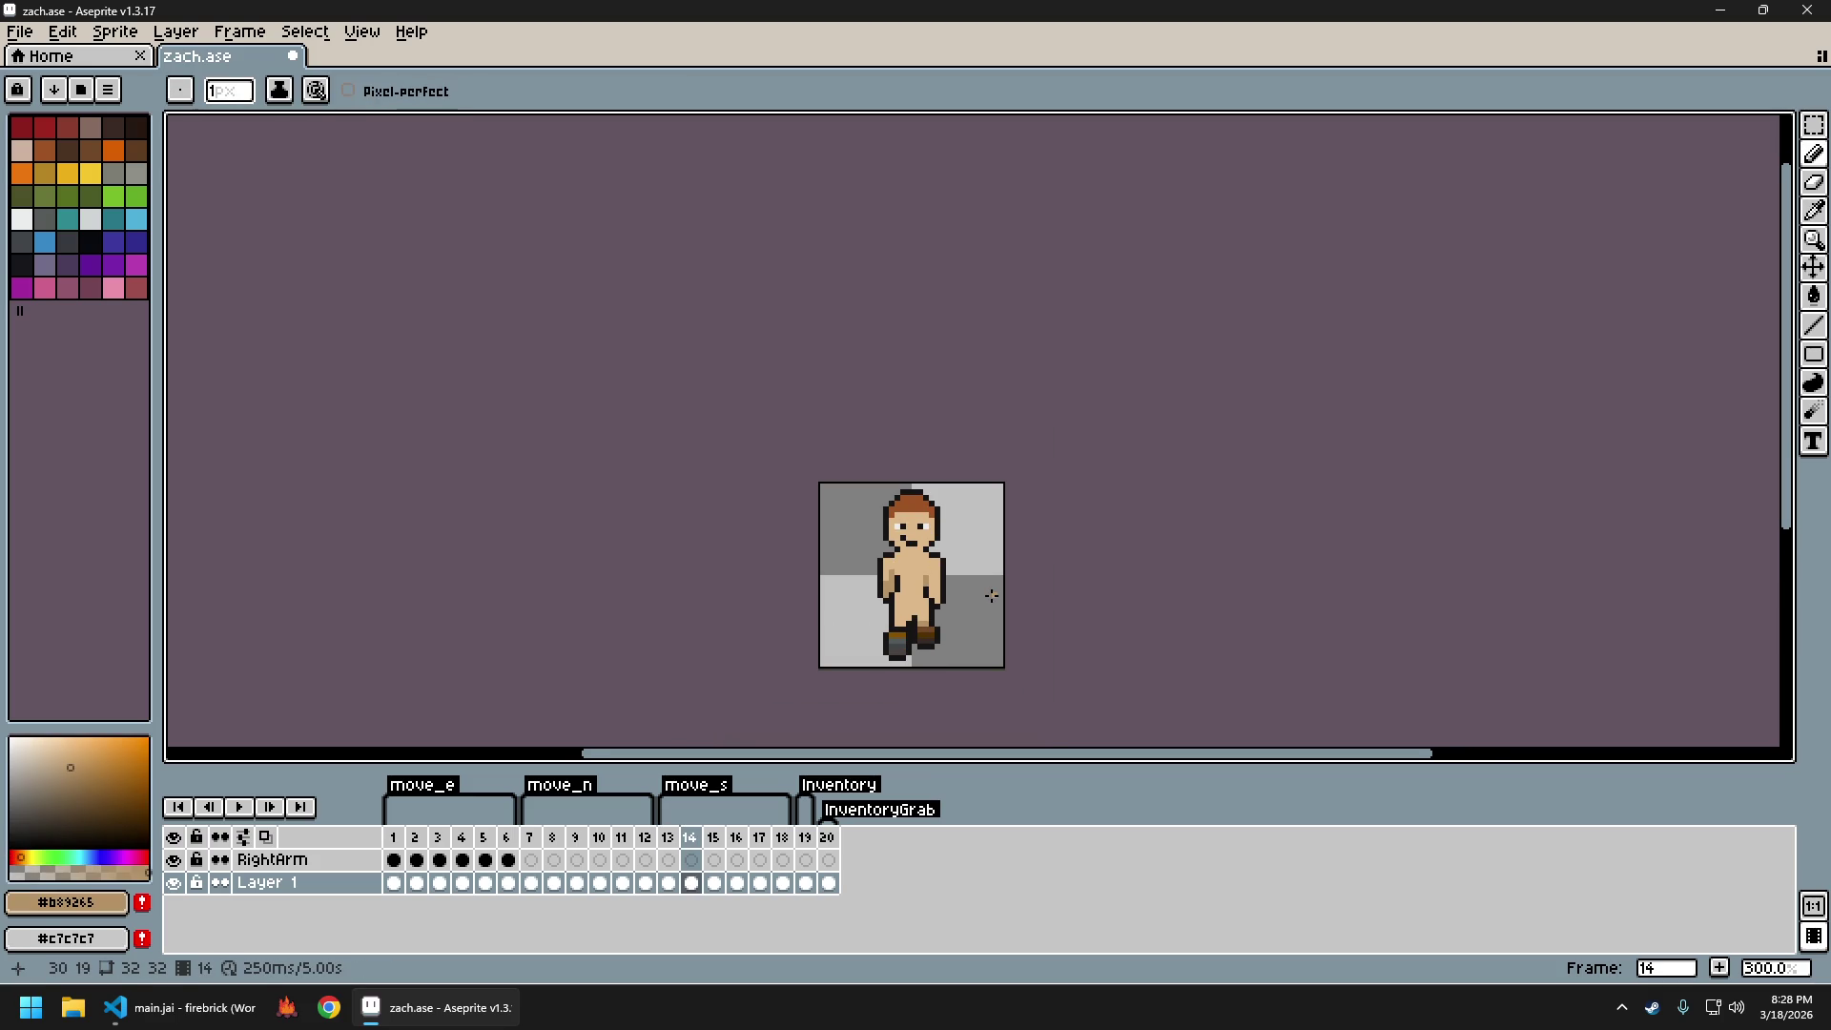
Undo the last pencil stroke with Ctrl+Z, then recheck frames 12, 13 and 14
{"action": "key", "text": "ctrl+z"}
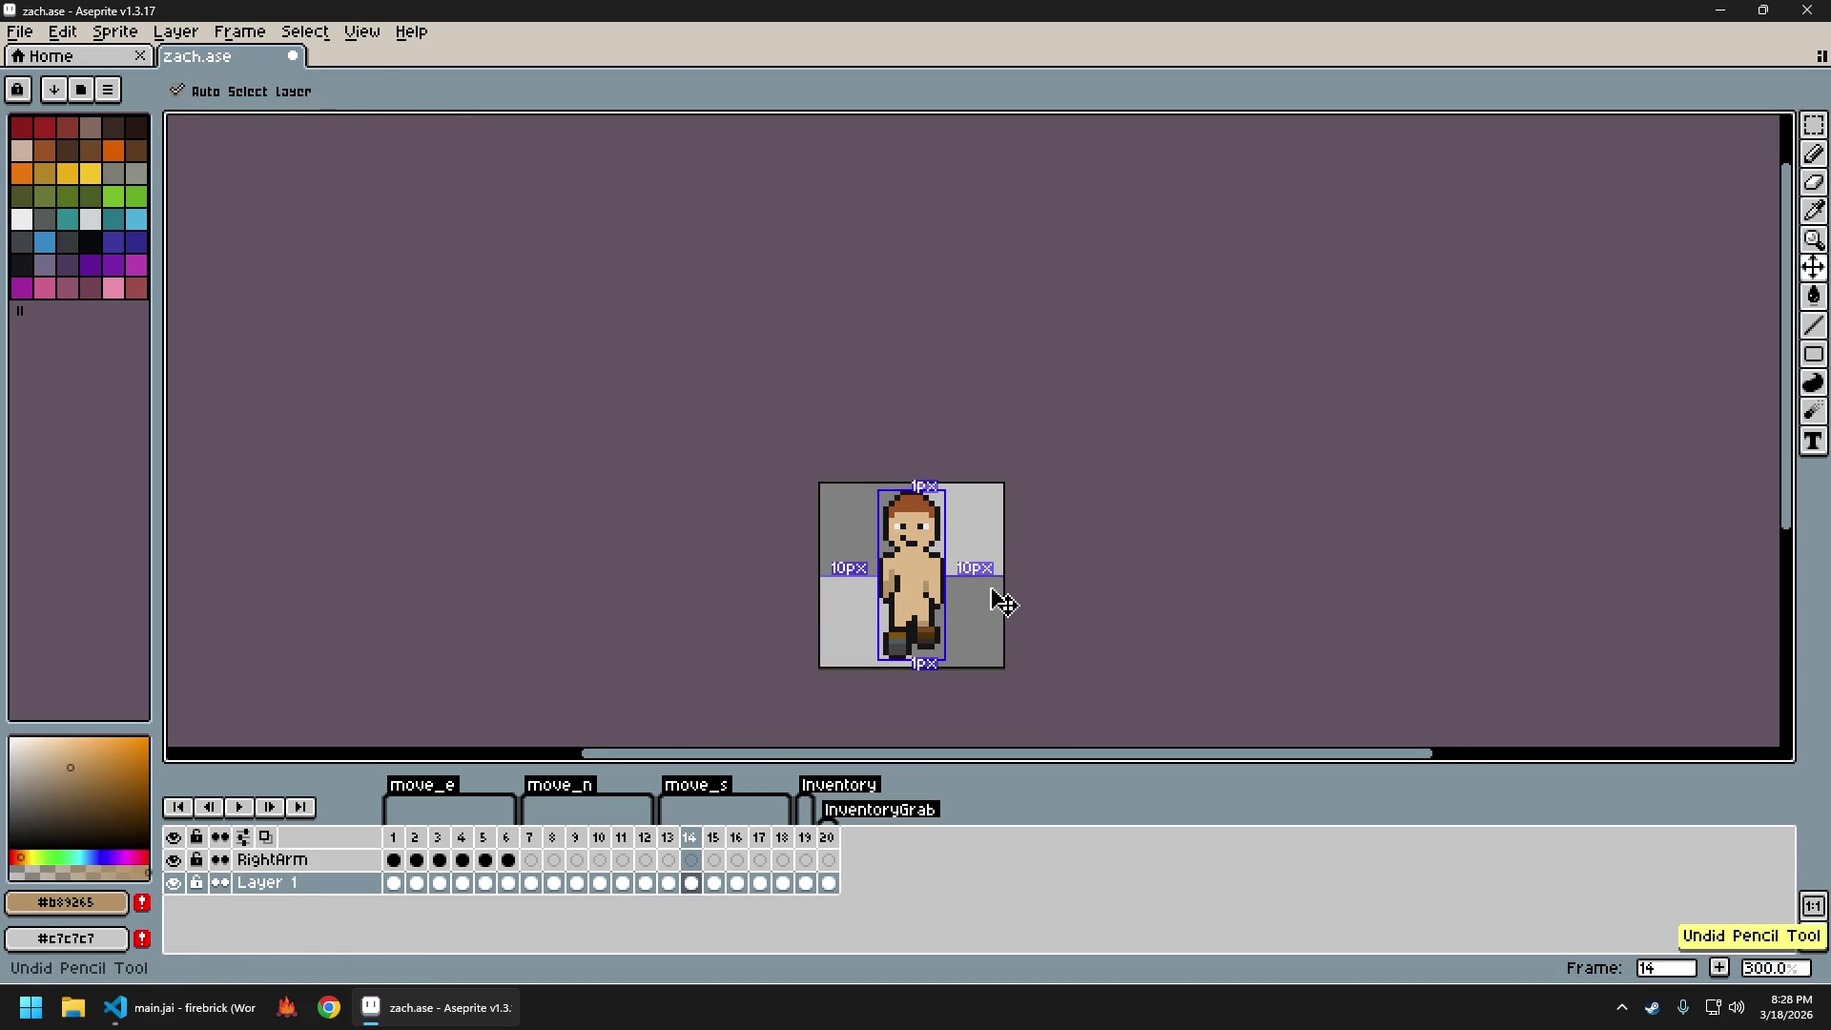
{"action": "key", "text": "Left"}
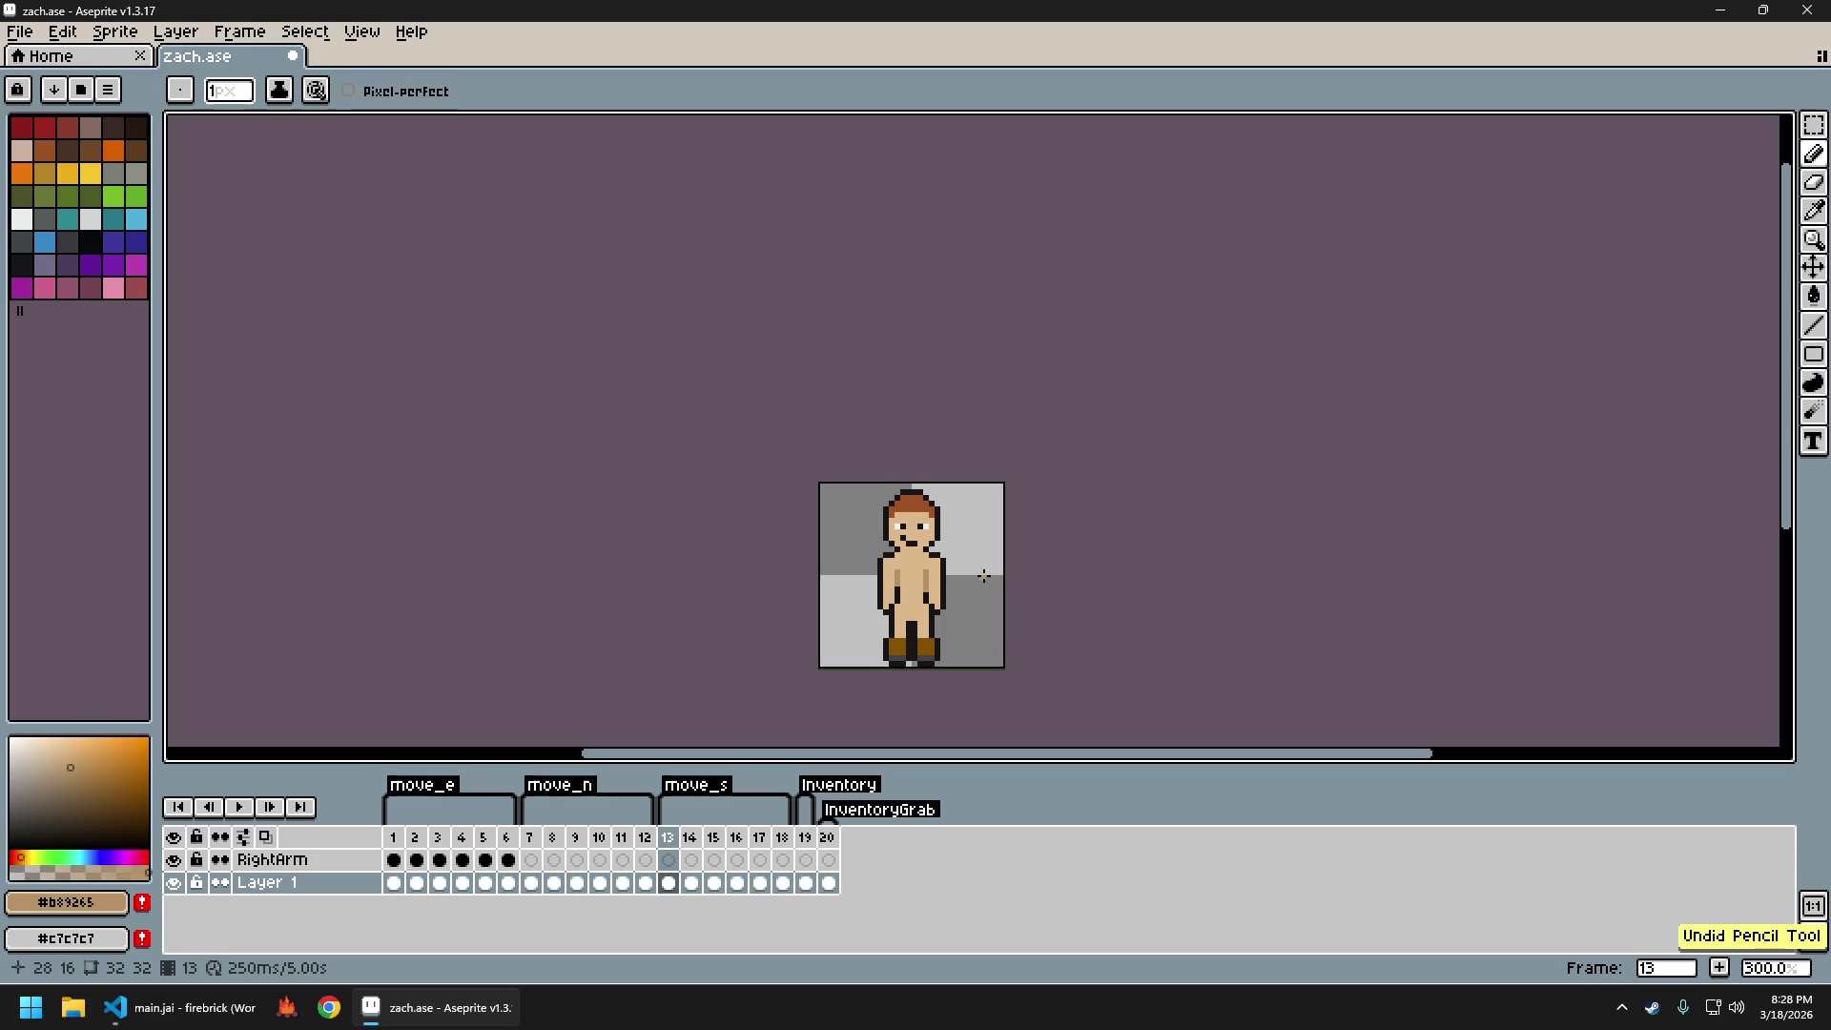
{"action": "key", "text": "Left"}
{"action": "key", "text": "Right"}
{"action": "key", "text": "Right"}
{"action": "key", "text": "Left"}
{"action": "key", "text": "Right"}
{"action": "scroll", "coordinate": [1021, 560], "scroll_direction": "down", "scroll_amount": 2}
{"action": "scroll", "coordinate": [1050, 582], "scroll_direction": "up", "scroll_amount": 1}
{"action": "key", "text": "Left"}
{"action": "key", "text": "Right"}
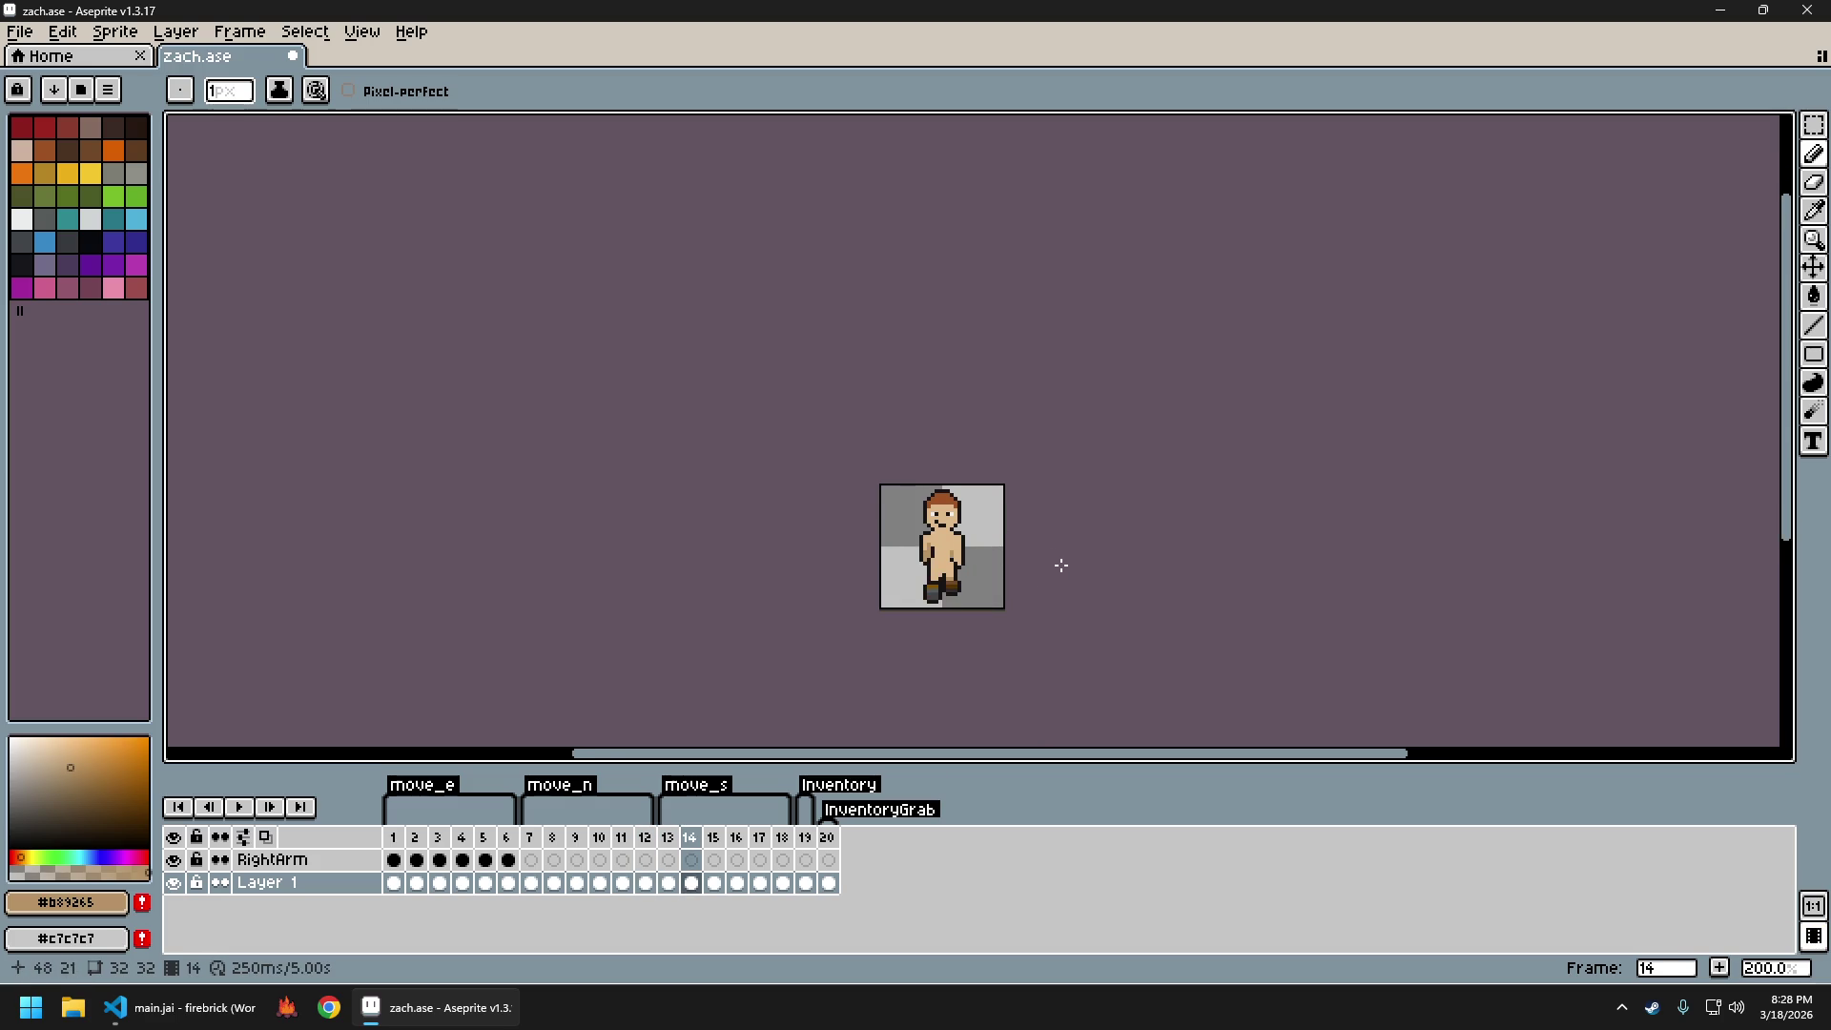
{"action": "left_click_drag", "start_coordinate": [1065, 566], "coordinate": [992, 588]}
{"action": "key", "text": "Left"}
{"action": "key", "text": "Right"}
{"action": "key", "text": "Left"}
{"action": "key", "text": "Right"}
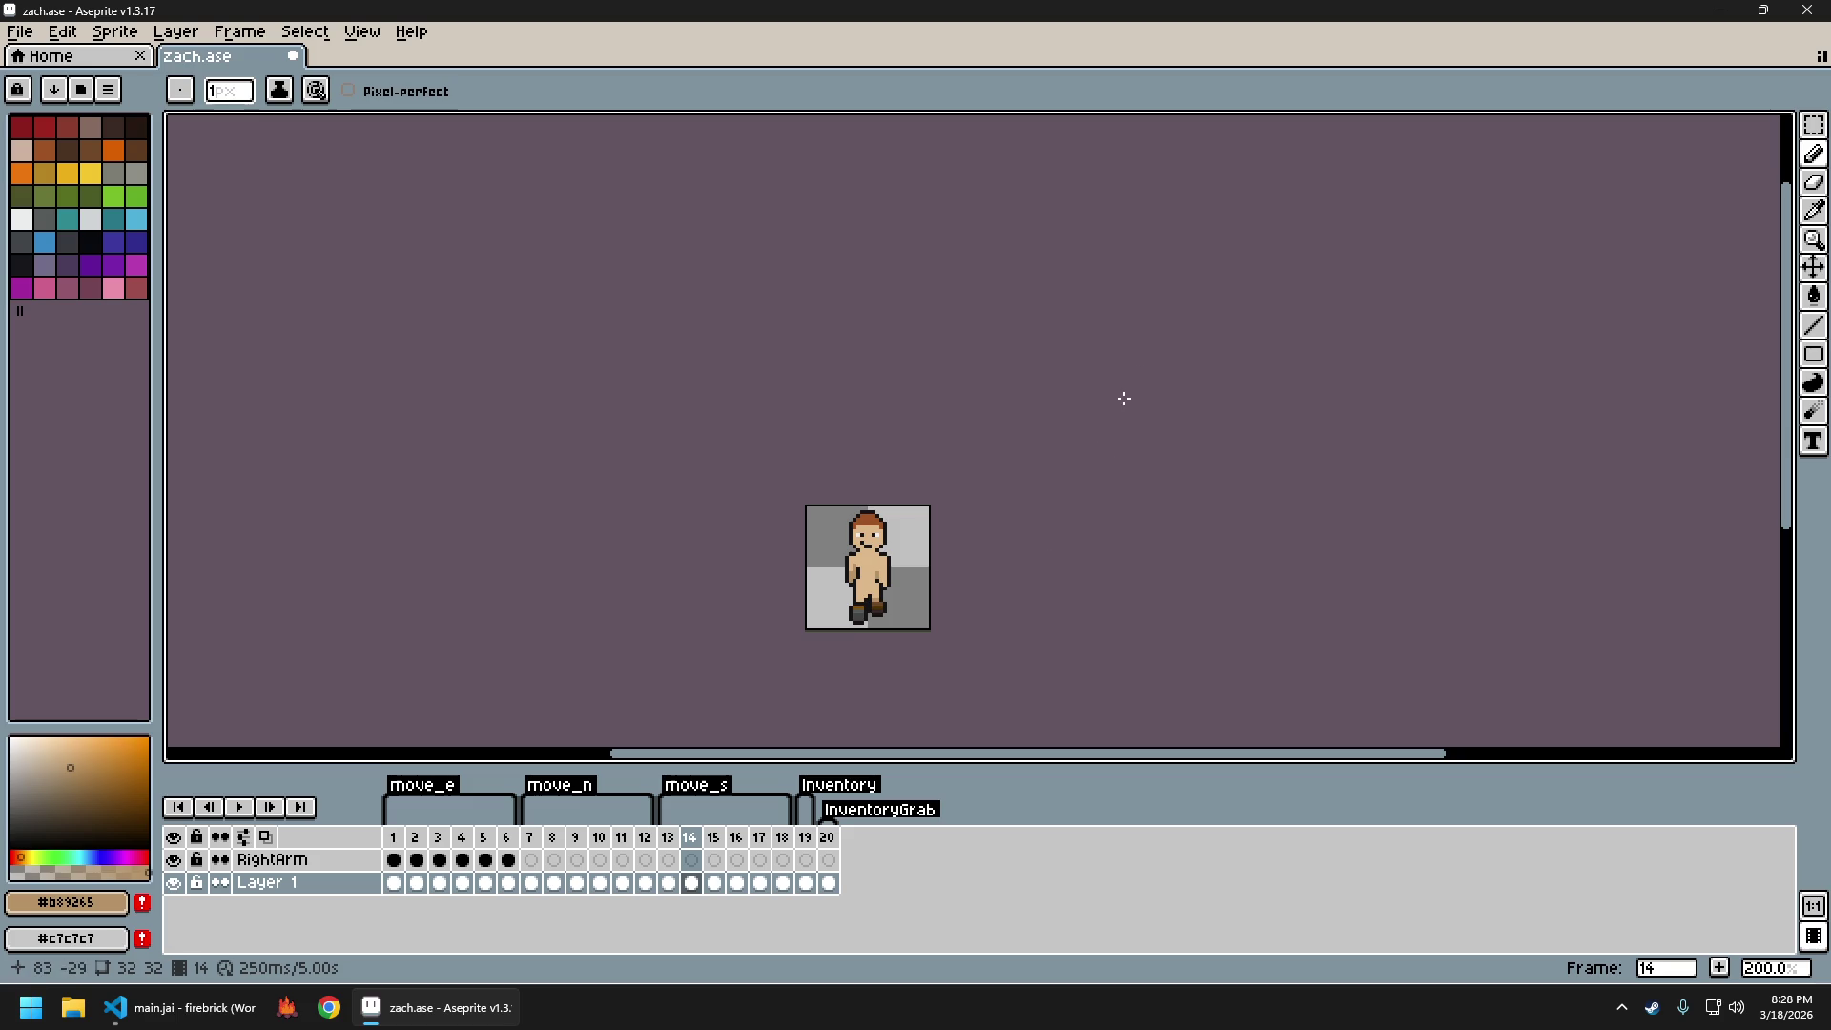
Quit Aseprite choosing Don't Save and launch the firebrick game
{"action": "left_click", "coordinate": [1805, 13]}
{"action": "left_click", "coordinate": [918, 555]}
{"action": "left_click", "coordinate": [287, 1007]}
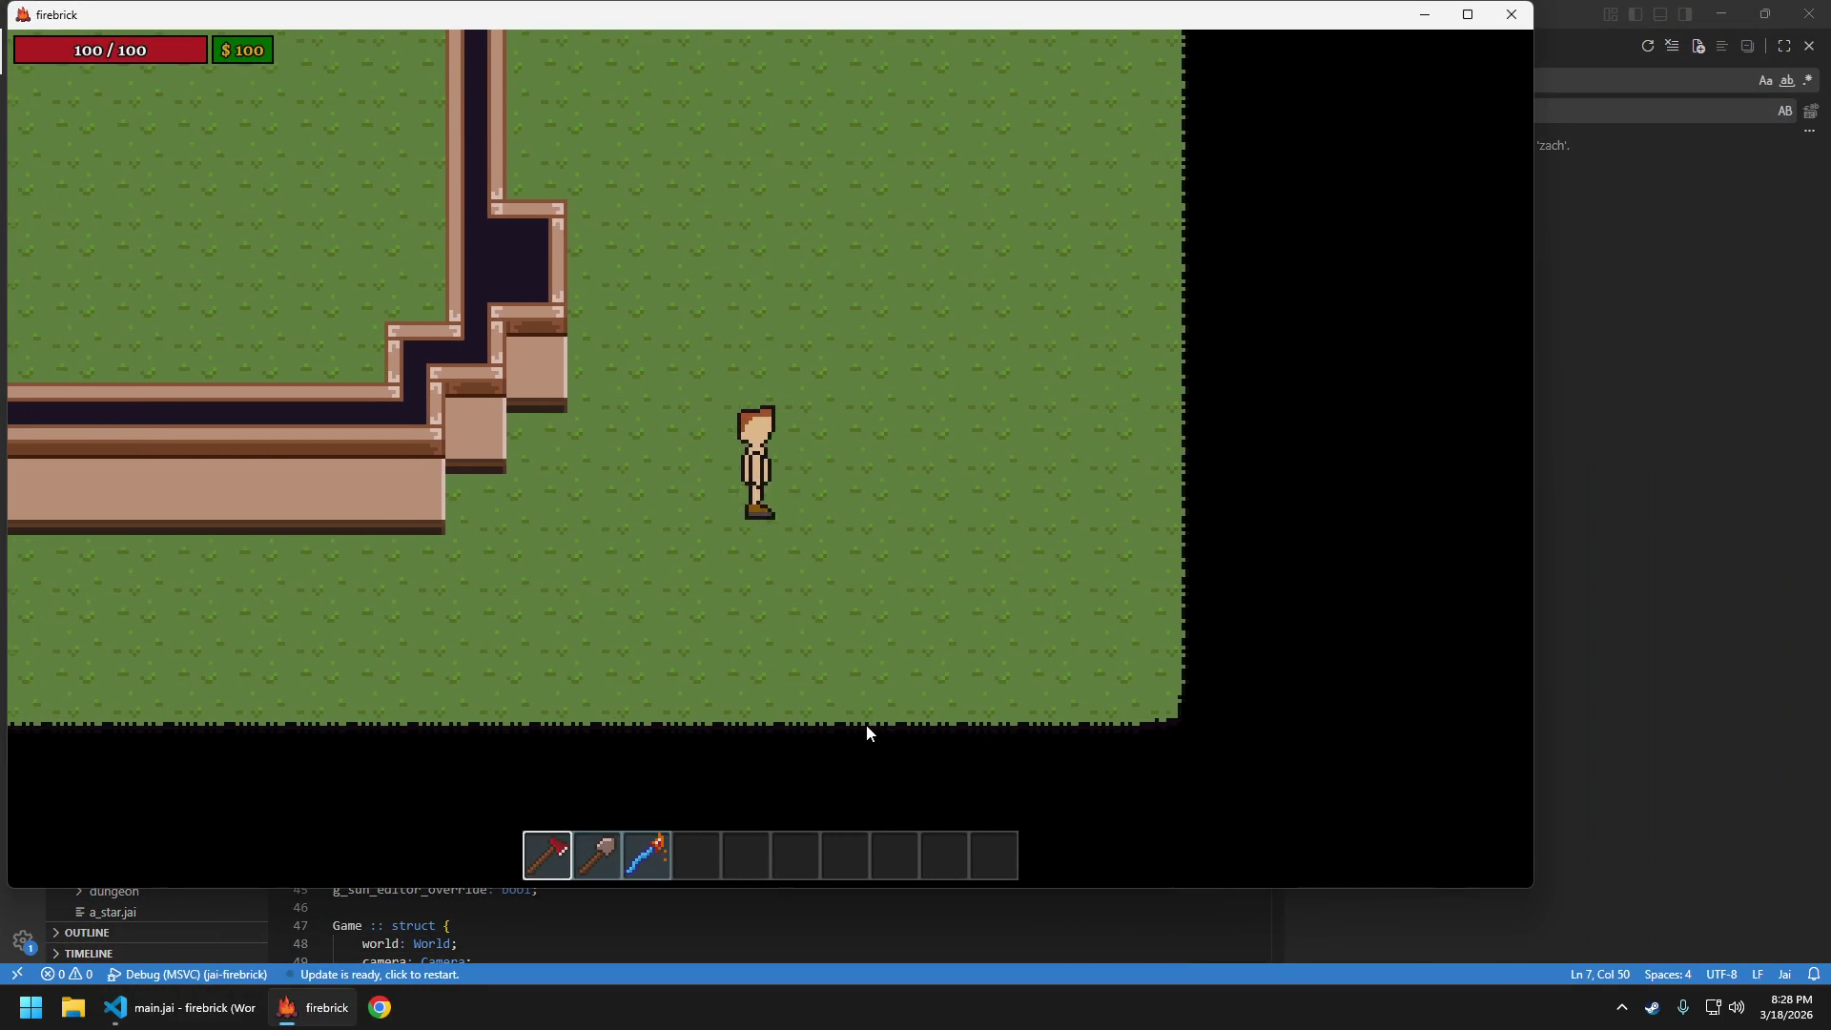
Walk the character up, down, left and right with WASD, then Escape back to the code editor
{"action": "key", "text": "s"}
{"action": "key", "text": "w"}
{"action": "key", "text": "d"}
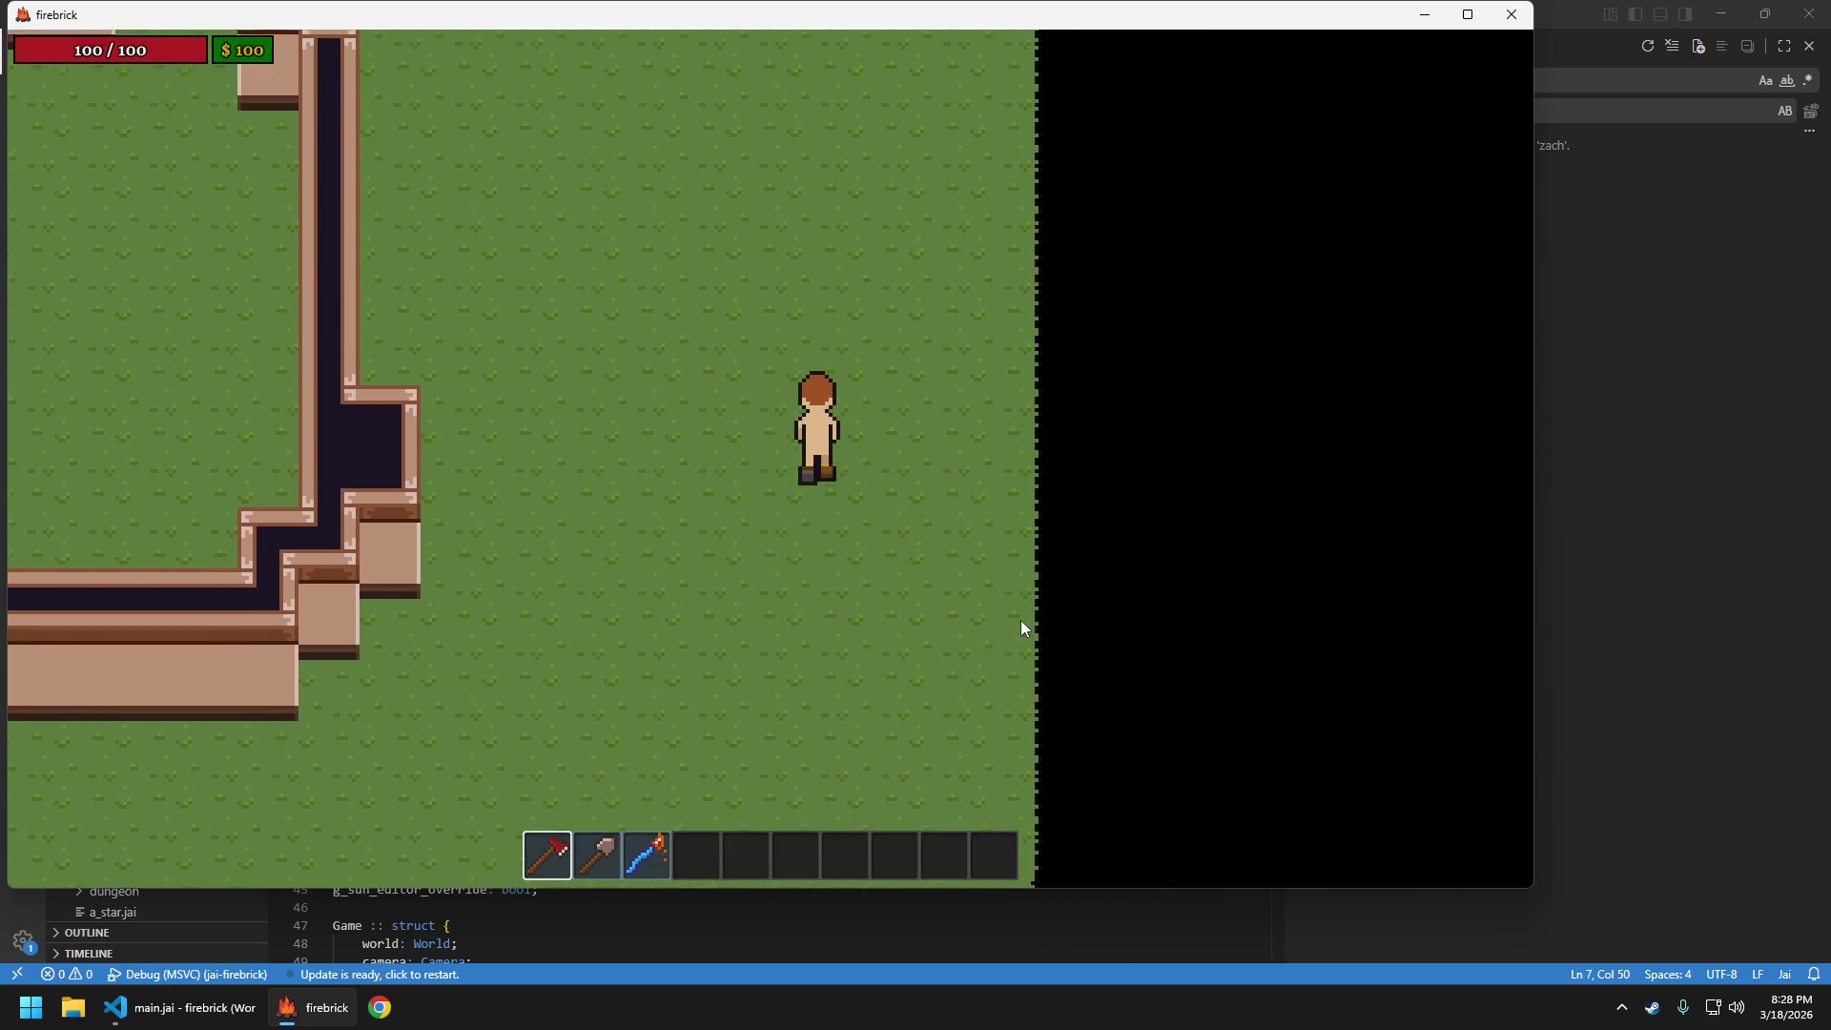
{"action": "key", "text": "a"}
{"action": "key", "text": "w"}
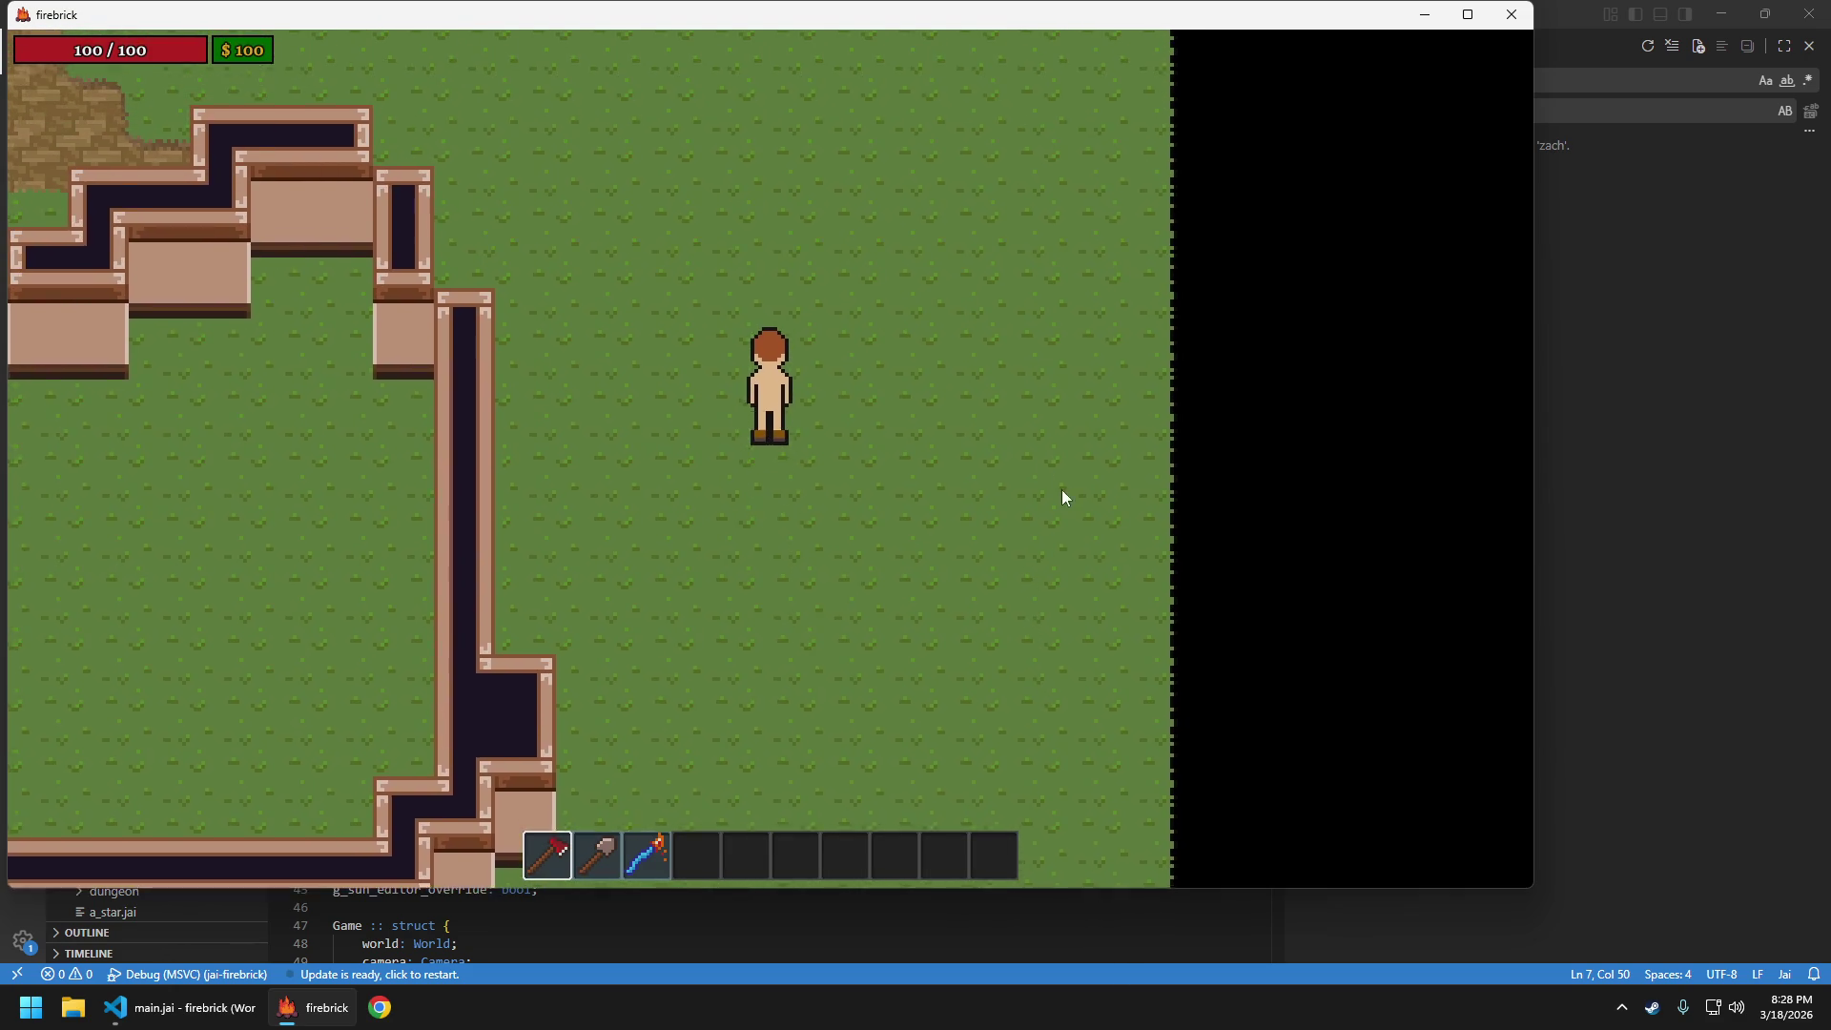
{"action": "key", "text": "s"}
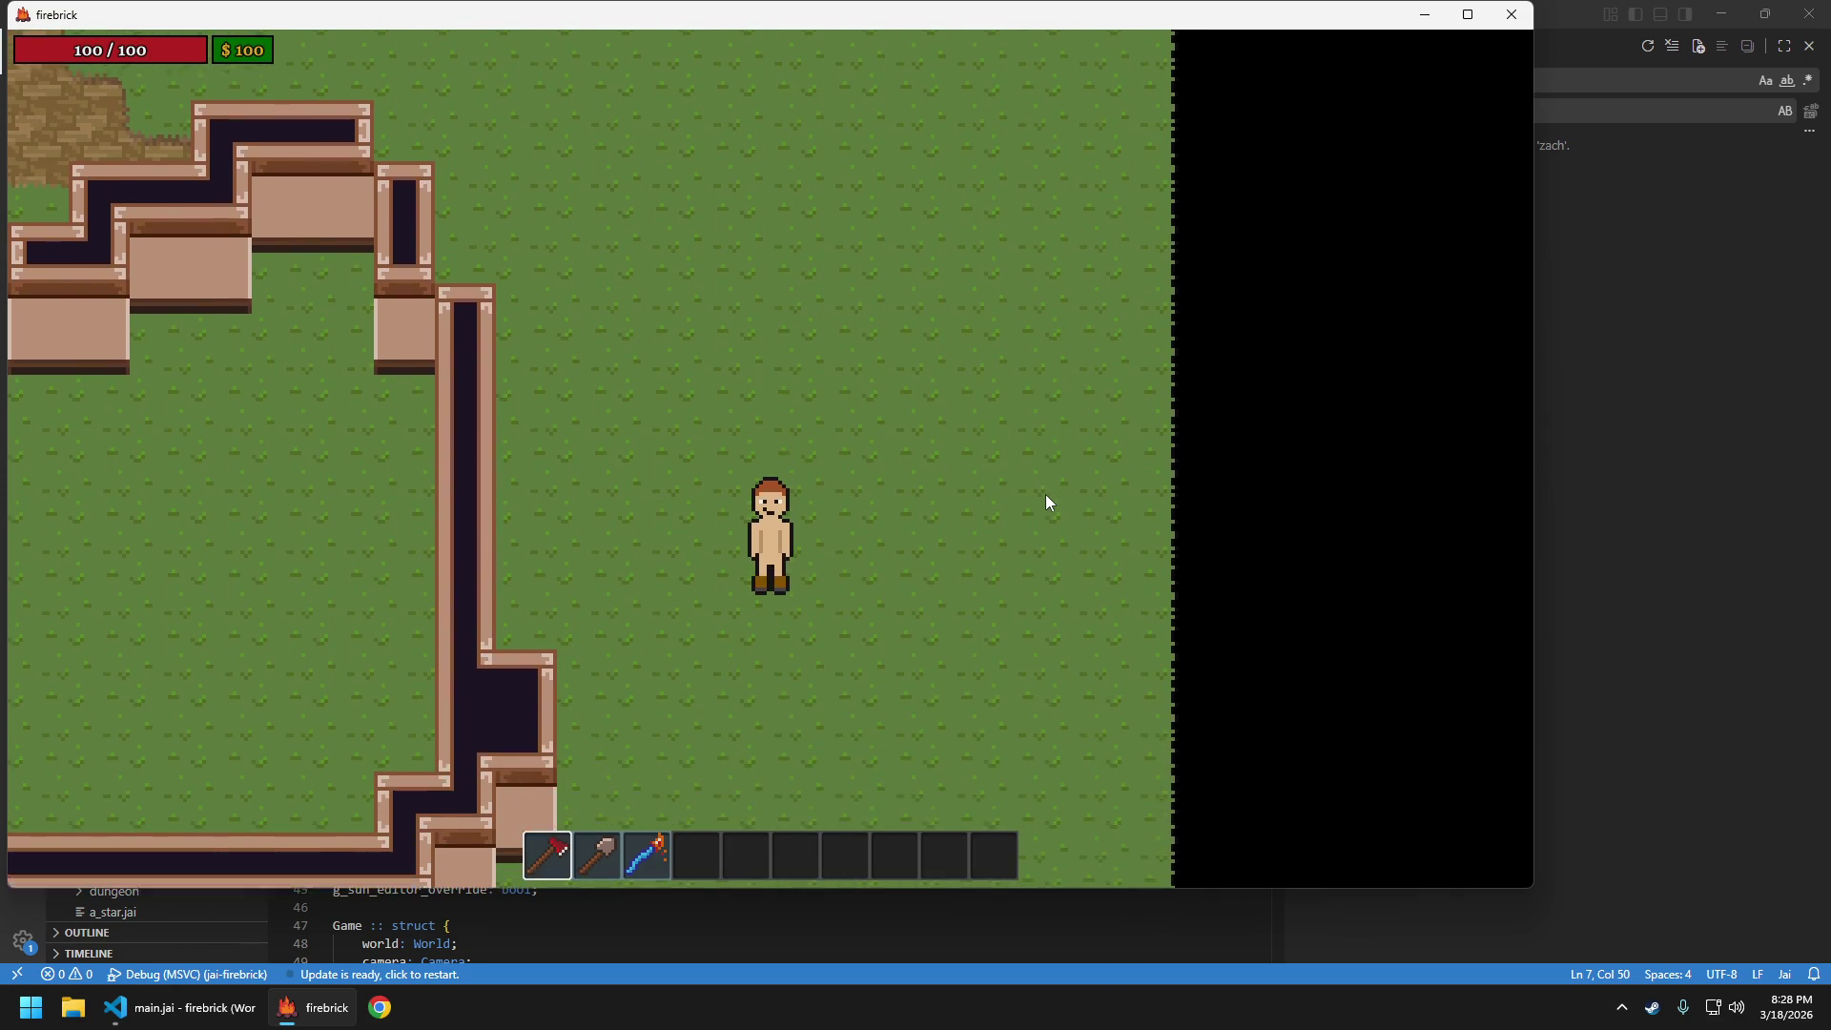
{"action": "key", "text": "w"}
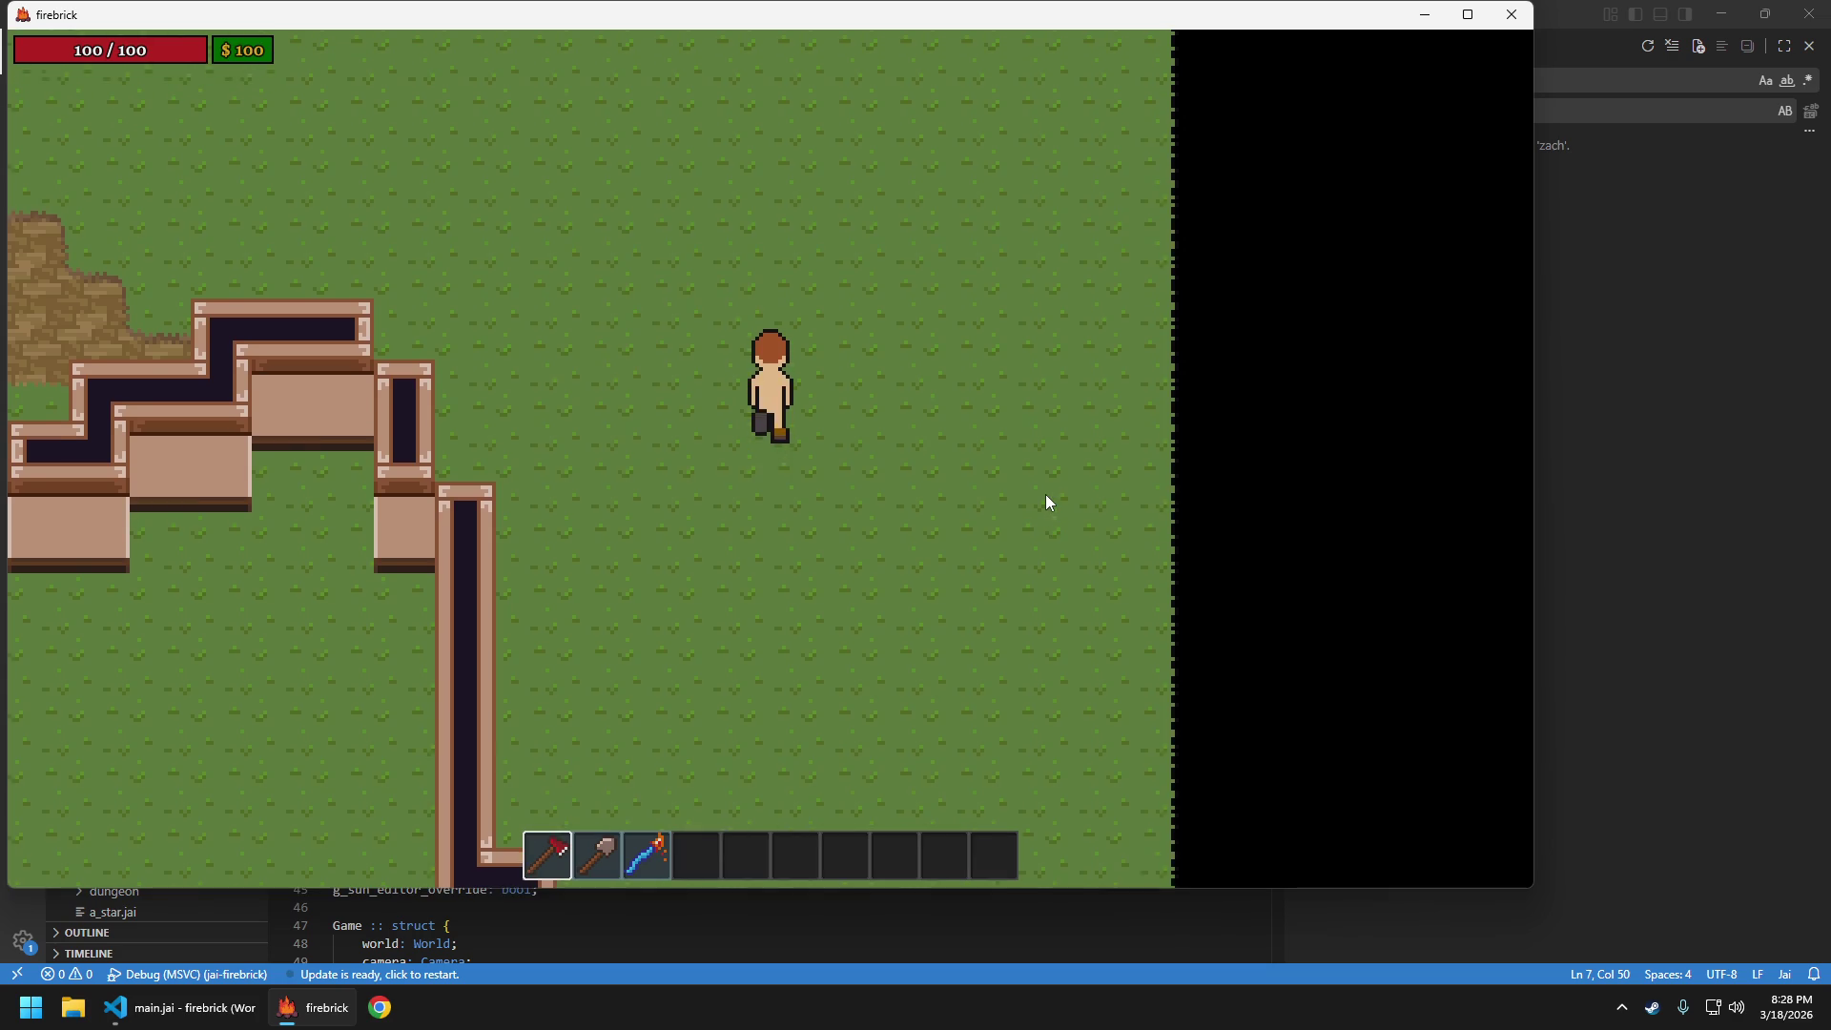
{"action": "key", "text": "s"}
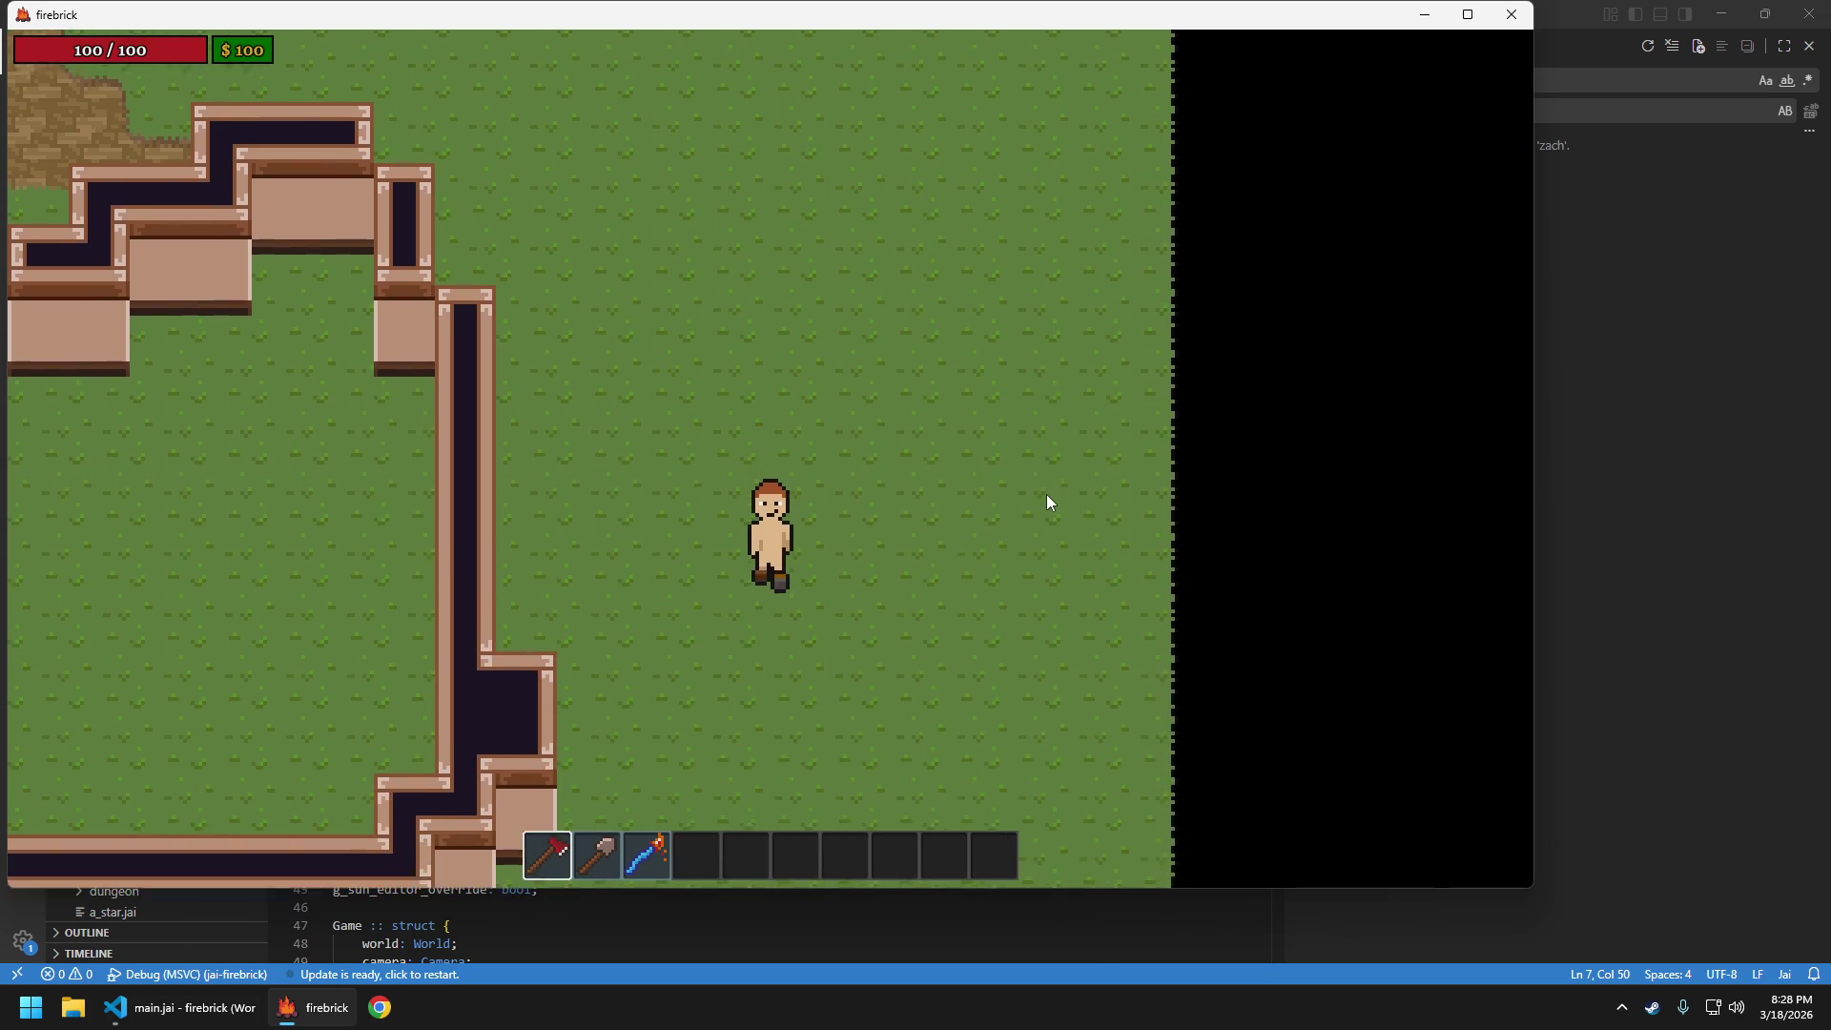
{"action": "key", "text": "d"}
{"action": "key", "text": "a"}
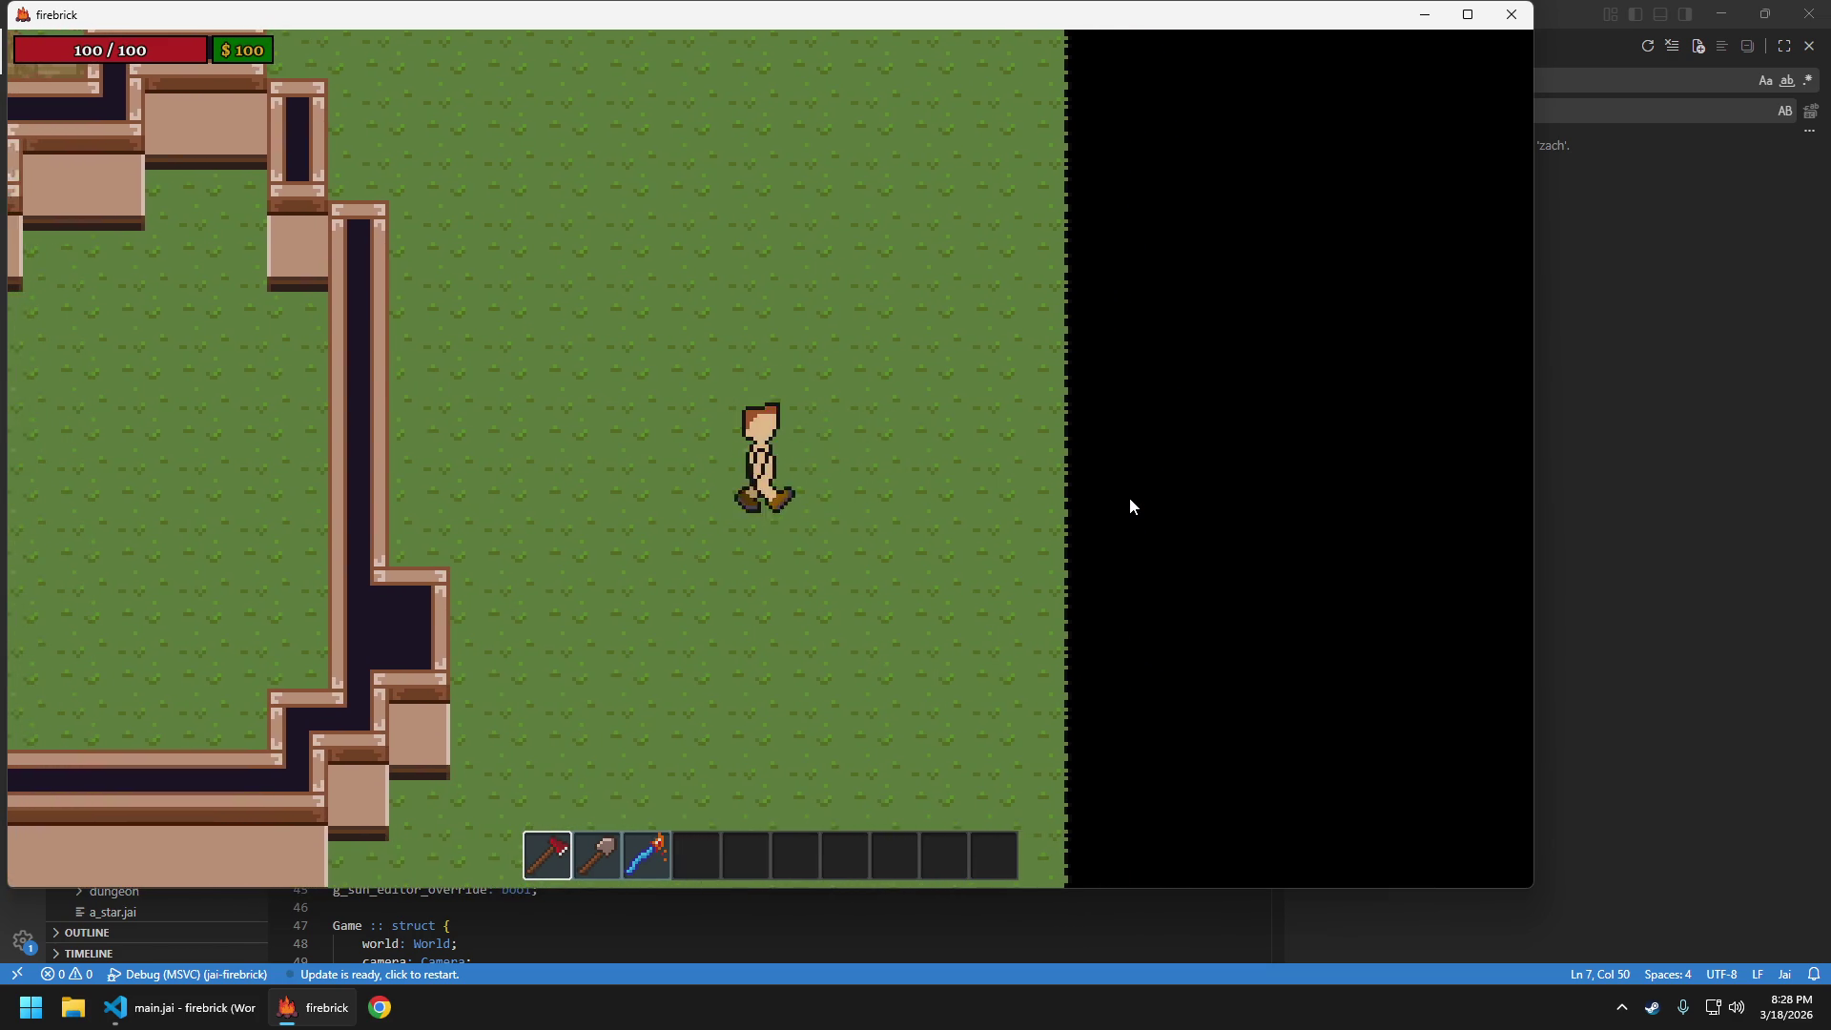
{"action": "key", "text": "w"}
{"action": "key", "text": "w"}
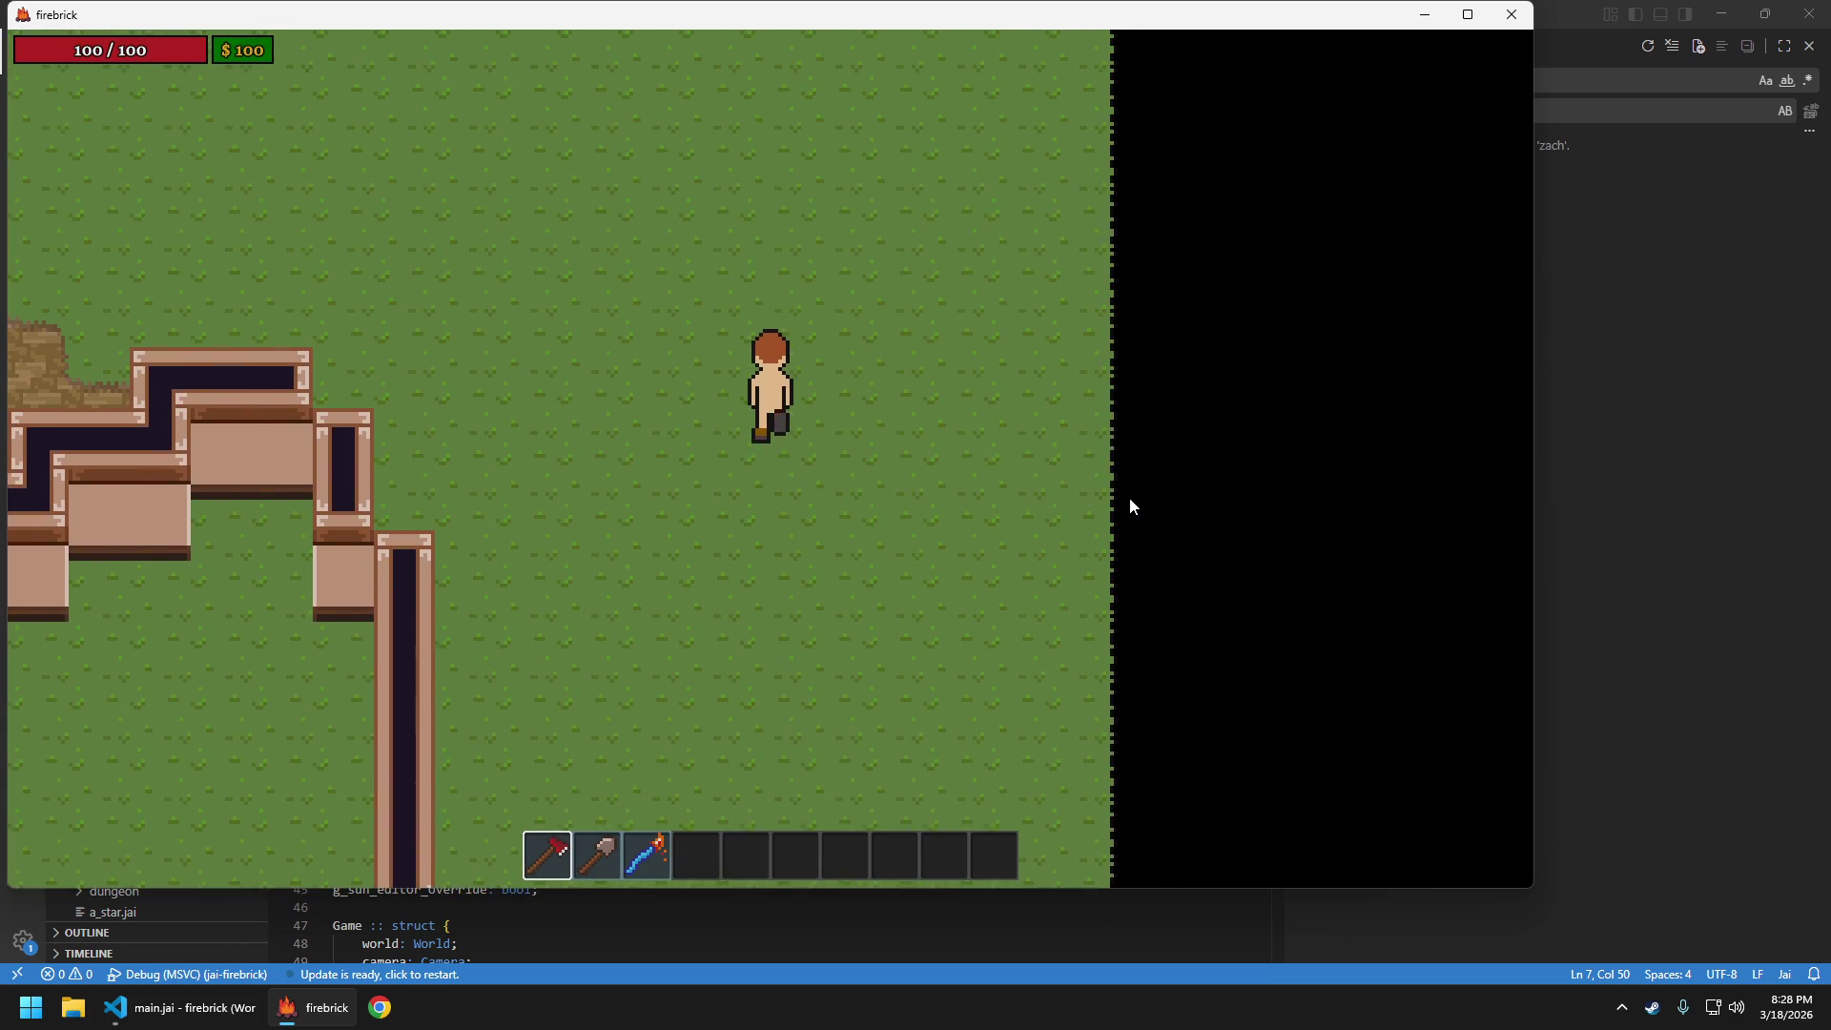
{"action": "key", "text": "s"}
{"action": "key", "text": "Escape"}
{"action": "left_click", "coordinate": [847, 385]}
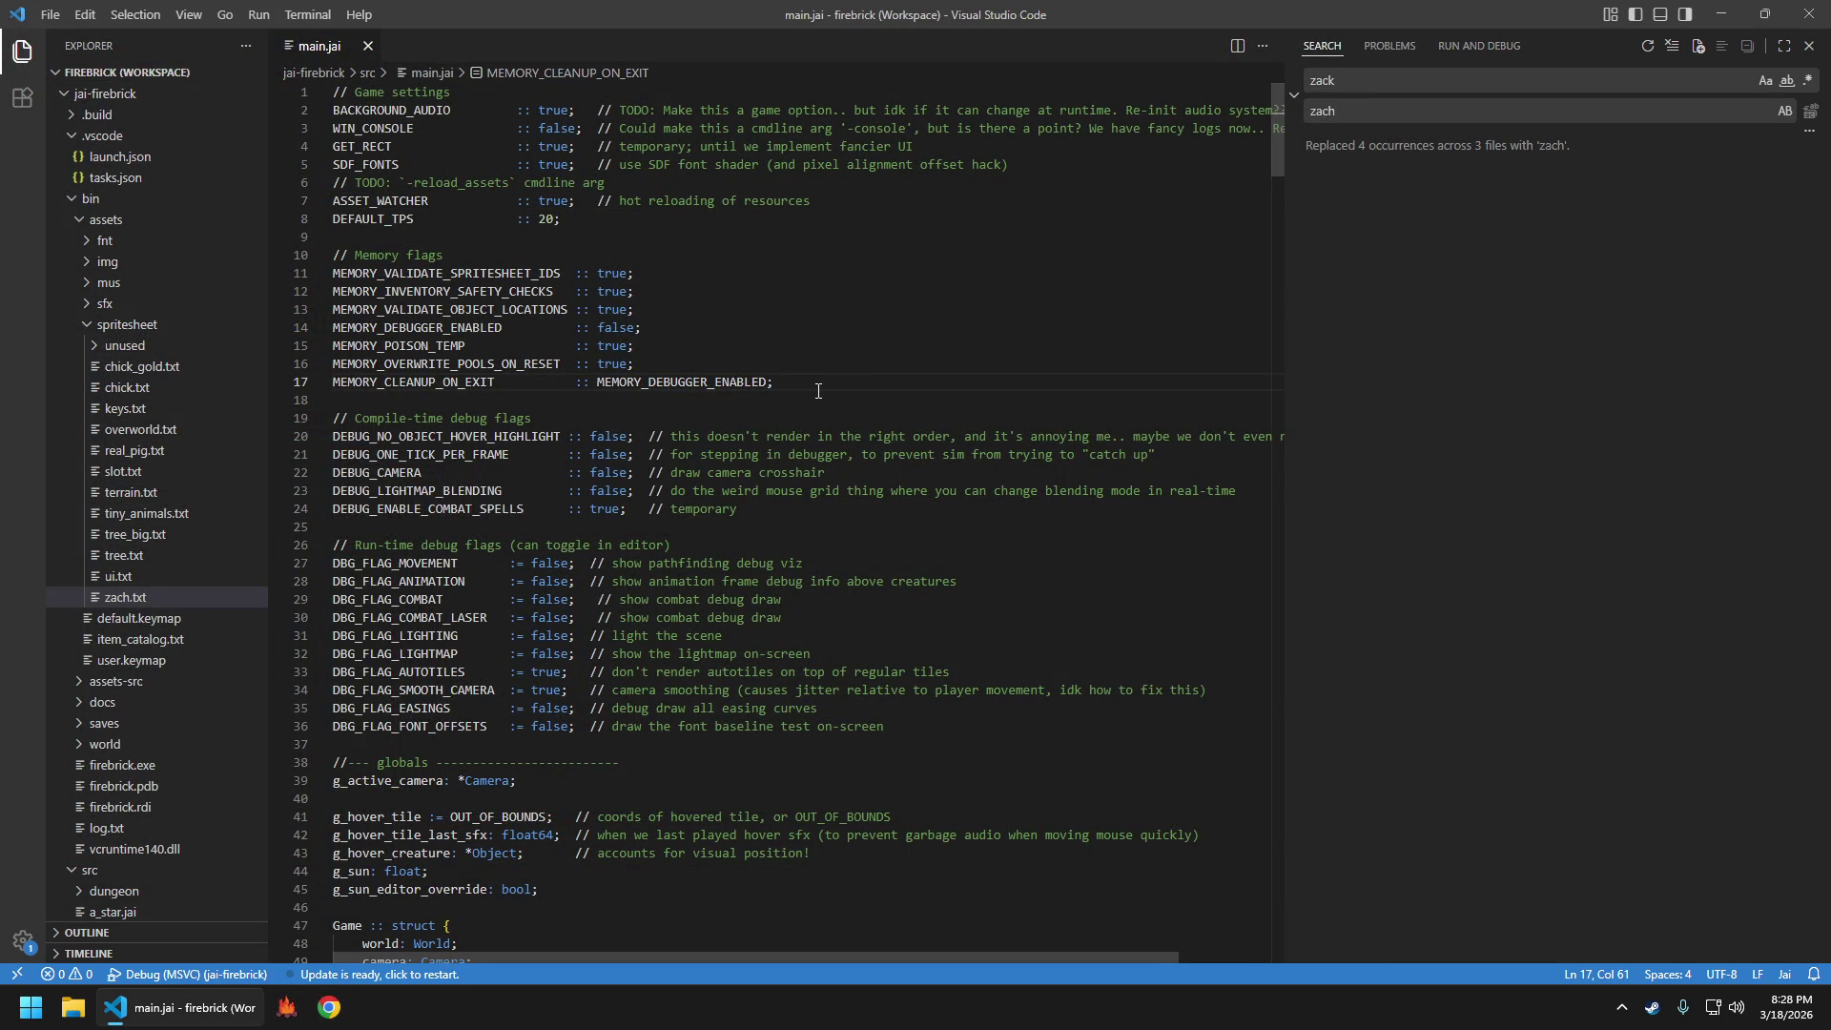
Open a Command Prompt in jai-firebrick, check git status and stage all changes
{"action": "key", "text": "ctrl+shift+b"}
{"action": "key", "text": "Return"}
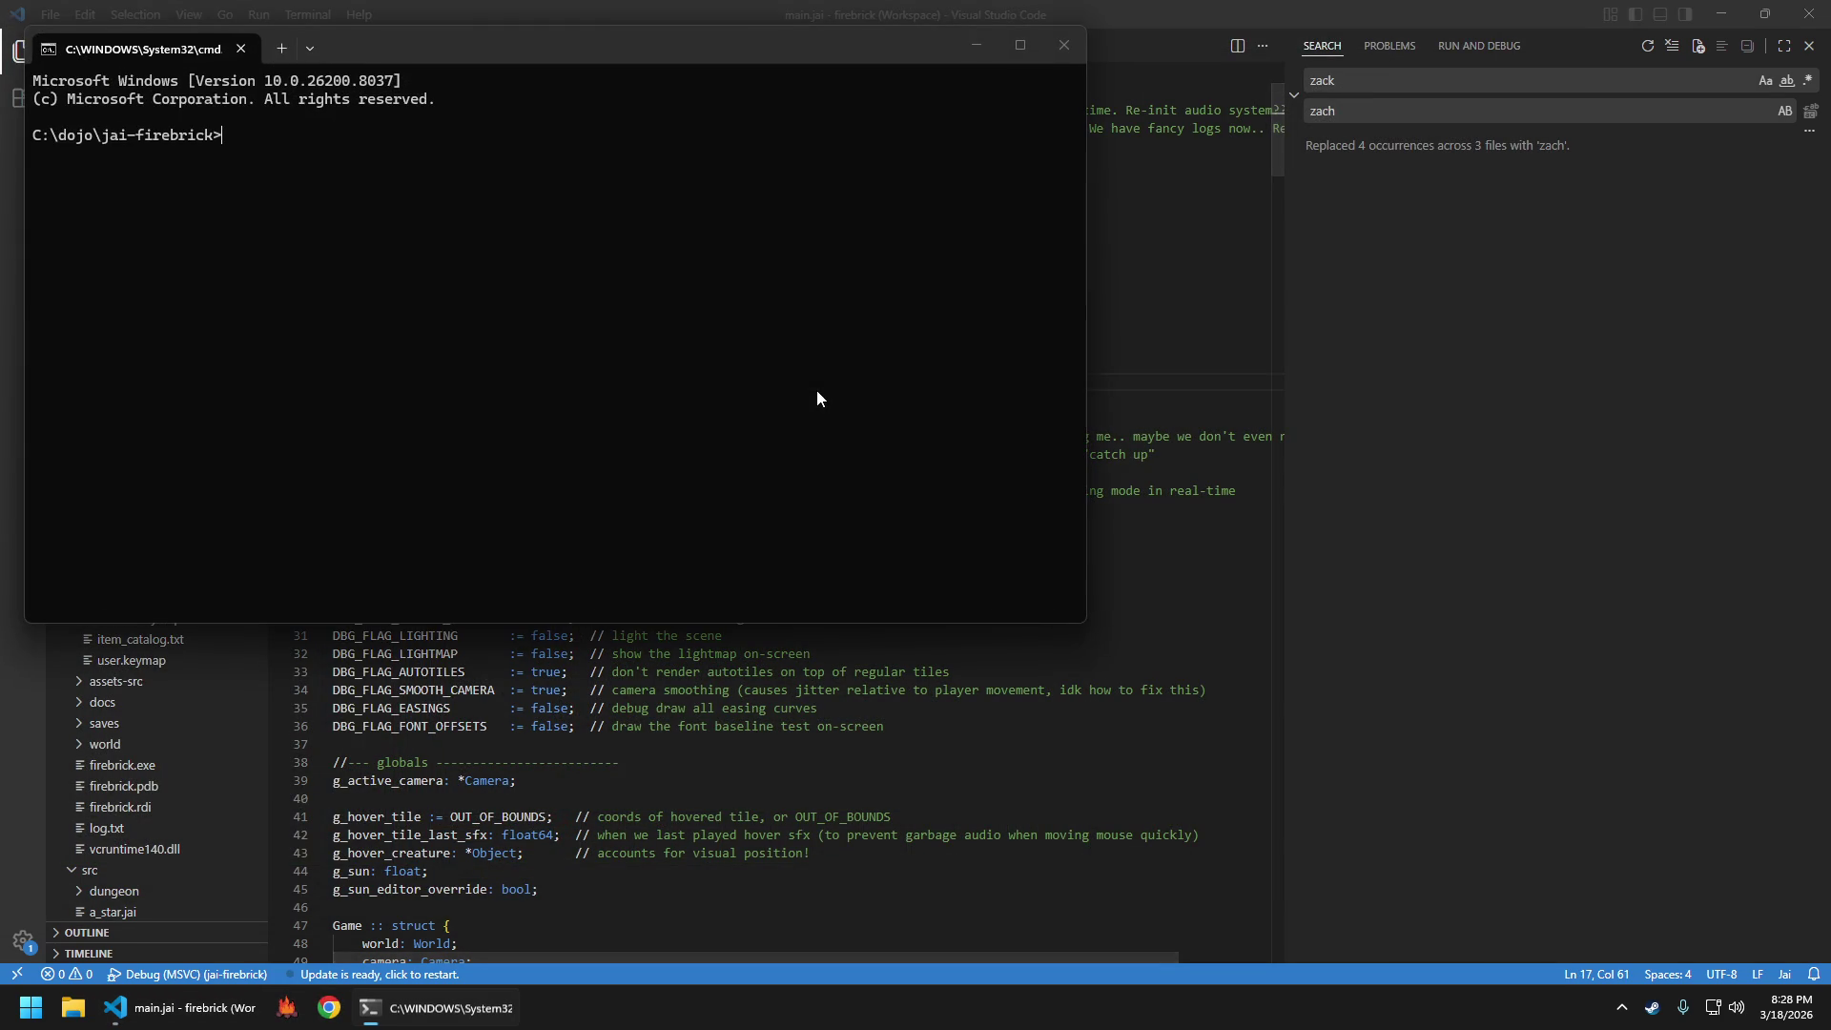
{"action": "type", "text": "git statu"}
{"action": "key", "text": "Return"}
{"action": "type", "text": "git add ."}
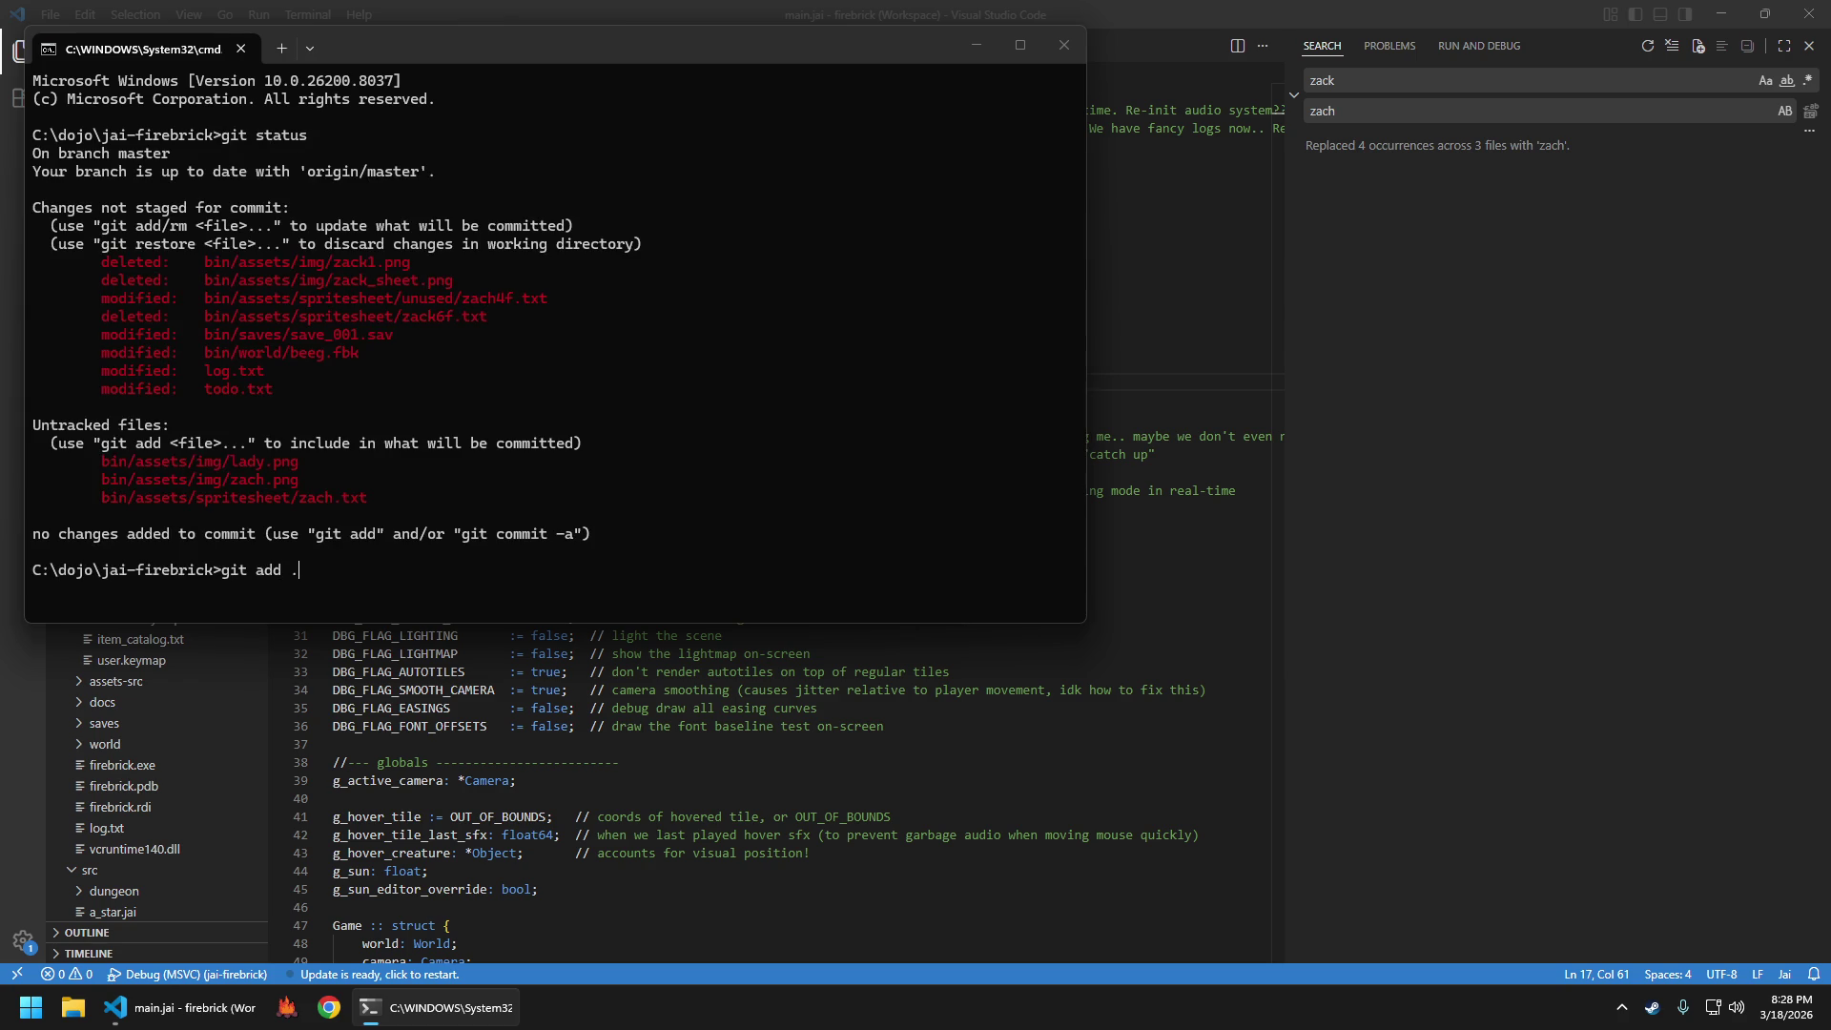
{"action": "key", "text": "Return"}
Commit as 'Tried to make better anims for player; kinda failed', push to origin master, and run the game
{"action": "type", "text": "gi"}
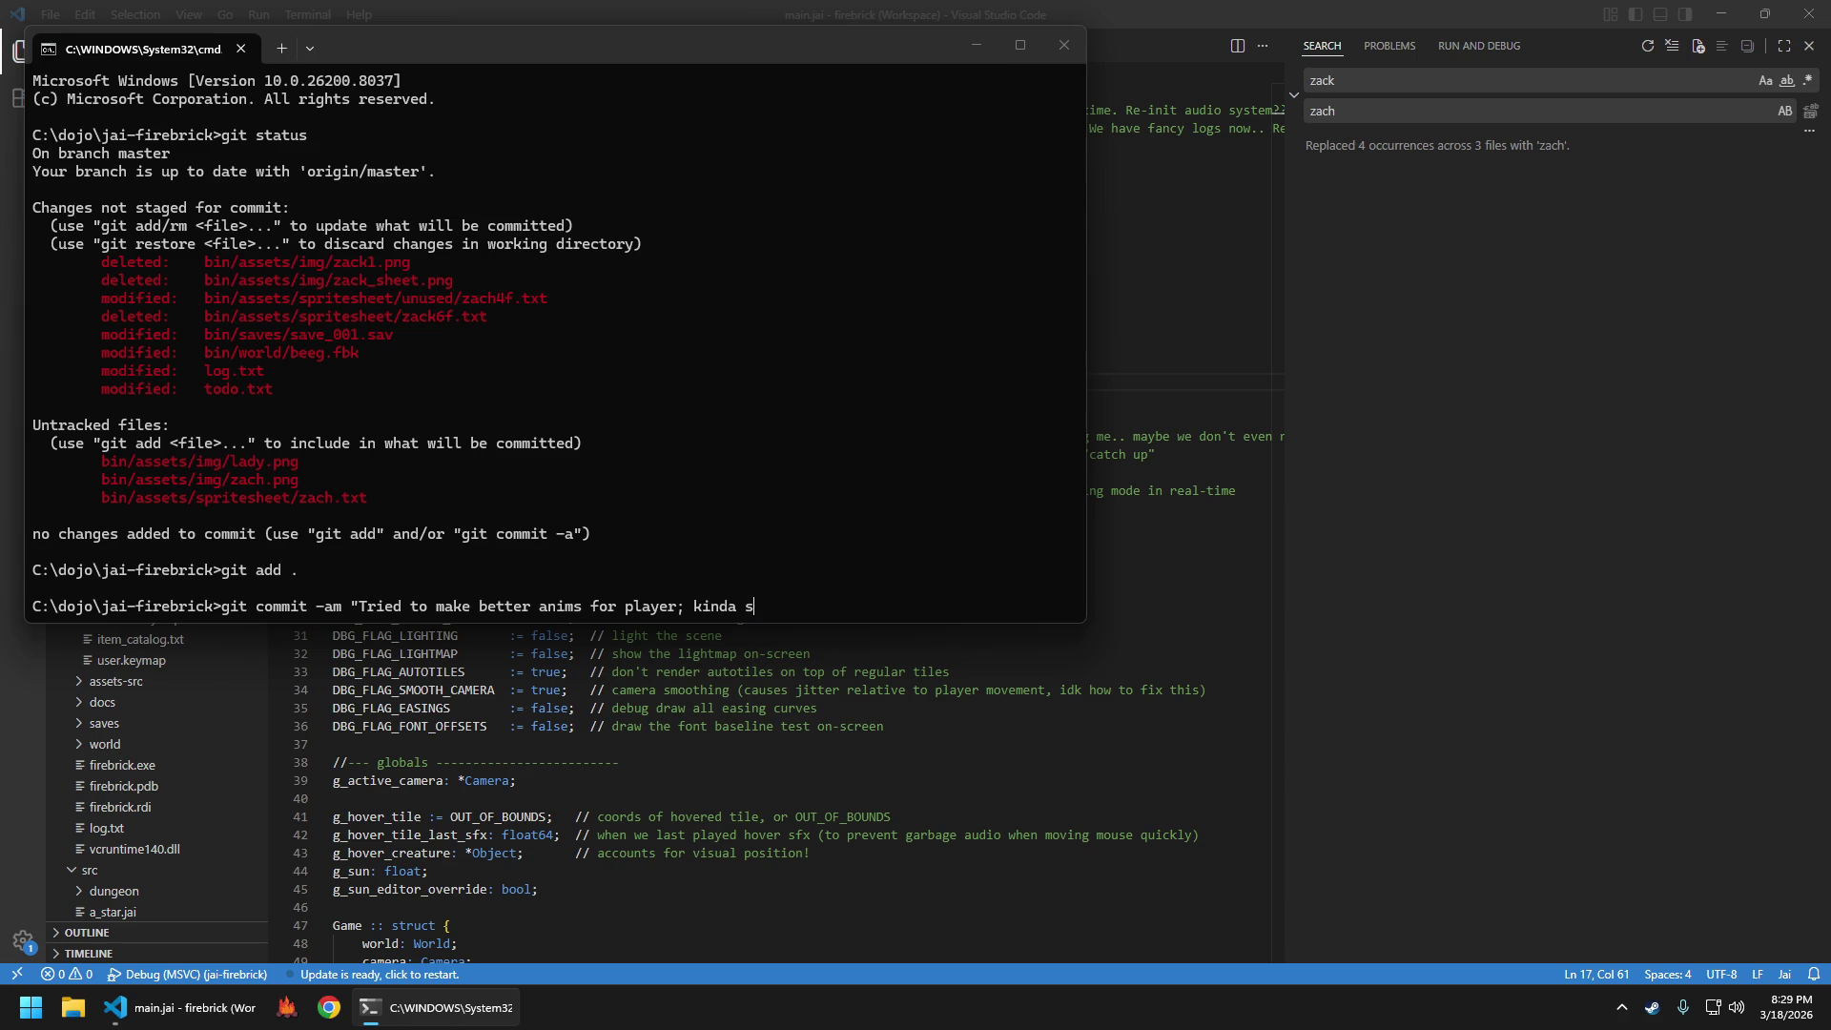
{"action": "type", "text": "failed"}
{"action": "key", "text": "Return"}
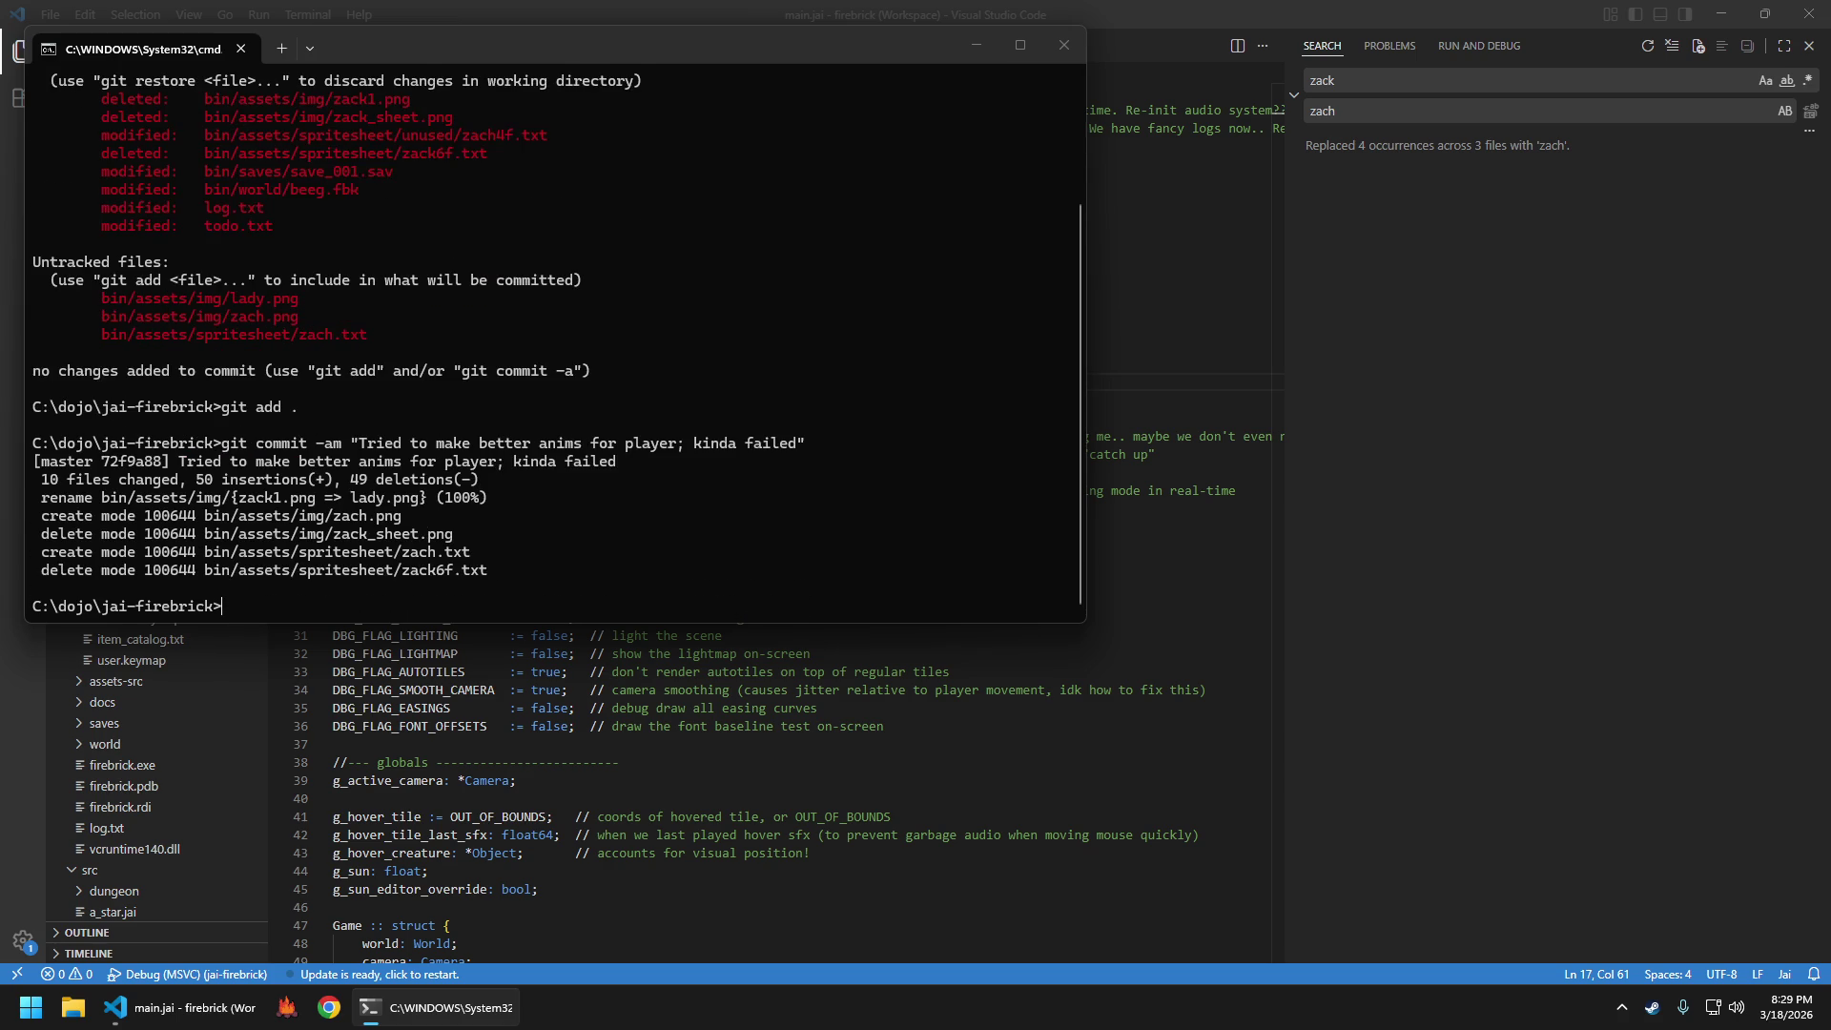
{"action": "type", "text": "git push"}
{"action": "key", "text": "Return"}
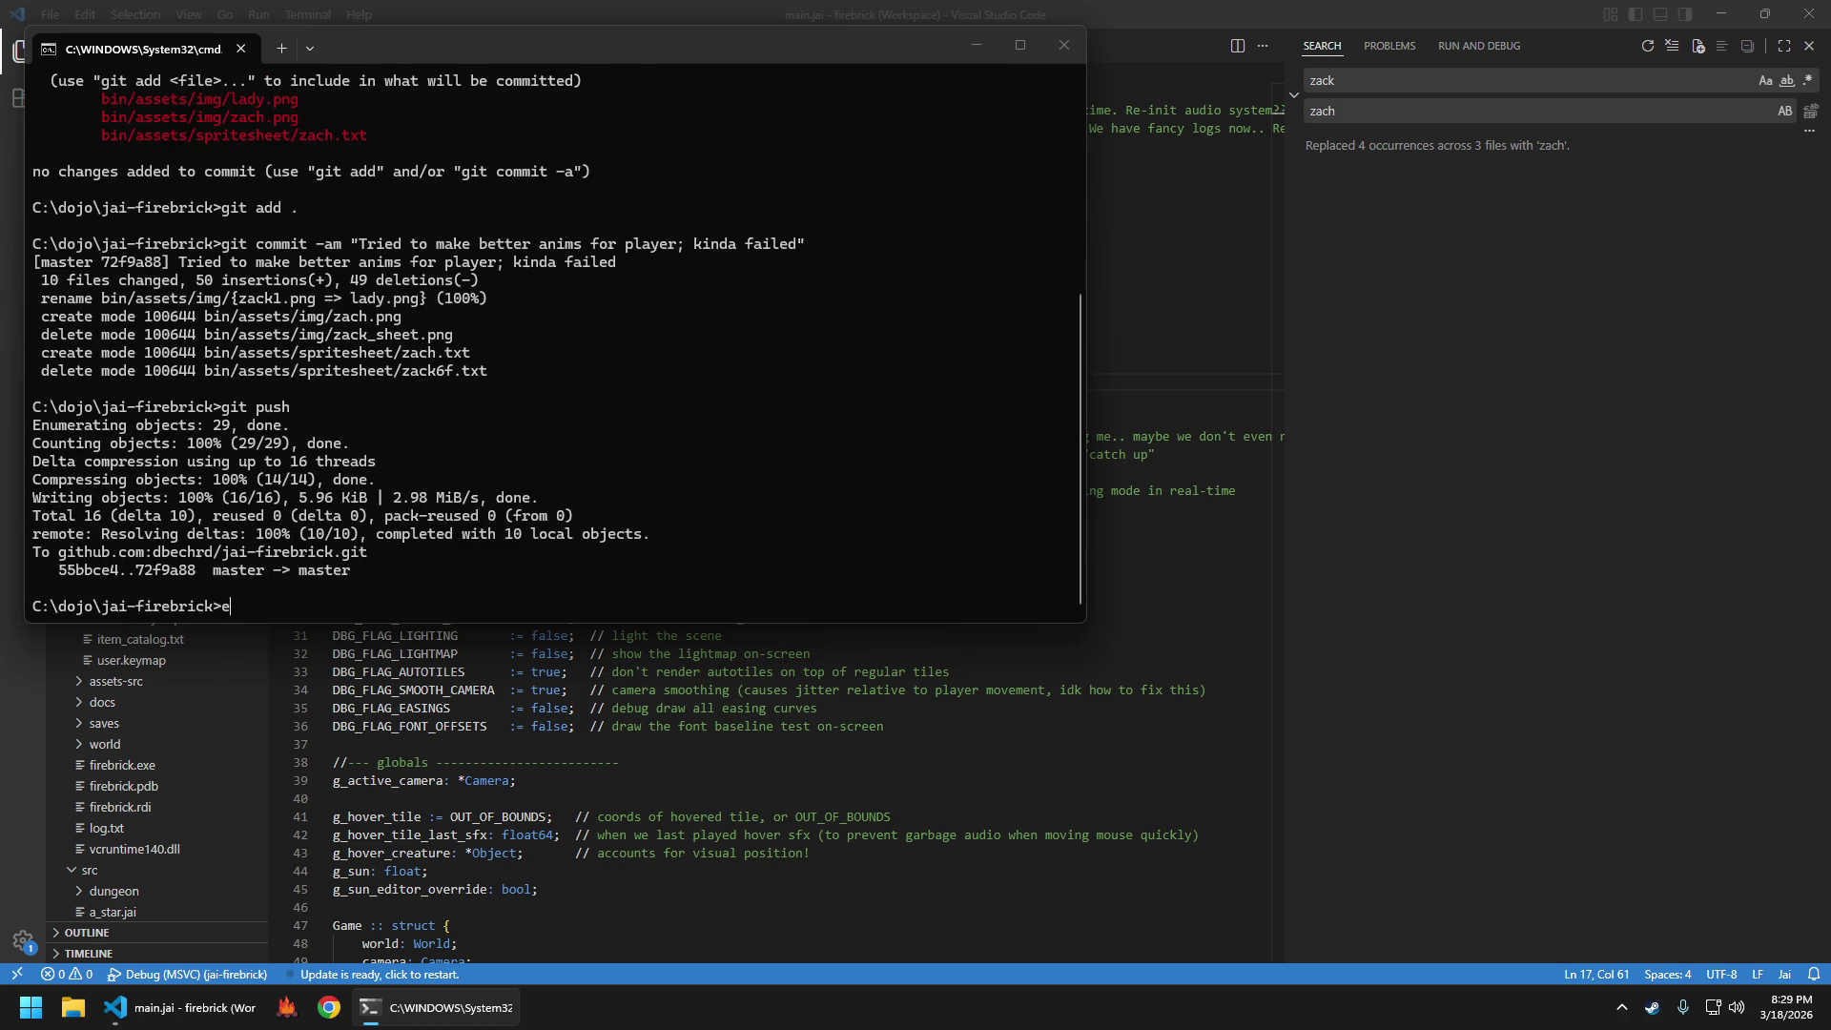
{"action": "key", "text": "alt+Tab"}
{"action": "key", "text": "F5"}
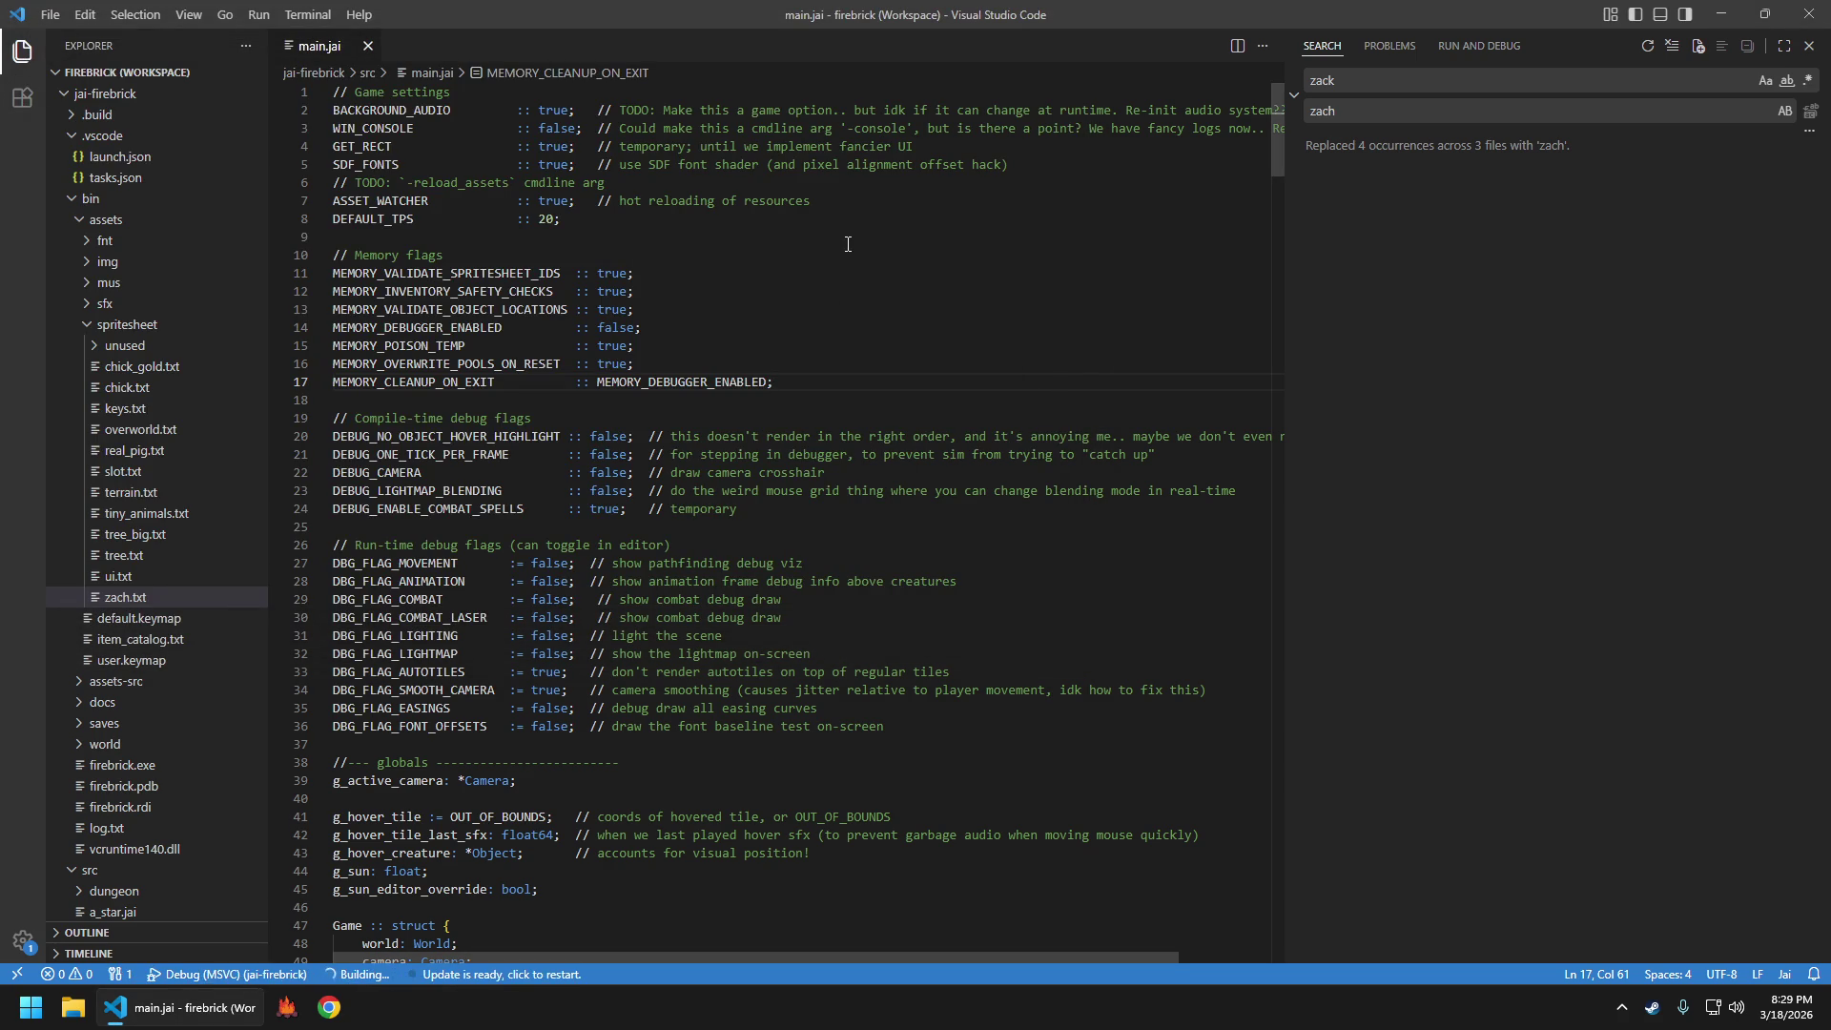
Walk the character up, down, left and right around the grass map
{"action": "key", "text": "w"}
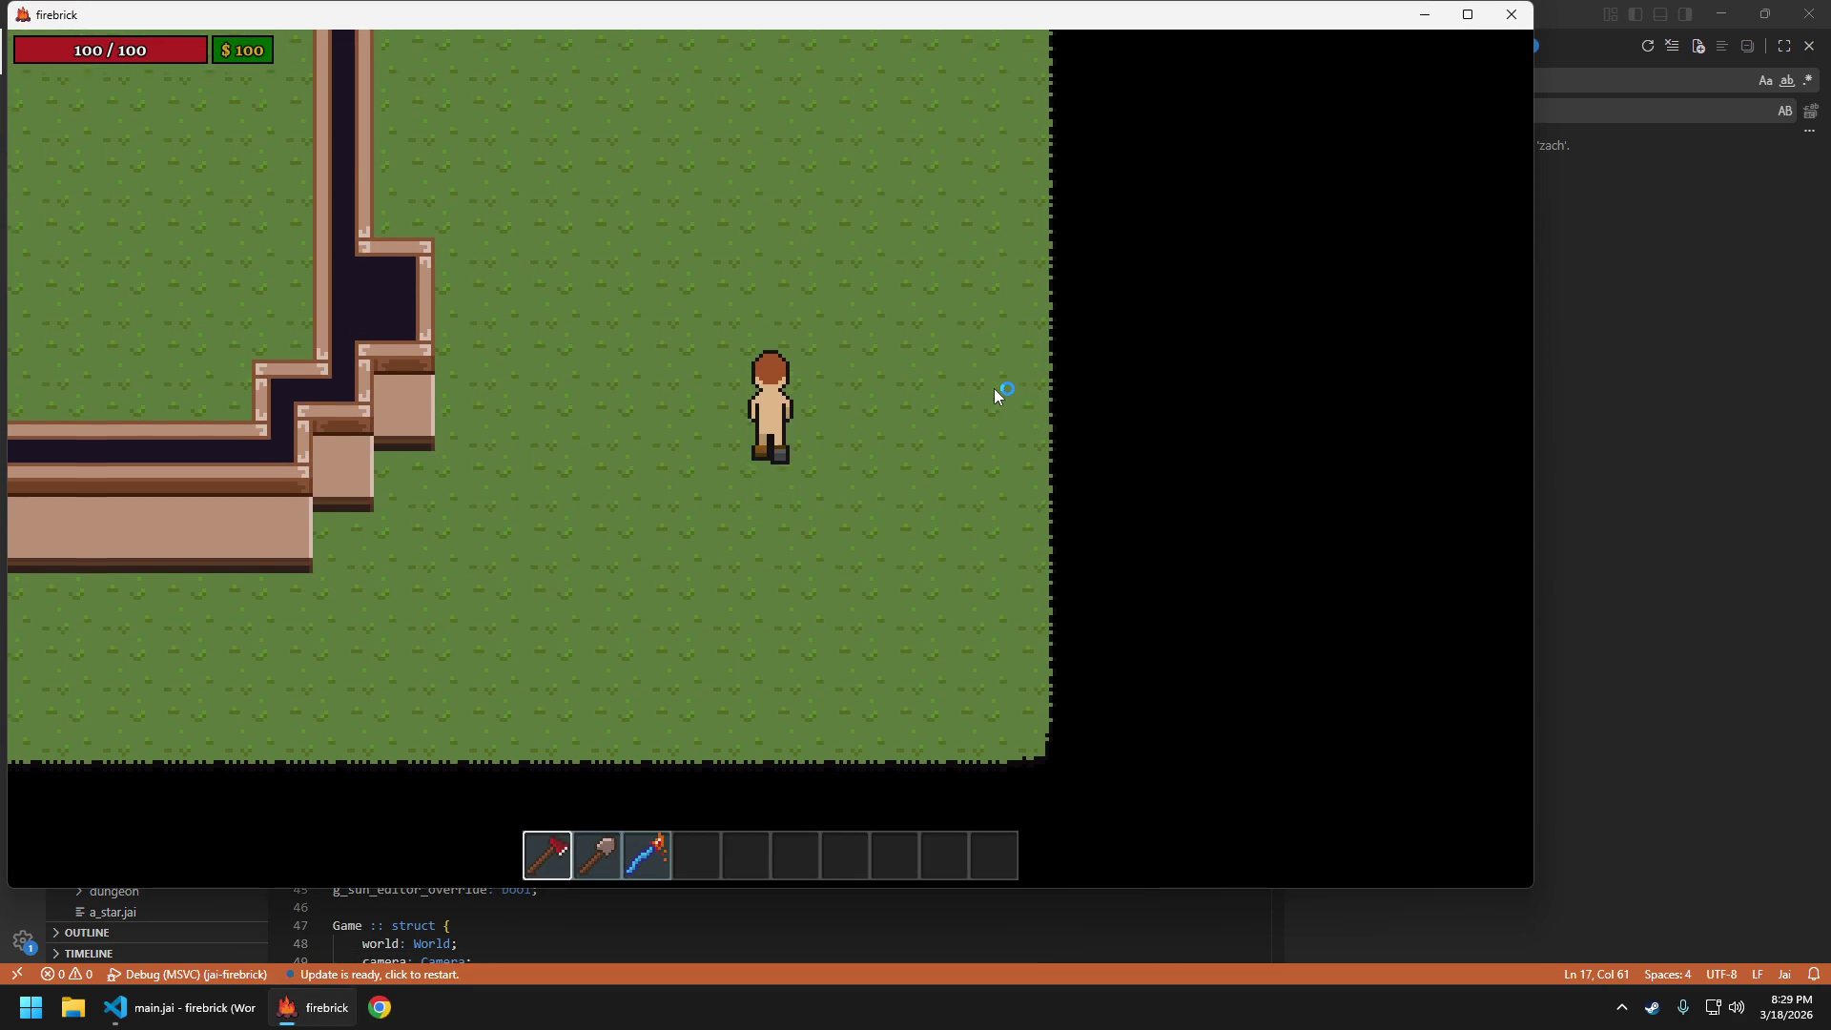
{"action": "key", "text": "s"}
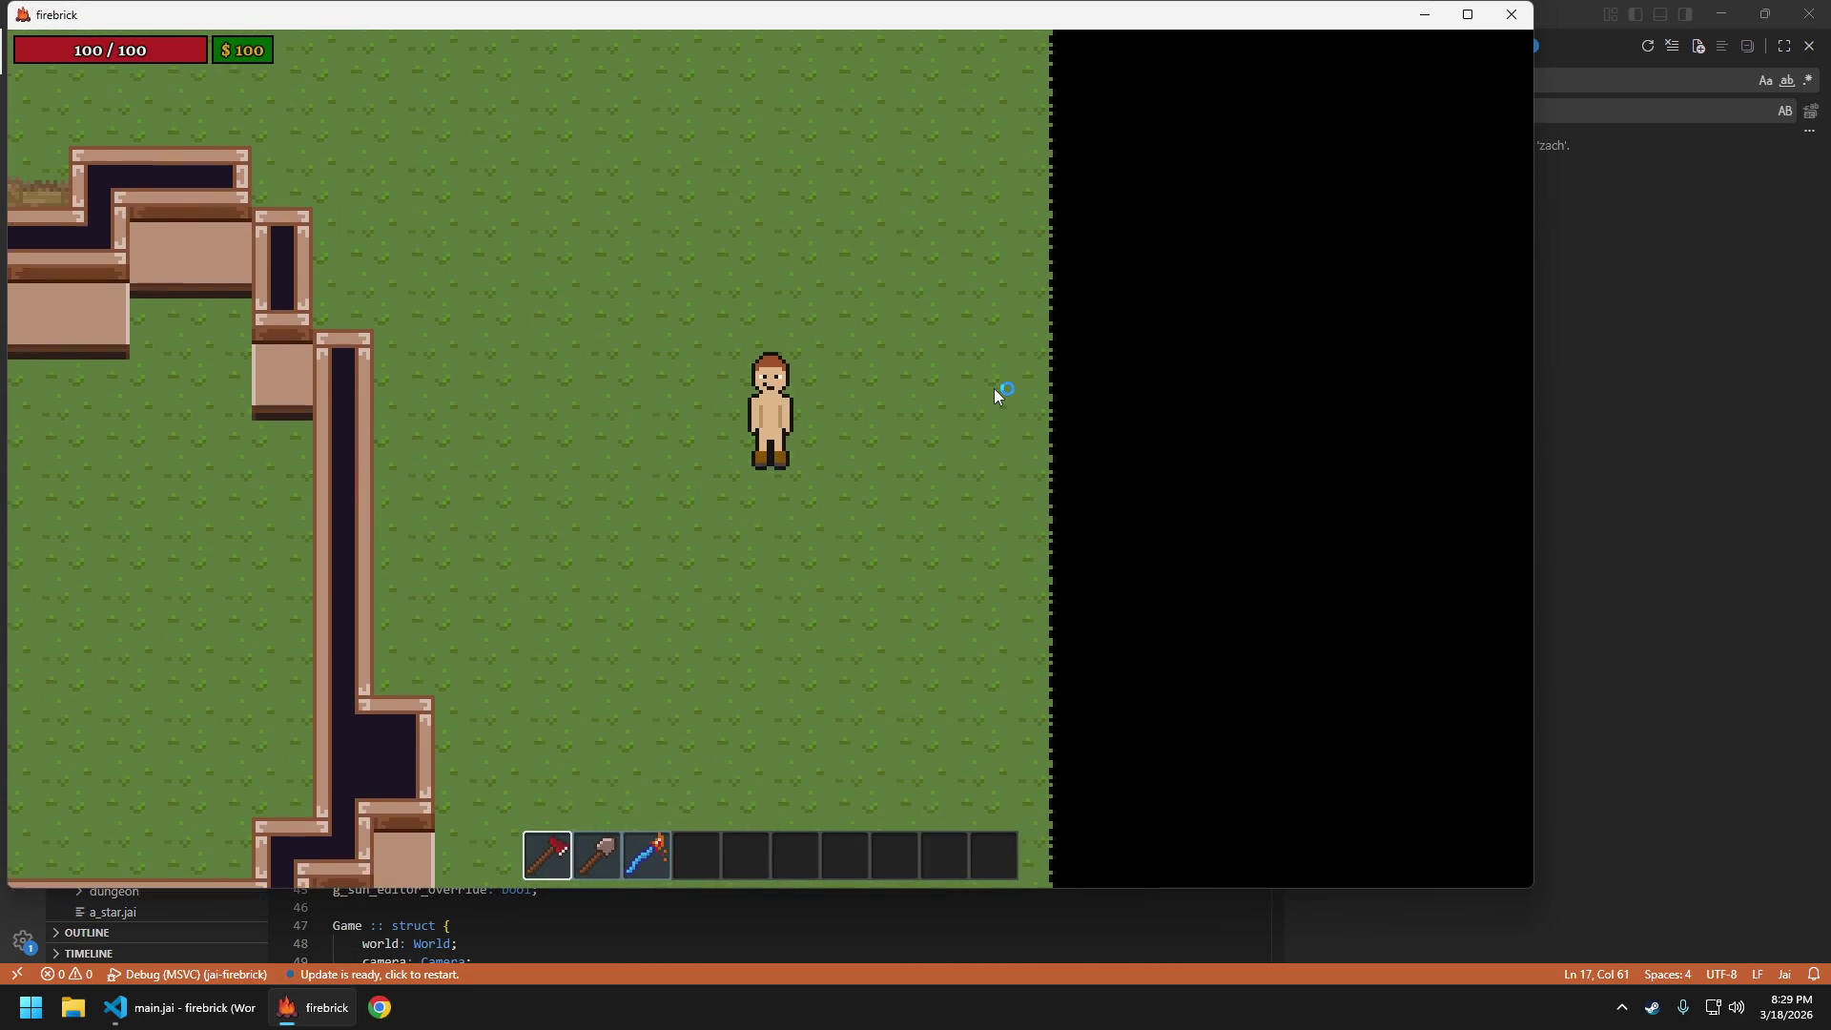
{"action": "key", "text": "a"}
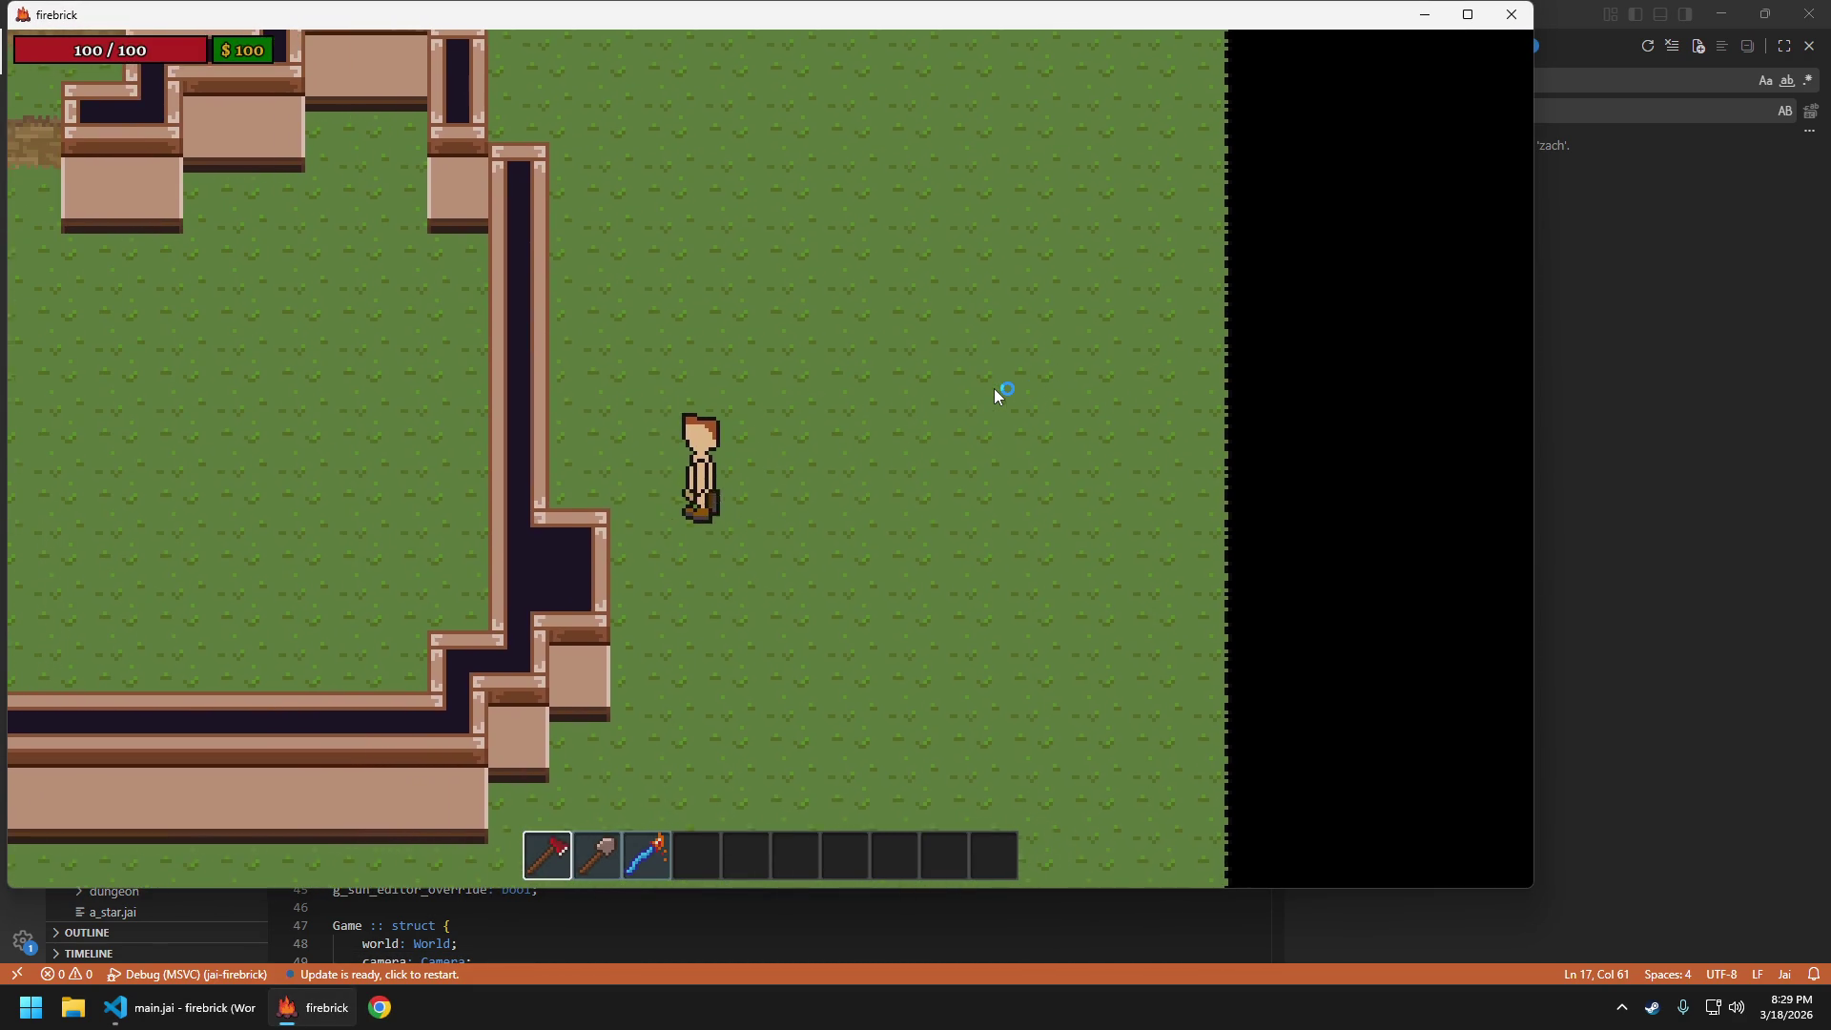
{"action": "key", "text": "d"}
{"action": "key", "text": "a"}
{"action": "key", "text": "w"}
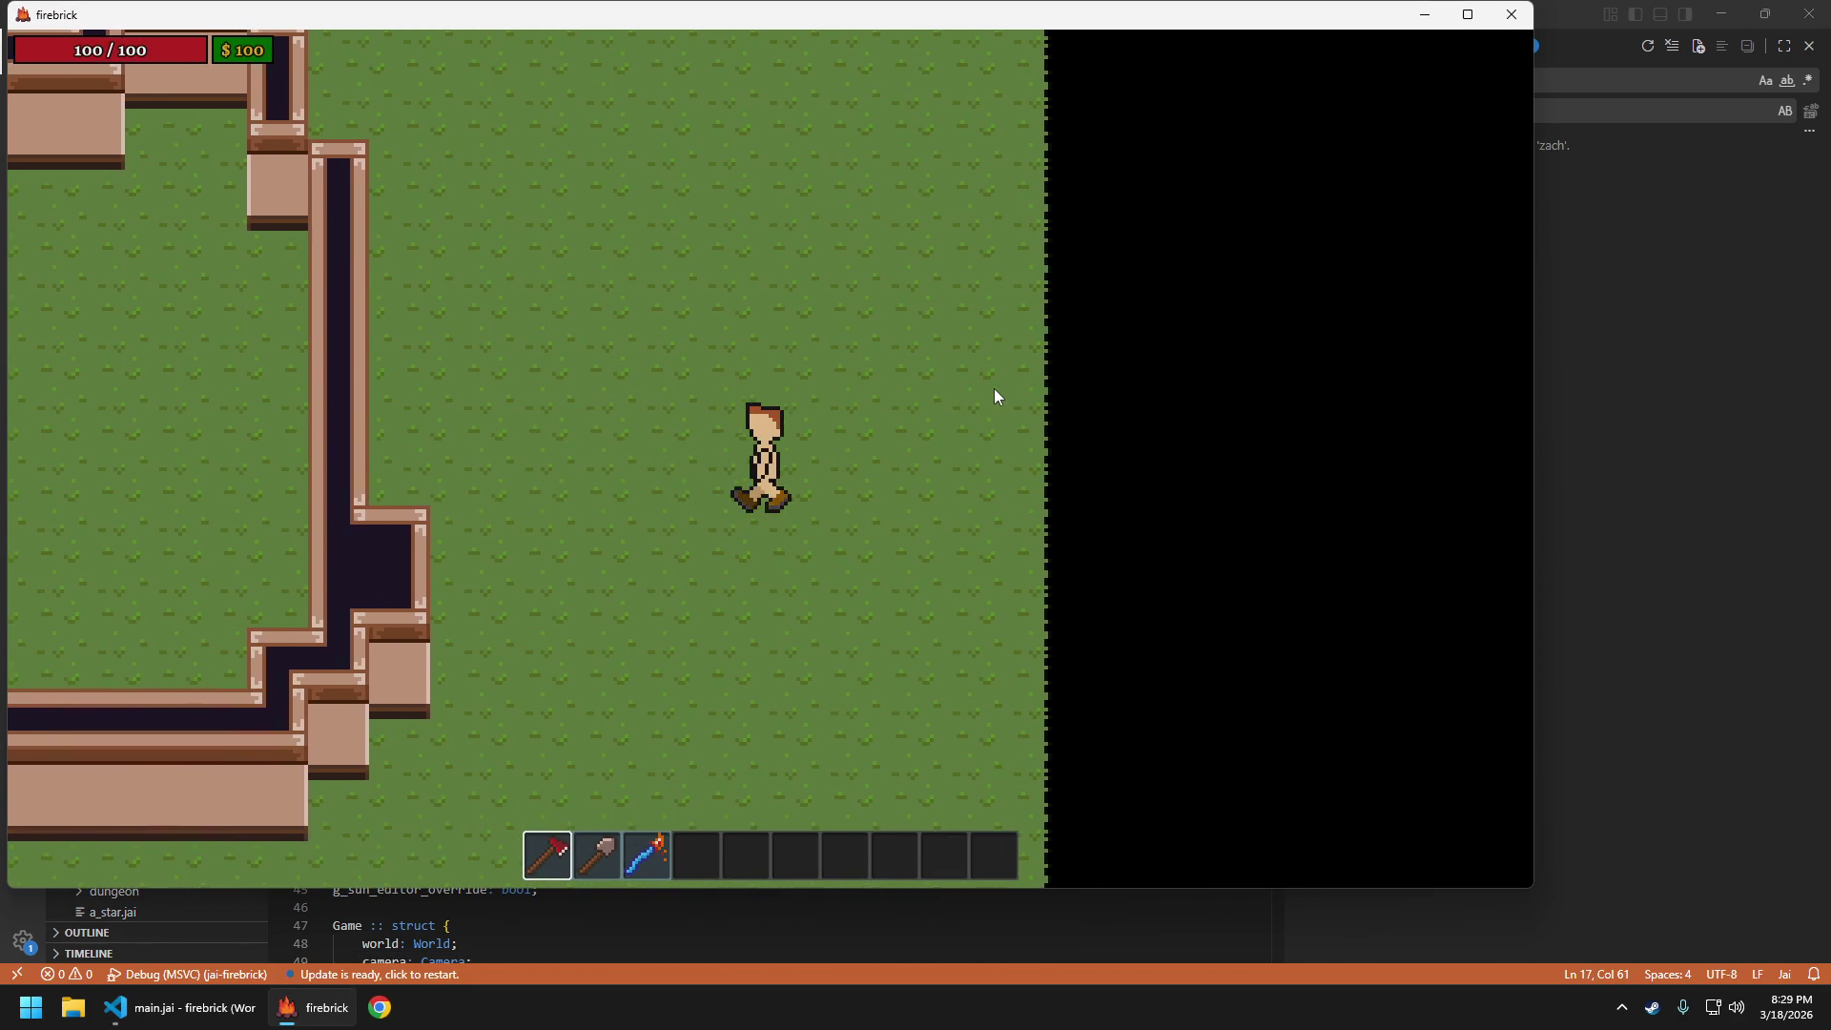
{"action": "key", "text": "w"}
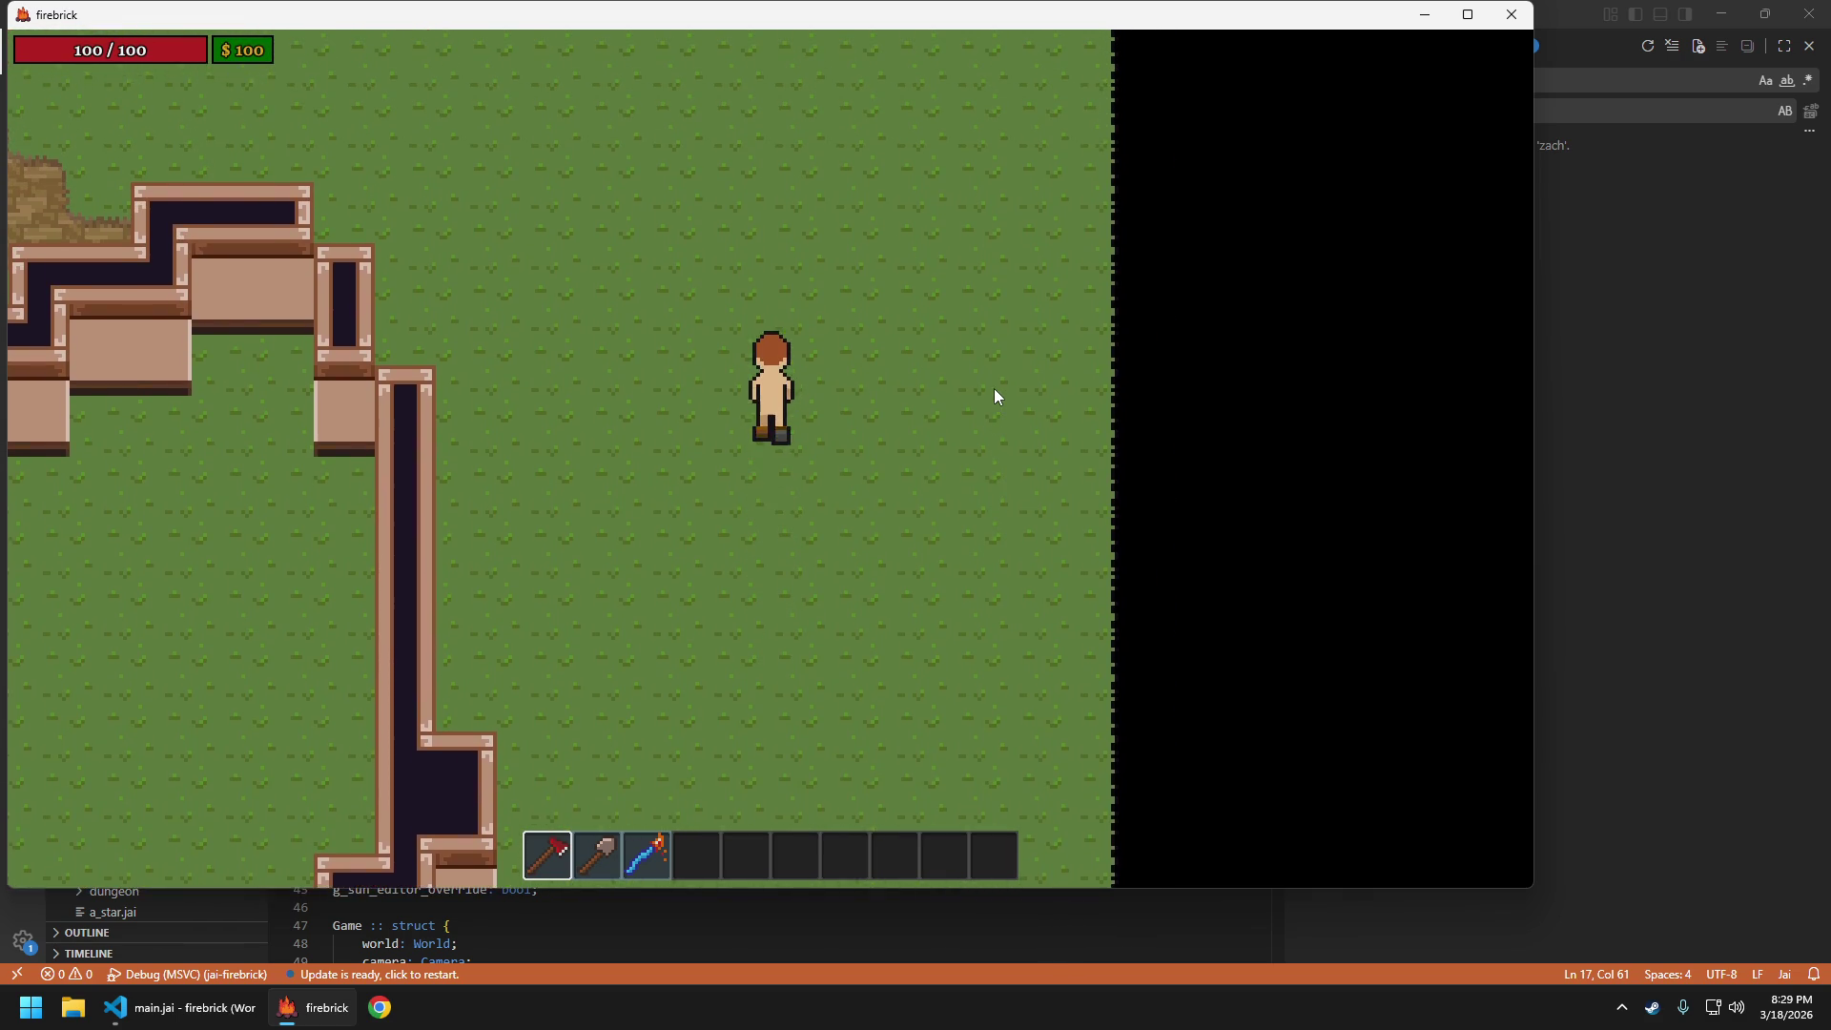
{"action": "key", "text": "d"}
{"action": "key", "text": "s"}
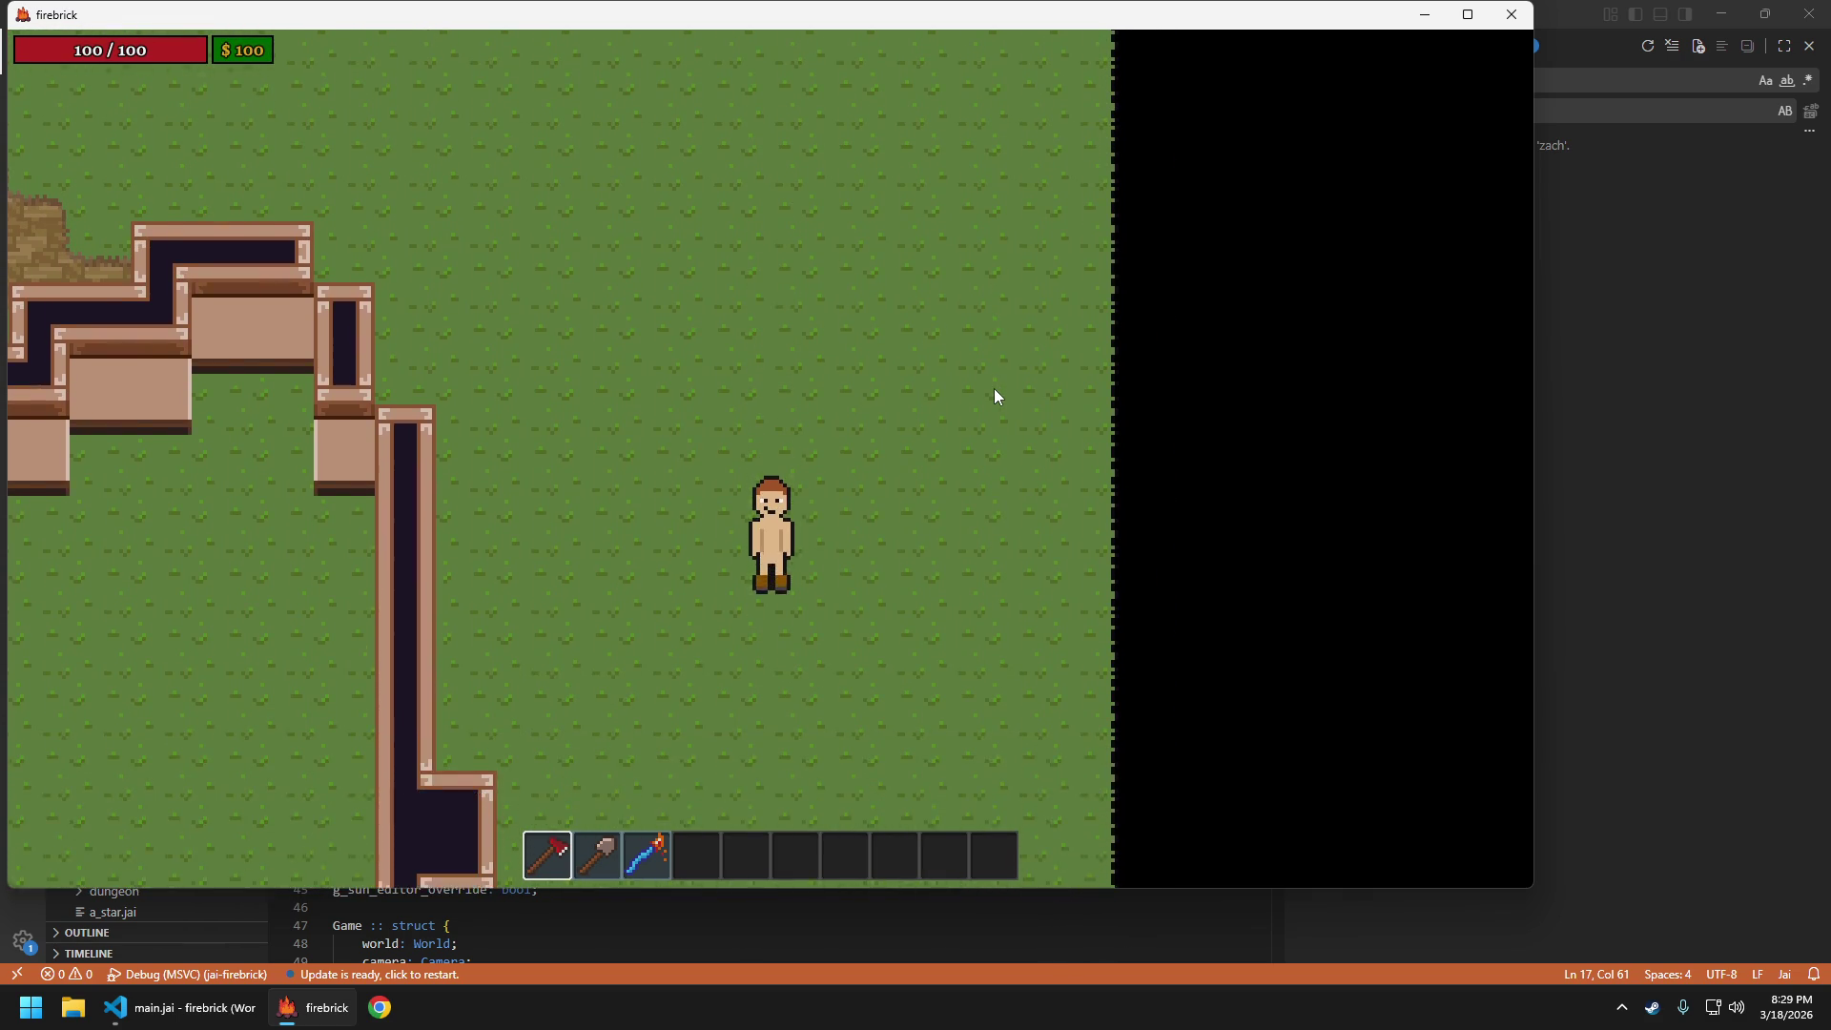
{"action": "key", "text": "a"}
{"action": "key", "text": "d"}
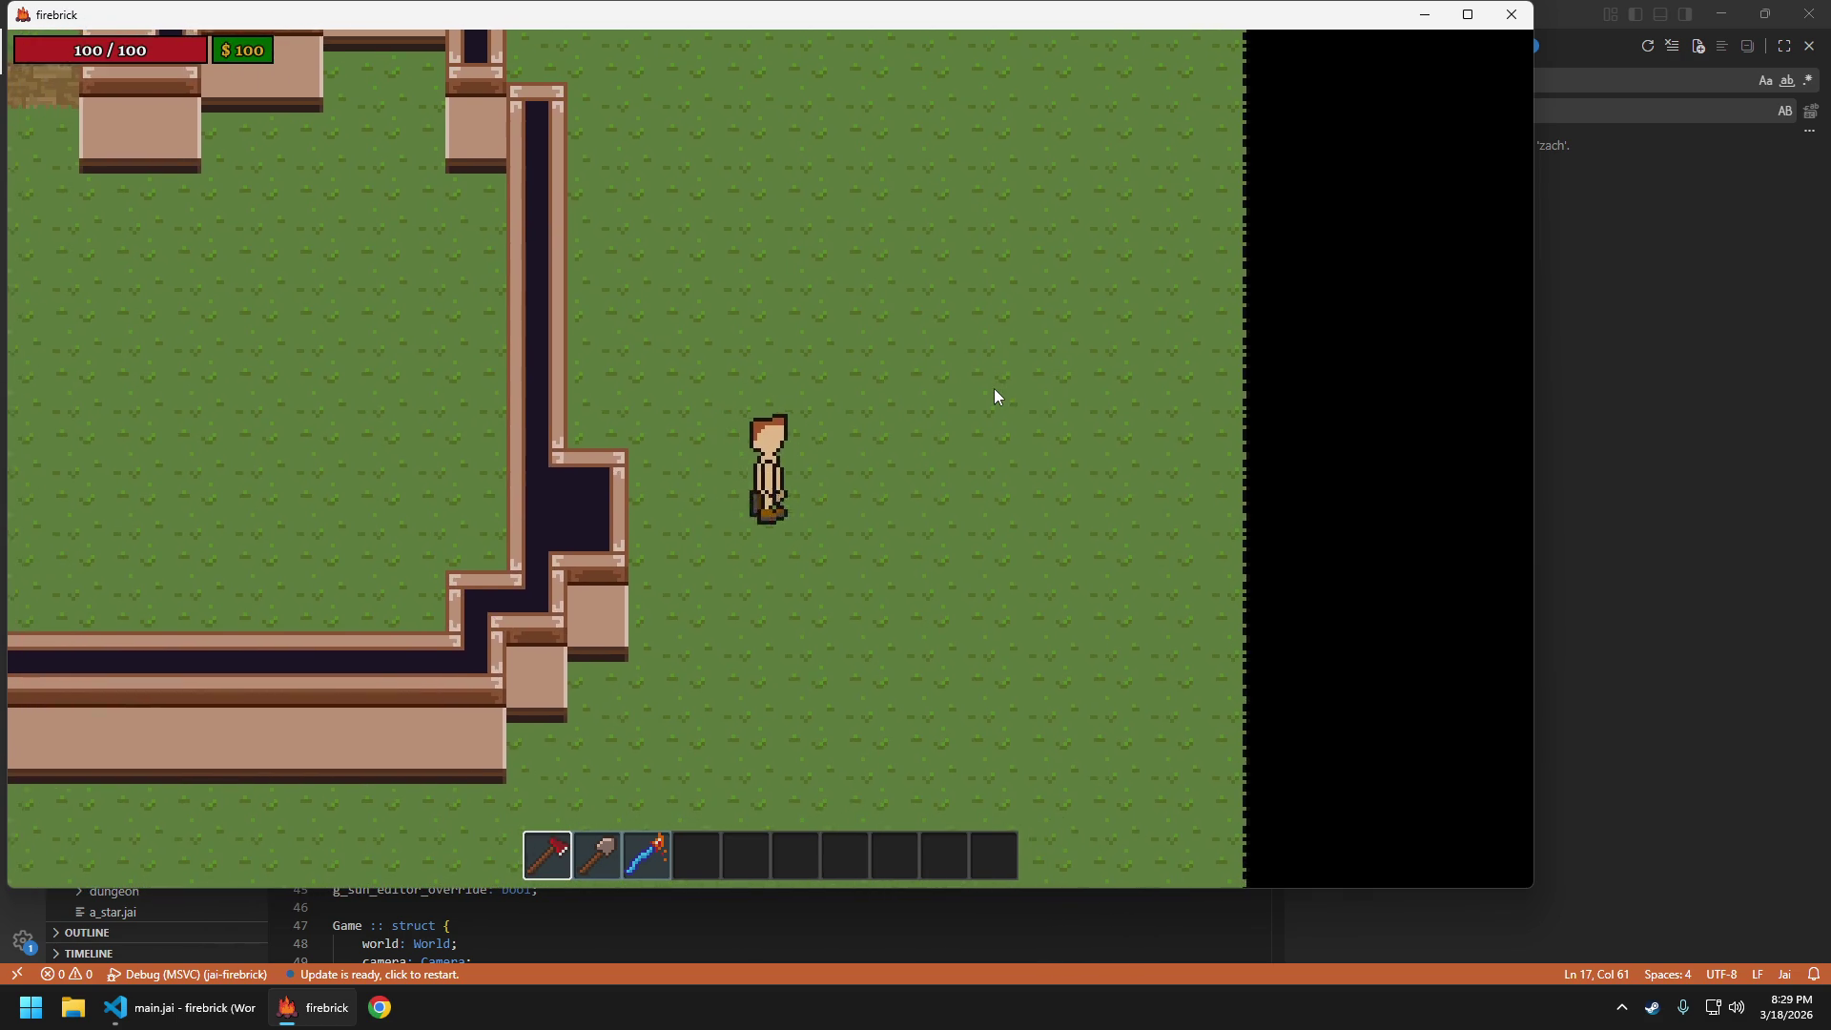
Quit the game with Escape and confirm, closing its window
{"action": "key", "text": "Escape"}
{"action": "key", "text": "alt+F4"}
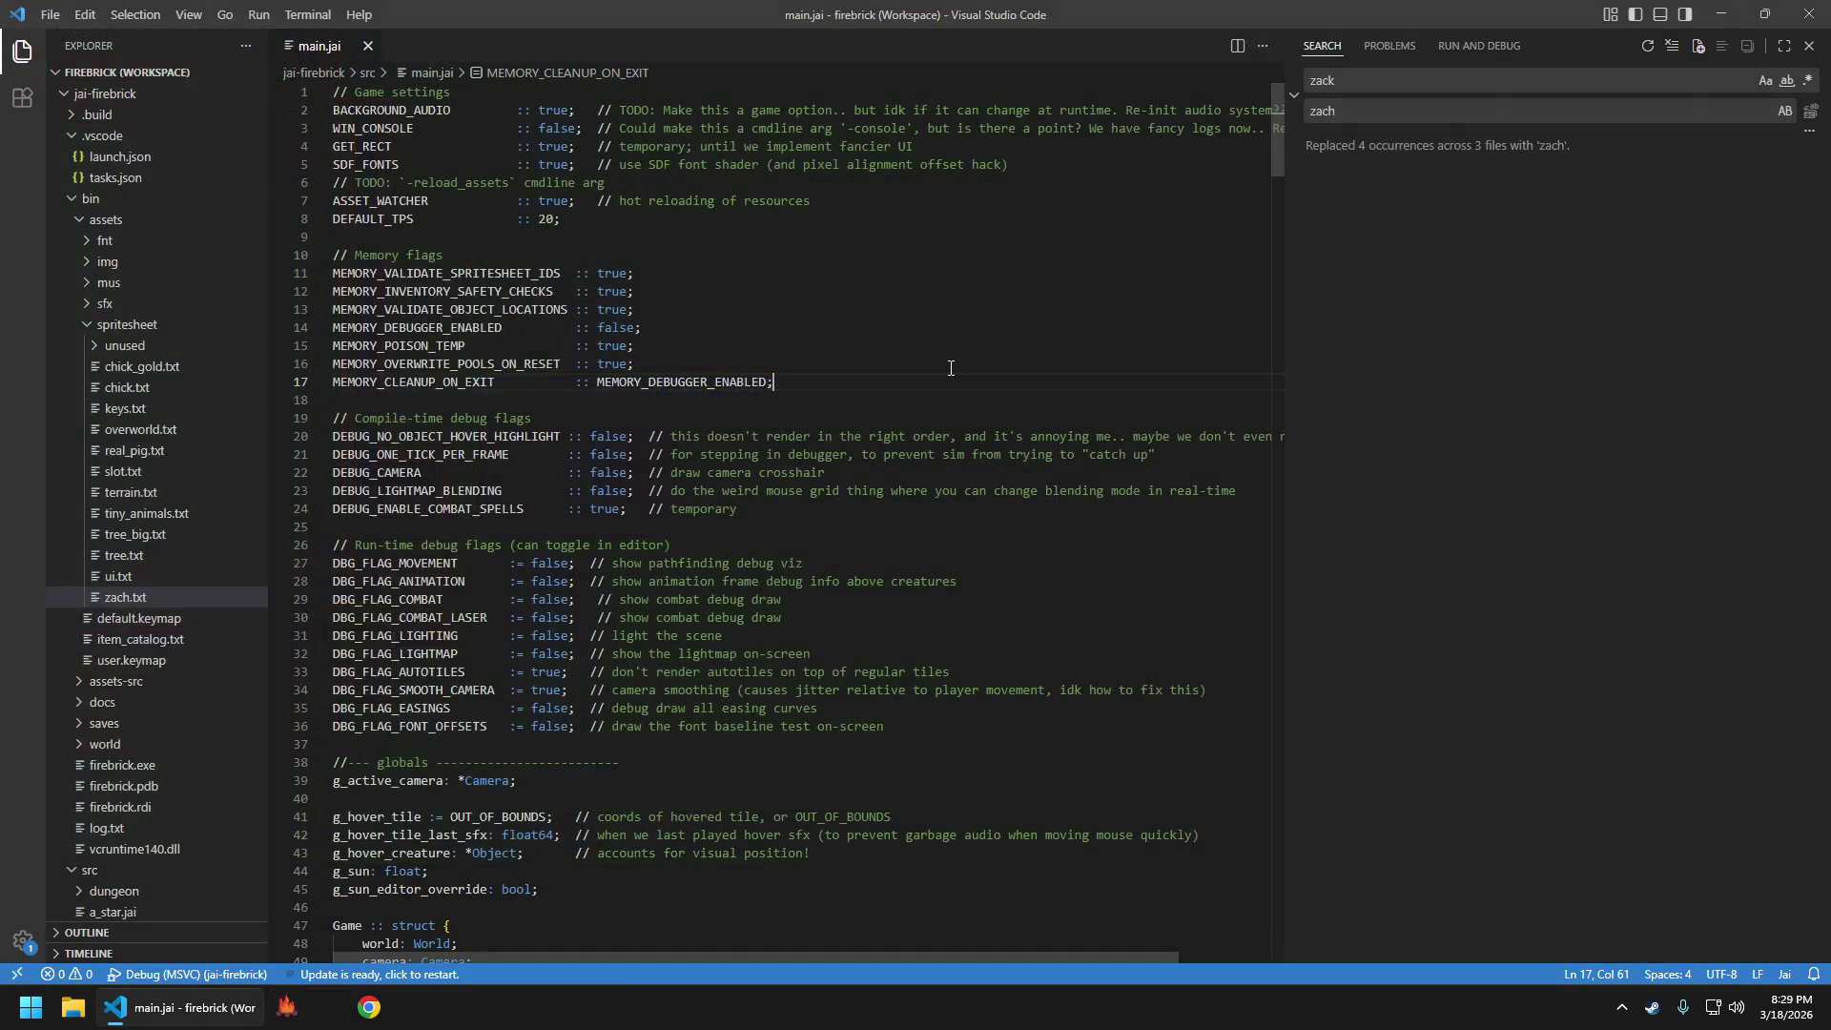
{"action": "key", "text": "super"}
Launch Aseprite, open zach.ase from Recent files, and centre the enlarged sprite
{"action": "type", "text": "aseprite"}
{"action": "key", "text": "Return"}
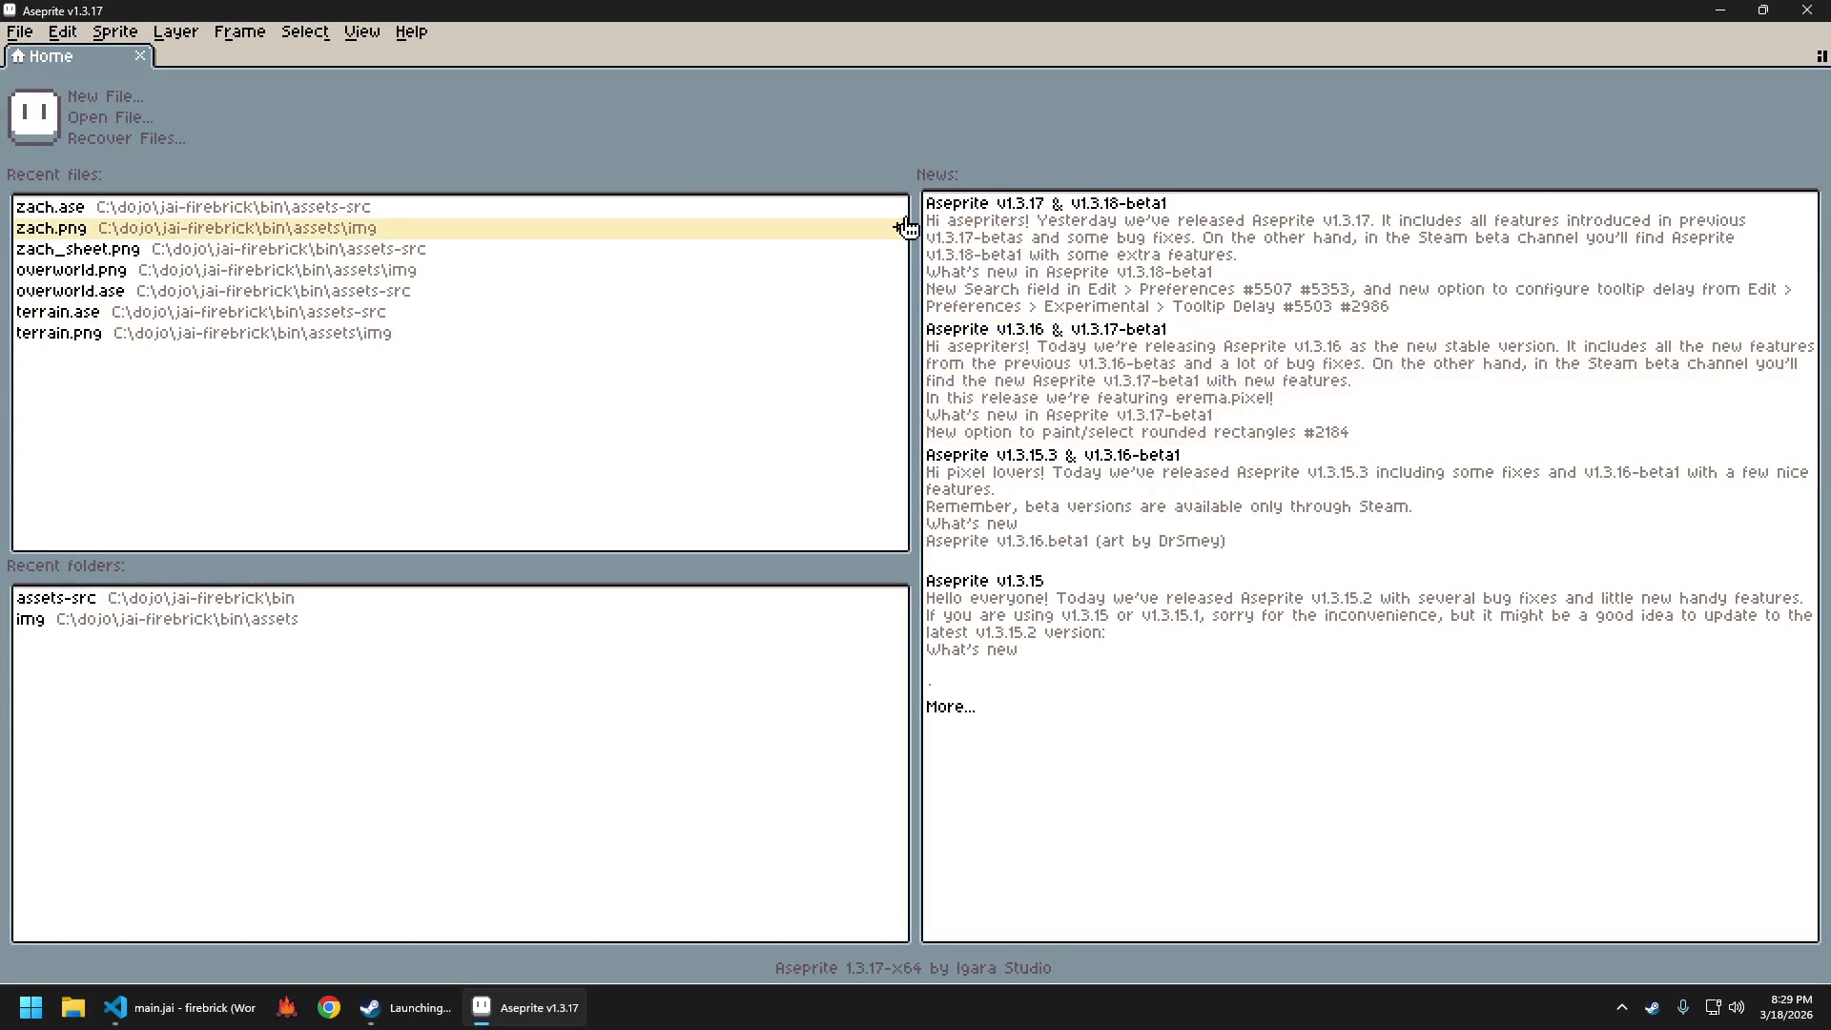
{"action": "left_click", "coordinate": [245, 221]}
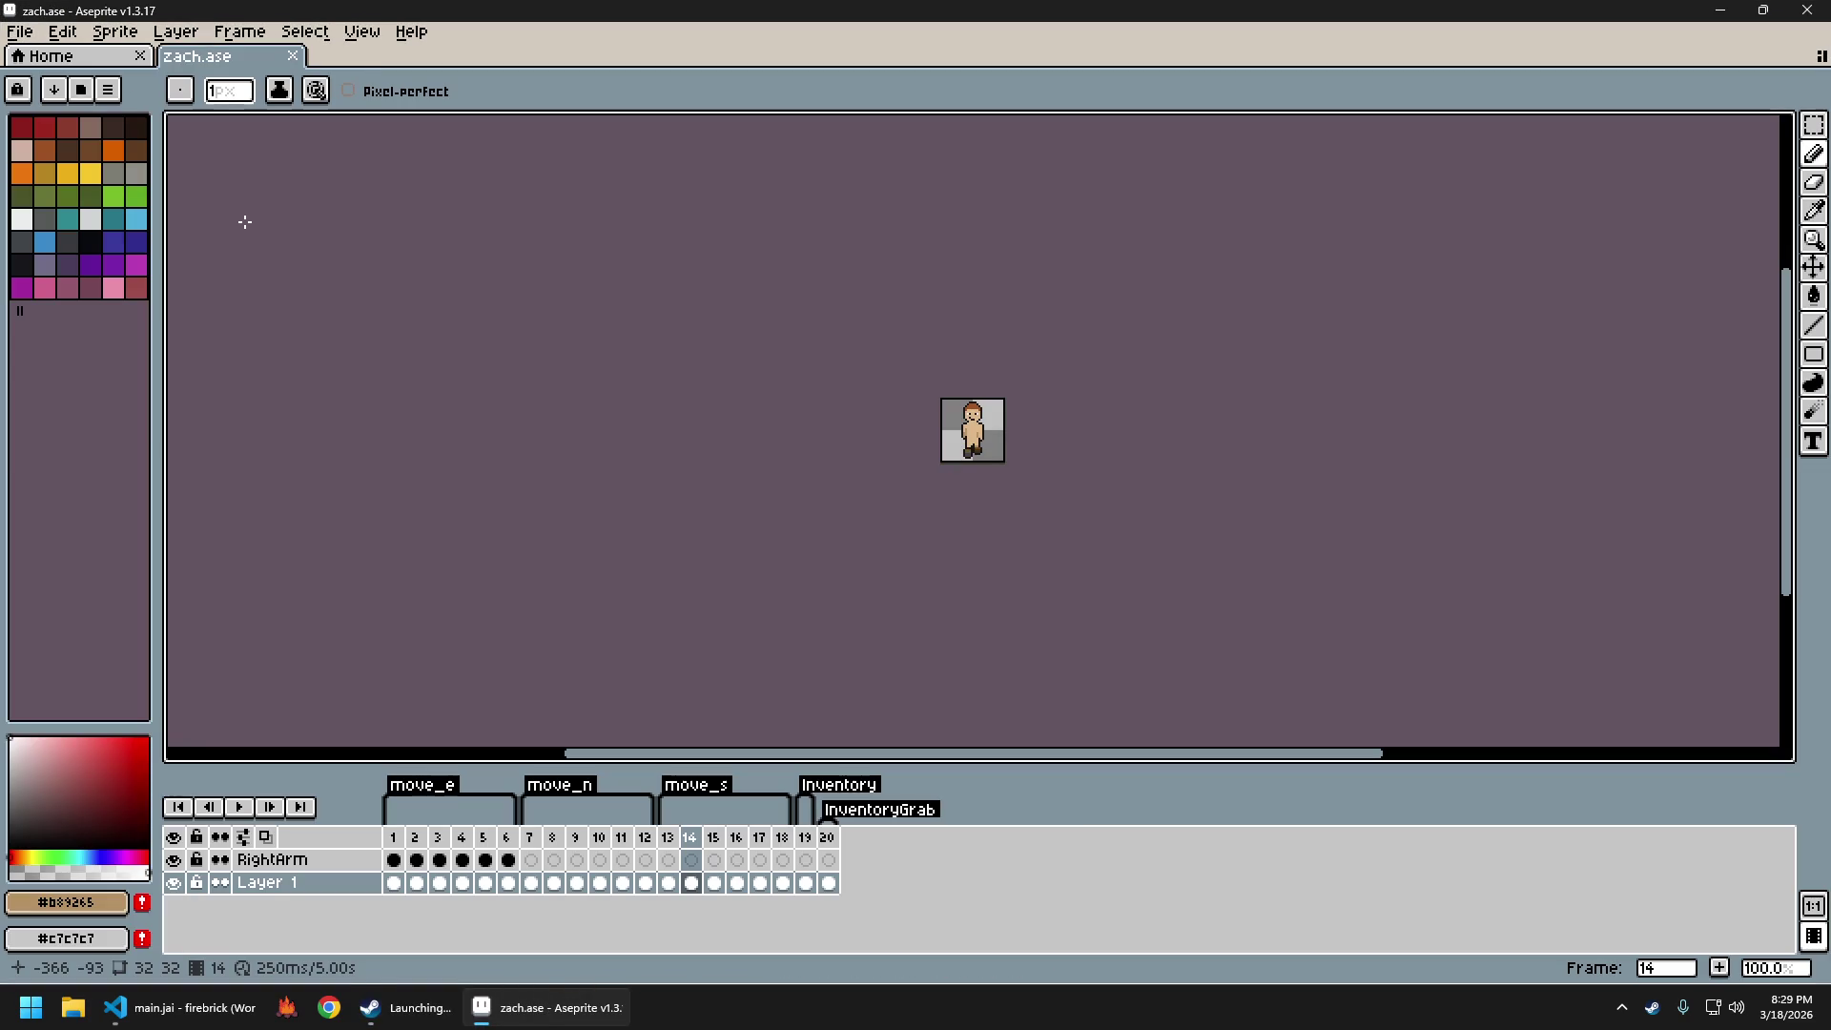
{"action": "scroll", "coordinate": [945, 420], "scroll_direction": "up", "scroll_amount": 4}
{"action": "left_click_drag", "start_coordinate": [1185, 249], "coordinate": [952, 388]}
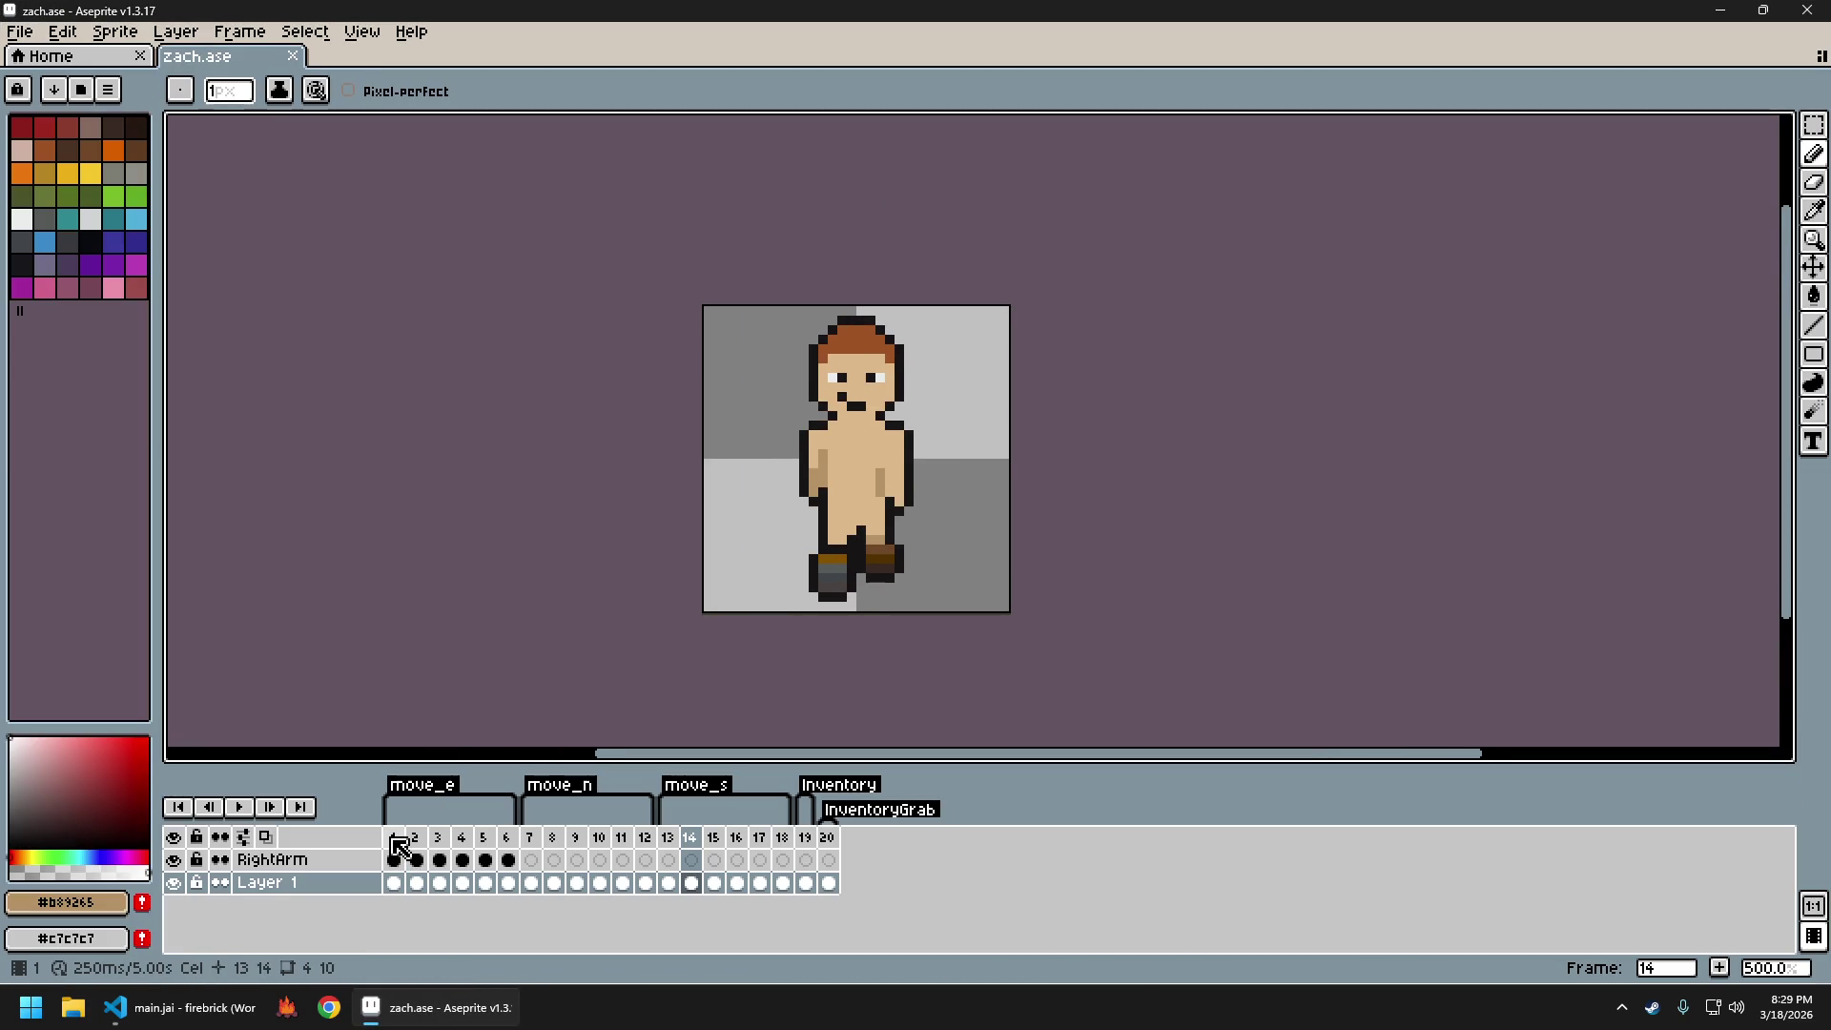
{"action": "scroll", "coordinate": [846, 411], "scroll_direction": "up", "scroll_amount": 4}
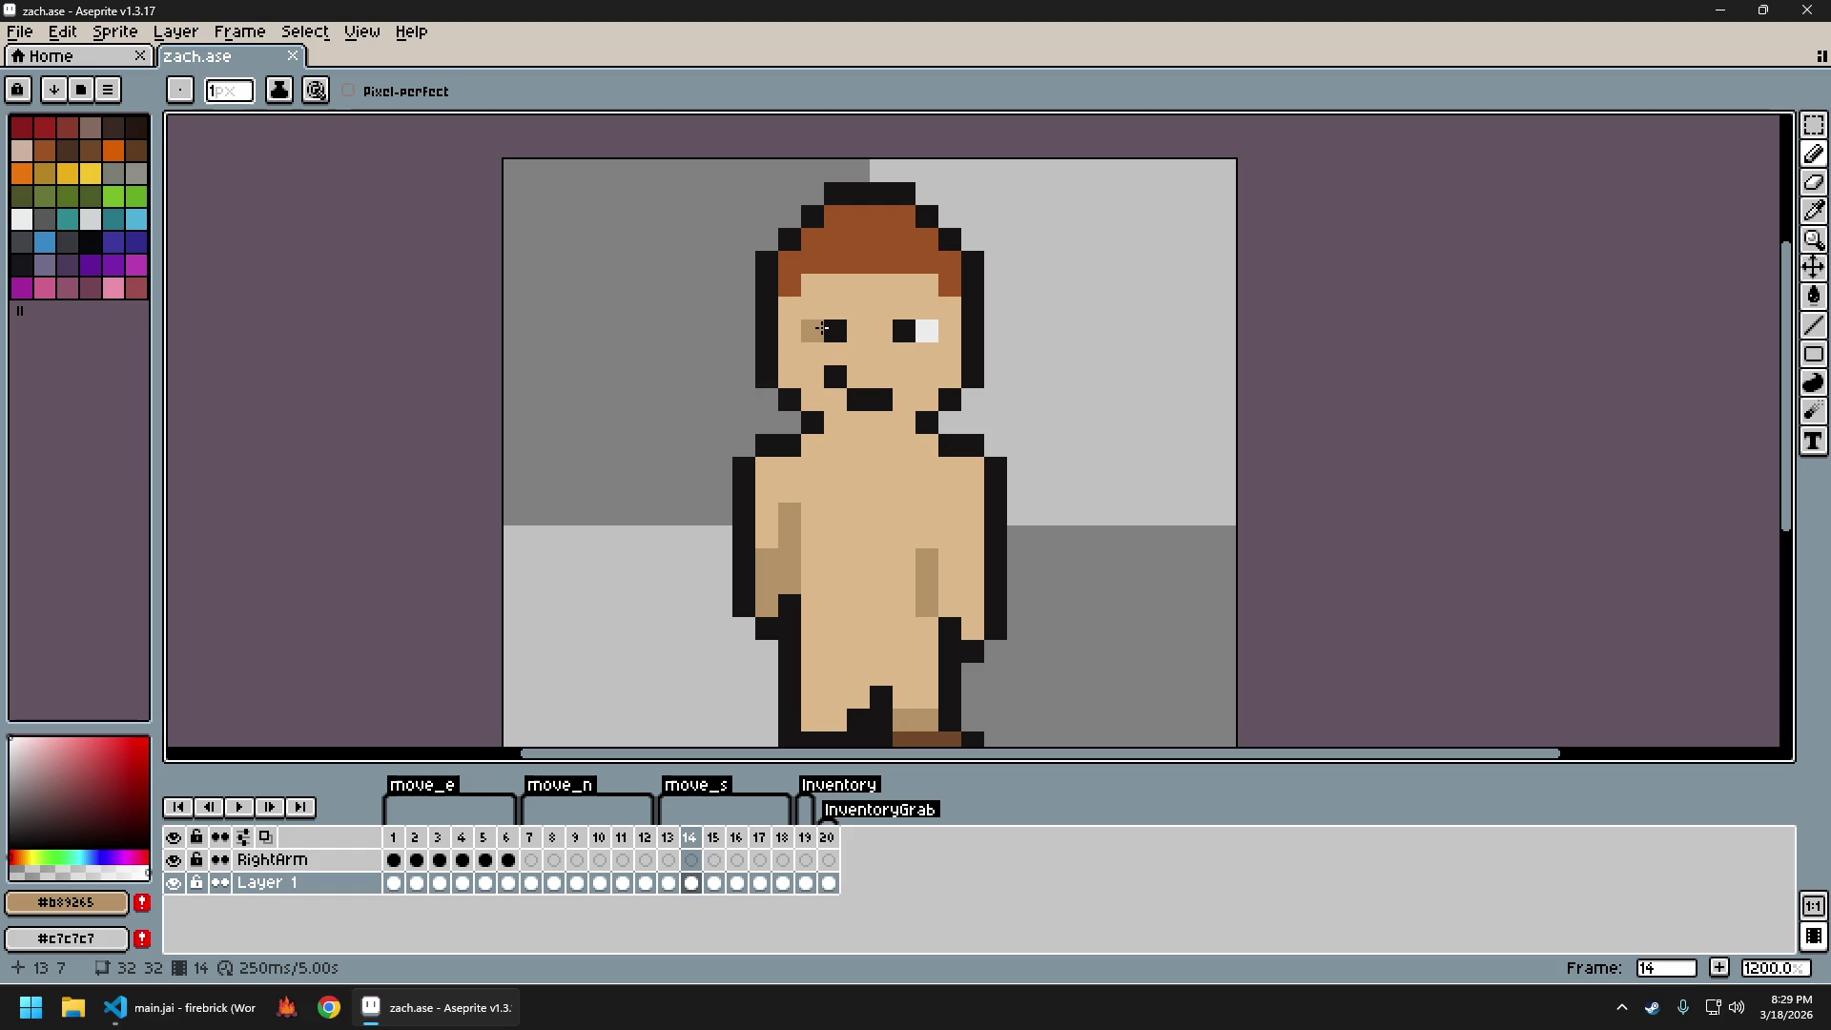
Copy the left eye from the front-facing face and paste it onto frame 1's side-view head
{"action": "key", "text": "i"}
{"action": "key", "text": "m"}
{"action": "left_click_drag", "start_coordinate": [800, 315], "coordinate": [849, 345]}
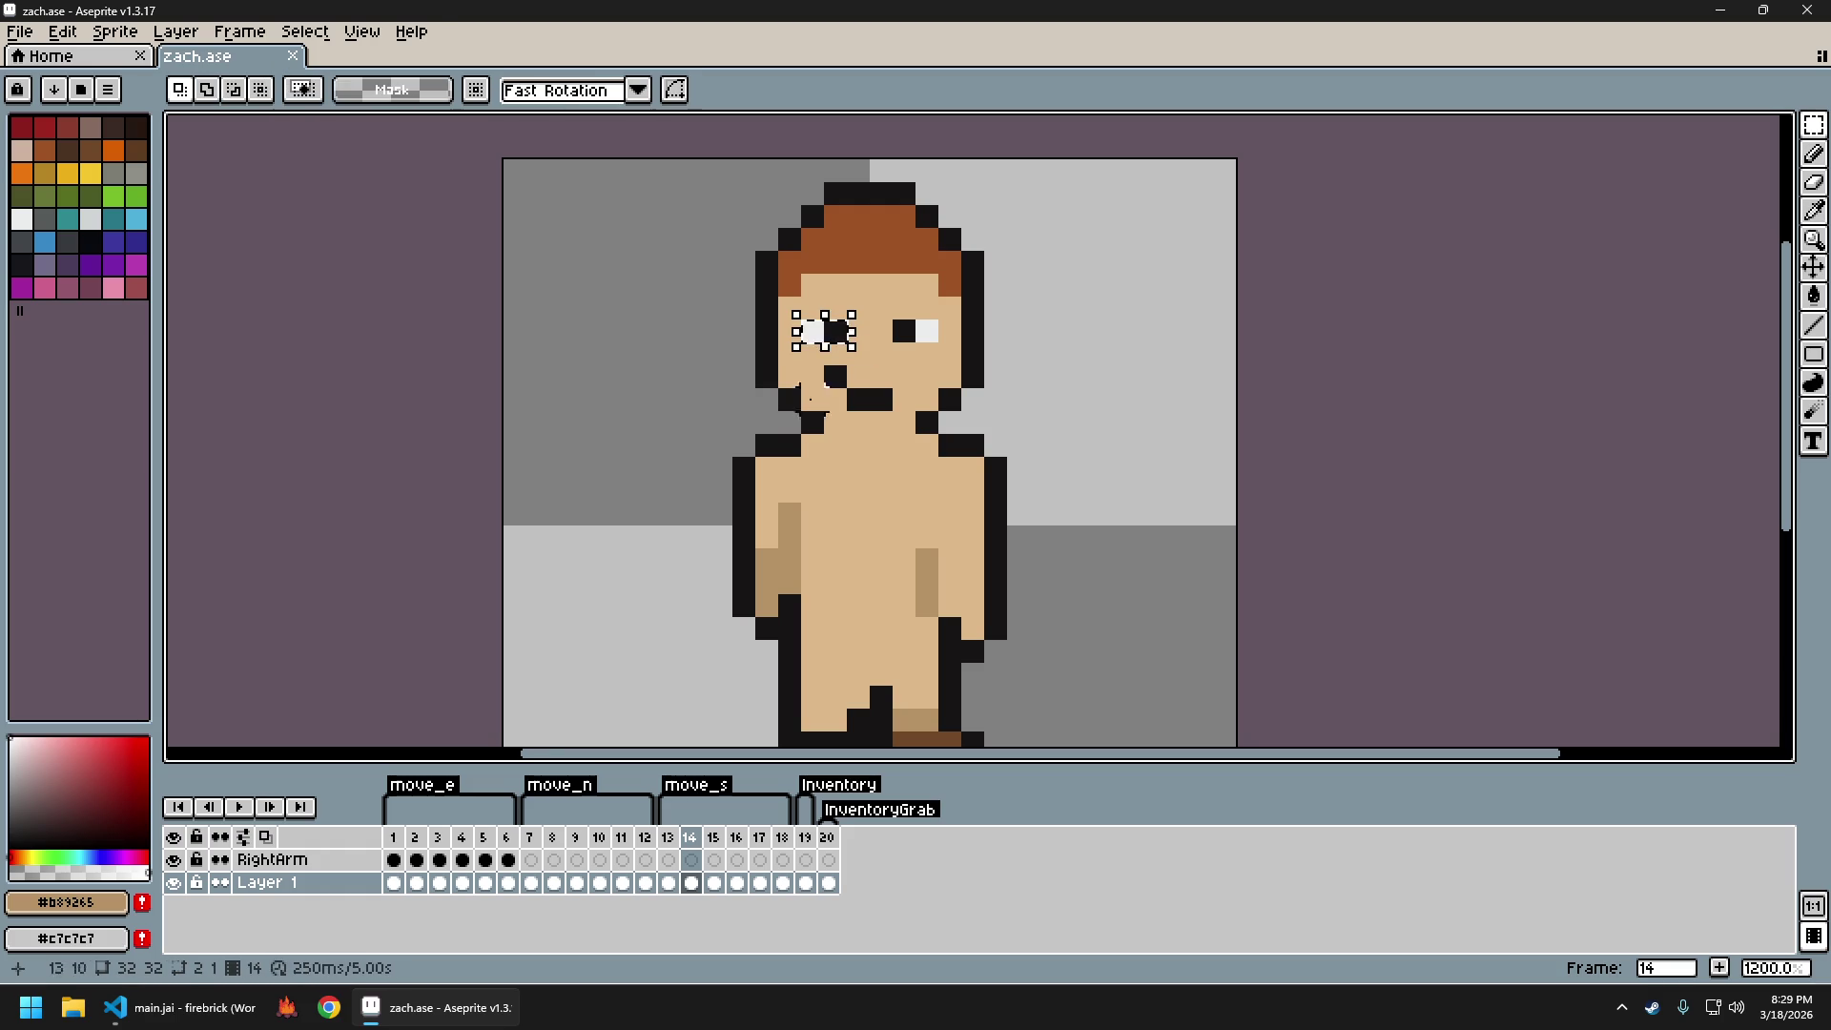
{"action": "left_click", "coordinate": [403, 854]}
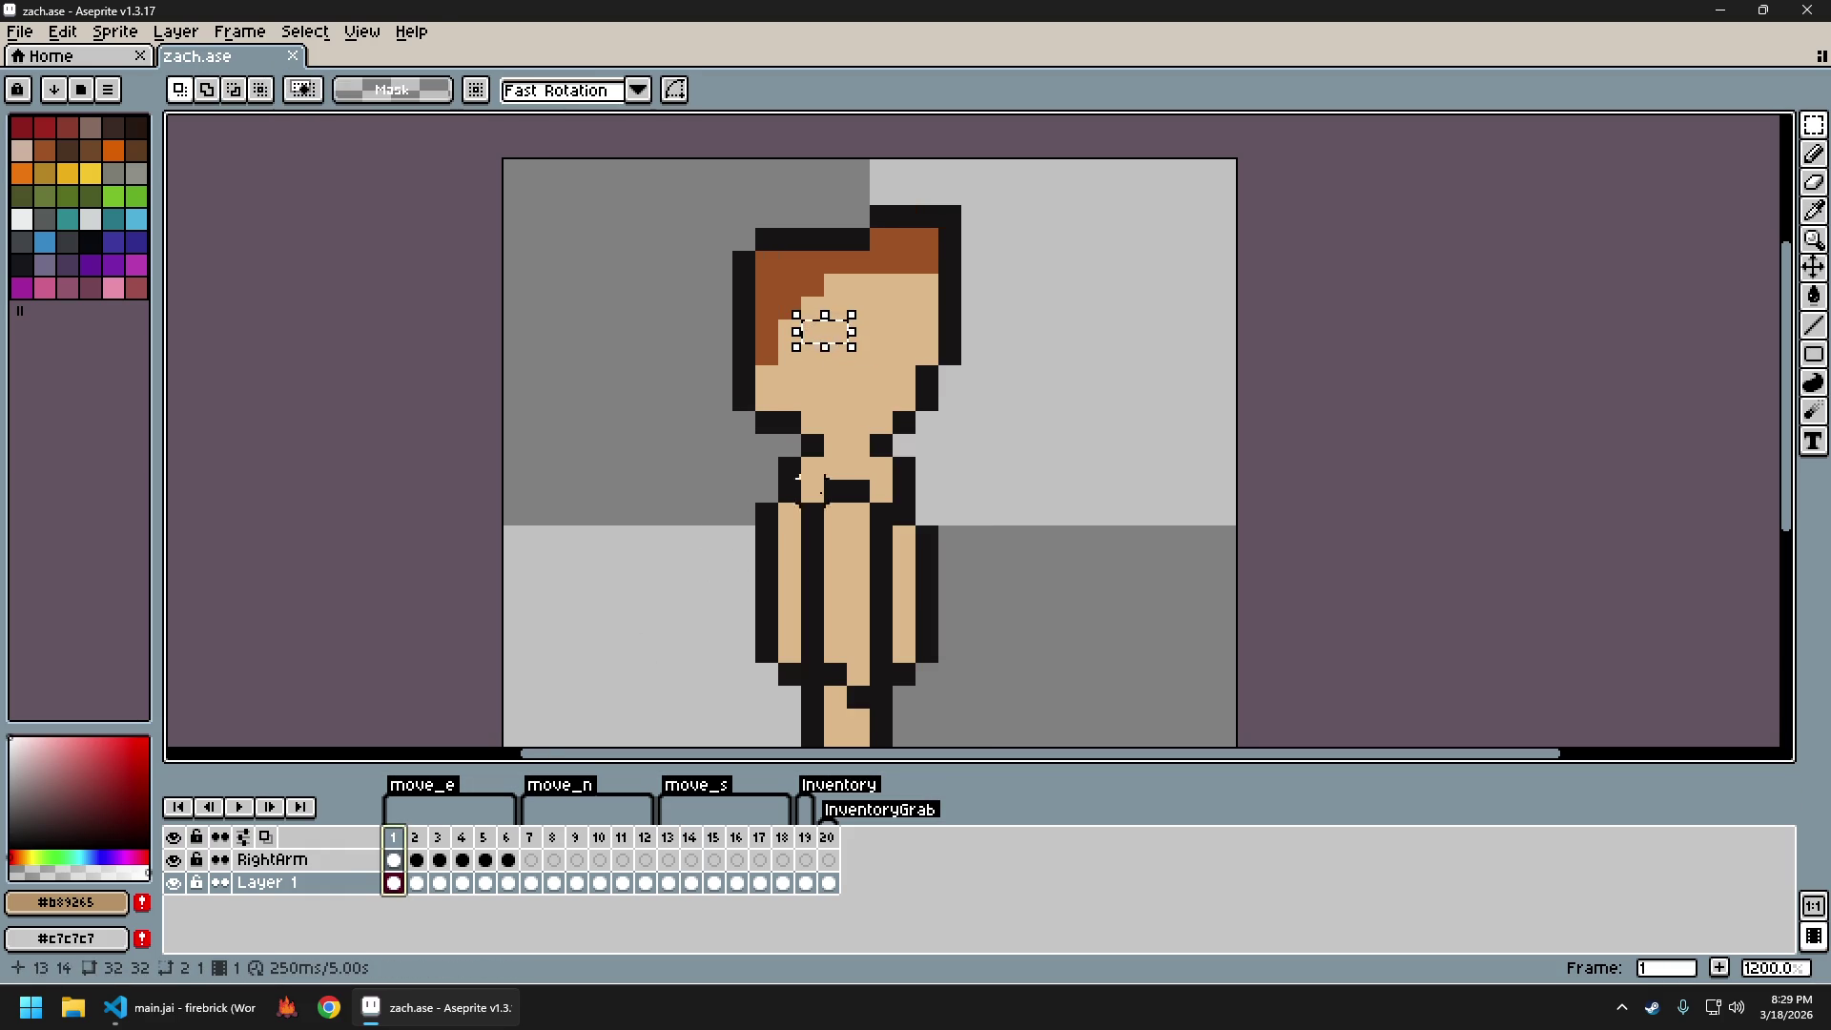
{"action": "key", "text": "ctrl+t"}
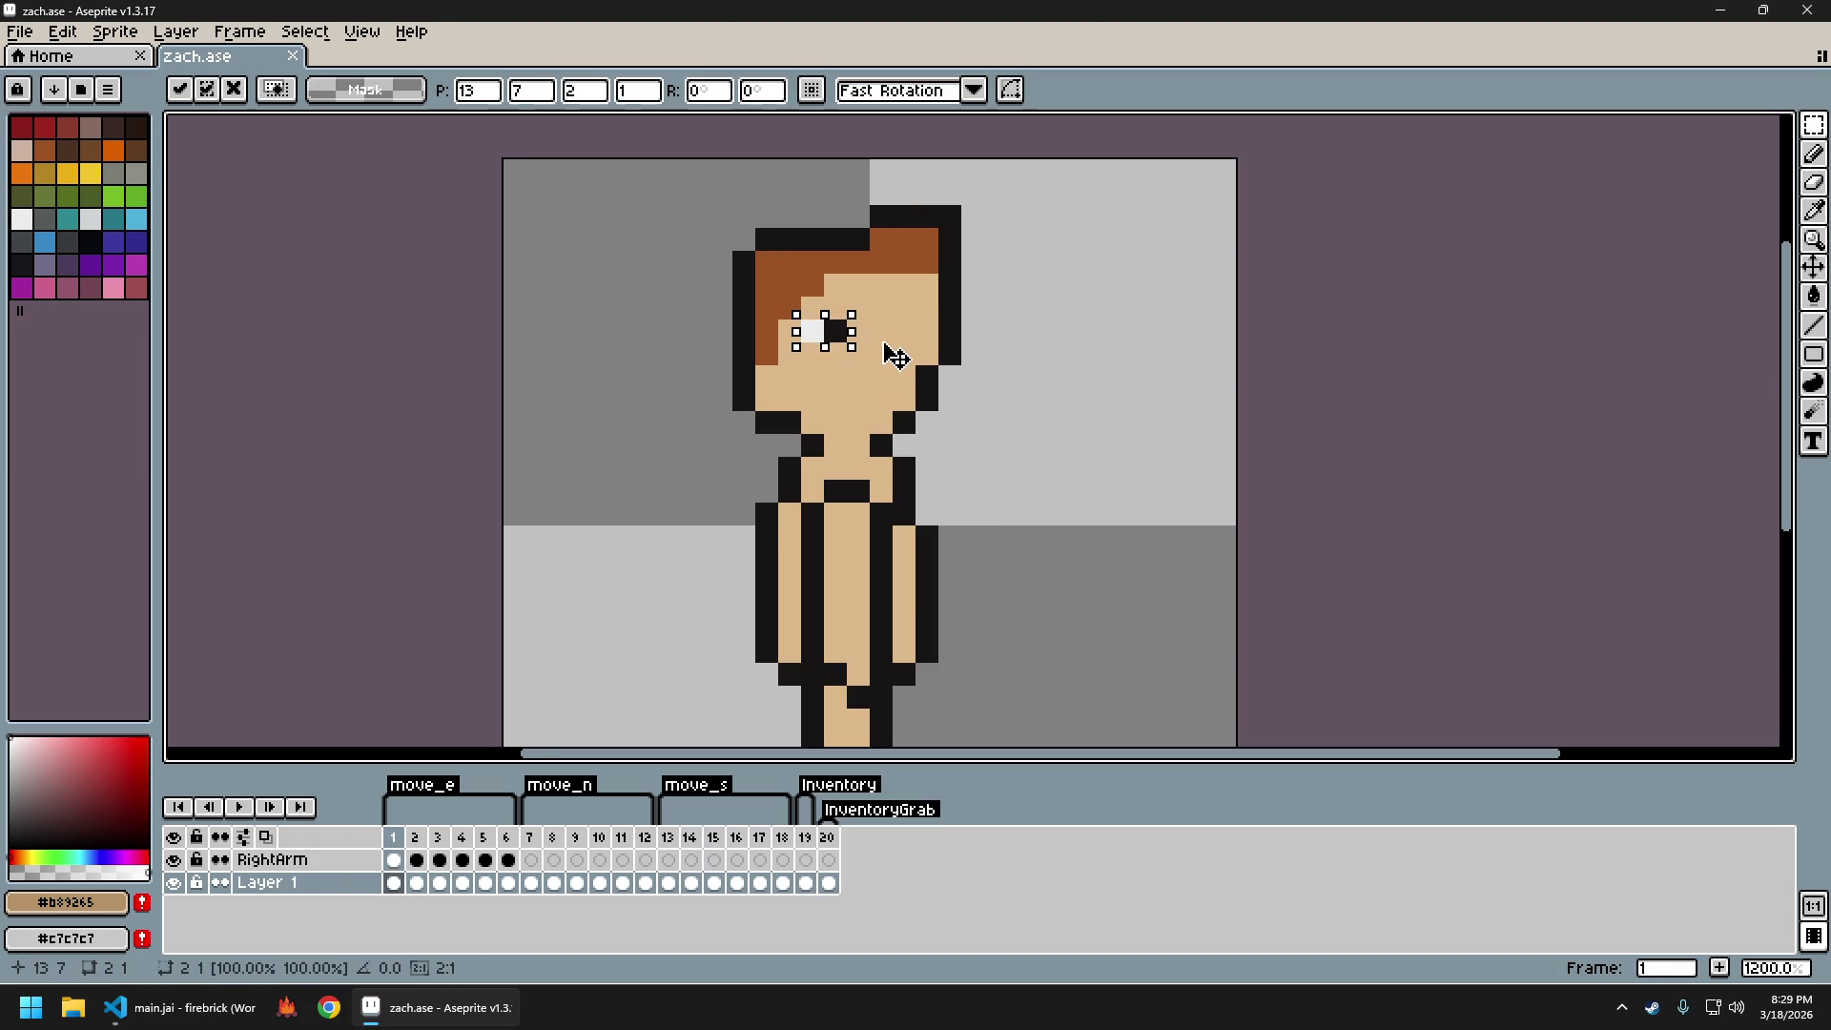
{"action": "key", "text": "Right"}
{"action": "key", "text": "Right"}
{"action": "key", "text": "Right"}
{"action": "key", "text": "Left"}
{"action": "scroll", "coordinate": [1133, 329], "scroll_direction": "down", "scroll_amount": 4}
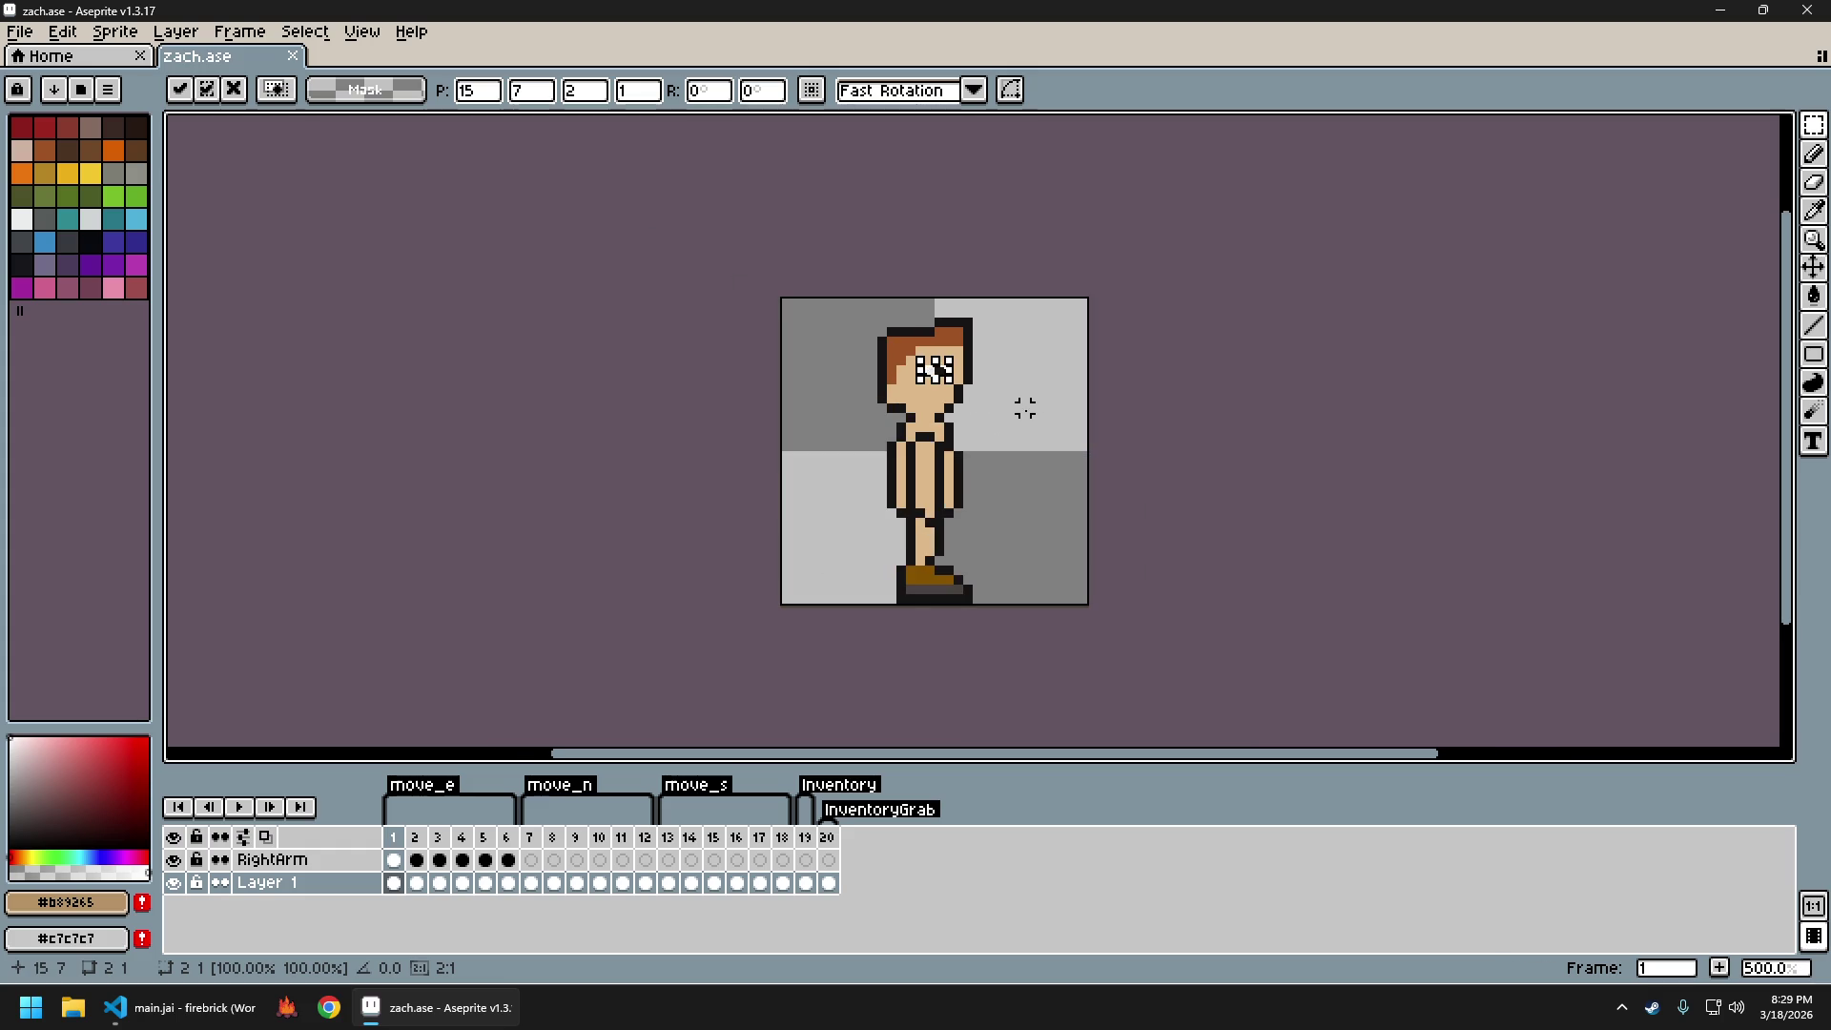
{"action": "scroll", "coordinate": [1013, 406], "scroll_direction": "up", "scroll_amount": 2}
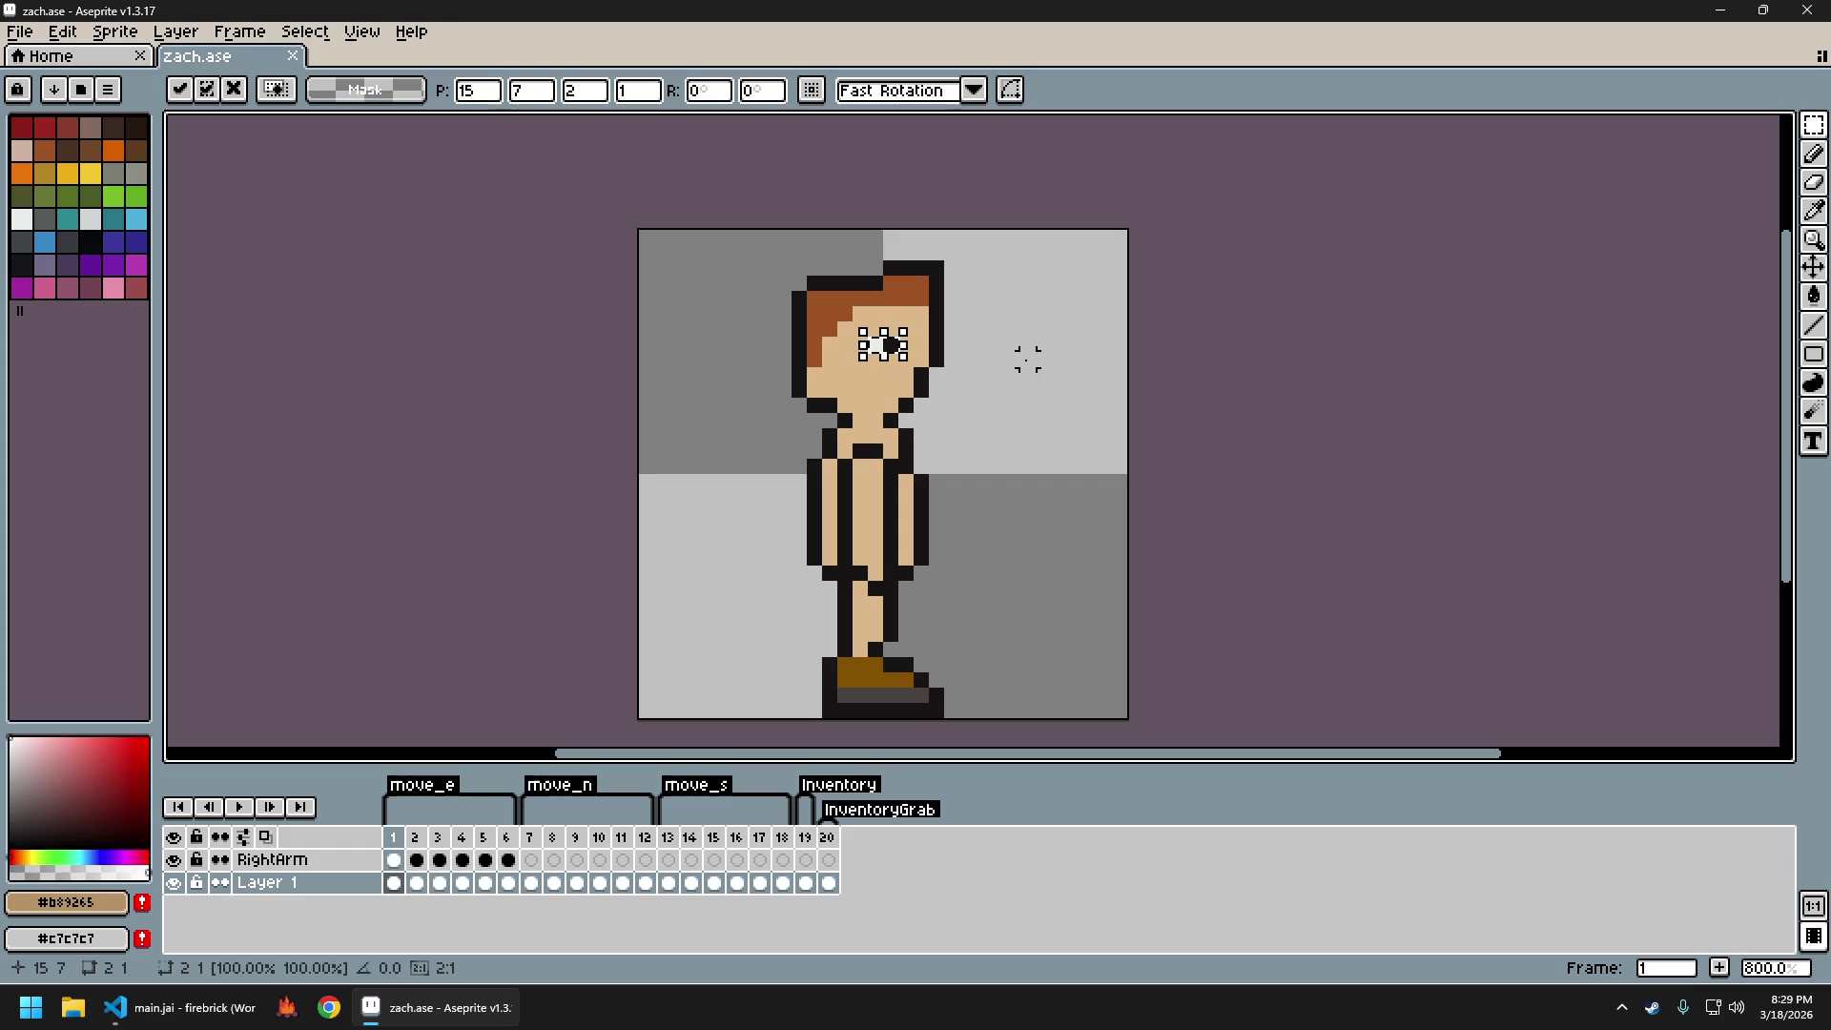
{"action": "left_click", "coordinate": [1013, 360]}
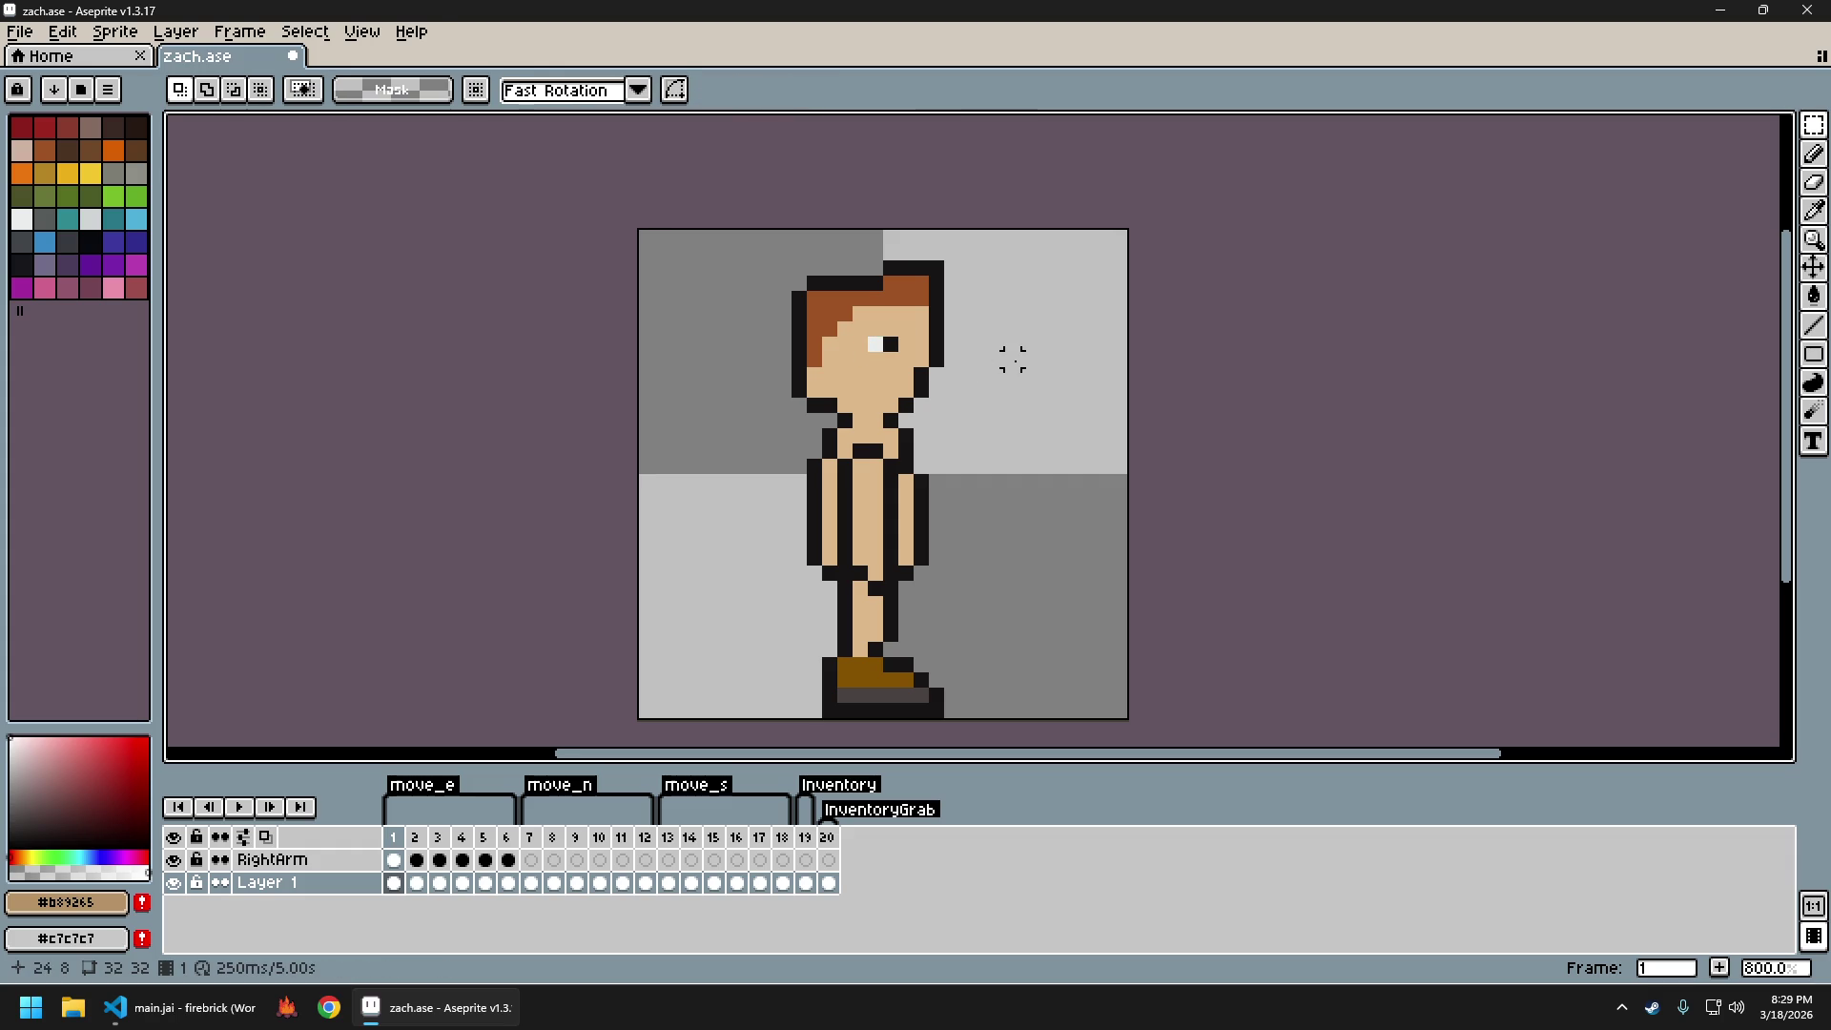
Re-paste the eye and shift it right toward the front of the face
{"action": "key", "text": "ctrl+z"}
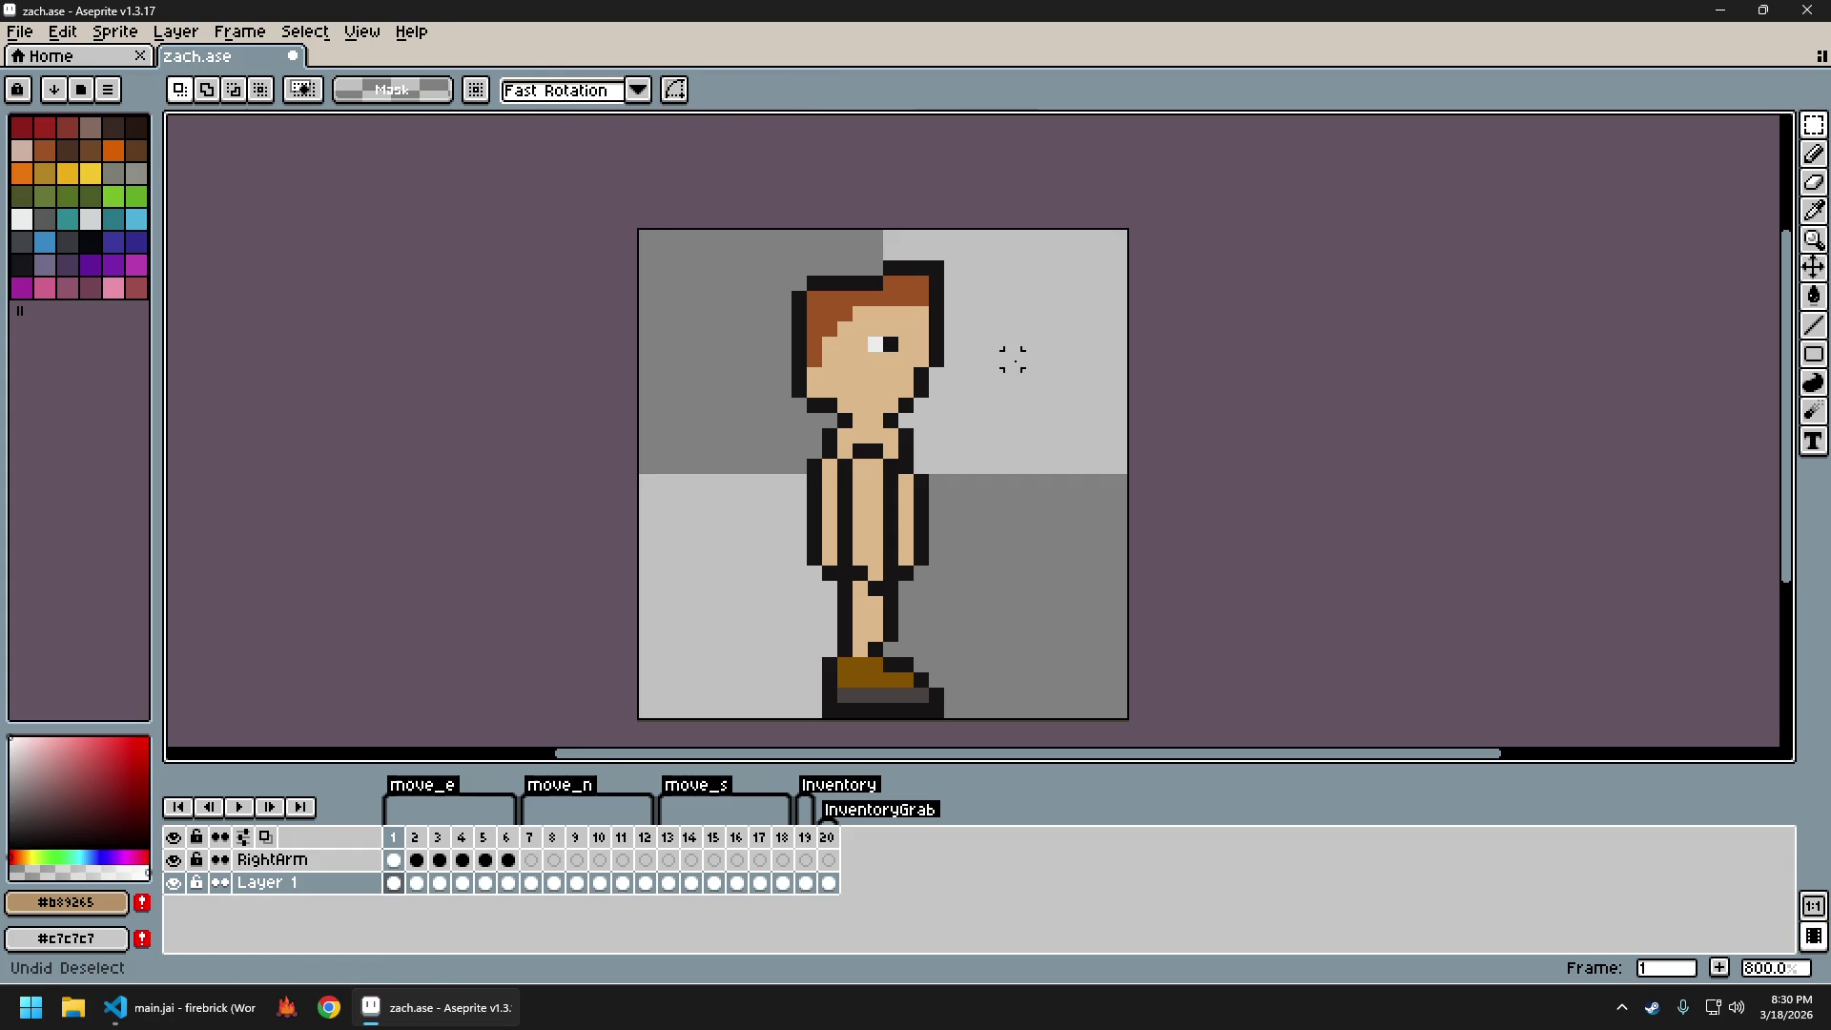
{"action": "key", "text": "Right"}
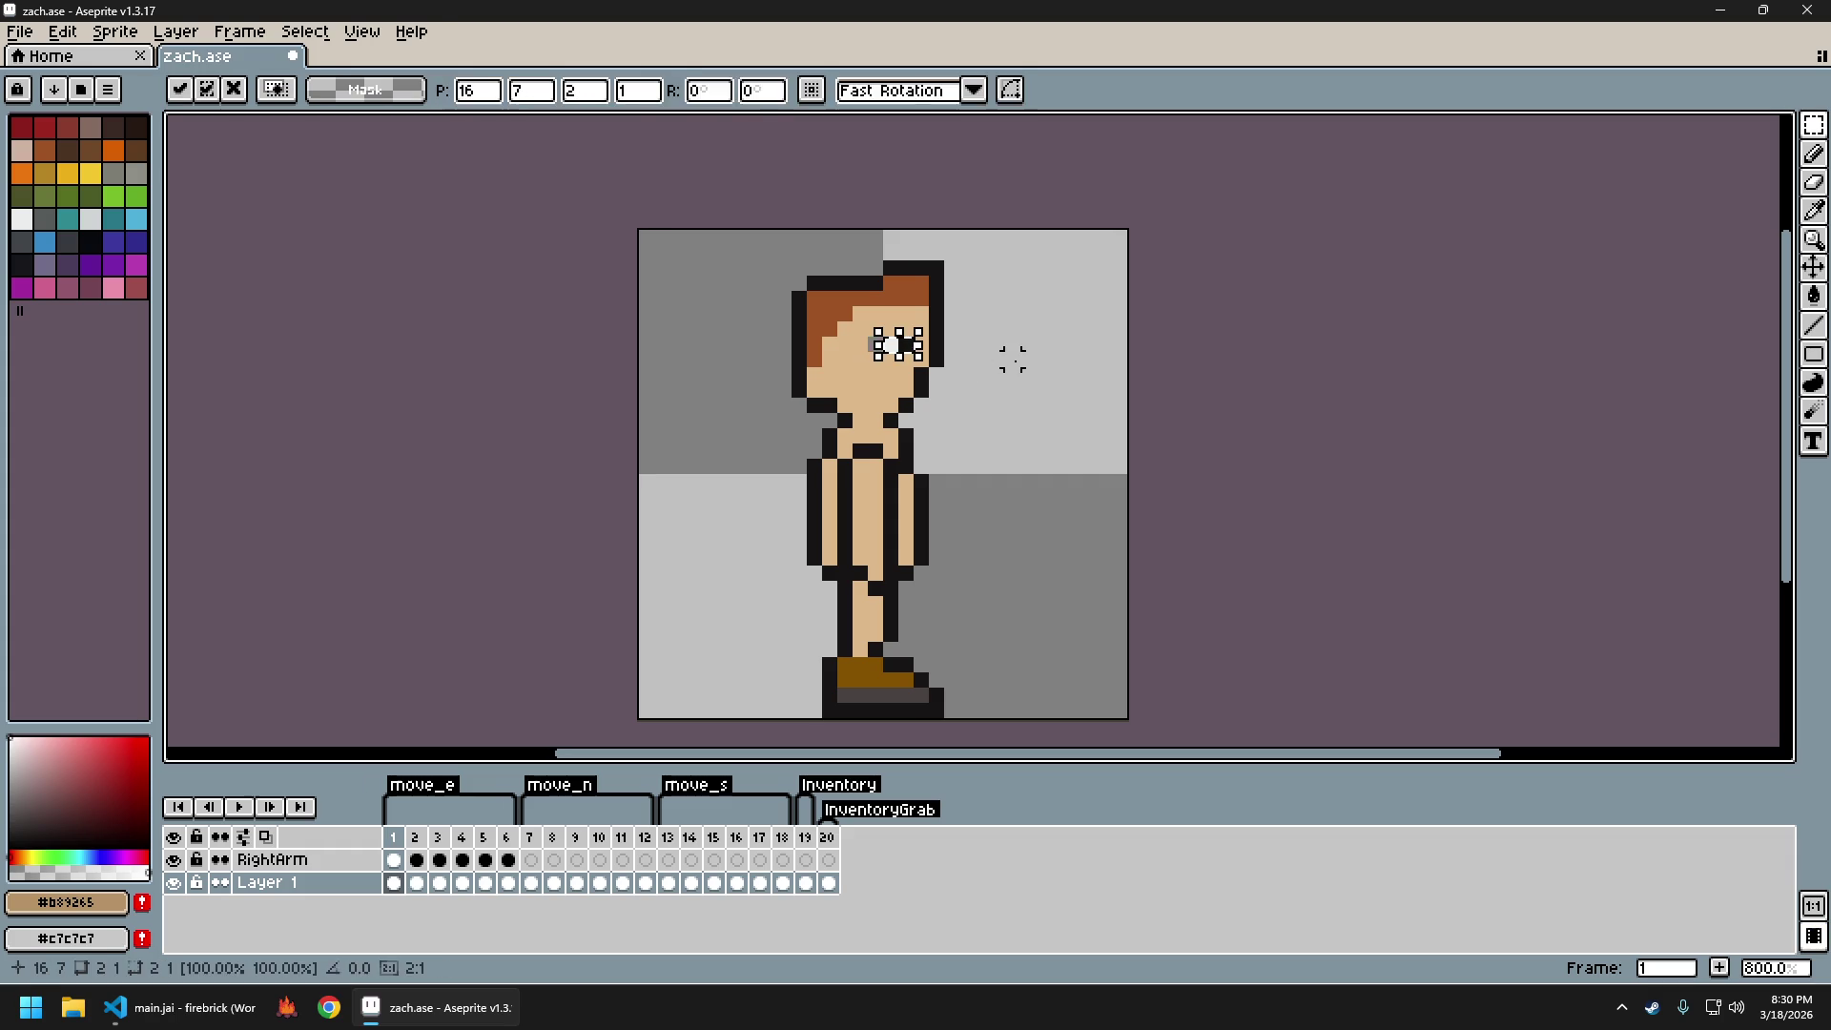
{"action": "key", "text": "ctrl+z"}
{"action": "key", "text": "ctrl+z"}
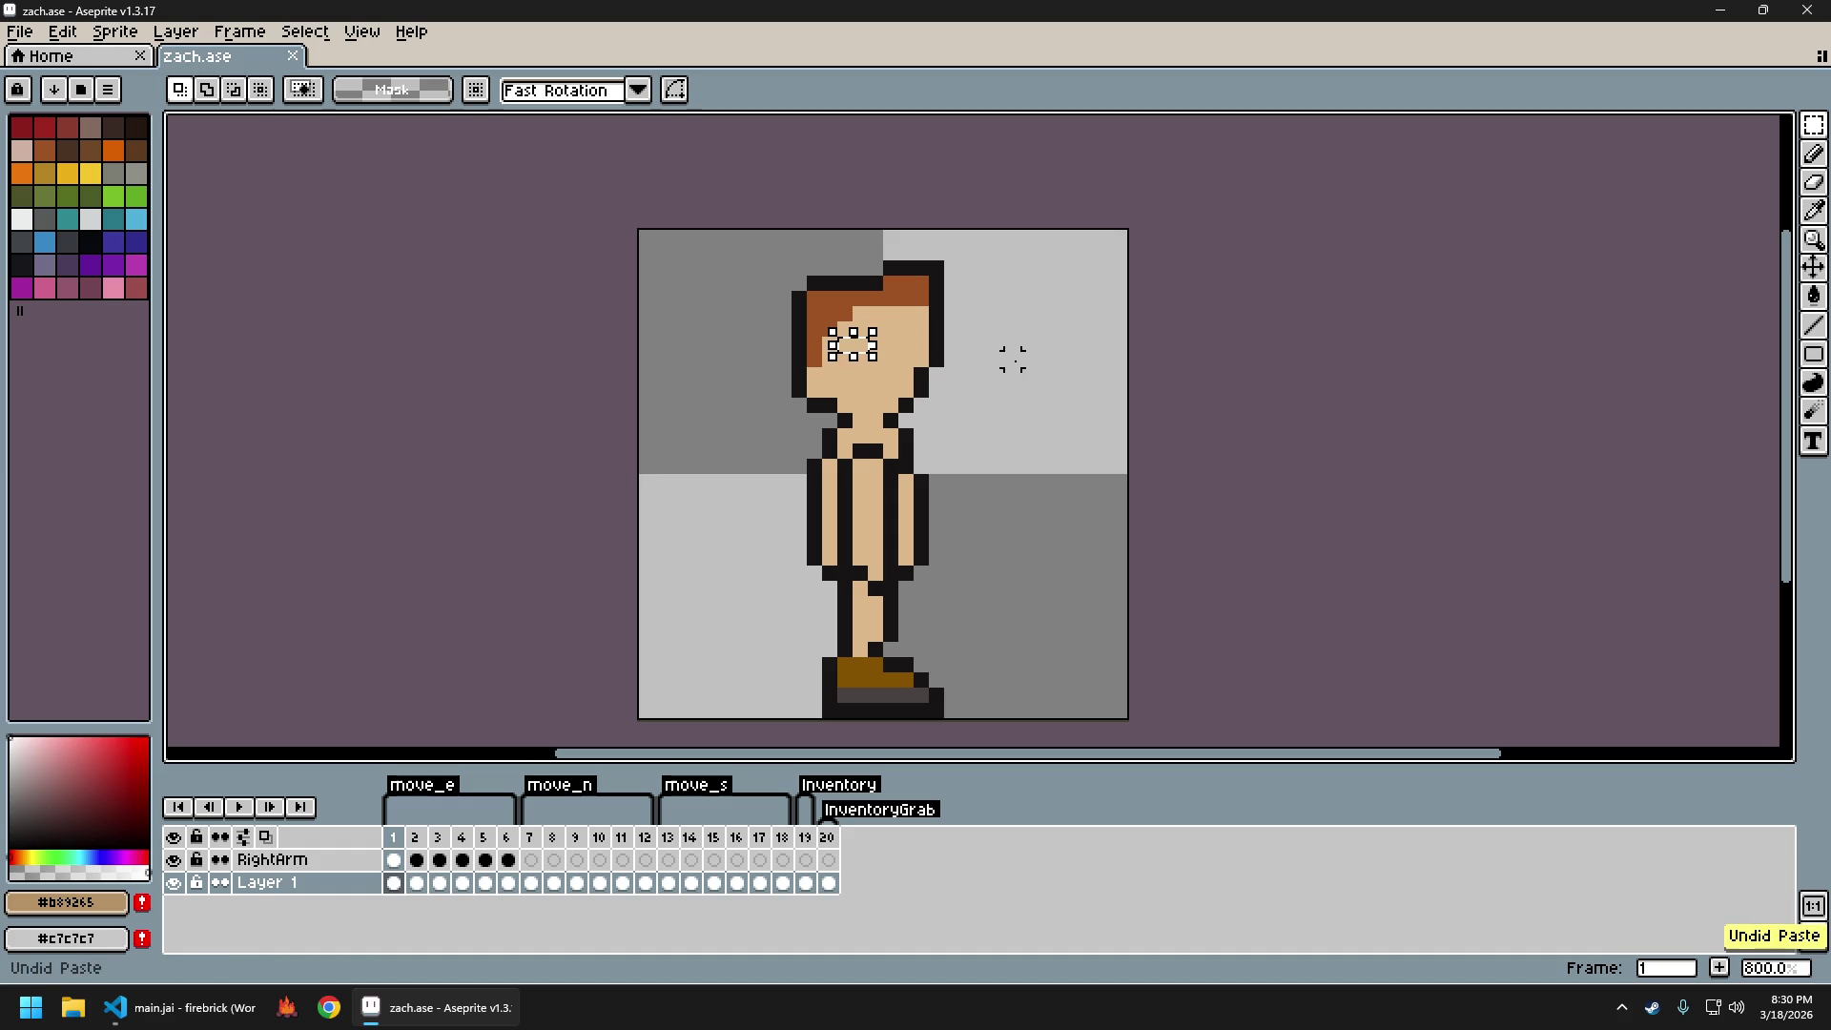
{"action": "key", "text": "ctrl+v"}
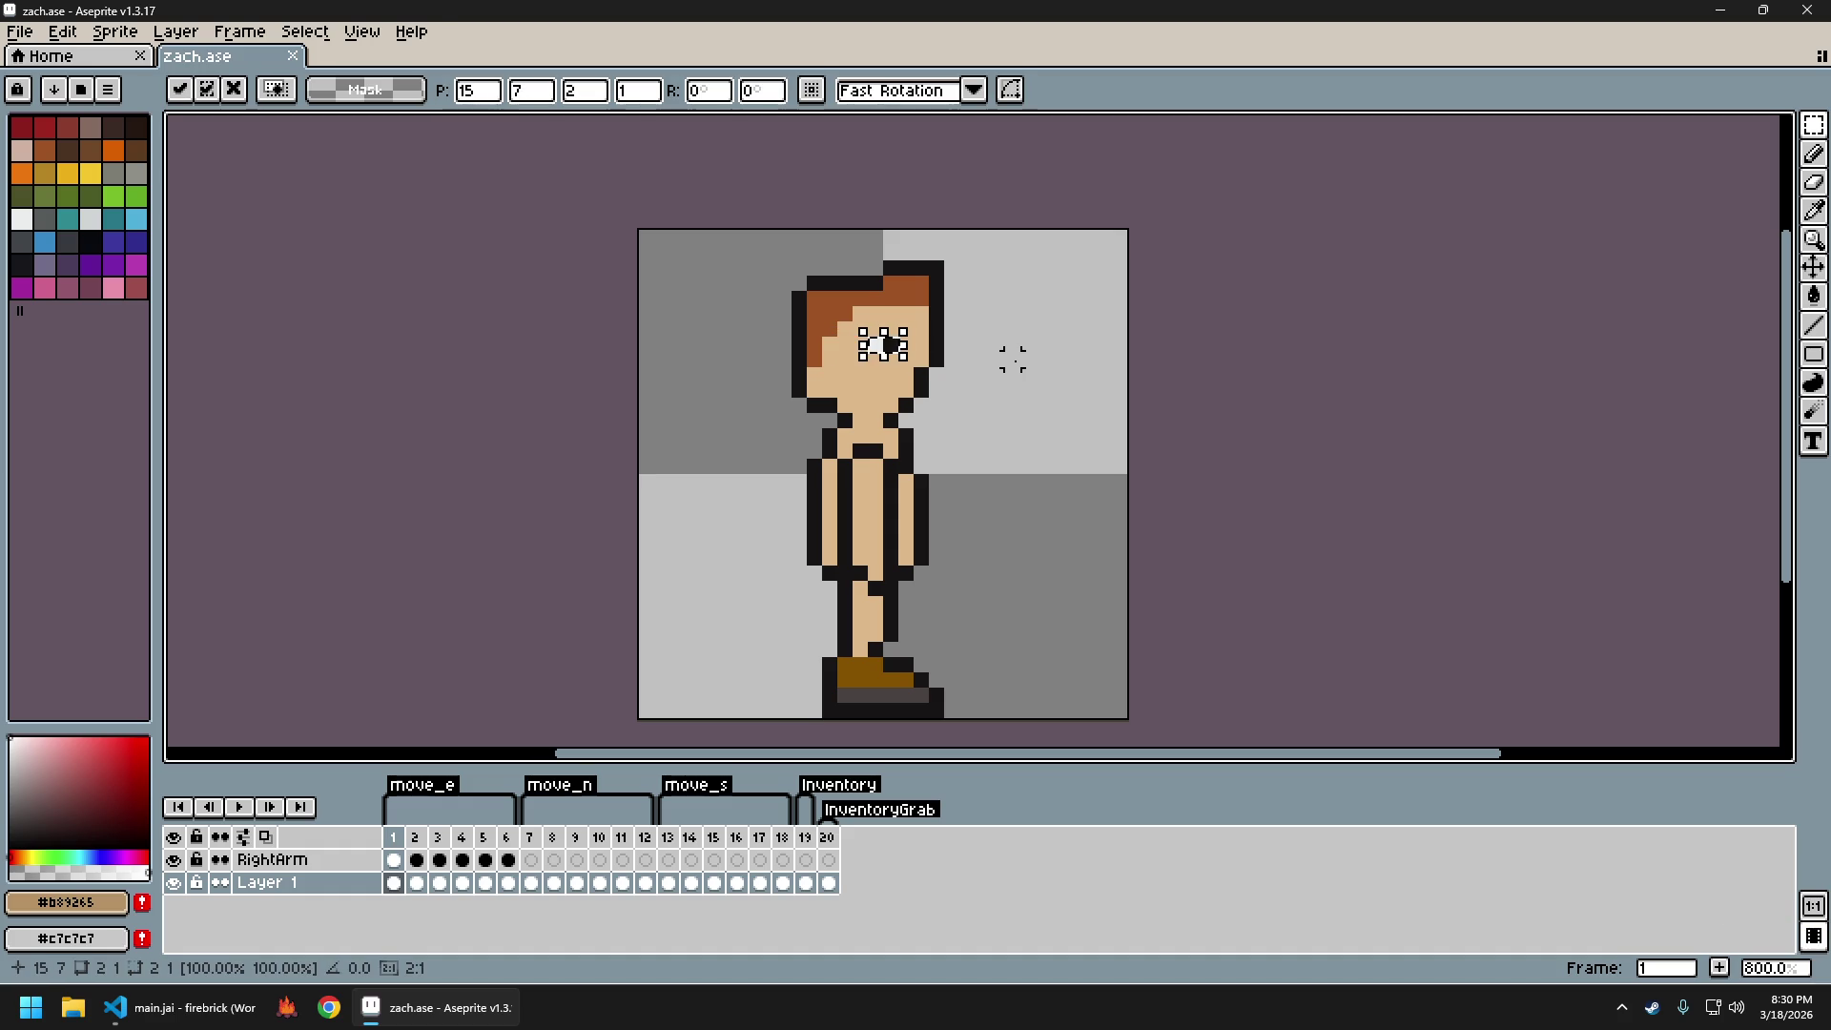
{"action": "left_click", "coordinate": [1013, 358]}
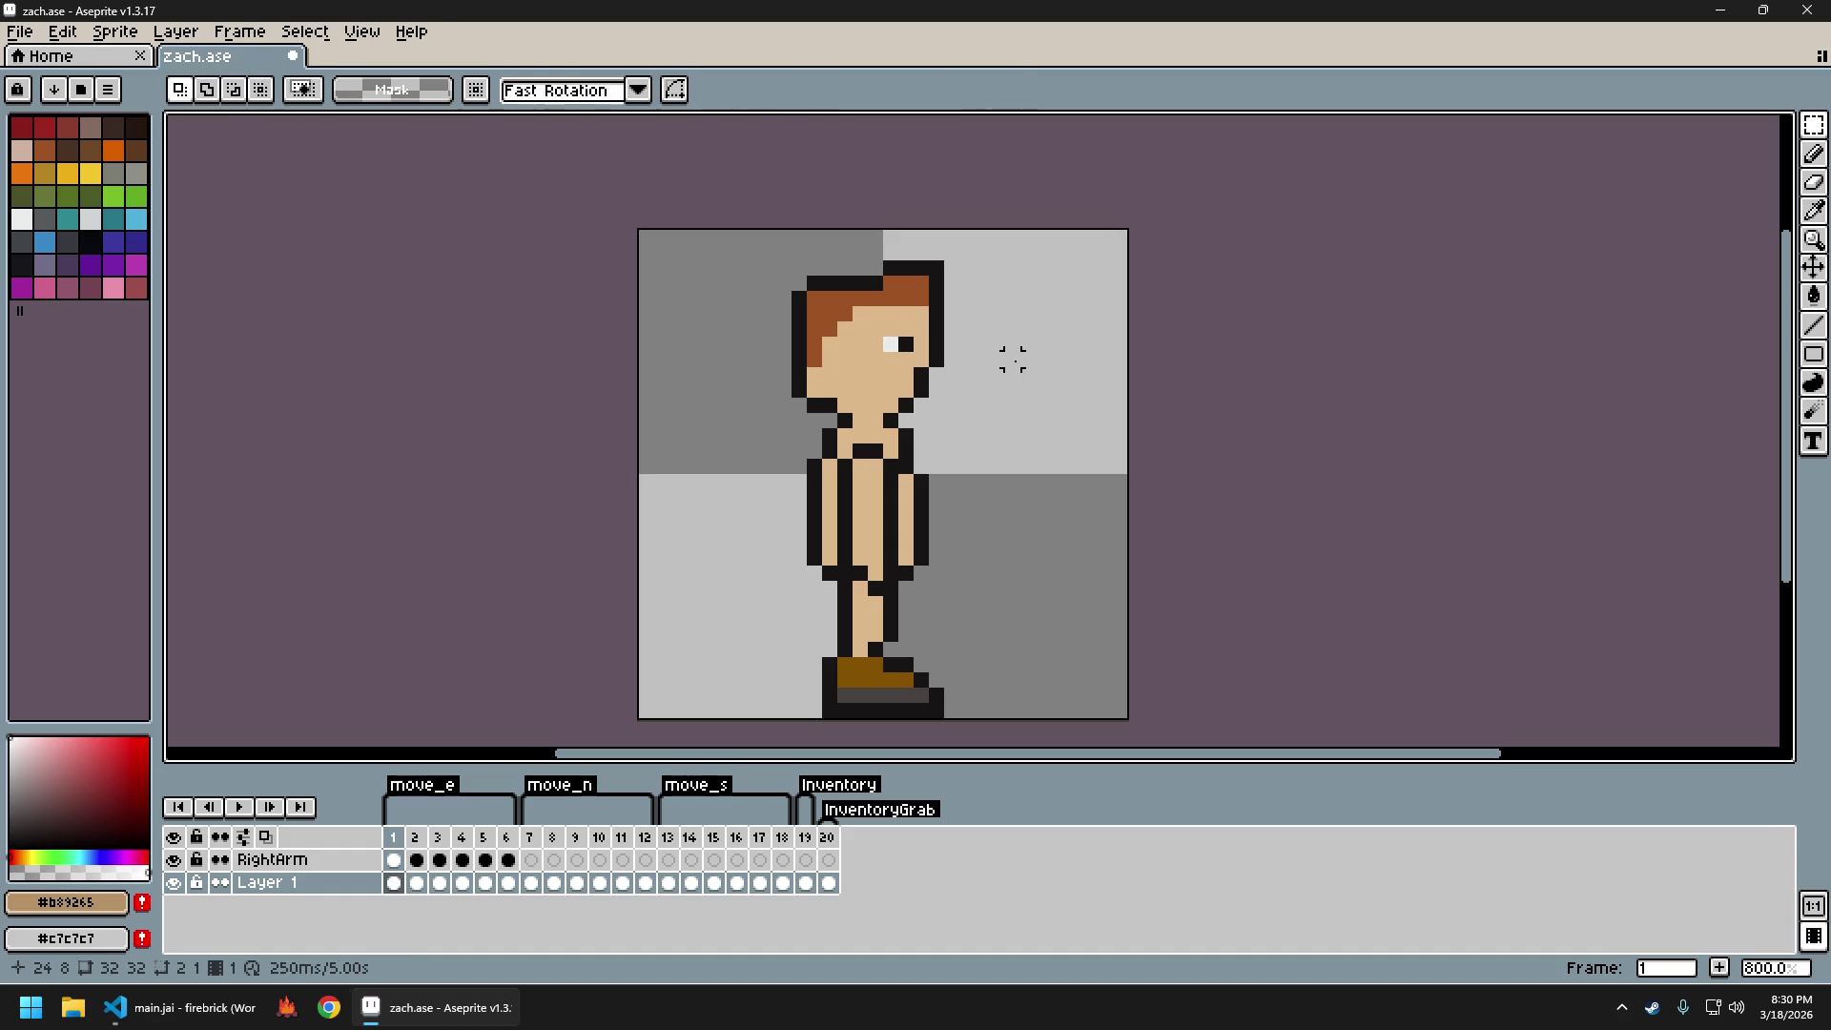
{"action": "key", "text": "ctrl+z"}
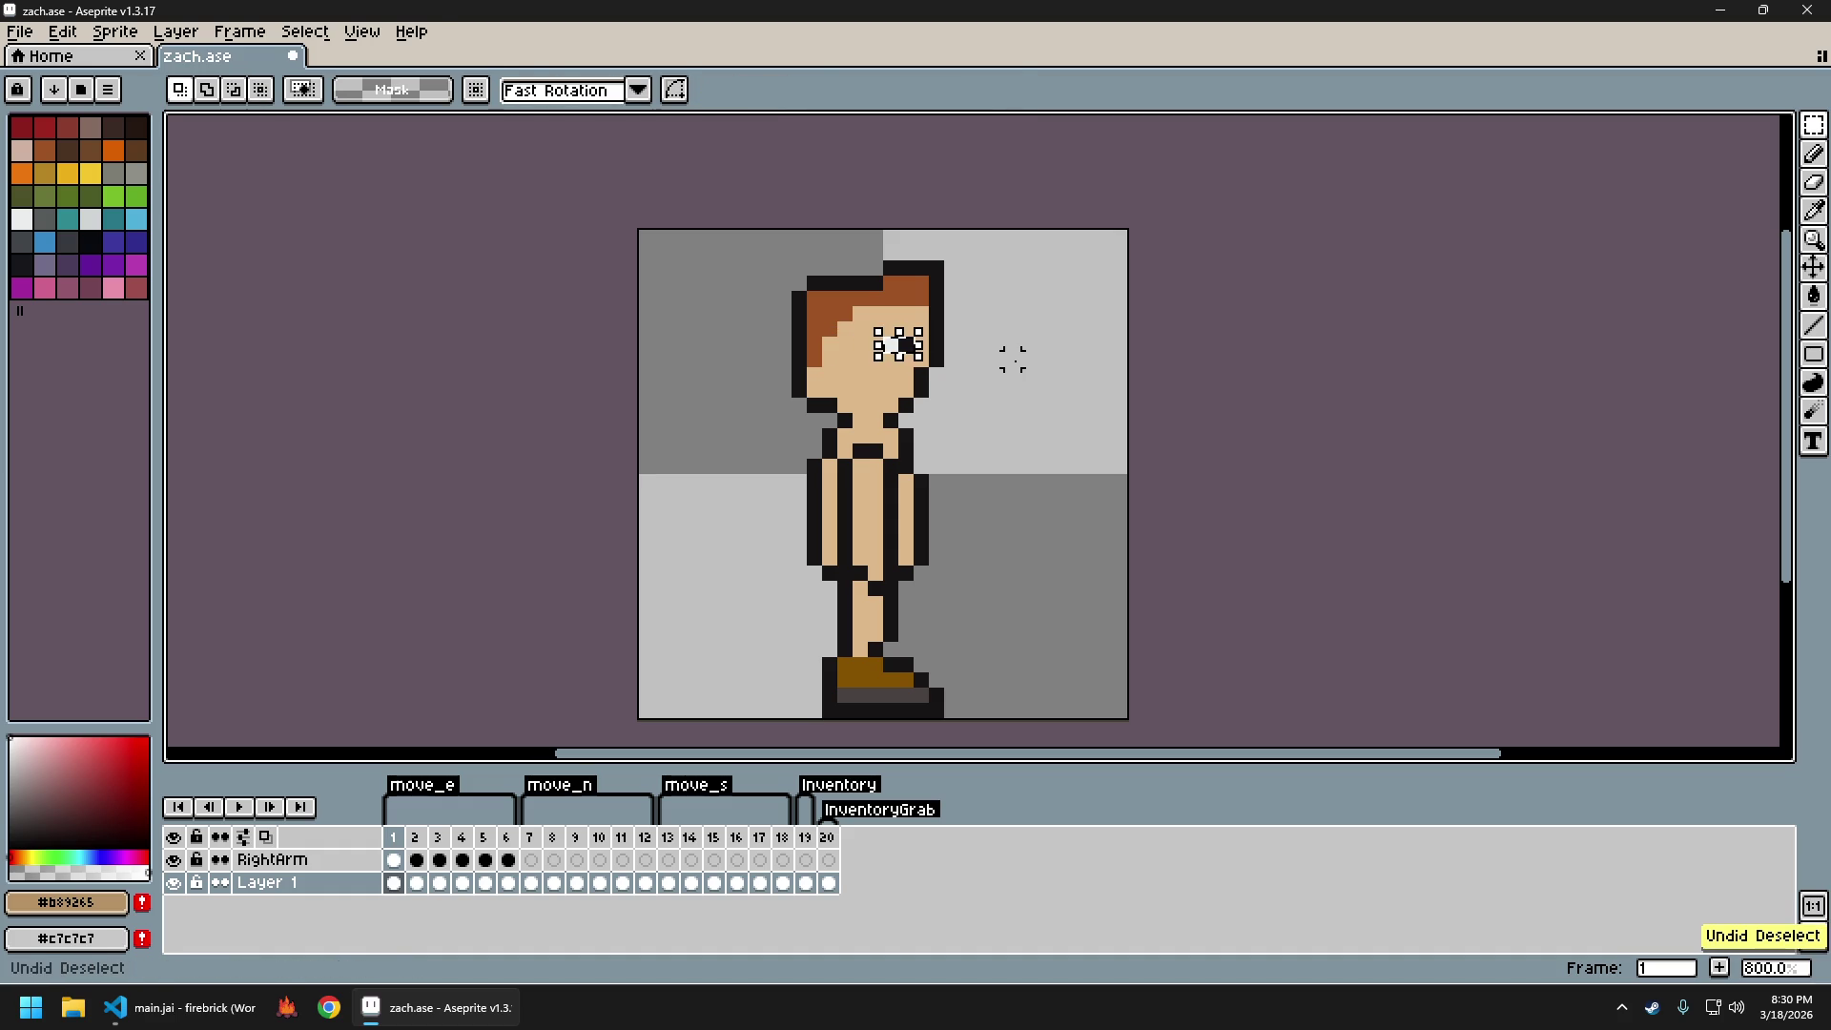
{"action": "left_click", "coordinate": [1013, 359]}
{"action": "key", "text": "ctrl+z"}
{"action": "key", "text": "ctrl+z"}
{"action": "key", "text": "ctrl+v"}
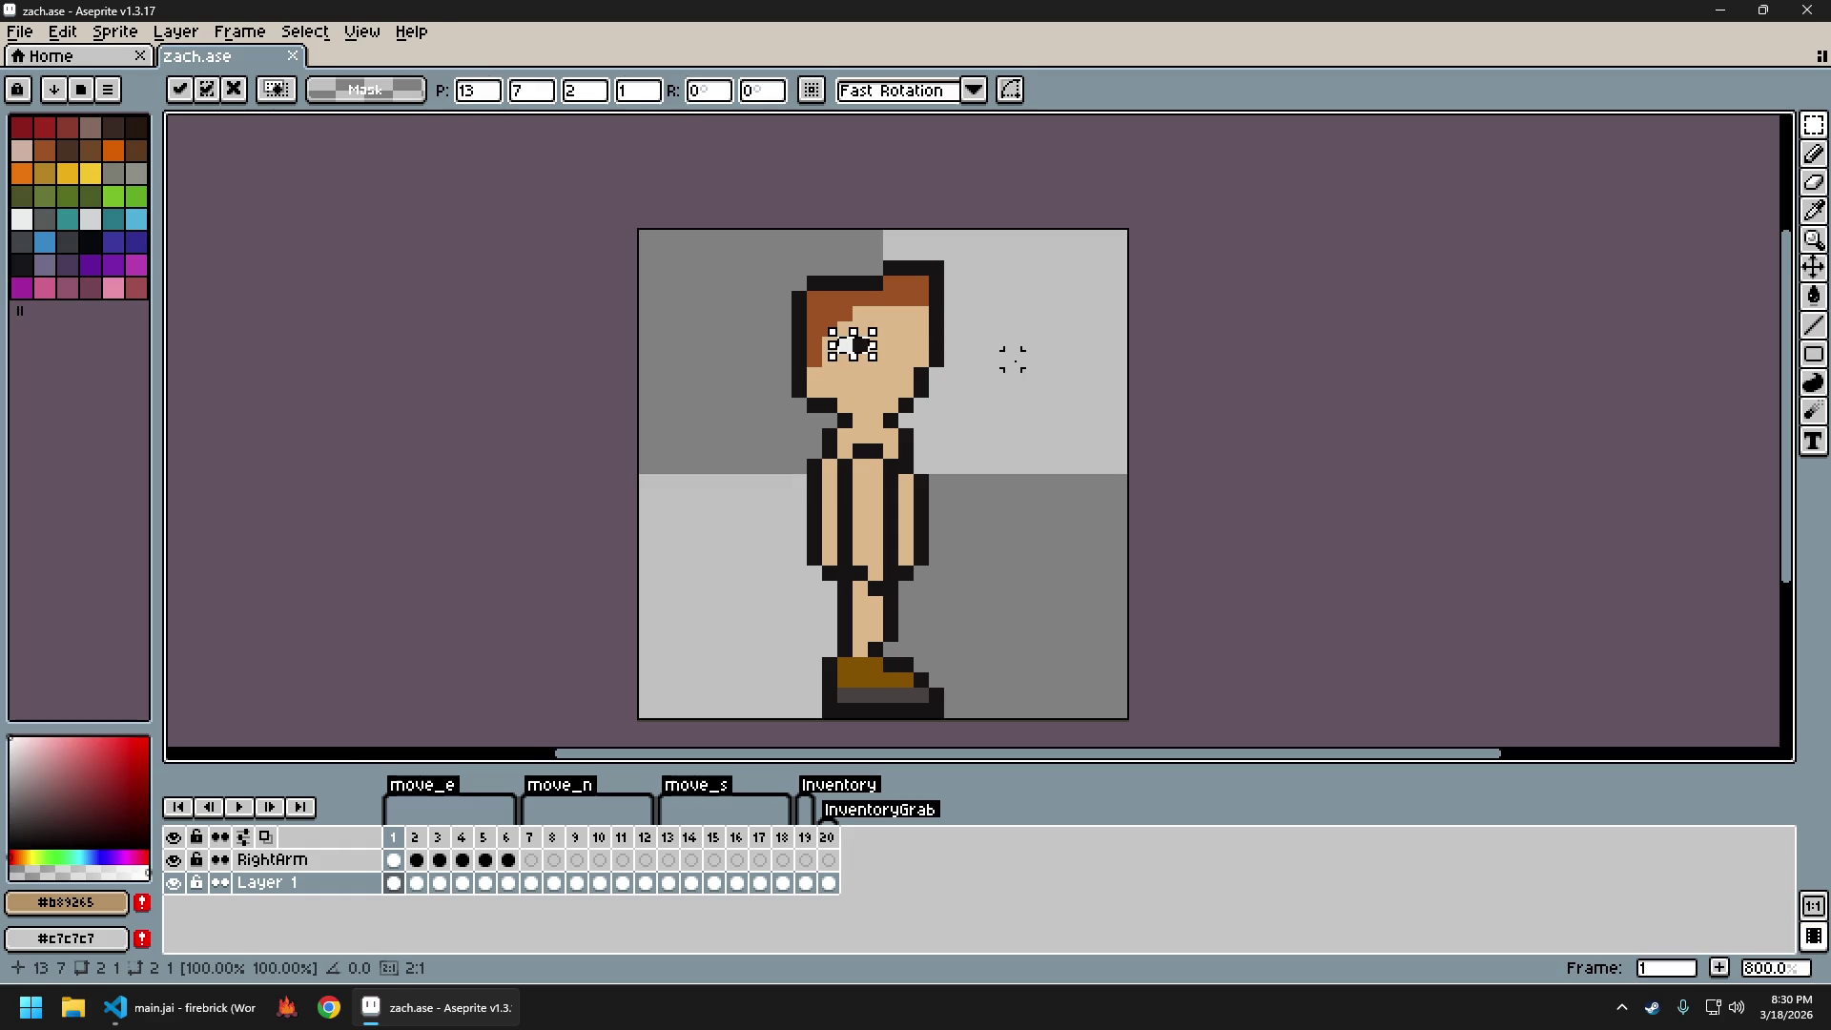
{"action": "key", "text": "Right"}
{"action": "key", "text": "Right"}
{"action": "key", "text": "Right"}
{"action": "left_click", "coordinate": [1013, 359]}
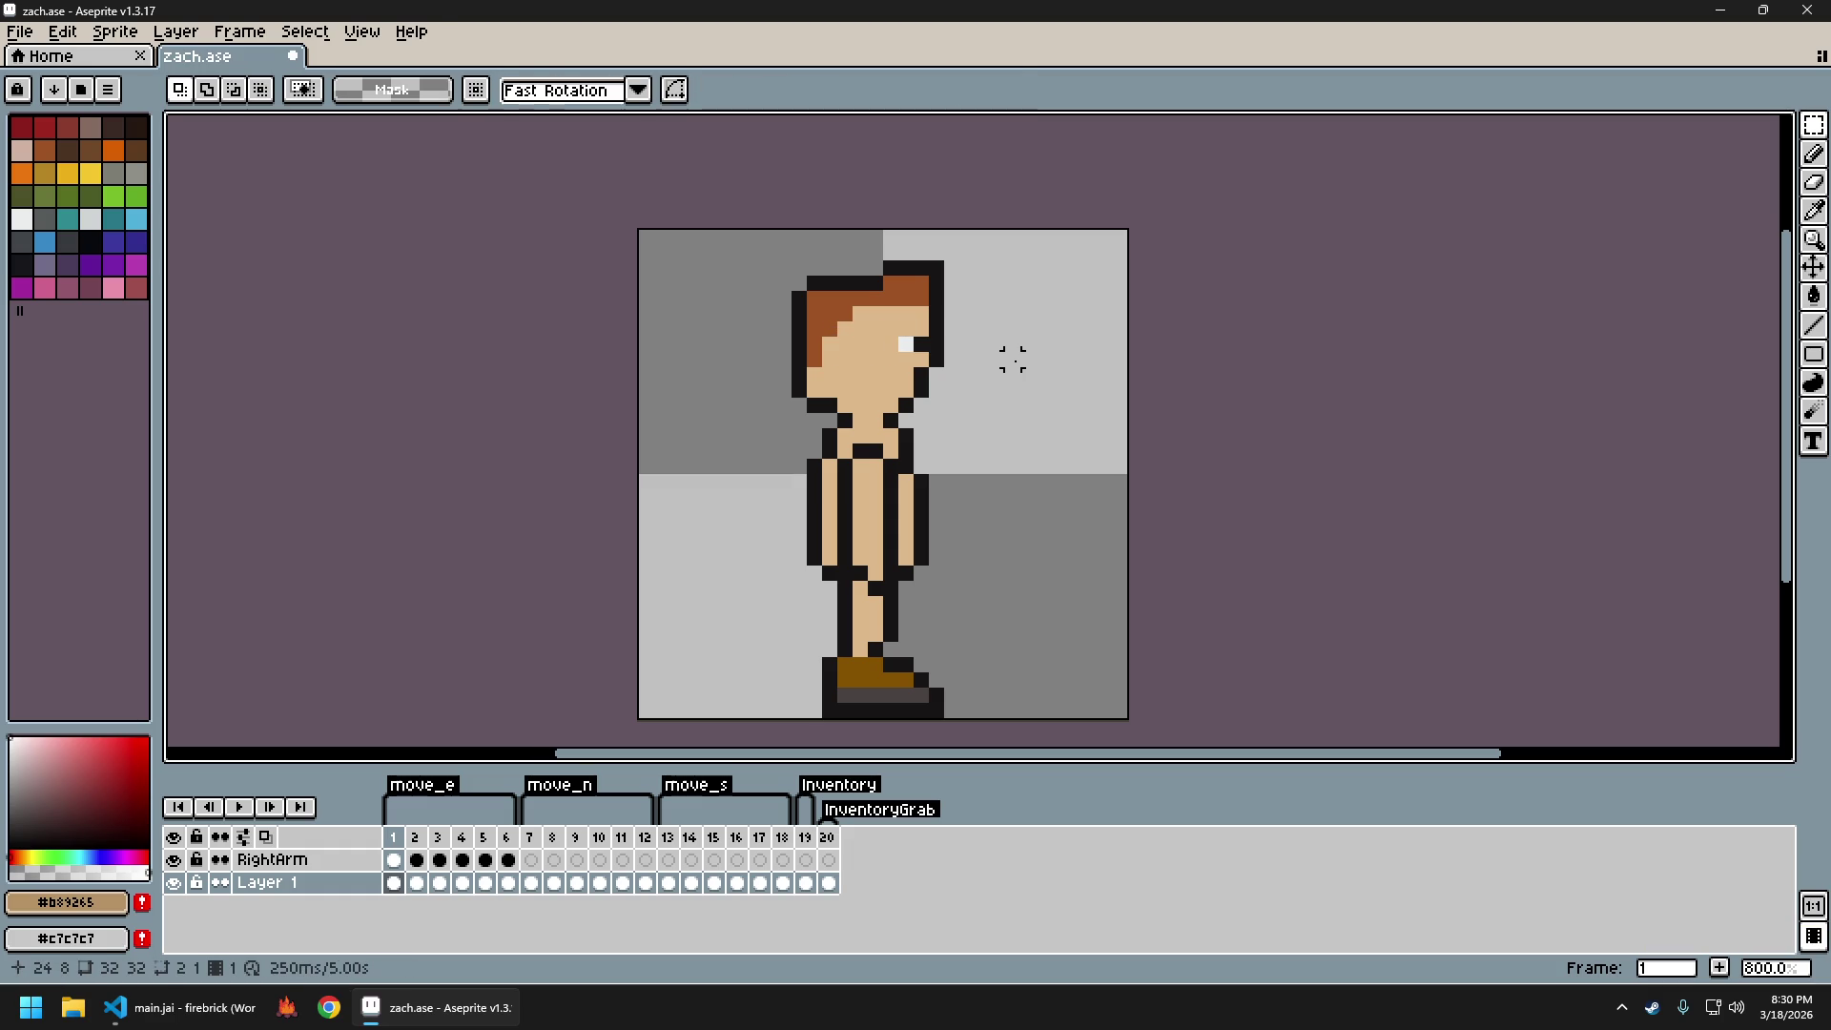
Deselect, undo the extra pasted eye, and switch to Pencil with the skin tone picked
{"action": "scroll", "coordinate": [969, 372], "scroll_direction": "down", "scroll_amount": 2}
{"action": "scroll", "coordinate": [960, 360], "scroll_direction": "up", "scroll_amount": 1}
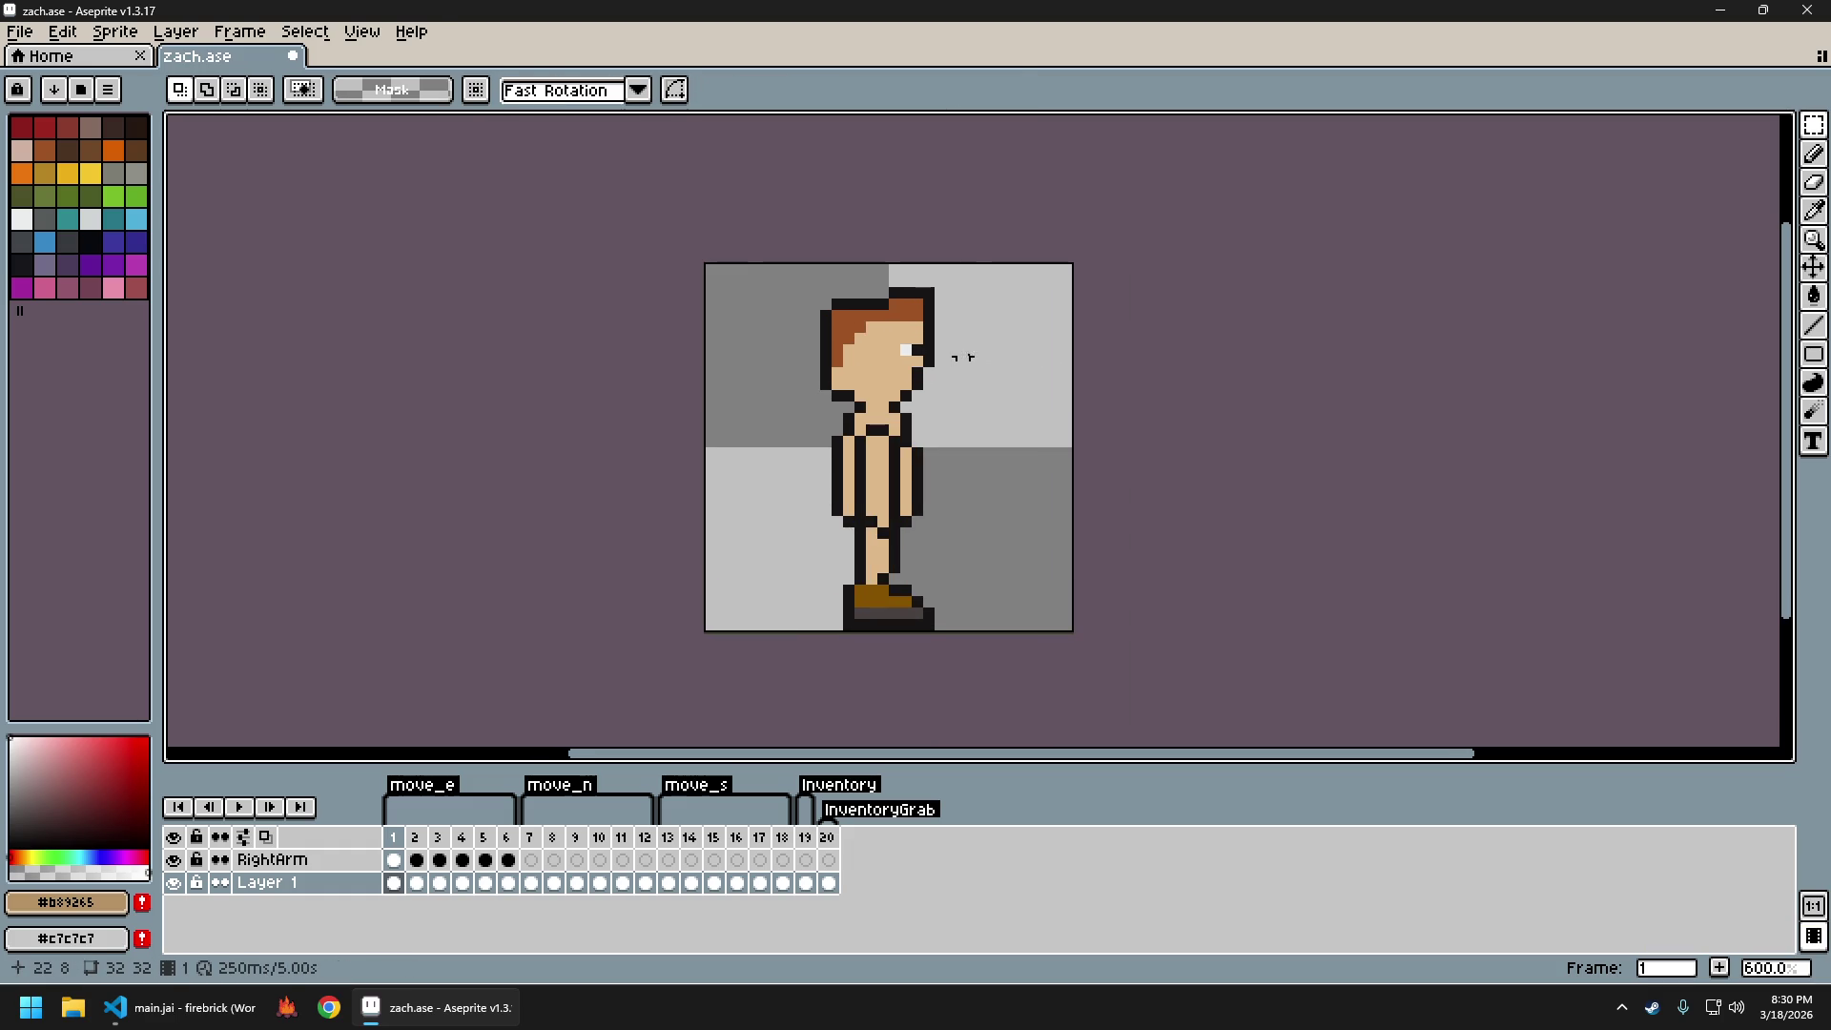
{"action": "key", "text": "ctrl+z"}
{"action": "key", "text": "ctrl+d"}
{"action": "scroll", "coordinate": [949, 382], "scroll_direction": "up", "scroll_amount": 3}
{"action": "key", "text": "ctrl+z"}
{"action": "key", "text": "ctrl+z"}
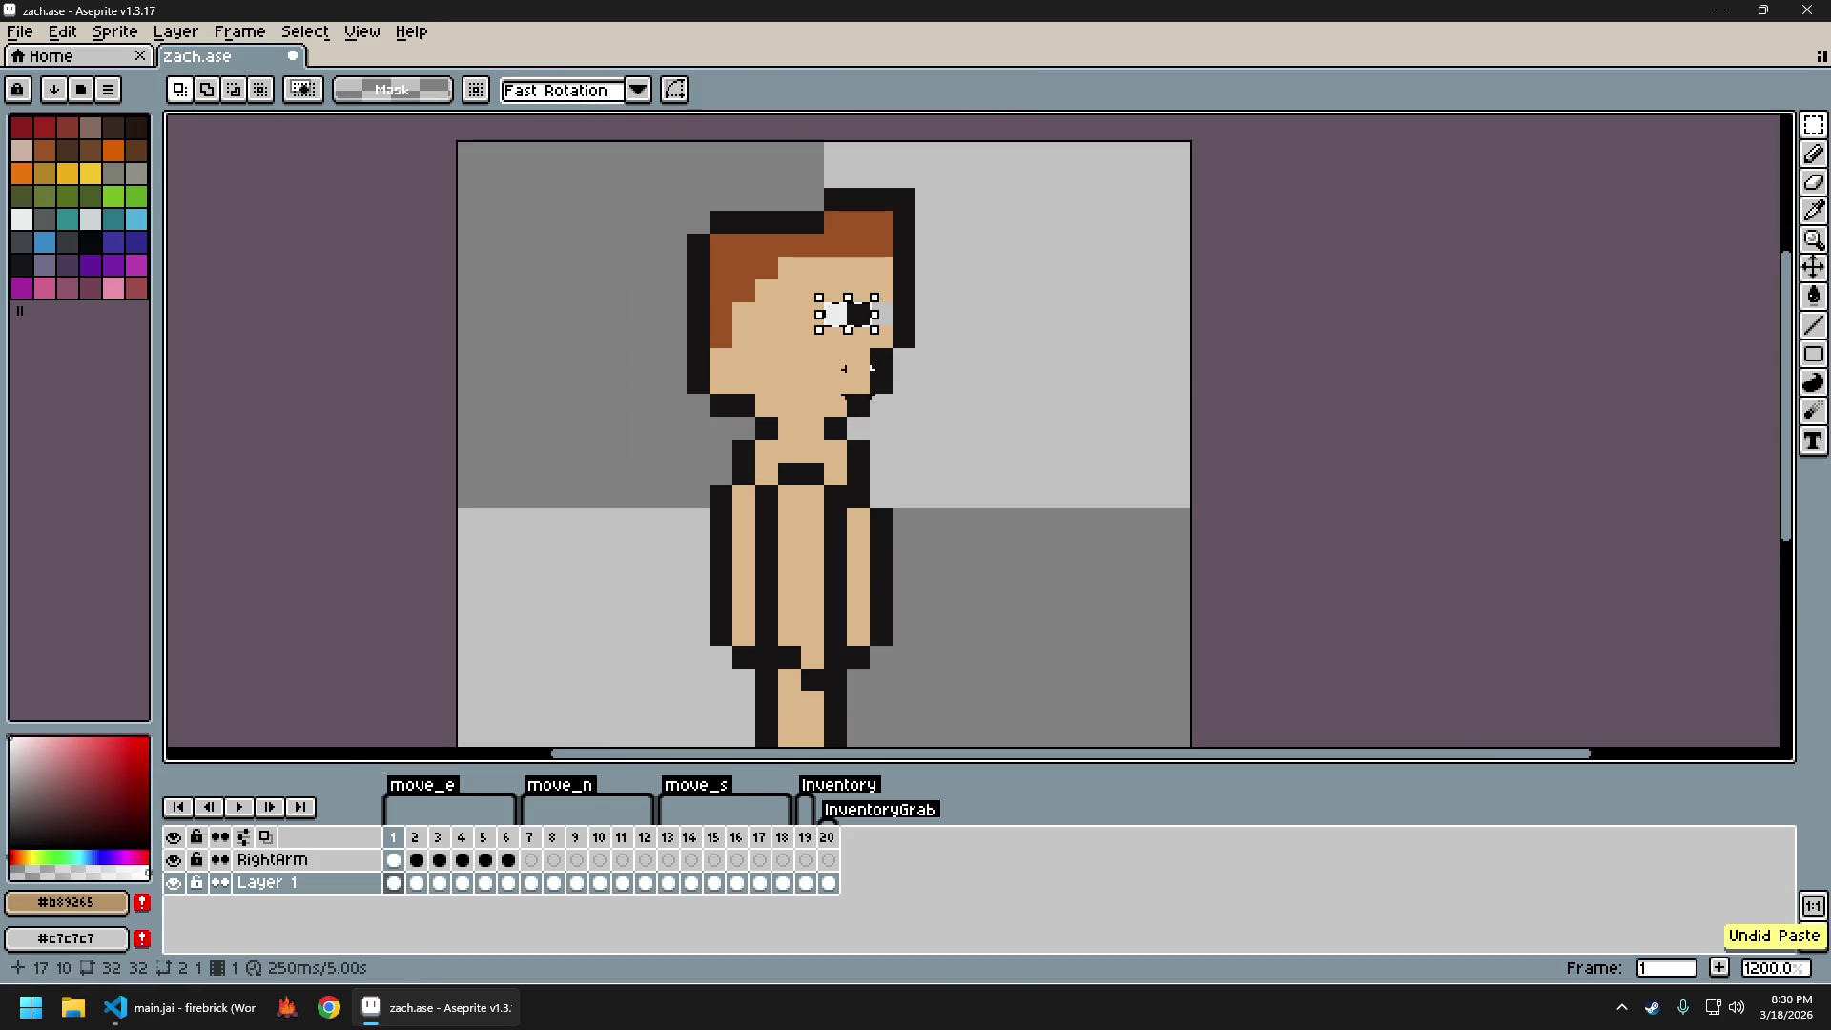
{"action": "key", "text": "b"}
{"action": "left_click", "coordinate": [865, 325], "text": "alt"}
{"action": "scroll", "coordinate": [953, 446], "scroll_direction": "down", "scroll_amount": 5}
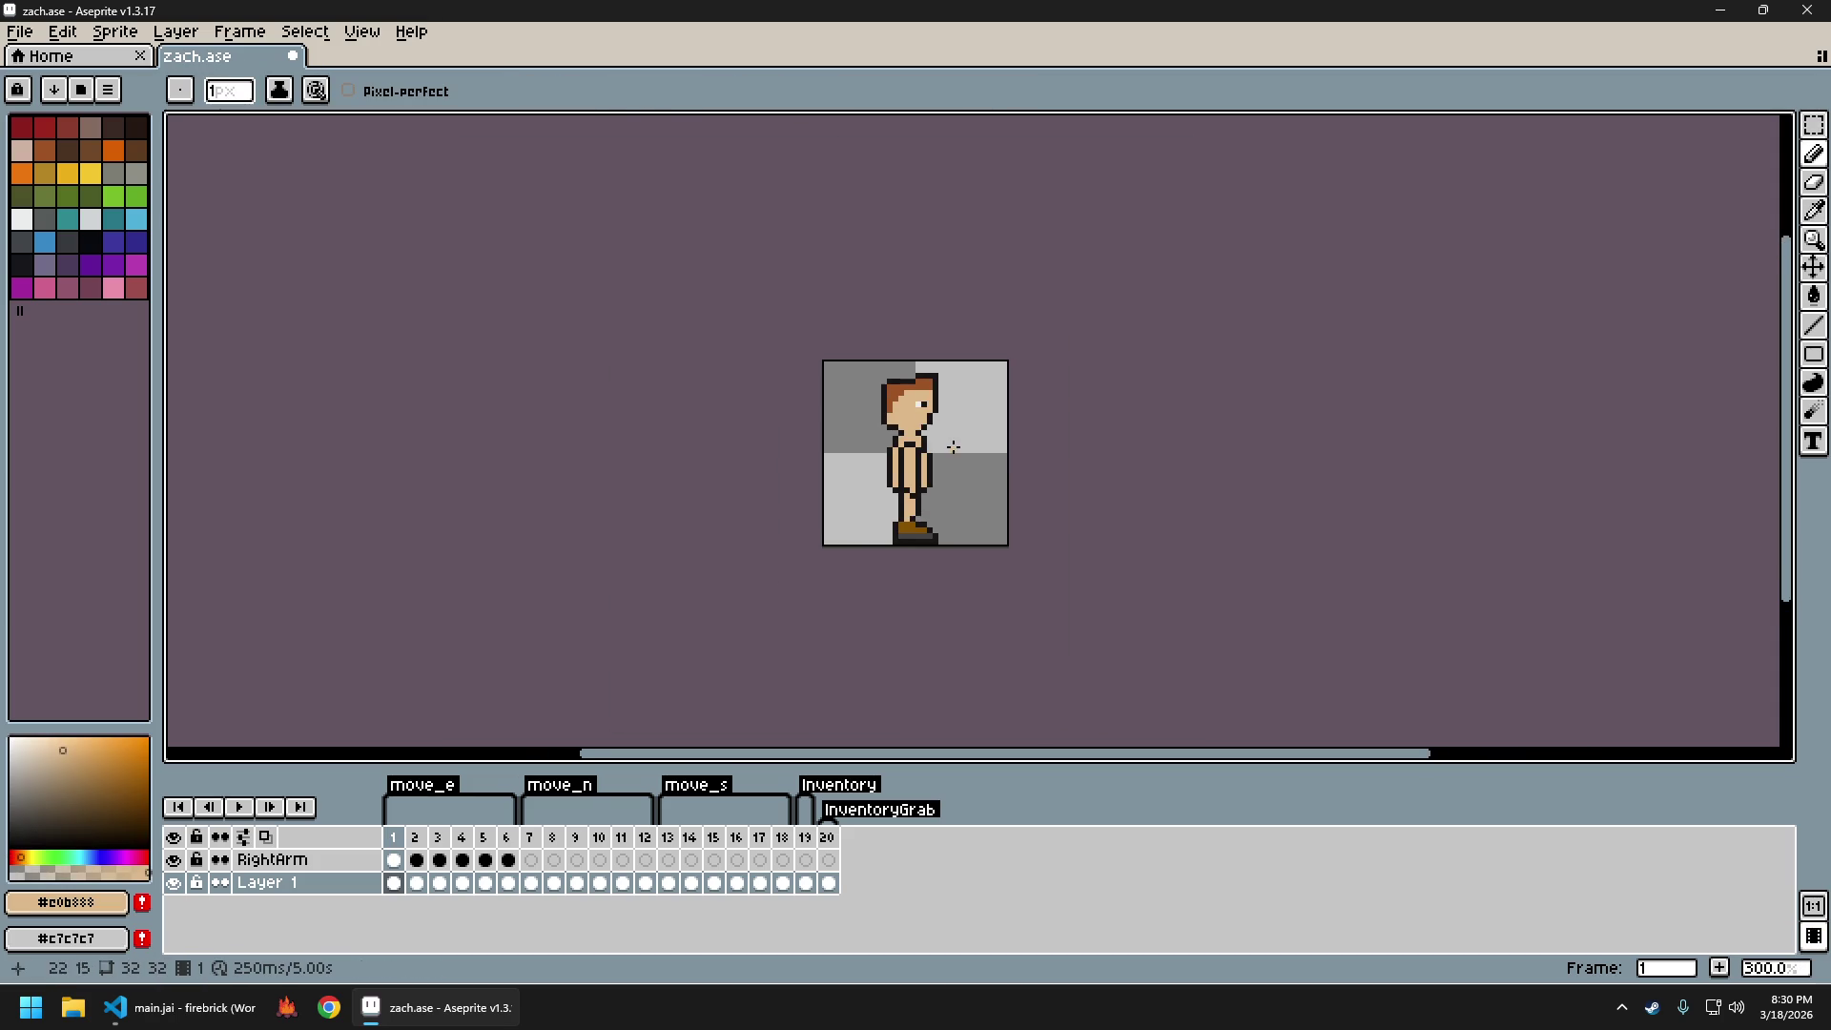
Pick the dark outline colour, undo the moustache stroke, and compare against front-facing frame 14
{"action": "scroll", "coordinate": [960, 408], "scroll_direction": "up", "scroll_amount": 4}
{"action": "left_click", "coordinate": [856, 430], "text": "alt"}
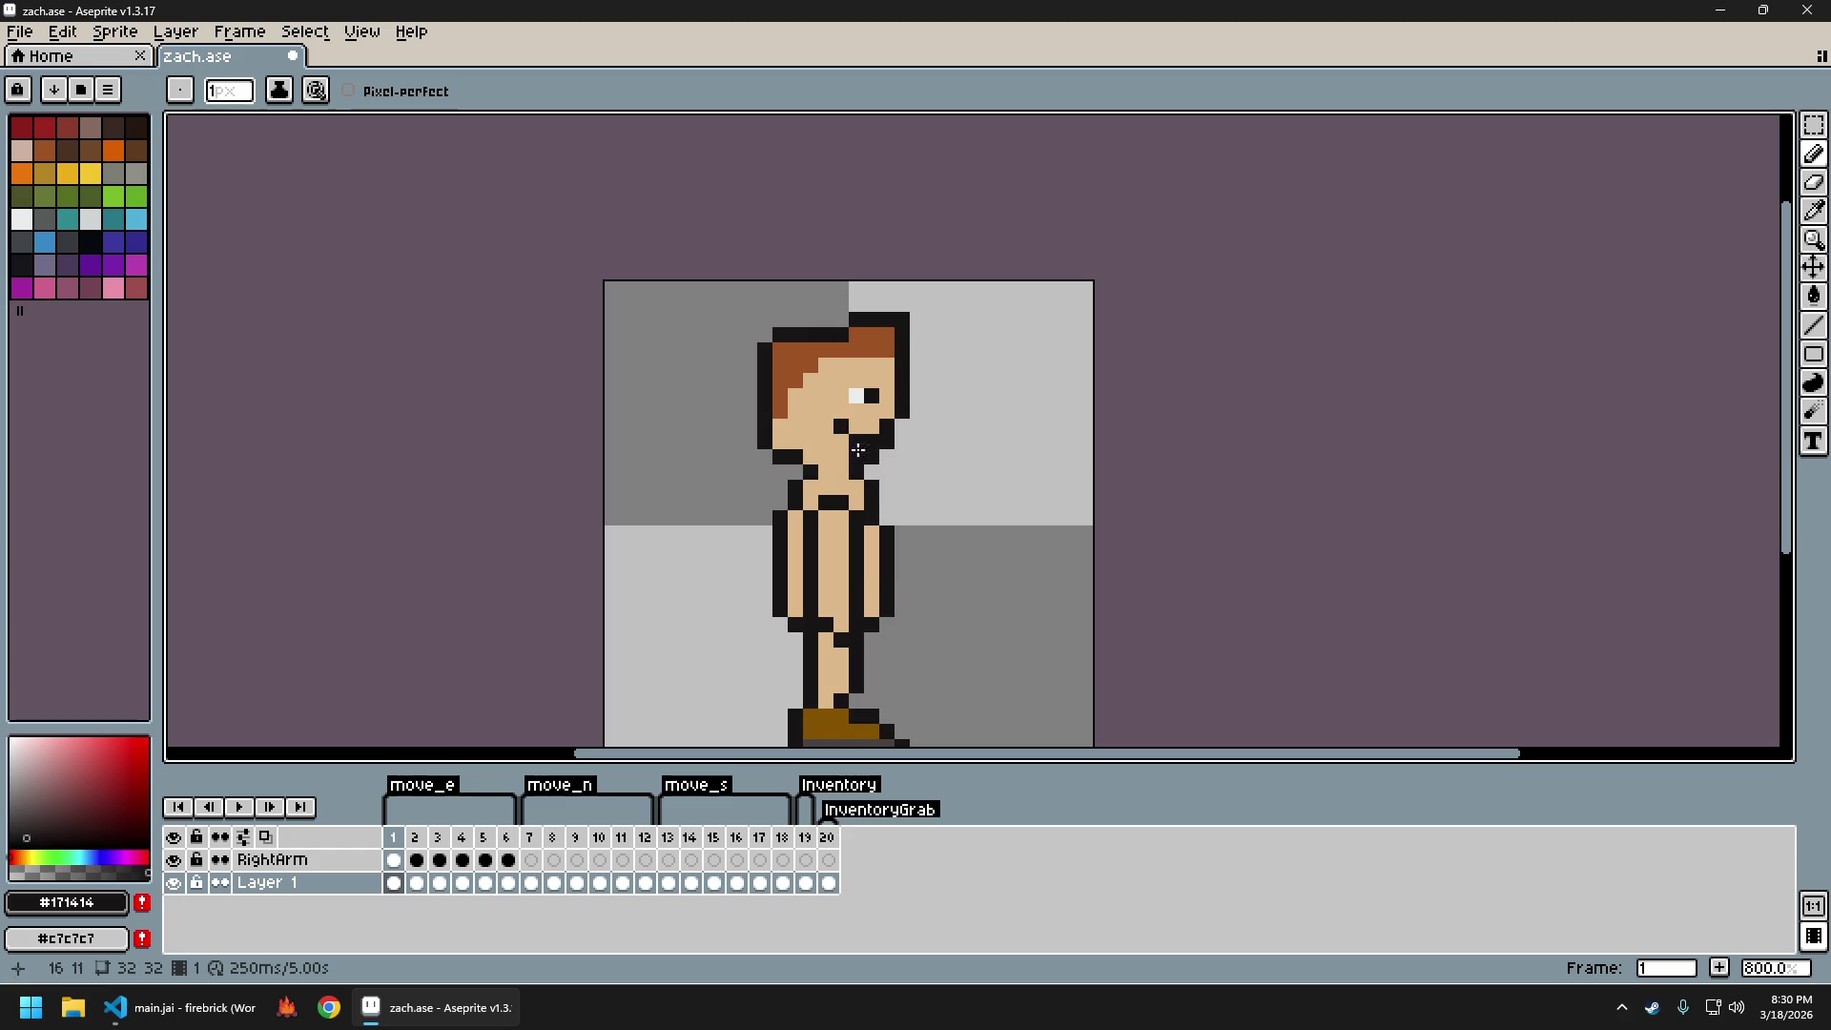
{"action": "scroll", "coordinate": [987, 485], "scroll_direction": "down", "scroll_amount": 3}
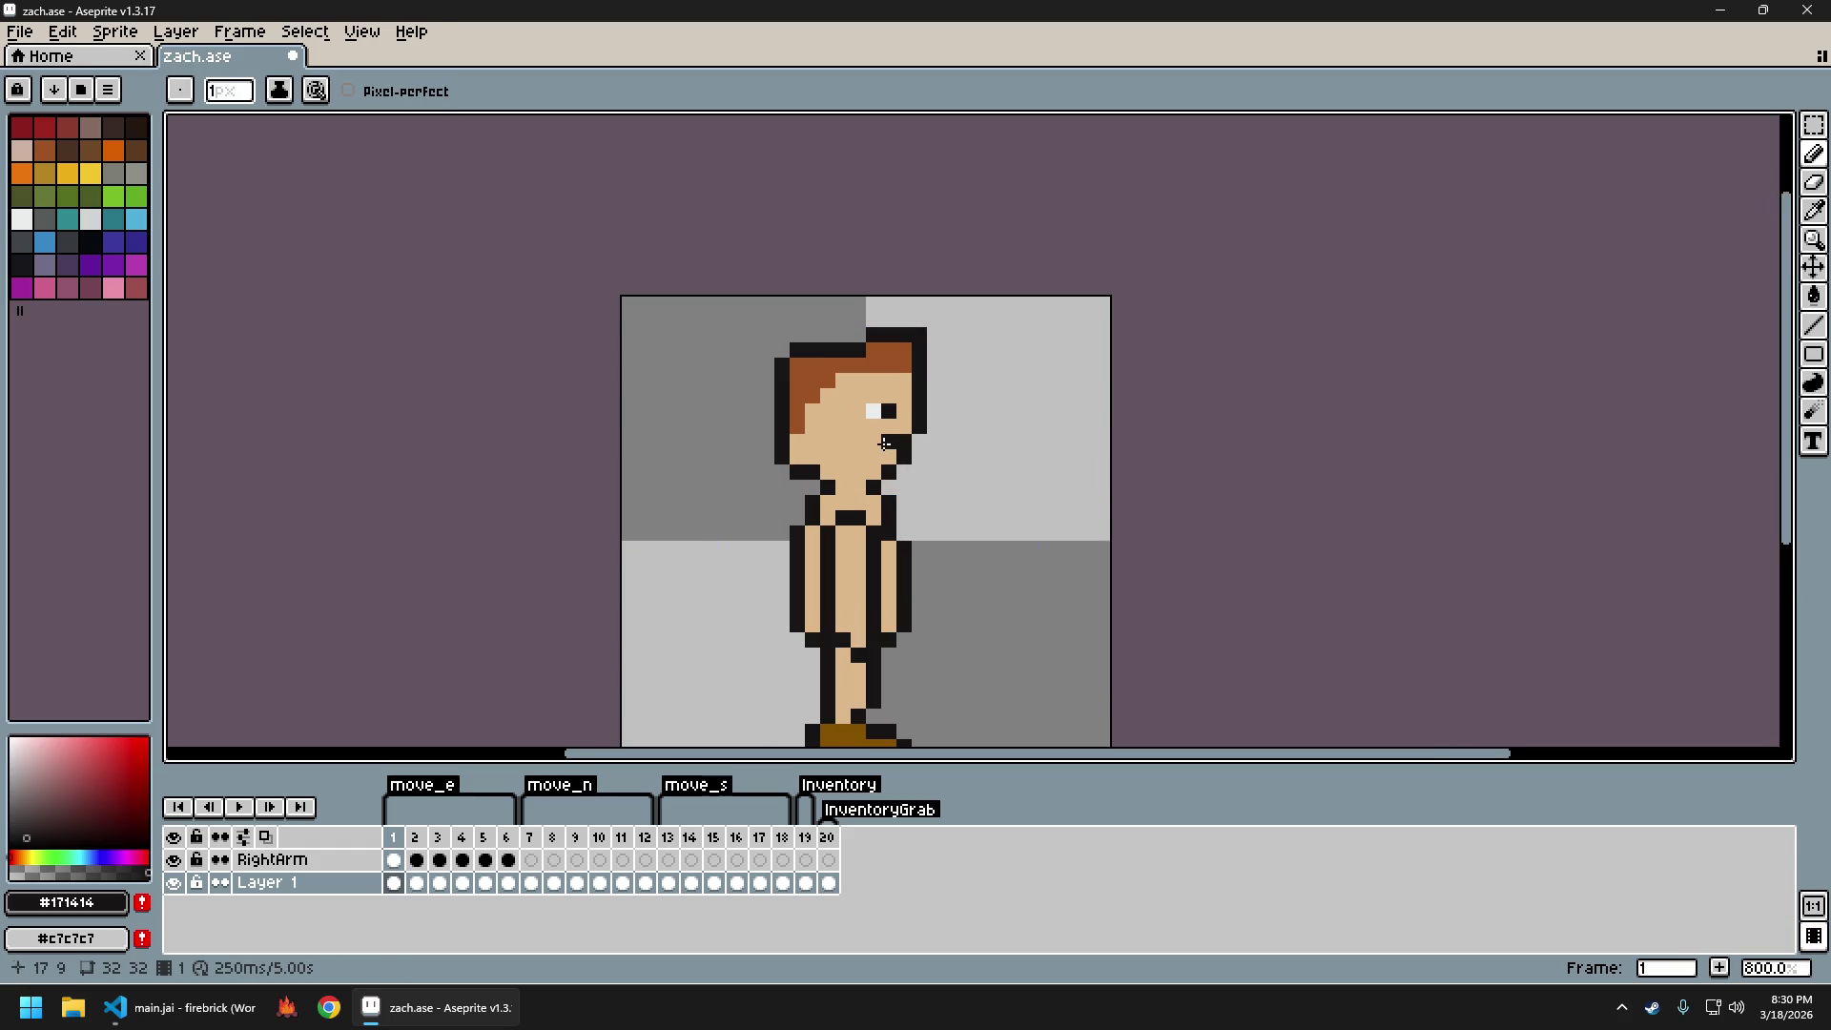
{"action": "key", "text": "ctrl+z"}
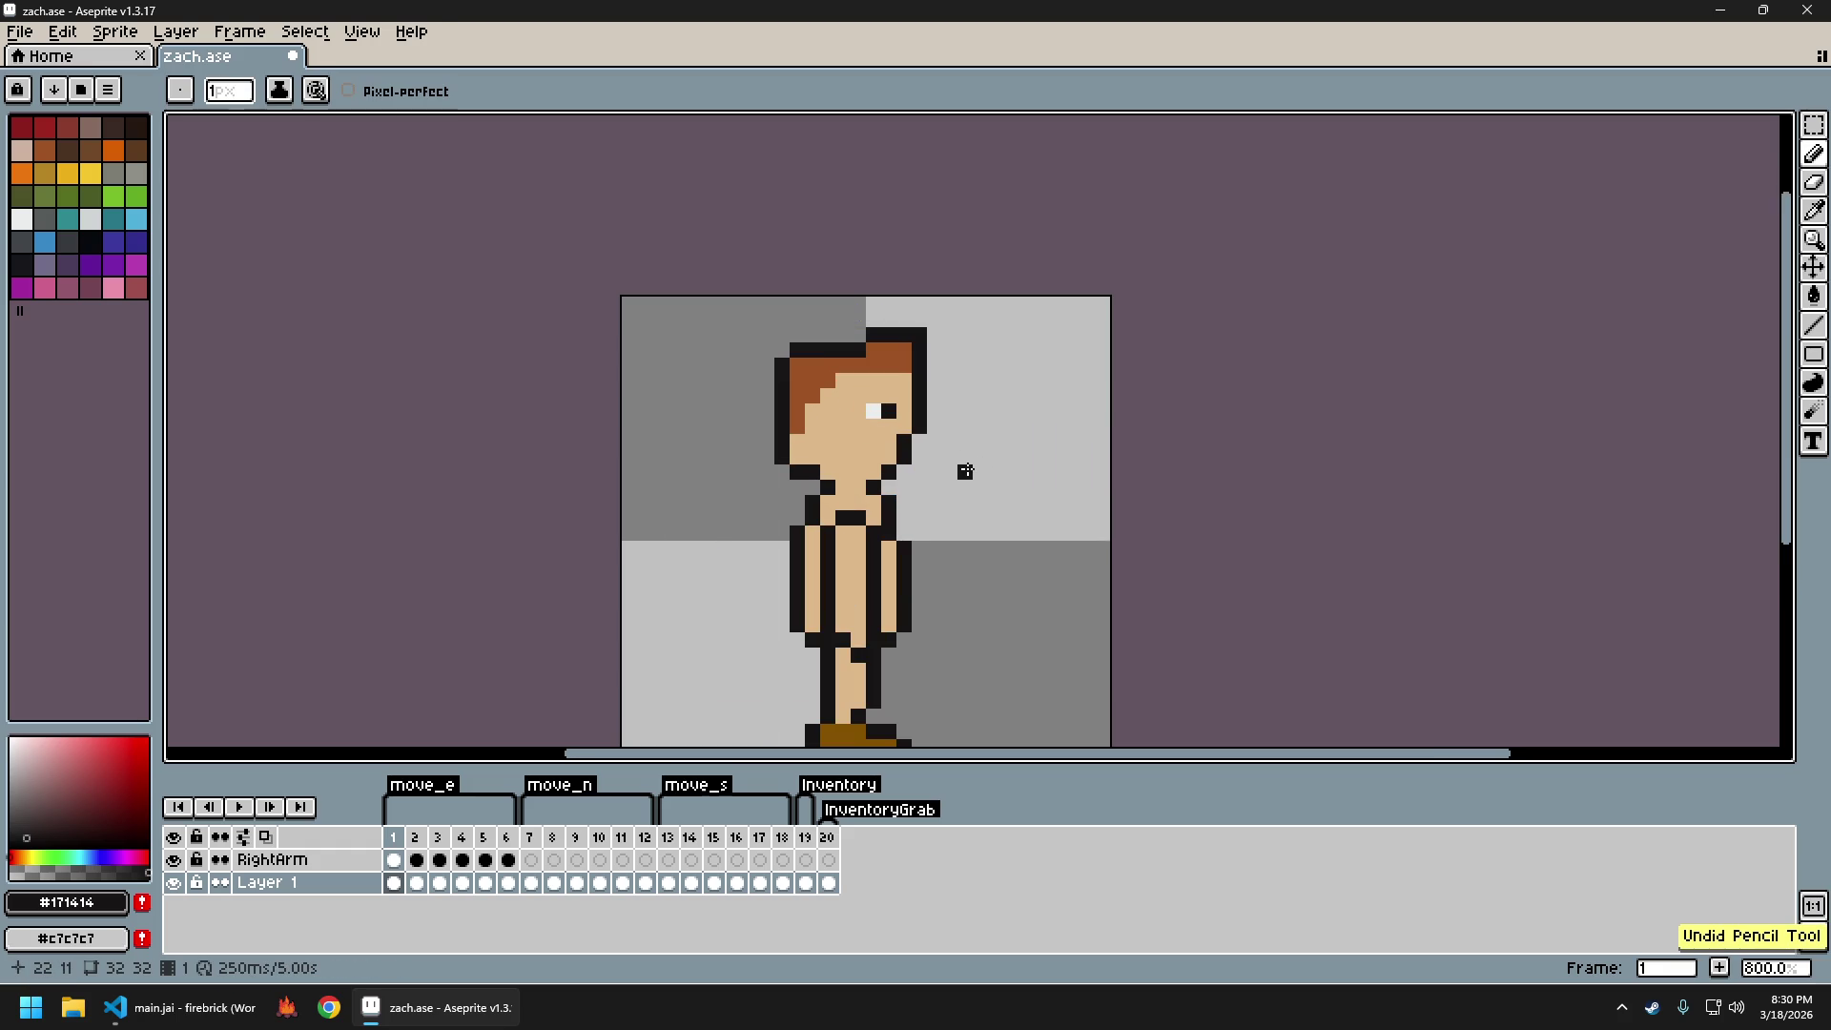
{"action": "key", "text": "Right"}
{"action": "key", "text": "Right"}
{"action": "key", "text": "Right"}
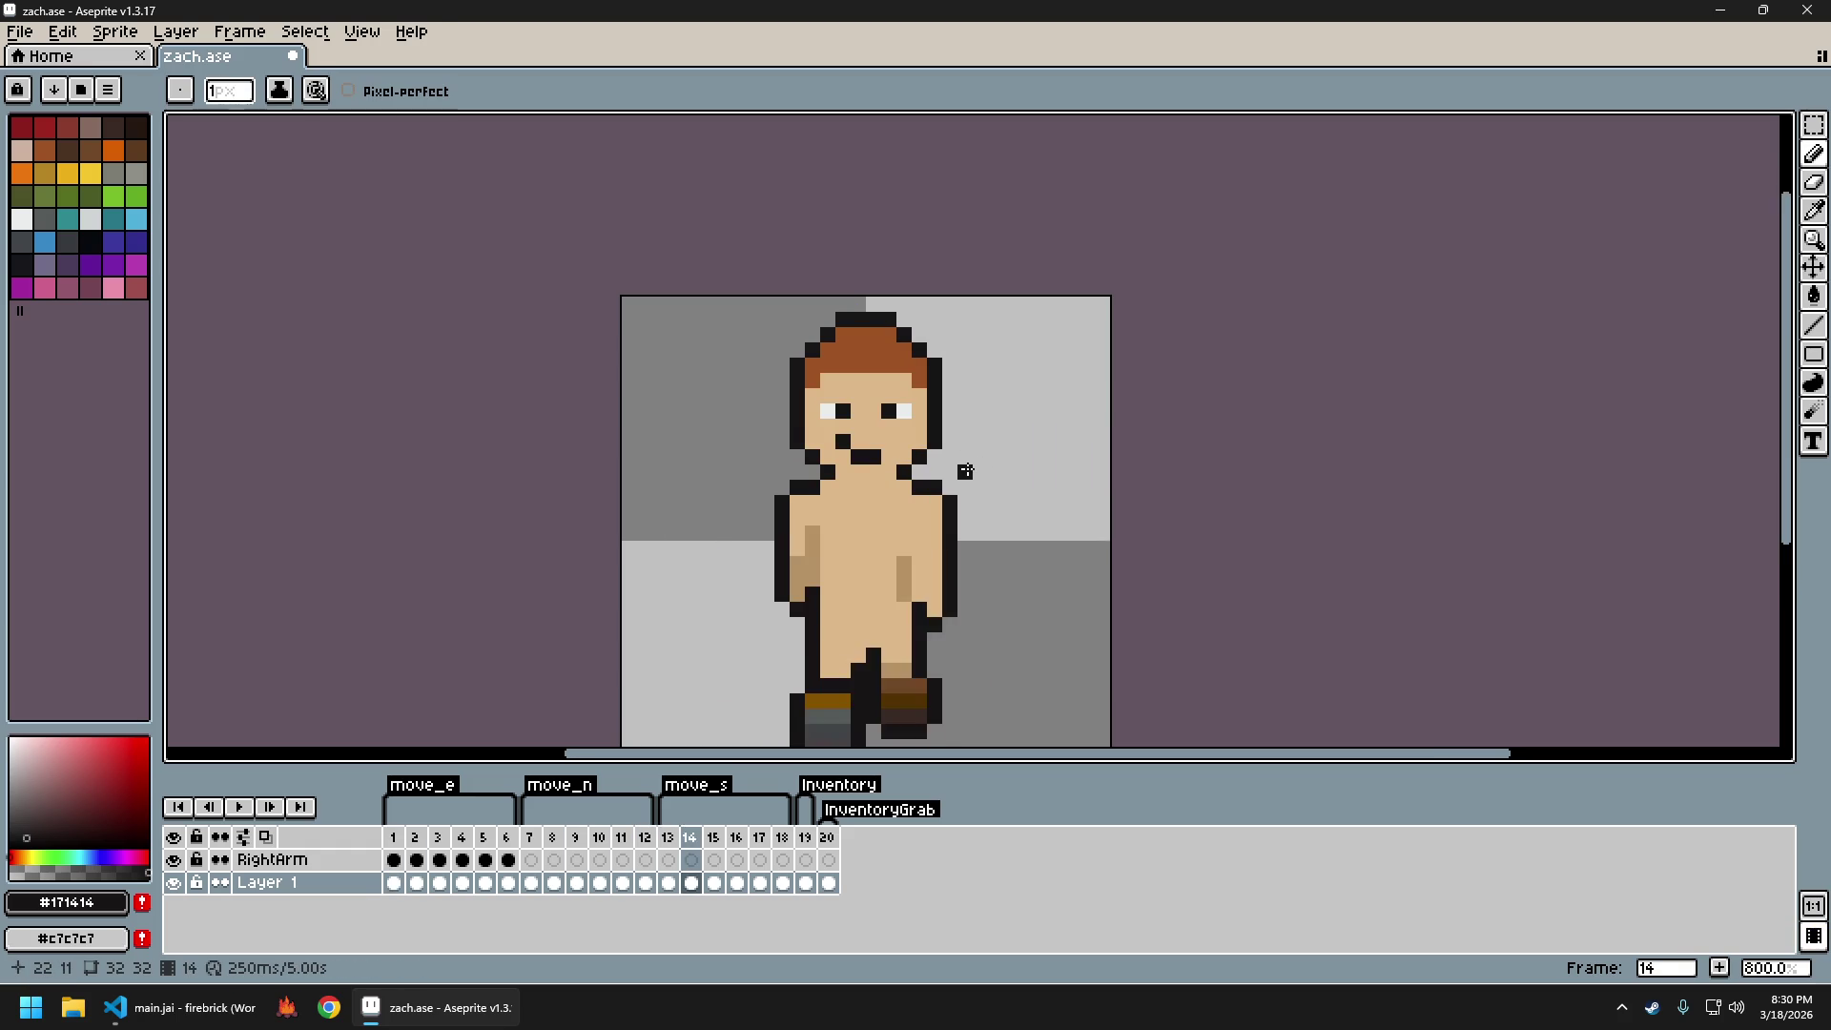
{"action": "key", "text": "Left"}
{"action": "key", "text": "Left"}
{"action": "key", "text": "Left"}
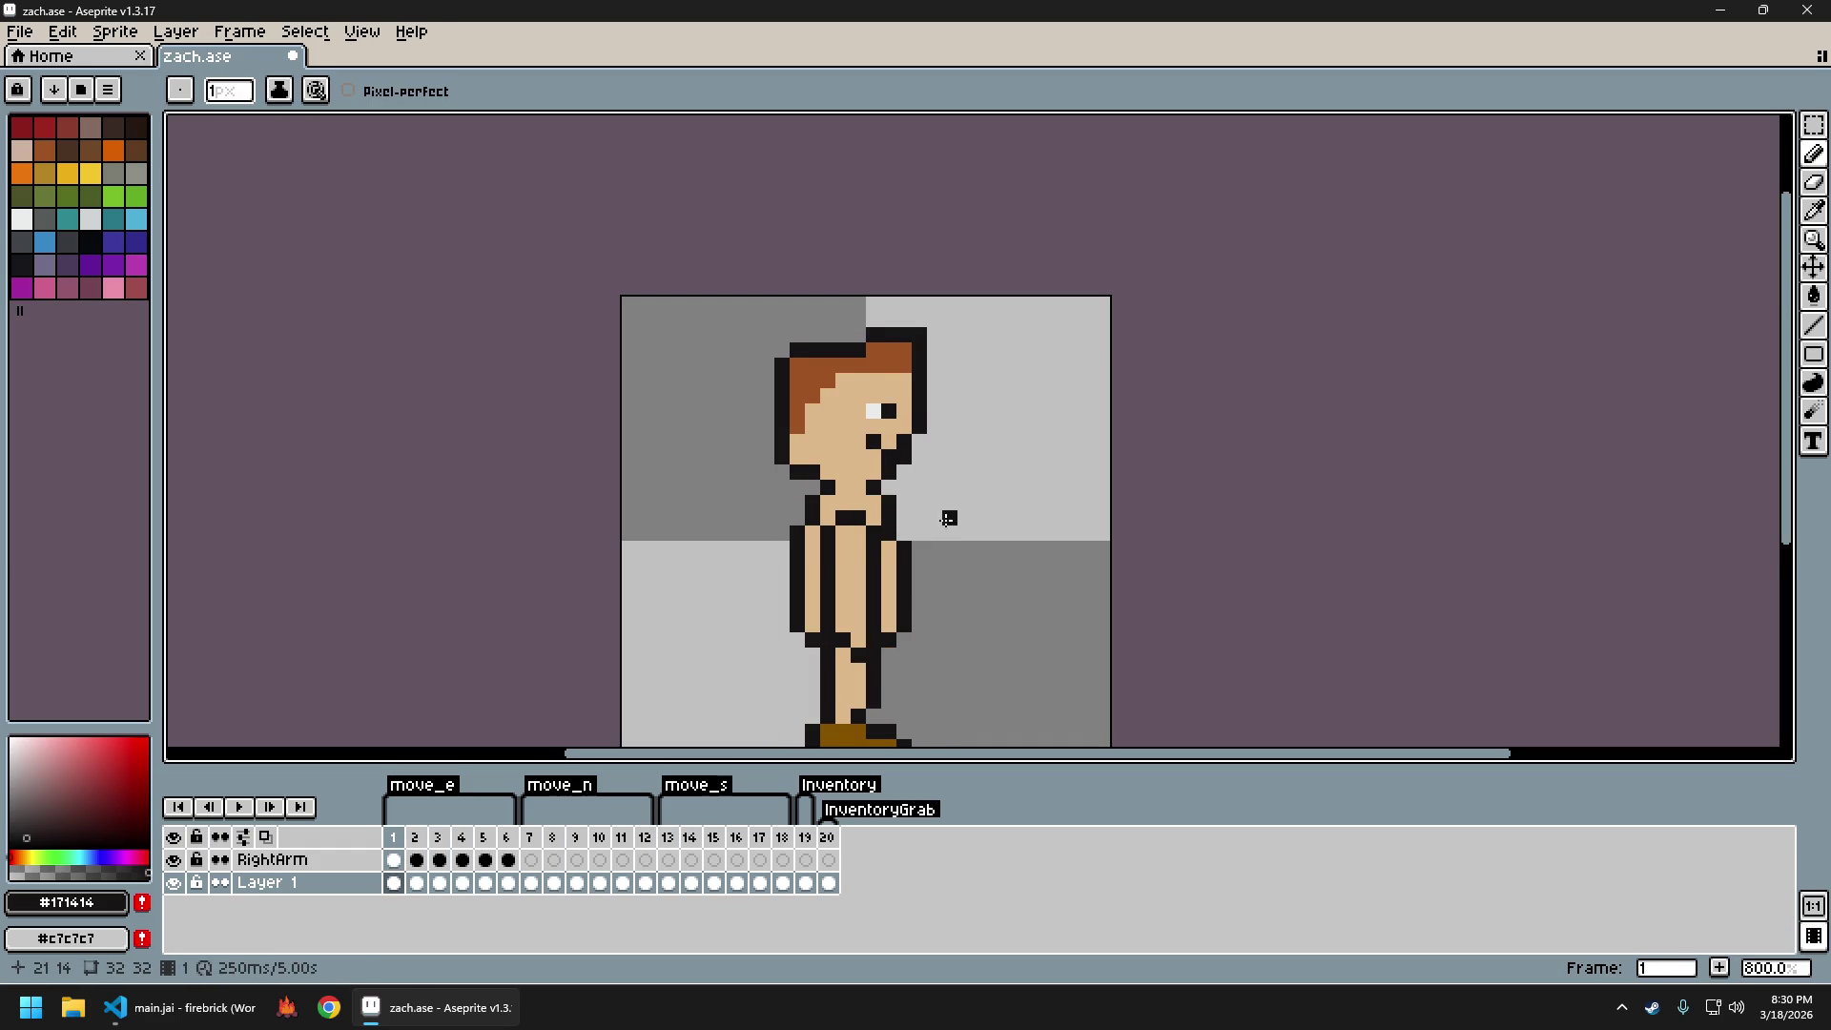
Undo the last pencil stroke on frame 1's face and inspect the eye up close
{"action": "scroll", "coordinate": [948, 515], "scroll_direction": "down", "scroll_amount": 2}
{"action": "key", "text": "ctrl"}
{"action": "key", "text": "ctrl+z"}
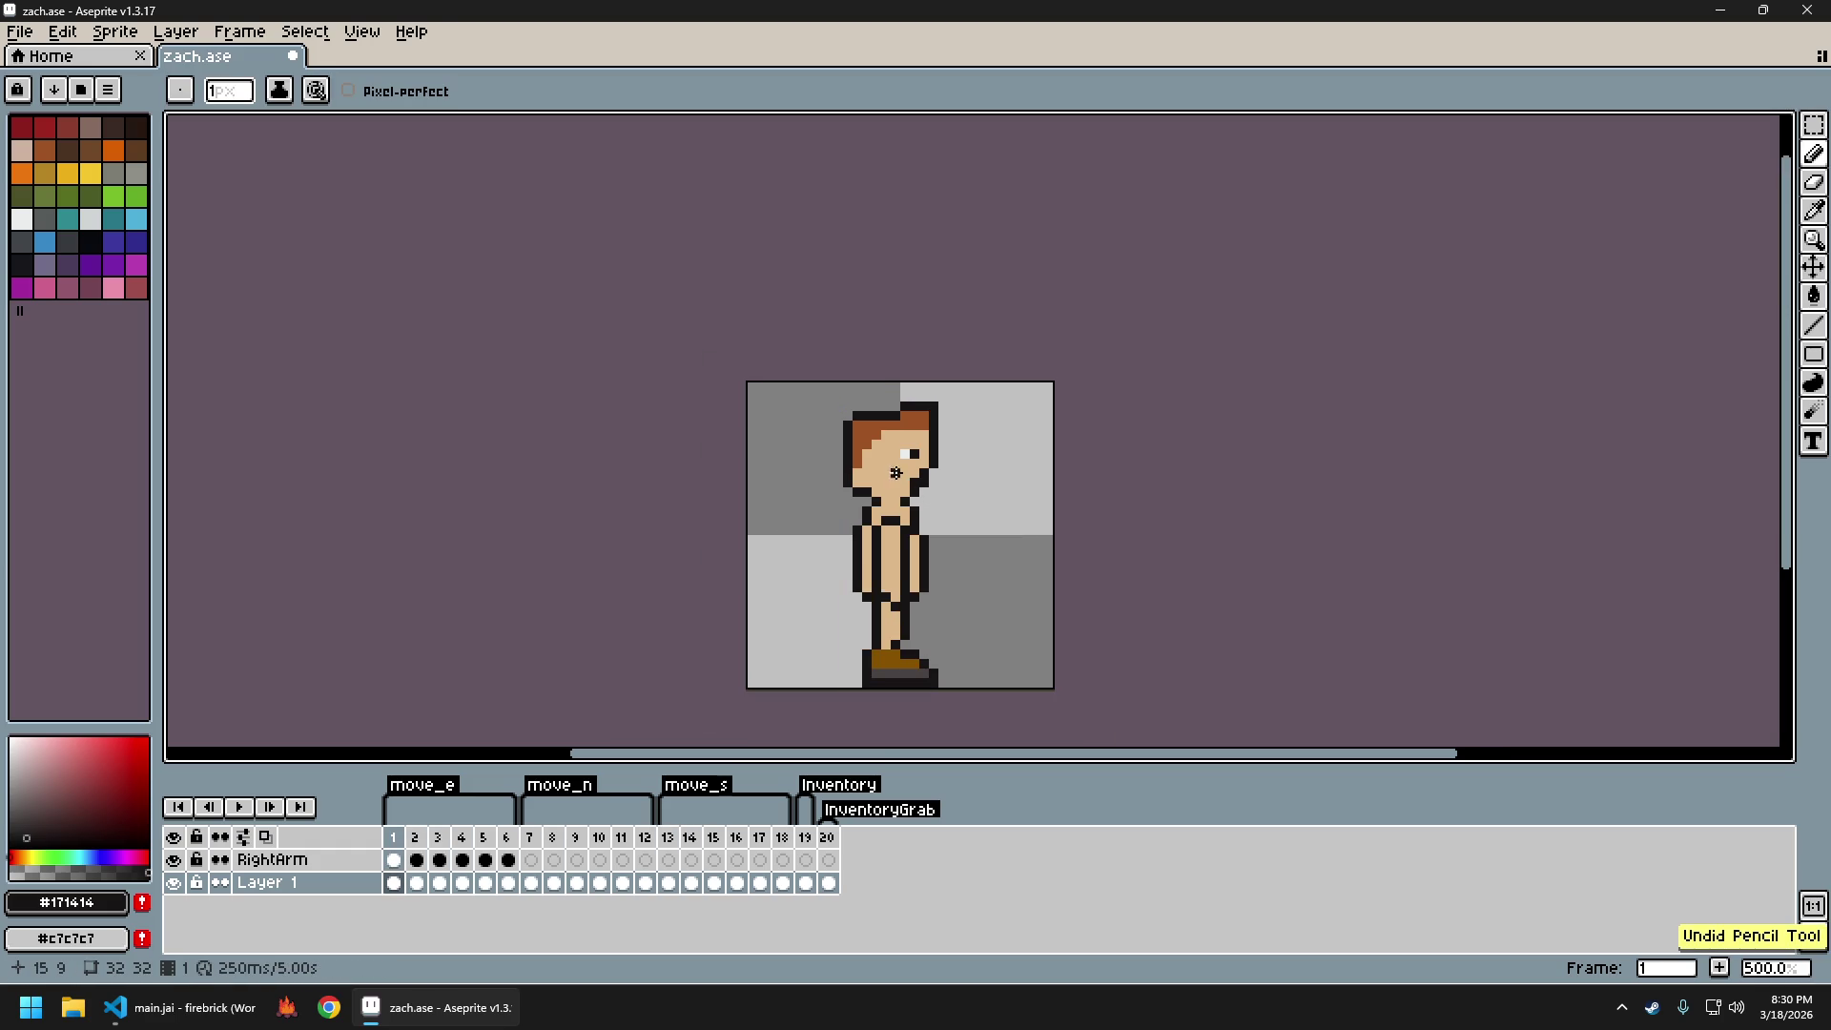
{"action": "scroll", "coordinate": [896, 473], "scroll_direction": "up", "scroll_amount": 4}
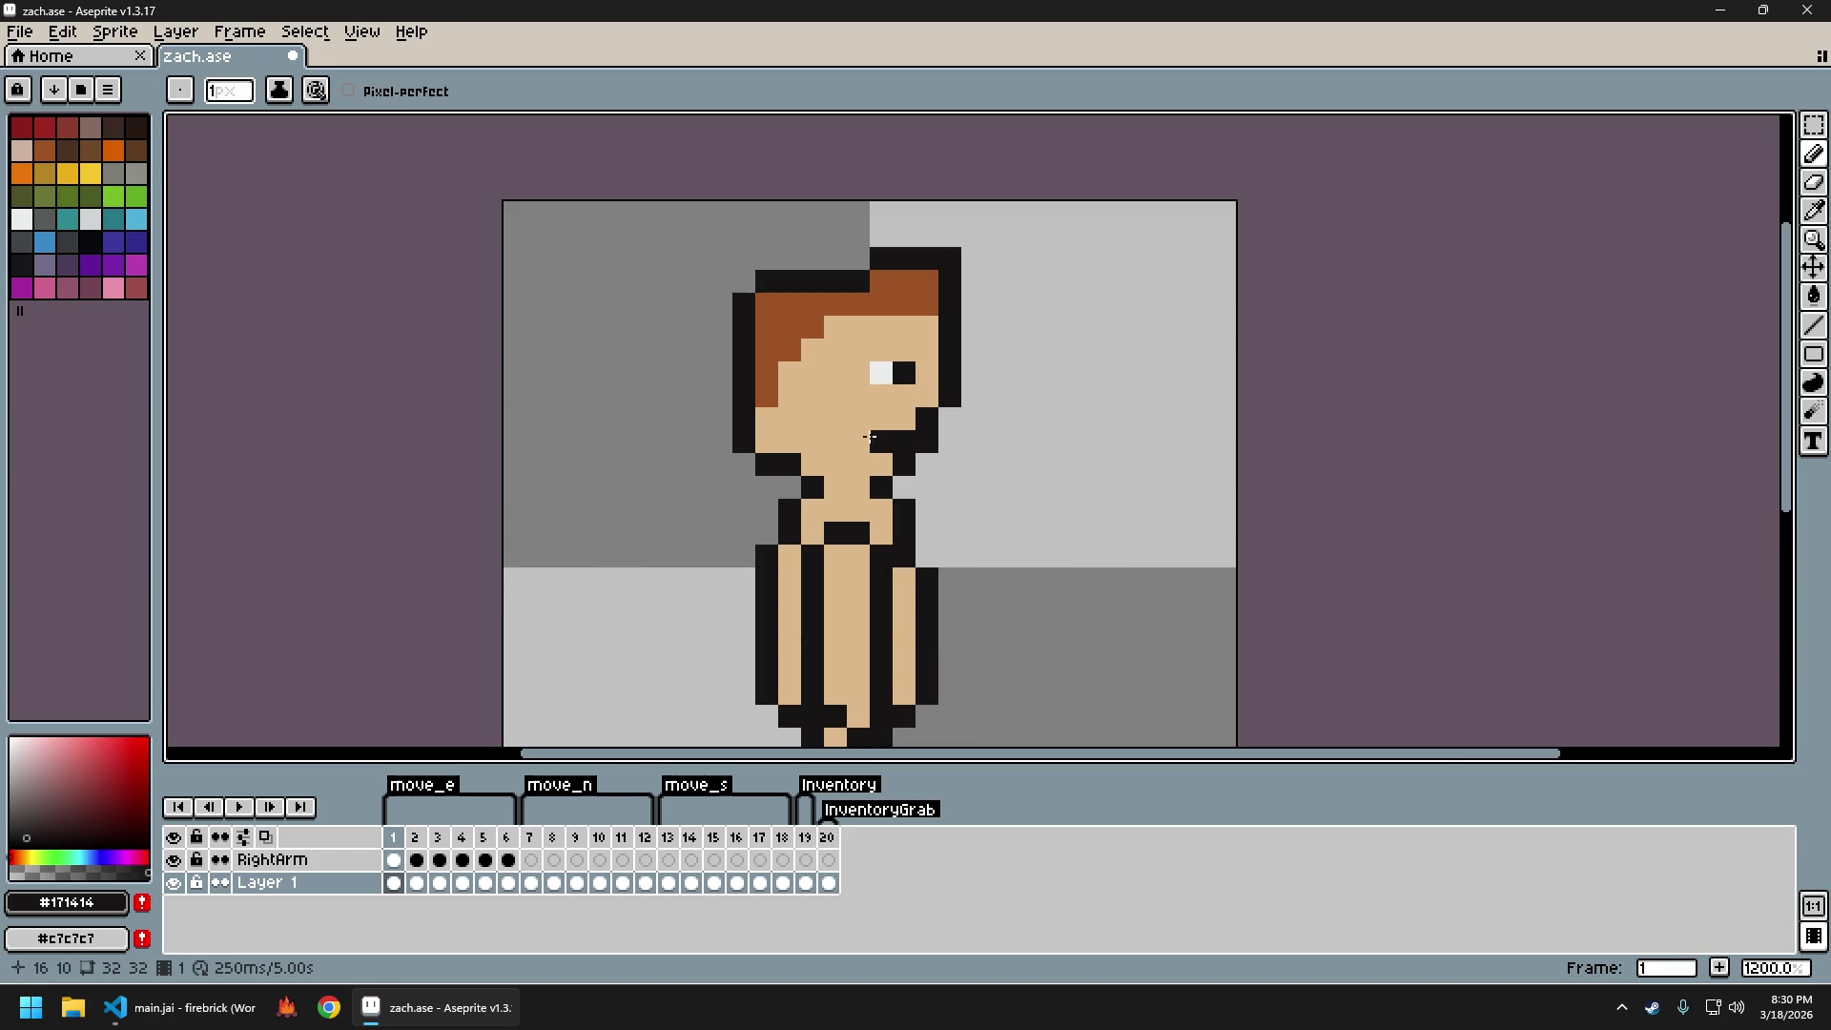
{"action": "scroll", "coordinate": [994, 532], "scroll_direction": "down", "scroll_amount": 5}
{"action": "scroll", "coordinate": [1007, 537], "scroll_direction": "down", "scroll_amount": 2}
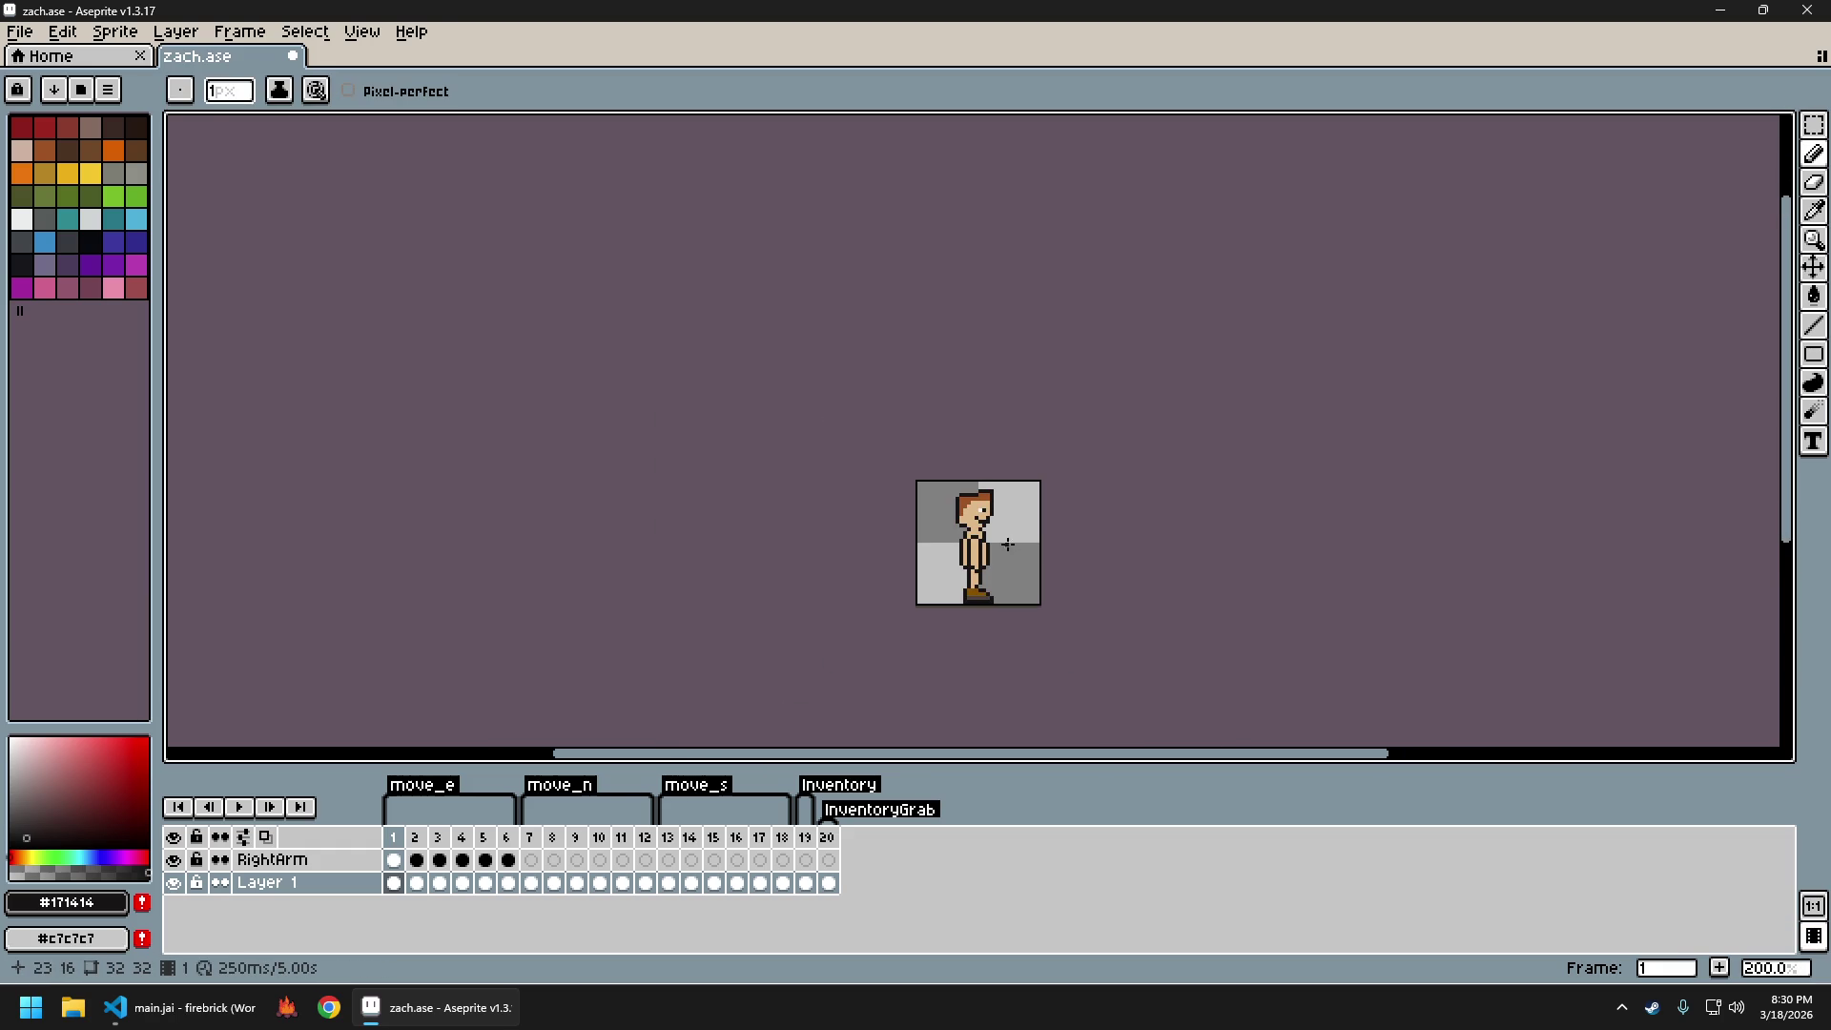
{"action": "scroll", "coordinate": [1003, 553], "scroll_direction": "up", "scroll_amount": 5}
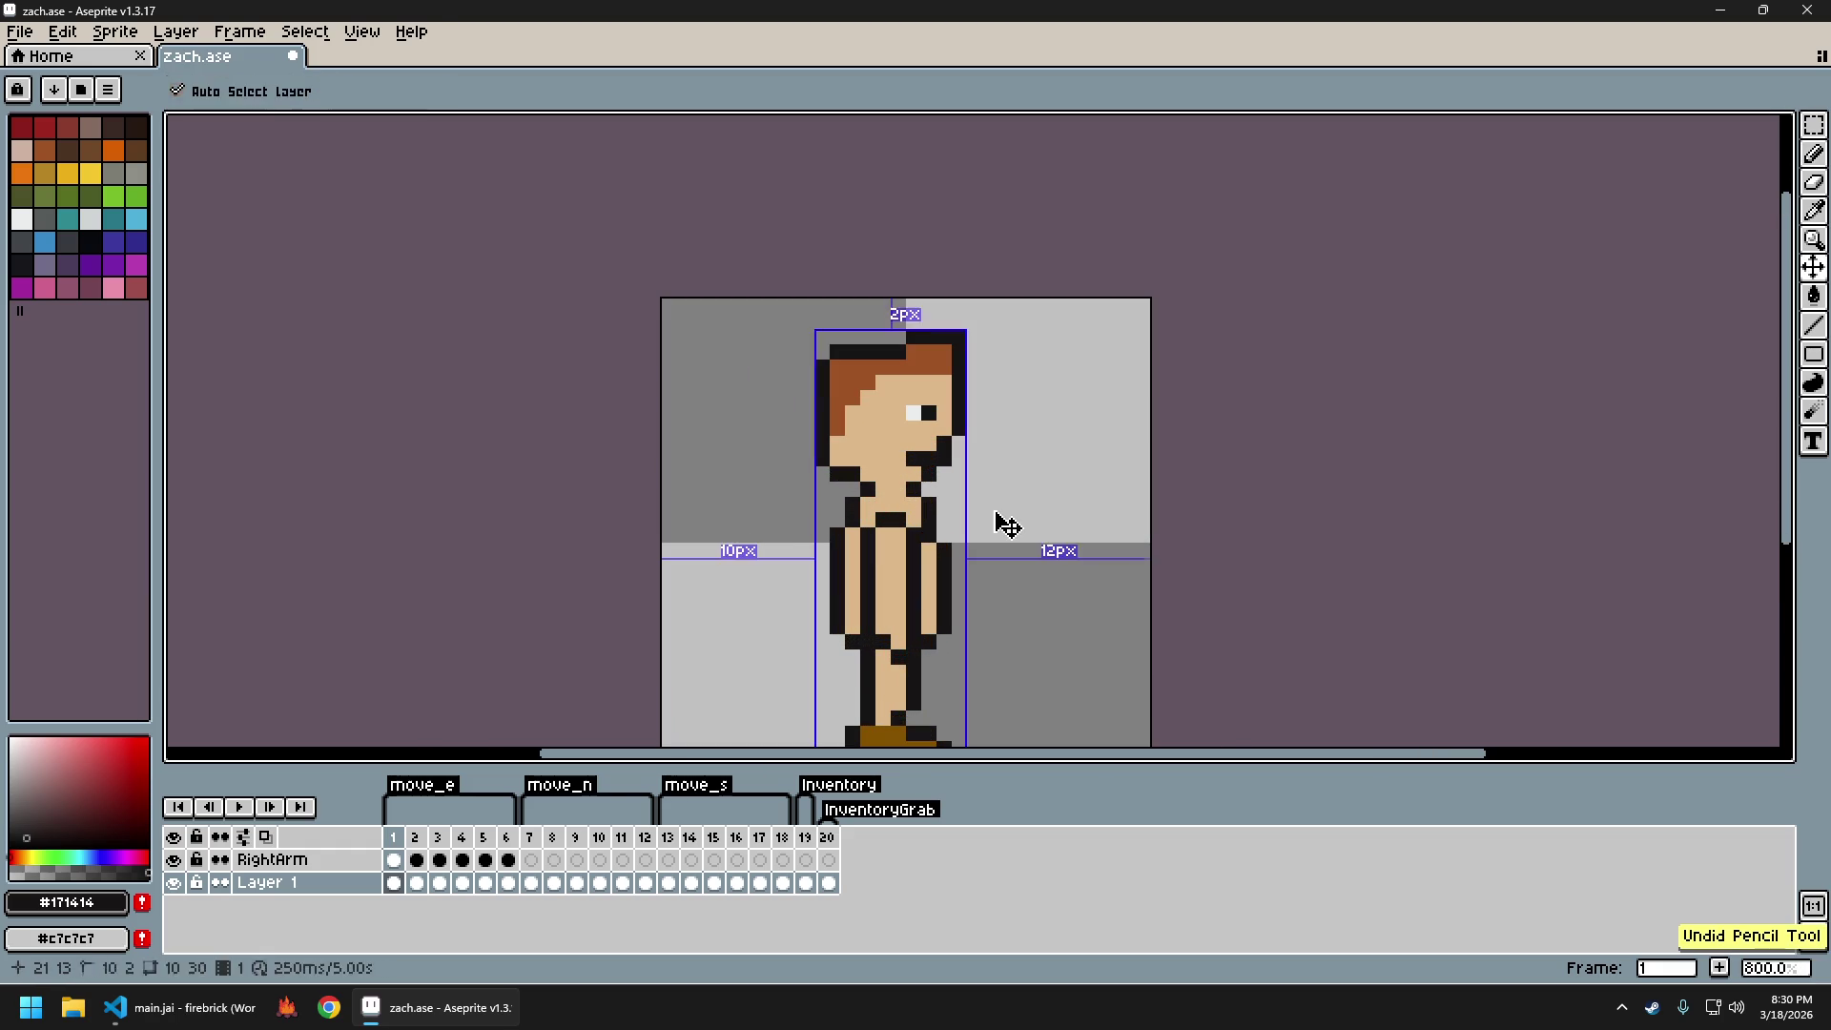
{"action": "scroll", "coordinate": [994, 516], "scroll_direction": "down", "scroll_amount": 3}
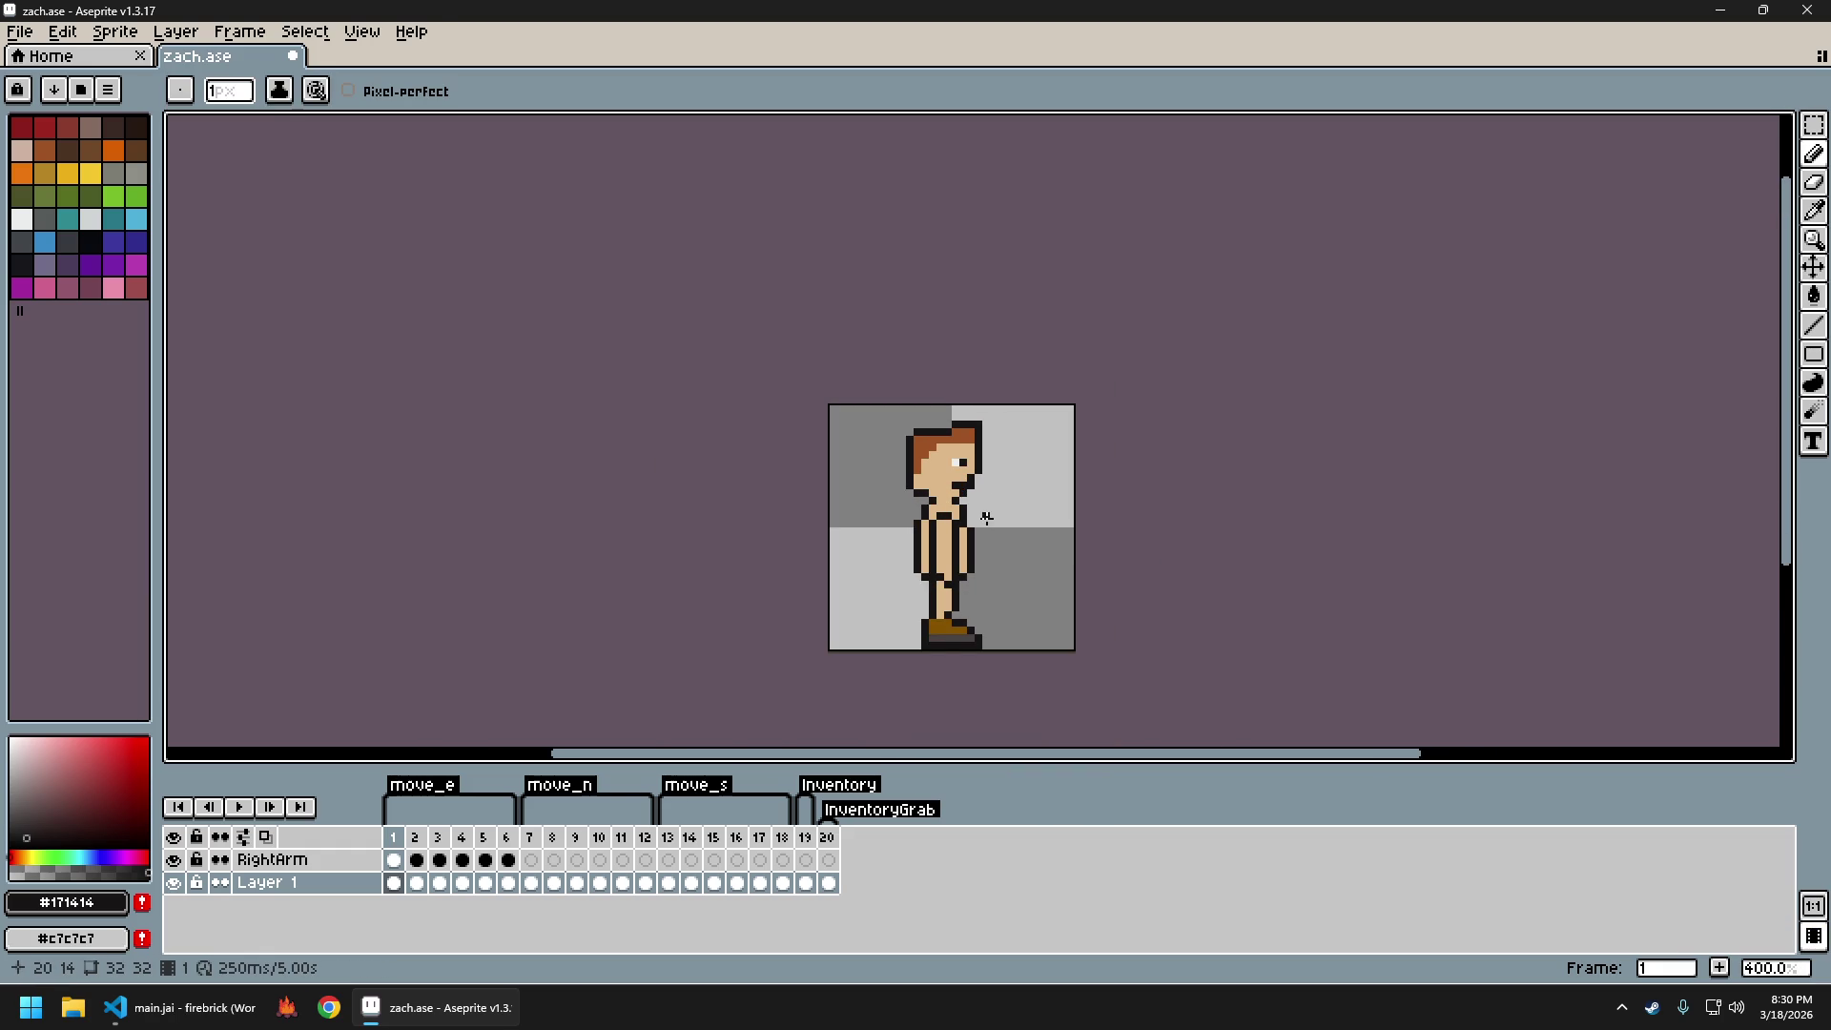
{"action": "scroll", "coordinate": [978, 493], "scroll_direction": "up", "scroll_amount": 5}
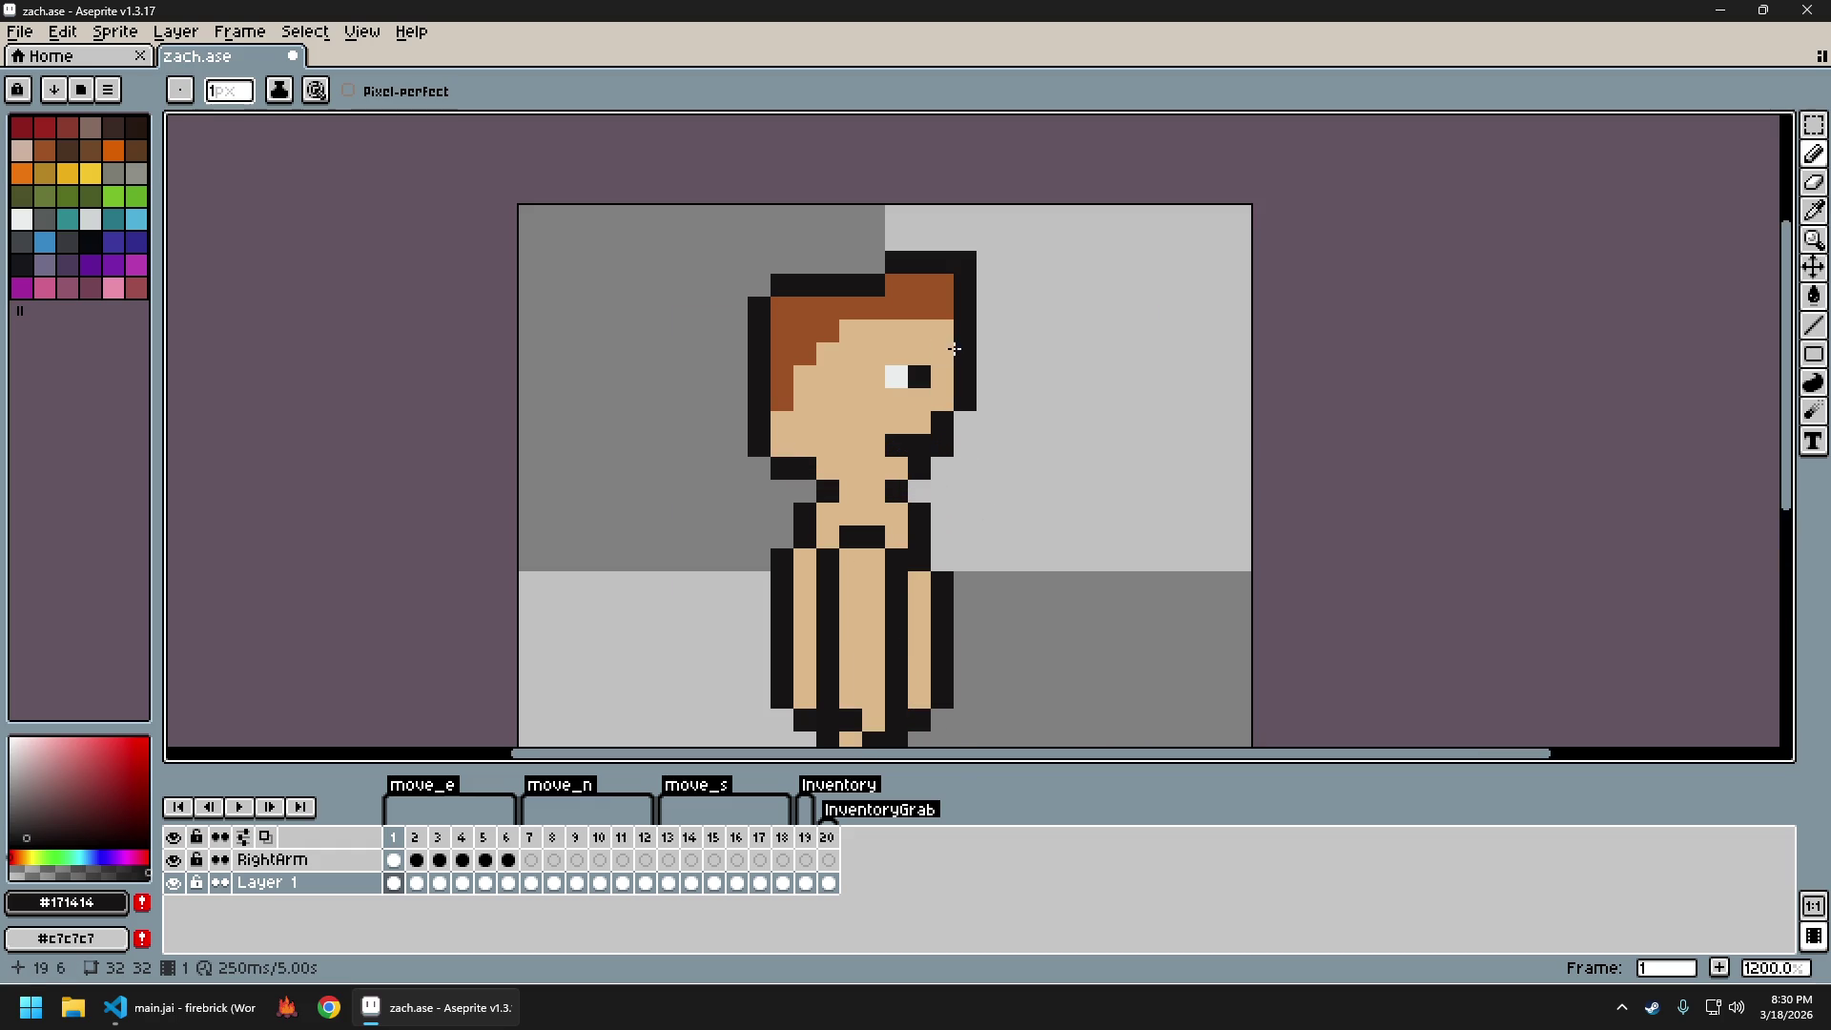
Switch between Eraser and Pencil and compare frame 1 against the frame 2 walking pose
{"action": "key", "text": "e"}
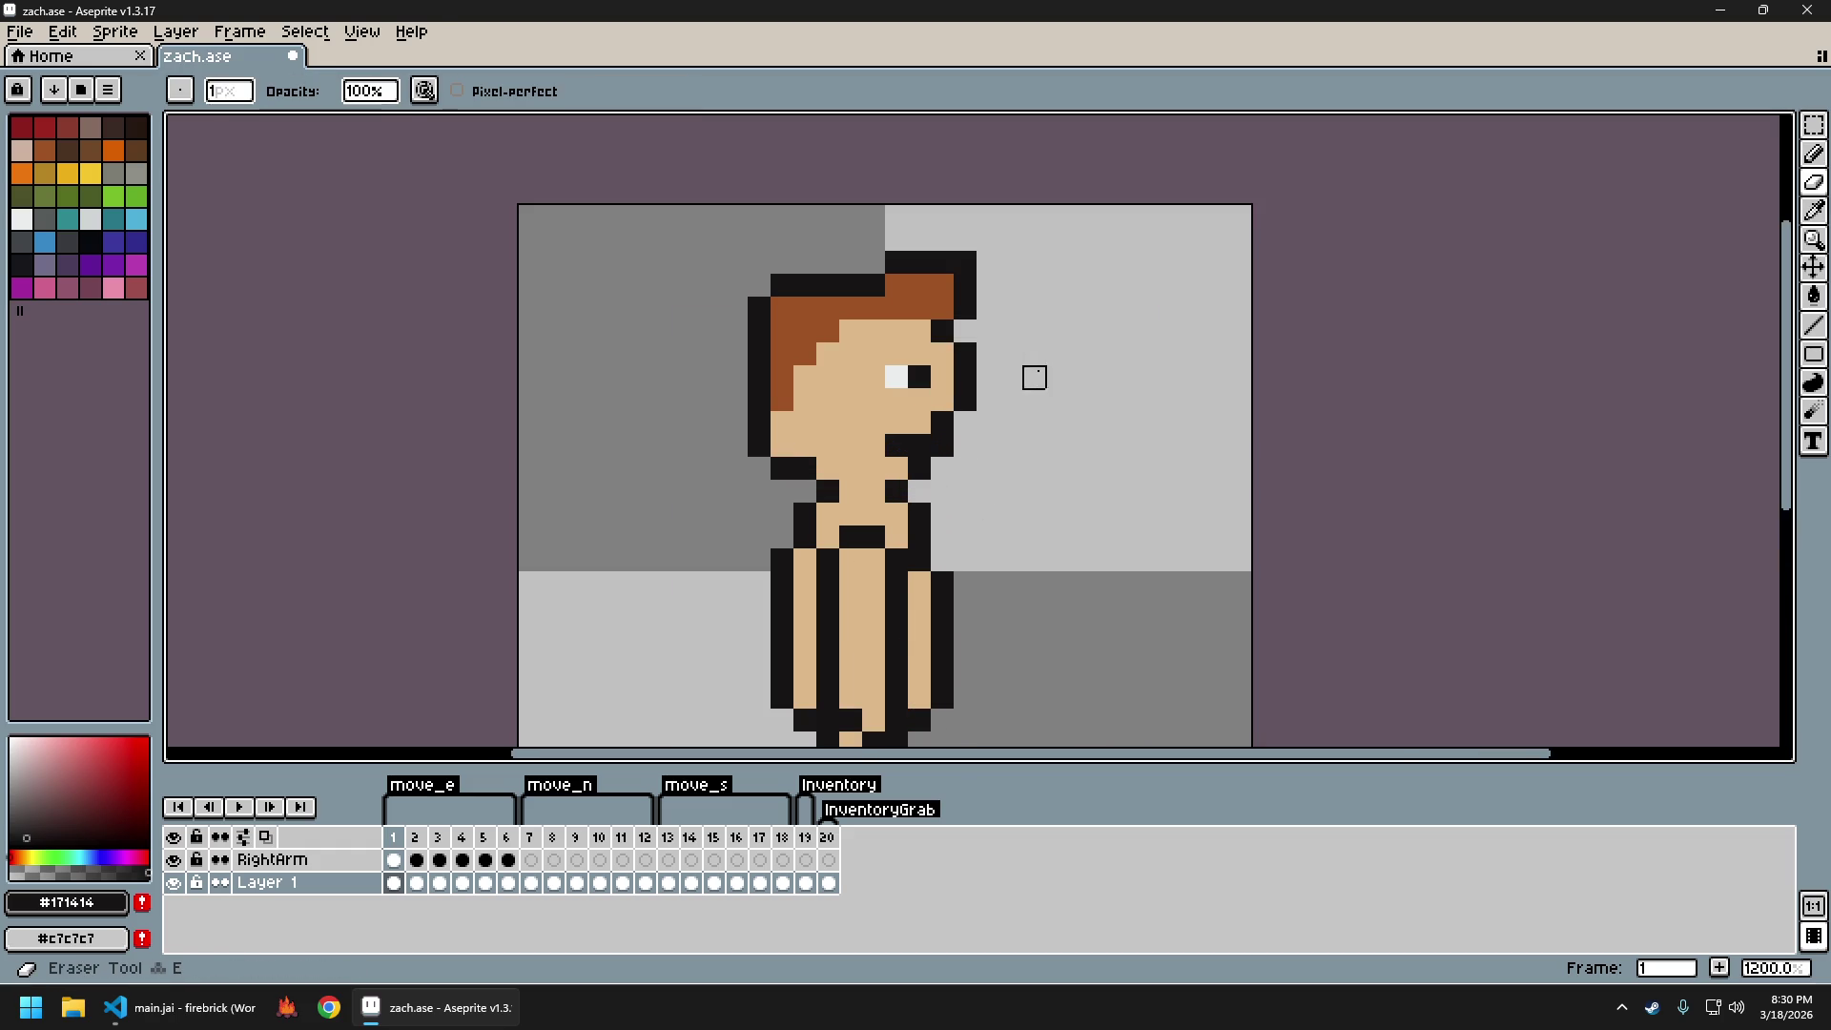
{"action": "scroll", "coordinate": [1084, 476], "scroll_direction": "down", "scroll_amount": 5}
{"action": "scroll", "coordinate": [935, 438], "scroll_direction": "up", "scroll_amount": 5}
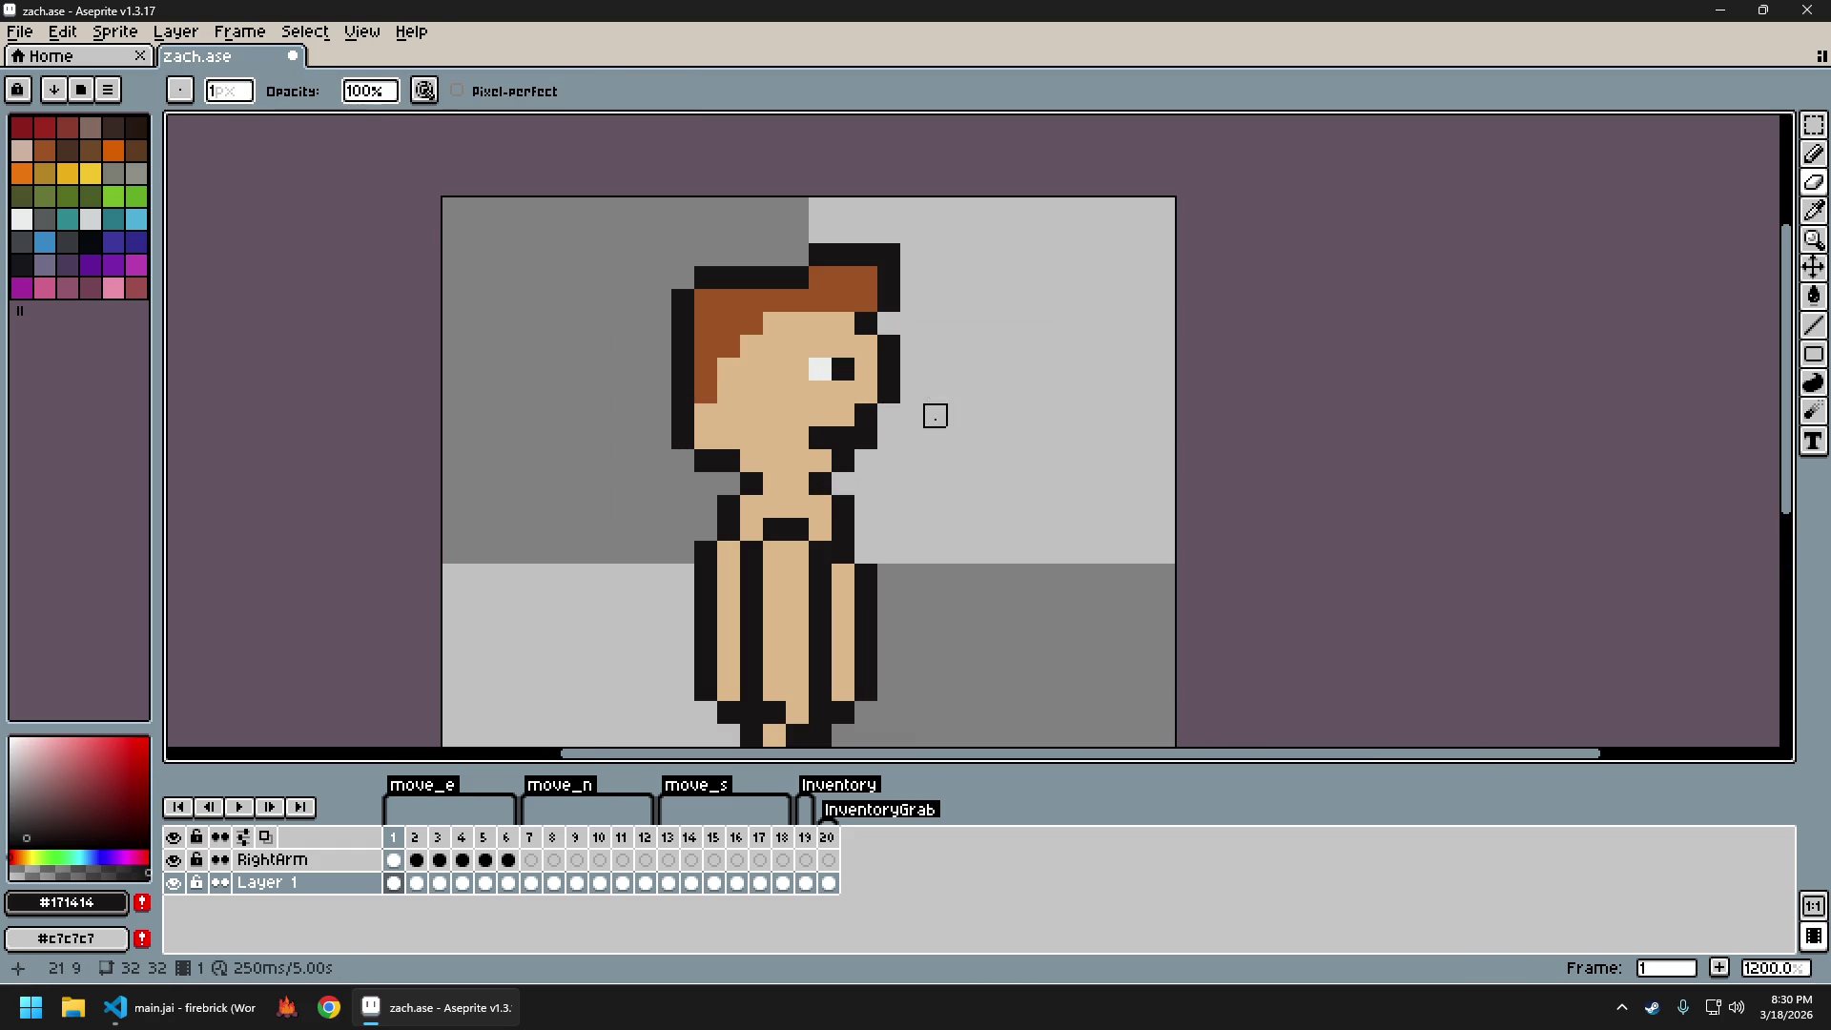
{"action": "key", "text": "b"}
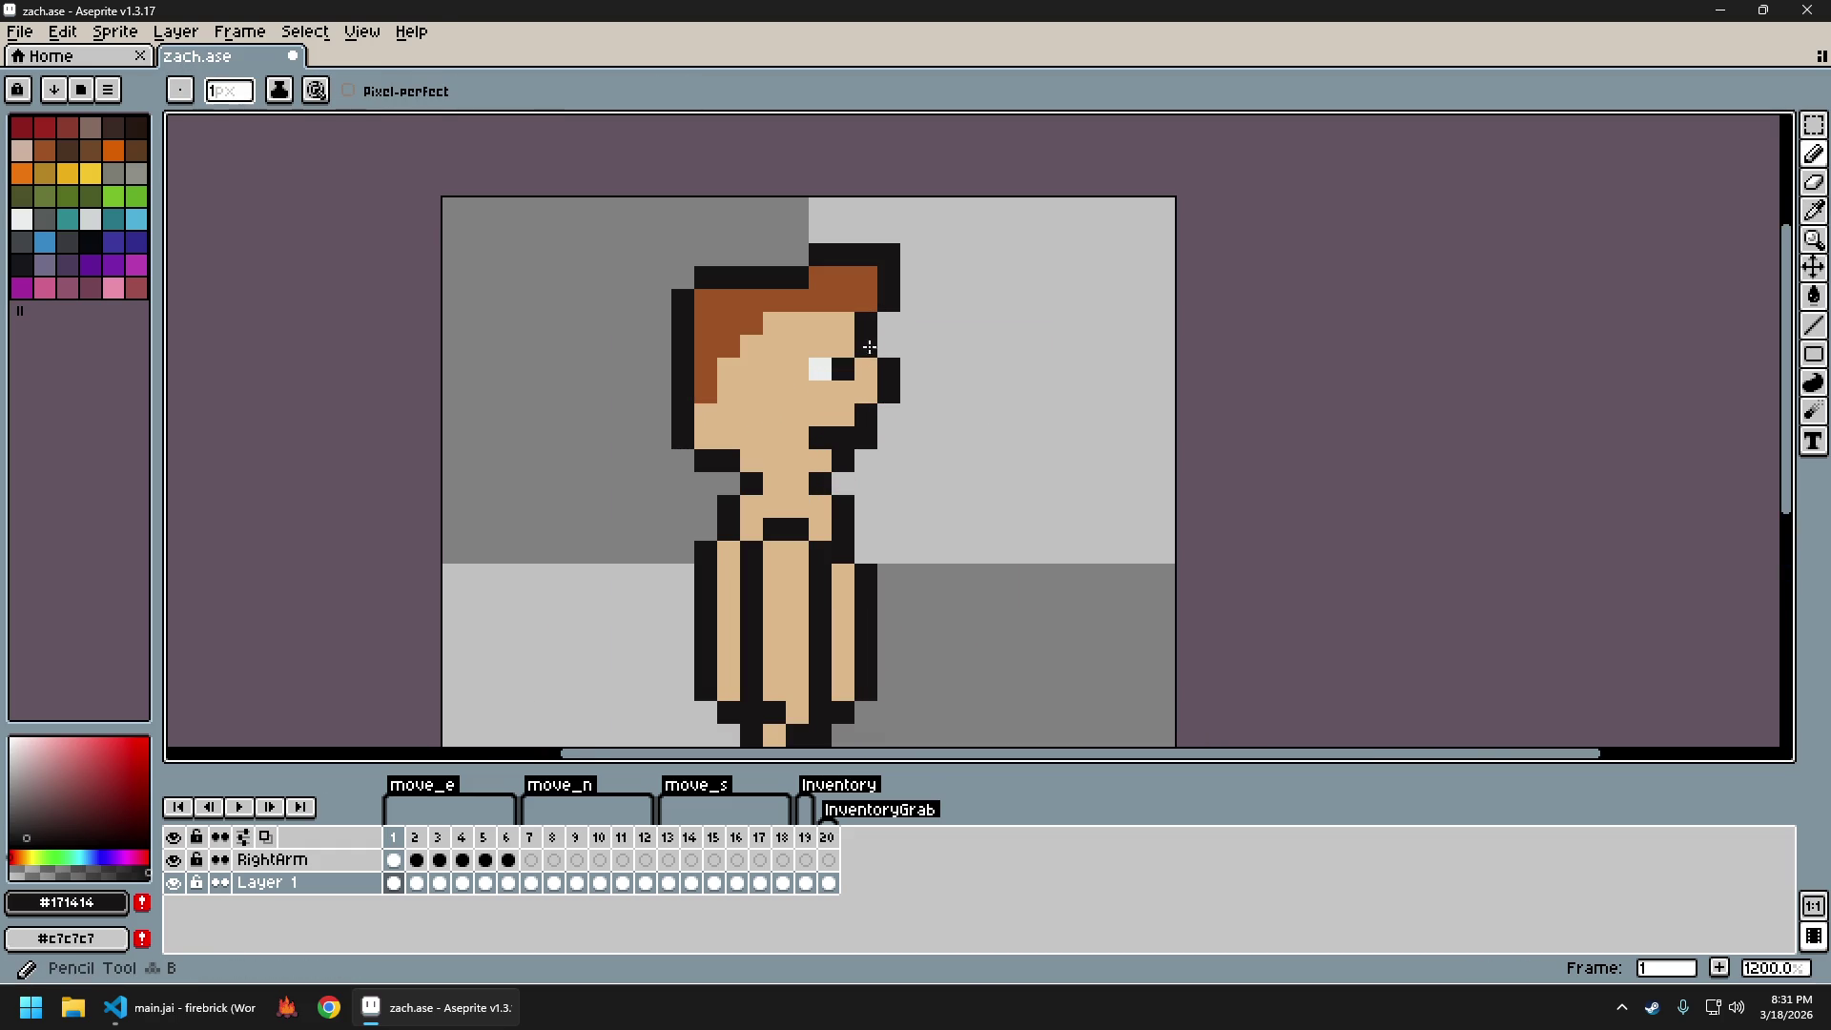
{"action": "scroll", "coordinate": [983, 477], "scroll_direction": "down", "scroll_amount": 4}
{"action": "scroll", "coordinate": [983, 477], "scroll_direction": "down", "scroll_amount": 1}
{"action": "scroll", "coordinate": [958, 472], "scroll_direction": "up", "scroll_amount": 2}
{"action": "key", "text": "Right"}
{"action": "key", "text": "Left"}
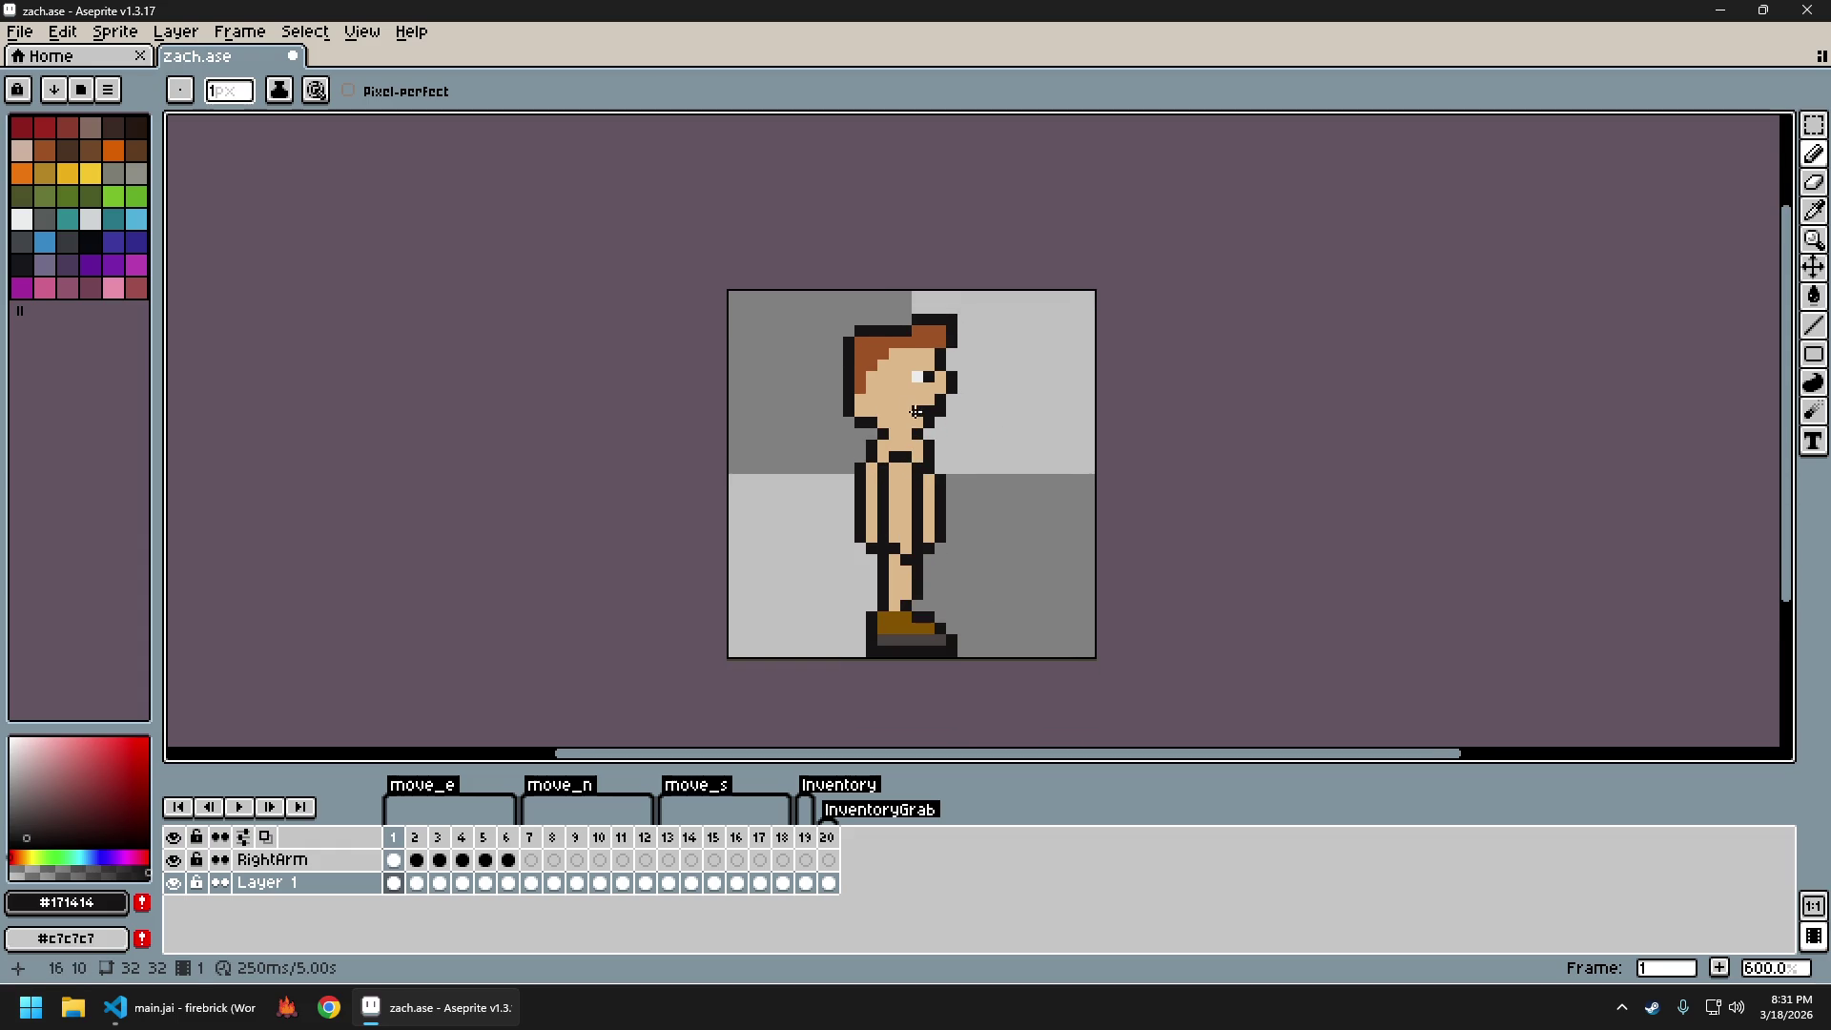
Retouch the nose and mouth pixels using the skin tone and dark outline colour
{"action": "left_click", "coordinate": [908, 401], "text": "alt"}
{"action": "scroll", "coordinate": [1047, 475], "scroll_direction": "down", "scroll_amount": 3}
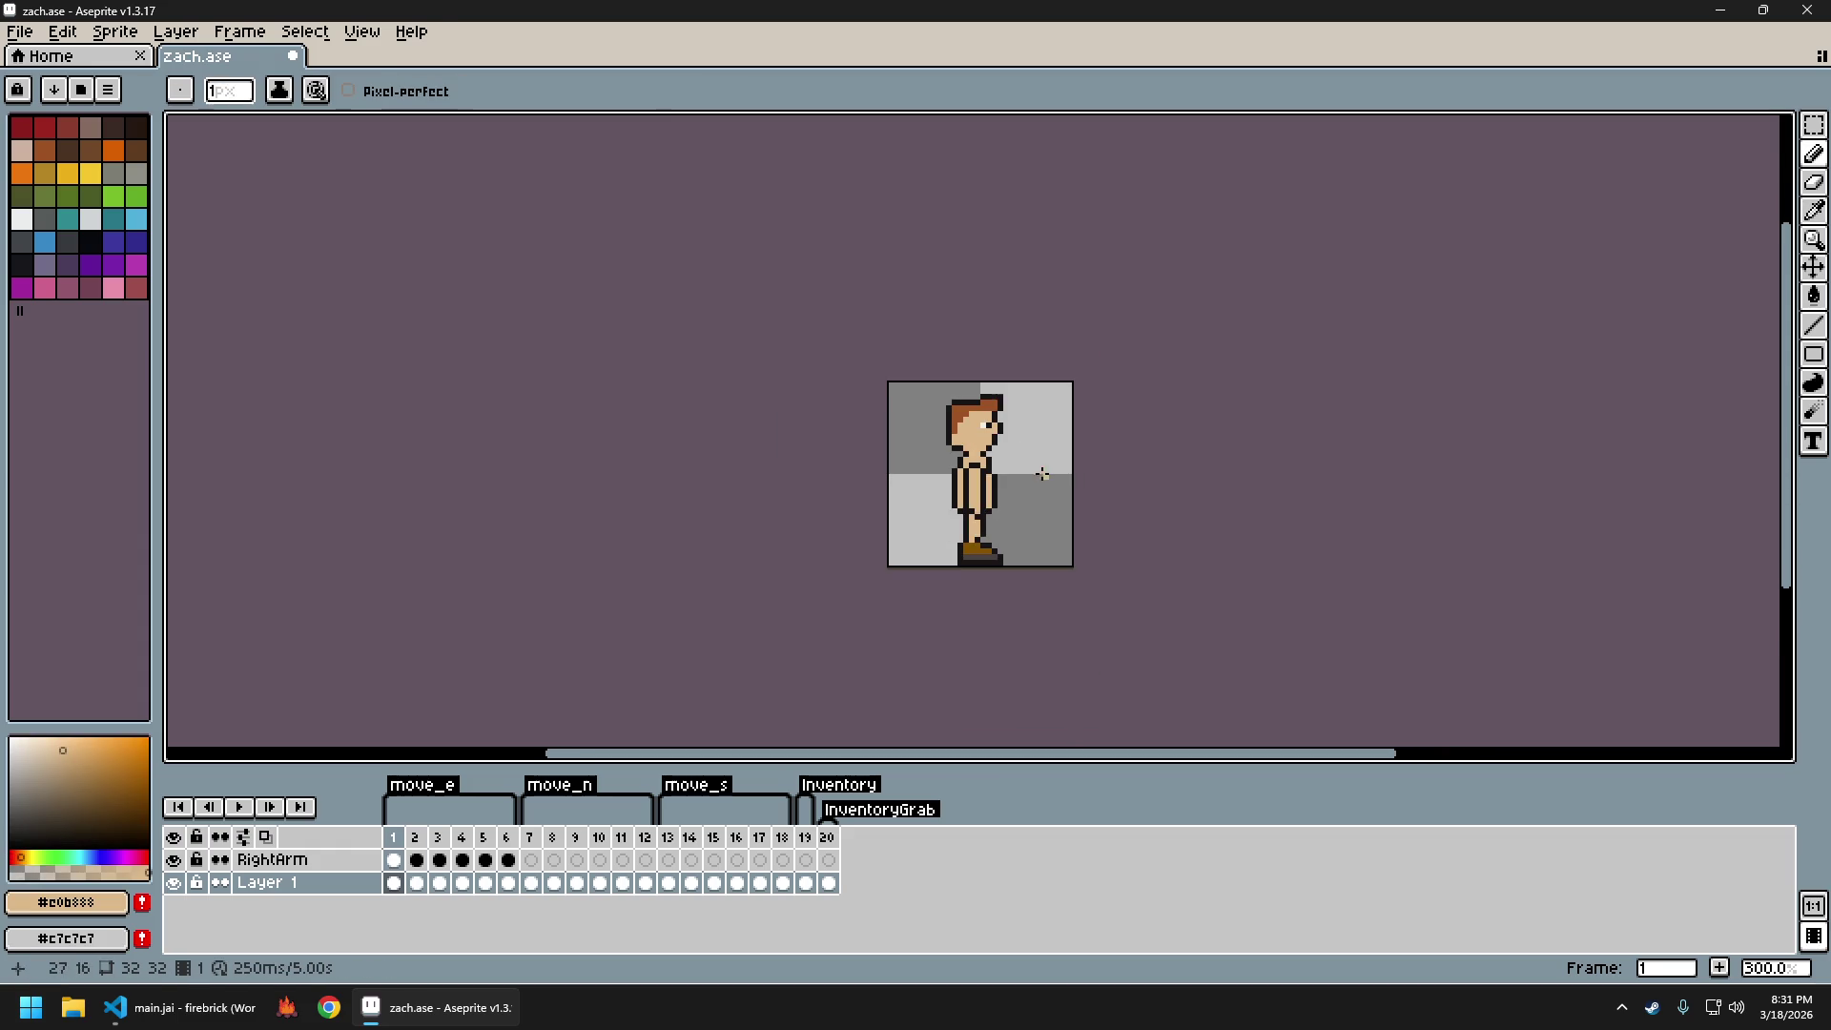
{"action": "scroll", "coordinate": [1009, 441], "scroll_direction": "up", "scroll_amount": 4}
{"action": "left_click", "coordinate": [936, 438], "text": "alt"}
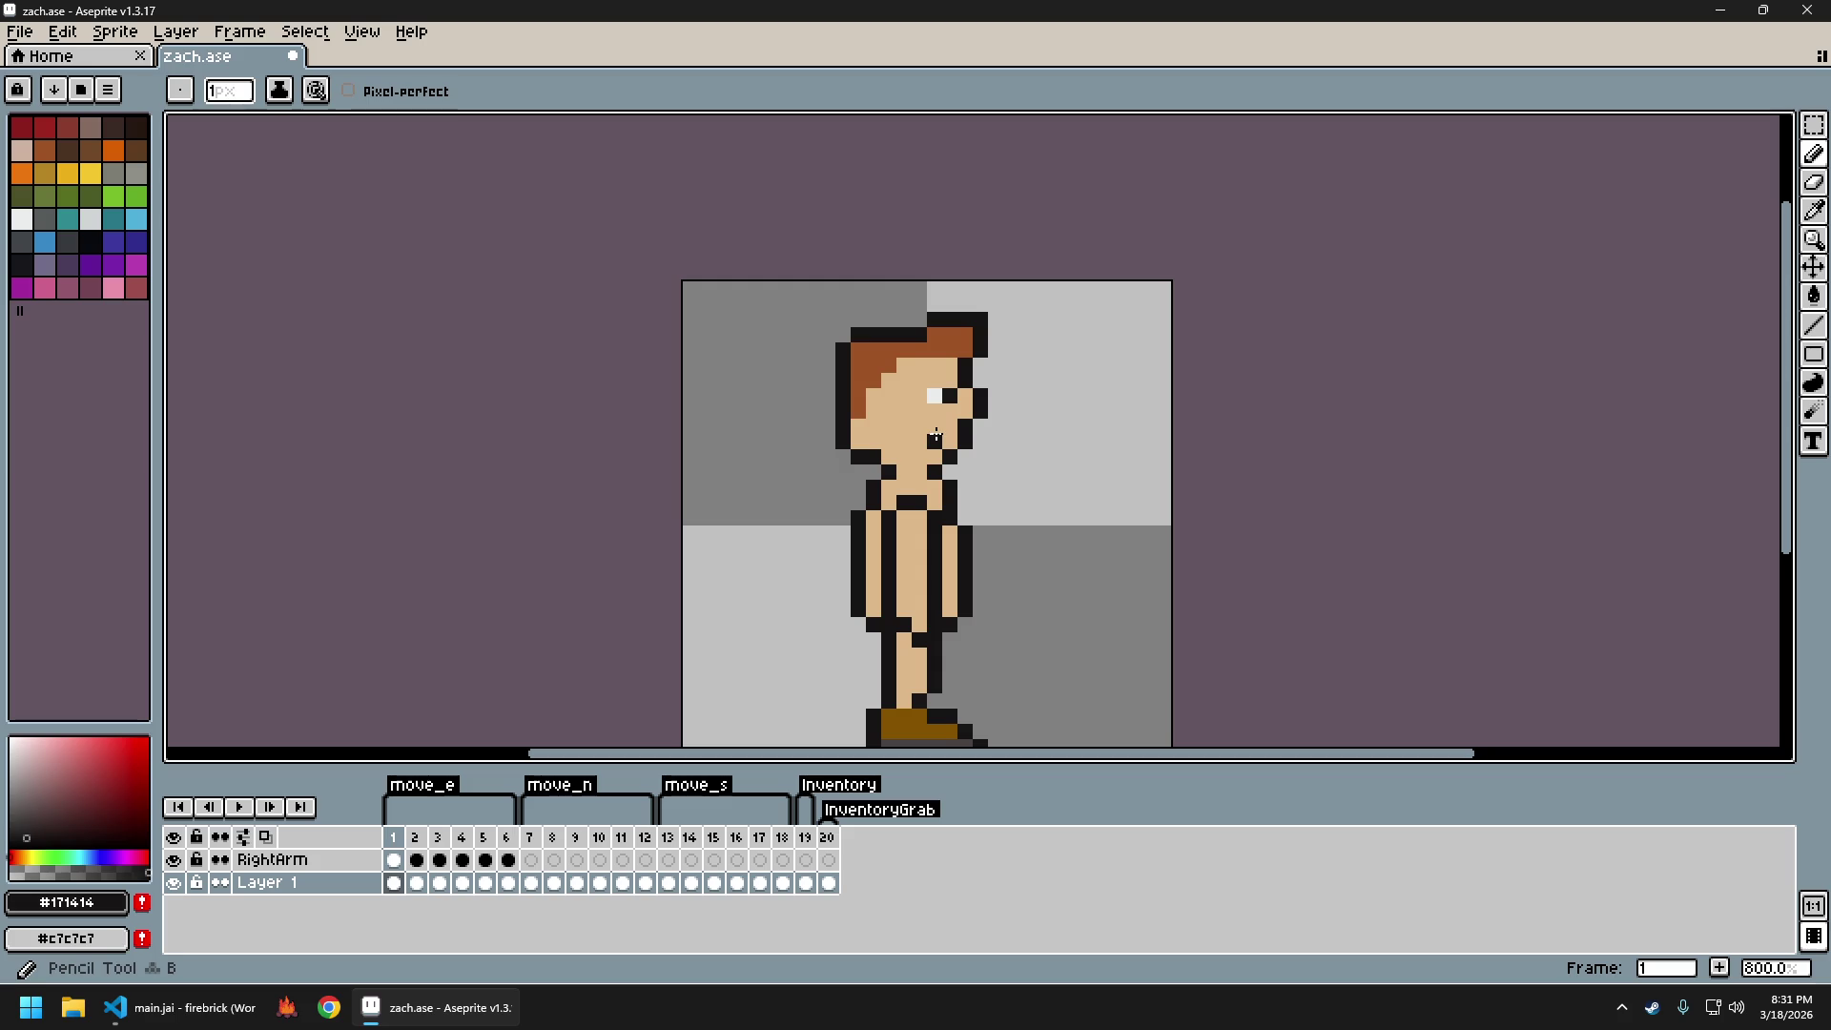
{"action": "scroll", "coordinate": [1057, 505], "scroll_direction": "down", "scroll_amount": 4}
{"action": "left_click_drag", "start_coordinate": [1065, 514], "coordinate": [994, 491]}
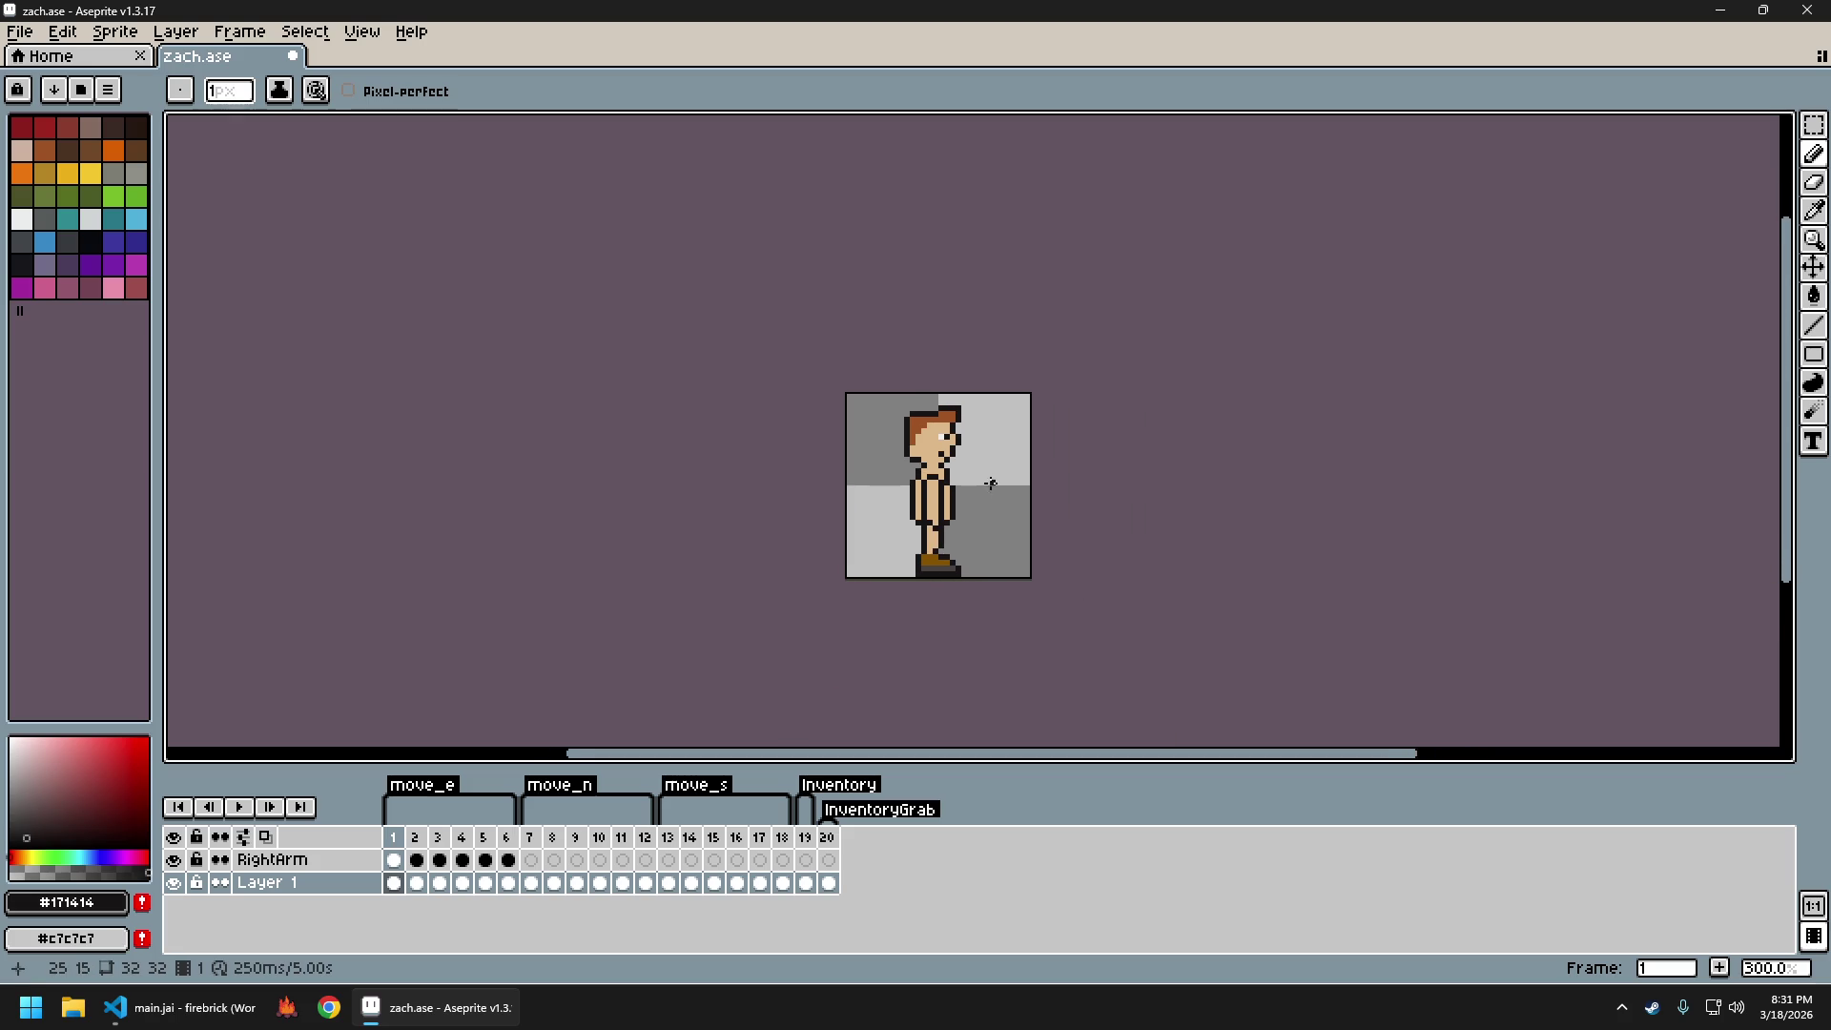
{"action": "scroll", "coordinate": [943, 464], "scroll_direction": "up", "scroll_amount": 3}
{"action": "scroll", "coordinate": [973, 484], "scroll_direction": "down", "scroll_amount": 2}
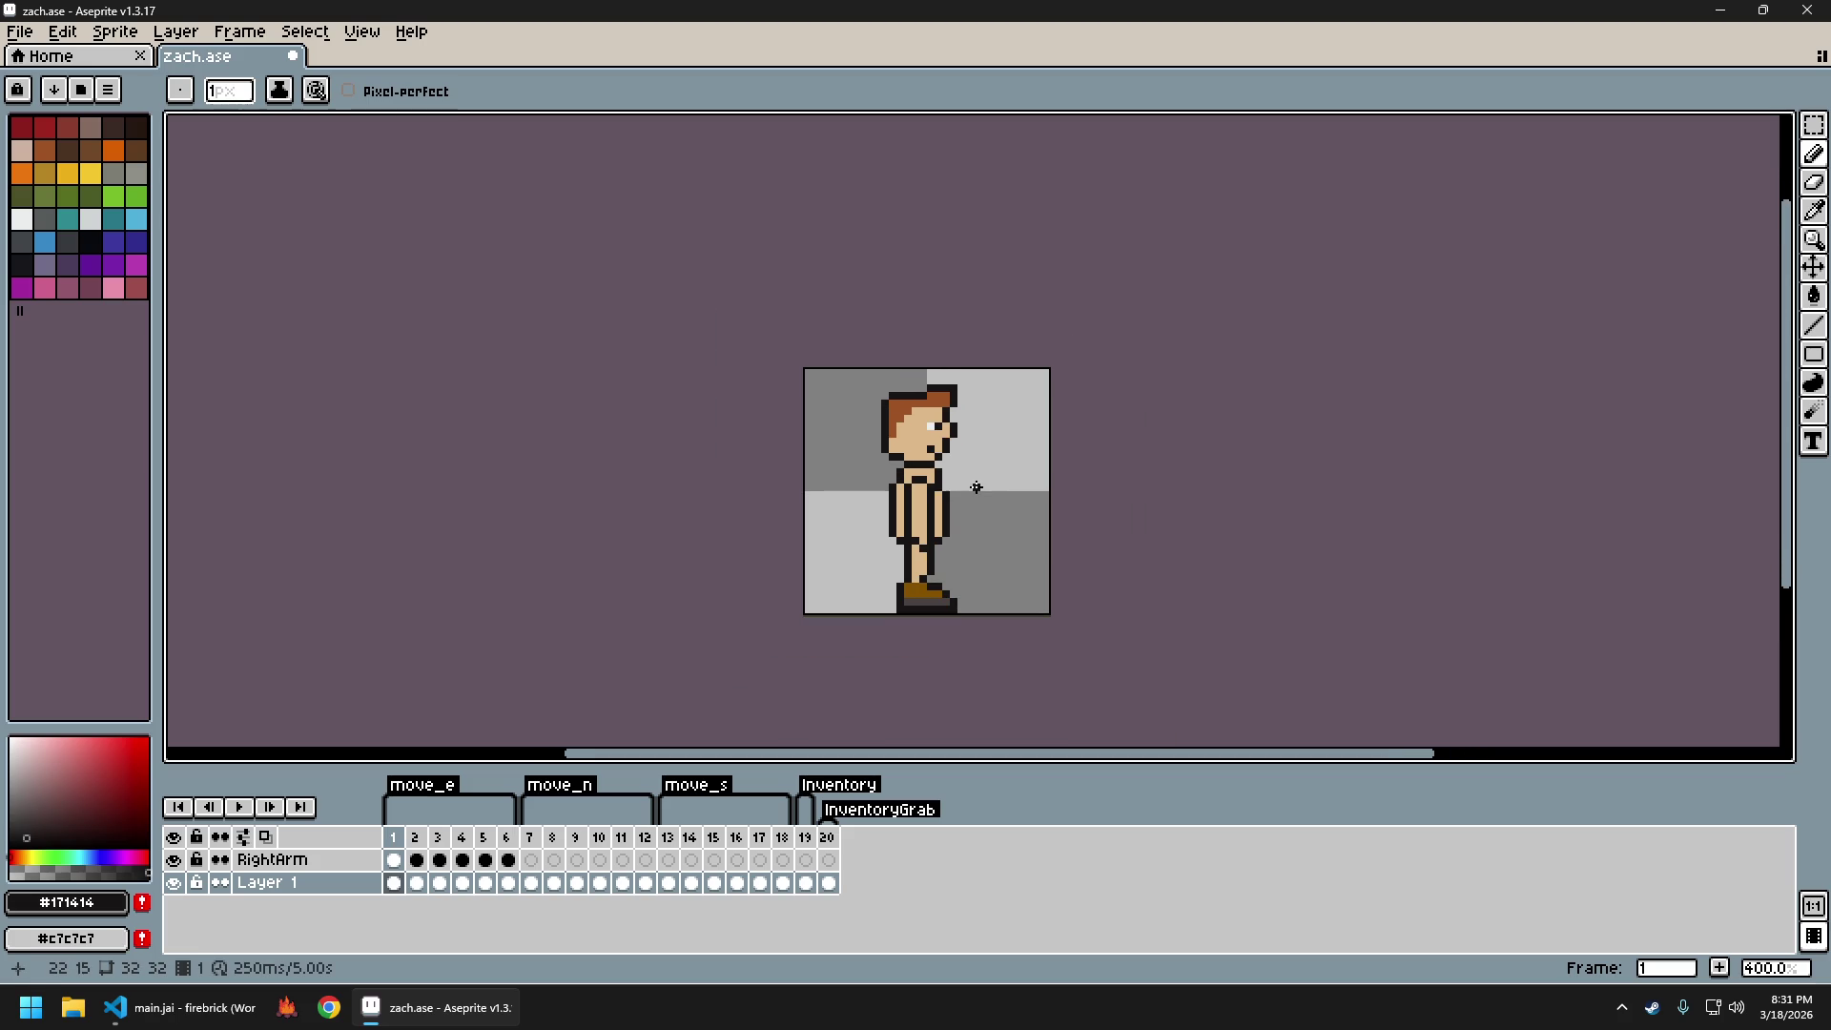
Undo and redo the trial pencil strokes to compare face versions
{"action": "key", "text": "ctrl+z"}
{"action": "scroll", "coordinate": [978, 493], "scroll_direction": "down", "scroll_amount": 2}
{"action": "scroll", "coordinate": [979, 494], "scroll_direction": "up", "scroll_amount": 2}
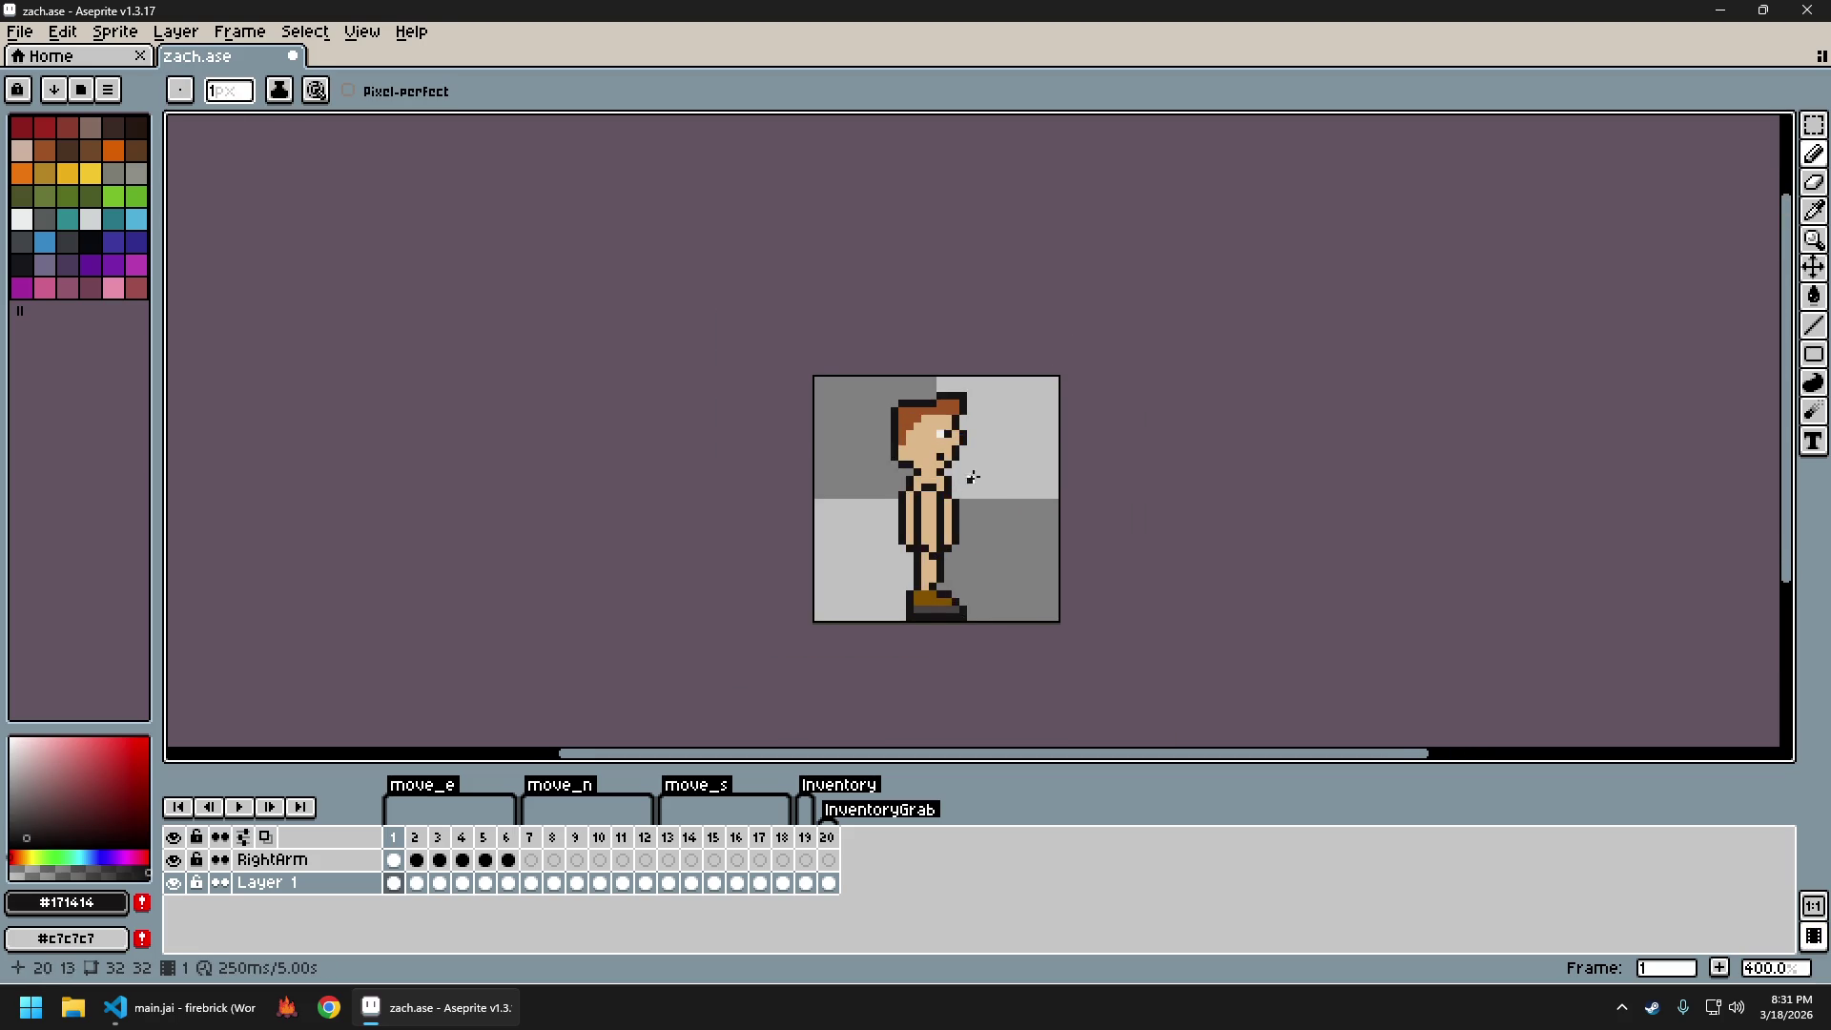
{"action": "left_click_drag", "start_coordinate": [997, 463], "coordinate": [1020, 460]}
{"action": "scroll", "coordinate": [979, 456], "scroll_direction": "up", "scroll_amount": 2}
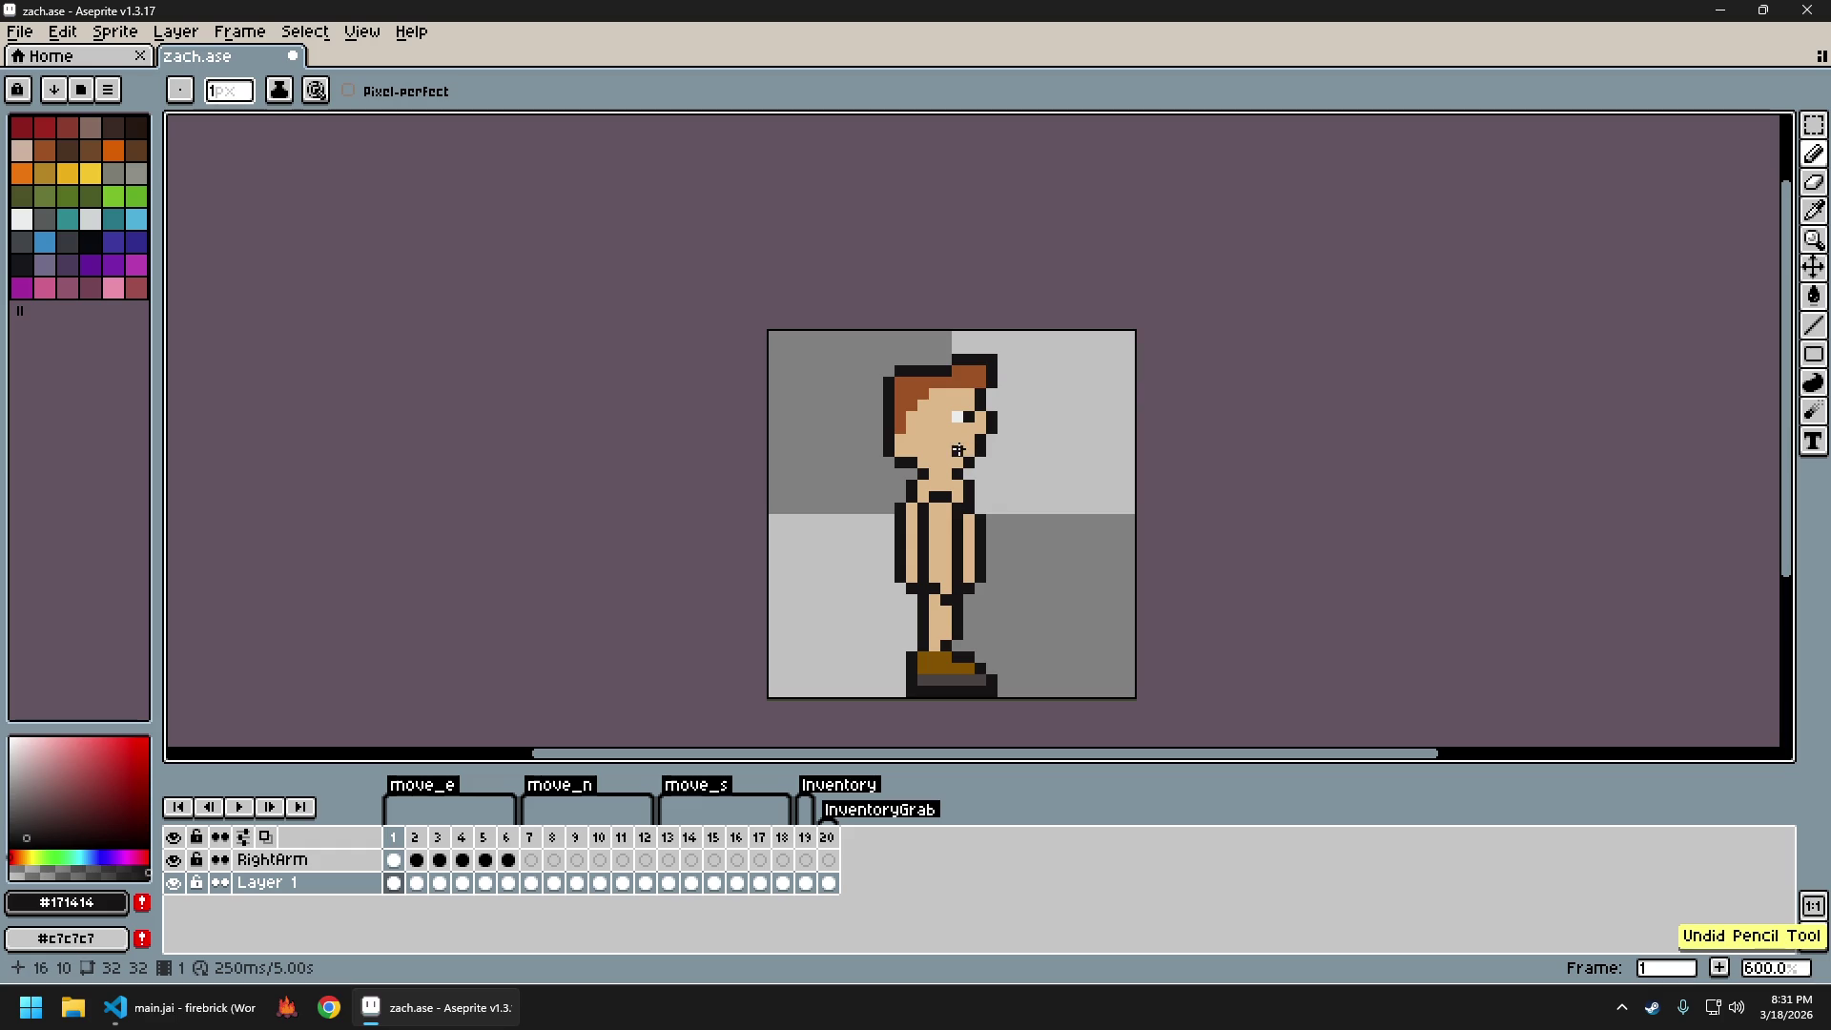
{"action": "scroll", "coordinate": [1009, 503], "scroll_direction": "down", "scroll_amount": 3}
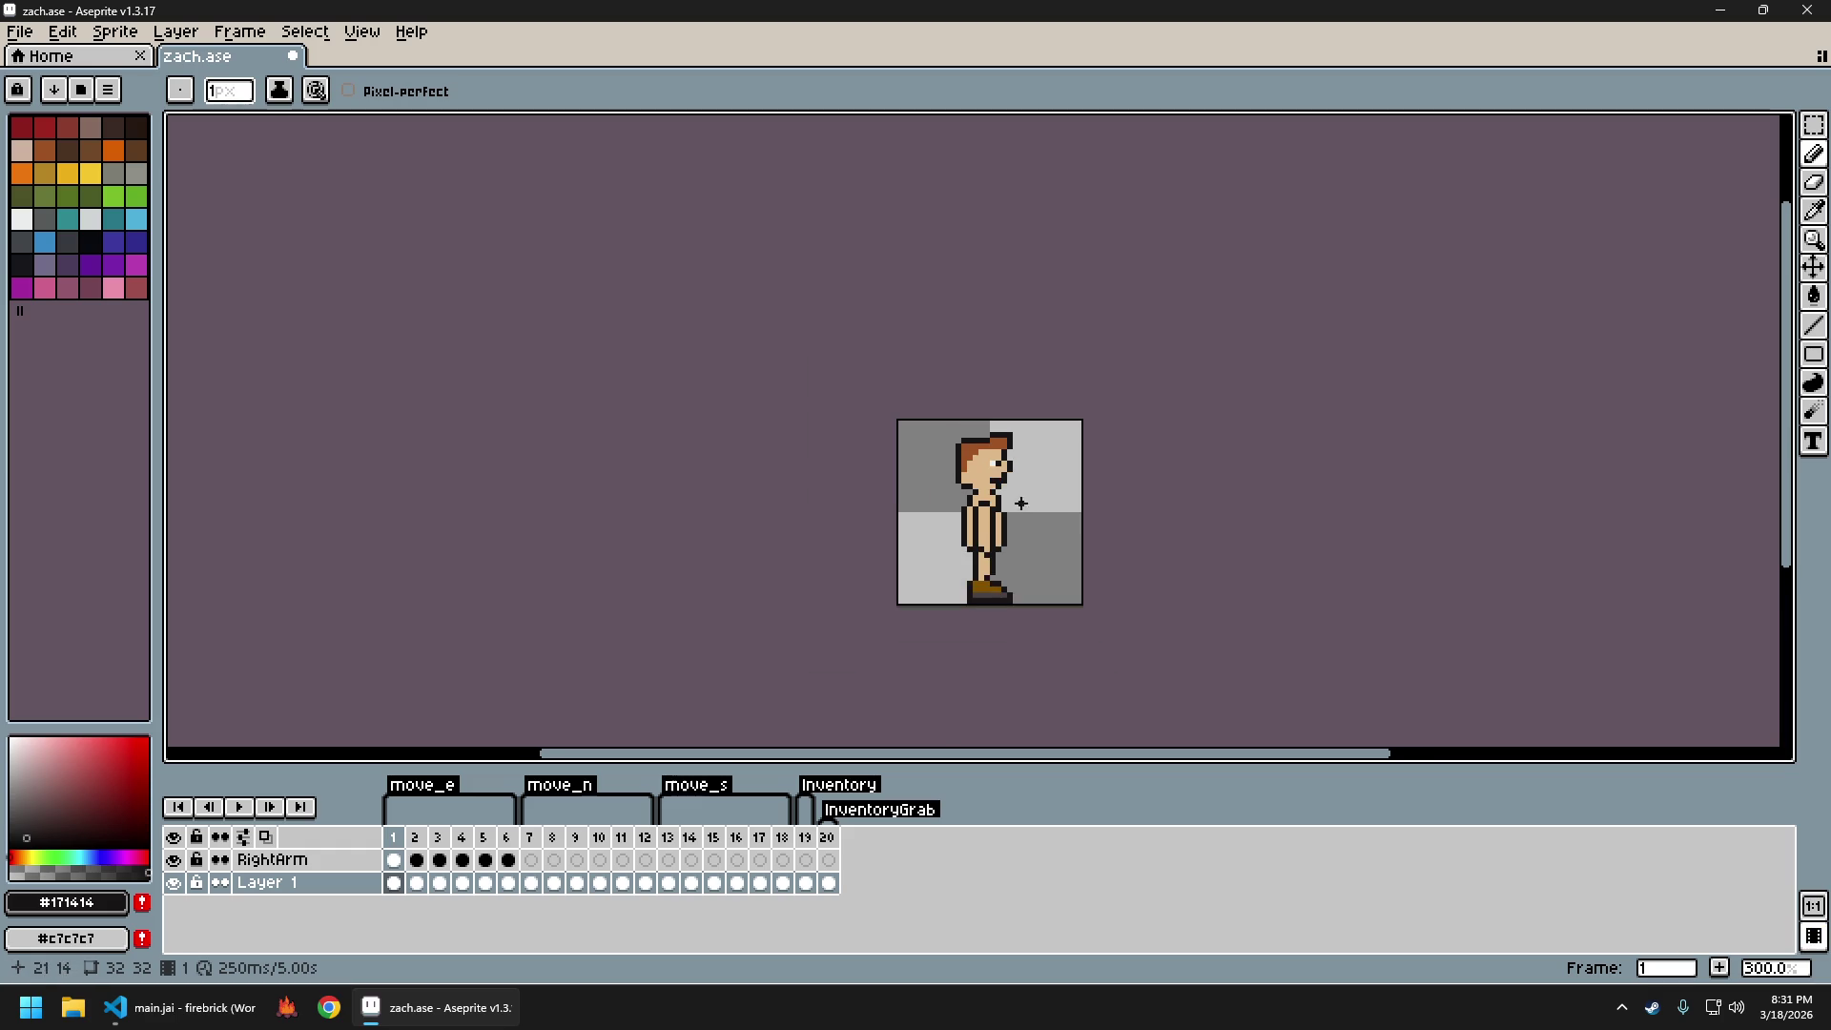
{"action": "scroll", "coordinate": [1021, 503], "scroll_direction": "up", "scroll_amount": 3}
{"action": "key", "text": "ctrl+z"}
{"action": "key", "text": "ctrl+y"}
{"action": "scroll", "coordinate": [1080, 516], "scroll_direction": "down", "scroll_amount": 3}
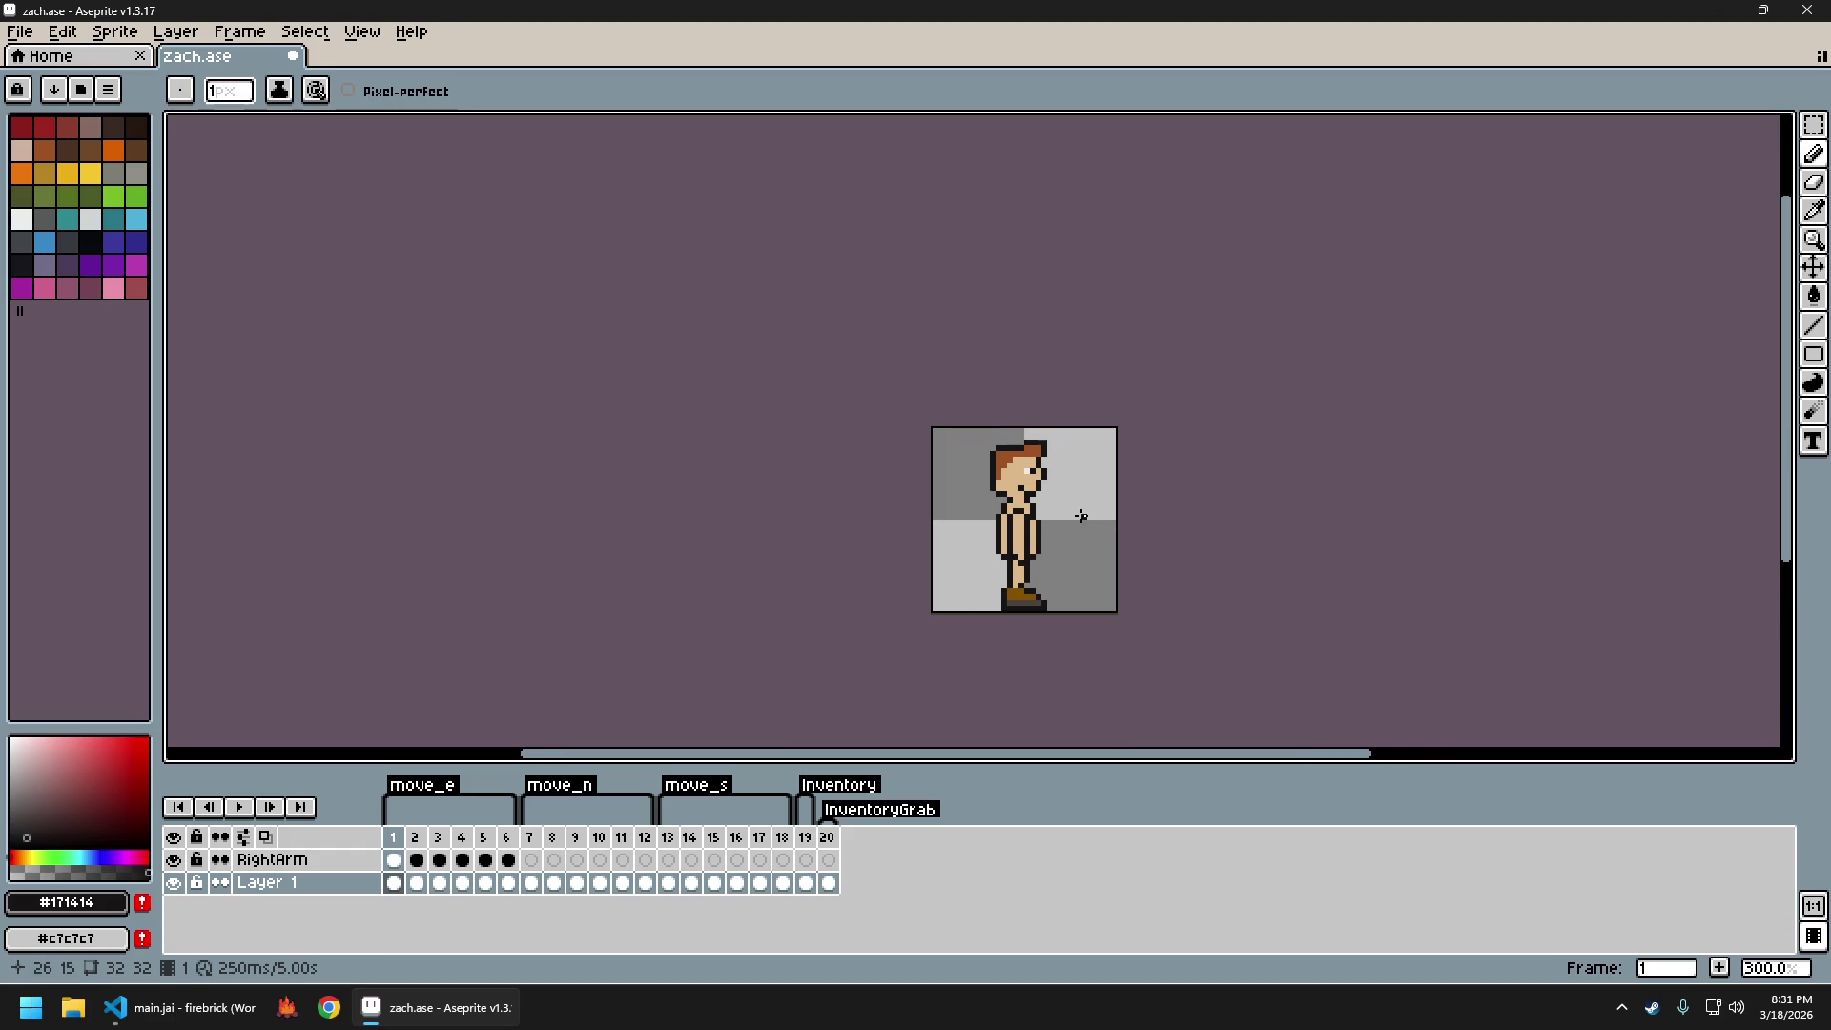
{"action": "scroll", "coordinate": [1064, 504], "scroll_direction": "up", "scroll_amount": 3}
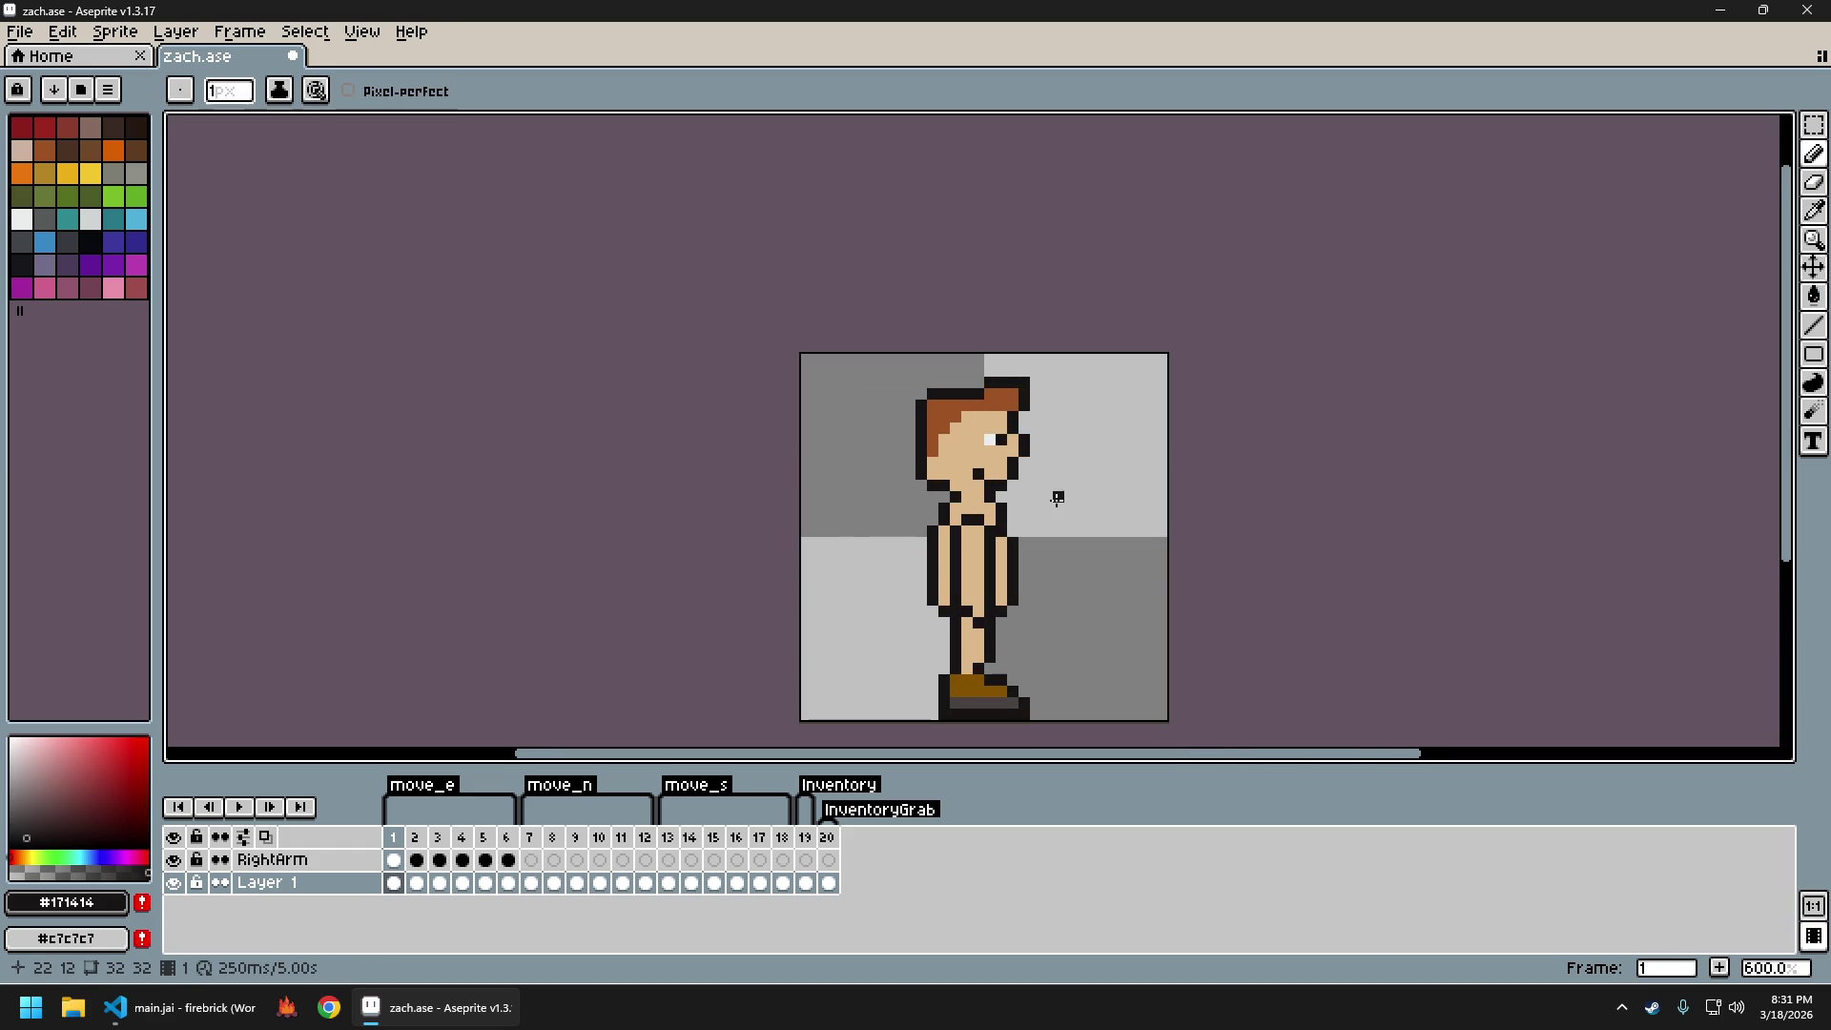
Undo three more trial pencil strokes around the nose and mouth
{"action": "key", "text": "ctrl+z"}
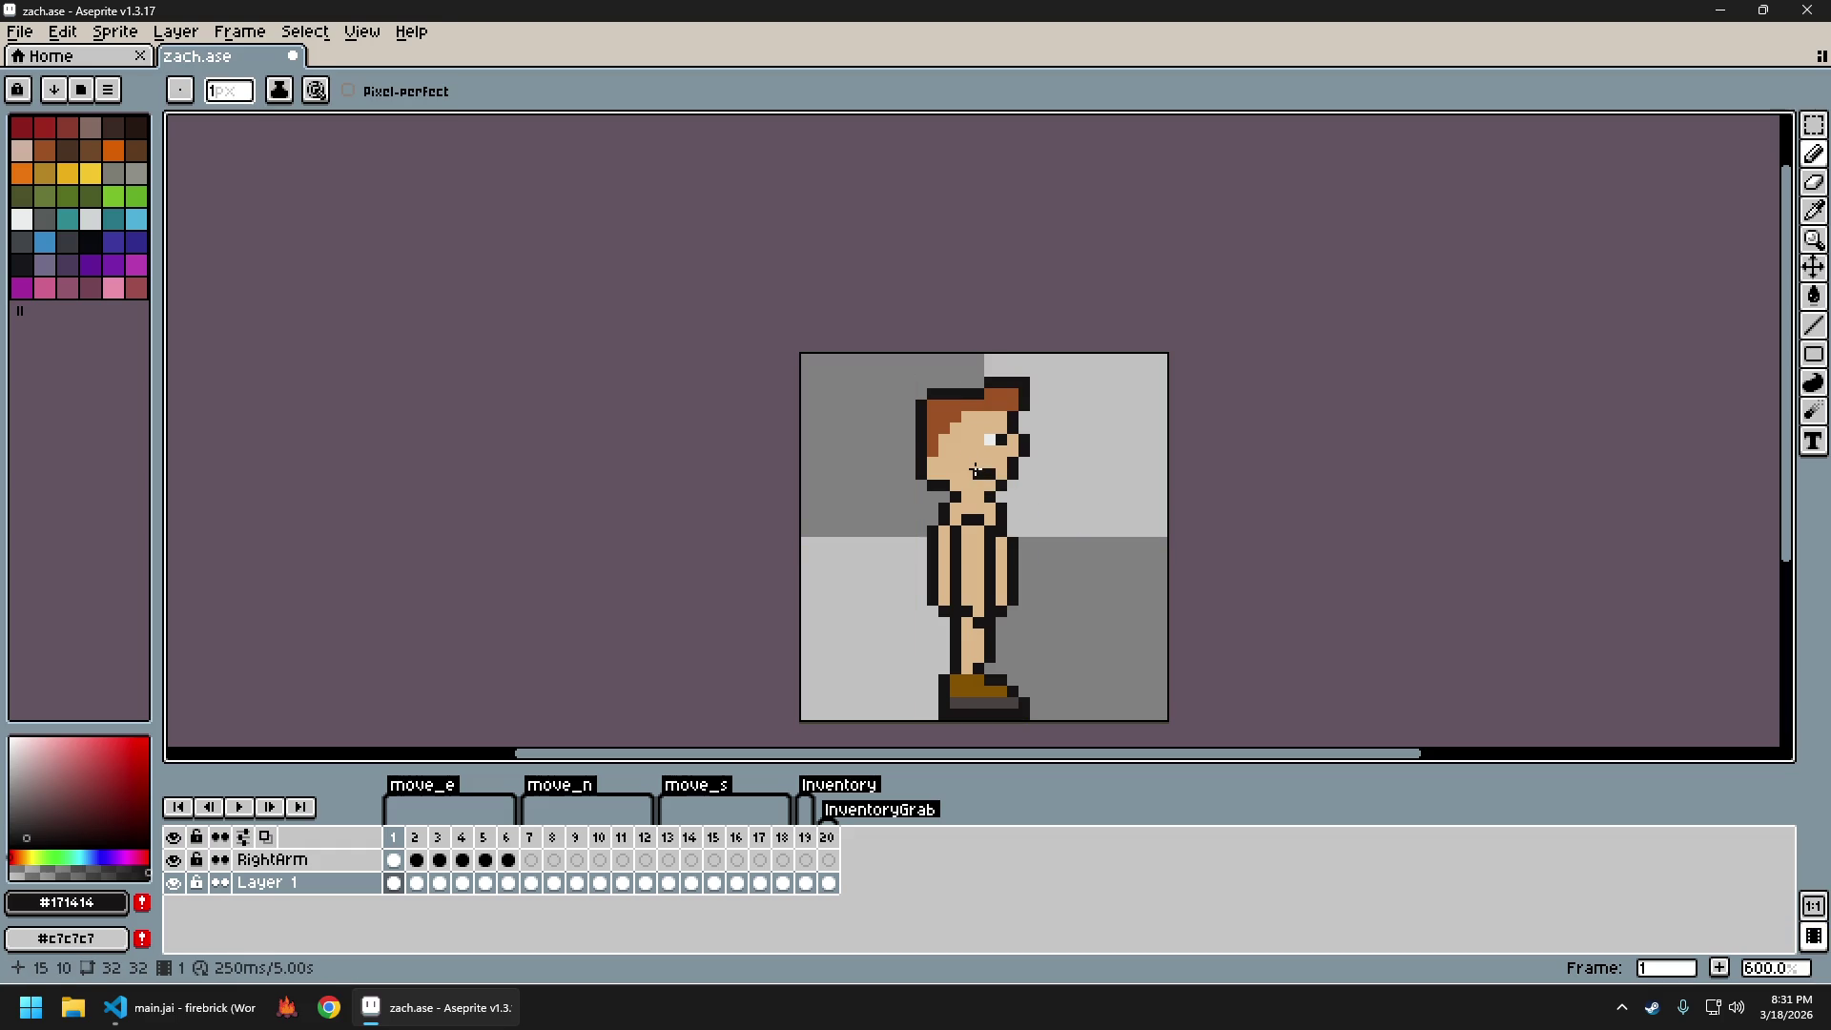
{"action": "scroll", "coordinate": [1045, 511], "scroll_direction": "down", "scroll_amount": 2}
{"action": "scroll", "coordinate": [1018, 491], "scroll_direction": "up", "scroll_amount": 2}
{"action": "key", "text": "ctrl+z"}
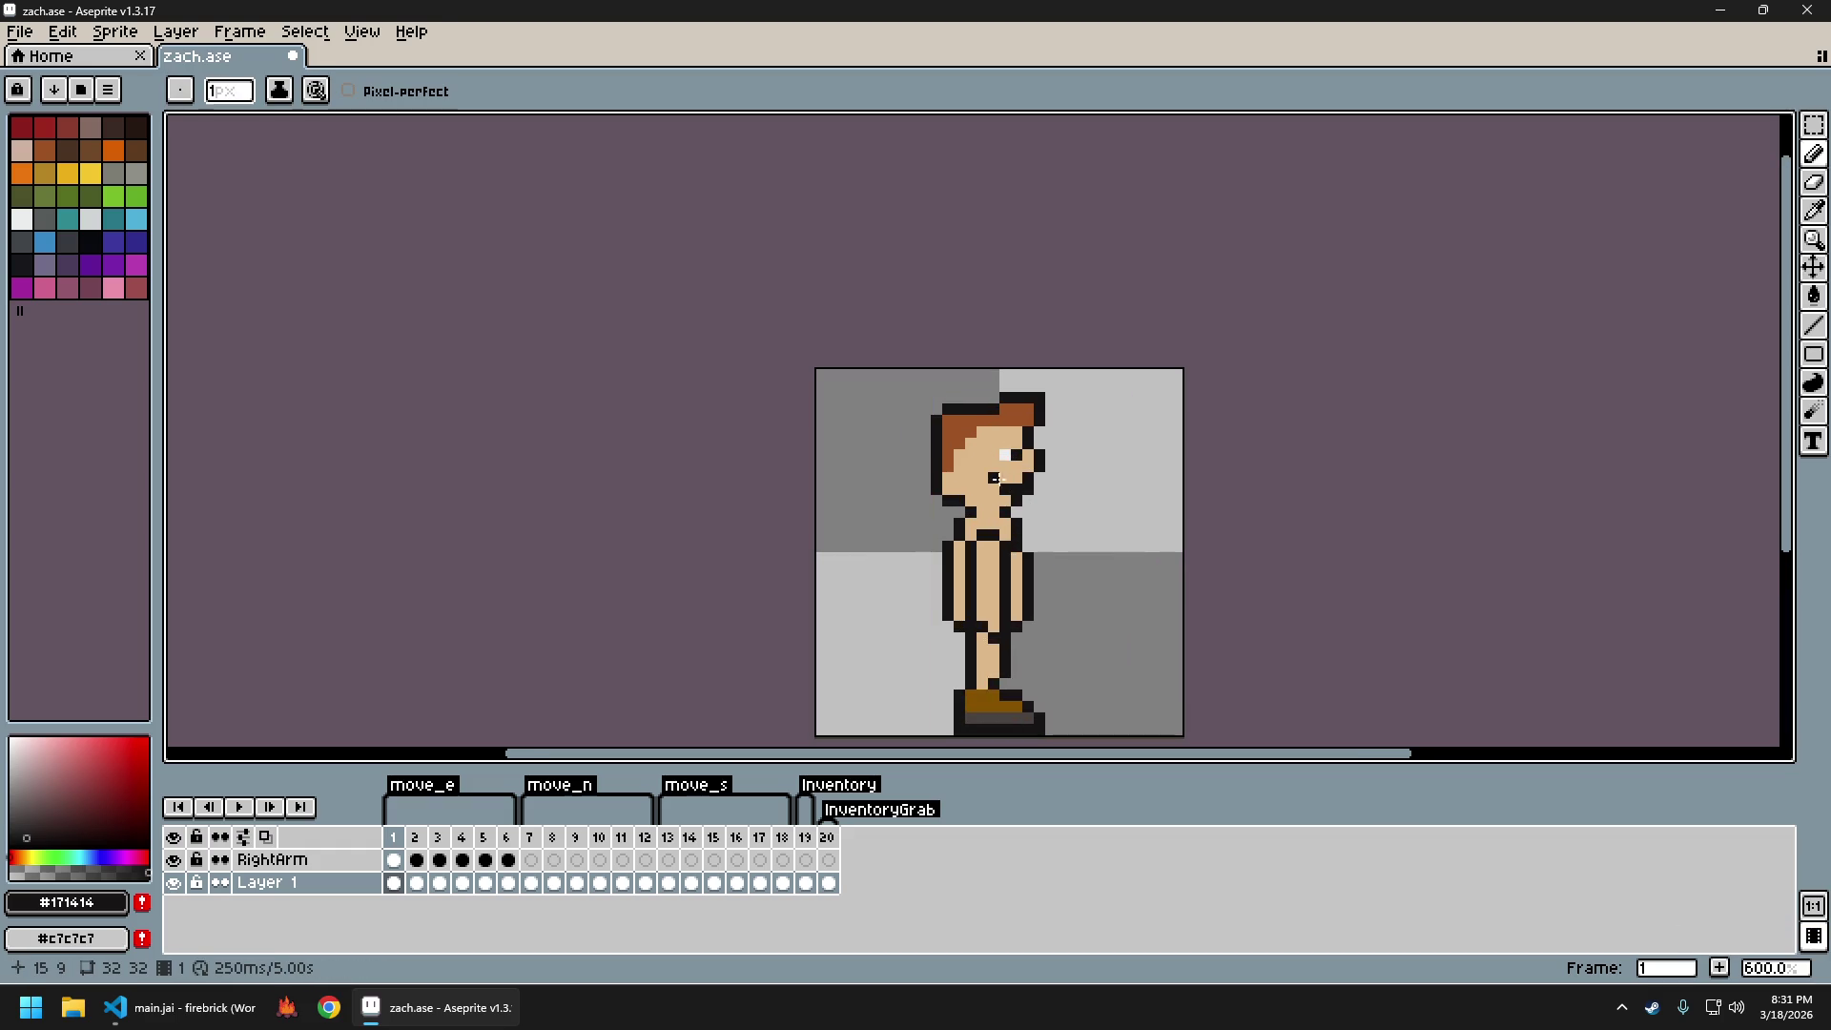
{"action": "scroll", "coordinate": [1116, 550], "scroll_direction": "down", "scroll_amount": 4}
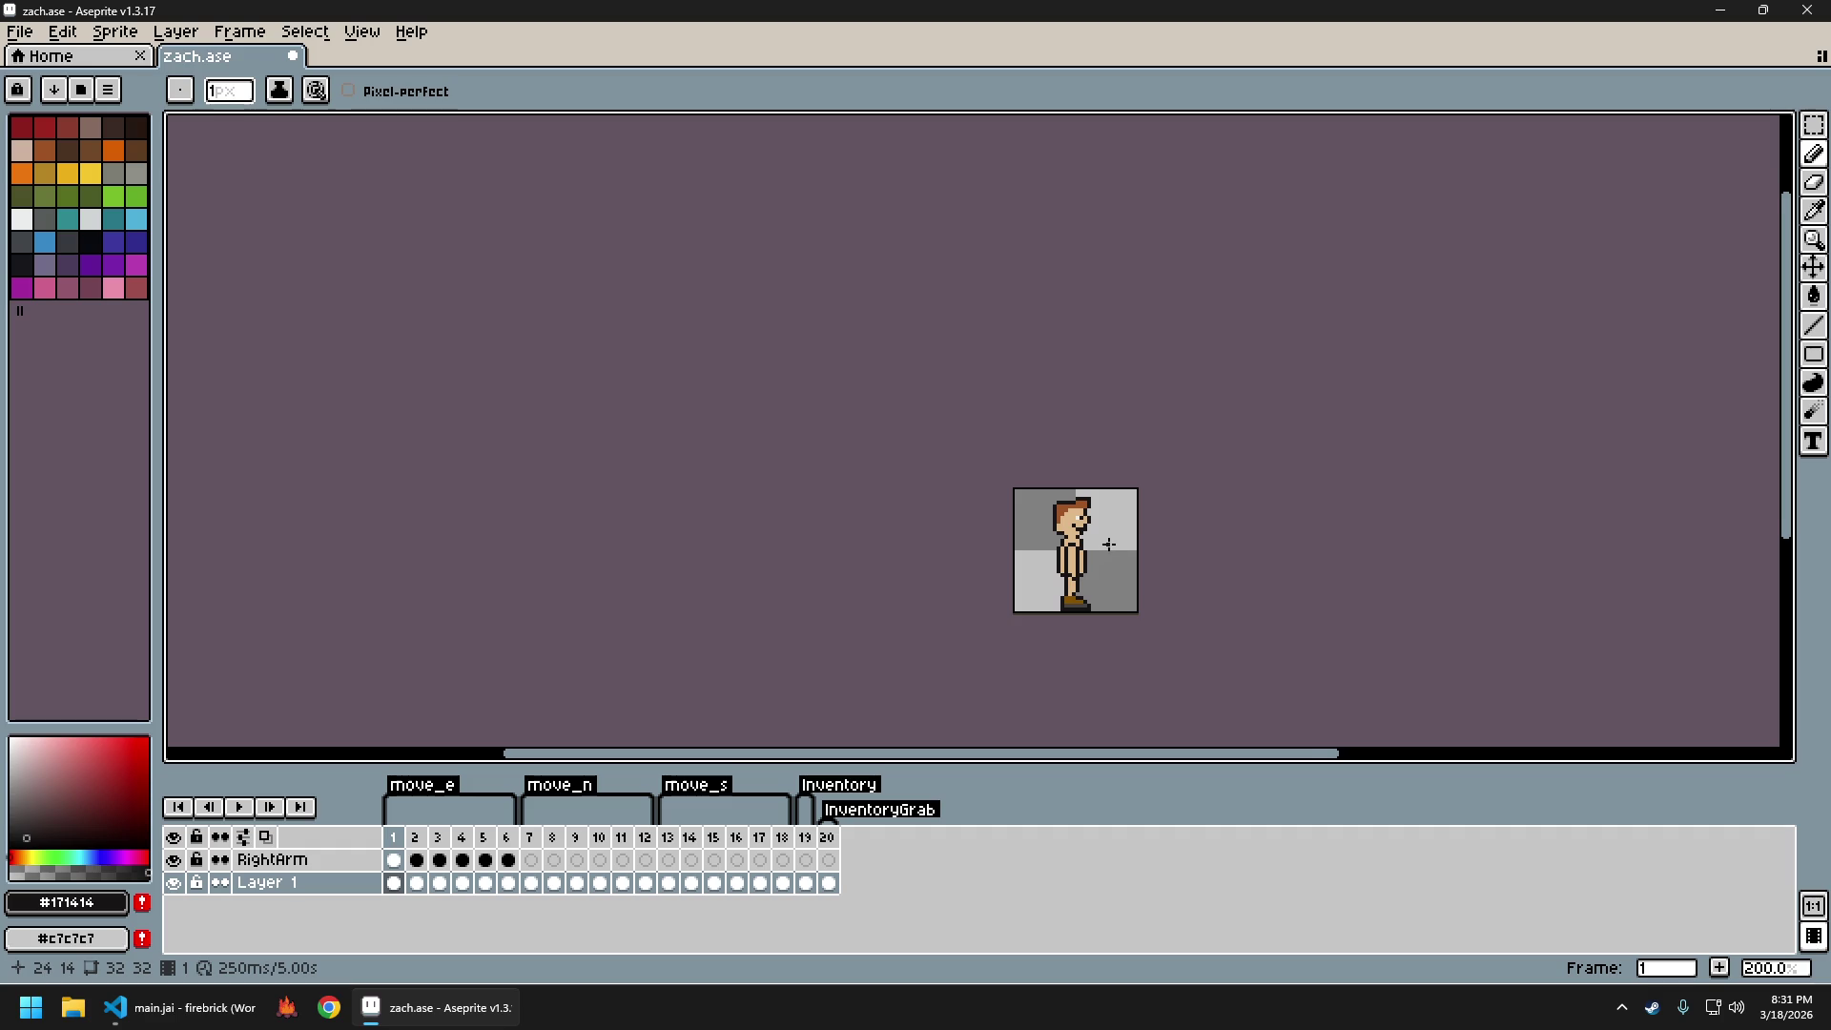
{"action": "scroll", "coordinate": [1110, 544], "scroll_direction": "down", "scroll_amount": 1}
{"action": "scroll", "coordinate": [1109, 544], "scroll_direction": "up", "scroll_amount": 1}
{"action": "scroll", "coordinate": [1107, 548], "scroll_direction": "up", "scroll_amount": 3}
{"action": "key", "text": "ctrl+z"}
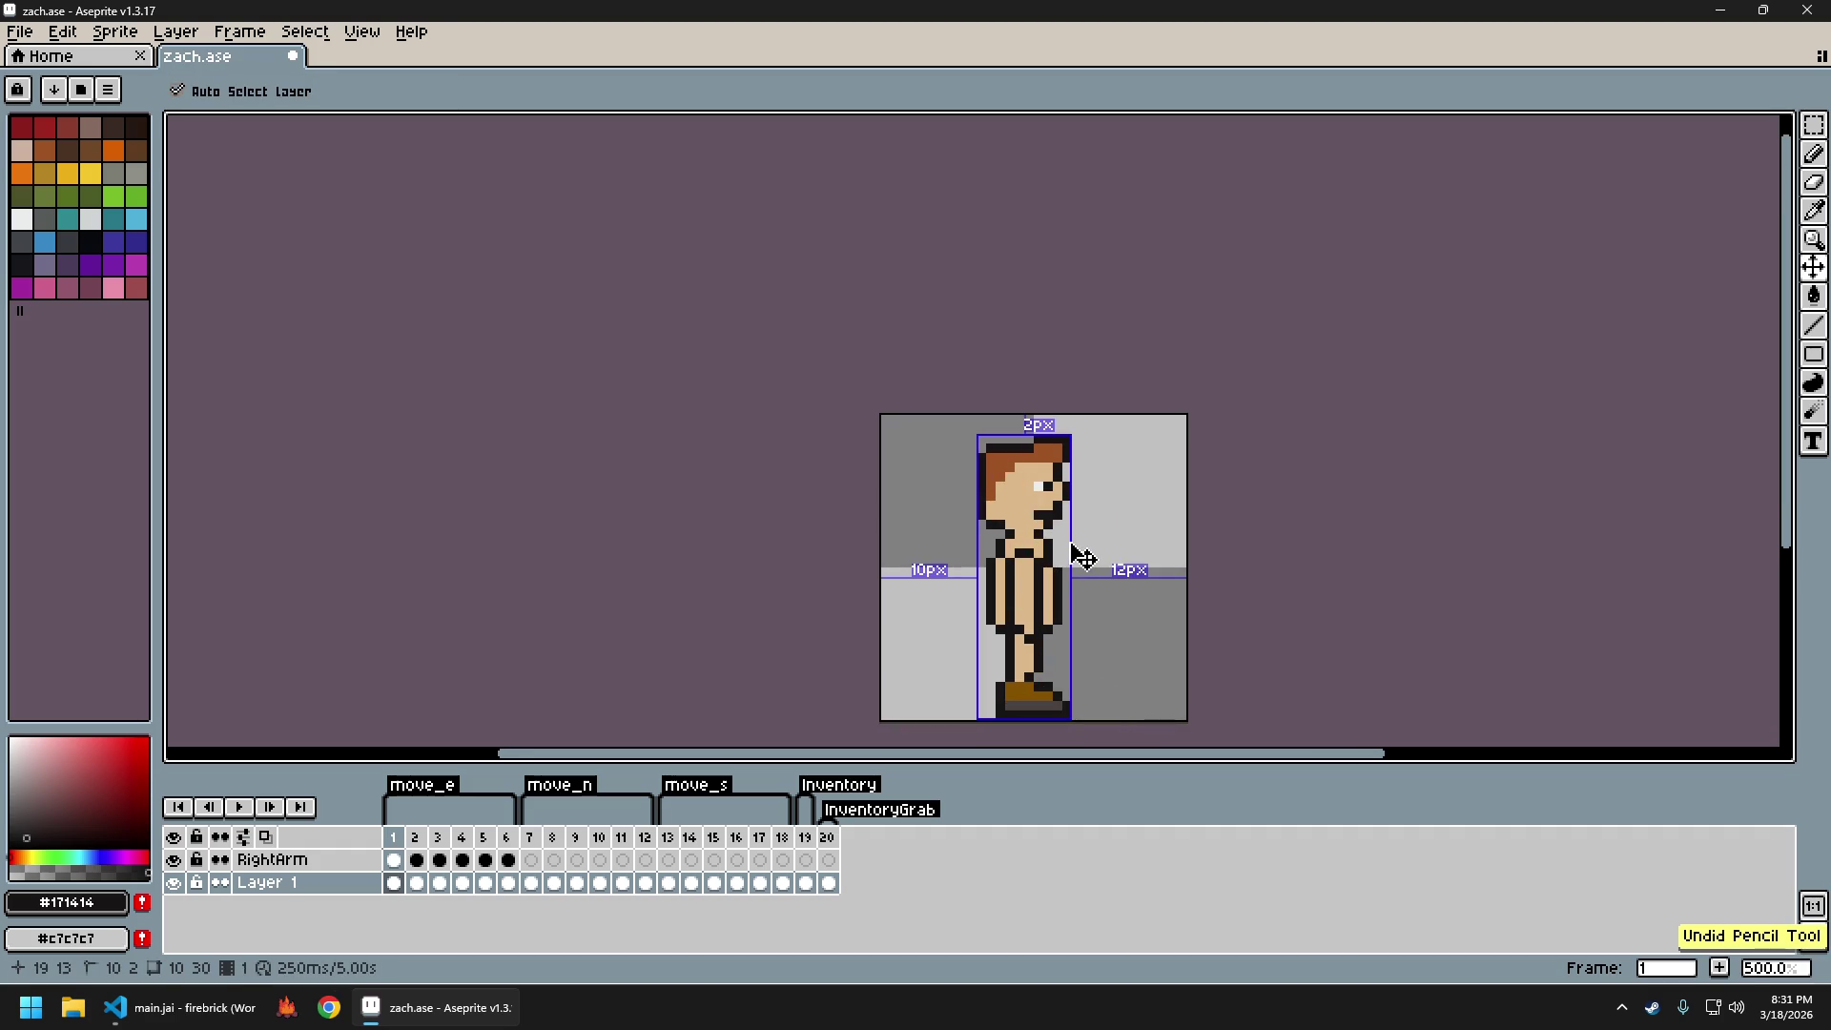
Inspect the retouched face up close, then marquee-select the character's head
{"action": "scroll", "coordinate": [1082, 558], "scroll_direction": "up", "scroll_amount": 4}
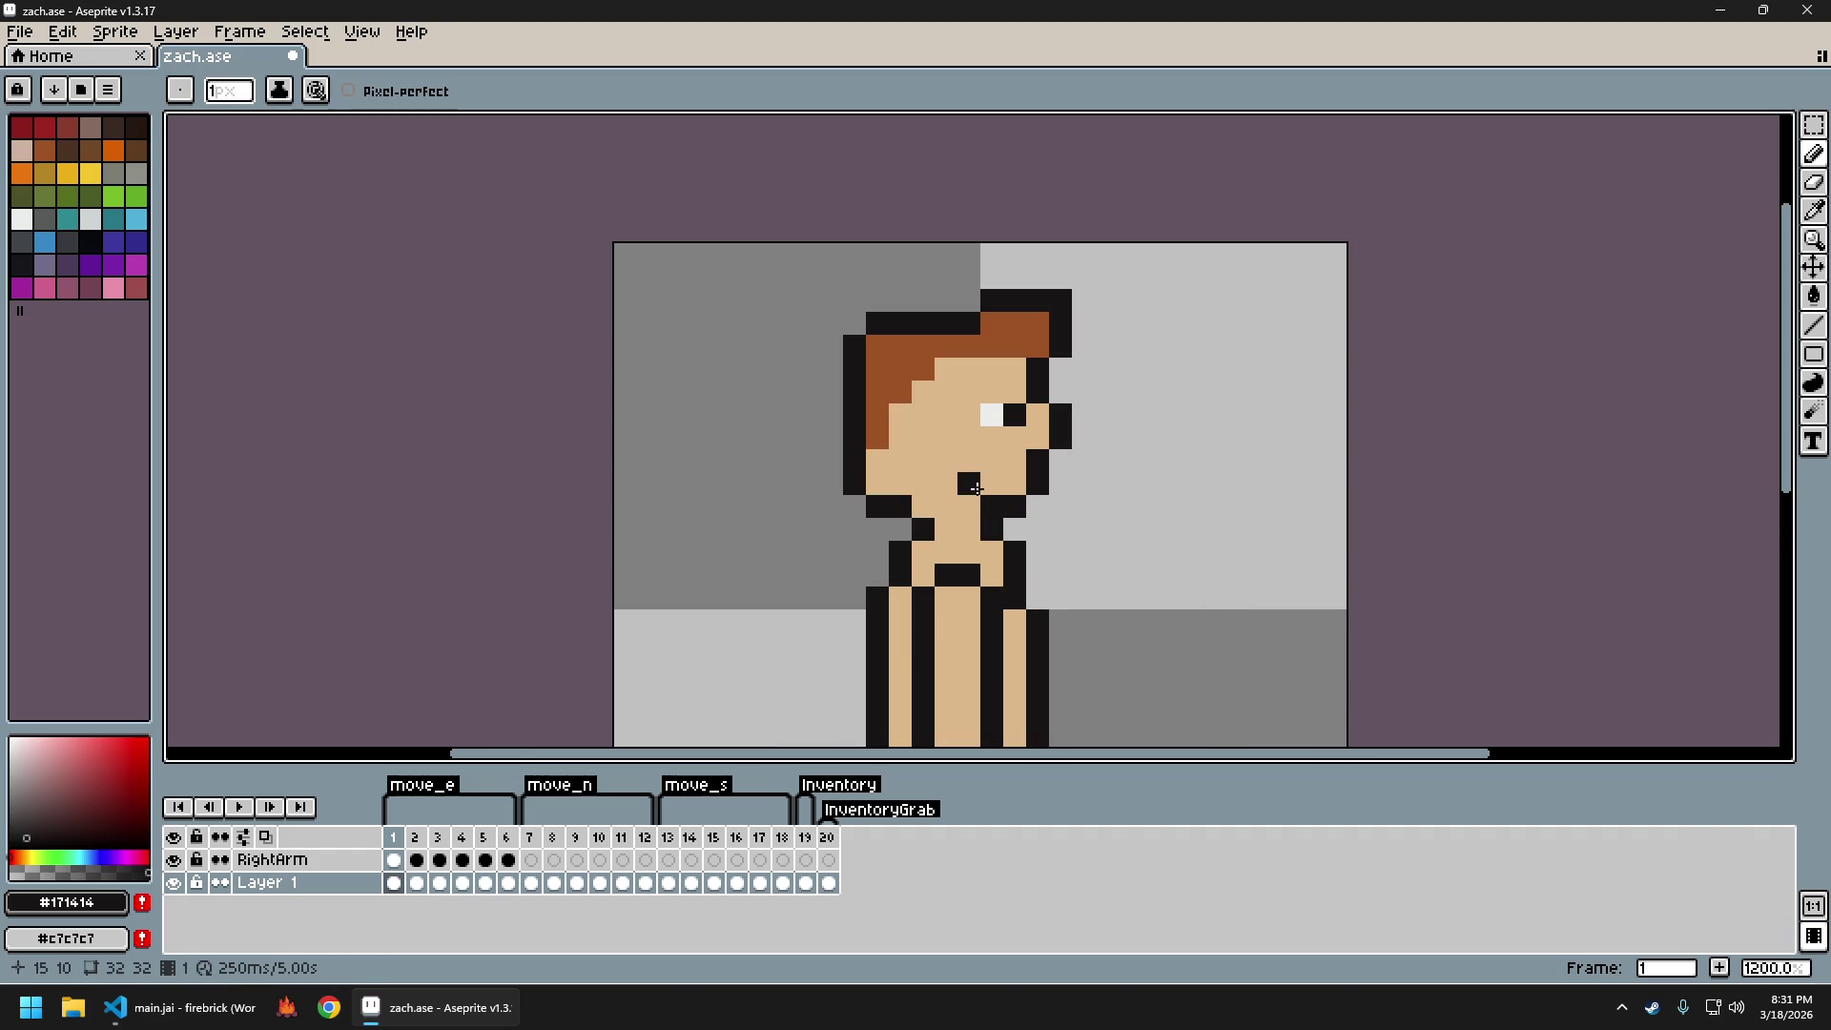
{"action": "scroll", "coordinate": [1084, 544], "scroll_direction": "down", "scroll_amount": 5}
{"action": "scroll", "coordinate": [1112, 558], "scroll_direction": "down", "scroll_amount": 2}
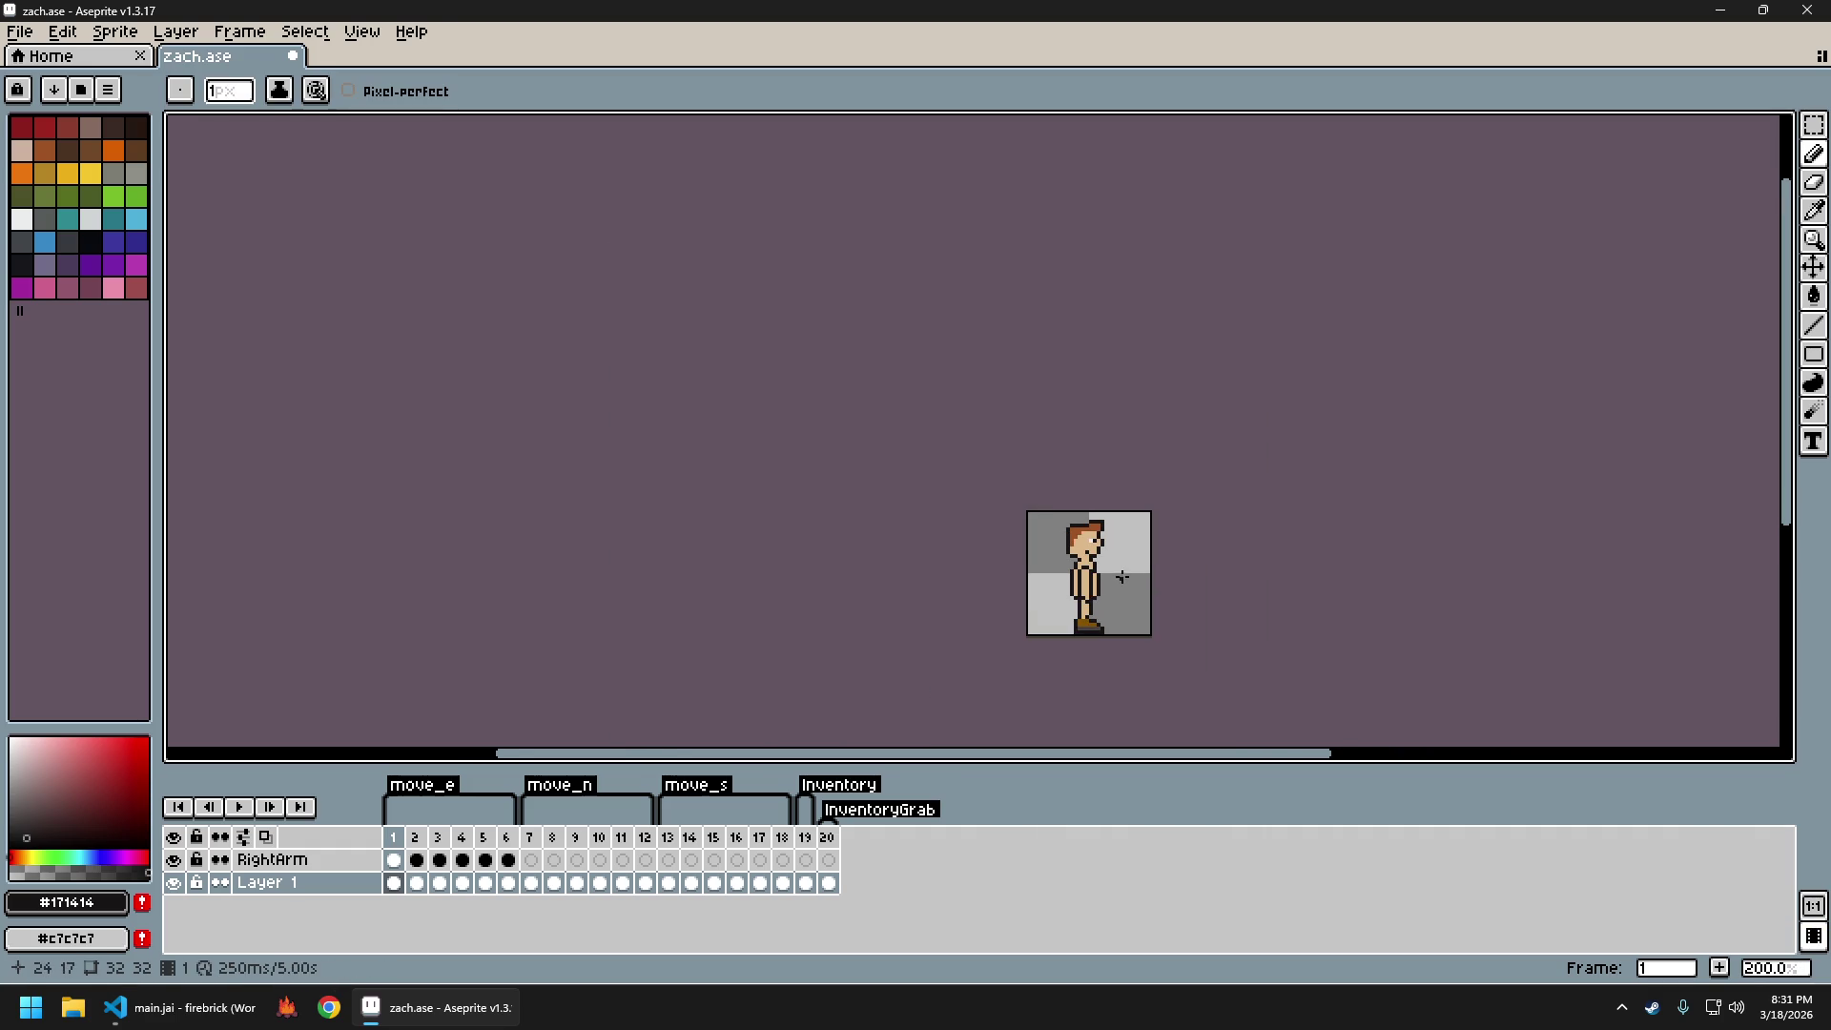
{"action": "scroll", "coordinate": [1114, 564], "scroll_direction": "up", "scroll_amount": 3}
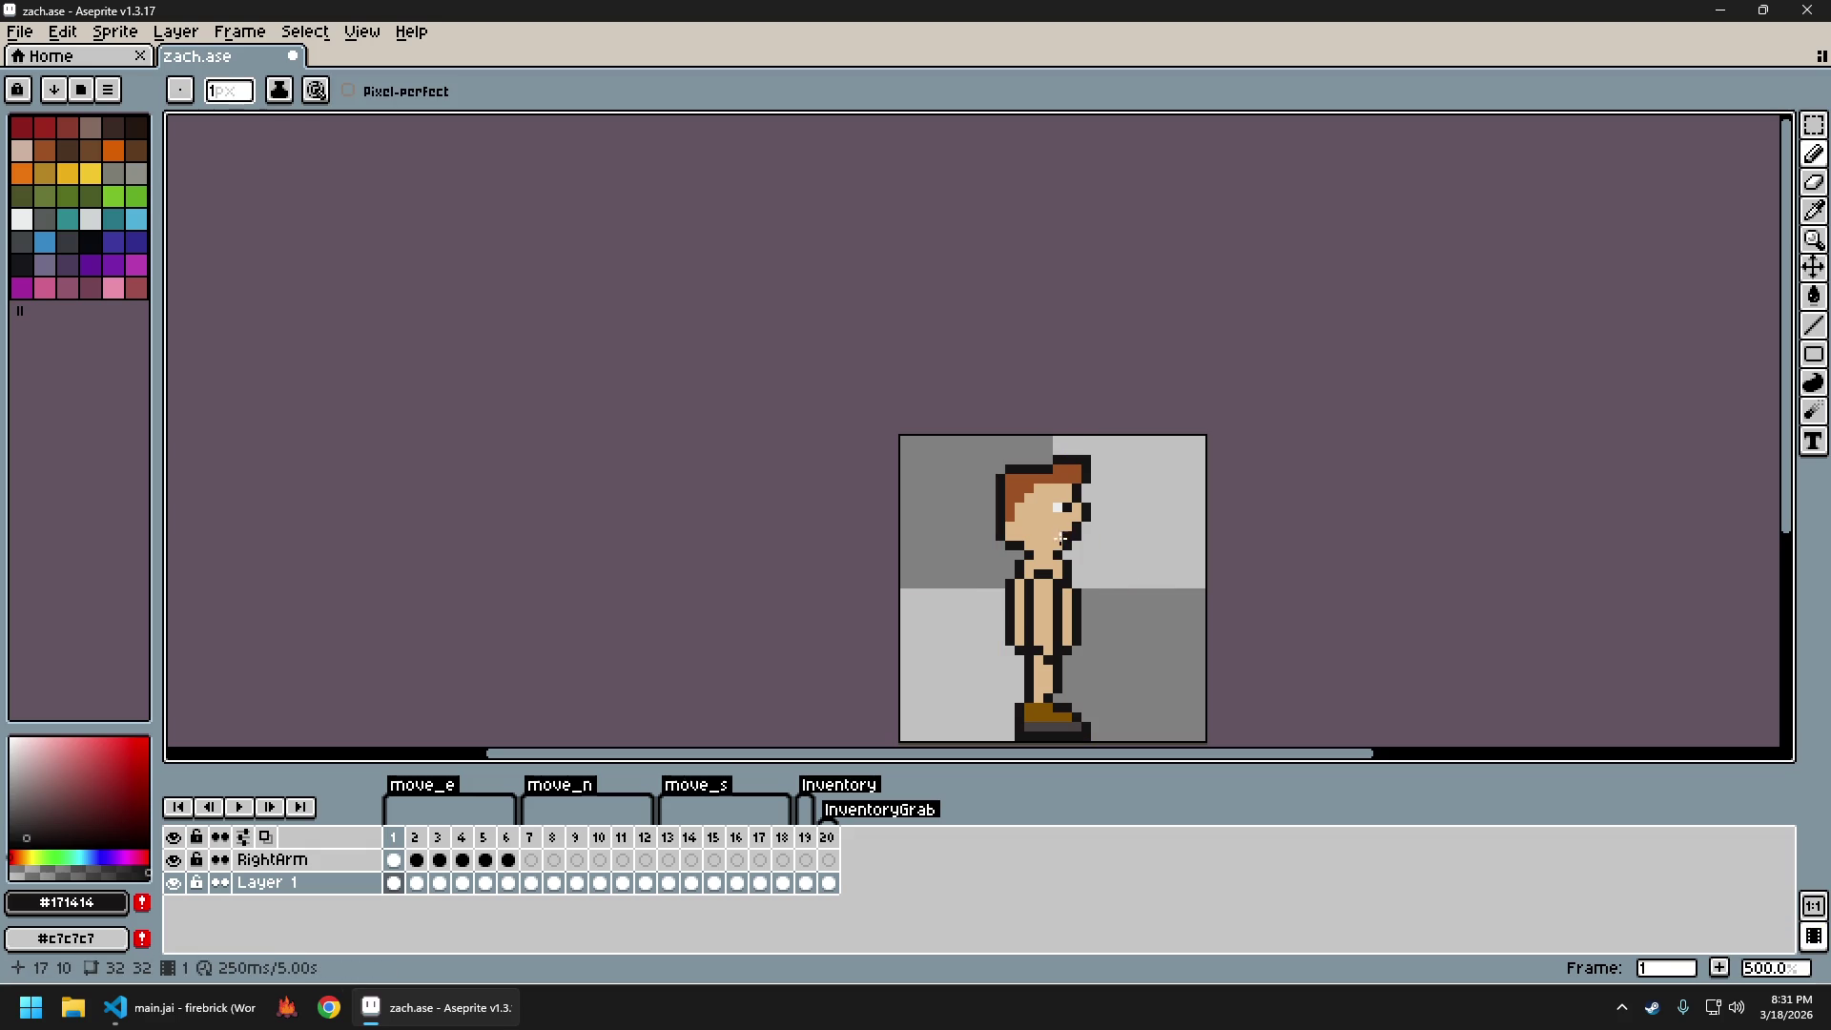
{"action": "scroll", "coordinate": [1132, 584], "scroll_direction": "down", "scroll_amount": 3}
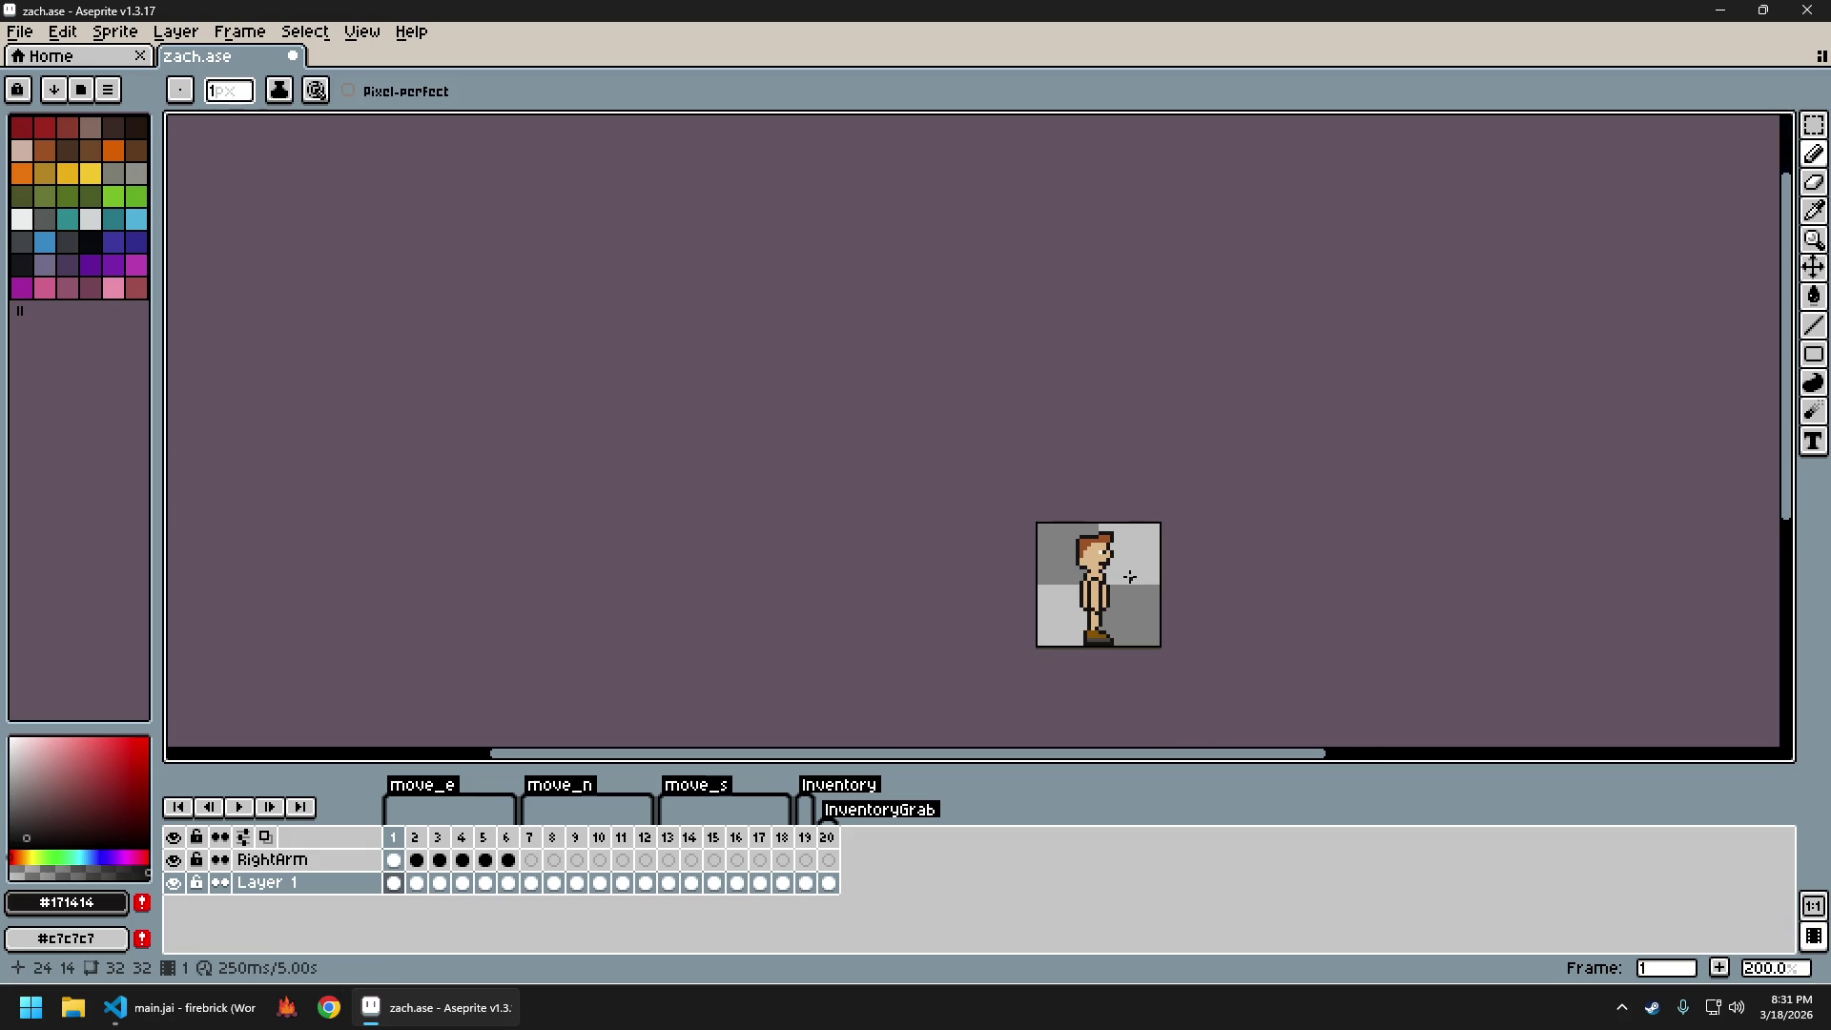
{"action": "scroll", "coordinate": [1134, 590], "scroll_direction": "up", "scroll_amount": 2}
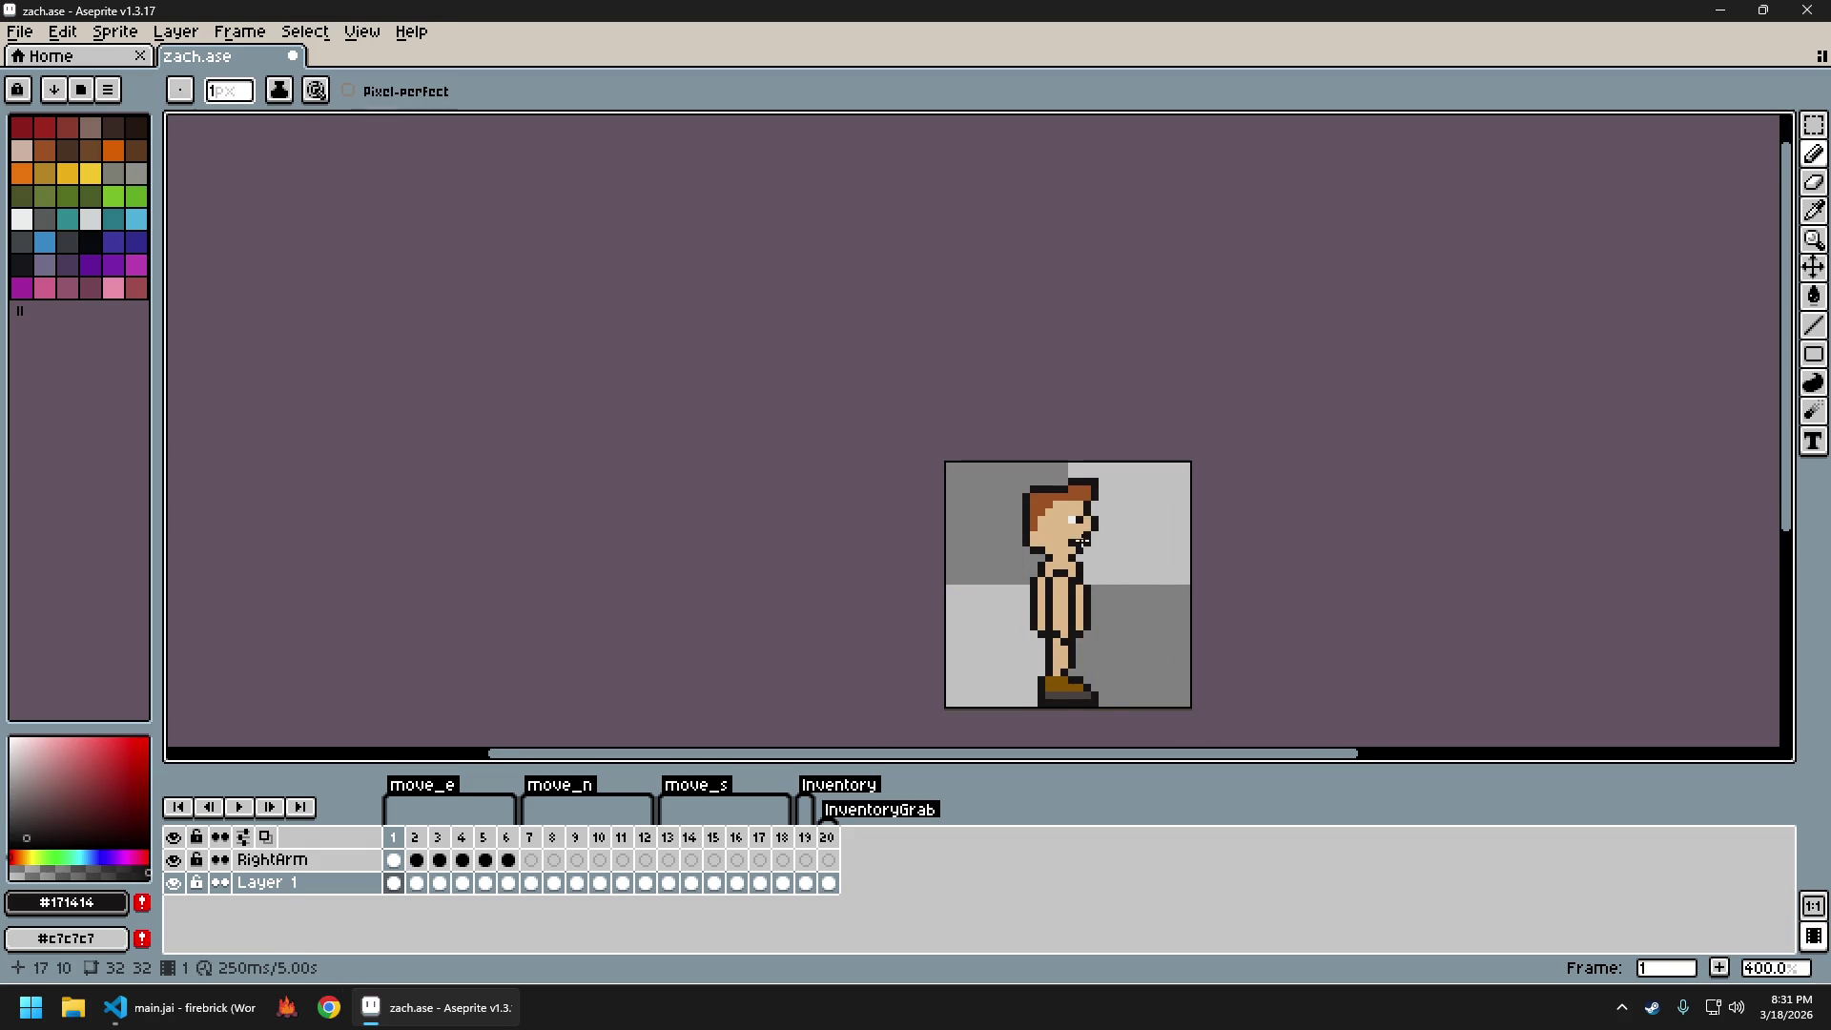
{"action": "scroll", "coordinate": [1162, 593], "scroll_direction": "down", "scroll_amount": 3}
{"action": "scroll", "coordinate": [1166, 595], "scroll_direction": "up", "scroll_amount": 3}
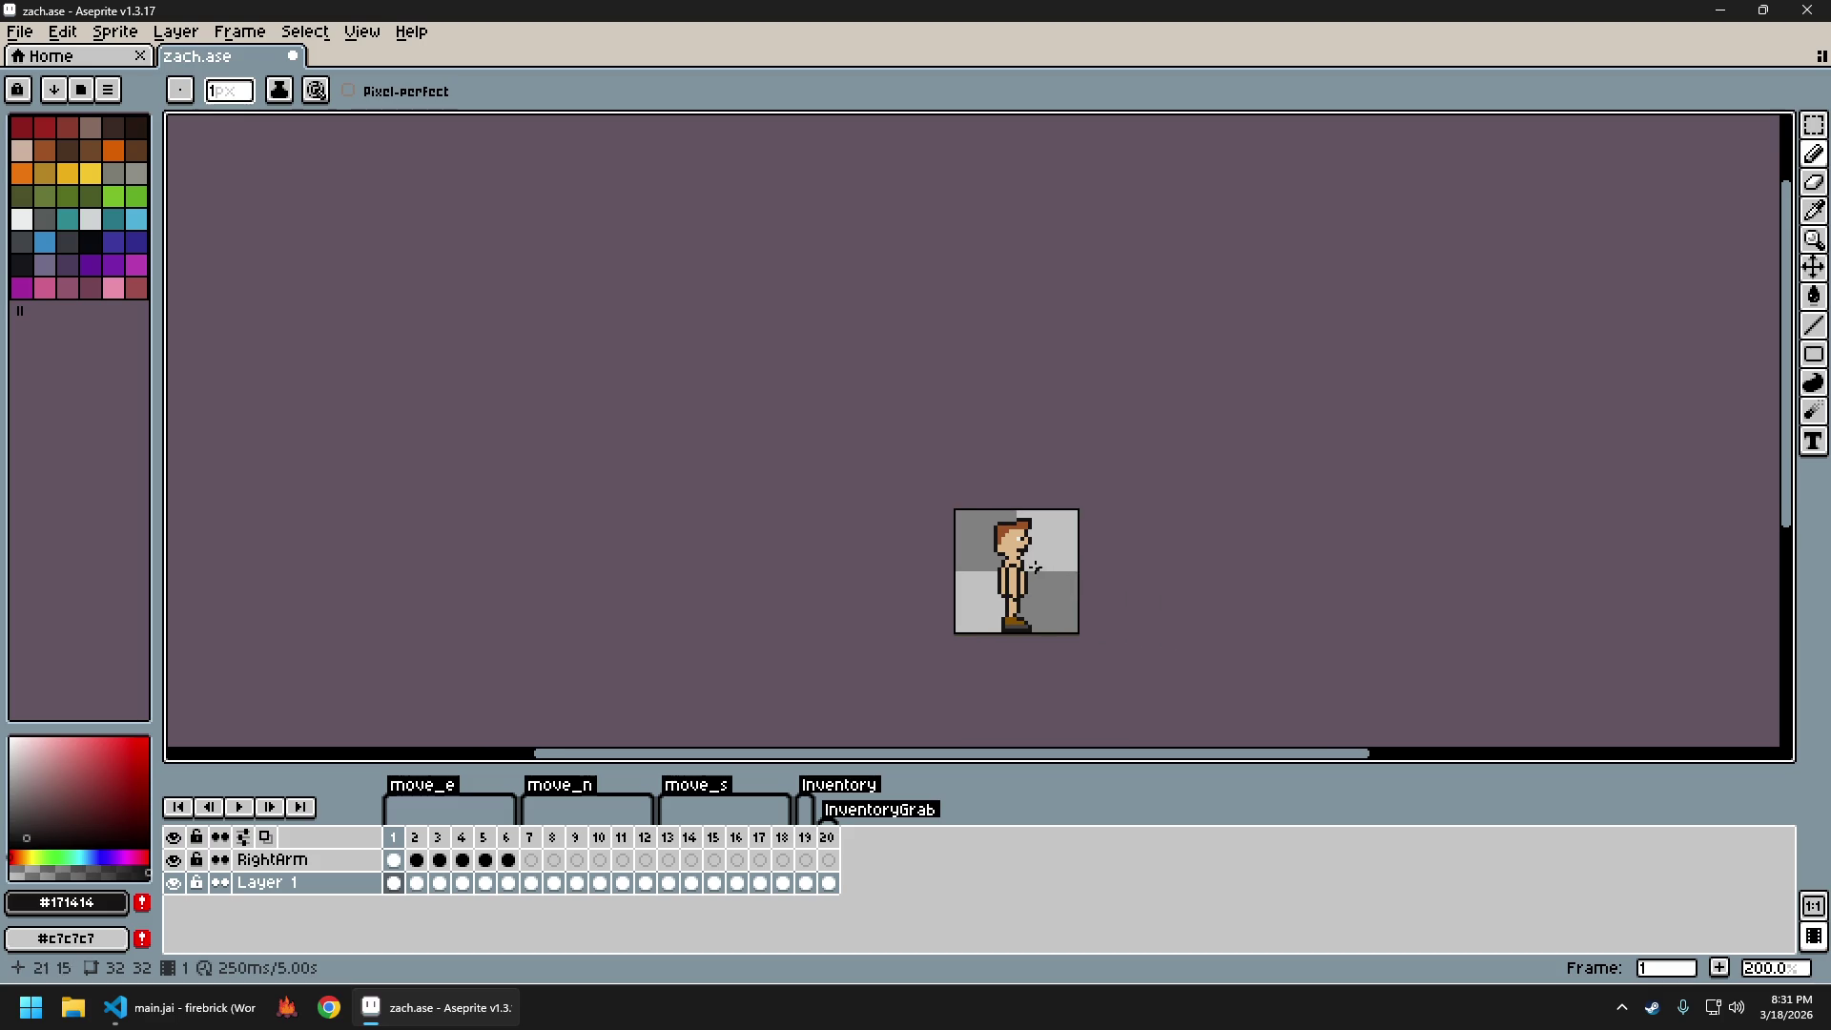
{"action": "scroll", "coordinate": [1064, 579], "scroll_direction": "up", "scroll_amount": 1}
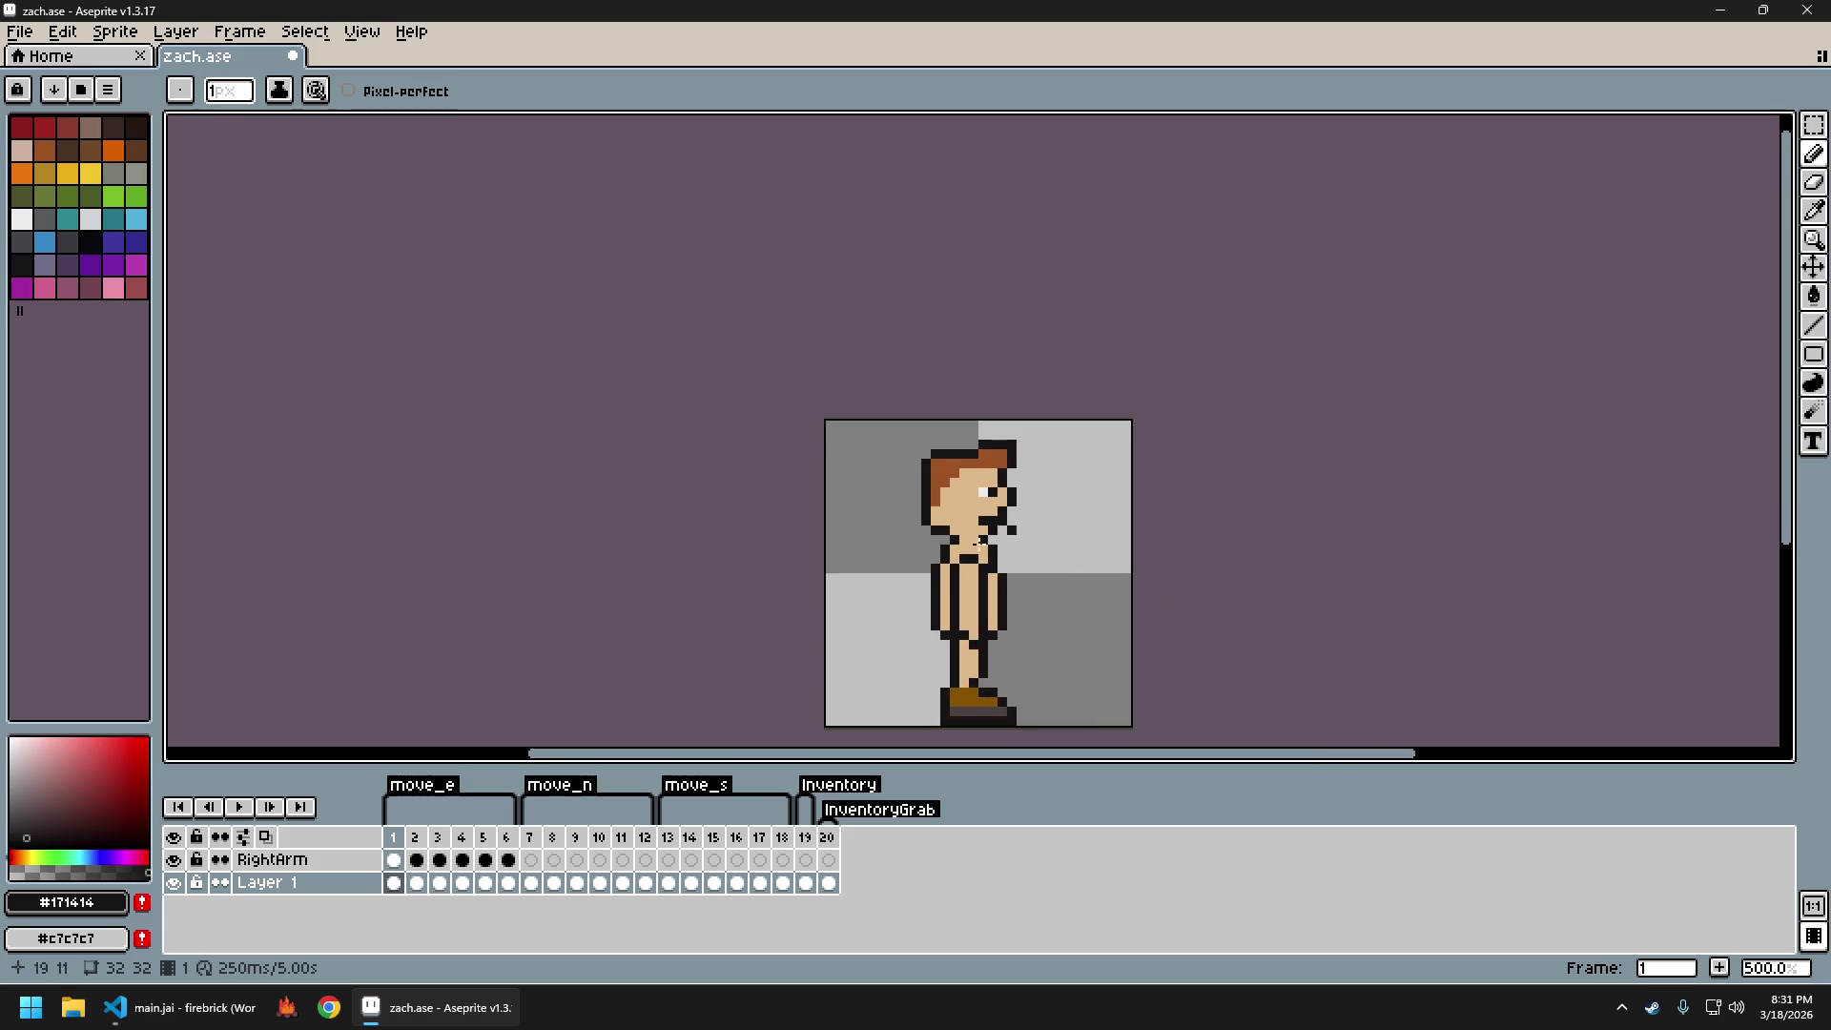
{"action": "mouse_move", "coordinate": [1032, 546]}
{"action": "left_mouse_down"}
{"action": "mouse_move", "coordinate": [919, 448]}
{"action": "mouse_move", "coordinate": [982, 479]}
{"action": "left_mouse_up"}
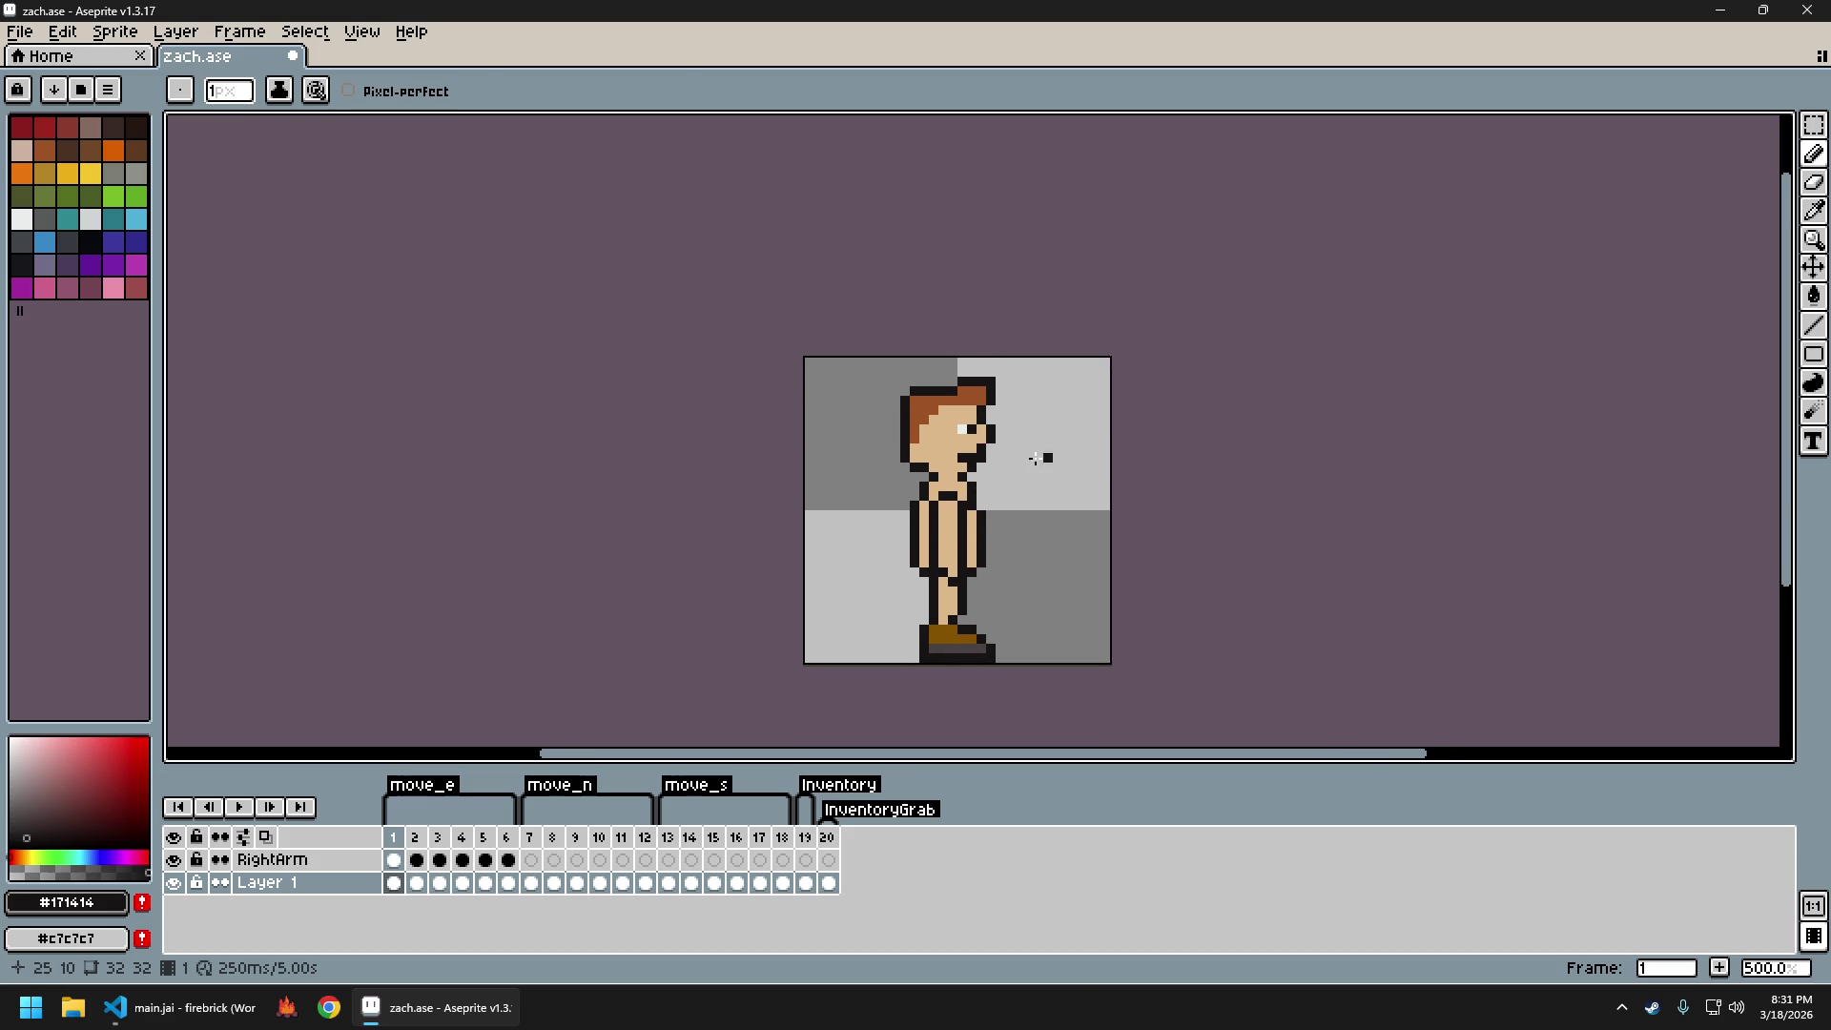
{"action": "scroll", "coordinate": [977, 455], "scroll_direction": "up", "scroll_amount": 1}
{"action": "key", "text": "m"}
{"action": "left_click_drag", "start_coordinate": [880, 370], "coordinate": [1030, 487]}
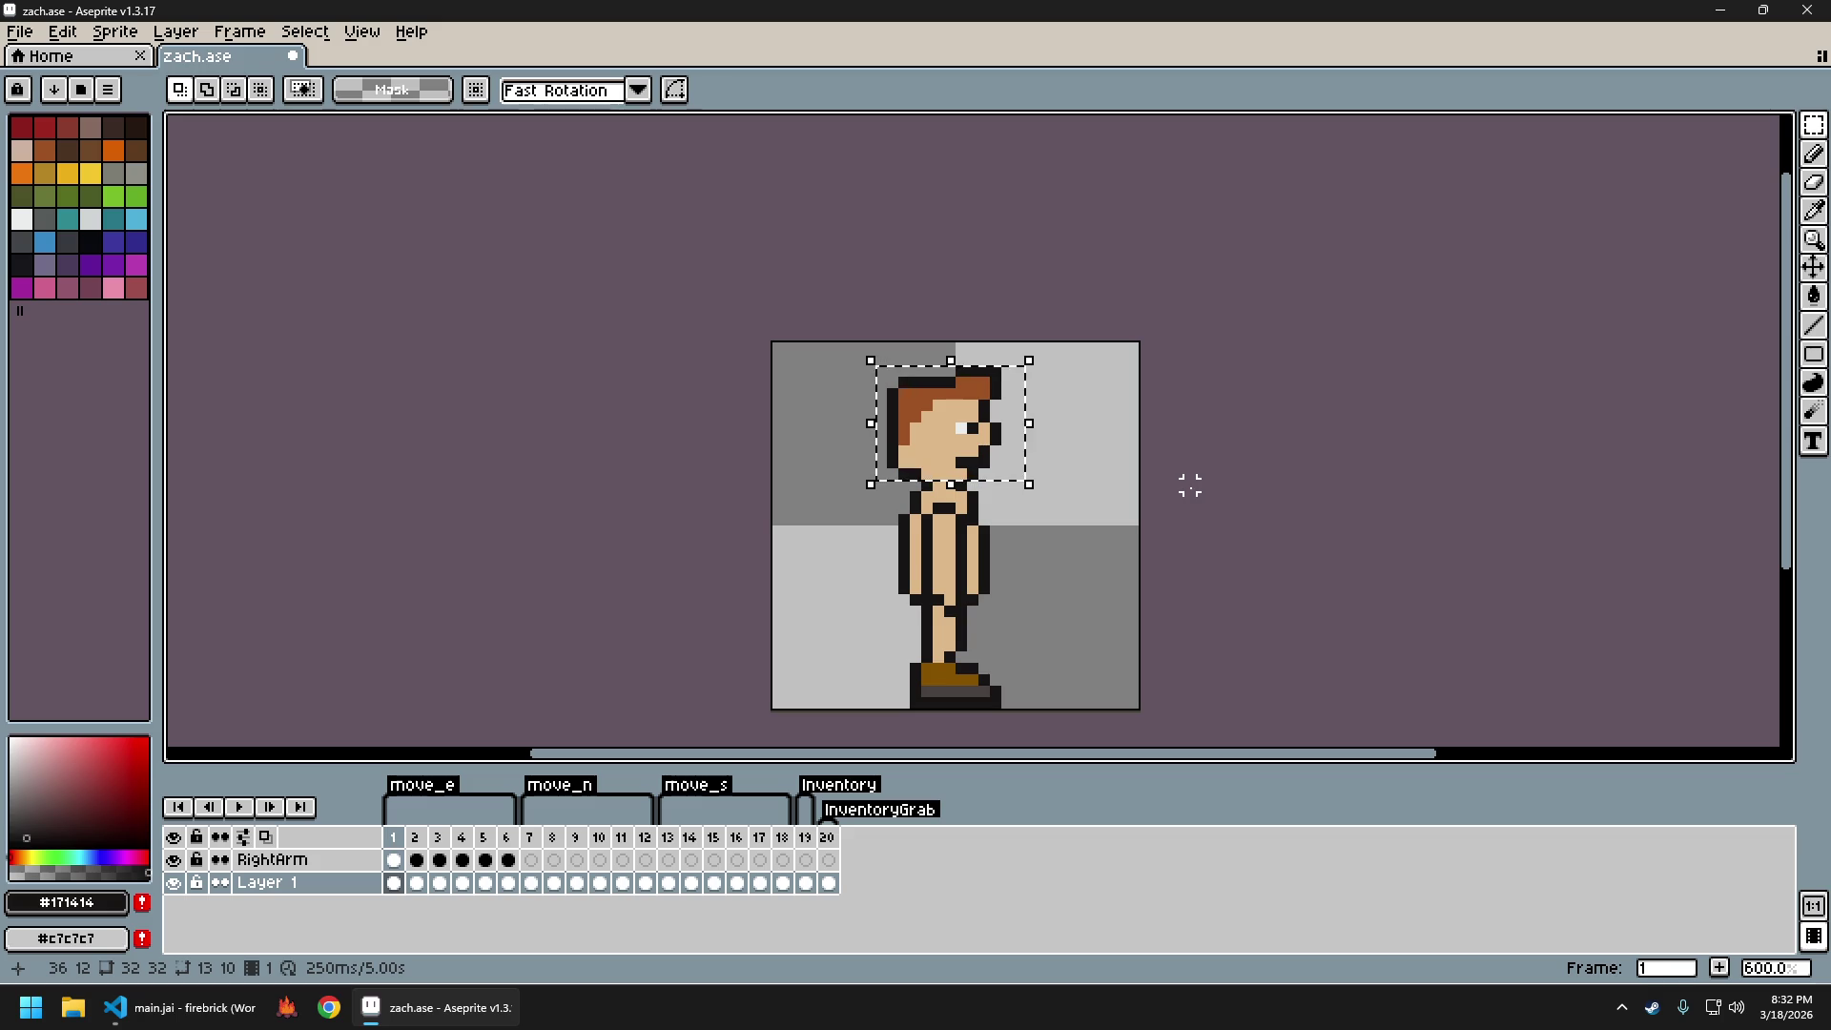
Clear the head selection and flip between move_e frames 1–3 to compare the heads
{"action": "key", "text": "ctrl+d"}
{"action": "key", "text": "Right"}
{"action": "key", "text": "ctrl+shift+d"}
{"action": "key", "text": "ctrl+d"}
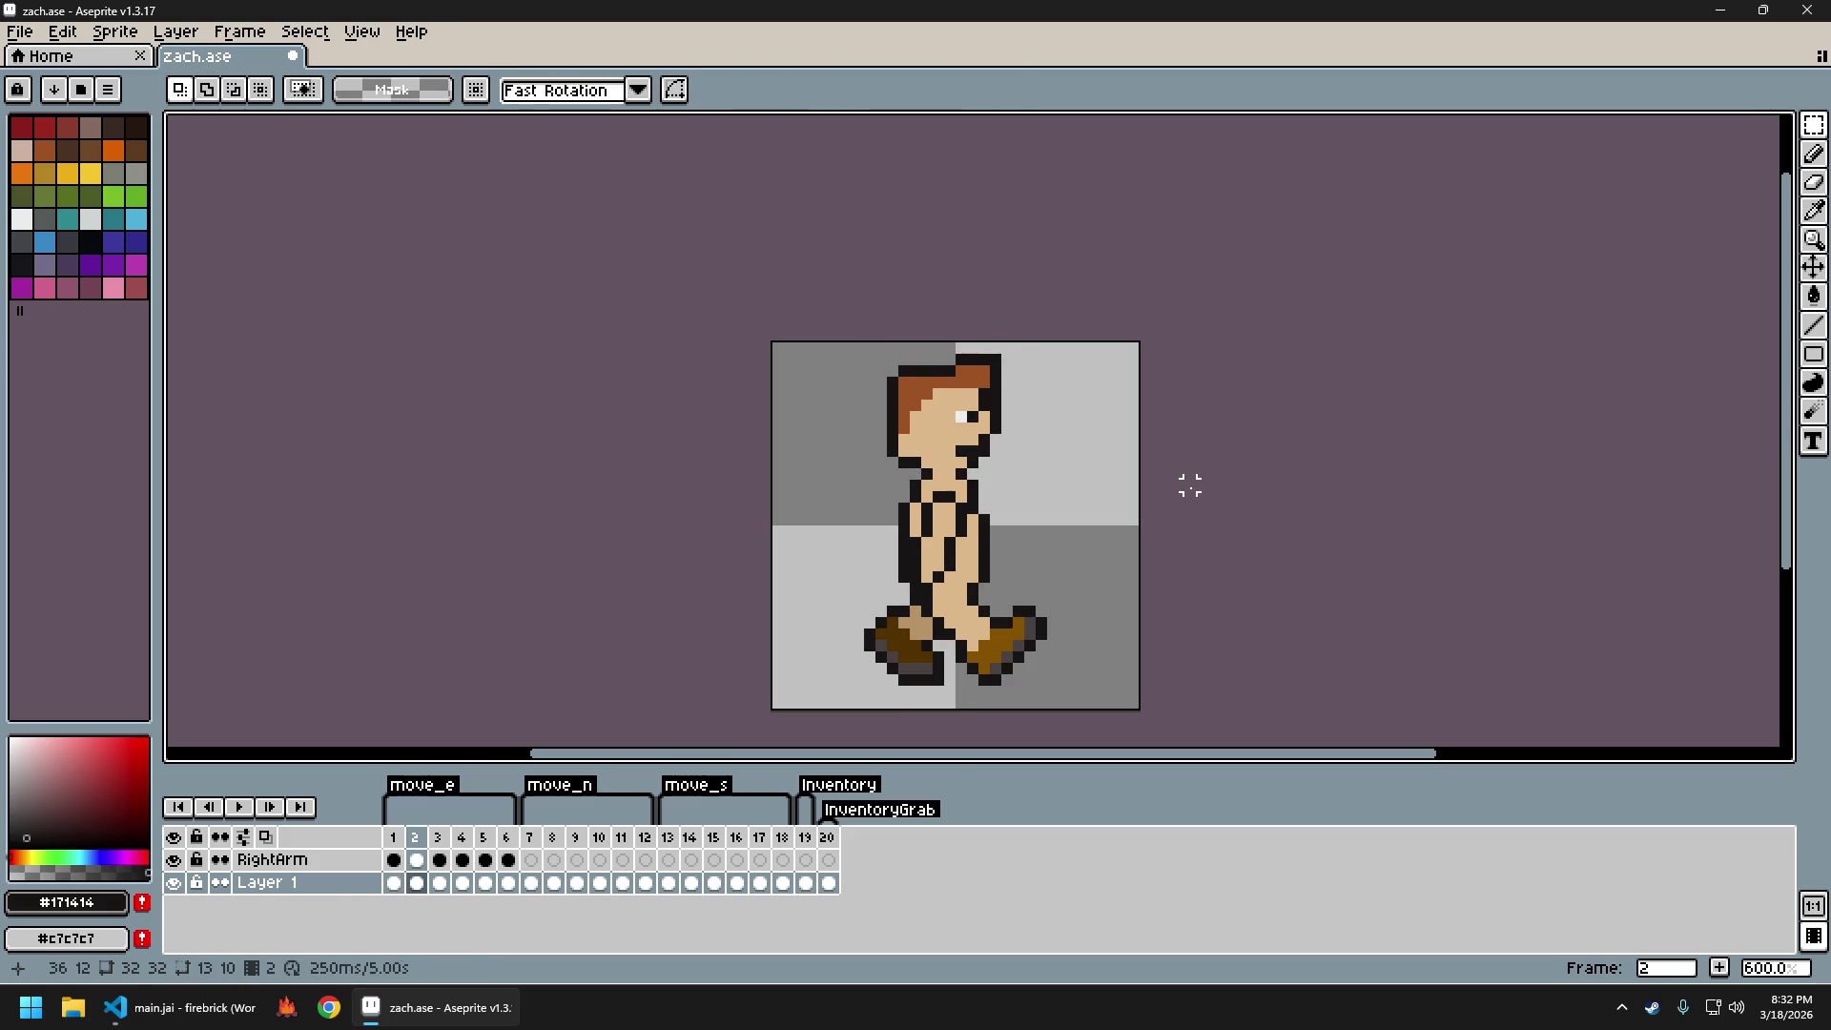
{"action": "key", "text": "Right"}
{"action": "key", "text": "ctrl+shift+d"}
{"action": "key", "text": "ctrl+d"}
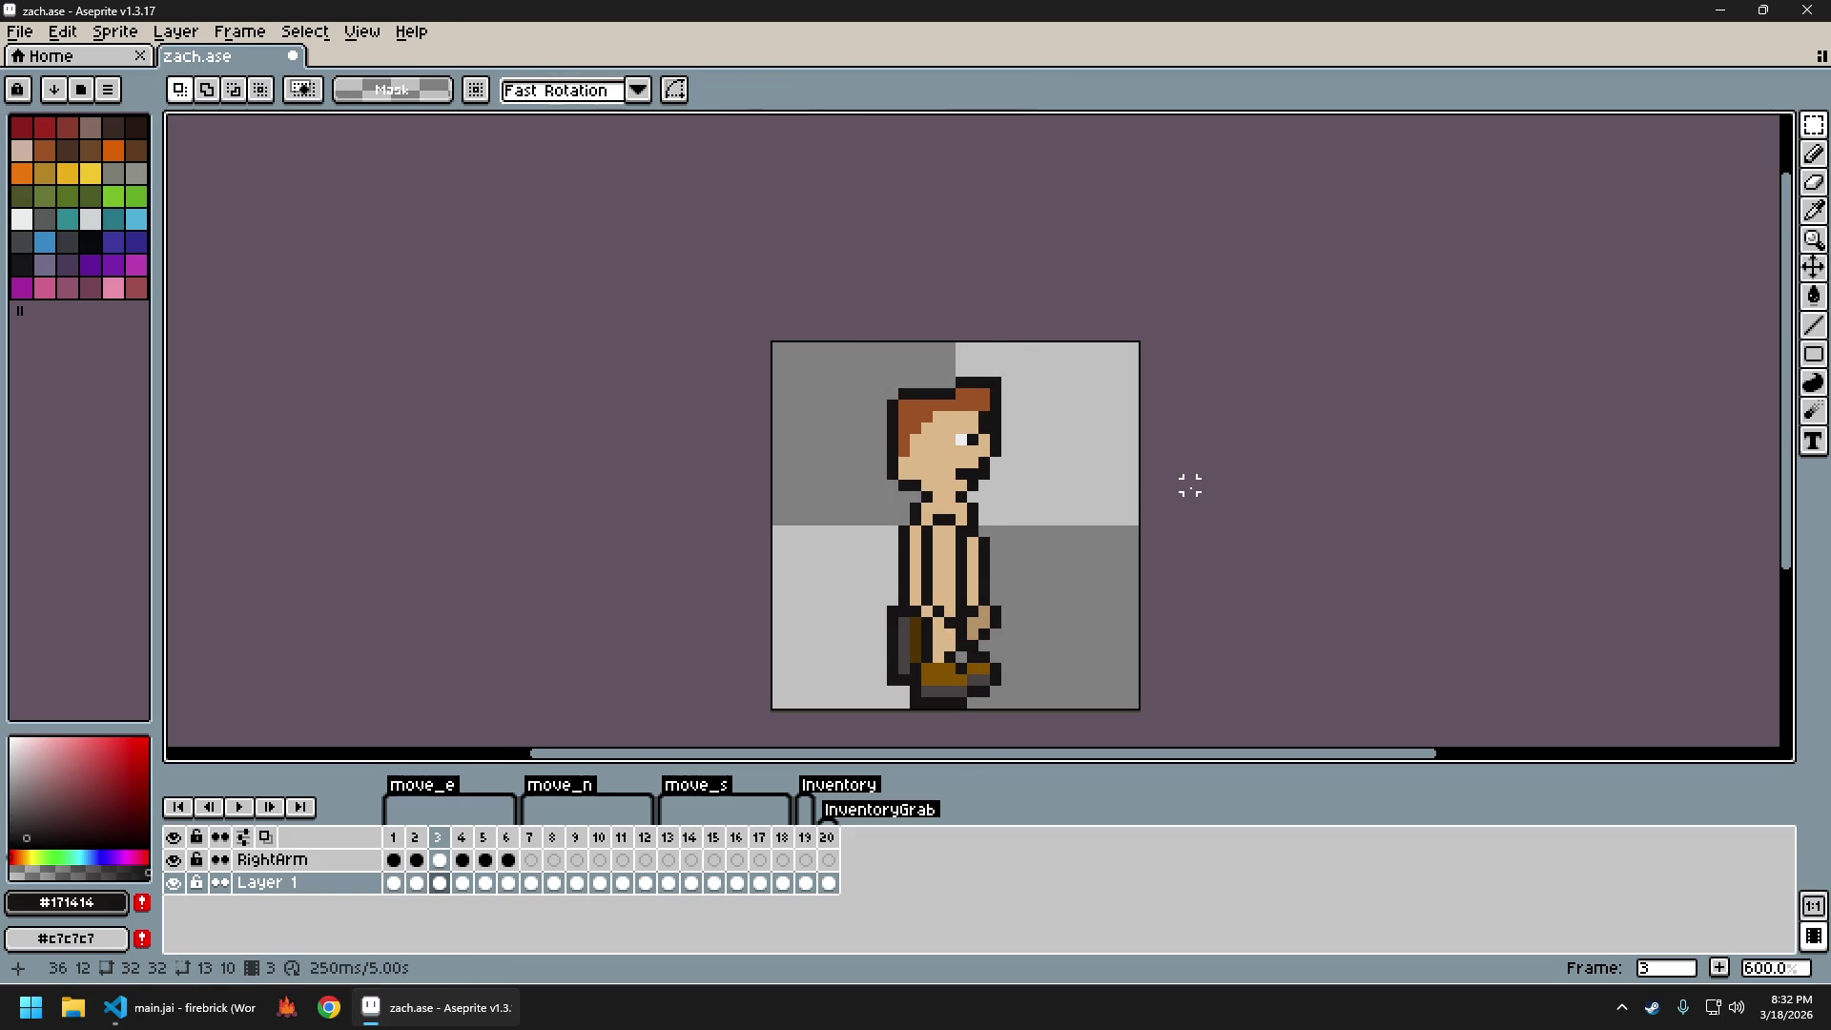
{"action": "key", "text": "ctrl+shift+d"}
{"action": "key", "text": "ctrl+d"}
{"action": "key", "text": "Left"}
{"action": "key", "text": "Left"}
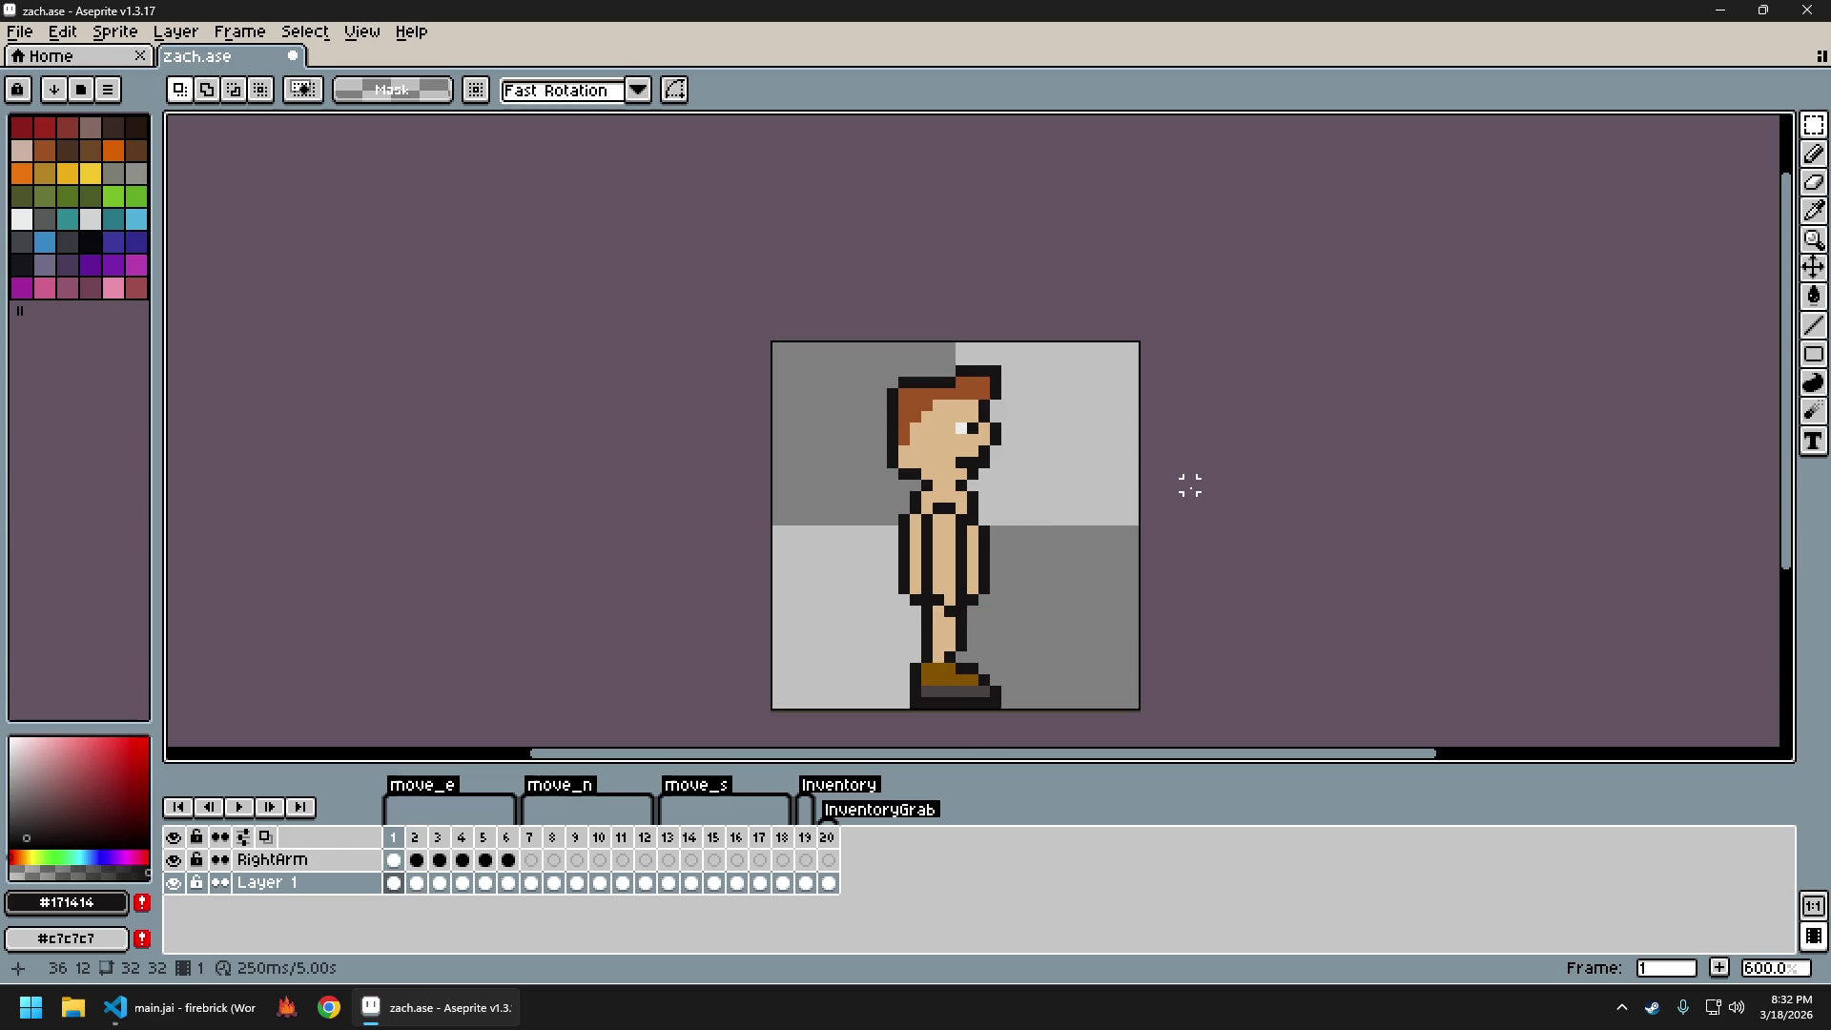
{"action": "key", "text": "Right"}
Marquee-select and copy the refined side-view head on frame 2
{"action": "key", "text": "b"}
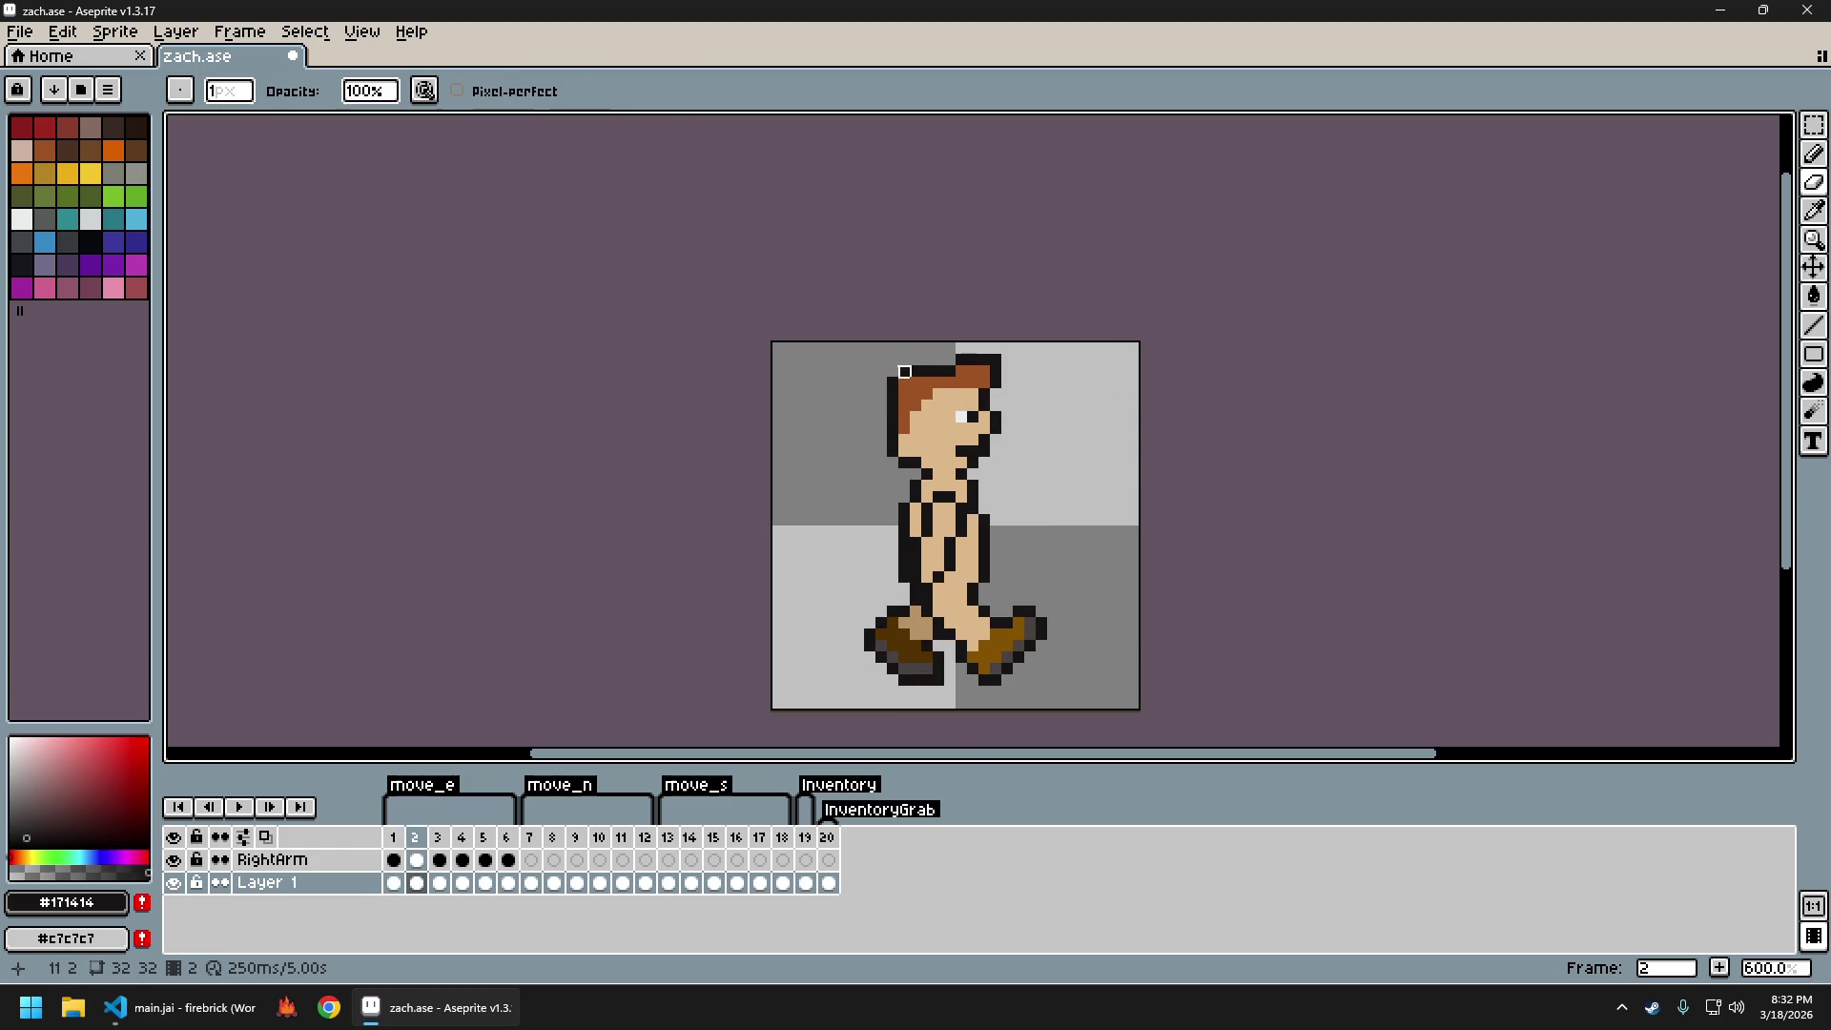
{"action": "key", "text": "m"}
{"action": "left_click_drag", "start_coordinate": [892, 358], "coordinate": [1009, 462]}
{"action": "key", "text": "ctrl+c"}
Paste the copied head onto move_e frames 3, 4 and 5
{"action": "key", "text": "Right"}
{"action": "key", "text": "Left"}
{"action": "key", "text": "Right"}
{"action": "key", "text": "ctrl+v"}
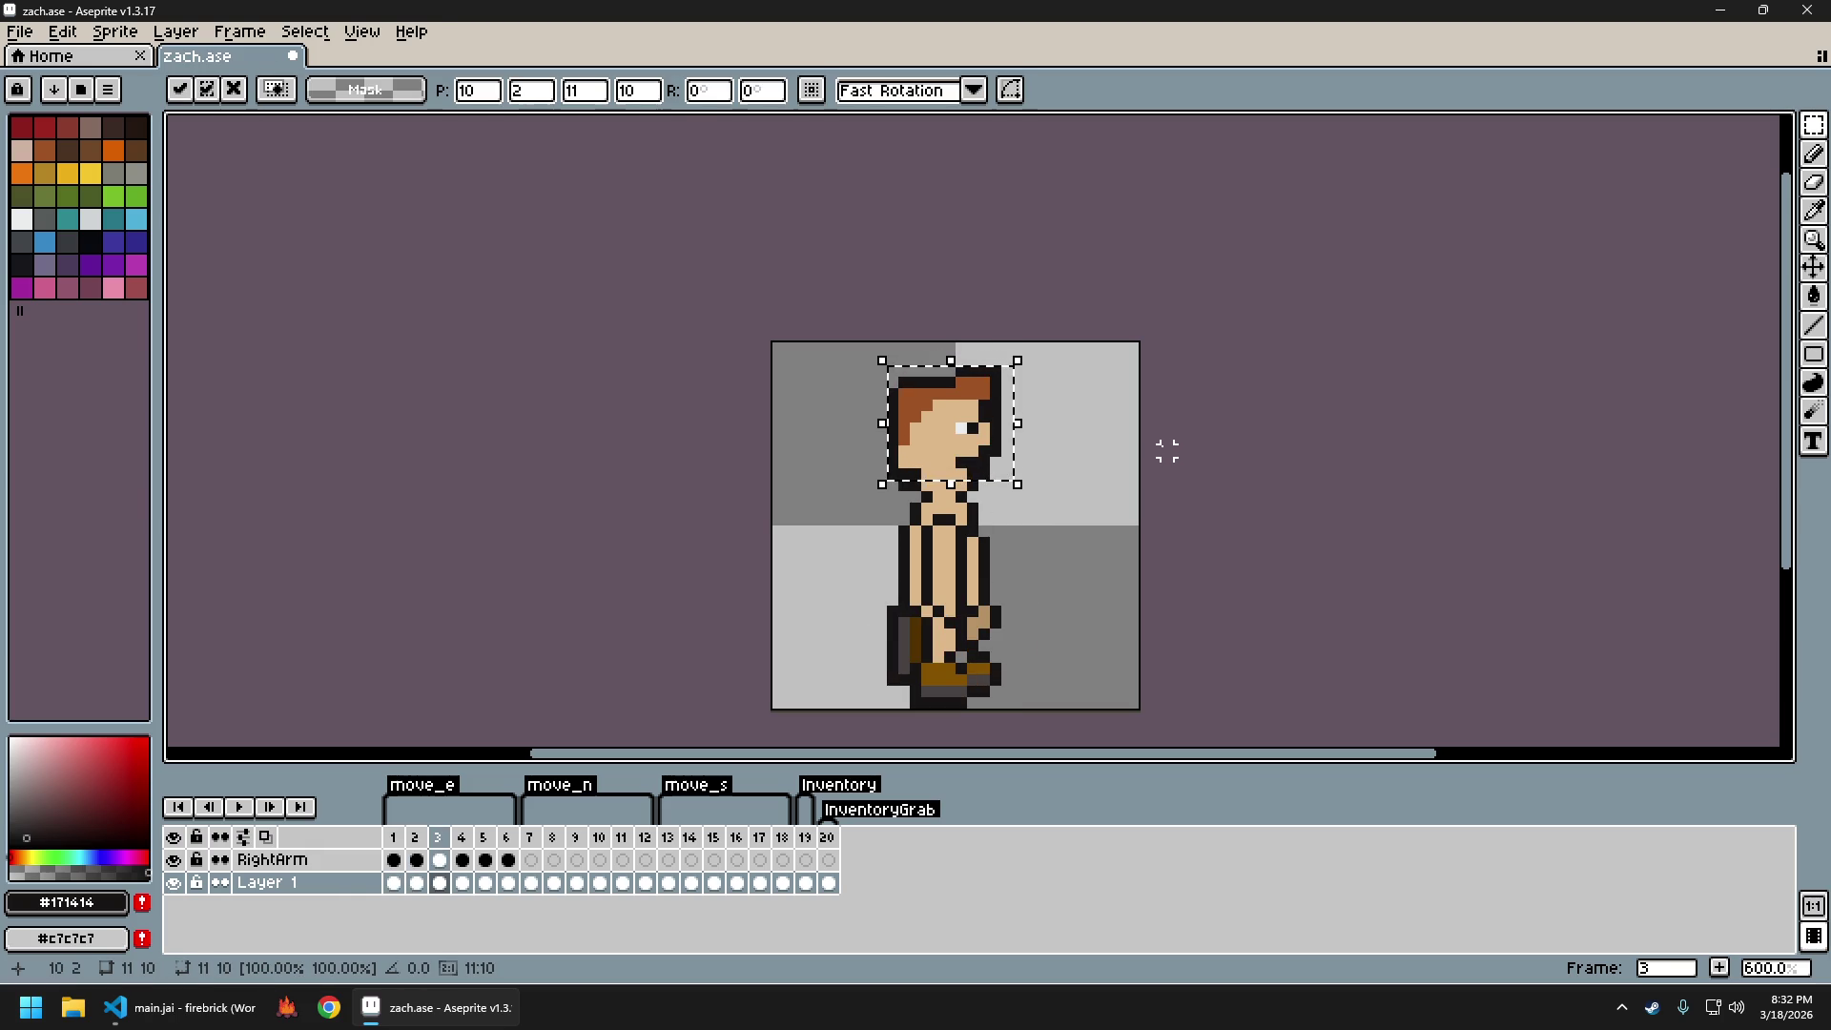
{"action": "key", "text": "Return"}
{"action": "key", "text": "Right"}
{"action": "key", "text": "ctrl+v"}
{"action": "key", "text": "Return"}
{"action": "key", "text": "Right"}
{"action": "key", "text": "ctrl+v"}
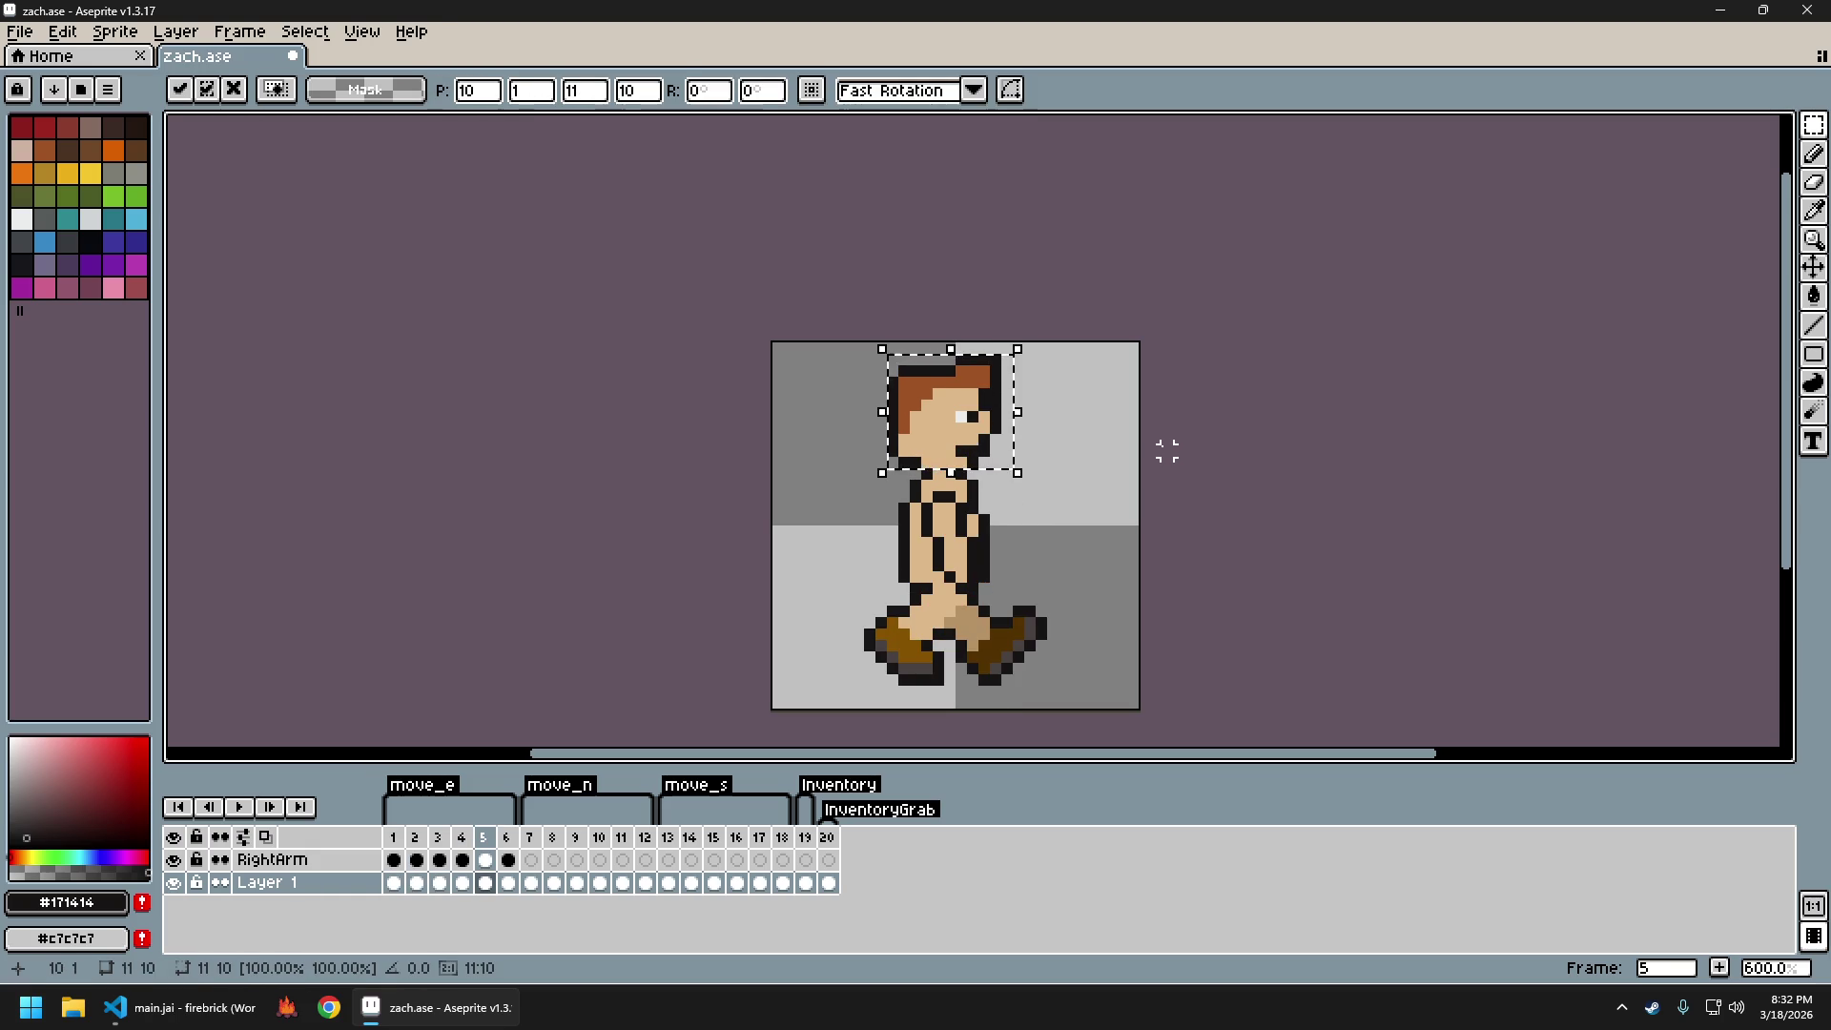
{"action": "key", "text": "Return"}
Paste the head onto frame 6 and nudge it 2 pixels lower
{"action": "key", "text": "Right"}
{"action": "key", "text": "ctrl+v"}
{"action": "key", "text": "Down"}
{"action": "key", "text": "Down"}
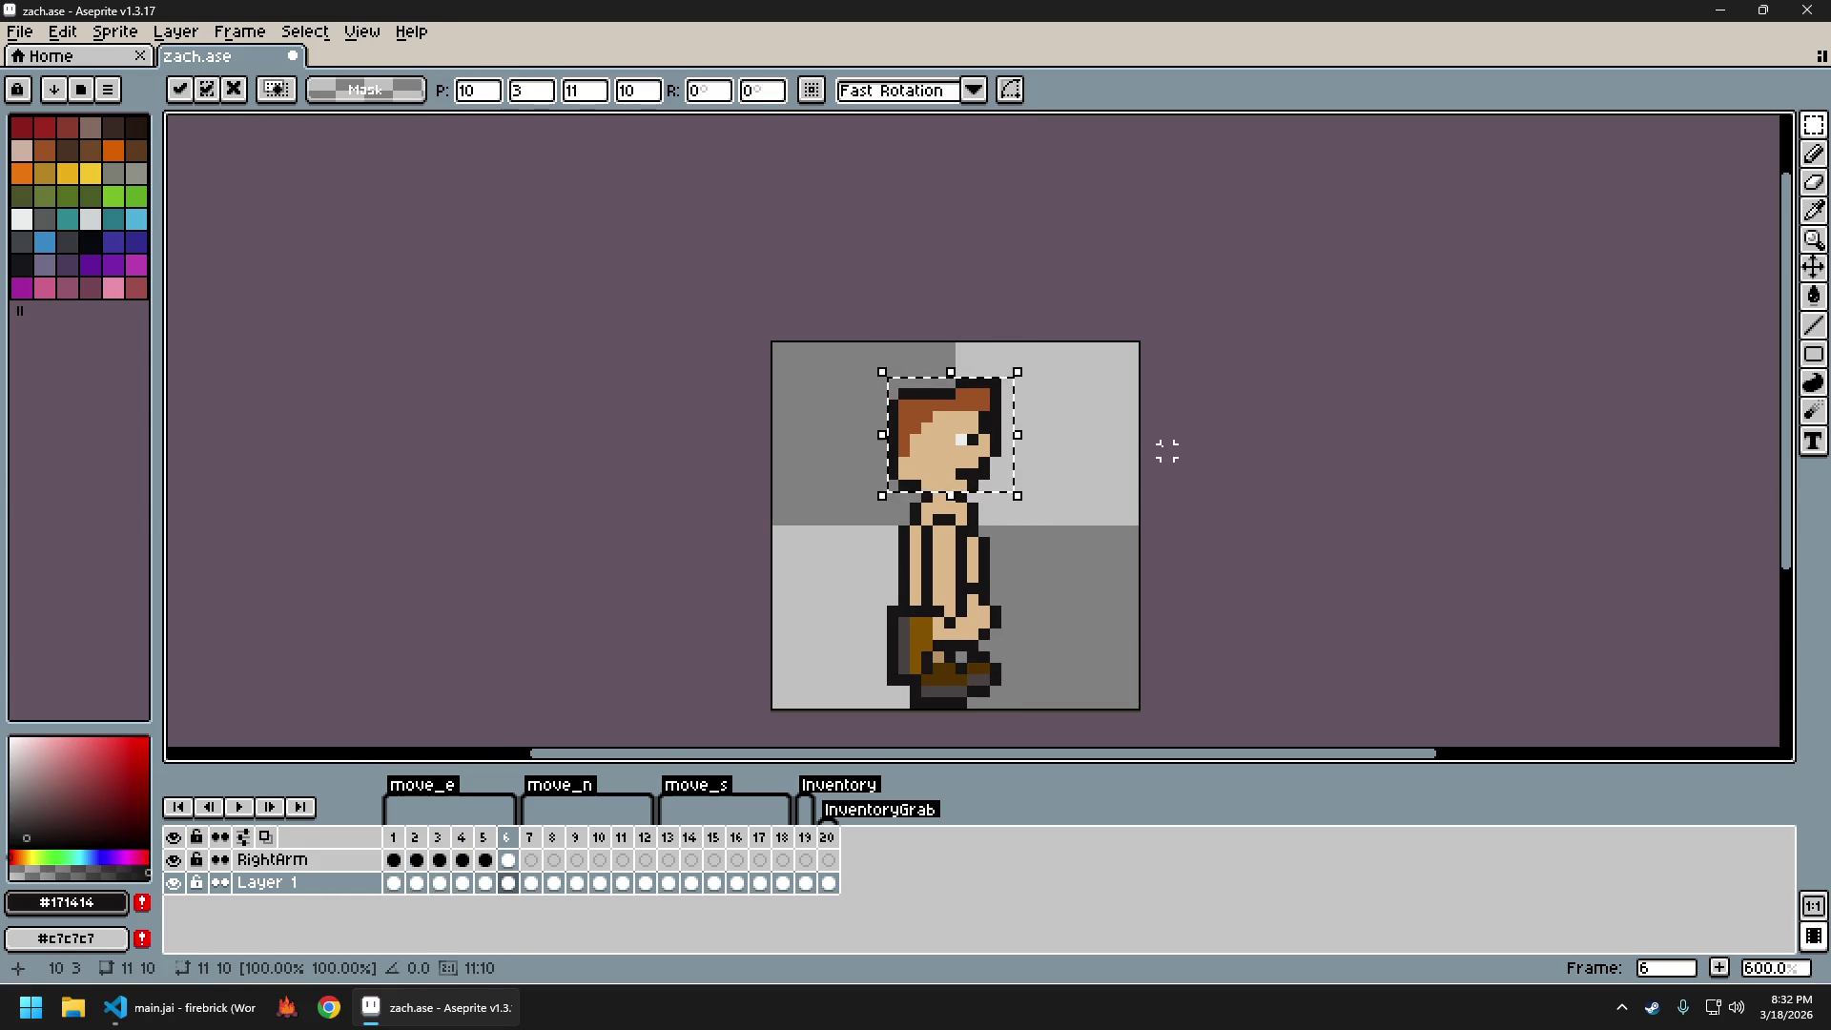
{"action": "key", "text": "Return"}
Step through the move_e frames to review the new heads, ending on frame 1
{"action": "key", "text": "Right"}
{"action": "key", "text": "Left"}
{"action": "key", "text": "Left"}
{"action": "key", "text": "Left"}
{"action": "key", "text": "Left"}
{"action": "key", "text": "Left"}
{"action": "key", "text": "Left"}
{"action": "key", "text": "Left"}
{"action": "key", "text": "Right"}
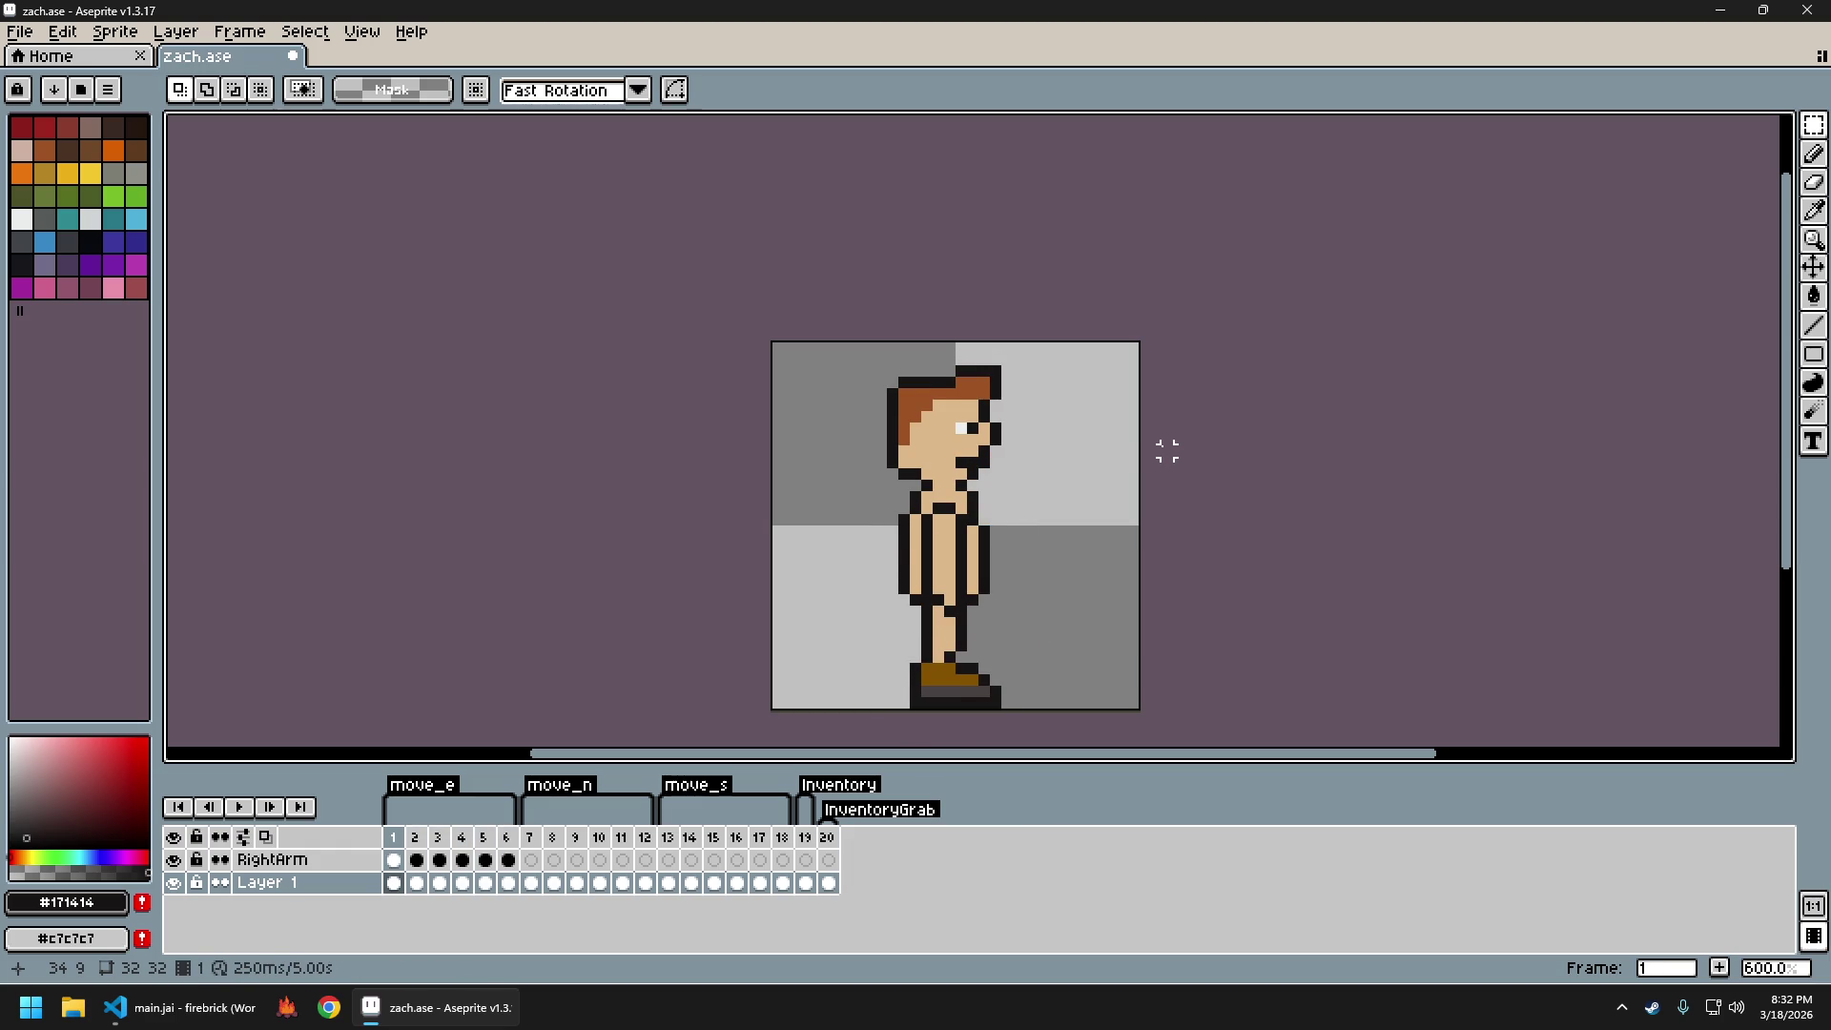
{"action": "key", "text": "Right"}
{"action": "key", "text": "Right"}
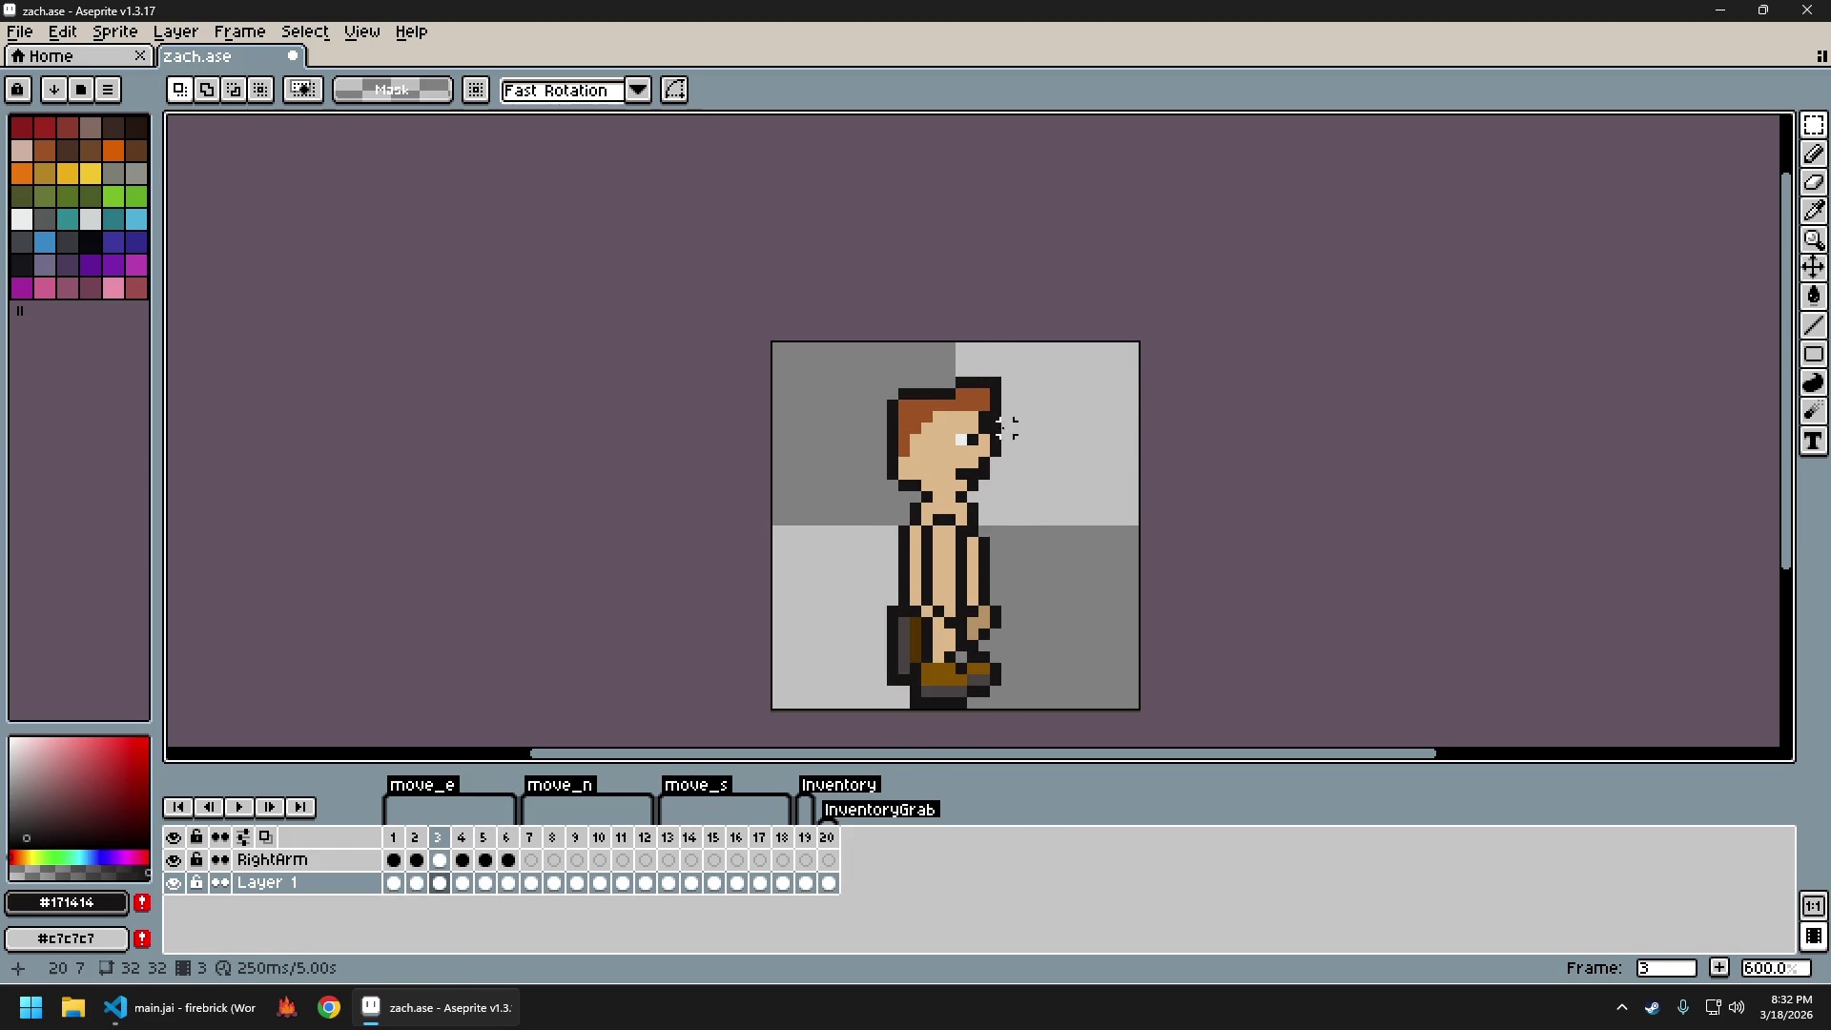
{"action": "key", "text": "b"}
{"action": "key", "text": "Right"}
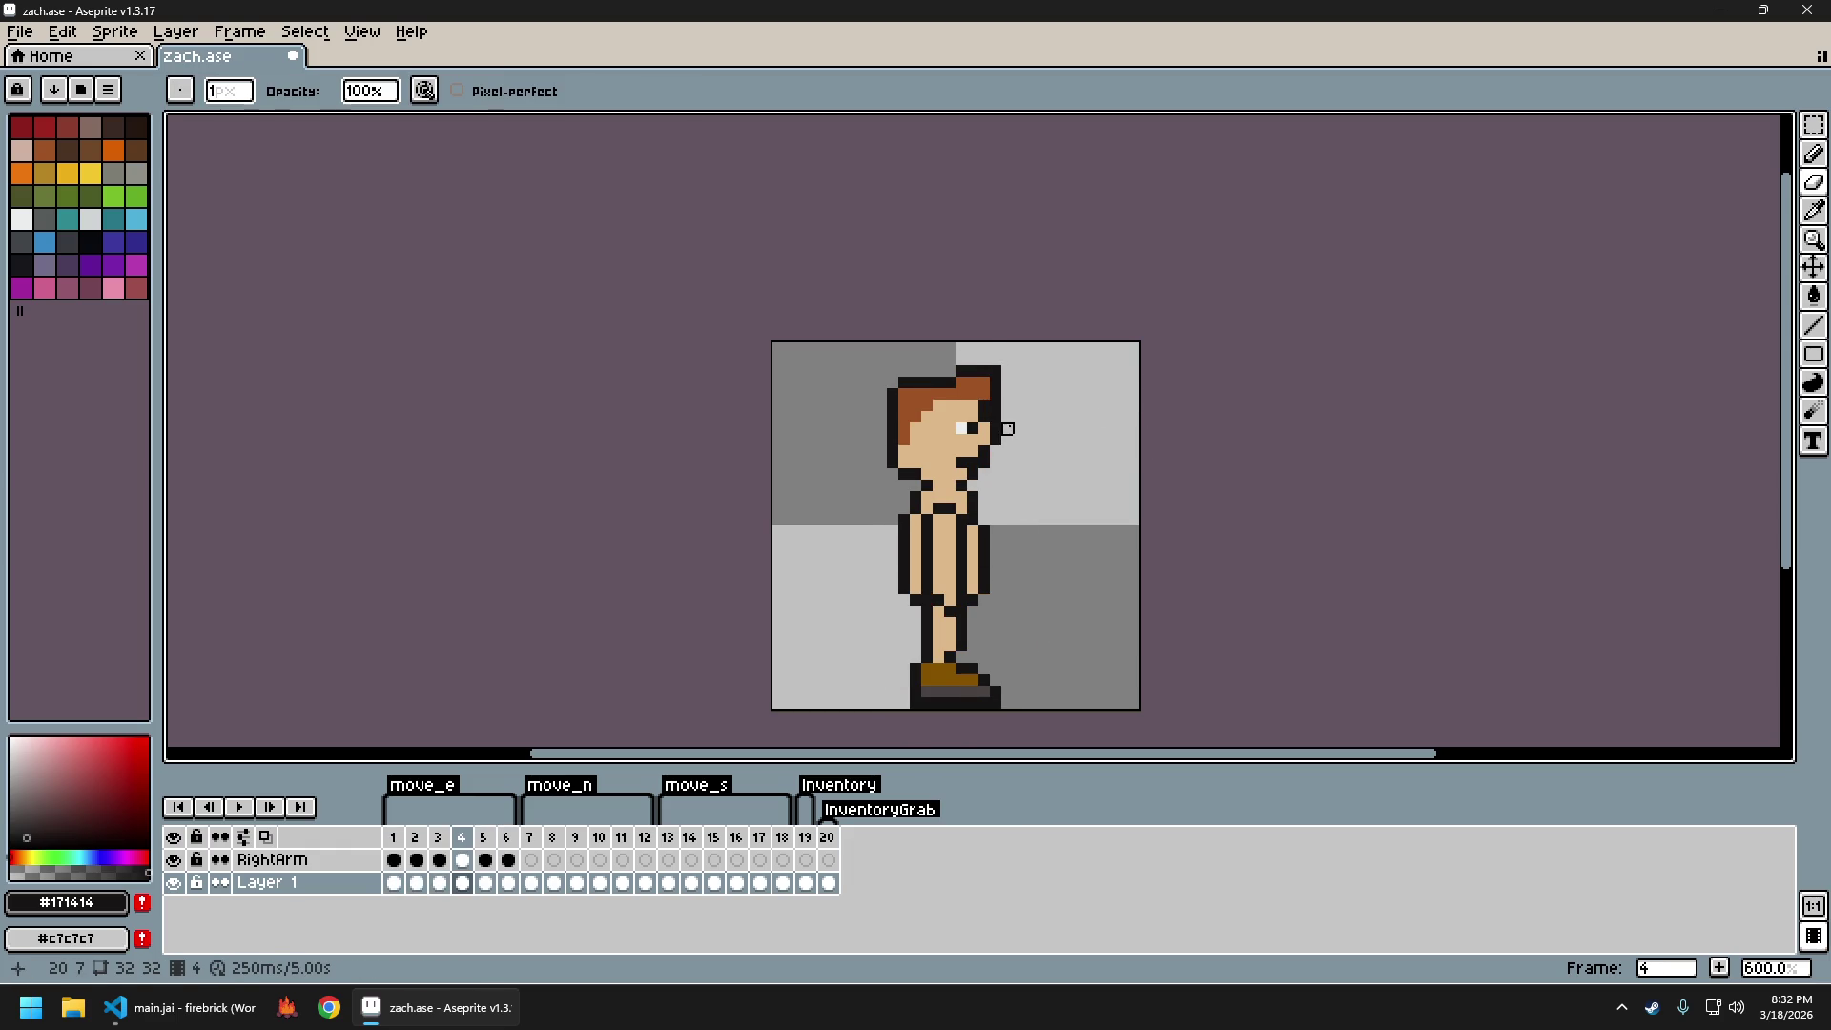
{"action": "key", "text": "Right"}
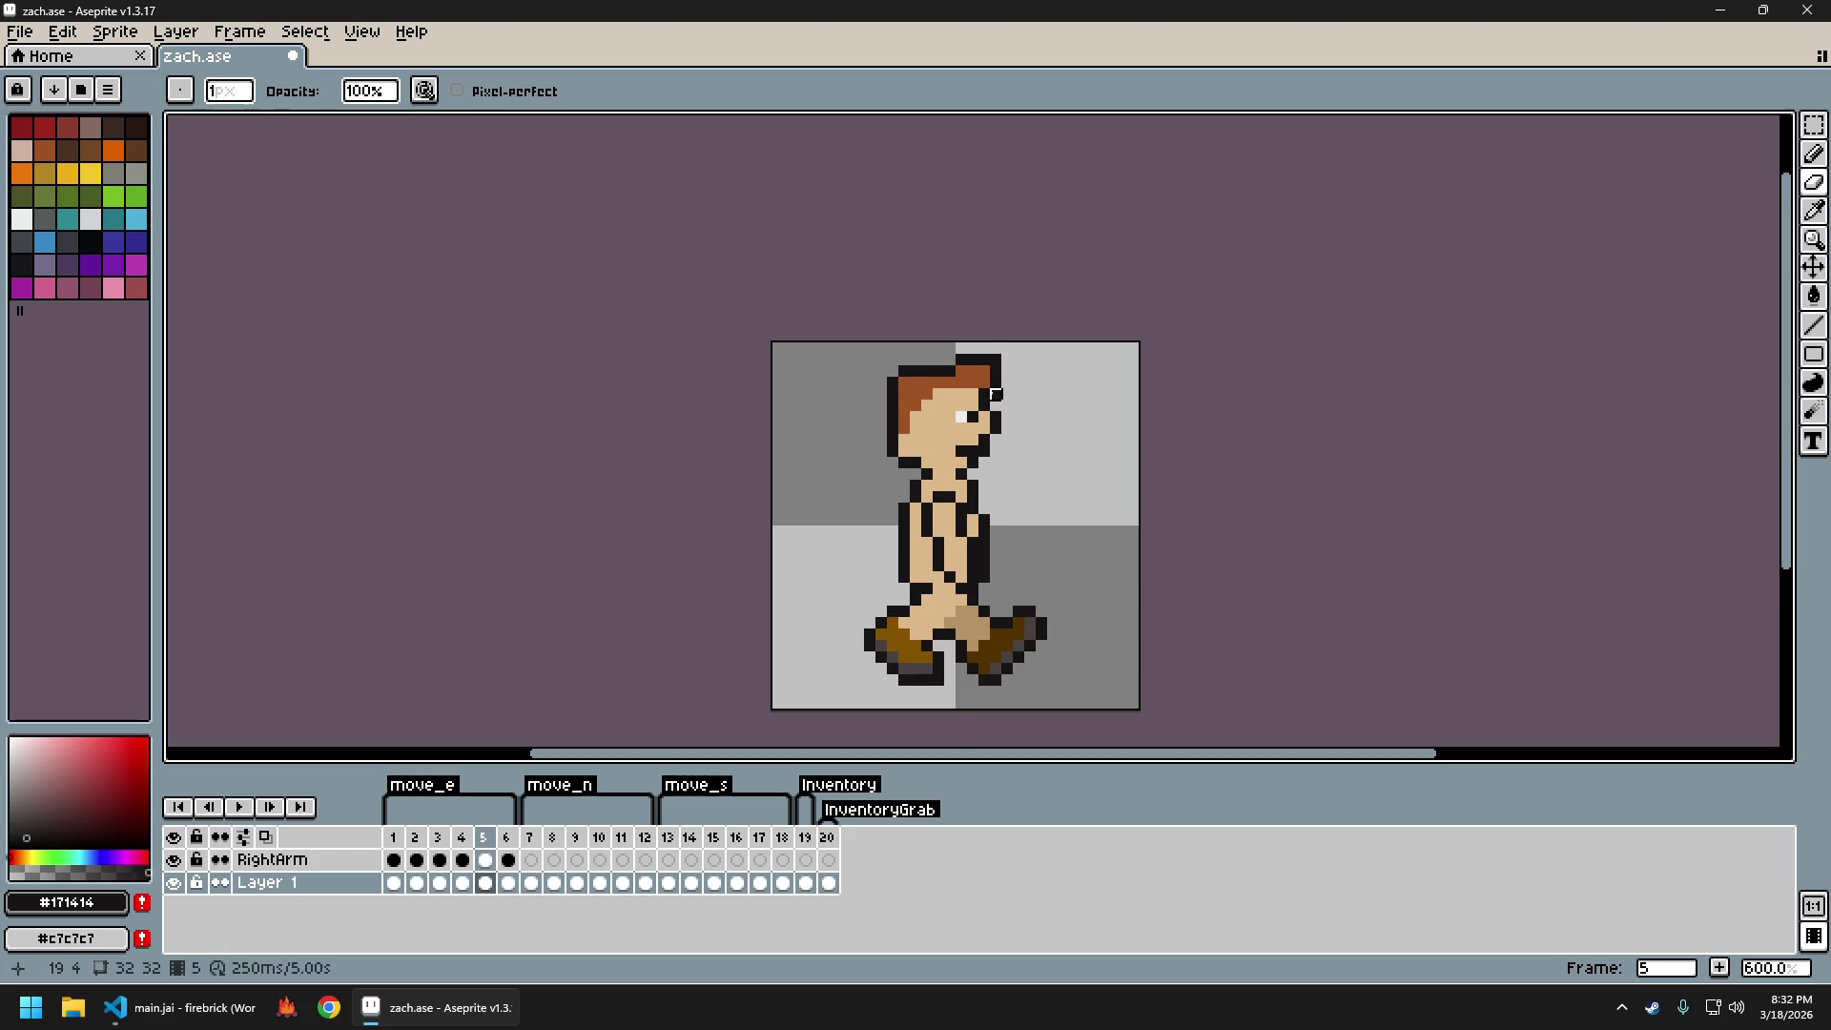
{"action": "key", "text": "Right"}
{"action": "key", "text": "Right"}
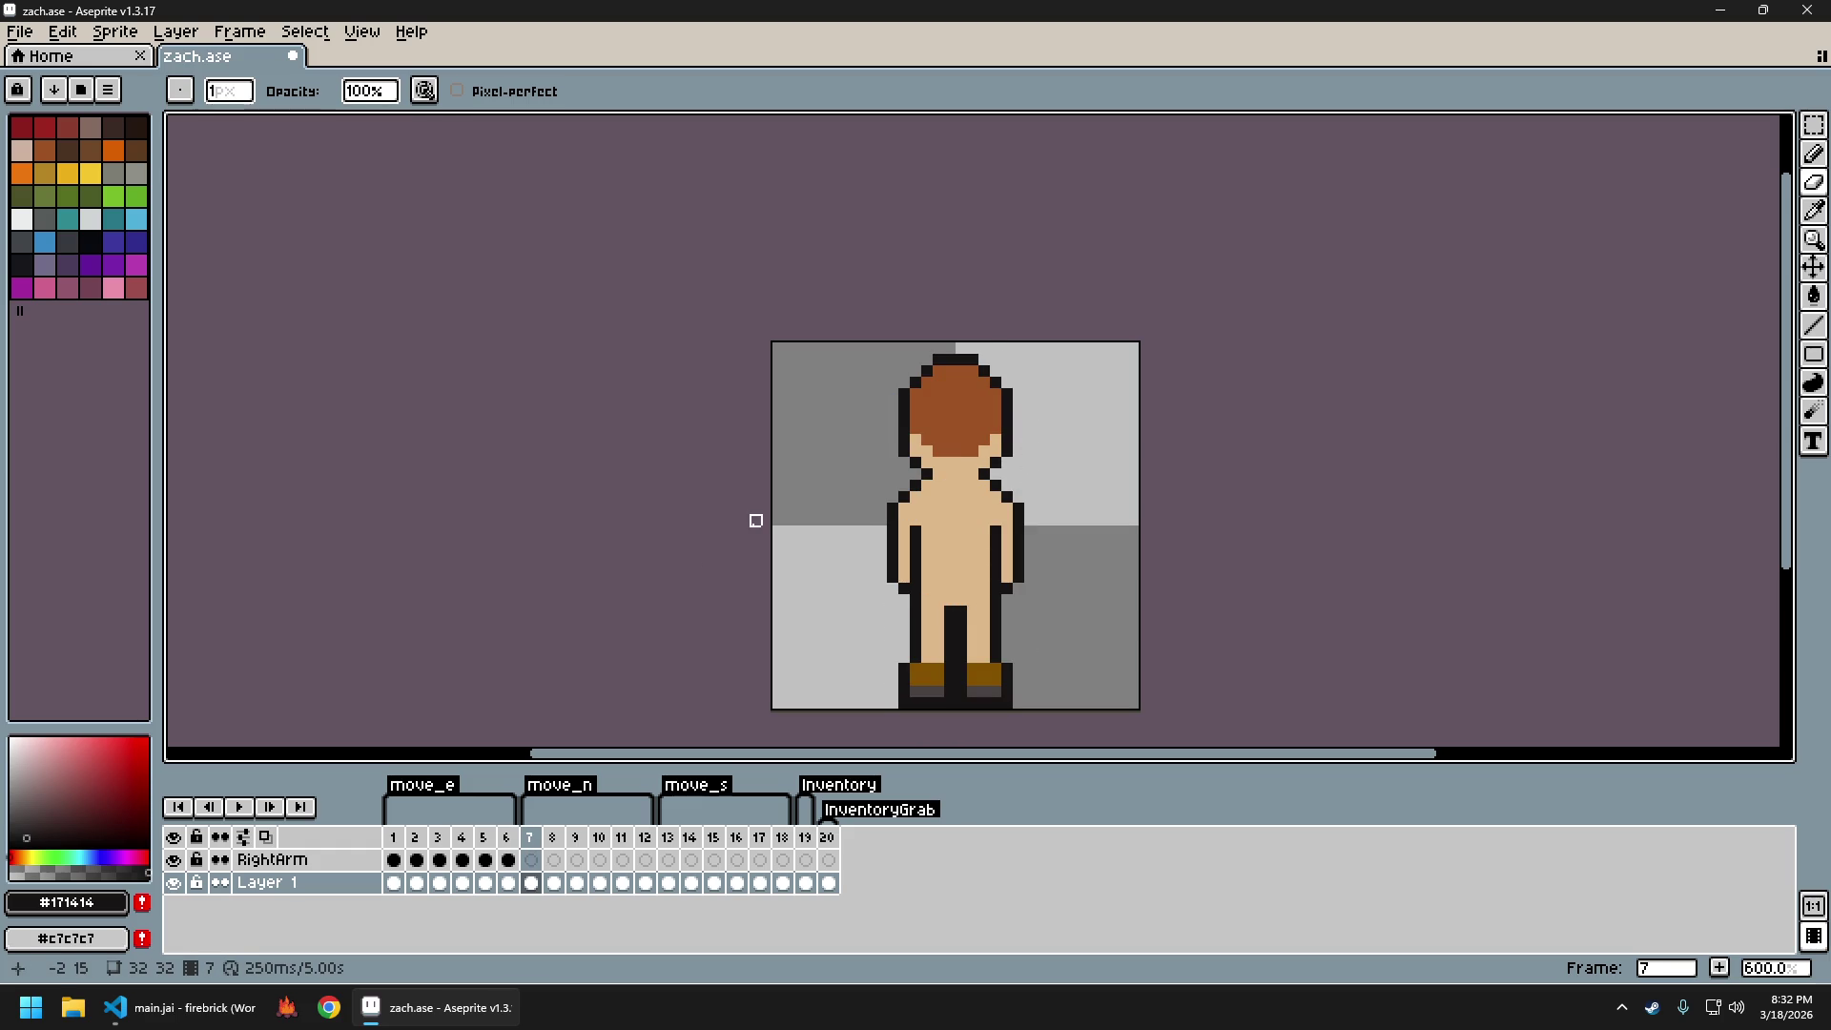
{"action": "key", "text": "Left"}
{"action": "key", "text": "Left"}
{"action": "key", "text": "Left"}
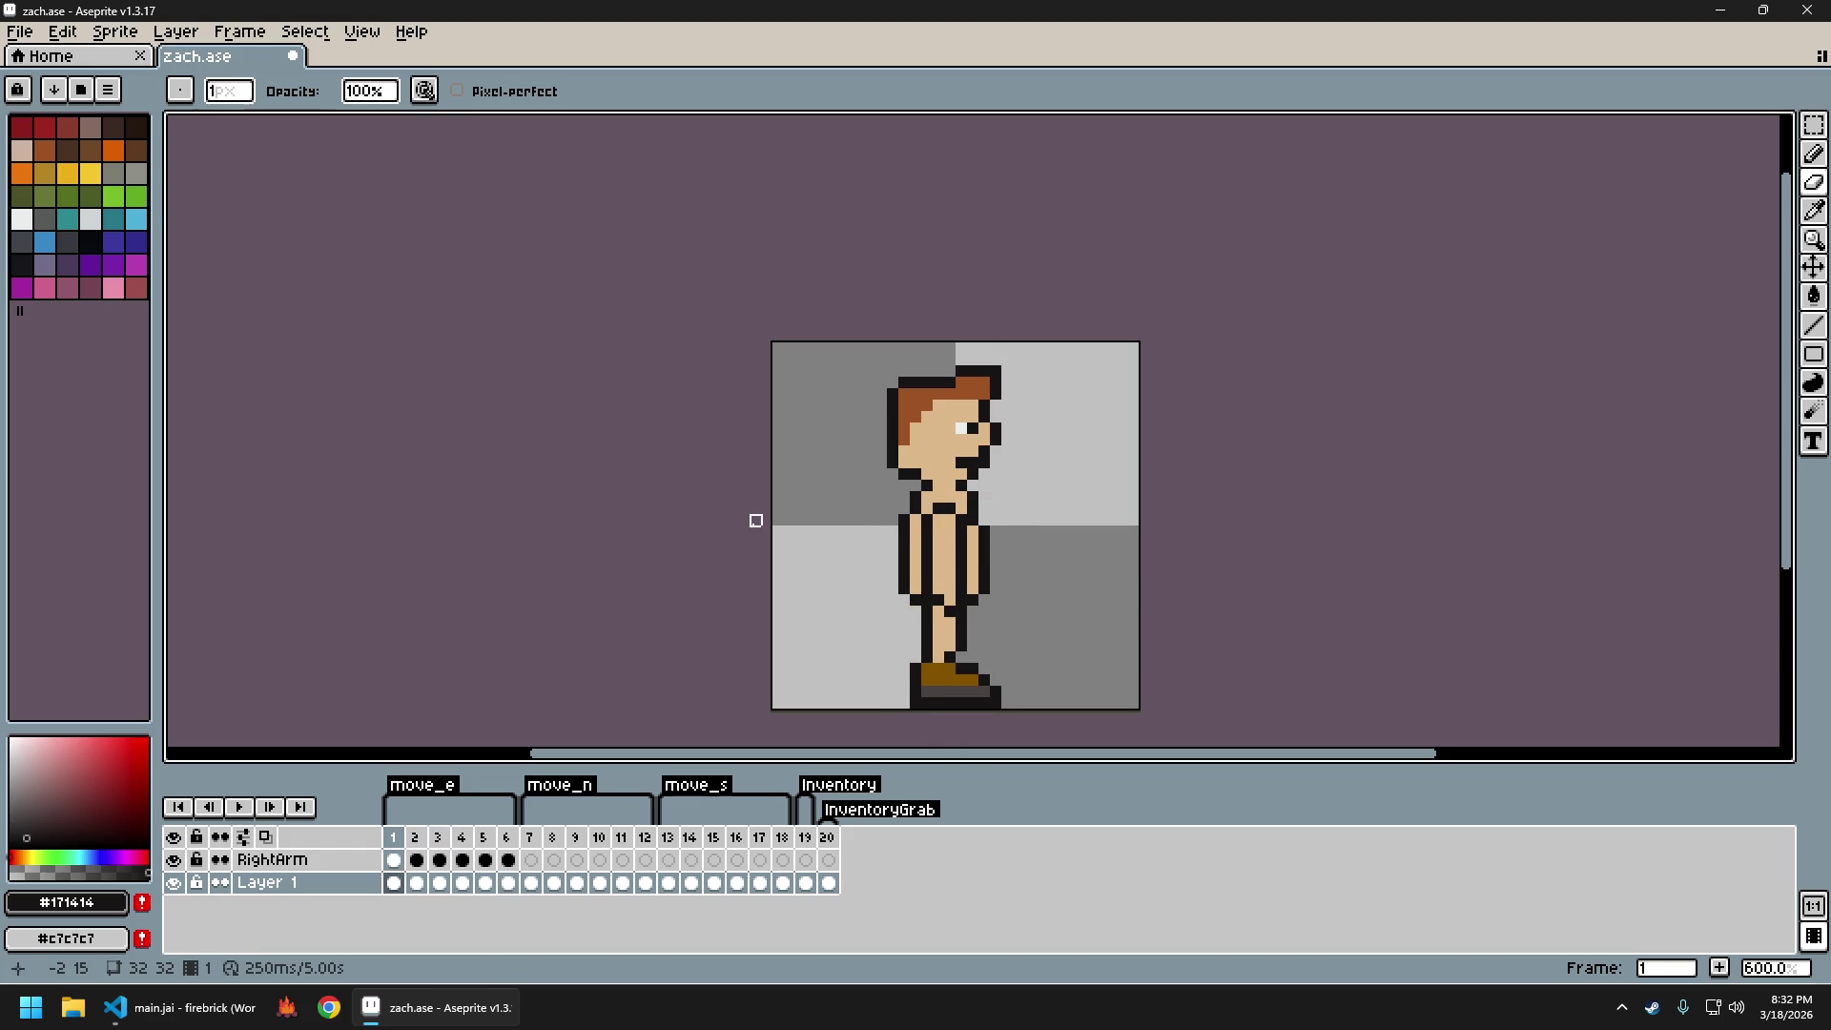
Zoom in on frame 1's face and undo the last two pencil strokes
{"action": "scroll", "coordinate": [974, 532], "scroll_direction": "down", "scroll_amount": 3}
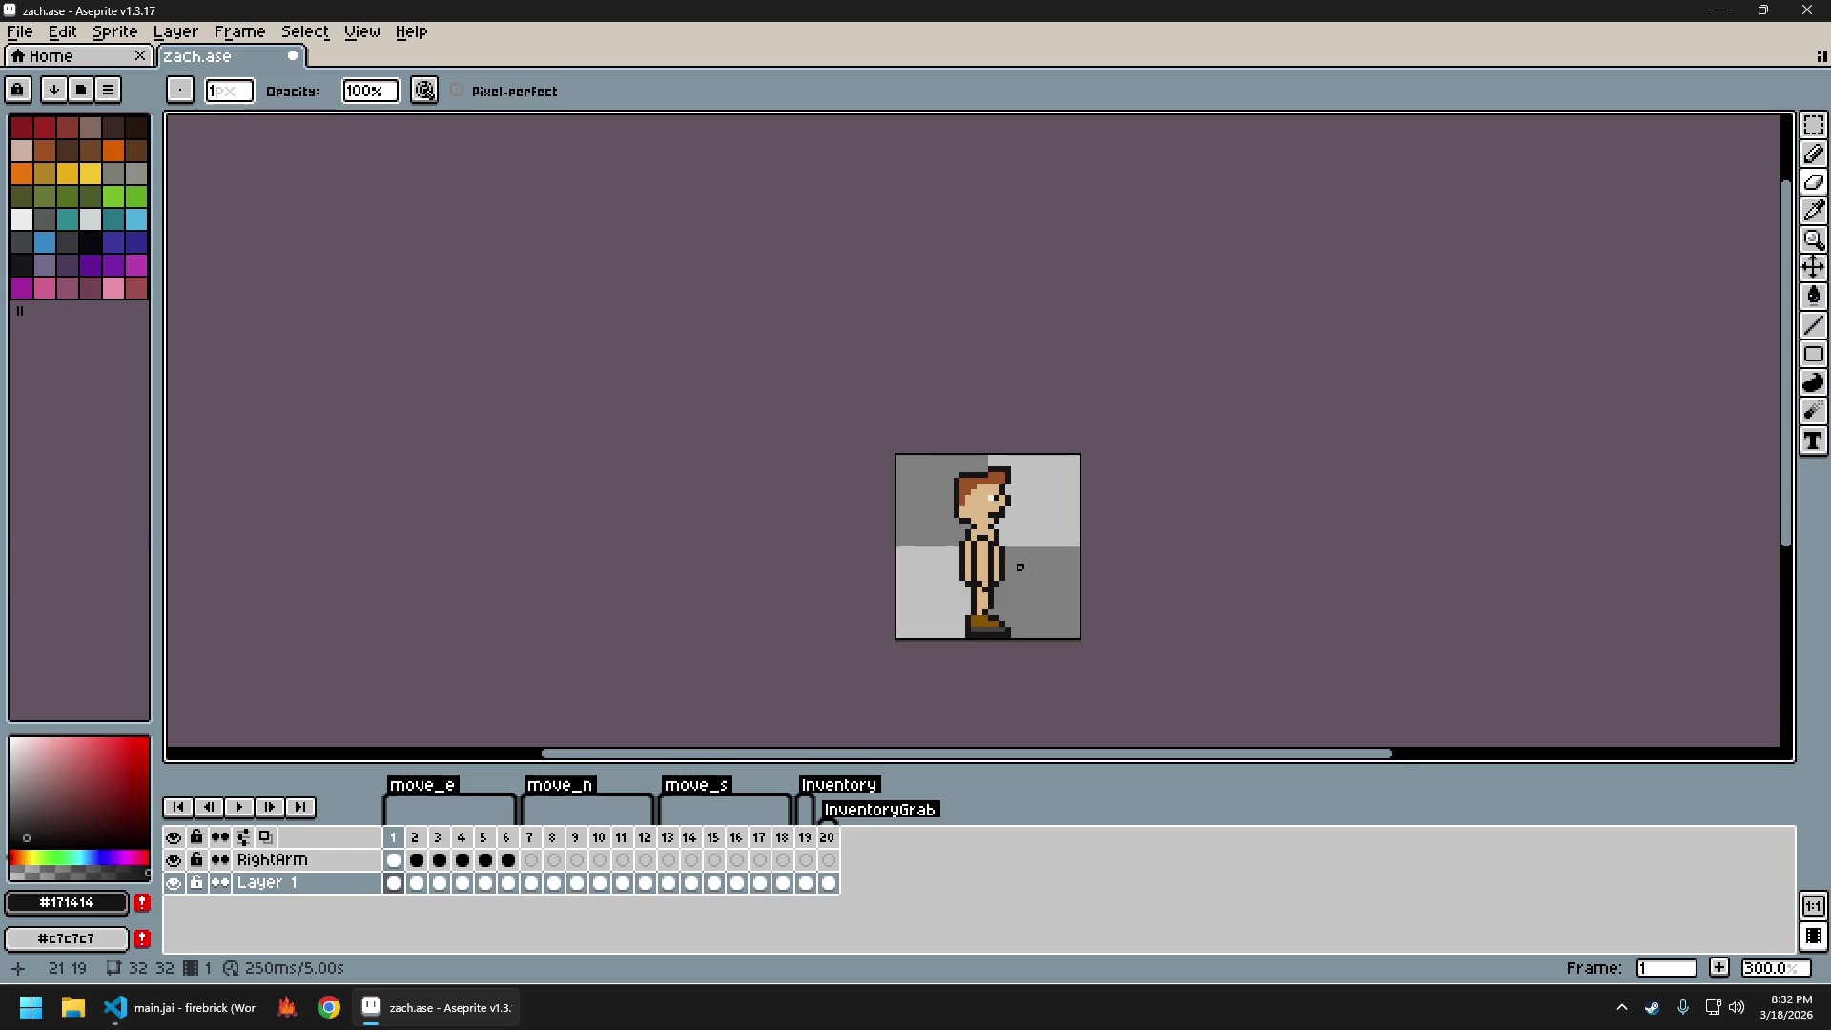
{"action": "scroll", "coordinate": [992, 524], "scroll_direction": "up", "scroll_amount": 4}
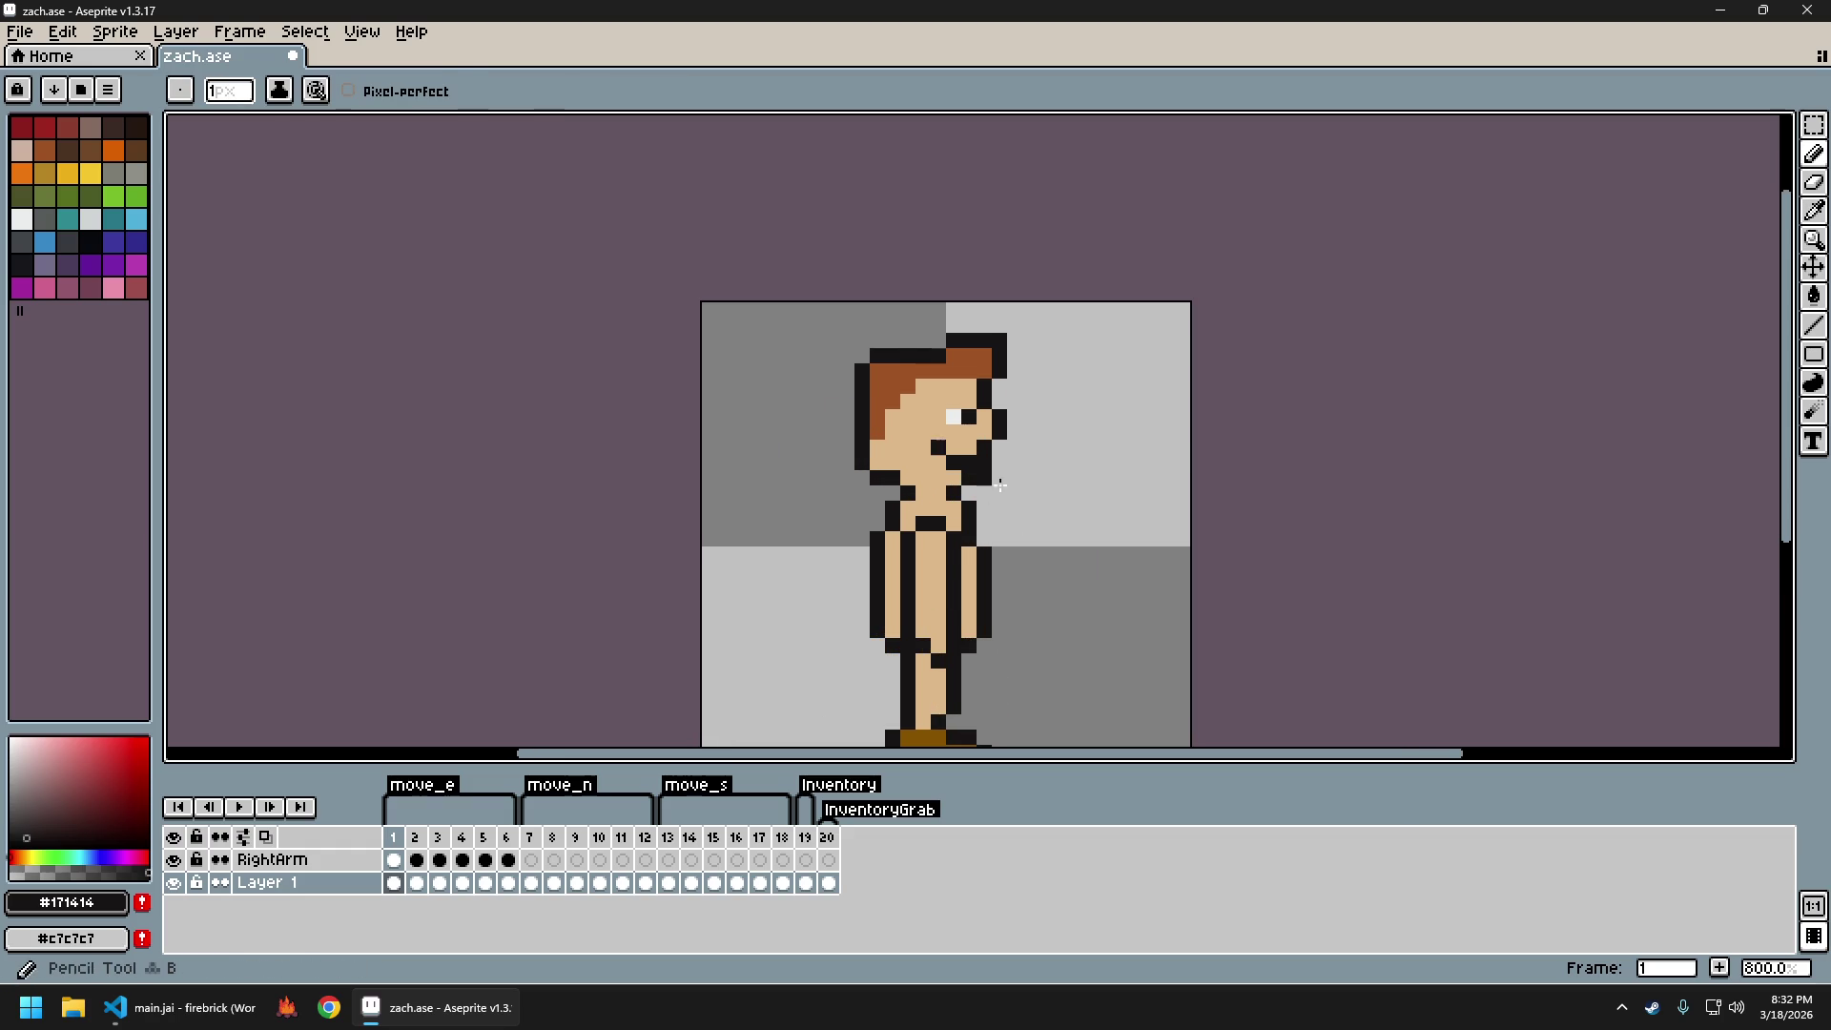
{"action": "scroll", "coordinate": [973, 473], "scroll_direction": "down", "scroll_amount": 3}
{"action": "scroll", "coordinate": [1054, 520], "scroll_direction": "up", "scroll_amount": 3}
{"action": "key", "text": "ctrl+z"}
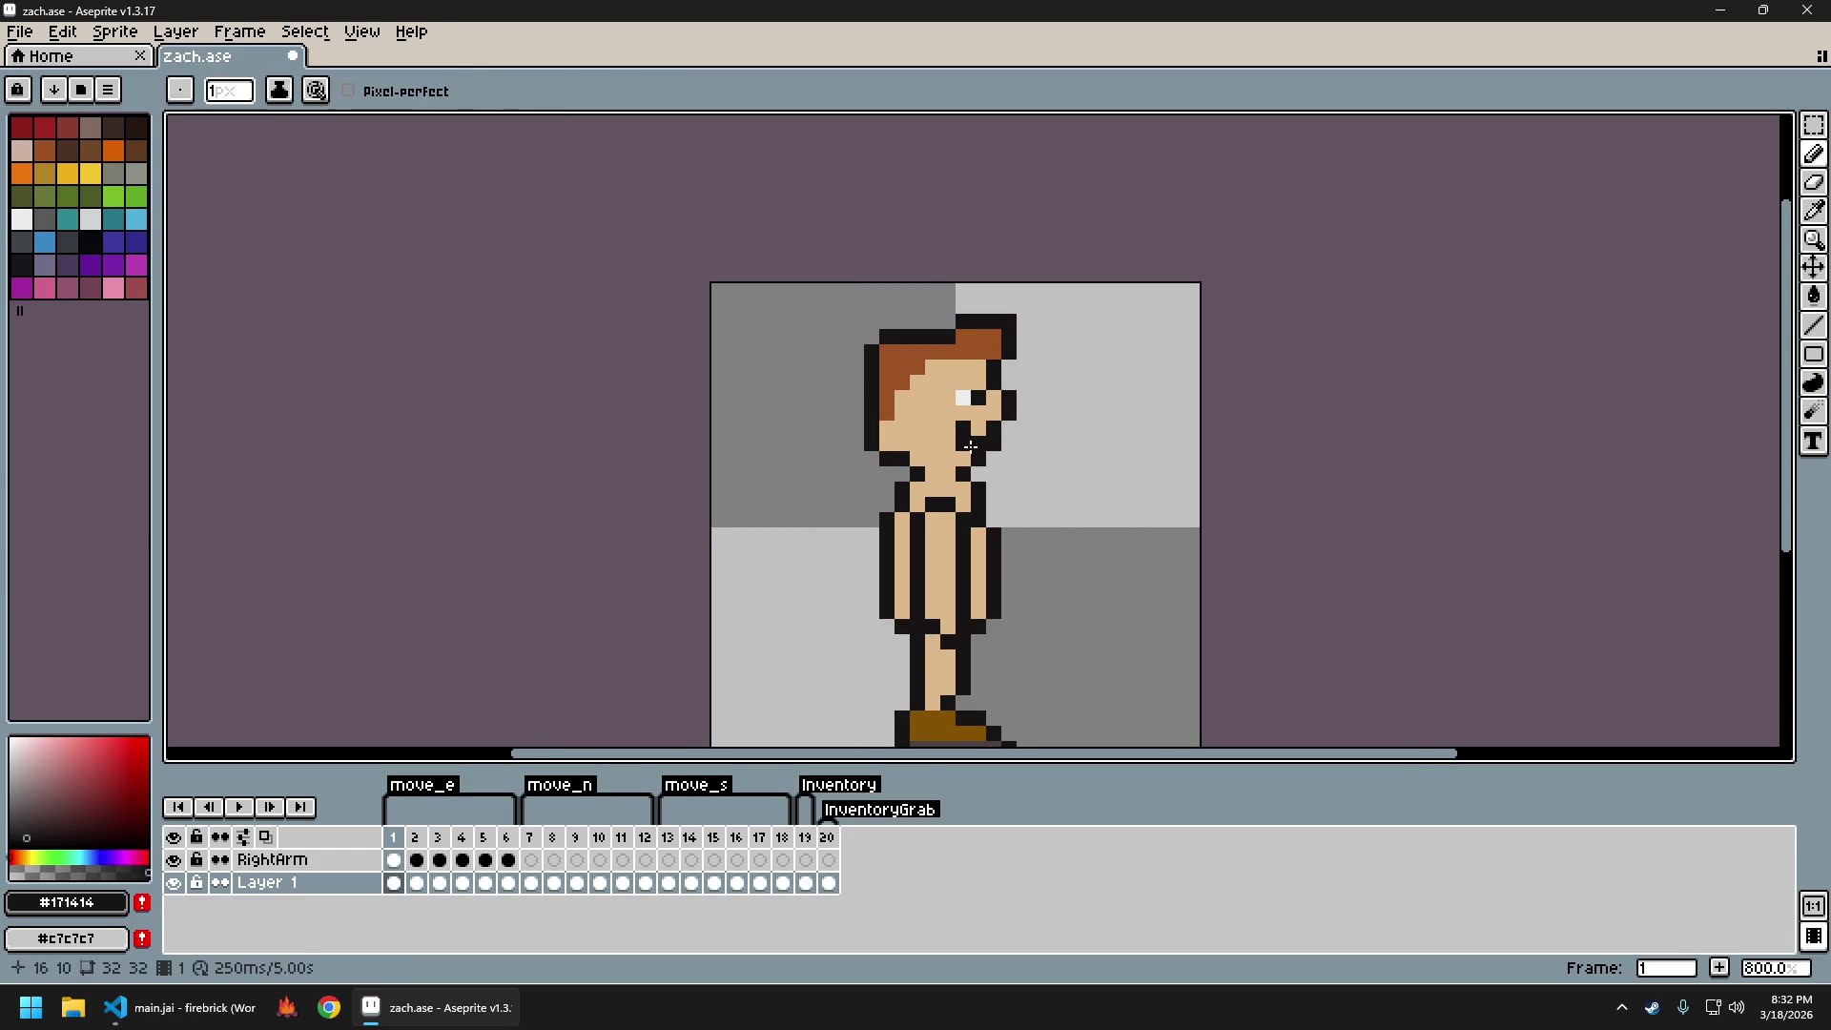
{"action": "left_click", "coordinate": [957, 439], "text": "alt"}
{"action": "scroll", "coordinate": [1026, 495], "scroll_direction": "down", "scroll_amount": 2}
{"action": "scroll", "coordinate": [1027, 495], "scroll_direction": "down", "scroll_amount": 1}
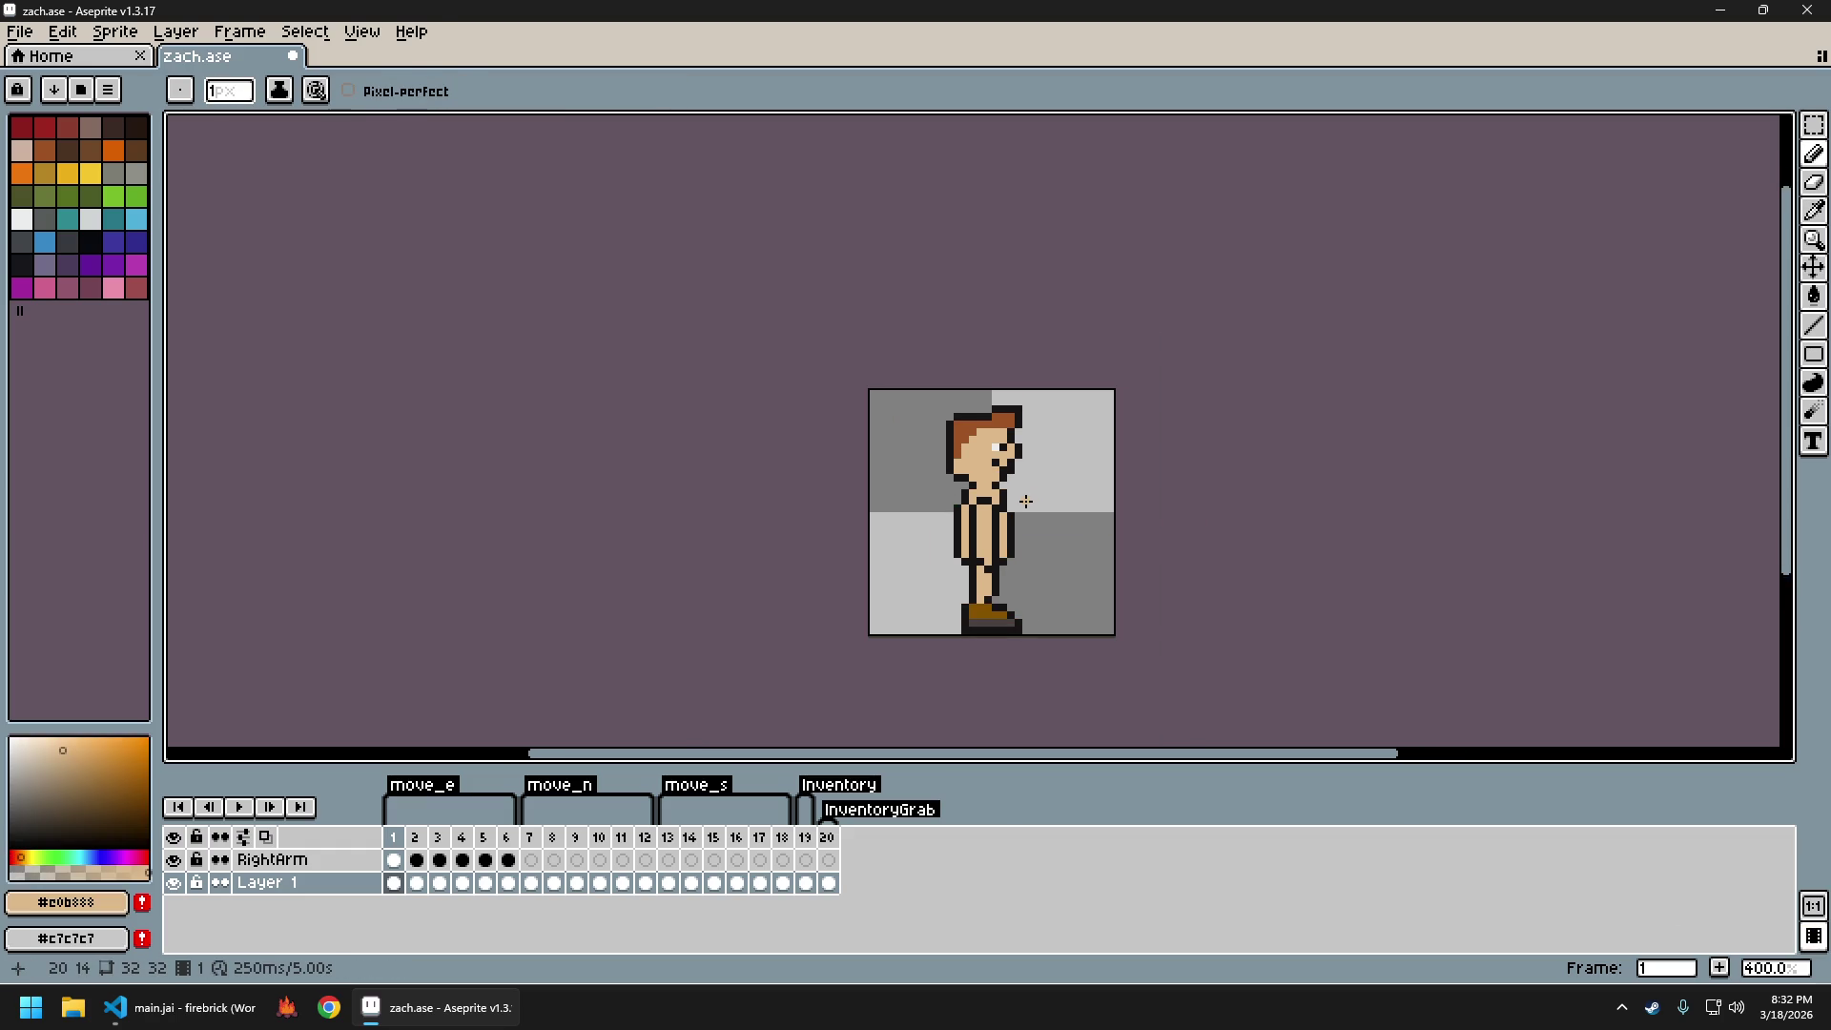
{"action": "scroll", "coordinate": [1006, 486], "scroll_direction": "up", "scroll_amount": 3}
{"action": "key", "text": "ctrl+z"}
Repaint the front mouth pixels, one black and others skin tone
{"action": "left_click", "coordinate": [971, 446], "text": "alt"}
{"action": "left_click", "coordinate": [985, 461]}
{"action": "left_click", "coordinate": [957, 449], "text": "alt"}
{"action": "left_click", "coordinate": [988, 445]}
{"action": "scroll", "coordinate": [997, 458], "scroll_direction": "down", "scroll_amount": 3}
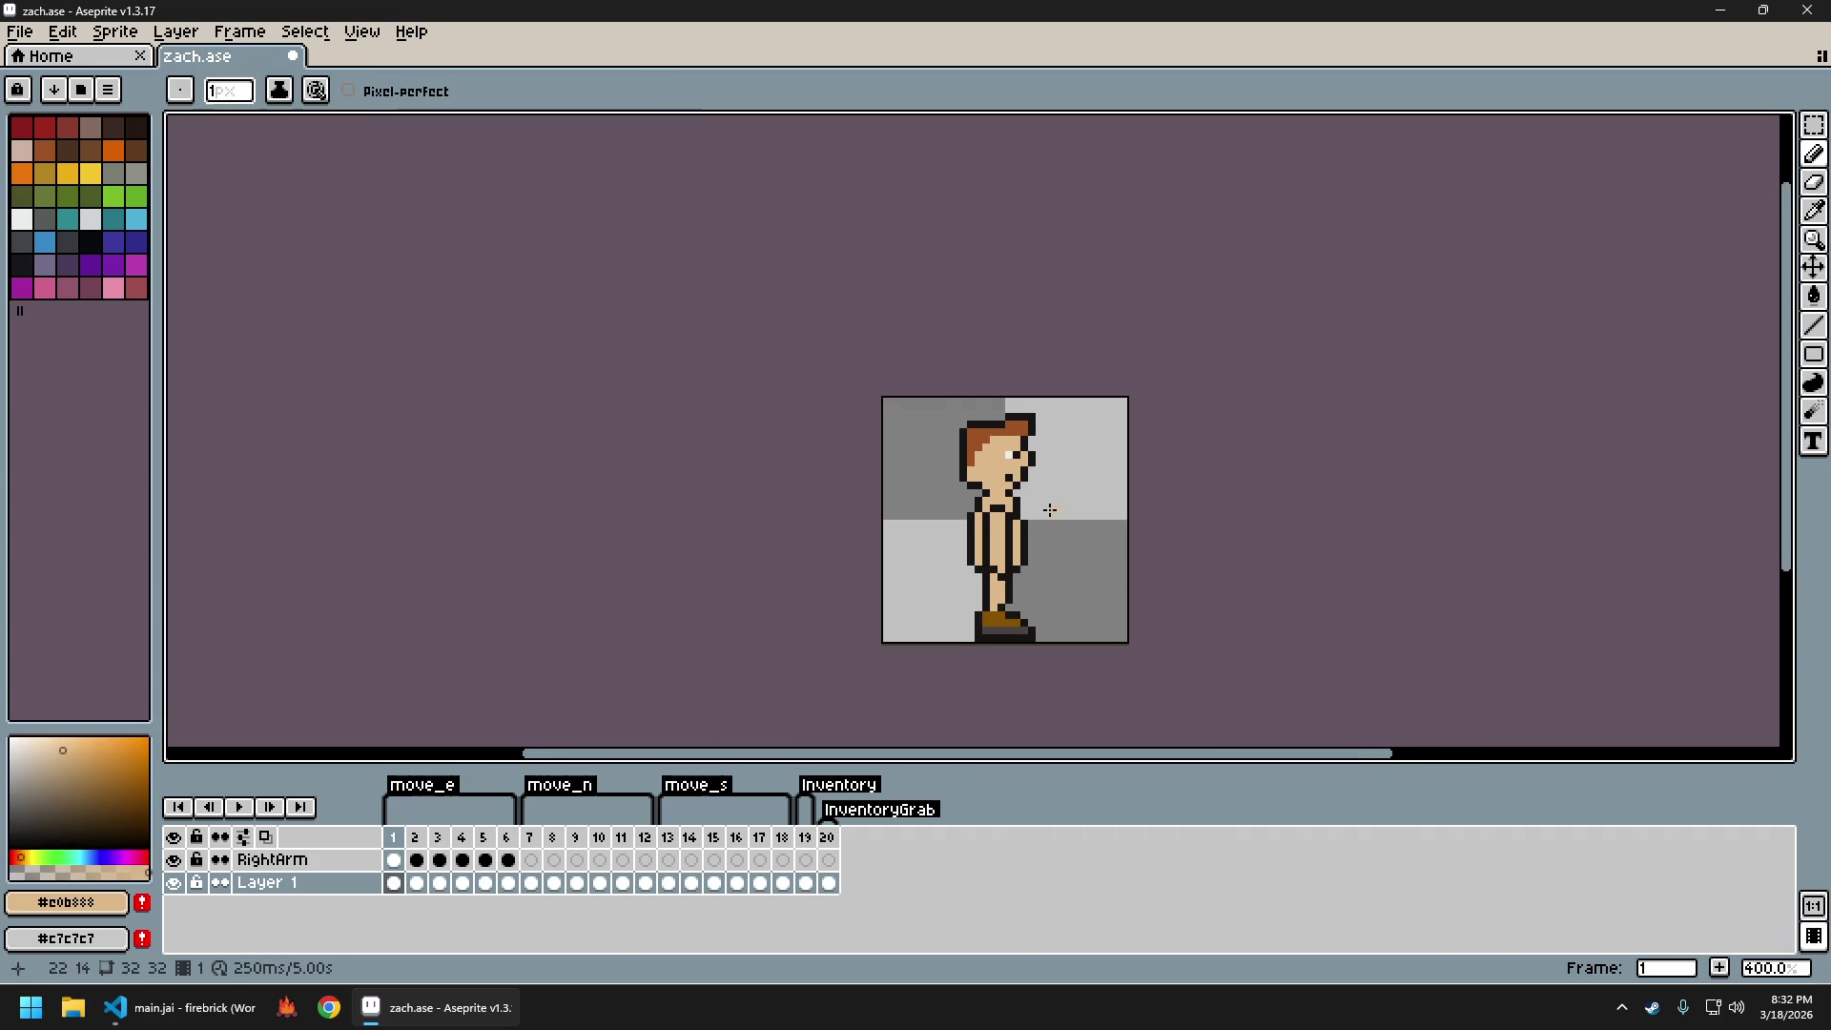
{"action": "scroll", "coordinate": [987, 467], "scroll_direction": "up", "scroll_amount": 3}
Recolour the lower mouth pixels, alternating between black and skin tone
{"action": "left_click", "coordinate": [981, 474], "text": "alt"}
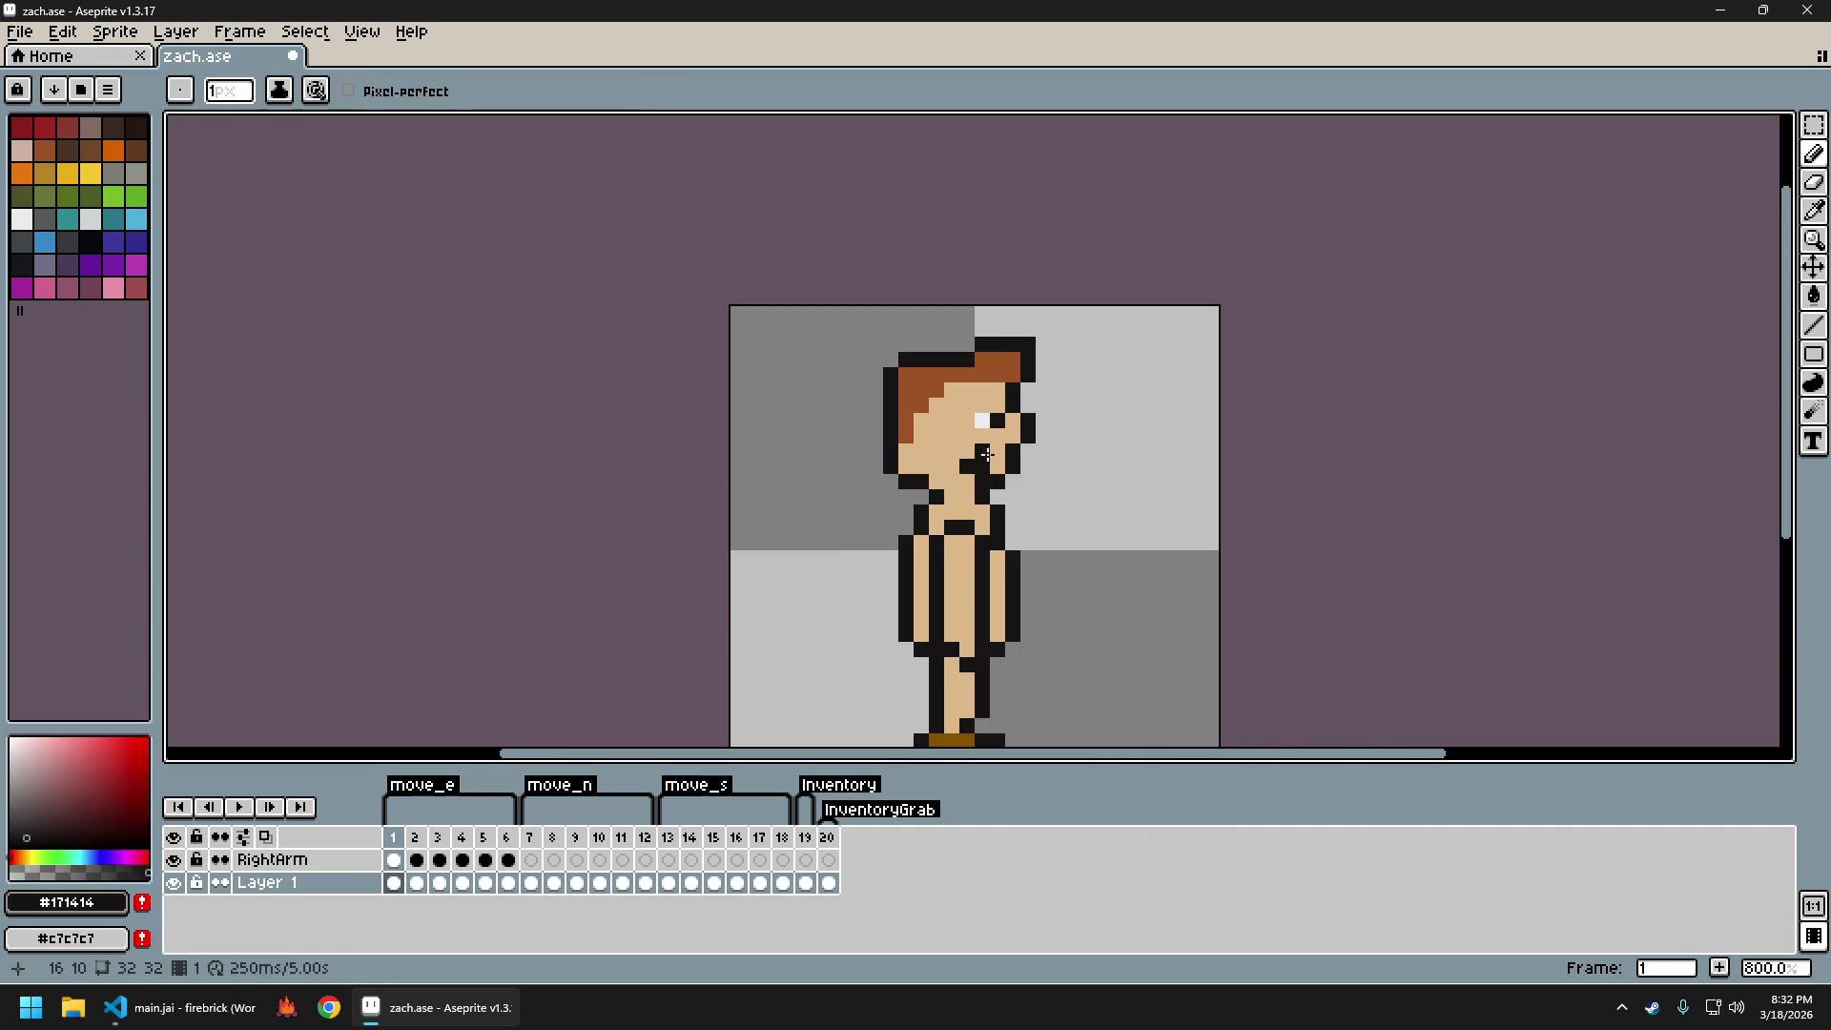
{"action": "left_click", "coordinate": [974, 474], "text": "alt"}
{"action": "scroll", "coordinate": [1068, 551], "scroll_direction": "down", "scroll_amount": 4}
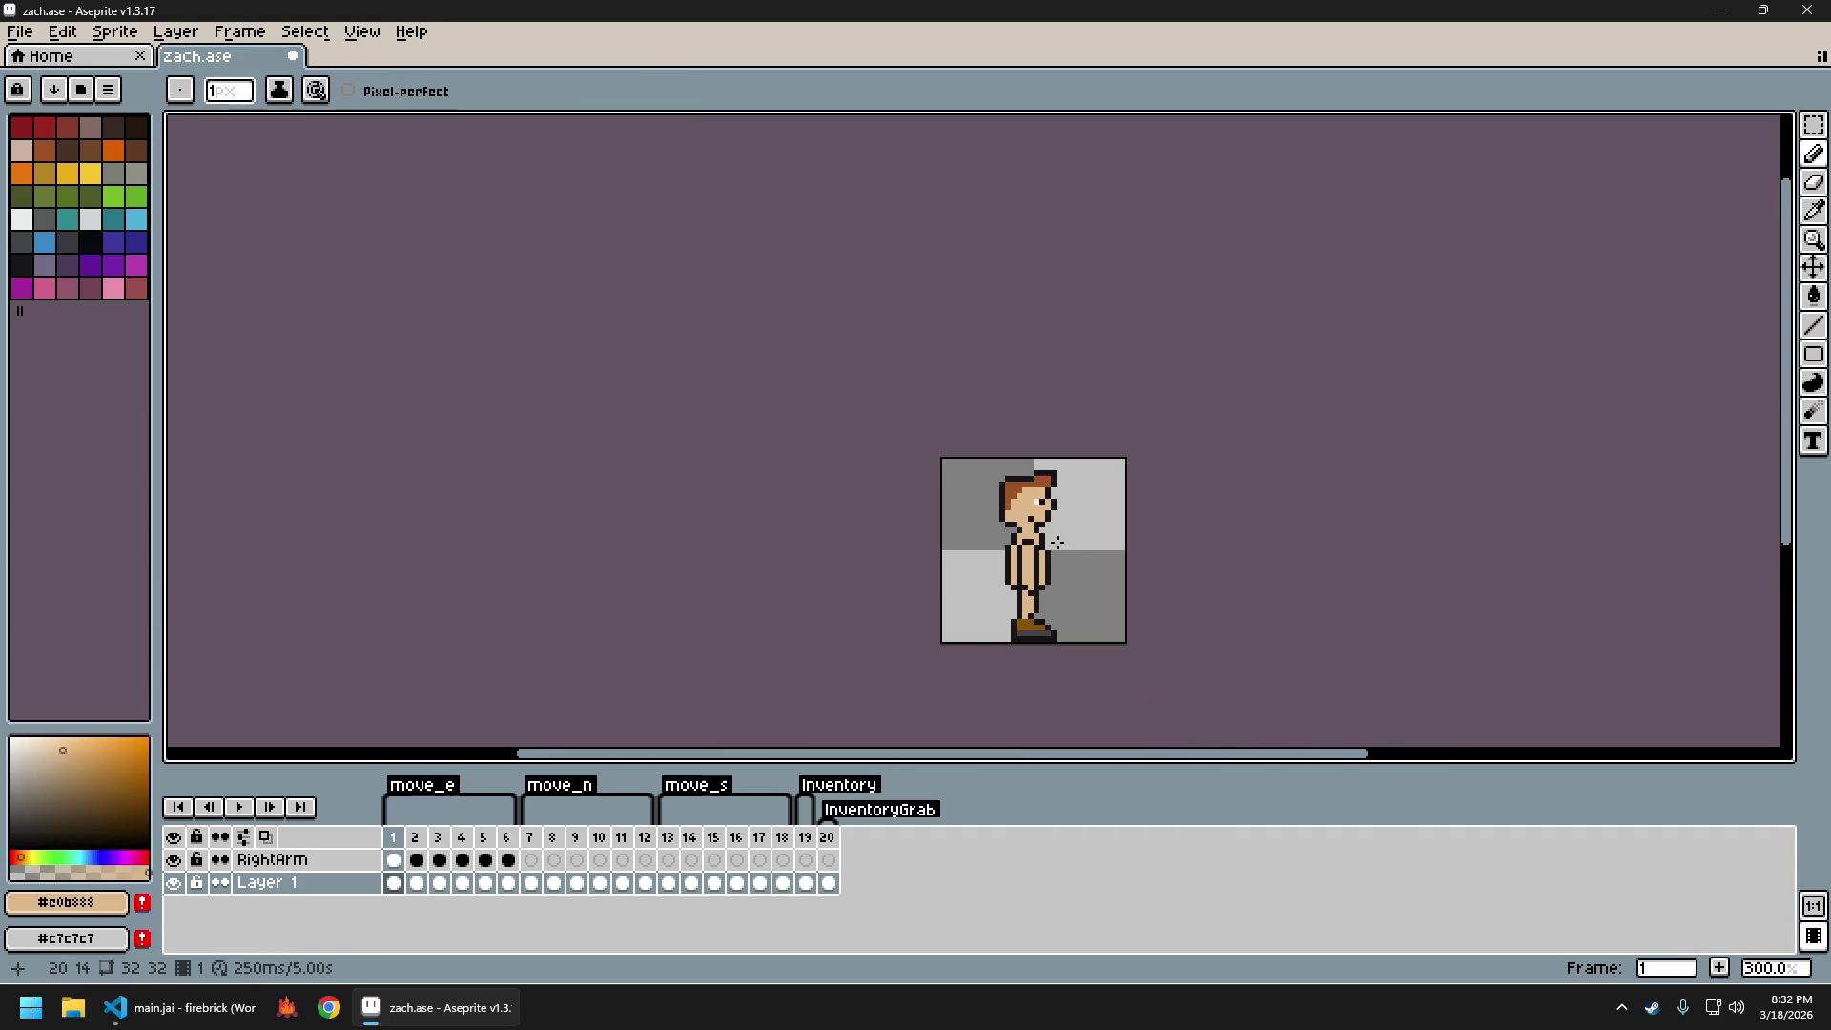
{"action": "scroll", "coordinate": [1024, 508], "scroll_direction": "up", "scroll_amount": 2}
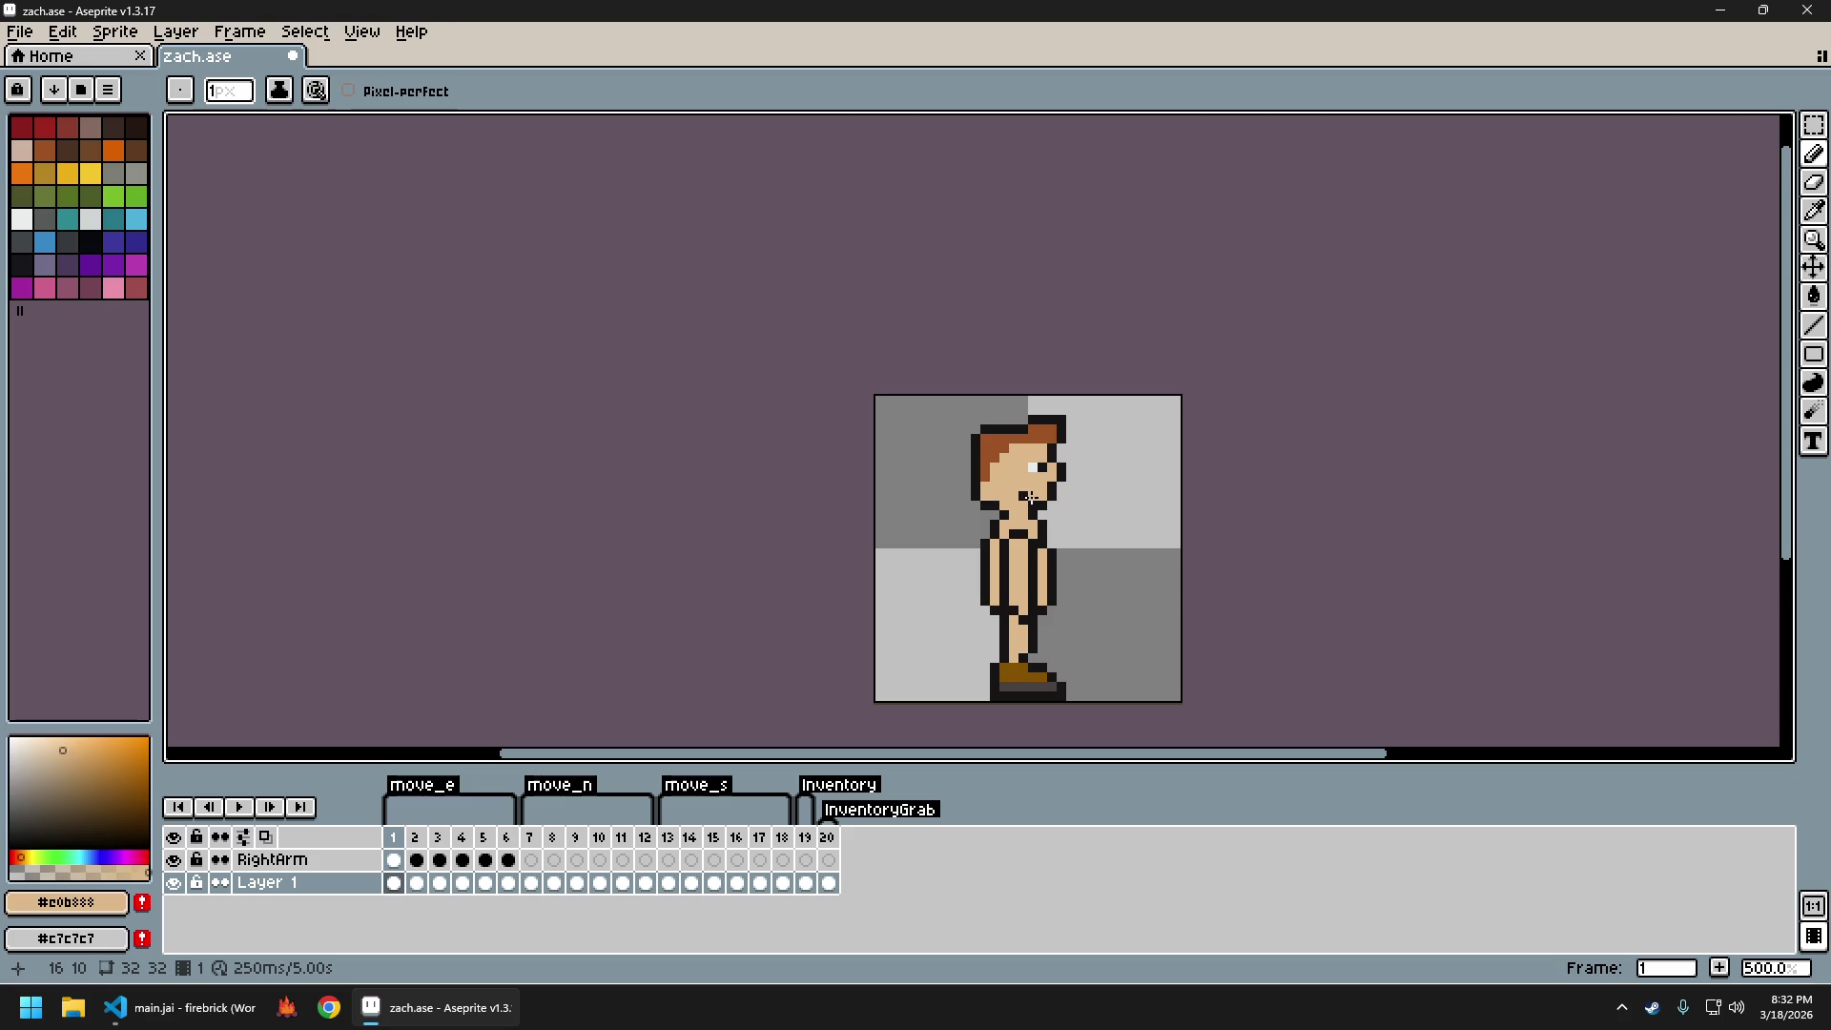
{"action": "left_click", "coordinate": [1033, 496], "text": "alt"}
{"action": "left_click", "coordinate": [1033, 516], "text": "alt"}
{"action": "left_click", "coordinate": [1035, 509], "text": "alt"}
{"action": "left_click", "coordinate": [1037, 518], "text": "alt"}
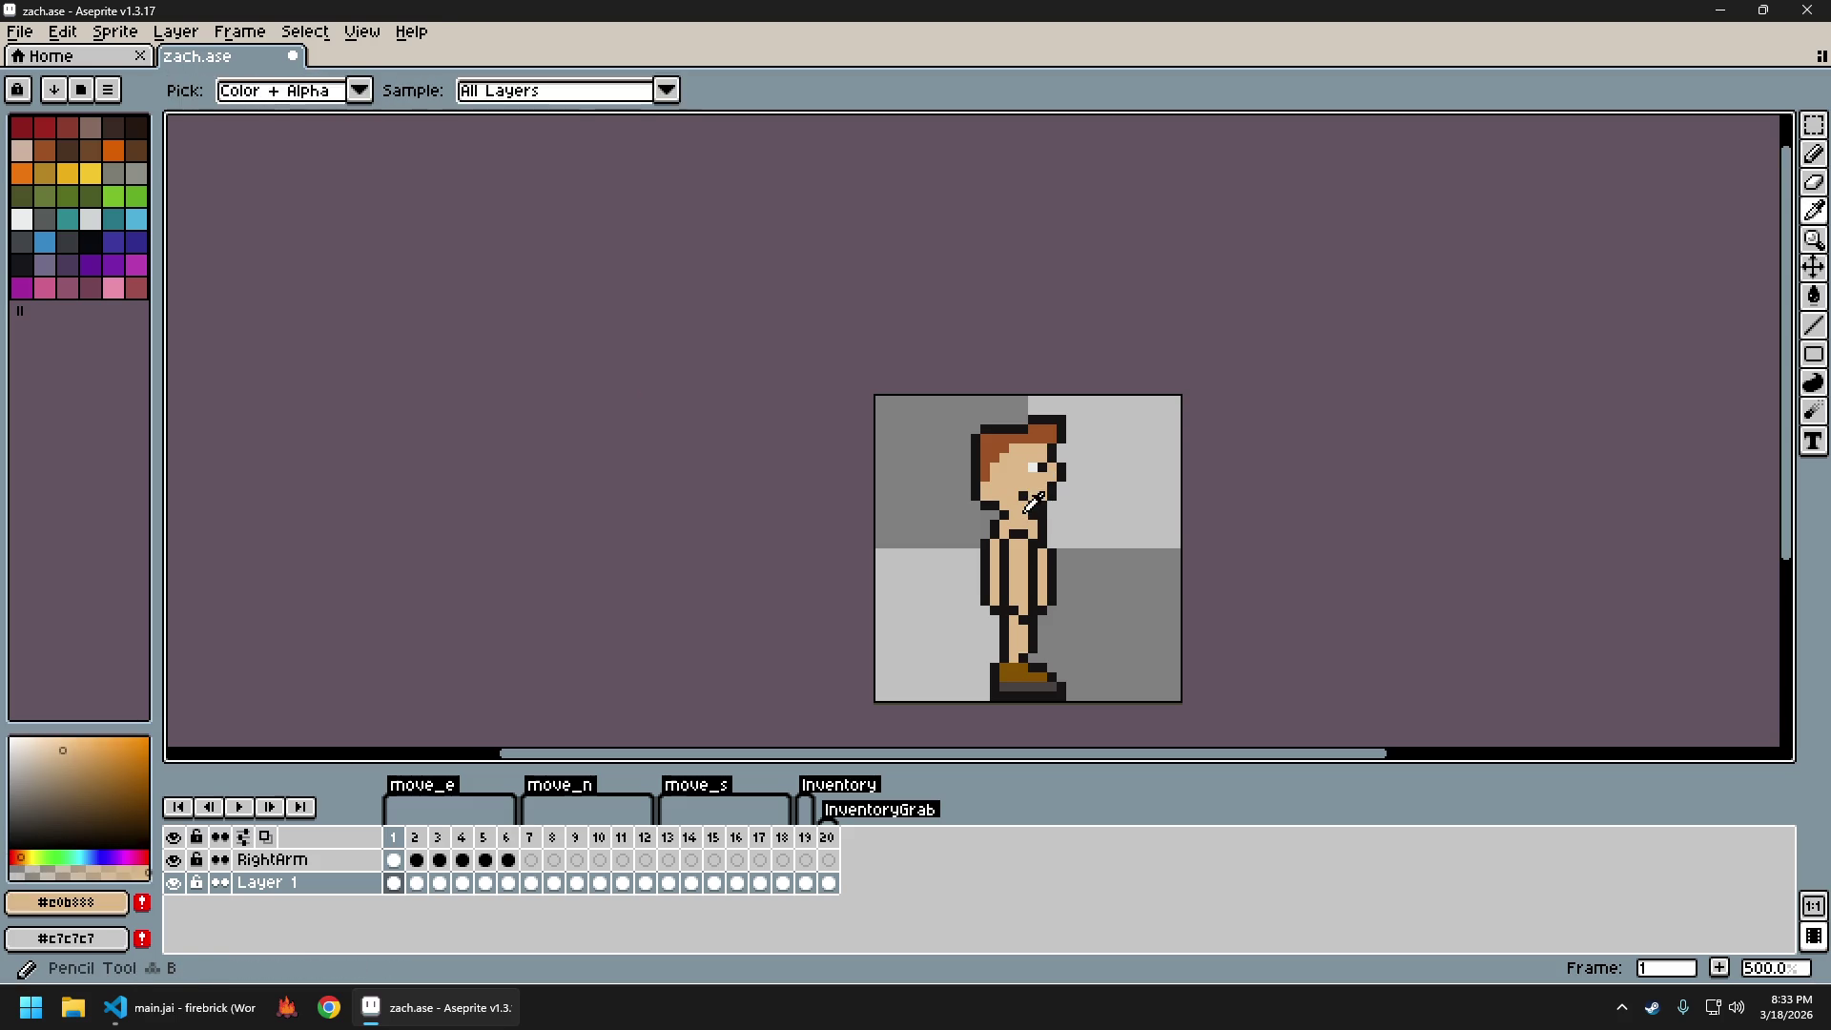
Toggle the latest mouth edit with undo and redo to compare versions
{"action": "scroll", "coordinate": [1128, 570], "scroll_direction": "down", "scroll_amount": 3}
{"action": "left_click_drag", "start_coordinate": [1131, 575], "coordinate": [1067, 554]}
{"action": "scroll", "coordinate": [1035, 551], "scroll_direction": "up", "scroll_amount": 3}
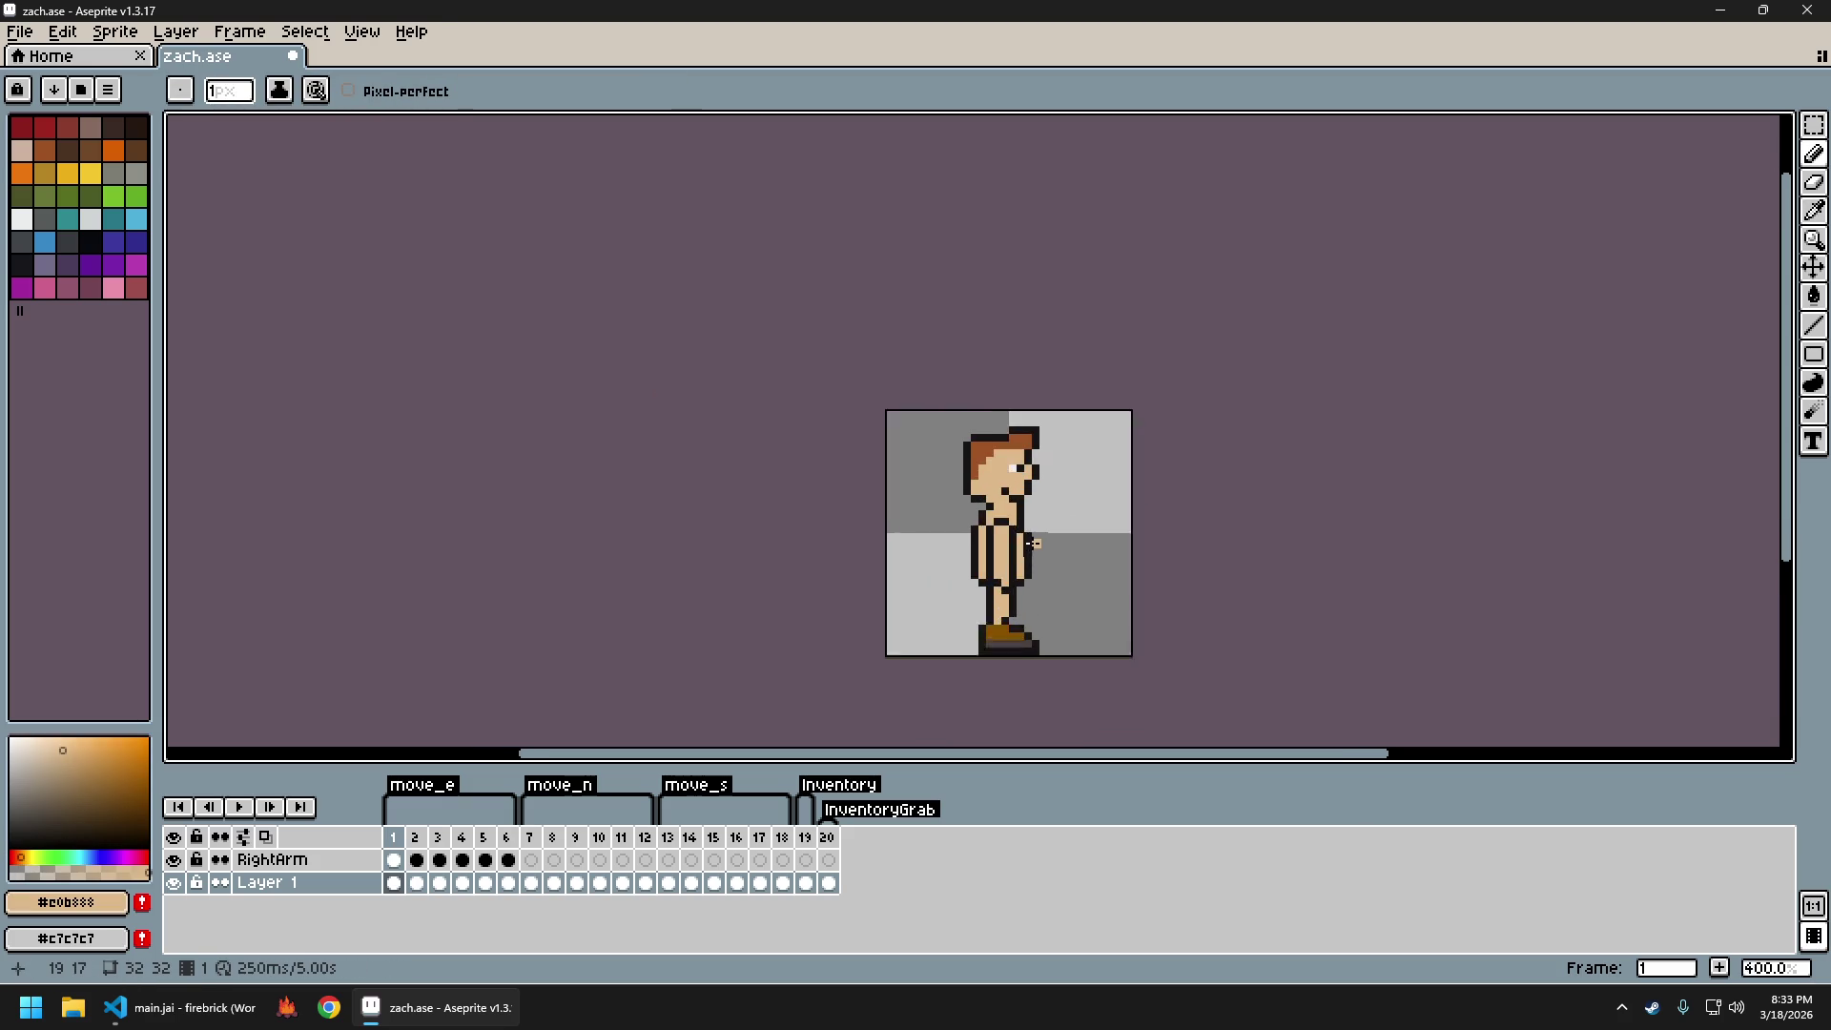
{"action": "key", "text": "ctrl+z"}
{"action": "key", "text": "ctrl+y"}
{"action": "key", "text": "ctrl+z"}
{"action": "key", "text": "ctrl+y"}
Try another black pixel near the mouth, then undo the stroke
{"action": "left_click", "coordinate": [1030, 494], "text": "alt"}
{"action": "scroll", "coordinate": [1057, 521], "scroll_direction": "down", "scroll_amount": 3}
{"action": "scroll", "coordinate": [1048, 512], "scroll_direction": "up", "scroll_amount": 3}
{"action": "scroll", "coordinate": [1049, 512], "scroll_direction": "up", "scroll_amount": 1}
{"action": "left_click", "coordinate": [1046, 513], "text": "alt"}
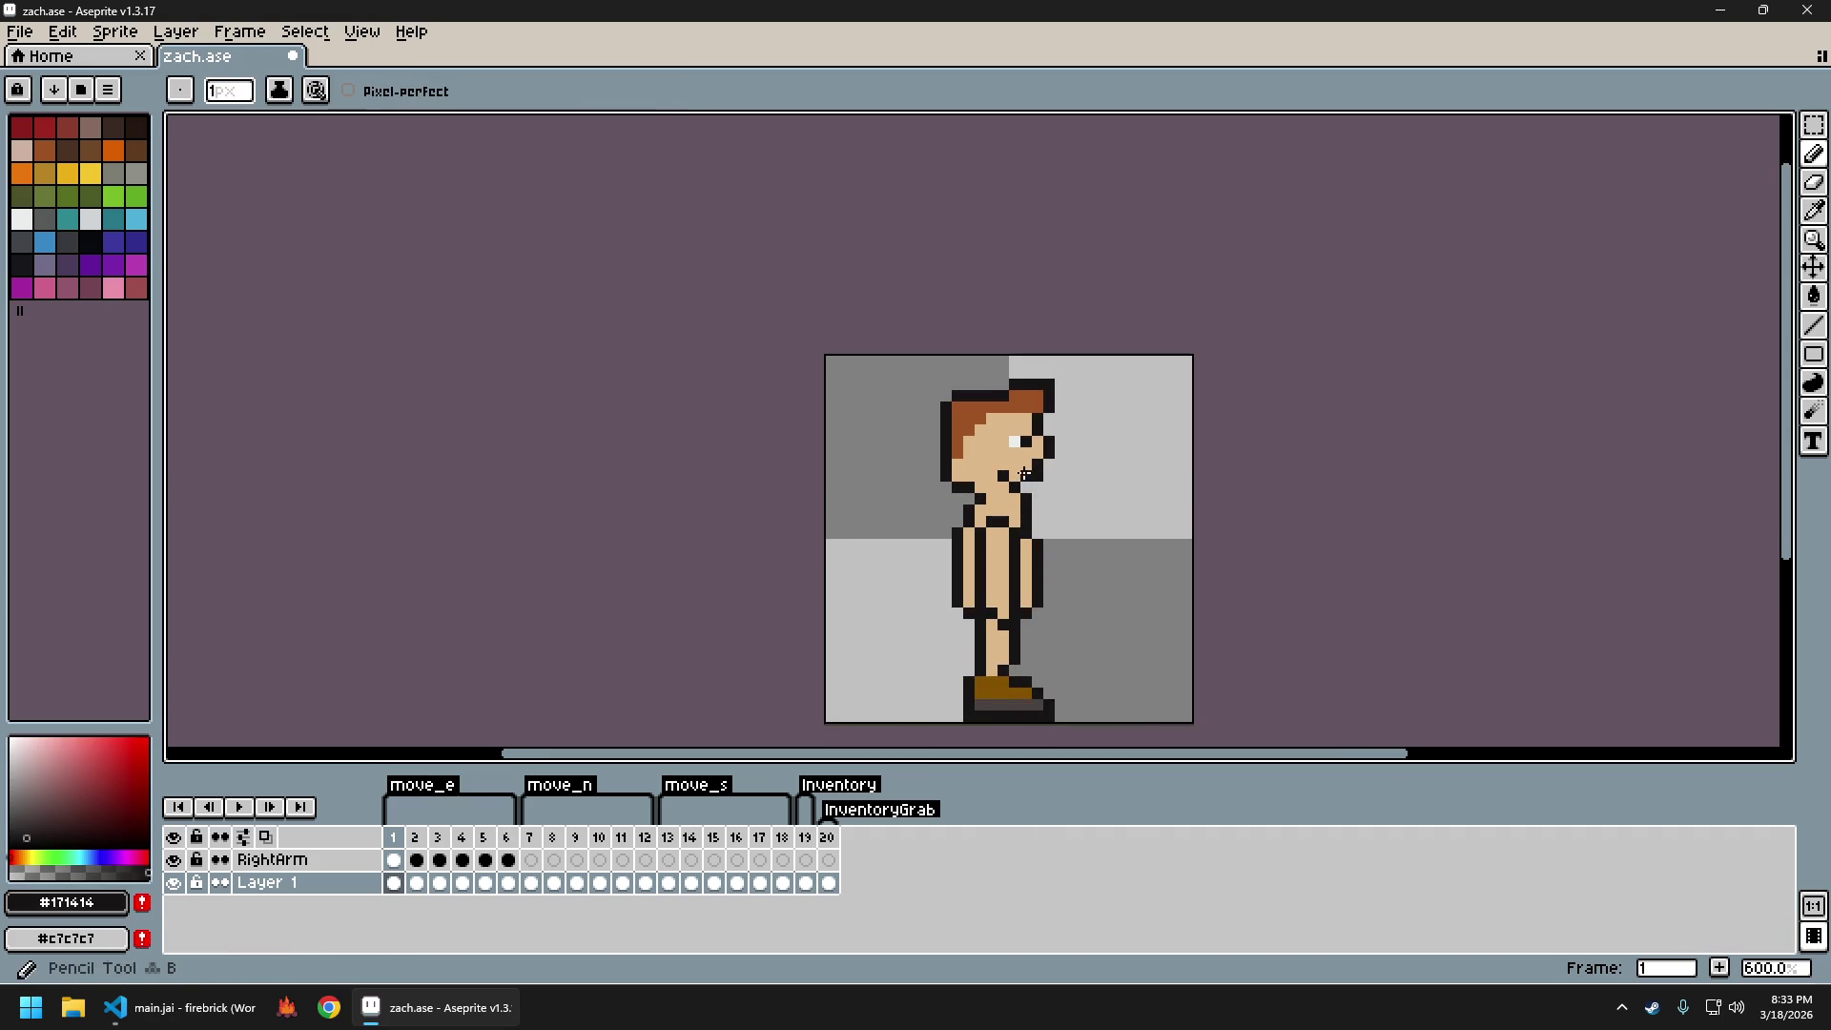
{"action": "scroll", "coordinate": [1094, 549], "scroll_direction": "down", "scroll_amount": 3}
{"action": "scroll", "coordinate": [1093, 549], "scroll_direction": "up", "scroll_amount": 2}
{"action": "key", "text": "ctrl+z"}
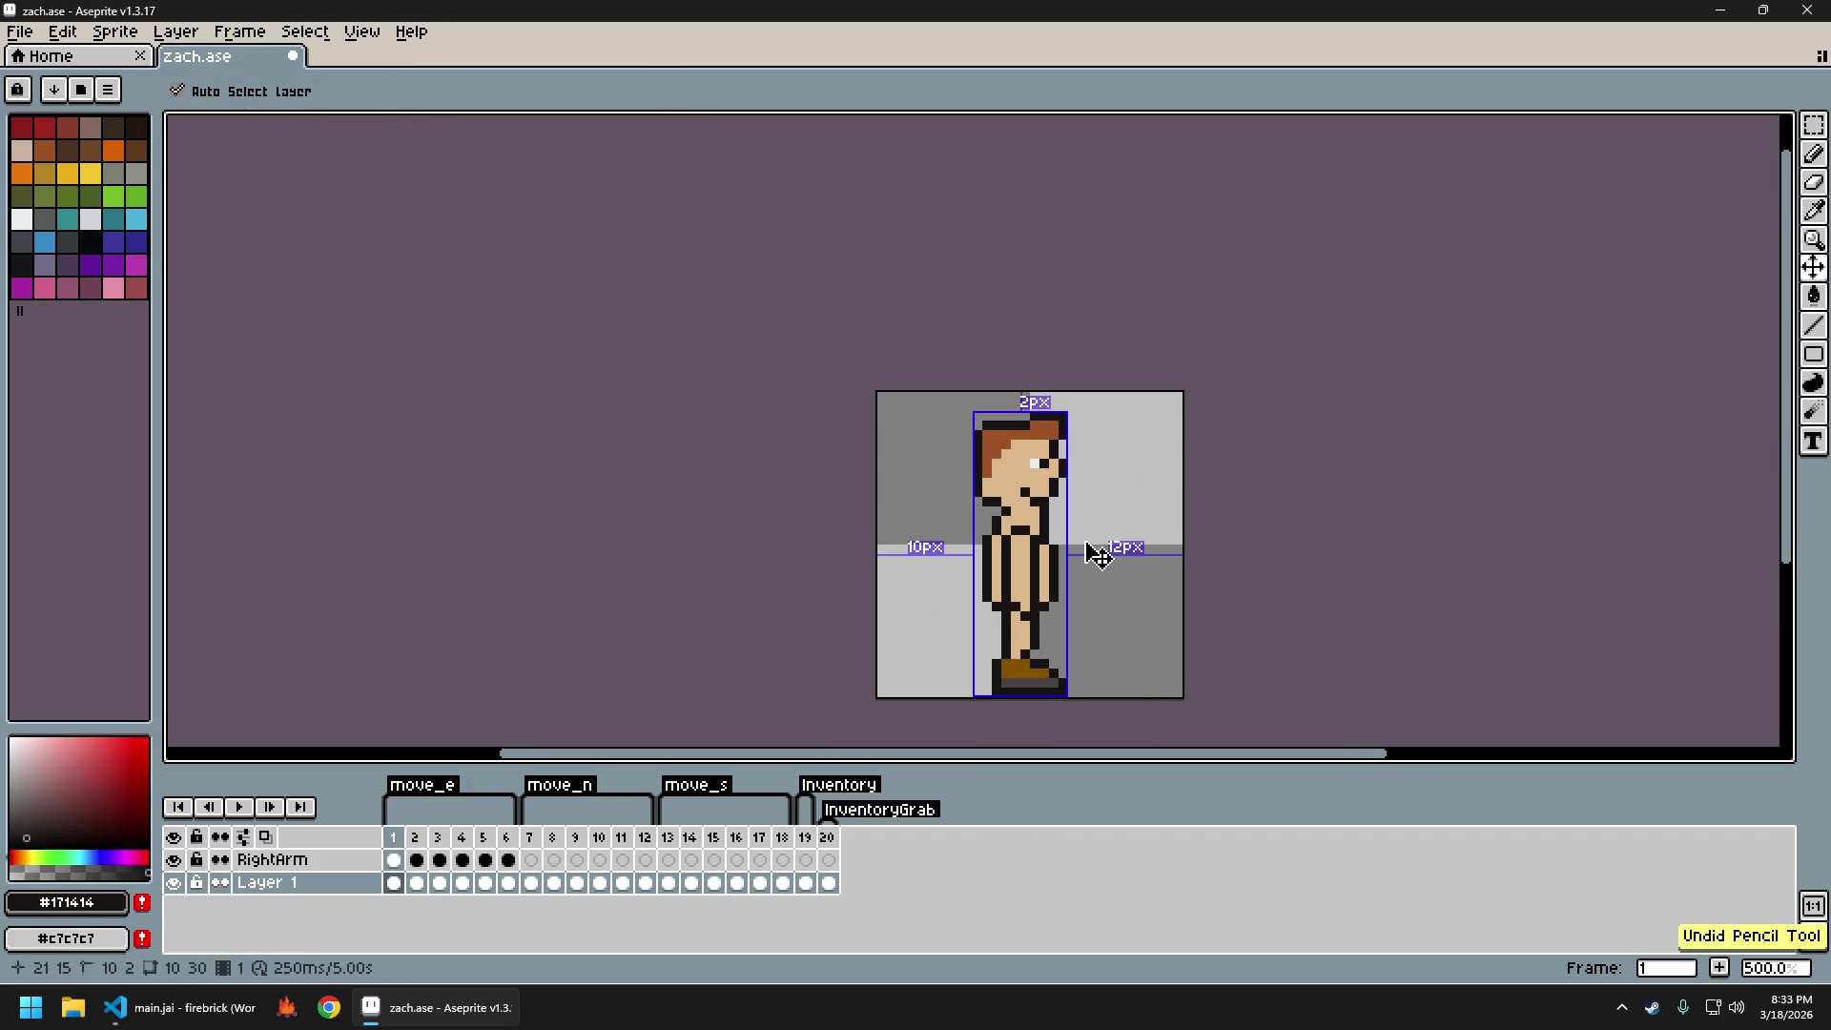
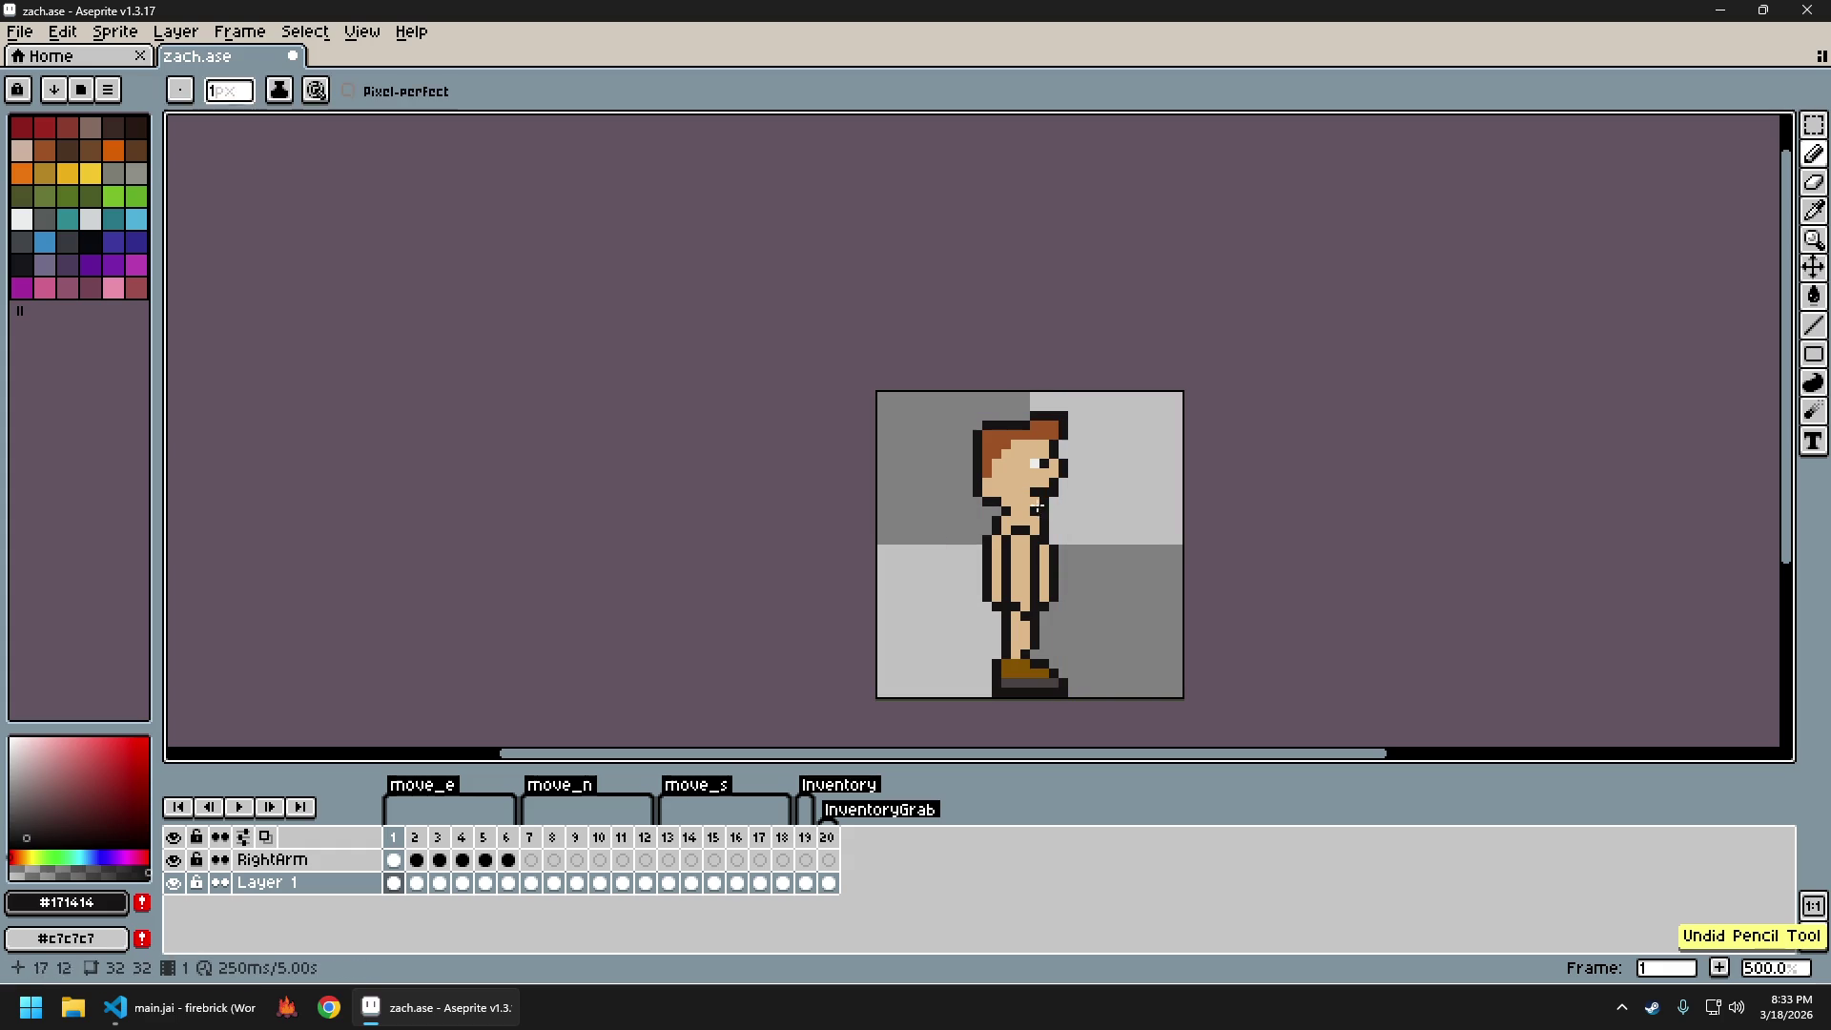
Sample the skin tone from the face and undo the last stroke
{"action": "left_click", "coordinate": [1041, 494], "text": "alt"}
{"action": "scroll", "coordinate": [1096, 539], "scroll_direction": "down", "scroll_amount": 3}
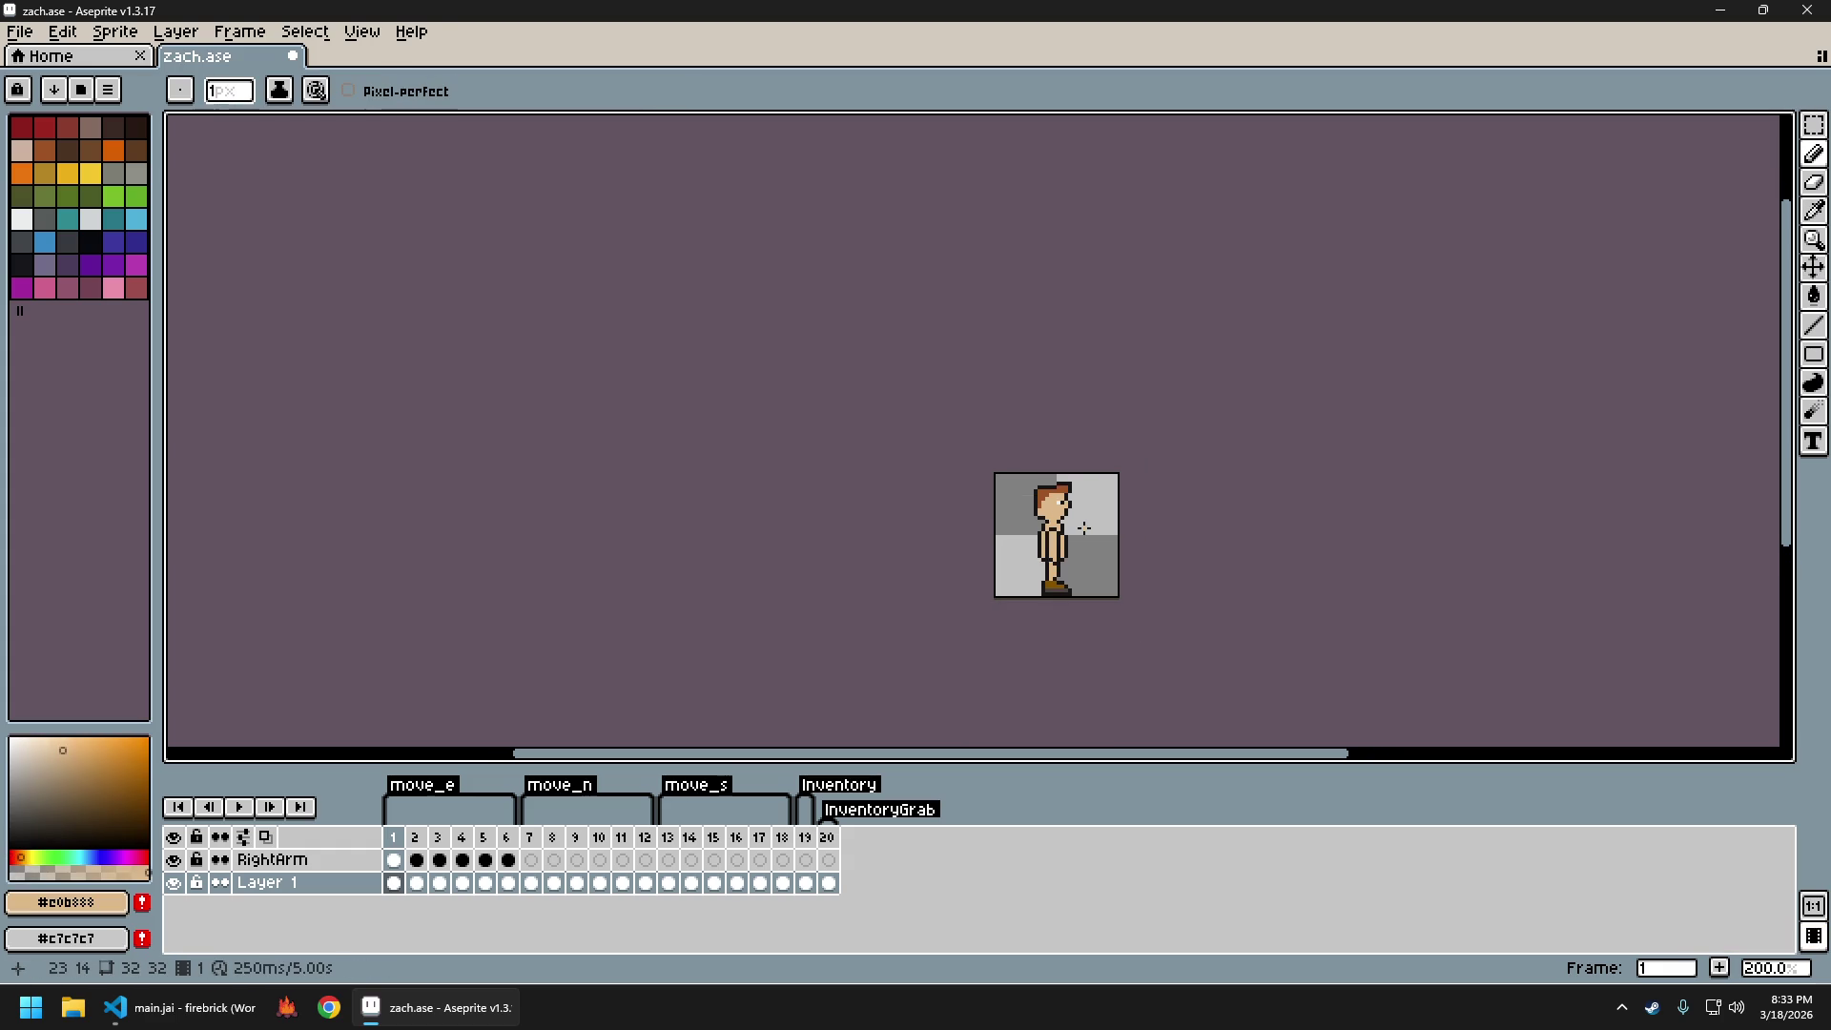
{"action": "key", "text": "ctrl+z"}
{"action": "scroll", "coordinate": [1097, 544], "scroll_direction": "up", "scroll_amount": 3}
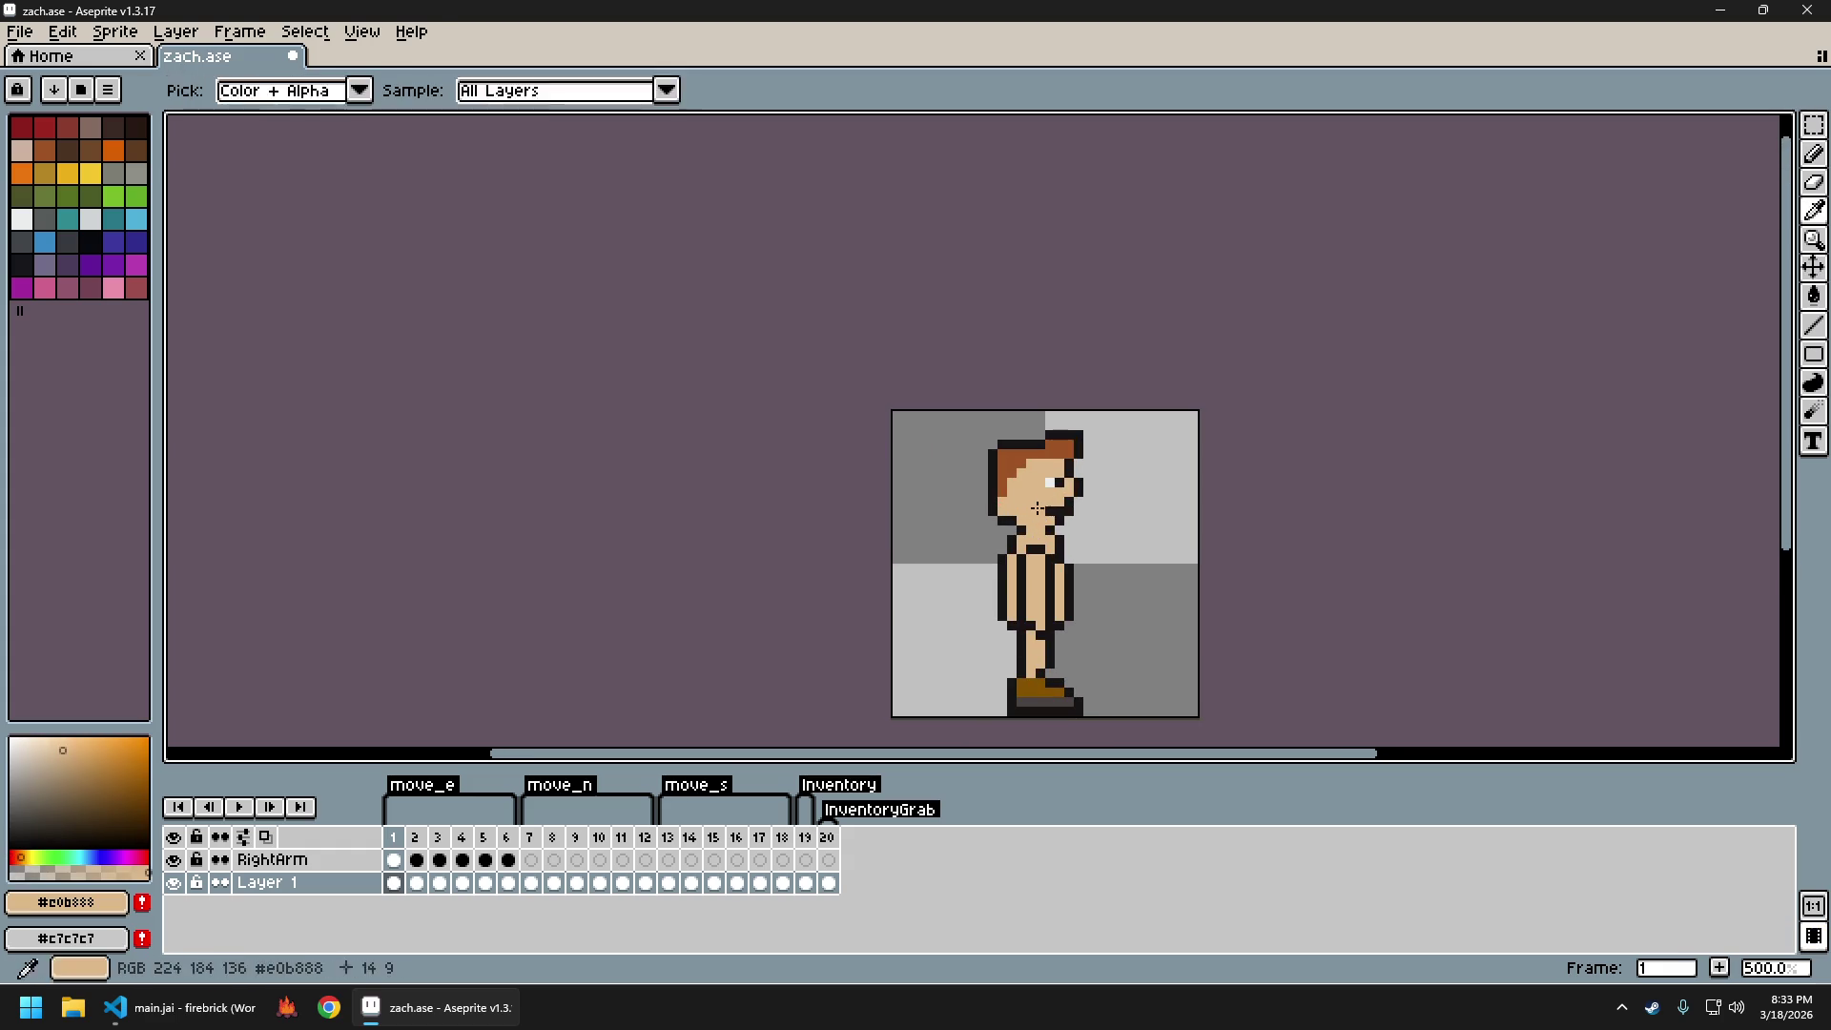
{"action": "scroll", "coordinate": [1107, 551], "scroll_direction": "down", "scroll_amount": 4}
{"action": "scroll", "coordinate": [1108, 553], "scroll_direction": "up", "scroll_amount": 2}
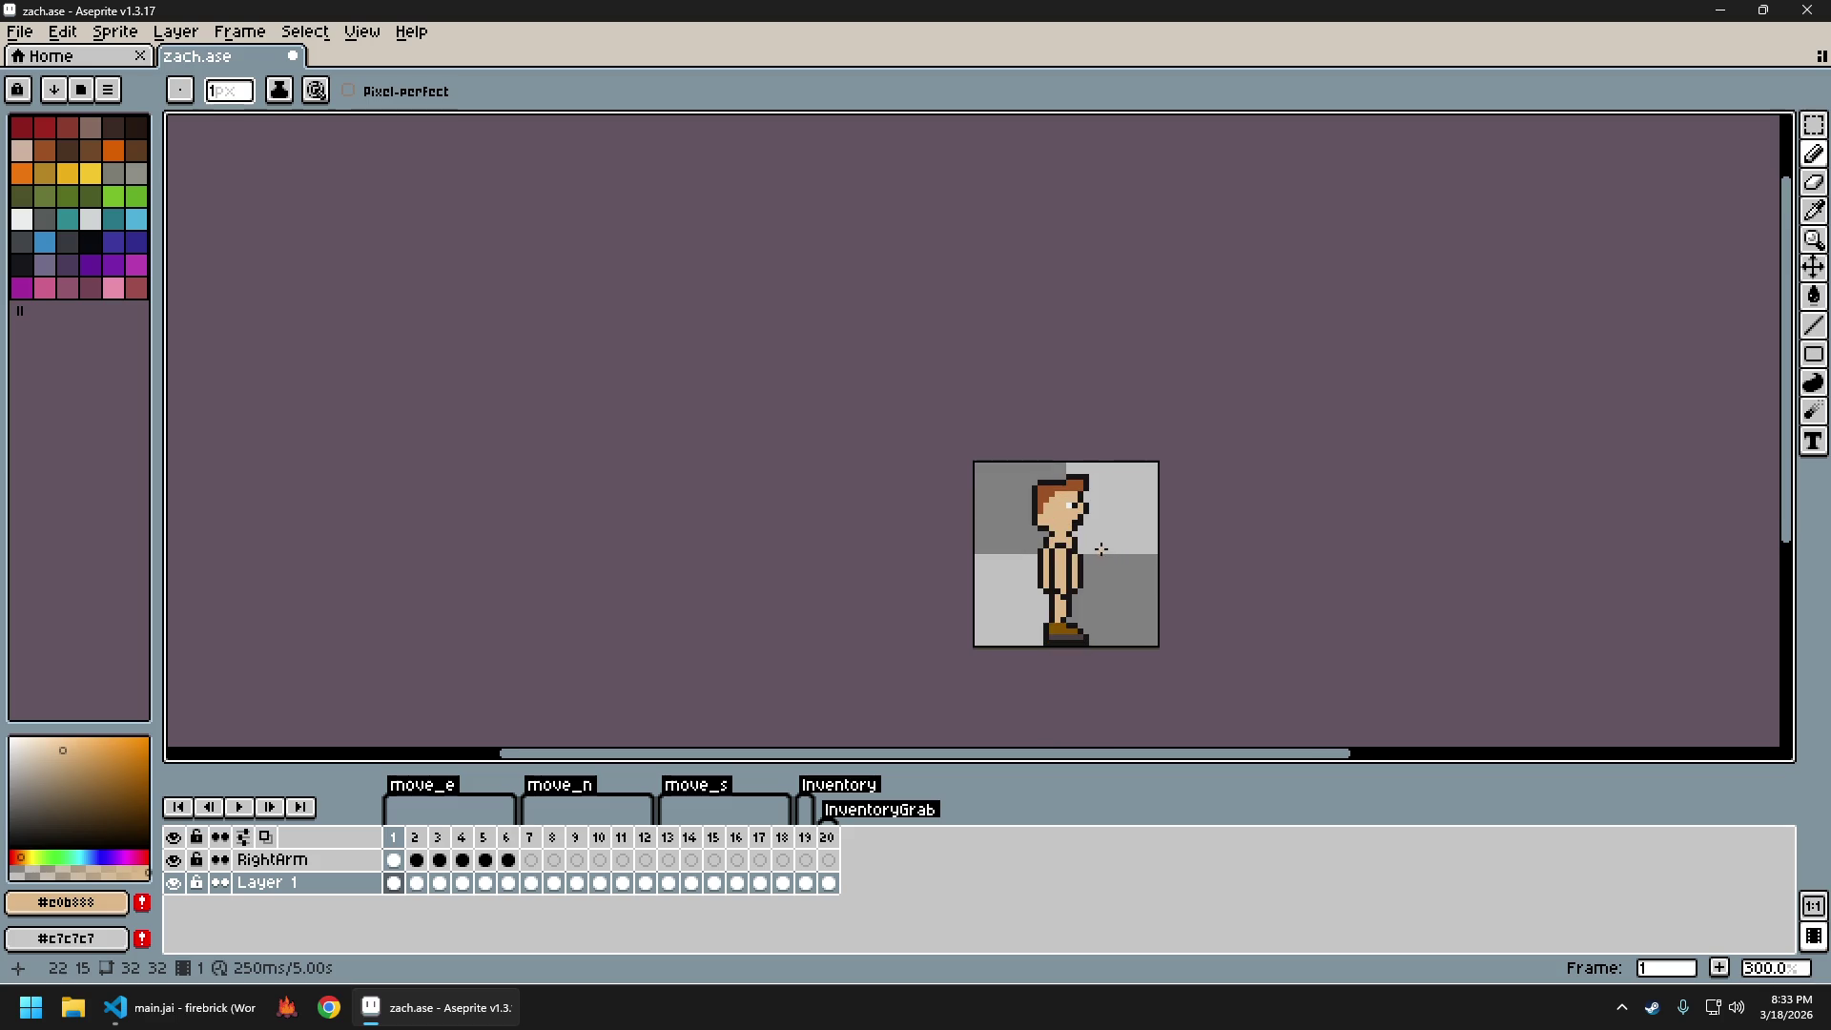
{"action": "scroll", "coordinate": [1102, 551], "scroll_direction": "up", "scroll_amount": 2}
{"action": "scroll", "coordinate": [1103, 550], "scroll_direction": "down", "scroll_amount": 2}
{"action": "scroll", "coordinate": [1104, 550], "scroll_direction": "up", "scroll_amount": 1}
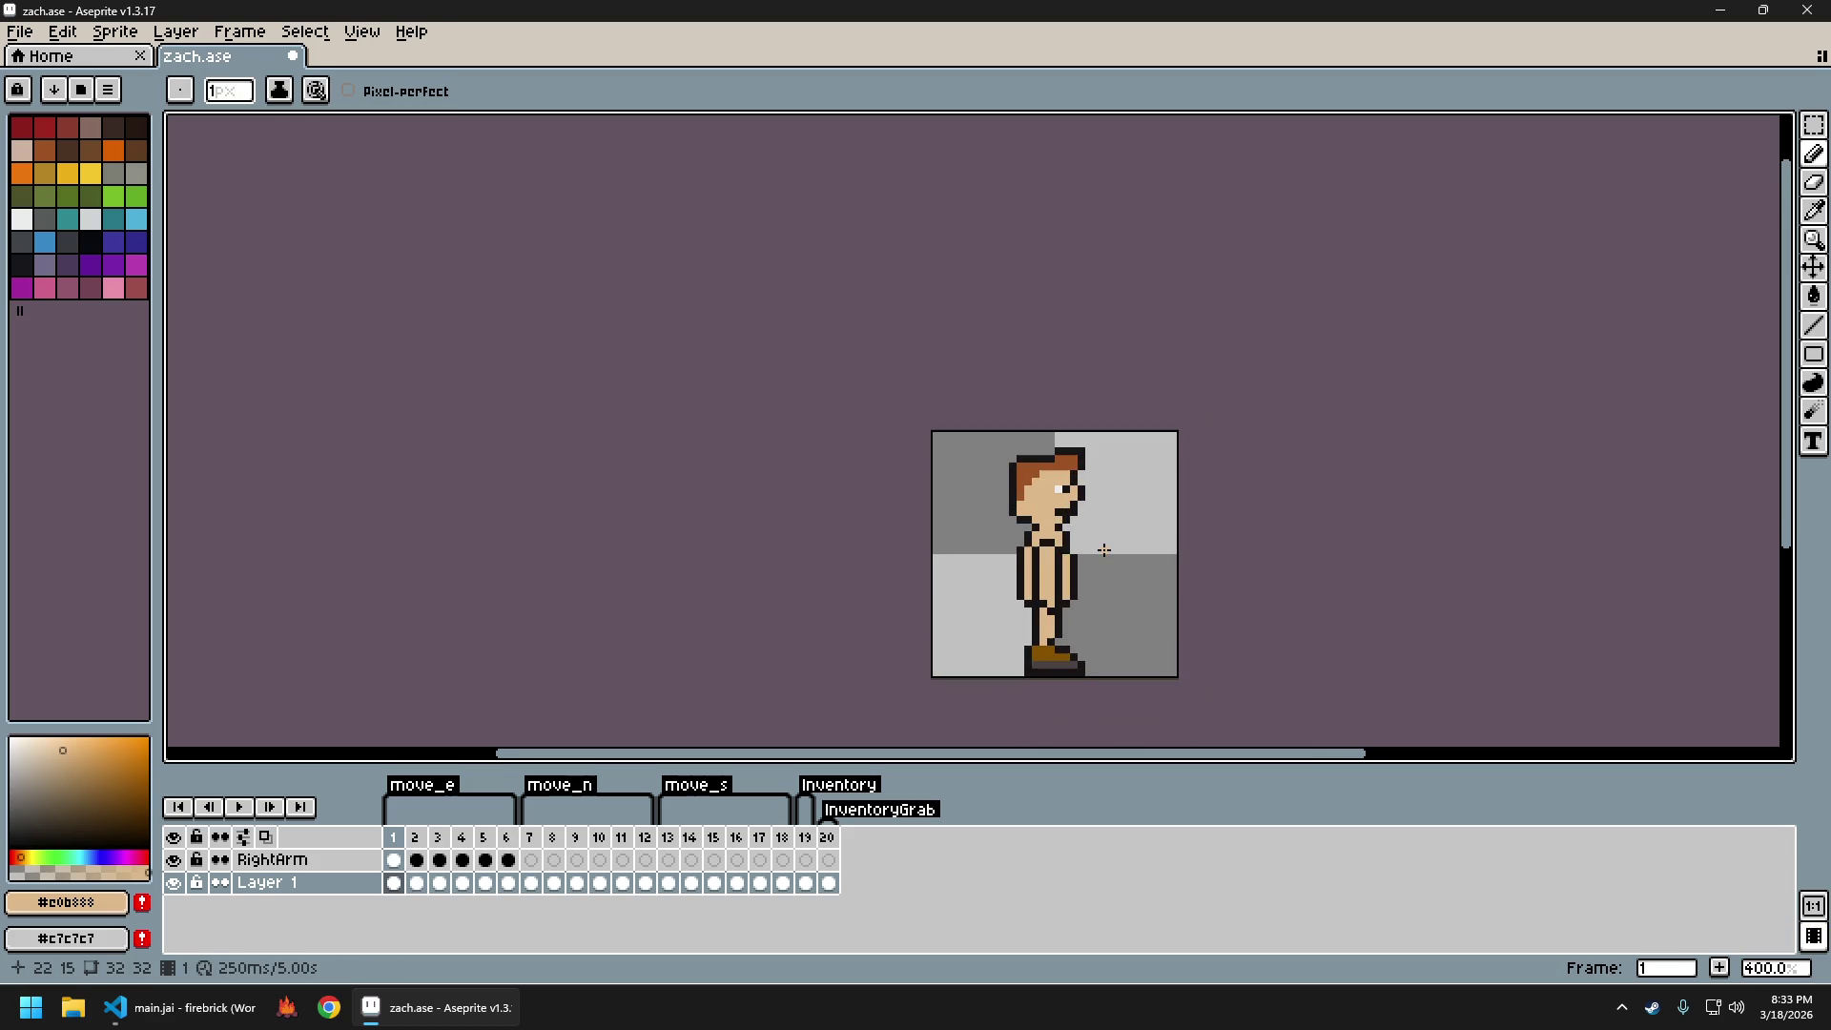
Alternately sample the dark mouth colour and the skin tone, recentring the sprite in view
{"action": "left_click", "coordinate": [1059, 507], "text": "alt"}
{"action": "scroll", "coordinate": [1059, 506], "scroll_direction": "up", "scroll_amount": 2}
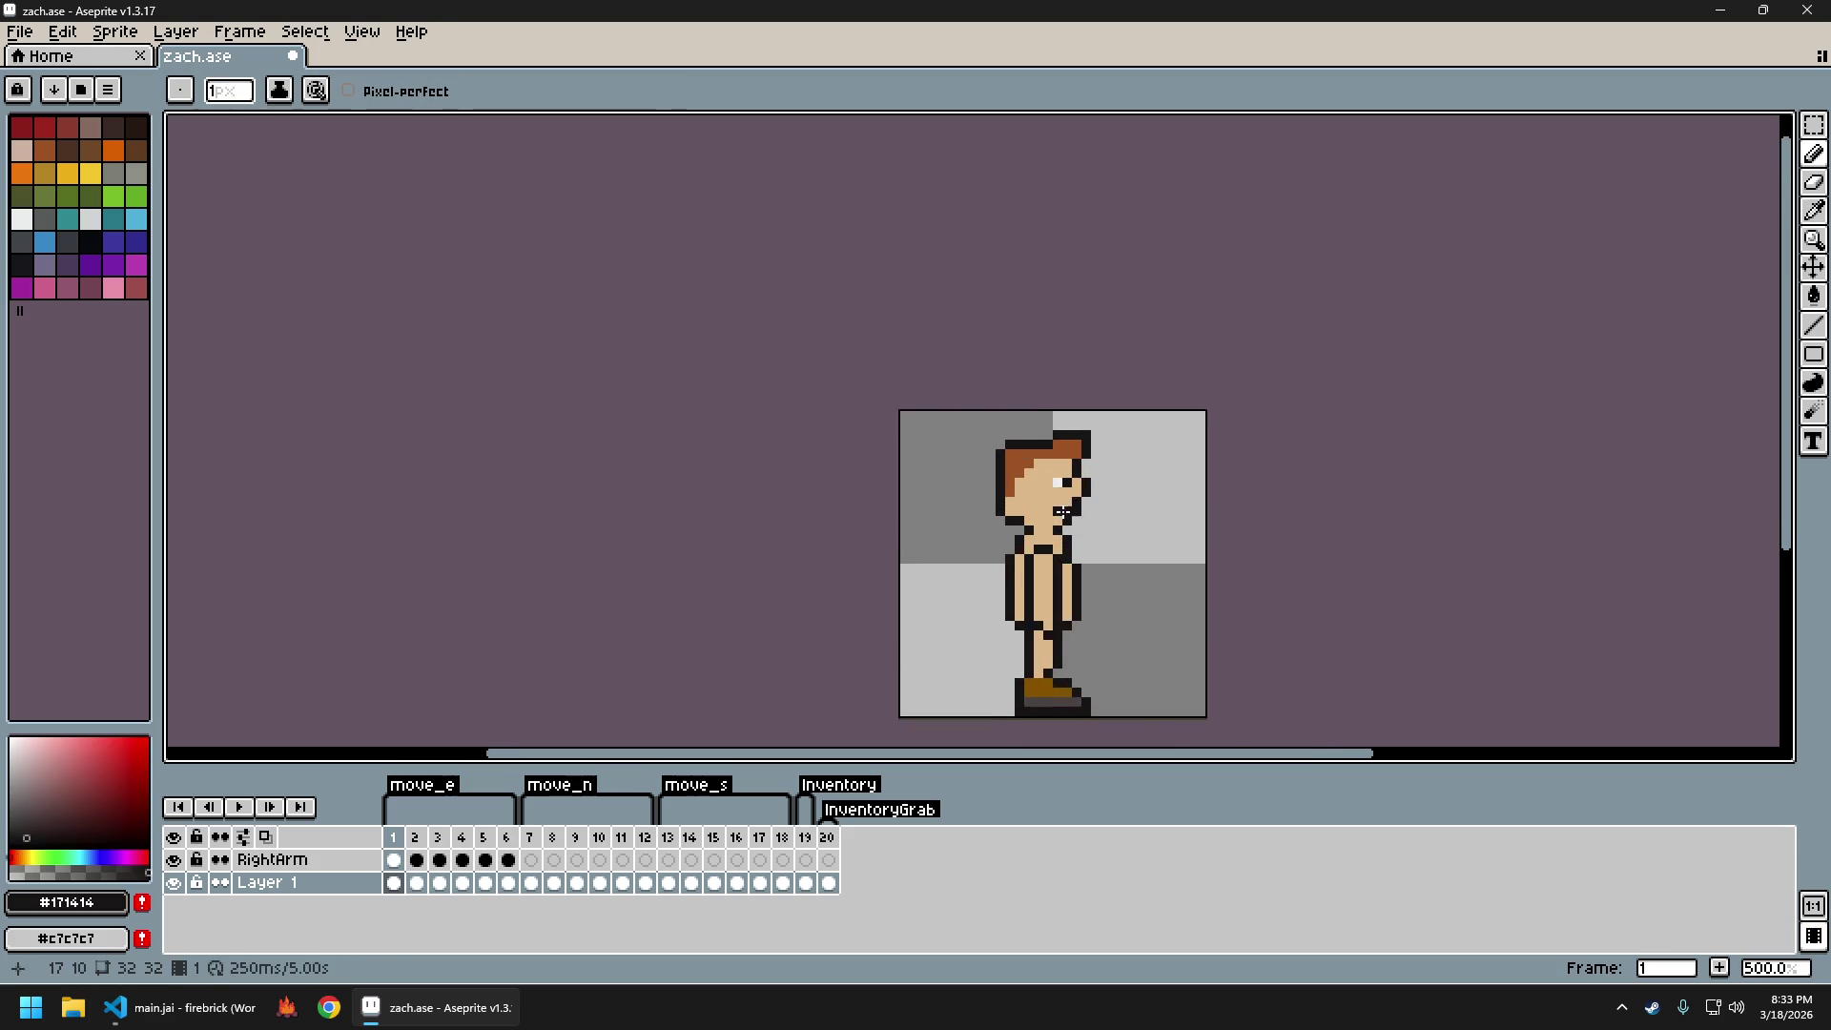
{"action": "left_click", "coordinate": [1049, 501], "text": "alt"}
{"action": "scroll", "coordinate": [1121, 539], "scroll_direction": "down", "scroll_amount": 3}
{"action": "scroll", "coordinate": [1135, 545], "scroll_direction": "up", "scroll_amount": 3}
{"action": "scroll", "coordinate": [1111, 541], "scroll_direction": "up", "scroll_amount": 1}
{"action": "left_click", "coordinate": [1054, 482], "text": "alt"}
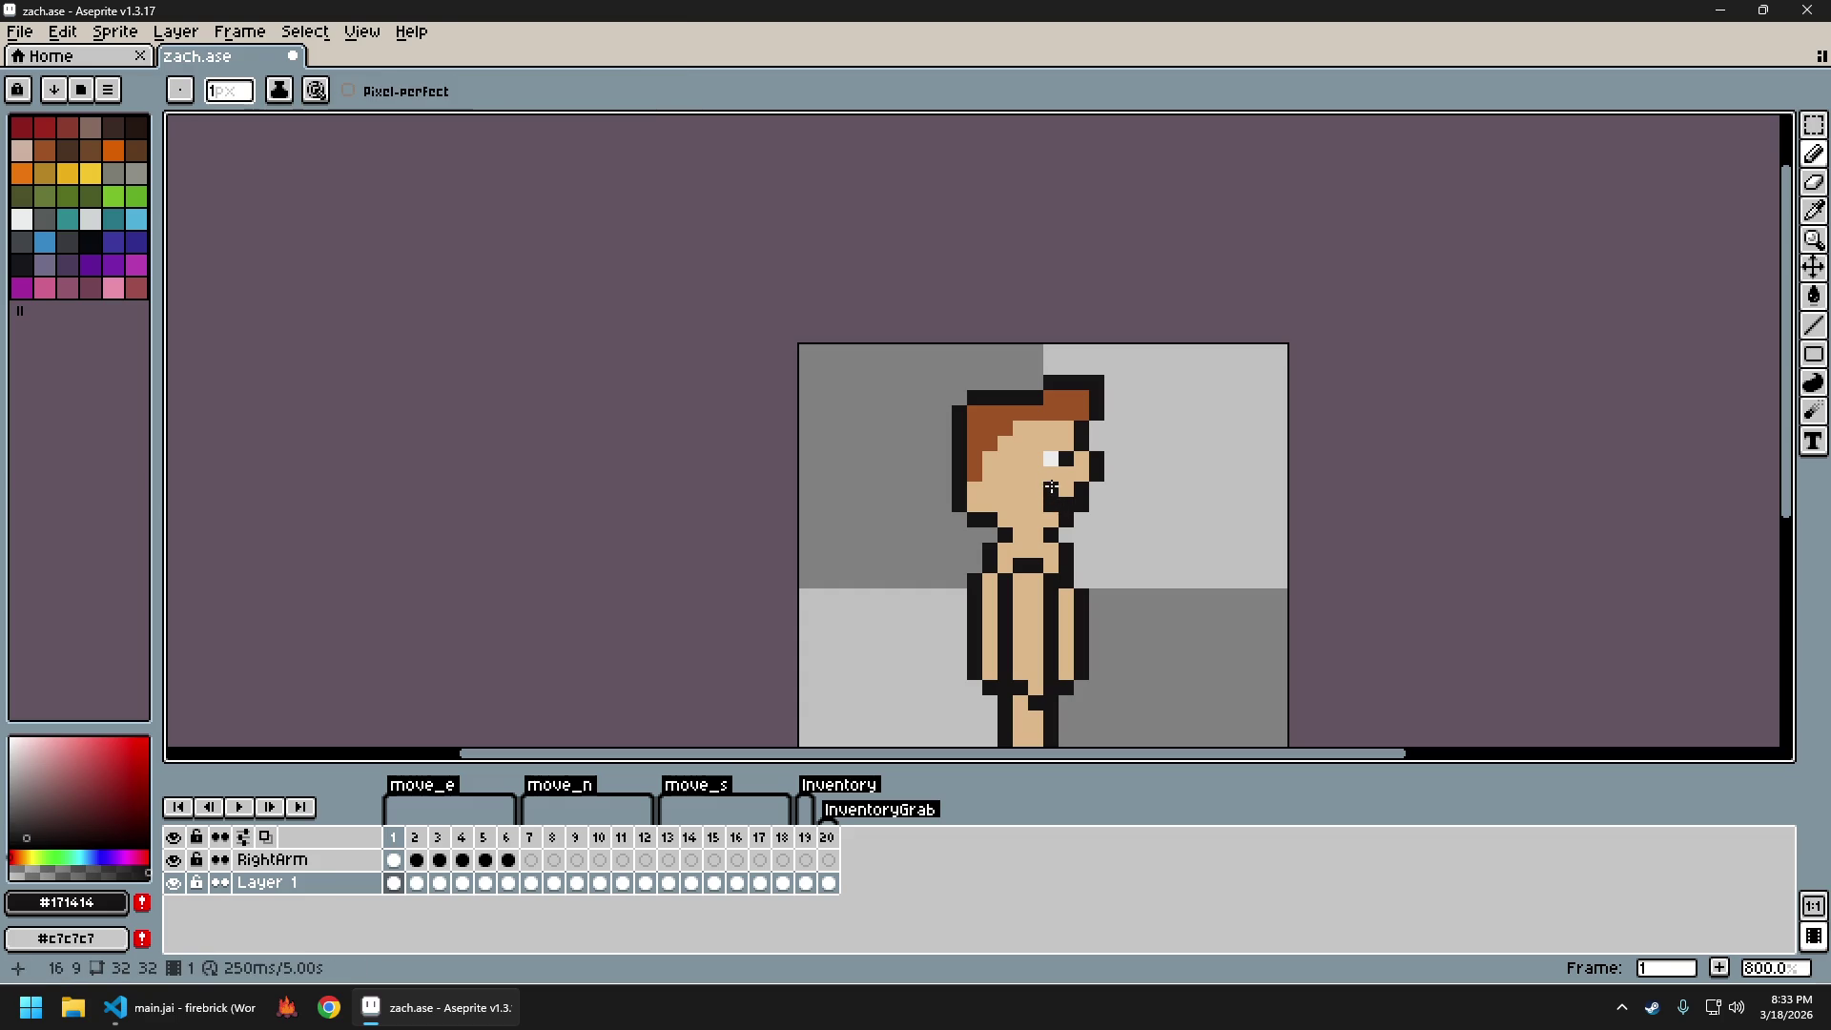
{"action": "left_click", "coordinate": [1039, 494], "text": "alt"}
{"action": "scroll", "coordinate": [1222, 590], "scroll_direction": "down", "scroll_amount": 5}
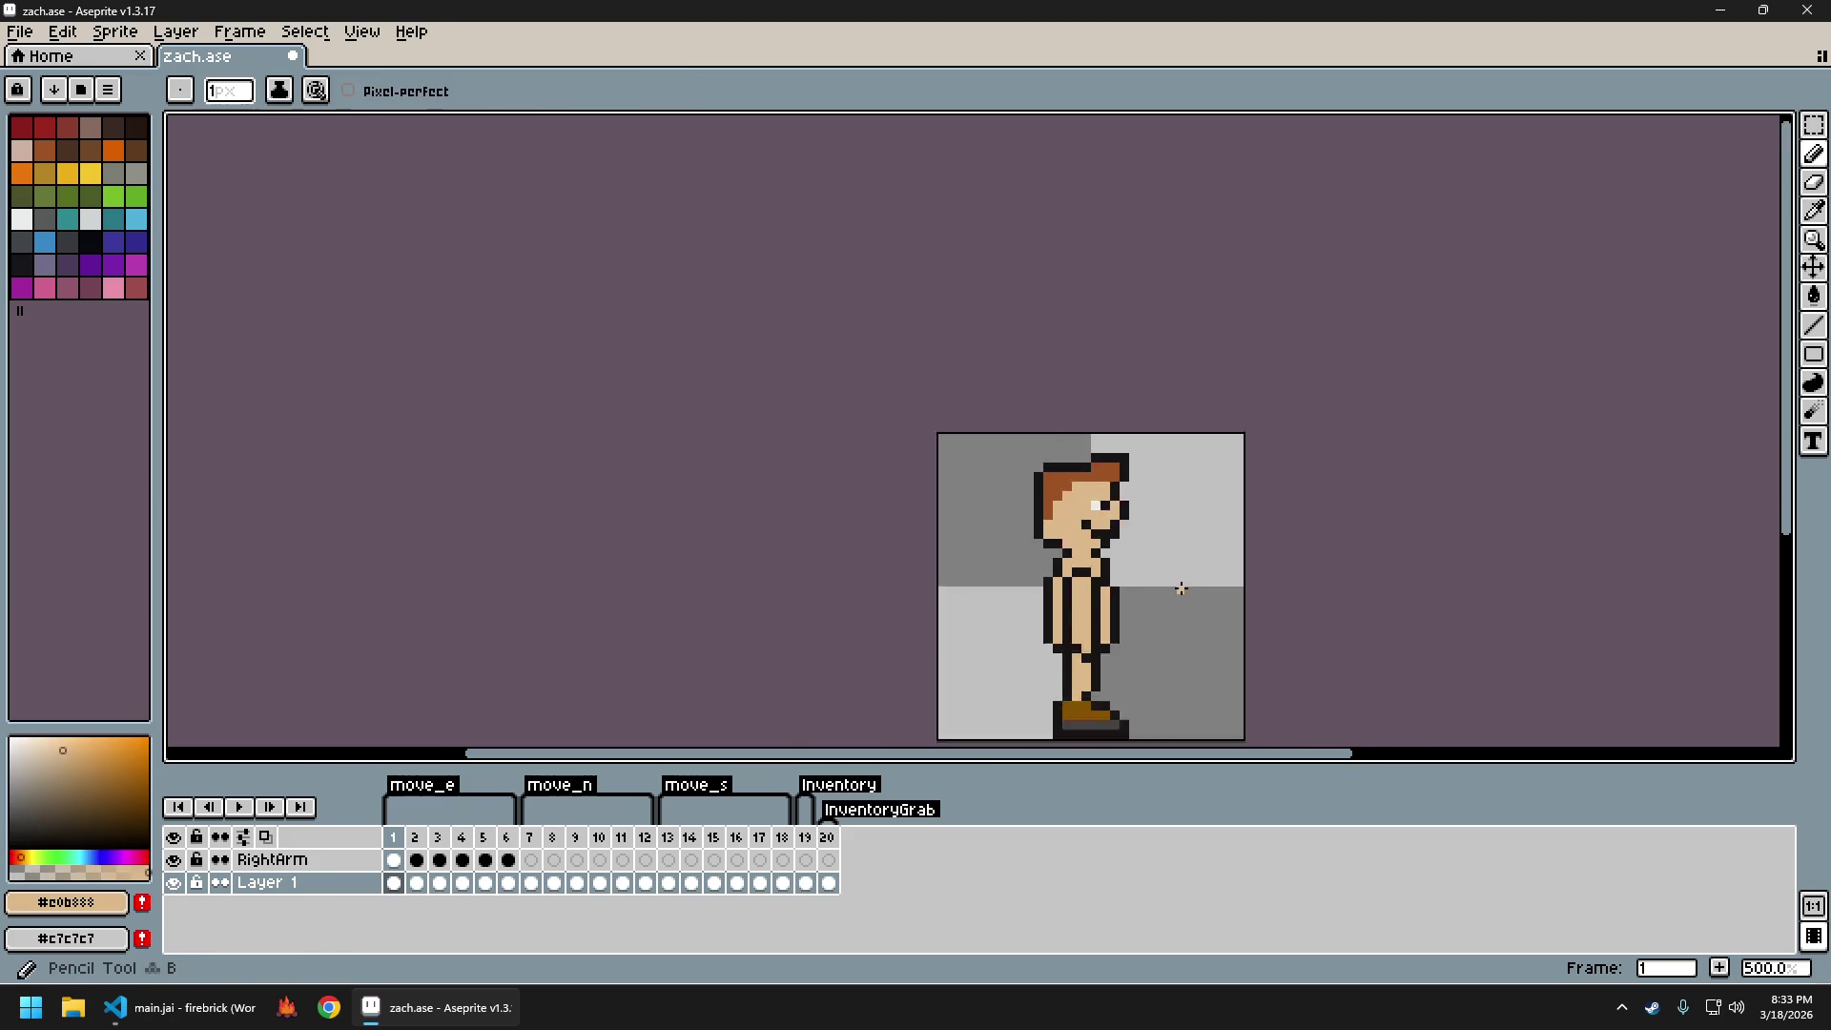
{"action": "left_click_drag", "start_coordinate": [1222, 590], "coordinate": [1073, 564]}
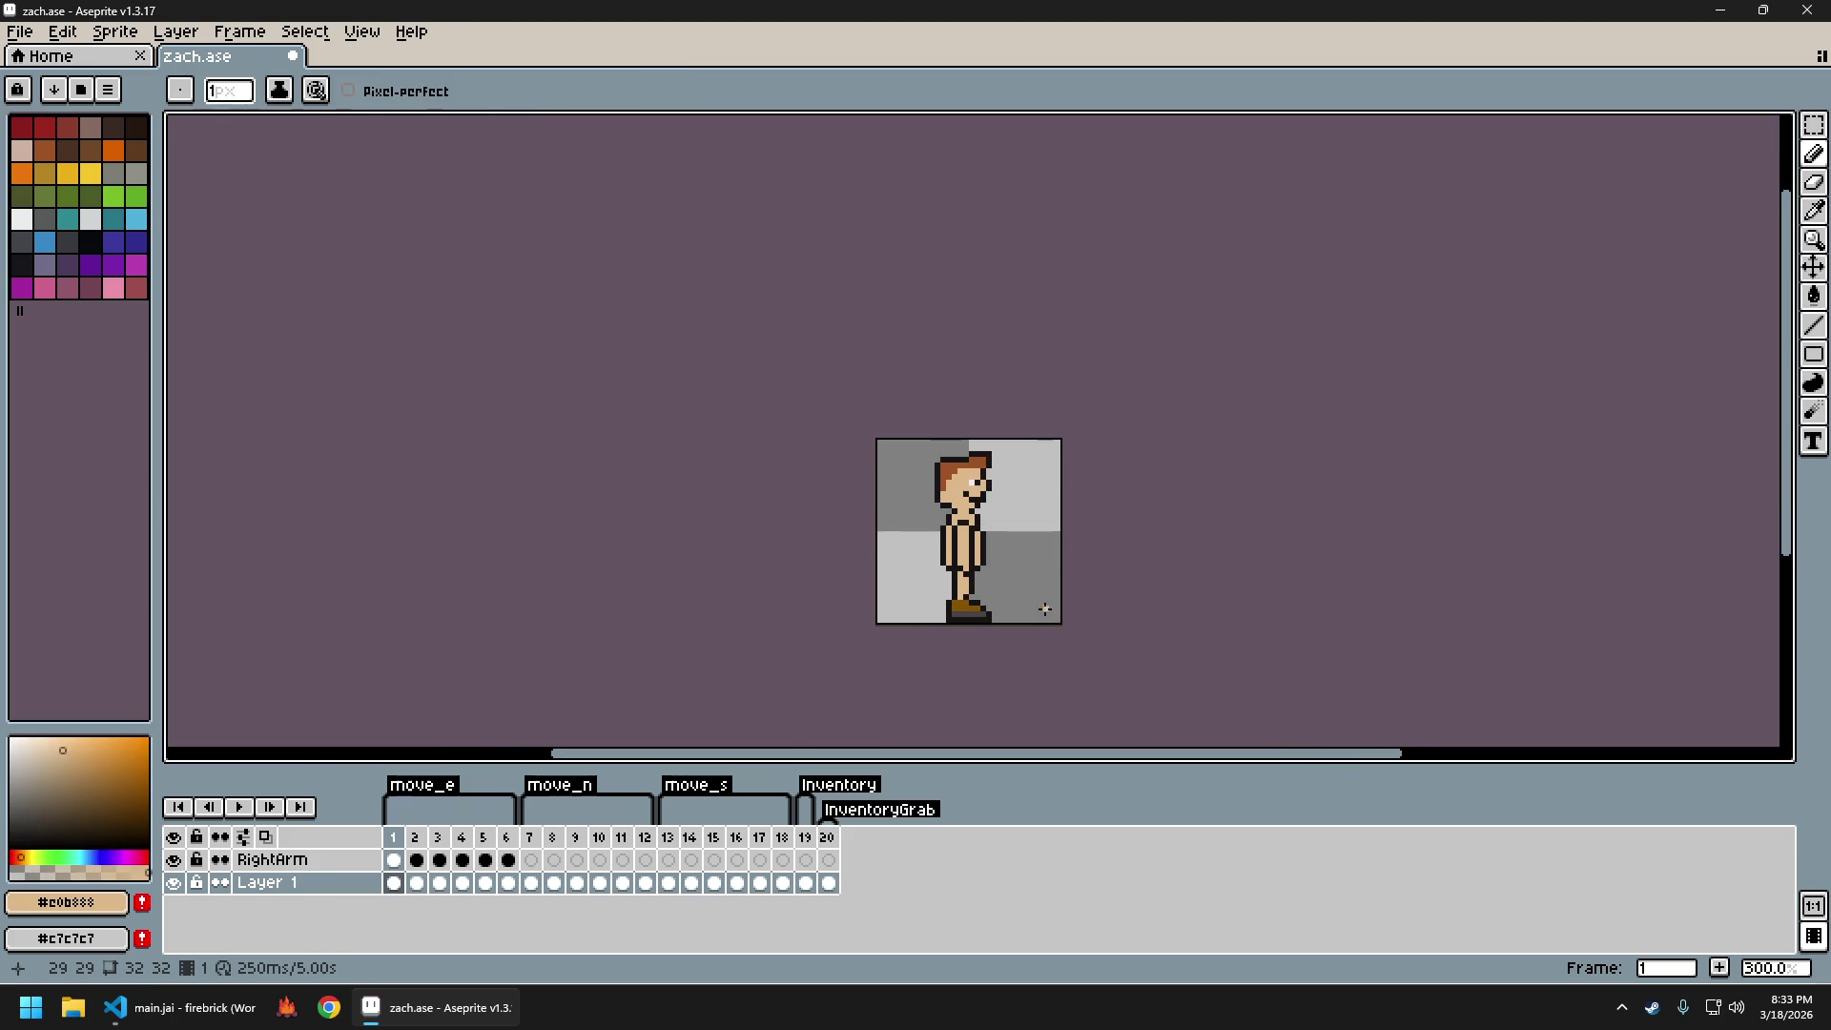
{"action": "scroll", "coordinate": [1009, 597], "scroll_direction": "down", "scroll_amount": 1}
{"action": "scroll", "coordinate": [1009, 590], "scroll_direction": "up", "scroll_amount": 6}
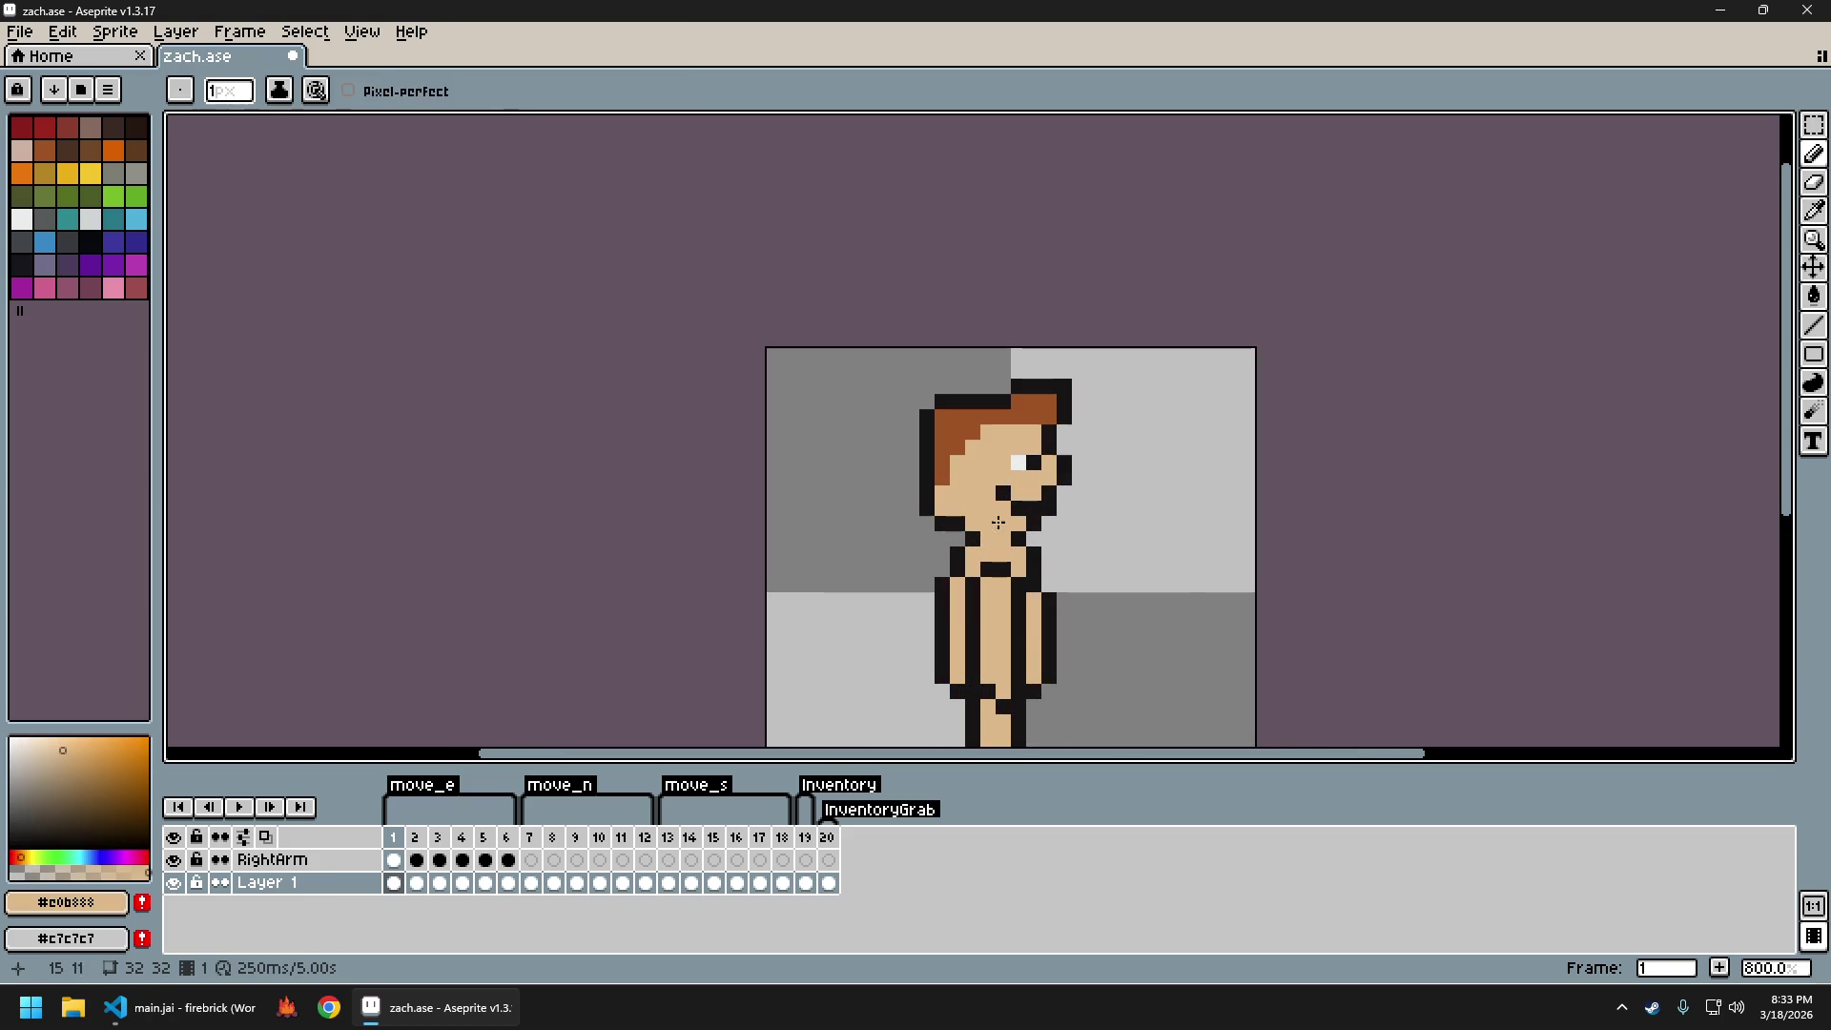
{"action": "scroll", "coordinate": [1084, 568], "scroll_direction": "down", "scroll_amount": 4}
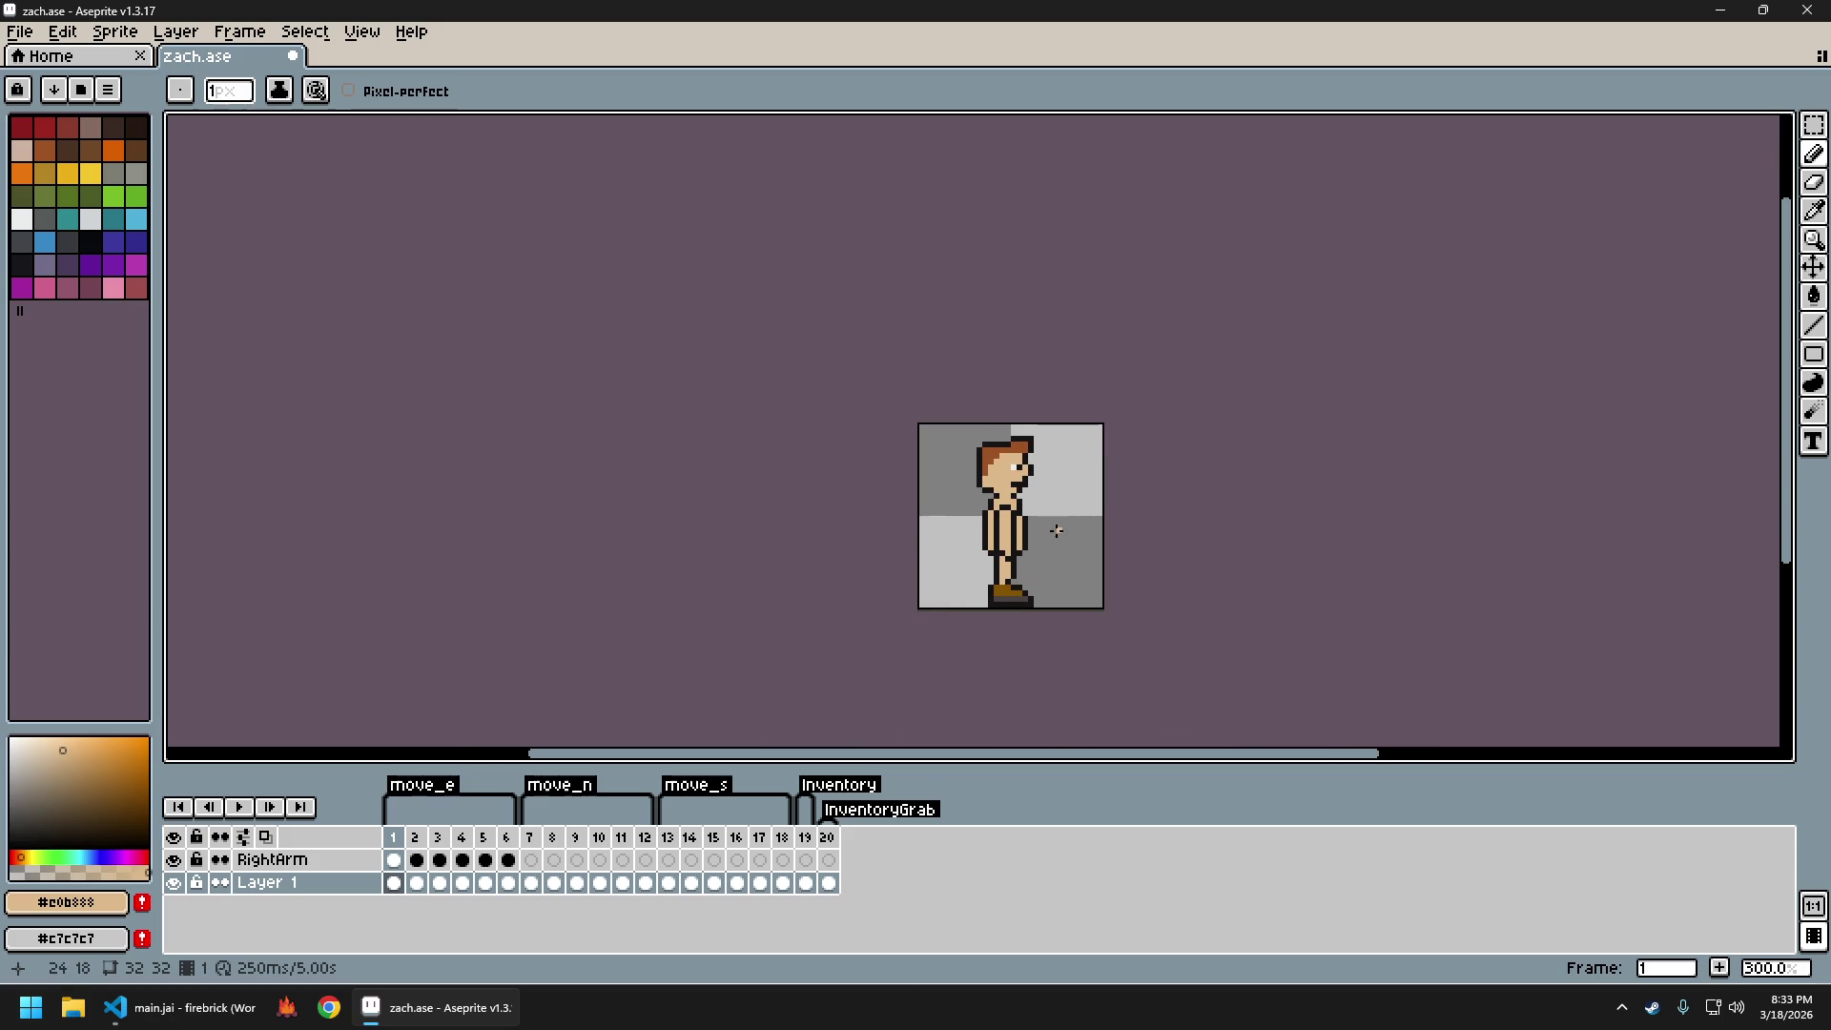
Export the animation frames as sprite sheet zach_sheet.png, close the sheet, and save zach.ase
{"action": "key", "text": "ctrl+e"}
{"action": "key", "text": "Return"}
{"action": "key", "text": "ctrl+w"}
{"action": "key", "text": "ctrl+s"}
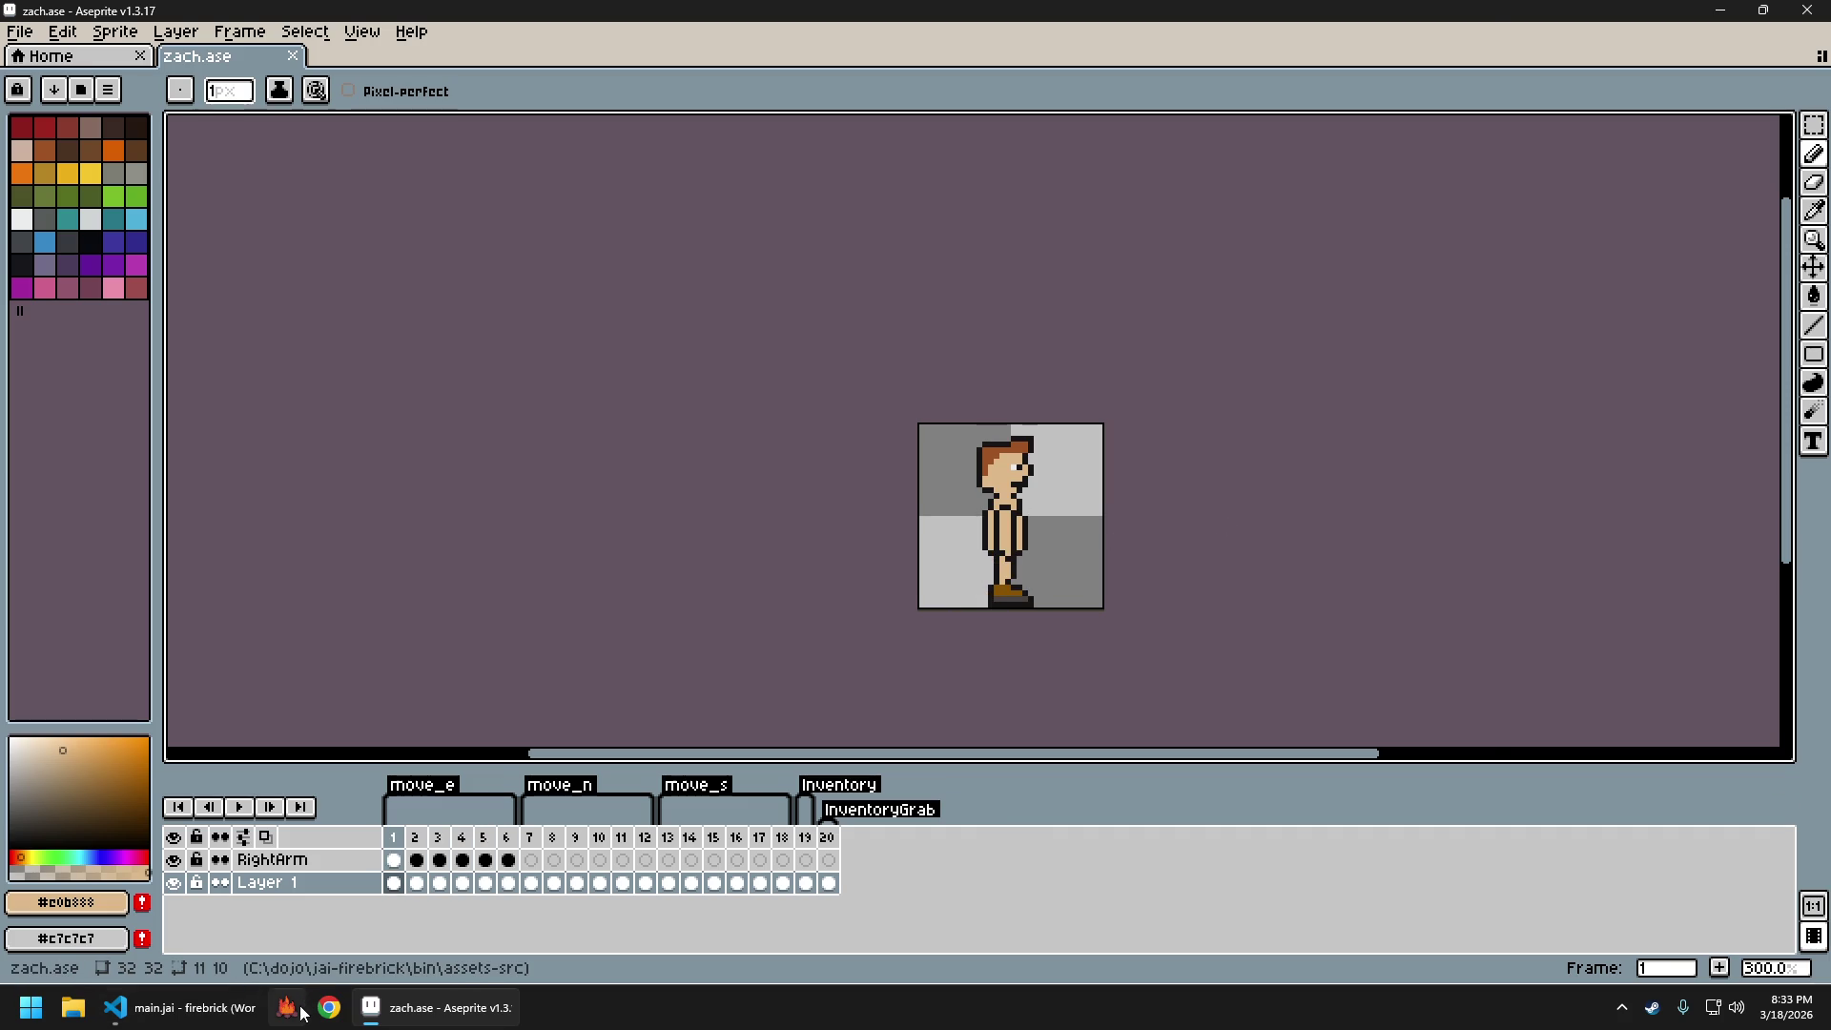
Launch the game and walk the character north, right, left and down
{"action": "key", "text": "w"}
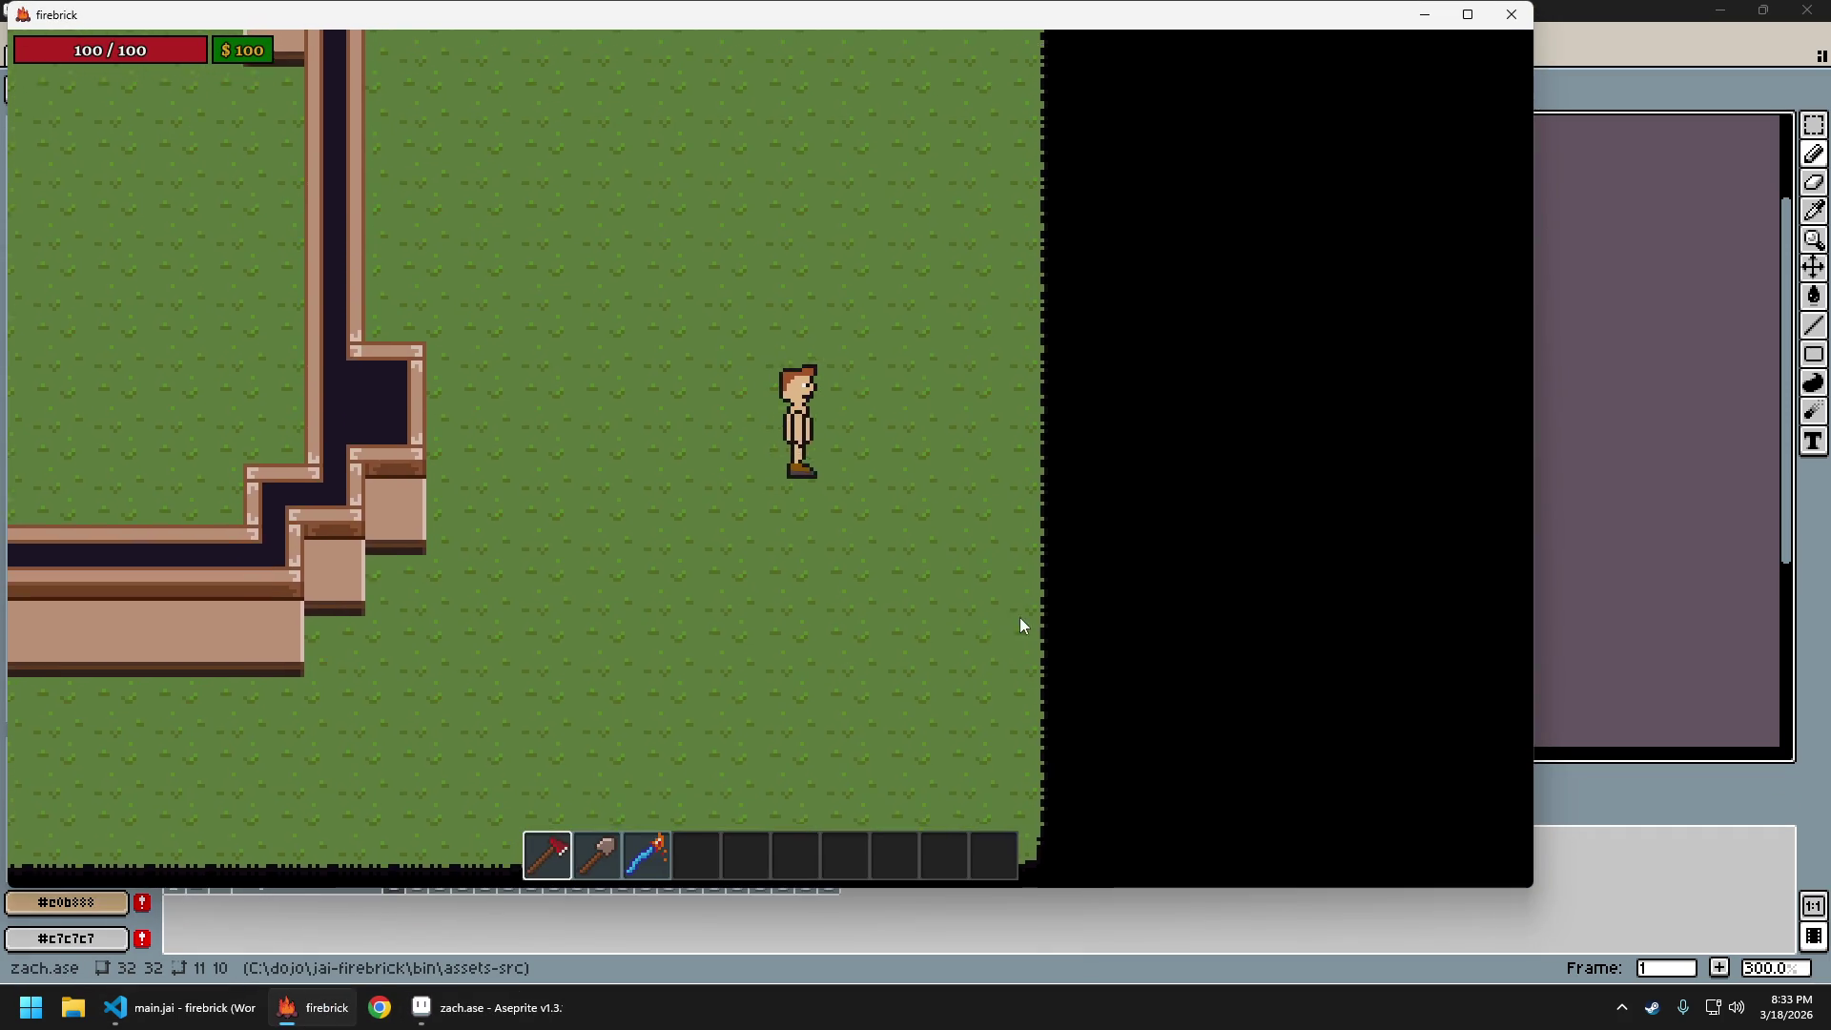
{"action": "key", "text": "d"}
{"action": "key", "text": "a"}
{"action": "key", "text": "d"}
{"action": "key", "text": "a"}
{"action": "key", "text": "s"}
{"action": "key", "text": "w"}
{"action": "key", "text": "d"}
Keep walking the character left, right and down, then return to Aseprite
{"action": "key", "text": "a"}
{"action": "key", "text": "s"}
{"action": "key", "text": "d"}
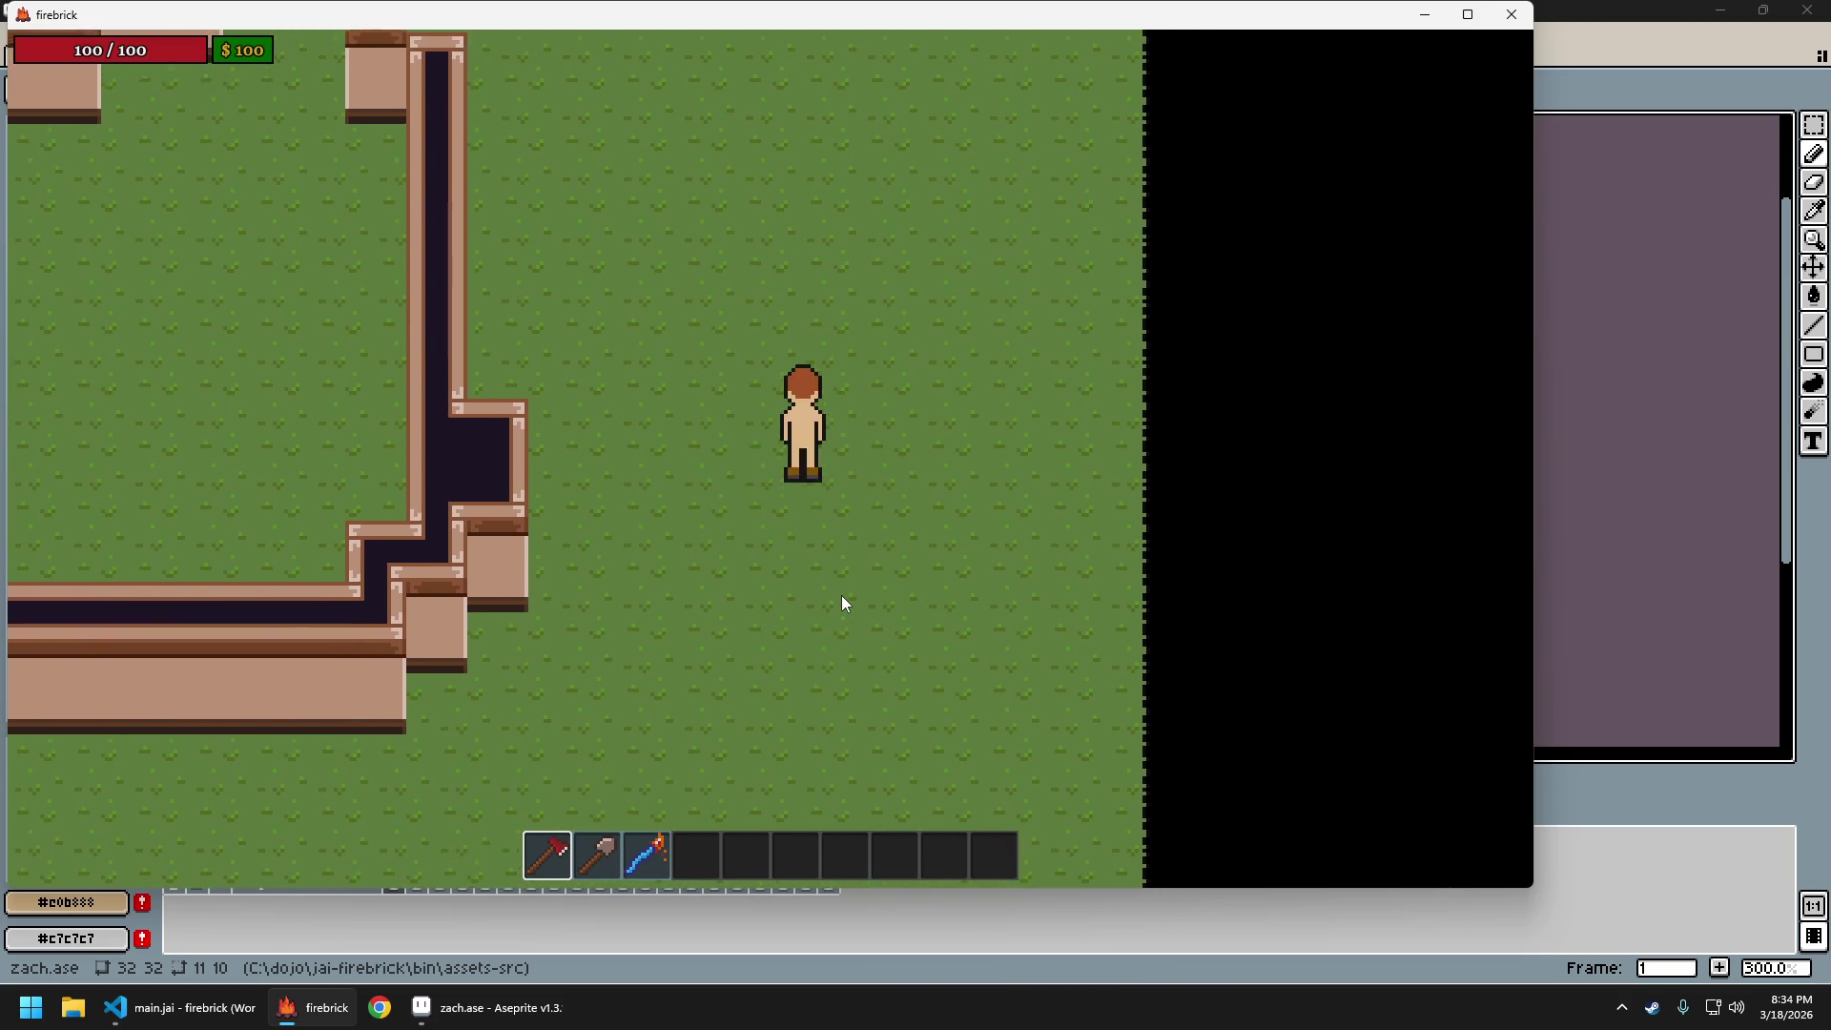
{"action": "key", "text": "a"}
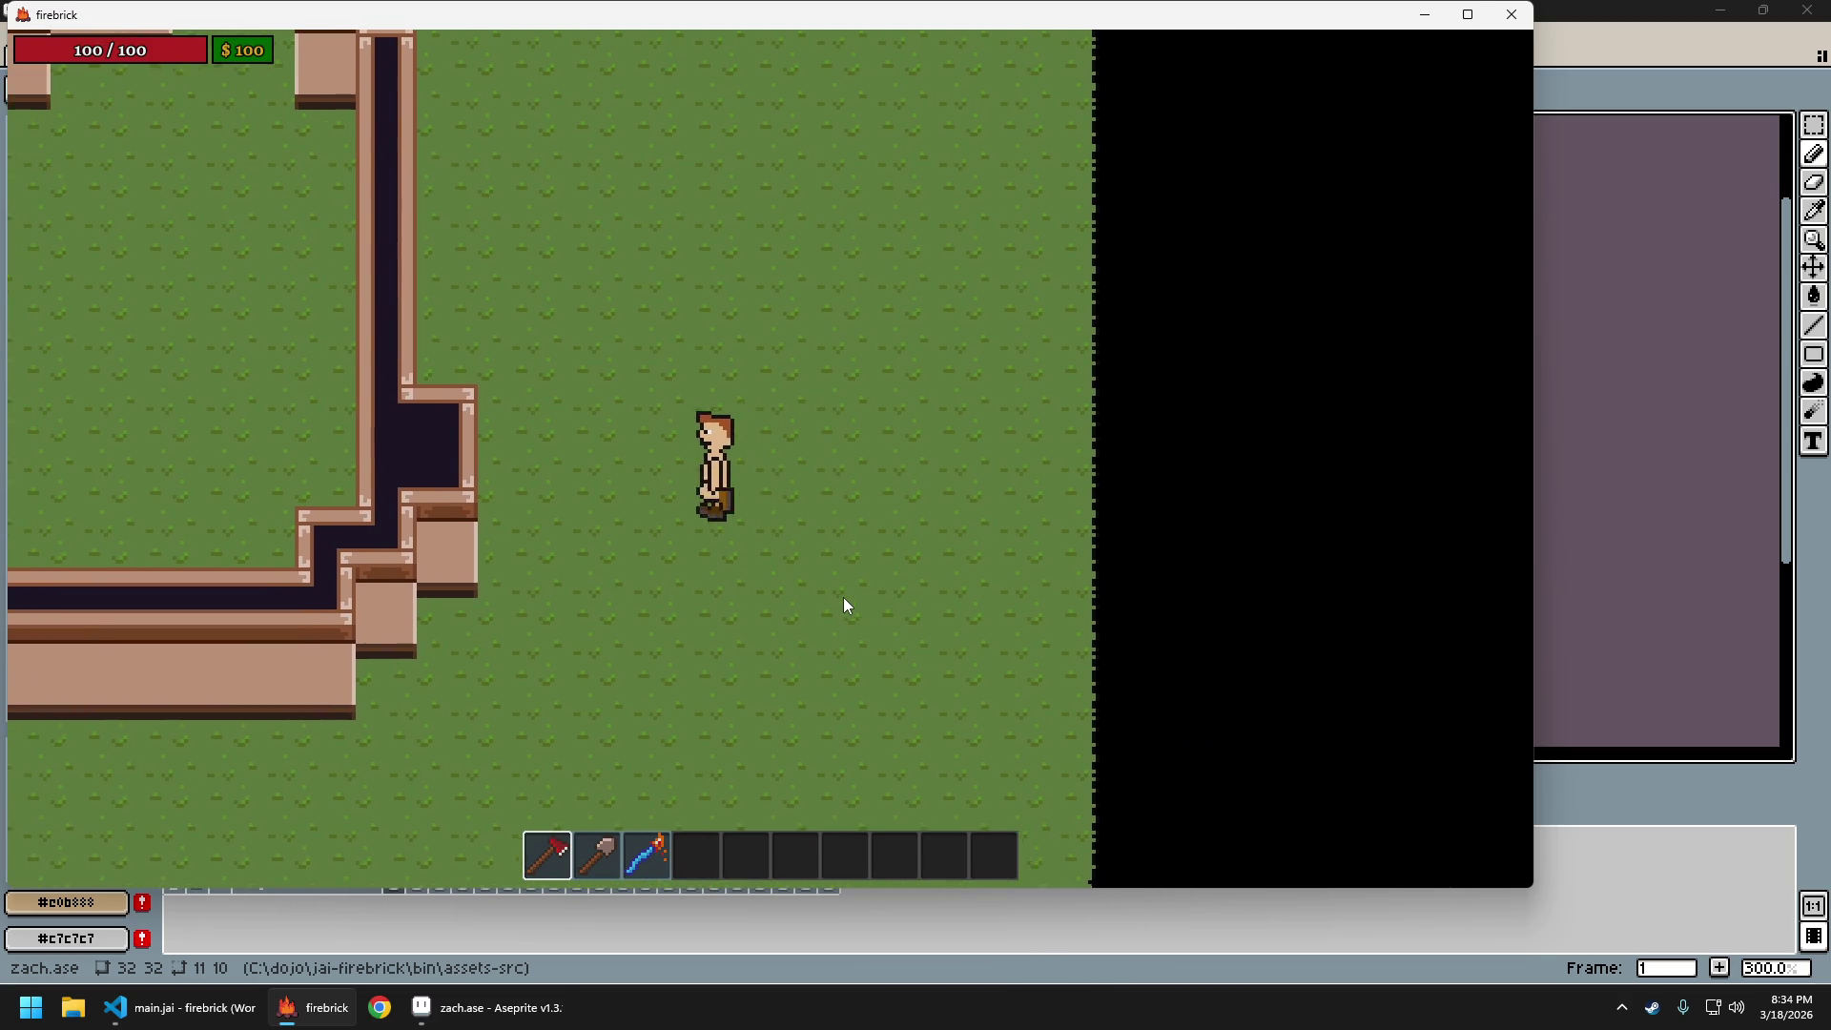
{"action": "key", "text": "s"}
{"action": "key", "text": "d"}
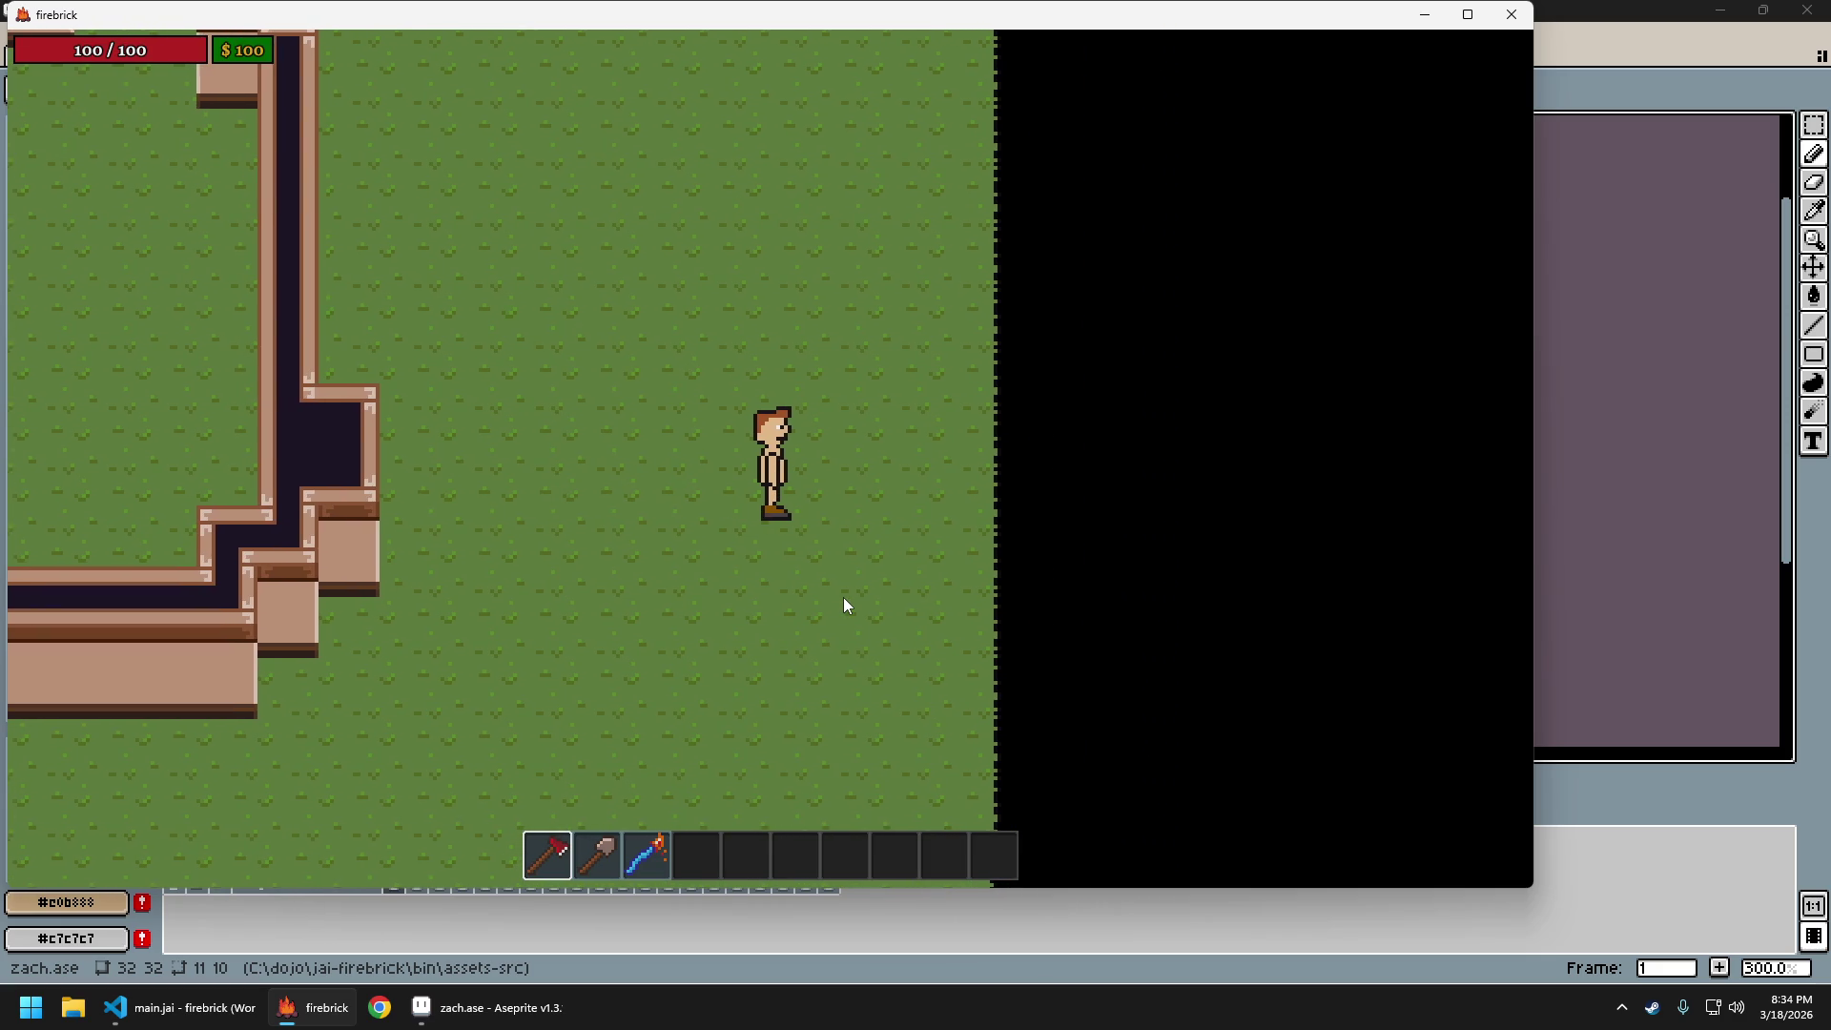
{"action": "key", "text": "a"}
{"action": "key", "text": "a"}
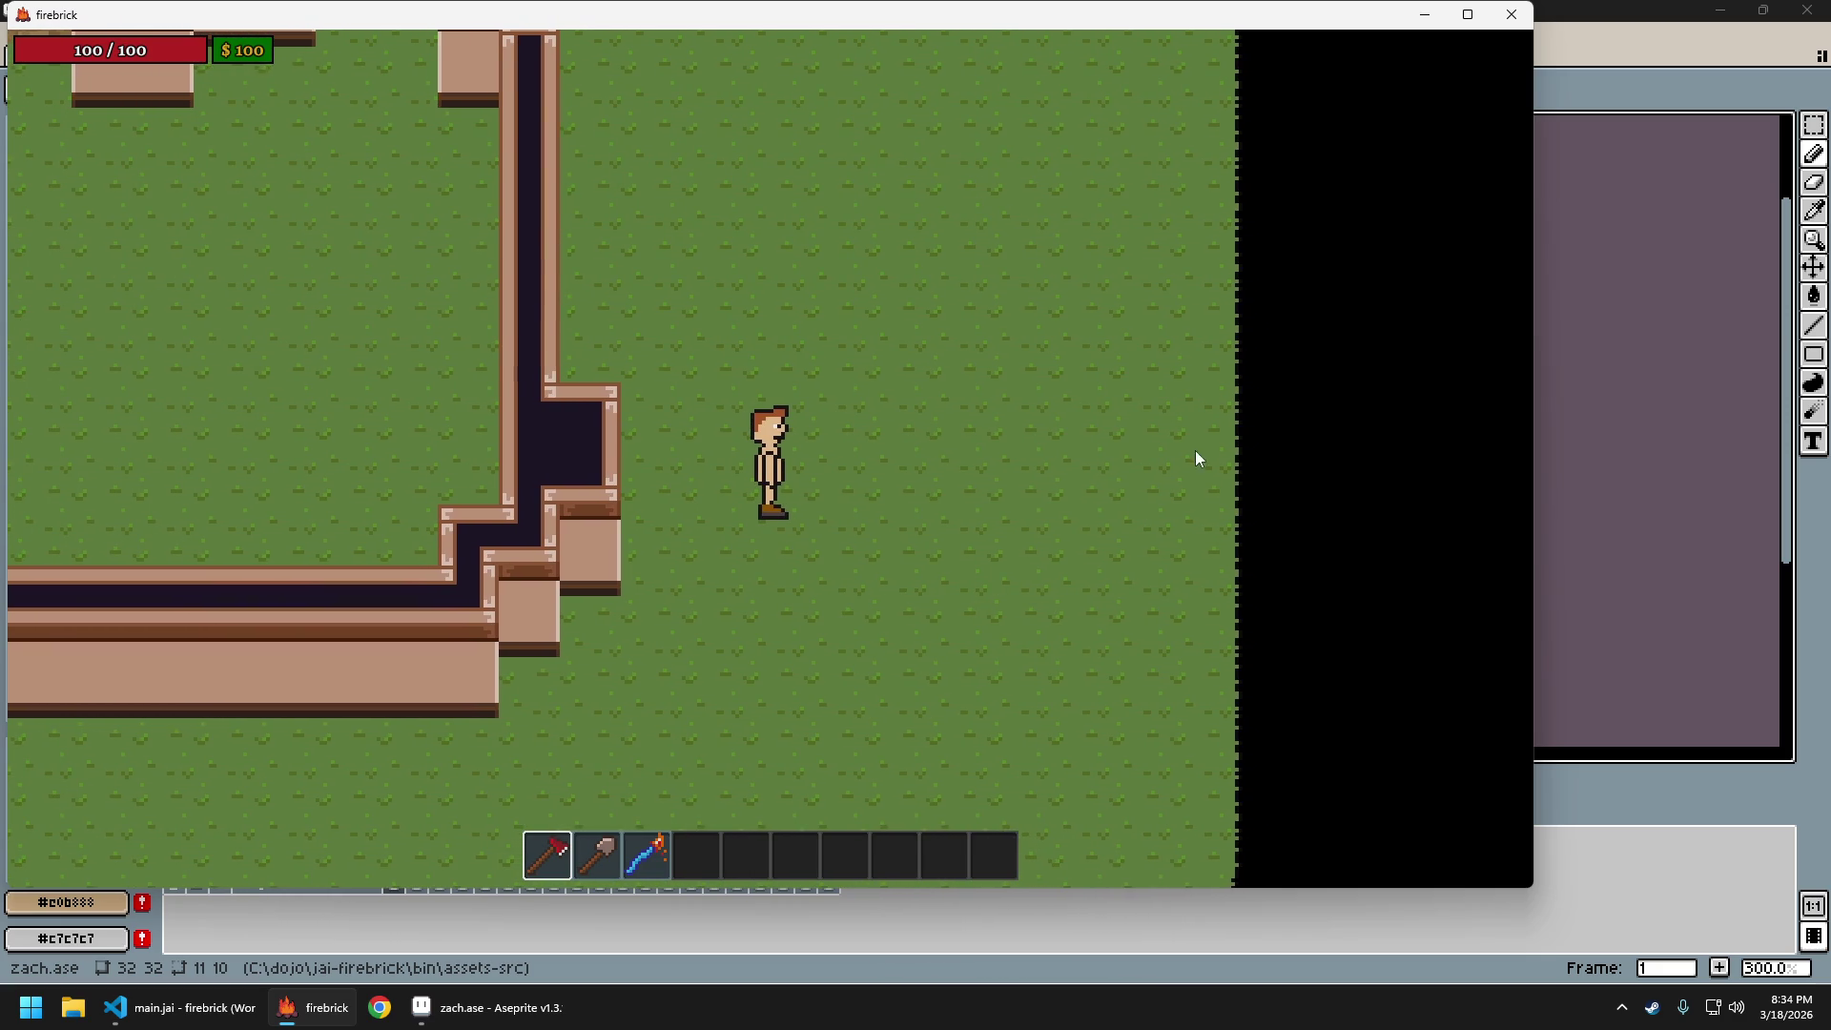
{"action": "left_click", "coordinate": [1572, 18]}
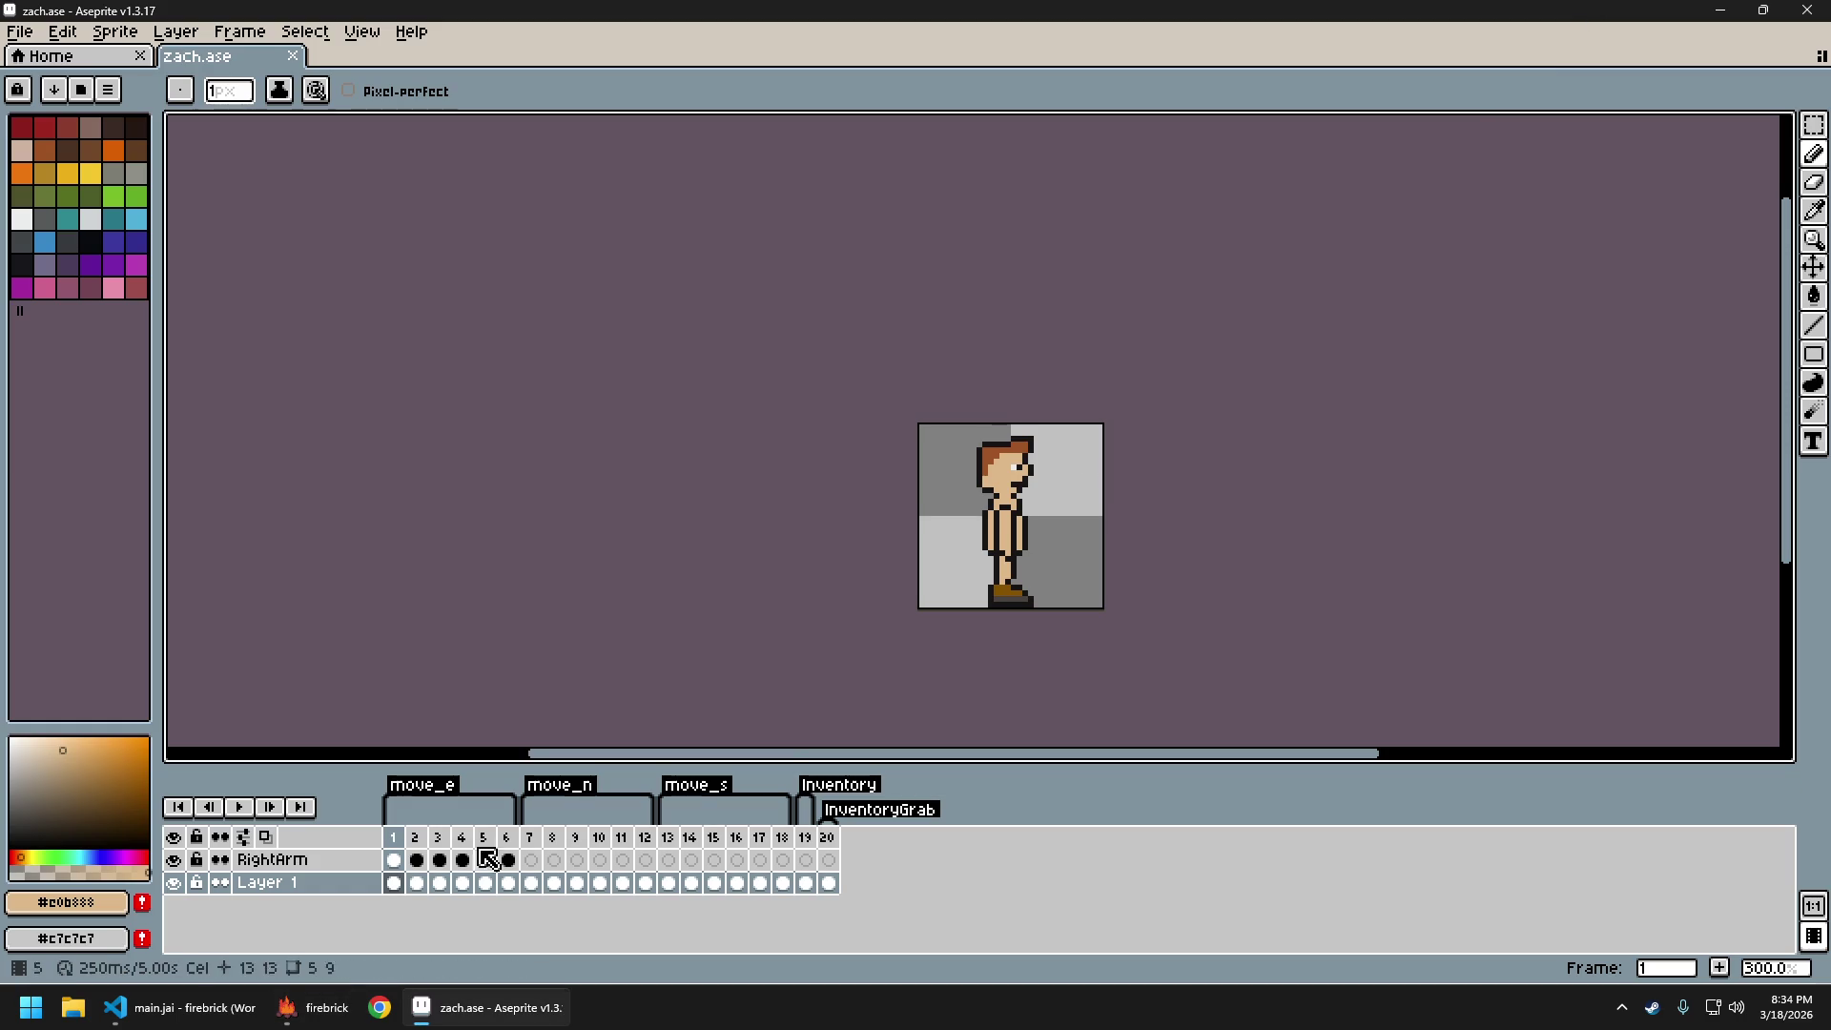
Step through the walk frames to frame 6 and re-export them as zach_sheet.png
{"action": "scroll", "coordinate": [1008, 551], "scroll_direction": "up", "scroll_amount": 3}
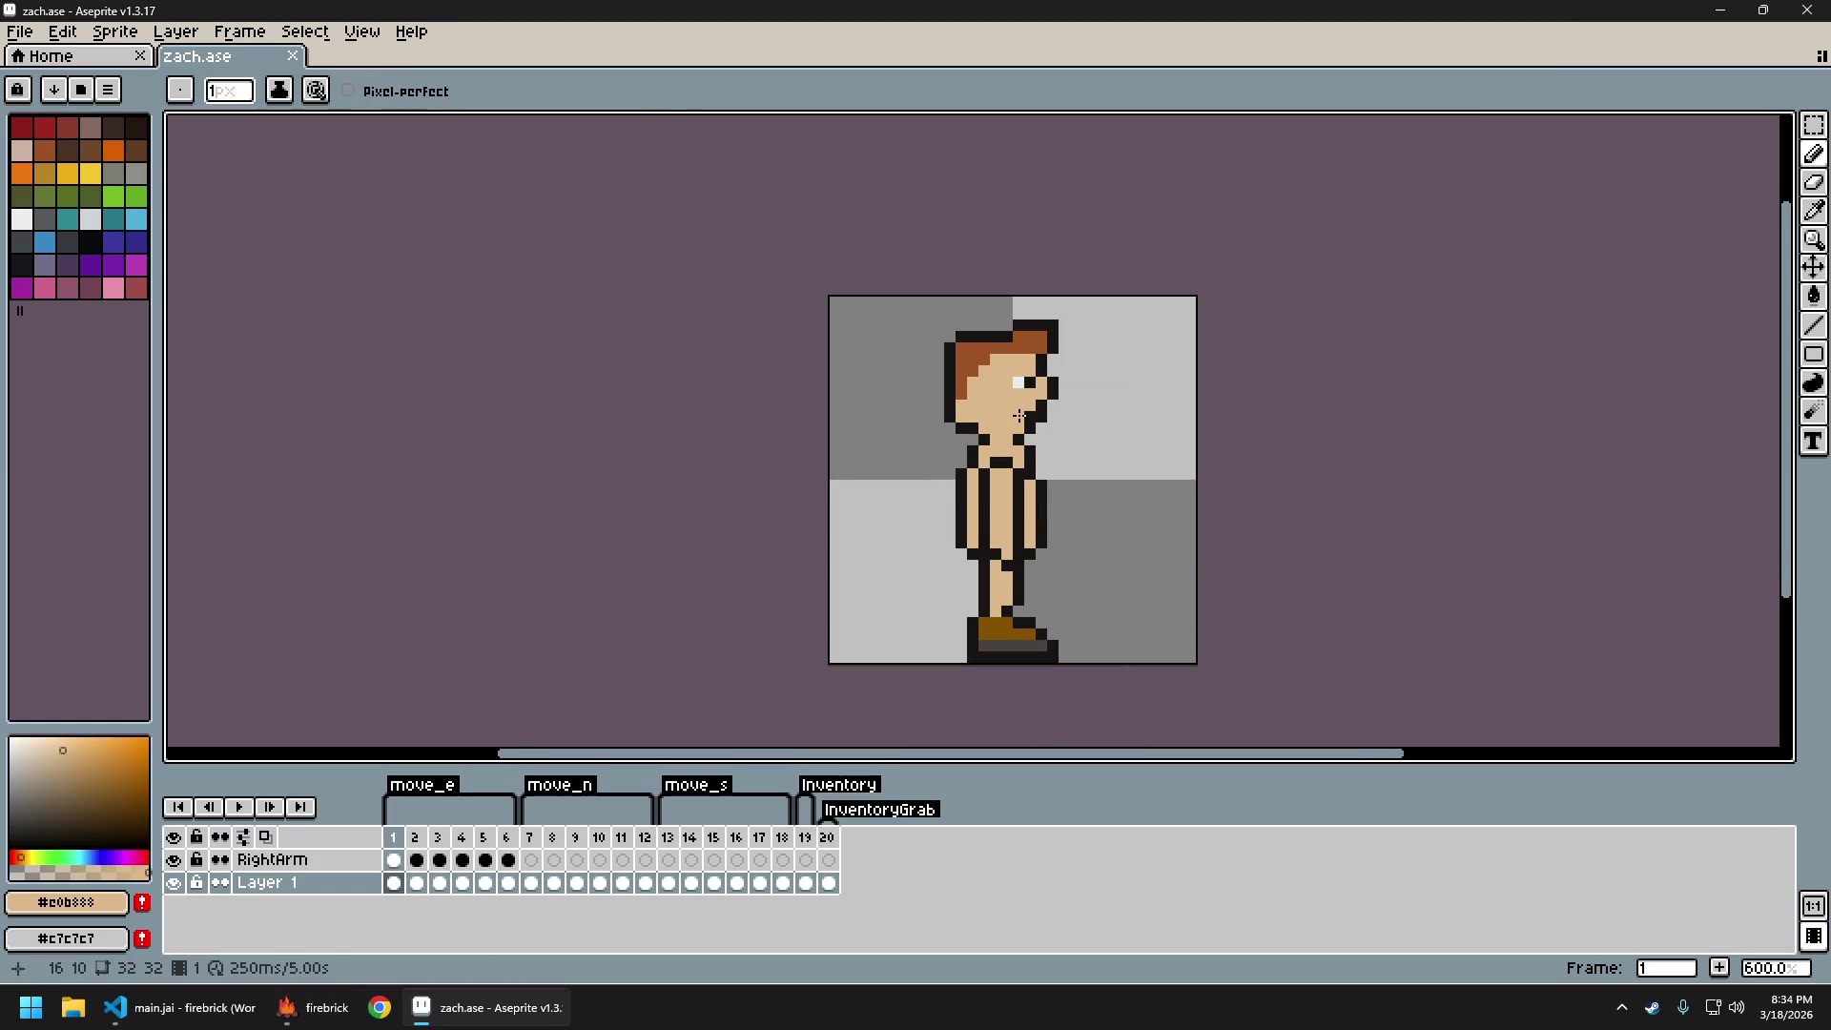
{"action": "scroll", "coordinate": [1026, 417], "scroll_direction": "down", "scroll_amount": 4}
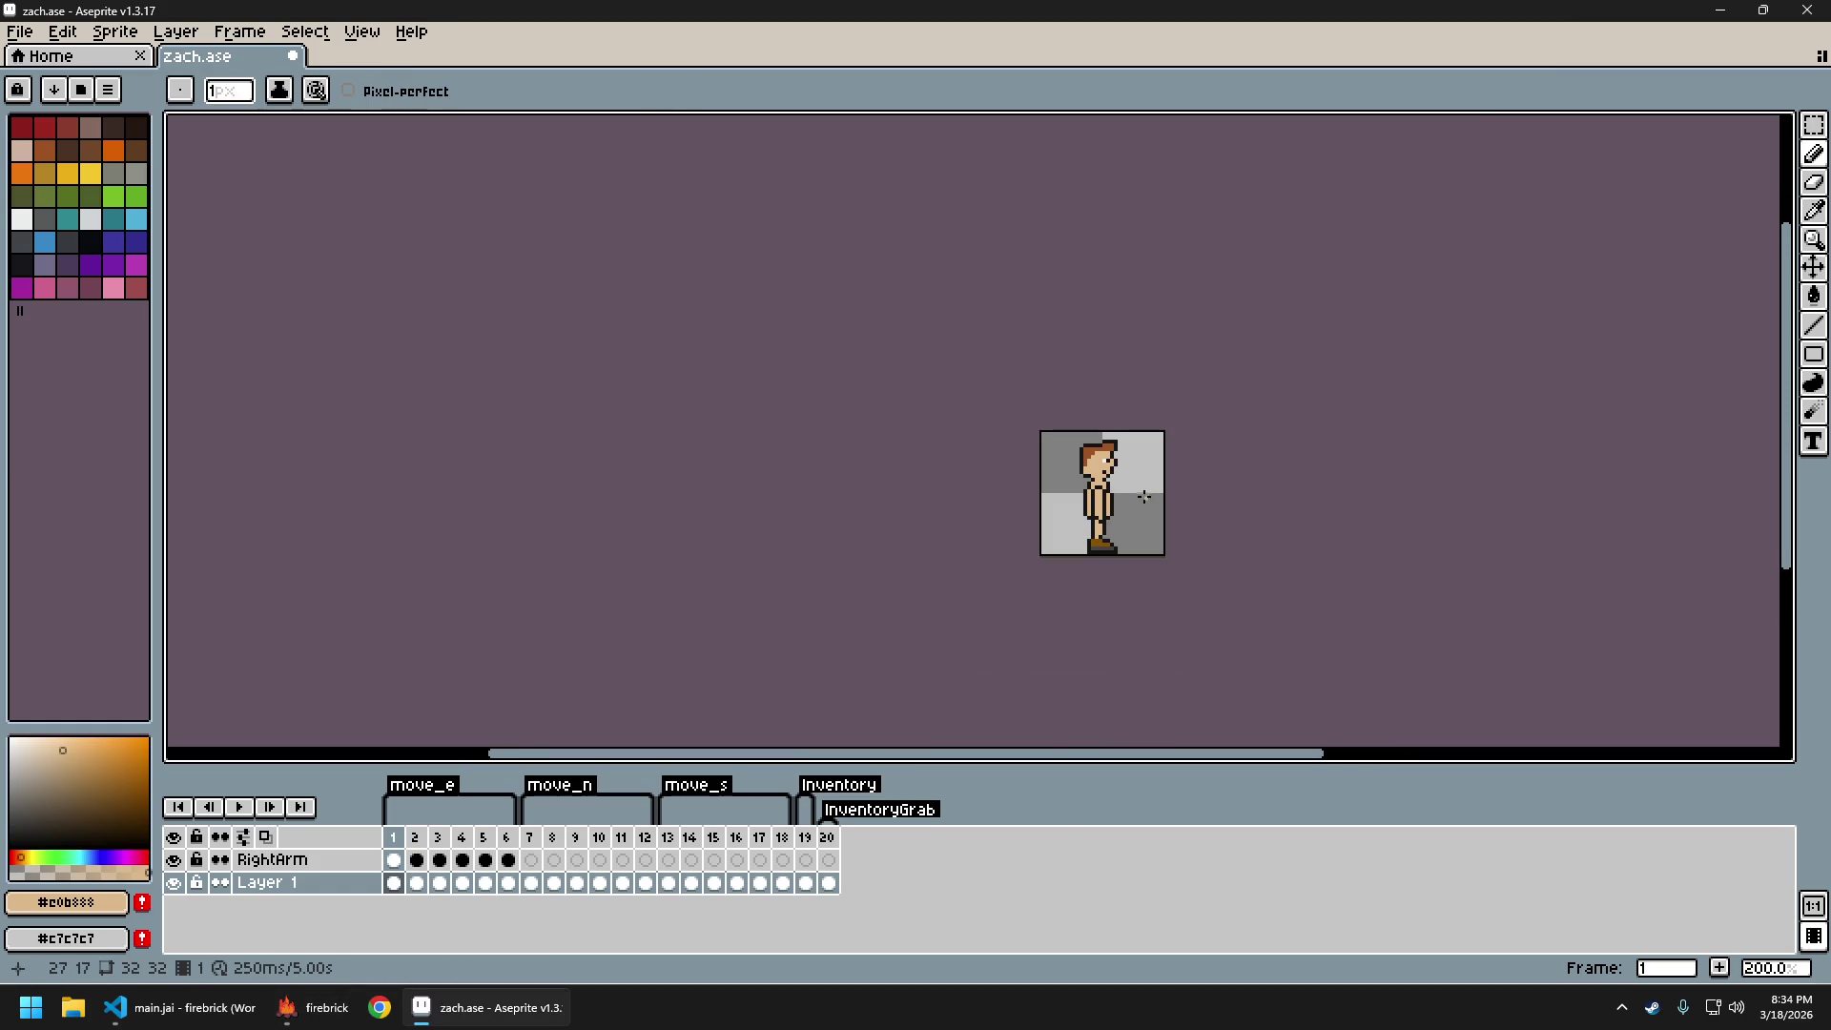
{"action": "scroll", "coordinate": [1143, 491], "scroll_direction": "up", "scroll_amount": 5}
{"action": "key", "text": "Right"}
{"action": "key", "text": "Right"}
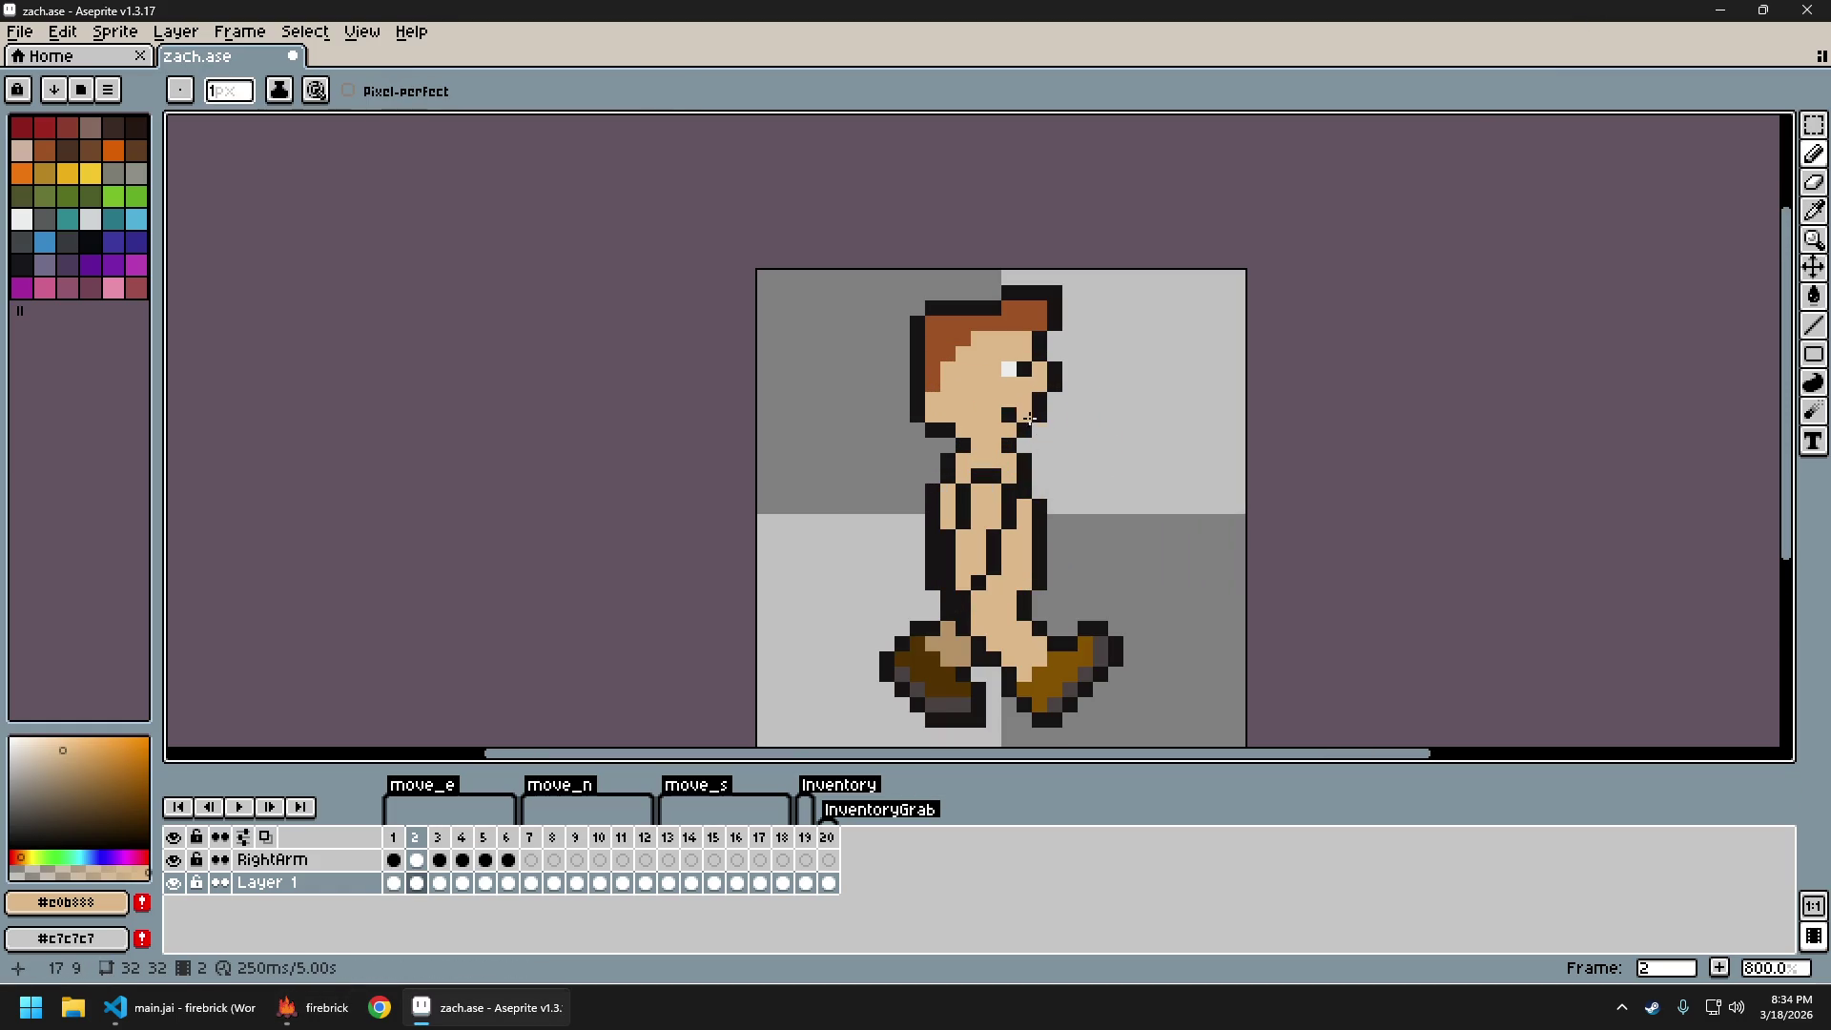
{"action": "key", "text": "Right"}
{"action": "key", "text": "Right"}
{"action": "key", "text": "Right"}
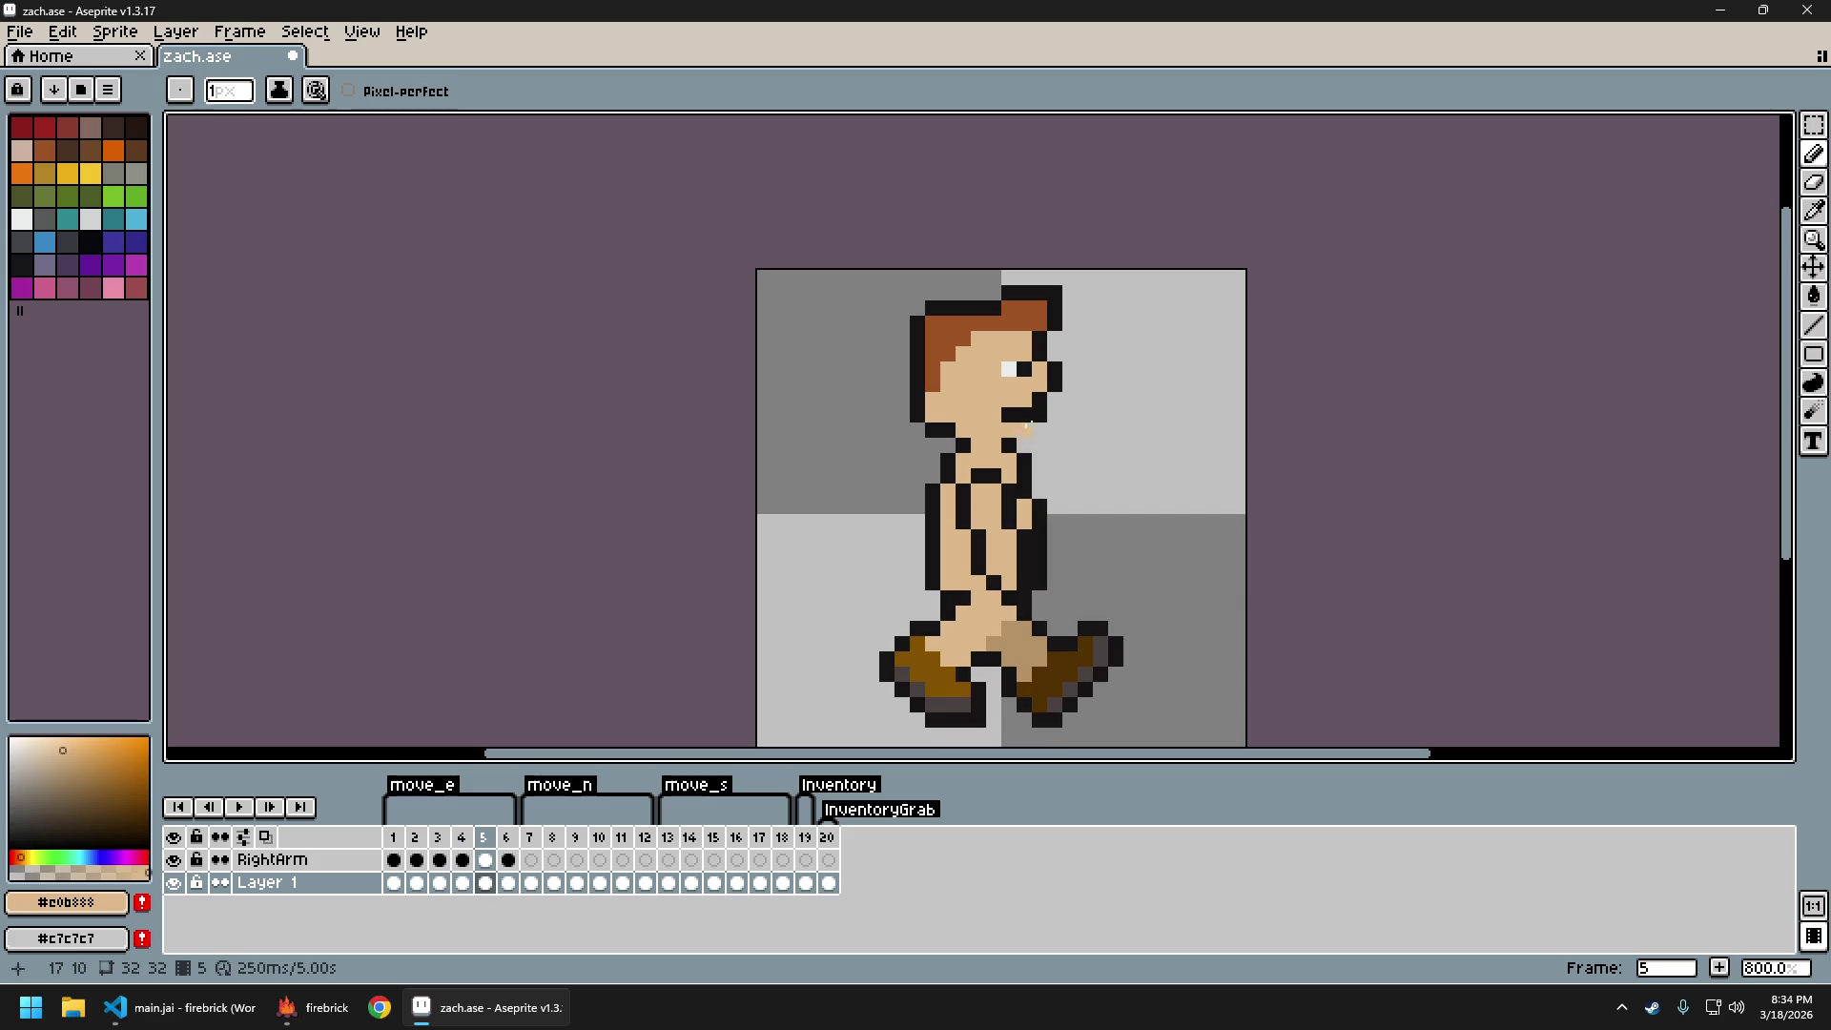
{"action": "key", "text": "ctrl+e"}
{"action": "key", "text": "Return"}
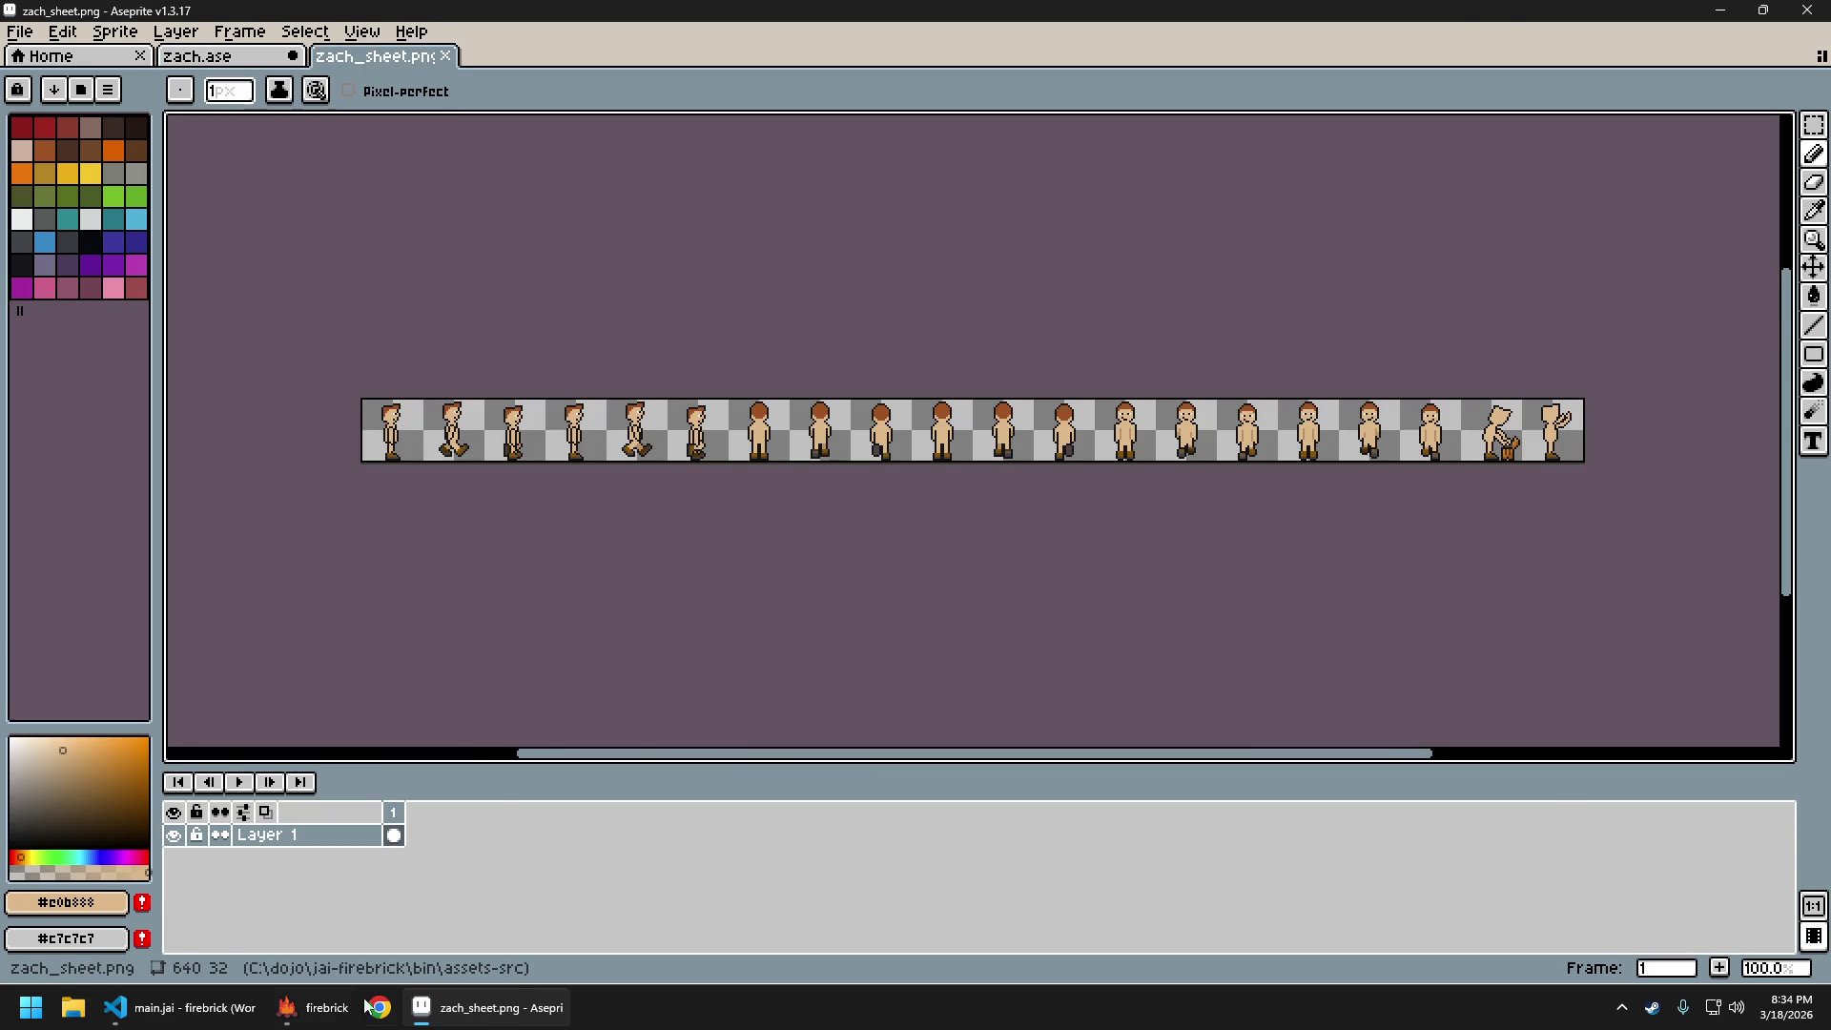
Walk the character right, left and north in the game, then quit it
{"action": "left_click", "coordinate": [287, 1009]}
{"action": "left_click", "coordinate": [290, 1017]}
{"action": "left_click", "coordinate": [290, 1017]}
{"action": "key", "text": "d"}
{"action": "key", "text": "a"}
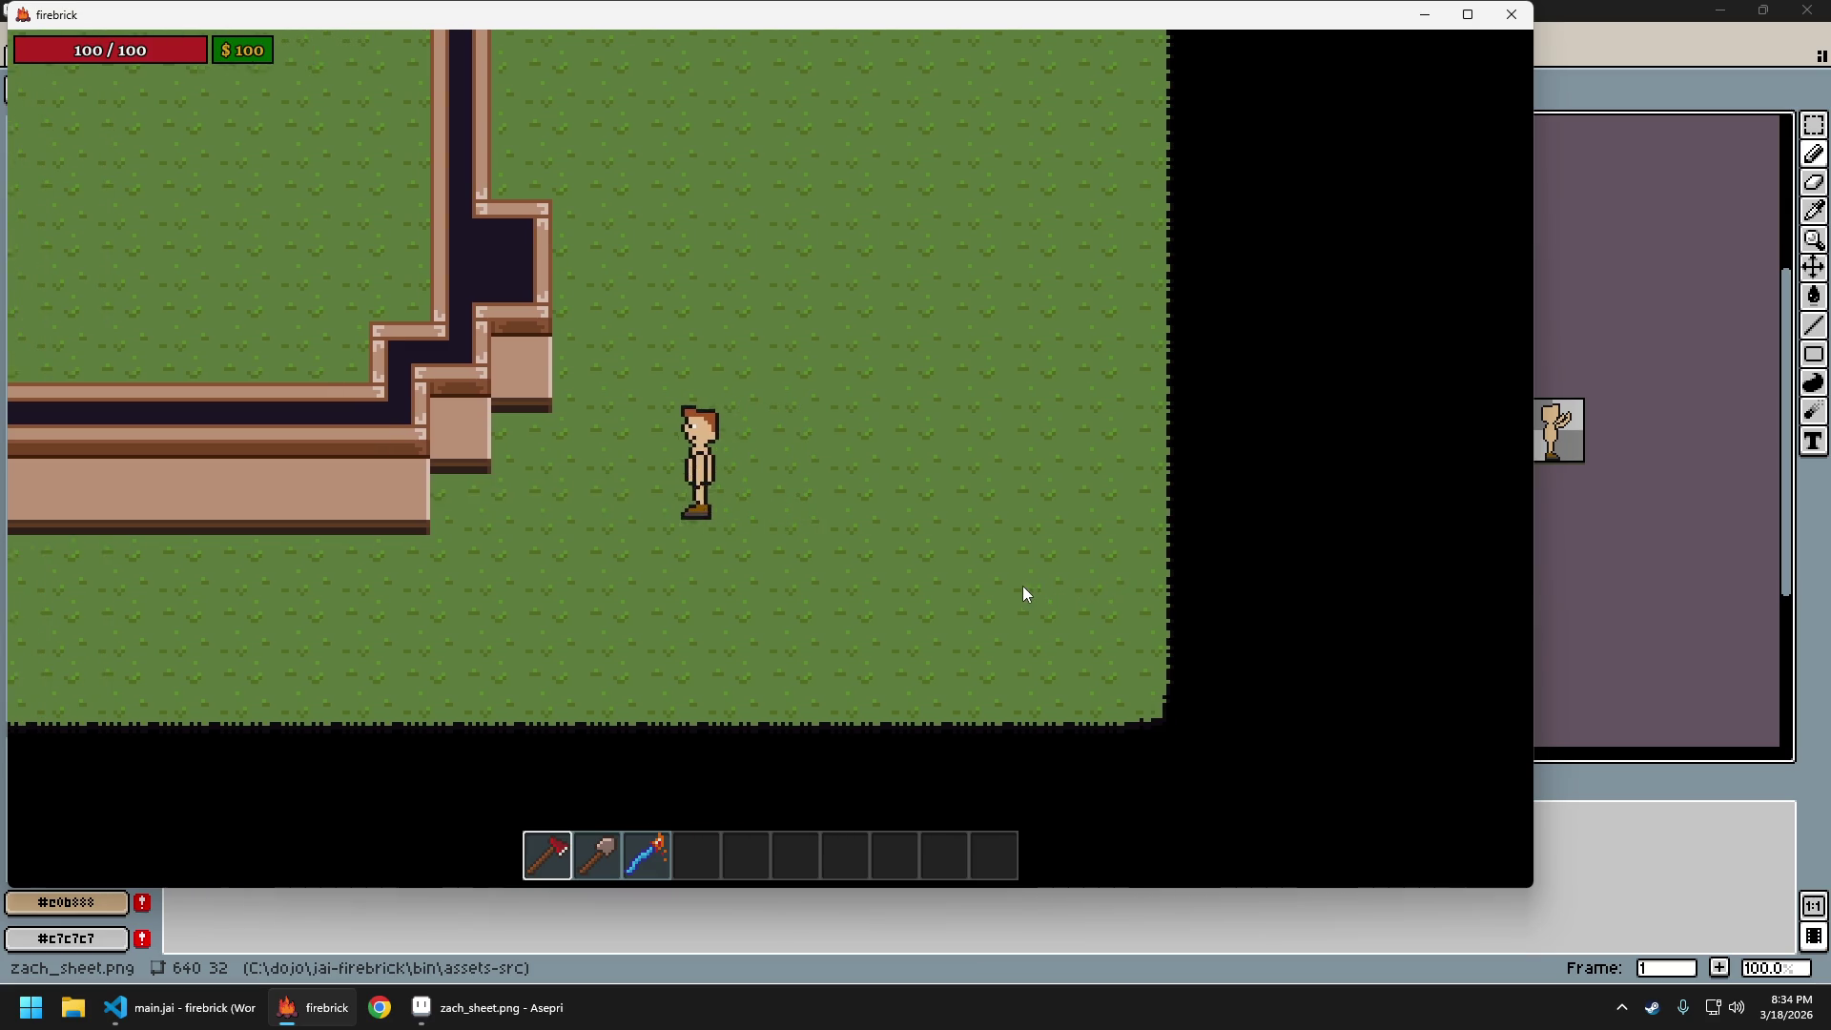
{"action": "key", "text": "w"}
{"action": "key", "text": "d"}
{"action": "key", "text": "a"}
{"action": "key", "text": "Escape"}
{"action": "left_click", "coordinate": [892, 520]}
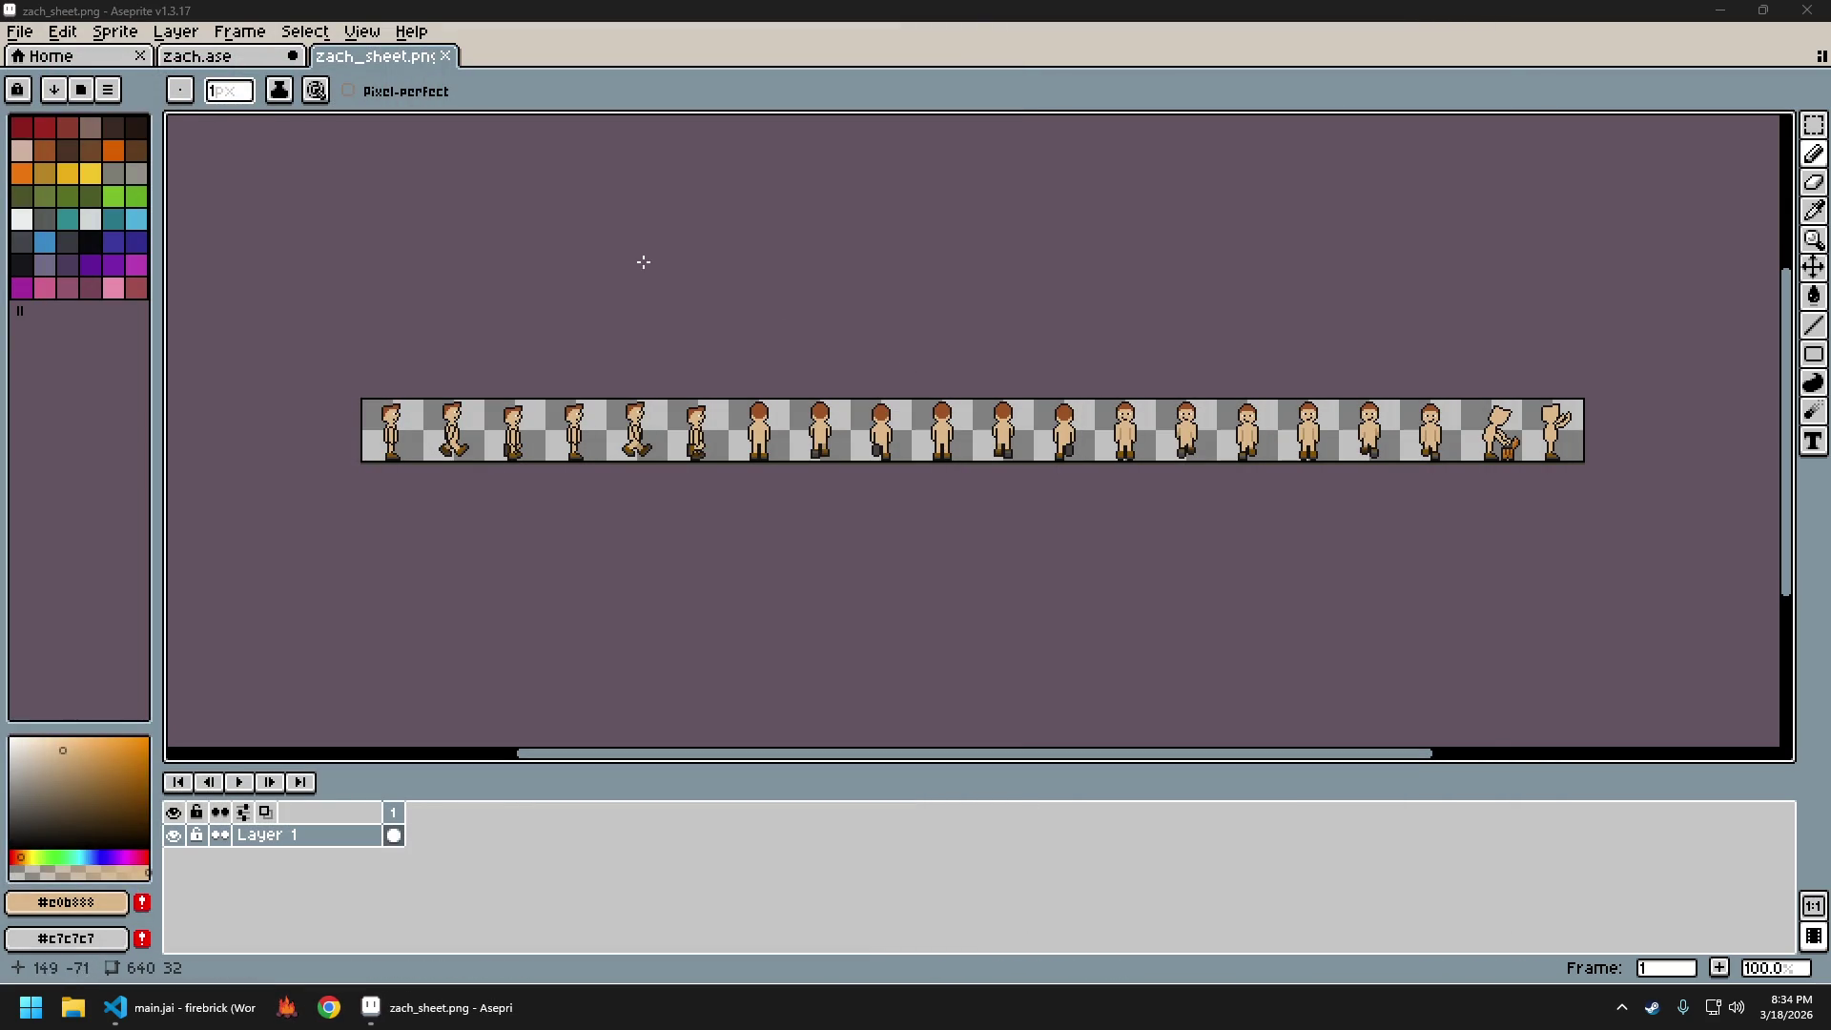
Close the zach_sheet.png document, save the sprite, and exit Aseprite
{"action": "left_click", "coordinate": [445, 55]}
{"action": "key", "text": "ctrl+s"}
{"action": "left_click", "coordinate": [1808, 11]}
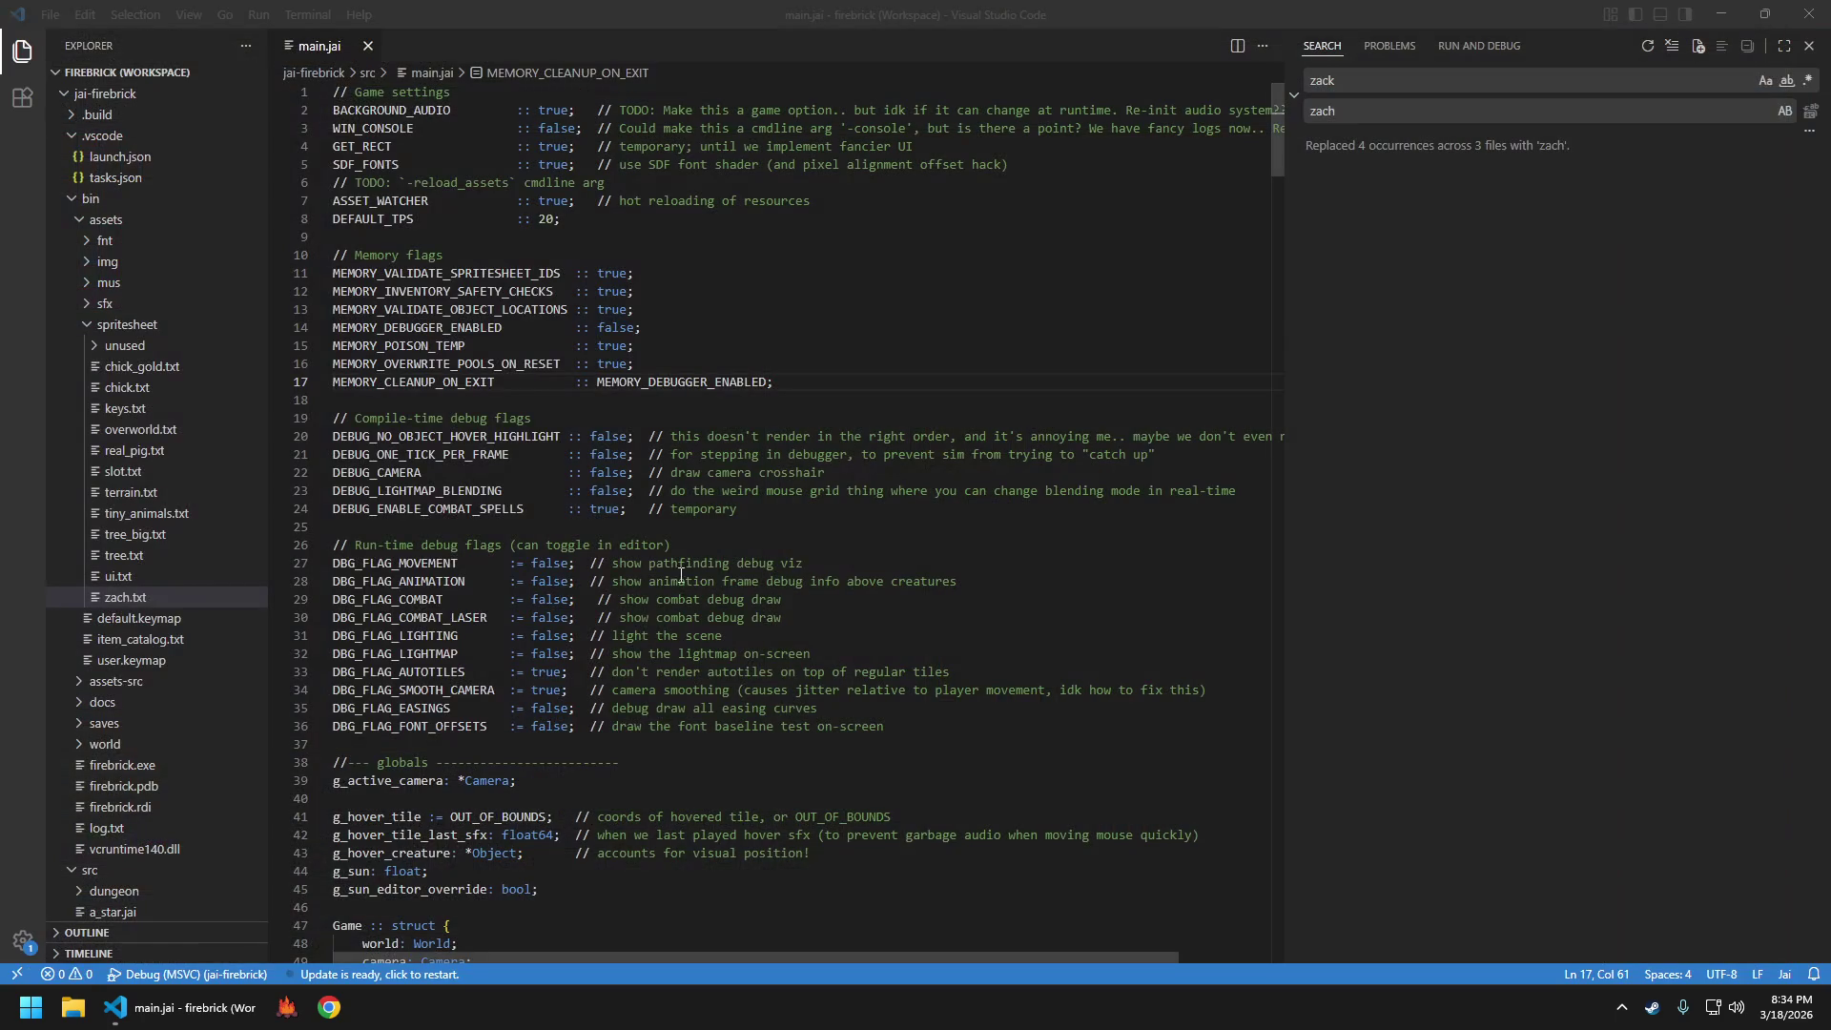
Open a Command Prompt in the jai-firebrick folder and run git status
{"action": "key", "text": "ctrl+shift+b"}
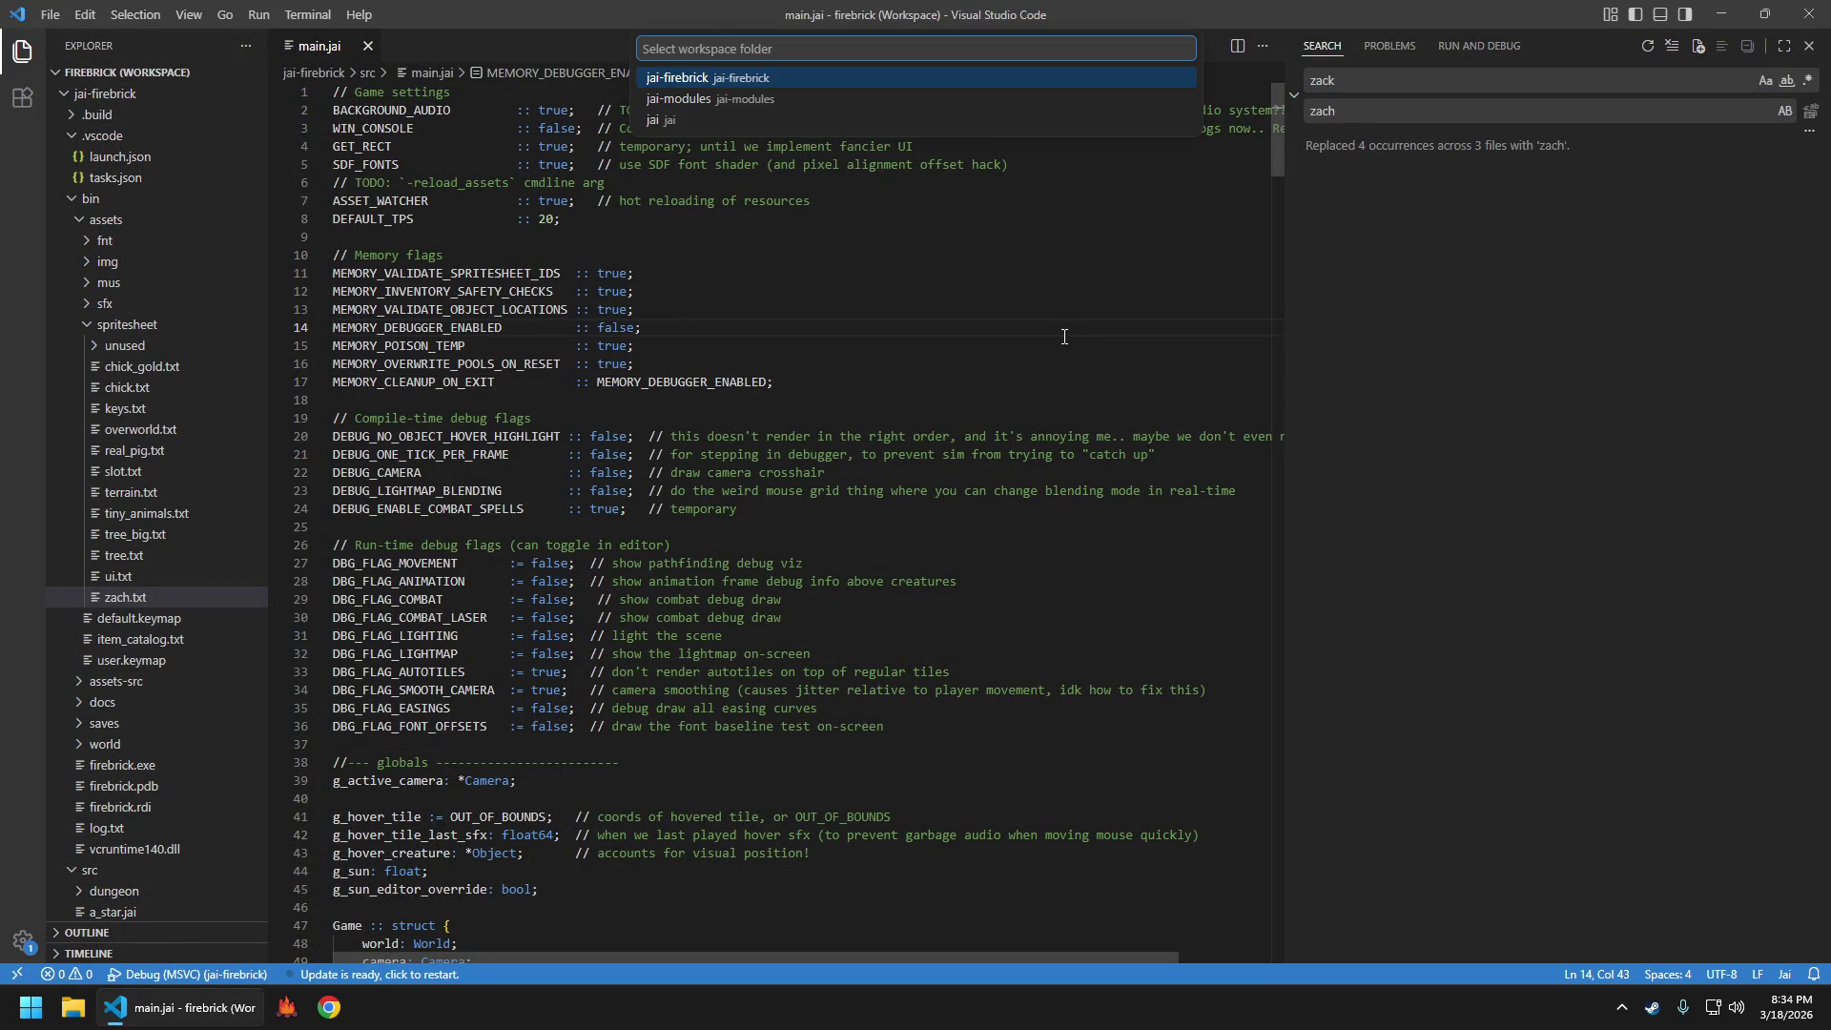
{"action": "key", "text": "Return"}
{"action": "type", "text": "git status"}
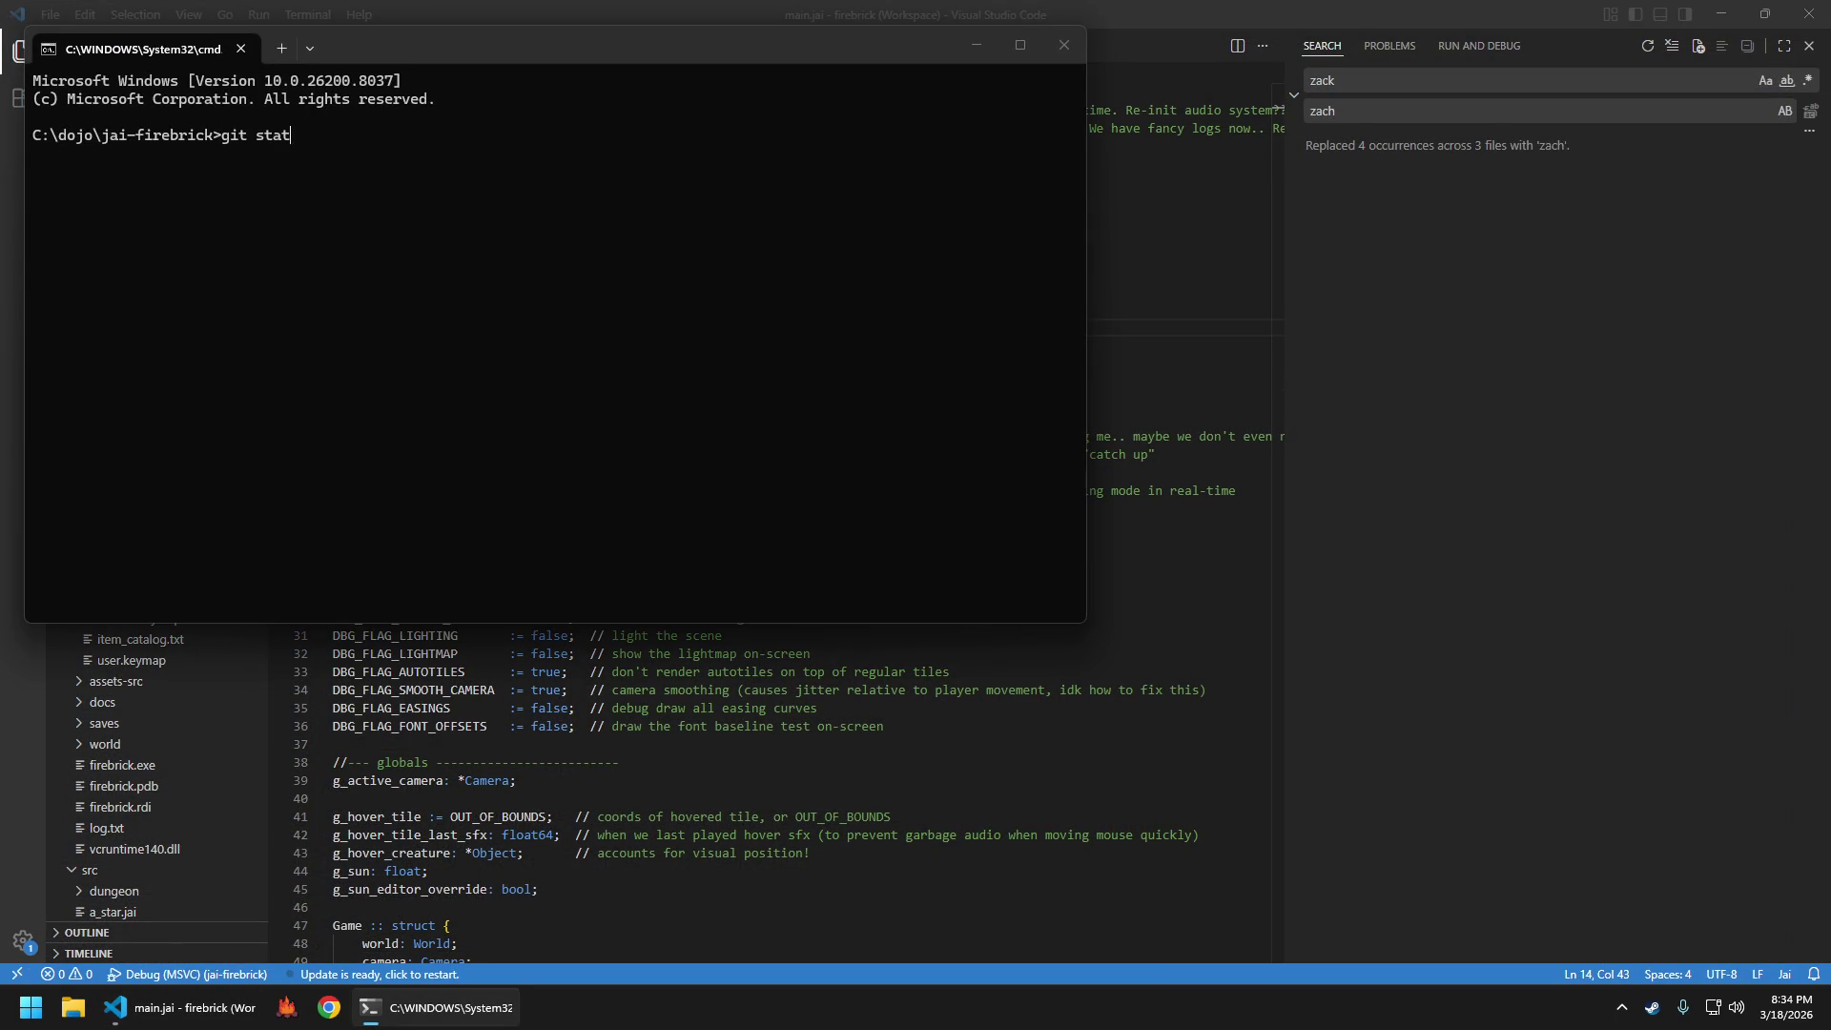
{"action": "key", "text": "Return"}
Amend the last commit, force-push it with git push -f, and exit the prompt
{"action": "type", "text": "git commit --amend"}
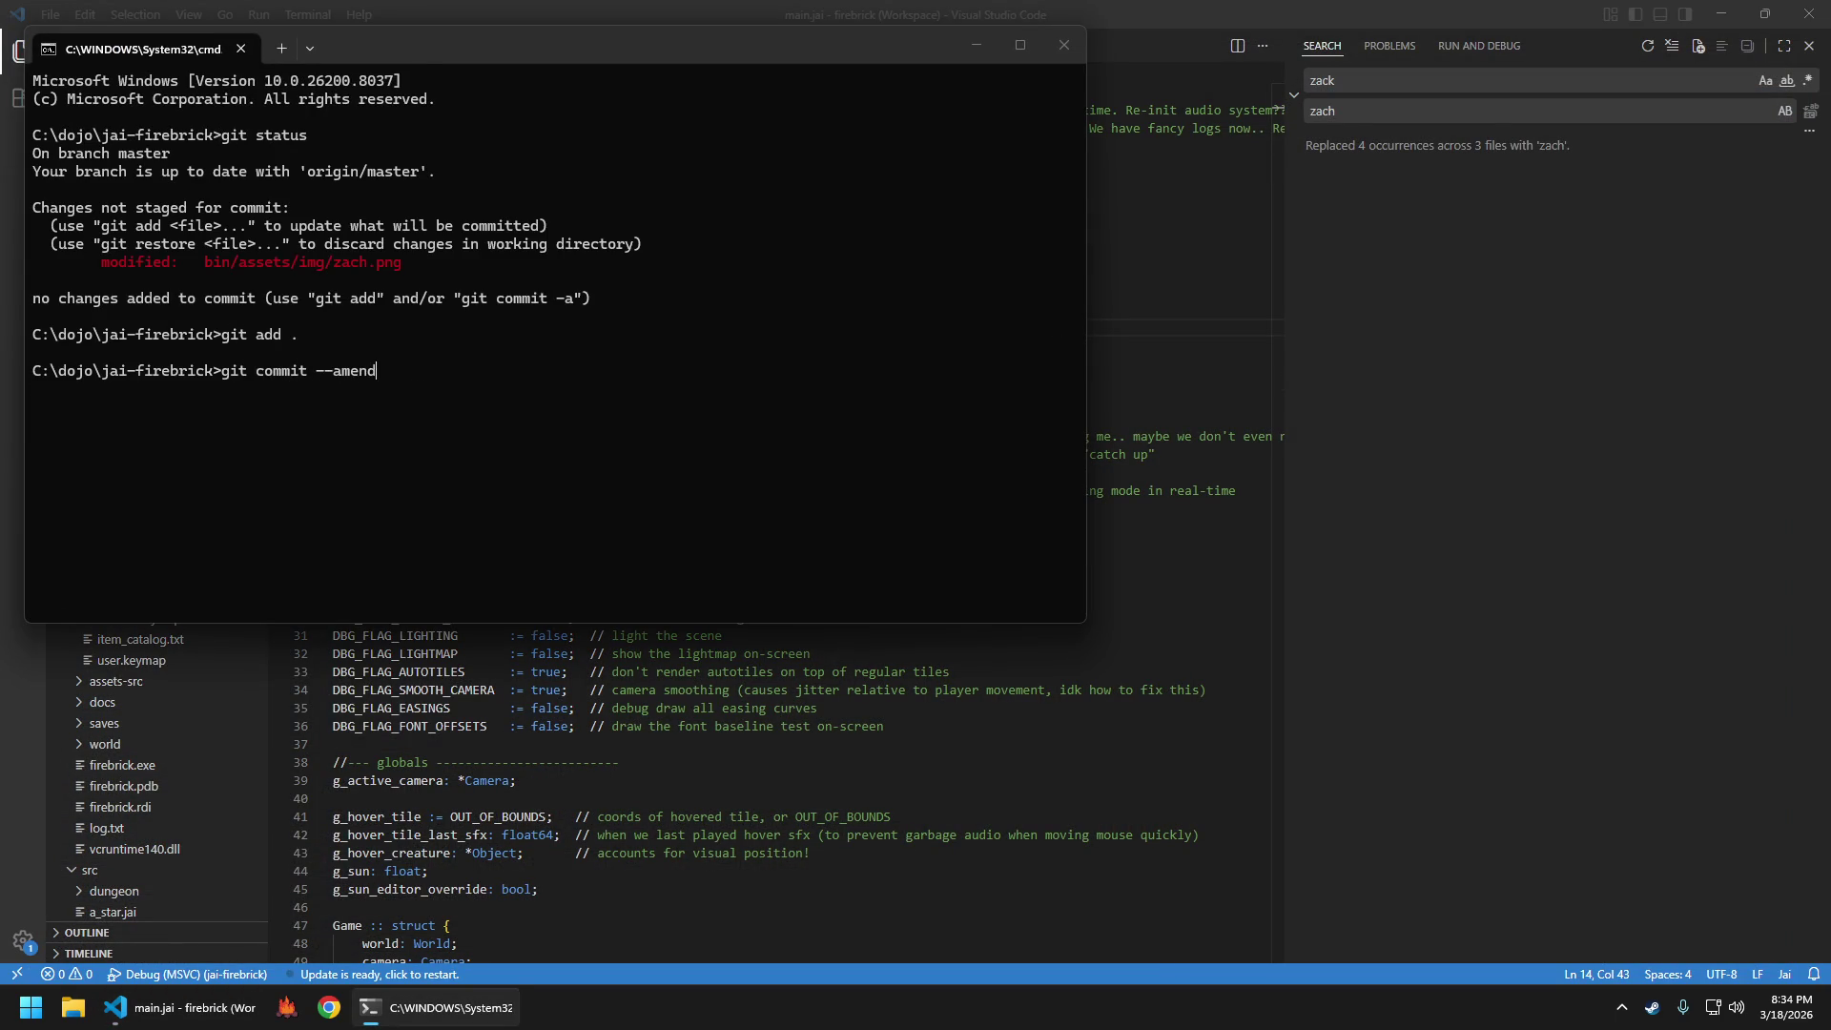
{"action": "key", "text": "Return"}
{"action": "type", "text": ":wq"}
{"action": "key", "text": "Return"}
{"action": "type", "text": "git push"}
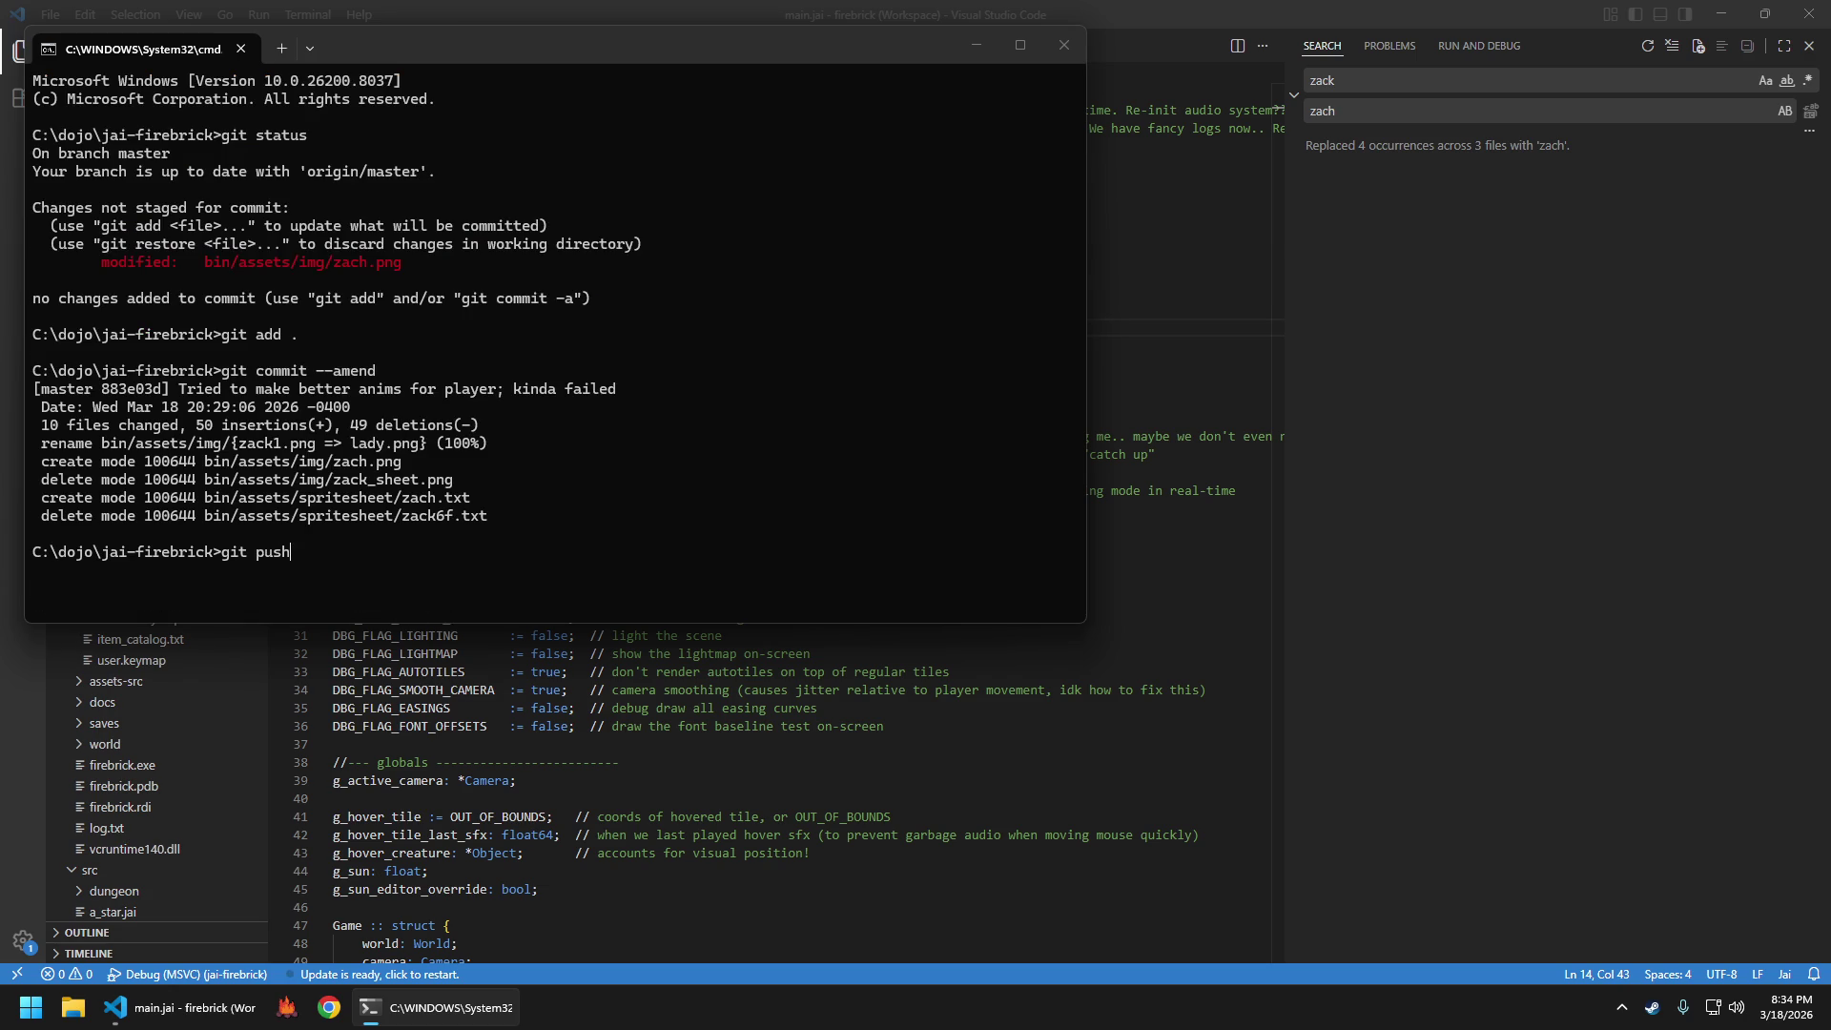
{"action": "type", "text": "git push -f"}
{"action": "key", "text": "Return"}
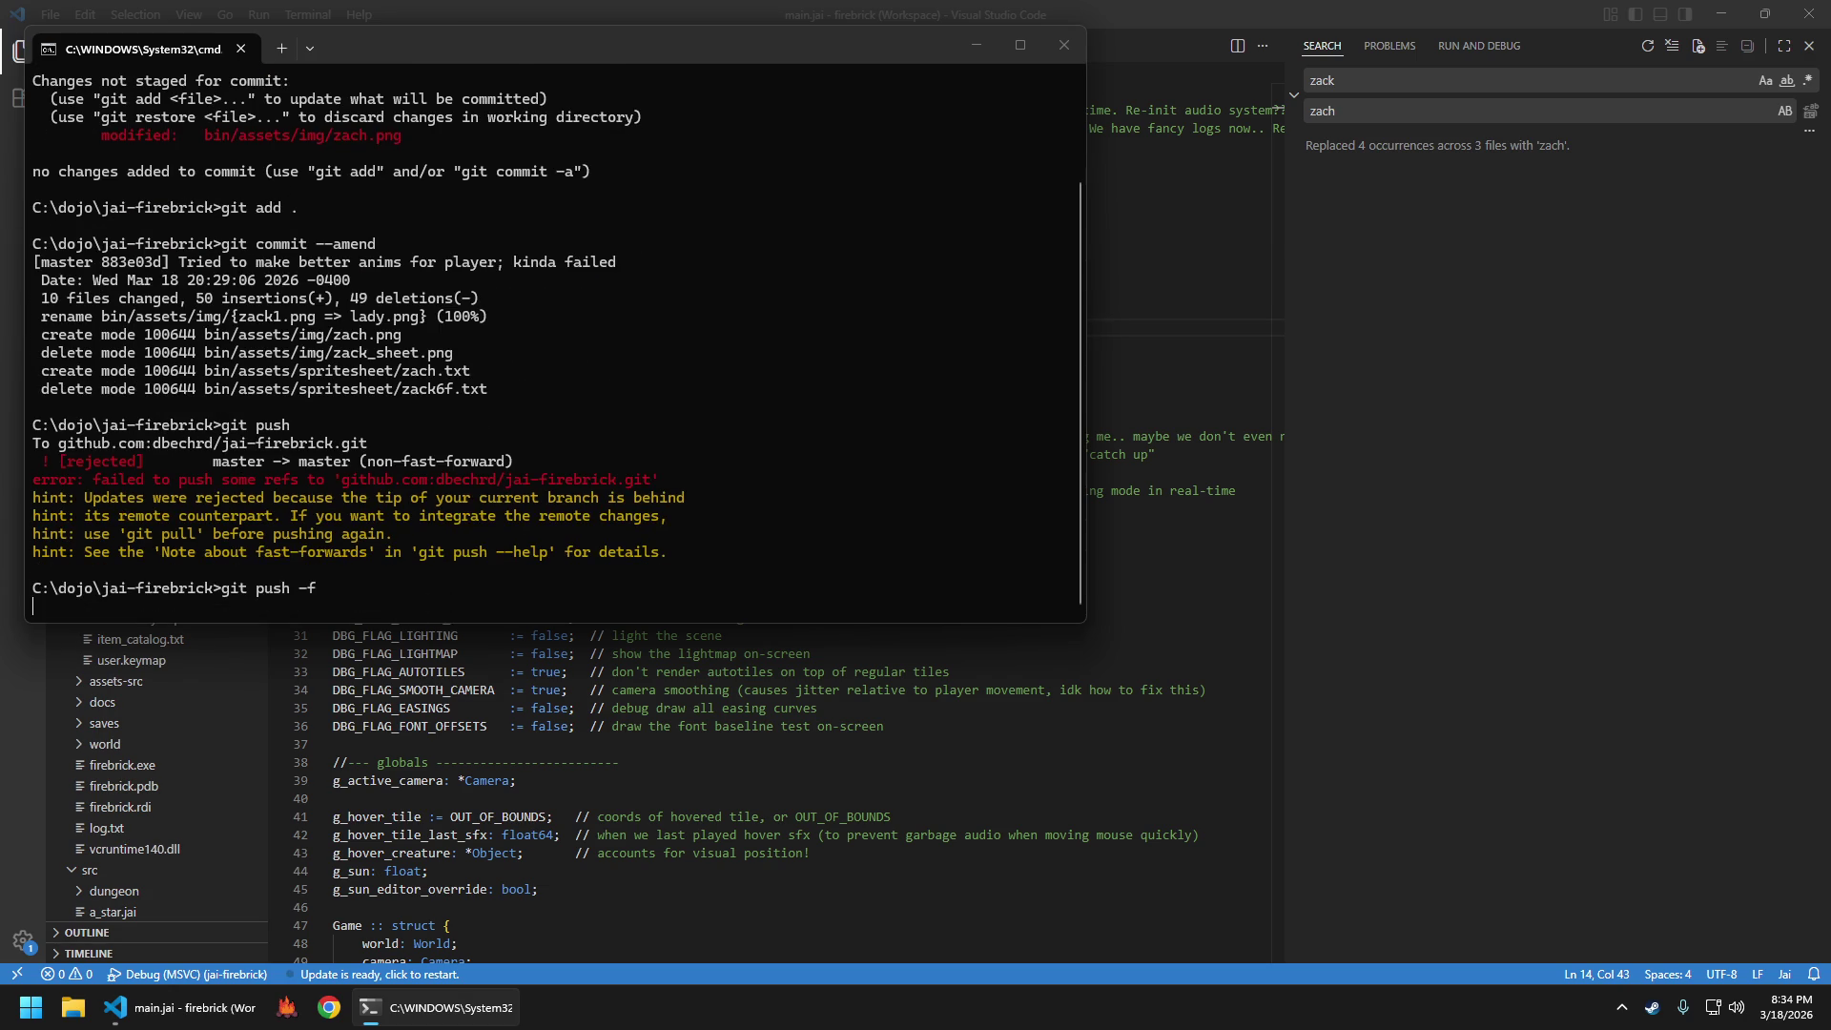
{"action": "type", "text": "exit"}
{"action": "key", "text": "Return"}
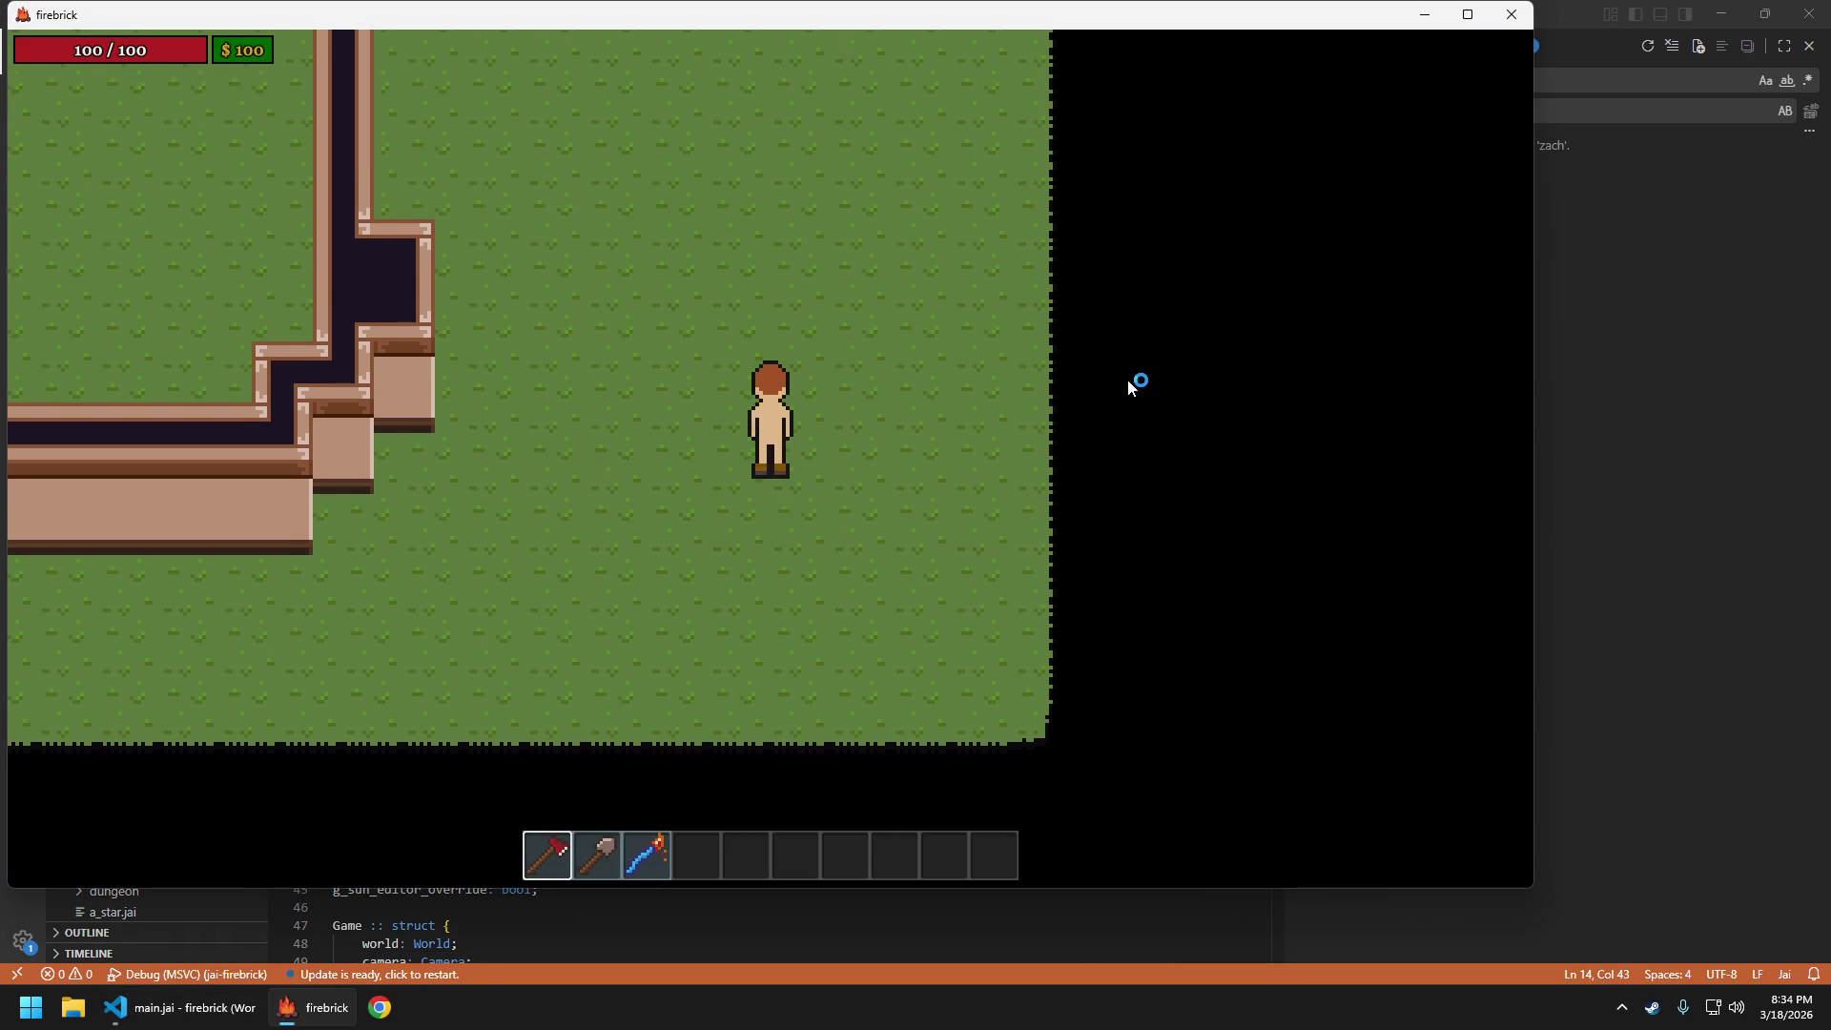
Walk the character north, south, left and right to test each direction's animation
{"action": "key", "text": "w"}
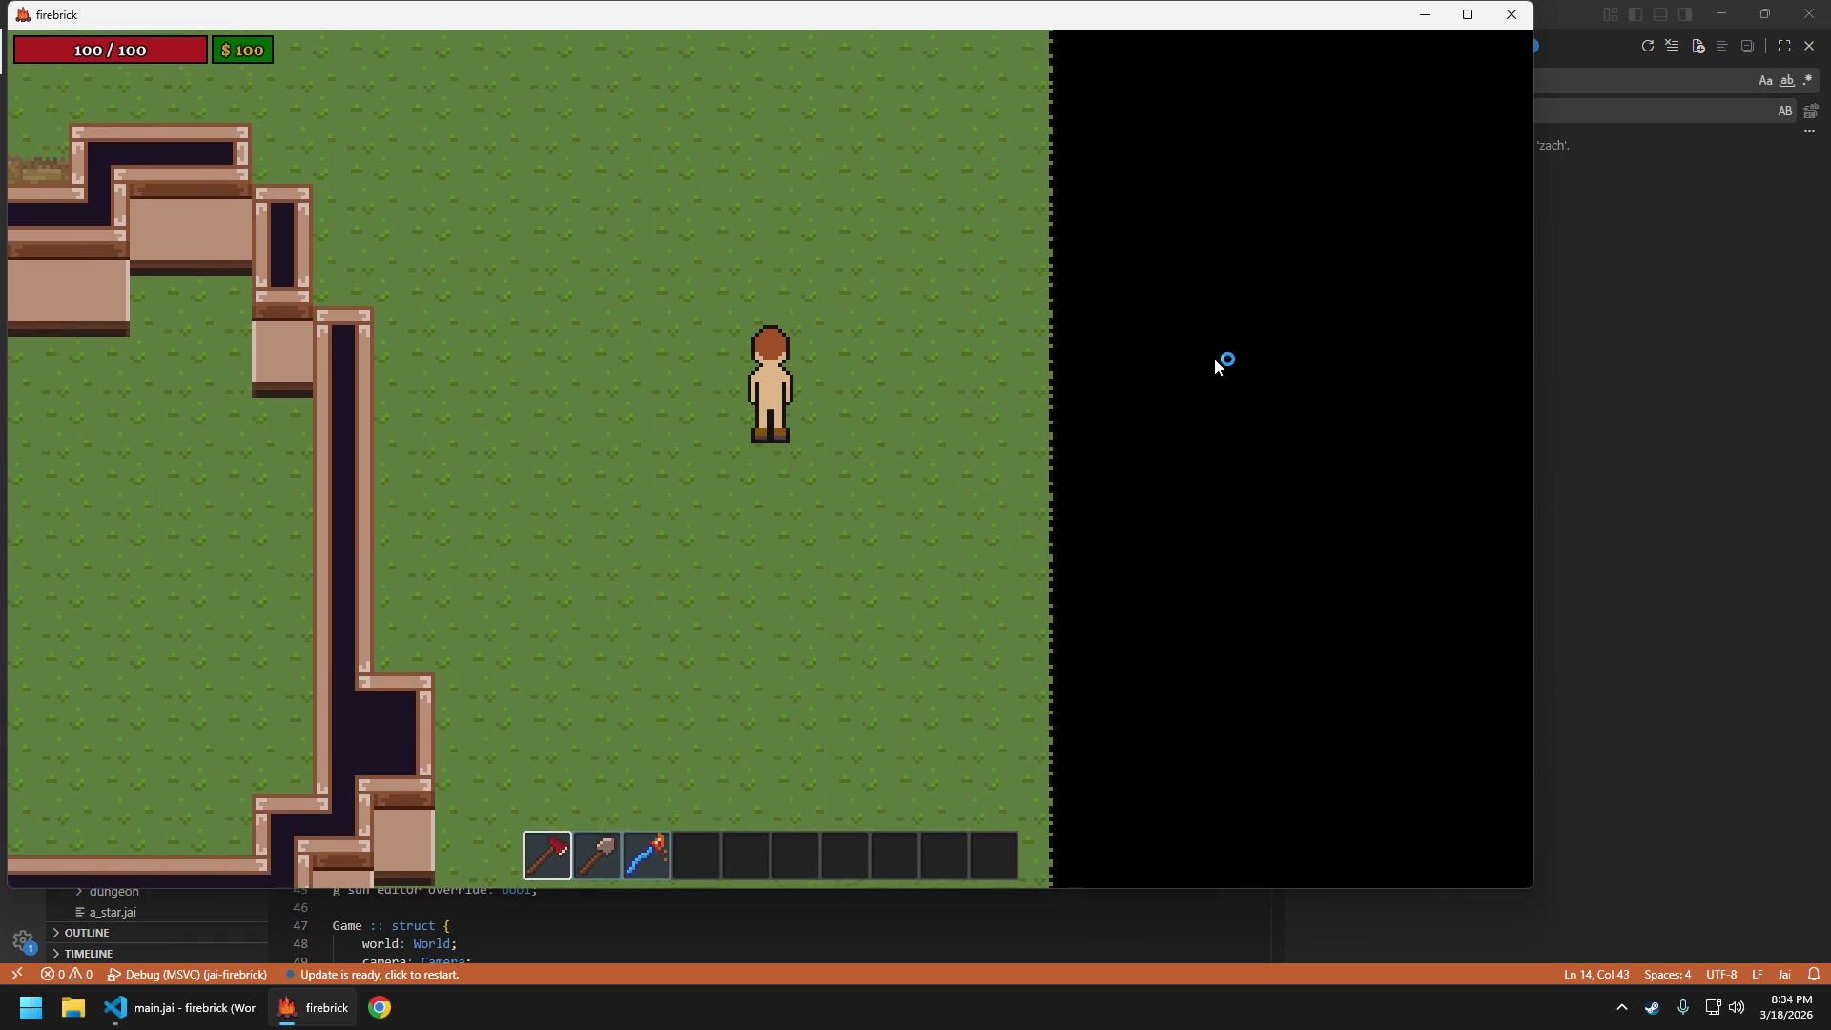
{"action": "key", "text": "s"}
{"action": "key", "text": "w"}
{"action": "key", "text": "a"}
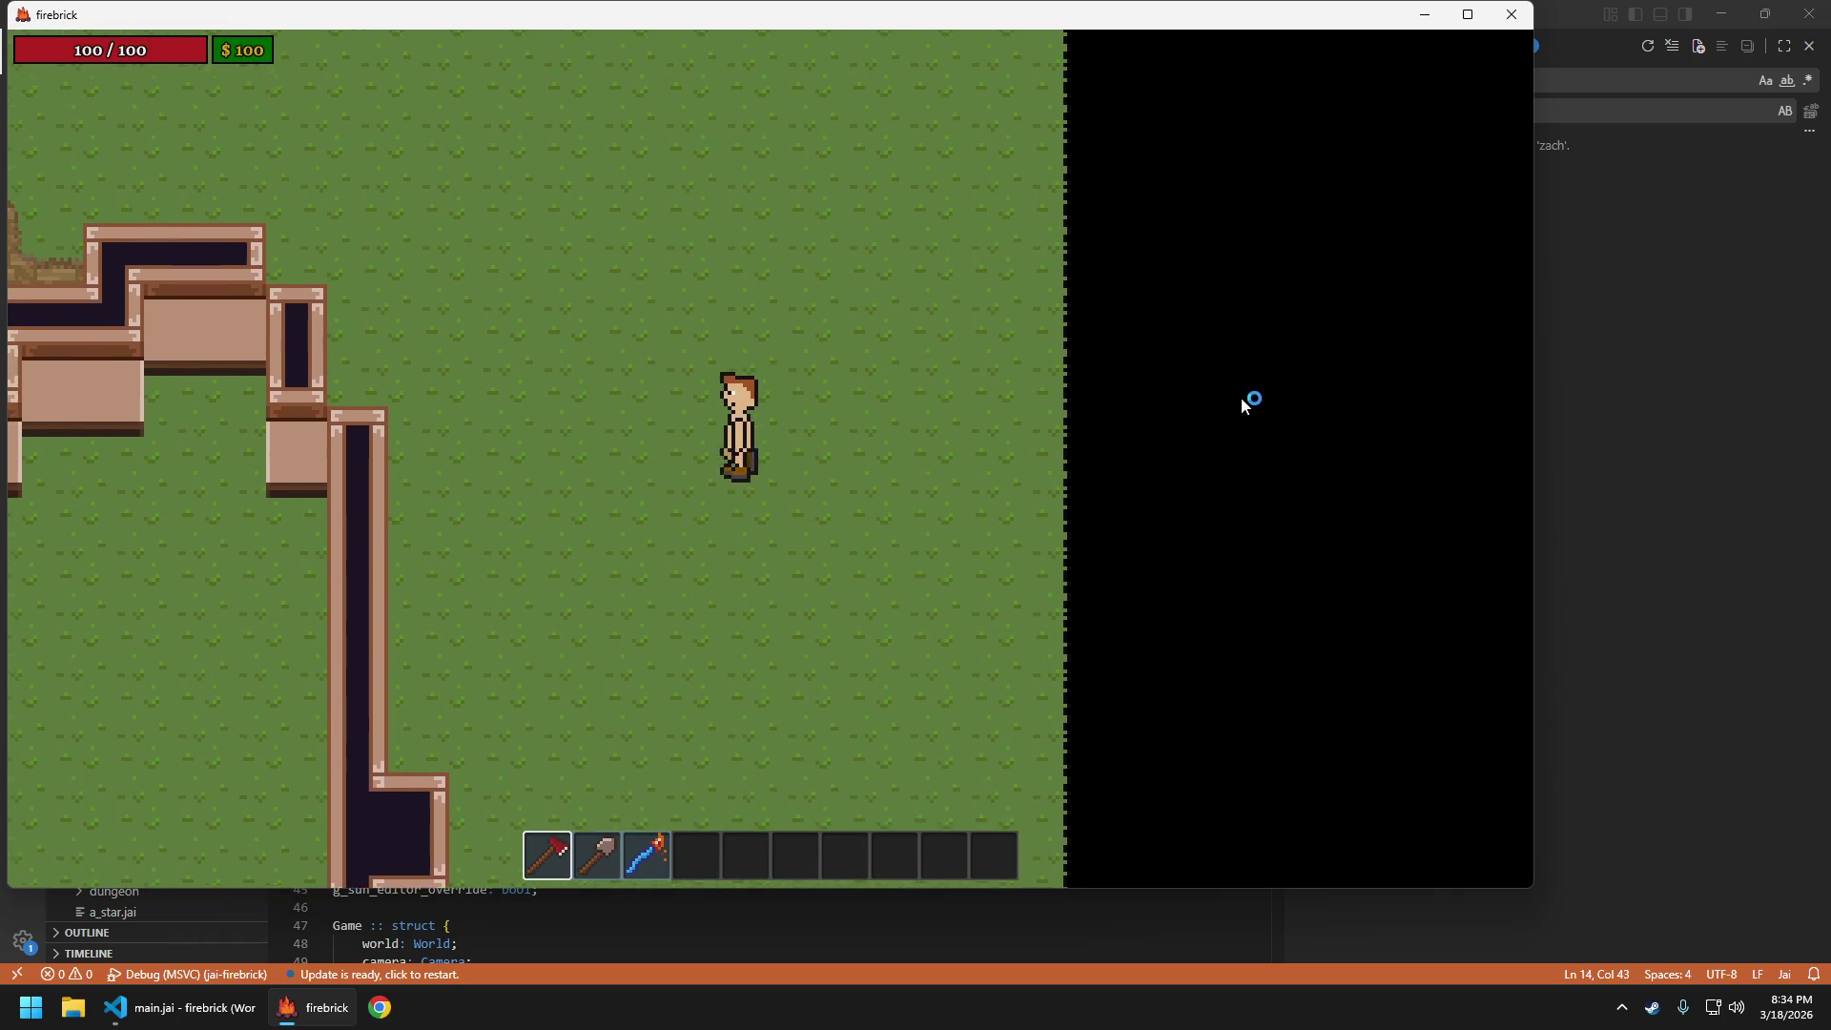
{"action": "key", "text": "d"}
{"action": "key", "text": "w"}
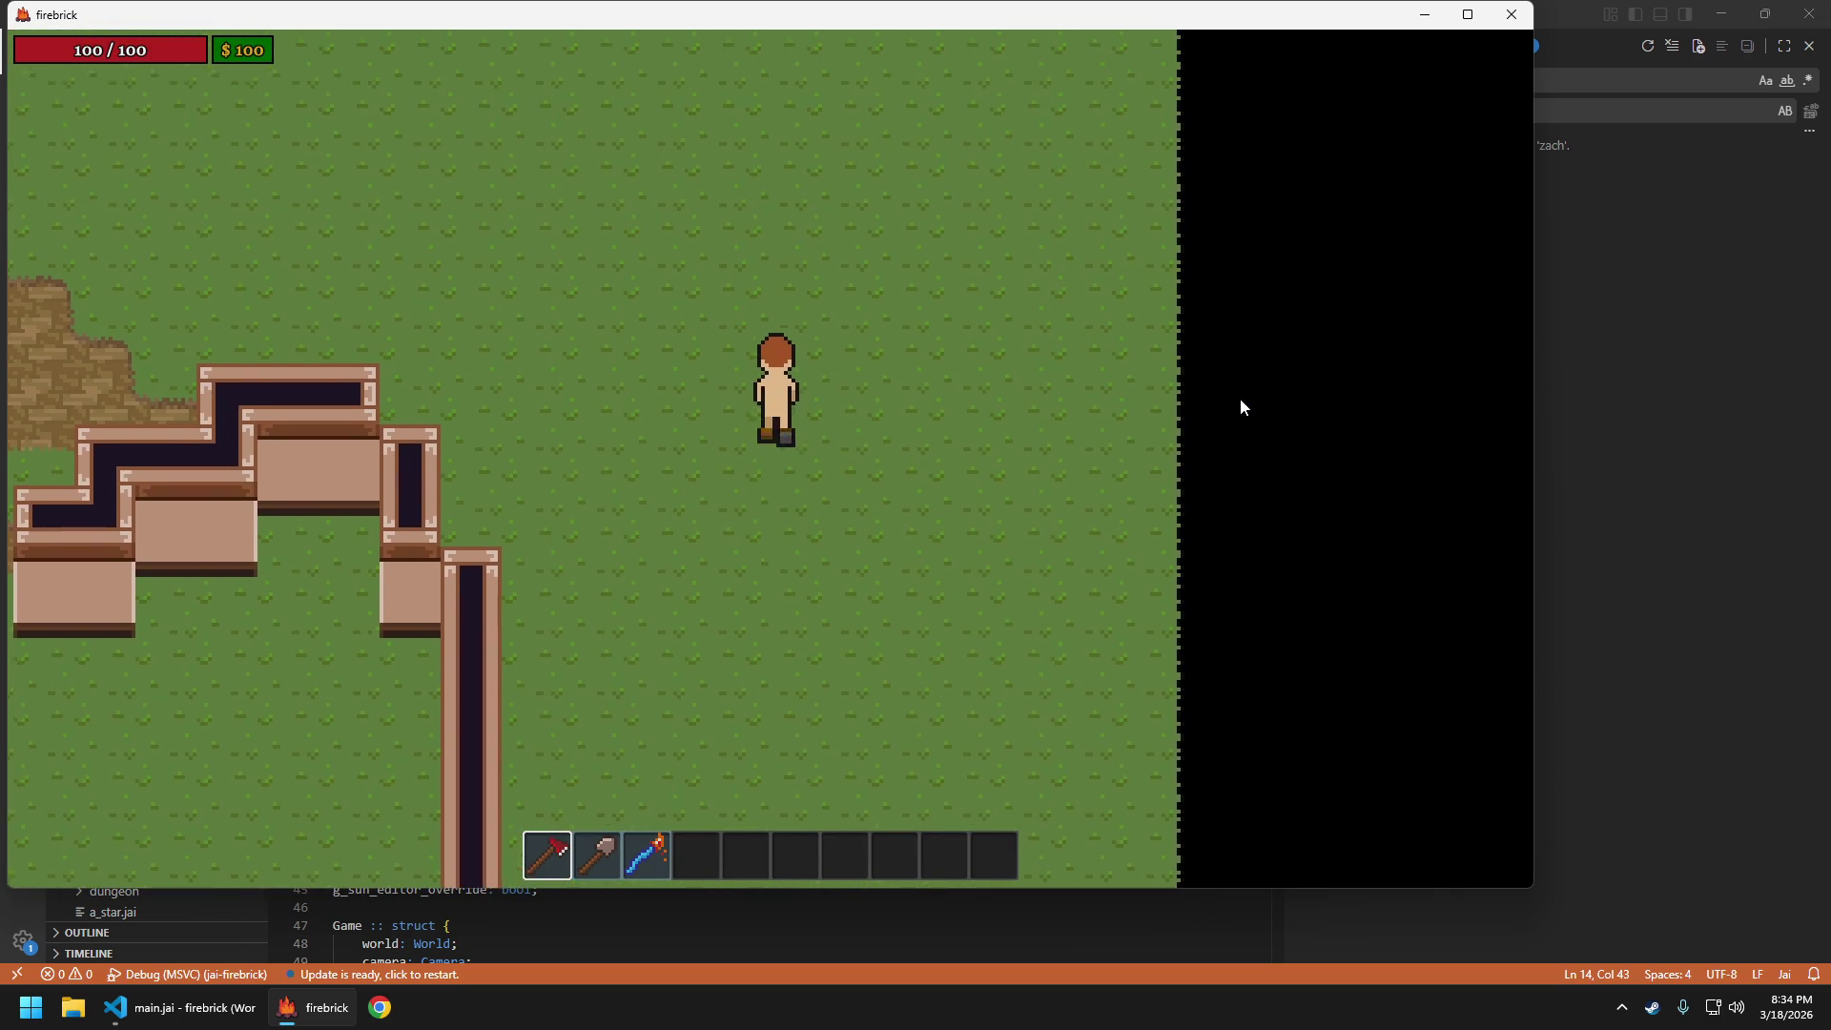
{"action": "key", "text": "w"}
{"action": "key", "text": "a"}
{"action": "key", "text": "d"}
{"action": "key", "text": "a"}
{"action": "key", "text": "d"}
{"action": "key", "text": "s"}
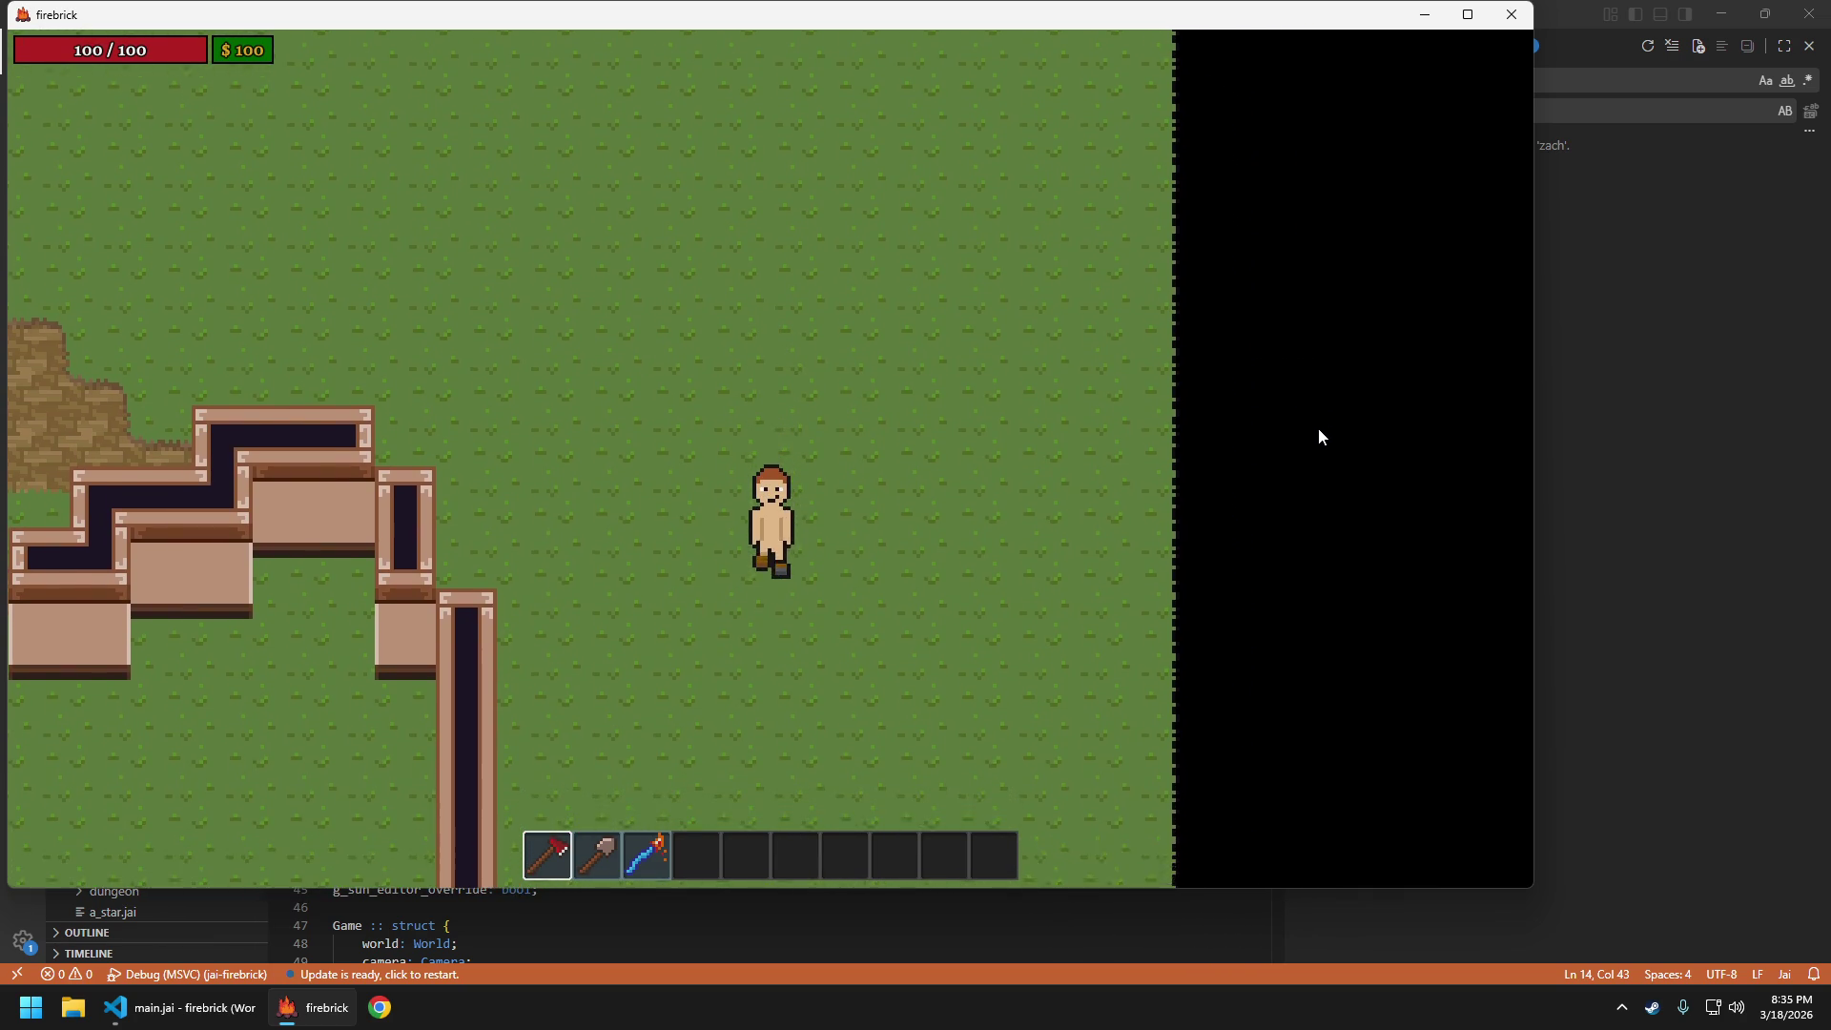
Continue walking up, left, down and right across the grassy map
{"action": "key", "text": "w"}
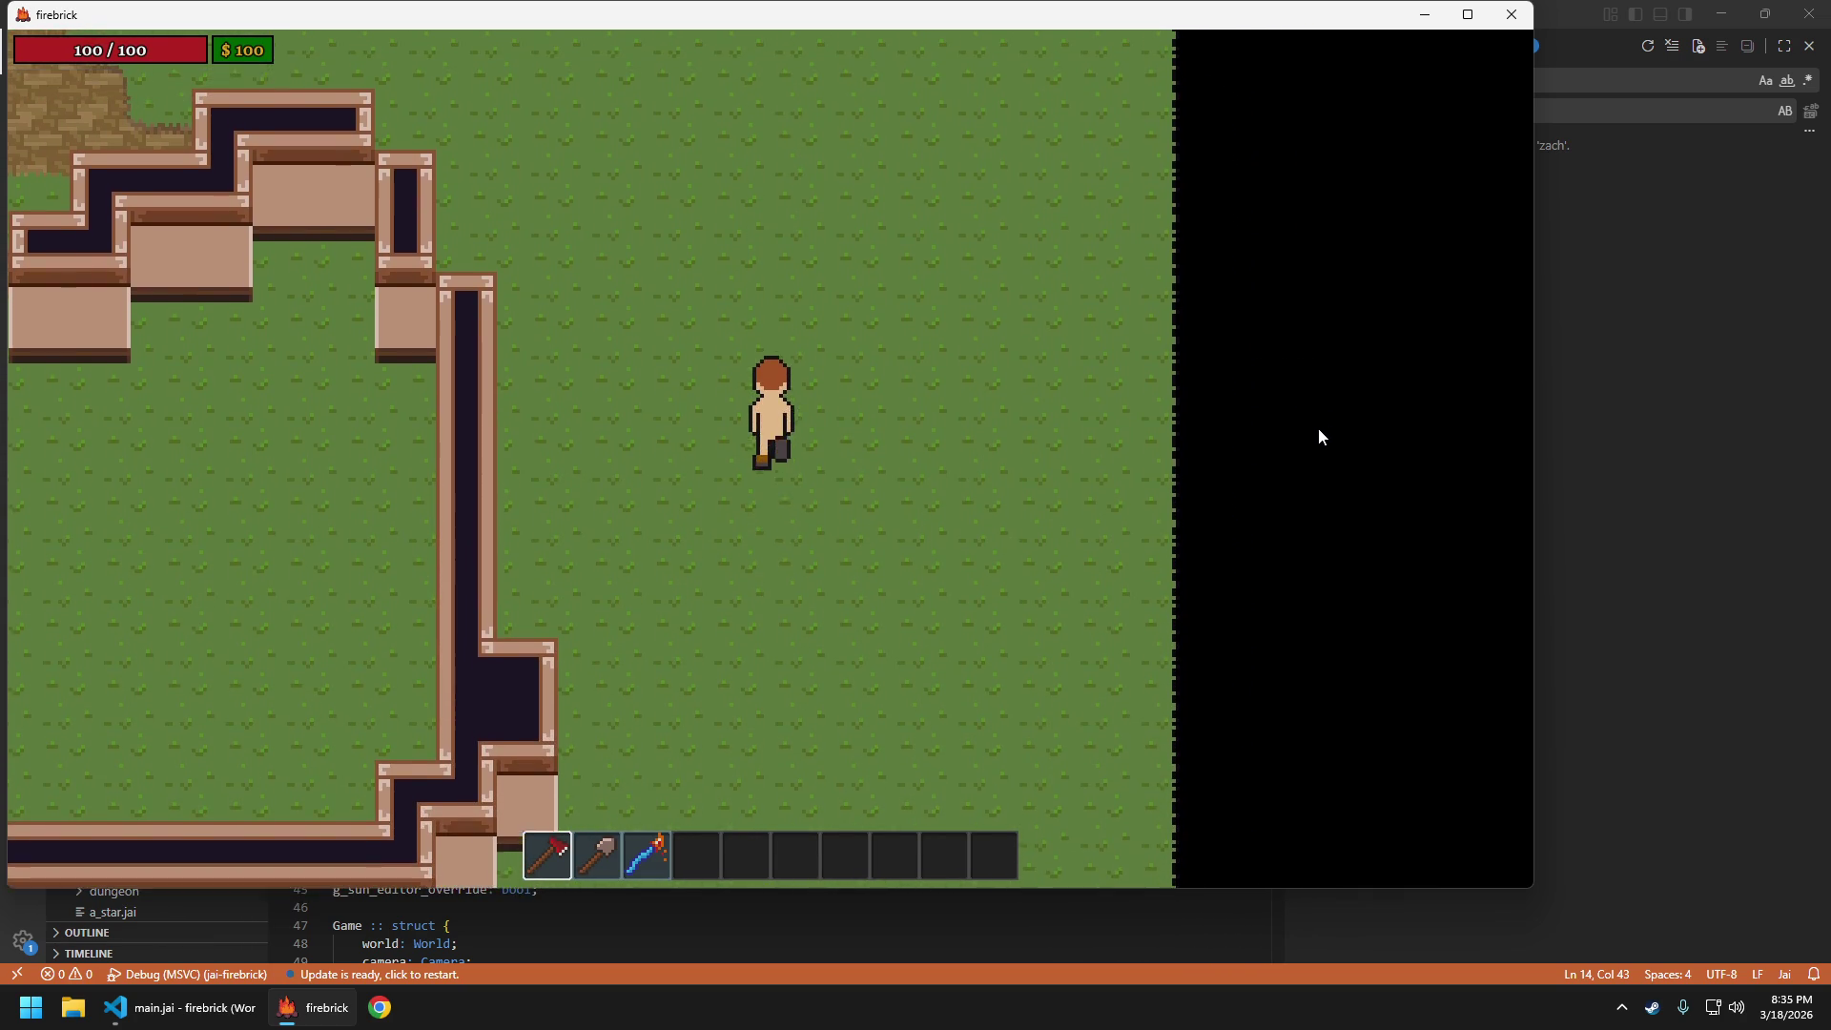
{"action": "key", "text": "d"}
{"action": "key", "text": "a"}
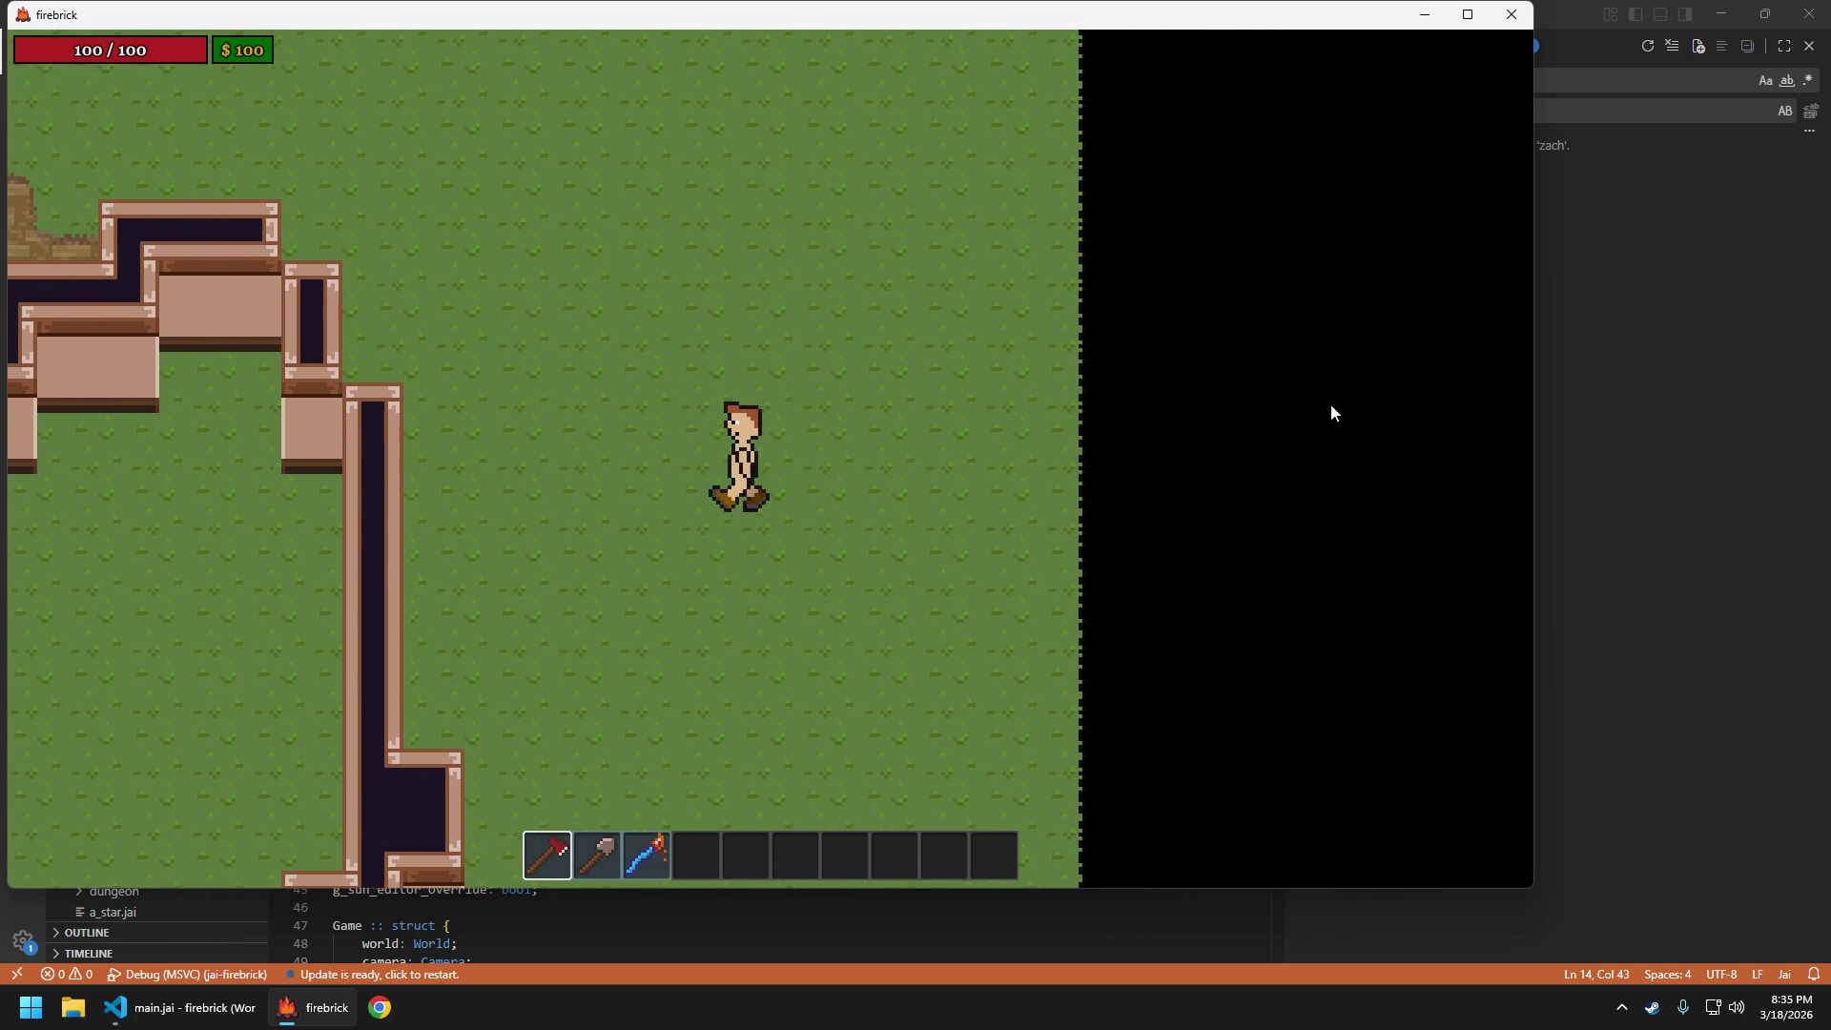
{"action": "key", "text": "w"}
{"action": "key", "text": "w"}
{"action": "key", "text": "s"}
{"action": "key", "text": "a"}
{"action": "key", "text": "d"}
{"action": "key", "text": "a"}
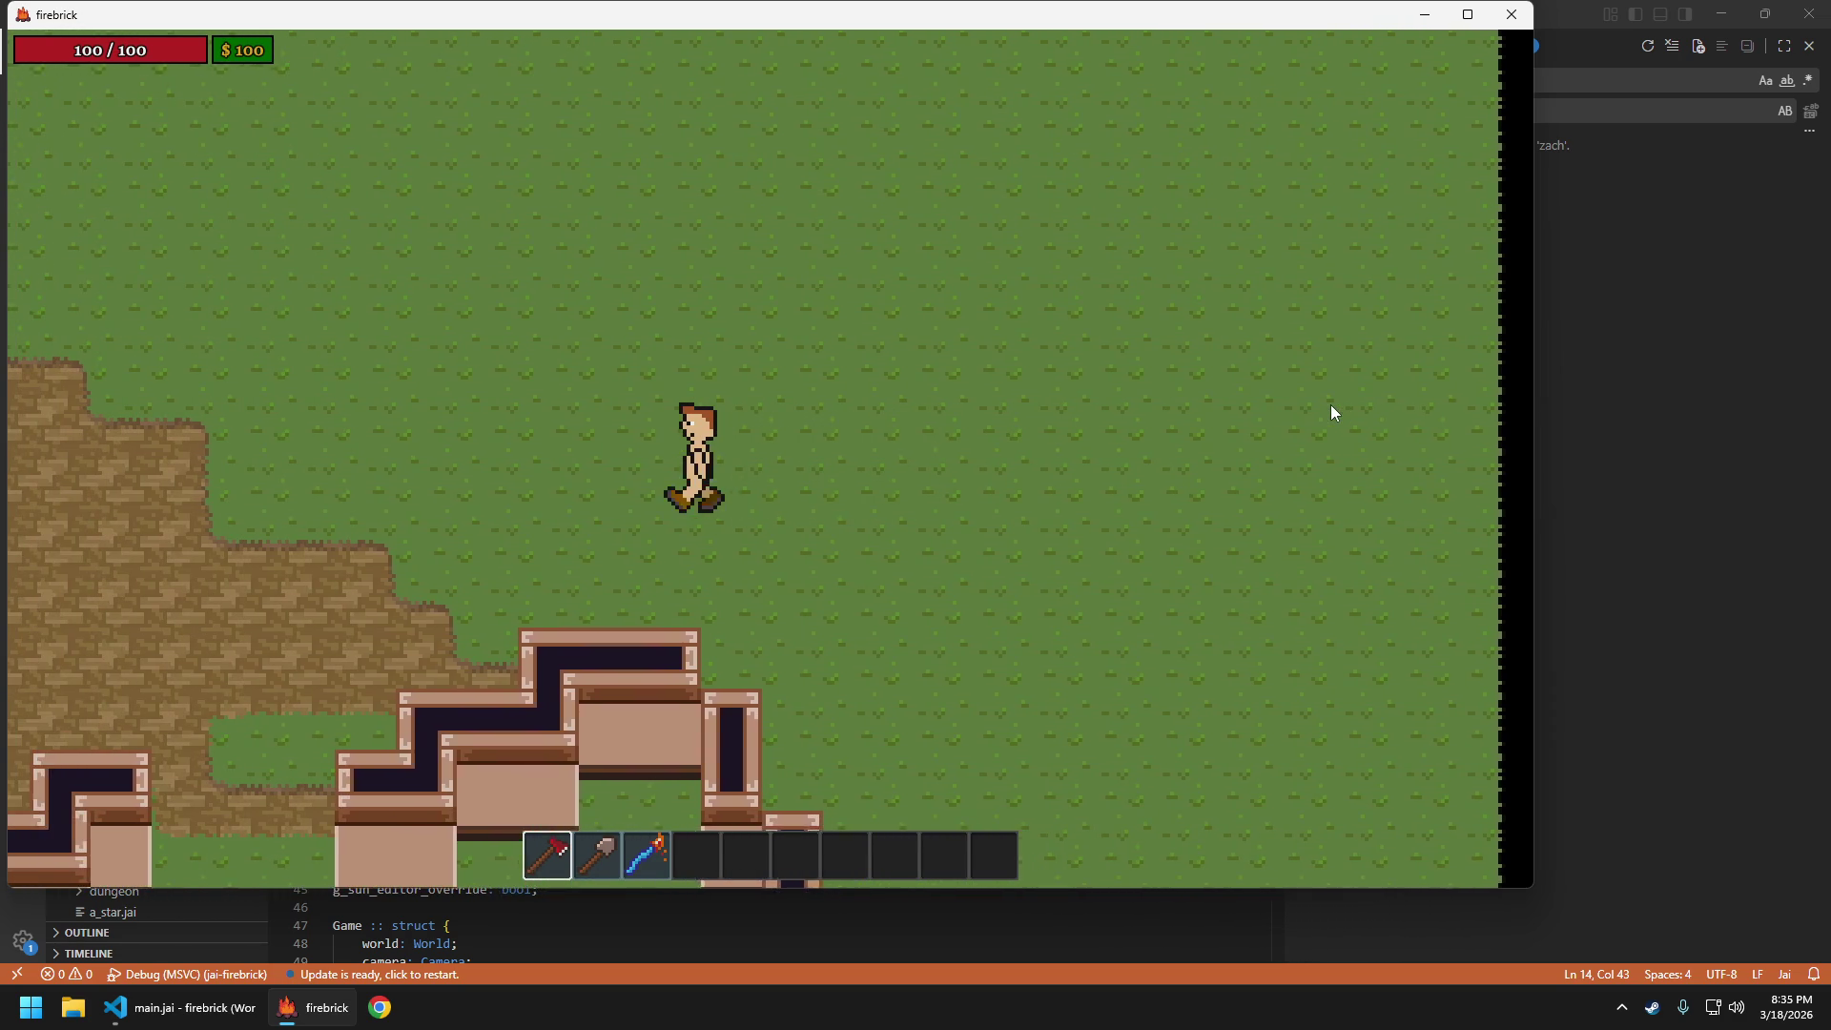
{"action": "key", "text": "s"}
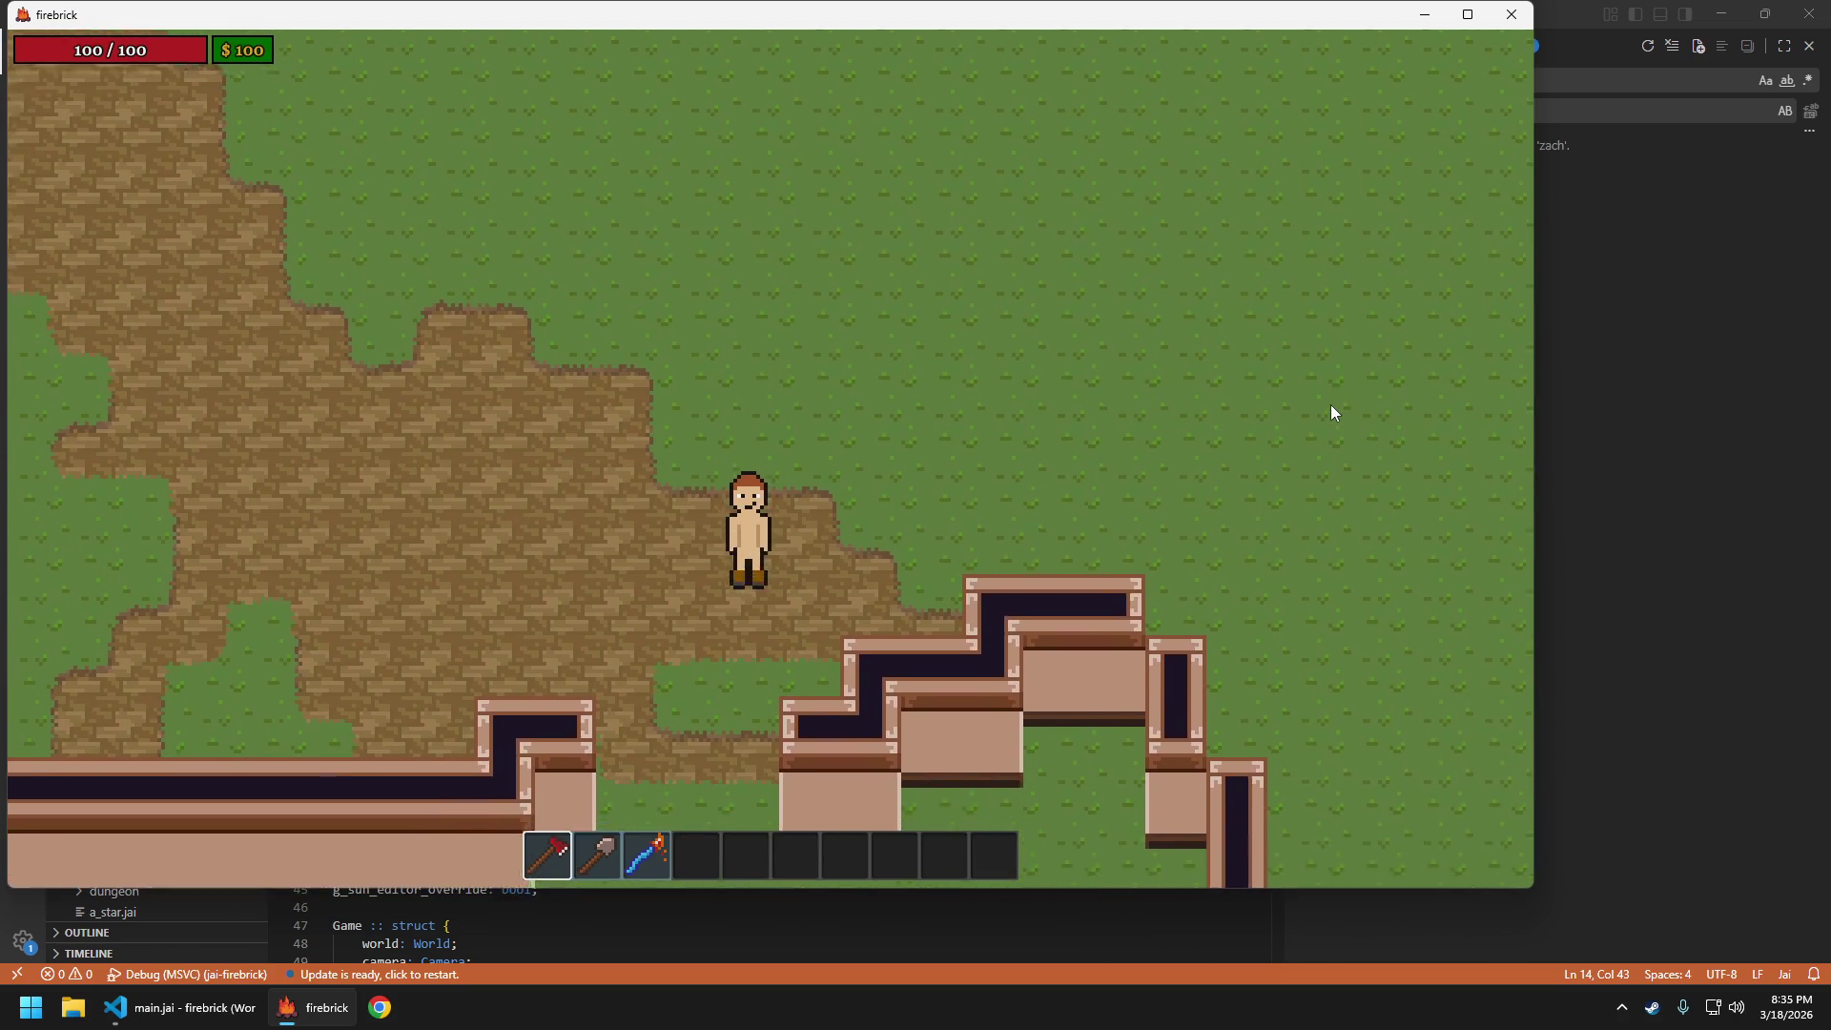
{"action": "key", "text": "a"}
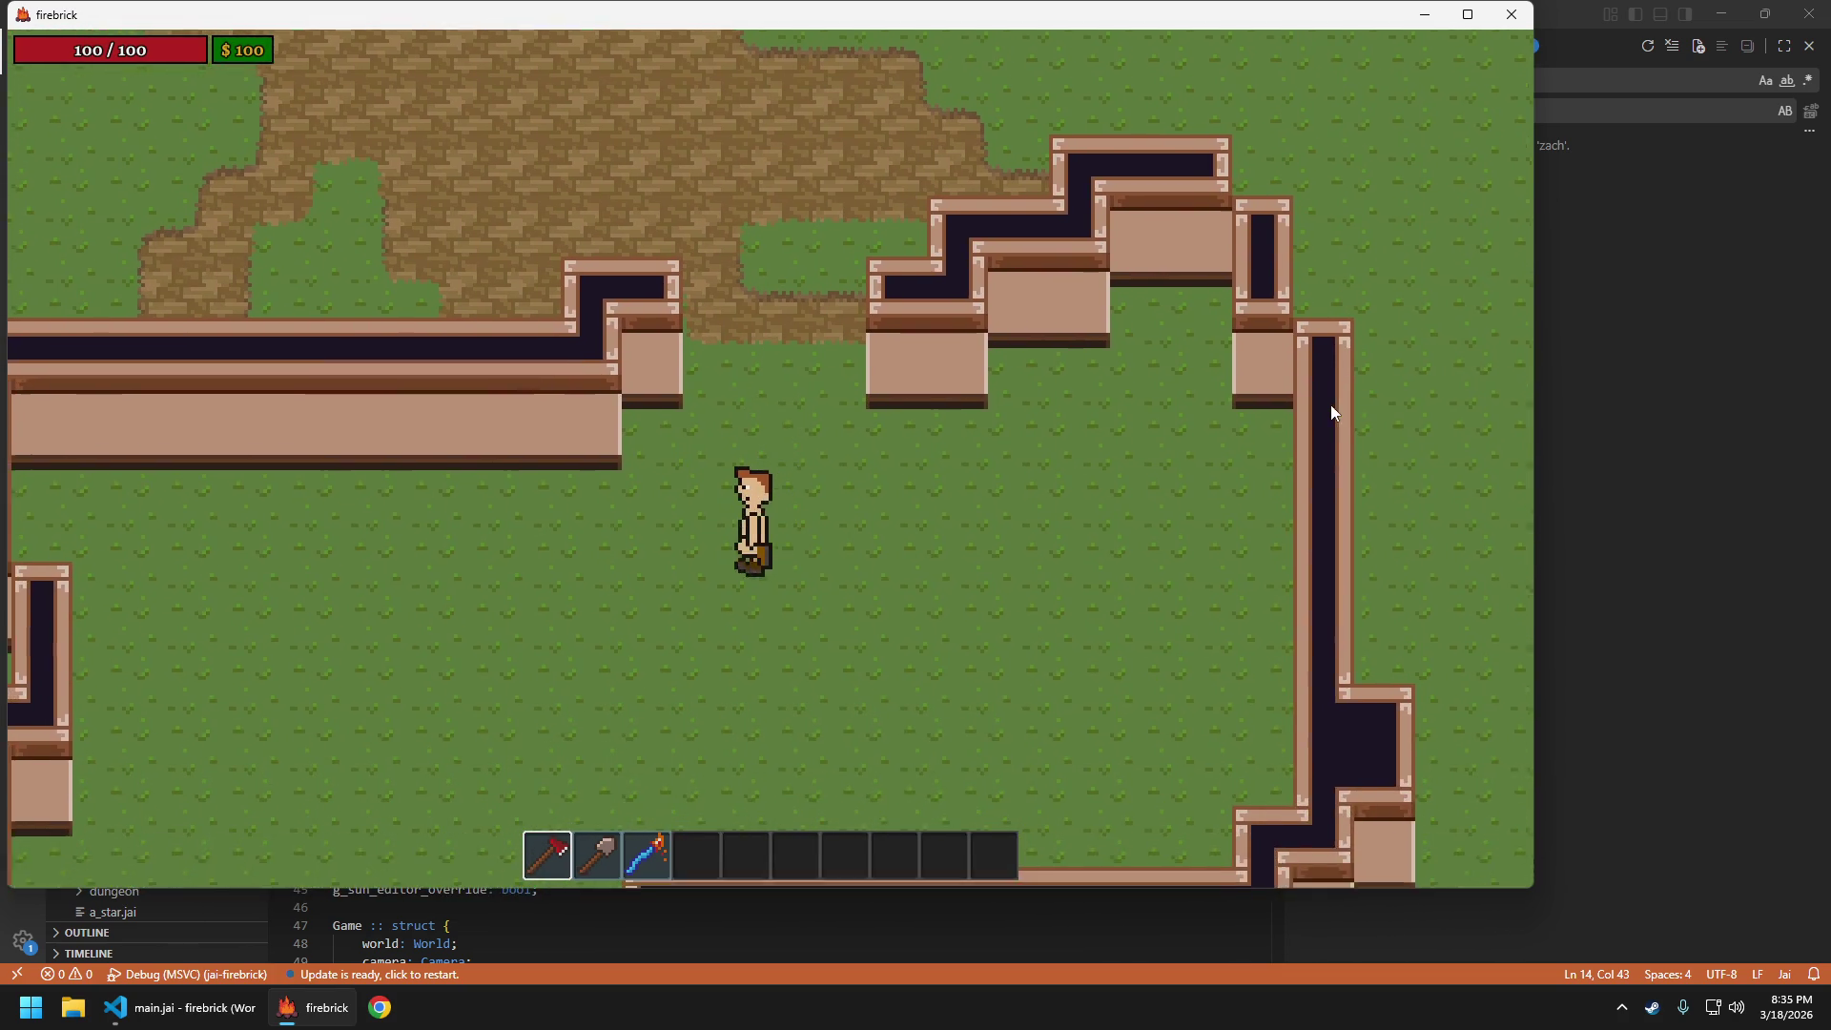
{"action": "key", "text": "d"}
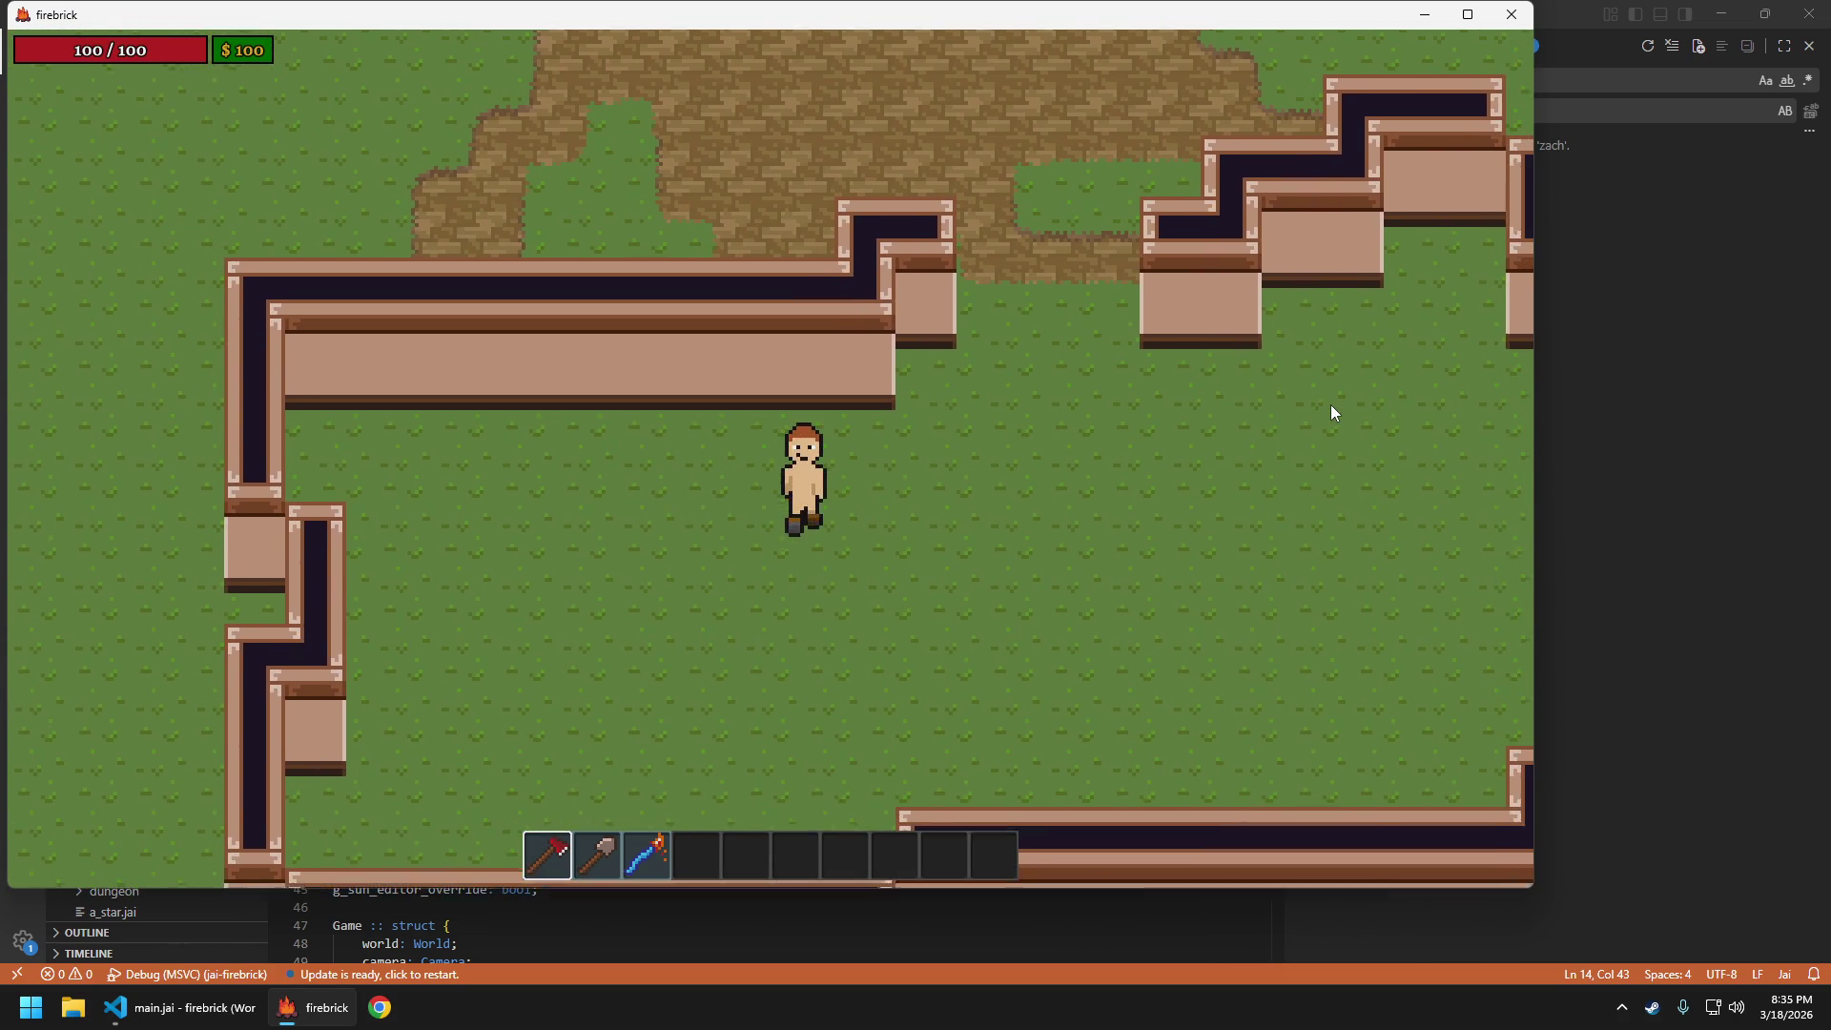
{"action": "key", "text": "s"}
Walk around toward the dirt area, then quit the game and confirm
{"action": "key", "text": "a"}
{"action": "key", "text": "w"}
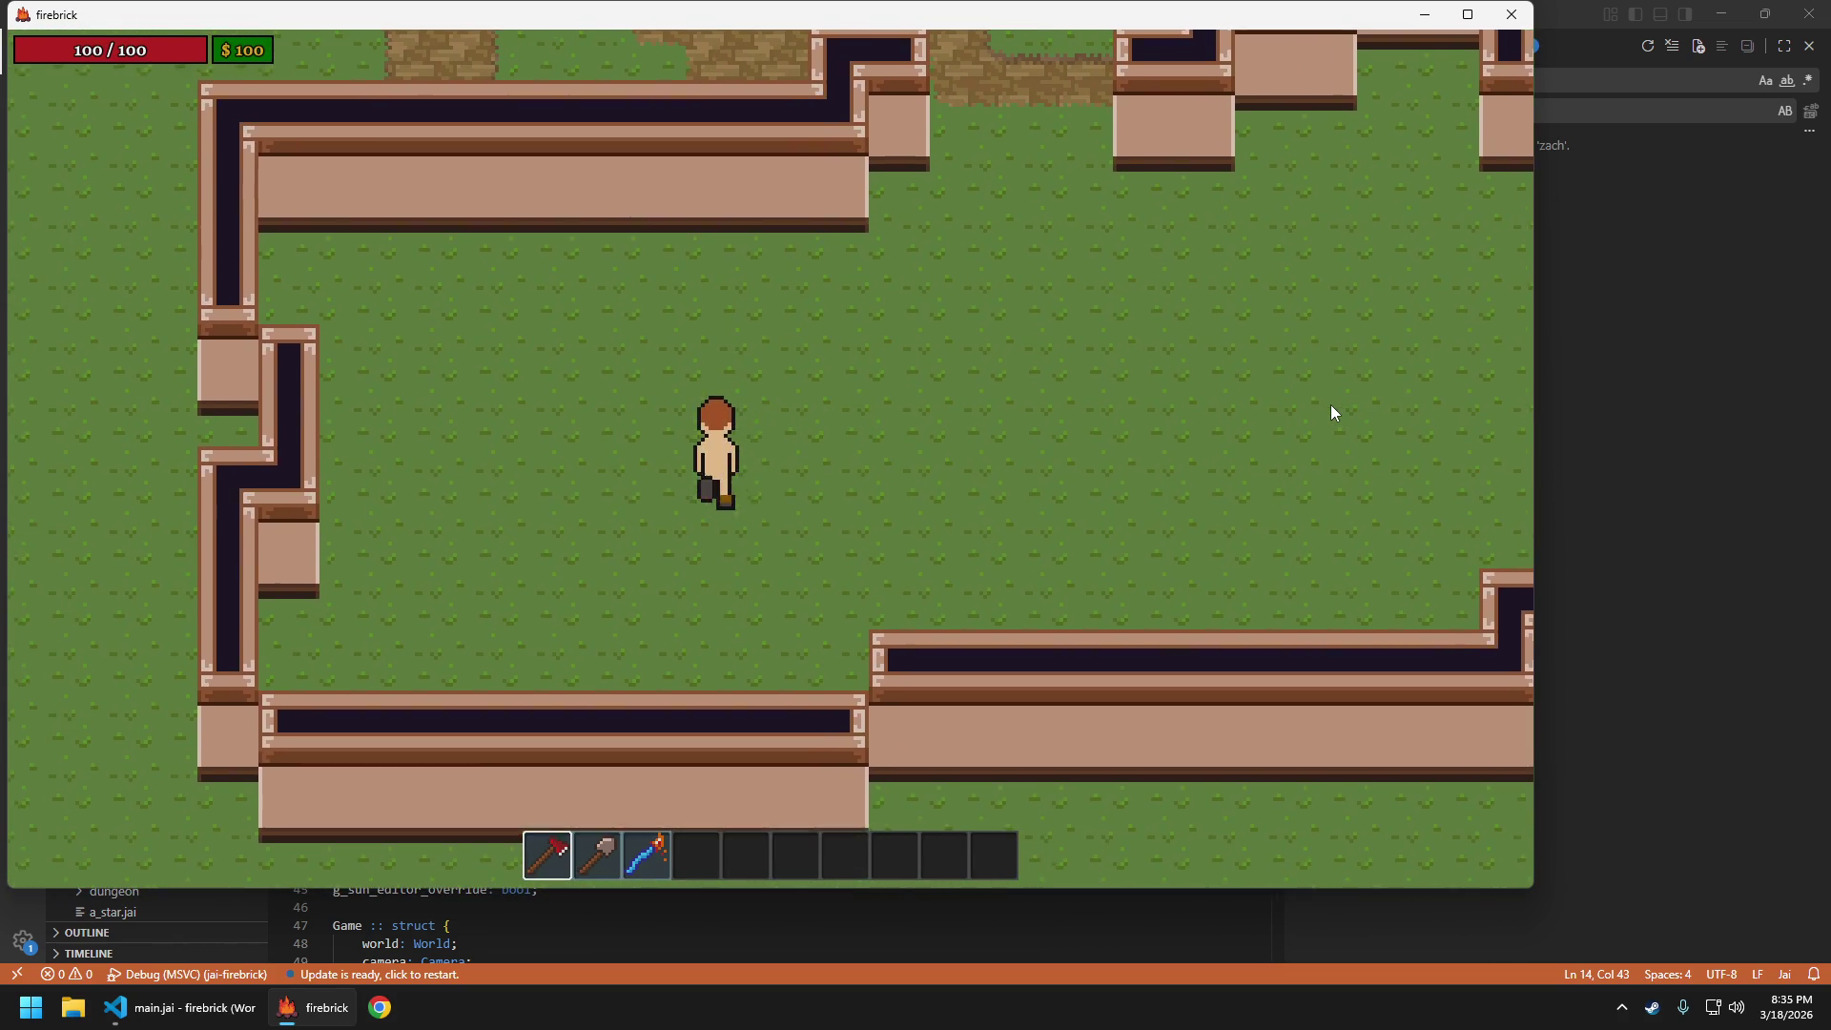
{"action": "key", "text": "s"}
{"action": "key", "text": "a"}
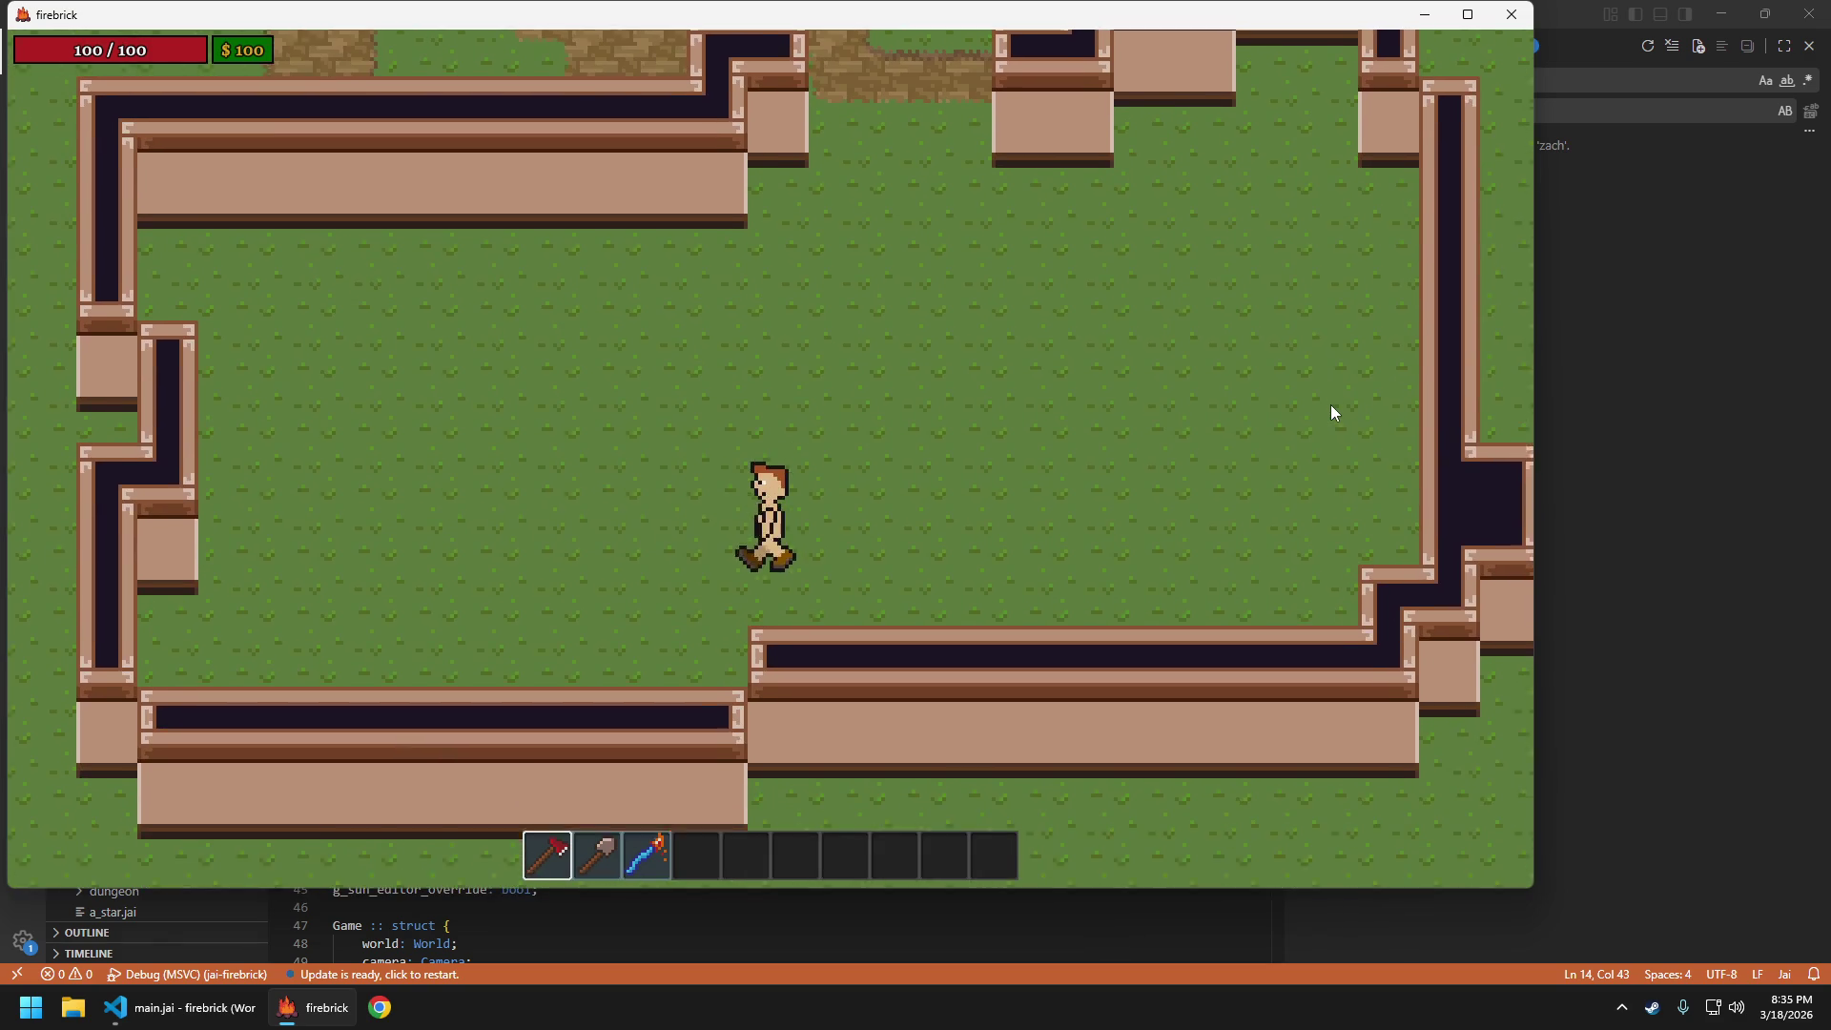
{"action": "key", "text": "w"}
{"action": "key", "text": "d"}
{"action": "key", "text": "a"}
{"action": "key", "text": "s"}
{"action": "key", "text": "s"}
{"action": "key", "text": "w"}
{"action": "key", "text": "s"}
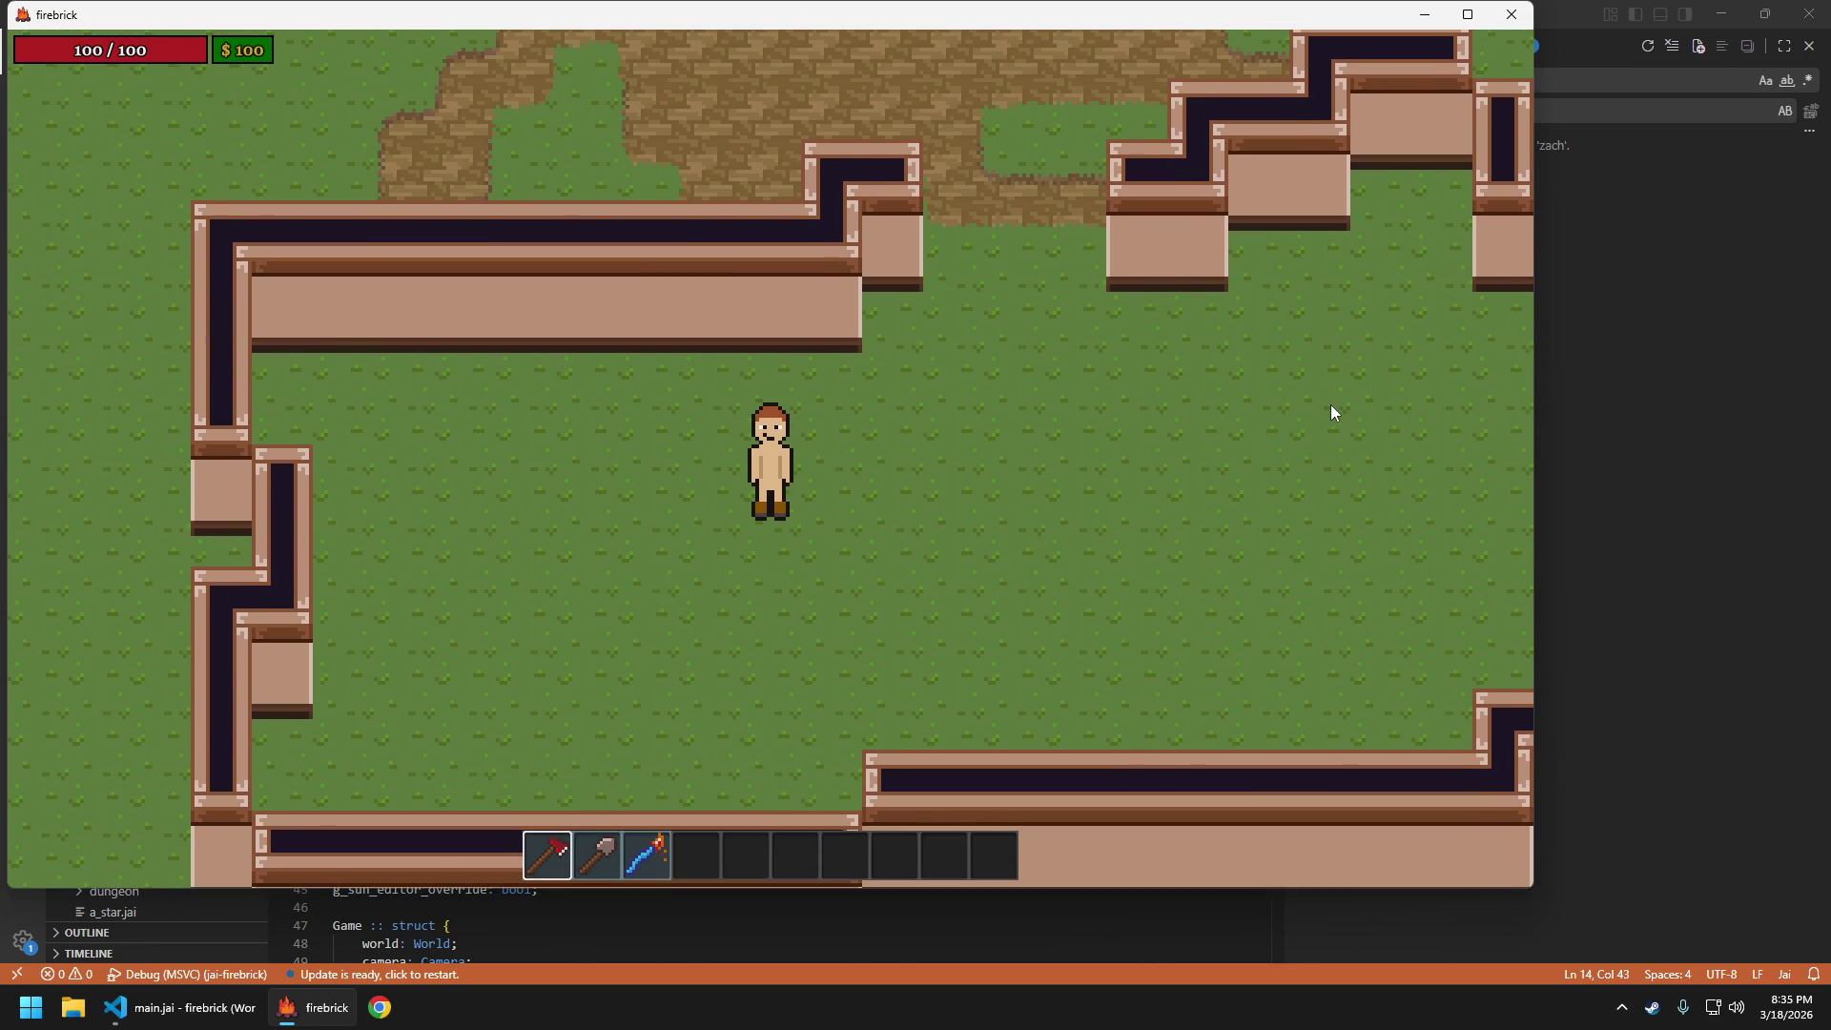
{"action": "key", "text": "Escape"}
{"action": "key", "text": "Return"}
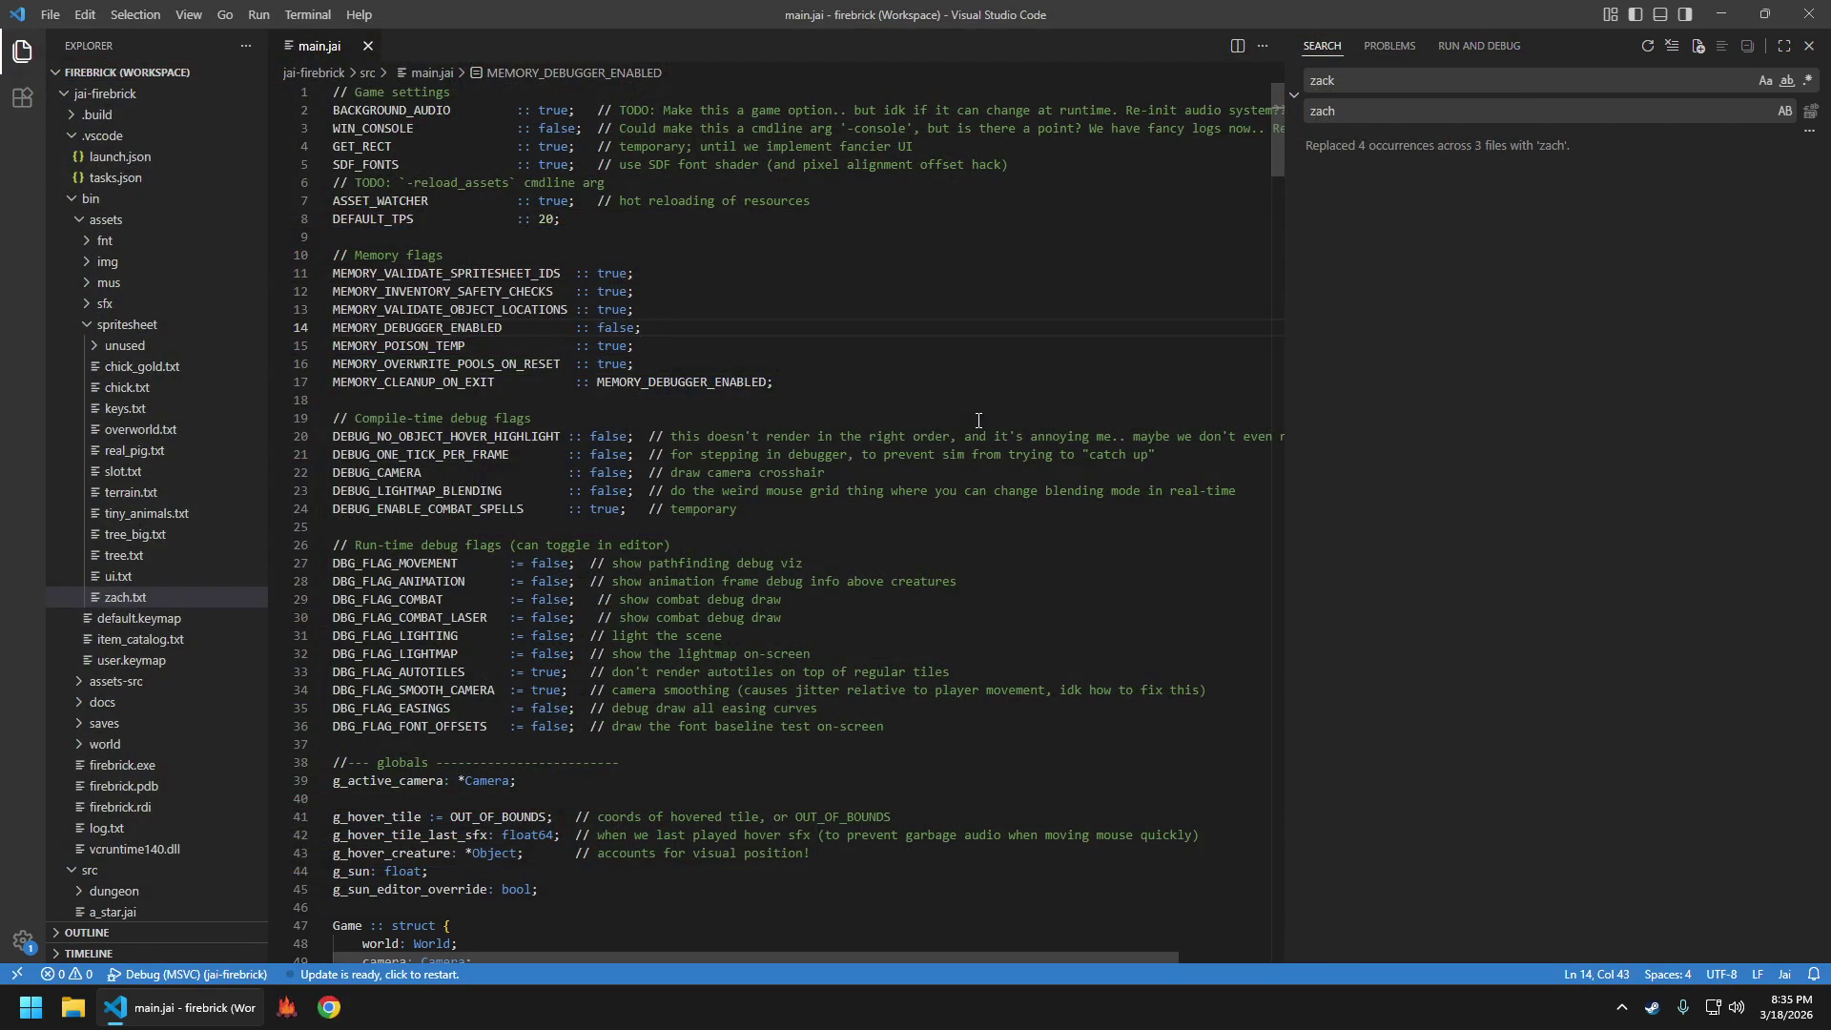
Launch Aseprite from search and open zach.ase from the recent files
{"action": "key", "text": "super"}
{"action": "type", "text": "aseprite"}
{"action": "key", "text": "Return"}
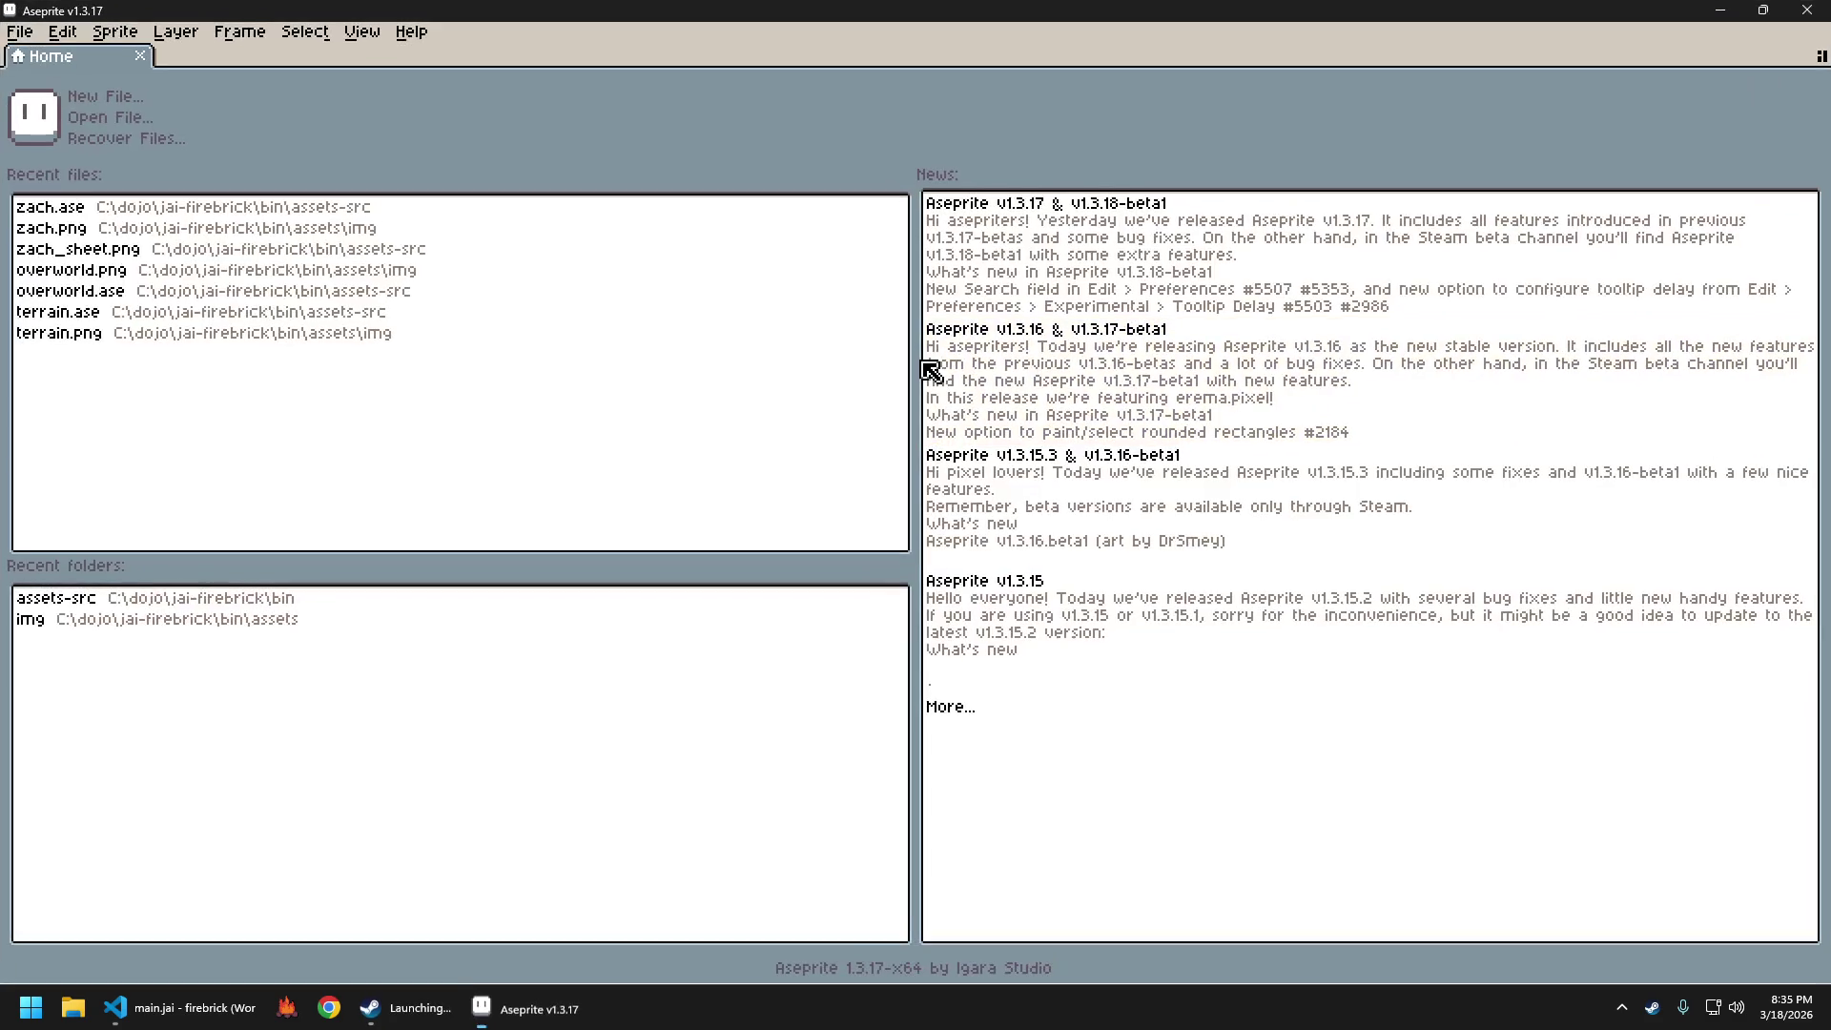
{"action": "left_click", "coordinate": [104, 207]}
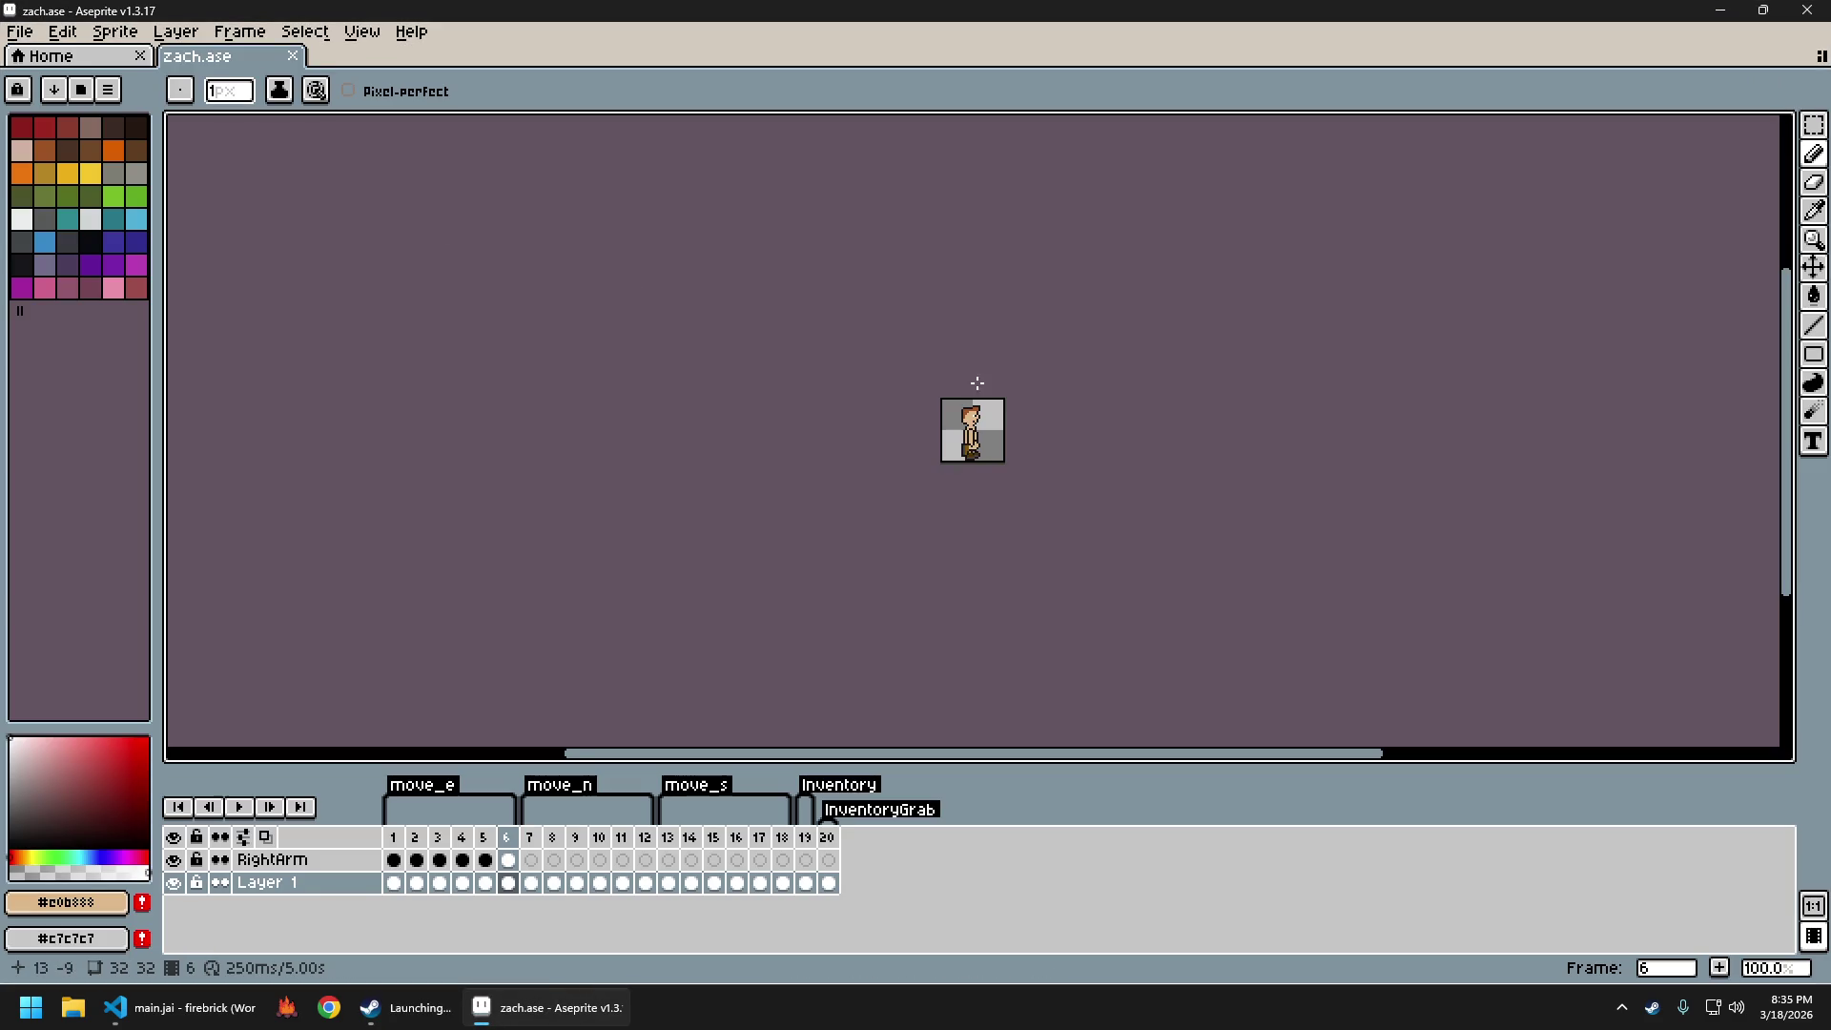
{"action": "scroll", "coordinate": [913, 366], "scroll_direction": "up", "scroll_amount": 4}
{"action": "left_click_drag", "start_coordinate": [912, 367], "coordinate": [966, 214]}
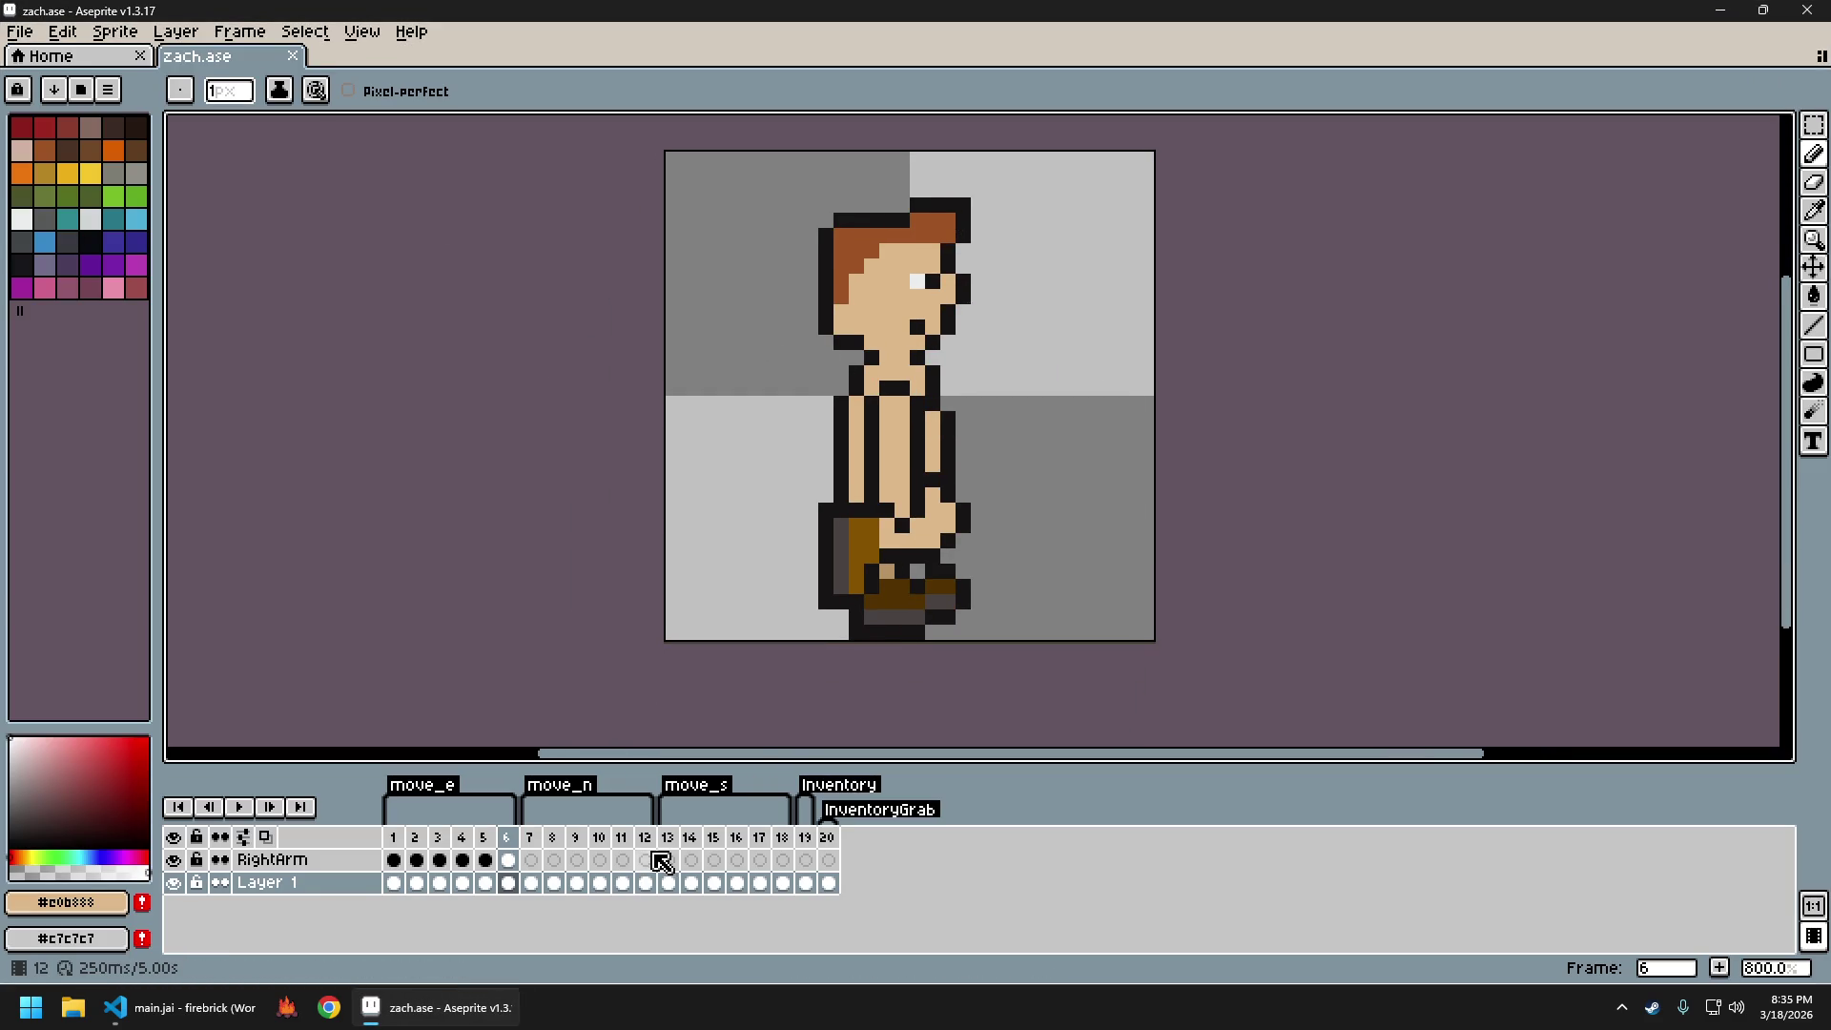
Go to front-facing frame 13 and eyedrop the boot brown colour
{"action": "left_click", "coordinate": [668, 882]}
{"action": "left_click", "coordinate": [867, 597], "text": "alt"}
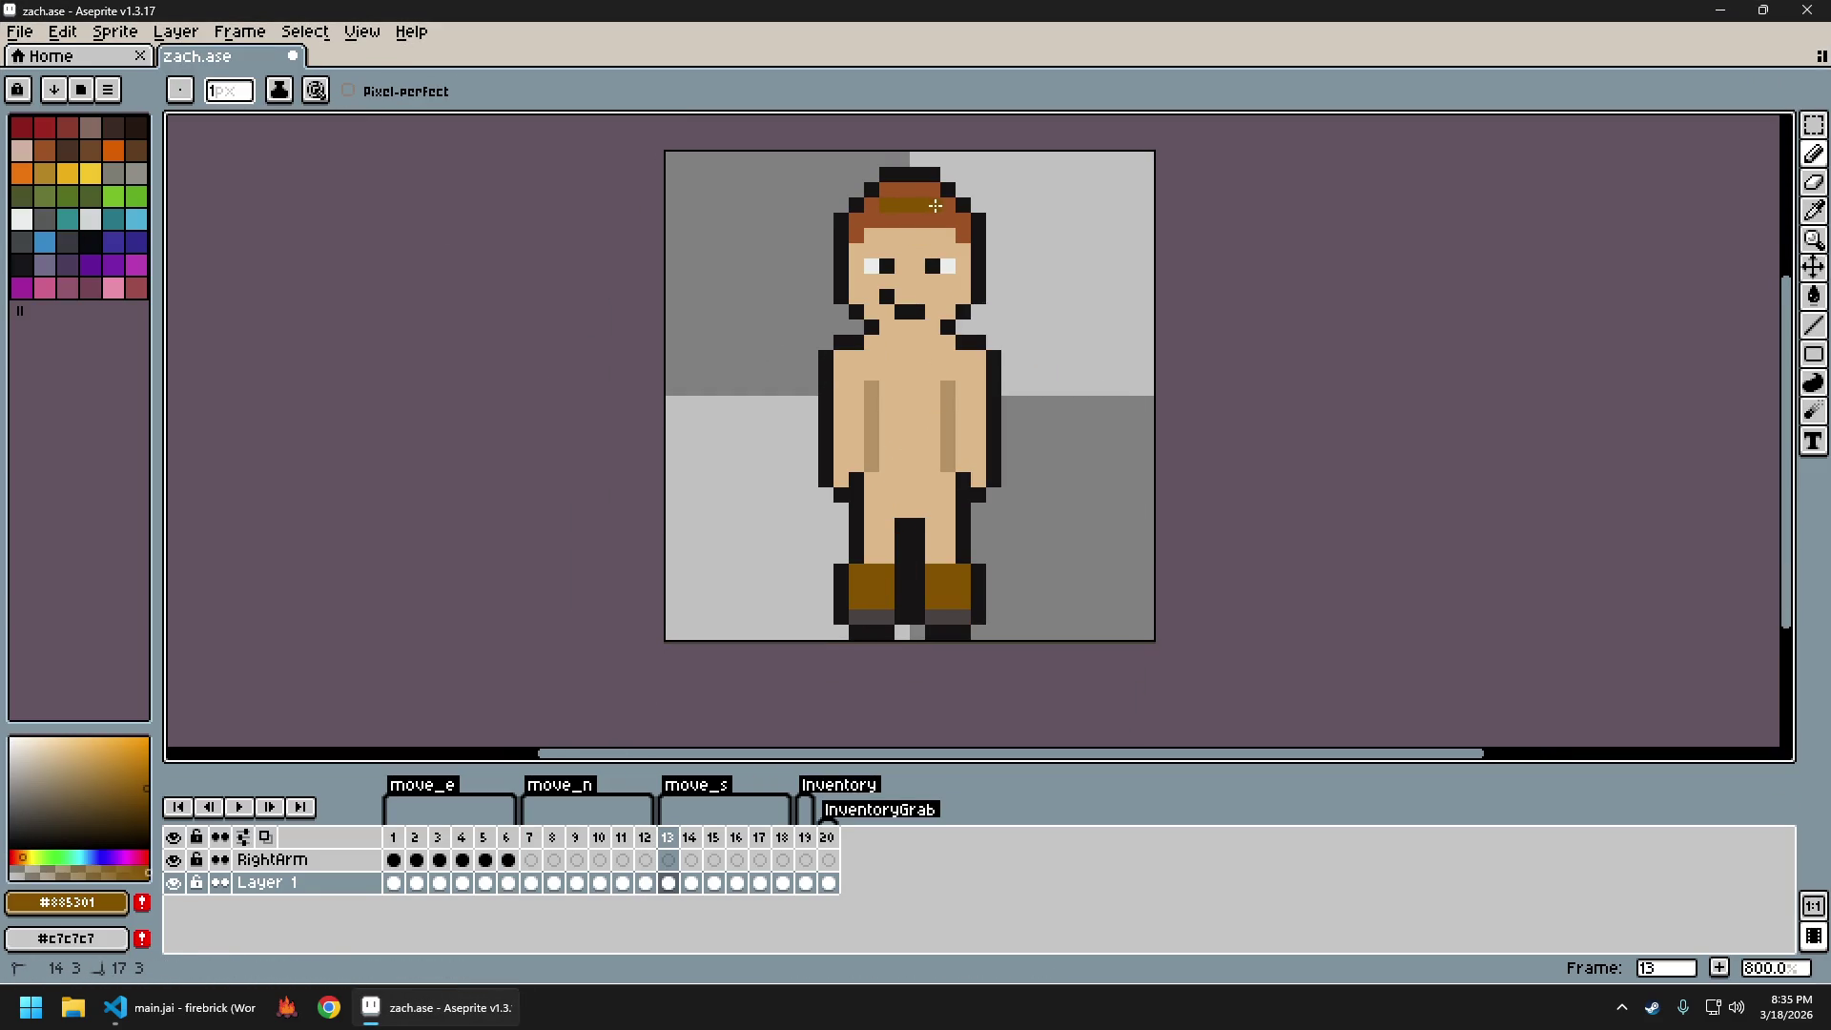
{"action": "scroll", "coordinate": [1124, 353], "scroll_direction": "down", "scroll_amount": 5}
{"action": "scroll", "coordinate": [1133, 311], "scroll_direction": "up", "scroll_amount": 5}
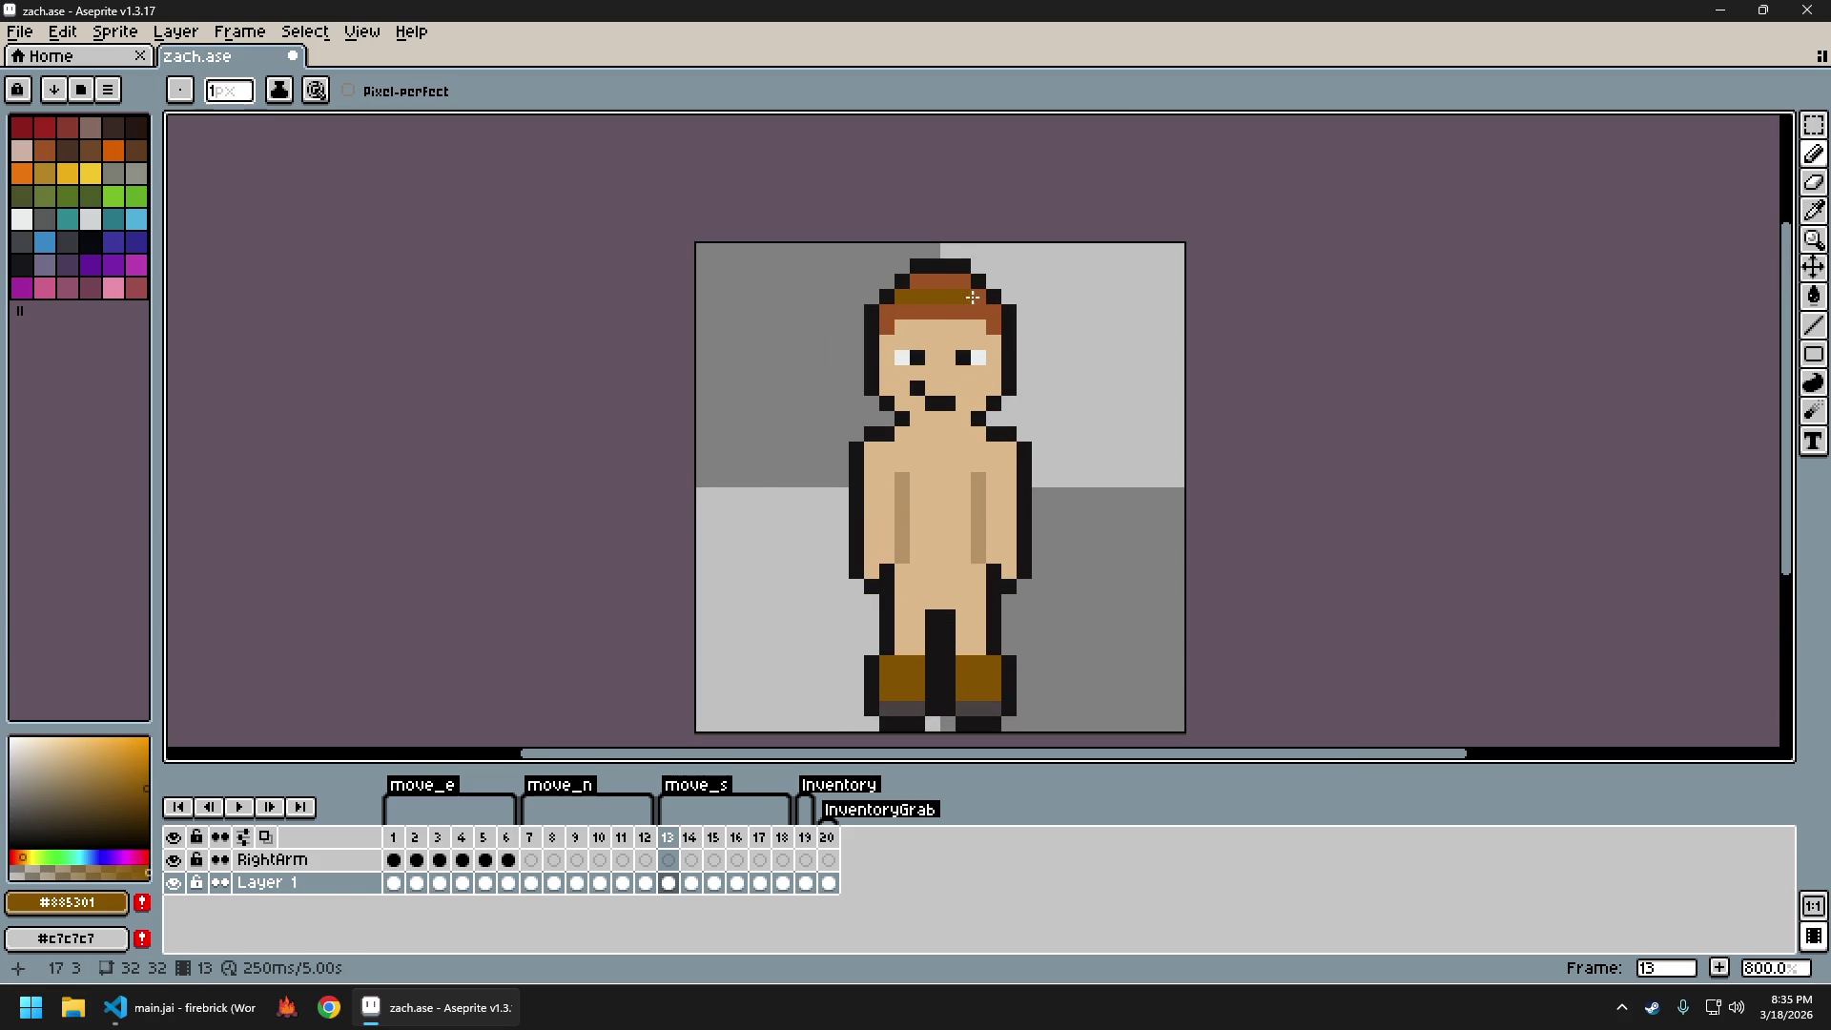
{"action": "scroll", "coordinate": [1028, 313], "scroll_direction": "down", "scroll_amount": 5}
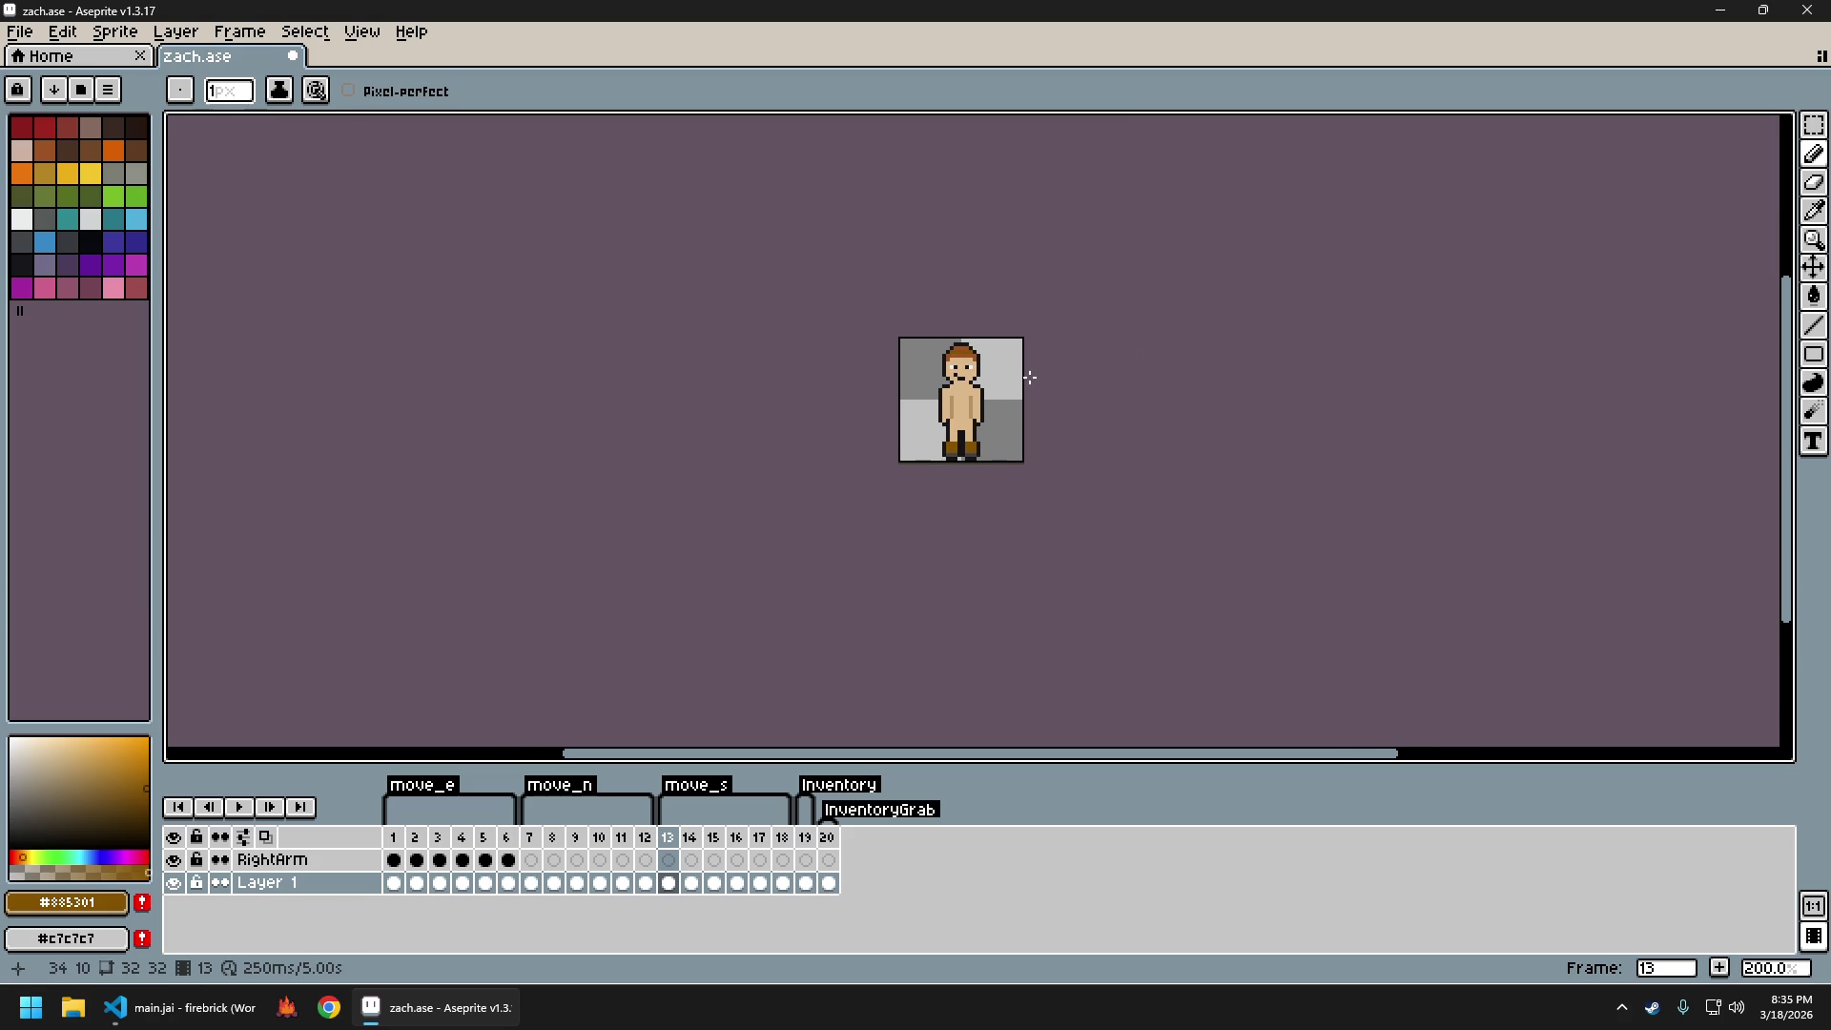
{"action": "scroll", "coordinate": [992, 391], "scroll_direction": "up", "scroll_amount": 2}
Step between neighbouring frames to compare walking poses, ending back on frame 13
{"action": "key", "text": "Left"}
{"action": "key", "text": "Left"}
{"action": "key", "text": "Left"}
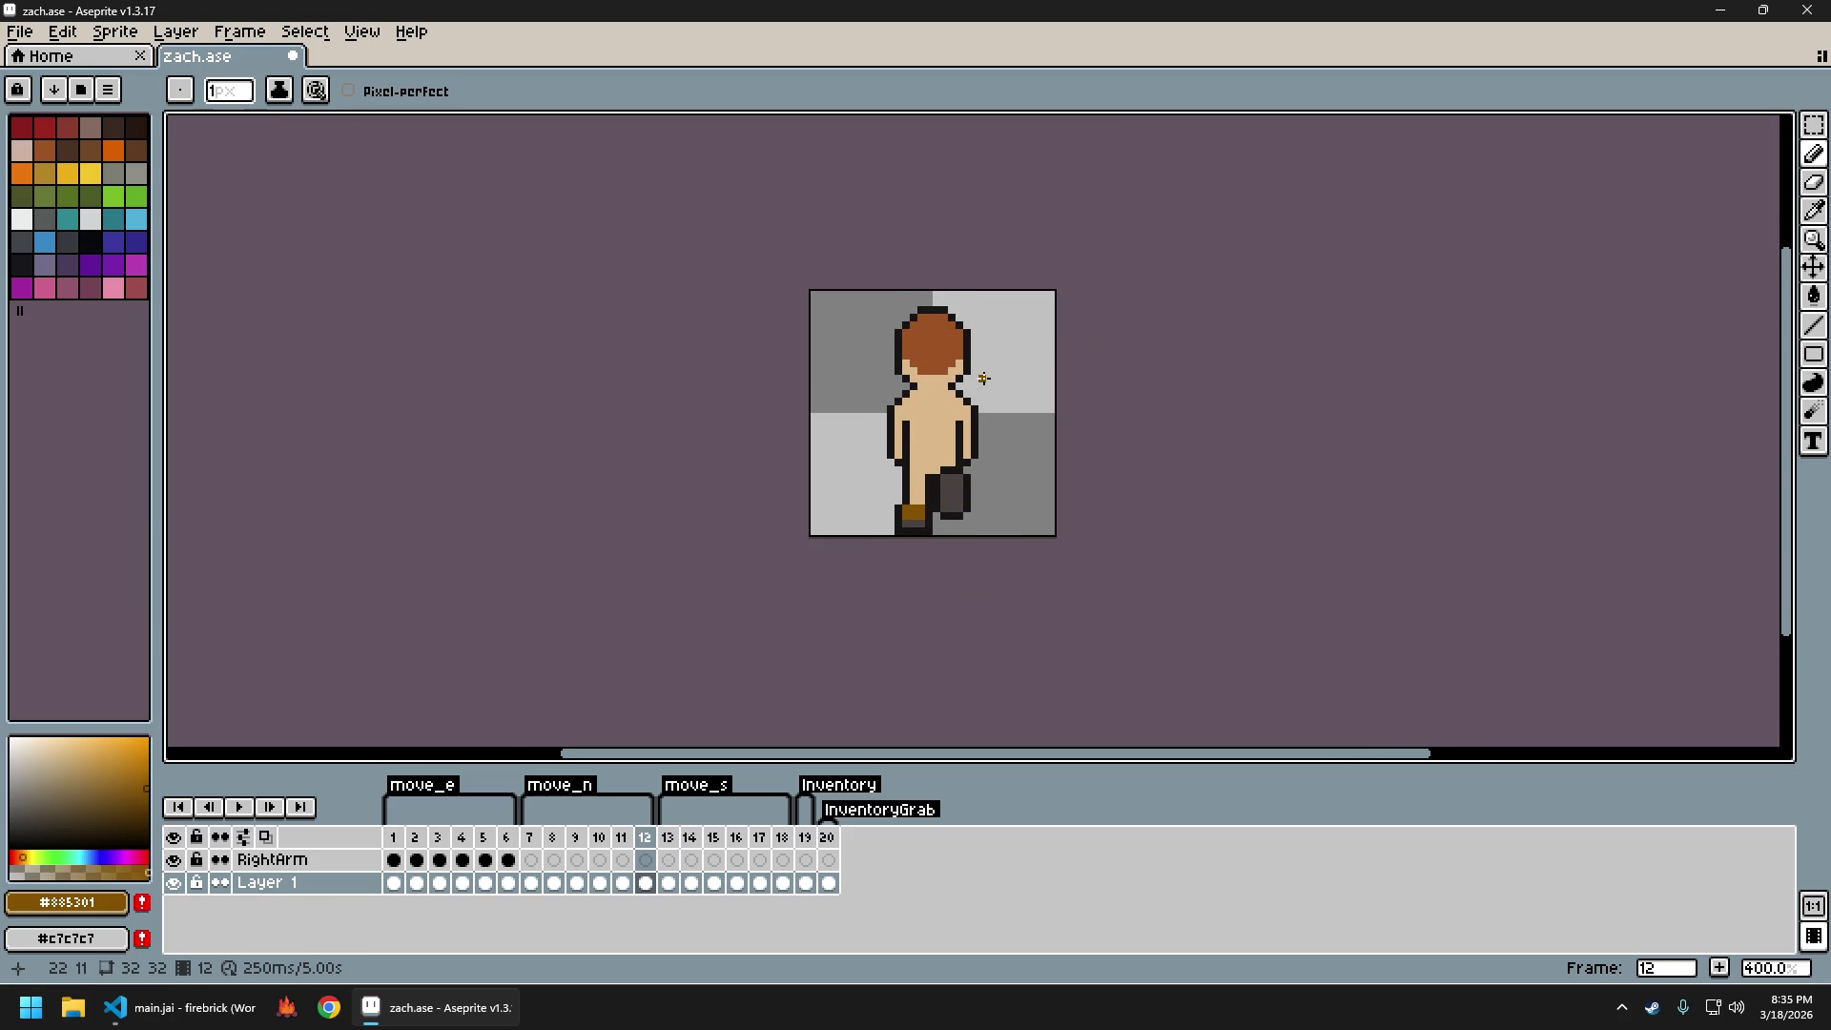
{"action": "key", "text": "Right"}
{"action": "key", "text": "Left"}
{"action": "key", "text": "Left"}
{"action": "key", "text": "Left"}
{"action": "key", "text": "Right"}
{"action": "key", "text": "Right"}
{"action": "key", "text": "Right"}
{"action": "key", "text": "Right"}
{"action": "key", "text": "Right"}
{"action": "key", "text": "Right"}
{"action": "key", "text": "Left"}
{"action": "scroll", "coordinate": [1043, 384], "scroll_direction": "down", "scroll_amount": 3}
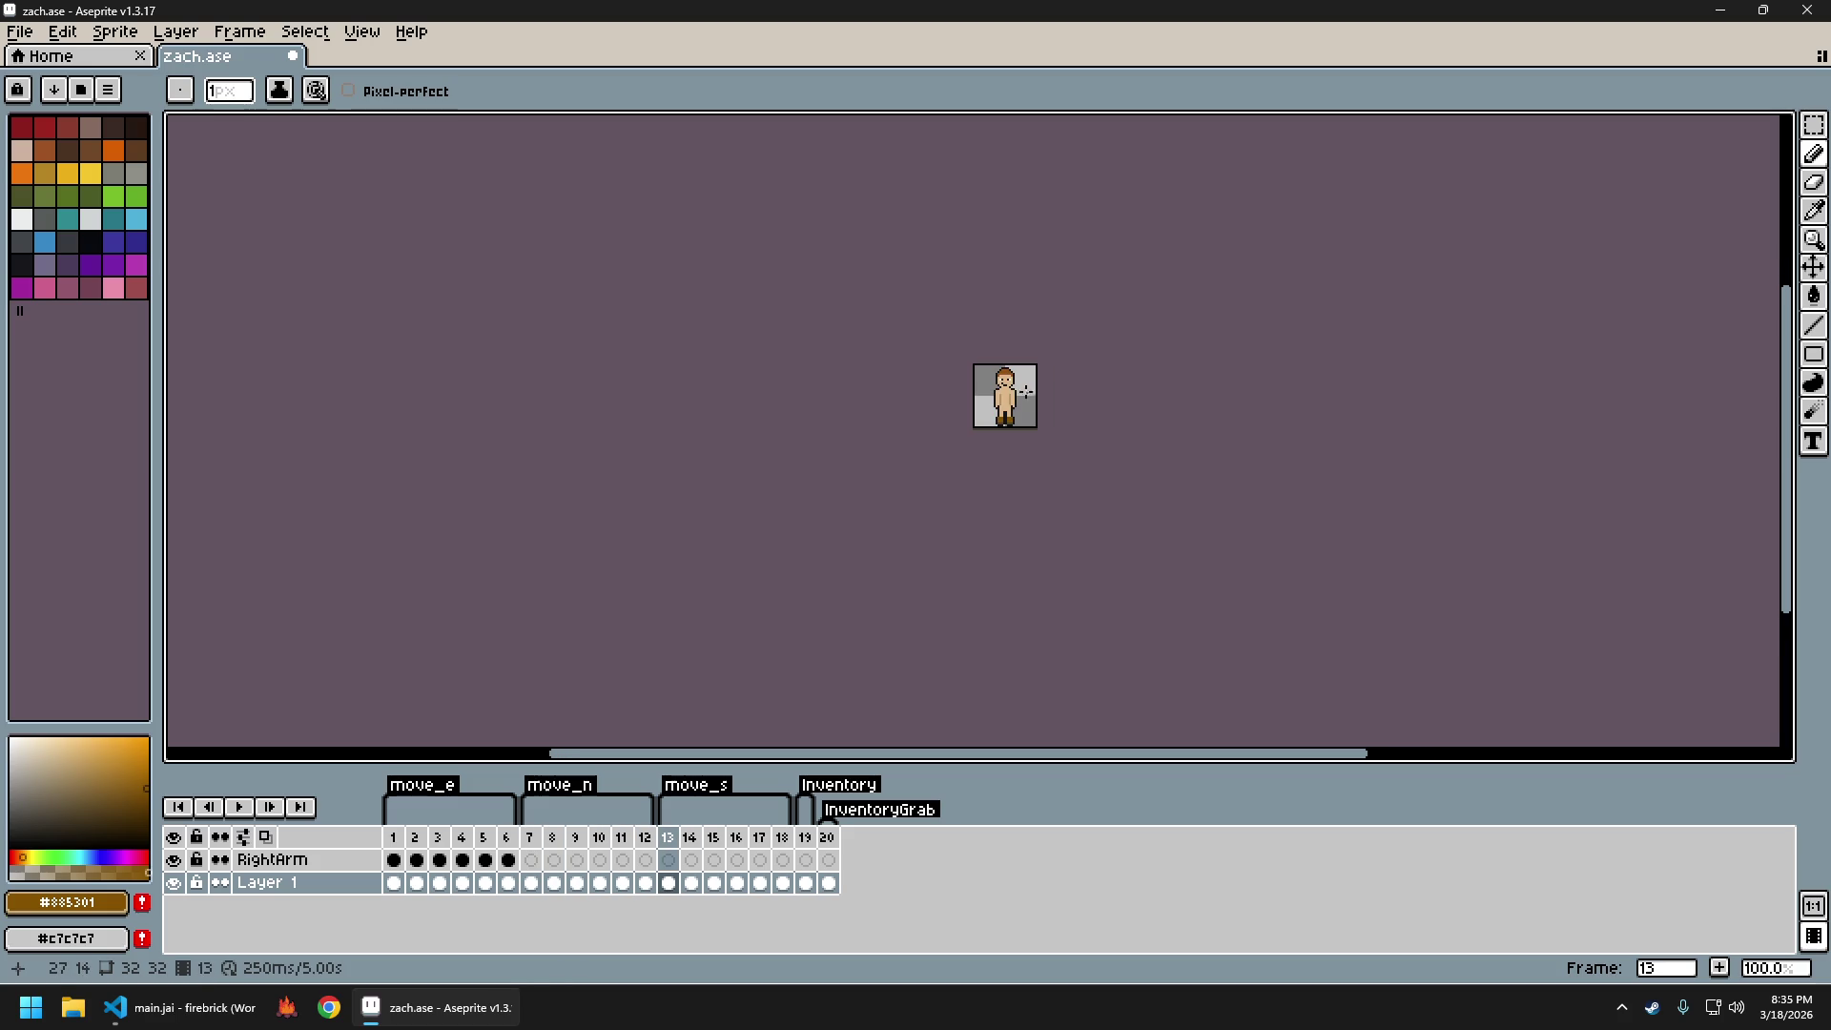
{"action": "scroll", "coordinate": [1027, 413], "scroll_direction": "up", "scroll_amount": 1}
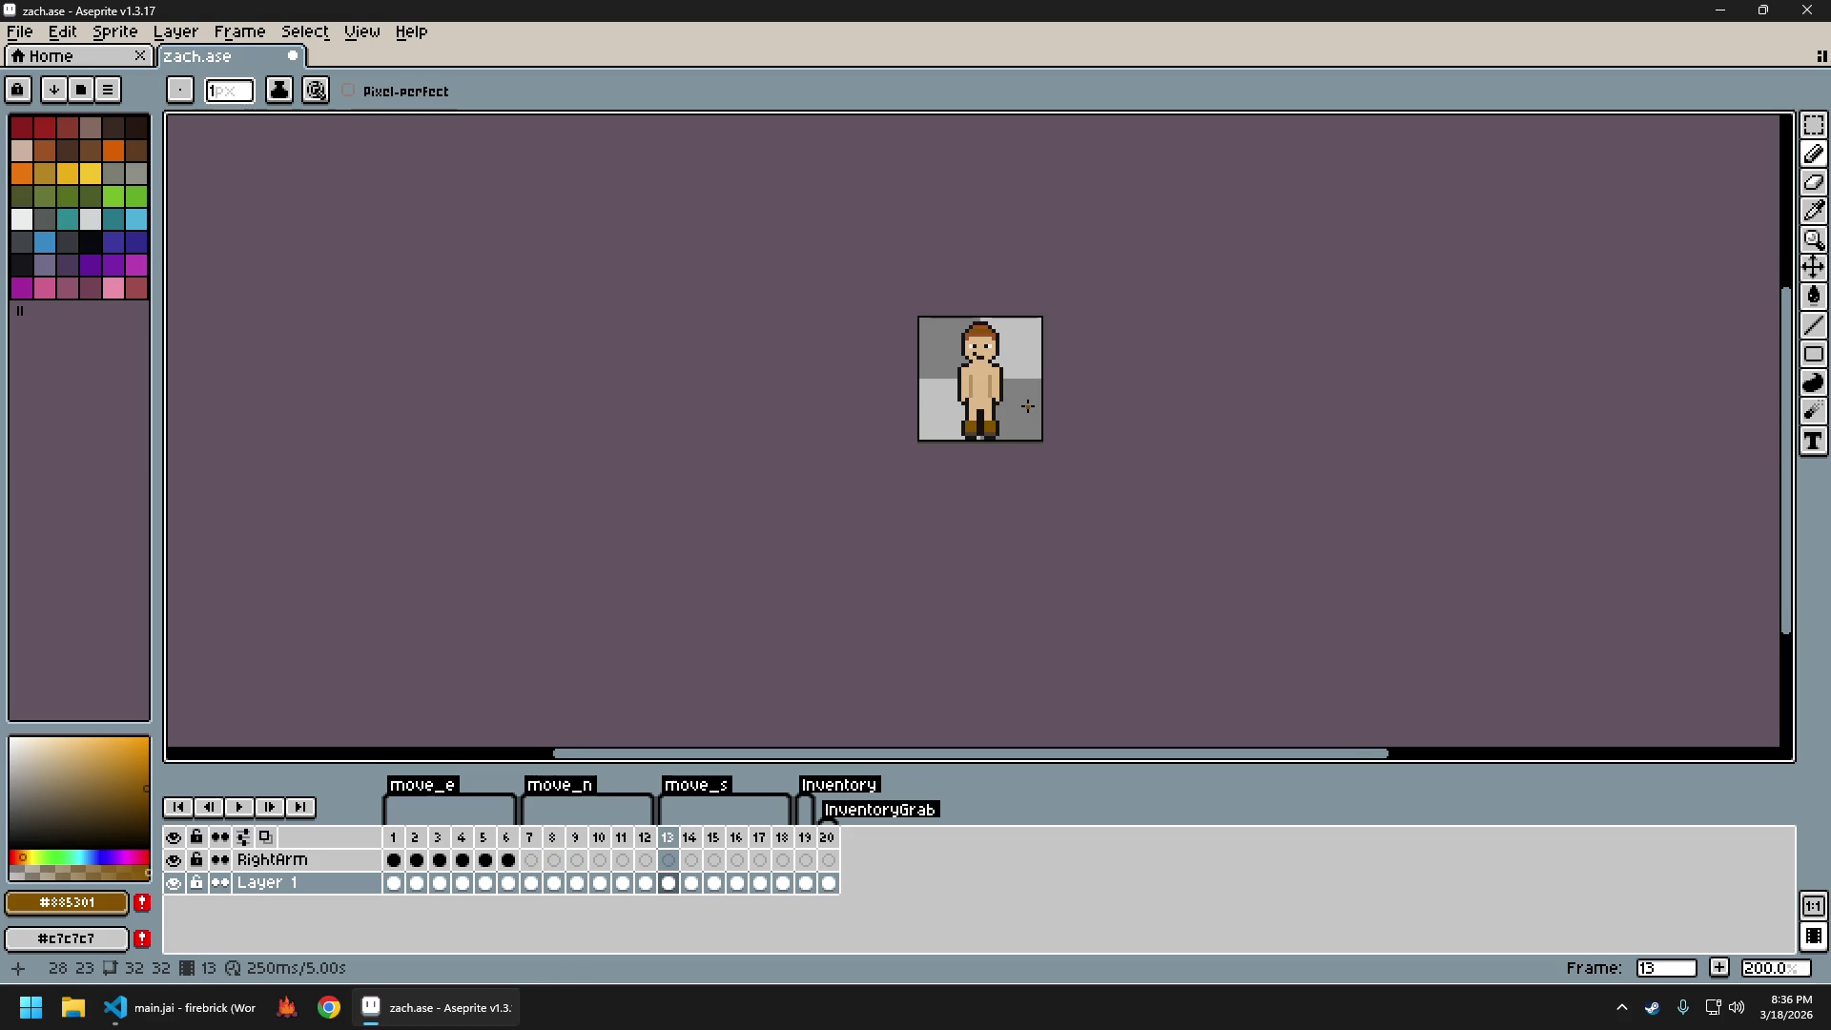
{"action": "scroll", "coordinate": [1028, 364], "scroll_direction": "up", "scroll_amount": 5}
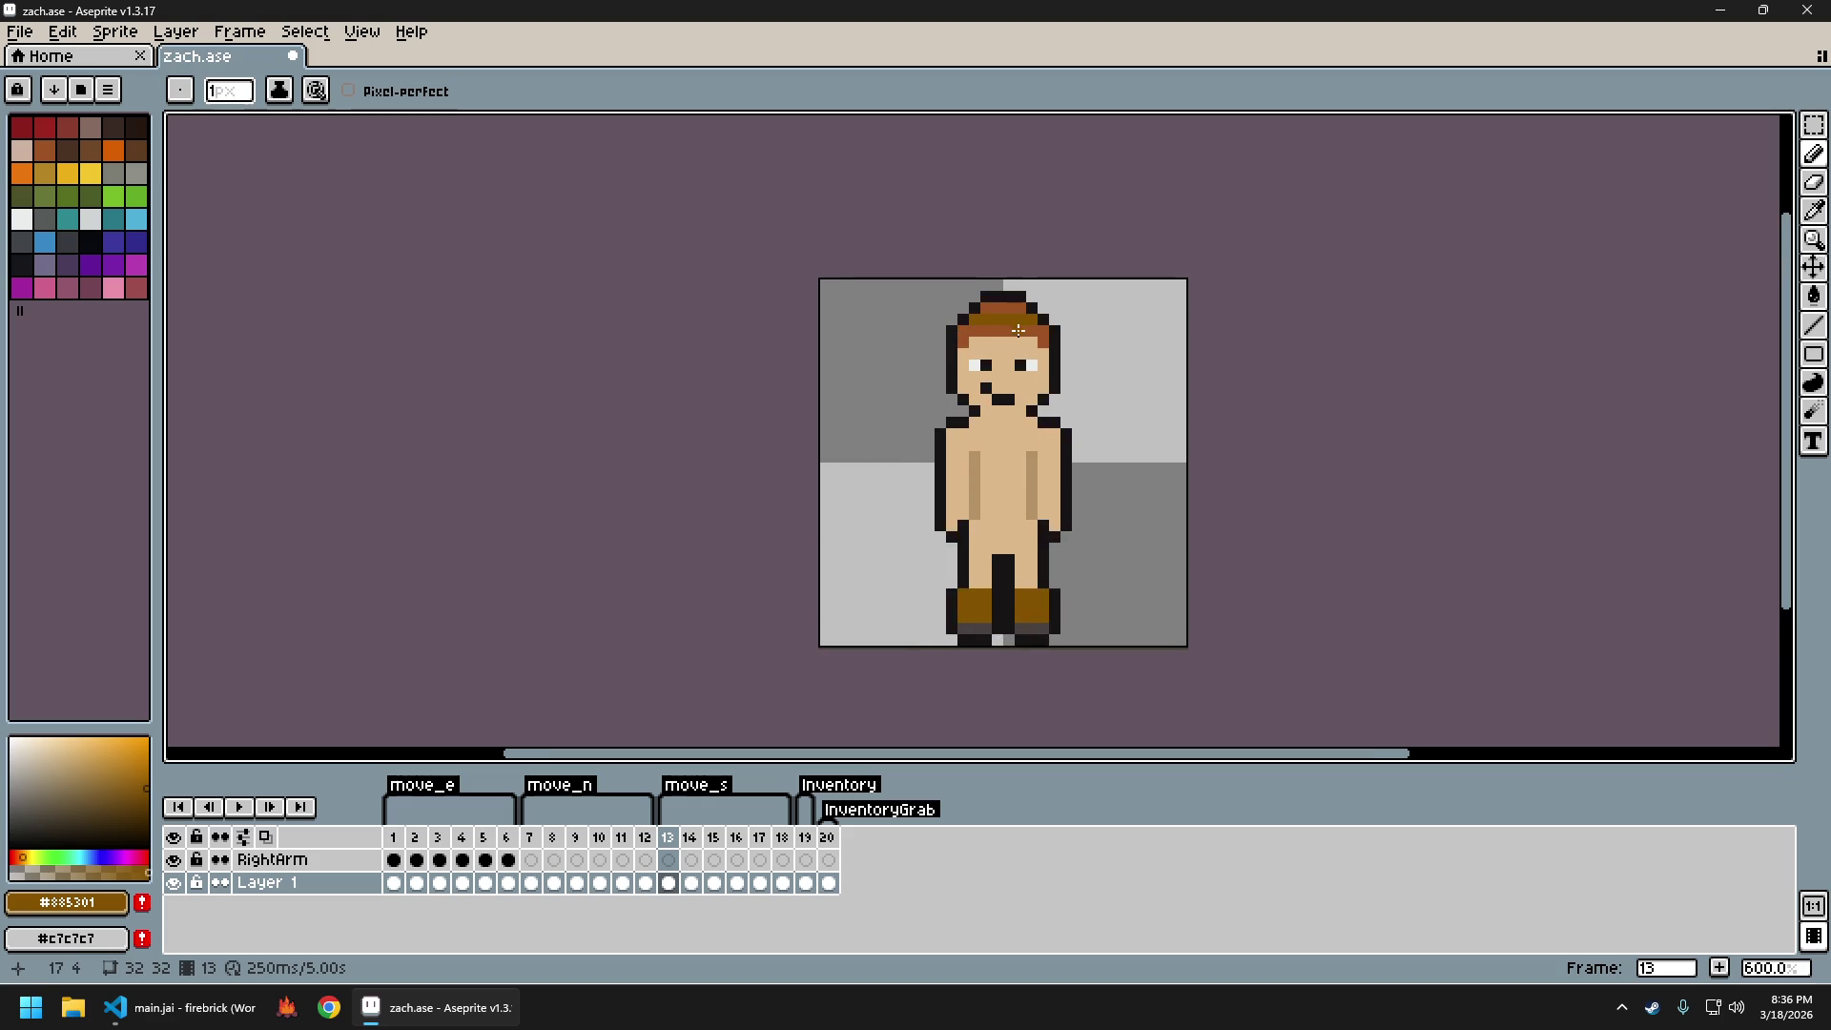
Undo the recent strokes to remove the stray brown pixel on the hair's right edge
{"action": "key", "text": "ctrl+z"}
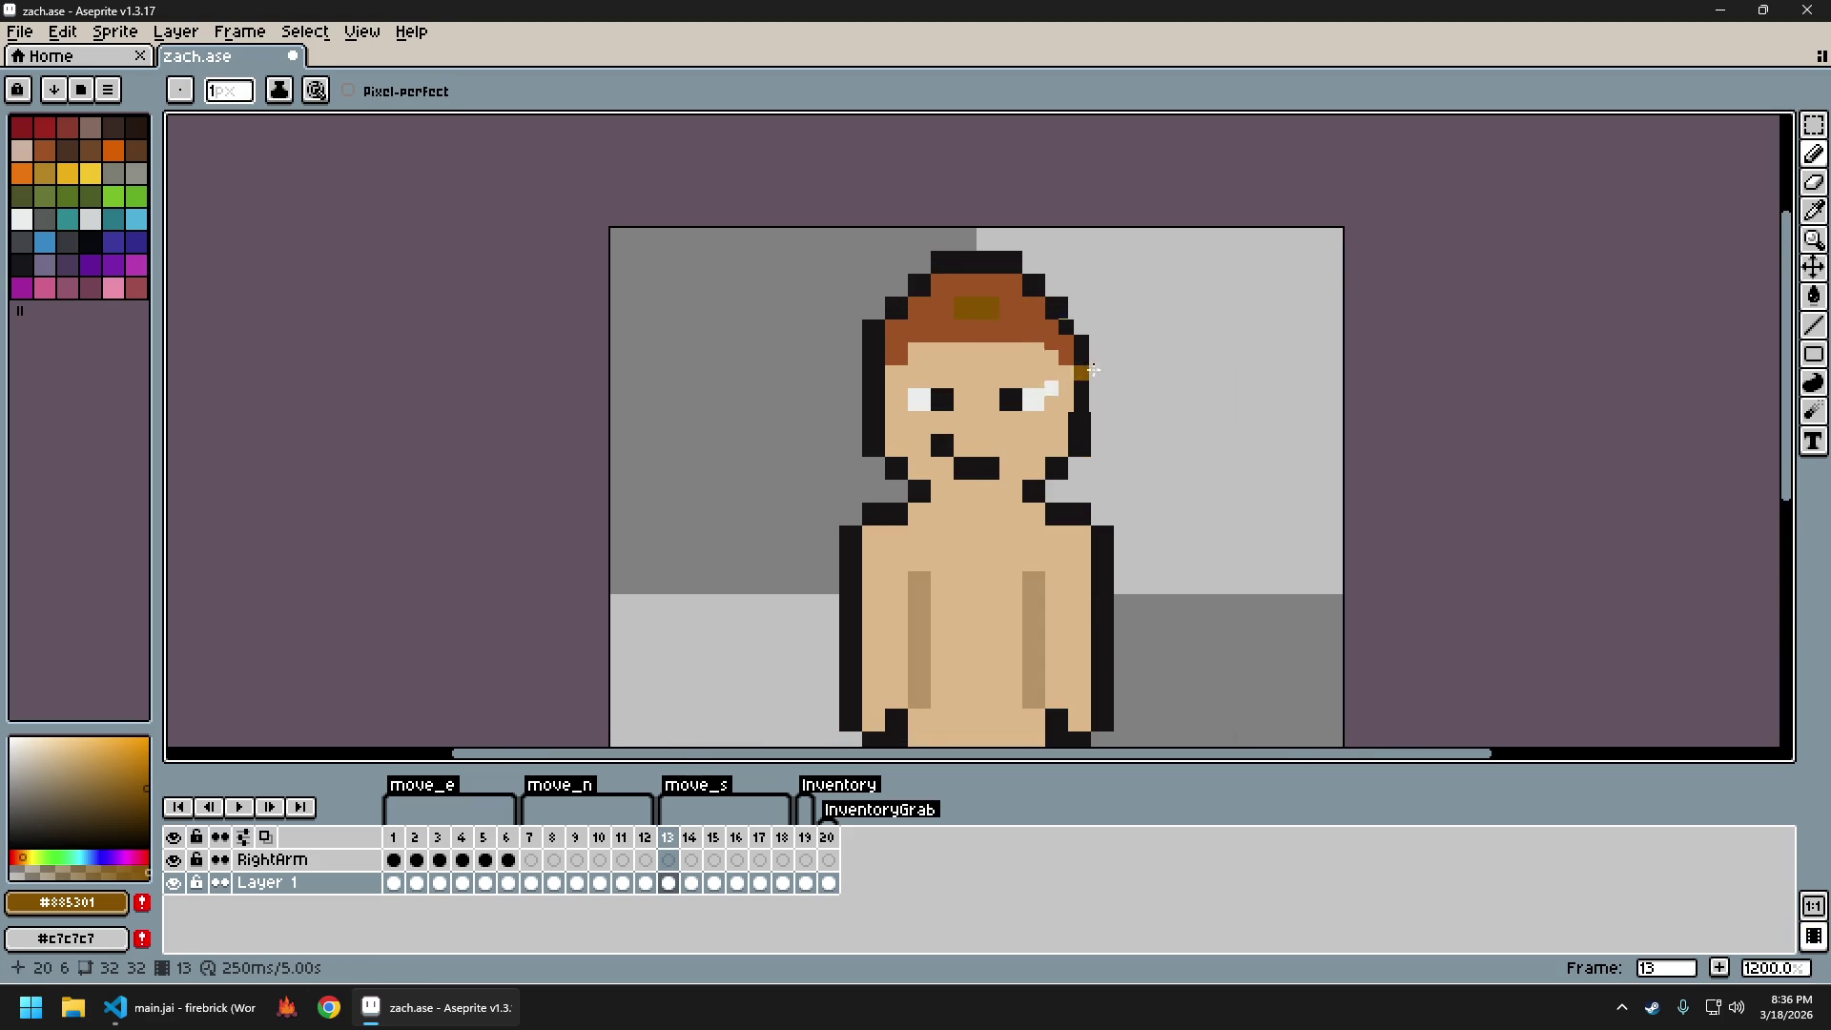
{"action": "scroll", "coordinate": [1100, 374], "scroll_direction": "down", "scroll_amount": 5}
{"action": "scroll", "coordinate": [963, 365], "scroll_direction": "up", "scroll_amount": 2}
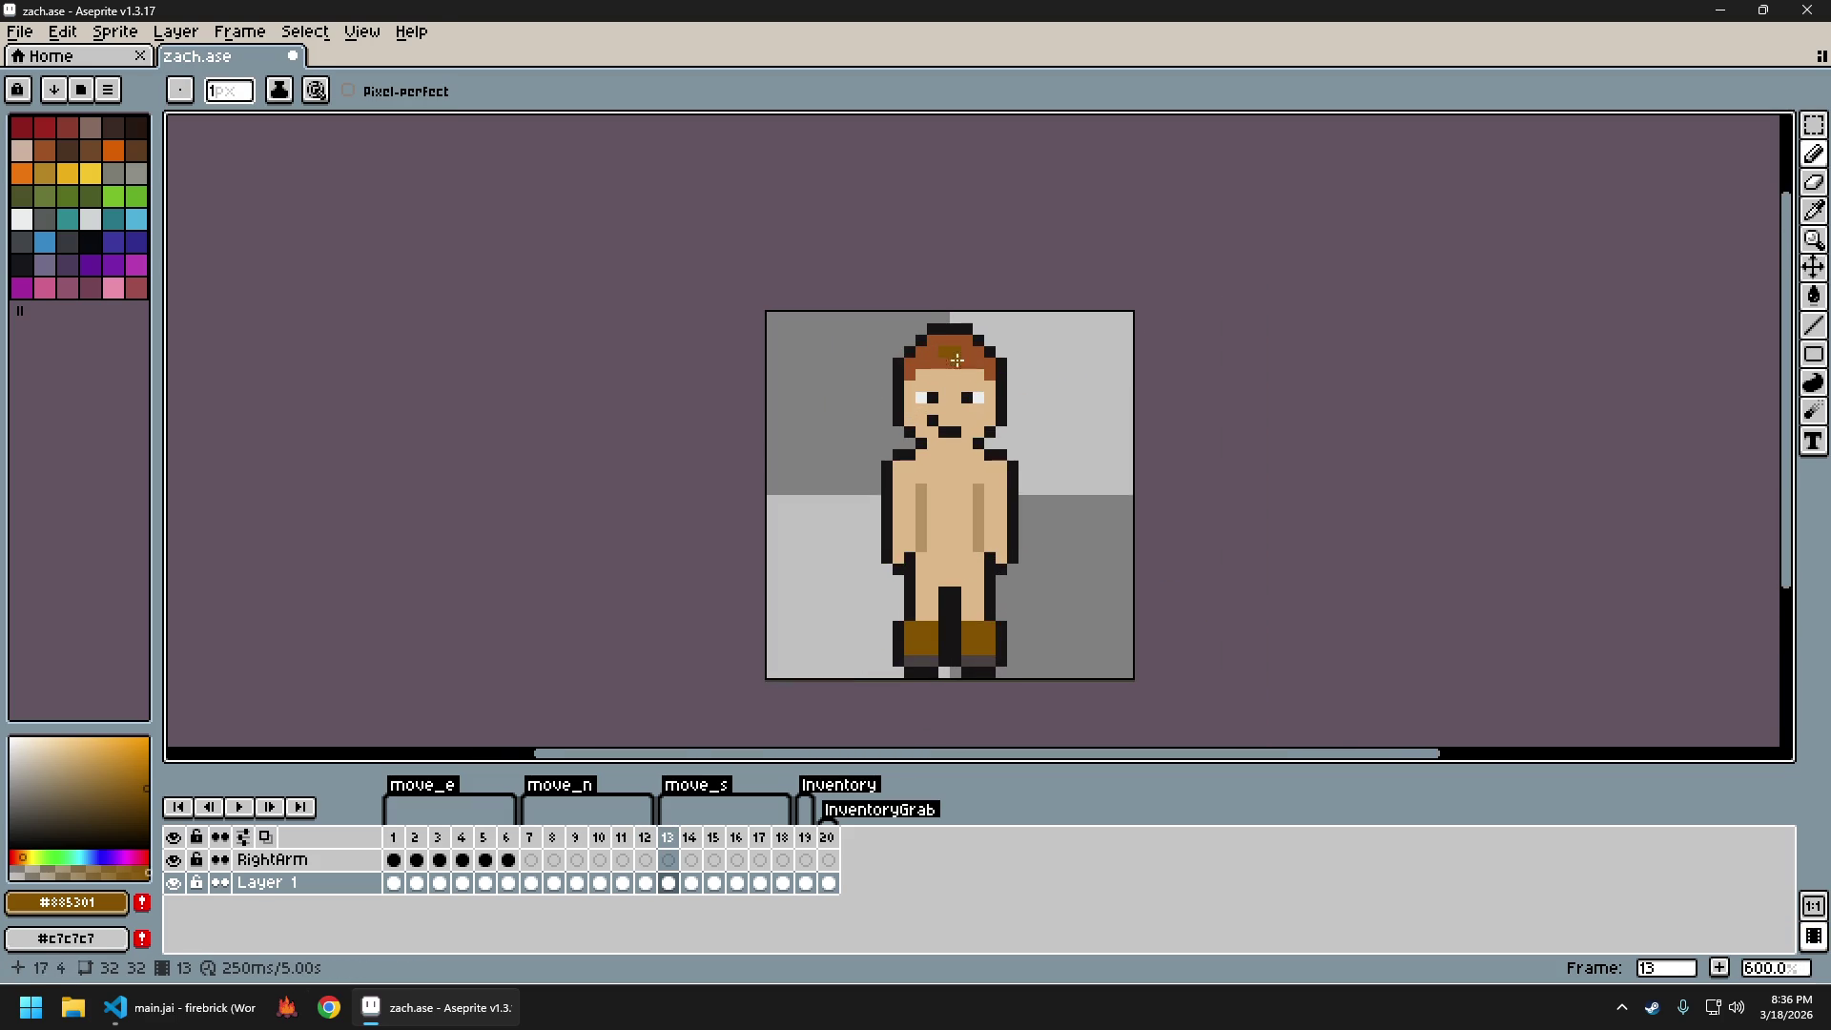
{"action": "scroll", "coordinate": [1083, 427], "scroll_direction": "down", "scroll_amount": 3}
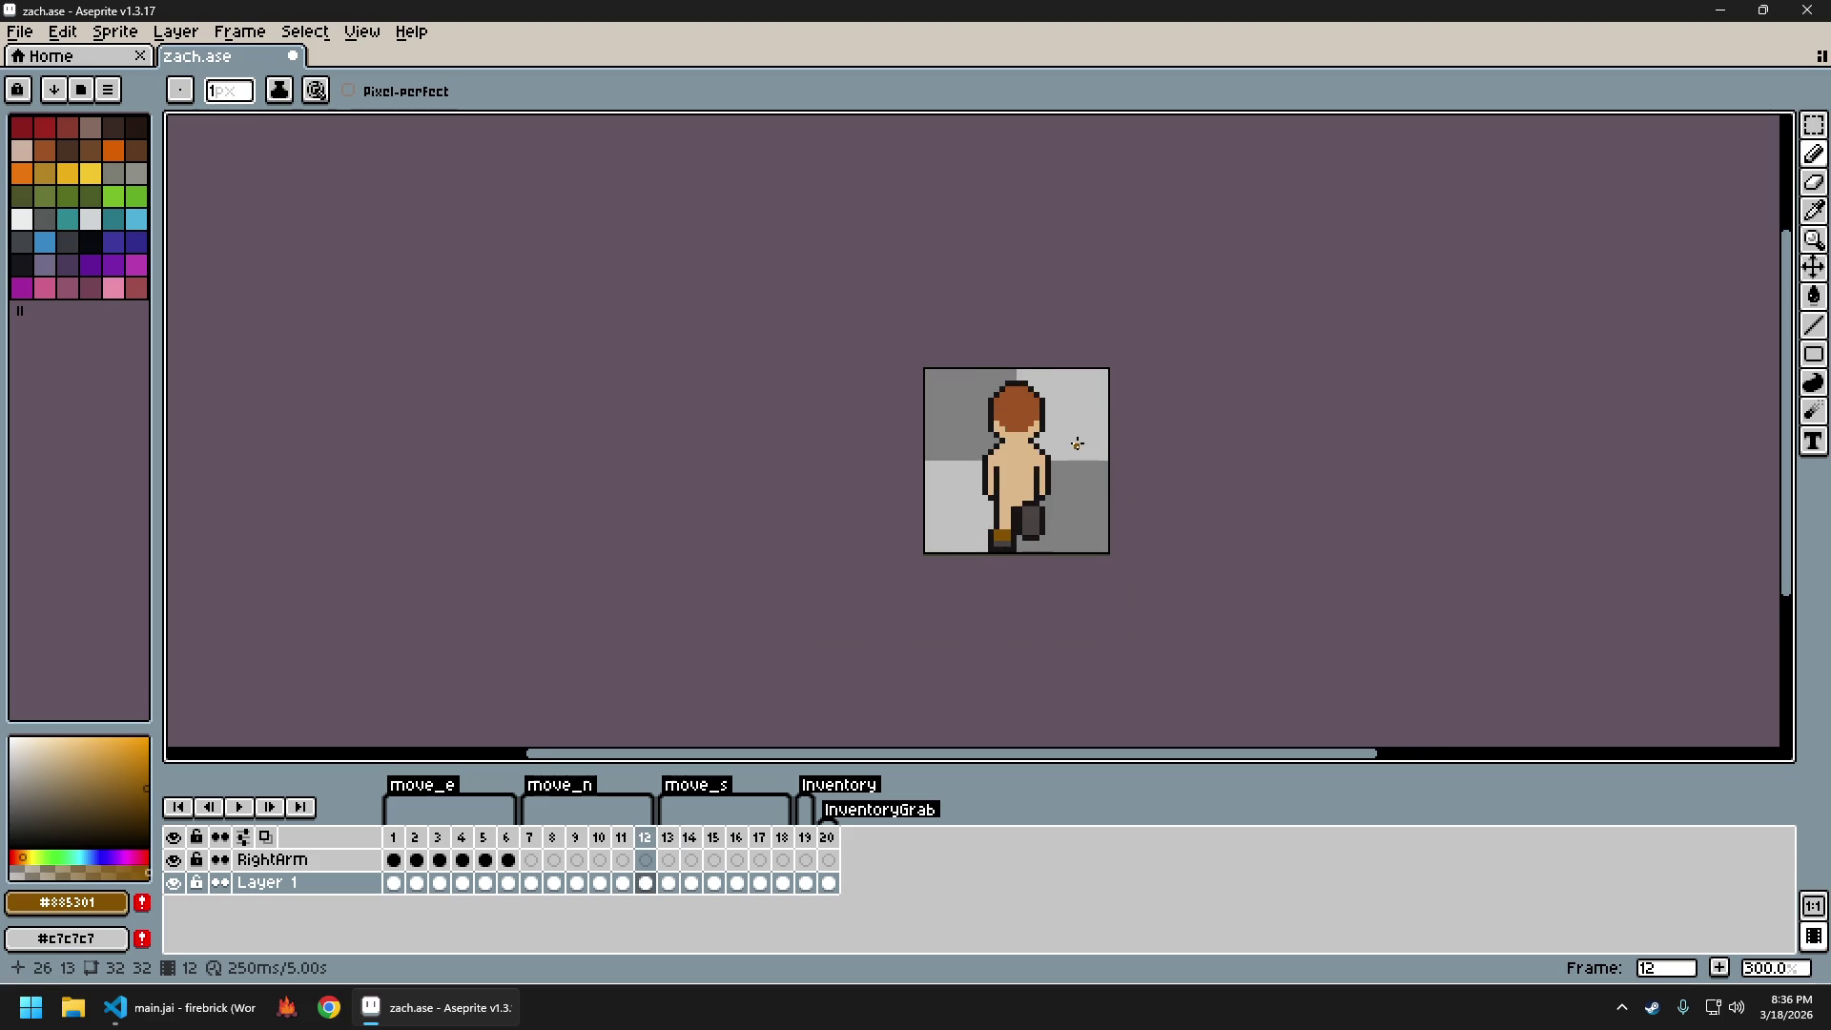
{"action": "scroll", "coordinate": [1075, 439], "scroll_direction": "up", "scroll_amount": 4}
{"action": "key", "text": "ctrl+z"}
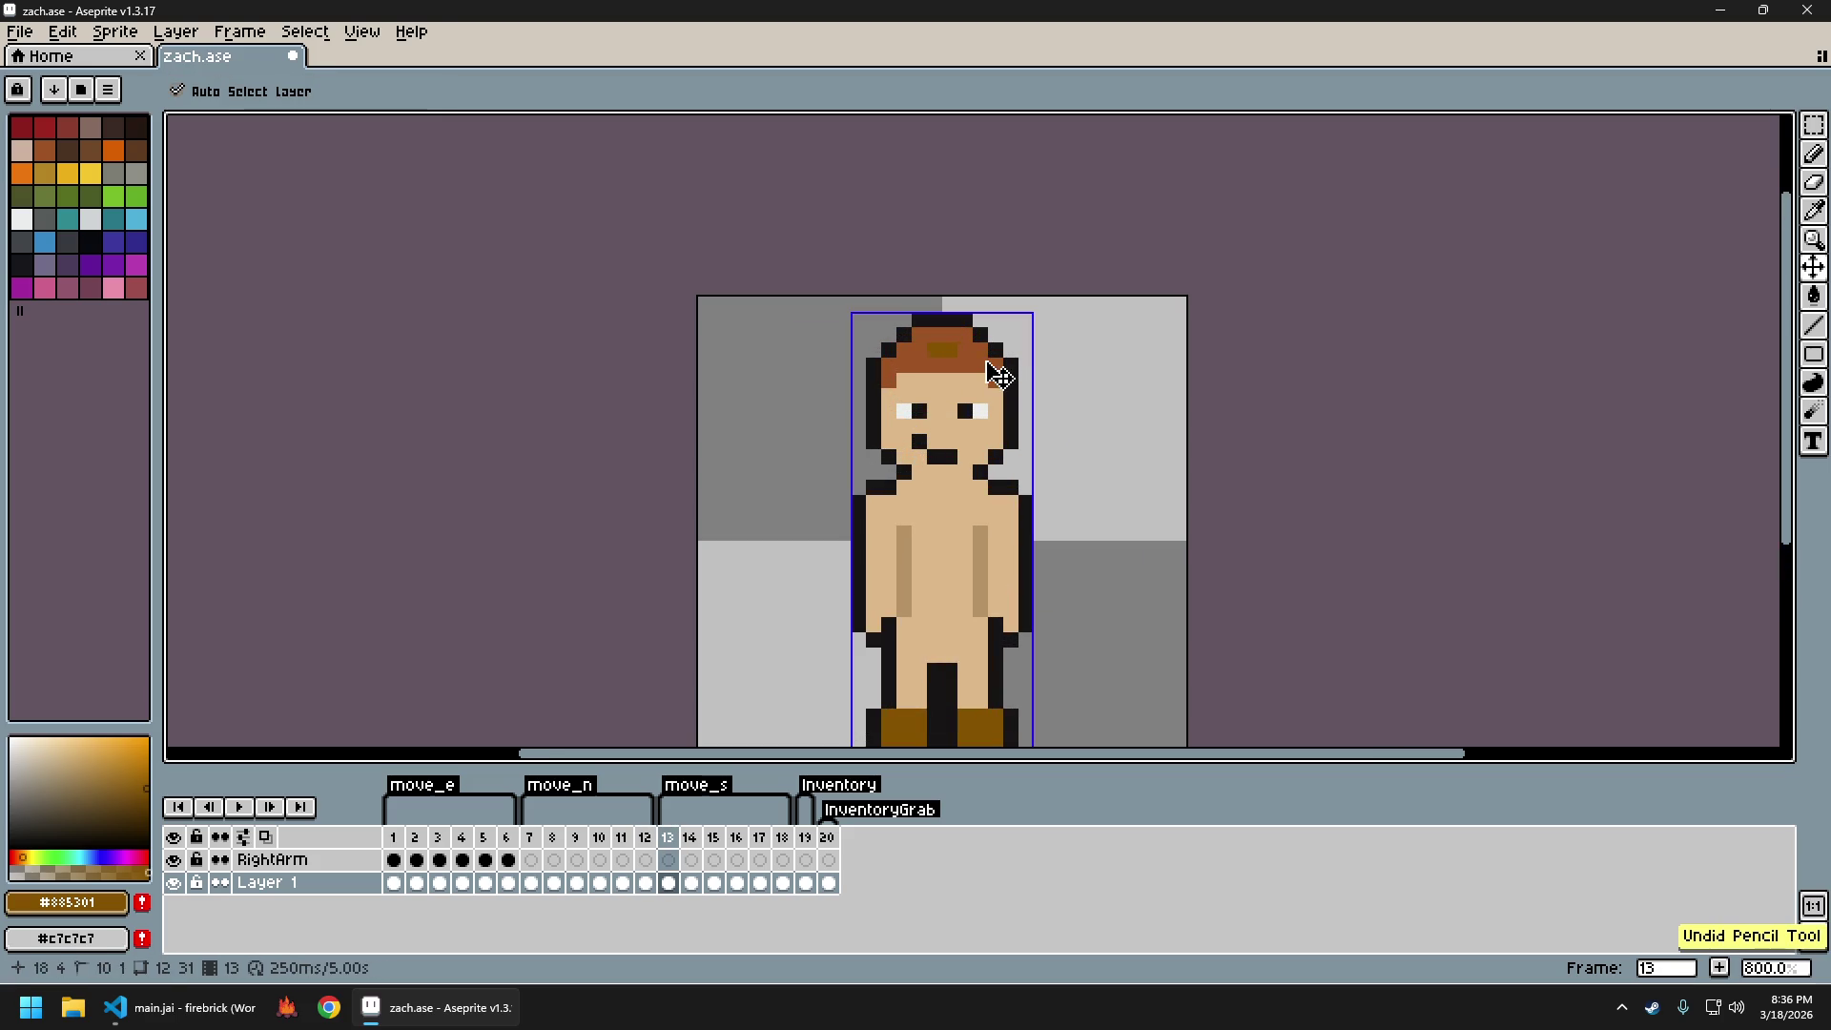
{"action": "left_click", "coordinate": [45, 150]}
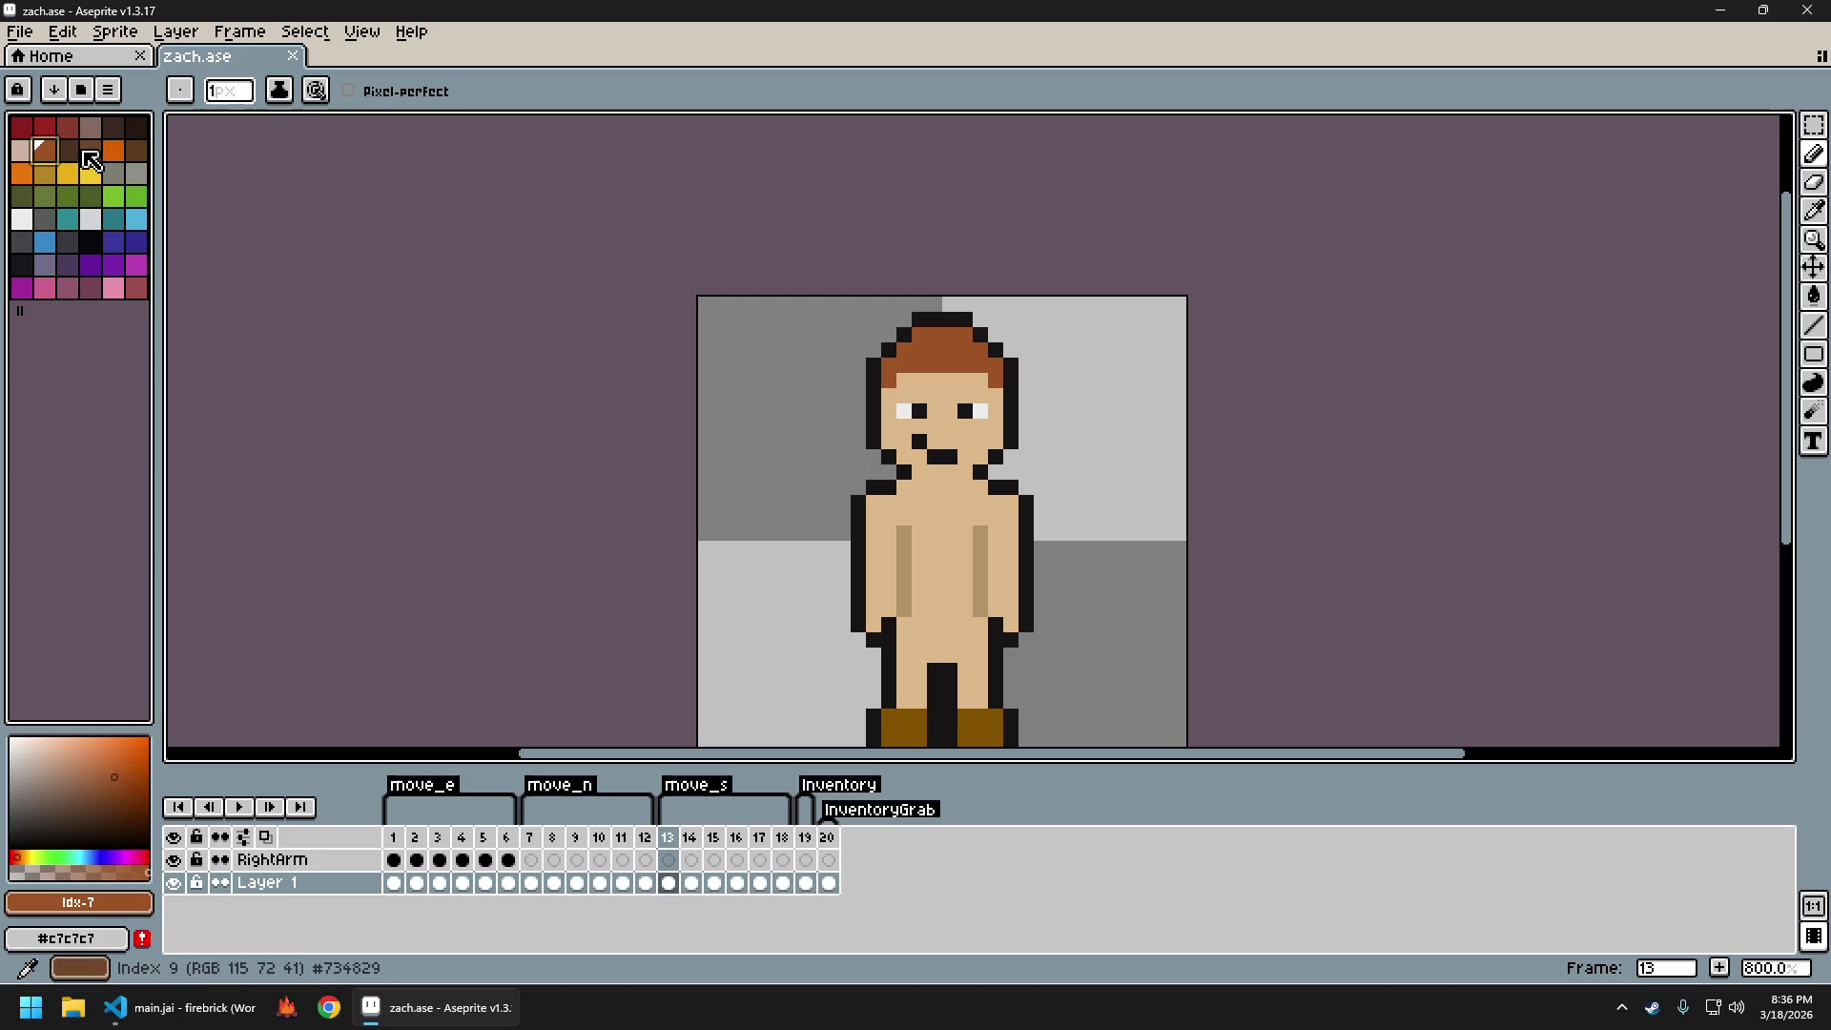
Paint a pixel of a different brown onto the sprite's hair
{"action": "left_click", "coordinate": [91, 152]}
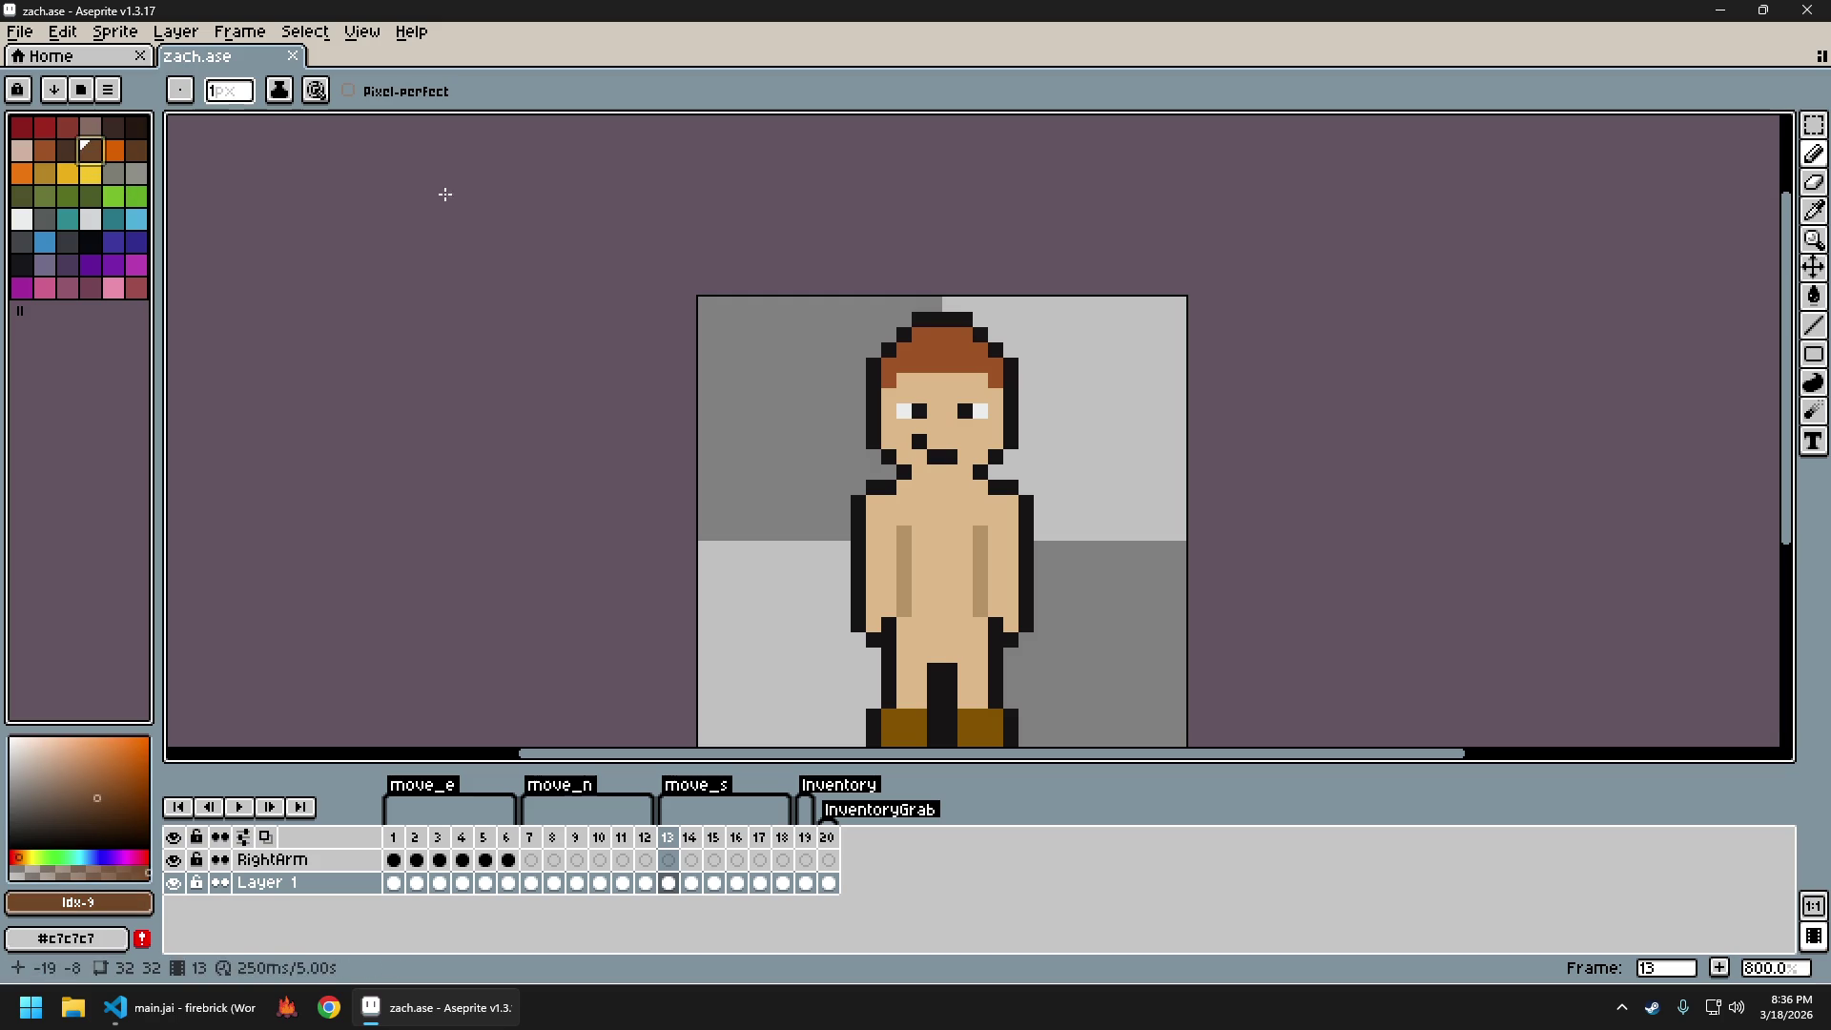
{"action": "left_click", "coordinate": [910, 345]}
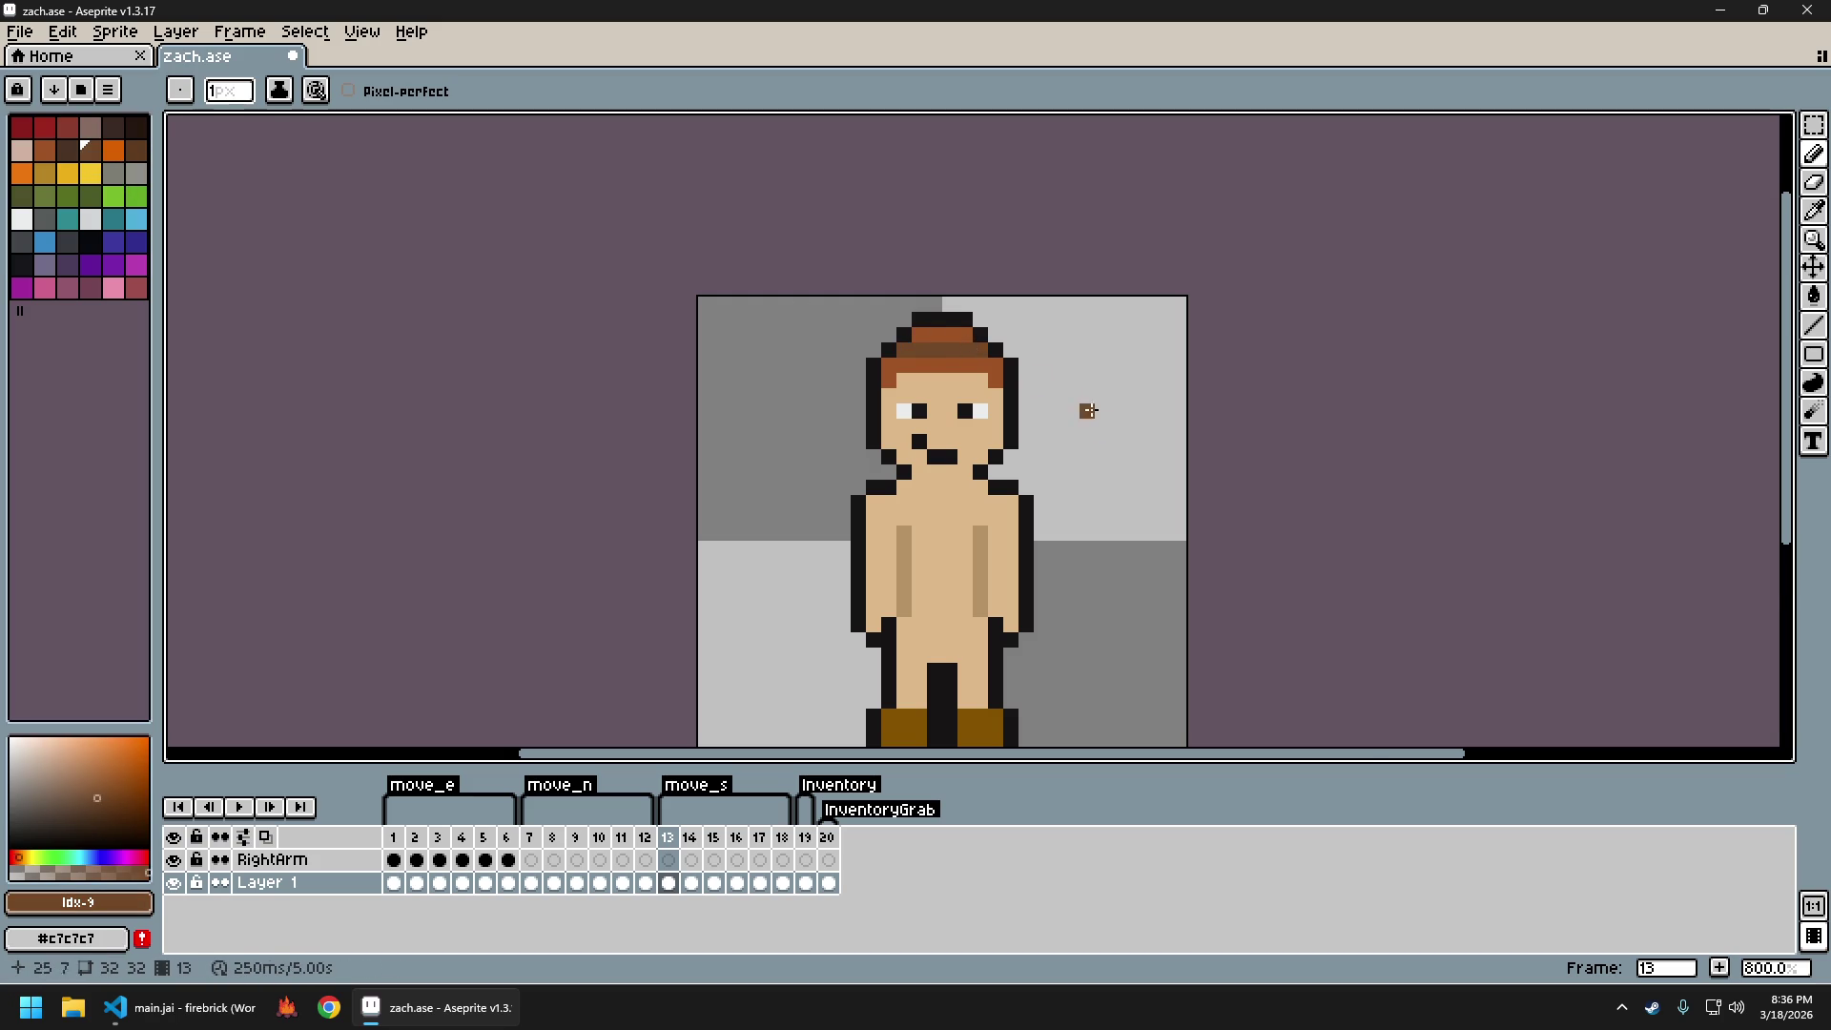
{"action": "scroll", "coordinate": [1134, 442], "scroll_direction": "down", "scroll_amount": 5}
Save zach.ase and close Aseprite
{"action": "scroll", "coordinate": [1194, 465], "scroll_direction": "up", "scroll_amount": 2}
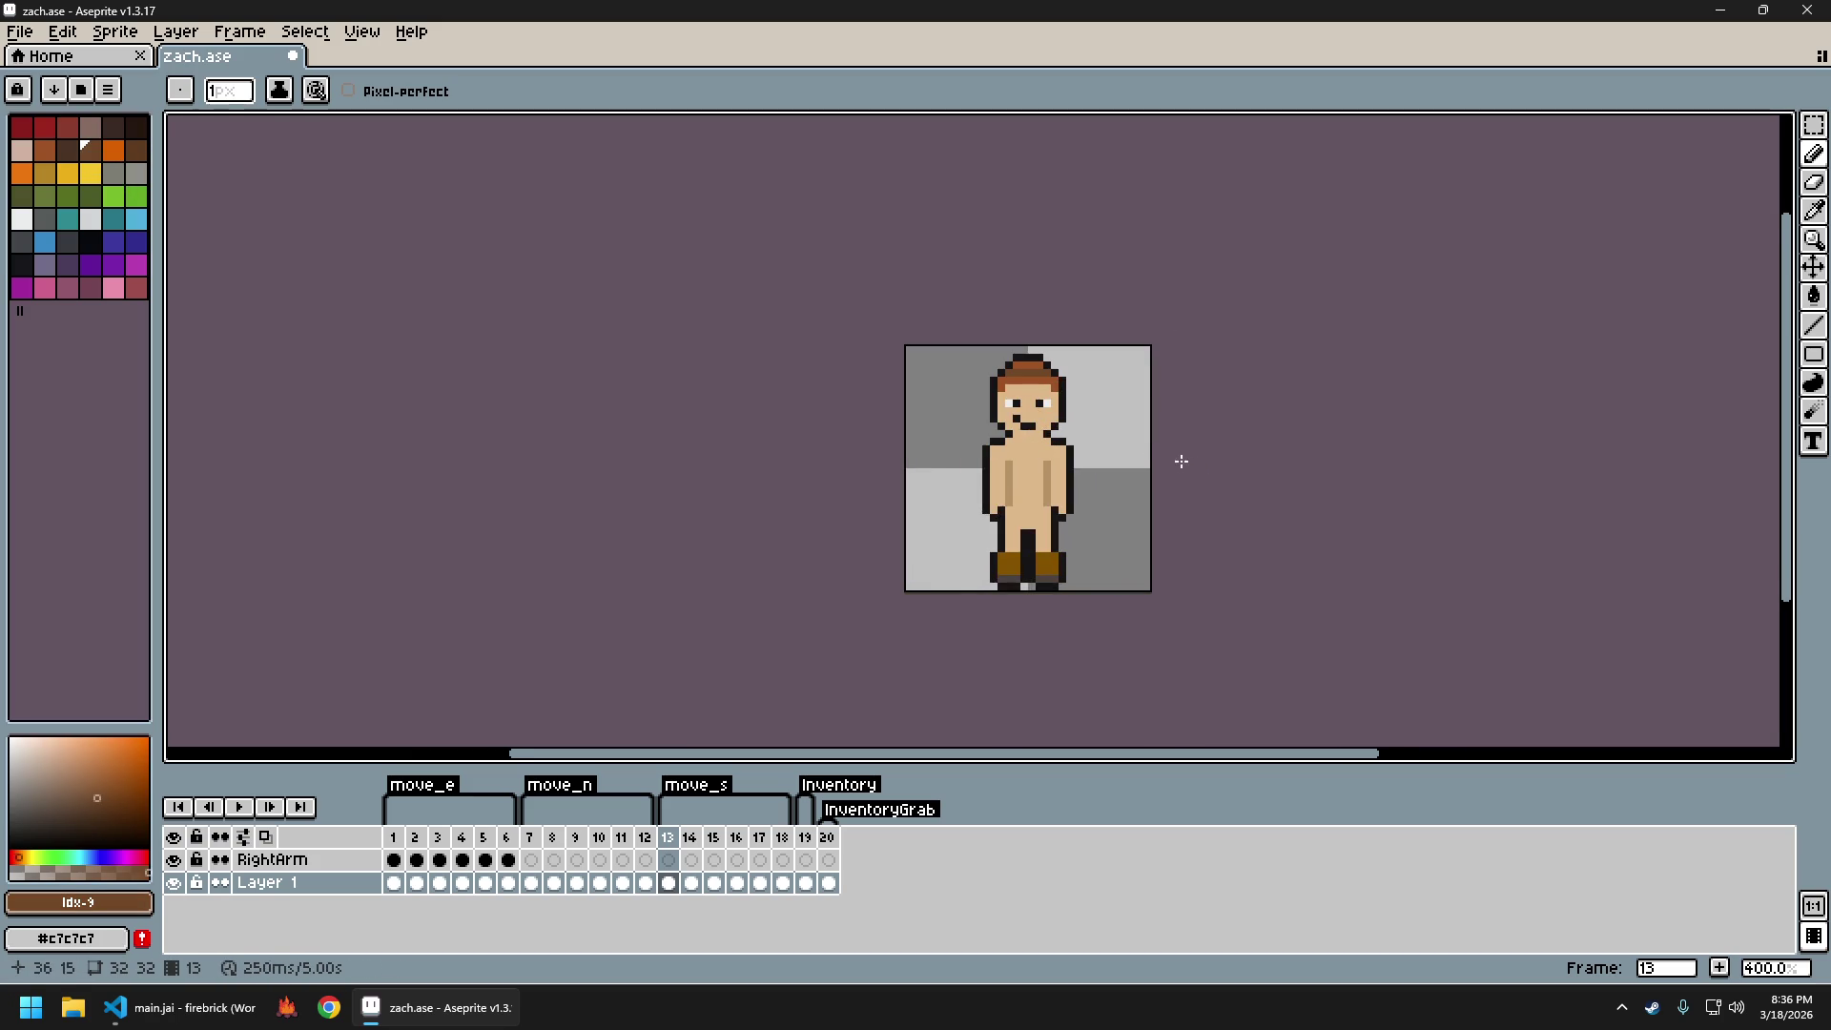
{"action": "scroll", "coordinate": [1088, 420], "scroll_direction": "up", "scroll_amount": 2}
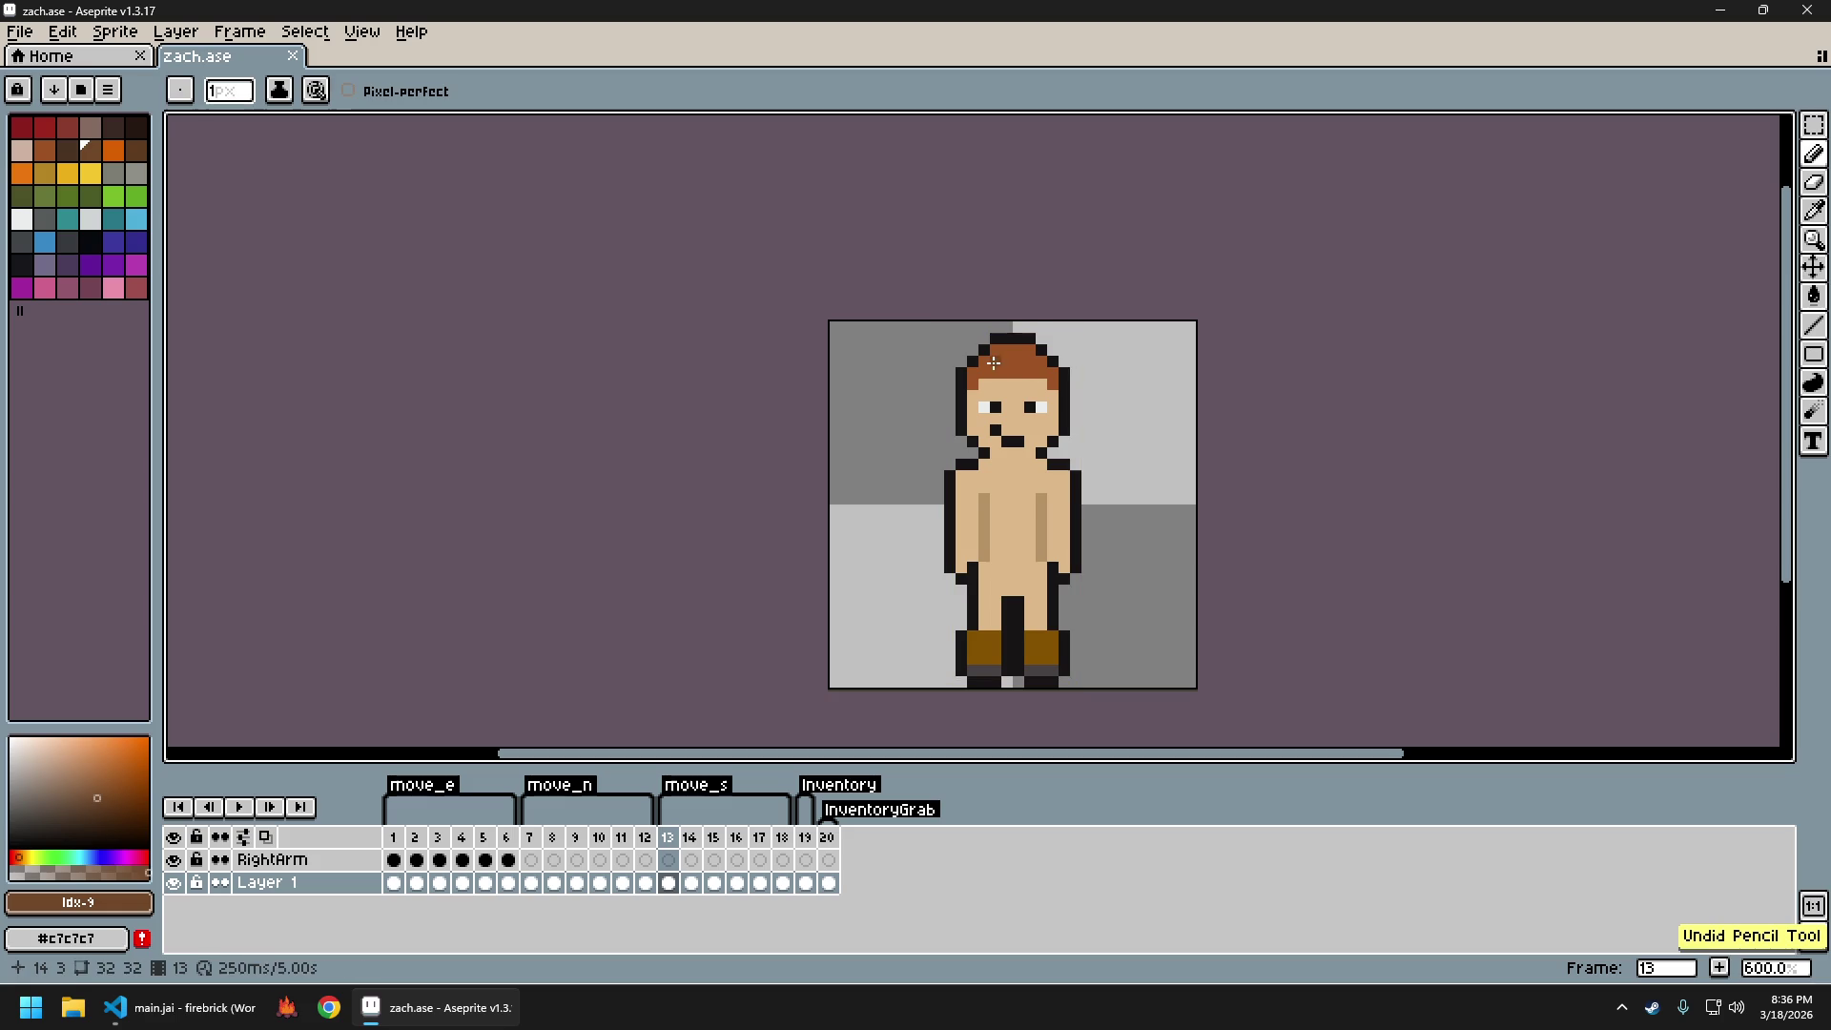
{"action": "scroll", "coordinate": [1046, 368], "scroll_direction": "down", "scroll_amount": 4}
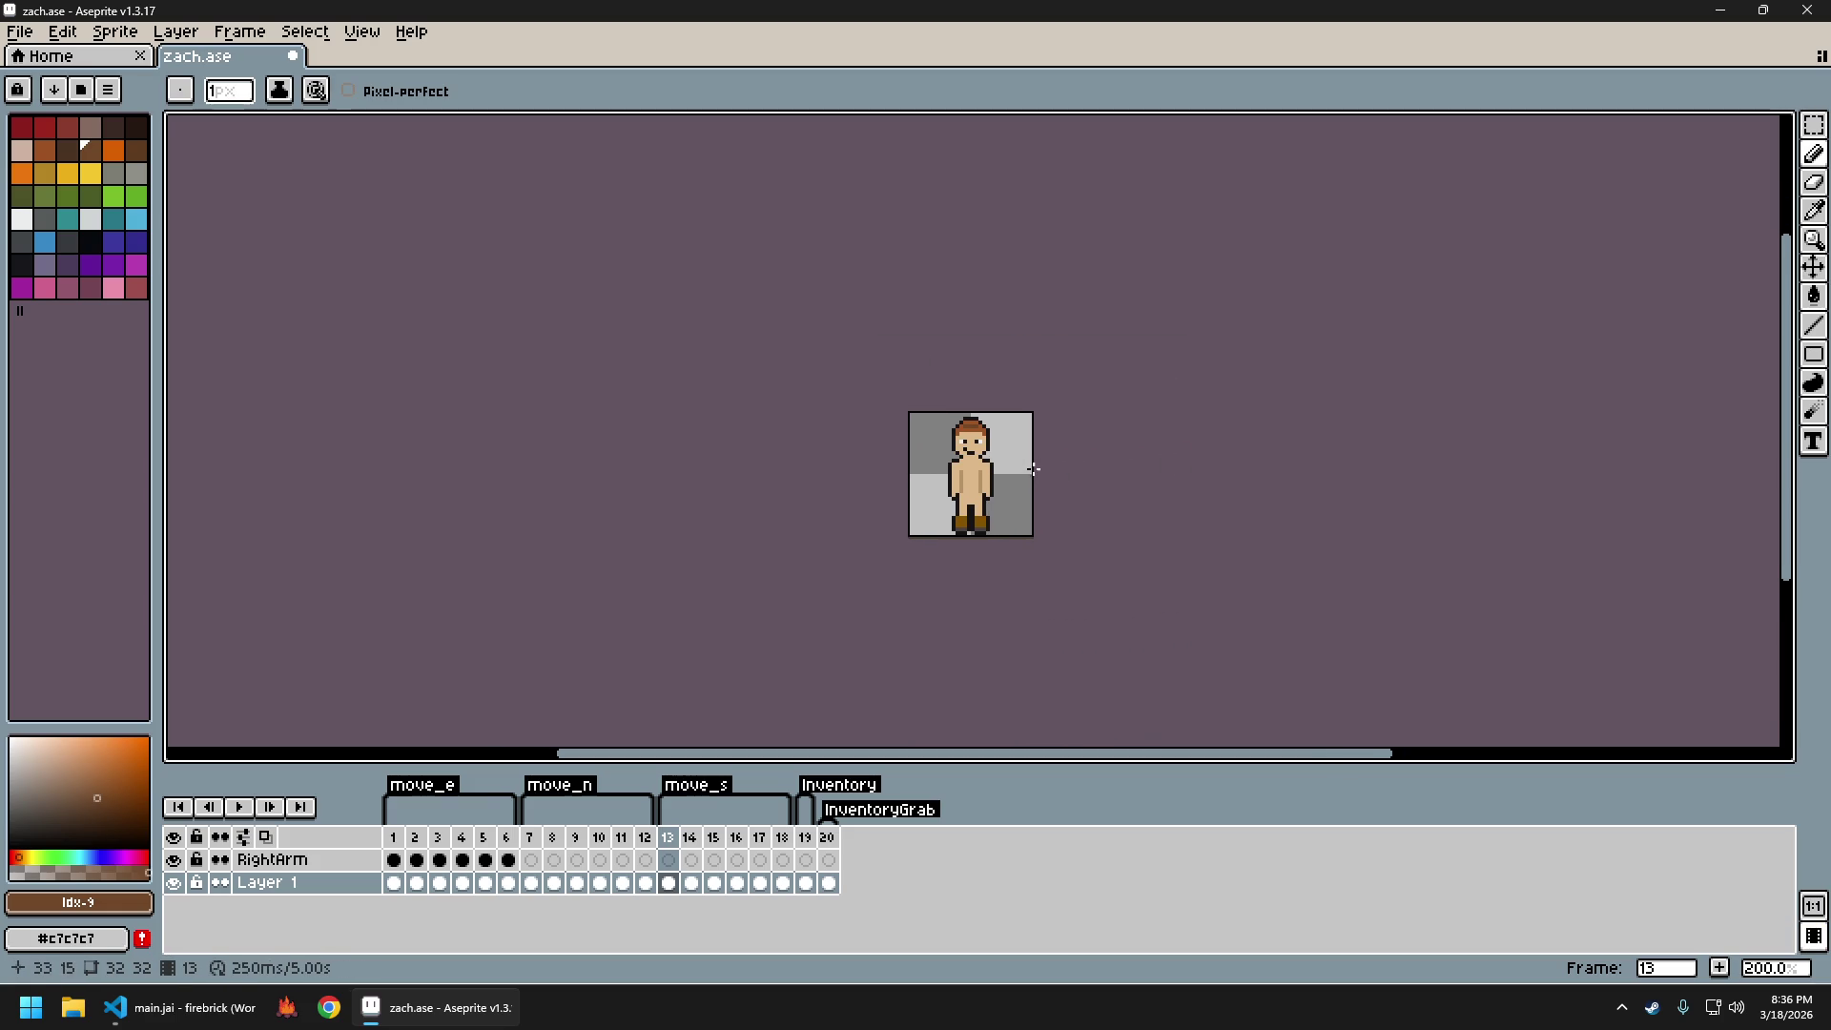
{"action": "key", "text": "ctrl+s"}
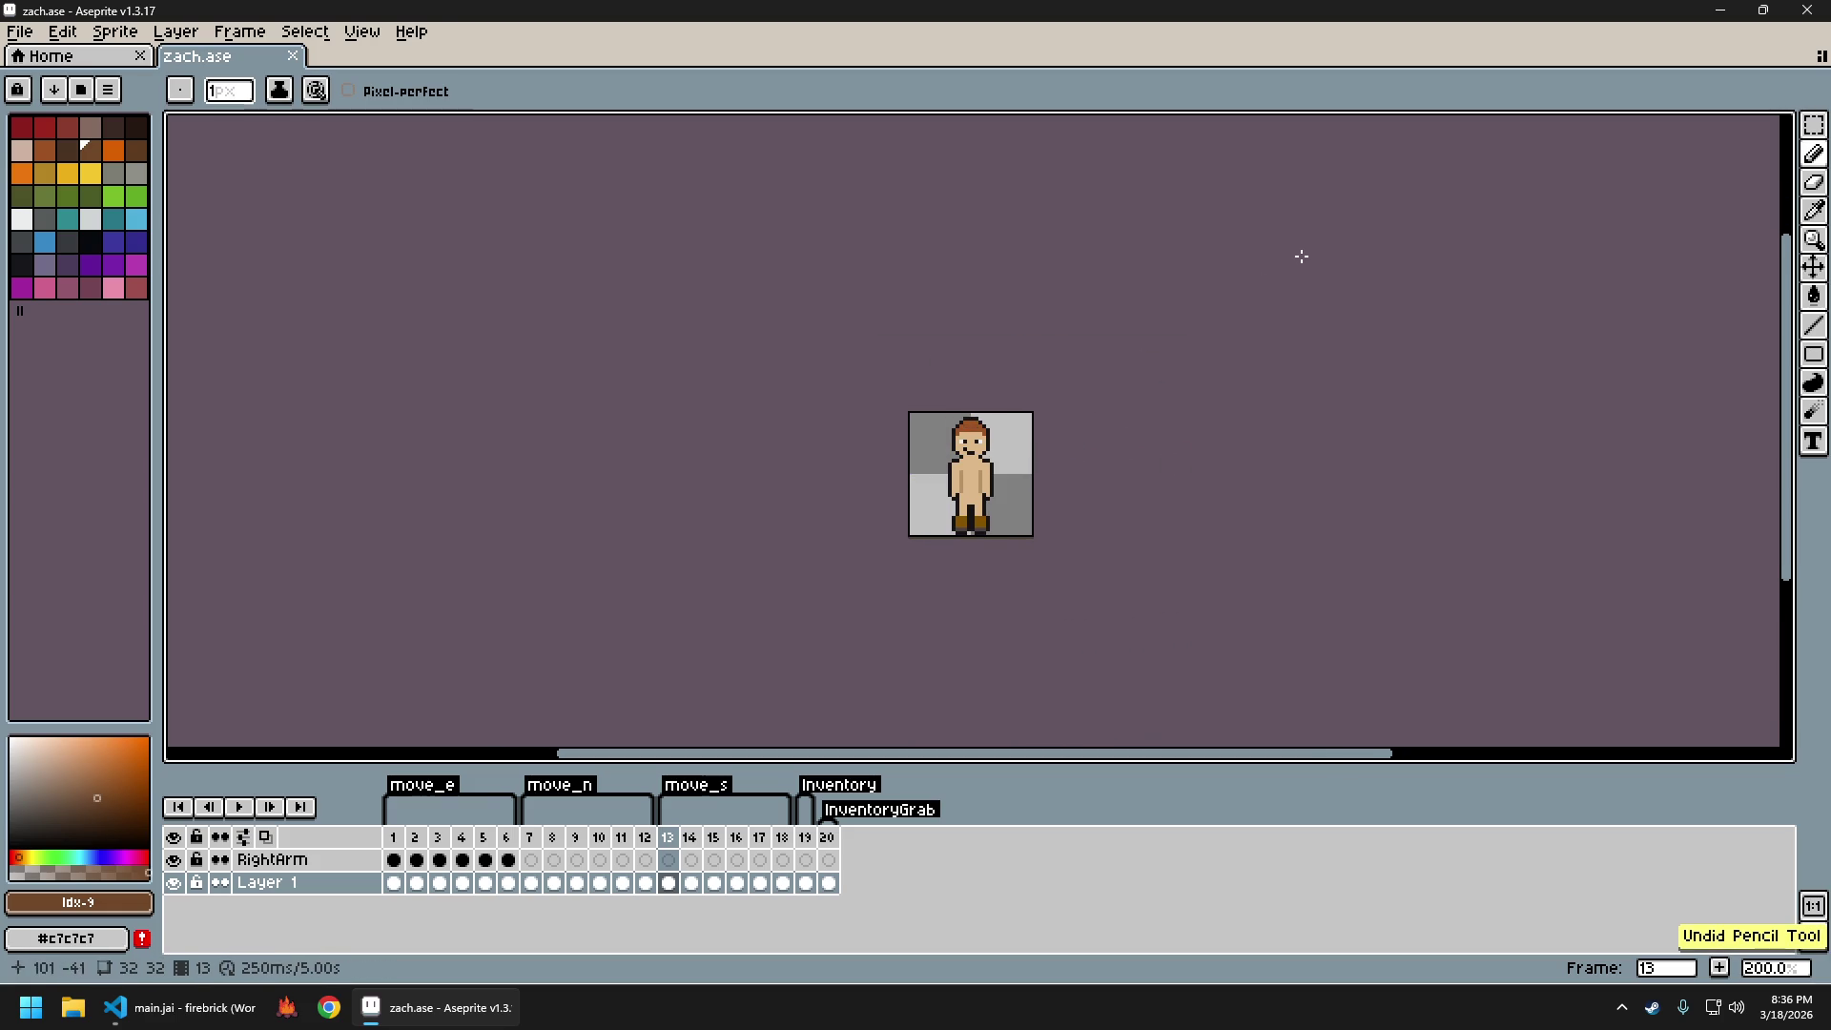
{"action": "left_click", "coordinate": [1811, 11]}
Walk the player up, down, left and right with WASD to test the edited sprite
{"action": "left_click_drag", "start_coordinate": [967, 545], "coordinate": [967, 527]}
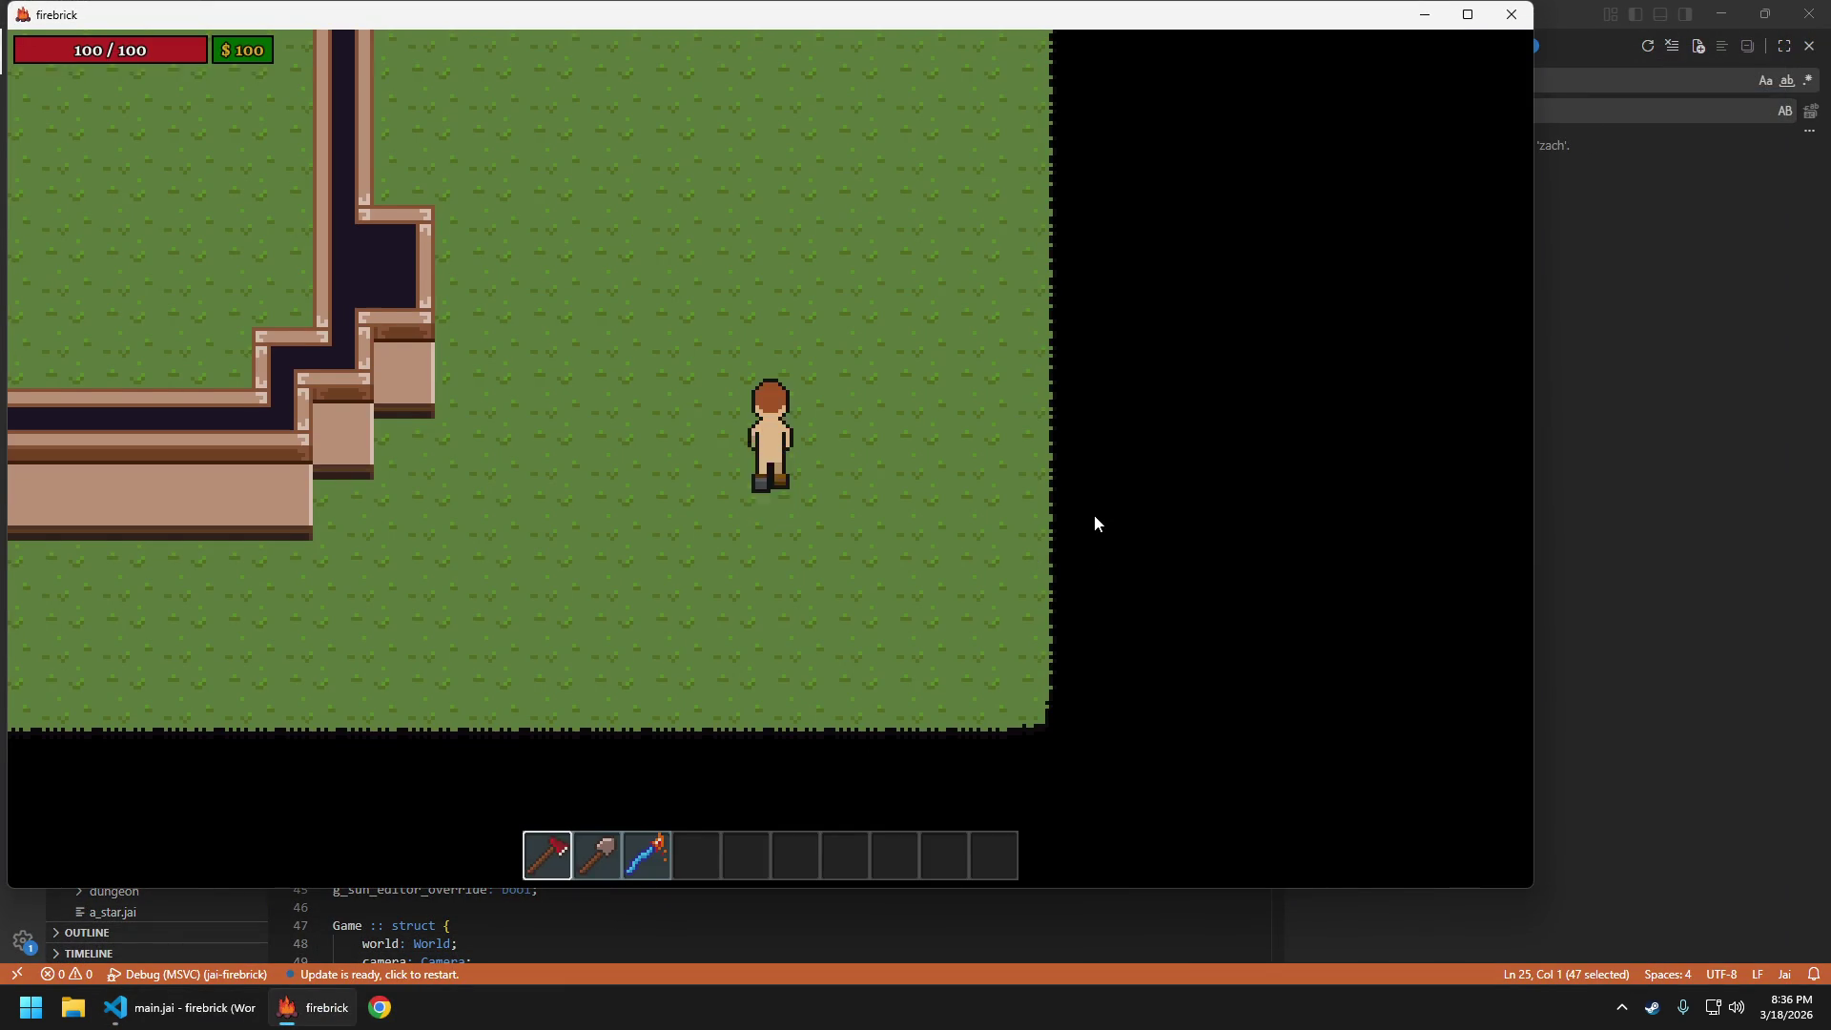
{"action": "key", "text": "w"}
{"action": "key", "text": "a"}
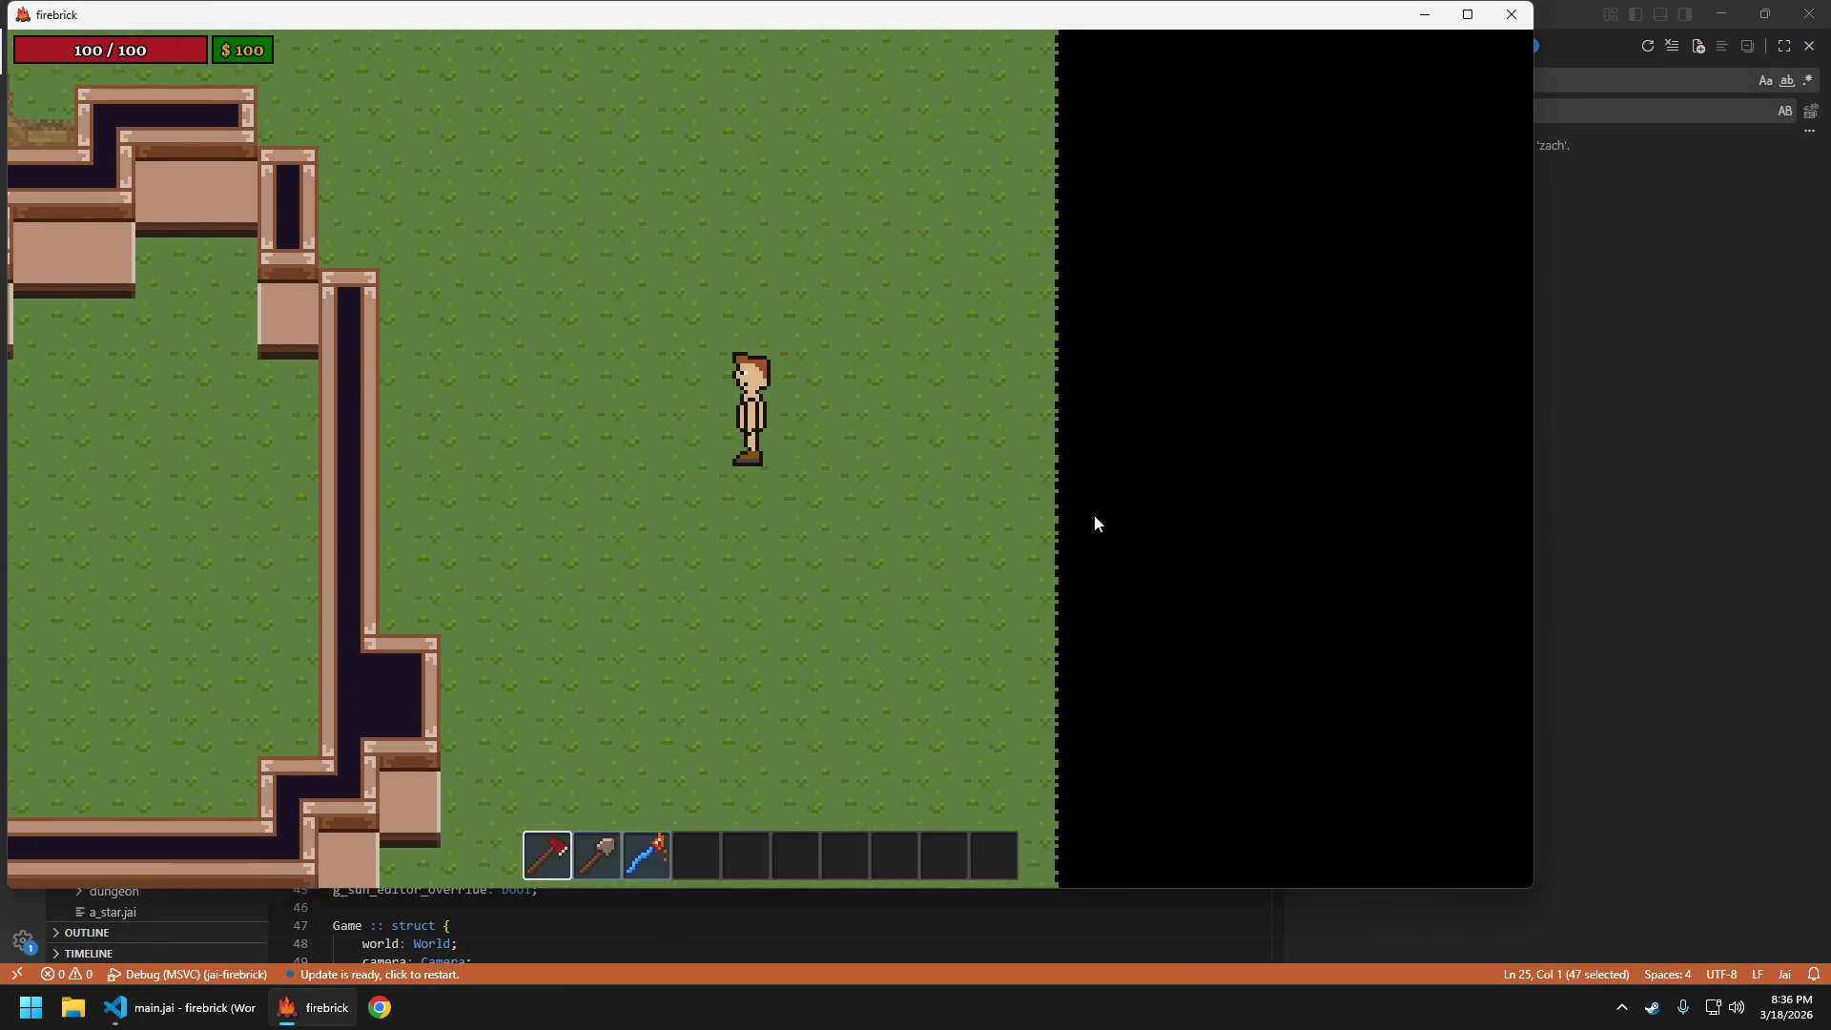
{"action": "key", "text": "d"}
{"action": "key", "text": "s"}
{"action": "key", "text": "w"}
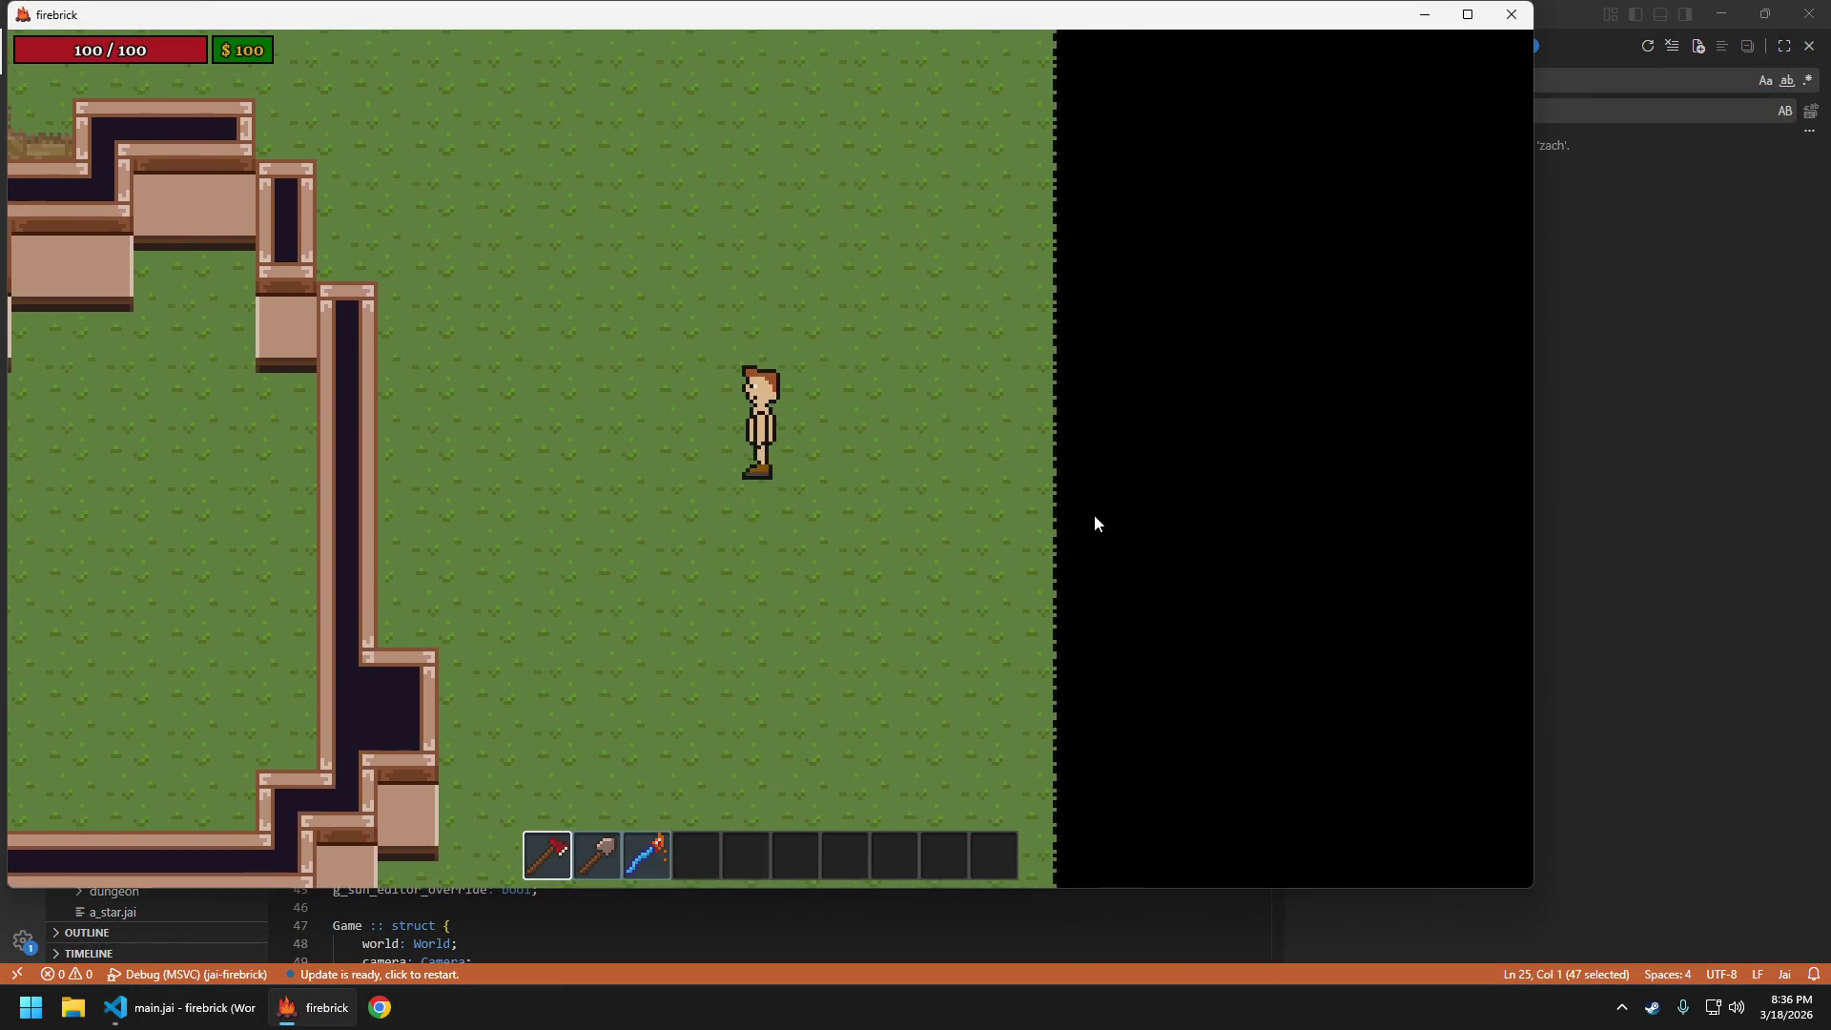
{"action": "key", "text": "a"}
{"action": "key", "text": "d"}
{"action": "key", "text": "w"}
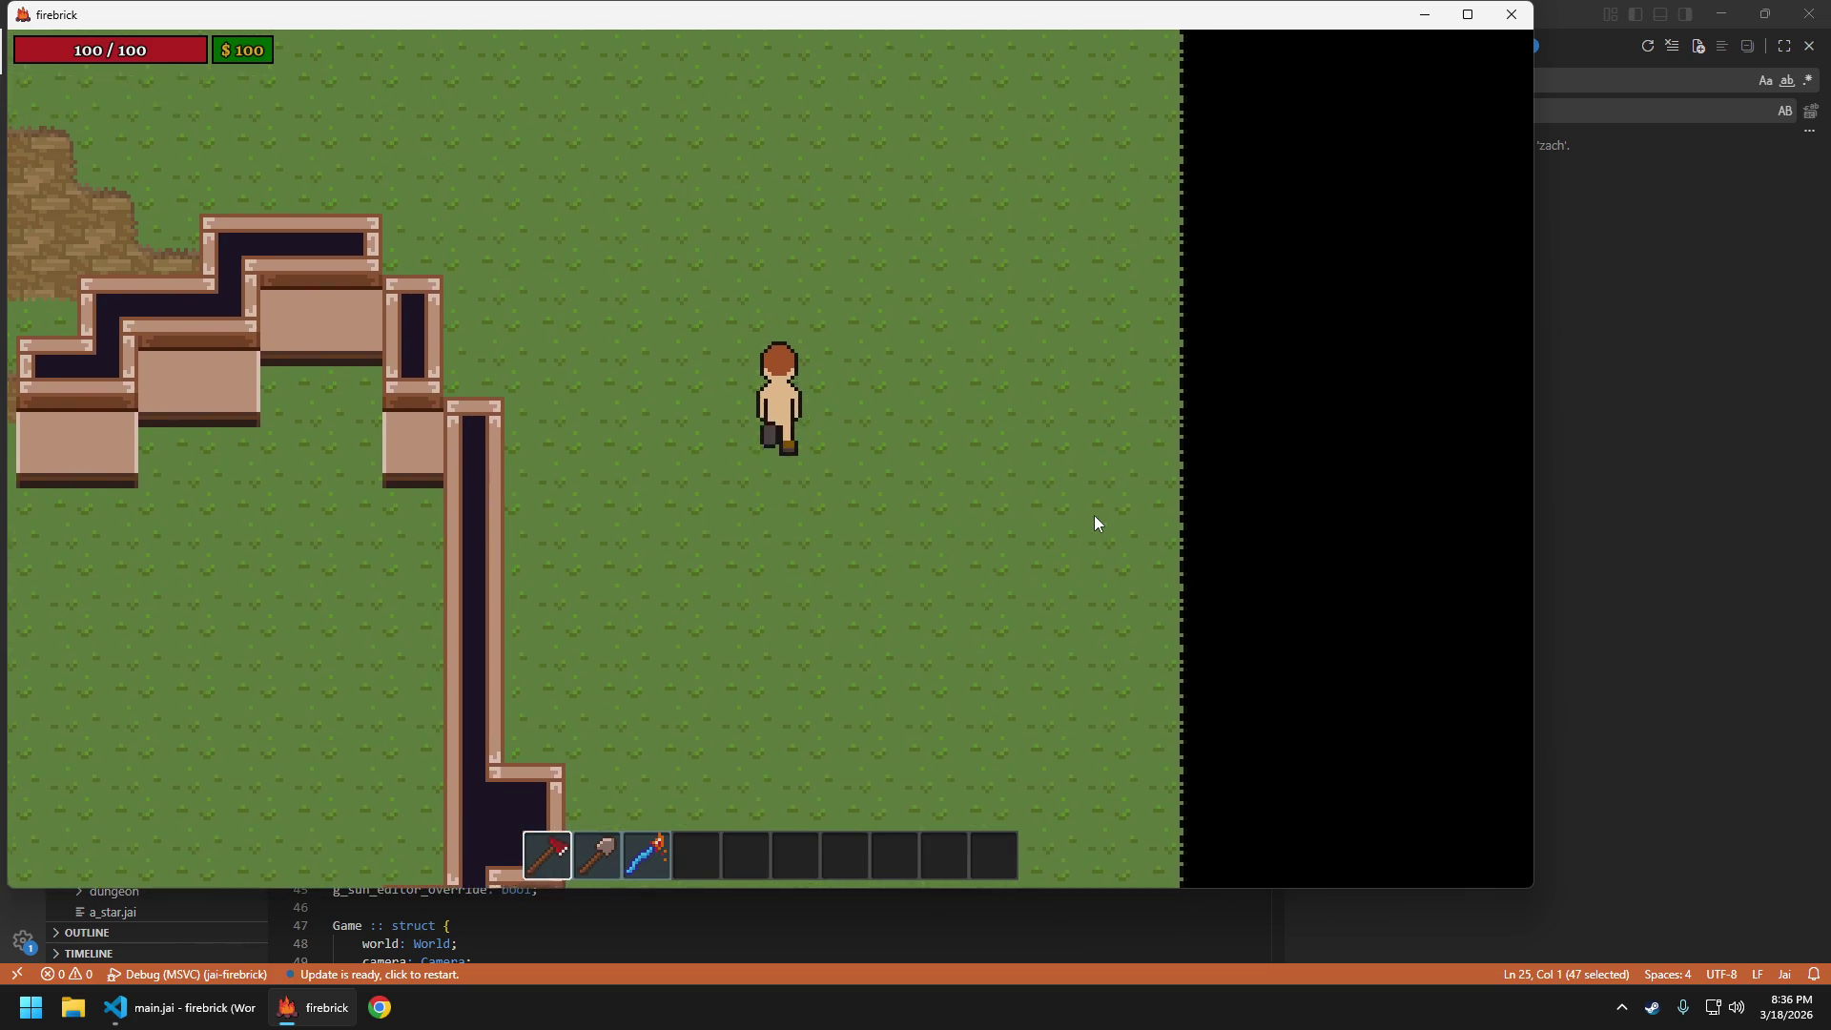
{"action": "key", "text": "s"}
{"action": "key", "text": "d"}
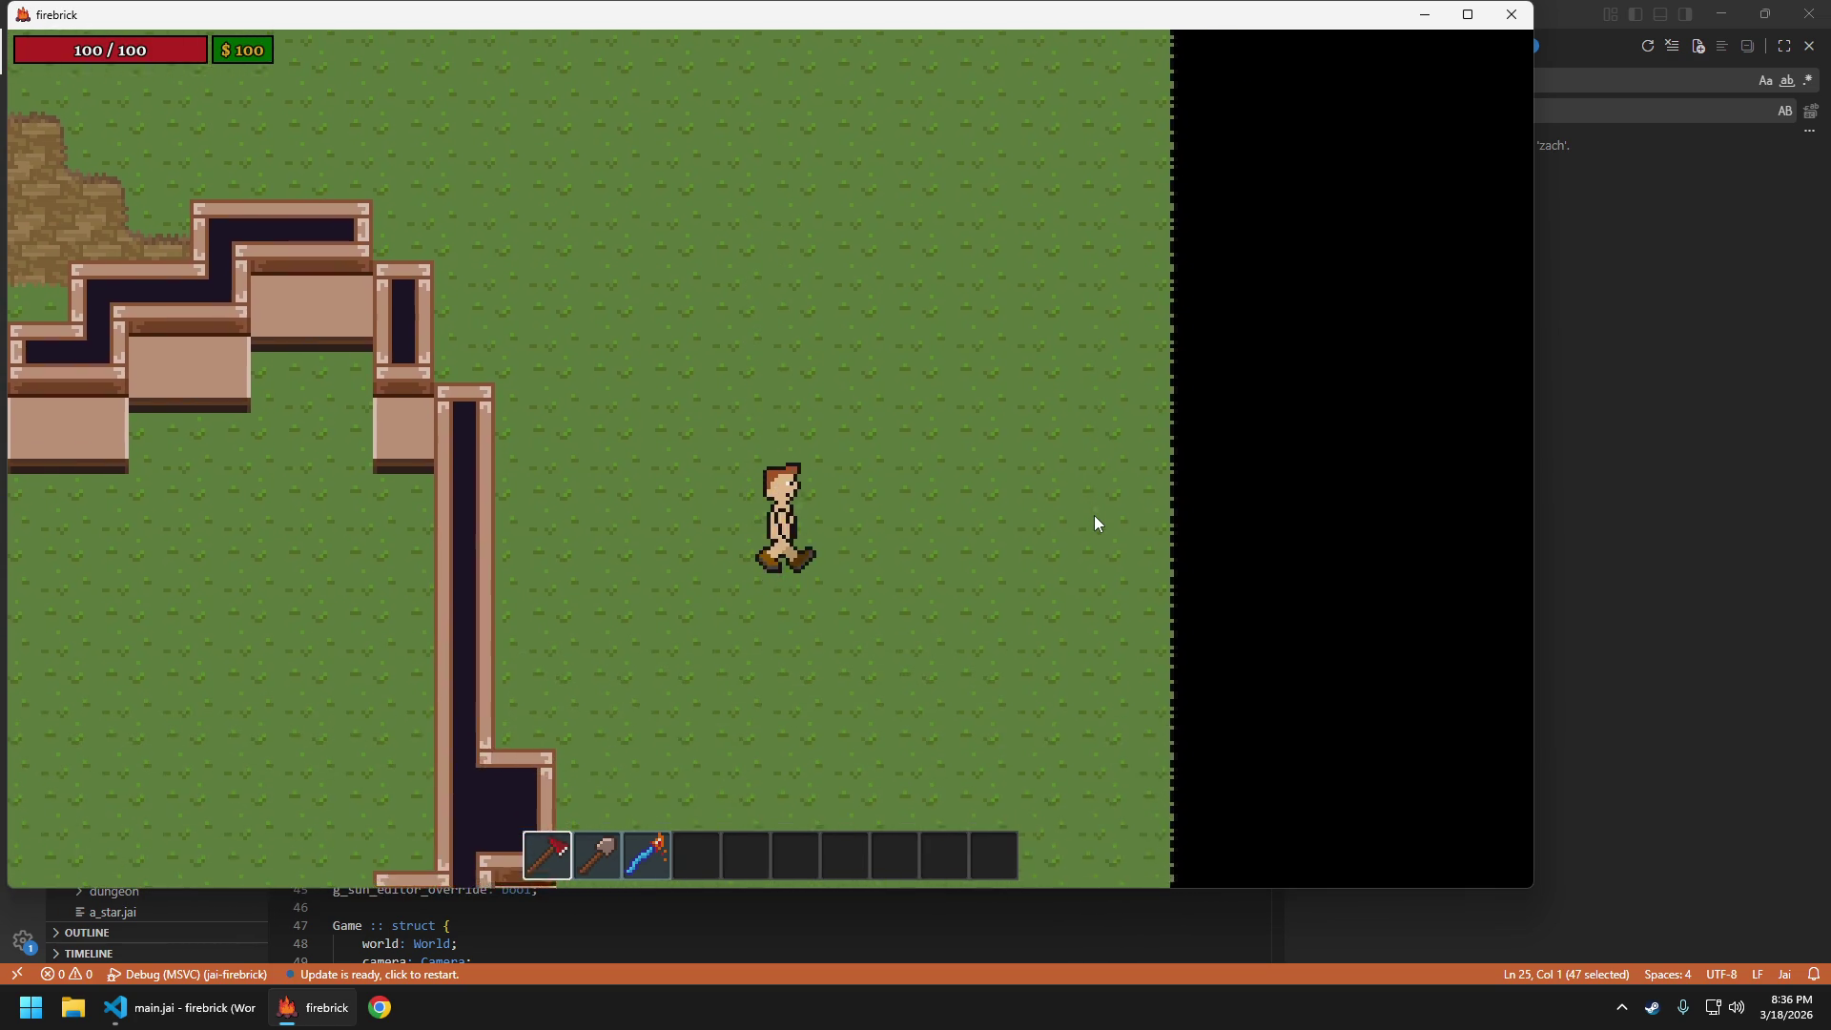
{"action": "key", "text": "a"}
{"action": "key", "text": "w"}
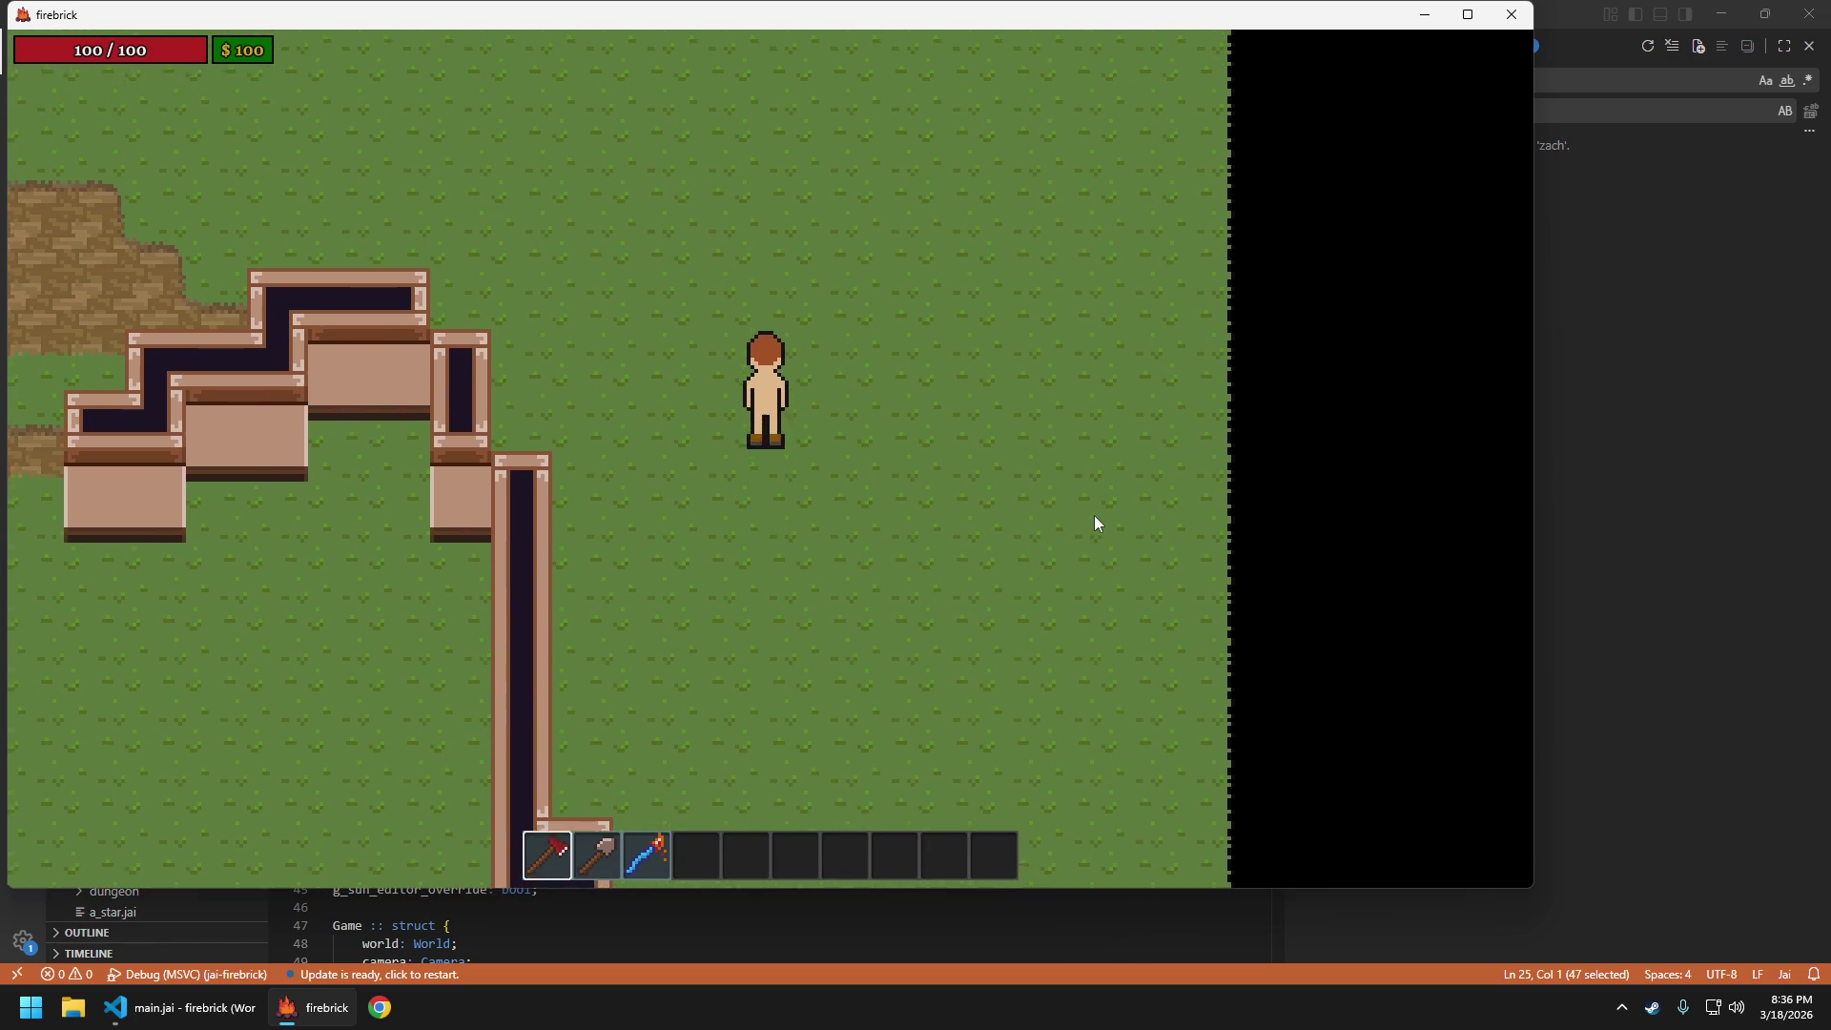
Keep walking the player in all directions, onto the dirt, and stop facing front
{"action": "key", "text": "s"}
{"action": "key", "text": "d"}
{"action": "key", "text": "a"}
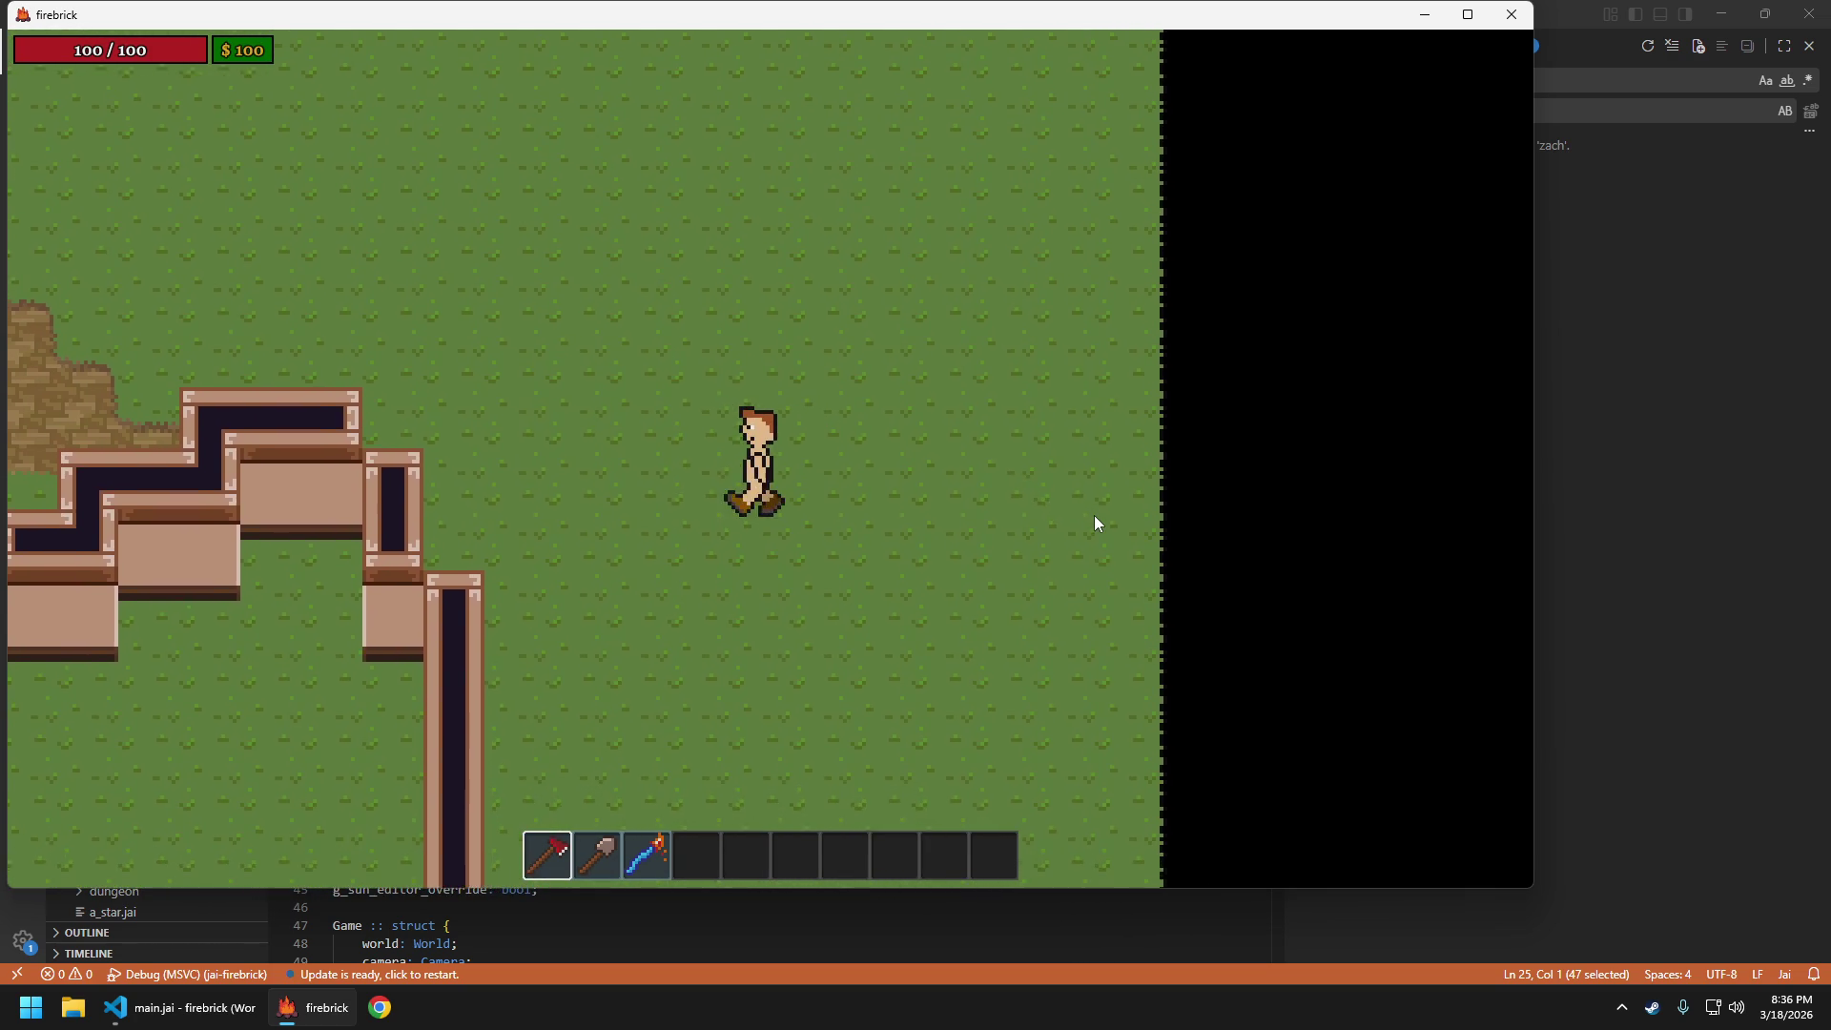
{"action": "key", "text": "a"}
{"action": "key", "text": "w"}
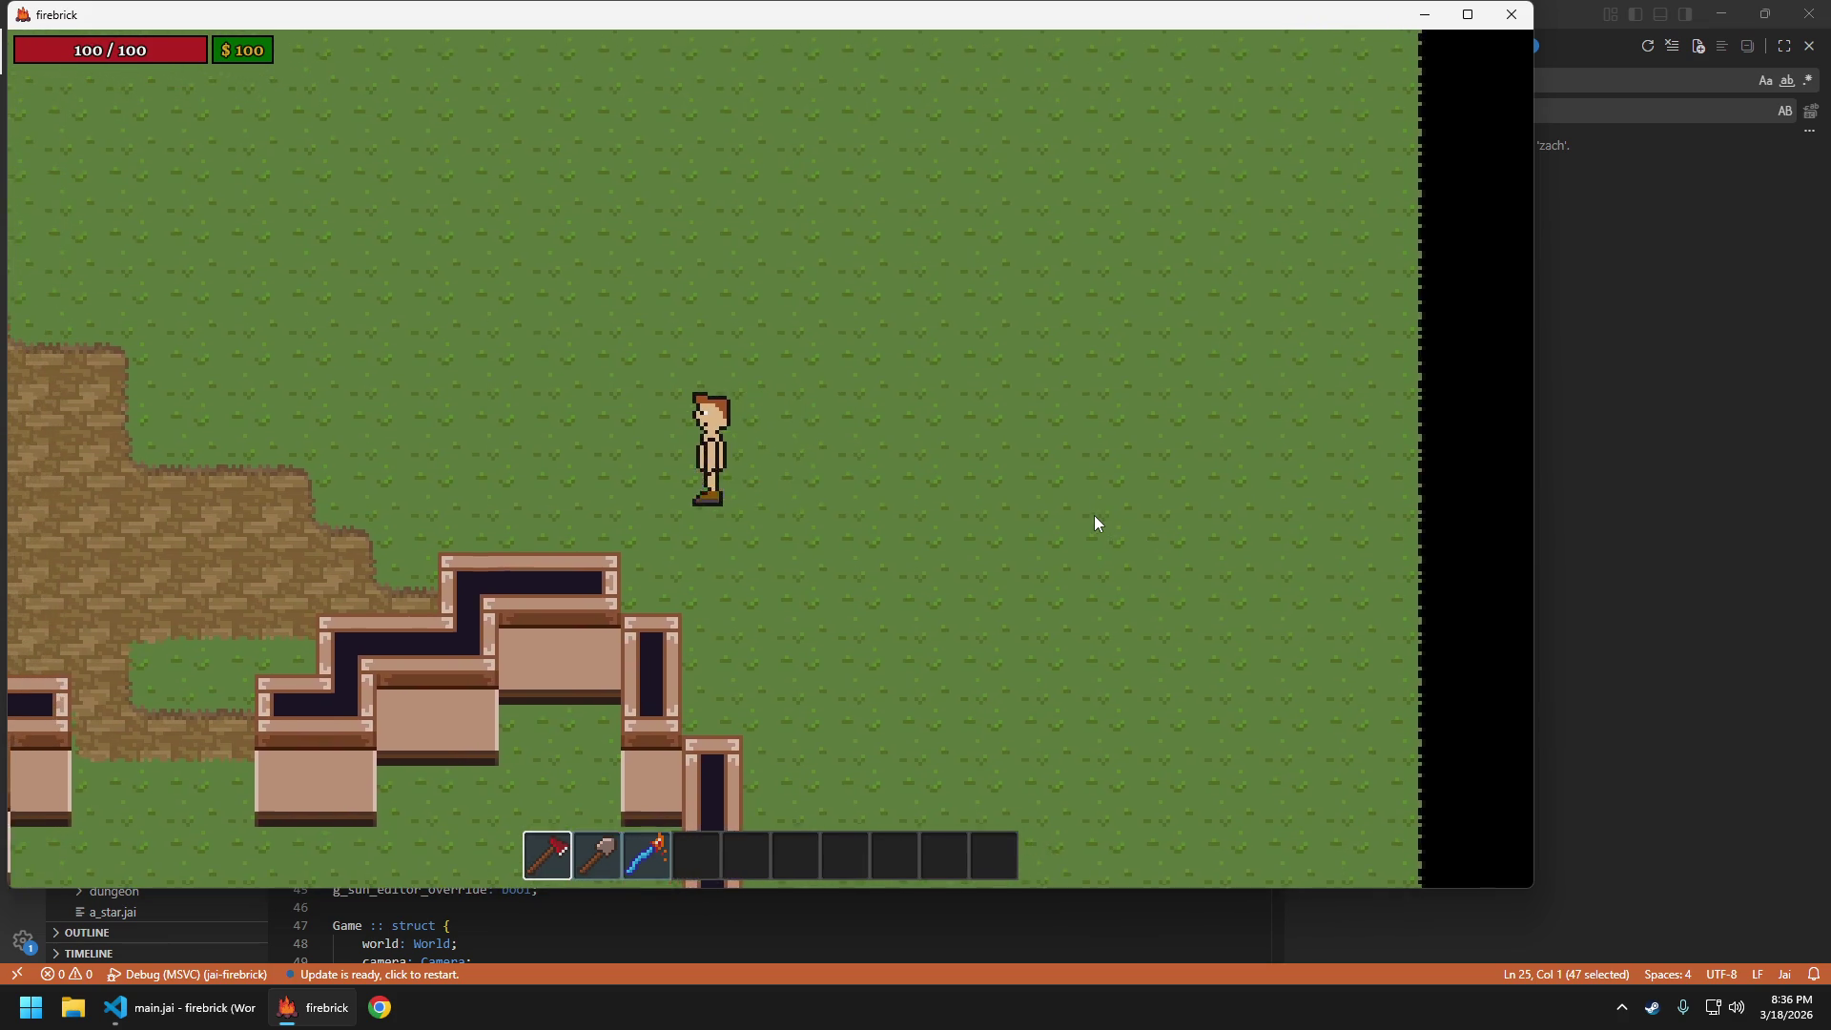
{"action": "key", "text": "w"}
{"action": "key", "text": "s"}
{"action": "key", "text": "a"}
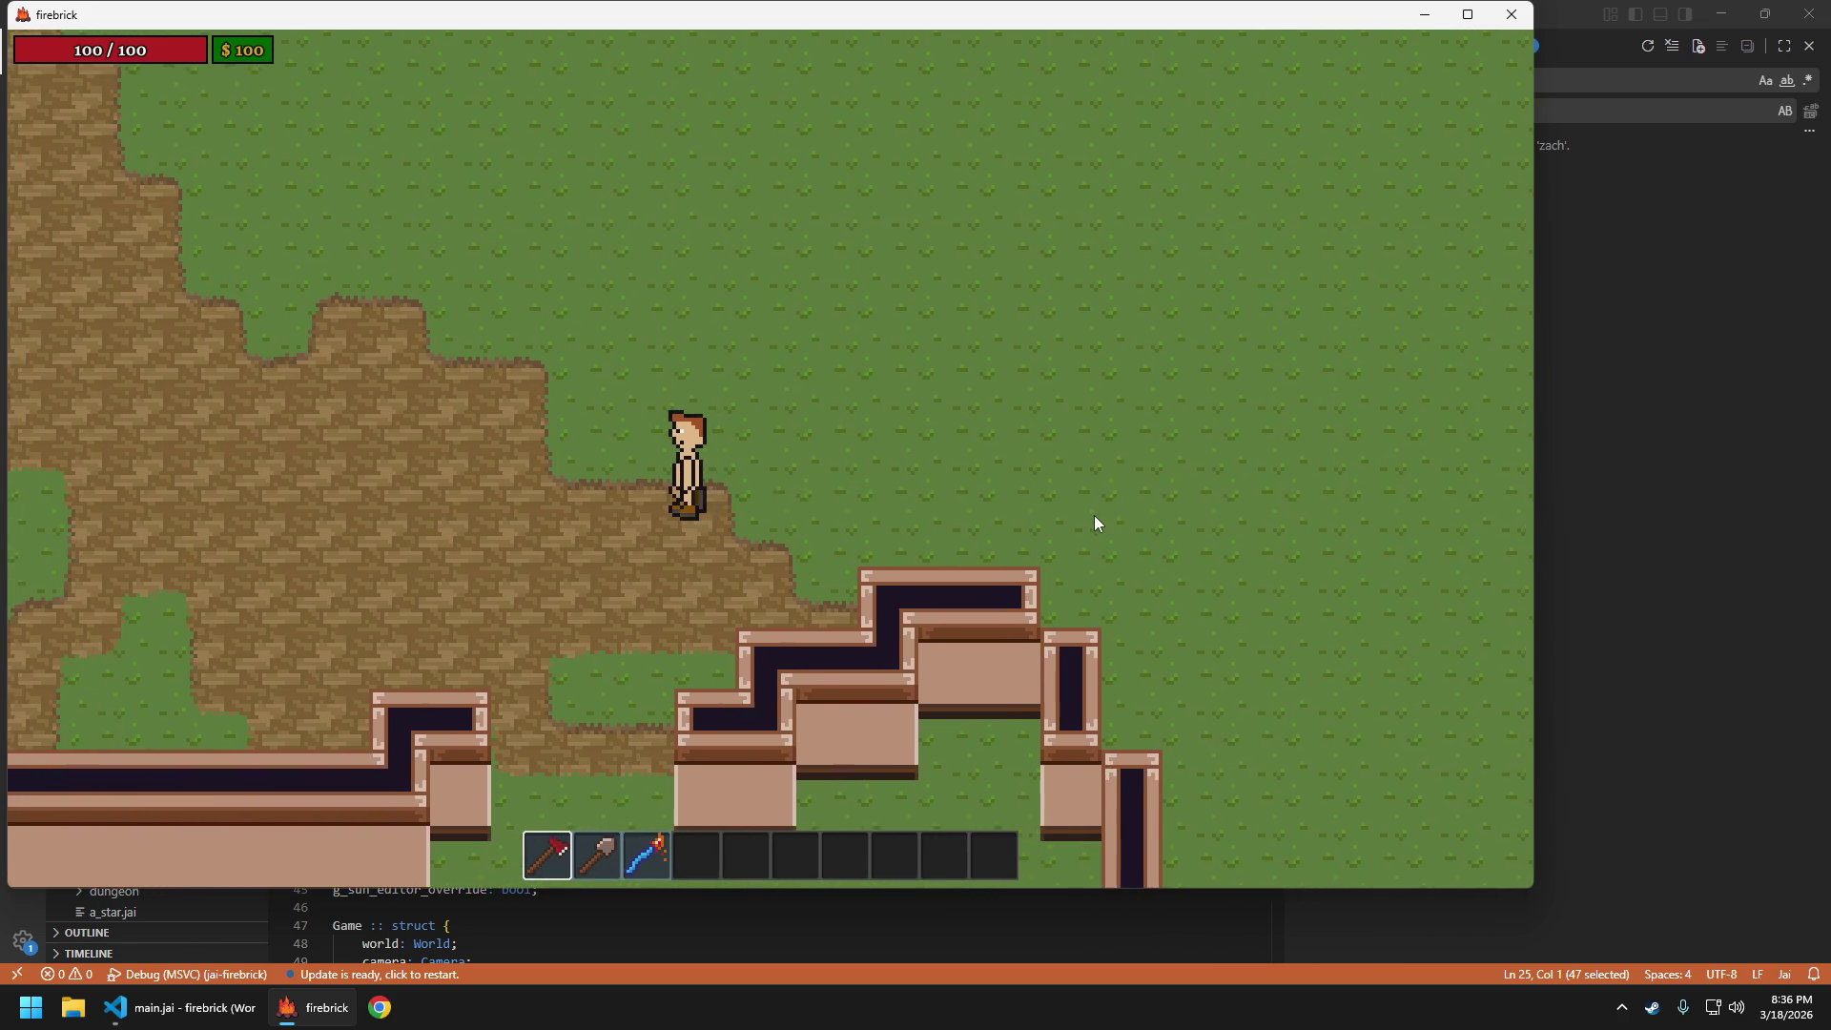
{"action": "key", "text": "d"}
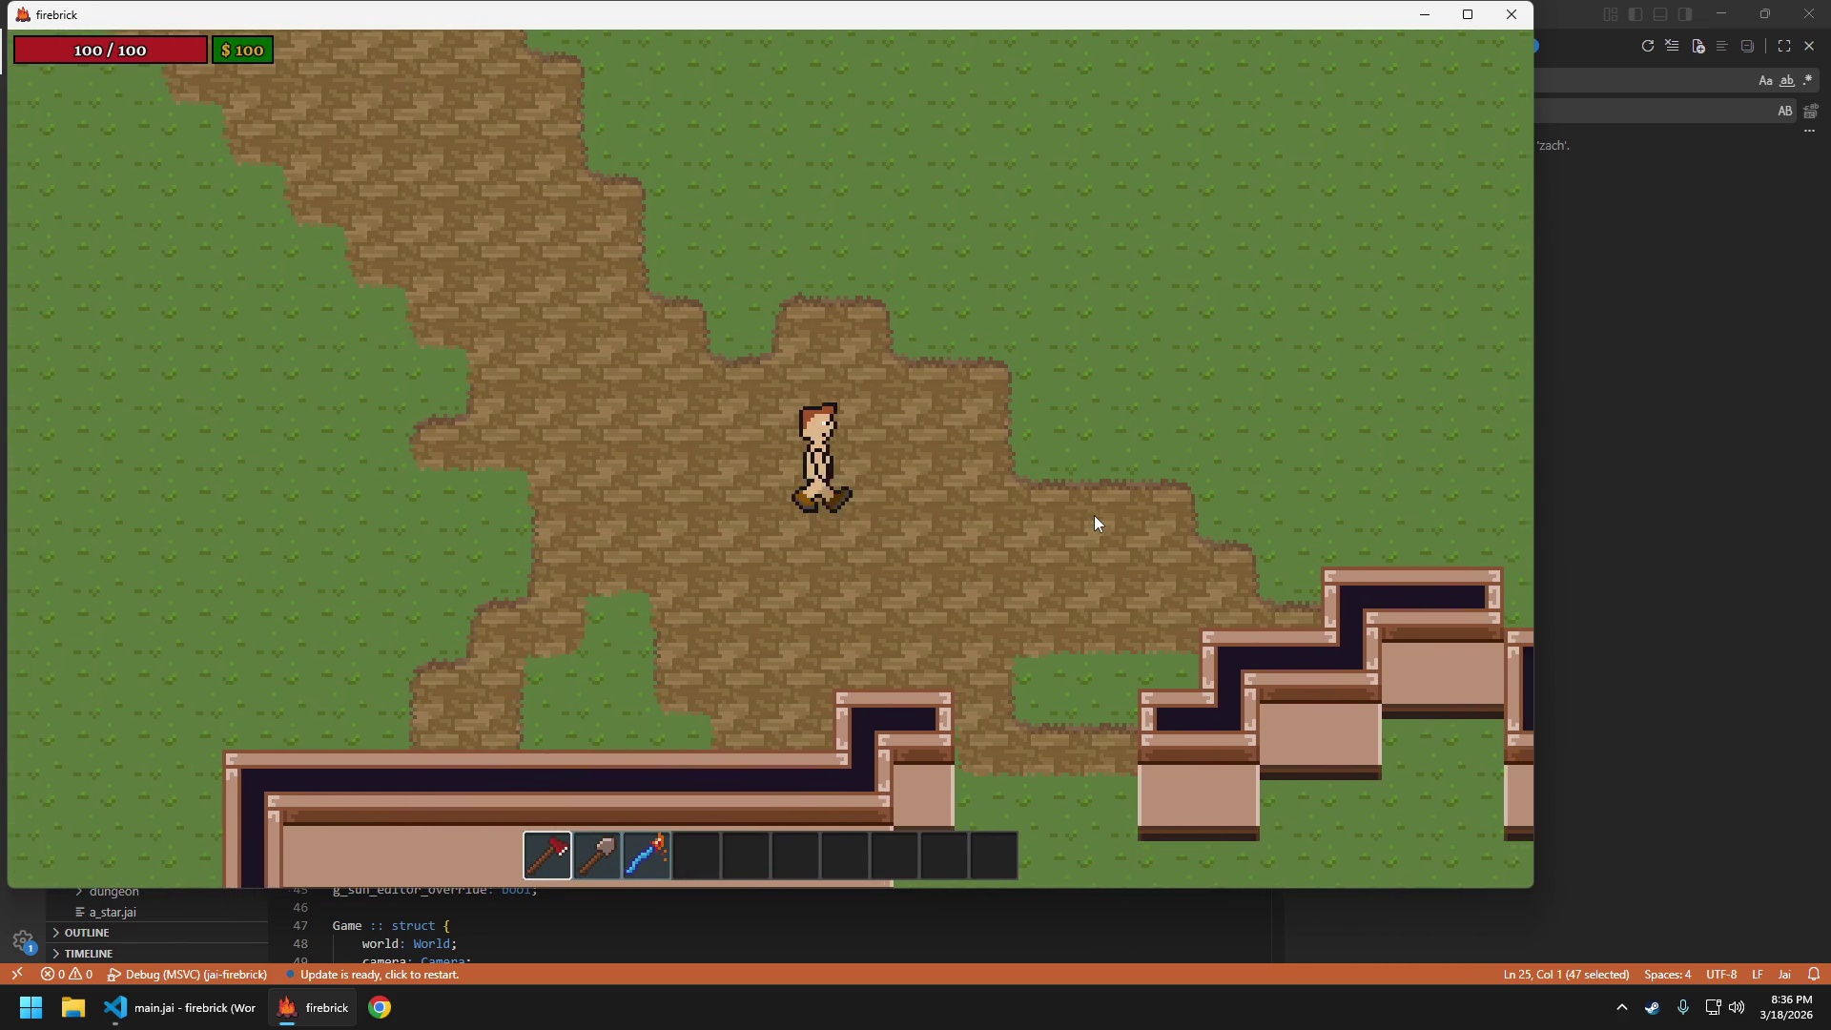
{"action": "key", "text": "a"}
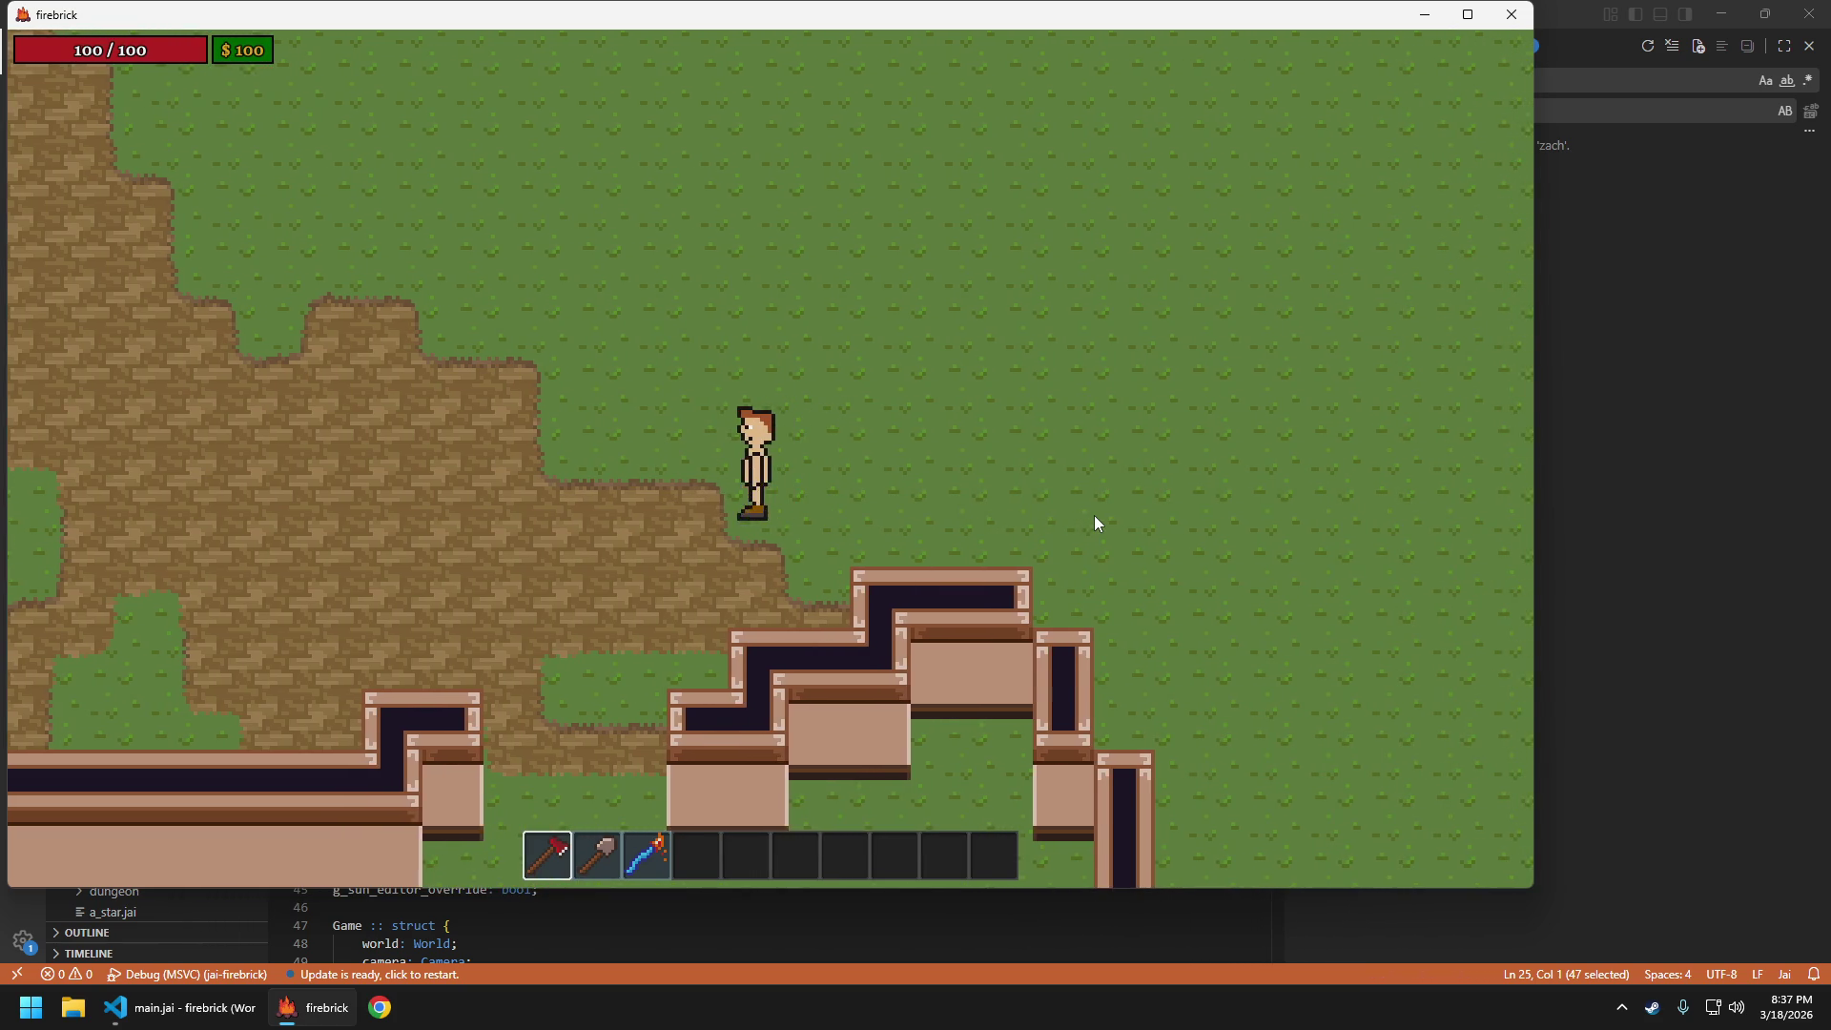
{"action": "key", "text": "d"}
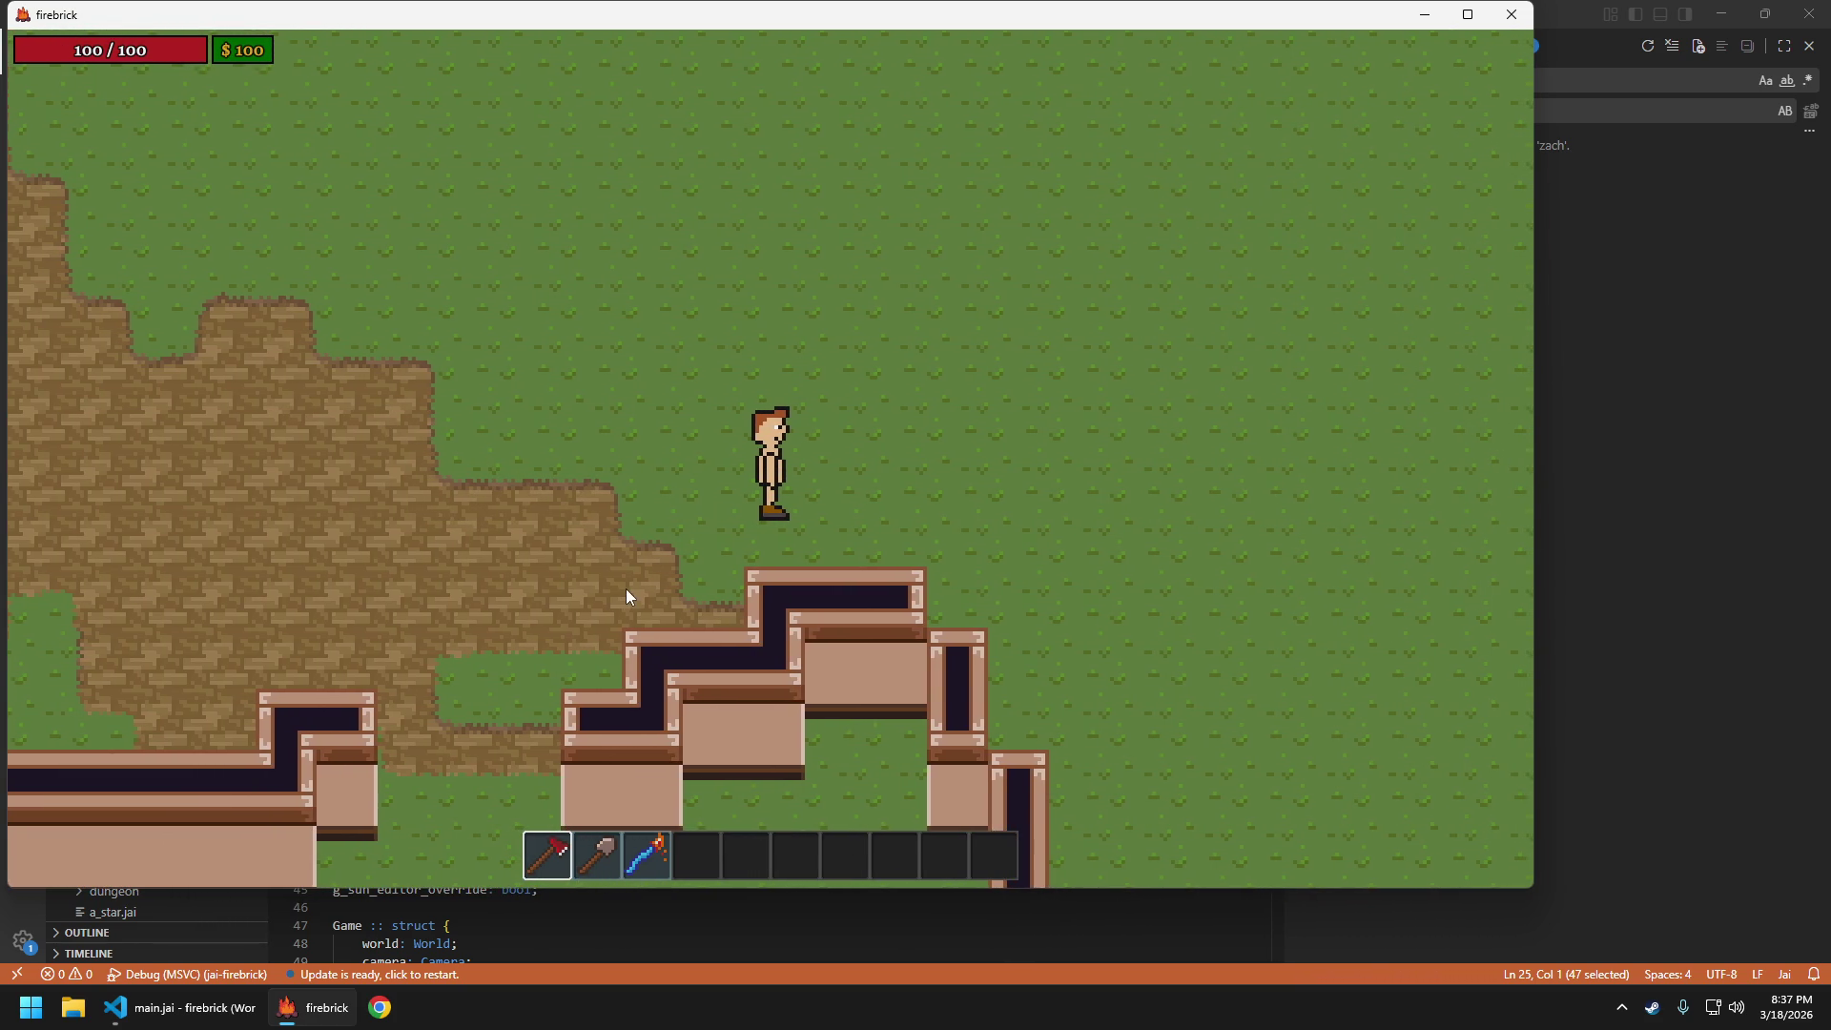
Quit the game, including the relaunched instance, confirming each time
{"action": "key", "text": "Escape"}
{"action": "key", "text": "Return"}
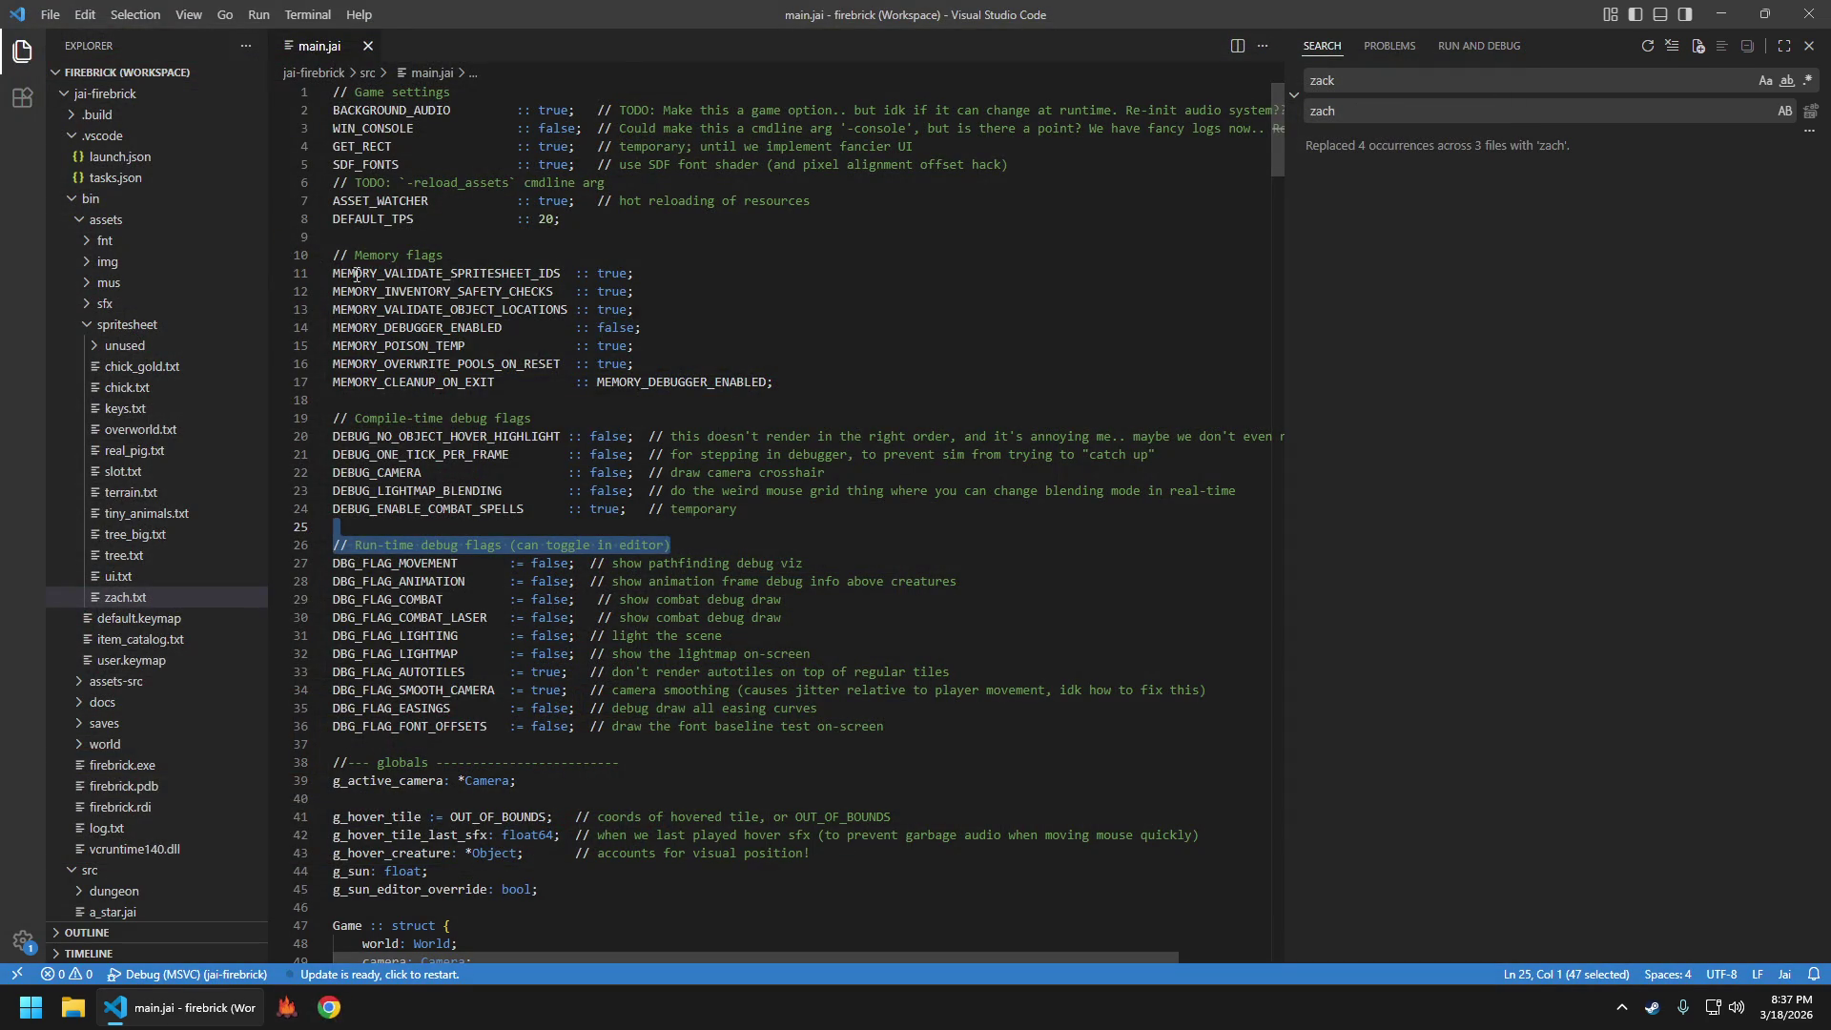
{"action": "left_click", "coordinate": [765, 346]}
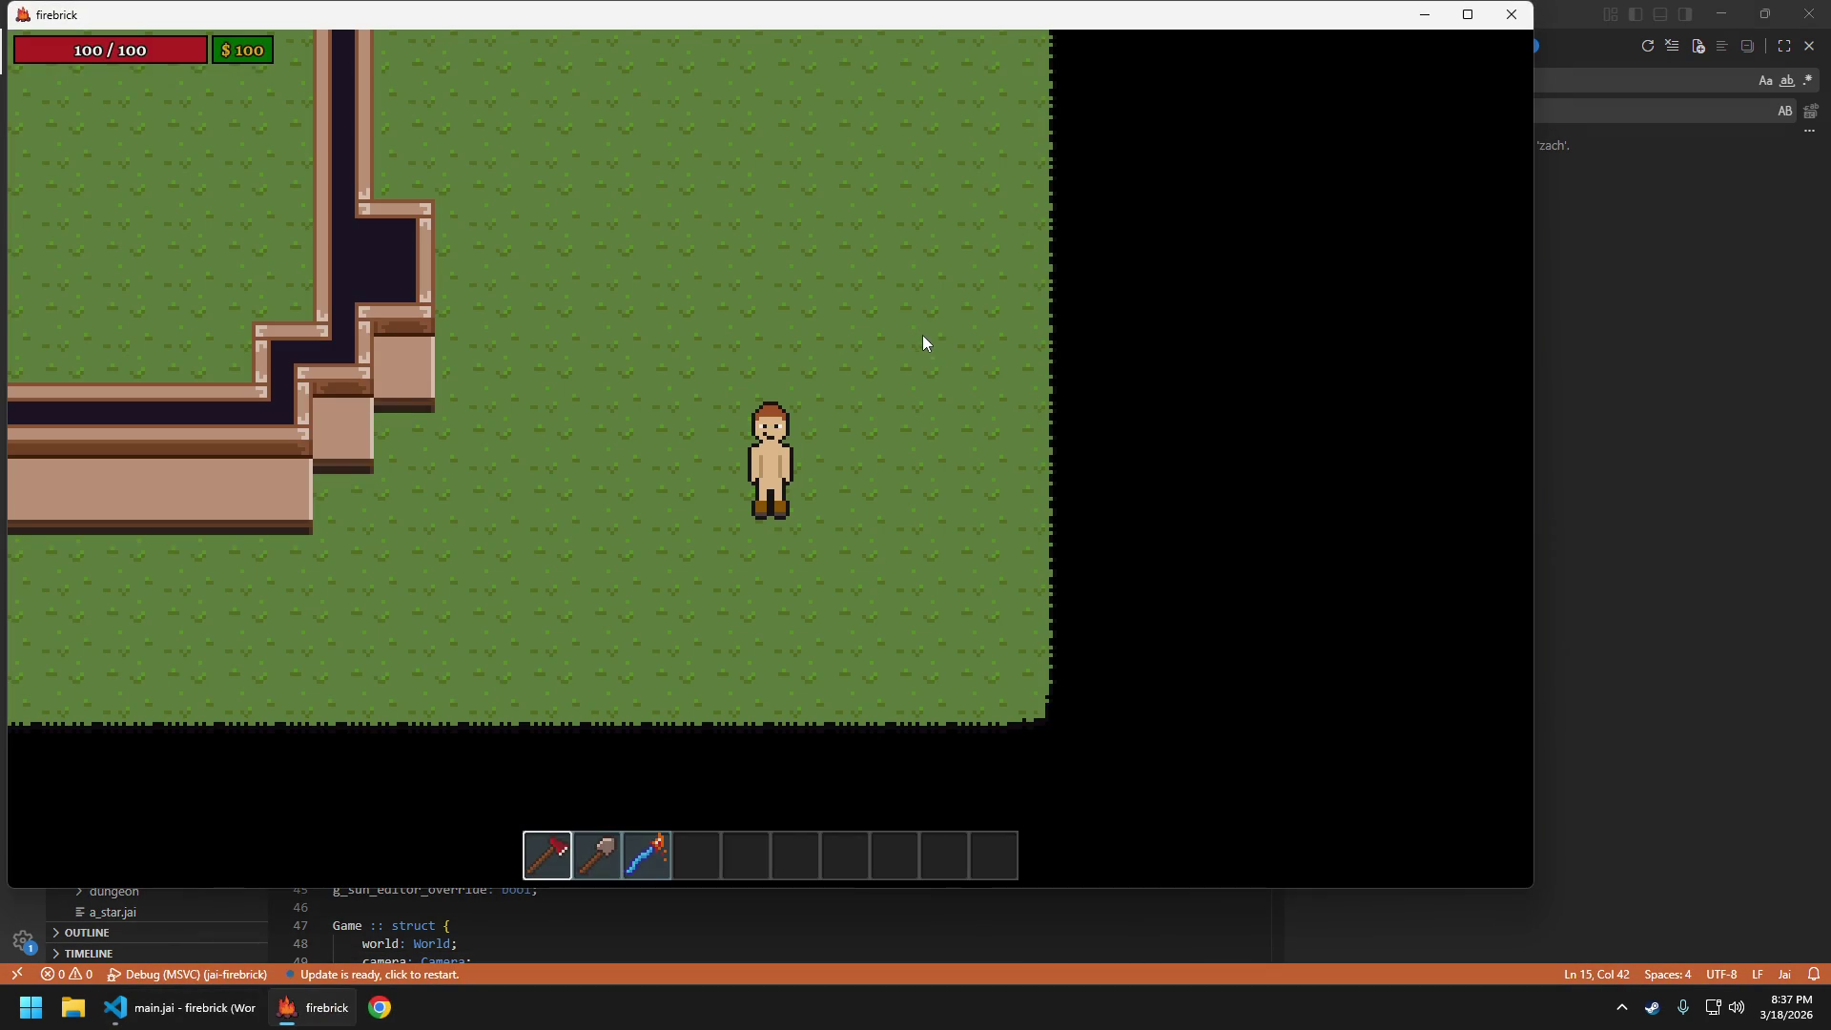
{"action": "key", "text": "Escape"}
{"action": "key", "text": "Return"}
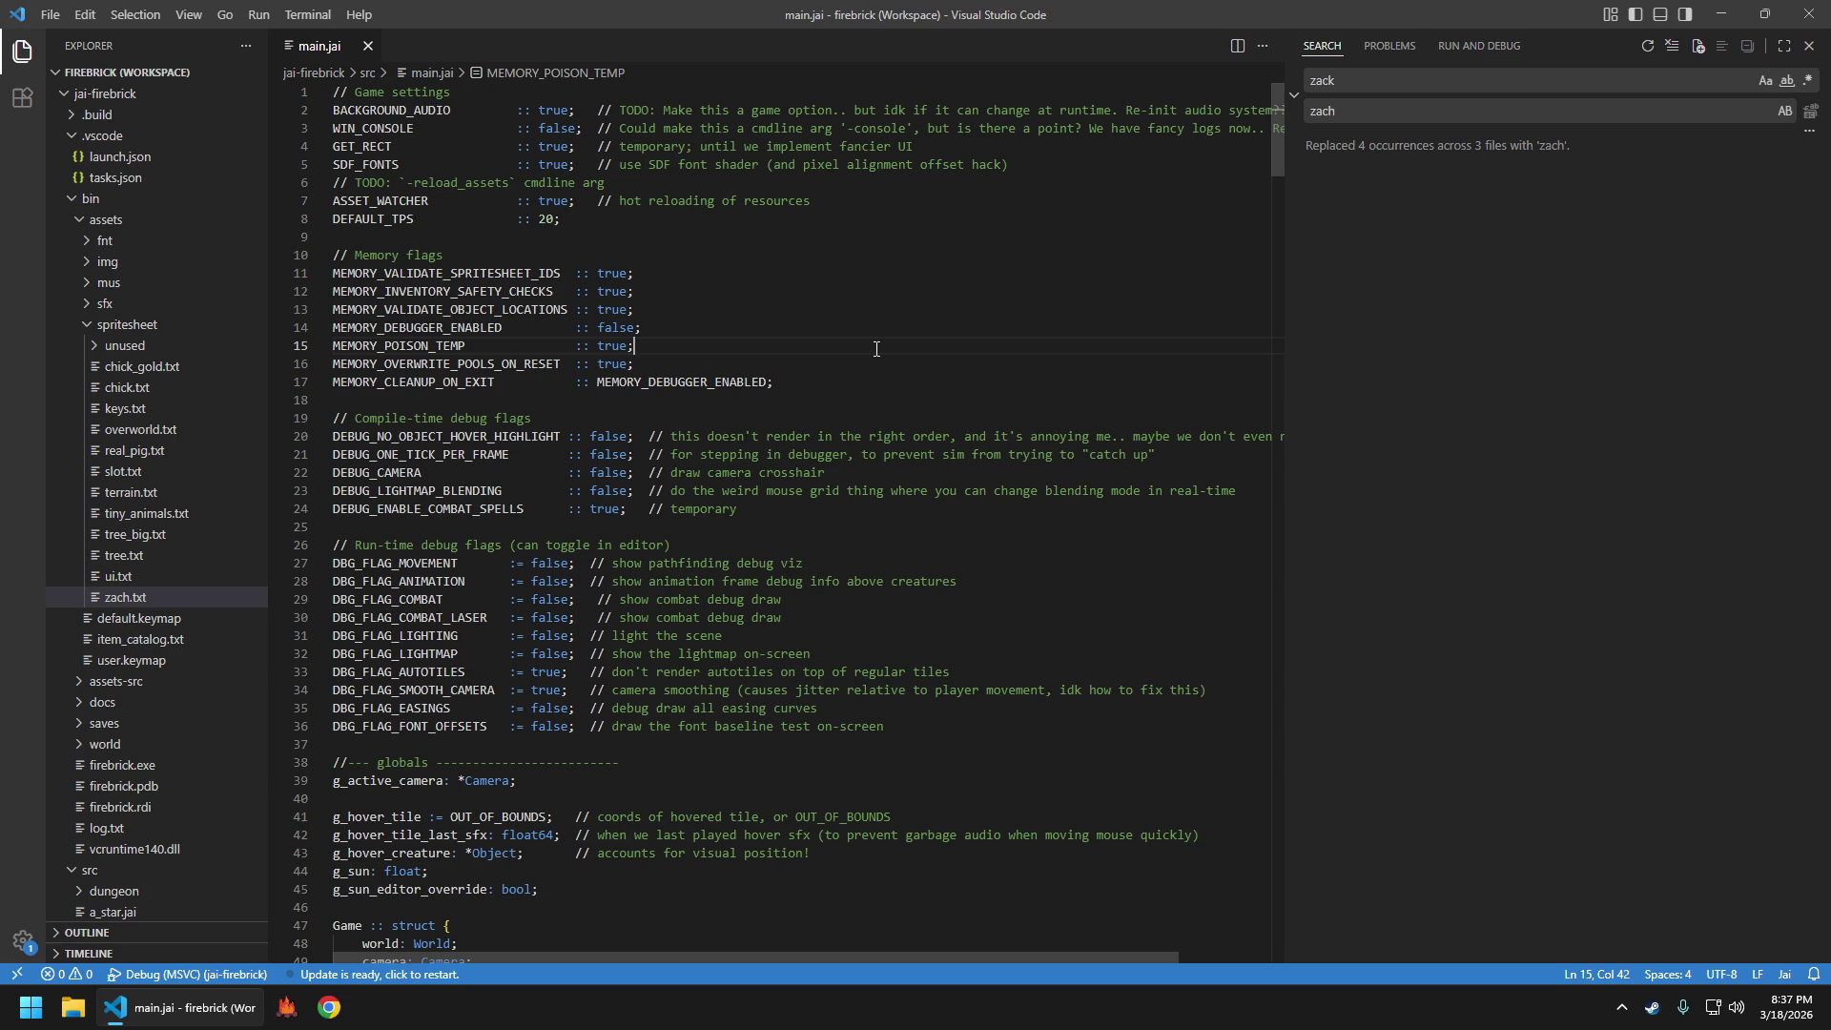
Open todo.txt and start a new '[ ]' task under the Animations heading
{"action": "key", "text": "ctrl+p"}
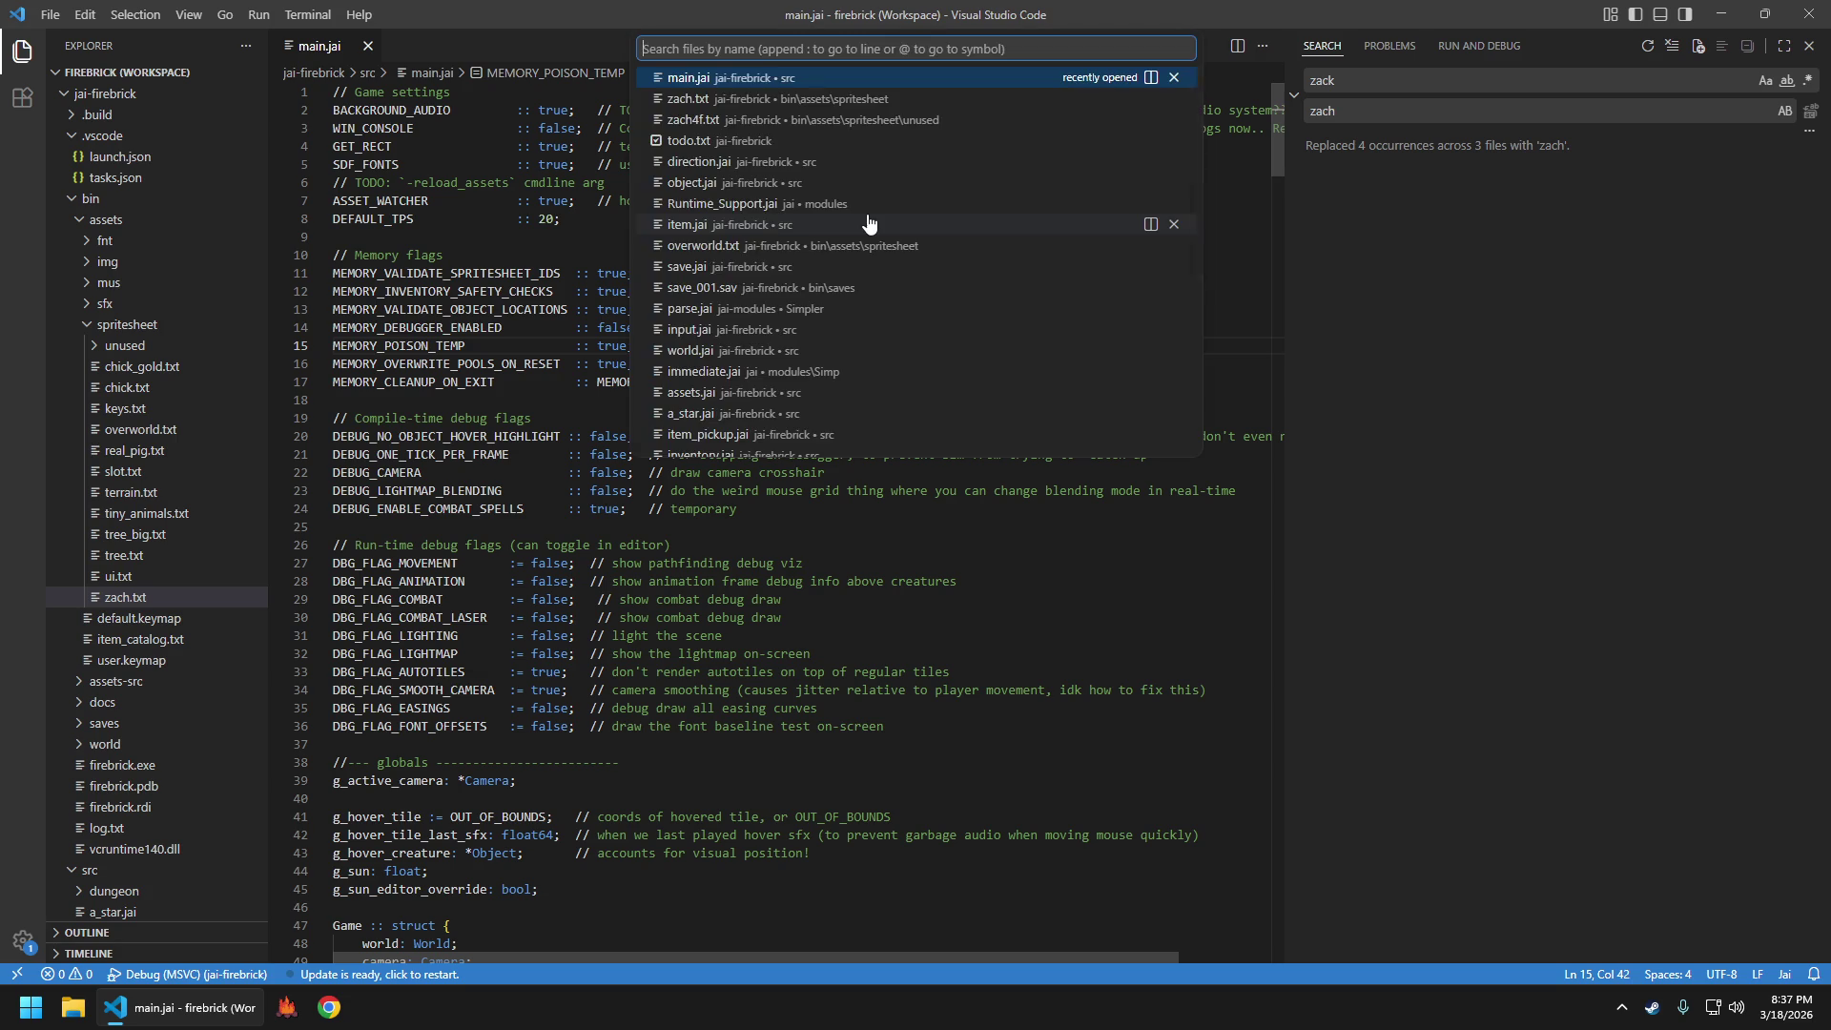
{"action": "type", "text": "todo"}
{"action": "key", "text": "Return"}
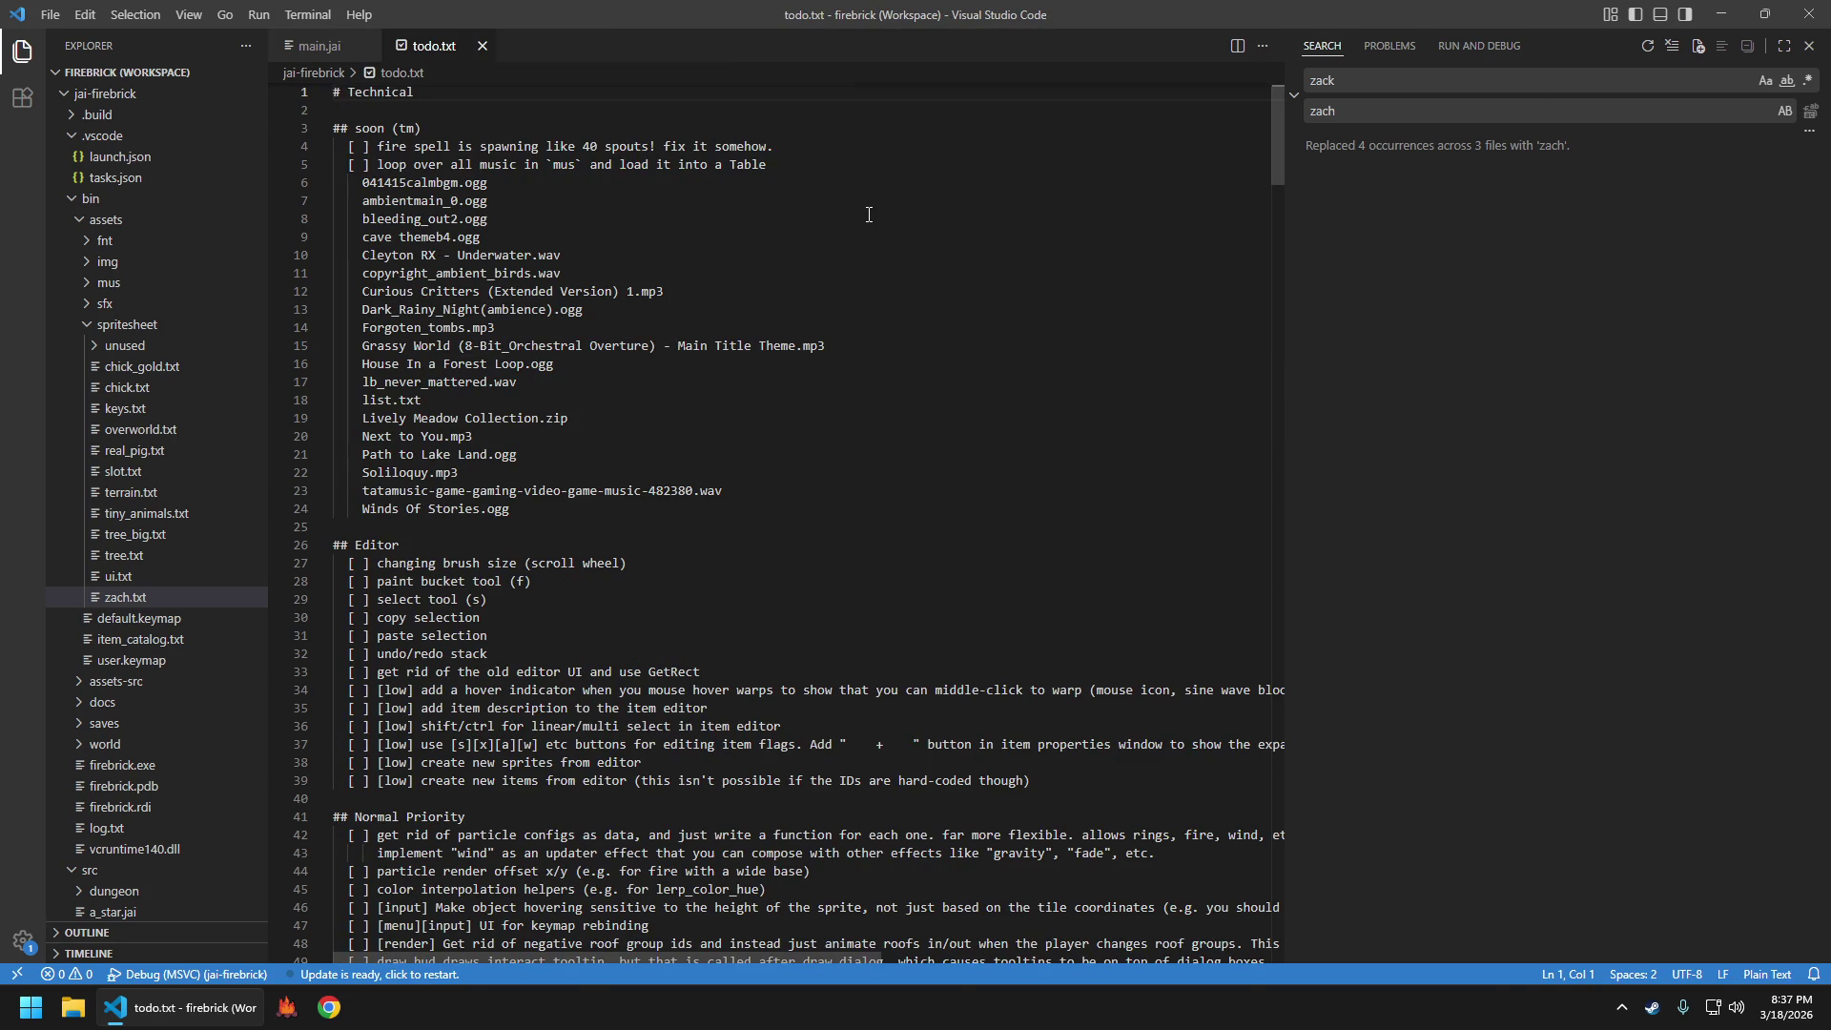
{"action": "key", "text": "ctrl+f"}
{"action": "type", "text": "animation"}
{"action": "key", "text": "Return"}
{"action": "key", "text": "Return"}
{"action": "key", "text": "Escape"}
{"action": "scroll", "coordinate": [681, 352], "scroll_direction": "down", "scroll_amount": 4}
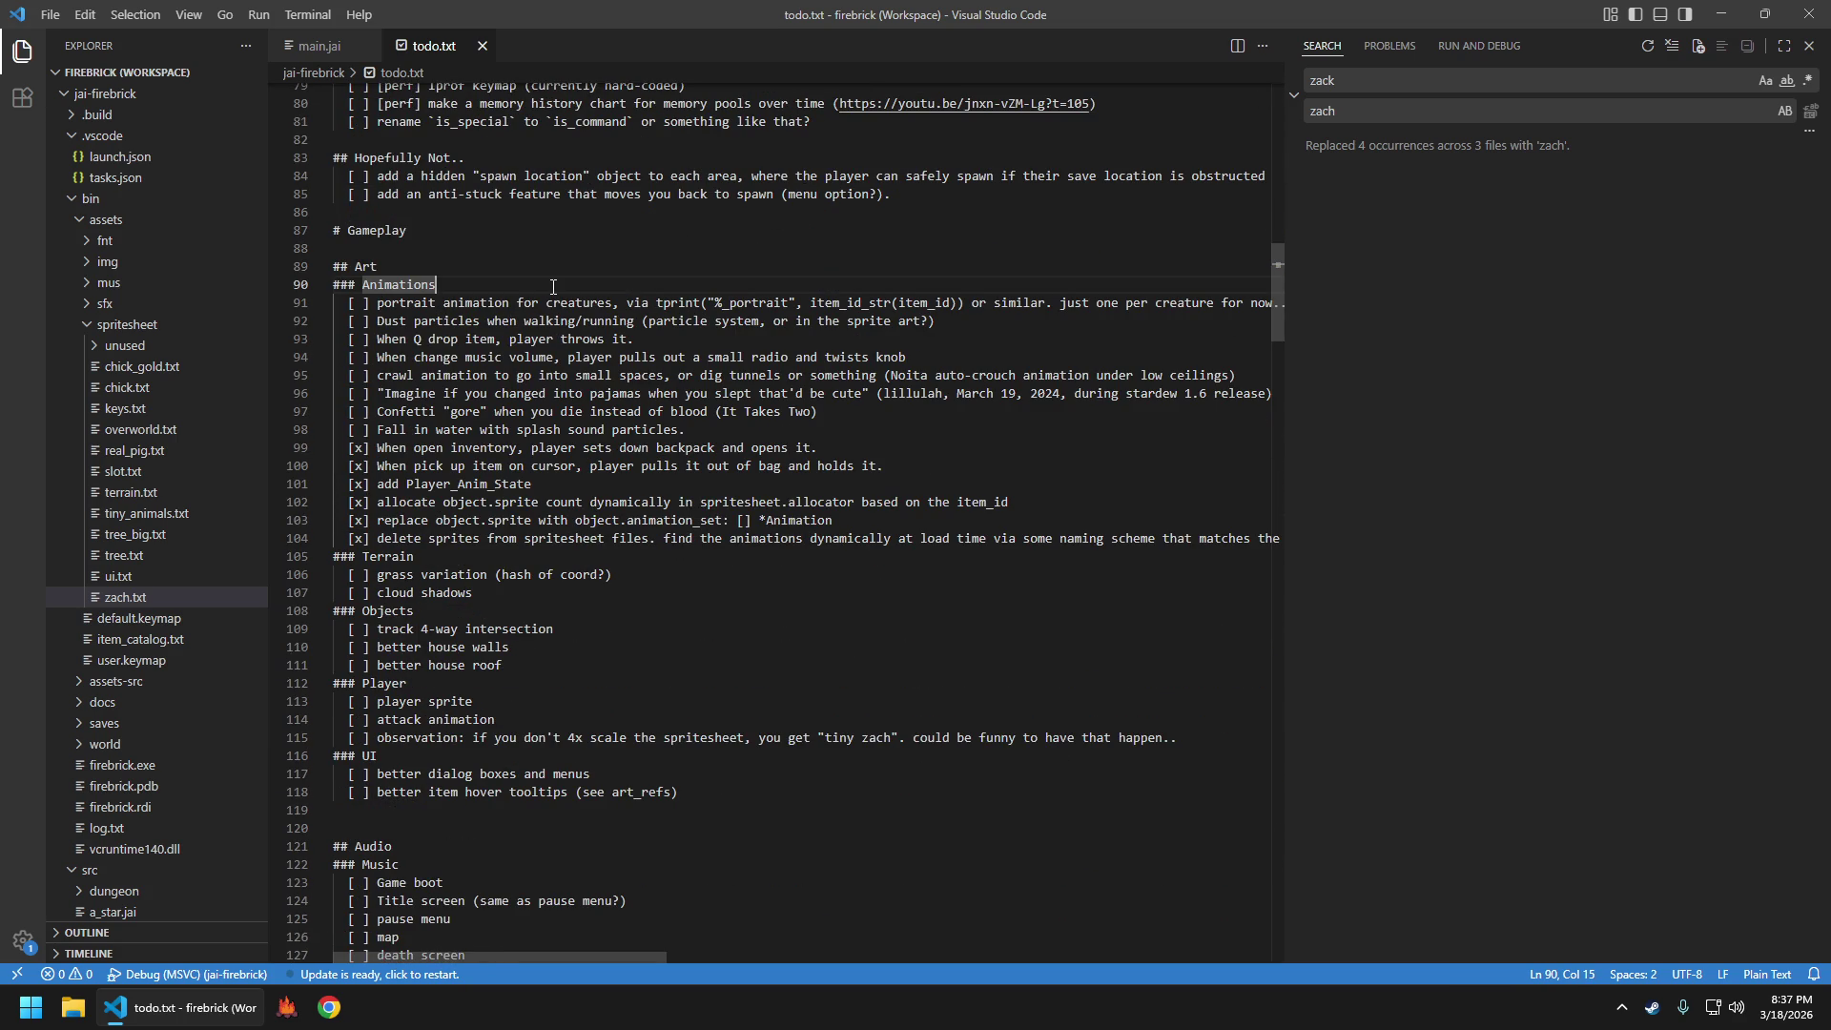
{"action": "key", "text": "Return"}
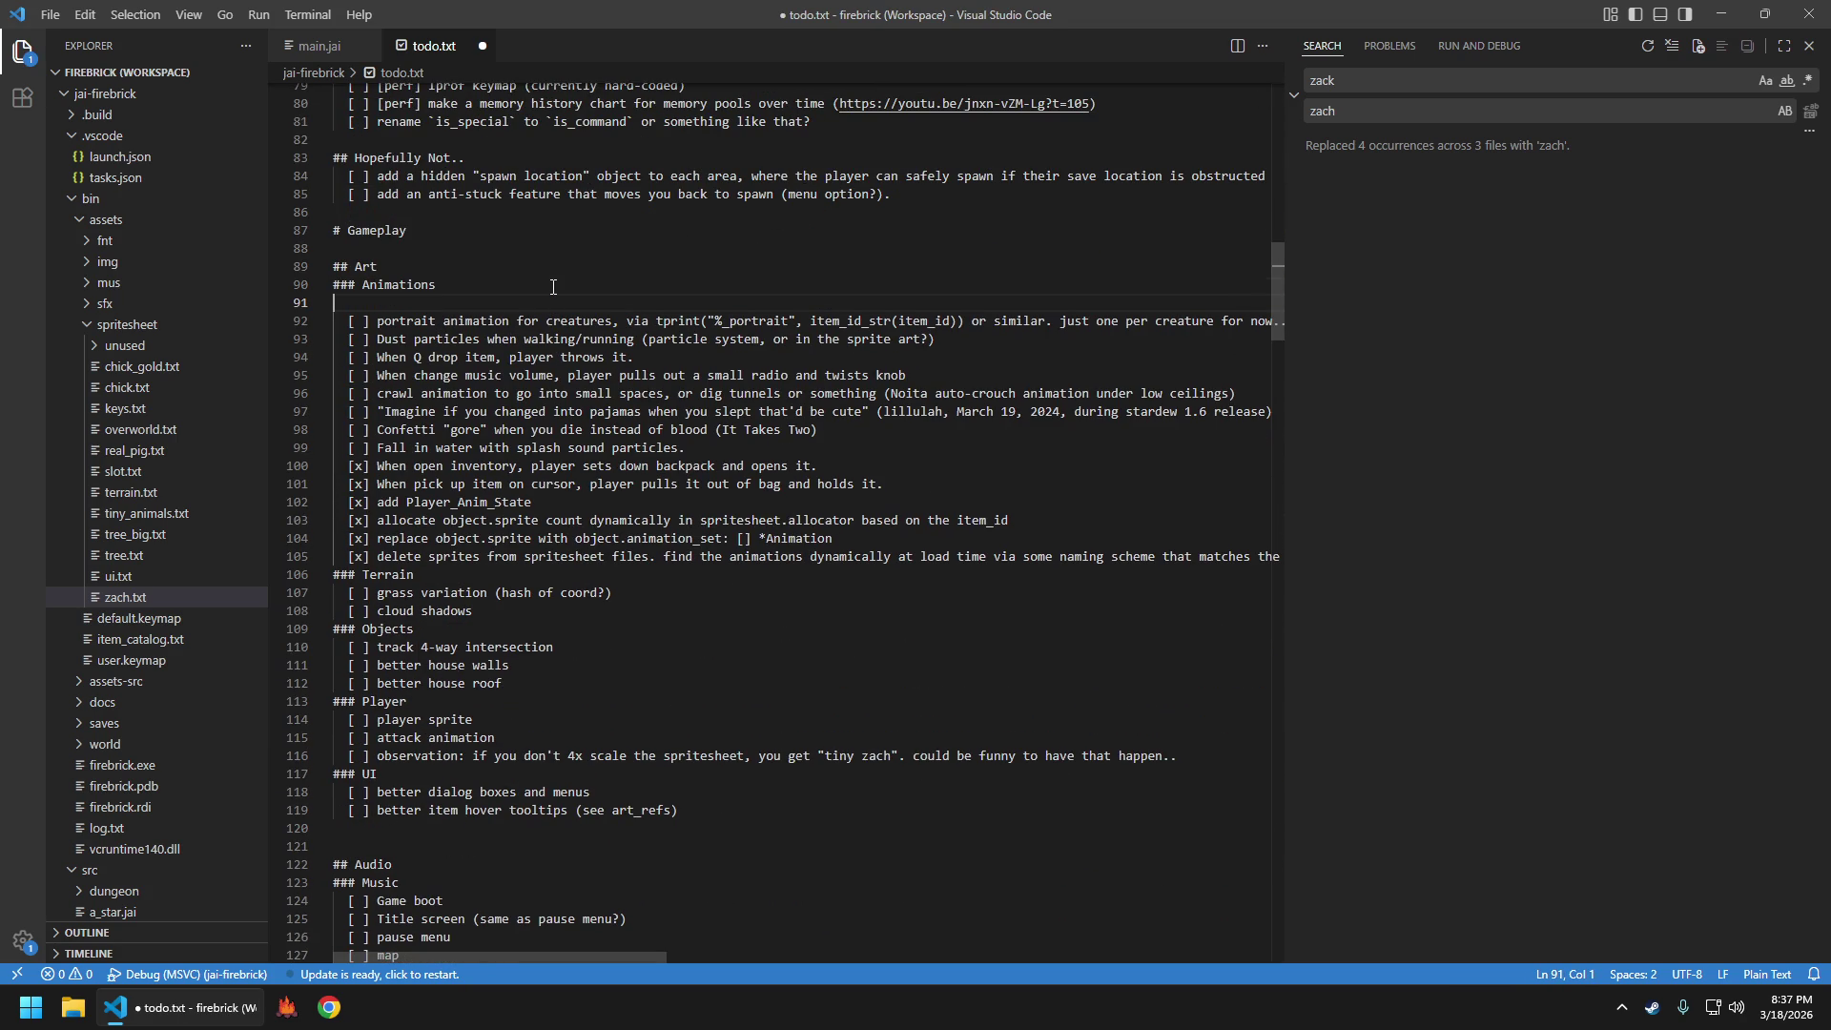
{"action": "type", "text": "[ ]"}
Search the todo list for 'player' and return to the new task on line 91
{"action": "key", "text": "ctrl+f"}
{"action": "type", "text": "player"}
{"action": "scroll", "coordinate": [763, 429], "scroll_direction": "down", "scroll_amount": 20}
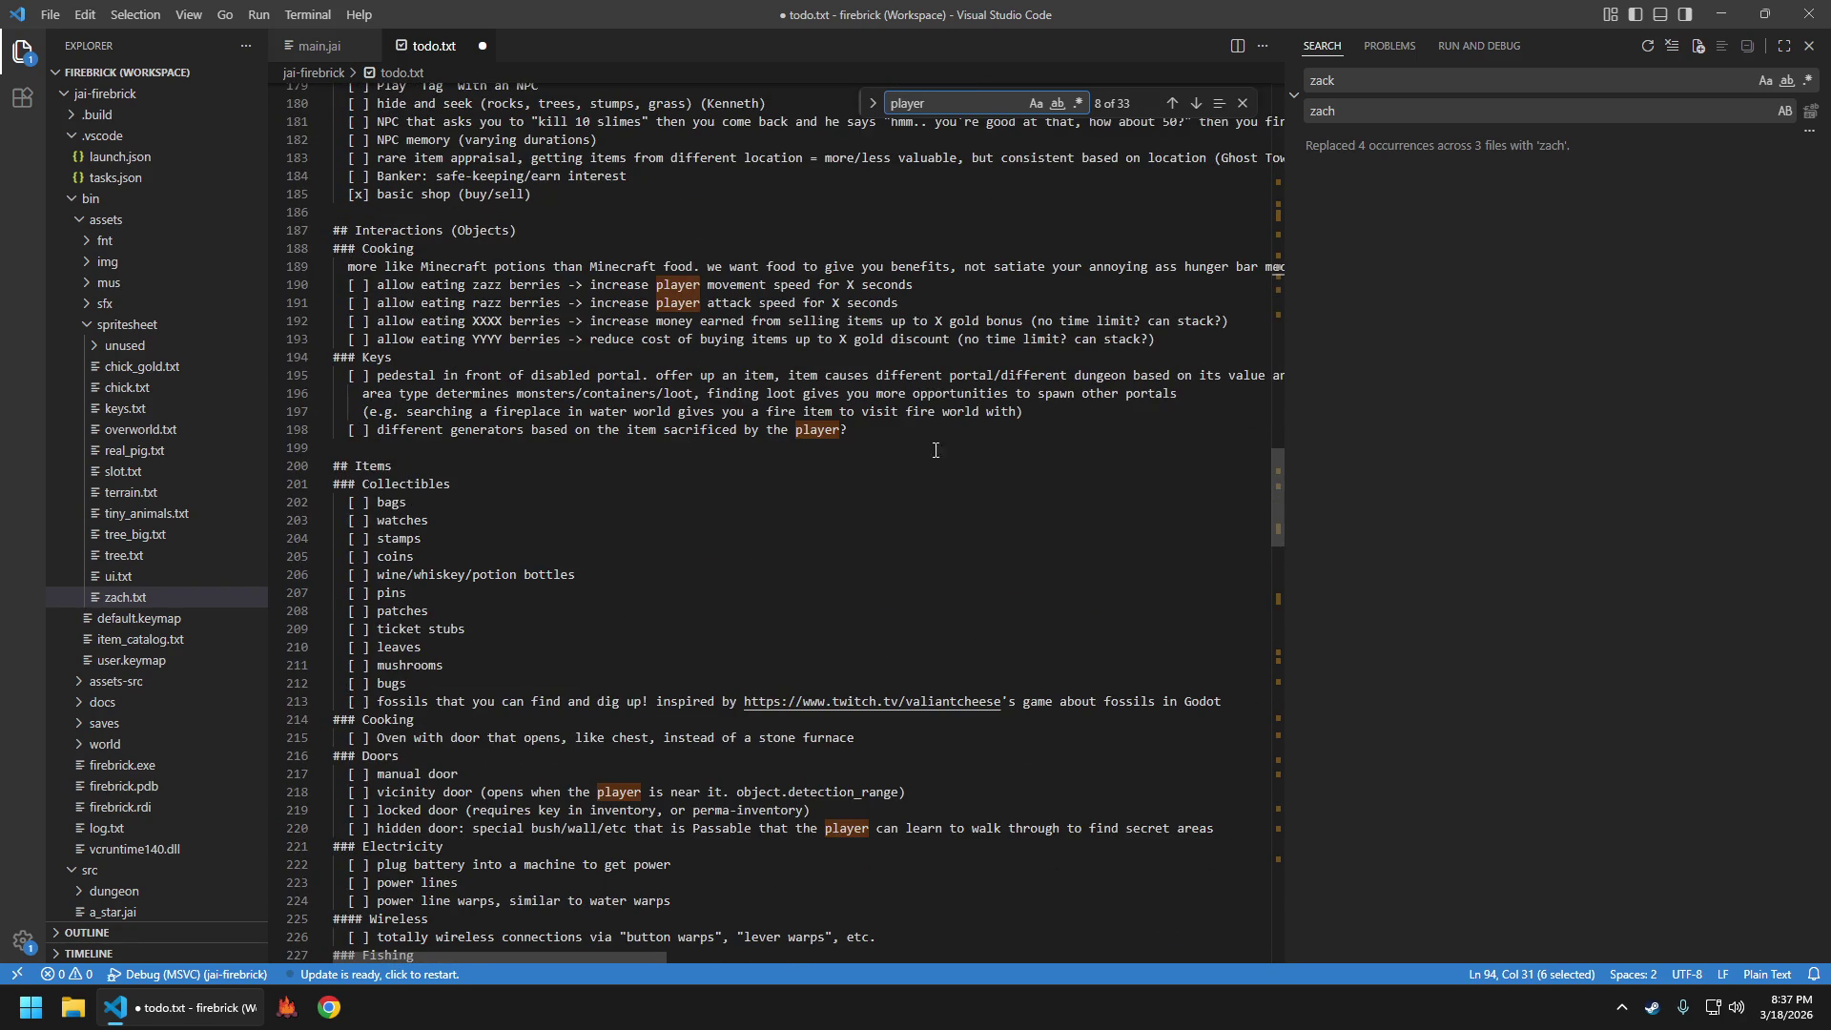
{"action": "scroll", "coordinate": [1001, 486], "scroll_direction": "down", "scroll_amount": 14}
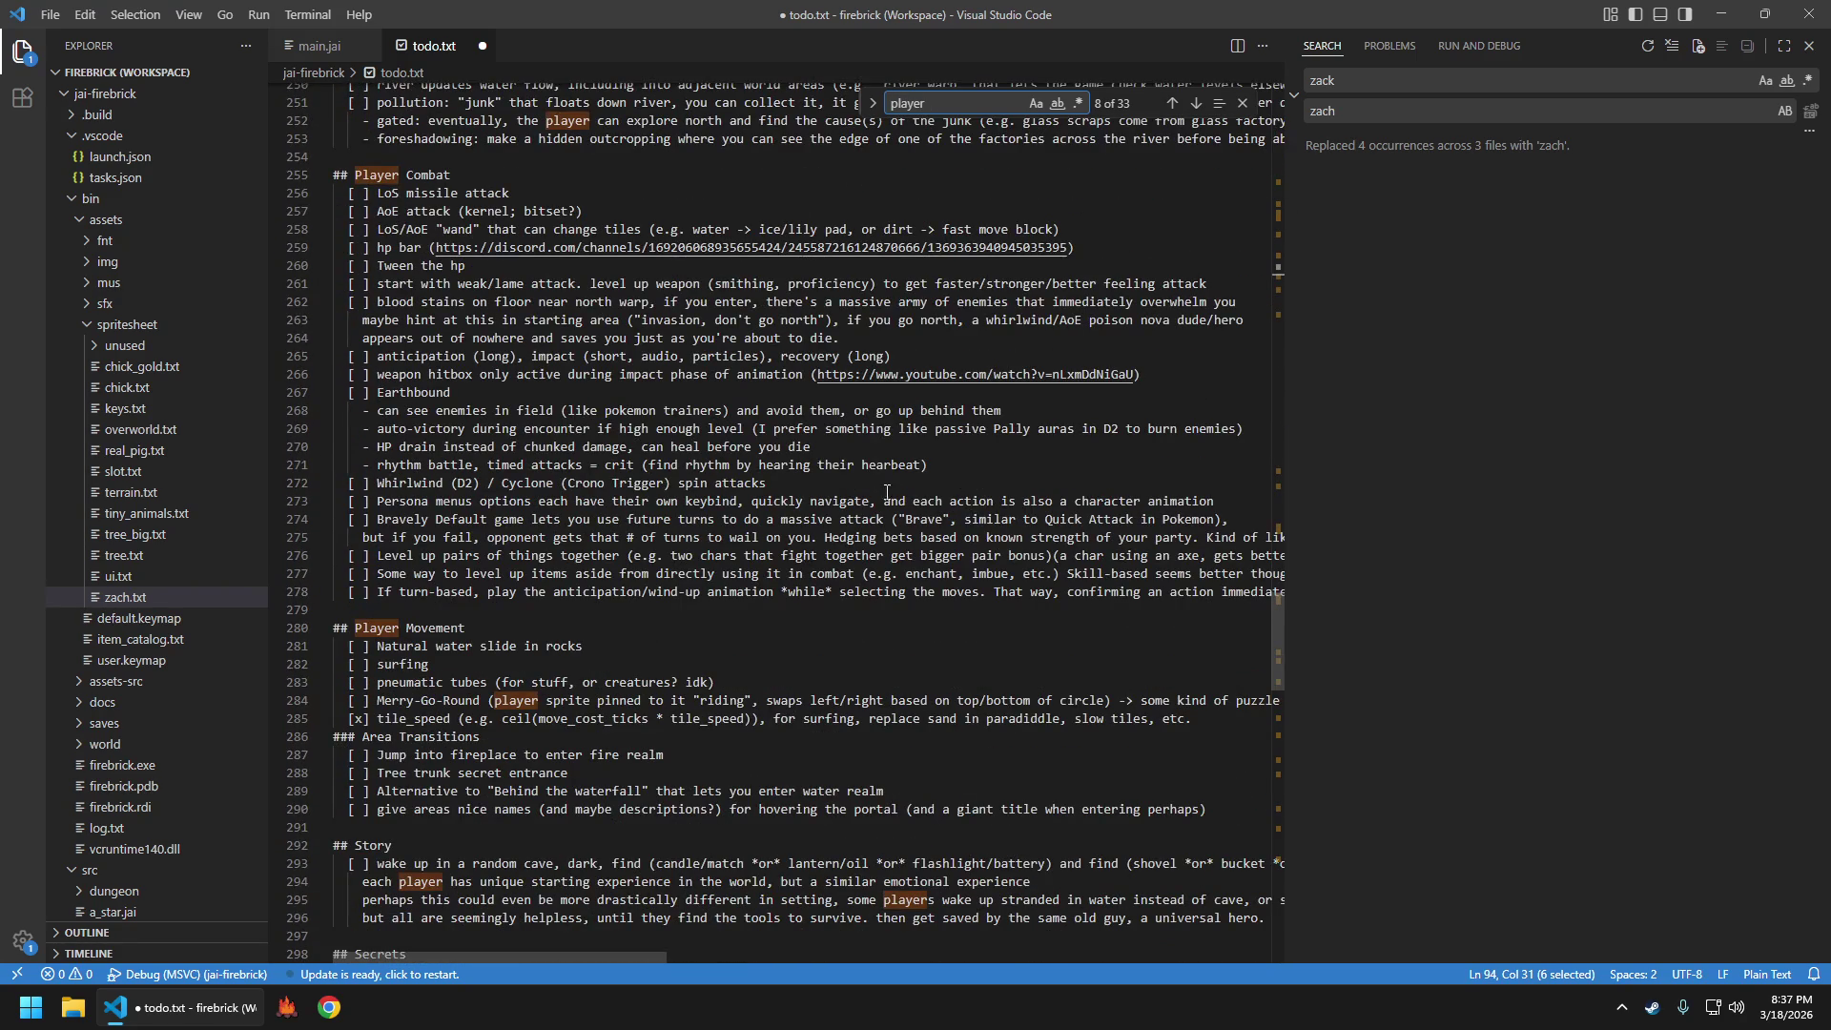
{"action": "scroll", "coordinate": [787, 578], "scroll_direction": "down", "scroll_amount": 4}
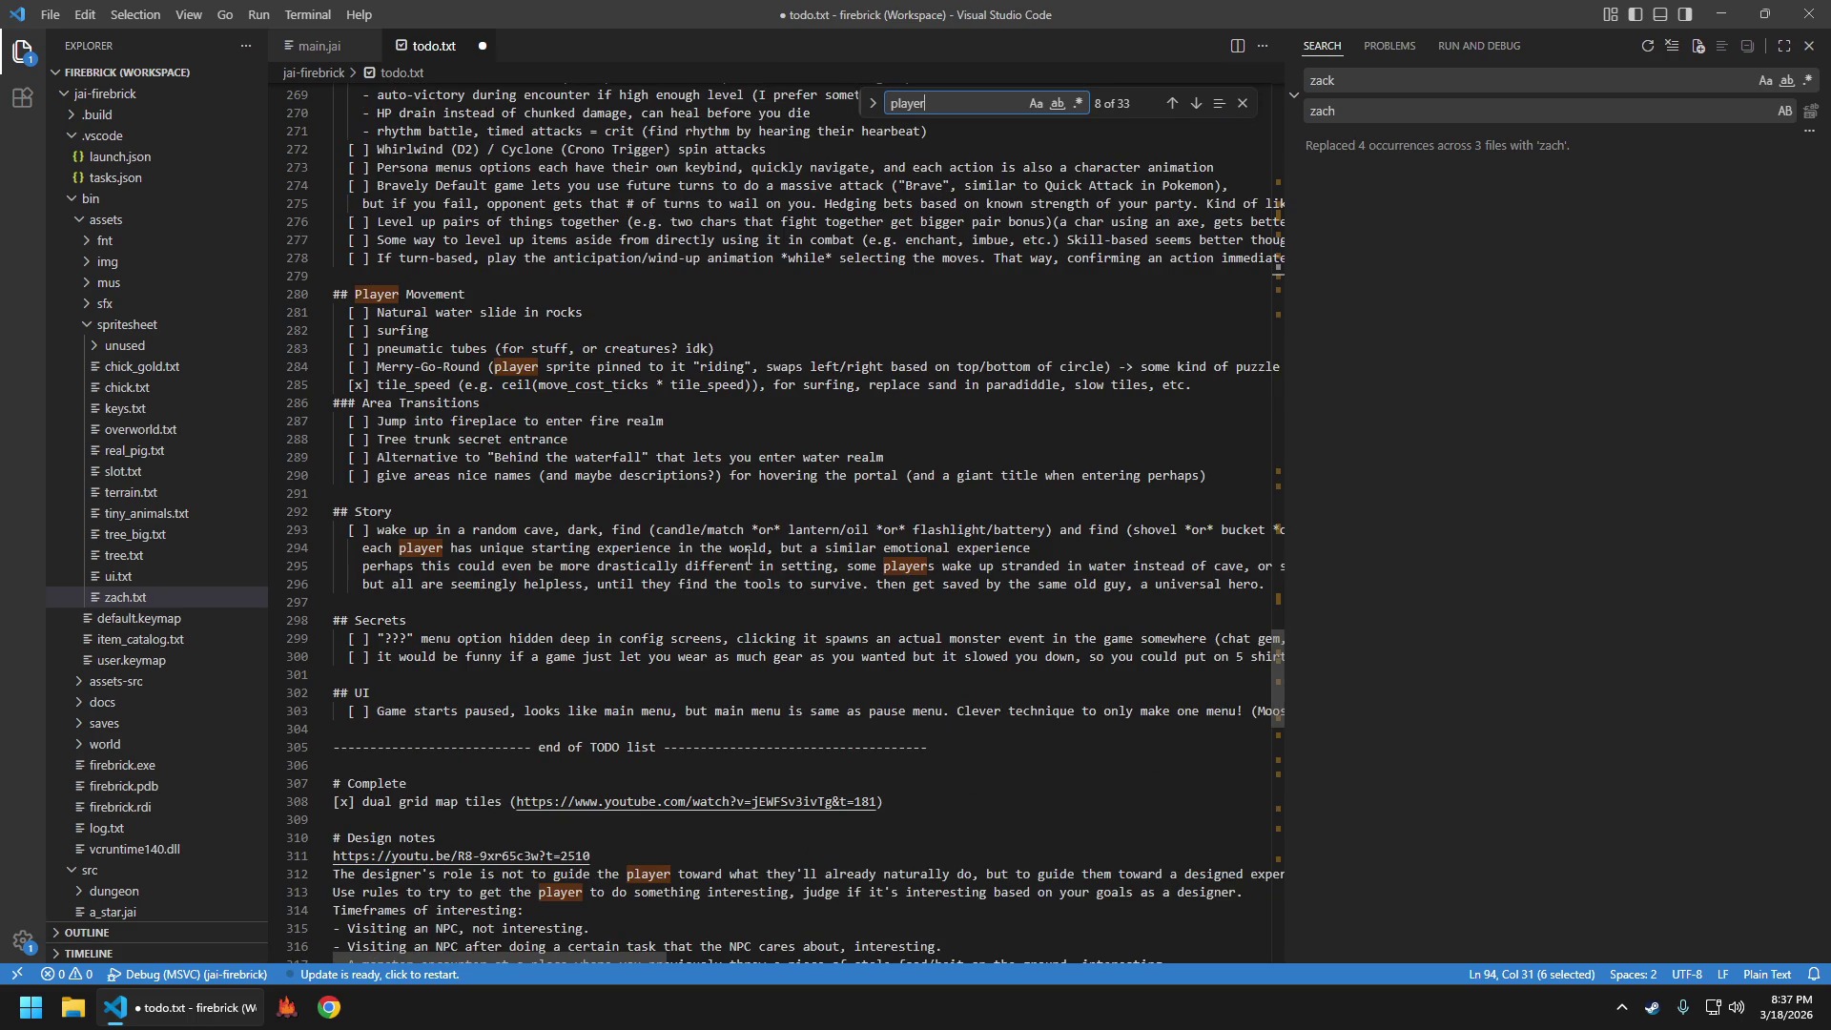
{"action": "left_click", "coordinate": [841, 425]}
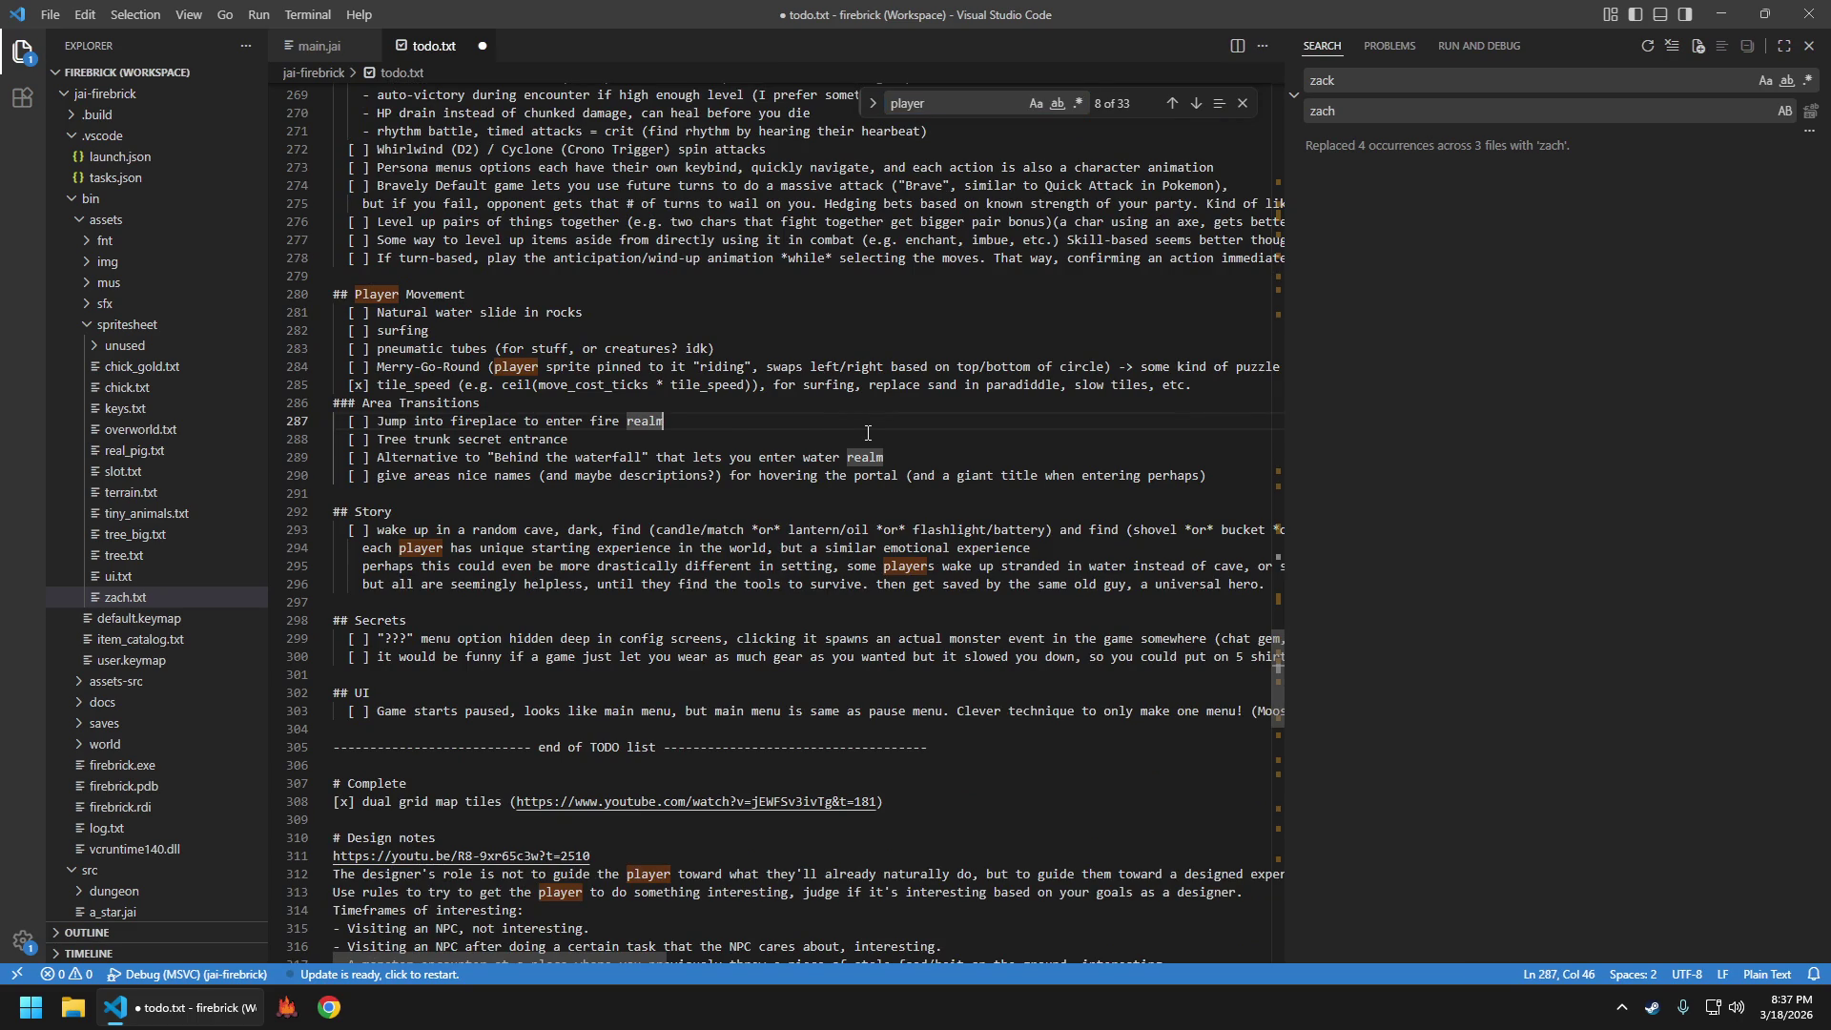
{"action": "key", "text": "alt+Left"}
{"action": "key", "text": "Up"}
{"action": "key", "text": "Up"}
{"action": "key", "text": "Up"}
Write the task 'player head bob left and right animation (music?)' and save todo.txt
{"action": "type", "text": "player head bob left and right "}
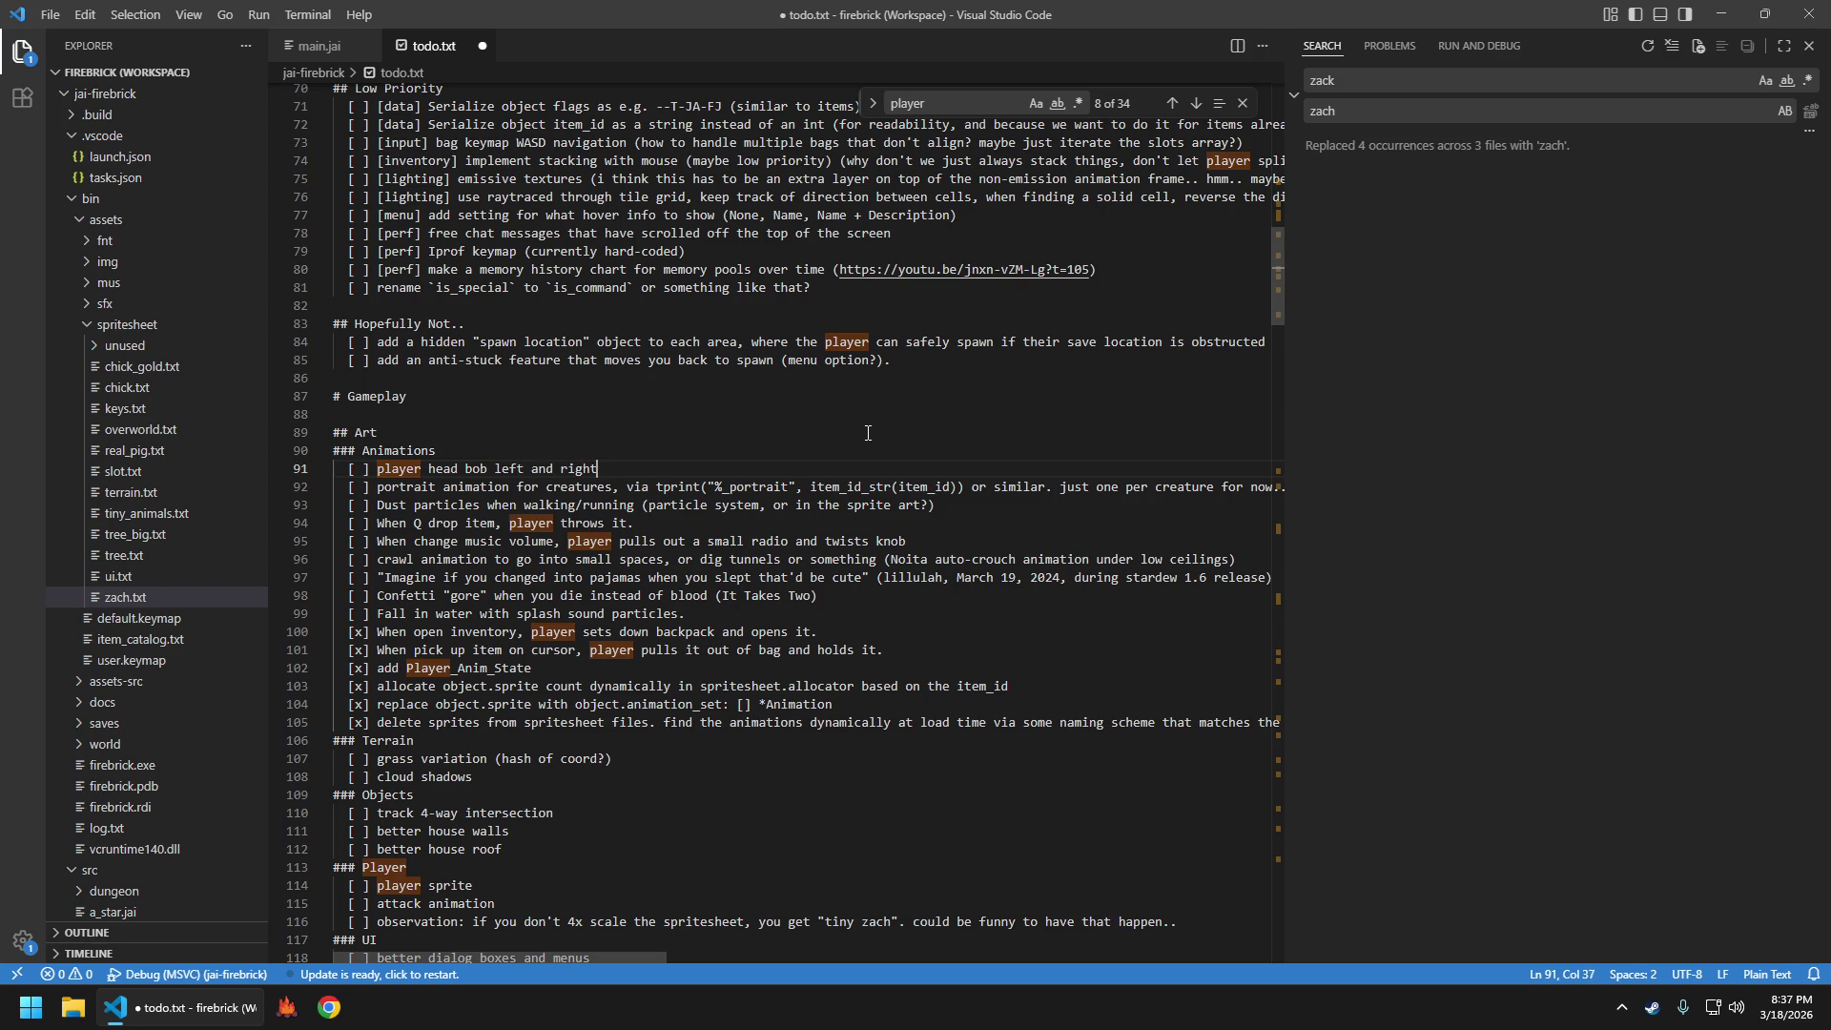
{"action": "type", "text": "(music?)"}
{"action": "key", "text": "ctrl+s"}
{"action": "key", "text": "Left"}
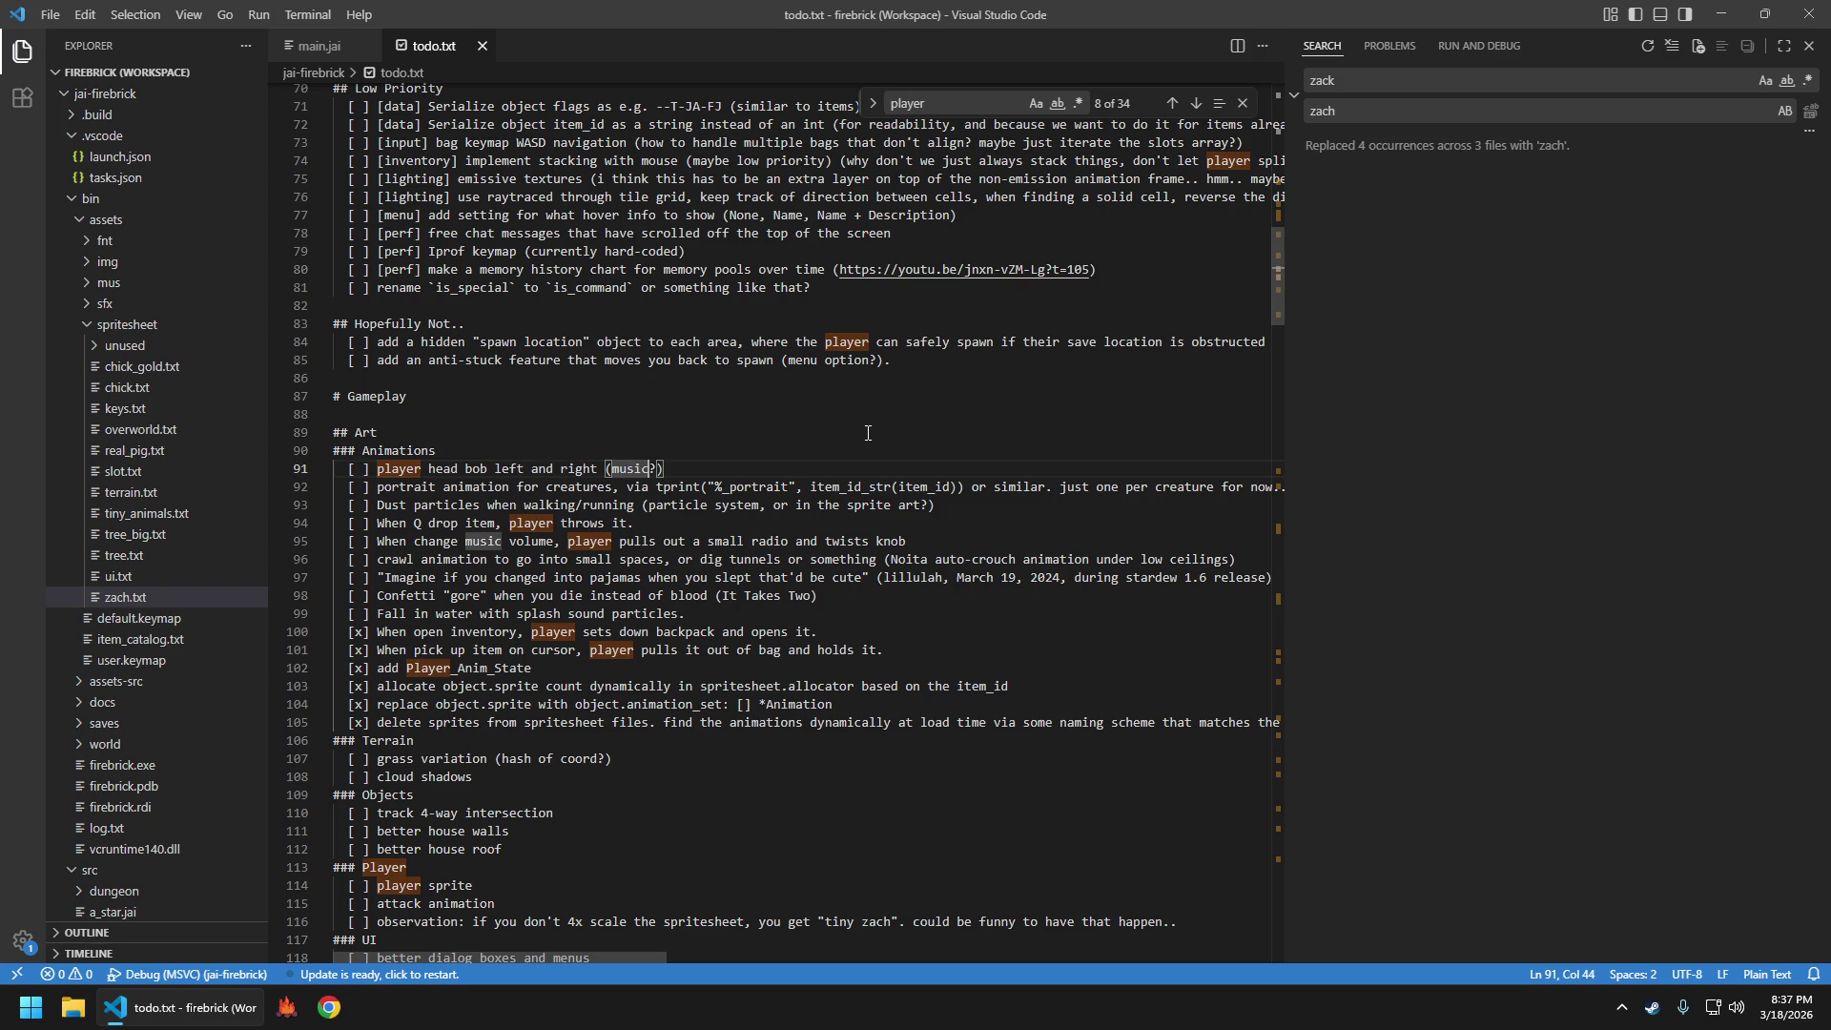
{"action": "type", "text": "animations"}
{"action": "key", "text": "ctrl+s"}
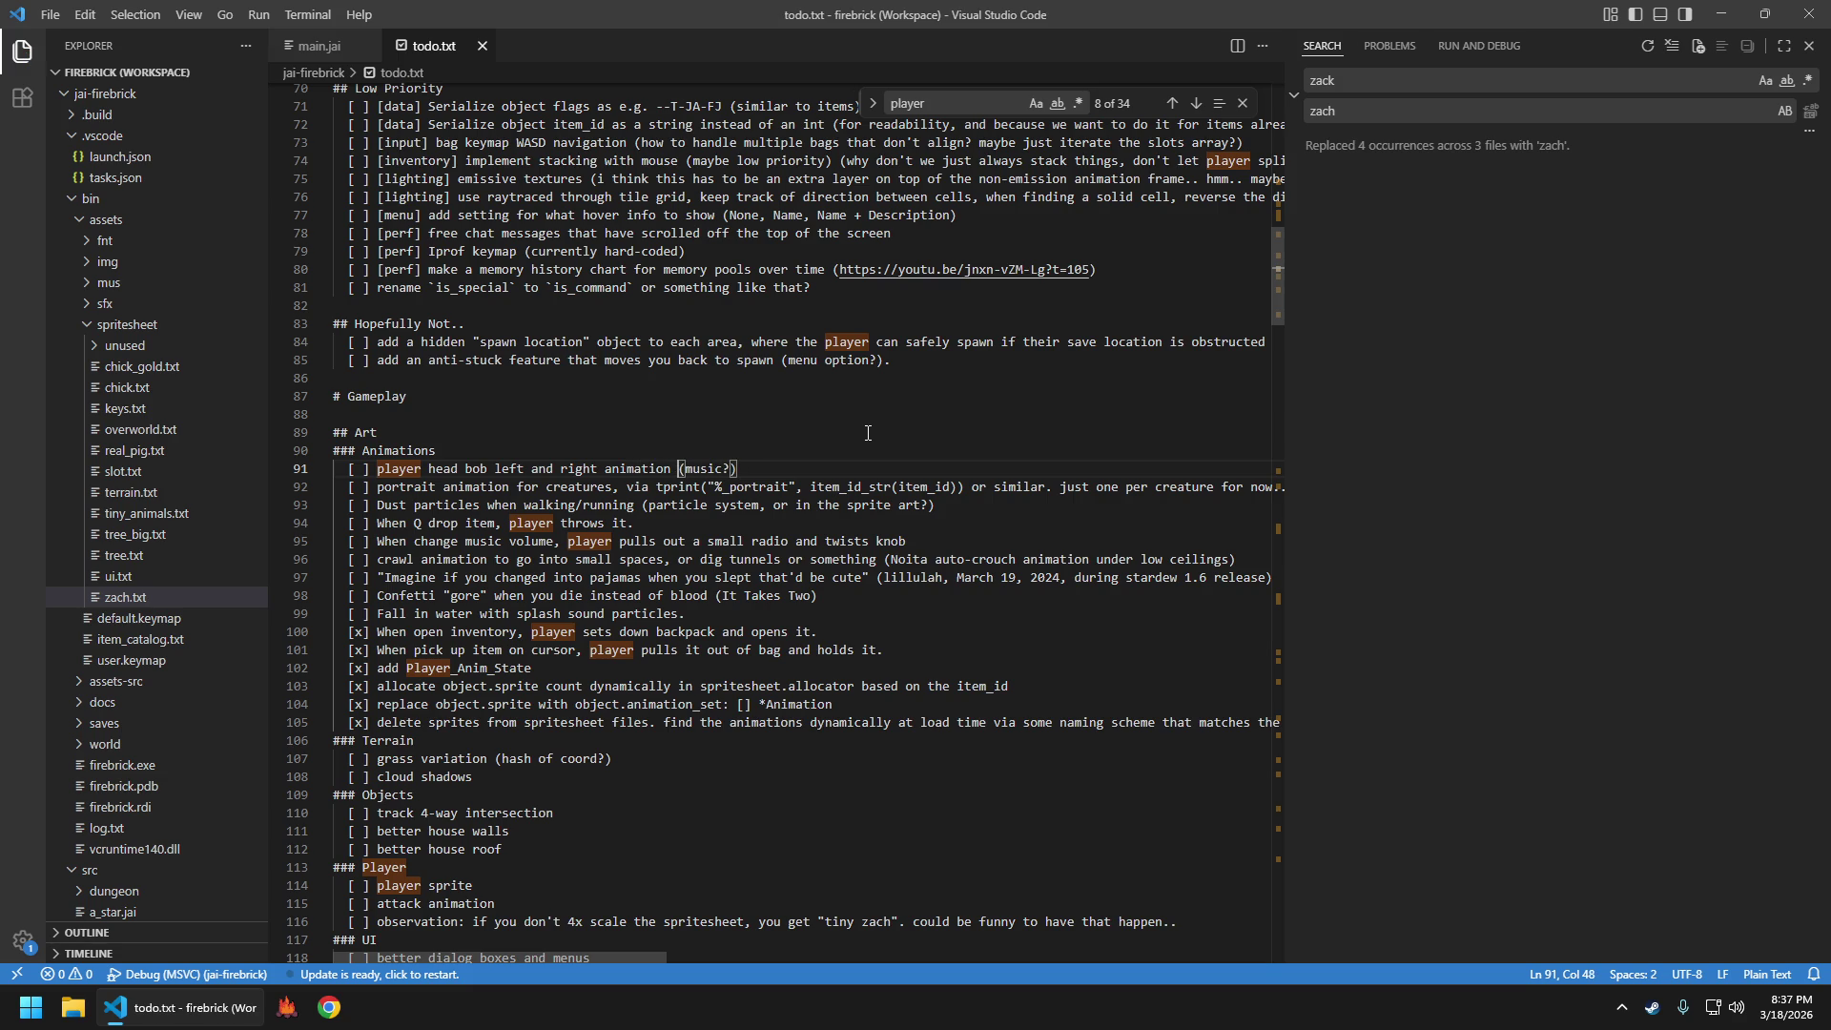
Close todo.txt and return to editing main.jai
{"action": "key", "text": "ctrl+w"}
{"action": "left_click", "coordinate": [1242, 103]}
{"action": "key", "text": "Up"}
{"action": "key", "text": "Up"}
{"action": "key", "text": "Up"}
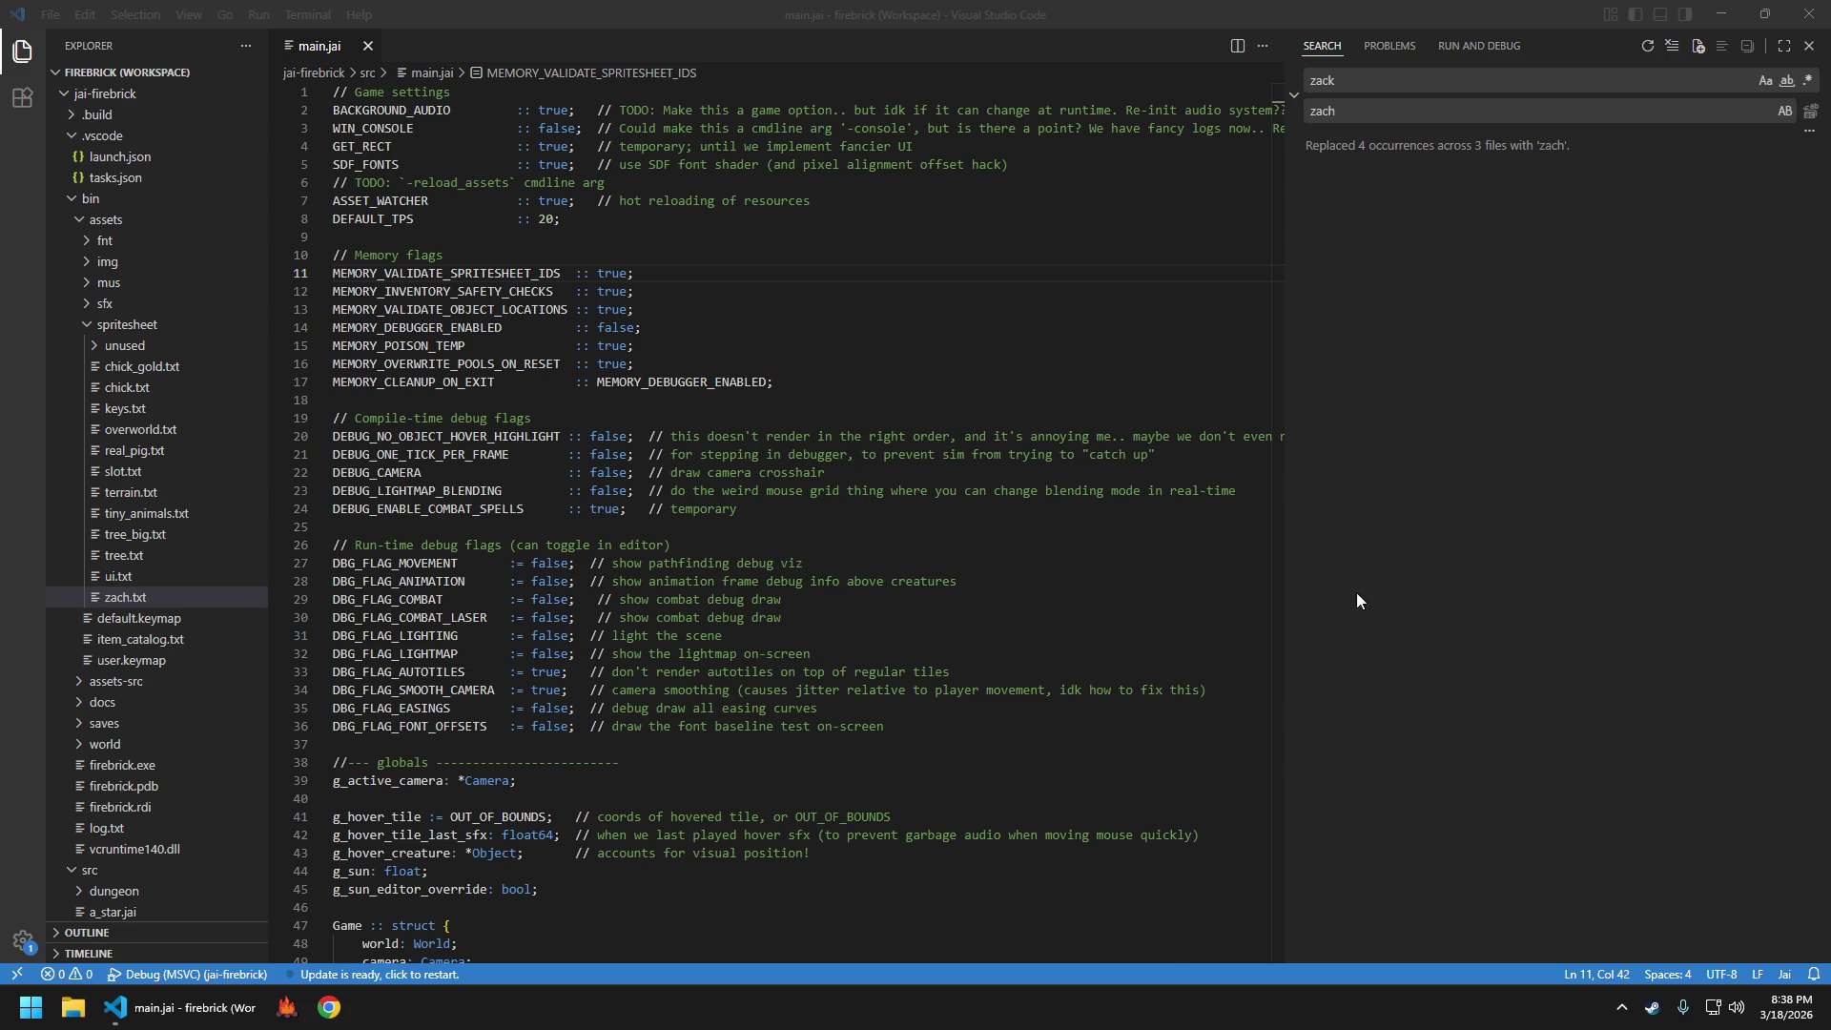
{"action": "left_click", "coordinate": [634, 309]}
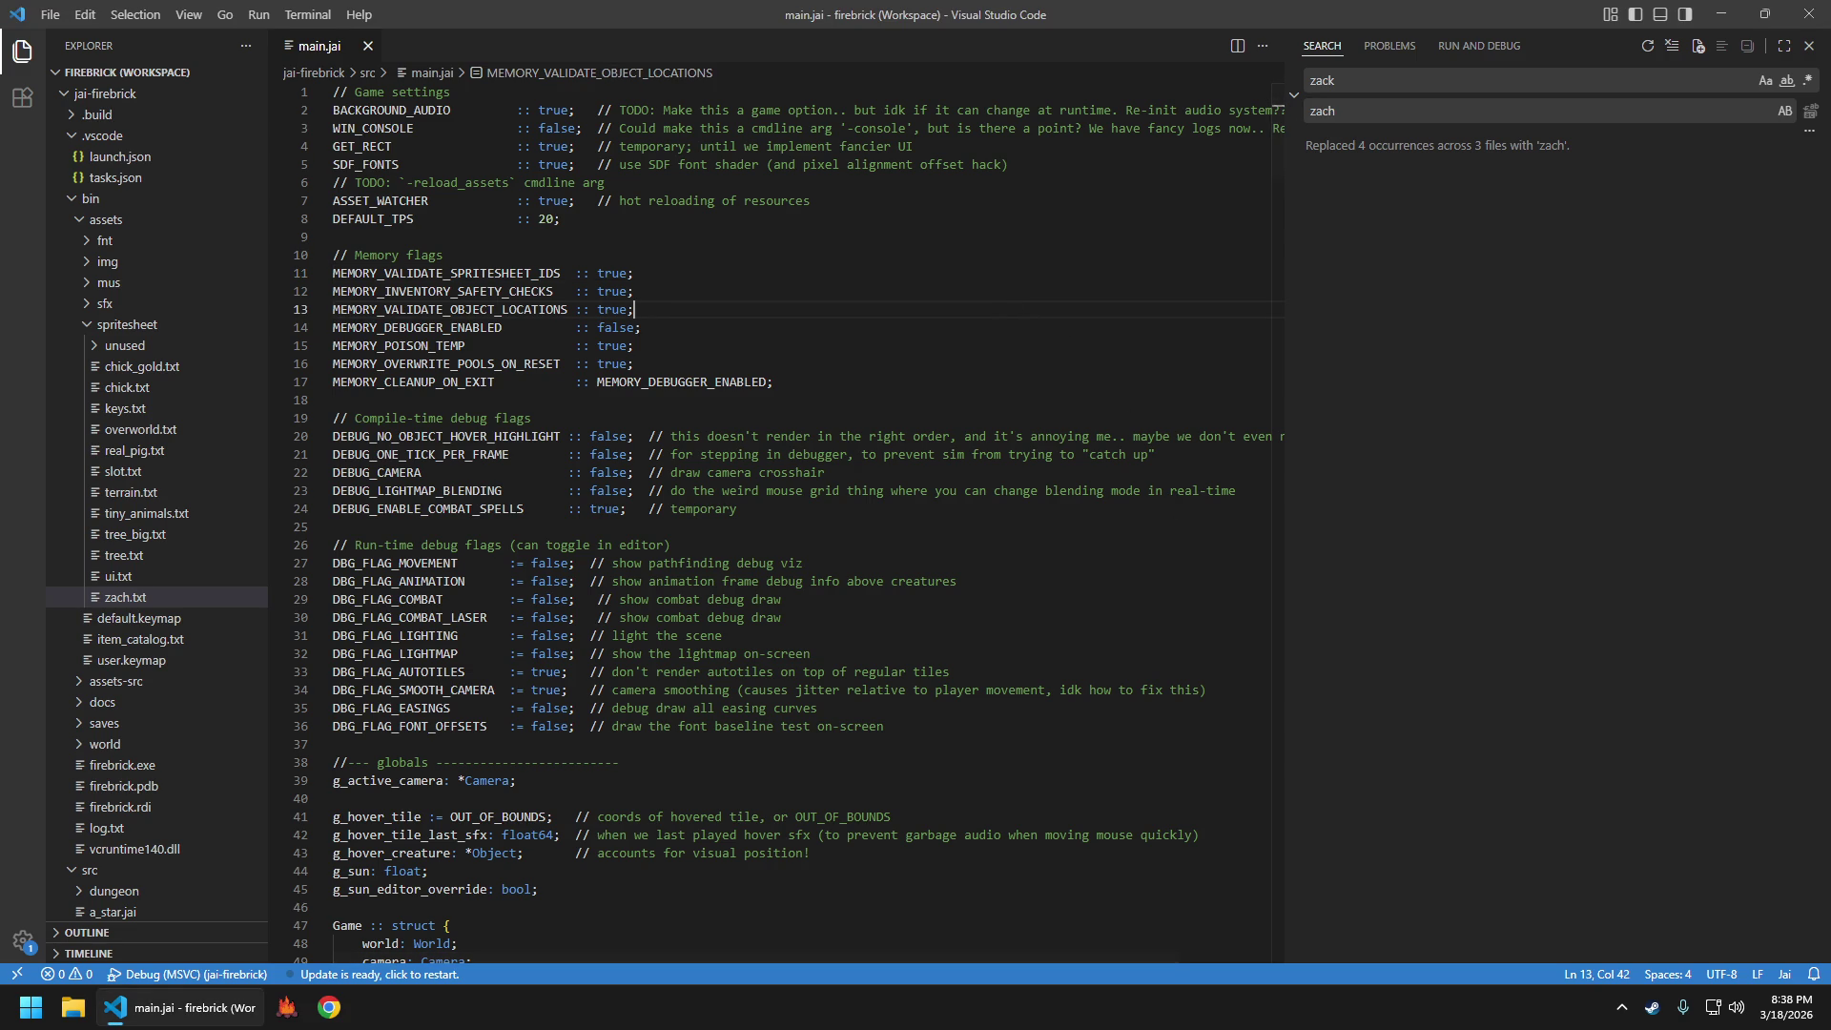